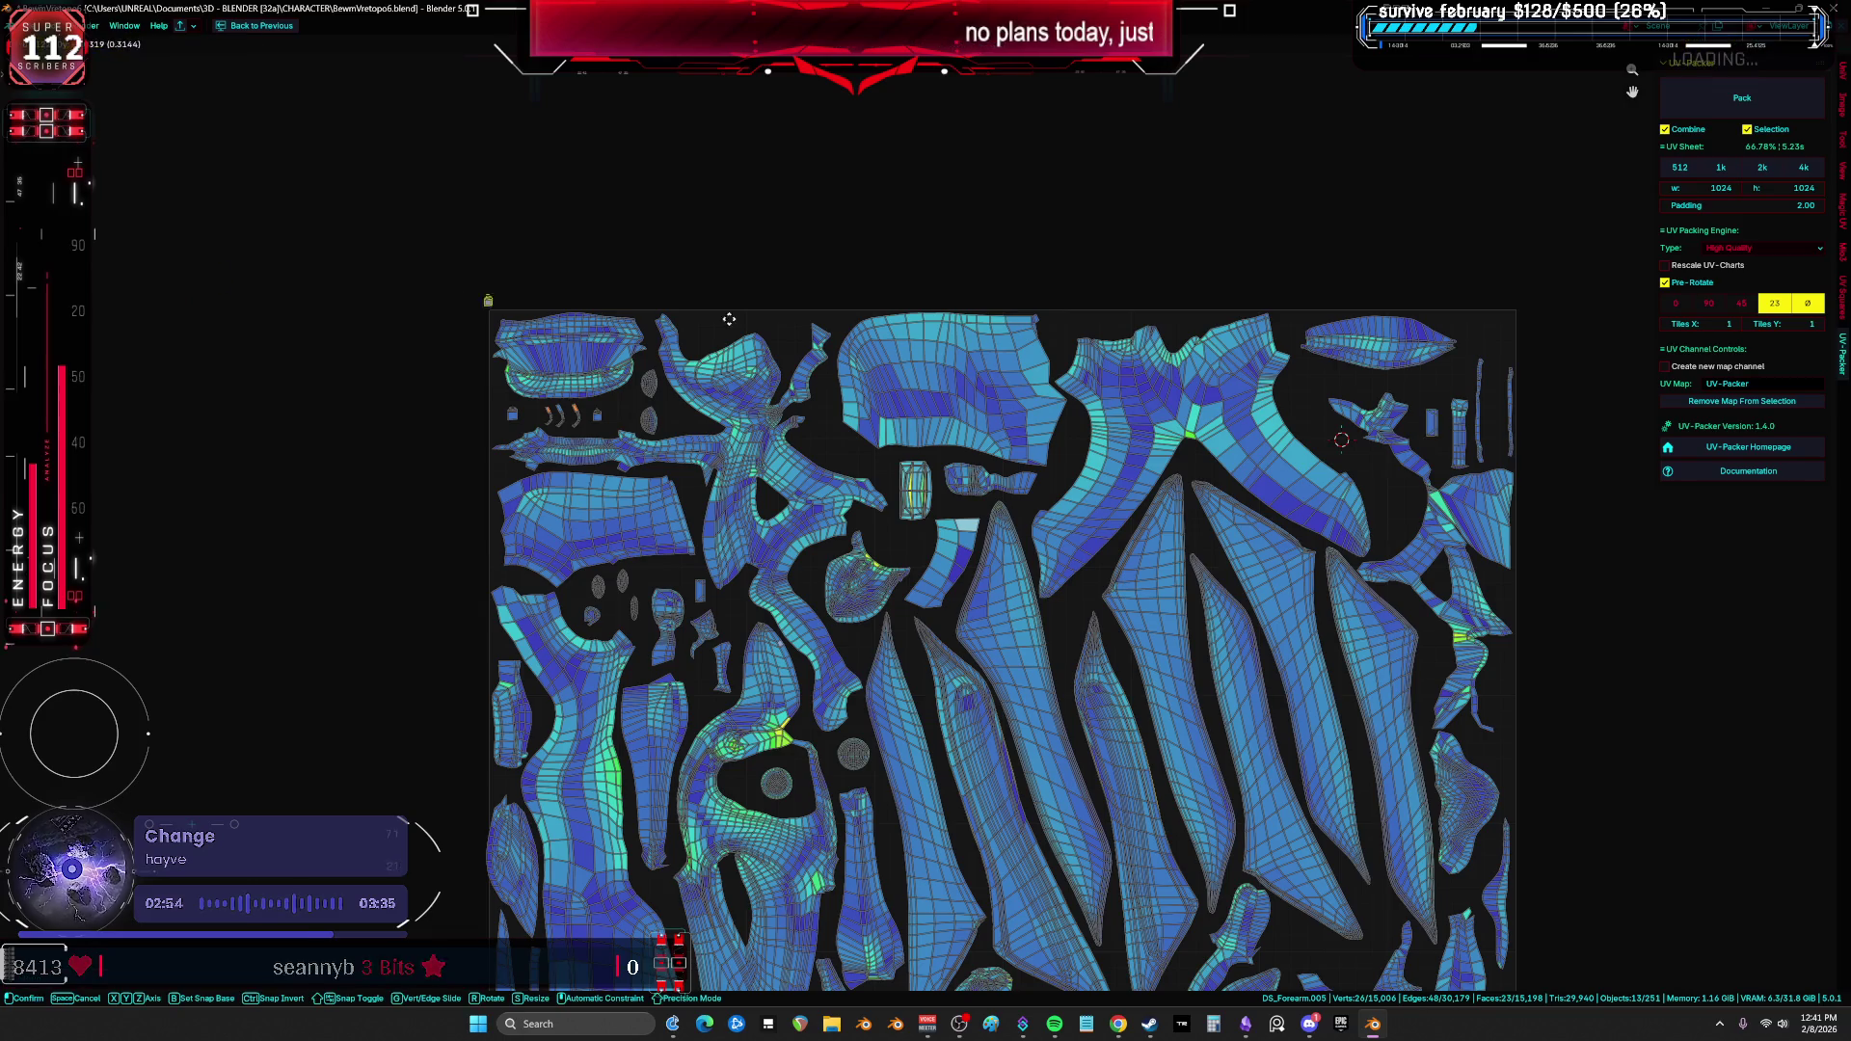
Step: Drop the grabbed island, then rotate a single UV island to a new angle
click(1520, 417)
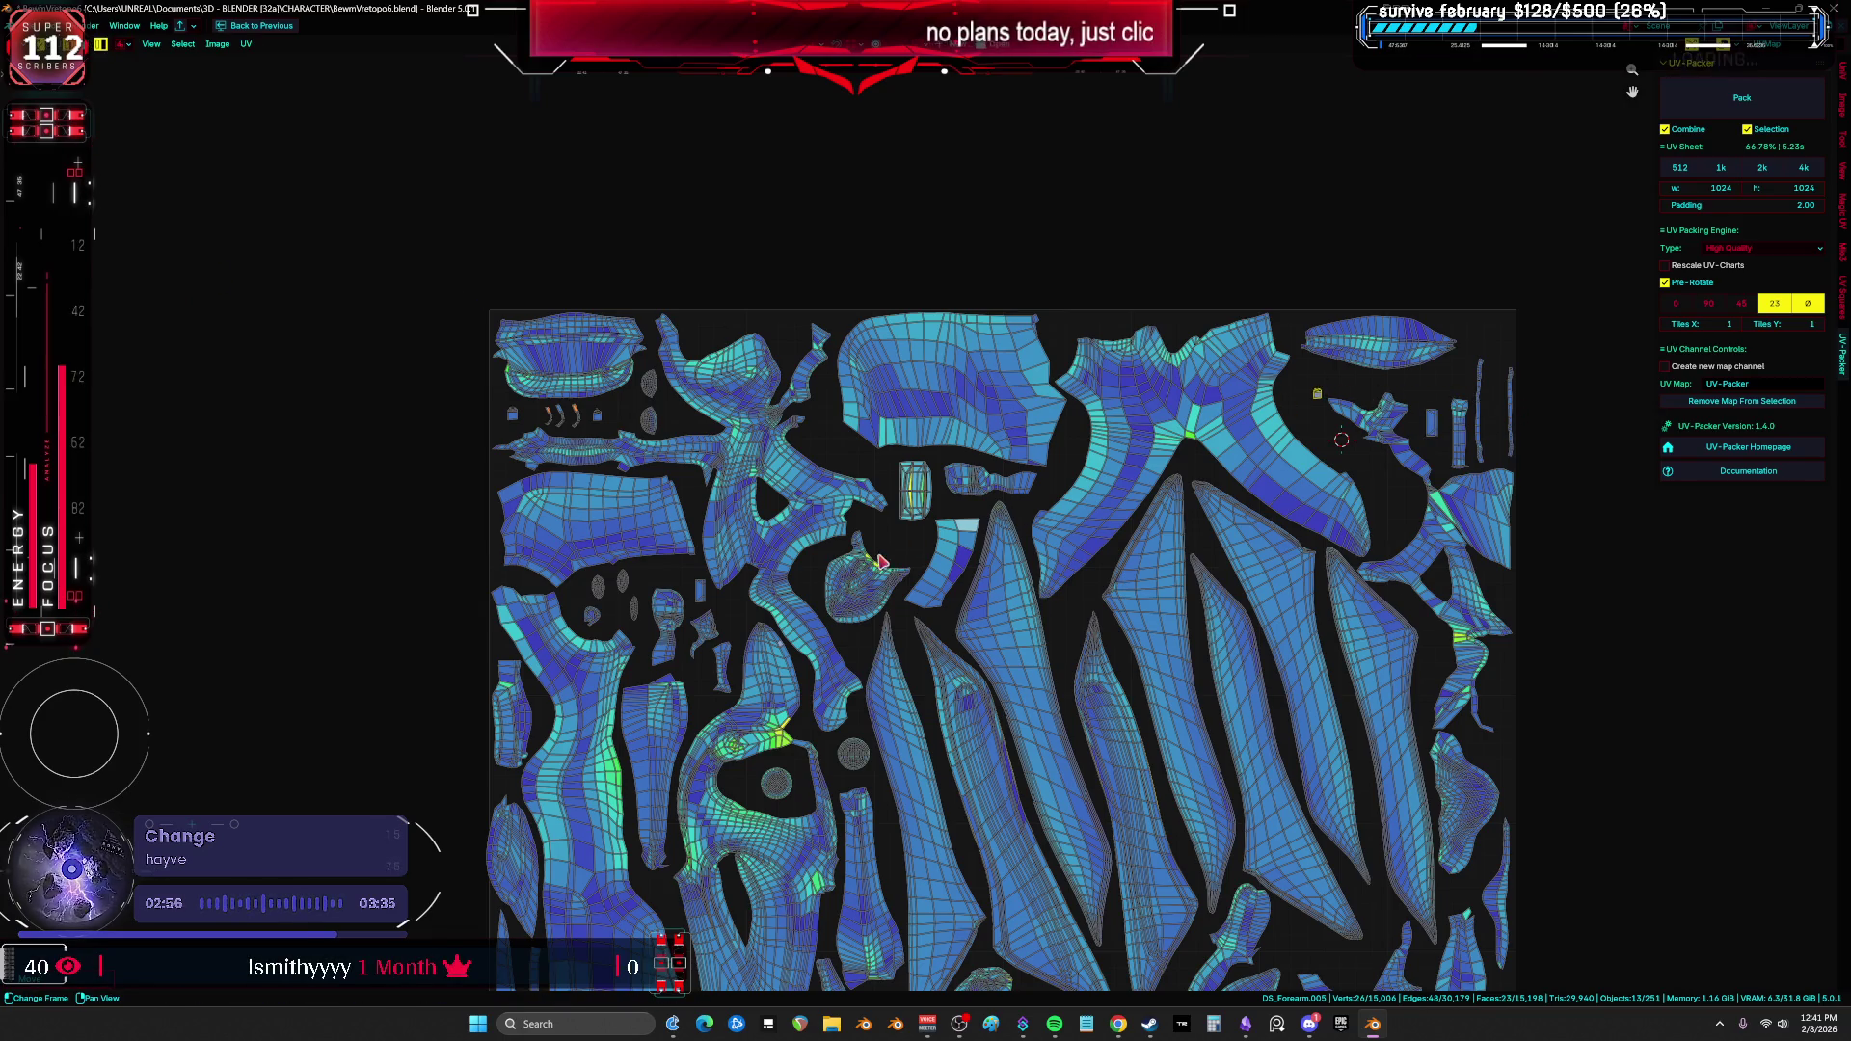
key(ctrl+z)
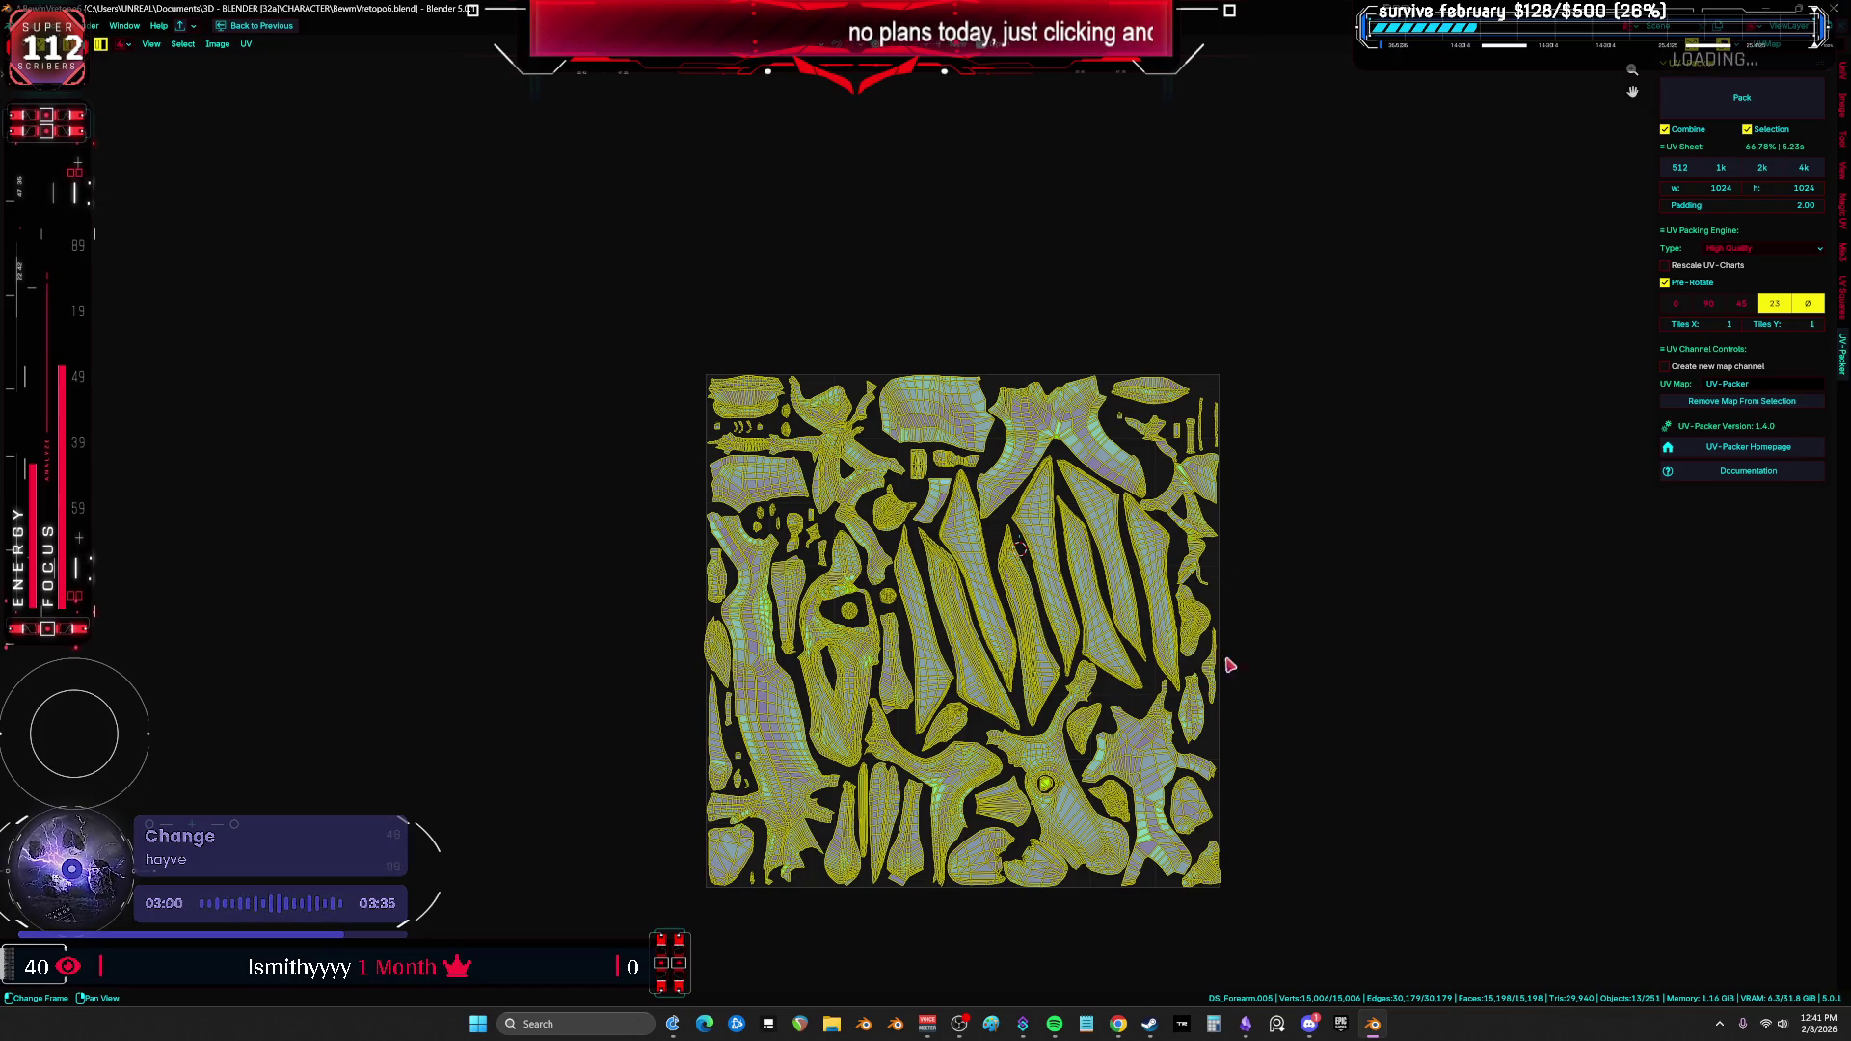
scroll(1248, 673, up, 8)
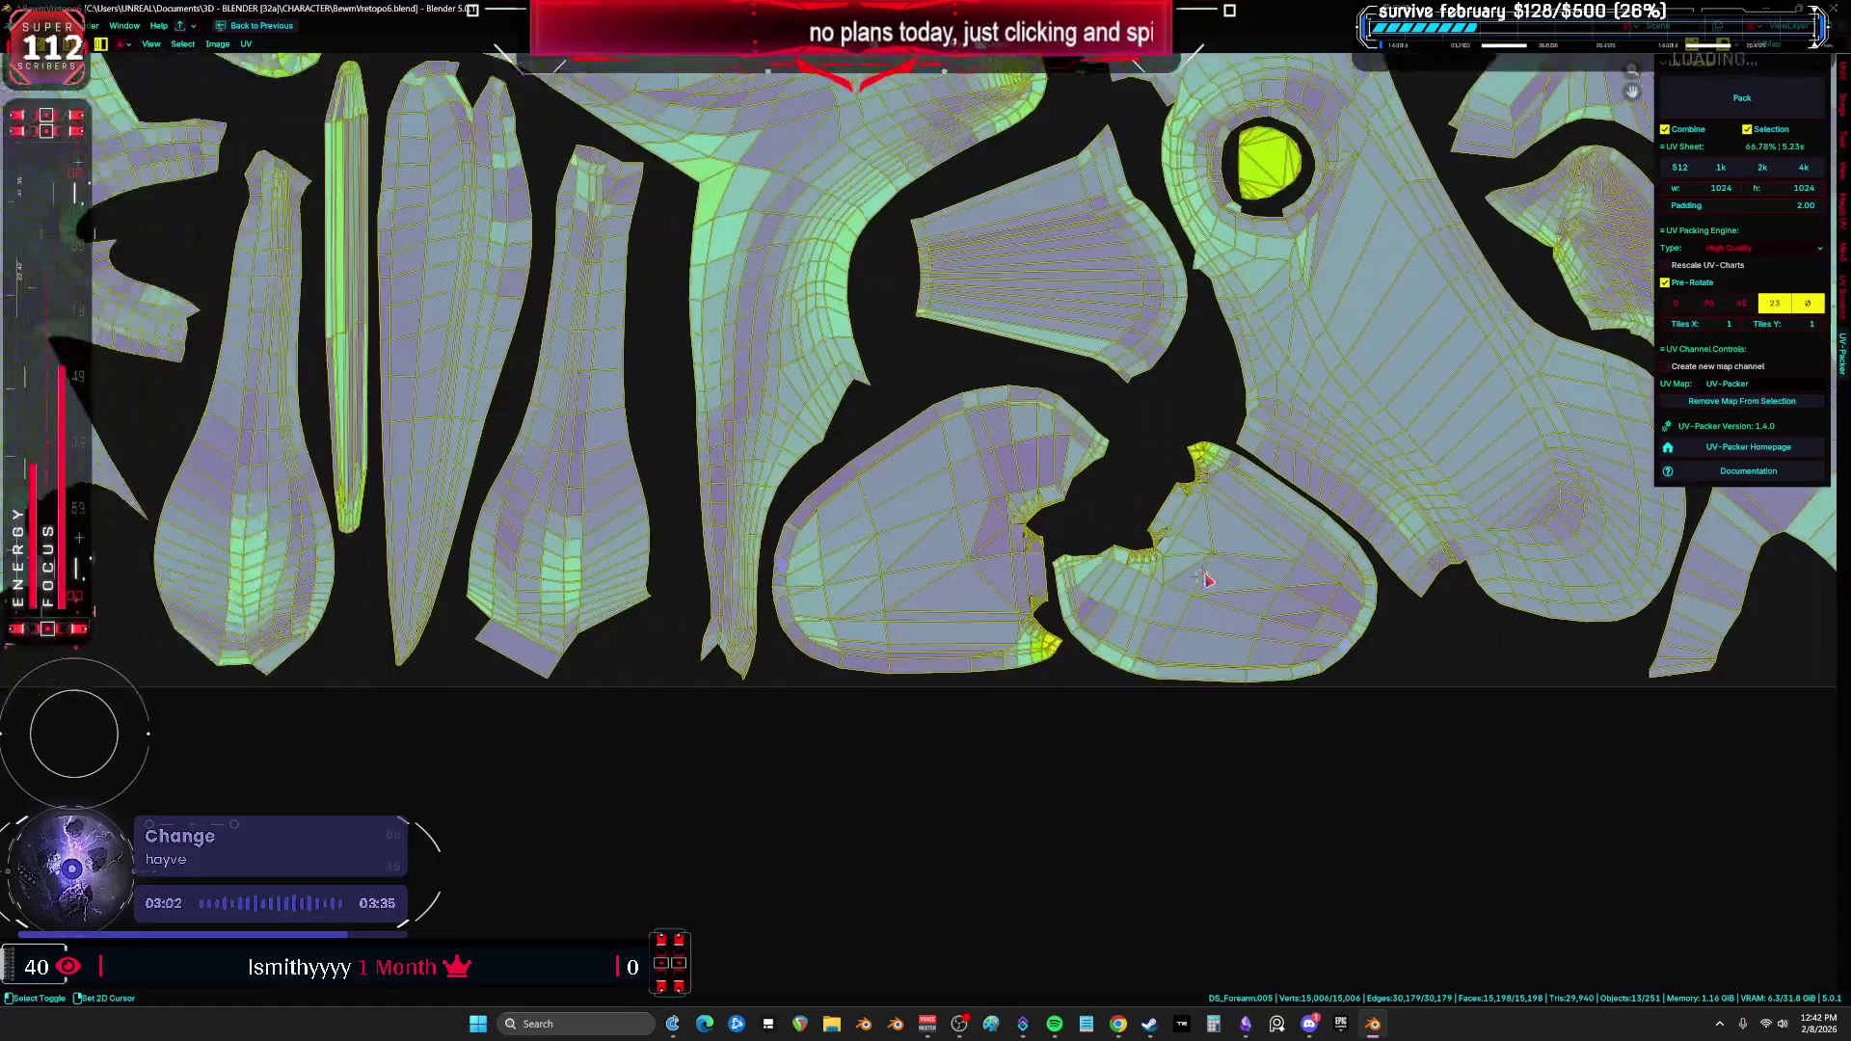
click(1049, 494)
key(r)
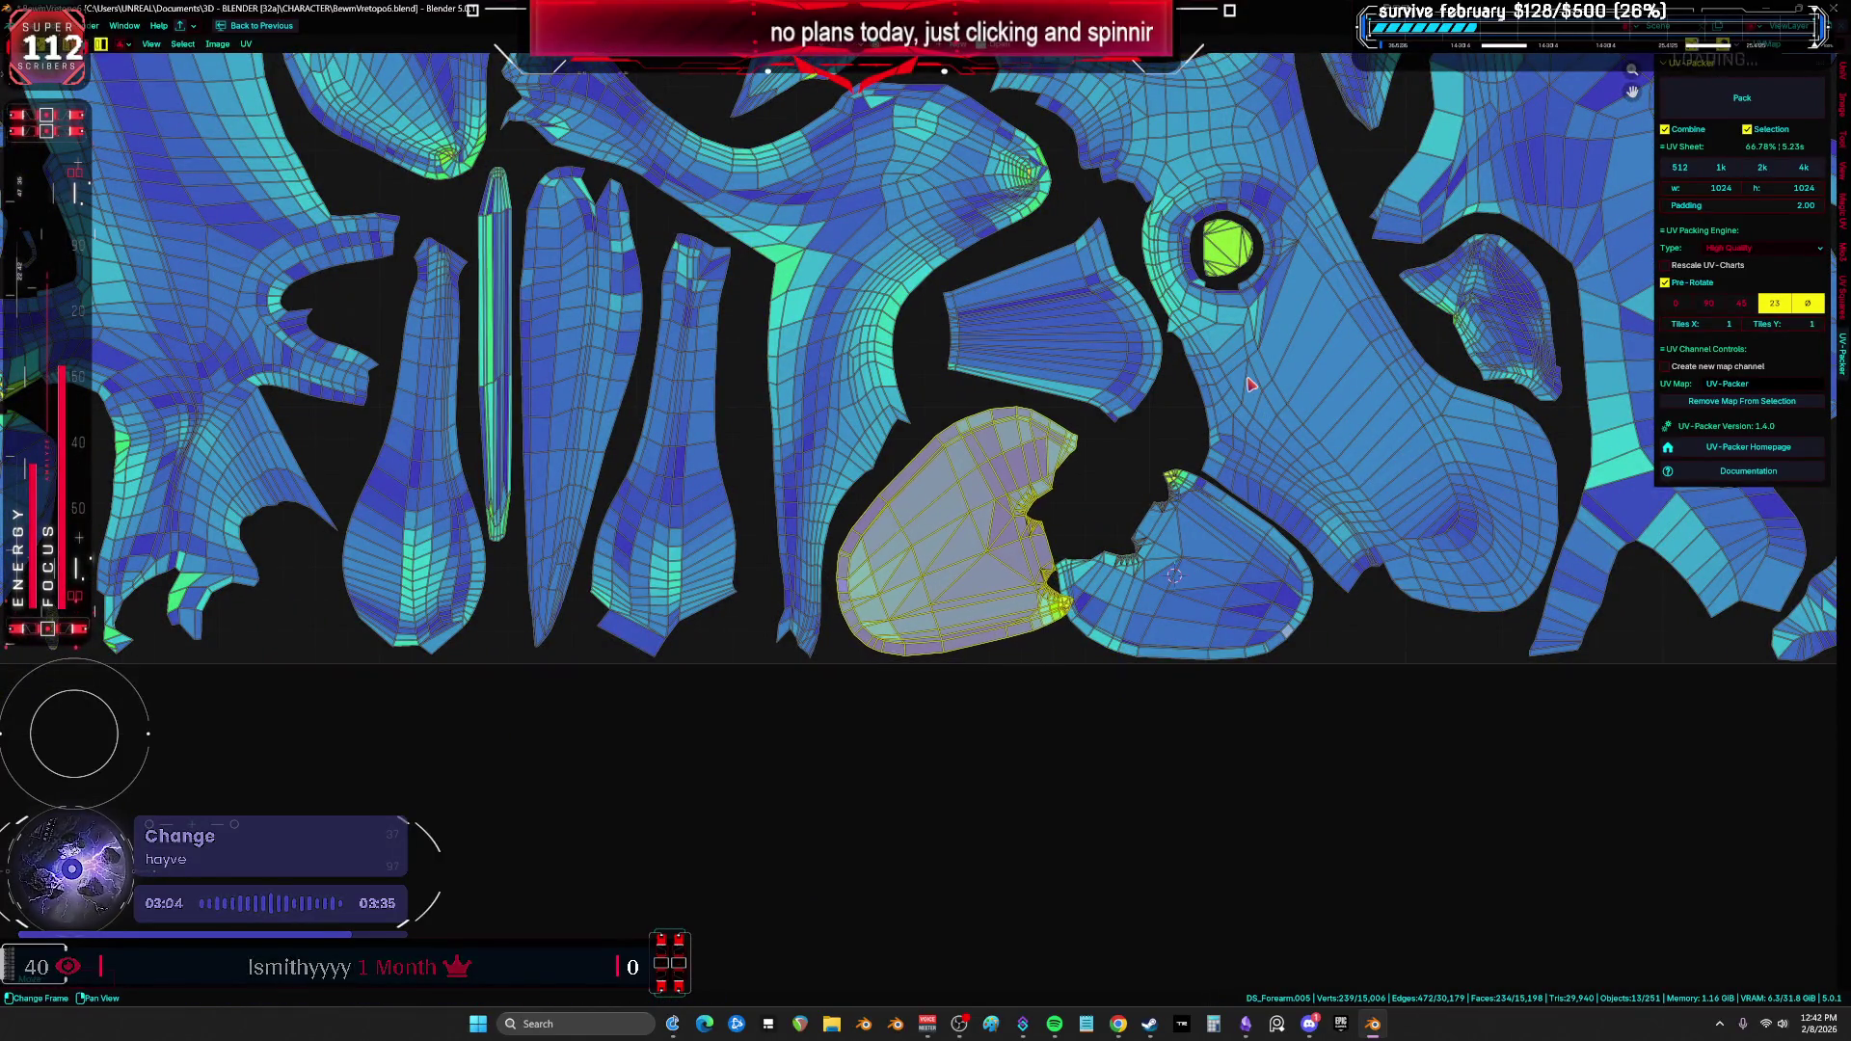
click(1247, 331)
Step: Move another island out to the right edge of the UV layout
click(1109, 357)
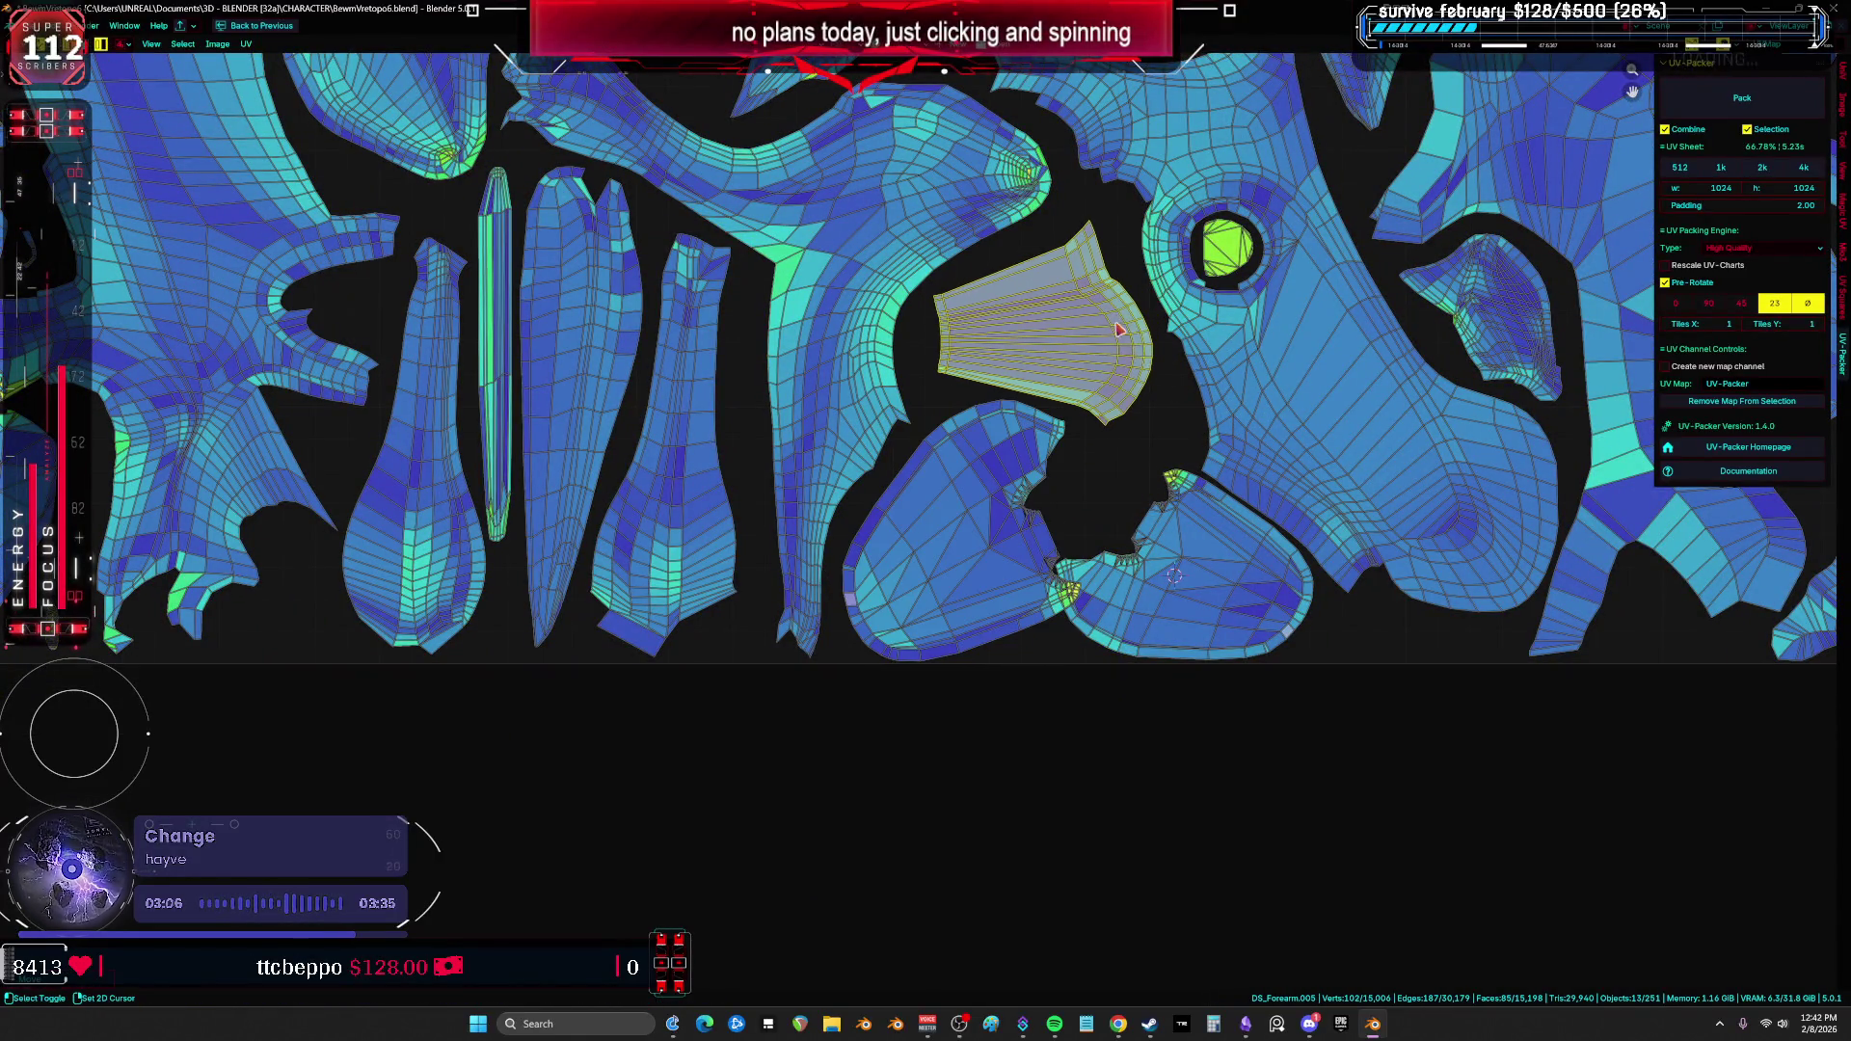
click(1333, 617)
scroll(1238, 541, down, 3)
key(g)
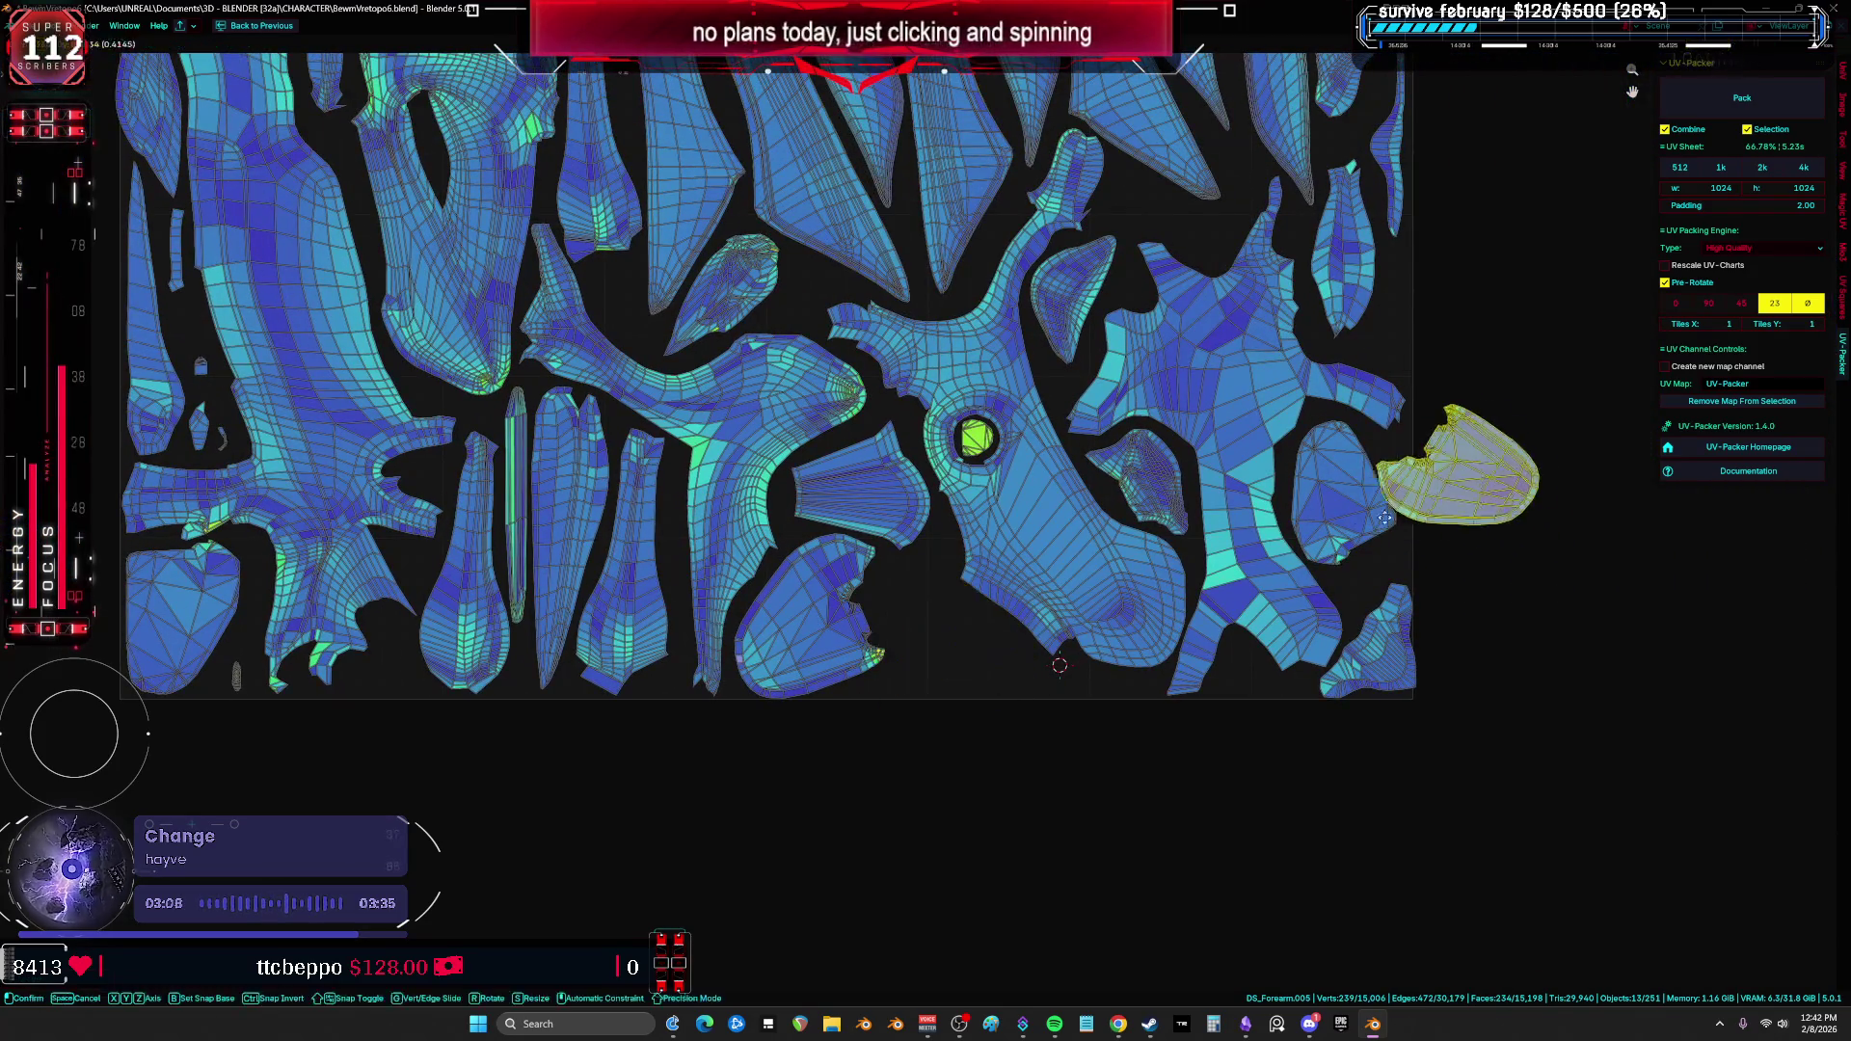
click(1326, 813)
middle_drag(1326, 813, 1161, 470)
Step: Park the tall pillar island, thin strip and leaf island outside the square, lower right
click(1196, 482)
shift+click(1215, 444)
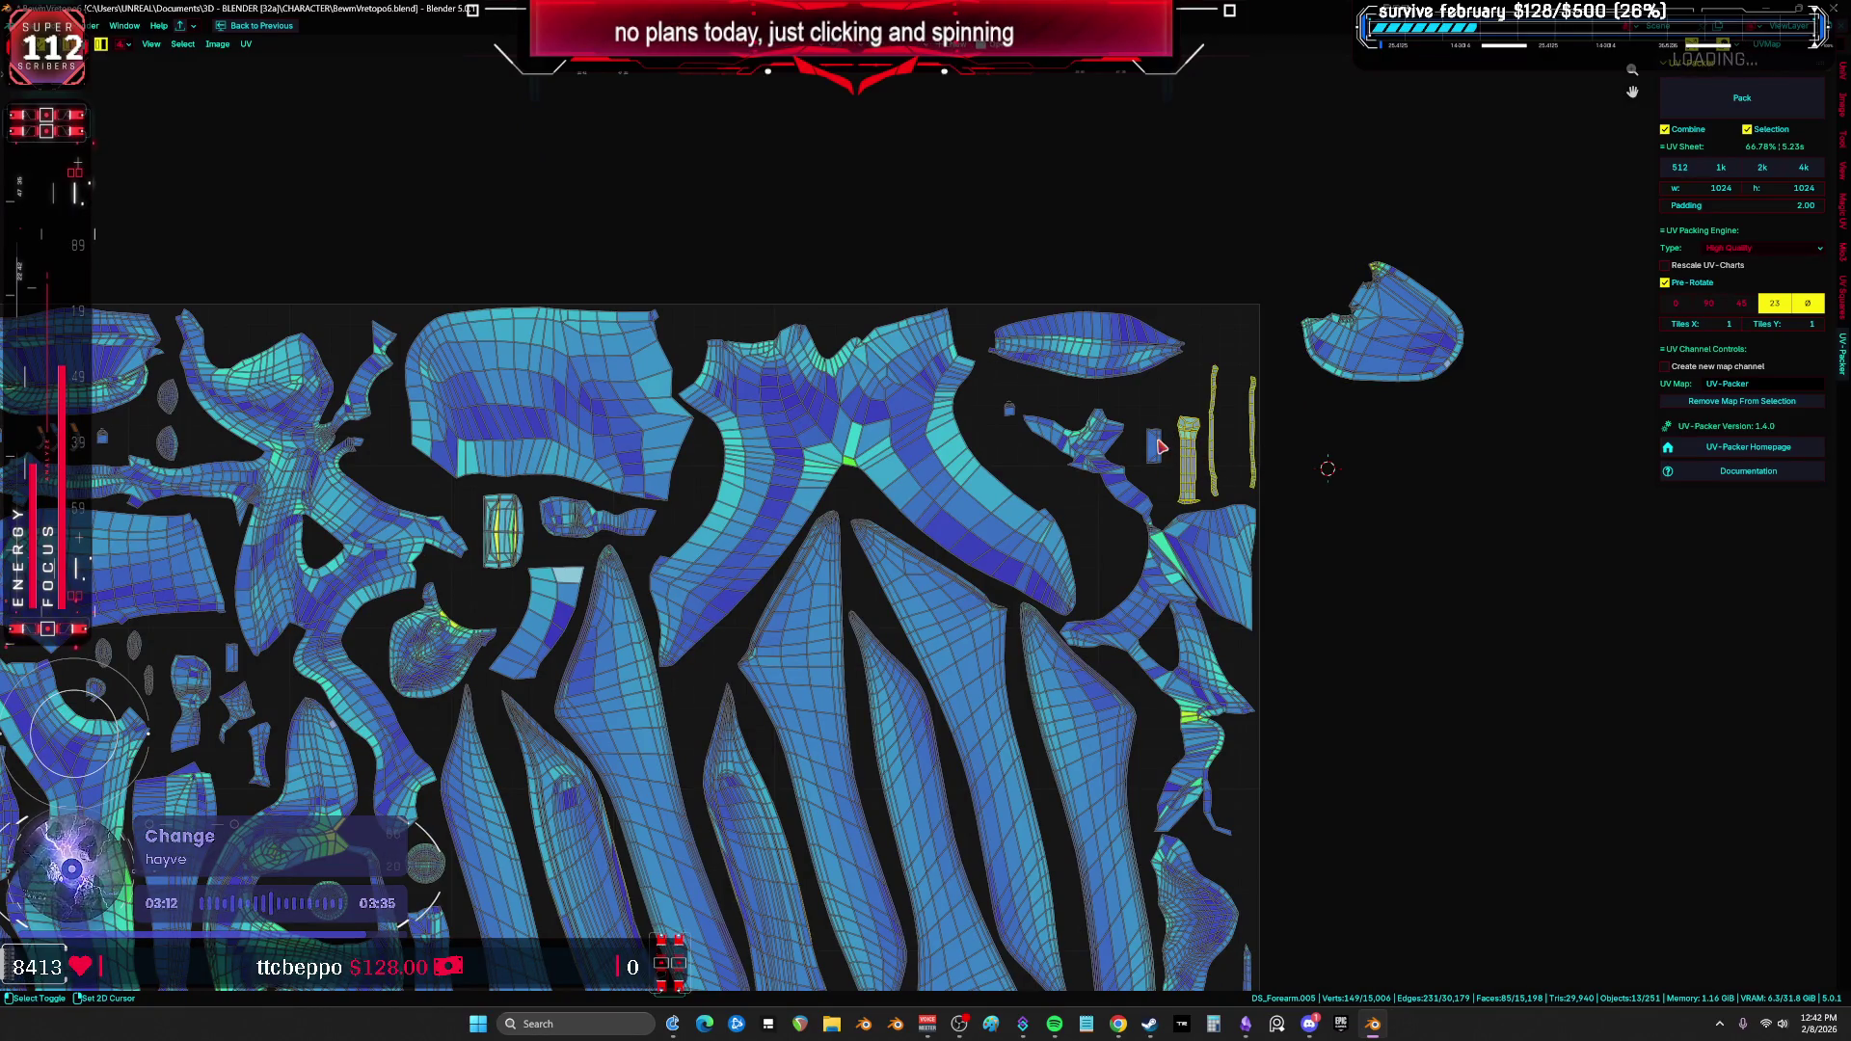
shift+click(1090, 343)
key(g)
click(1465, 316)
Step: Reposition and rotate the top-right island and the leaf-shaped island toward the bottom
click(1466, 316)
key(g)
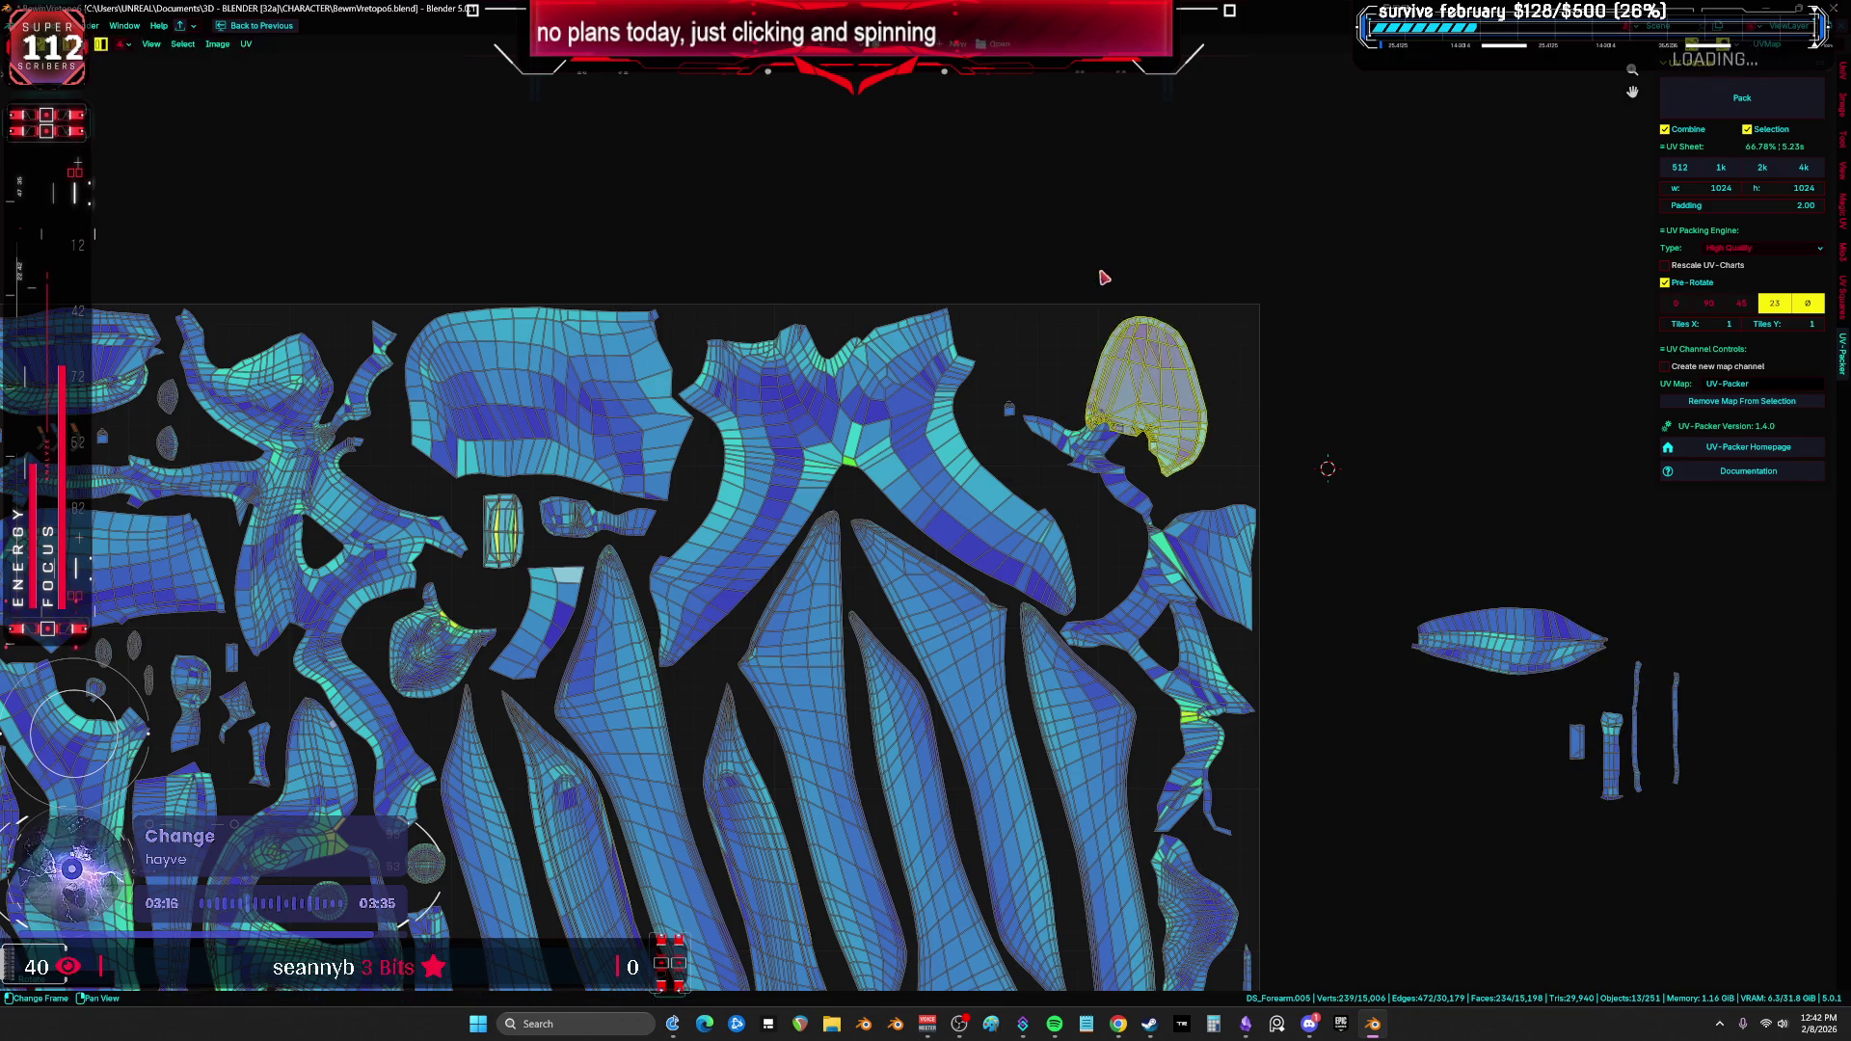
key(r)
click(1499, 603)
key(Home)
key(g)
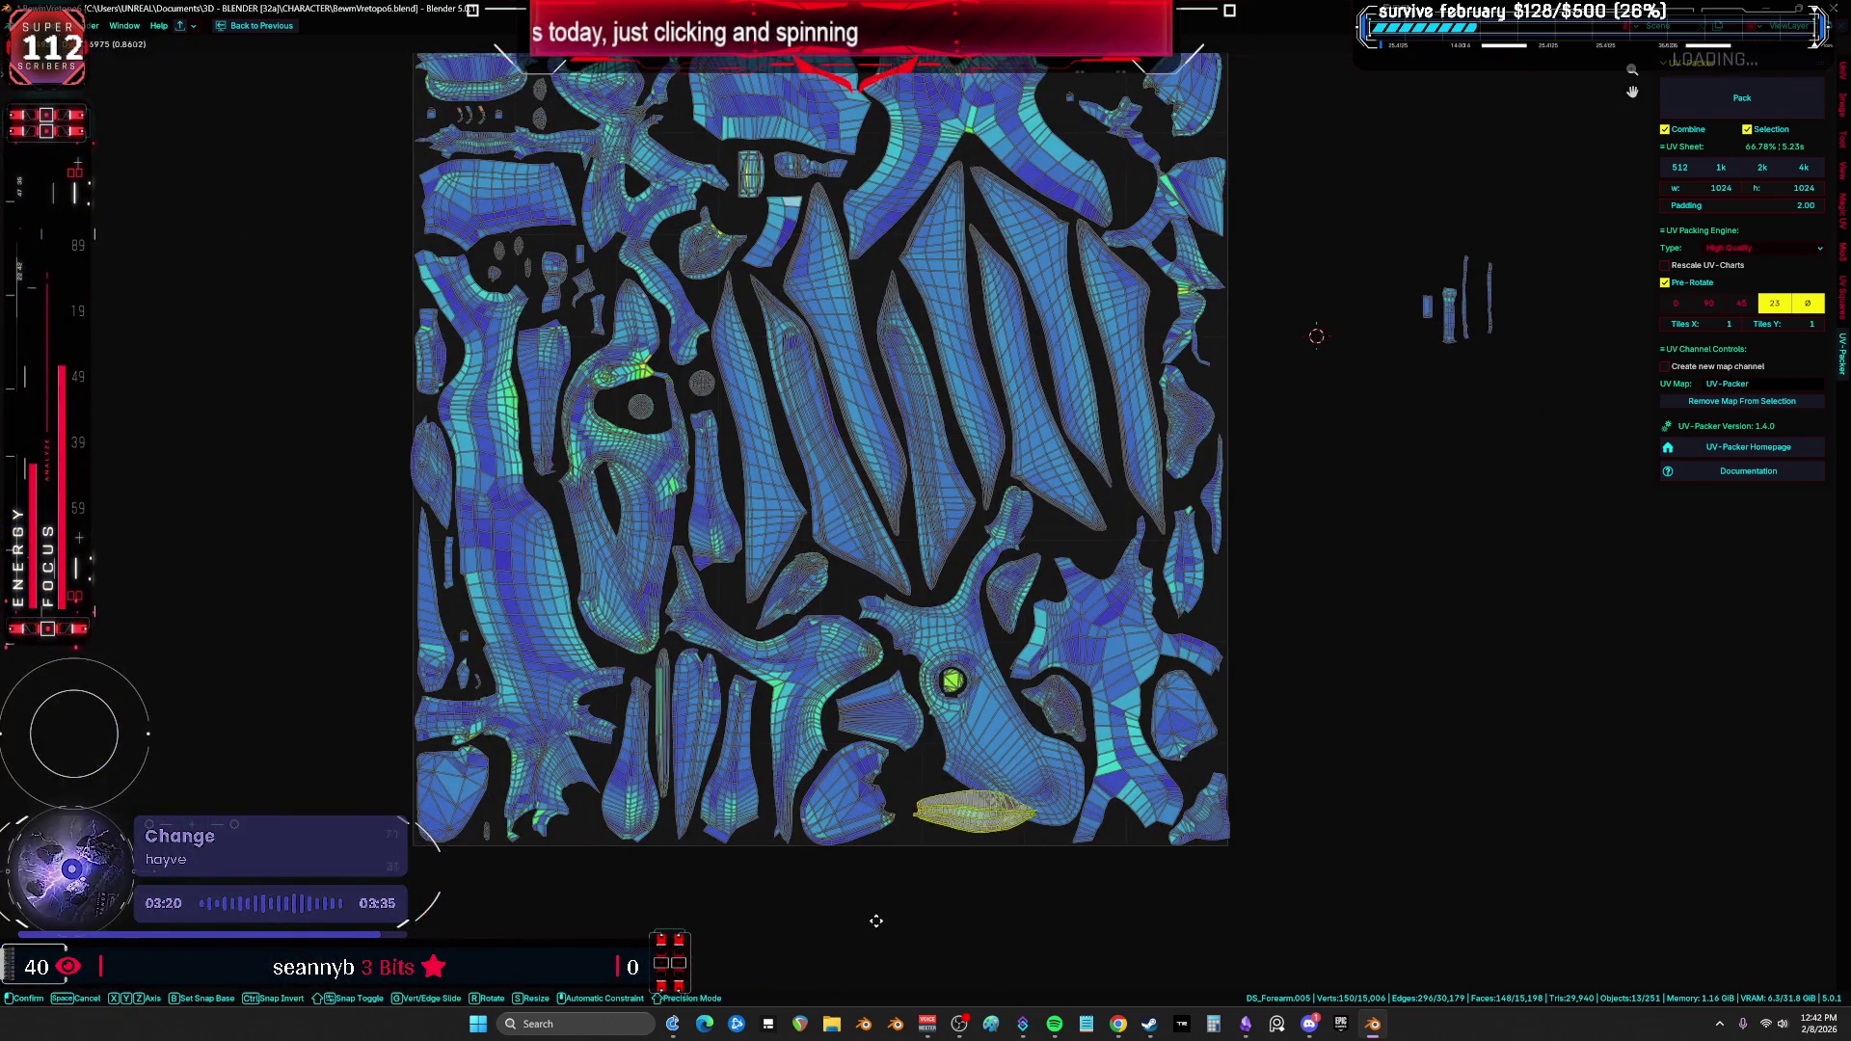
scroll(931, 931, up, 5)
key(r)
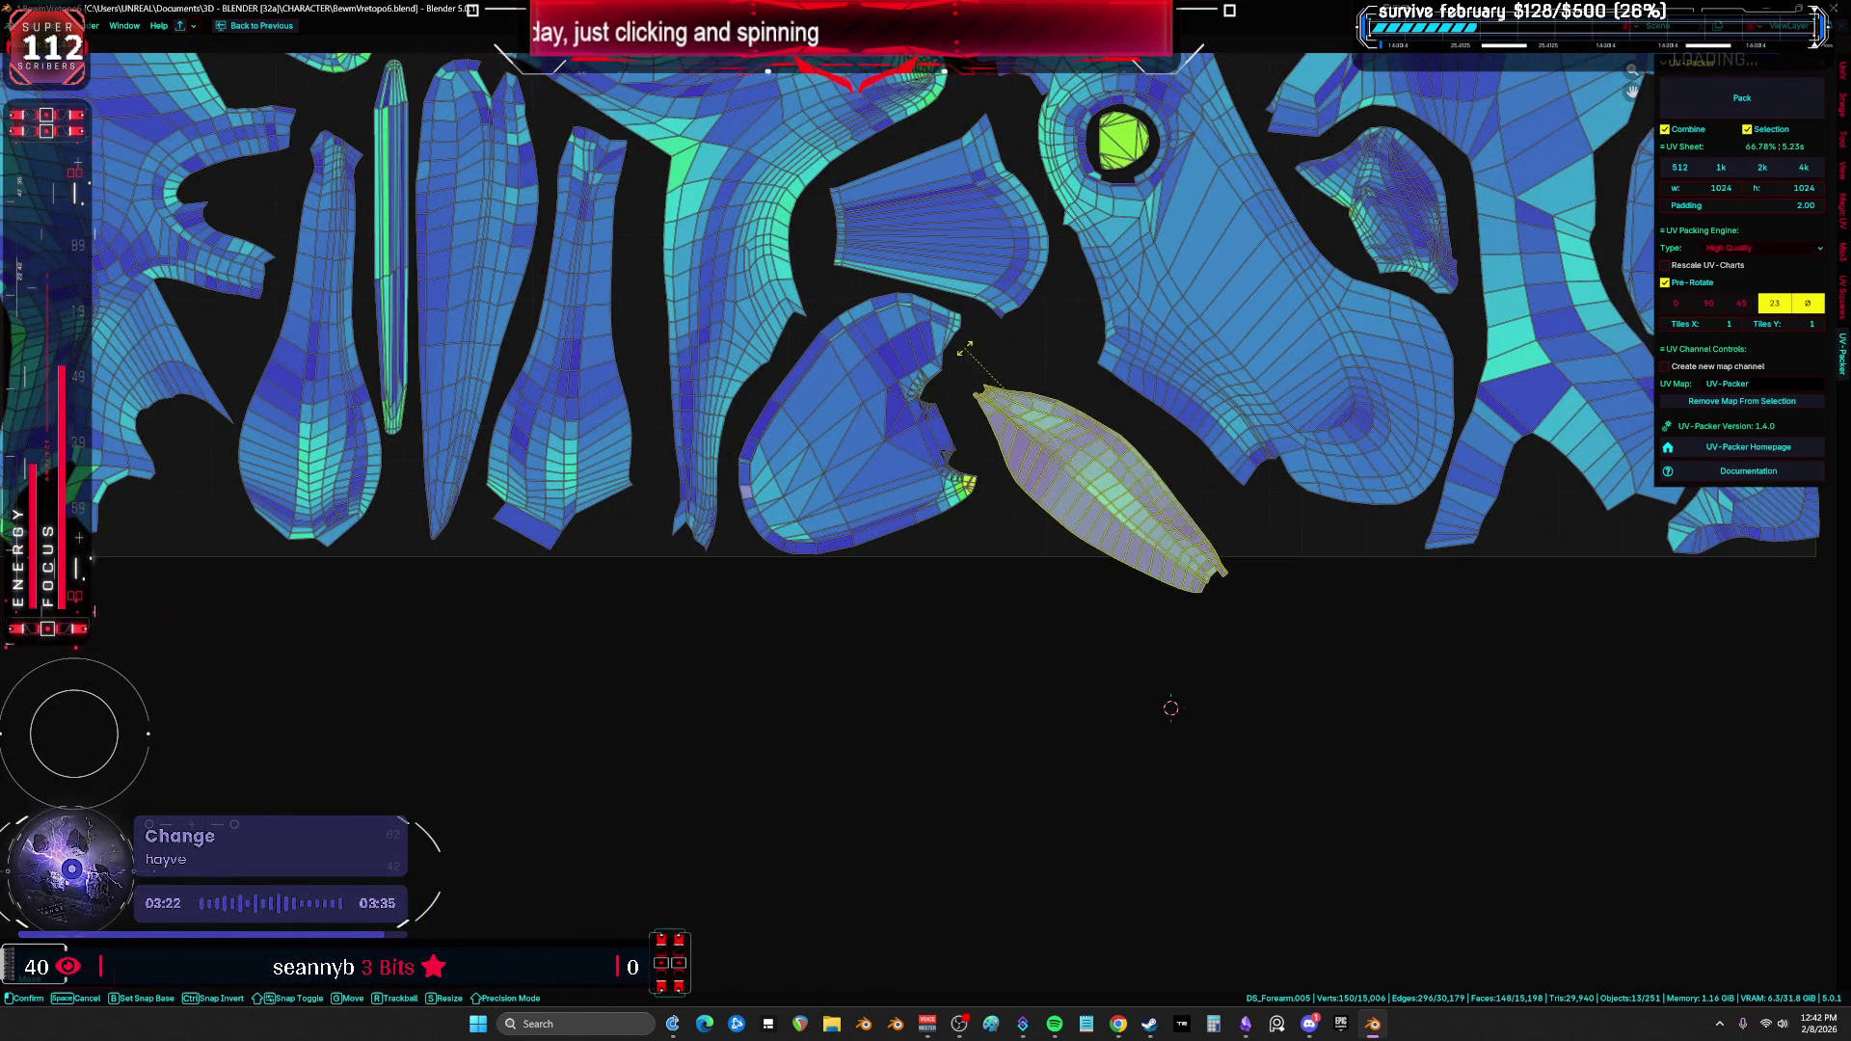
click(966, 349)
Step: Rotate the triangular island slightly
scroll(1386, 421, down, 1)
middle_drag(1386, 421, 1118, 720)
key(a)
middle_drag(1418, 467, 1266, 641)
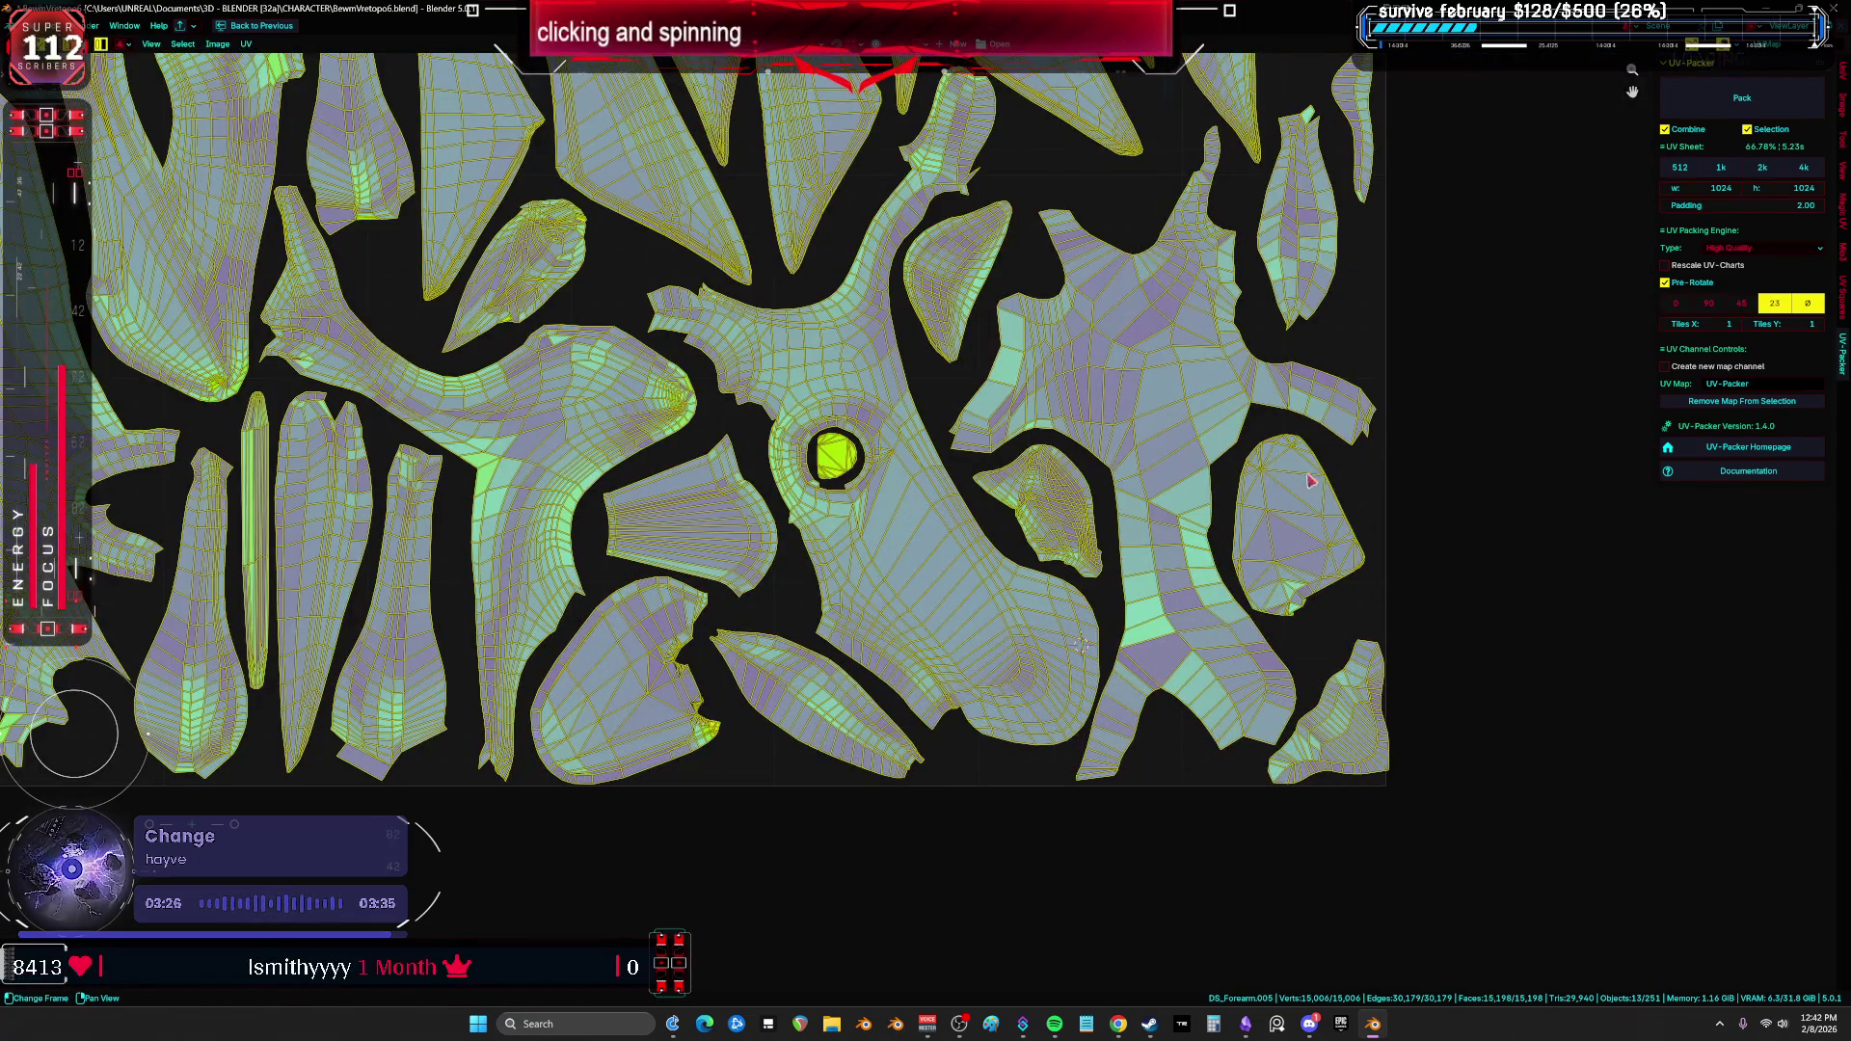
click(1377, 417)
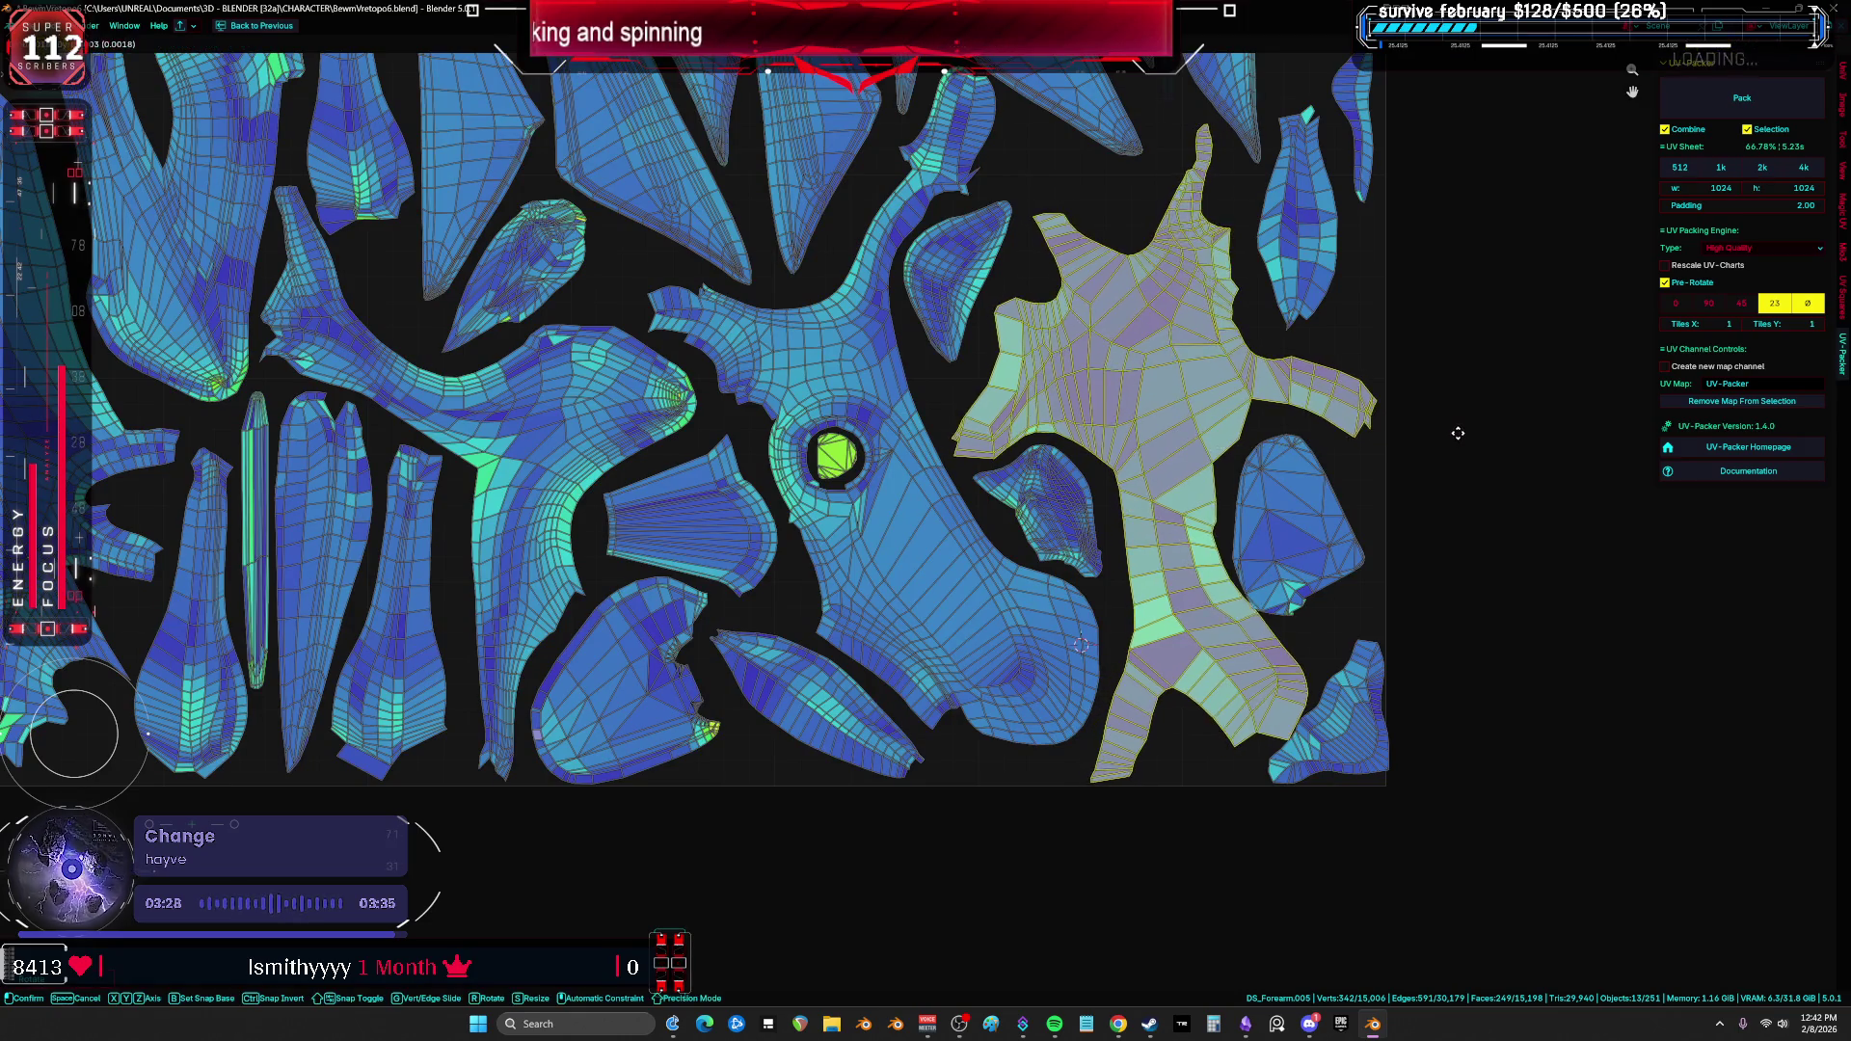
click(1350, 521)
key(r)
click(1369, 579)
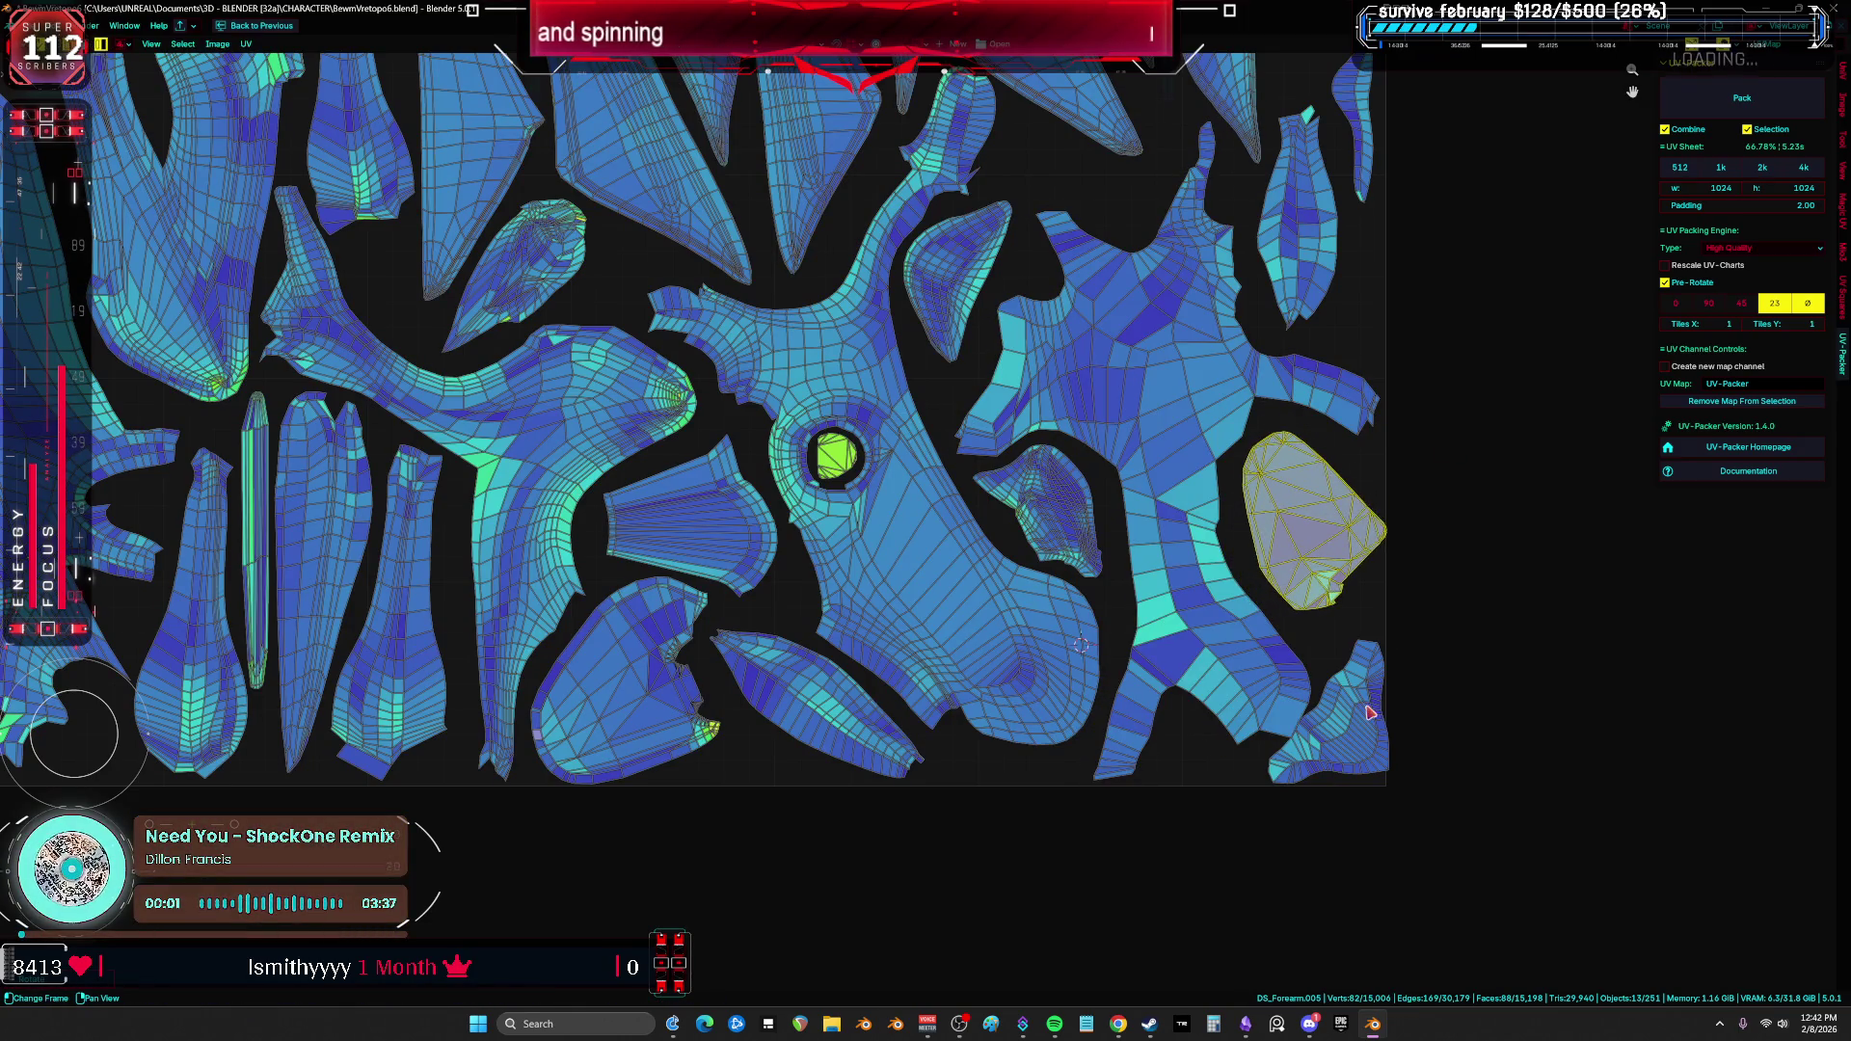
Step: Move the small bottom-right island outside the square, upper right, and rotate it
click(1389, 743)
scroll(1415, 739, down, 3)
drag(1282, 849, 1372, 310)
scroll(1423, 590, up, 3)
key(g)
scroll(1071, 329, up, 3)
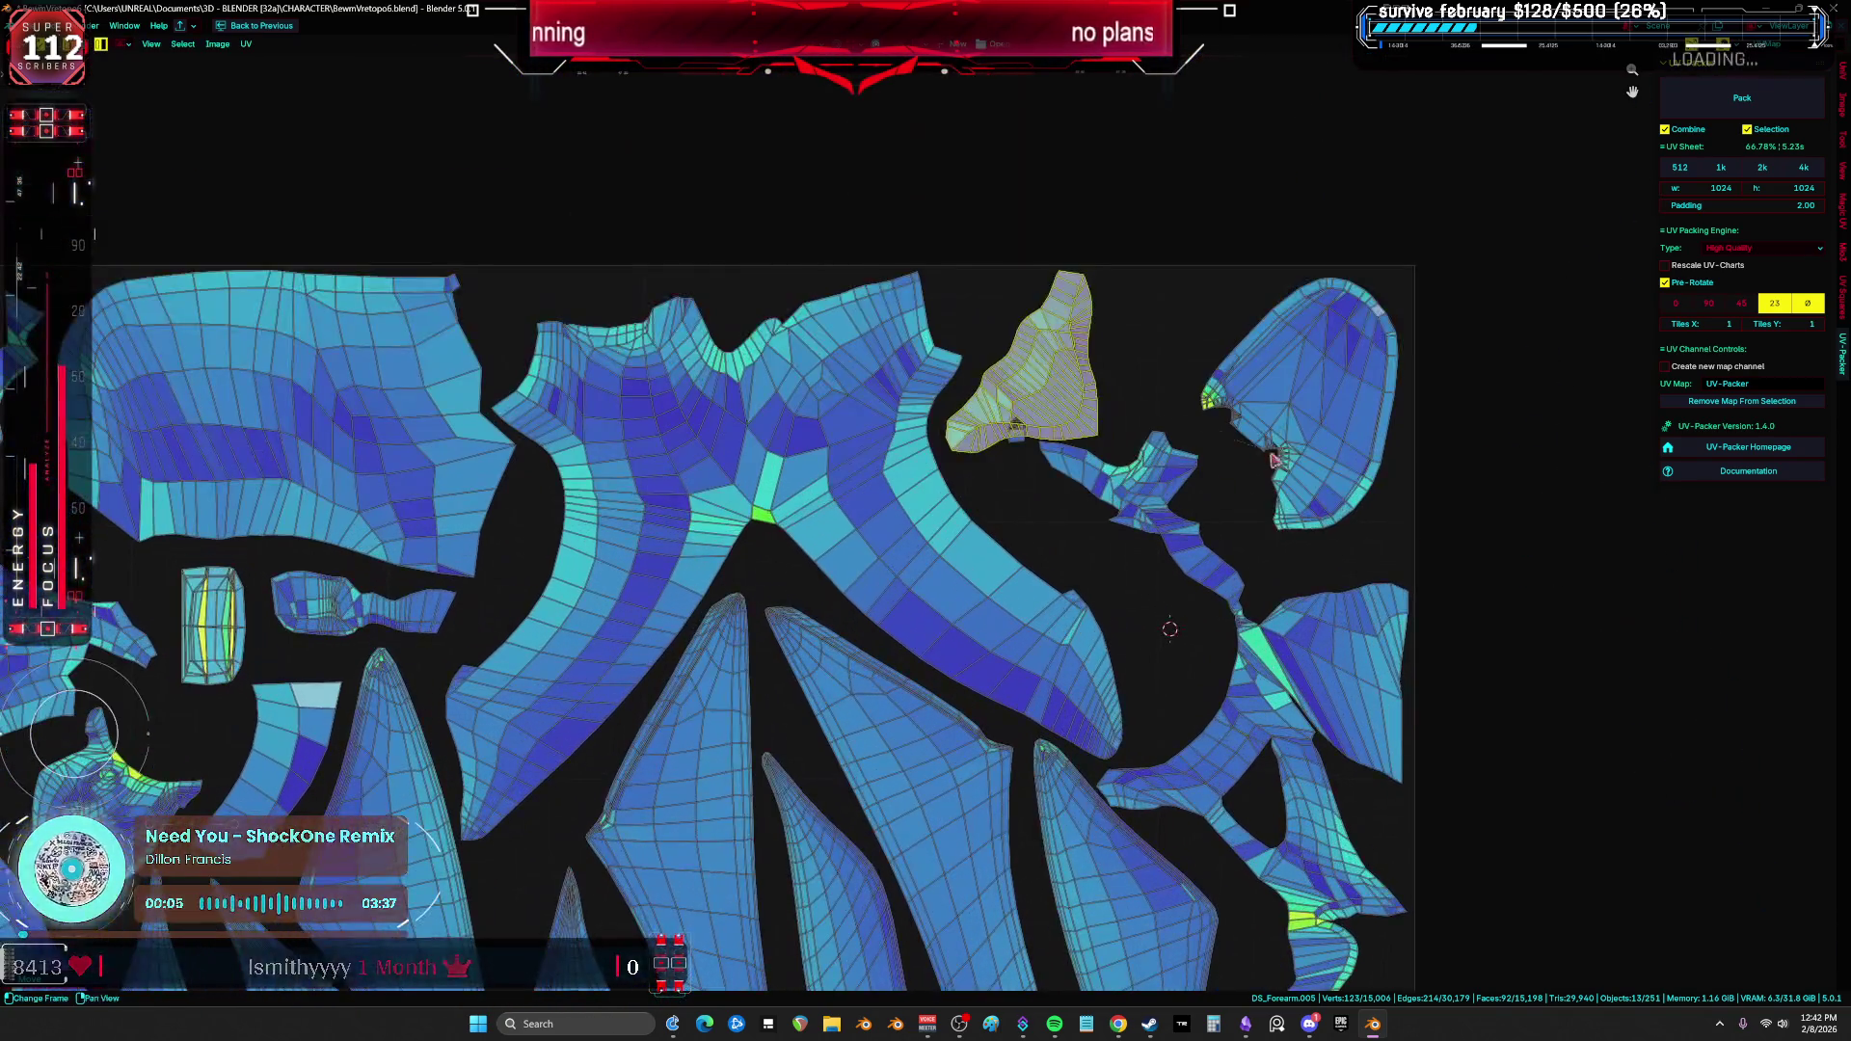
key(r)
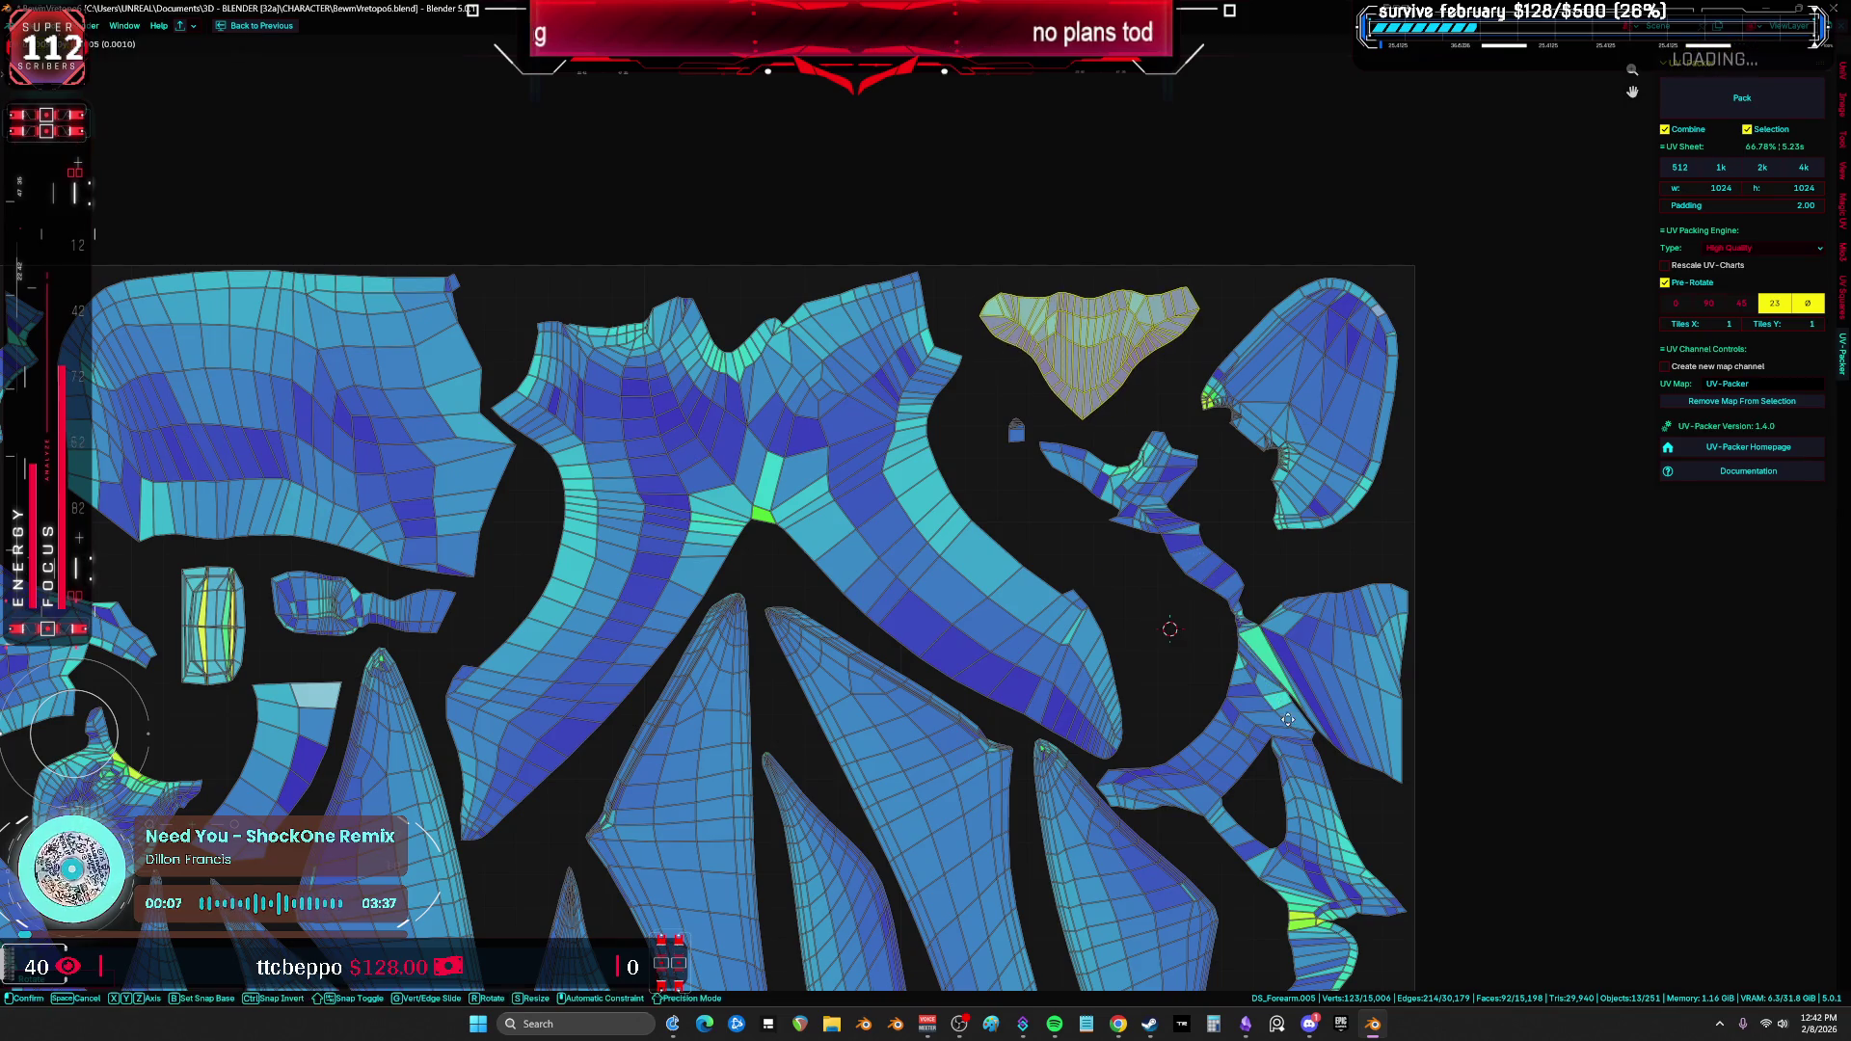
click(1288, 721)
scroll(1437, 749, down, 3)
scroll(1170, 374, up, 2)
Step: Move one tiny island to a new spot in the layout
key(a)
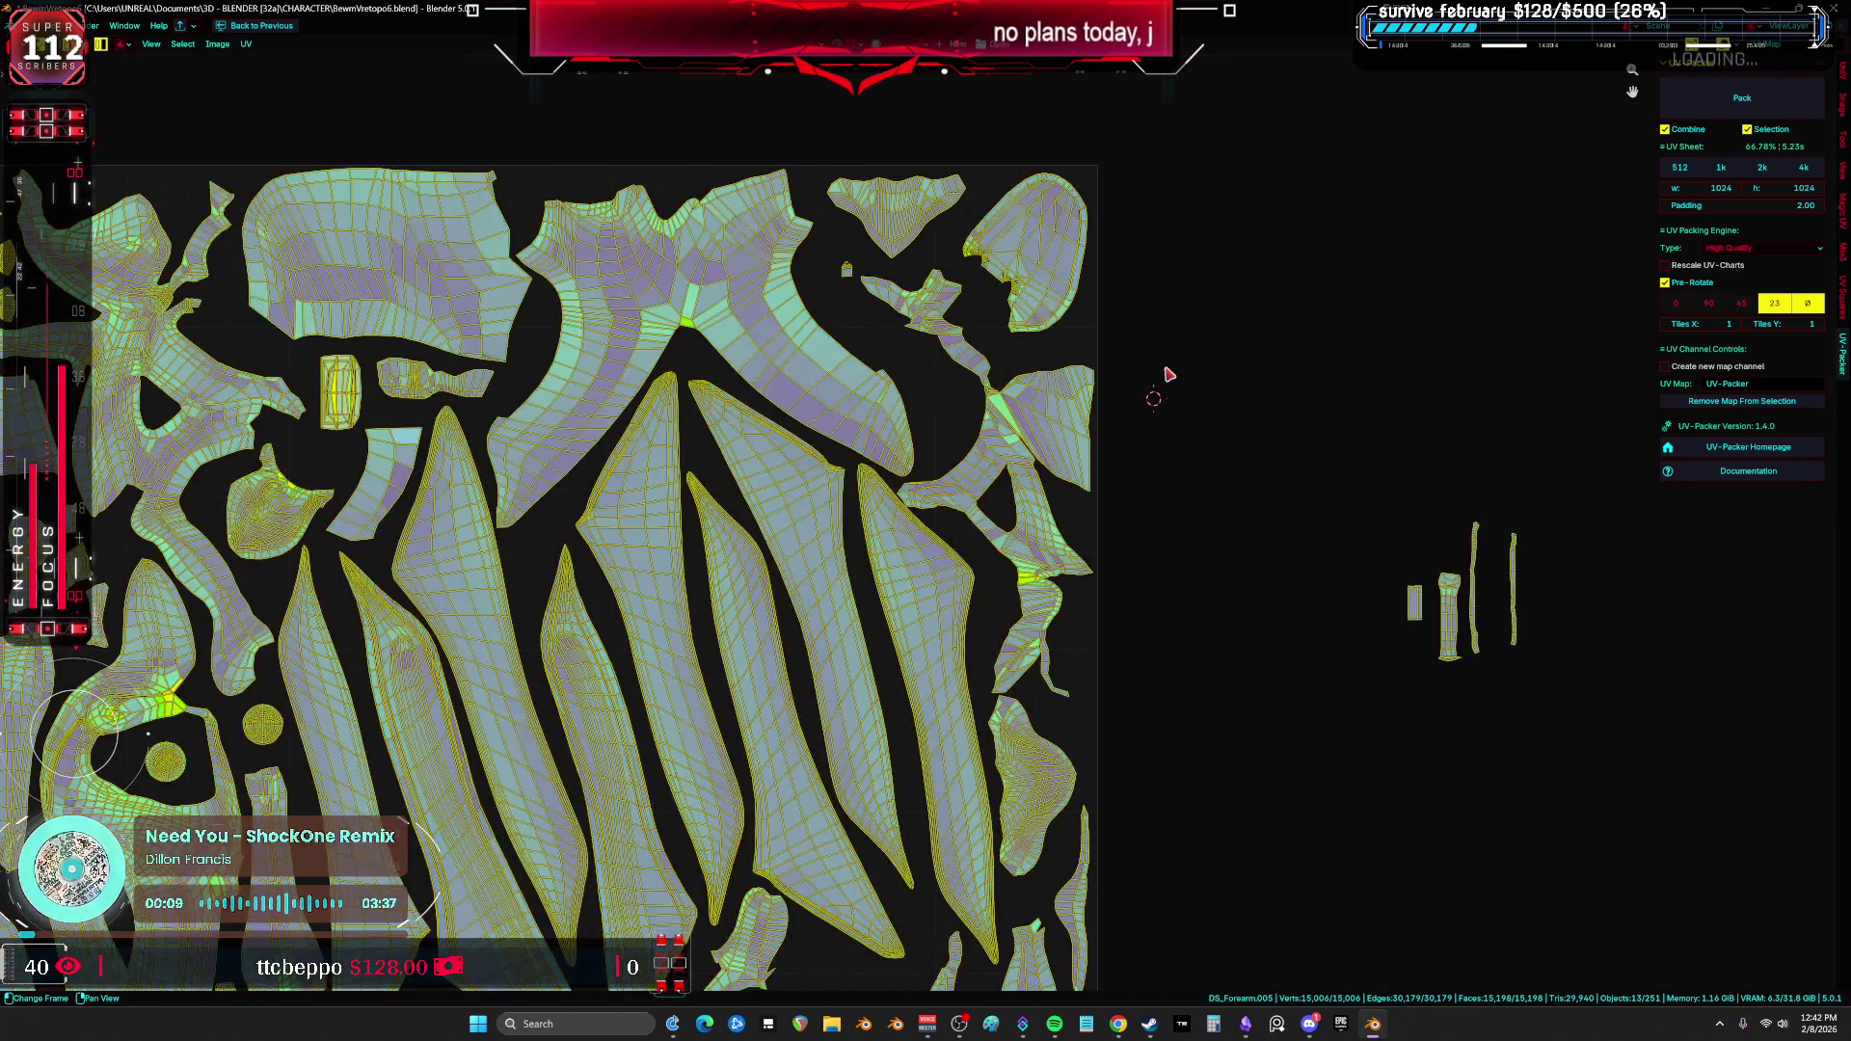
scroll(771, 349, up, 3)
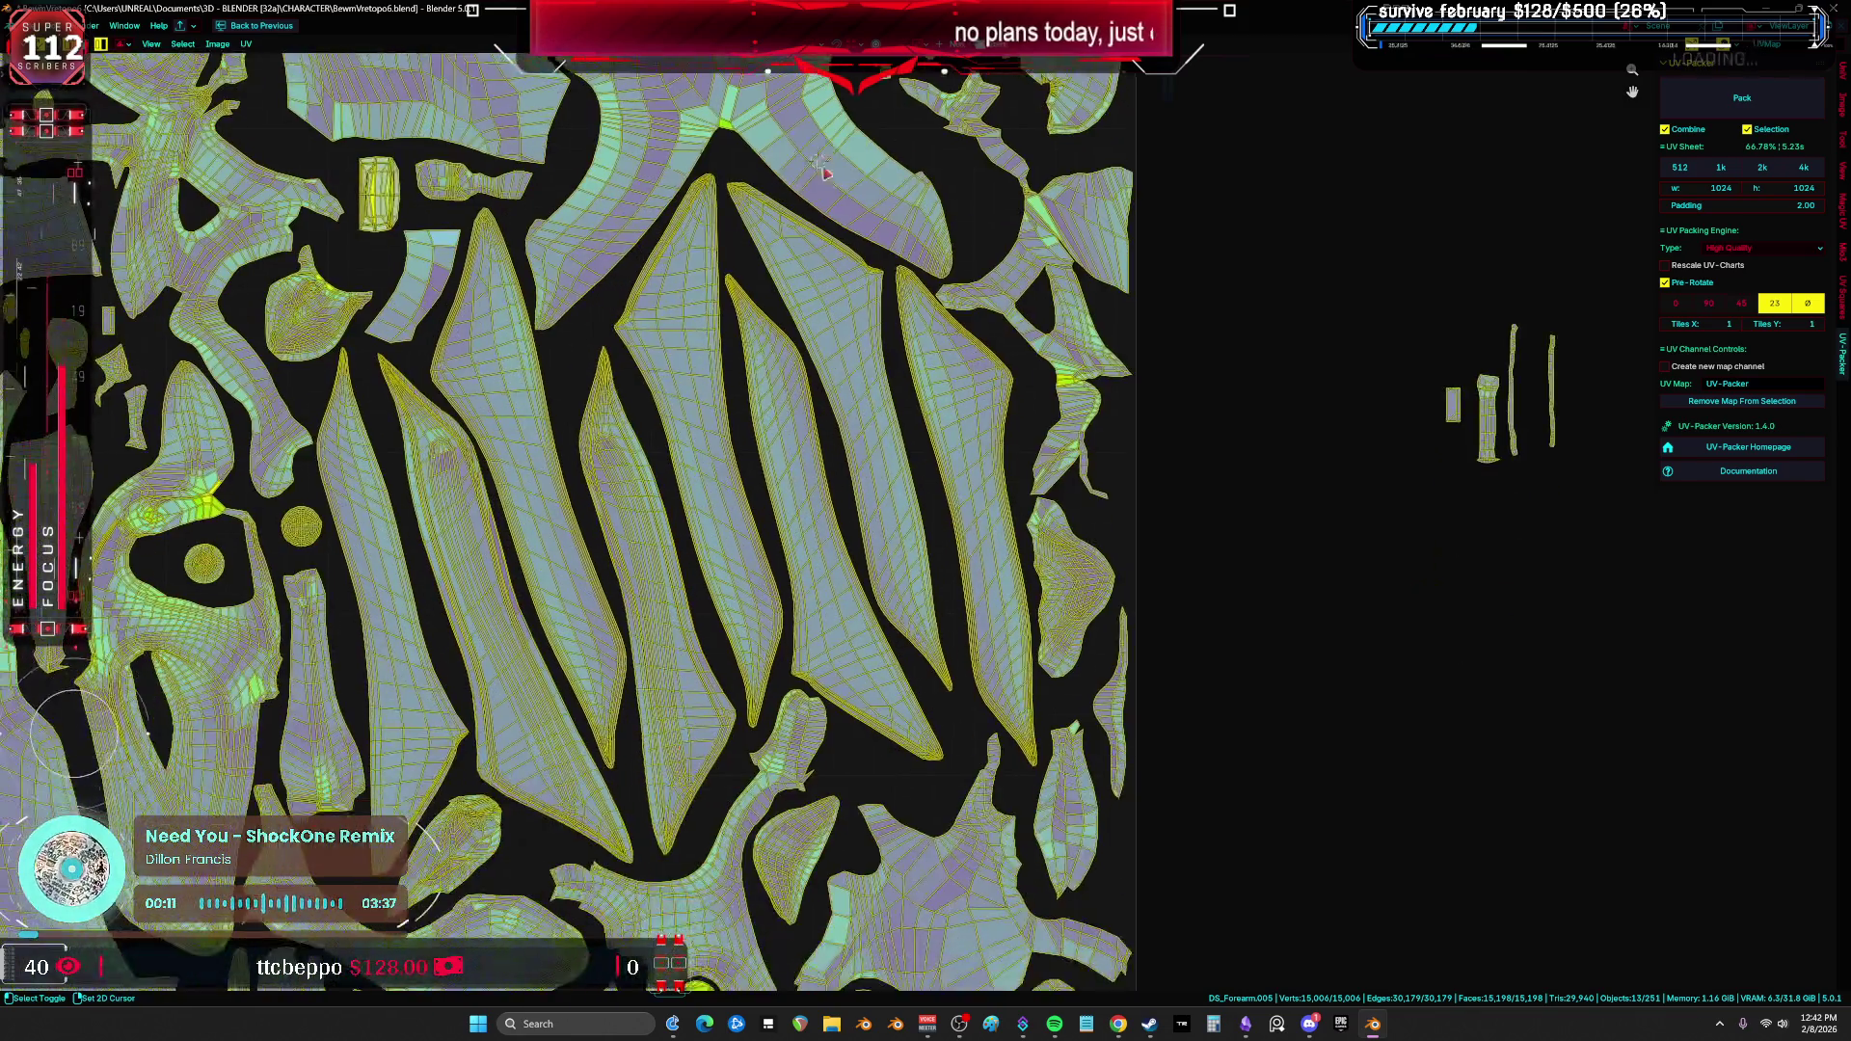
click(921, 224)
key(g)
click(894, 174)
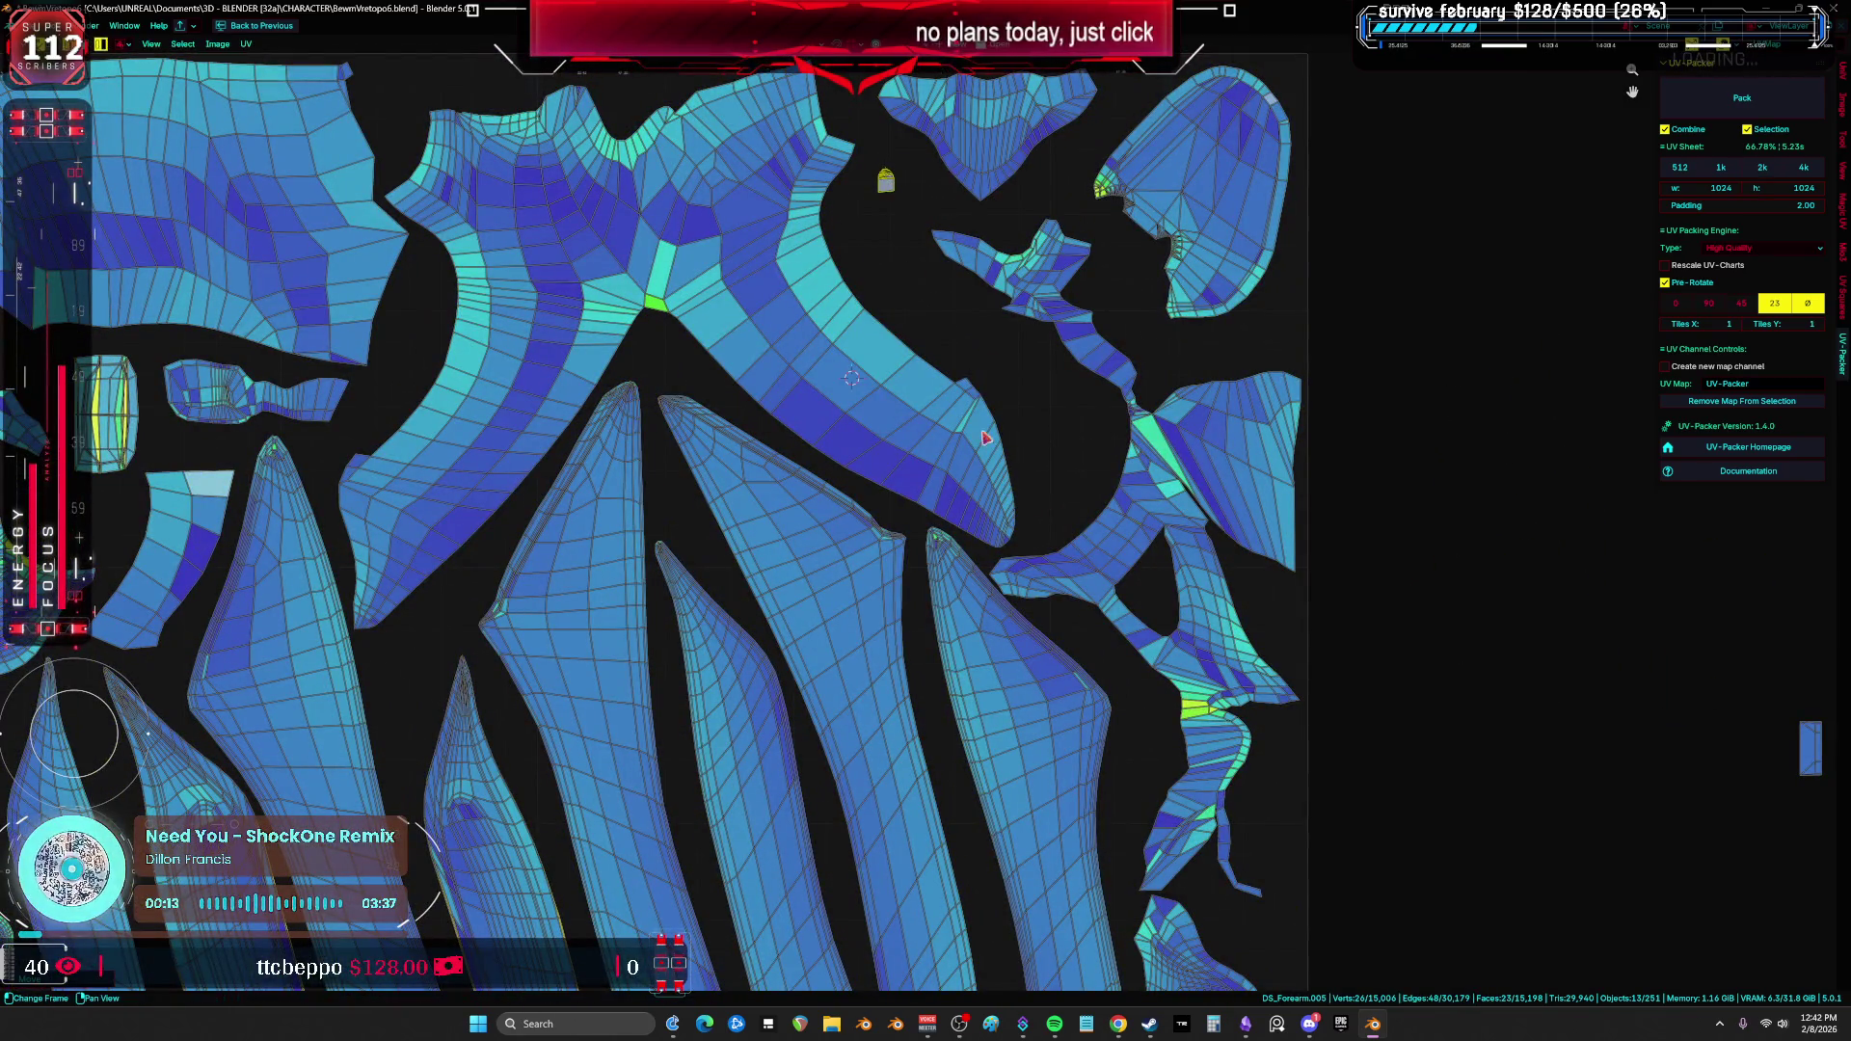
Step: Rotate the large island slightly to fit beside its neighbours
scroll(1070, 249, up, 2)
click(1196, 341)
scroll(1226, 426, down, 1)
scroll(1226, 425, down, 2)
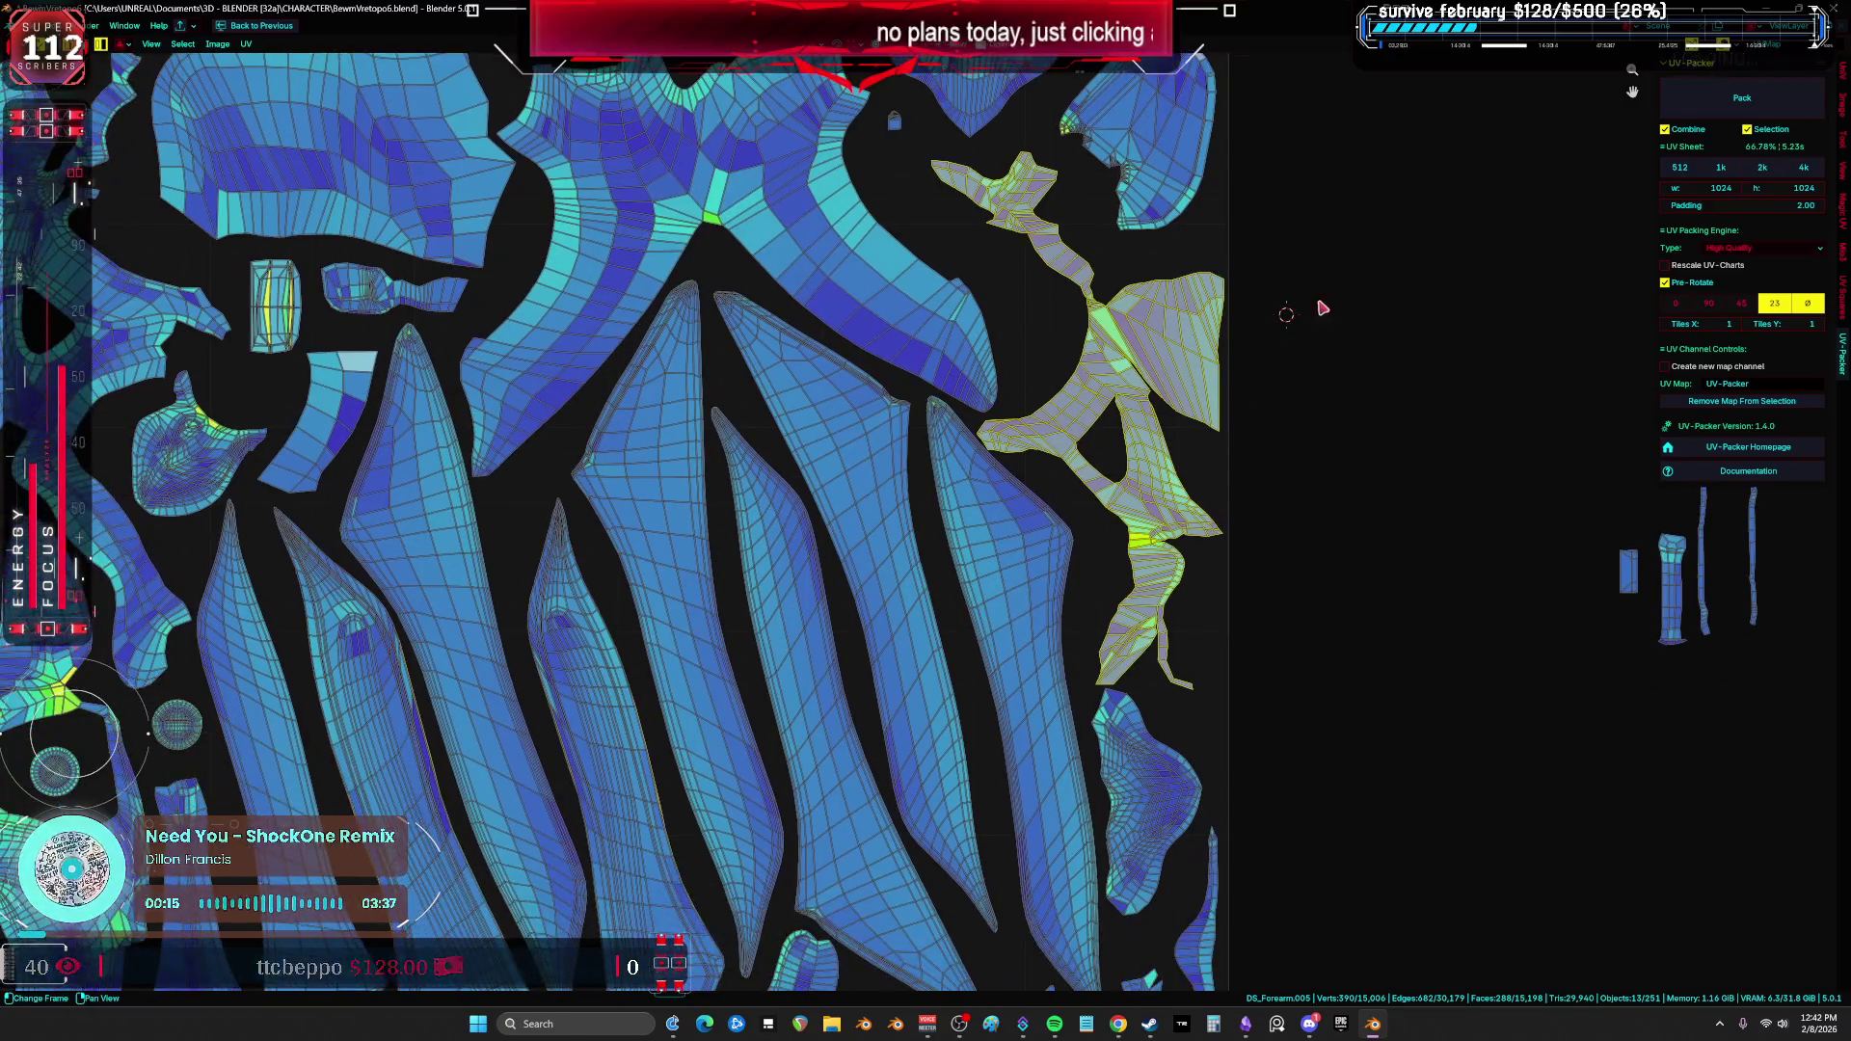
scroll(1293, 310, up, 2)
scroll(1281, 314, down, 2)
scroll(1219, 339, up, 1)
middle_drag(1121, 489, 1114, 154)
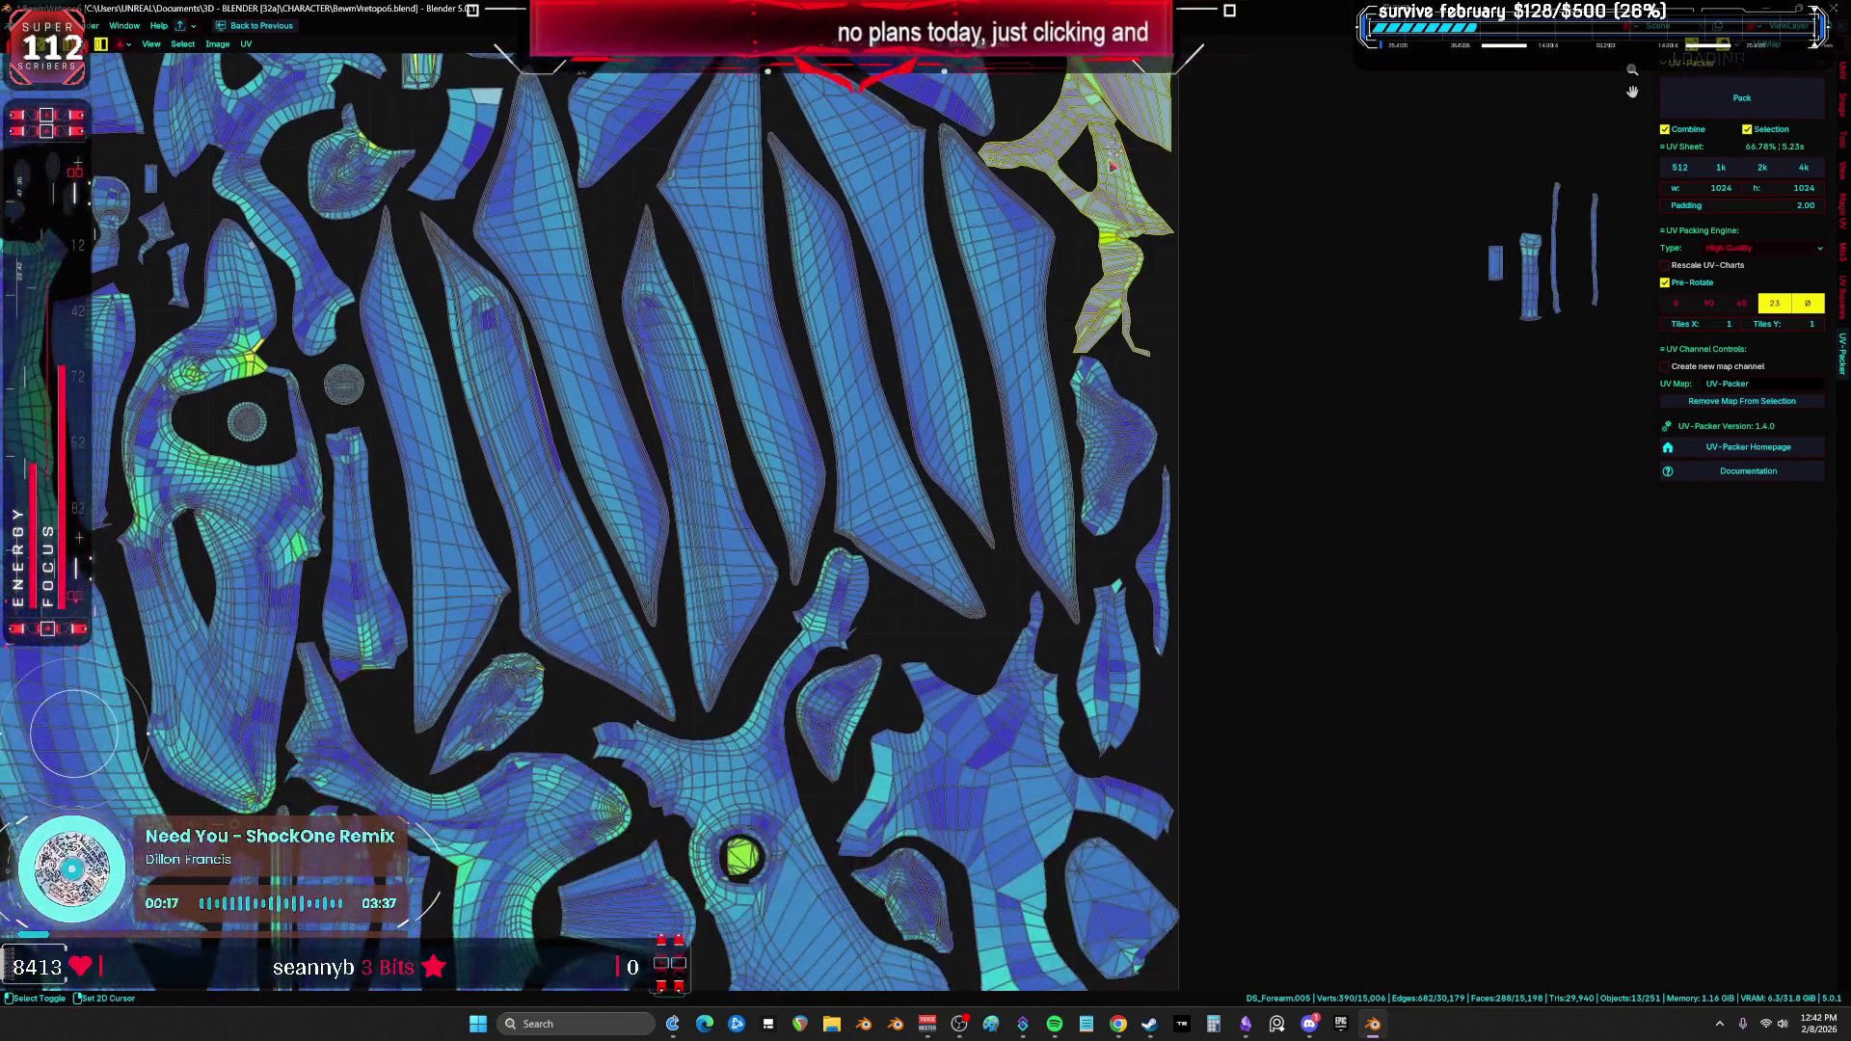
click(1061, 425)
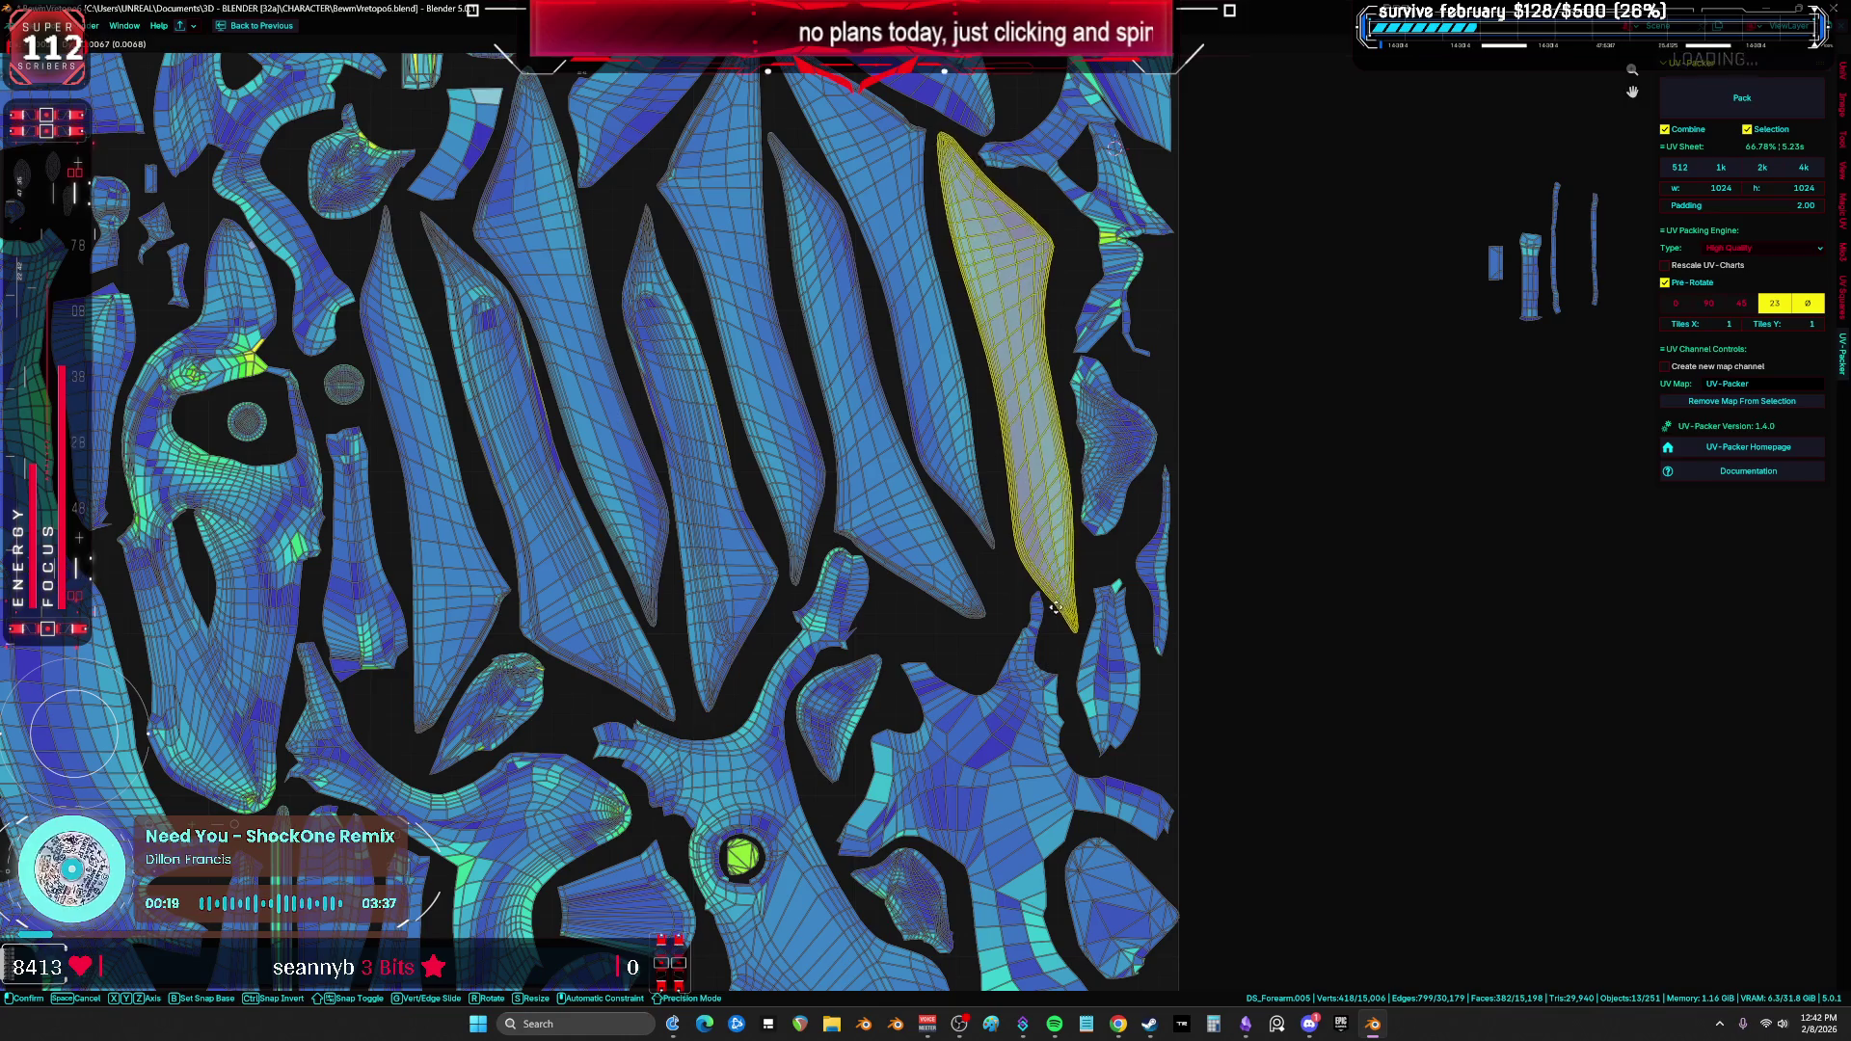
click(1039, 644)
scroll(1039, 644, down, 2)
scroll(1157, 482, up, 3)
key(r)
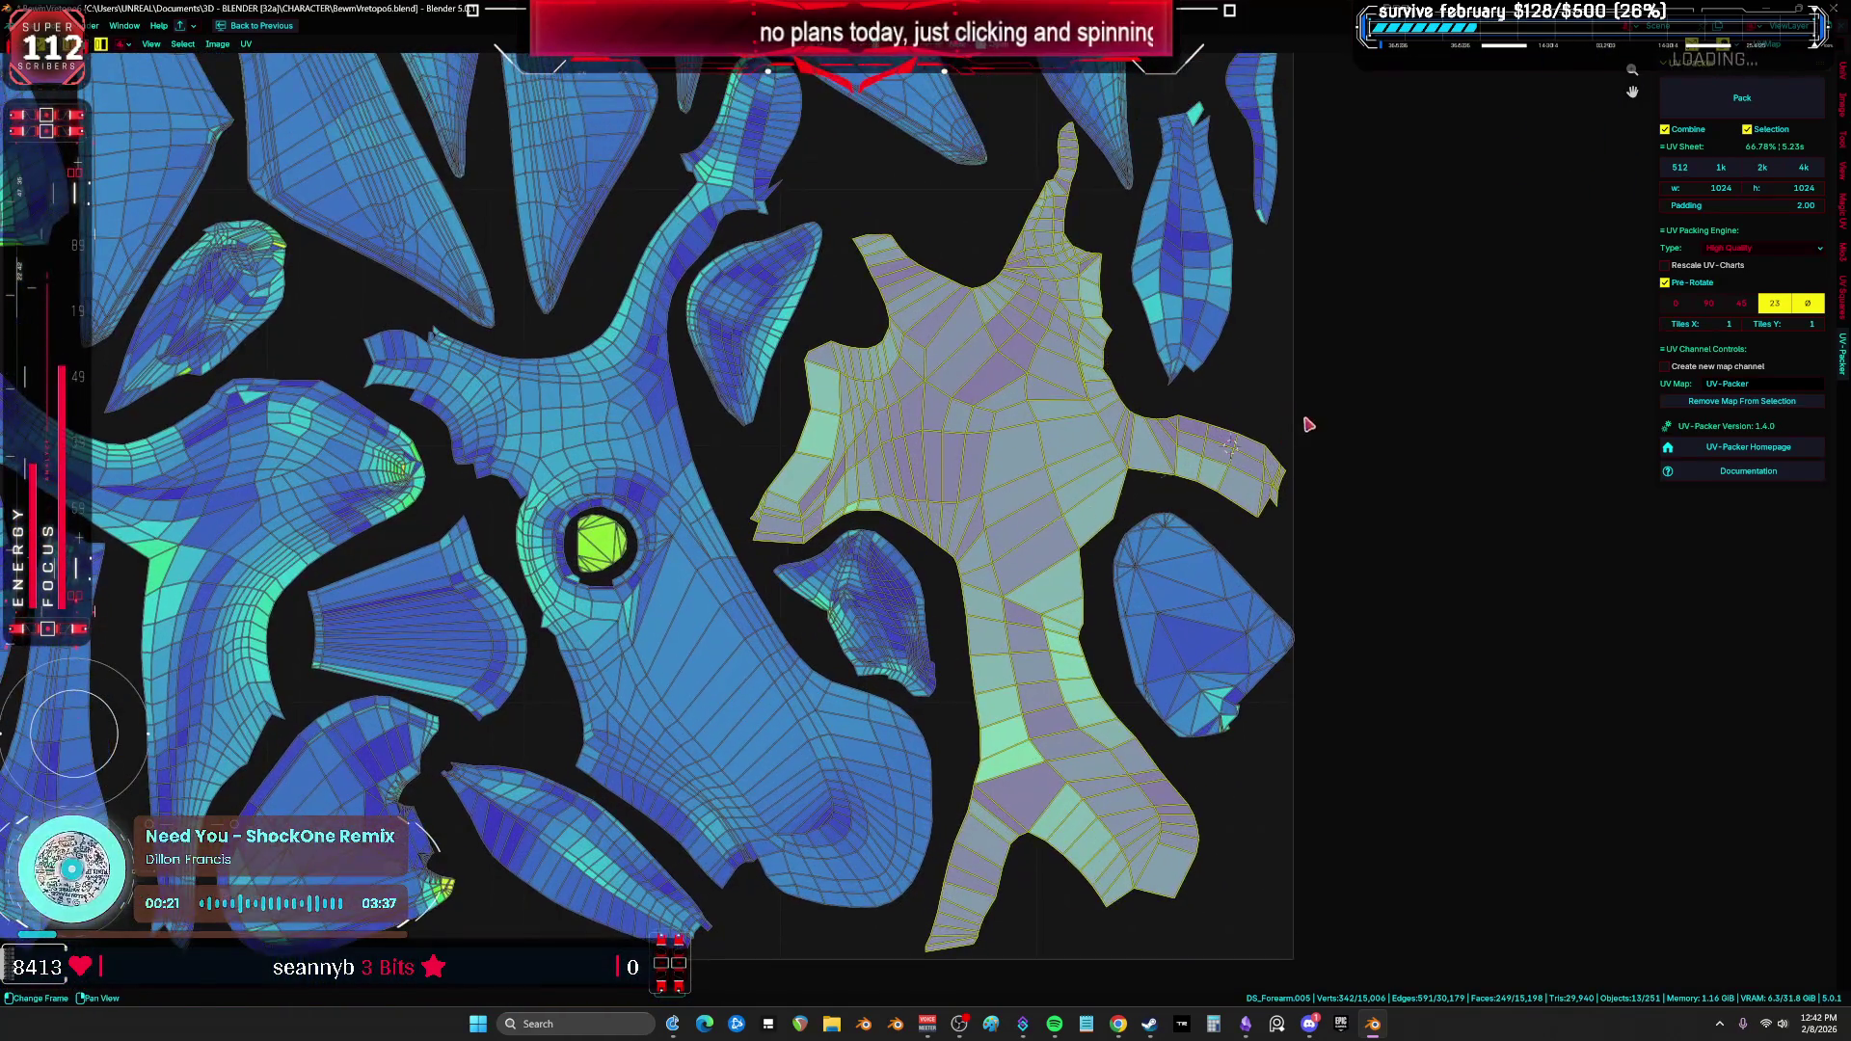
click(1243, 334)
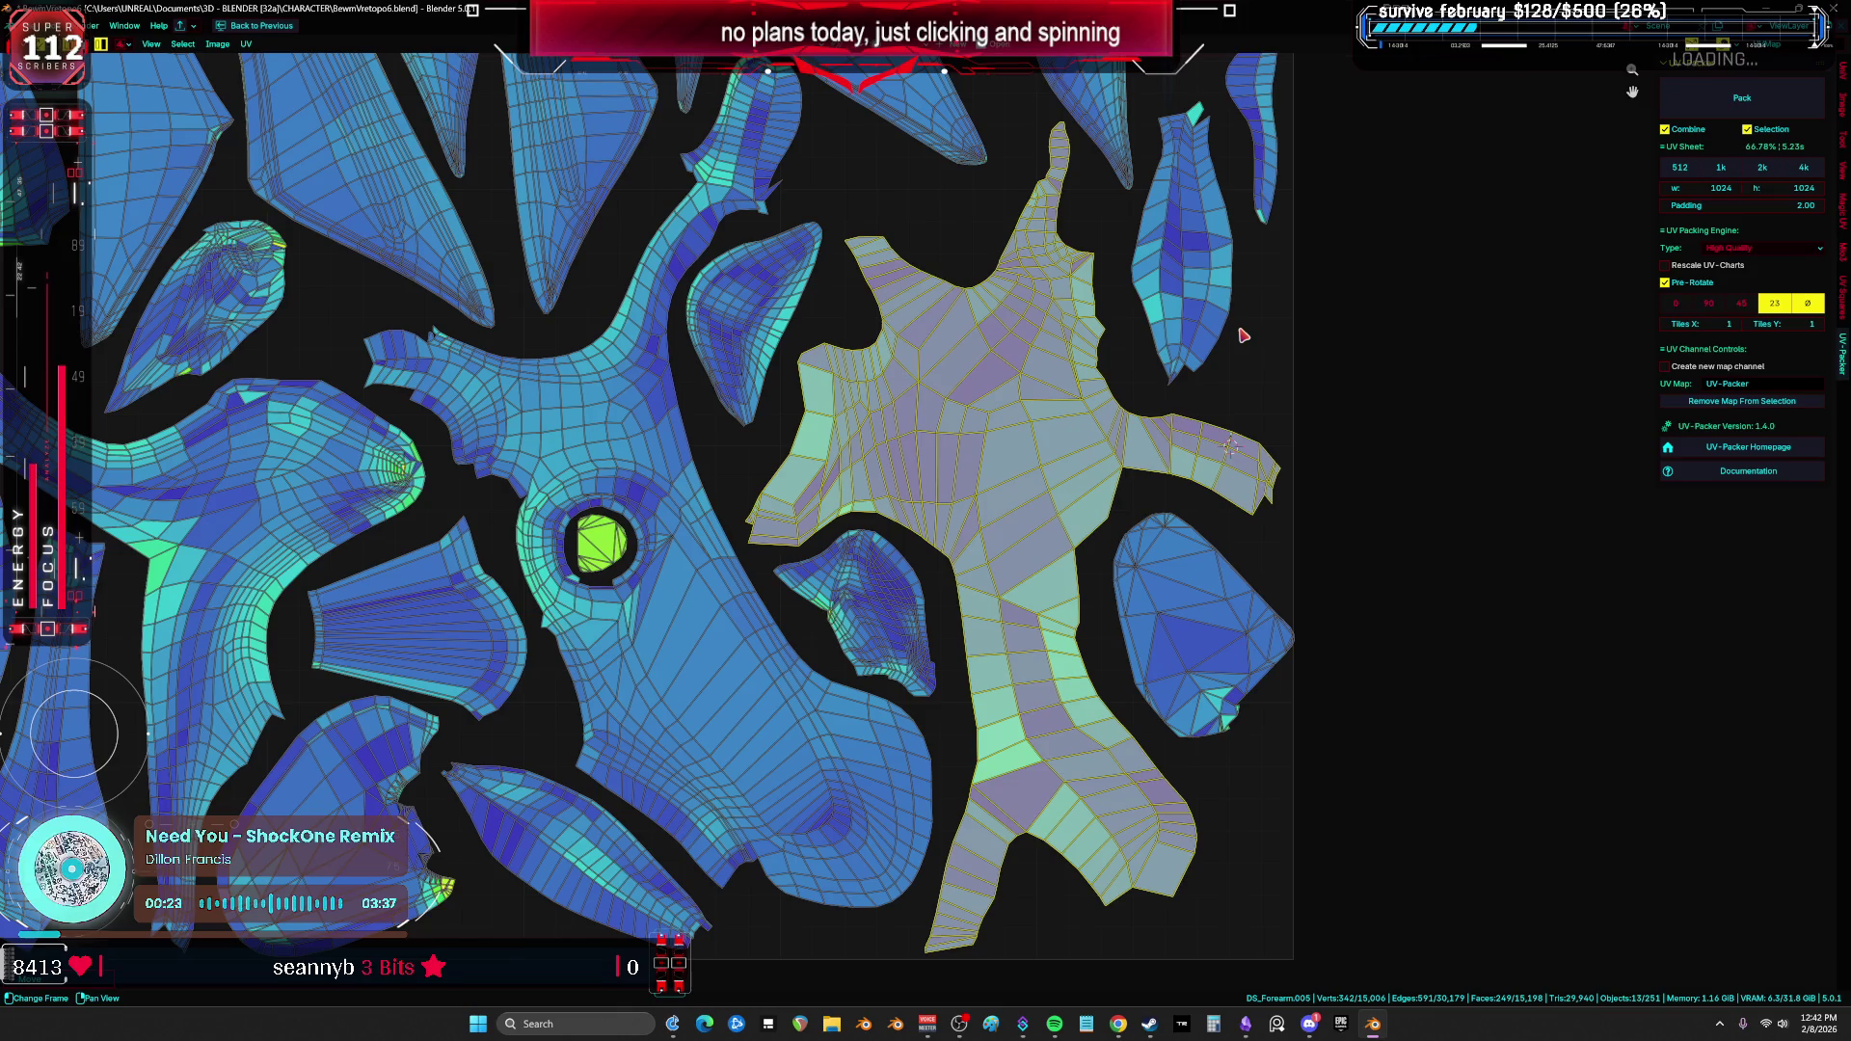
Step: Rotate a lower-left island to a new angle
scroll(1220, 295, down, 4)
key(a)
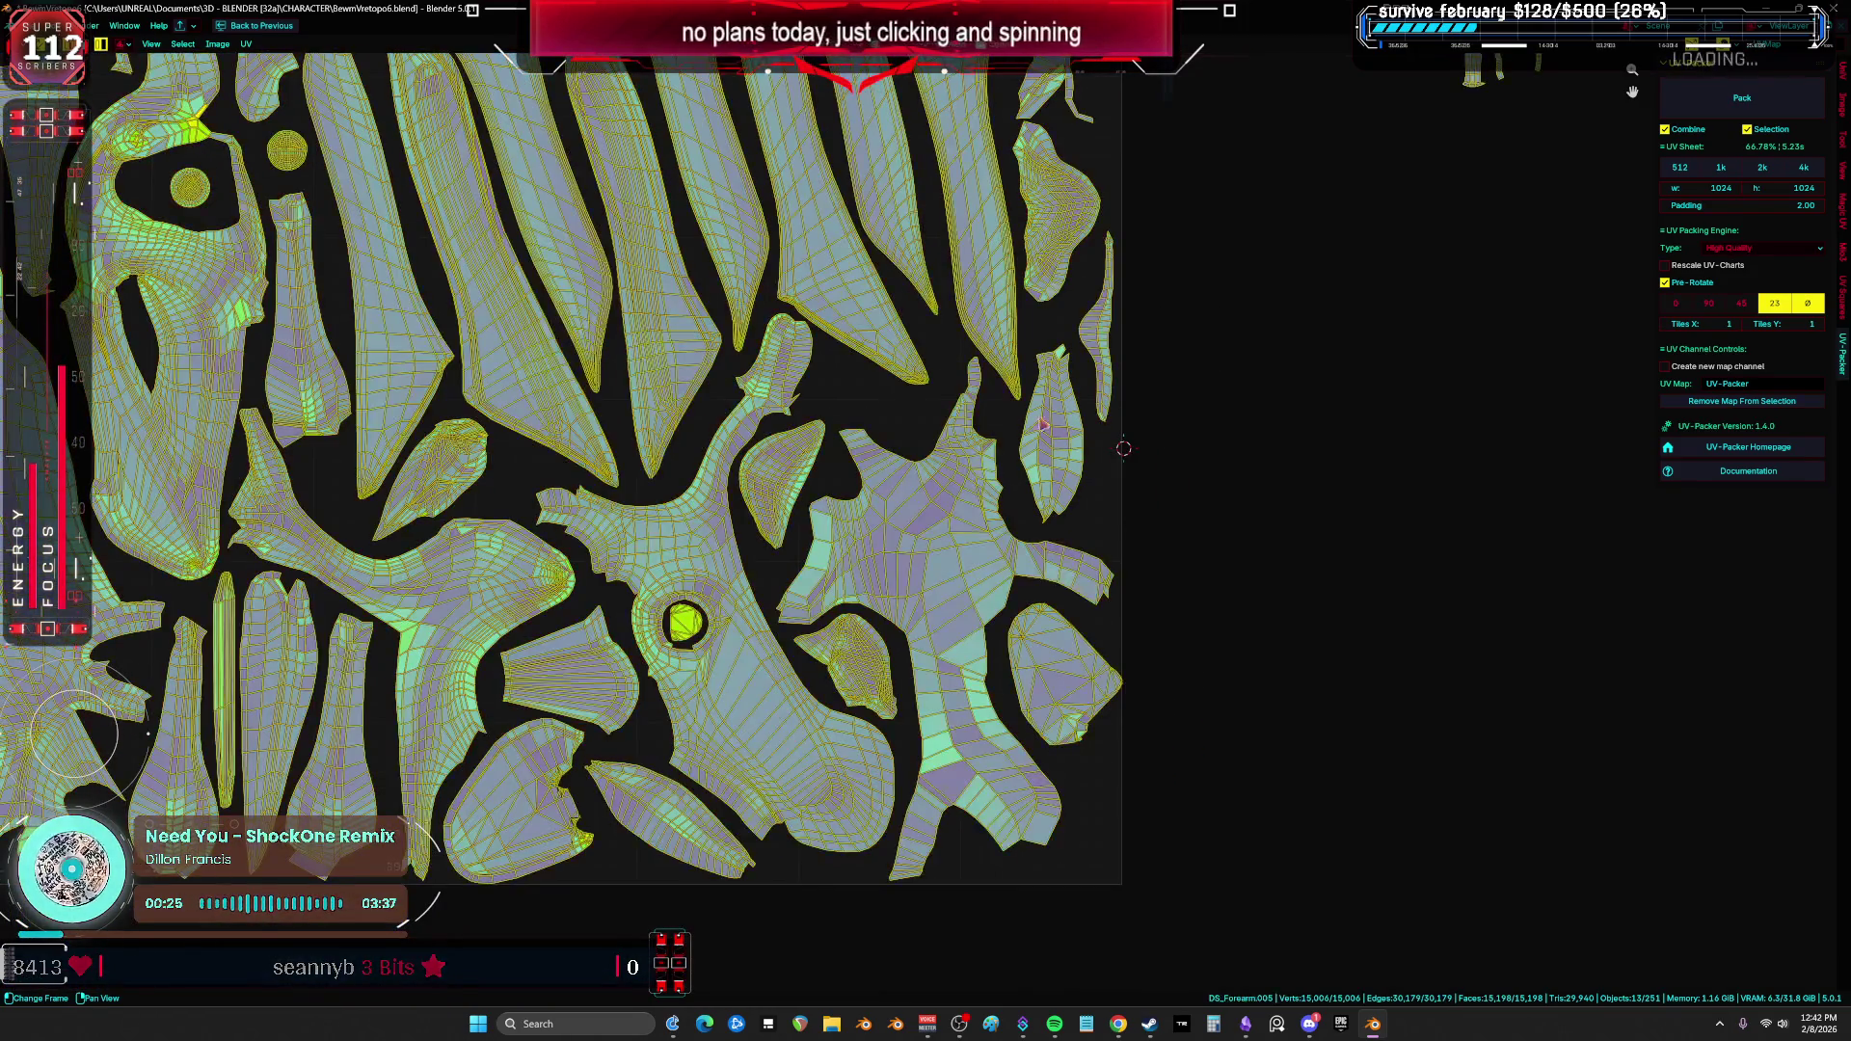
scroll(762, 503, left, 2)
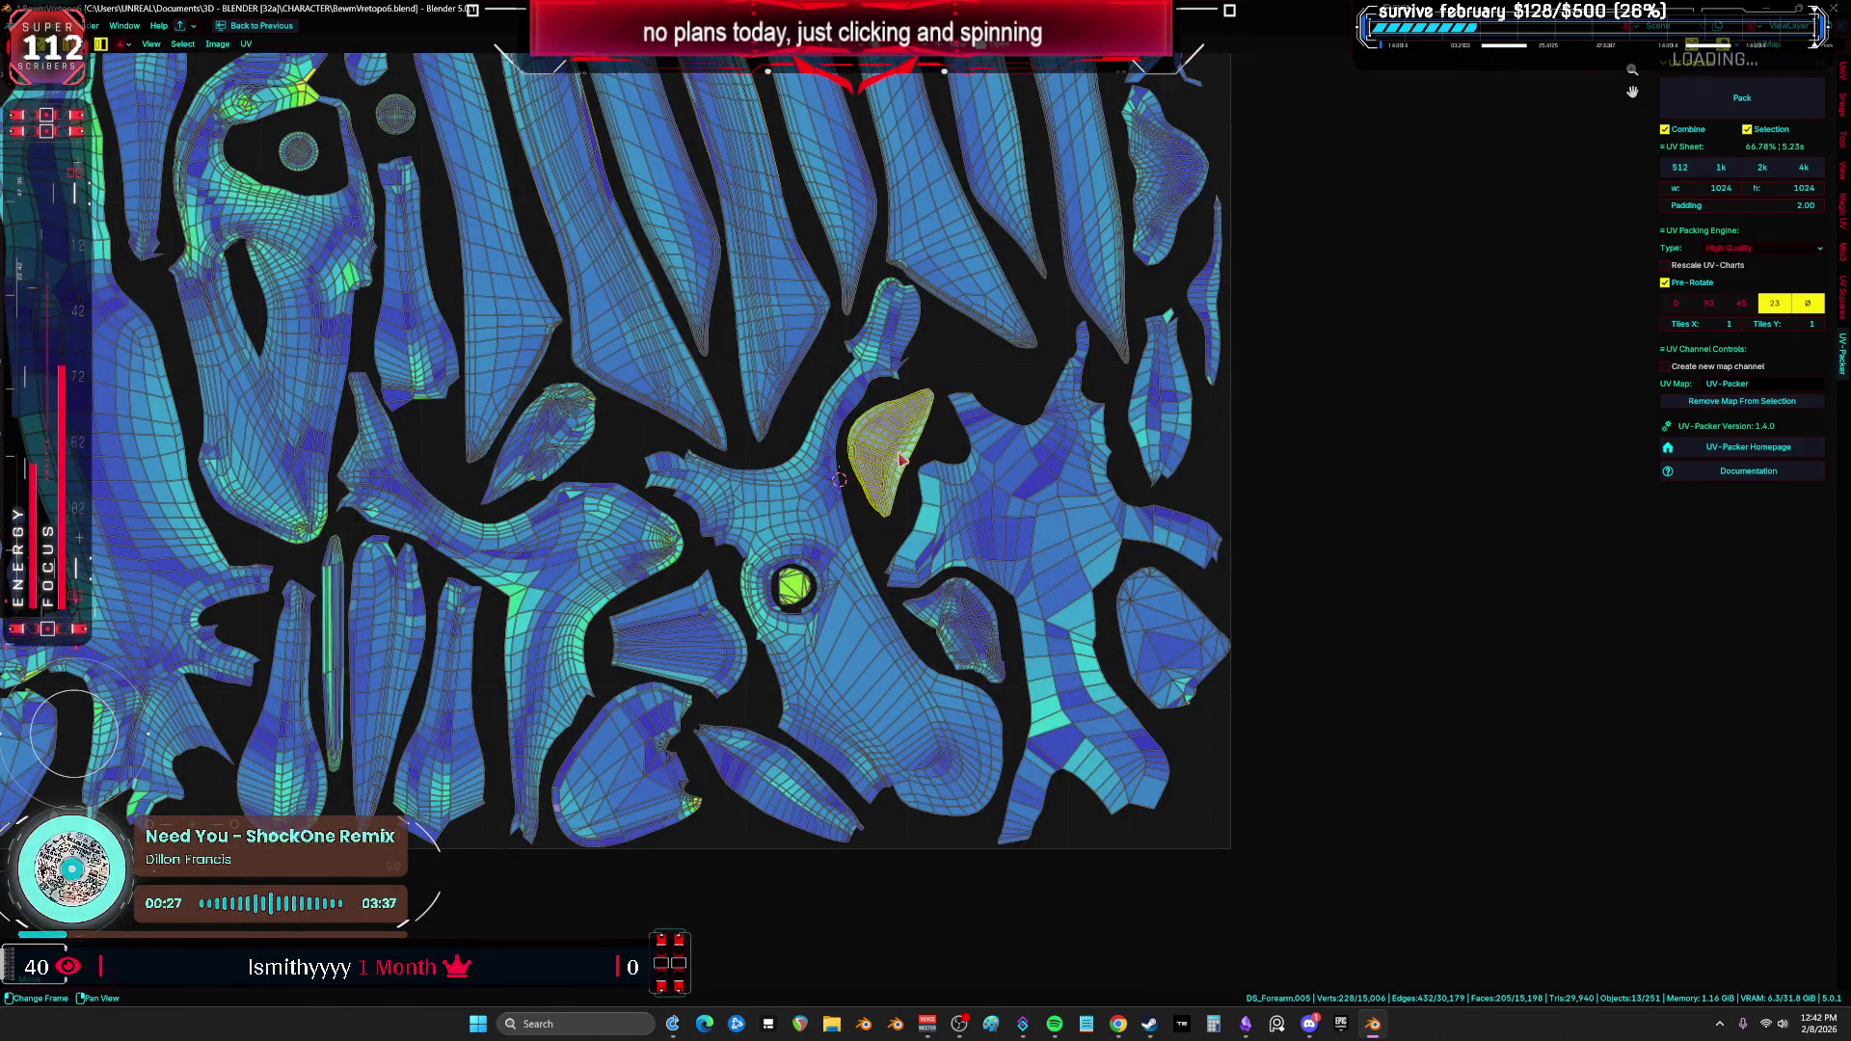
scroll(831, 502, left, 4)
scroll(837, 500, left, 2)
click(902, 535)
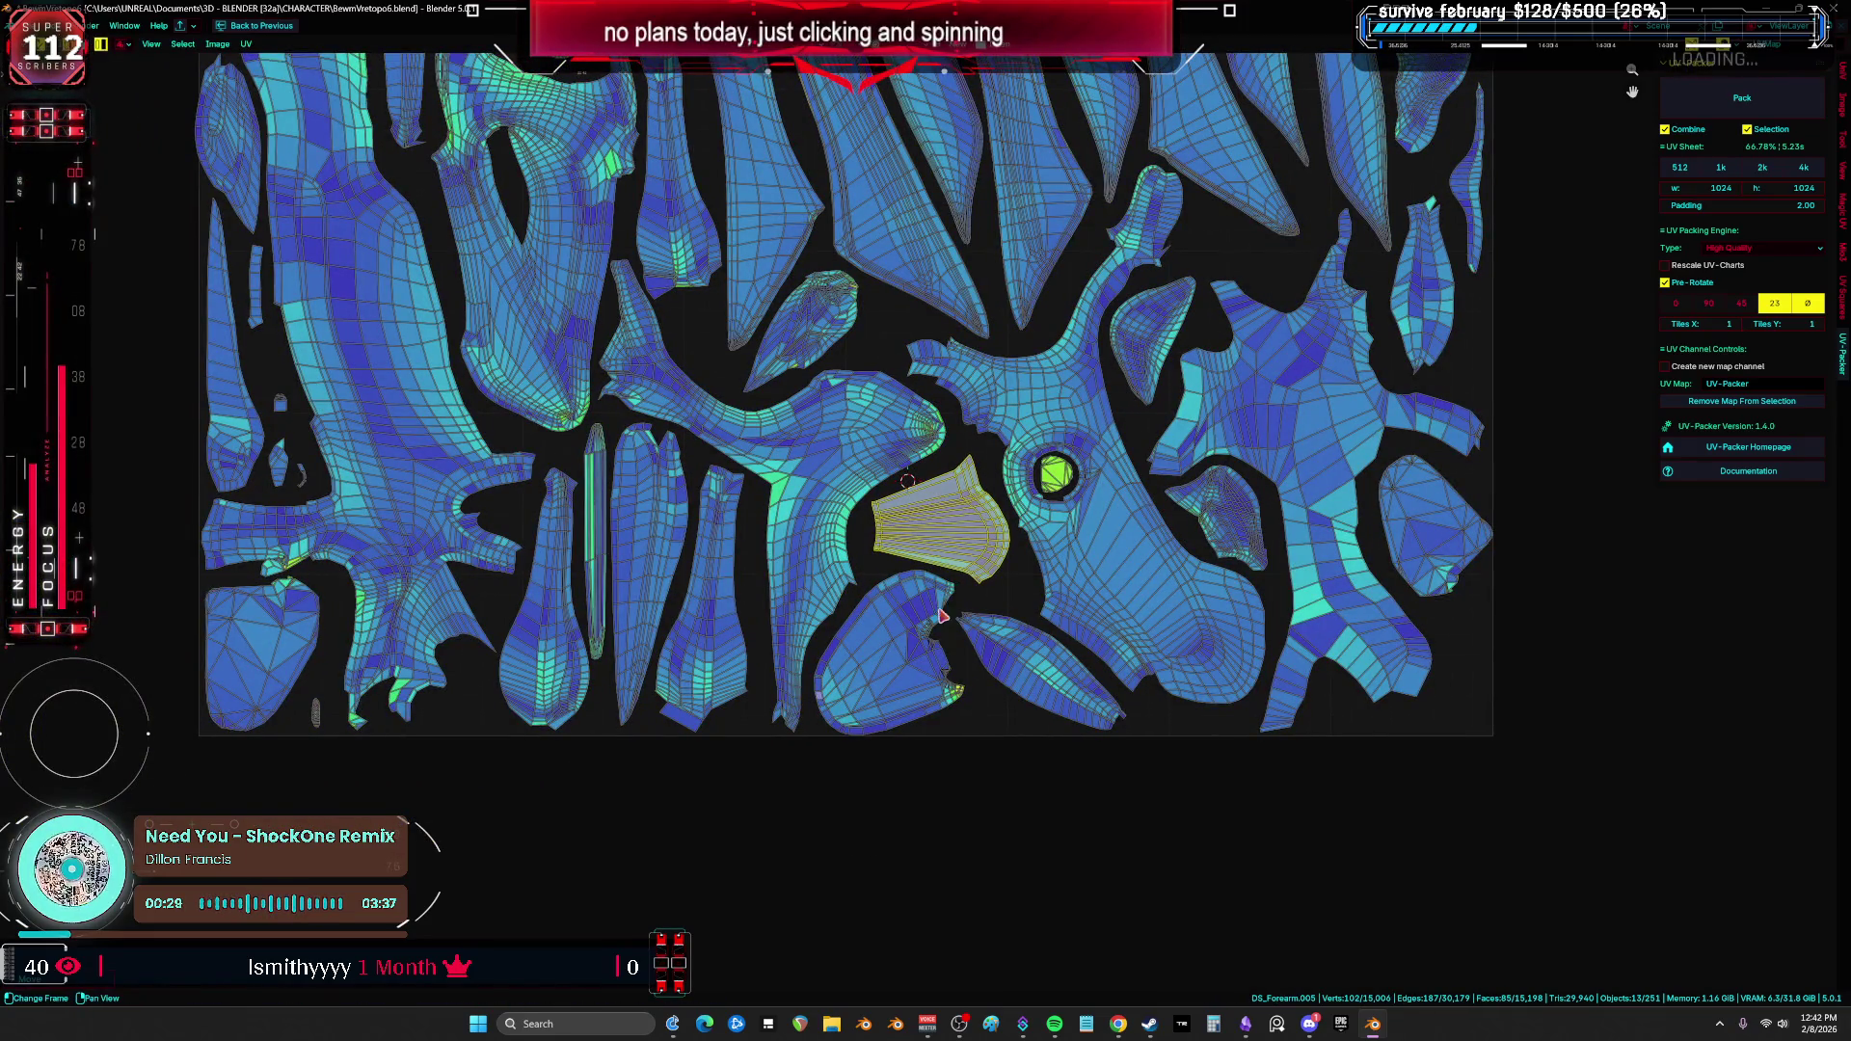
click(904, 660)
scroll(974, 659, up, 2)
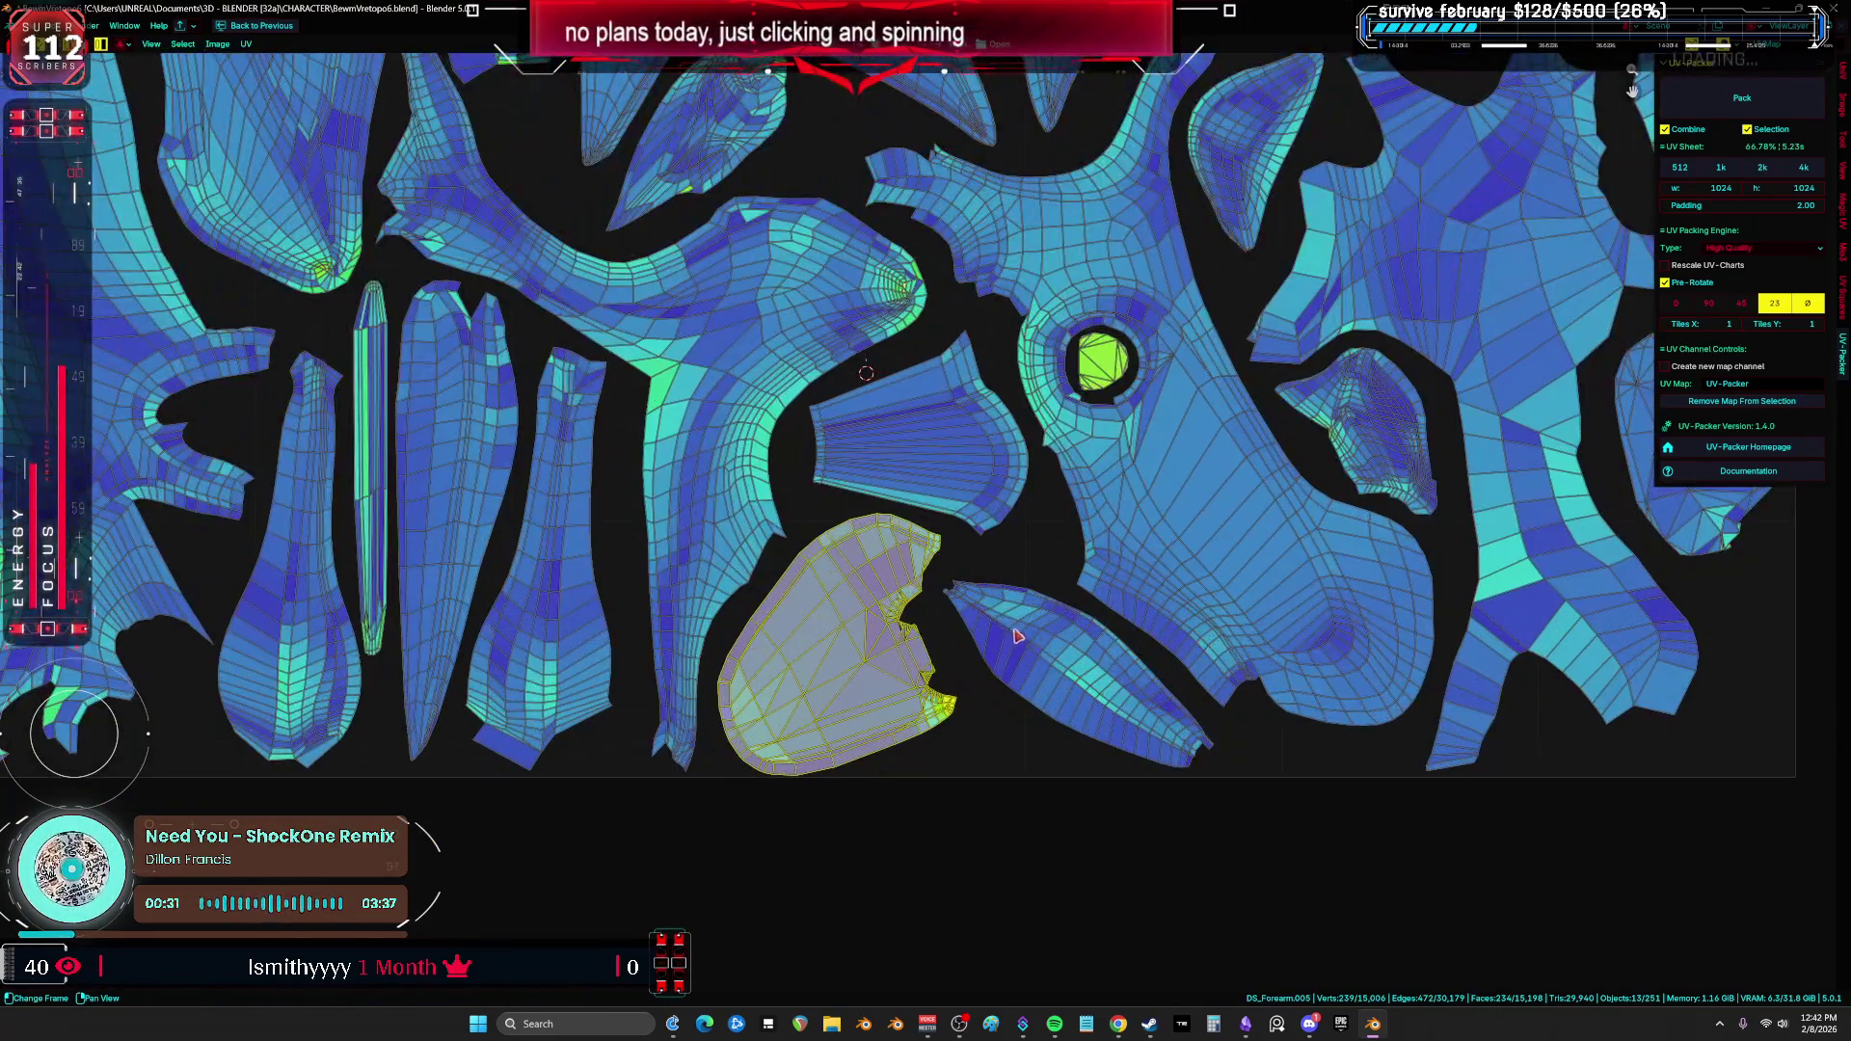
key(r)
click(762, 540)
Step: Shift that island right and down, then stand it upright clear of the island beneath
key(g)
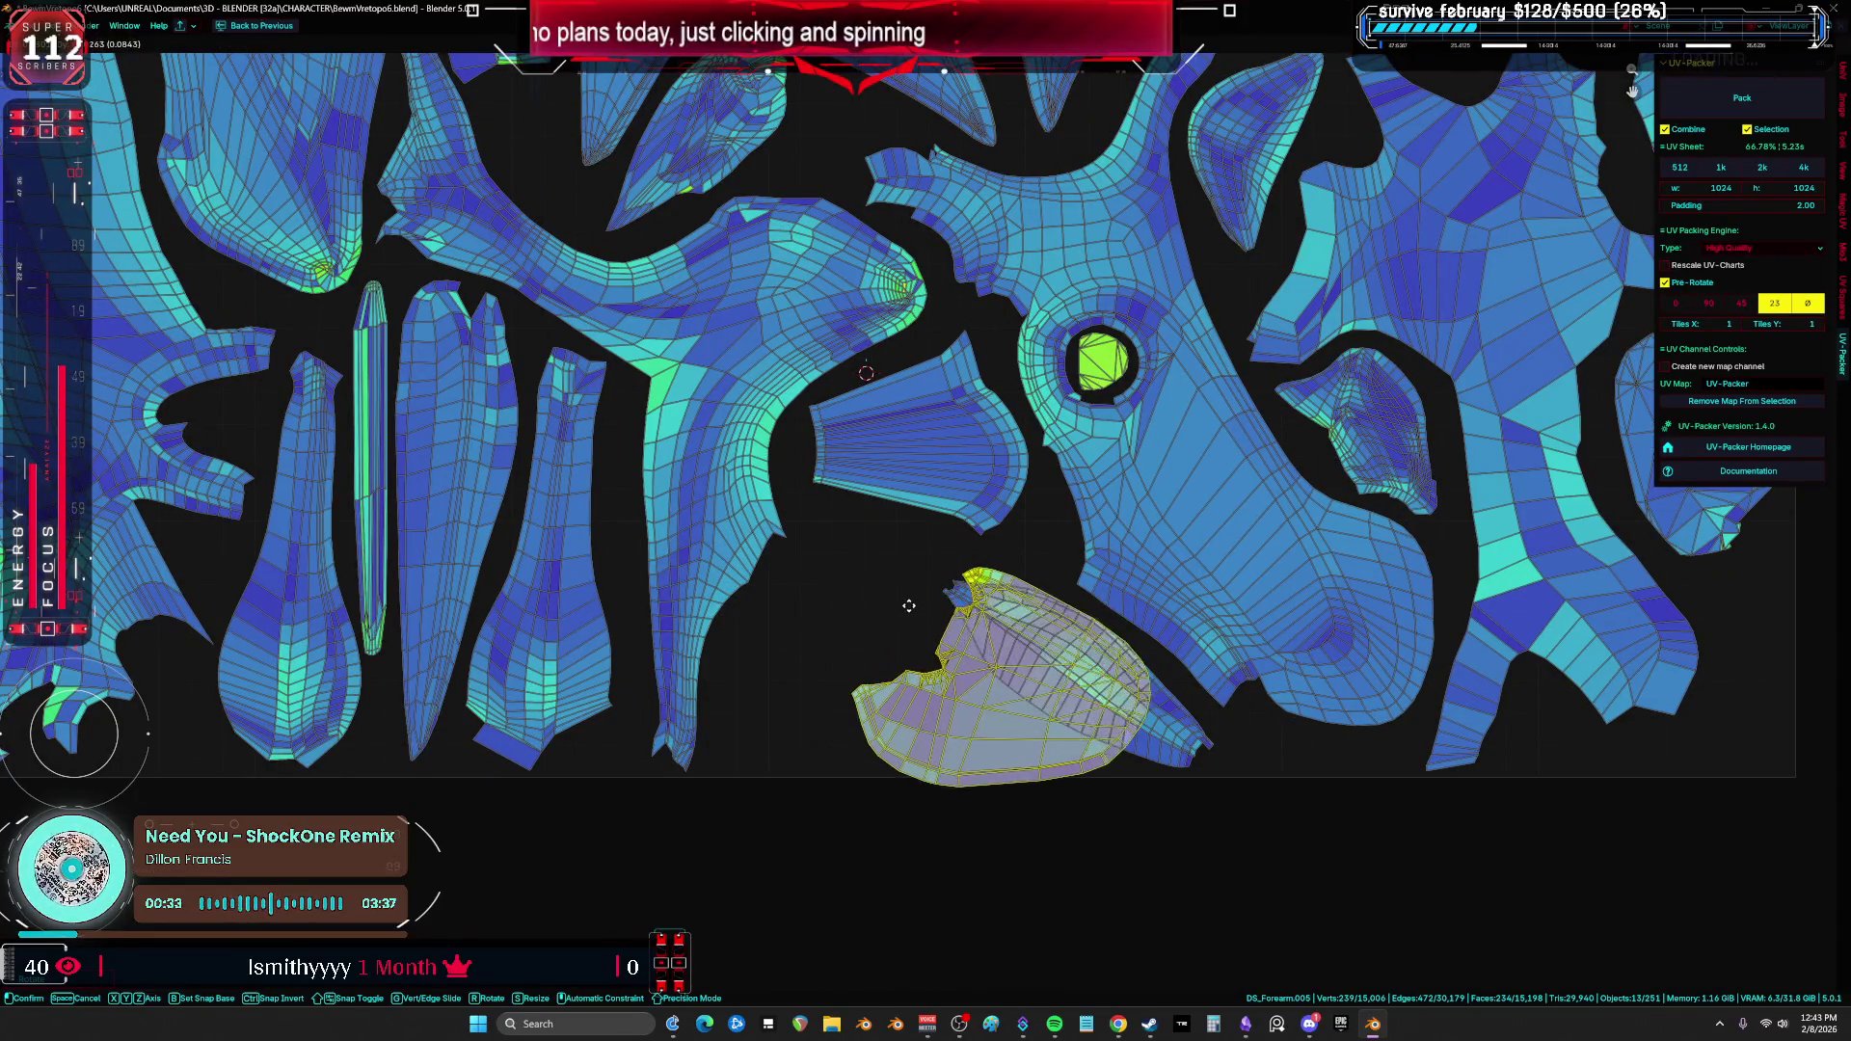
click(1099, 625)
key(r)
click(1106, 618)
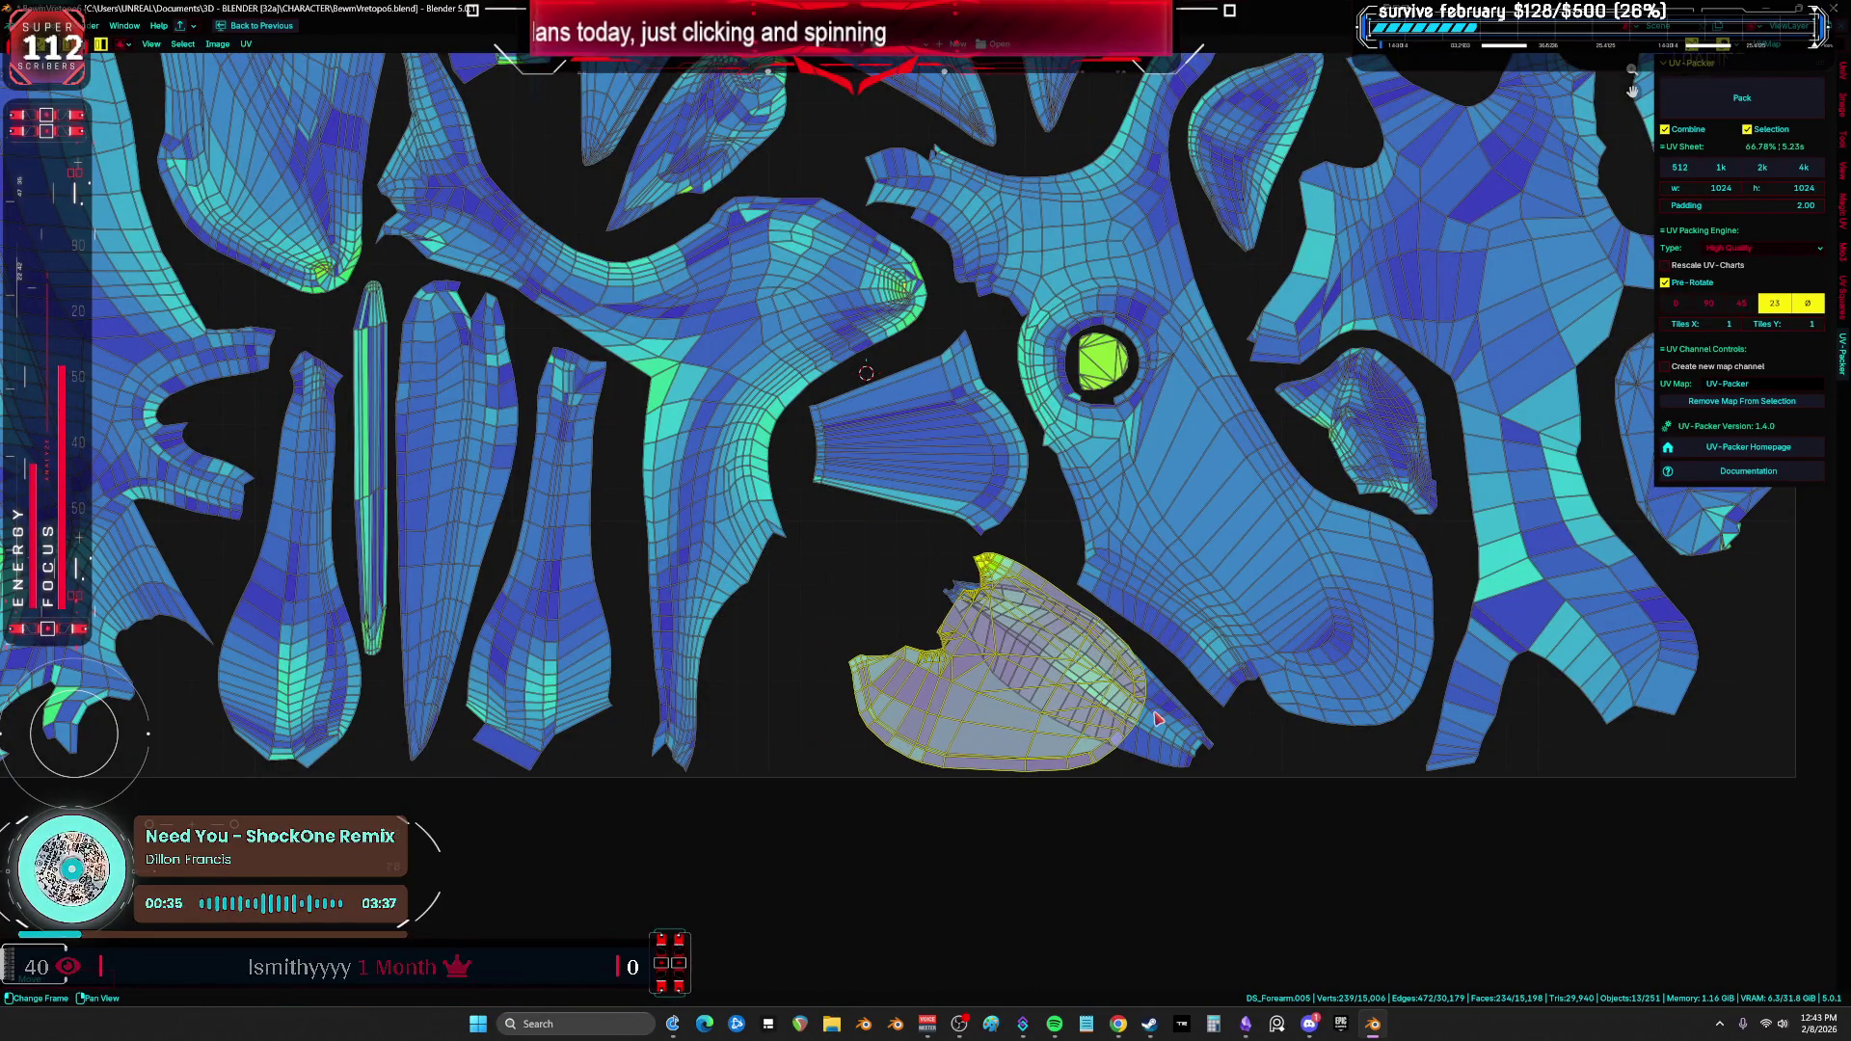
key(g)
key(r)
click(849, 723)
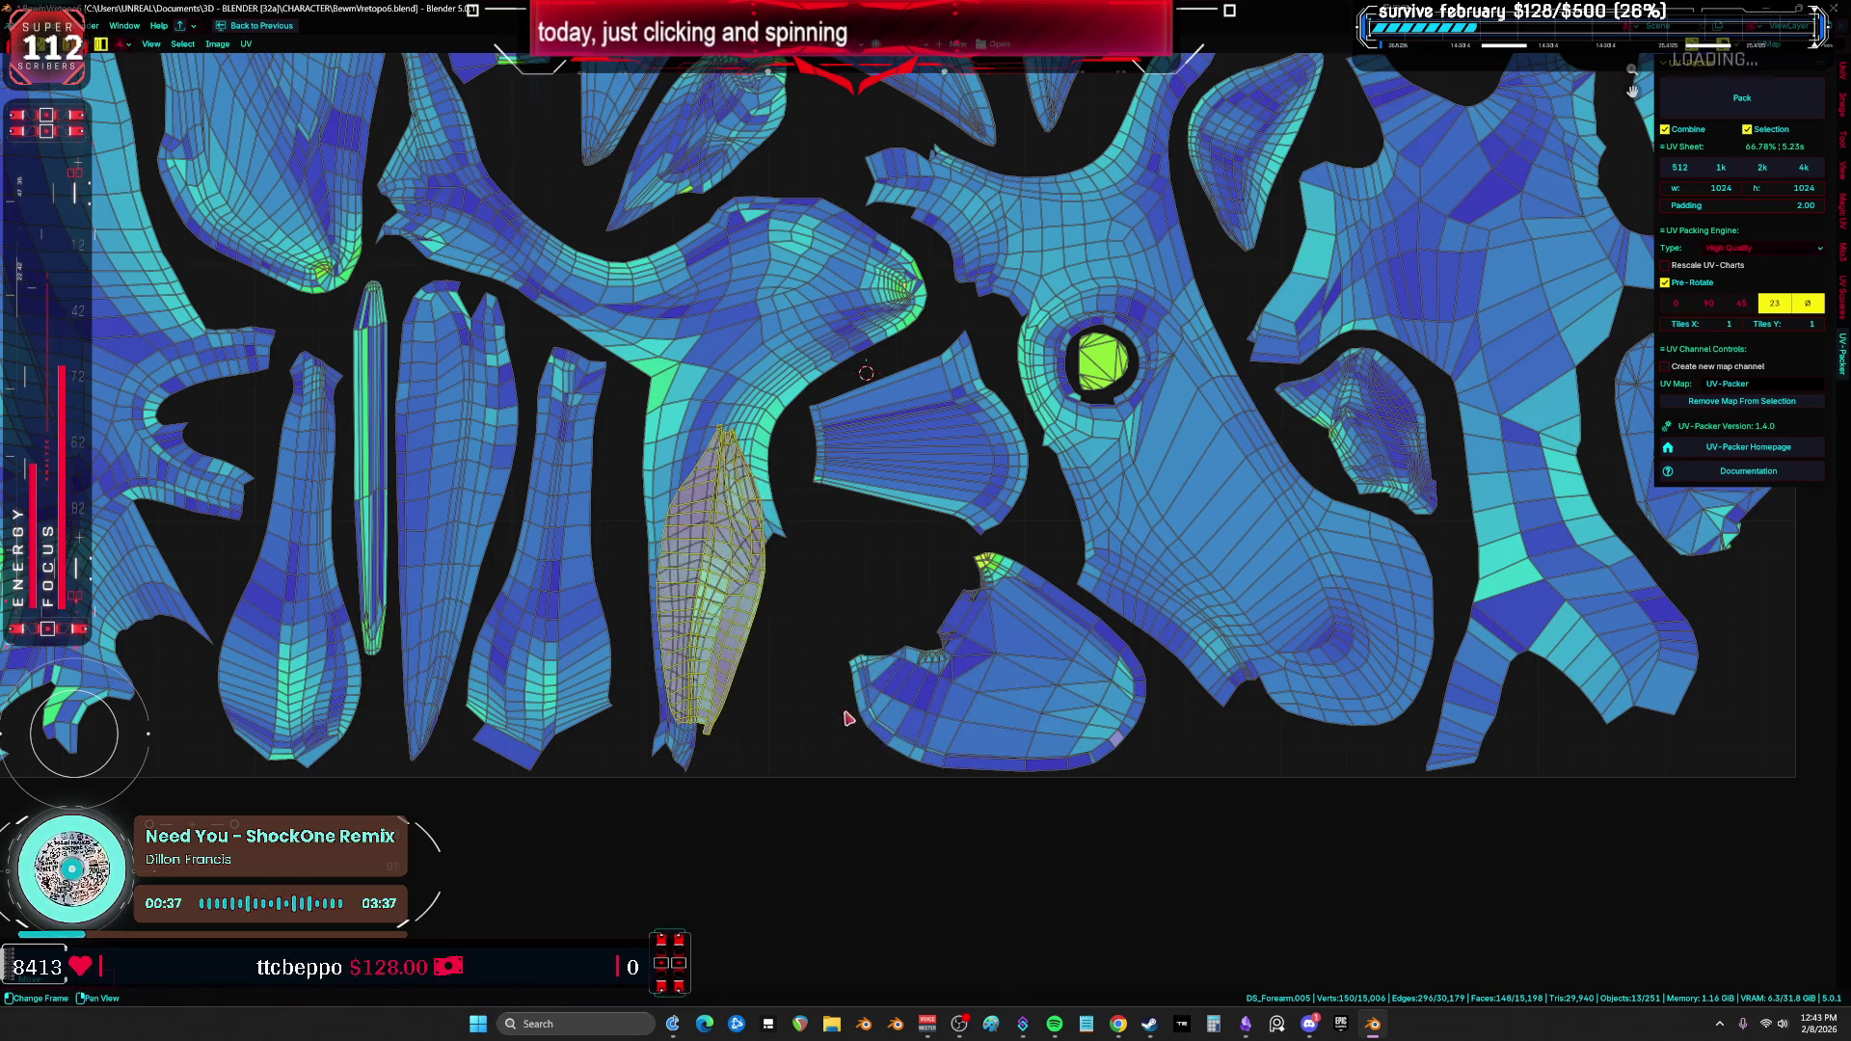
Step: Drop the leaf island off to the right
scroll(849, 723, down, 5)
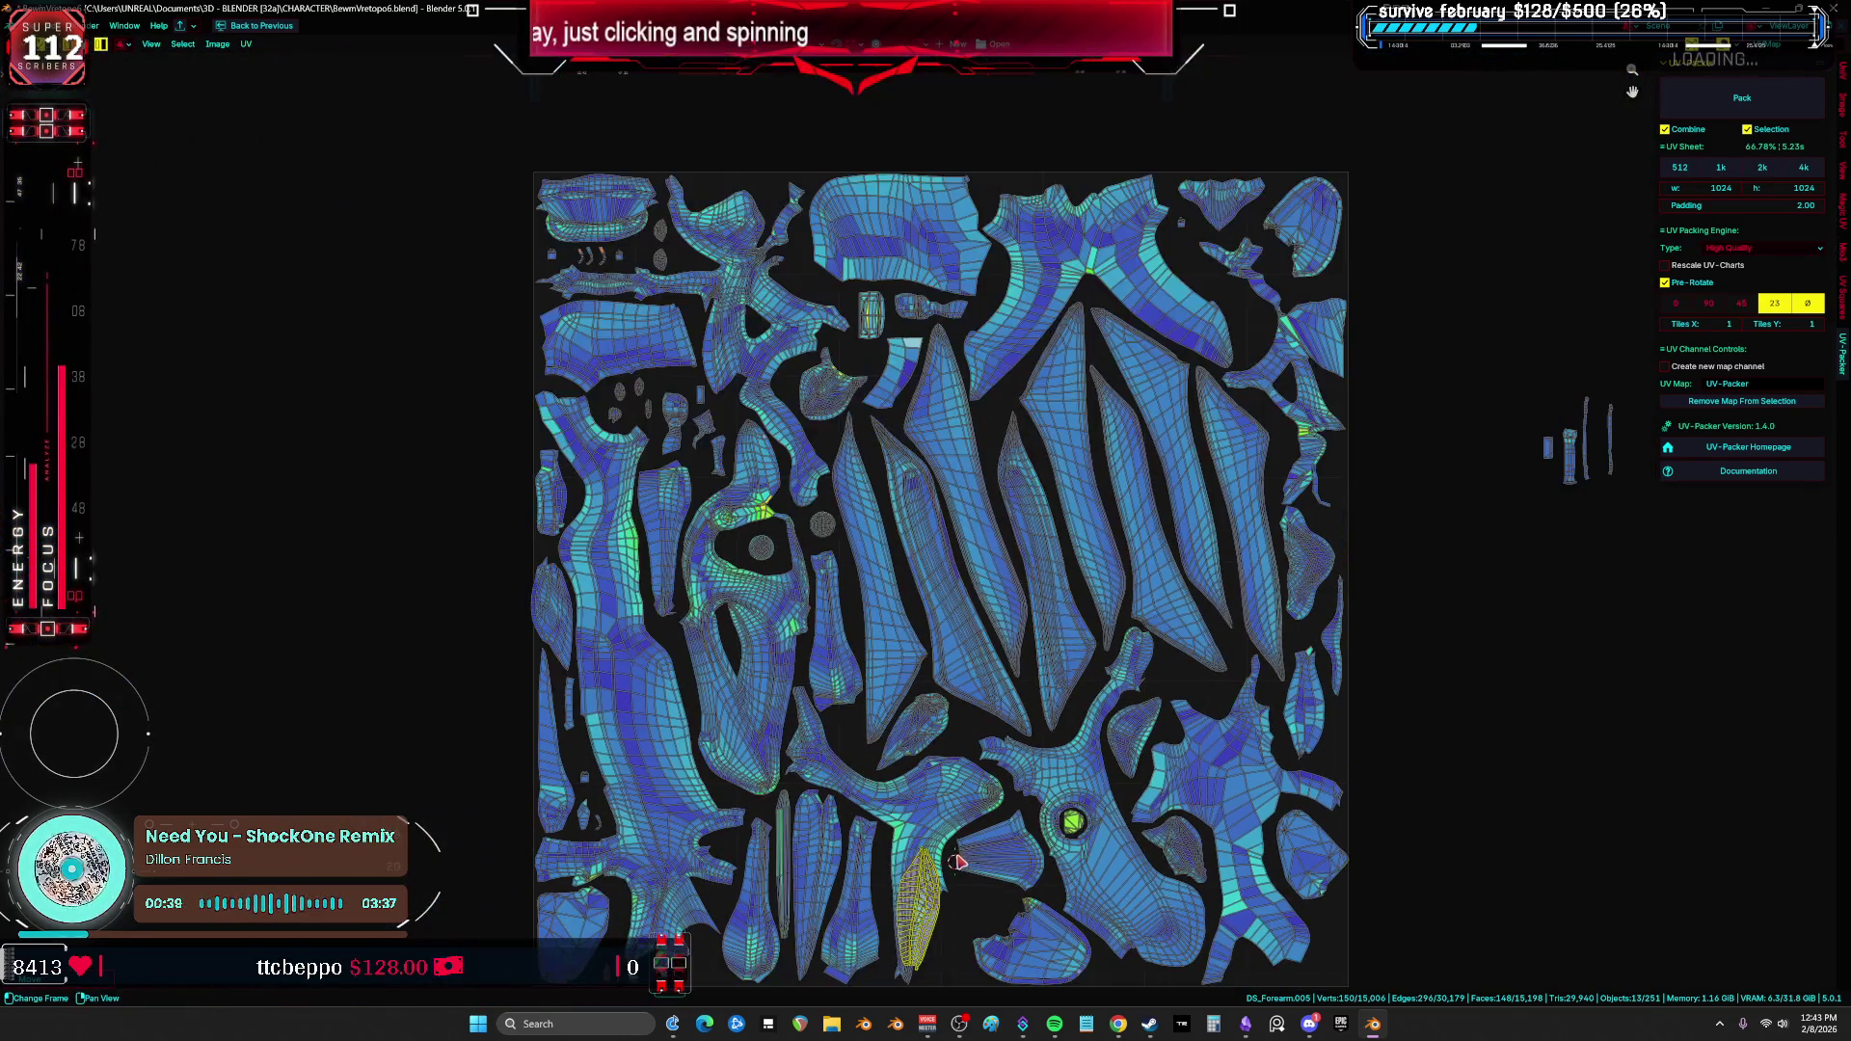
scroll(957, 868, up, 6)
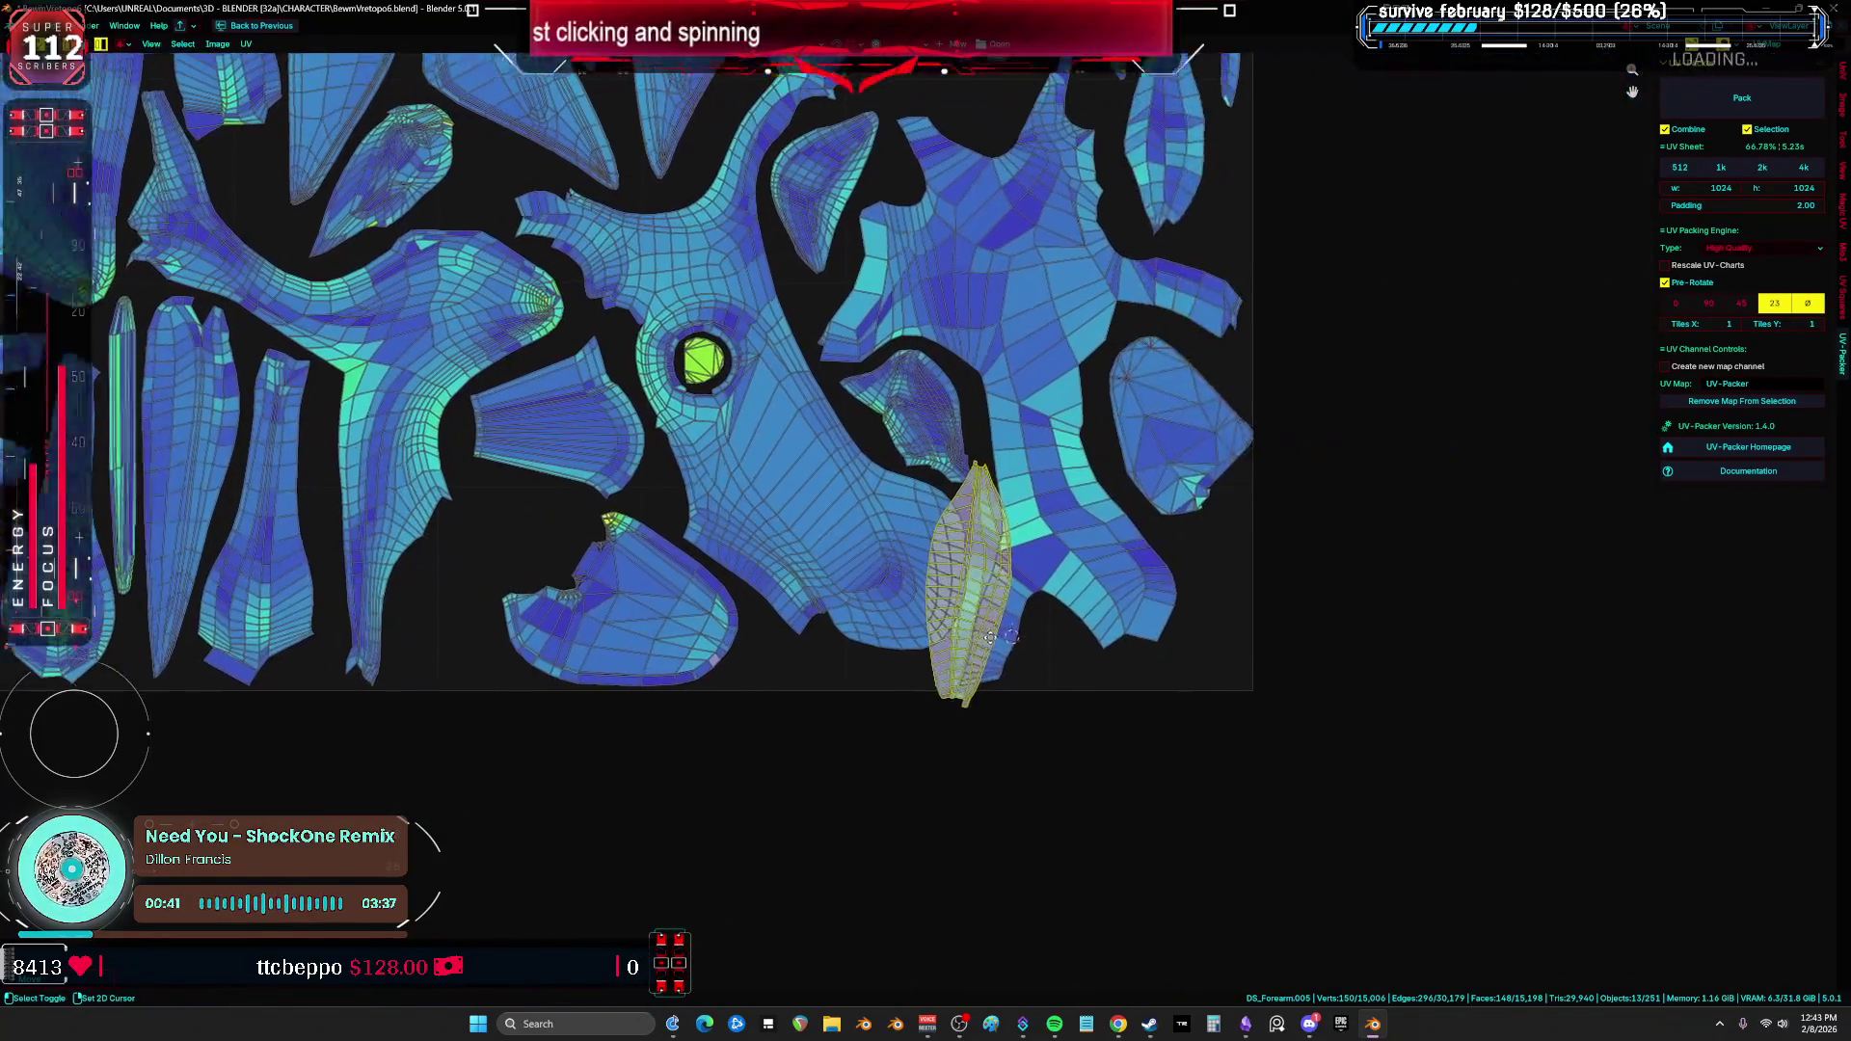
key(g)
click(1446, 620)
Step: Rotate the left island upright and place it beside the lower island
click(1157, 487)
click(372, 559)
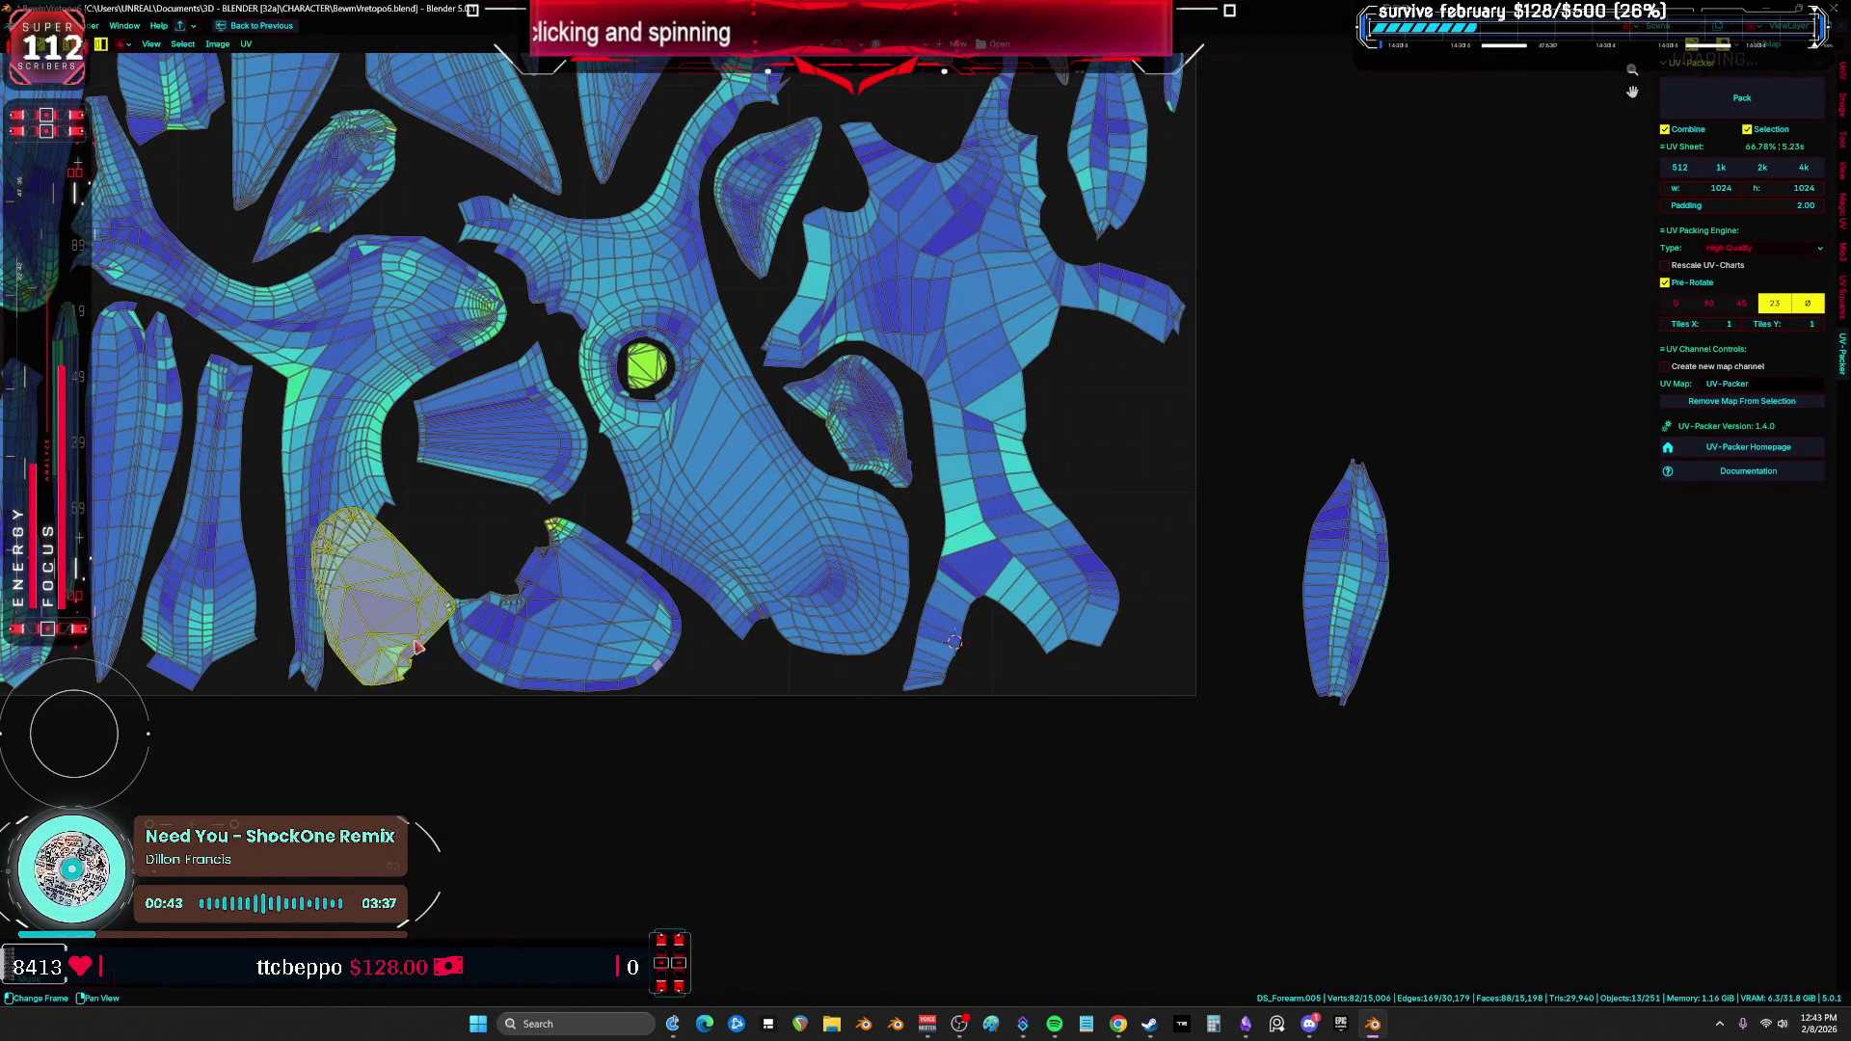
key(r)
click(499, 749)
key(g)
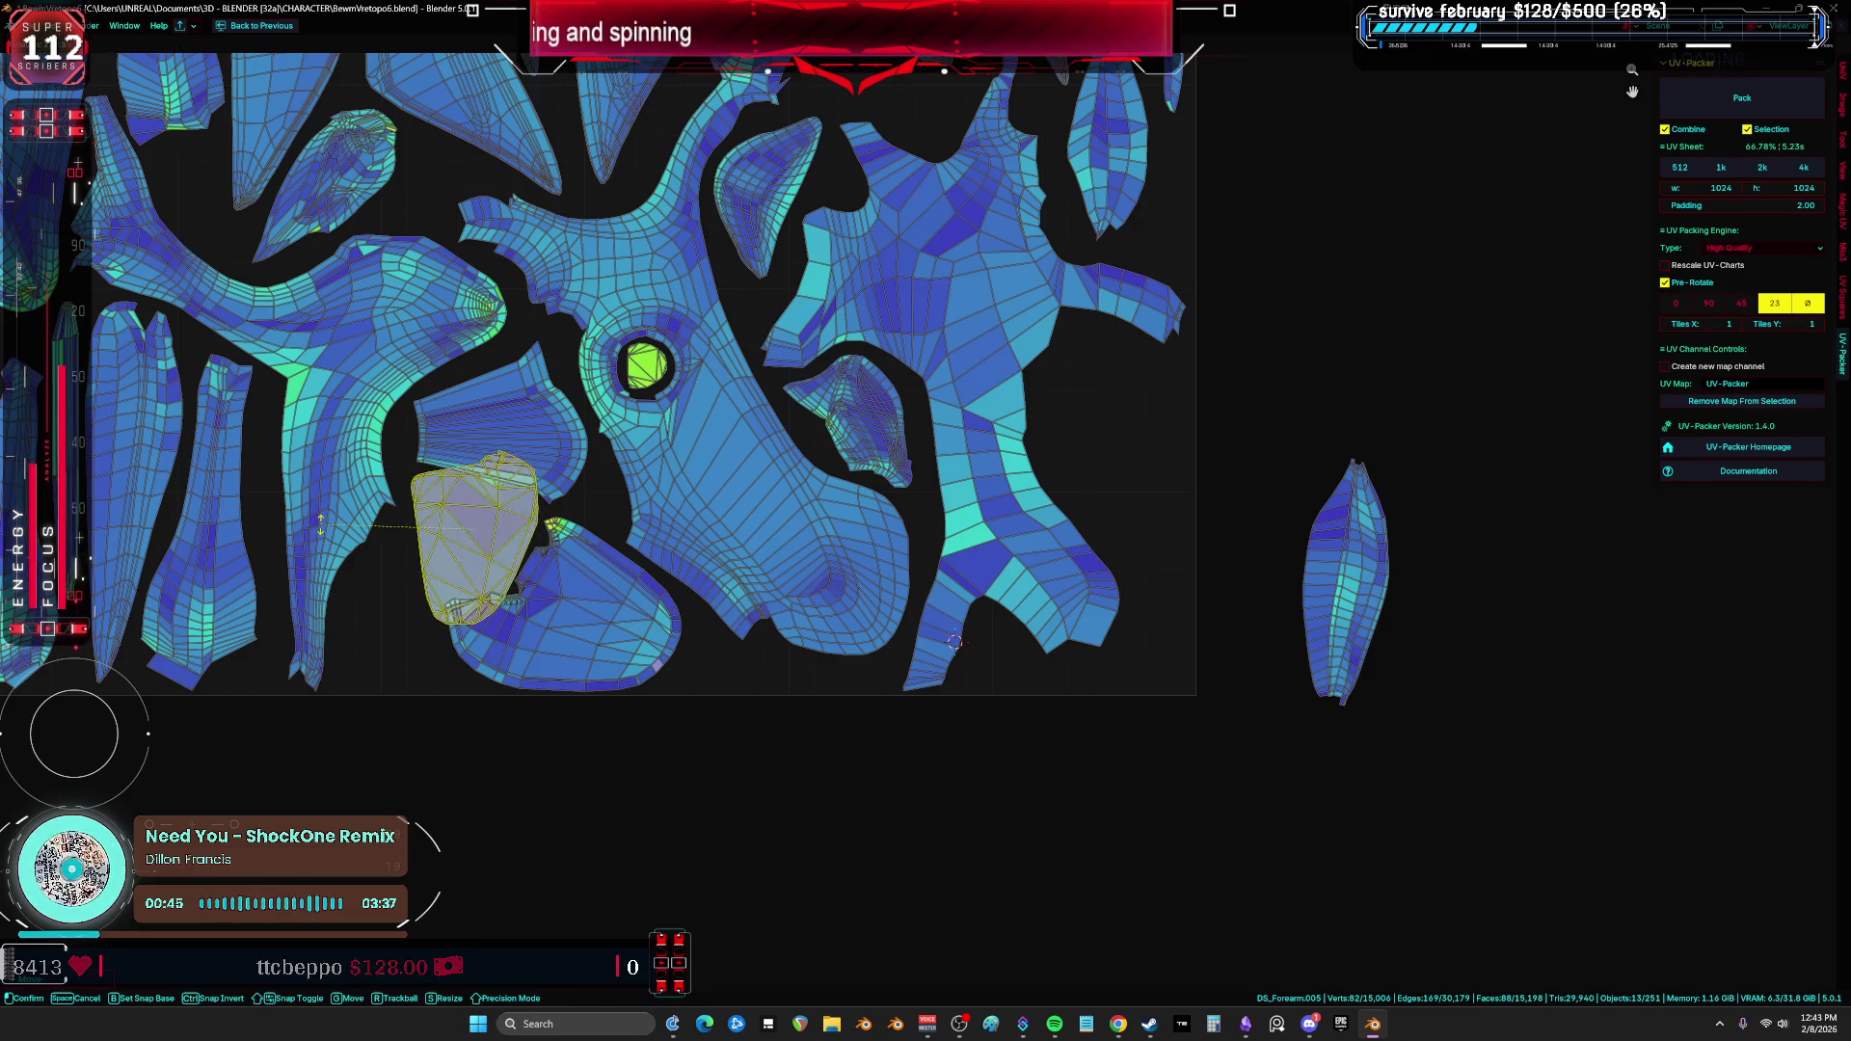
click(335, 530)
key(ctrl+z)
scroll(868, 505, up, 2)
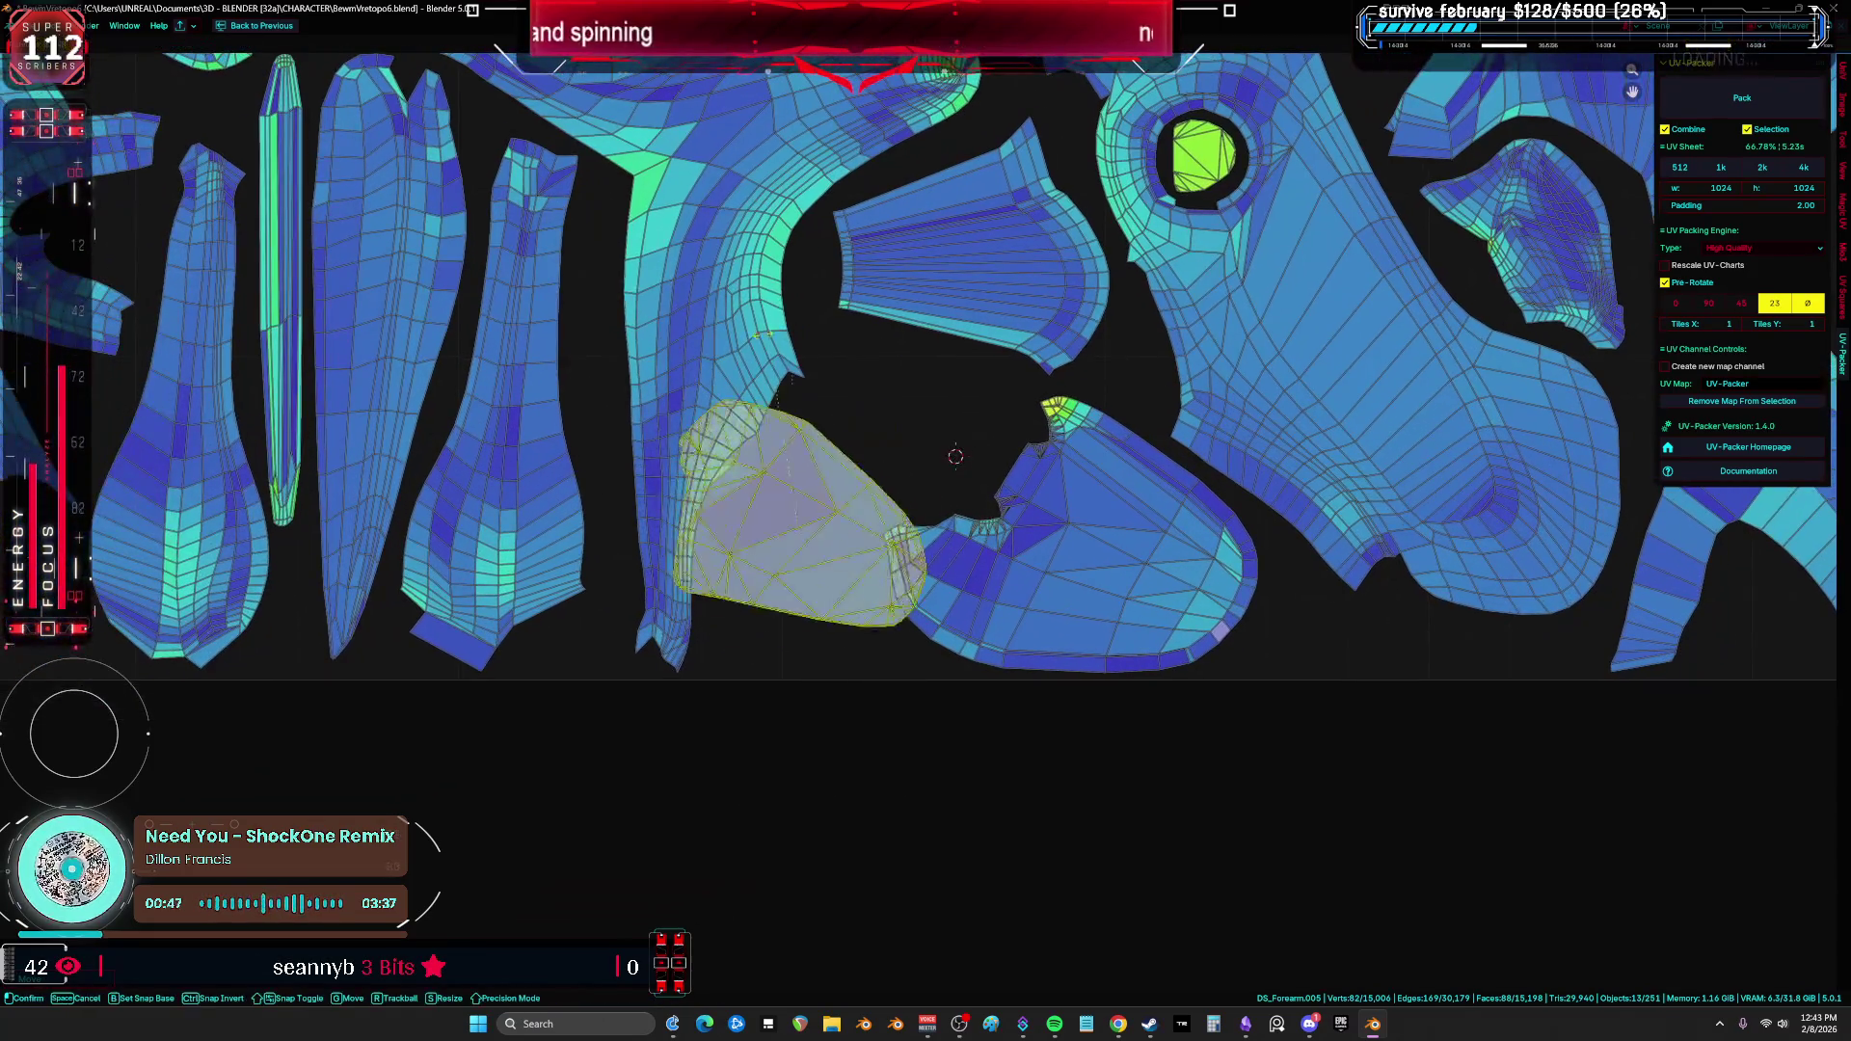
key(r)
click(656, 578)
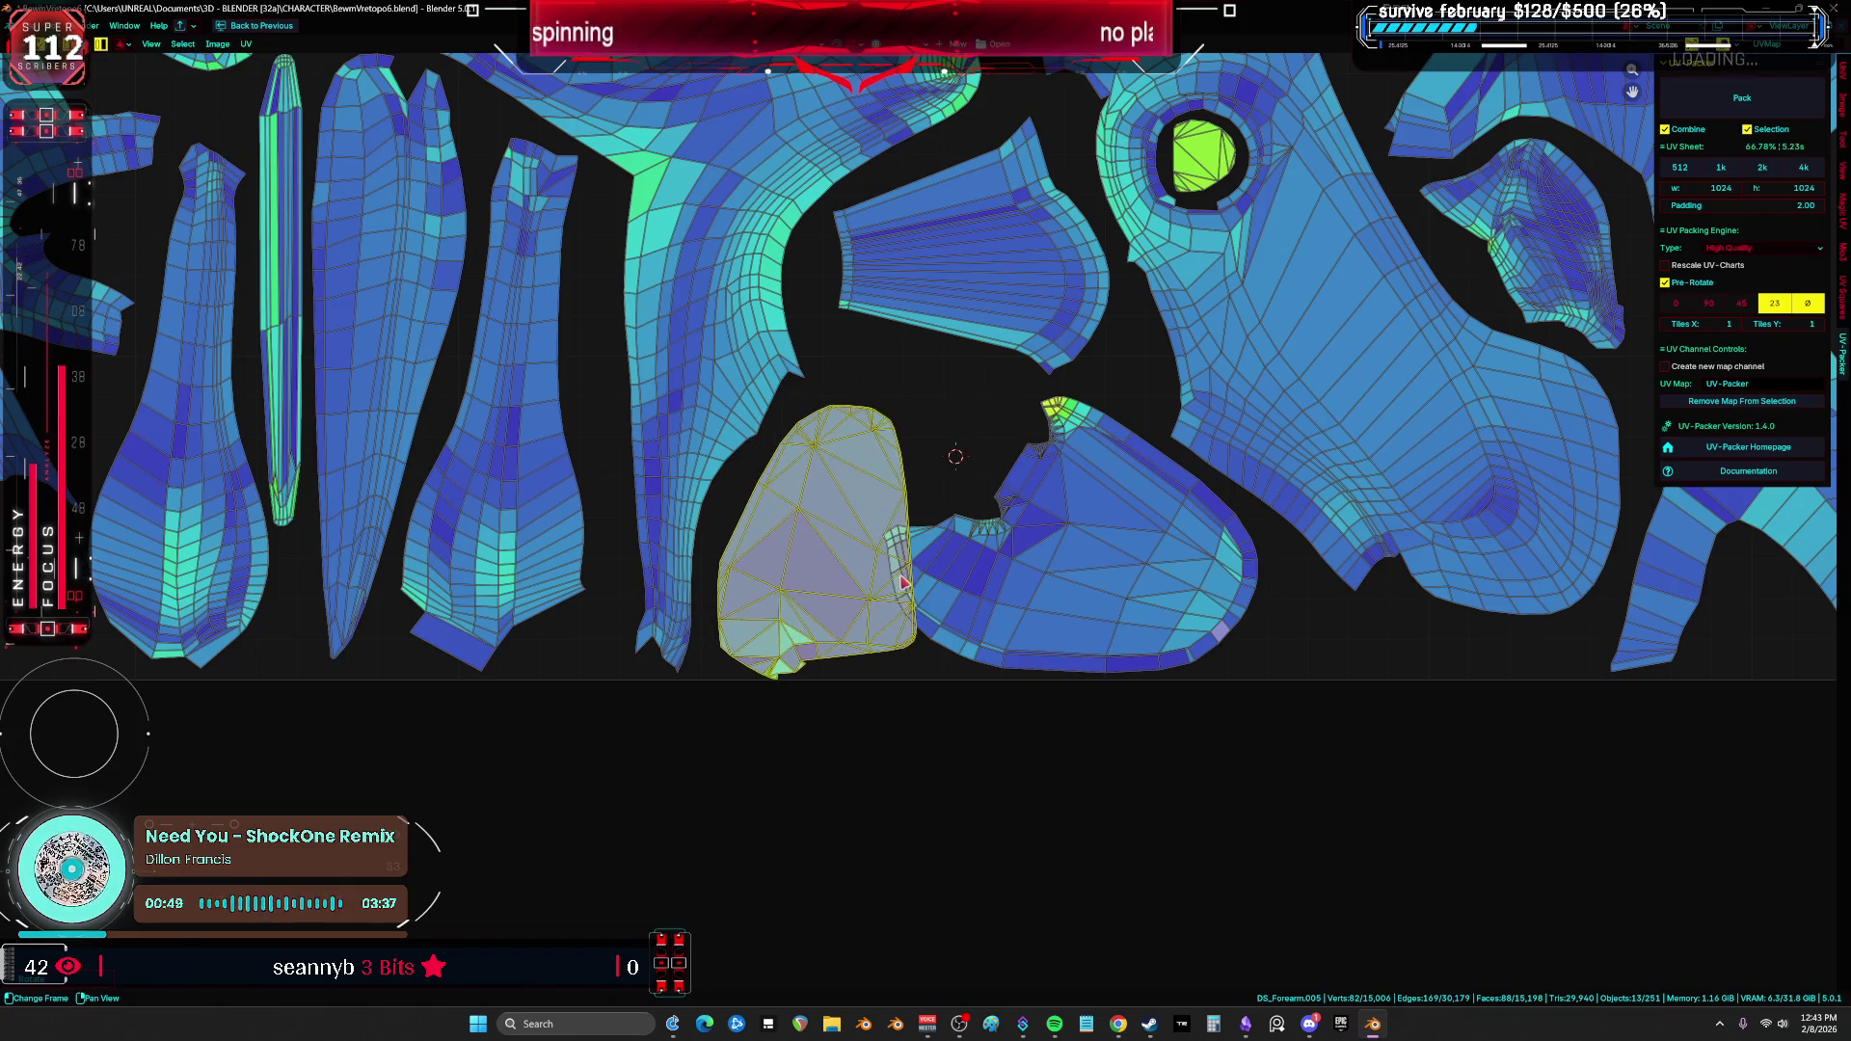
Step: Rotate the lower-right island into a new orientation without moving it
click(1157, 579)
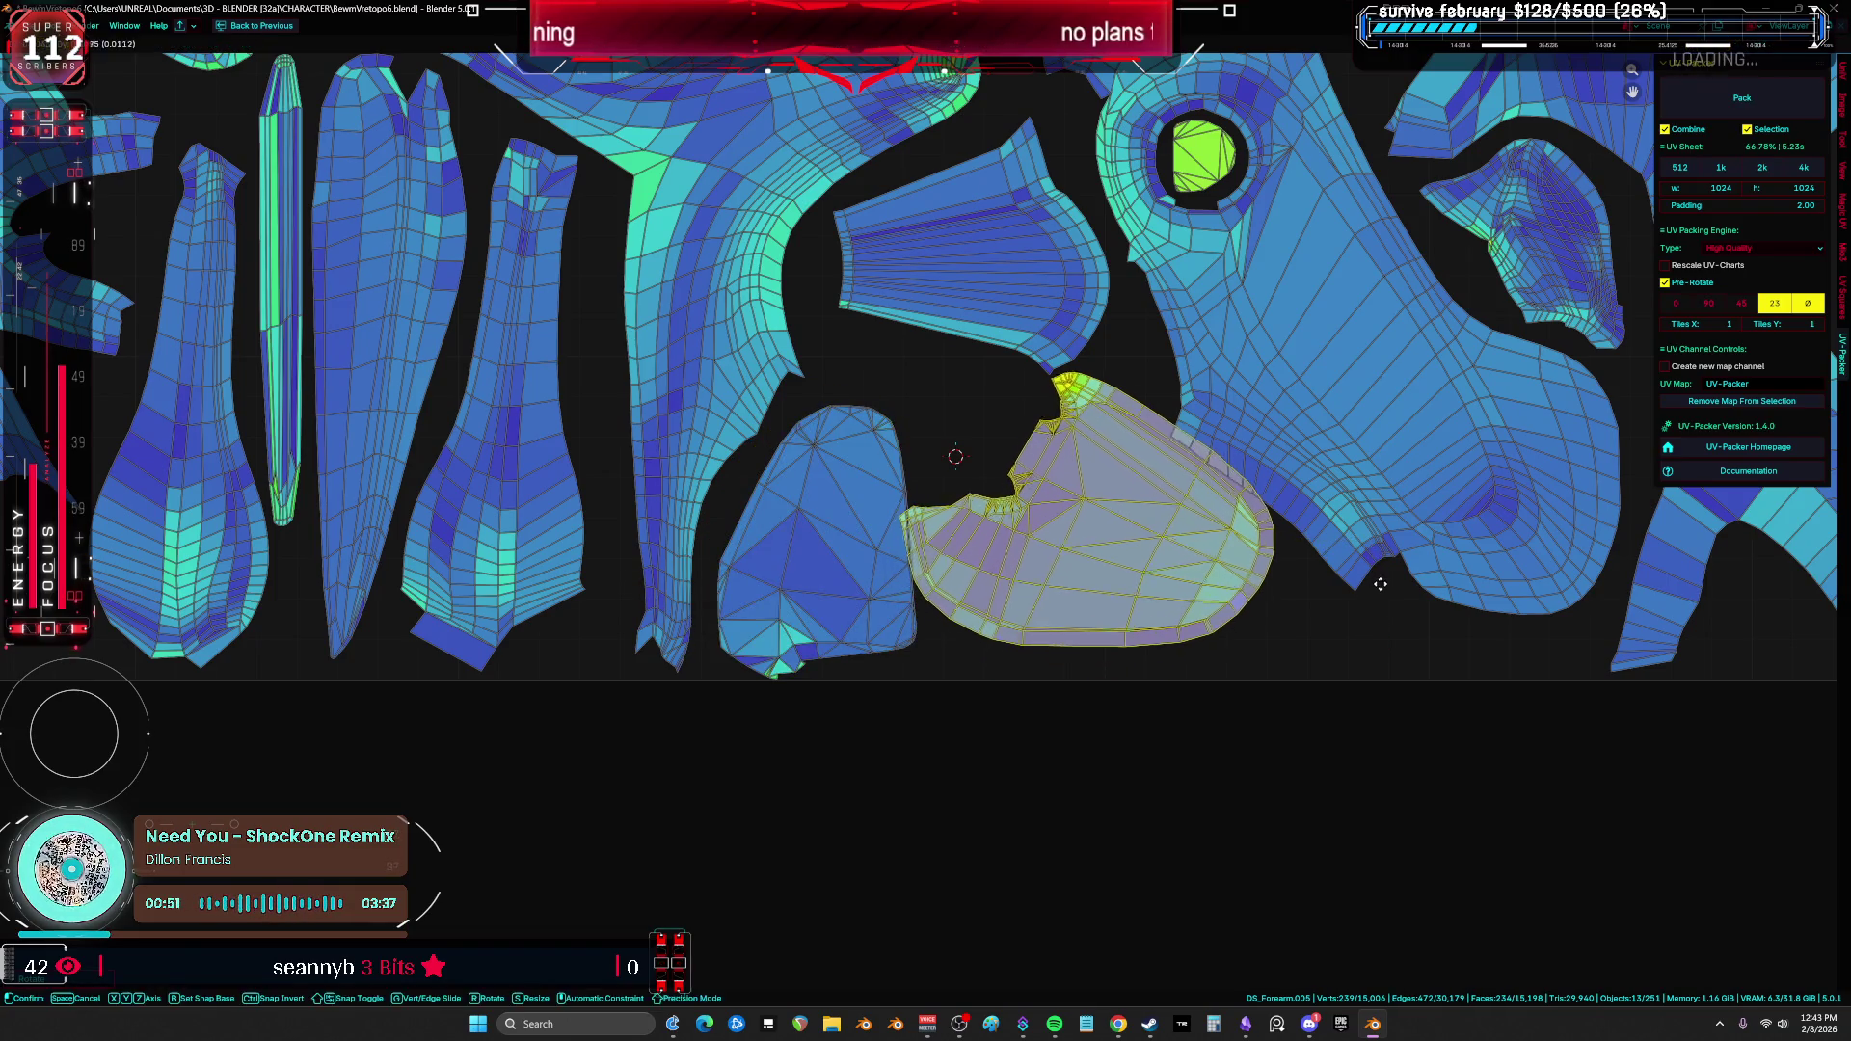
scroll(1388, 598, down, 2)
middle_drag(1400, 591, 1282, 686)
key(g)
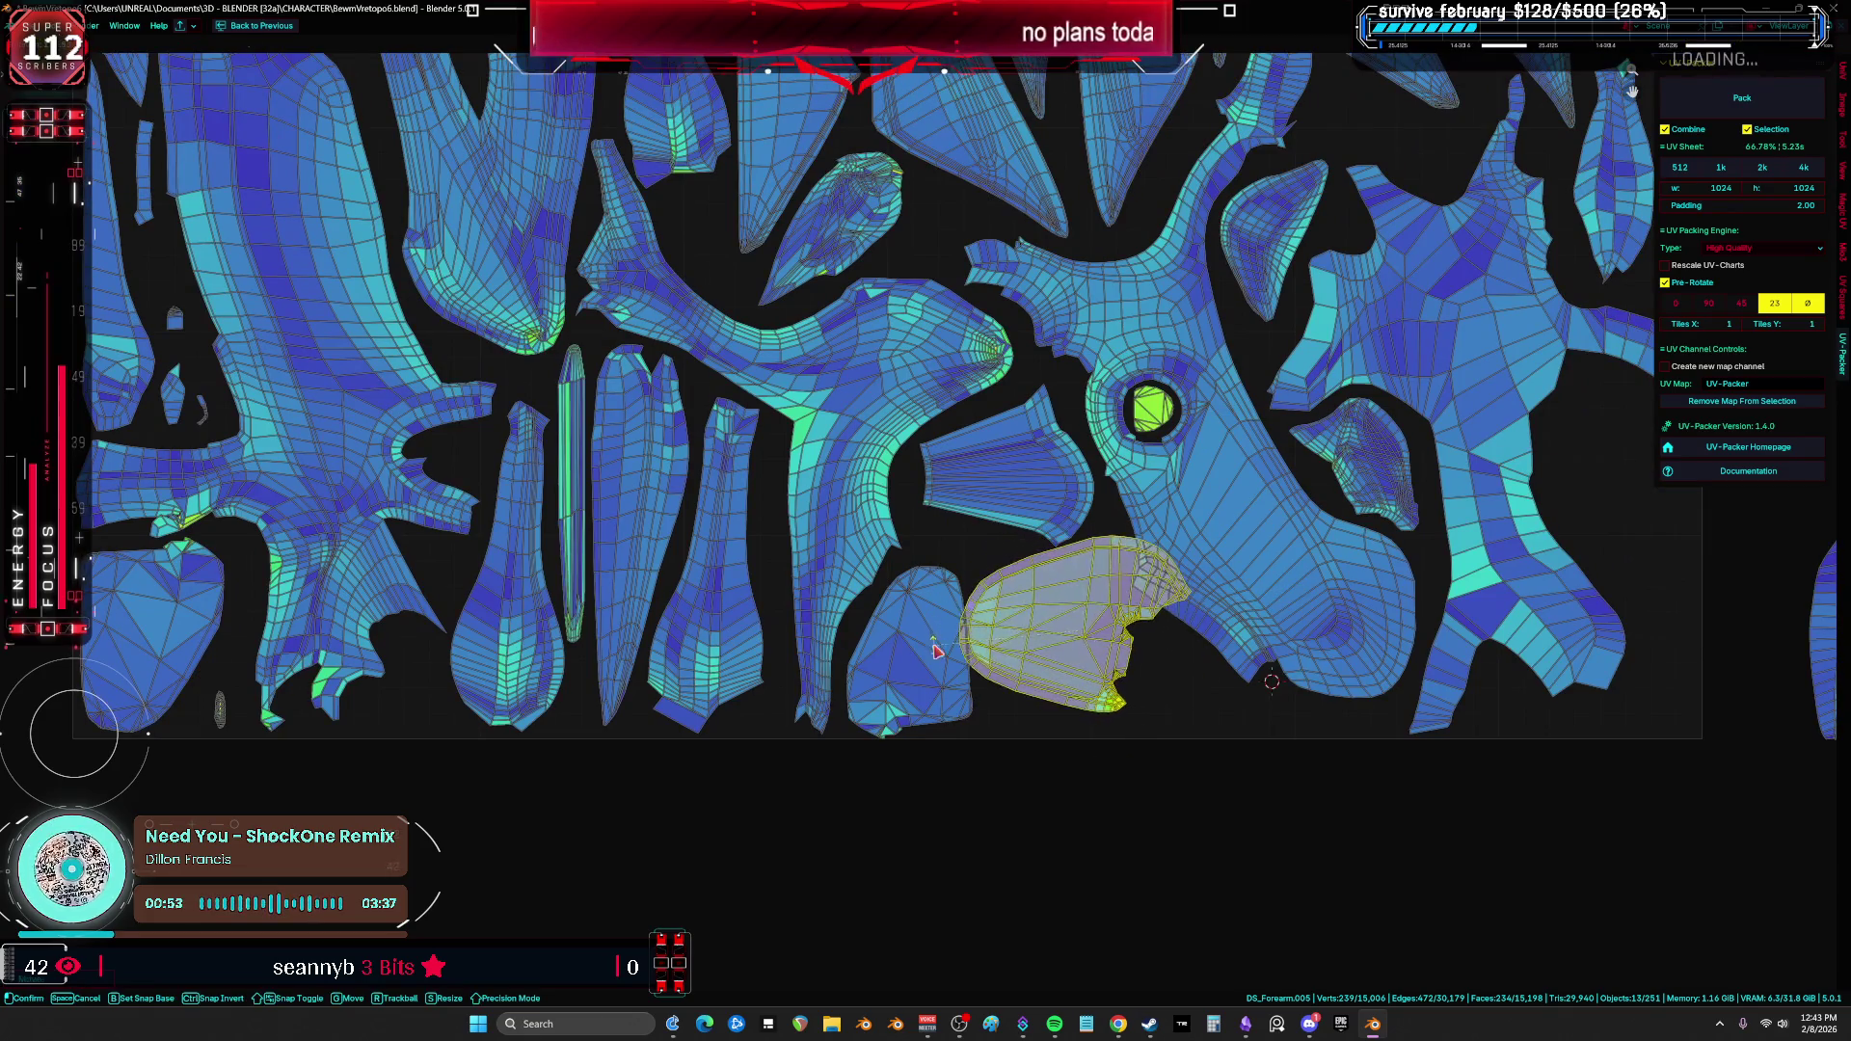
key(Escape)
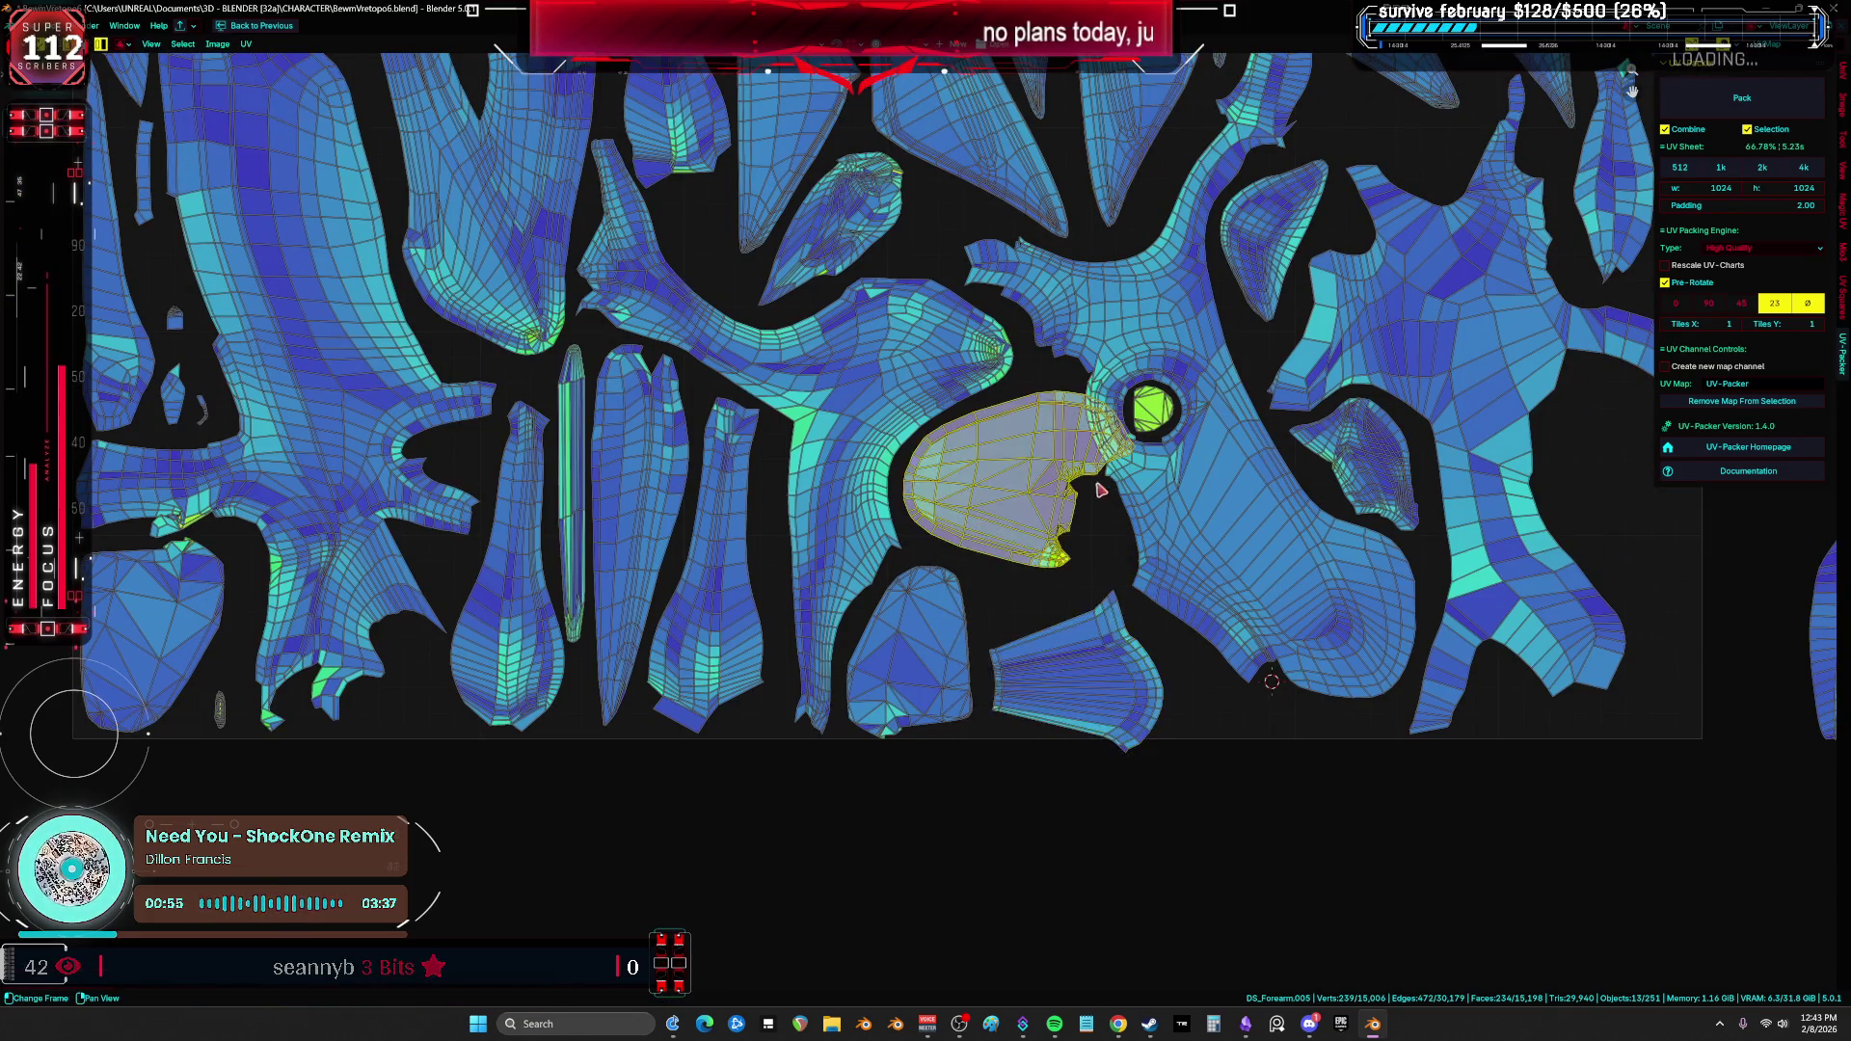
scroll(1254, 454, up, 2)
key(r)
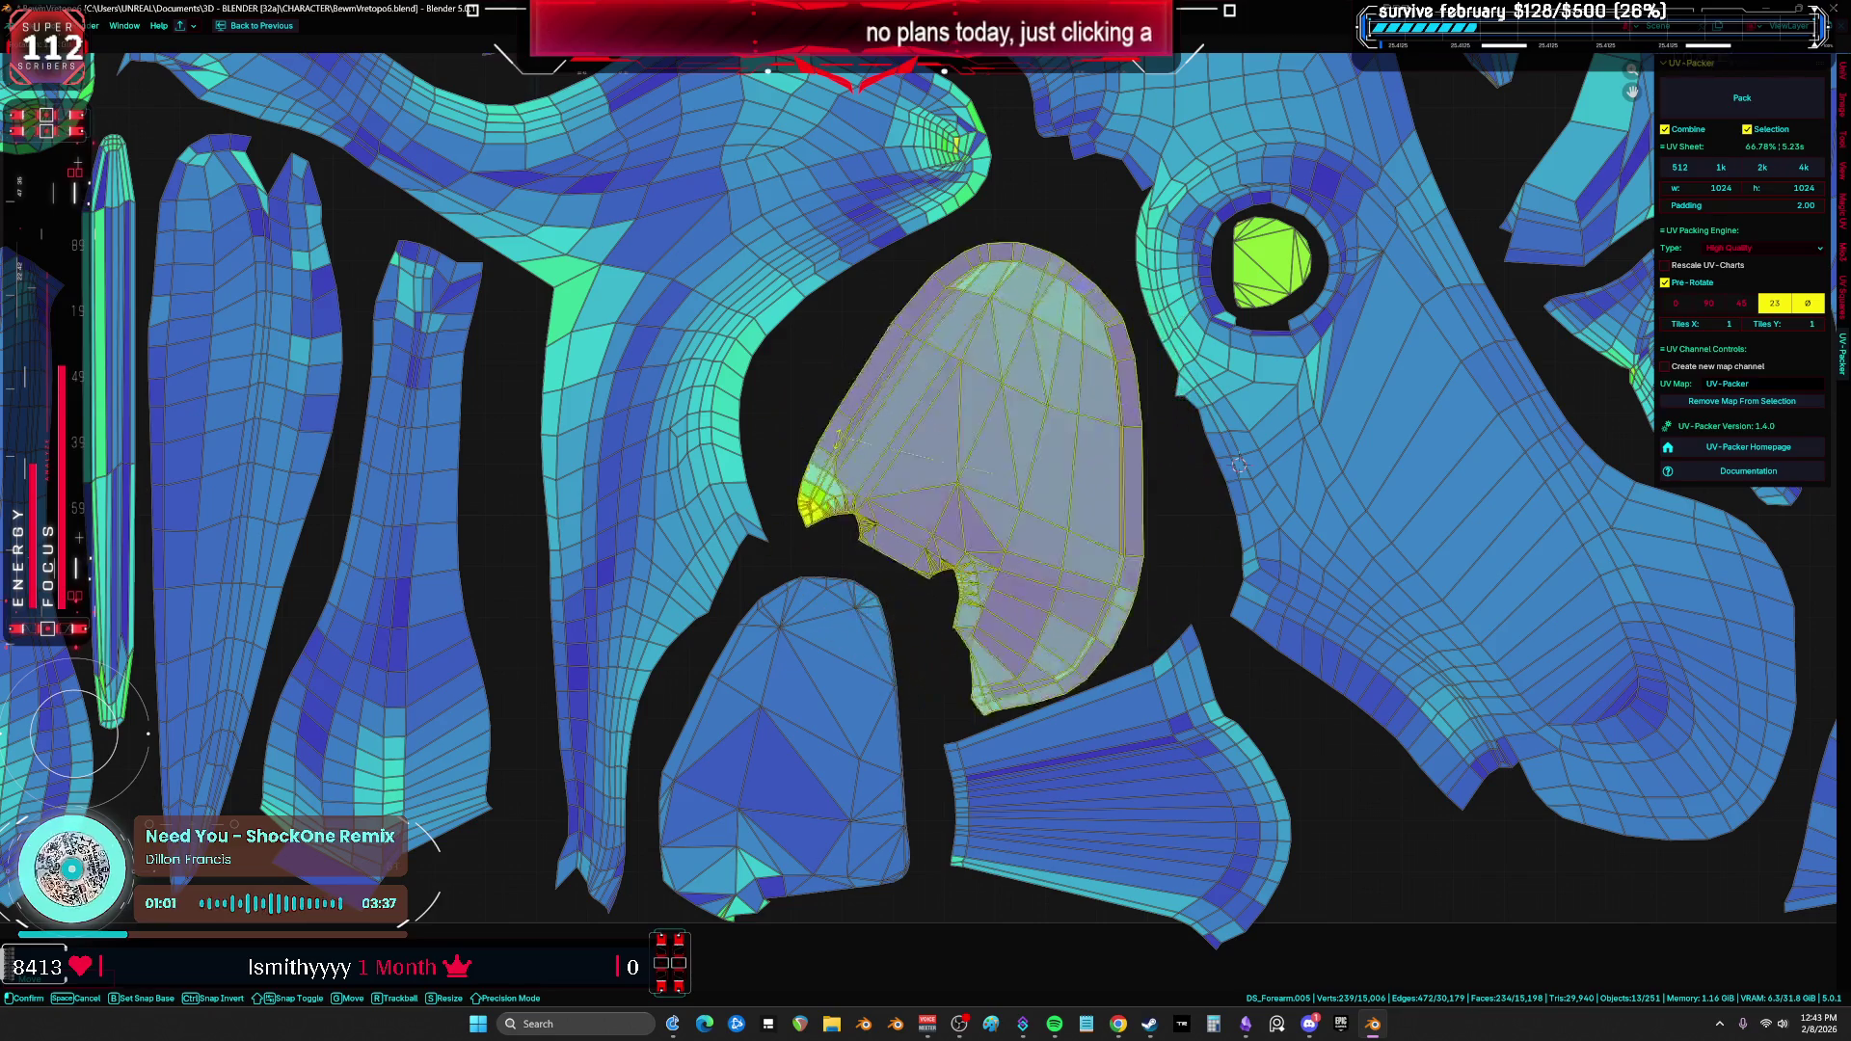
click(1199, 429)
Step: Rotate the fan-shaped island
middle_drag(1199, 429, 1097, 279)
click(1158, 618)
key(r)
click(1298, 602)
Step: Move the narrow right-hand strip inside the tile and select all islands to review
scroll(1298, 603, down, 4)
click(1596, 576)
key(g)
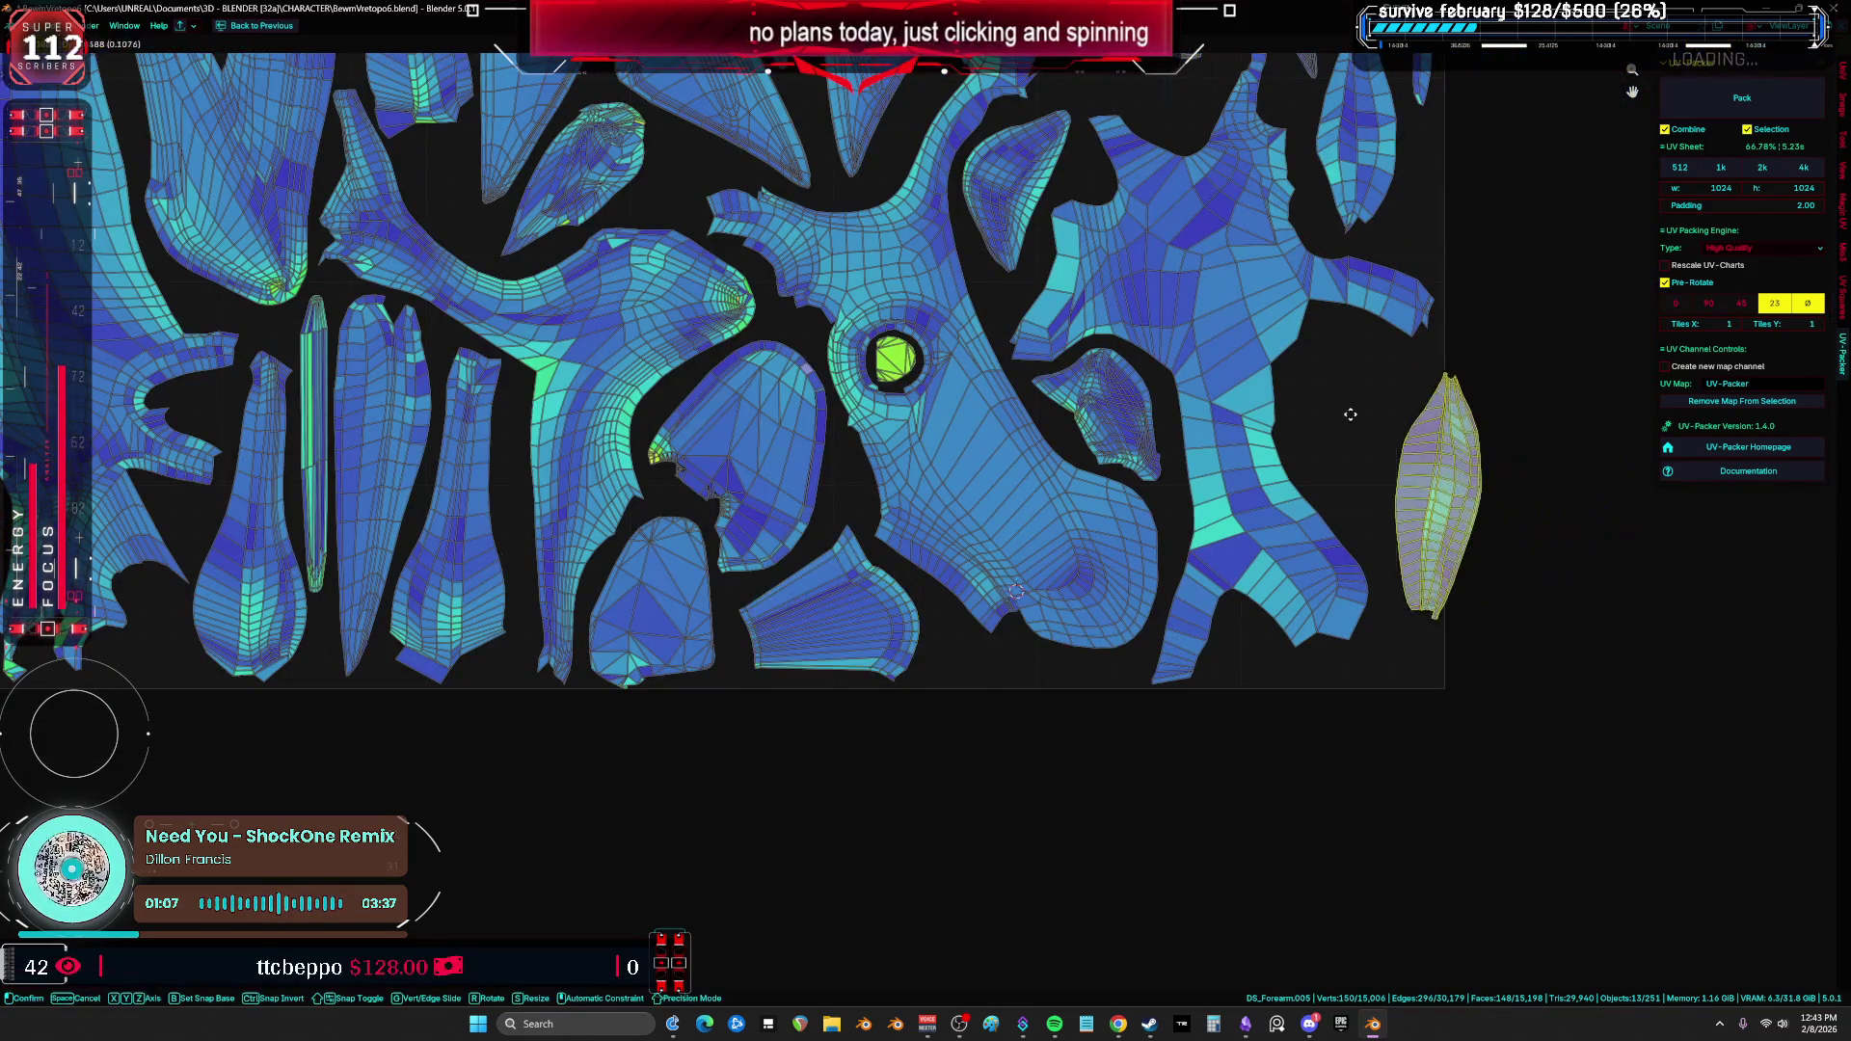
scroll(1361, 420, up, 4)
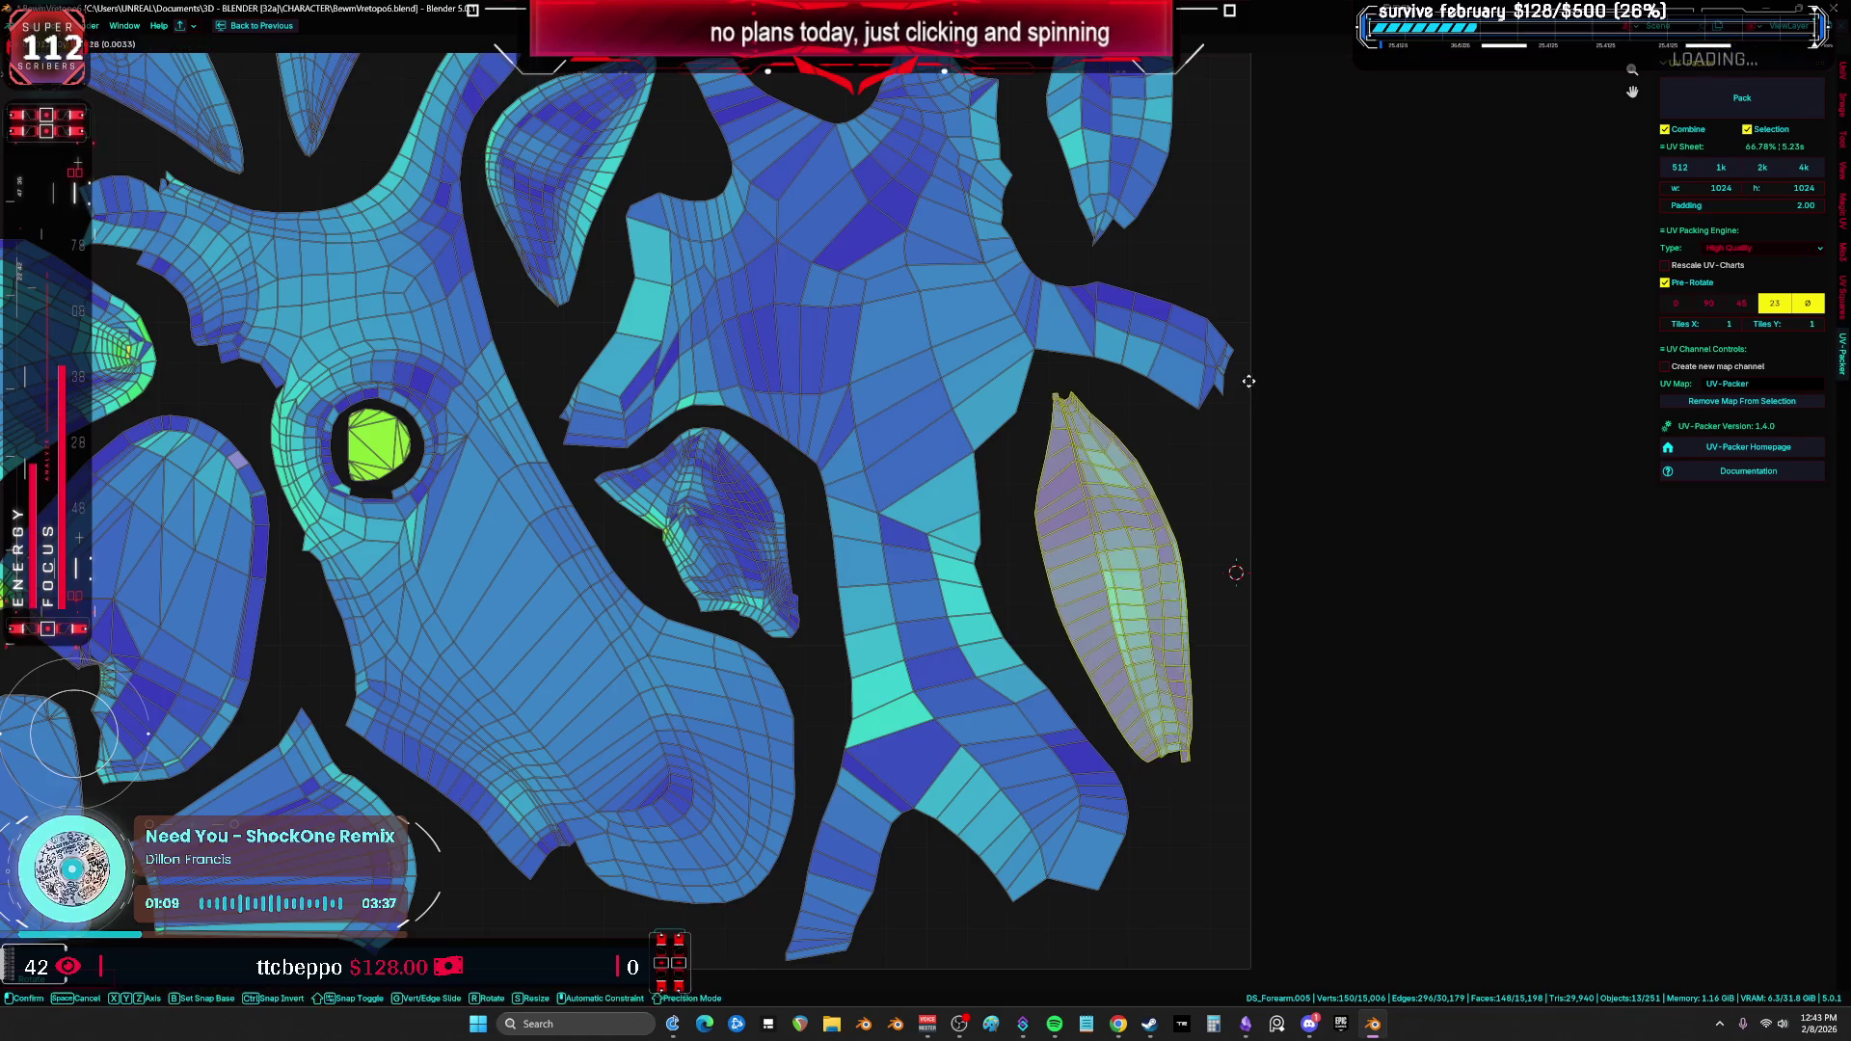
click(1246, 381)
scroll(1254, 383, down, 4)
key(a)
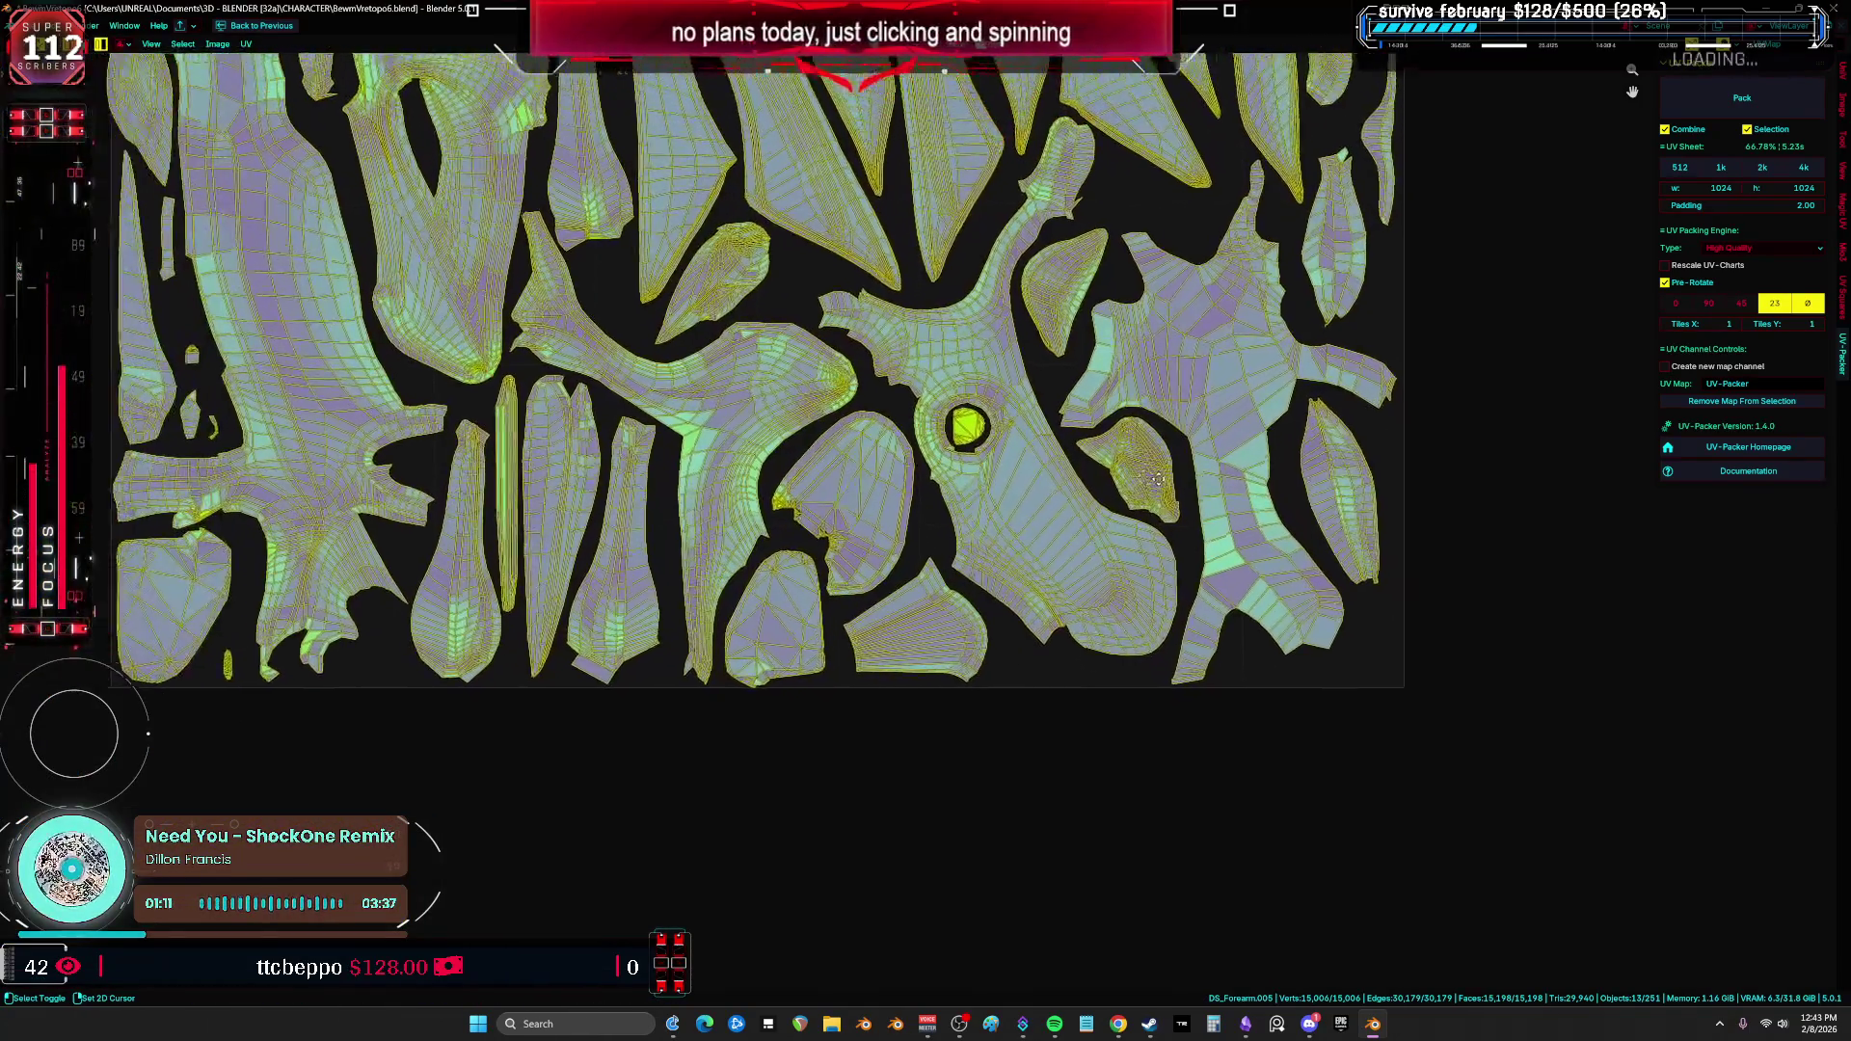
mouse_move(1157, 479)
middle_down()
mouse_move(1229, 552)
mouse_move(1312, 547)
mouse_move(1195, 588)
mouse_move(1324, 575)
mouse_move(1316, 678)
mouse_move(1389, 505)
mouse_move(1315, 430)
mouse_move(1080, 466)
mouse_move(1295, 752)
mouse_move(1459, 566)
mouse_move(1298, 471)
mouse_move(1203, 578)
mouse_move(1429, 592)
mouse_move(1238, 564)
middle_up()
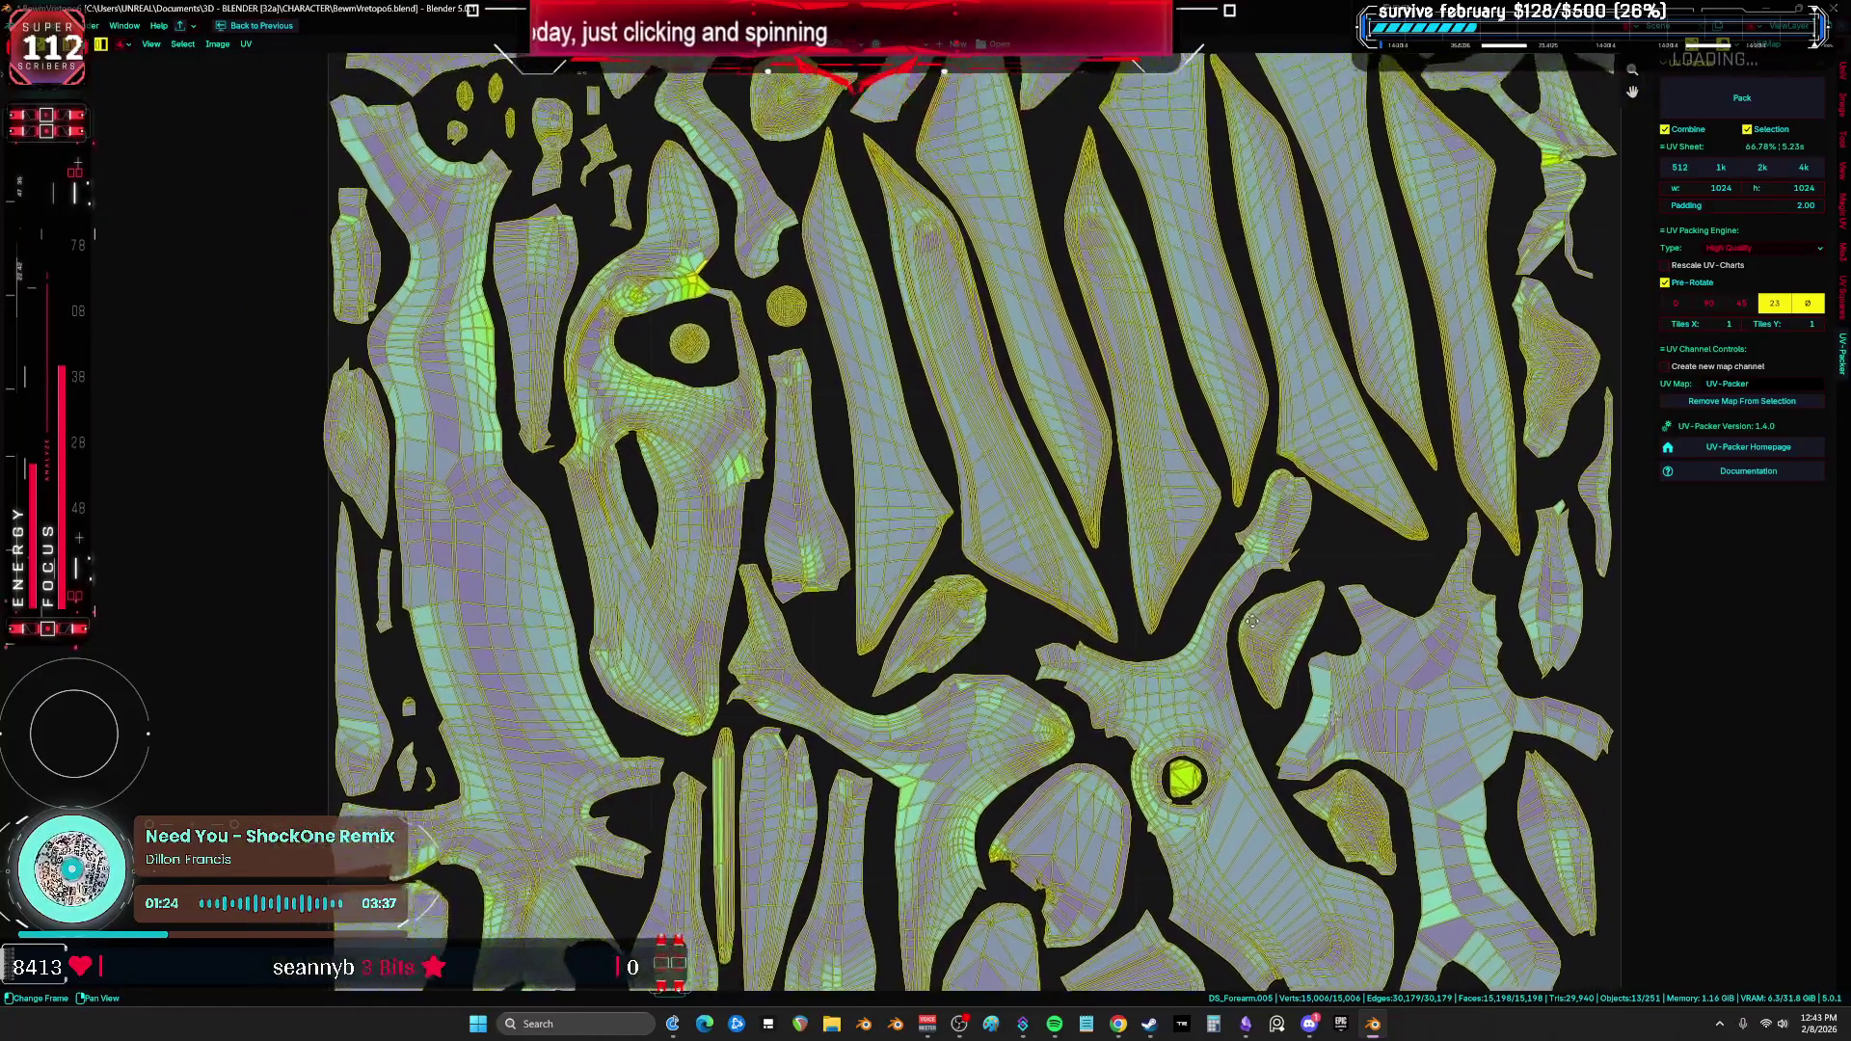
Step: Move the leaf-shaped island into an empty gap of the UV layout
mouse_move(1251, 622)
middle_down()
mouse_move(1412, 517)
mouse_move(1254, 546)
mouse_move(1432, 566)
mouse_move(1263, 636)
middle_up()
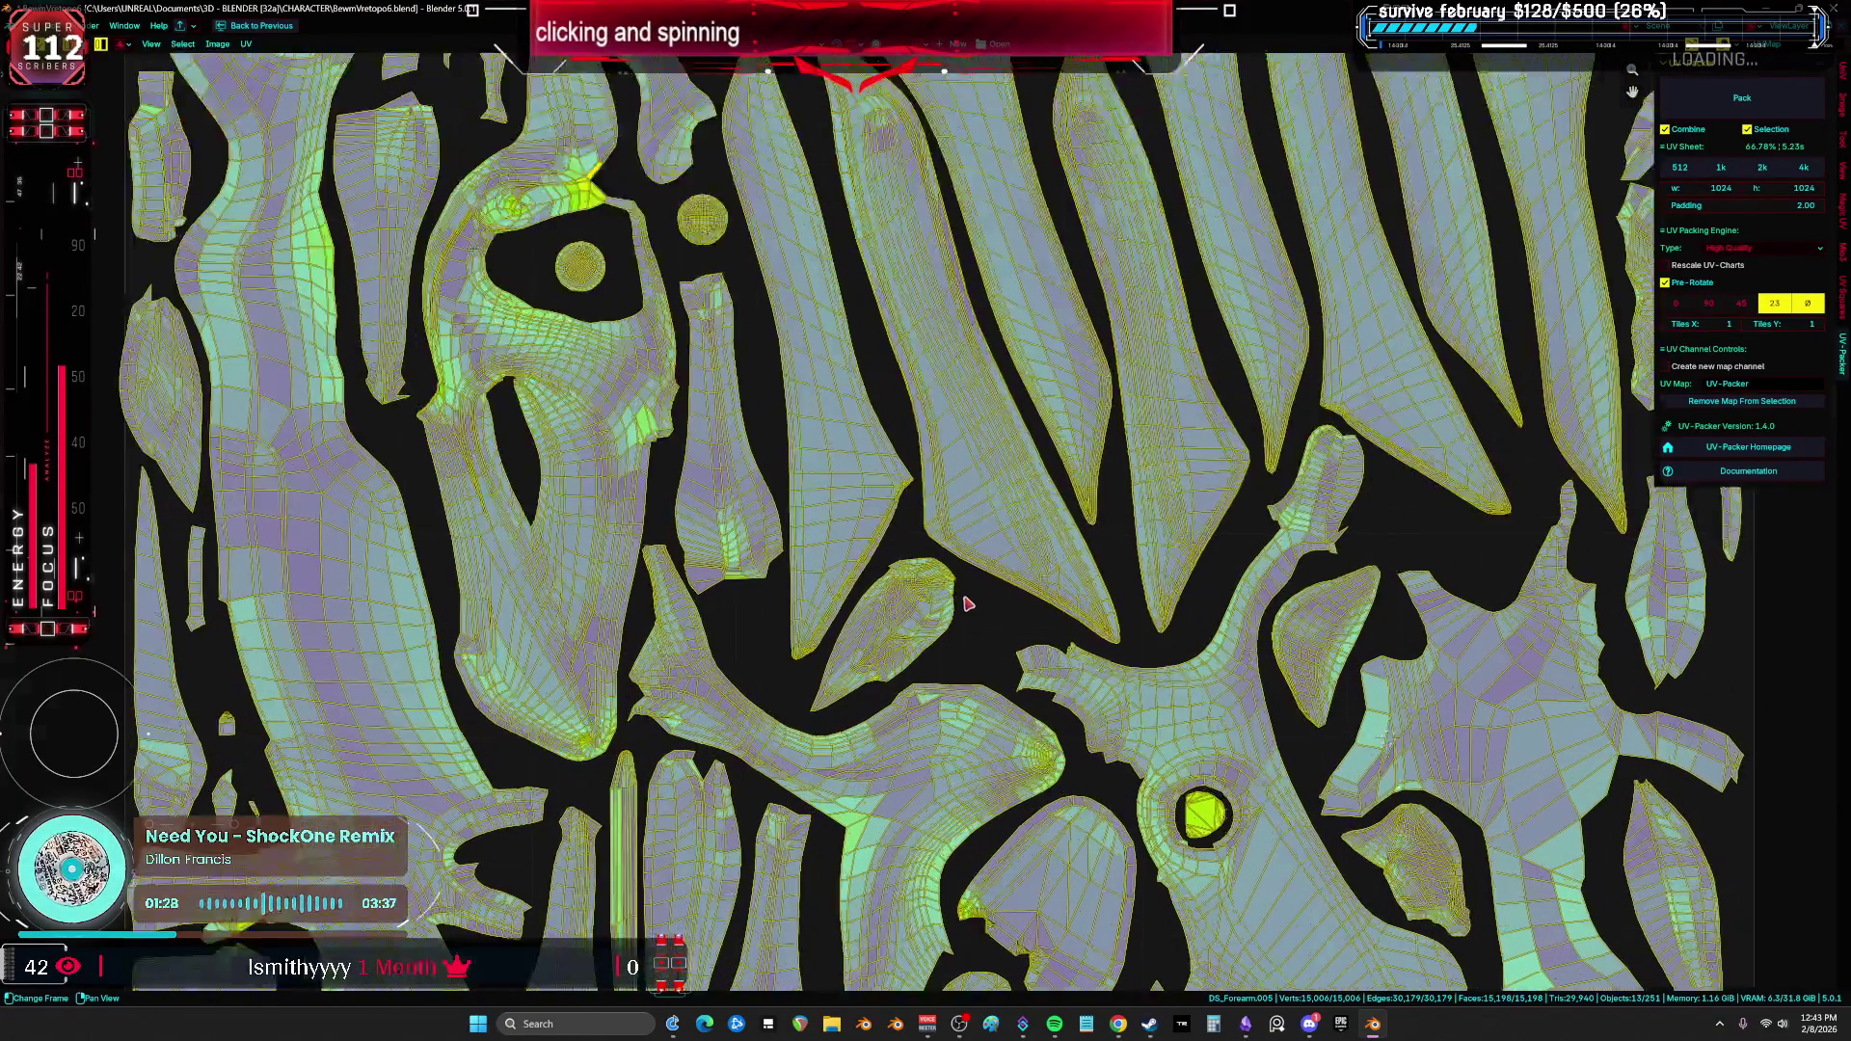
scroll(967, 604, up, 3)
click(1035, 558)
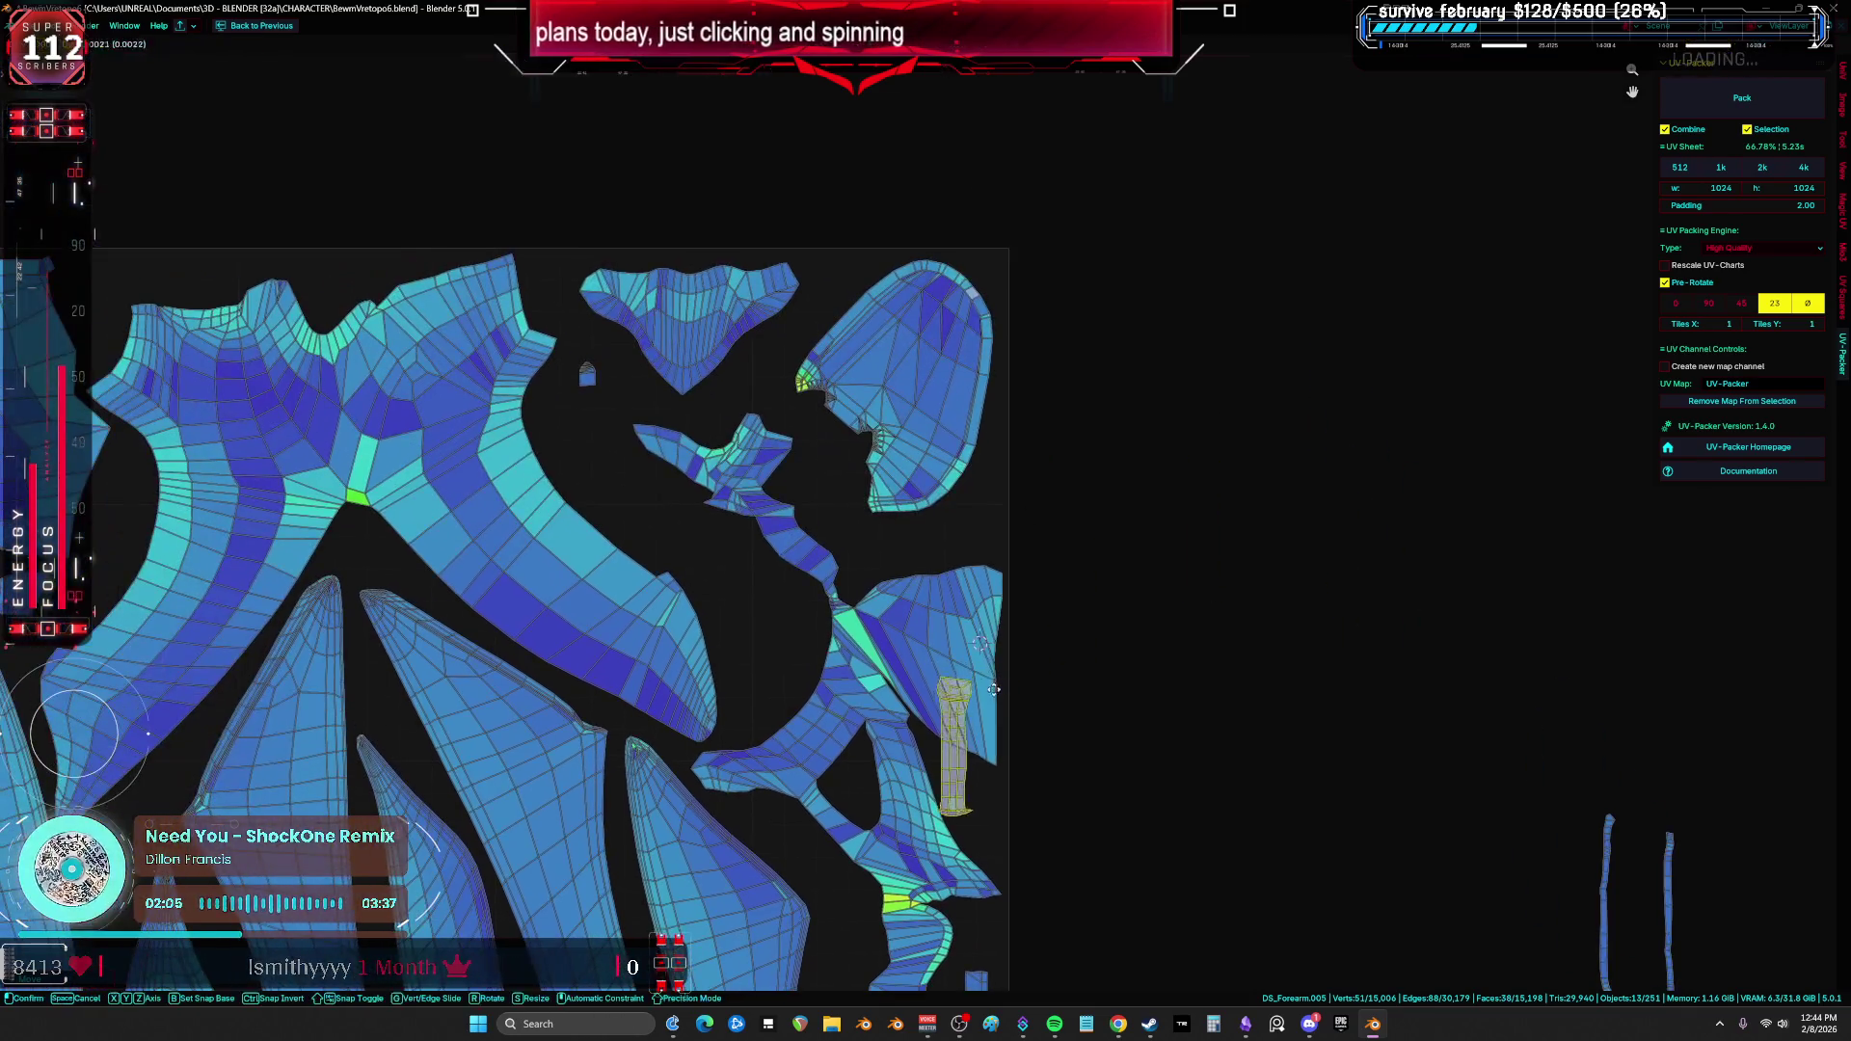
scroll(639, 373, down, 4)
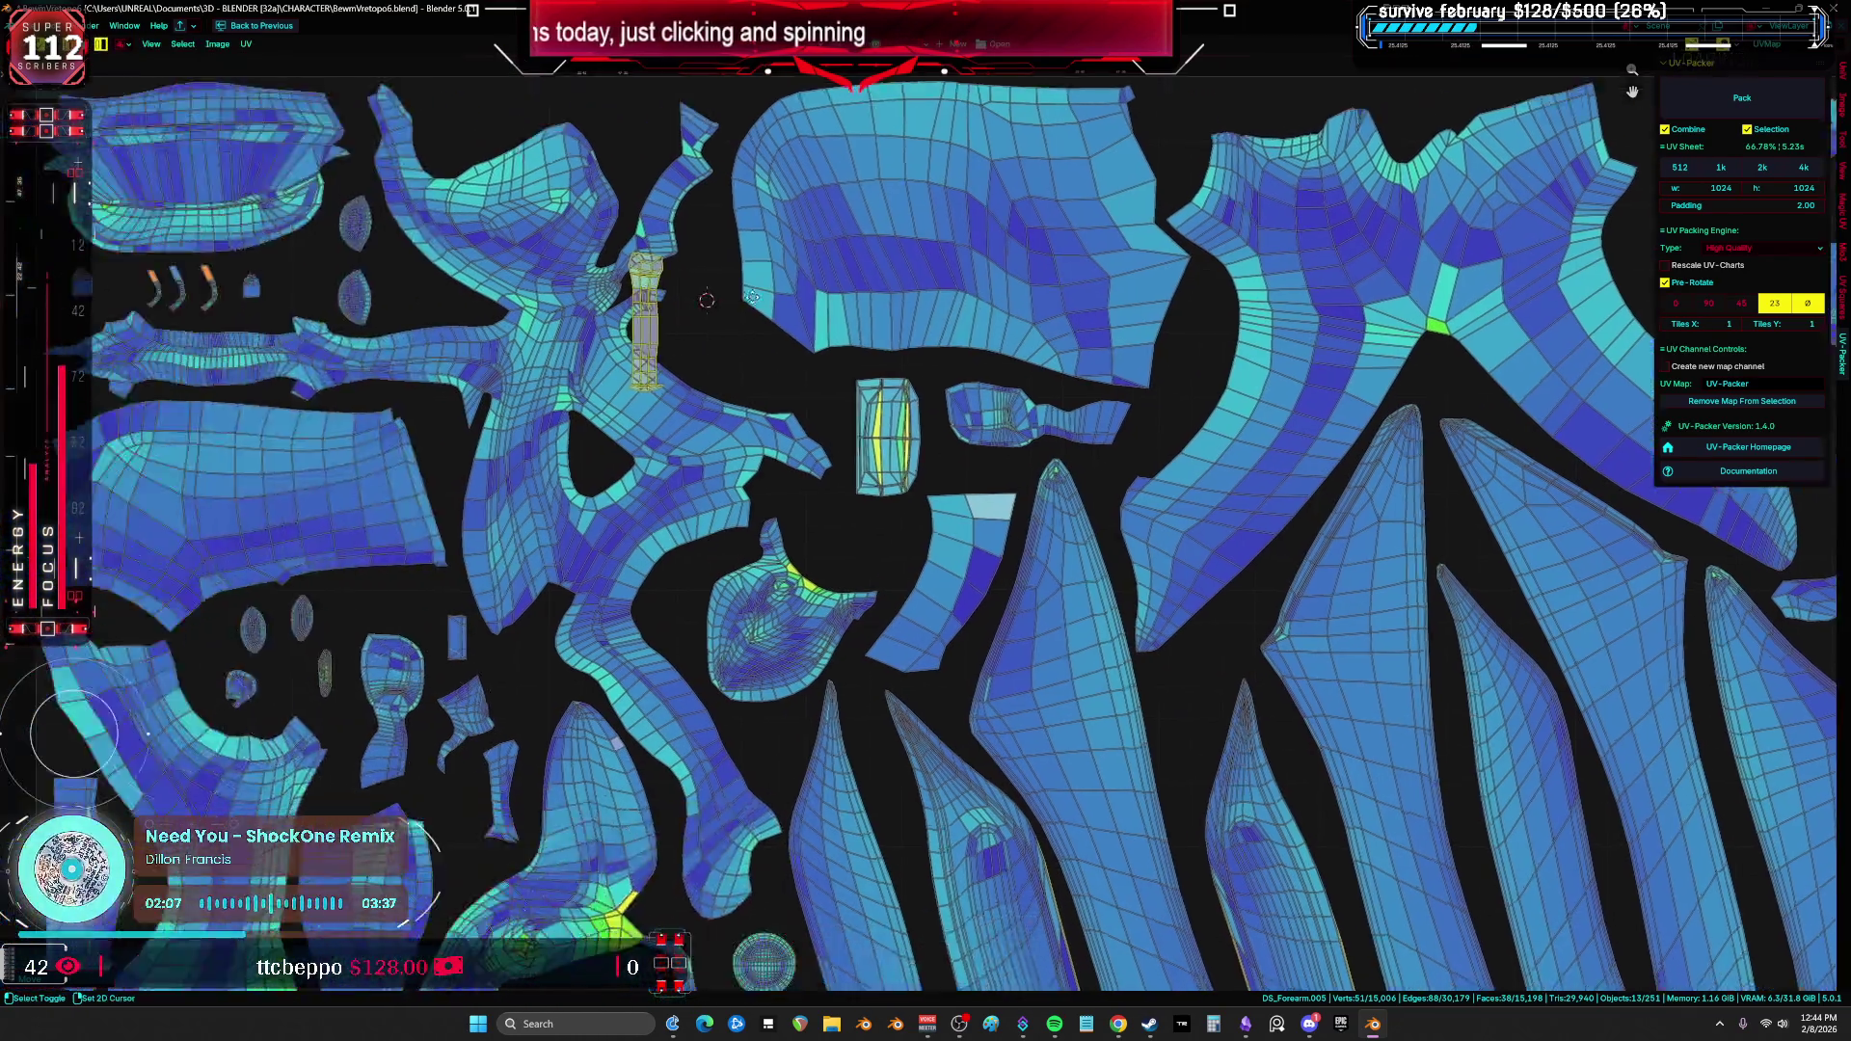
click(1209, 342)
mouse_move(1208, 342)
middle_down()
mouse_move(1253, 482)
mouse_move(1215, 379)
mouse_move(868, 367)
mouse_move(1809, 664)
middle_up()
scroll(1302, 656, down, 5)
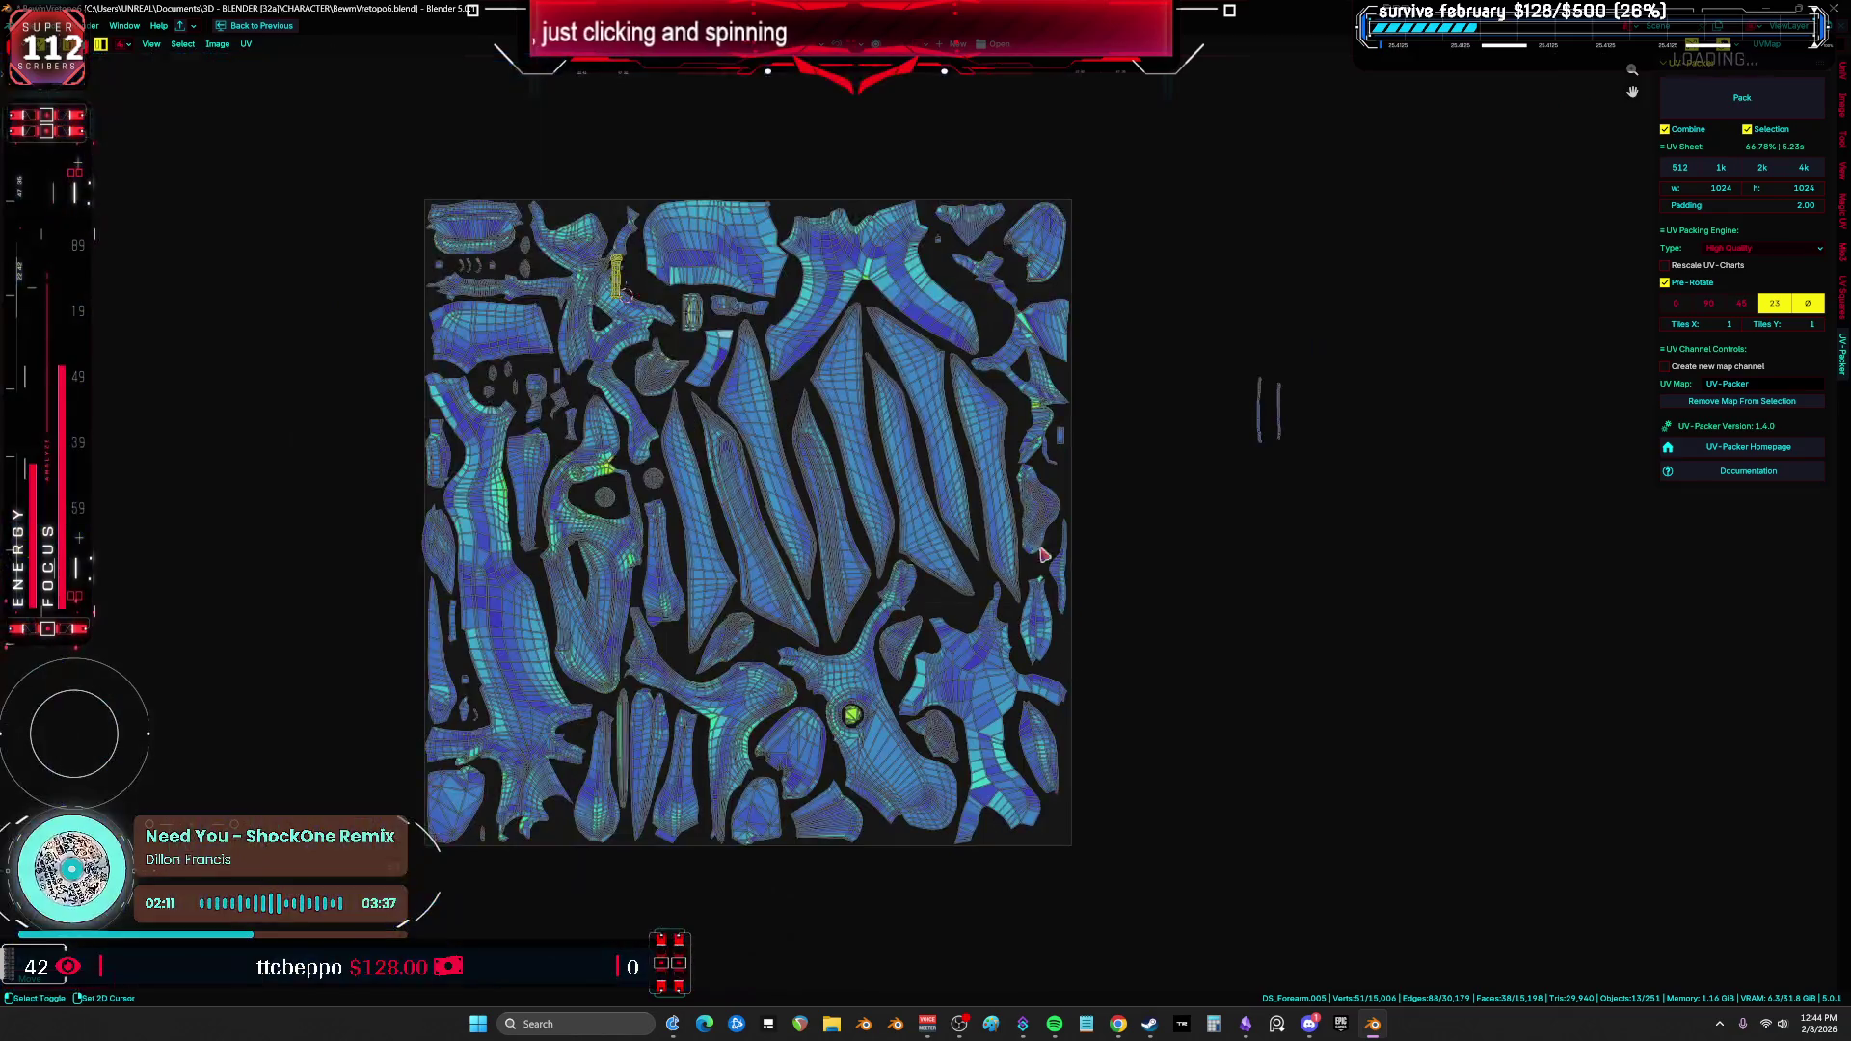
key(g)
scroll(1122, 568, up, 8)
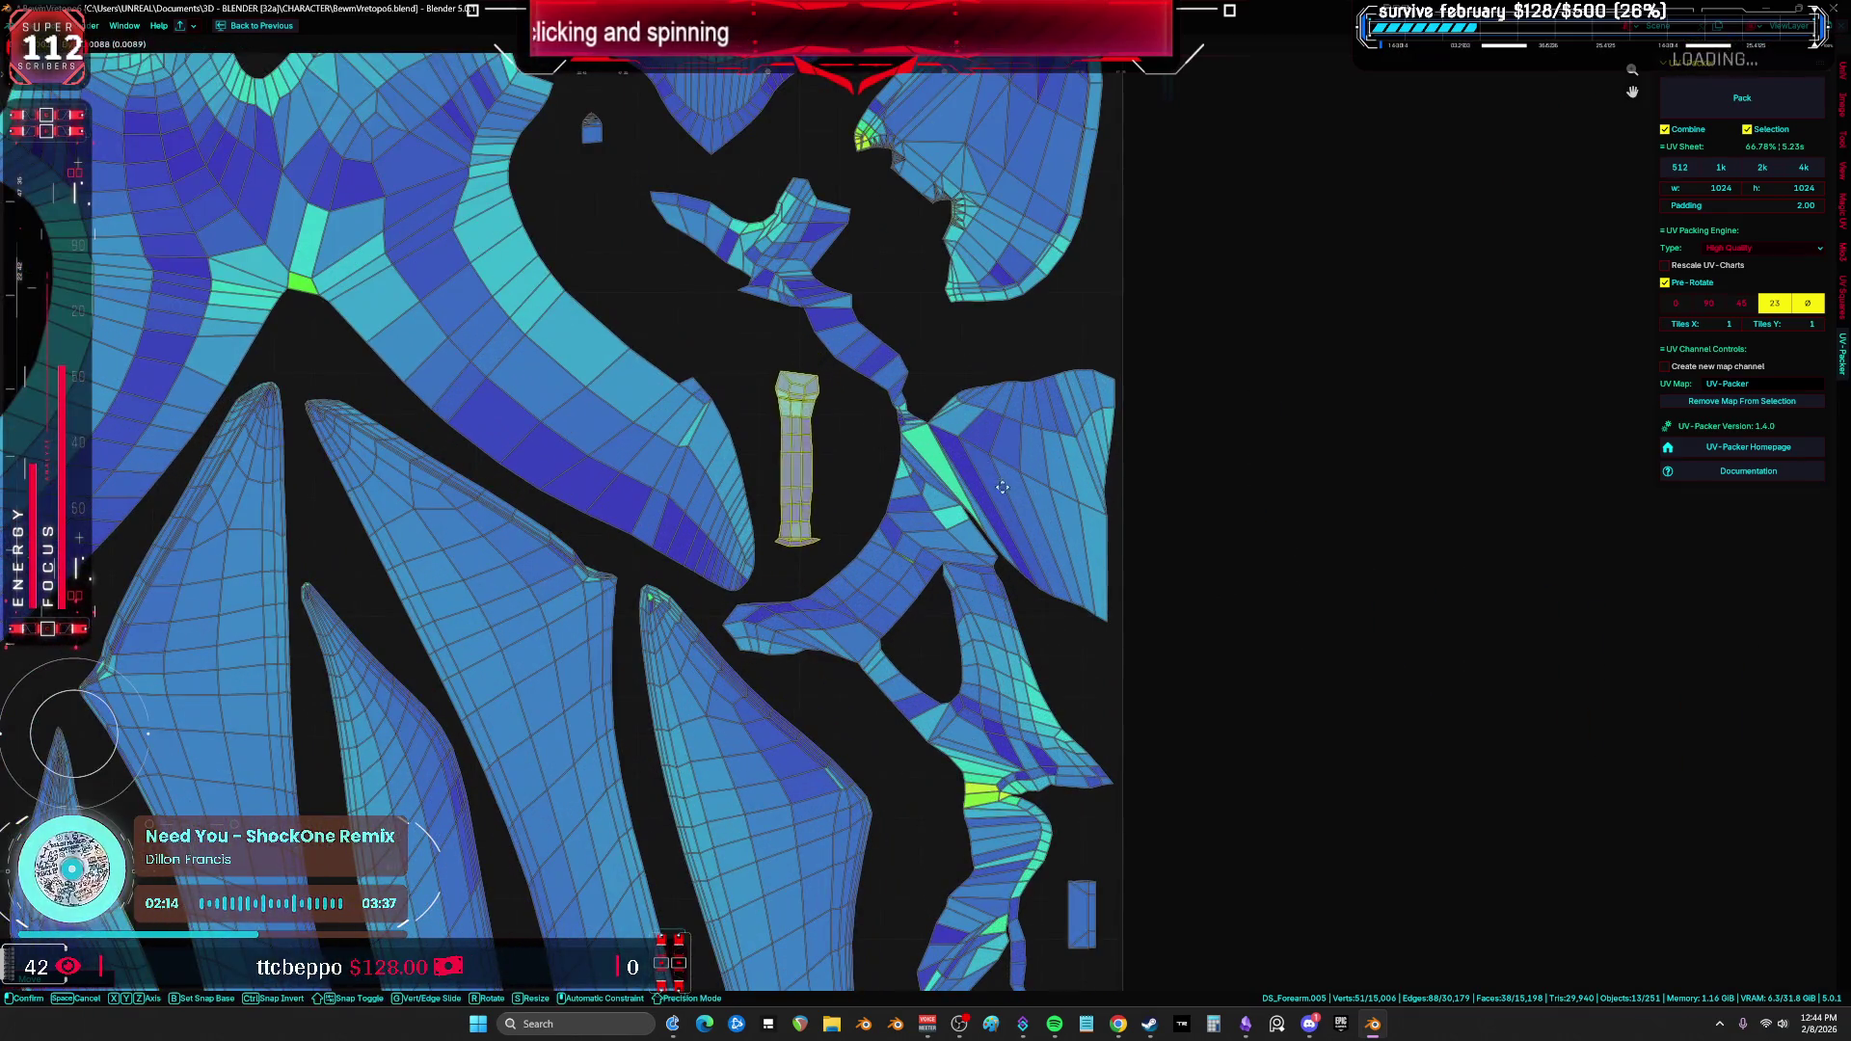
scroll(1264, 661, down, 5)
scroll(1488, 727, up, 4)
Step: Select the two thin strips on the right and move them into a new gap
drag(1488, 727, 1268, 321)
scroll(1524, 757, down, 3)
mouse_move(1504, 756)
shift+middle_down()
mouse_move(1447, 393)
mouse_move(1454, 239)
mouse_move(1478, 180)
mouse_move(1794, 715)
mouse_move(1803, 324)
shift+middle_up()
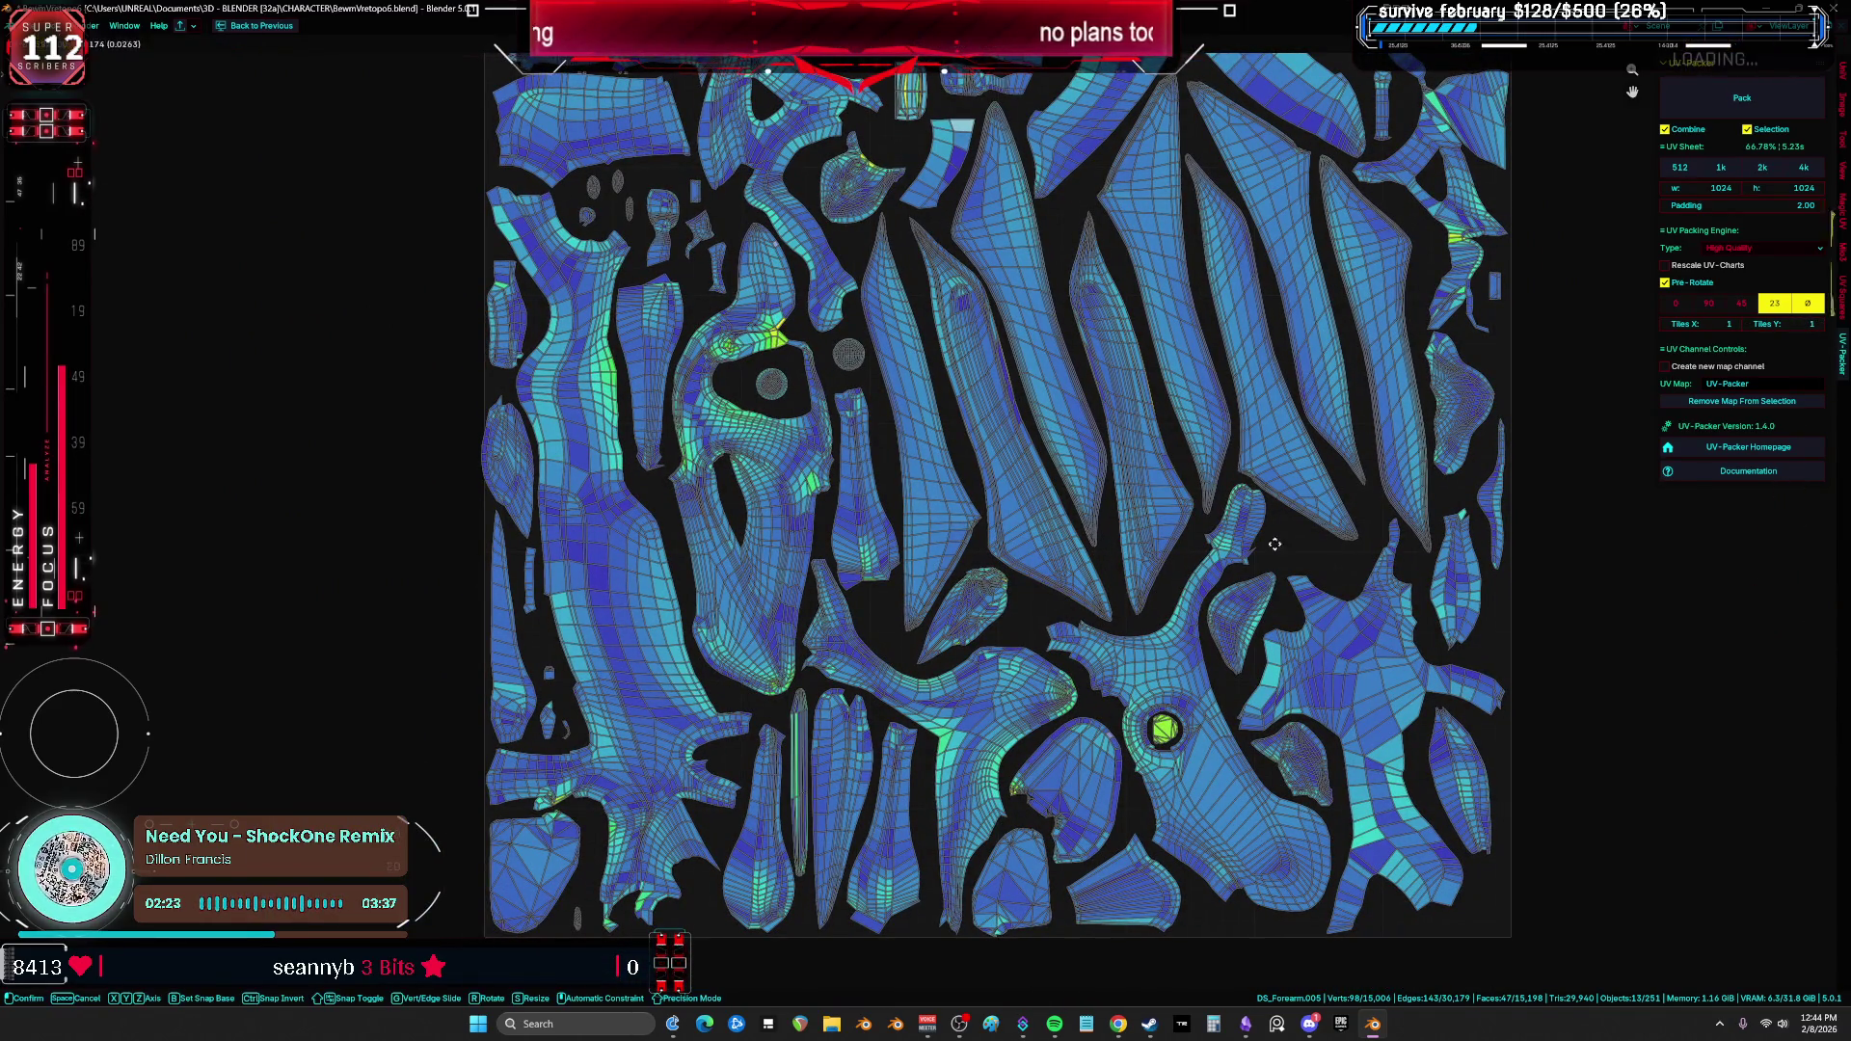
key(KP_Decimal)
scroll(849, 655, up, 3)
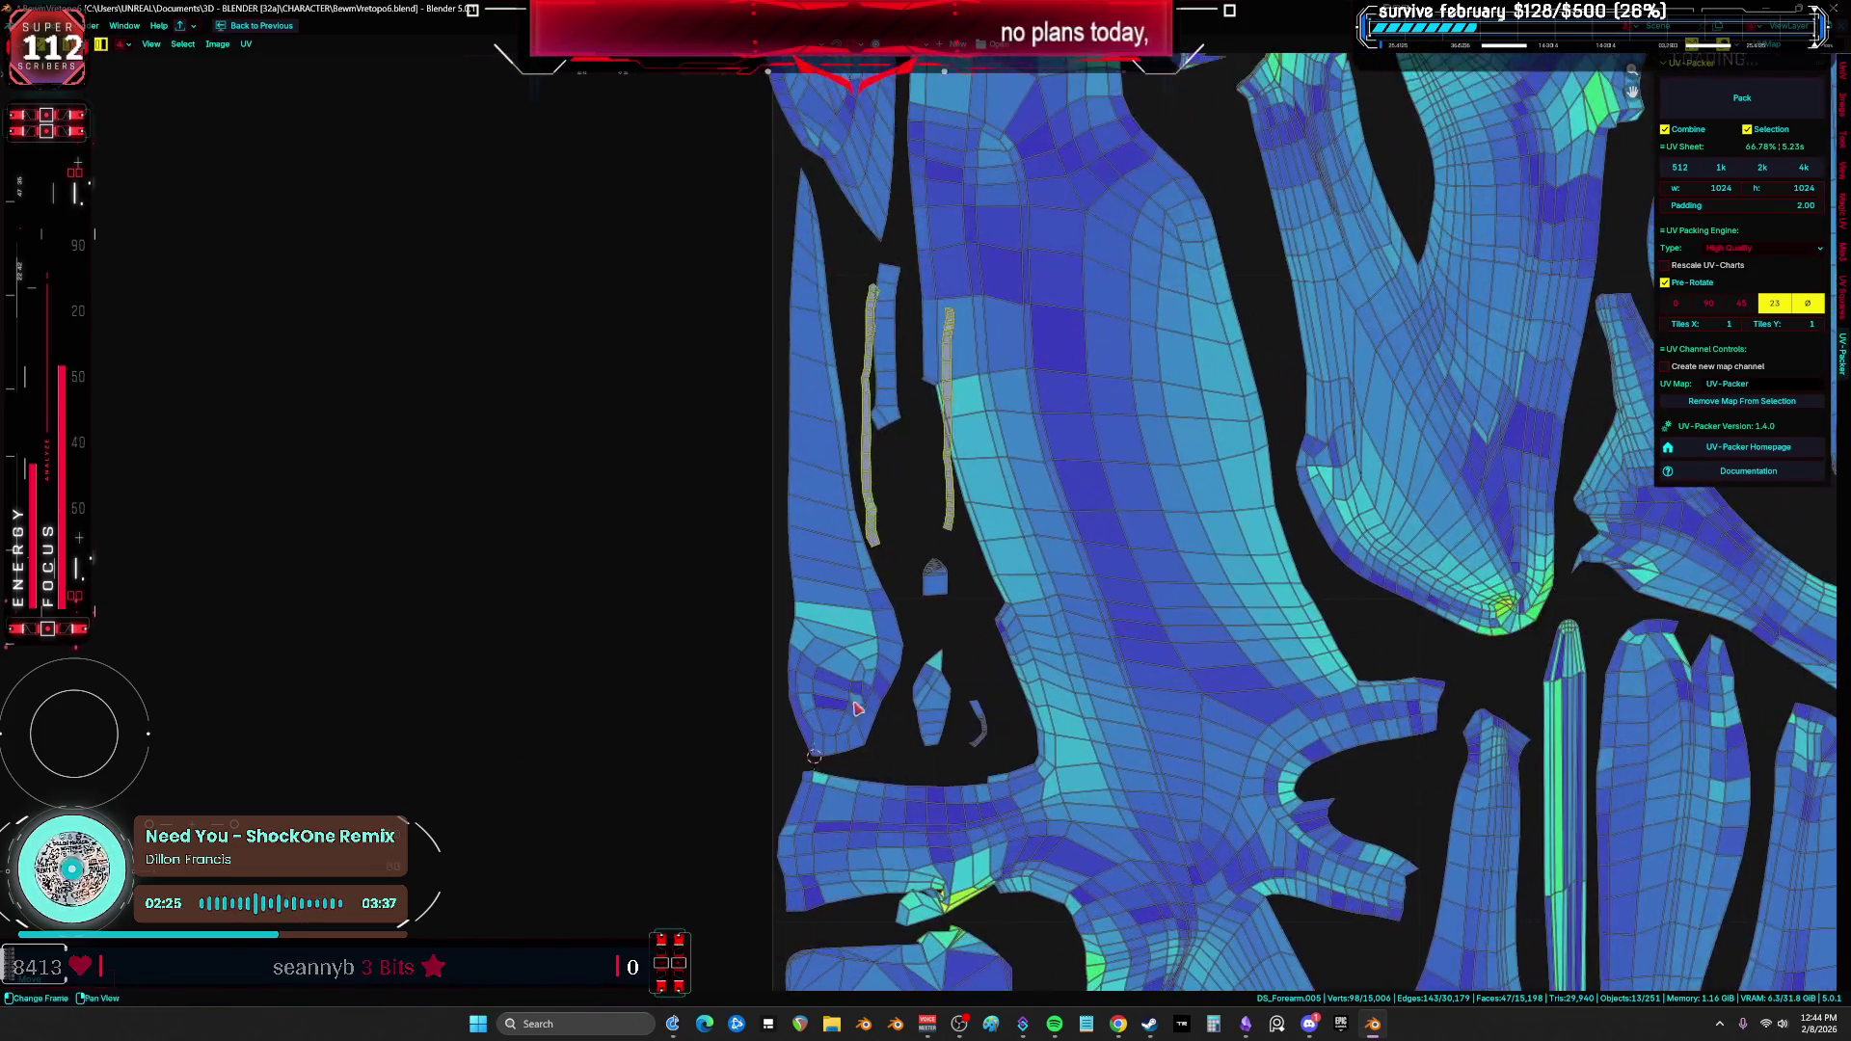
scroll(890, 373, down, 3)
key(g)
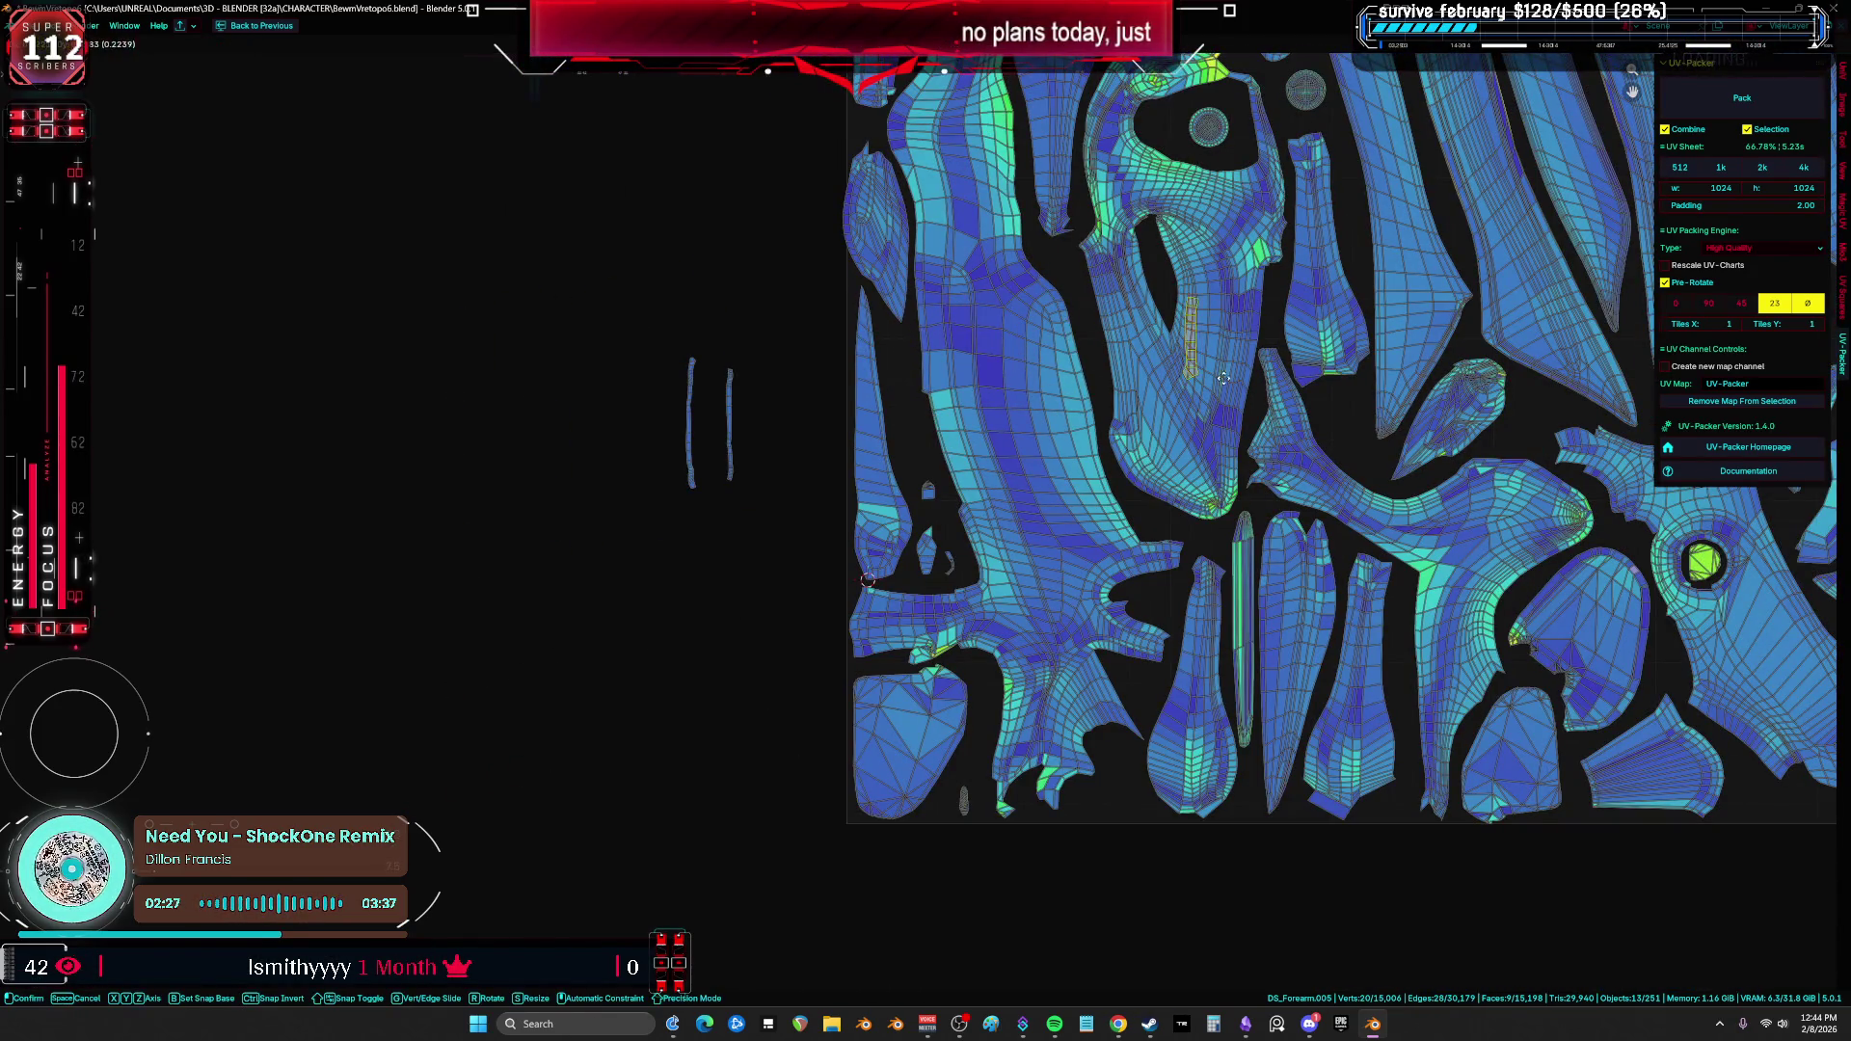
ctrl+scroll(1371, 459, right, 6)
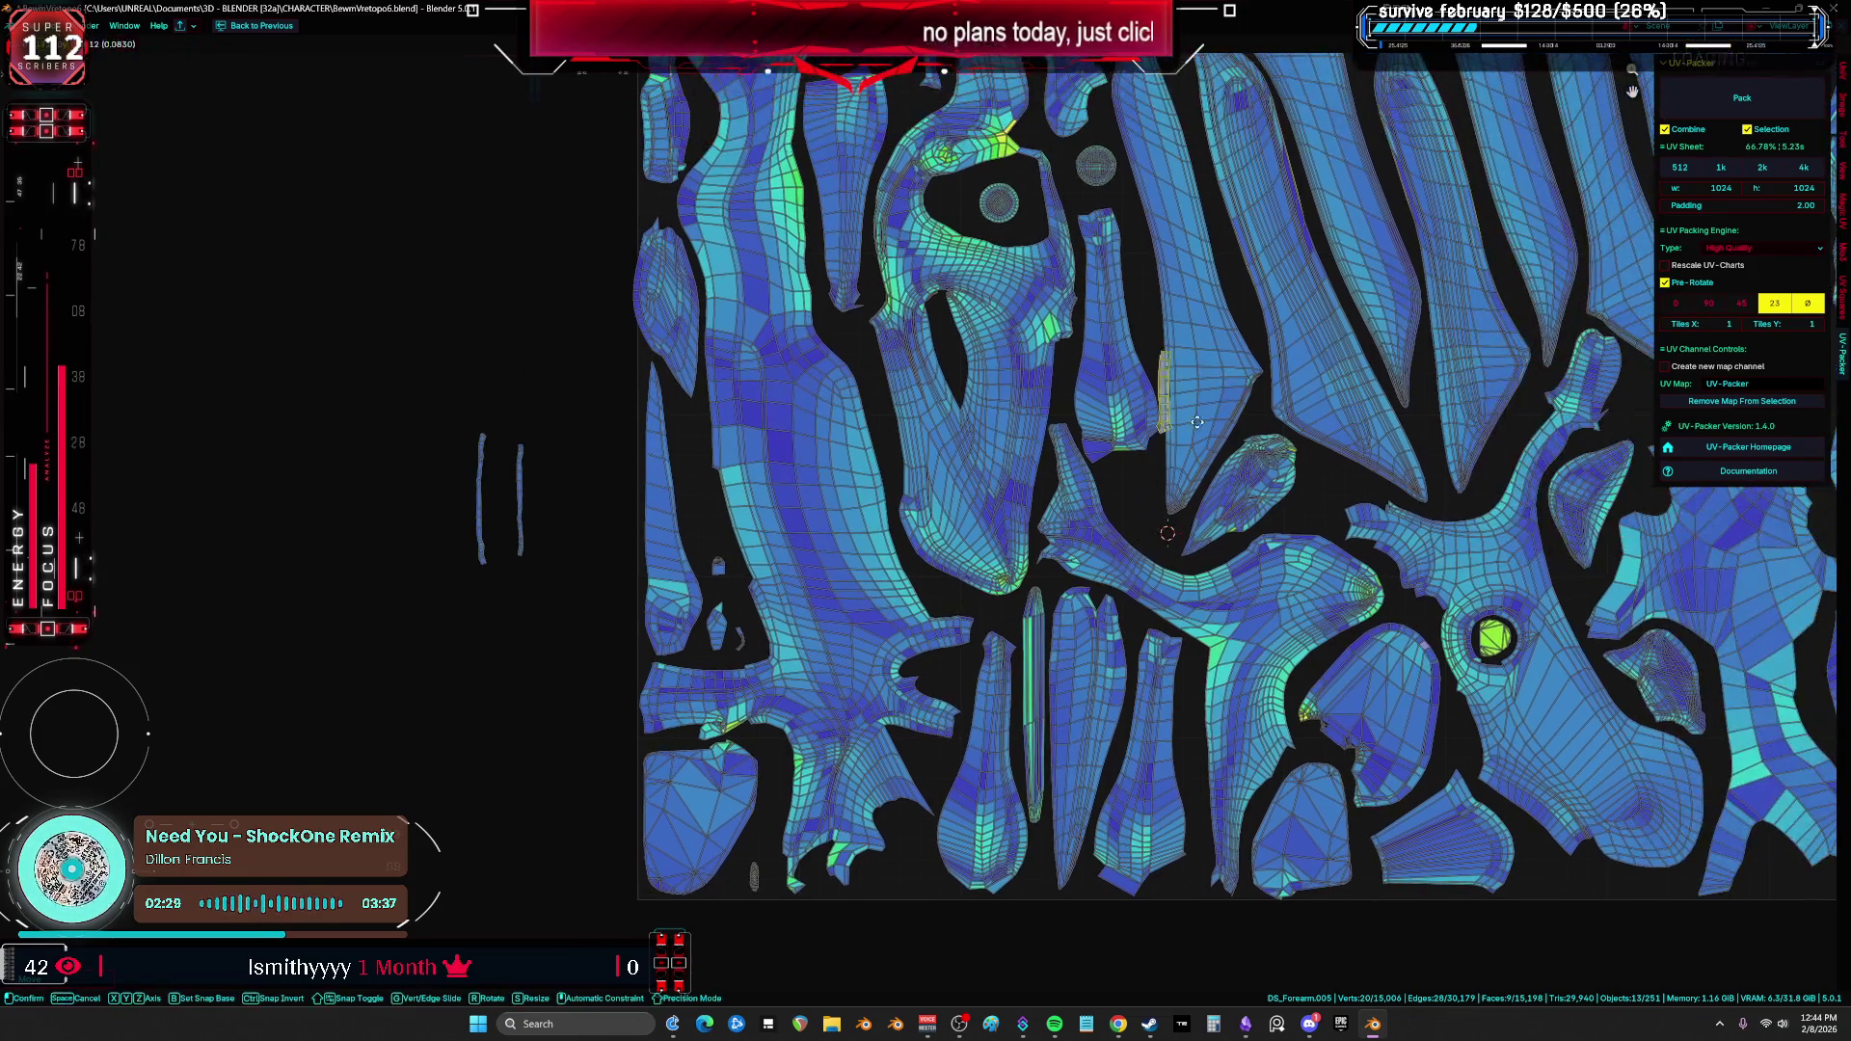
scroll(1371, 588, down, 4)
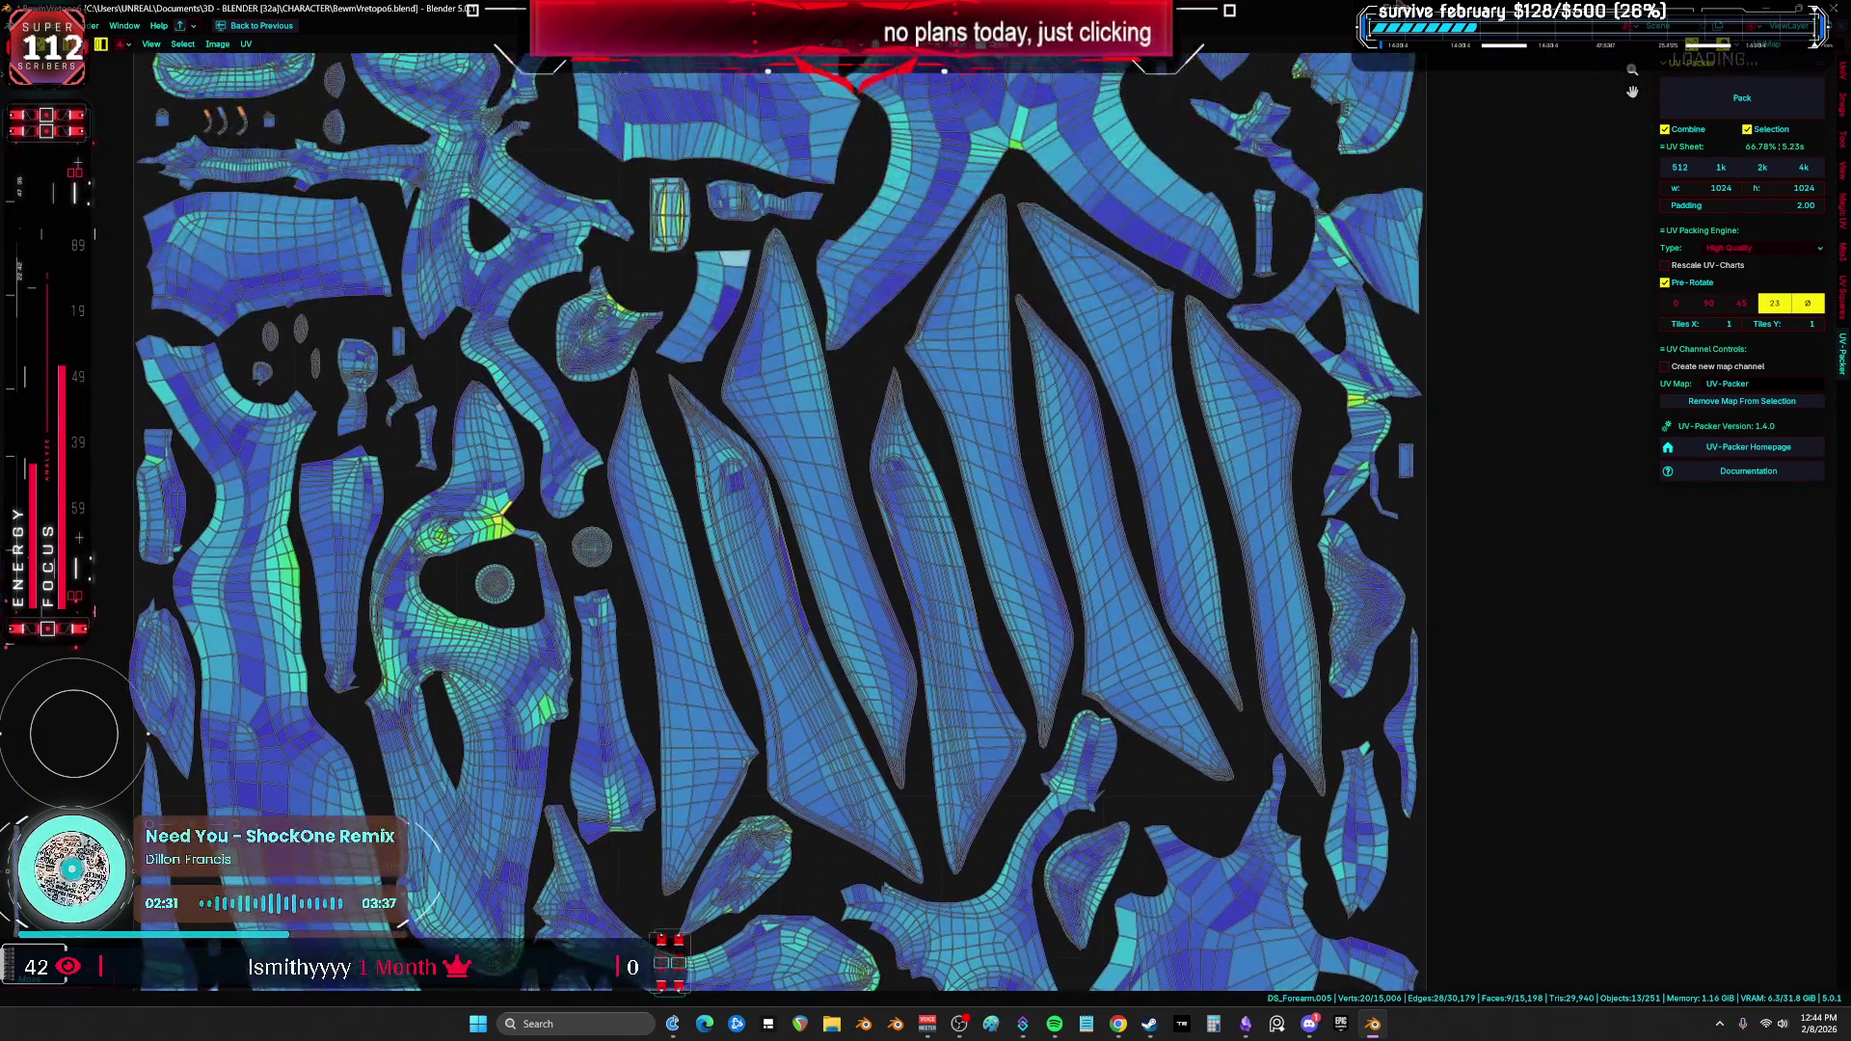
scroll(1368, 569, down, 5)
click(1392, 504)
Step: Move an island on the left side so it sits beside the long thin island
mouse_move(1393, 504)
middle_down()
mouse_move(1256, 552)
mouse_move(1405, 541)
mouse_move(1310, 553)
mouse_move(1264, 620)
mouse_move(1381, 606)
middle_up()
middle_drag(1262, 606, 1170, 583)
scroll(1263, 598, up, 5)
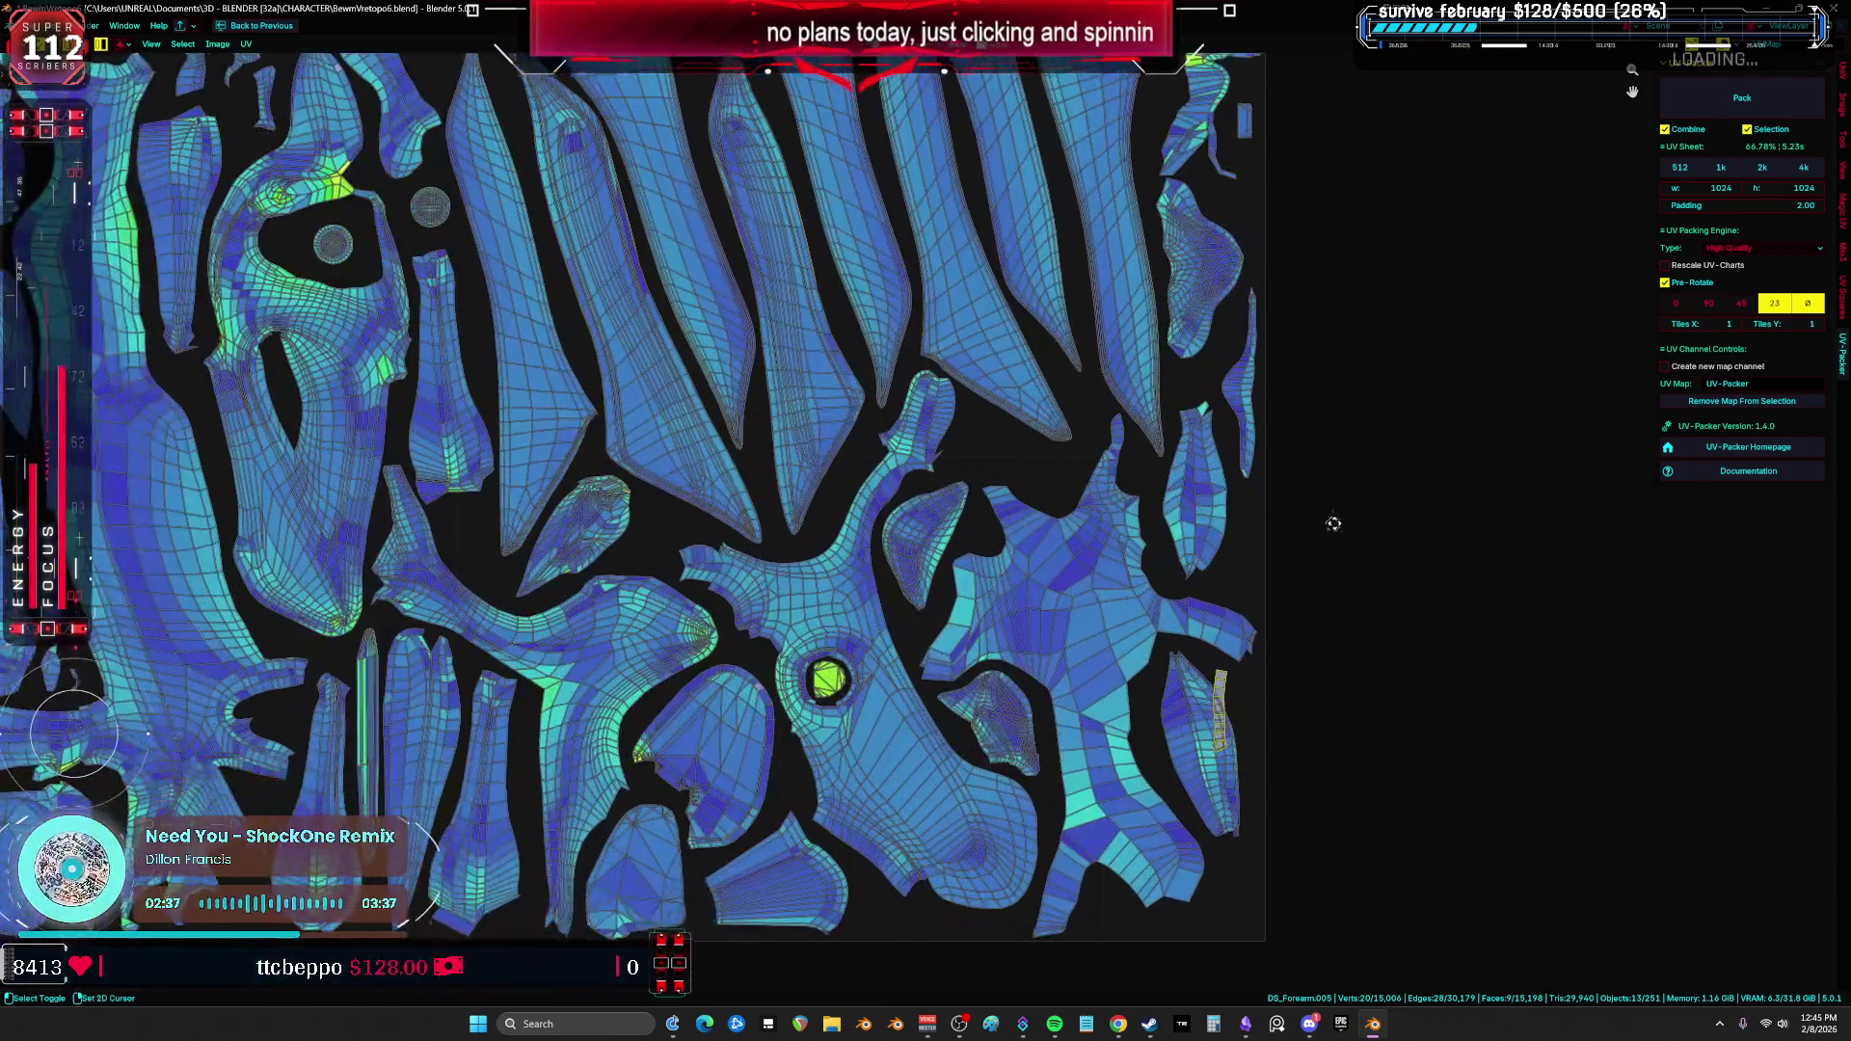
scroll(1260, 468, down, 5)
scroll(1268, 472, up, 5)
key(g)
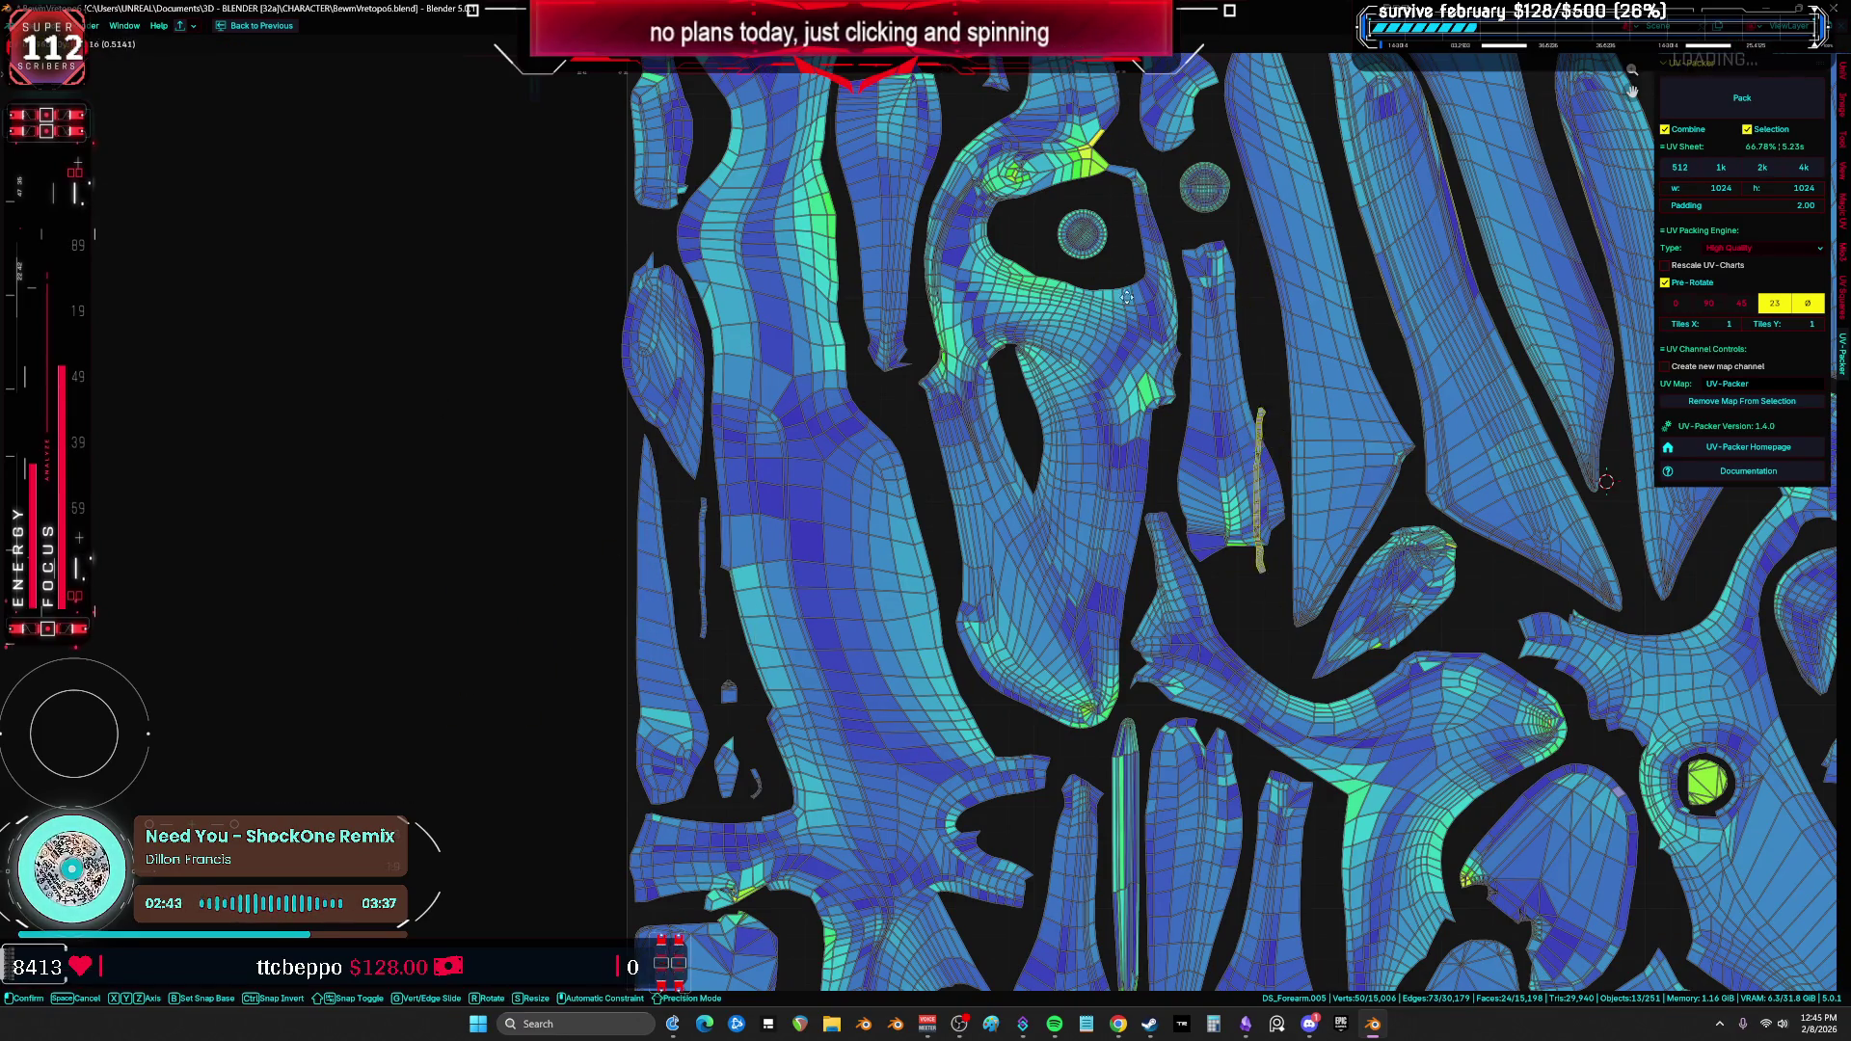
middle_drag(1117, 683, 1034, 331)
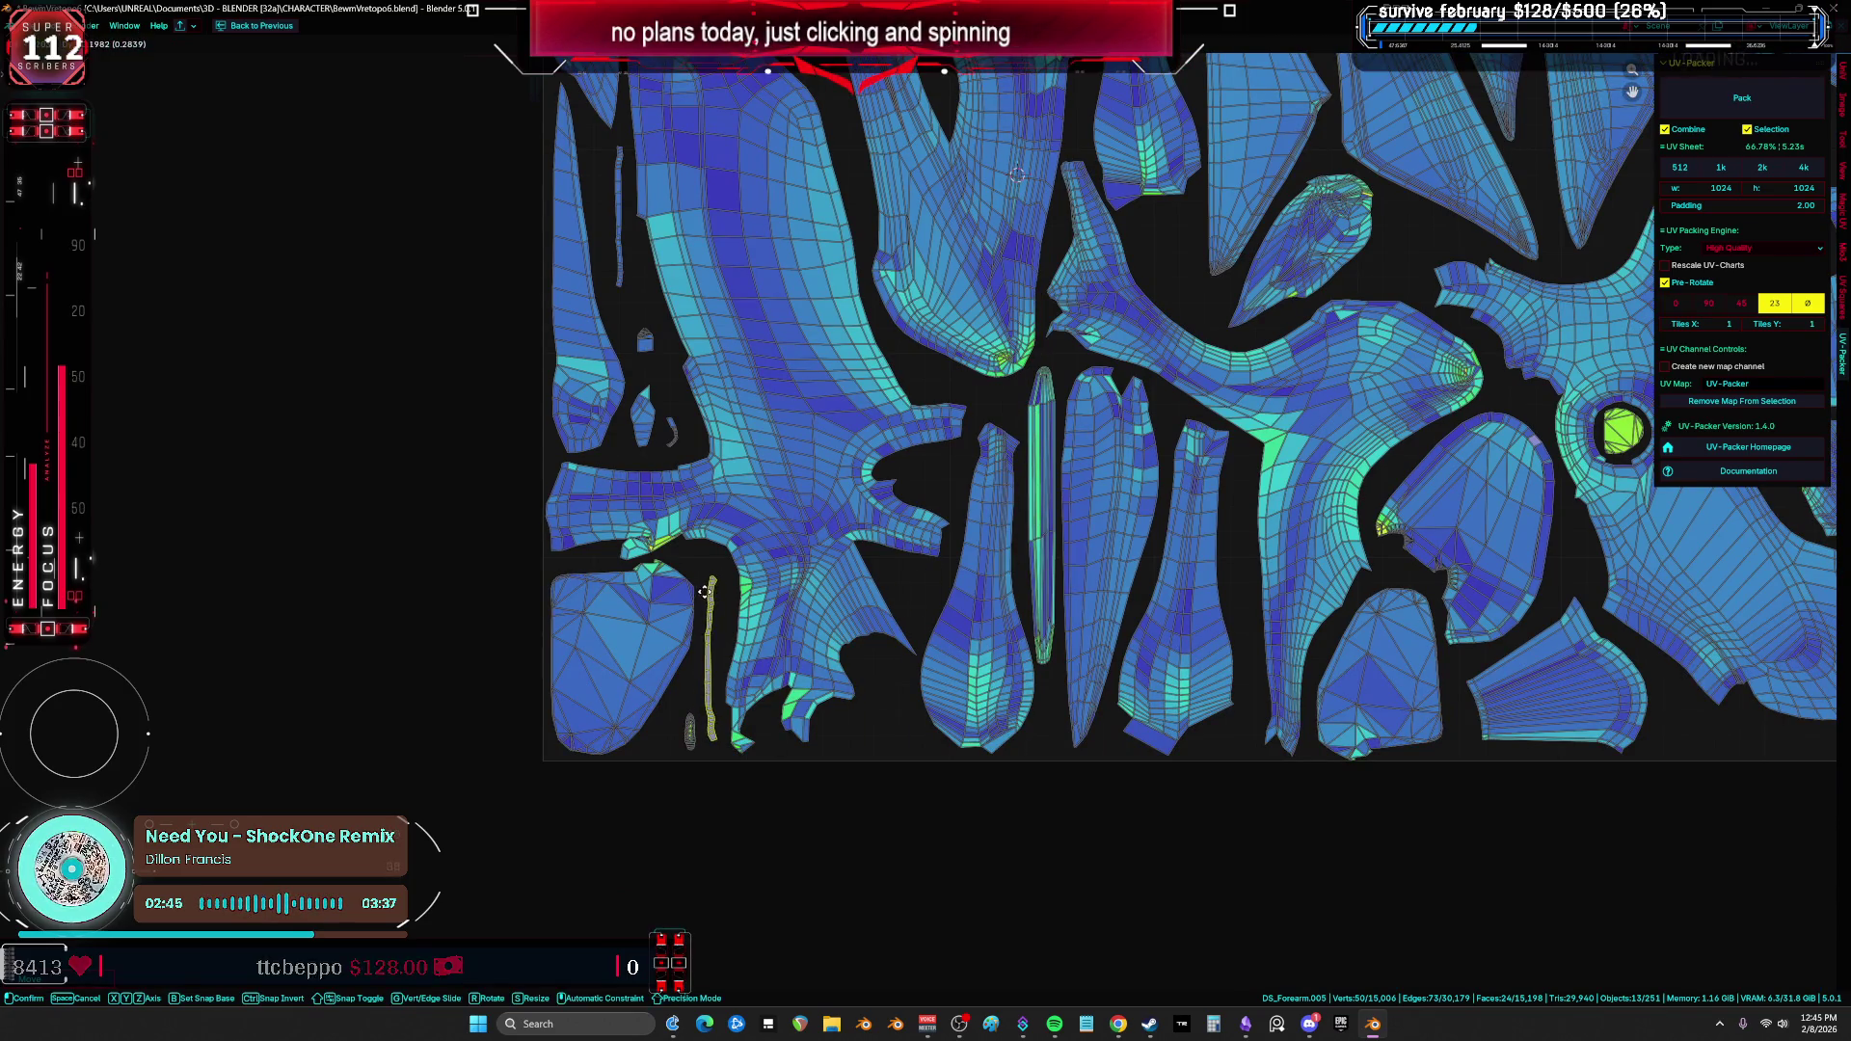
click(705, 592)
Step: Select the whole small oval island and switch to a full-size 3D viewport
scroll(868, 656, up, 2)
click(950, 694)
scroll(983, 680, up, 5)
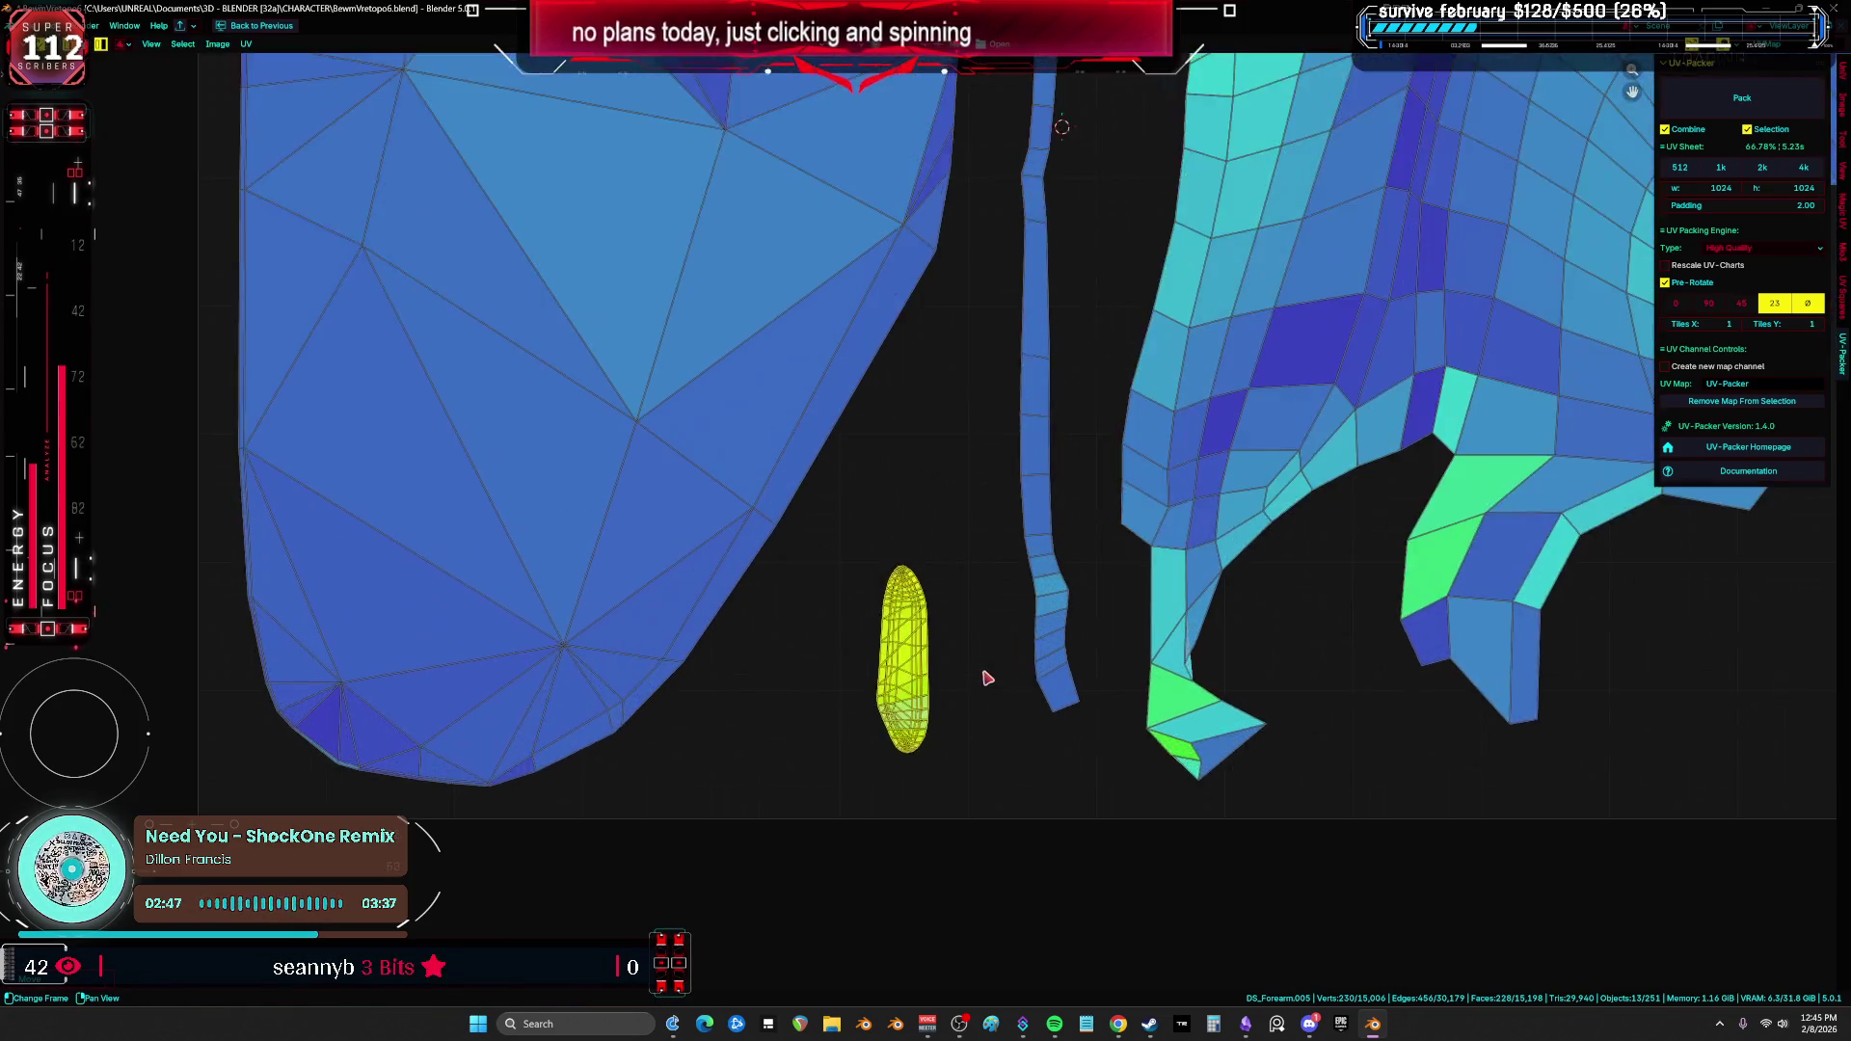
scroll(987, 679, up, 1)
scroll(949, 695, up, 3)
click(945, 689)
scroll(897, 511, up, 4)
scroll(853, 526, down, 4)
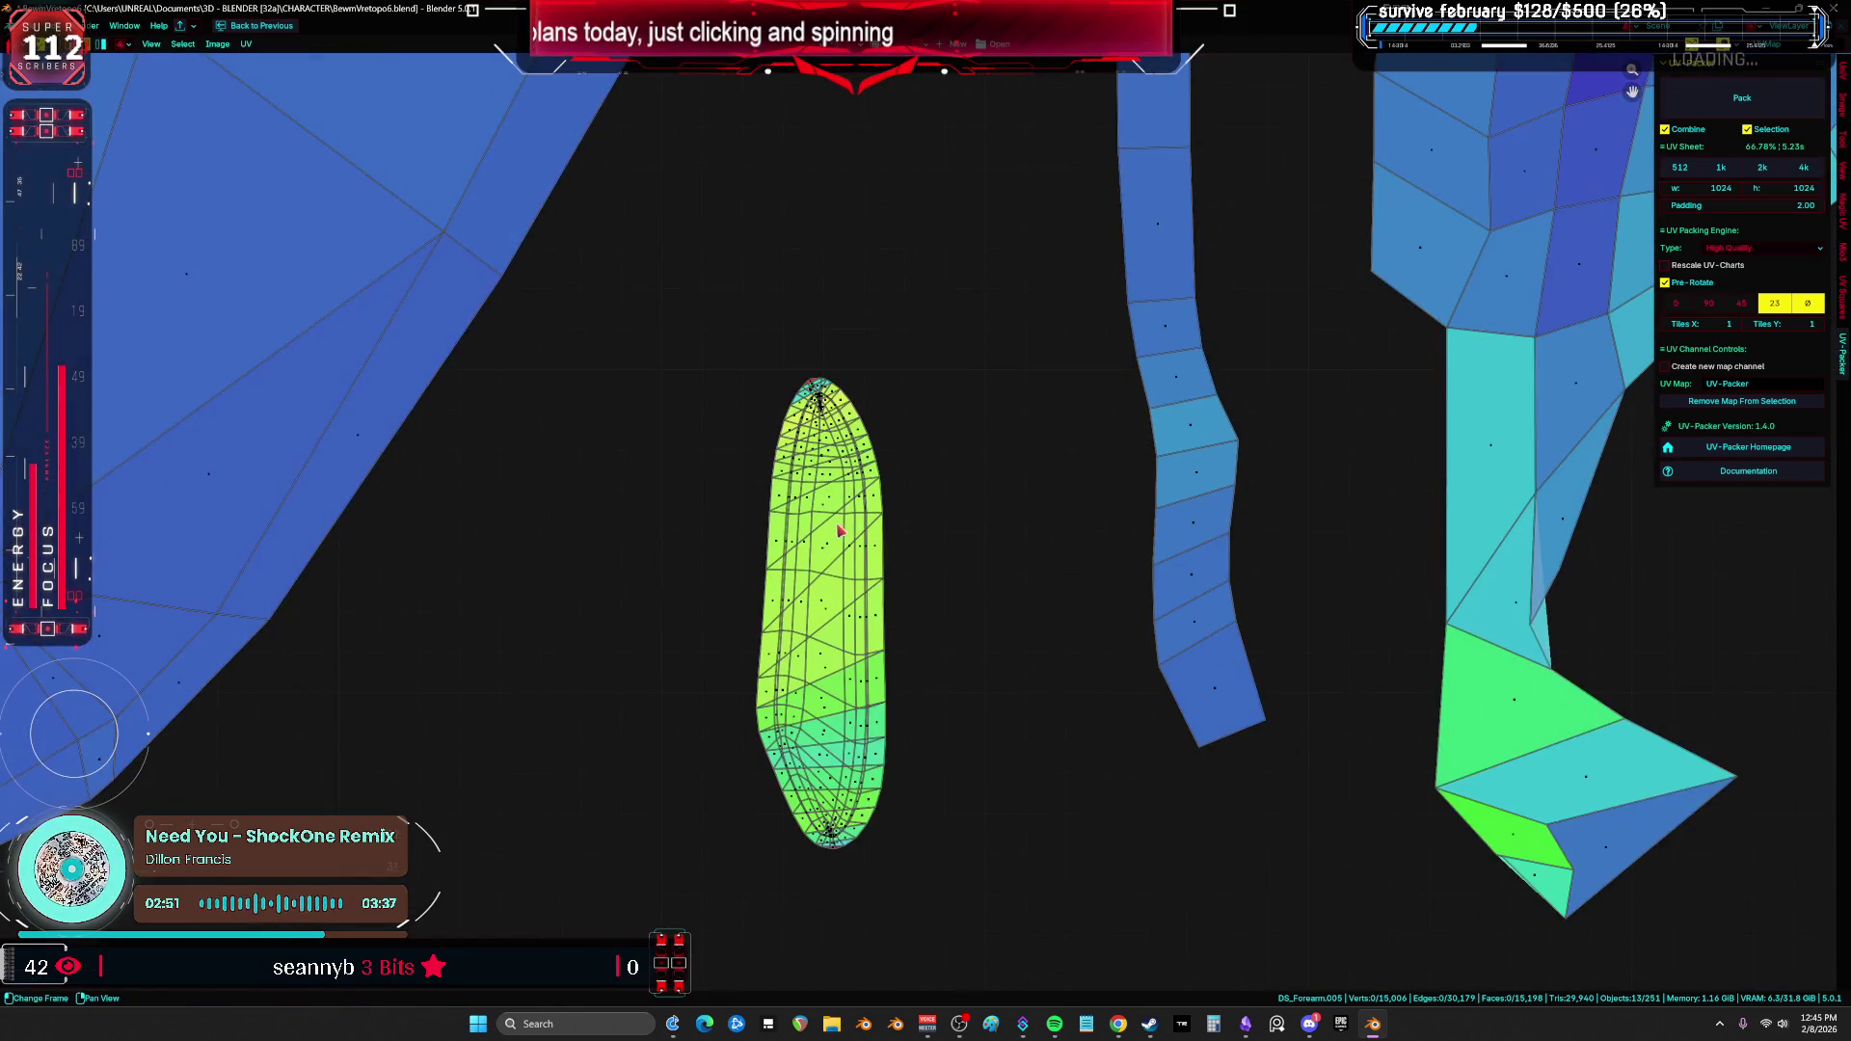
key(l)
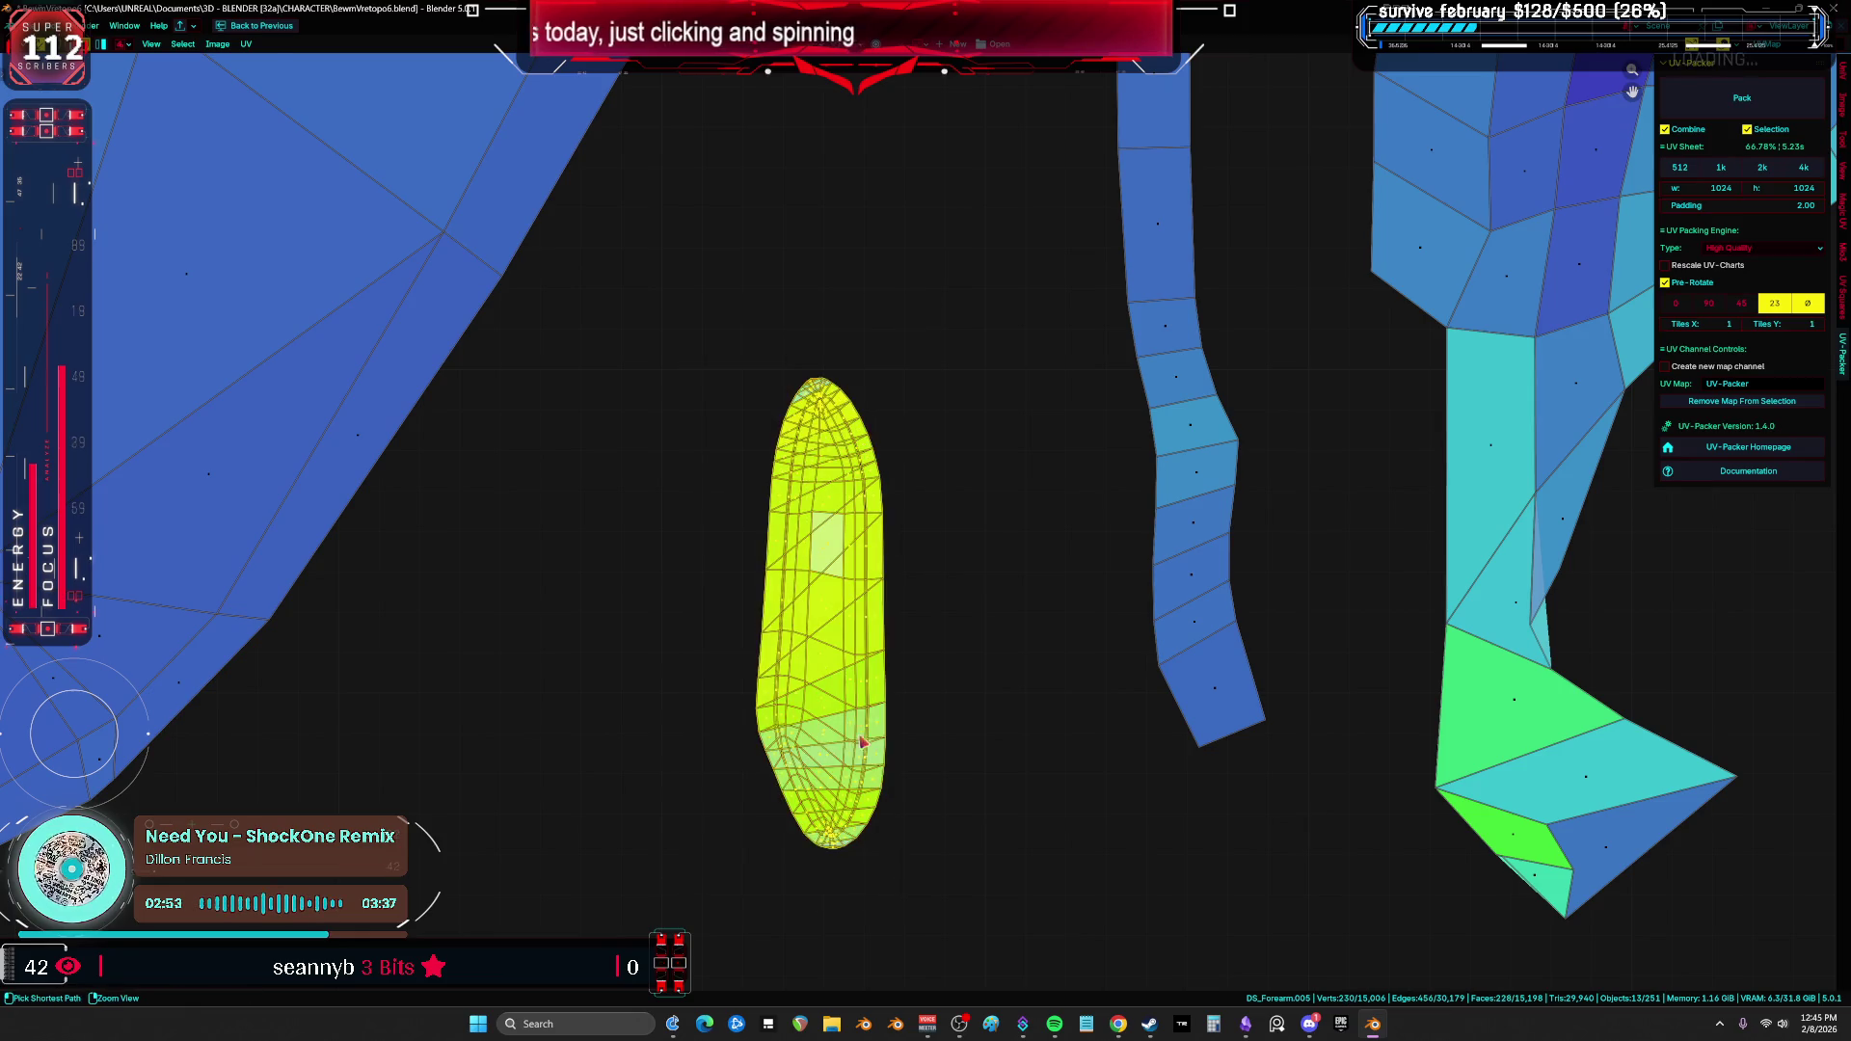
key(ctrl+space)
key(ctrl+space)
Step: Hide everything except the forearm strip and select that linked mesh piece
key(z)
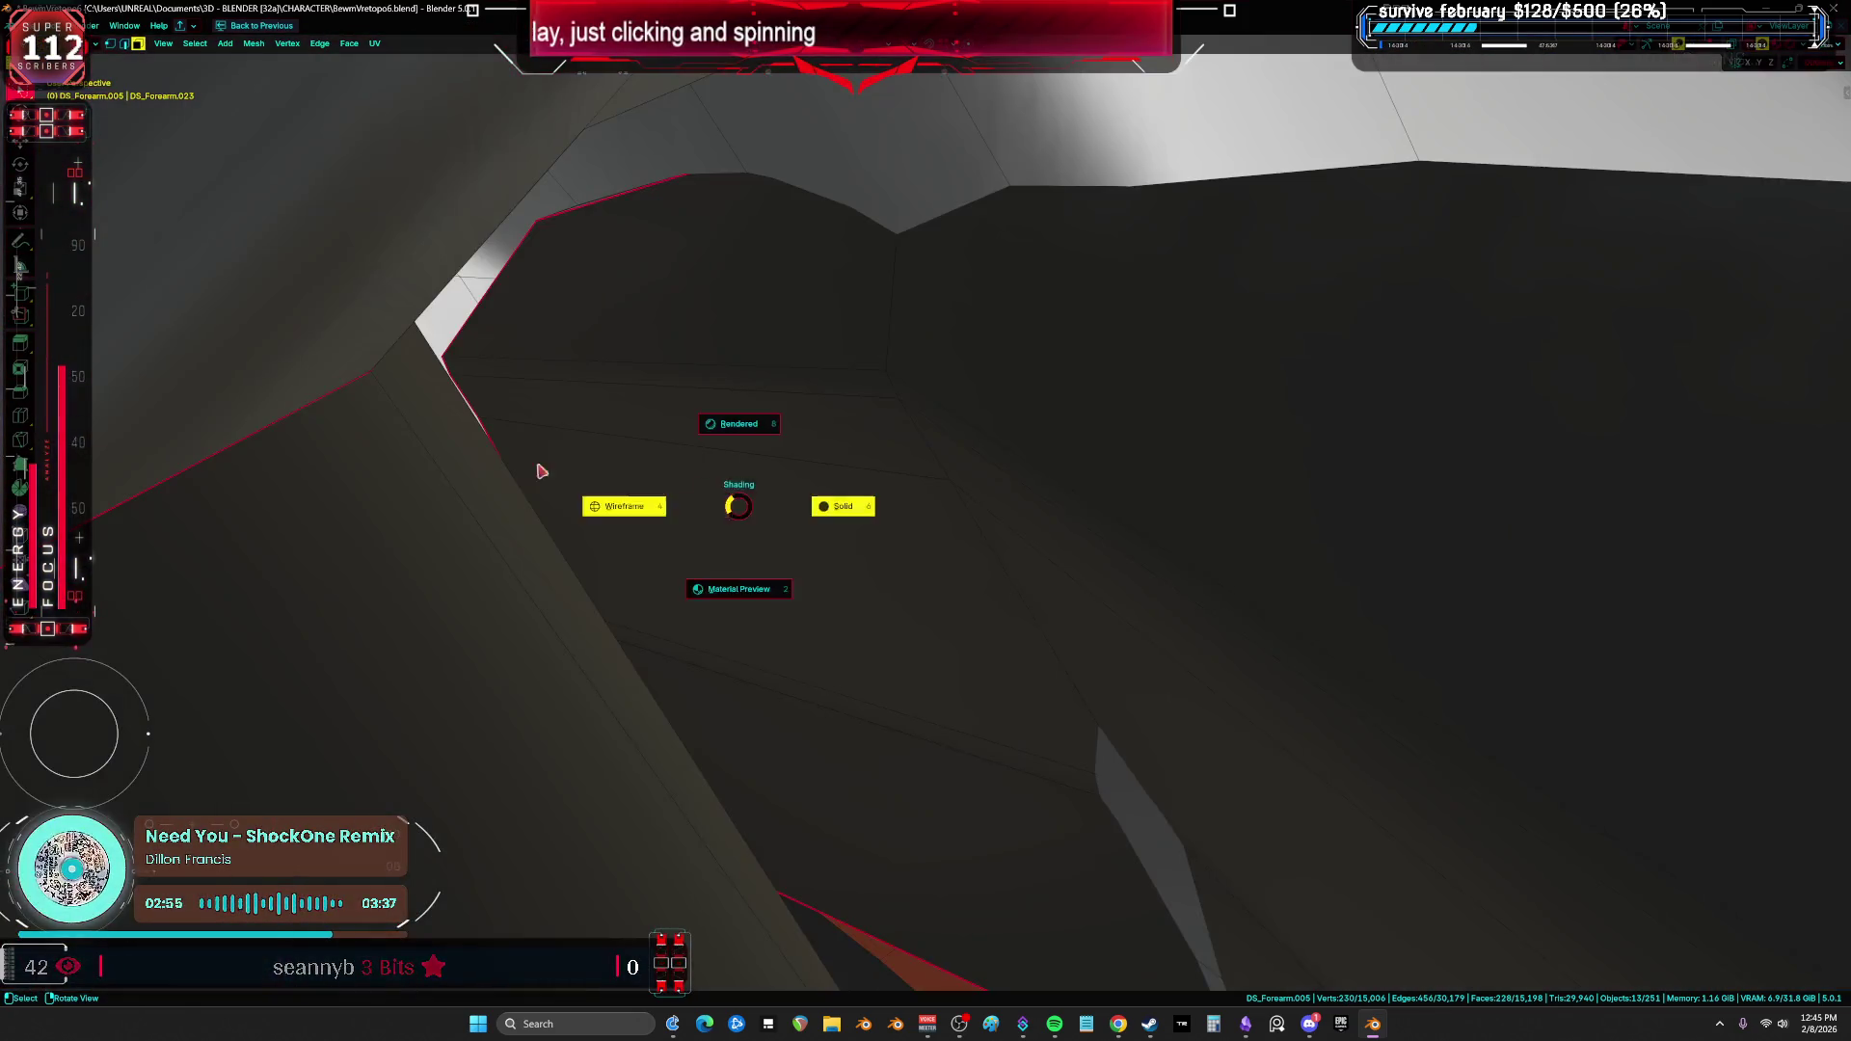
click(640, 503)
mouse_move(641, 504)
middle_down()
mouse_move(694, 550)
mouse_move(848, 593)
mouse_move(715, 499)
mouse_move(737, 520)
mouse_move(952, 496)
mouse_move(891, 390)
mouse_move(778, 438)
mouse_move(772, 397)
mouse_move(598, 496)
mouse_move(852, 496)
middle_up()
key(z)
scroll(878, 610, up, 3)
key(shift+z)
key(ctrl+i)
key(h)
key(alt+z)
key(l)
Step: In the full-size UV editor, slide the strip's island along X beside its partner
key(ctrl+space)
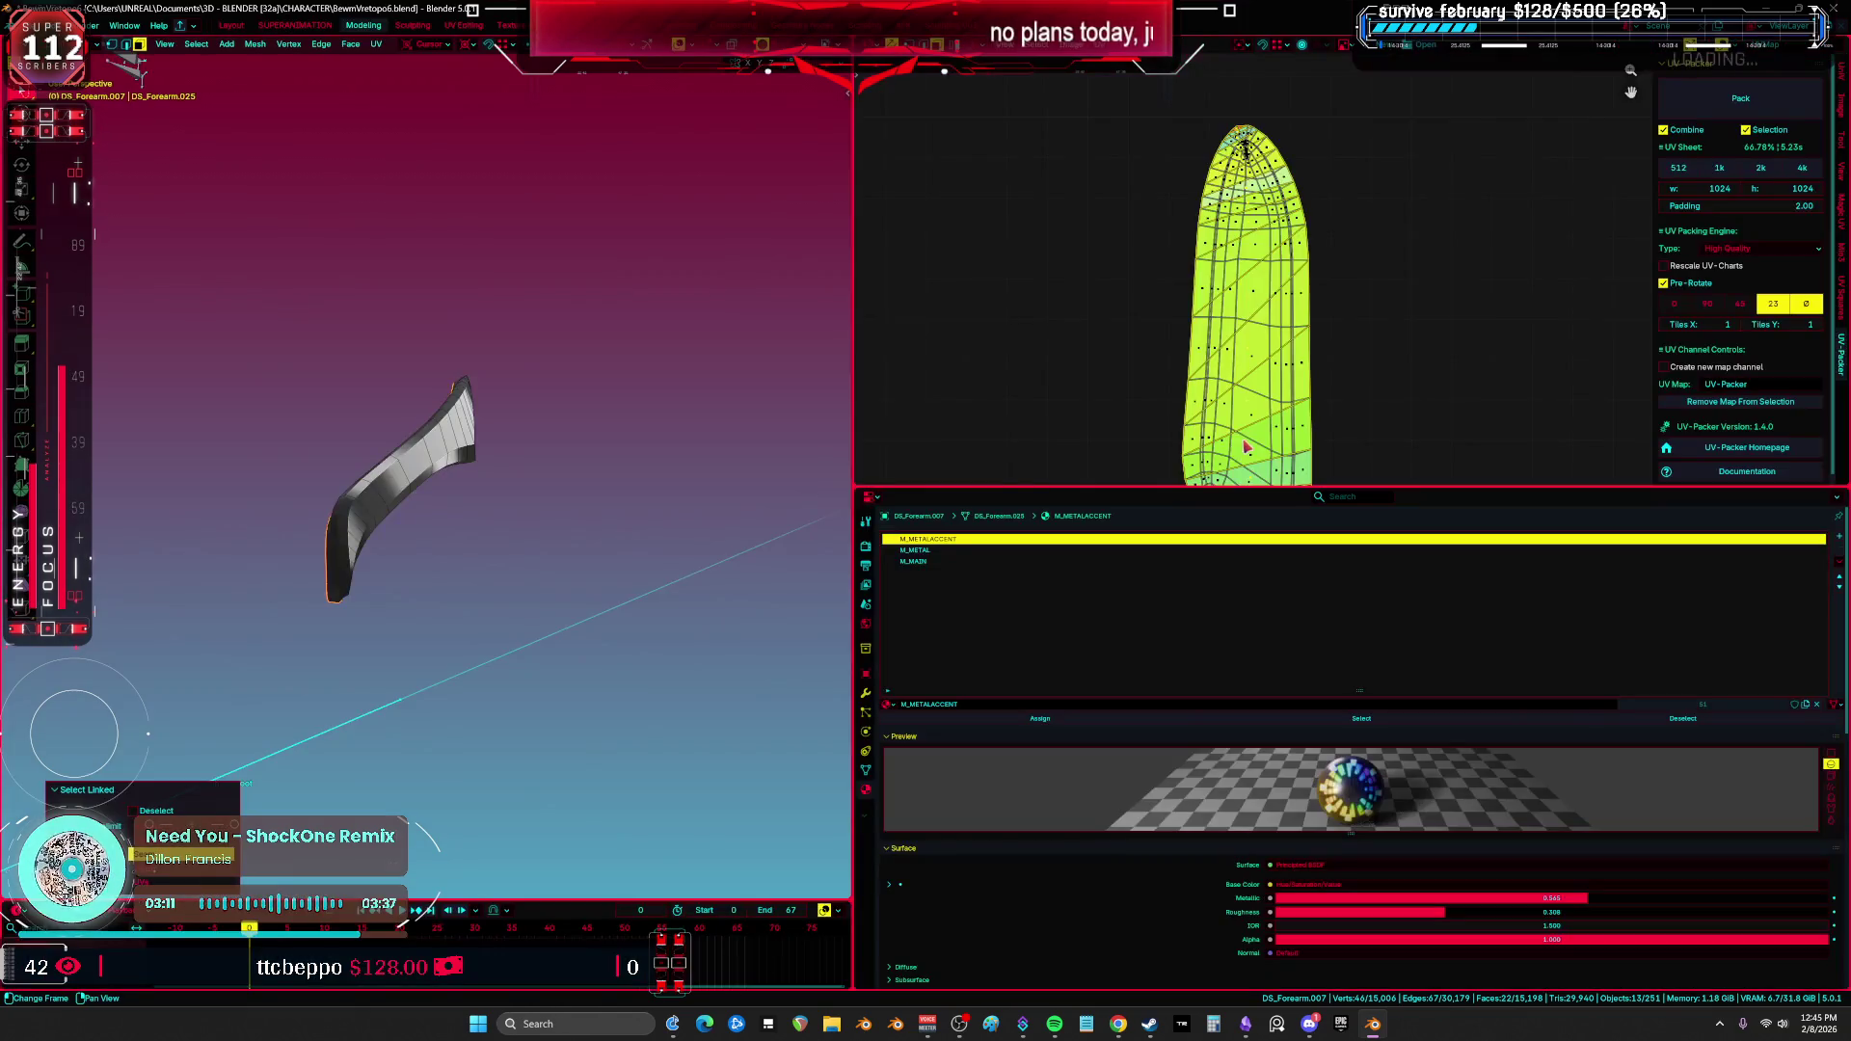
key(ctrl+space)
key(g)
key(x)
click(1003, 395)
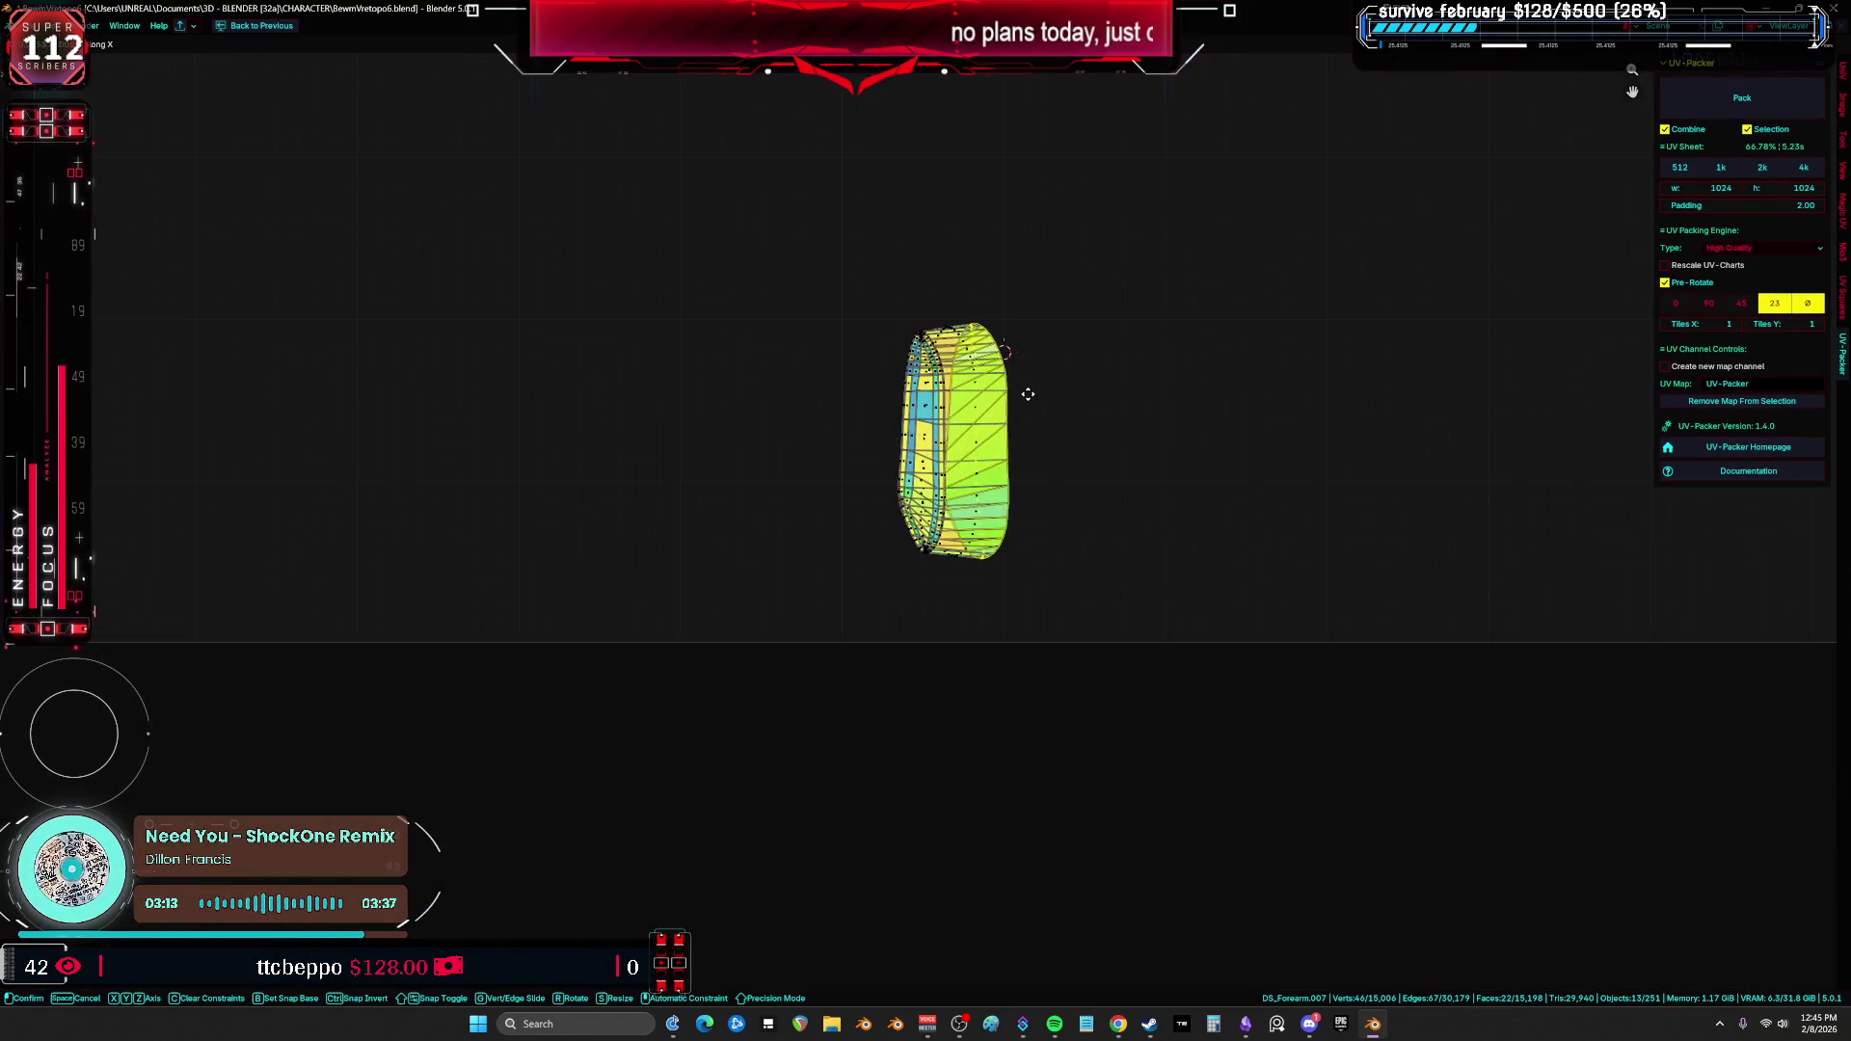
key(g)
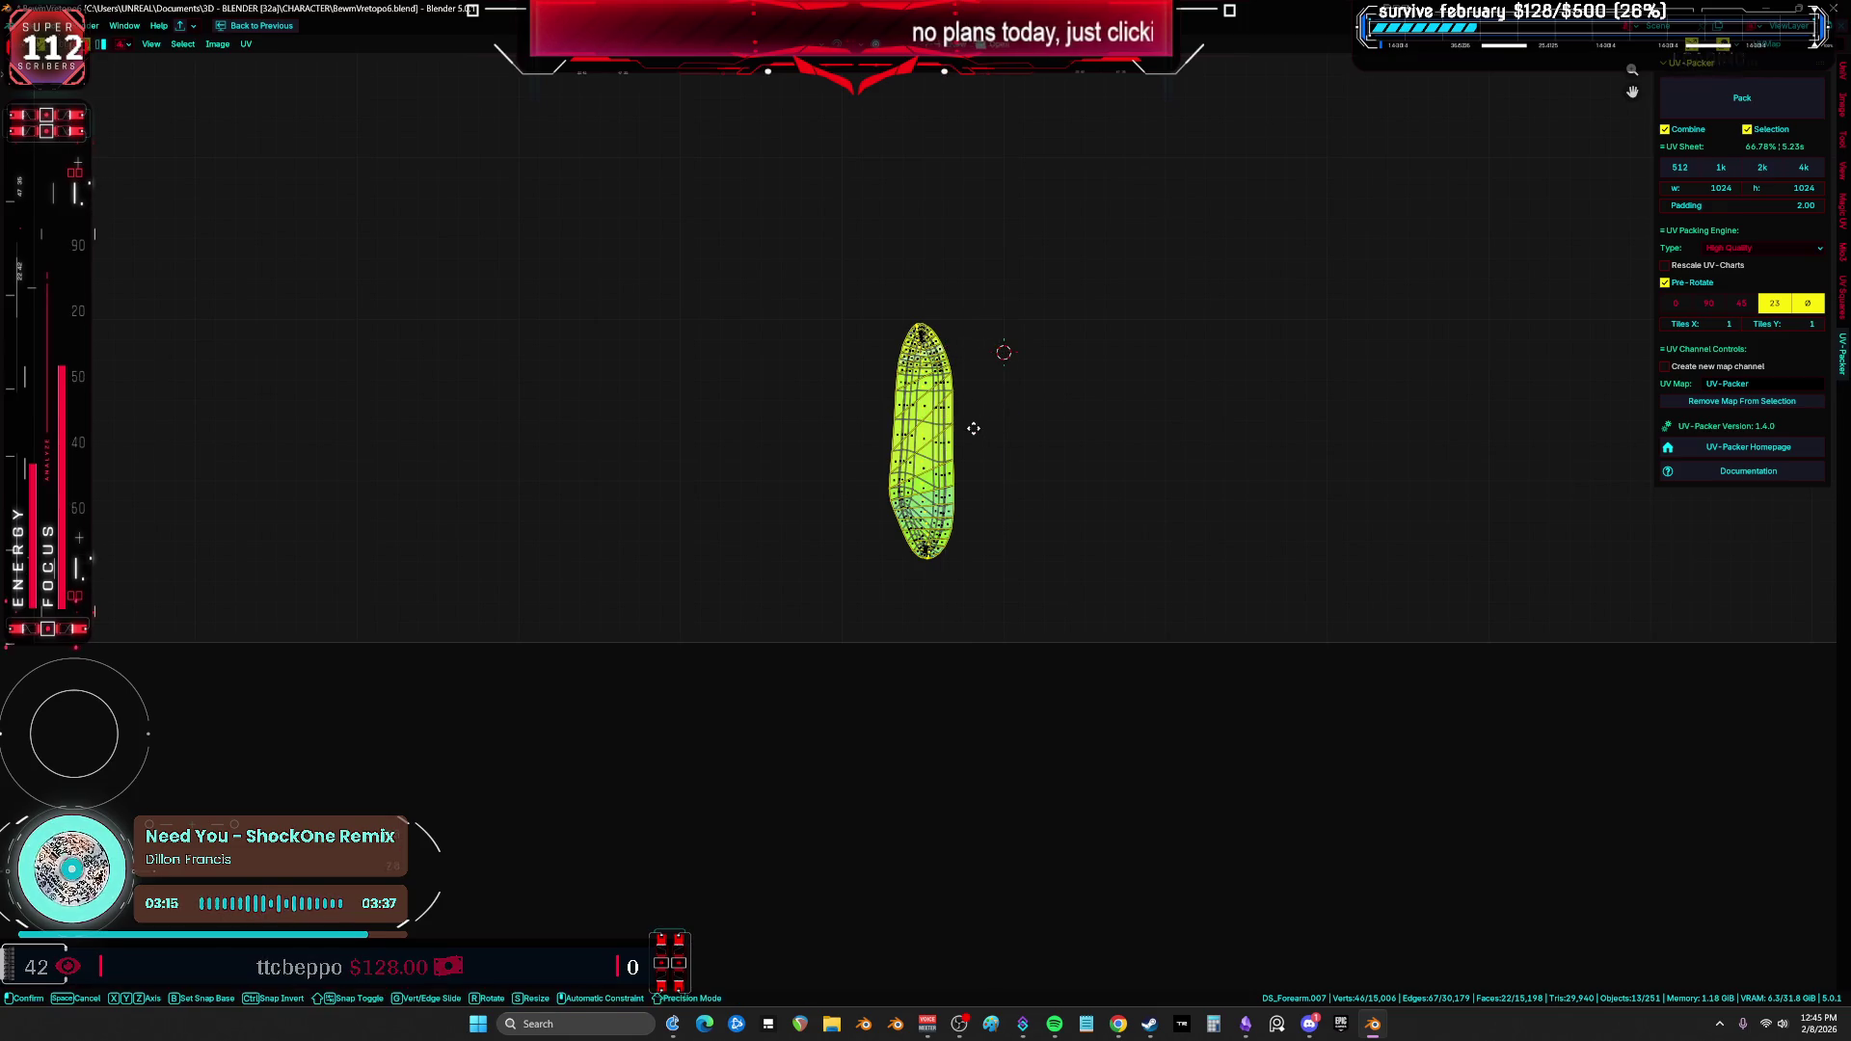
click(1045, 426)
Step: Unhide the rest of the mesh with Alt+H and select all UV islands
key(ctrl+space)
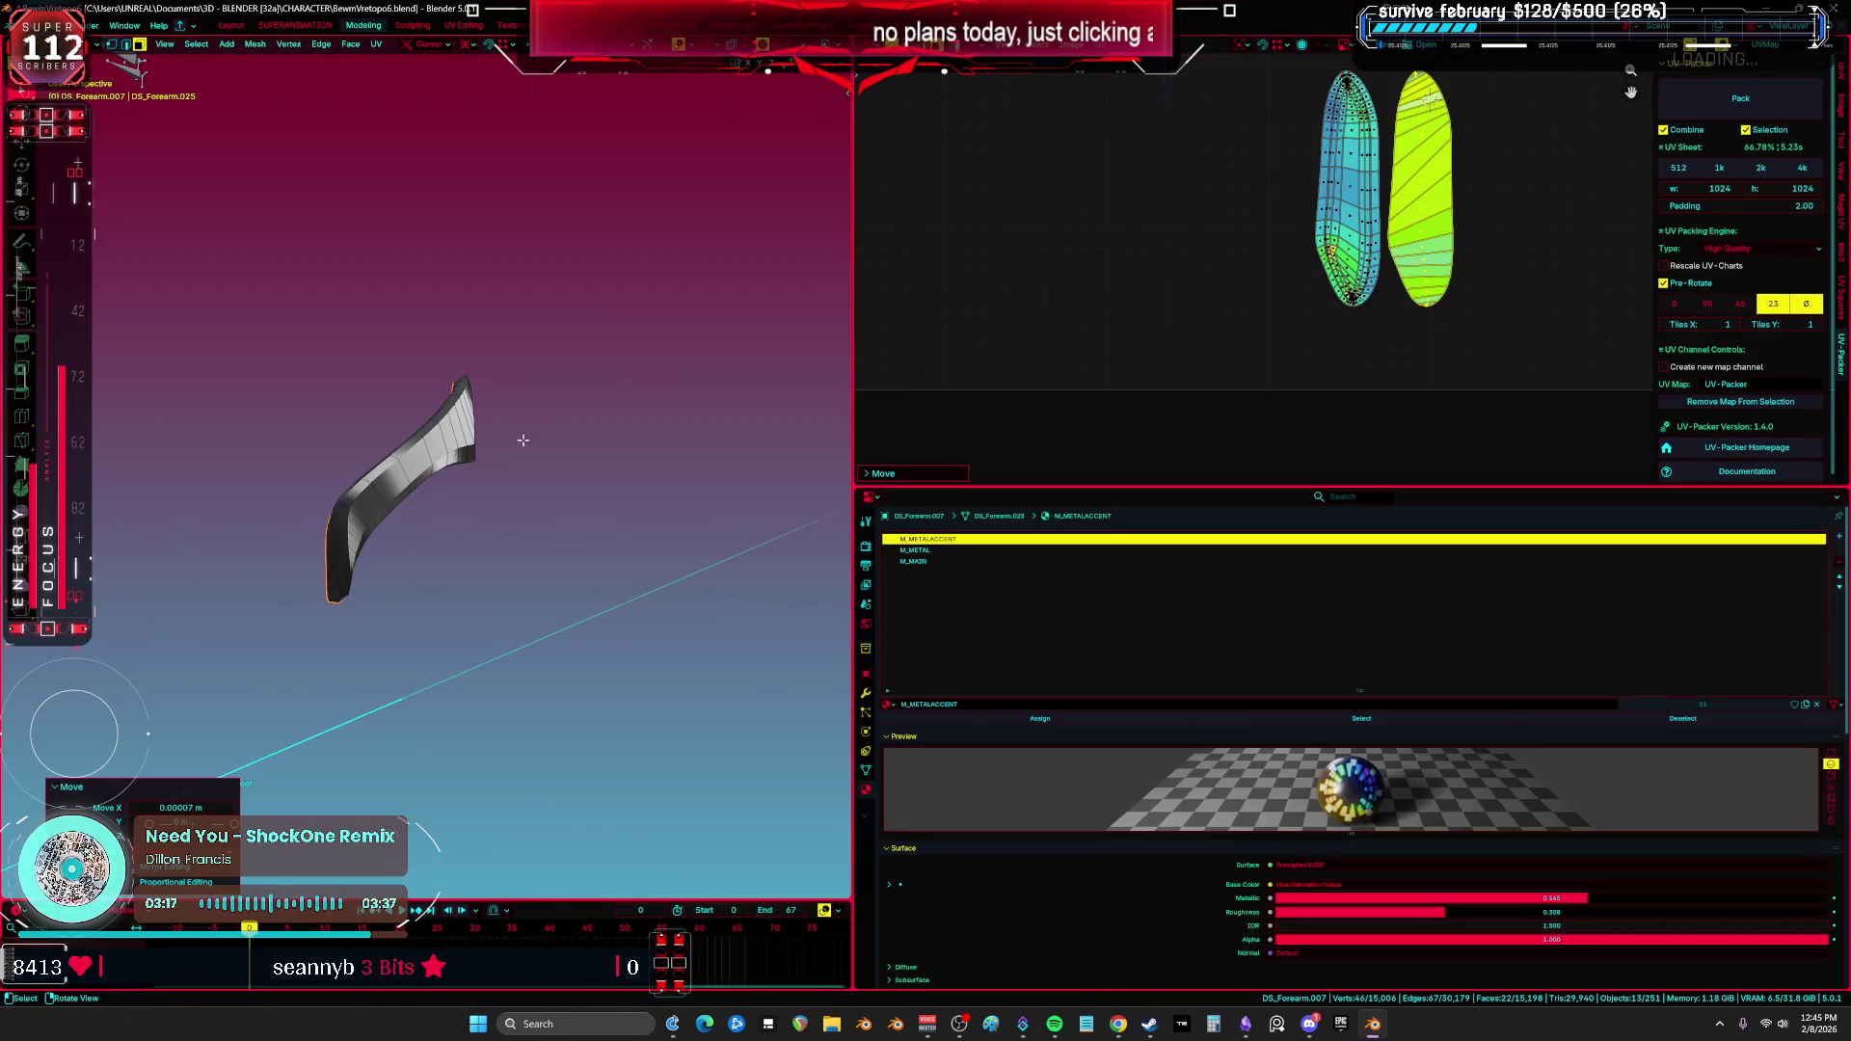
key(alt+h)
key(ctrl+space)
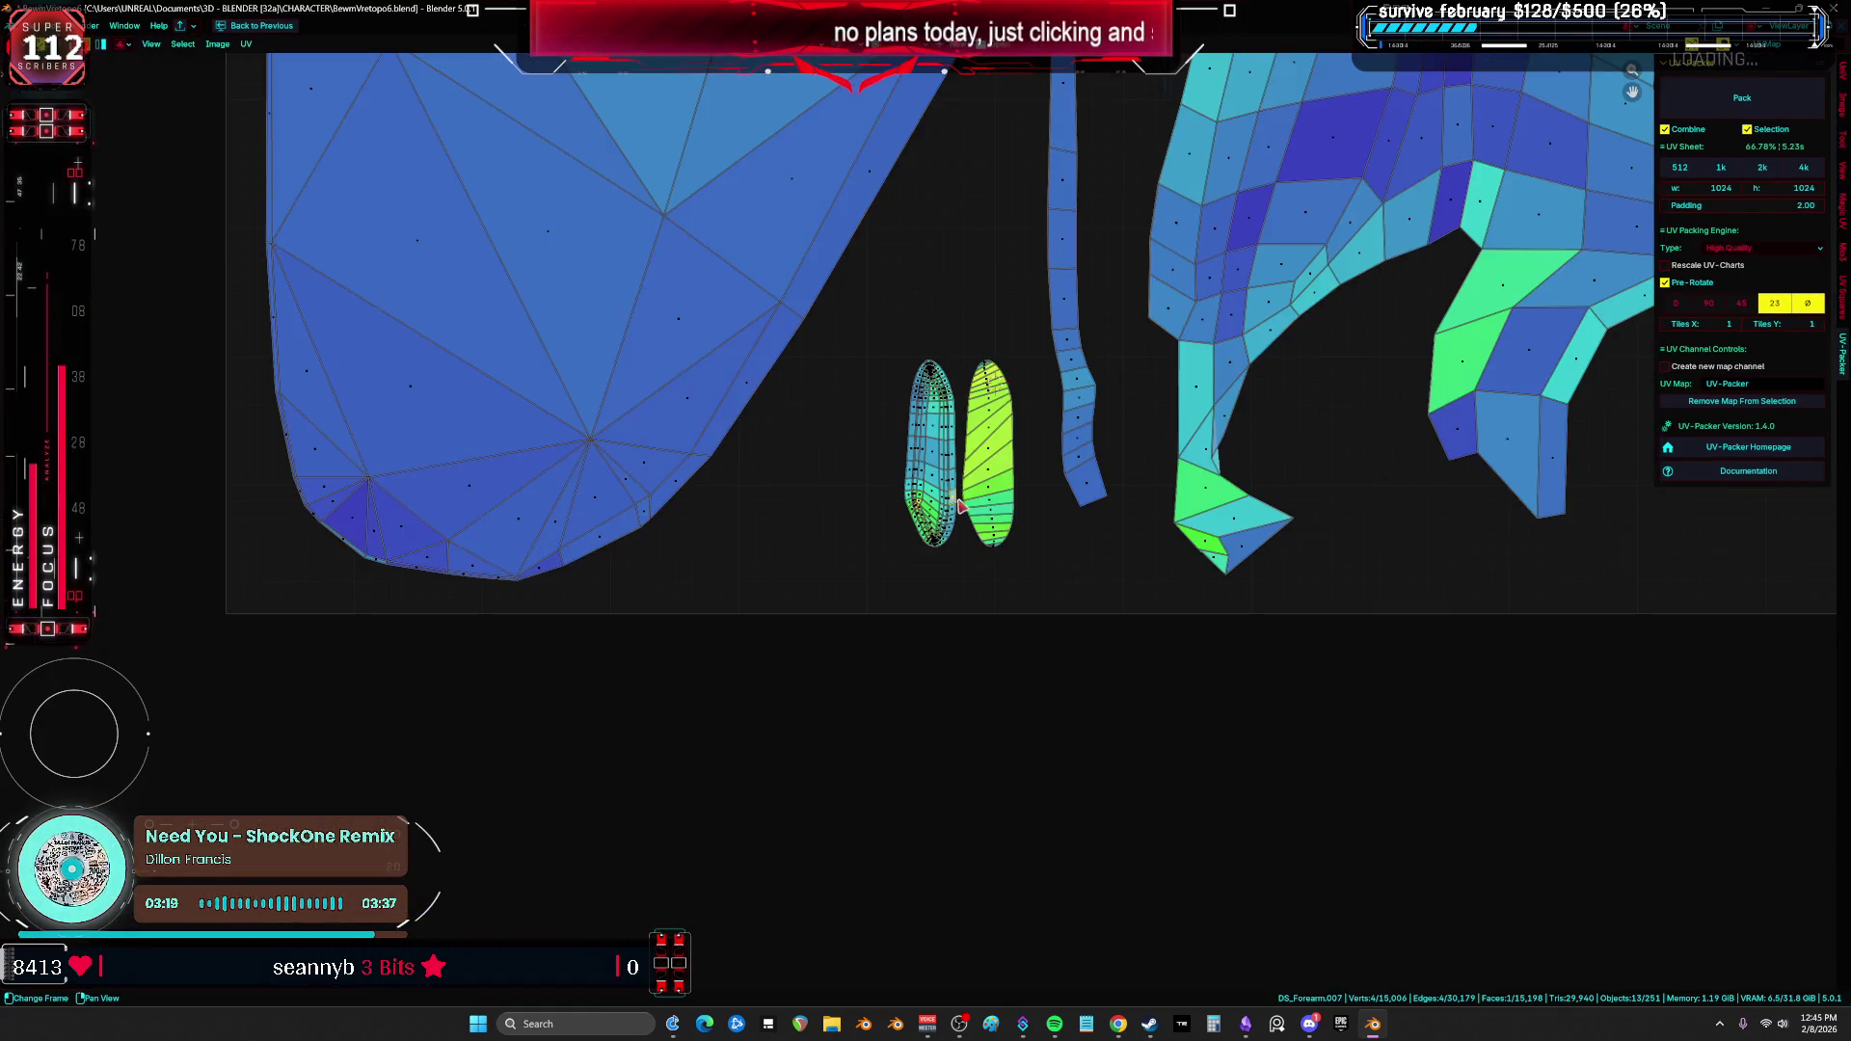
drag(933, 489, 866, 495)
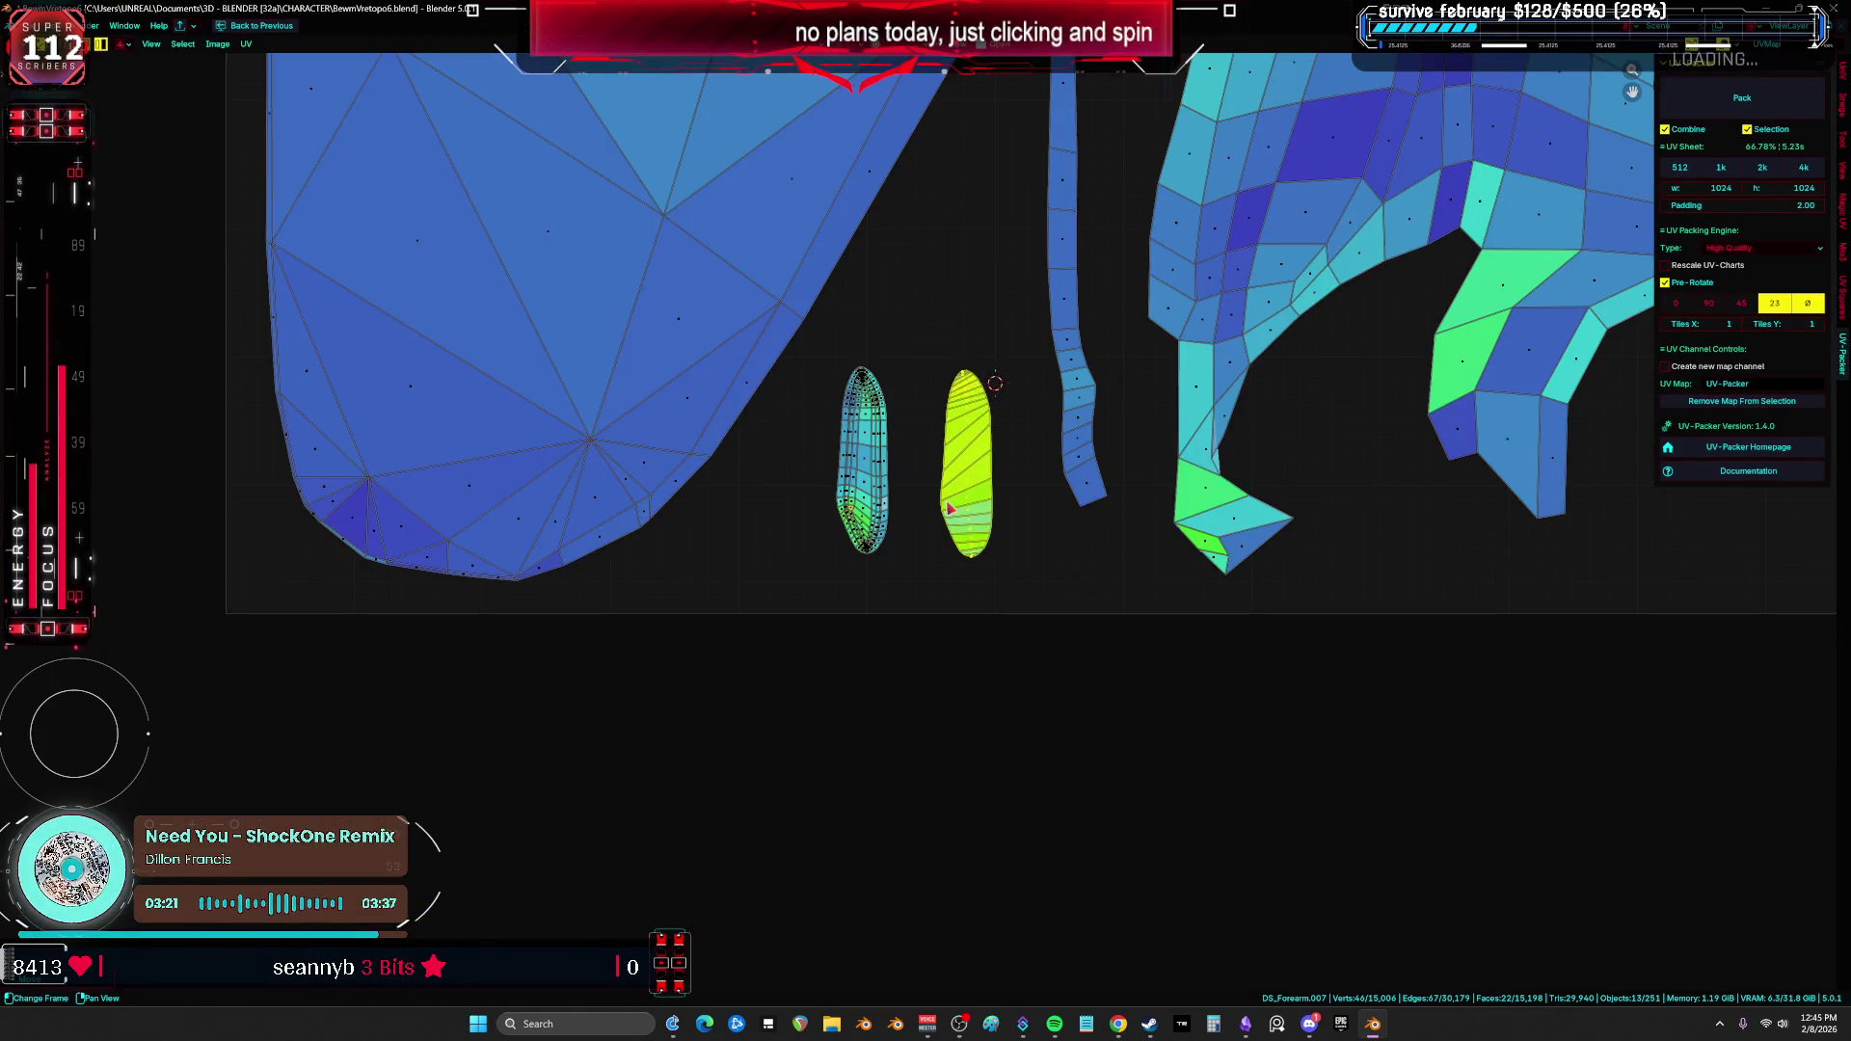
key(a)
scroll(909, 392, up, 3)
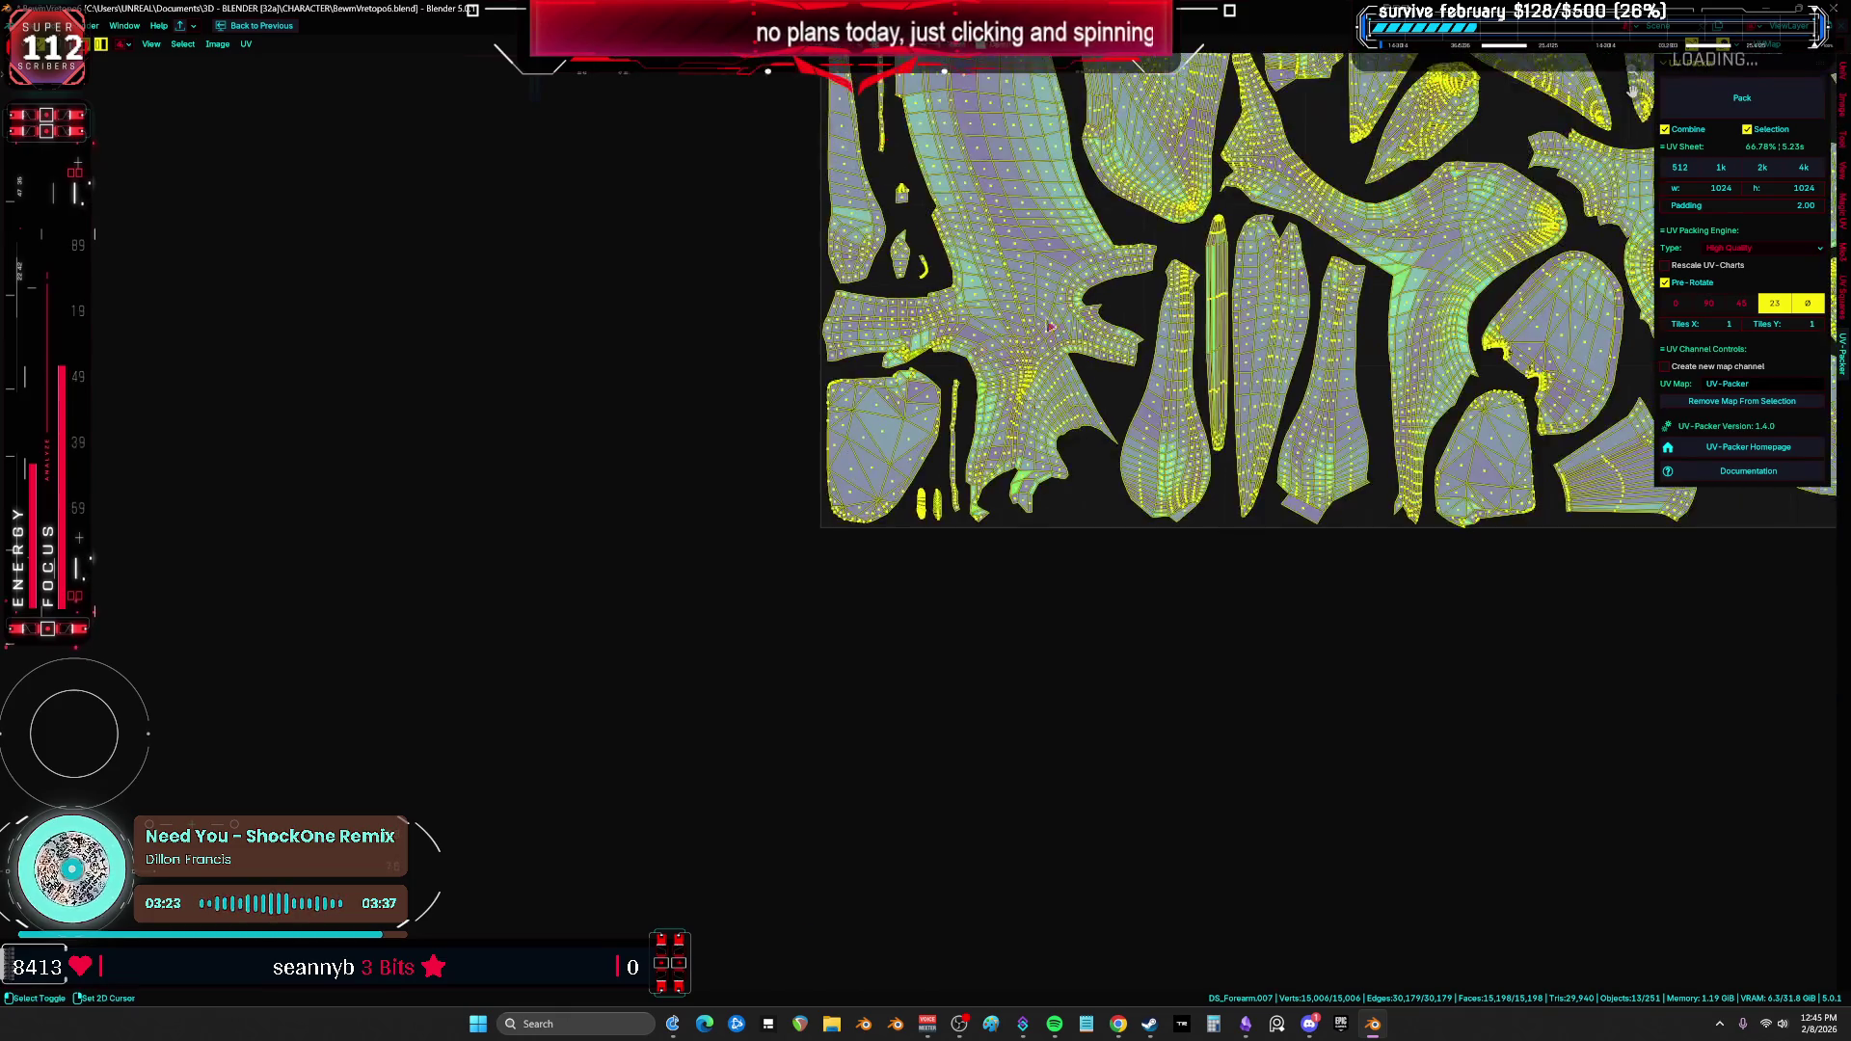
Step: Rotate one small UV island and move it to a new spot
scroll(1022, 337, up, 2)
mouse_move(1217, 294)
middle_down()
mouse_move(1172, 951)
mouse_move(400, 772)
mouse_move(442, 63)
mouse_move(497, 155)
mouse_move(881, 174)
mouse_move(1106, 473)
middle_up()
scroll(881, 173, up, 2)
click(1106, 472)
scroll(1109, 482, up, 6)
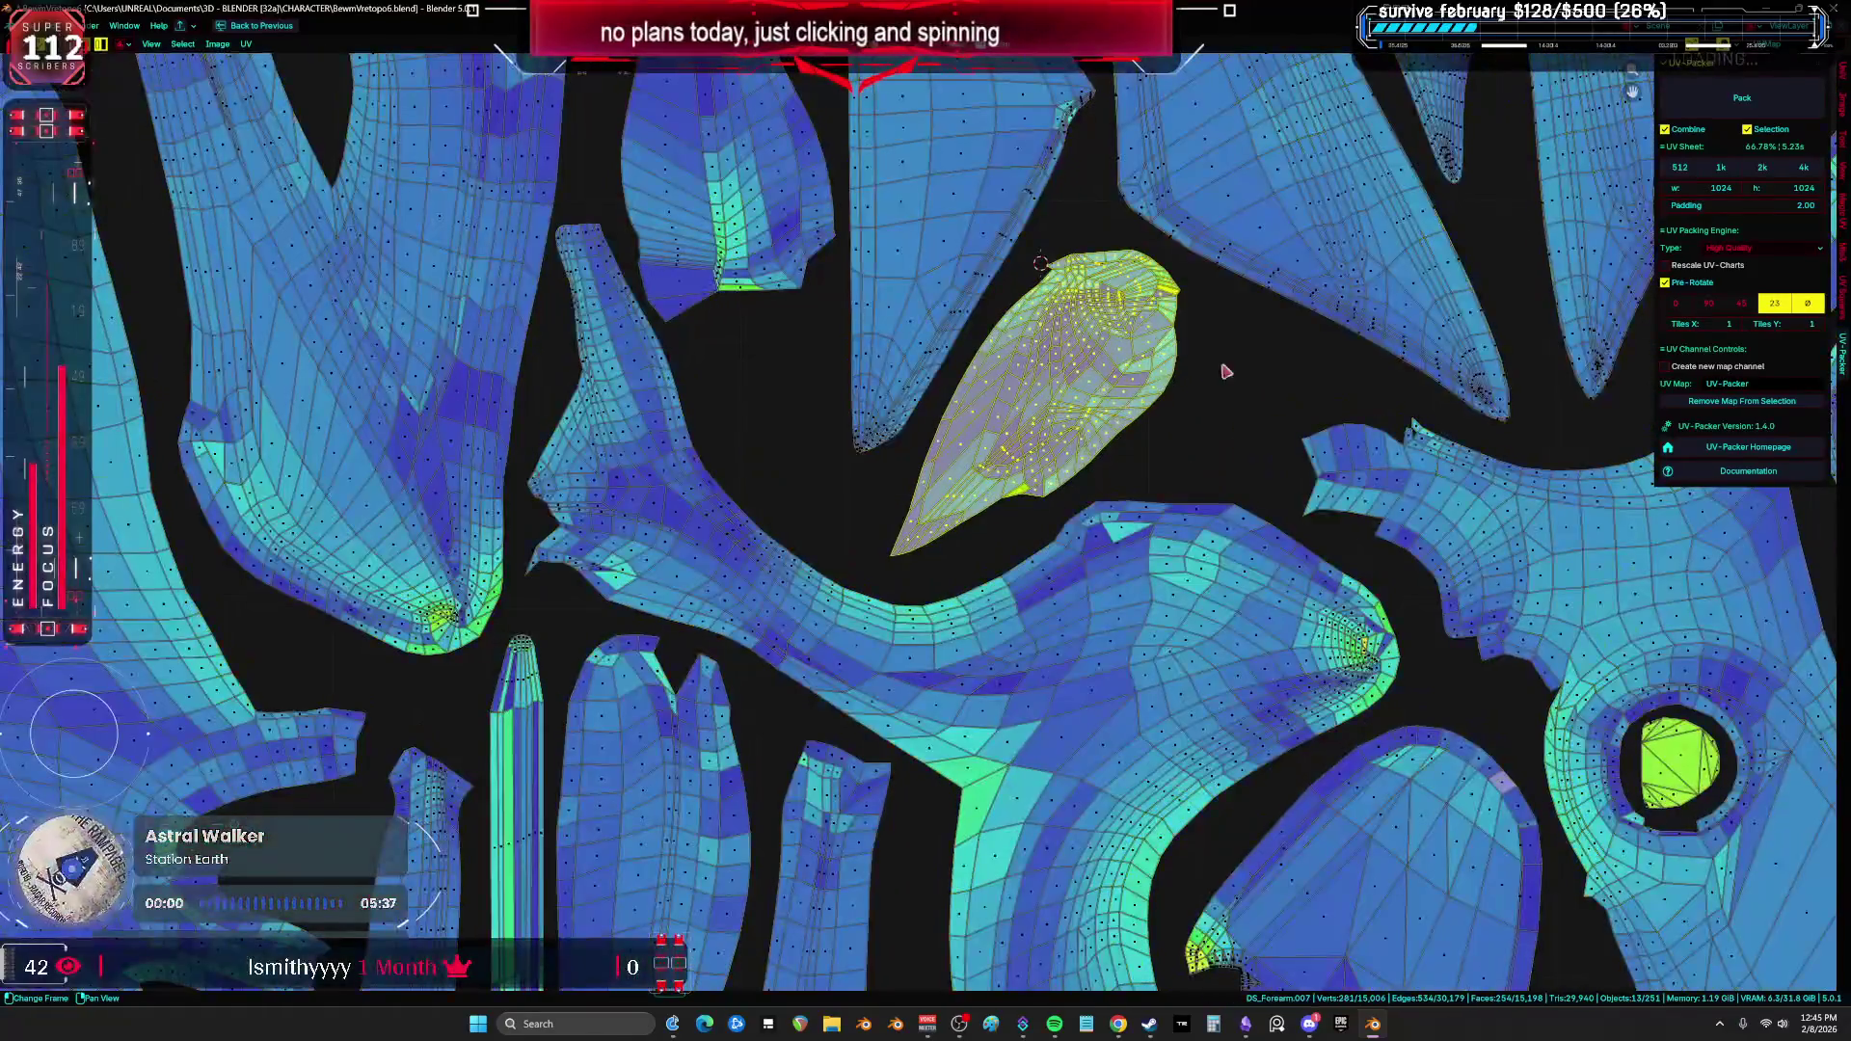
key(r)
key(g)
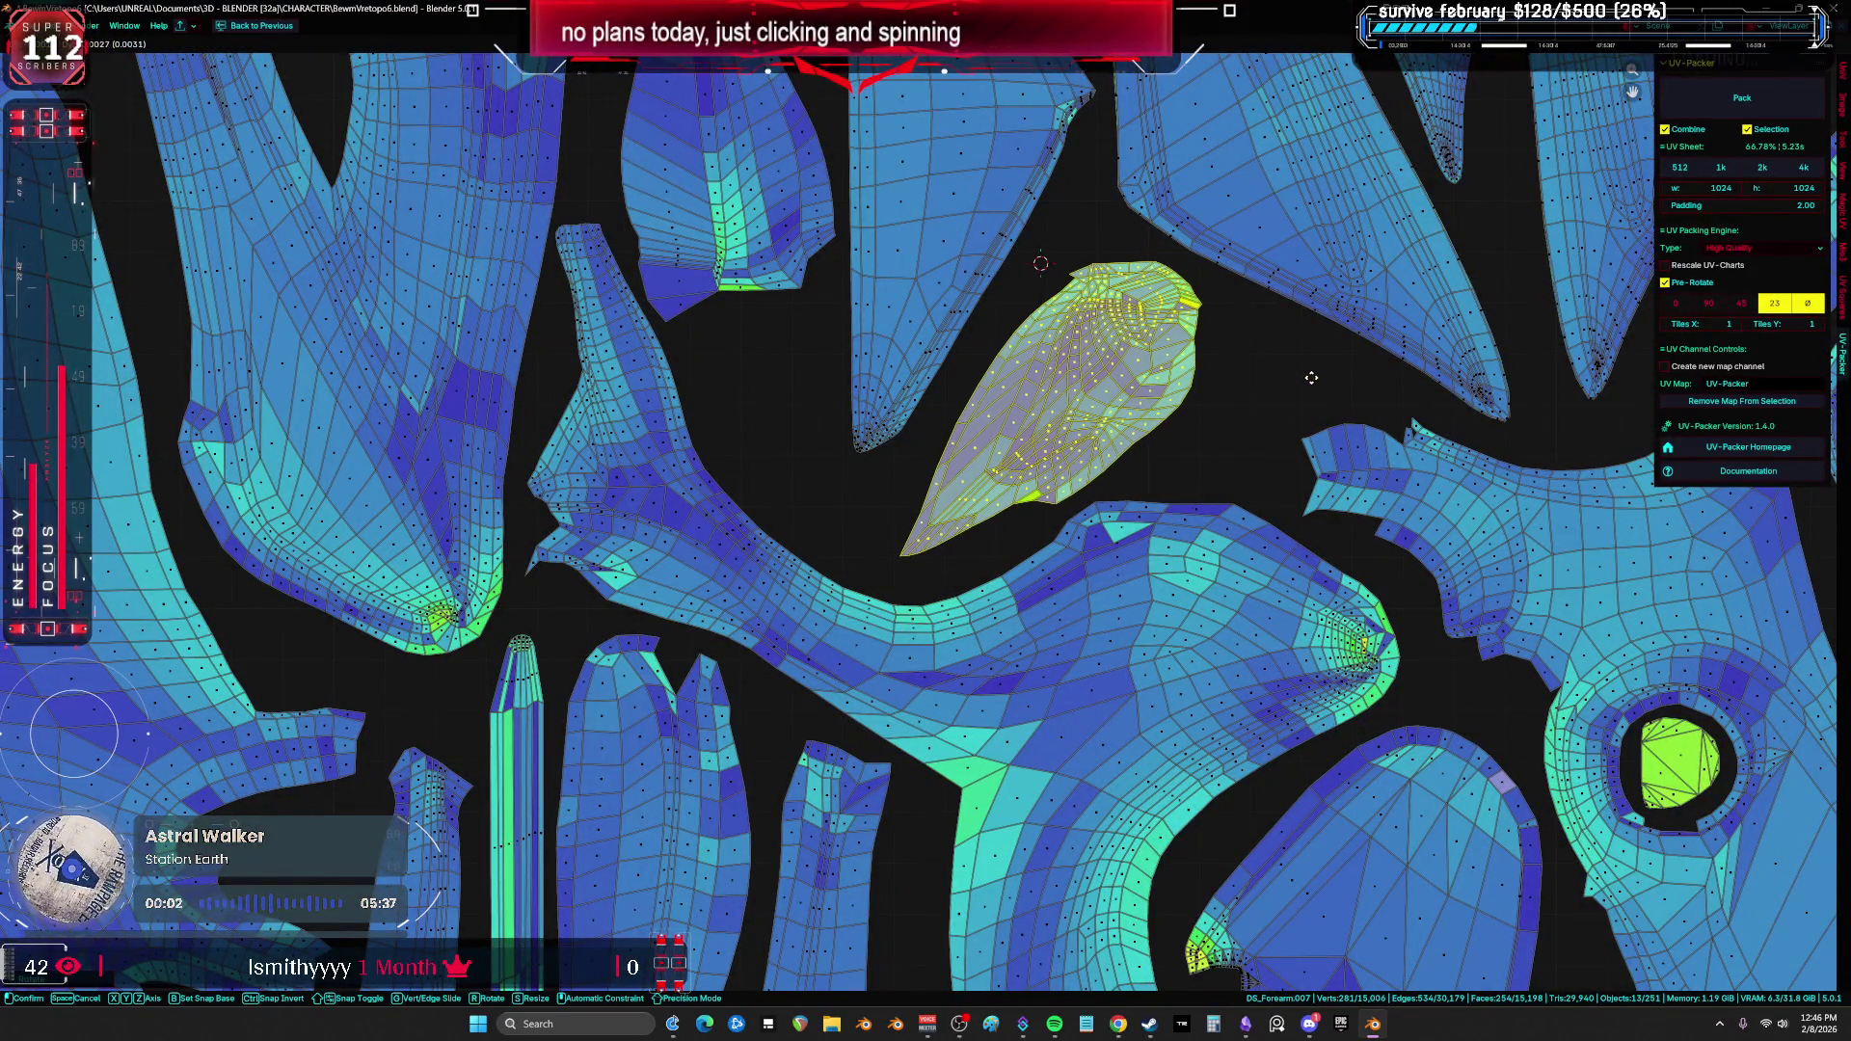
click(1311, 377)
scroll(1254, 405, down, 6)
scroll(1165, 421, up, 4)
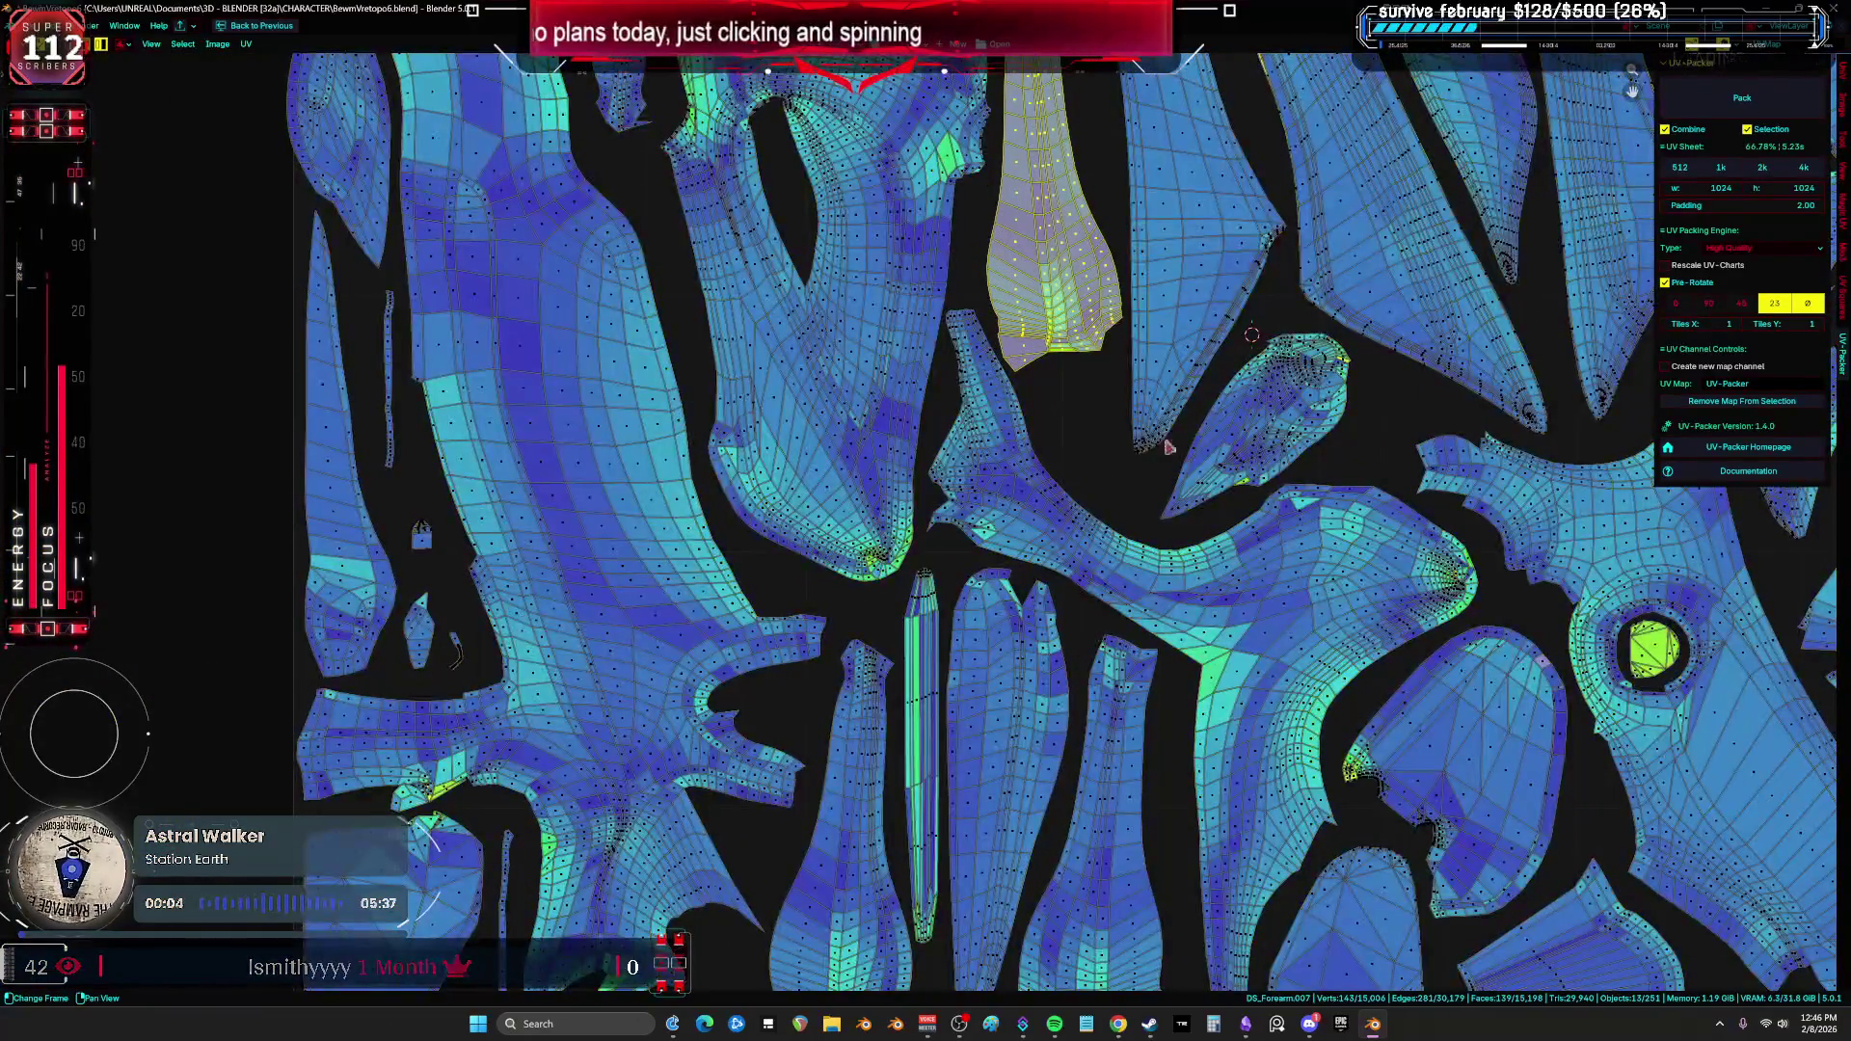
scroll(1165, 422, down, 5)
Step: Move the large head island and reposition the narrow island on the left
key(a)
click(1003, 386)
scroll(1269, 365, up, 4)
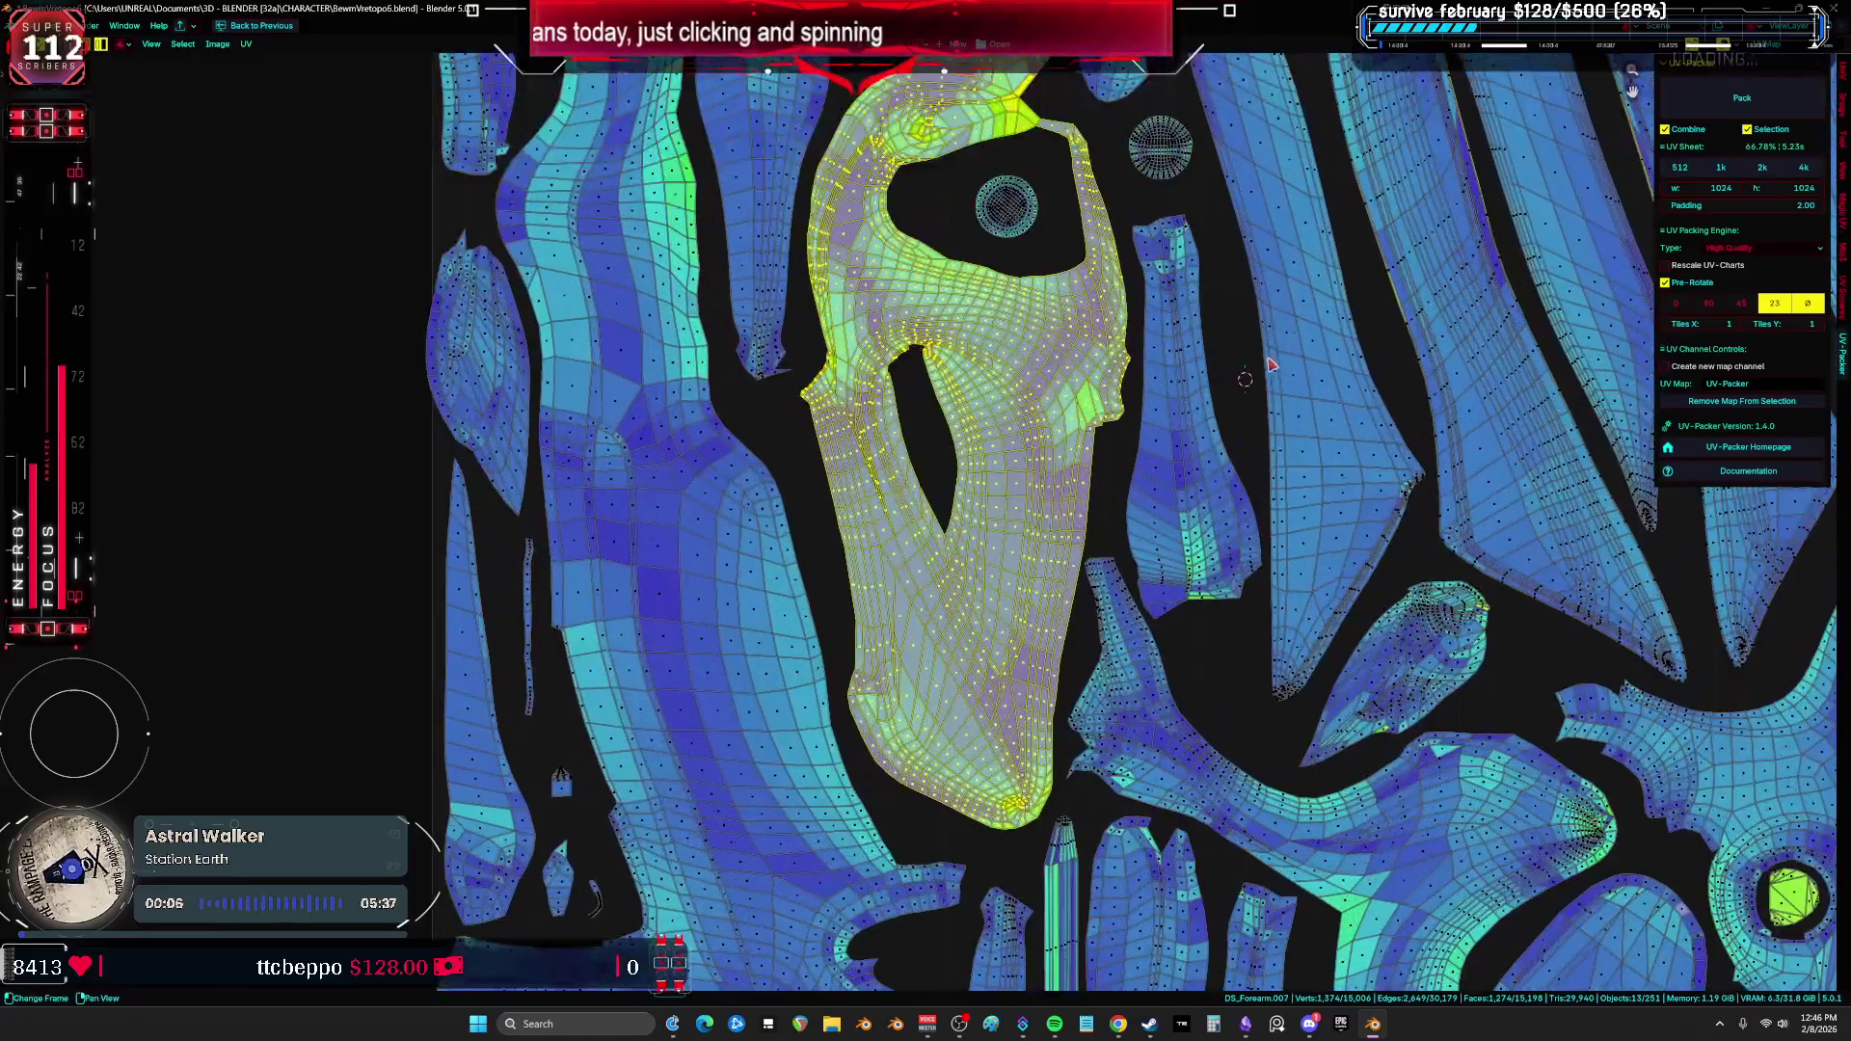
key(g)
click(1245, 335)
middle_drag(1245, 335, 1300, 605)
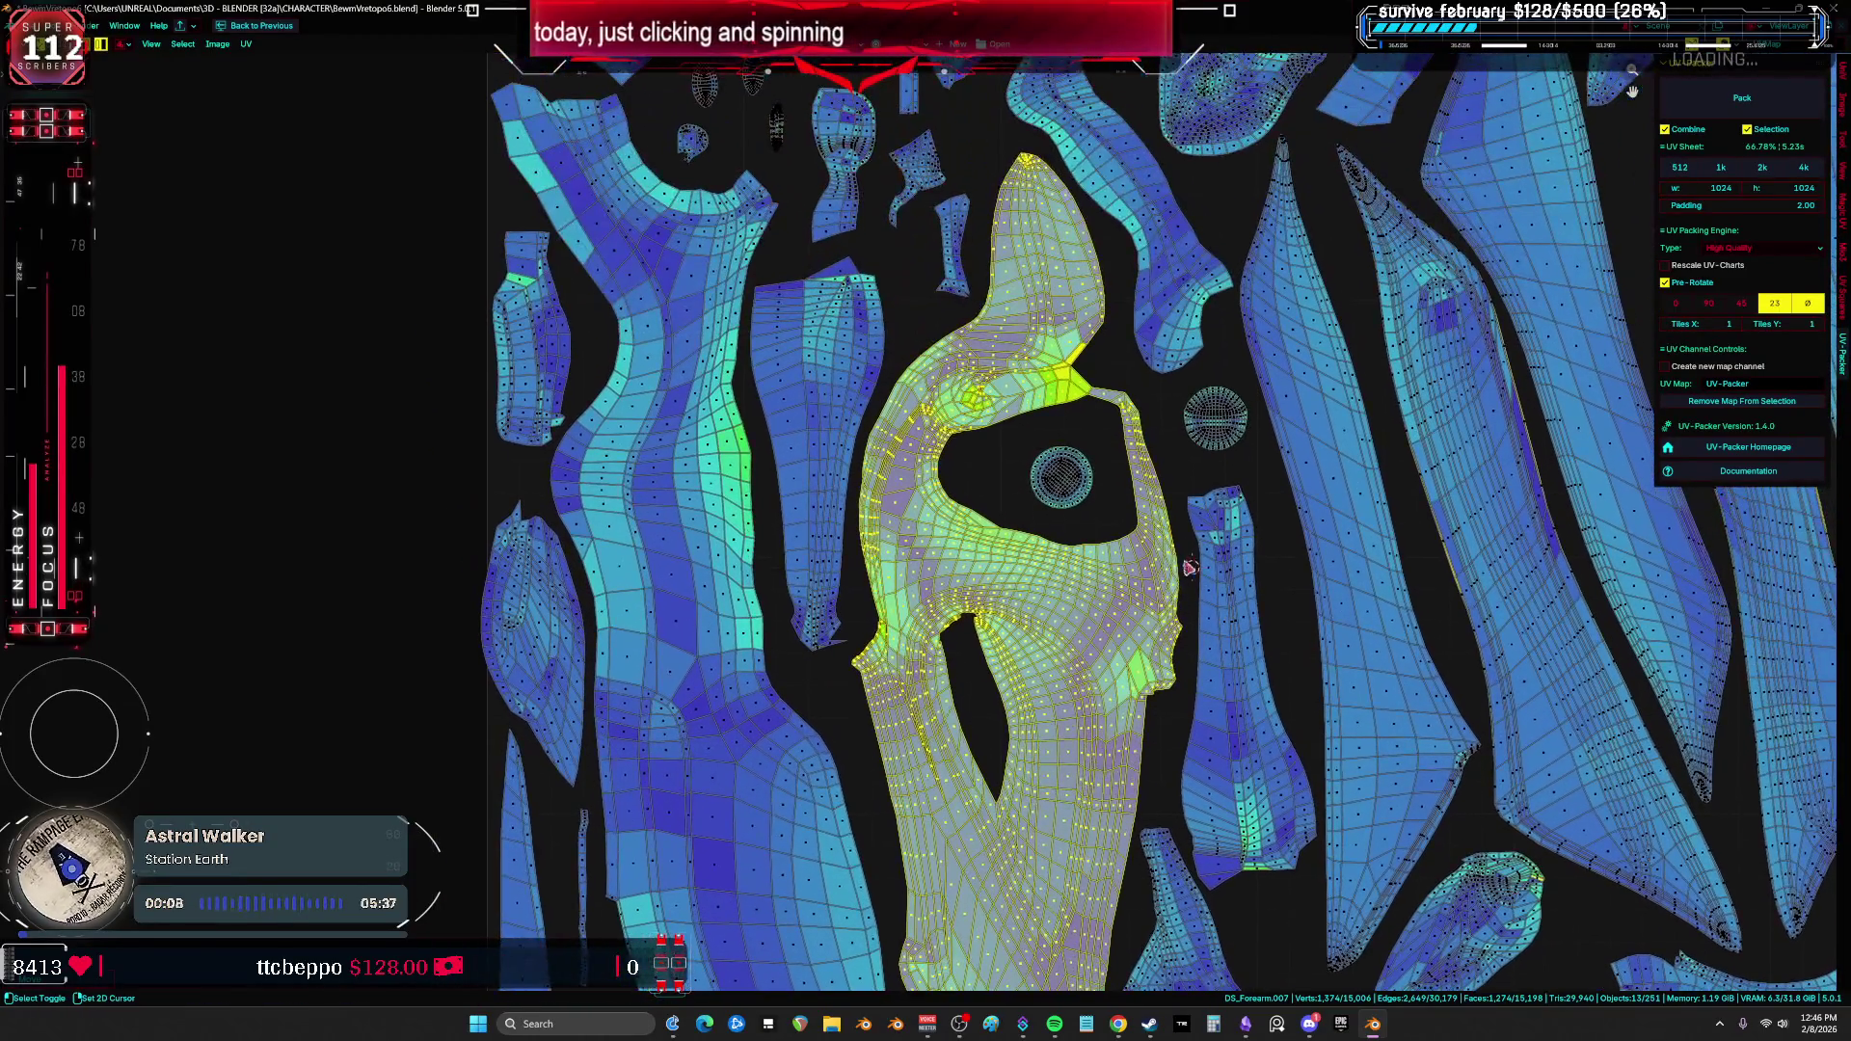
click(861, 394)
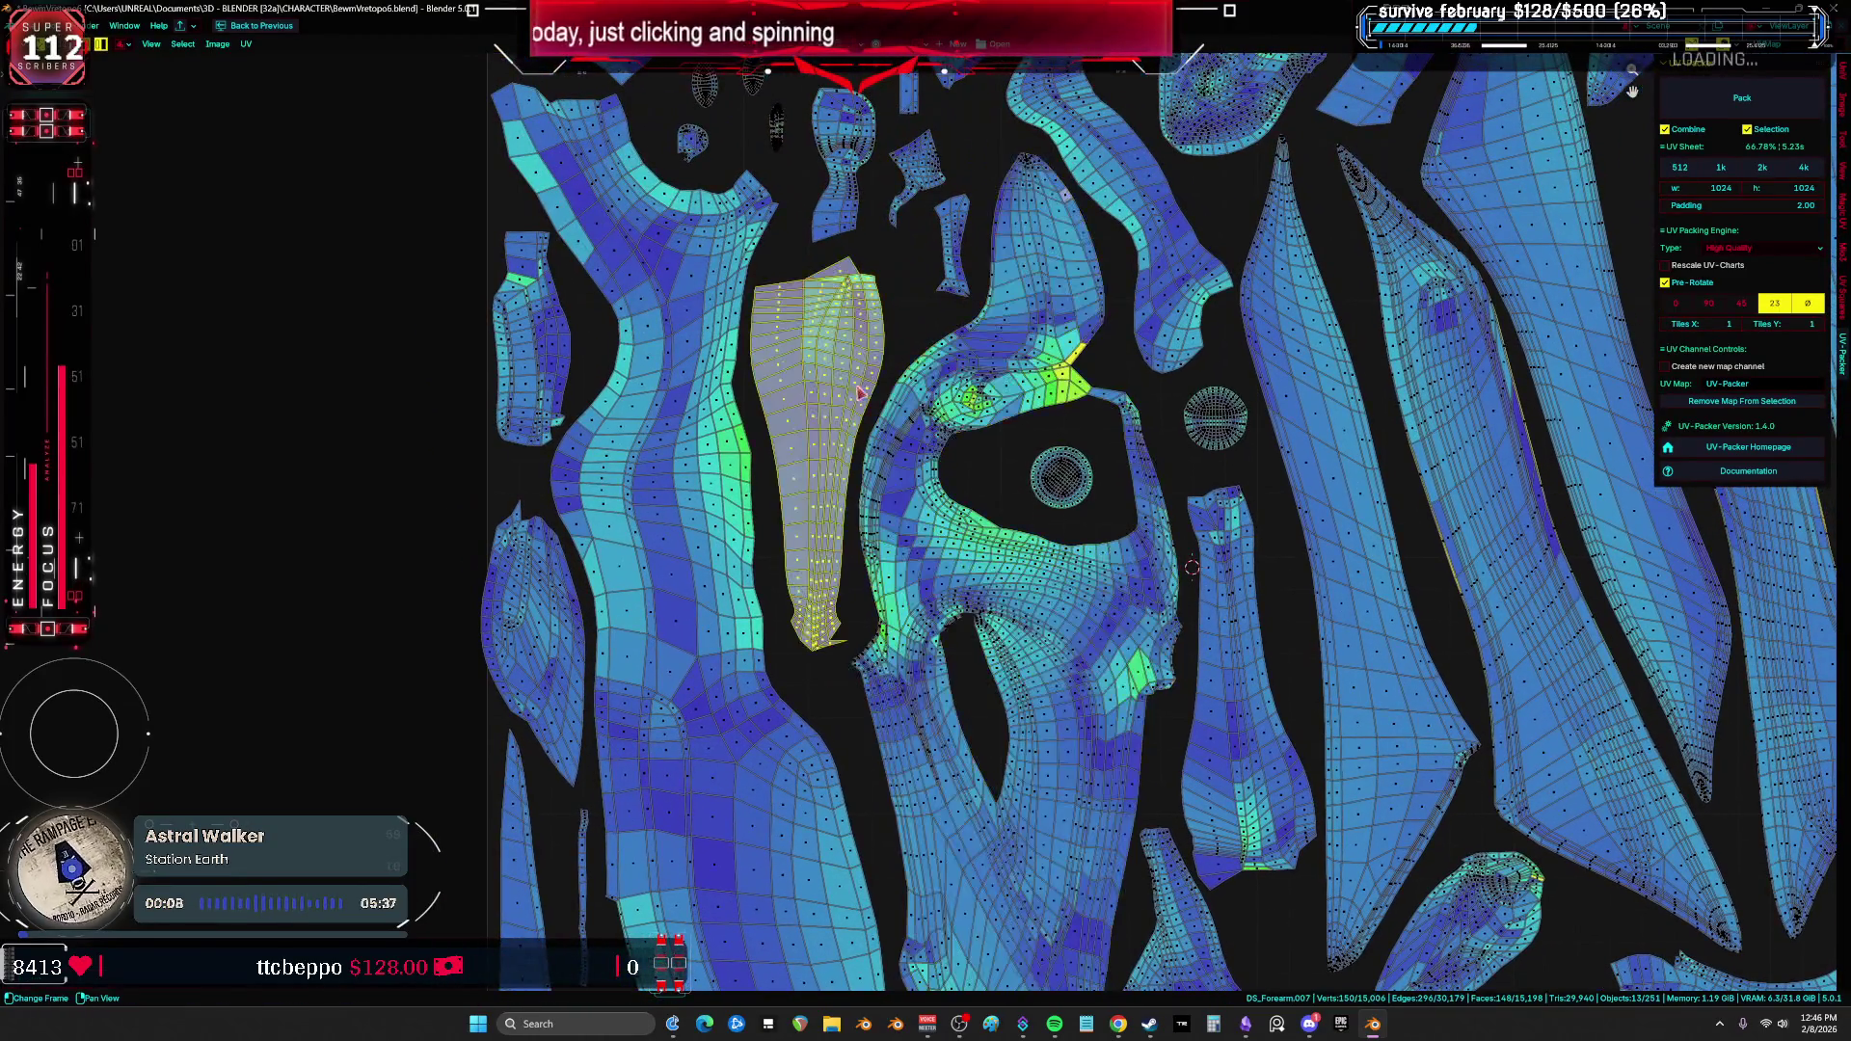
click(1050, 292)
Step: Rotate and relocate the head island to a new place in the layout
click(993, 415)
key(KP_Decimal)
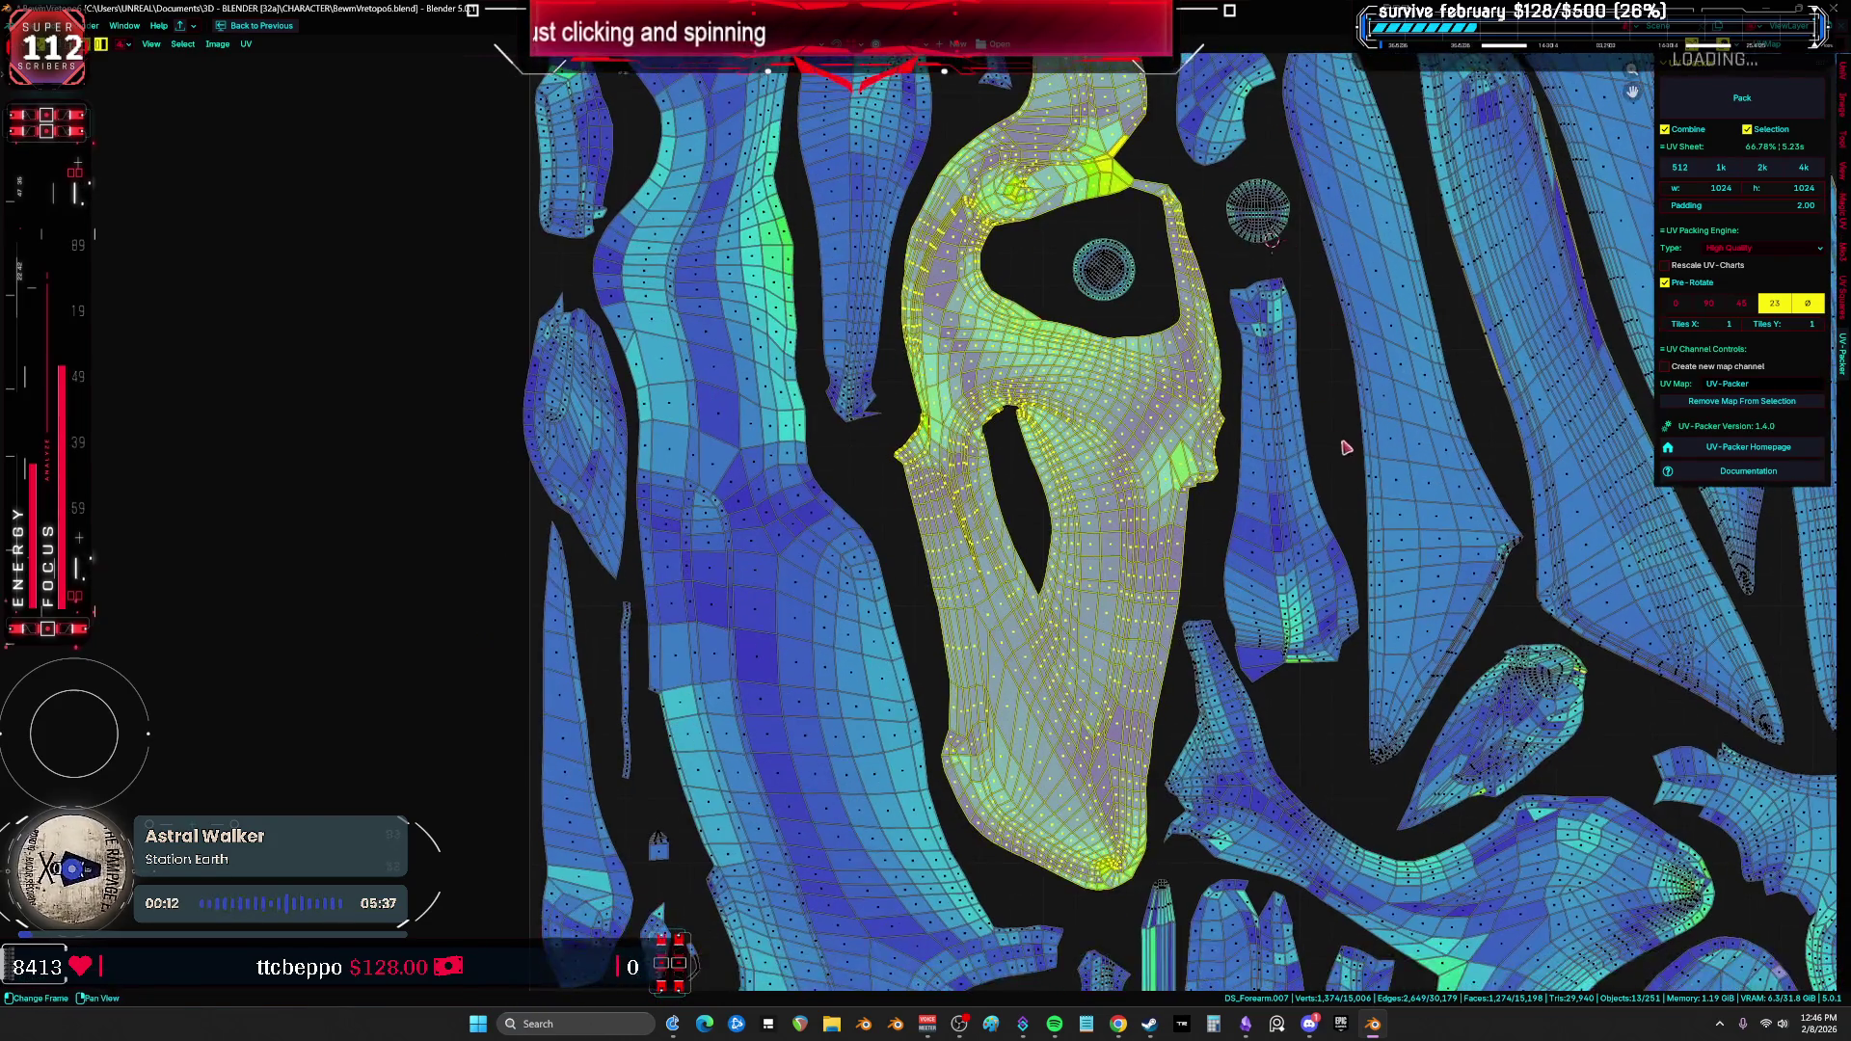
key(g)
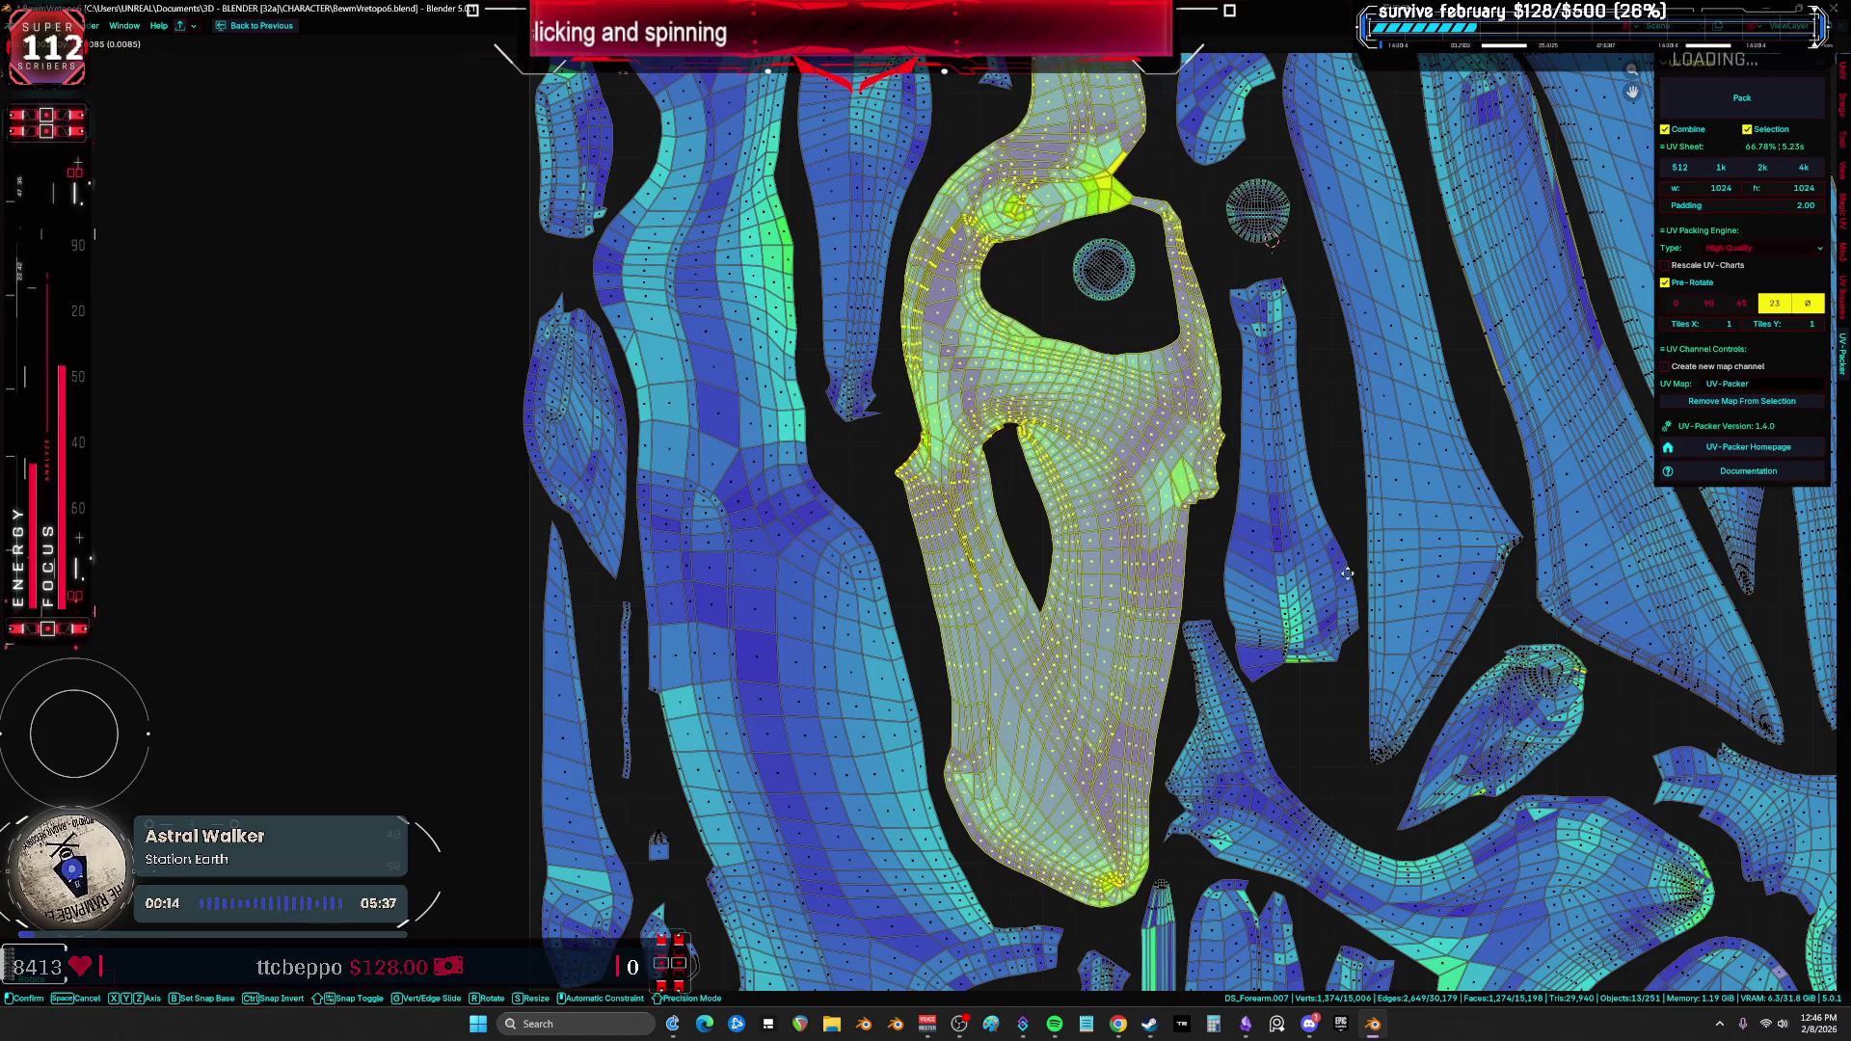
click(1354, 647)
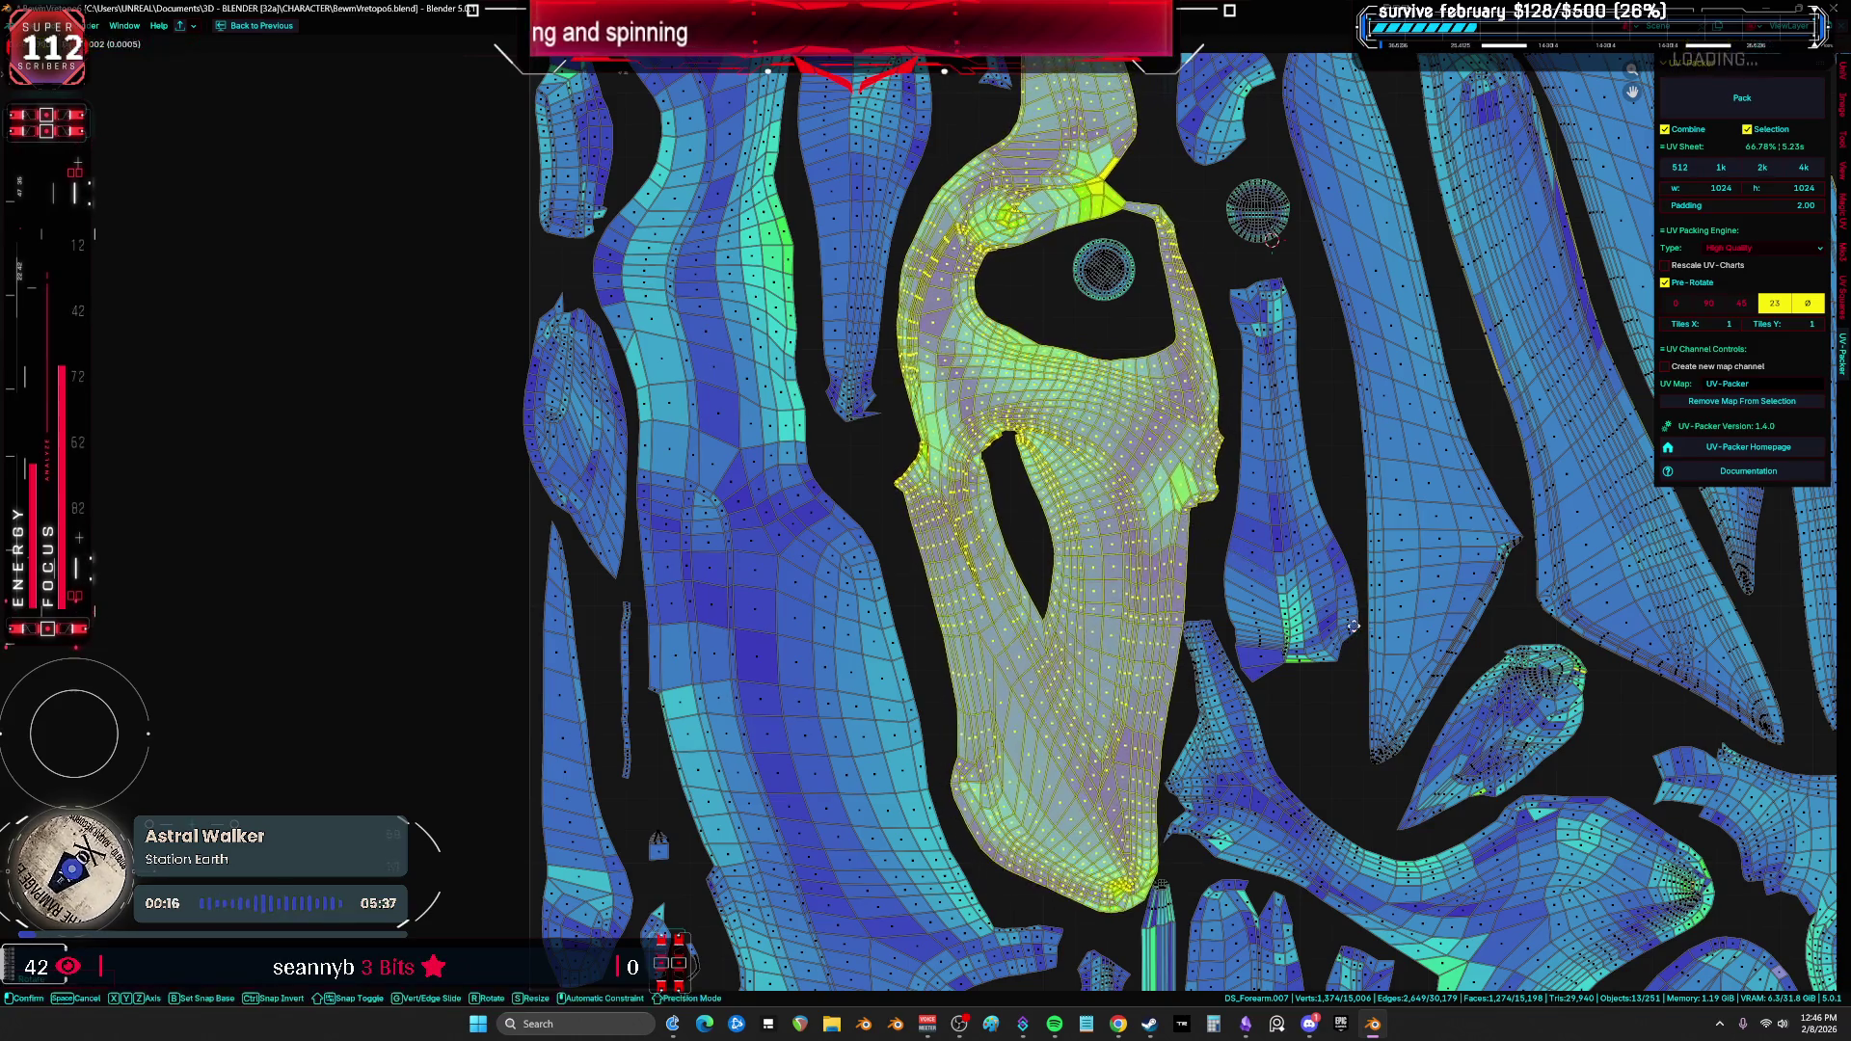
key(KP_Decimal)
key(r)
click(982, 367)
key(r)
key(a)
Step: Pan across the UV layout and select the vase-shaped island
scroll(1124, 357, up, 5)
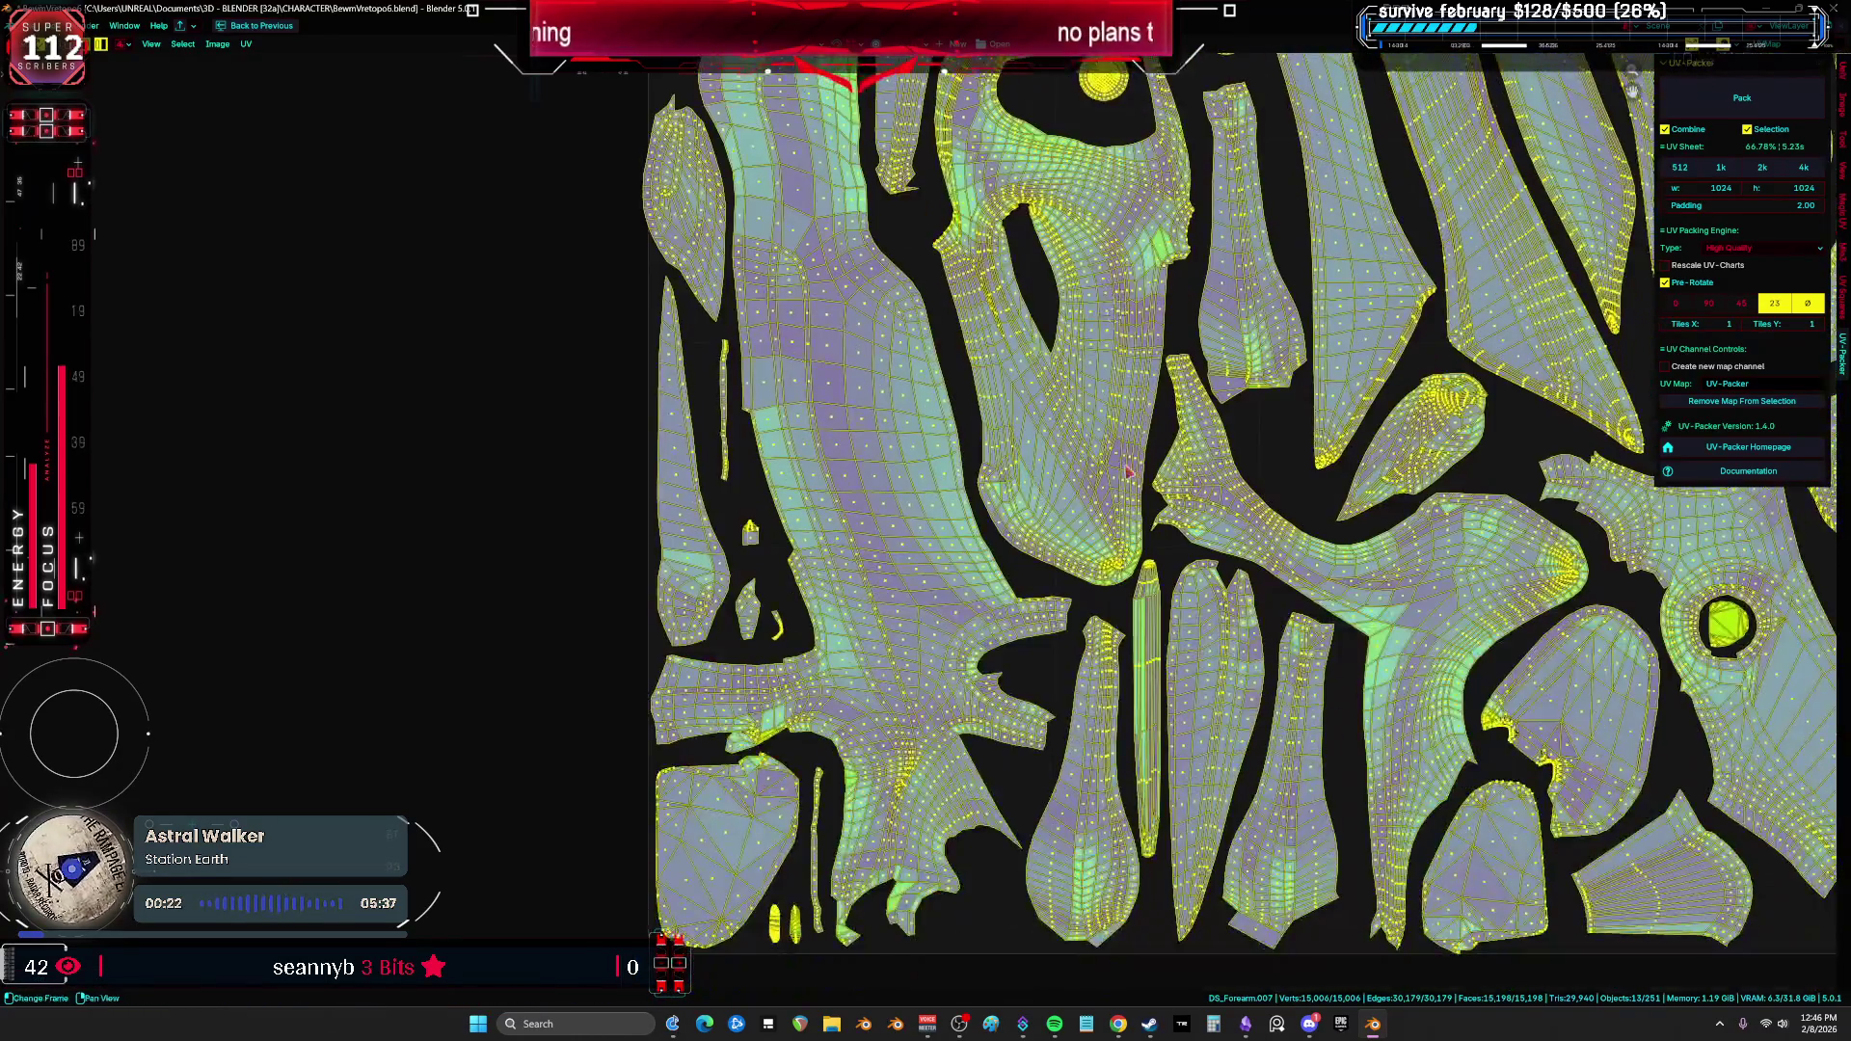
scroll(1126, 336, up, 2)
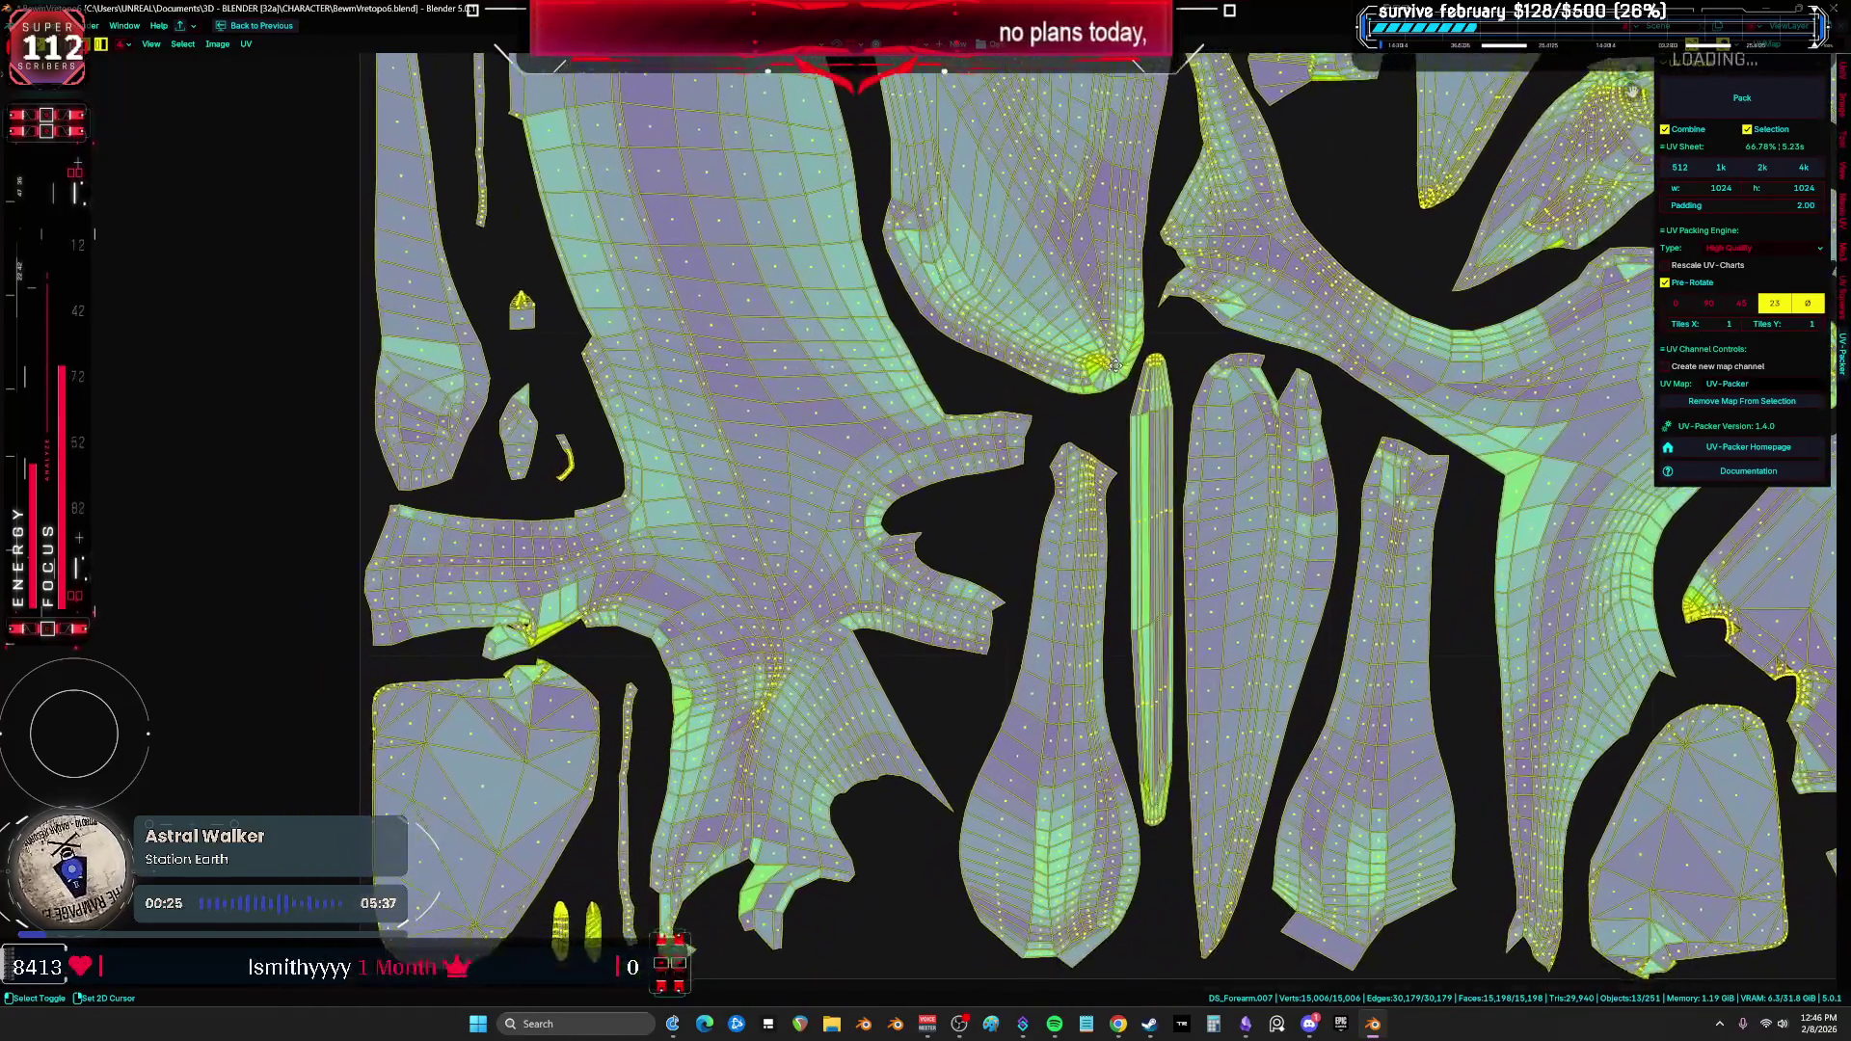
middle_drag(1115, 366, 1023, 307)
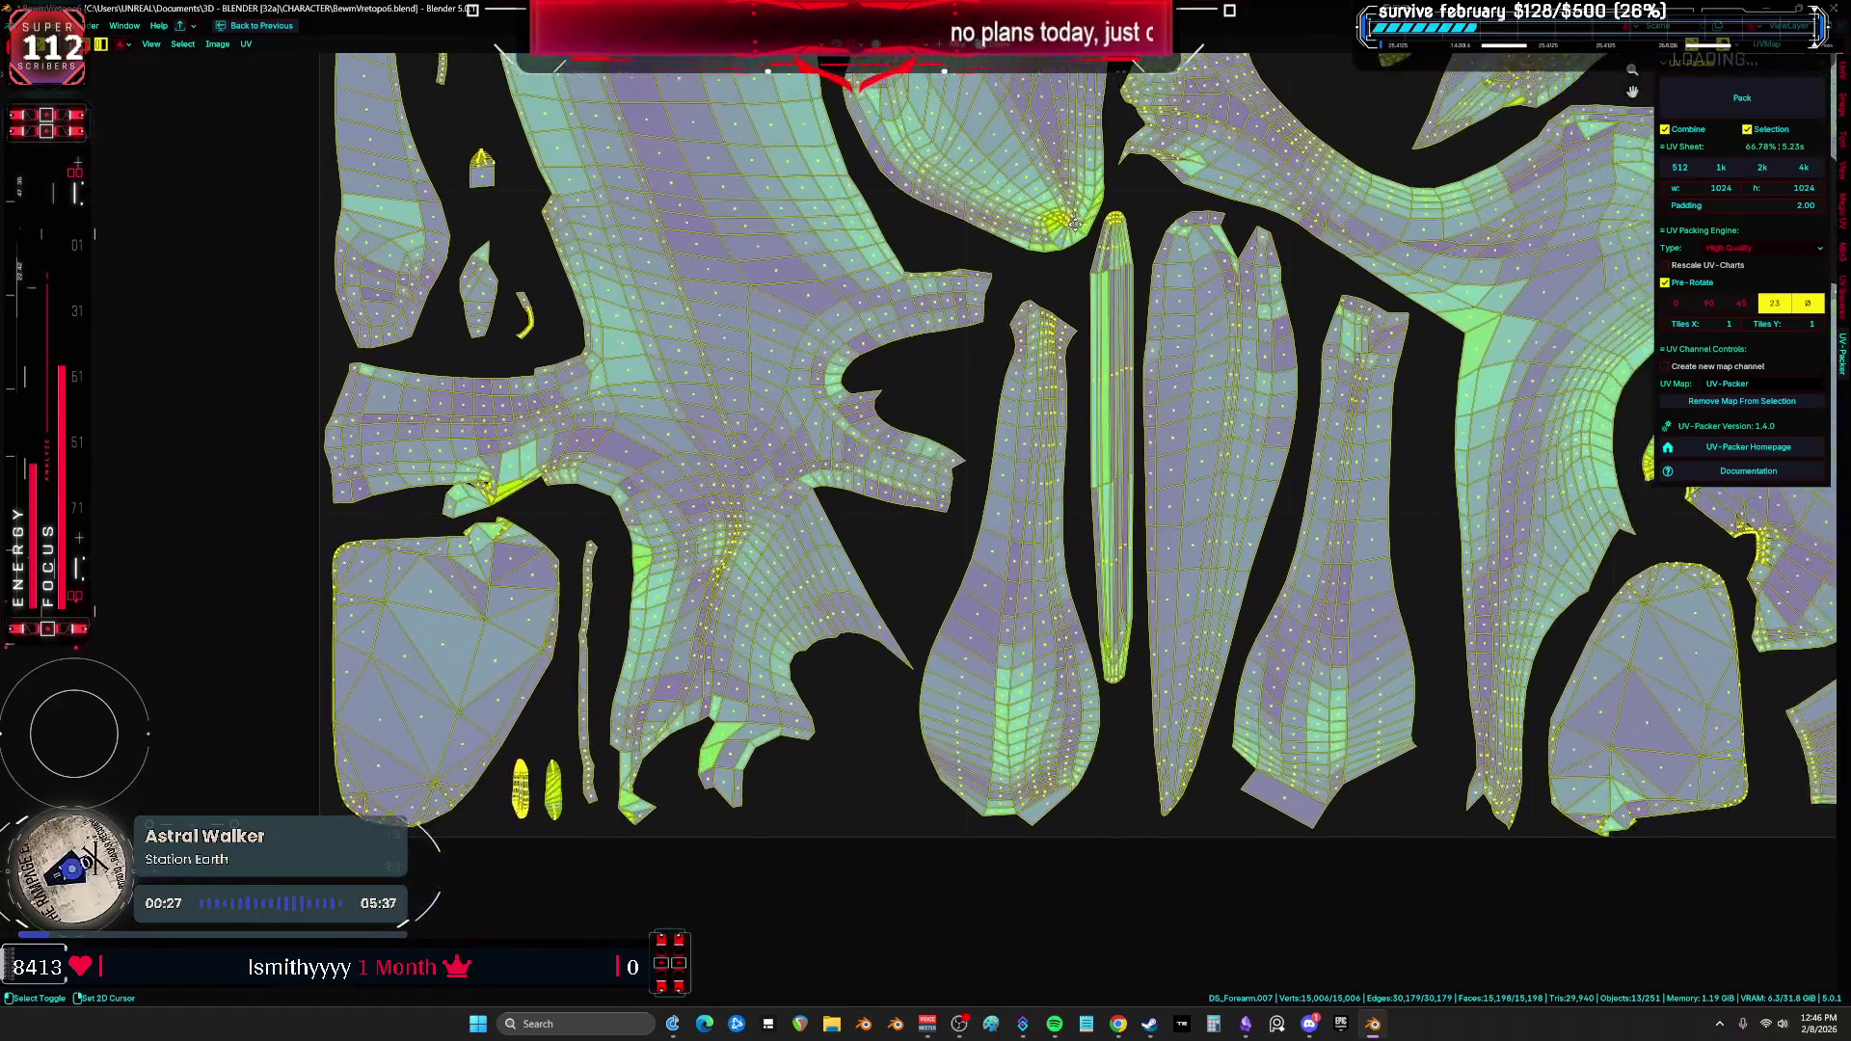
middle_drag(1075, 224, 1017, 374)
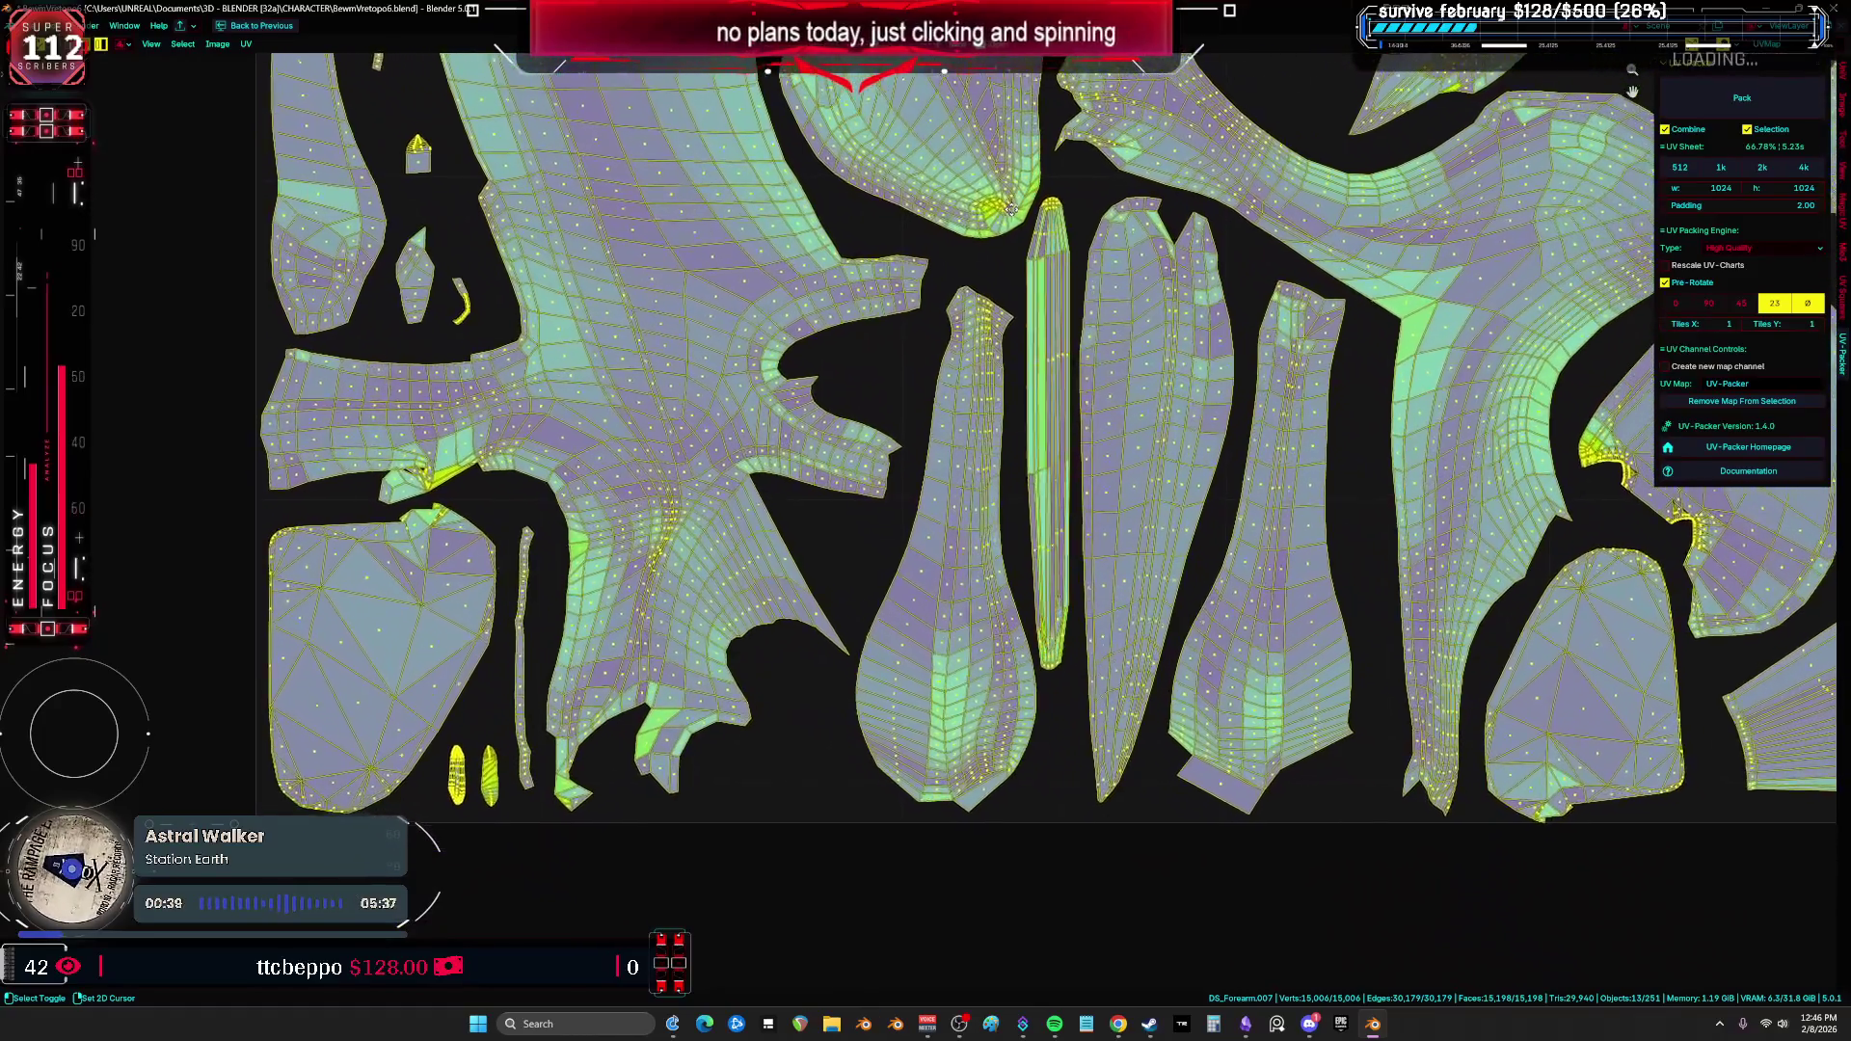
middle_drag(1013, 800, 1101, 970)
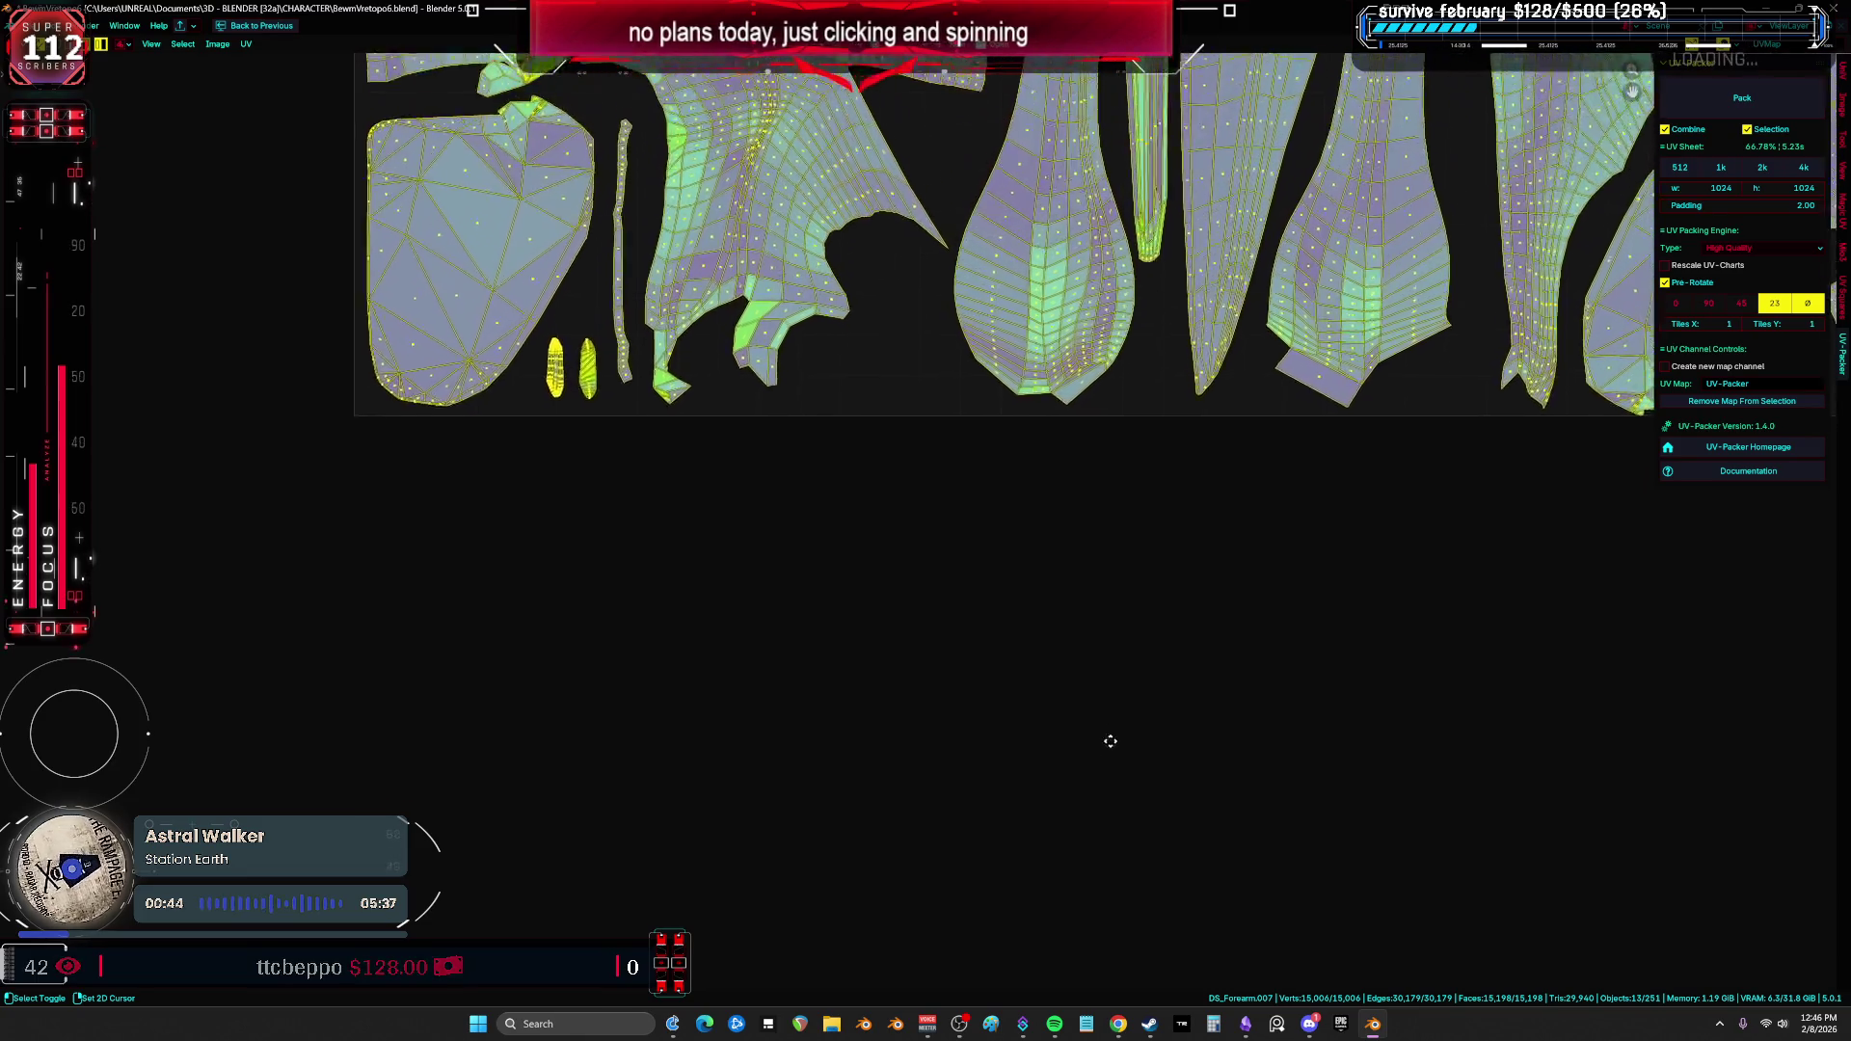
scroll(1053, 393, up, 5)
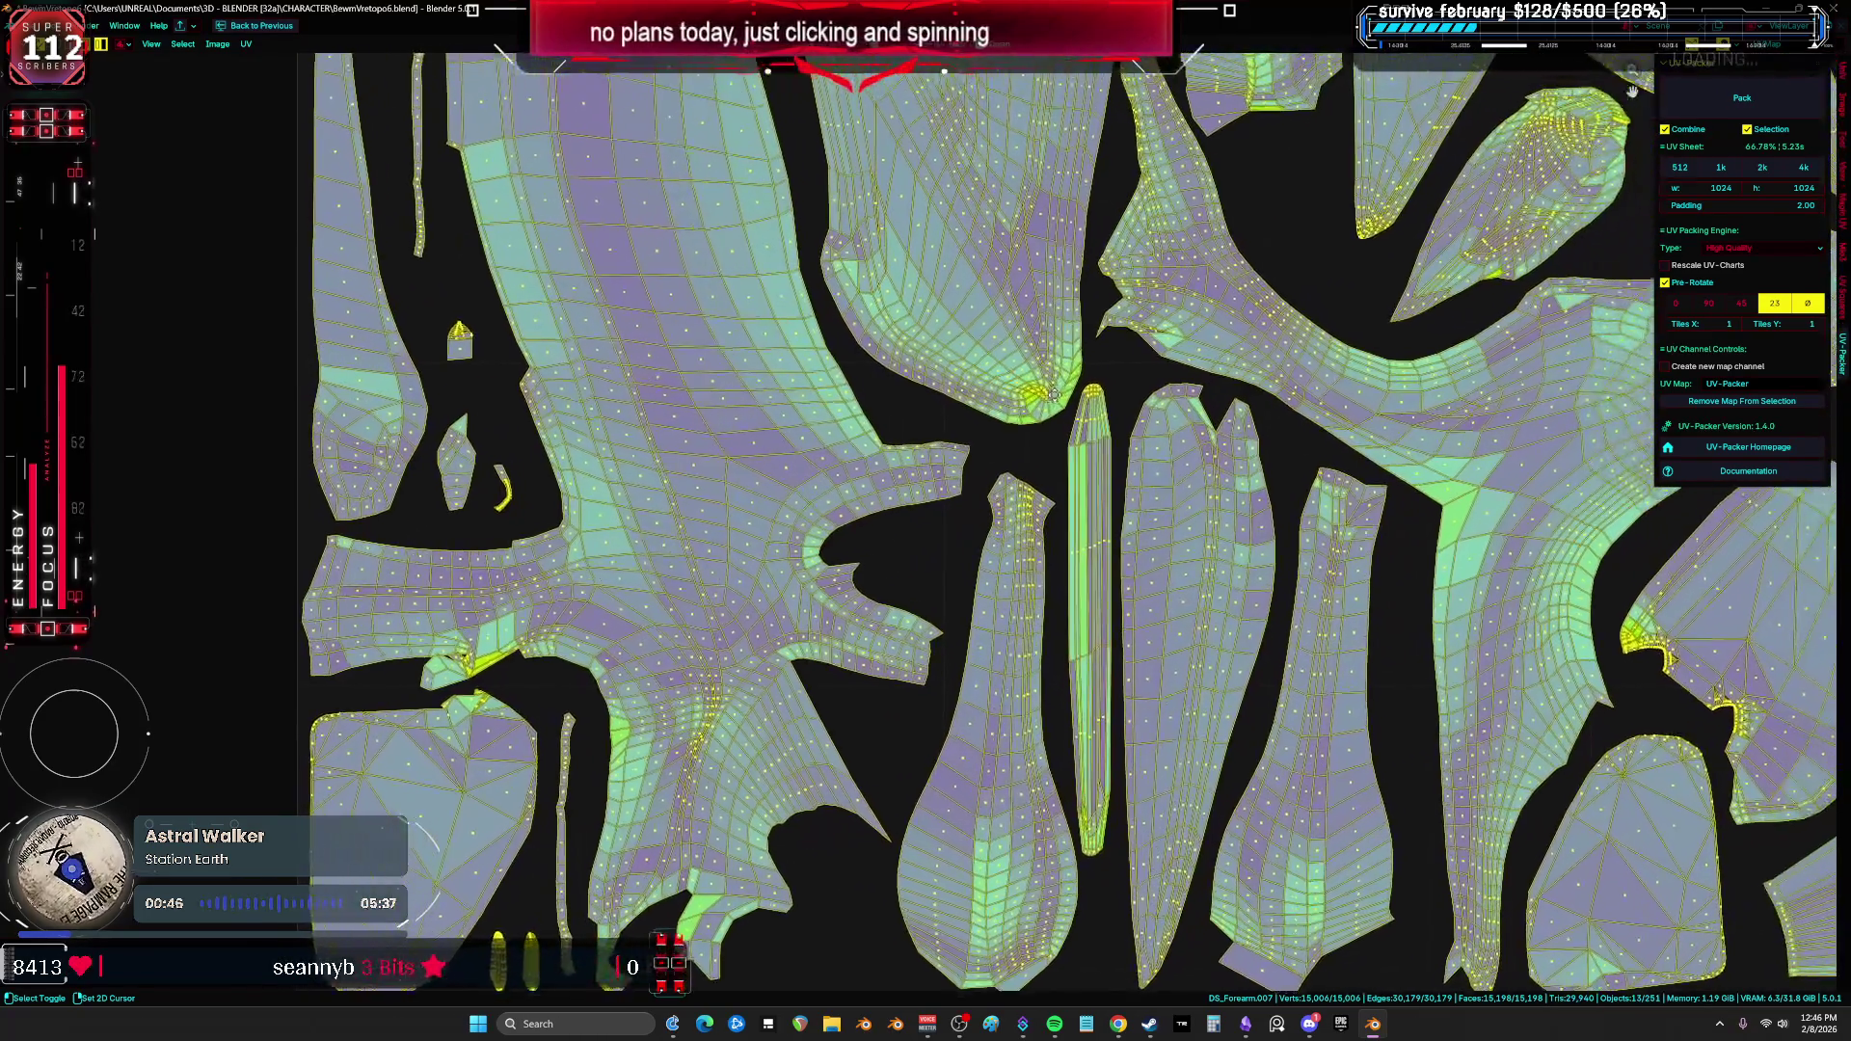
mouse_move(1053, 393)
middle_down()
mouse_move(1085, 359)
mouse_move(1109, 144)
middle_up()
scroll(1076, 308, up, 2)
click(1002, 482)
Step: Rotate the vase-shaped island slightly and move it
key(r)
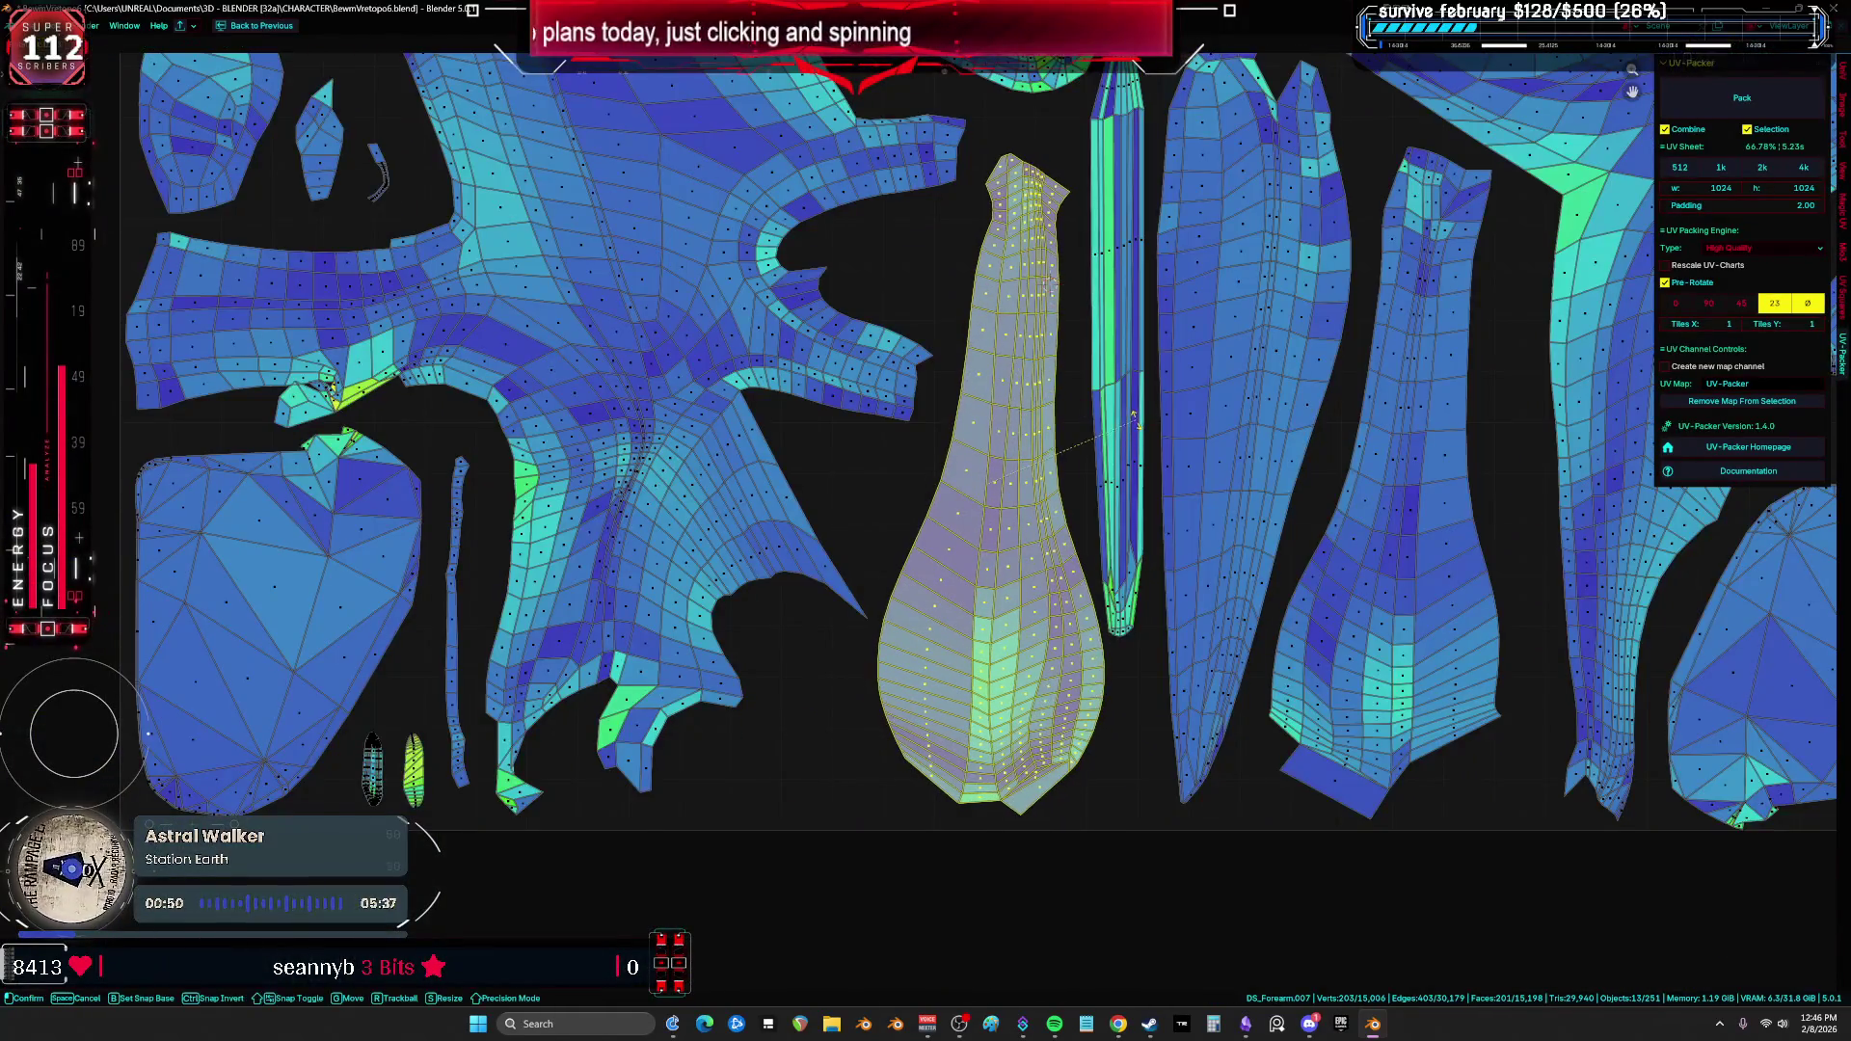
key(r)
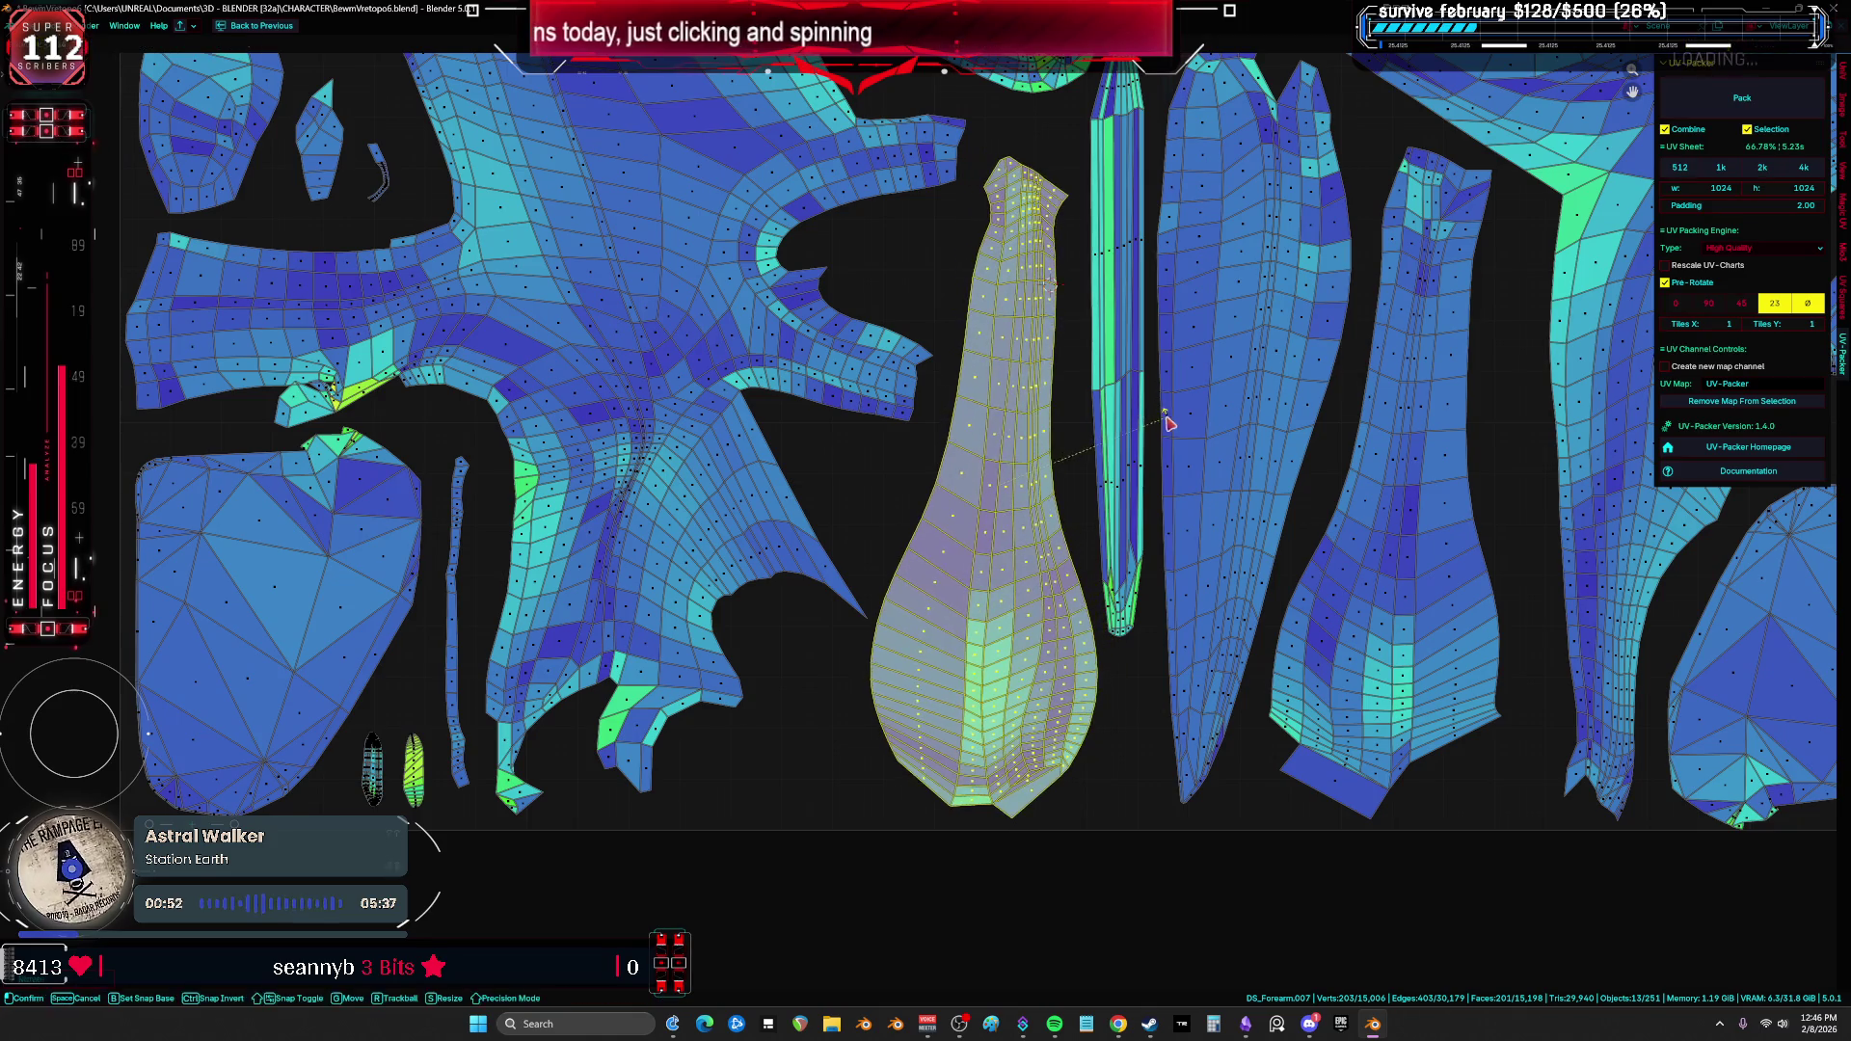
scroll(1177, 405, down, 5)
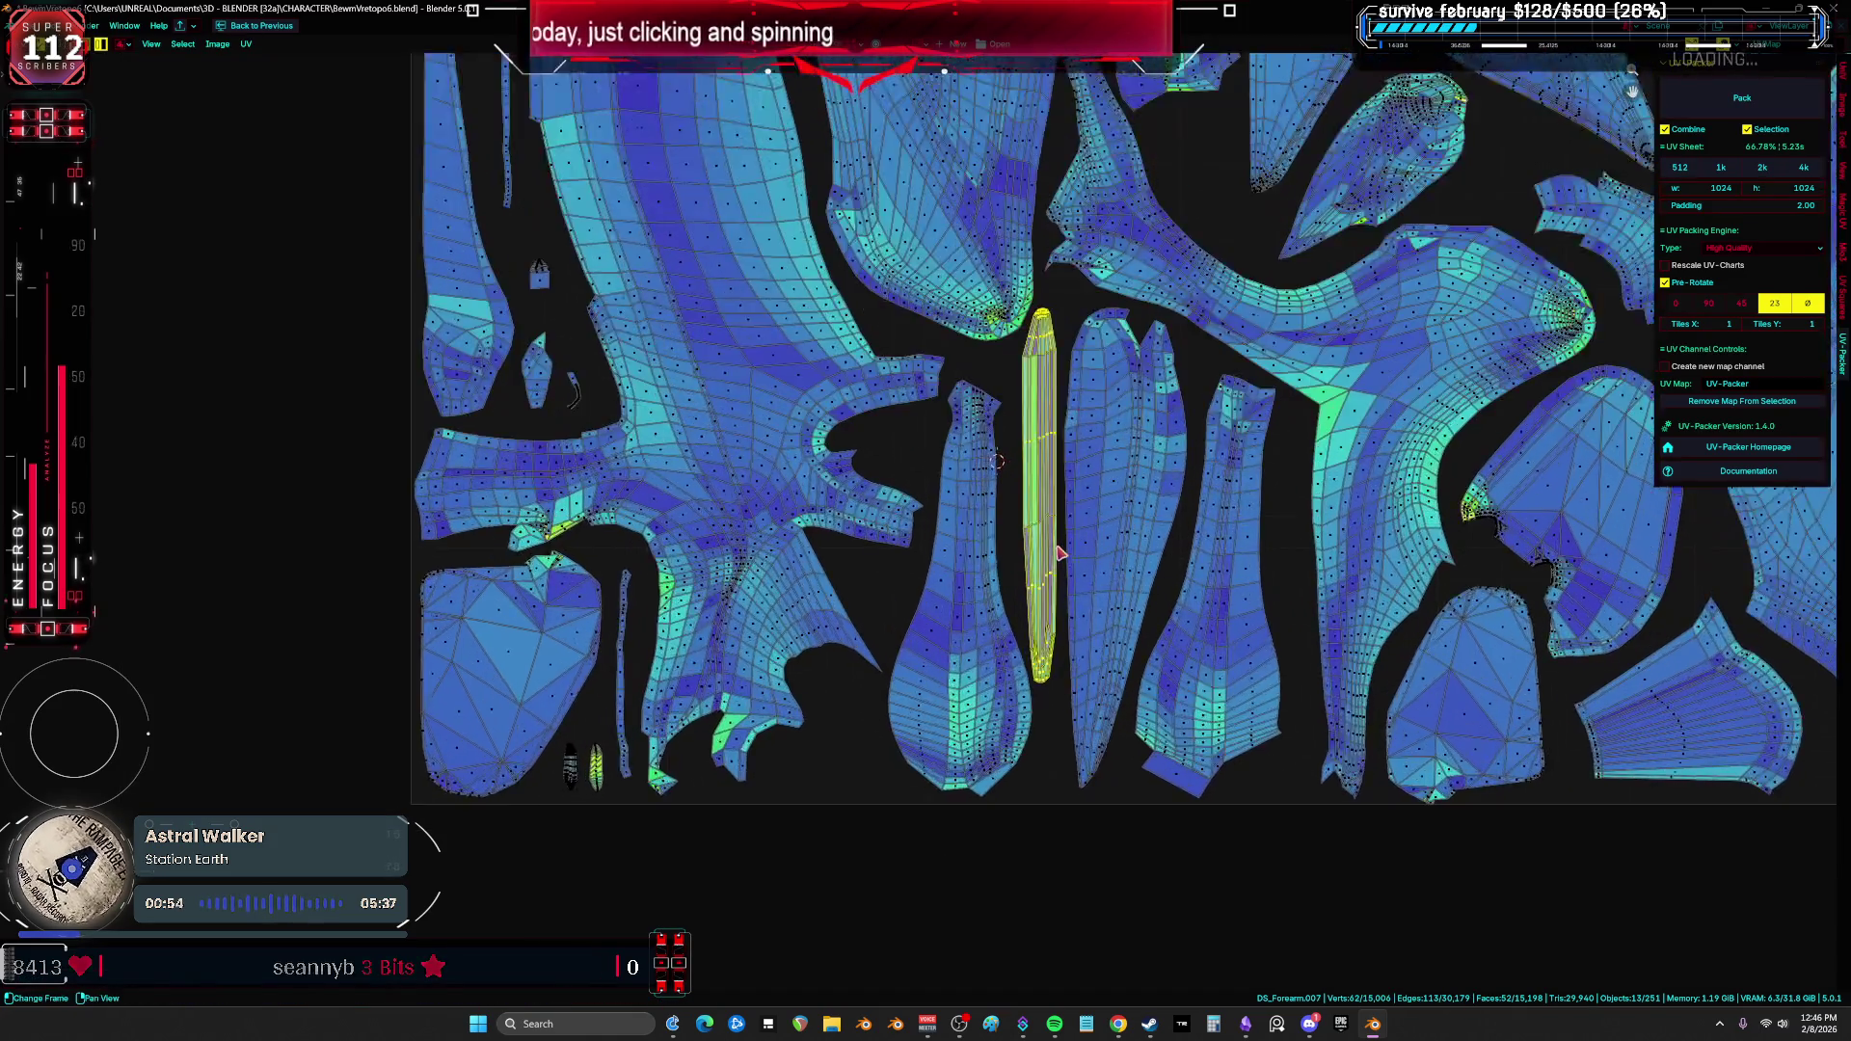
key(g)
scroll(1493, 597, up, 2)
Step: Turn the leaf-shaped island about 180 degrees and place it beside the blue island
click(1186, 337)
key(r)
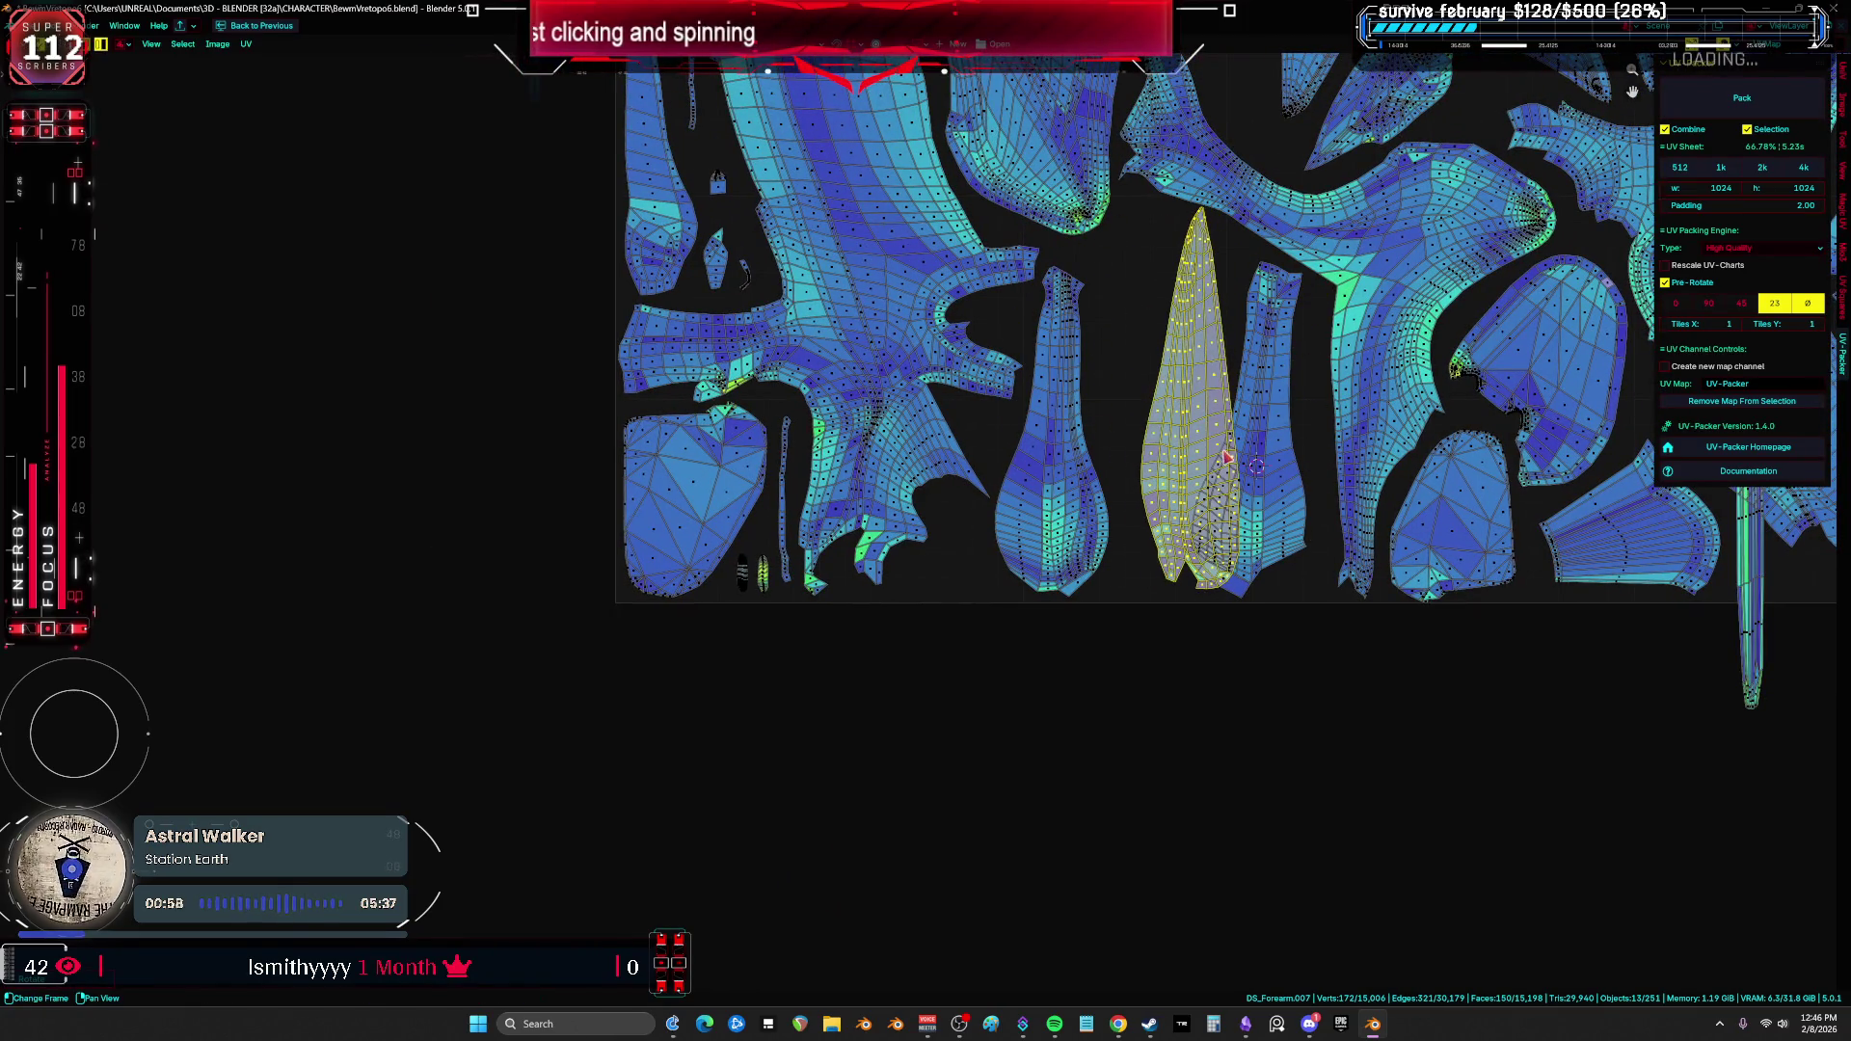
key(g)
key(g)
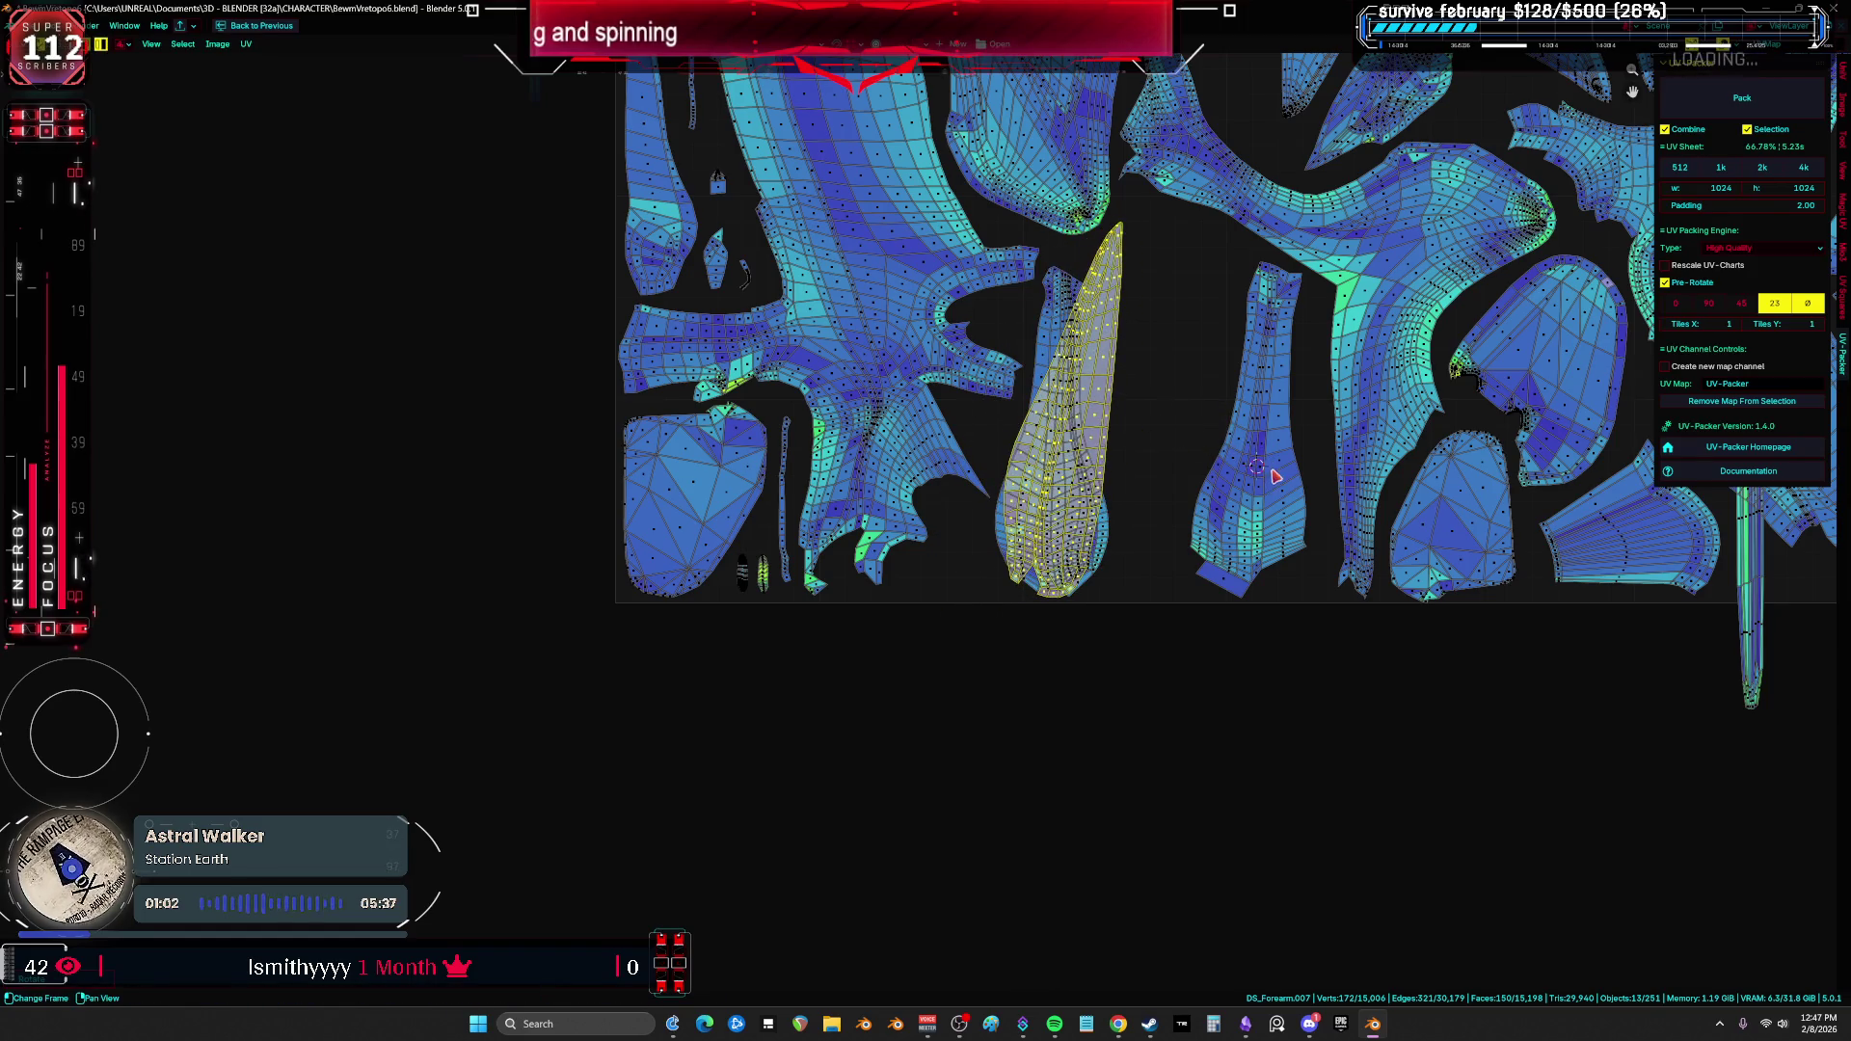
key(r)
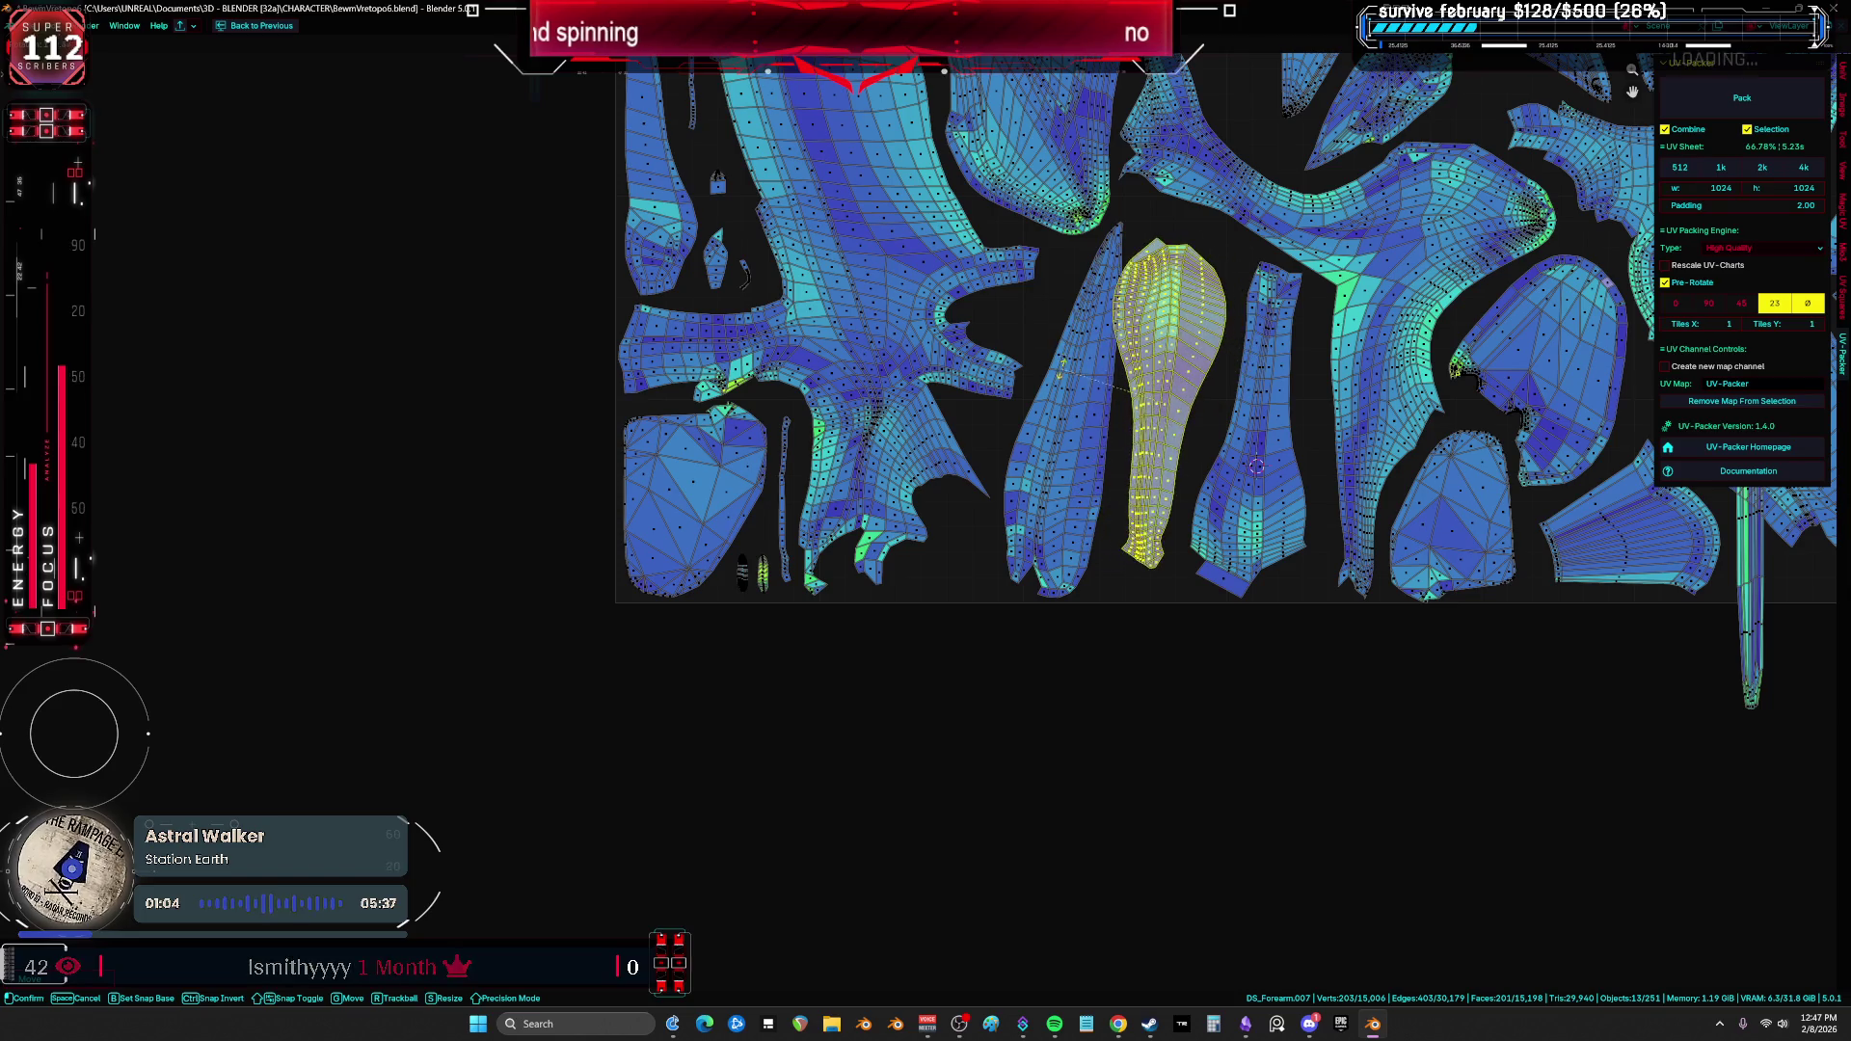
key(g)
click(1094, 344)
Step: Slightly rotate the narrow island and its neighbouring island
click(1271, 465)
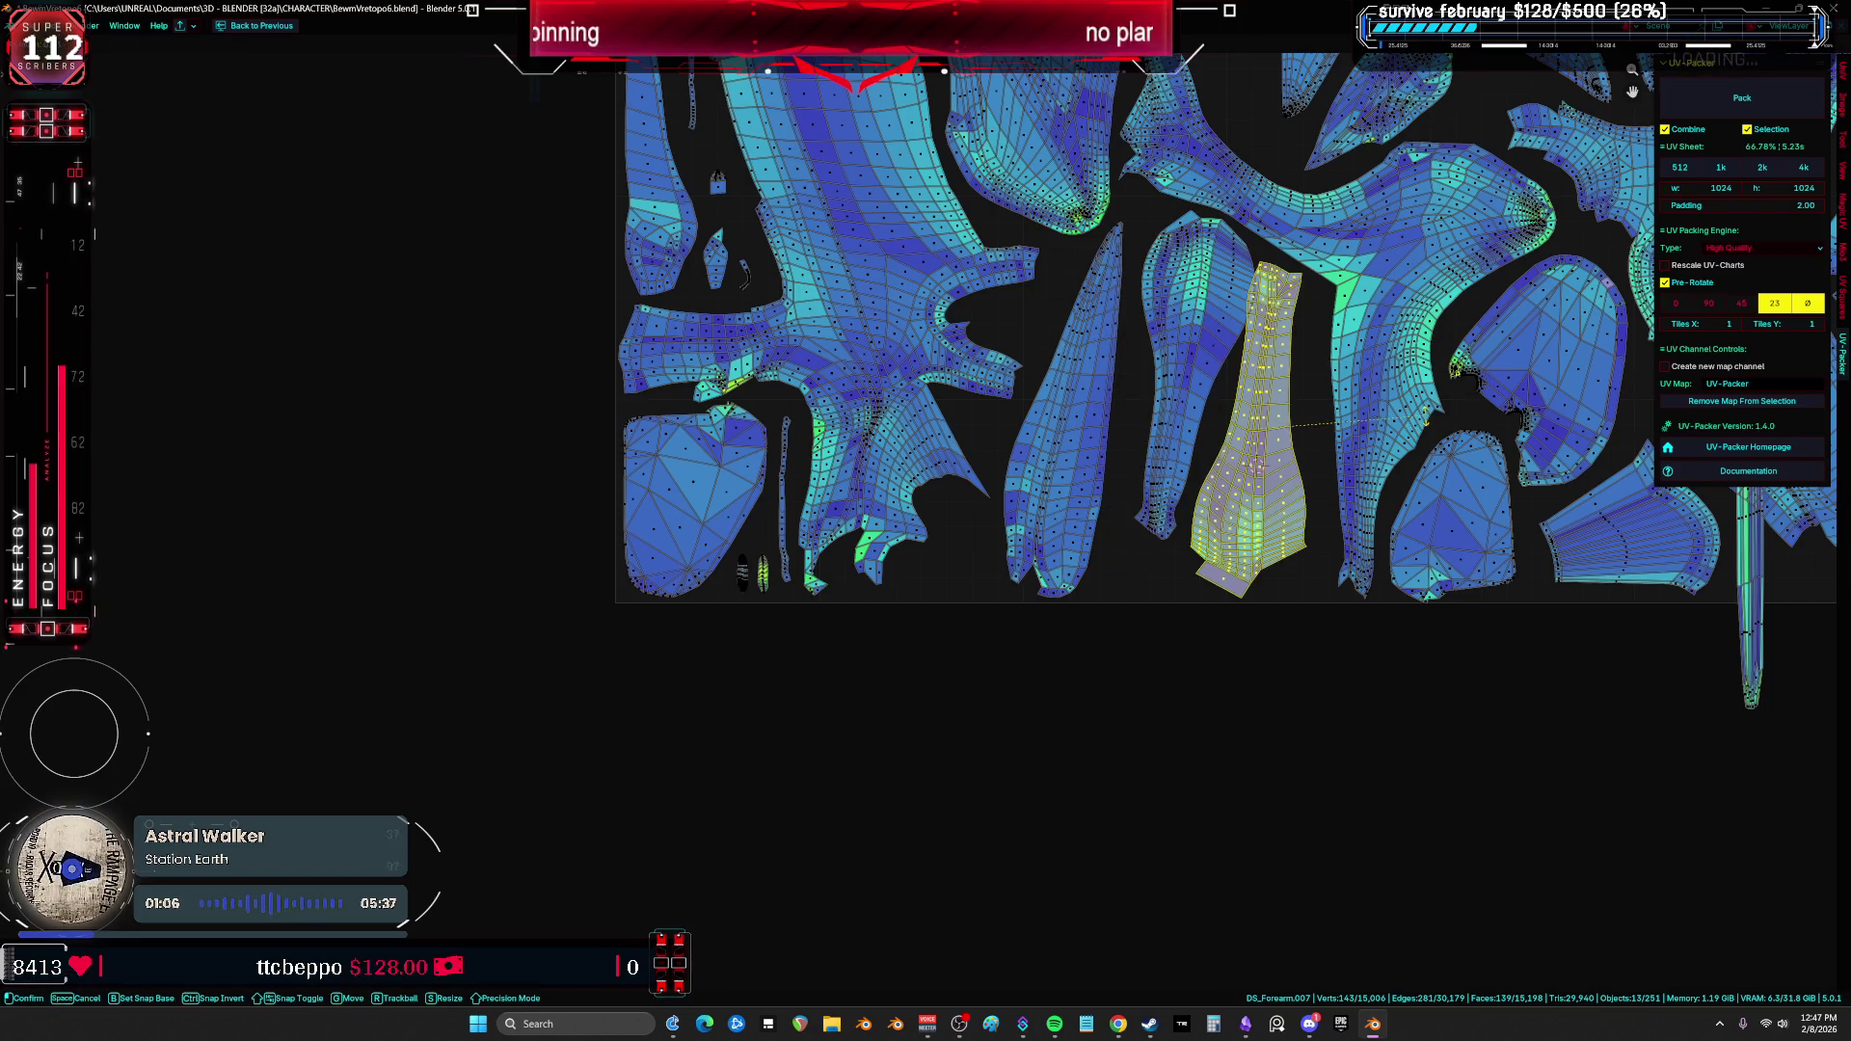
click(1427, 424)
scroll(1446, 448, up, 2)
key(r)
click(1463, 455)
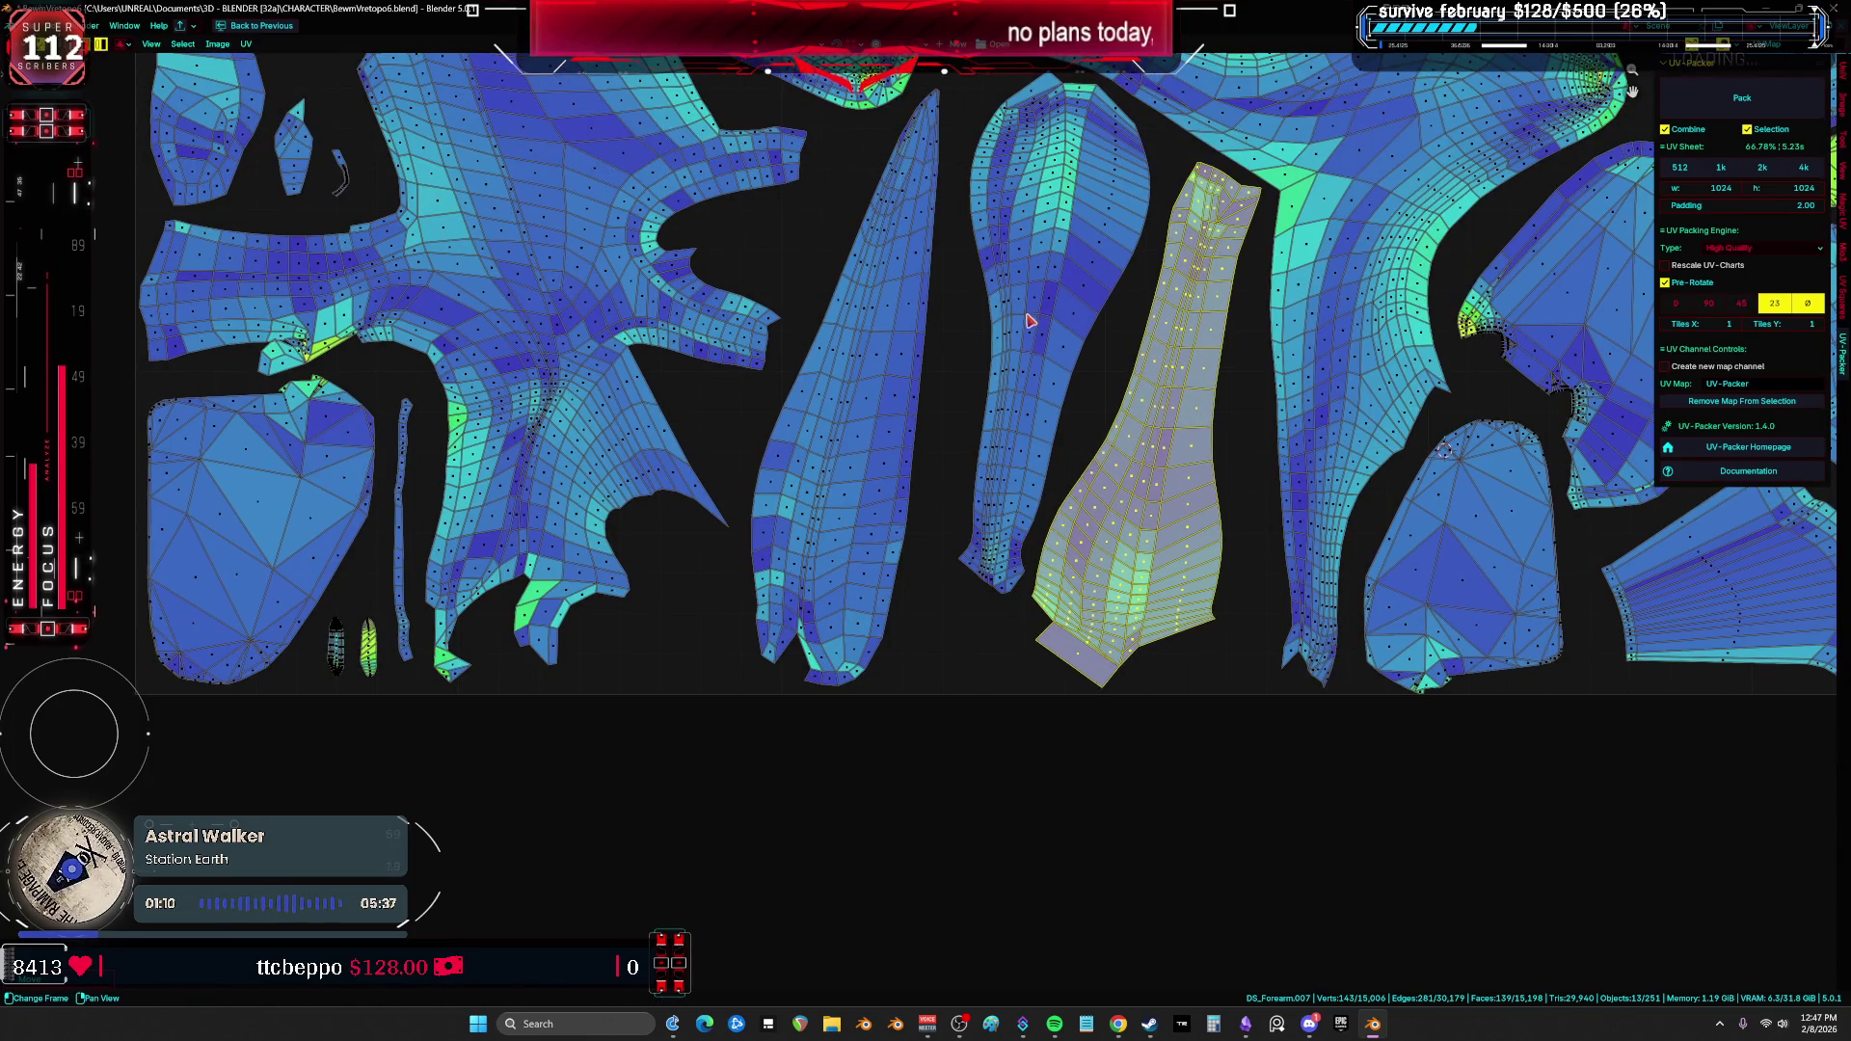
click(1104, 310)
key(r)
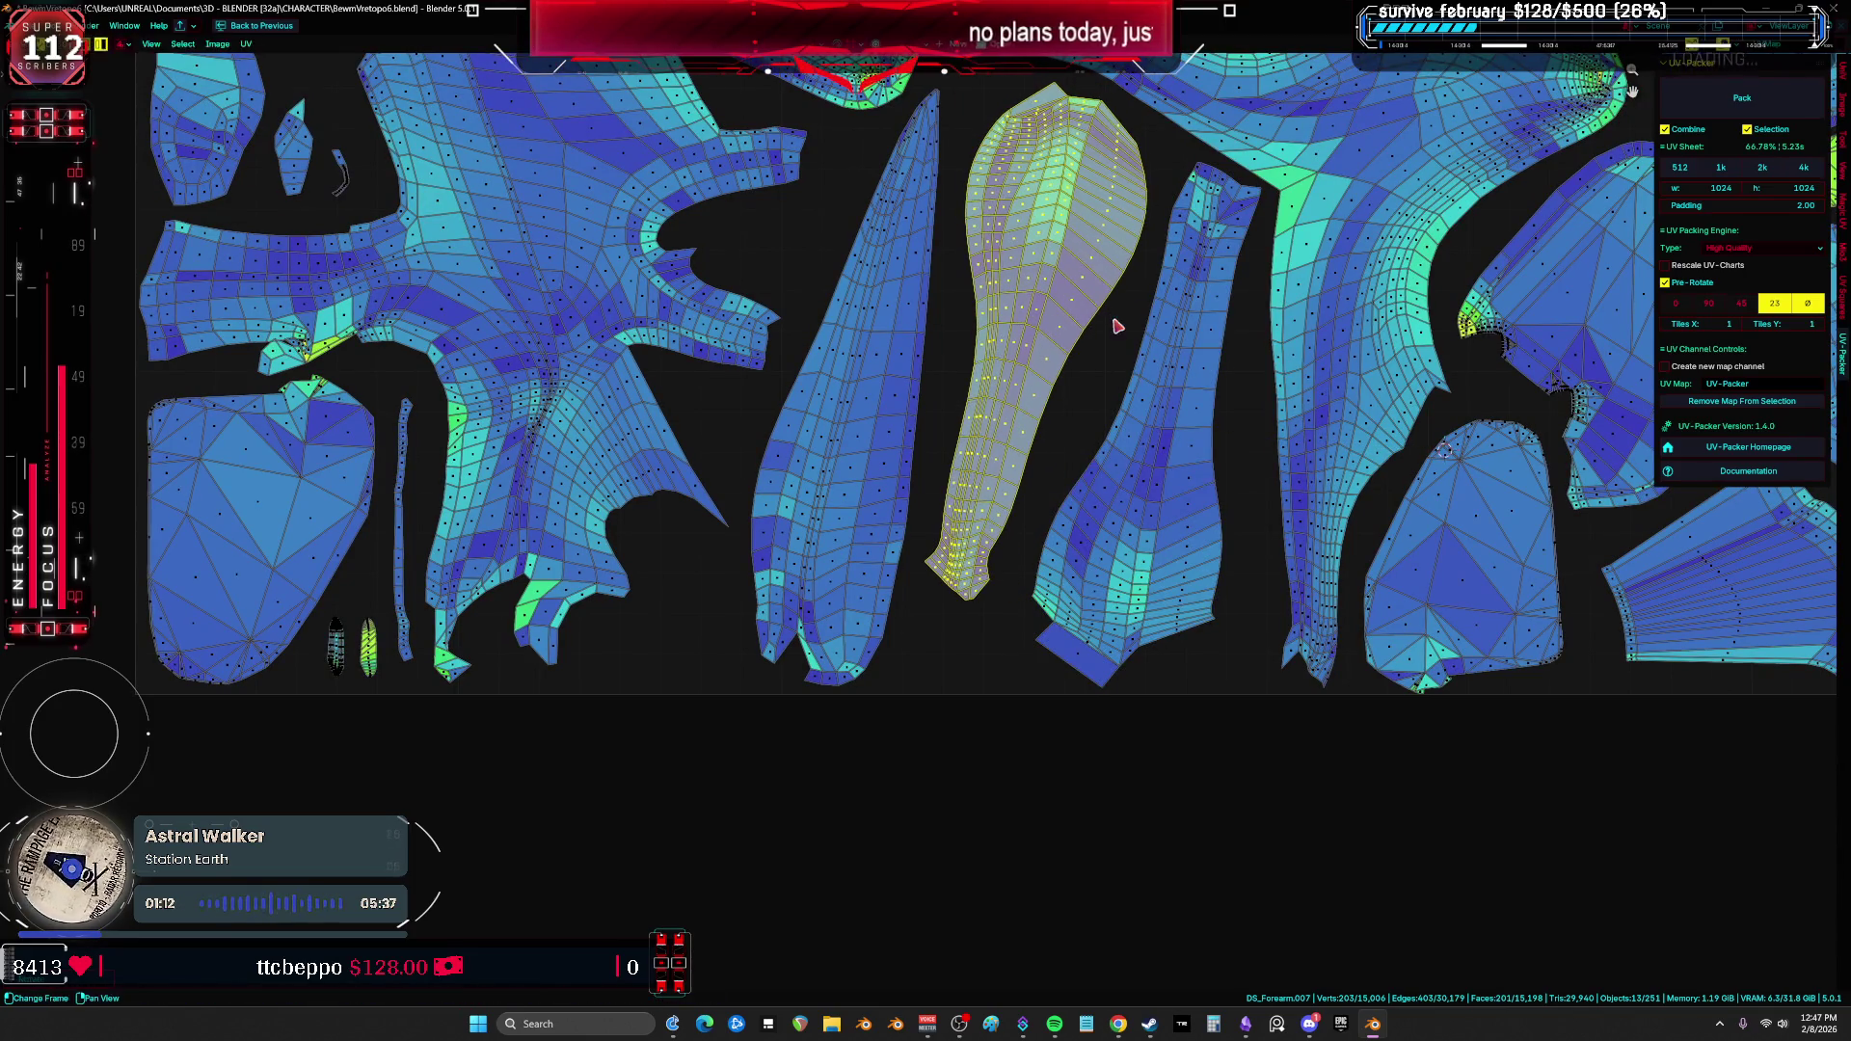
click(1124, 314)
Step: Move the thin vertical island out beside the layout
click(1182, 374)
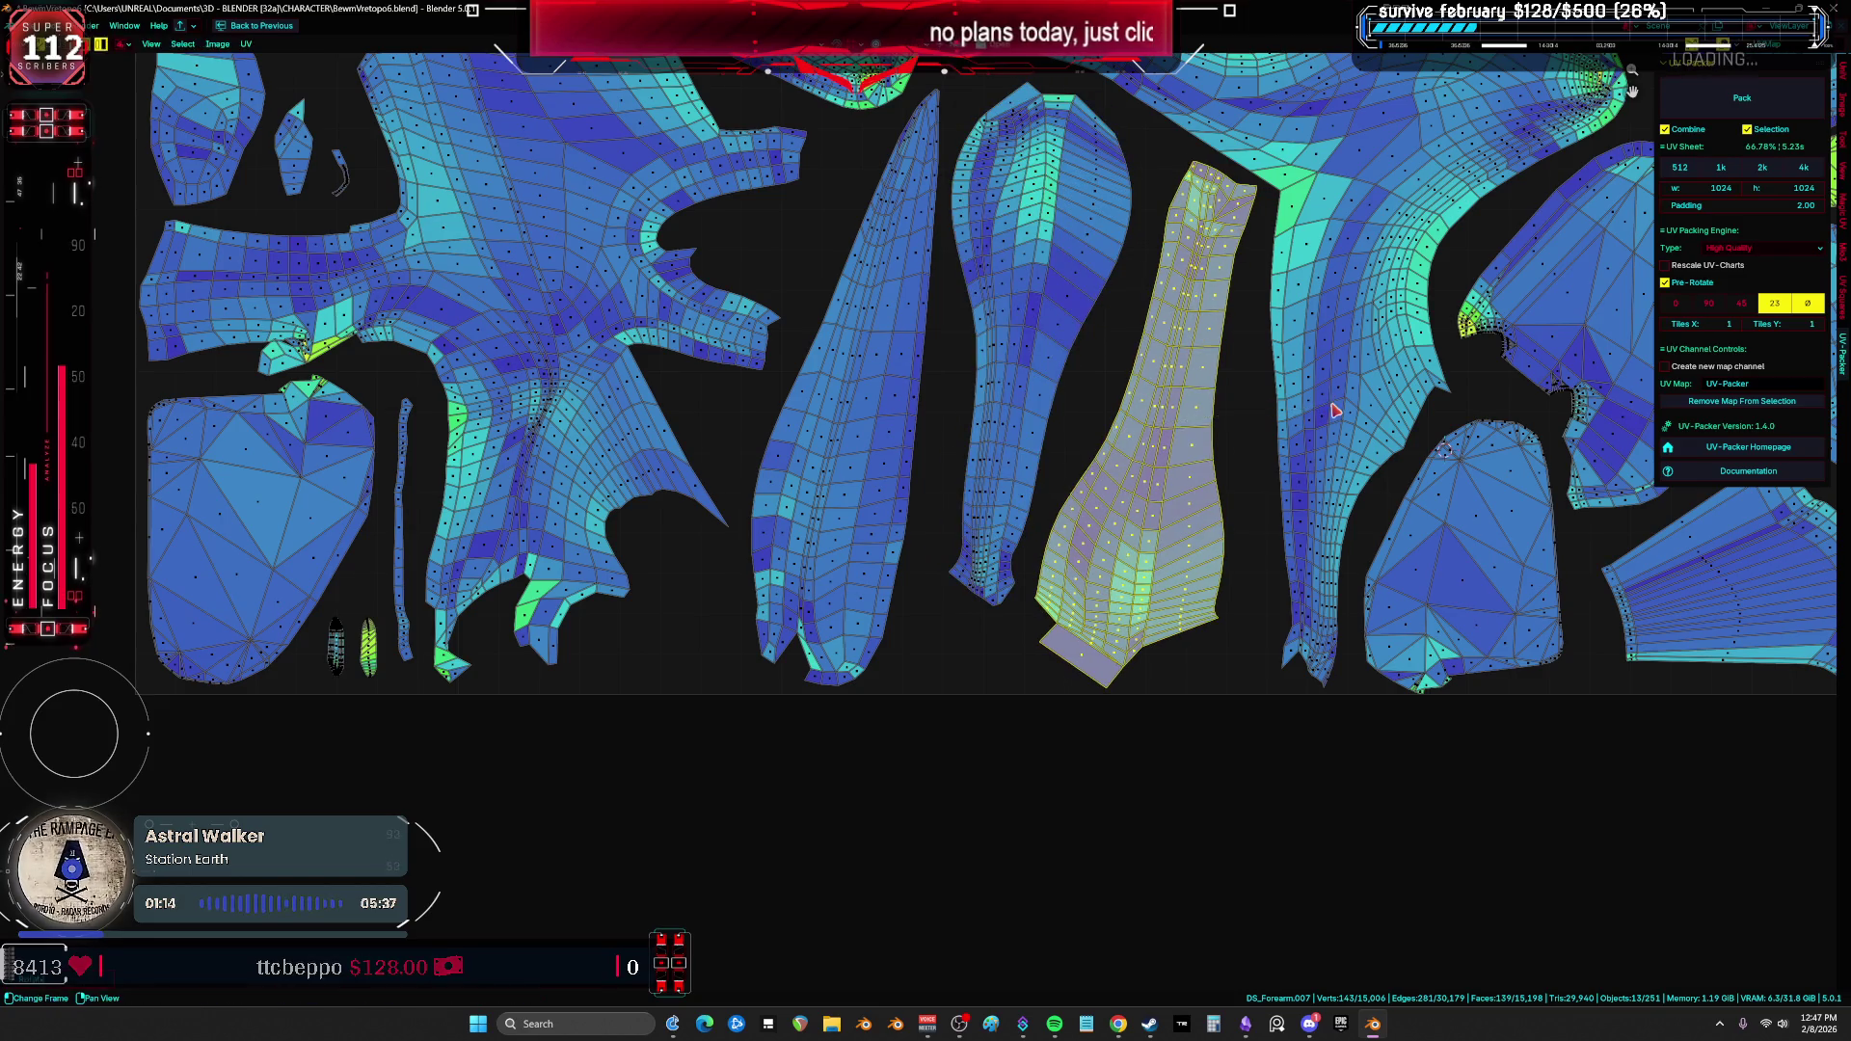
scroll(1328, 415, down, 1)
middle_drag(1756, 673, 1369, 583)
click(1368, 582)
scroll(1368, 582, down, 3)
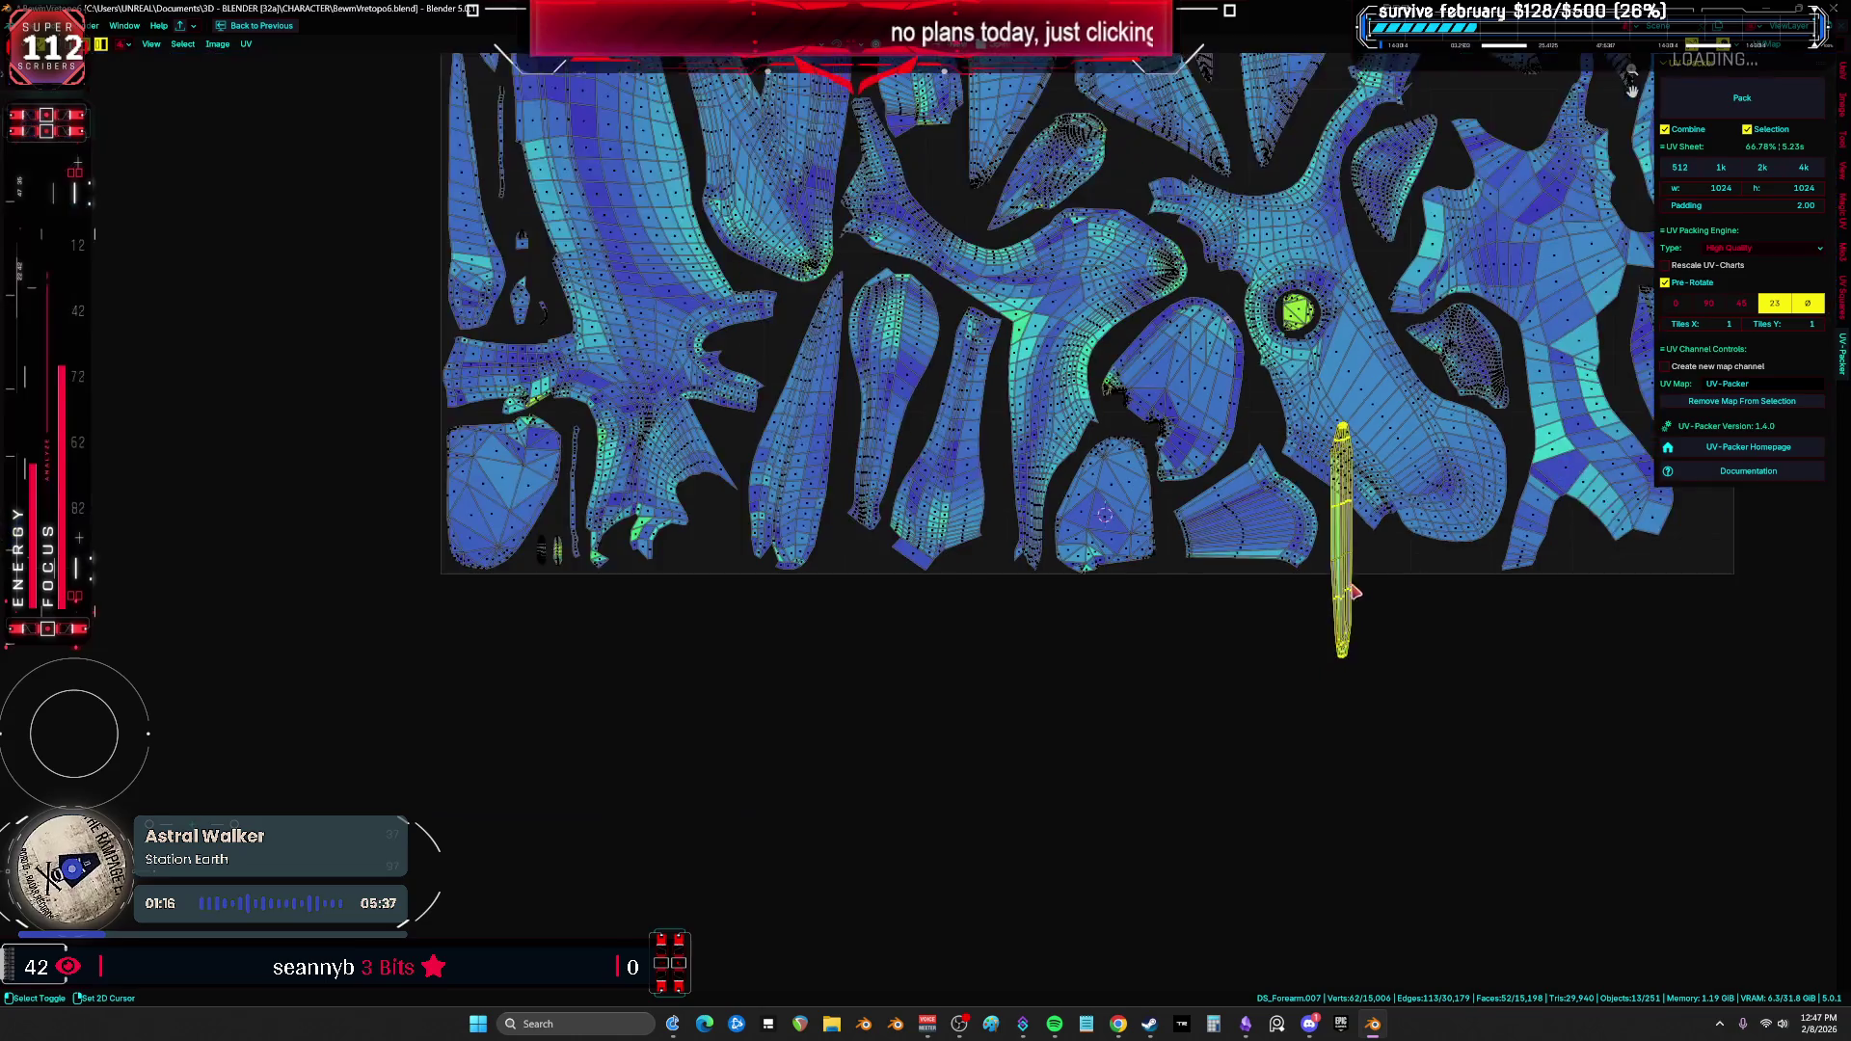
scroll(785, 653, up, 2)
mouse_move(785, 653)
mouse_down()
mouse_move(1344, 521)
mouse_move(1315, 535)
mouse_up()
scroll(1360, 608, down, 4)
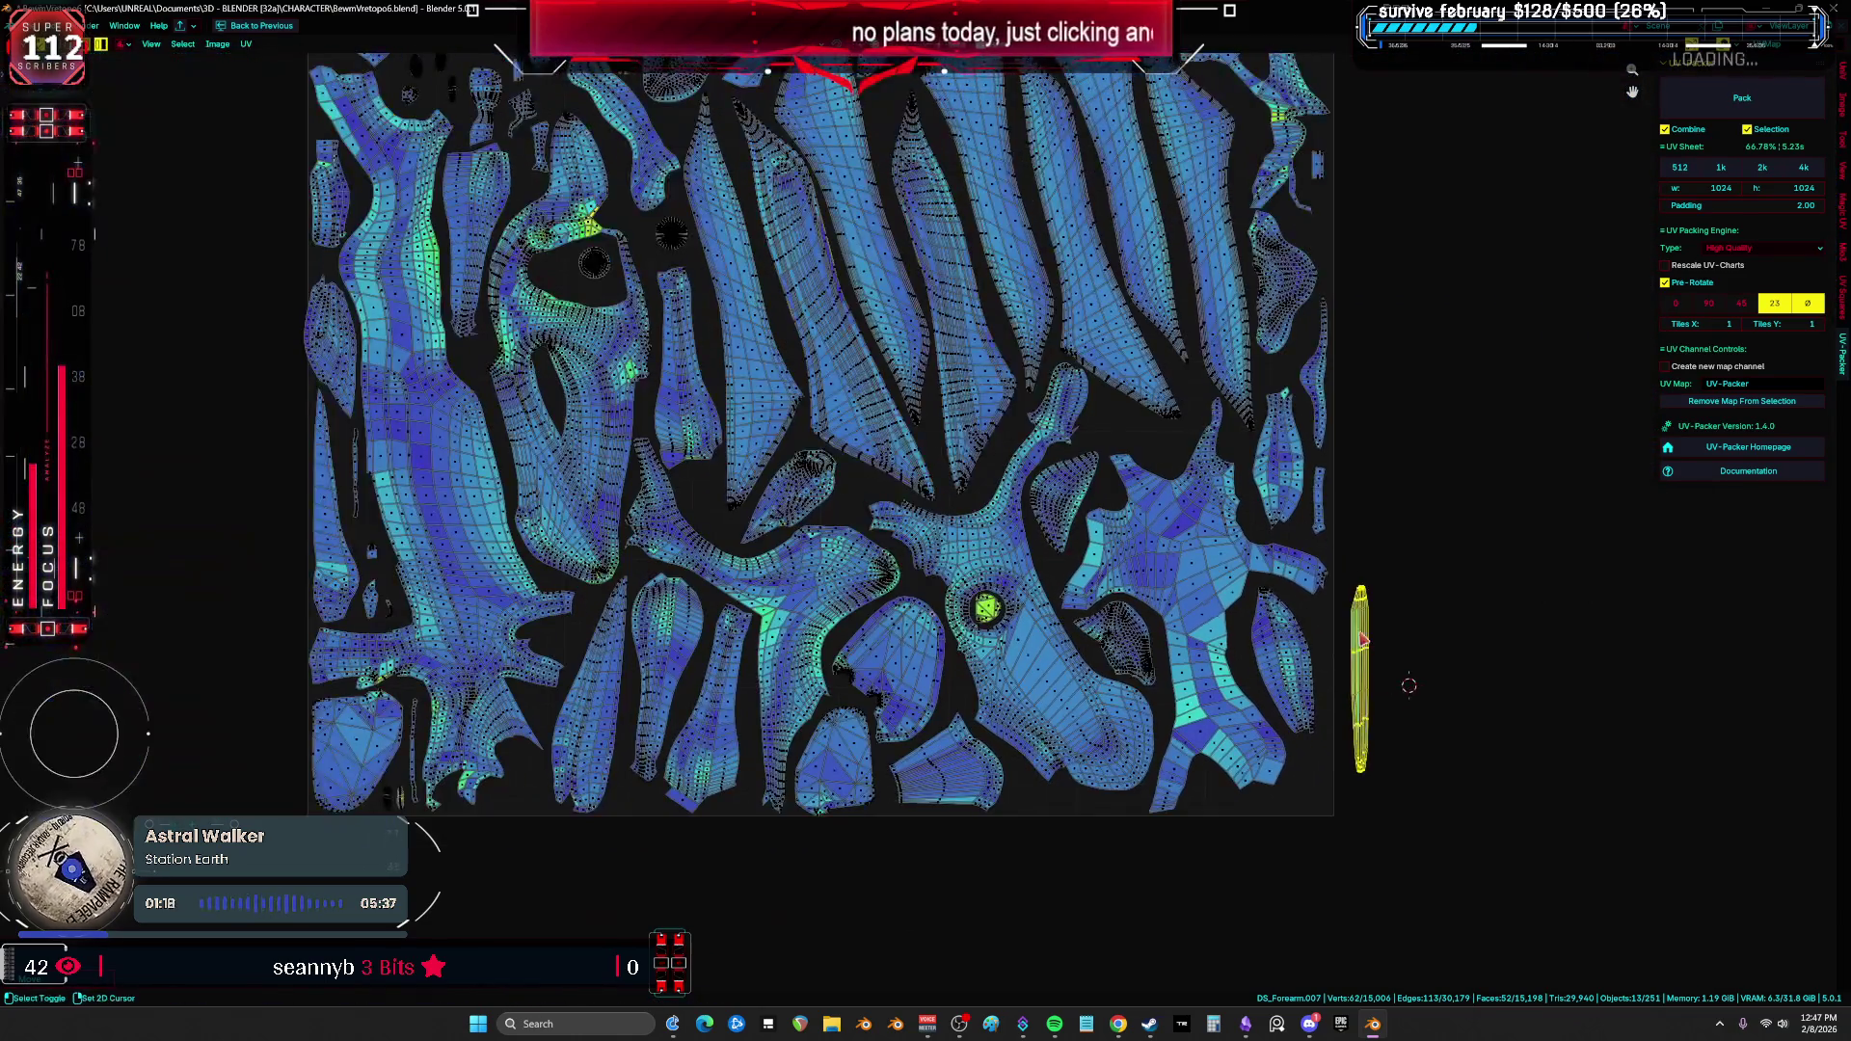
scroll(1405, 765, up, 4)
Step: Move the yellow island left, then reposition it further right
key(g)
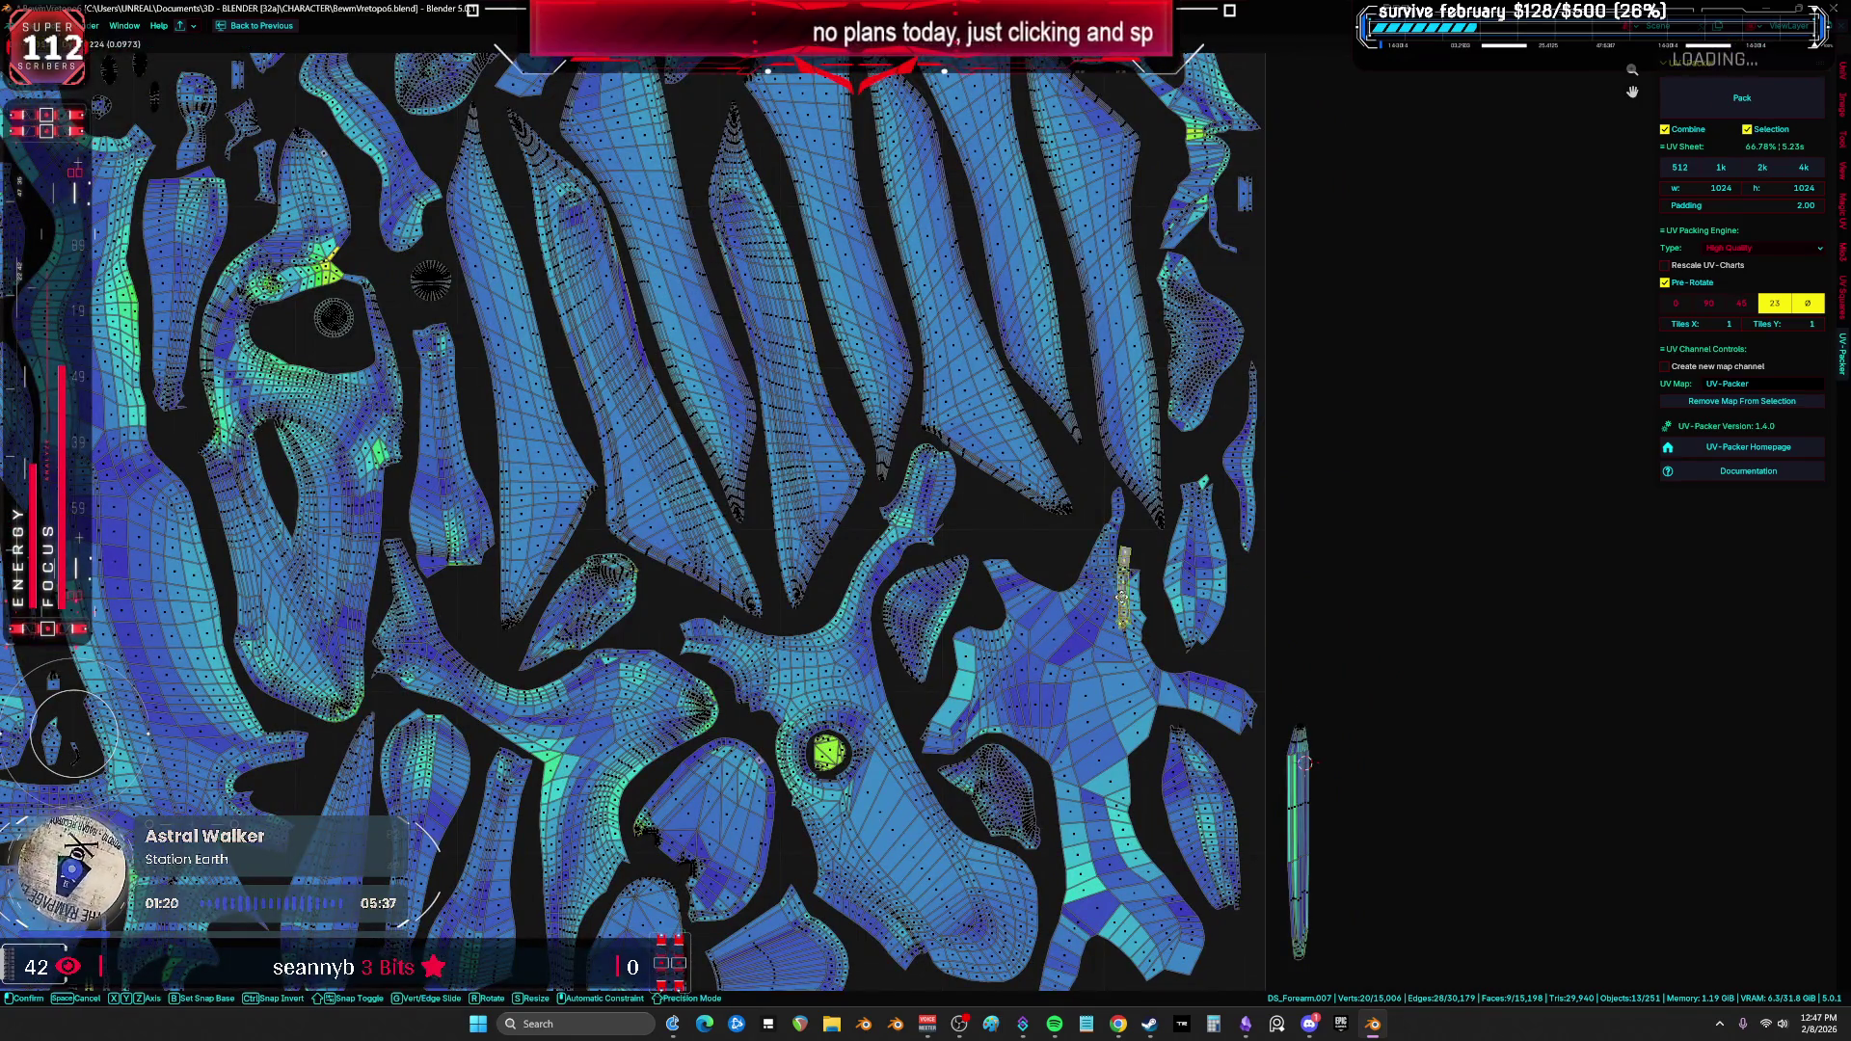
scroll(1321, 598, down, 2)
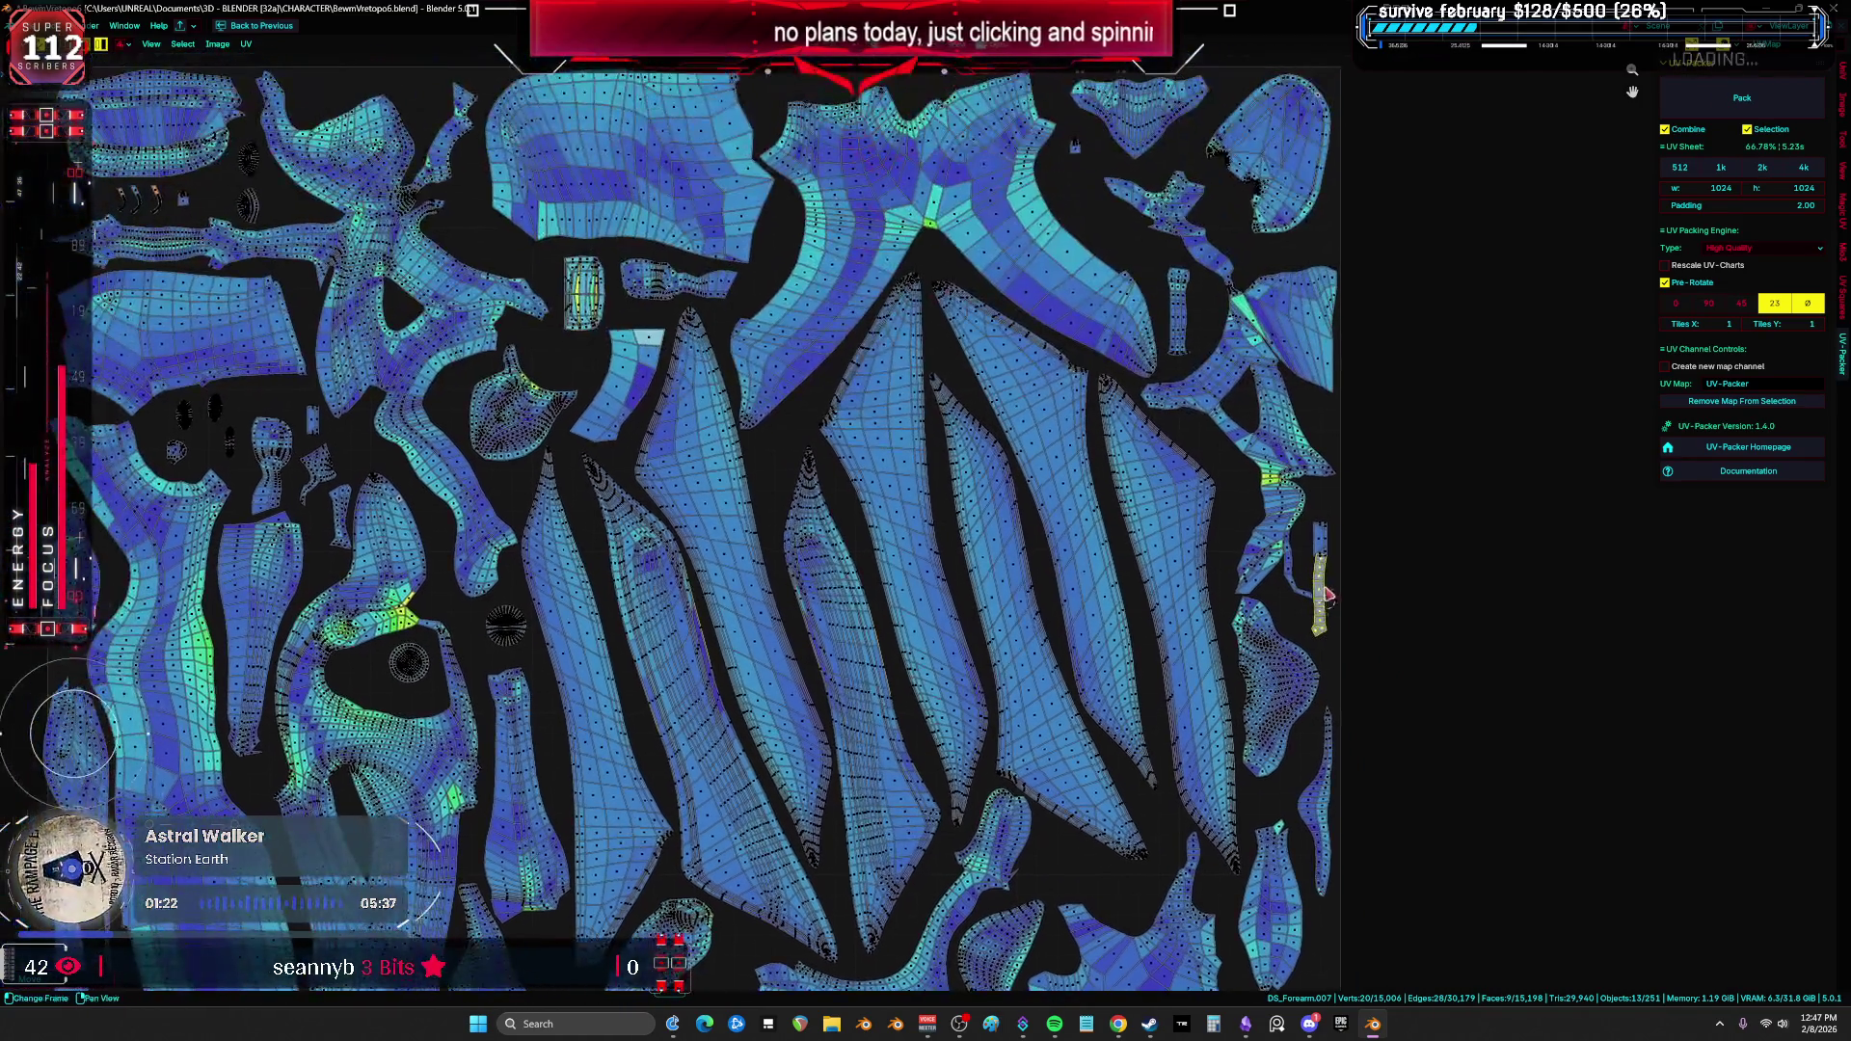
scroll(1196, 363, down, 1)
click(1148, 309)
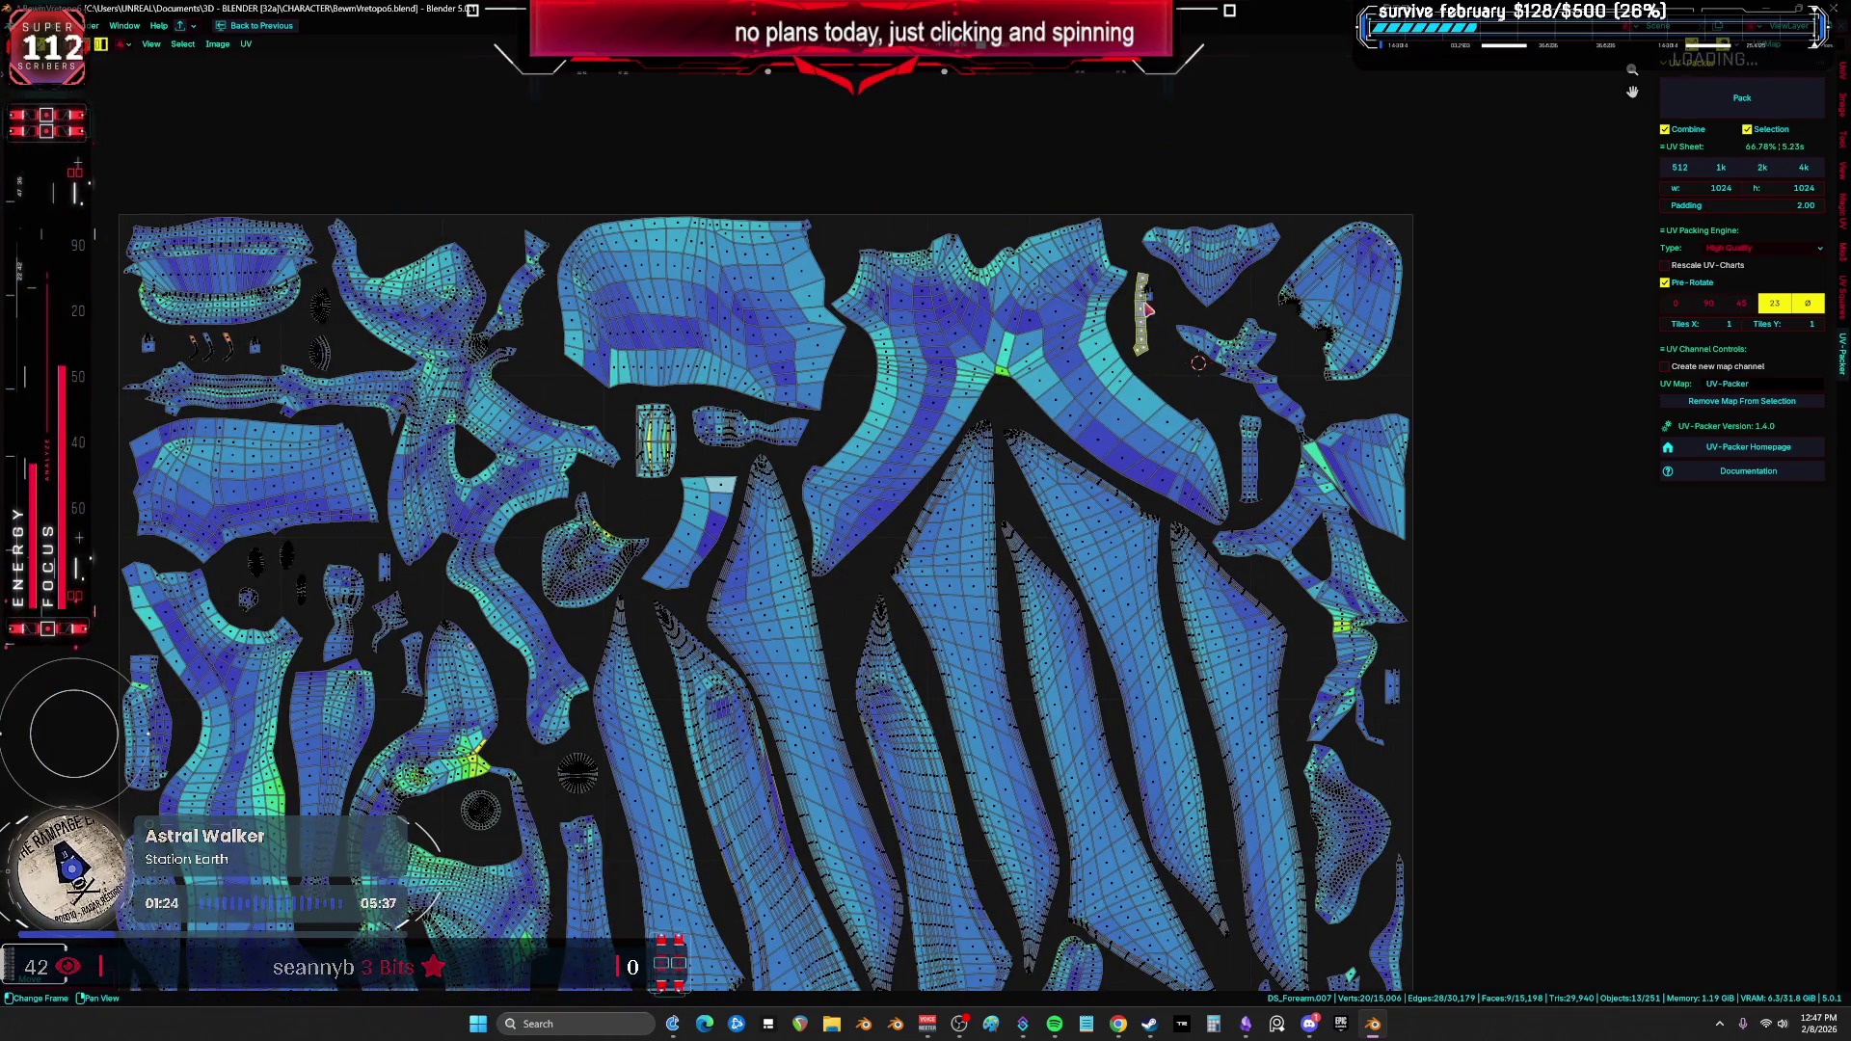
key(g)
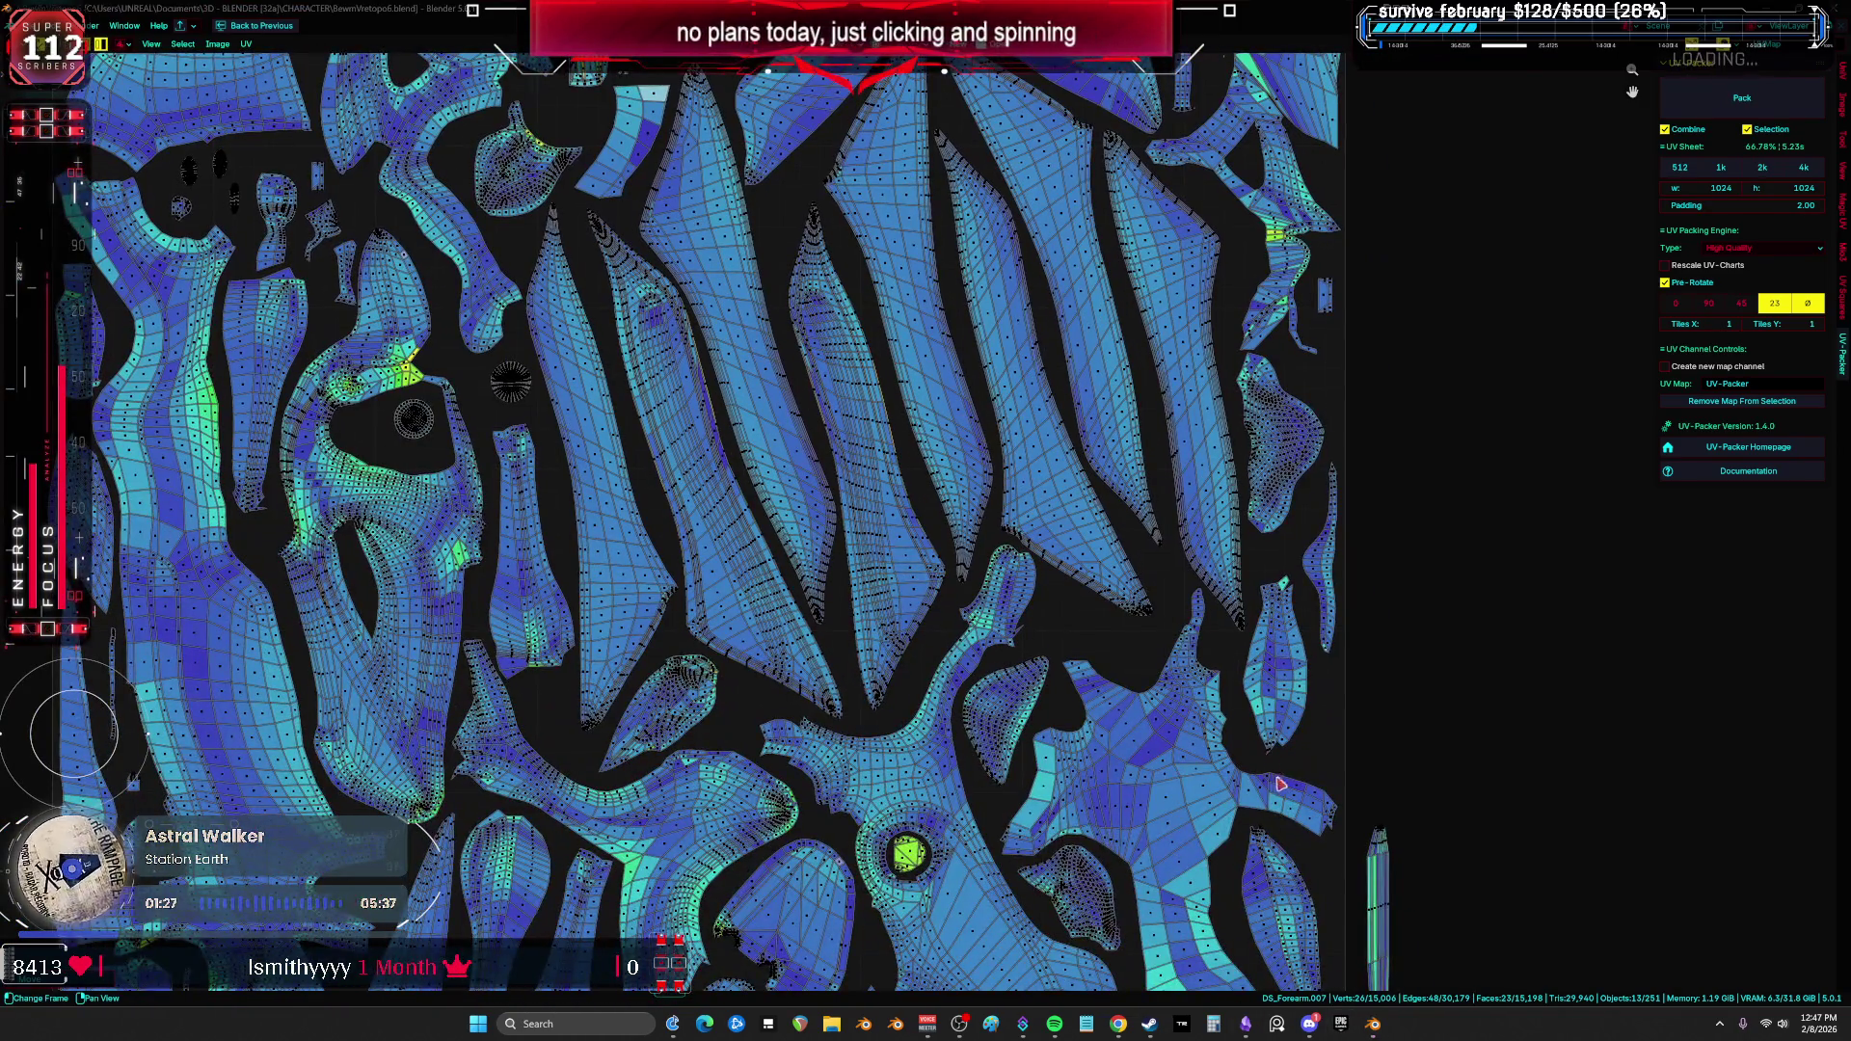
mouse_move(1355, 687)
middle_down()
mouse_move(1299, 525)
mouse_move(1275, 533)
middle_up()
key(g)
click(1401, 534)
Step: Reposition the thin island and give the leaf island a slight rotation
click(1309, 839)
key(g)
click(1257, 523)
scroll(1223, 605, up, 2)
click(1209, 622)
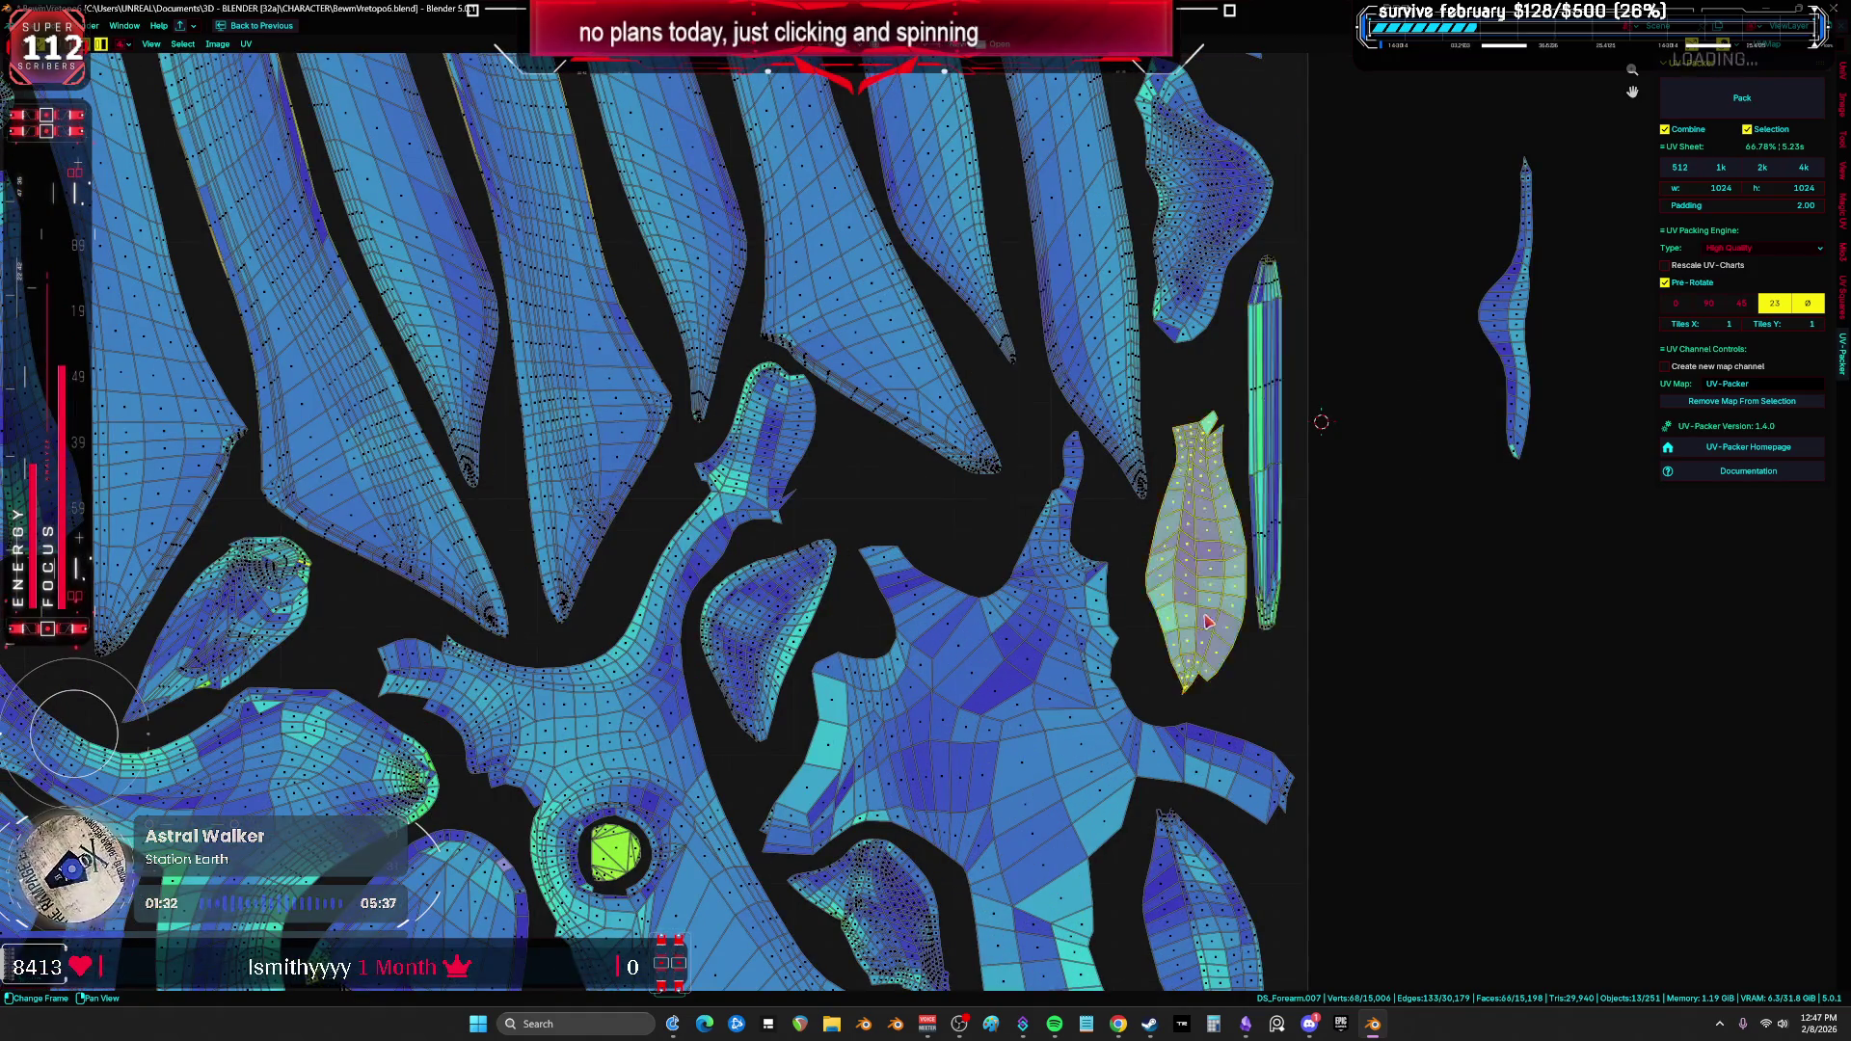
key(r)
click(1355, 598)
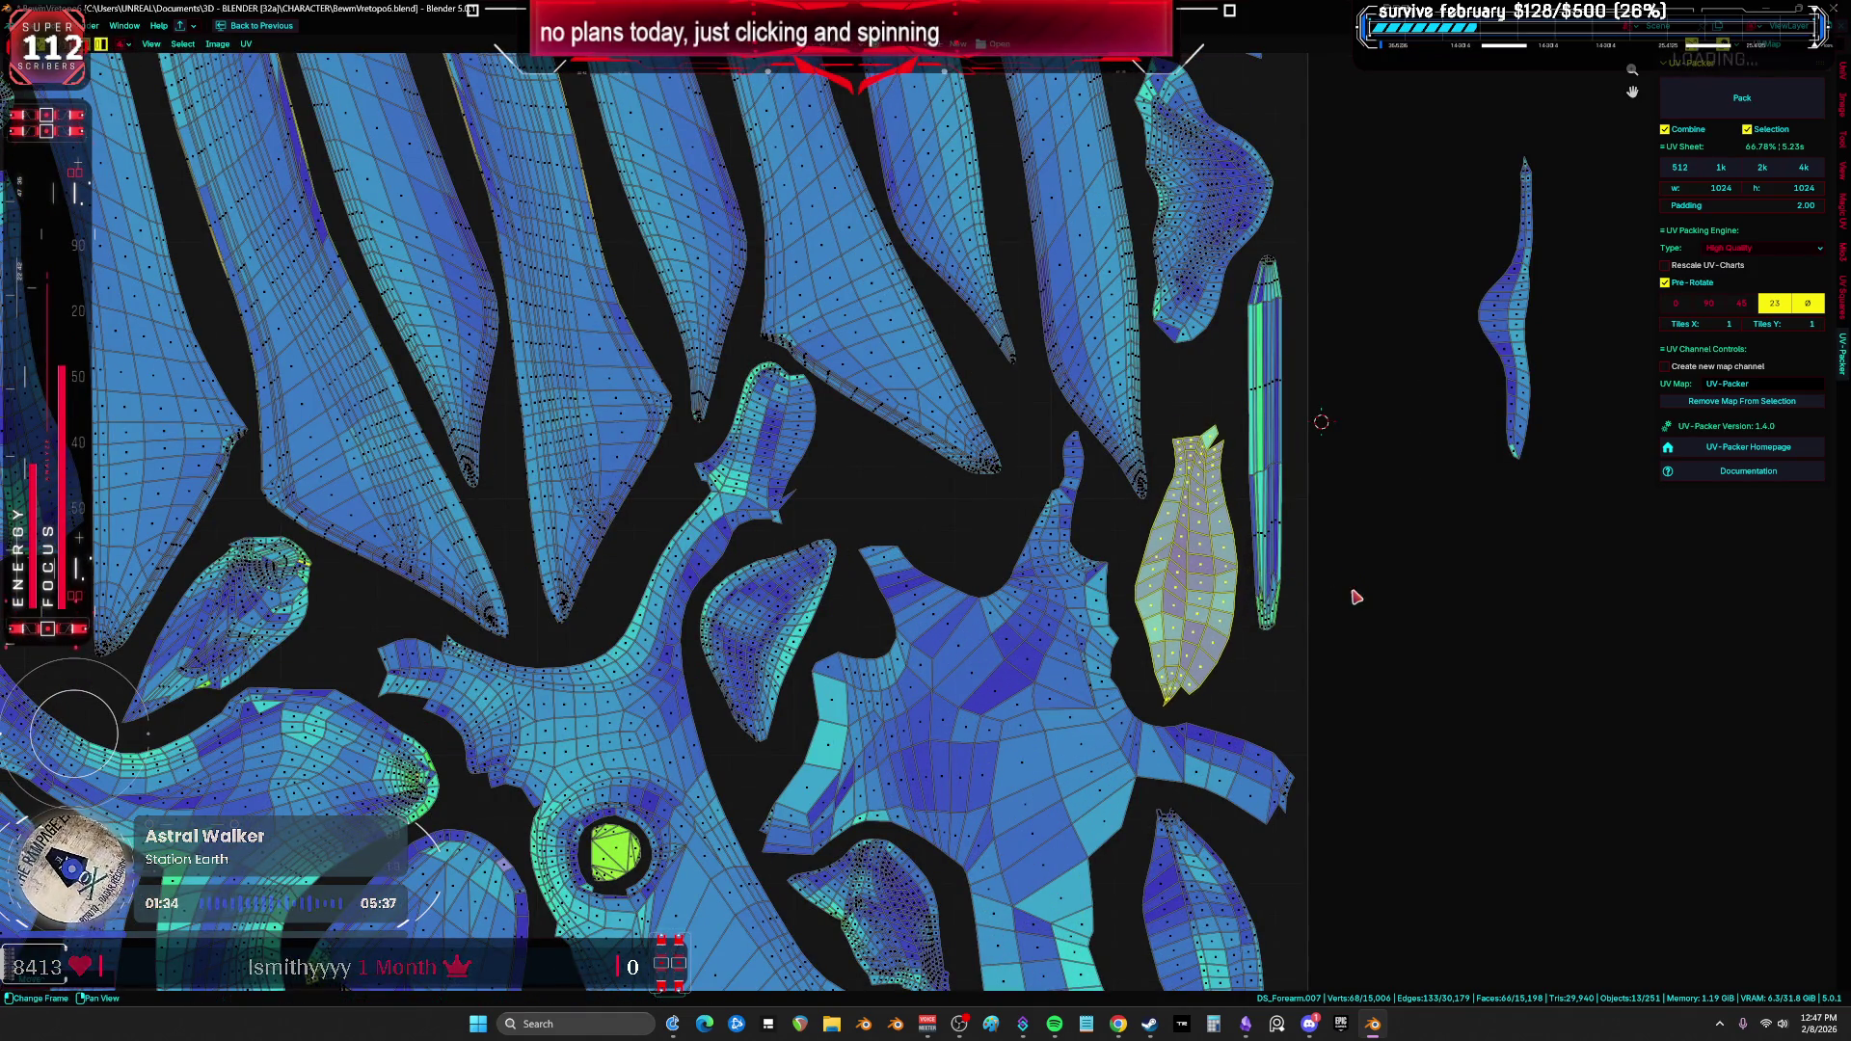
Step: Bring the right-hand pointed island into the UV square and rotate it
scroll(1355, 598, down, 2)
click(1308, 496)
key(g)
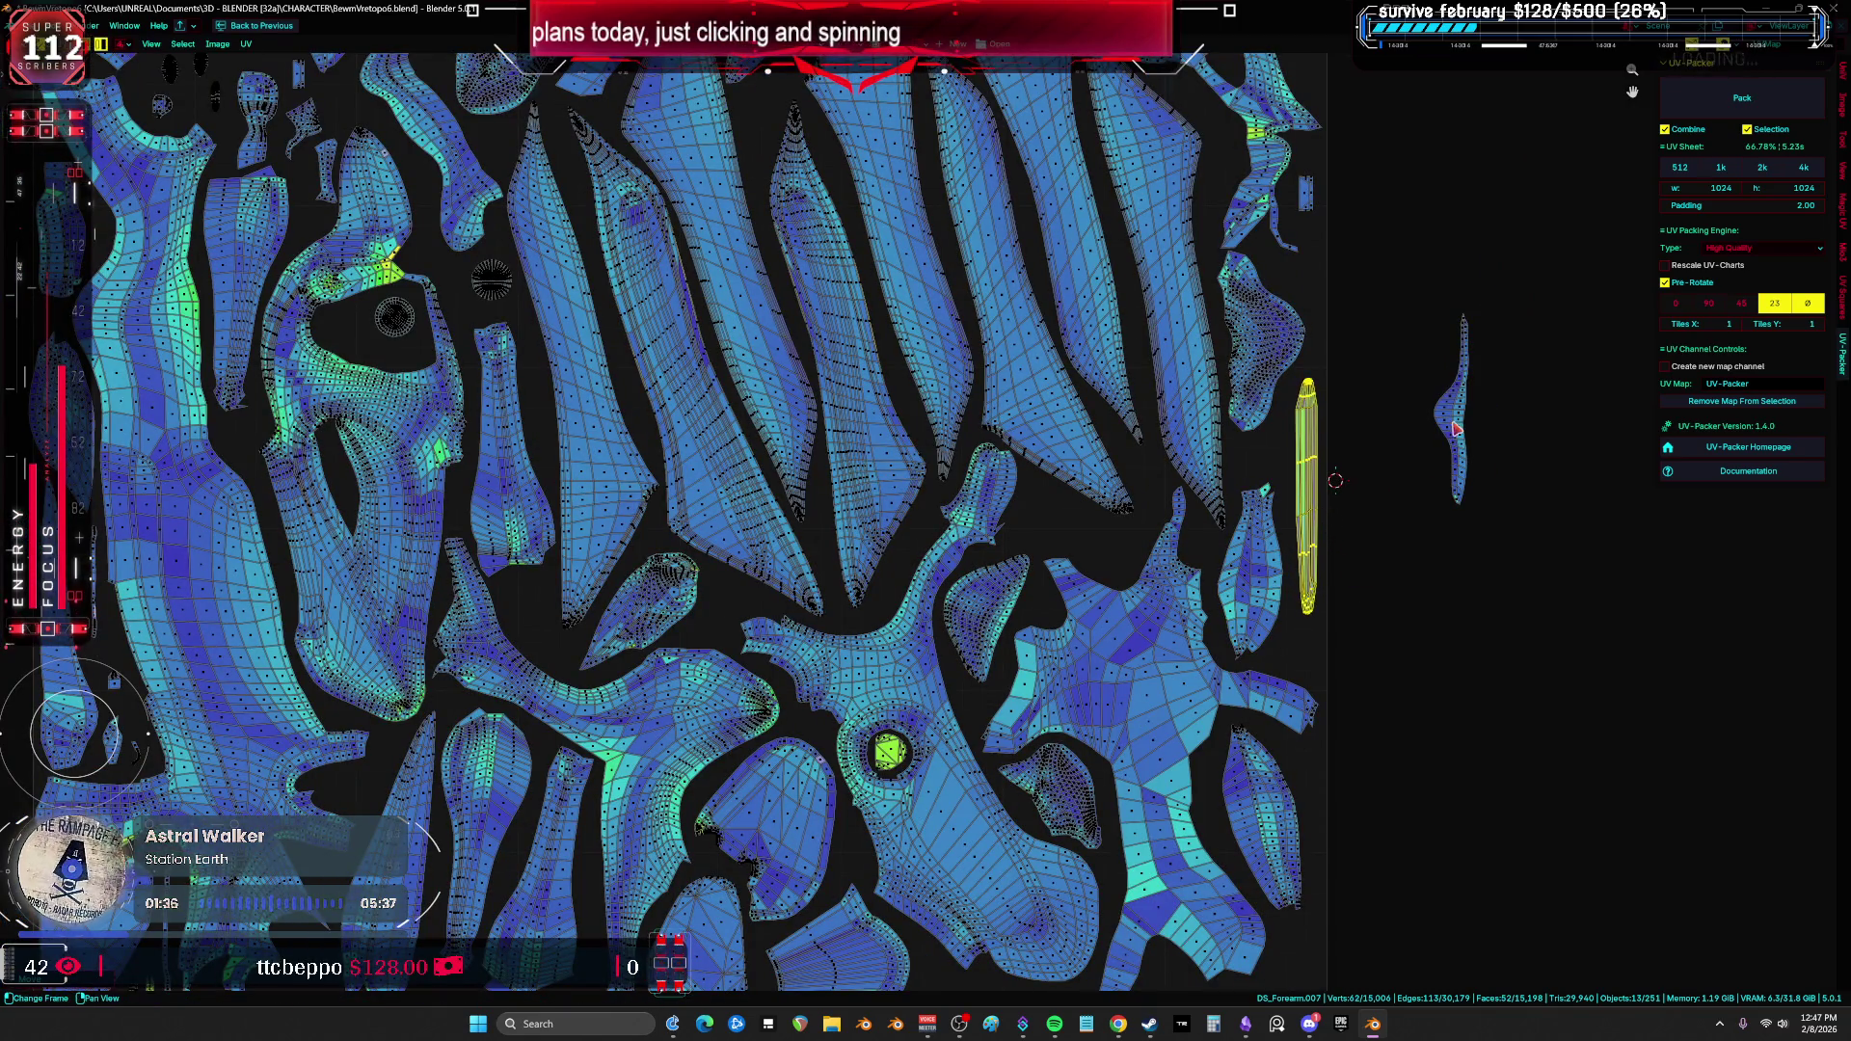
click(1461, 427)
scroll(1461, 427, down, 3)
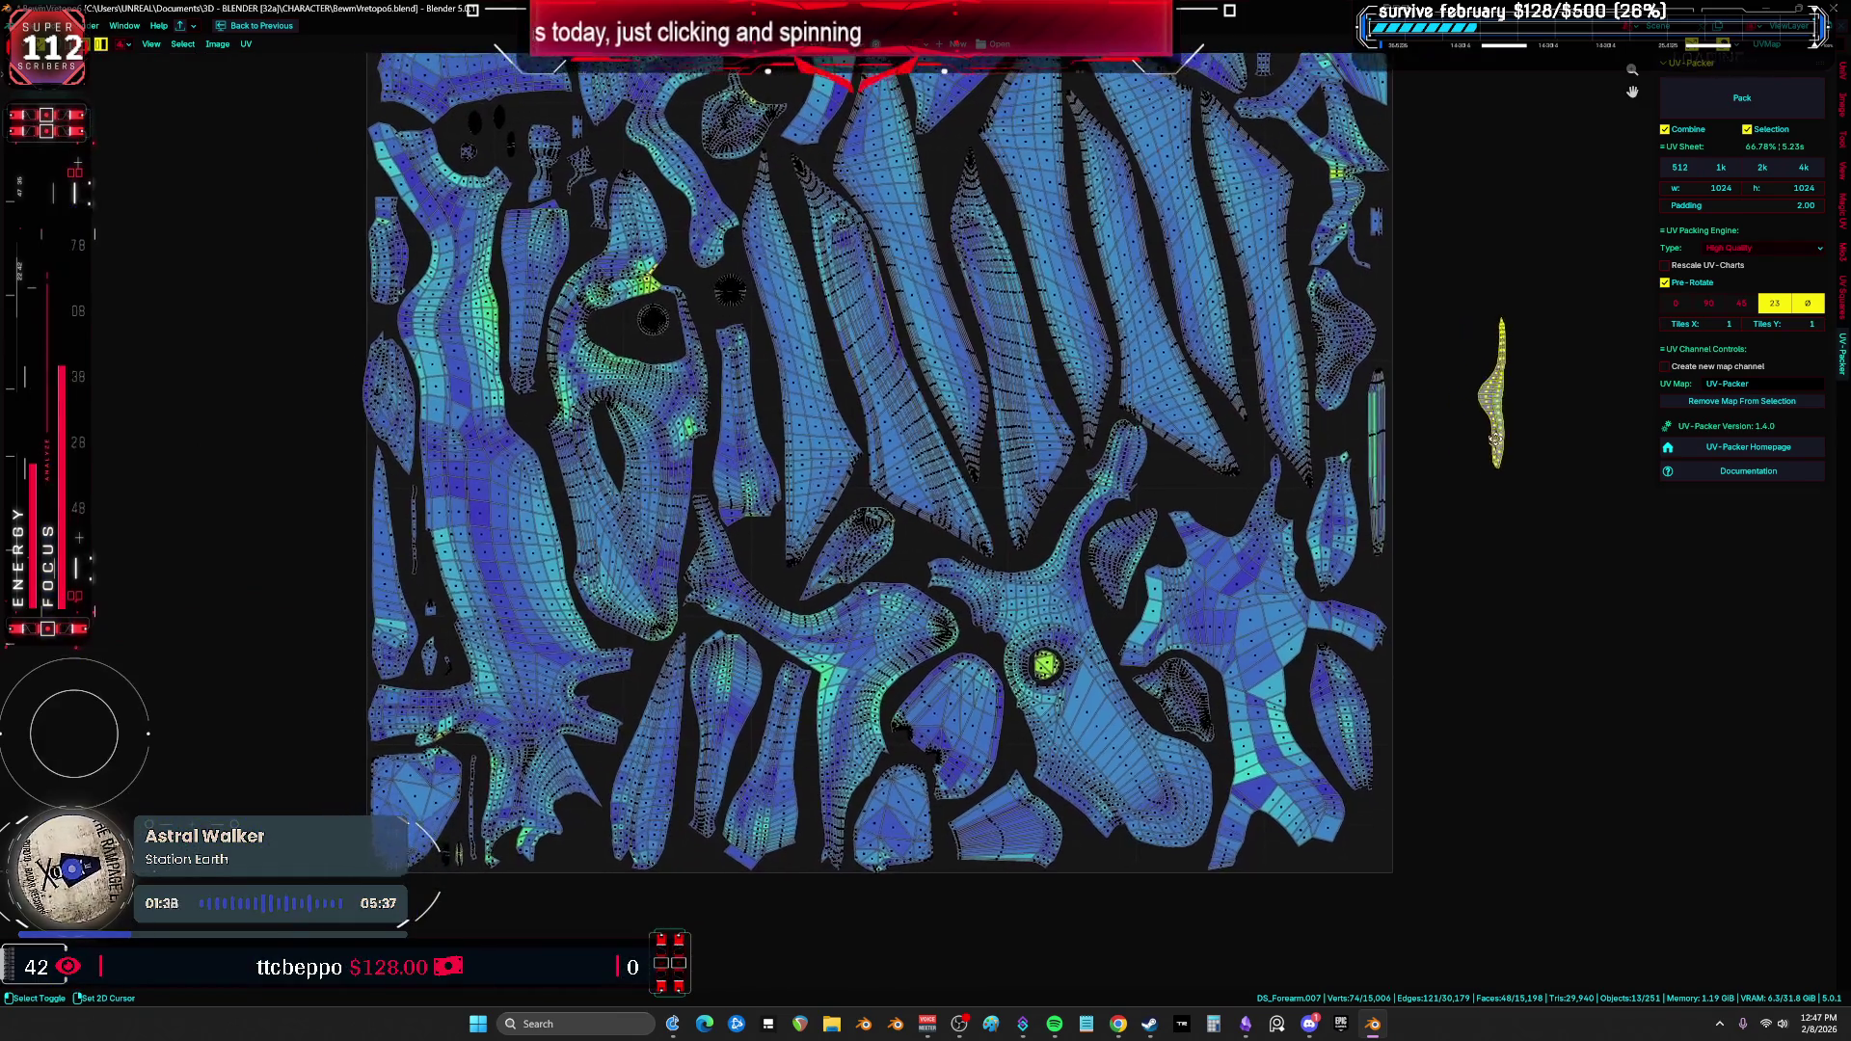
key(g)
scroll(1292, 502, up, 4)
key(r)
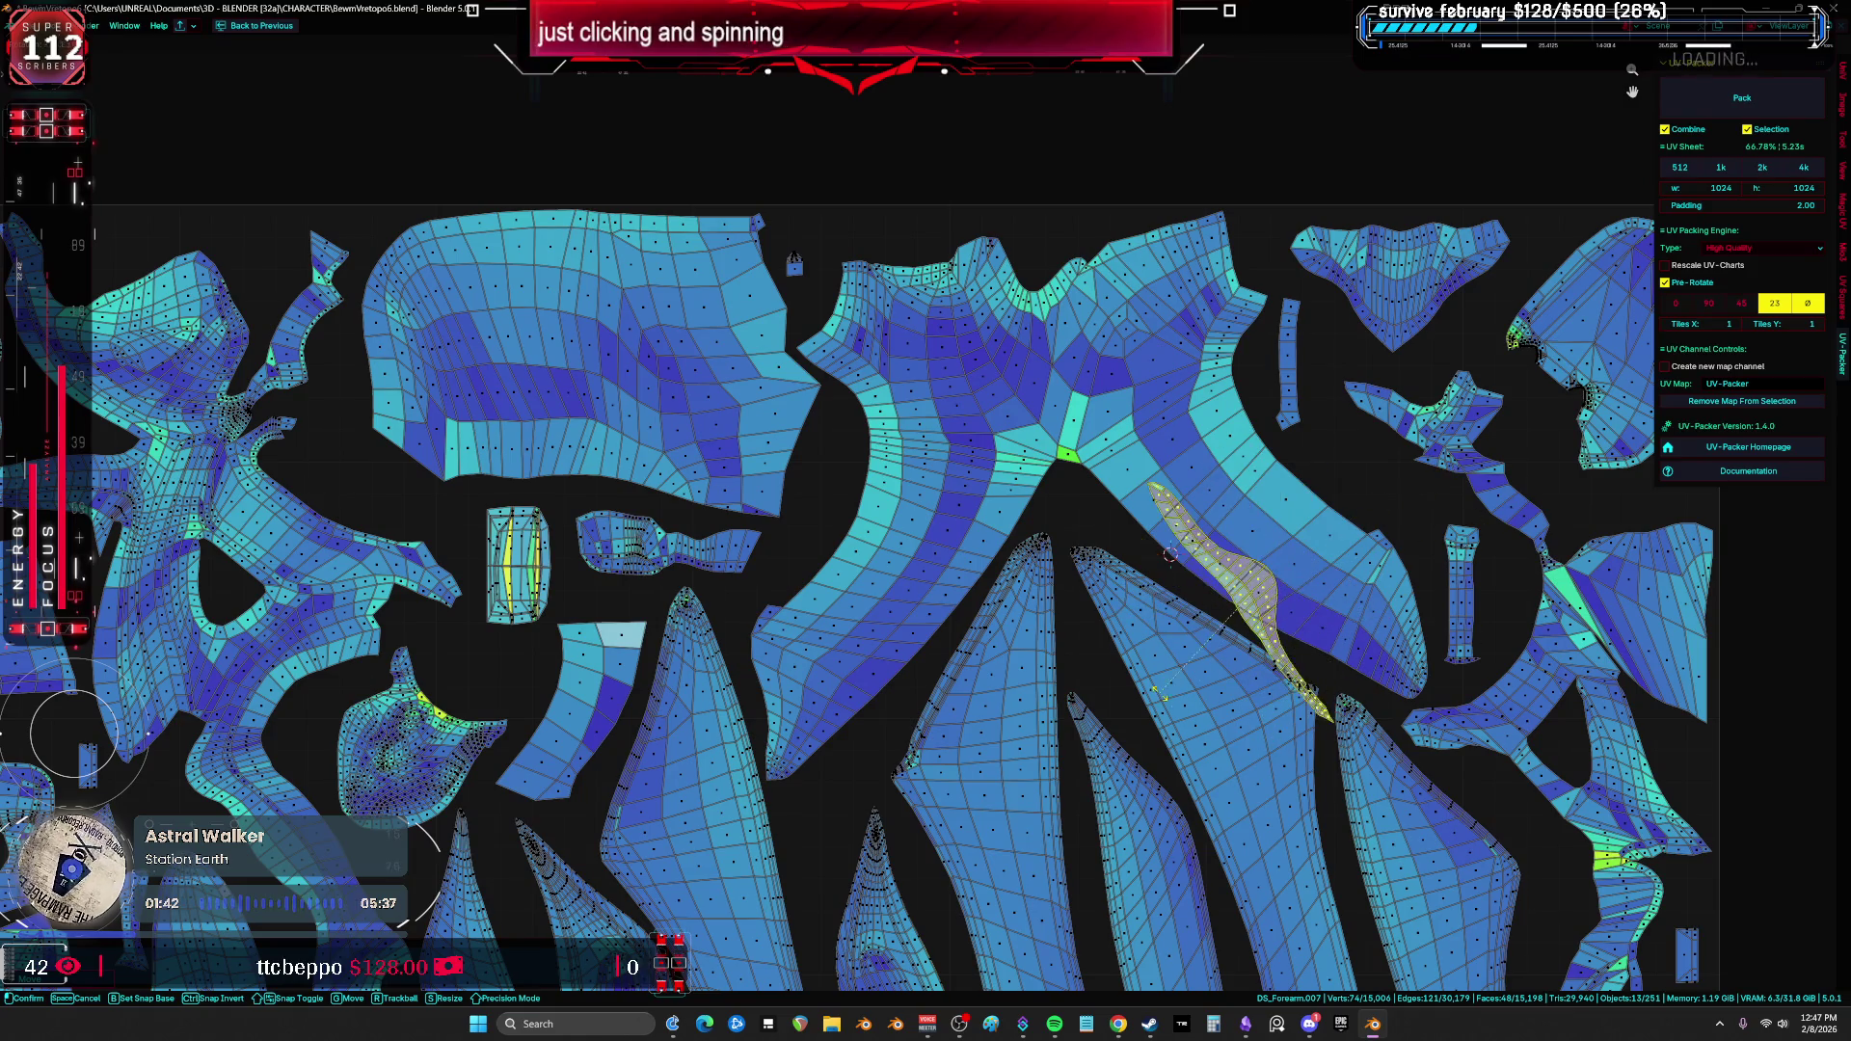
click(1297, 624)
Step: Move the yellow island toward the upper right and turn it horizontal
key(g)
scroll(1350, 482, up, 2)
key(r)
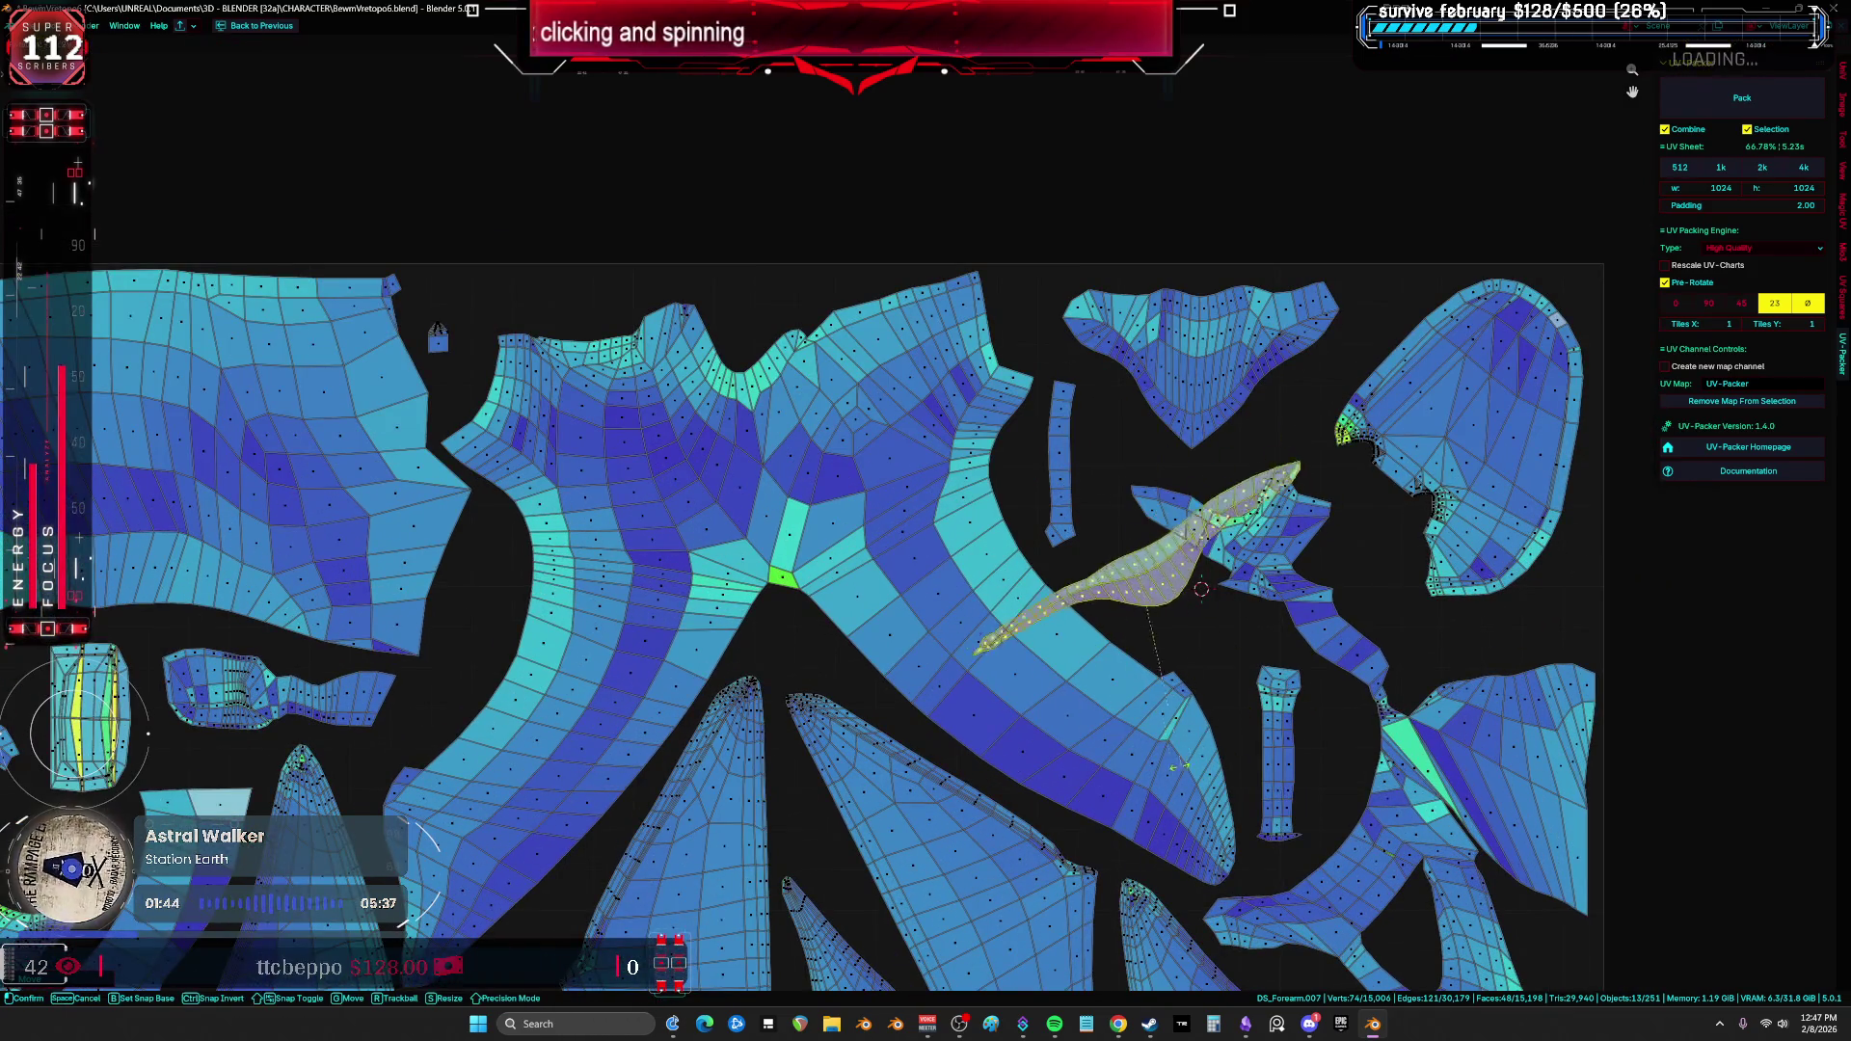
key(g)
key(r)
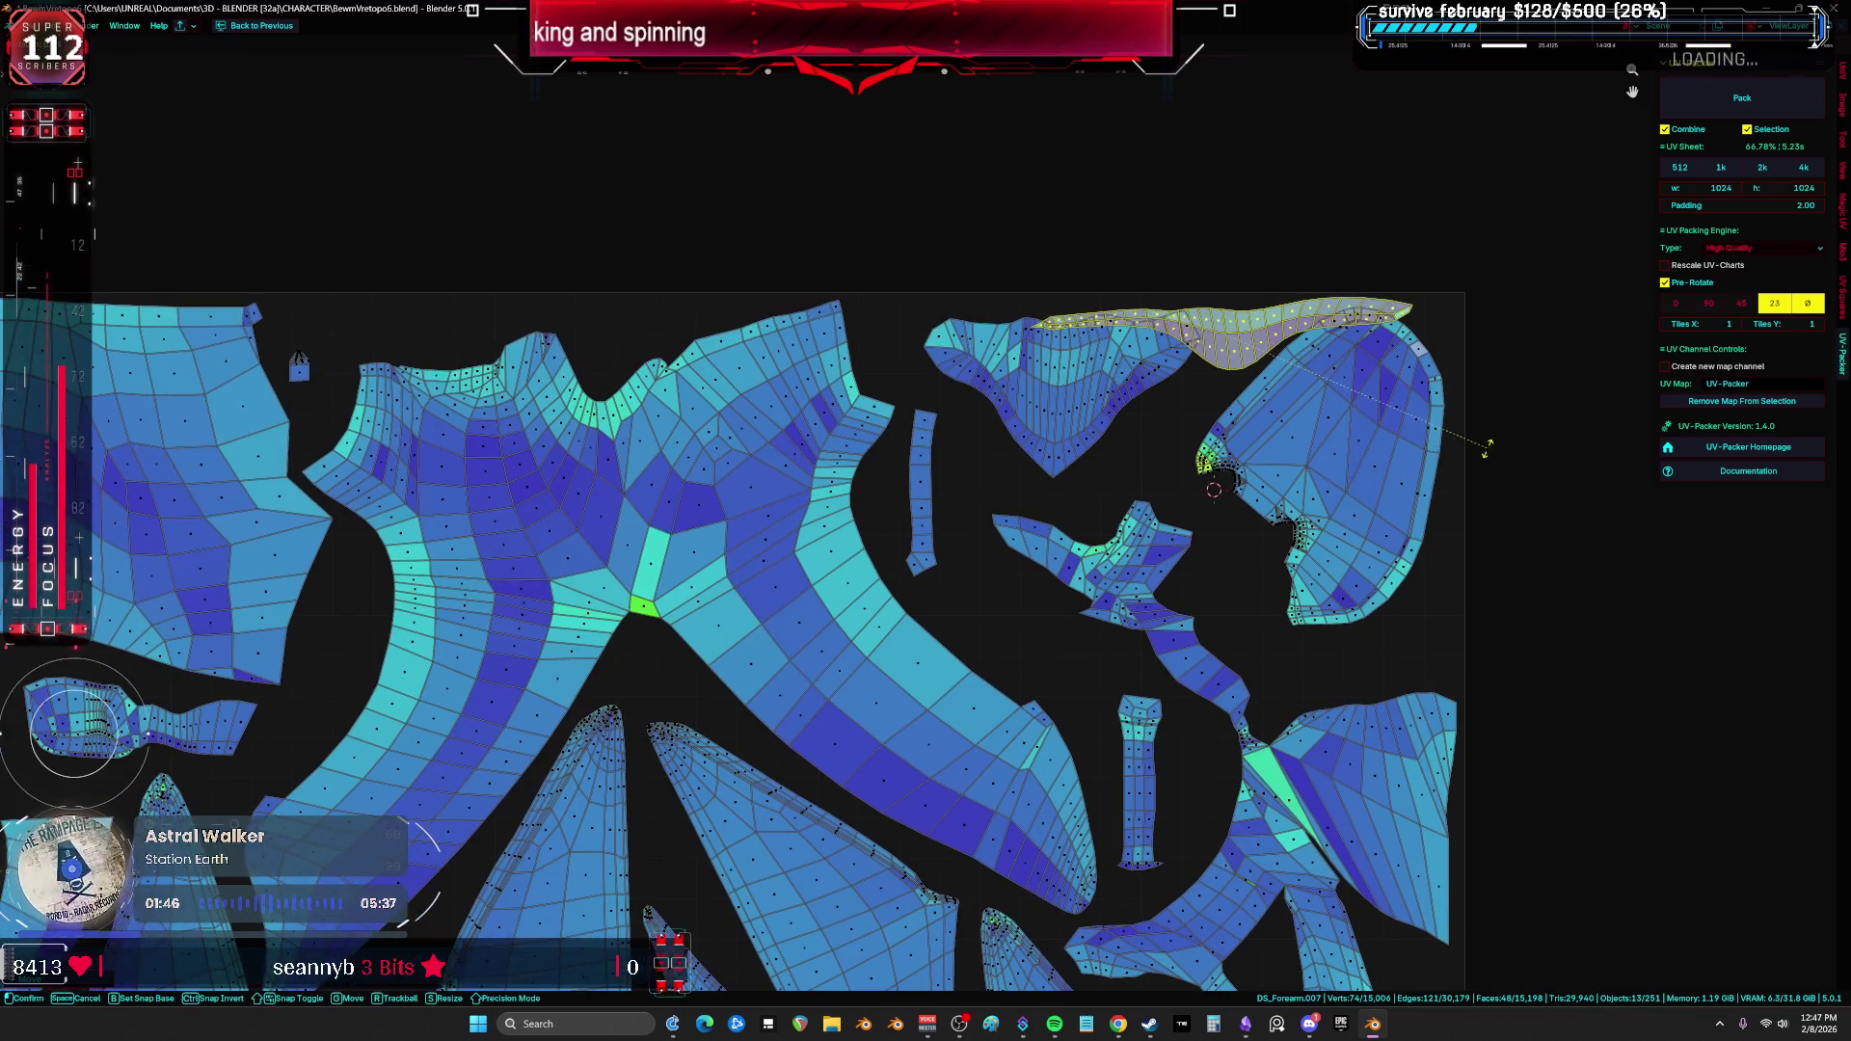
Step: Shift the big right-hand island down and the upper-middle island down-left
click(1398, 473)
key(g)
click(1398, 511)
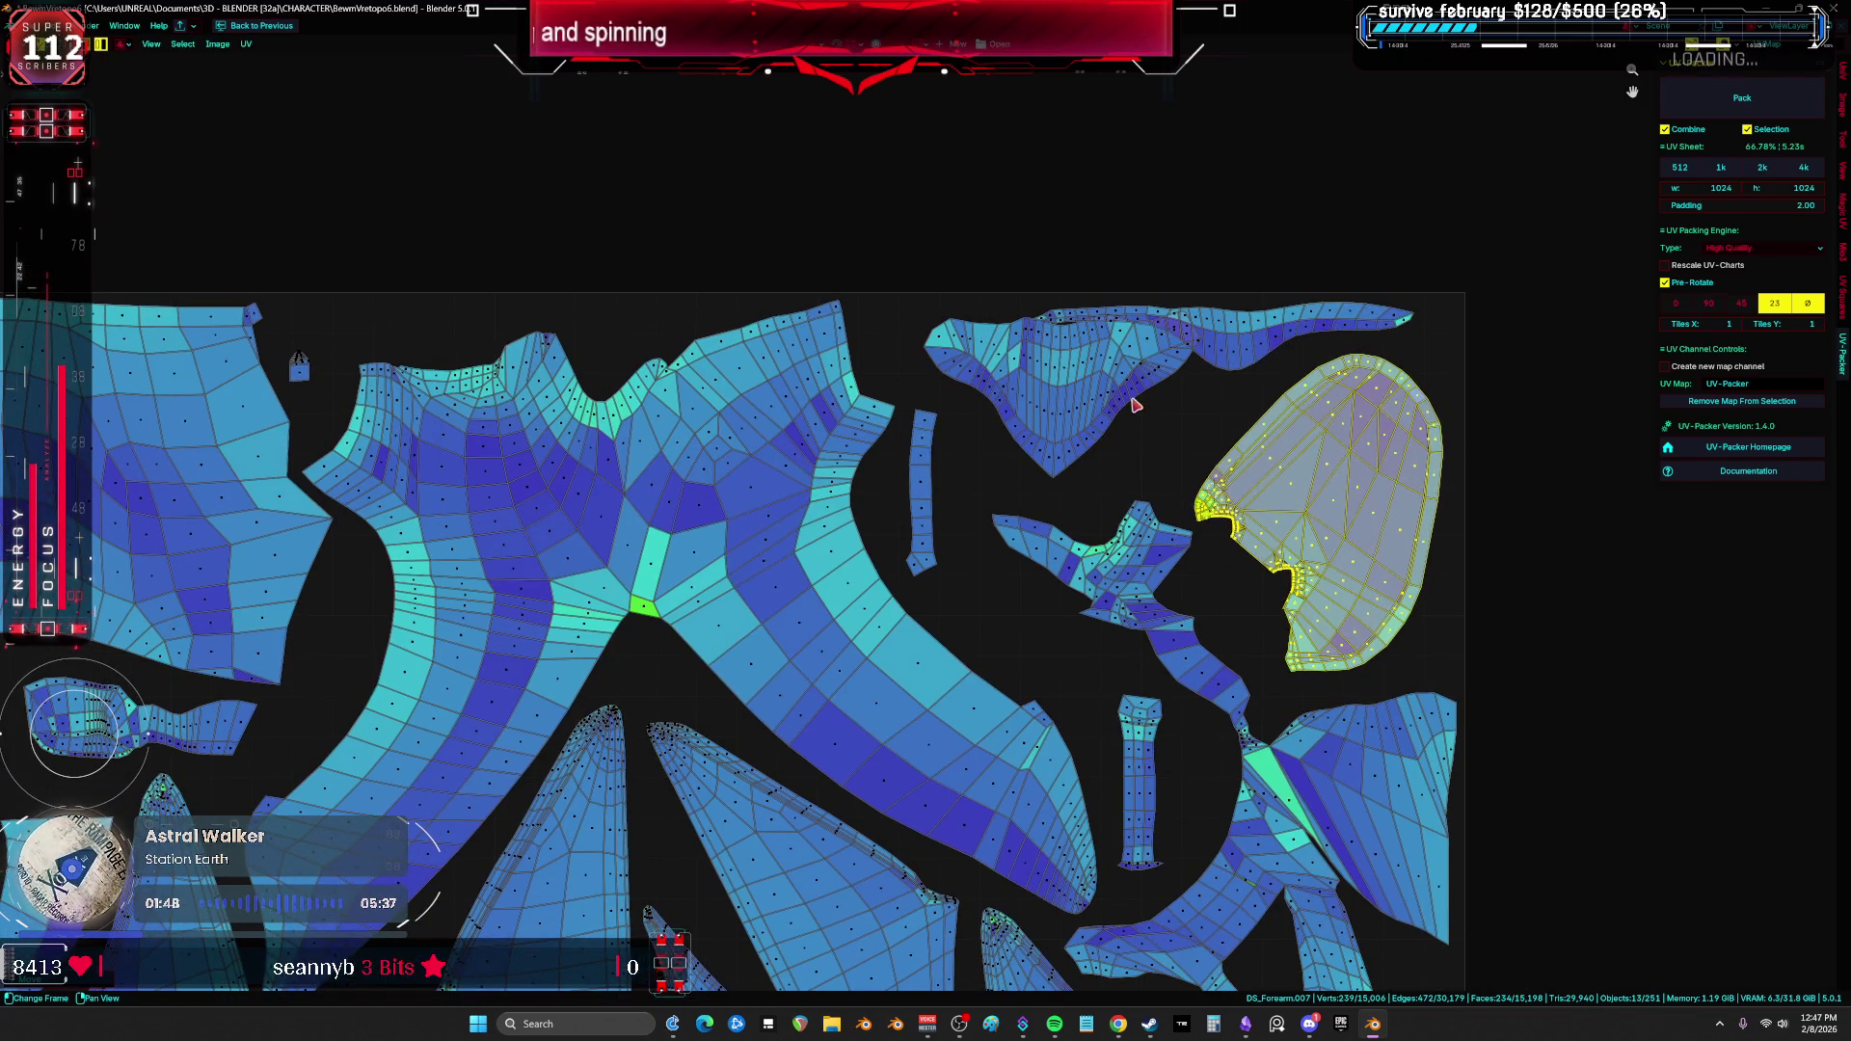
click(1134, 403)
key(g)
click(1095, 454)
Step: Move the thin collar strip island down and rotate it into a gap
click(937, 528)
key(g)
key(r)
click(1098, 532)
scroll(1500, 249, down, 6)
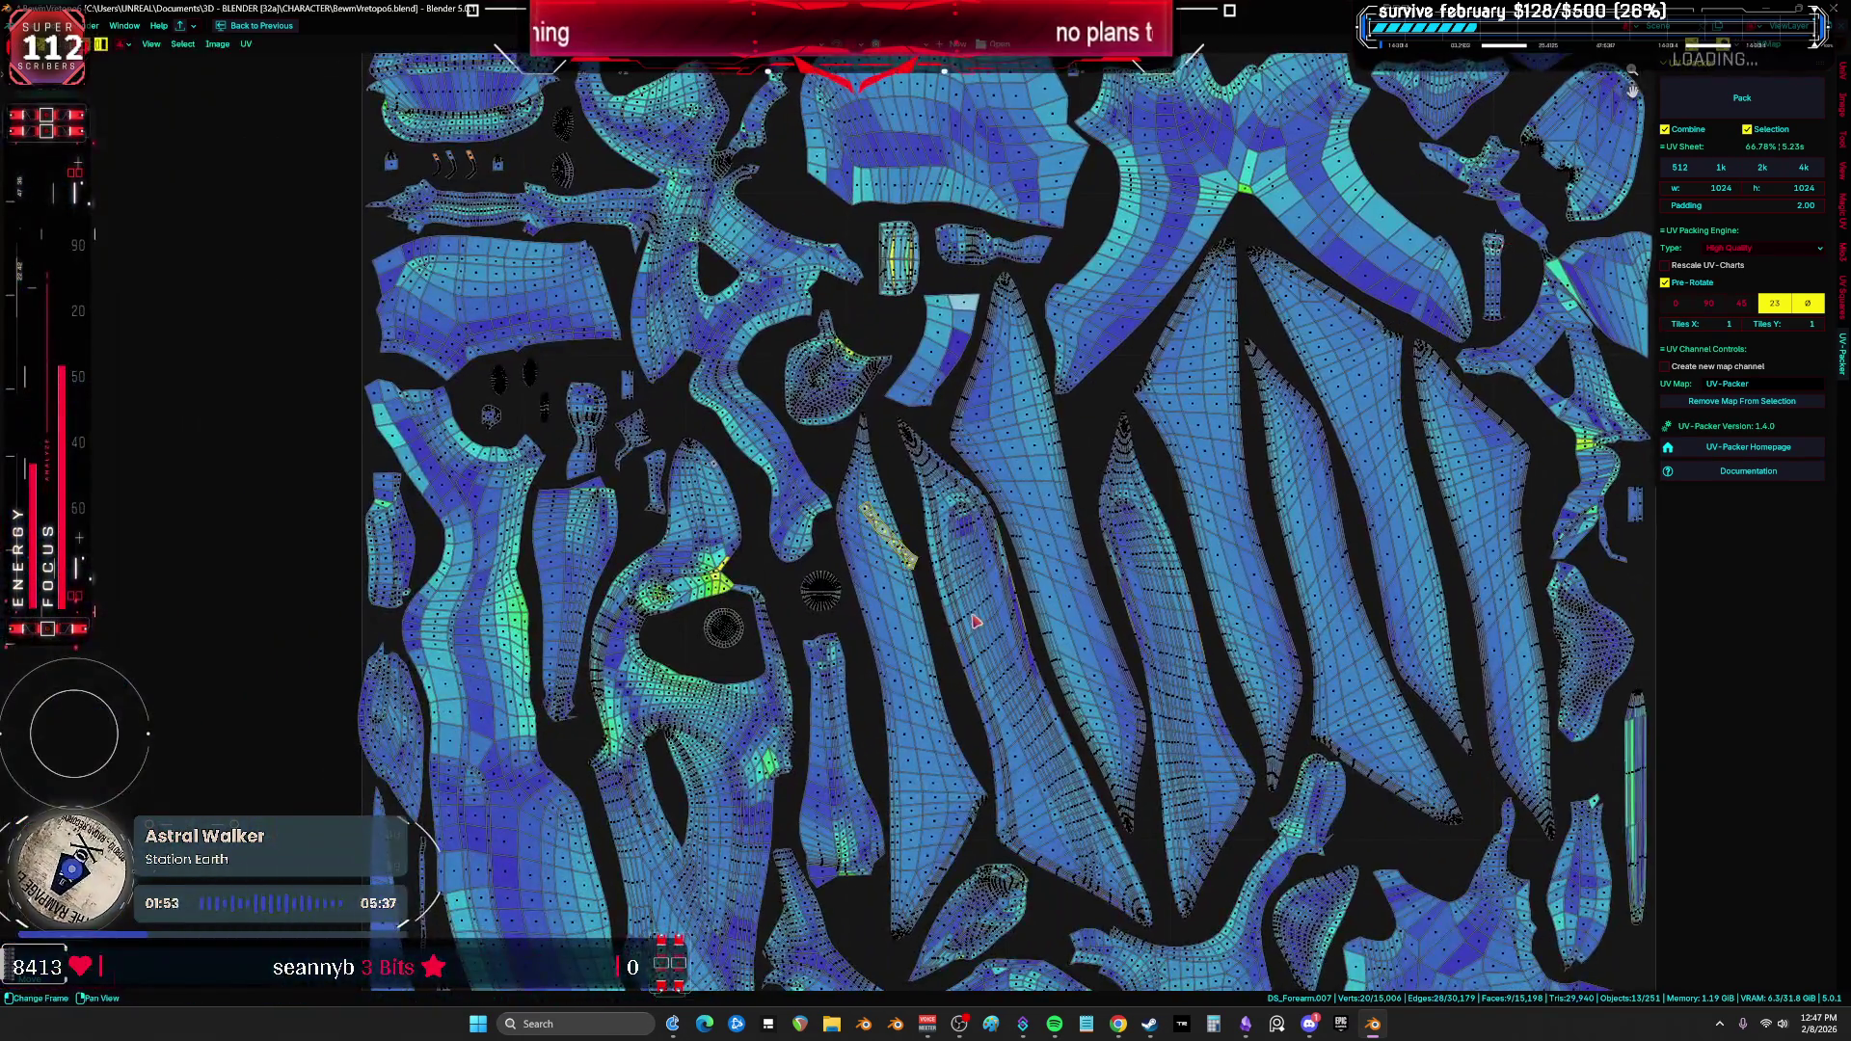
Step: Rotate the yellow island and drop a small island at the layout's lower edge
middle_drag(1006, 567, 1167, 198)
key(r)
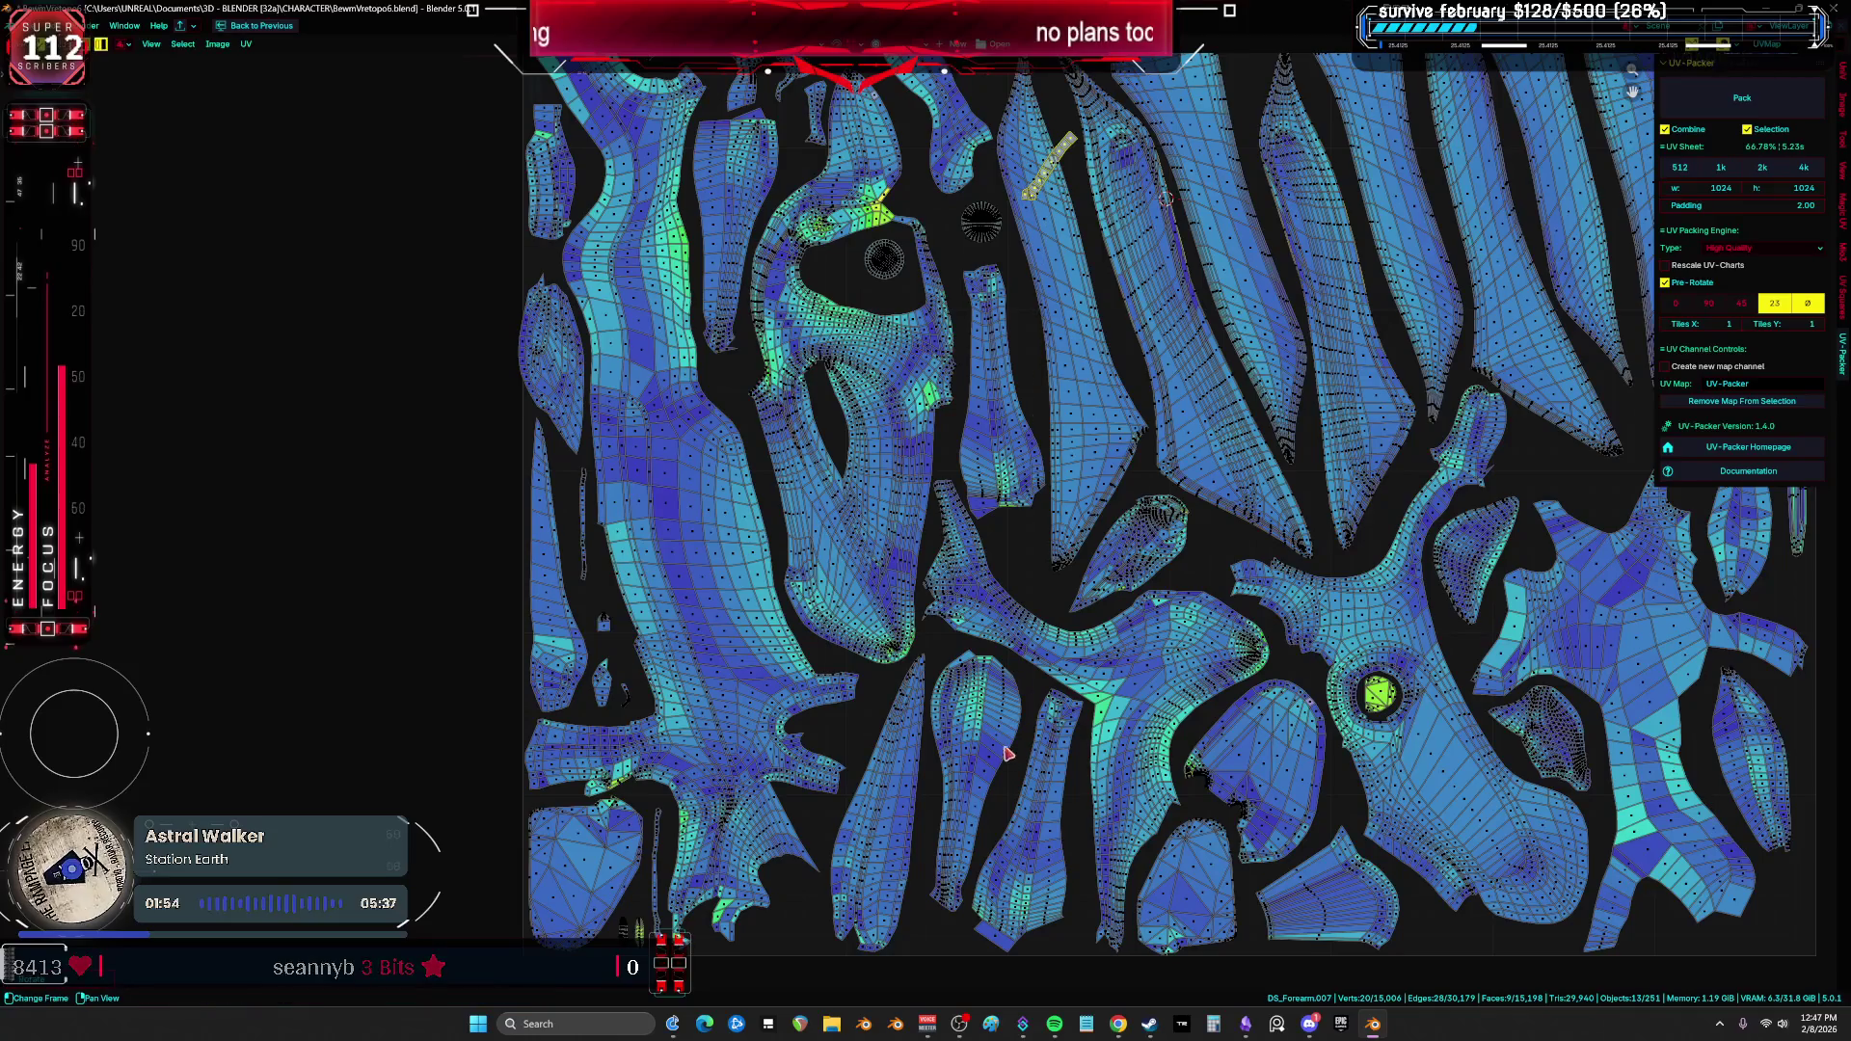
scroll(1050, 570, up, 2)
mouse_move(1050, 570)
middle_down()
mouse_move(1038, 525)
mouse_move(741, 586)
middle_up()
key(g)
click(1444, 808)
Step: Nudge the small island slightly up and left, leaving the others in place
key(a)
scroll(998, 578, down, 5)
scroll(998, 579, up, 2)
scroll(998, 578, down, 2)
middle_drag(1114, 449, 1136, 485)
scroll(1140, 482, up, 6)
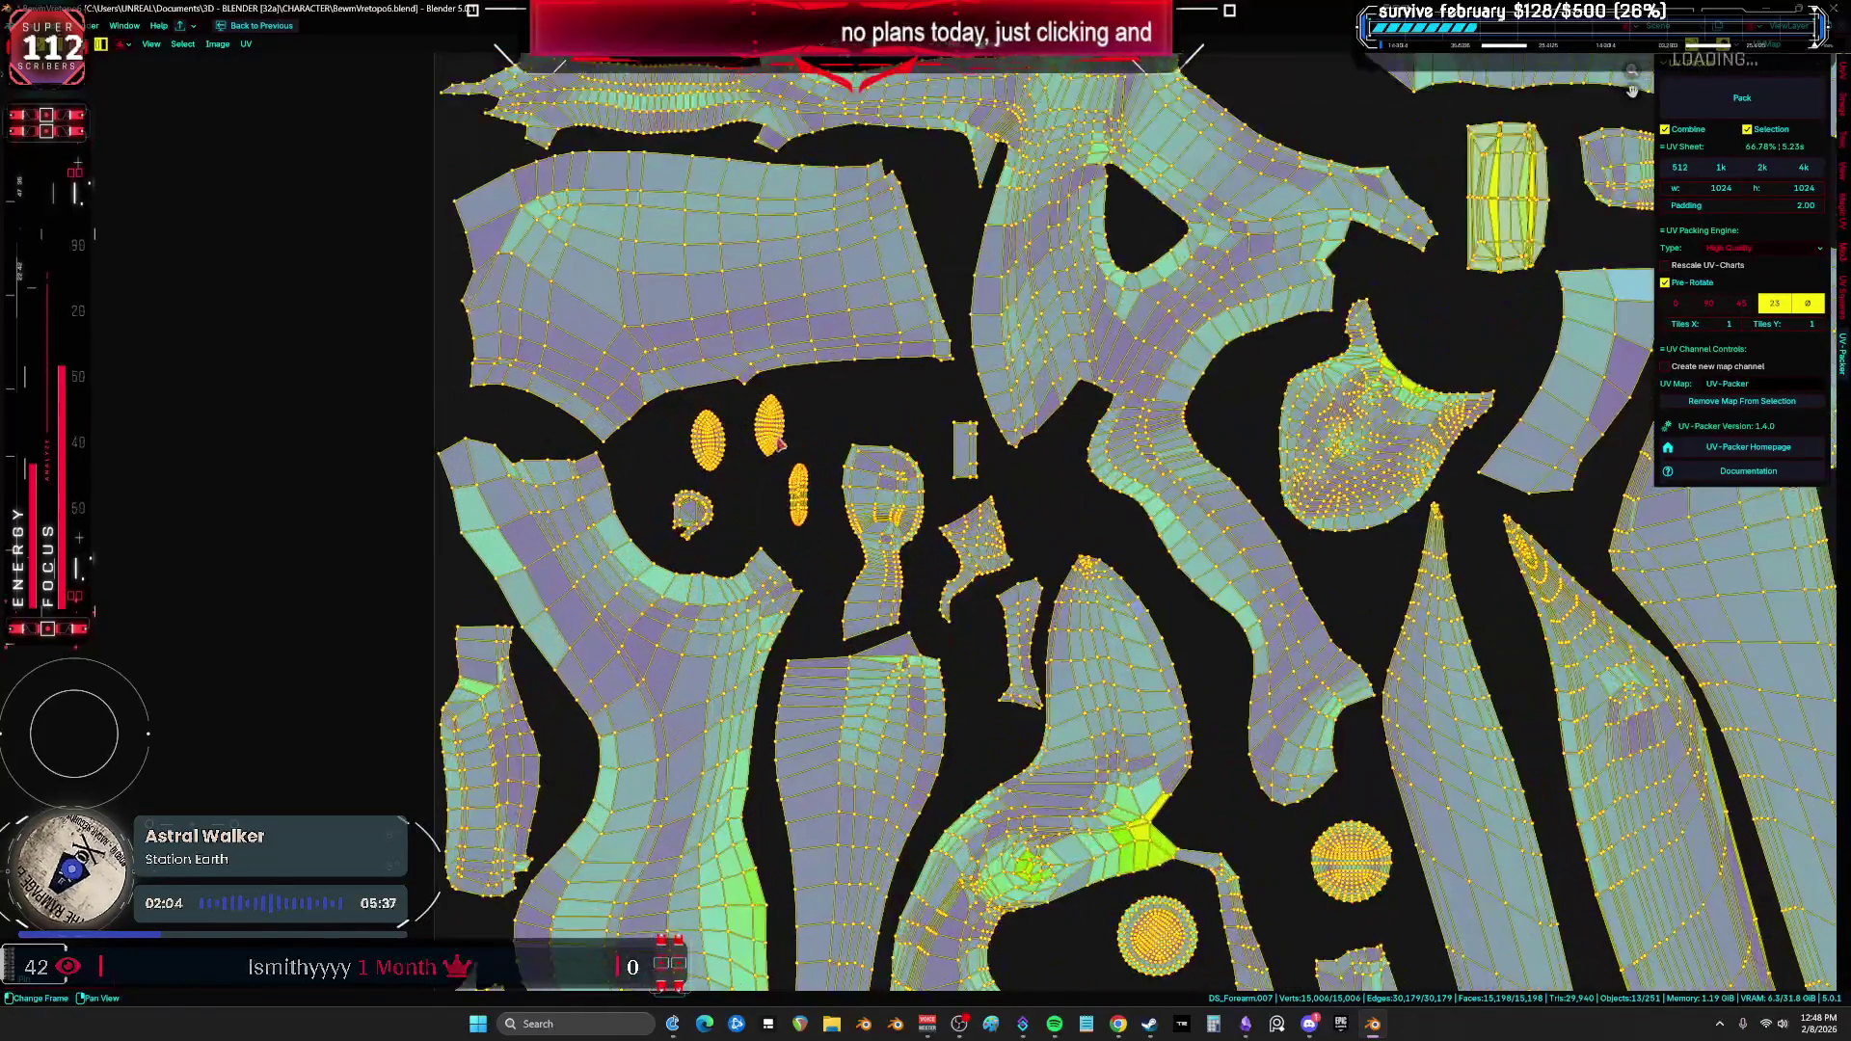
key(alt+a)
click(965, 446)
key(g)
click(956, 433)
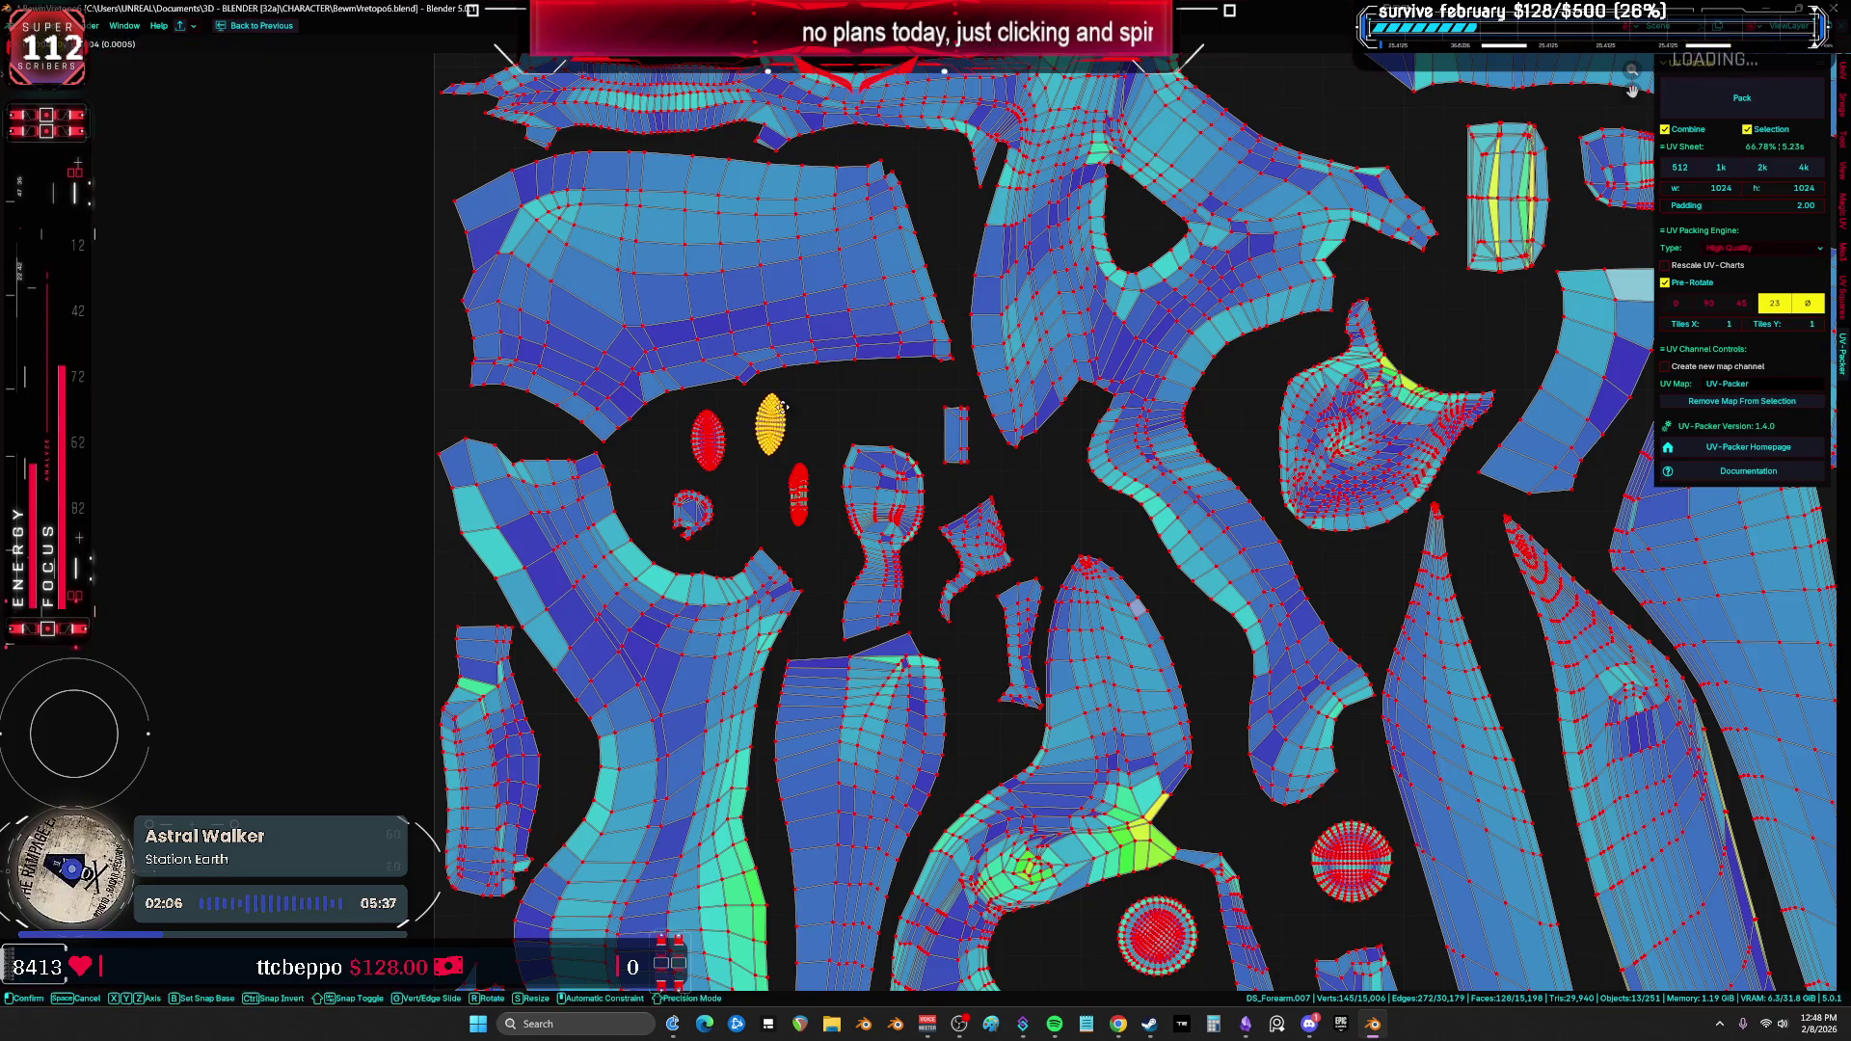
Step: Frame the small red island, then select the leaf island and cancel its move
click(804, 509)
key(KP_Decimal)
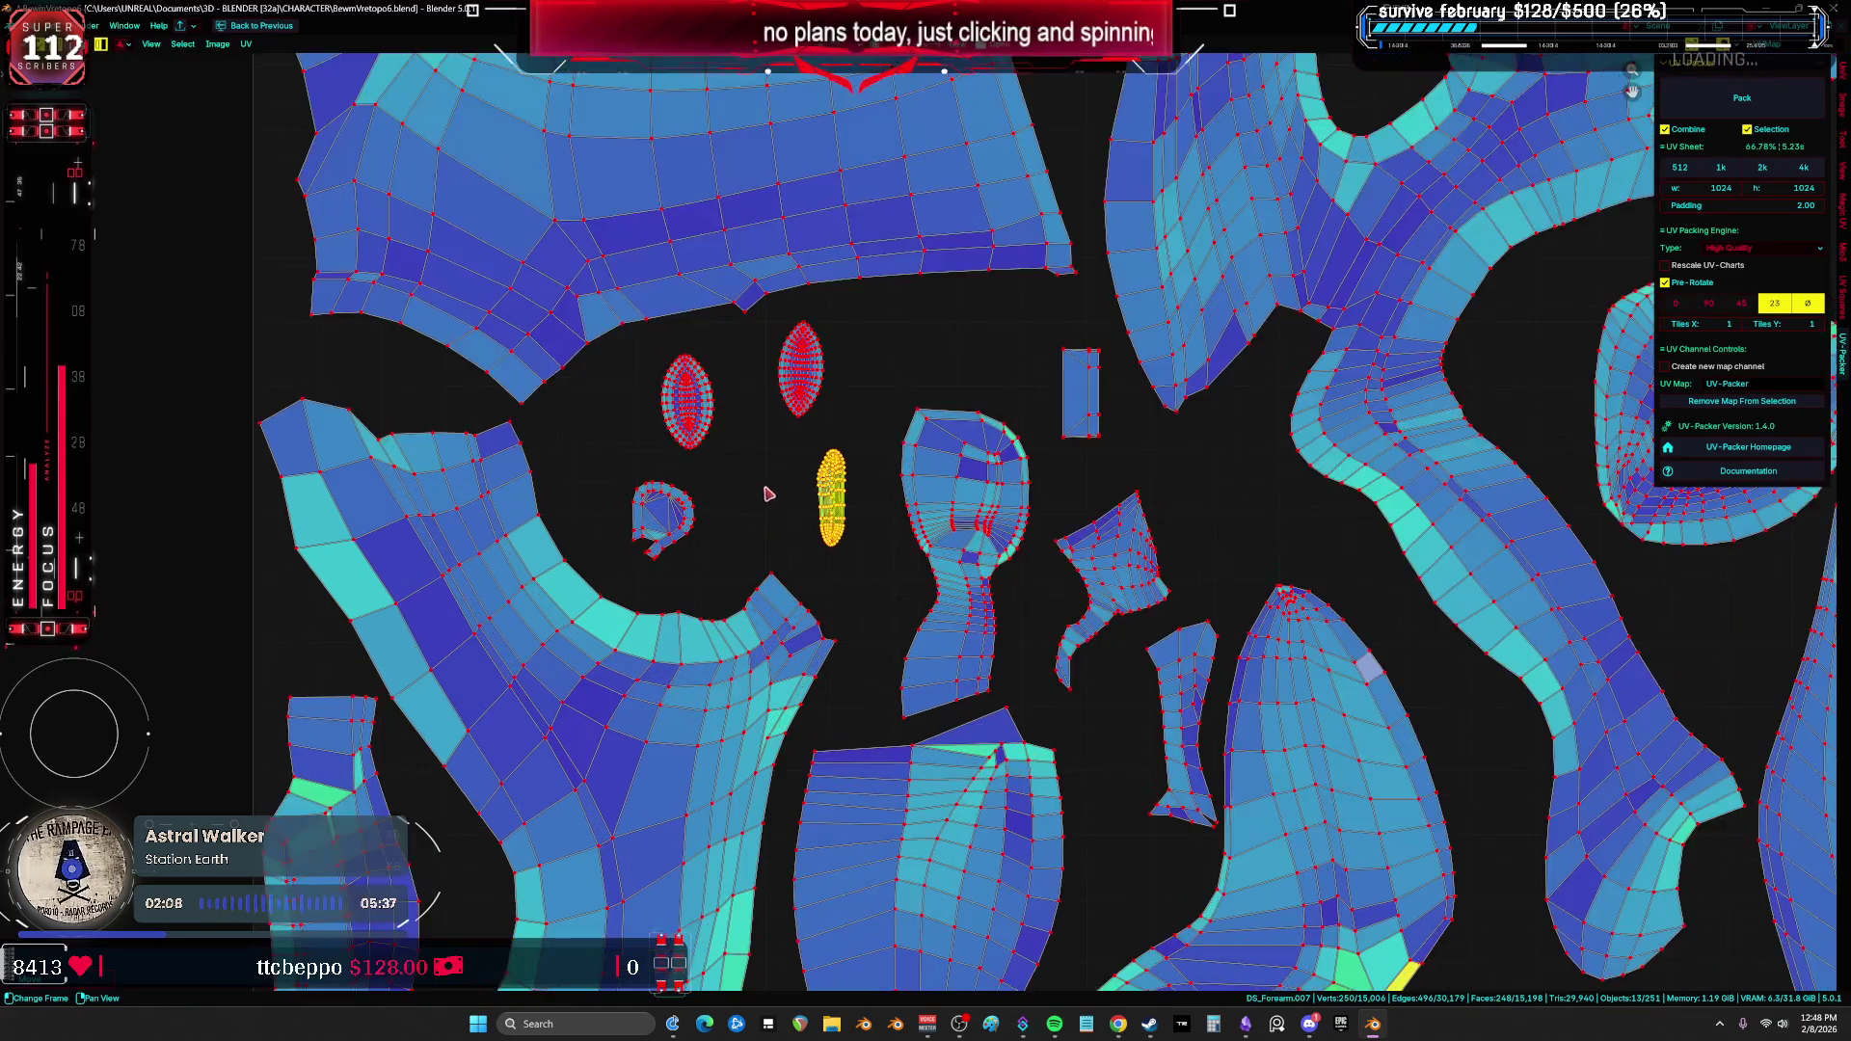
scroll(926, 493, up, 2)
click(943, 493)
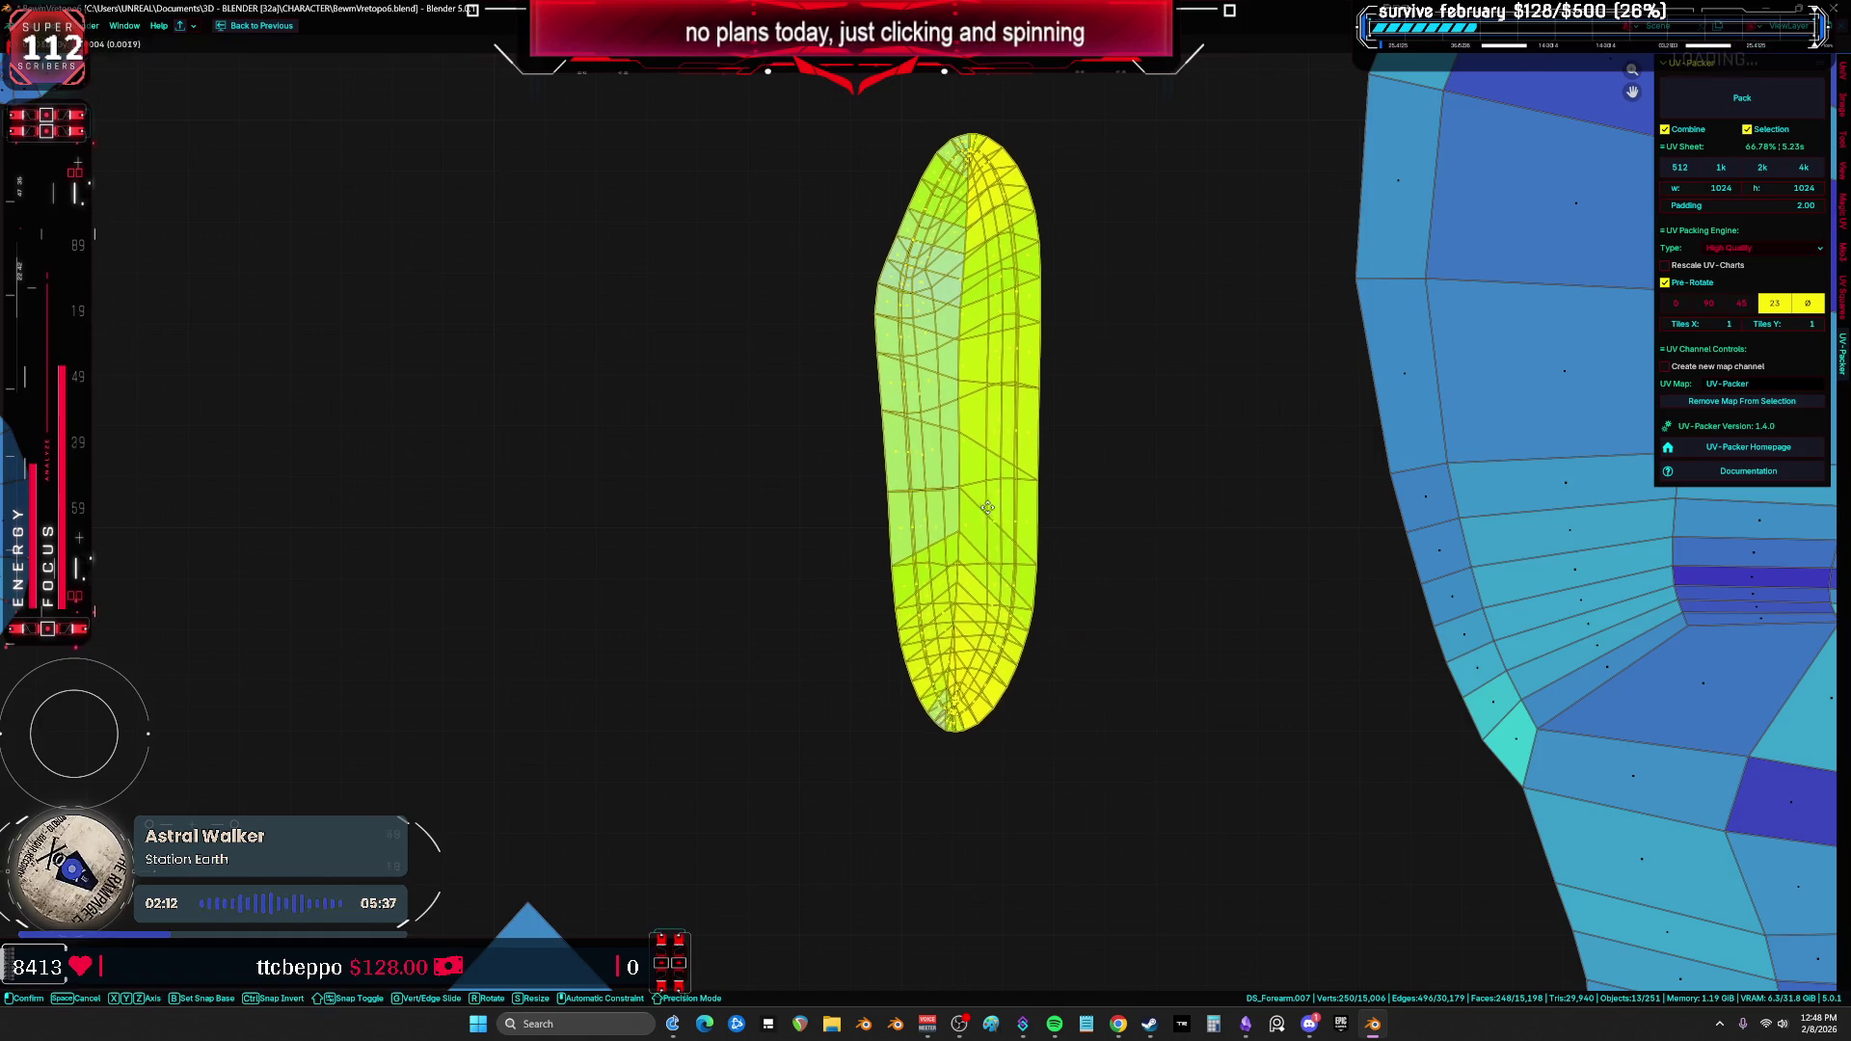
right_click(918, 514)
Step: Select the linked forearm band piece and unwrap it with Minimum Stretch
key(ctrl+space)
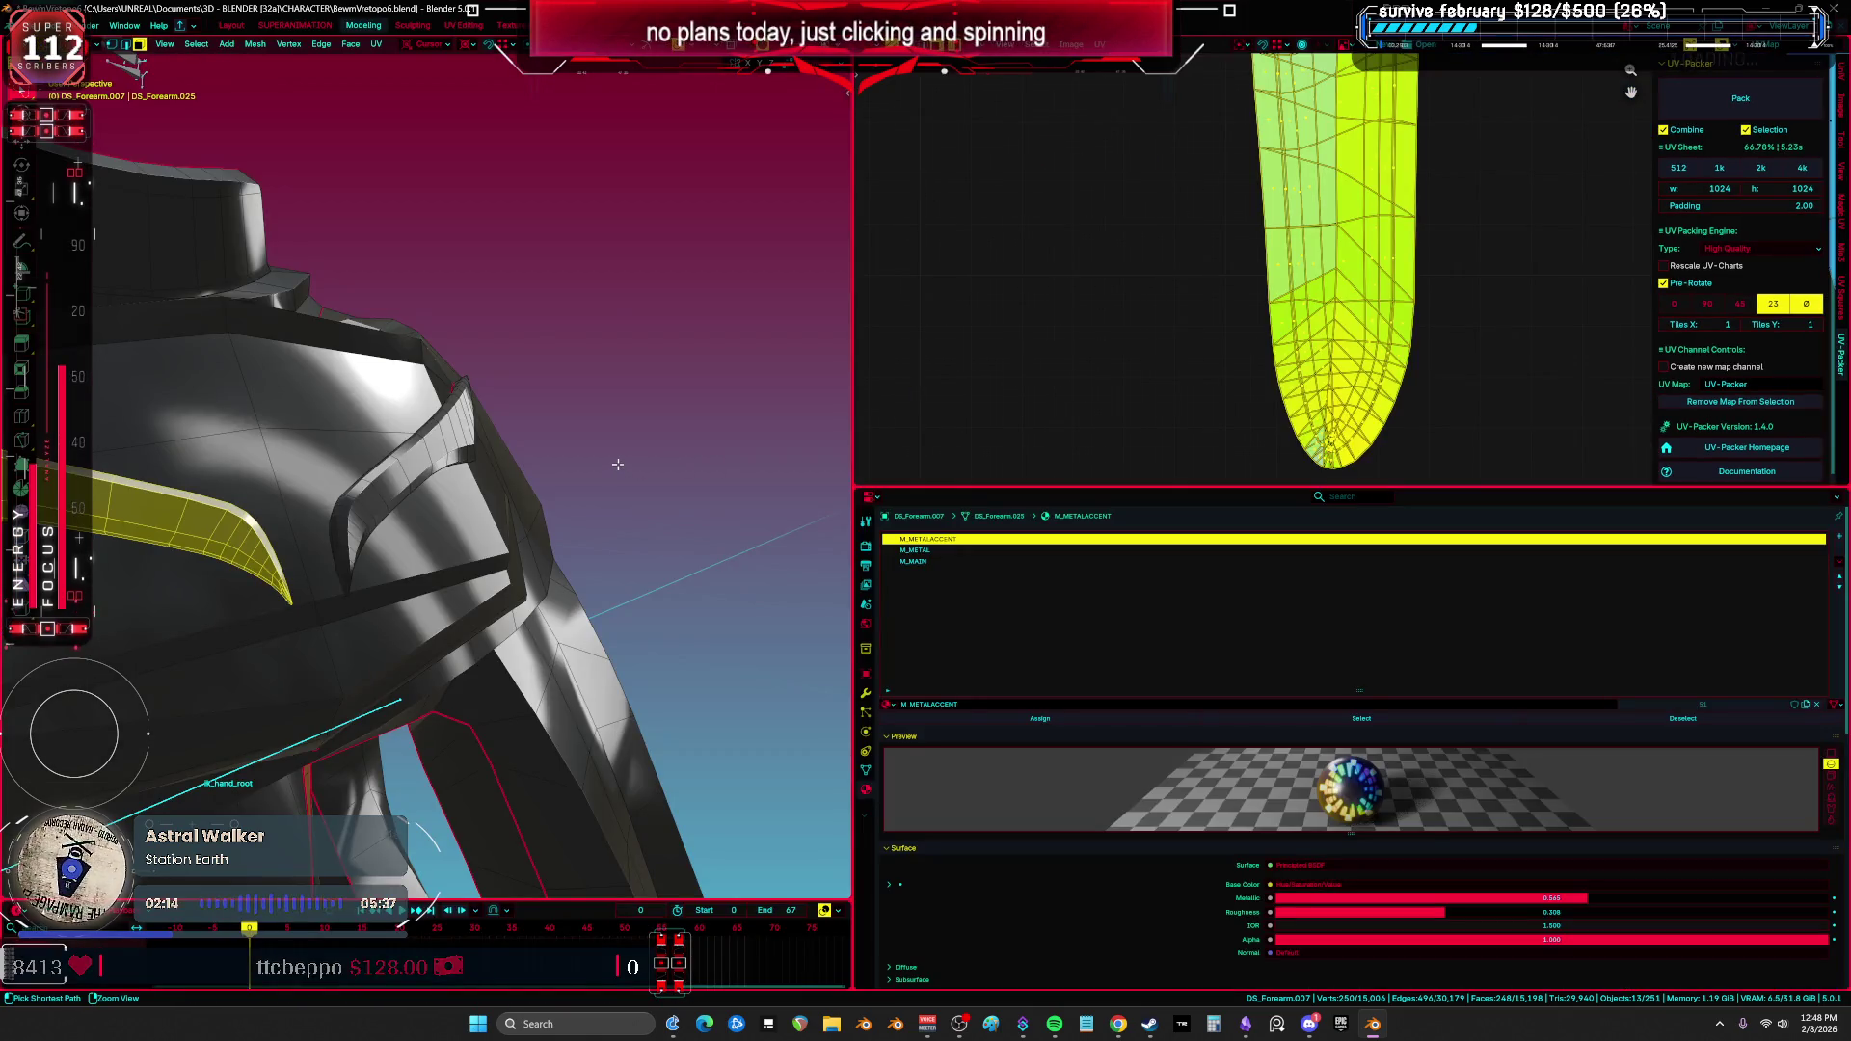
click(617, 464)
key(l)
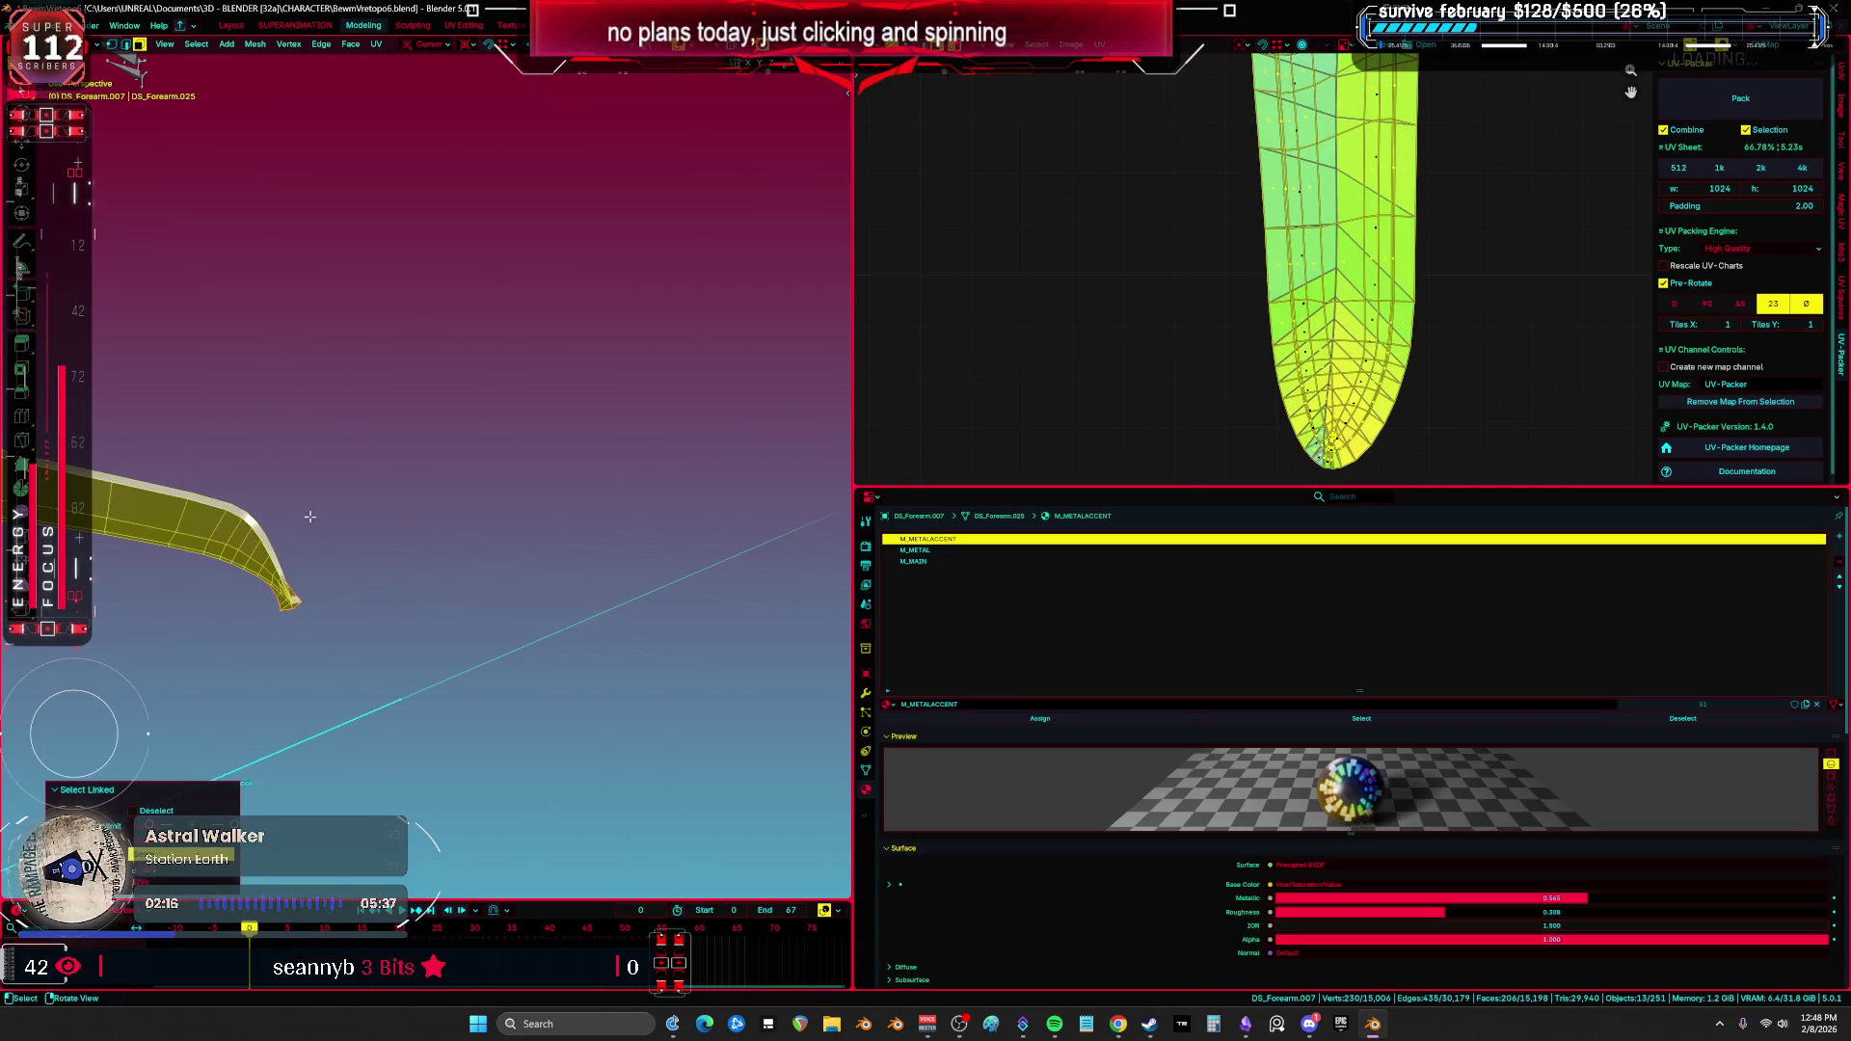
key(ctrl+space)
key(u)
click(1070, 382)
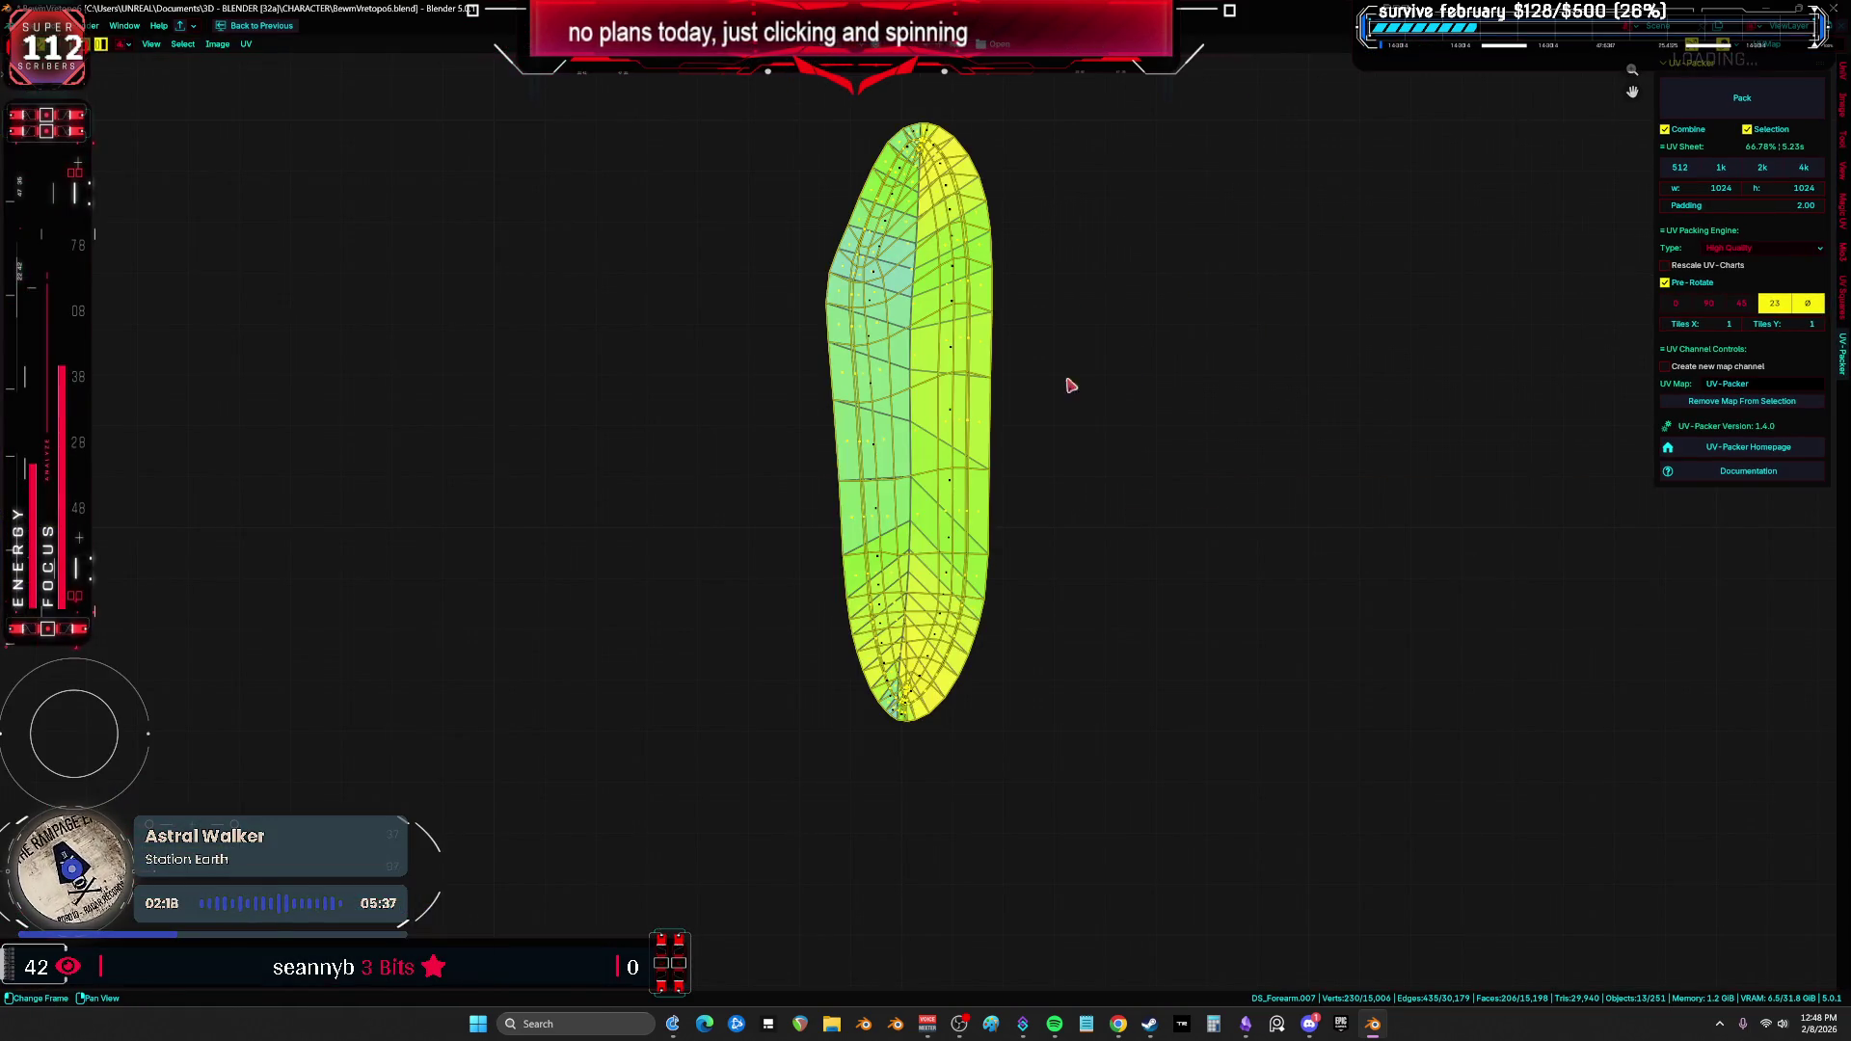
Step: Slide the new island right, off the overlapping one, and select the right leaf island
drag(969, 384, 1171, 396)
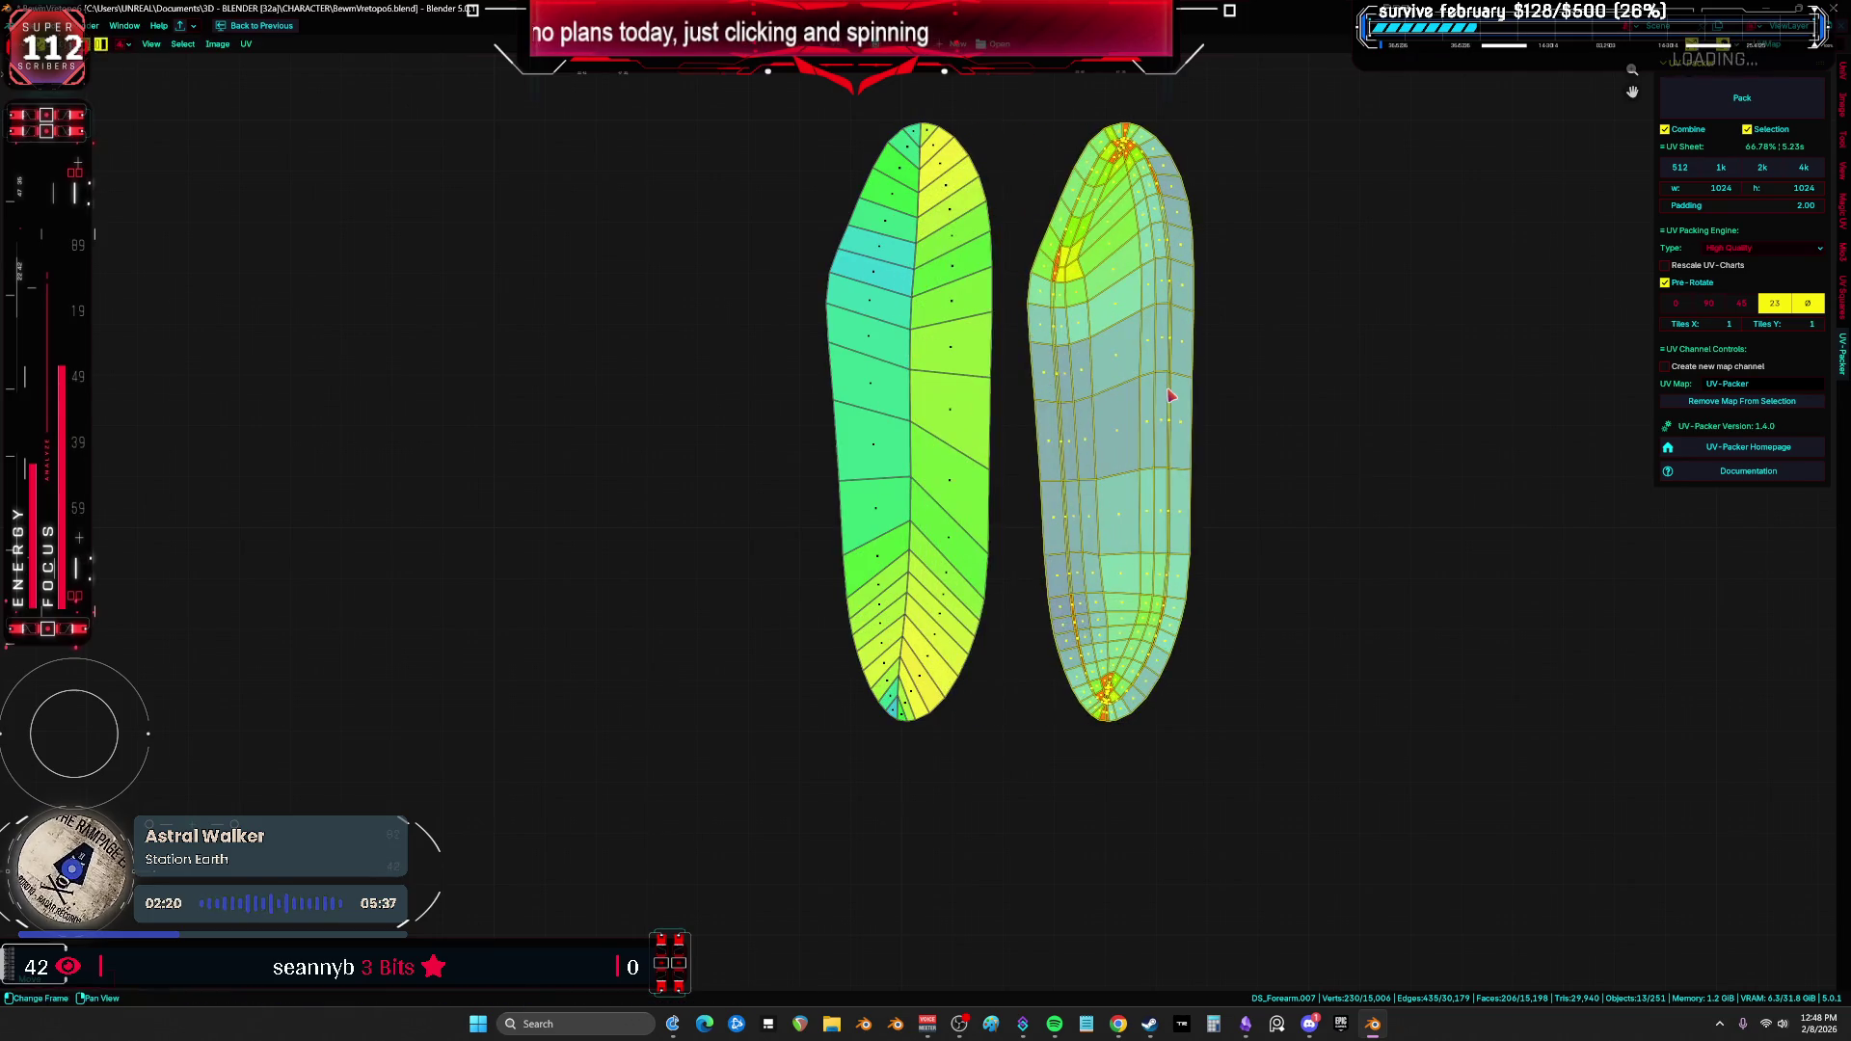
key(a)
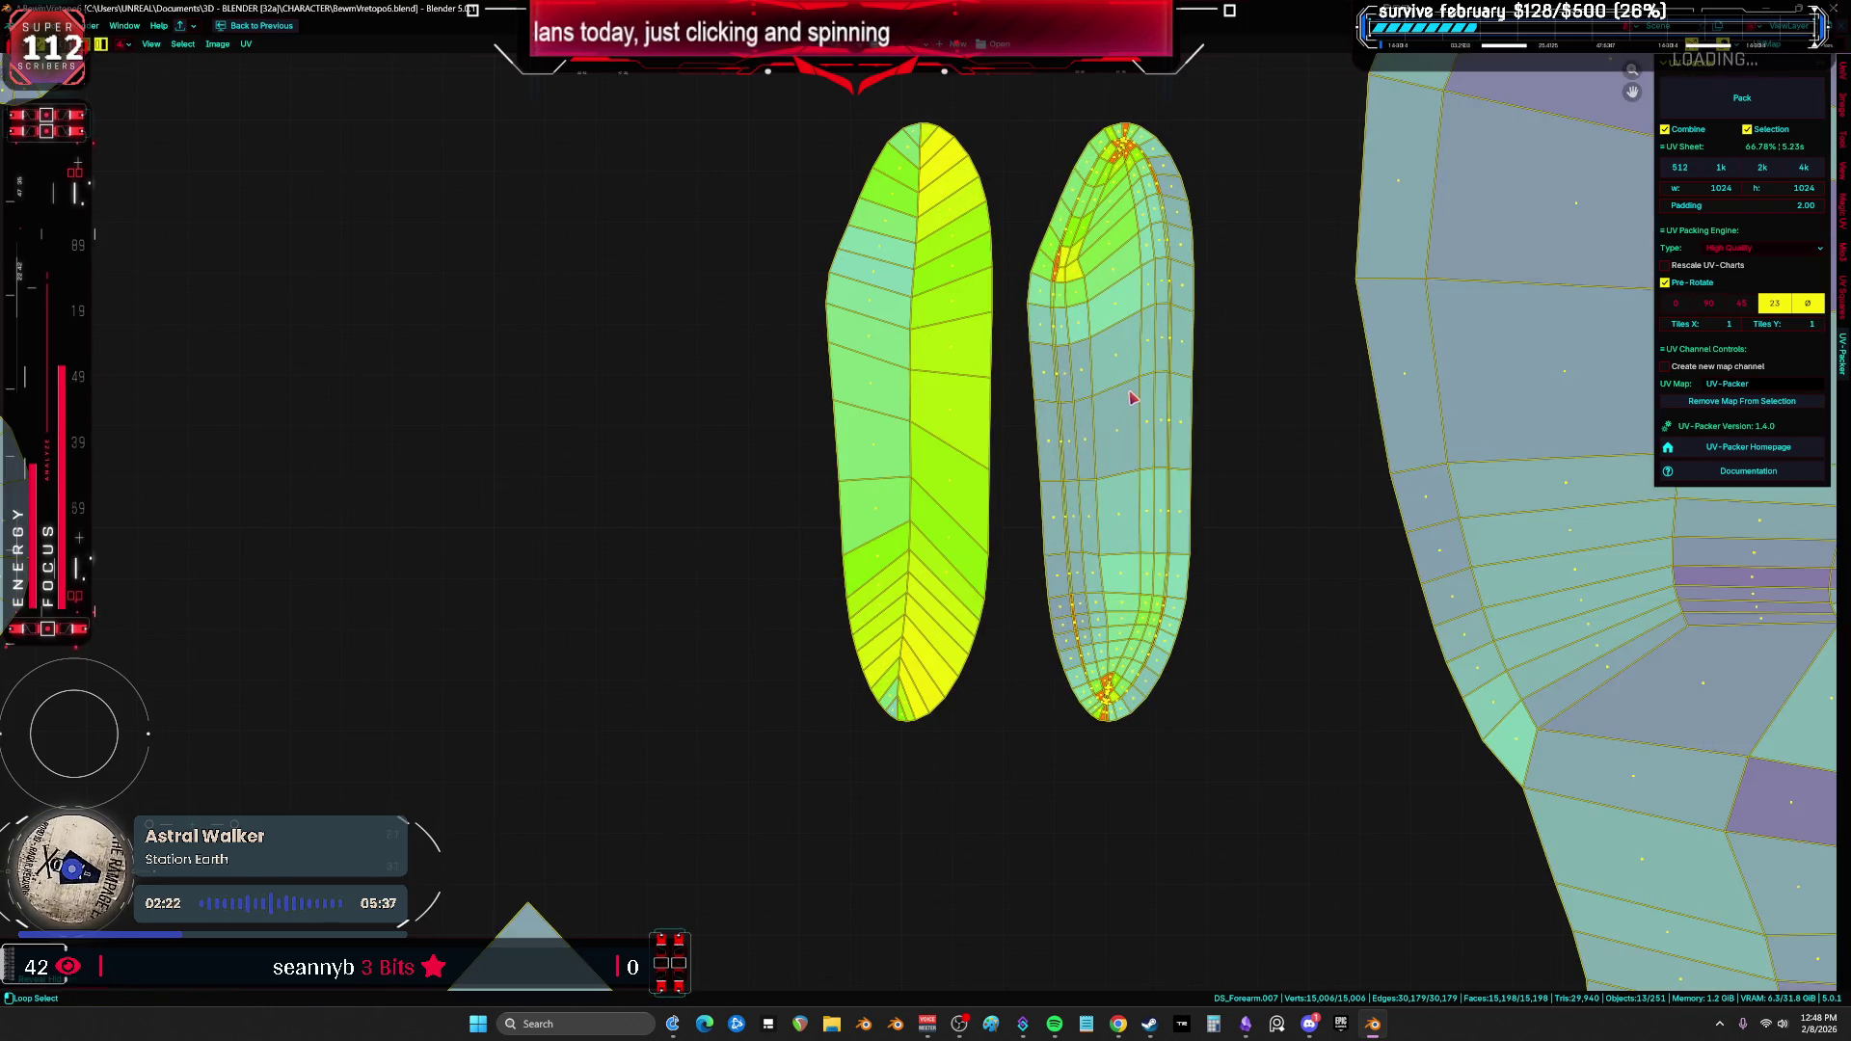
key(alt+a)
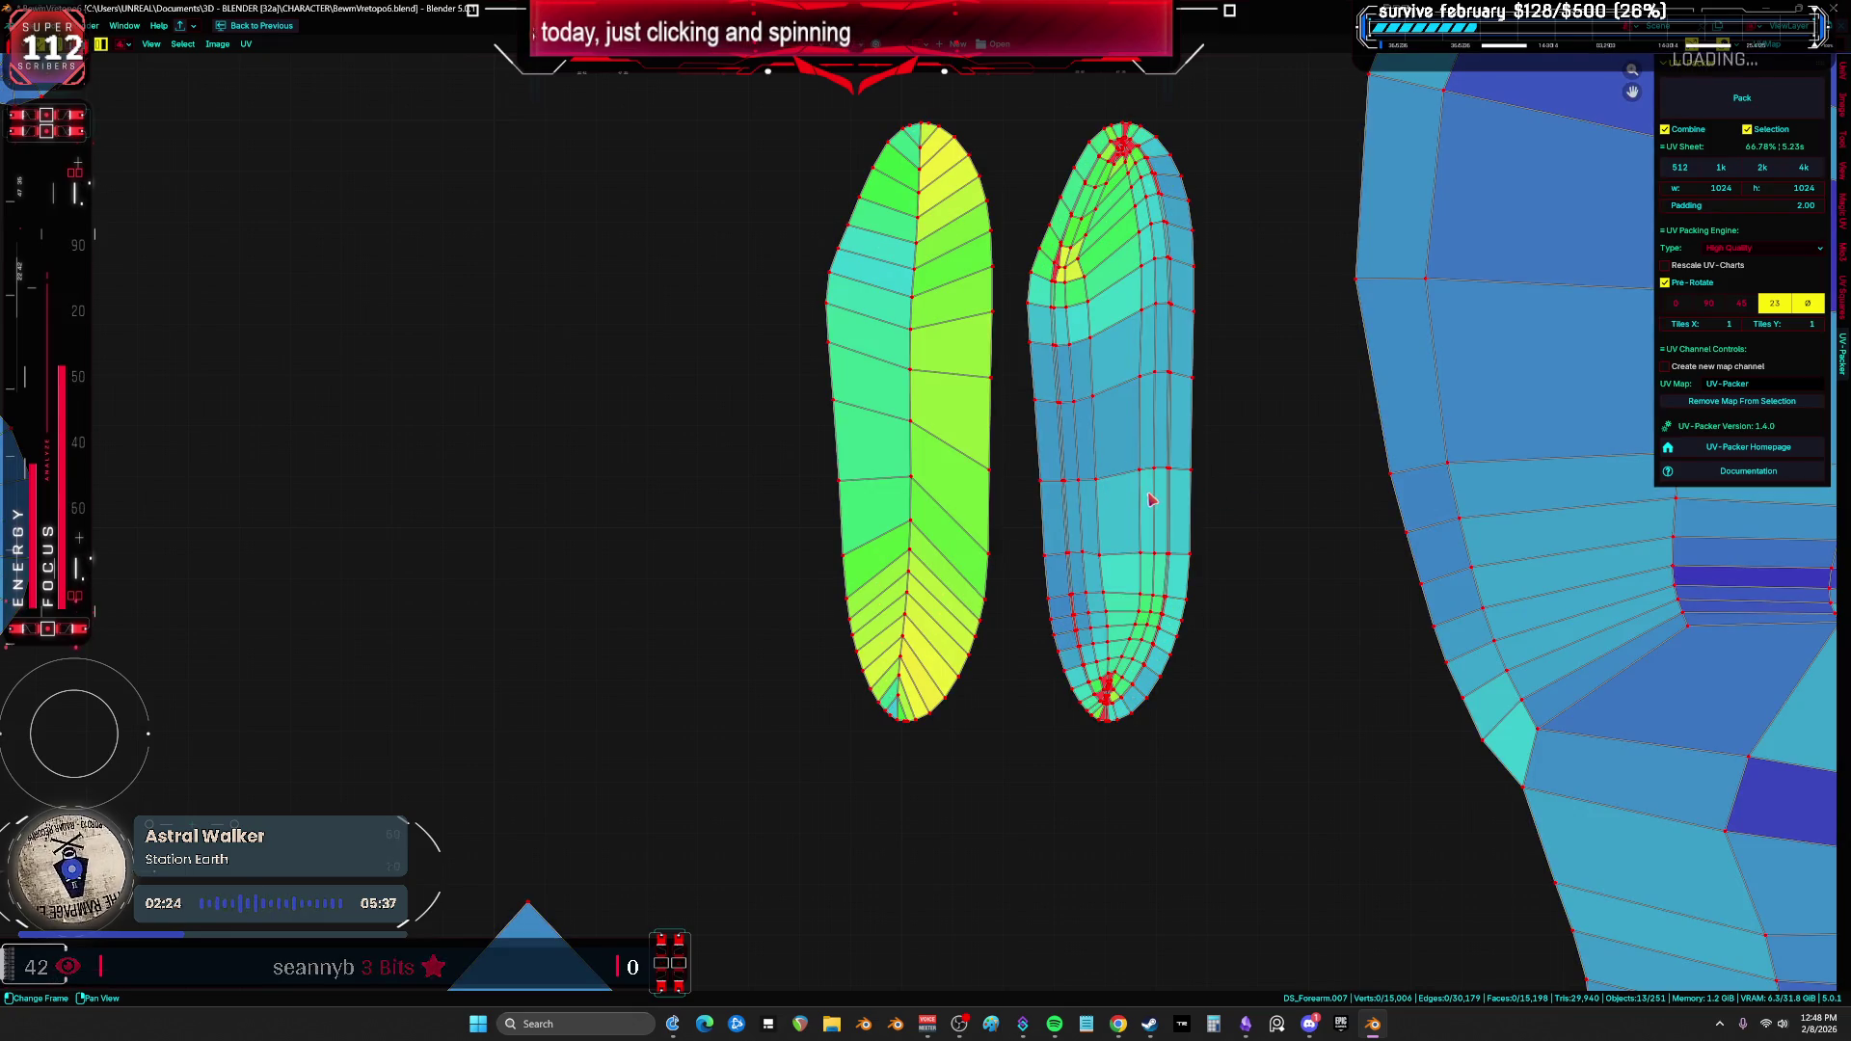
click(1148, 495)
key(alt+a)
scroll(1194, 537, up, 6)
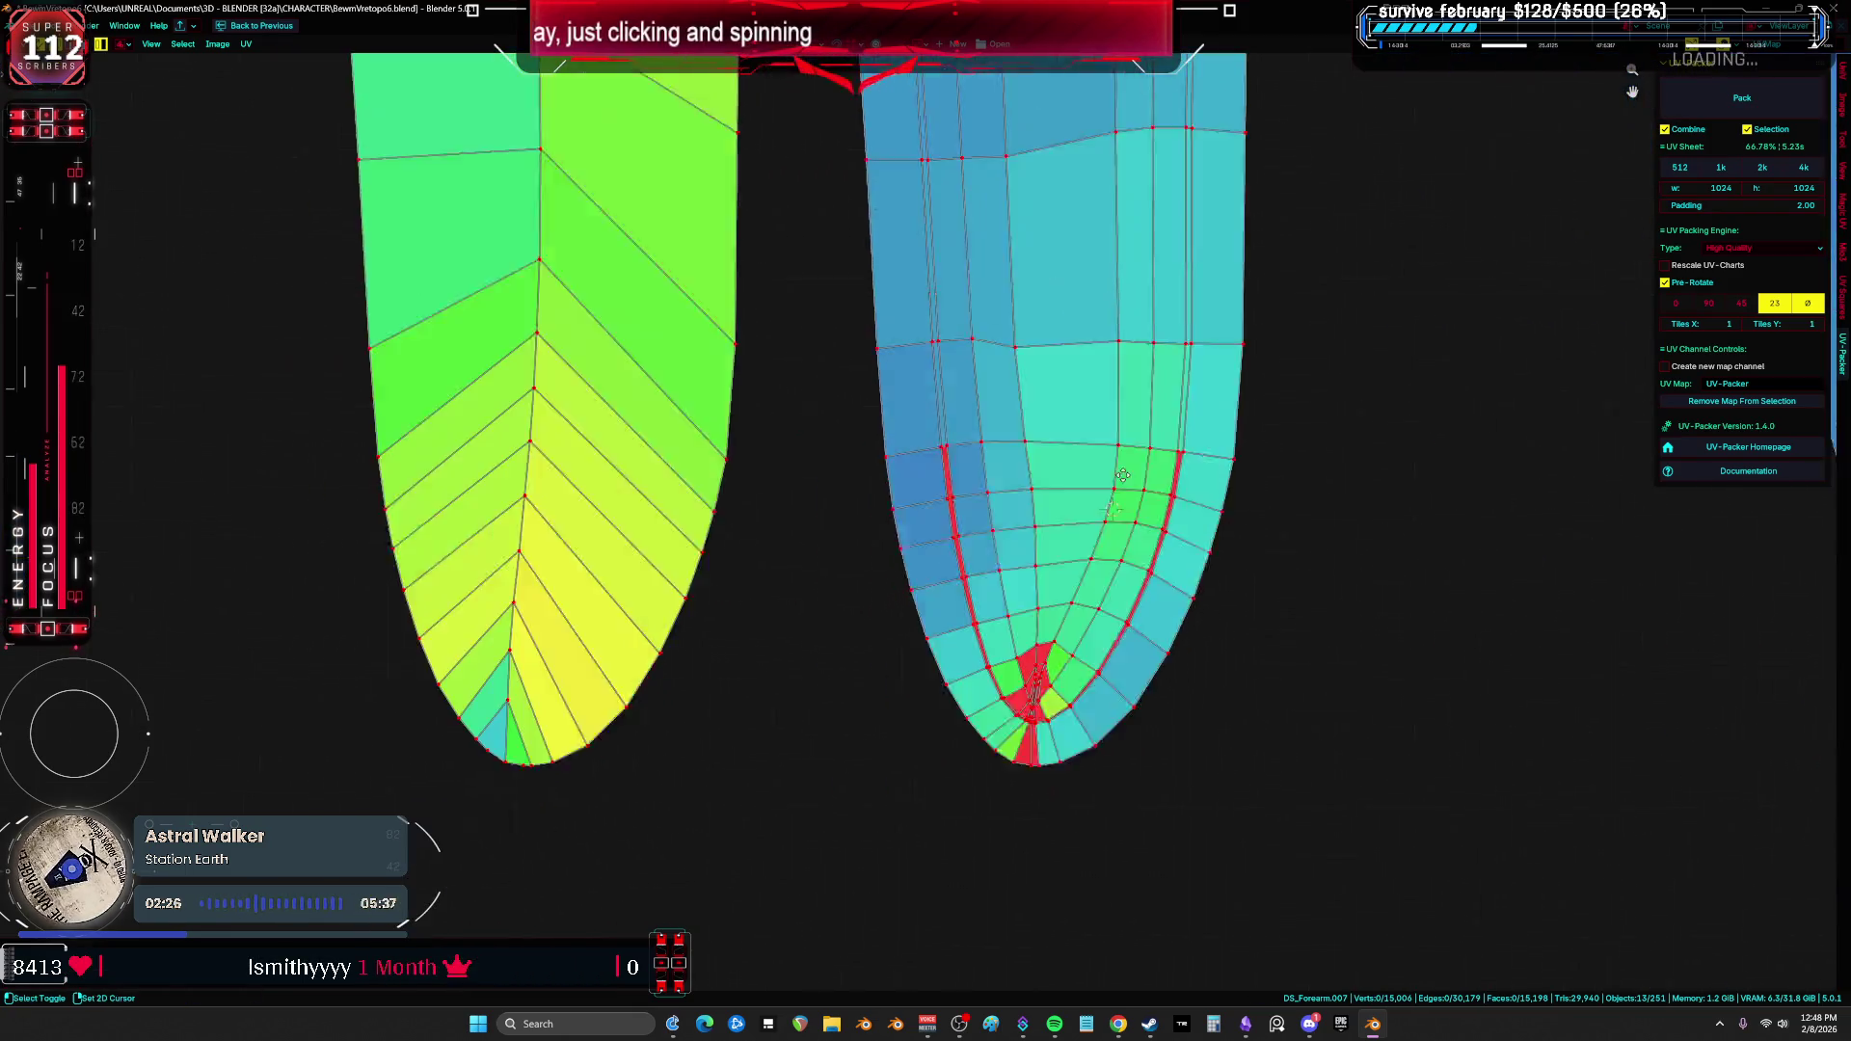
click(827, 348)
scroll(859, 384, down, 5)
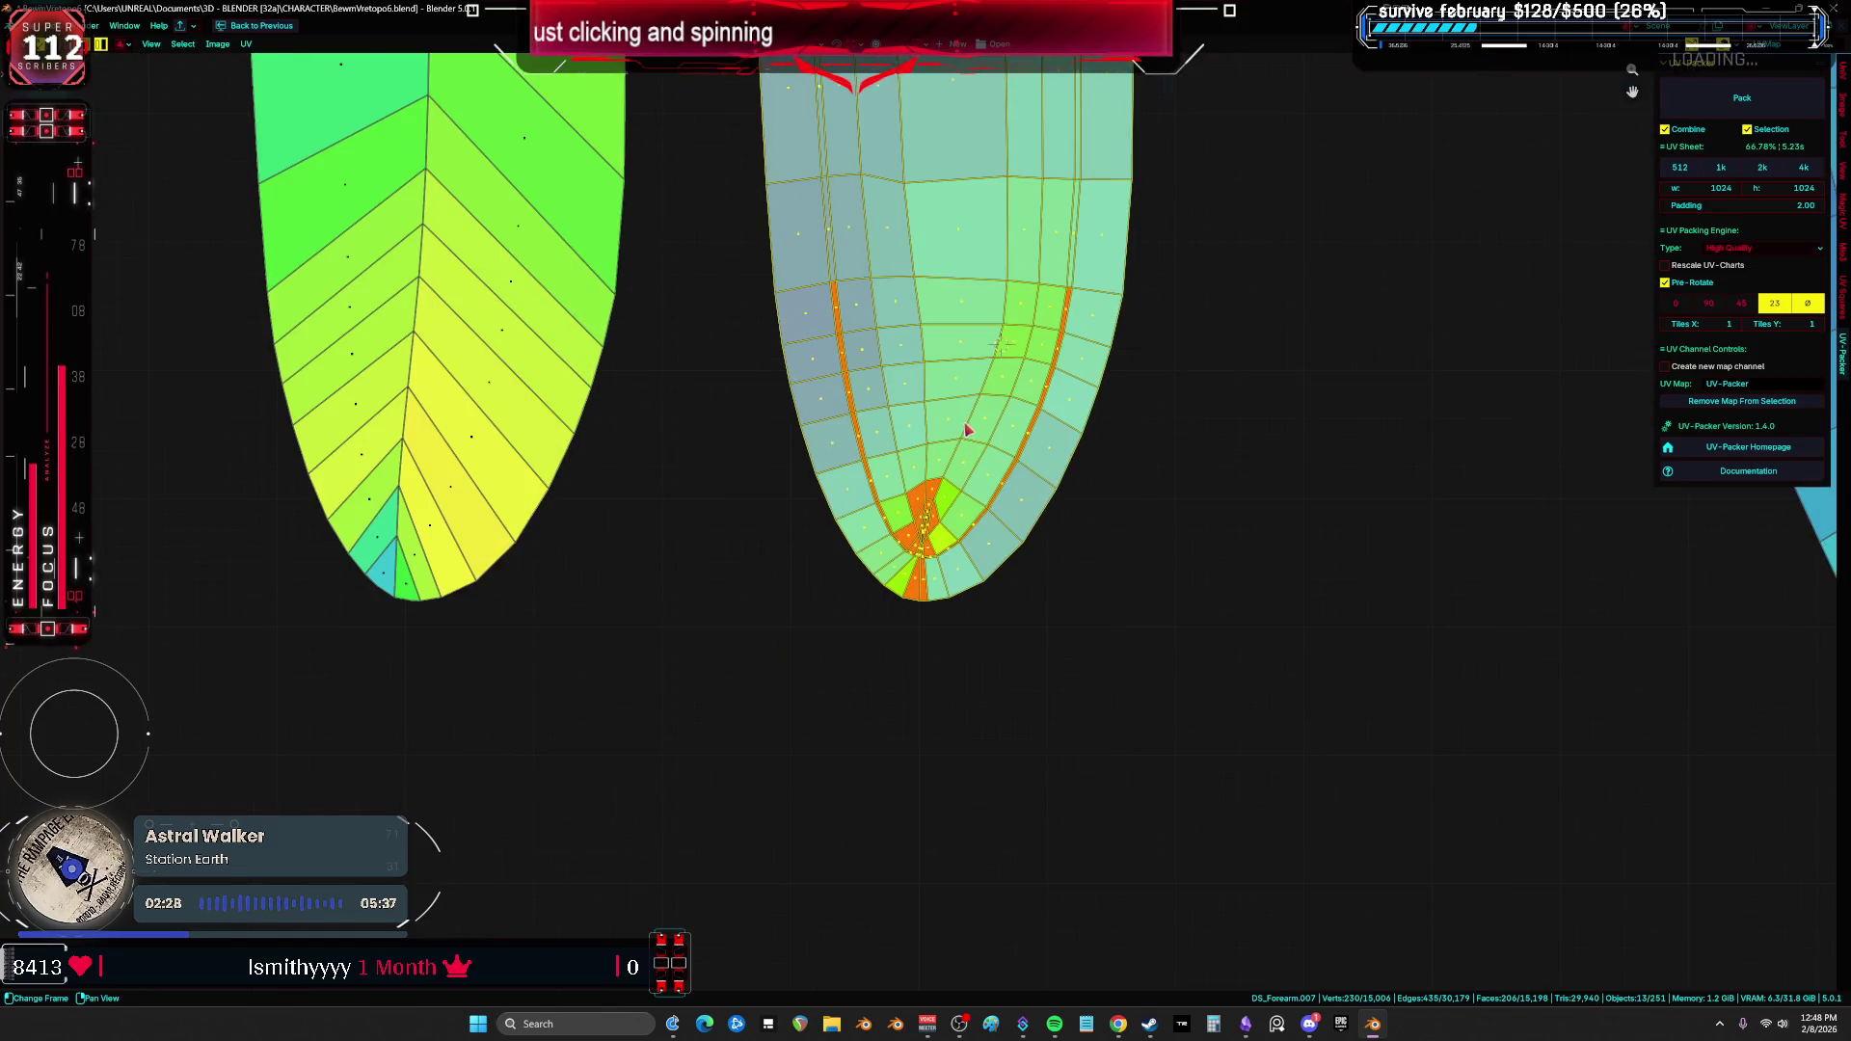
scroll(978, 486, up, 4)
scroll(955, 533, down, 8)
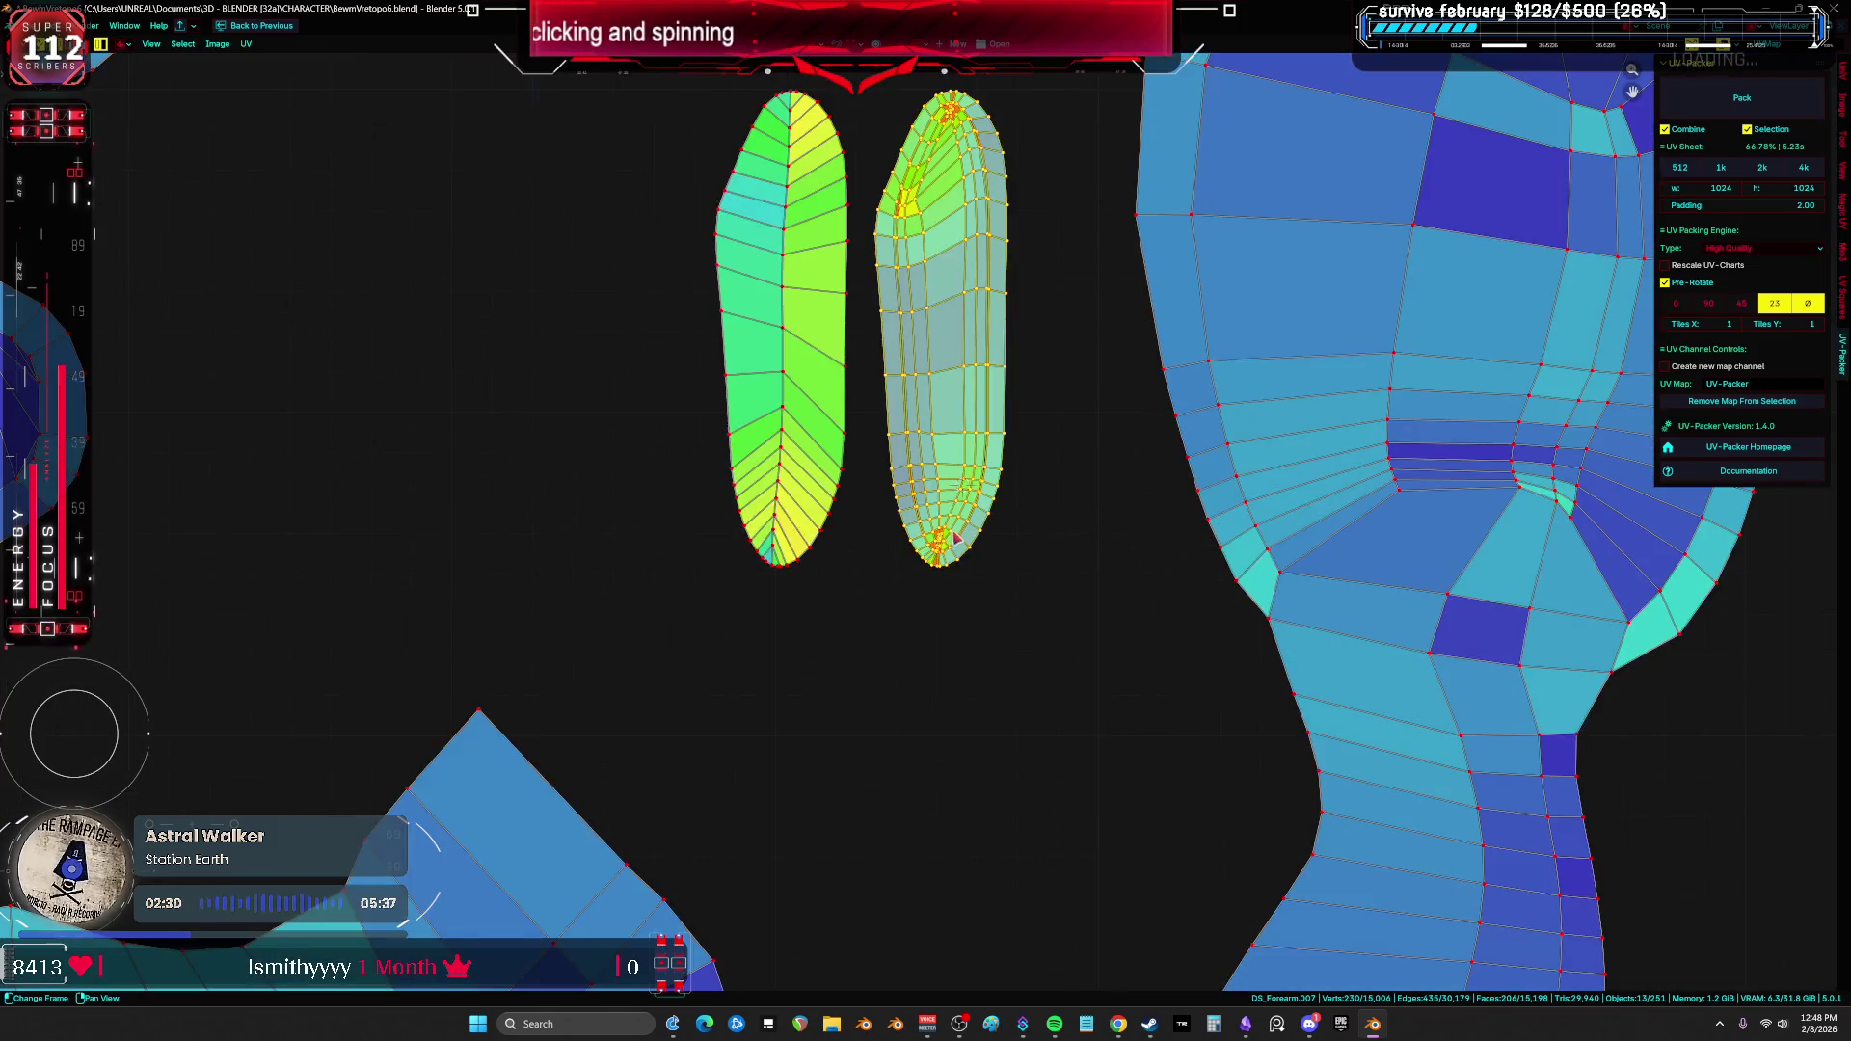
scroll(1058, 587, down, 4)
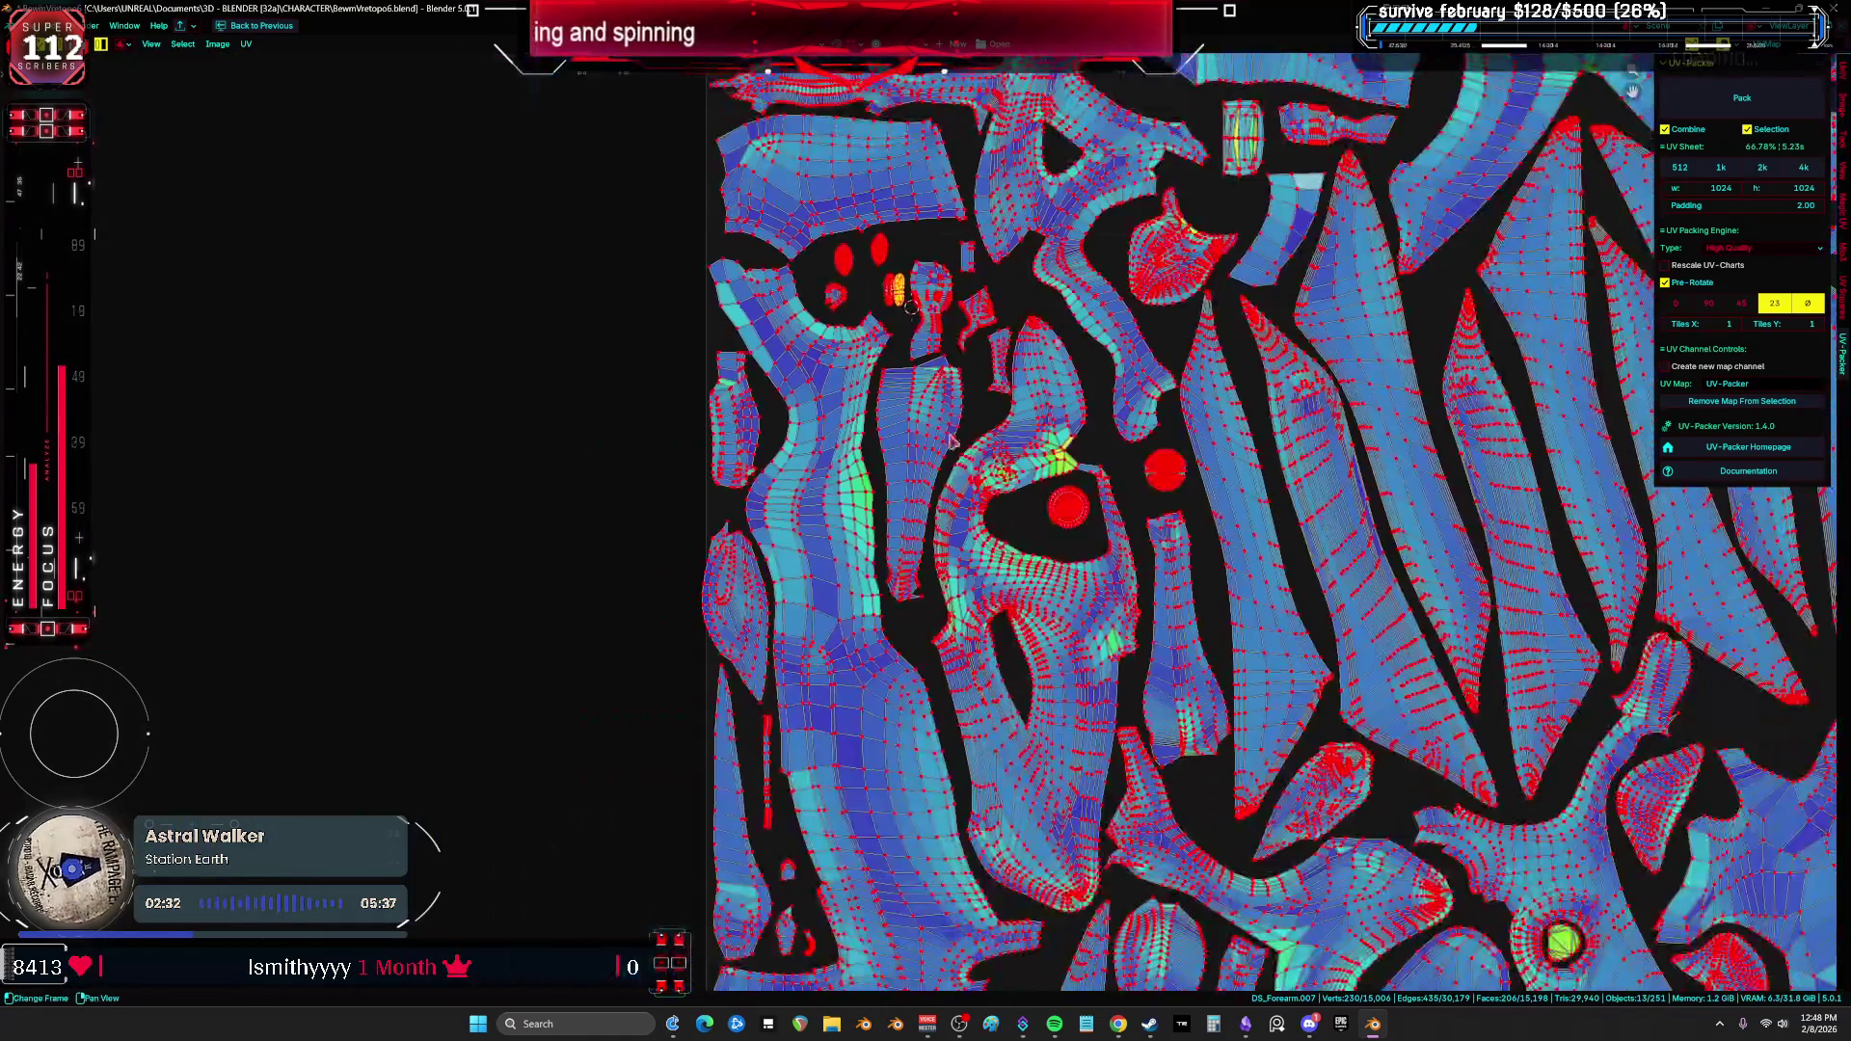
Step: Nudge both round islands slightly left and down
scroll(1102, 522, down, 5)
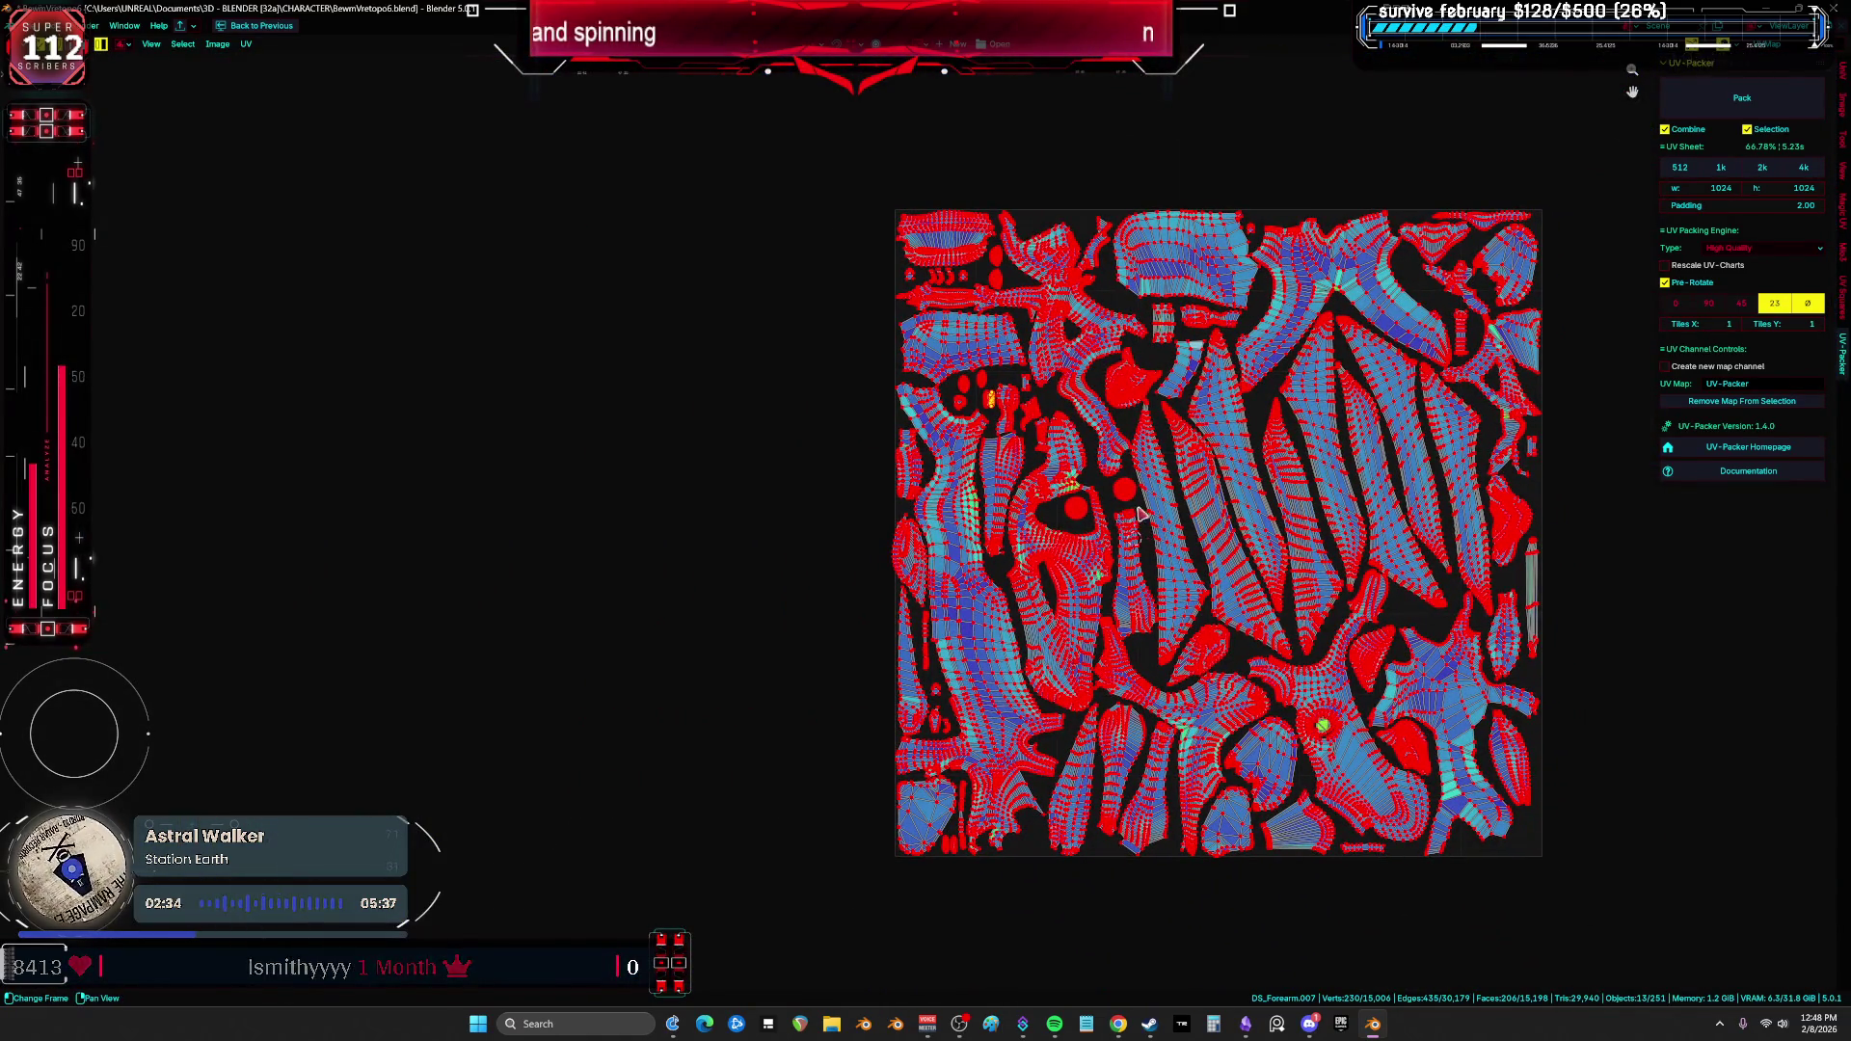
scroll(1147, 465, up, 10)
shift+click(1049, 590)
shift+click(784, 702)
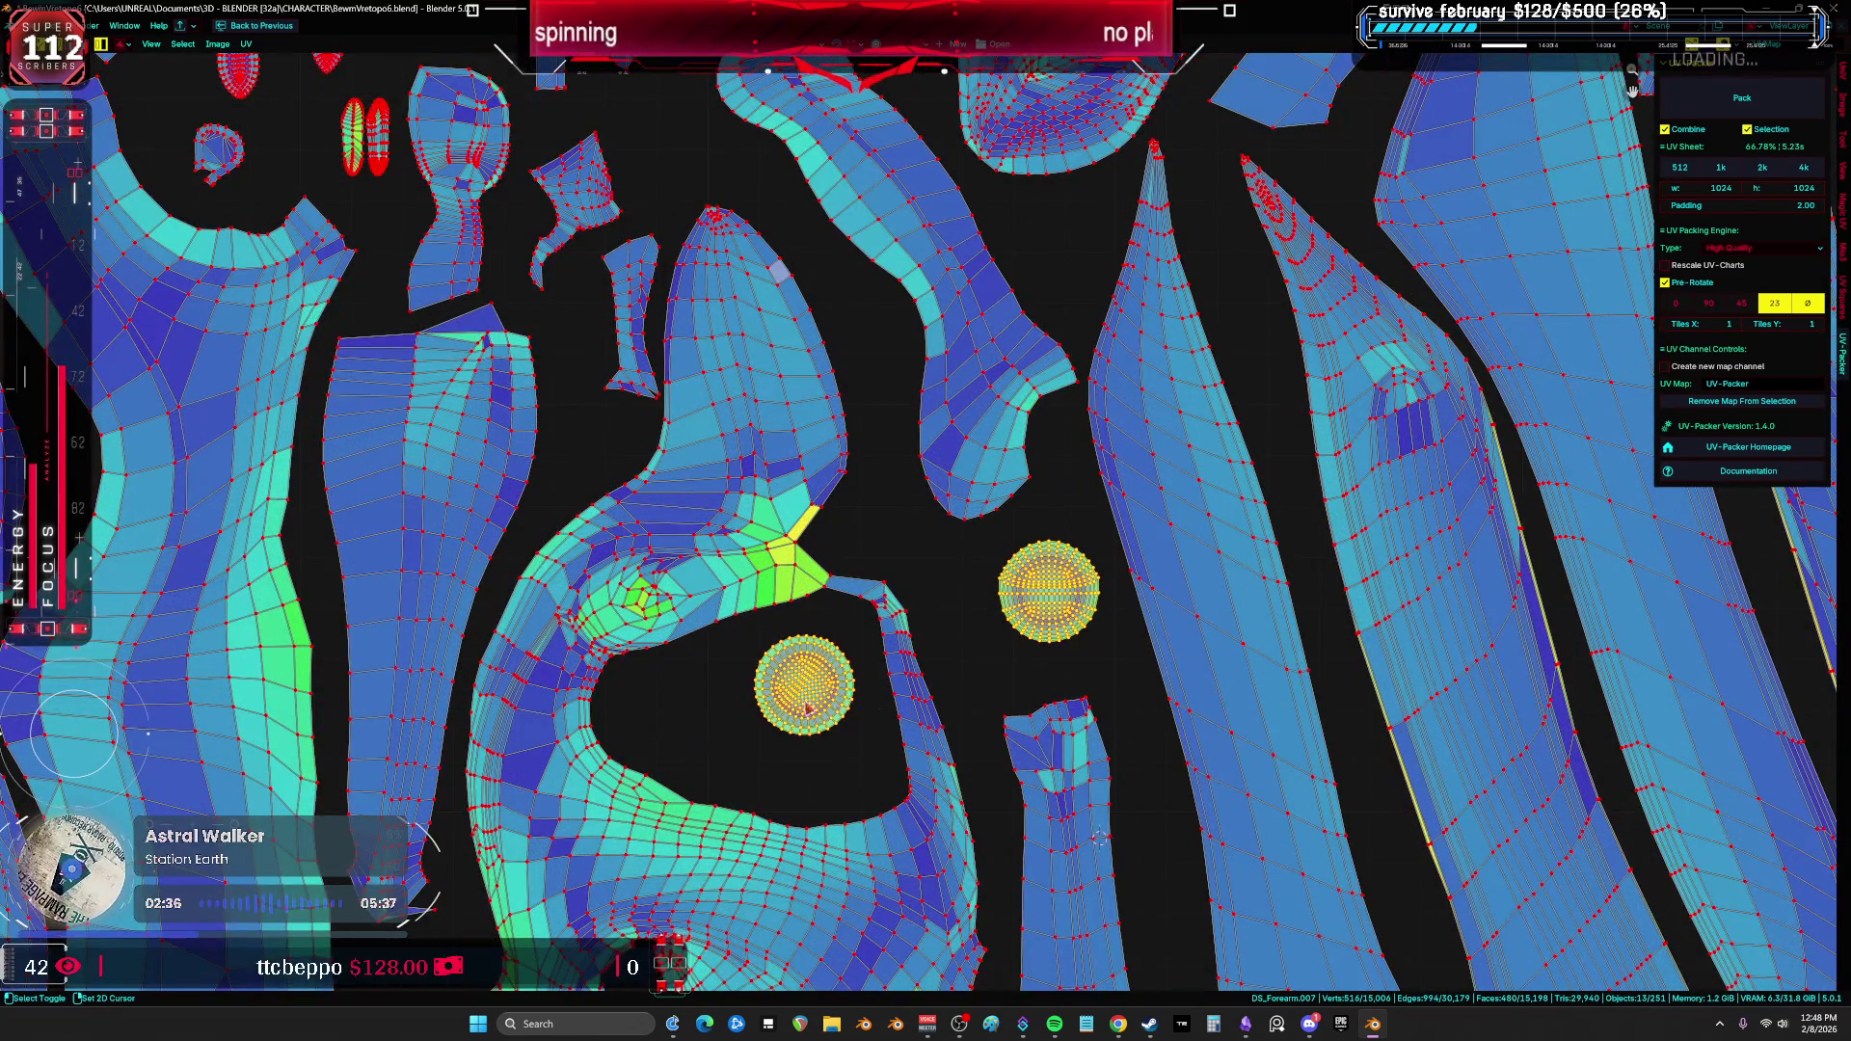
key(g)
click(888, 756)
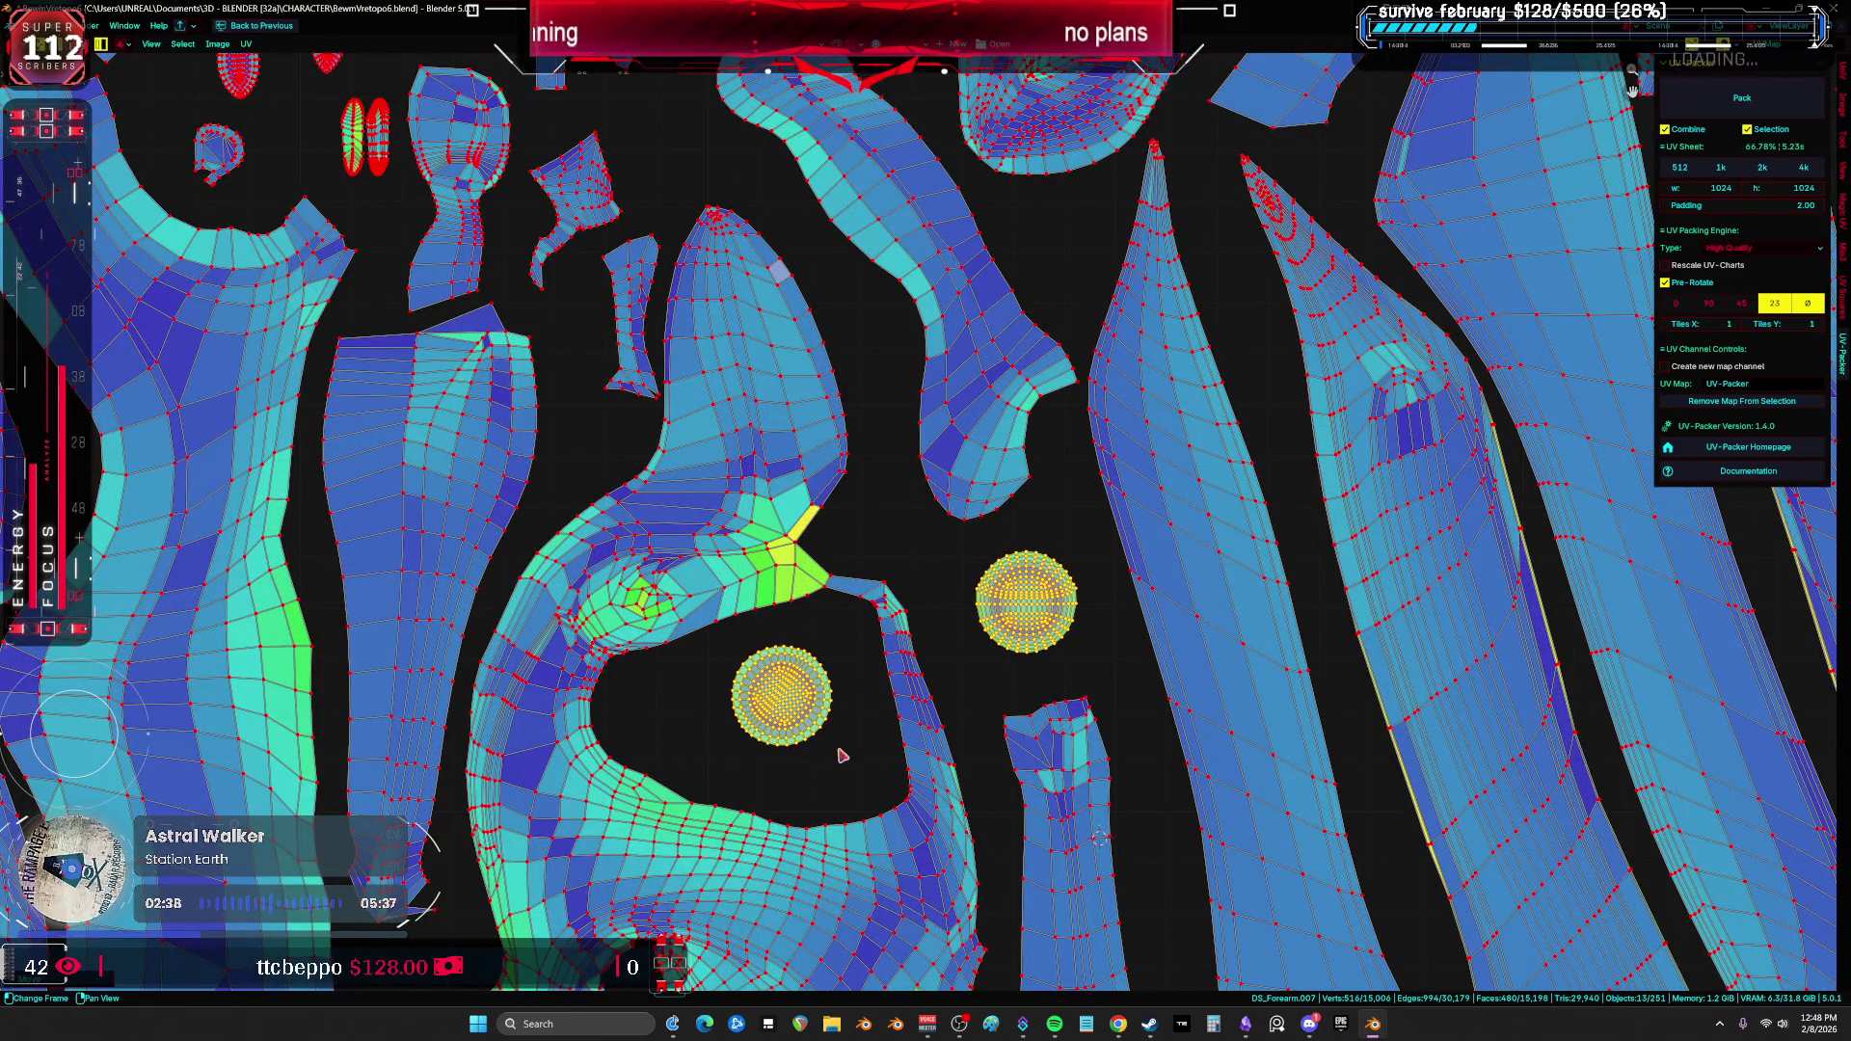
click(780, 713)
Step: Scale up the right round island
scroll(989, 674, down, 6)
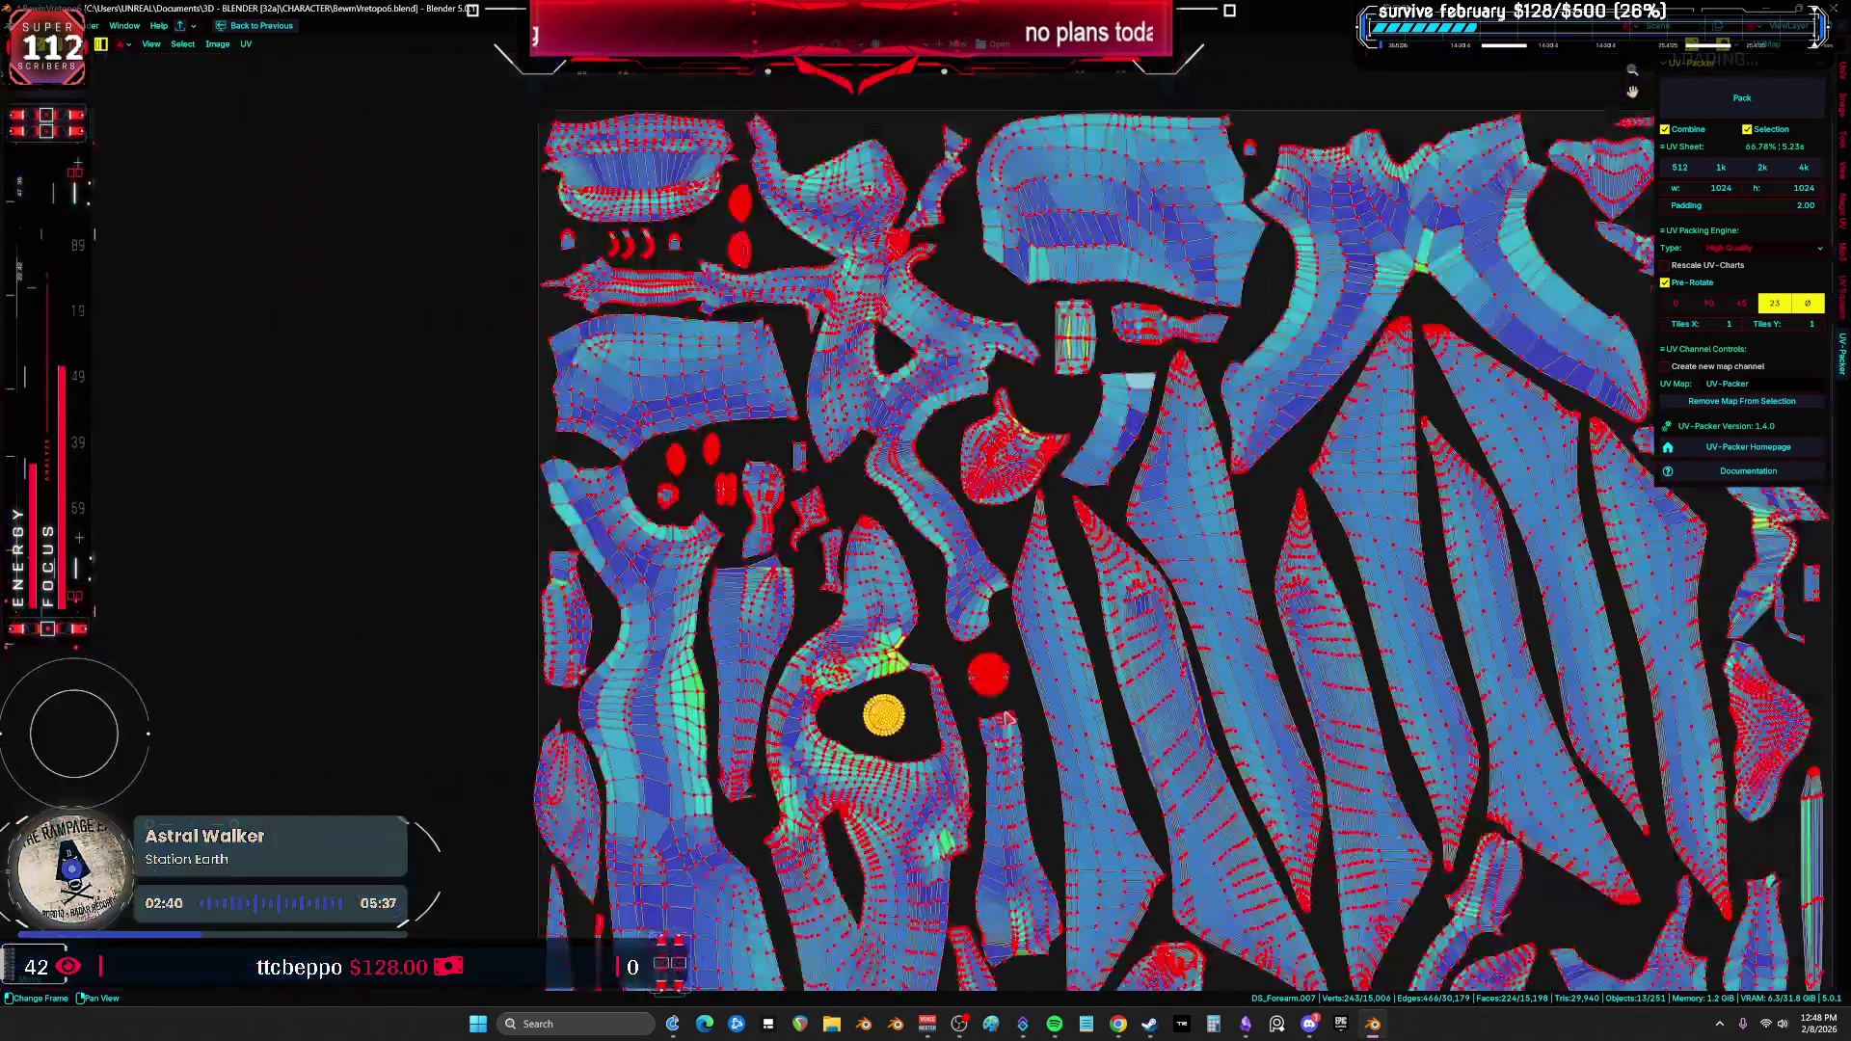
scroll(1028, 686, up, 5)
scroll(1028, 686, up, 2)
click(1150, 513)
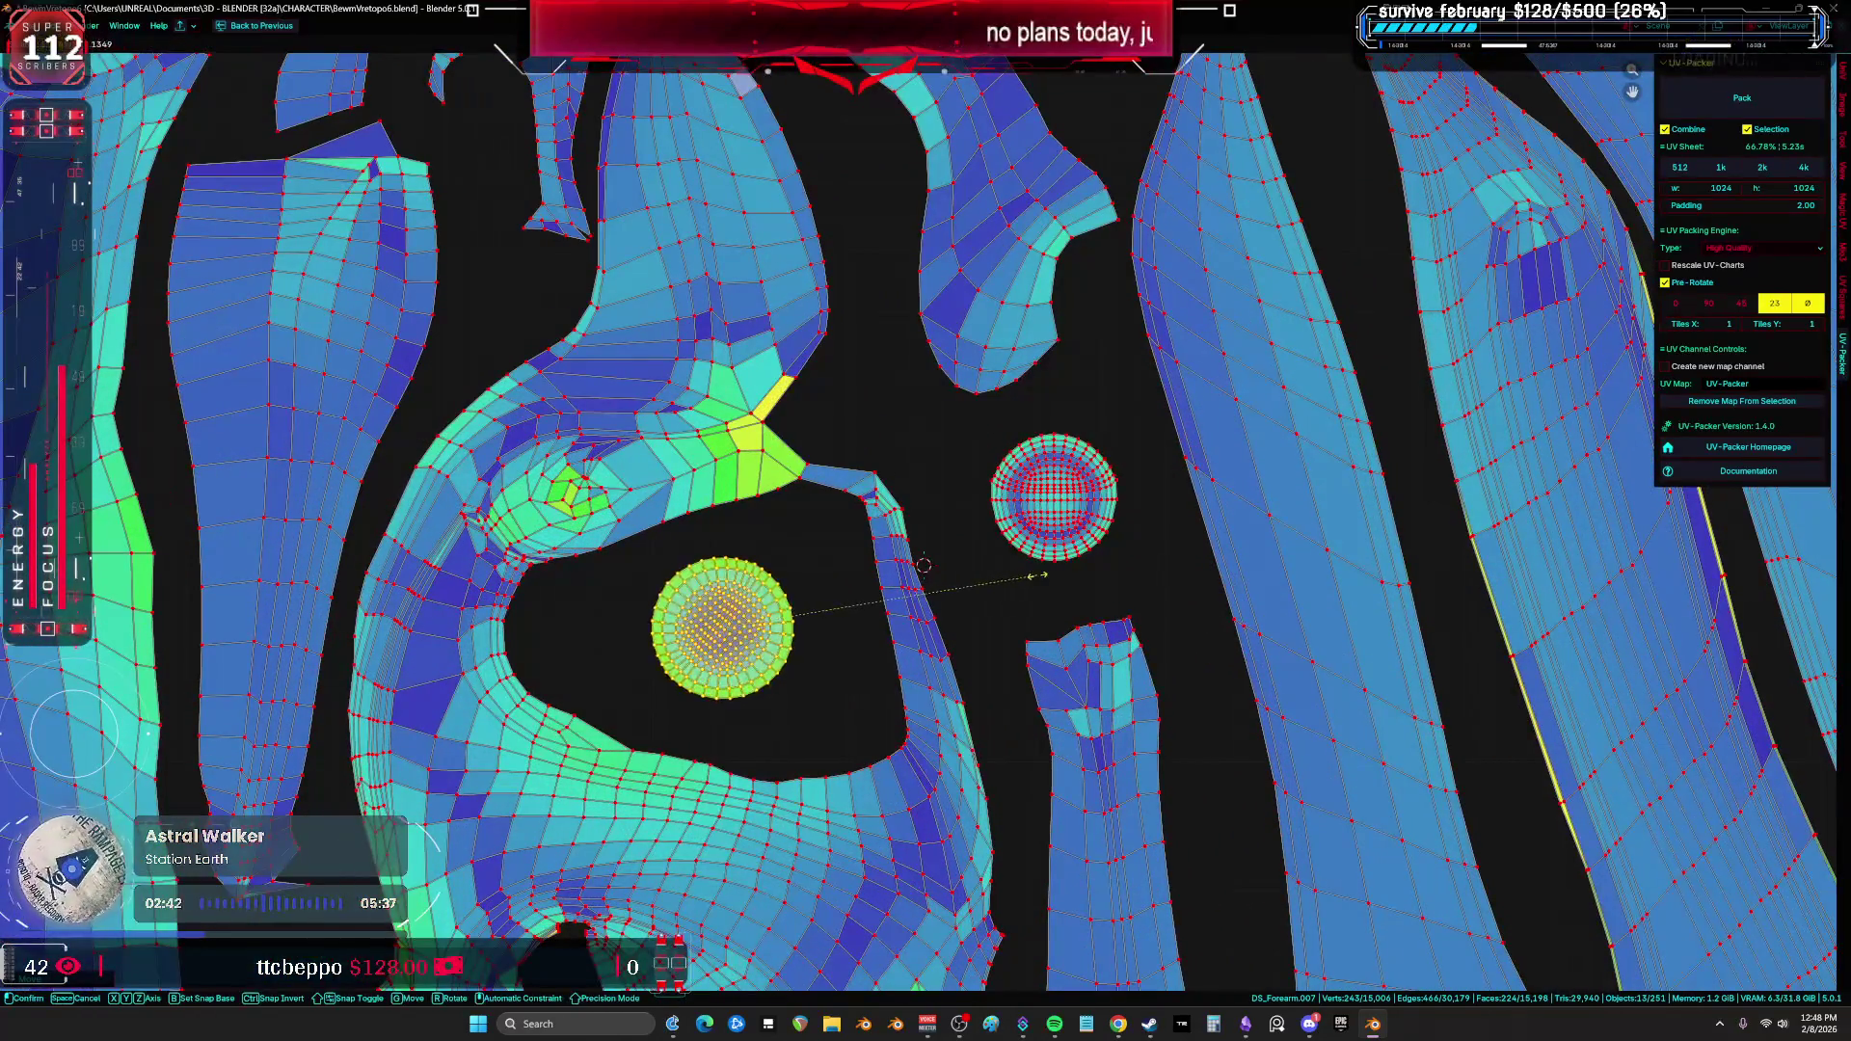
key(s)
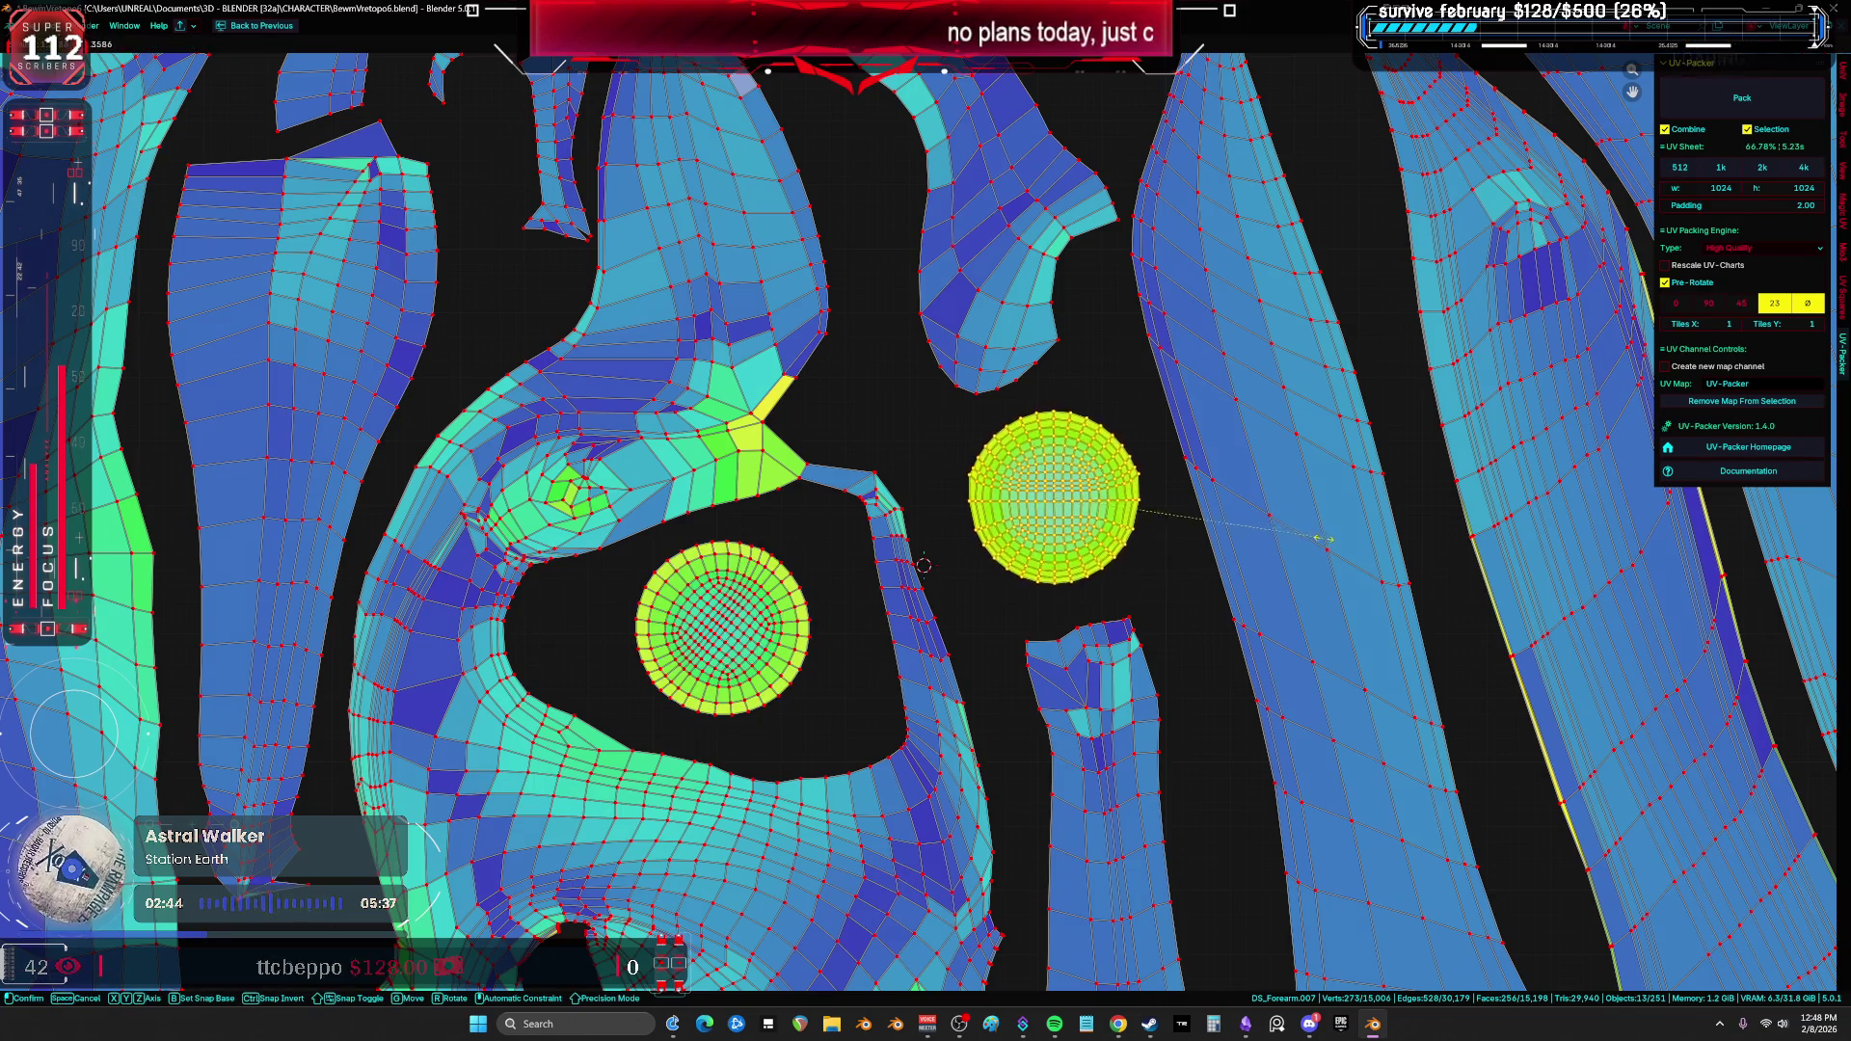
click(1324, 539)
Step: Scale up the left and right small oval islands
scroll(1341, 603, down, 5)
scroll(1050, 578, up, 6)
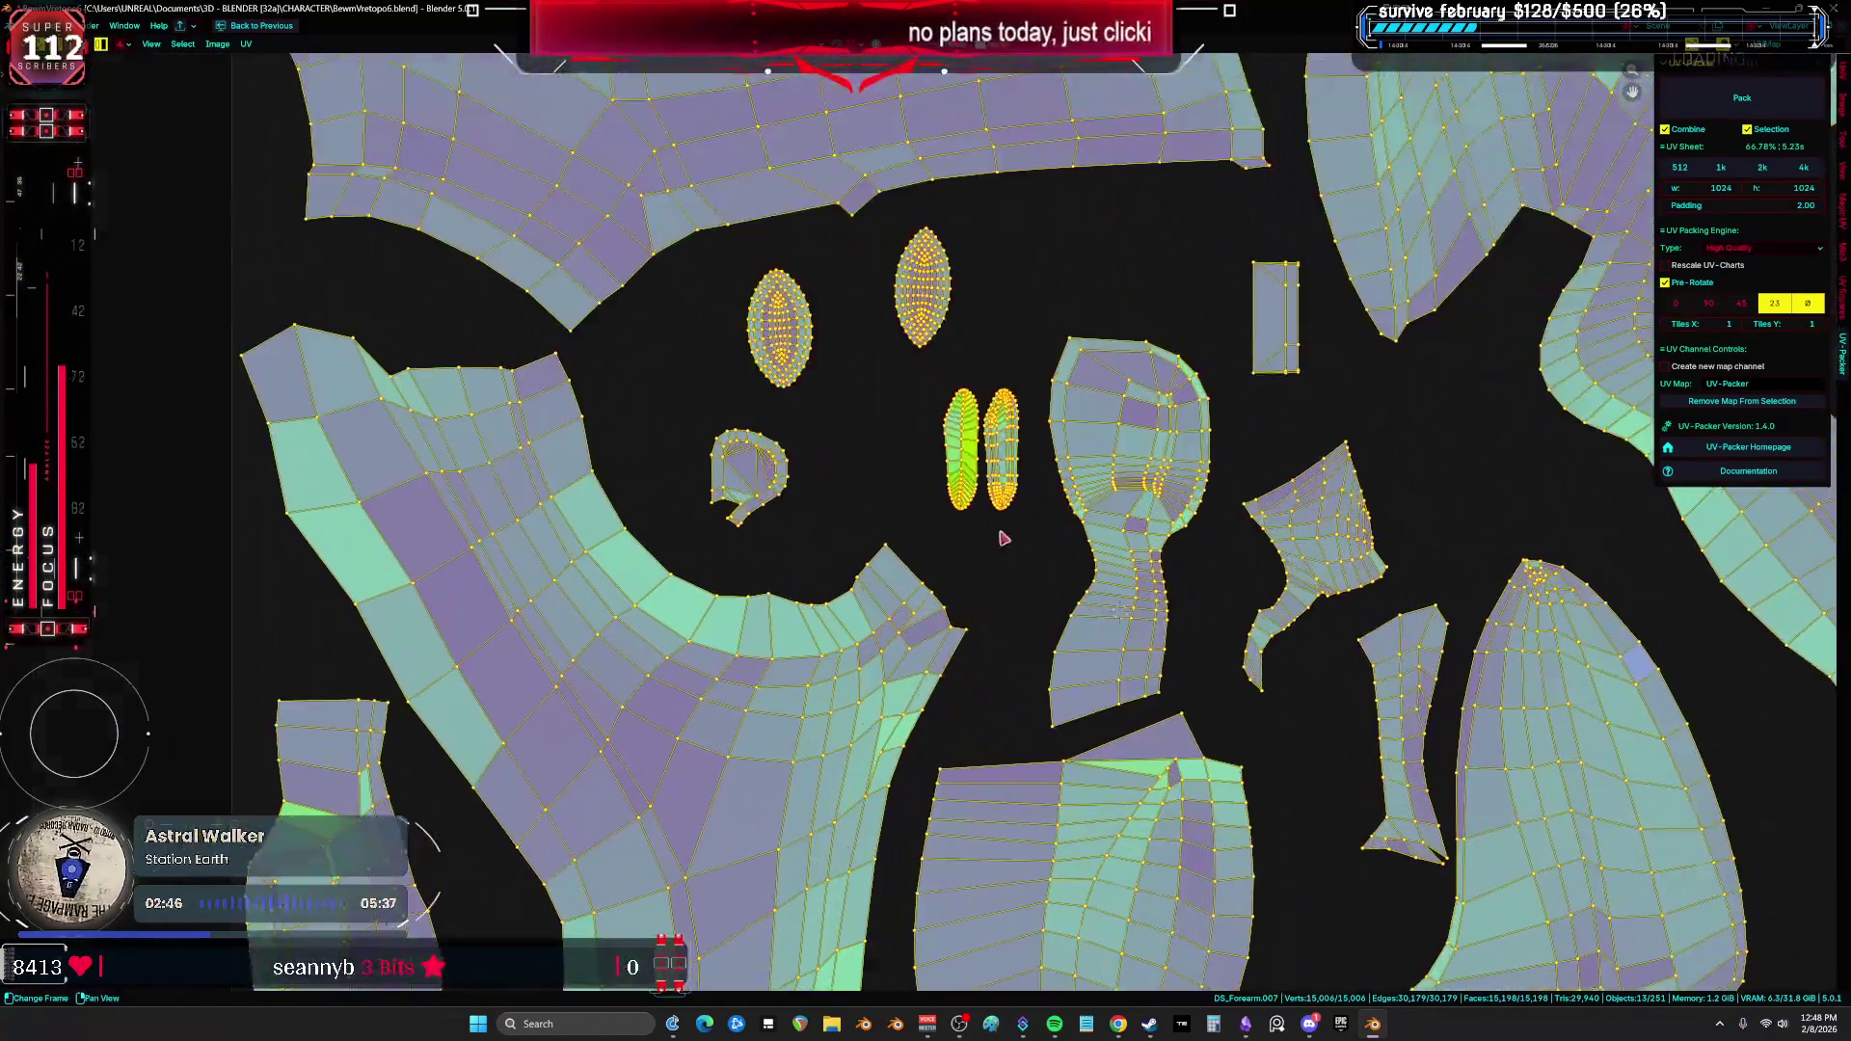
click(921, 448)
key(s)
click(930, 469)
click(1020, 458)
key(s)
click(1034, 487)
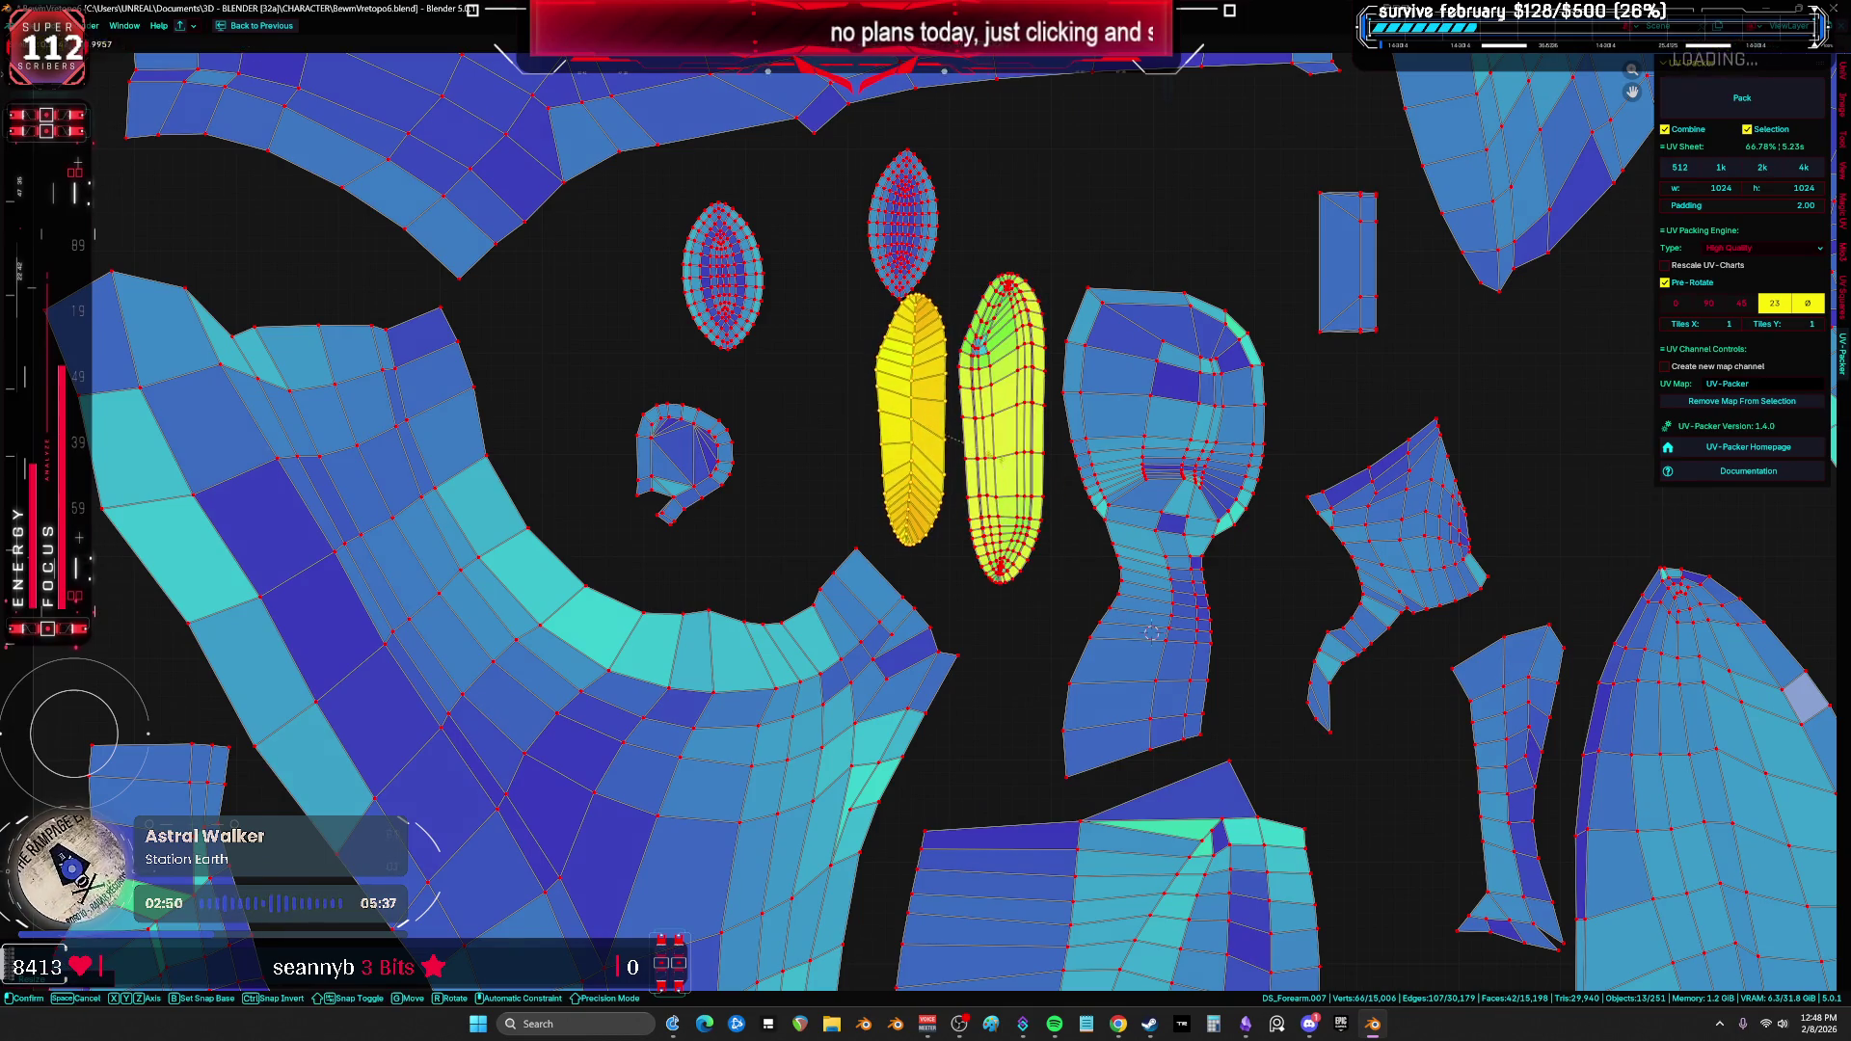
Step: Zoom in on the enlarged ovals, then select and frame all islands
scroll(1037, 511, down, 4)
mouse_move(1234, 694)
middle_down()
mouse_move(1157, 640)
mouse_move(1061, 658)
middle_up()
scroll(366, 740, up, 5)
shift+middle_drag(366, 740, 889, 600)
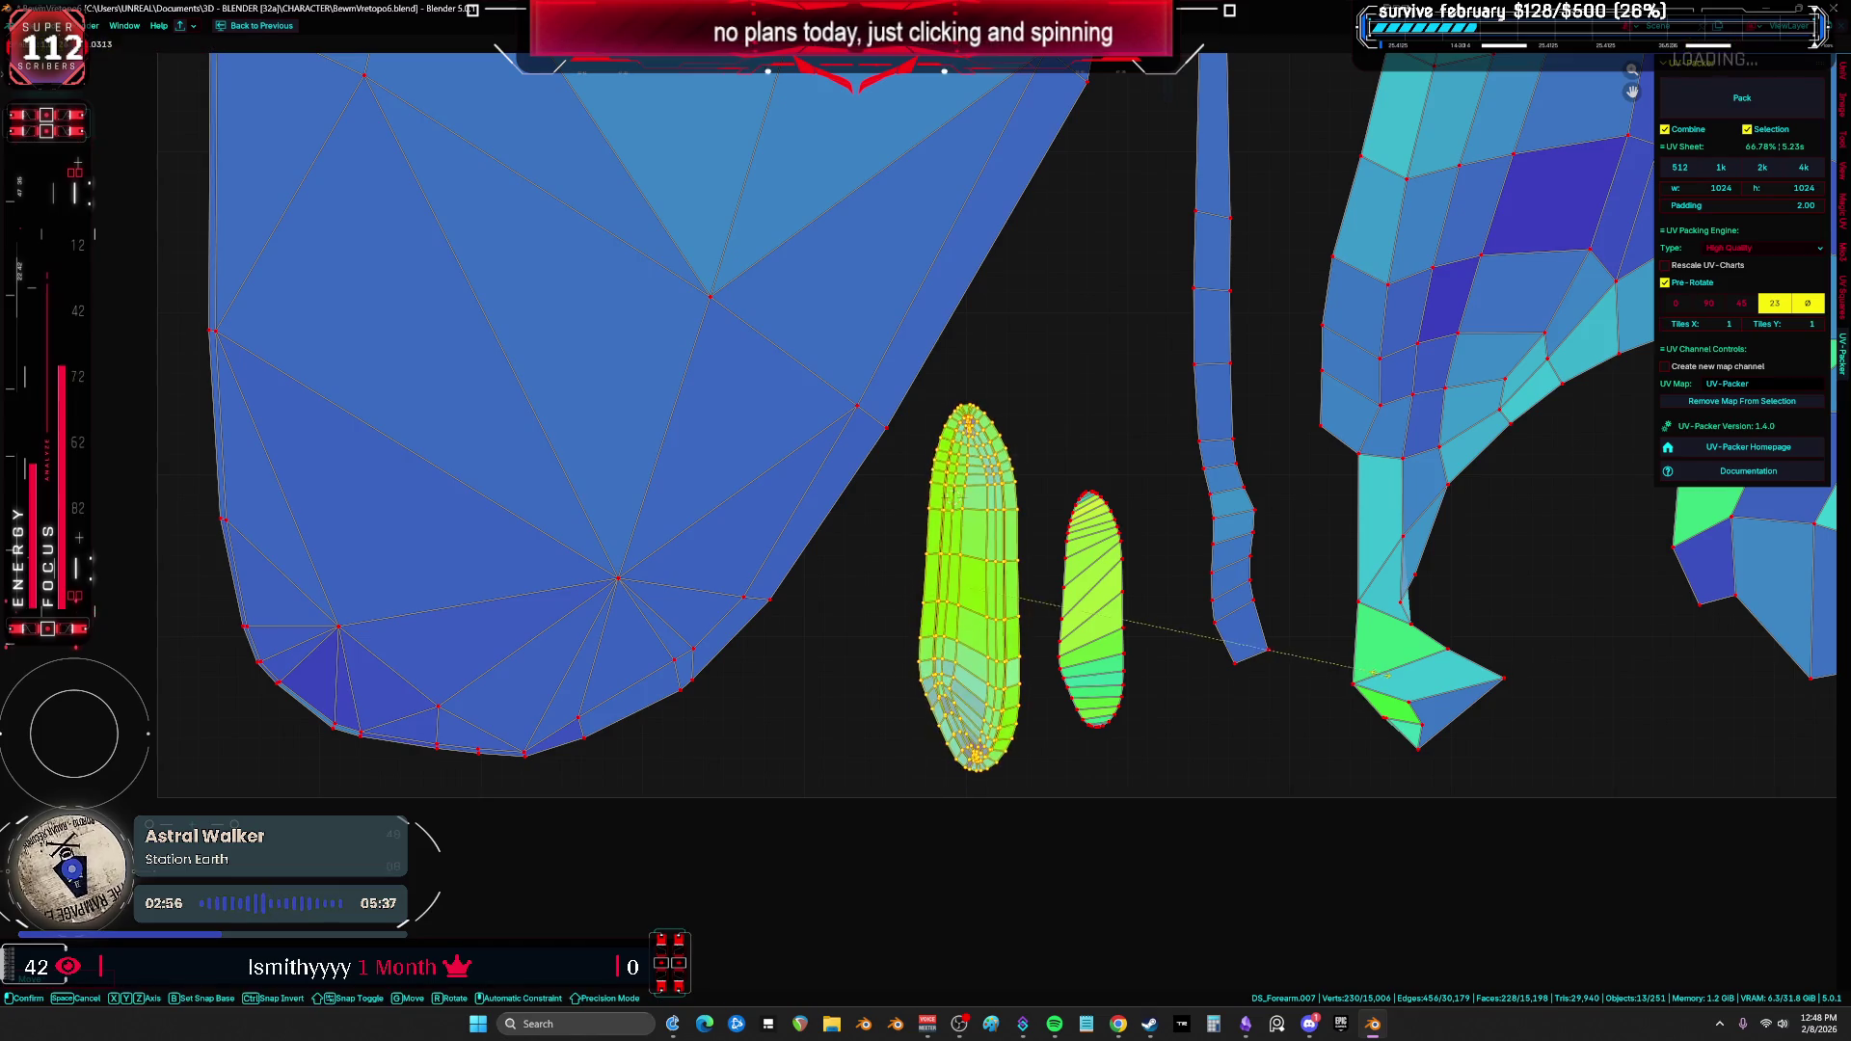
key(Escape)
key(a)
key(Home)
scroll(1282, 689, up, 6)
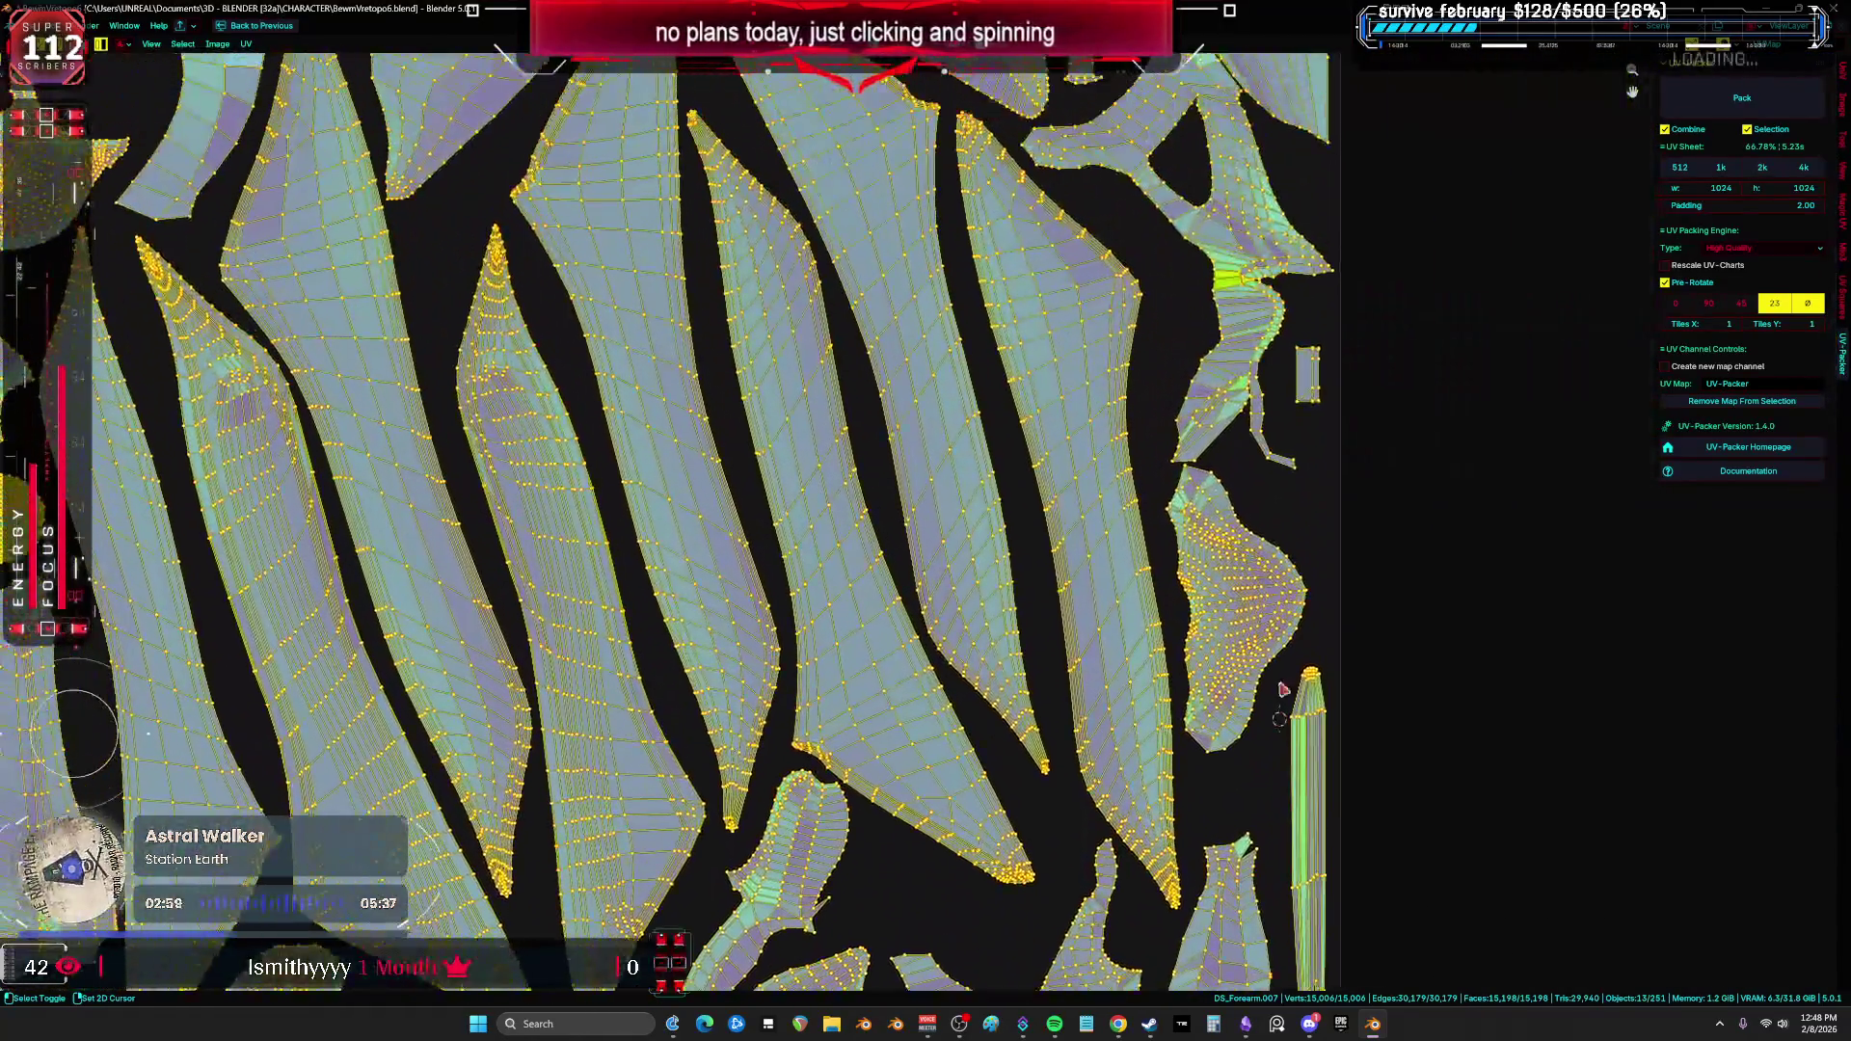
Step: Select the thin vertical strip island and scale it to a new size
middle_drag(1282, 689, 1114, 299)
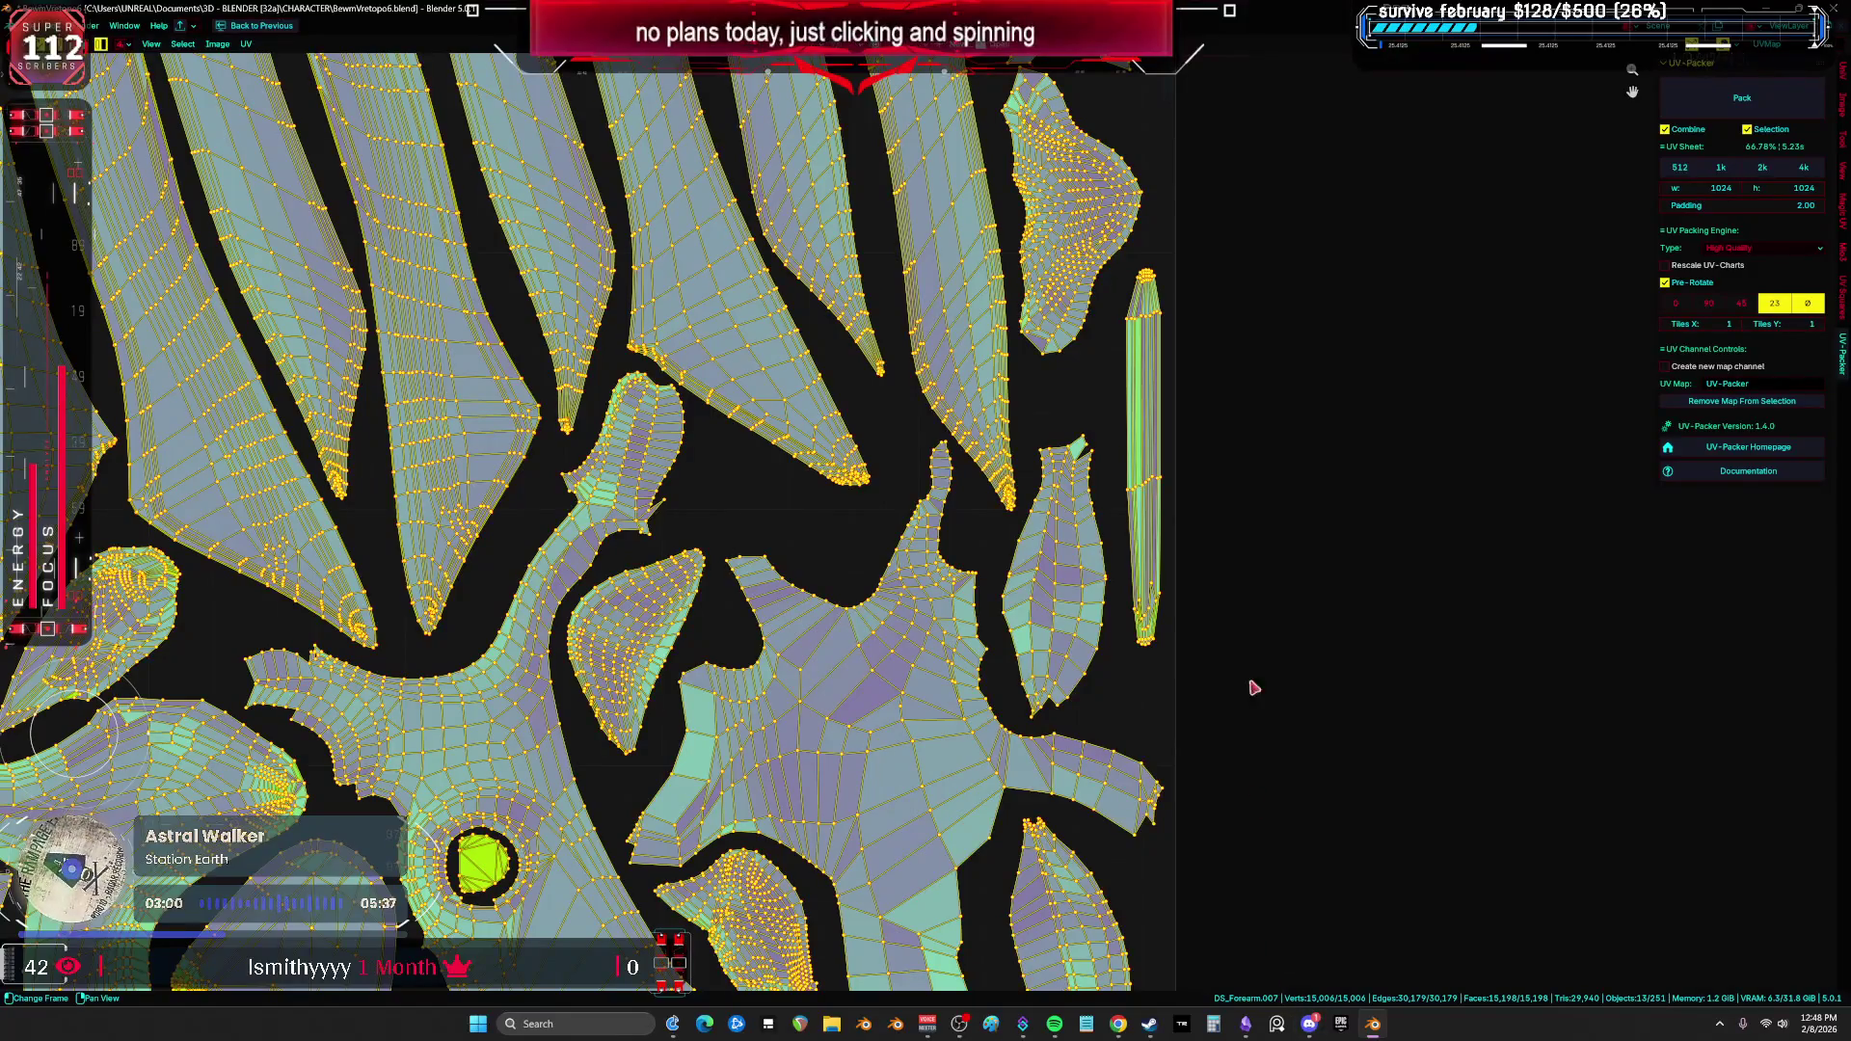
click(1155, 489)
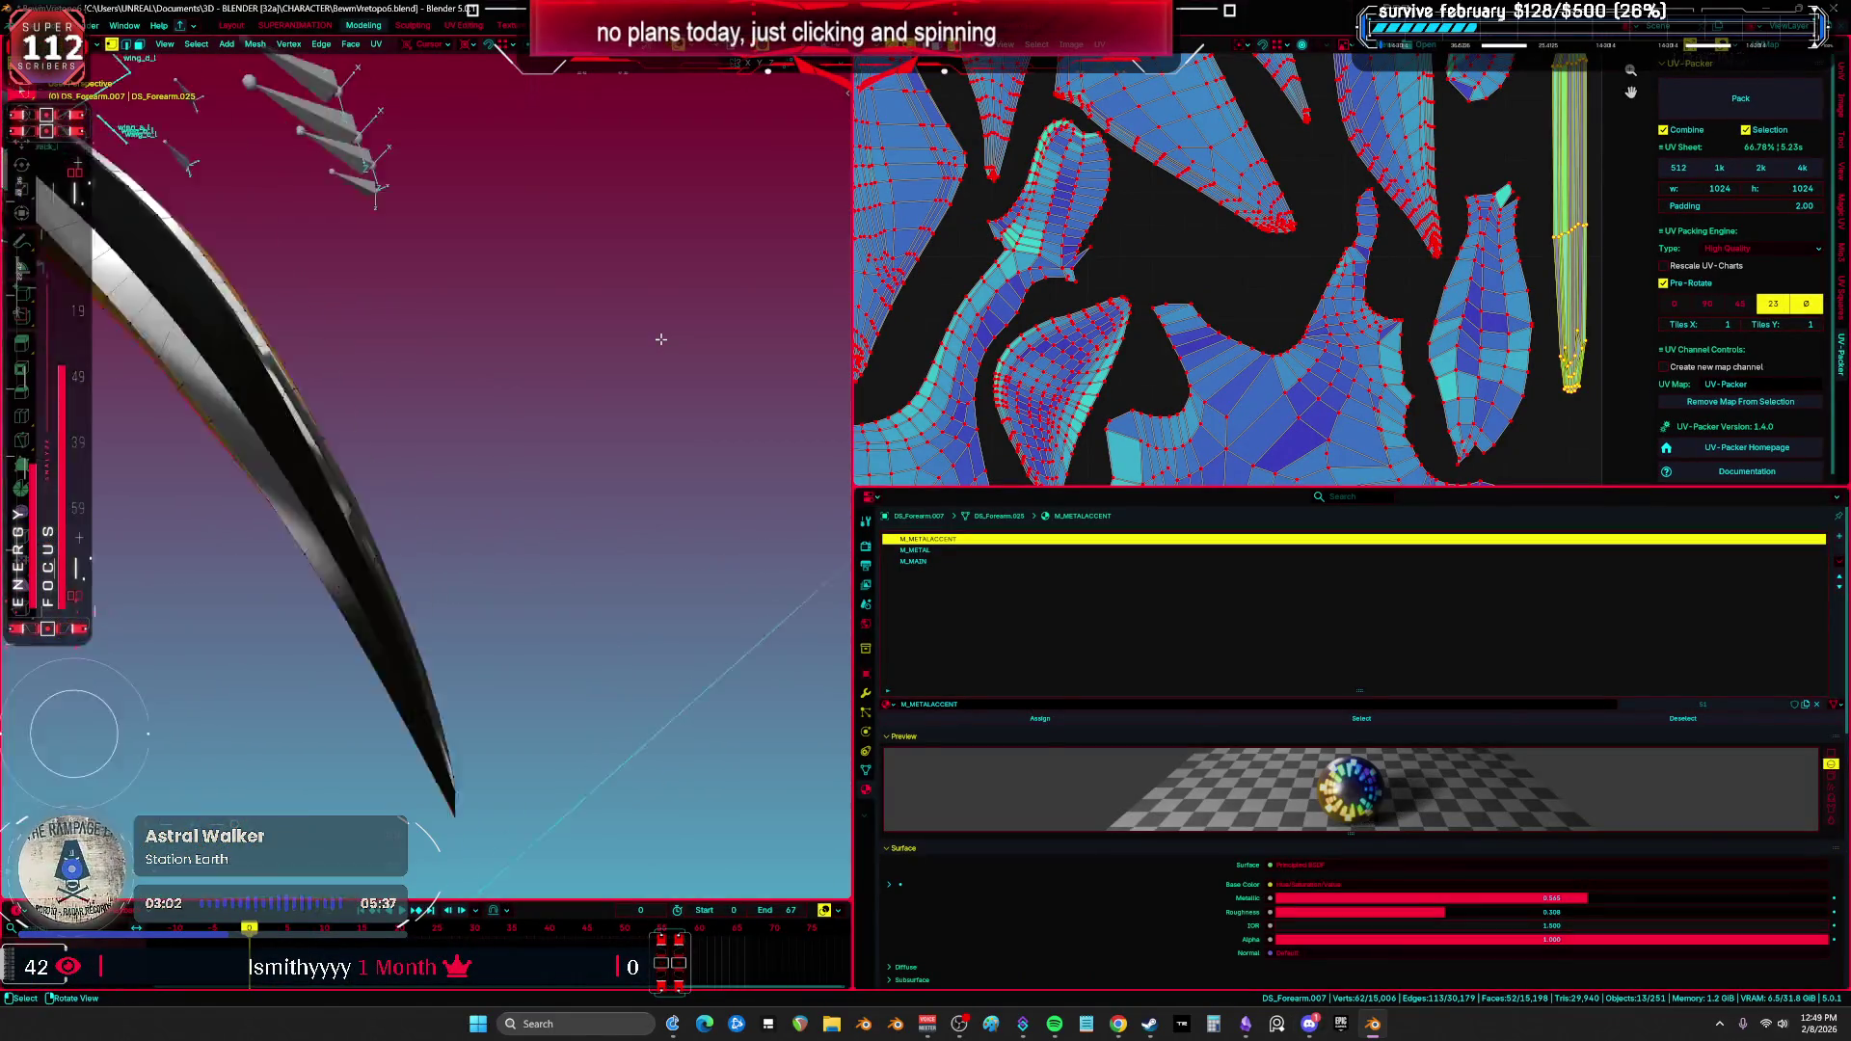
key(s)
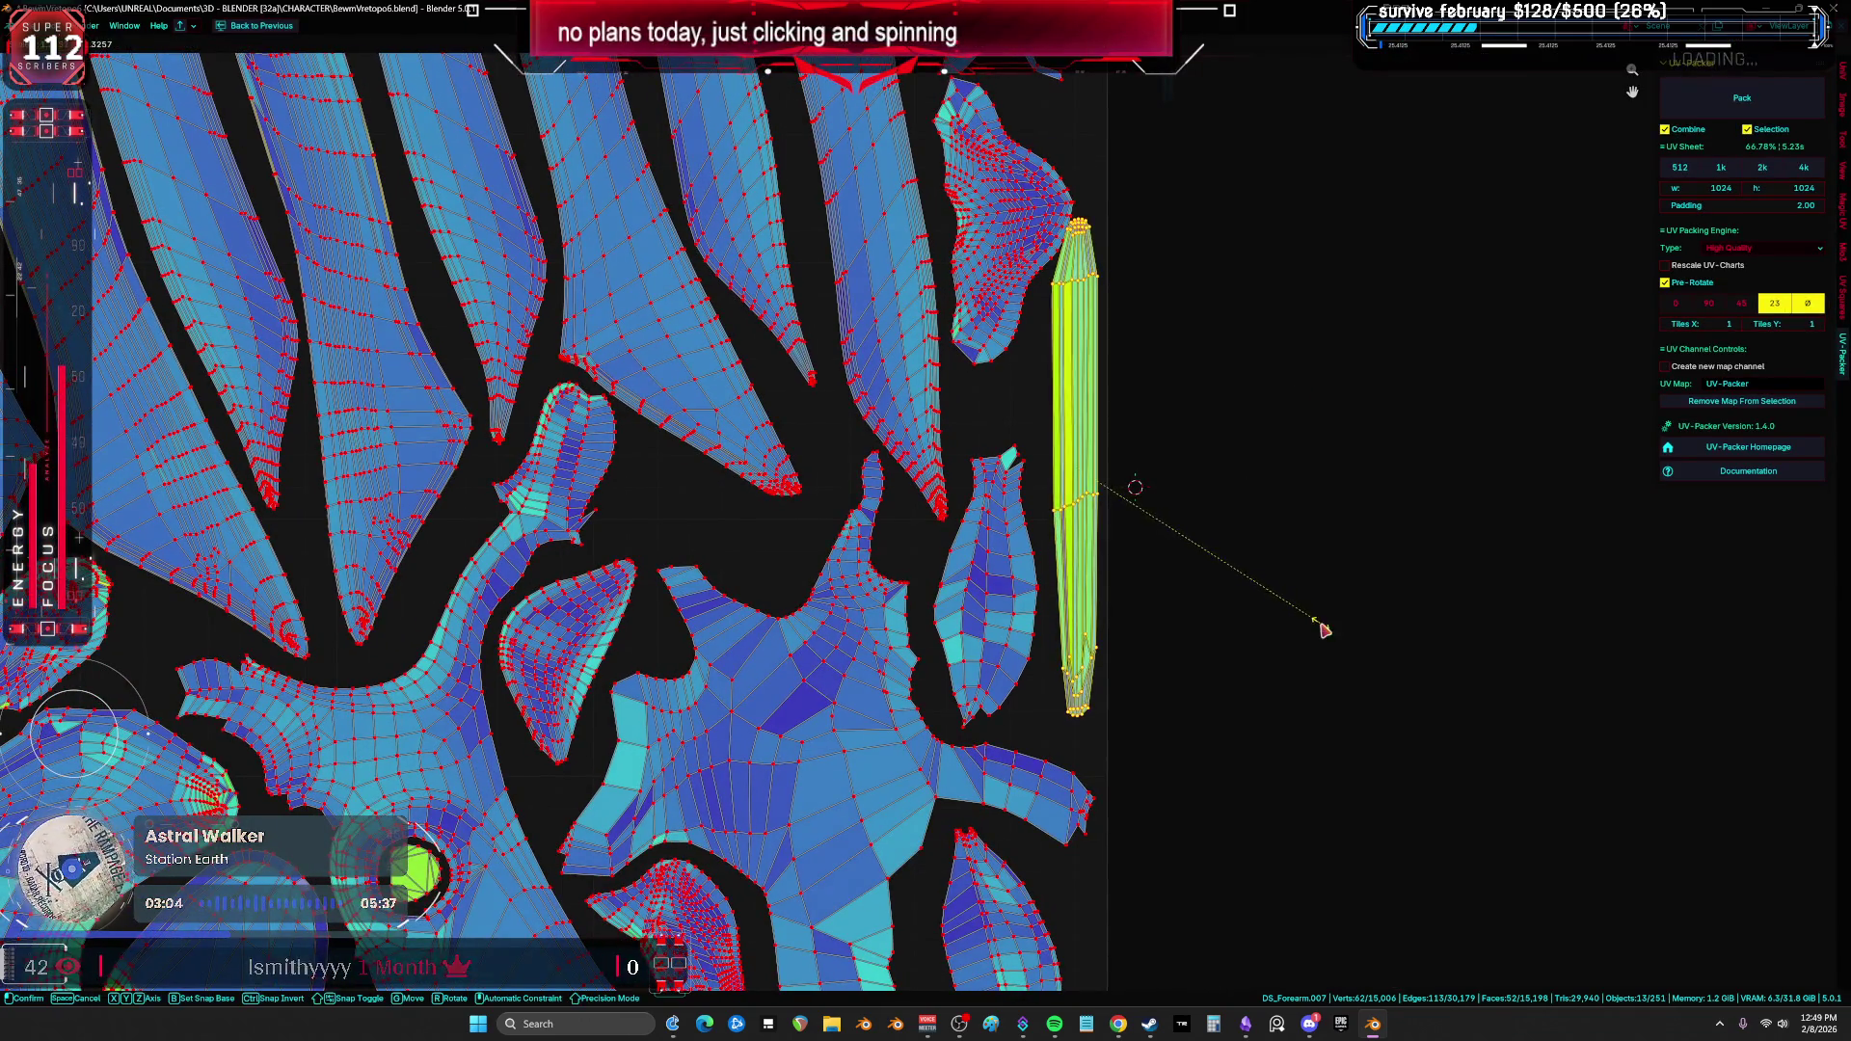
scroll(1321, 625, down, 4)
click(1354, 725)
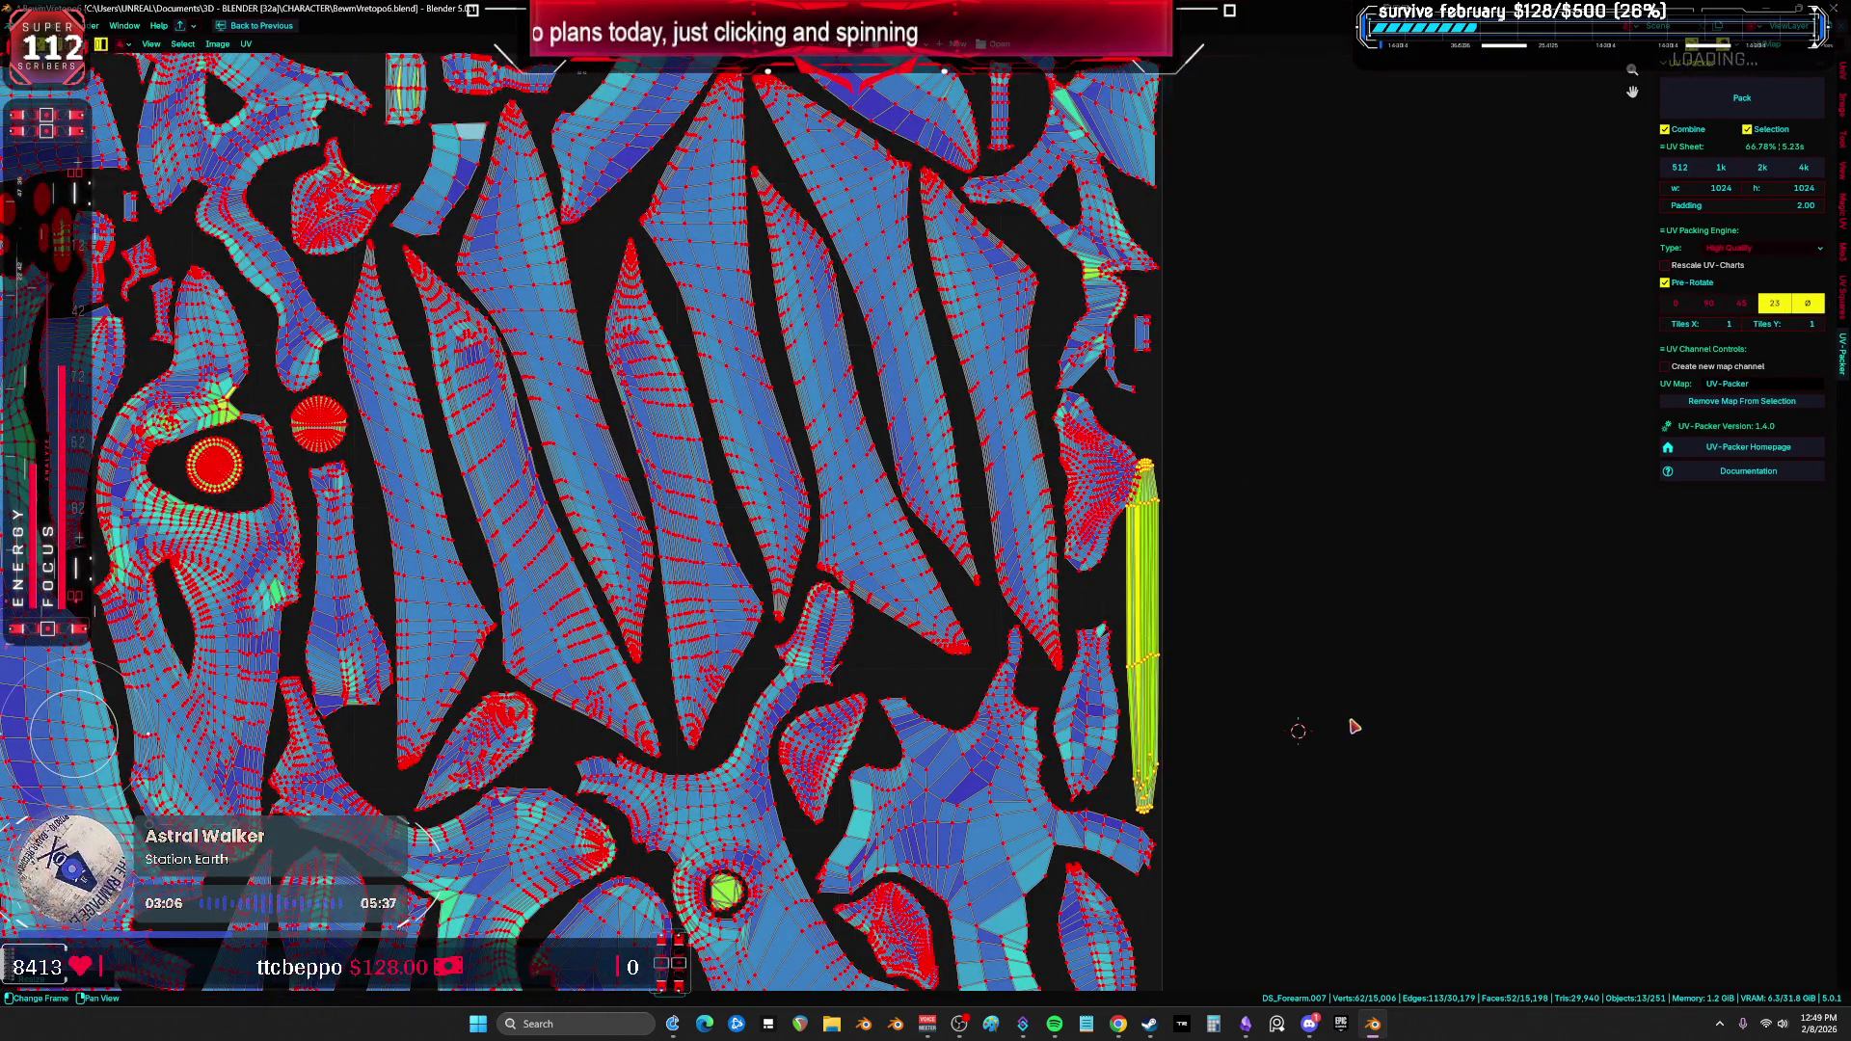
scroll(1355, 726, up, 2)
scroll(1304, 688, up, 2)
Step: Select the fan-shaped island beside the strip, reposition it and tilt it slightly counter-clockwise
key(l)
scroll(1212, 453, up, 2)
key(r)
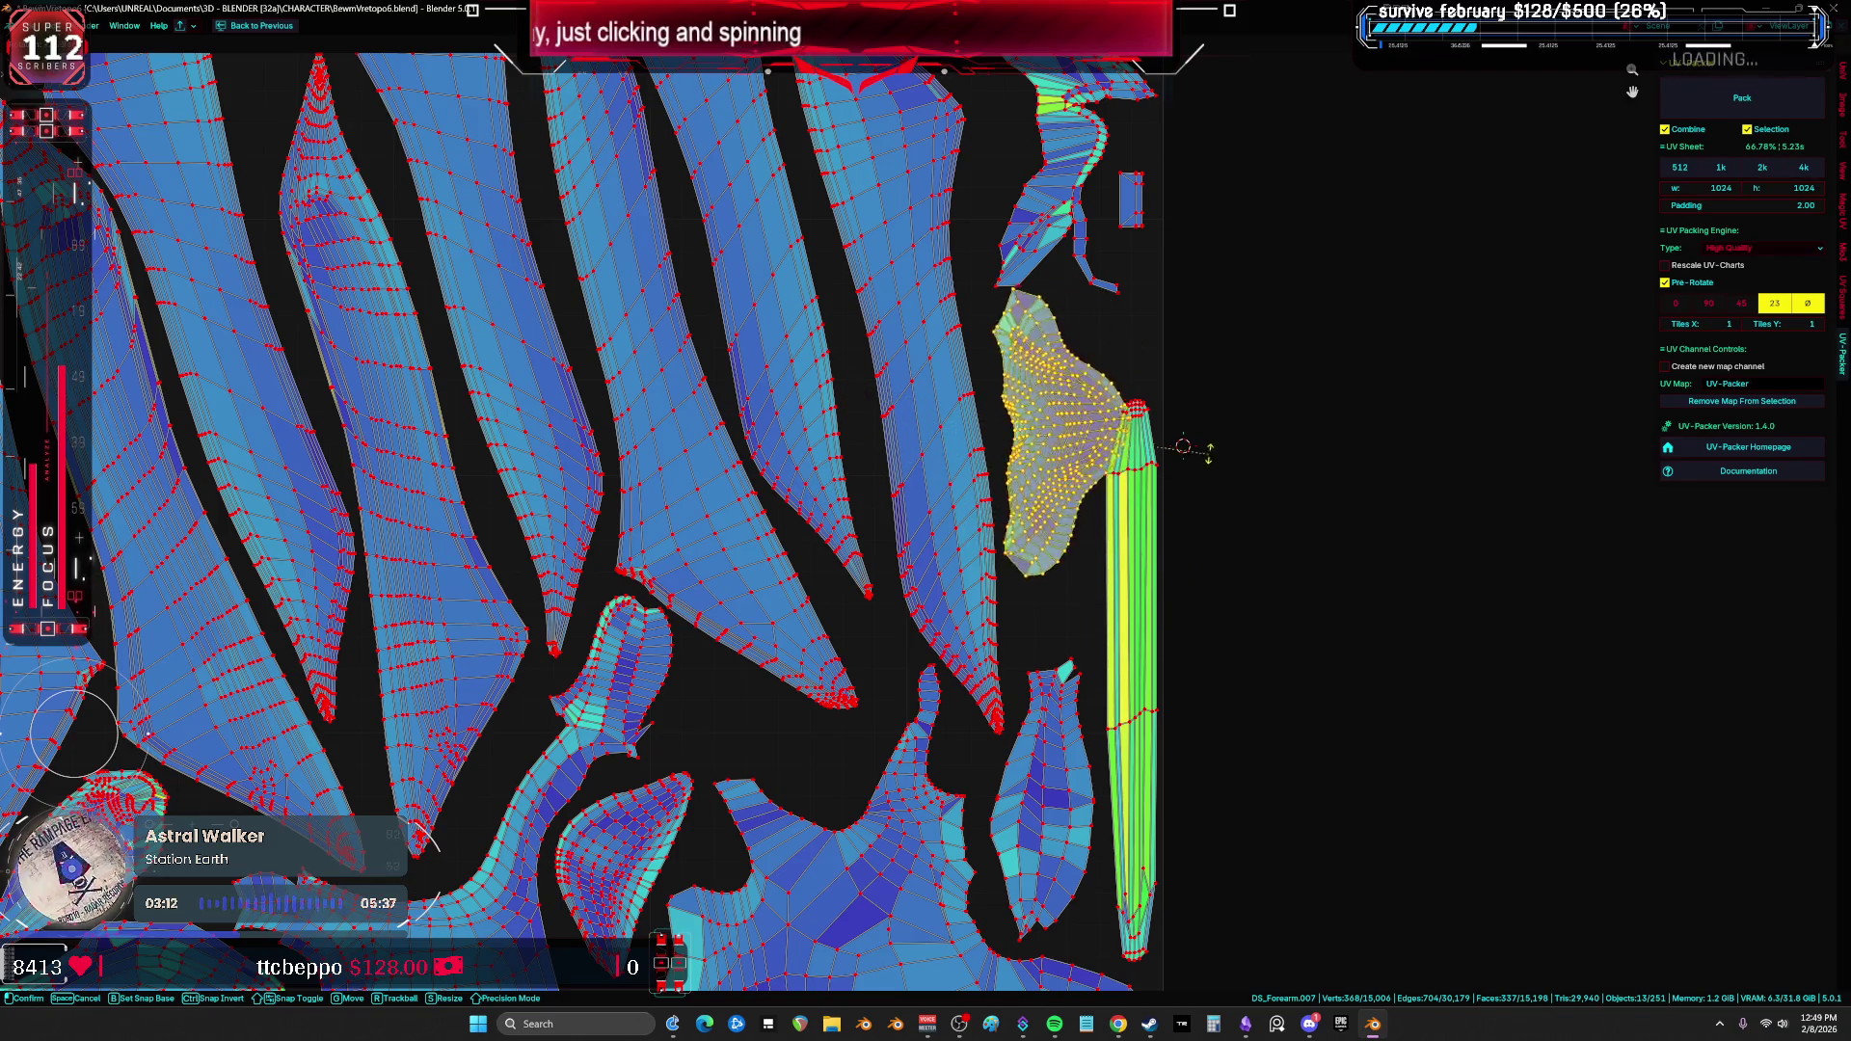
middle_drag(1206, 463, 1233, 387)
right_click(1029, 600)
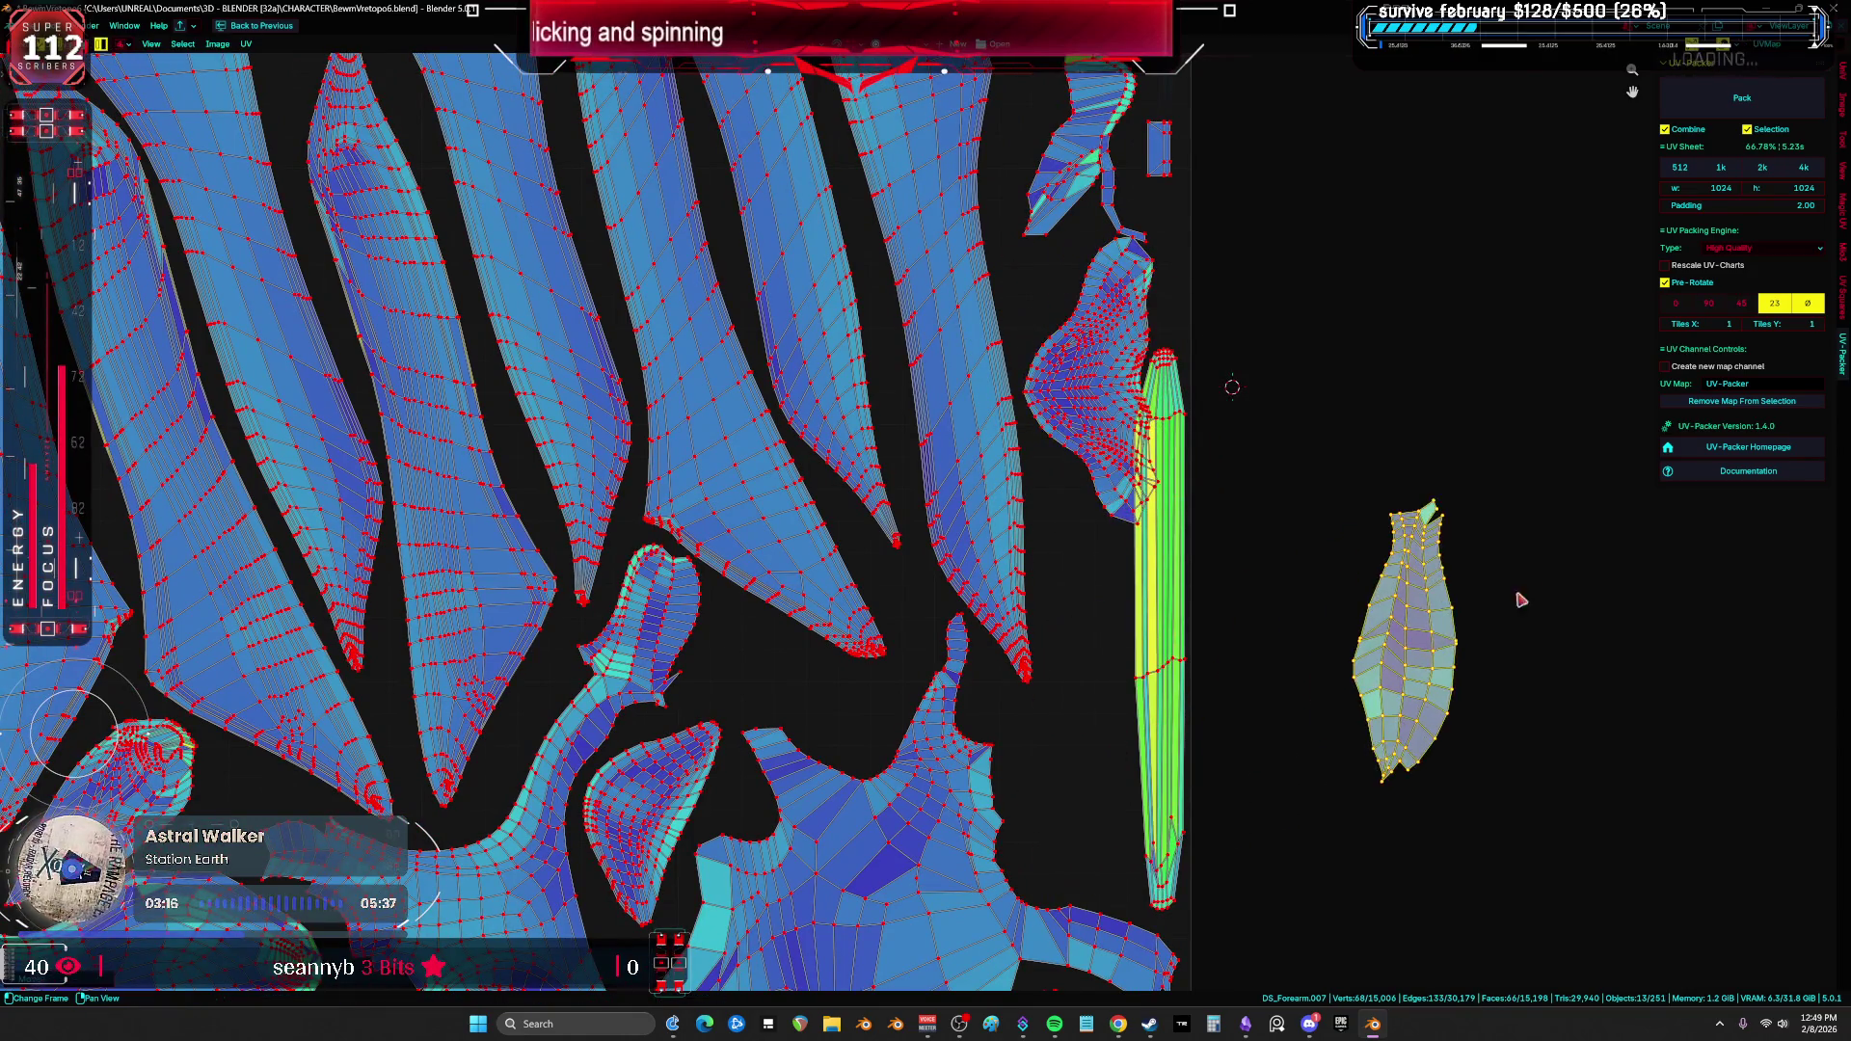
key(g)
click(1078, 759)
scroll(1078, 759, up, 1)
middle_drag(1293, 822, 1351, 592)
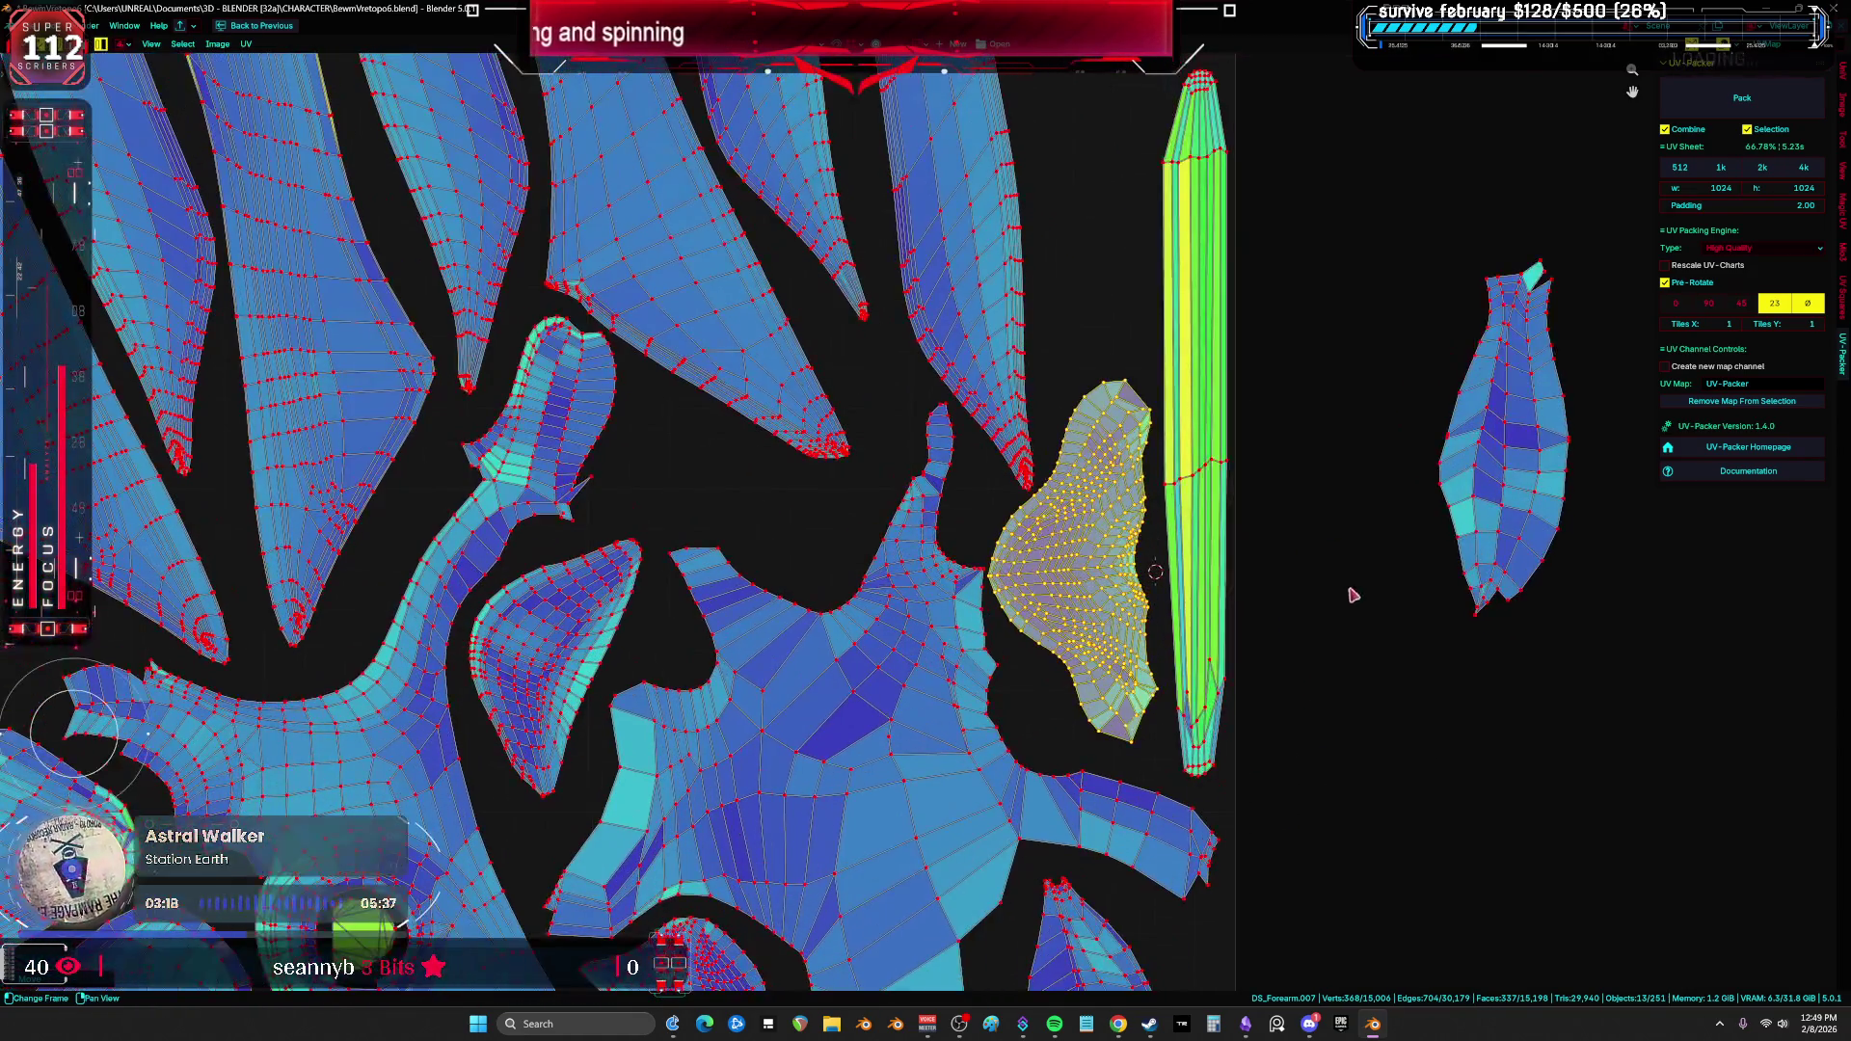
key(r)
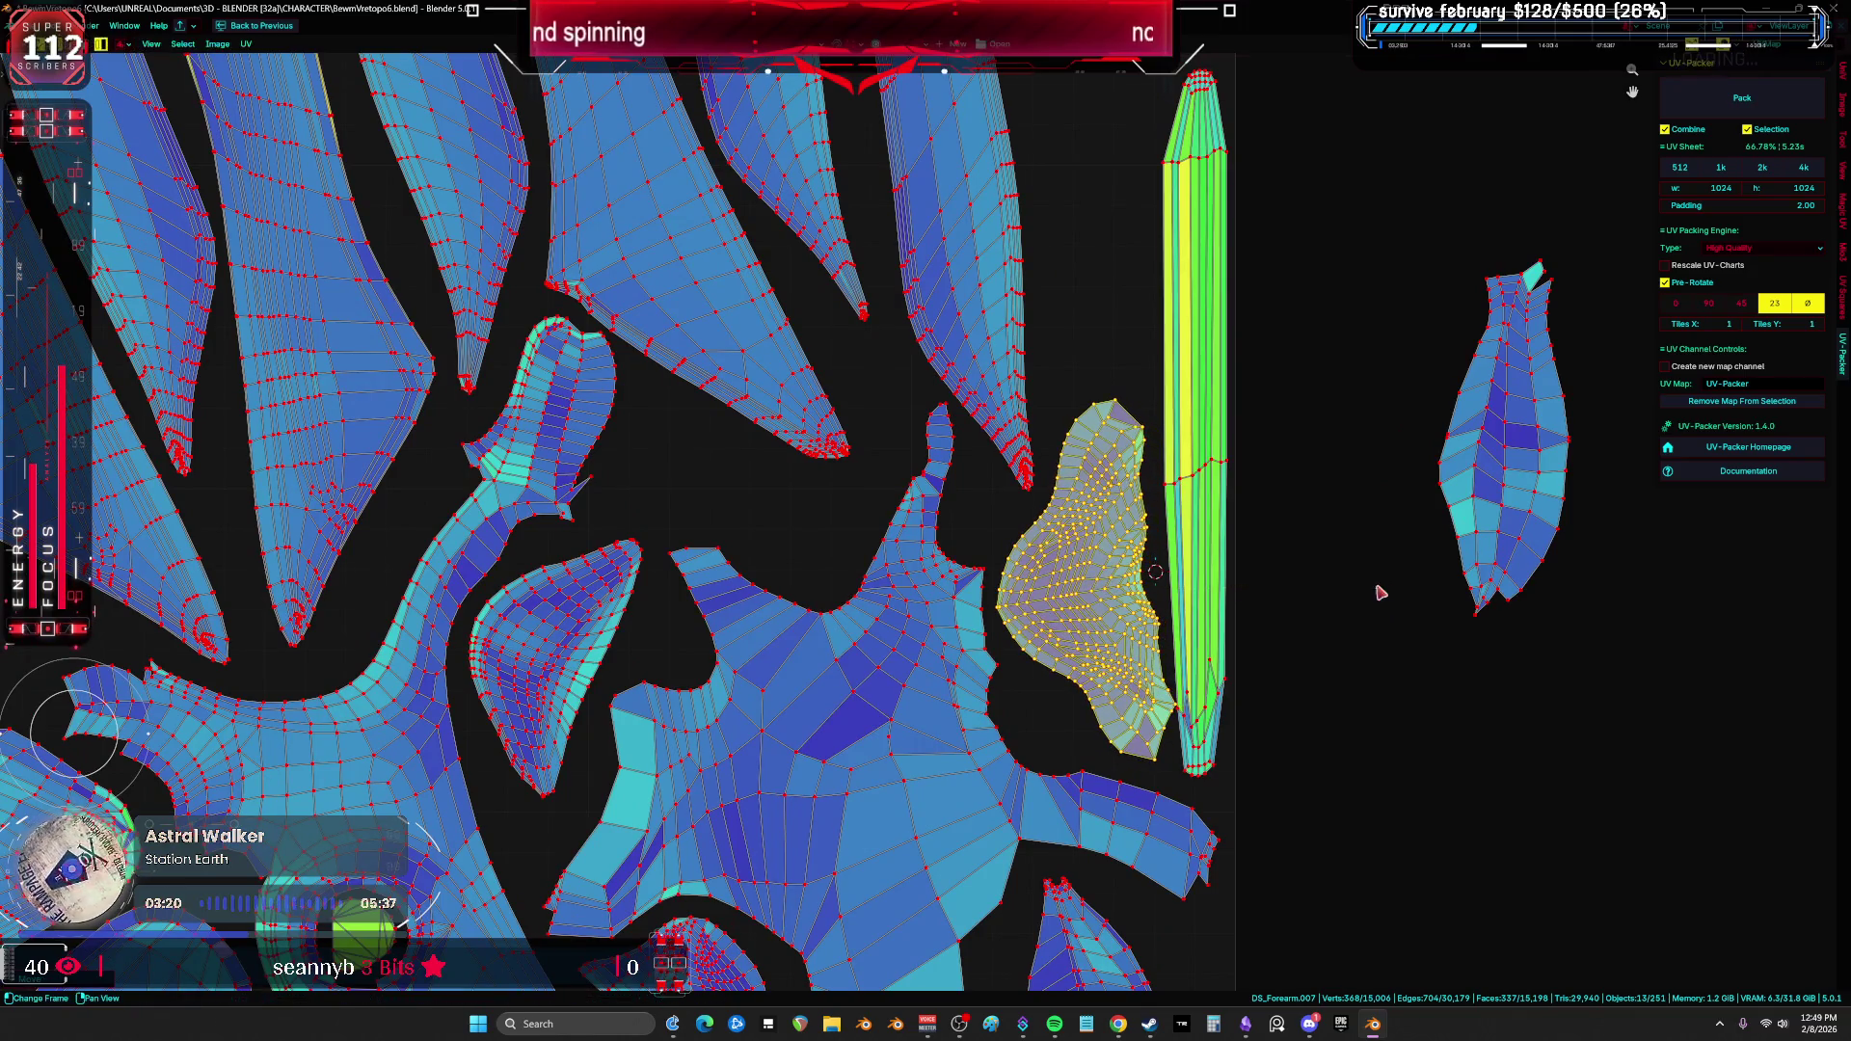
Step: Move the small leaf island up beside the green strip and rotate it upright
click(1263, 576)
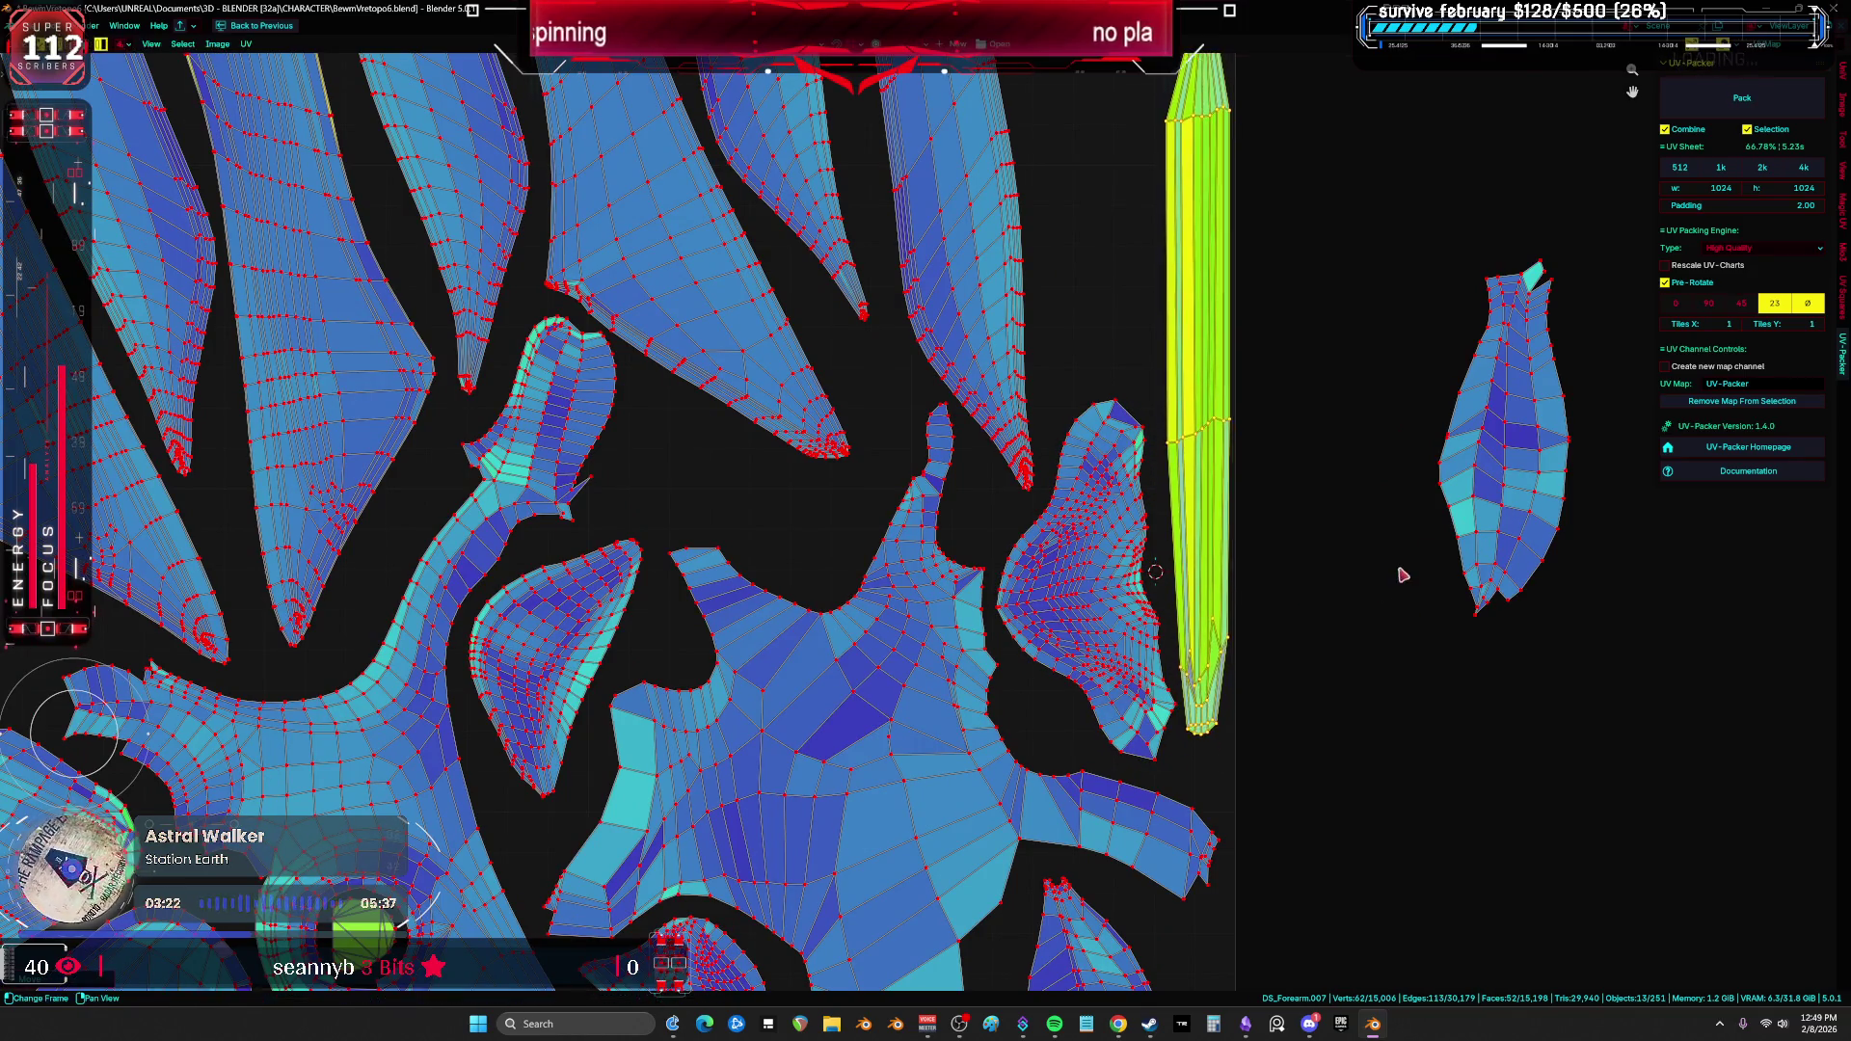
scroll(1398, 575, down, 1)
middle_drag(1397, 575, 1377, 721)
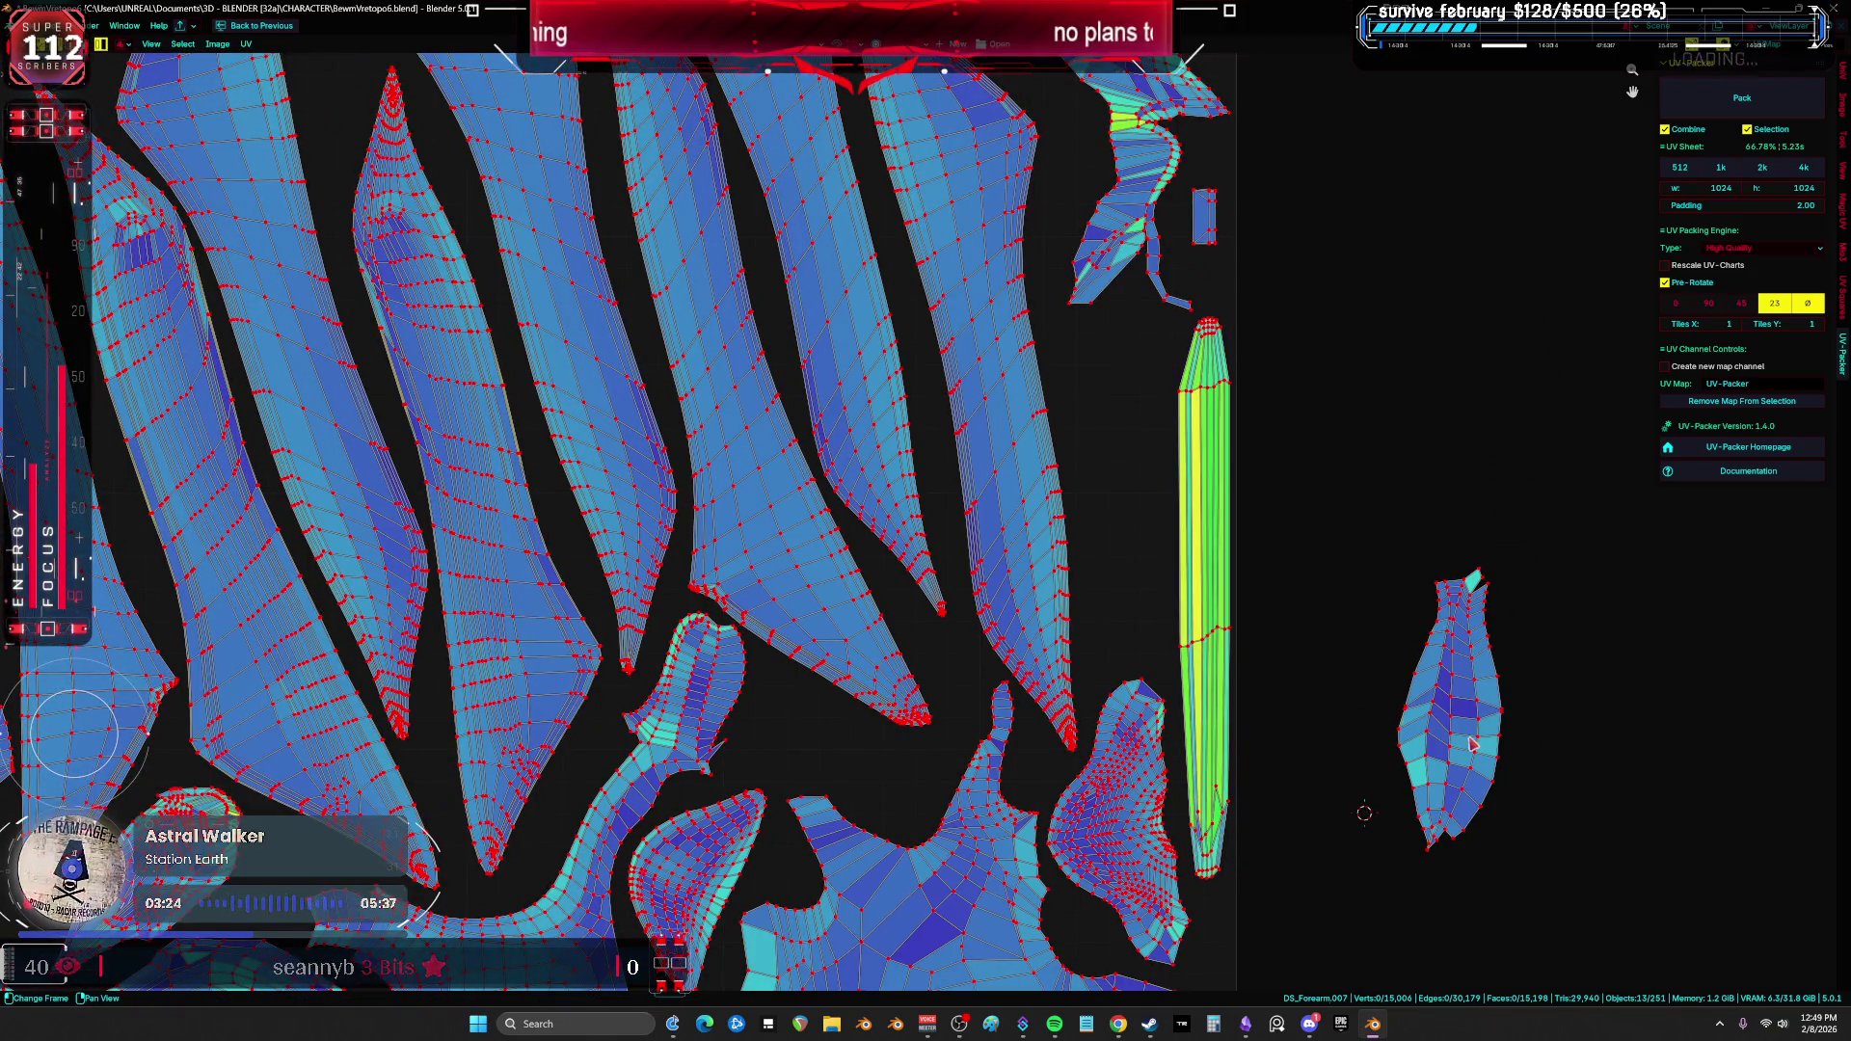
drag(1445, 687, 1112, 422)
key(r)
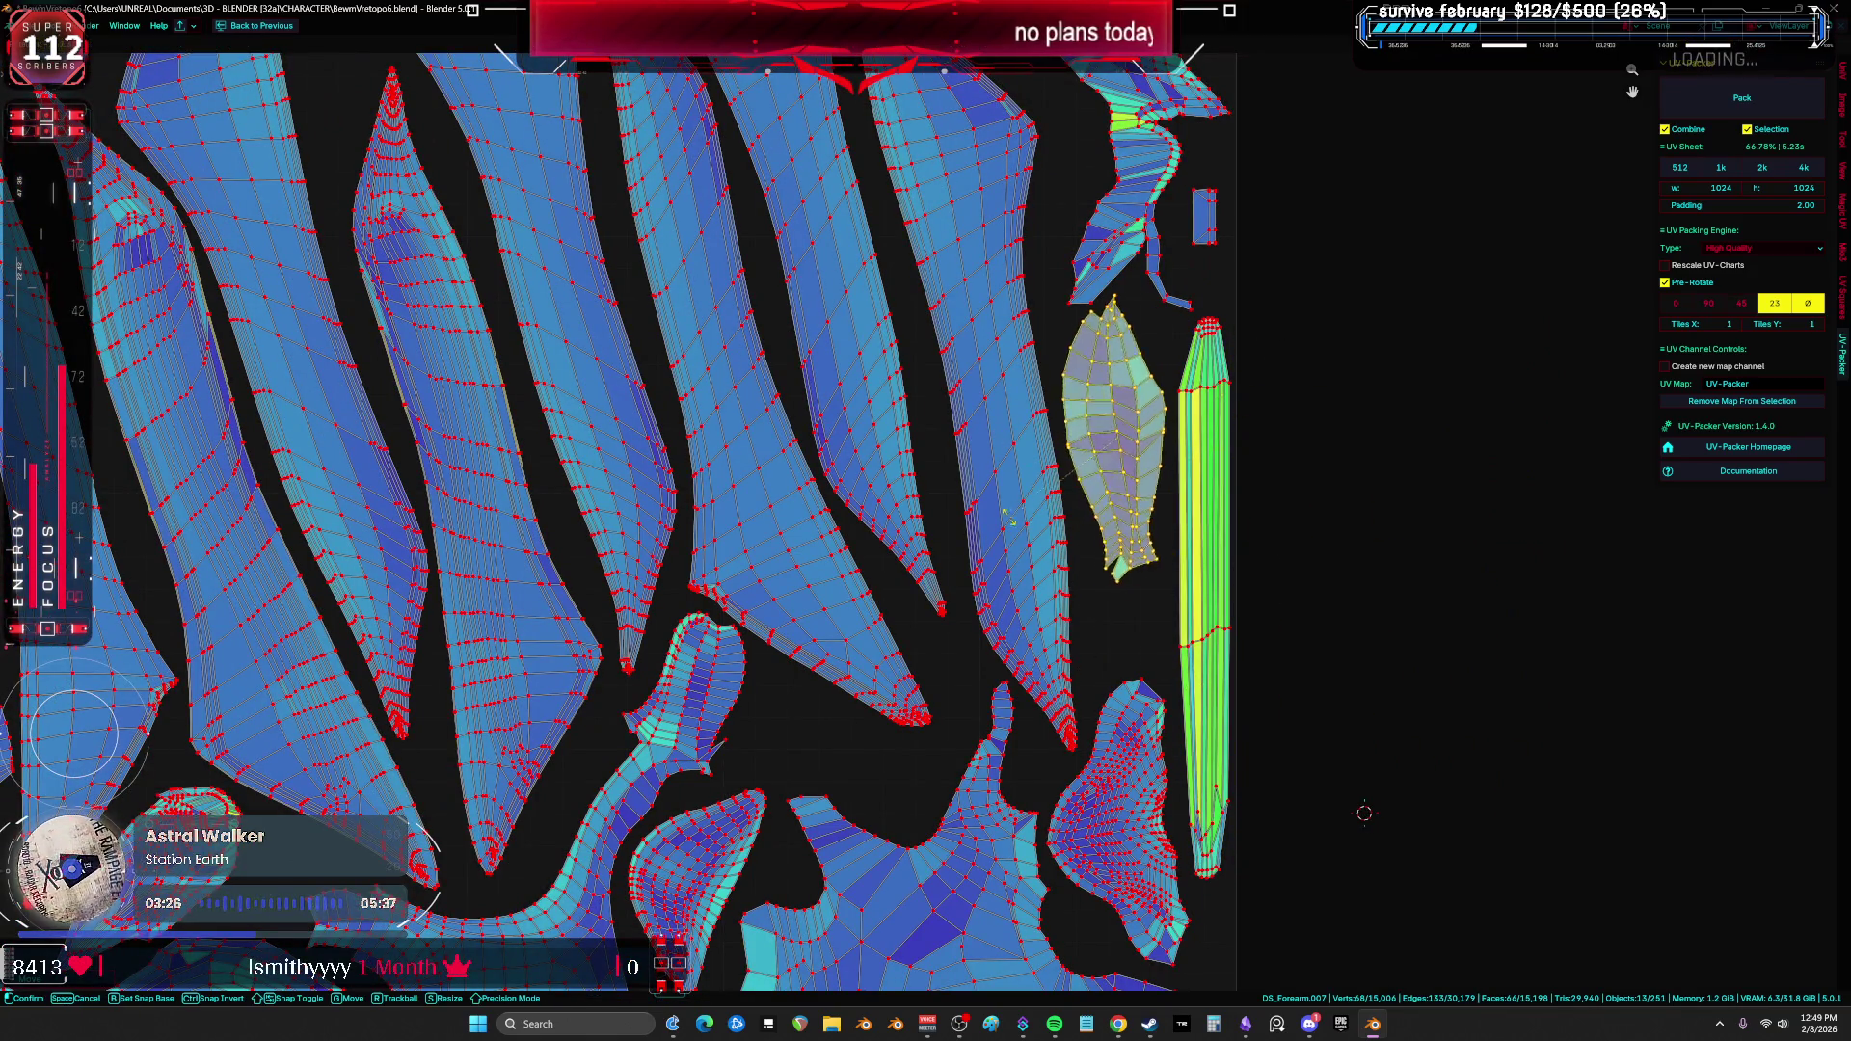
click(1232, 495)
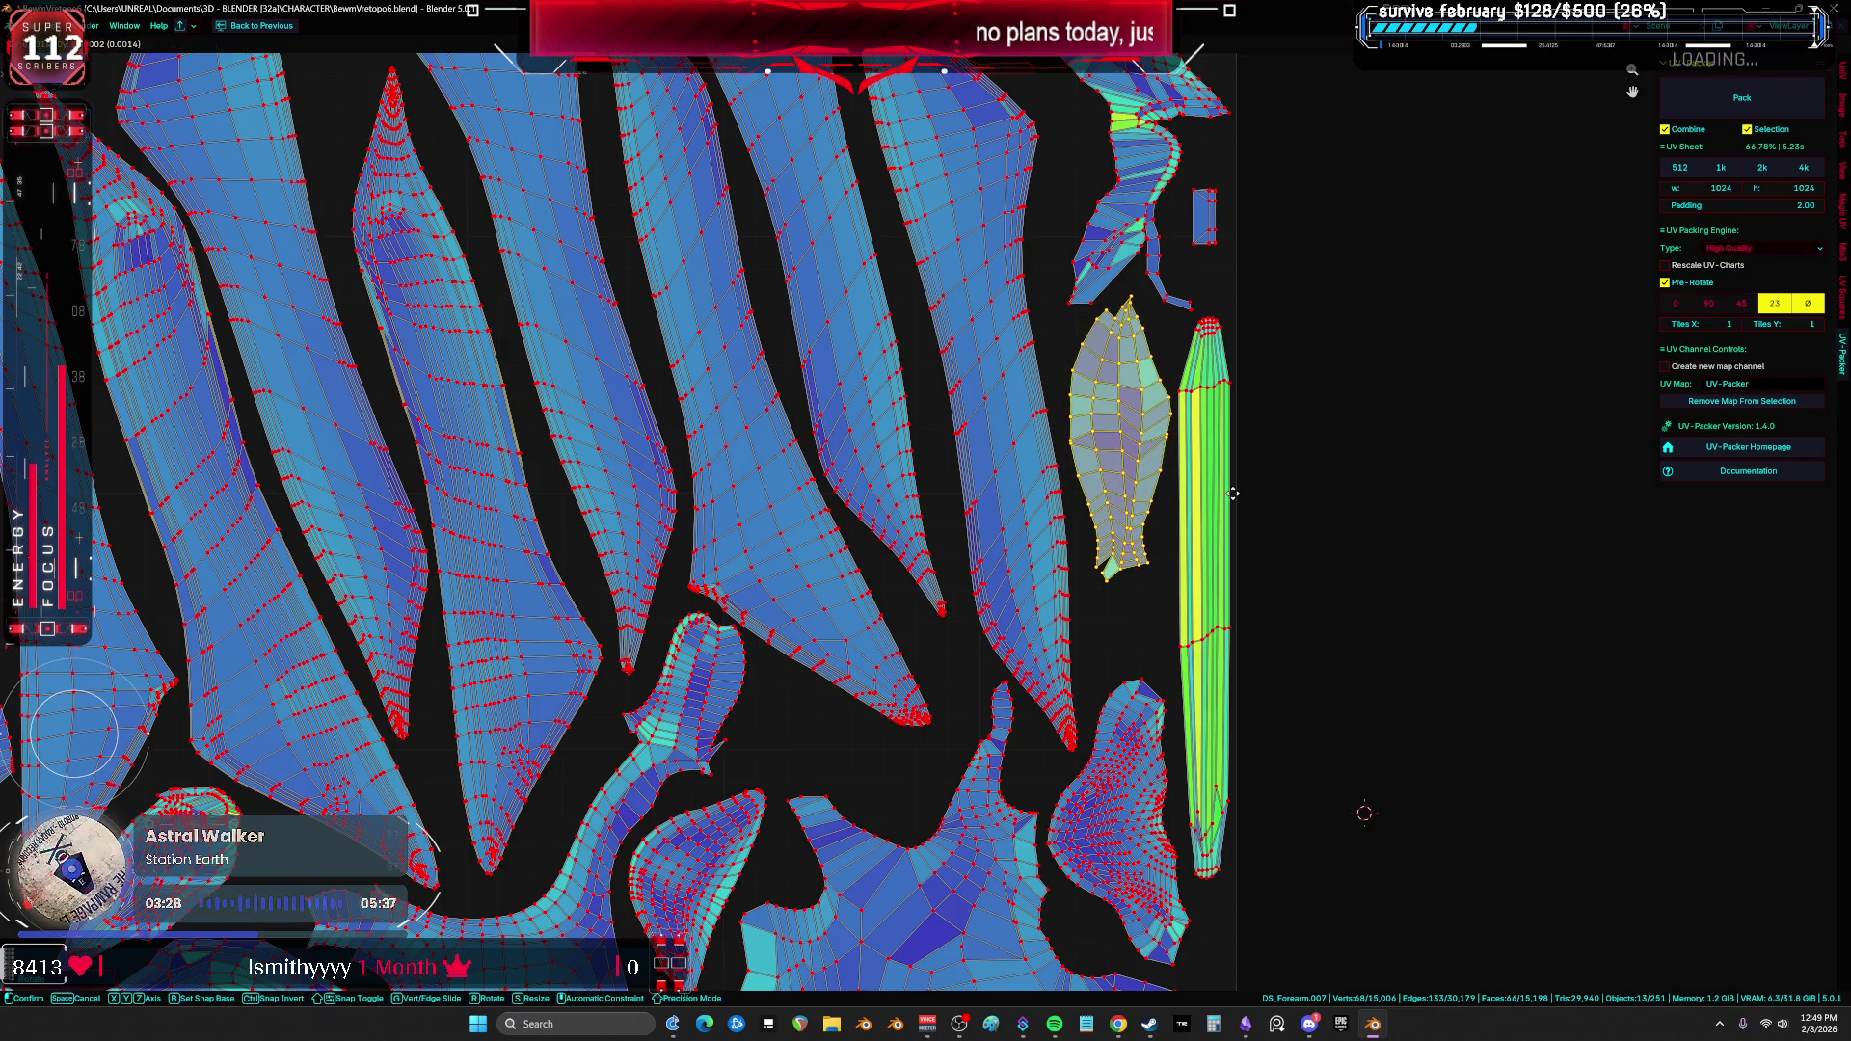
Step: Select all islands, pick the curved island on the right, and restore the split layout
key(a)
scroll(1356, 494, down, 3)
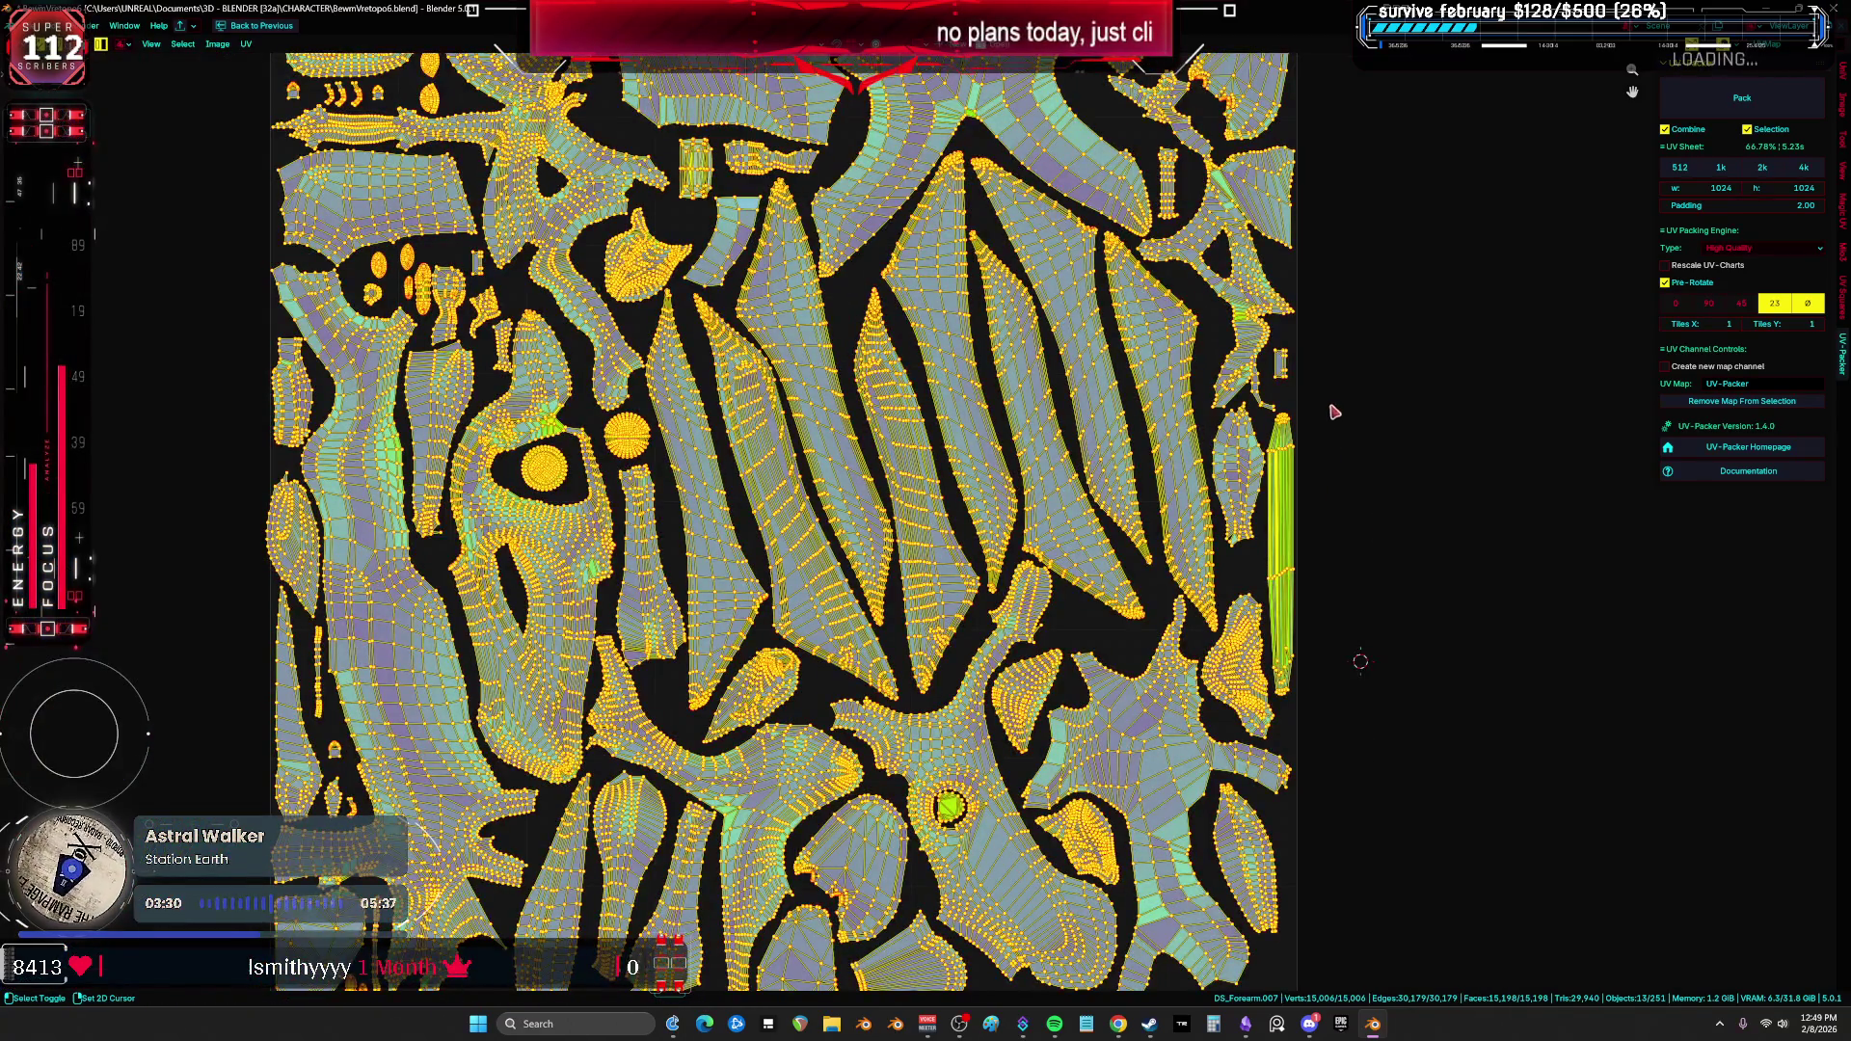
middle_drag(759, 656, 1234, 656)
scroll(964, 579, up, 5)
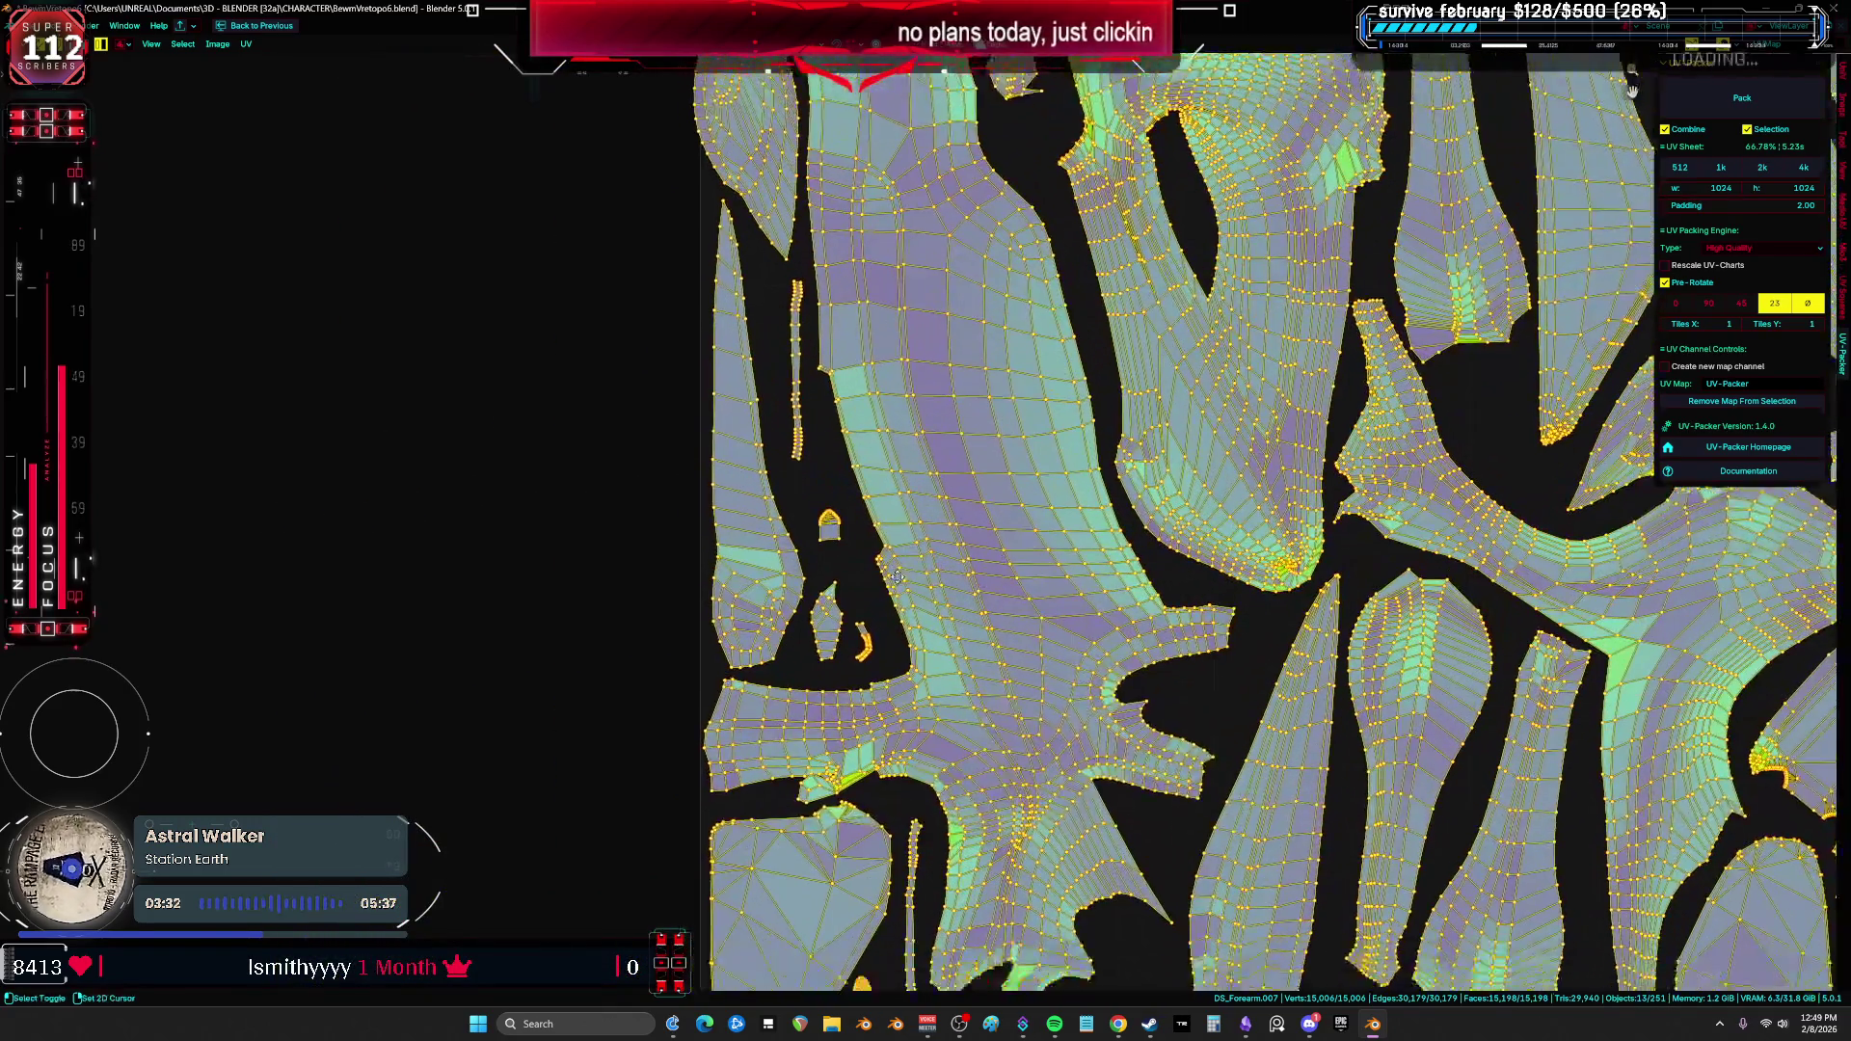
click(852, 559)
click(884, 583)
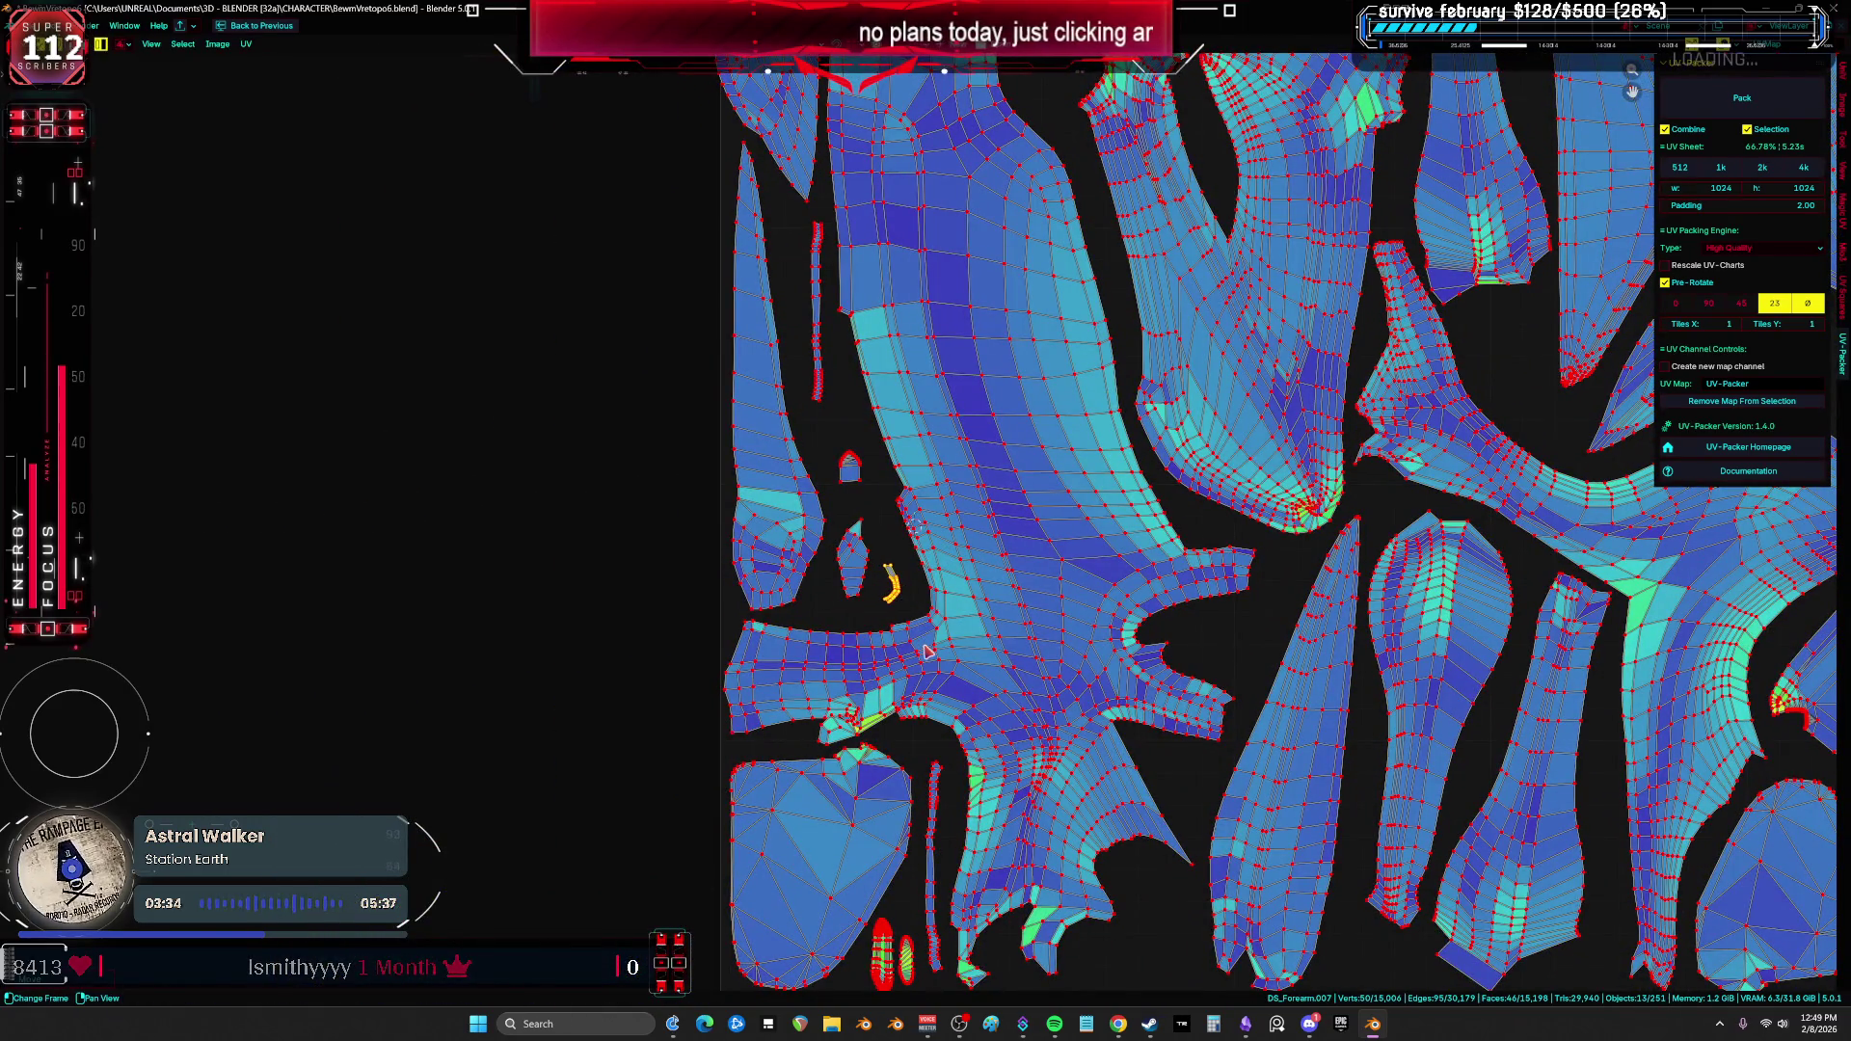
mouse_move(1029, 848)
middle_down()
mouse_move(1007, 555)
mouse_move(916, 606)
middle_up()
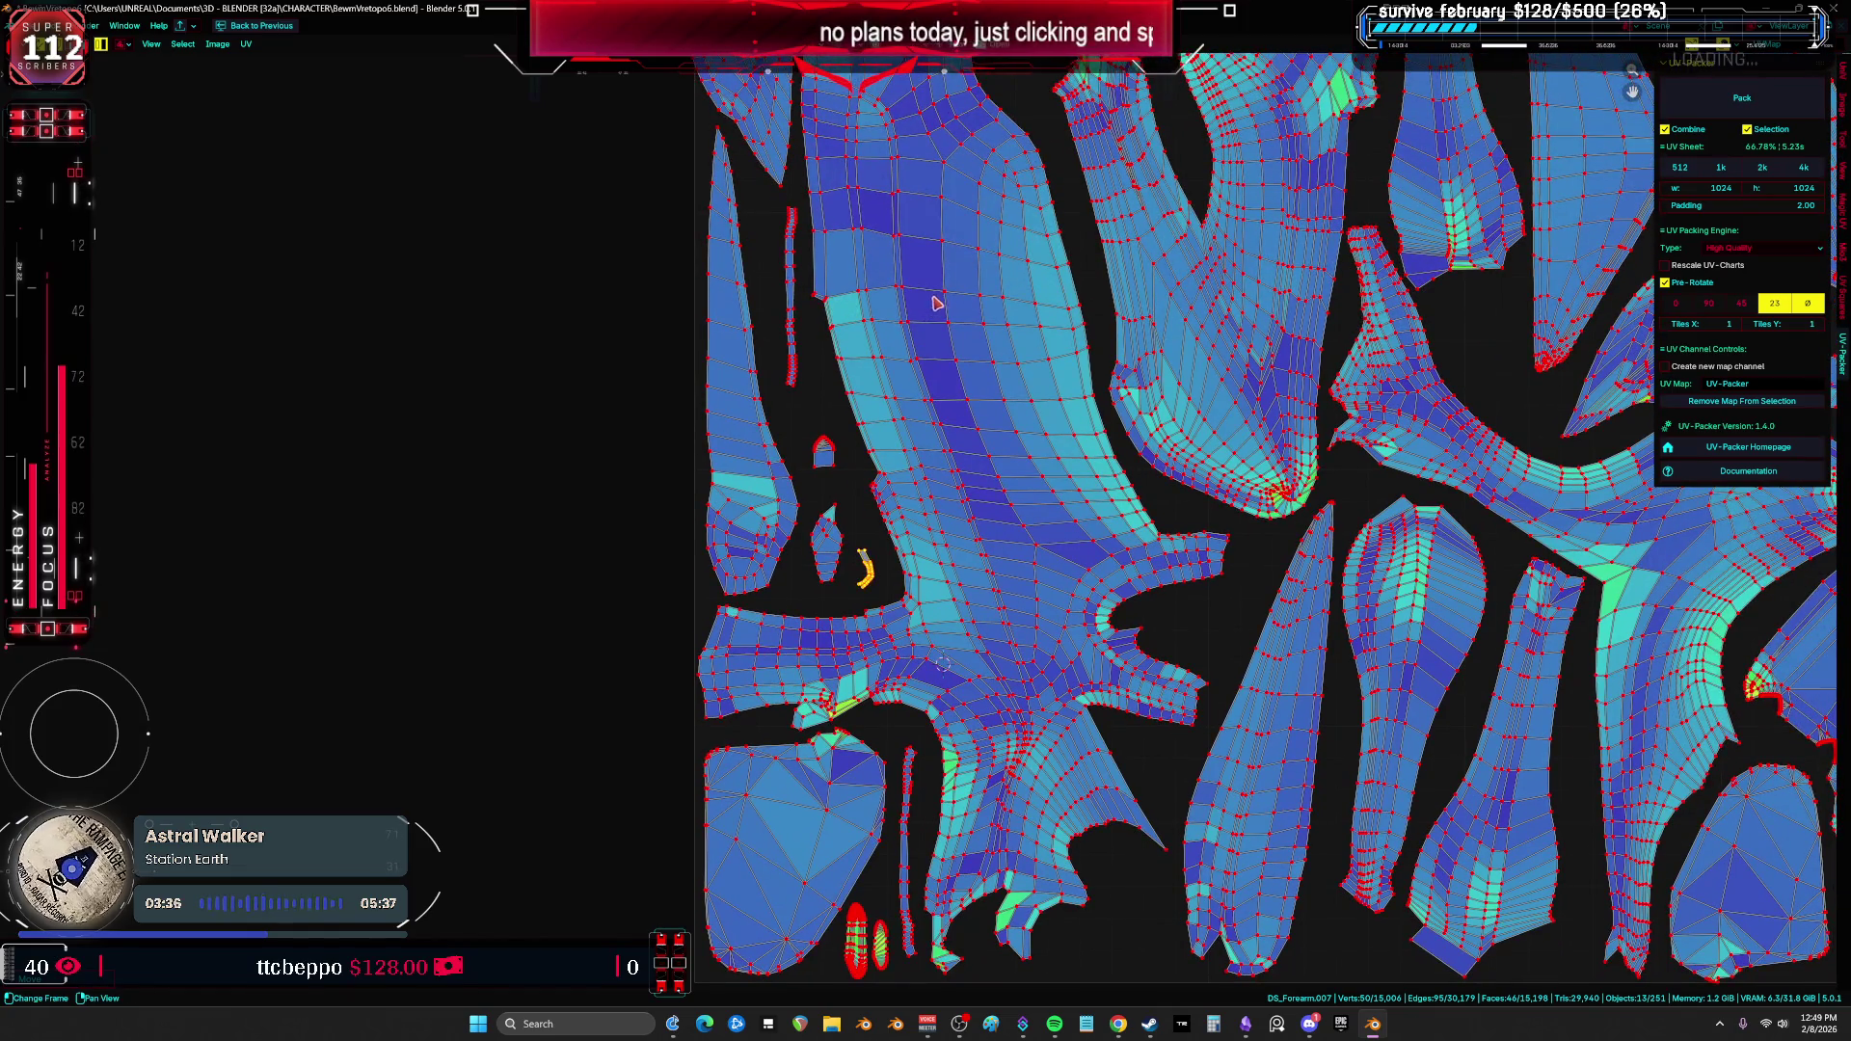
scroll(901, 559, up, 5)
key(ctrl+space)
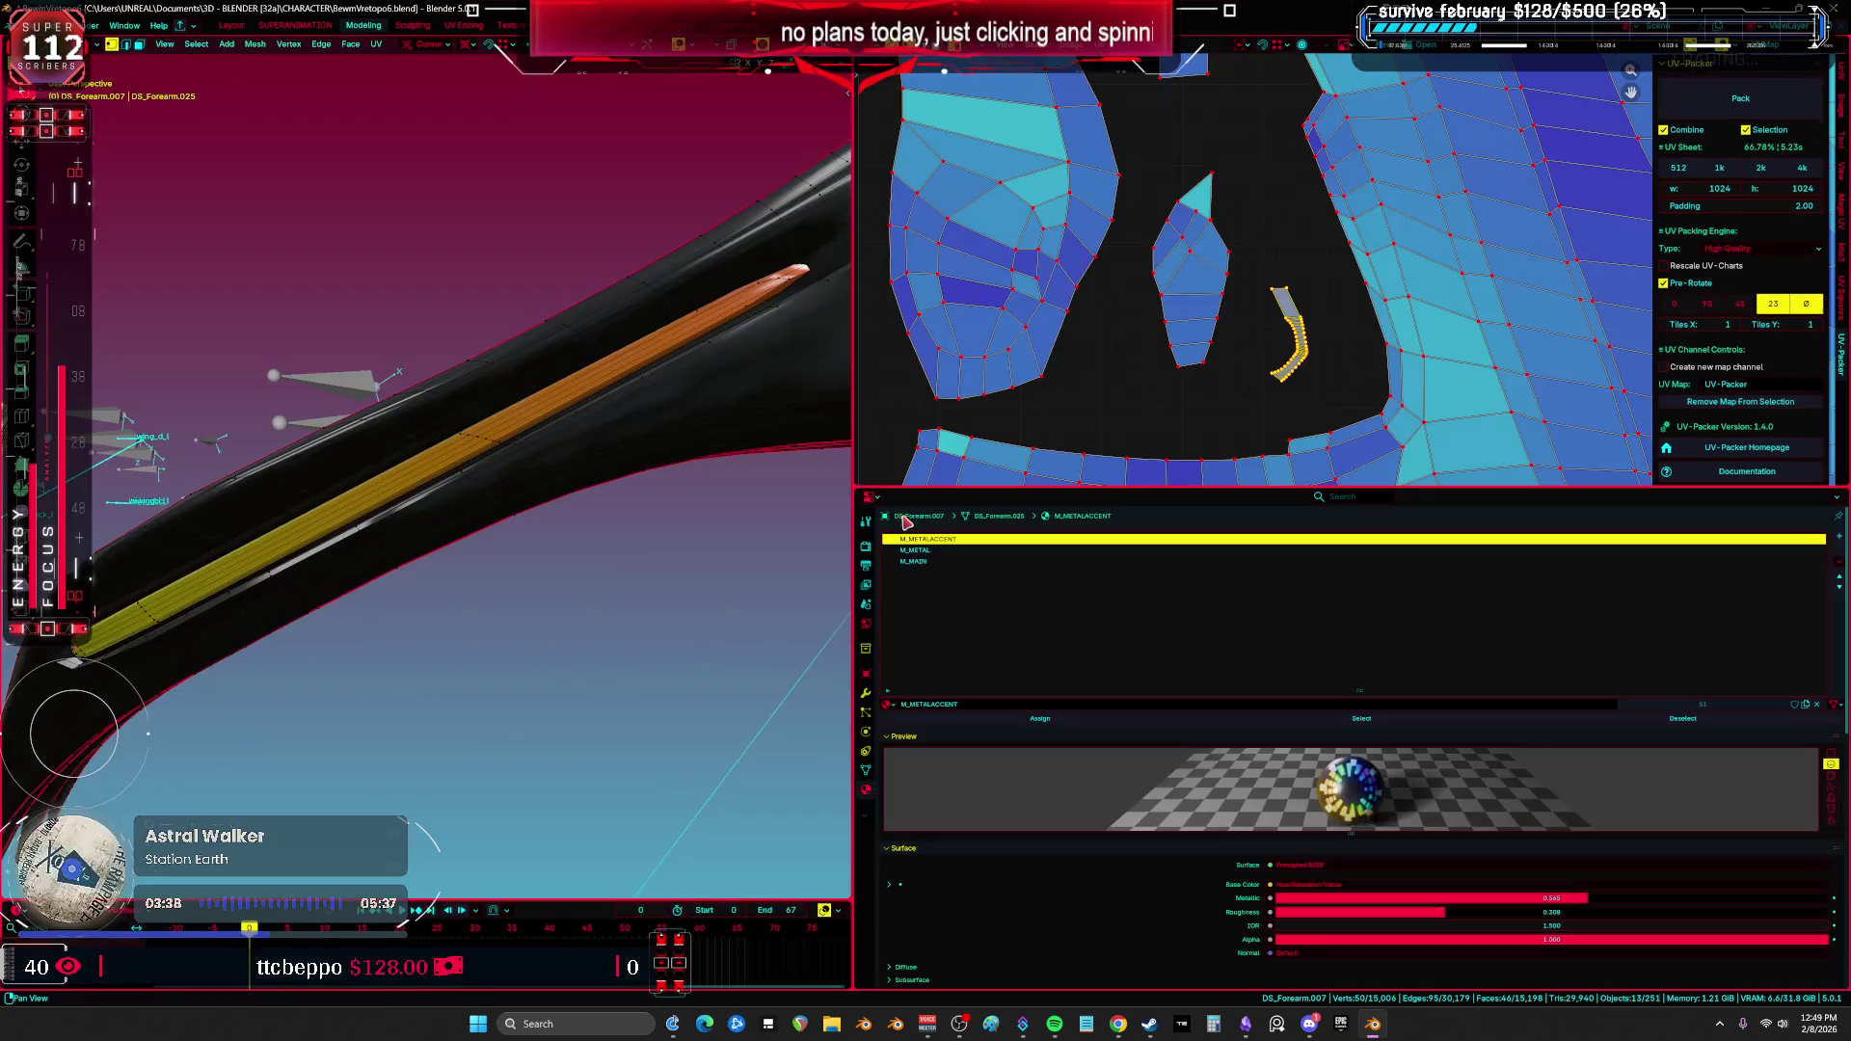
Step: Leave mesh edit mode and expand the 3D view to fill the screen
mouse_move(675, 482)
middle_down()
mouse_move(769, 376)
mouse_move(696, 463)
mouse_move(598, 472)
middle_up()
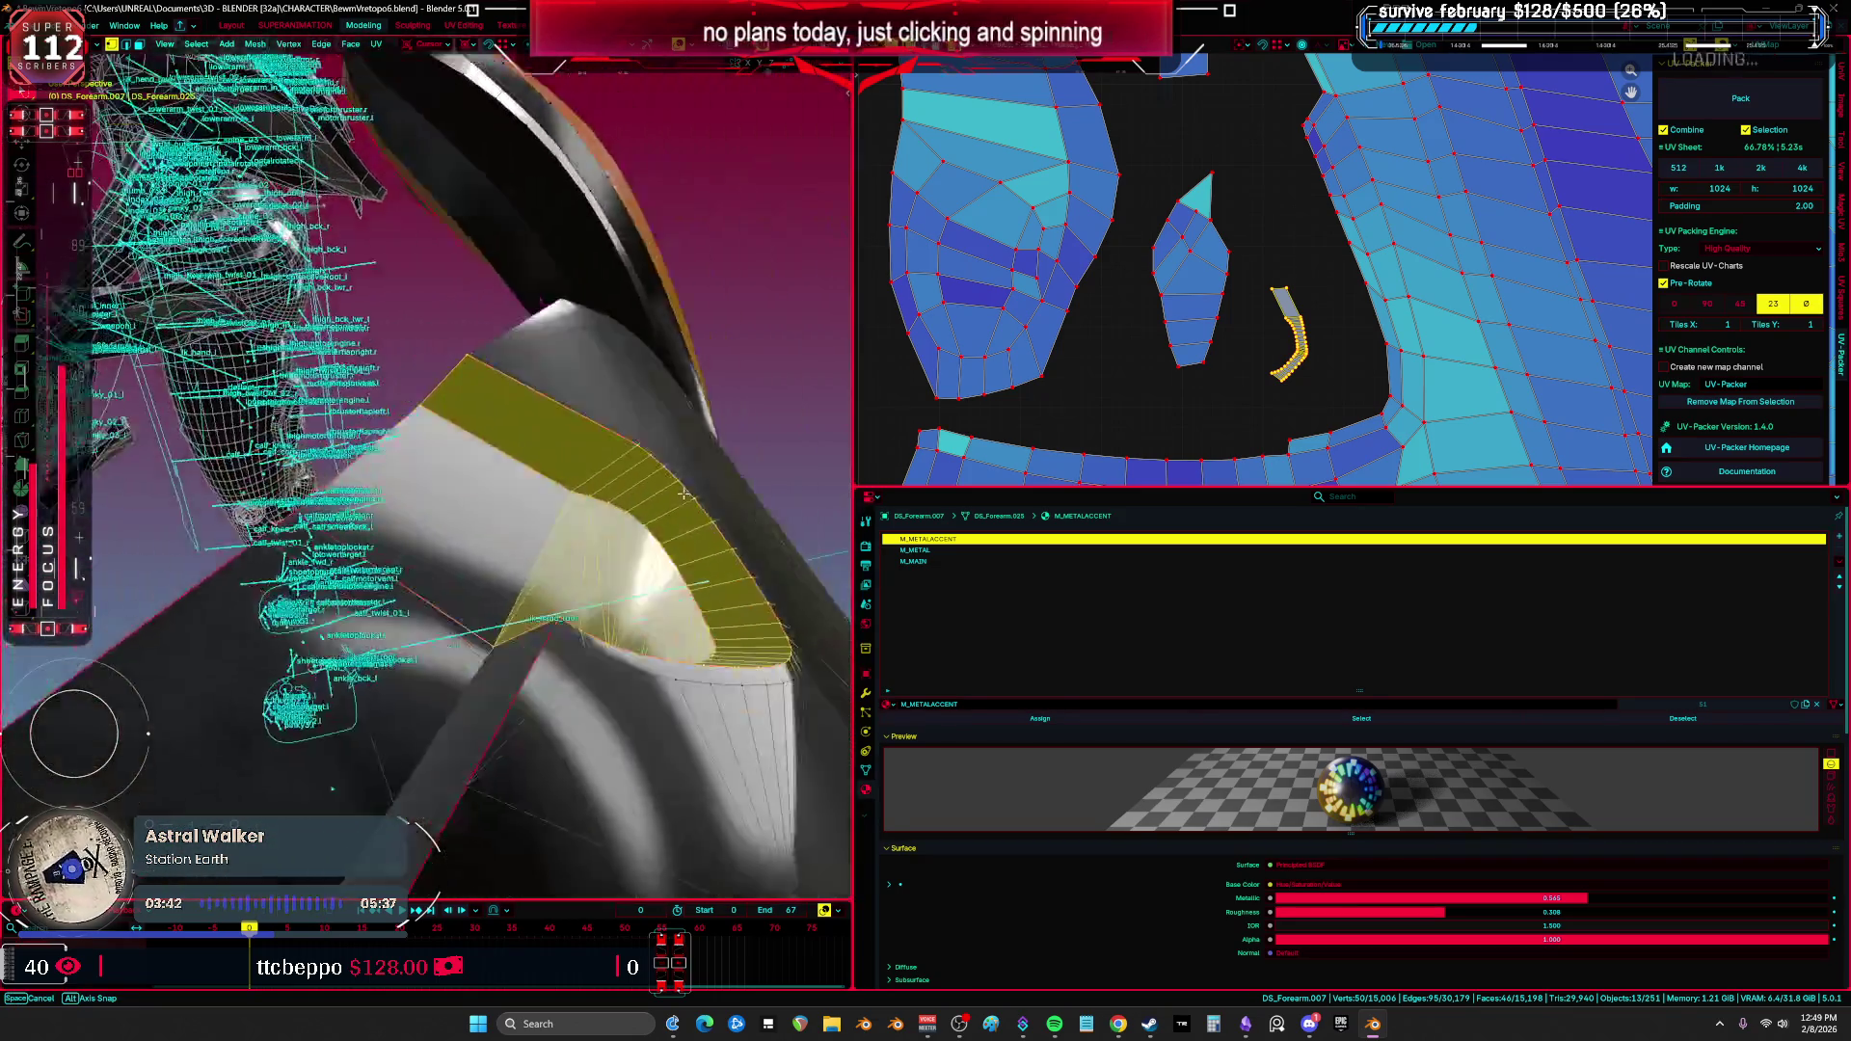
key(ctrl+space)
scroll(1288, 376, down, 5)
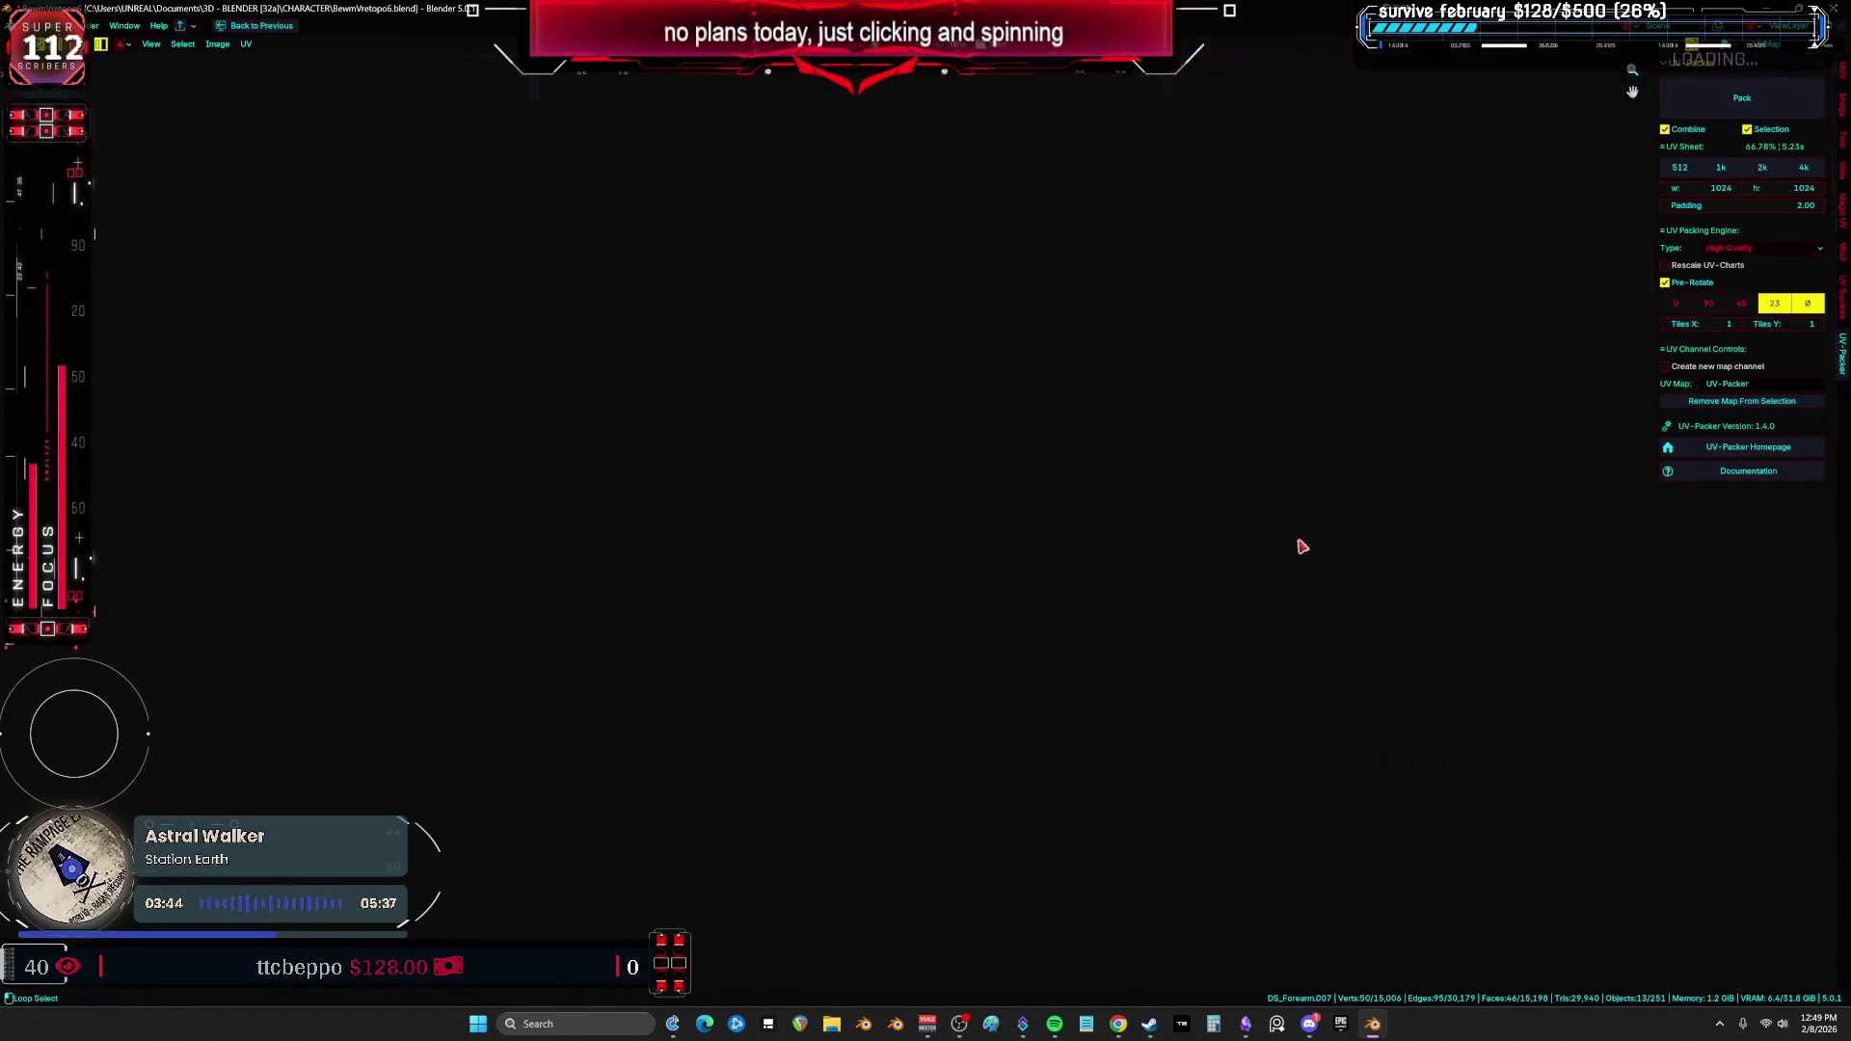
scroll(1235, 507, down, 3)
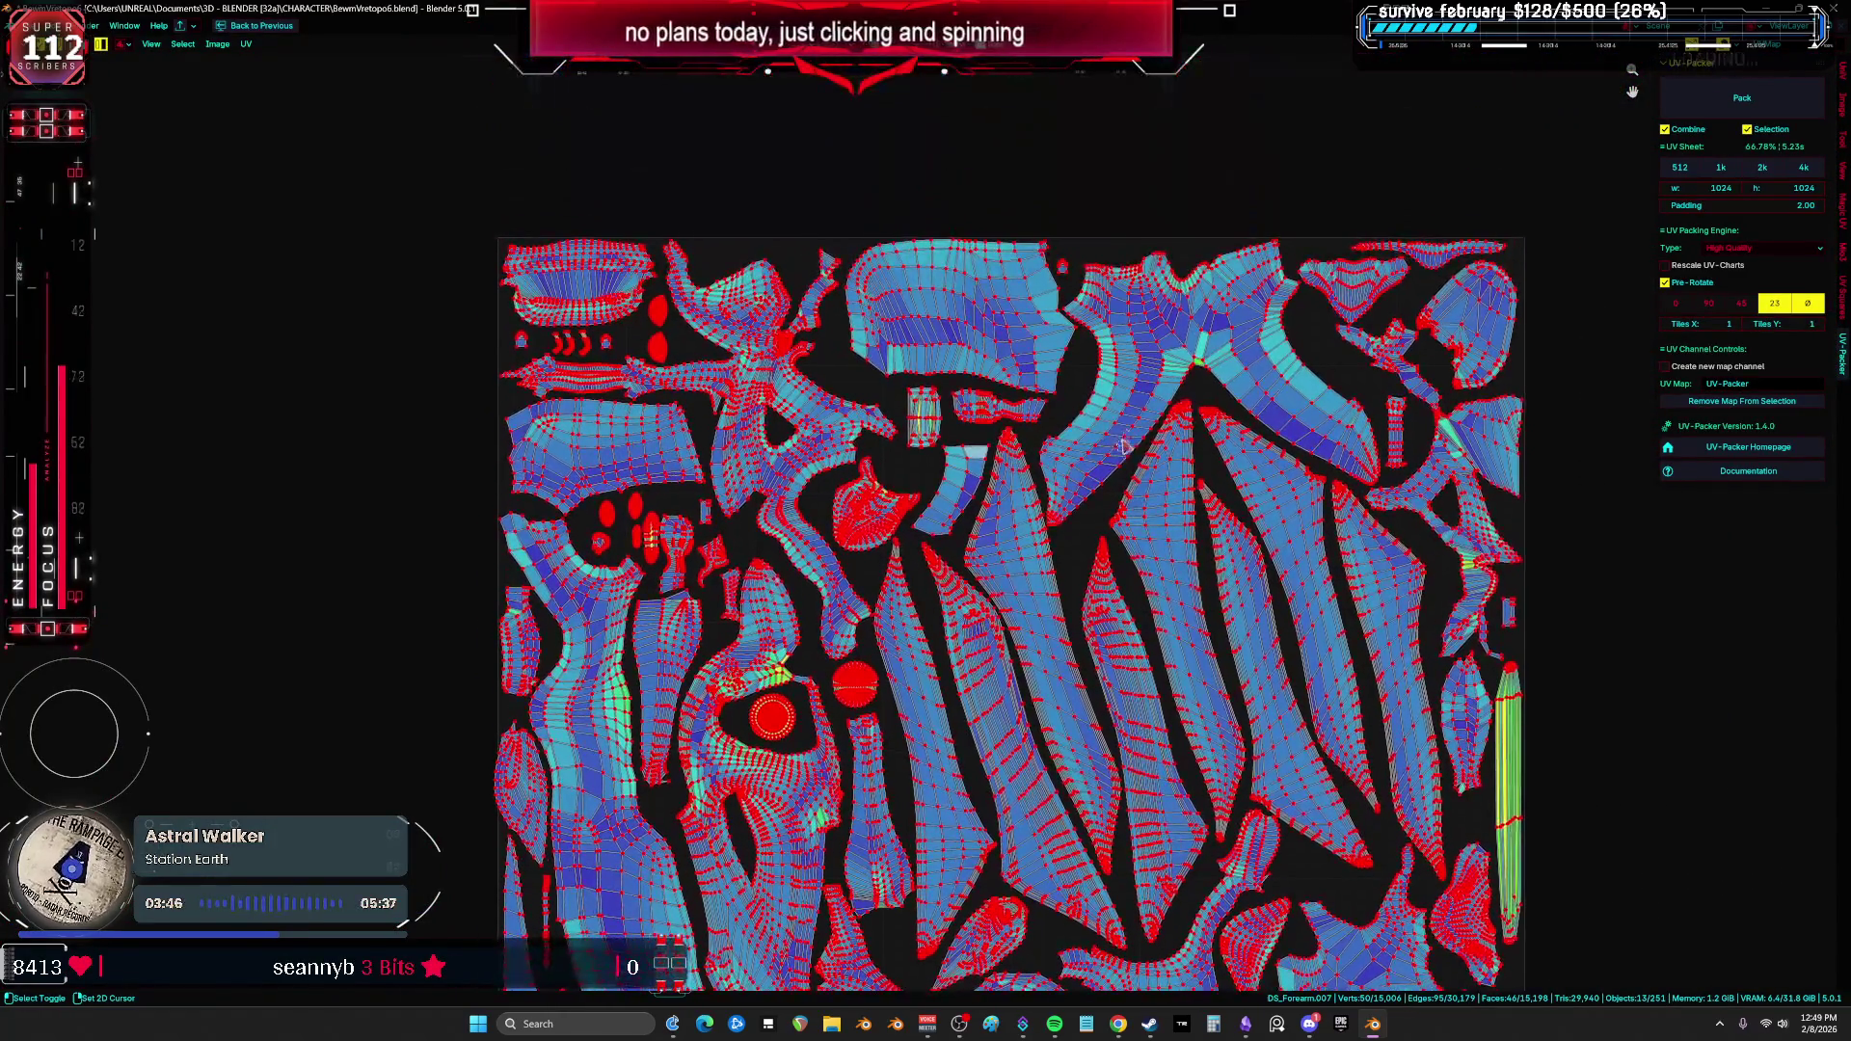
key(ctrl+space)
key(Tab)
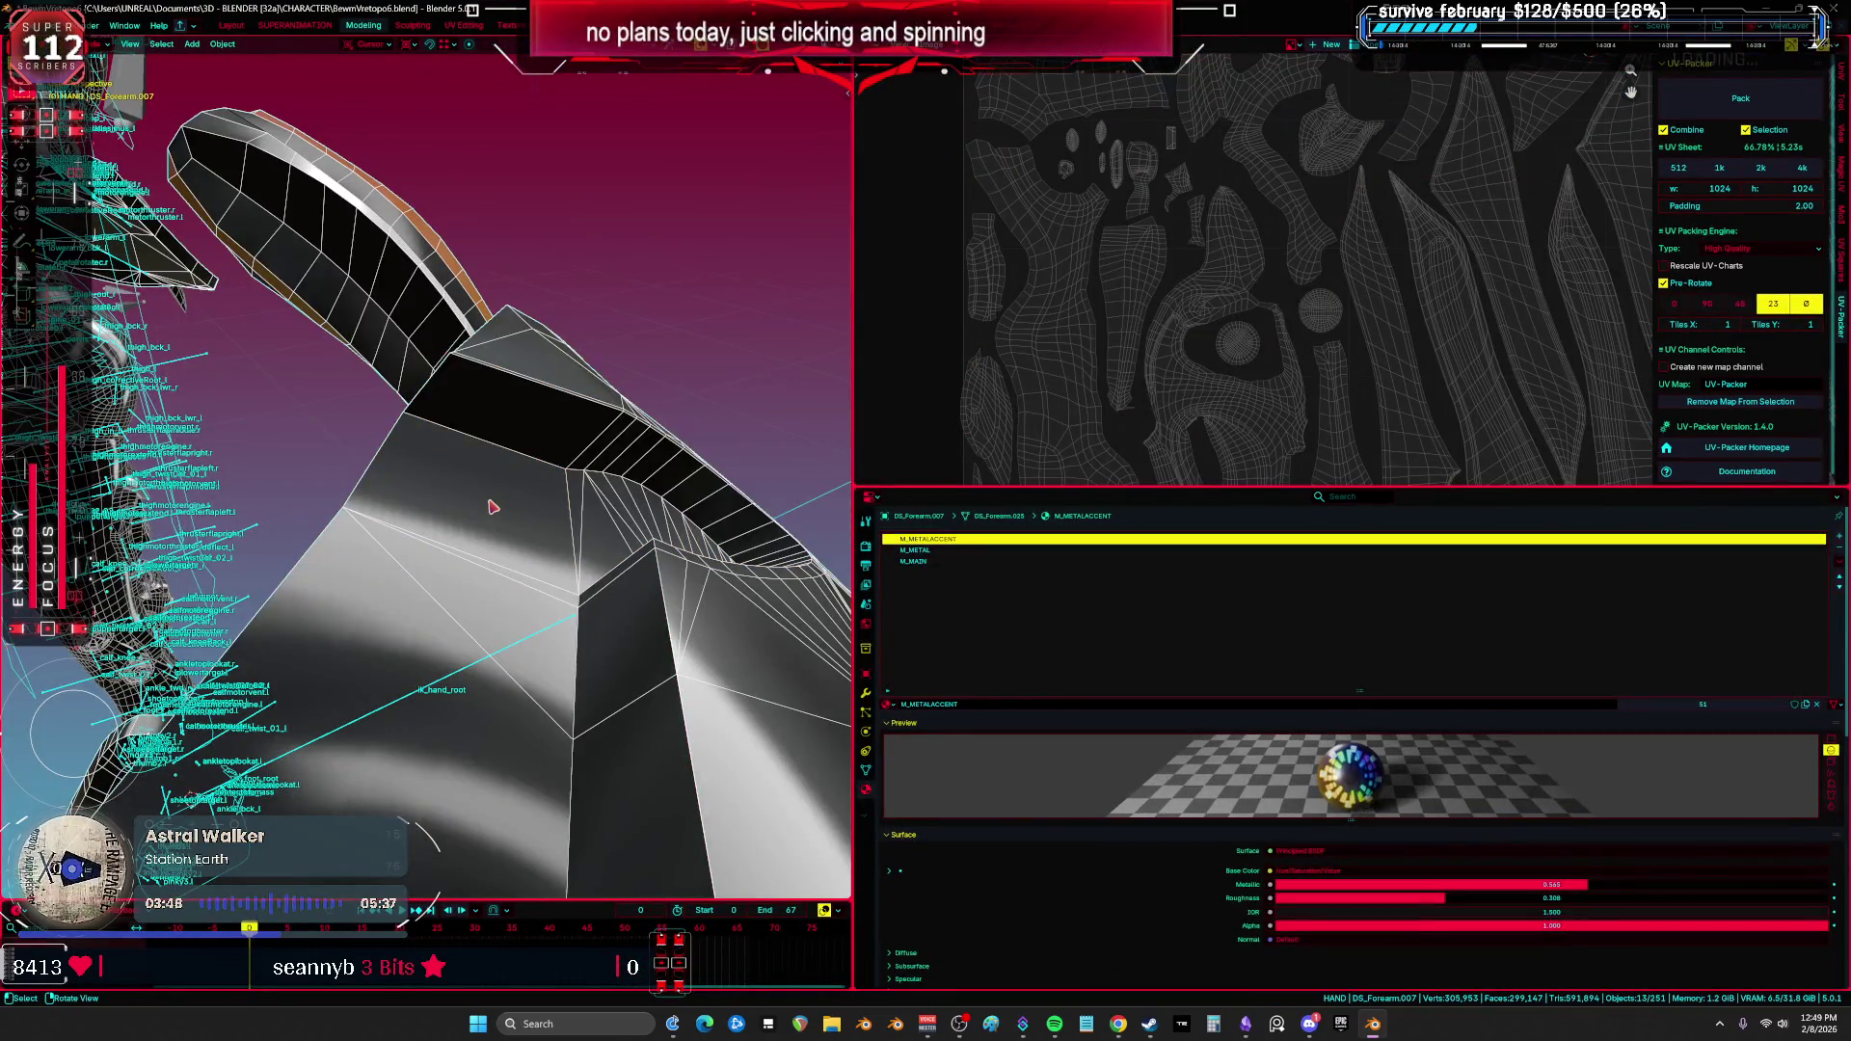
scroll(492, 506, down, 6)
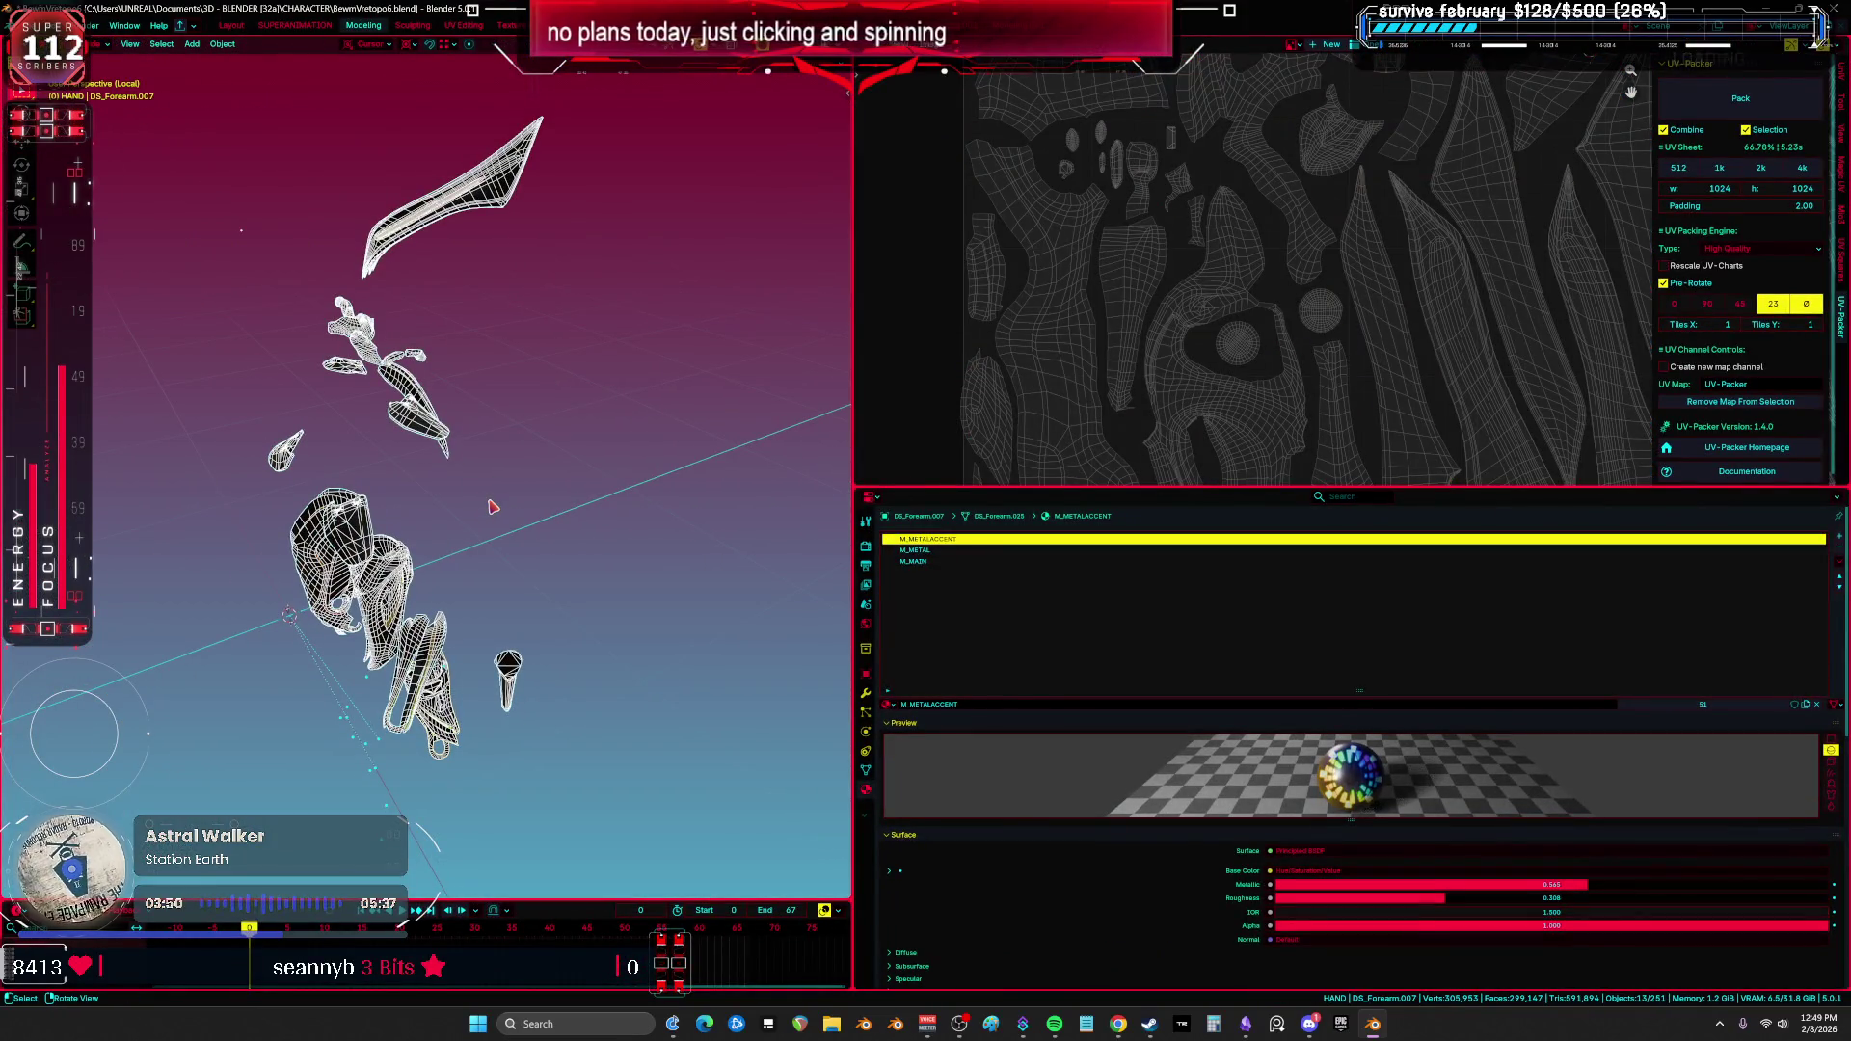
scroll(491, 506, up, 6)
scroll(573, 493, down, 6)
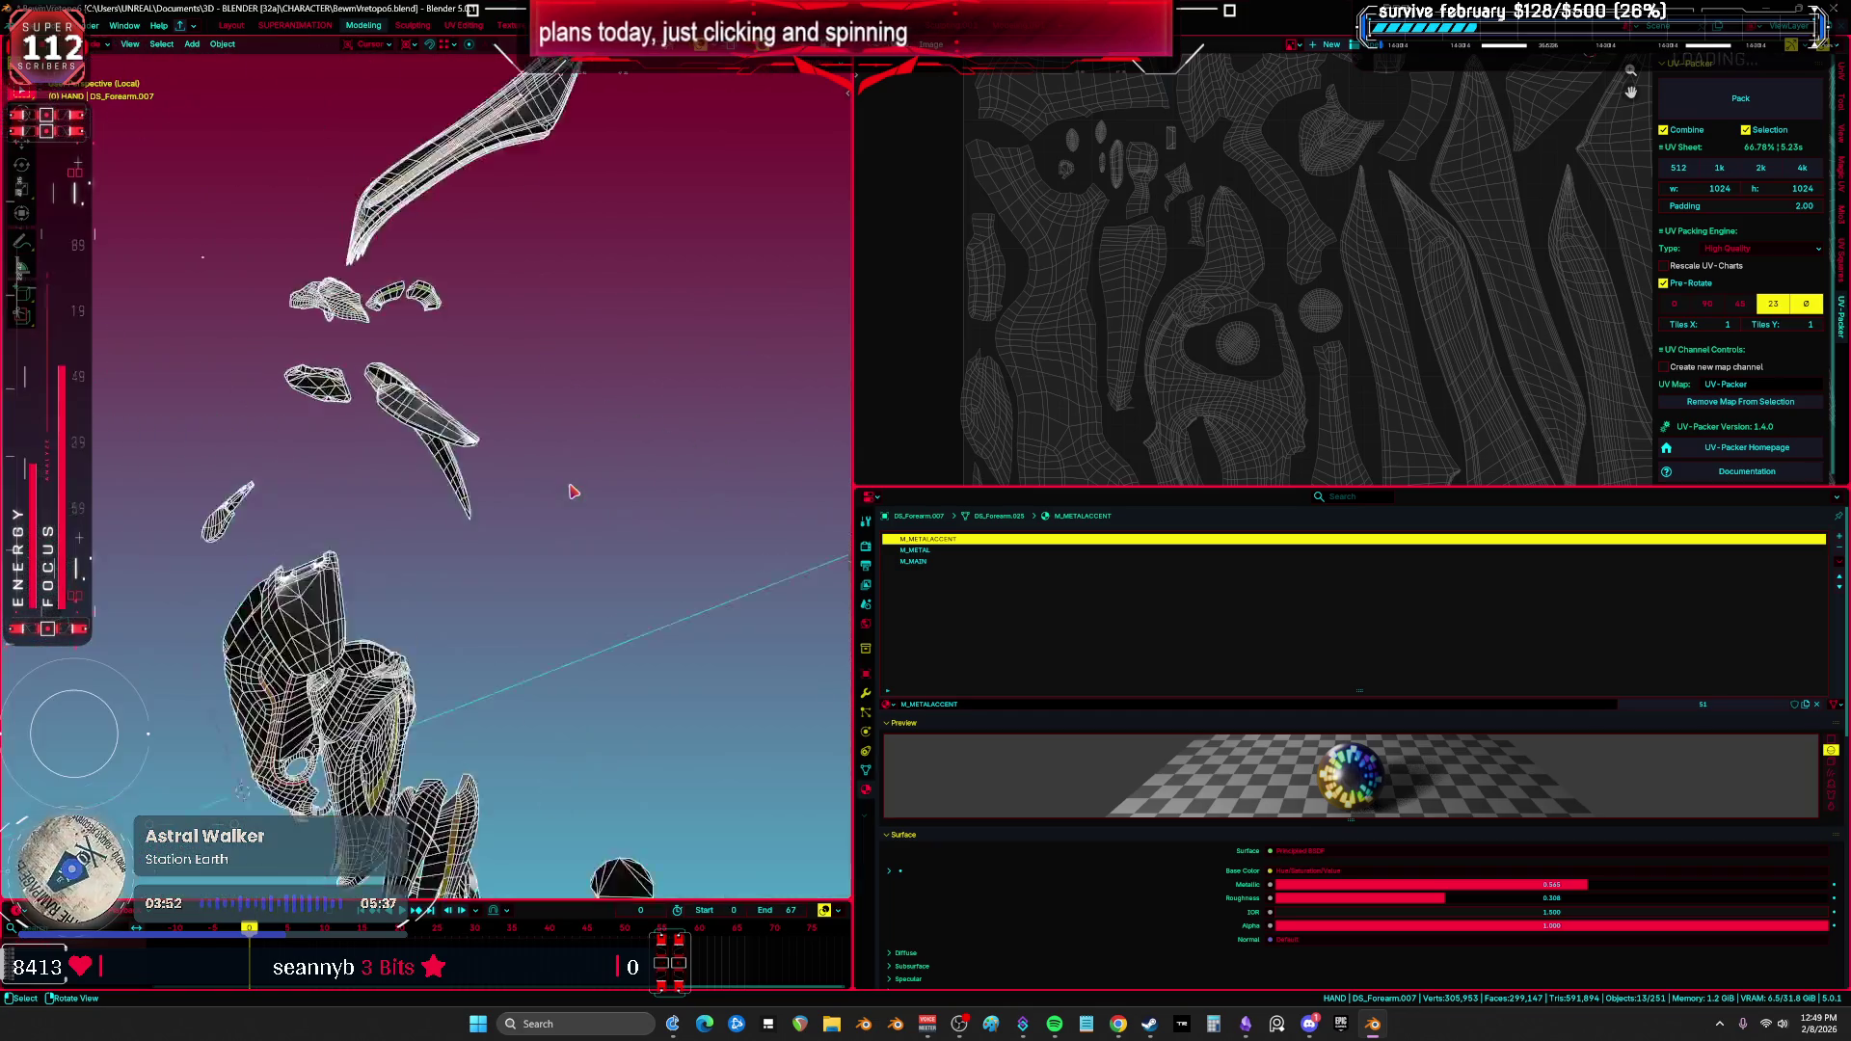
key(ctrl+space)
scroll(573, 493, up, 6)
scroll(574, 493, down, 6)
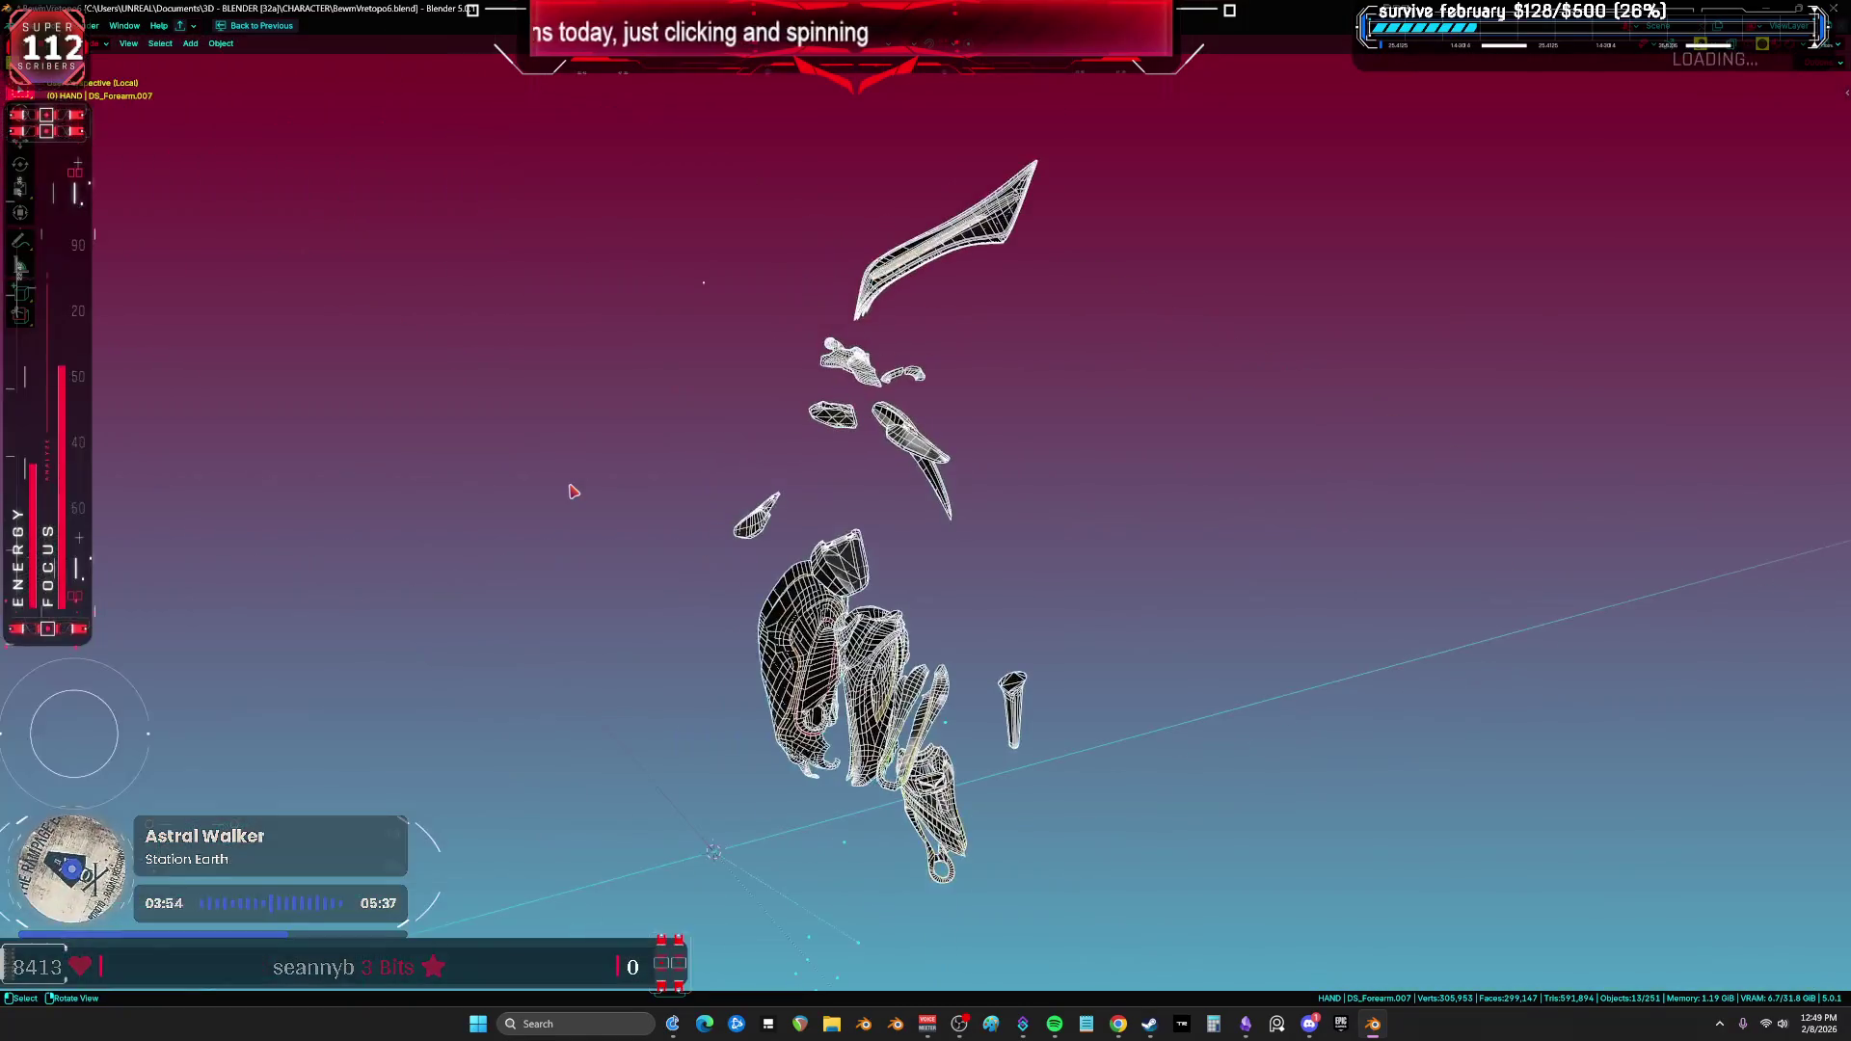
Step: Switch the viewport shading from solid to wireframe
middle_drag(672, 475, 1032, 431)
key(shift+z)
key(z)
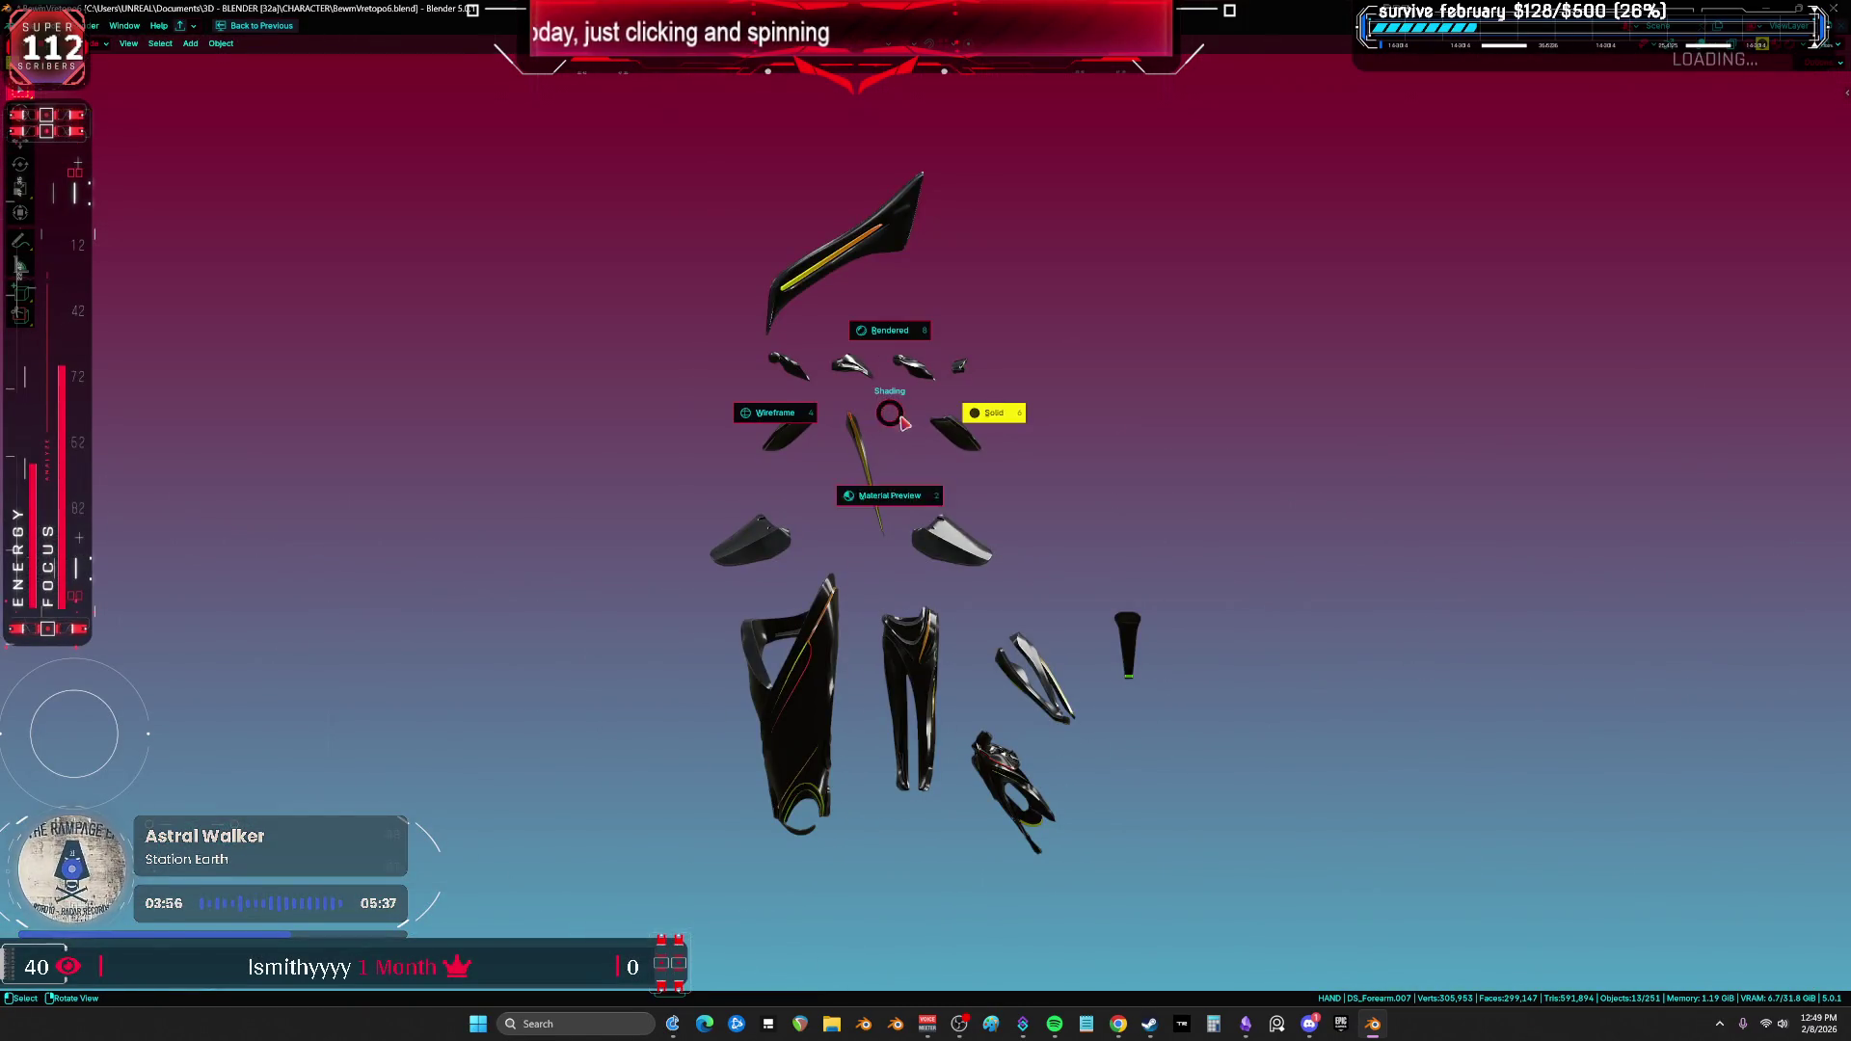
key(4)
scroll(1221, 475, up, 1)
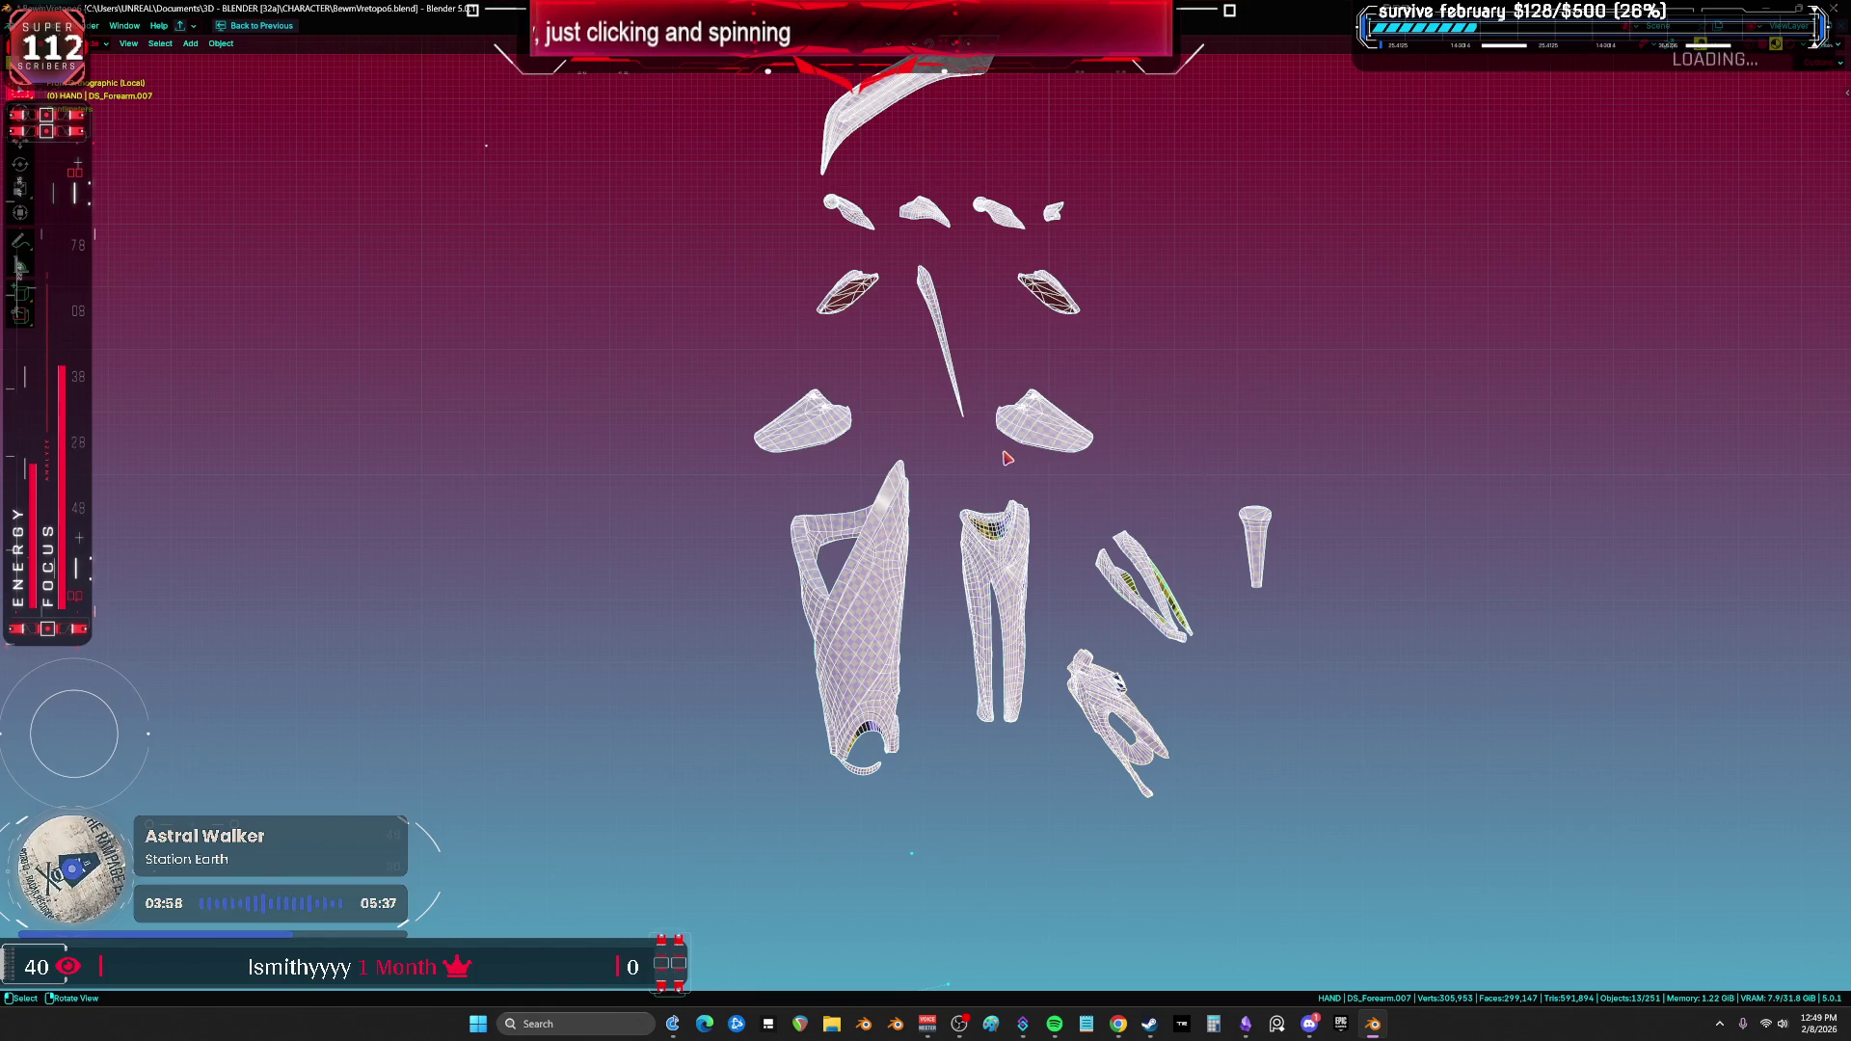
Step: Exit local view, zoom out and box-select the separated hand pieces
key(KP_Divide)
mouse_move(1006, 458)
middle_down()
mouse_move(902, 372)
mouse_move(848, 422)
mouse_move(1364, 649)
middle_up()
scroll(849, 422, down, 5)
mouse_move(1429, 785)
mouse_down()
mouse_move(1087, 384)
mouse_move(1000, 123)
mouse_up()
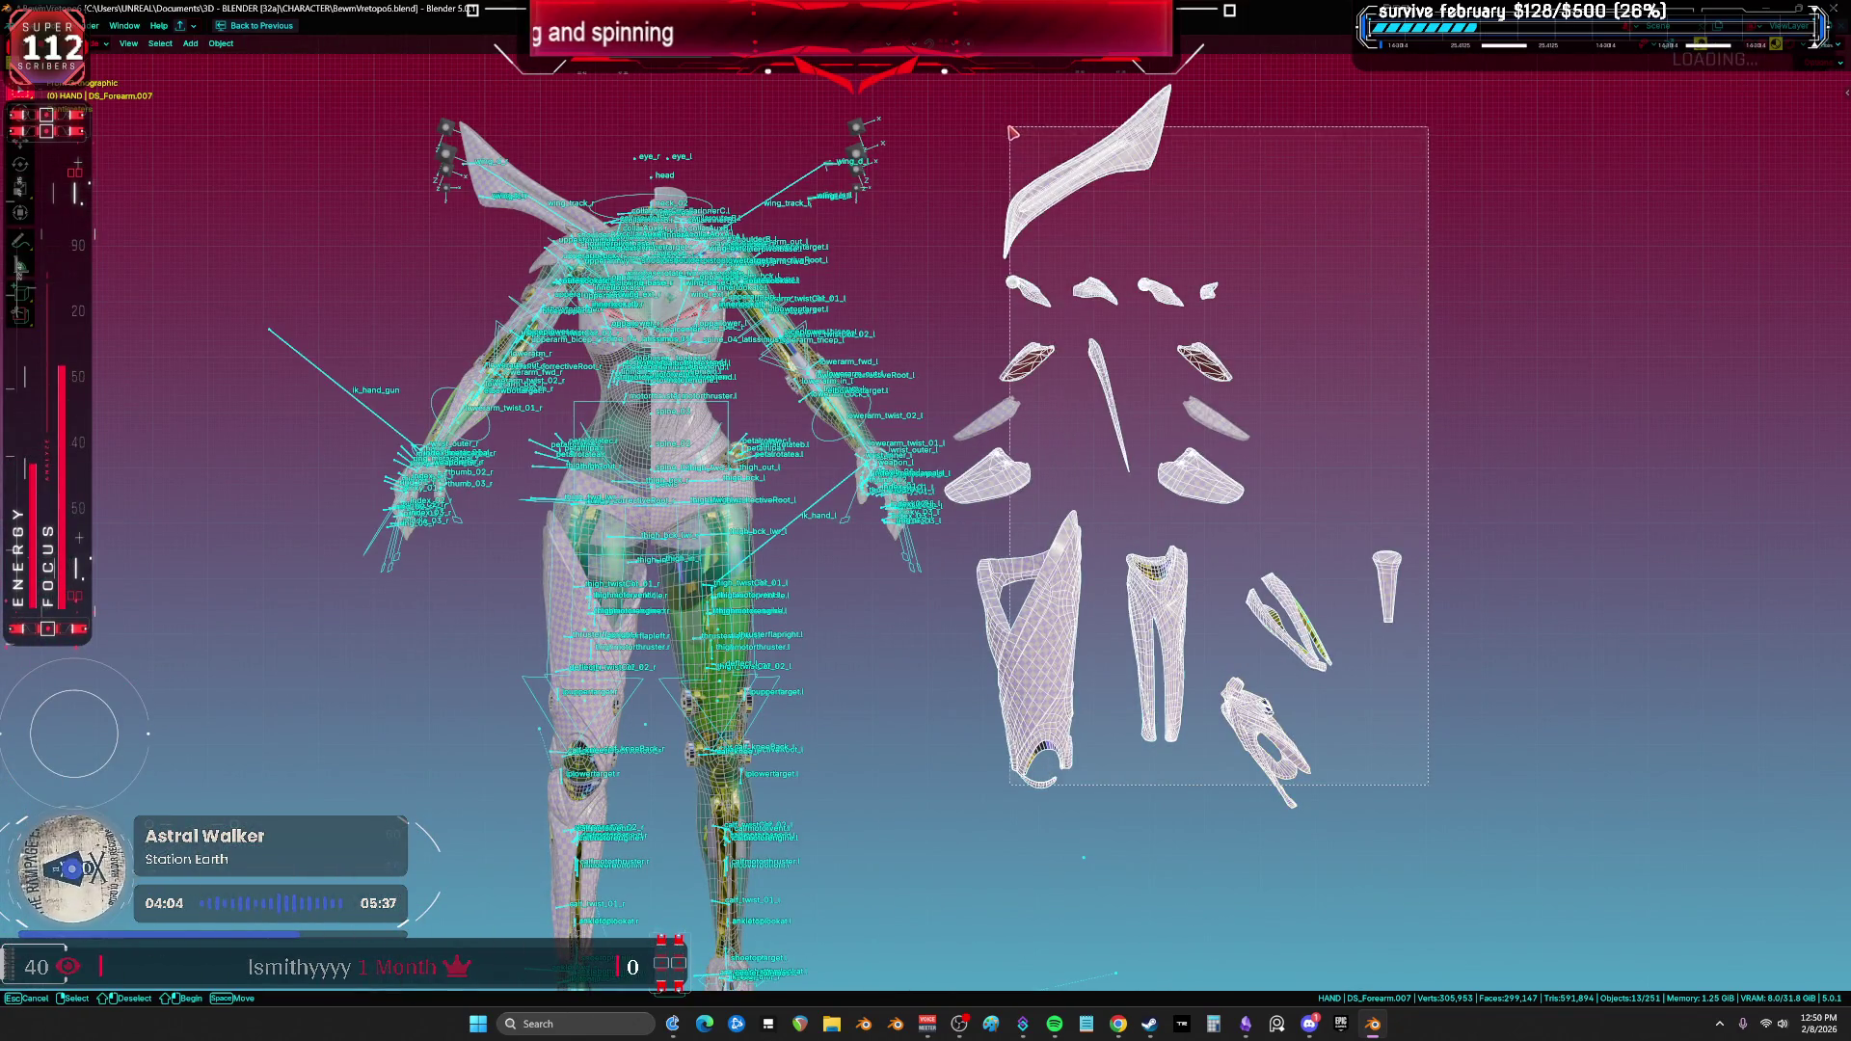
Step: Start moving the selected hand pieces, then cancel so they stay on the hands
scroll(1000, 124, down, 3)
key(g)
shift+middle_drag(1030, 164, 1030, 367)
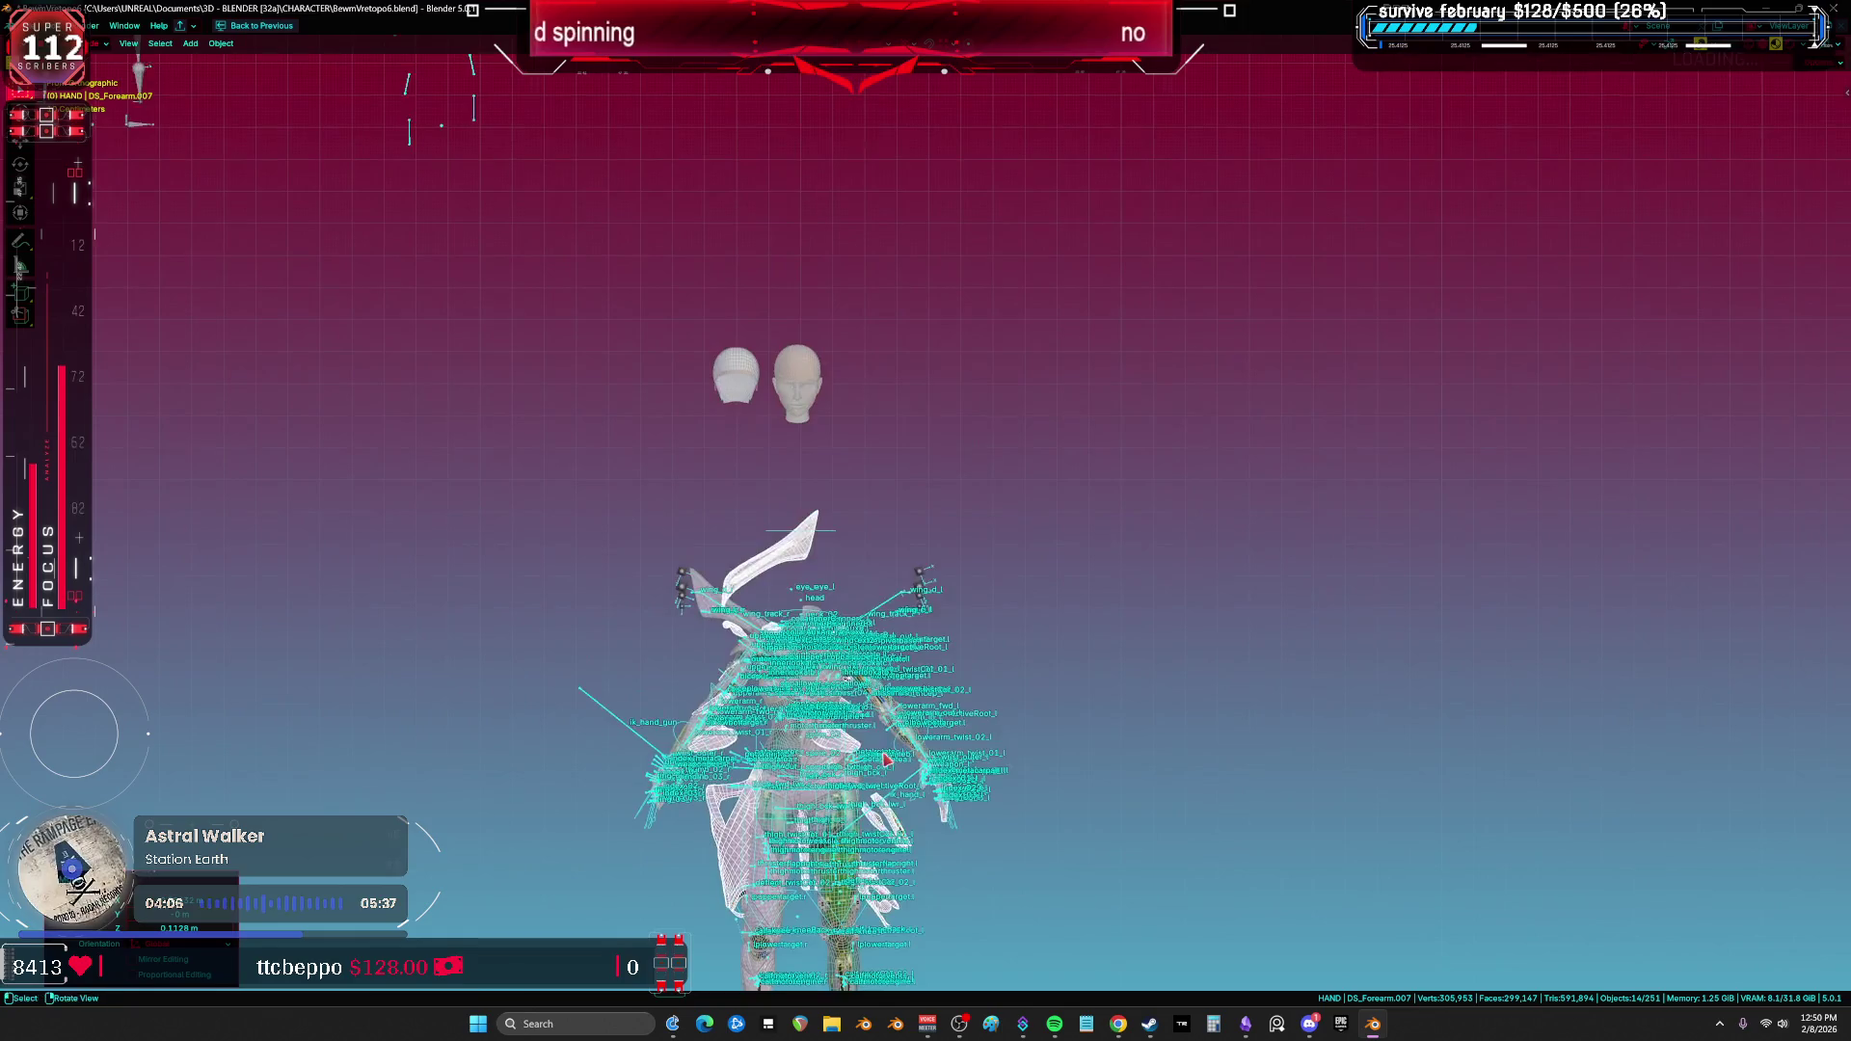
right_click(1030, 366)
scroll(1030, 366, up, 5)
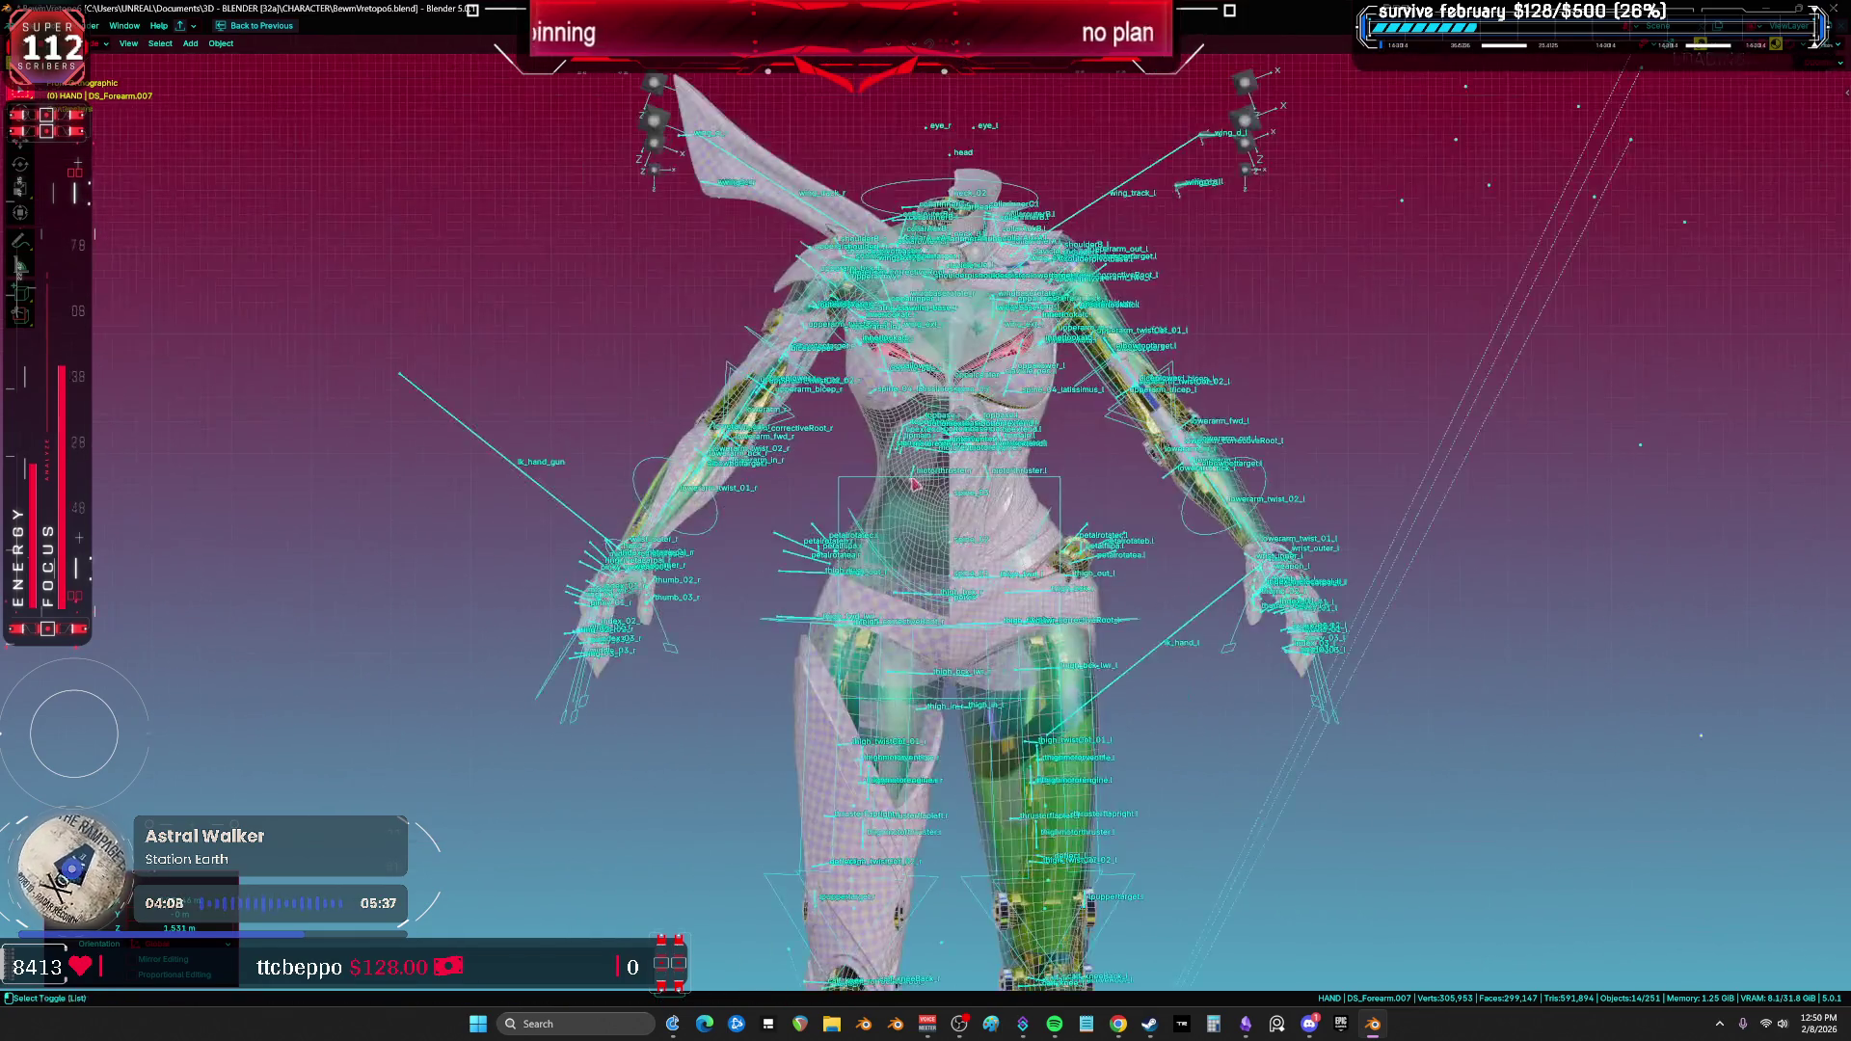
Step: Delete the two left leg armour pieces, then undo the deletion
shift+middle_drag(894, 645, 880, 475)
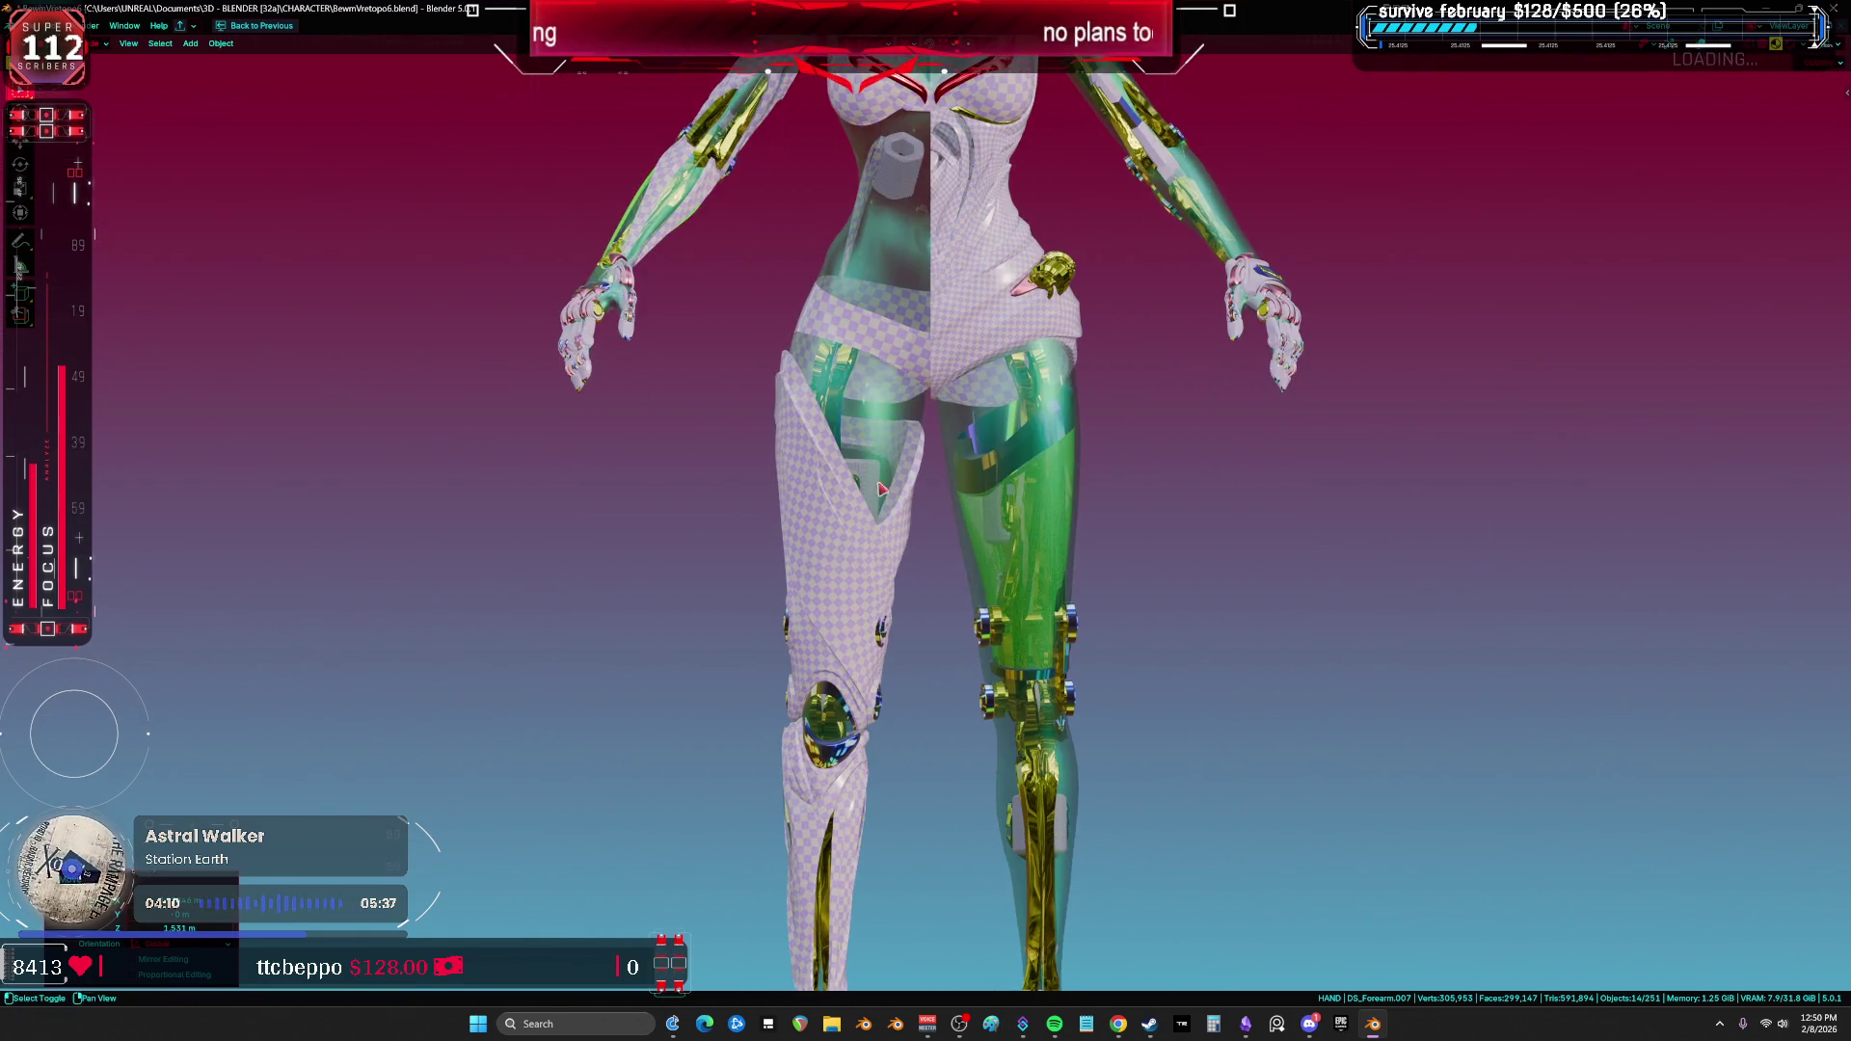
click(827, 565)
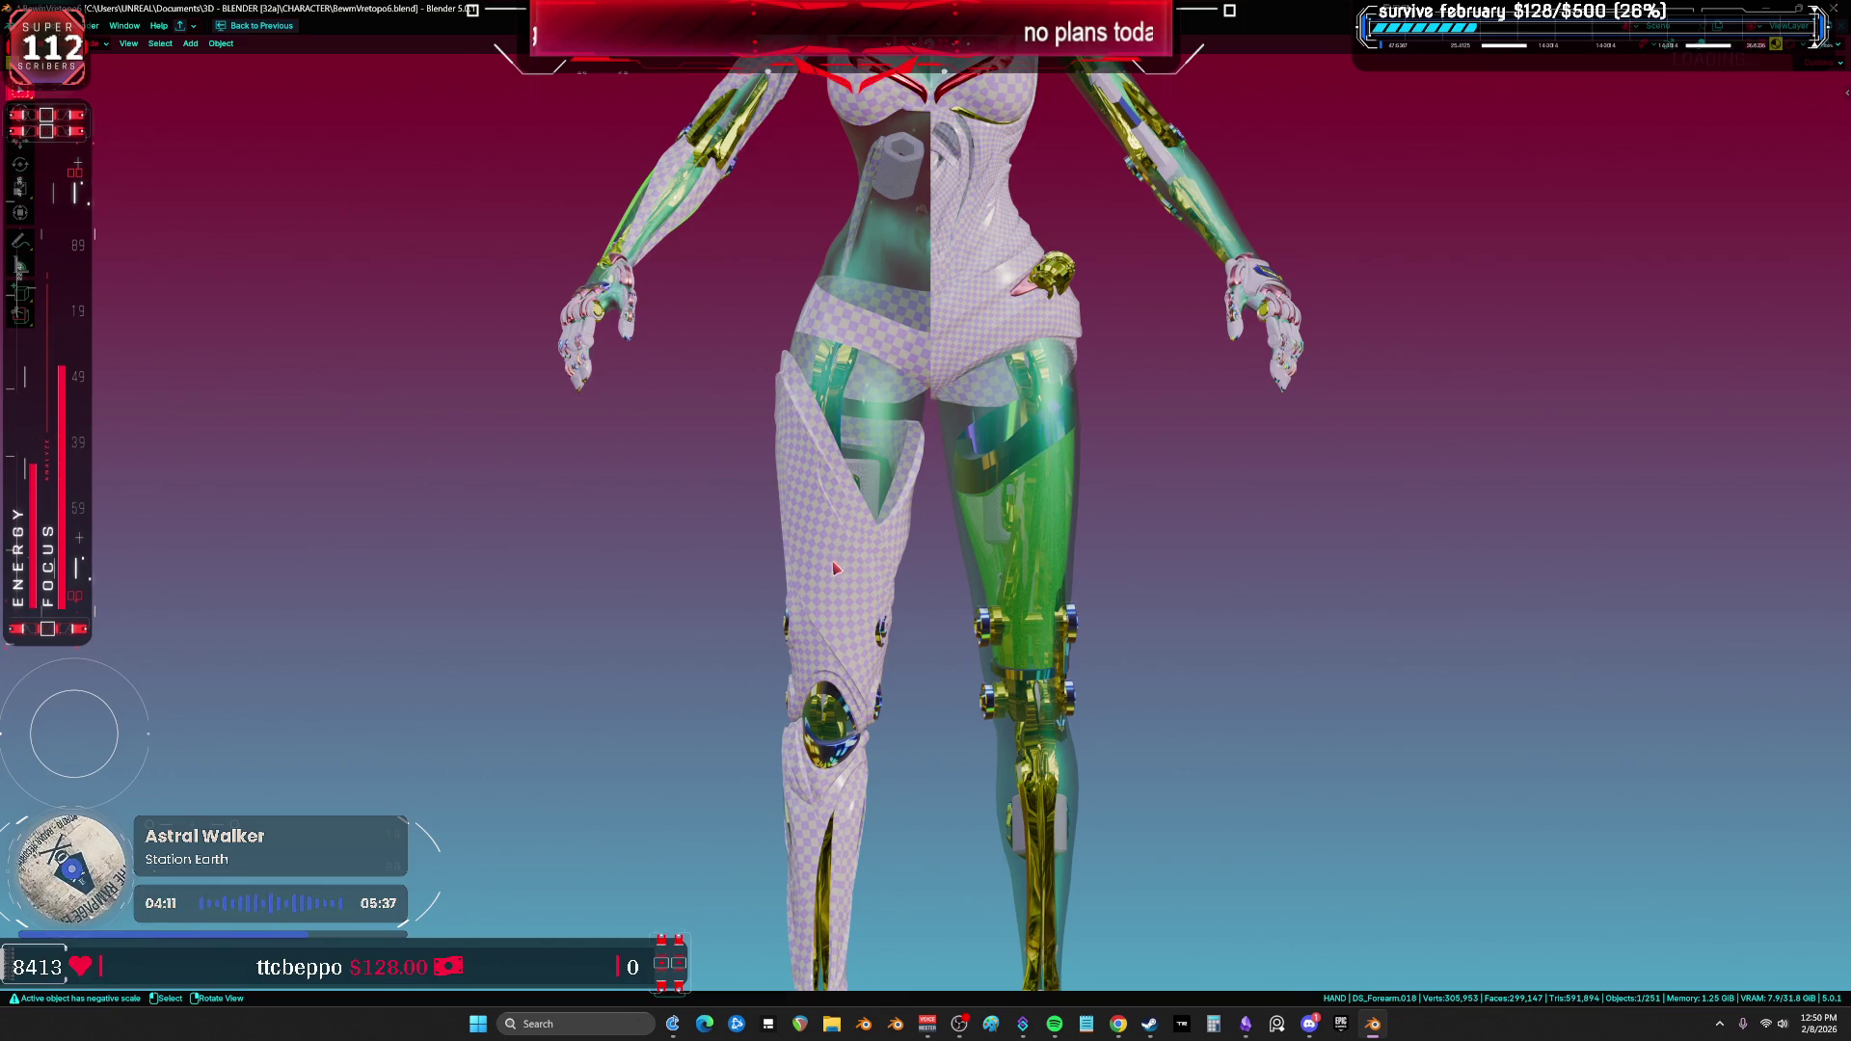
key(Delete)
click(812, 796)
key(Delete)
shift+scroll(764, 590, up, 5)
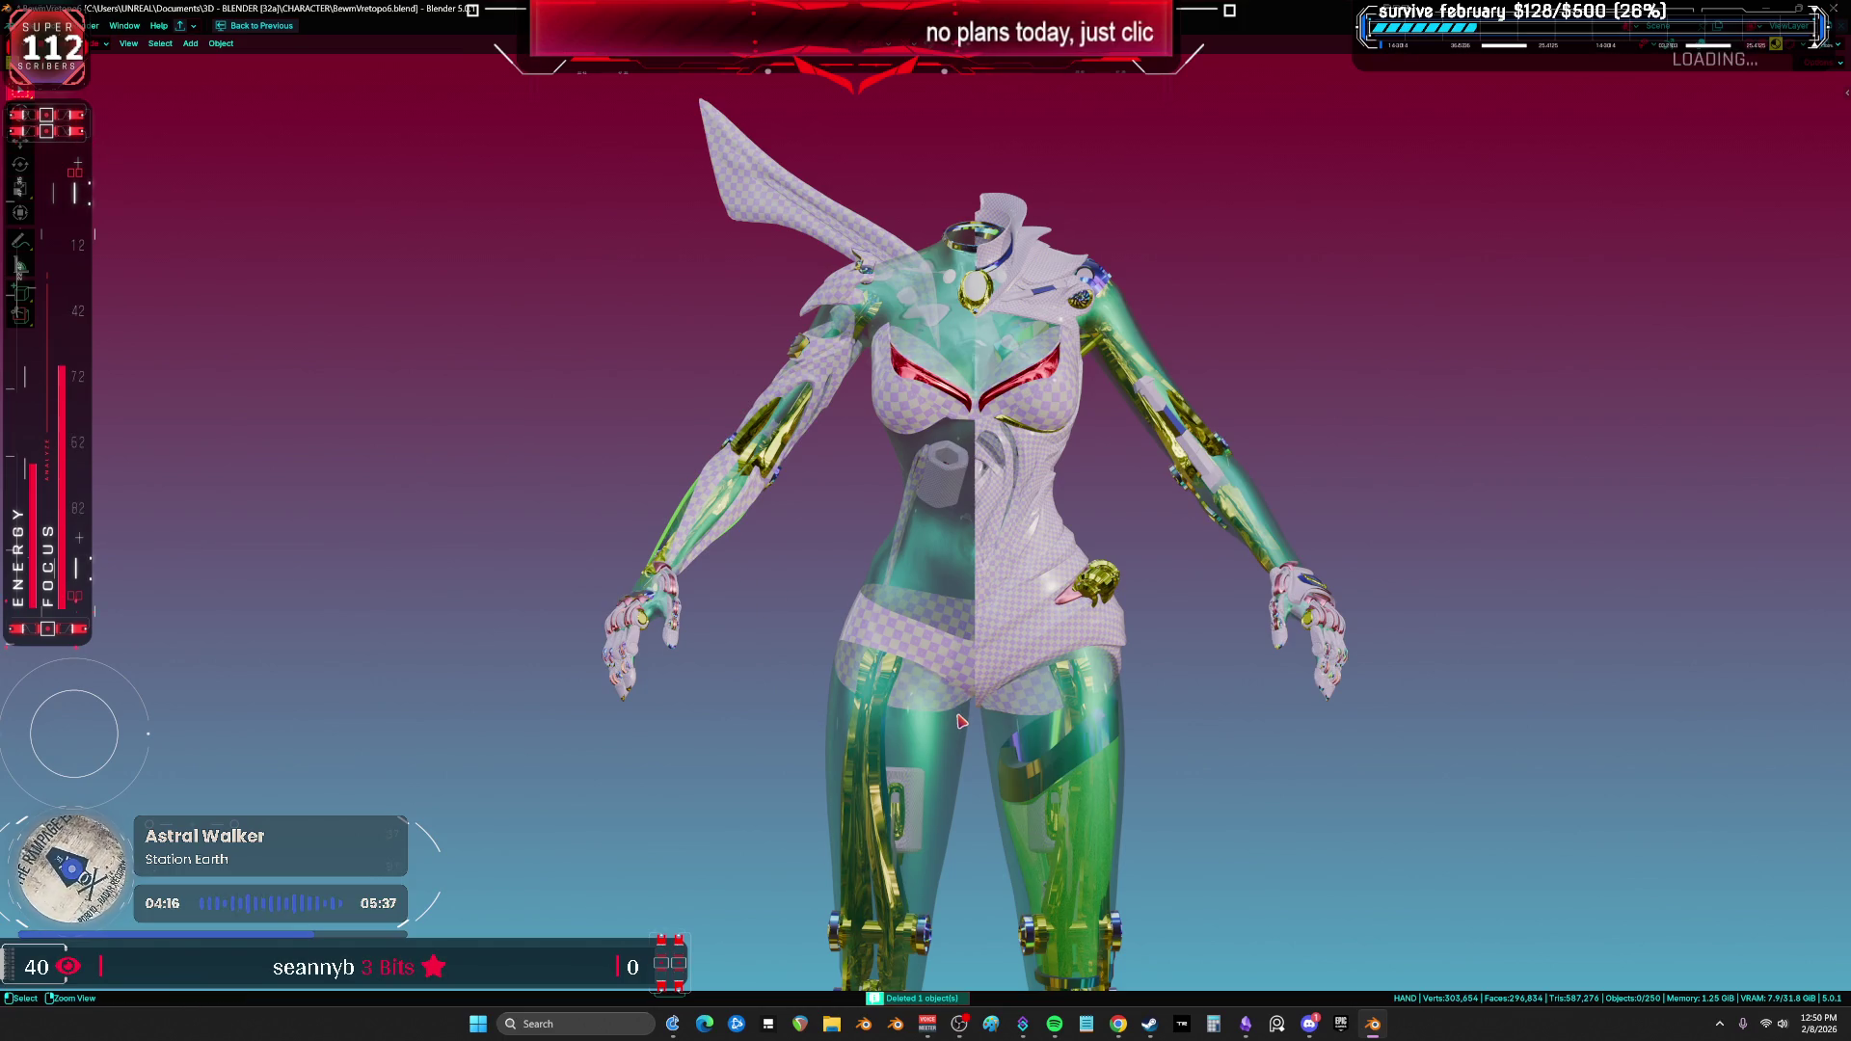
key(ctrl+z)
key(ctrl+z)
key(ctrl+z)
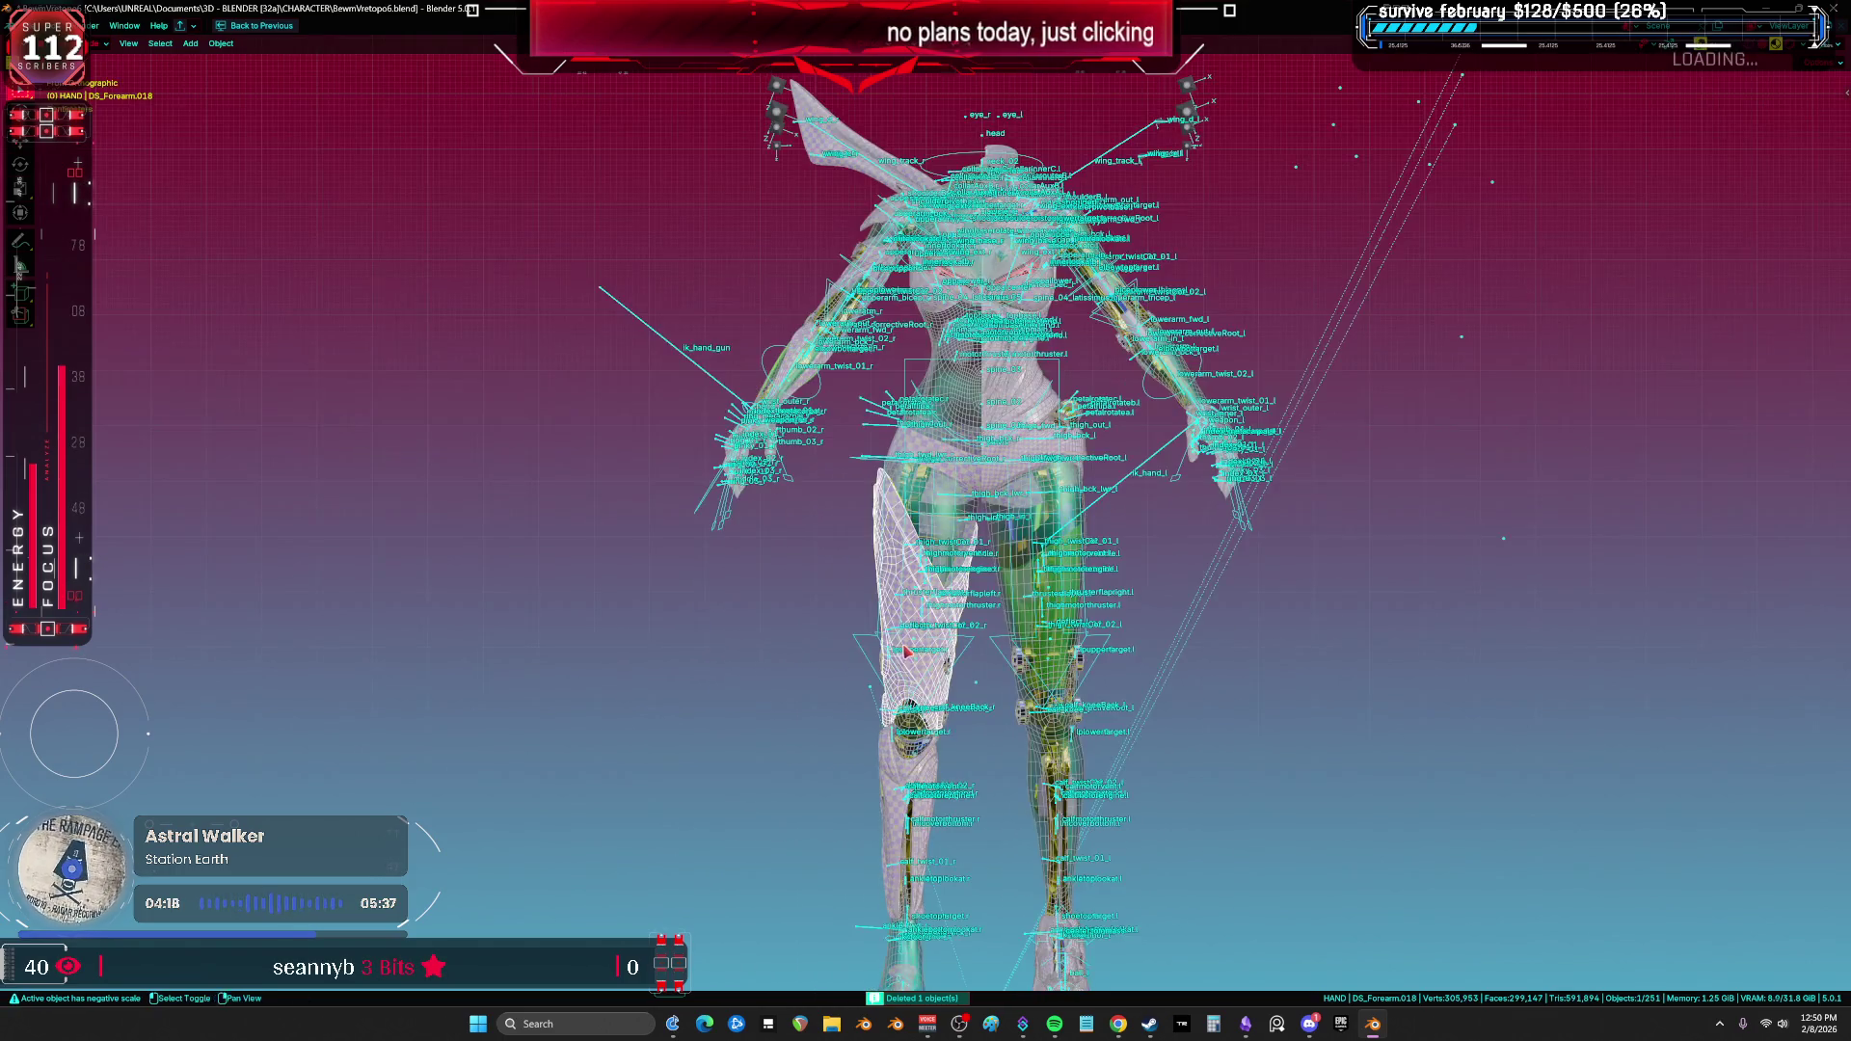
Step: Undo back to Edit Mode, reveal the hidden body mesh and maximize the UV Editing layout
key(shift+alt+z)
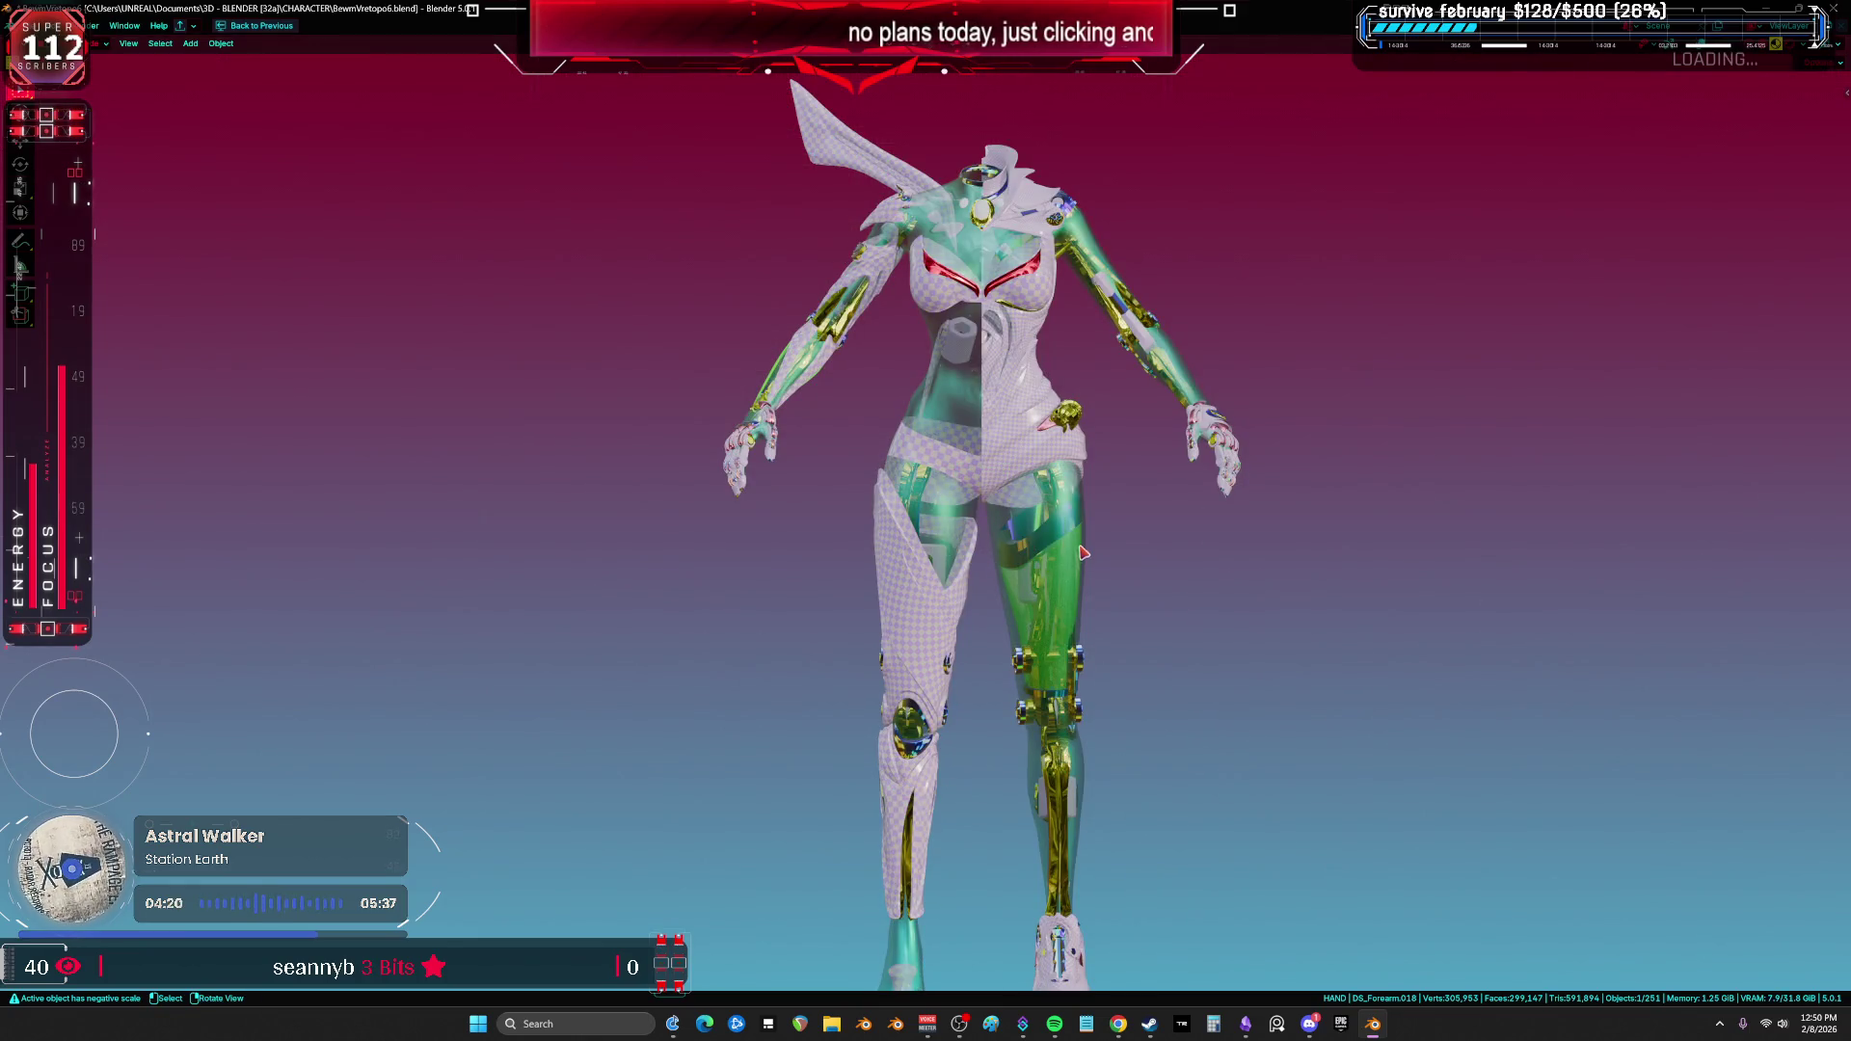
key(ctrl+z)
key(ctrl+z)
key(ctrl+z)
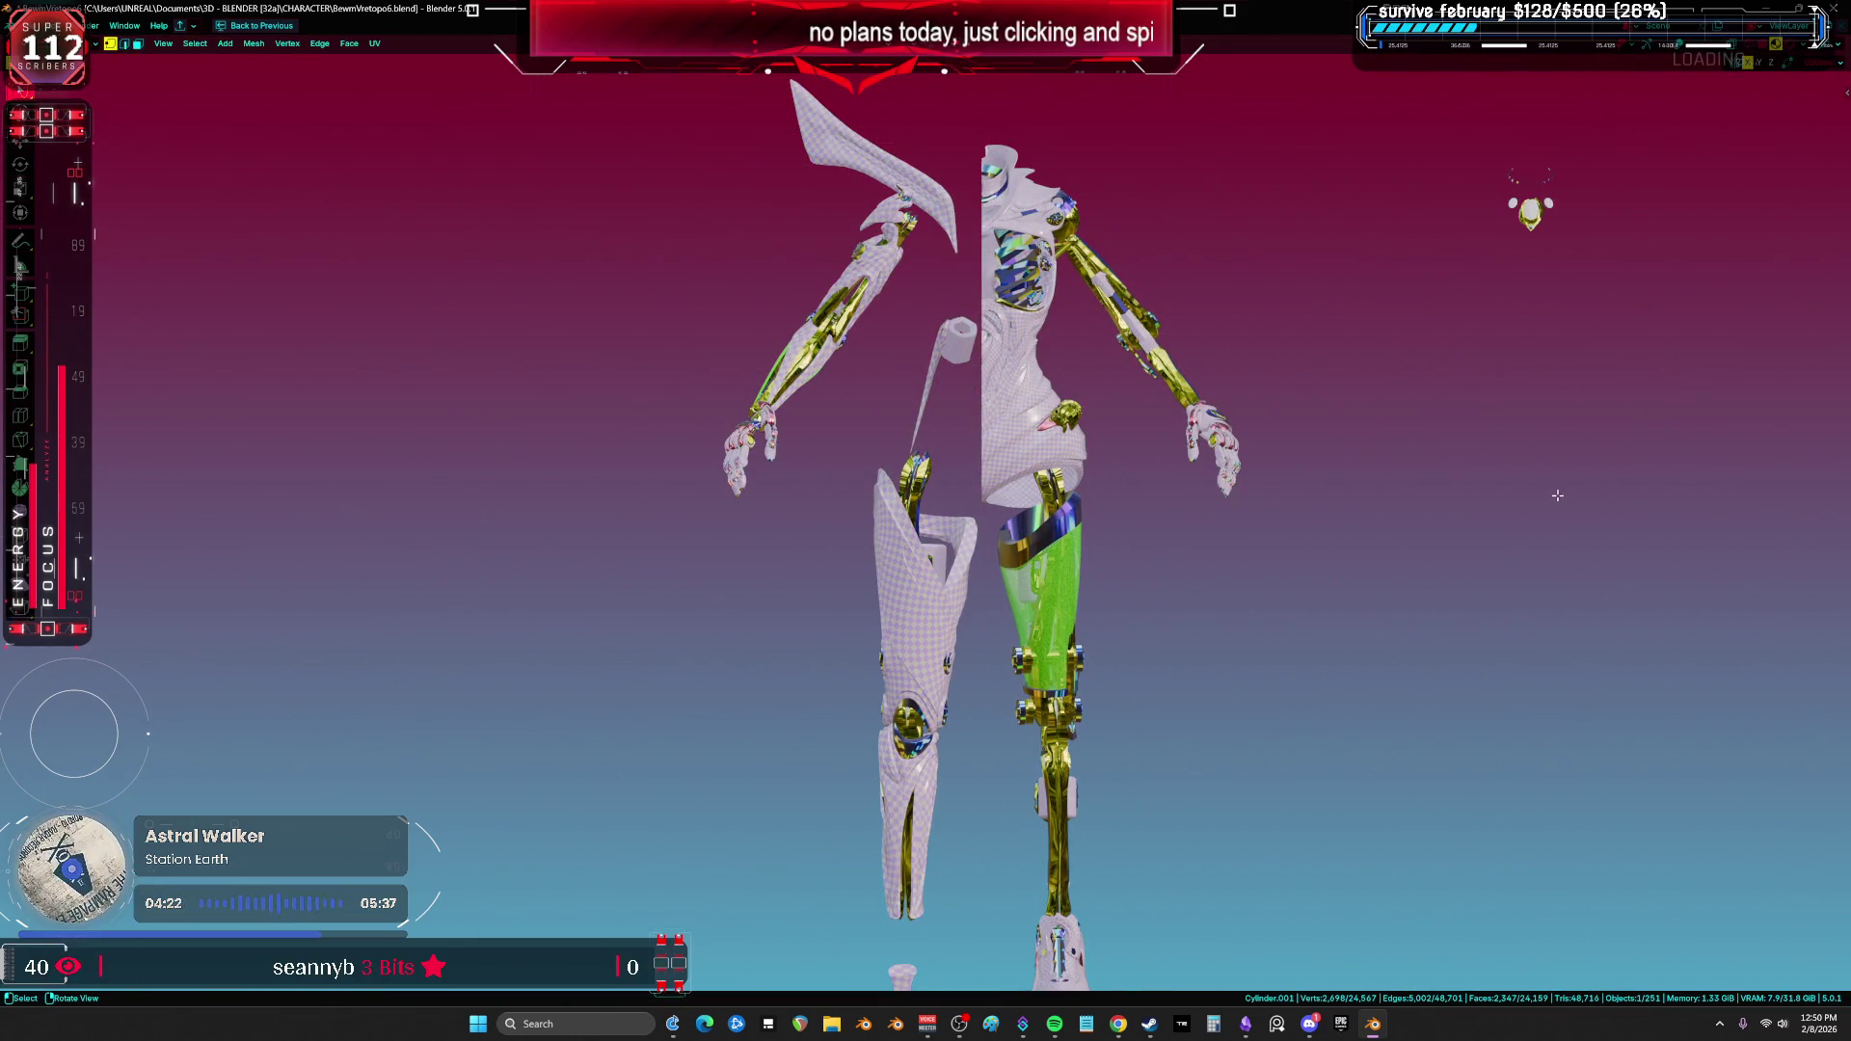
key(shift+alt+z)
key(alt+h)
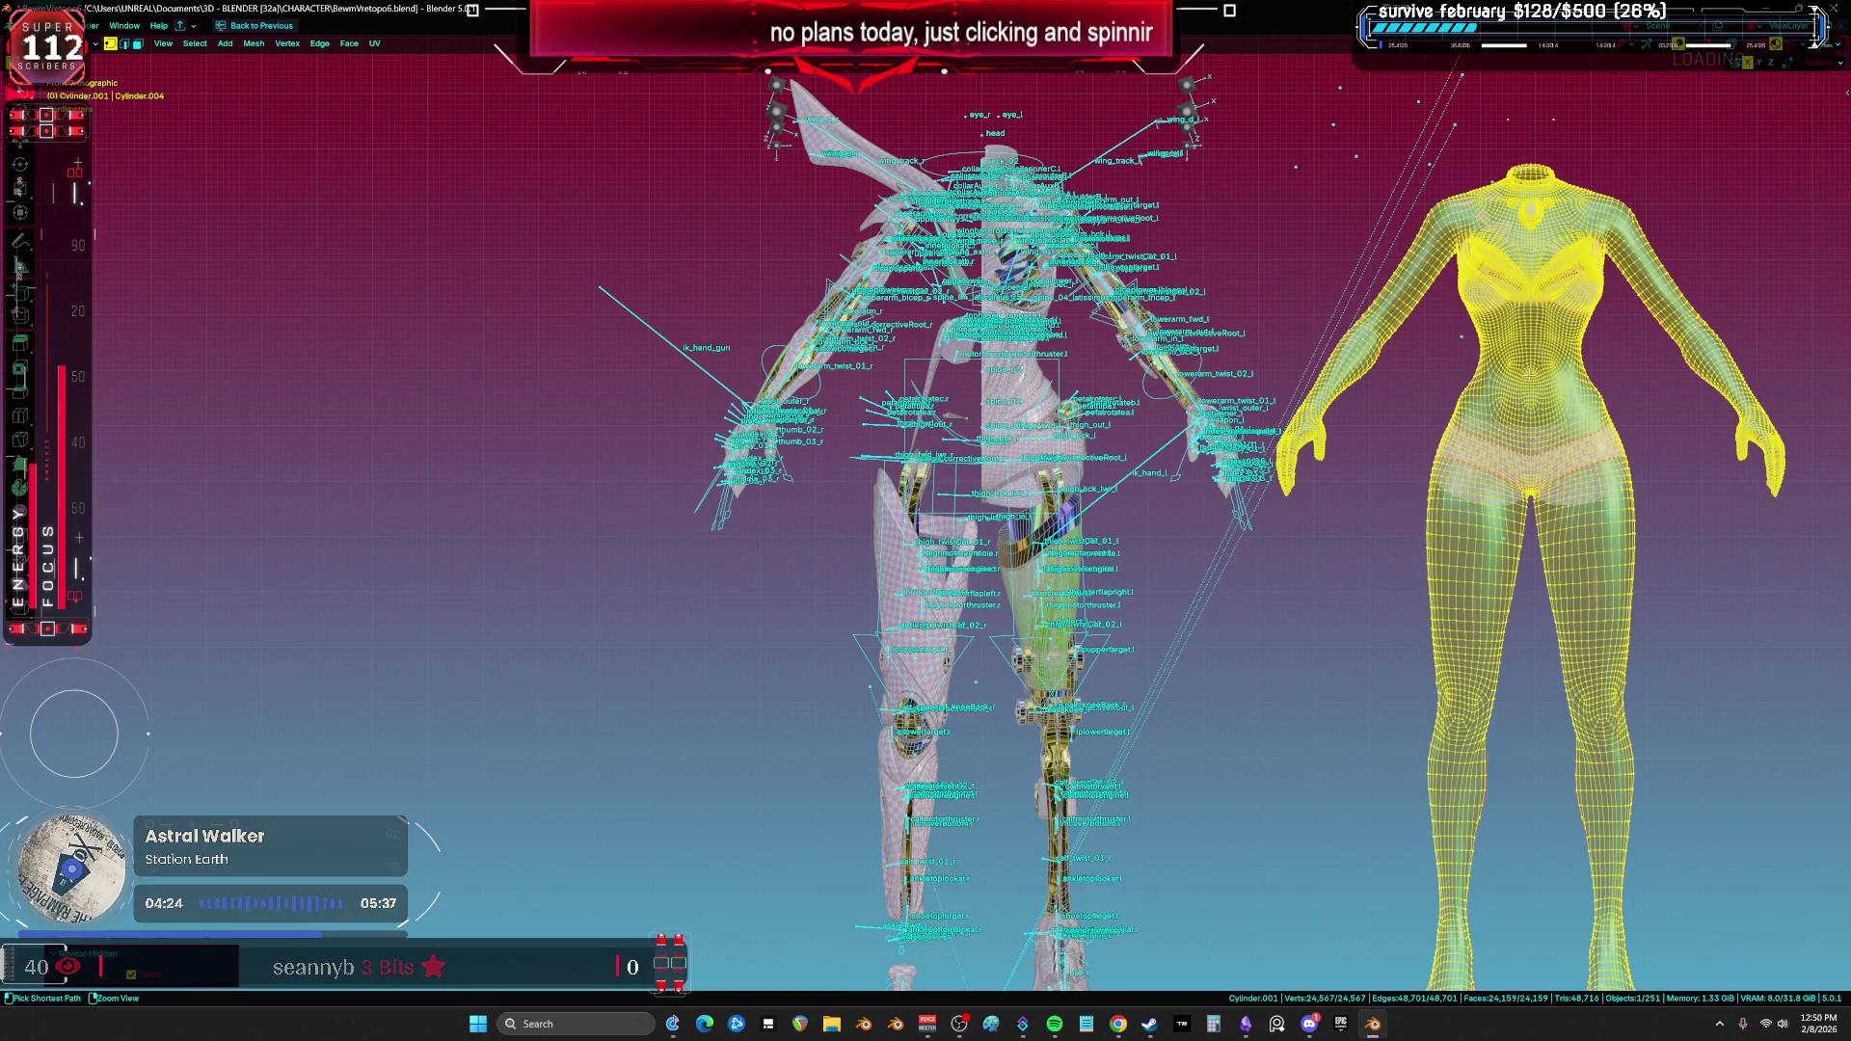
key(ctrl+Page_Down)
key(ctrl+space)
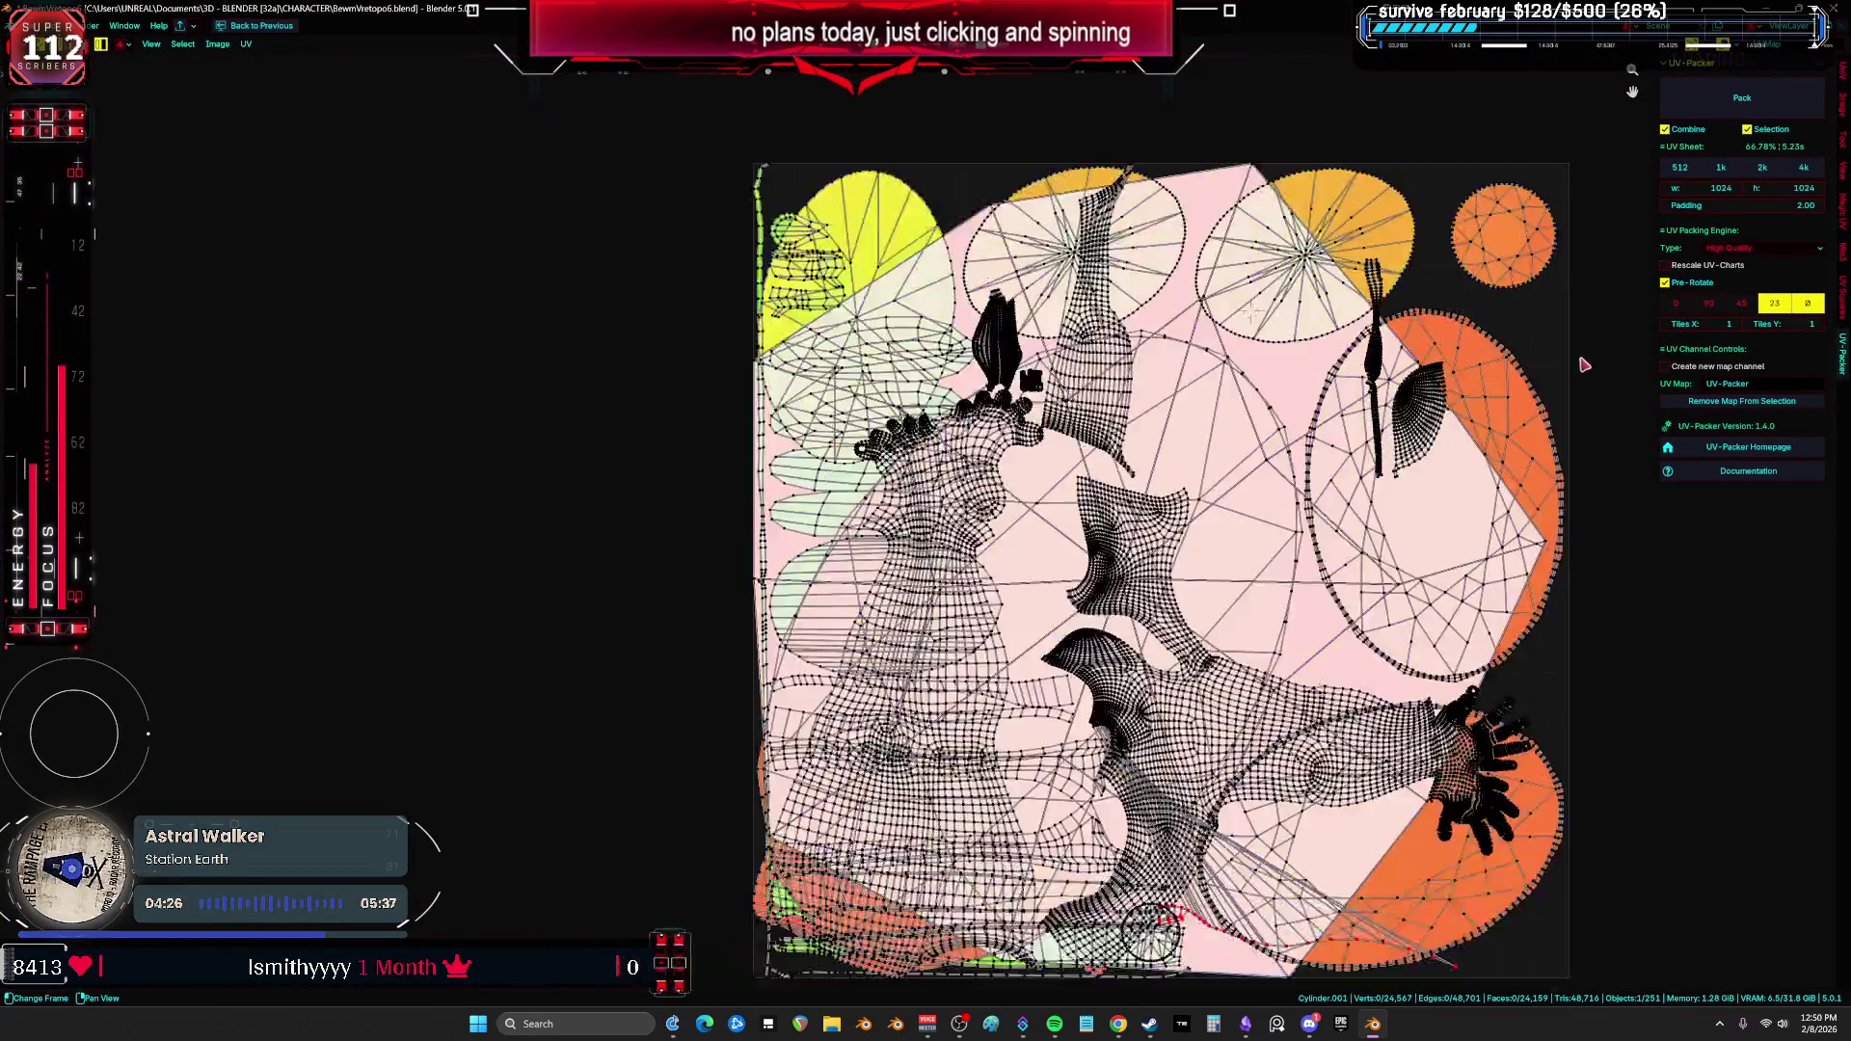
Step: Zoom around the full-screen packed UV layout, then restore the split UV Editing workspace
scroll(1447, 386, down, 2)
scroll(1326, 411, up, 2)
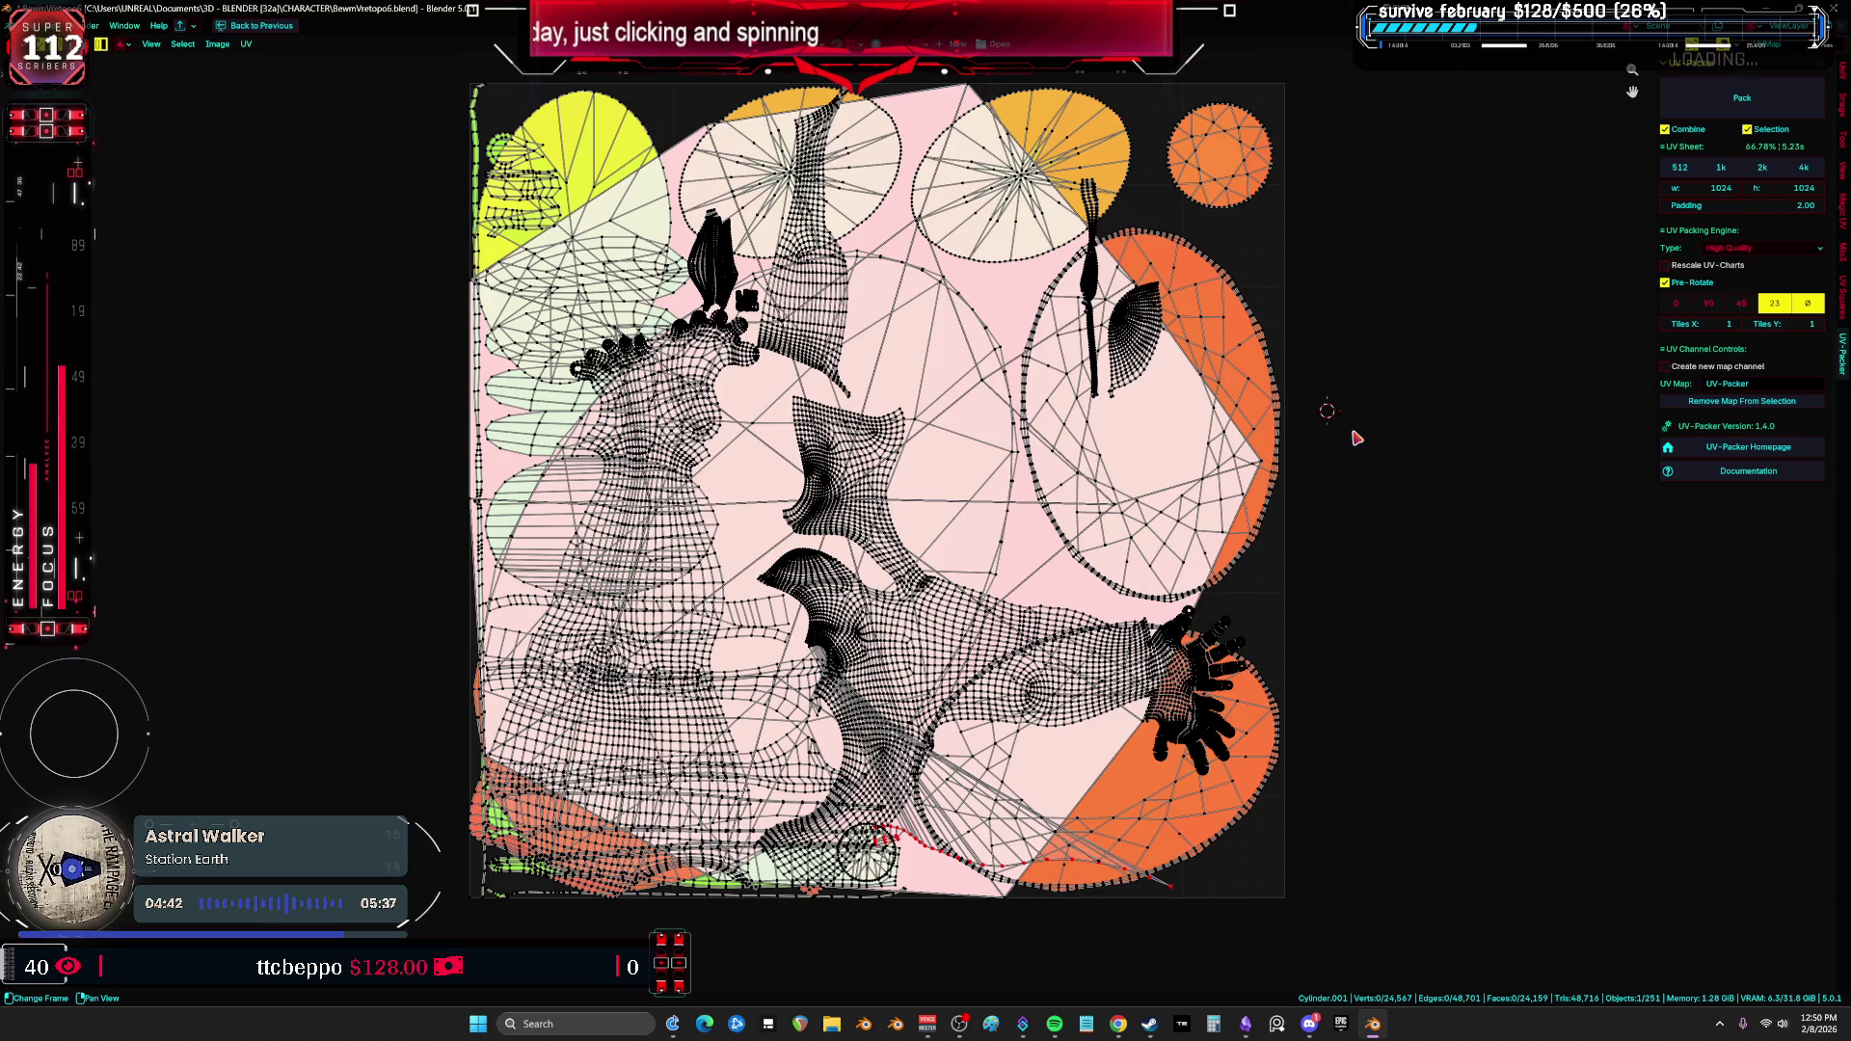
key(ctrl+space)
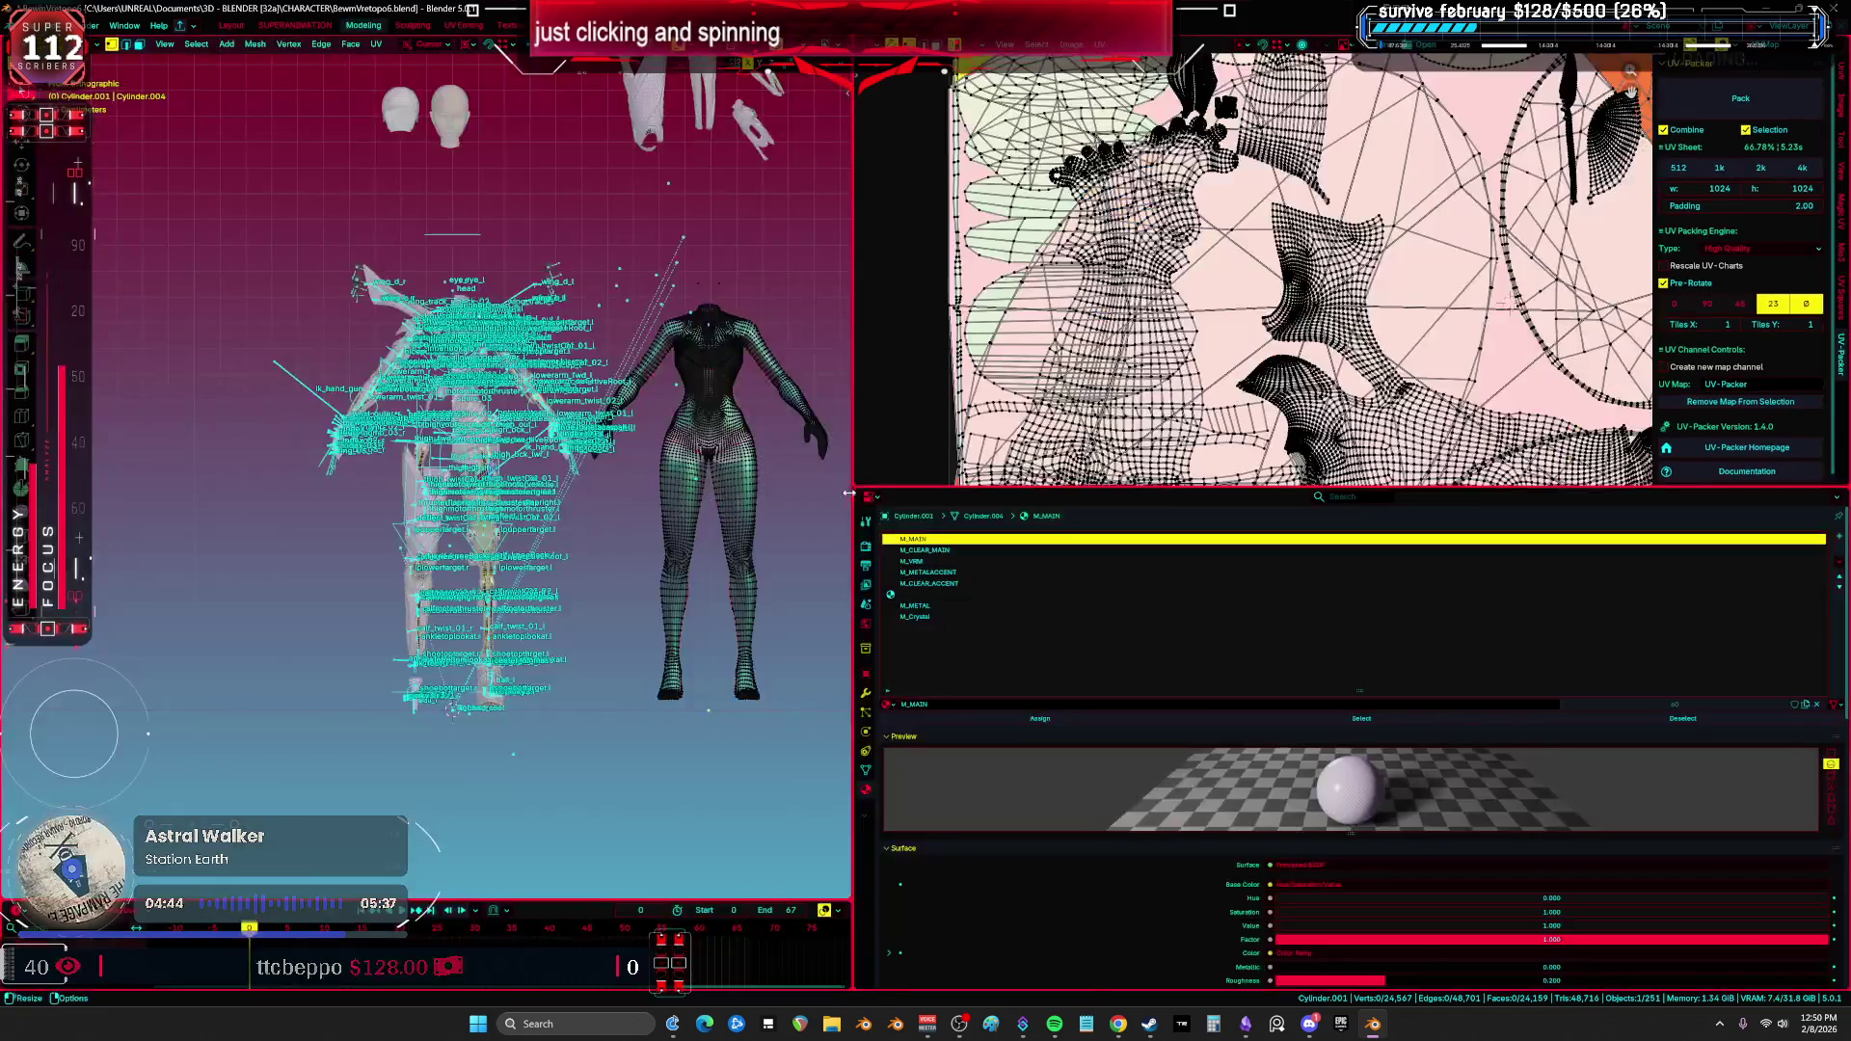
Step: Maximize the 3D view in Object Mode with solid shading, zoomed in on the chest
key(ctrl+space)
key(ctrl+Tab)
click(874, 435)
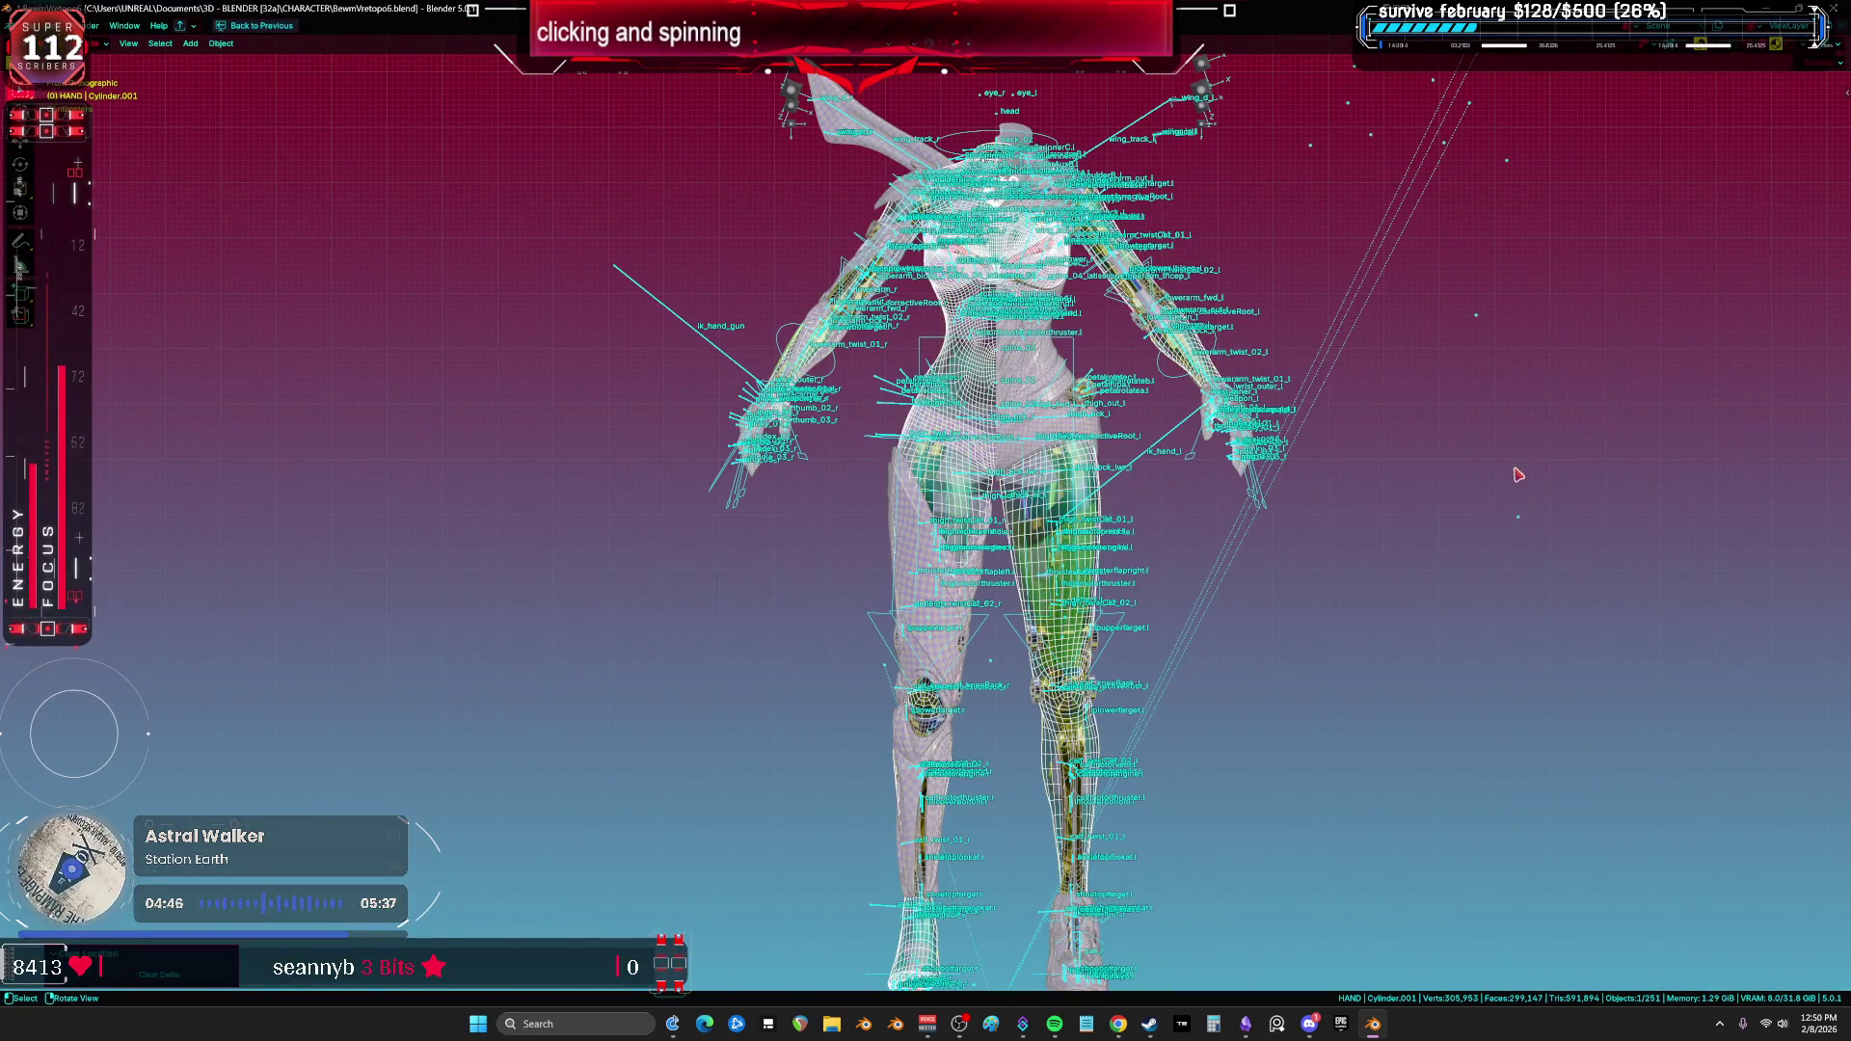
scroll(1167, 482, down, 3)
scroll(1155, 480, down, 2)
scroll(1116, 374, up, 2)
key(shift+z)
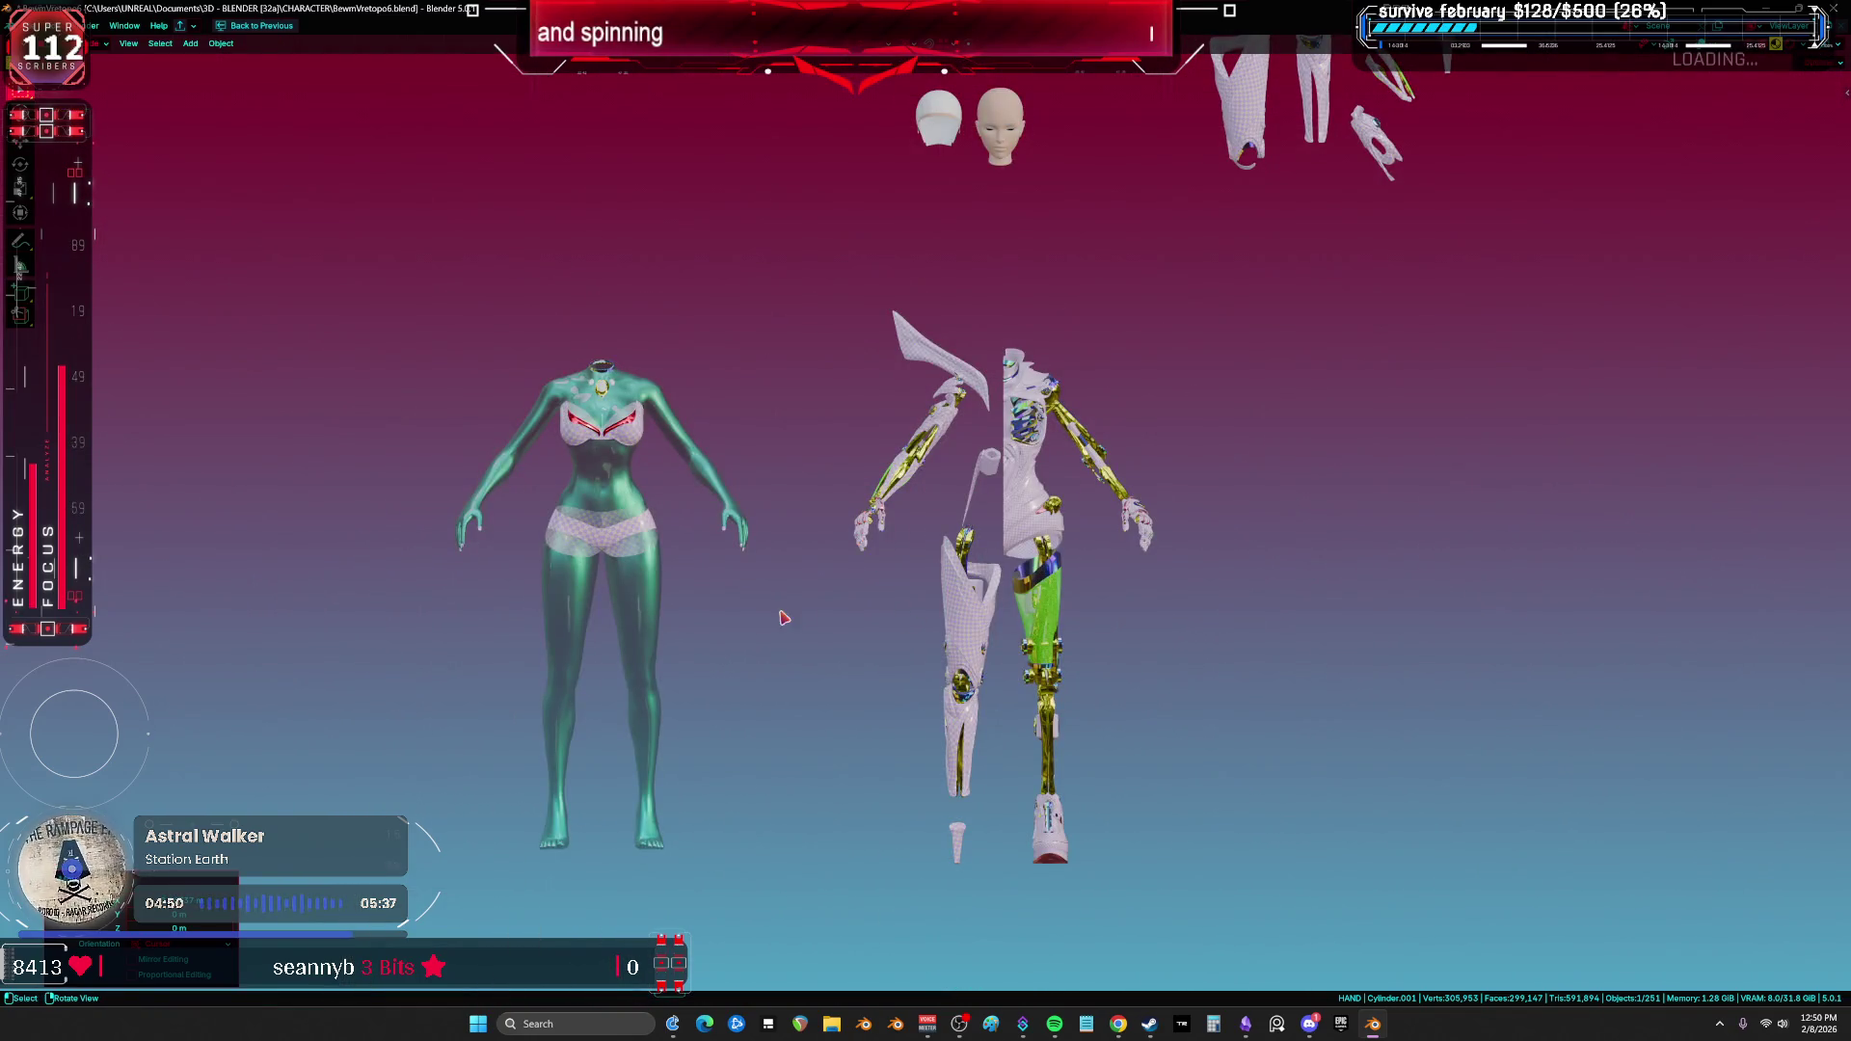
scroll(637, 525, up, 8)
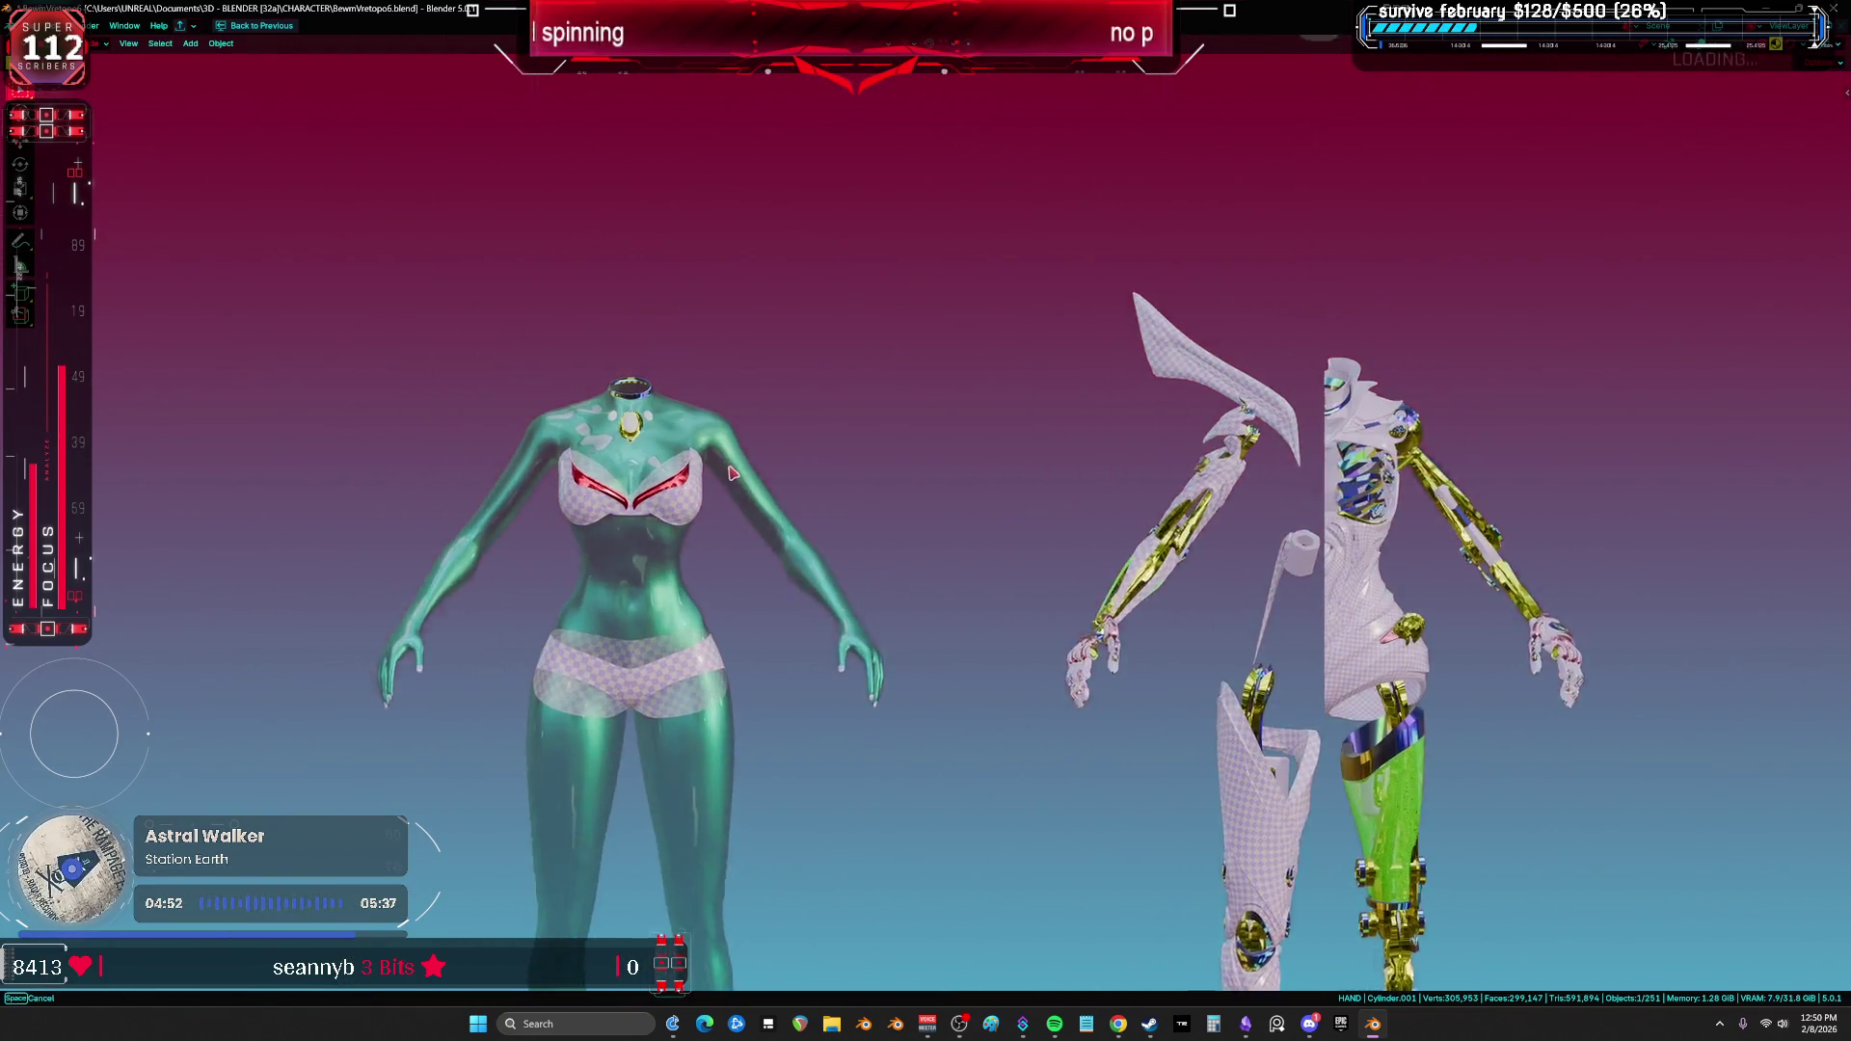
Step: In Edit Mode, pan to the collar and select the left oval gem and pendant
key(Tab)
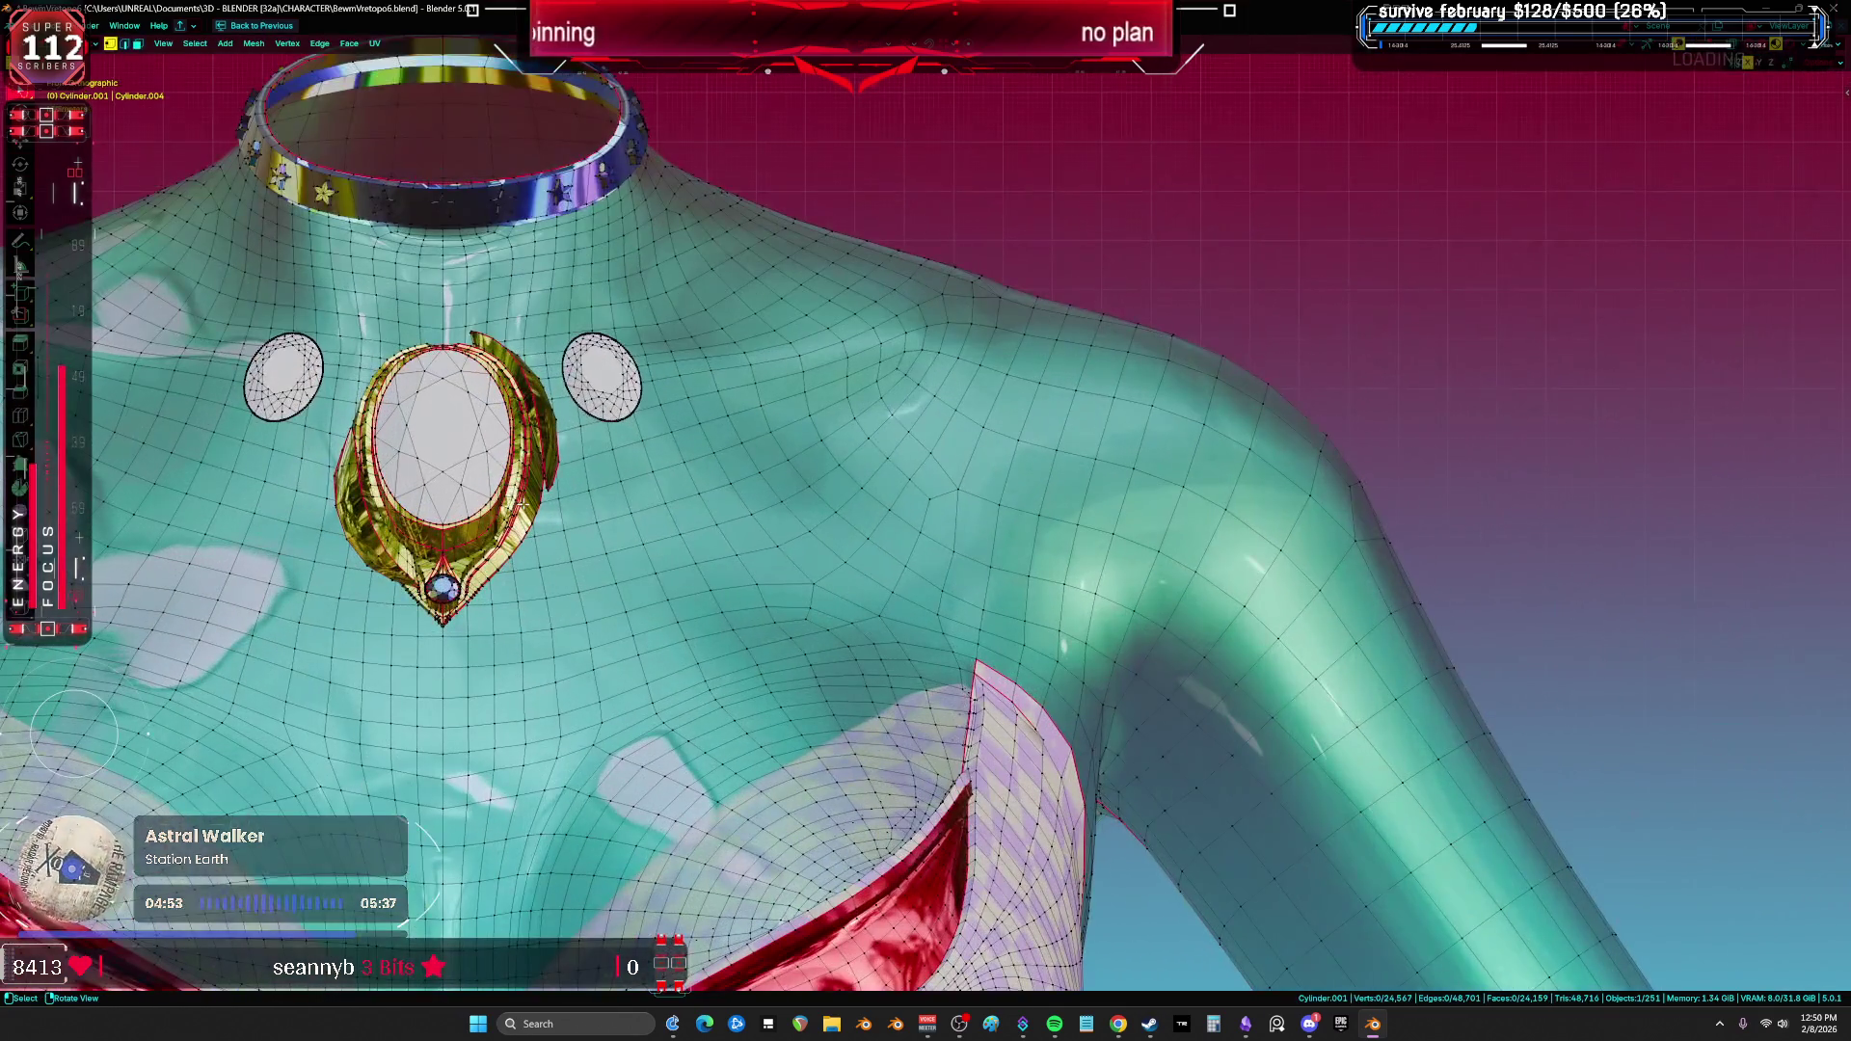
mouse_move(329, 389)
shift+middle_down()
mouse_move(509, 388)
mouse_move(747, 526)
mouse_move(727, 525)
shift+middle_up()
key(l)
key(l)
key(l)
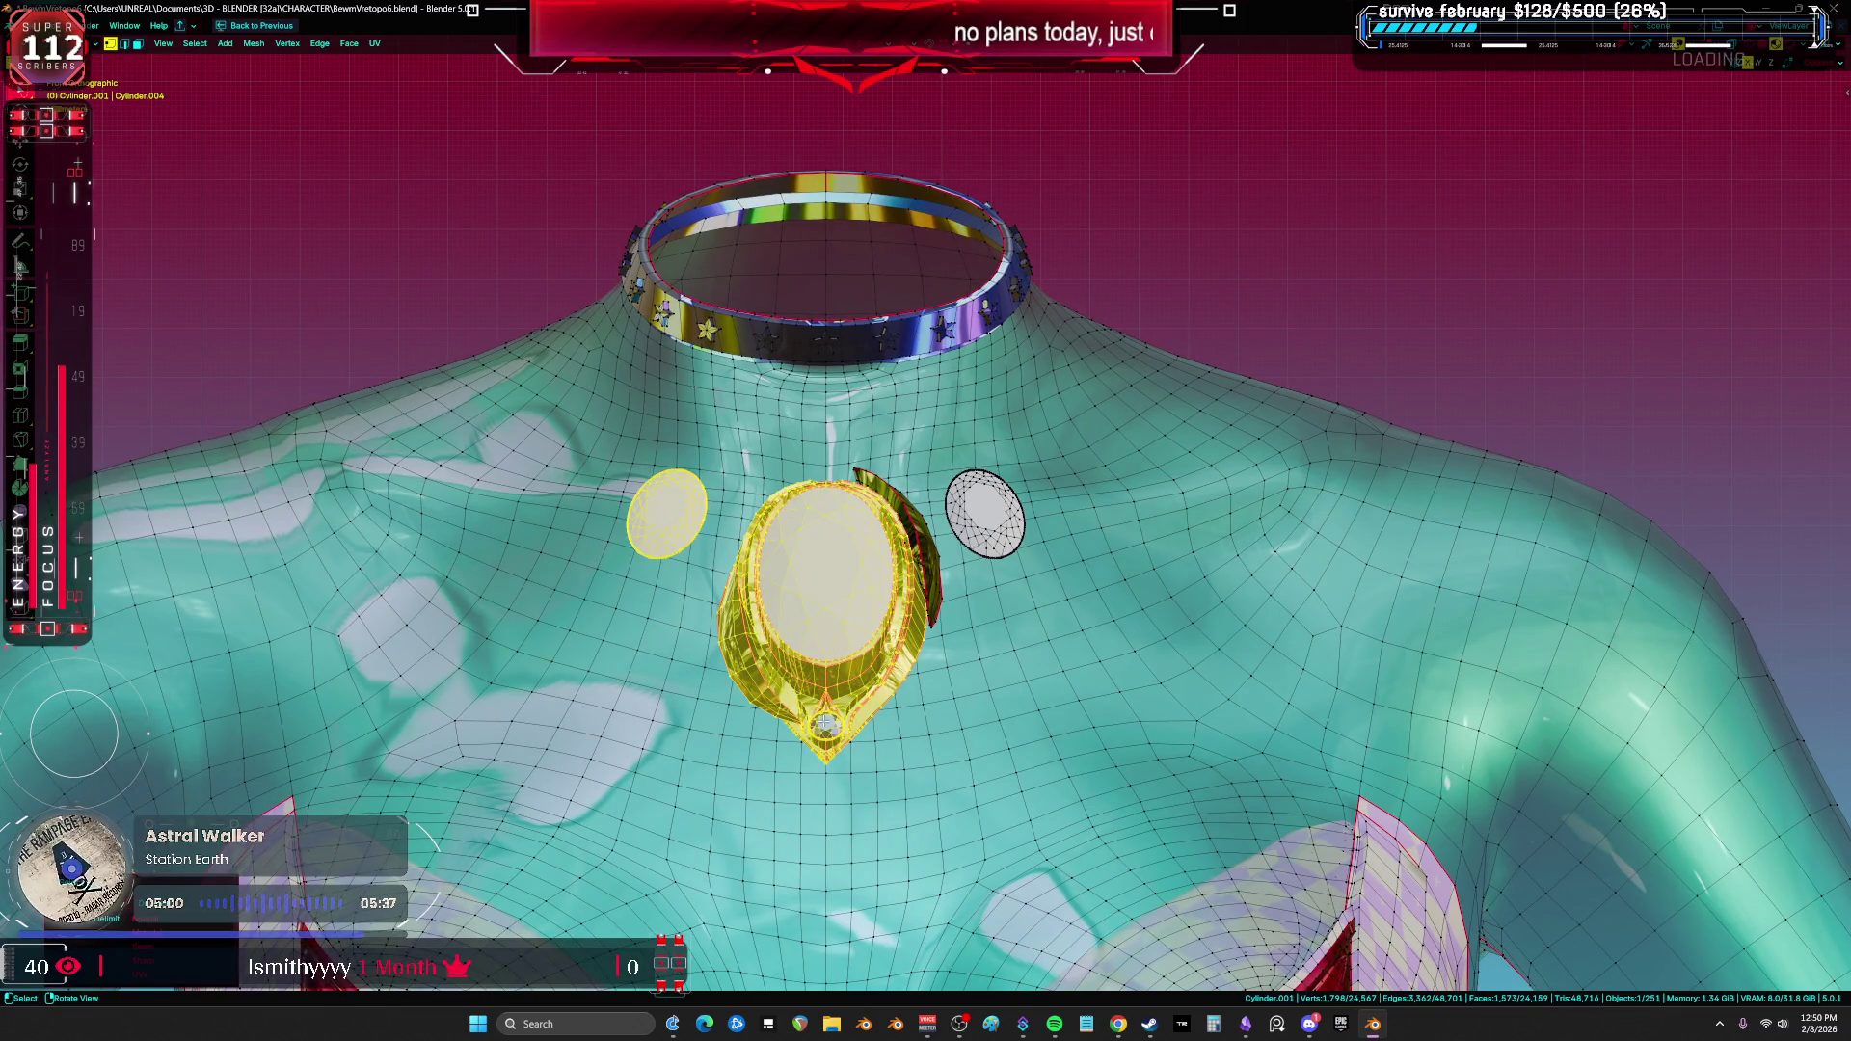
Step: Add the right oval gem to the selection, toggling X-ray while orbiting the collar
key(l)
scroll(966, 528, up, 5)
middle_drag(966, 528, 946, 452)
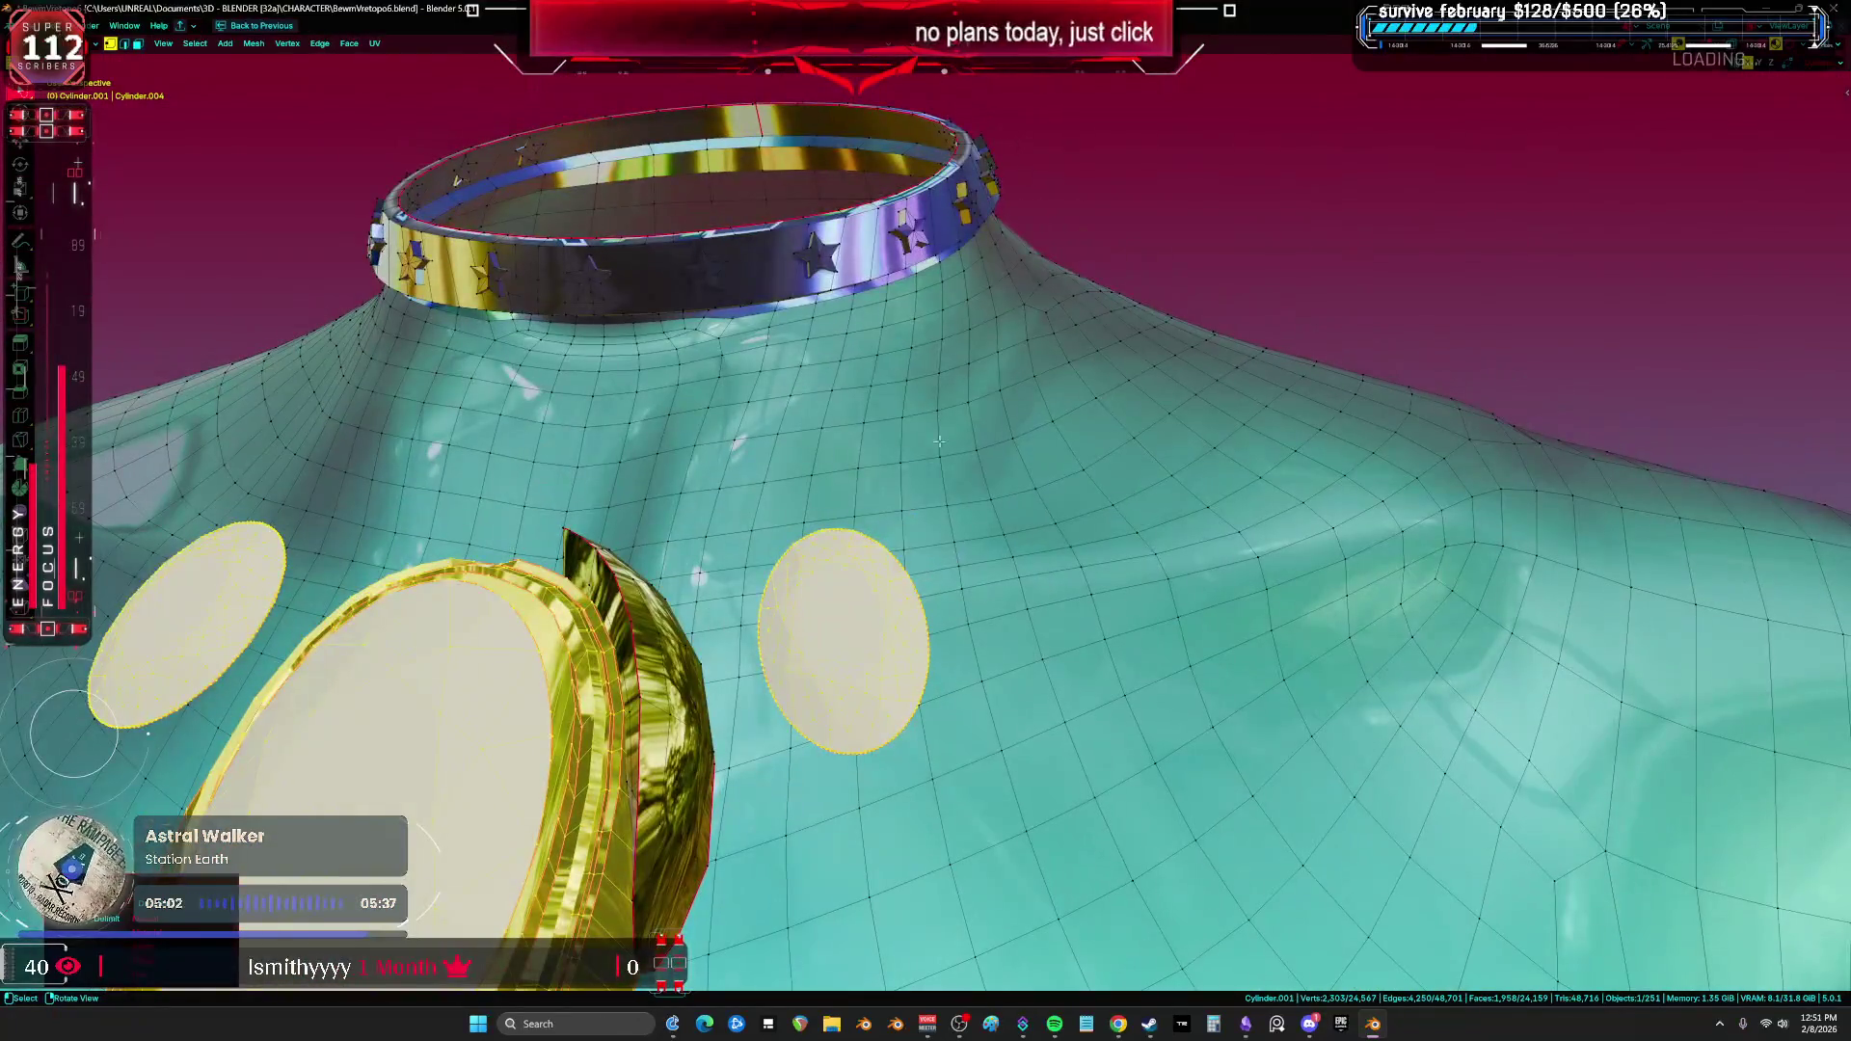
key(shift+z)
middle_drag(847, 297, 1064, 299)
key(shift+z)
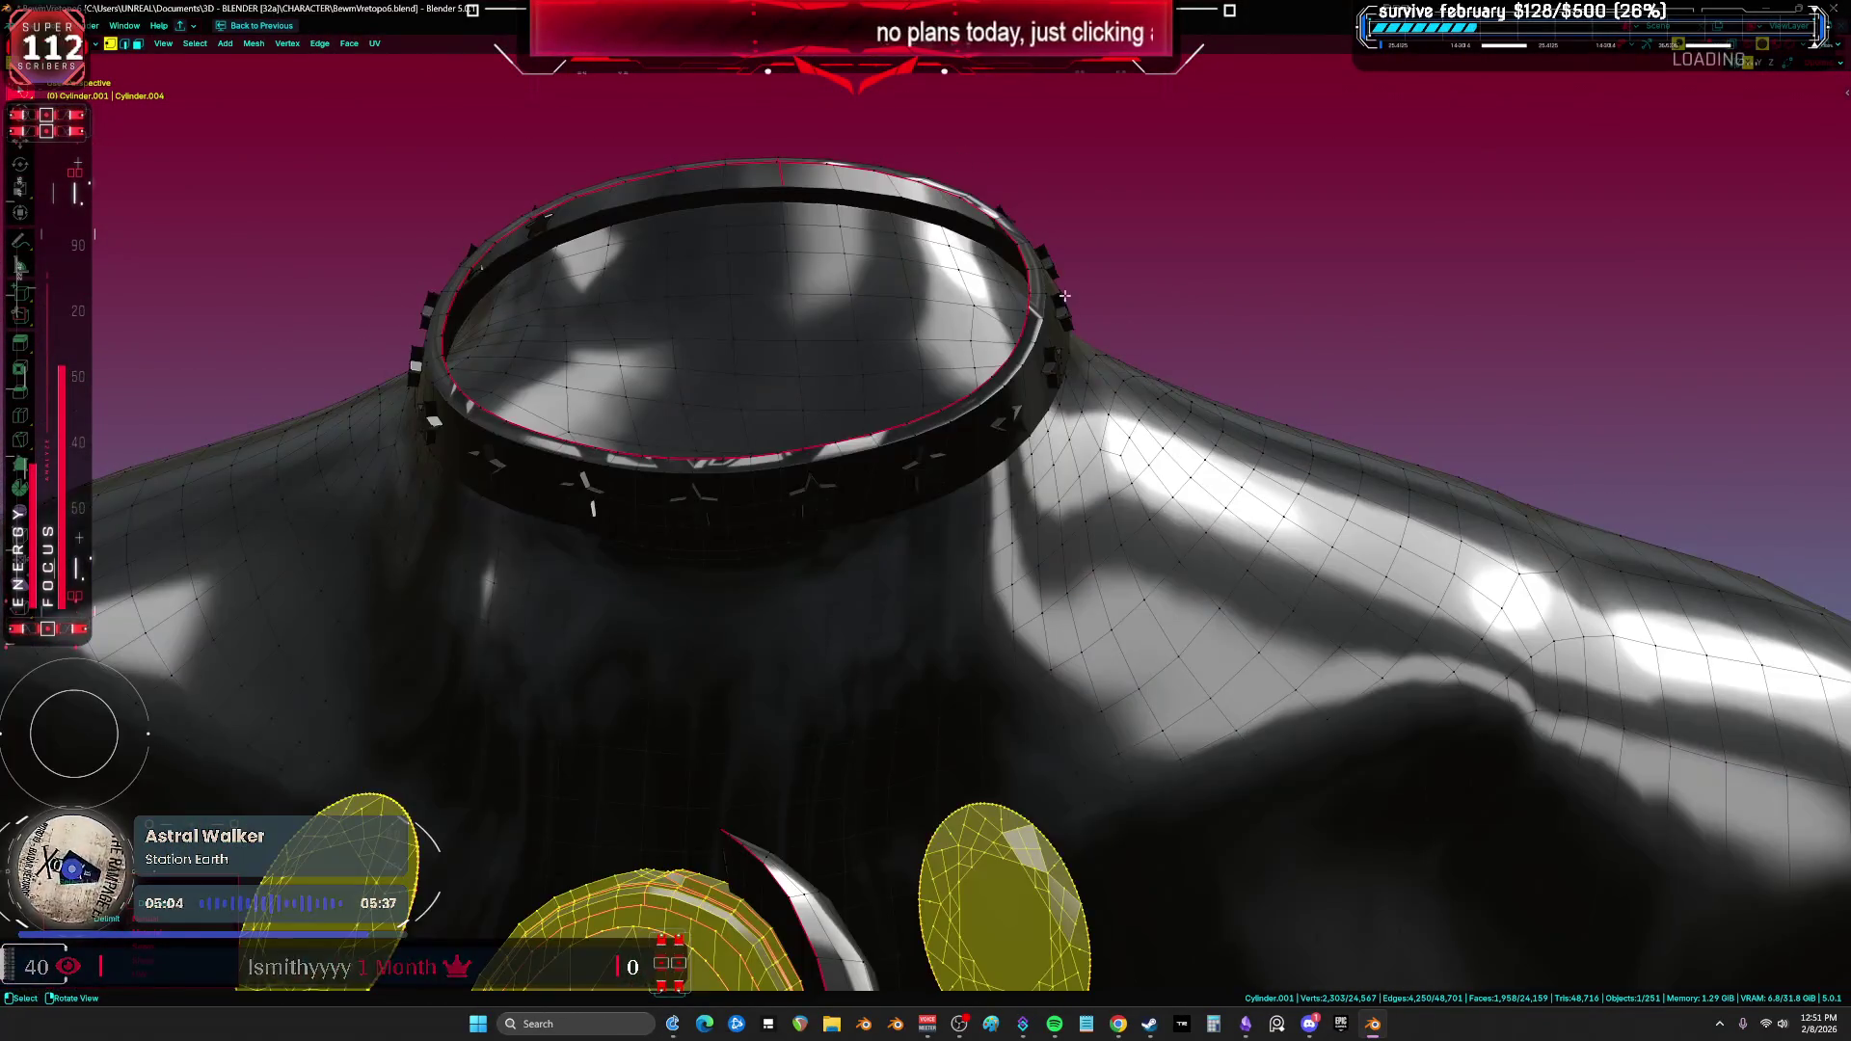
key(shift+z)
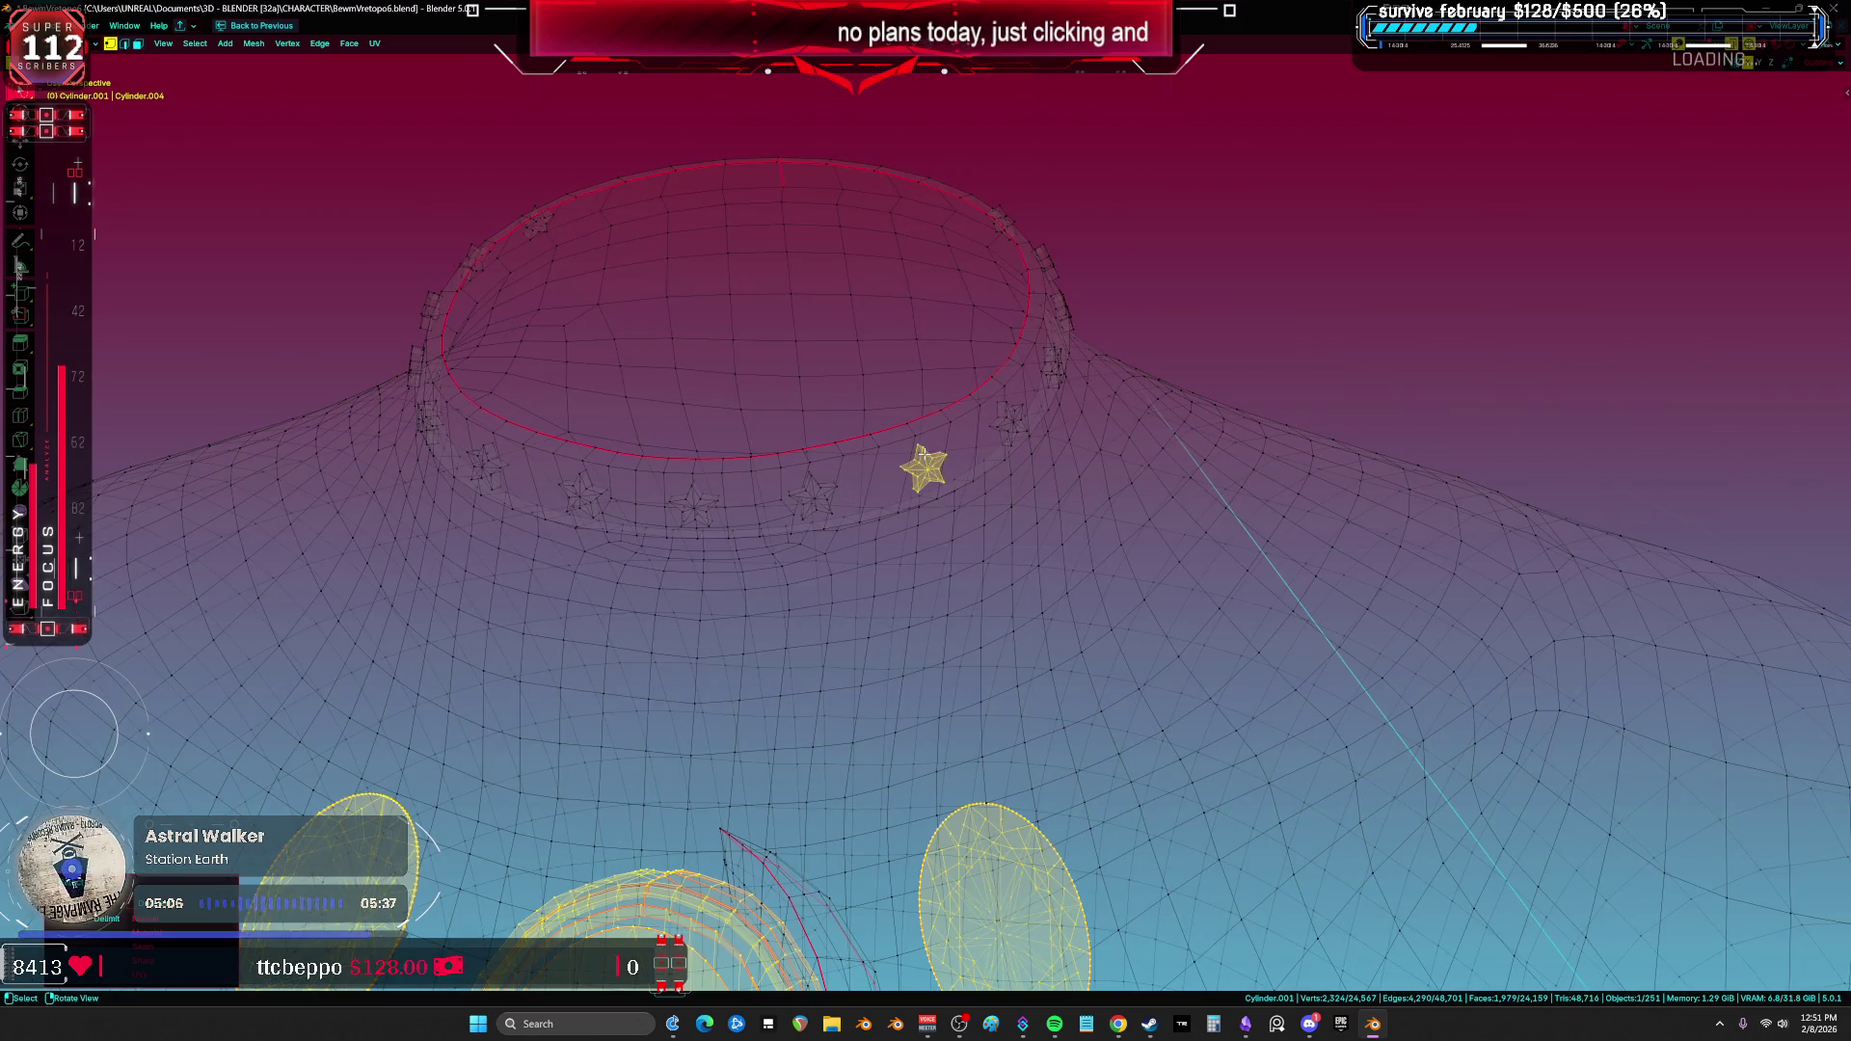
key(l)
key(ctrl+z)
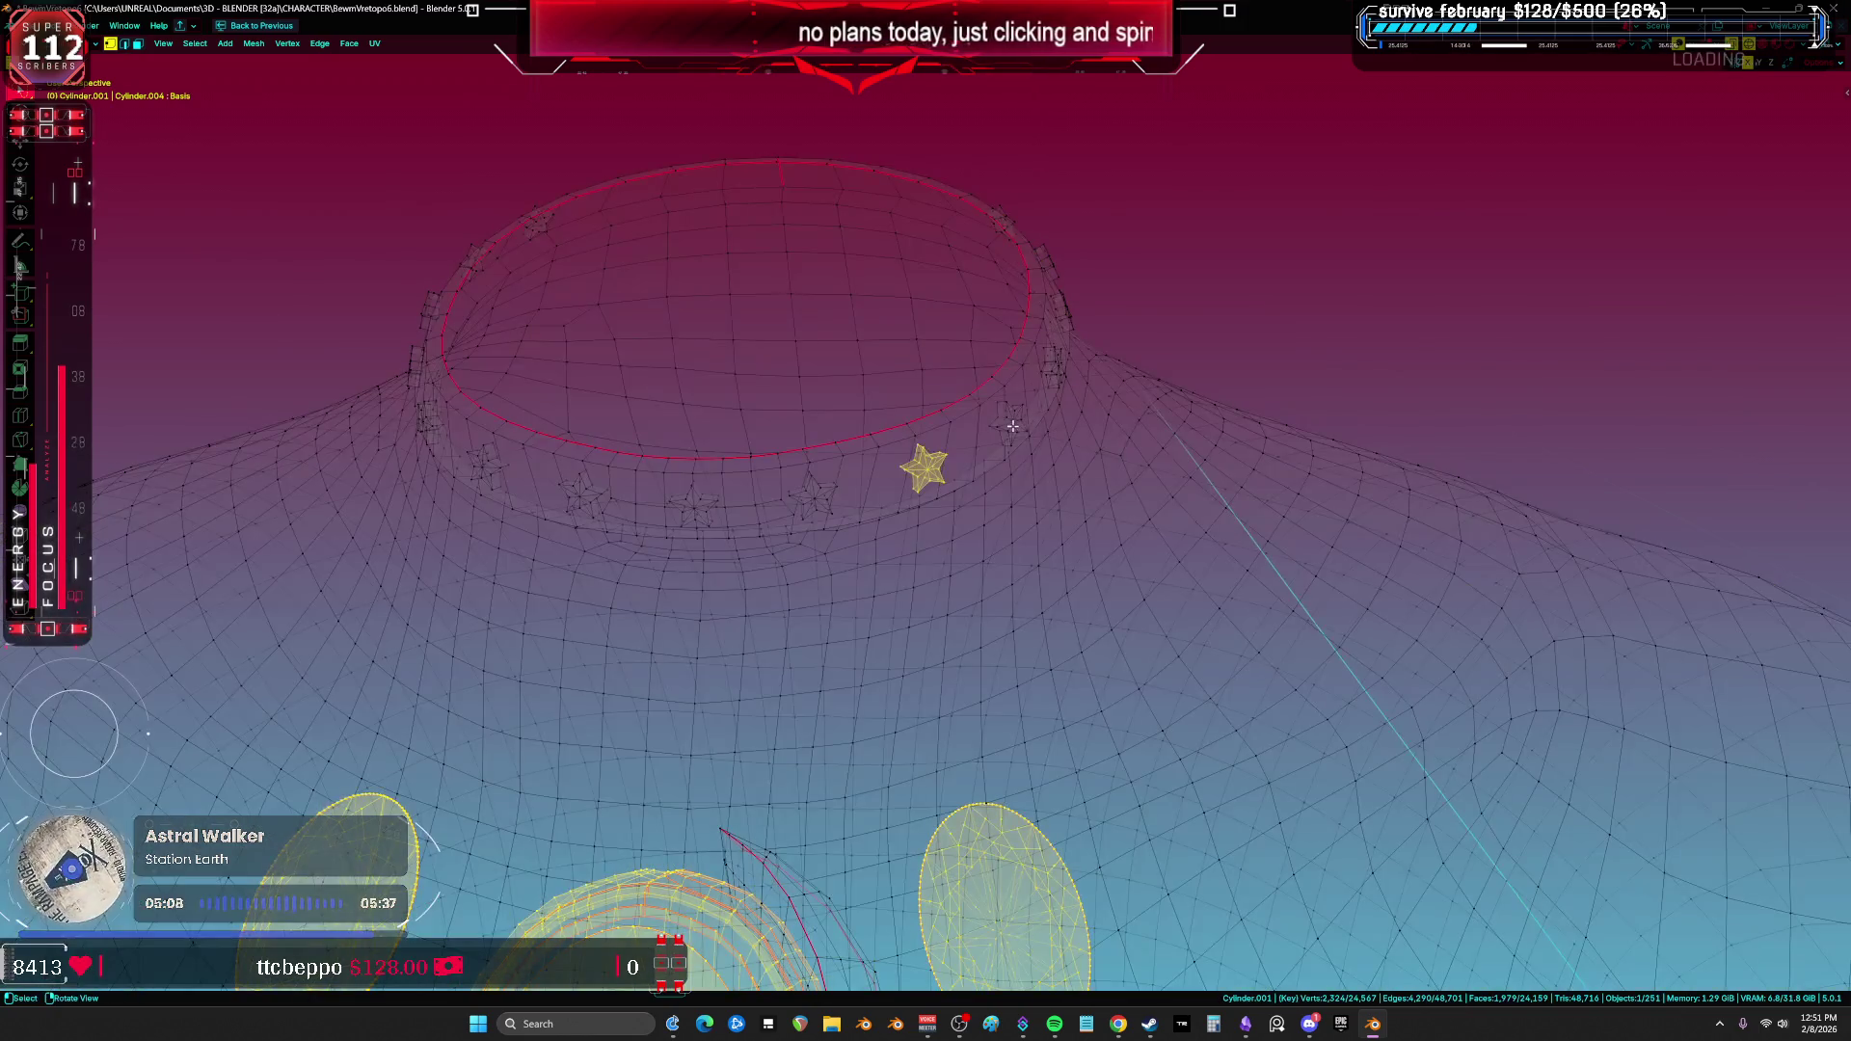
key(shift+z)
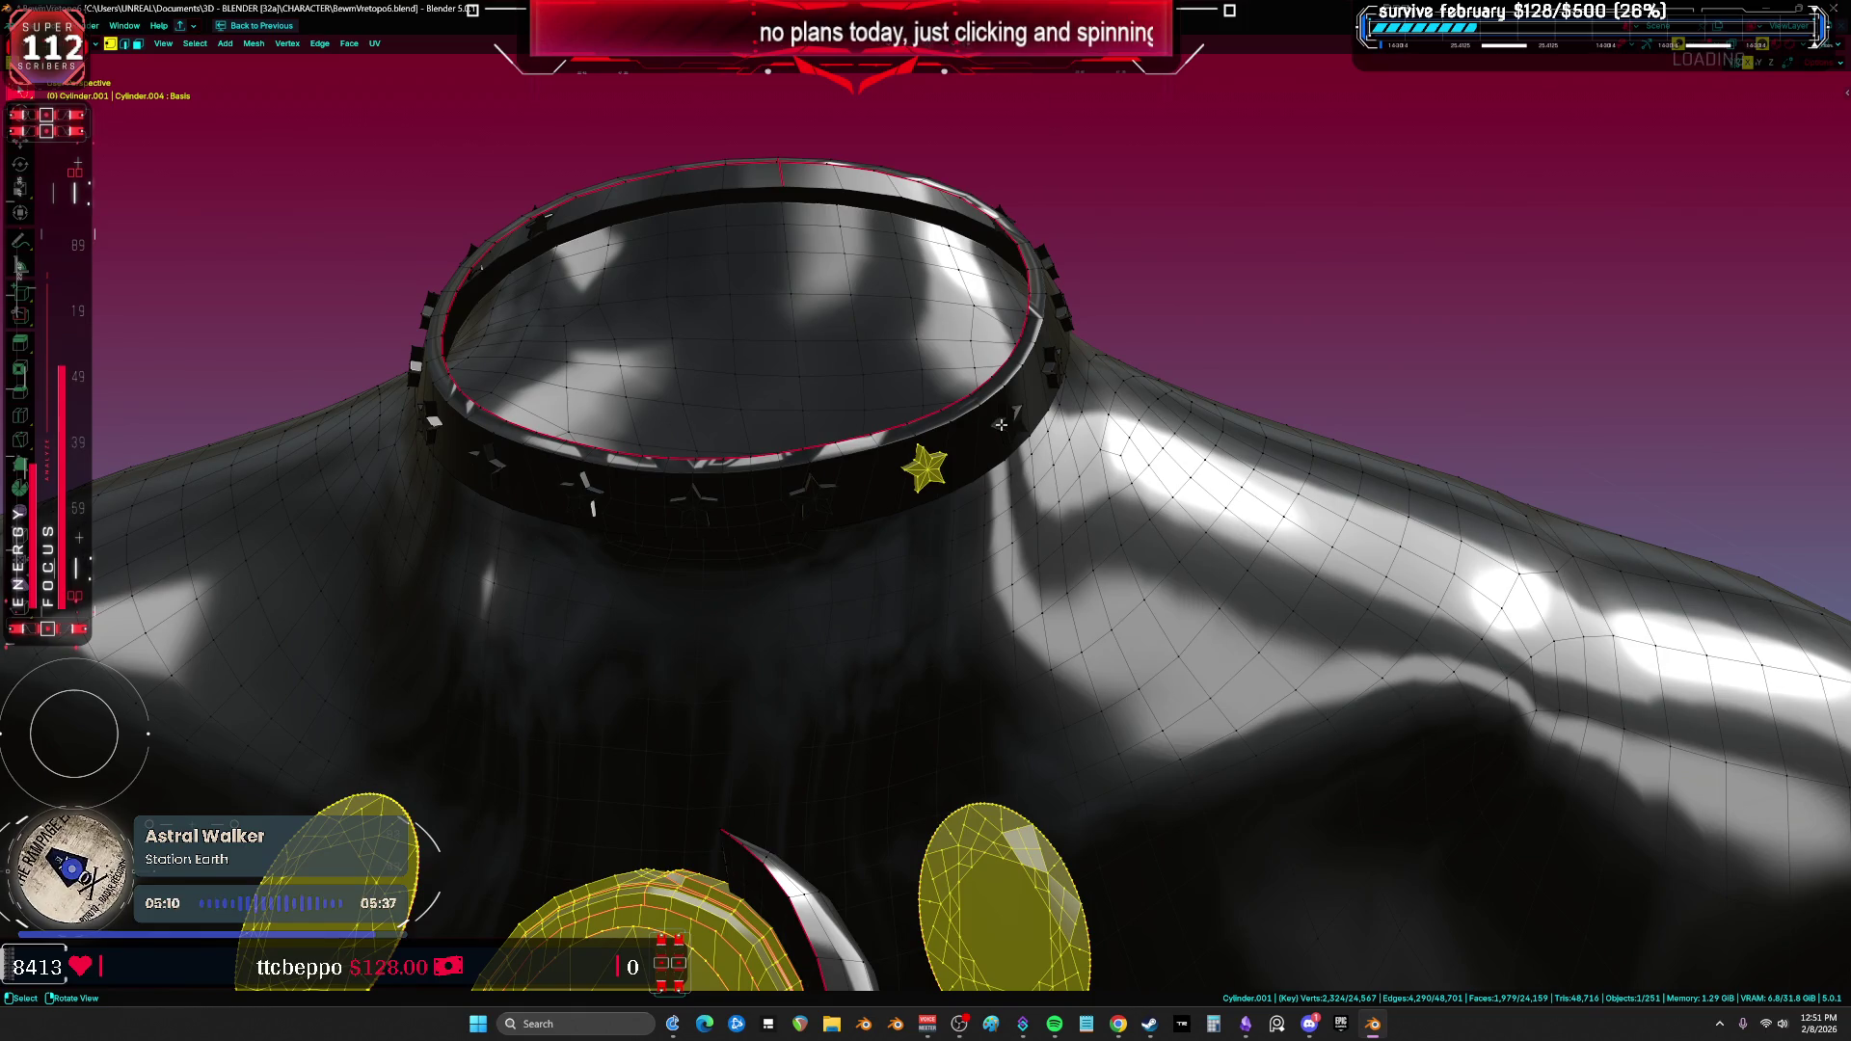
Step: Isolate the selected parts in local side view, shown as wireframe with the star band across the top
scroll(1010, 451, down, 5)
middle_drag(1011, 451, 819, 590)
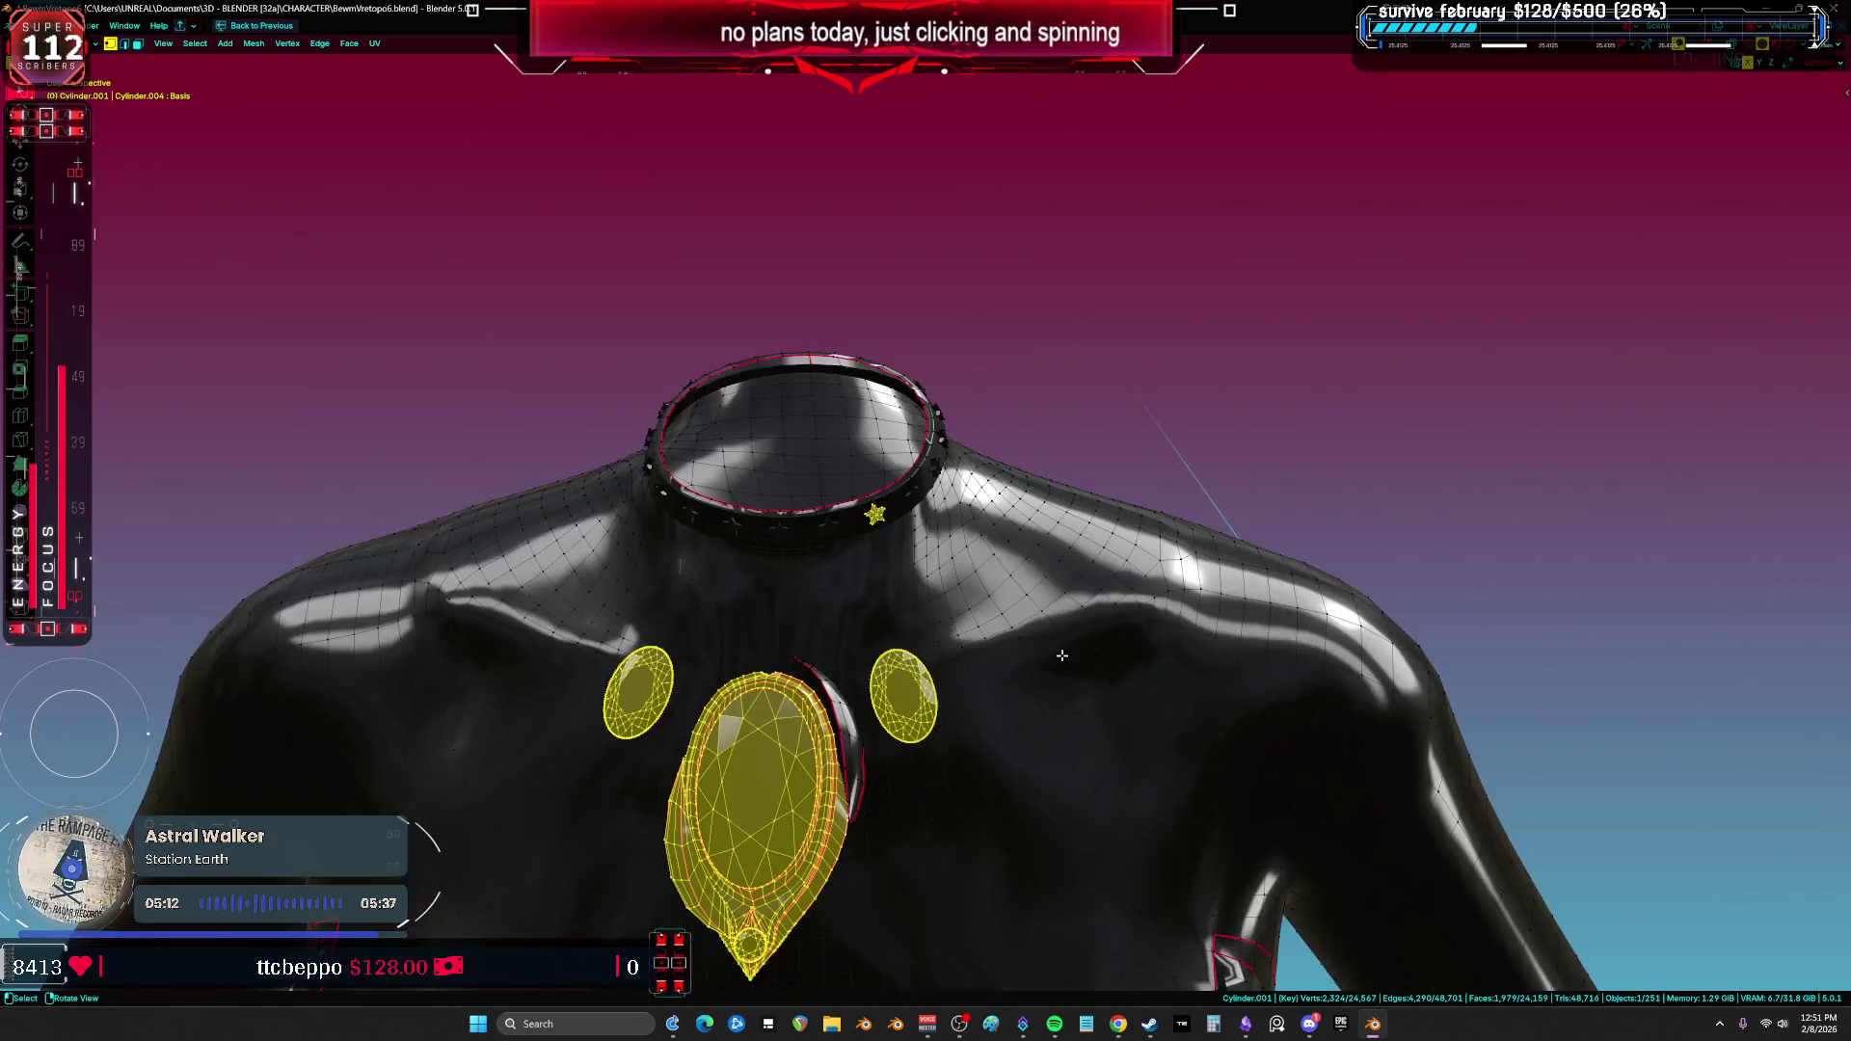
key(shift+z)
key(z)
scroll(859, 728, up, 5)
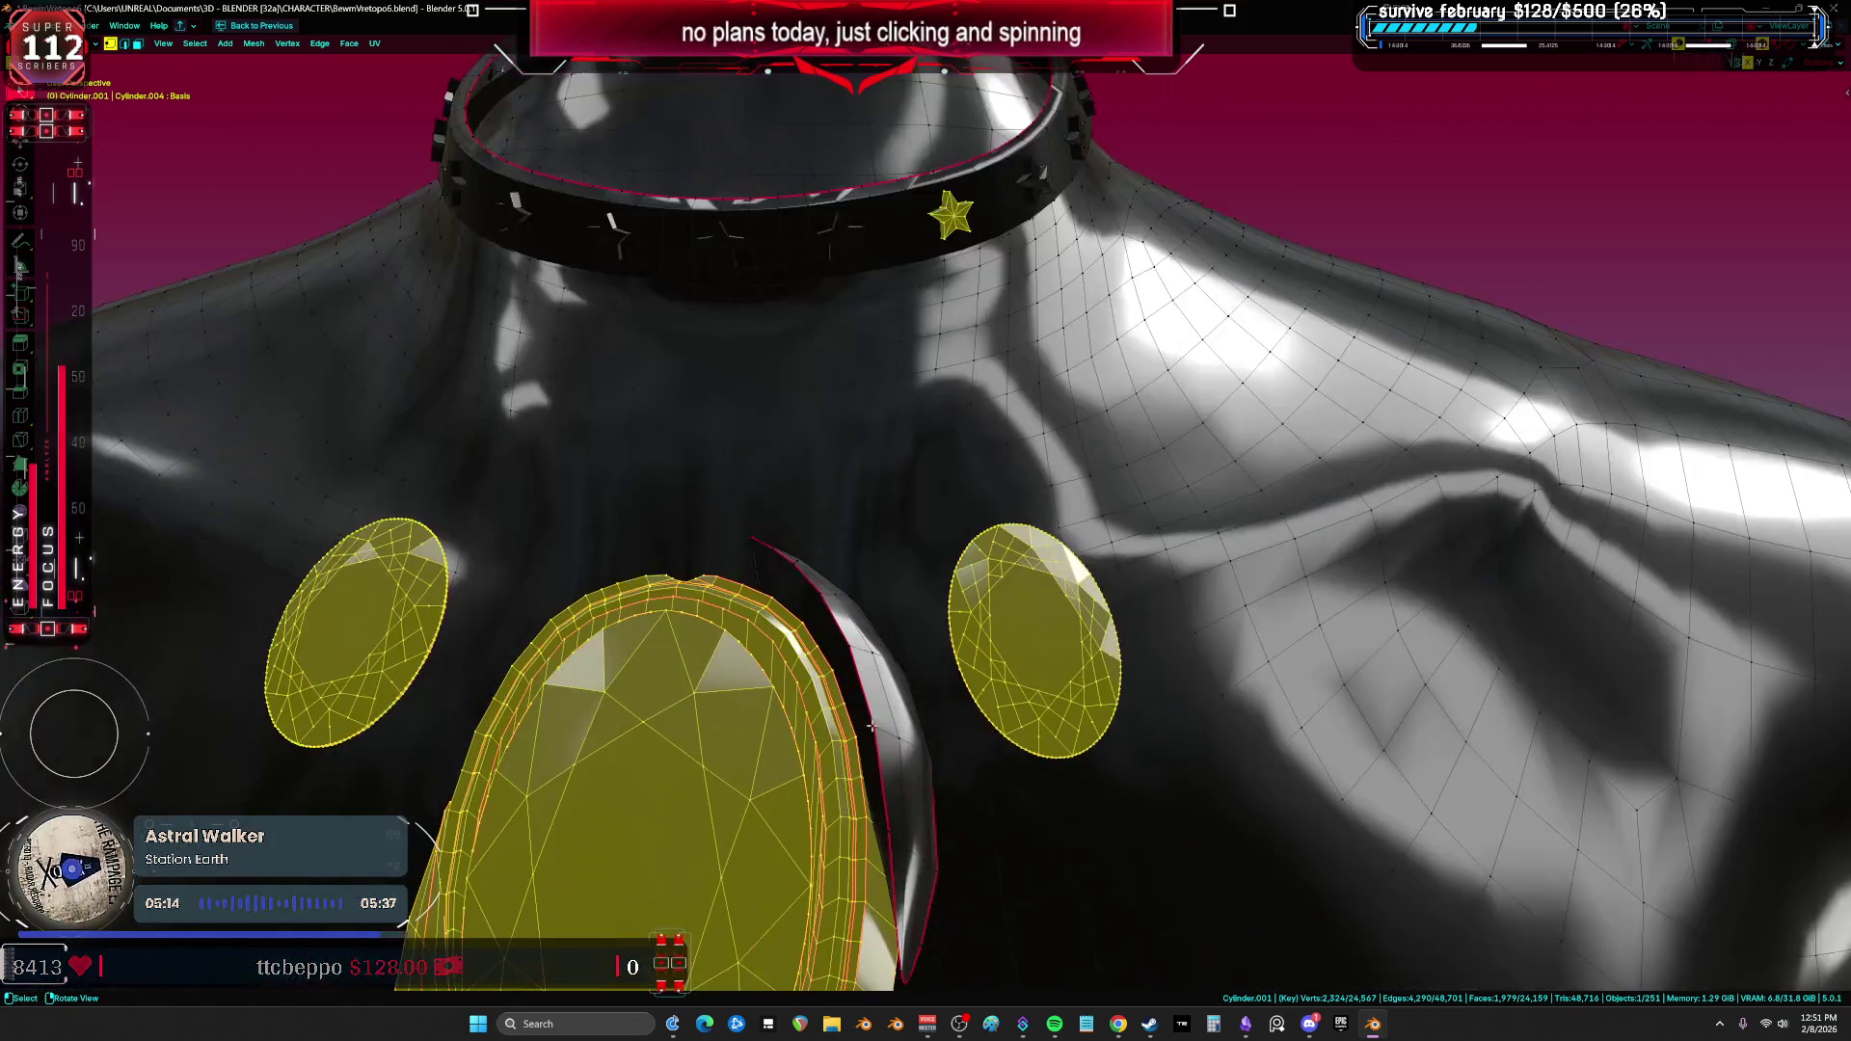
scroll(868, 724, down, 6)
key(KP_3)
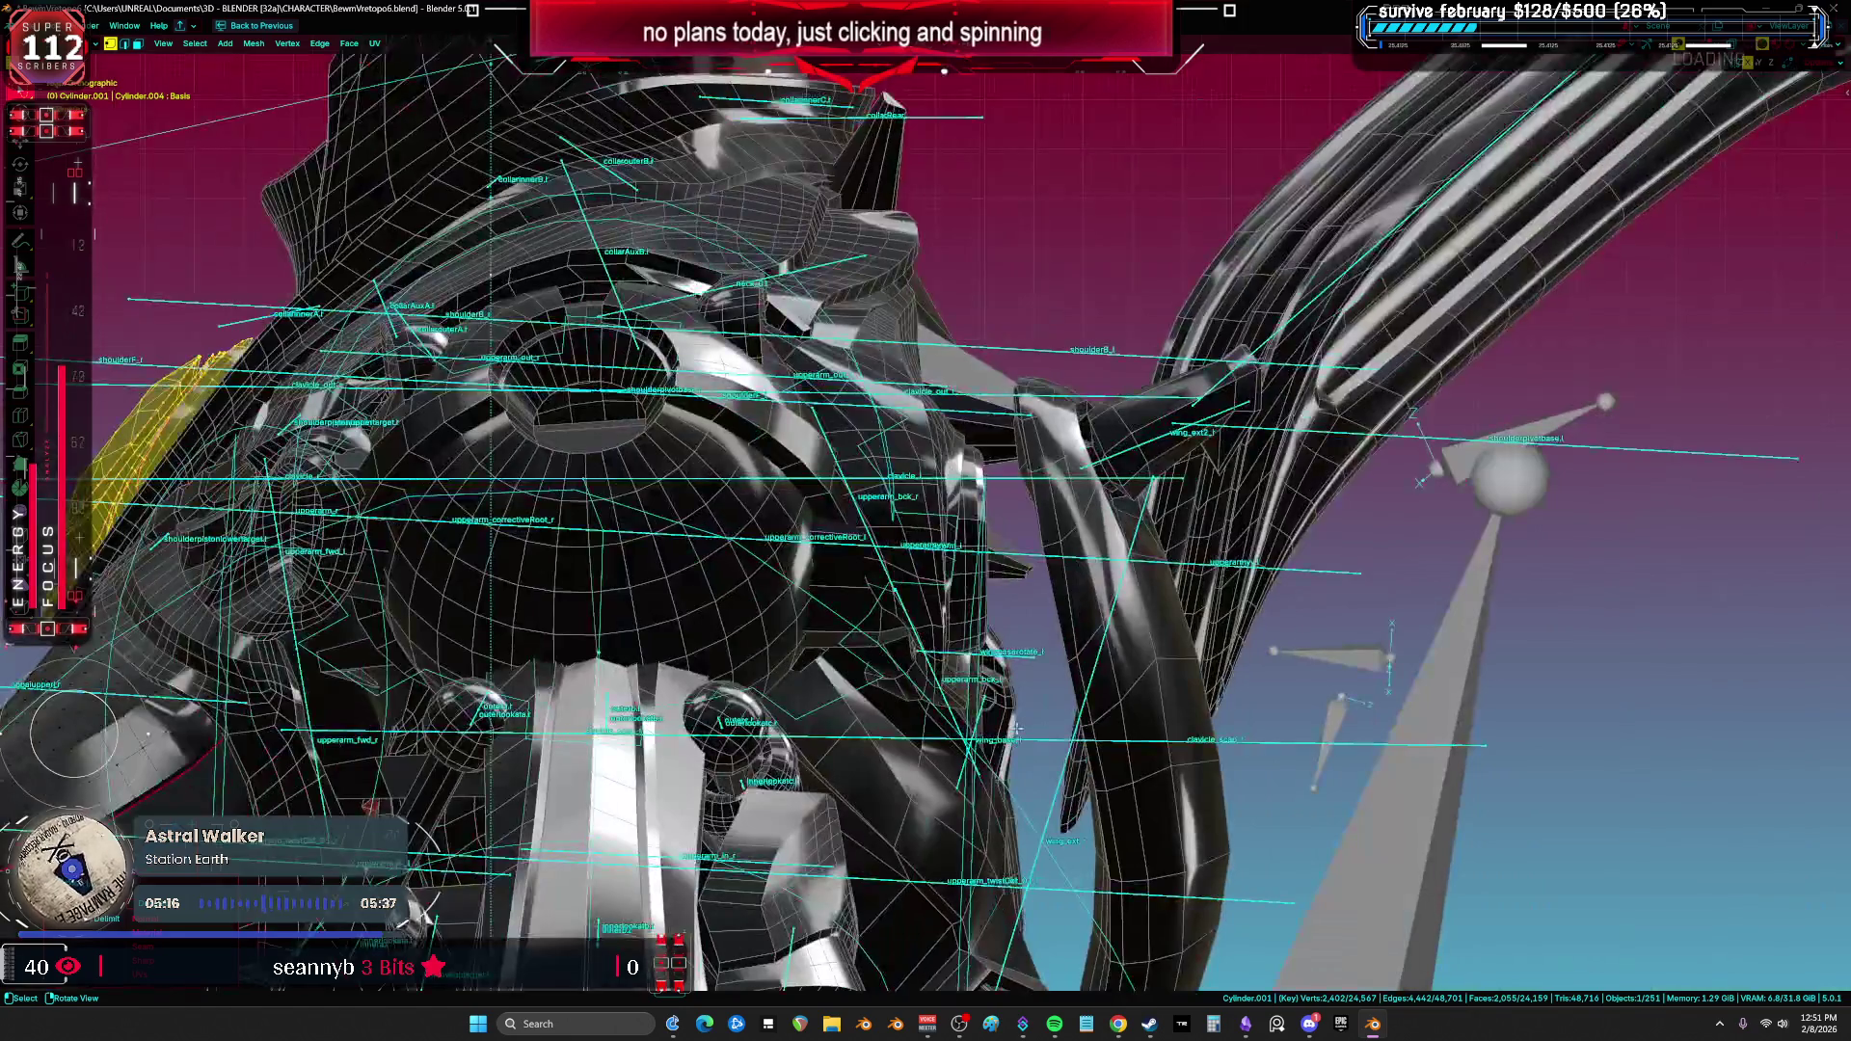
key(KP_Divide)
key(shift+z)
mouse_move(1339, 305)
middle_down()
mouse_move(1074, 343)
mouse_move(942, 495)
mouse_move(1099, 360)
middle_up()
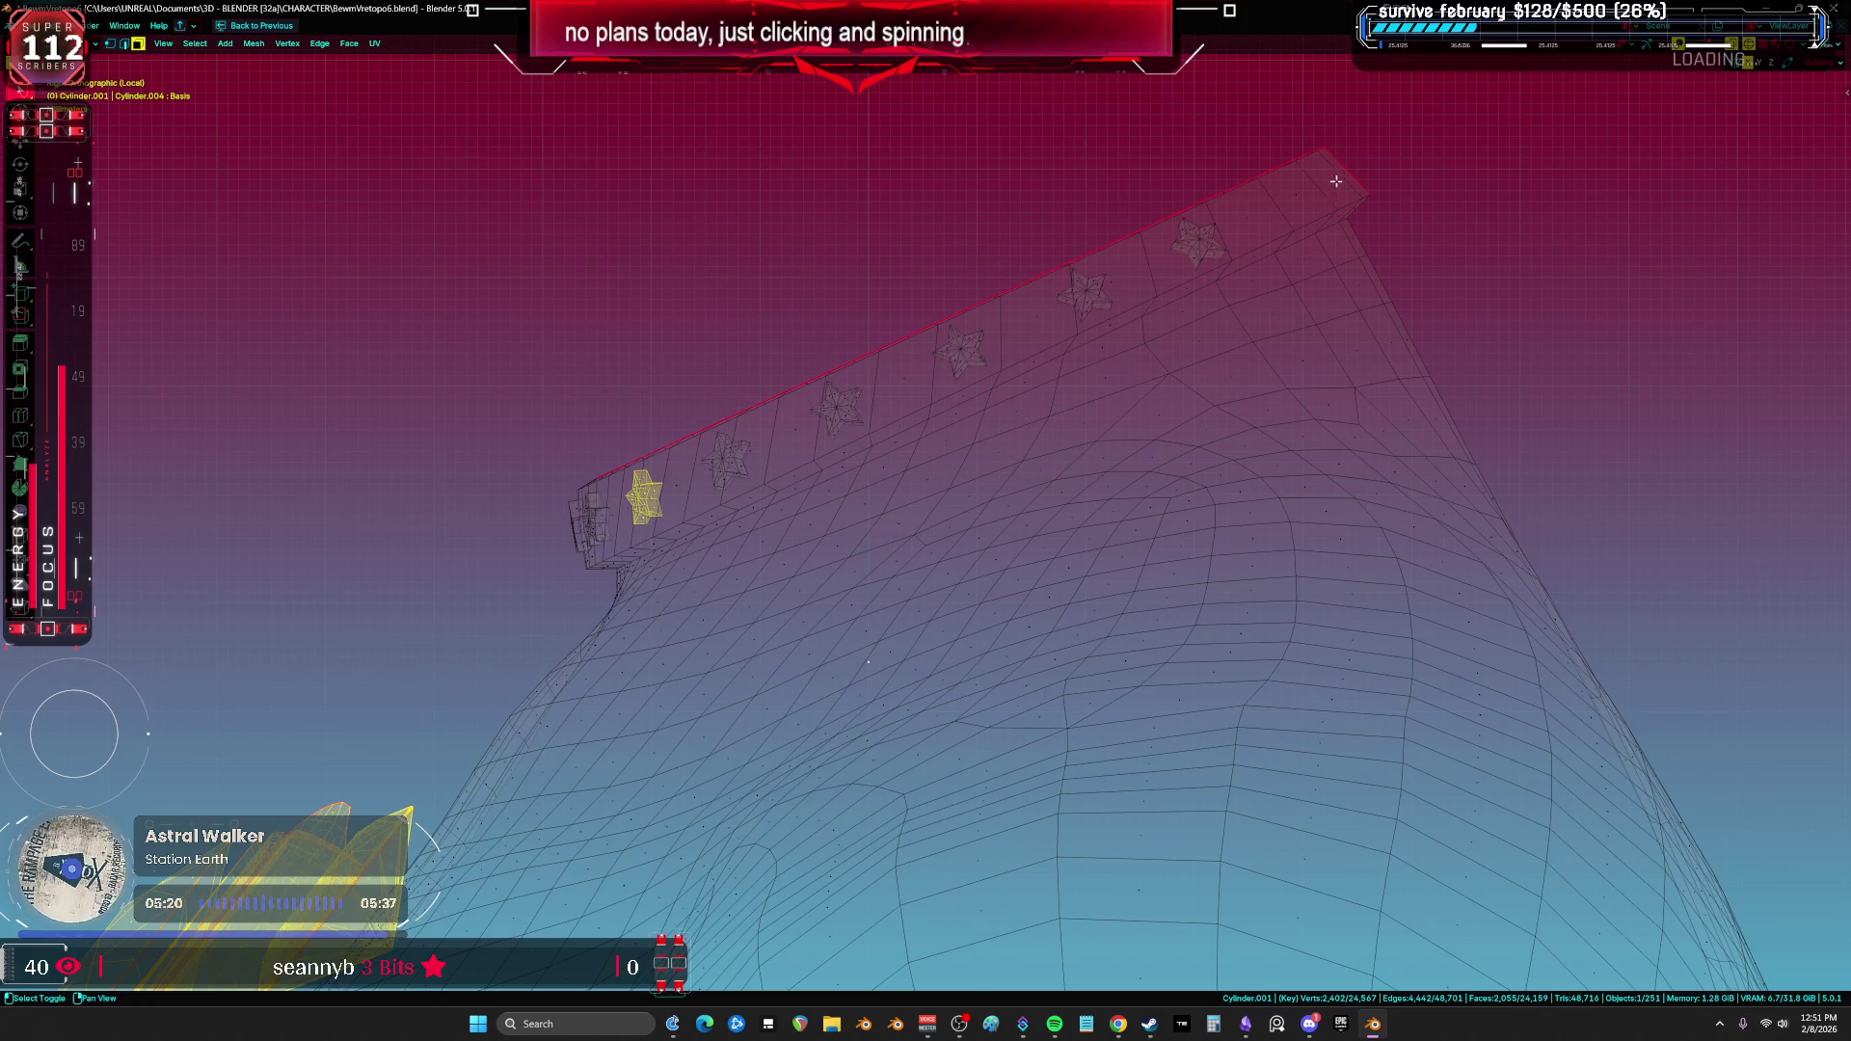
Step: Select the star band faces with circle and lasso selection, then extrude them
key(c)
mouse_move(1354, 164)
mouse_down()
mouse_move(562, 535)
mouse_move(657, 428)
mouse_up()
right_click(657, 428)
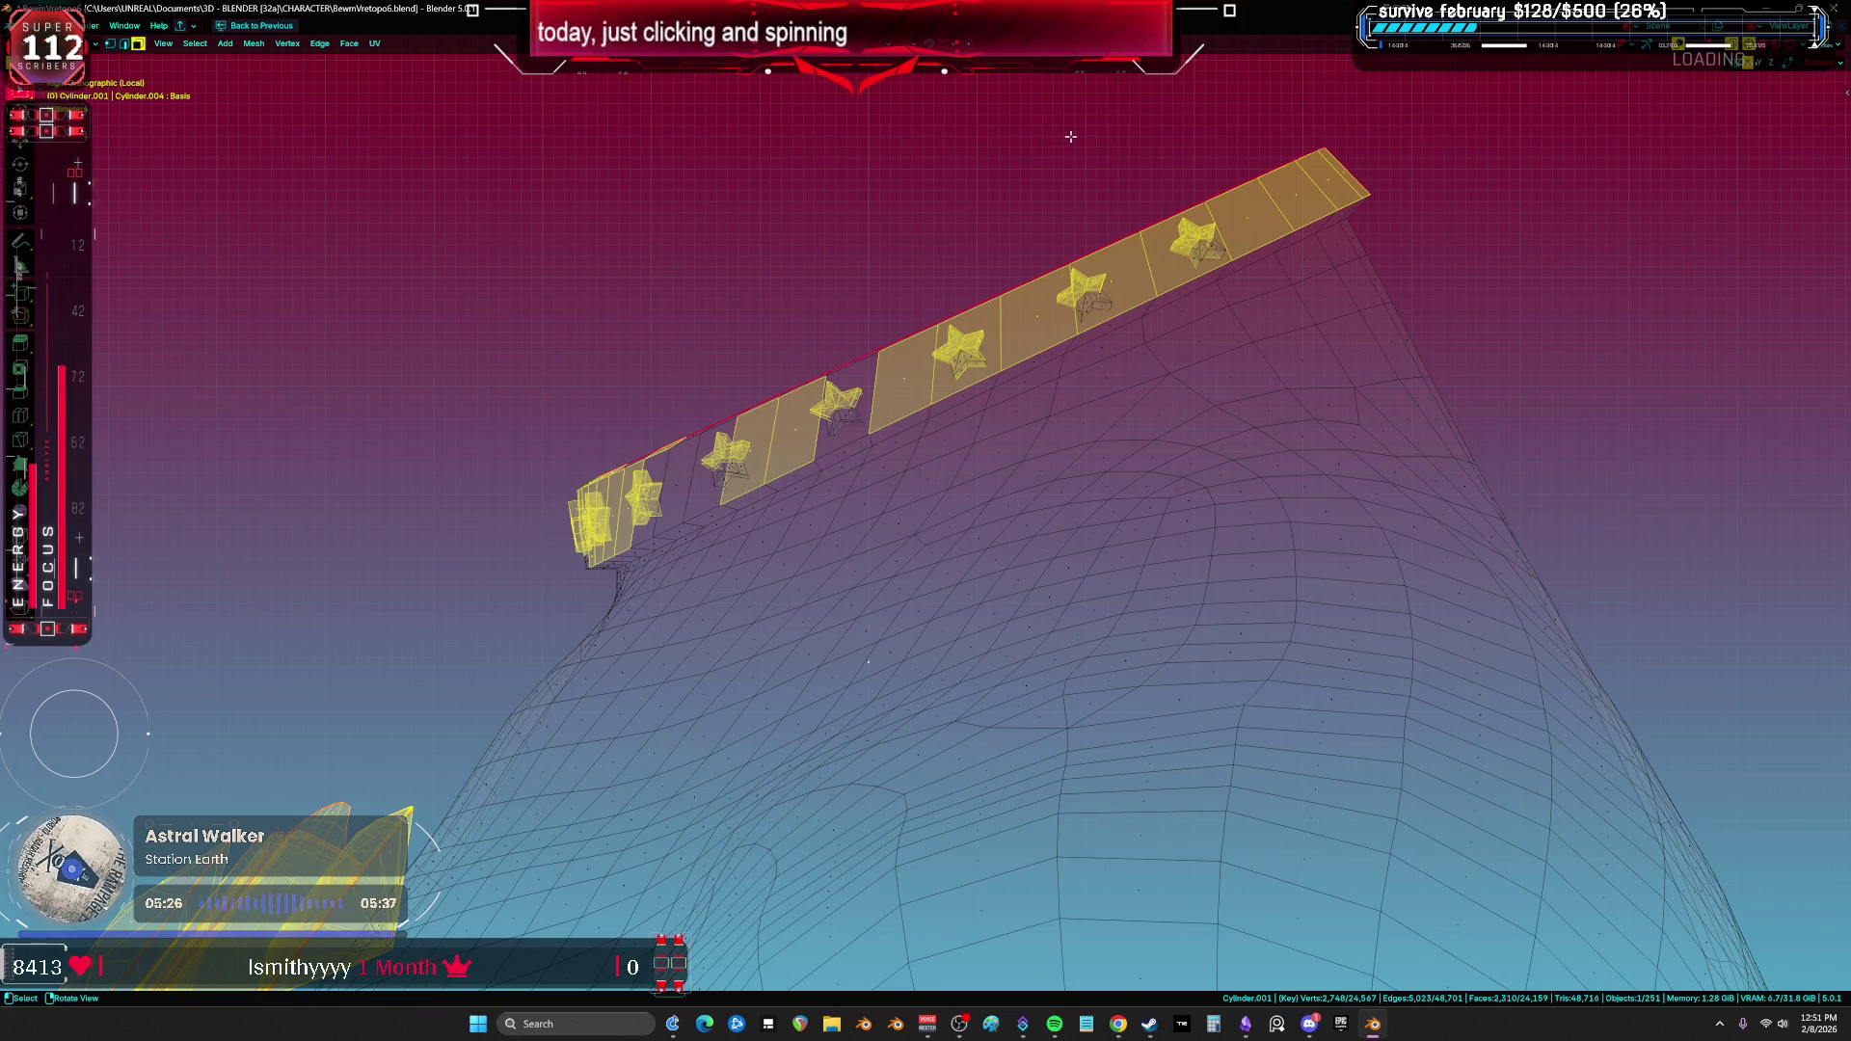
drag(1306, 93, 1384, 101)
mouse_move(1358, 197)
mouse_down()
mouse_move(634, 529)
mouse_move(455, 559)
mouse_move(693, 384)
mouse_up()
mouse_move(646, 505)
shift+mouse_down()
mouse_move(491, 588)
mouse_move(598, 462)
shift+mouse_up()
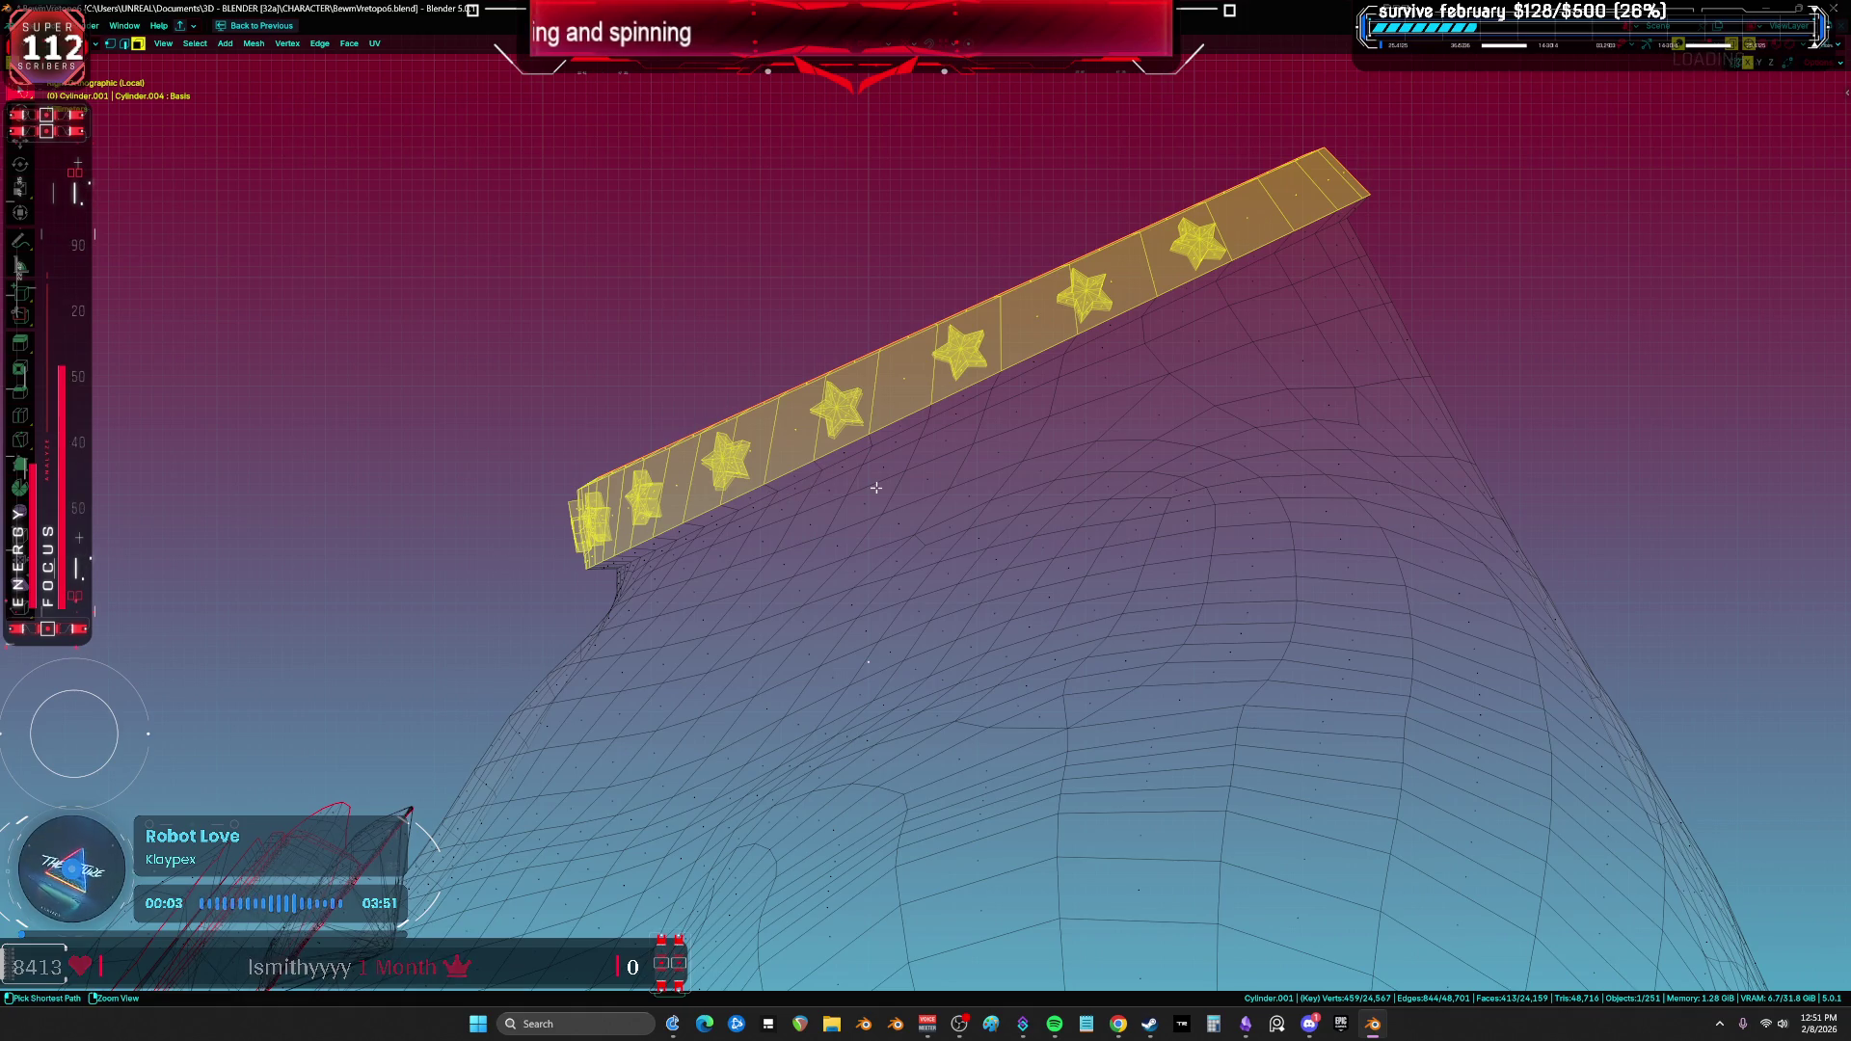
key(e)
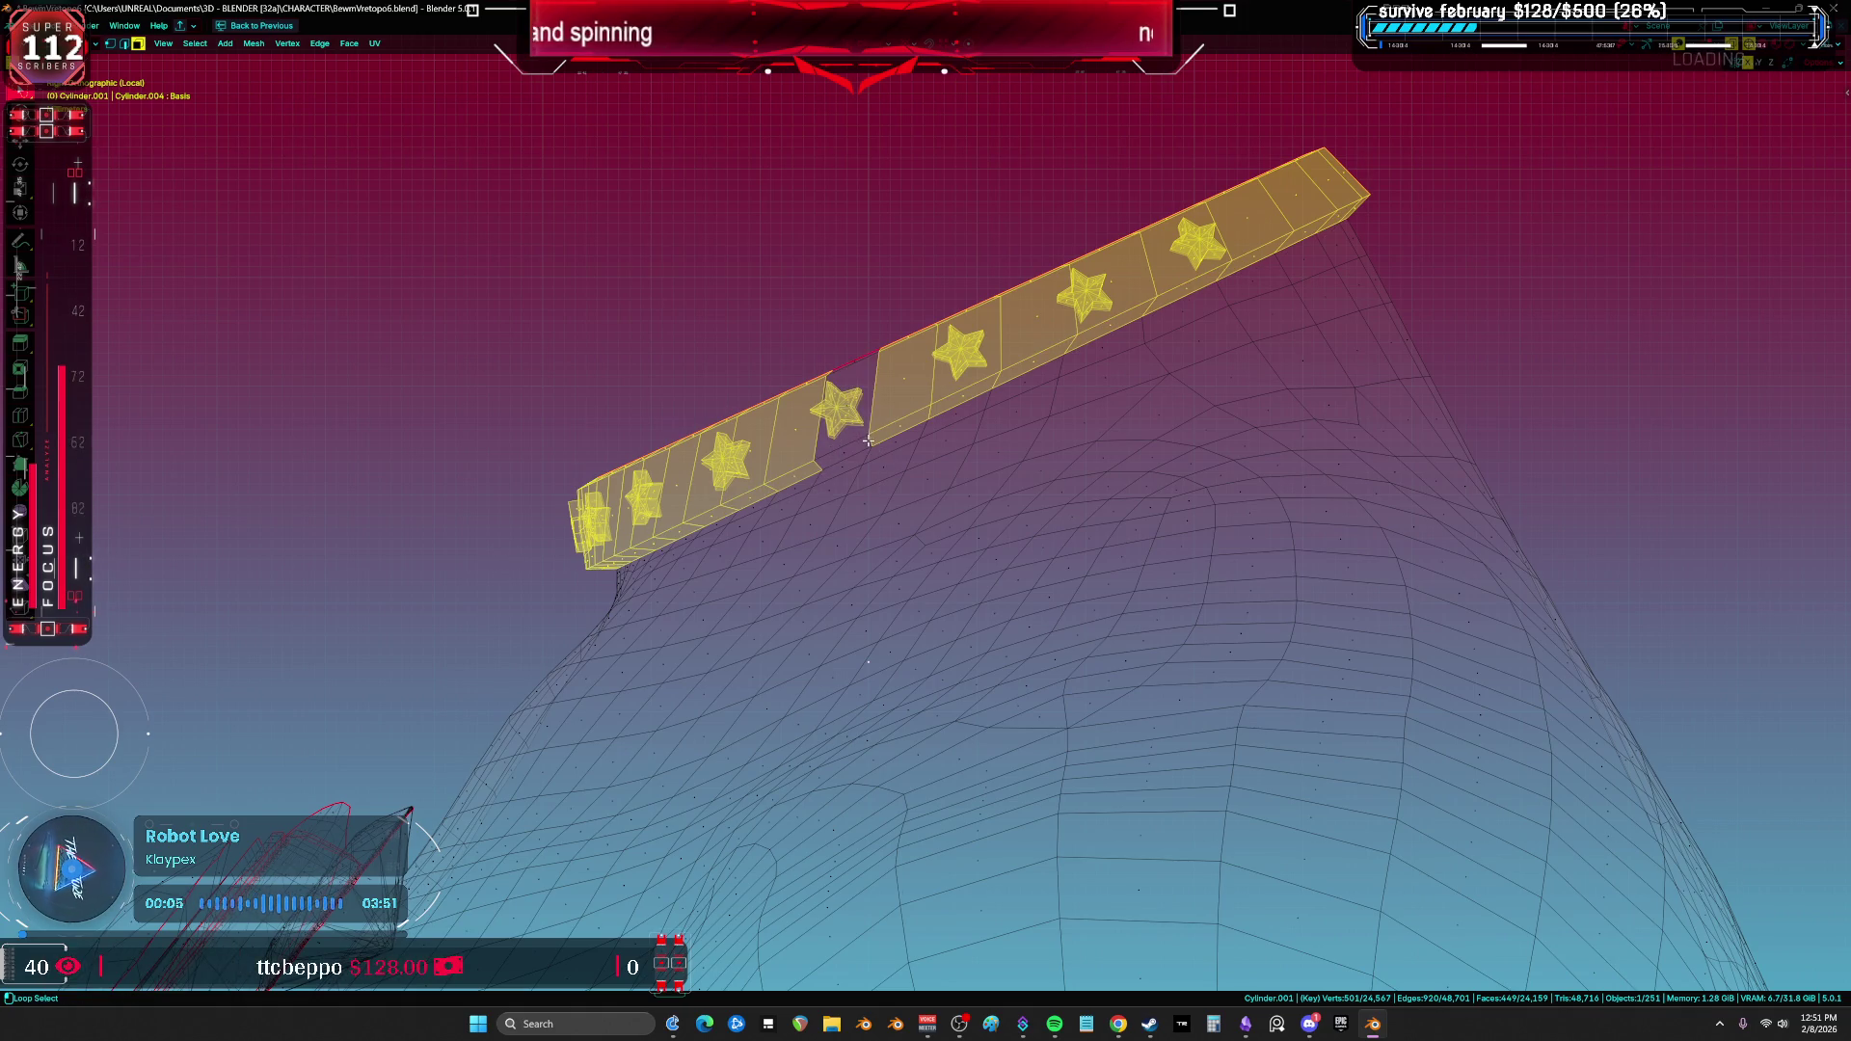
Step: In vertex mode, add the brooch gem, its setting and the side gems, viewed from the front in wireframe
key(z)
click(1258, 438)
middle_drag(1258, 438, 1072, 506)
key(1)
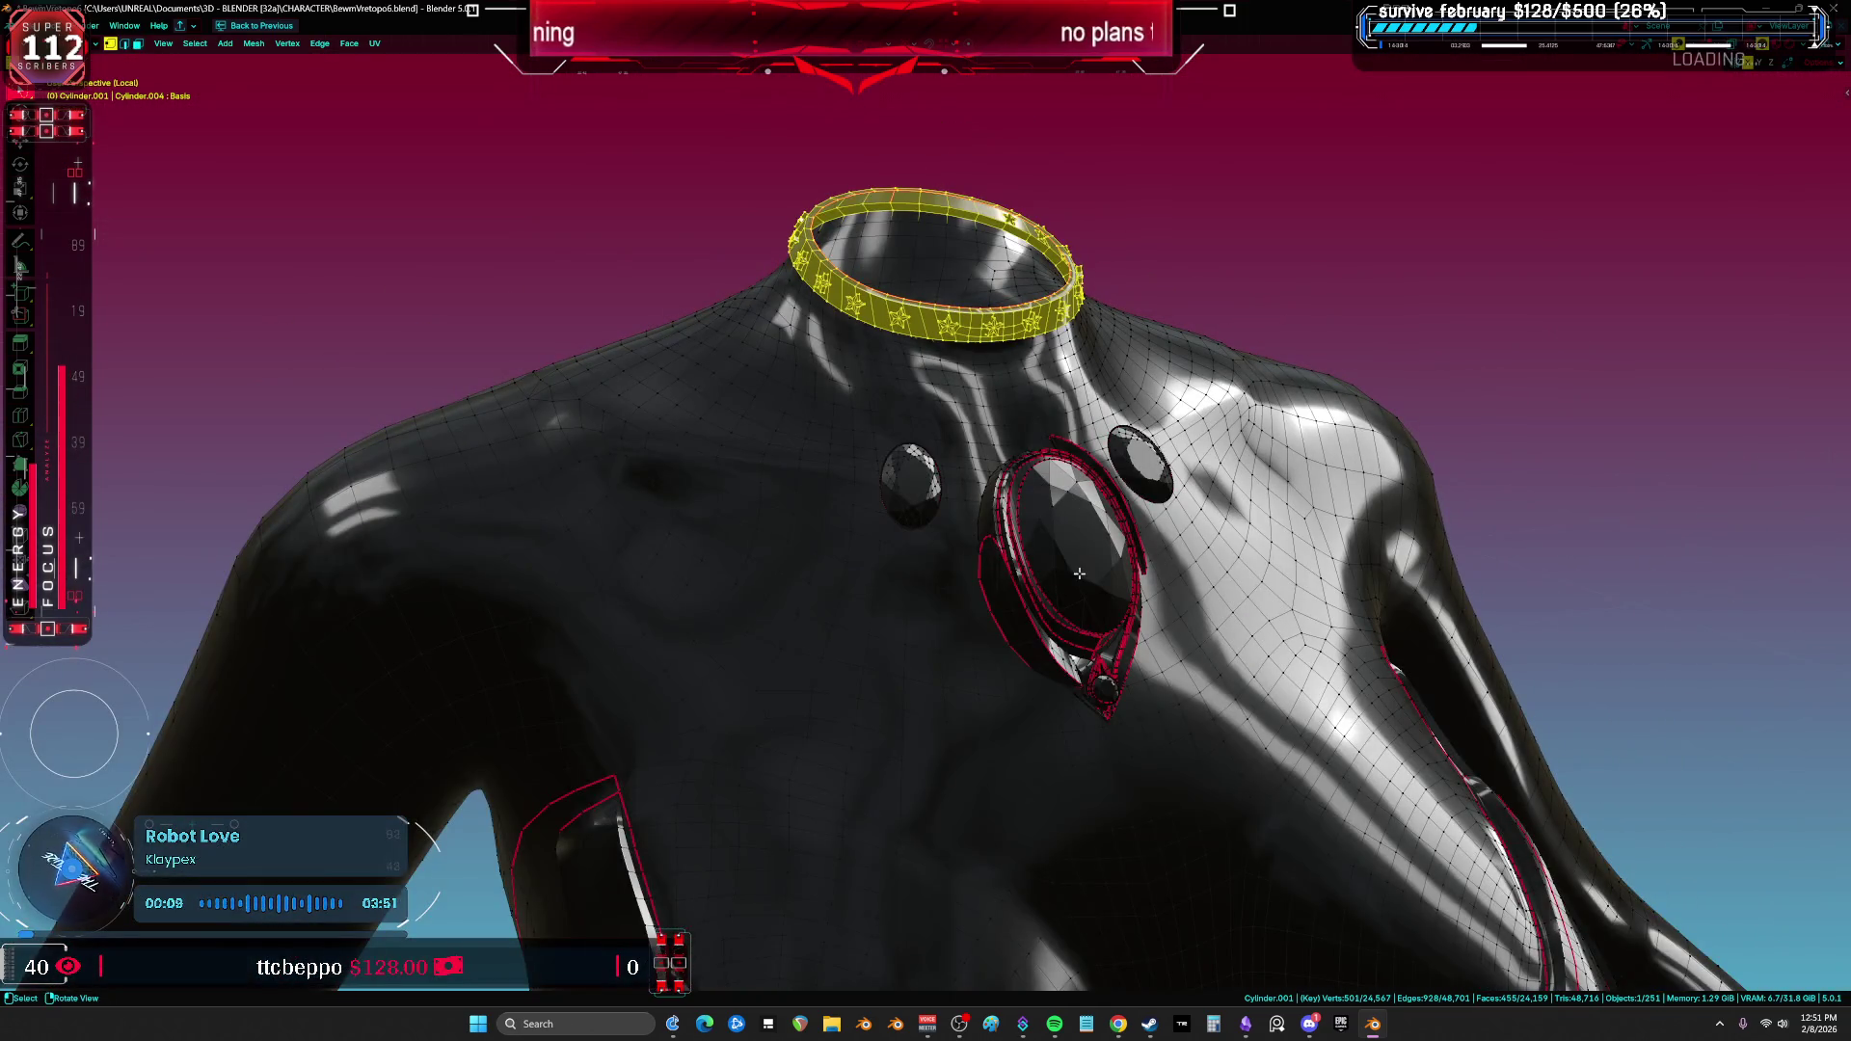
key(l)
key(l)
key(l)
key(l)
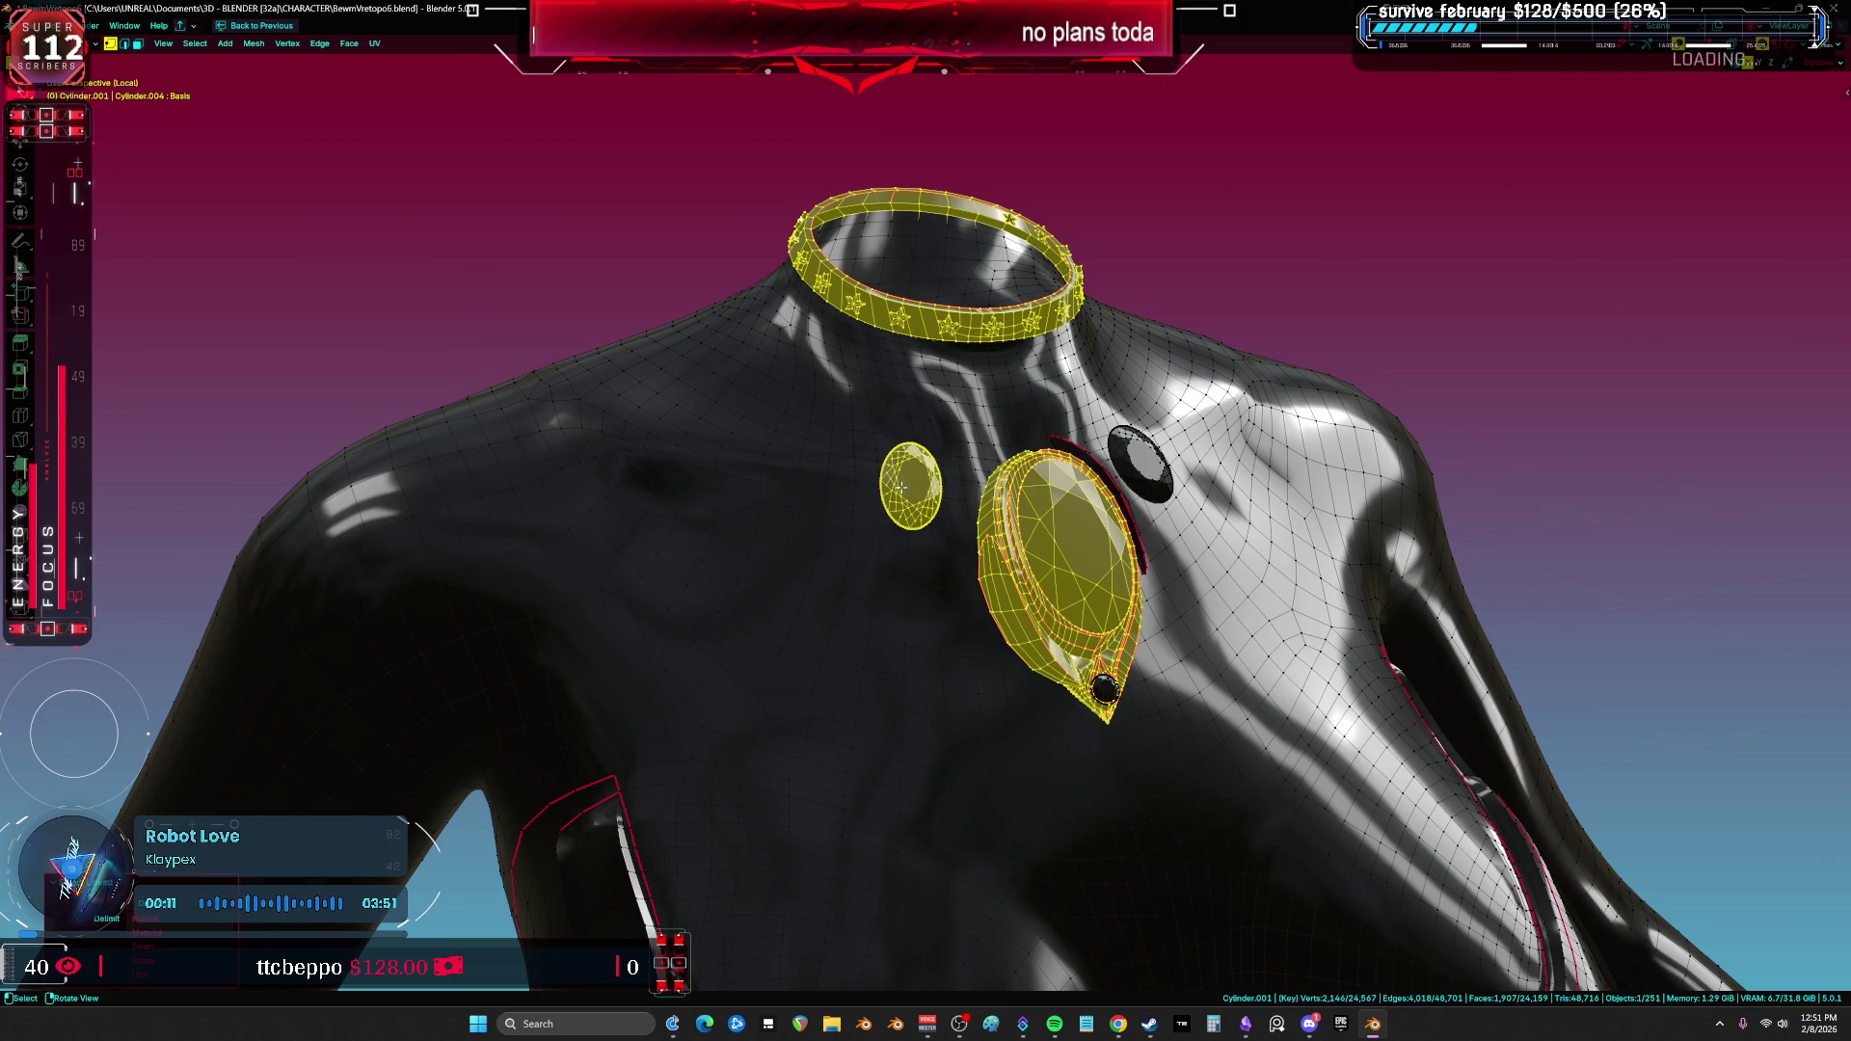
key(l)
key(shift+z)
scroll(1221, 516, down, 5)
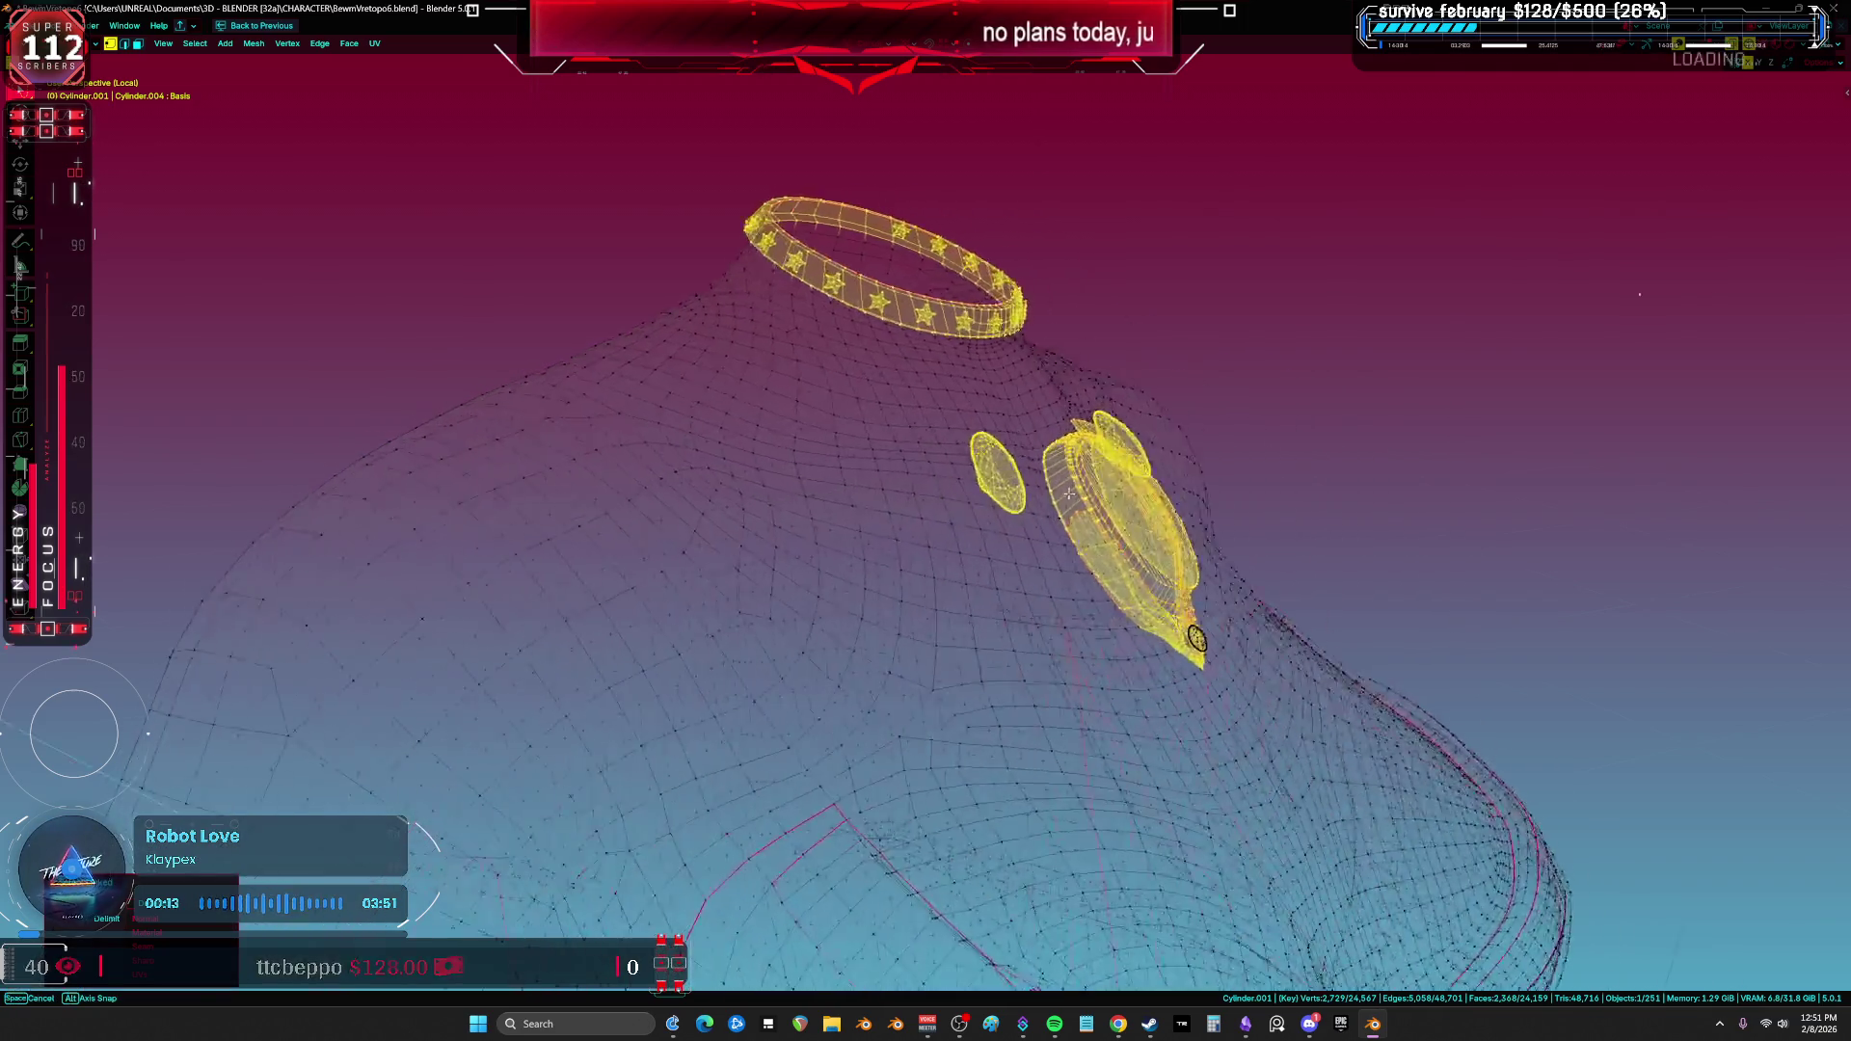
key(KP_1)
scroll(1084, 522, up, 2)
shift+scroll(1084, 522, down, 10)
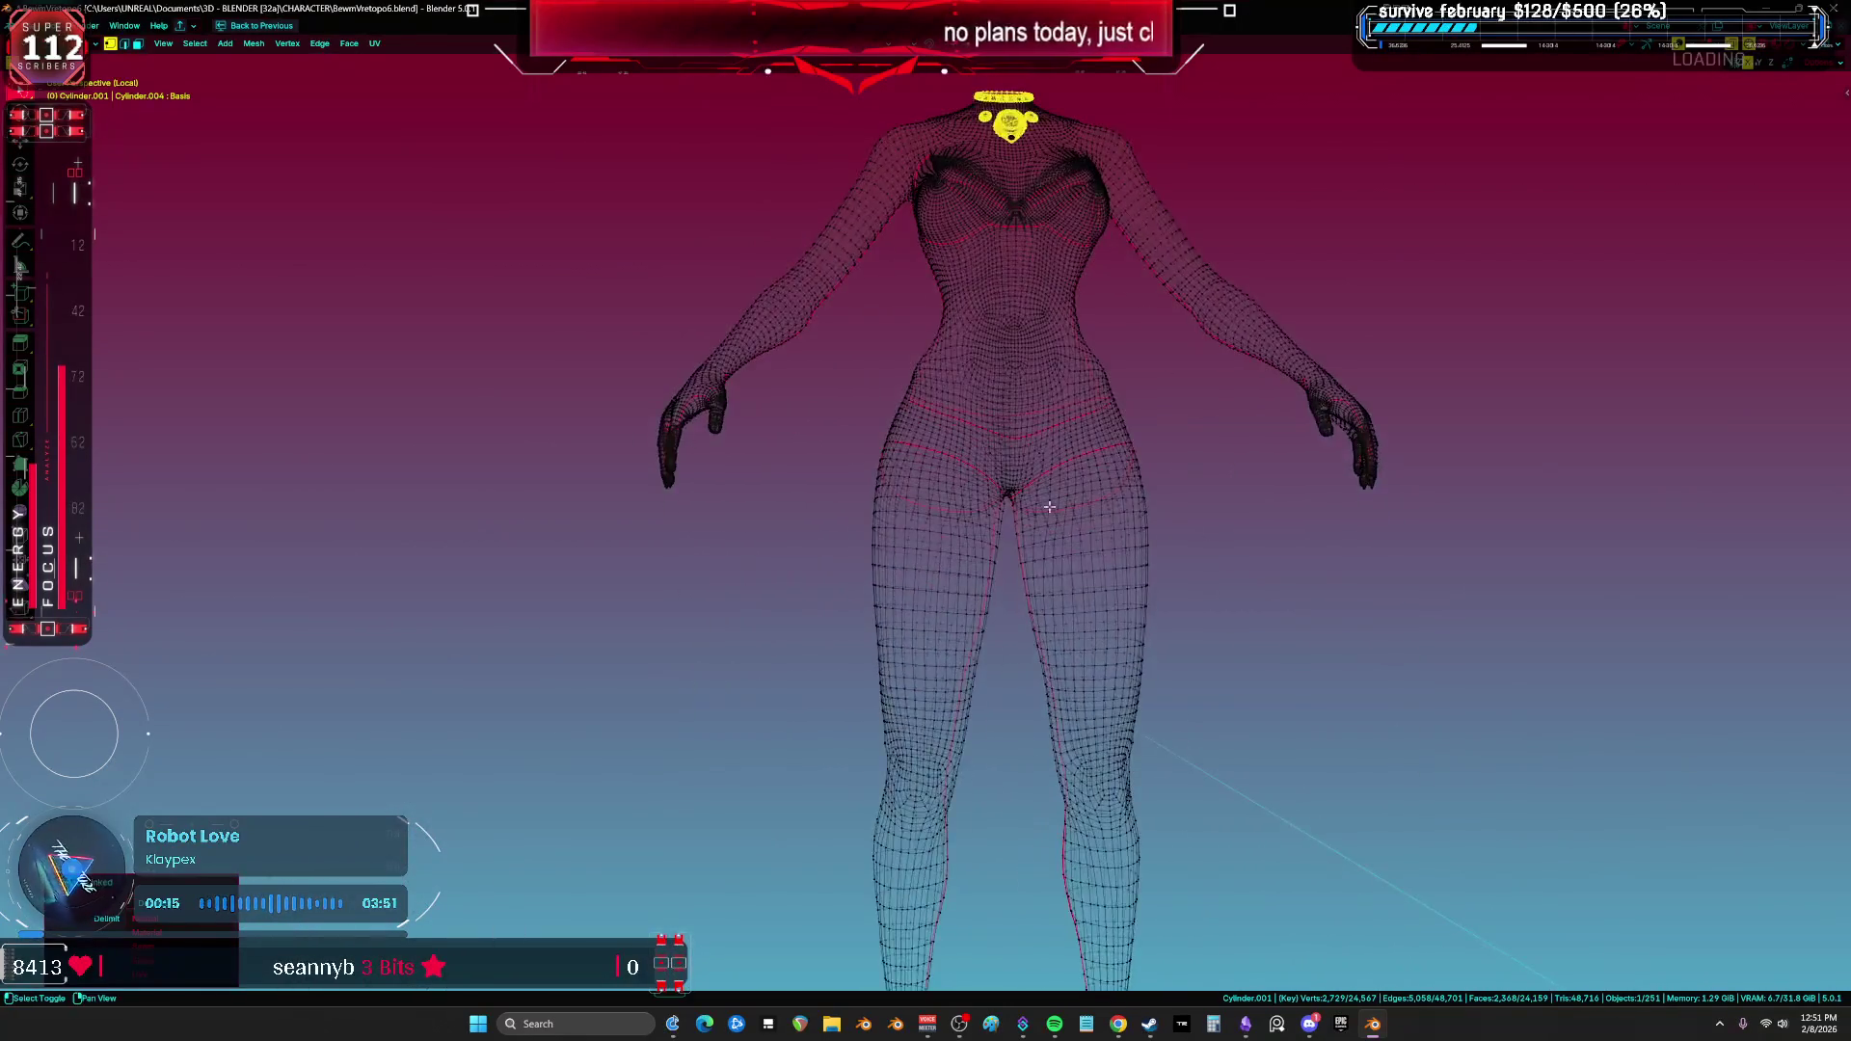
Step: Separate the selected gems into a new object with P > Selection and restore solid shading
key(p)
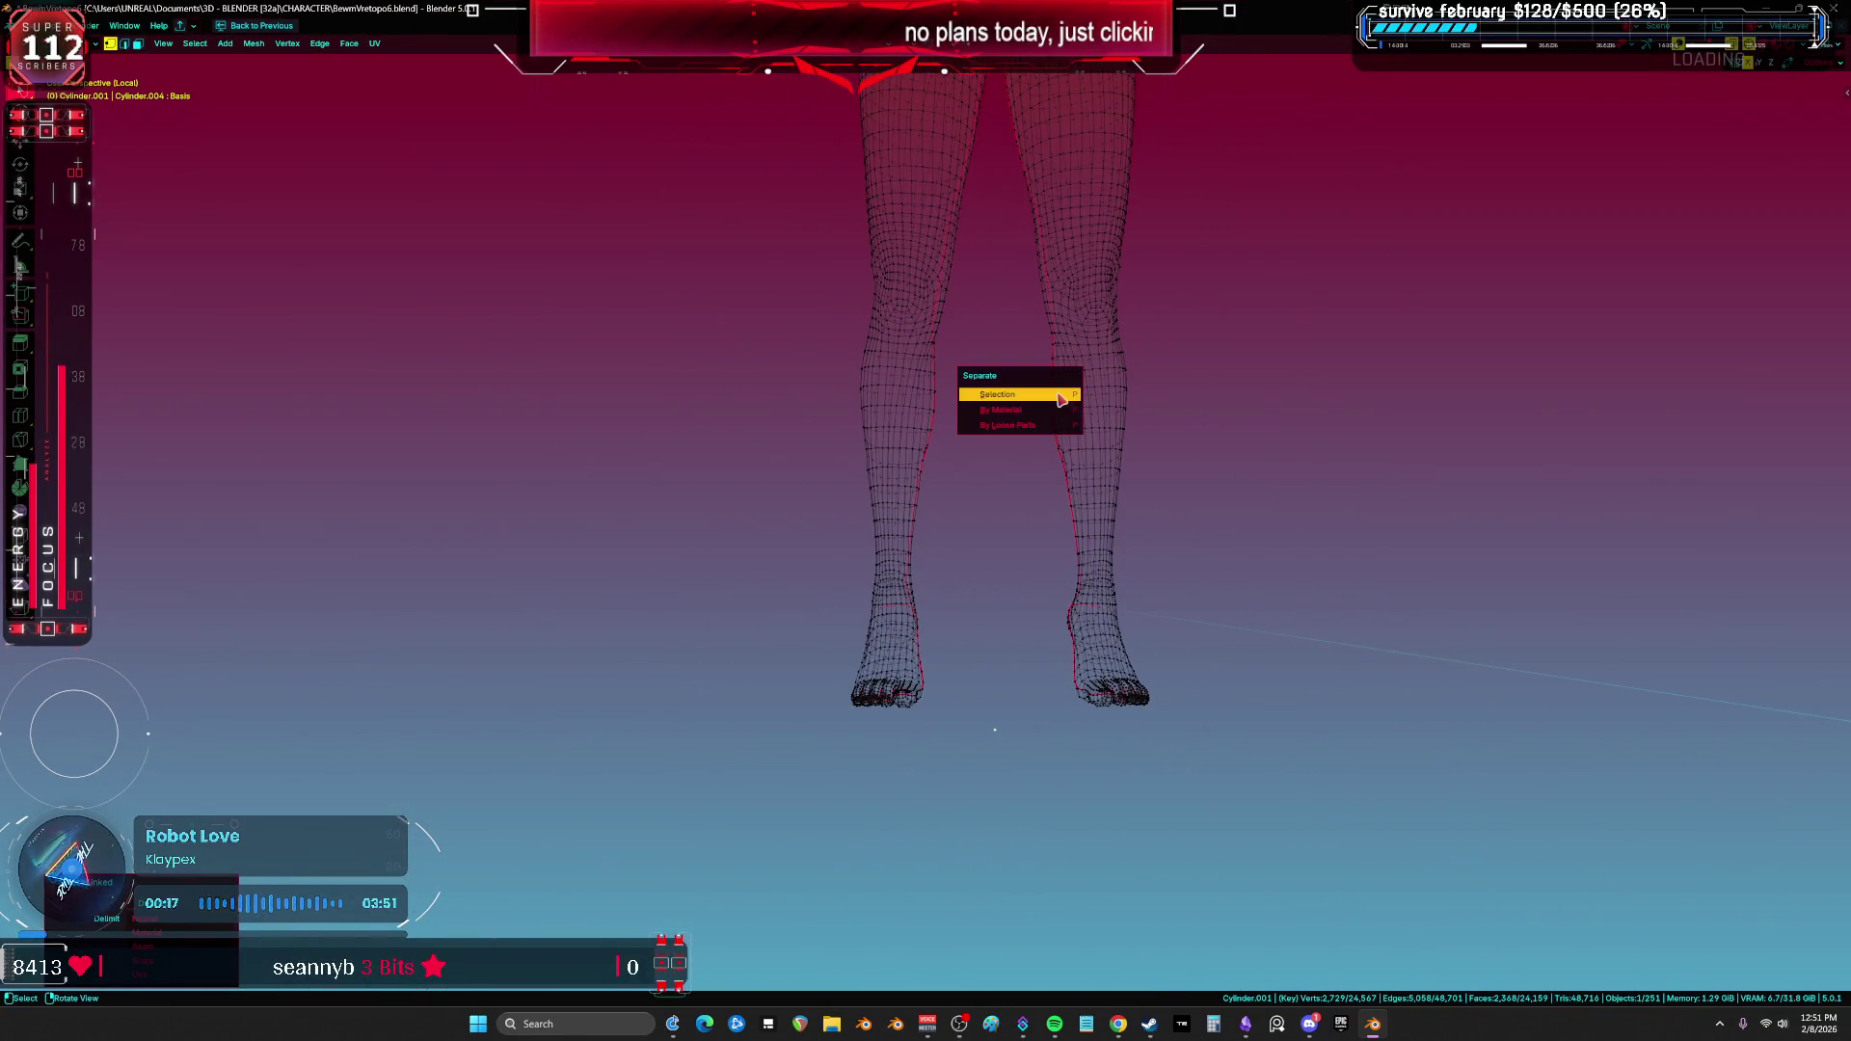
click(1053, 411)
shift+scroll(1000, 526, up, 8)
click(1044, 619)
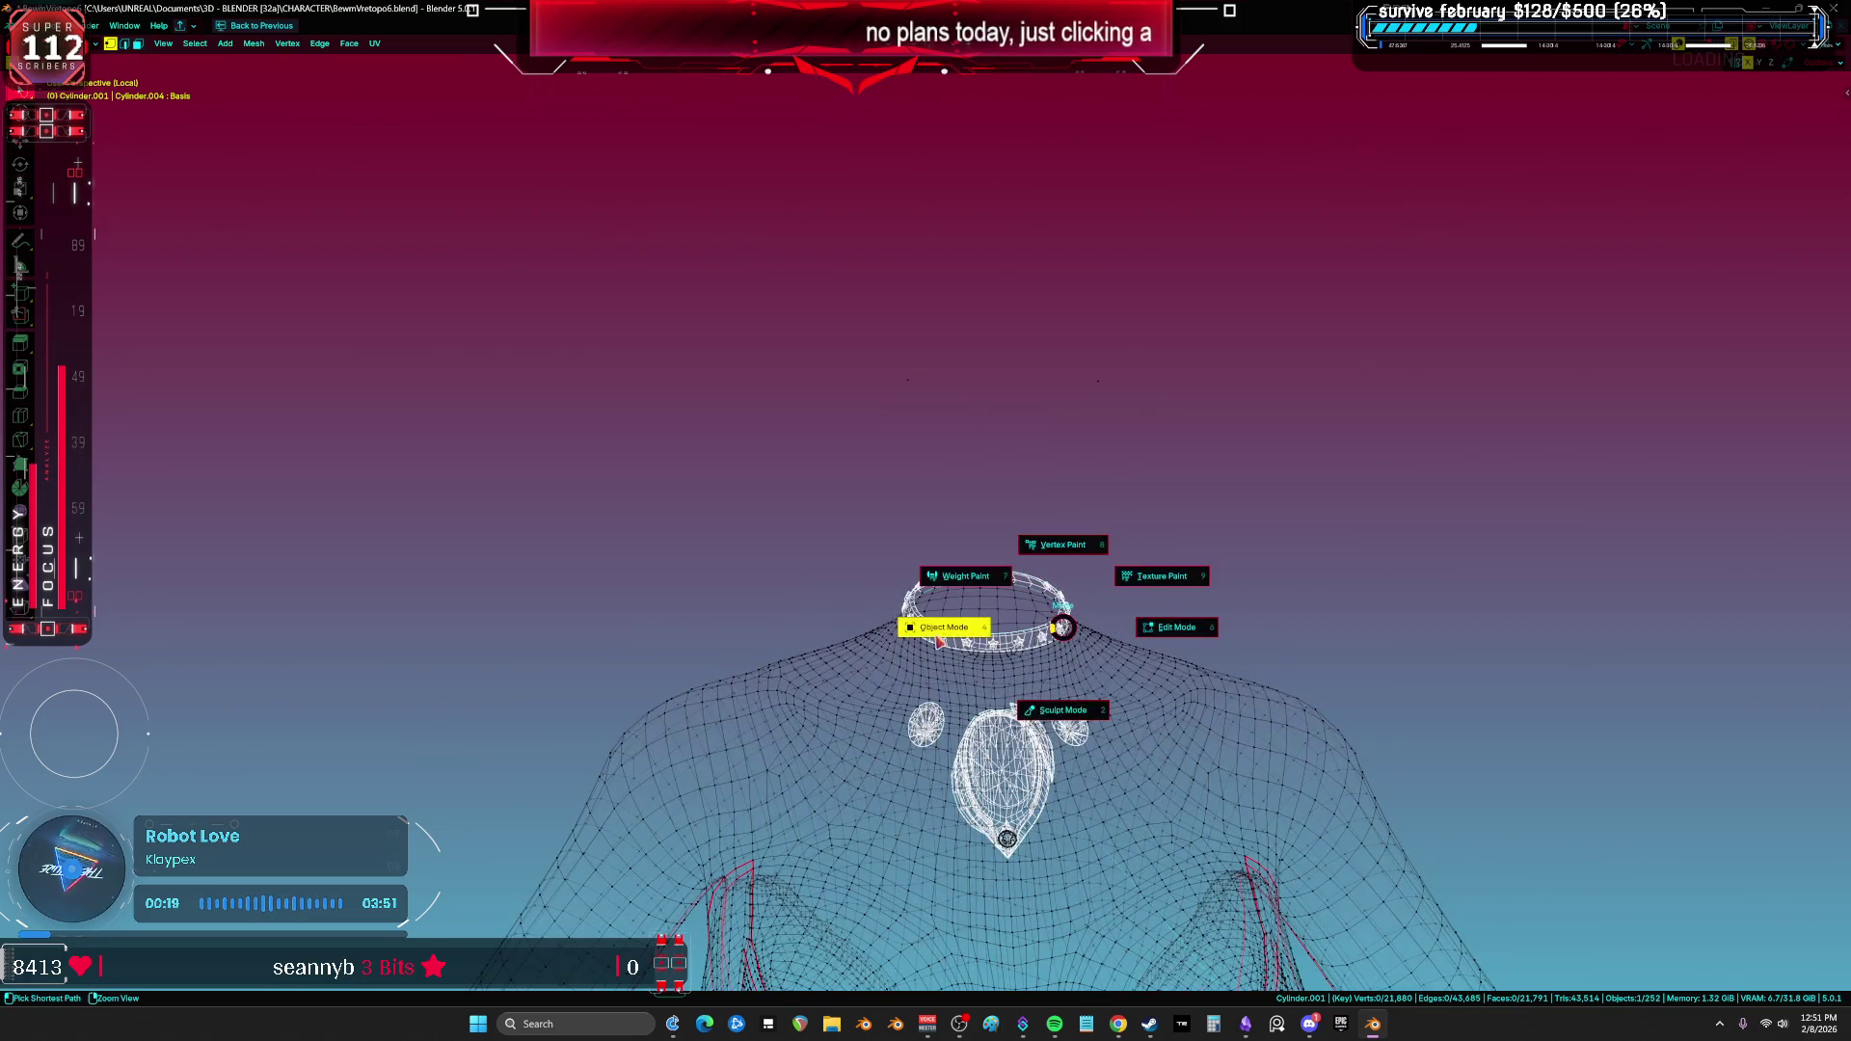
scroll(998, 791, up, 5)
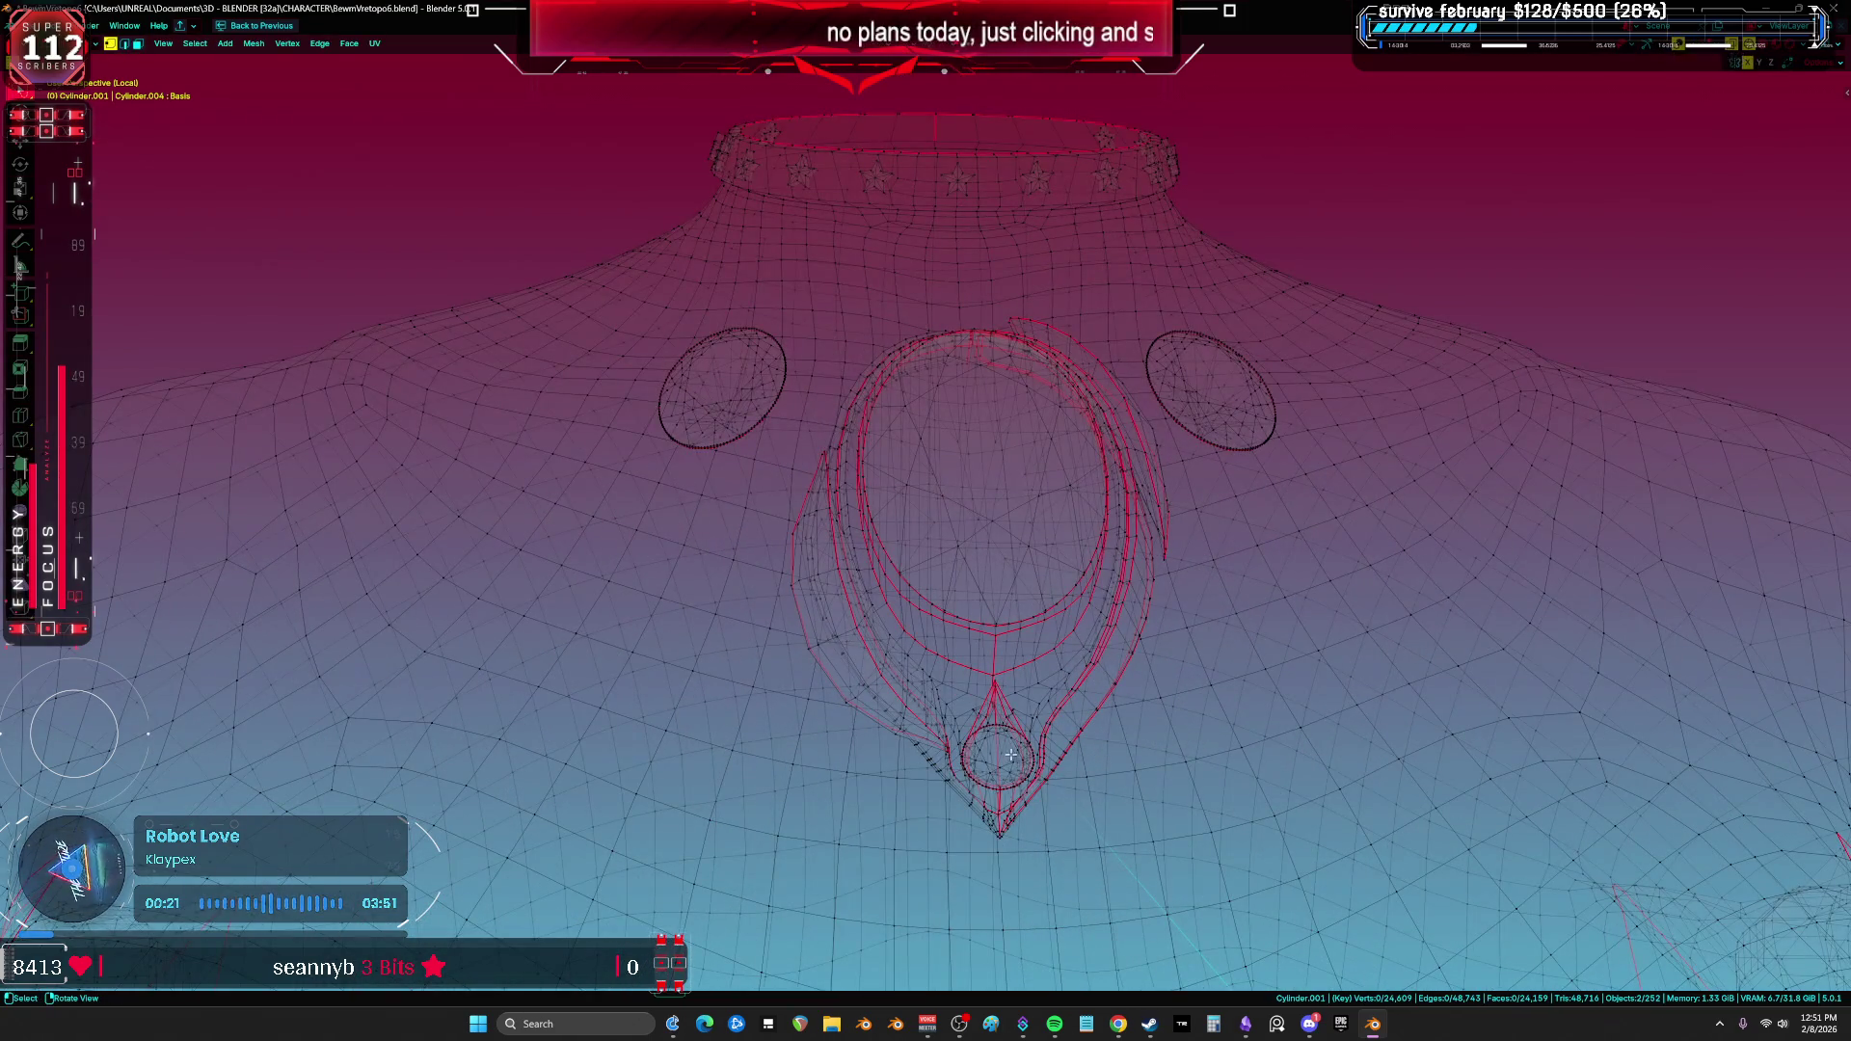
key(z)
click(1251, 742)
Step: Rejoin the split gems with Ctrl+J, then separate the stray sliver into its own object
key(Tab)
key(ctrl+j)
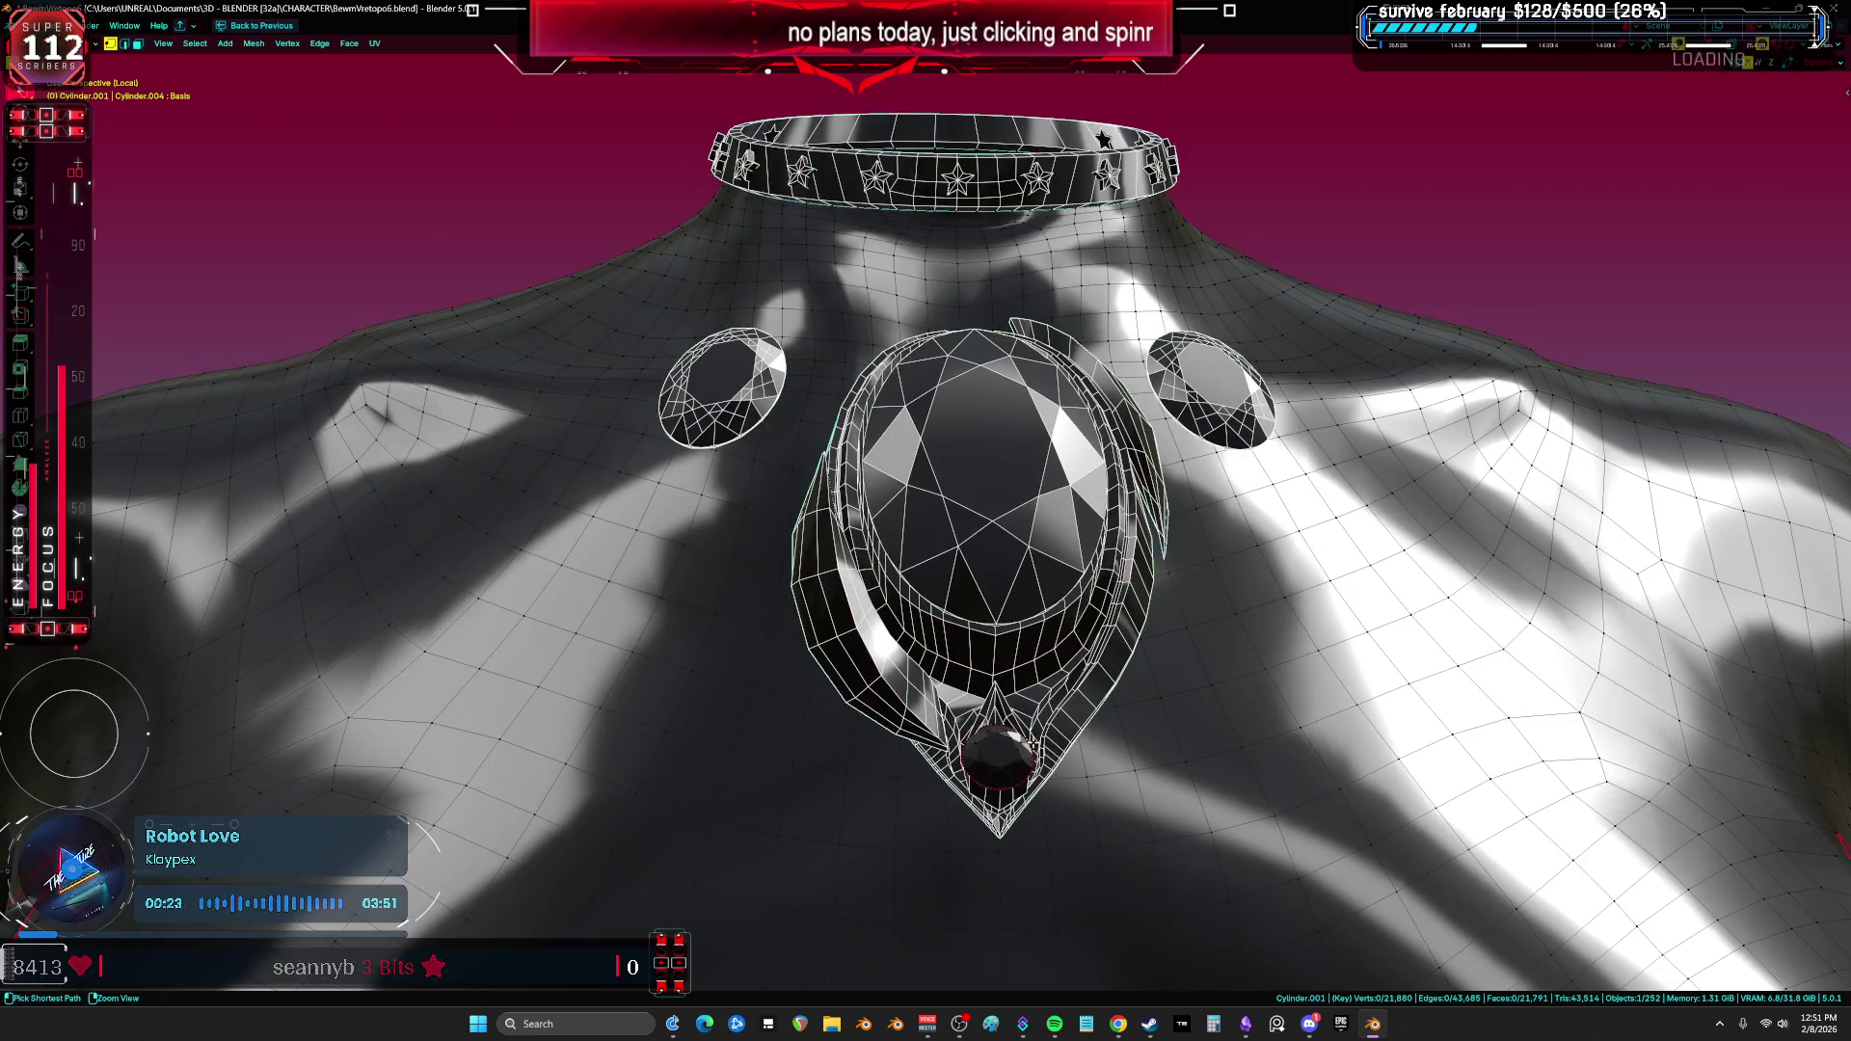
key(Tab)
key(l)
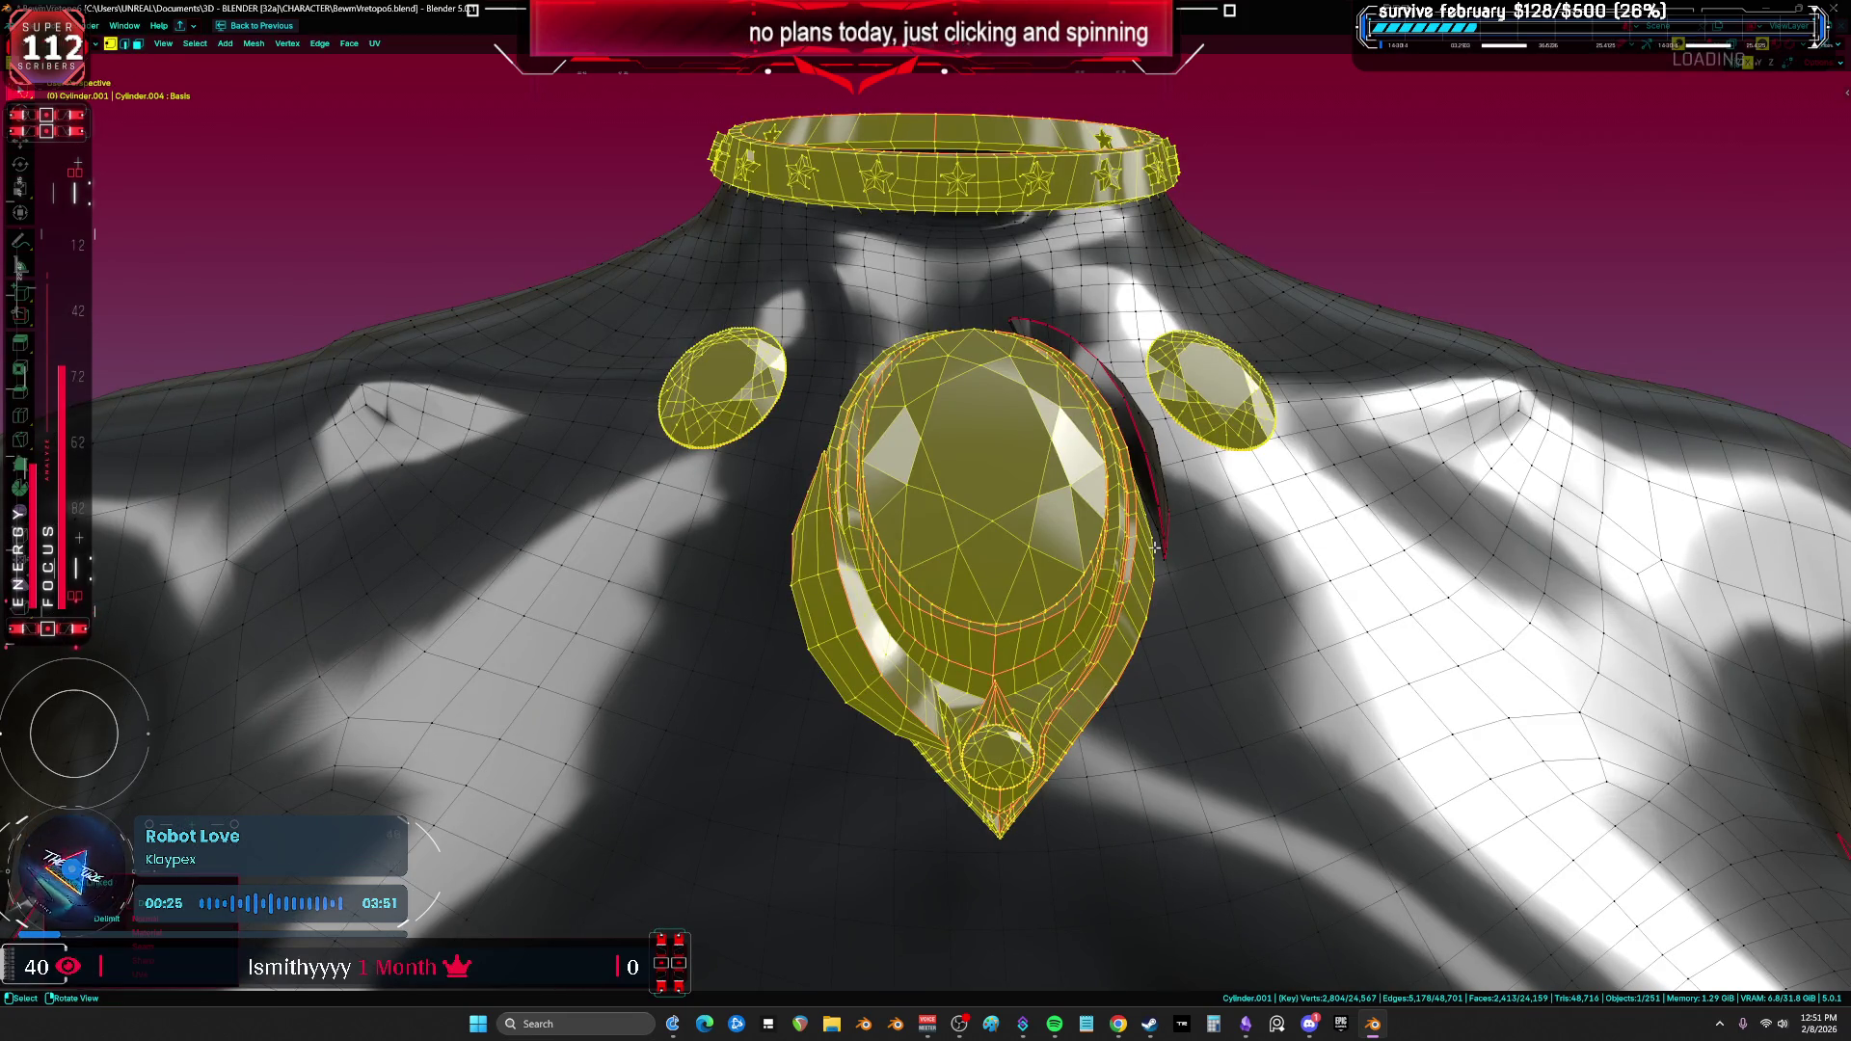
key(l)
key(p)
click(1158, 530)
key(Tab)
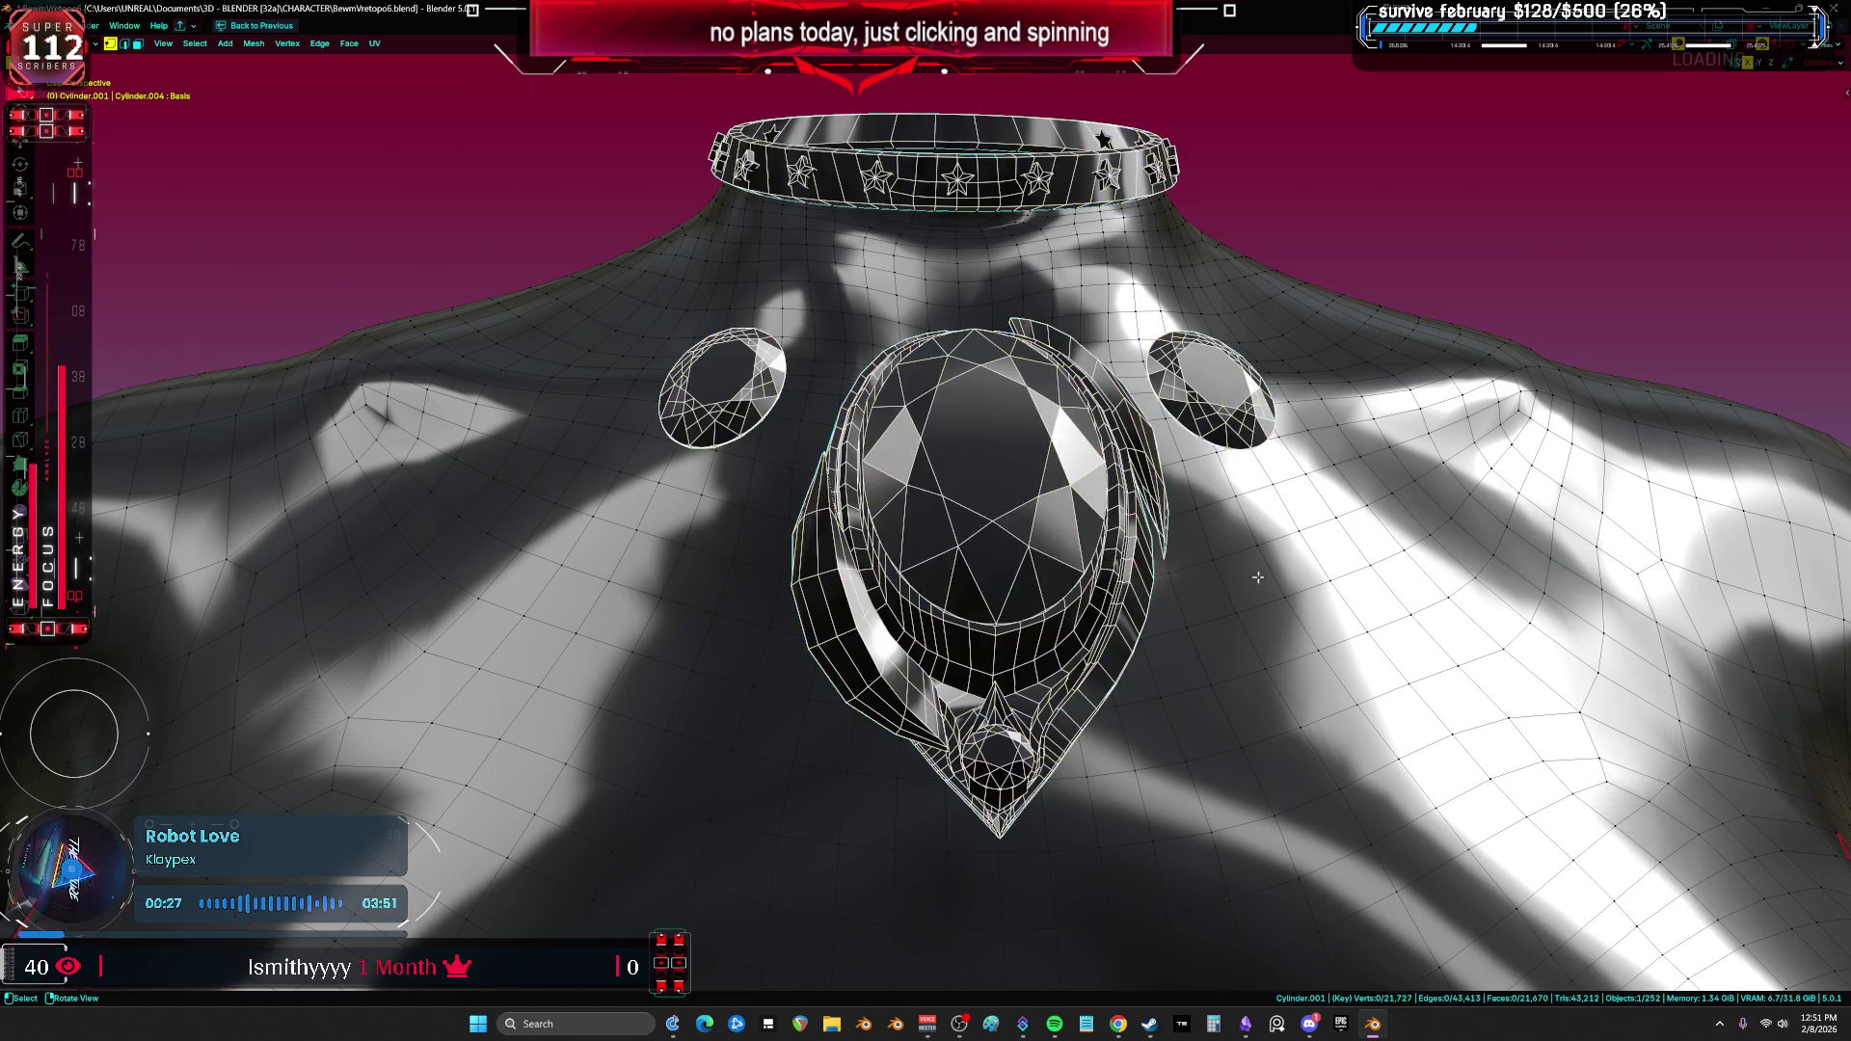
click(1041, 579)
scroll(1041, 579, down, 4)
Step: Cancel the jewellery move and isolate the head and body meshes in front view
key(g)
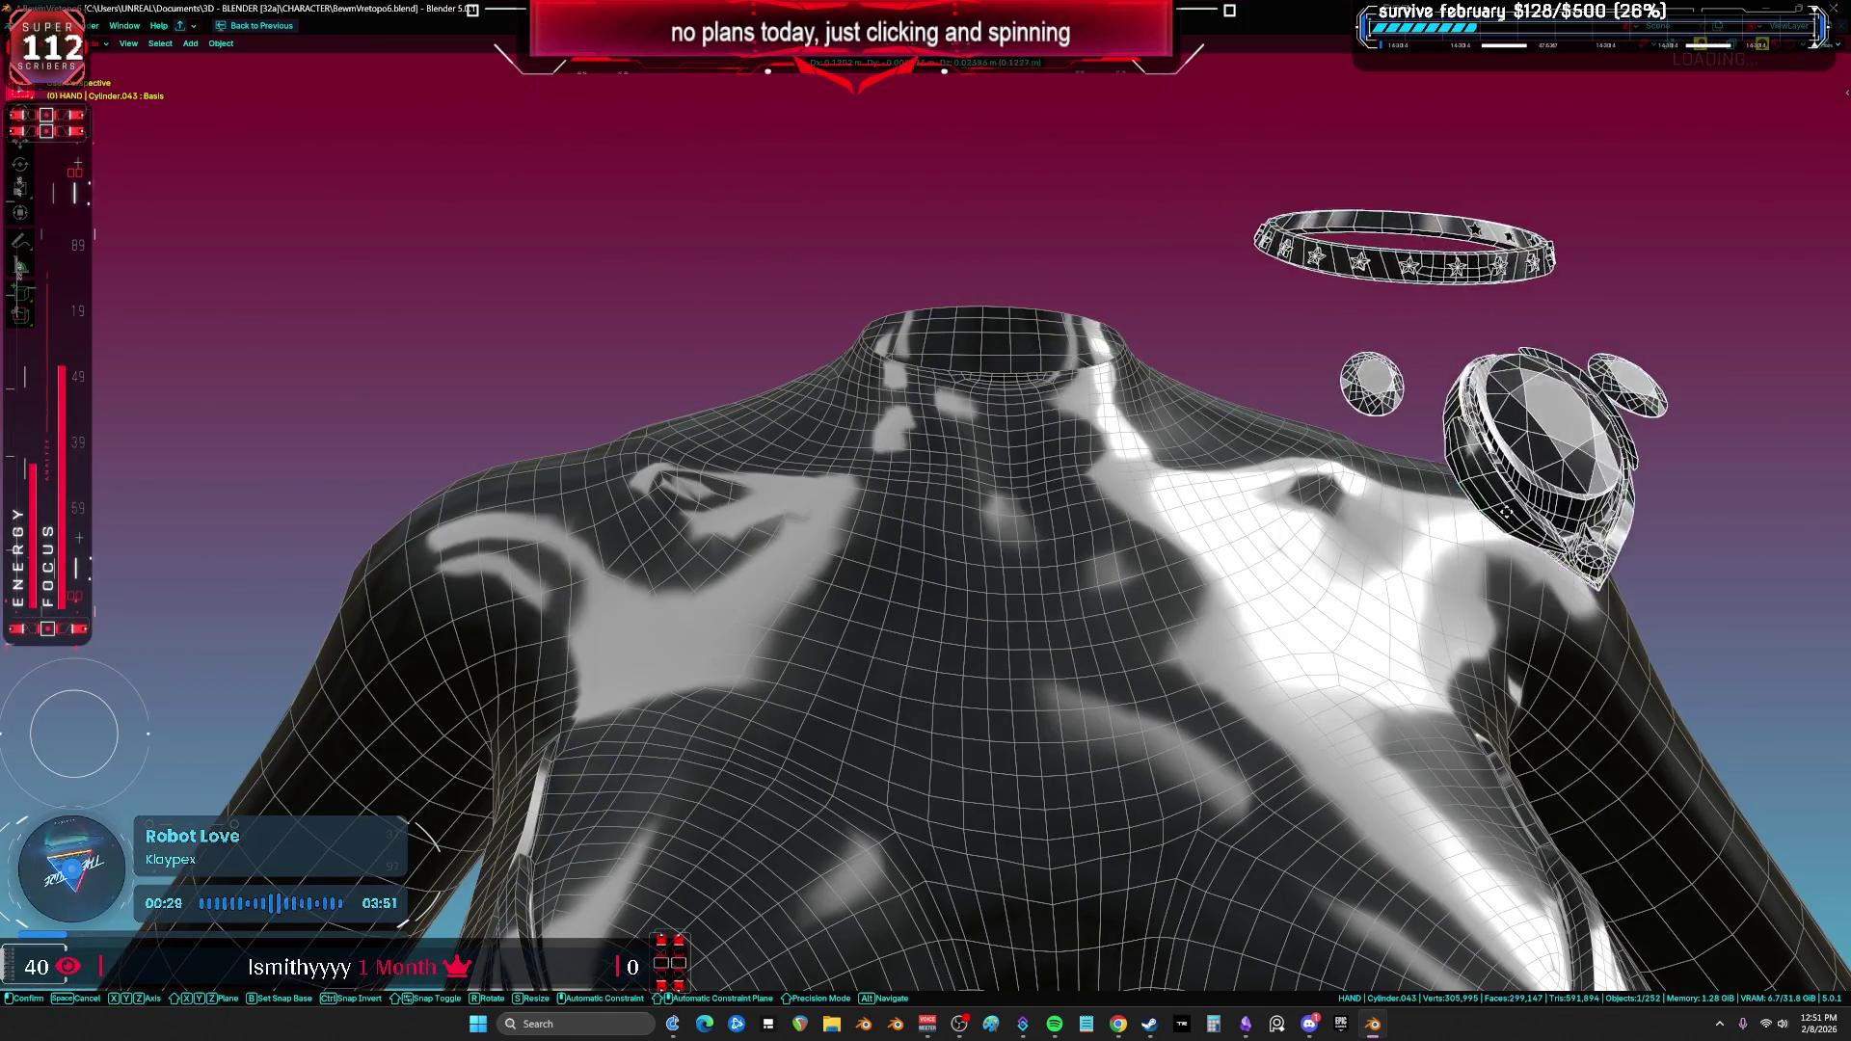
right_click(1343, 431)
key(KP_1)
key(KP_Divide)
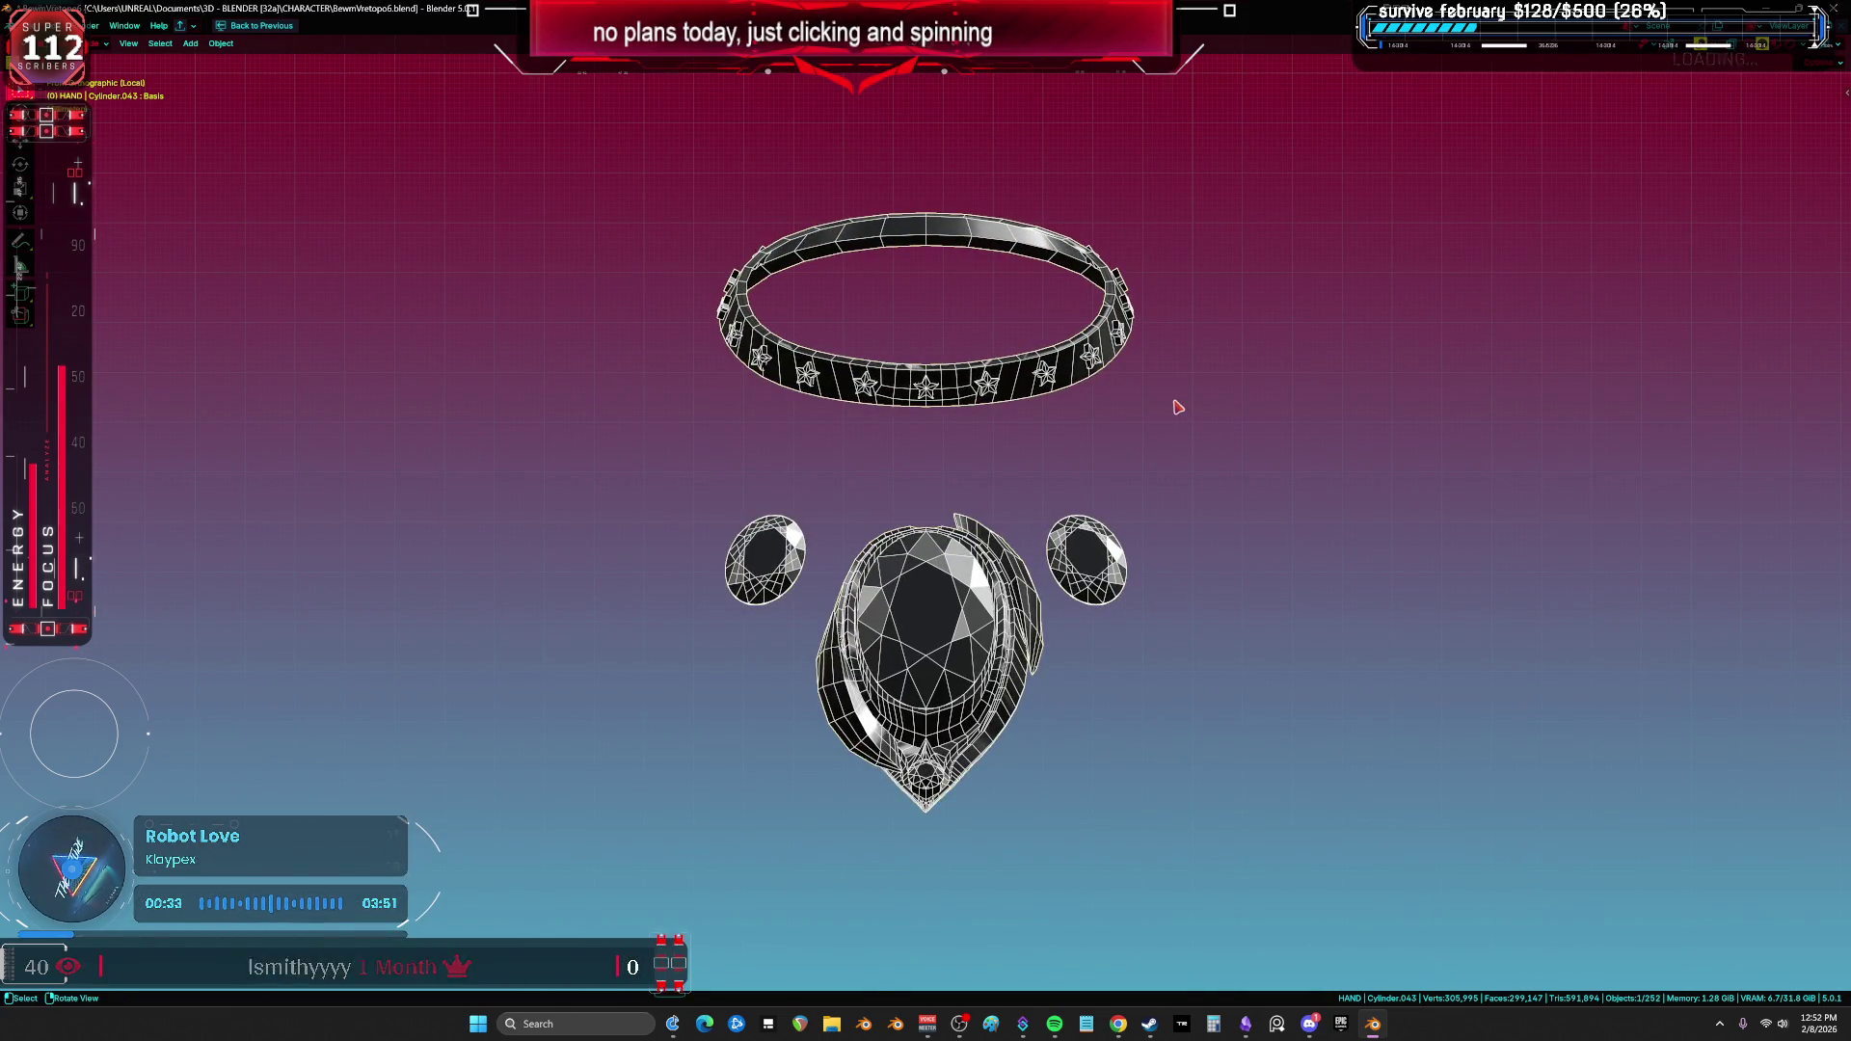
key(KP_Divide)
scroll(1254, 385, down, 5)
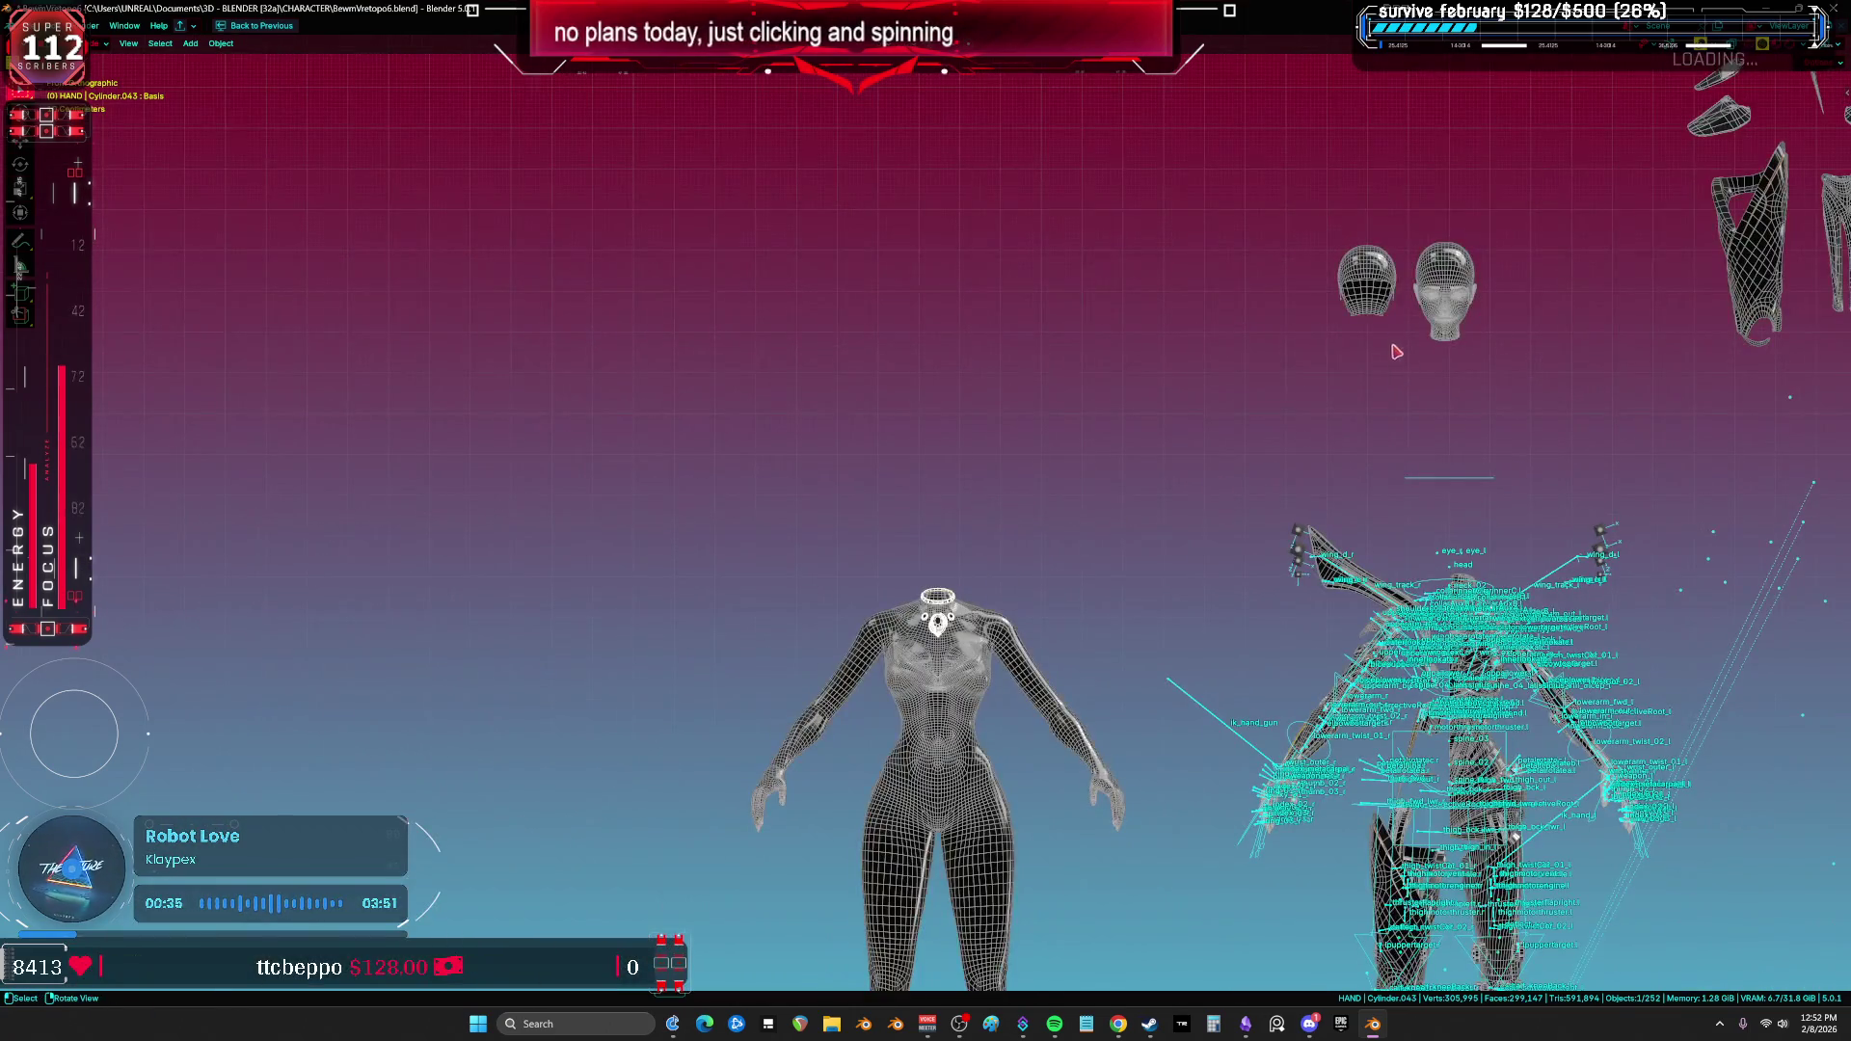
shift+click(1473, 291)
shift+click(969, 579)
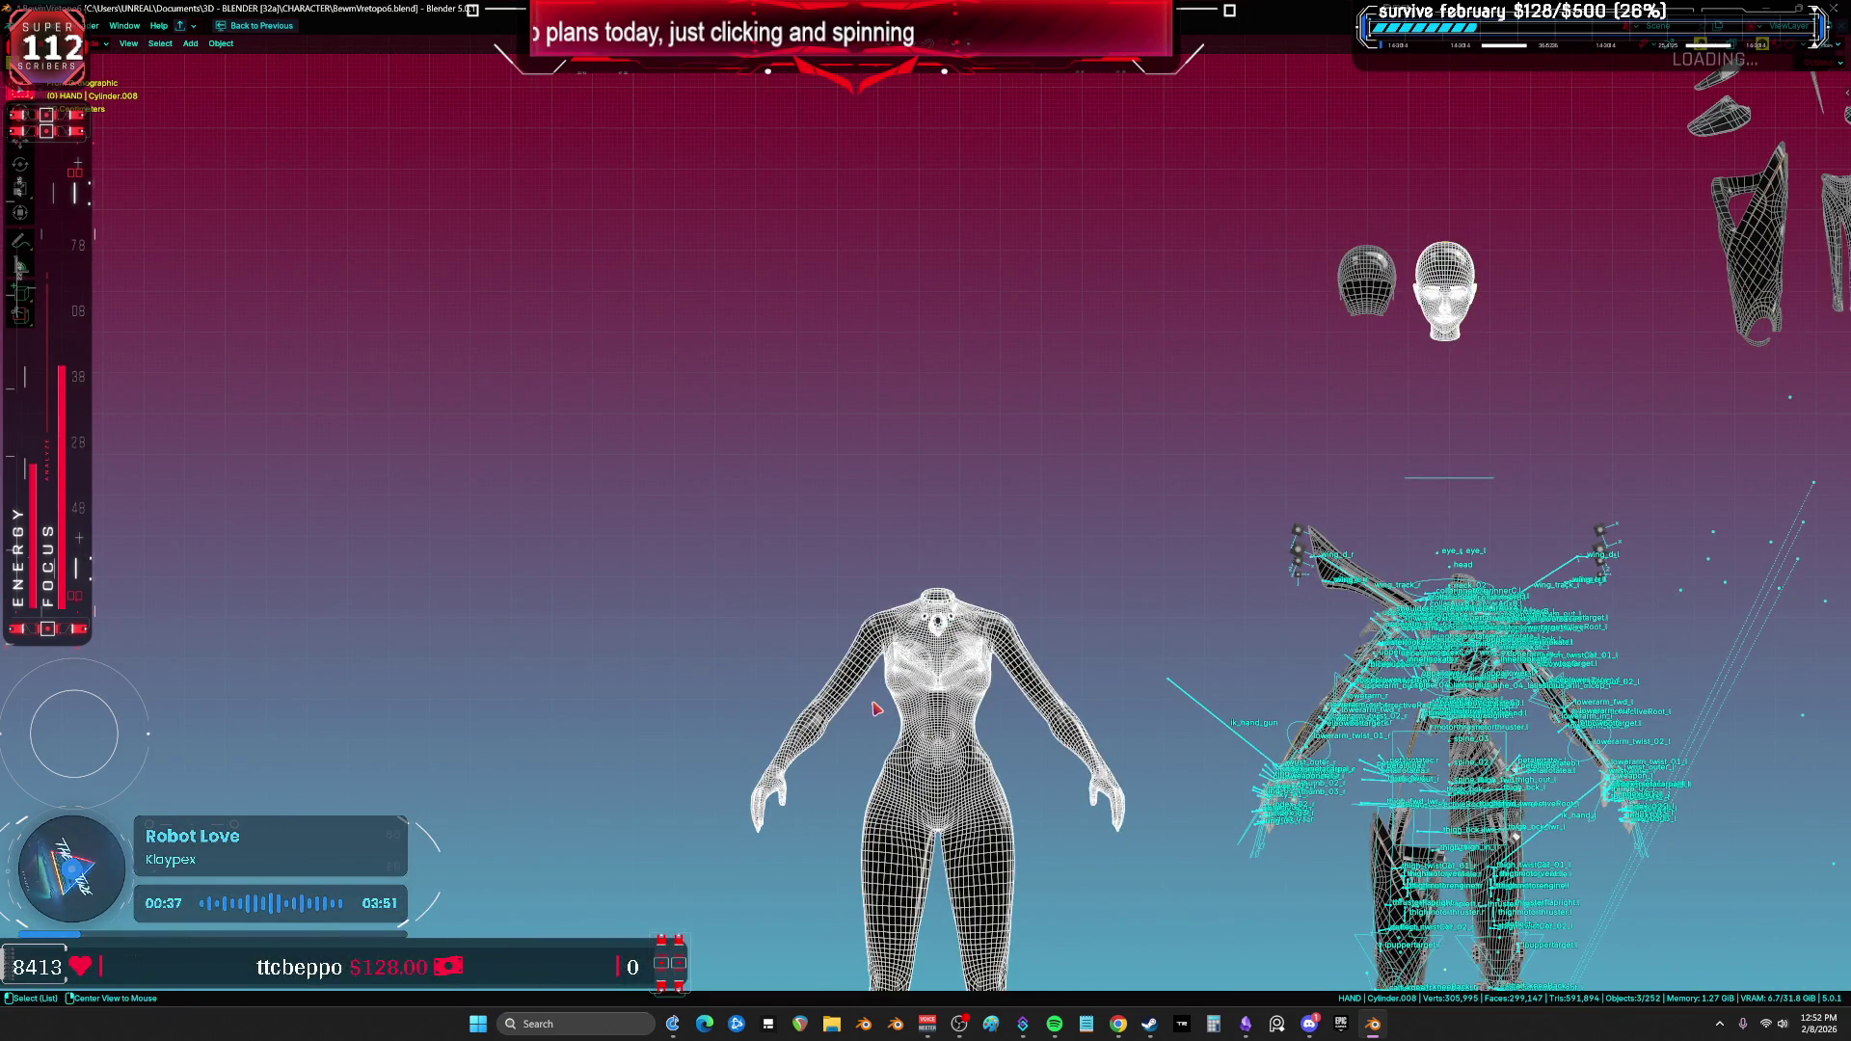
key(KP_Divide)
scroll(1051, 540, up, 10)
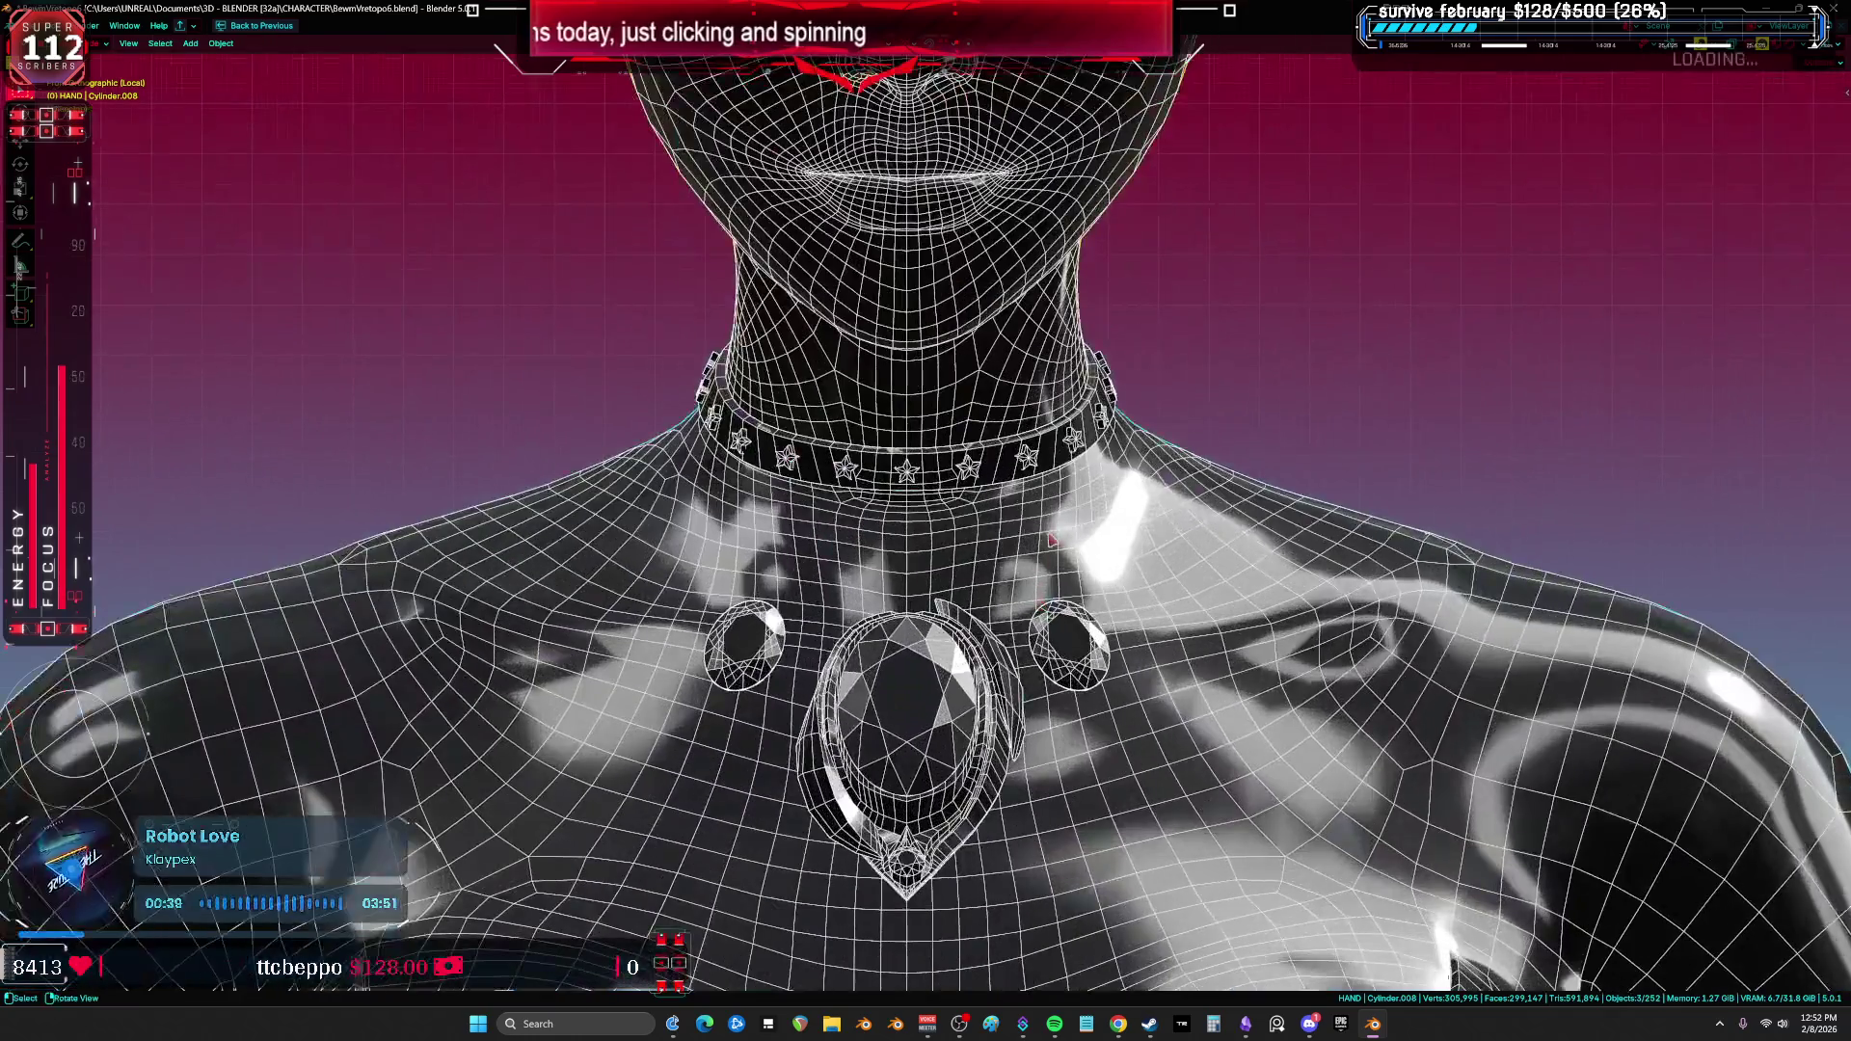
Step: Shift the choker along X away from the neck, then undo it
click(1028, 449)
key(g)
key(x)
click(672, 443)
key(ctrl+z)
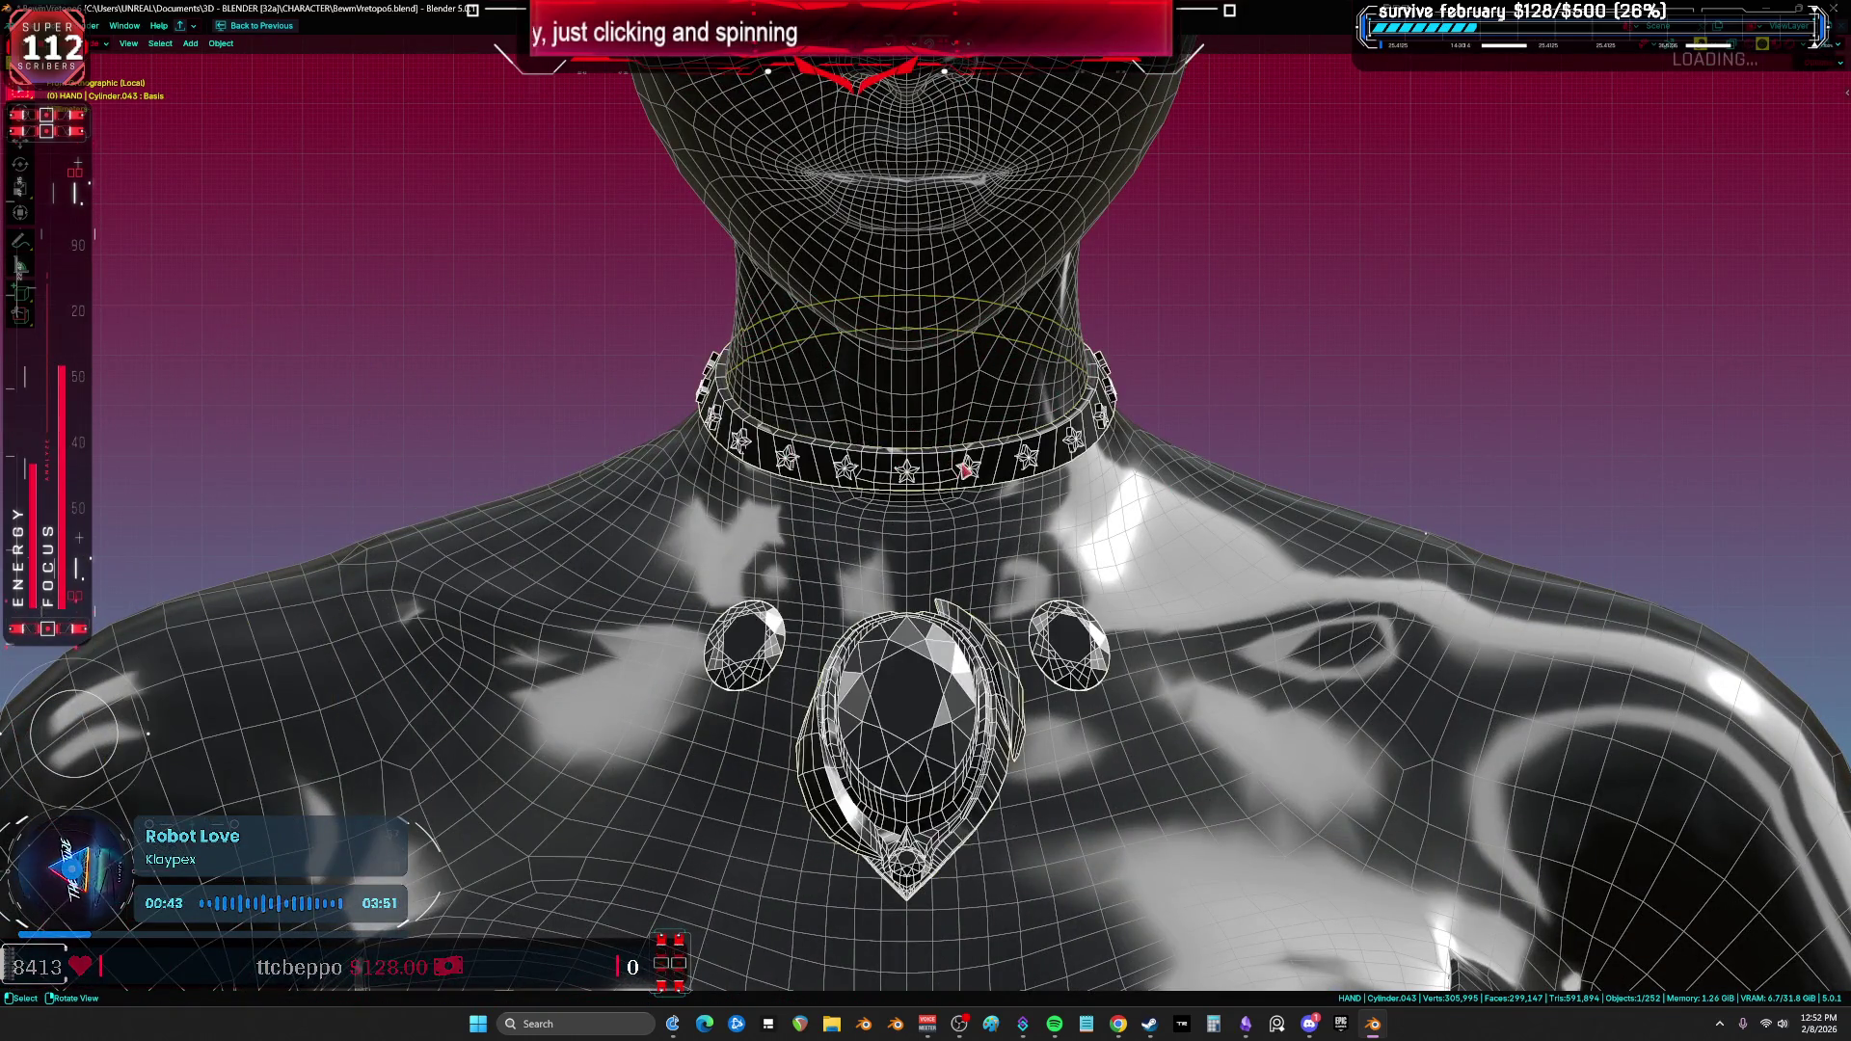
Step: In wireframe edit mode with all objects shown, select the edge loop around the collar
key(Tab)
key(shift+z)
key(a)
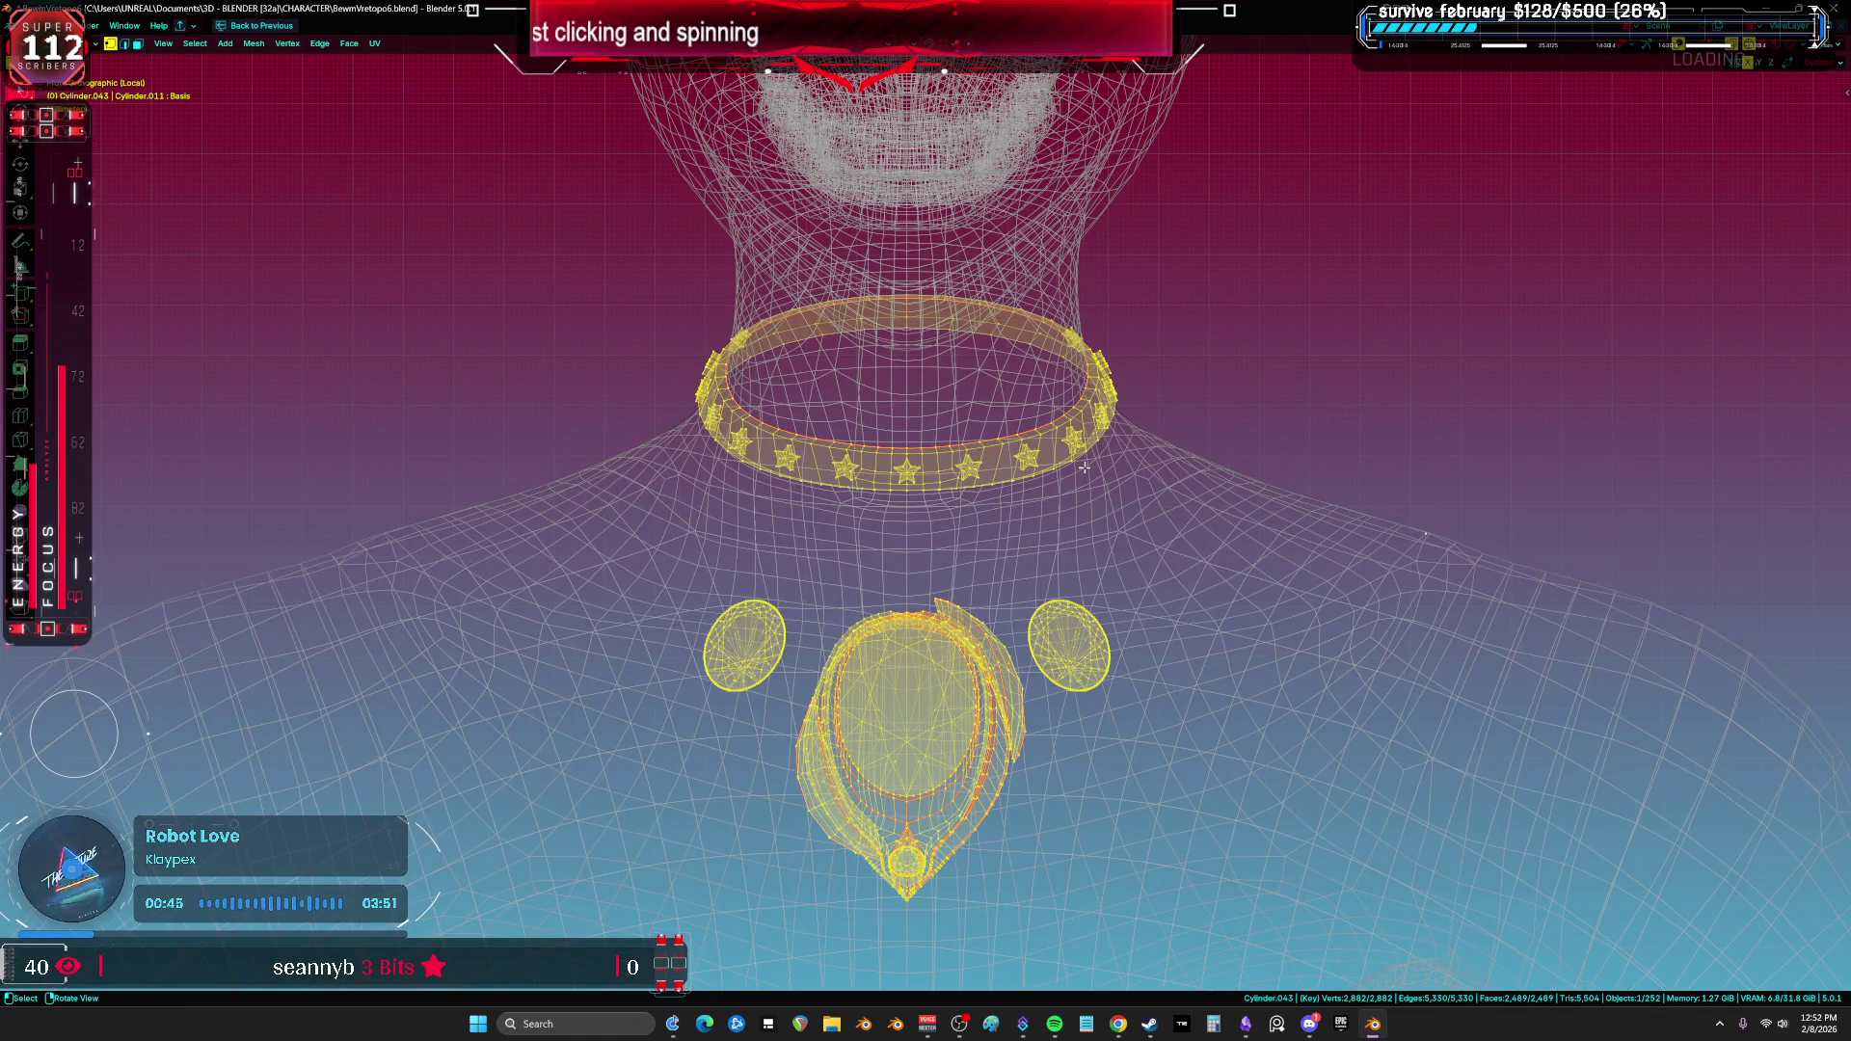
key(KP_Divide)
middle_drag(1003, 369, 809, 400)
key(2)
key(alt+a)
mouse_move(749, 455)
middle_down()
mouse_move(579, 289)
mouse_move(834, 370)
middle_up()
alt+click(572, 287)
Step: Duplicate the collar loop in place and separate it into its own ring object
key(shift+d)
right_click(838, 383)
click(841, 386)
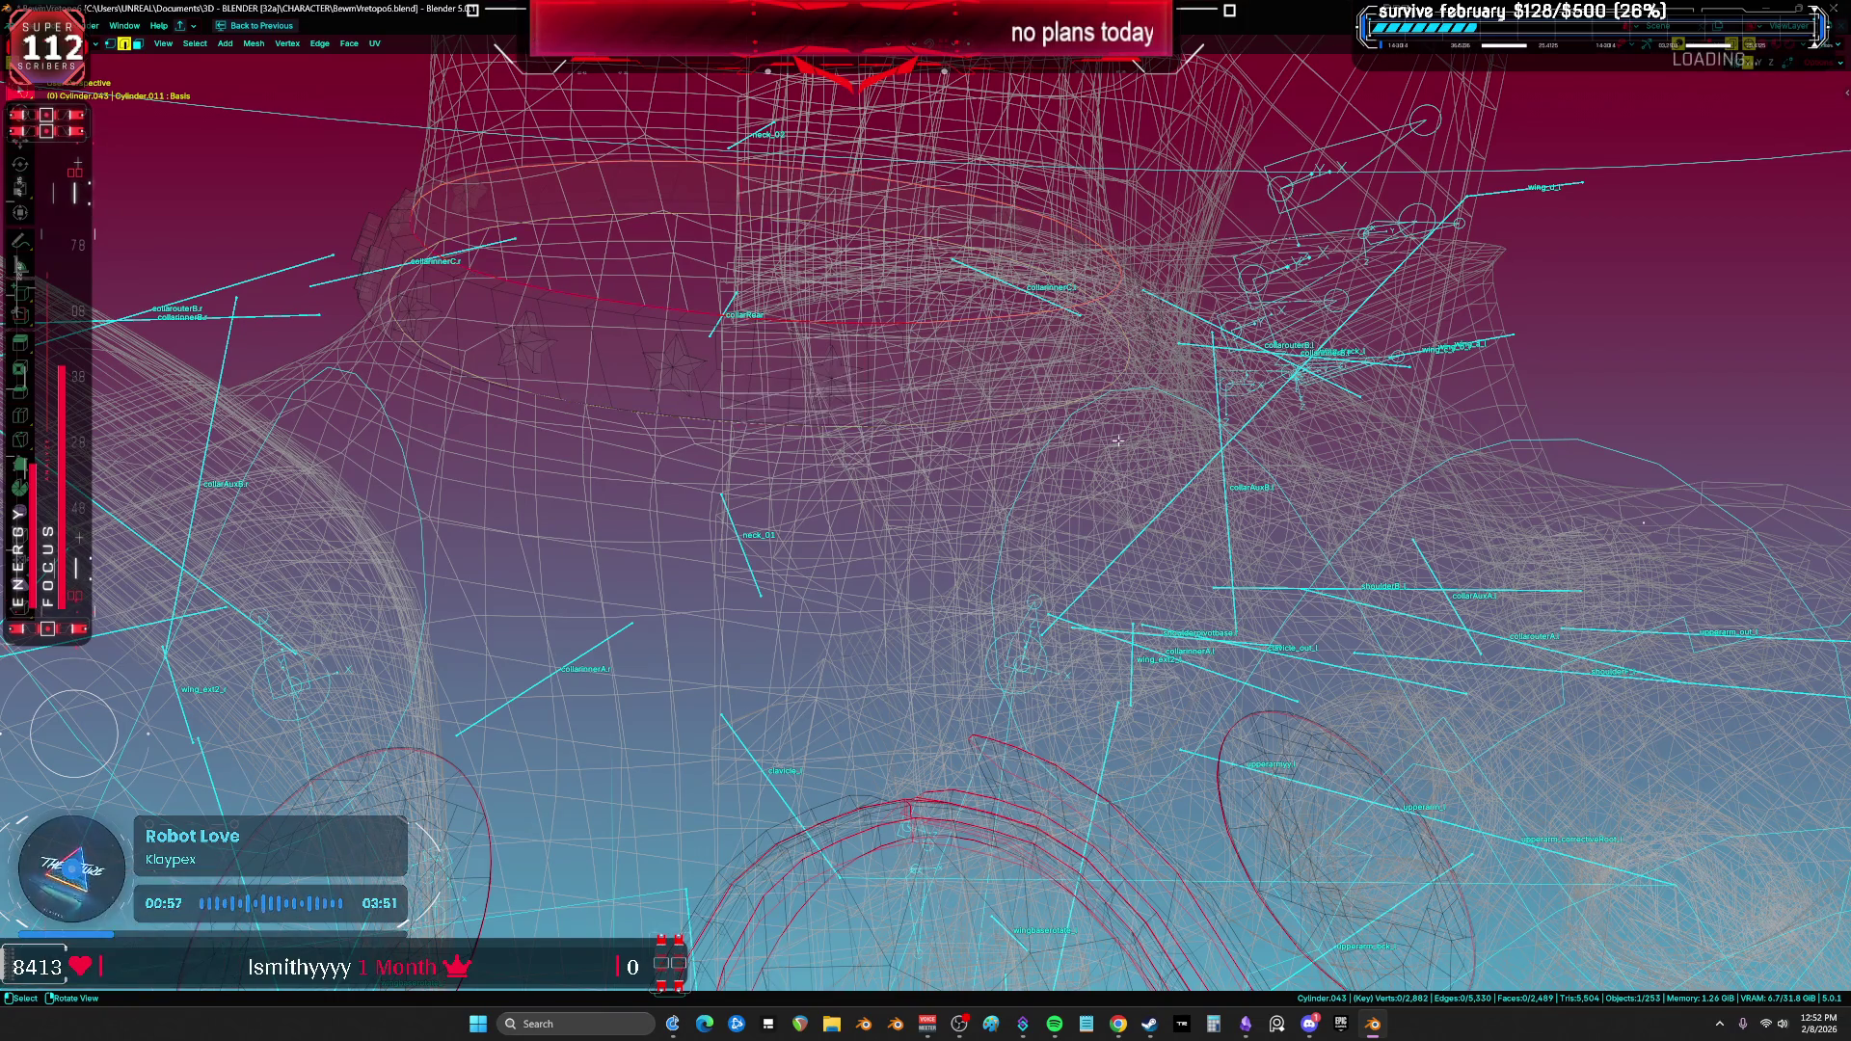
key(Tab)
key(shift+z)
Step: Edit the new collar ring object and fill a face from one short edge
scroll(769, 414, down, 5)
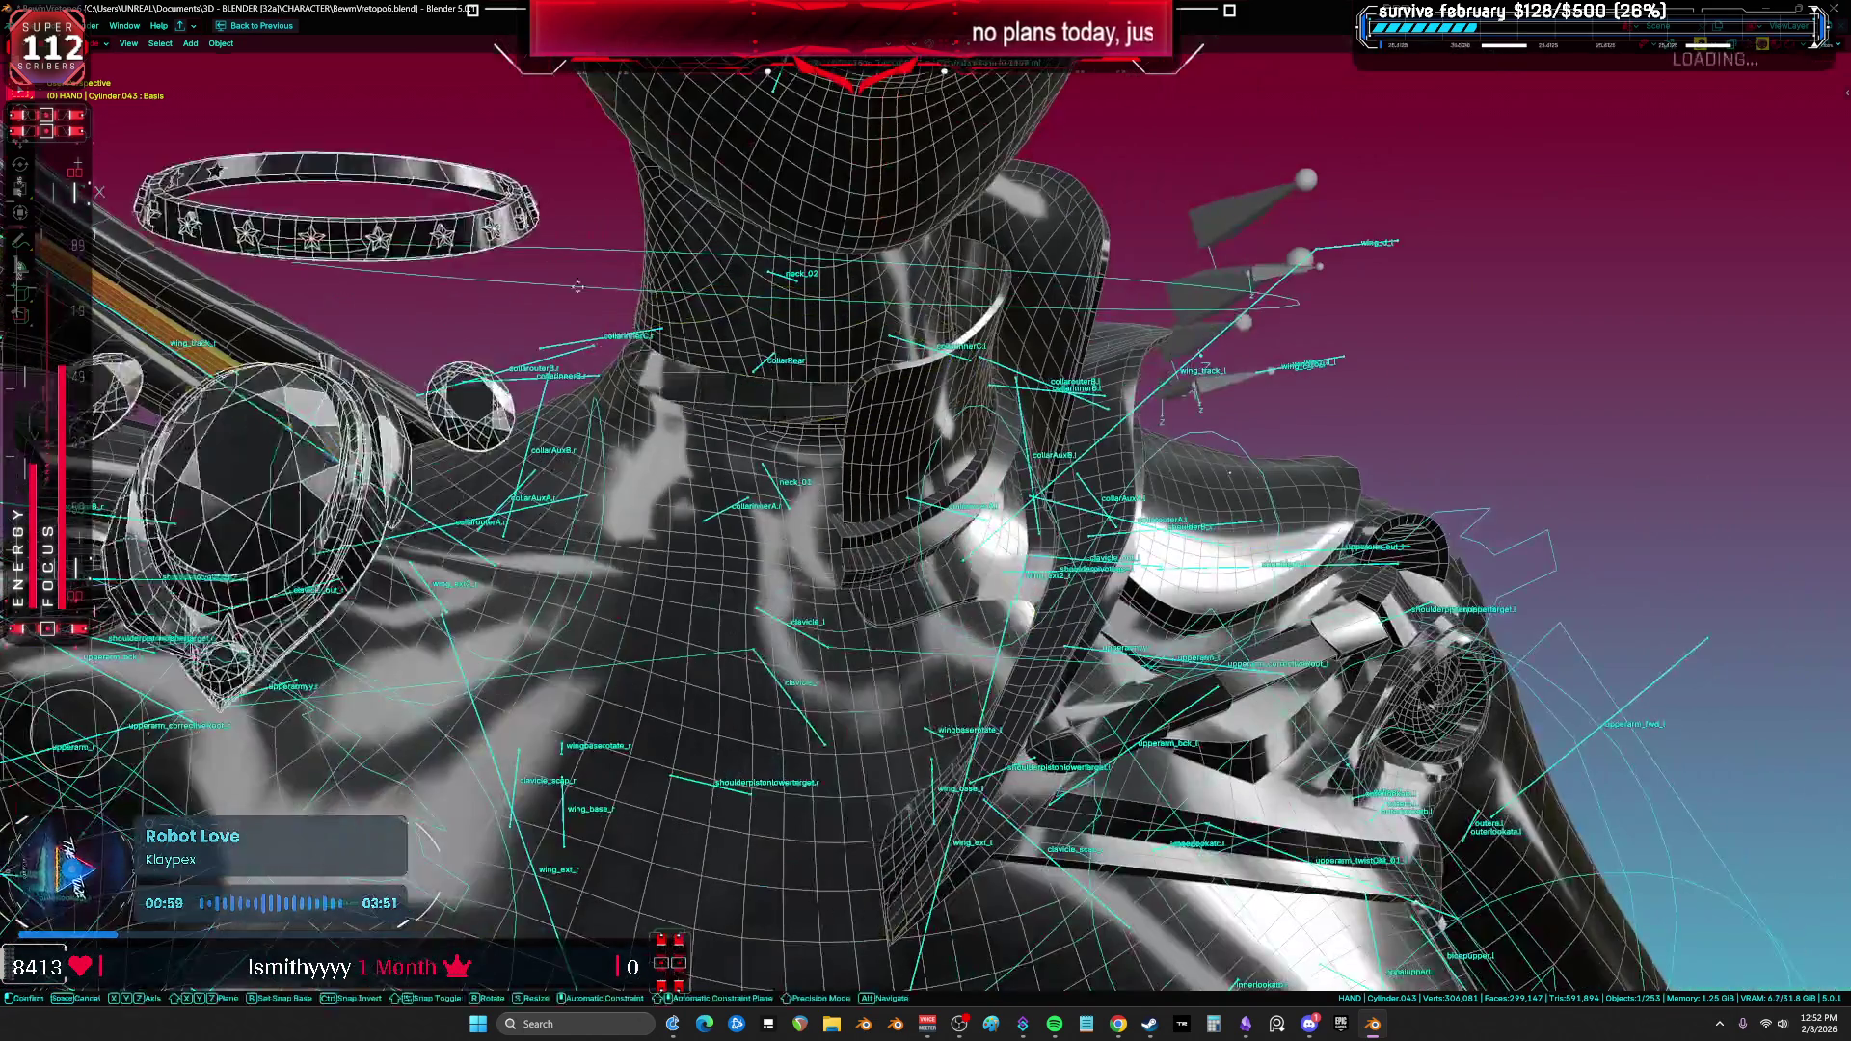
scroll(731, 394, up, 5)
click(731, 394)
click(731, 394)
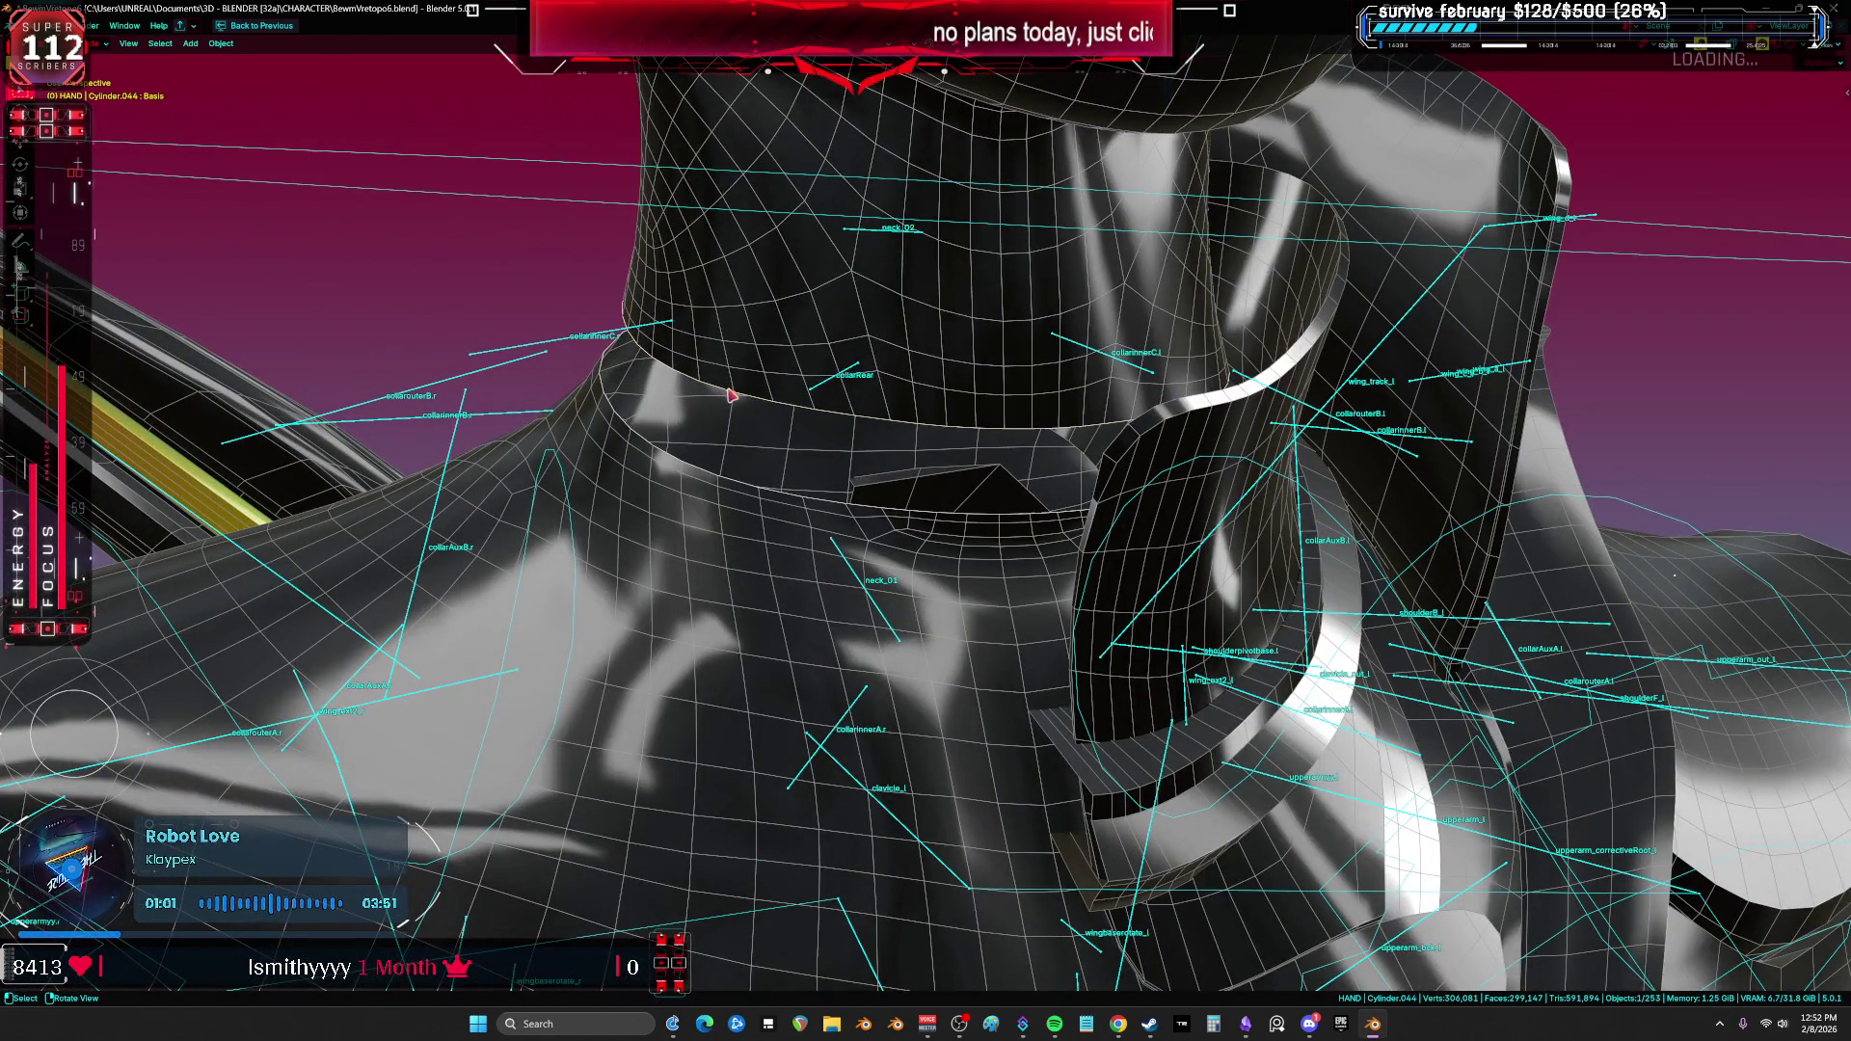
key(shift+z)
key(Tab)
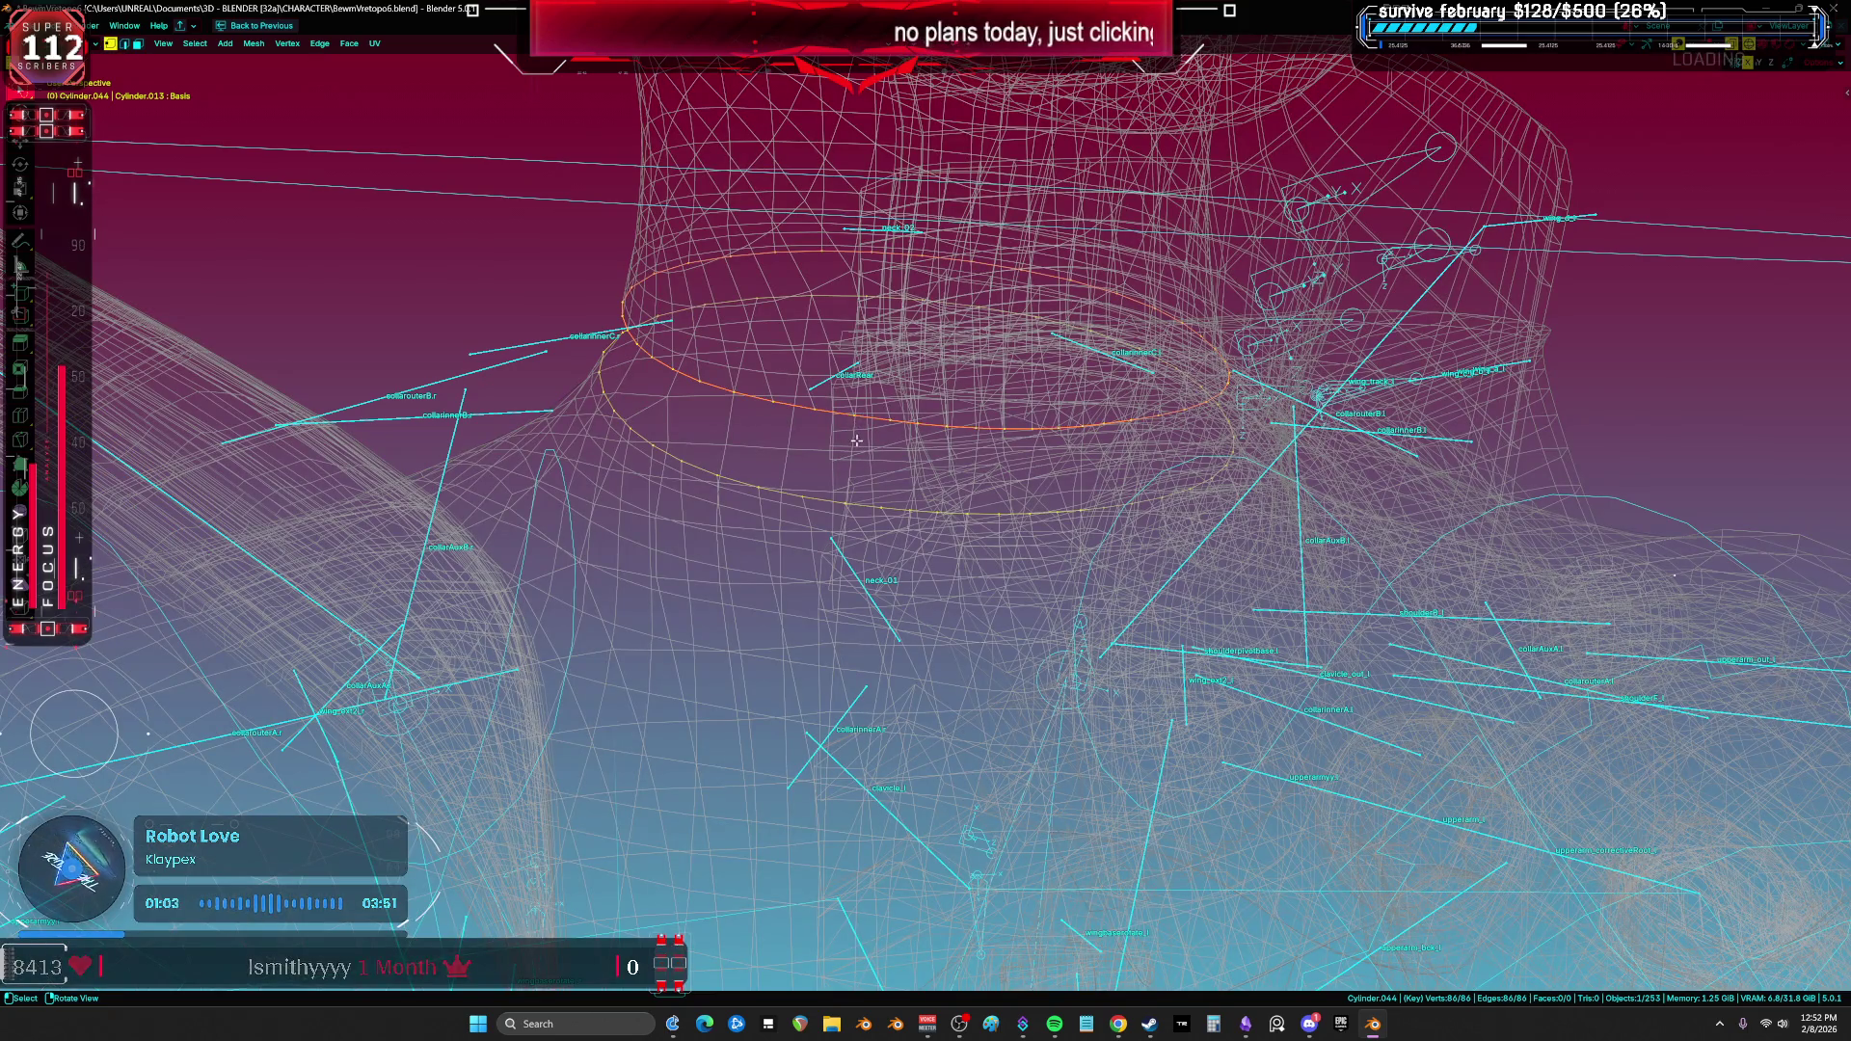
click(847, 474)
key(f)
key(f)
key(f)
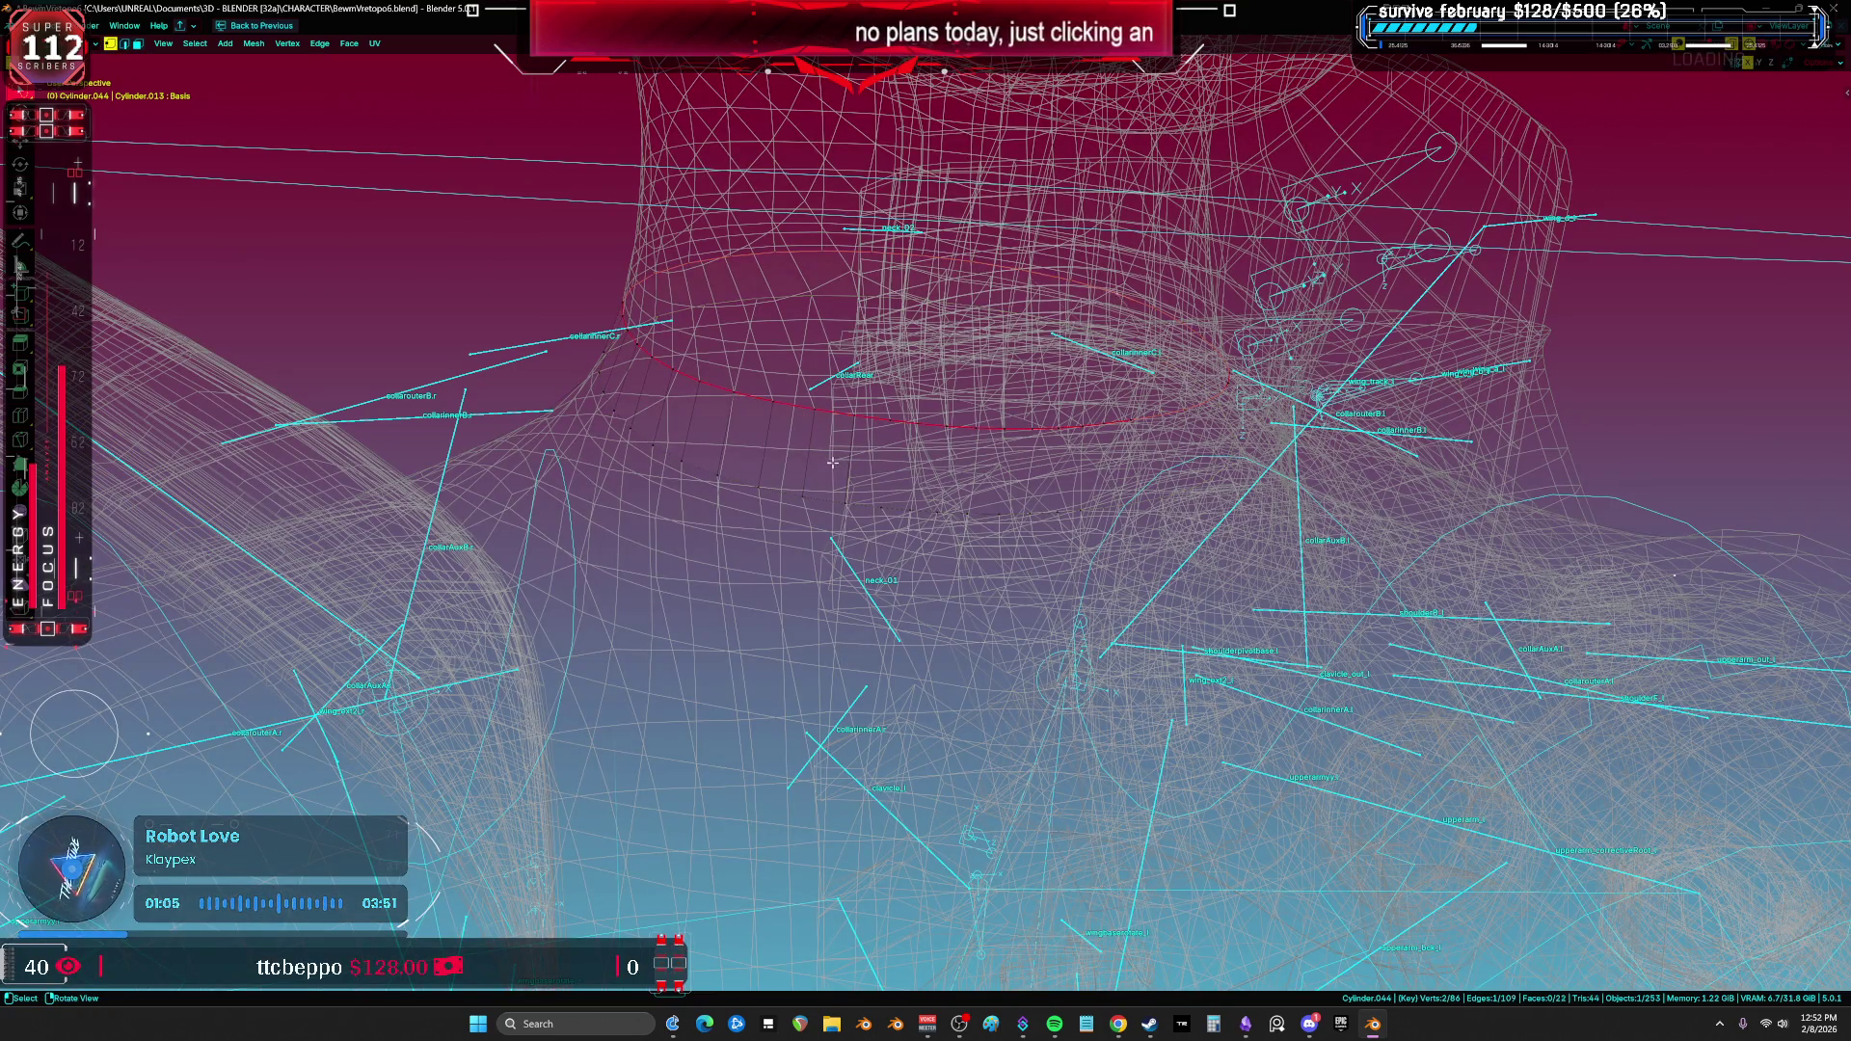
Step: Back in object mode, reselect only the collar ring object
key(Tab)
click(826, 459)
middle_drag(826, 459, 925, 444)
middle_drag(1010, 496, 868, 470)
click(865, 468)
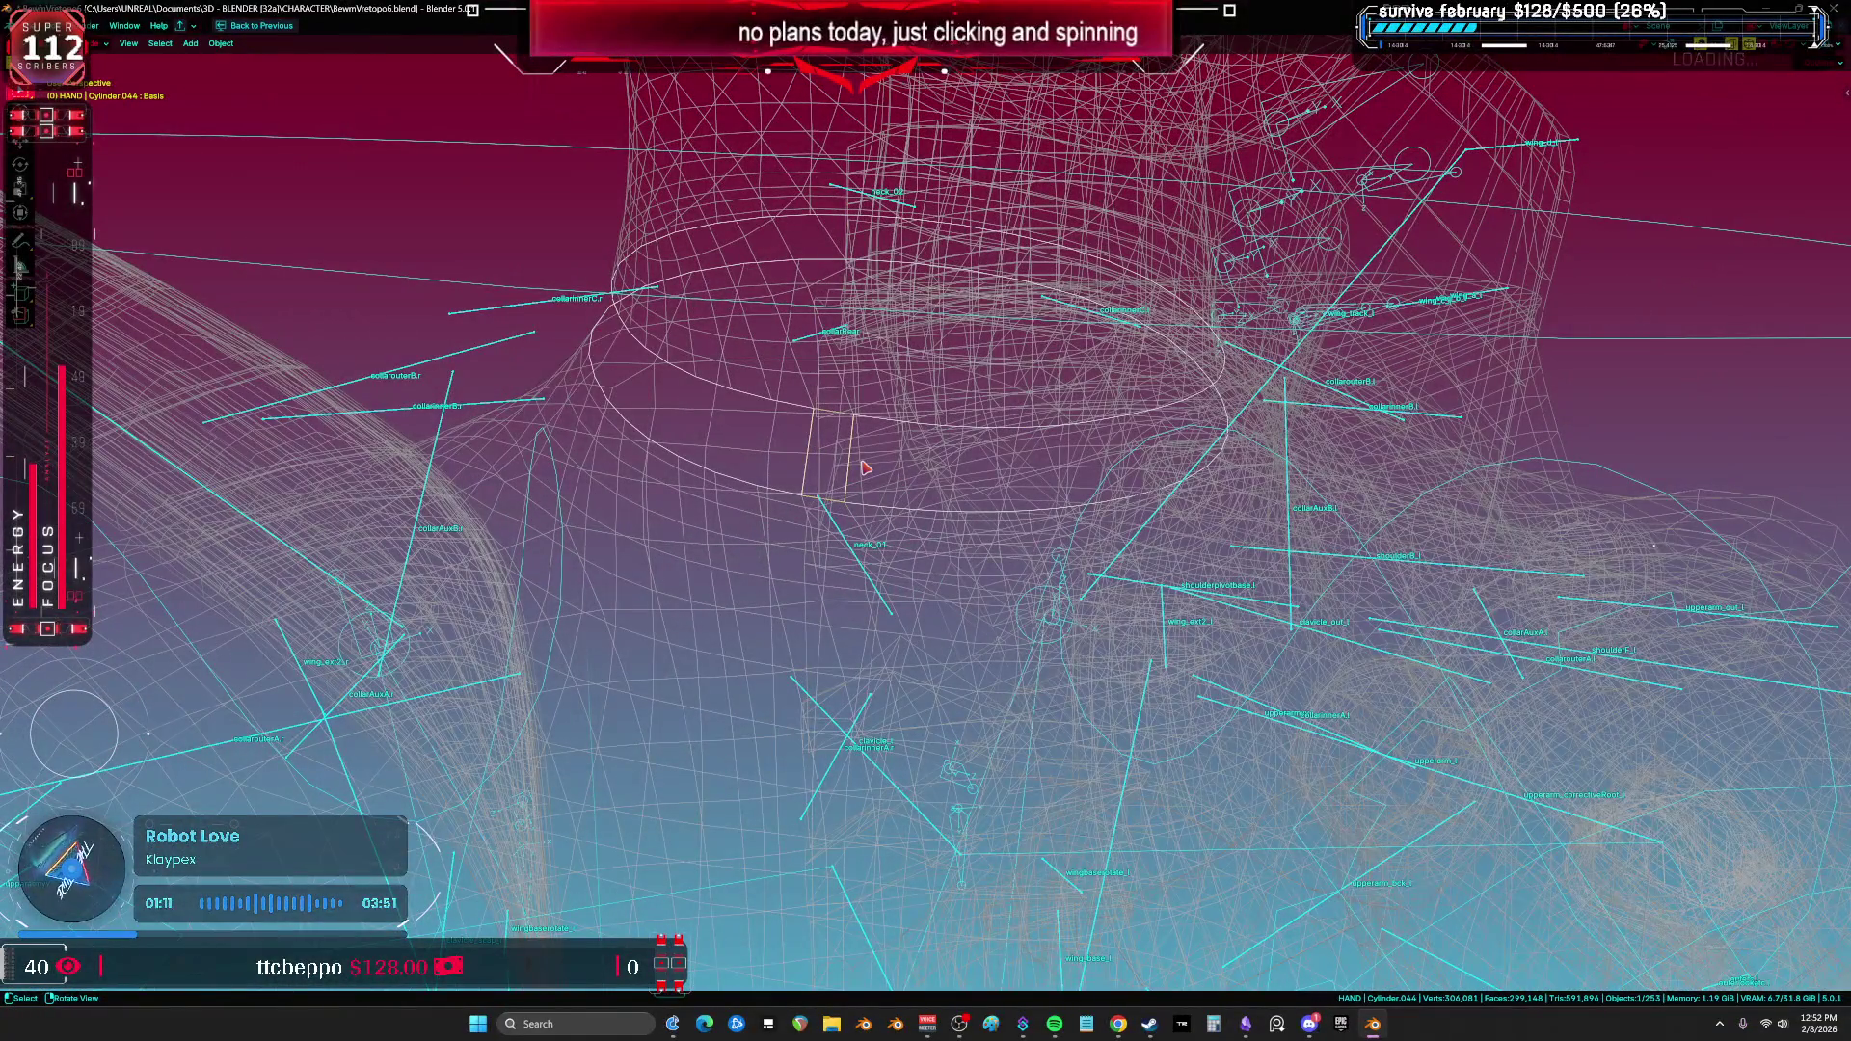
Step: Isolate the collar ring and fill side faces along the band beside the first strip
key(KP_Divide)
key(Tab)
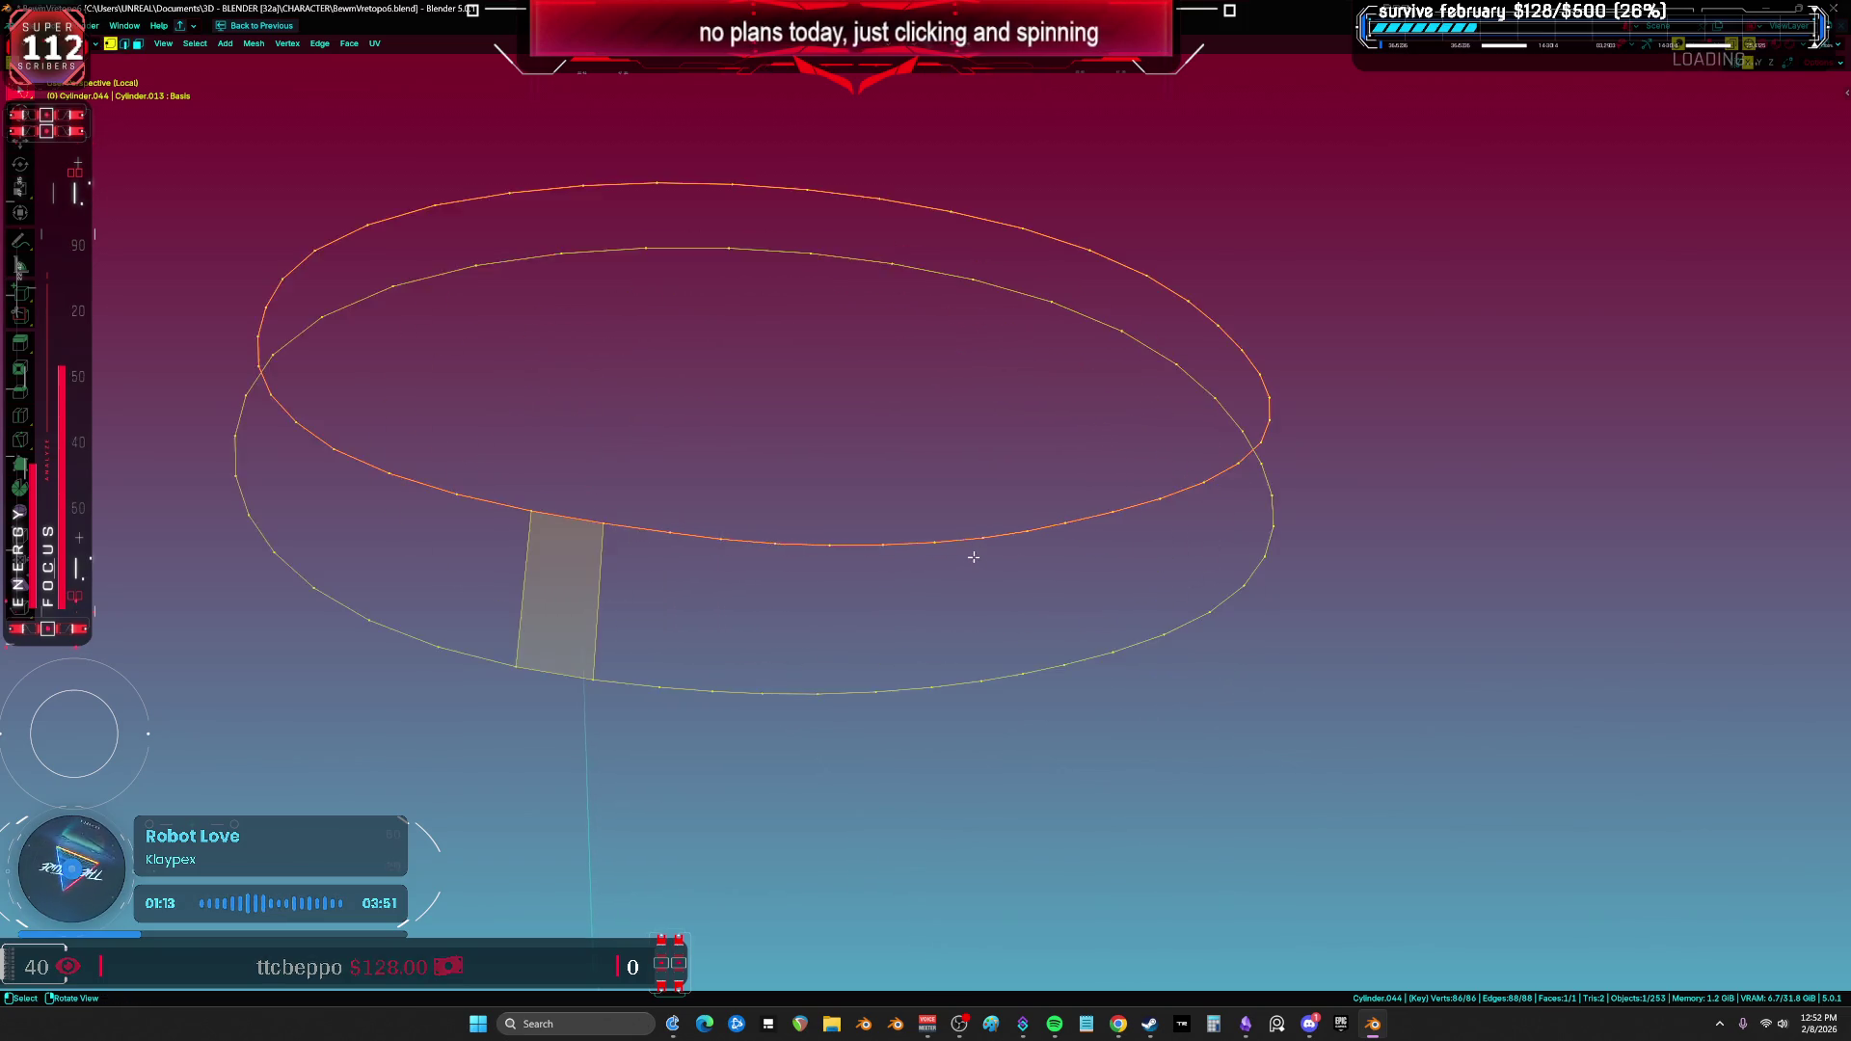
middle_drag(974, 559, 964, 548)
middle_drag(698, 564, 679, 559)
key(2)
click(461, 517)
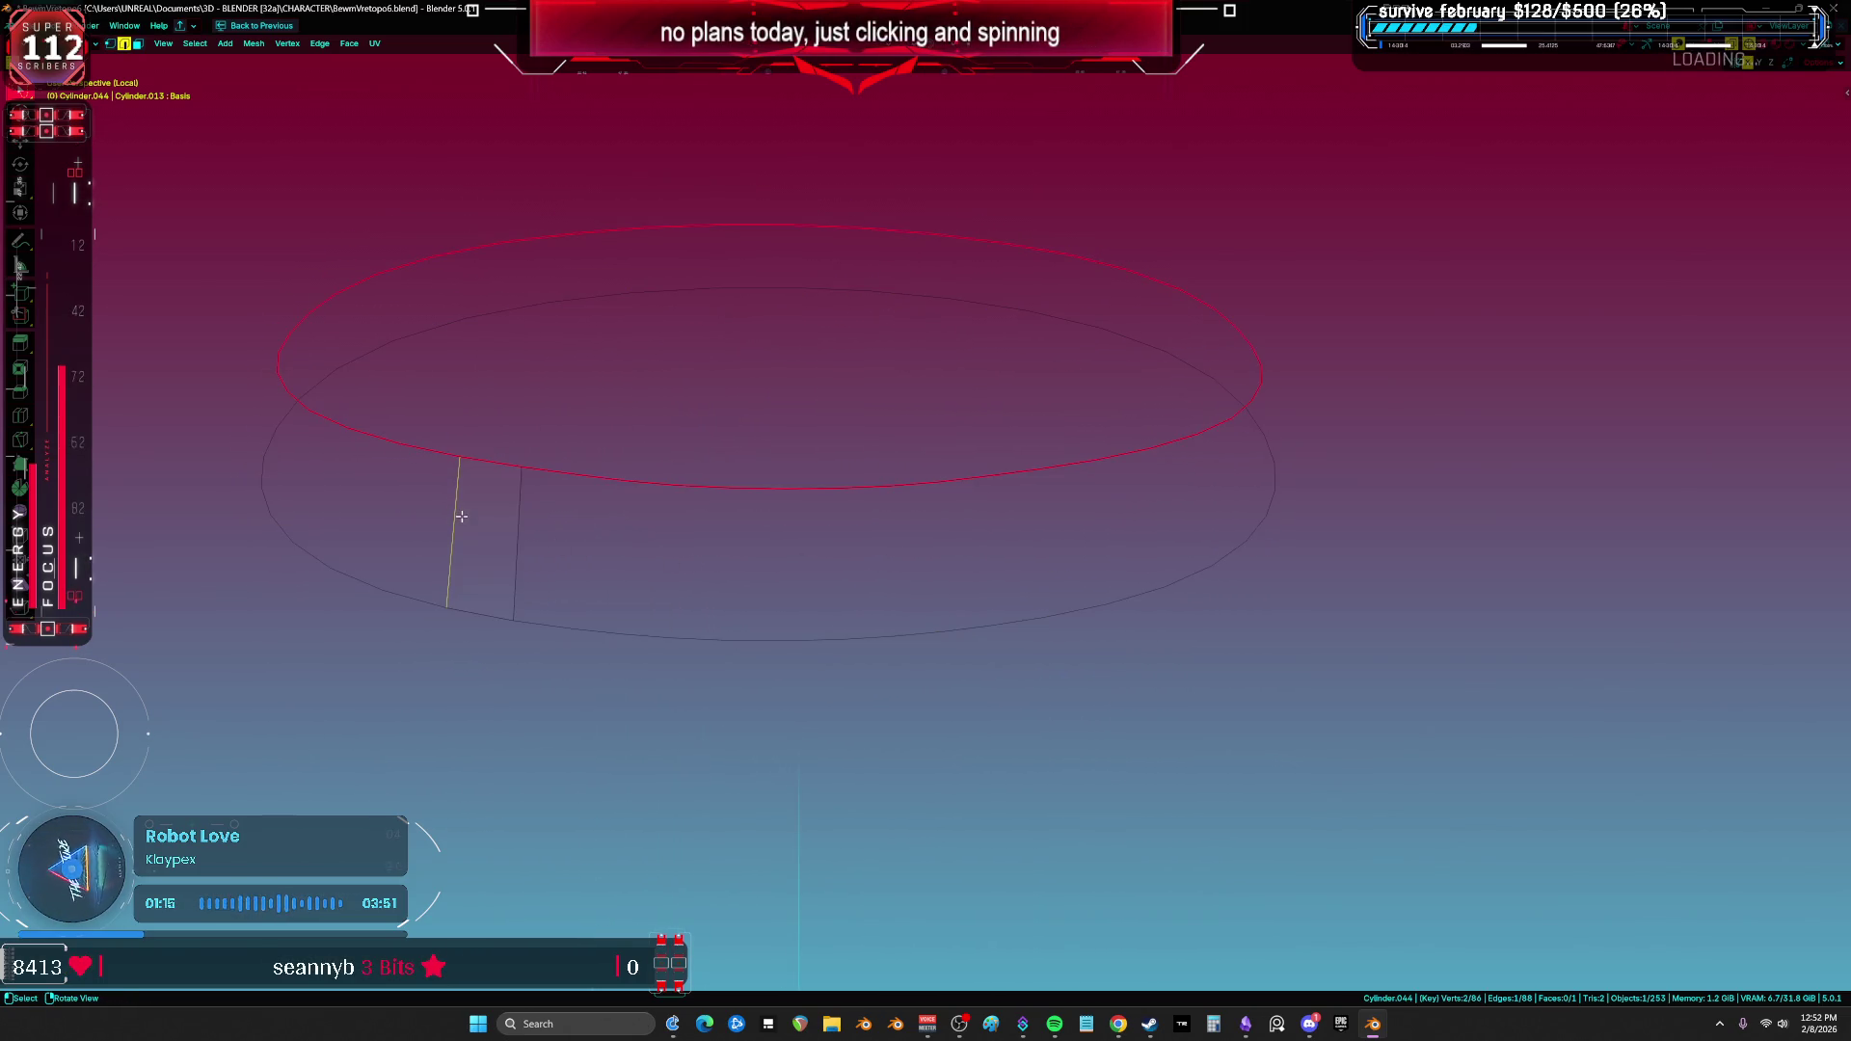
ctrl+click(505, 517)
click(590, 514)
middle_drag(555, 523, 880, 550)
key(f)
key(f)
key(f)
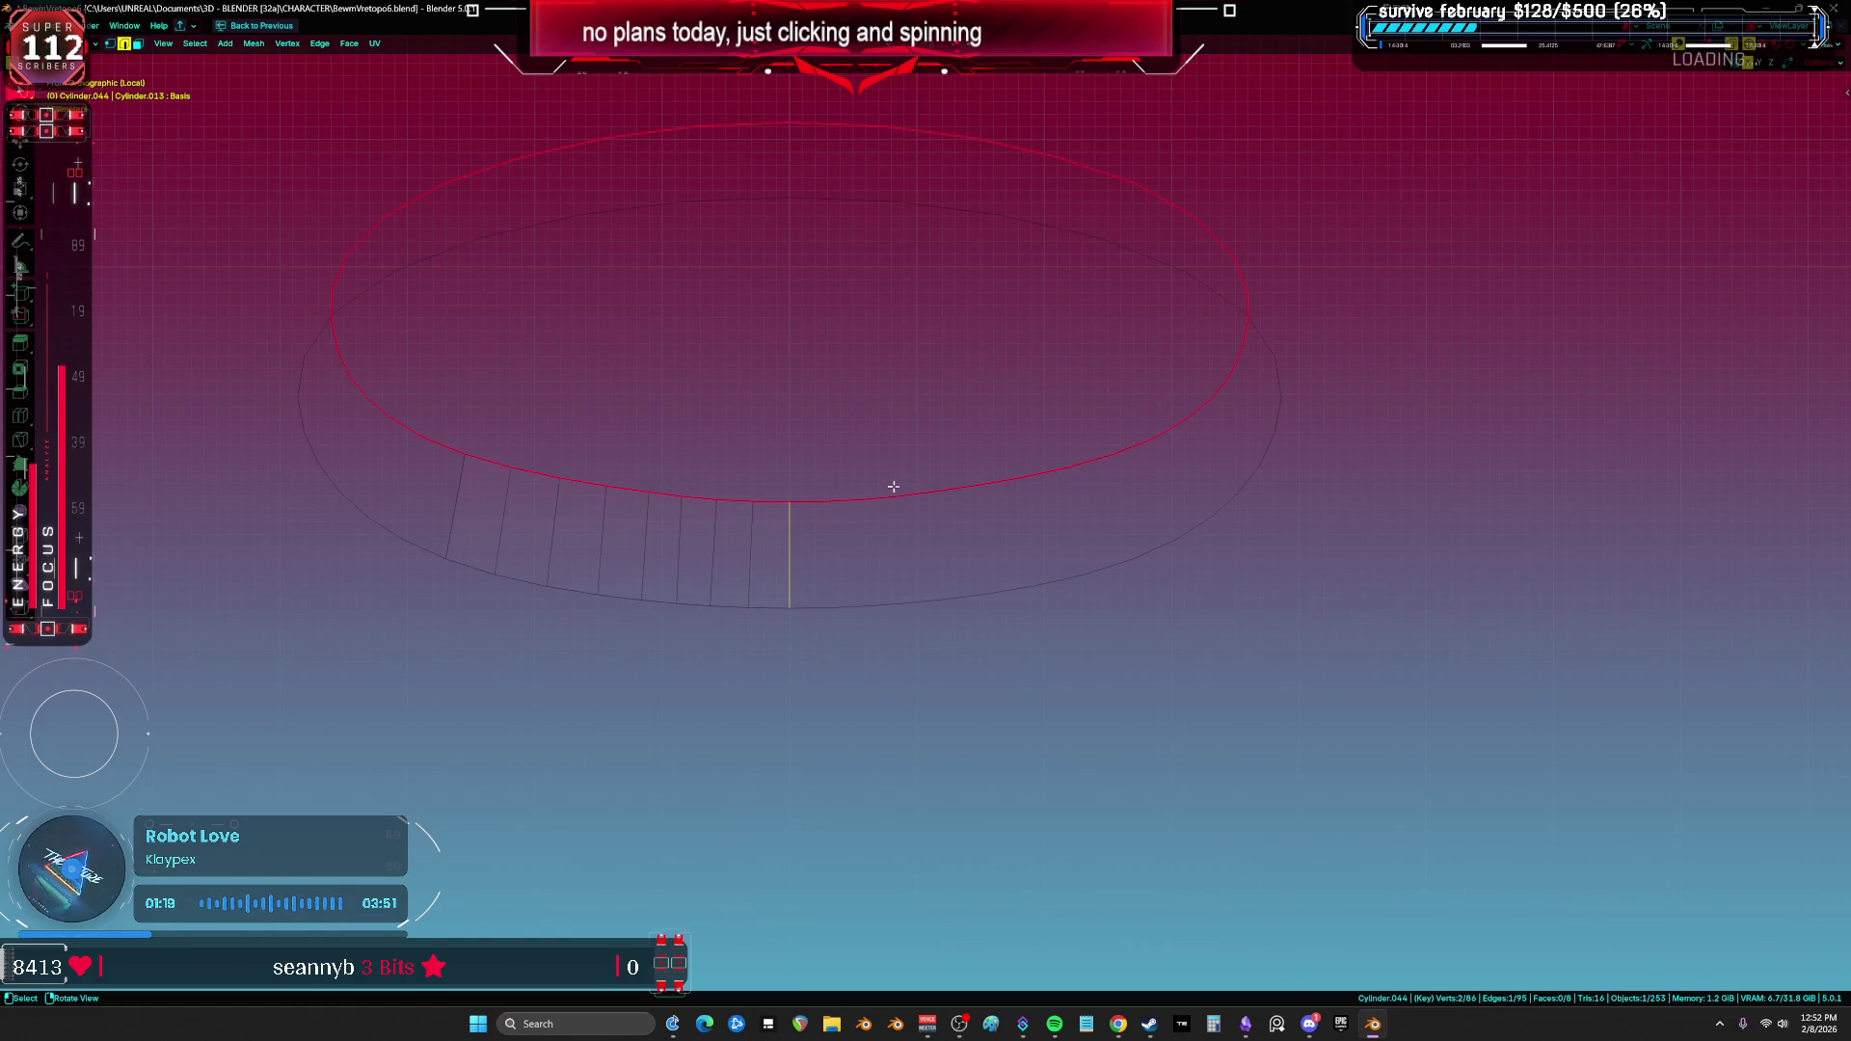
key(f)
Step: Fill more faces from the strip's end and around the top and back rim
key(a)
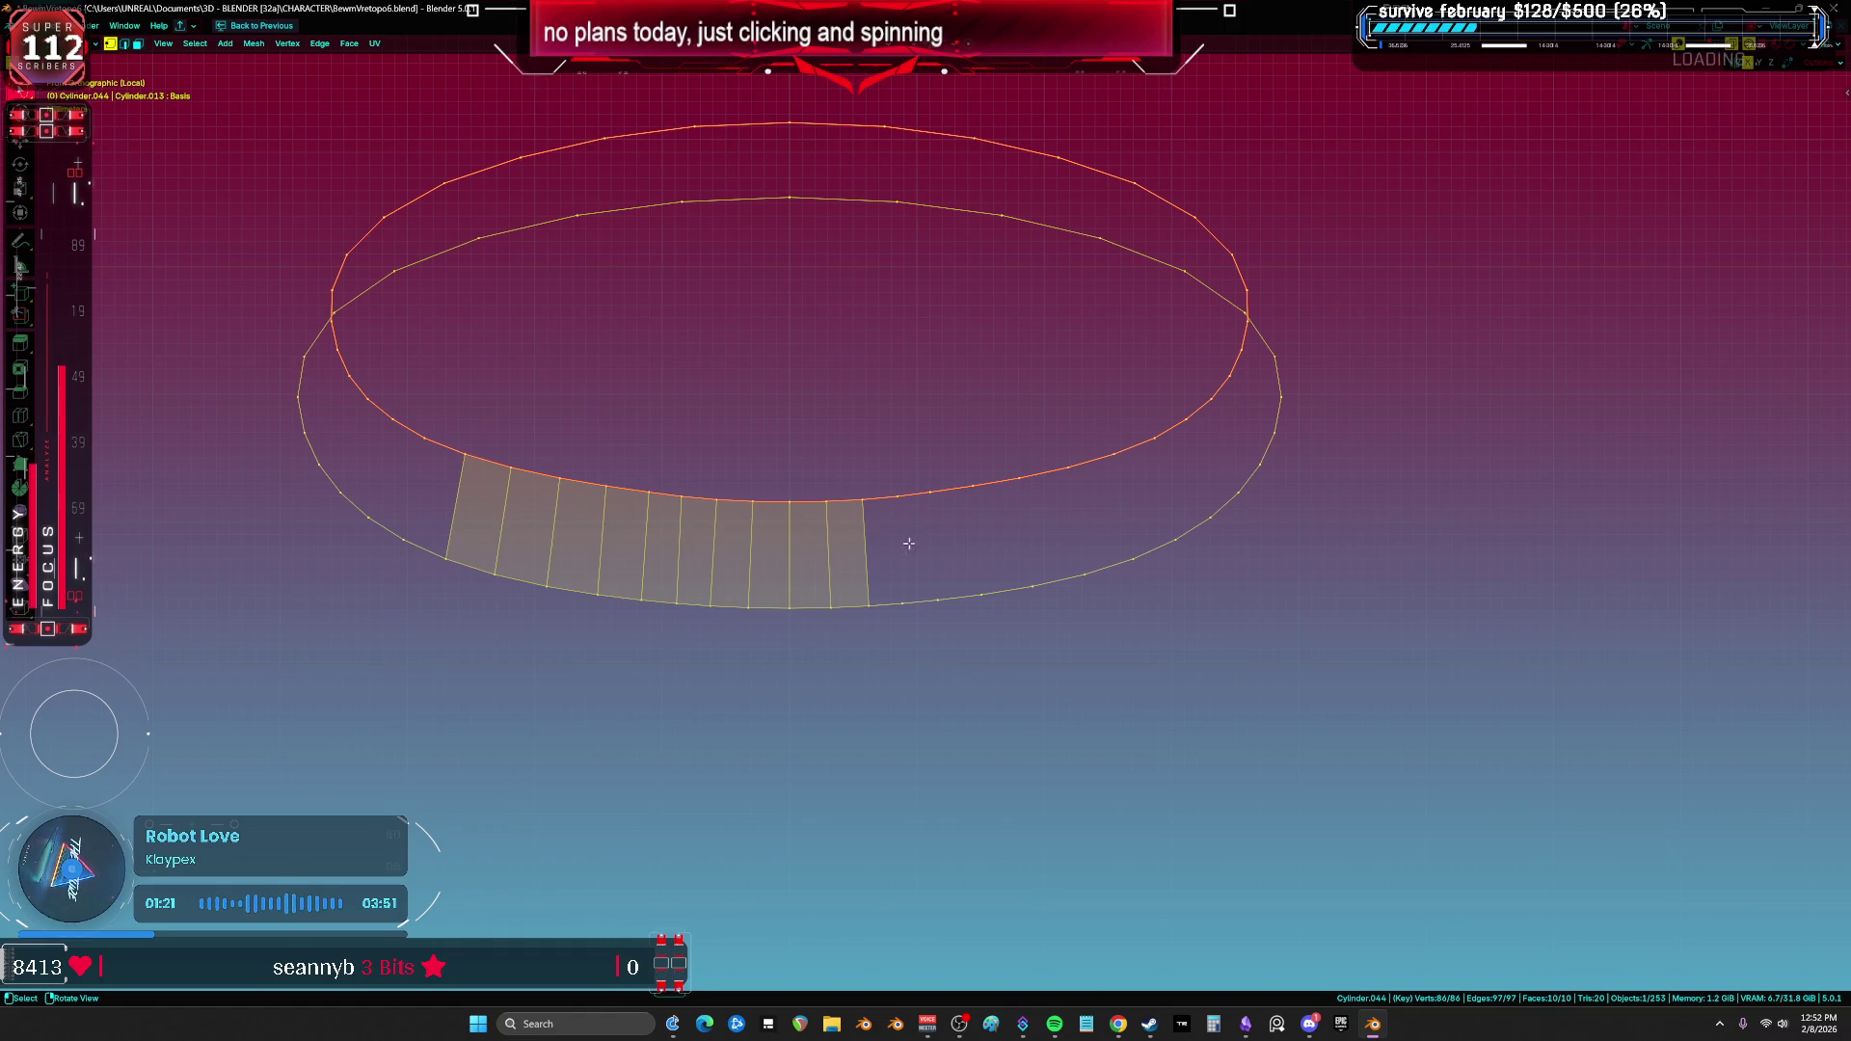
key(2)
click(870, 552)
key(f)
key(f)
key(f)
key(1)
mouse_move(785, 222)
mouse_down()
mouse_move(756, 84)
mouse_move(823, 254)
mouse_up()
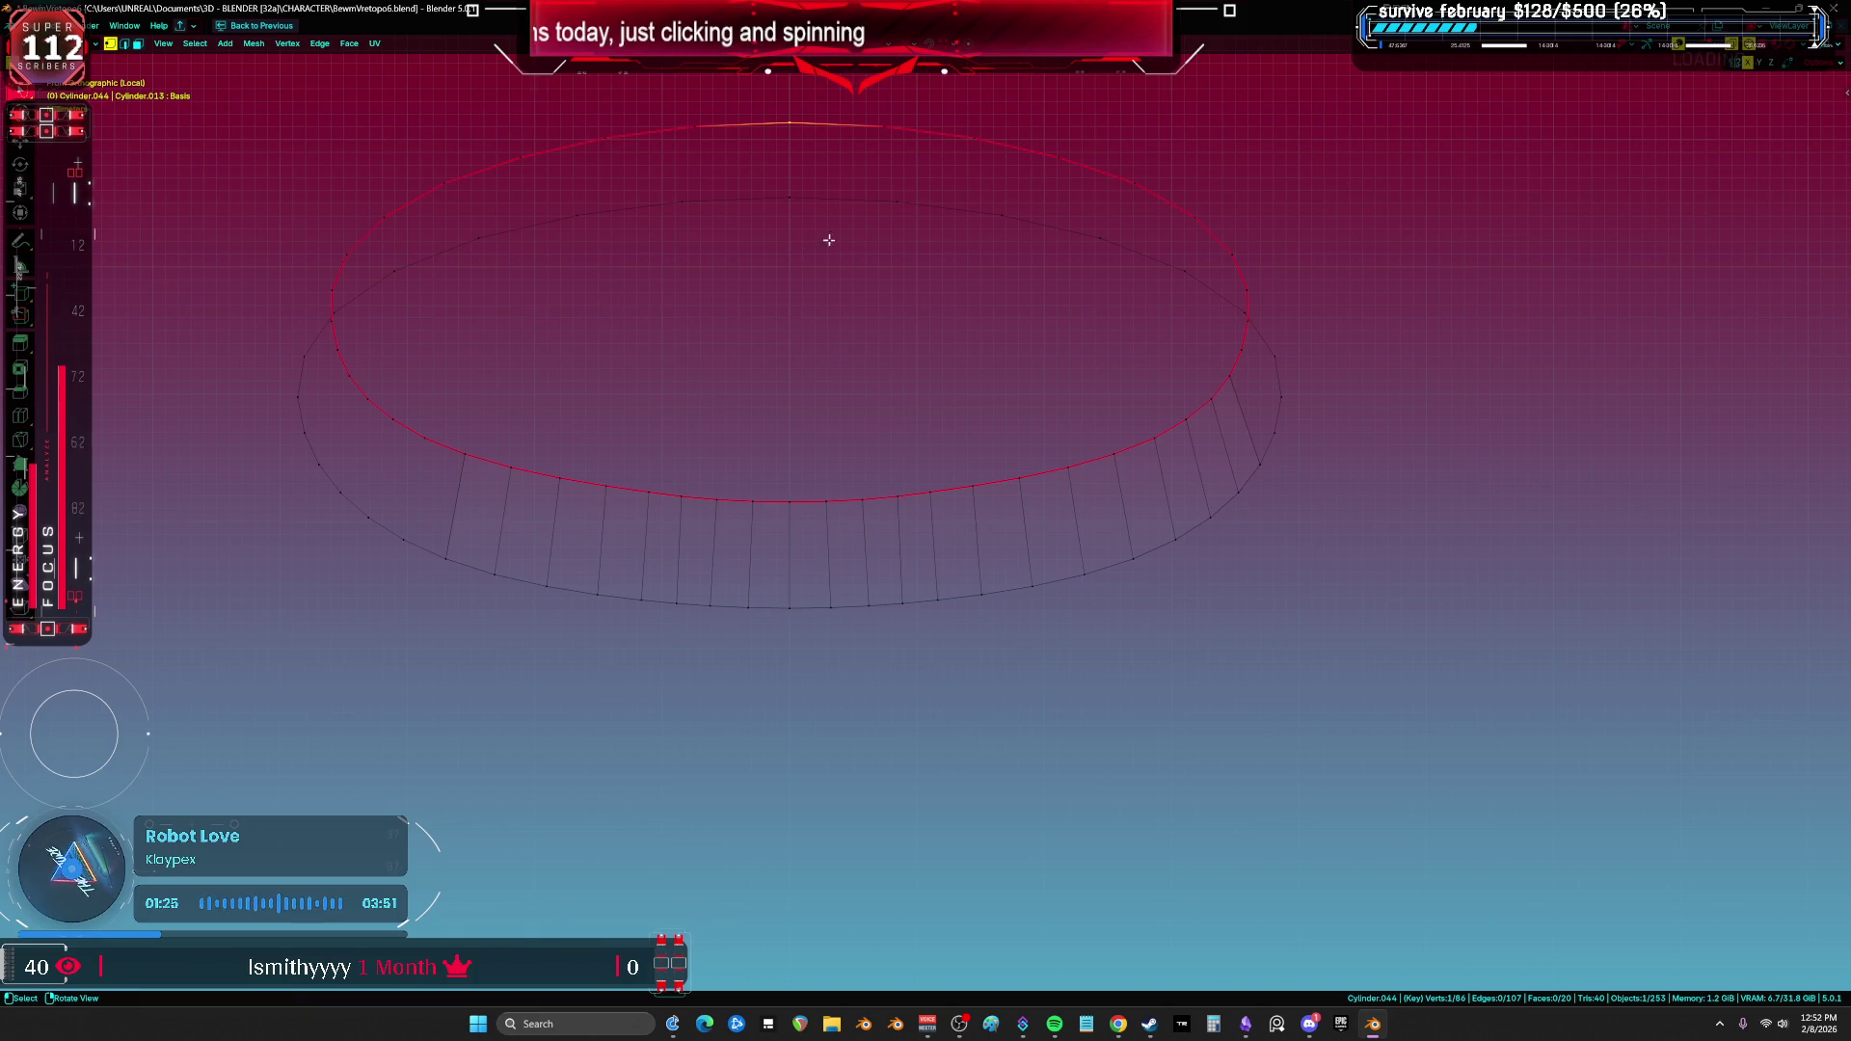
key(2)
key(f)
key(f)
key(f)
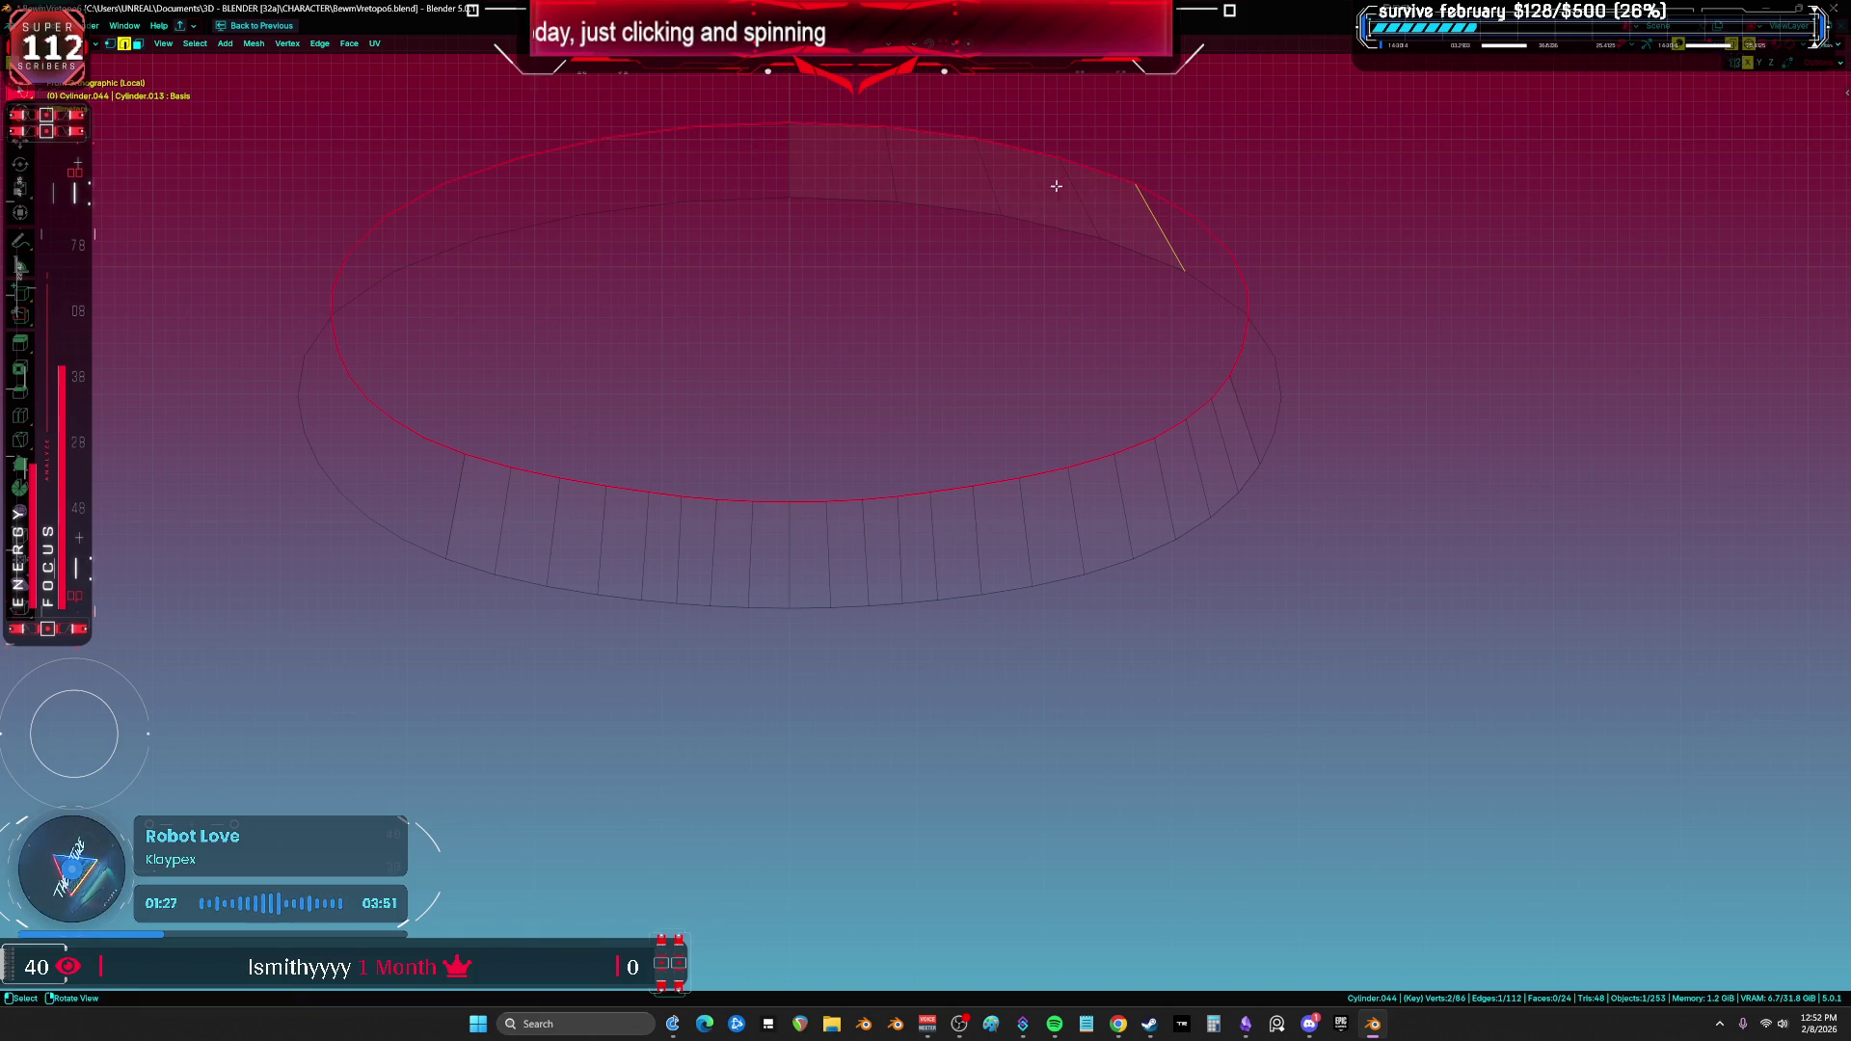
key(f)
key(f)
key(f)
key(a)
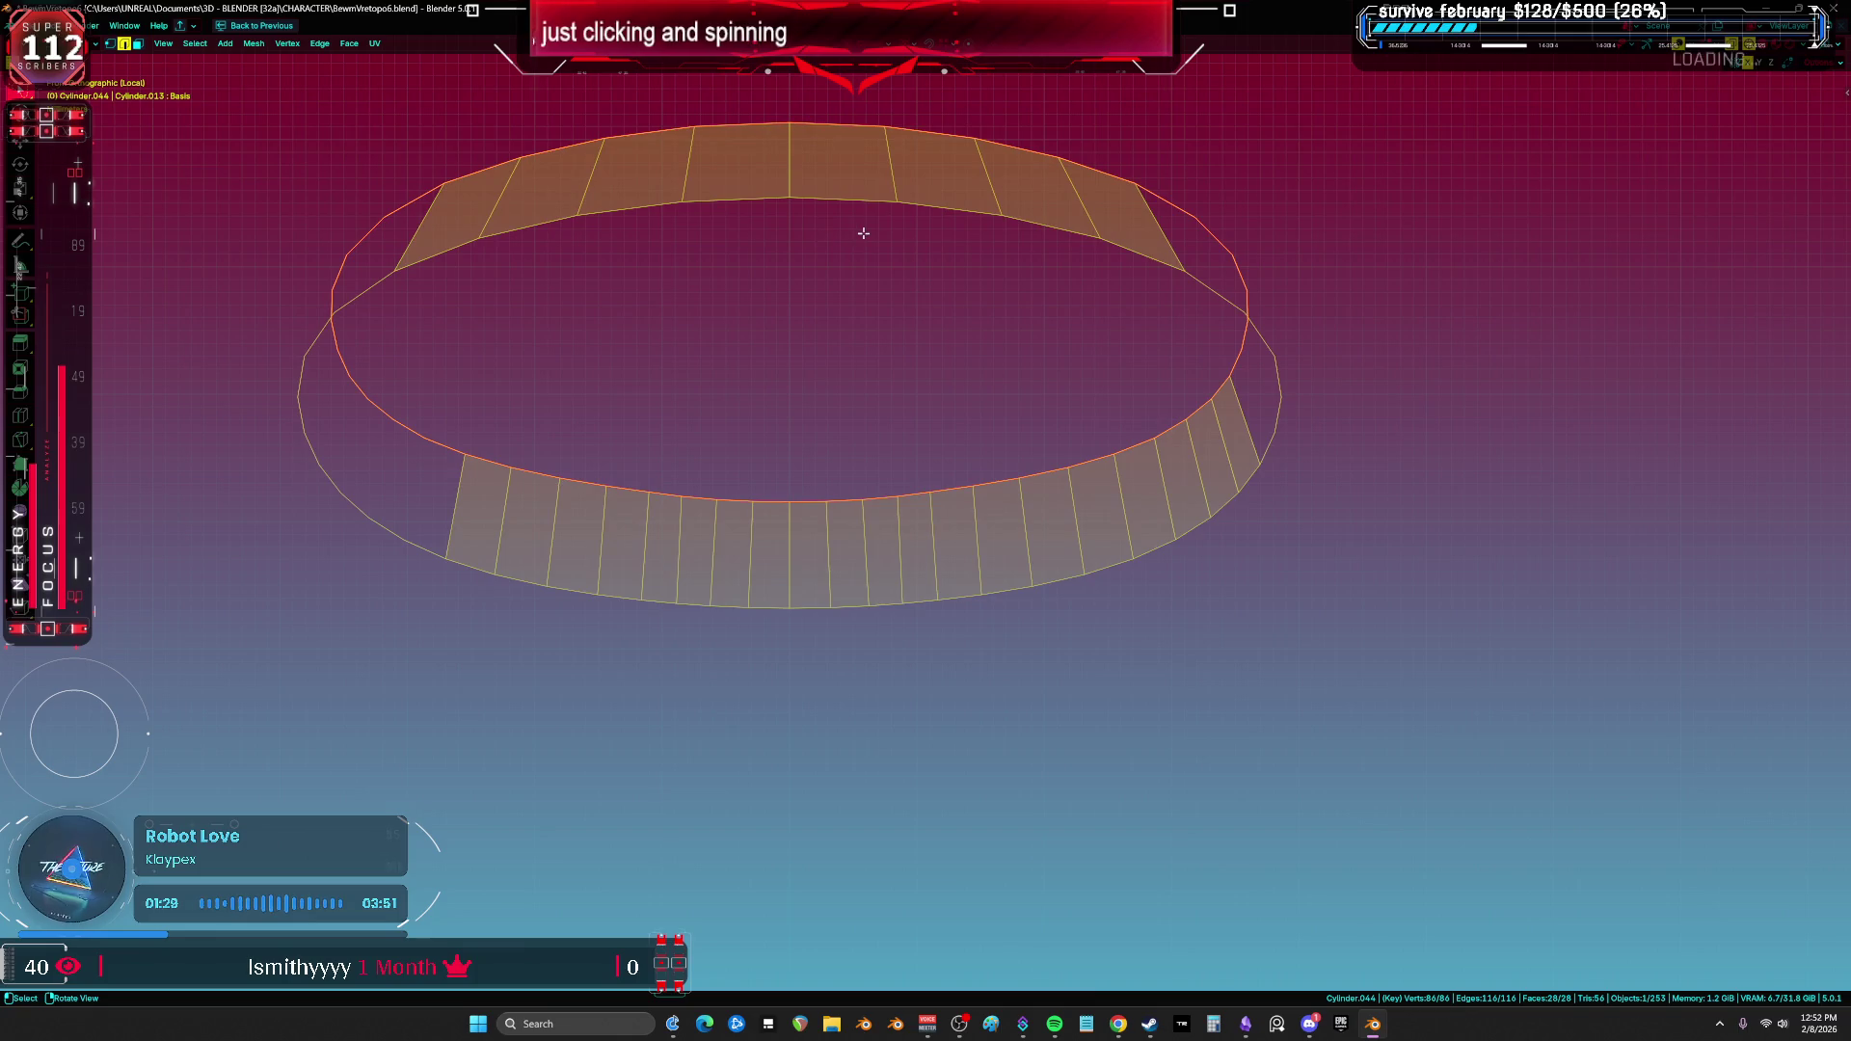
Step: In front view, fill further faces along the band, undoing the last one
key(KP_1)
shift+middle_drag(1062, 310, 1028, 348)
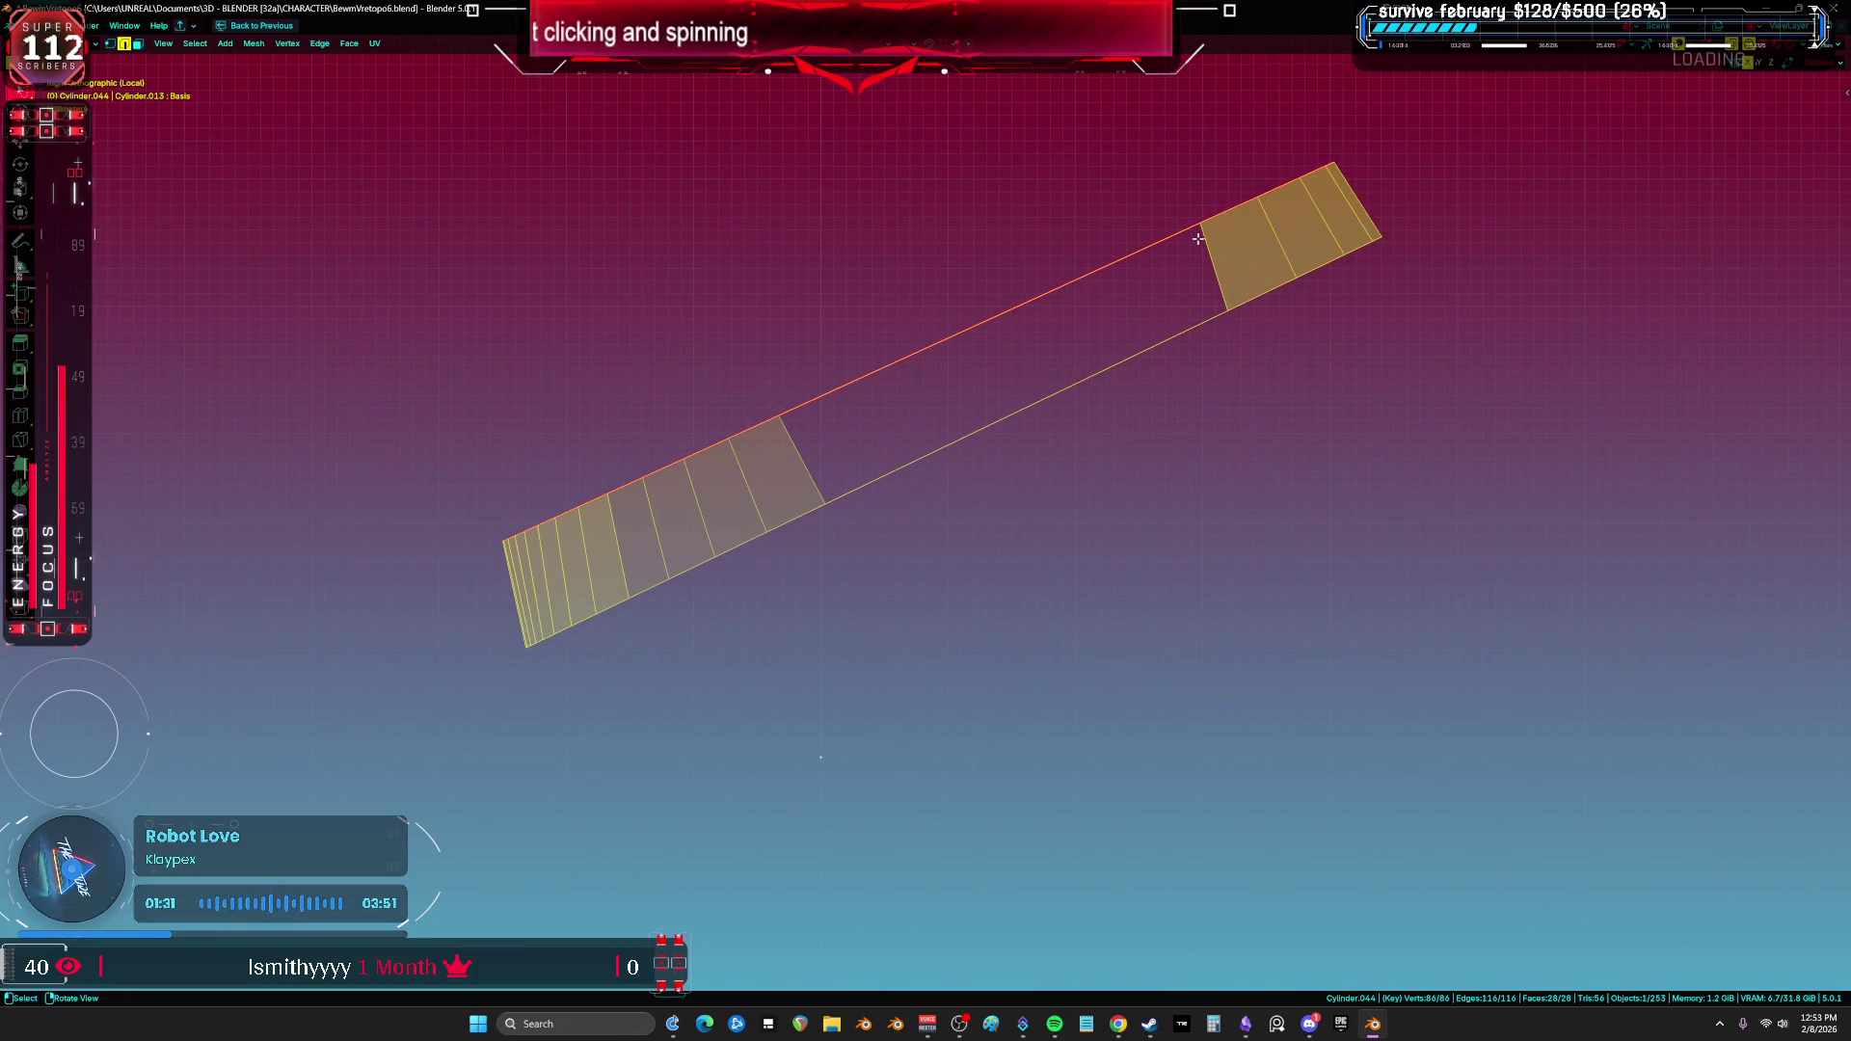
click(1211, 248)
key(f)
key(f)
key(f)
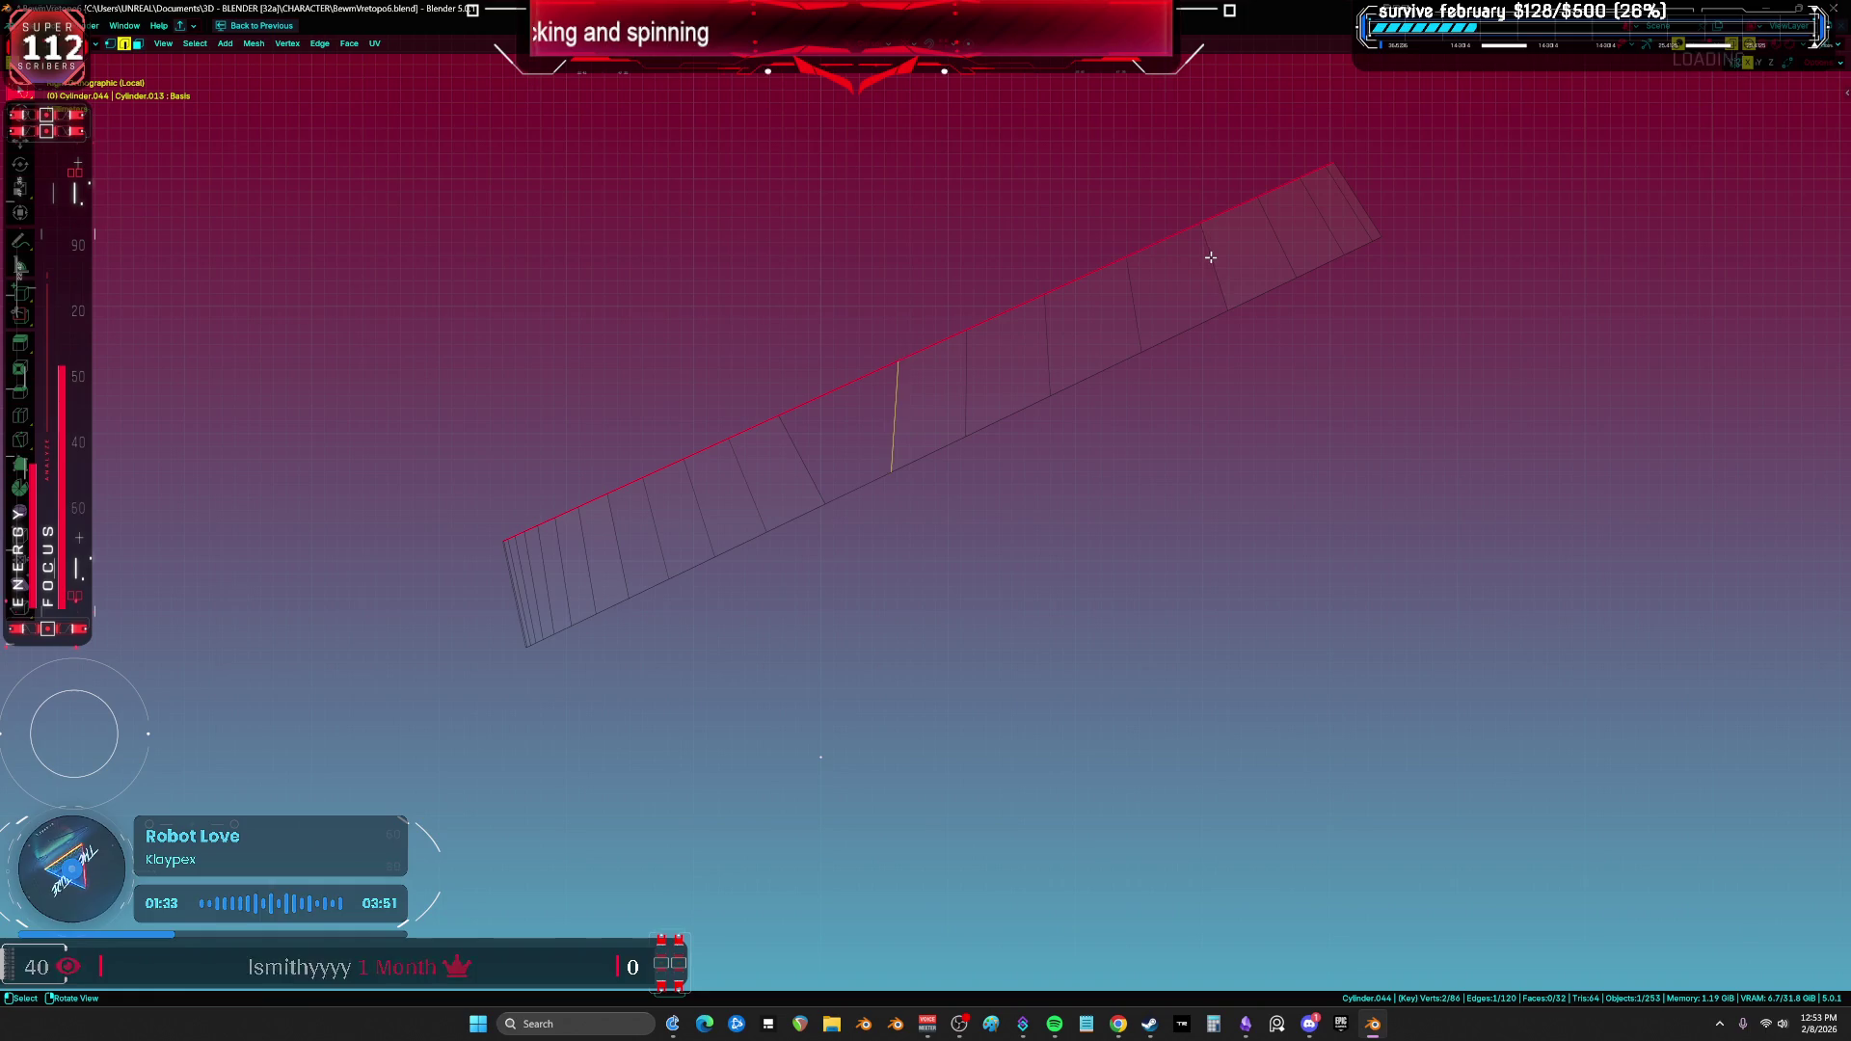
key(f)
key(f)
key(f)
key(ctrl+z)
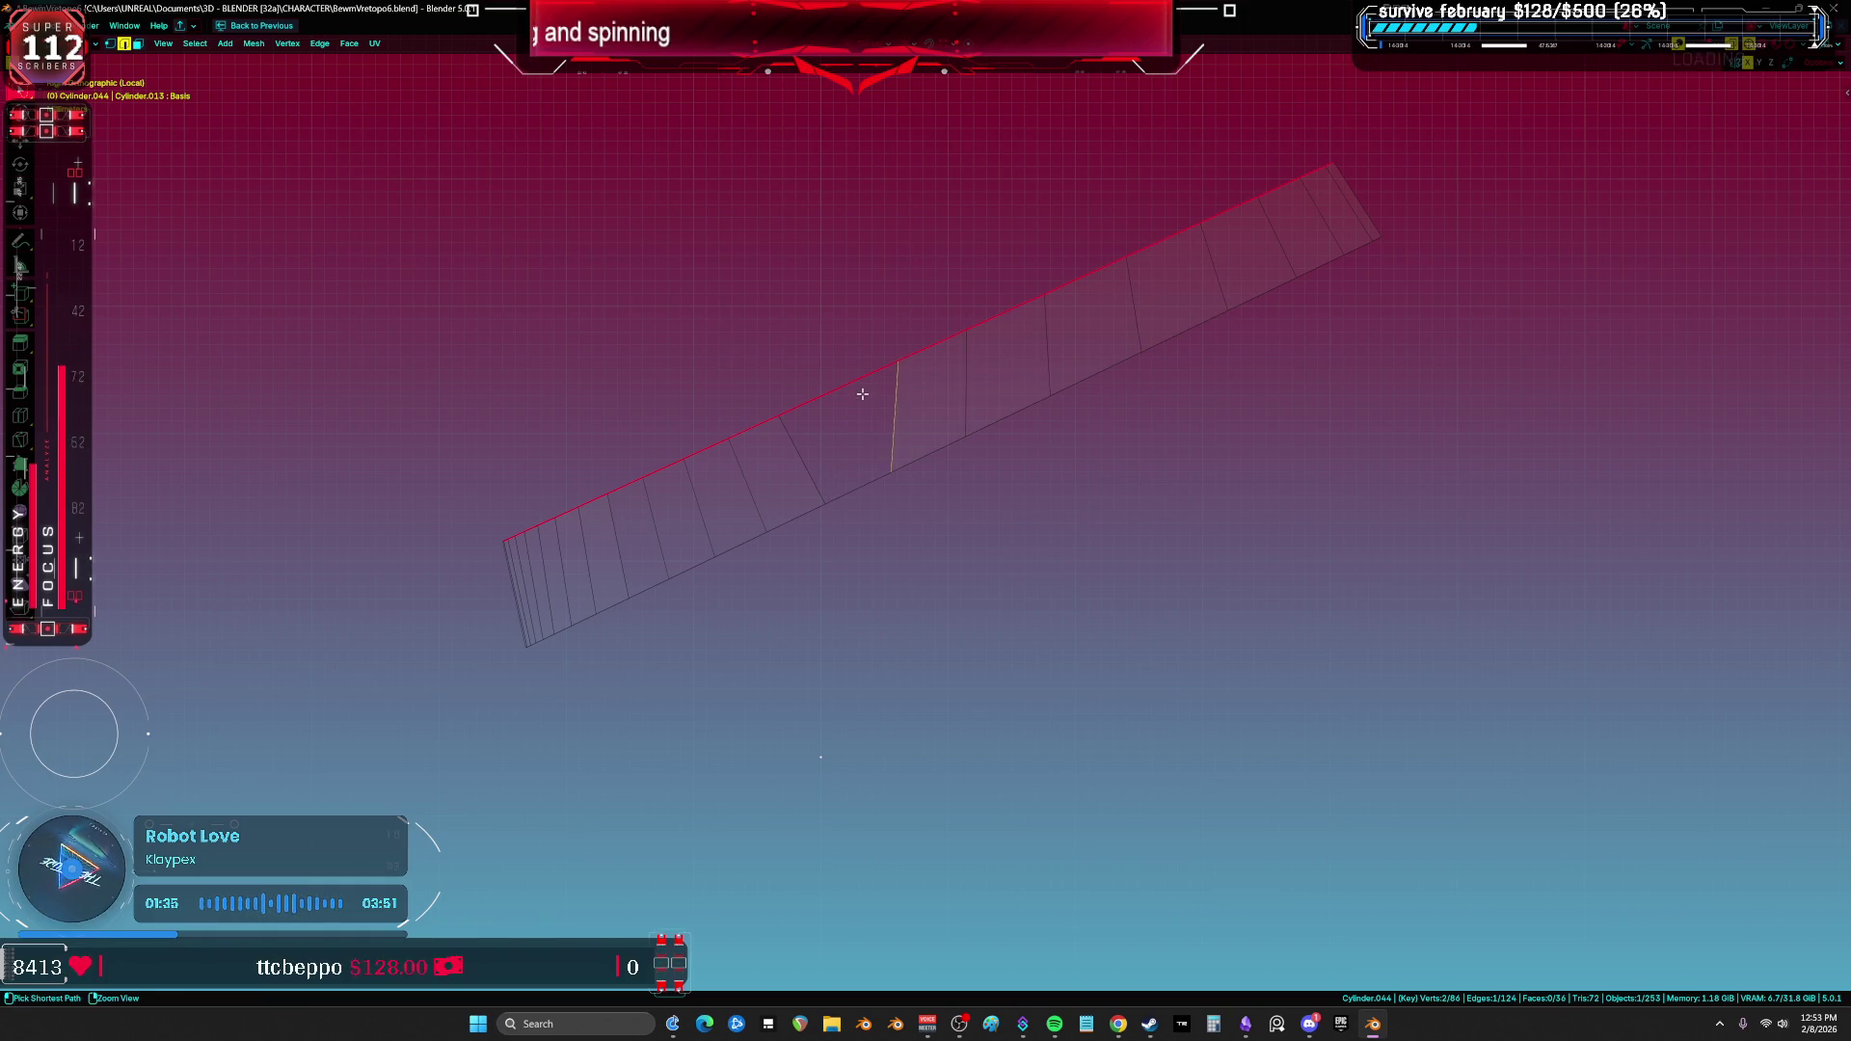
key(a)
Step: Fill the remaining faces across the ring's open gap
mouse_move(895, 398)
middle_down()
mouse_move(818, 422)
mouse_move(880, 442)
mouse_move(962, 413)
mouse_move(933, 520)
middle_up()
key(KP_1)
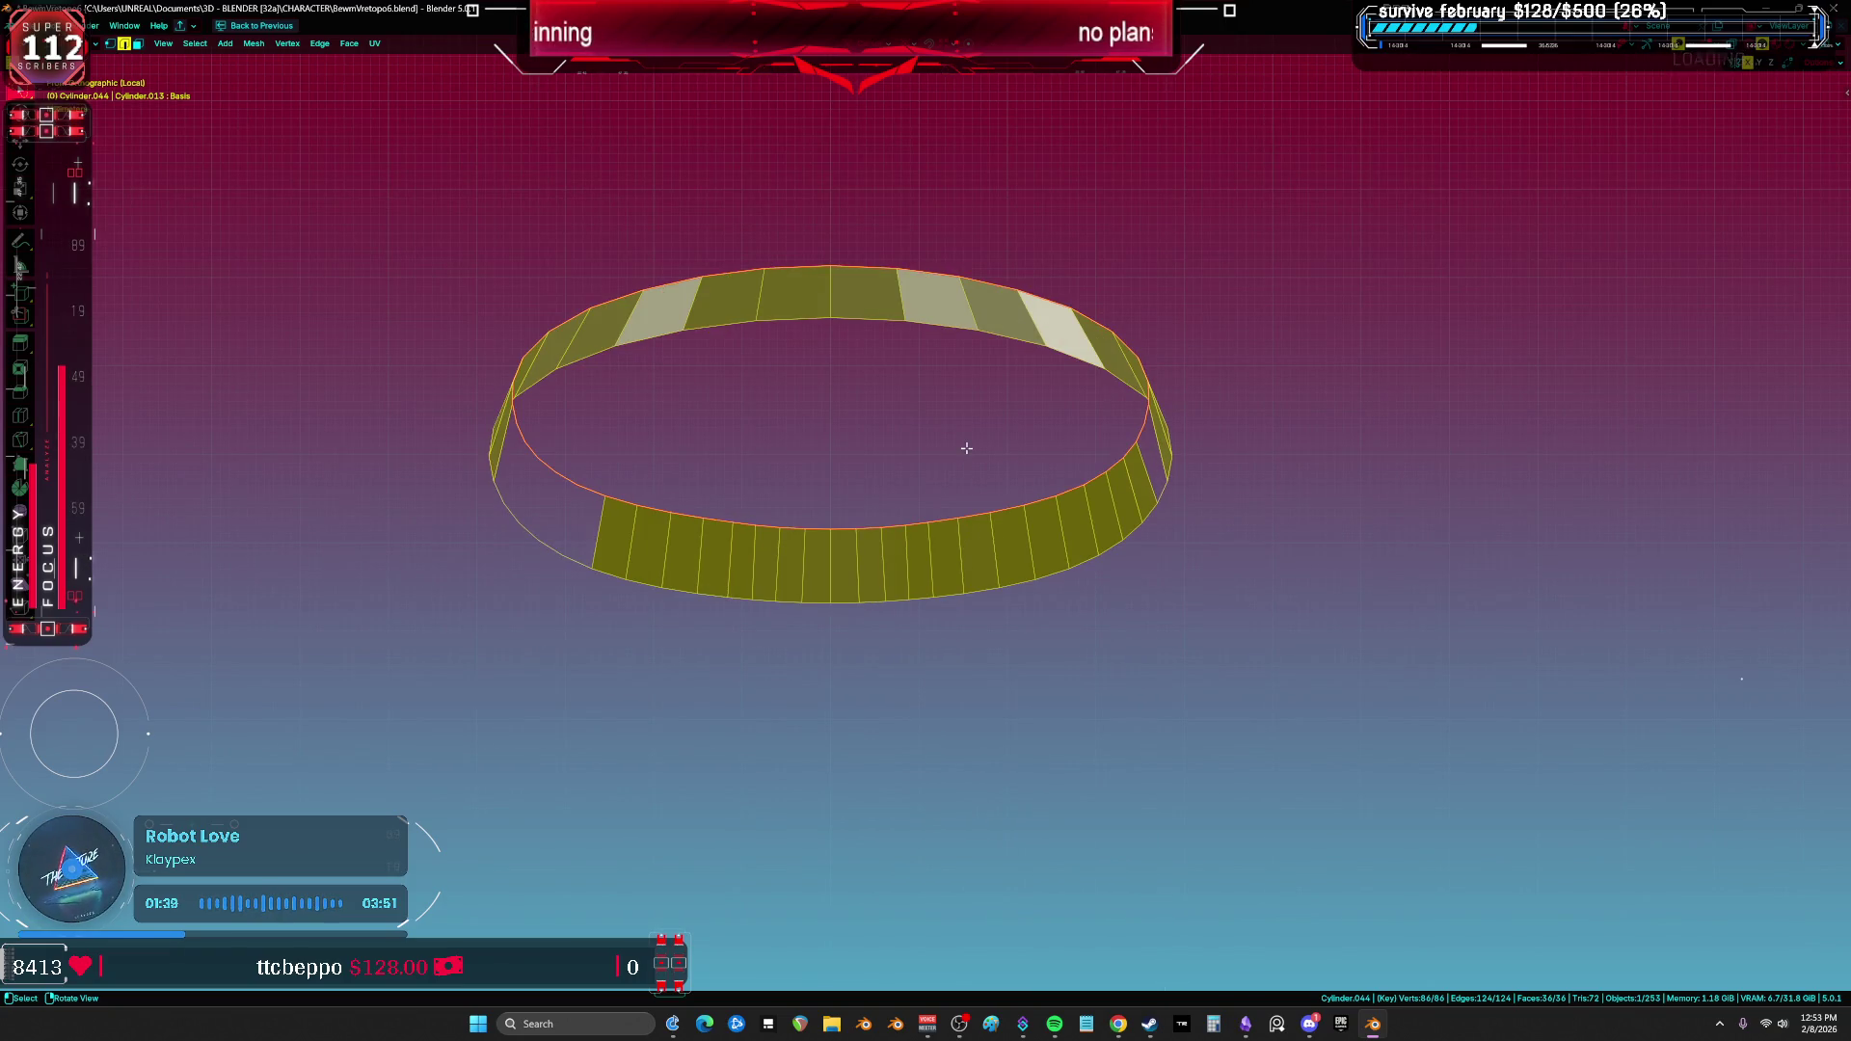
click(503, 453)
key(f)
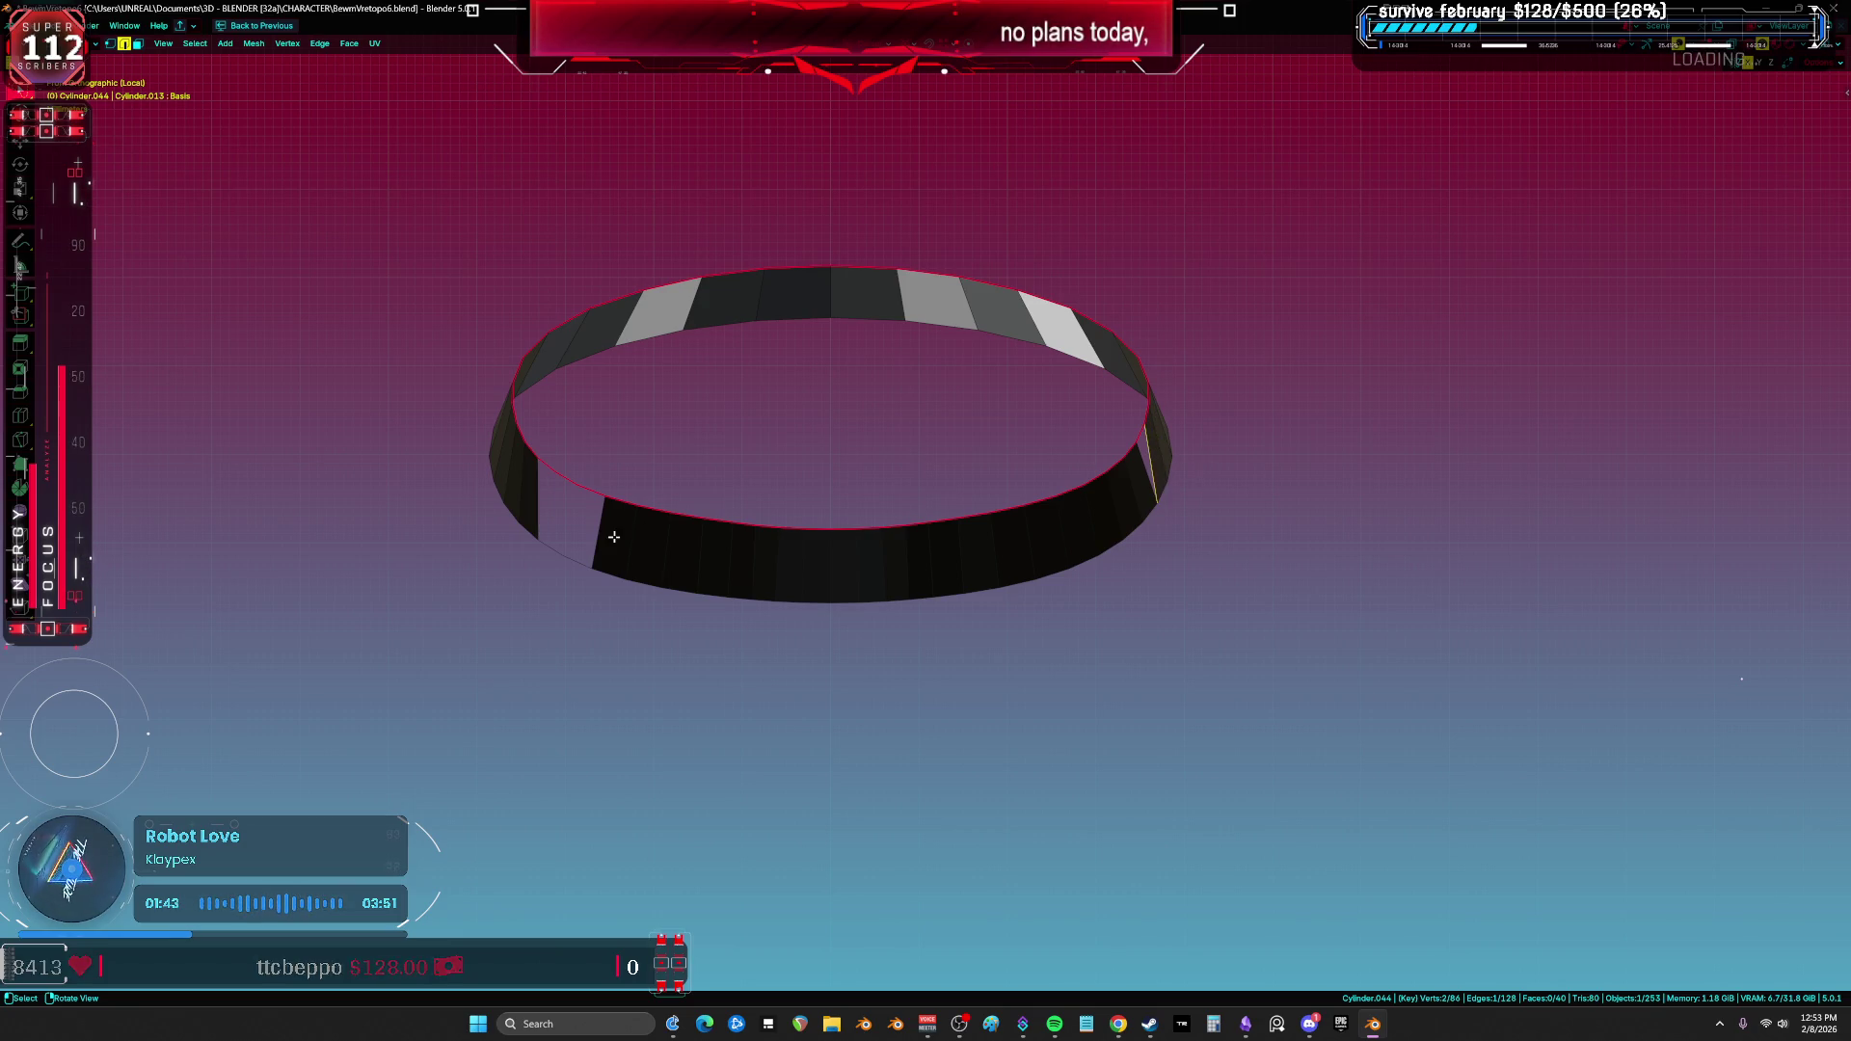
key(f)
key(f)
key(a)
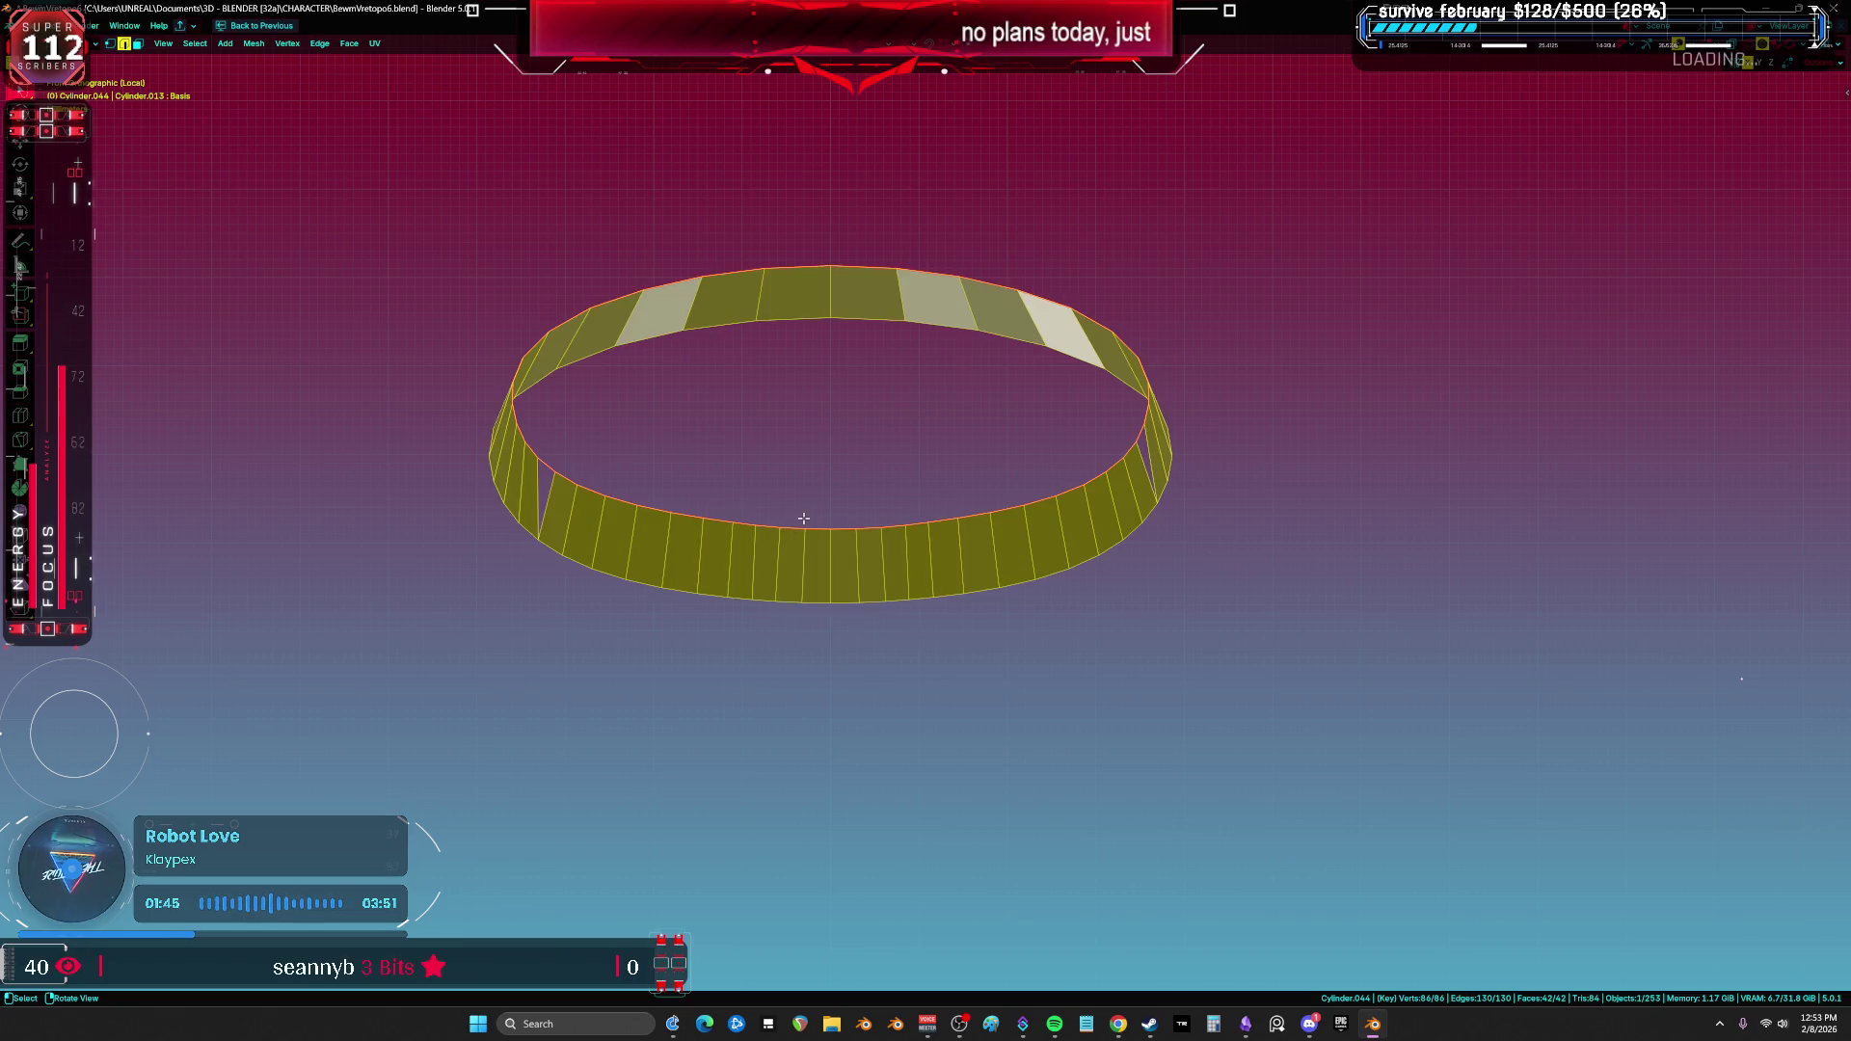
Step: Step a frame to check the unrolled band, hide the rest of the strip, then undo
key(Right)
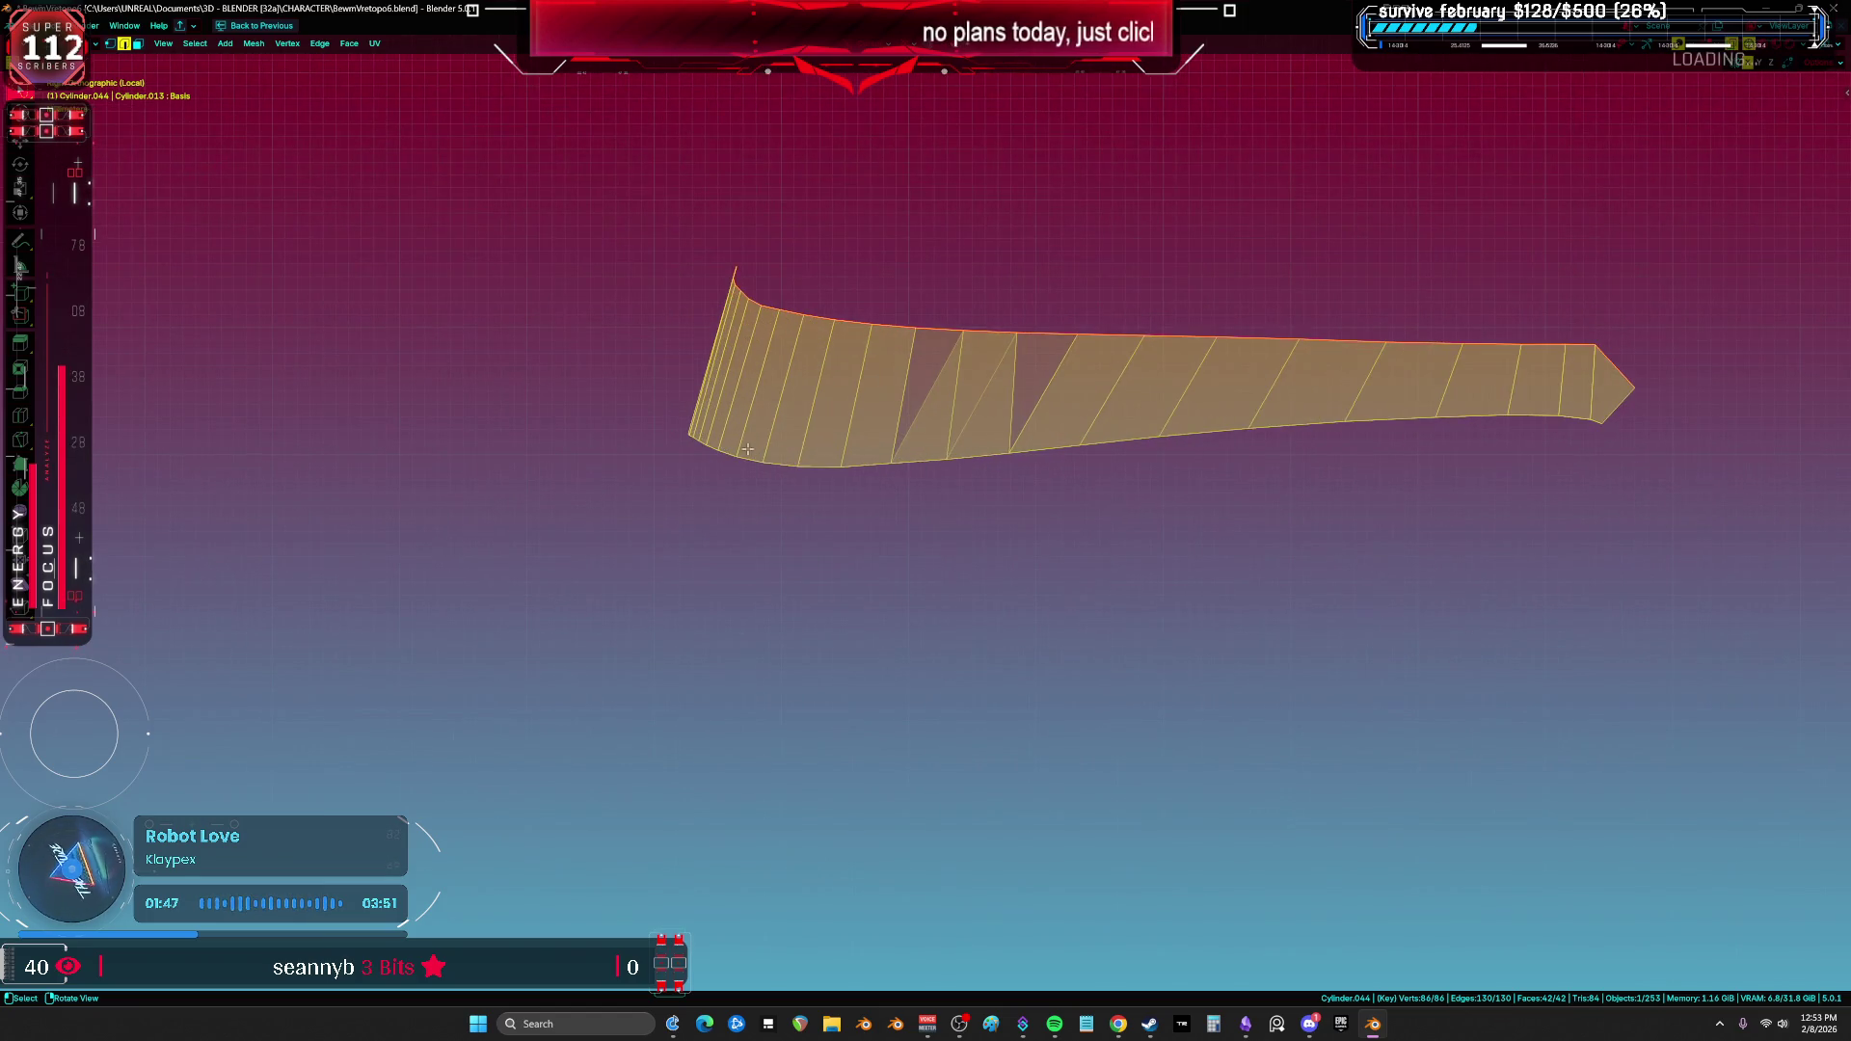
click(620, 359)
click(690, 354)
key(a)
key(alt+a)
click(678, 401)
key(shift+h)
click(682, 410)
mouse_move(695, 417)
middle_down()
mouse_move(777, 445)
mouse_move(912, 451)
middle_up()
key(ctrl+z)
key(ctrl+z)
key(ctrl+z)
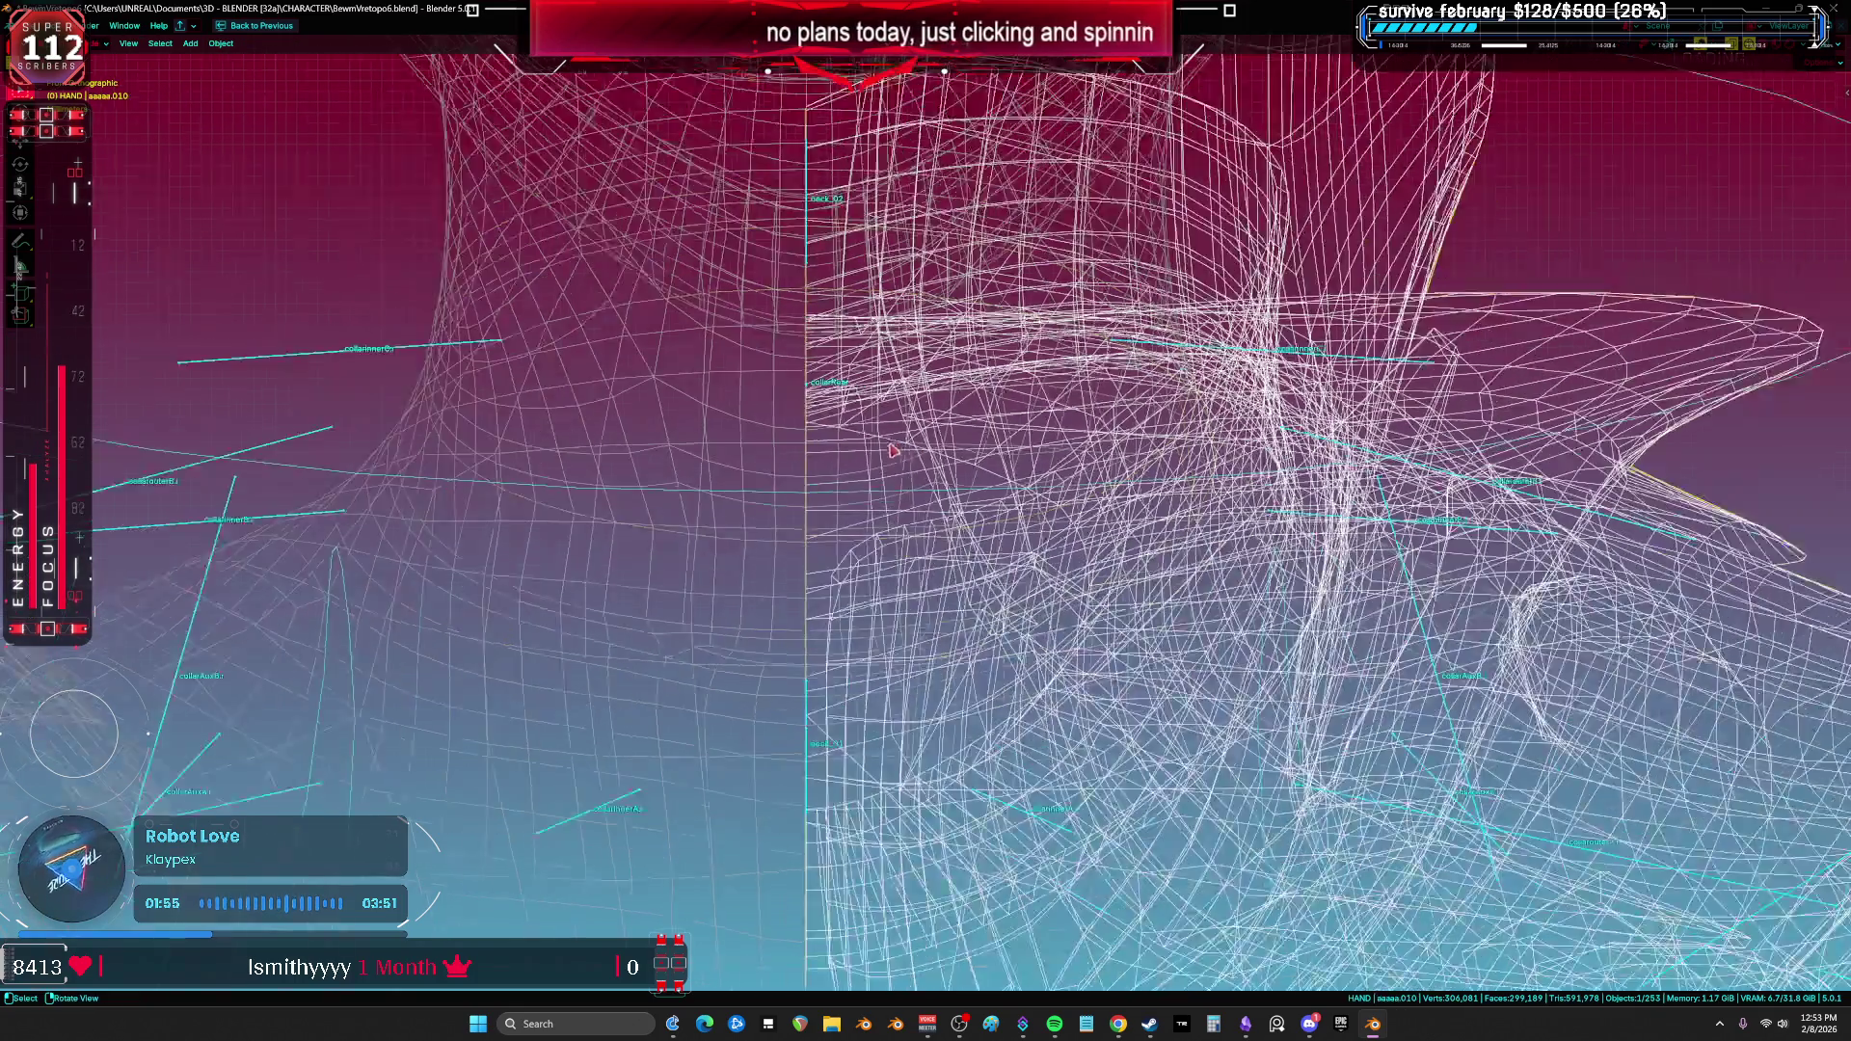
Step: Return to solid shading and briefly isolate the neck and shoulder mesh
key(ctrl+z)
key(ctrl+z)
key(ctrl+z)
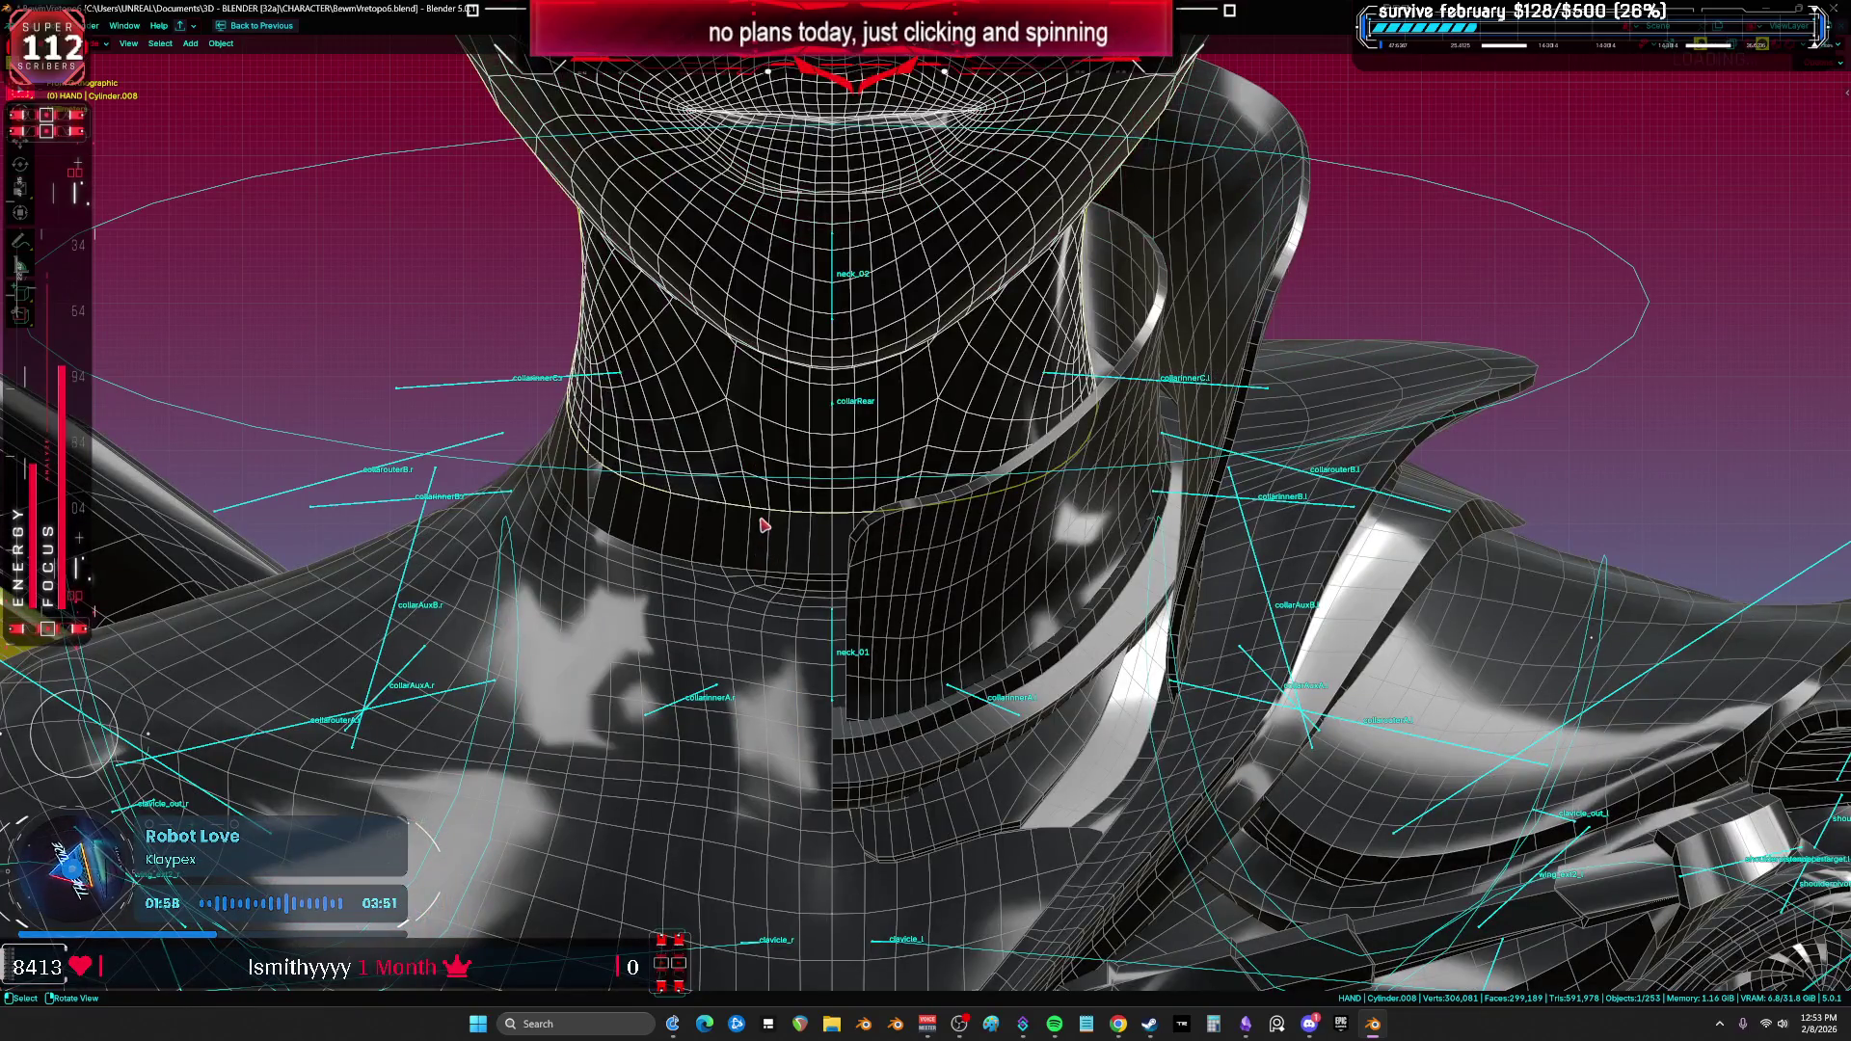
click(766, 522)
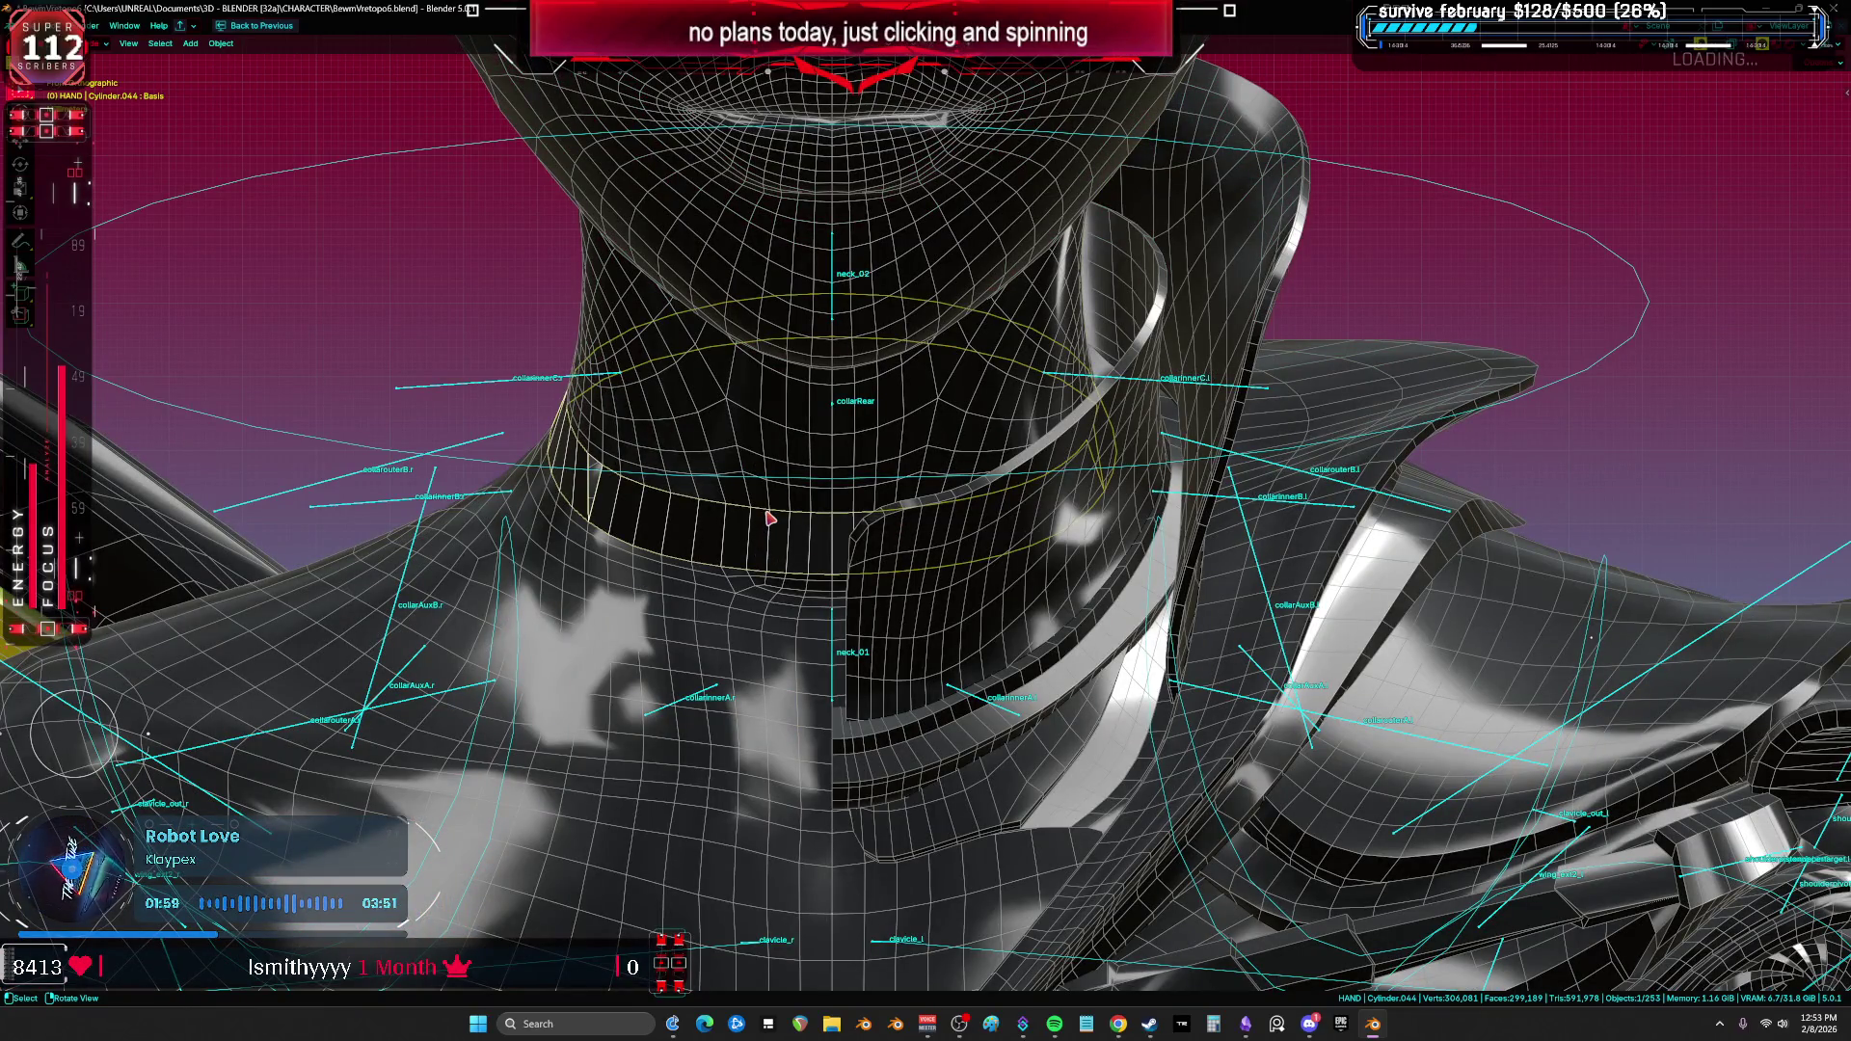
click(769, 519)
key(Tab)
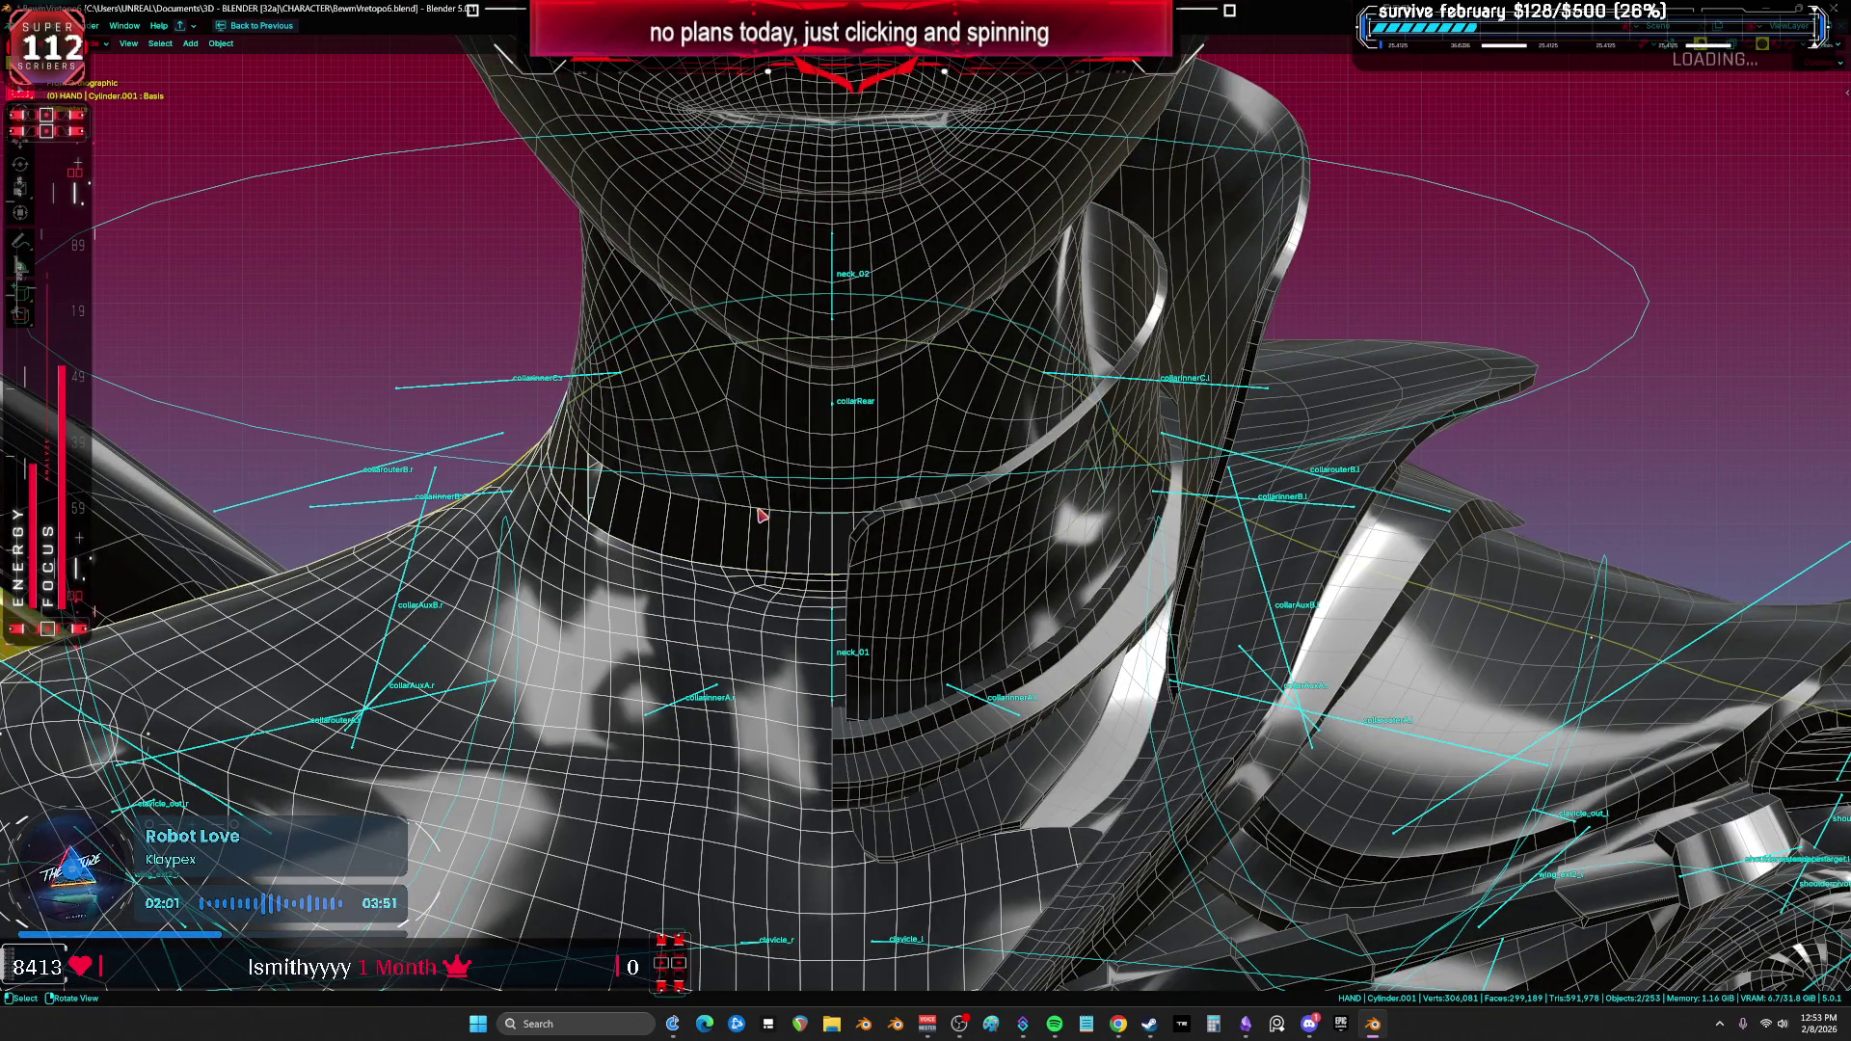
key(KP_Divide)
key(Tab)
key(KP_Divide)
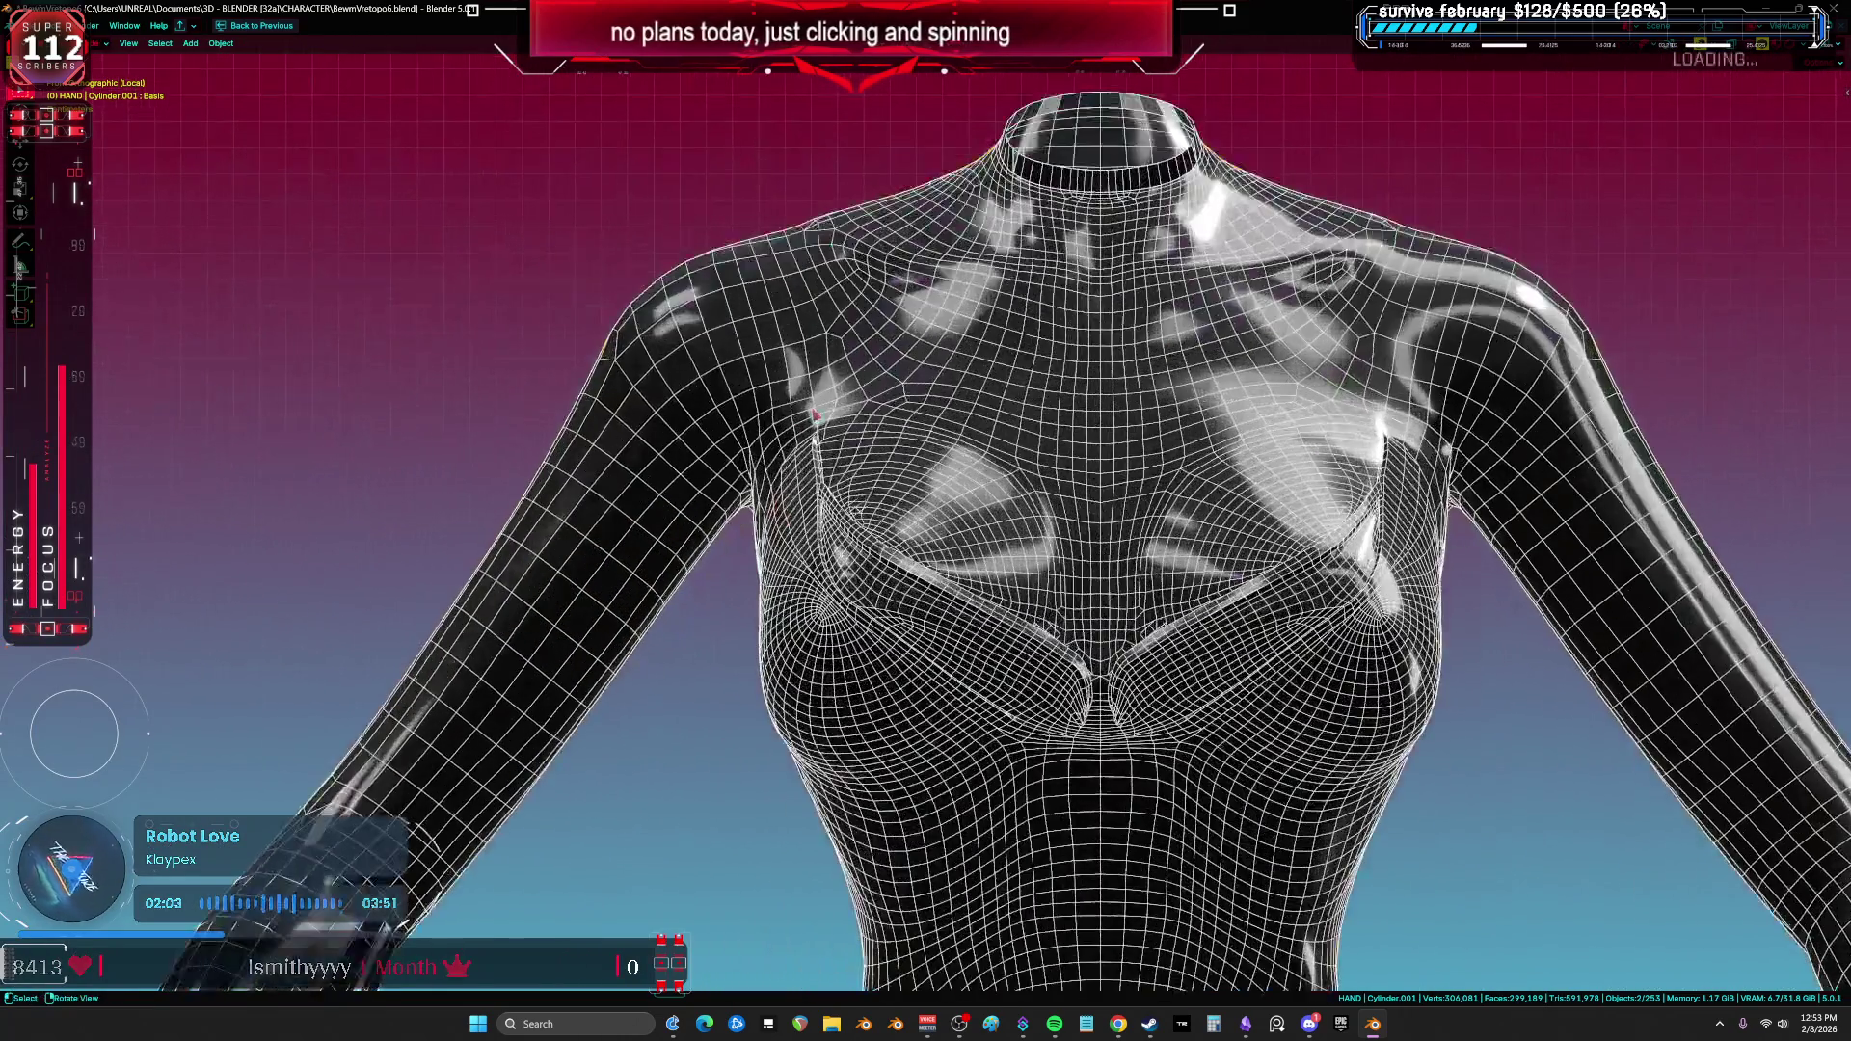
Step: Isolate the collar band in edit mode and remove the left half of the ring
click(1119, 183)
scroll(1118, 184, down, 2)
key(Tab)
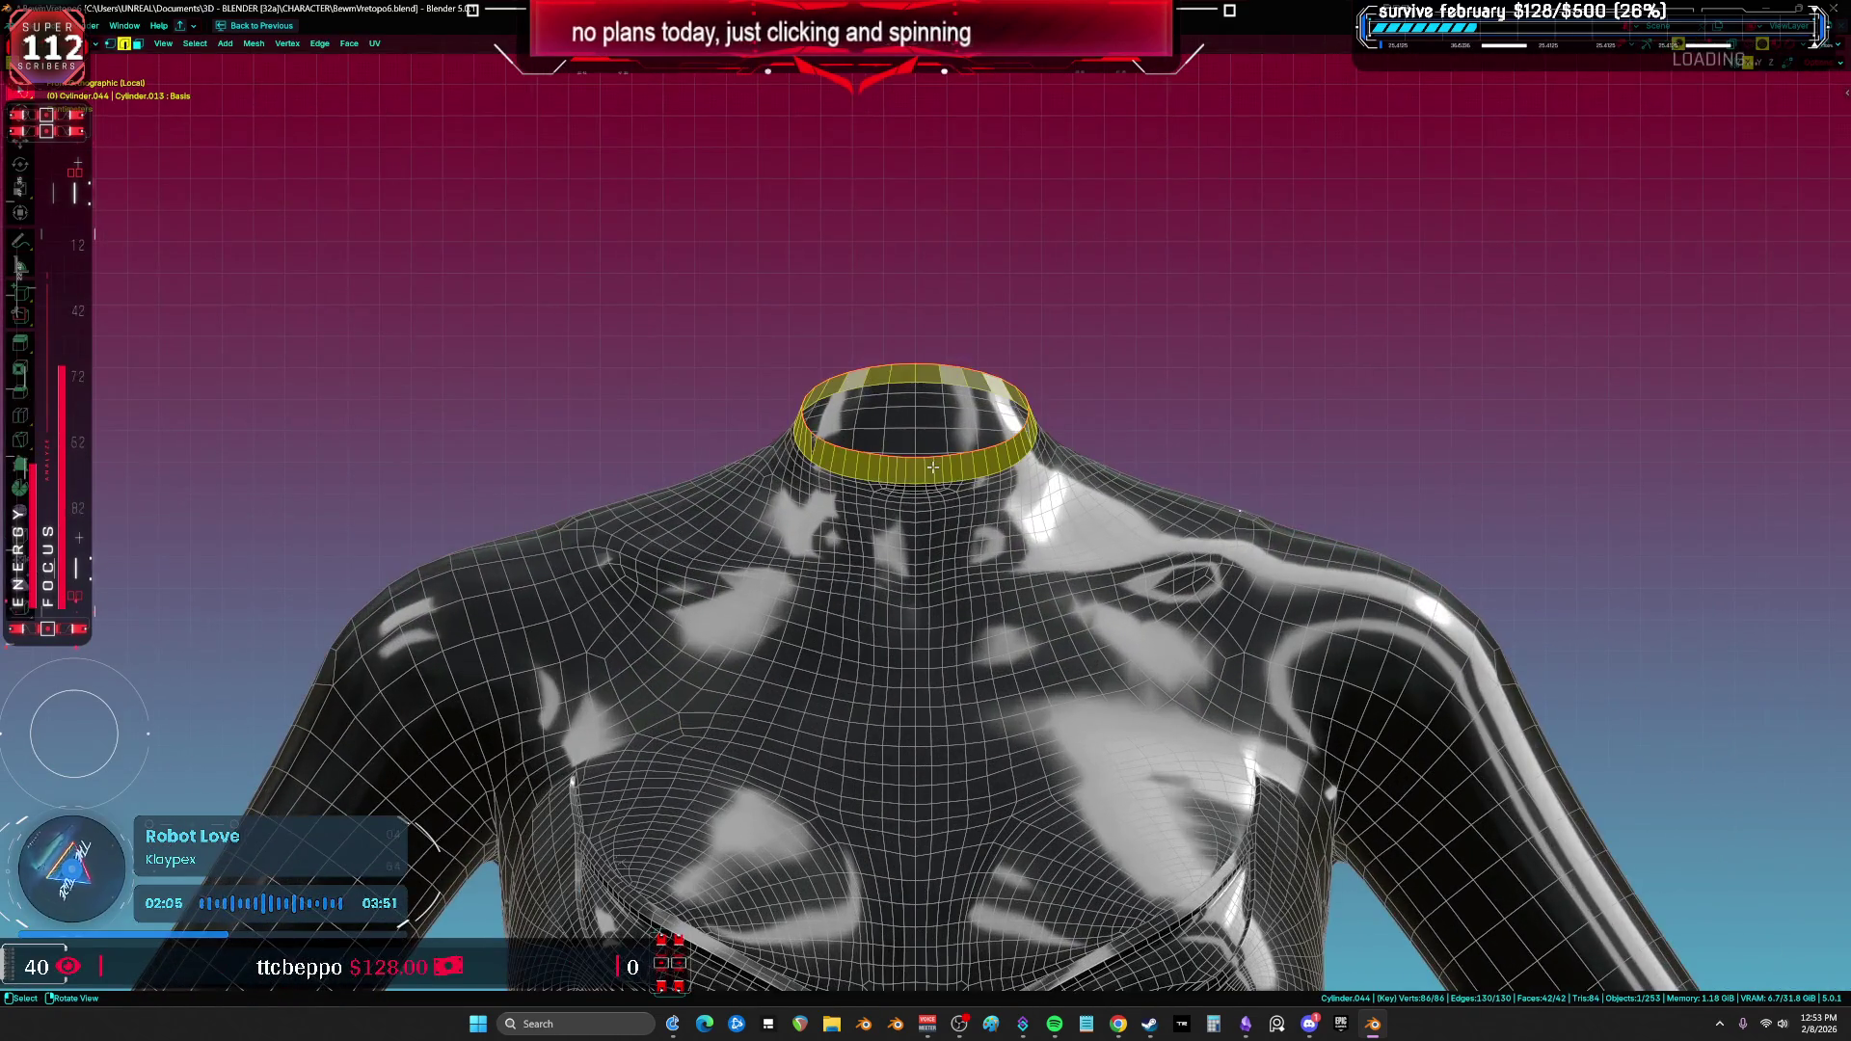
scroll(933, 468, up, 5)
key(KP_Divide)
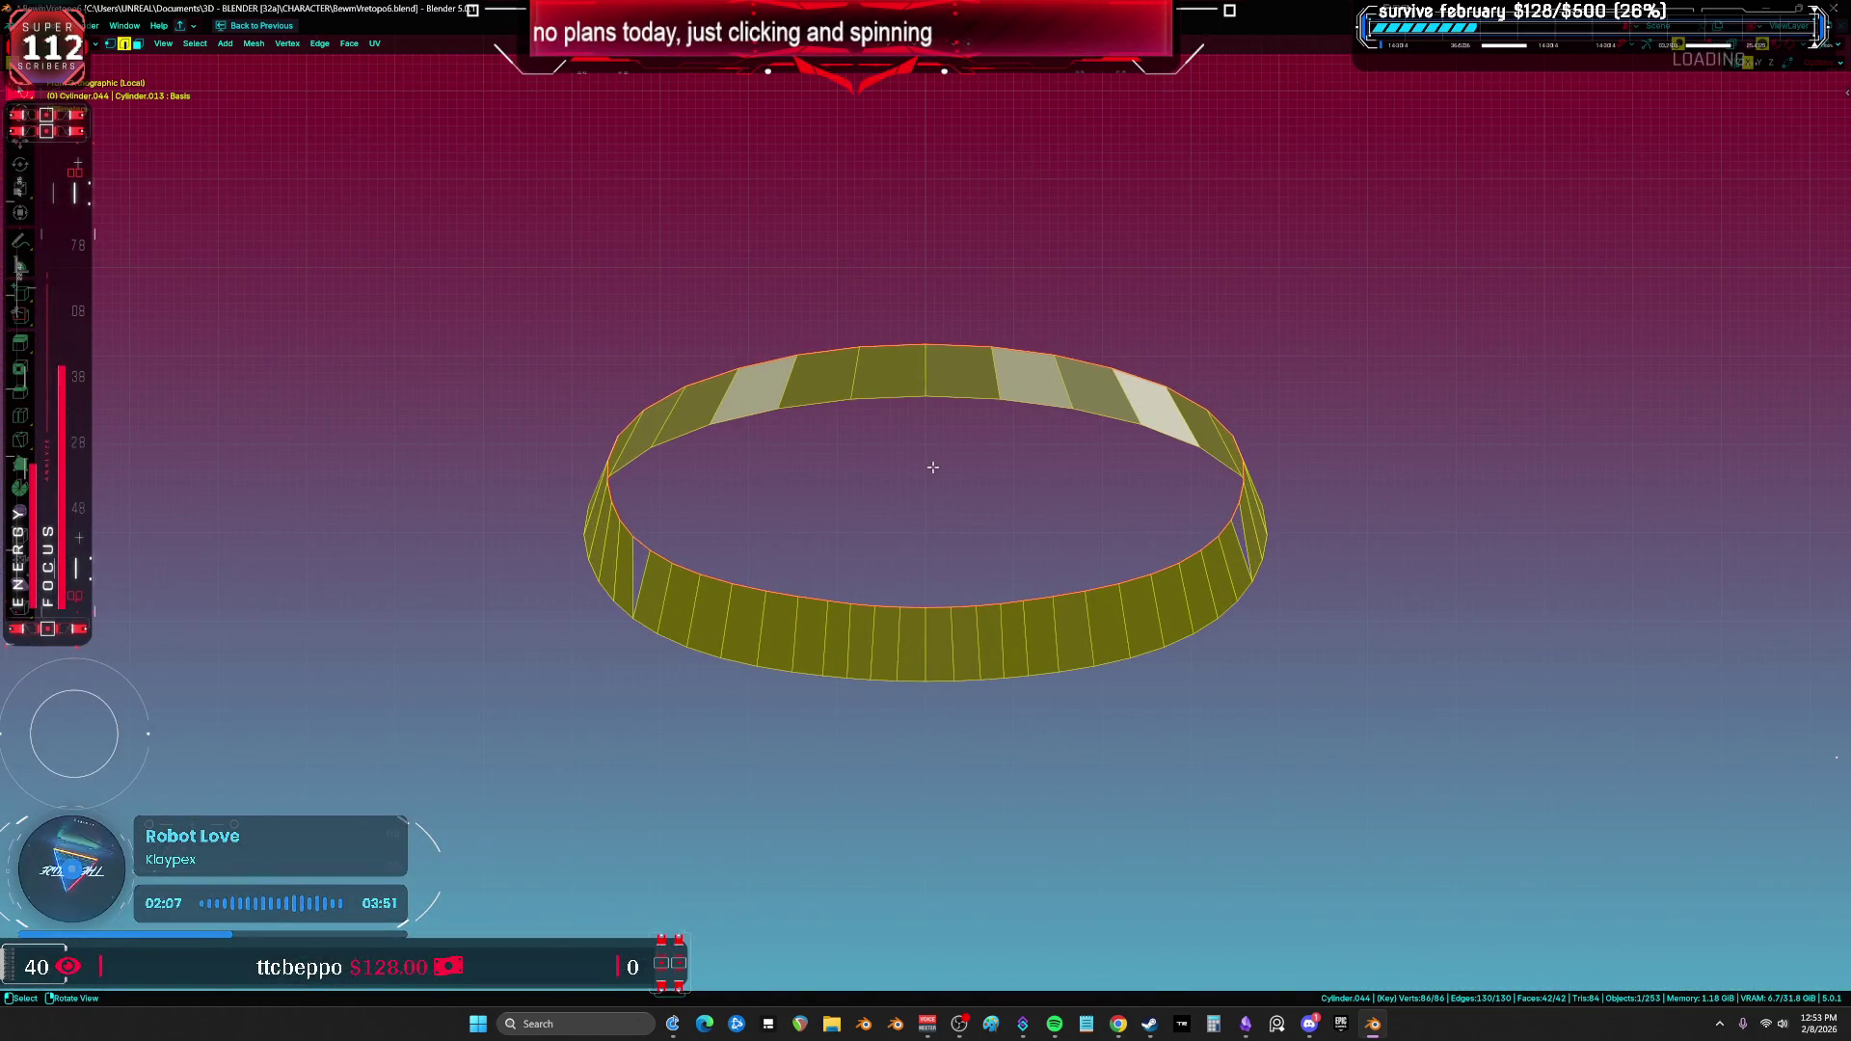
mouse_move(918, 598)
mouse_down()
mouse_move(364, 412)
mouse_move(917, 246)
mouse_up()
key(x)
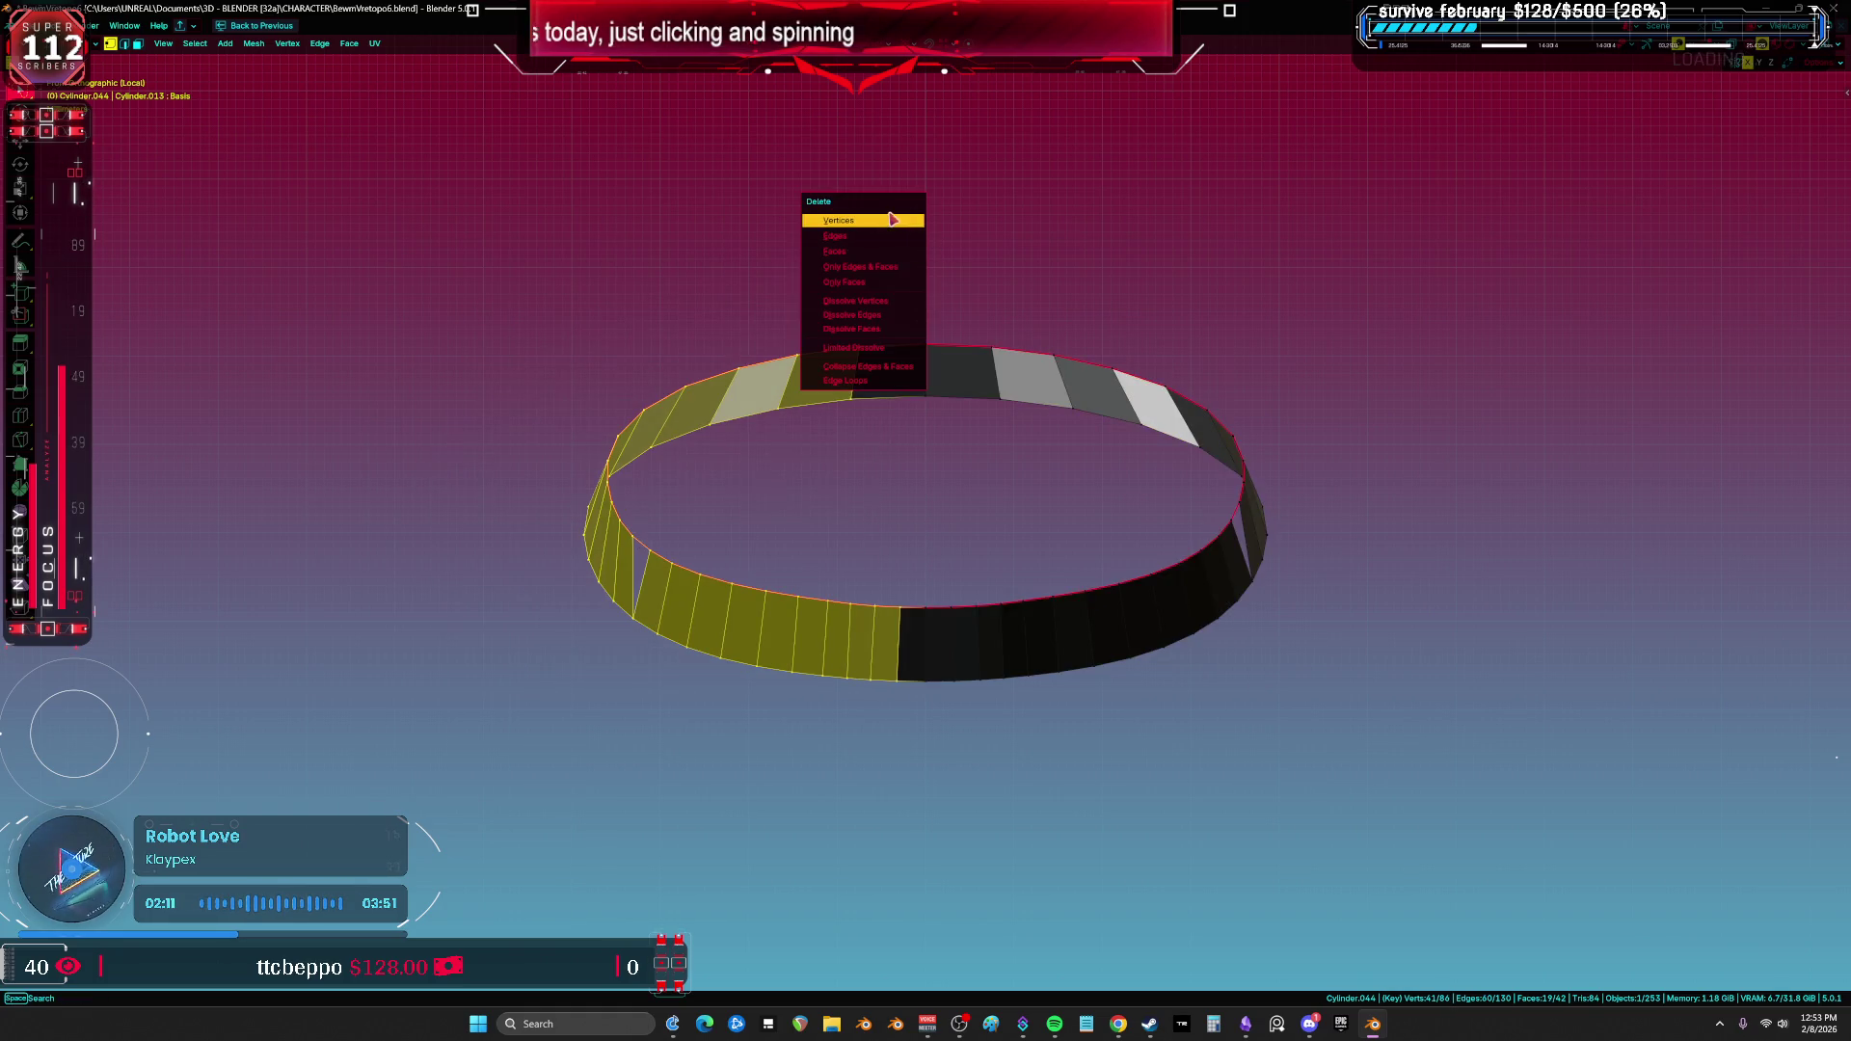
click(892, 220)
key(a)
Step: Add a centred loop cut along the half collar band
mouse_move(980, 591)
middle_down()
mouse_move(955, 570)
mouse_move(1164, 576)
mouse_move(1080, 582)
mouse_move(1130, 574)
middle_up()
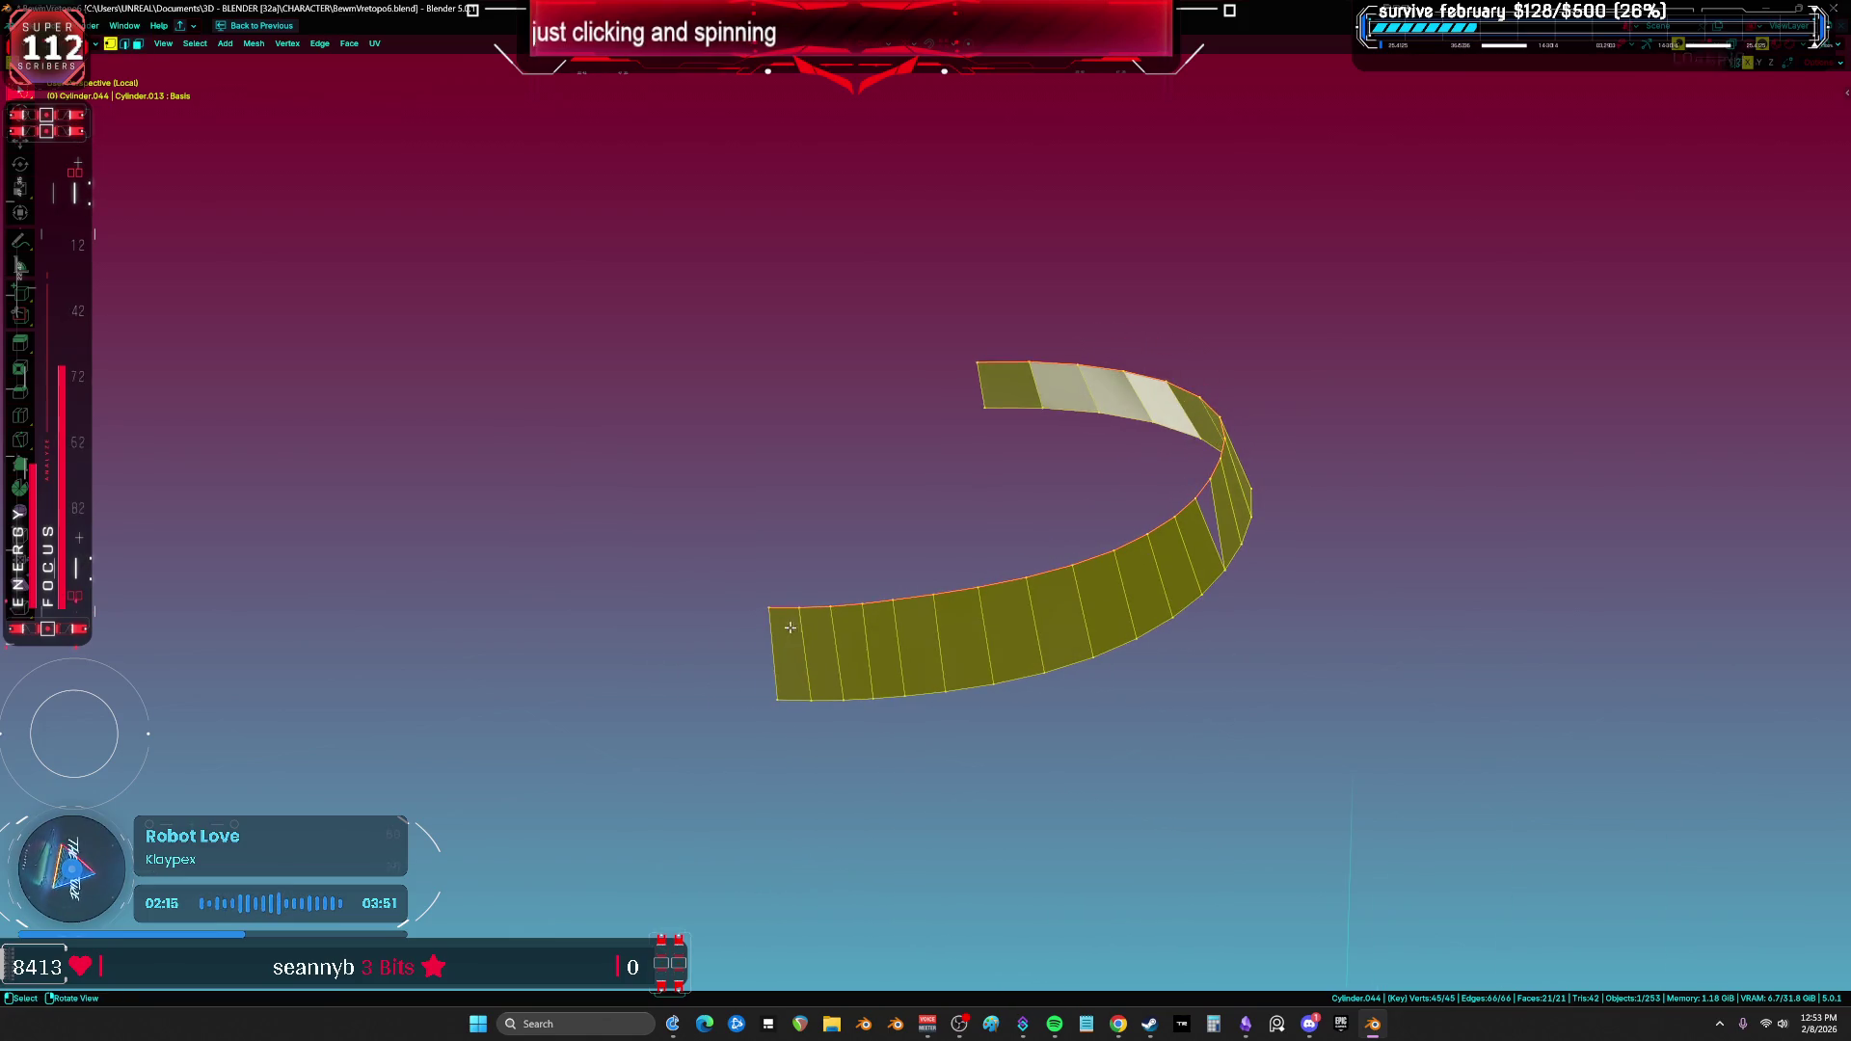
key(ctrl+r)
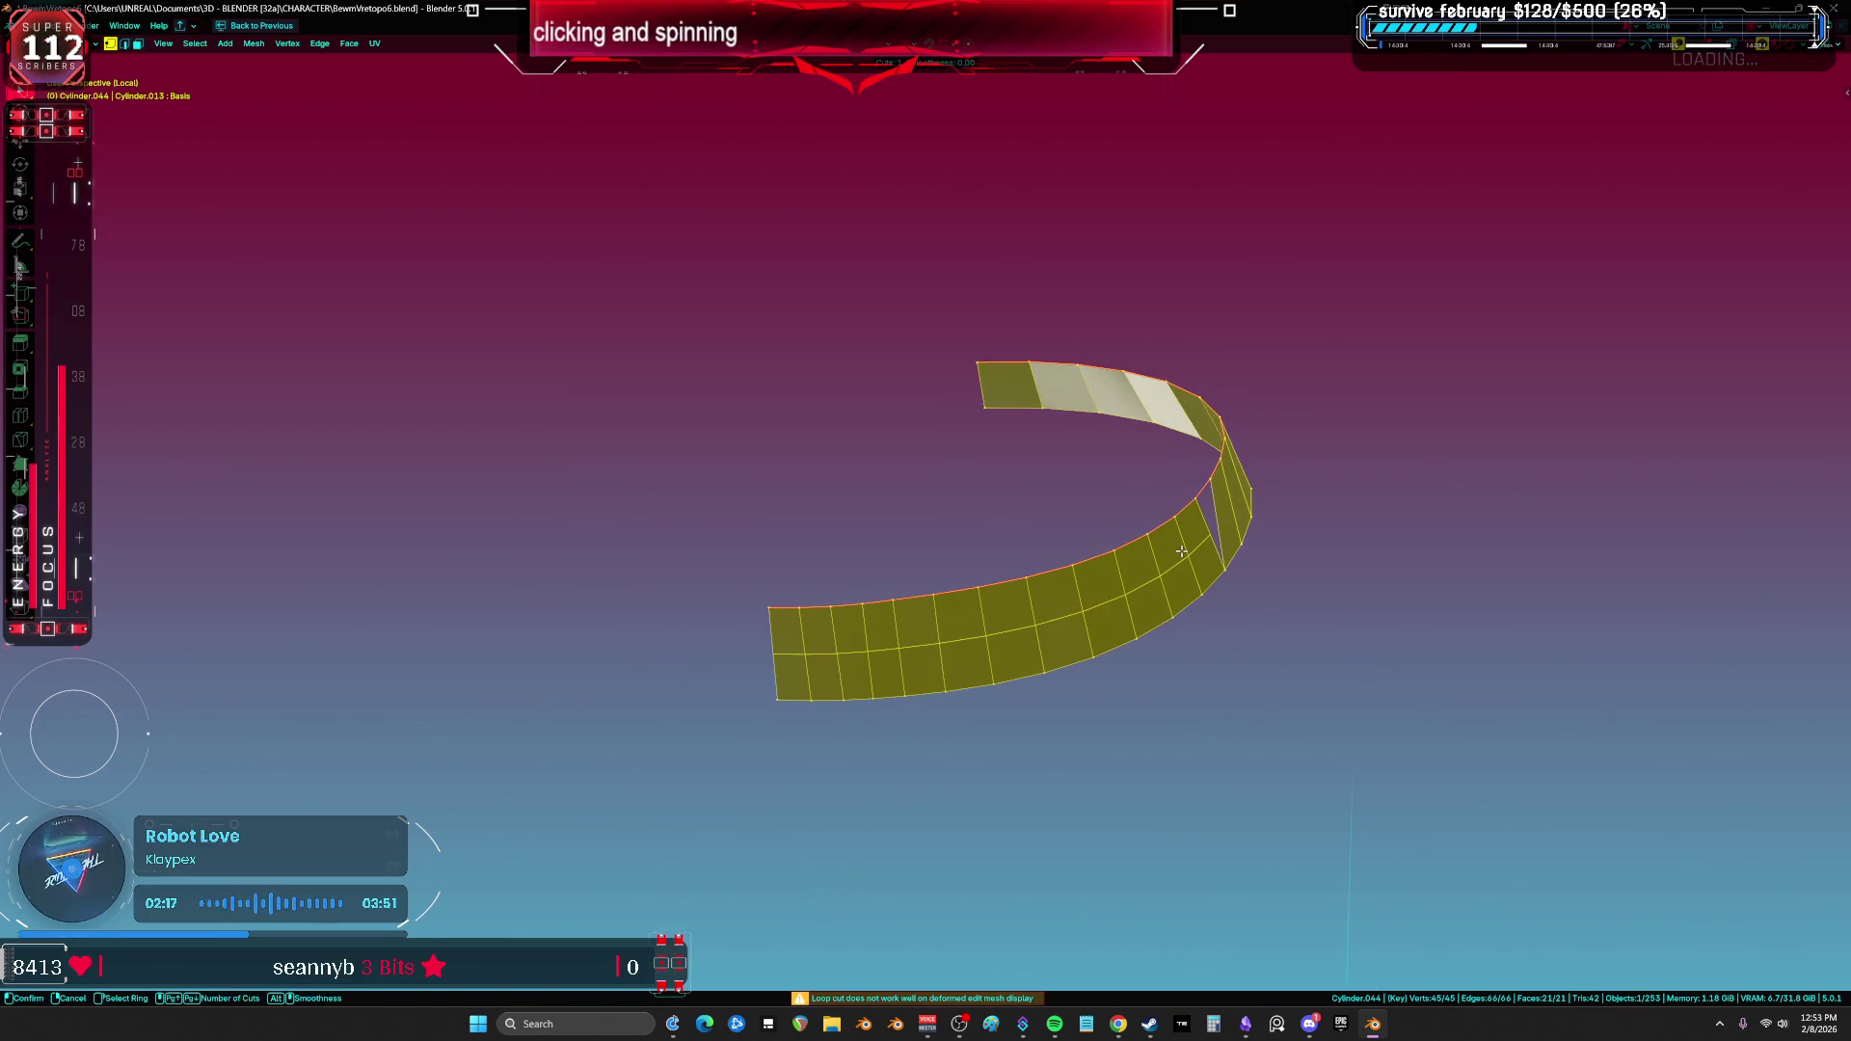
click(1136, 578)
right_click(1134, 578)
mouse_move(1134, 578)
middle_down()
mouse_move(1096, 591)
mouse_move(1099, 575)
middle_up()
key(a)
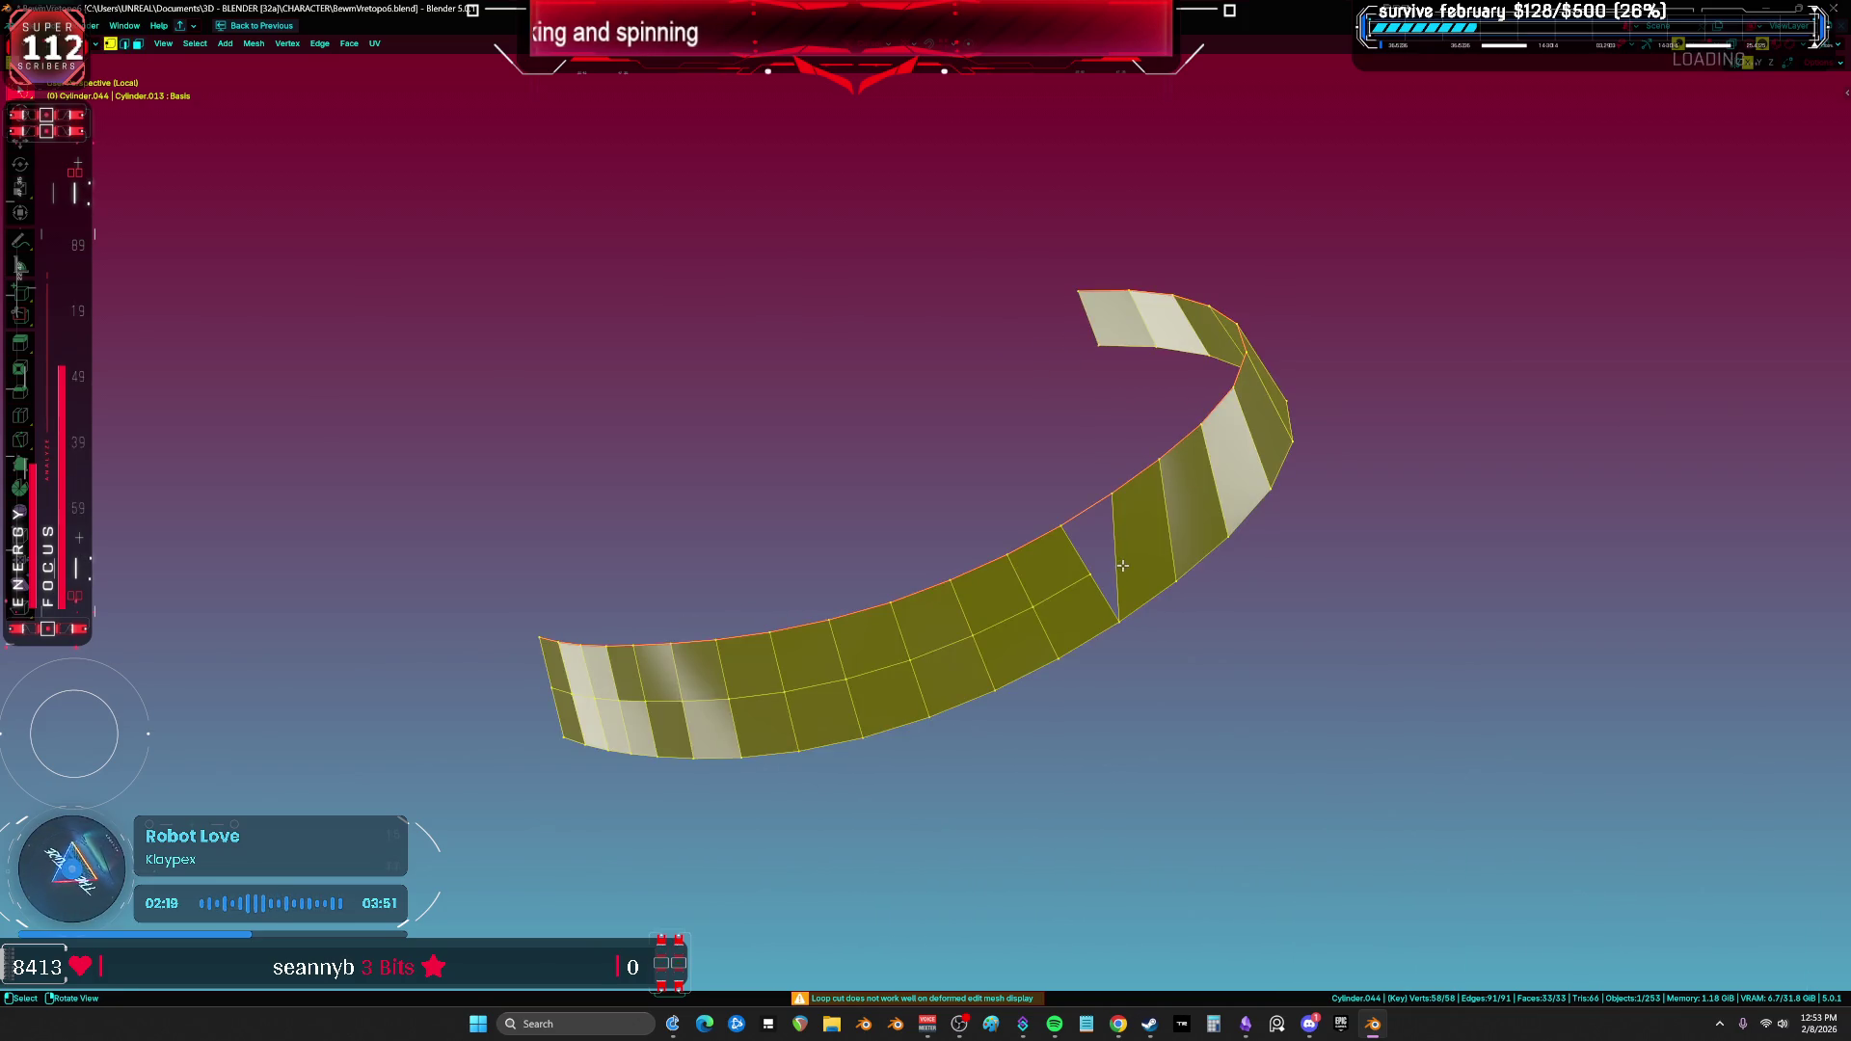
Step: Merge two neighbouring faces at the band's front into one with Dissolve Faces
click(1094, 583)
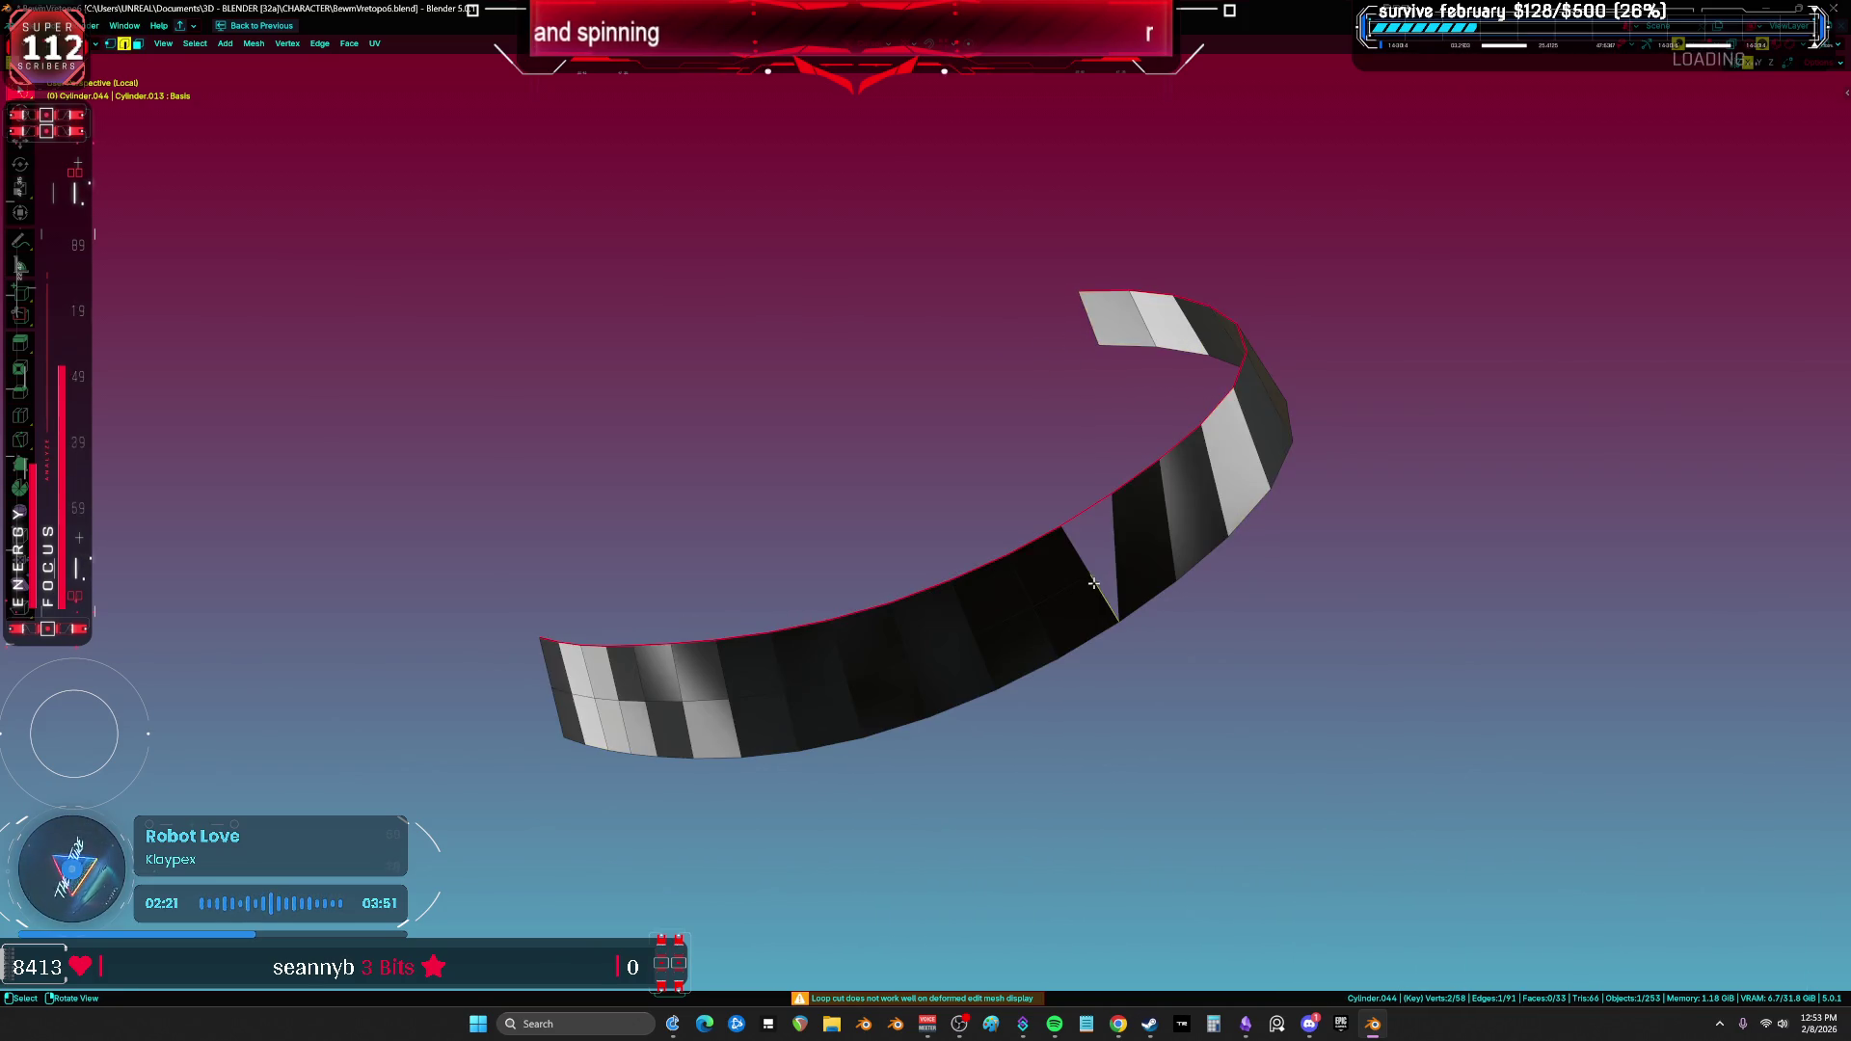
key(3)
click(1080, 593)
shift+click(1070, 575)
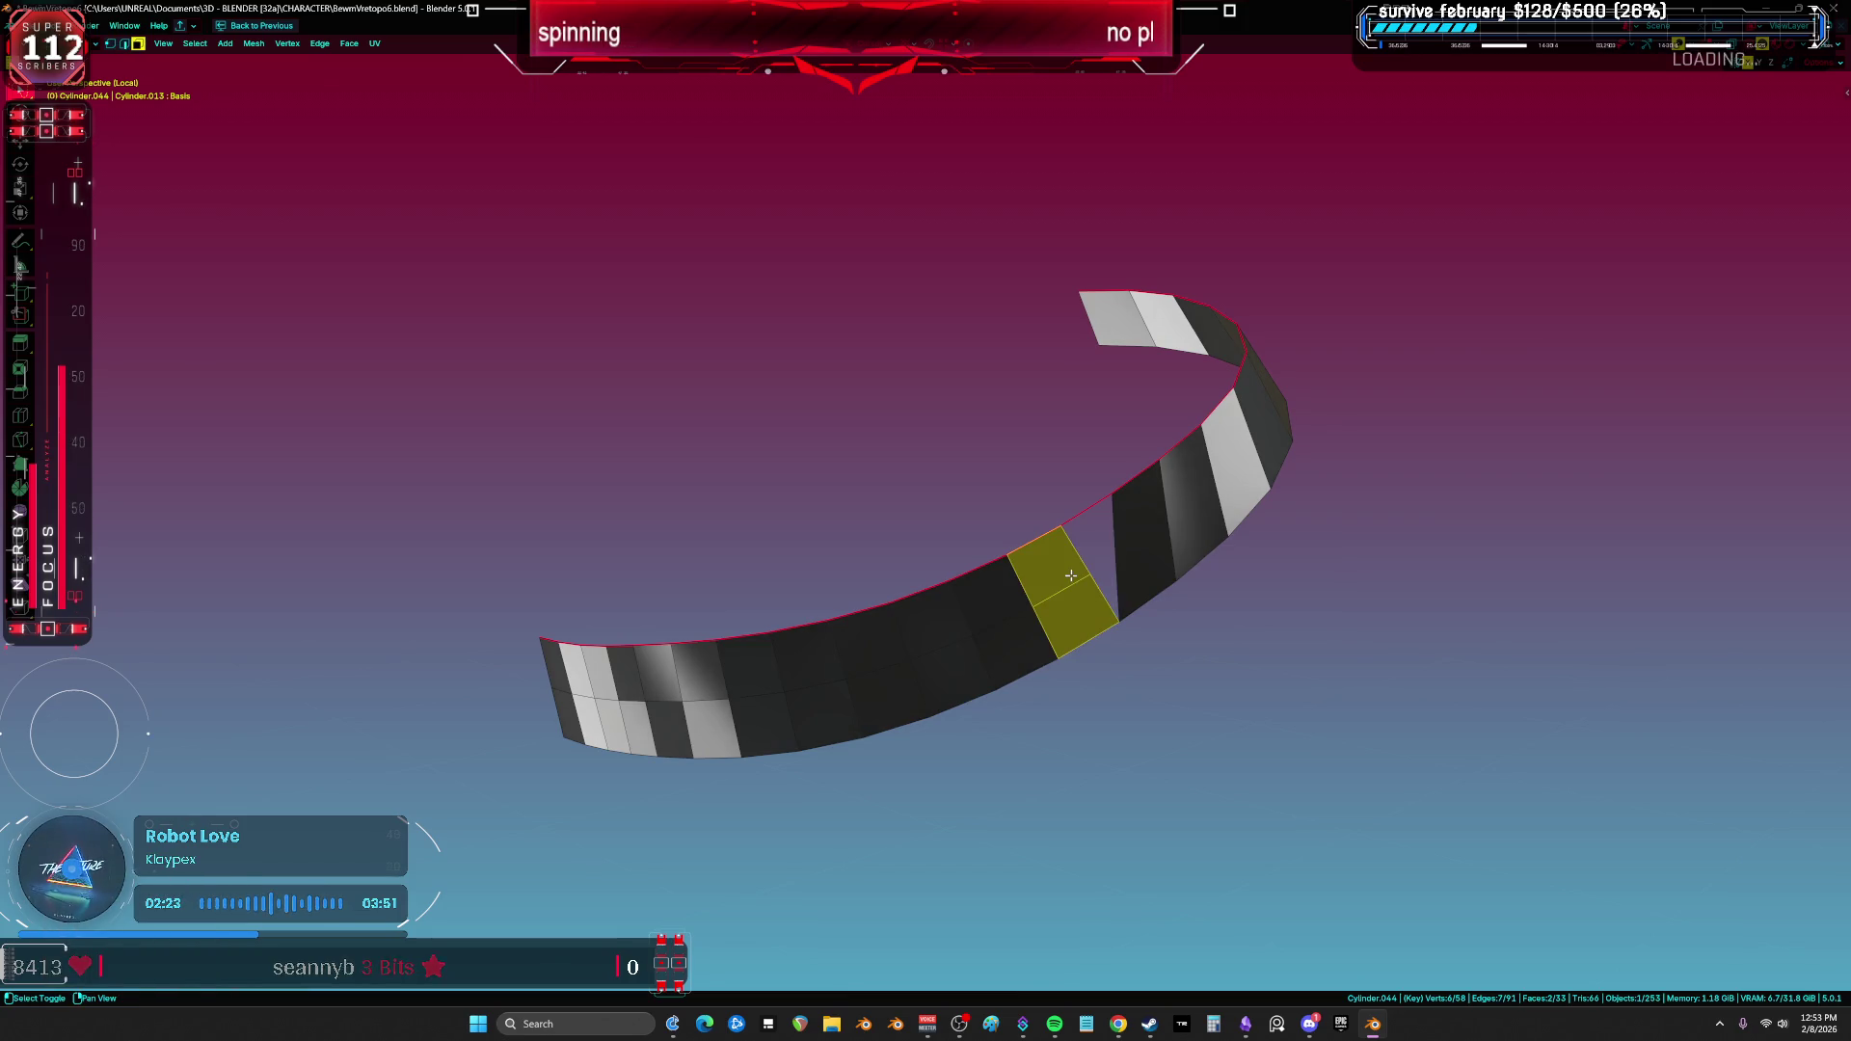
key(ctrl+x)
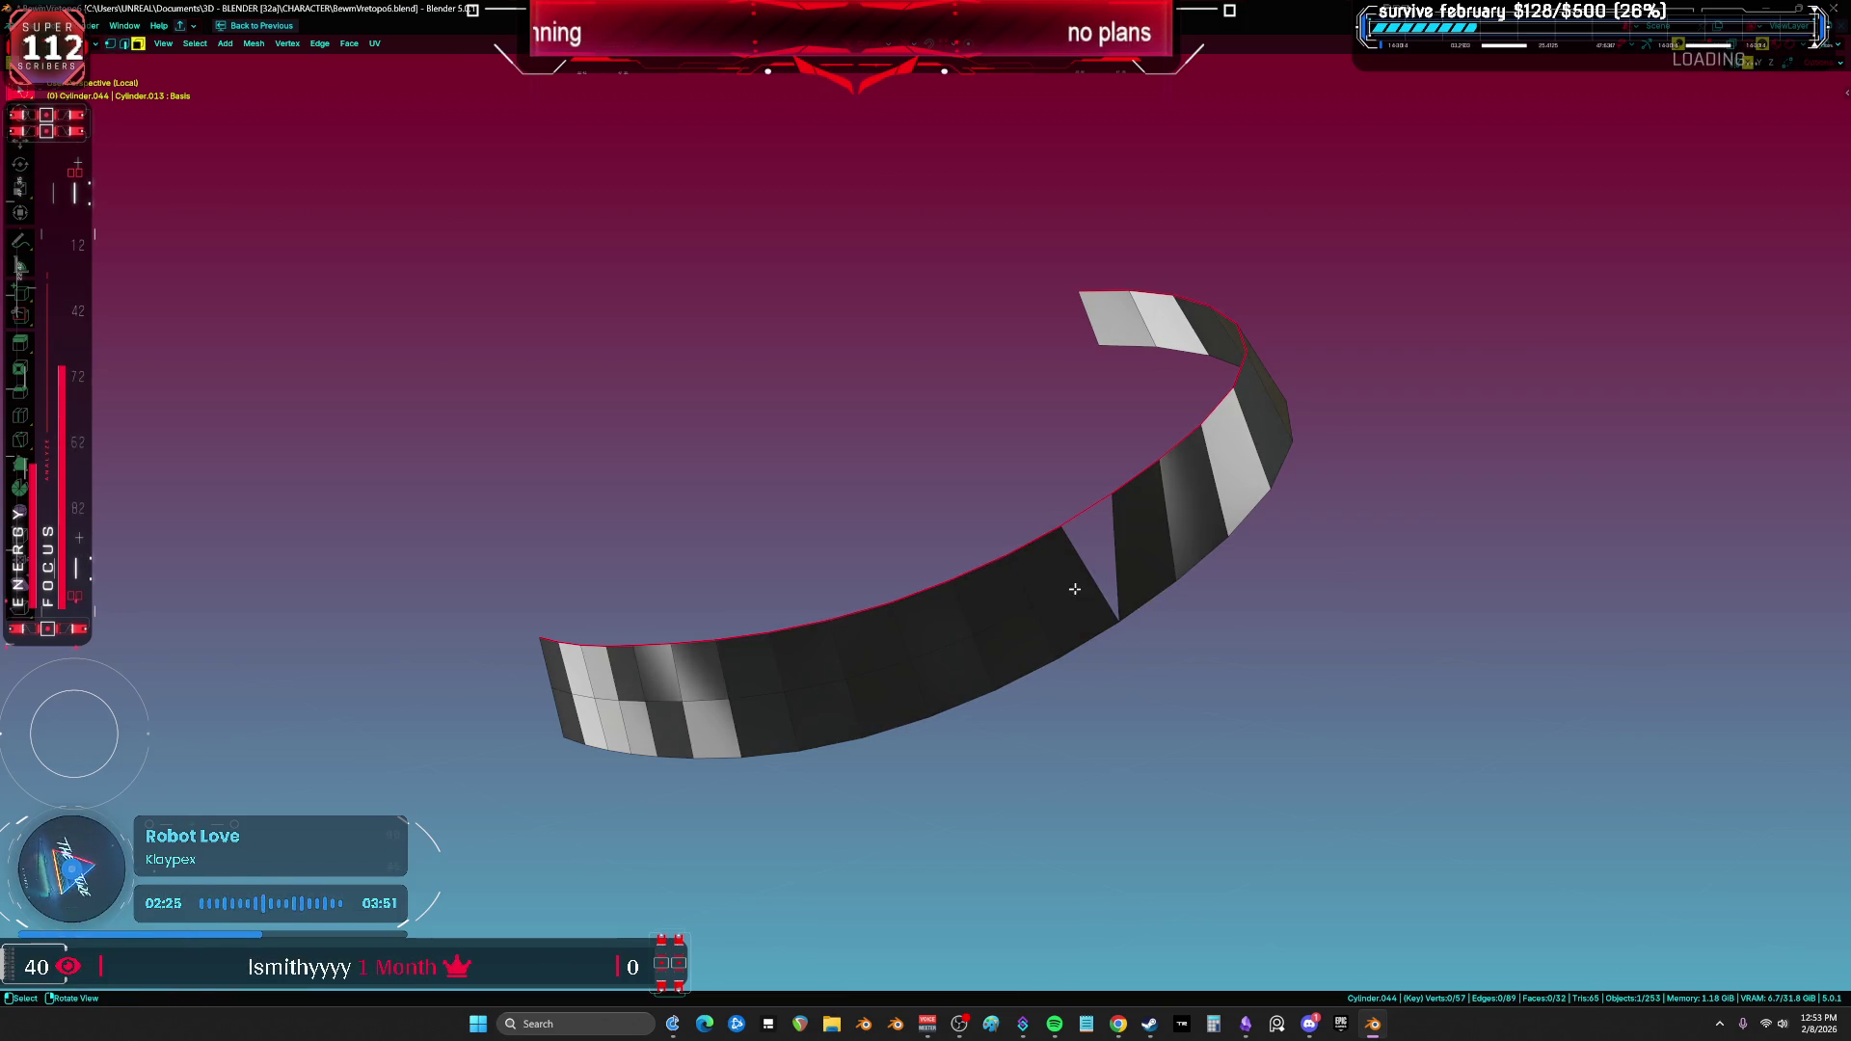
click(1062, 593)
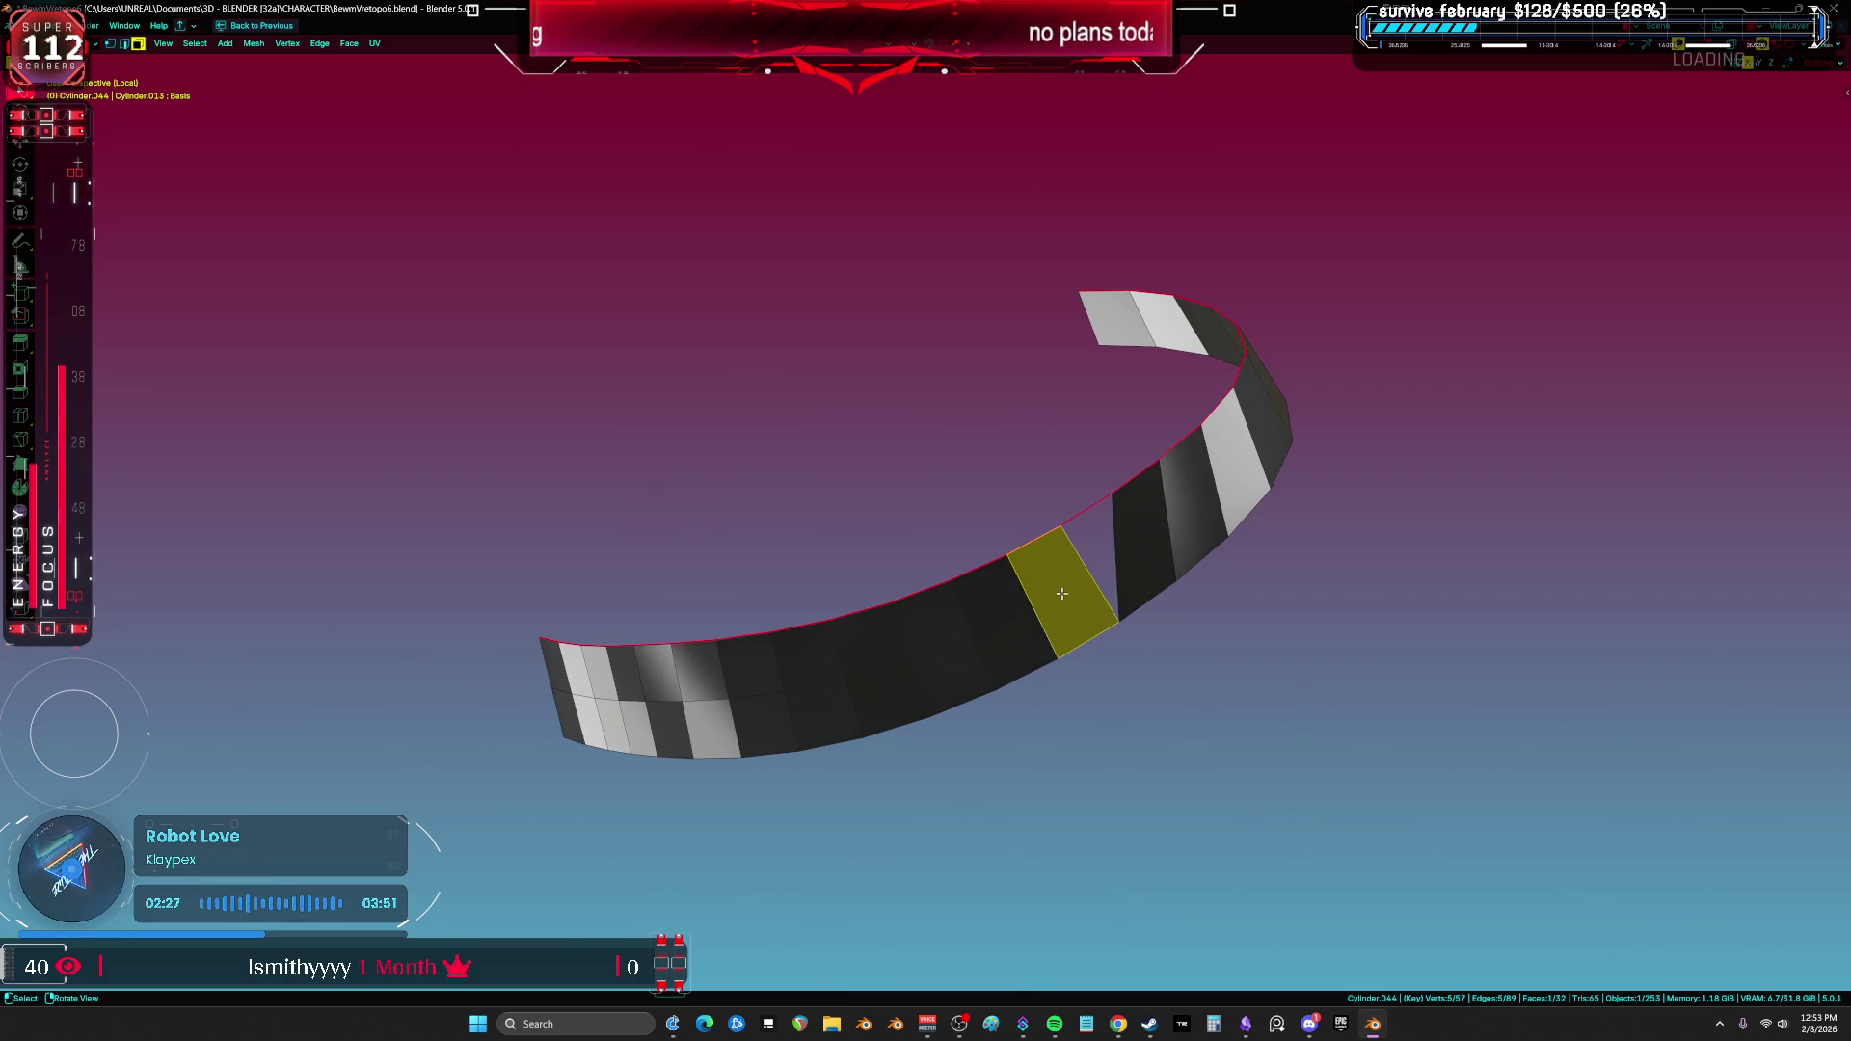
right_click(1063, 596)
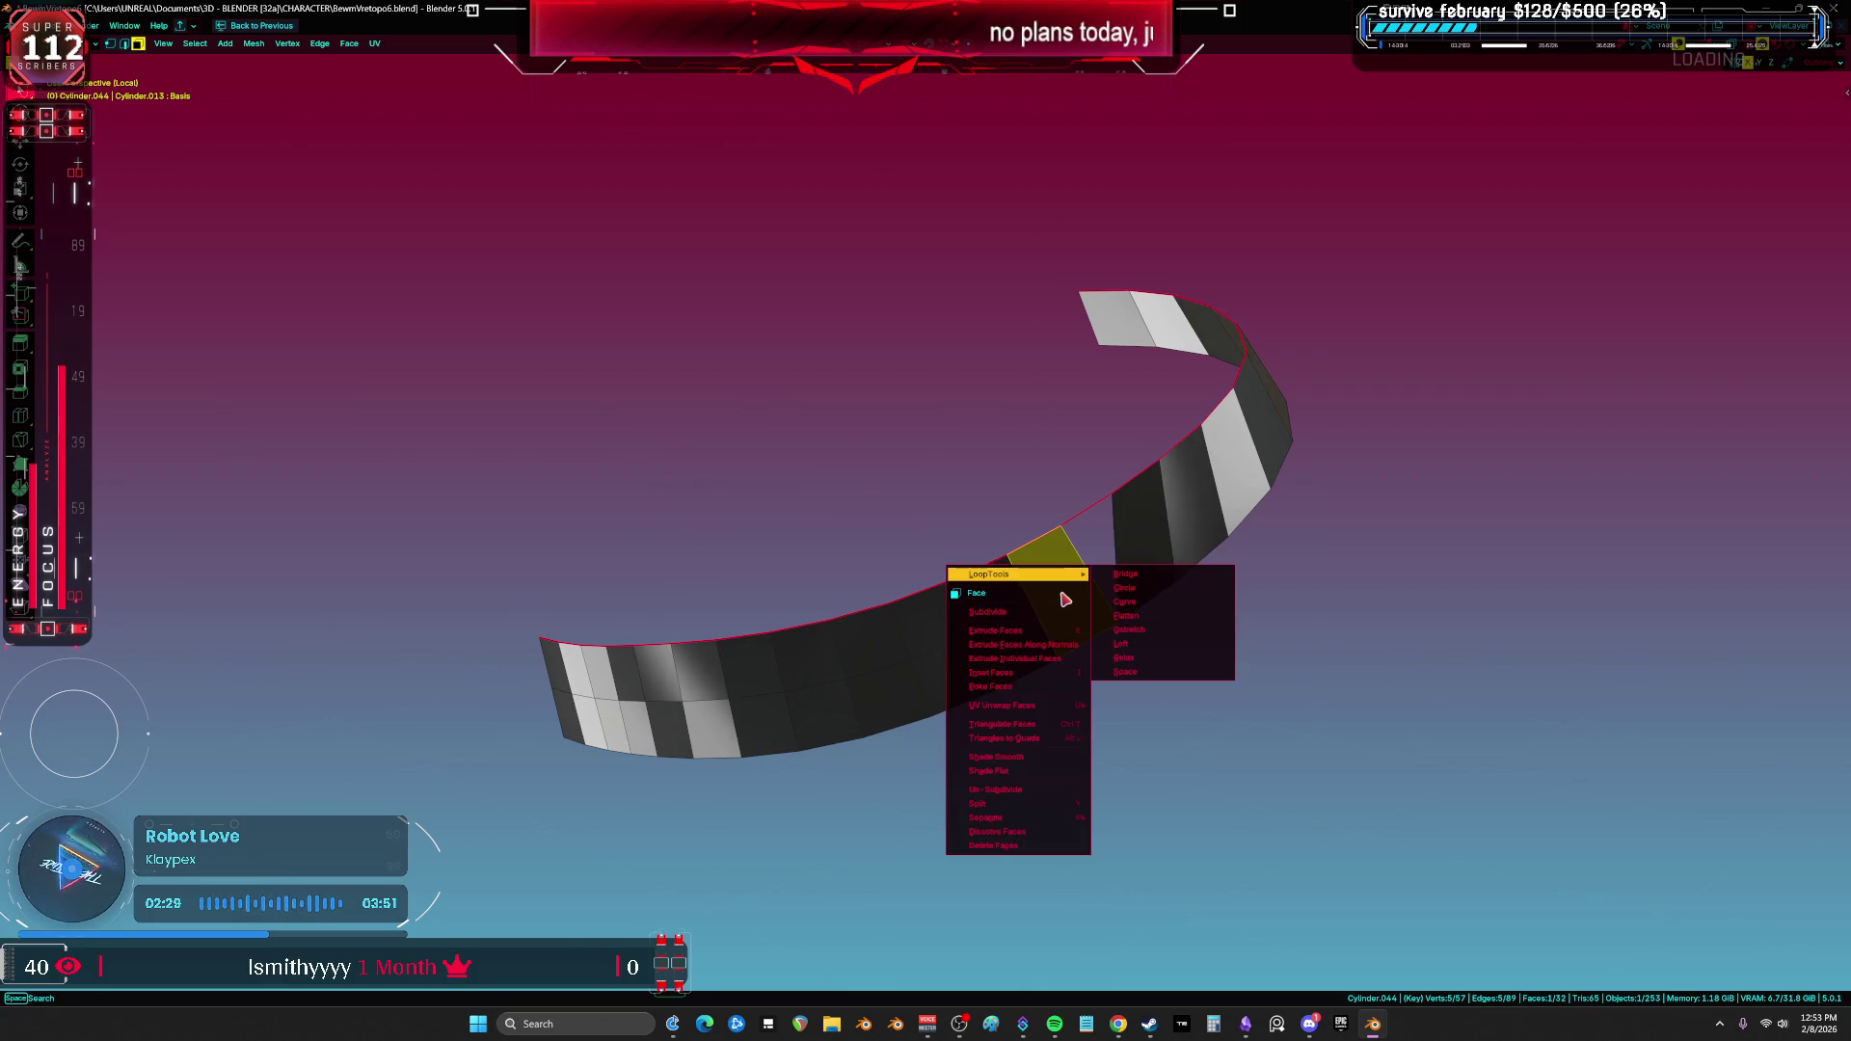
right_click(1073, 599)
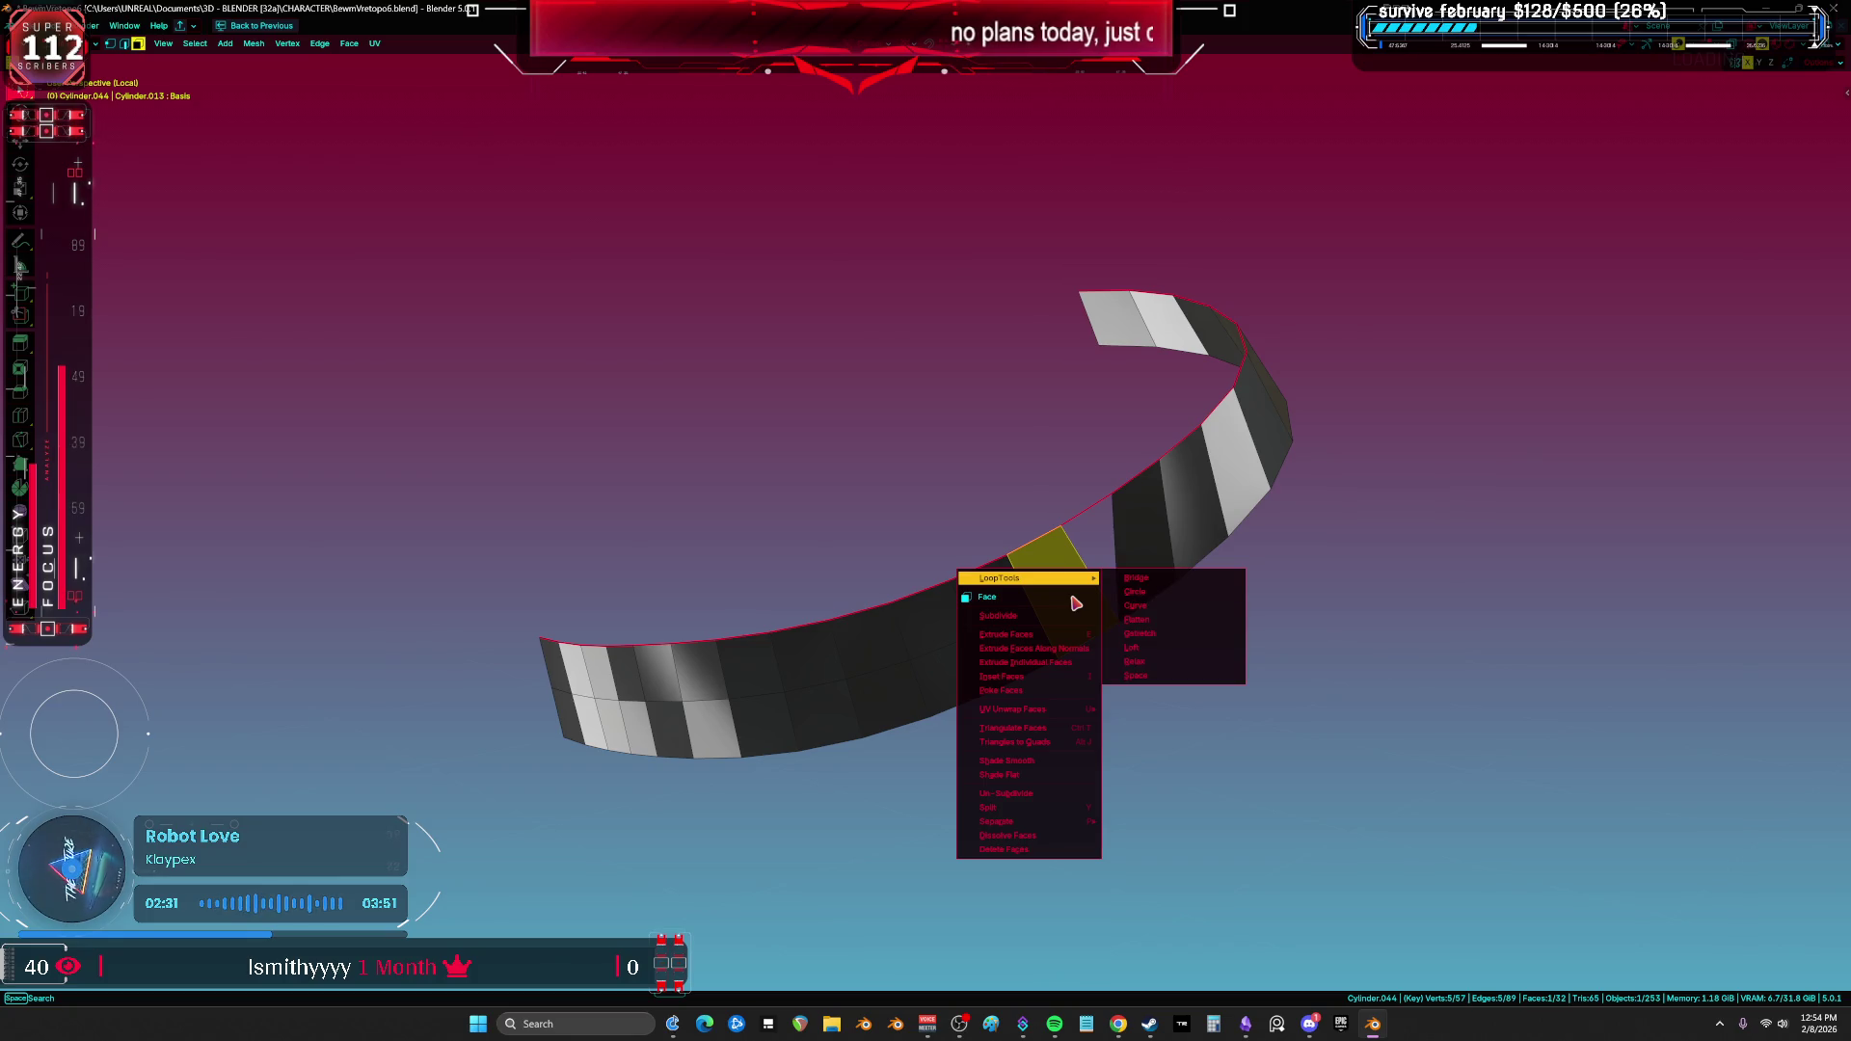
key(x)
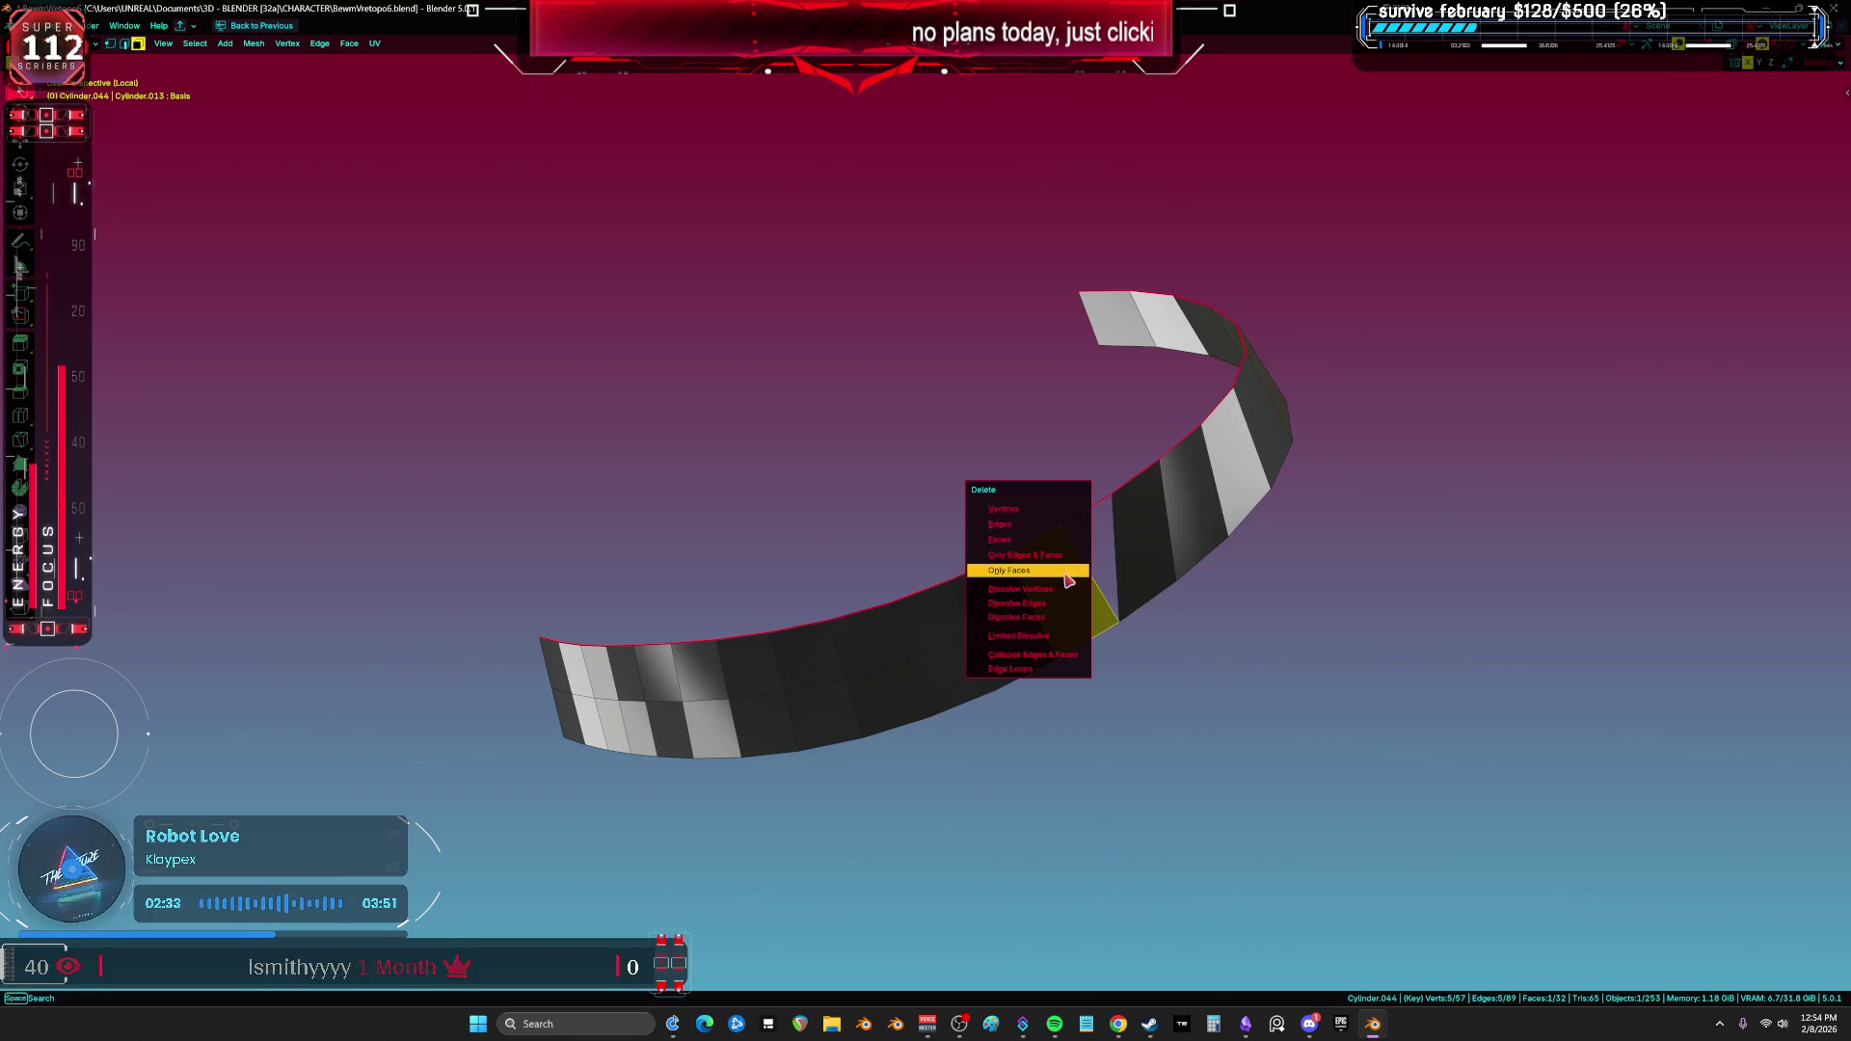
click(1064, 616)
Step: Reveal the hidden half of the ring and return to object mode
middle_drag(1067, 607, 1085, 605)
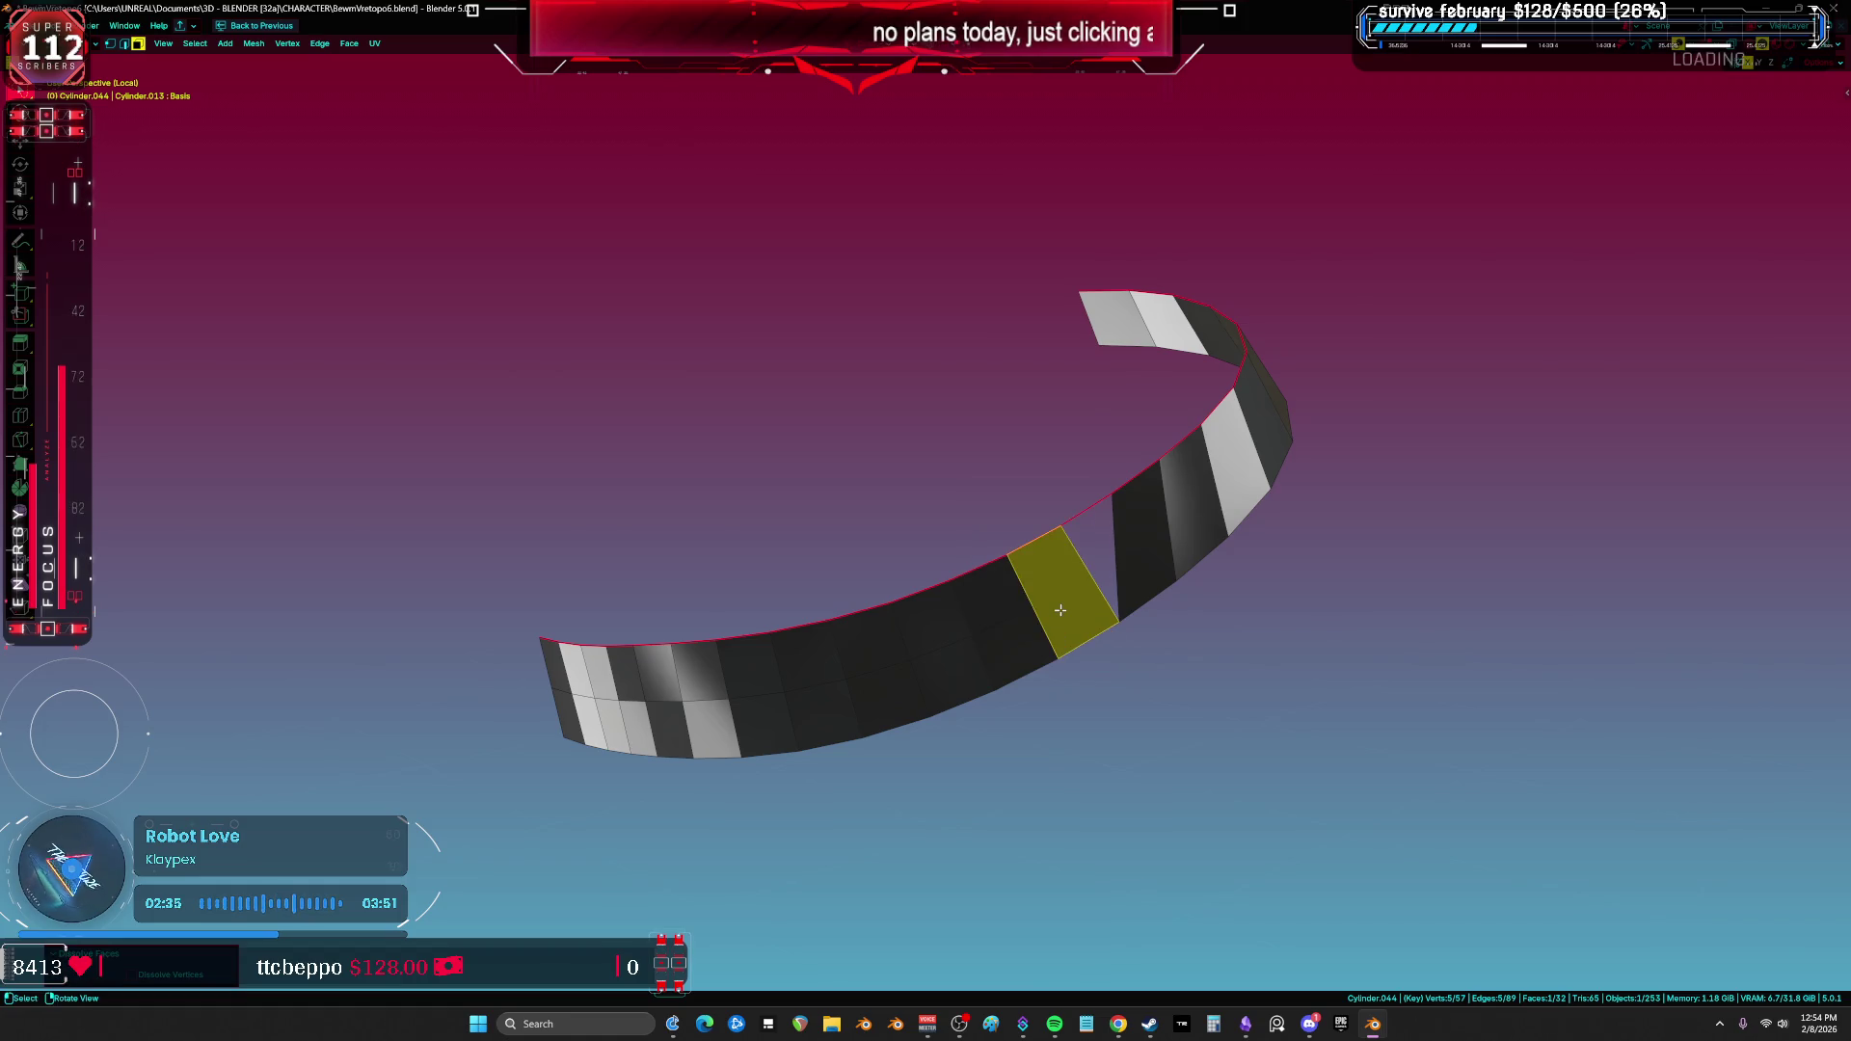
key(alt+h)
key(Tab)
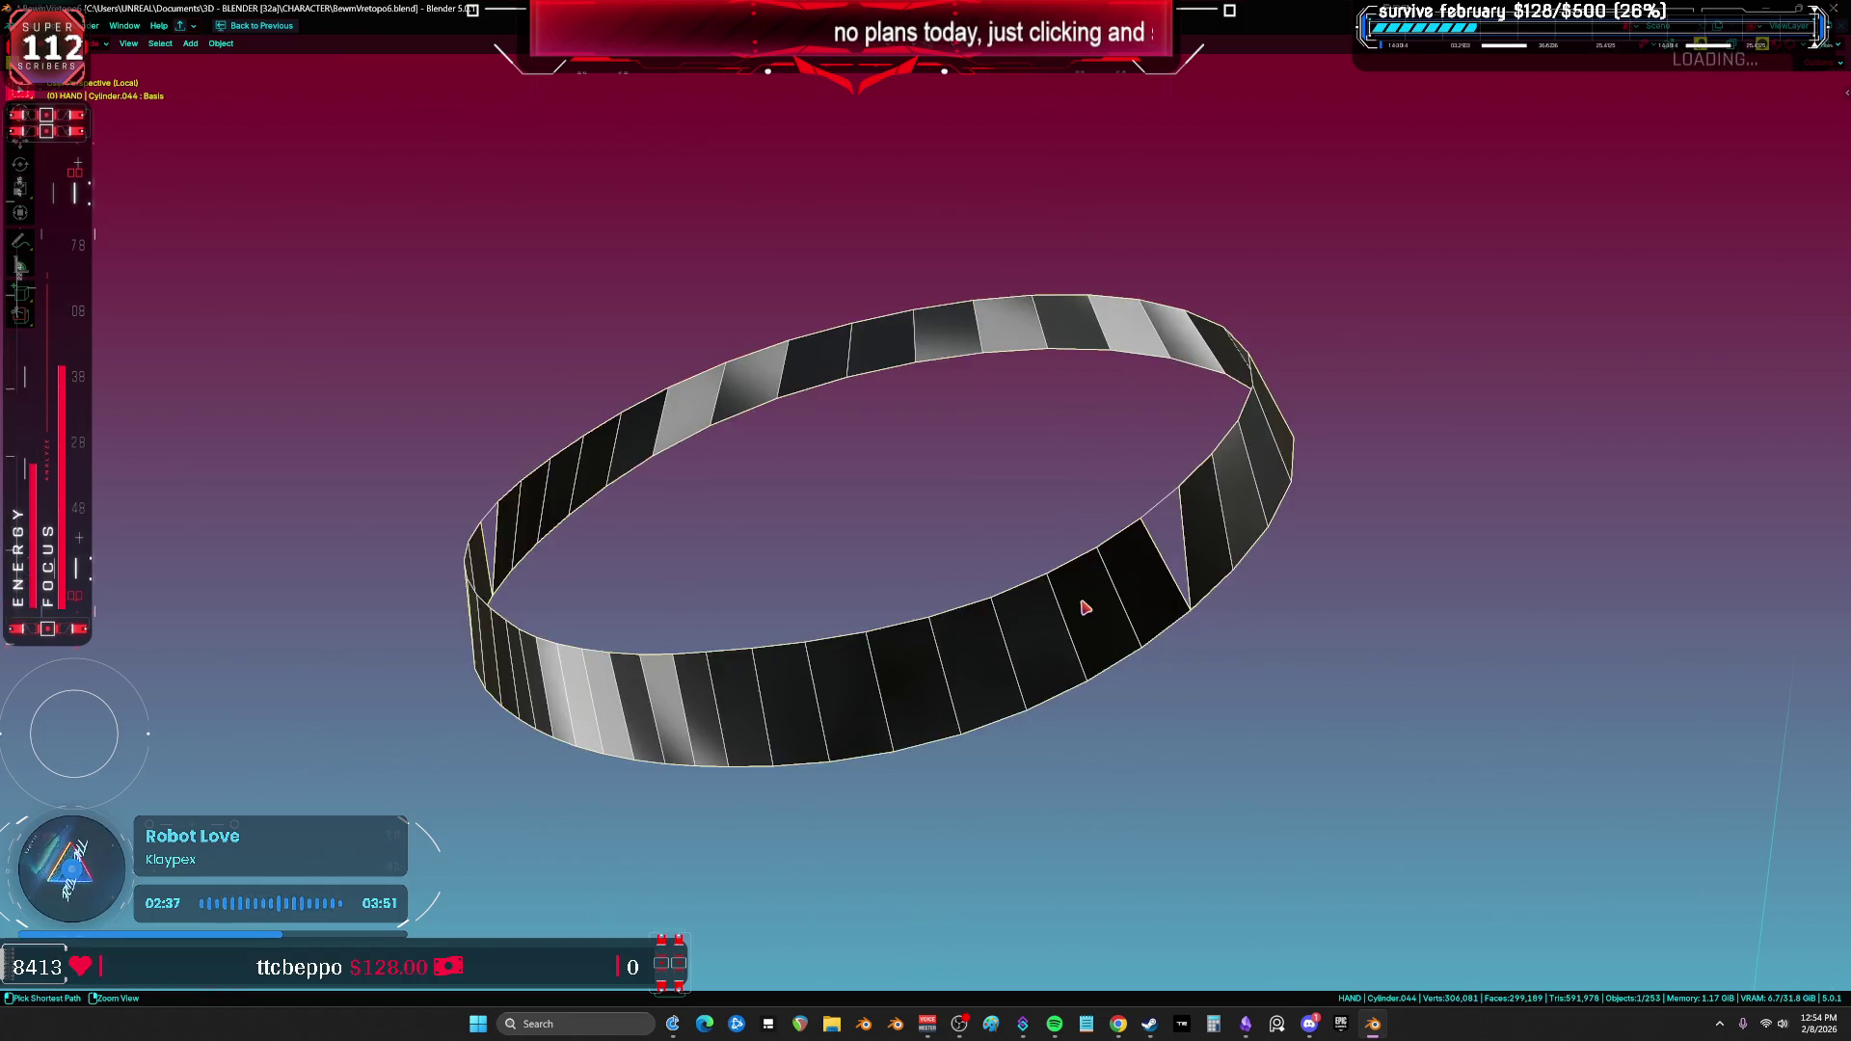
Step: Select an edge loop on the collar ring in Edit Mode and switch to wireframe
key(KP_Divide)
click(886, 607)
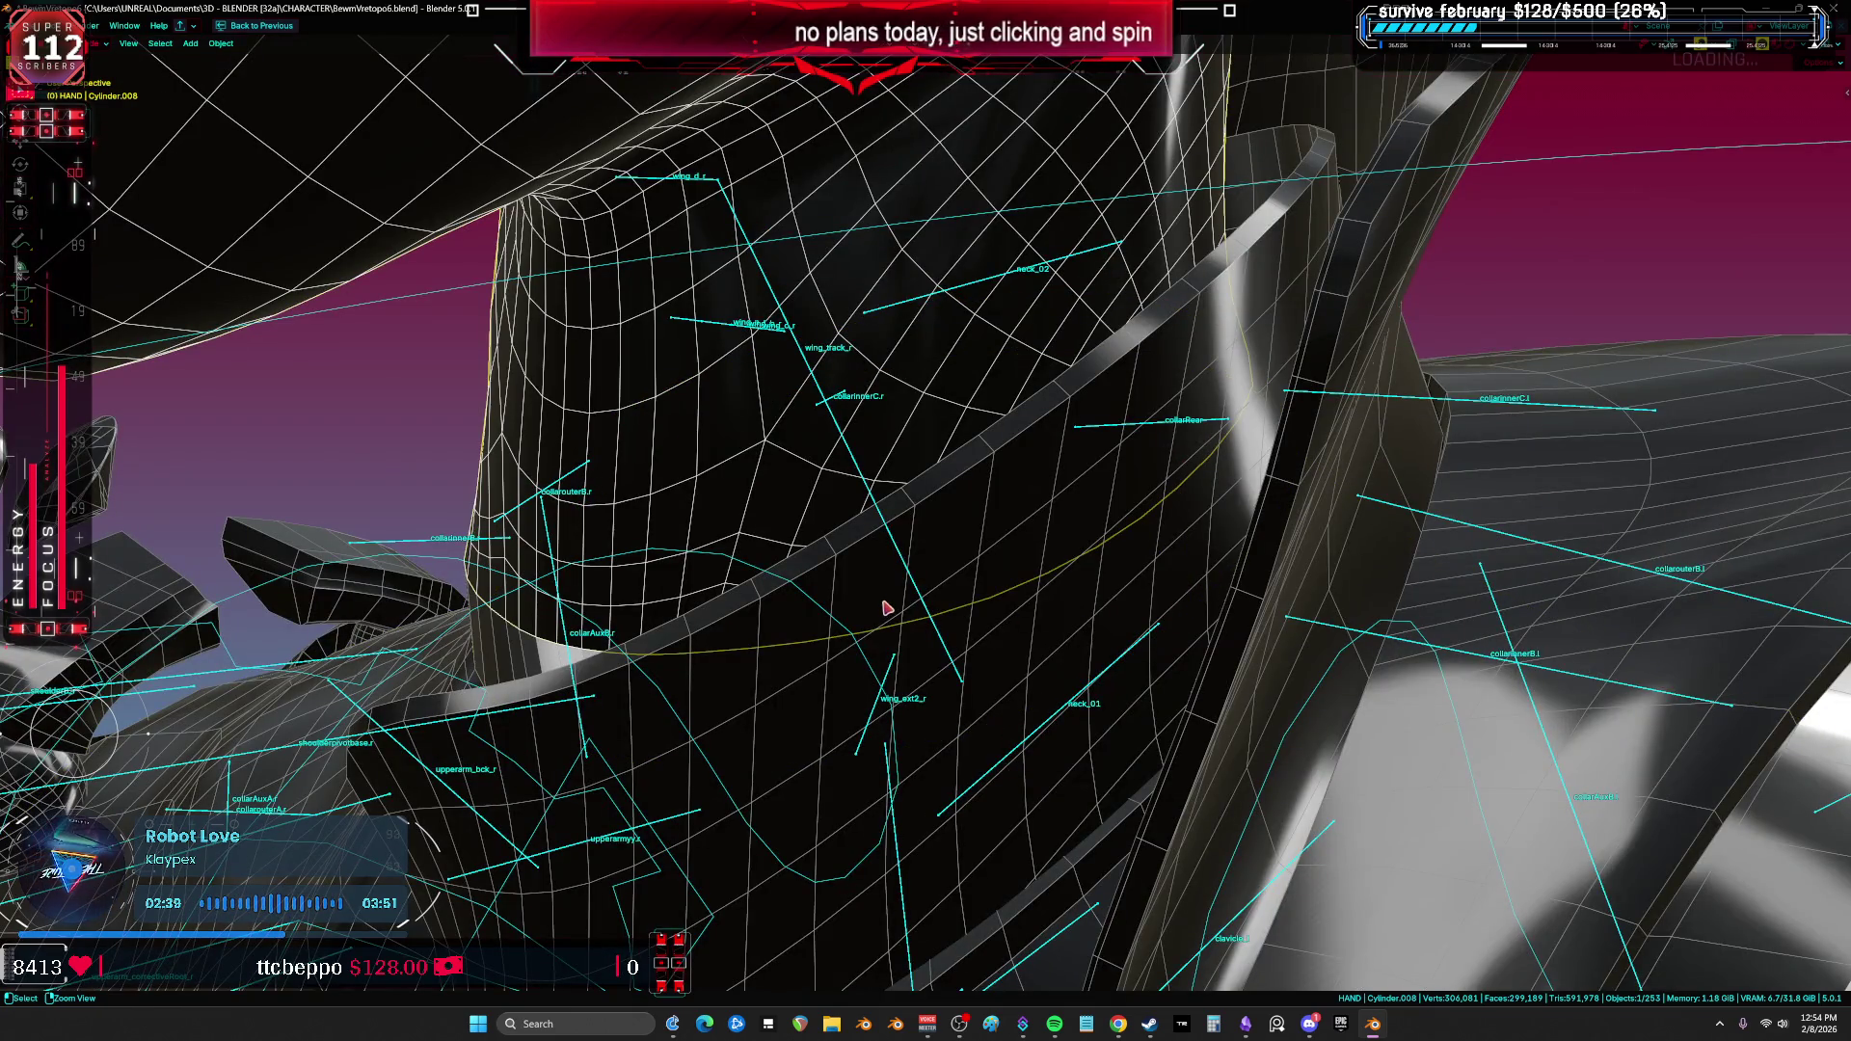
key(Tab)
middle_drag(888, 605, 1005, 603)
alt+click(1006, 603)
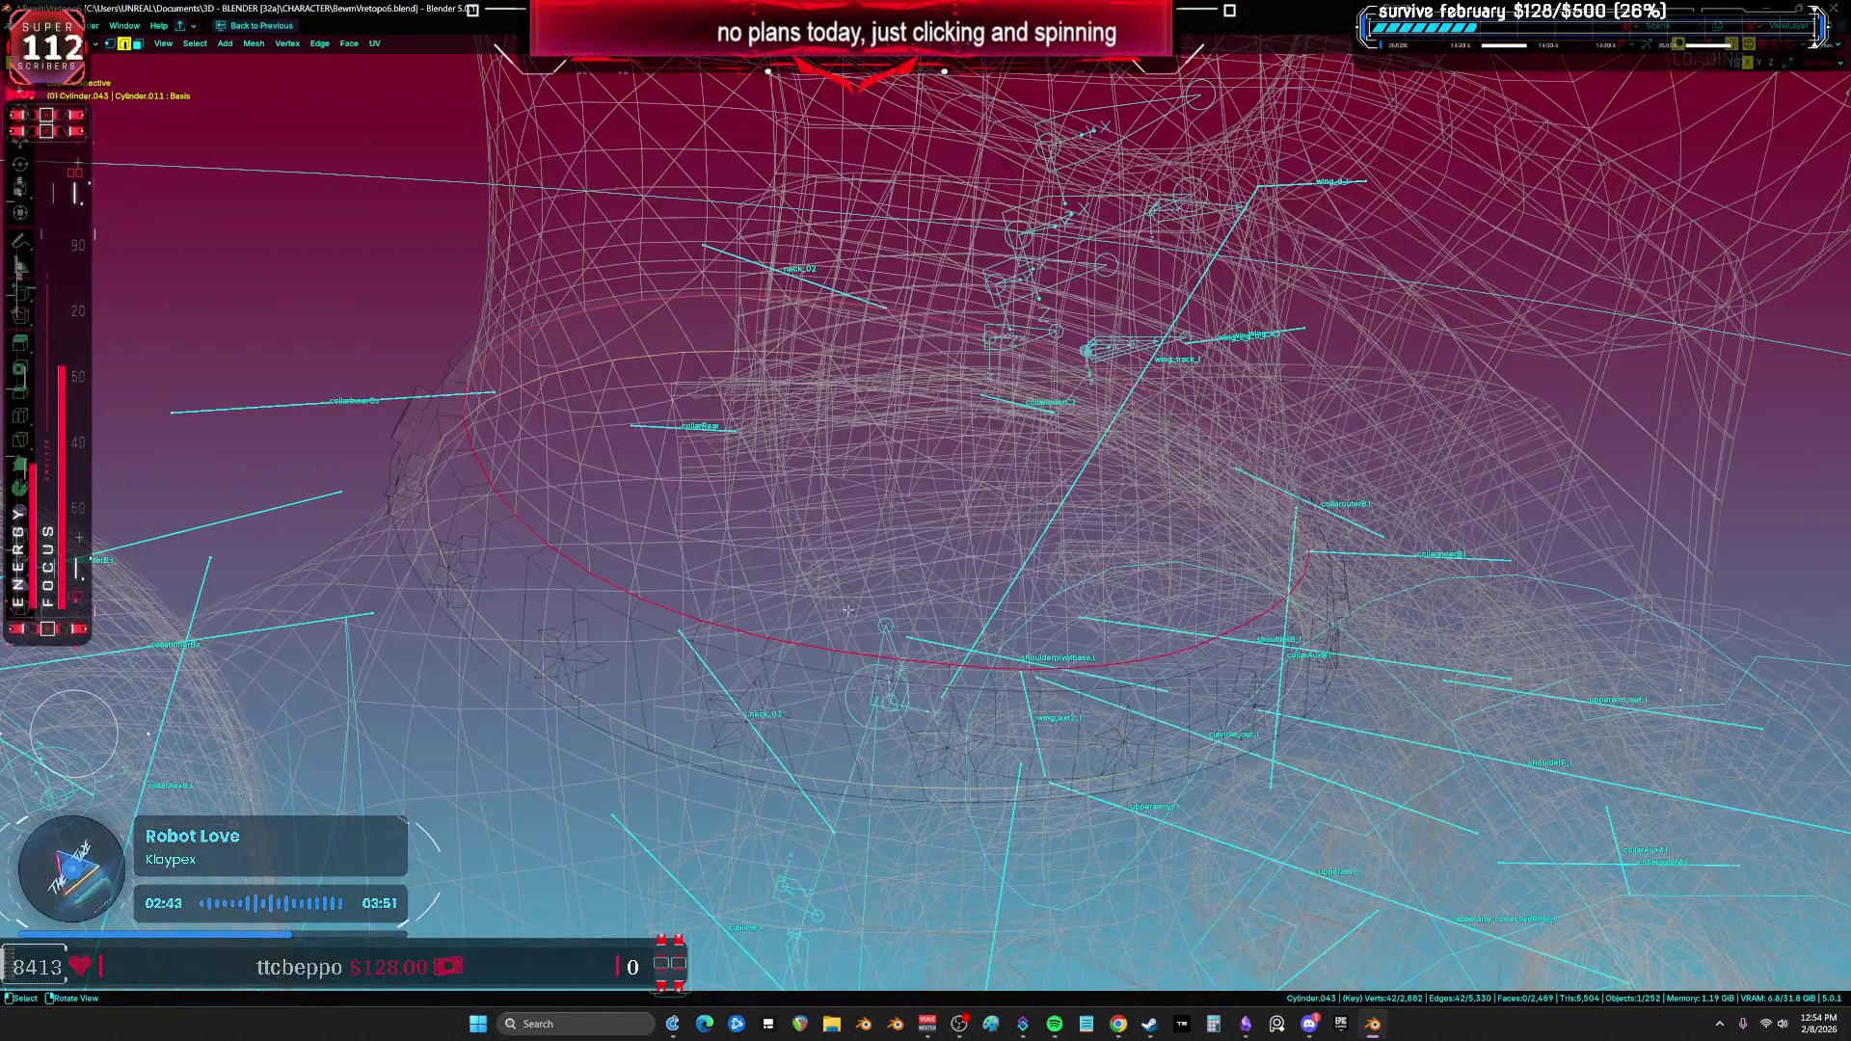
key(z)
Step: Add a second collar edge loop, duplicate both in place, then delete the duplicate
alt+shift+click(615, 585)
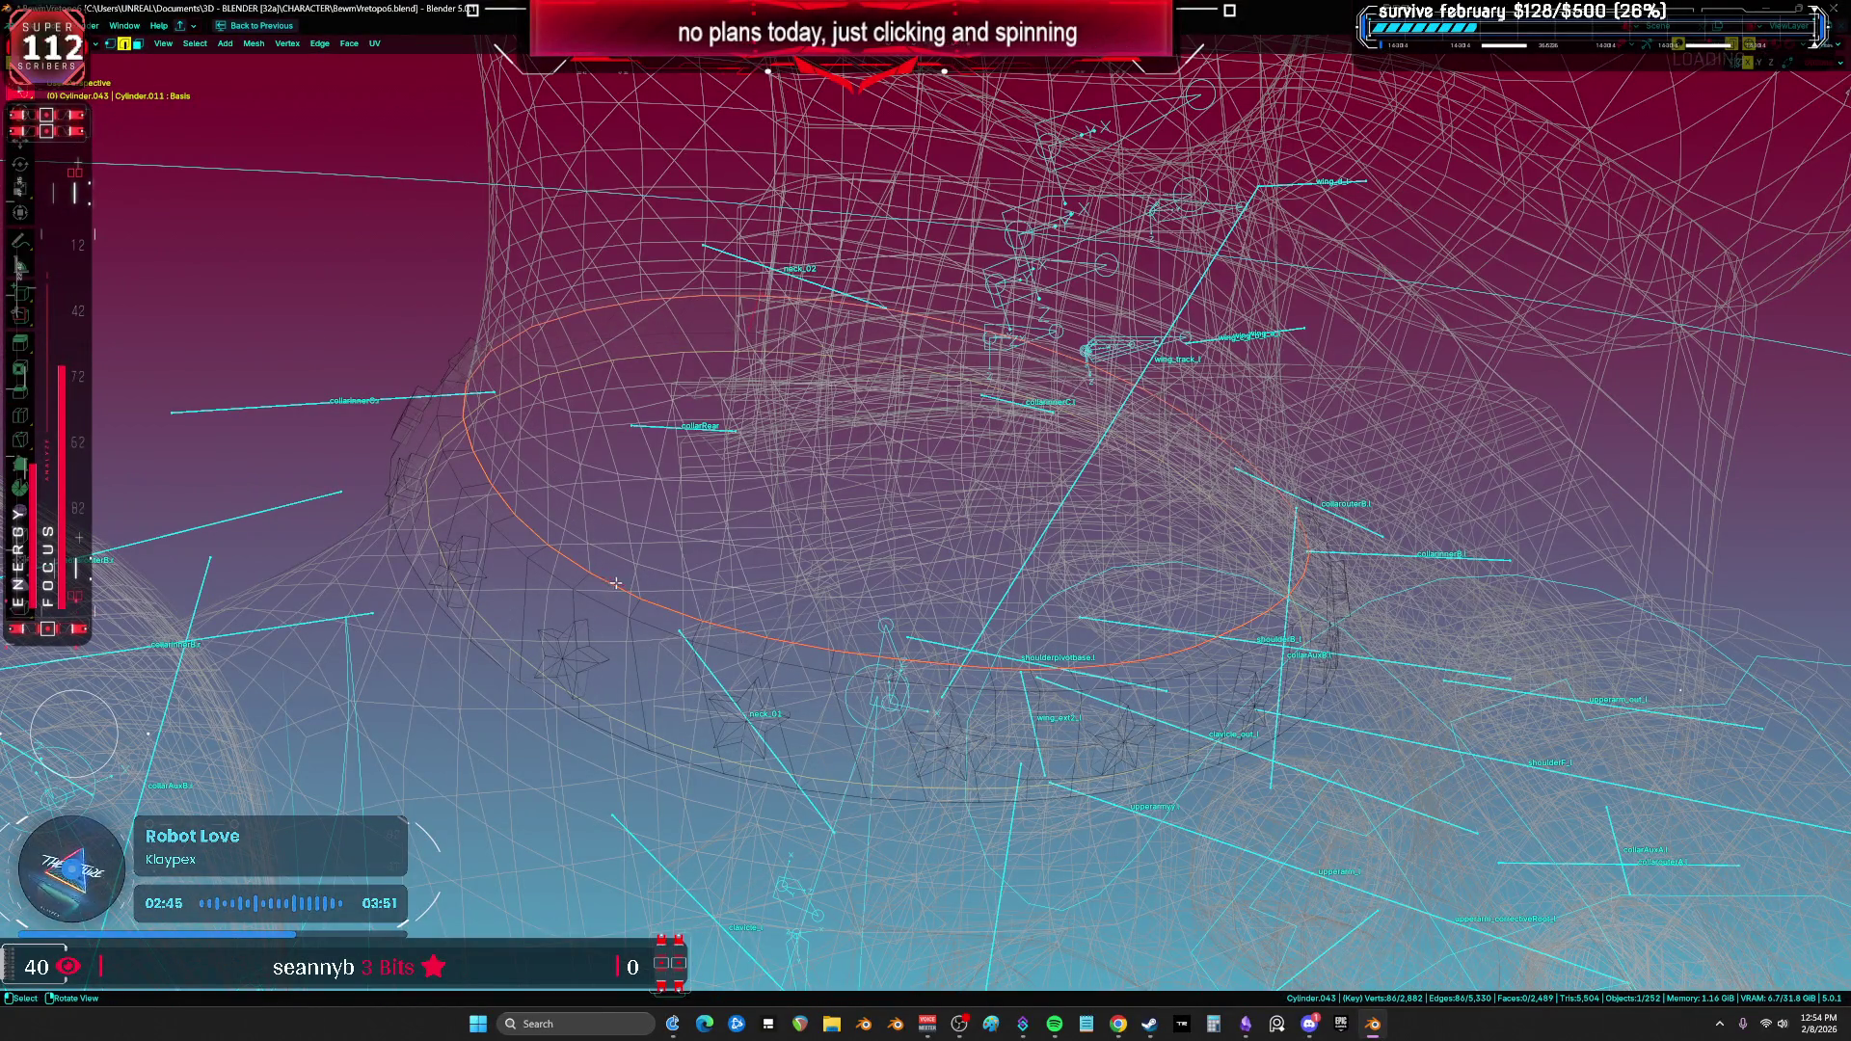
key(shift+d)
right_click(654, 572)
key(x)
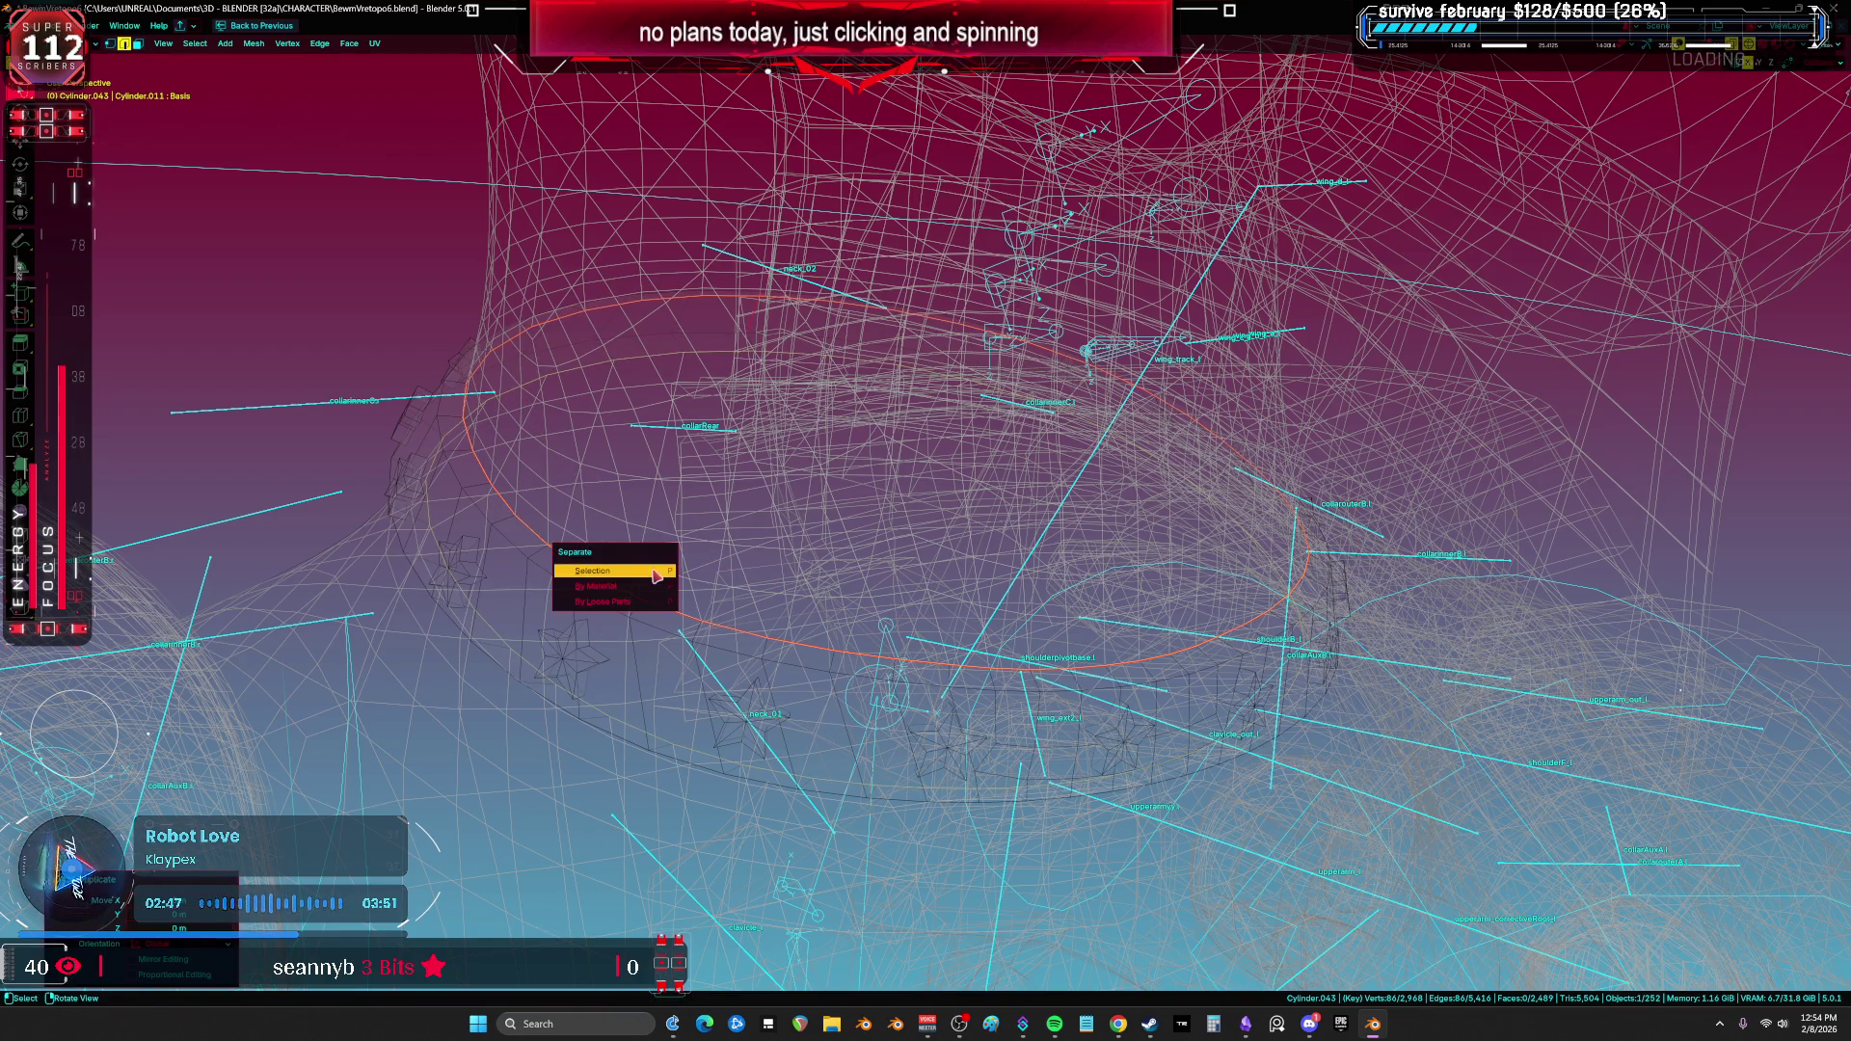
click(655, 577)
Step: Toggle local view, return to solid shading and Object Mode, and hide the selected object
middle_drag(656, 577, 1002, 579)
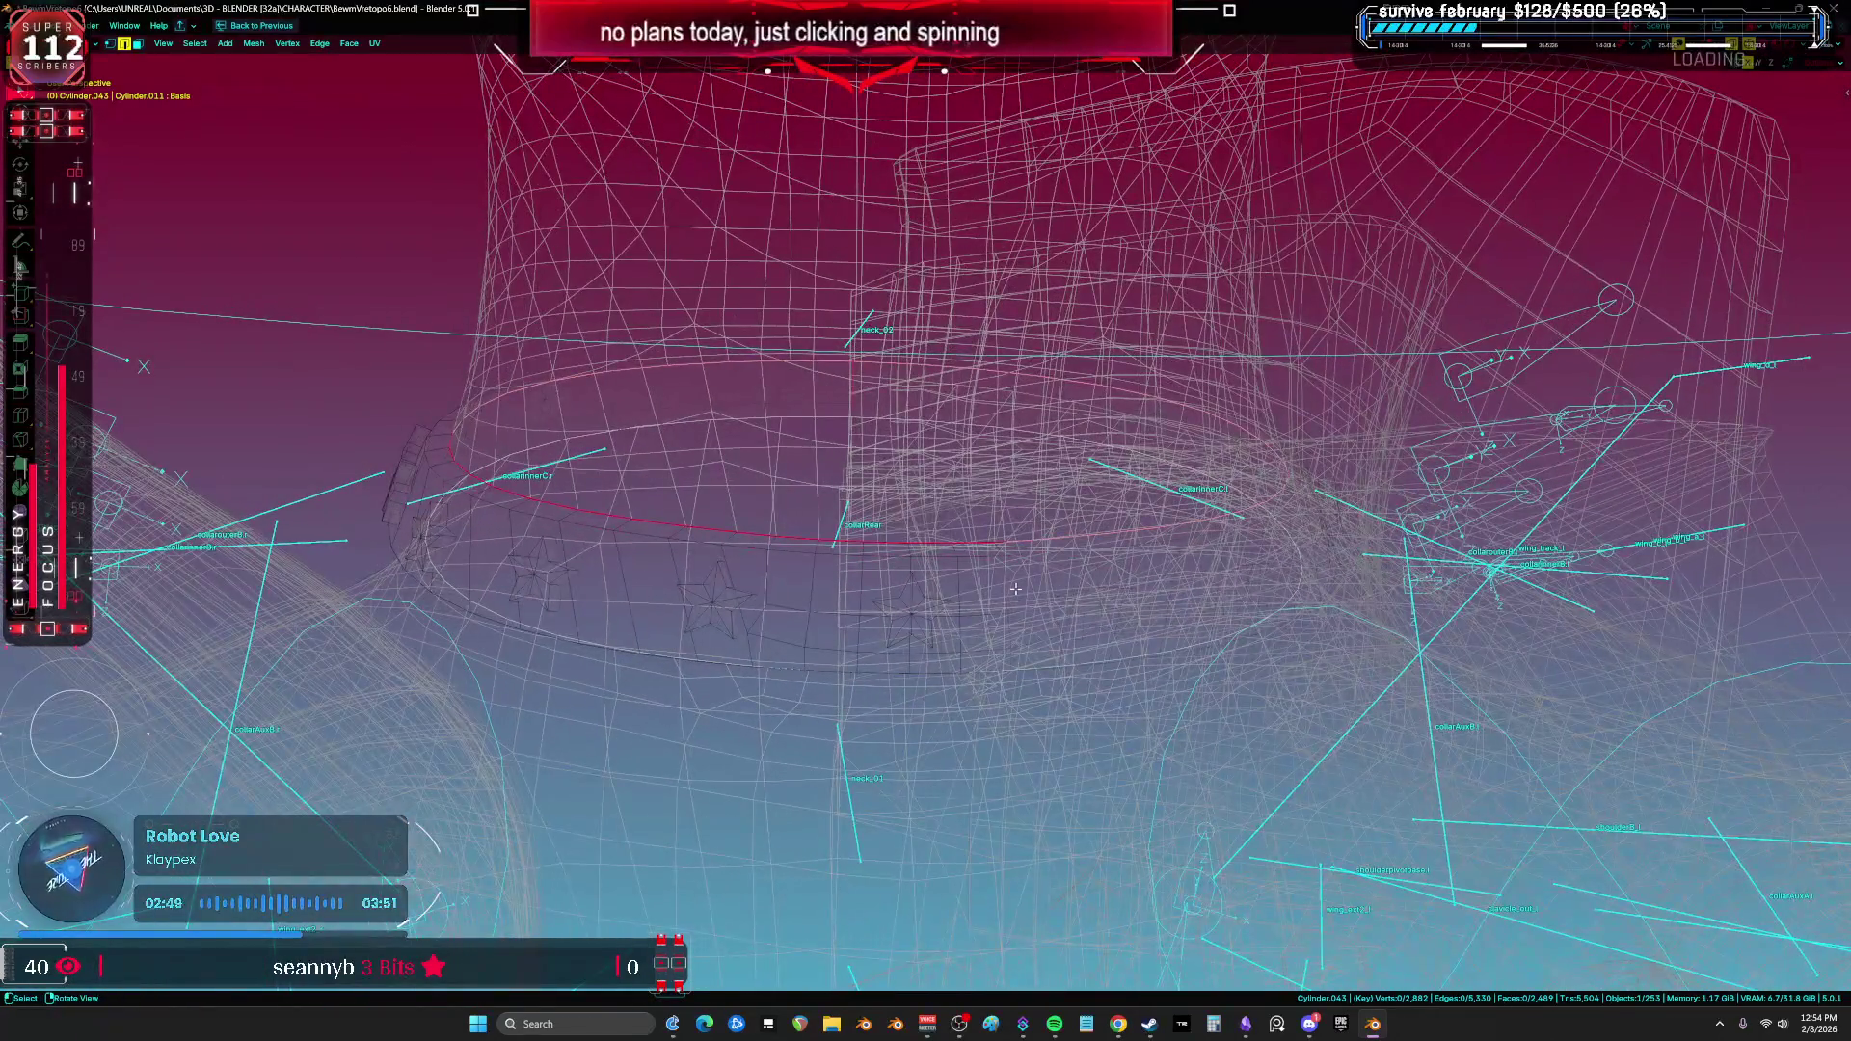
key(KP_Divide)
key(shift+z)
key(ctrl+Tab)
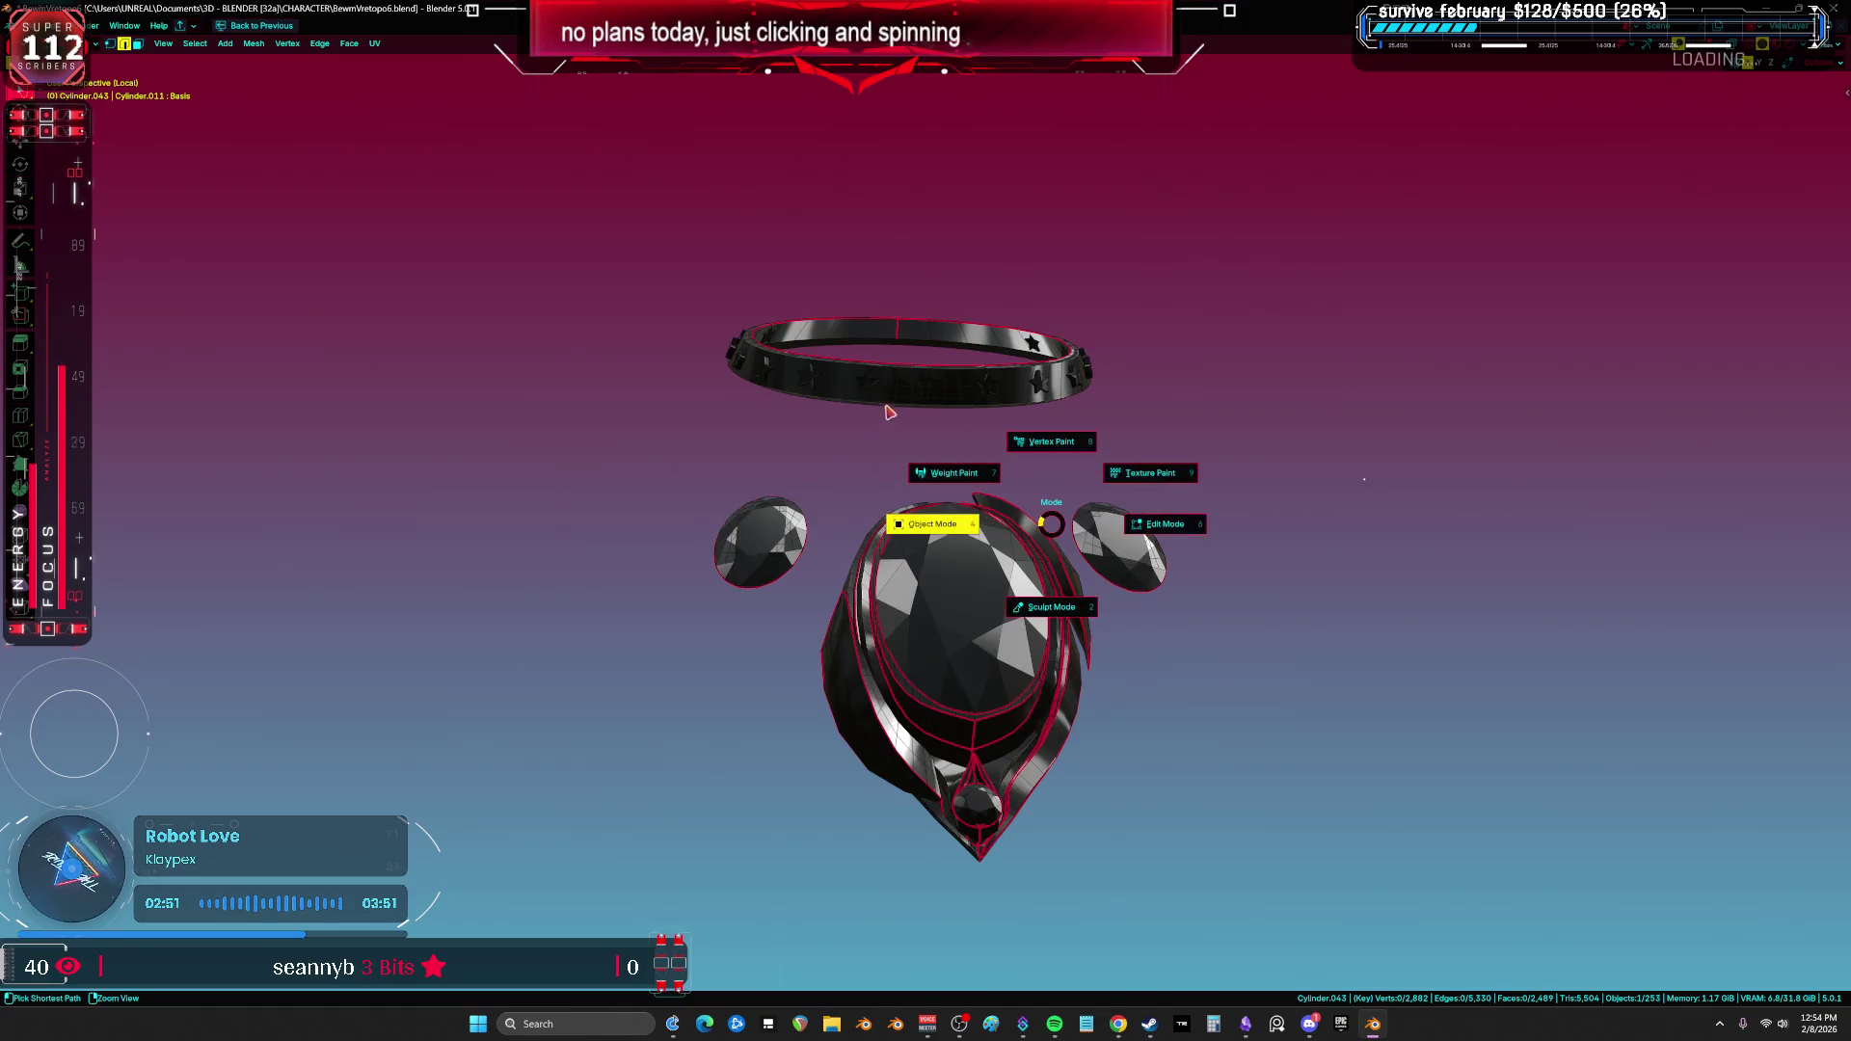
click(951, 525)
key(h)
drag(1021, 269, 926, 410)
Step: Reveal the hidden meshes, hide the collar jewelry, and select the neck band's top edge loop
key(alt+h)
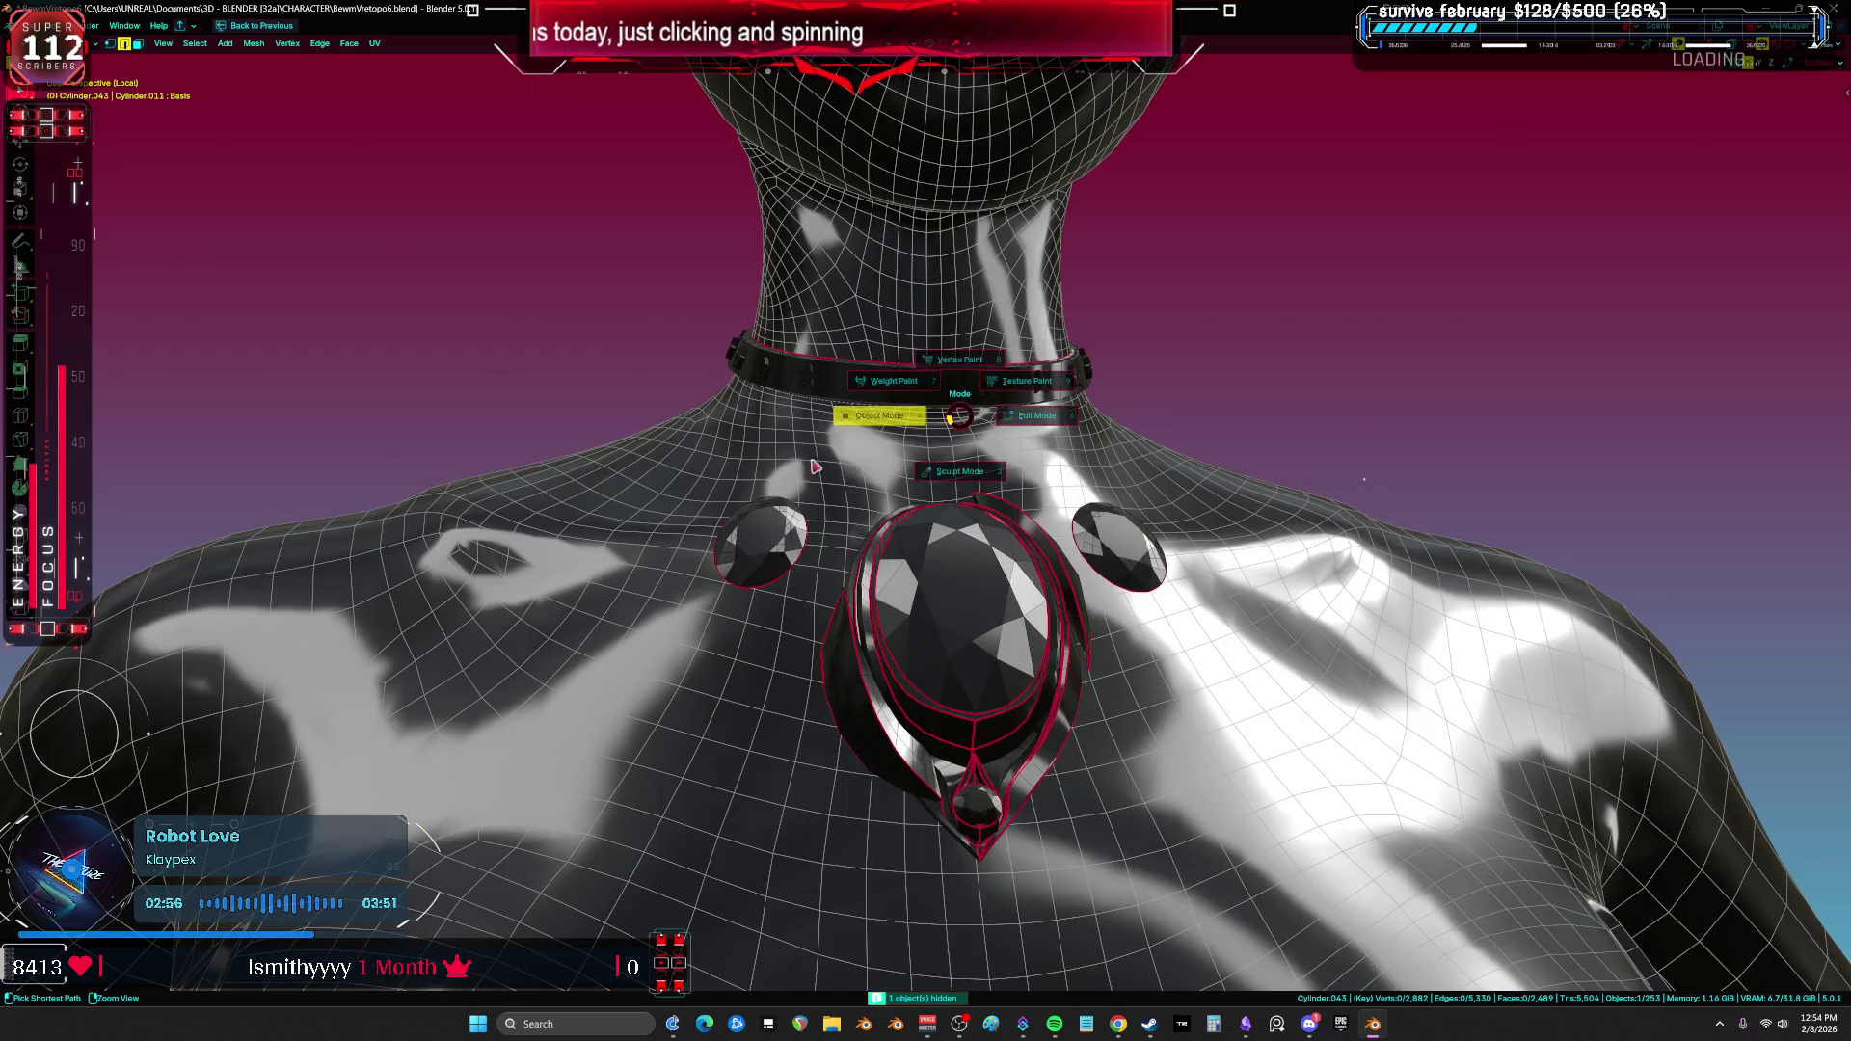
middle_drag(962, 421, 994, 444)
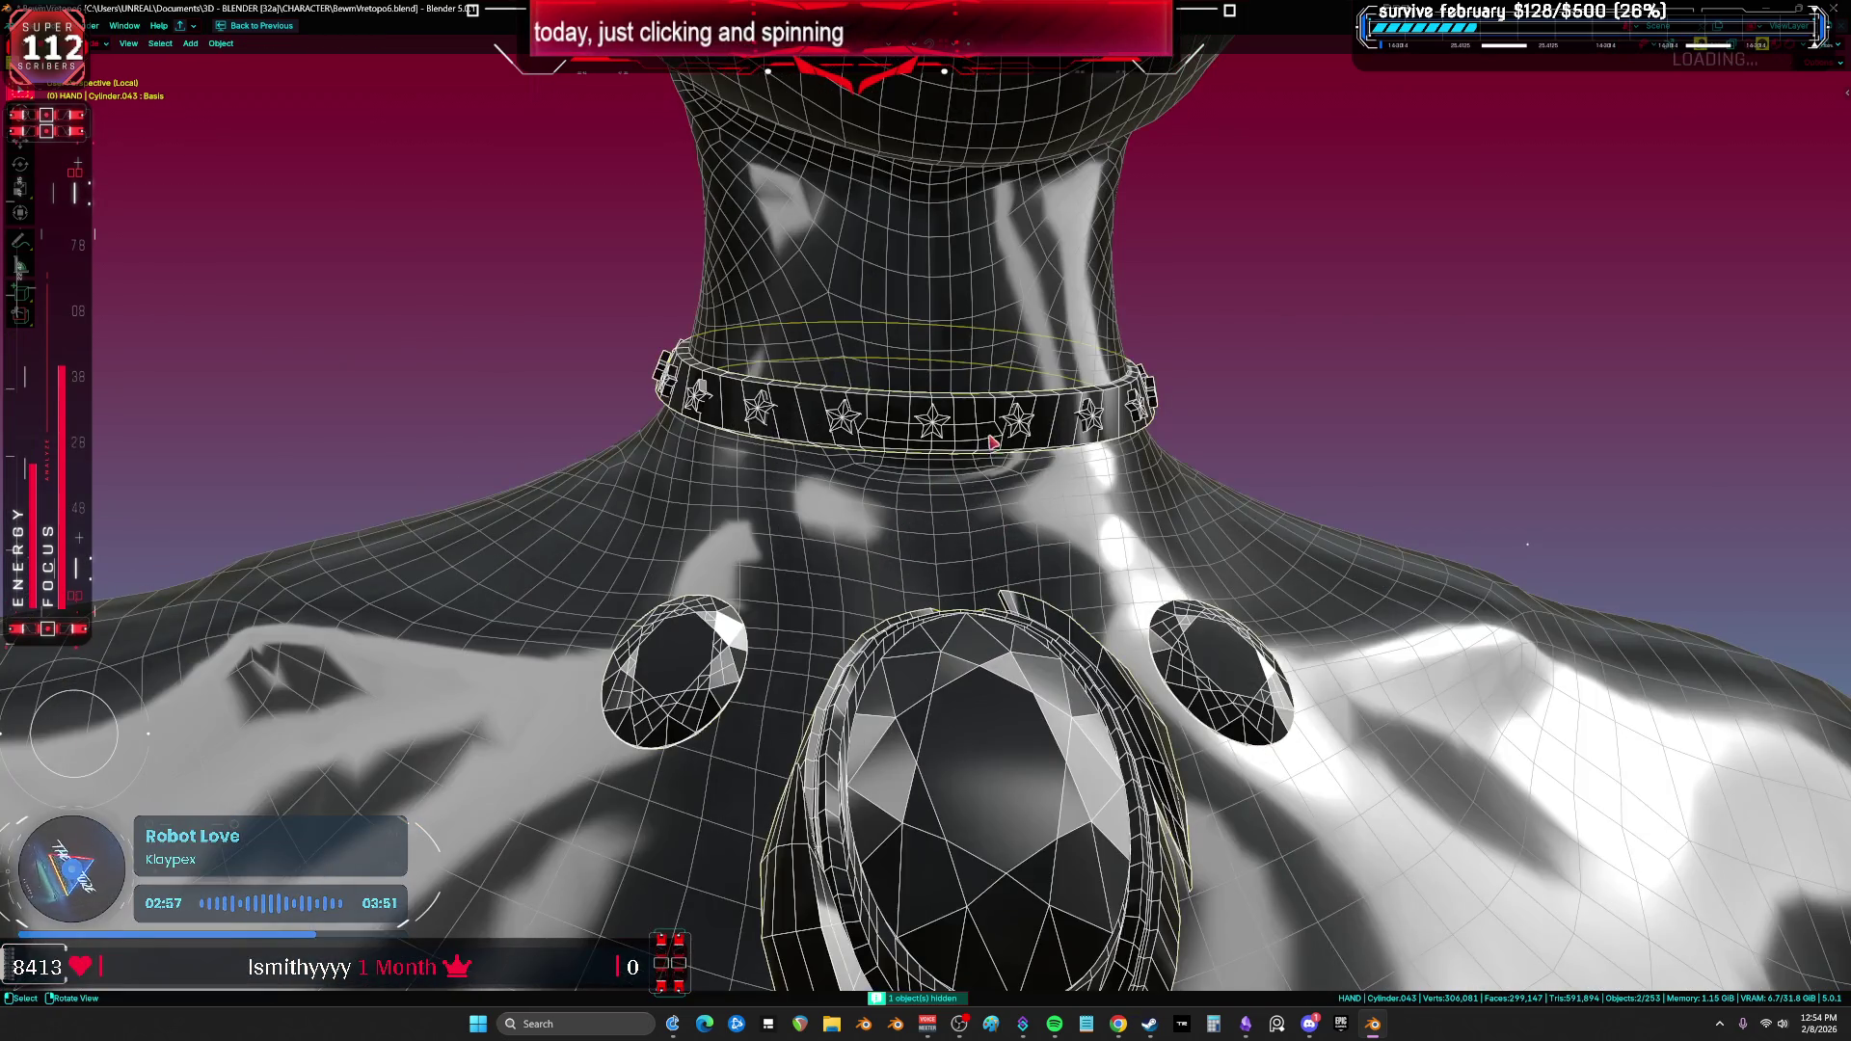
key(h)
click(982, 403)
click(984, 398)
key(Tab)
alt+click(983, 395)
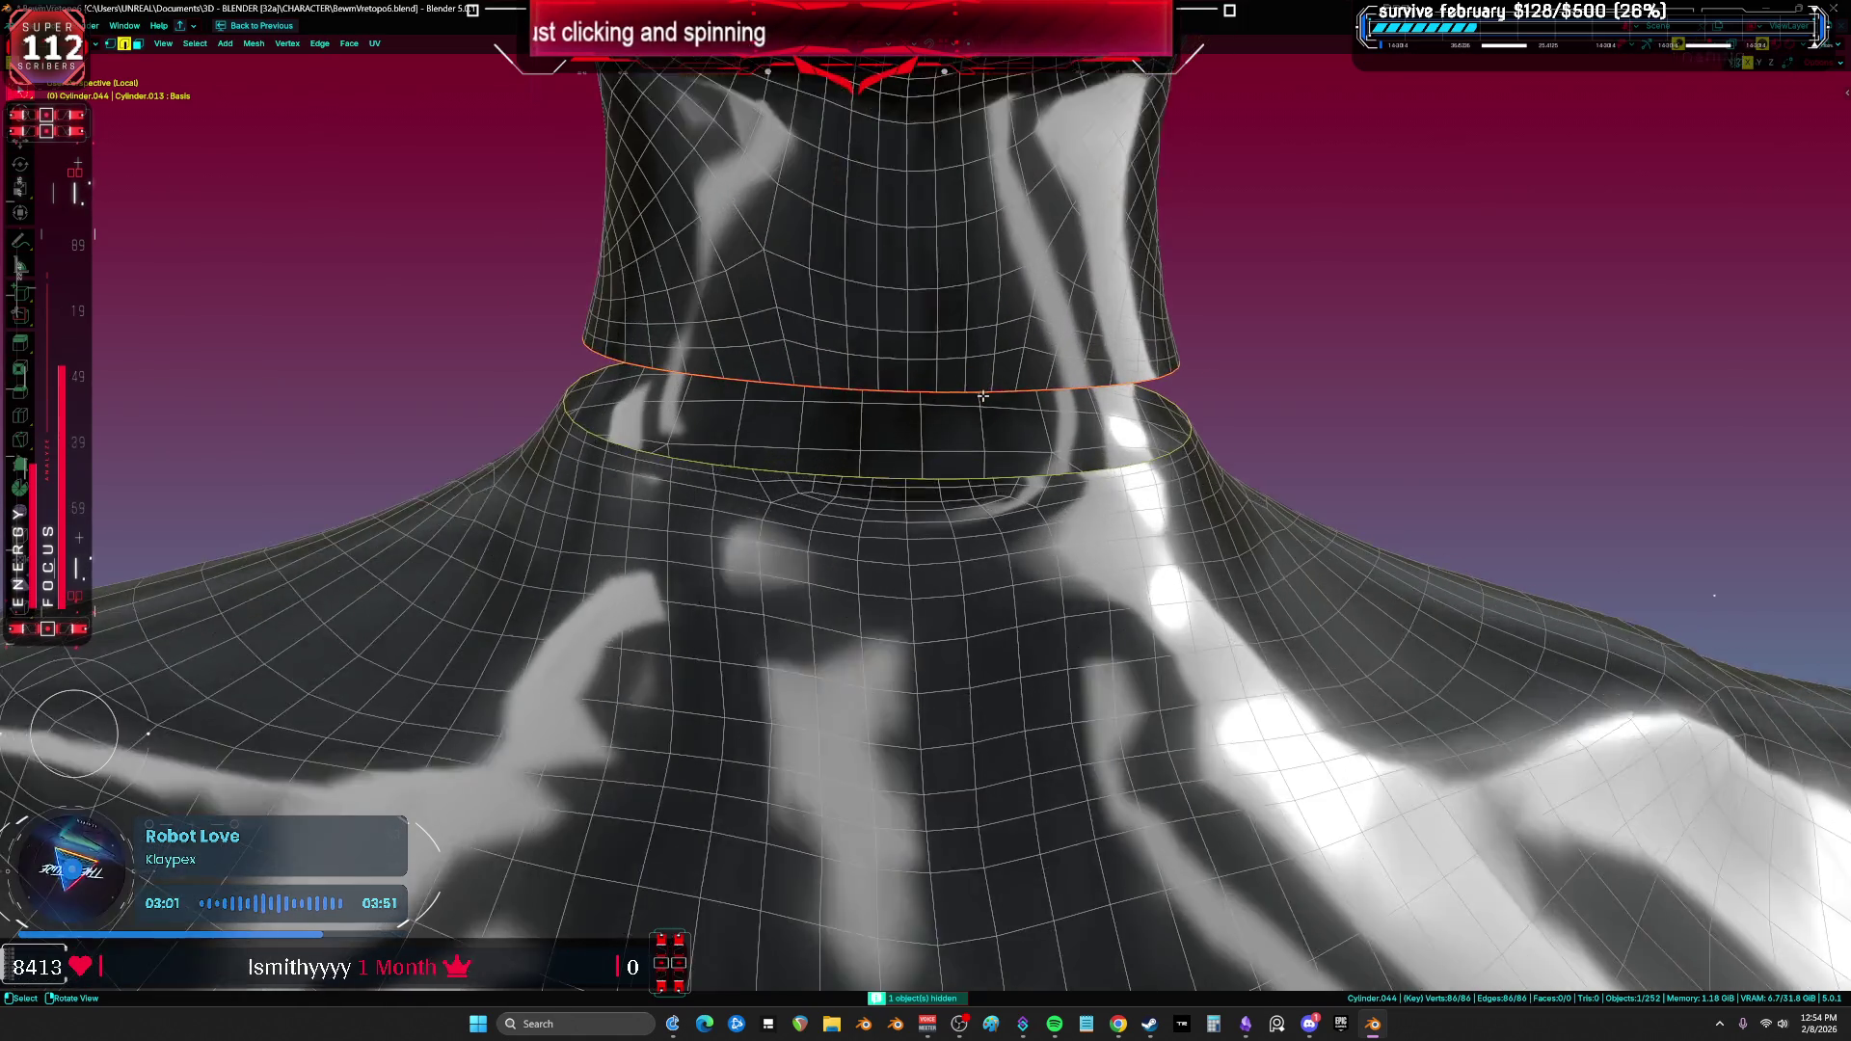
Step: In front orthographic view, add a centred loop cut across the neck band
scroll(983, 395, up, 2)
key(KP_1)
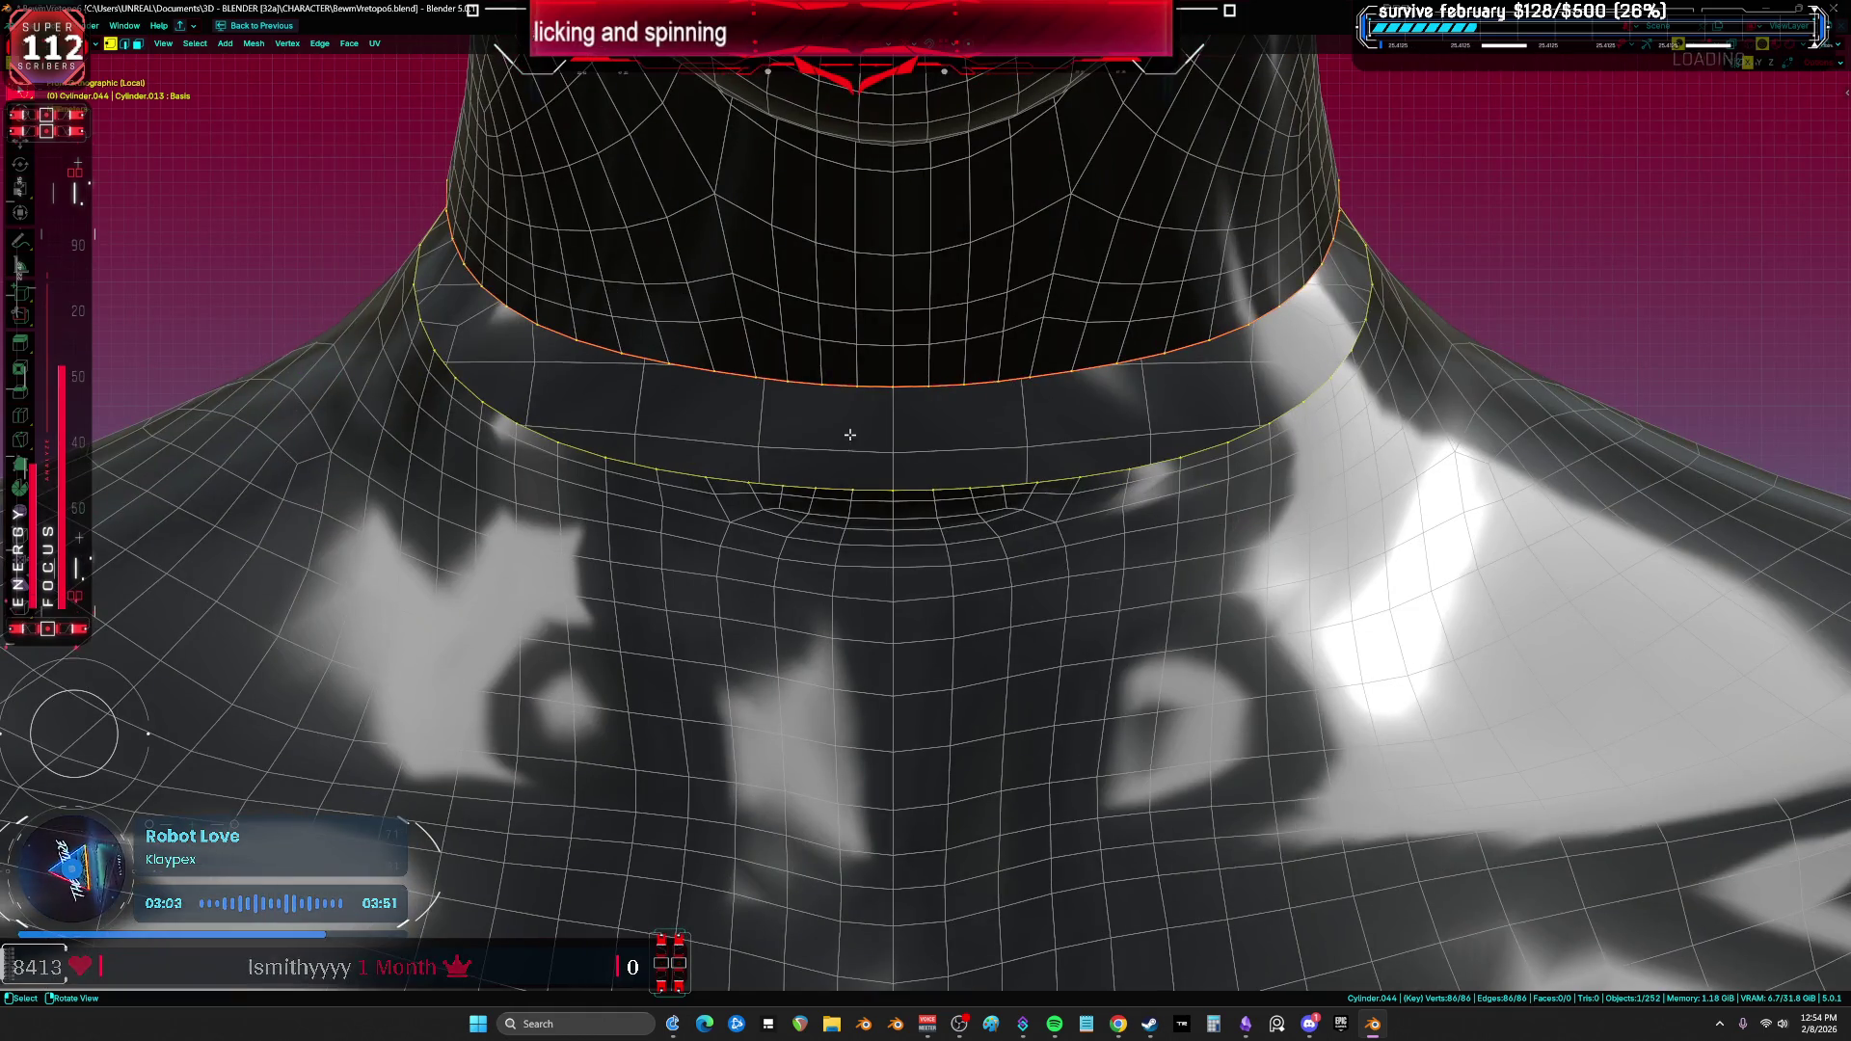
click(899, 494)
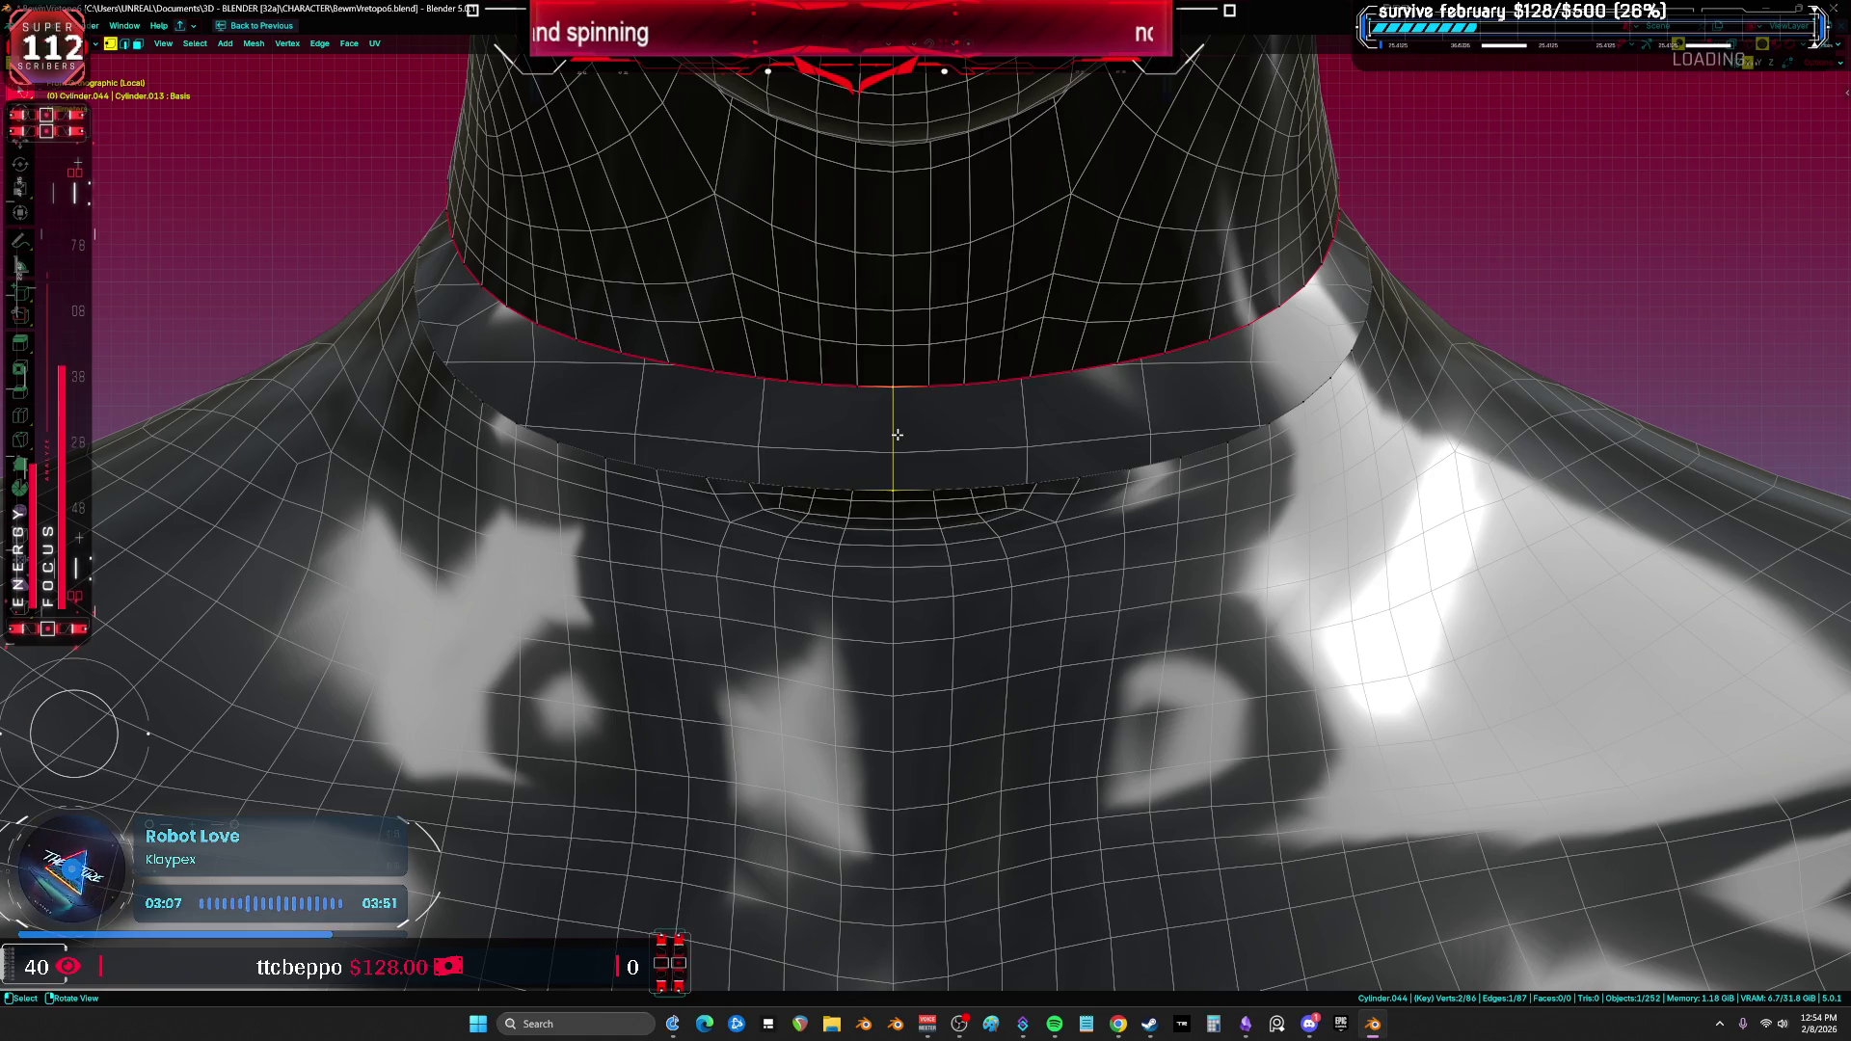
click(897, 435)
right_click(927, 436)
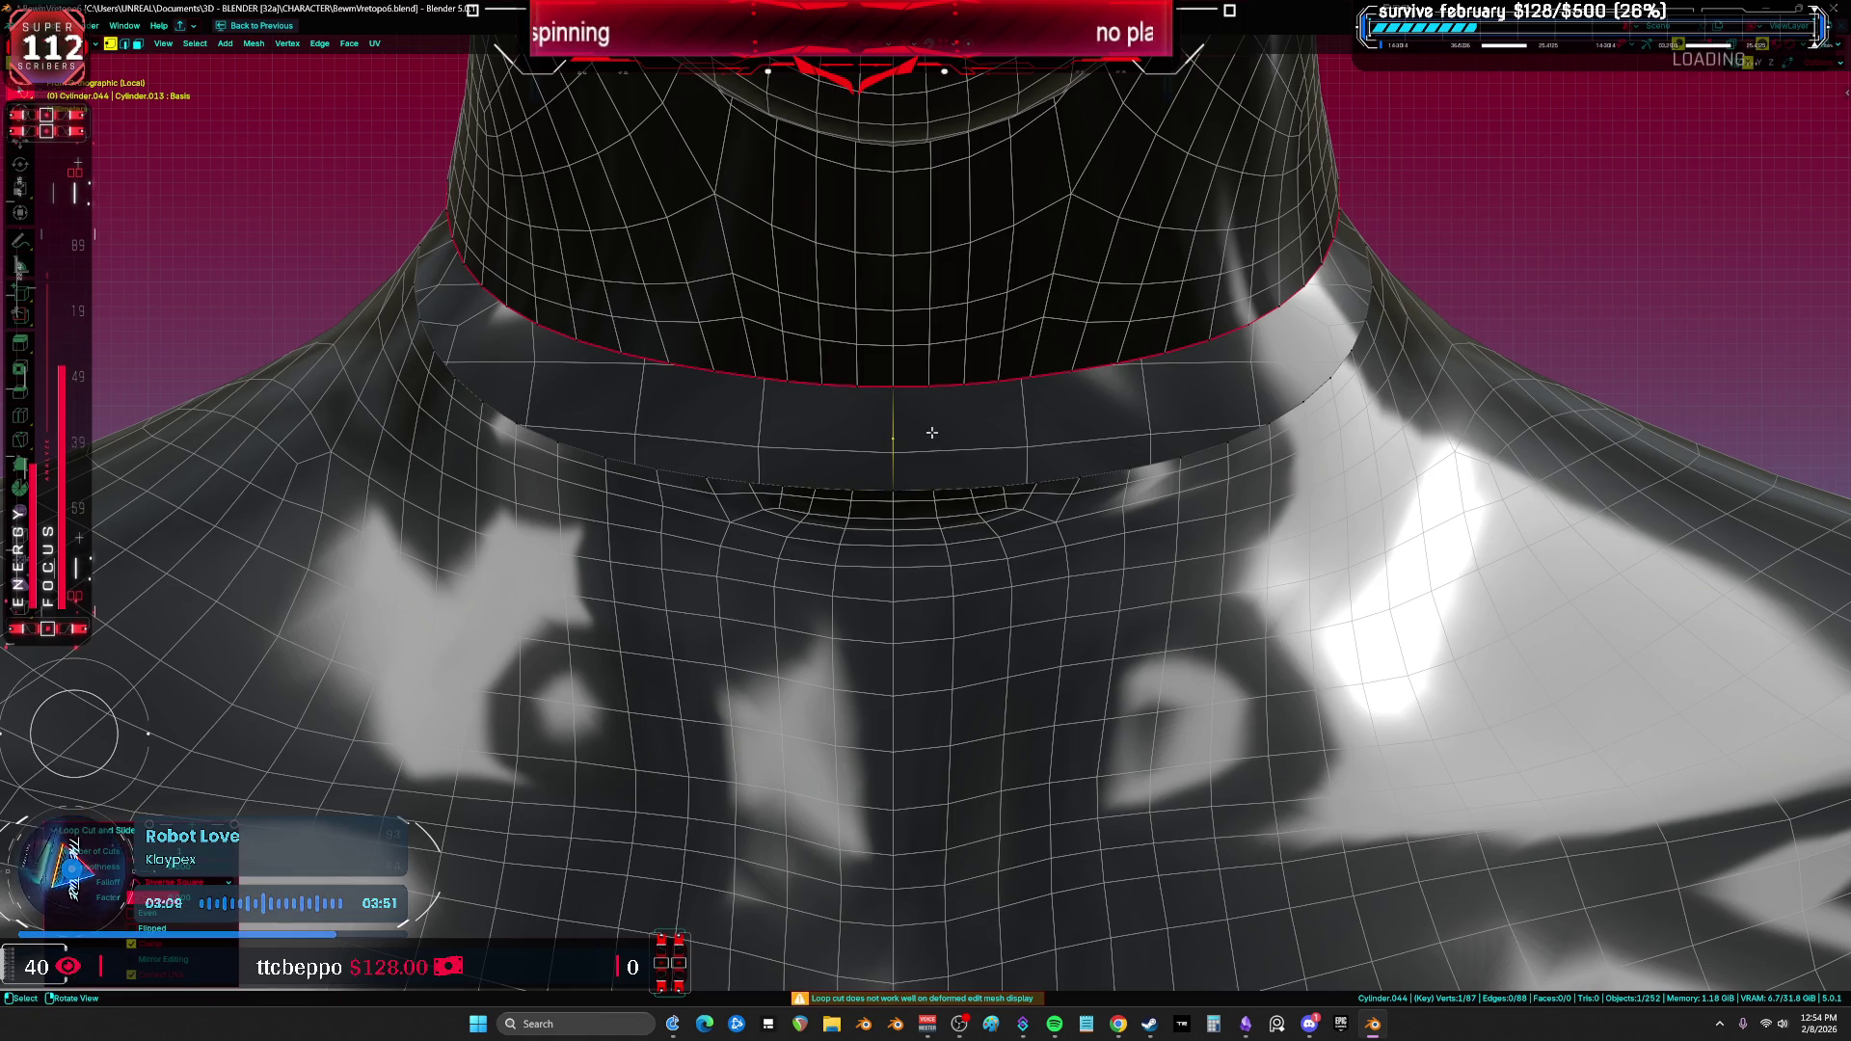
Step: Test-fill faces around the ring, undo them, and show the mesh in wireframe
key(a)
click(1084, 469)
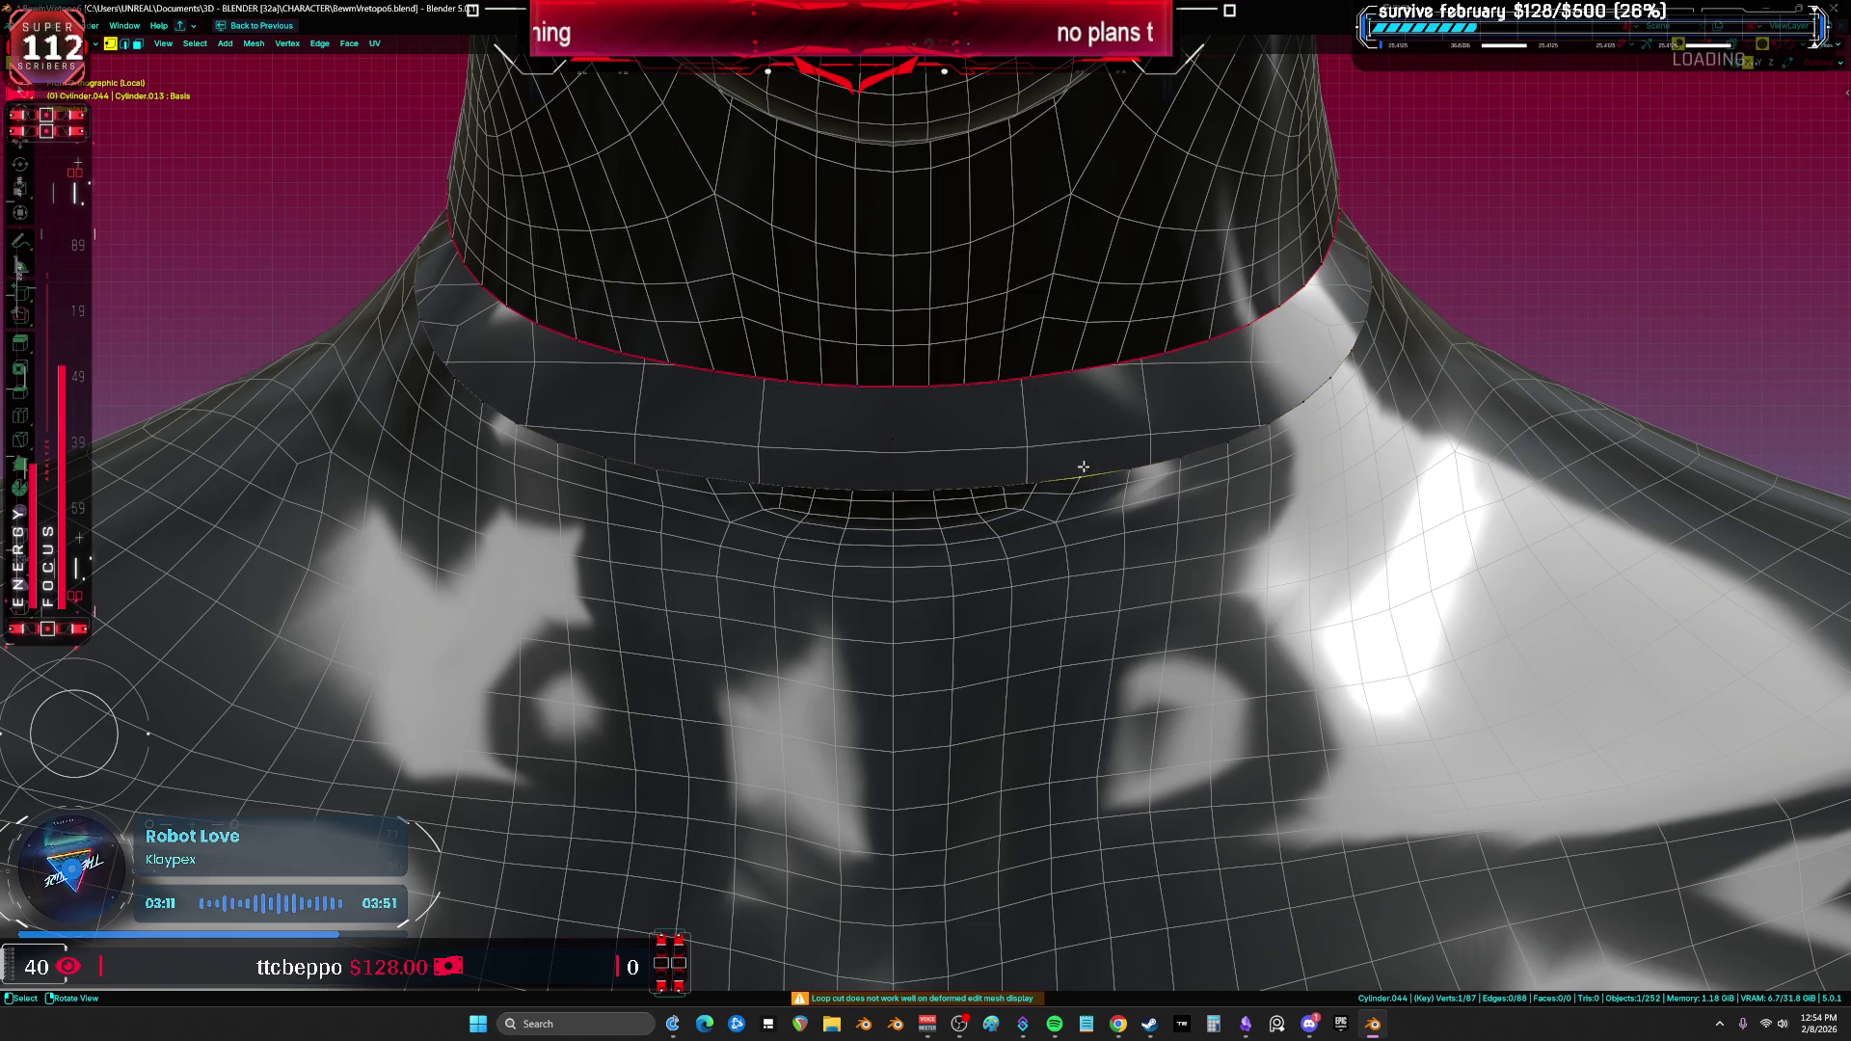
key(f)
key(f)
key(f)
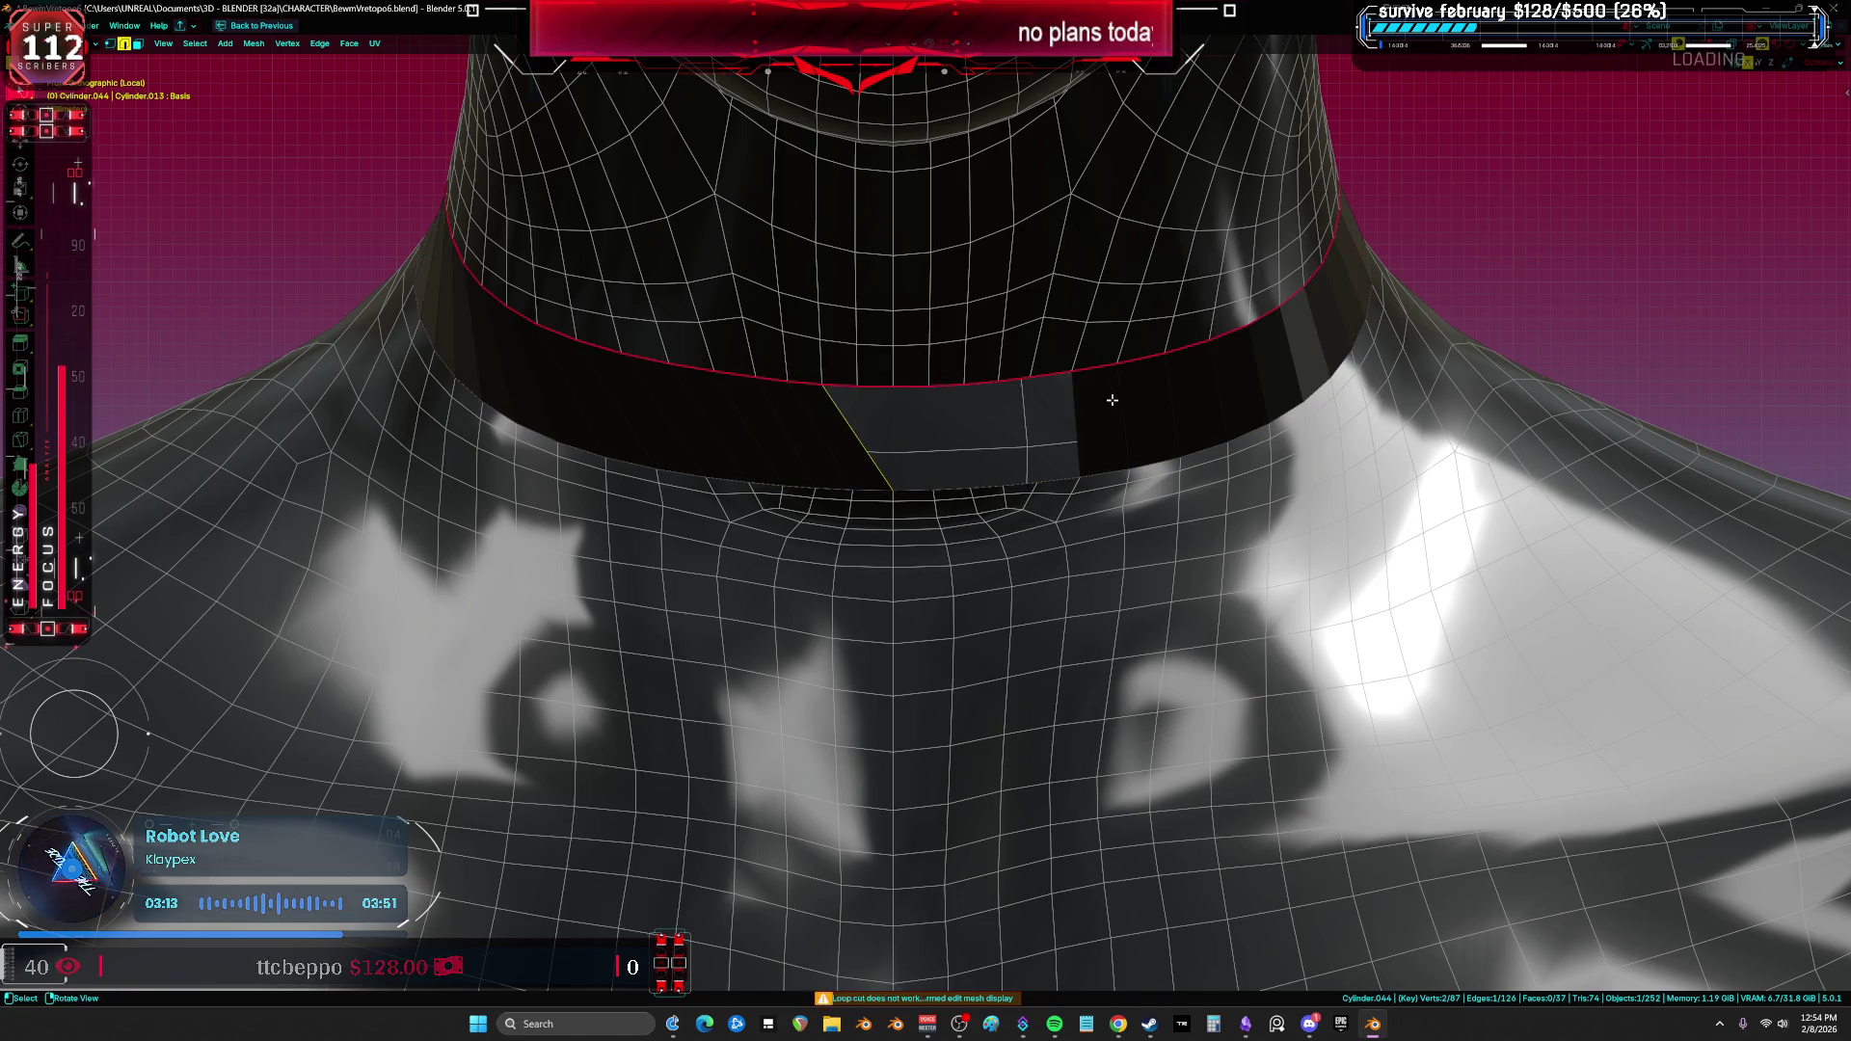
key(ctrl+z)
key(ctrl+z)
key(ctrl+z)
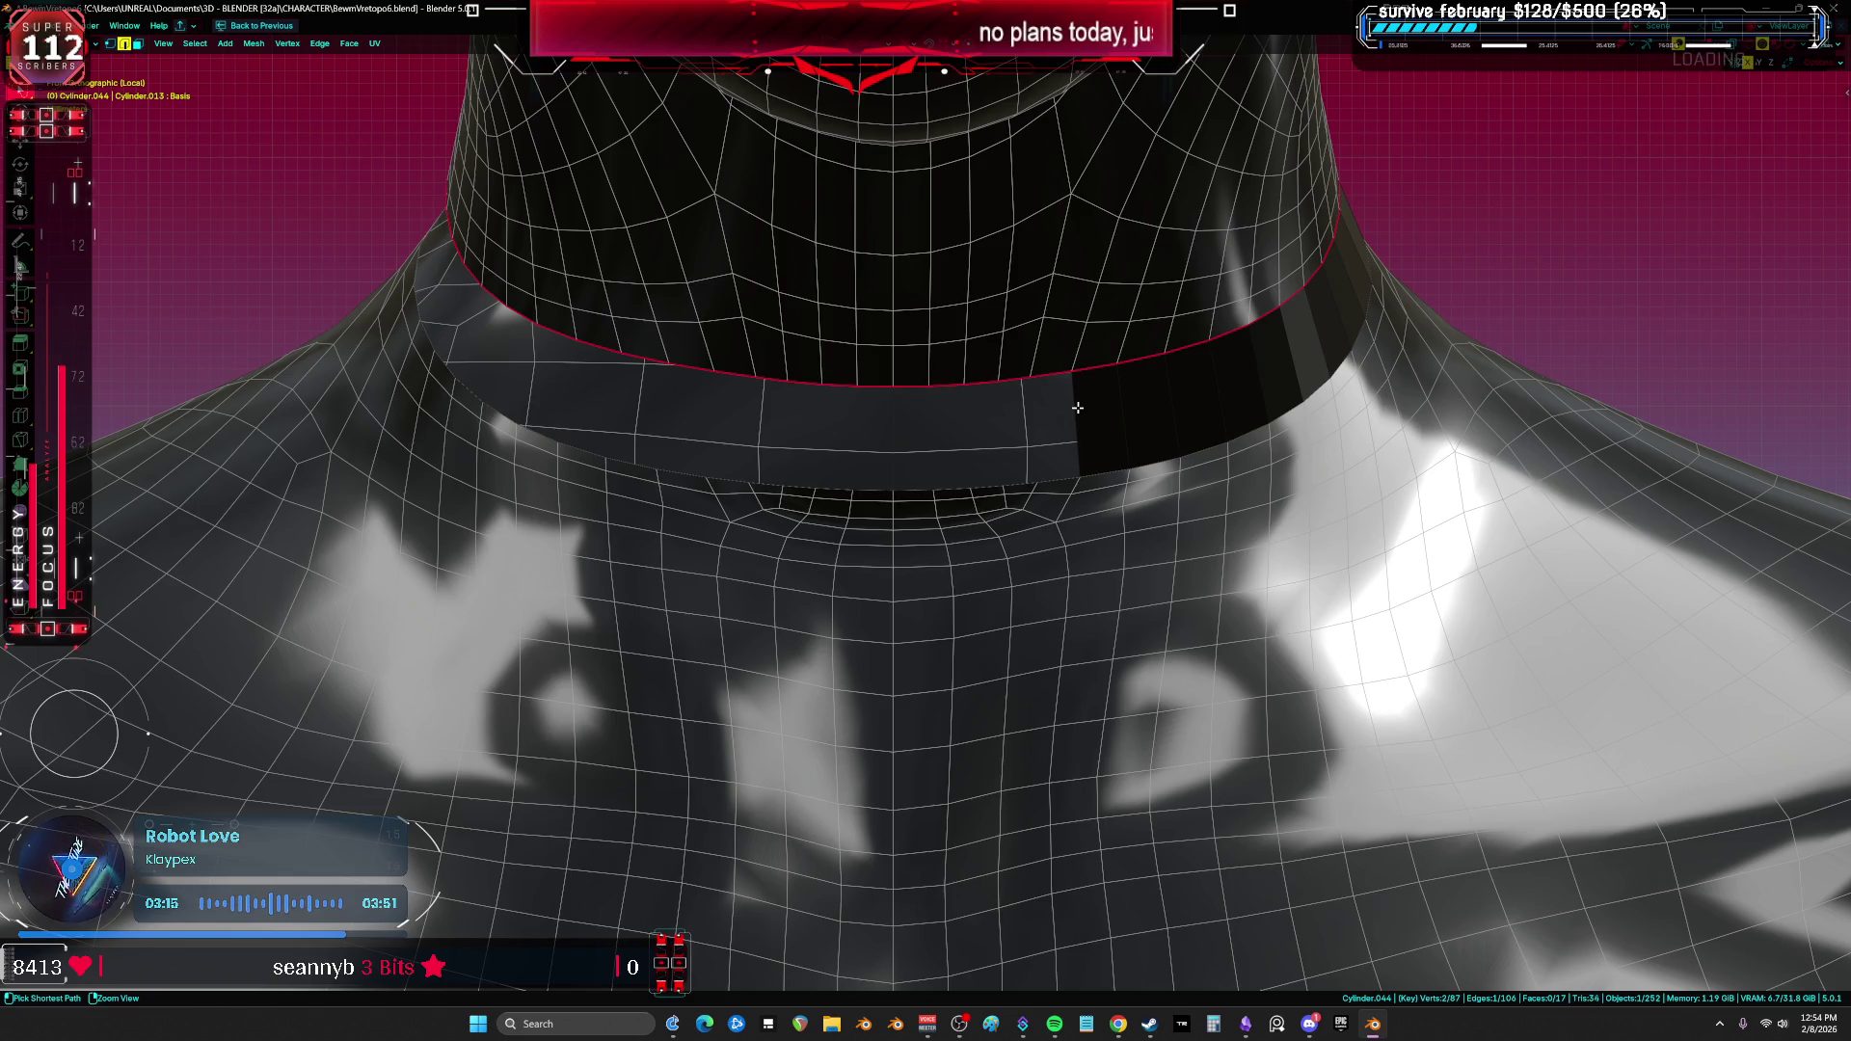
key(shift+z)
key(ctrl+z)
key(ctrl+z)
key(ctrl+z)
Step: Fill faces between the band's two edge loops around the ring, leaving the front gap open
key(1)
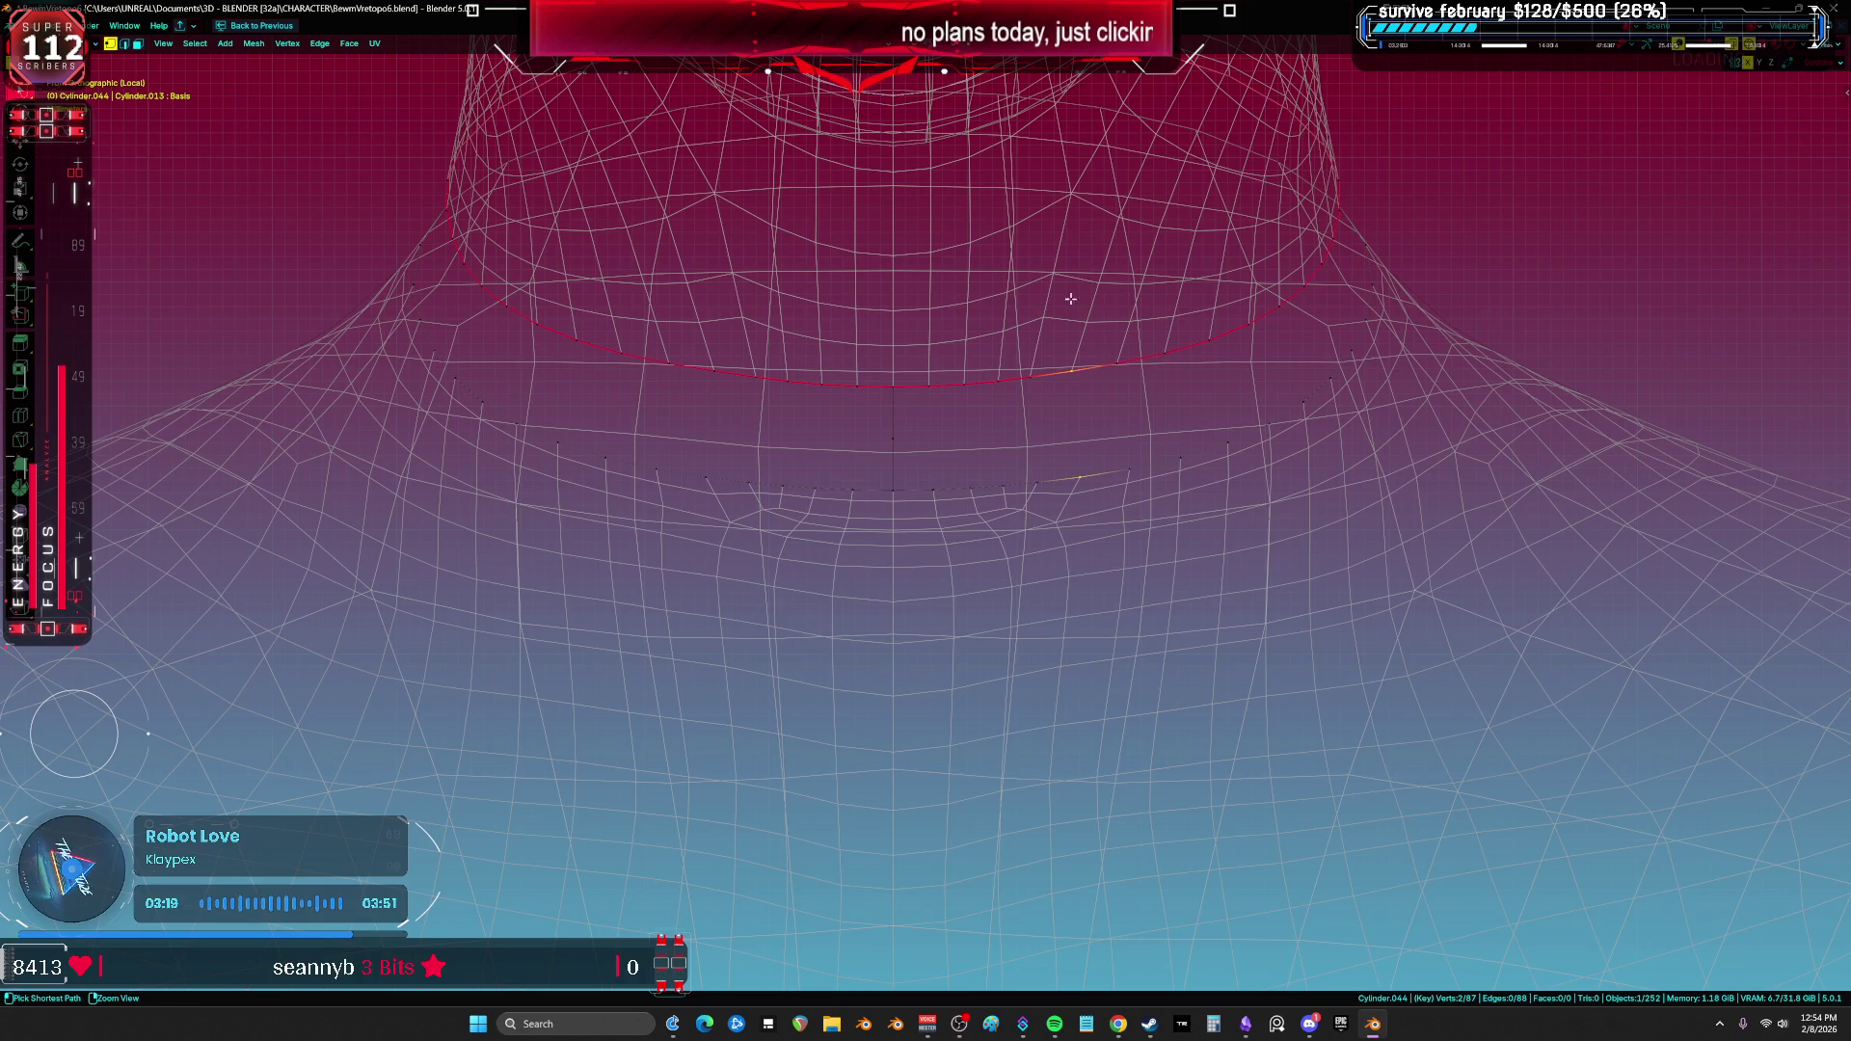
middle_drag(930, 220, 987, 249)
key(f)
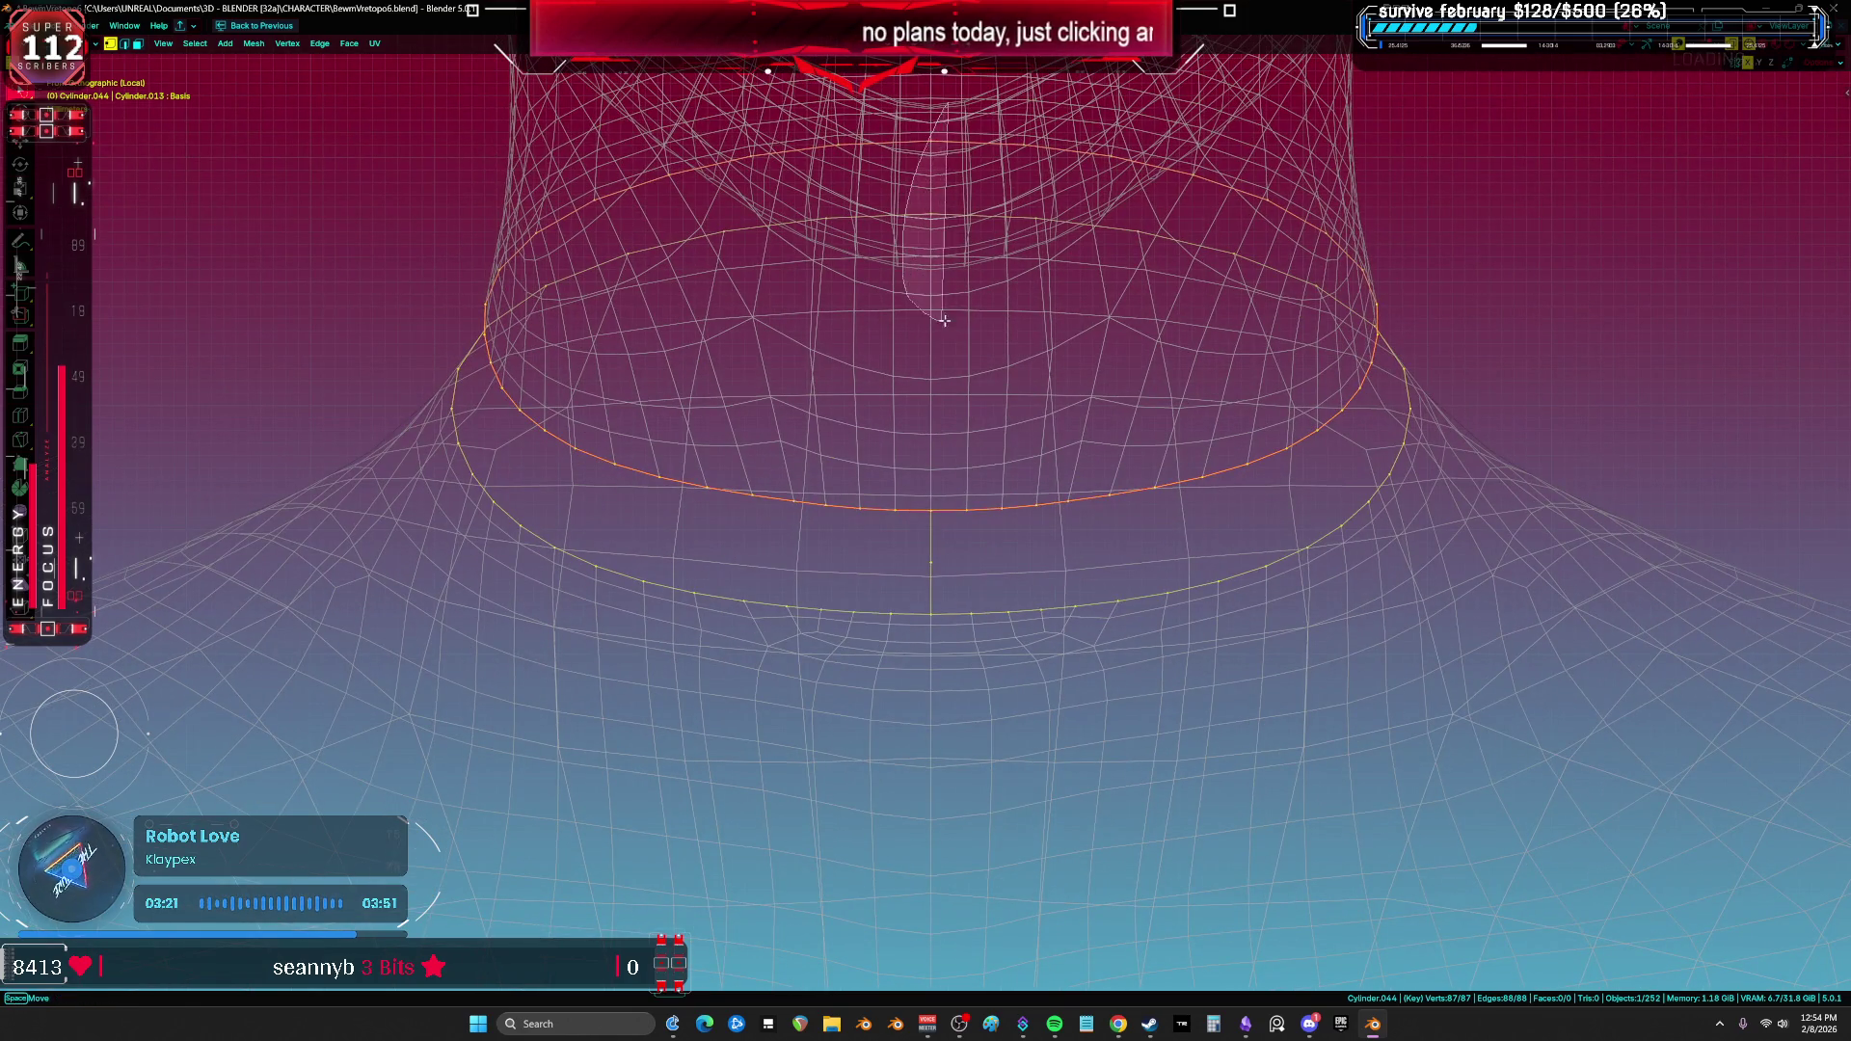
key(f)
key(f)
key(2)
key(f)
key(f)
key(f)
key(f)
key(f)
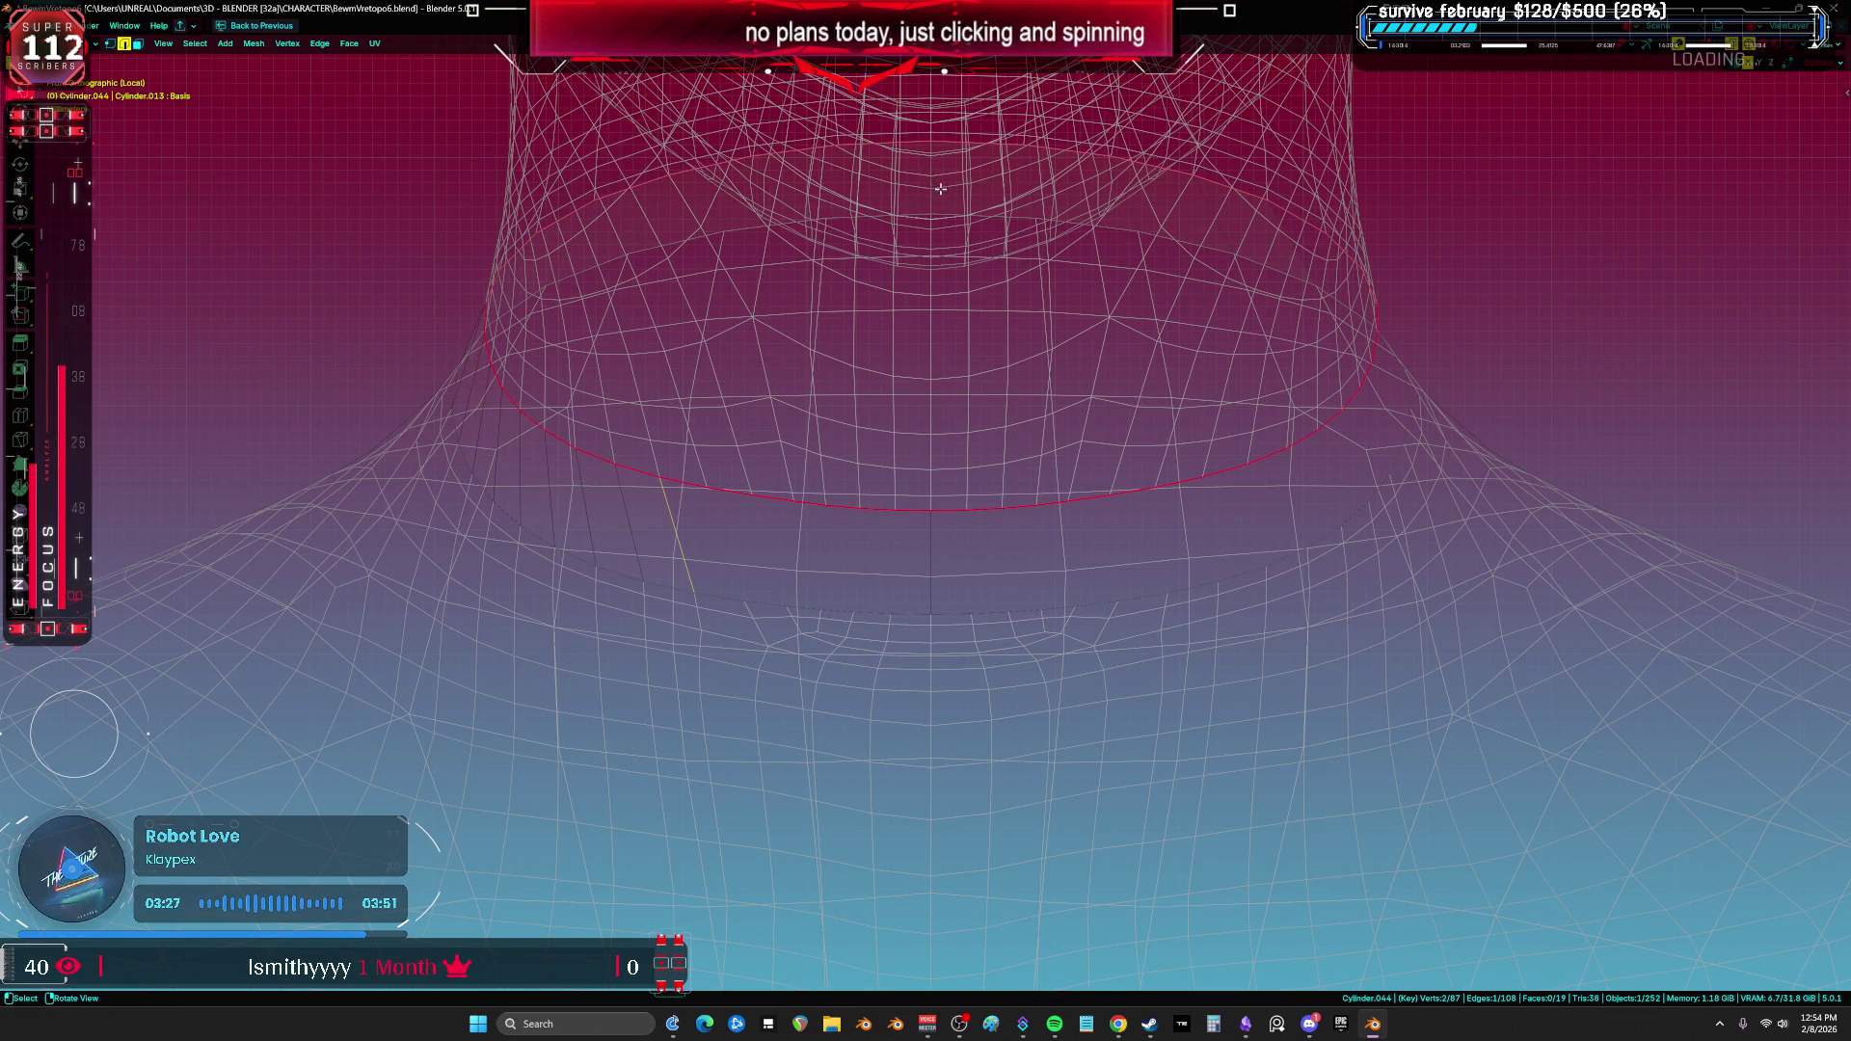
key(a)
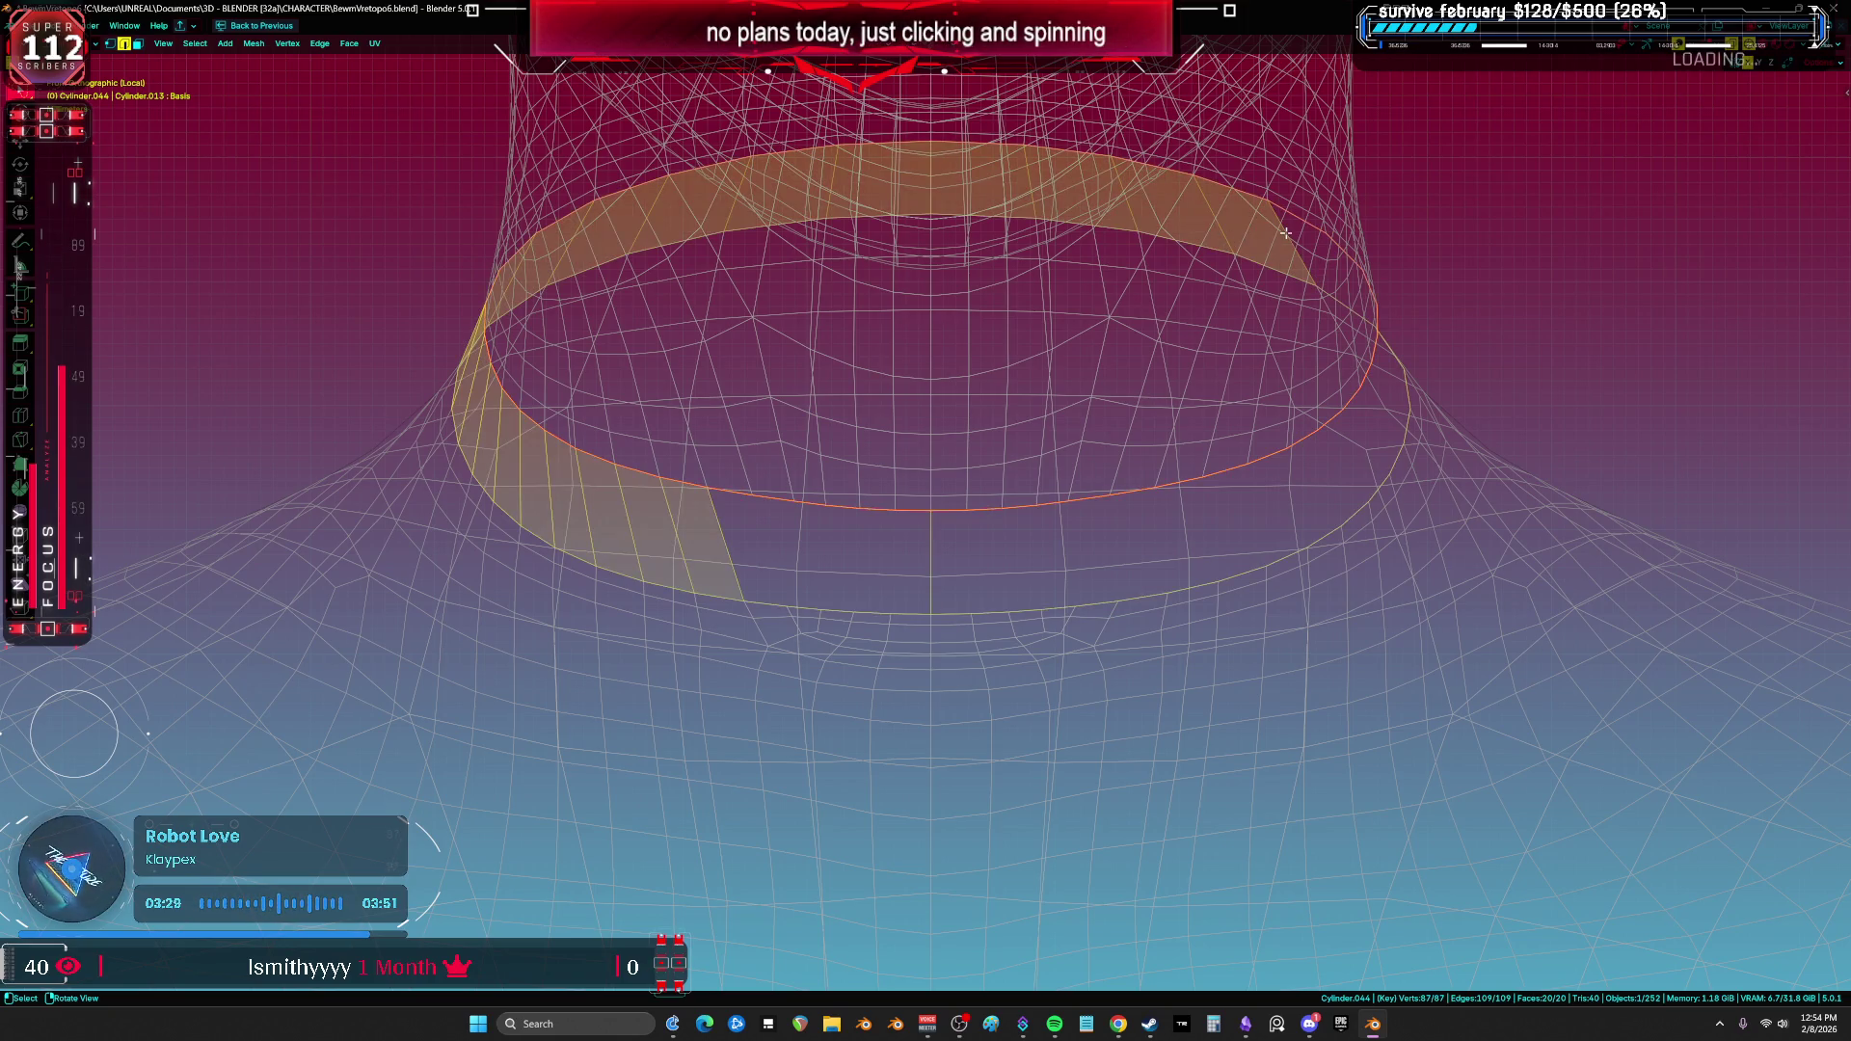
key(ctrl+z)
key(f)
key(f)
key(f)
key(f)
key(f)
key(f)
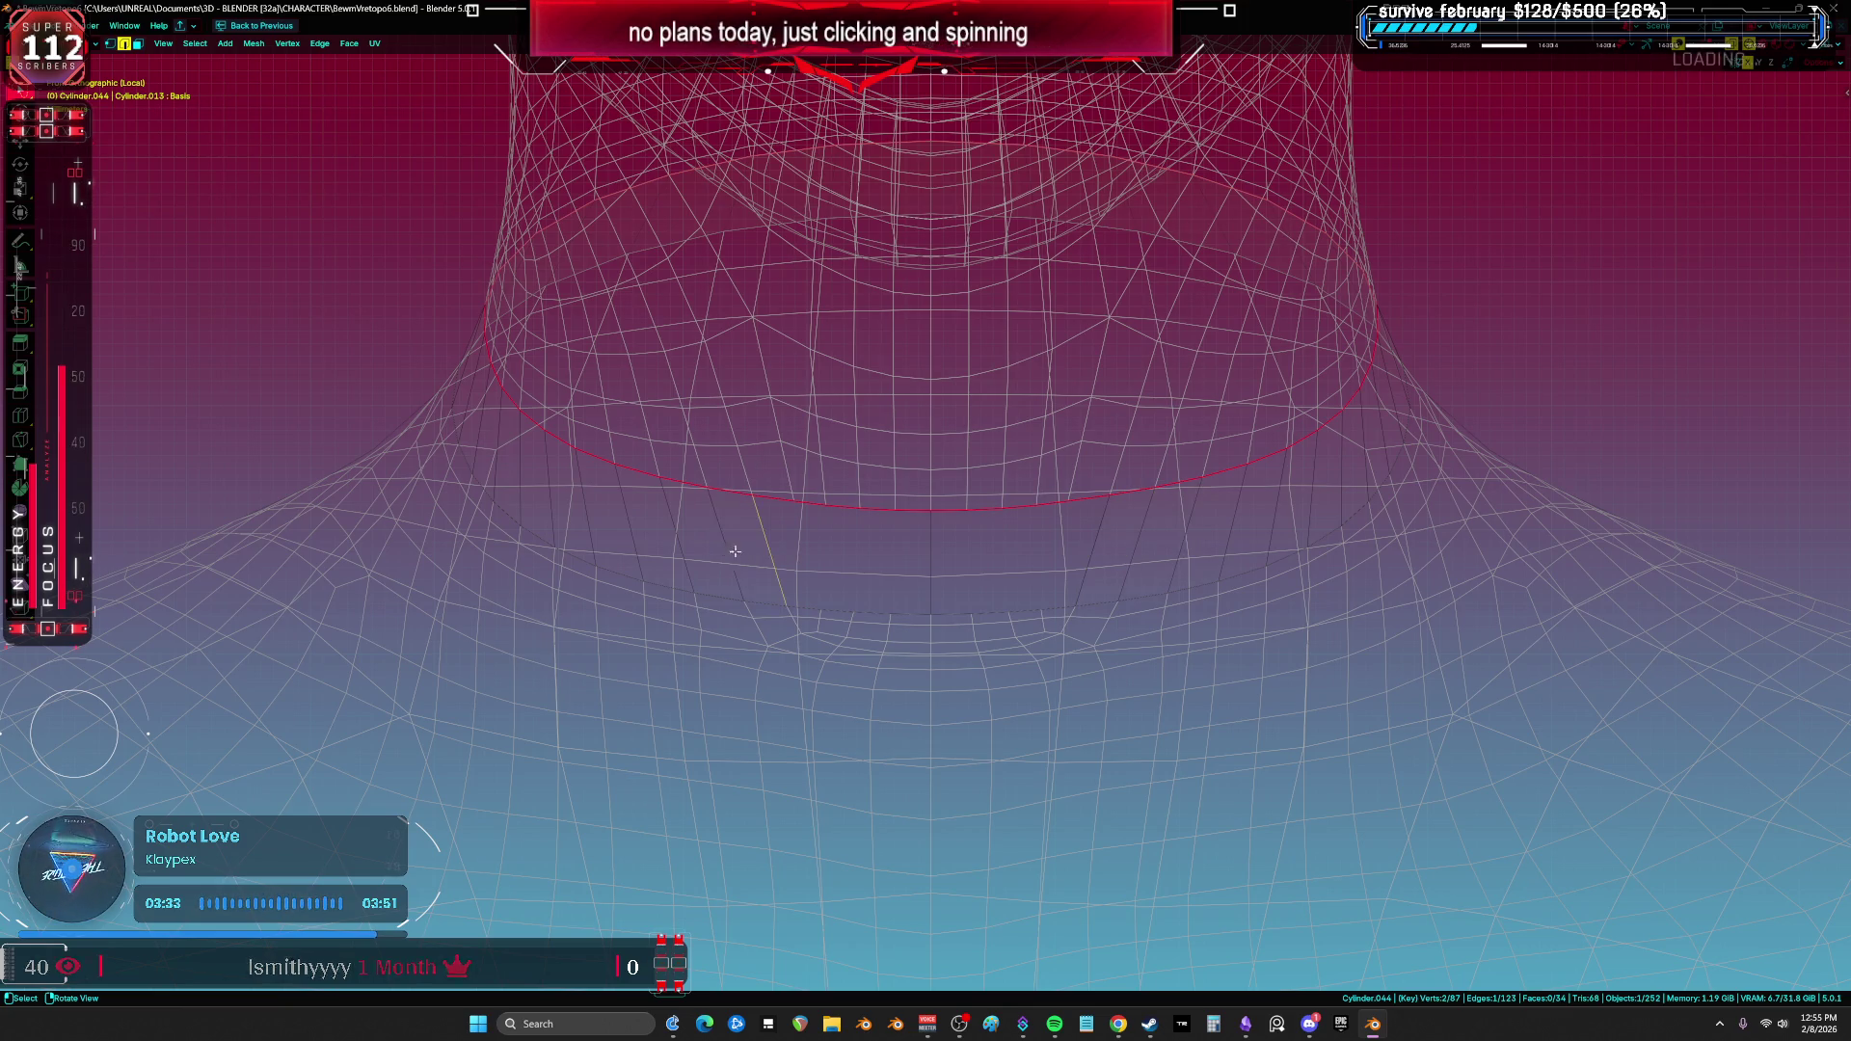
key(a)
key(ctrl+z)
key(f)
key(1)
key(a)
Step: Select the corner vertices on either side of the band's front gap
scroll(956, 552, up, 3)
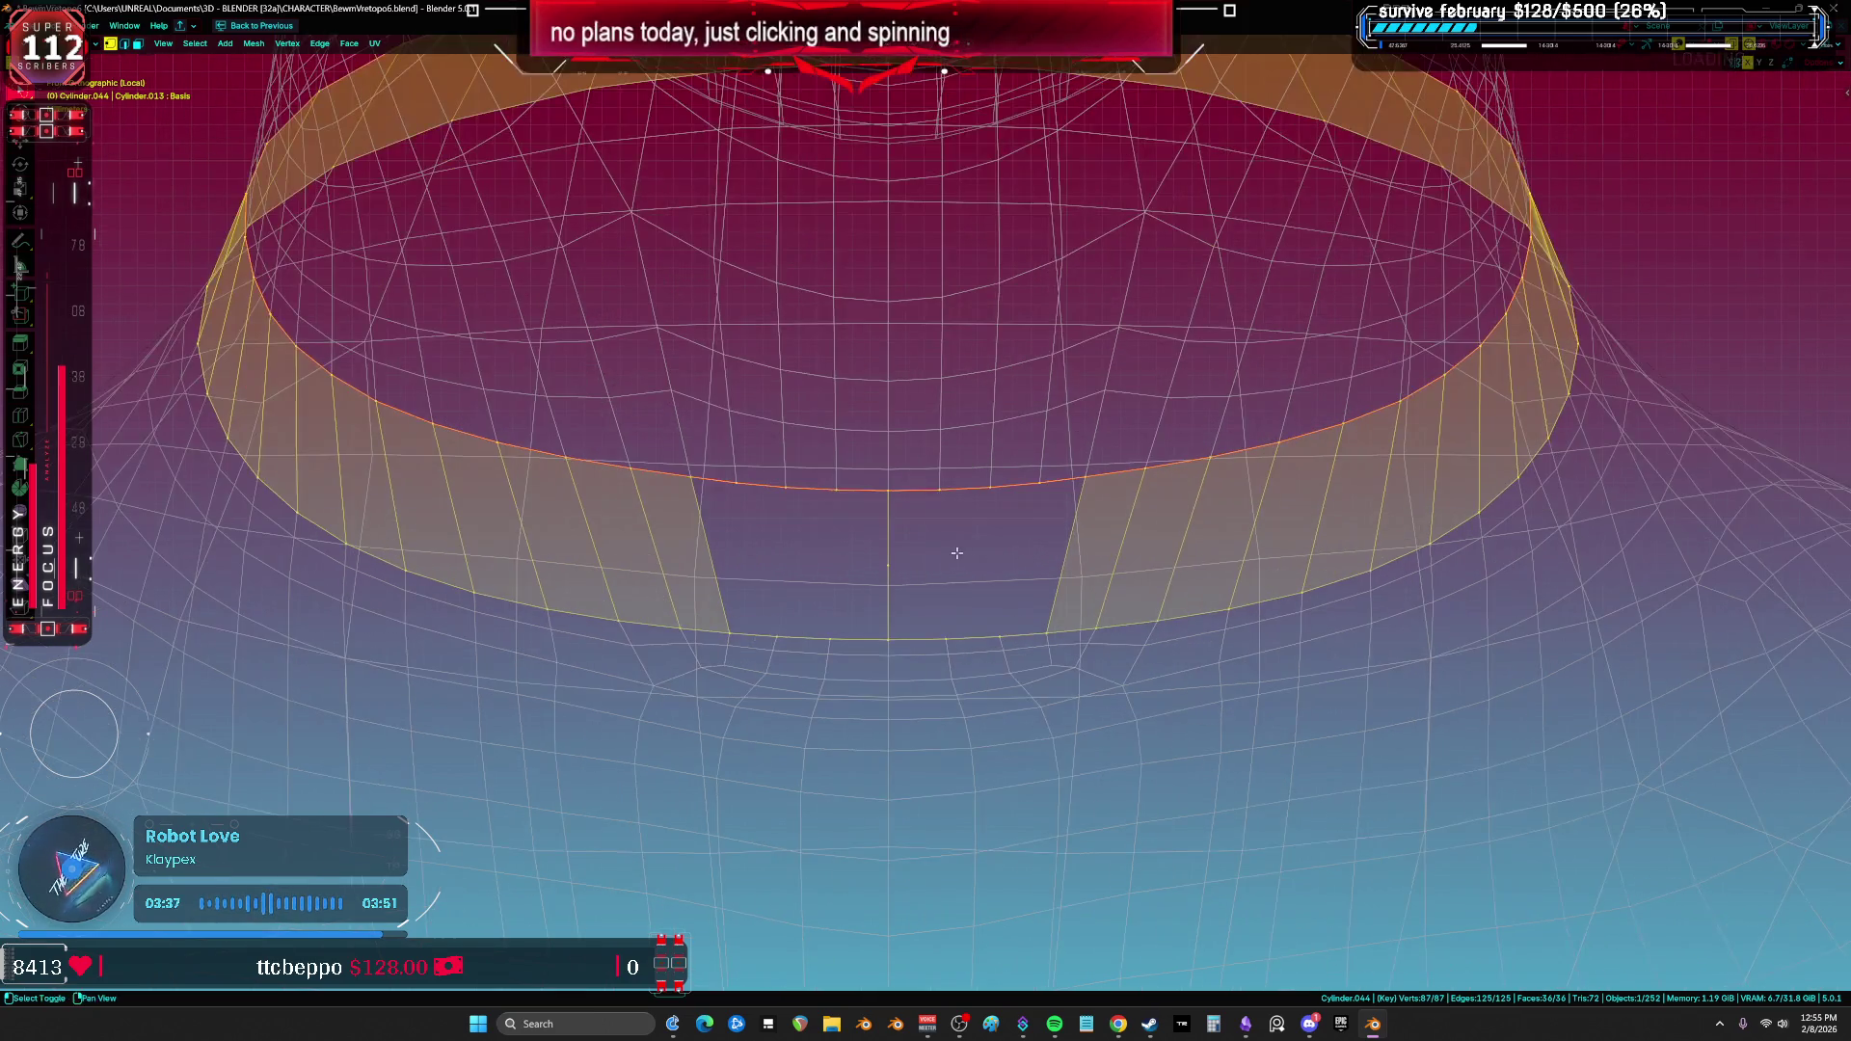
shift+middle_drag(957, 552, 967, 546)
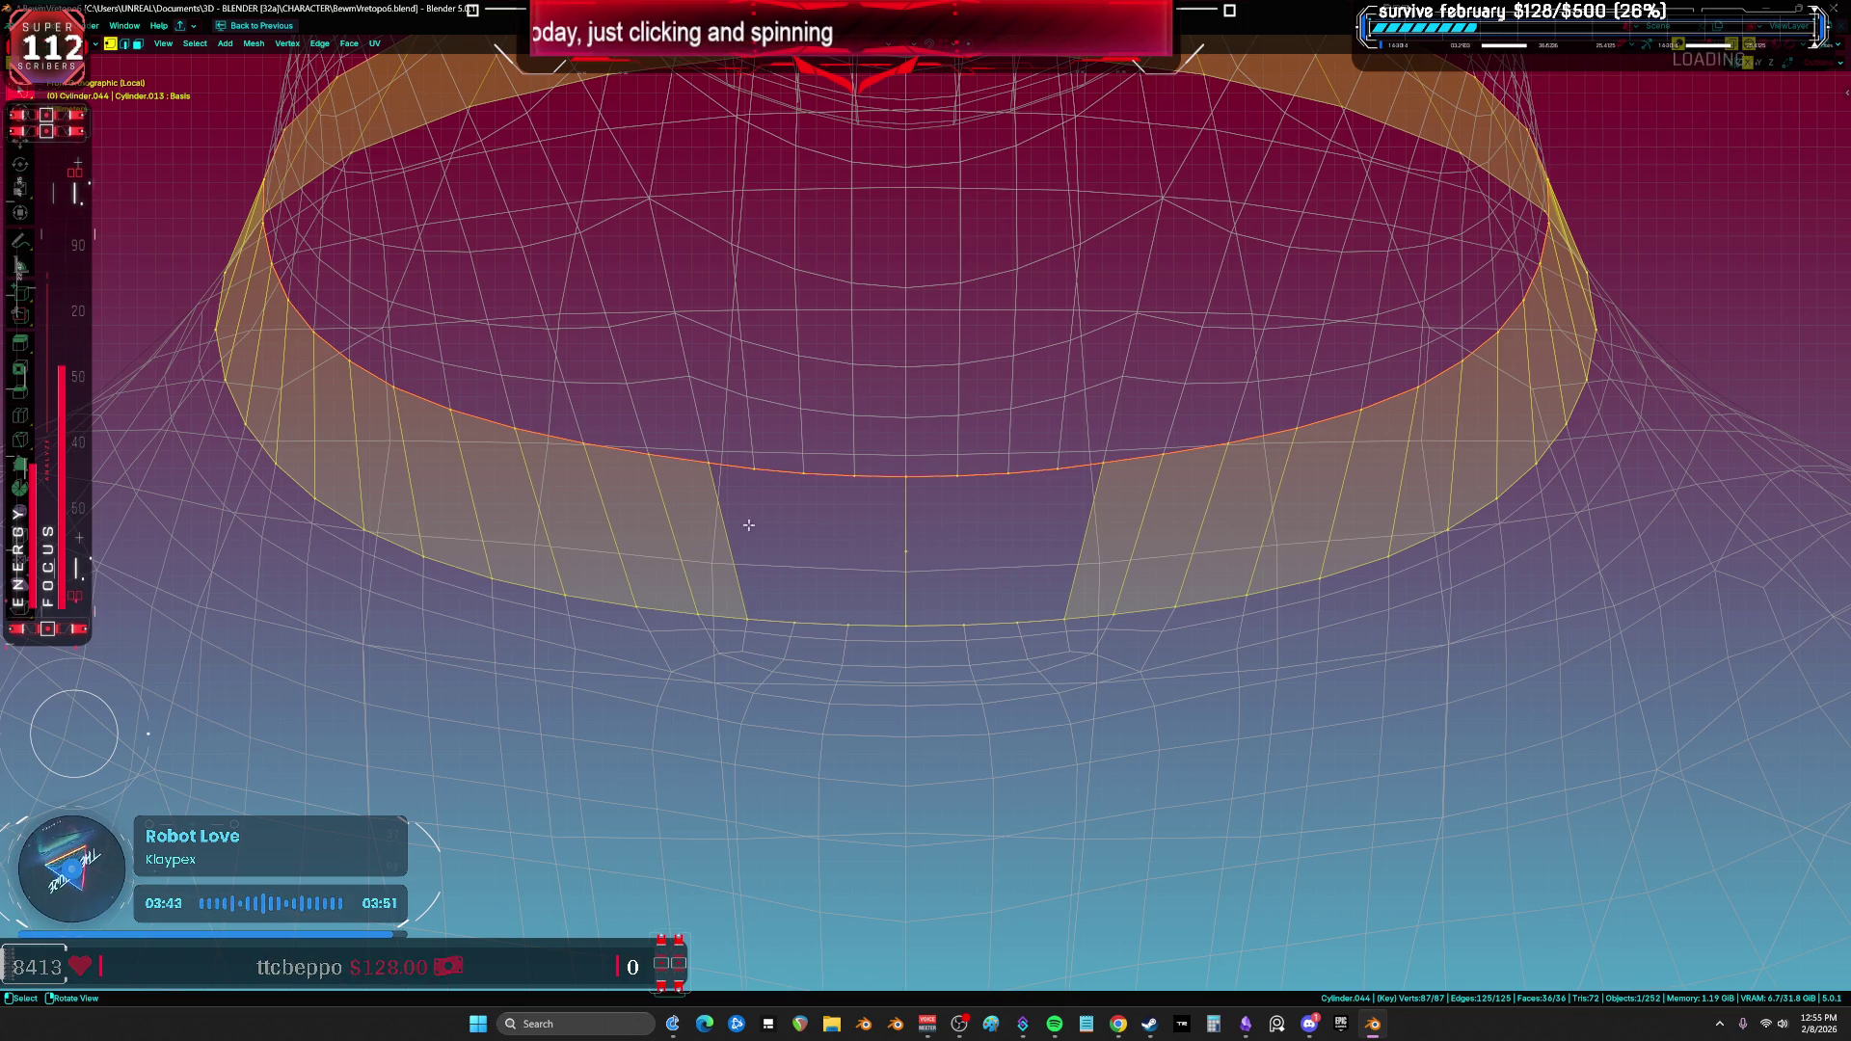
click(714, 468)
ctrl+click(779, 520)
shift+click(1099, 474)
Step: Extrude the two front corner vertices downward and scale them along Z toward the centre
key(e)
key(s)
key(z)
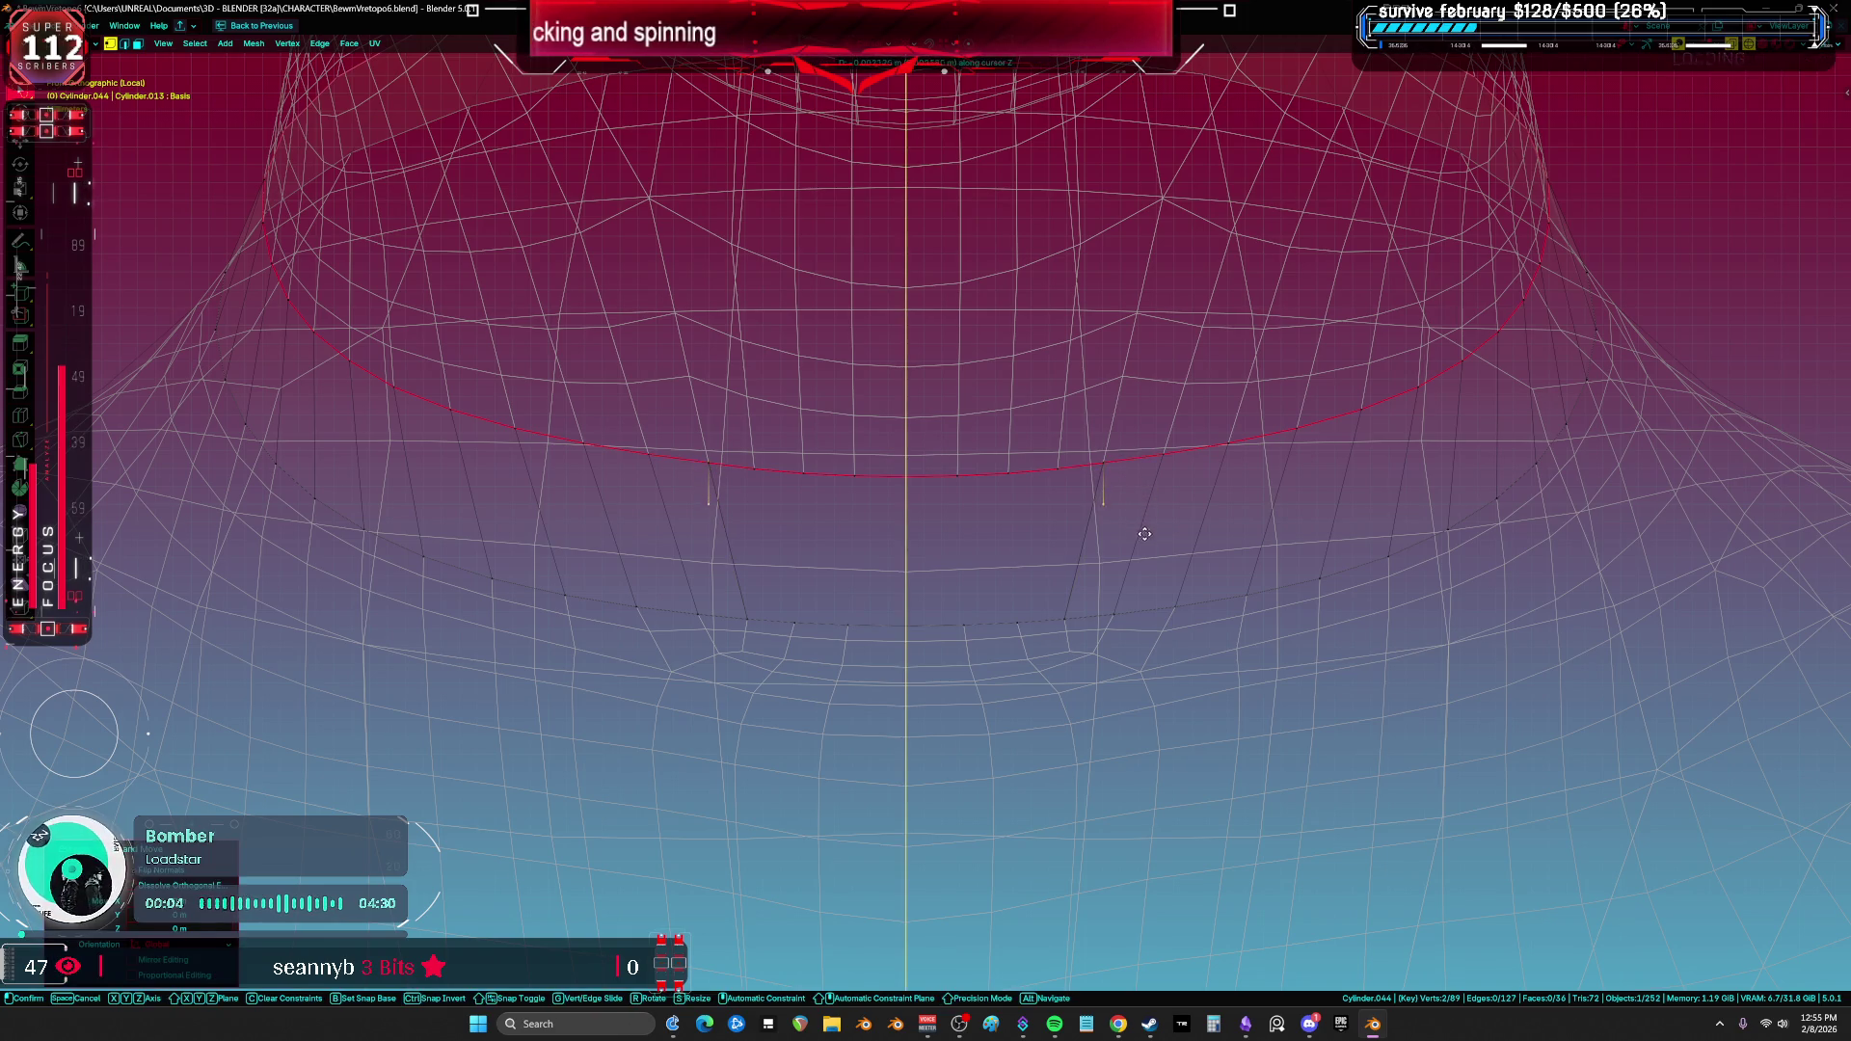
click(1492, 539)
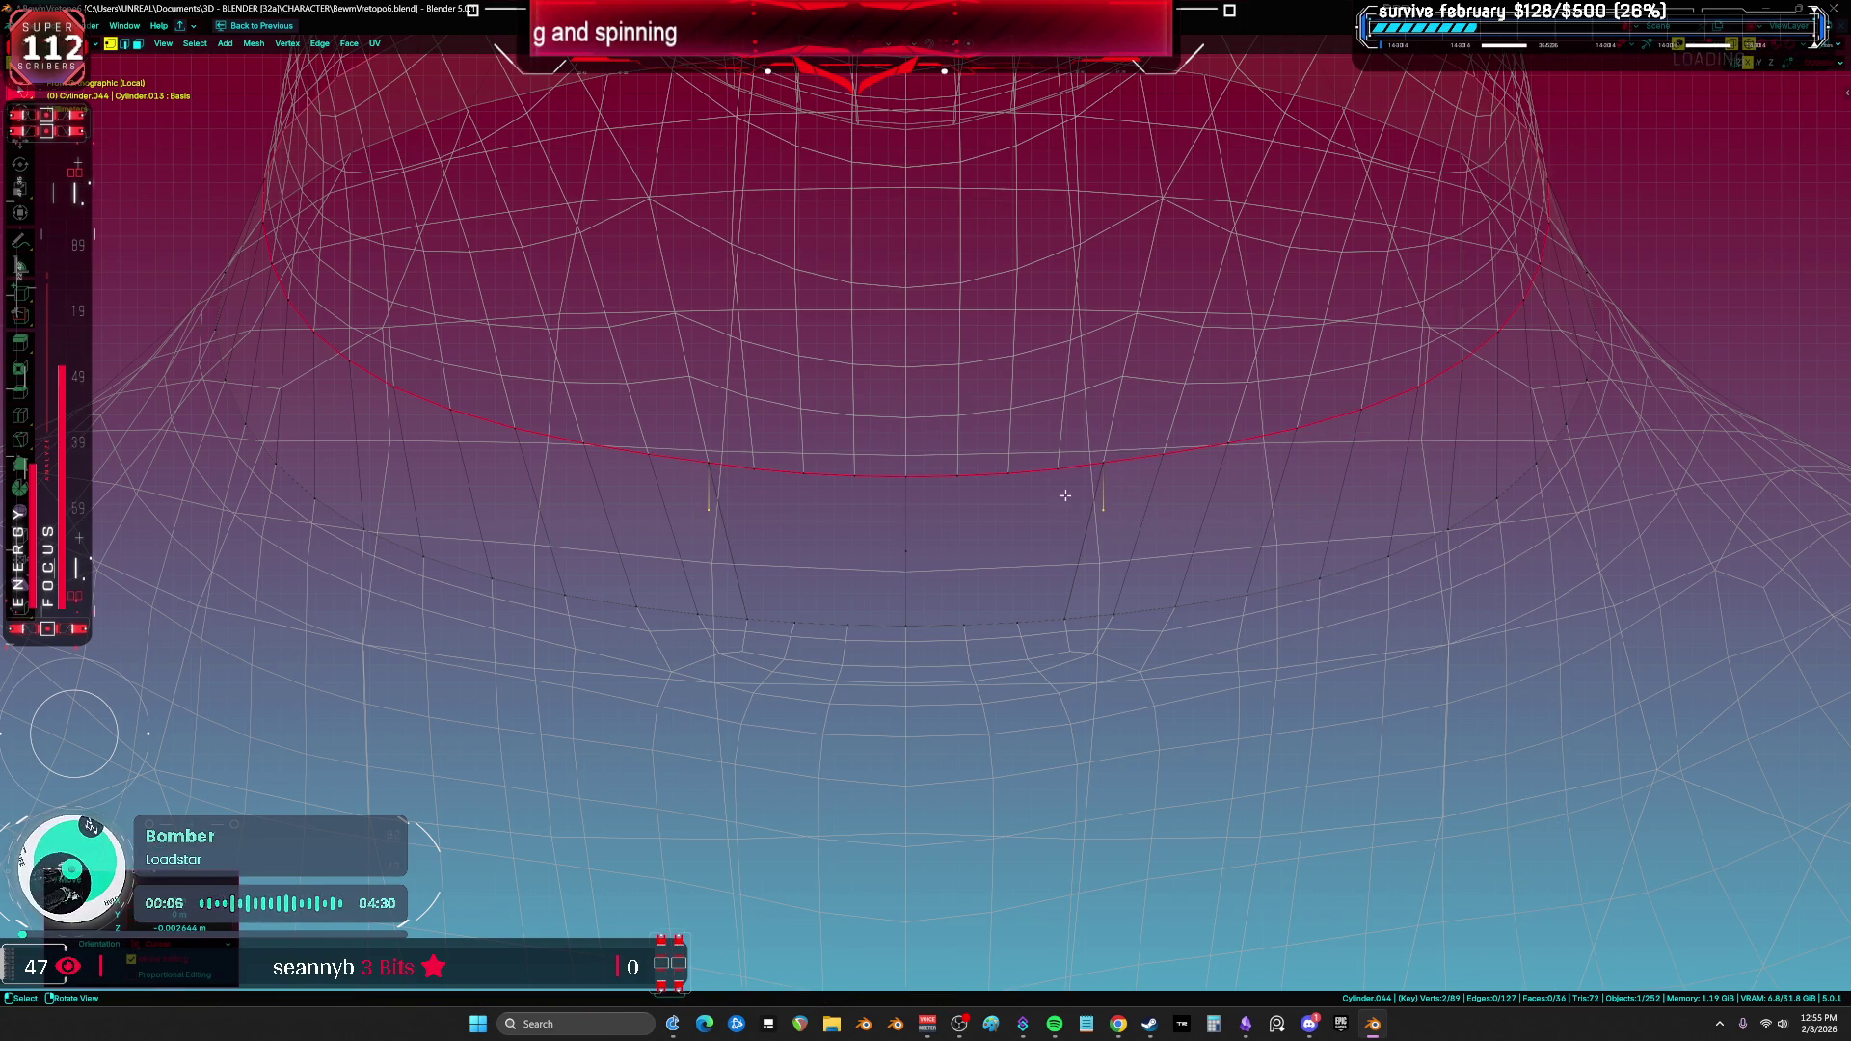
key(s)
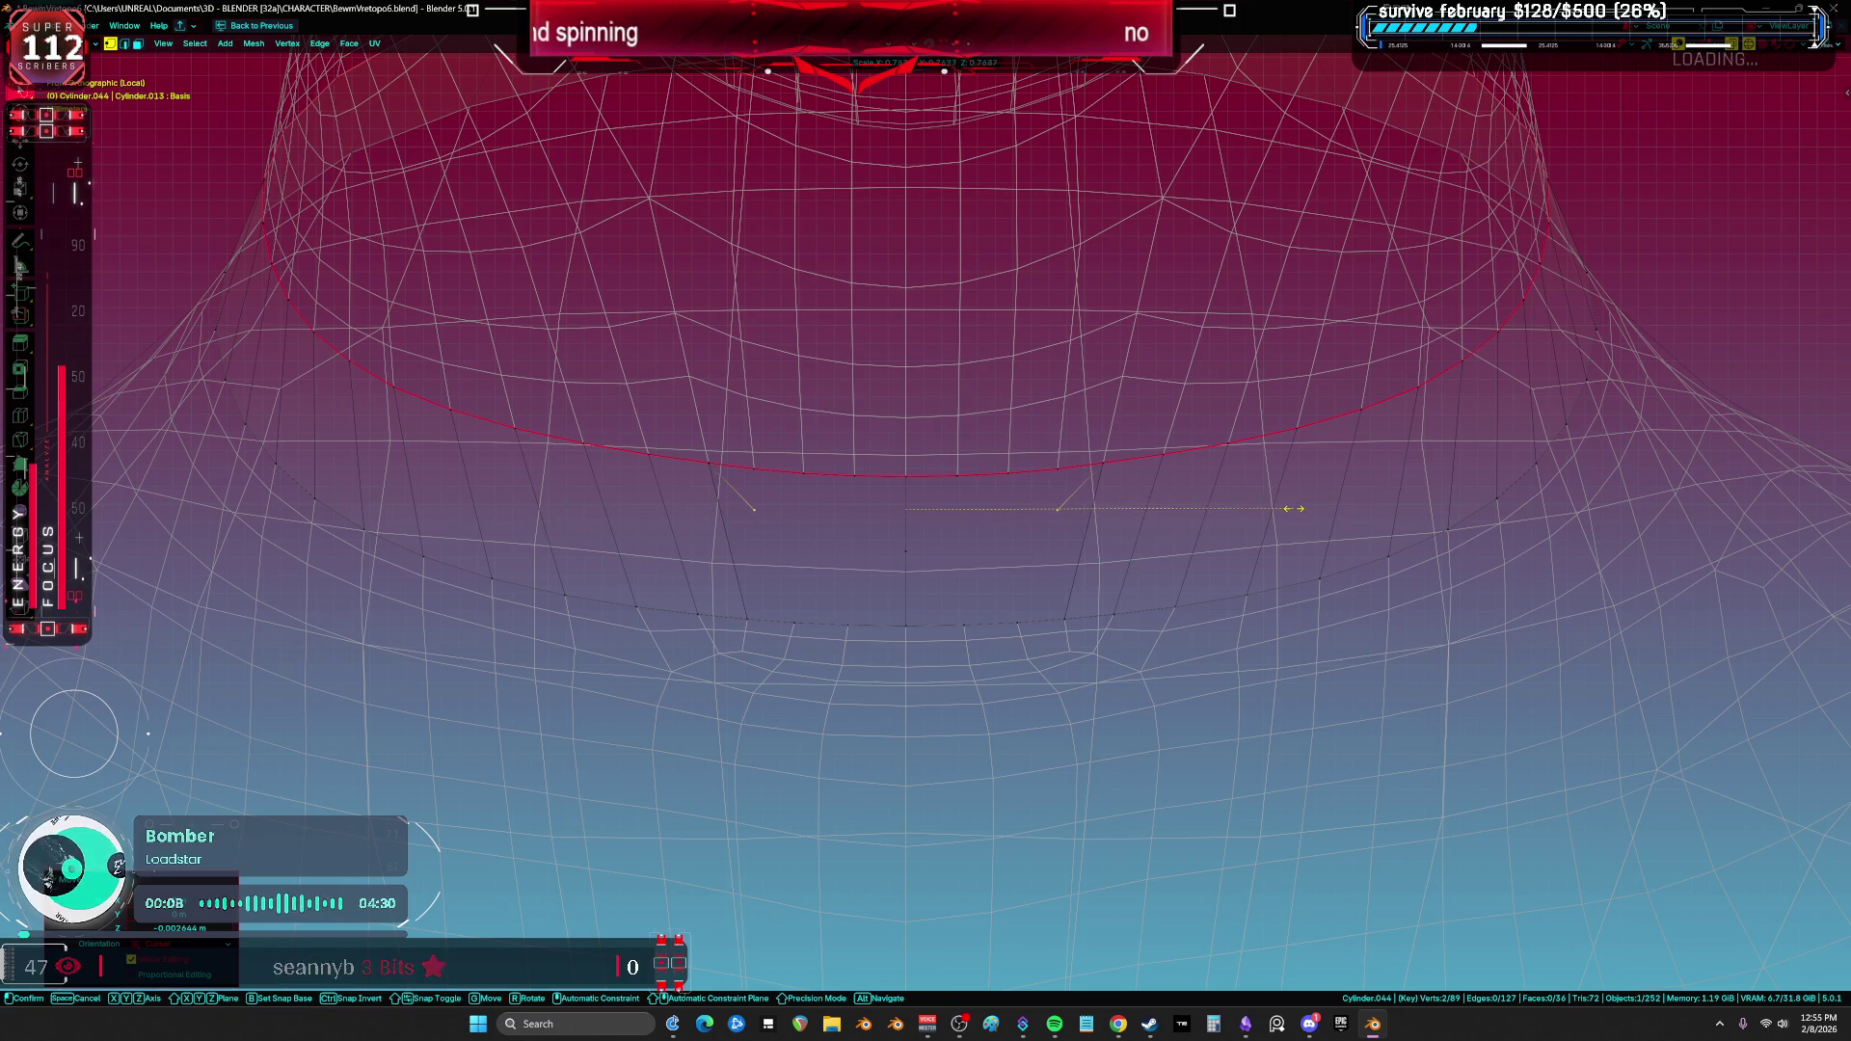
key(z)
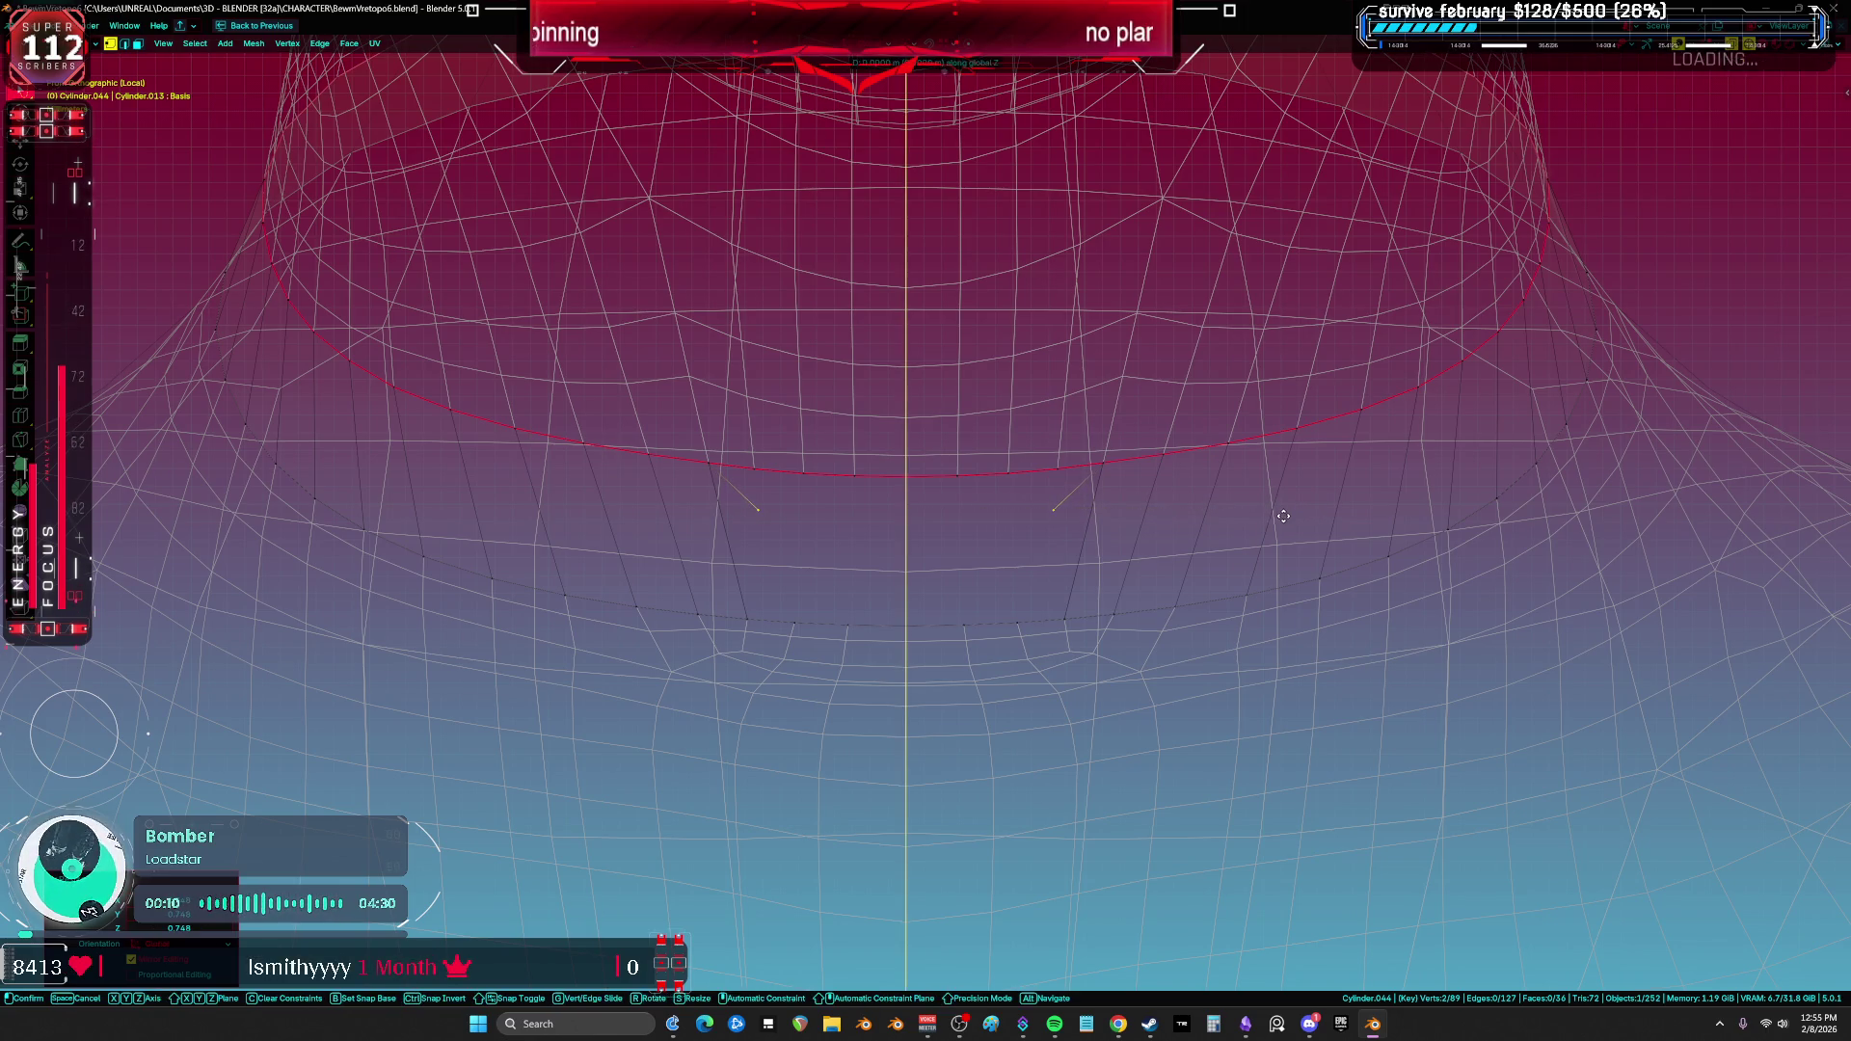
click(1276, 521)
Step: Select the two front vertices and add a cut at the front edge's midpoint
key(2)
click(743, 584)
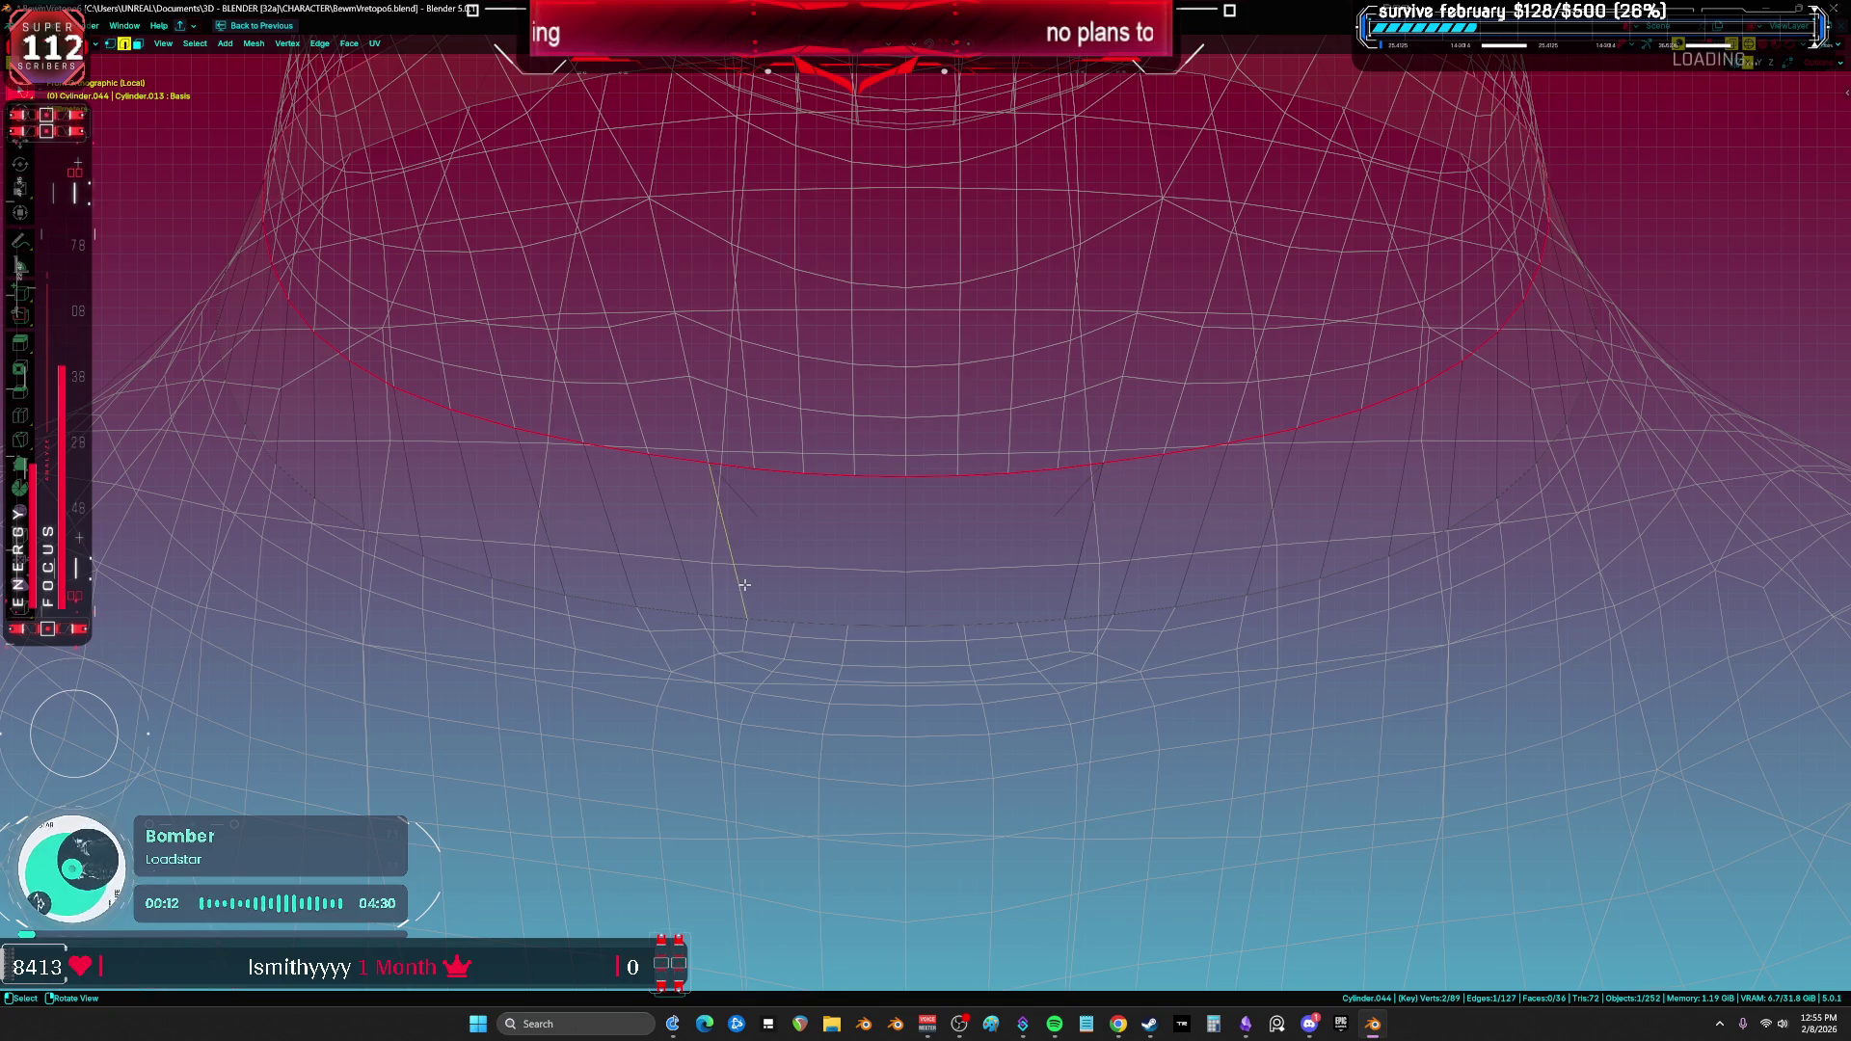
key(1)
key(a)
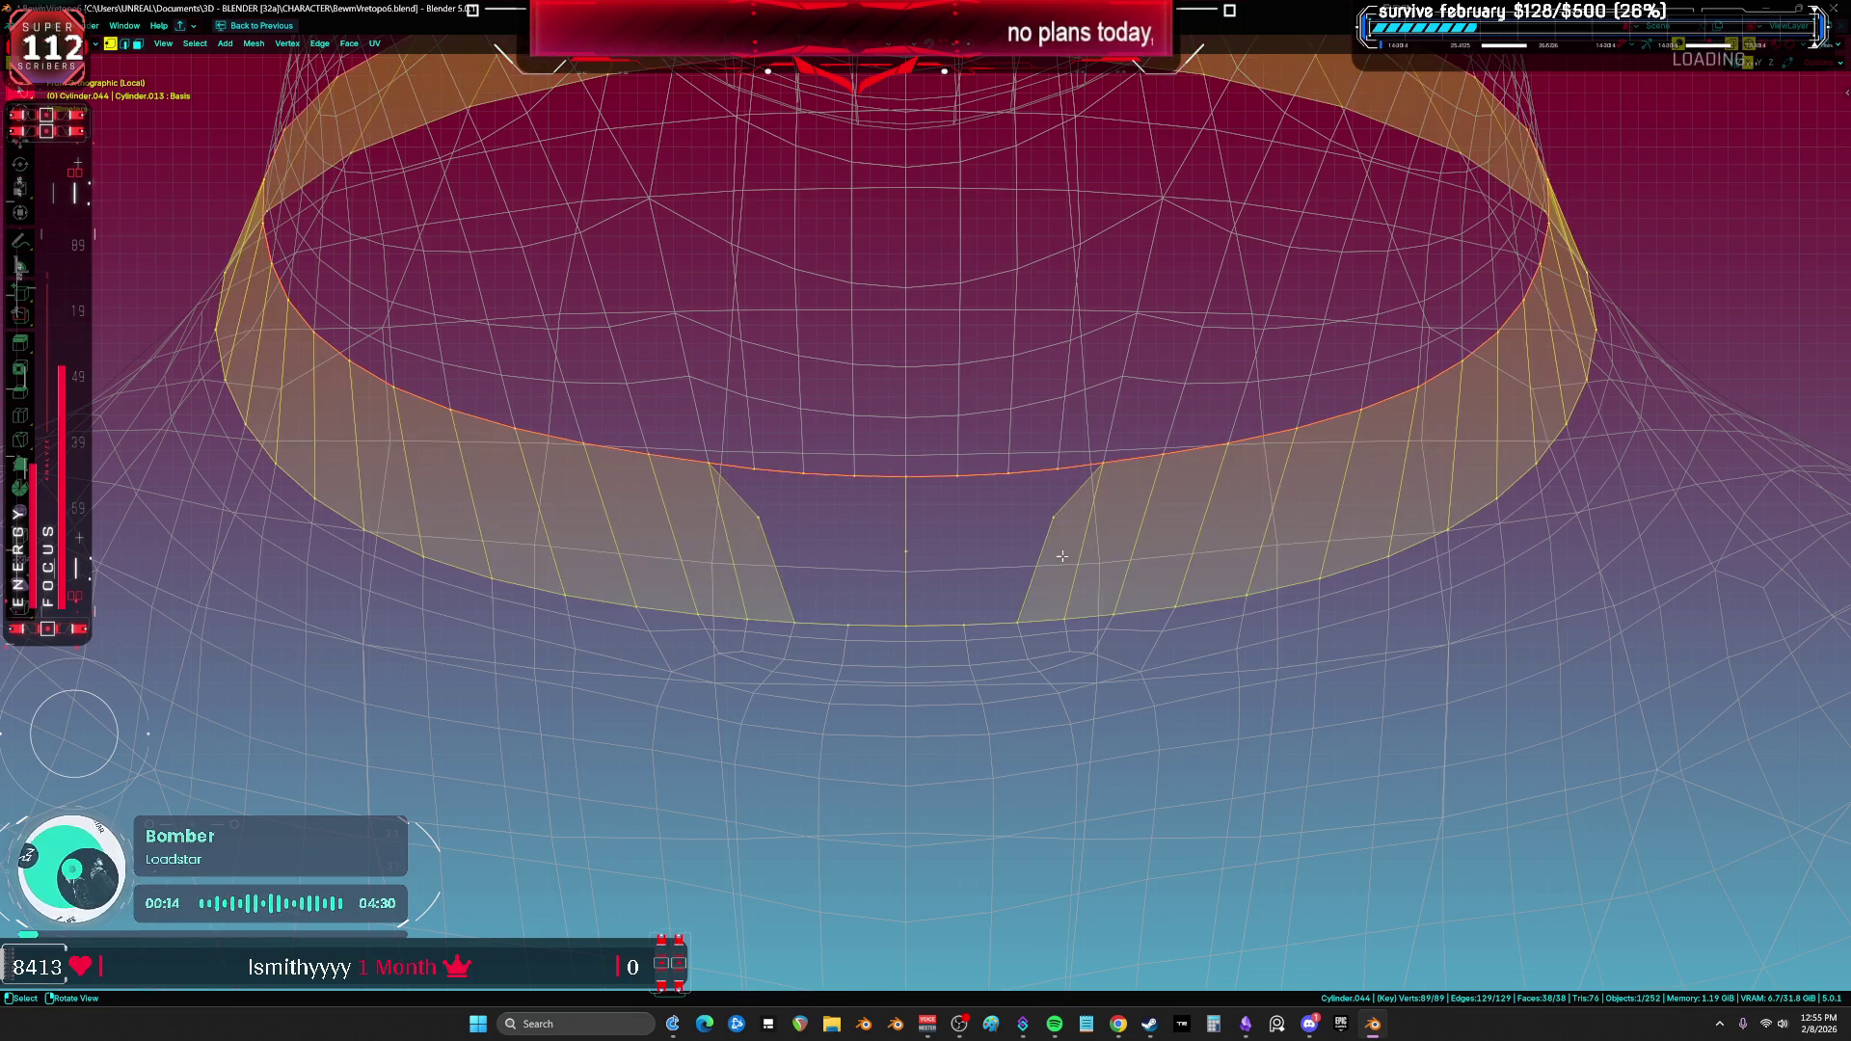
click(914, 556)
shift+click(1049, 521)
key(ctrl+r)
click(833, 537)
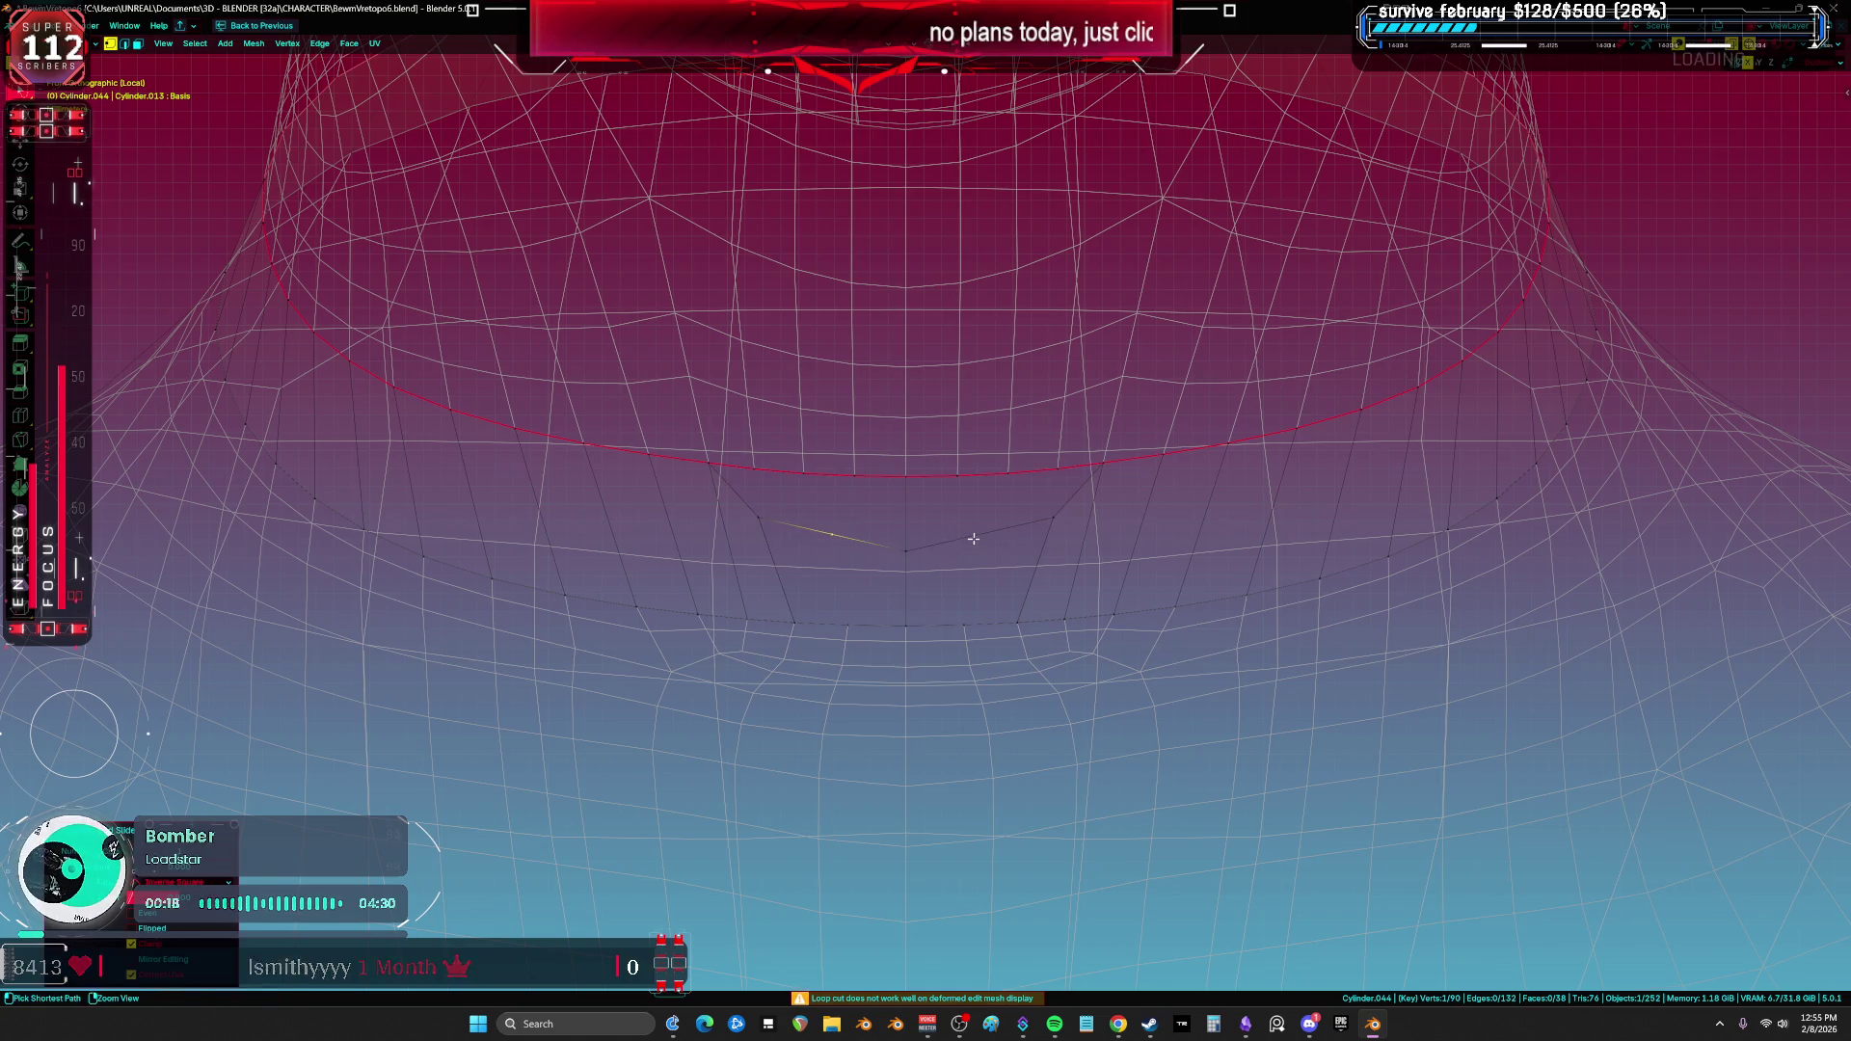
click(1032, 570)
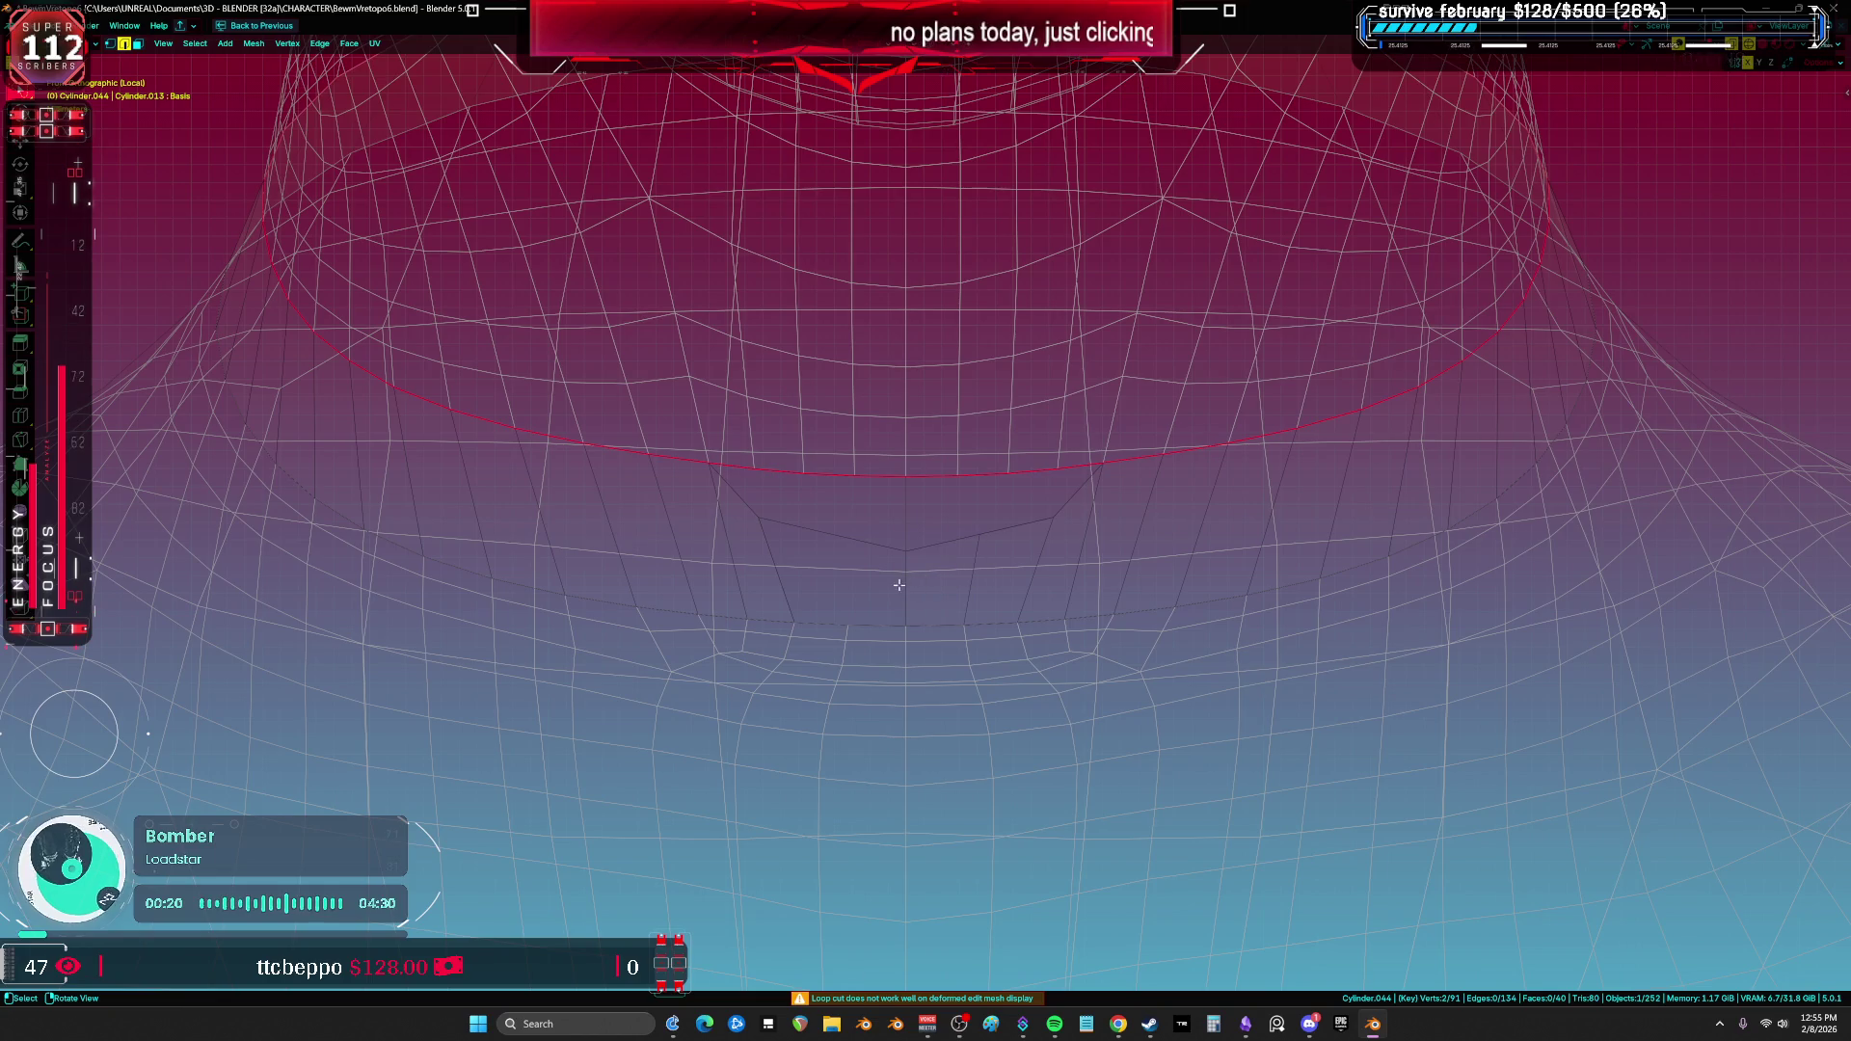
Step: Fill the two triangular faces of the V-notch
key(1)
key(a)
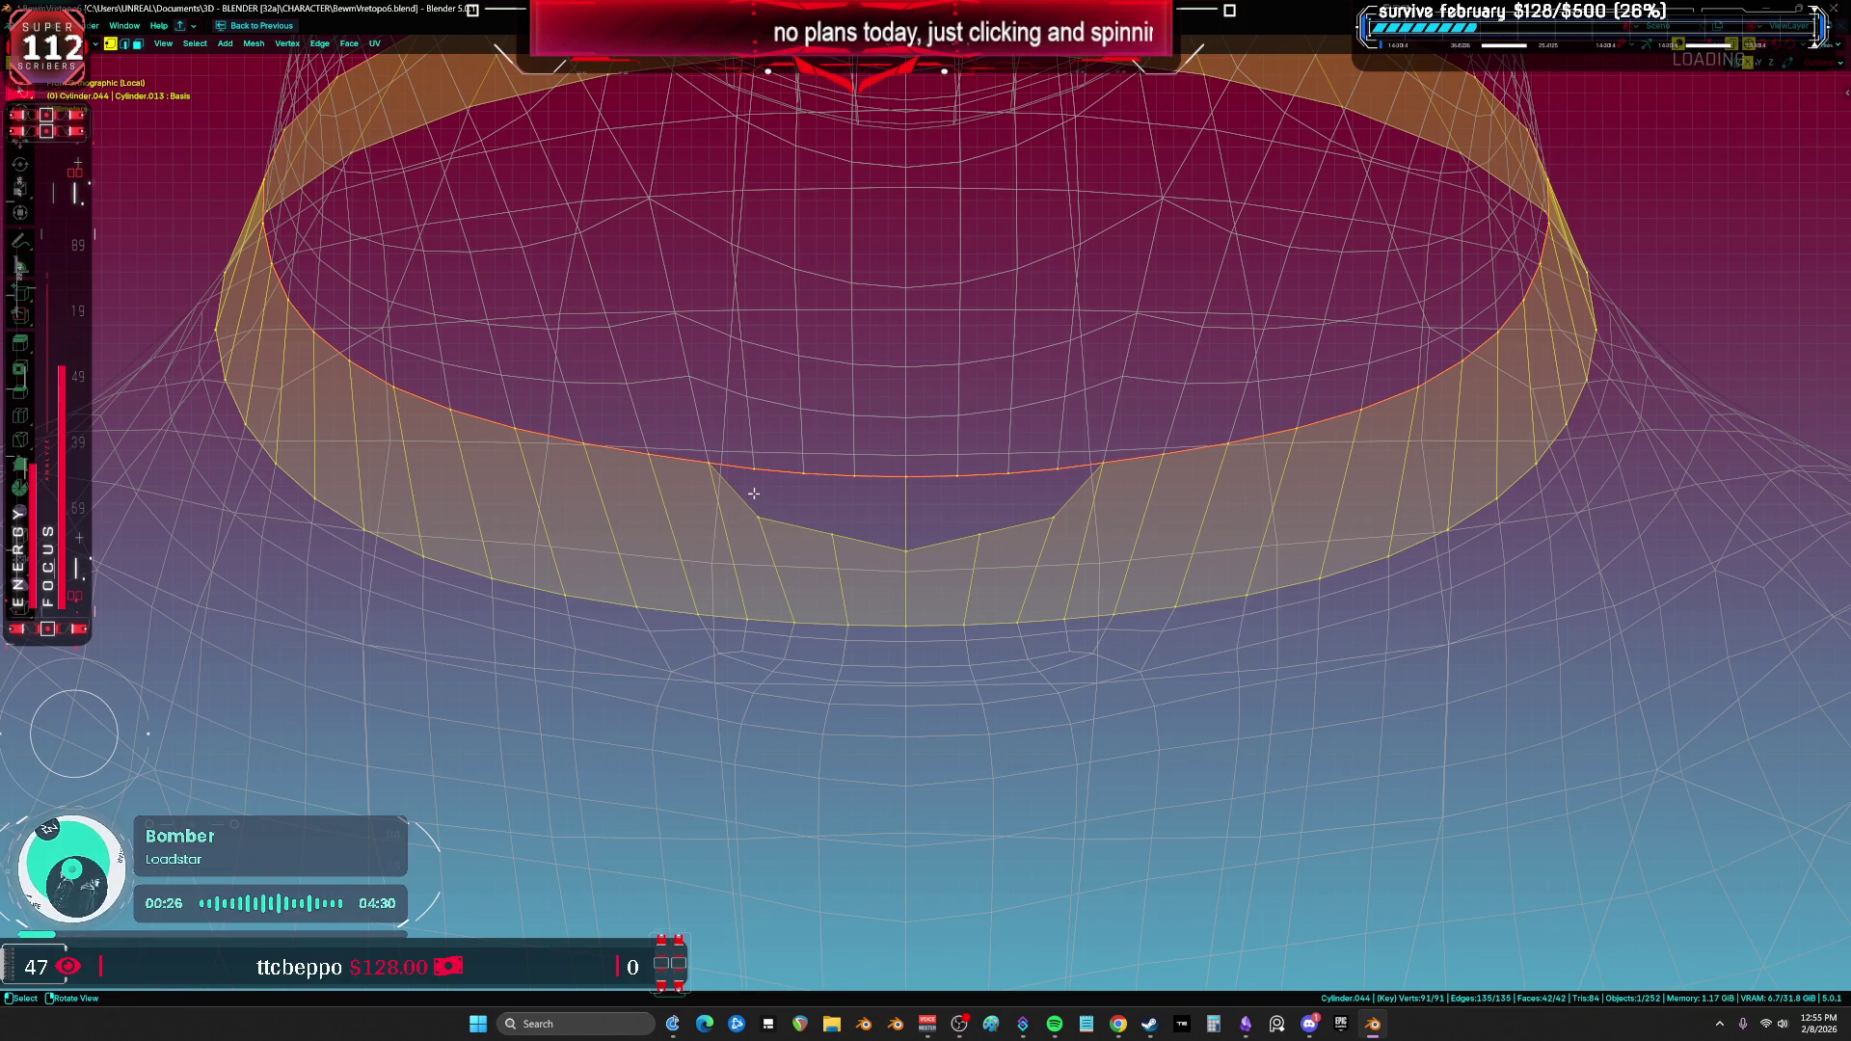
click(750, 500)
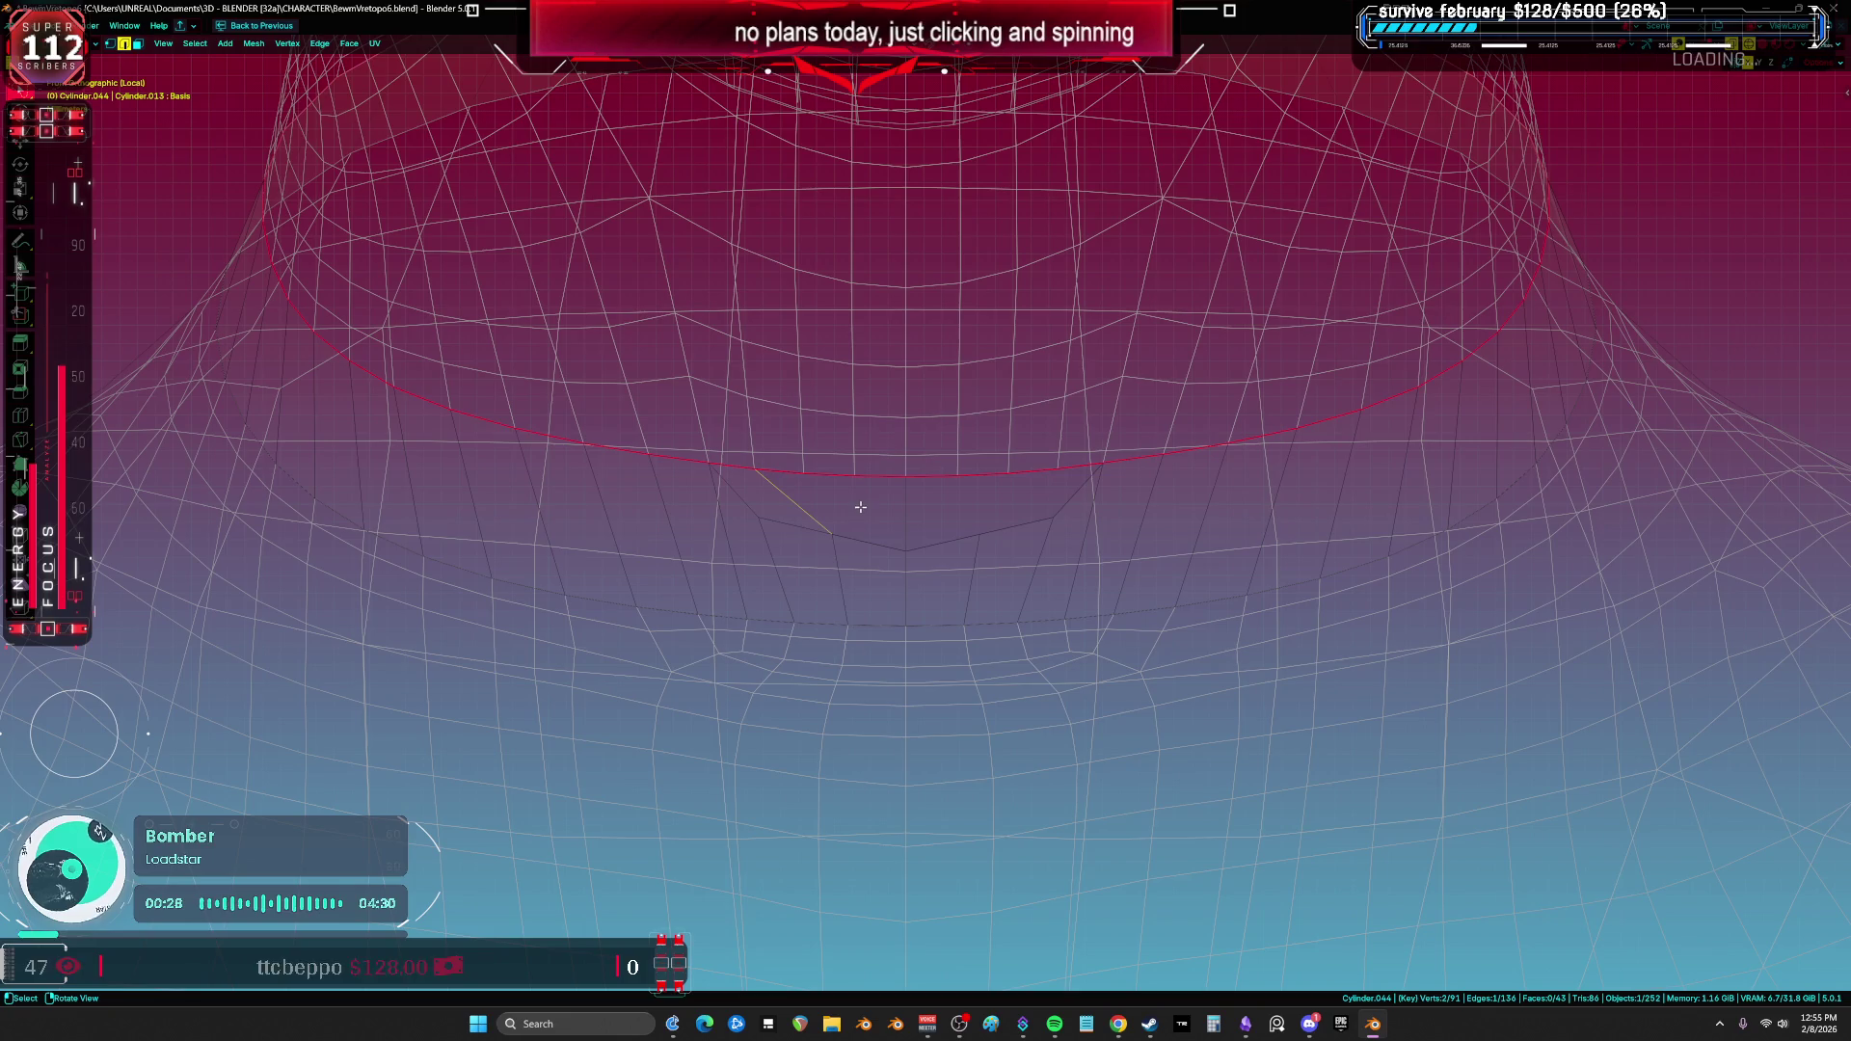
key(ctrl+z)
key(ctrl+z)
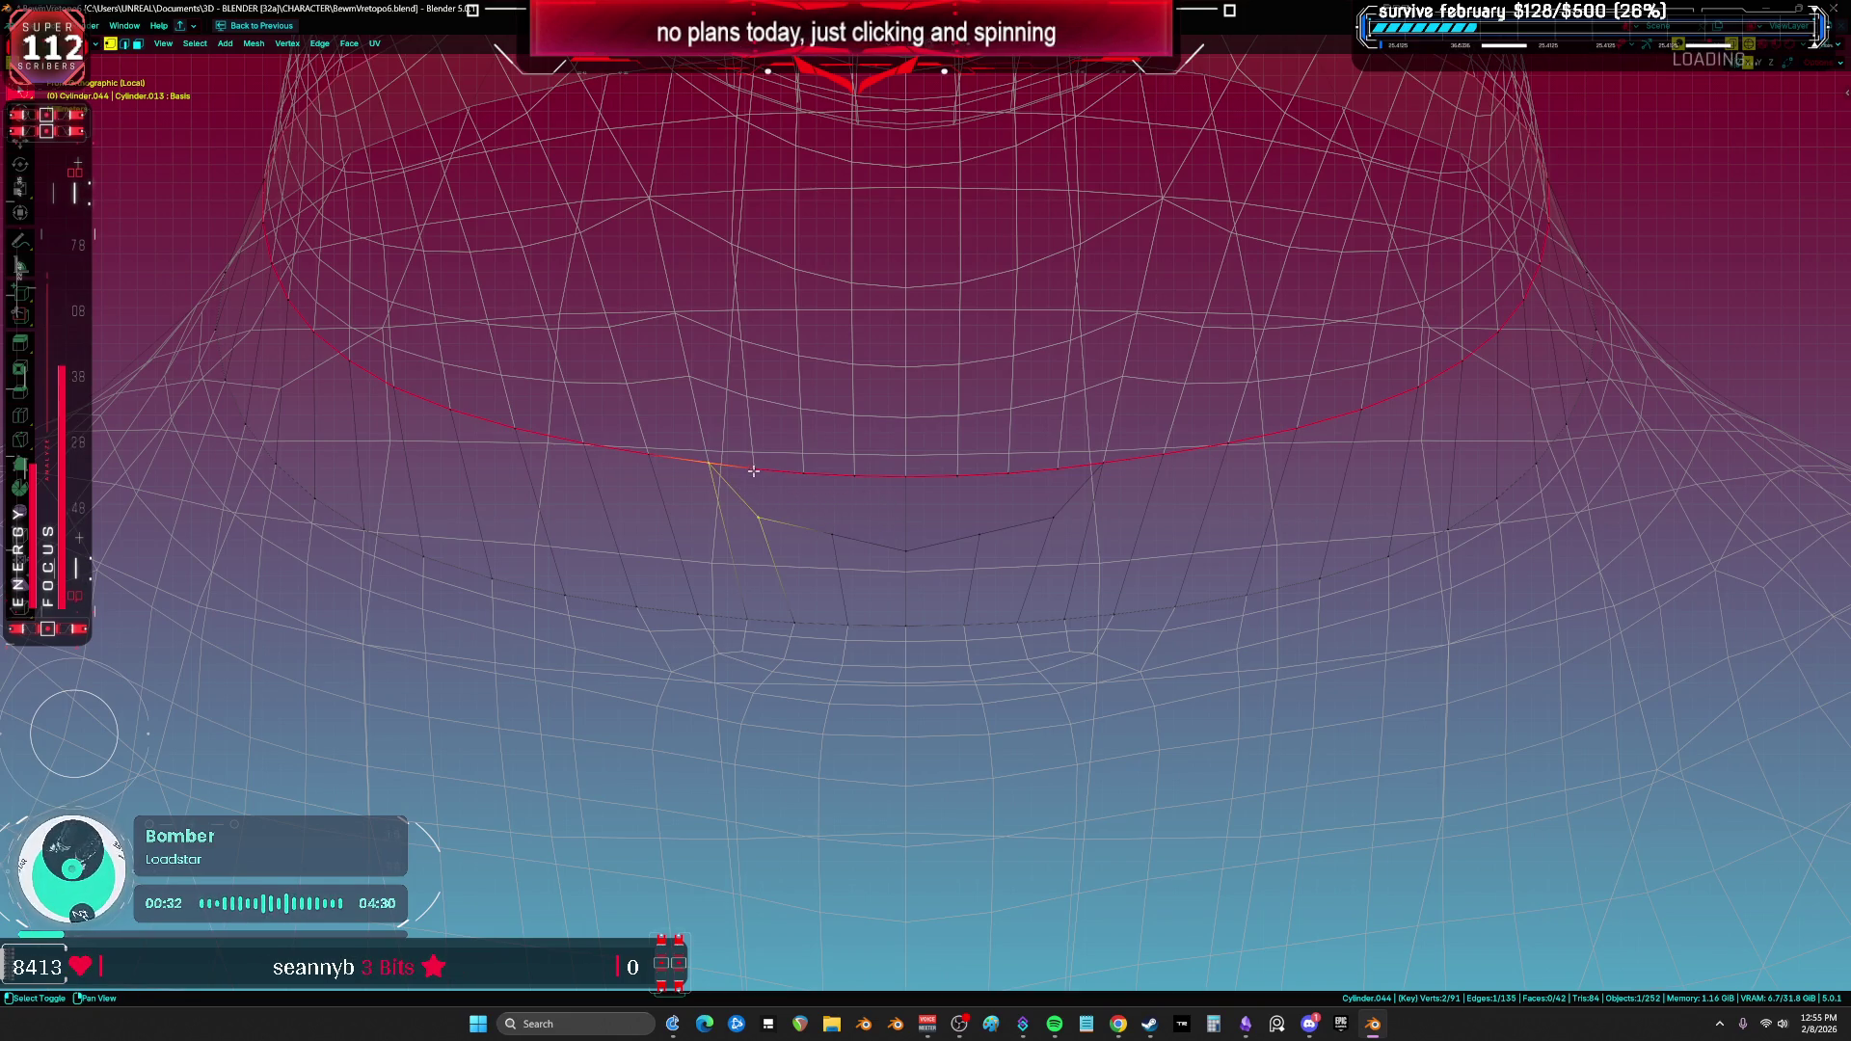
shift+click(802, 473)
key(f)
key(alt+a)
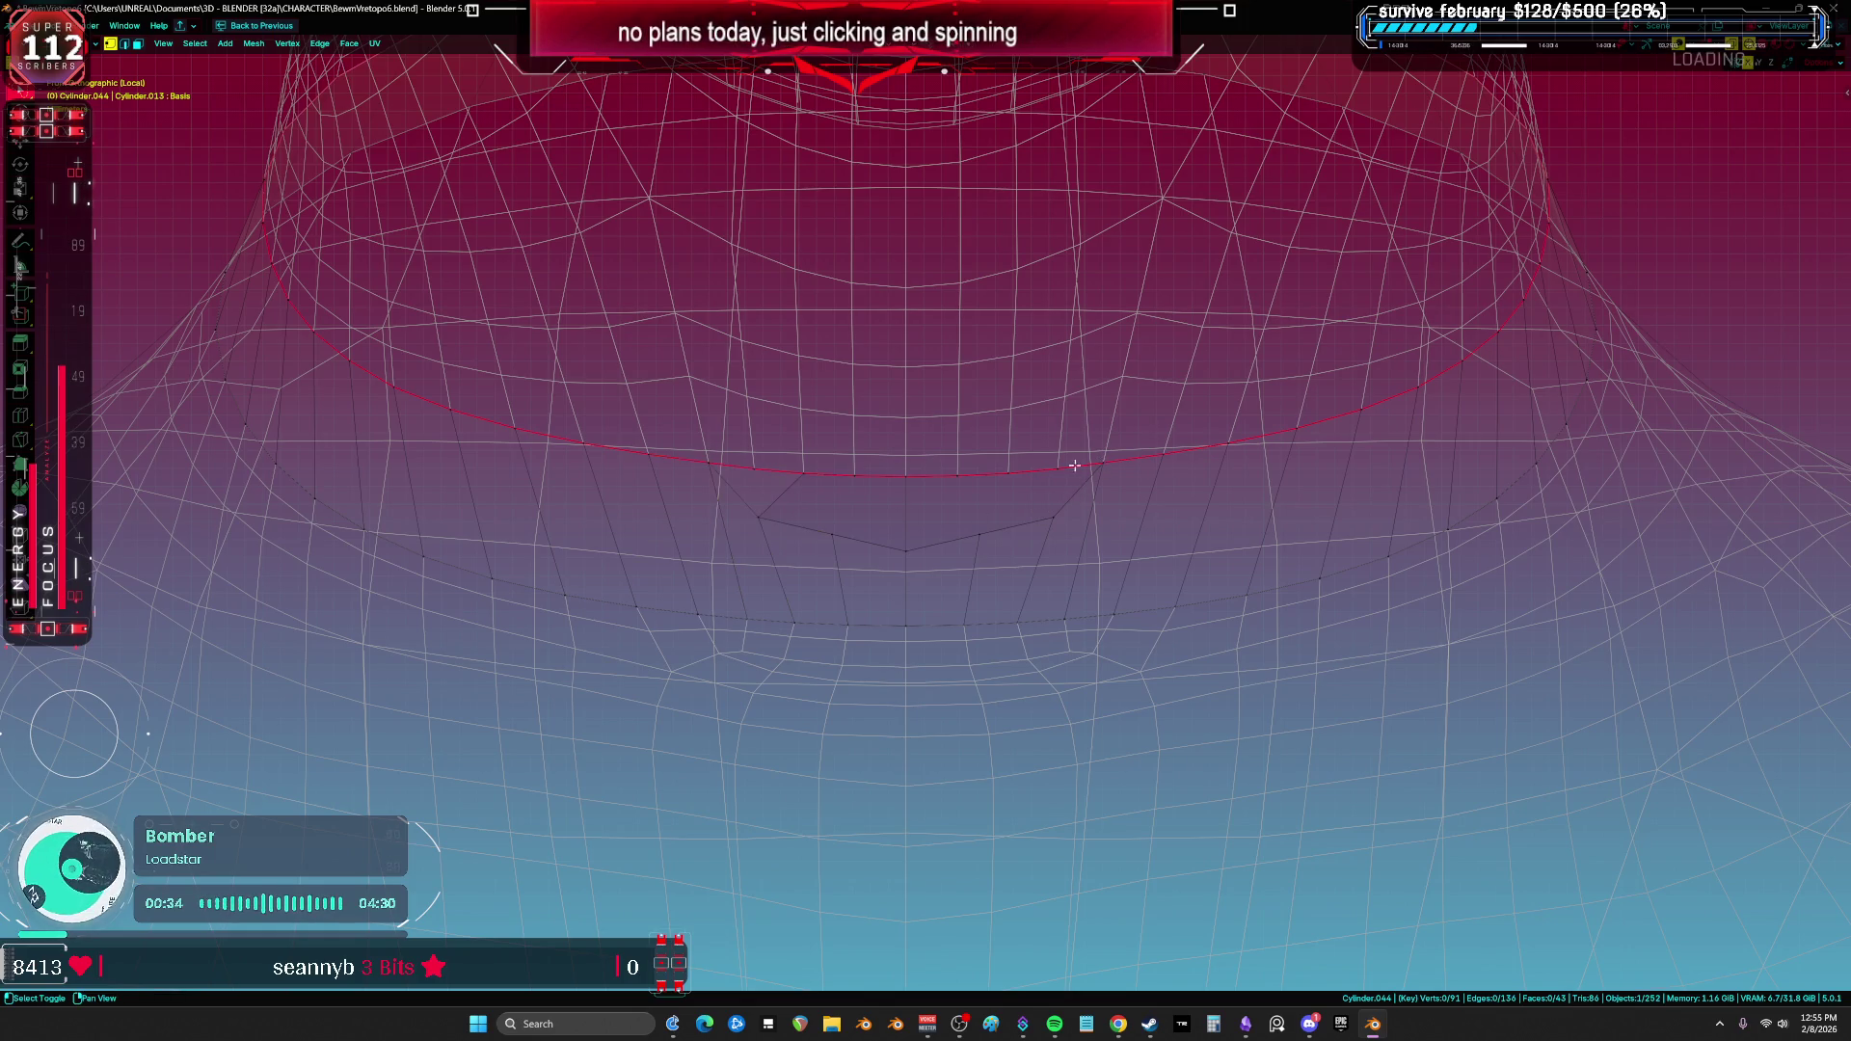
key(f)
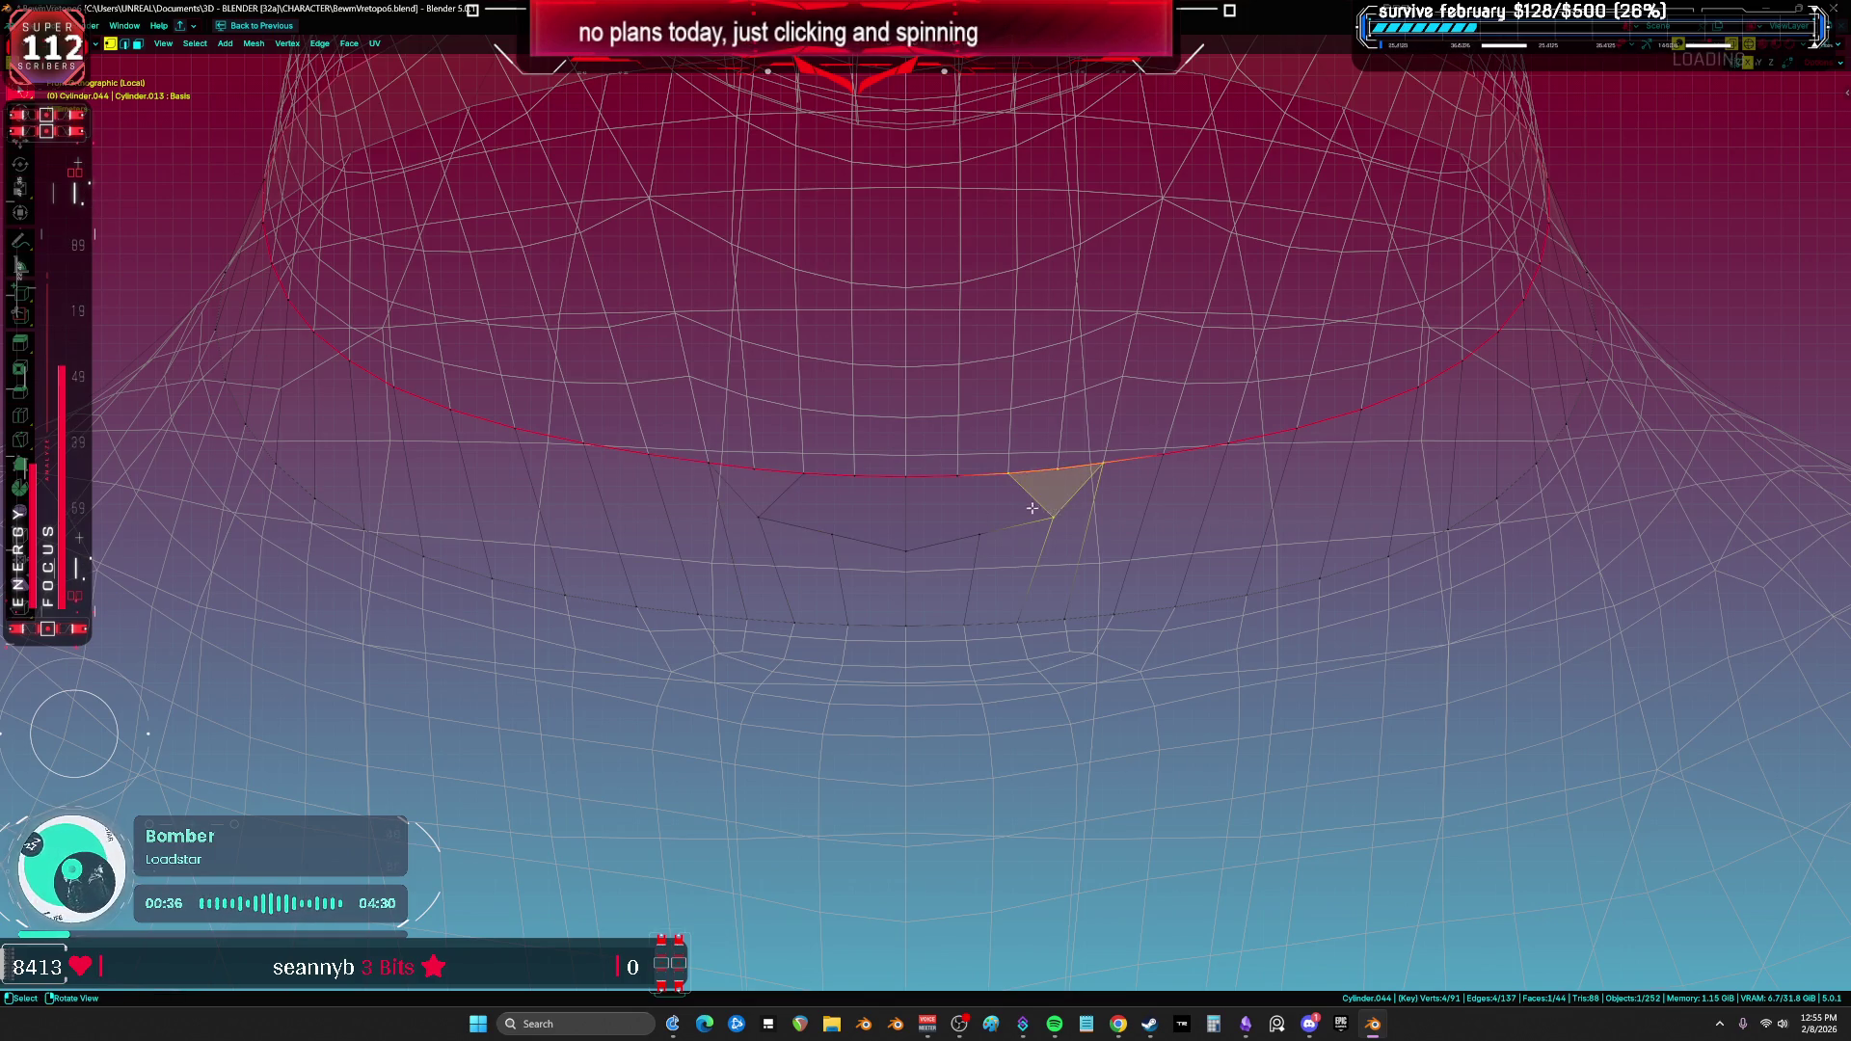
Step: Scale the two notch side vertices inward to narrow the V, then check the band on the neck
scroll(765, 495, down, 3)
click(1006, 518)
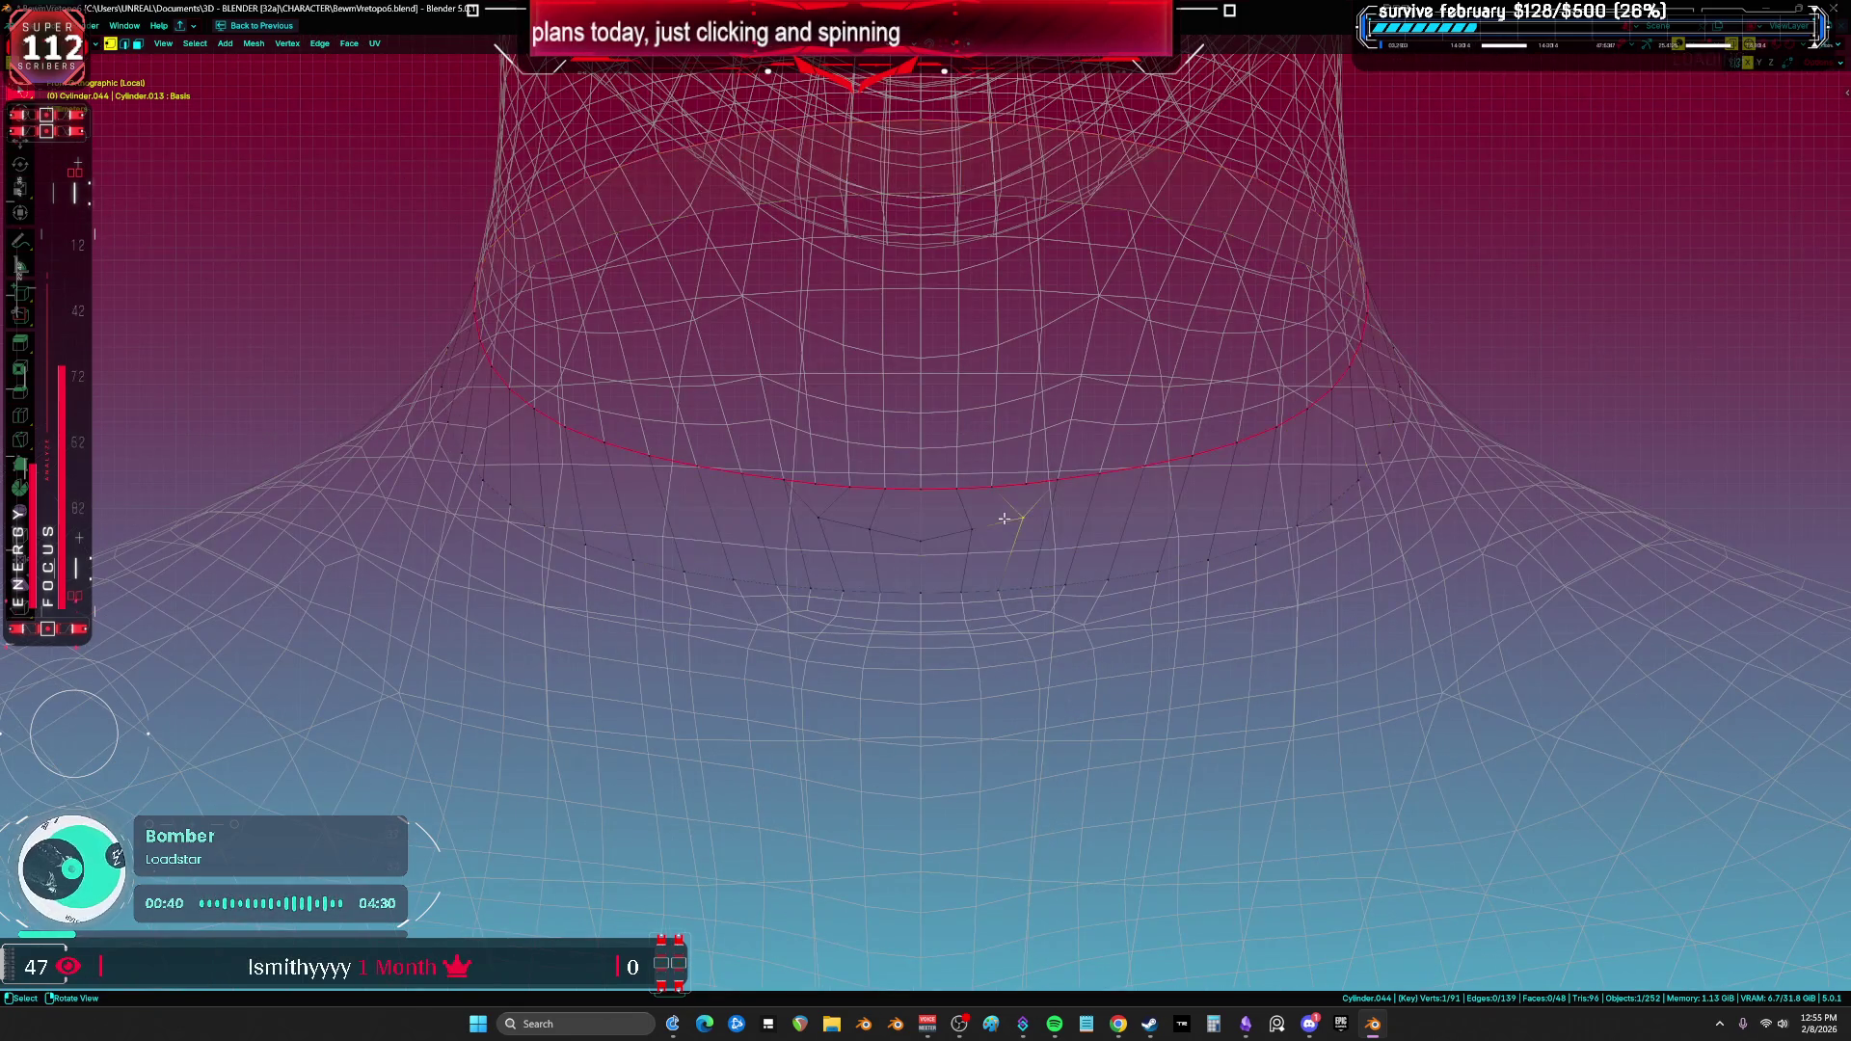
shift+click(816, 520)
scroll(1003, 538, up, 1)
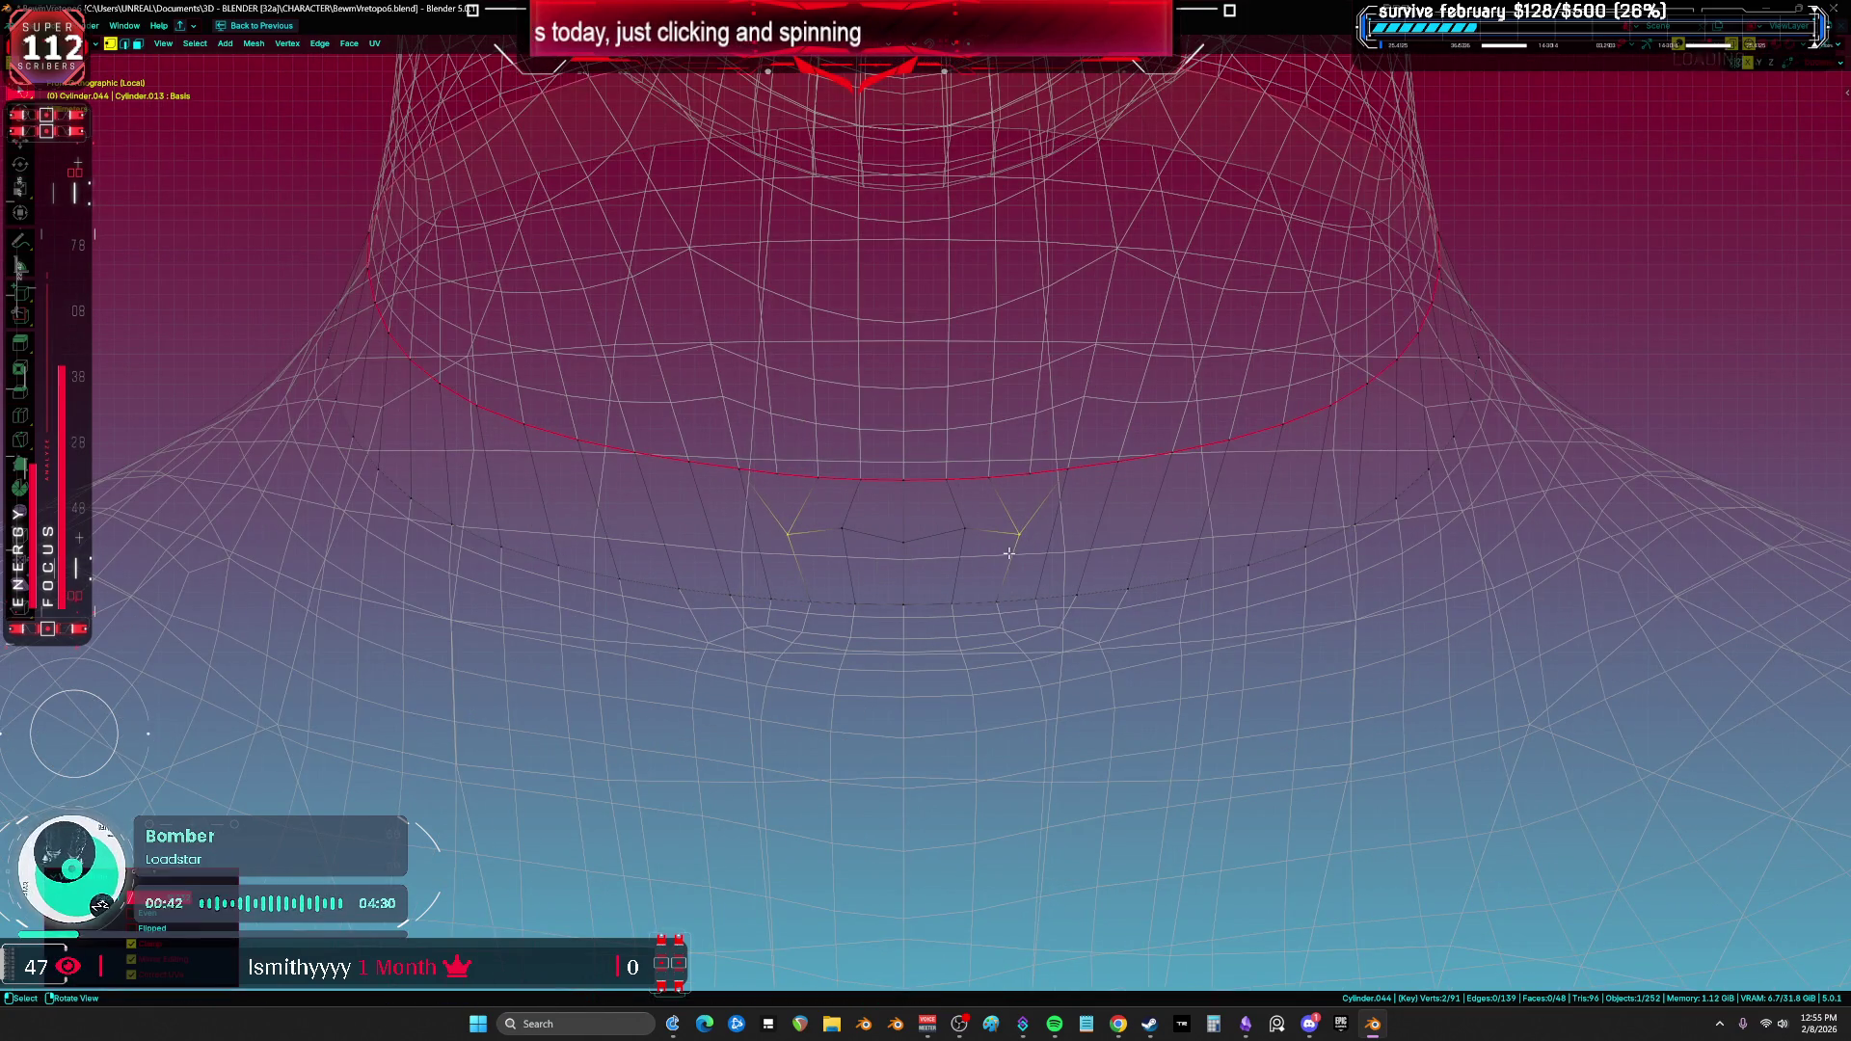
key(s)
click(908, 554)
key(a)
mouse_move(908, 554)
middle_down()
mouse_move(728, 562)
mouse_move(1099, 524)
mouse_move(1033, 512)
mouse_move(1074, 491)
mouse_move(1156, 510)
mouse_move(967, 512)
mouse_move(1012, 517)
mouse_move(918, 531)
middle_up()
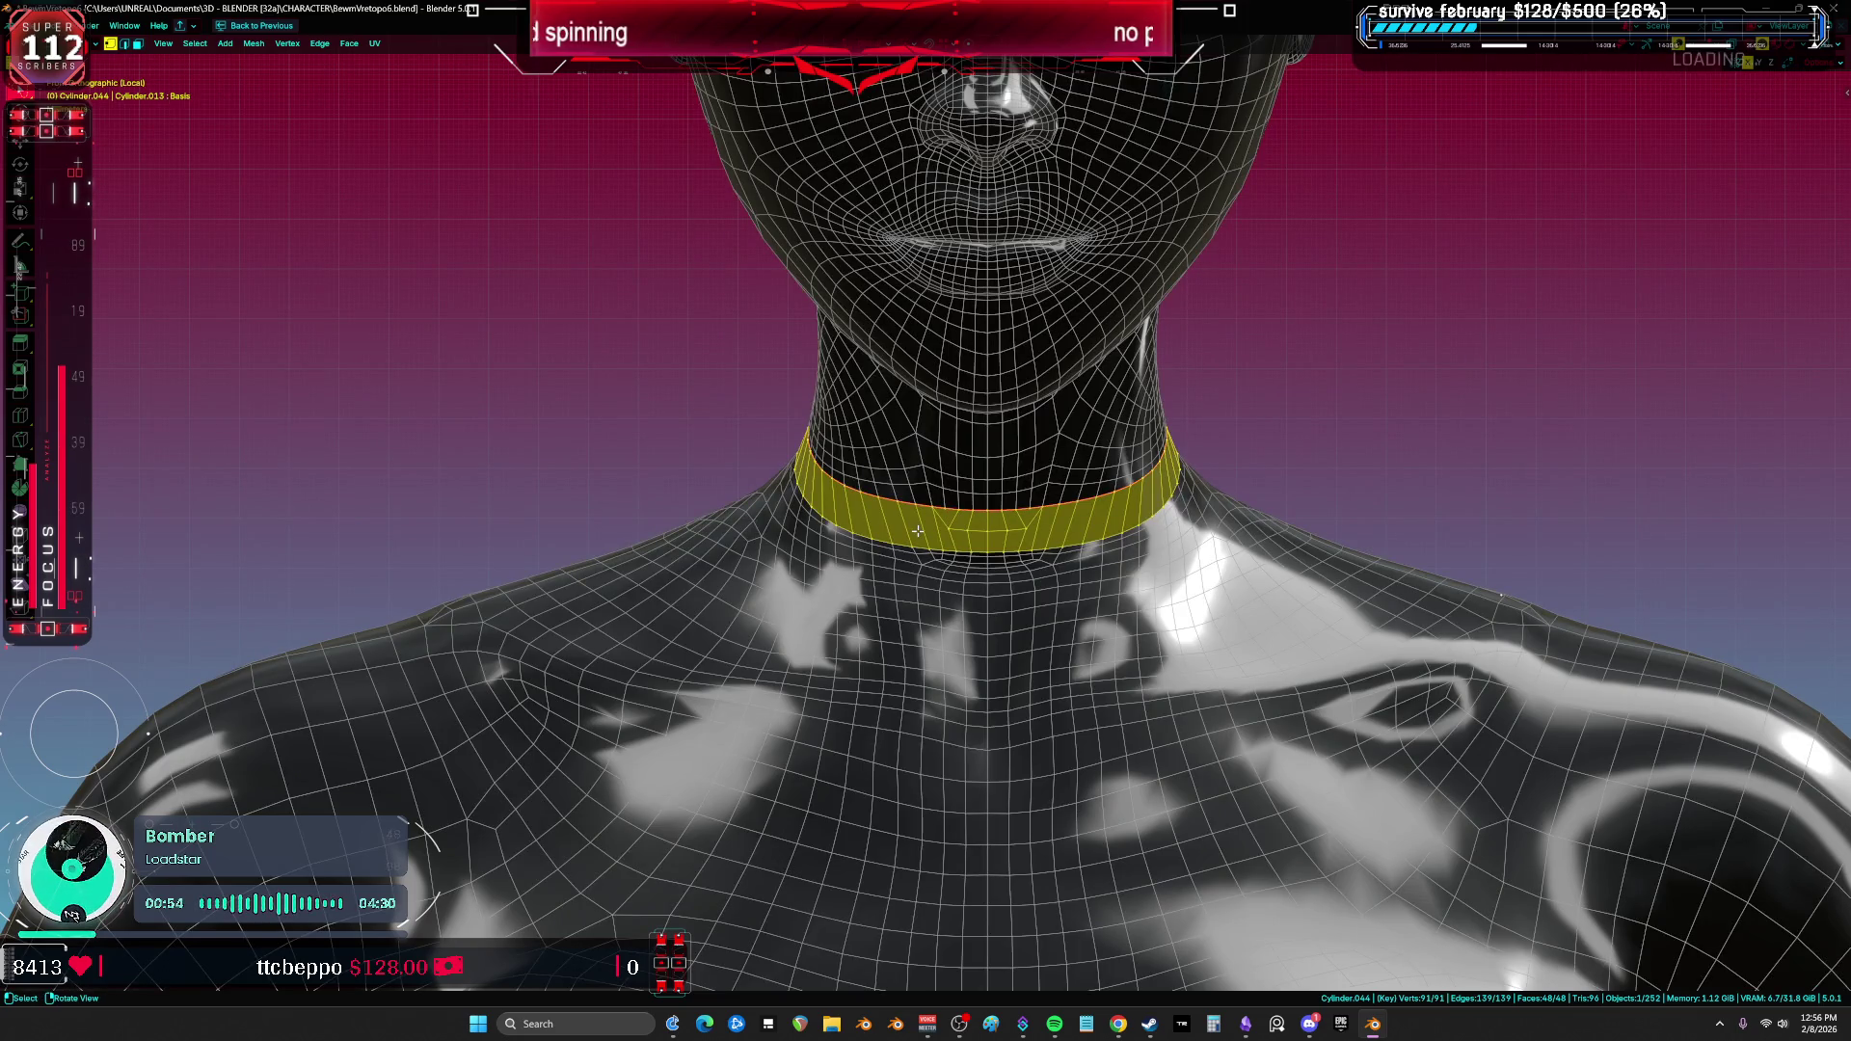
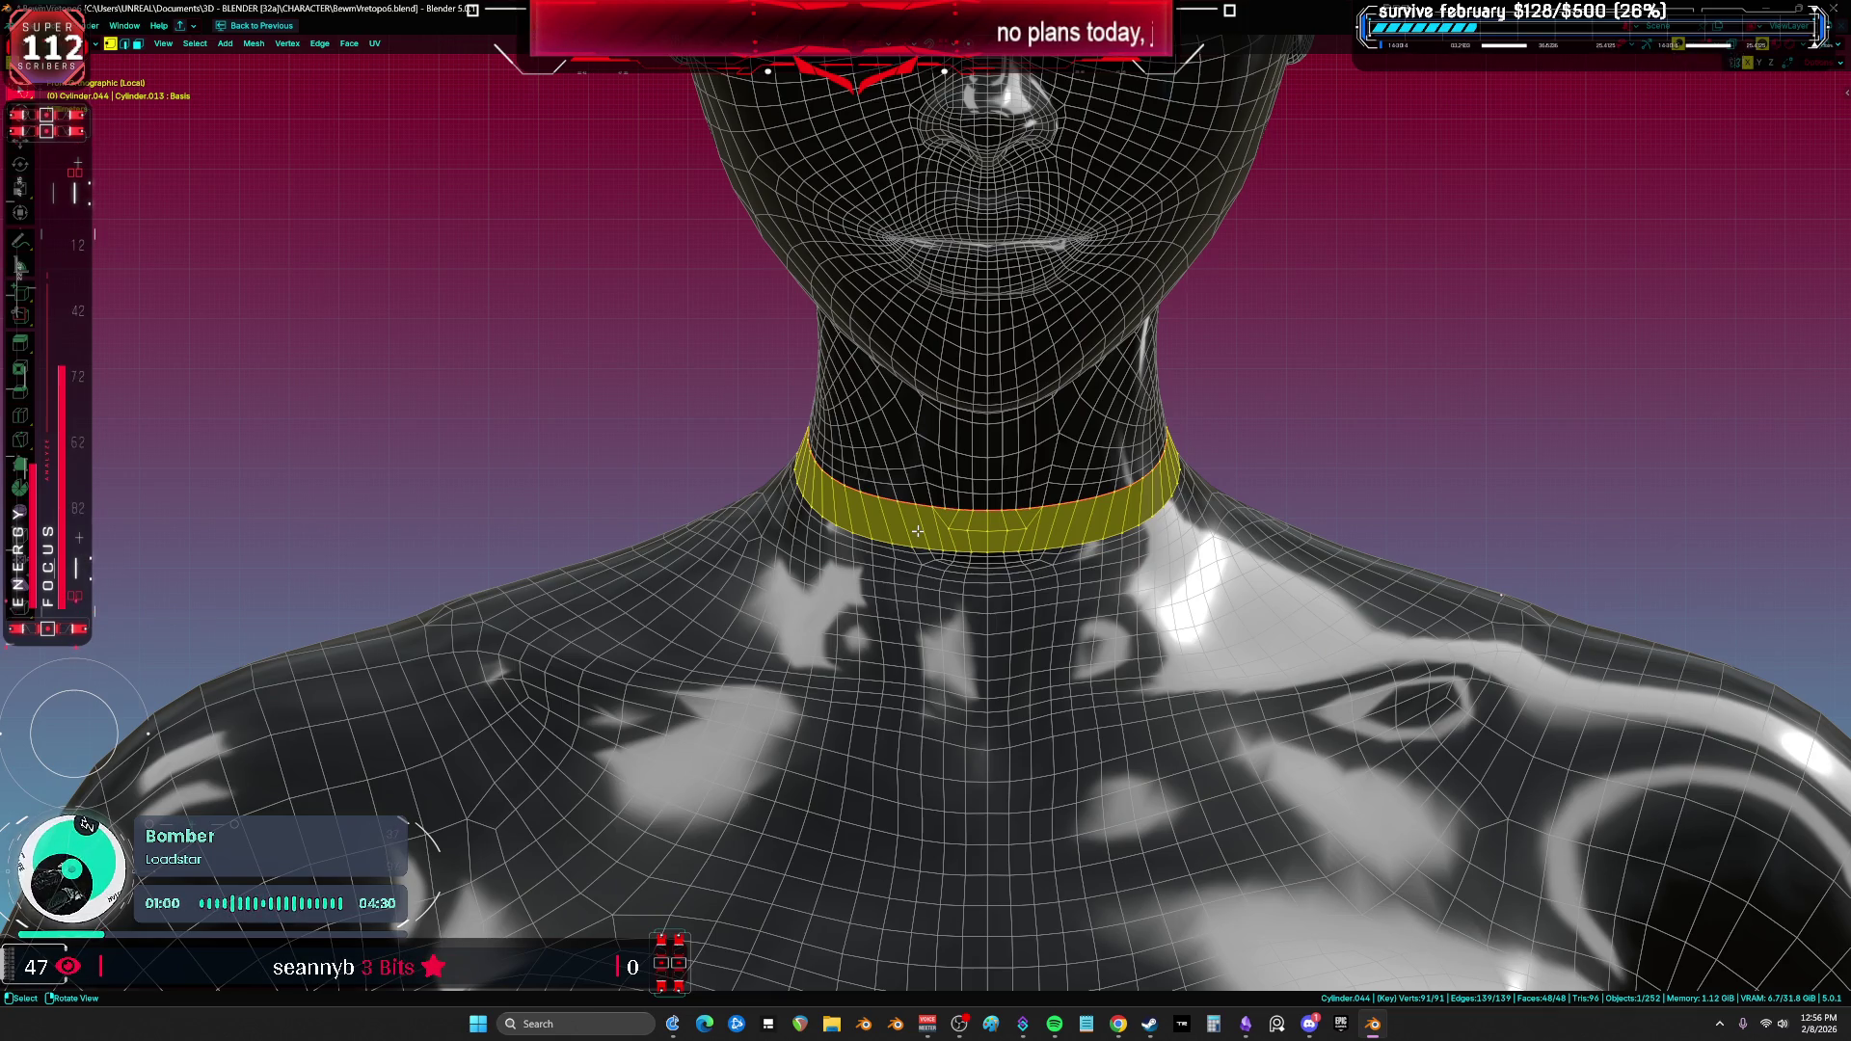
Step: Add a new loop cut through the choker band
scroll(1116, 503, up, 3)
key(ctrl+r)
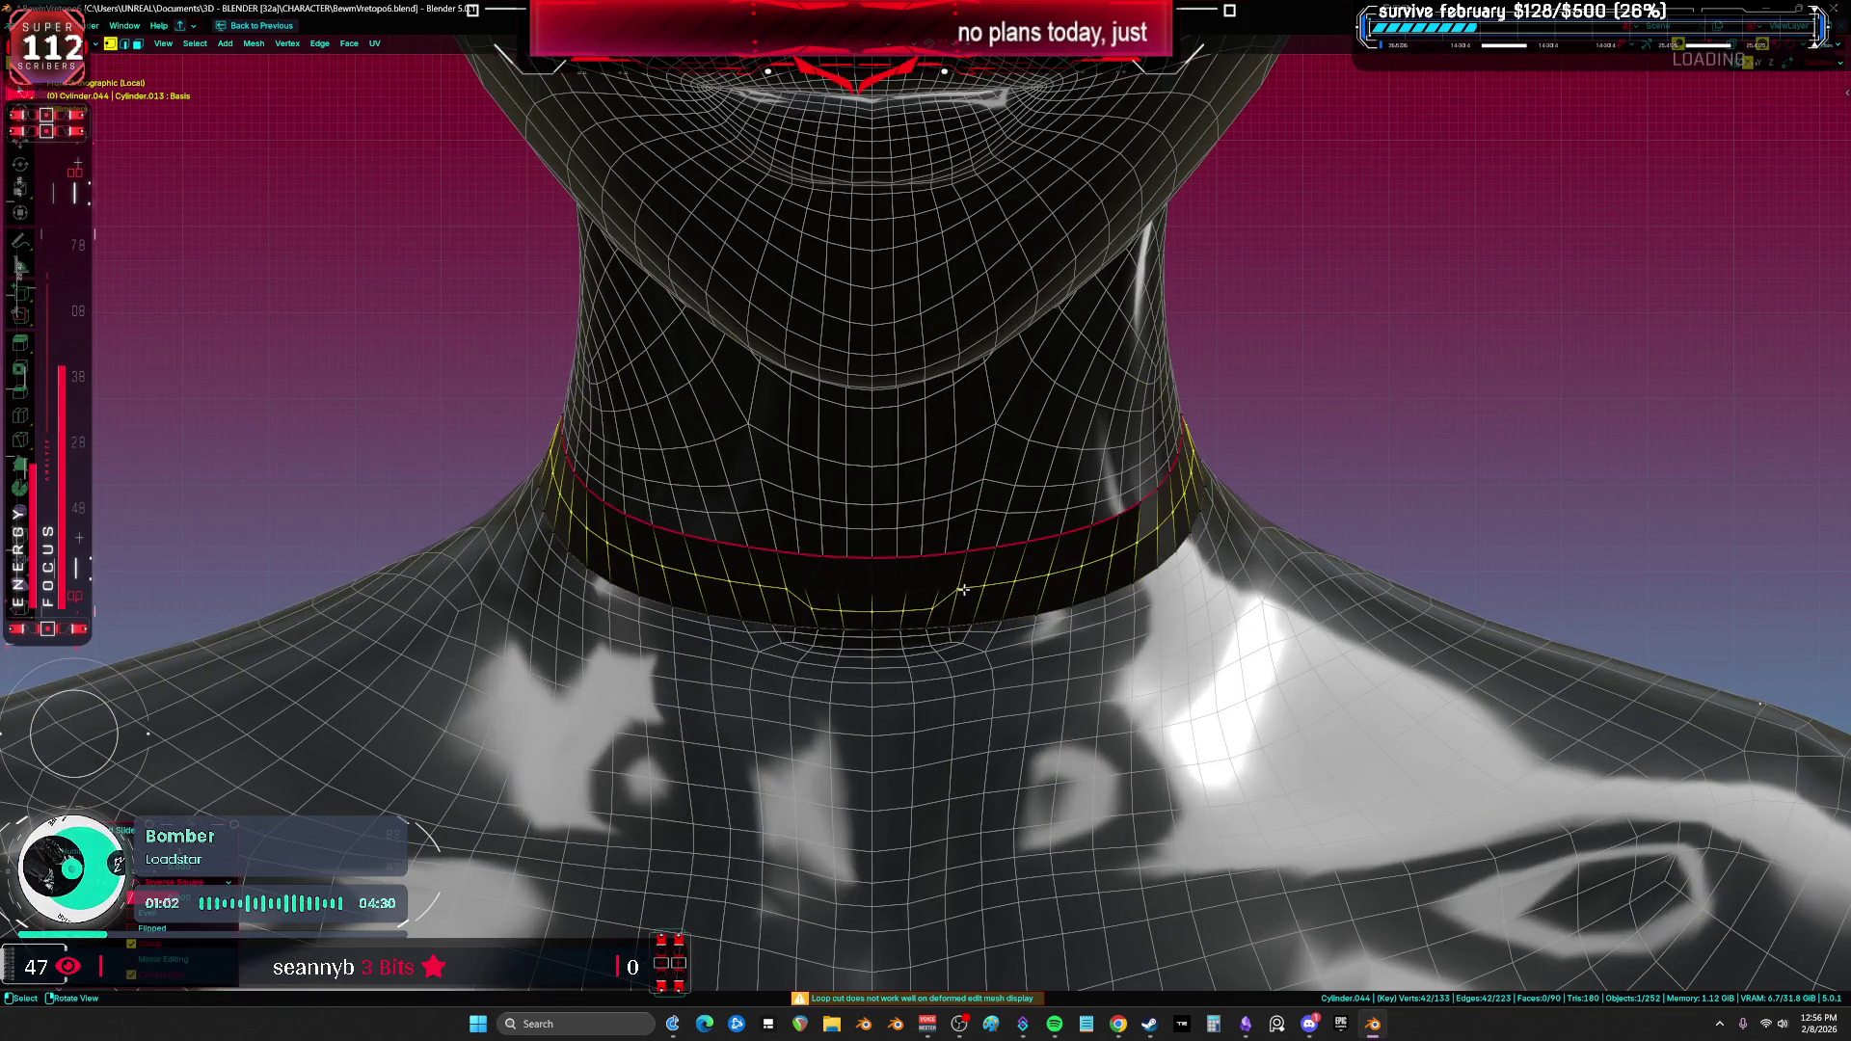
click(975, 585)
Step: Select a path of vertices along the new loop and curve that front section downward
mouse_move(927, 650)
middle_down()
mouse_move(942, 612)
mouse_move(1242, 580)
mouse_move(1258, 594)
middle_up()
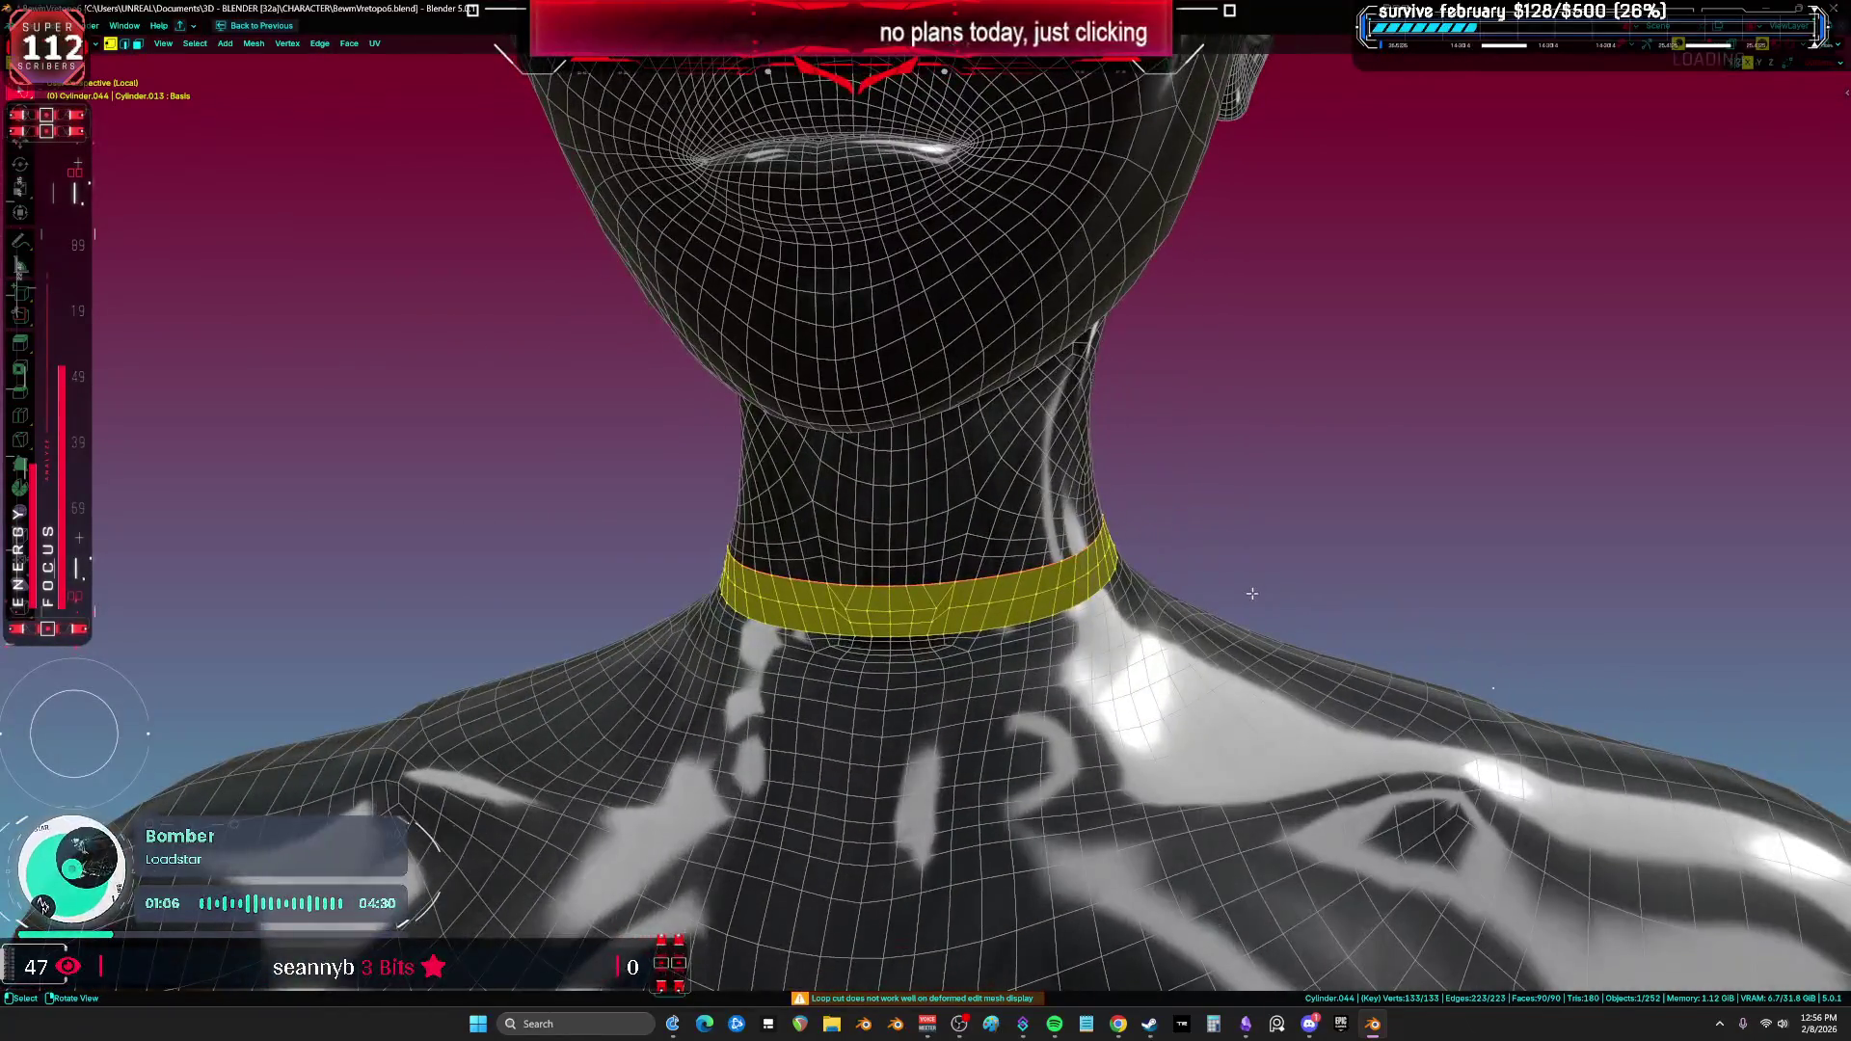
scroll(989, 509, up, 7)
scroll(988, 509, up, 1)
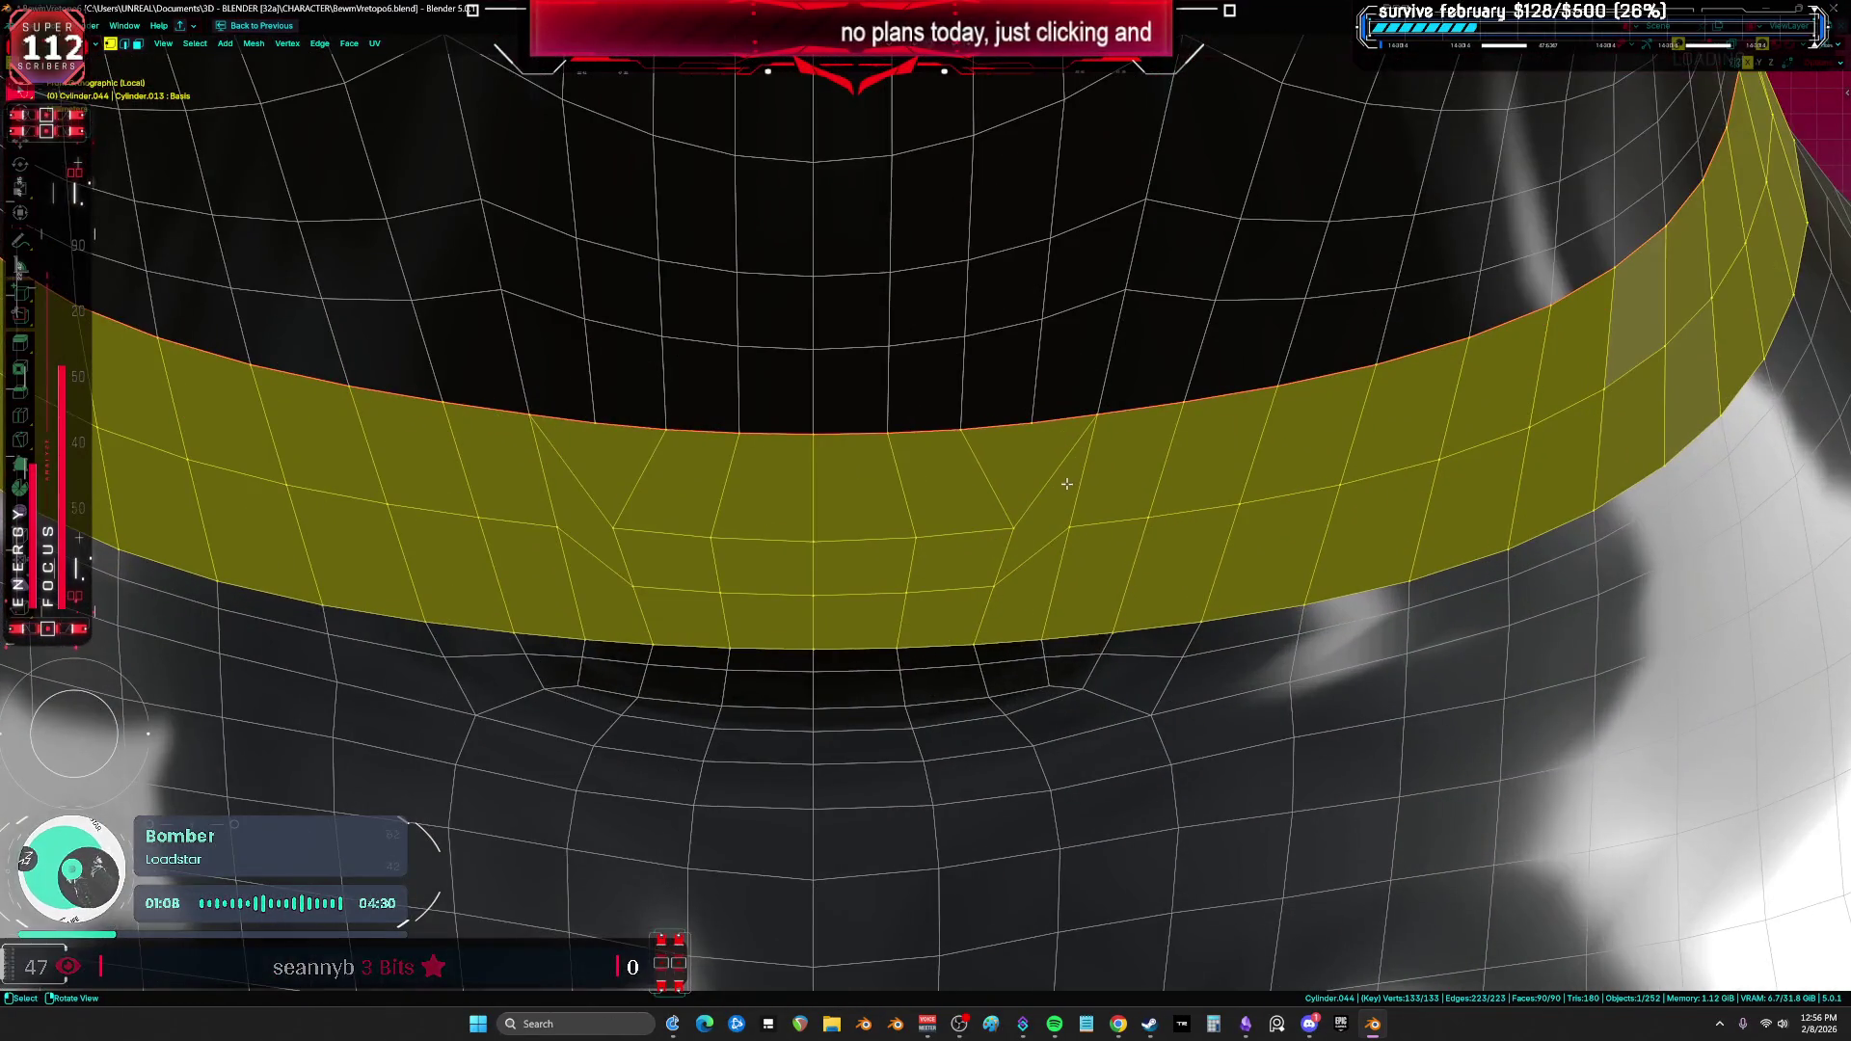
click(568, 548)
ctrl+click(1078, 552)
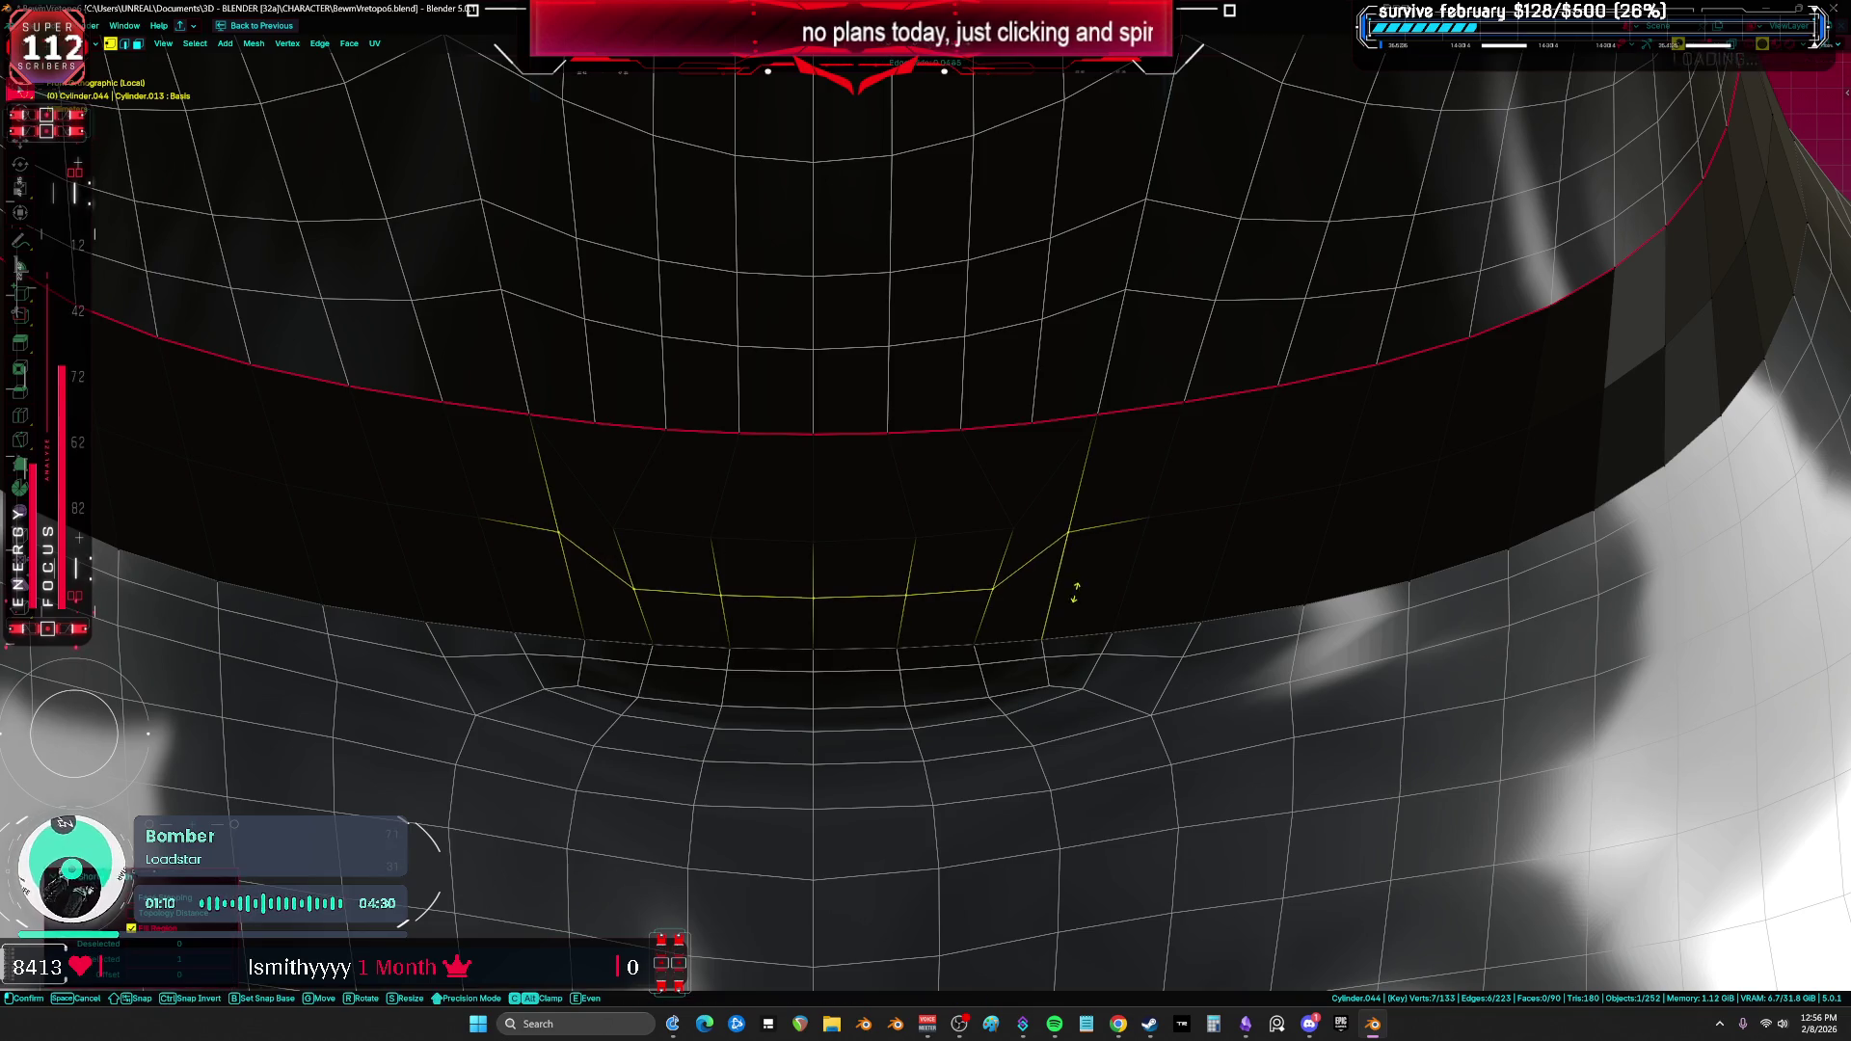
key(shift+alt+c)
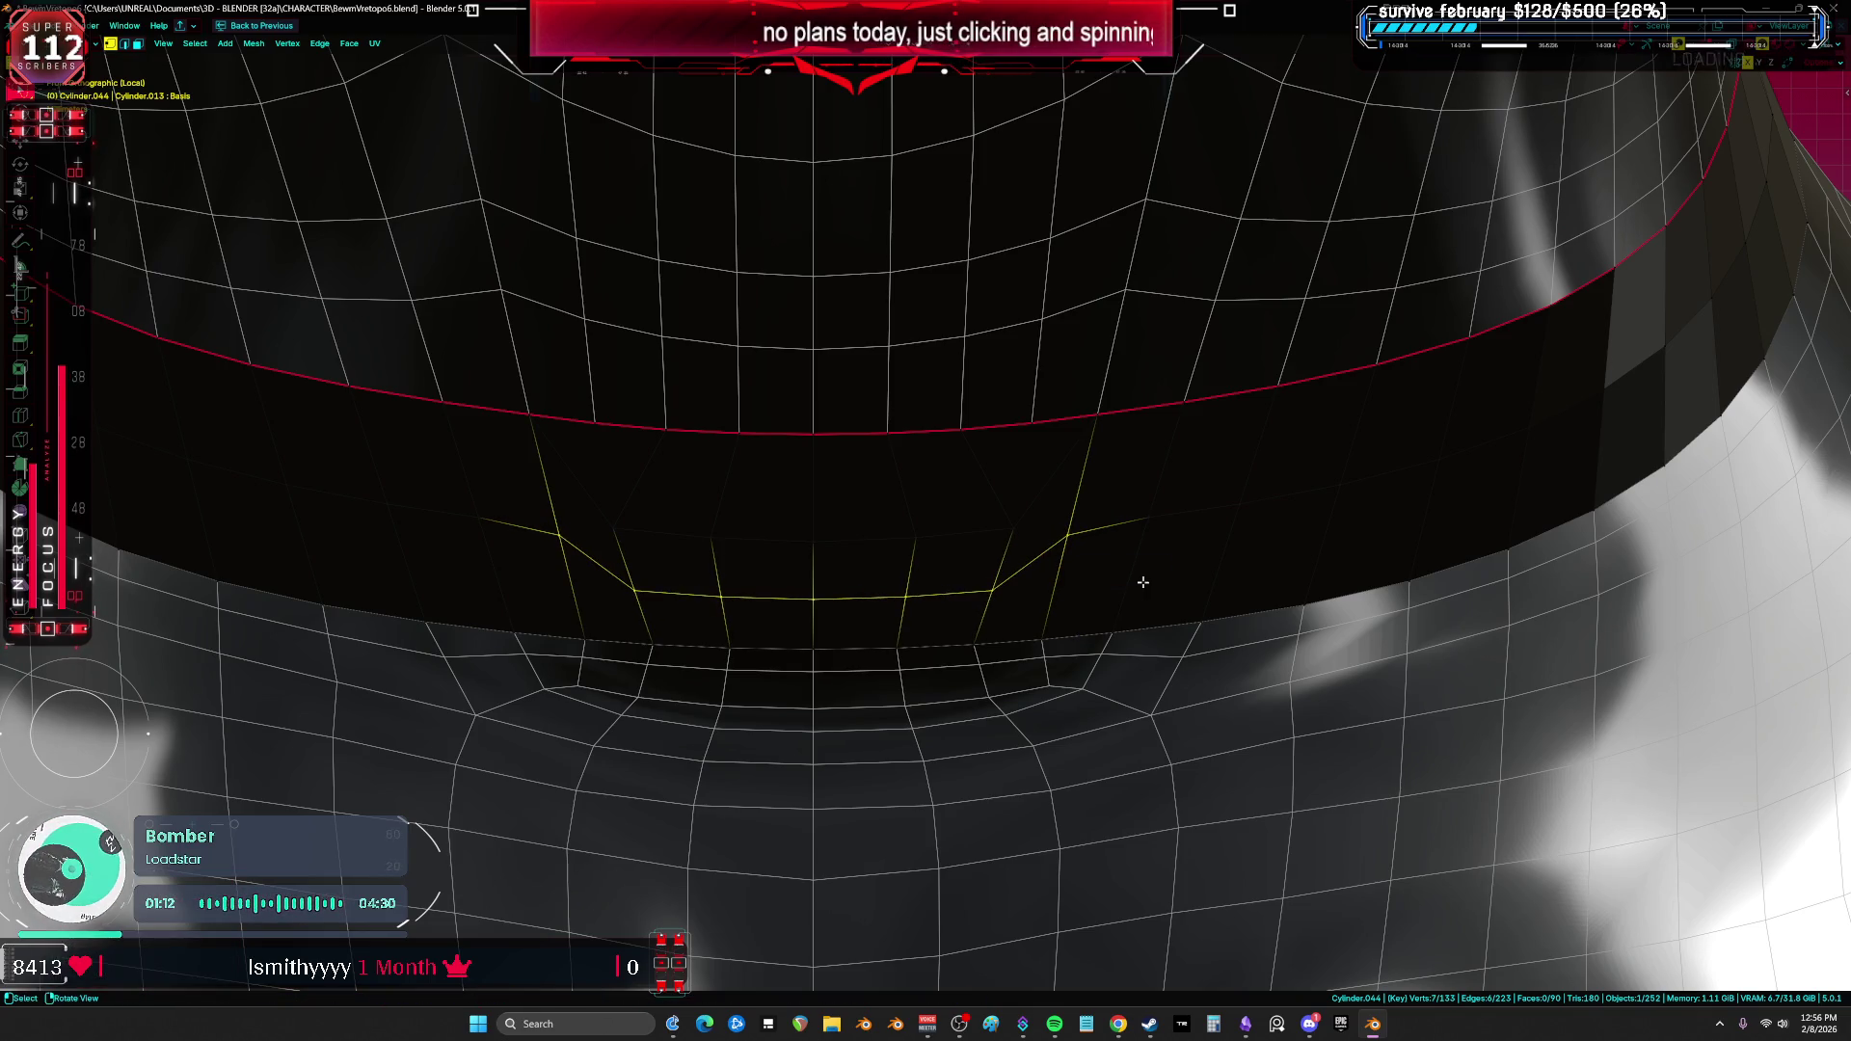
Step: Select a short edge row on the band, return to Object Mode and restore the full layout
click(1013, 526)
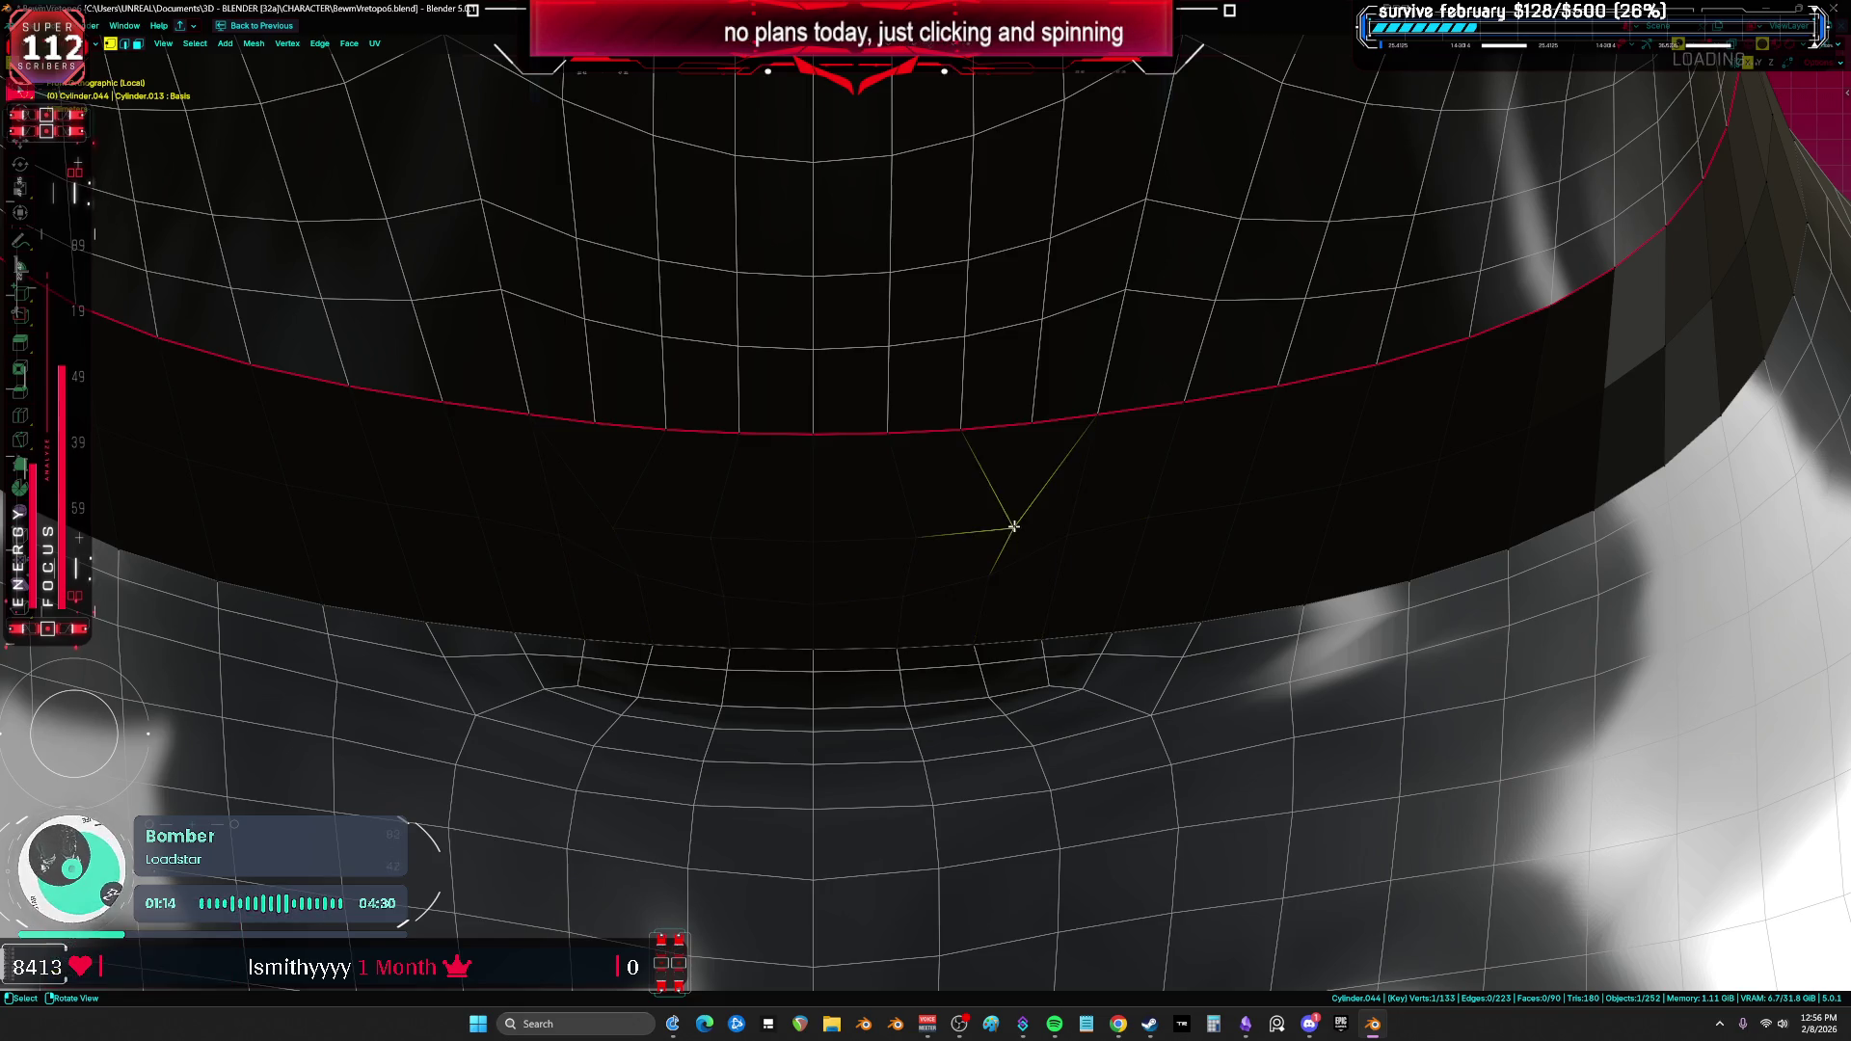
ctrl+click(601, 521)
scroll(1144, 450, down, 2)
key(ctrl+Tab)
click(1058, 434)
key(Tab)
scroll(1078, 502, up, 2)
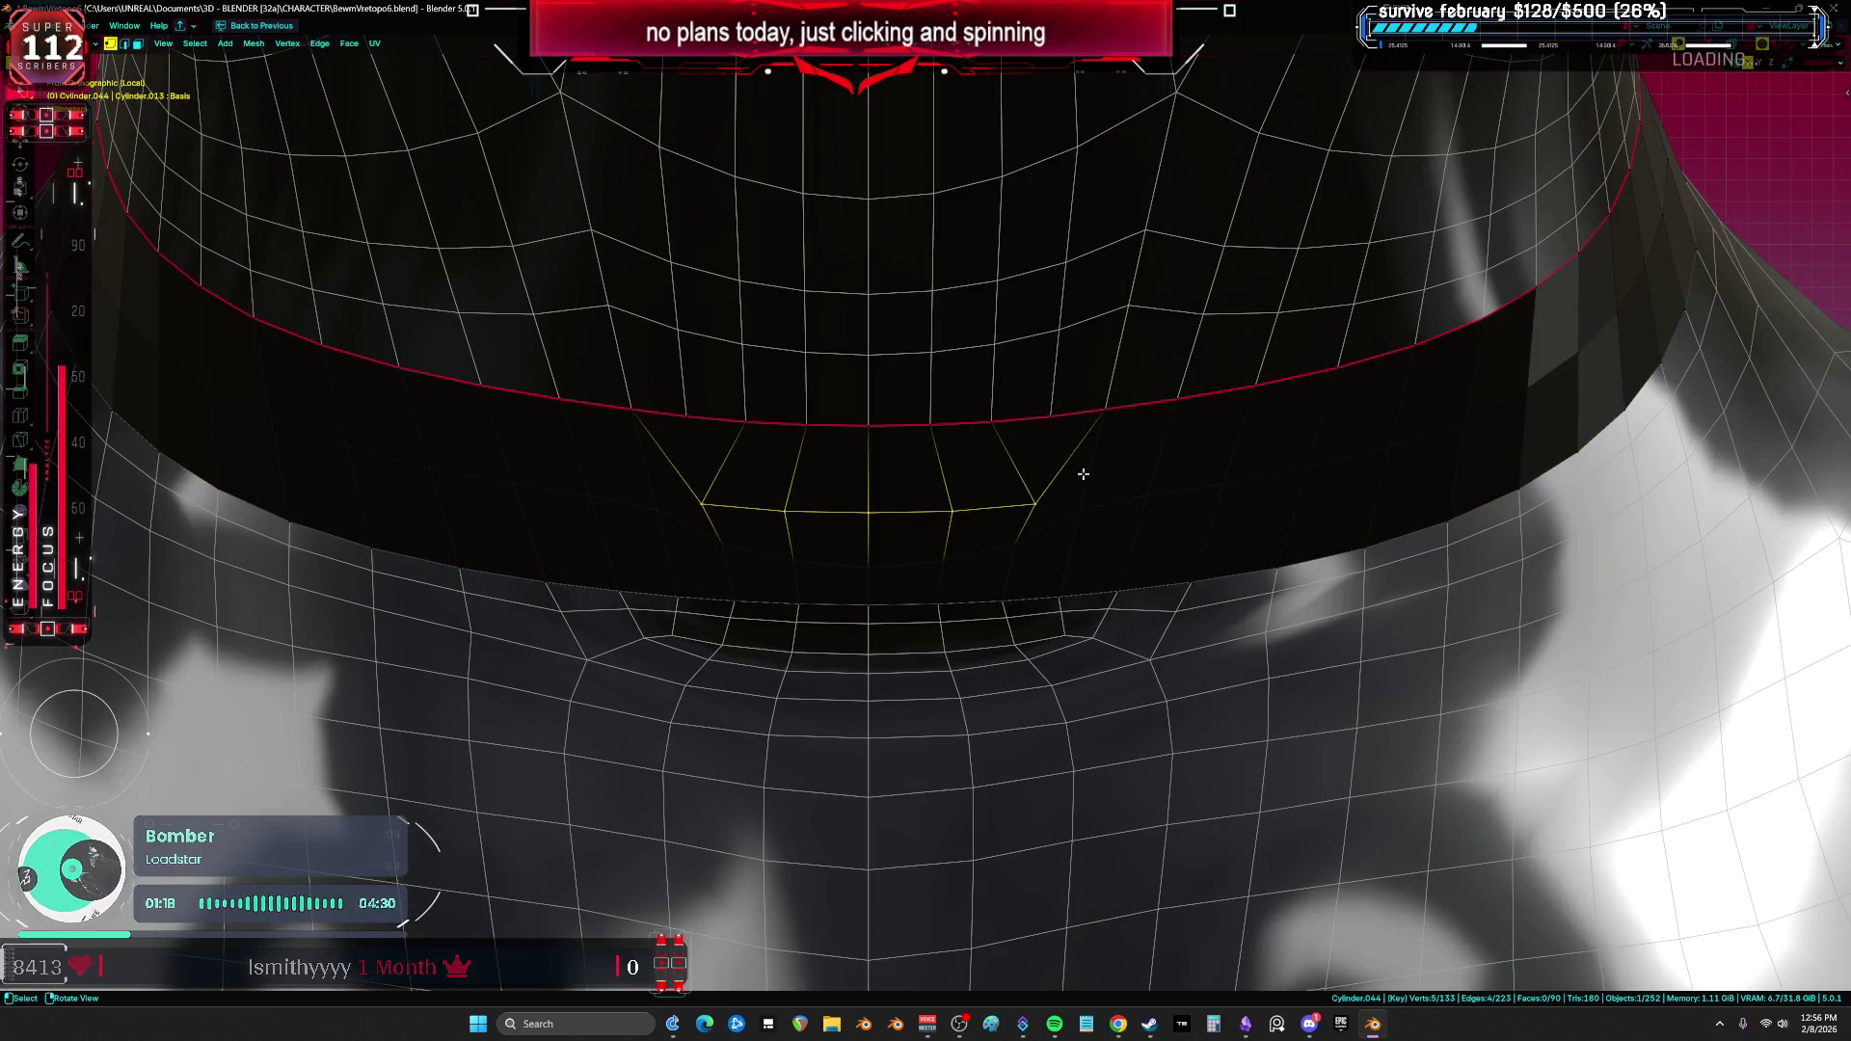
key(Tab)
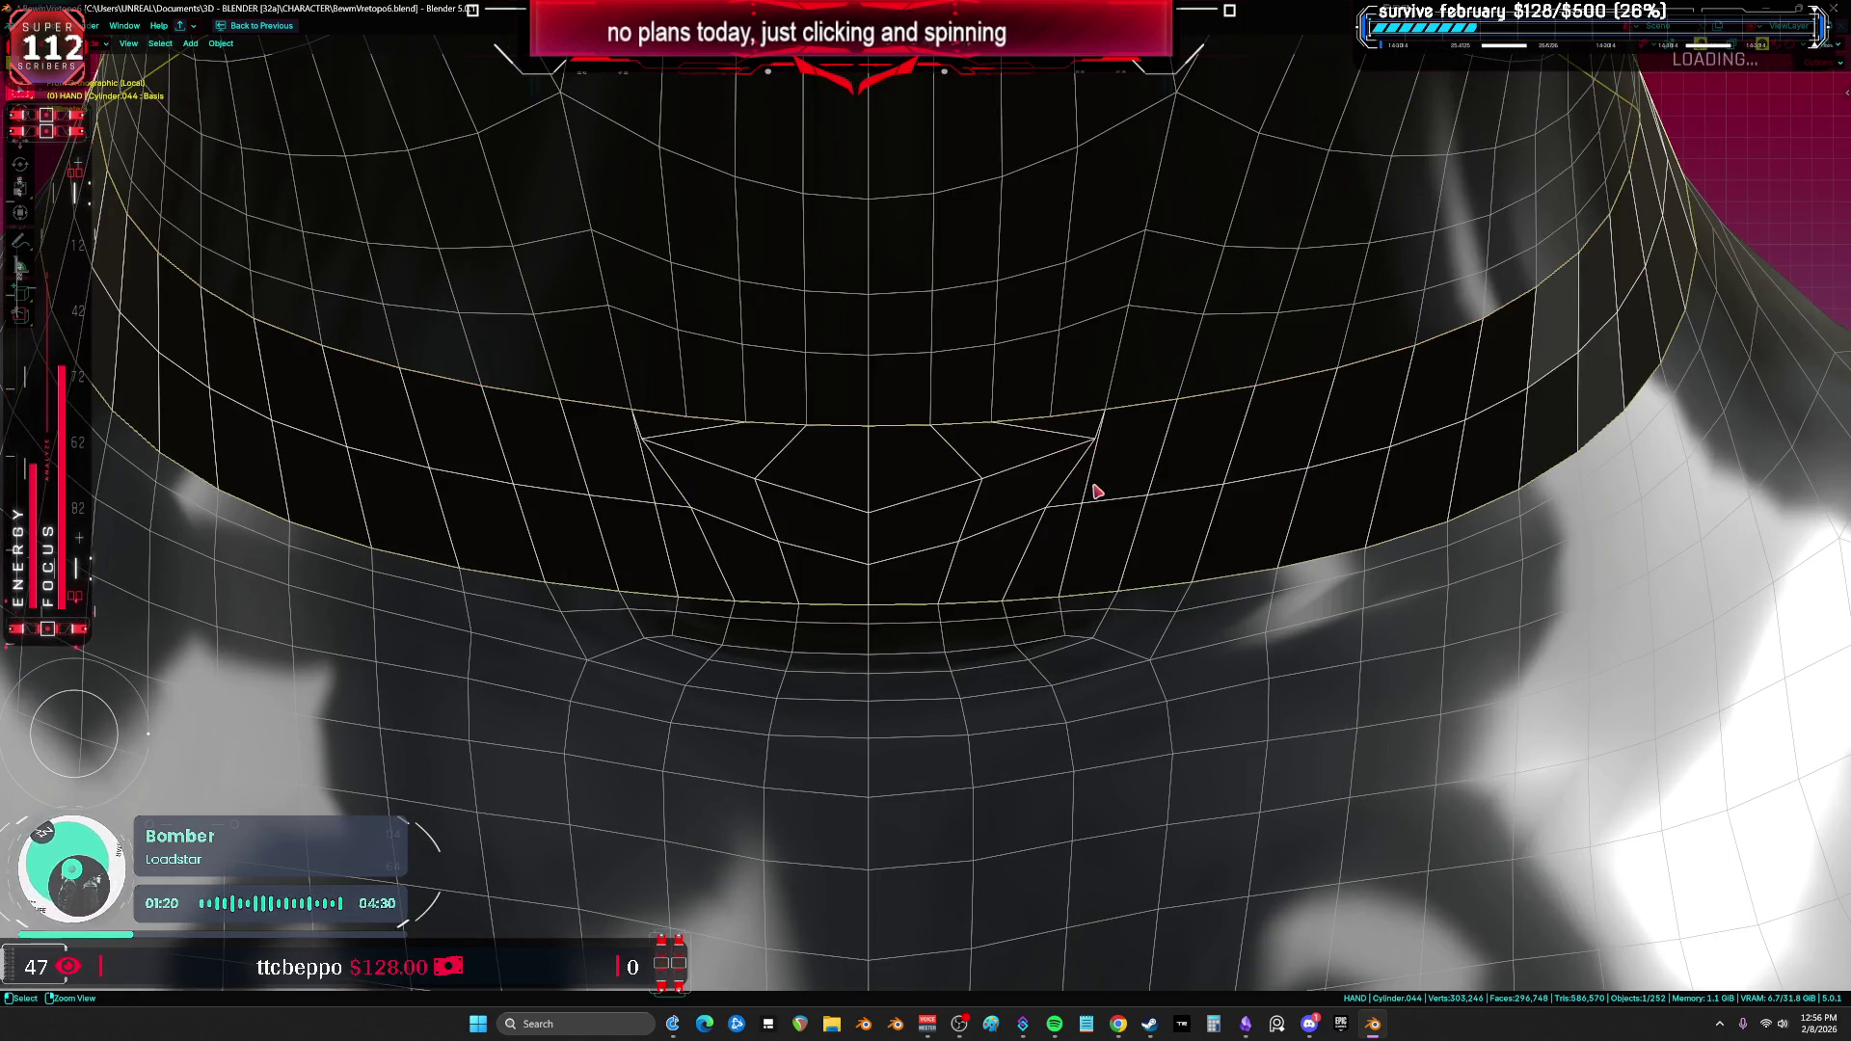
key(ctrl+space)
click(866, 769)
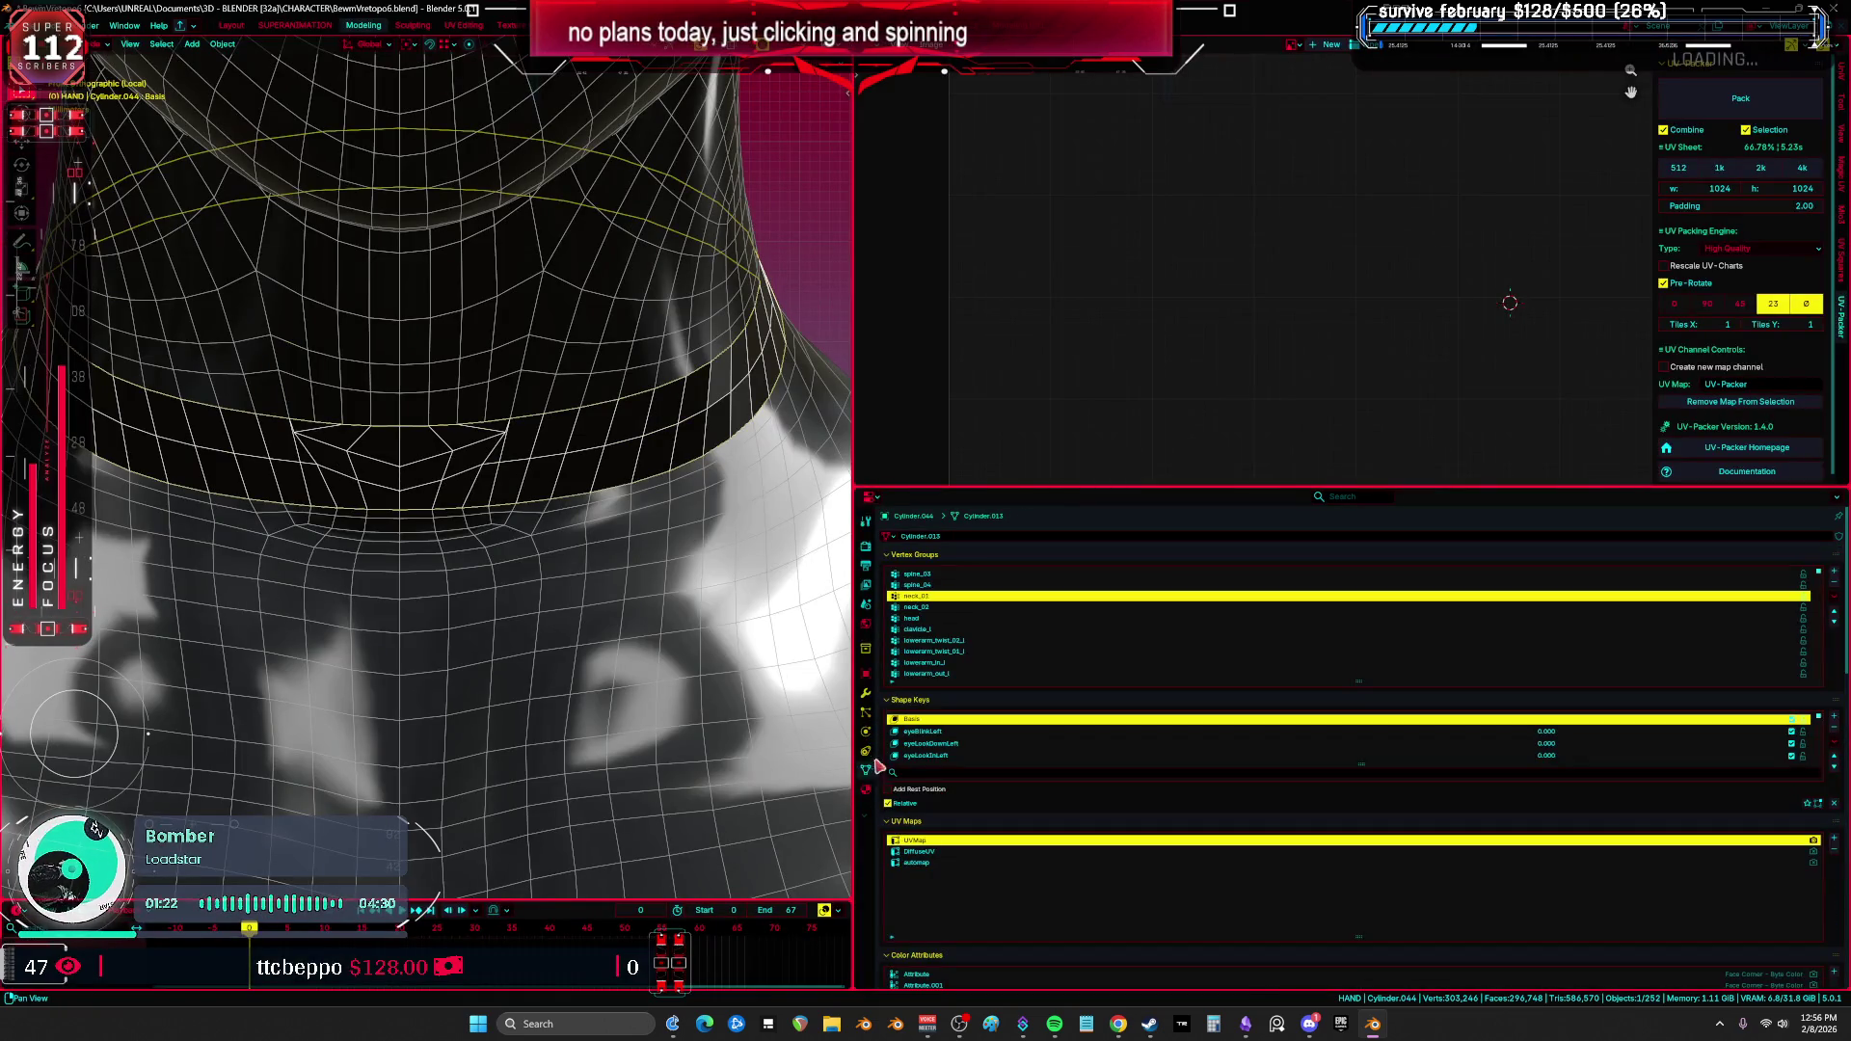
Step: Delete All Shape Keys on the band, run the torso's shape-key specials option, and maximize the 3D view
click(1834, 742)
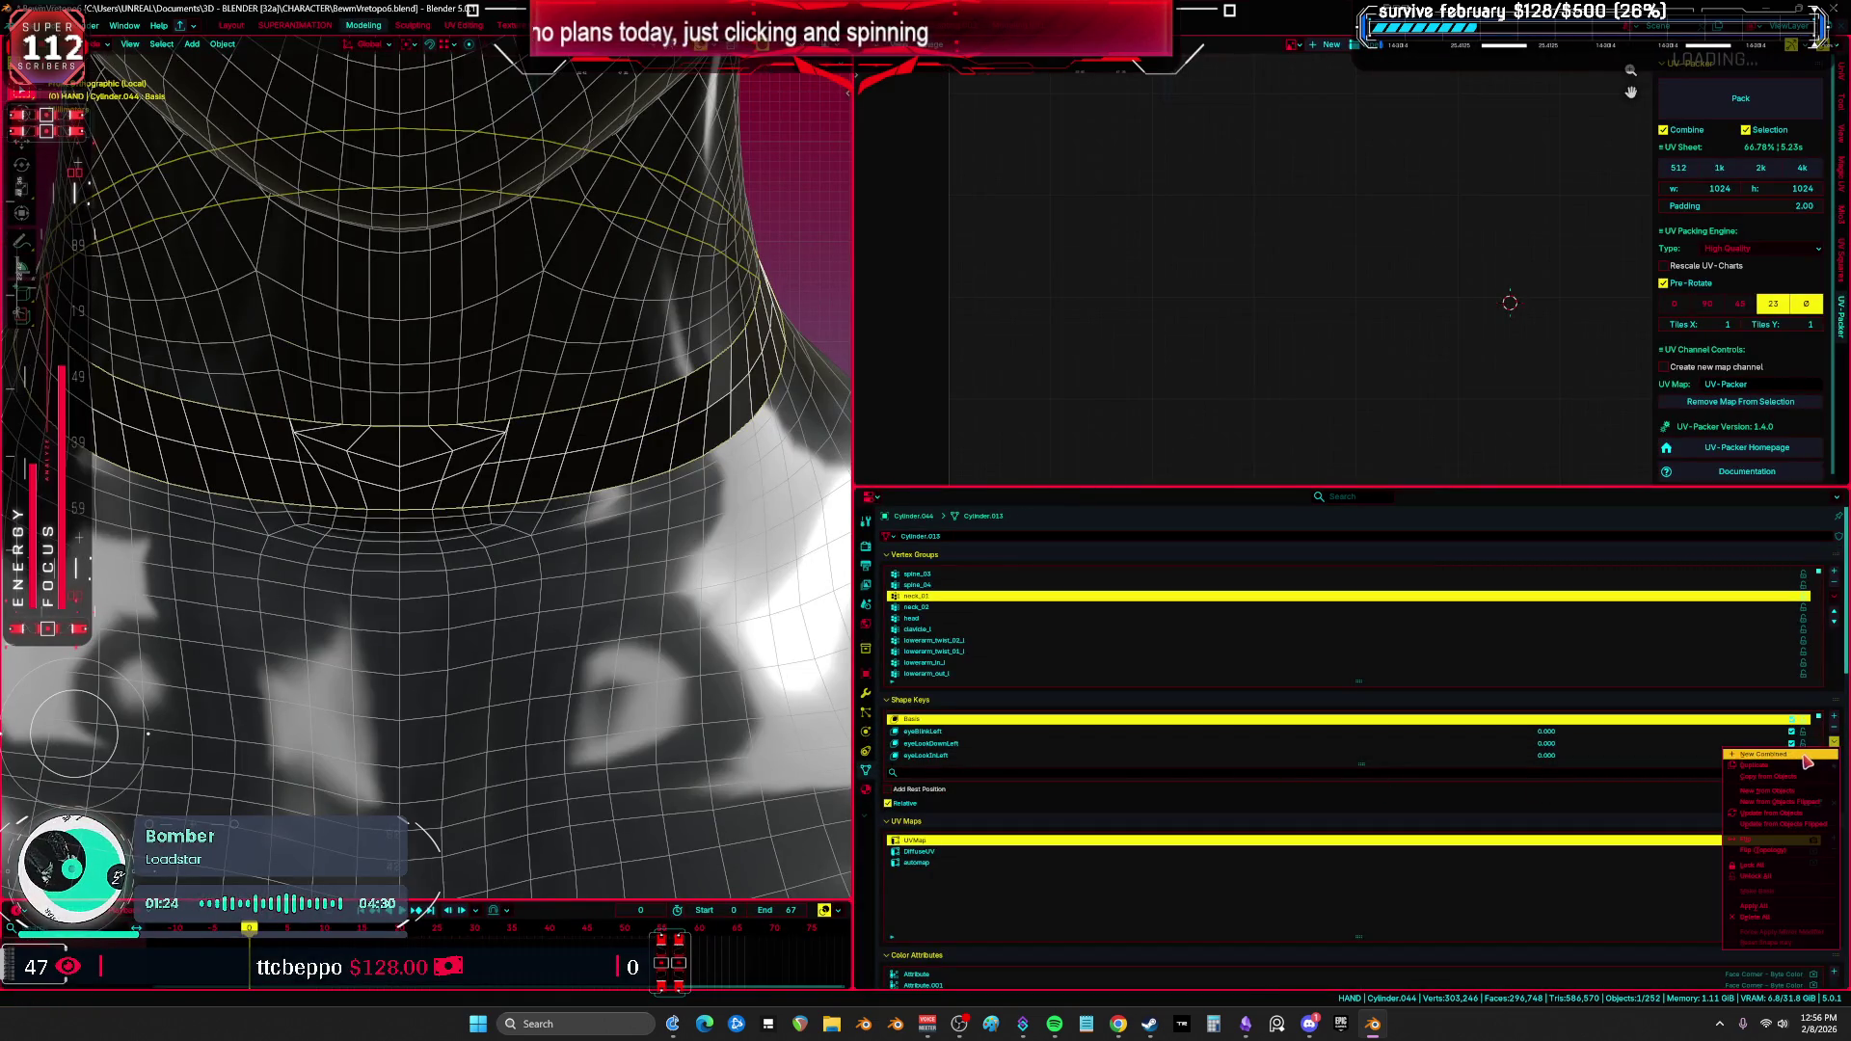
click(1797, 918)
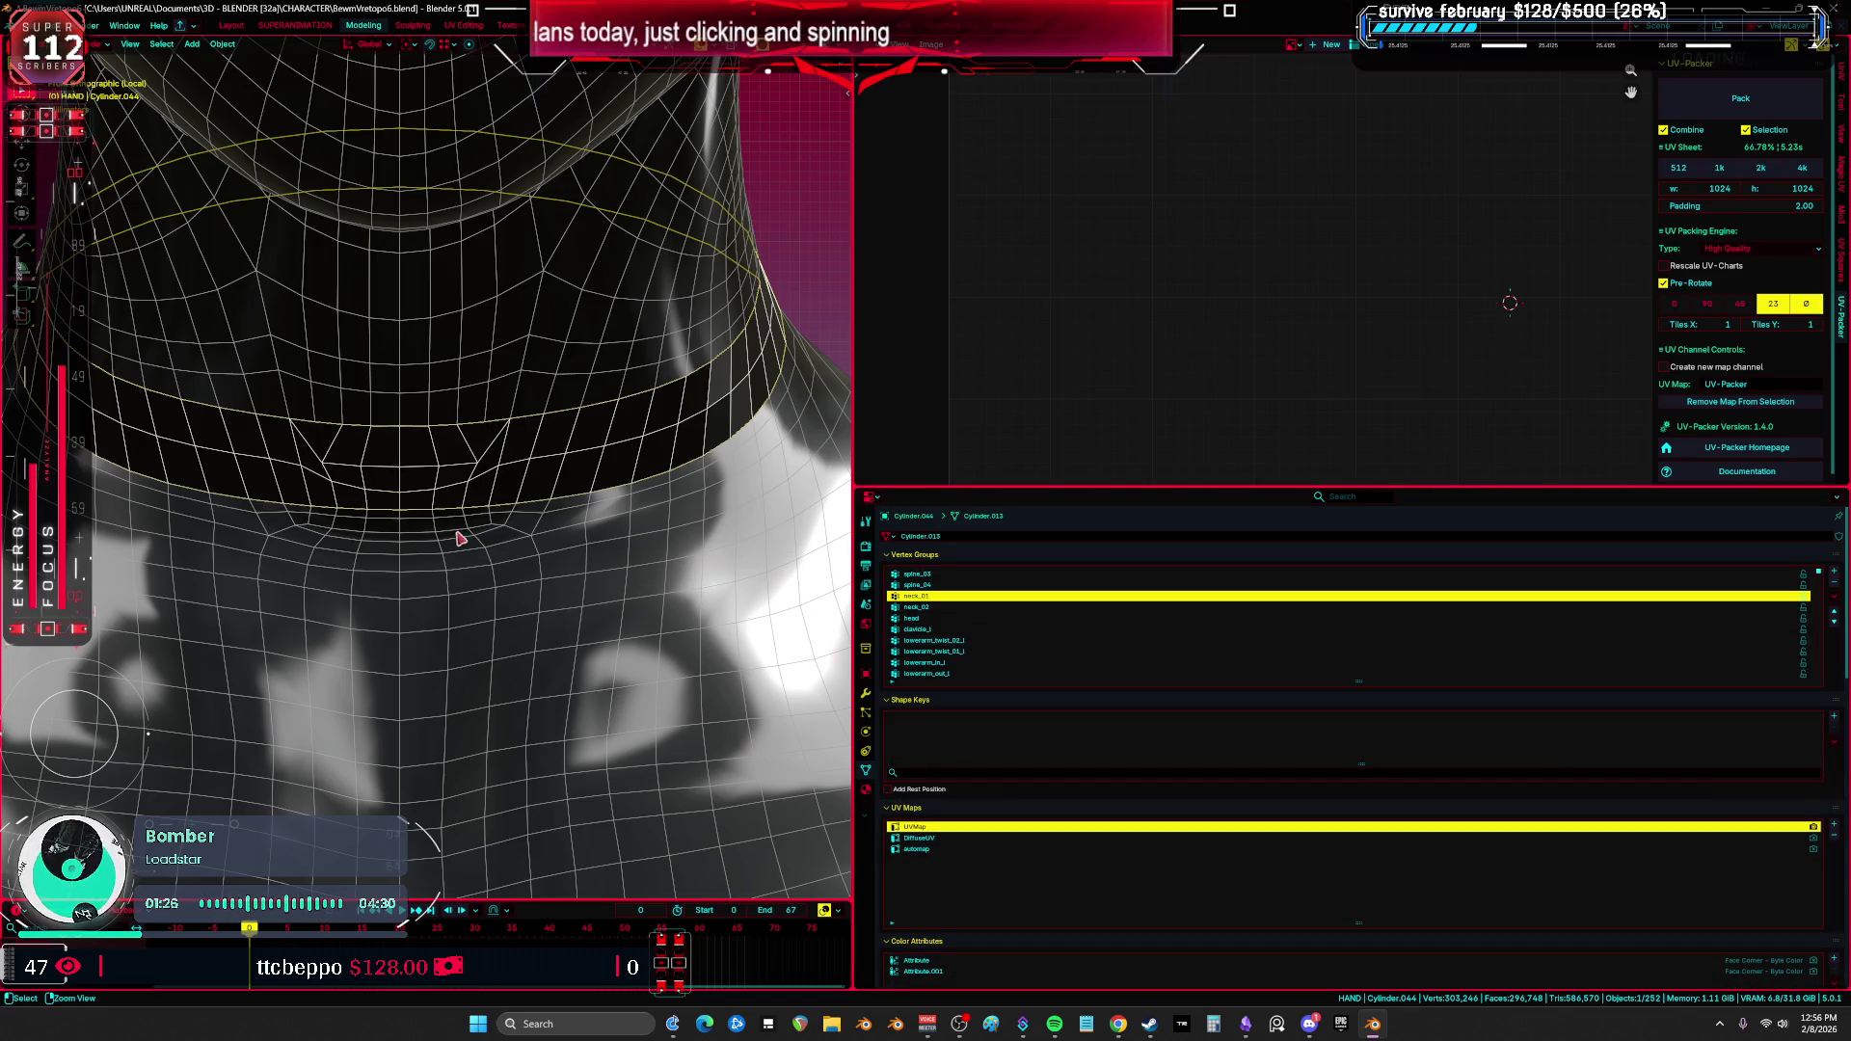
click(645, 608)
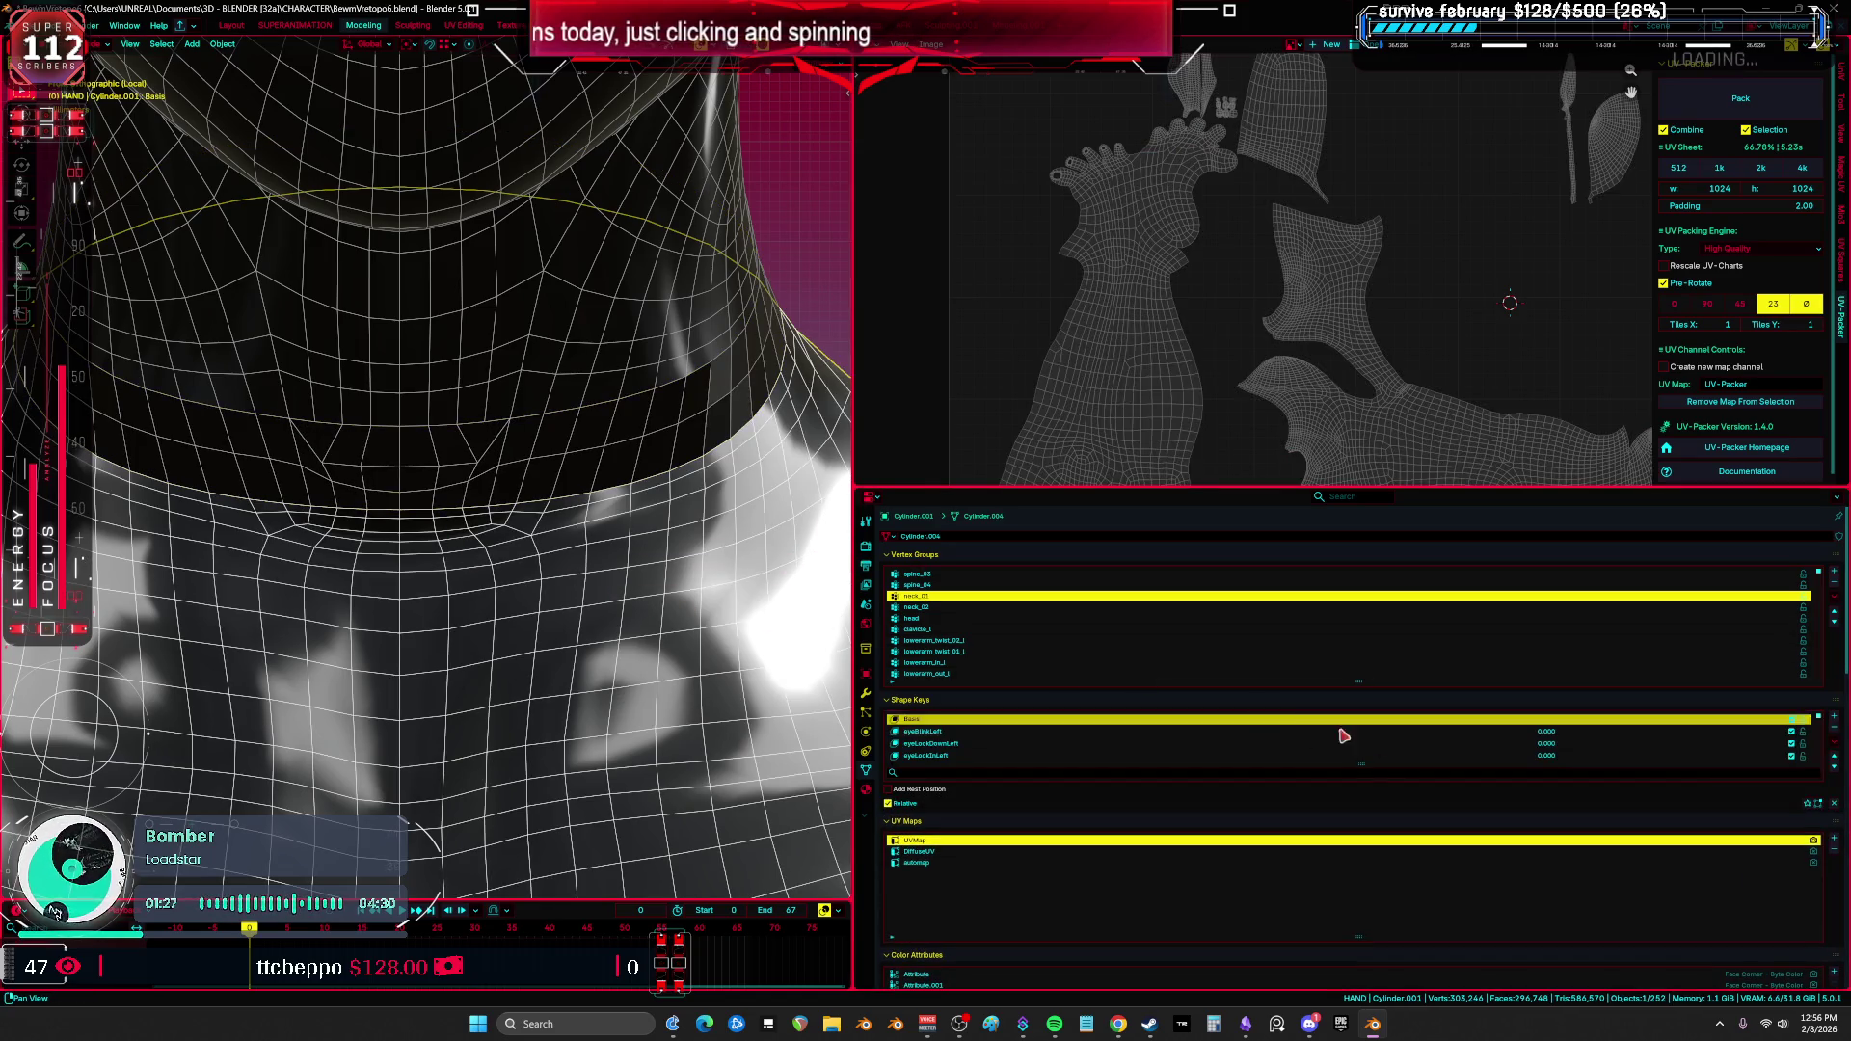
click(1834, 745)
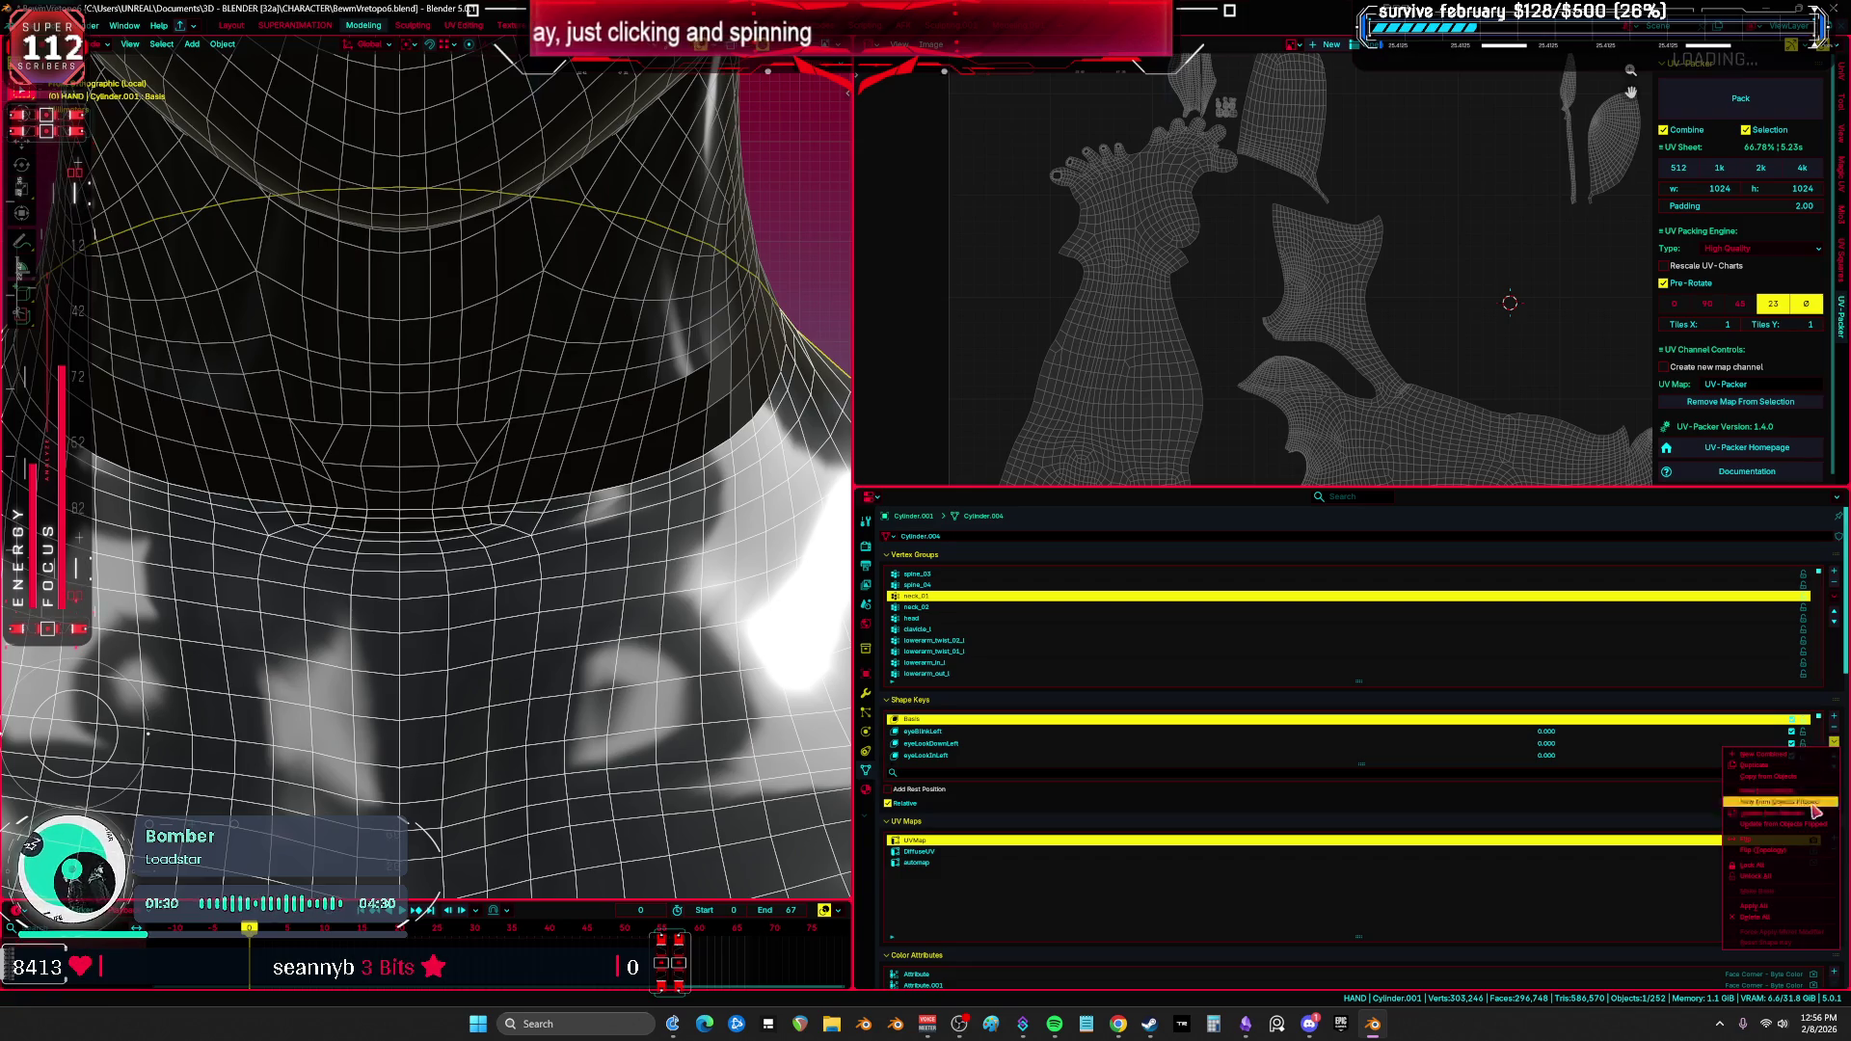
click(1793, 920)
key(ctrl+space)
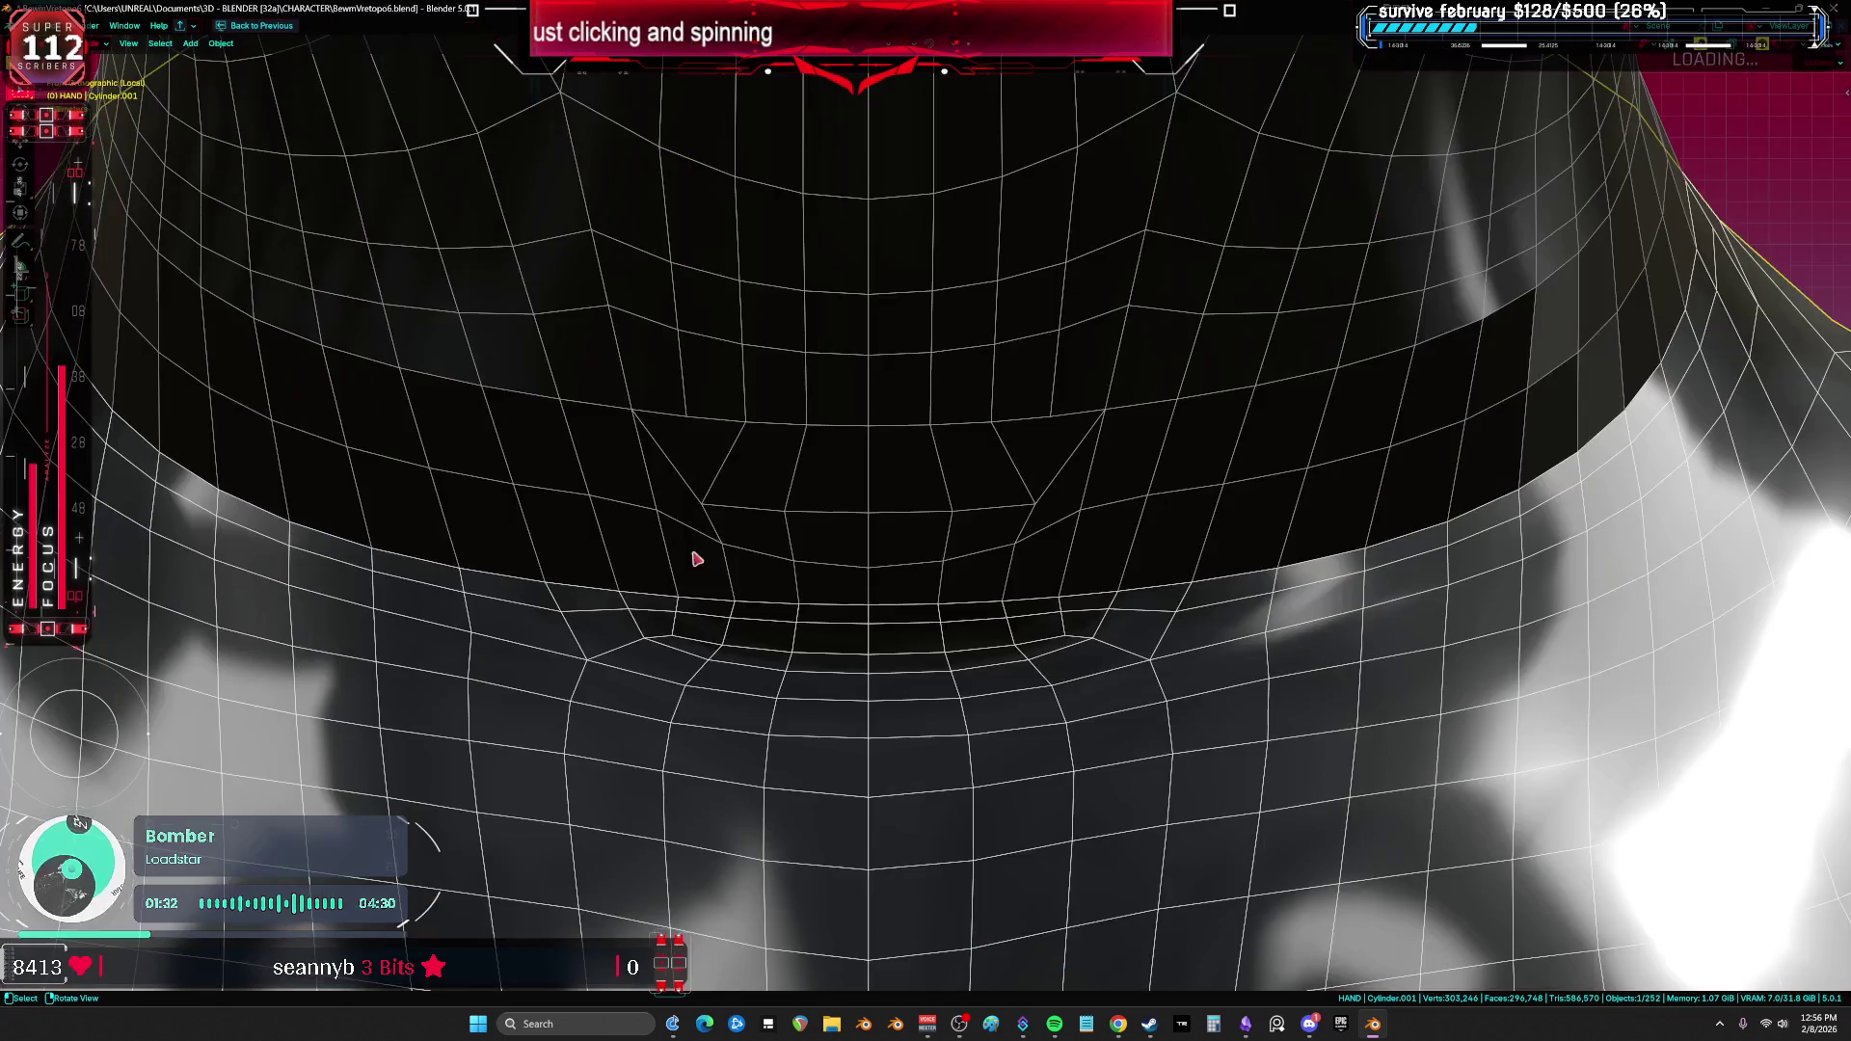
Step: Relax the choker band's curved front edge rows twice with Quick Favorites' Relax
click(952, 567)
key(Tab)
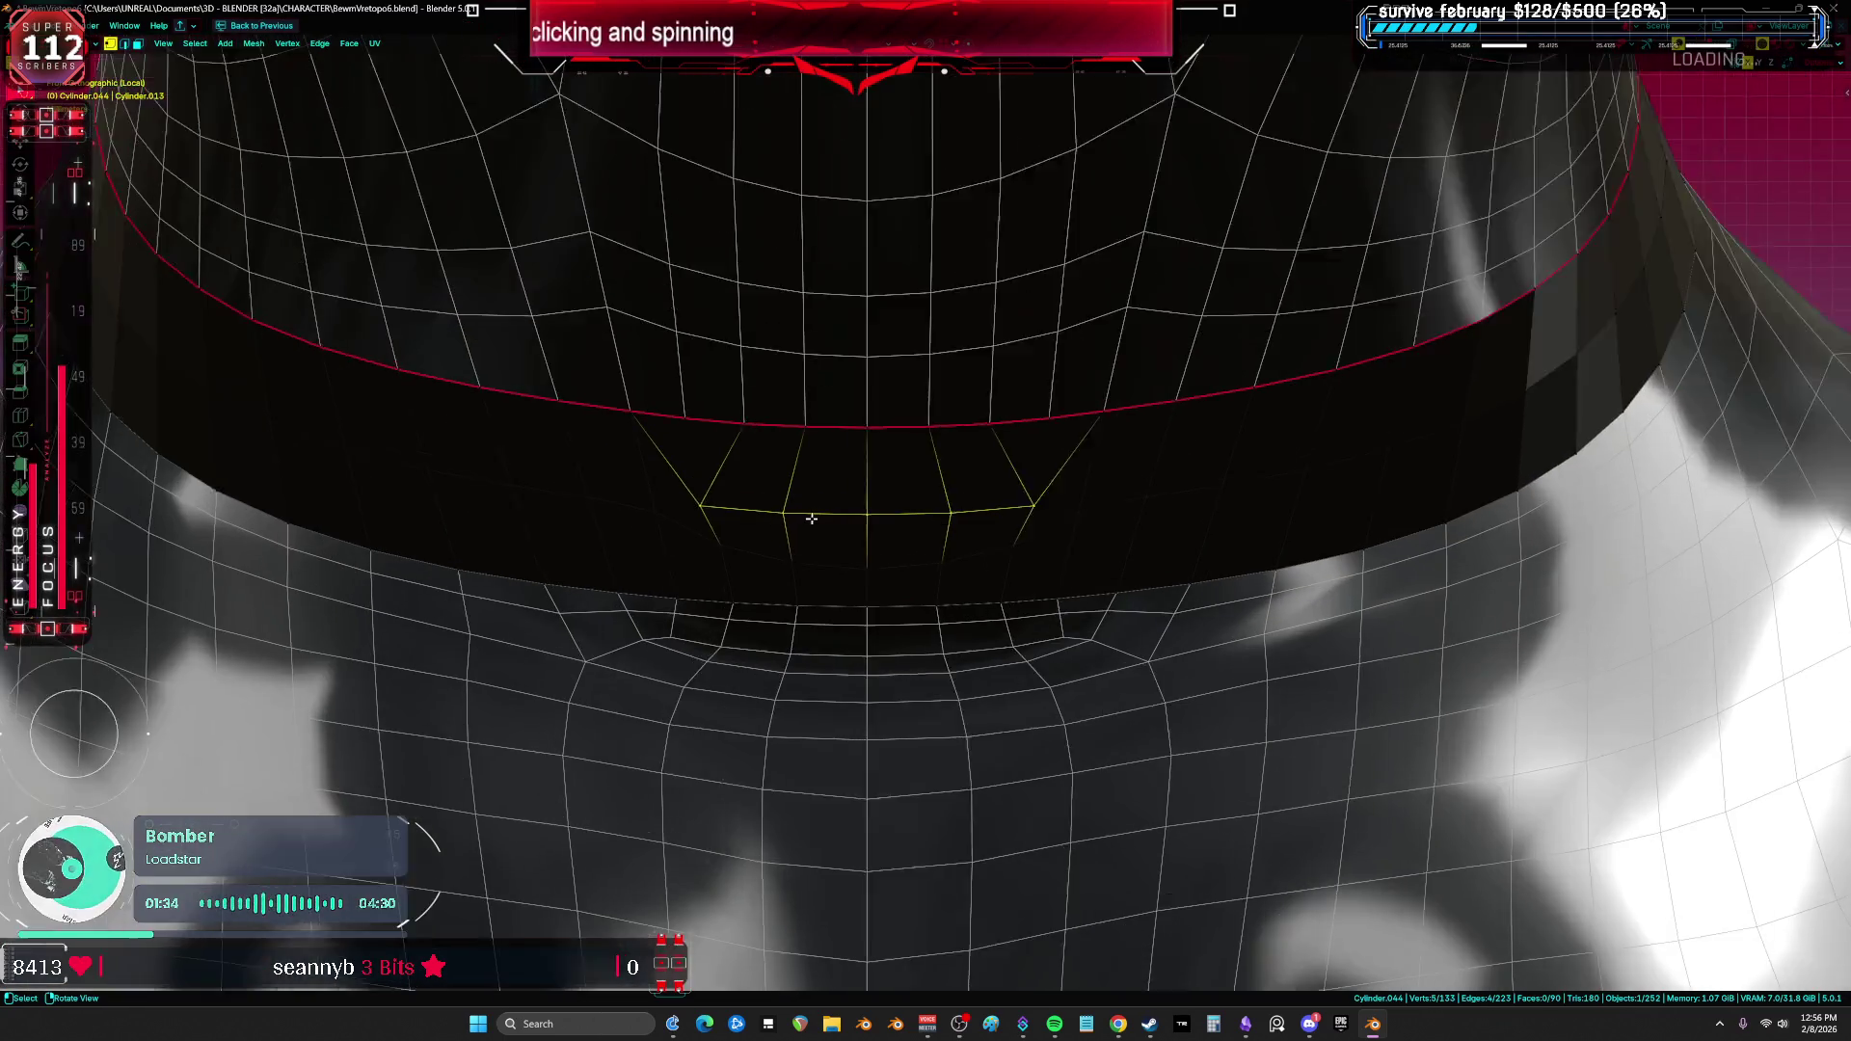
key(a)
scroll(690, 480, down, 3)
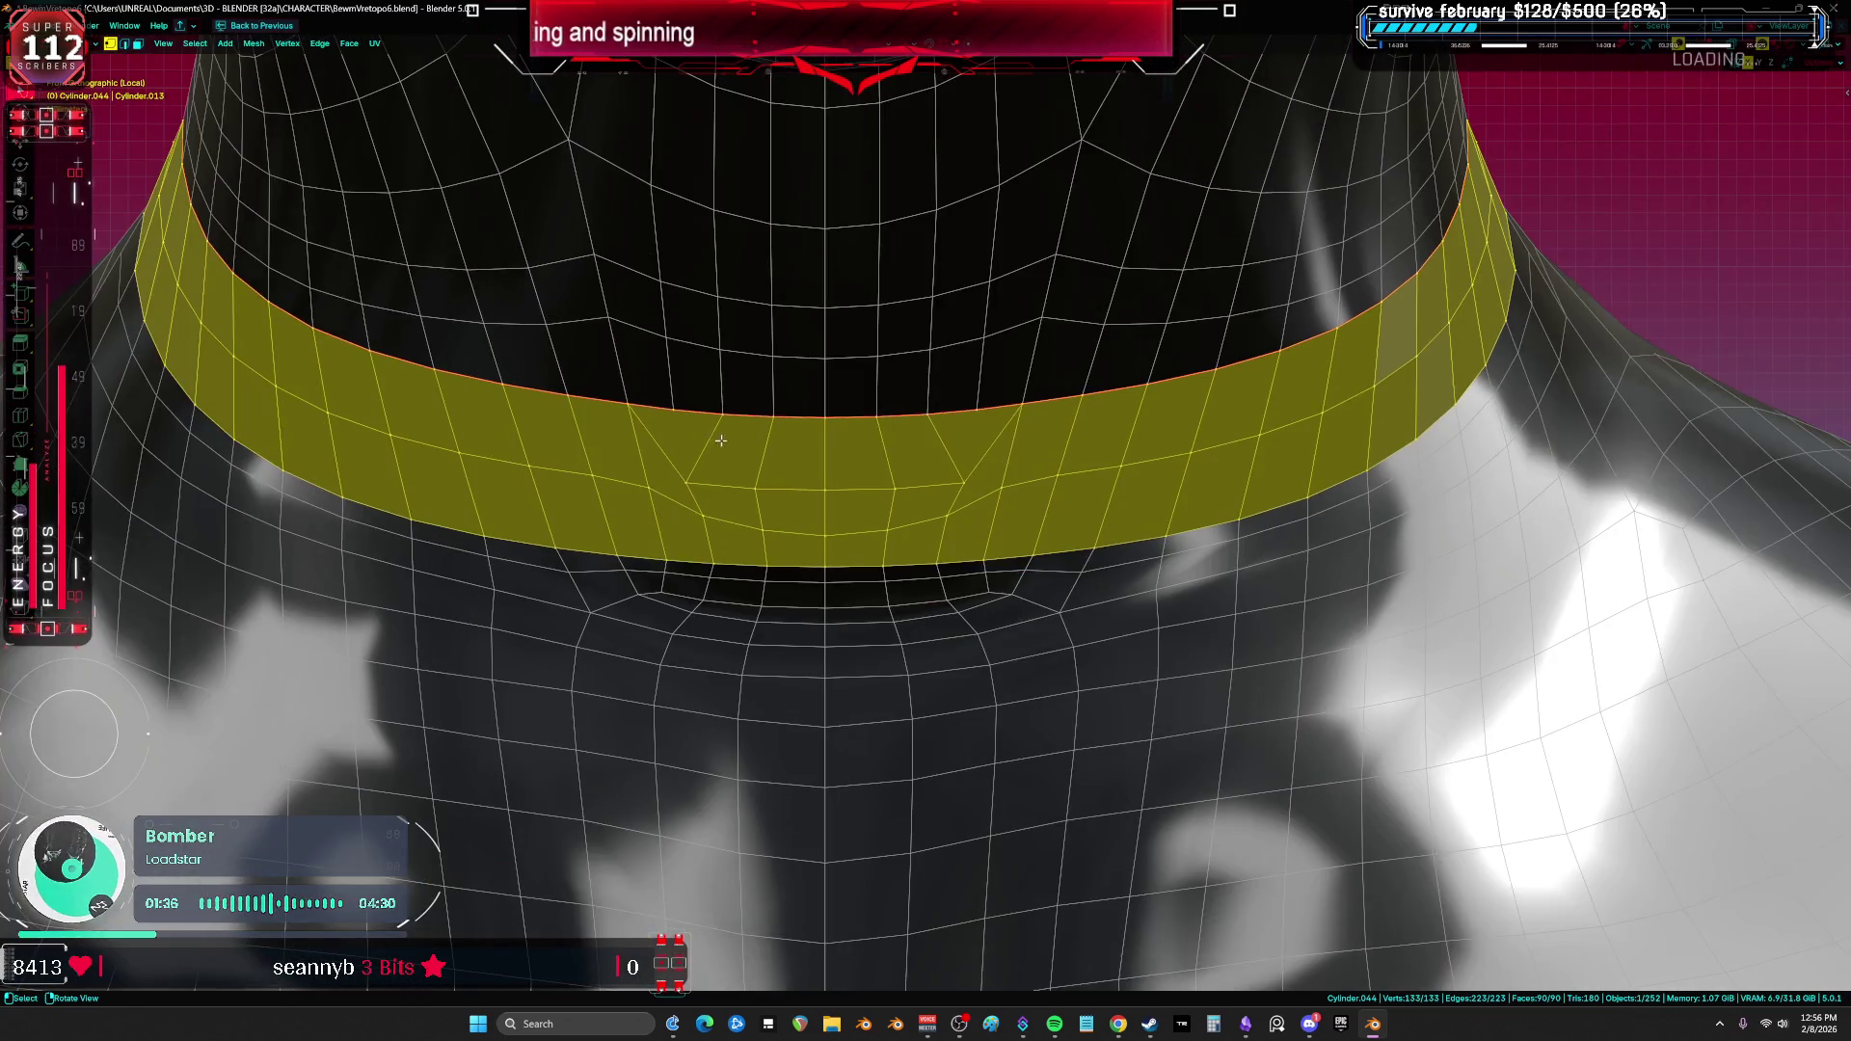
alt+click(917, 483)
key(q)
click(1148, 475)
alt+click(640, 512)
key(q)
click(1144, 503)
middle_drag(1145, 506, 1293, 478)
Step: Lasso the torso's neck and Merge By Distance to remove 42 duplicate vertices, then enter Sculpt Mode
key(Tab)
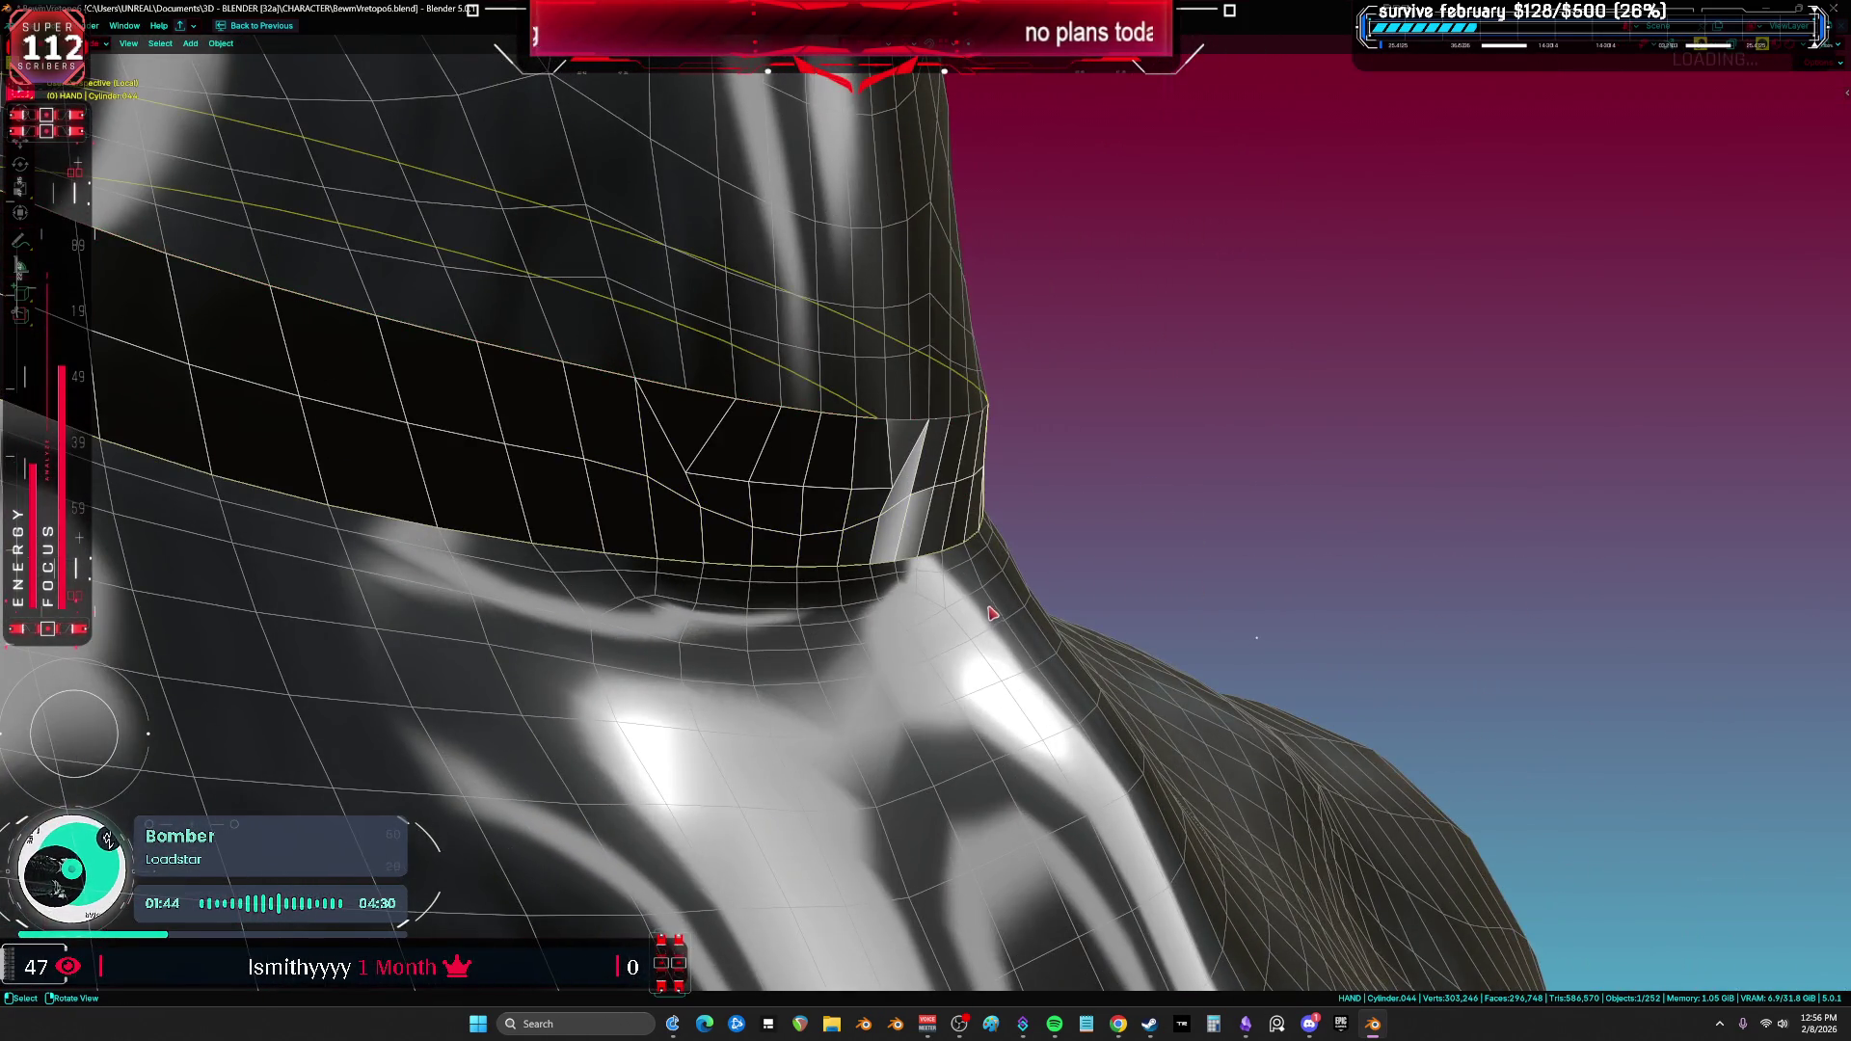
shift+click(992, 613)
key(Tab)
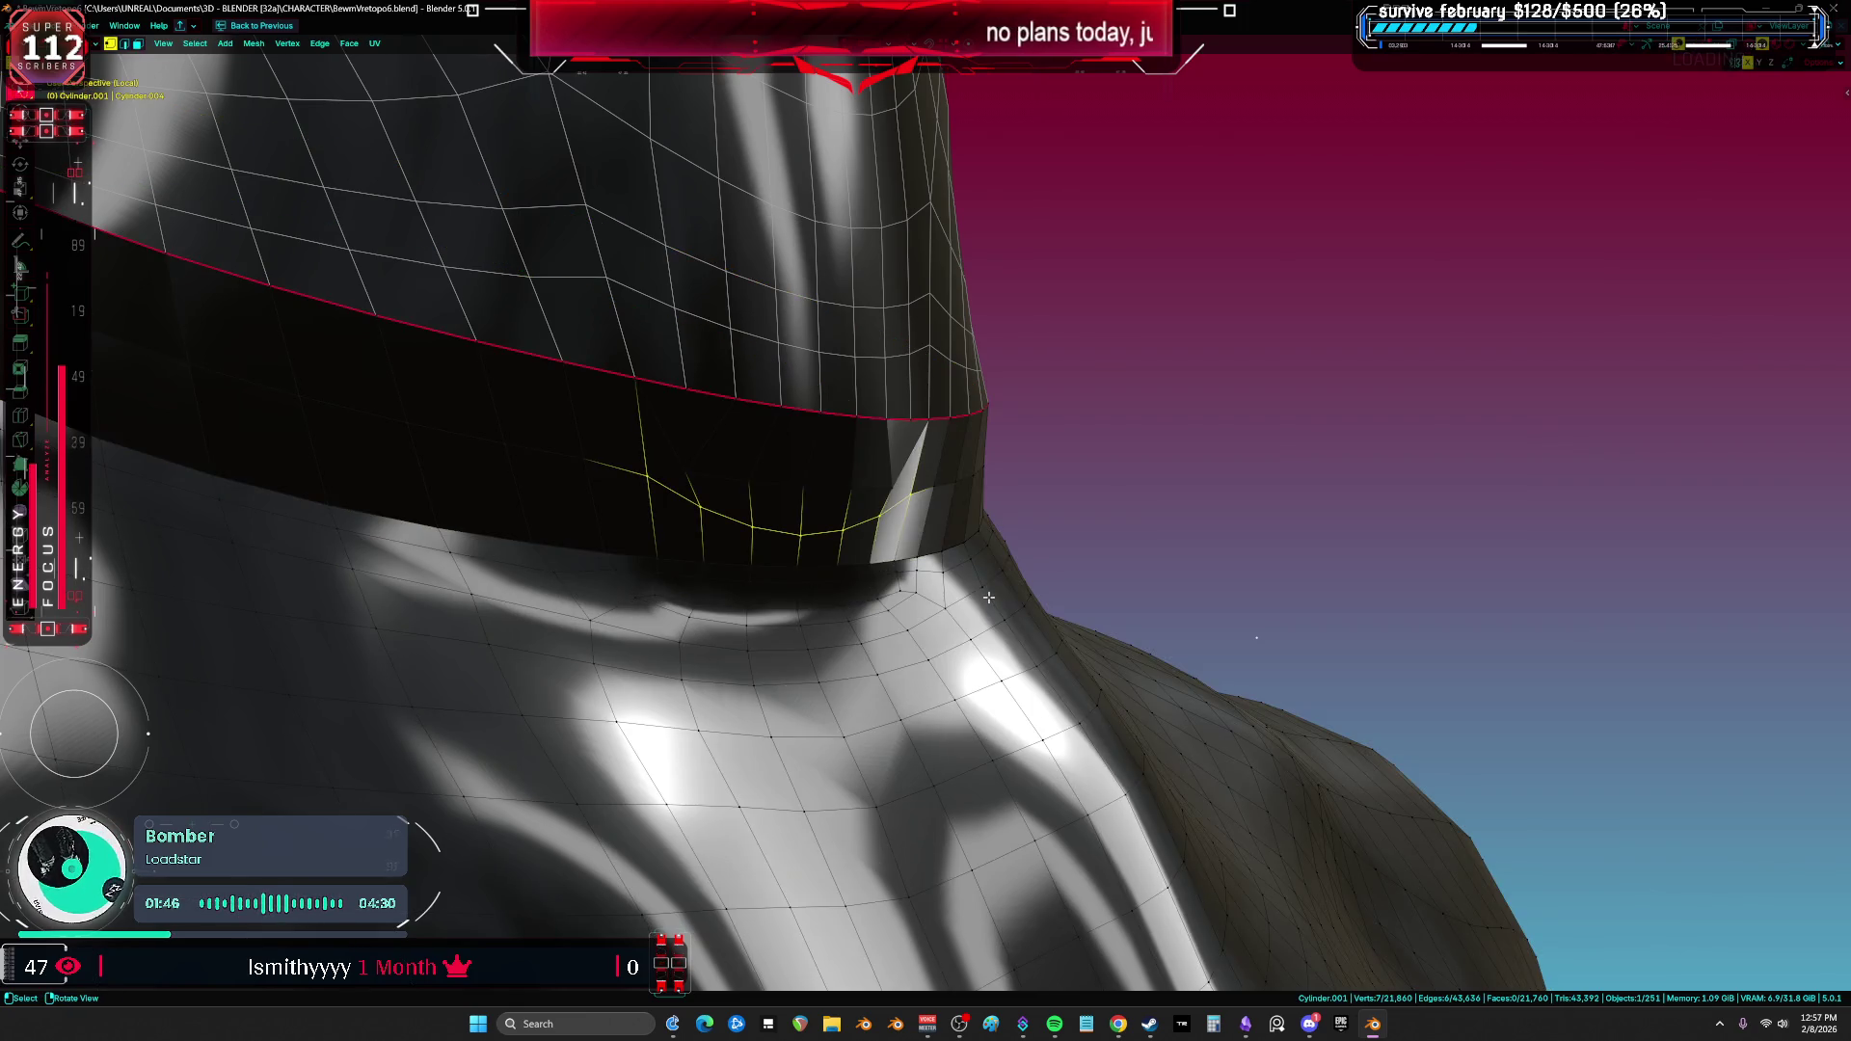
middle_drag(986, 593, 906, 556)
key(alt+z)
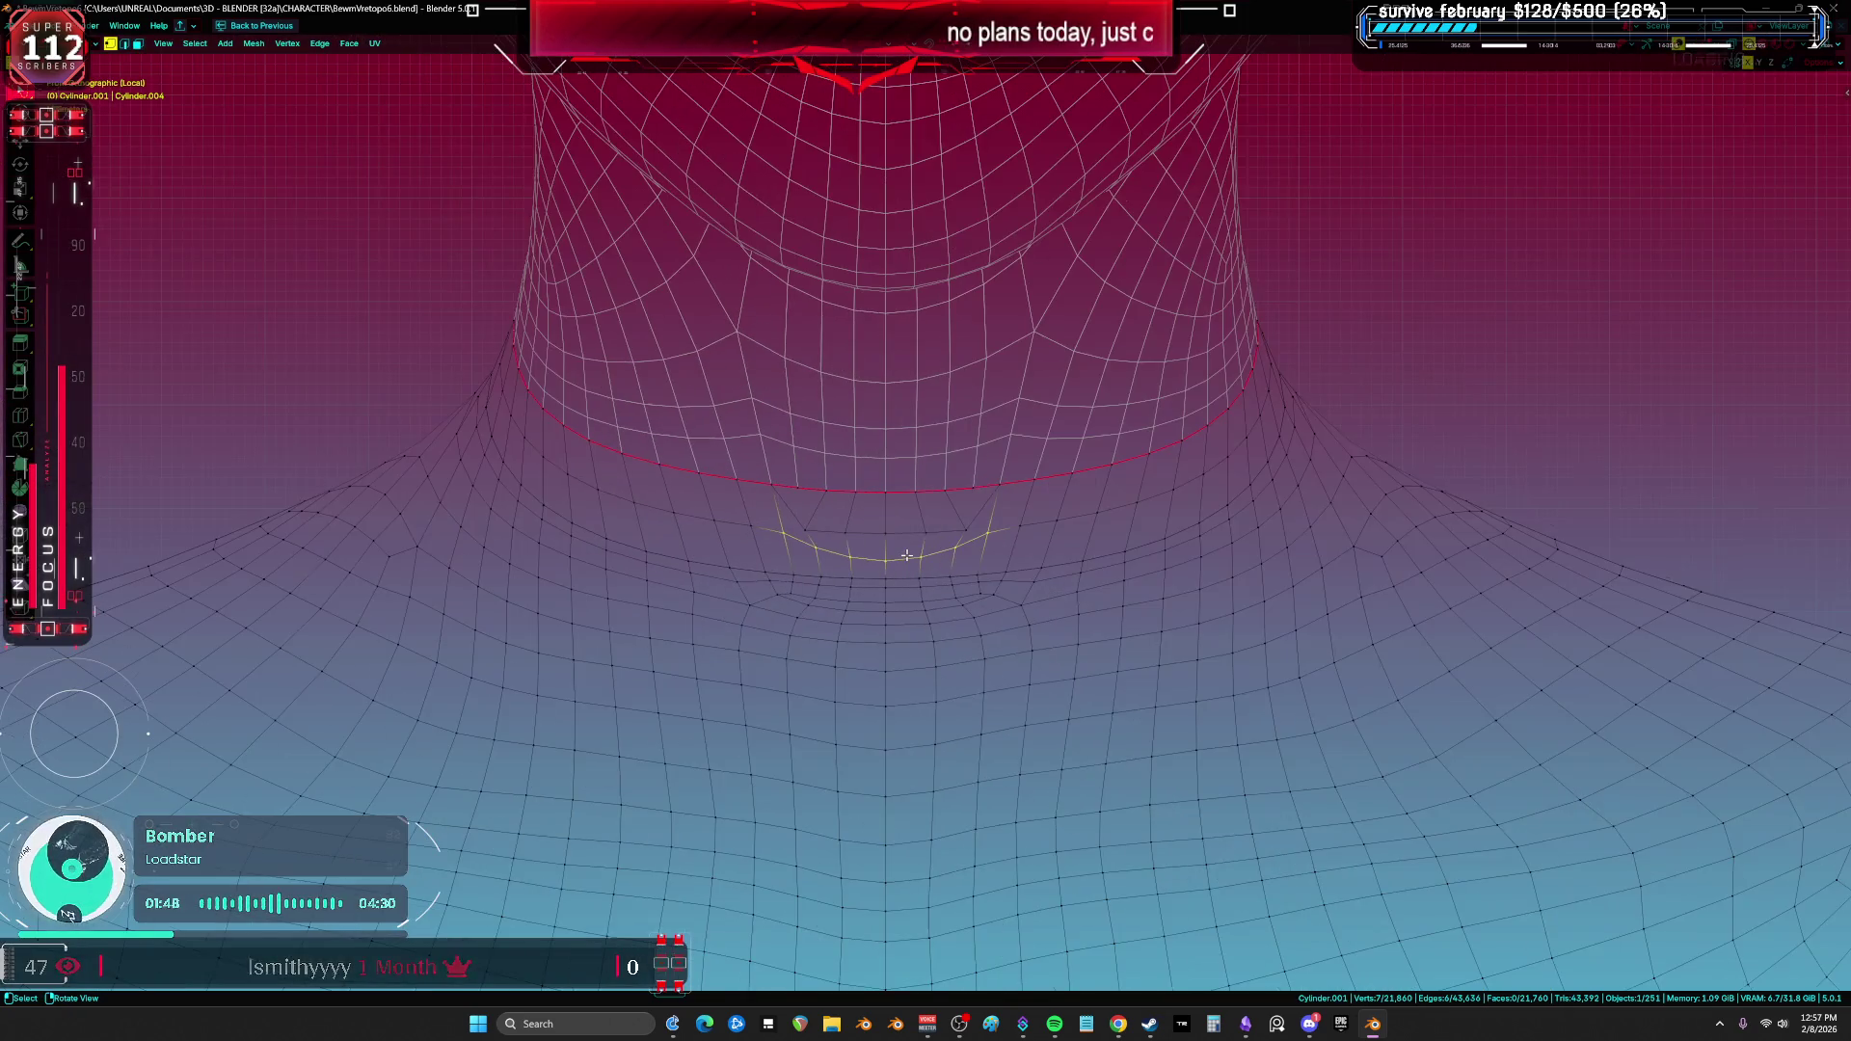
mouse_move(1331, 198)
mouse_down()
mouse_move(1003, 113)
mouse_move(1205, 723)
mouse_move(1337, 439)
mouse_up()
key(m)
click(1109, 529)
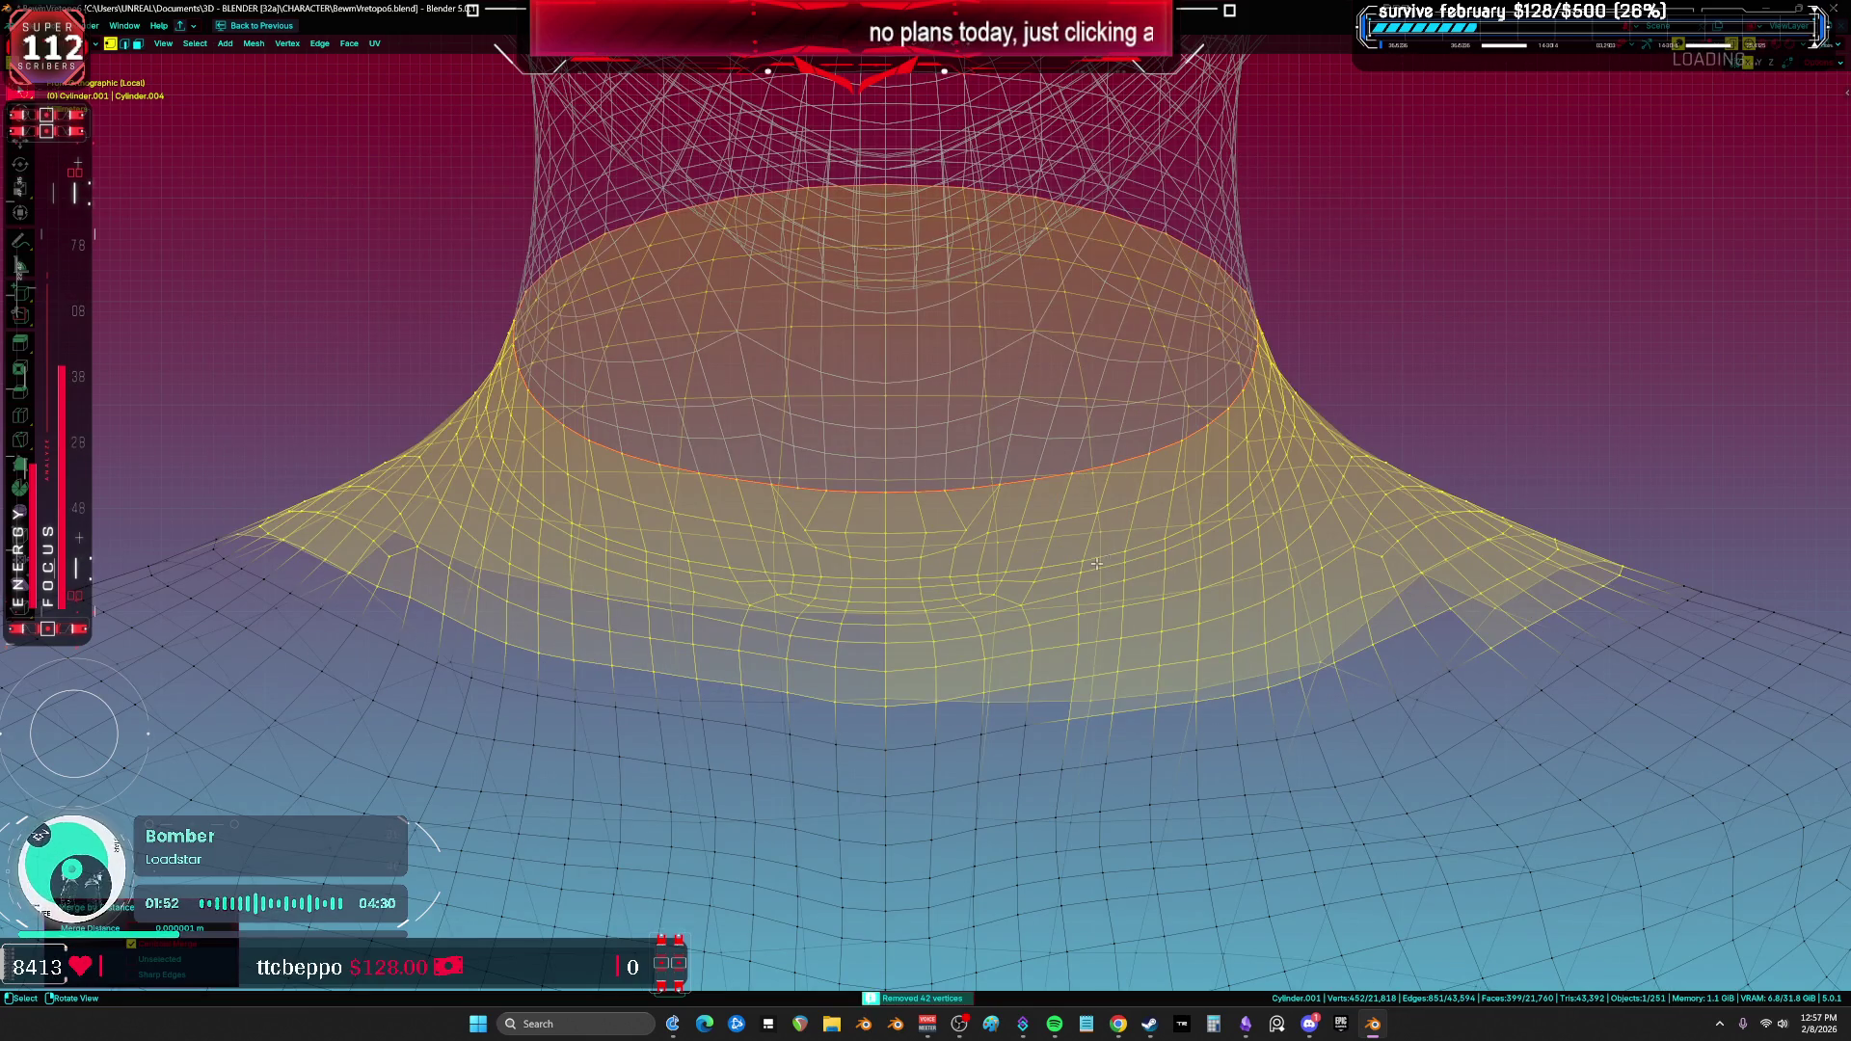
key(alt+z)
key(KP_5)
key(ctrl+Tab)
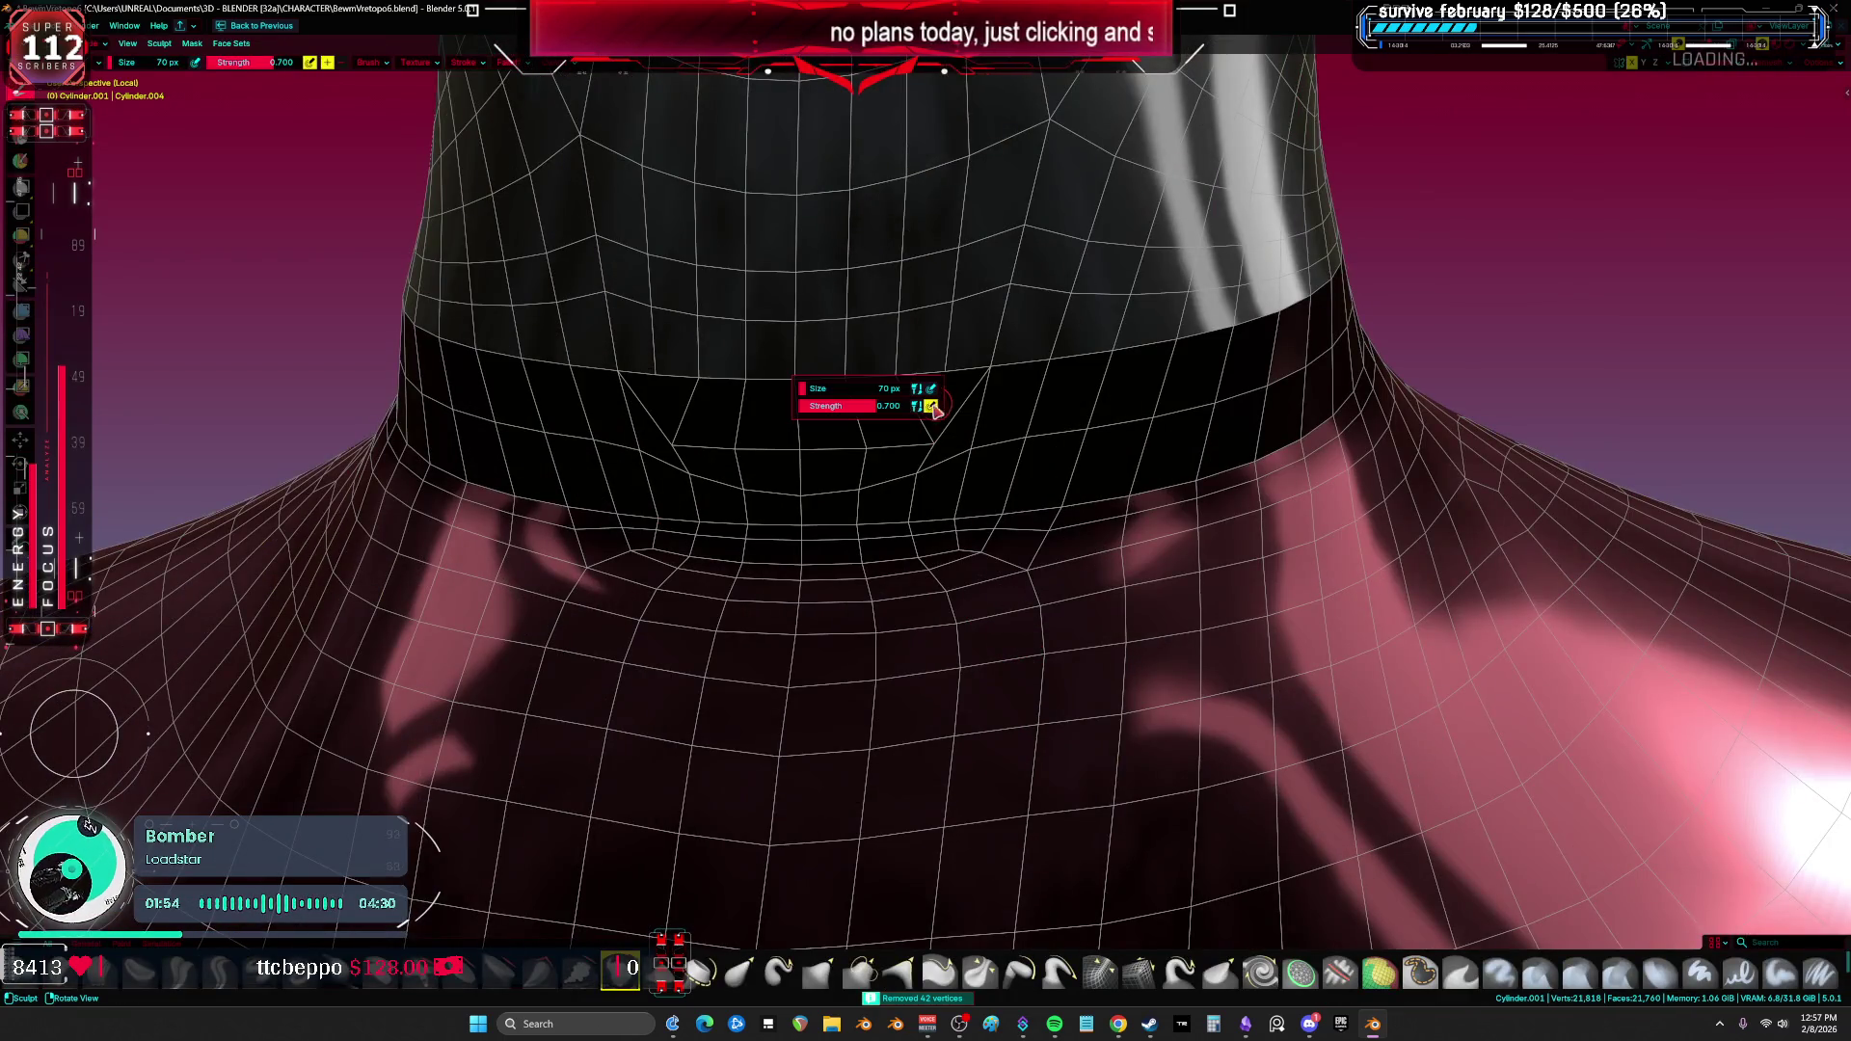
Step: Enlarge the sculpt brush to 430 px, then 628 px, and smooth the neck below the band
key(f)
click(982, 476)
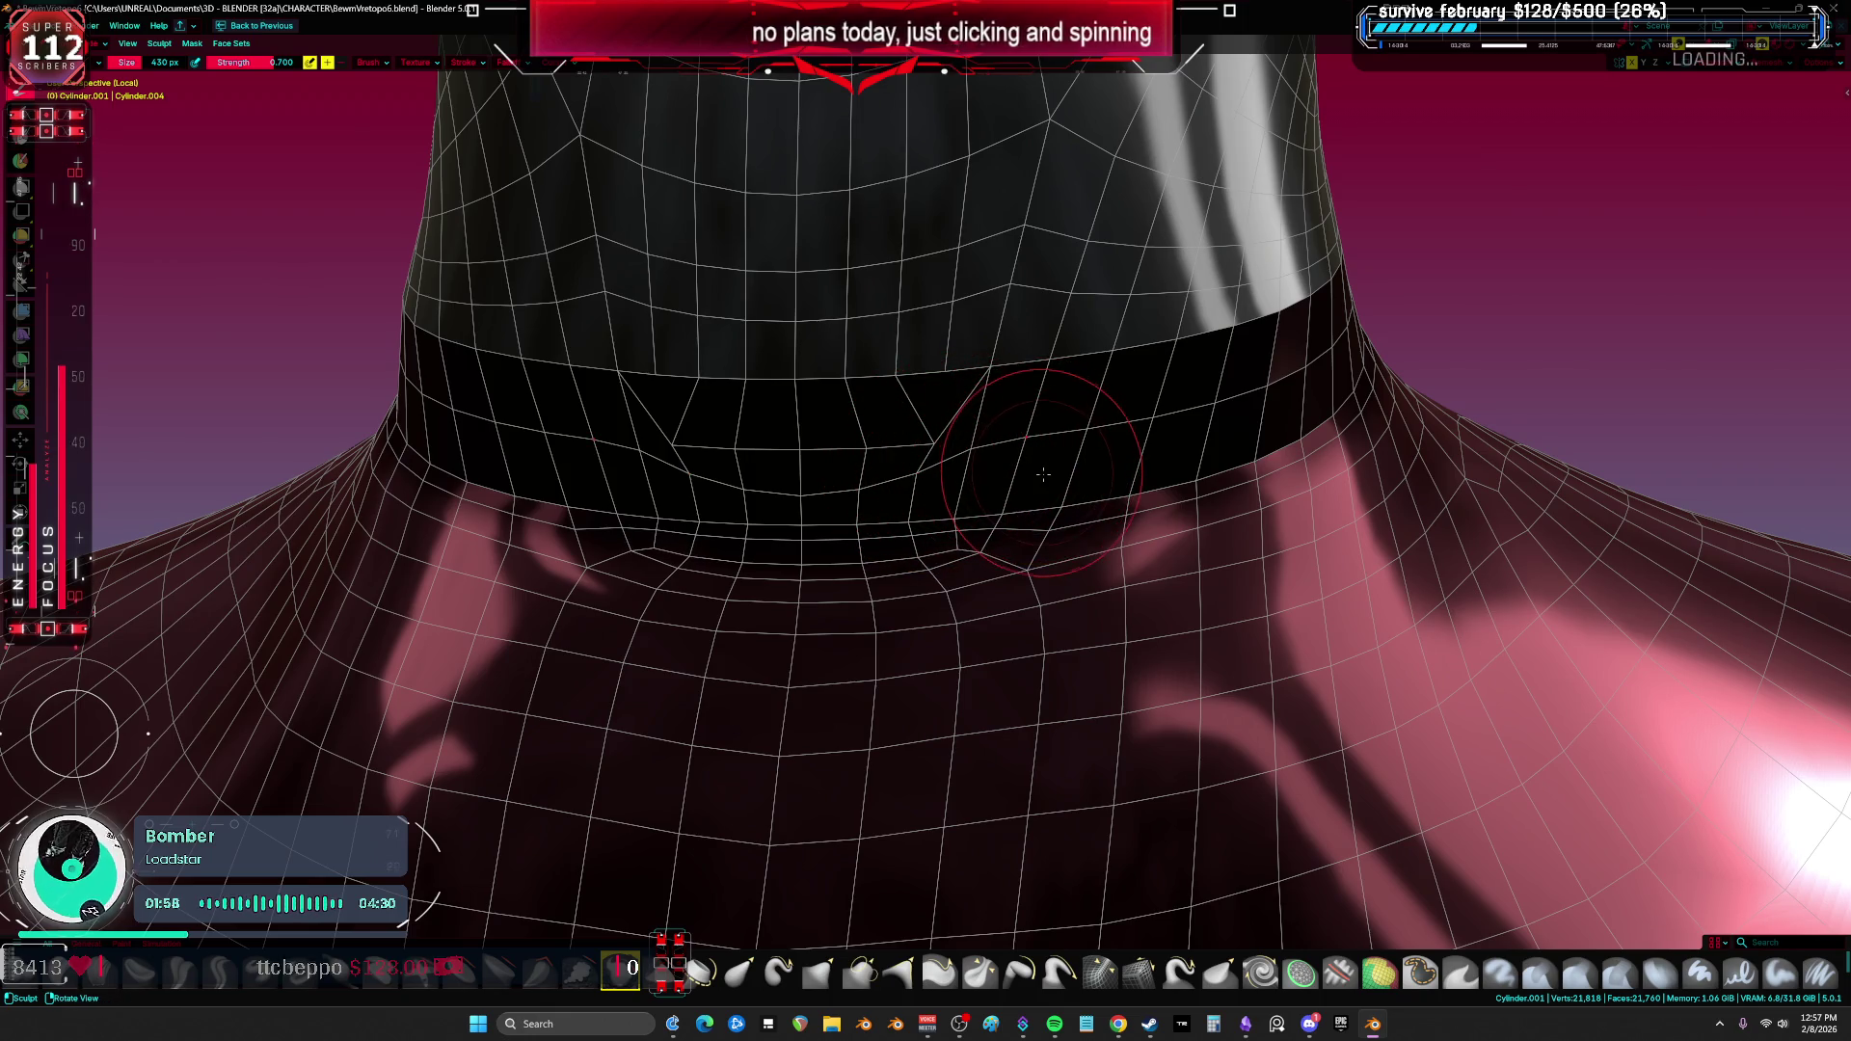
mouse_move(1040, 466)
middle_down()
mouse_move(928, 445)
mouse_move(923, 519)
middle_up()
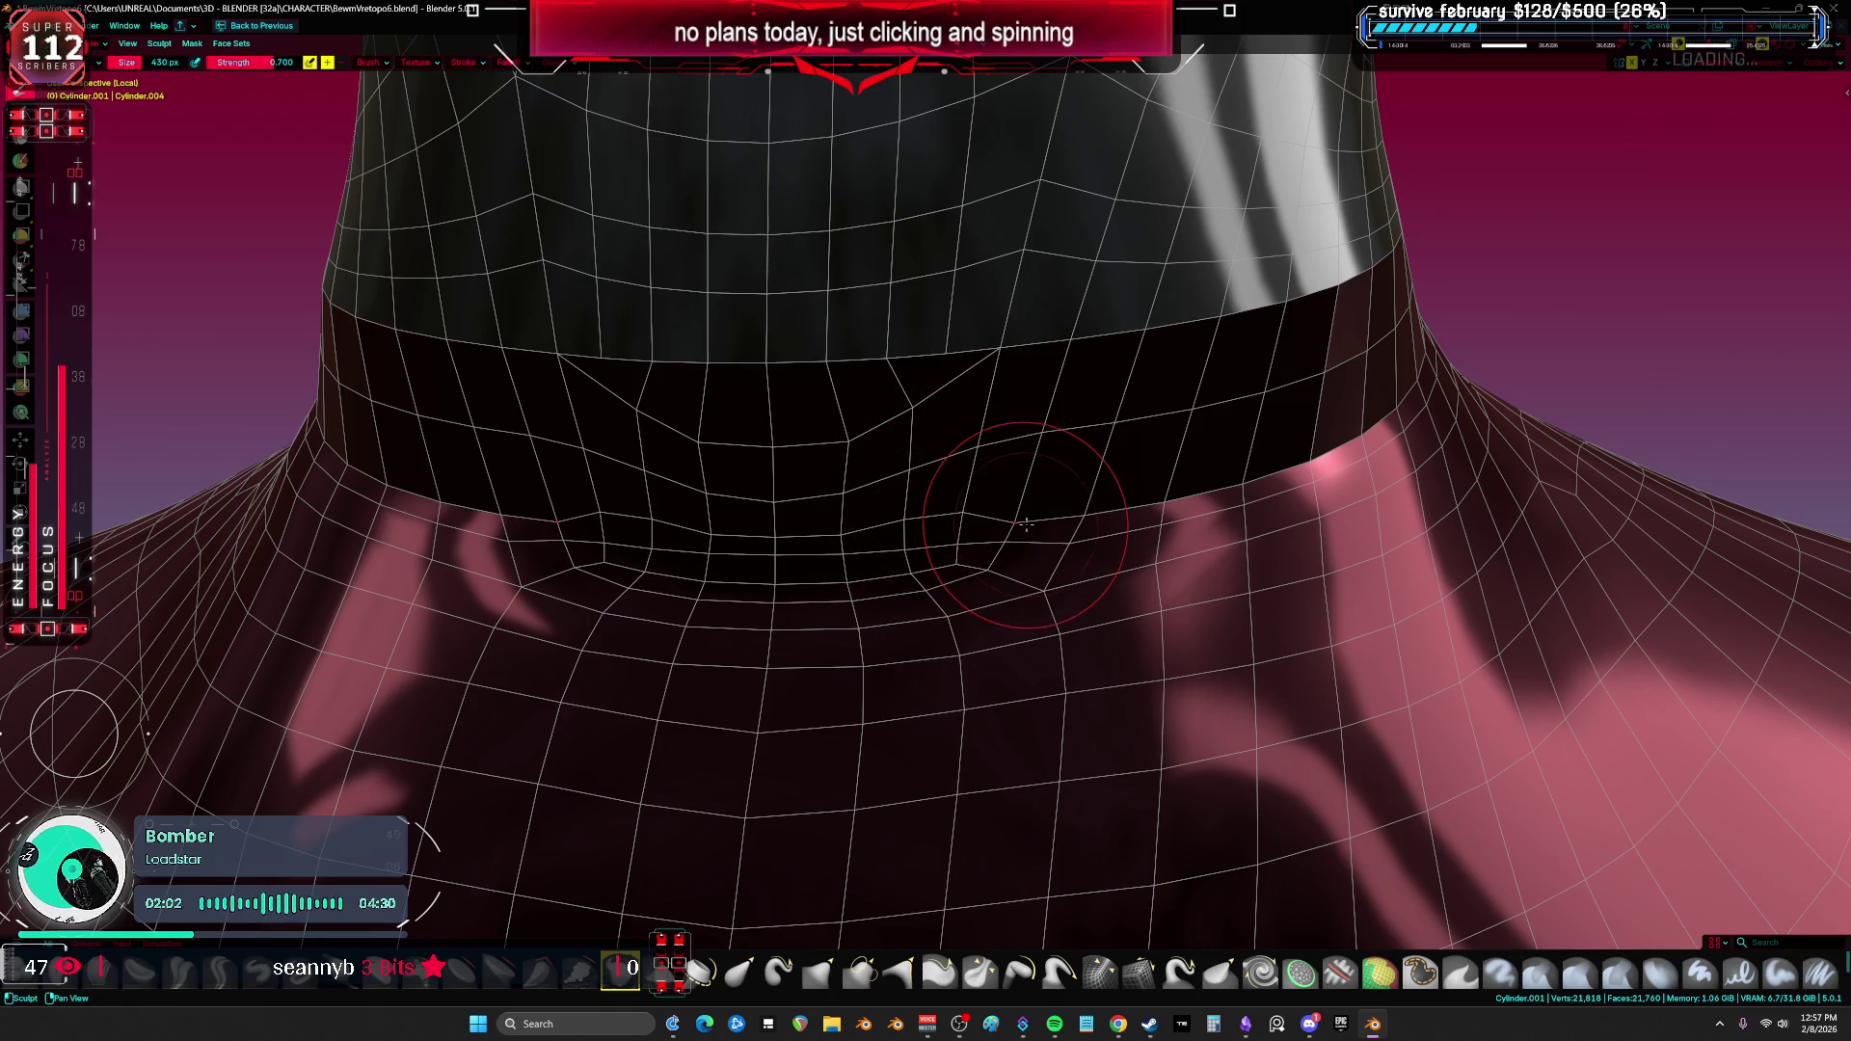
click(1408, 535)
mouse_move(1408, 535)
middle_down()
mouse_move(847, 533)
mouse_move(1014, 489)
mouse_move(1042, 395)
mouse_move(1130, 407)
middle_up()
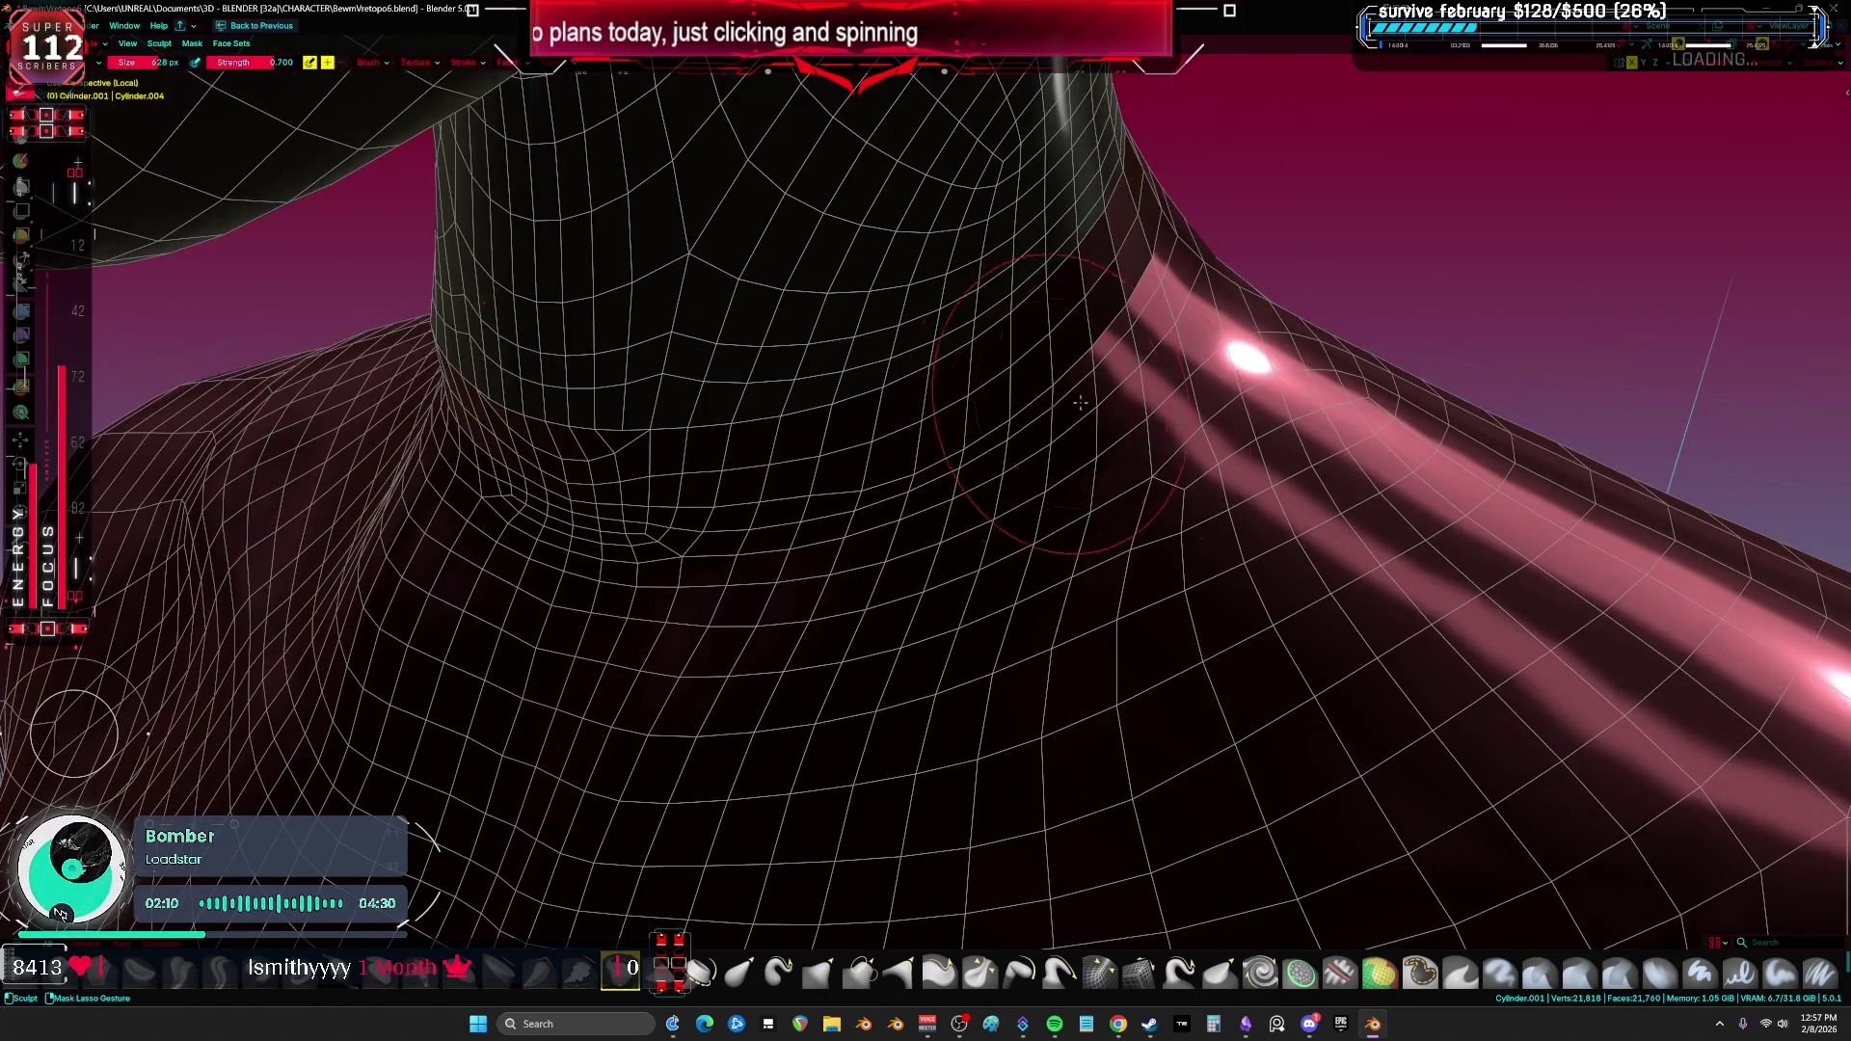
key(Tab)
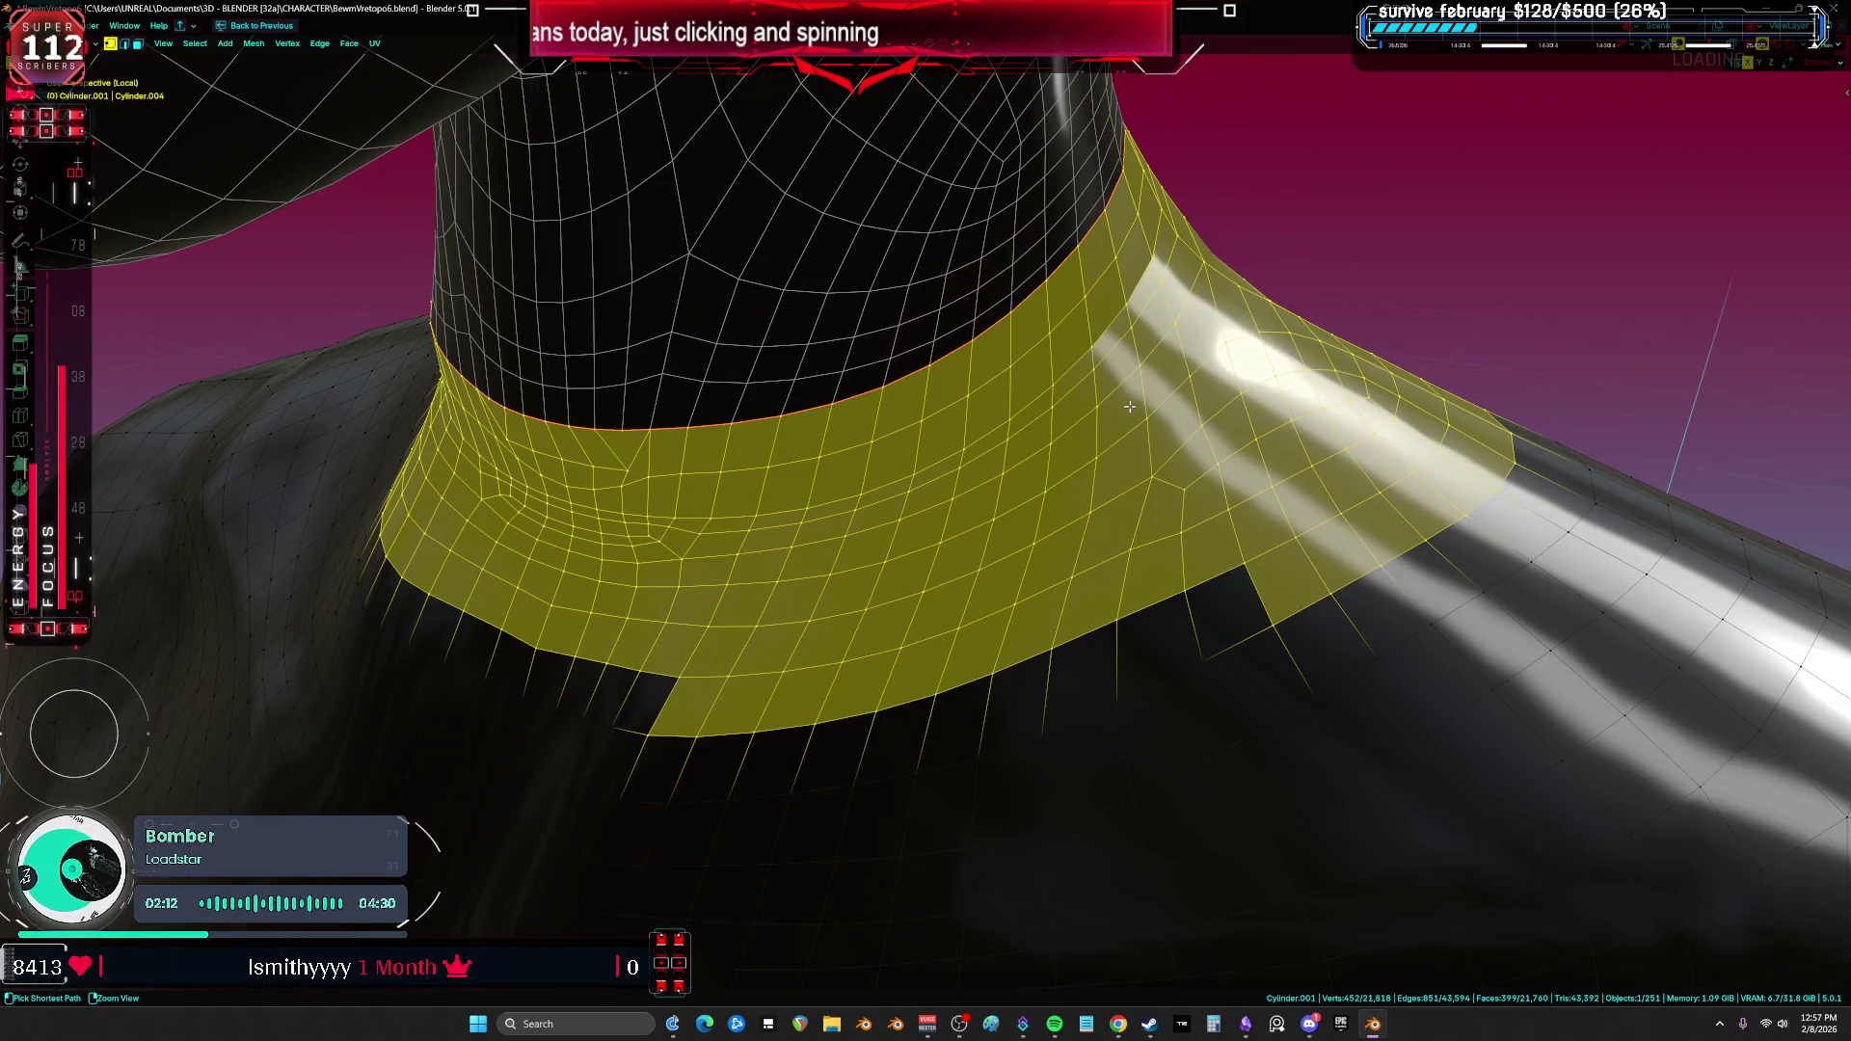
Step: Isolate the torso and collar in local view and dissolve a surplus collar edge loop
mouse_move(1225, 433)
middle_down()
mouse_move(1268, 390)
mouse_move(1240, 431)
mouse_move(1096, 401)
mouse_move(1149, 401)
mouse_move(1178, 413)
mouse_move(806, 403)
middle_up()
key(Tab)
shift+click(810, 397)
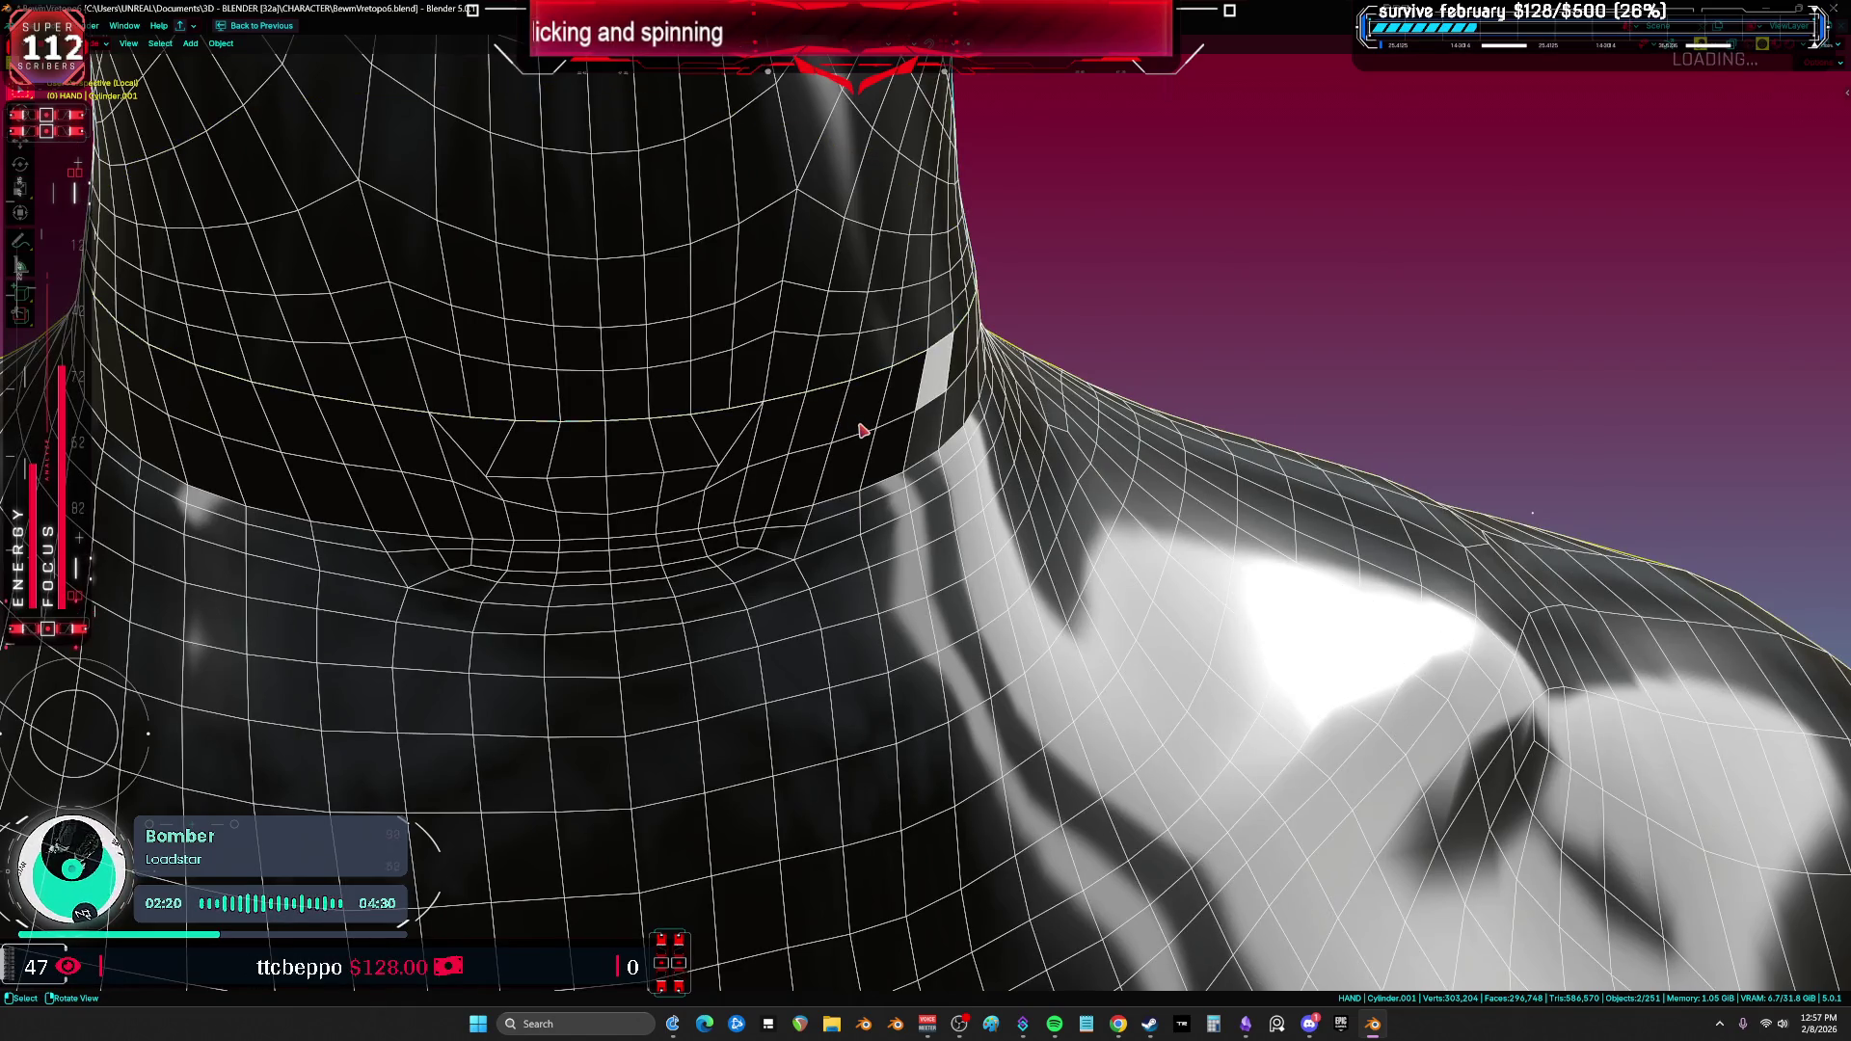
key(KP_1)
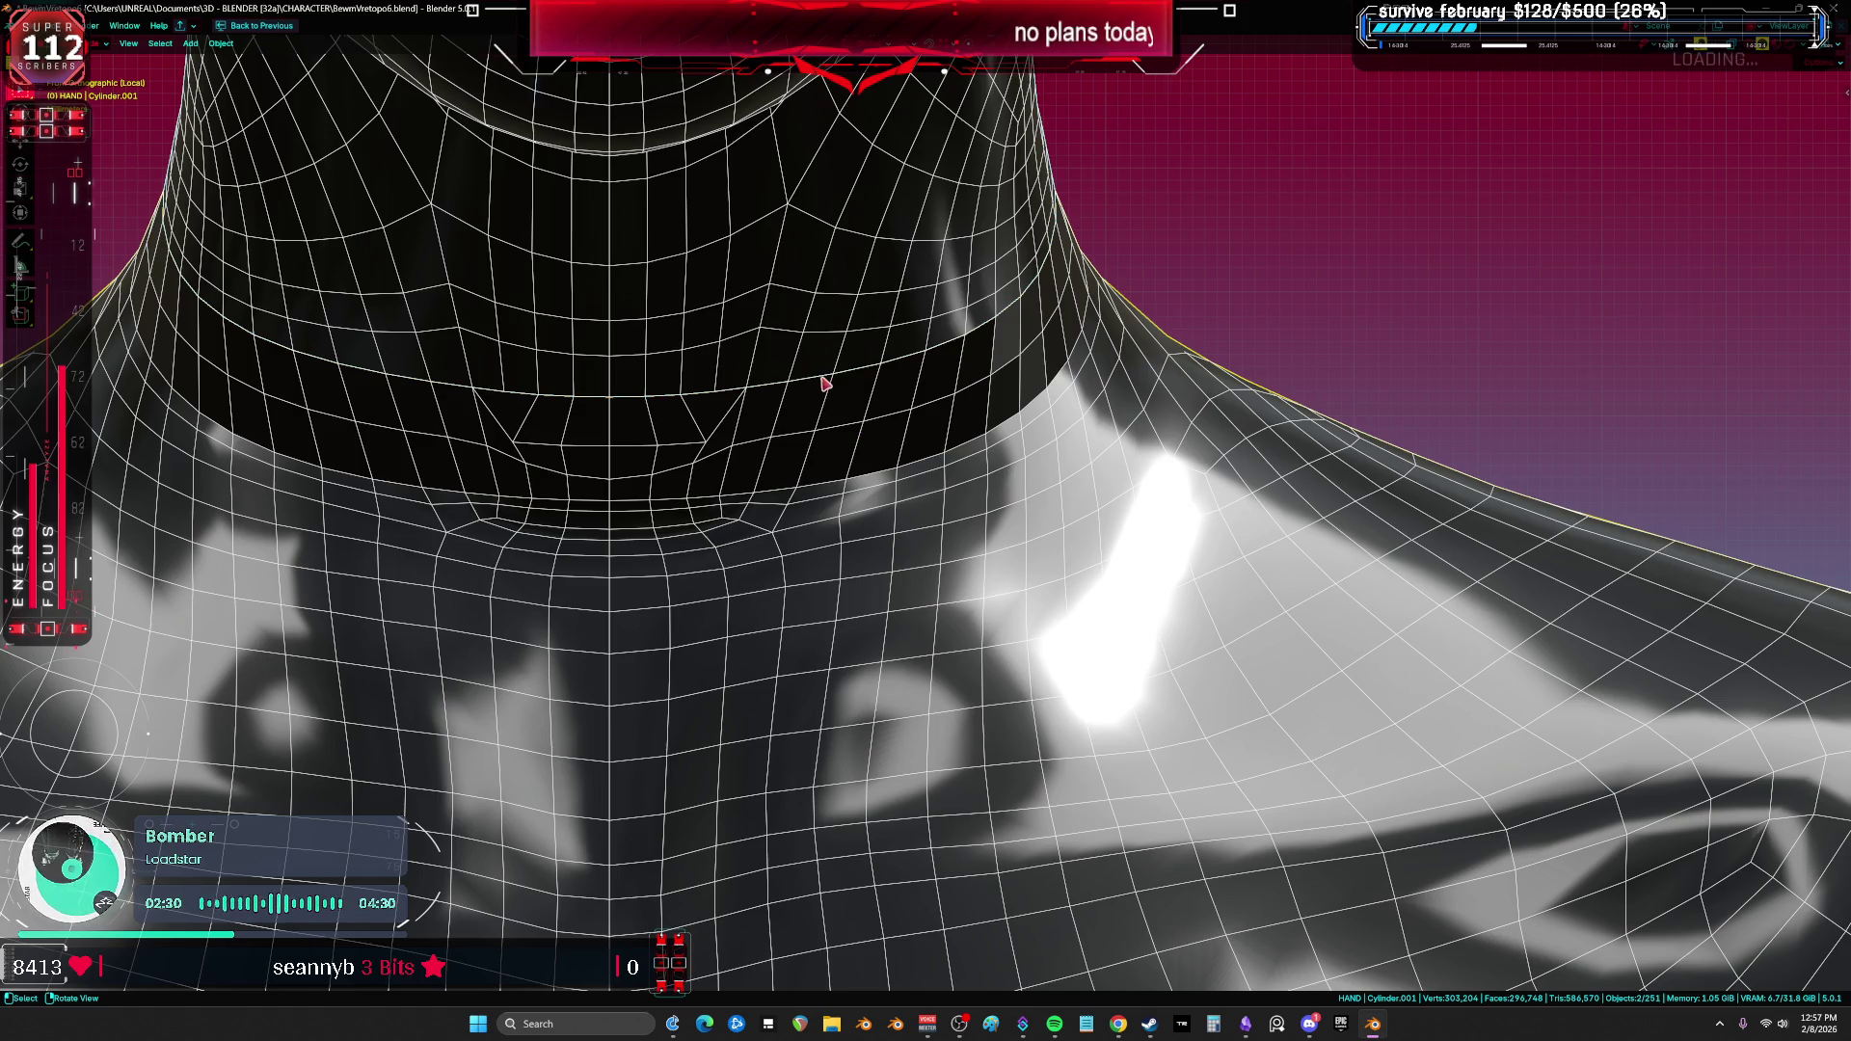
key(Tab)
alt+click(963, 447)
key(2)
key(ctrl+x)
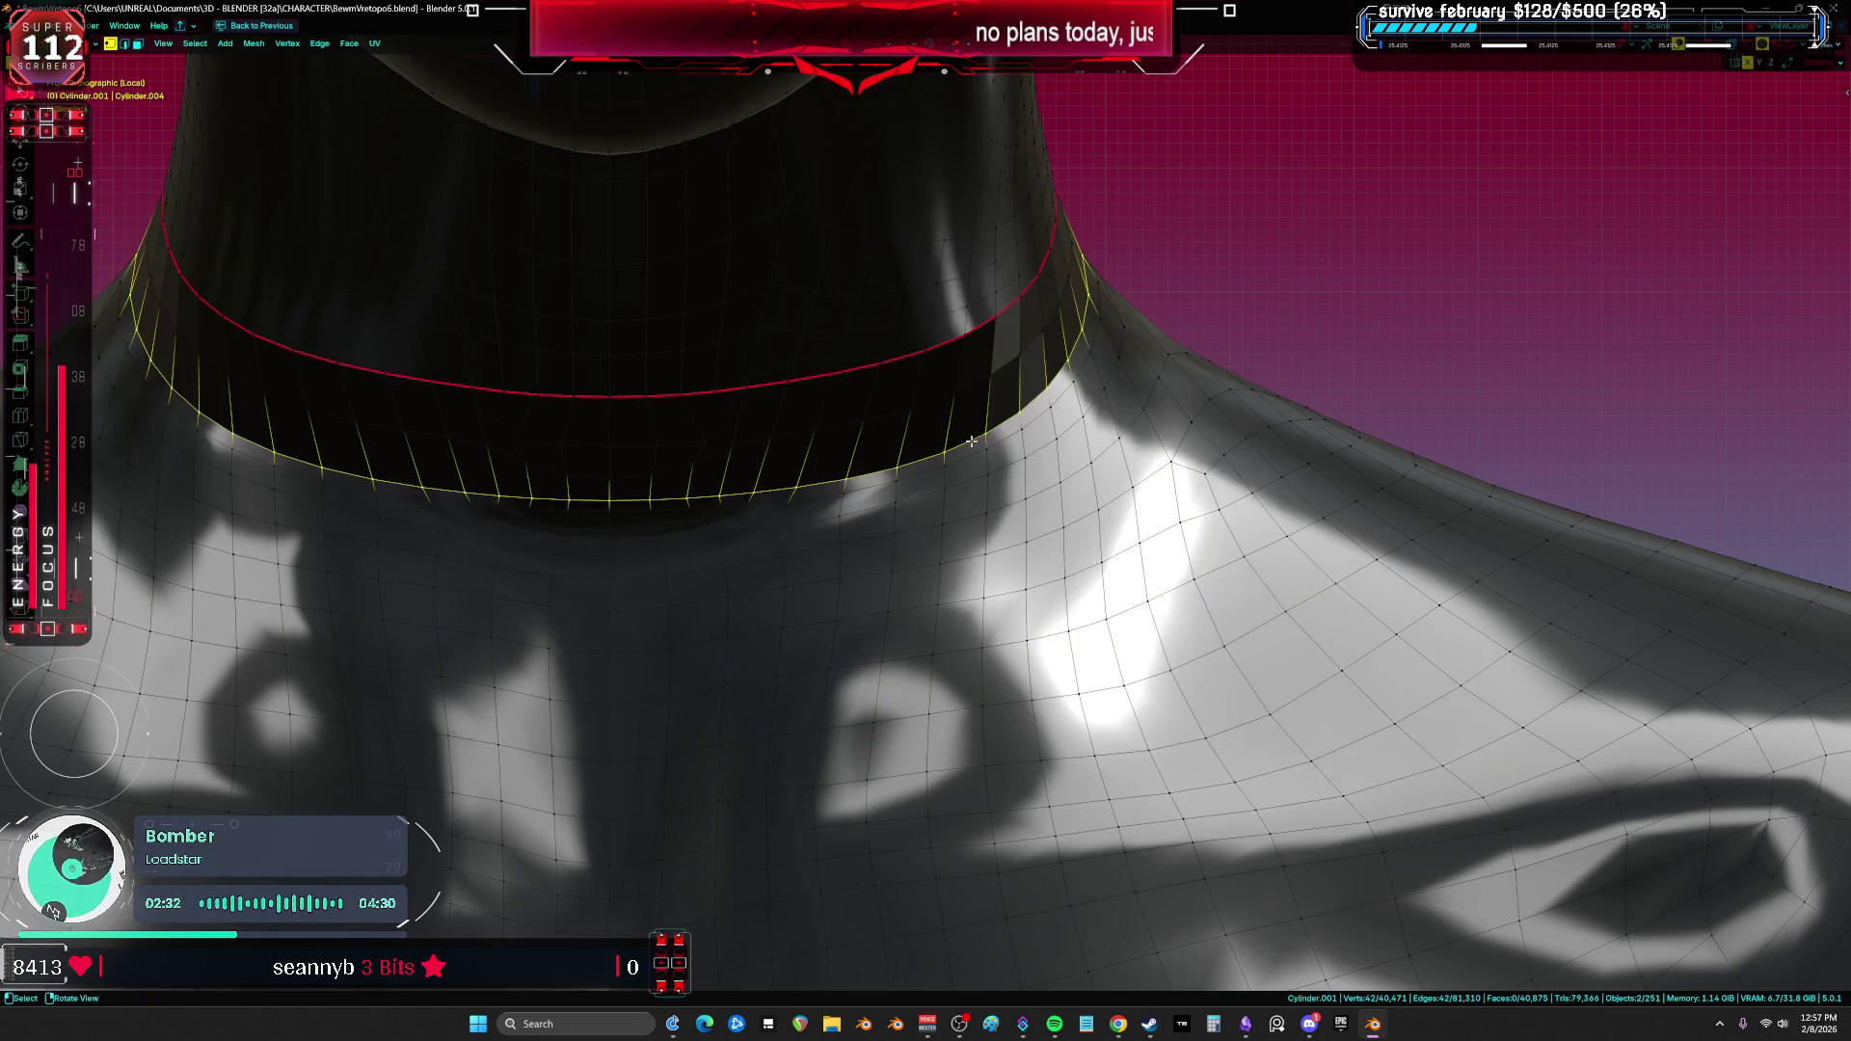
key(a)
Step: Dissolve a second surplus collar loop and check the neck seam loop selection
mouse_move(1299, 480)
middle_down()
mouse_move(1260, 463)
mouse_move(934, 513)
mouse_move(1179, 488)
mouse_move(1074, 446)
mouse_move(1155, 414)
mouse_move(1128, 426)
mouse_move(1152, 434)
mouse_move(950, 484)
mouse_move(1122, 484)
mouse_move(1181, 462)
mouse_move(1173, 427)
mouse_move(1087, 427)
mouse_move(1162, 414)
middle_up()
alt+click(1074, 446)
key(ctrl+x)
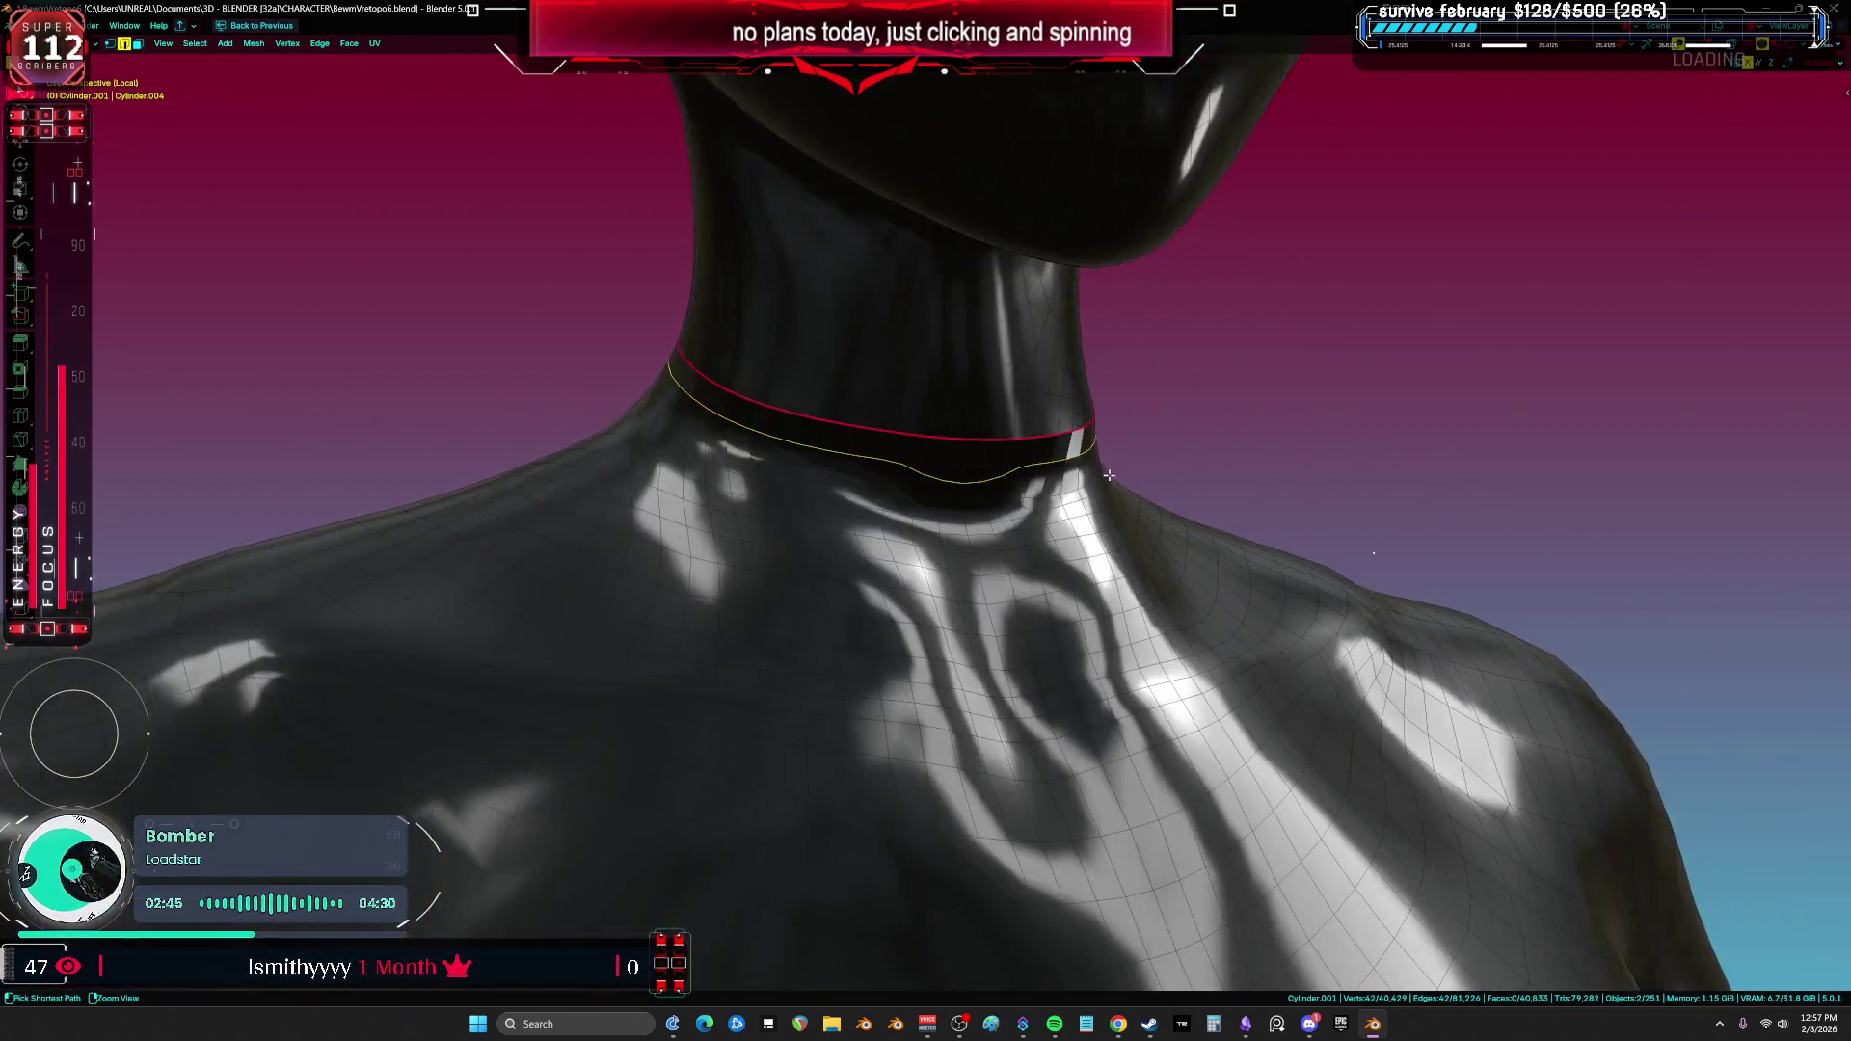
key(a)
key(alt+a)
key(a)
key(alt+a)
alt+click(1173, 428)
key(1)
key(alt+a)
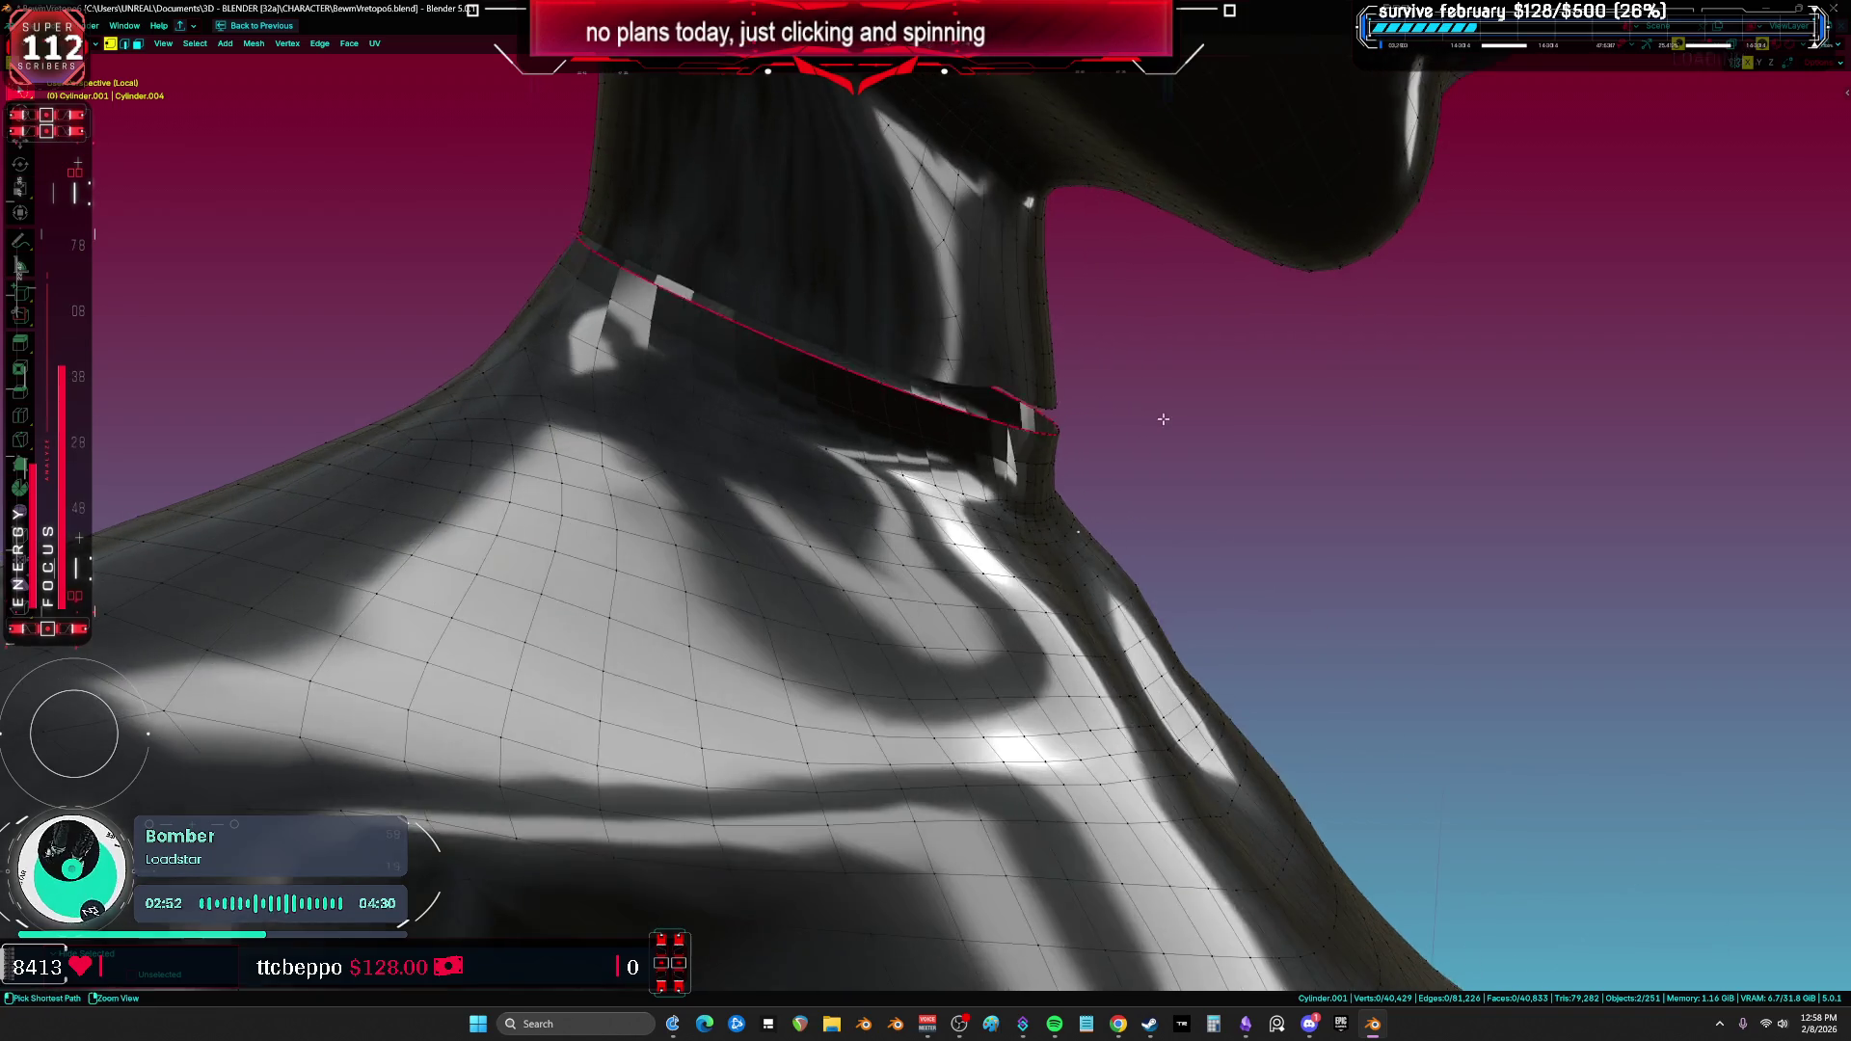
Step: Select the torso's neck seam loop, then enter Sculpt Mode and switch to another brush
alt+click(1221, 439)
click(765, 474)
key(Tab)
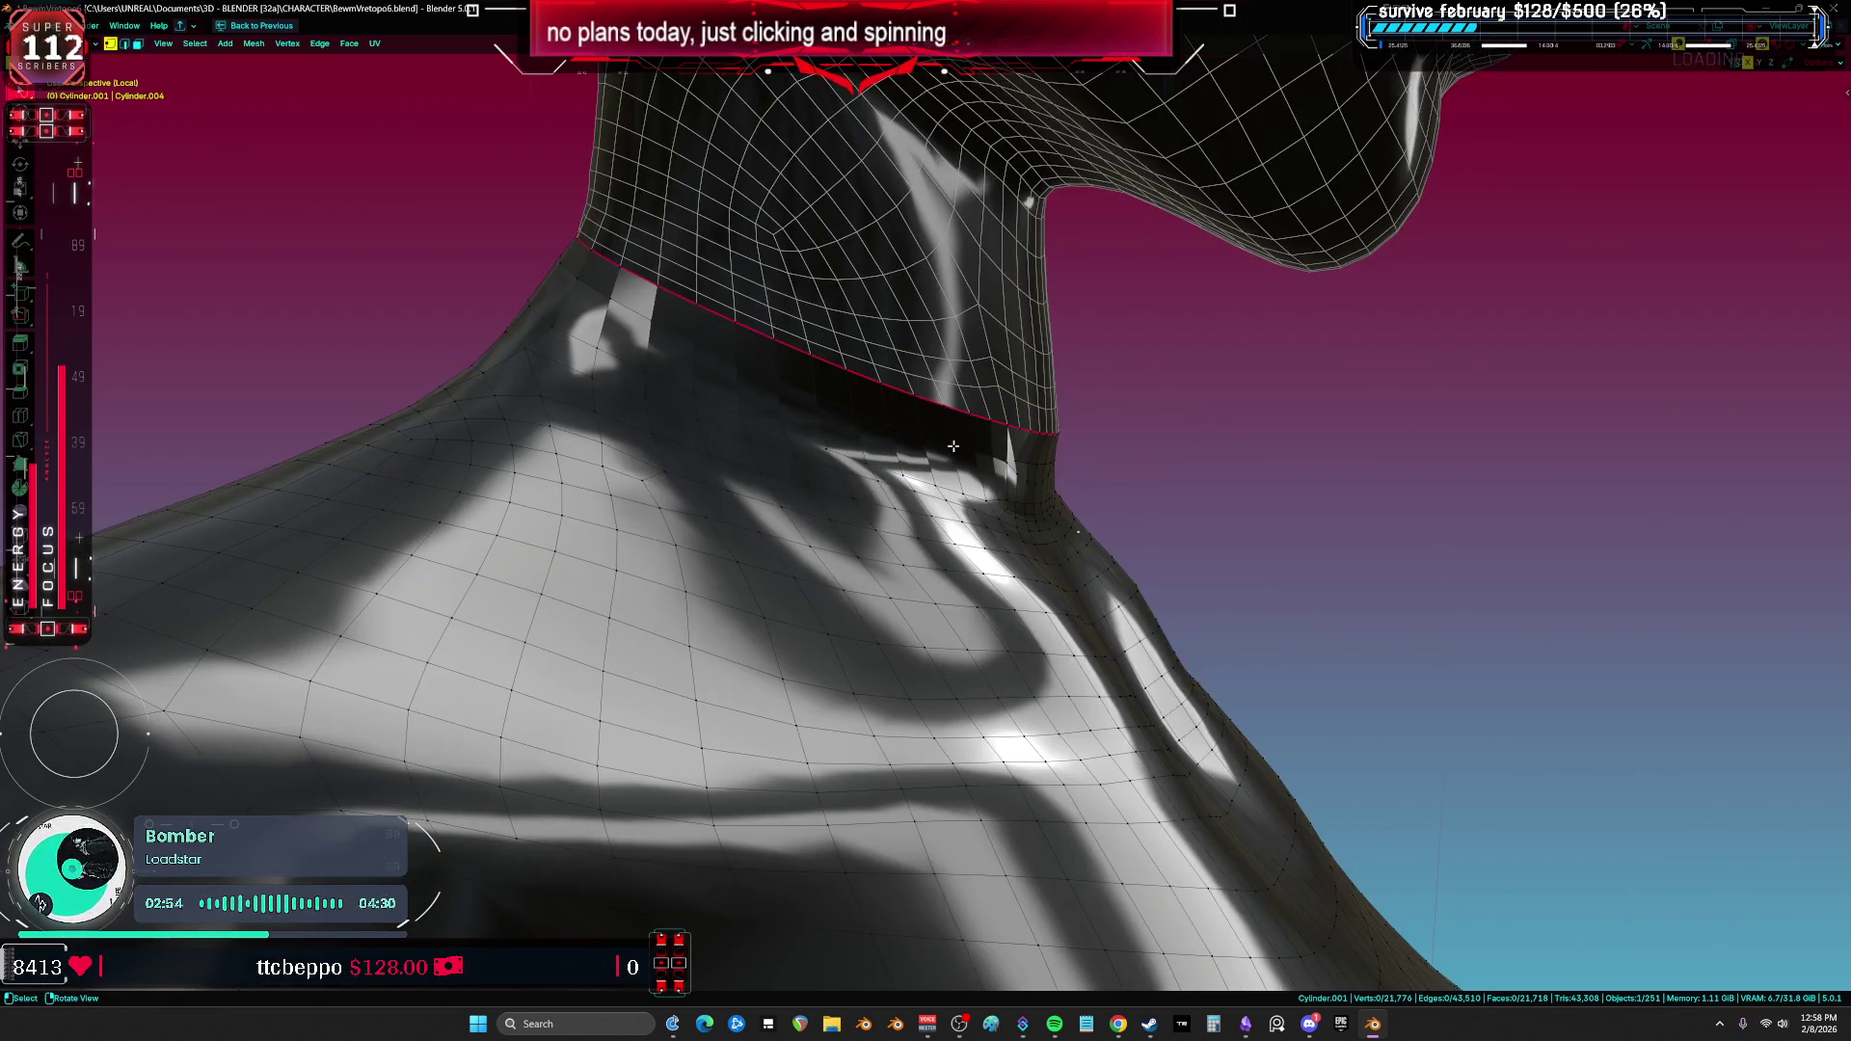
middle_drag(1140, 435, 952, 416)
alt+click(952, 415)
key(Tab)
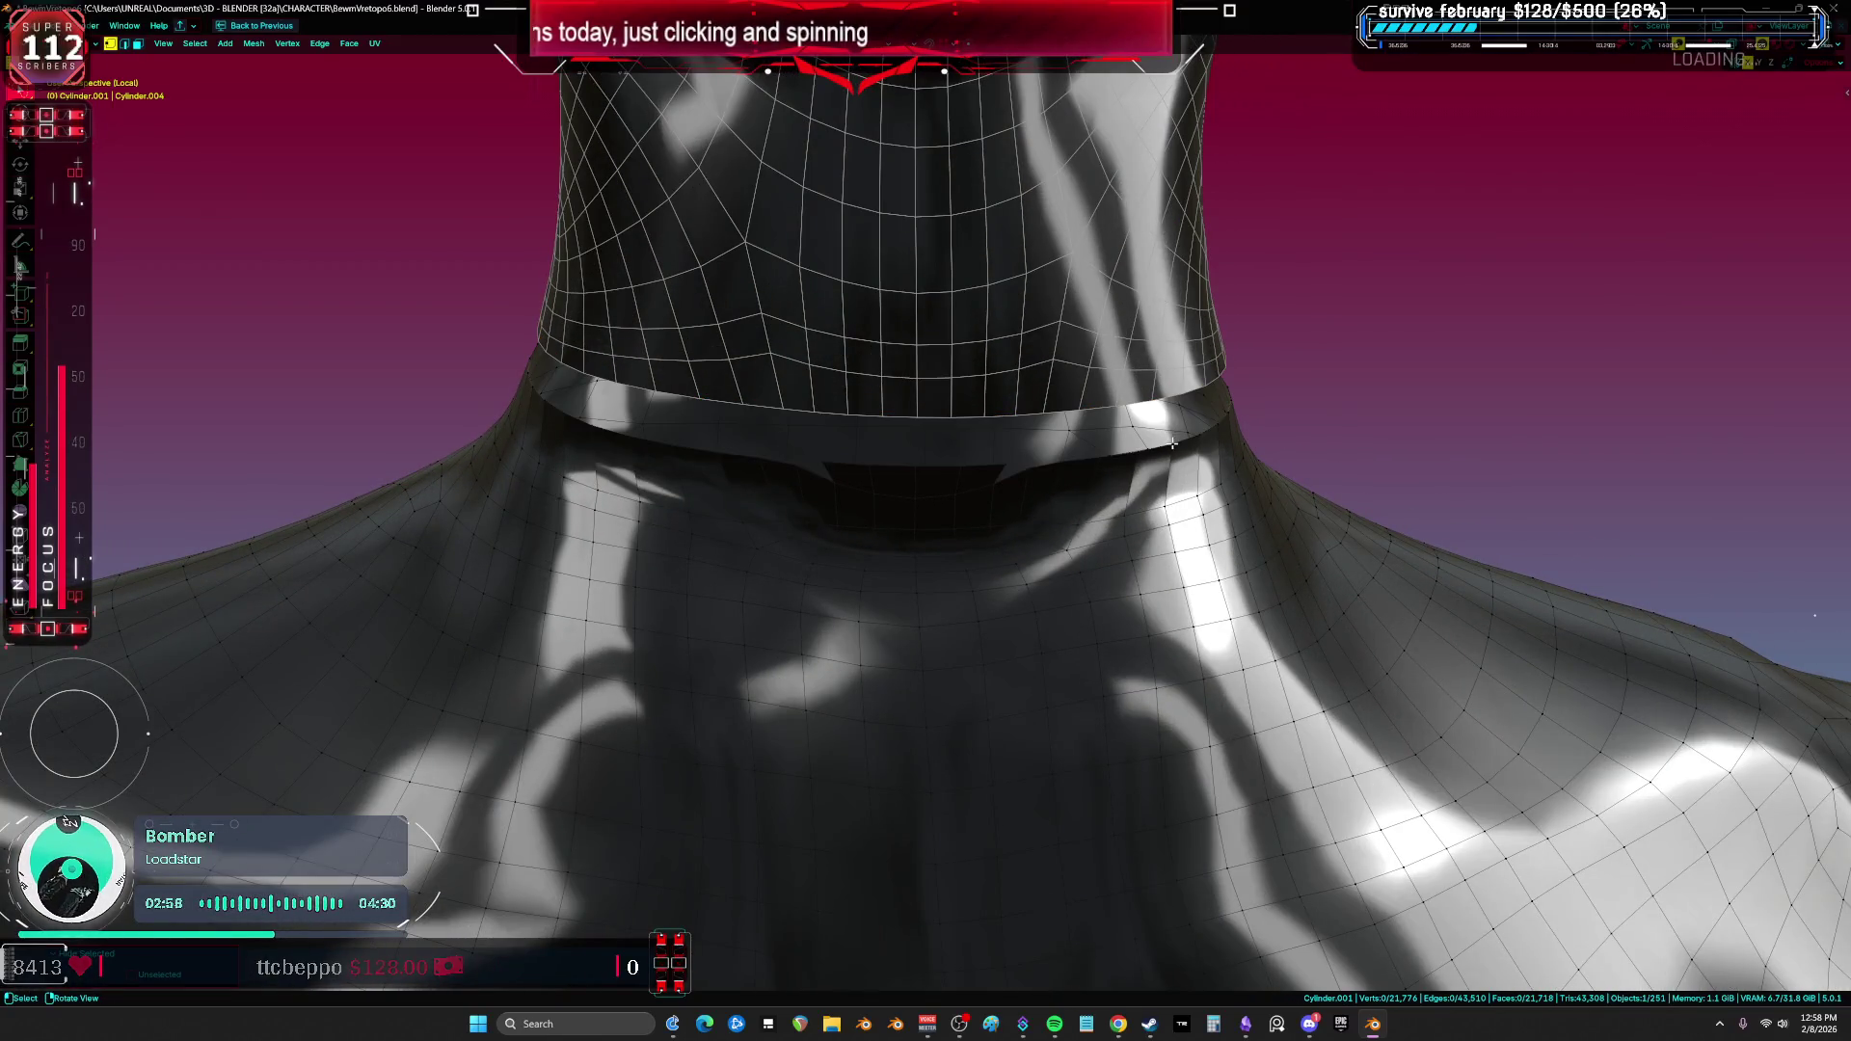
key(ctrl+Tab)
key(x)
mouse_move(1157, 472)
middle_down()
mouse_move(1012, 518)
mouse_move(1196, 487)
mouse_move(1355, 381)
mouse_move(1271, 385)
mouse_move(1467, 291)
mouse_move(1256, 435)
middle_up()
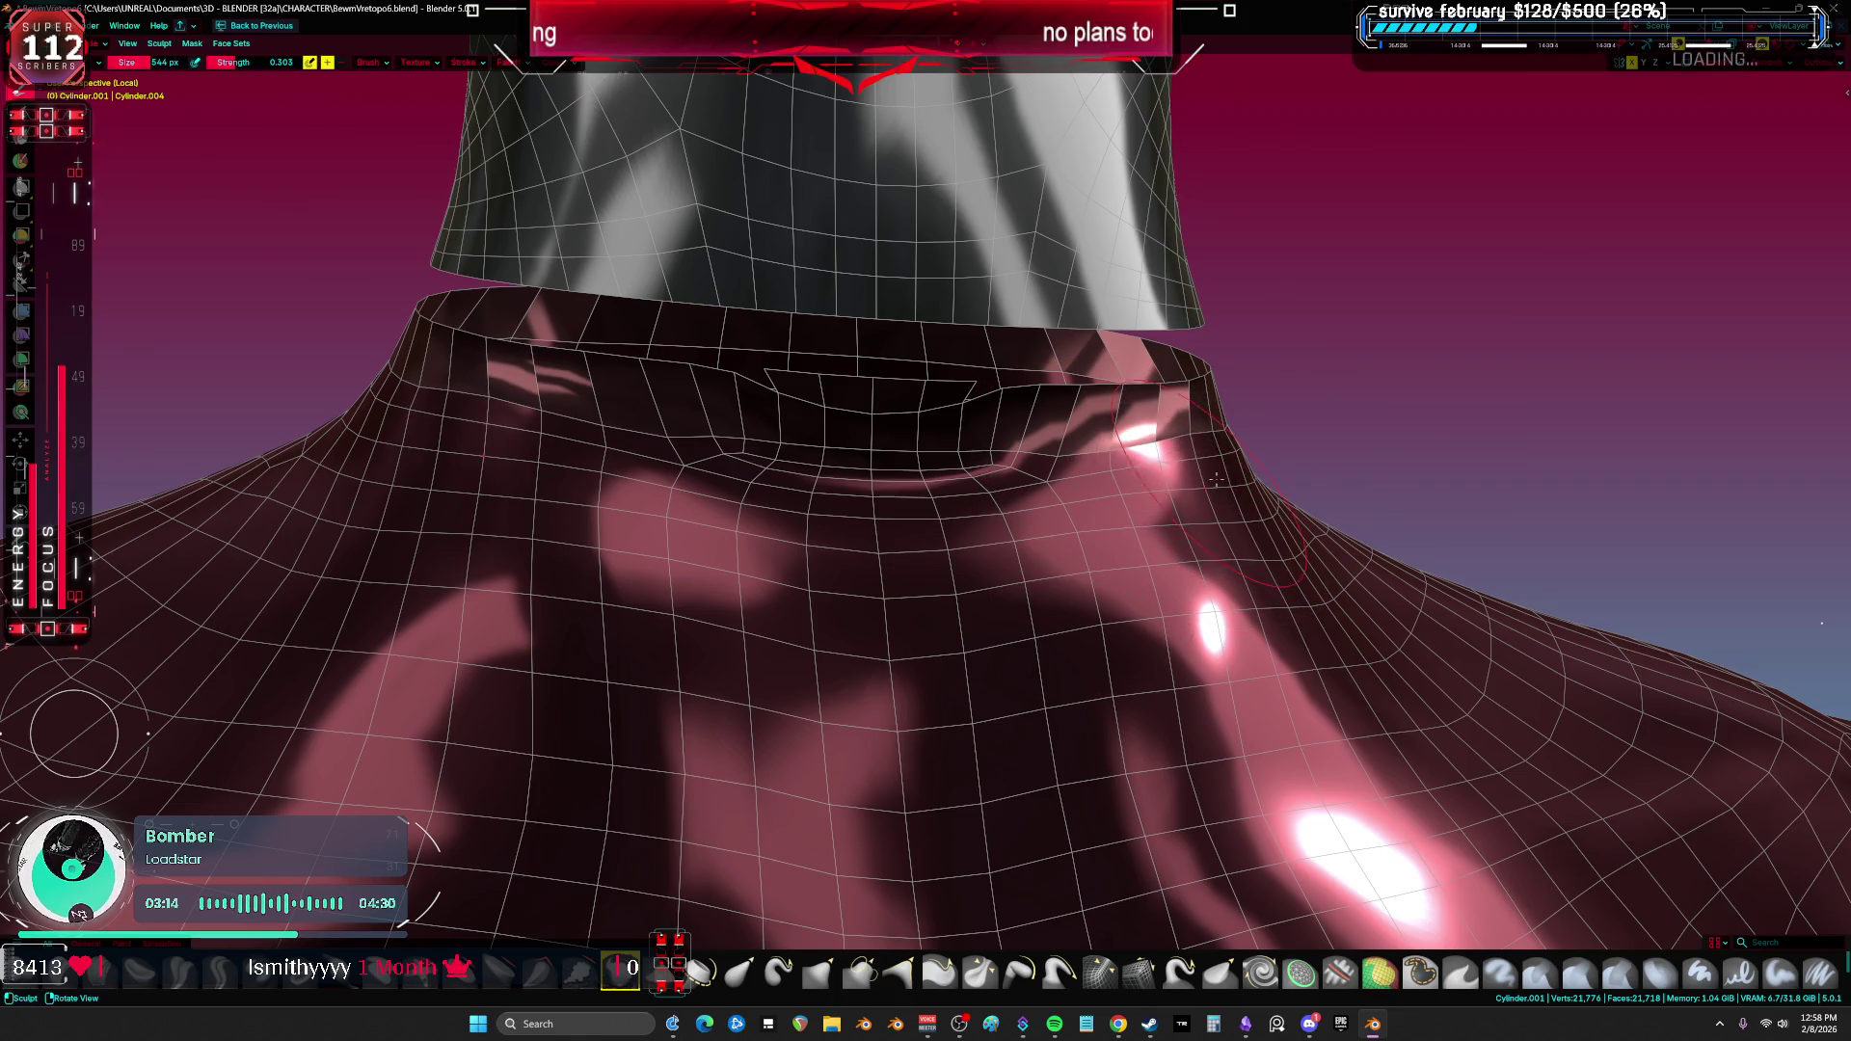
Step: Shrink the sculpt brush, then switch brushes and set its radius to 480 px
key(f)
click(854, 479)
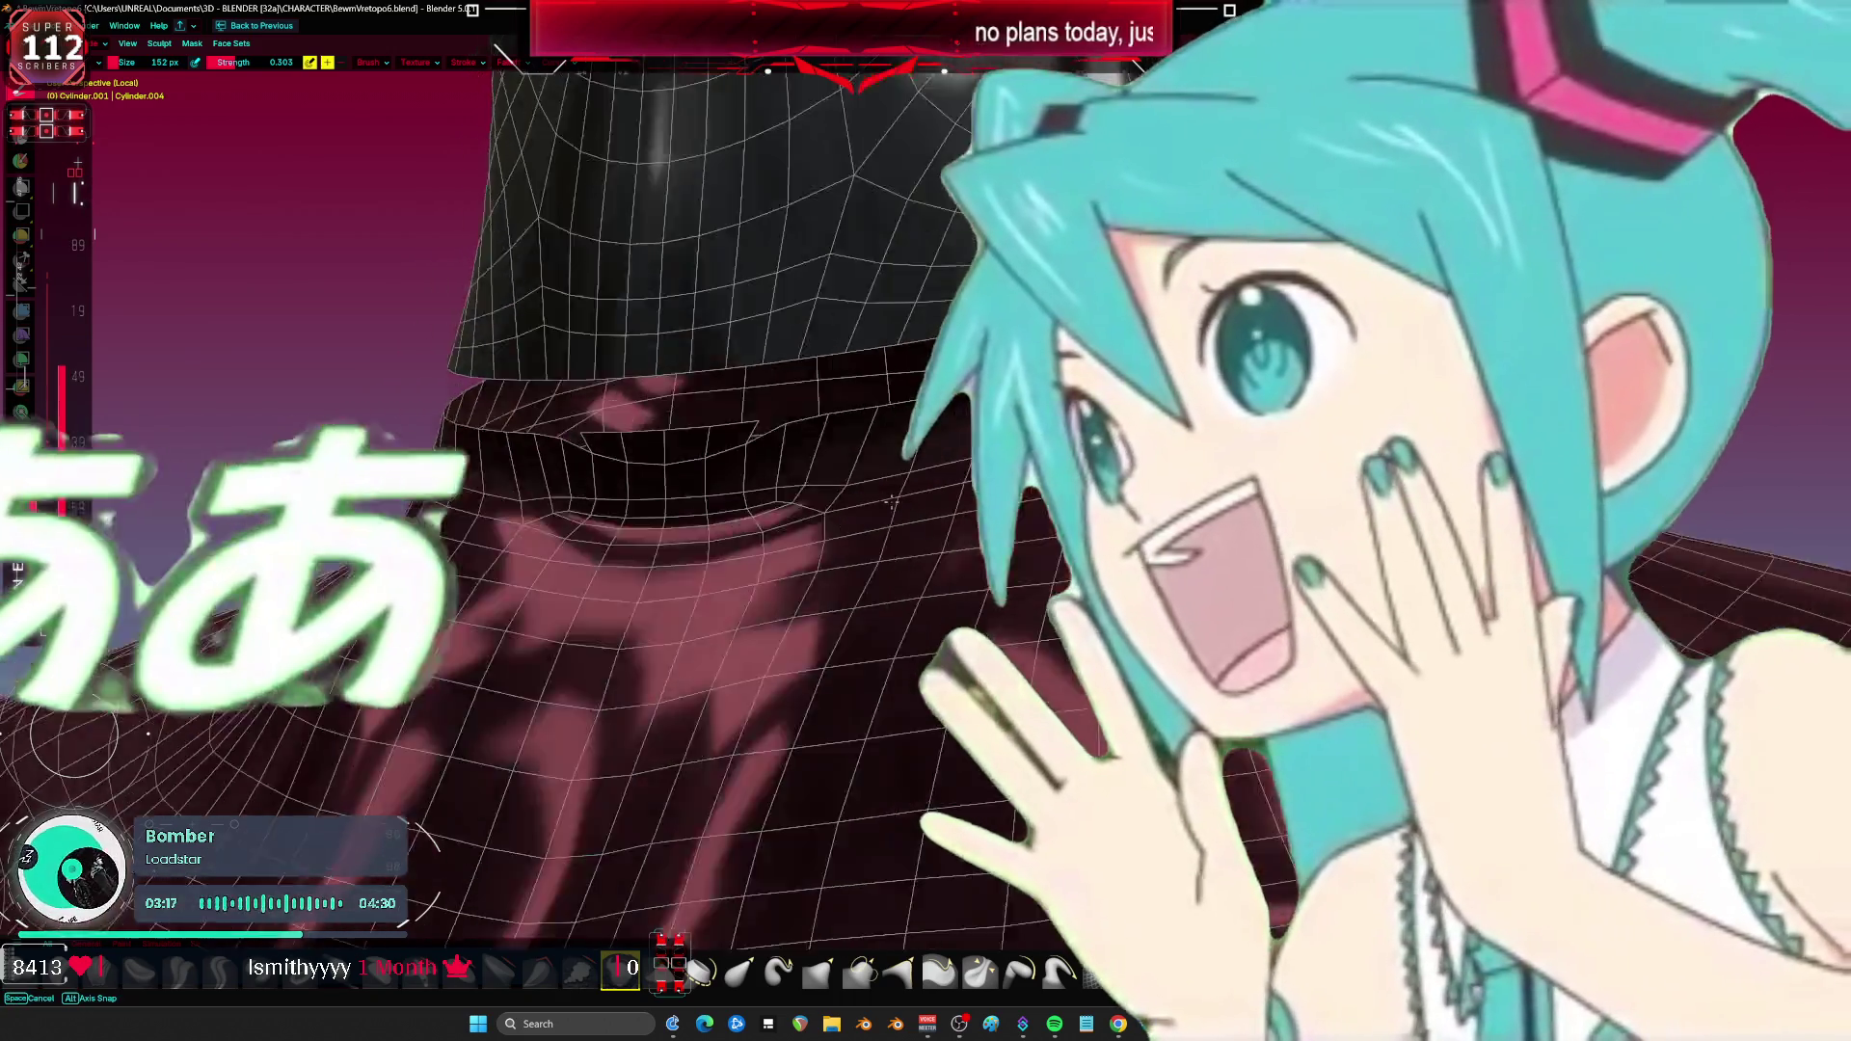
middle_drag(830, 502, 718, 552)
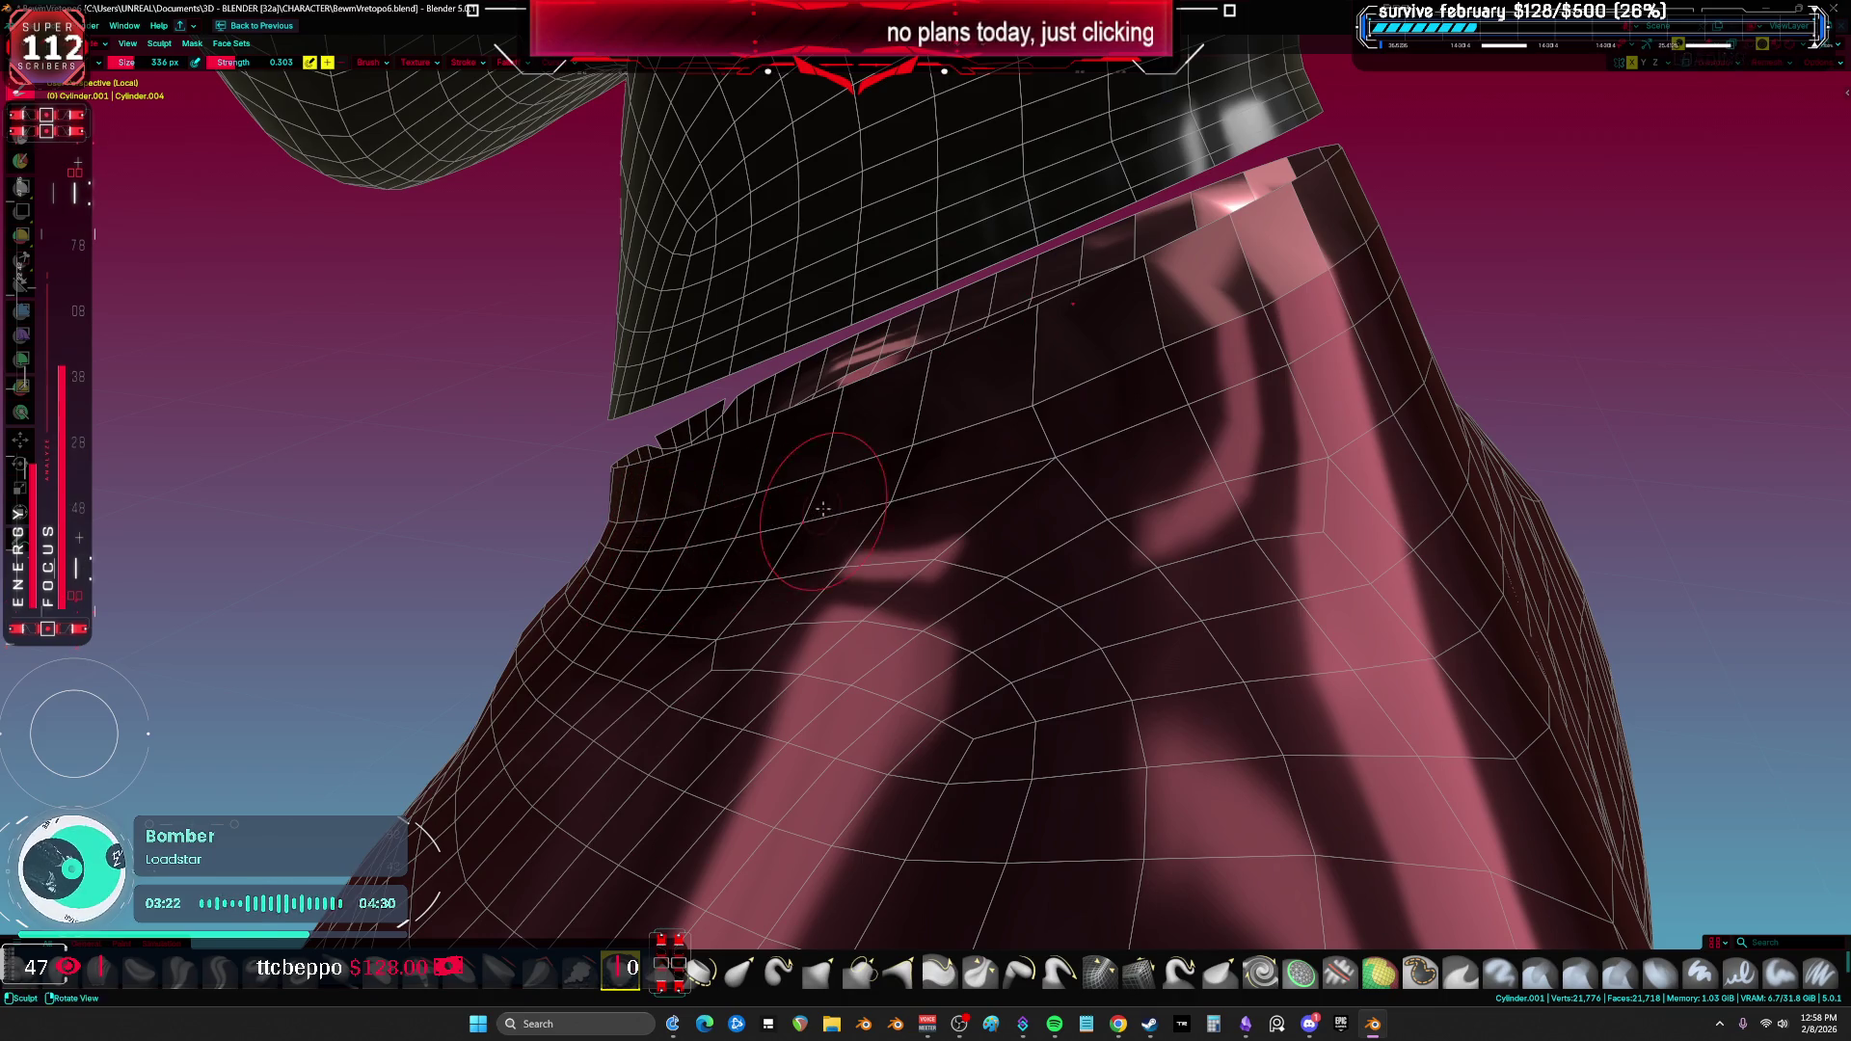
middle_drag(1090, 419, 629, 359)
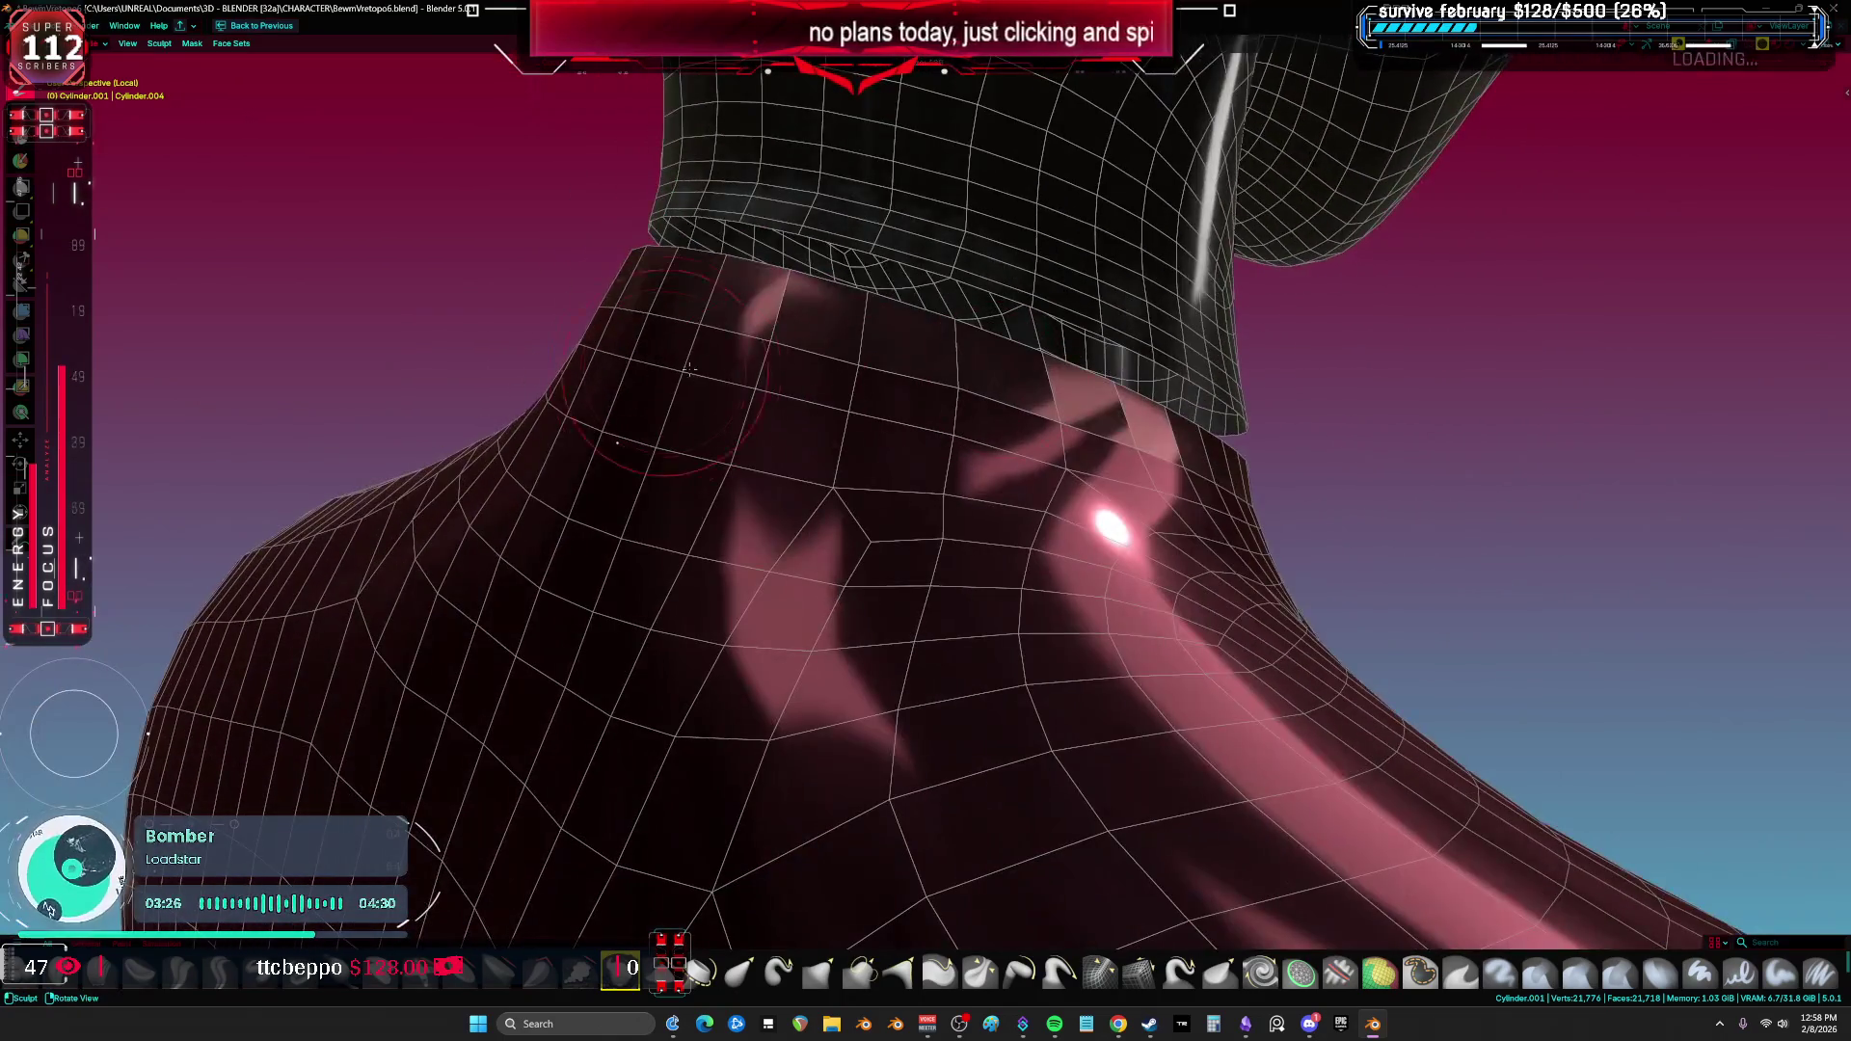
middle_drag(620, 441, 569, 400)
key(shift+t)
click(554, 295)
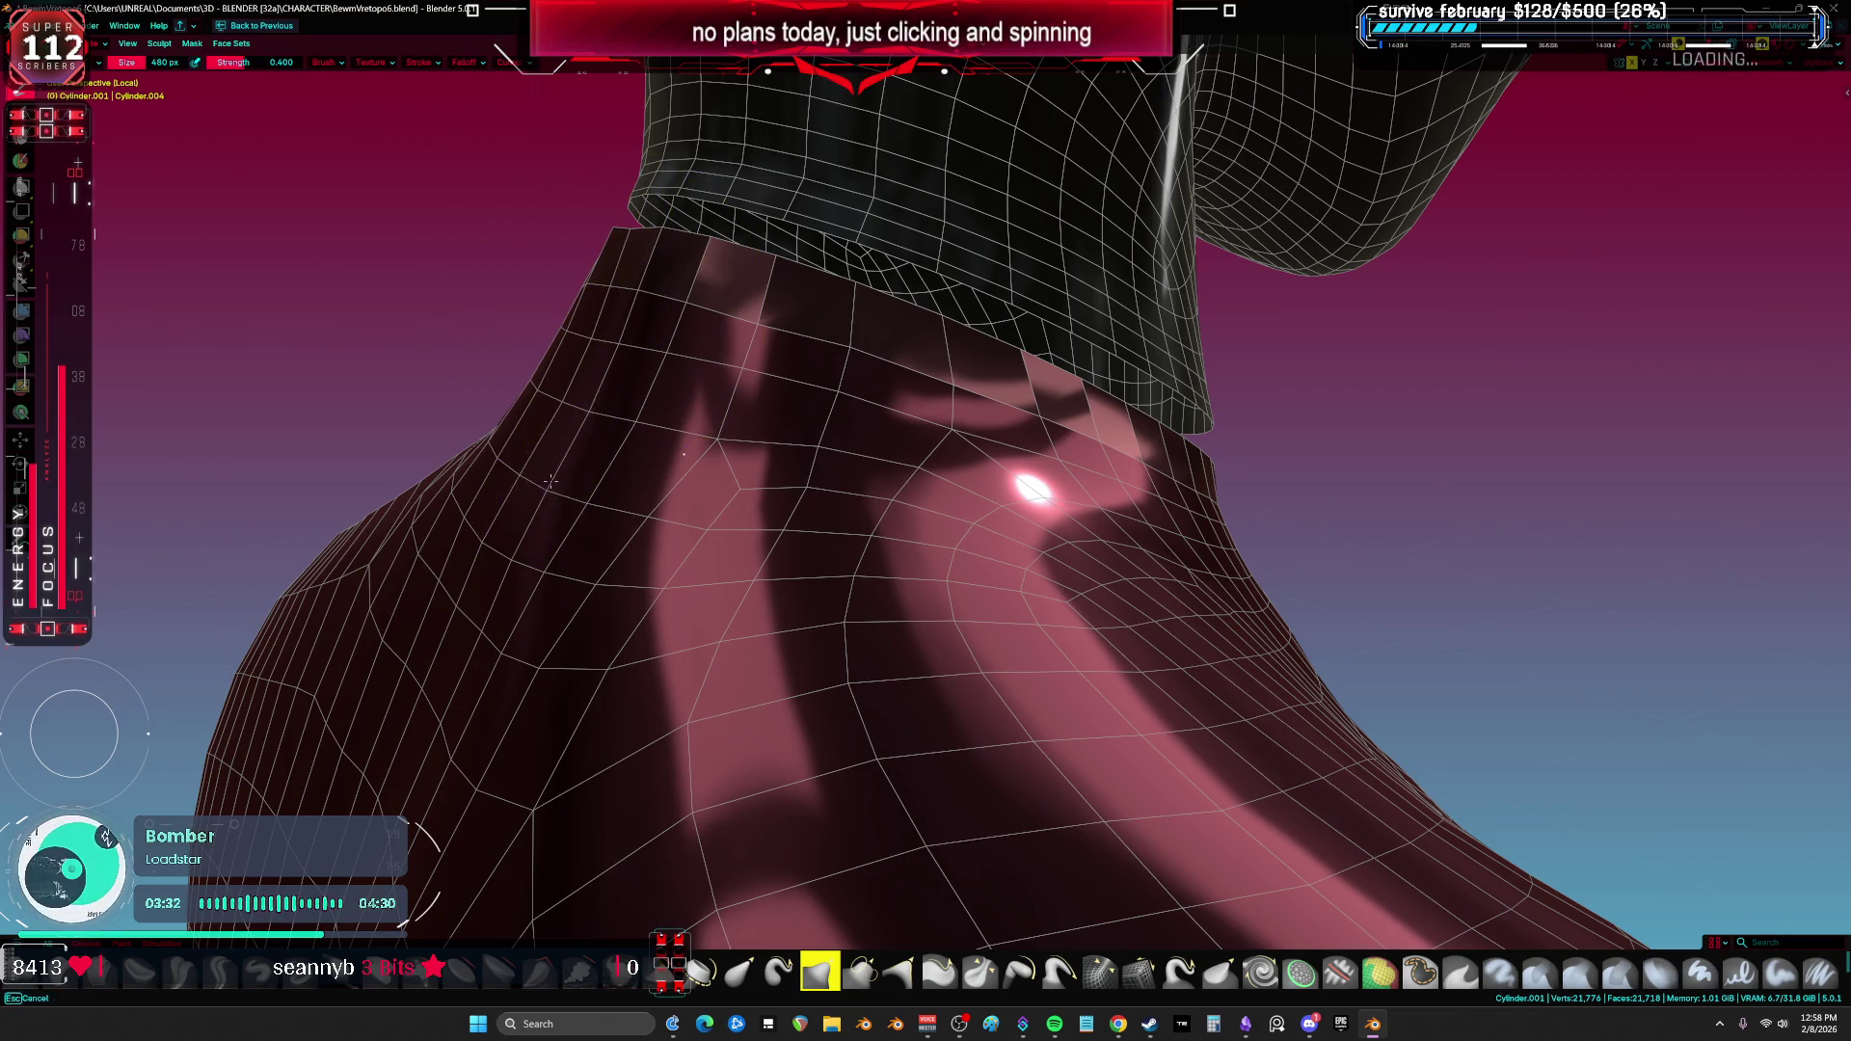
mouse_move(542, 491)
middle_down()
mouse_move(328, 461)
mouse_move(758, 478)
middle_up()
Step: Apply Shade Smooth to the torso mesh and return to Sculpt Mode
key(Tab)
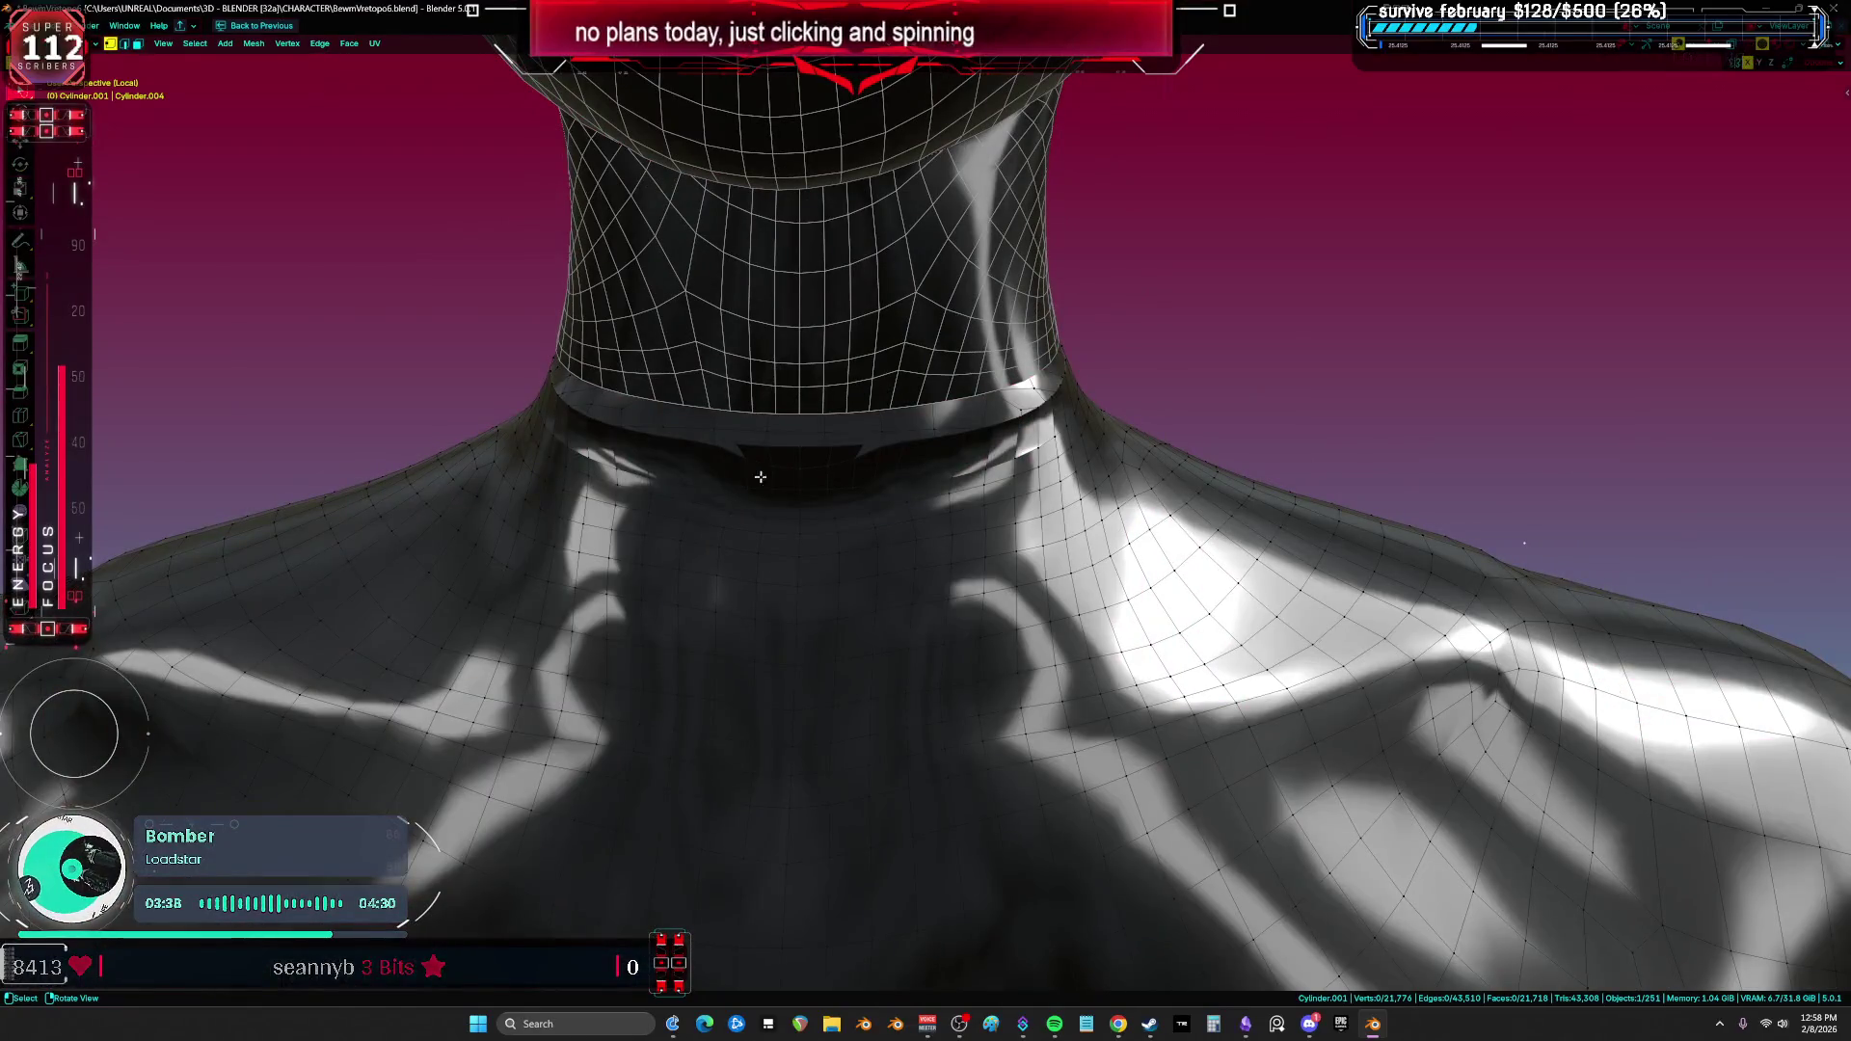
key(Tab)
mouse_move(925, 474)
middle_down()
mouse_move(1170, 463)
mouse_move(826, 463)
mouse_move(923, 468)
middle_up()
click(940, 458)
key(ctrl+Tab)
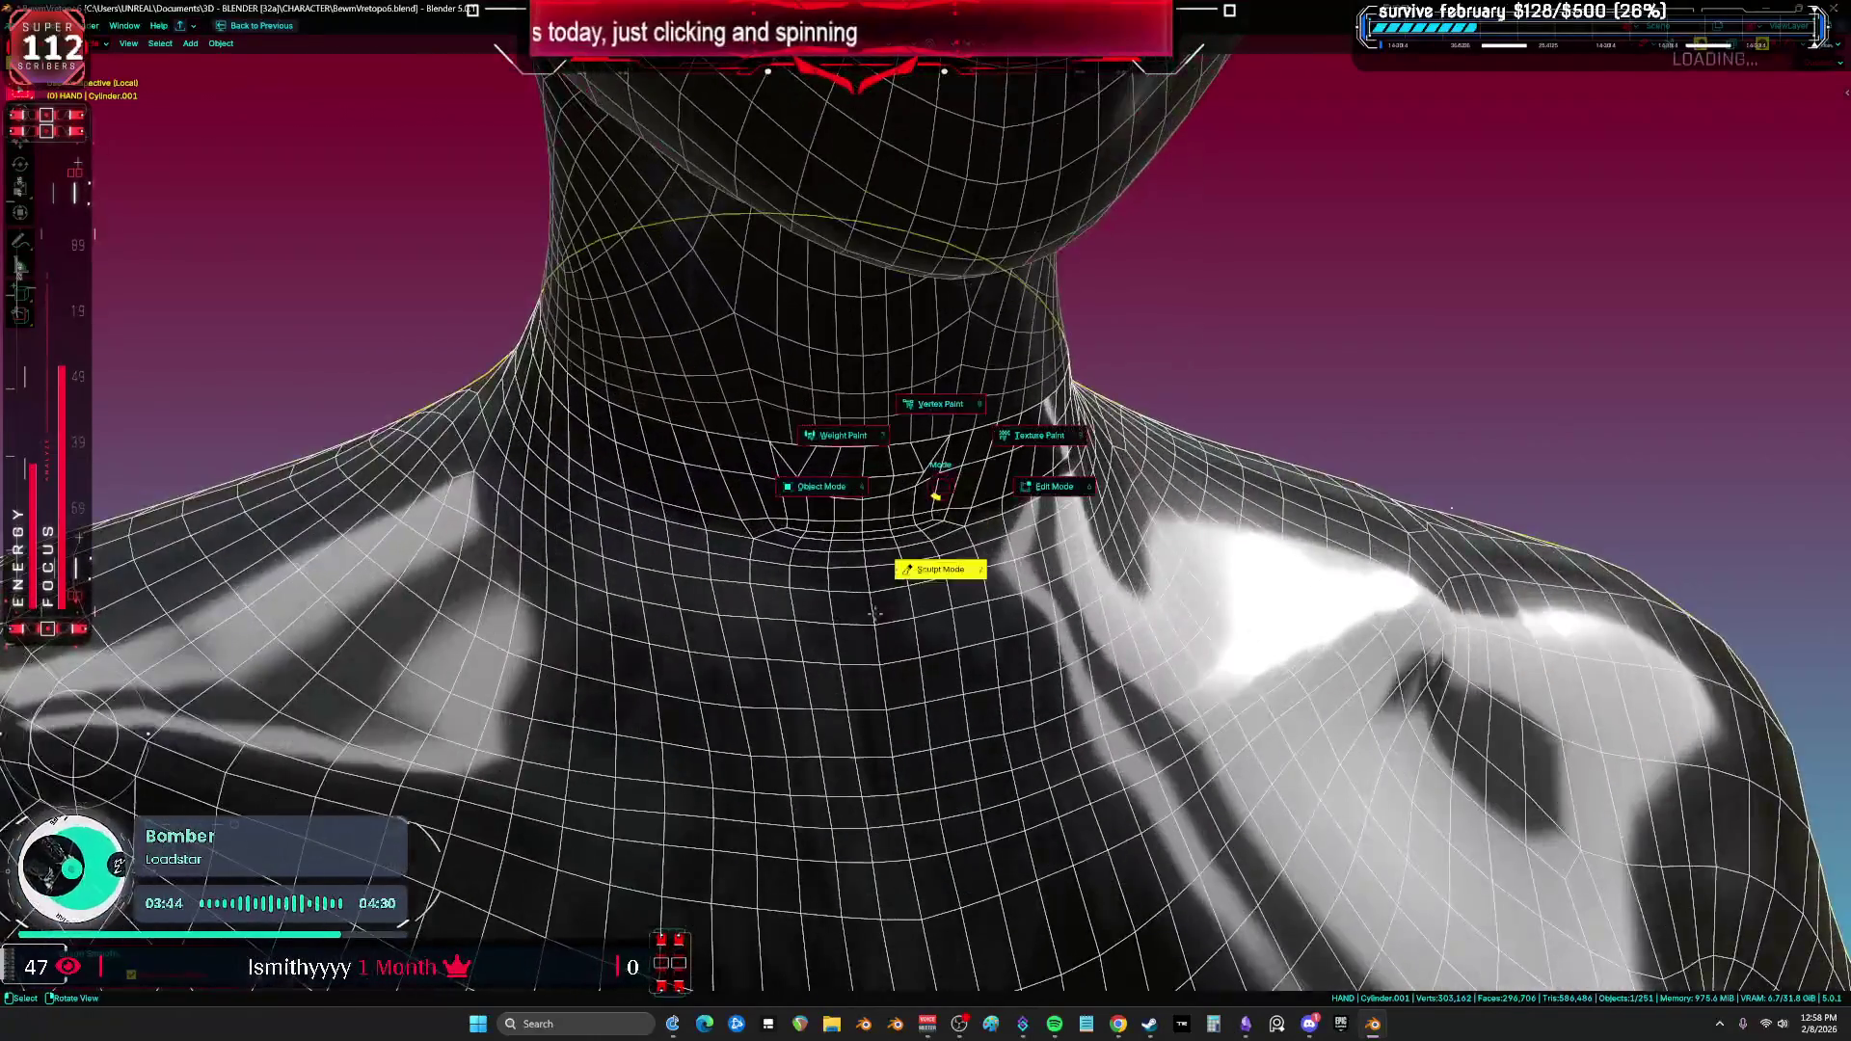
click(948, 497)
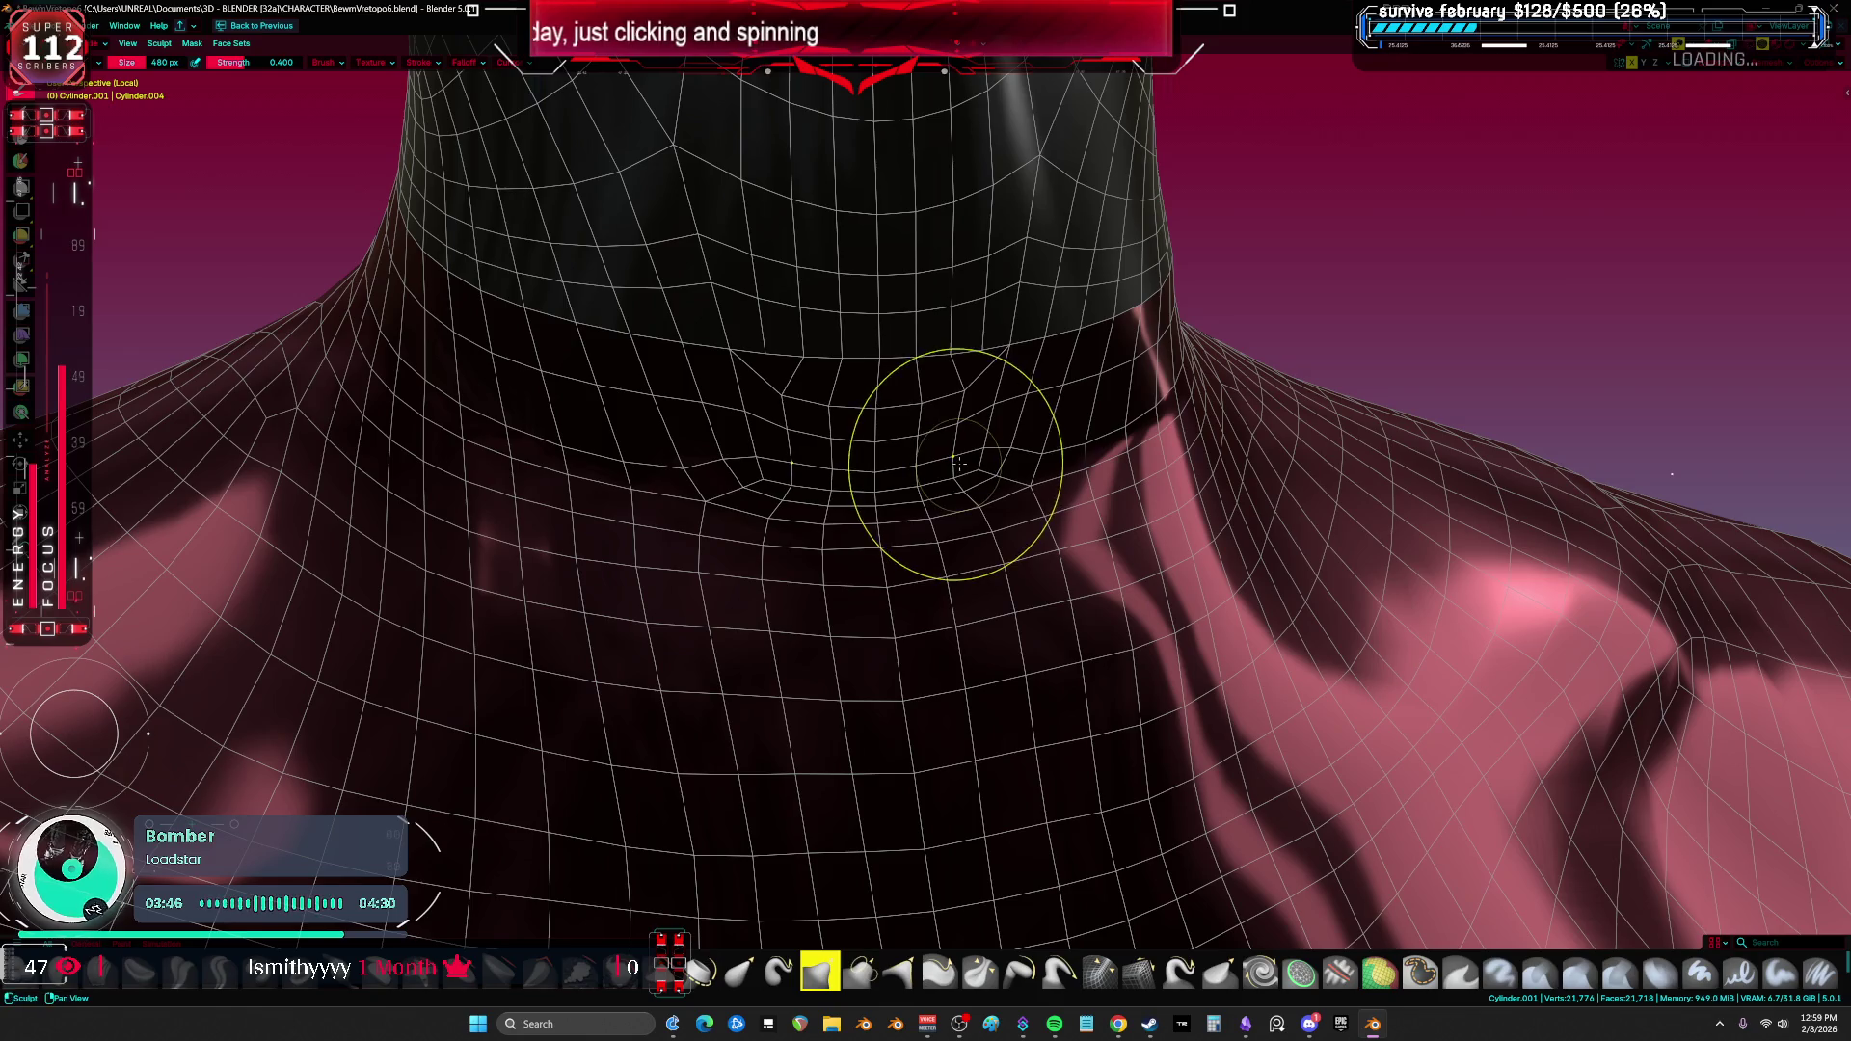
Step: Select the neck edge loop in a side view, then make the band the active object
key(Tab)
mouse_move(987, 458)
middle_down()
mouse_move(1240, 401)
mouse_move(1307, 436)
middle_up()
key(shift+alt+z)
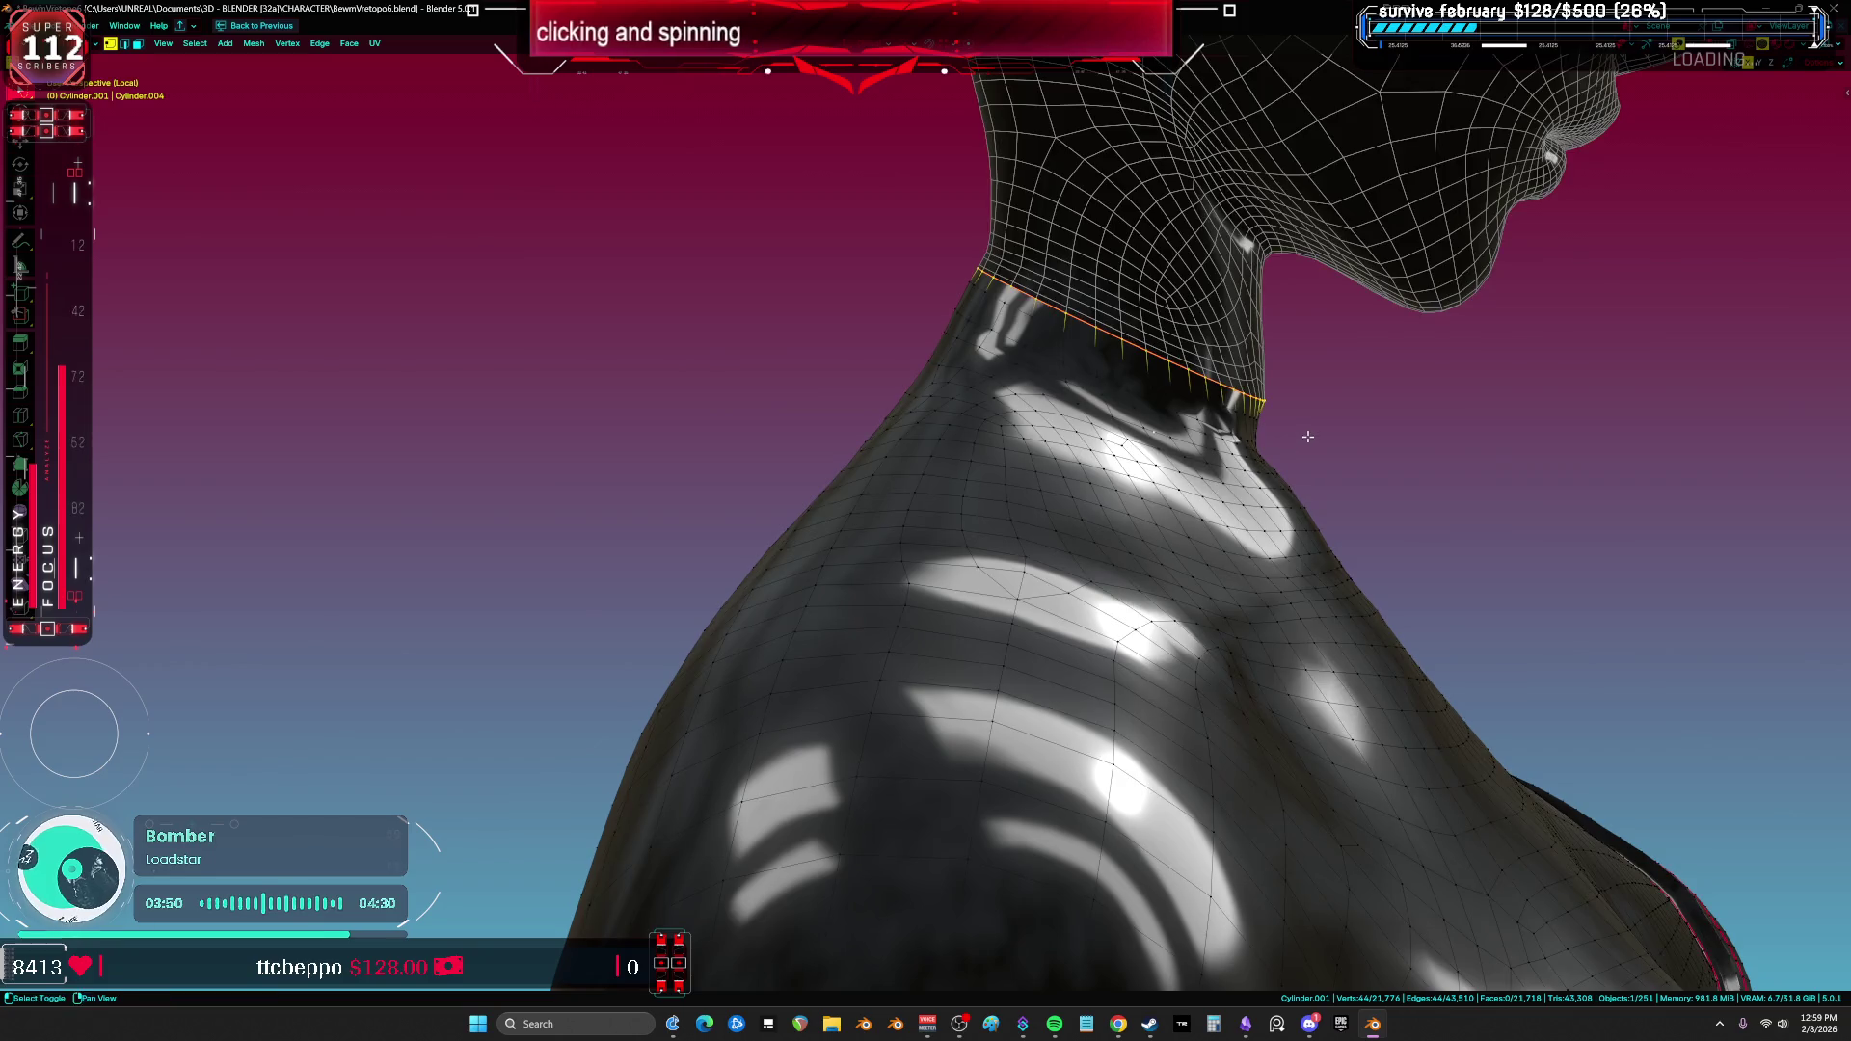
key(KP_3)
scroll(918, 459, up, 5)
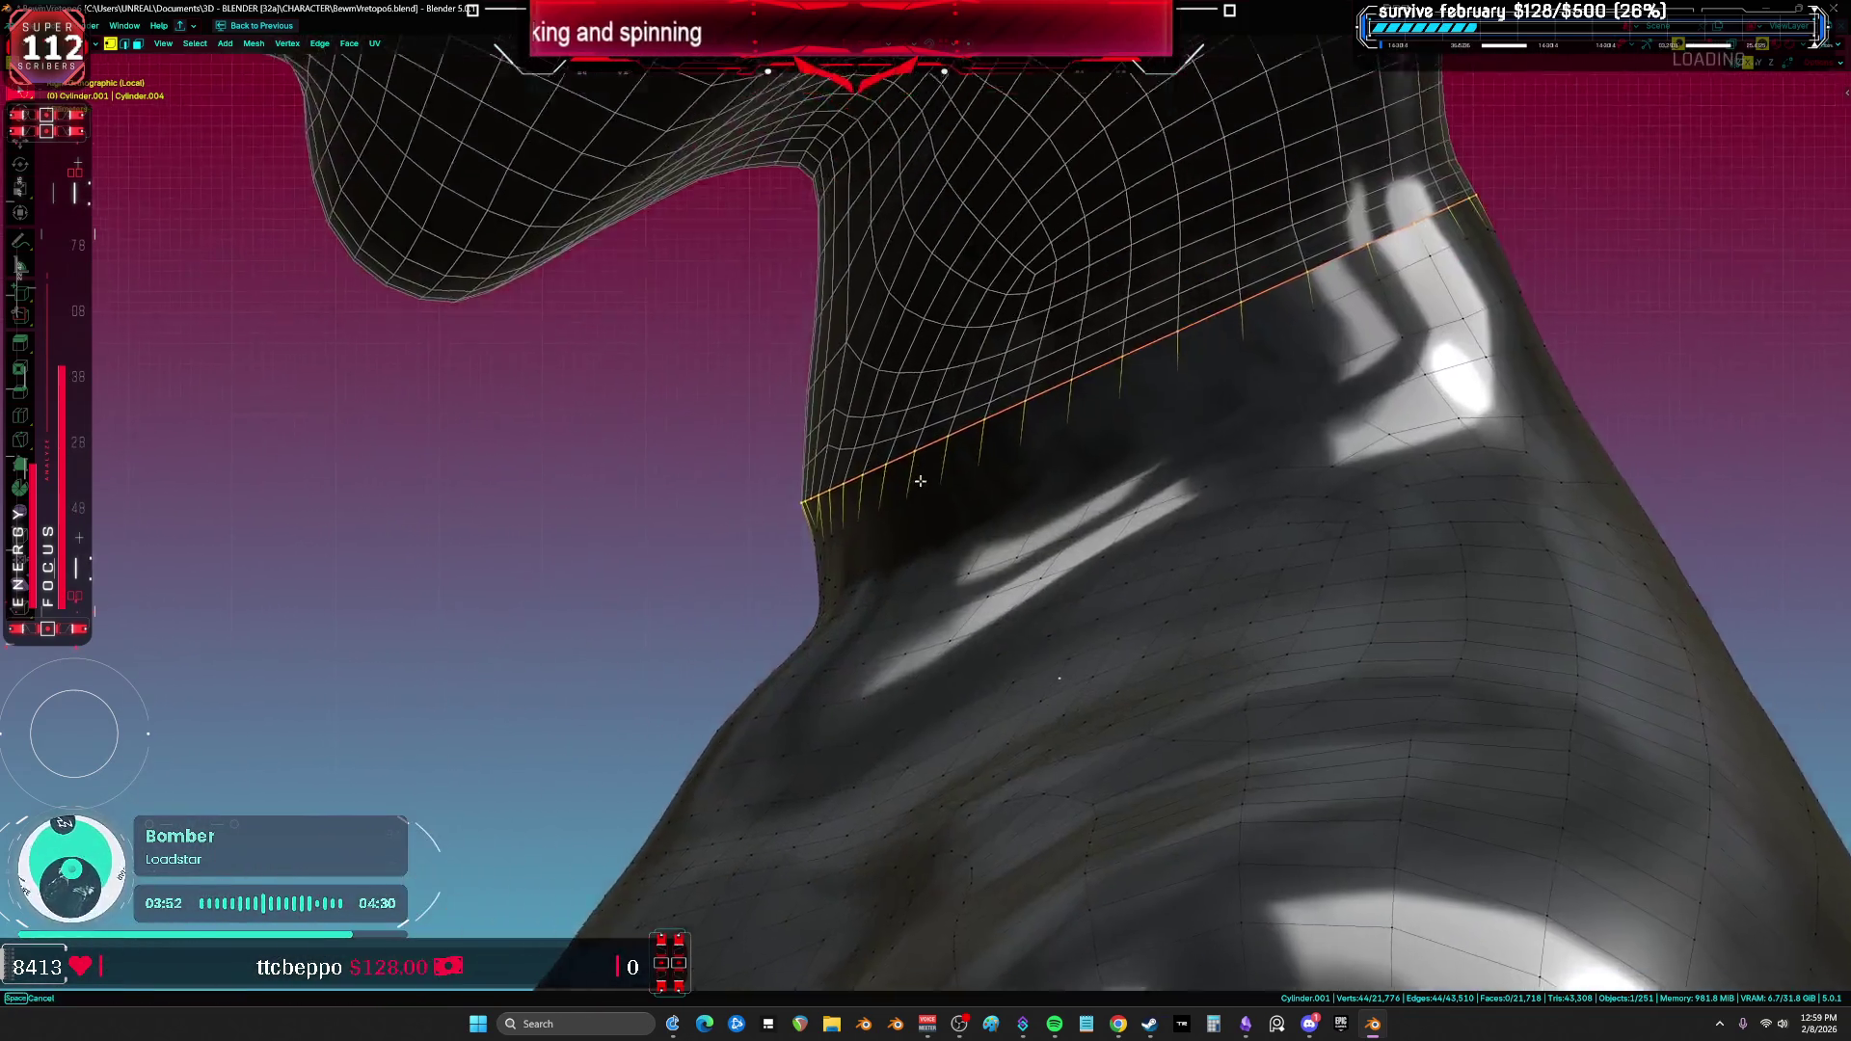
key(ctrl+Tab)
click(646, 531)
click(785, 573)
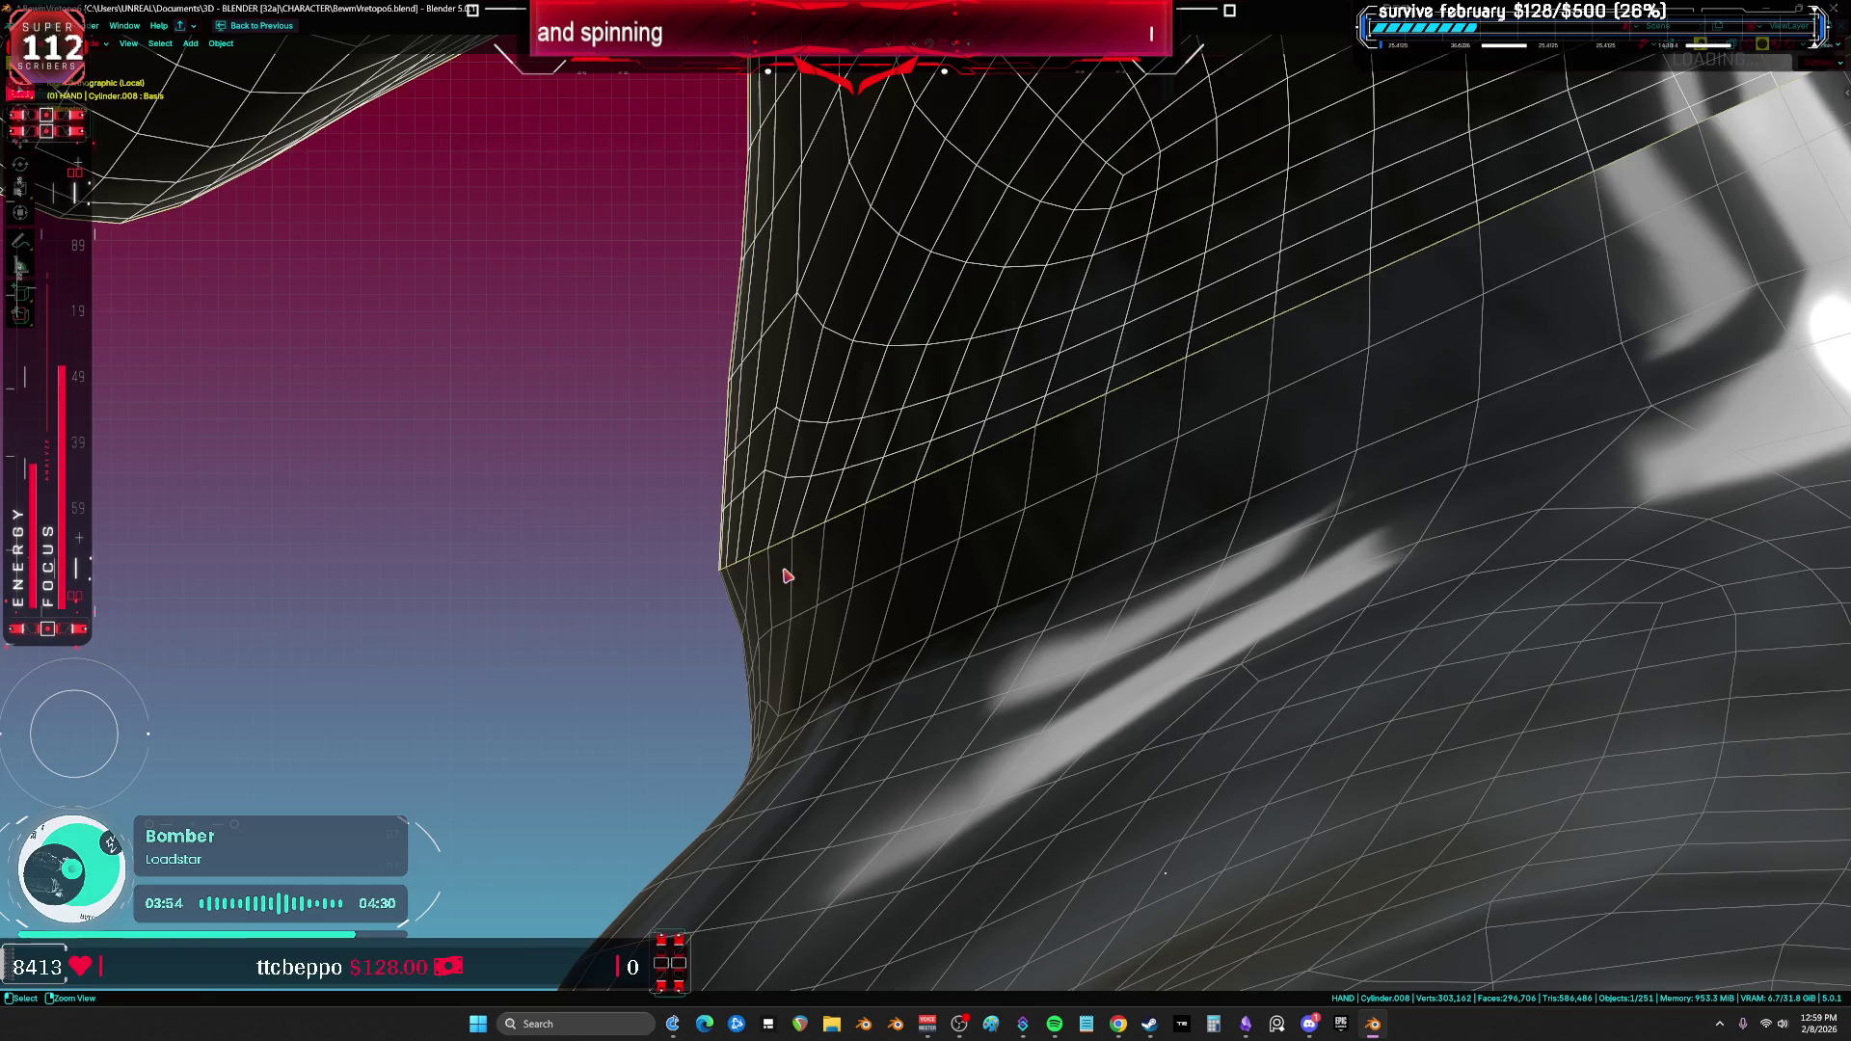
key(ctrl+space)
key(ctrl+space)
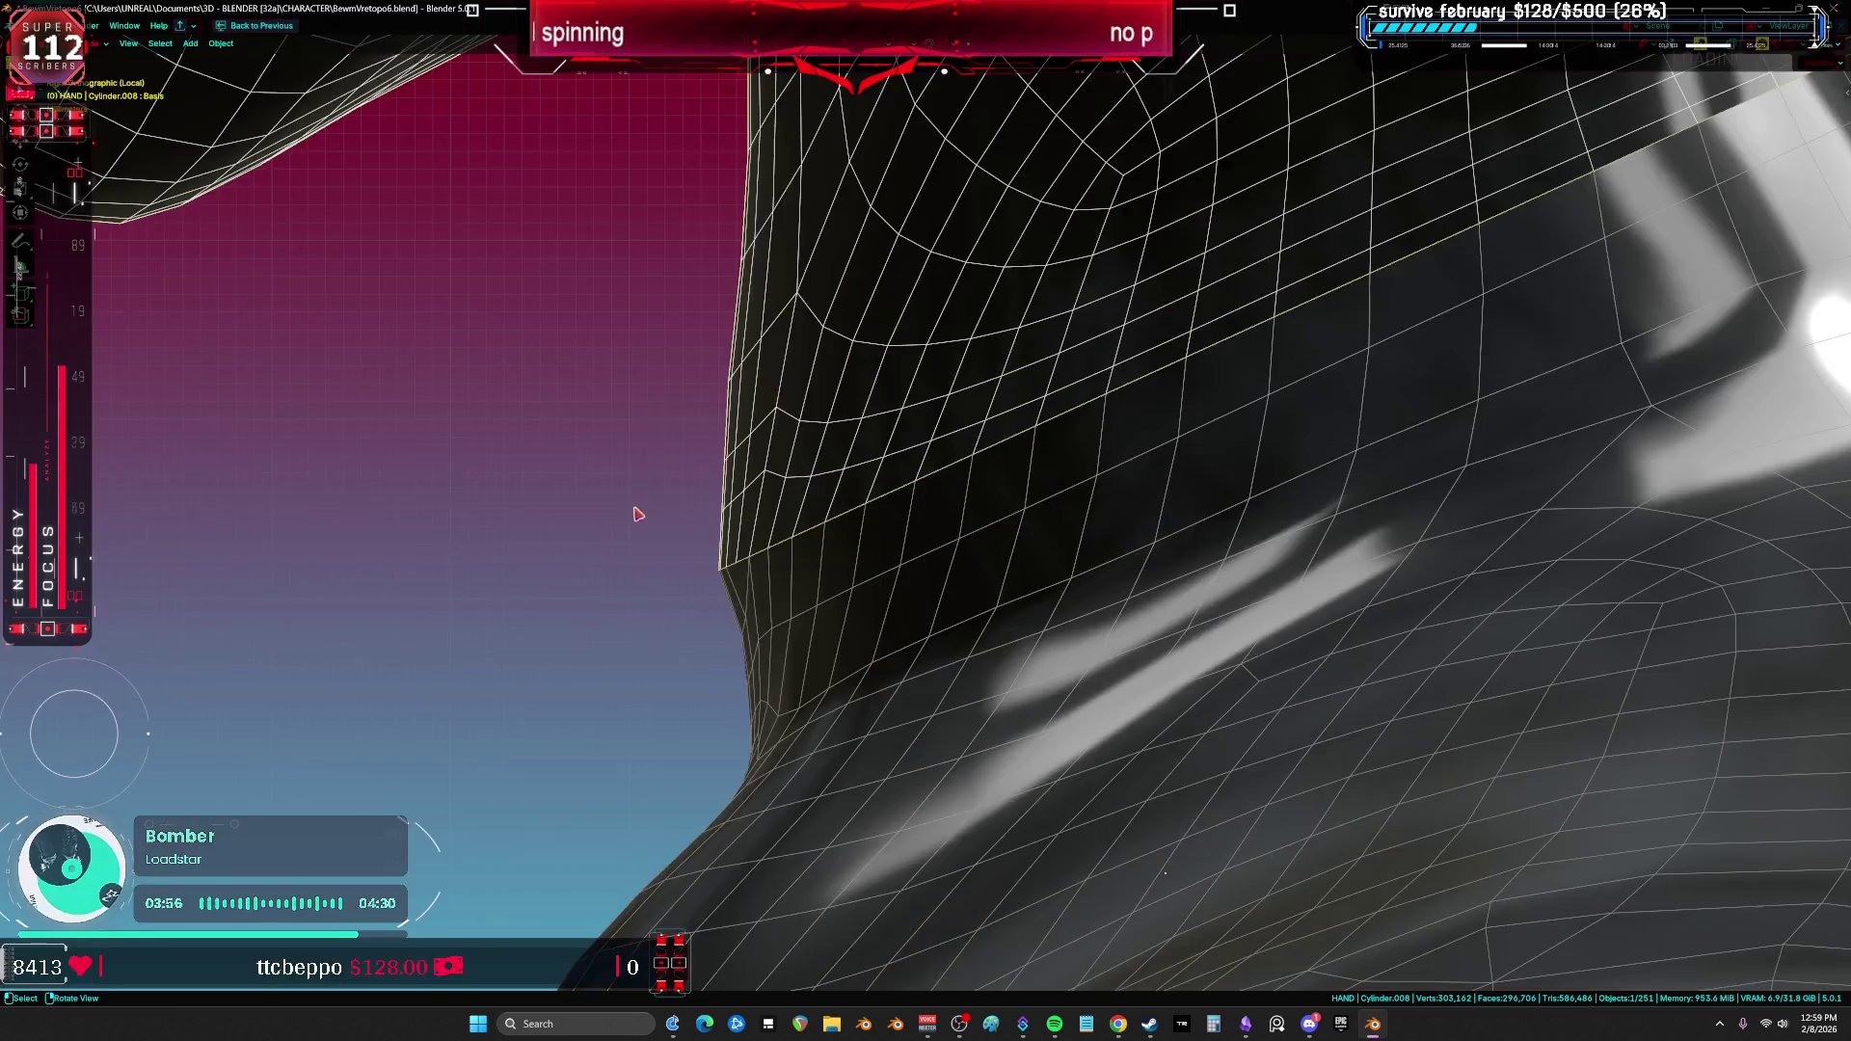
Step: Move the collar's edge vertex tighter against the neck and grow the selection to its loop
key(ctrl+z)
key(ctrl+z)
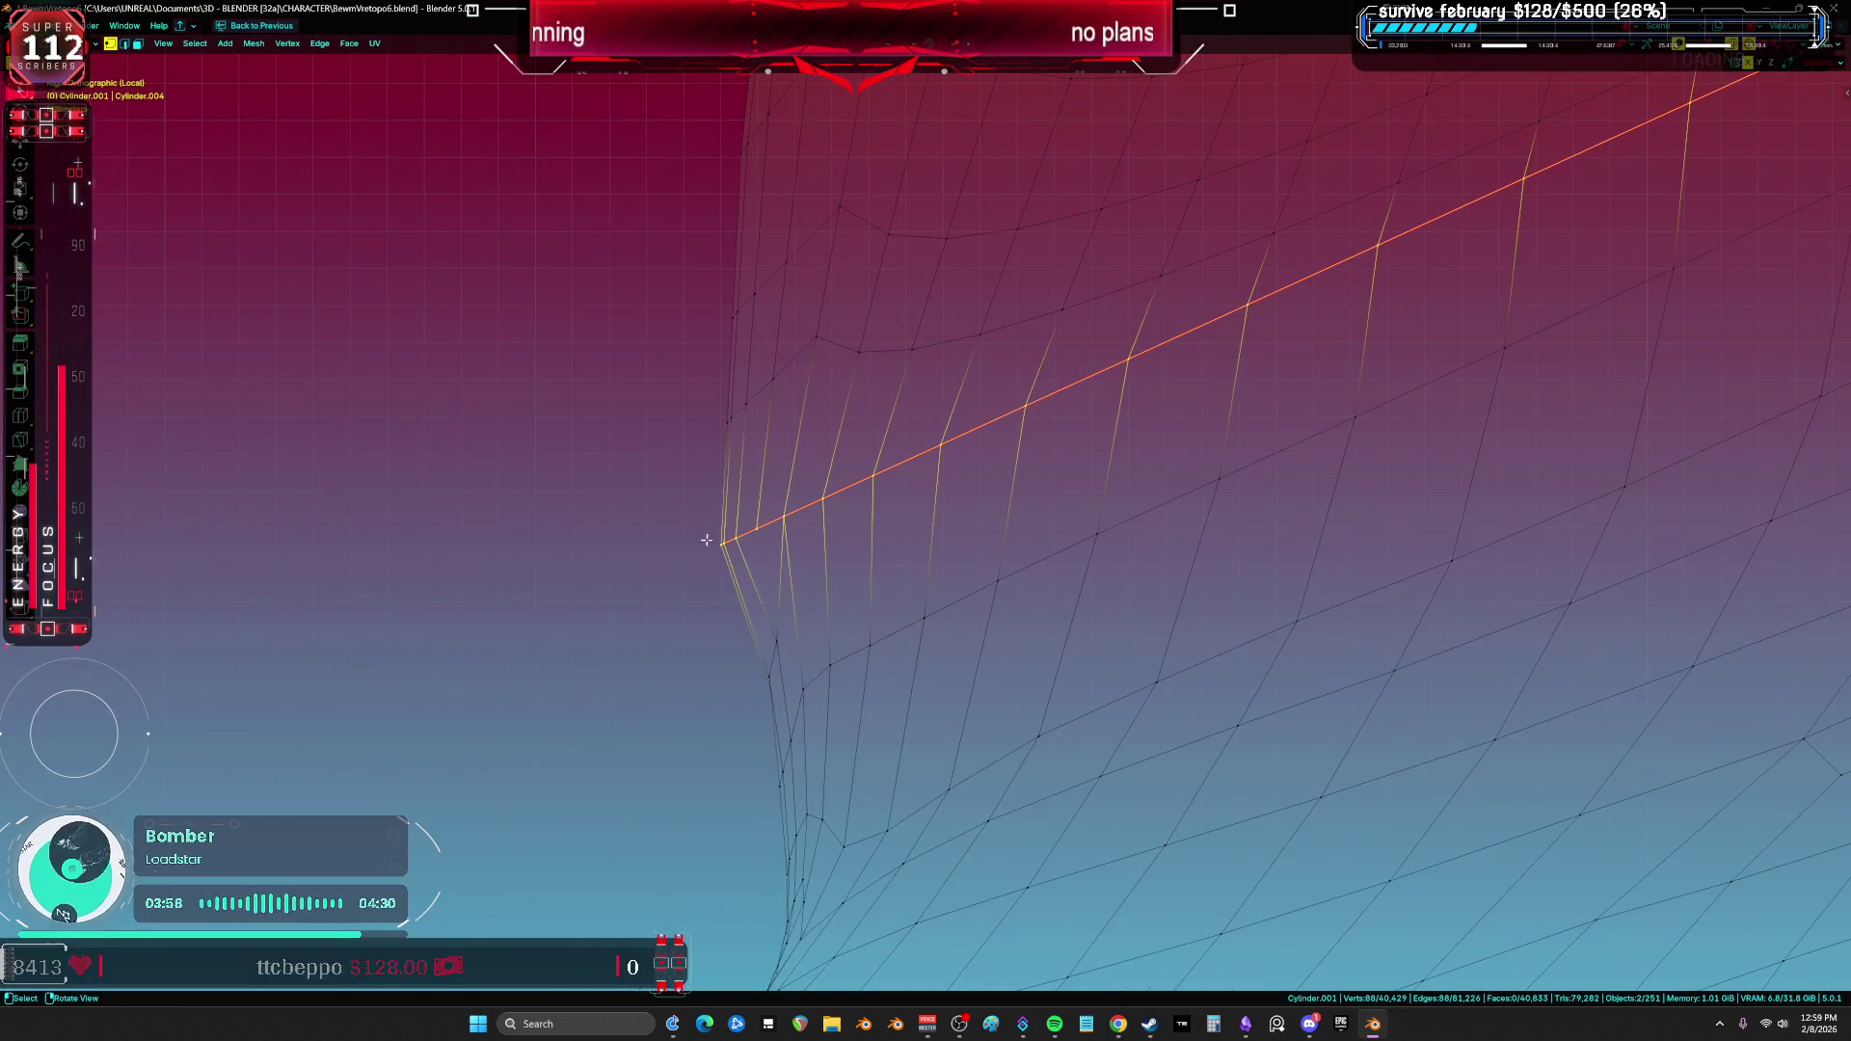
click(731, 541)
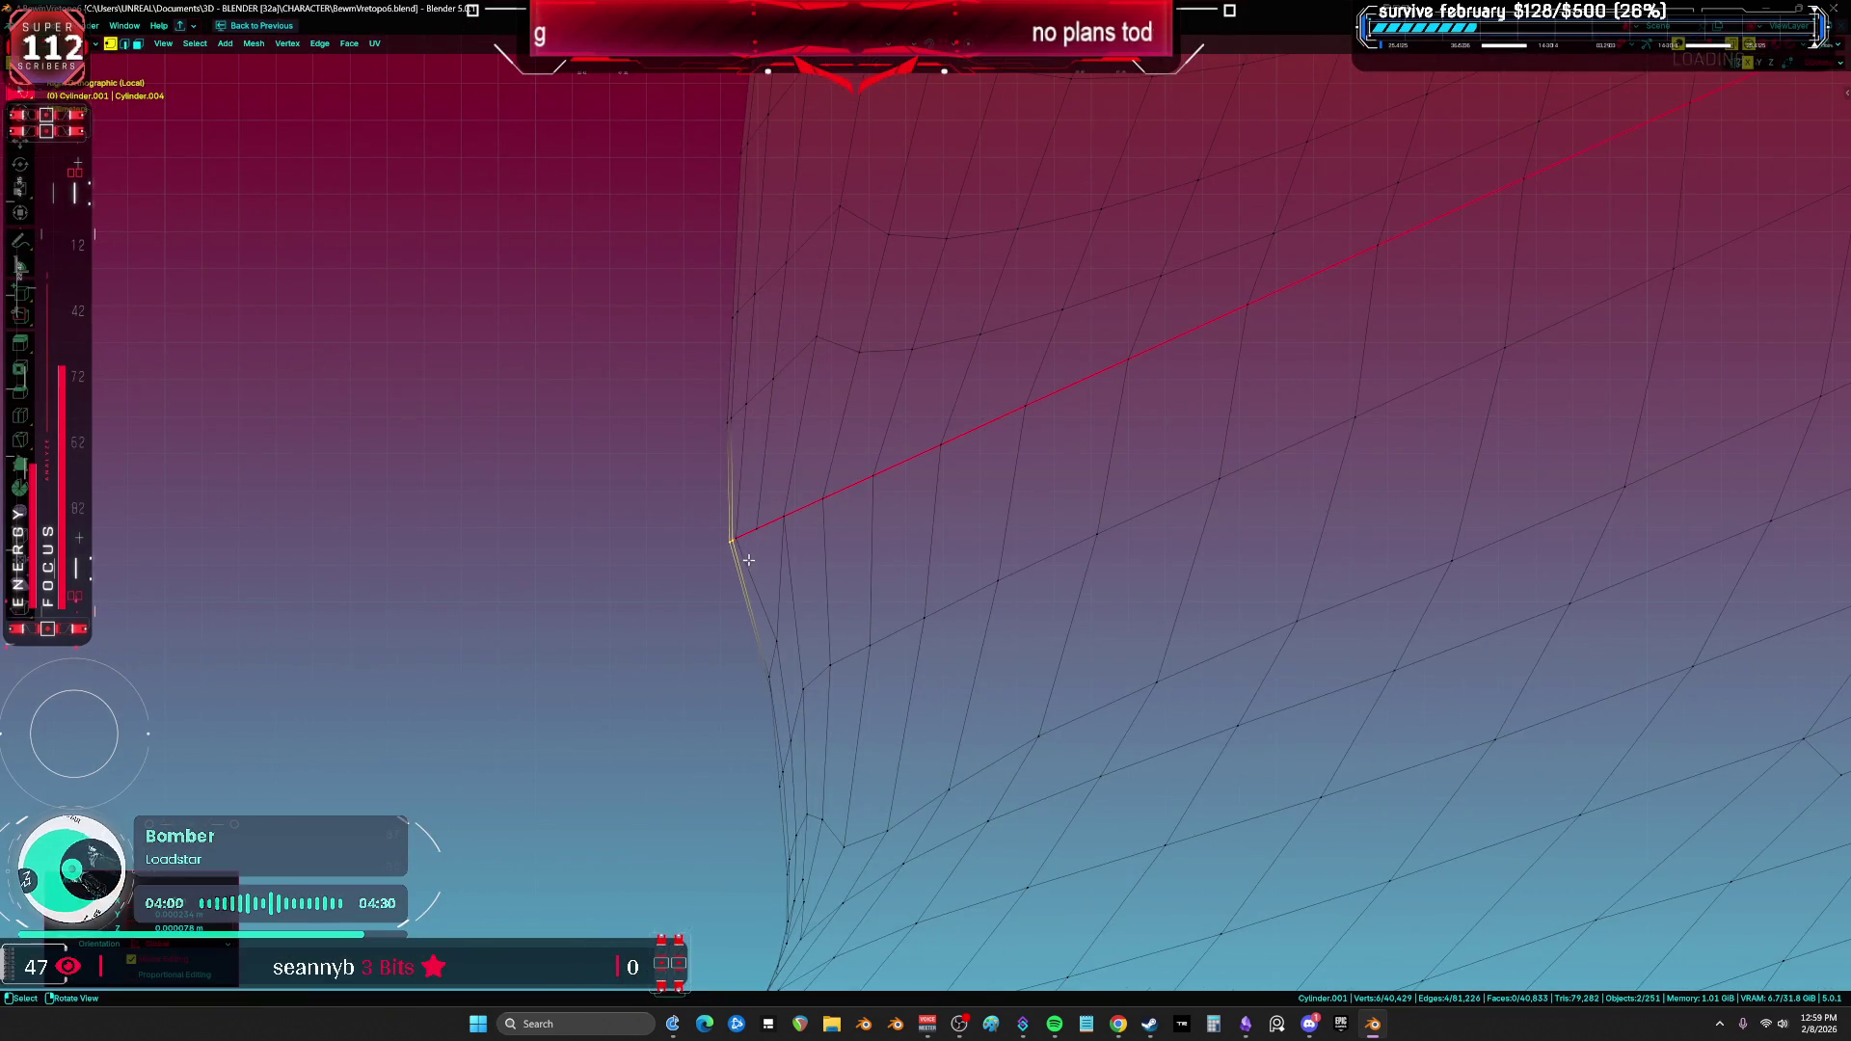
key(g)
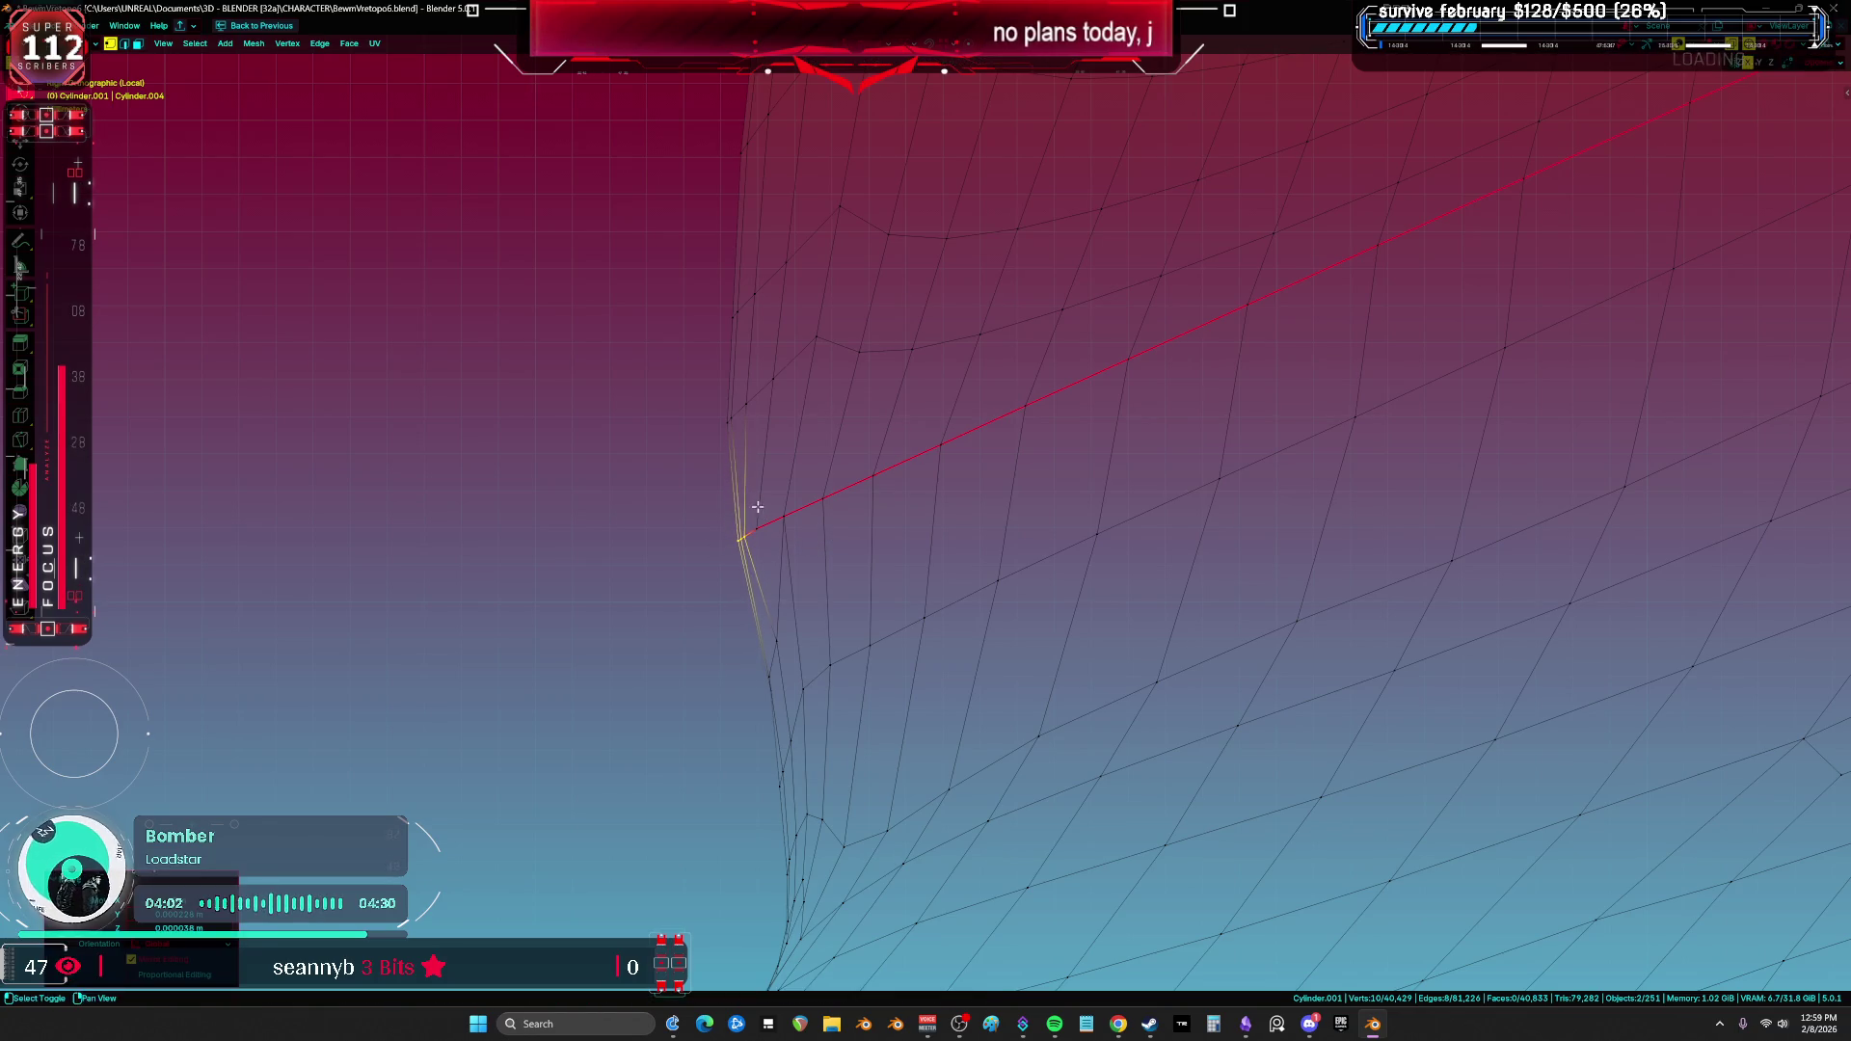
click(781, 488)
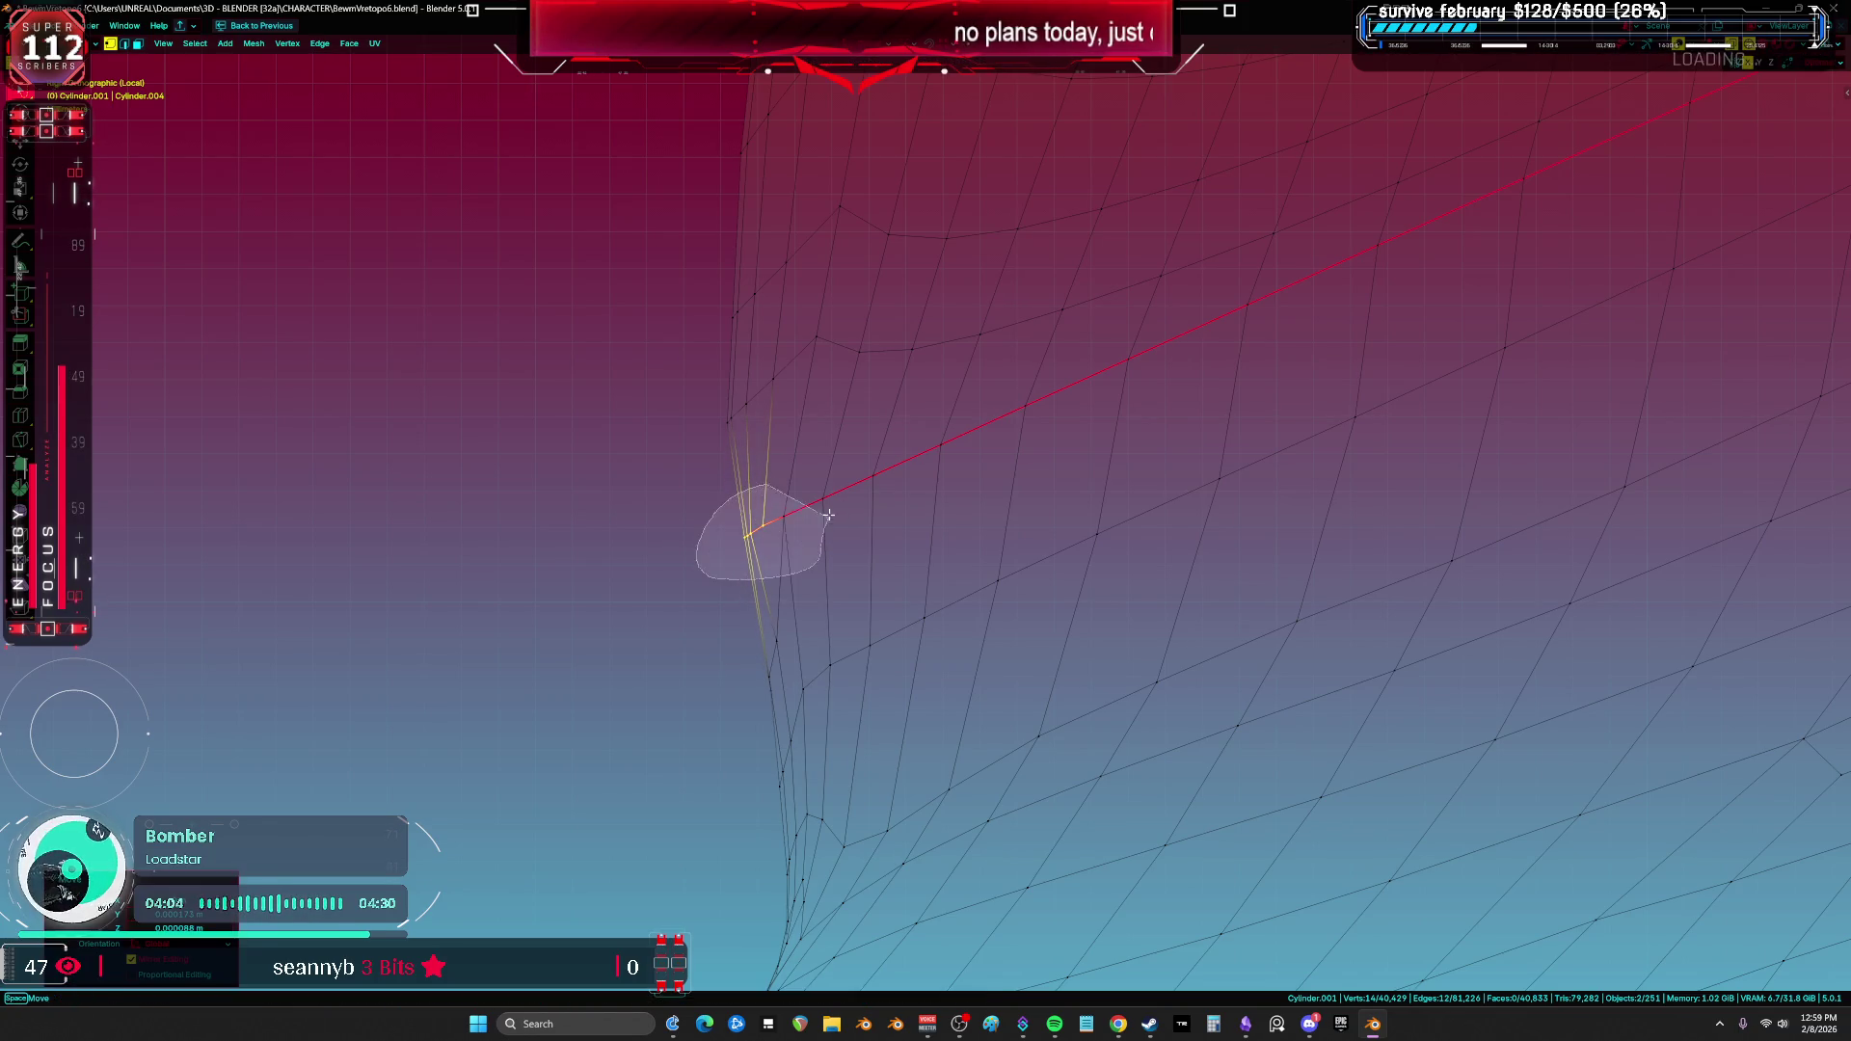
right_click(771, 503)
click(772, 504)
mouse_move(797, 445)
middle_down()
mouse_move(861, 479)
mouse_move(901, 463)
mouse_move(1045, 488)
mouse_move(1175, 412)
mouse_move(1073, 409)
middle_up()
Step: Clear the band's sculpt mask and start a box mask, then add the collar to the selection
key(ctrl+Tab)
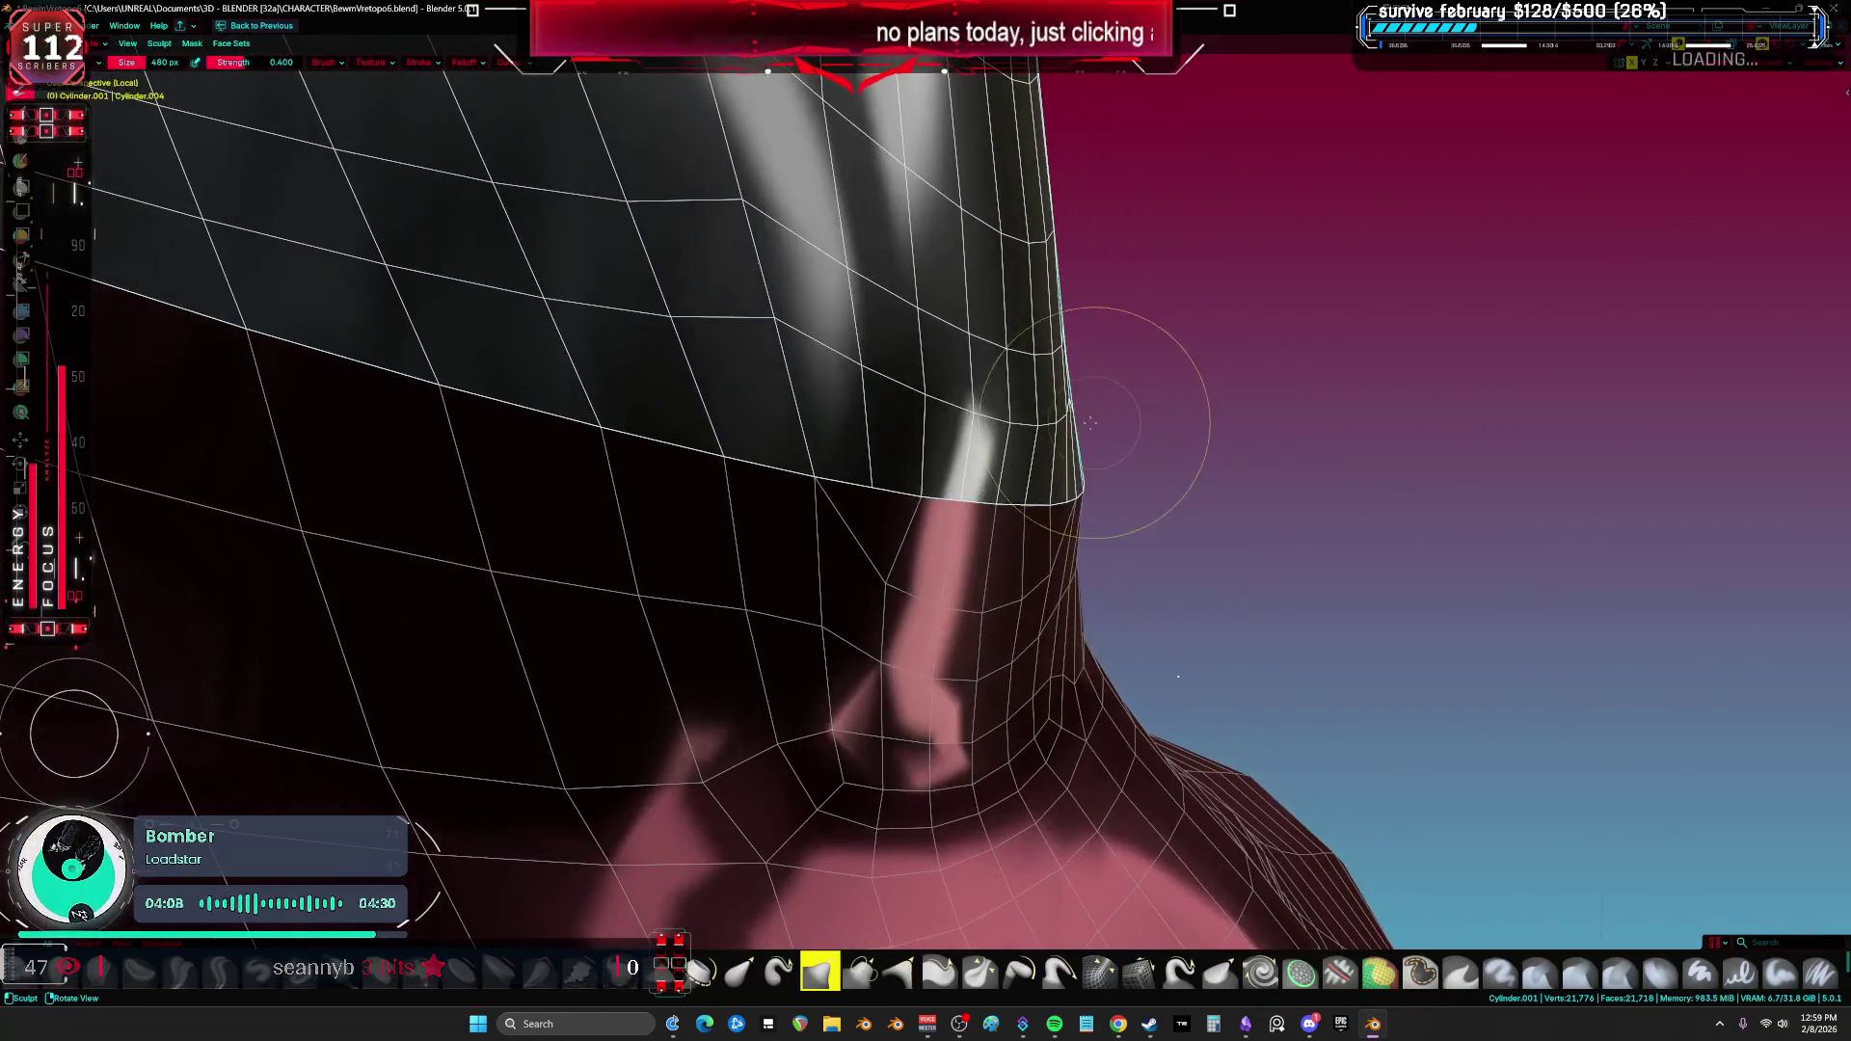
key(alt+q)
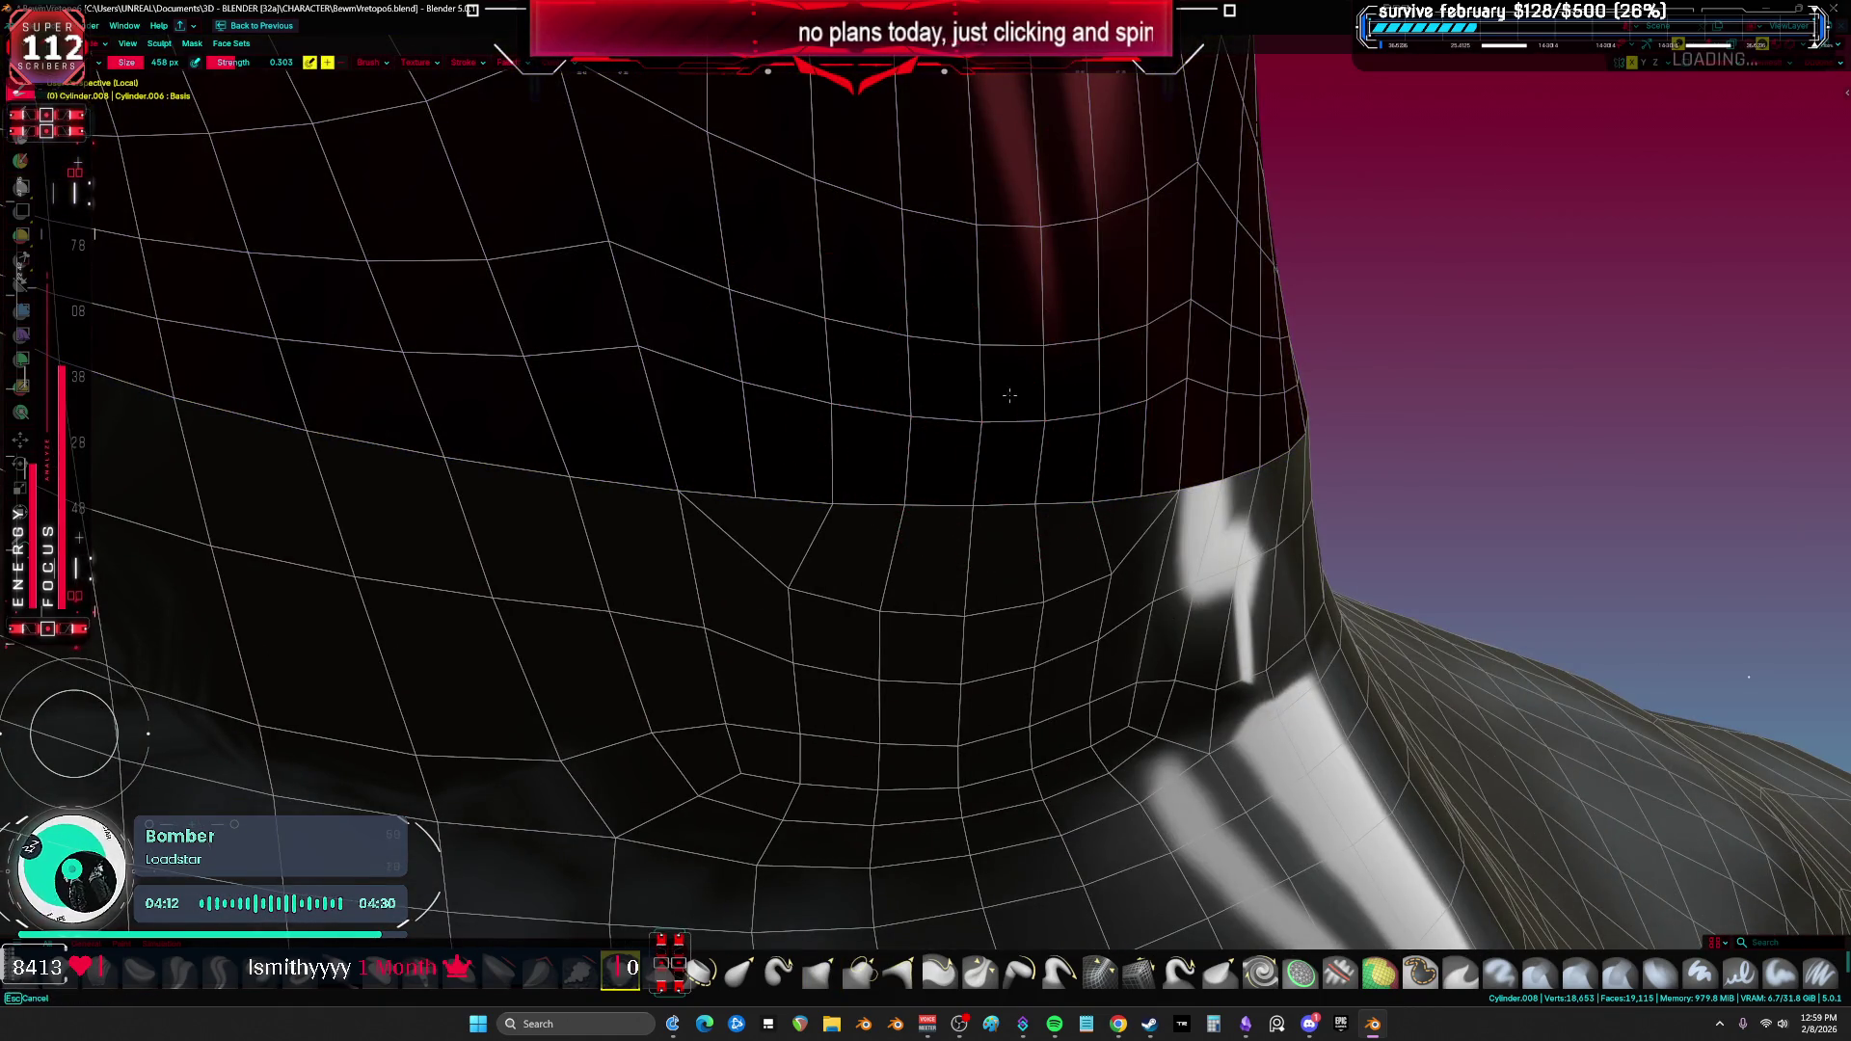
key(alt+m)
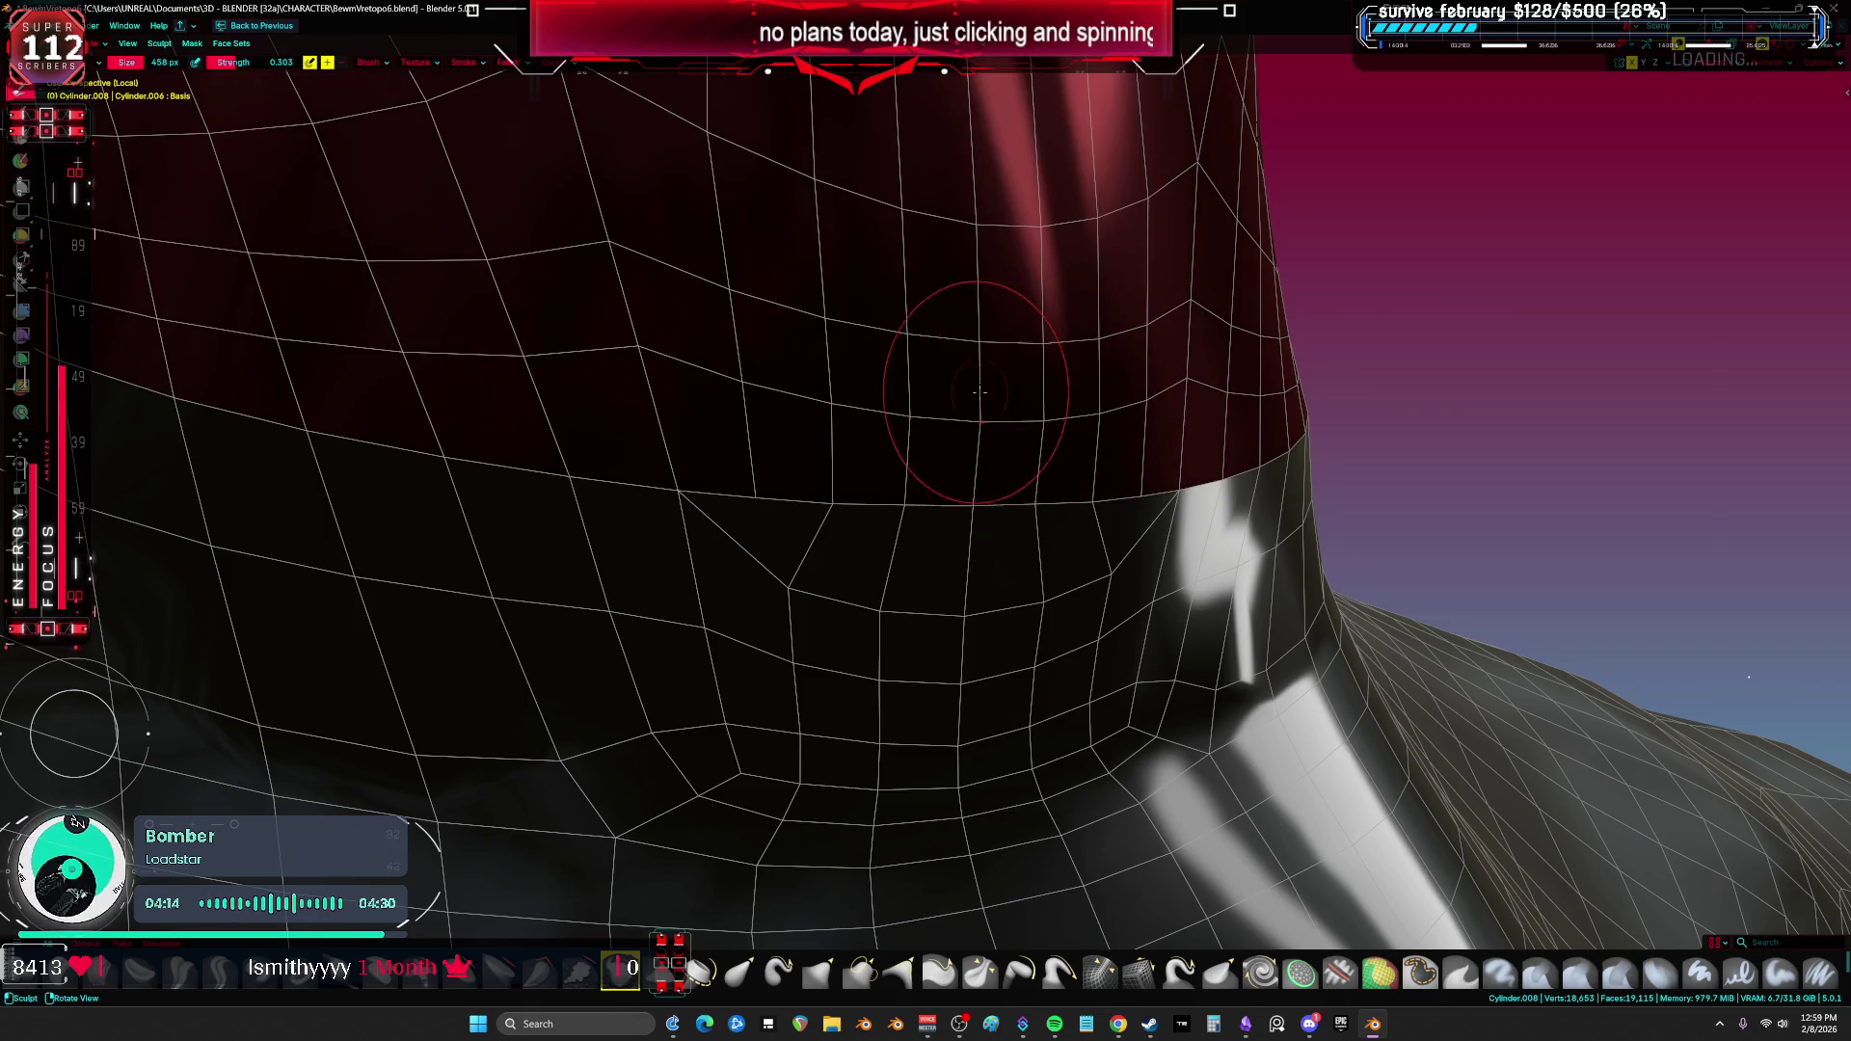
key(b)
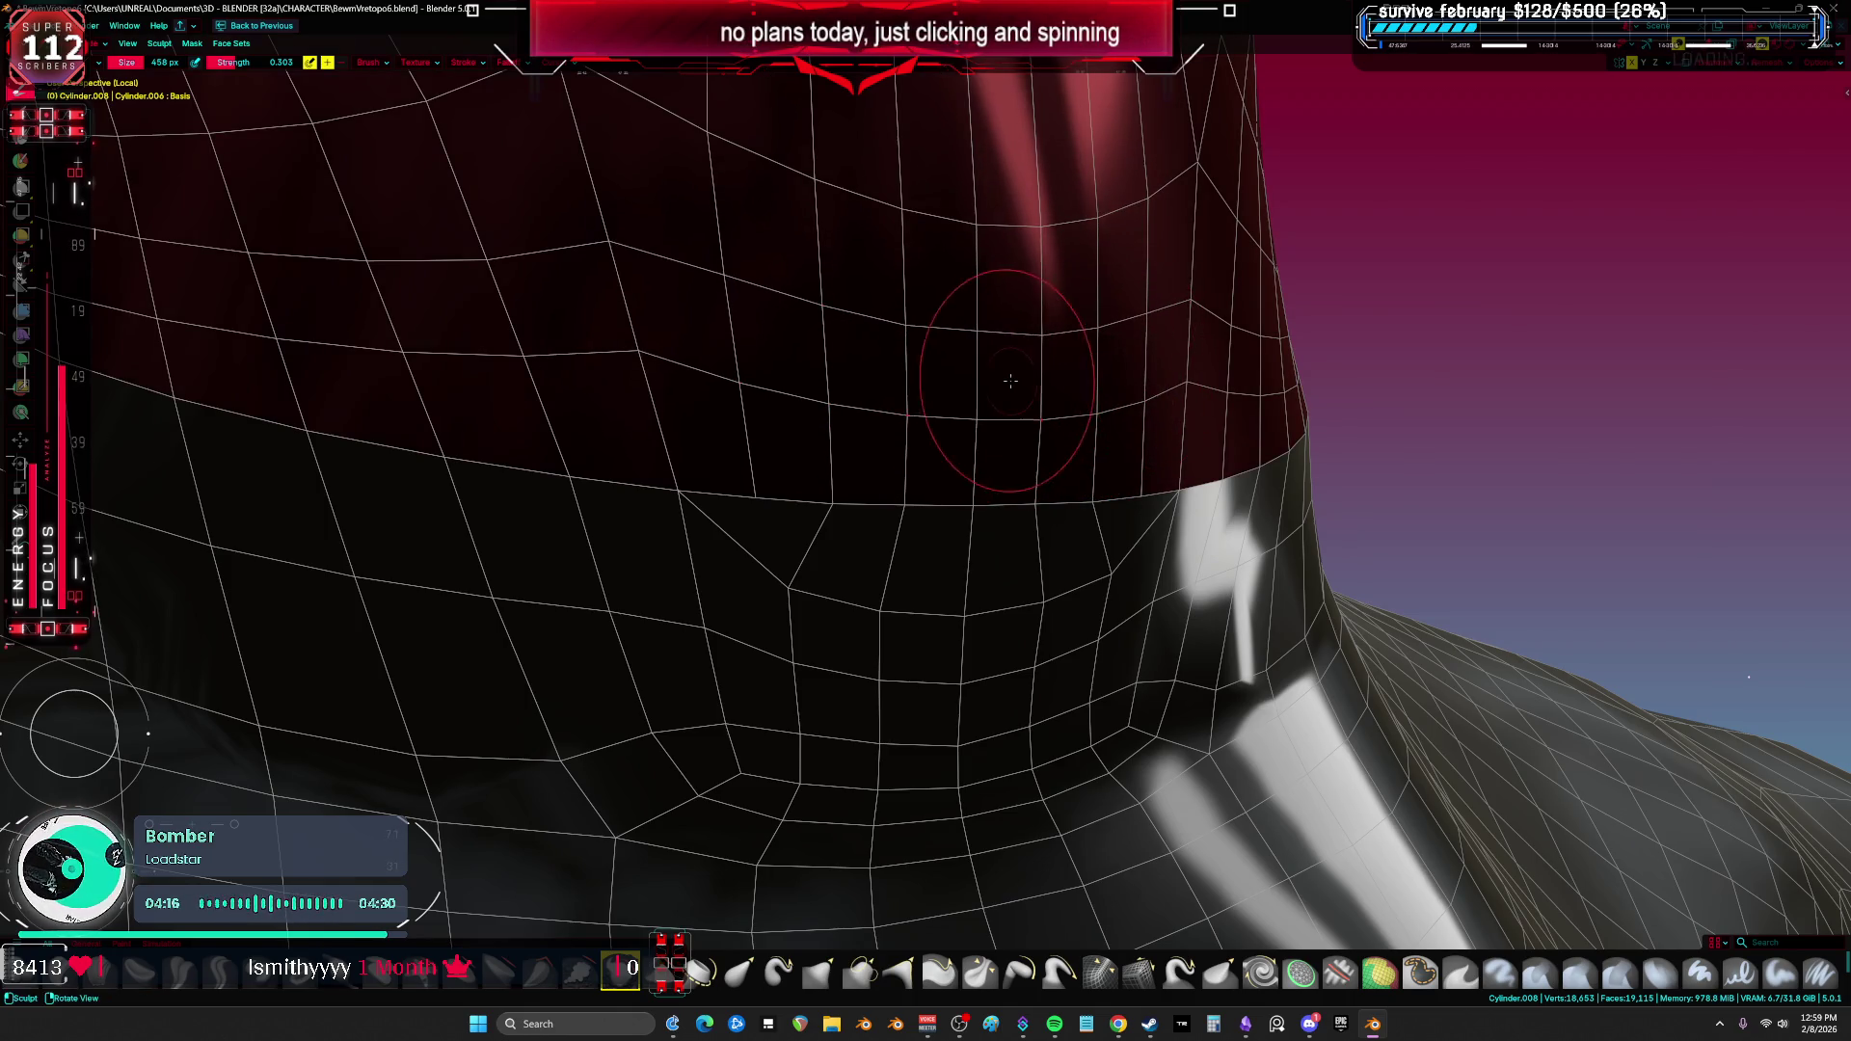
mouse_move(1087, 388)
middle_down()
mouse_move(1337, 398)
mouse_move(1382, 421)
mouse_move(1101, 448)
middle_up()
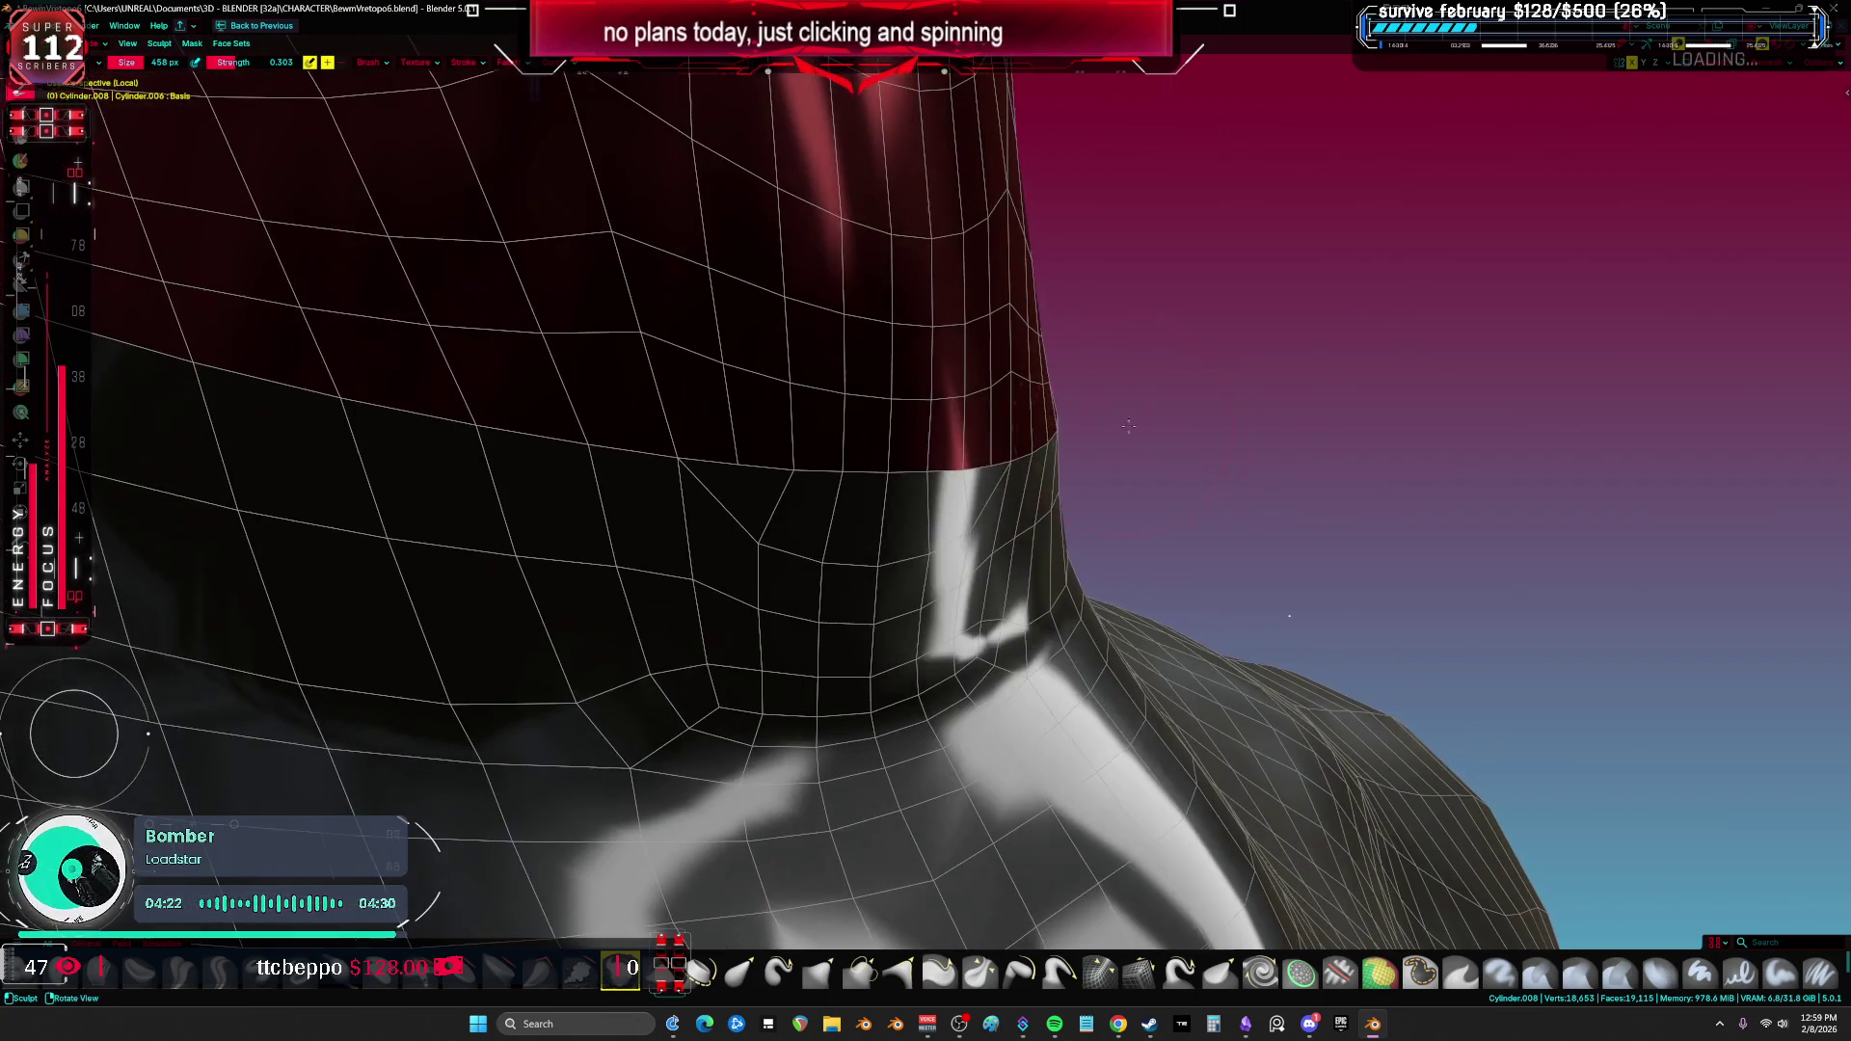
key(ctrl+Tab)
shift+click(1028, 482)
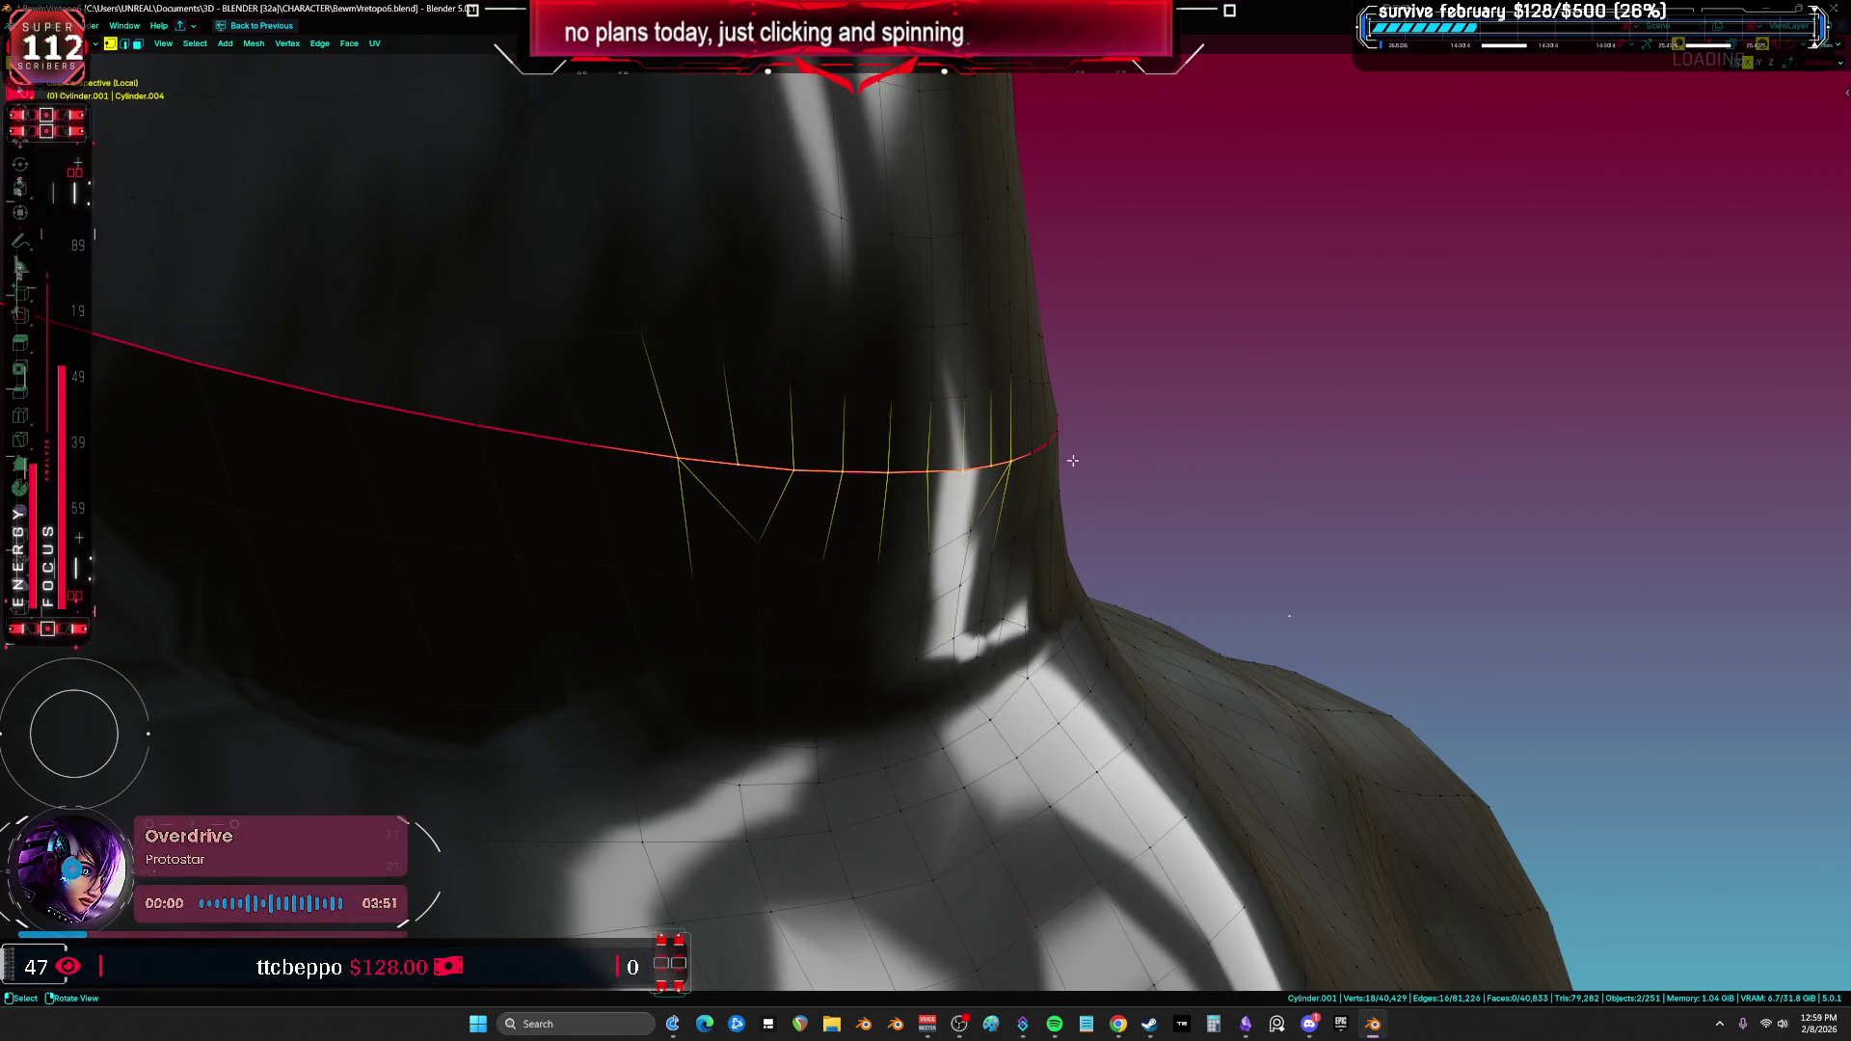
Step: In Edit Mode on both meshes, nudge a single neck-seam vertex into a better position
key(Tab)
middle_drag(1063, 458, 980, 458)
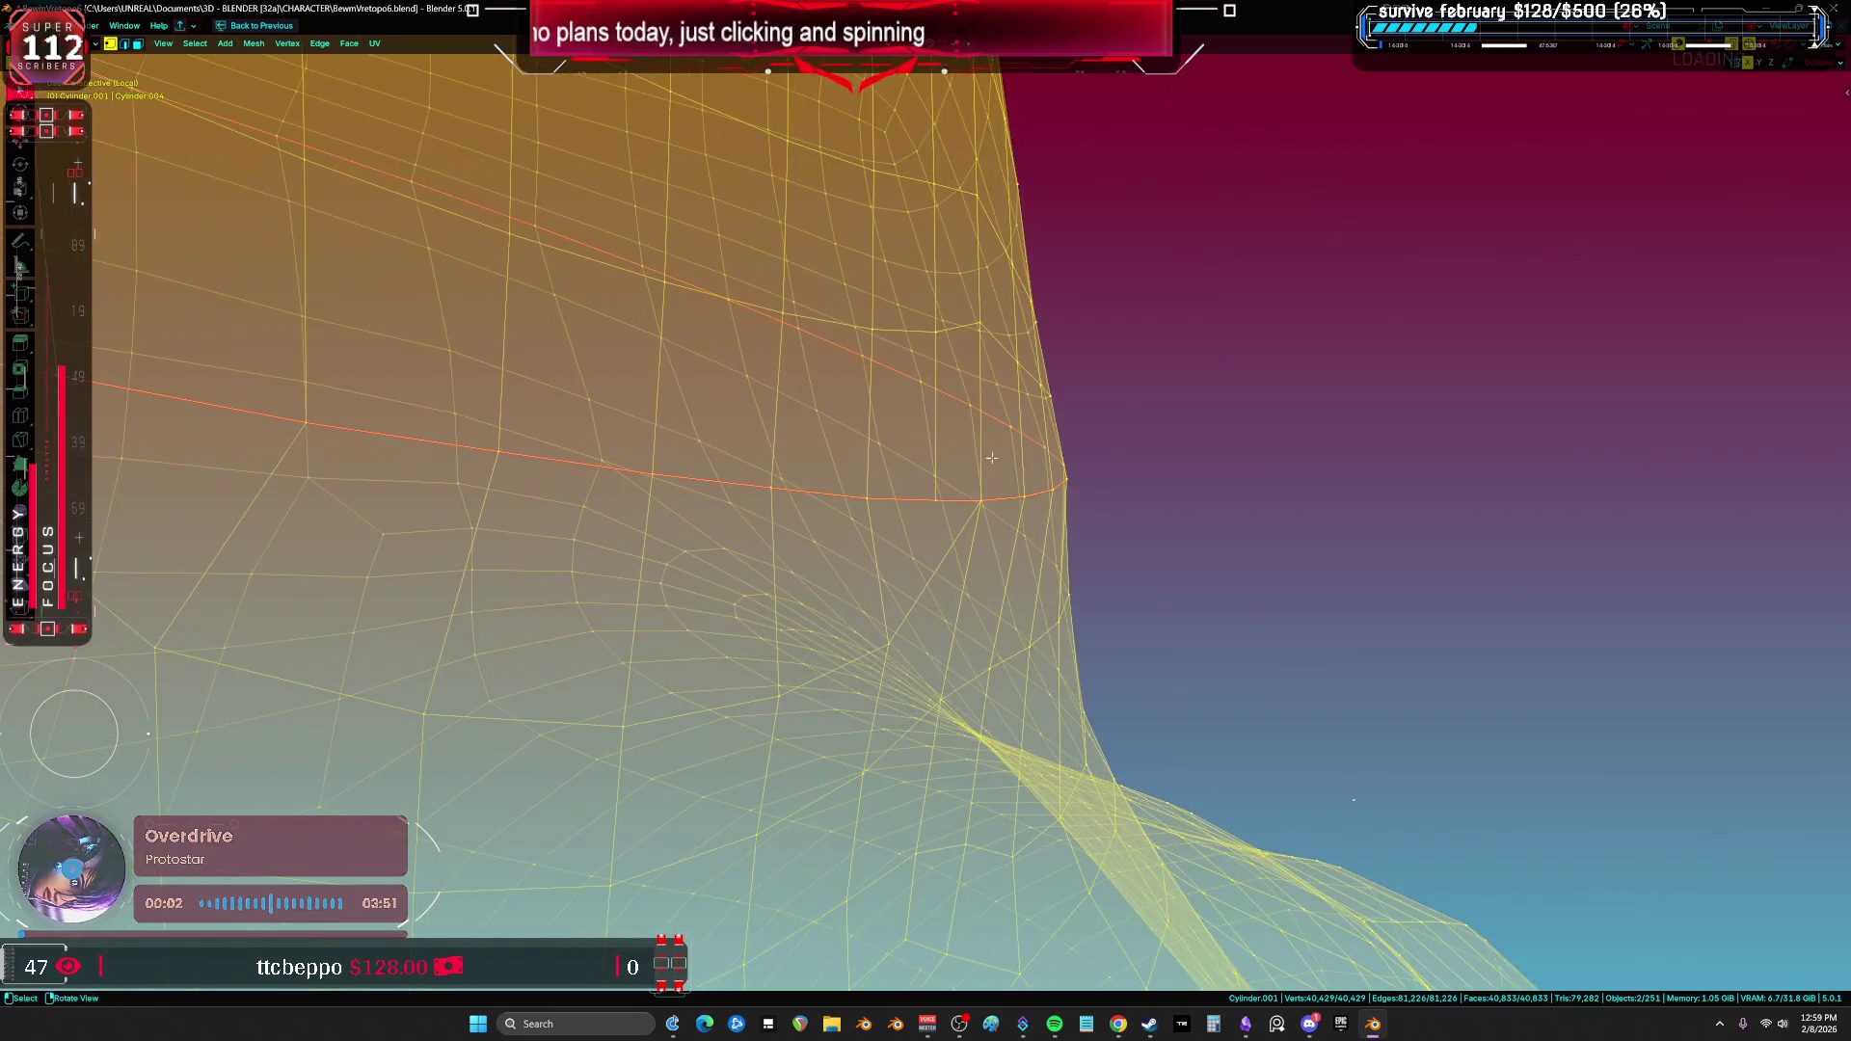
click(1015, 503)
key(g)
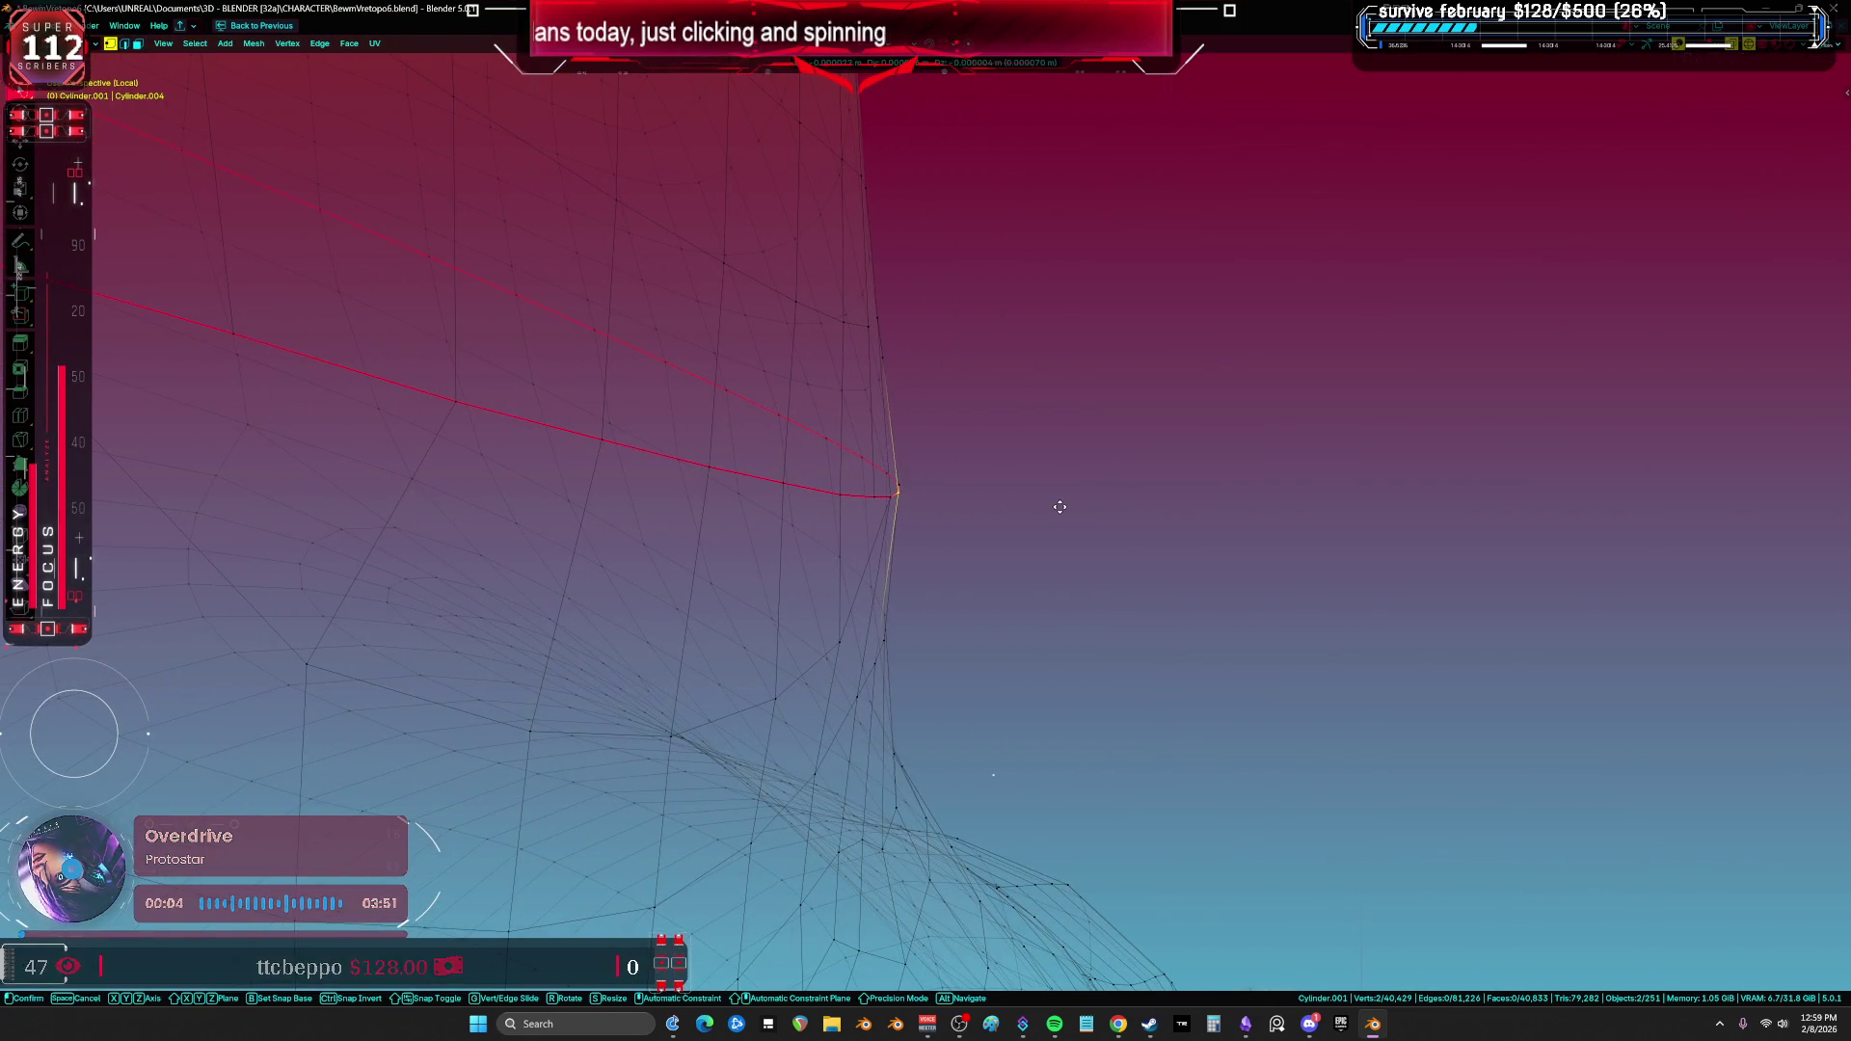
click(1033, 505)
middle_drag(1033, 504, 1013, 501)
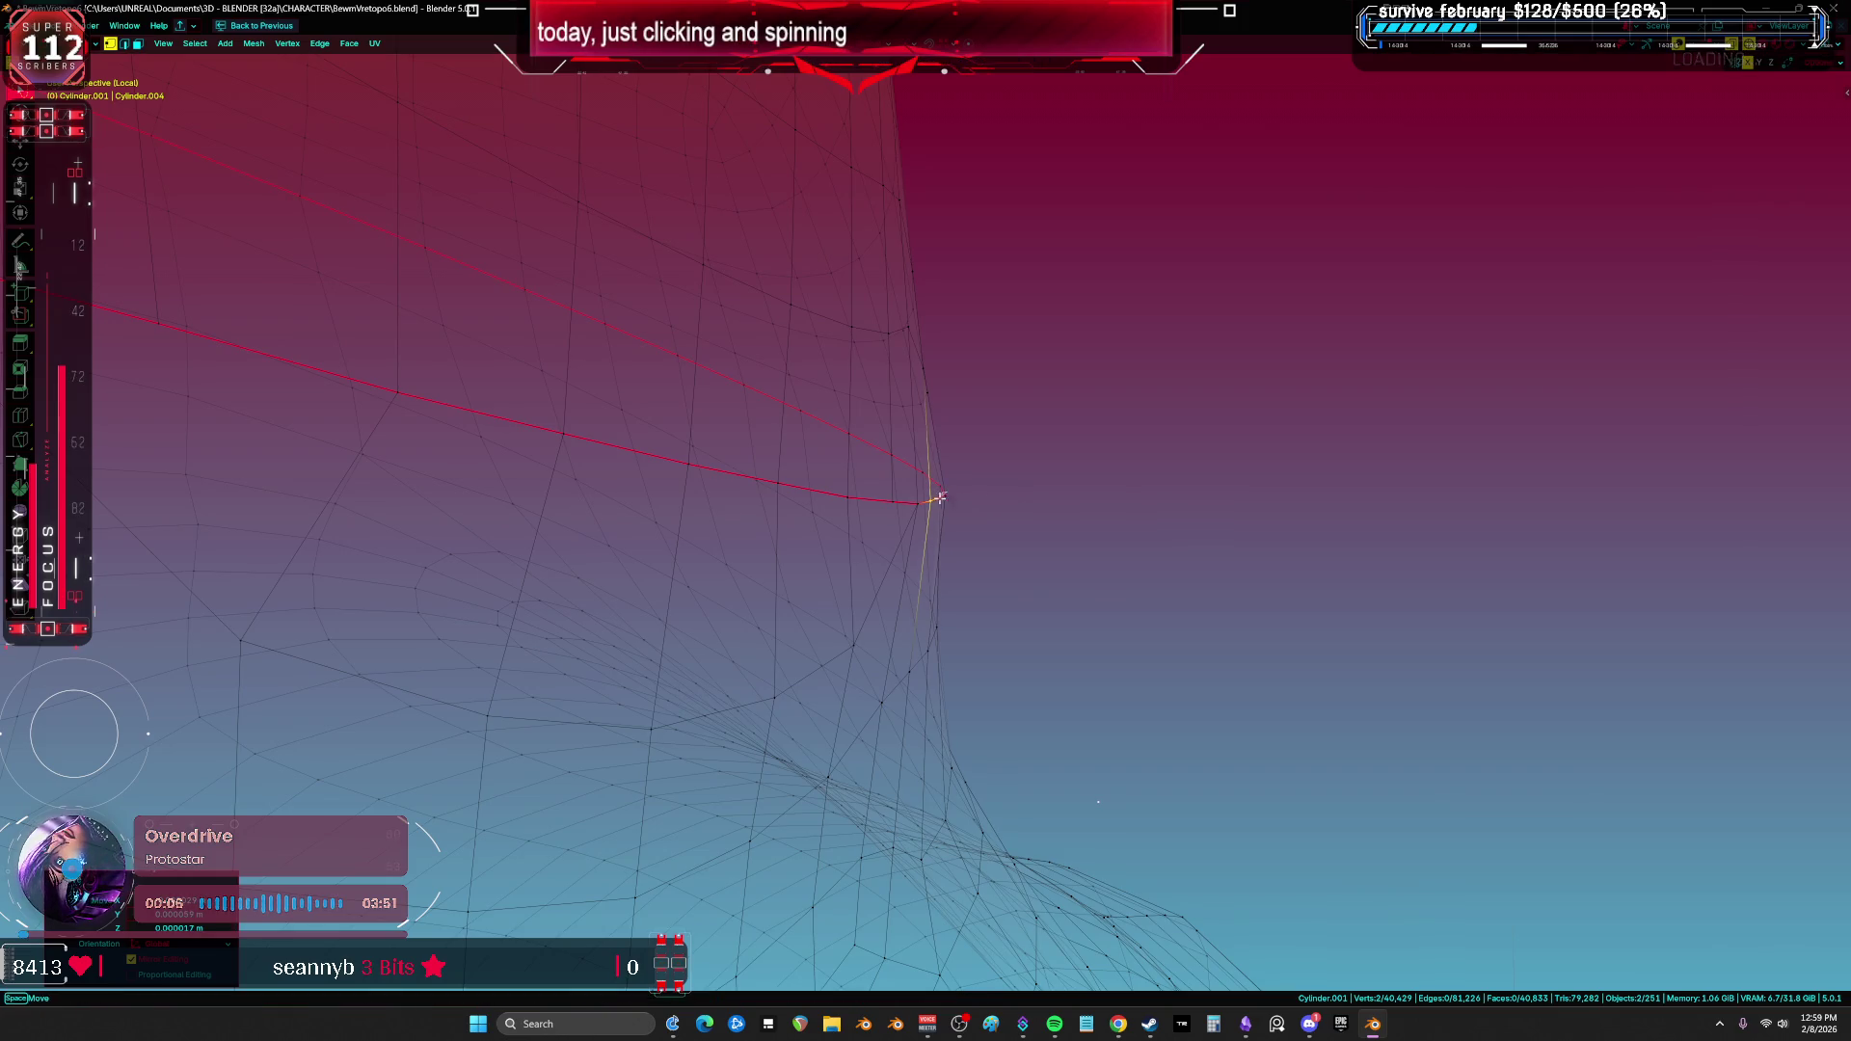
key(g)
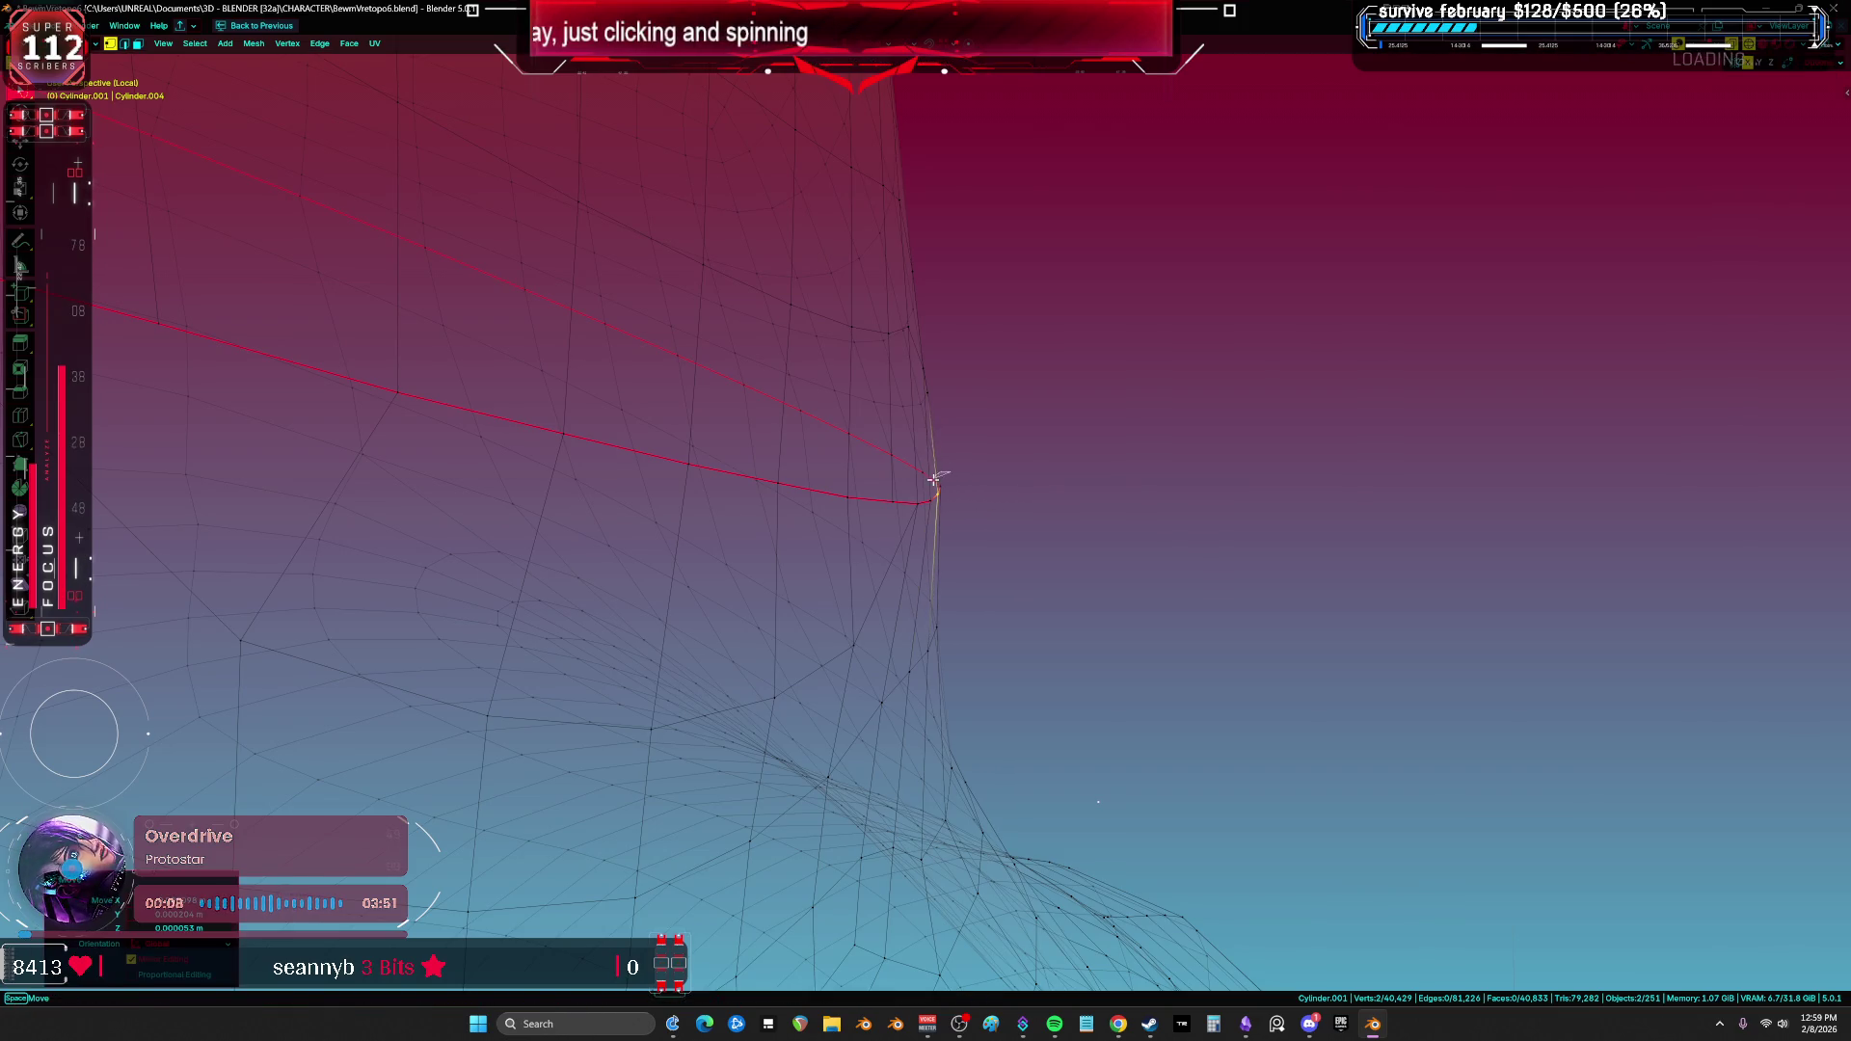
click(990, 480)
mouse_move(990, 480)
middle_down()
mouse_move(1095, 471)
mouse_move(1044, 475)
middle_up()
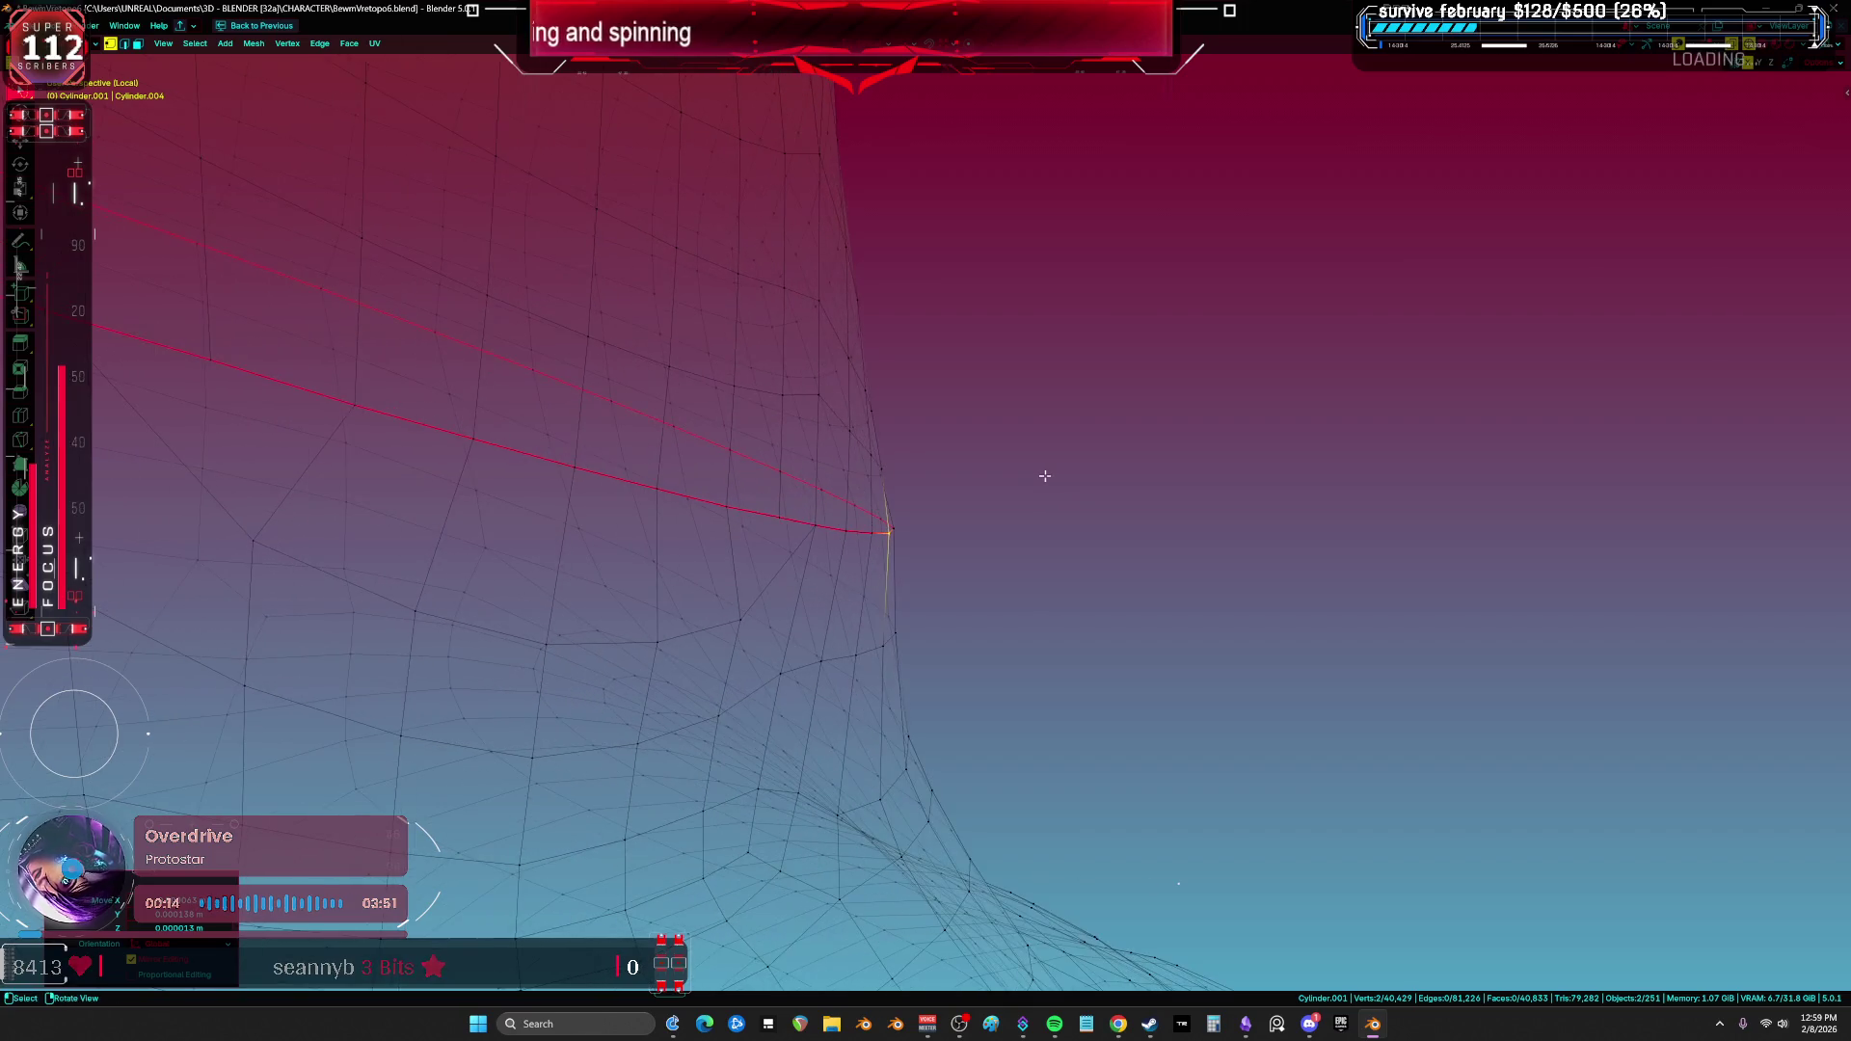
Step: Switch to solid shading and move four seam vertices together along the neck
key(z)
click(1253, 475)
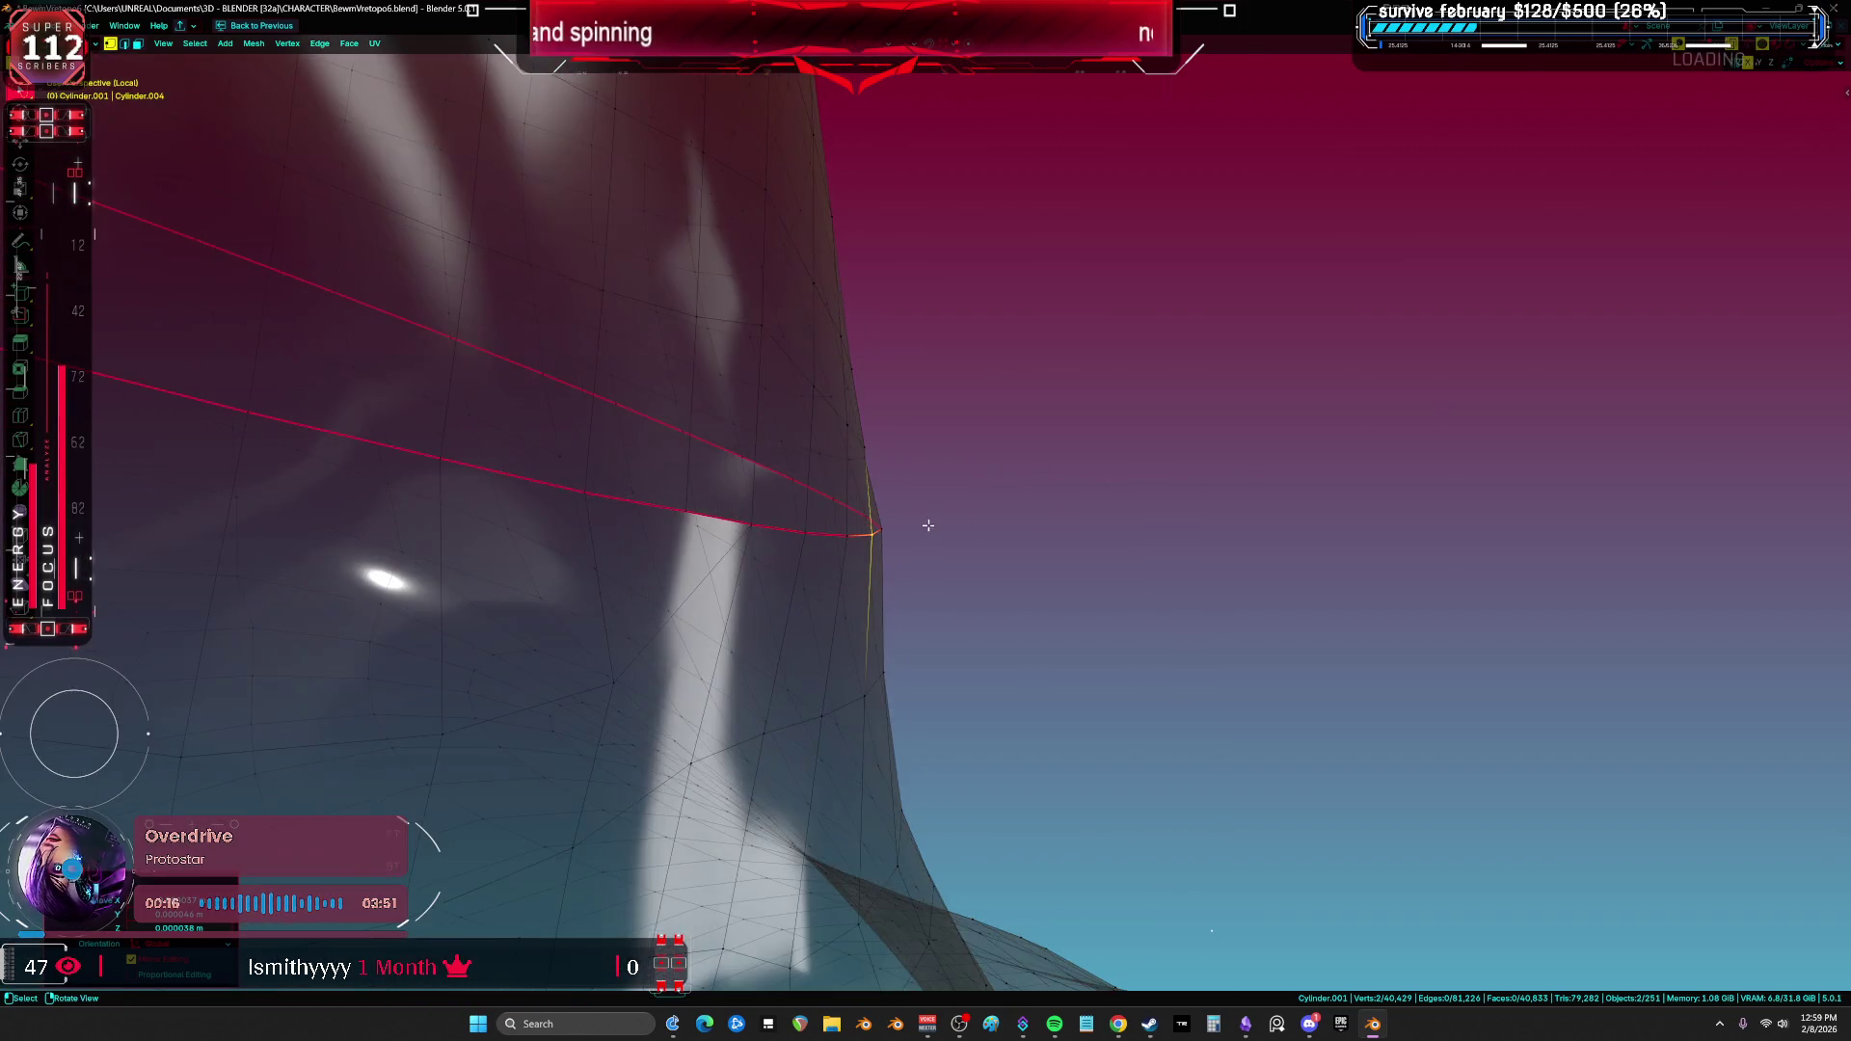
shift+drag(955, 559, 876, 521)
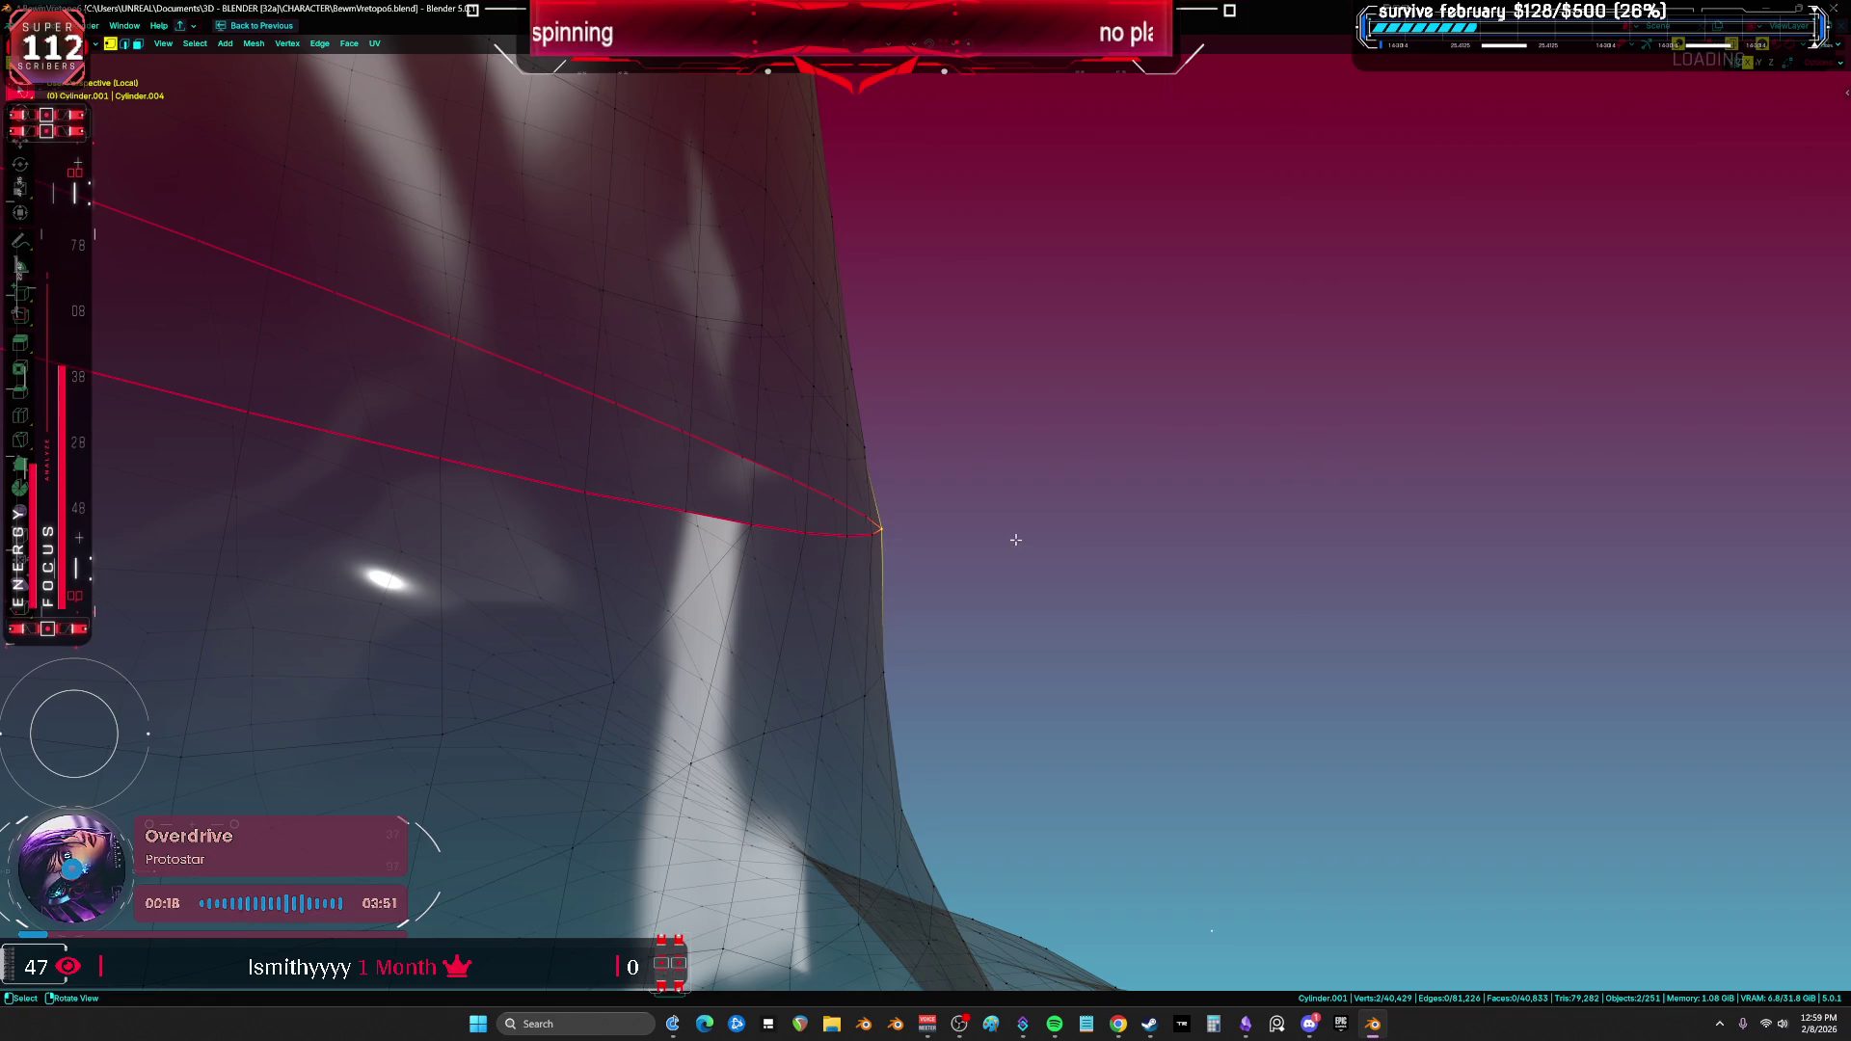
key(g)
mouse_move(951, 517)
middle_down()
mouse_move(900, 475)
mouse_move(1132, 472)
mouse_move(826, 475)
mouse_move(674, 443)
mouse_move(682, 505)
mouse_move(770, 462)
mouse_move(797, 473)
middle_up()
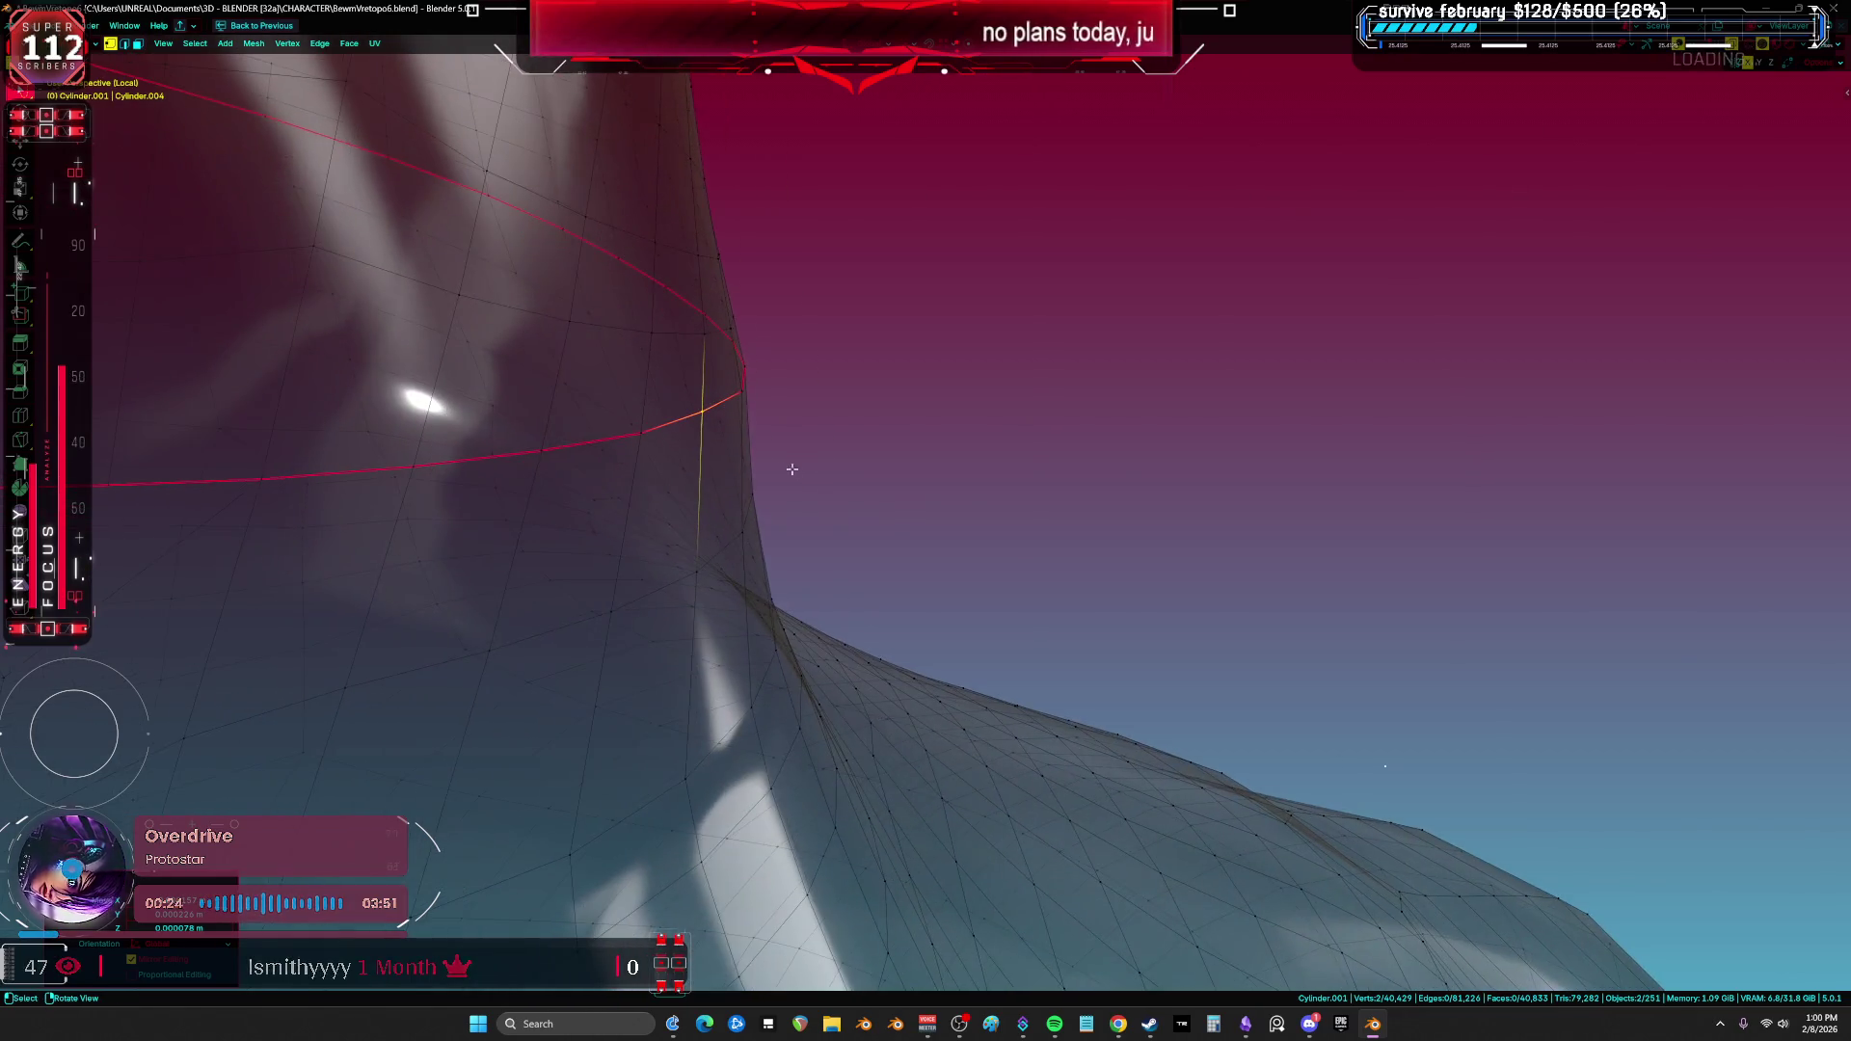
mouse_move(839, 396)
middle_down()
mouse_move(807, 380)
mouse_move(853, 357)
middle_up()
scroll(912, 371, down, 6)
Step: Select the neck edge loop and dissolve it, then undo the dissolve
key(alt+shift+z)
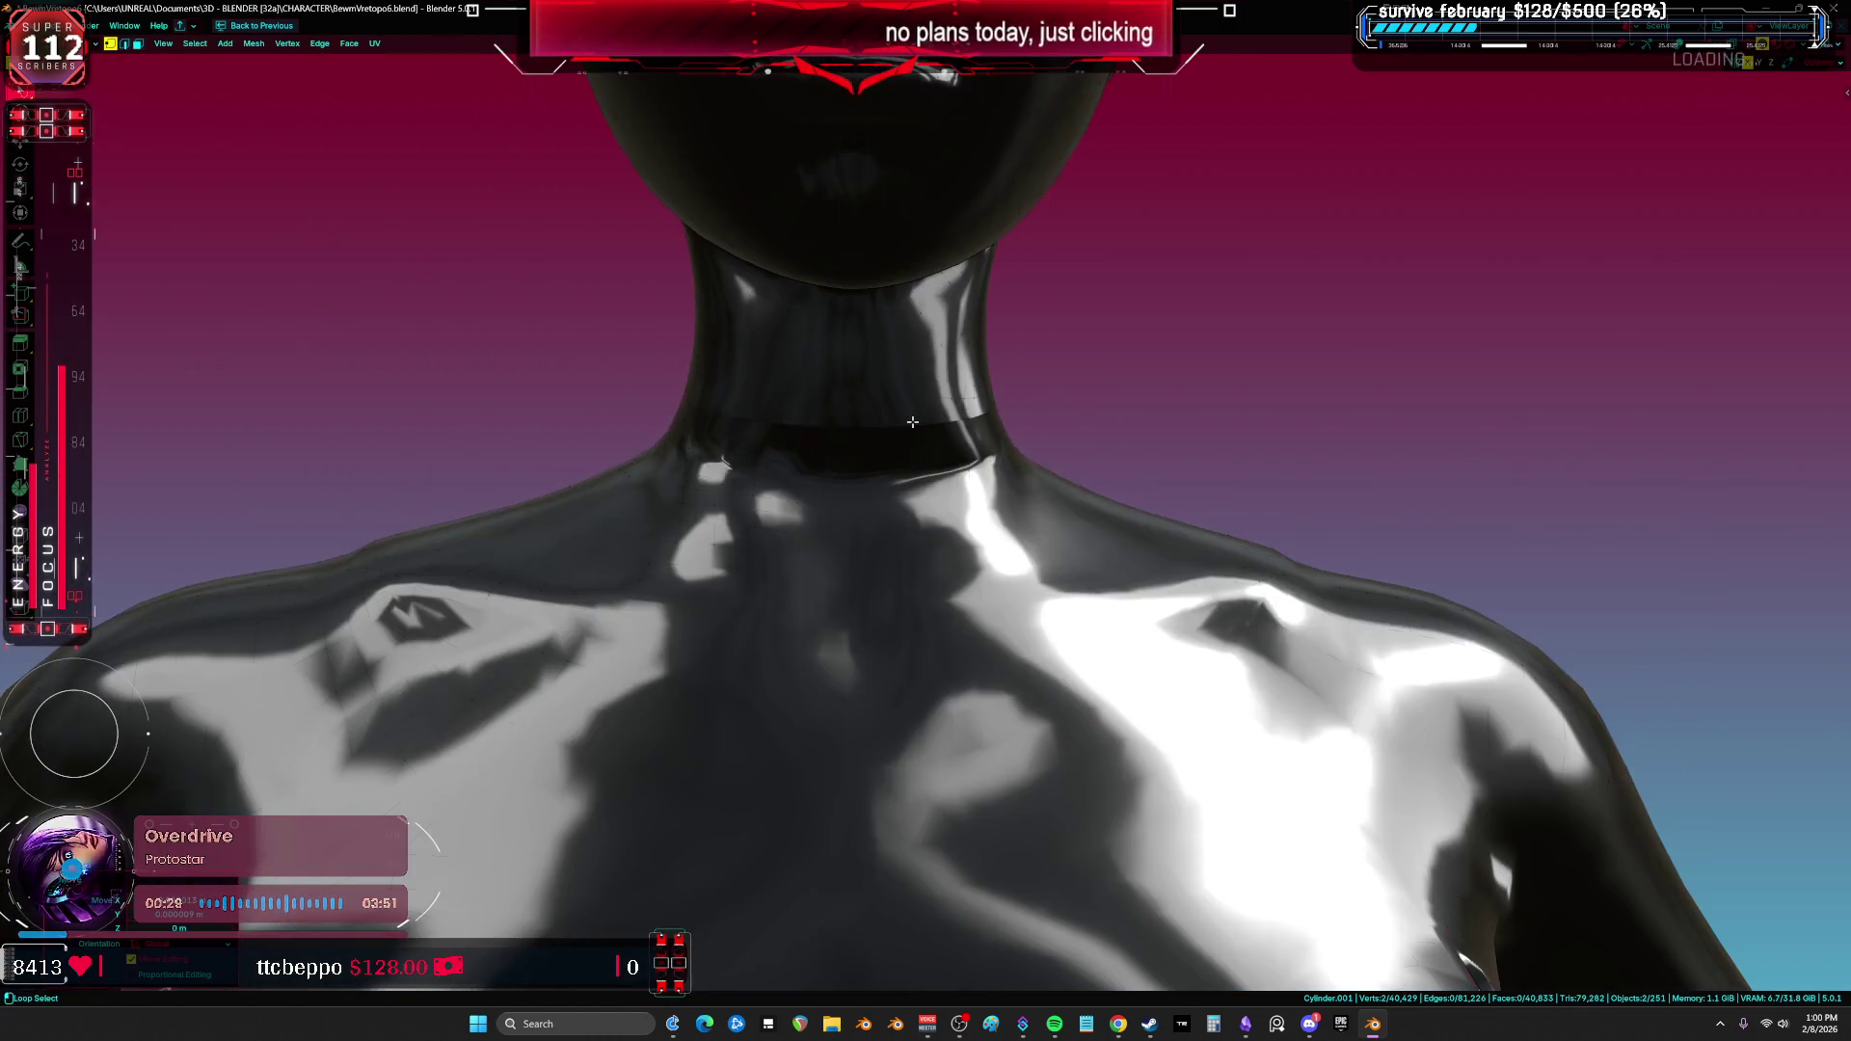
alt+click(912, 421)
mouse_move(912, 421)
middle_down()
mouse_move(893, 489)
mouse_move(913, 467)
mouse_move(1225, 448)
mouse_move(1194, 496)
mouse_move(1434, 495)
mouse_move(993, 441)
middle_up()
key(alt+shift+z)
key(a)
key(alt+shift+z)
key(alt+shift+z)
key(ctrl+x)
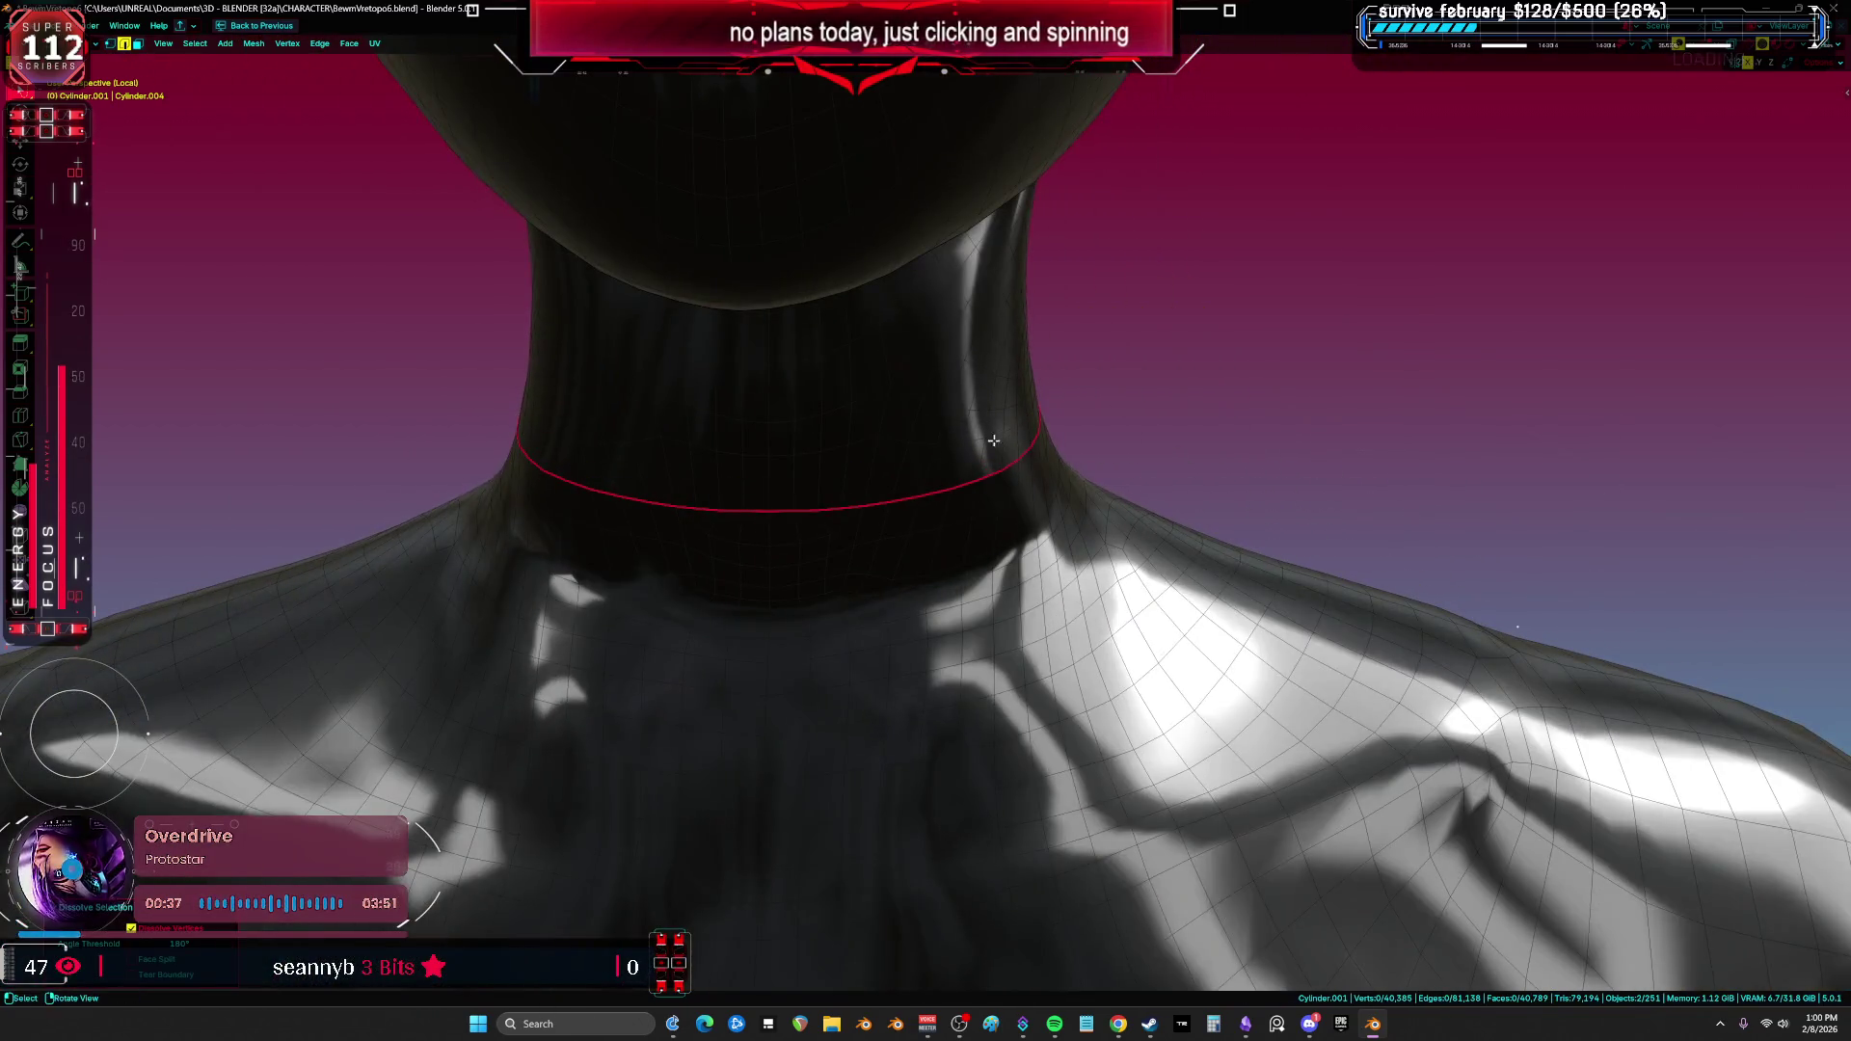
key(alt+shift+z)
key(ctrl+z)
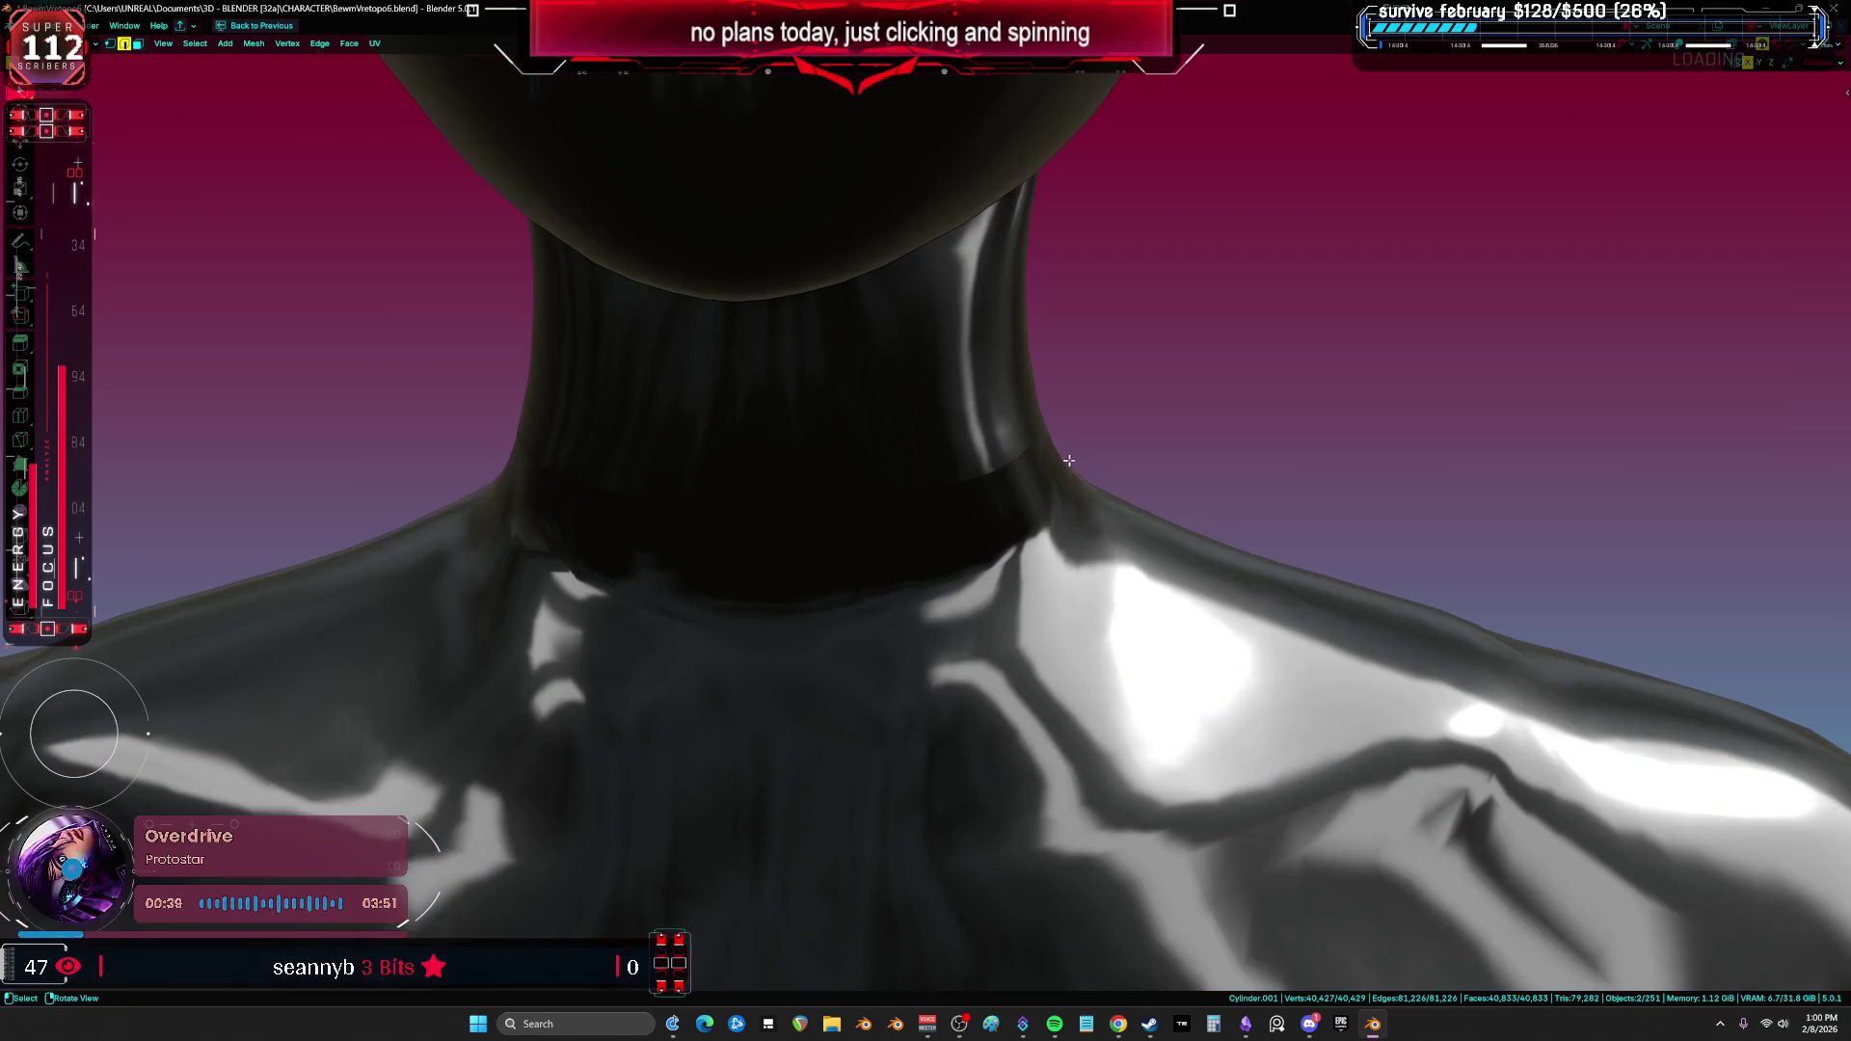
Step: Toggle X-ray off, return to Object Mode and frame the whole rigged character
key(alt+z)
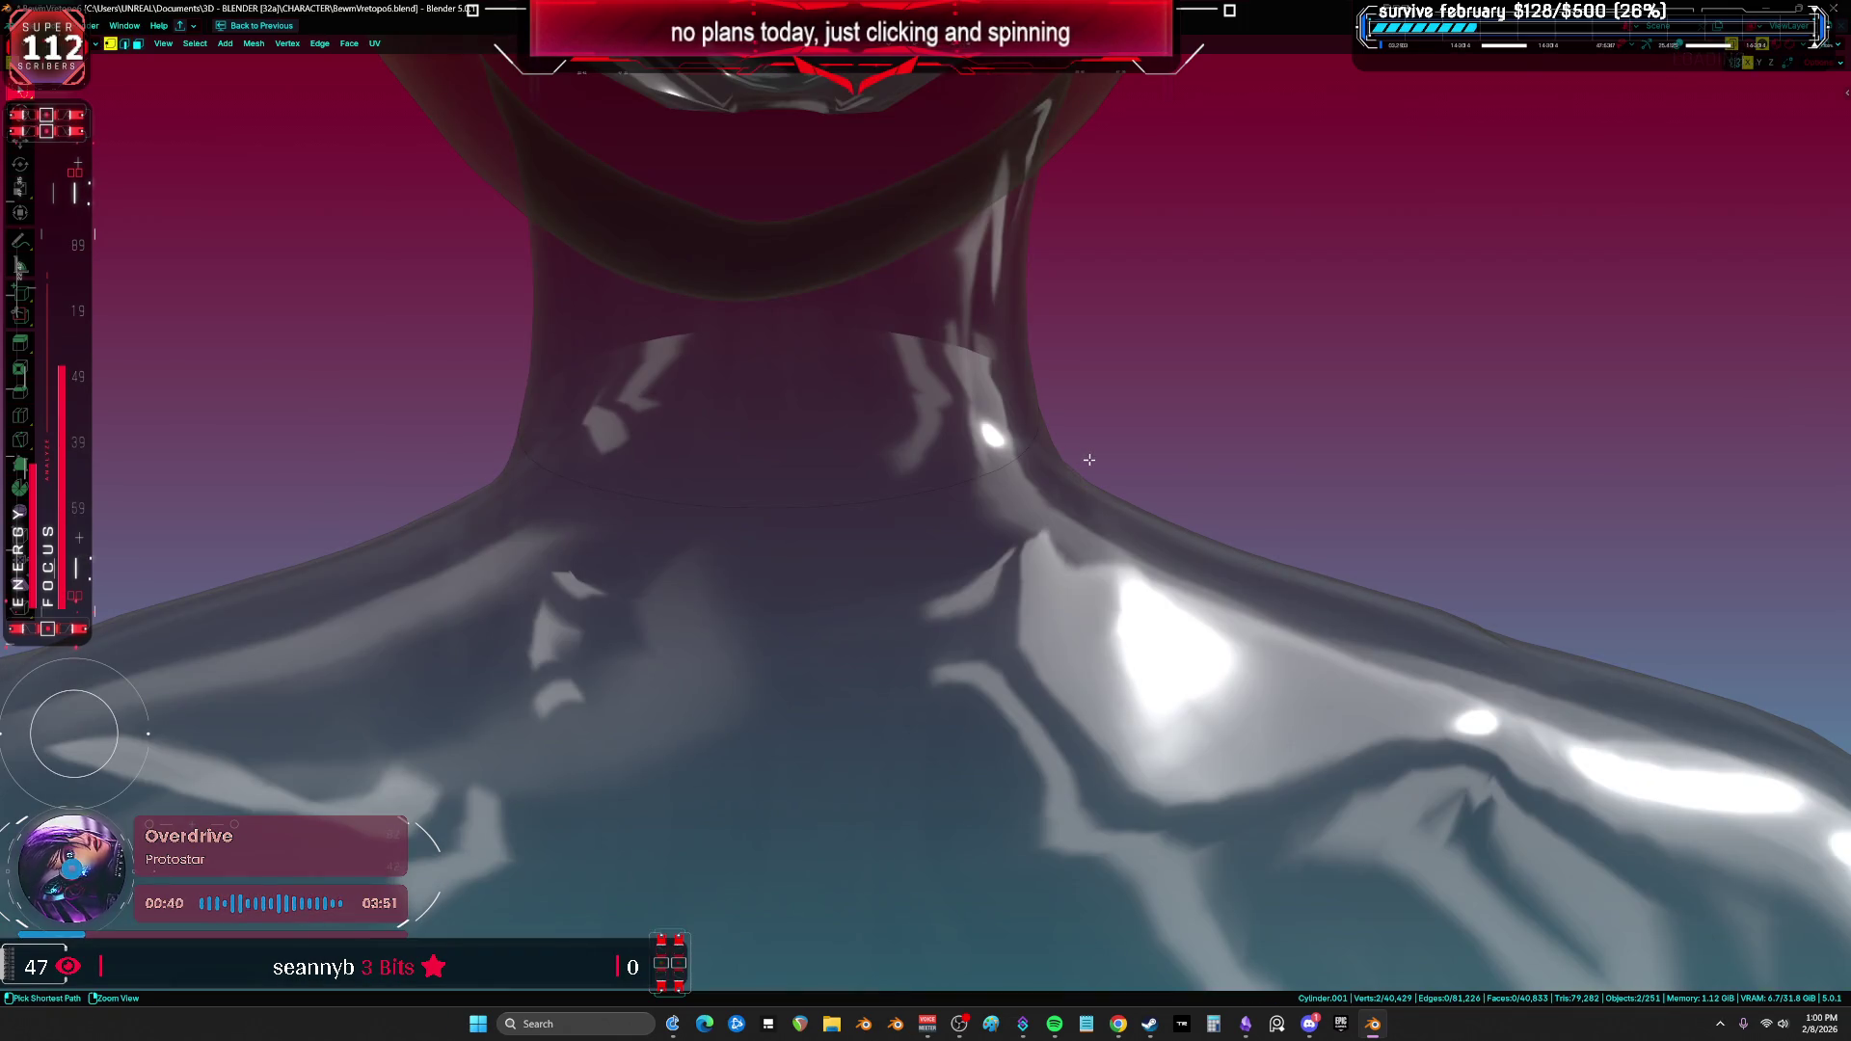
key(alt+z)
key(alt+shift+z)
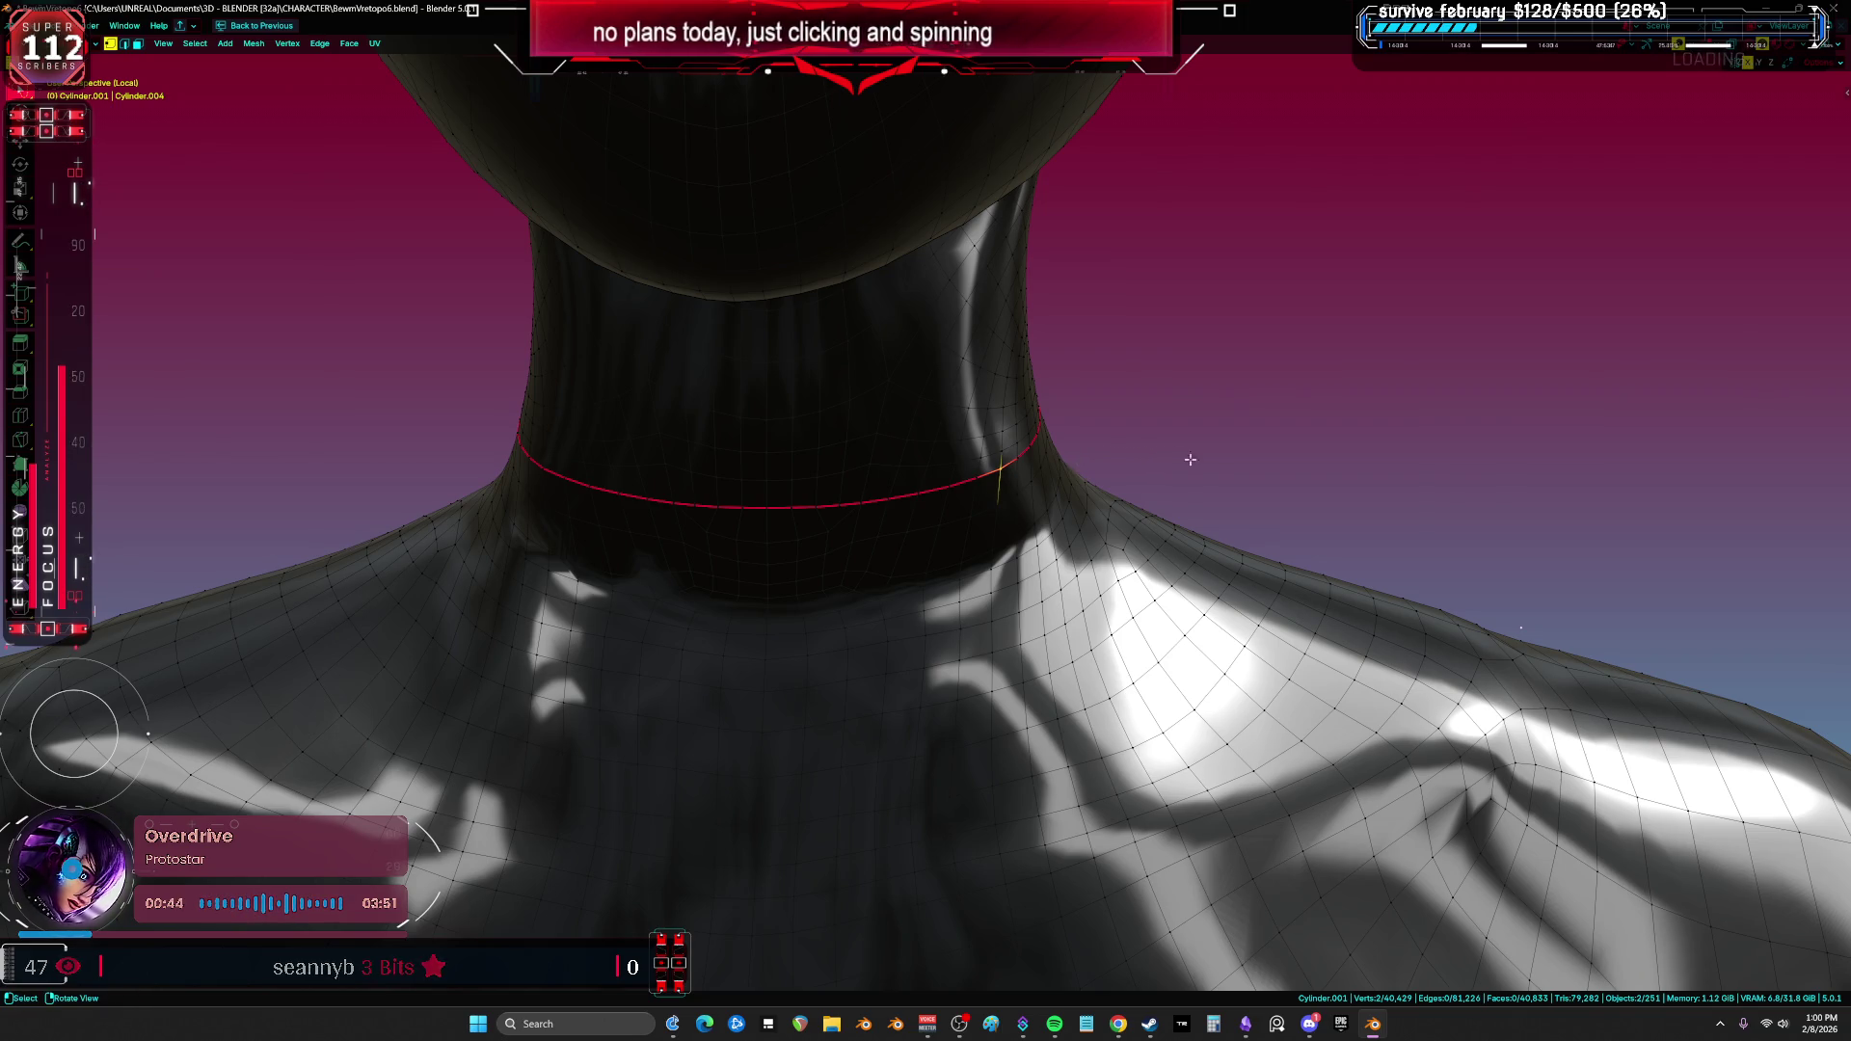
key(Tab)
key(KP_5)
key(KP_Divide)
middle_drag(887, 482, 1109, 549)
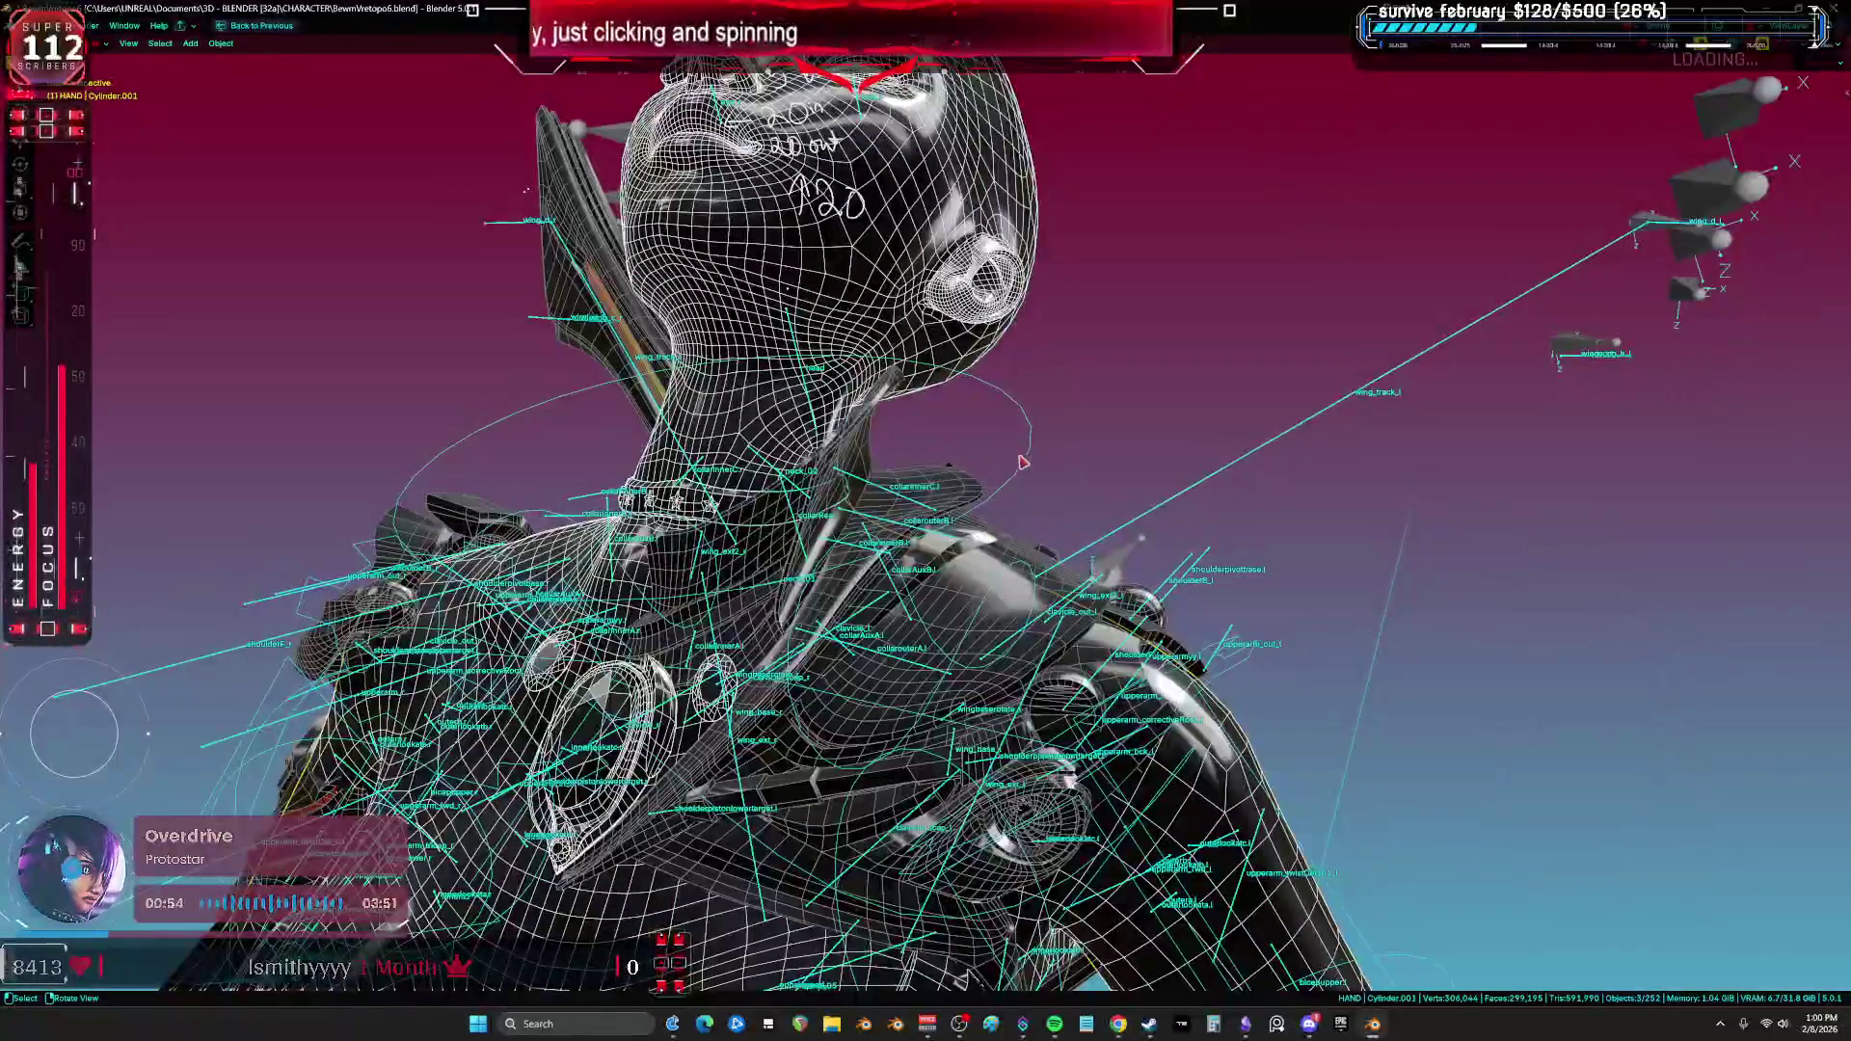
Step: Clear User Transforms on the rig and the Root armature in Pose Mode, then return to Object Mode
key(ctrl+Tab)
right_click(1030, 466)
click(1028, 462)
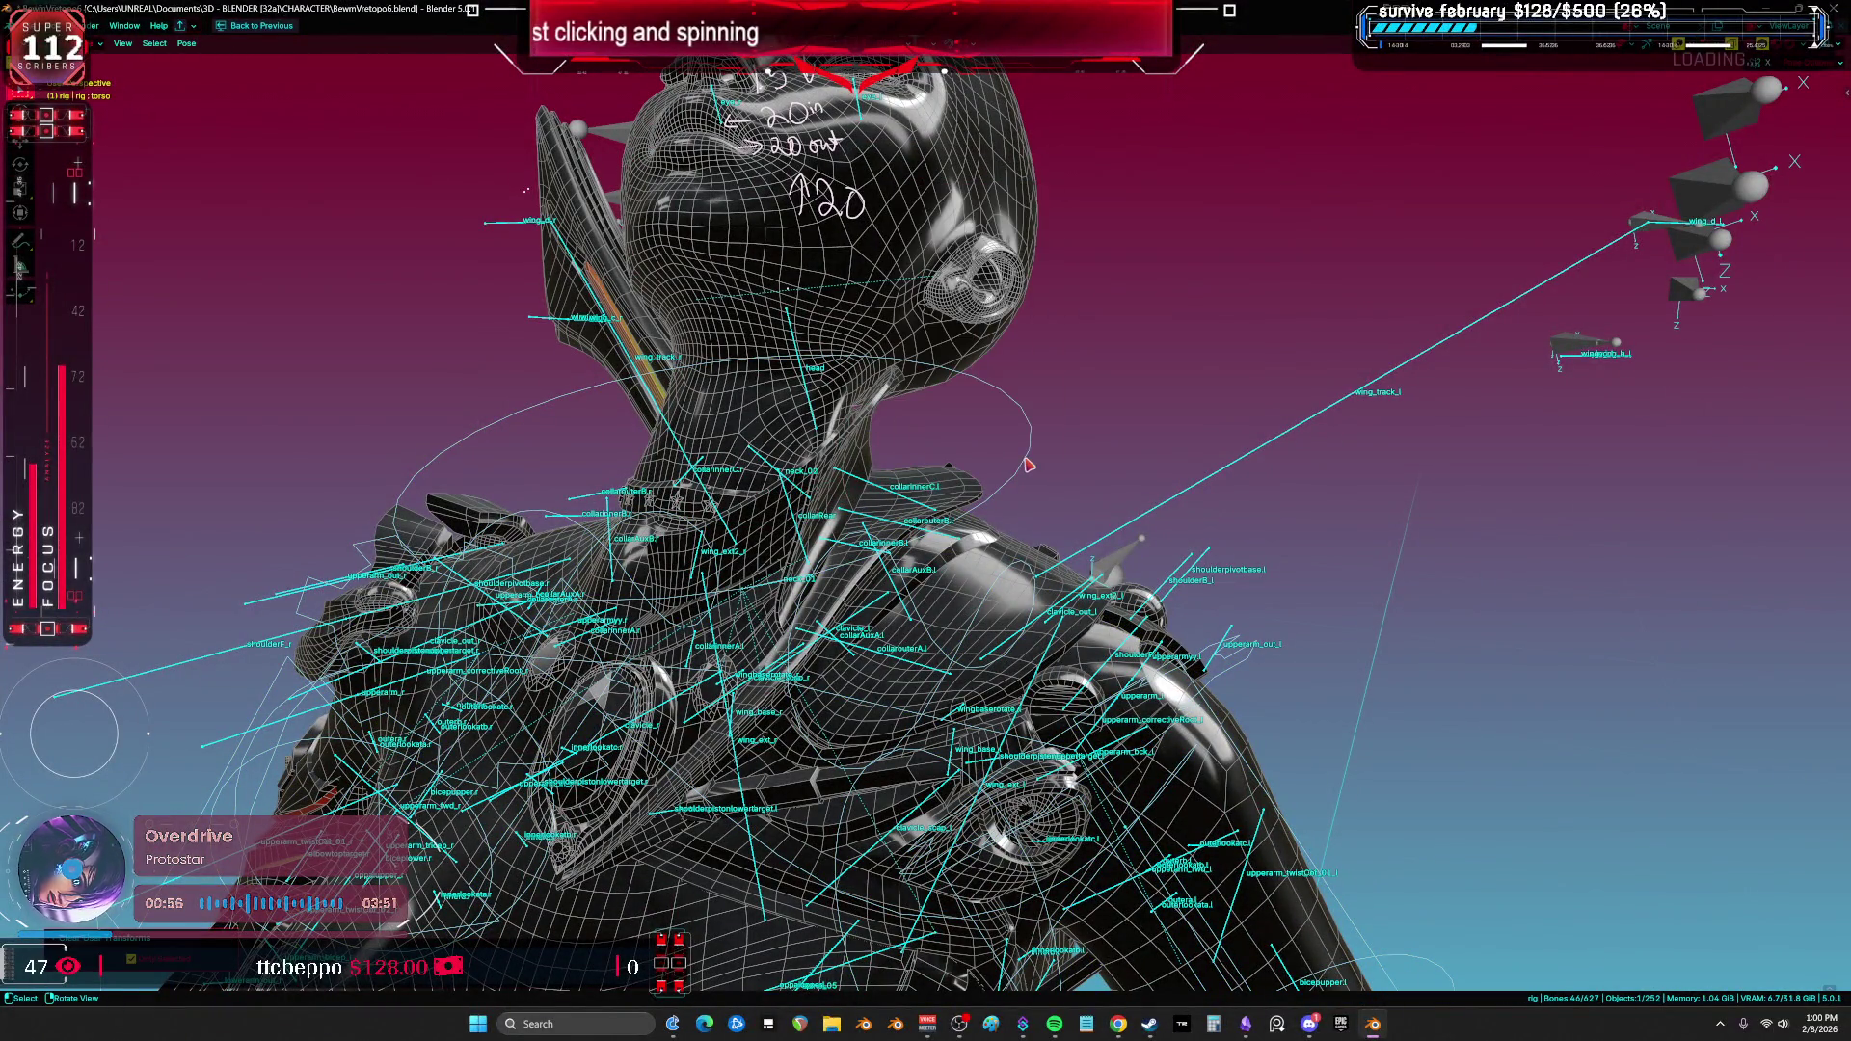
click(888, 498)
right_click(888, 494)
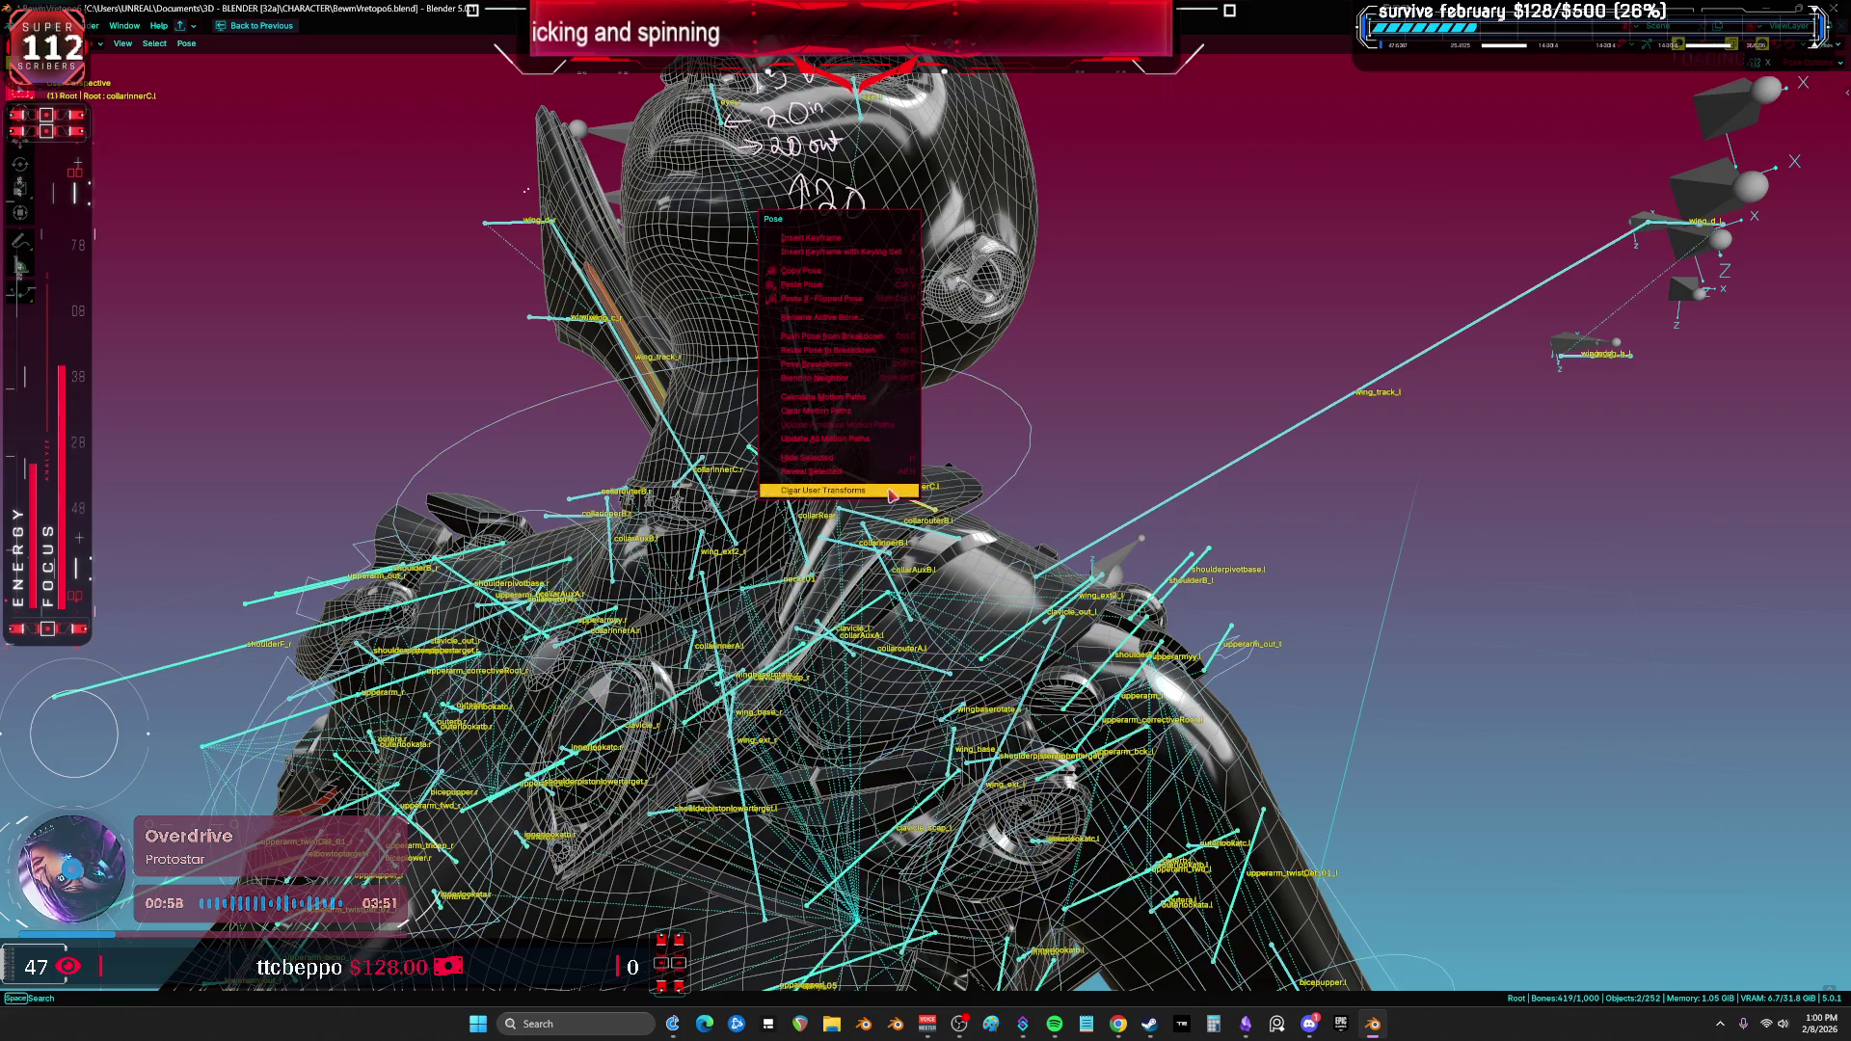
click(889, 488)
middle_drag(723, 484, 897, 610)
key(ctrl+Tab)
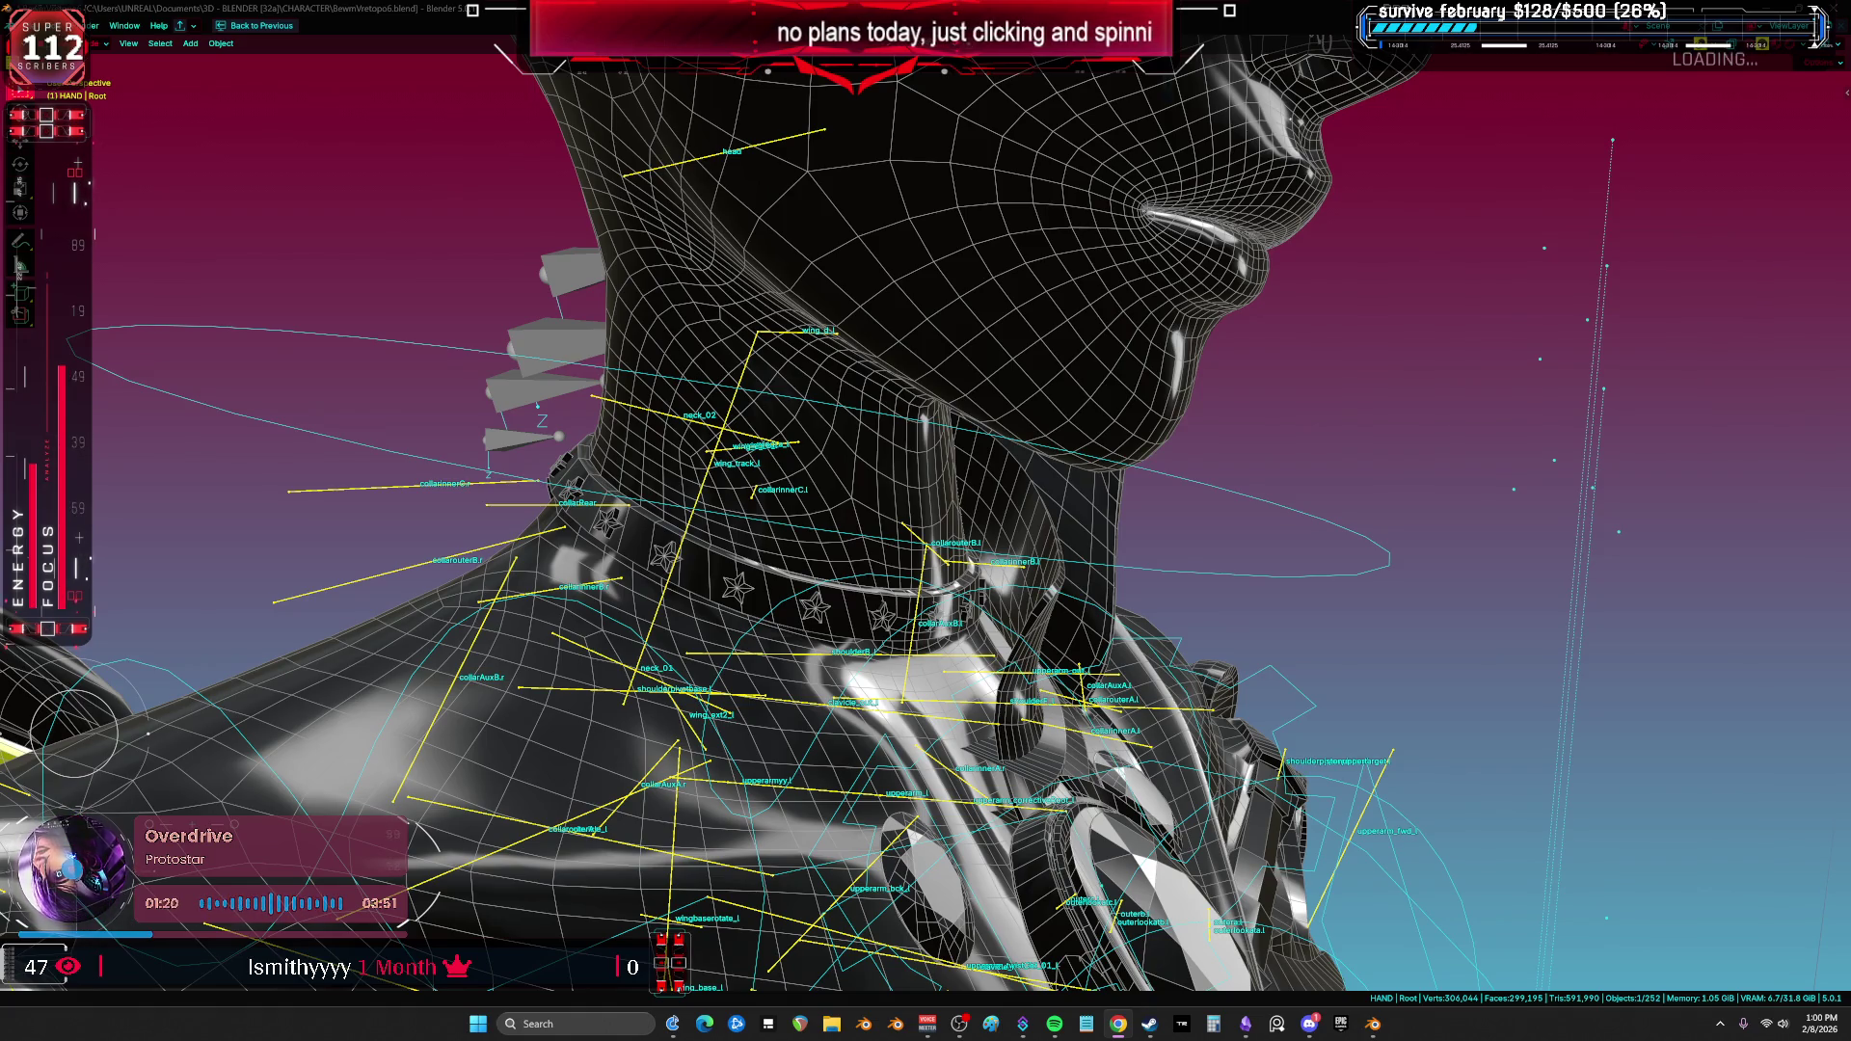
mouse_move(1098, 559)
middle_down()
mouse_move(945, 577)
mouse_move(985, 496)
middle_up()
key(shift+alt+z)
key(shift+alt+z)
scroll(773, 518, up, 5)
key(Tab)
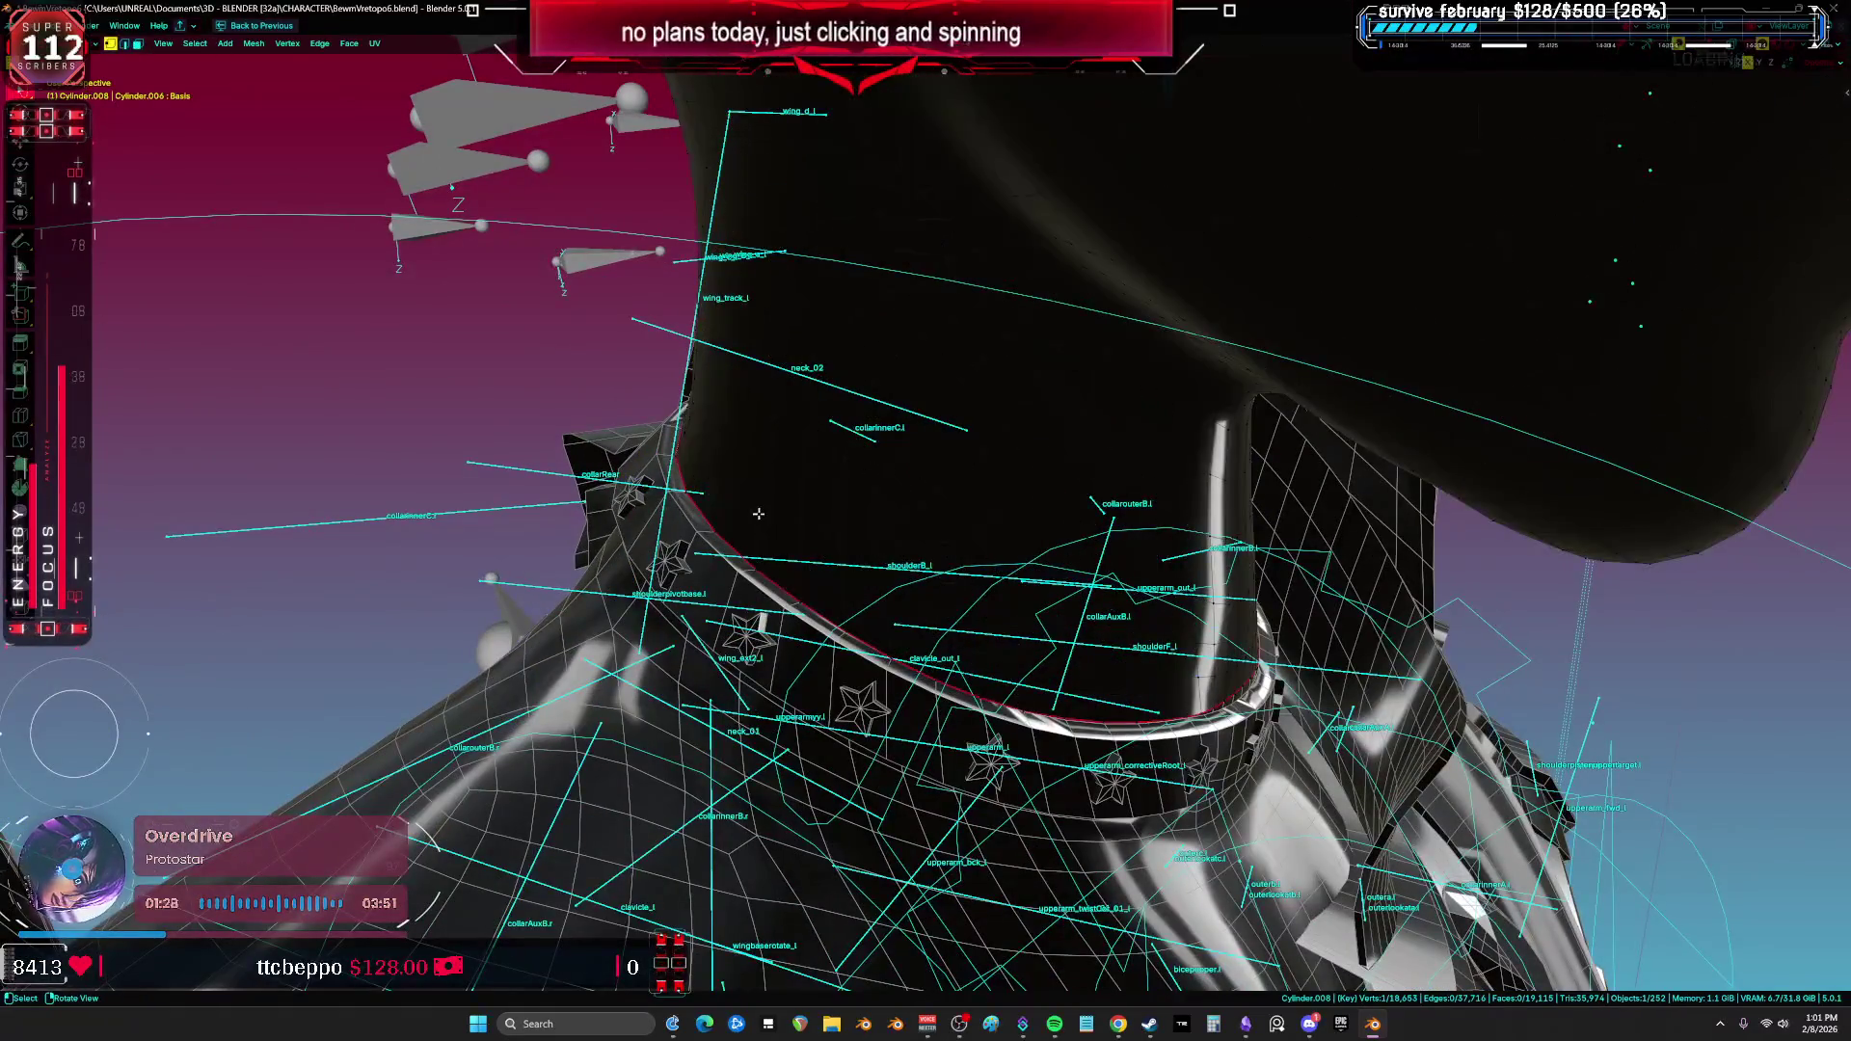
key(a)
middle_drag(761, 511, 763, 544)
key(Tab)
click(776, 615)
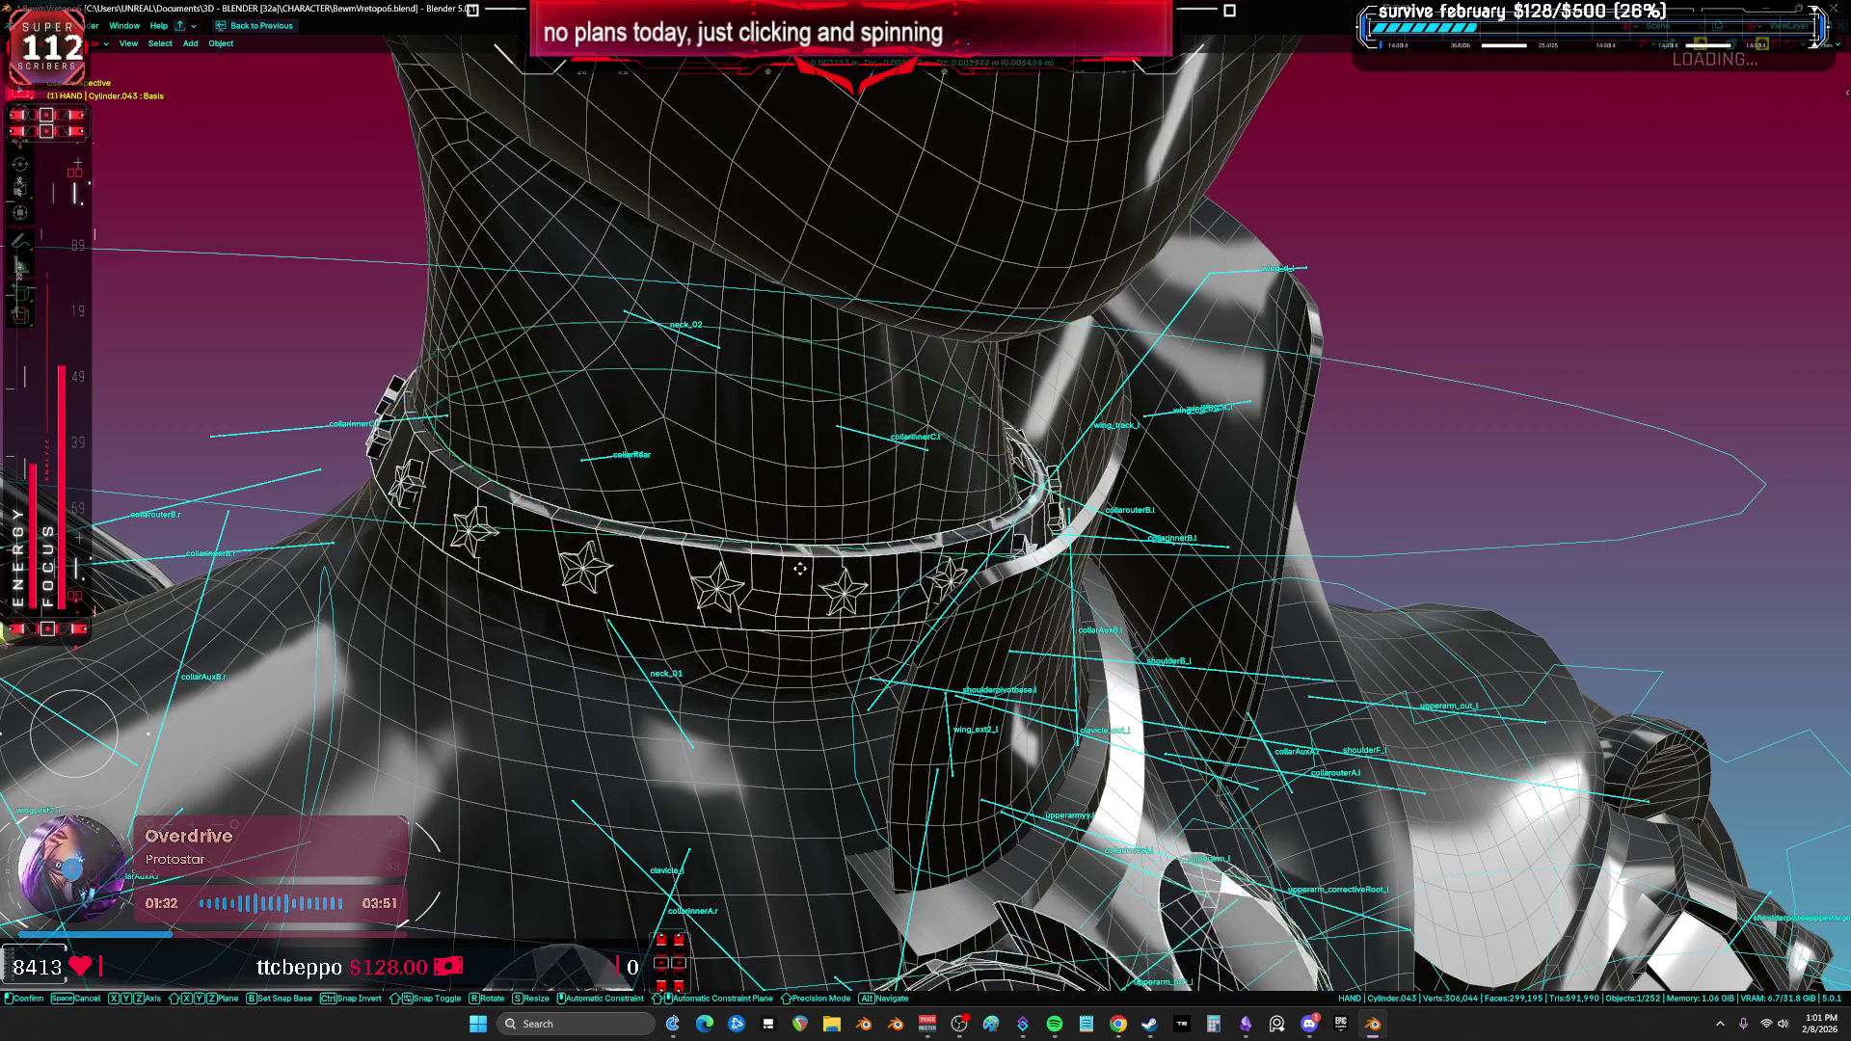
key(g)
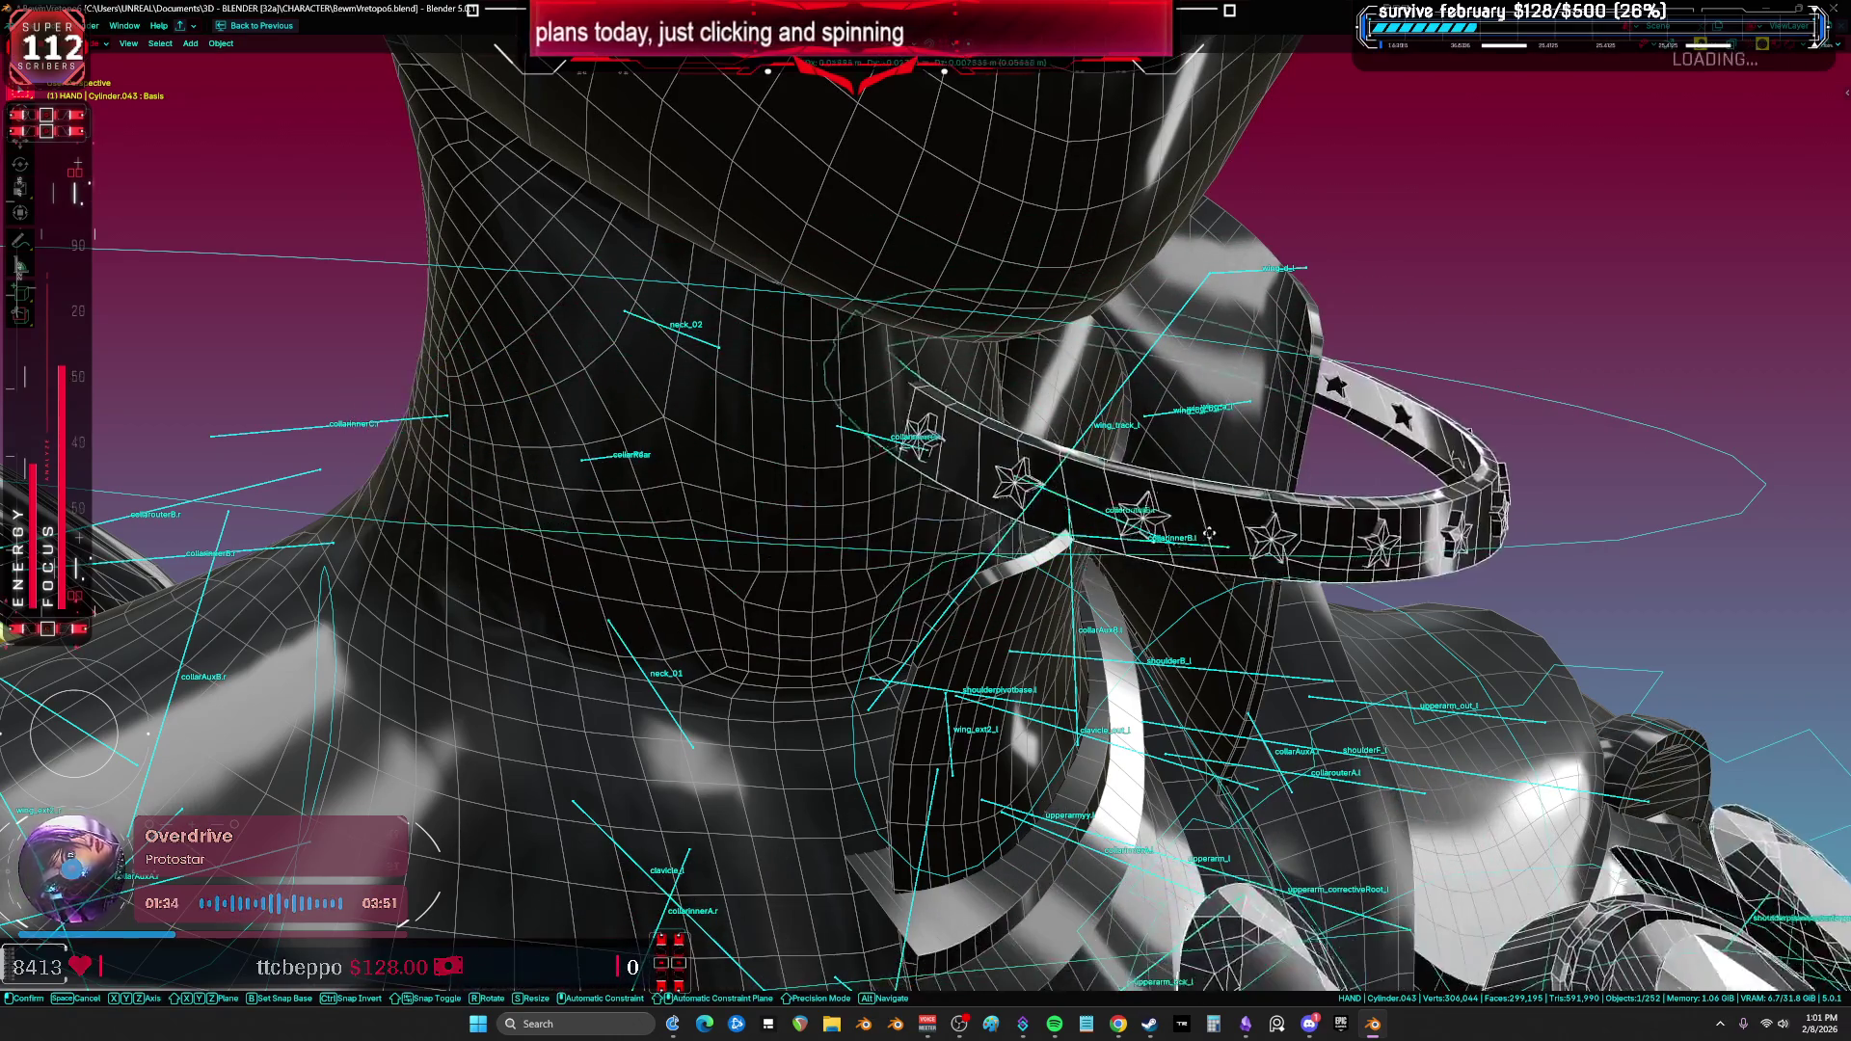
right_click(815, 524)
middle_drag(815, 523, 840, 517)
key(shift+alt+z)
key(shift+alt+z)
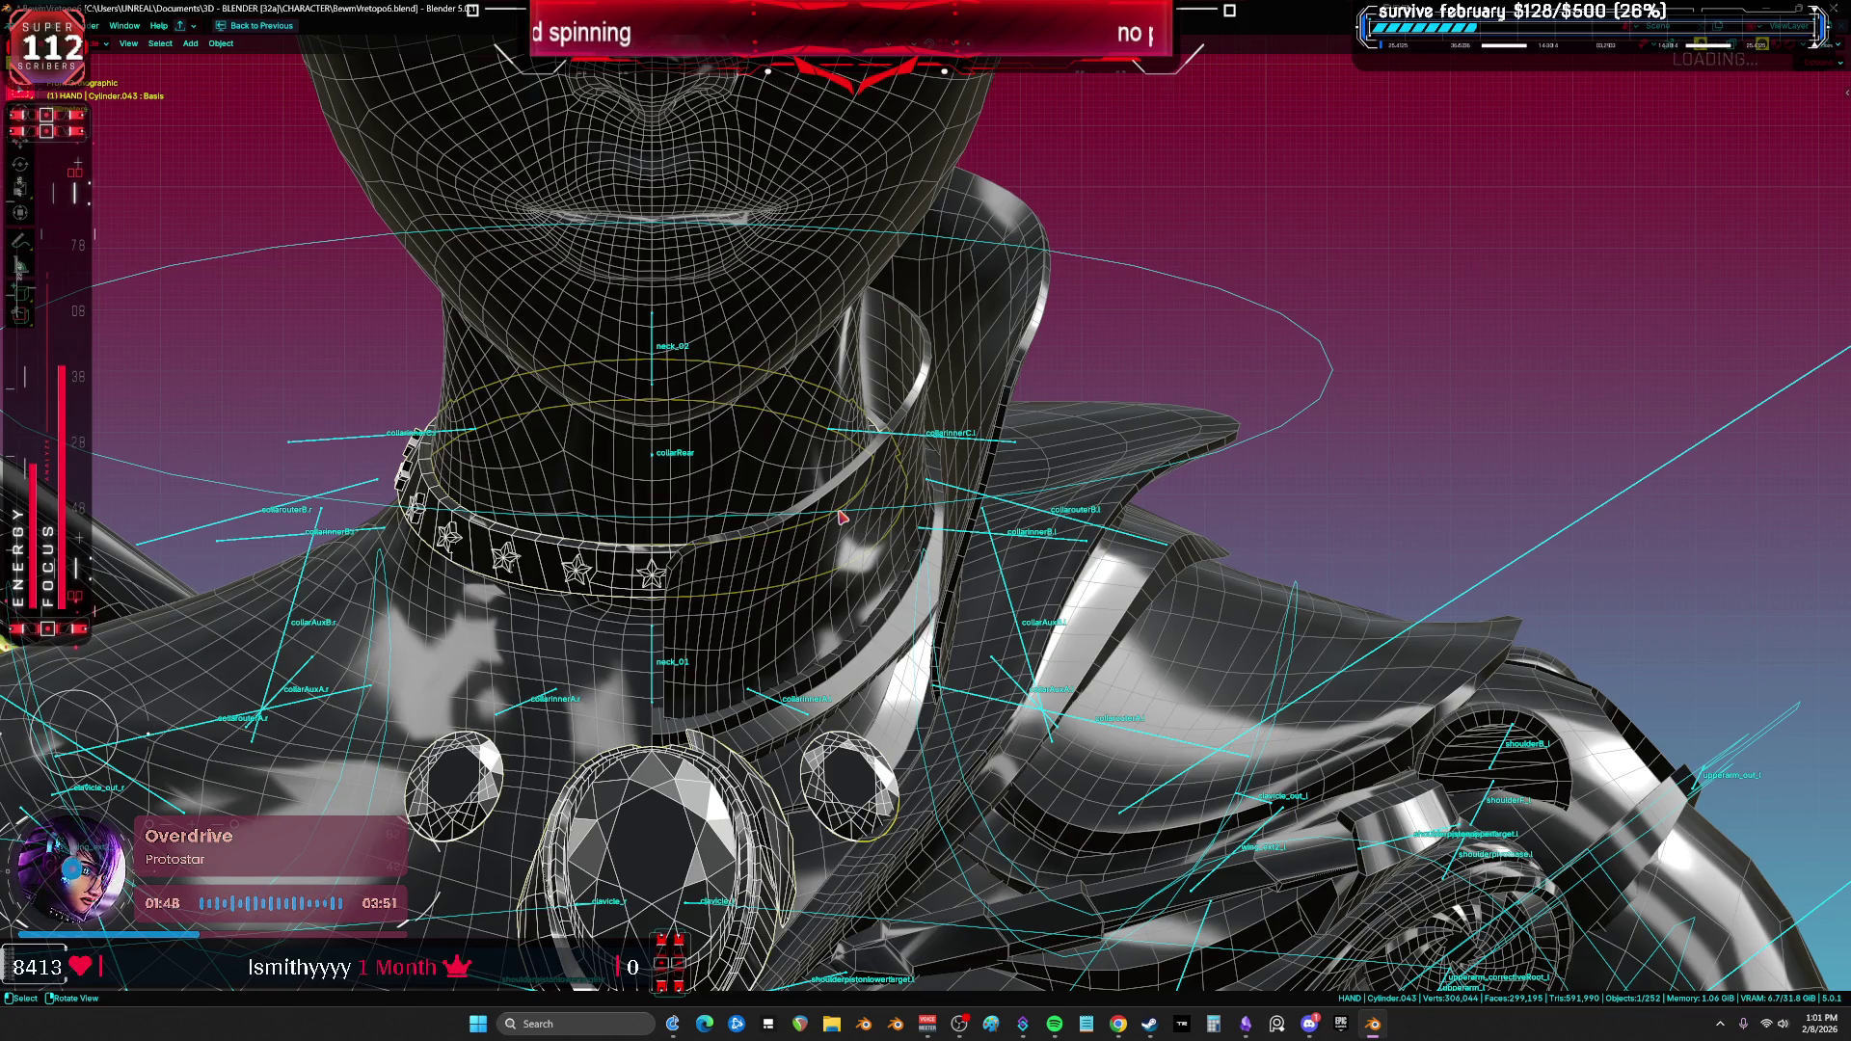
Step: In Pose Mode, rotate the neck_02 bone around the global X axis
click(656, 355)
key(ctrl+Tab)
click(661, 357)
middle_drag(660, 357, 964, 289)
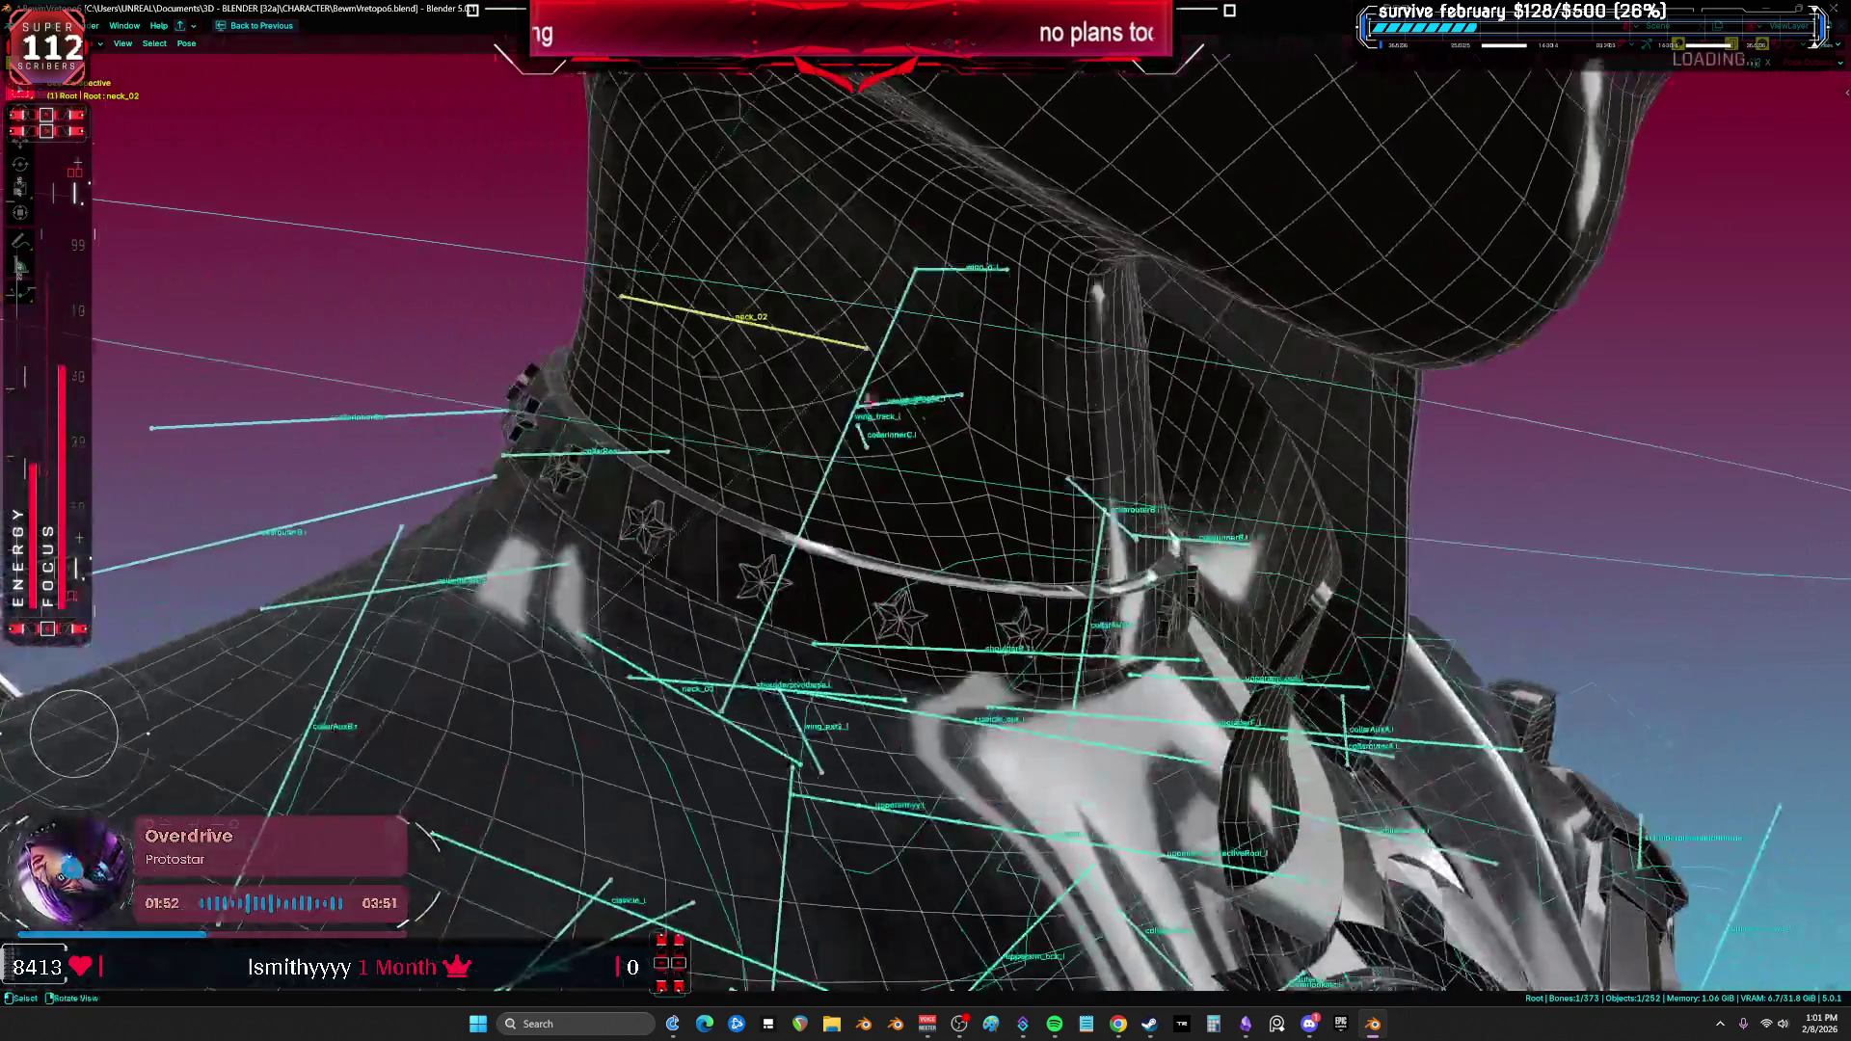
key(r)
key(x)
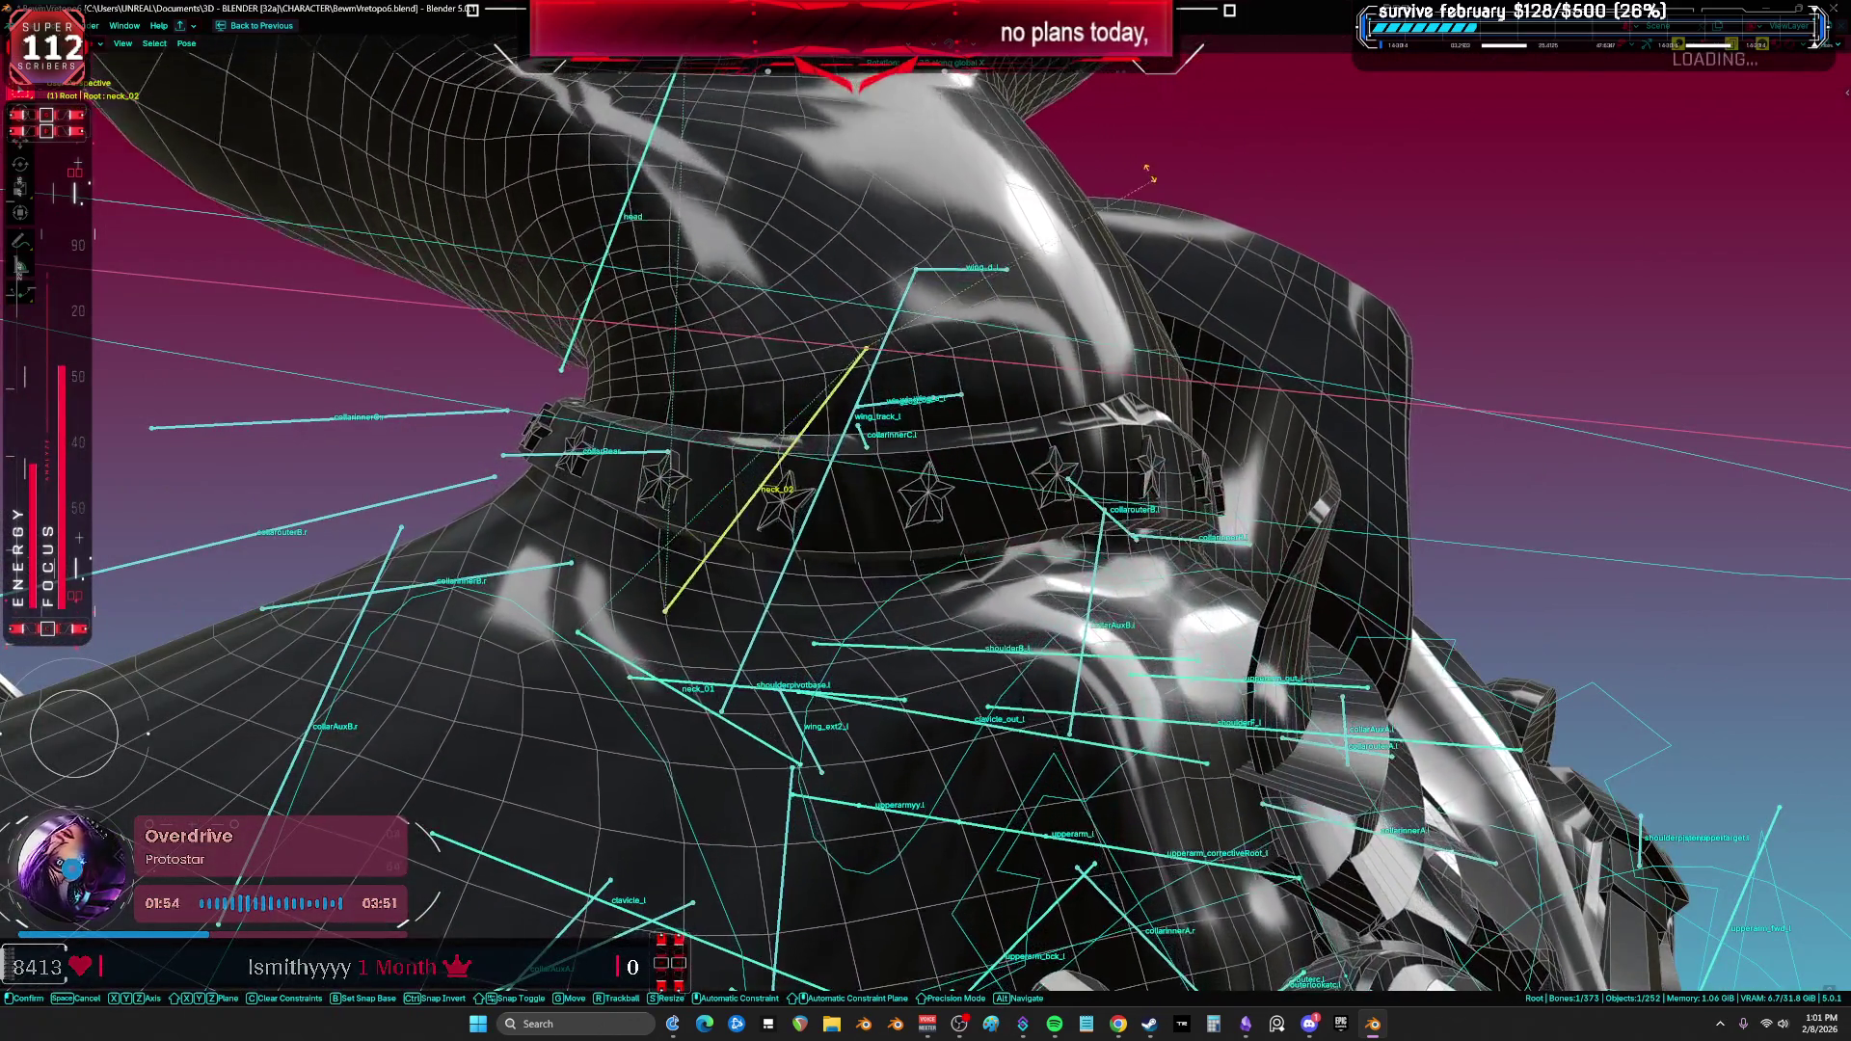
click(994, 382)
key(shift+alt+z)
key(shift+alt+z)
key(ctrl+Tab)
Step: Hide the starred collar with H and cycle the armature through its modes
key(g)
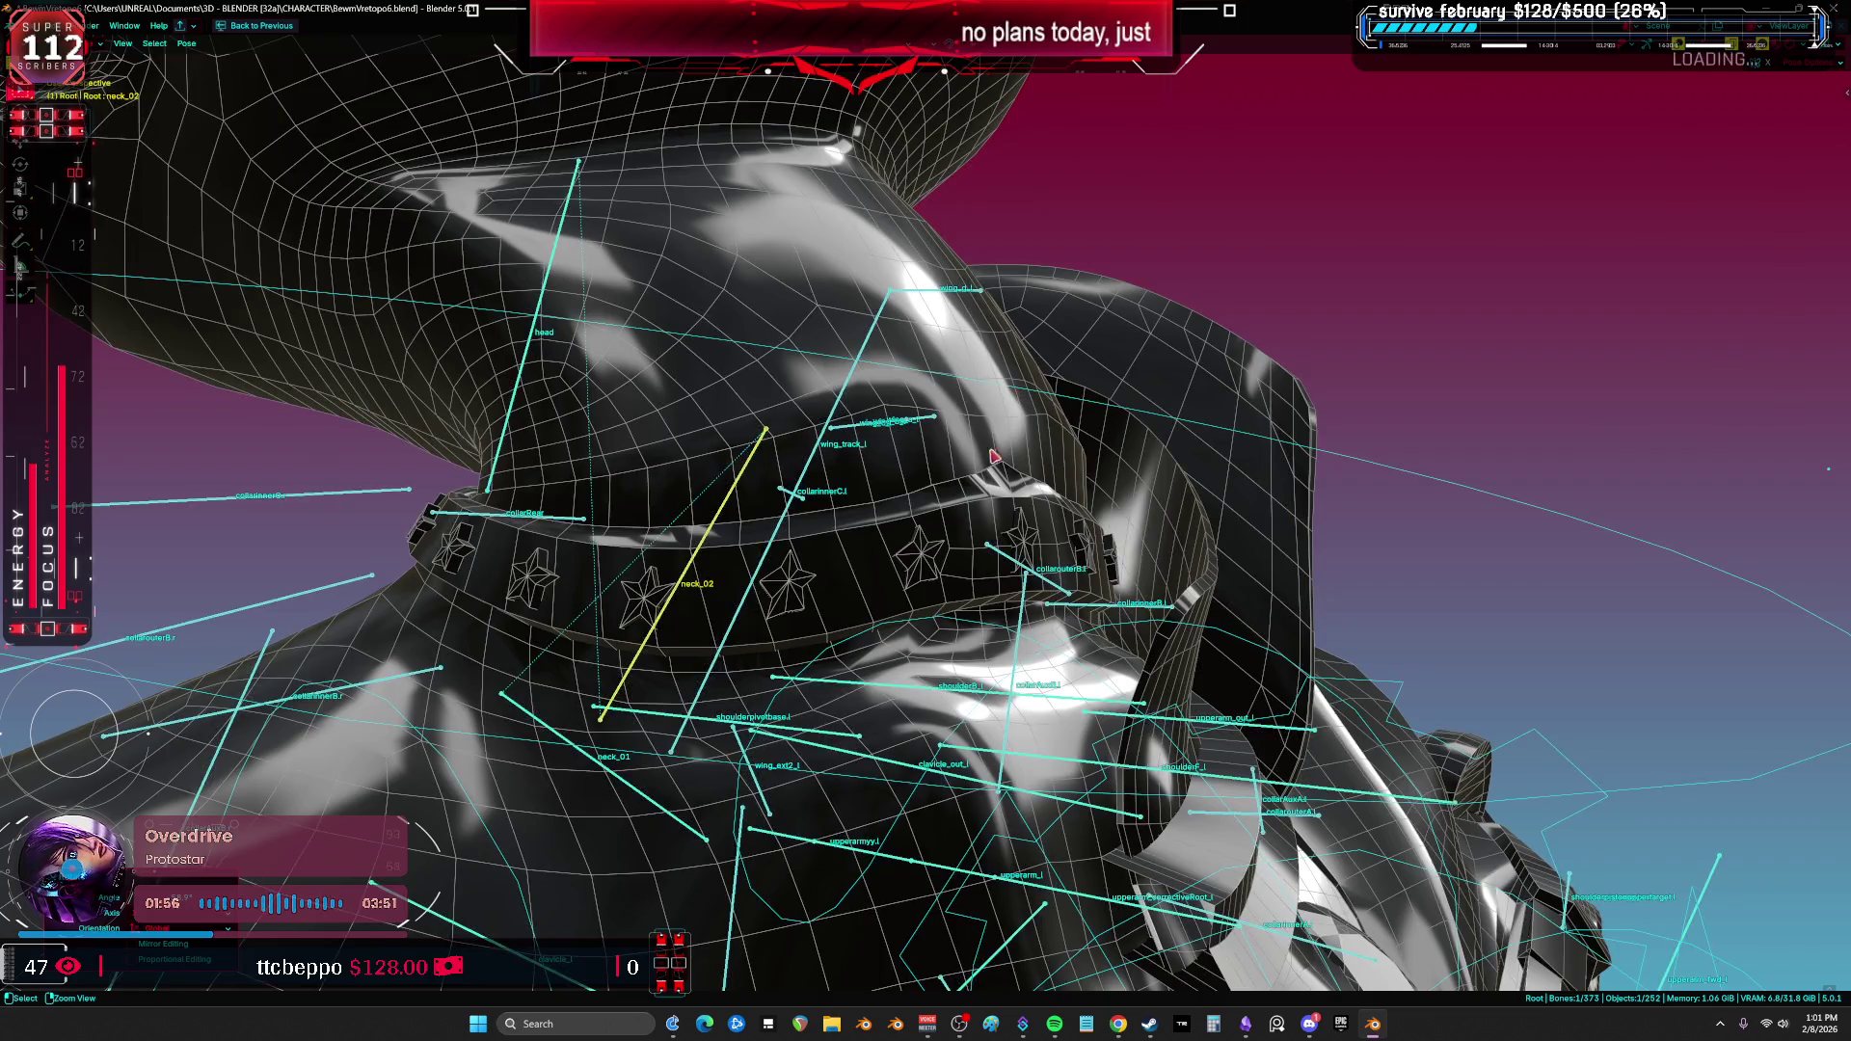
right_click(933, 582)
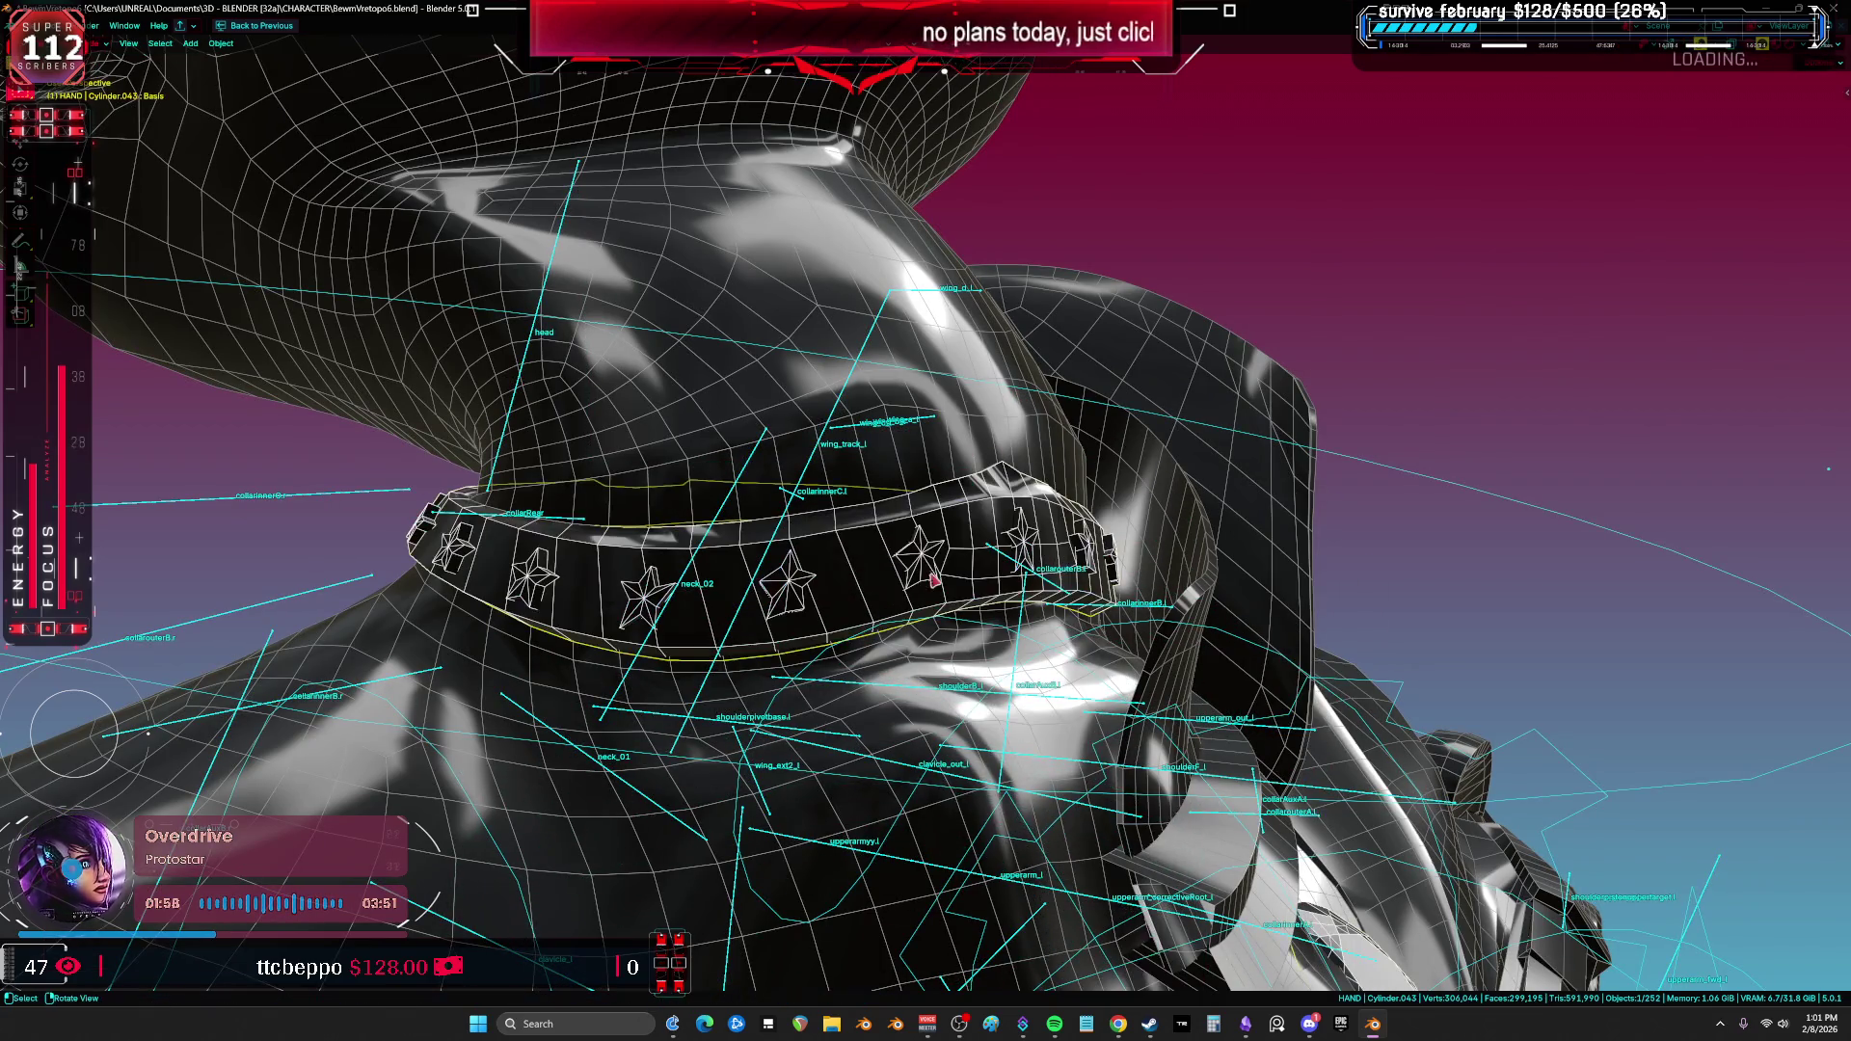
key(h)
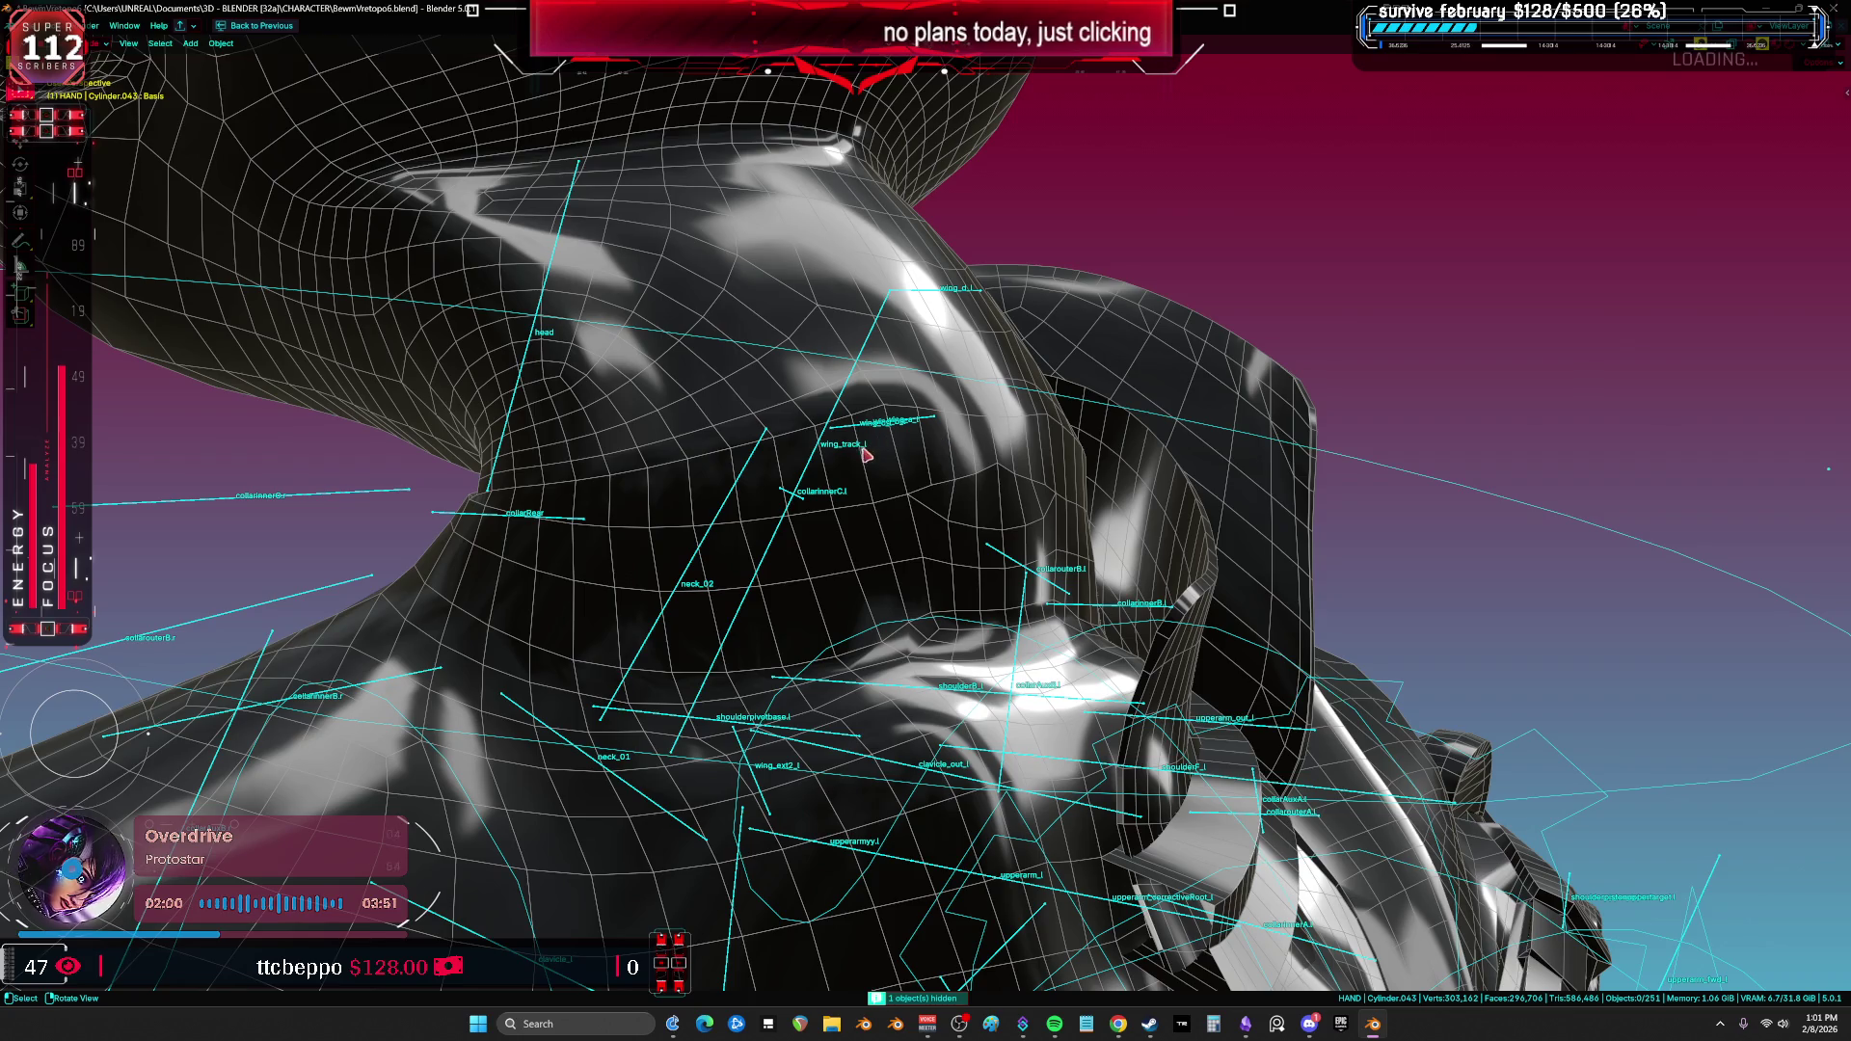
click(870, 467)
click(815, 472)
key(ctrl+Tab)
right_click(790, 489)
middle_drag(933, 506, 897, 467)
key(ctrl+Tab)
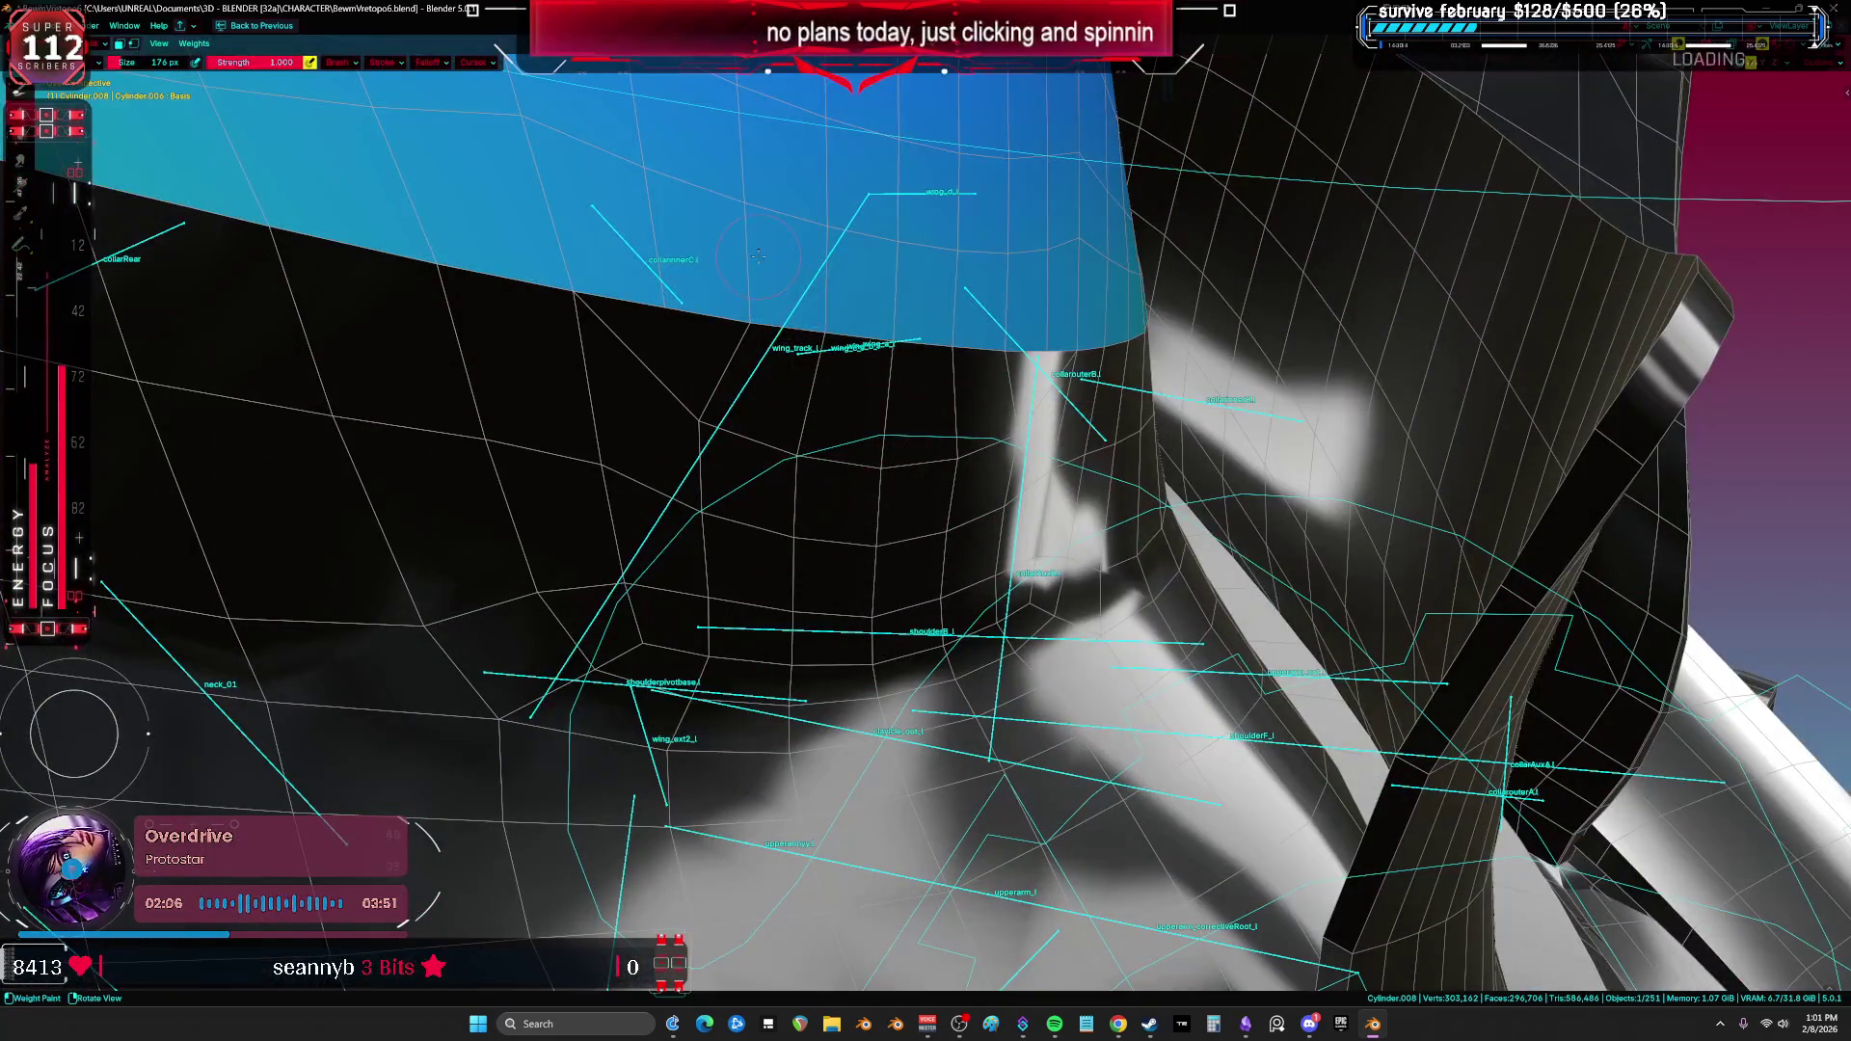
key(ctrl+Tab)
Step: Select the neck mesh Cylinder.001 and switch it into Sculpt Mode
click(674, 401)
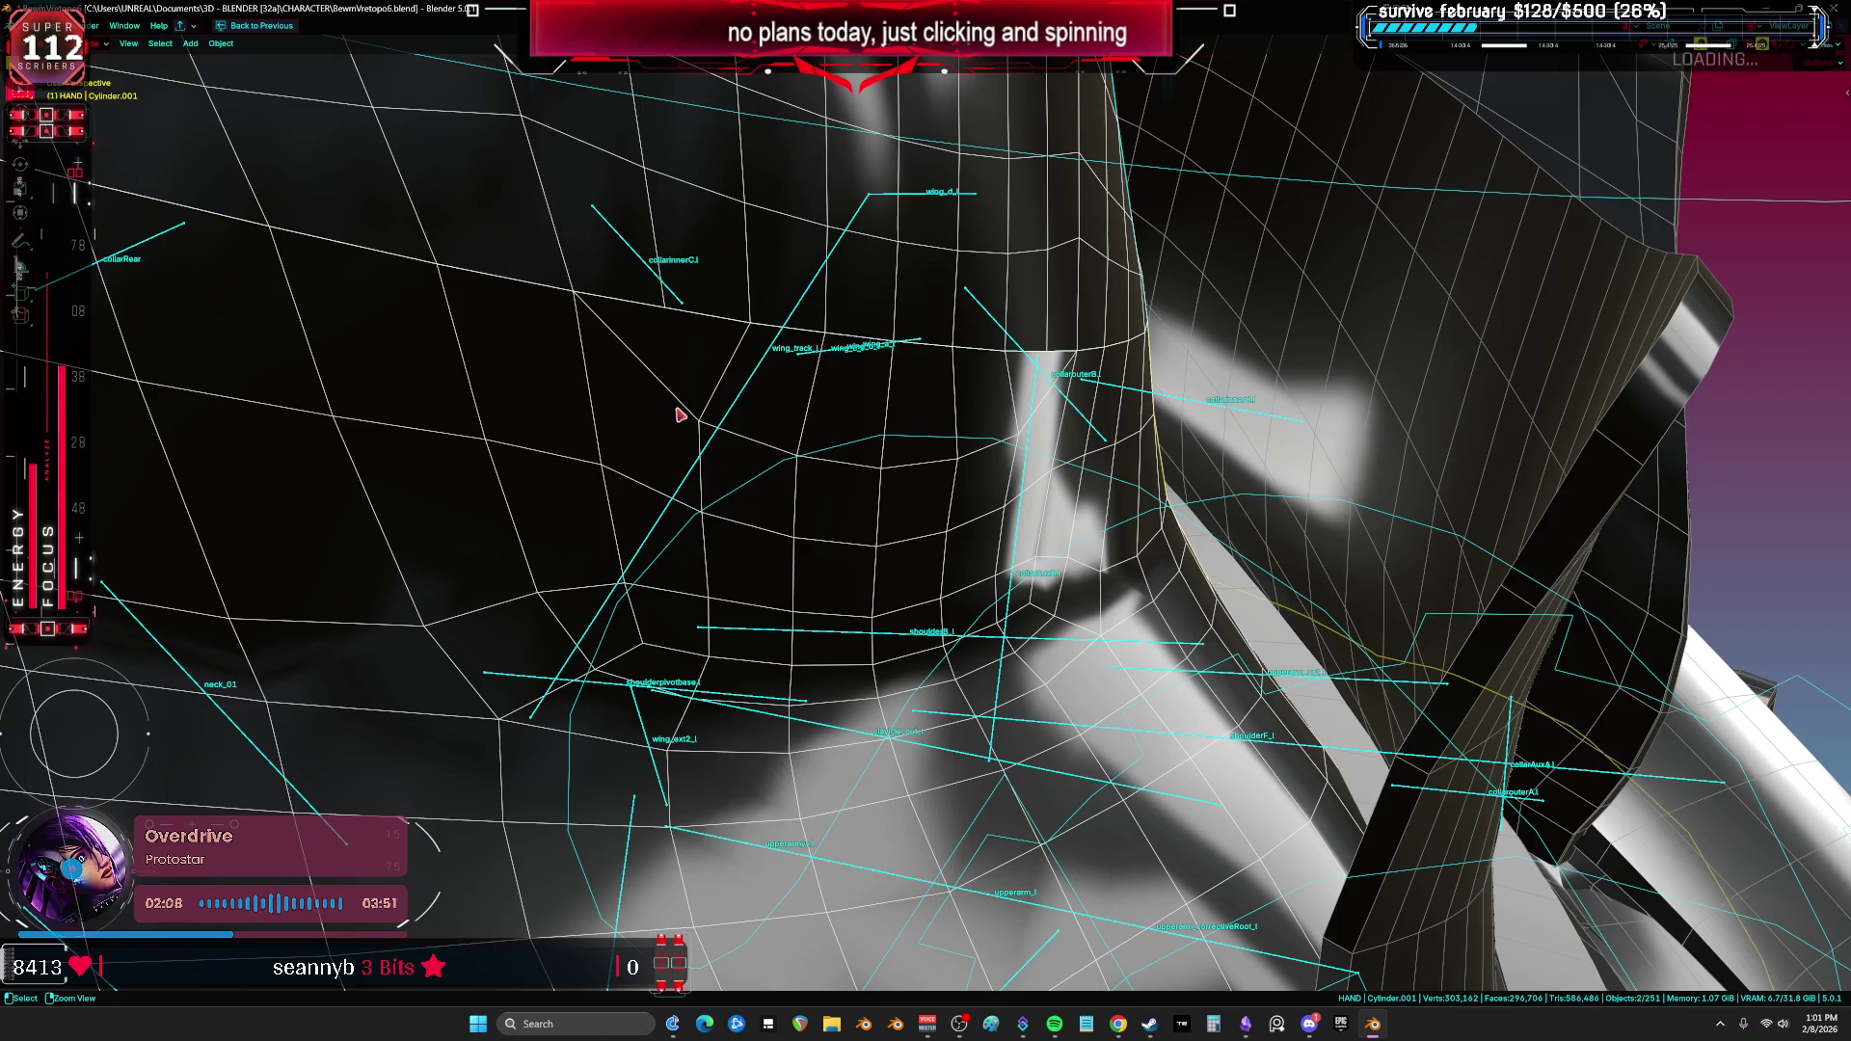
key(ctrl+Tab)
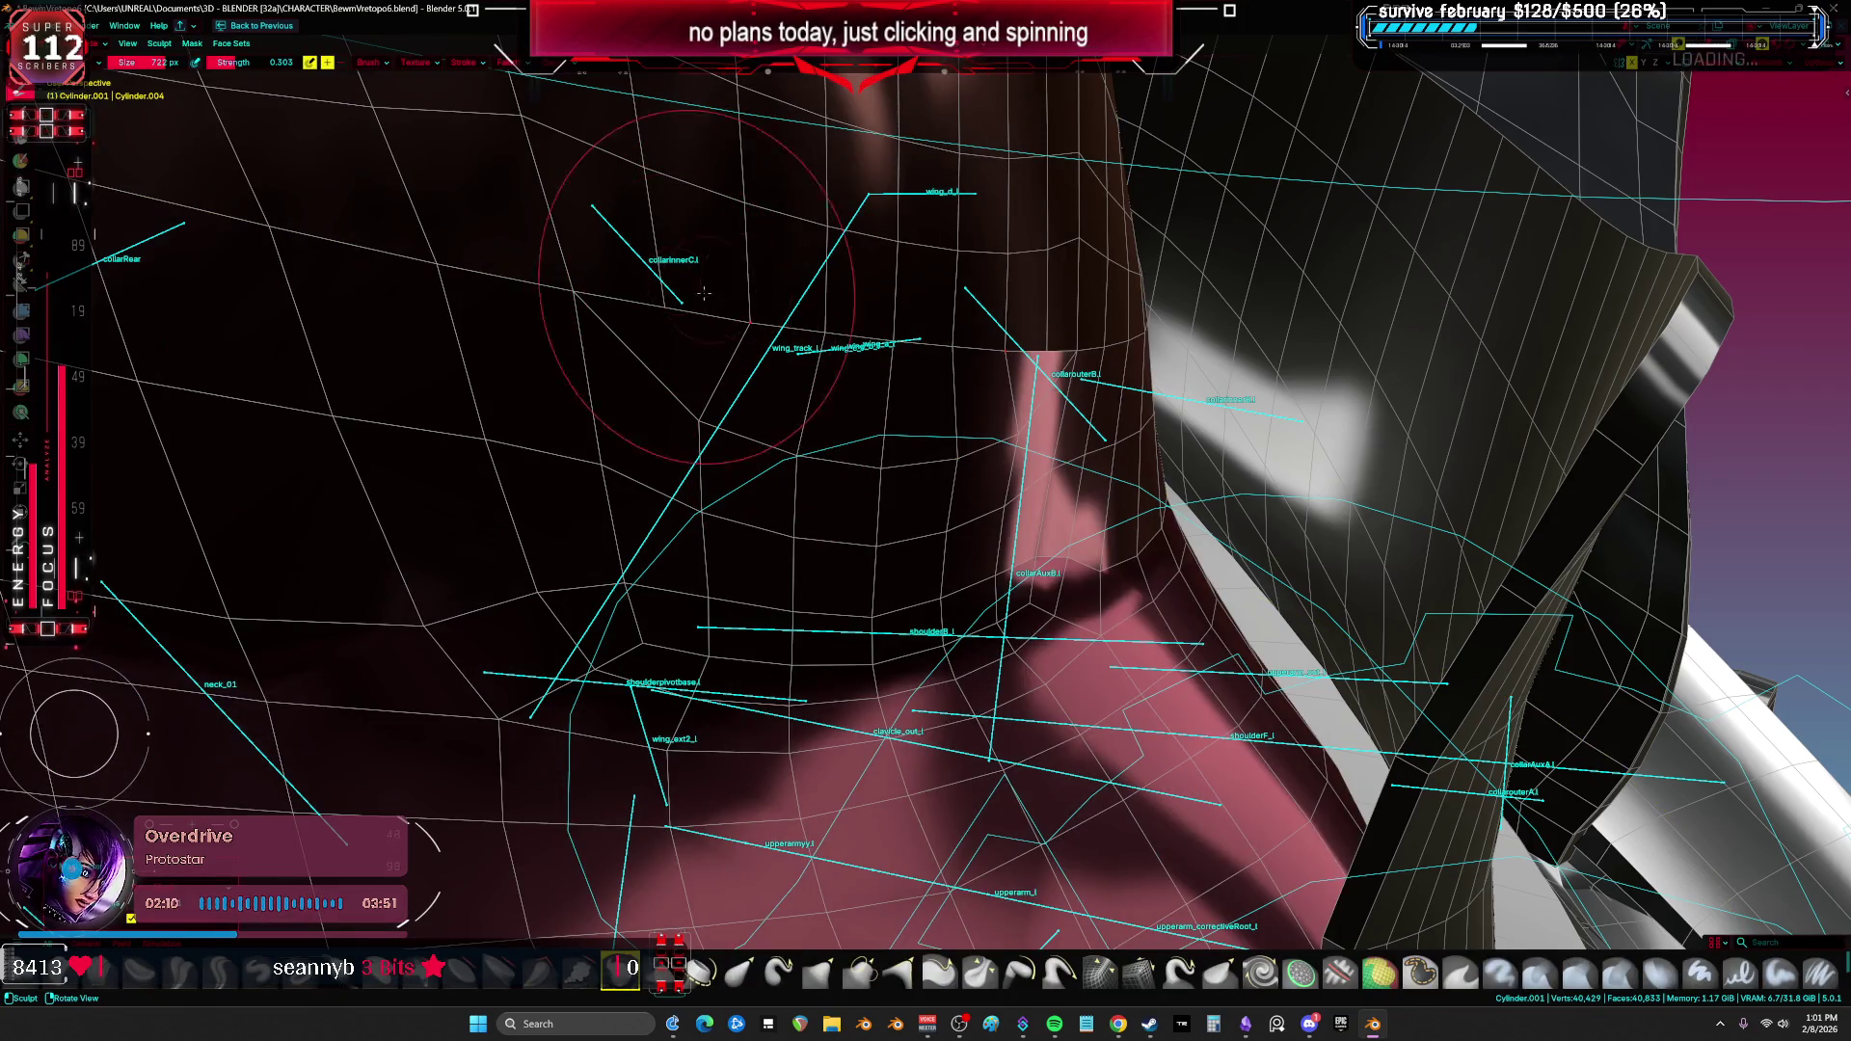
middle_drag(679, 297, 936, 317)
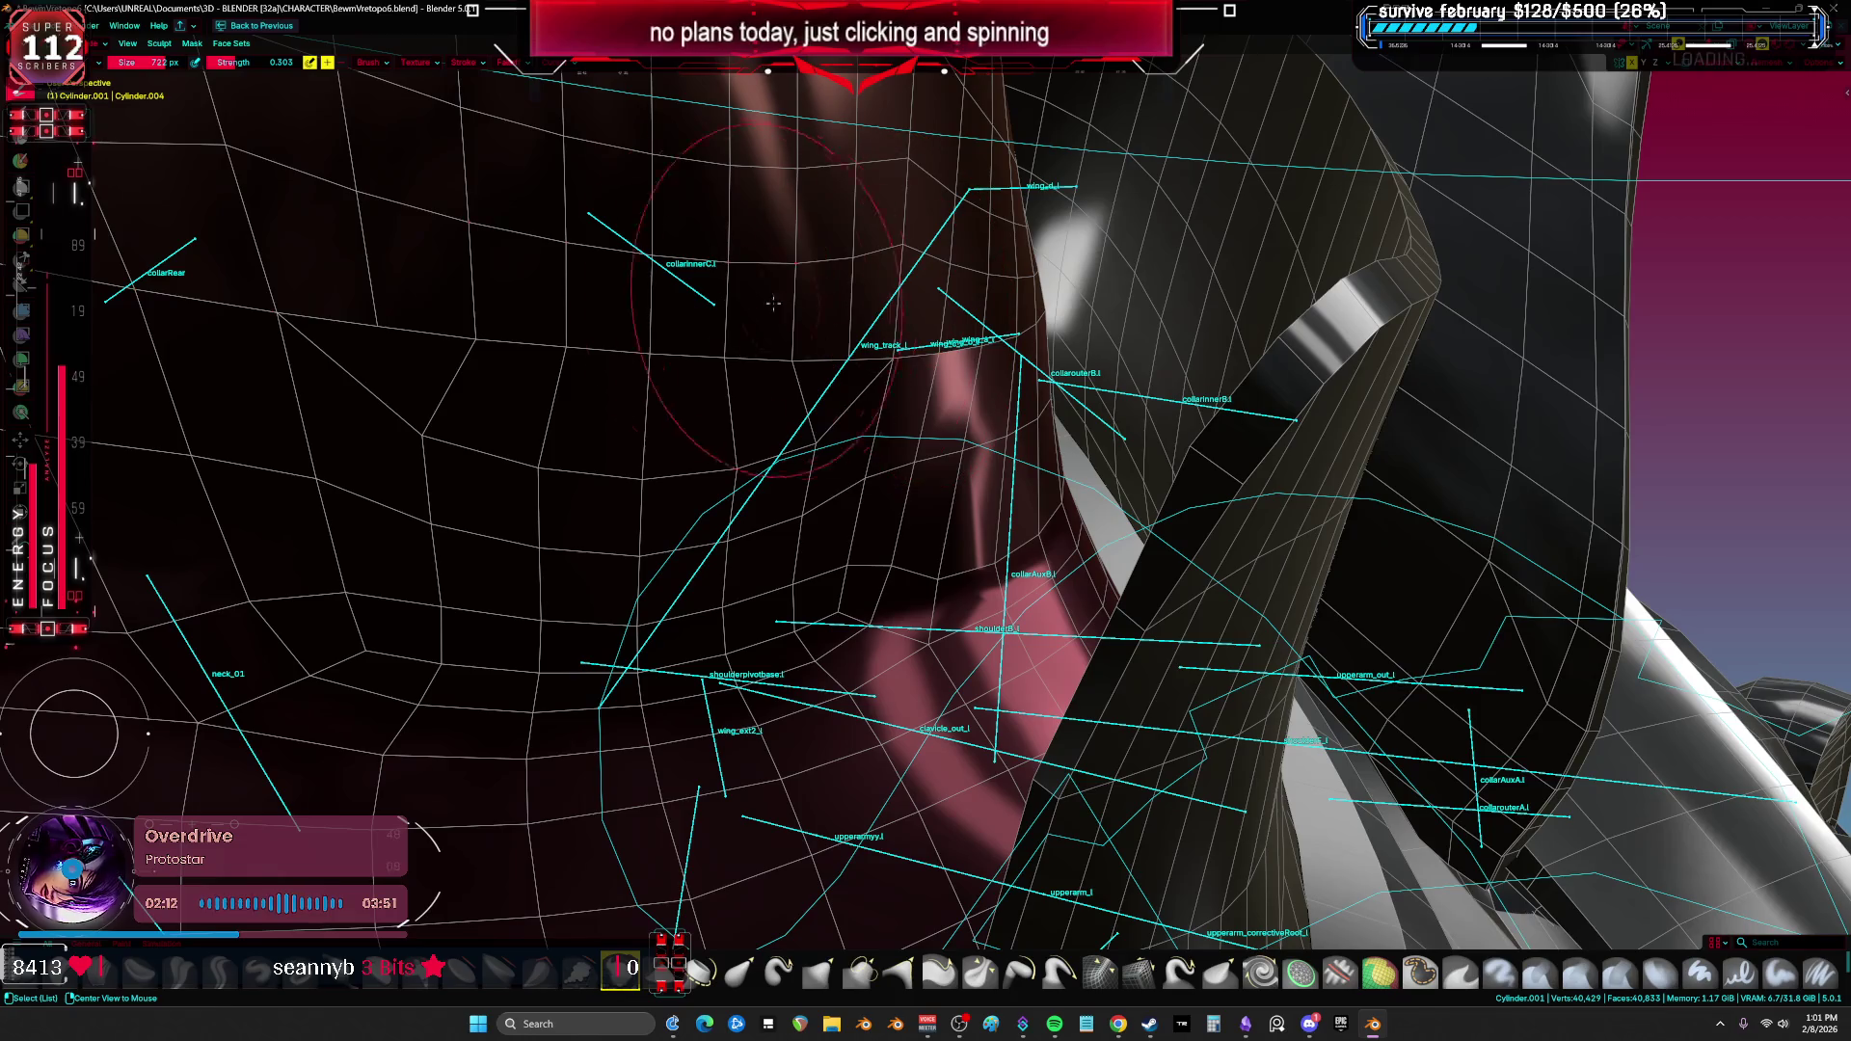
Step: Activate the Basis shape key in the neck mesh's Object Data properties, then maximise the 3D view
middle_drag(851, 330, 808, 374)
key(ctrl+Tab)
key(ctrl+space)
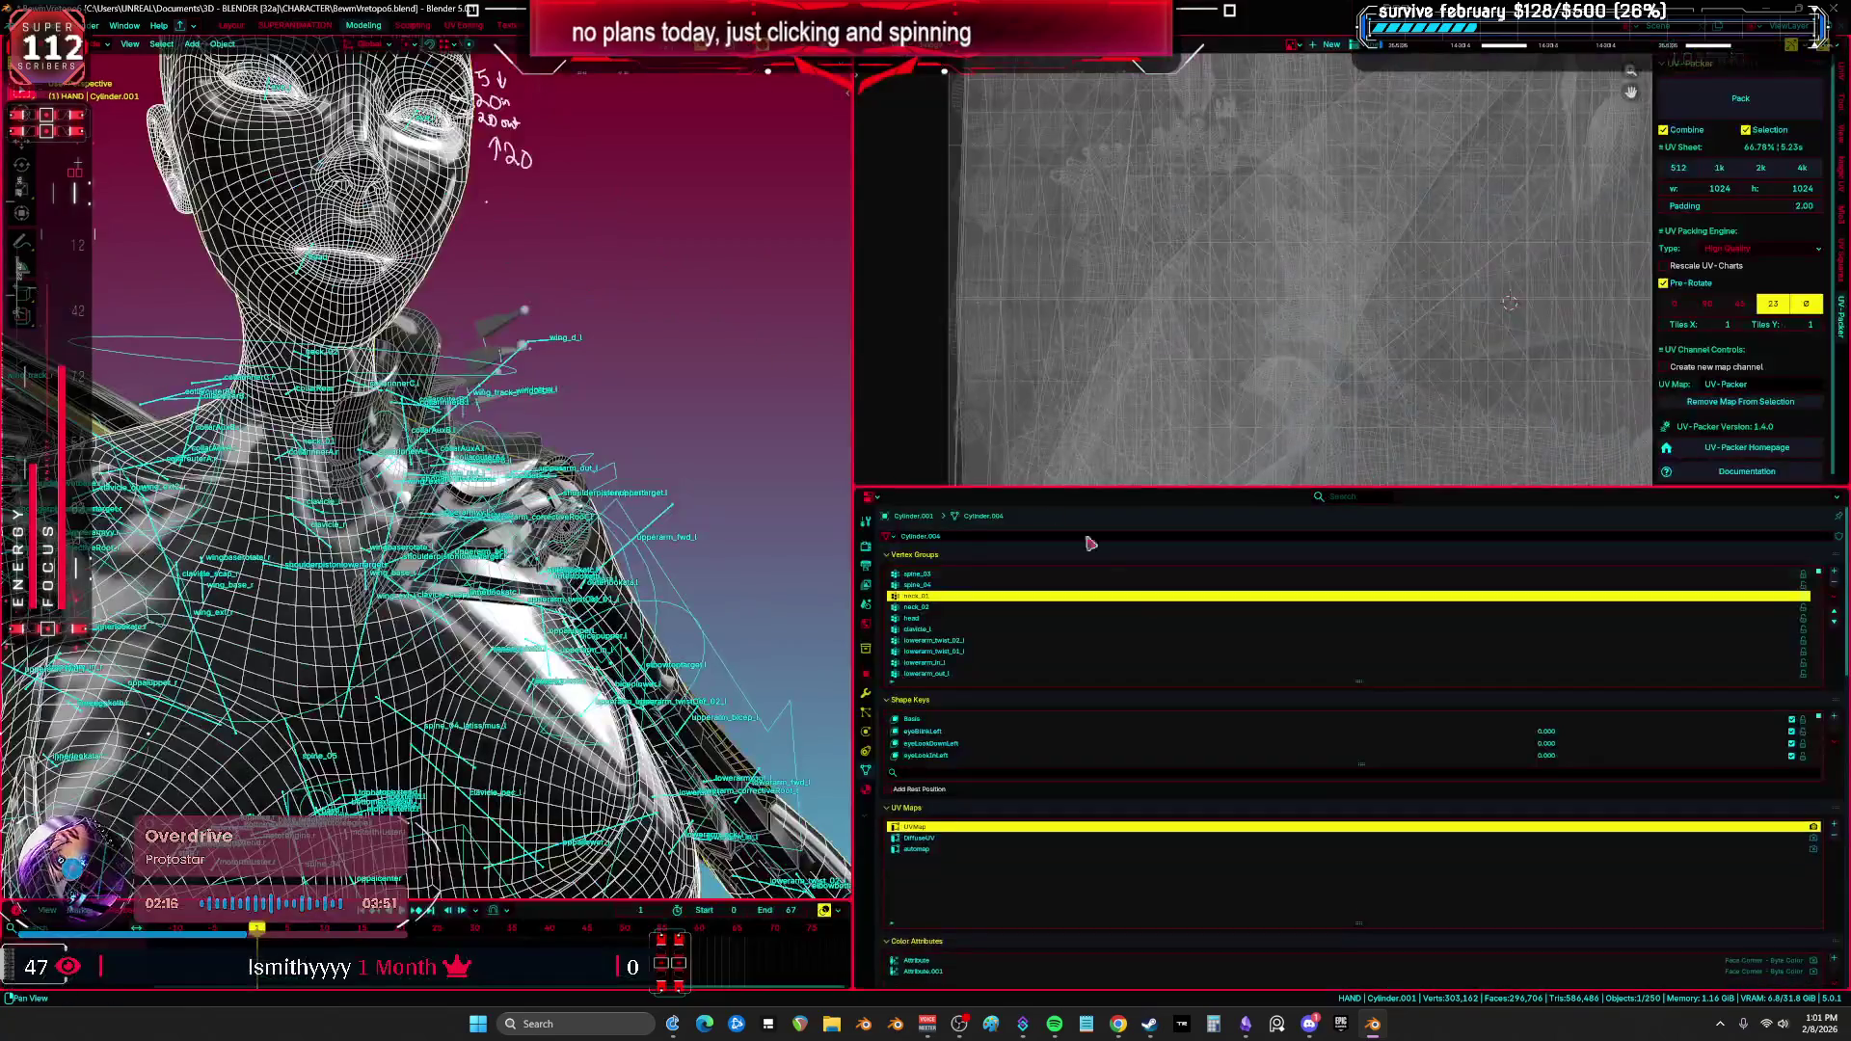
scroll(998, 808, down, 5)
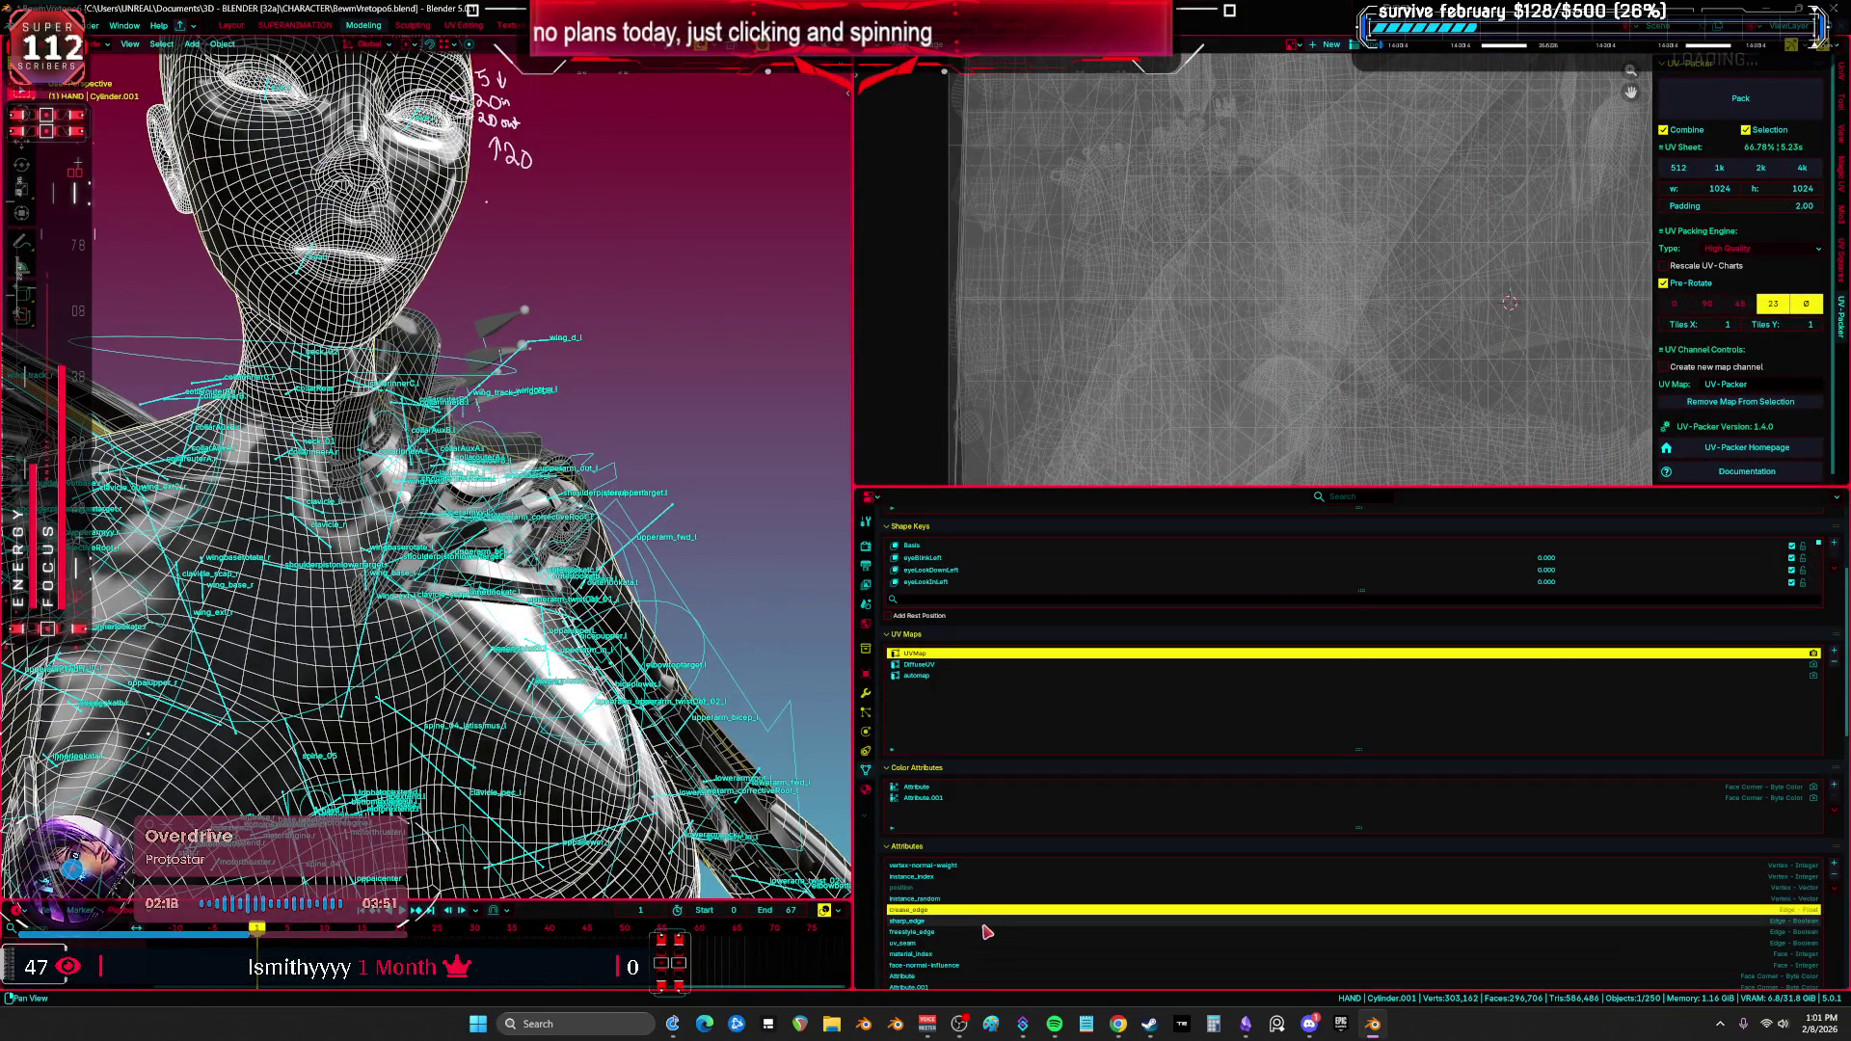
scroll(949, 732, up, 2)
click(930, 604)
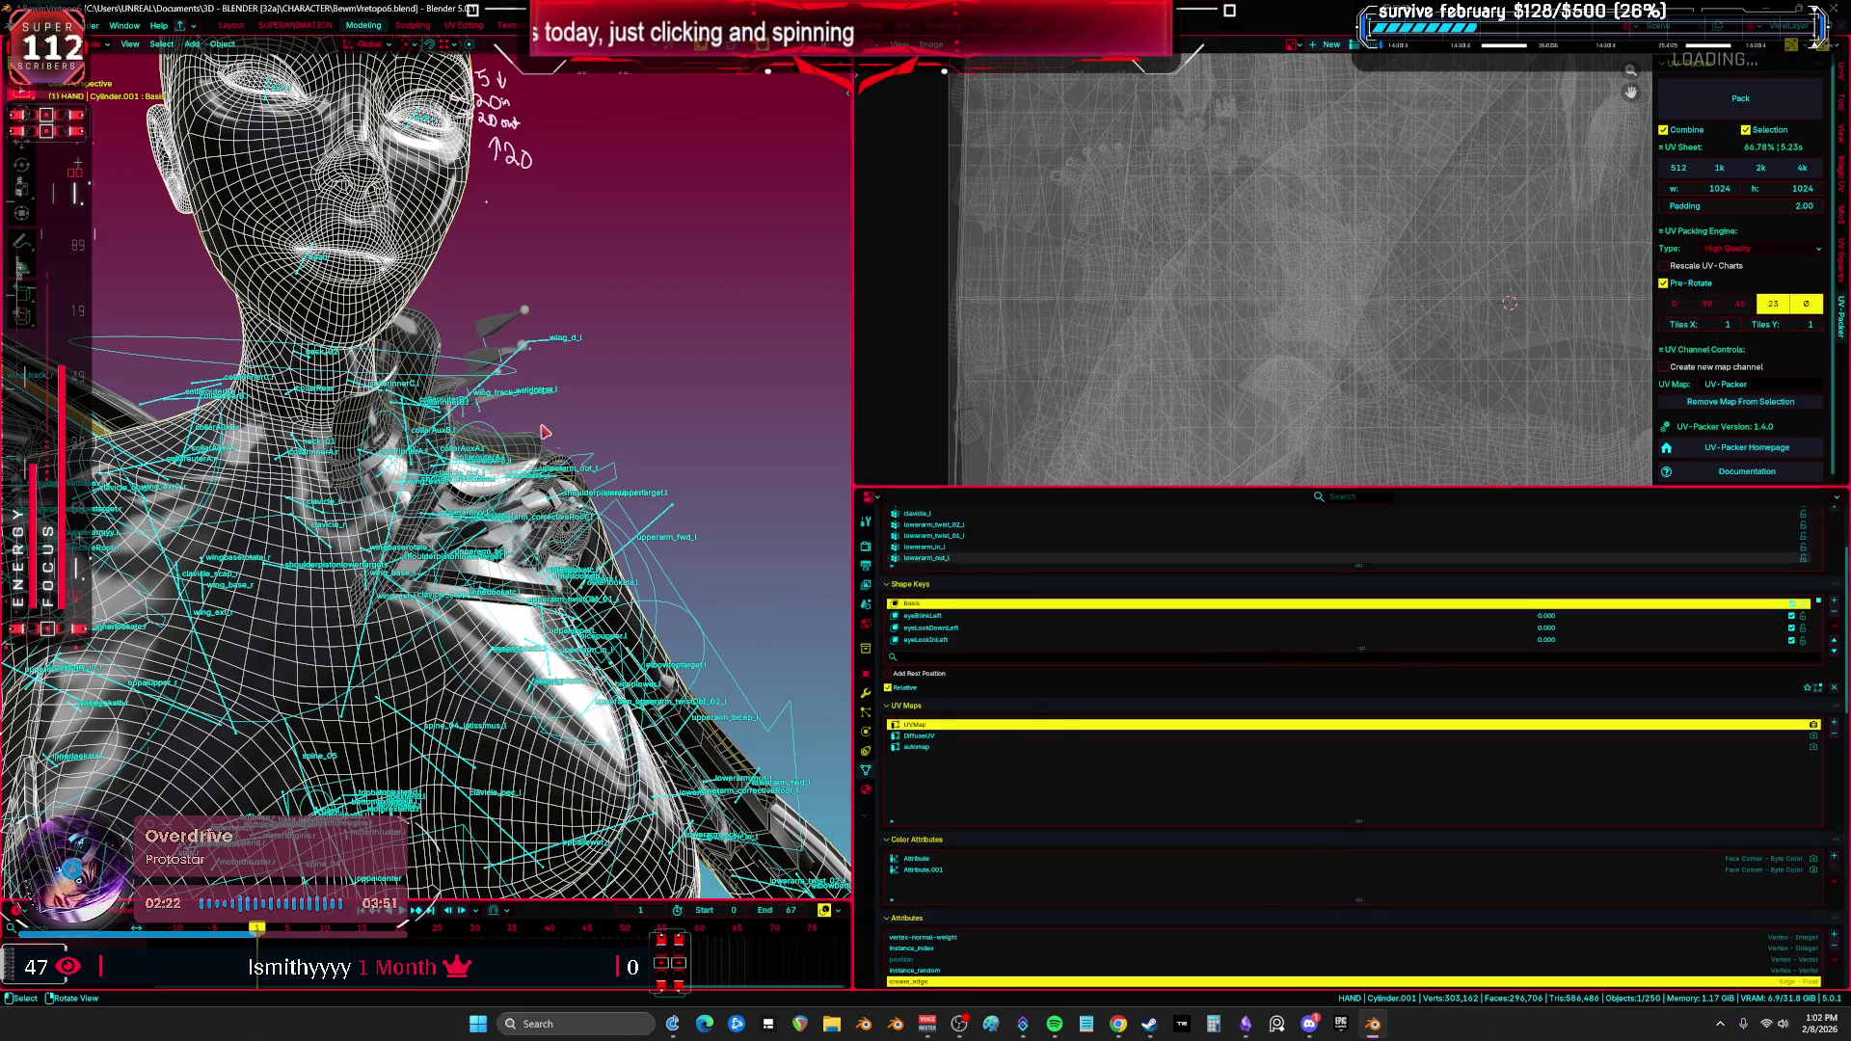
key(ctrl+space)
scroll(748, 339, up, 3)
mouse_move(747, 340)
middle_down()
mouse_move(877, 336)
mouse_move(868, 376)
middle_up()
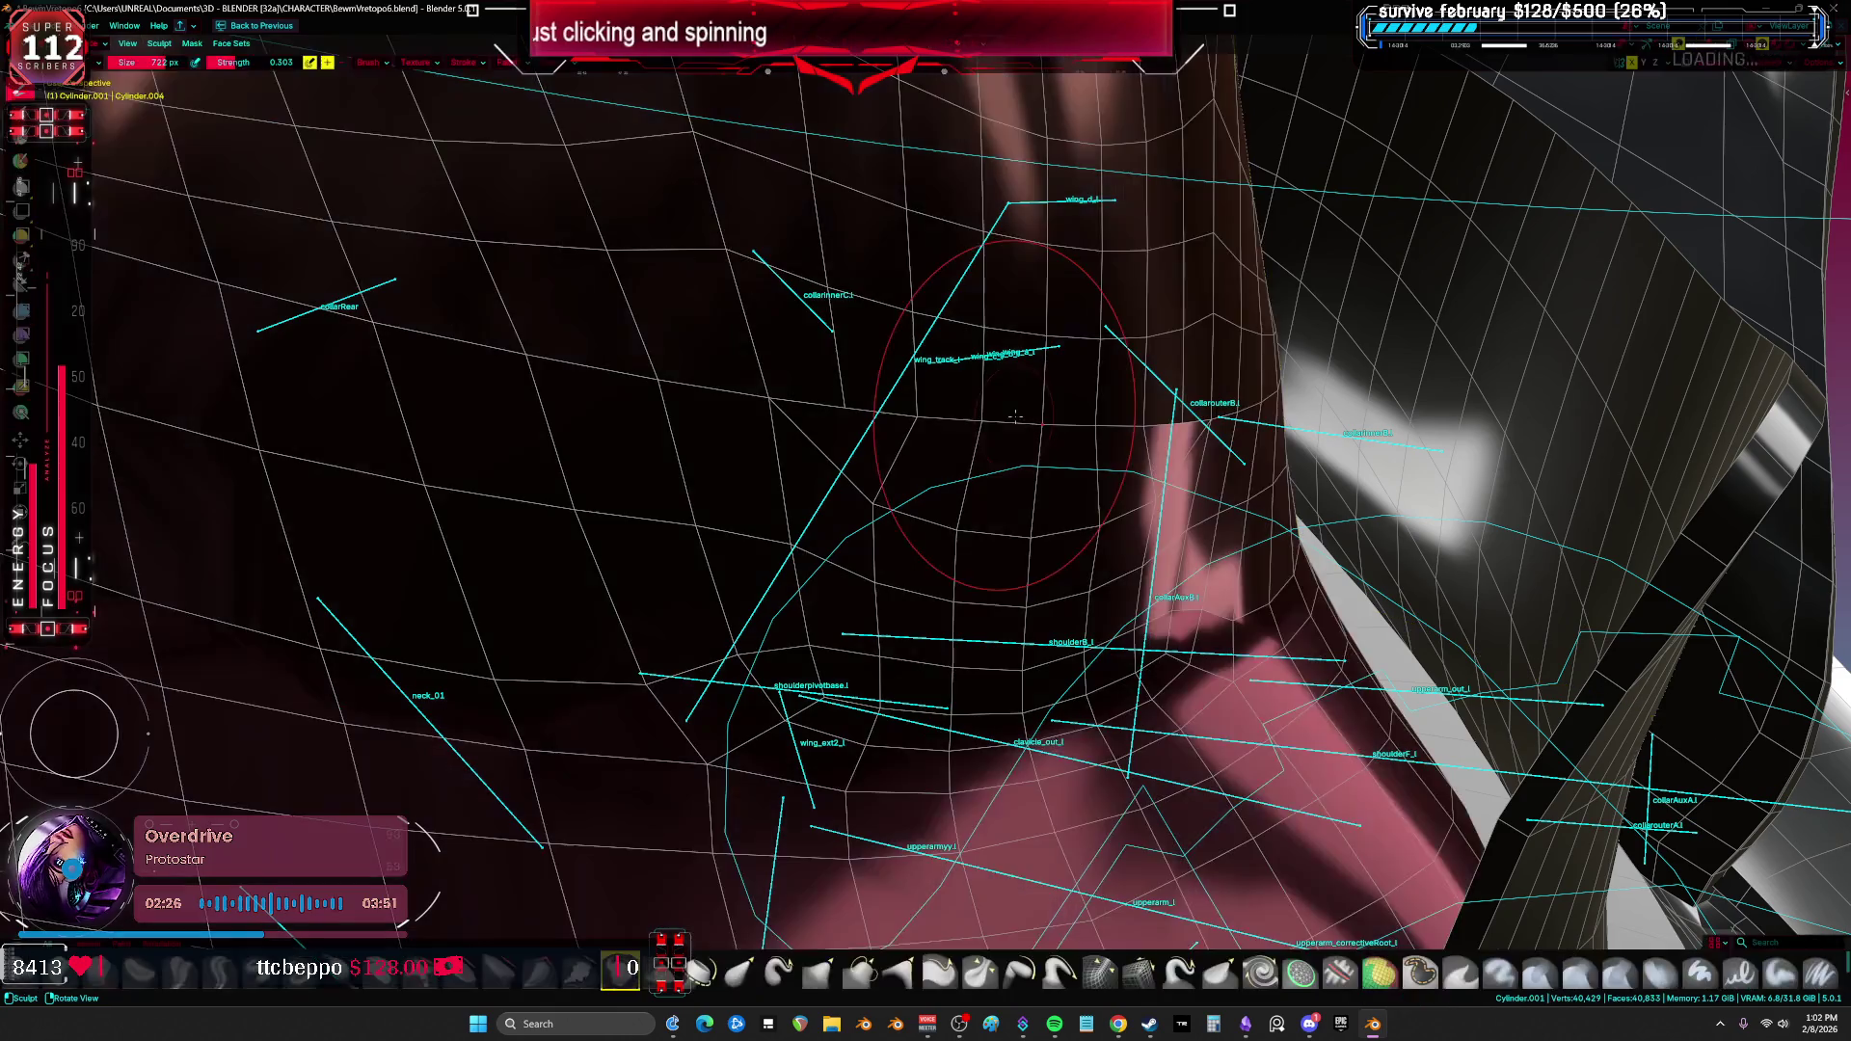
Step: In Edit Mode, select the upper and lower face loops of the band around the neck
key(Tab)
mouse_move(984, 424)
middle_down()
mouse_move(736, 414)
mouse_move(691, 387)
middle_up()
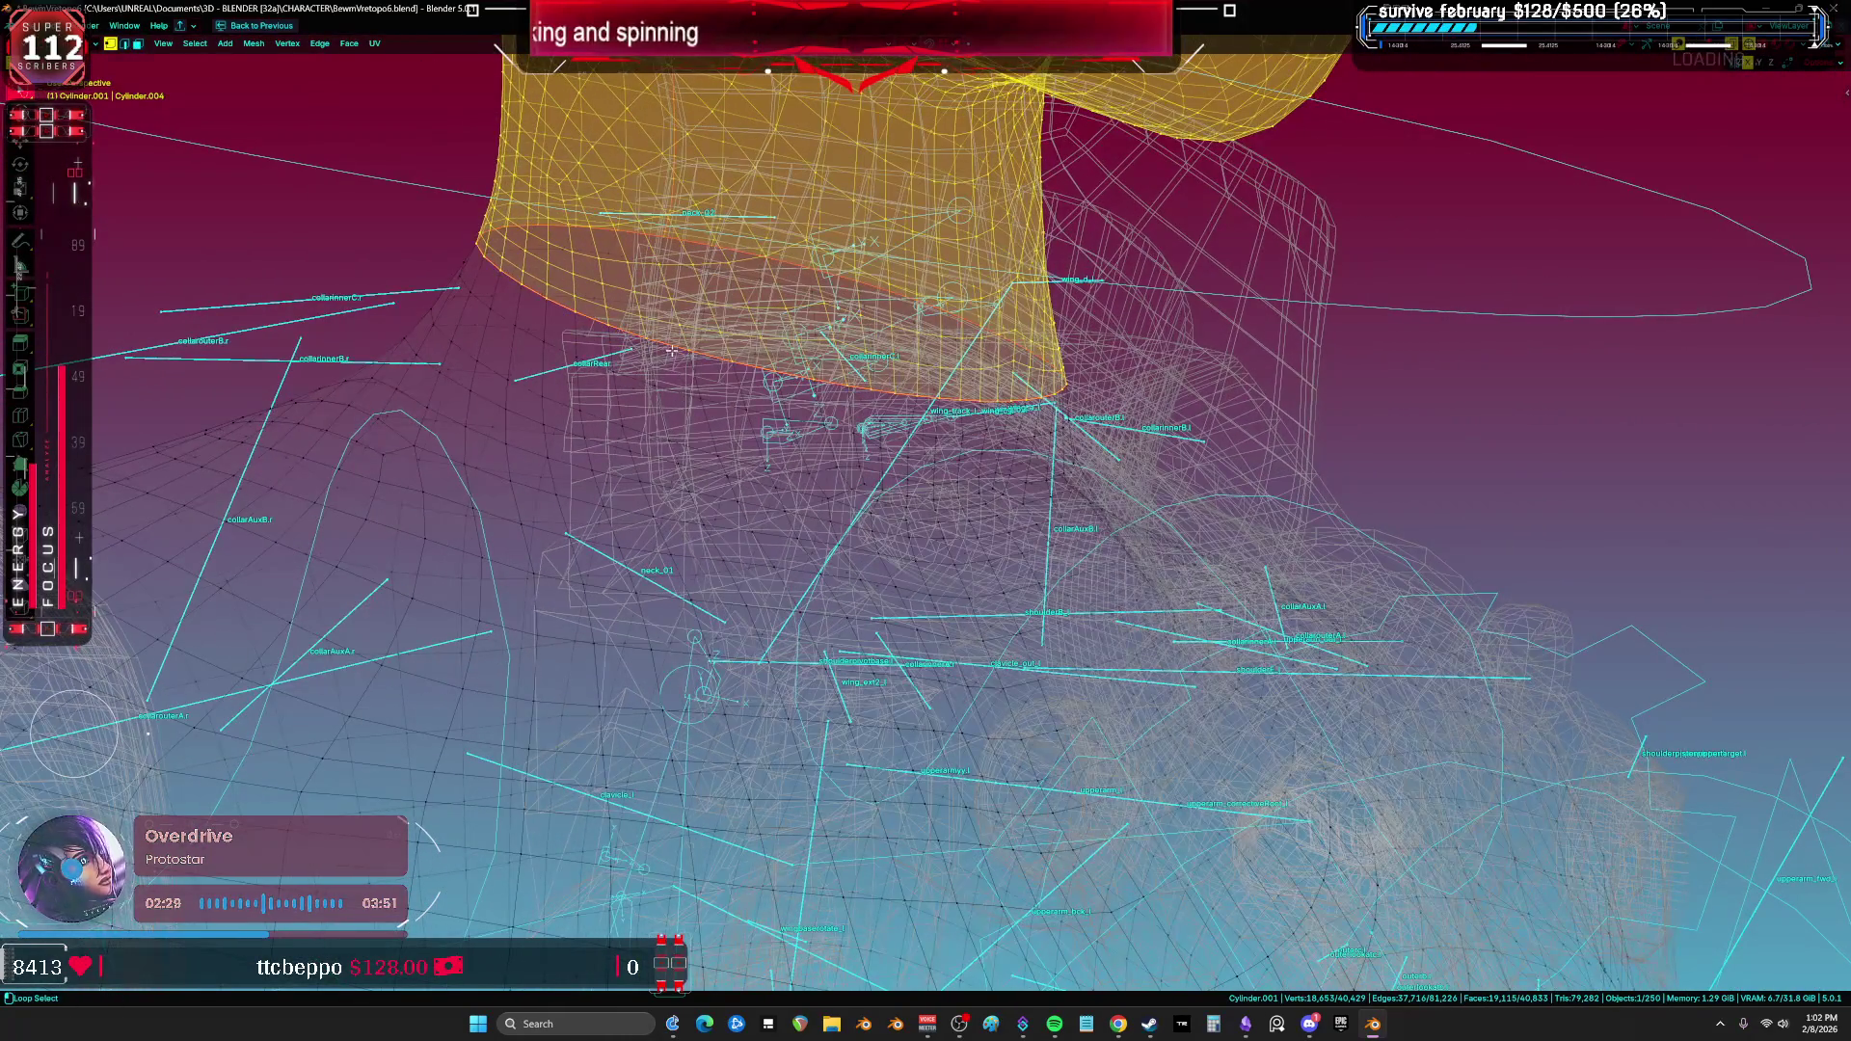
alt+shift+click(637, 344)
alt+click(541, 311)
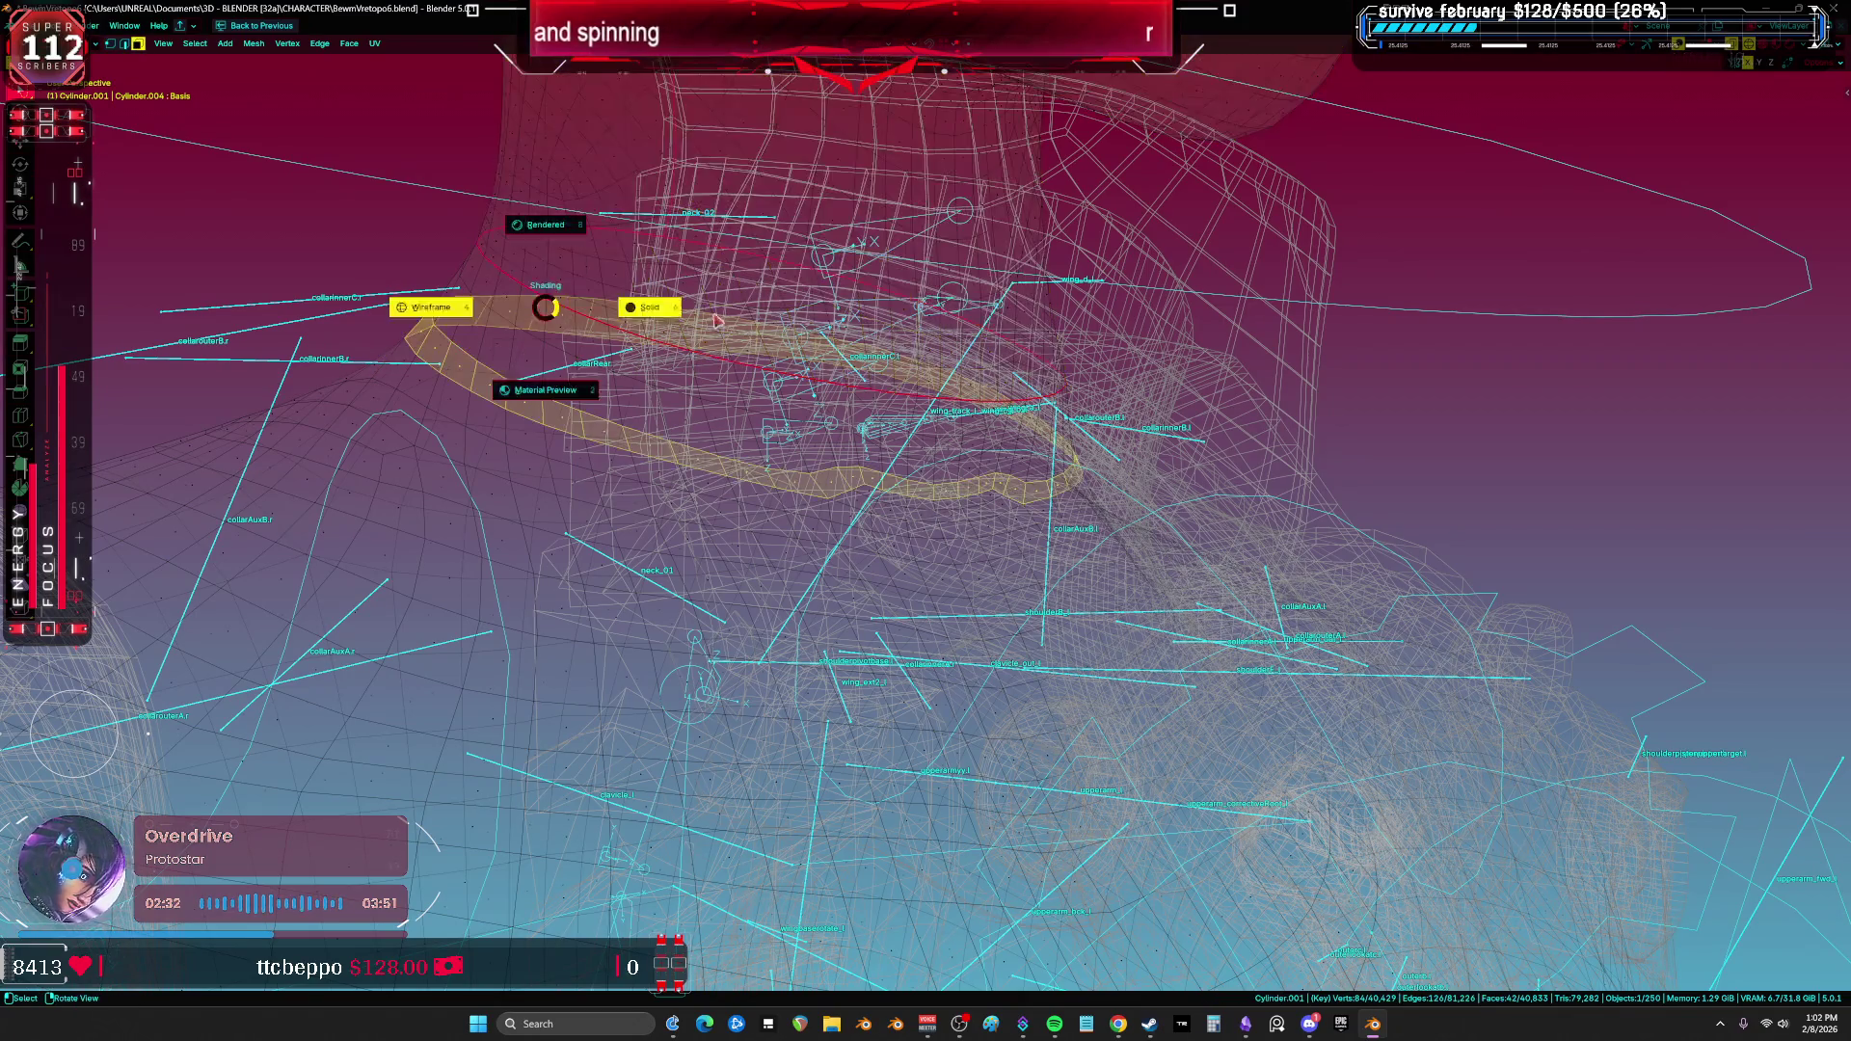
key(shift+z)
scroll(545, 304, up, 3)
key(1)
key(alt+z)
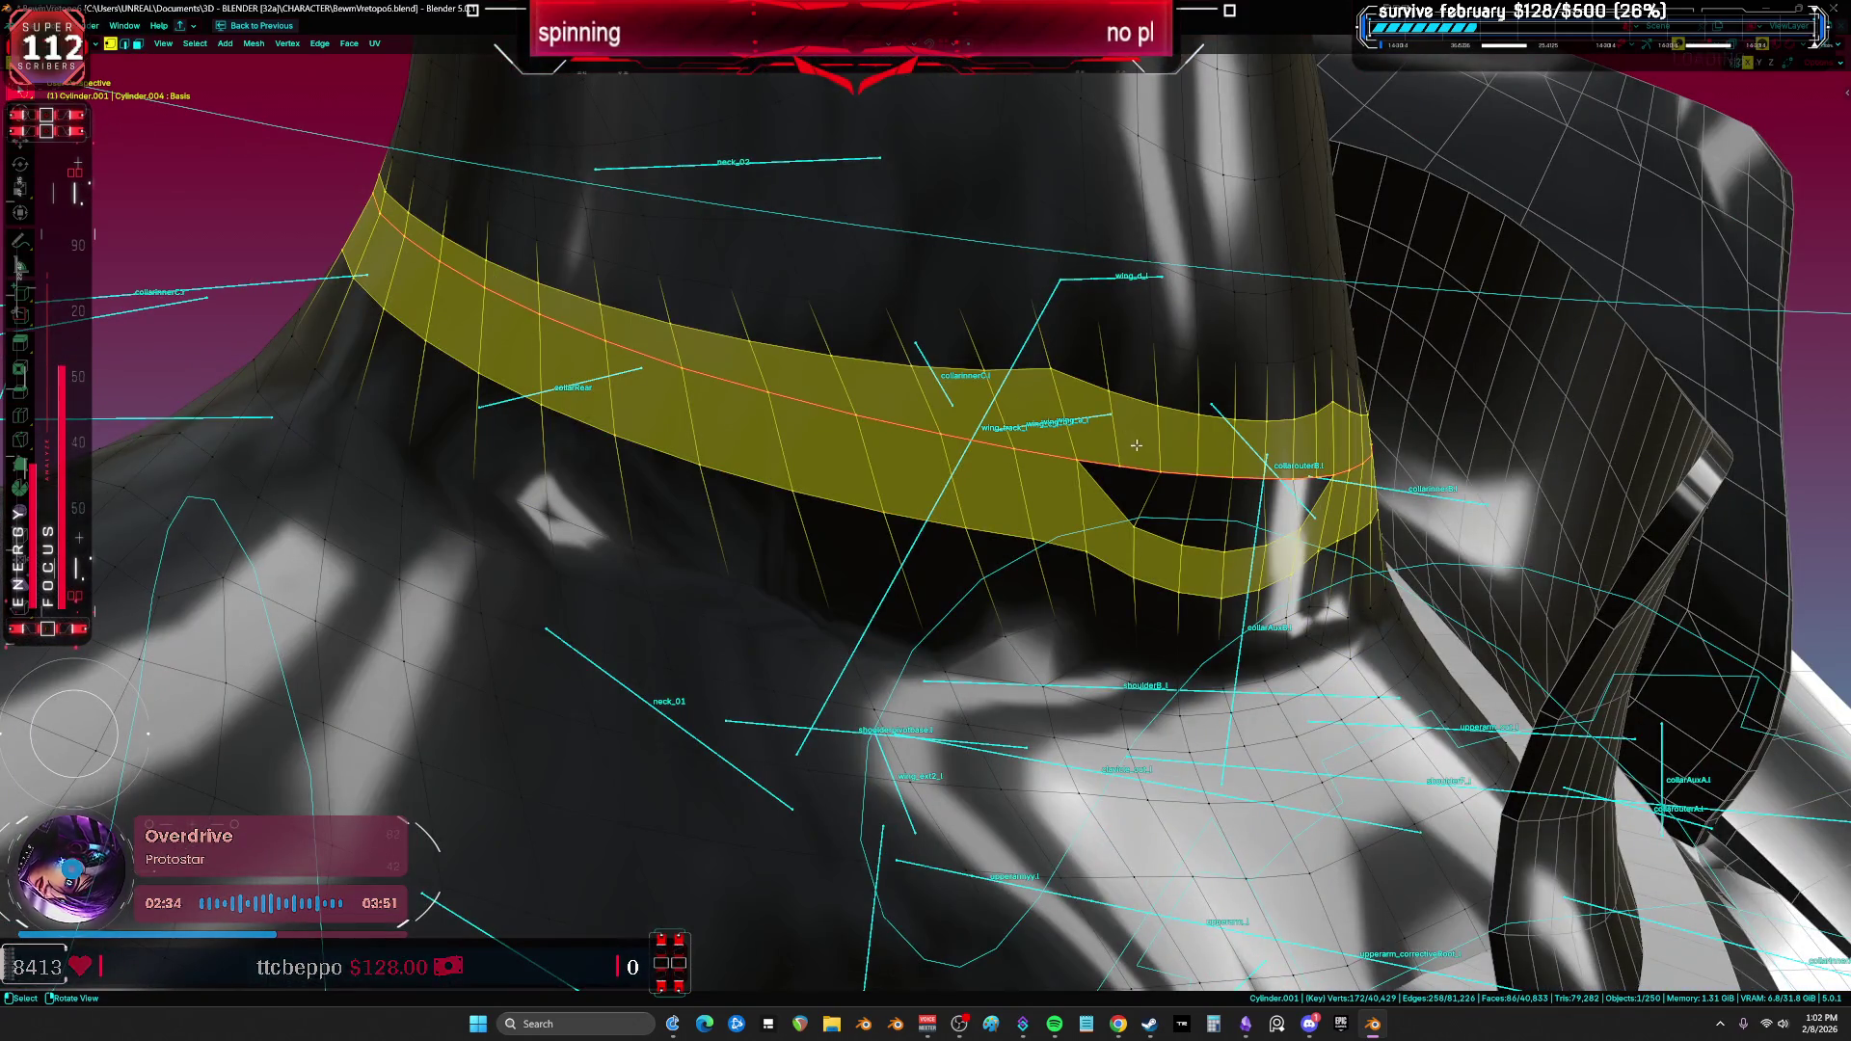
key(3)
key(shift+z)
middle_drag(1180, 499, 1104, 476)
alt+shift+click(1104, 475)
Step: Merge the band vertices by distance (44 removed) and snap them to symmetry (21 mirrored)
key(ctrl+Tab)
click(806, 442)
key(m)
click(806, 442)
key(F3)
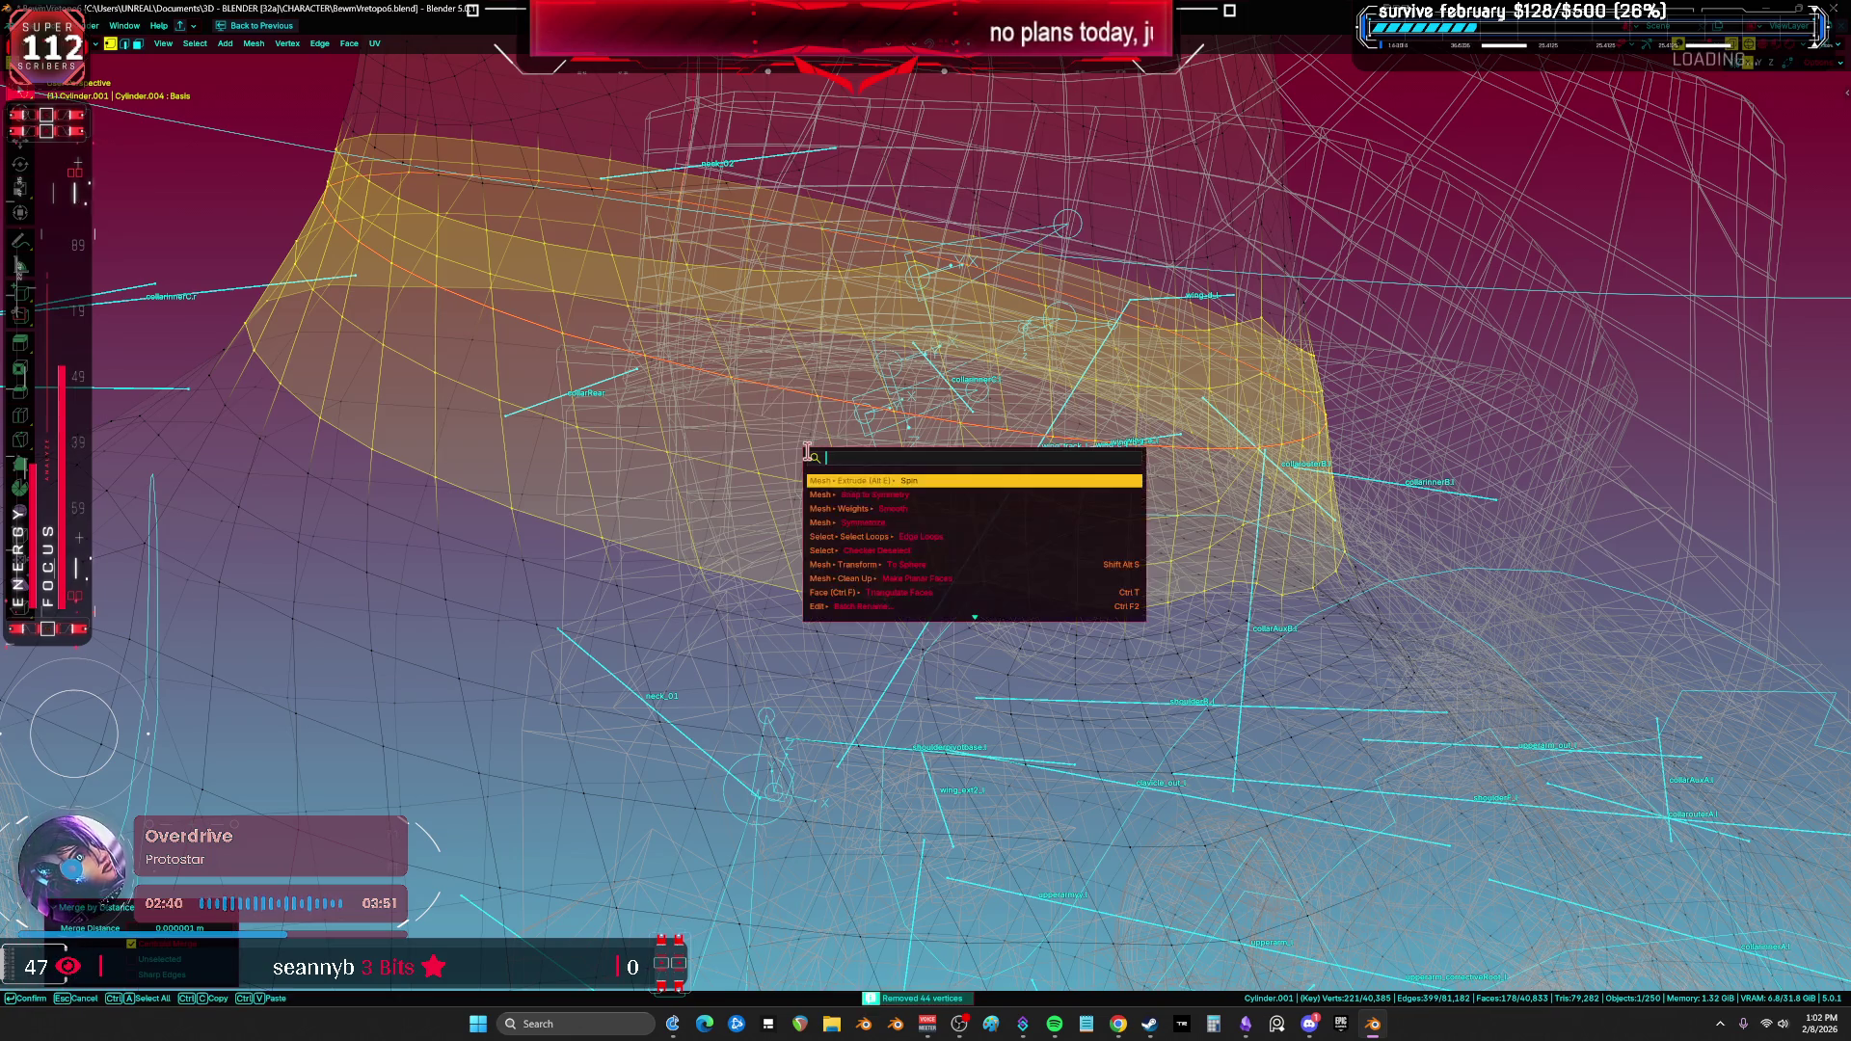
click(861, 494)
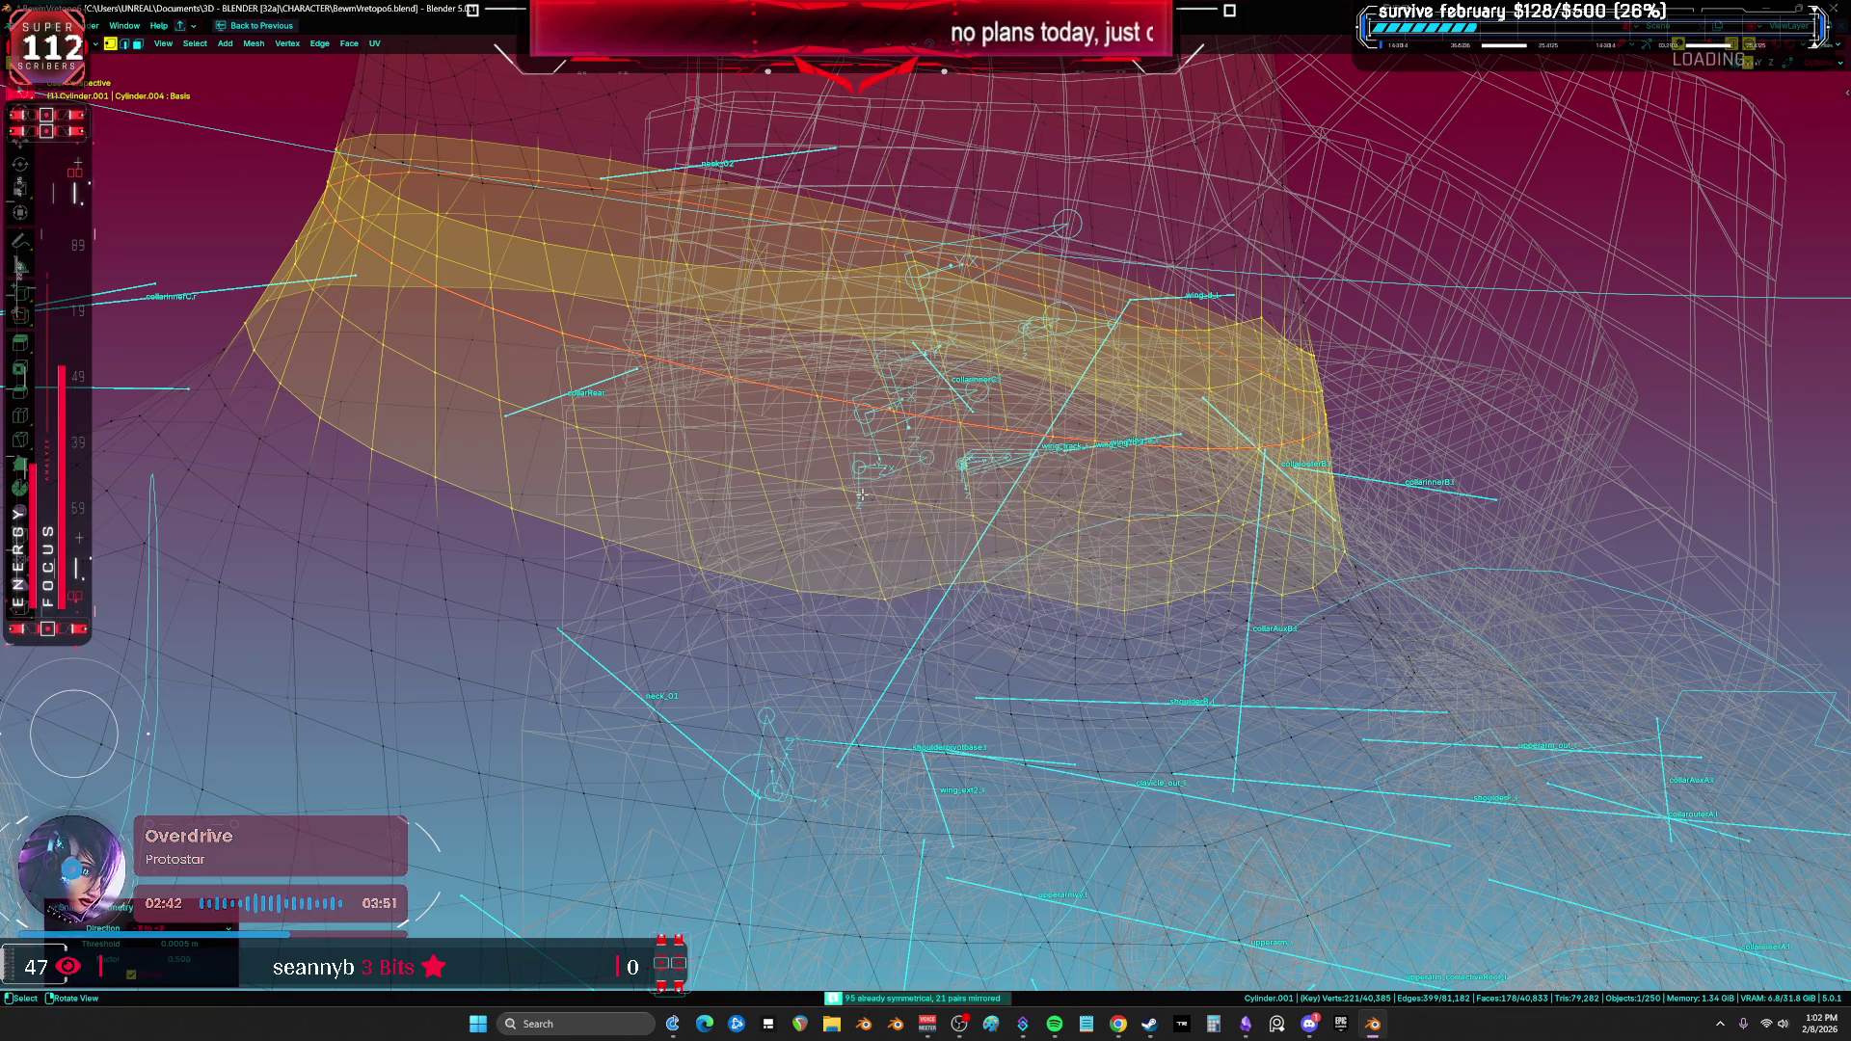
key(Tab)
Step: Back in Sculpt Mode, isolate the body mesh in Local View with a front orthographic view
key(ctrl+Tab)
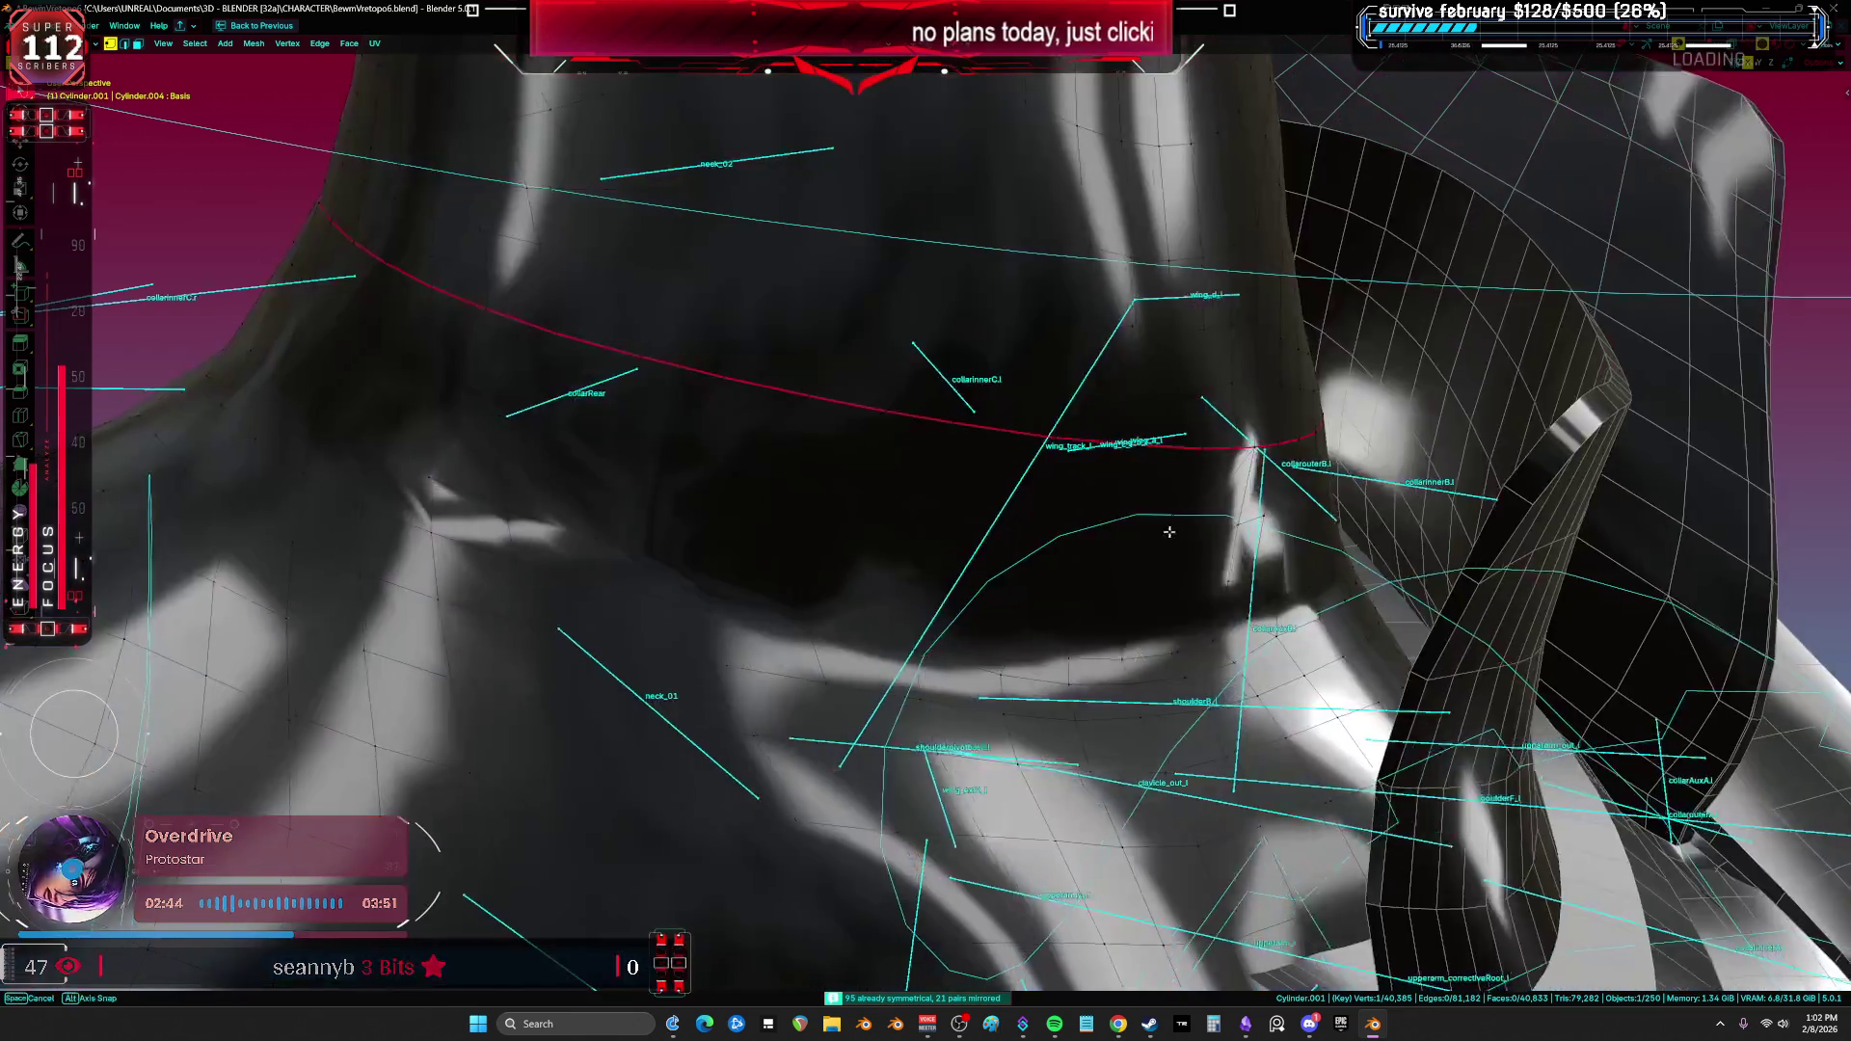
key(alt+a)
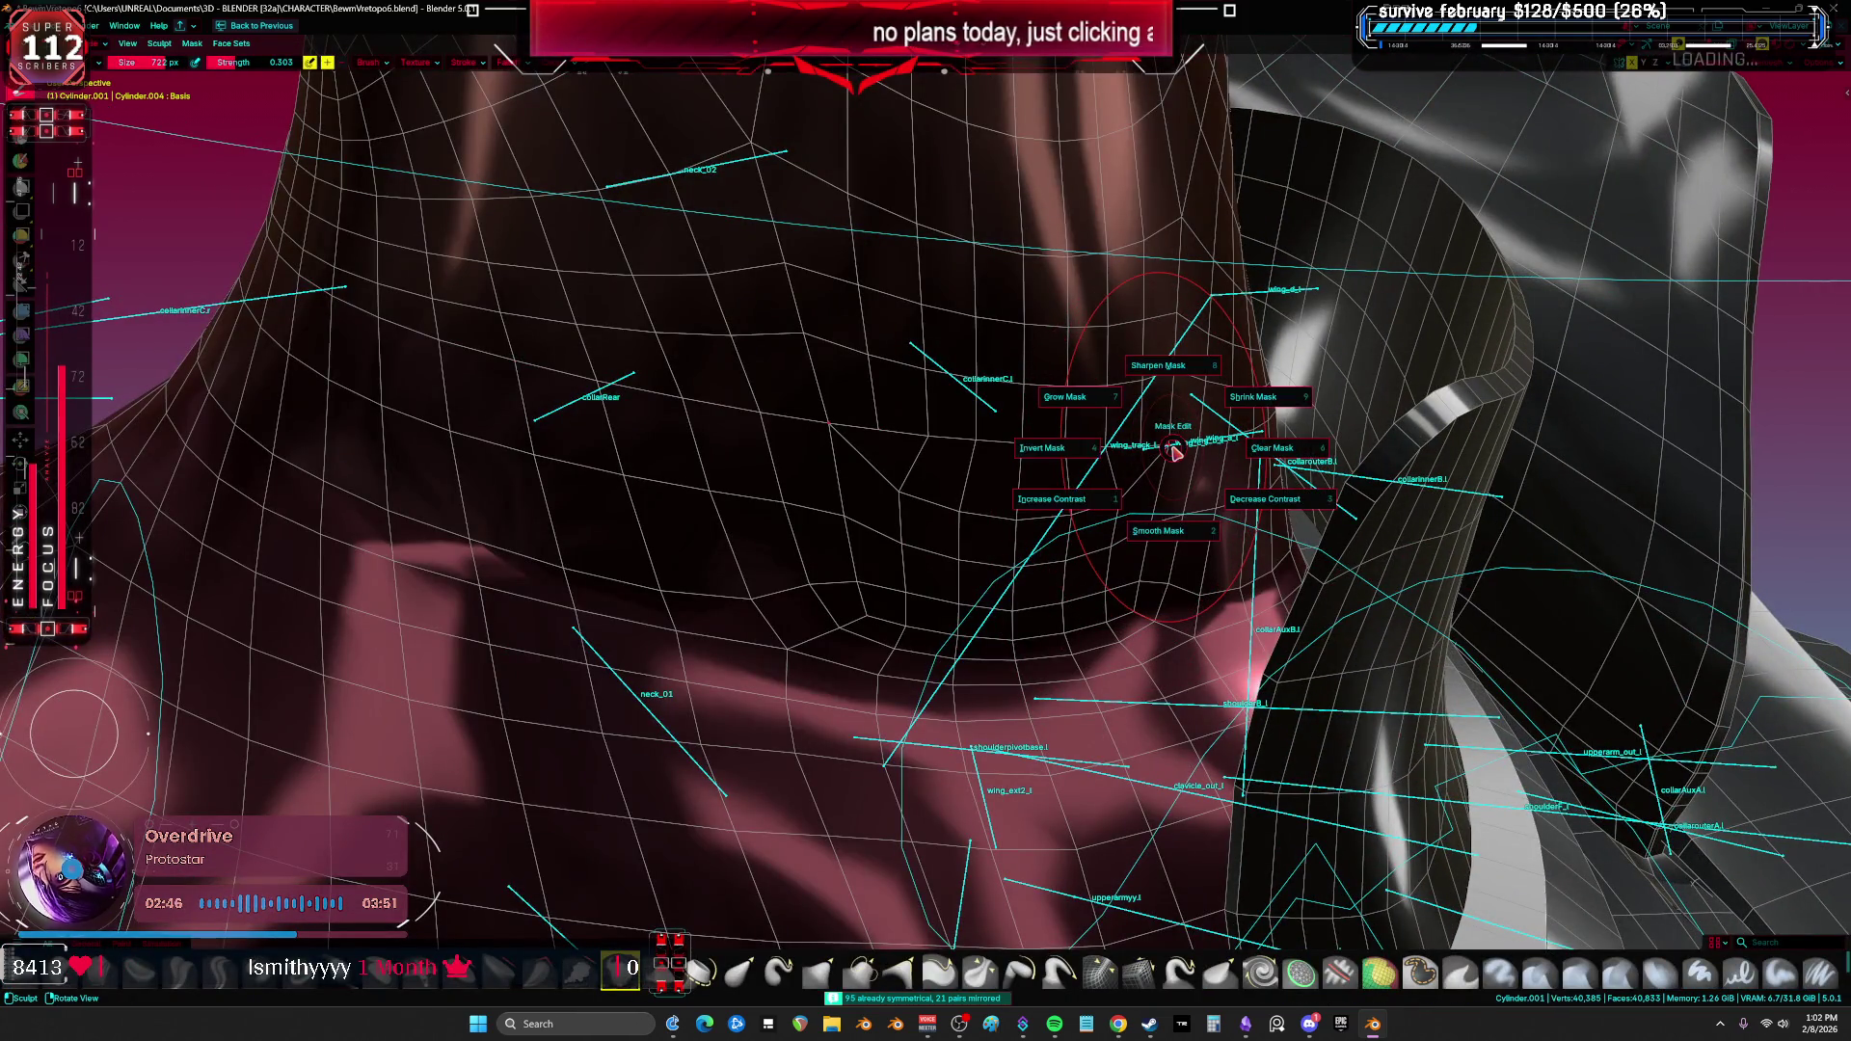
key(Escape)
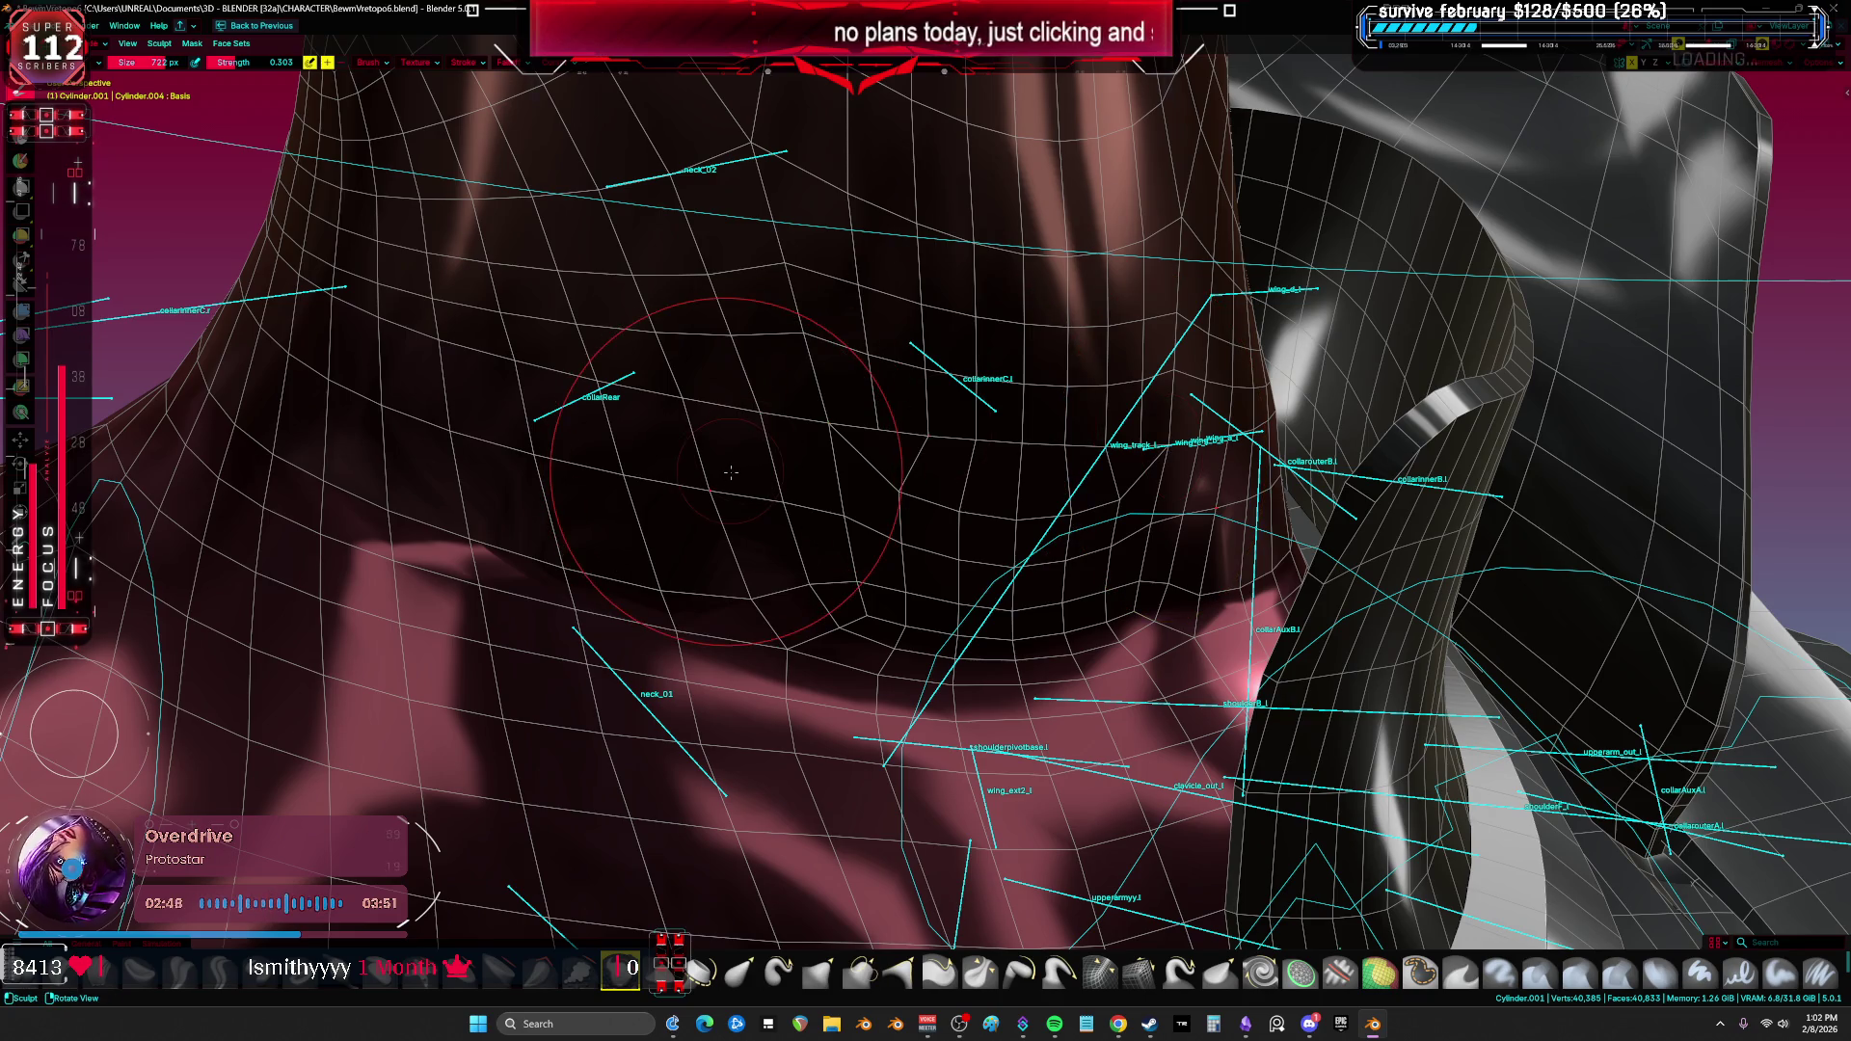
key(KP_Divide)
scroll(948, 224, up, 10)
key(KP_1)
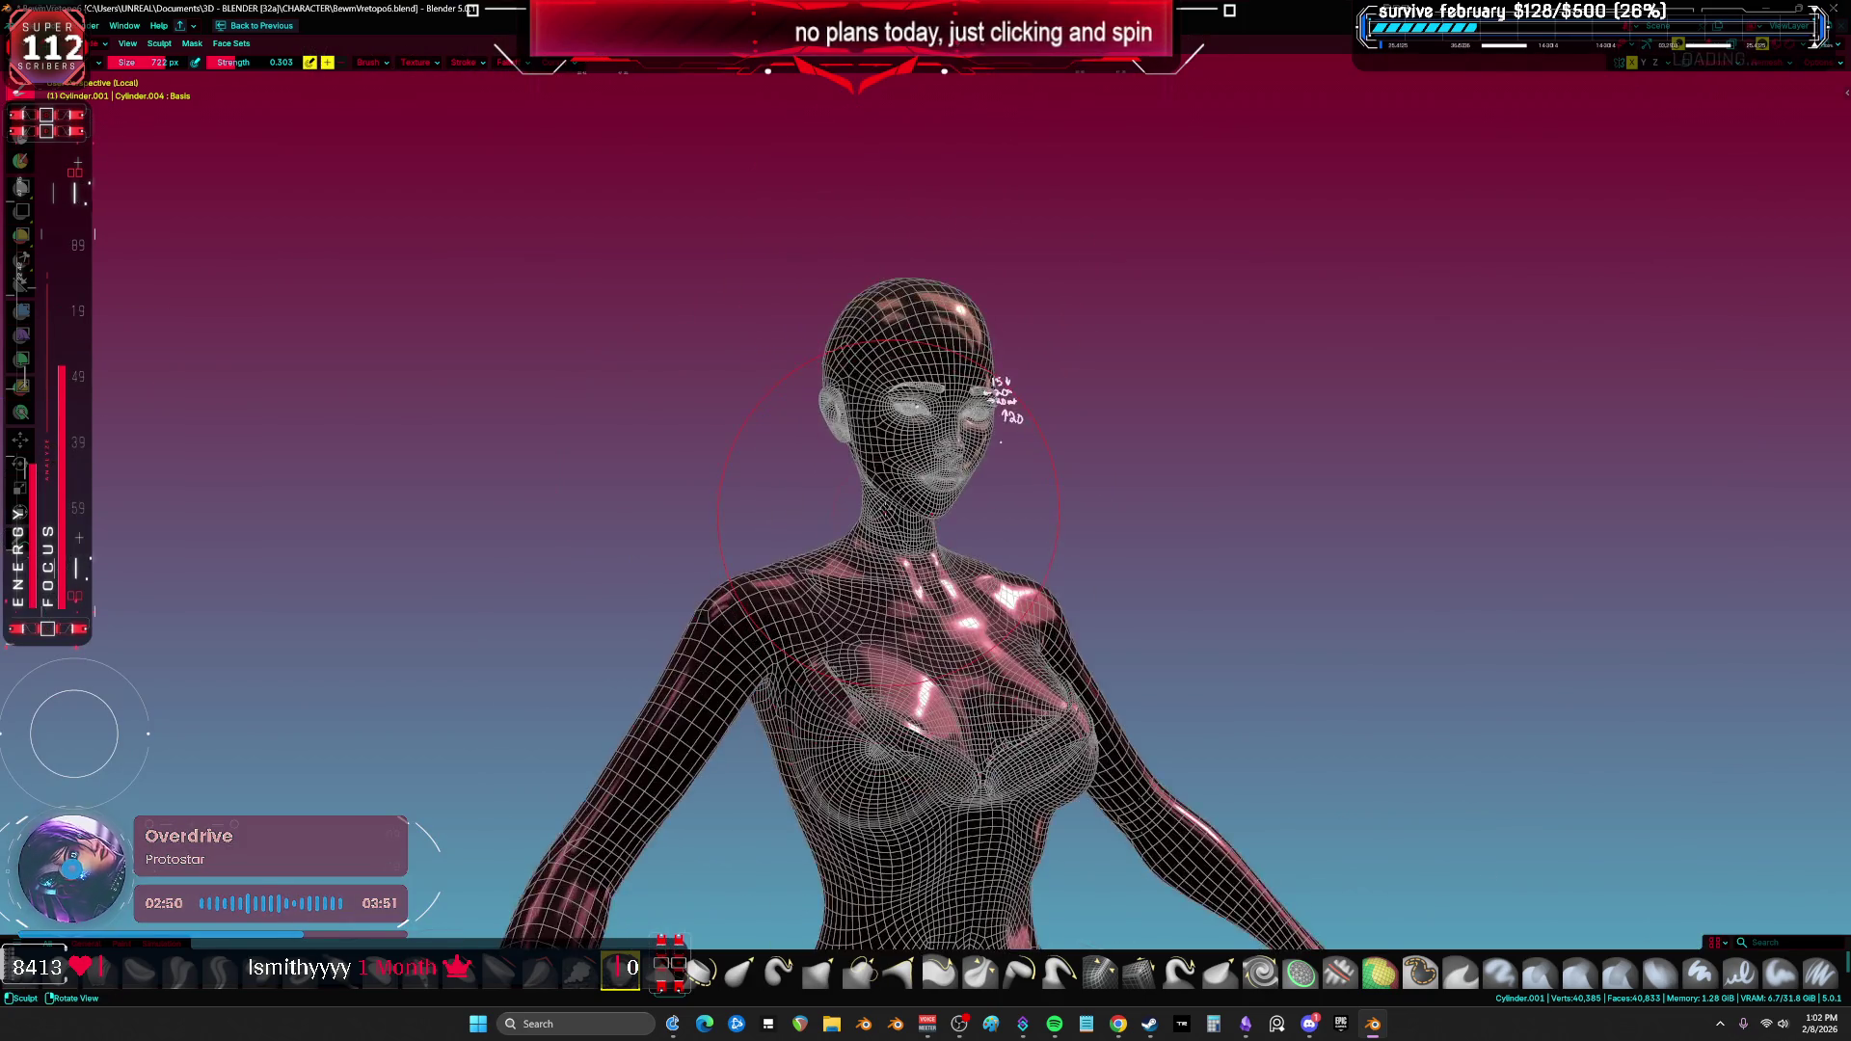
scroll(989, 590, up, 5)
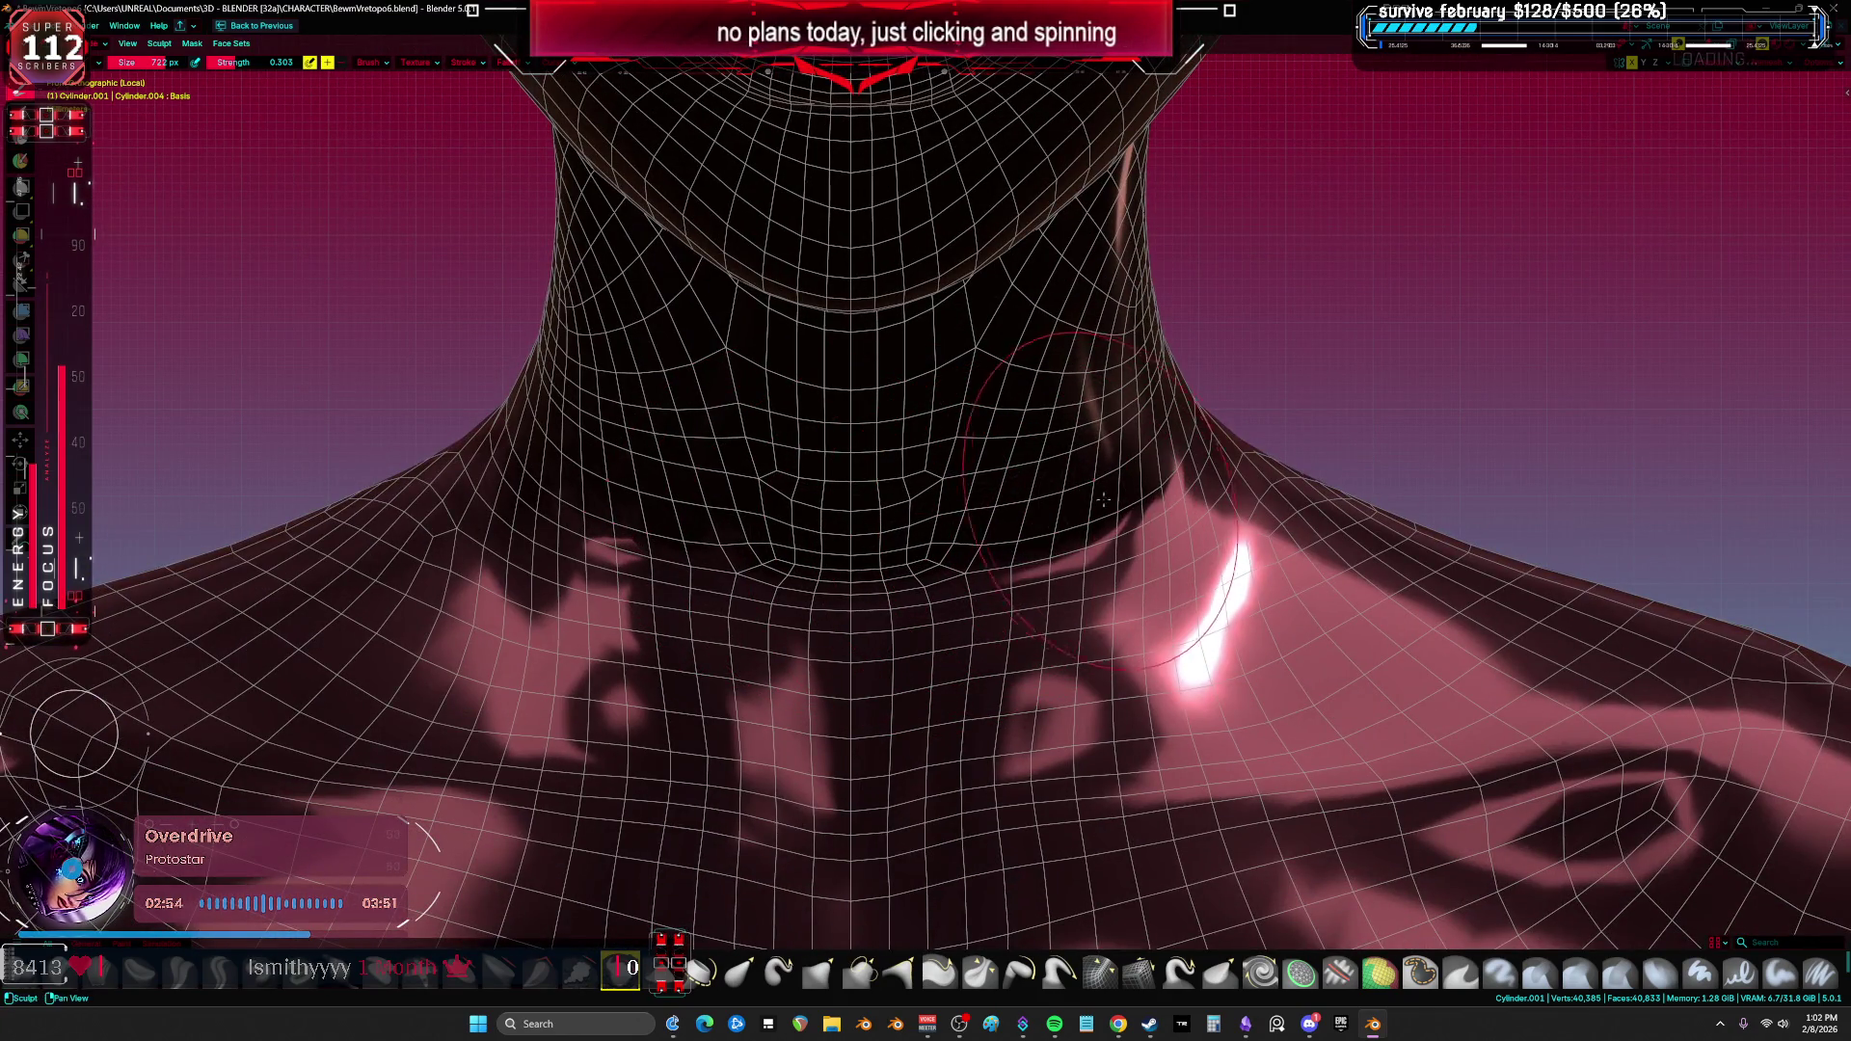
mouse_move(977, 554)
middle_down()
mouse_move(748, 565)
mouse_move(722, 495)
middle_up()
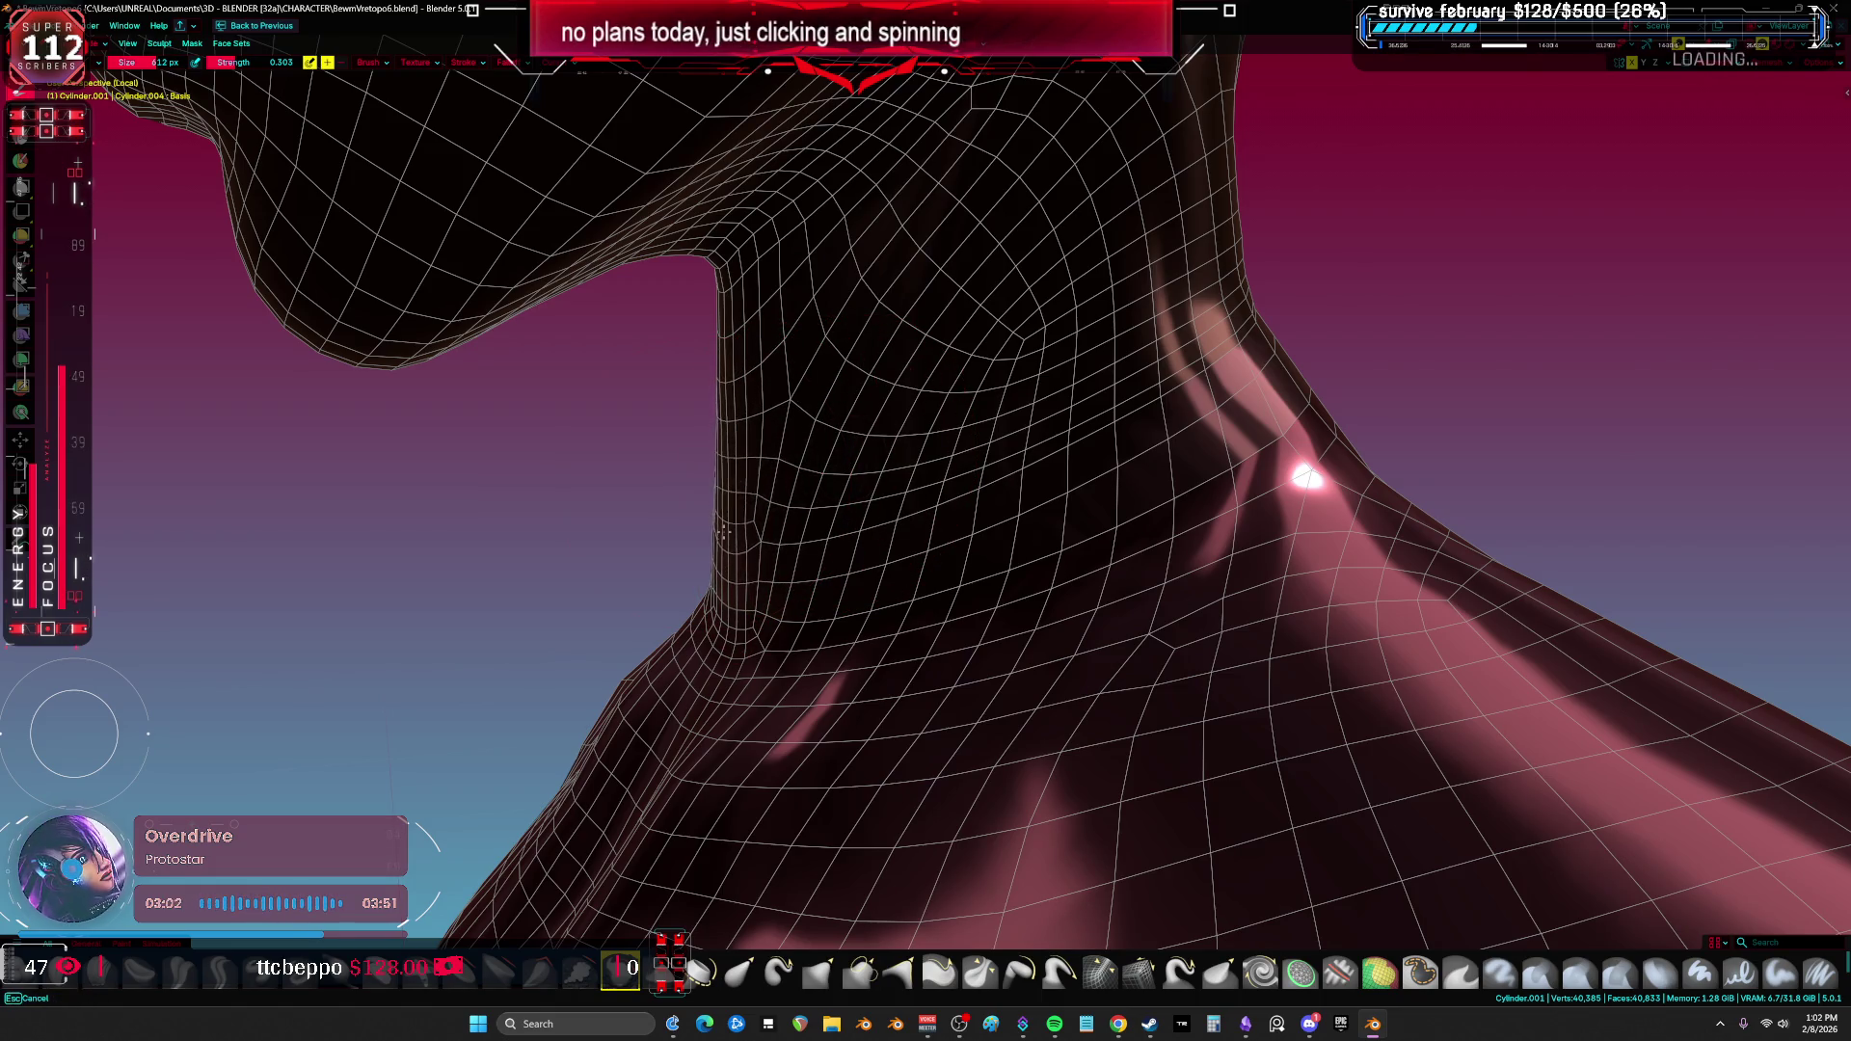
mouse_move(748, 492)
middle_down()
mouse_move(711, 546)
mouse_move(916, 473)
middle_up()
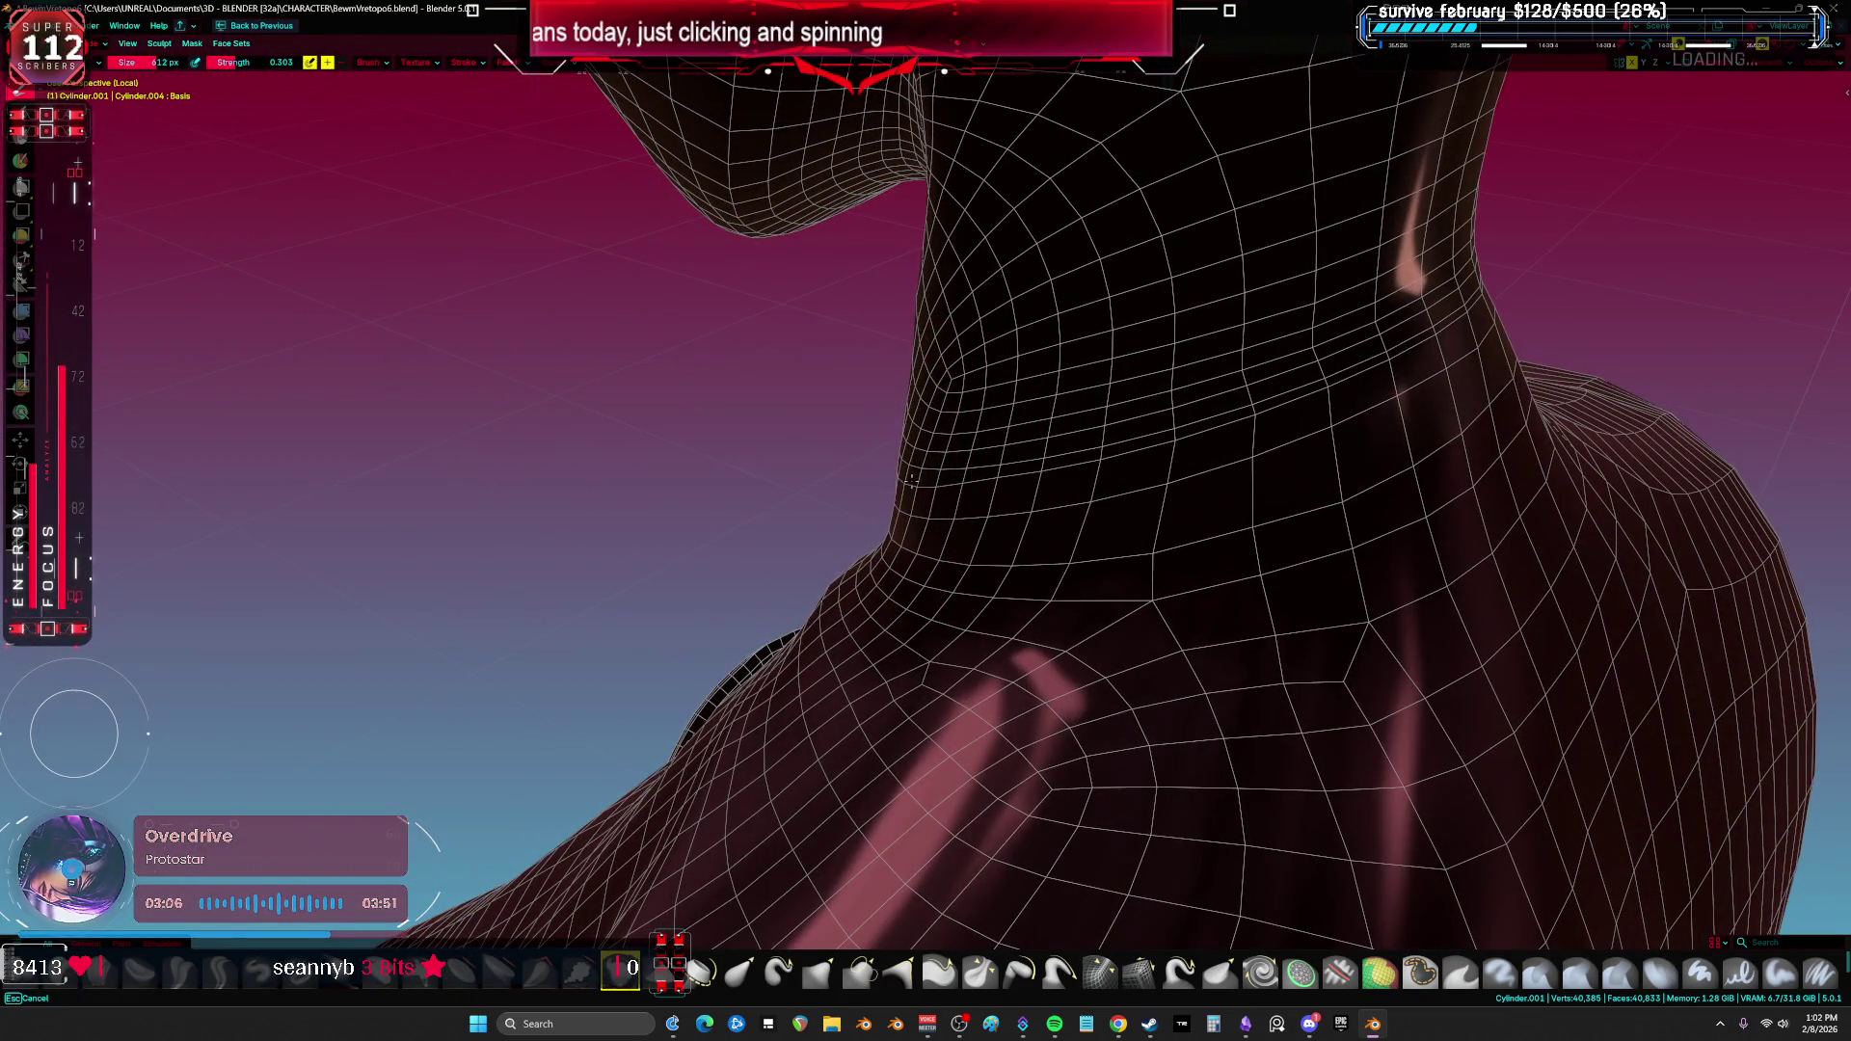
mouse_move(1096, 440)
middle_down()
mouse_move(1273, 444)
mouse_move(1418, 251)
mouse_move(1446, 318)
mouse_move(1337, 362)
middle_up()
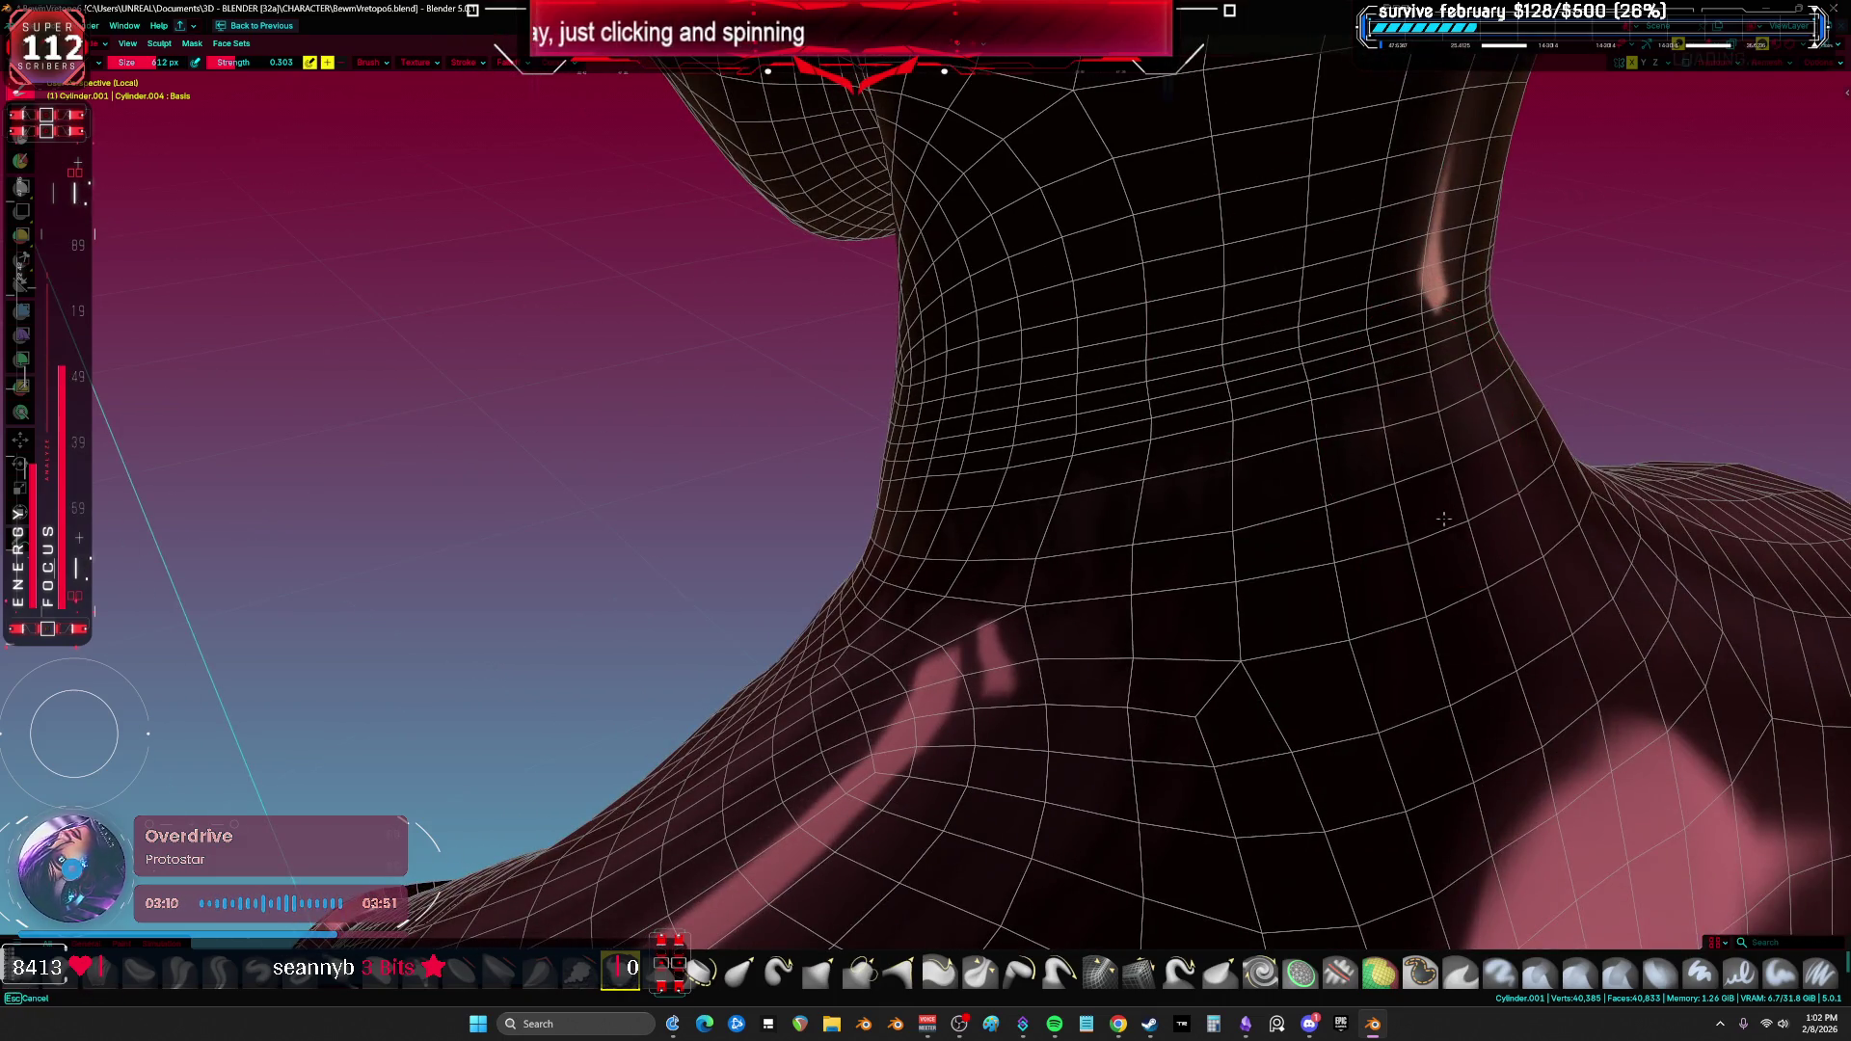
mouse_move(1384, 487)
middle_down()
mouse_move(1391, 503)
mouse_move(799, 525)
middle_up()
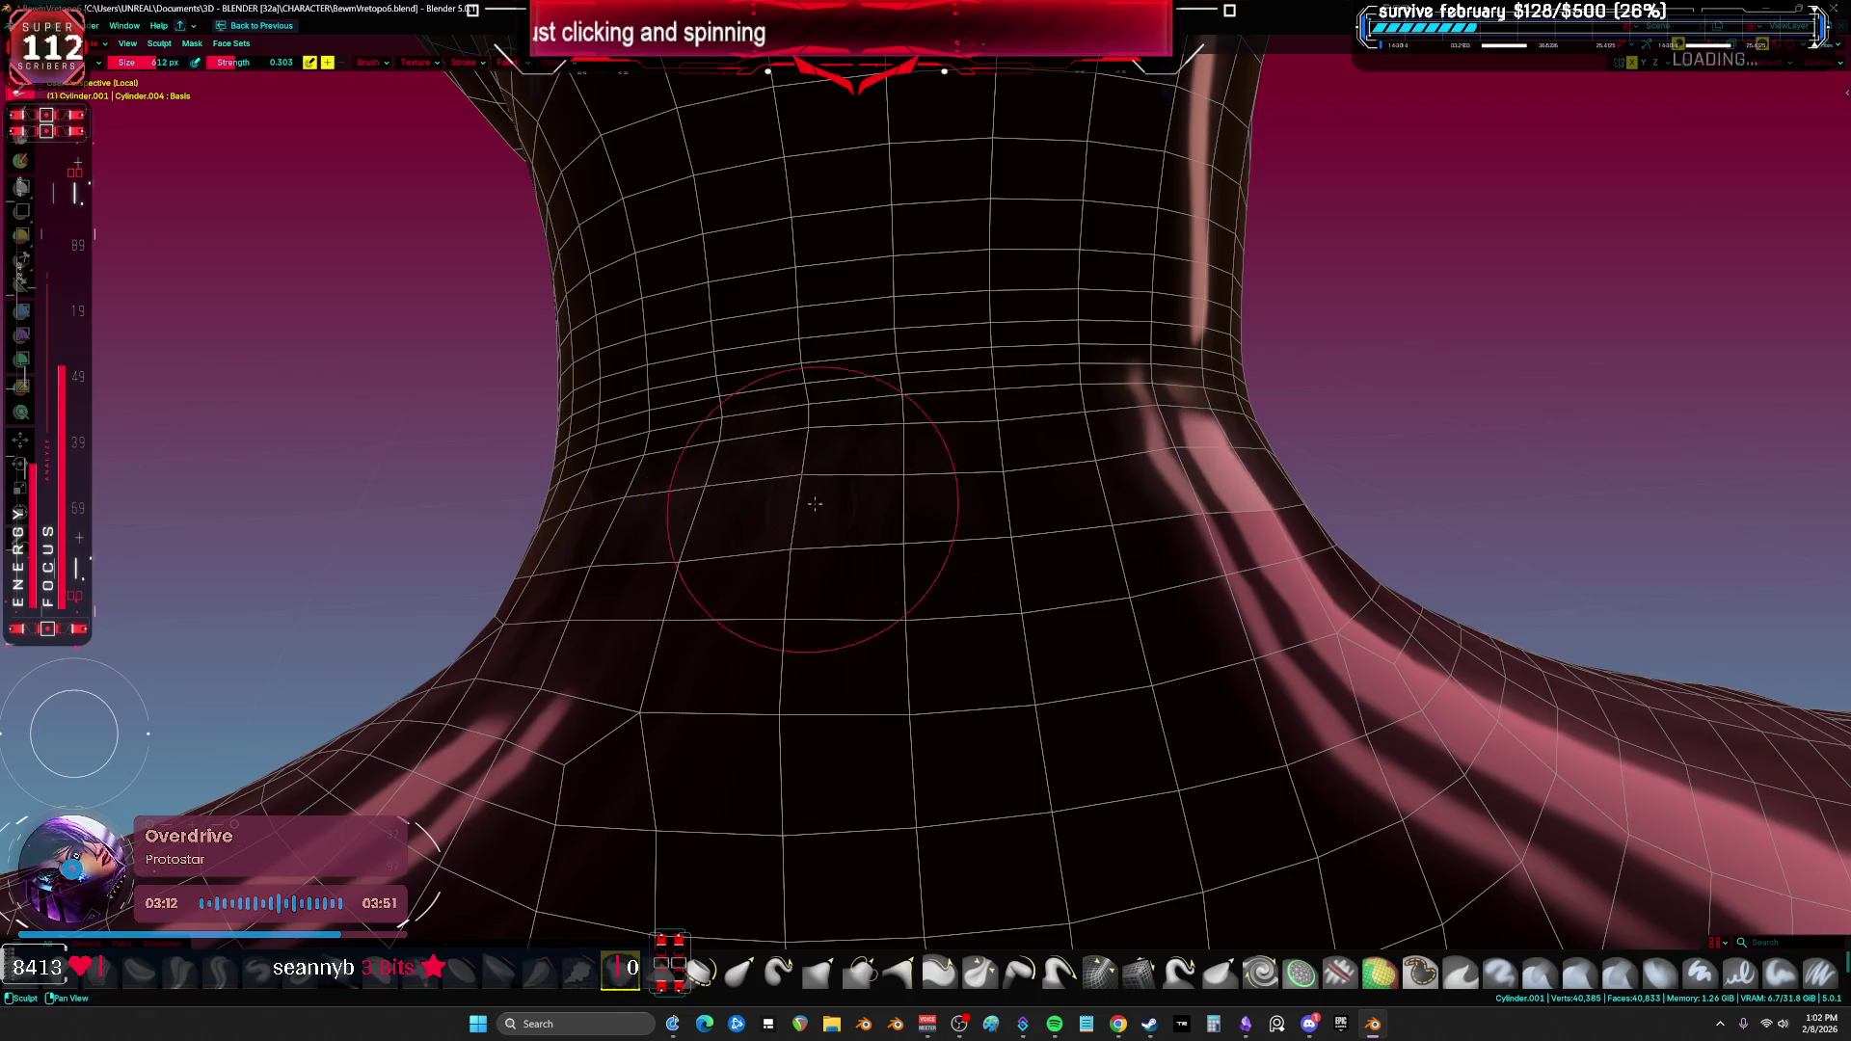
mouse_move(1088, 424)
middle_down()
mouse_move(1122, 460)
mouse_move(844, 439)
middle_up()
key(Tab)
Step: Select the neck seam loop and switch viewport shading to a dark matcap, then Material colour
alt+click(777, 439)
middle_drag(657, 536, 901, 414)
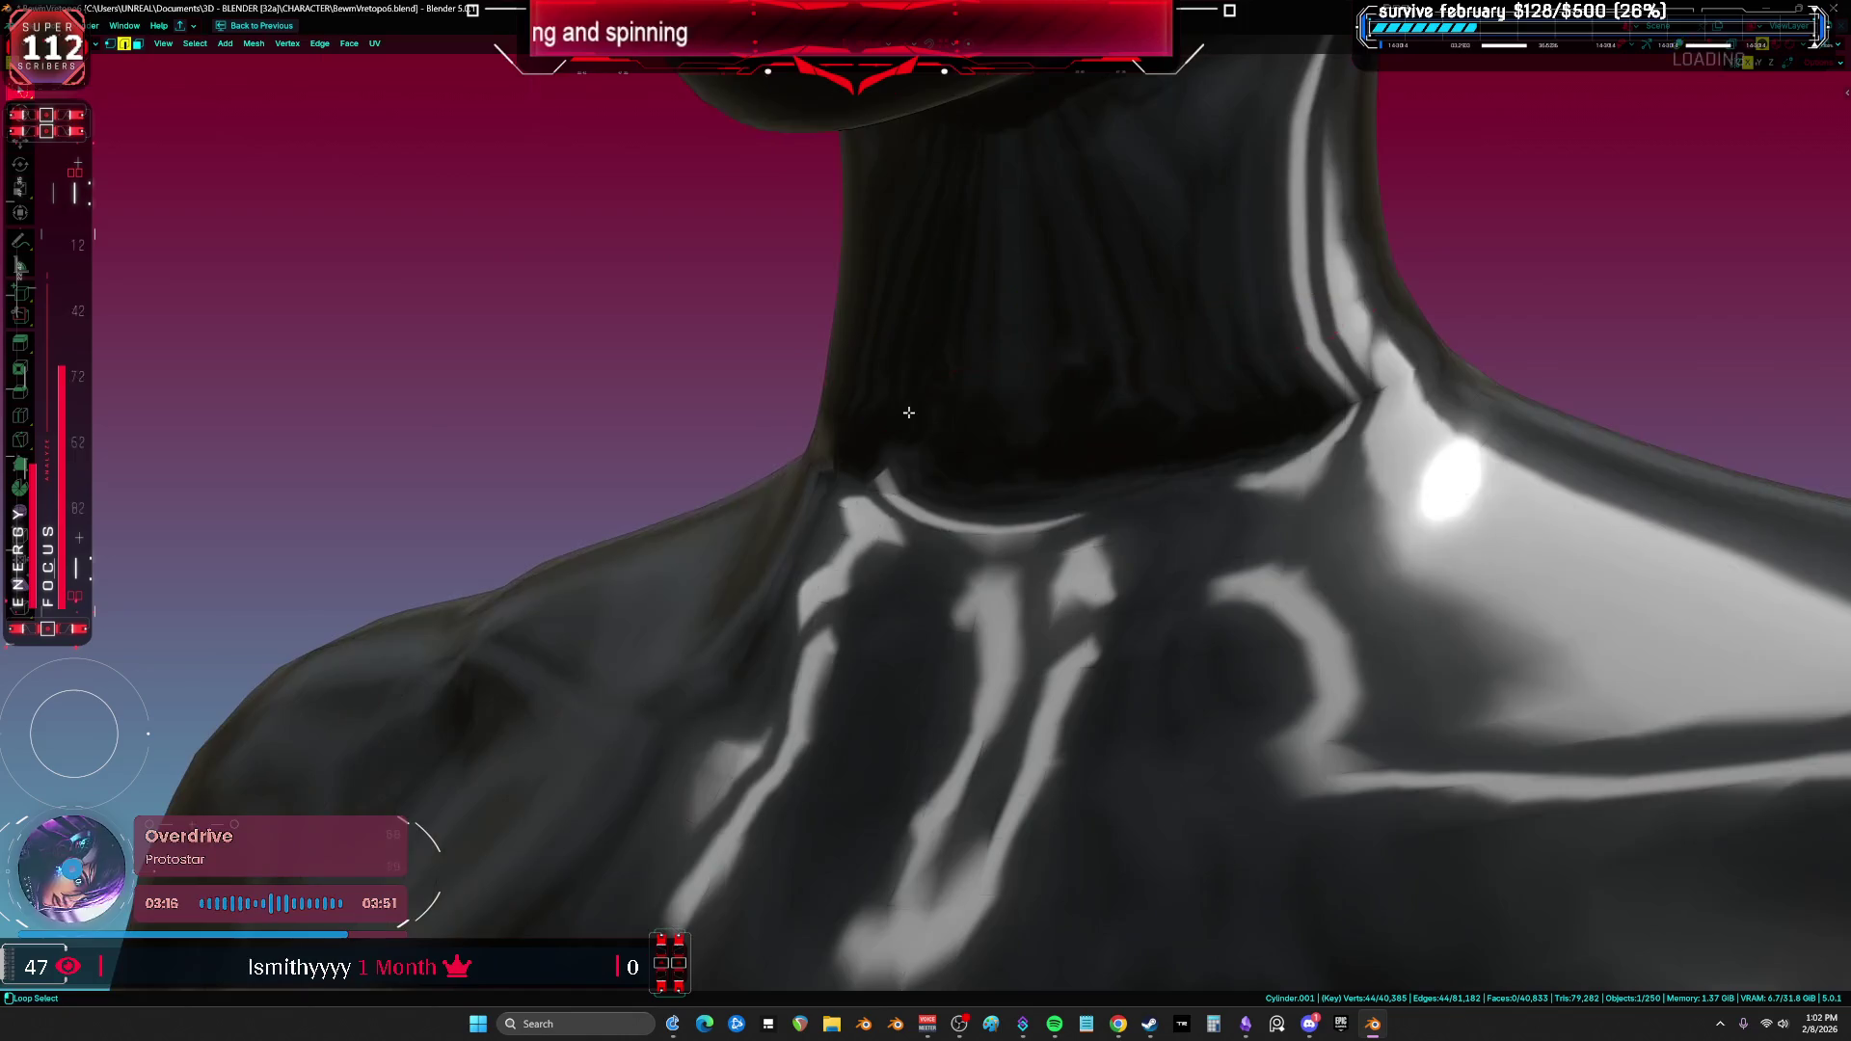
middle_drag(1013, 385, 999, 429)
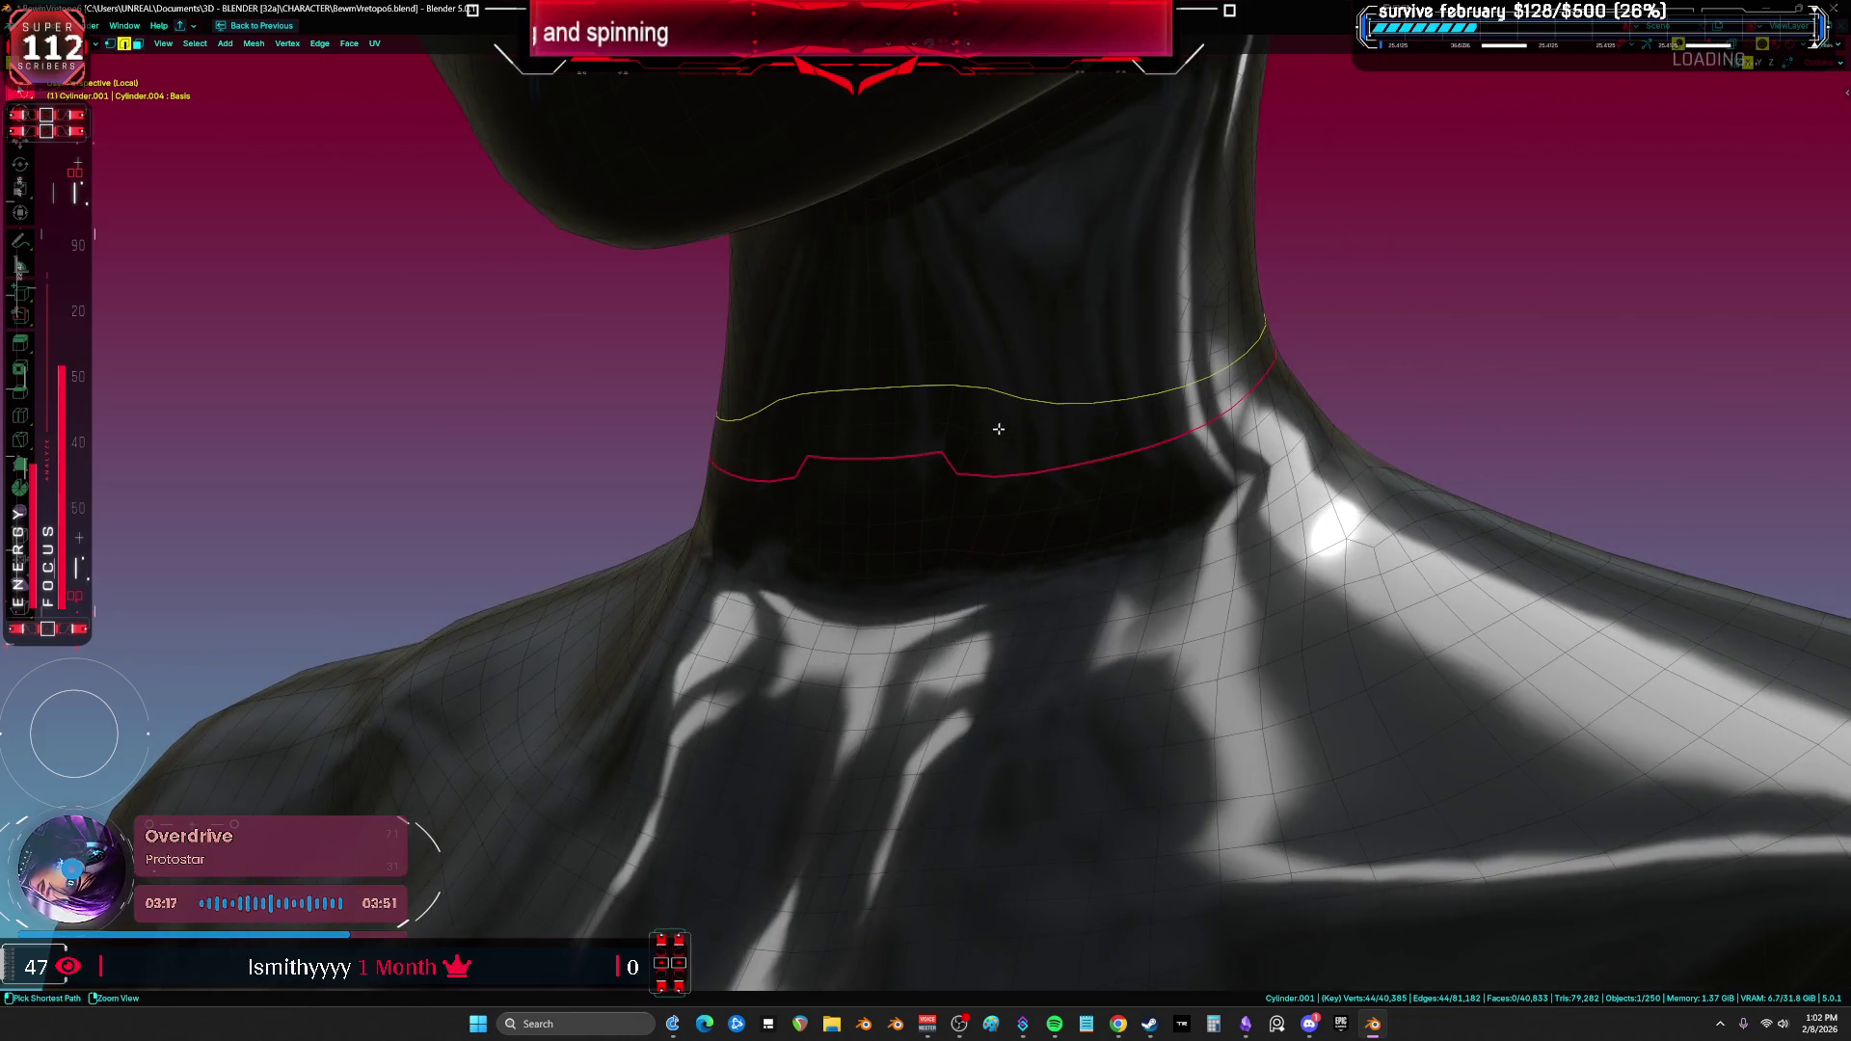
click(1827, 55)
click(1748, 146)
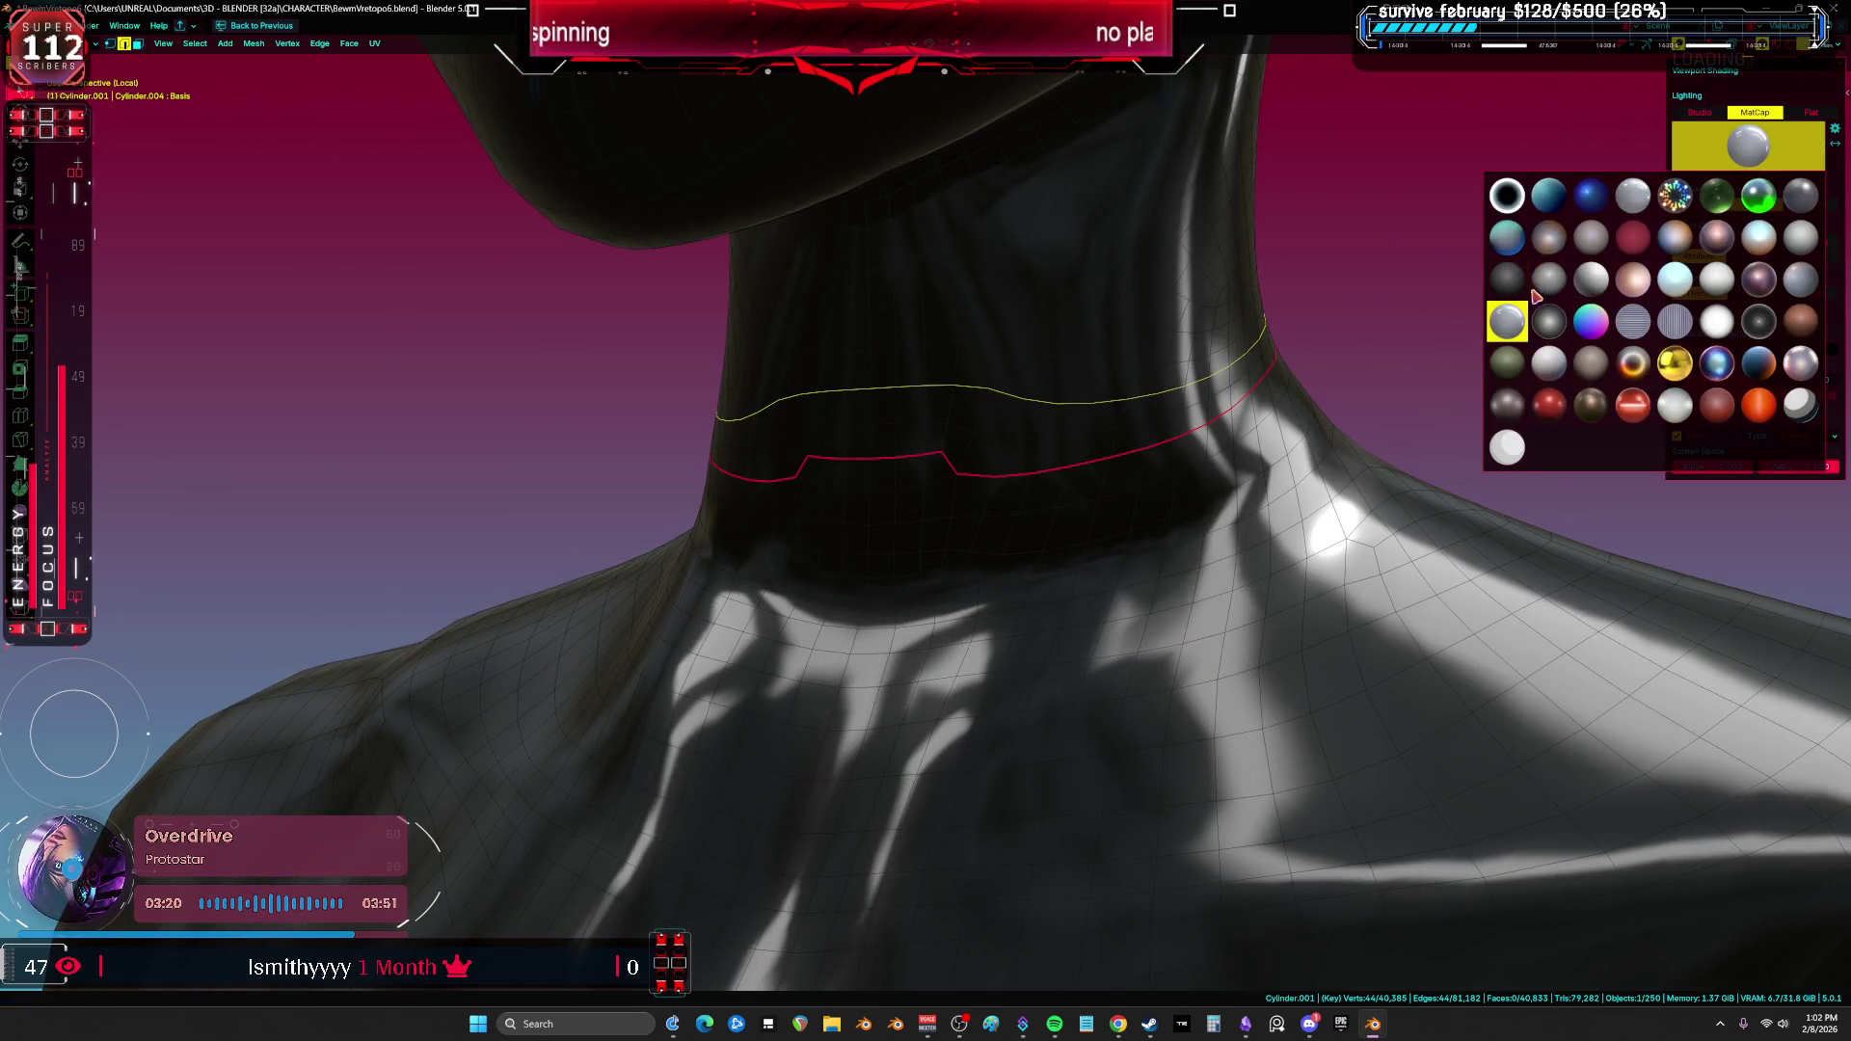
click(1592, 253)
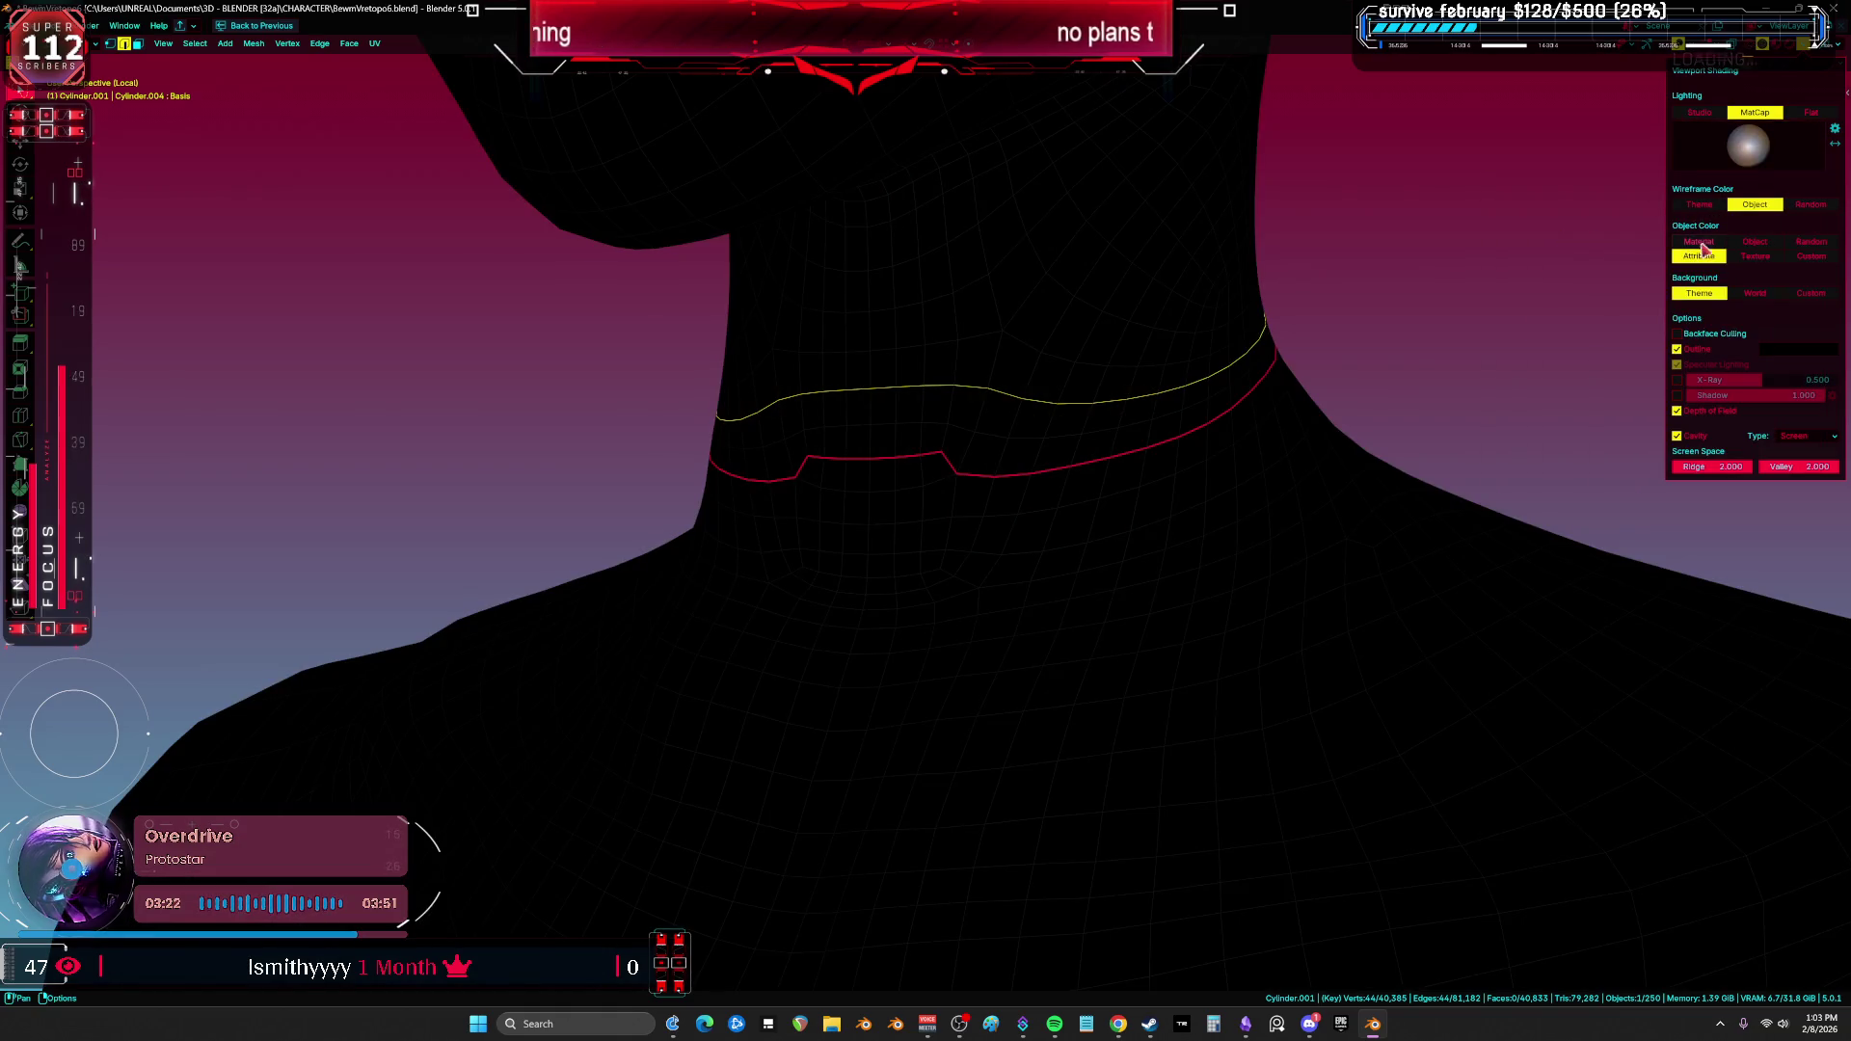
click(1701, 246)
scroll(1135, 463, up, 5)
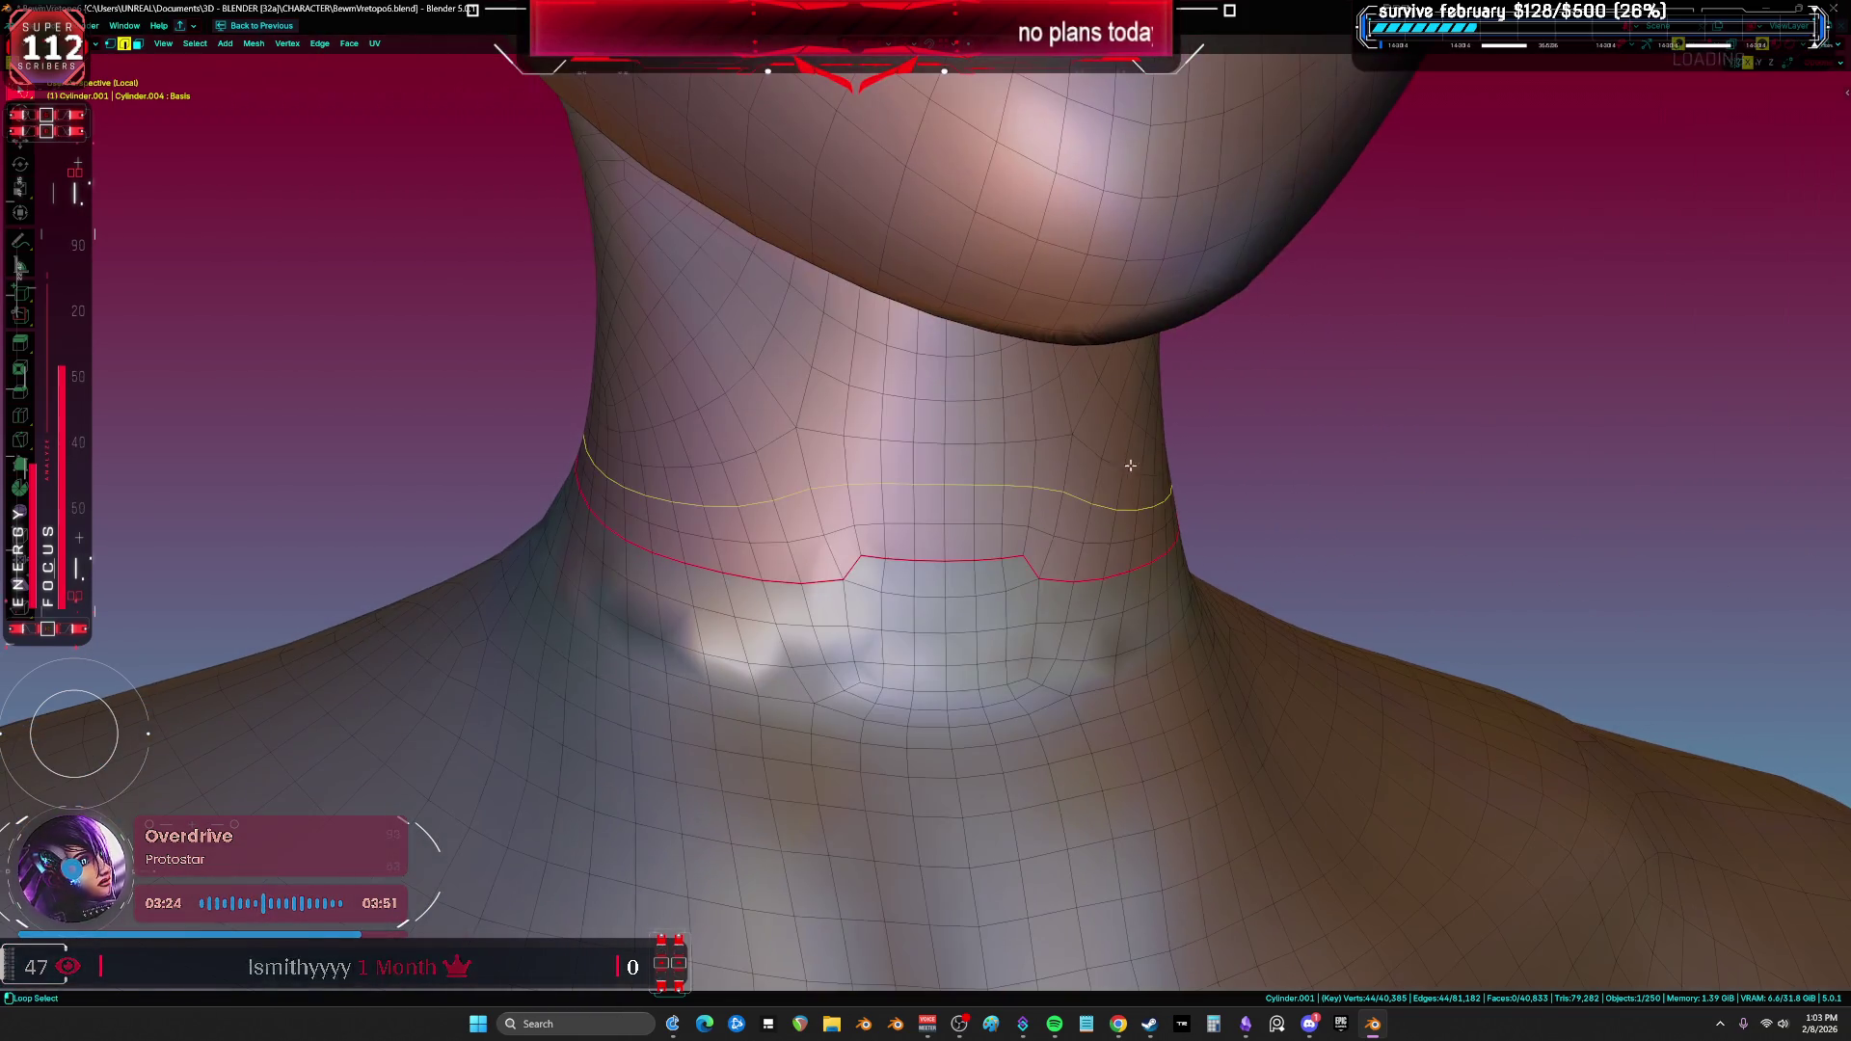
Step: Select a face loop around the lower neck, grow it, and Reset Vectors on its normals
key(3)
alt+click(912, 618)
key(ctrl+KP_Add)
key(ctrl+KP_Add)
key(ctrl+KP_Add)
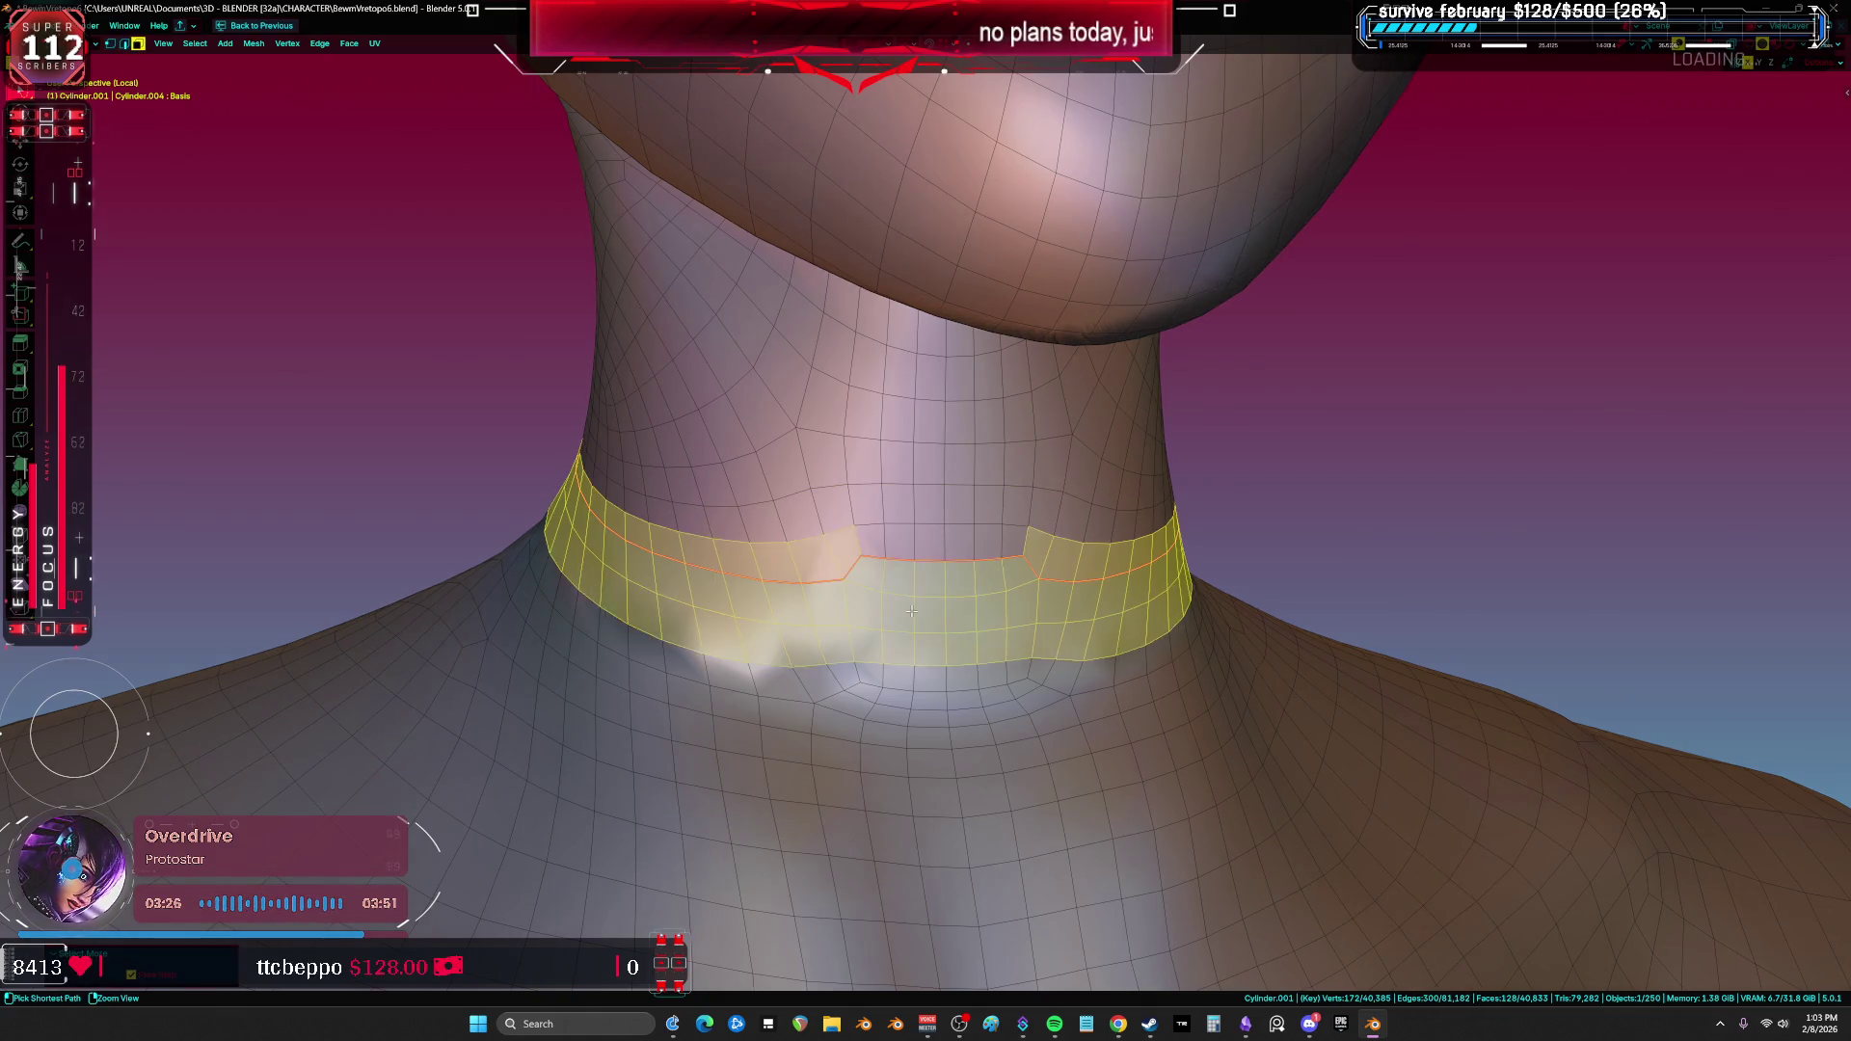
key(alt+n)
click(914, 615)
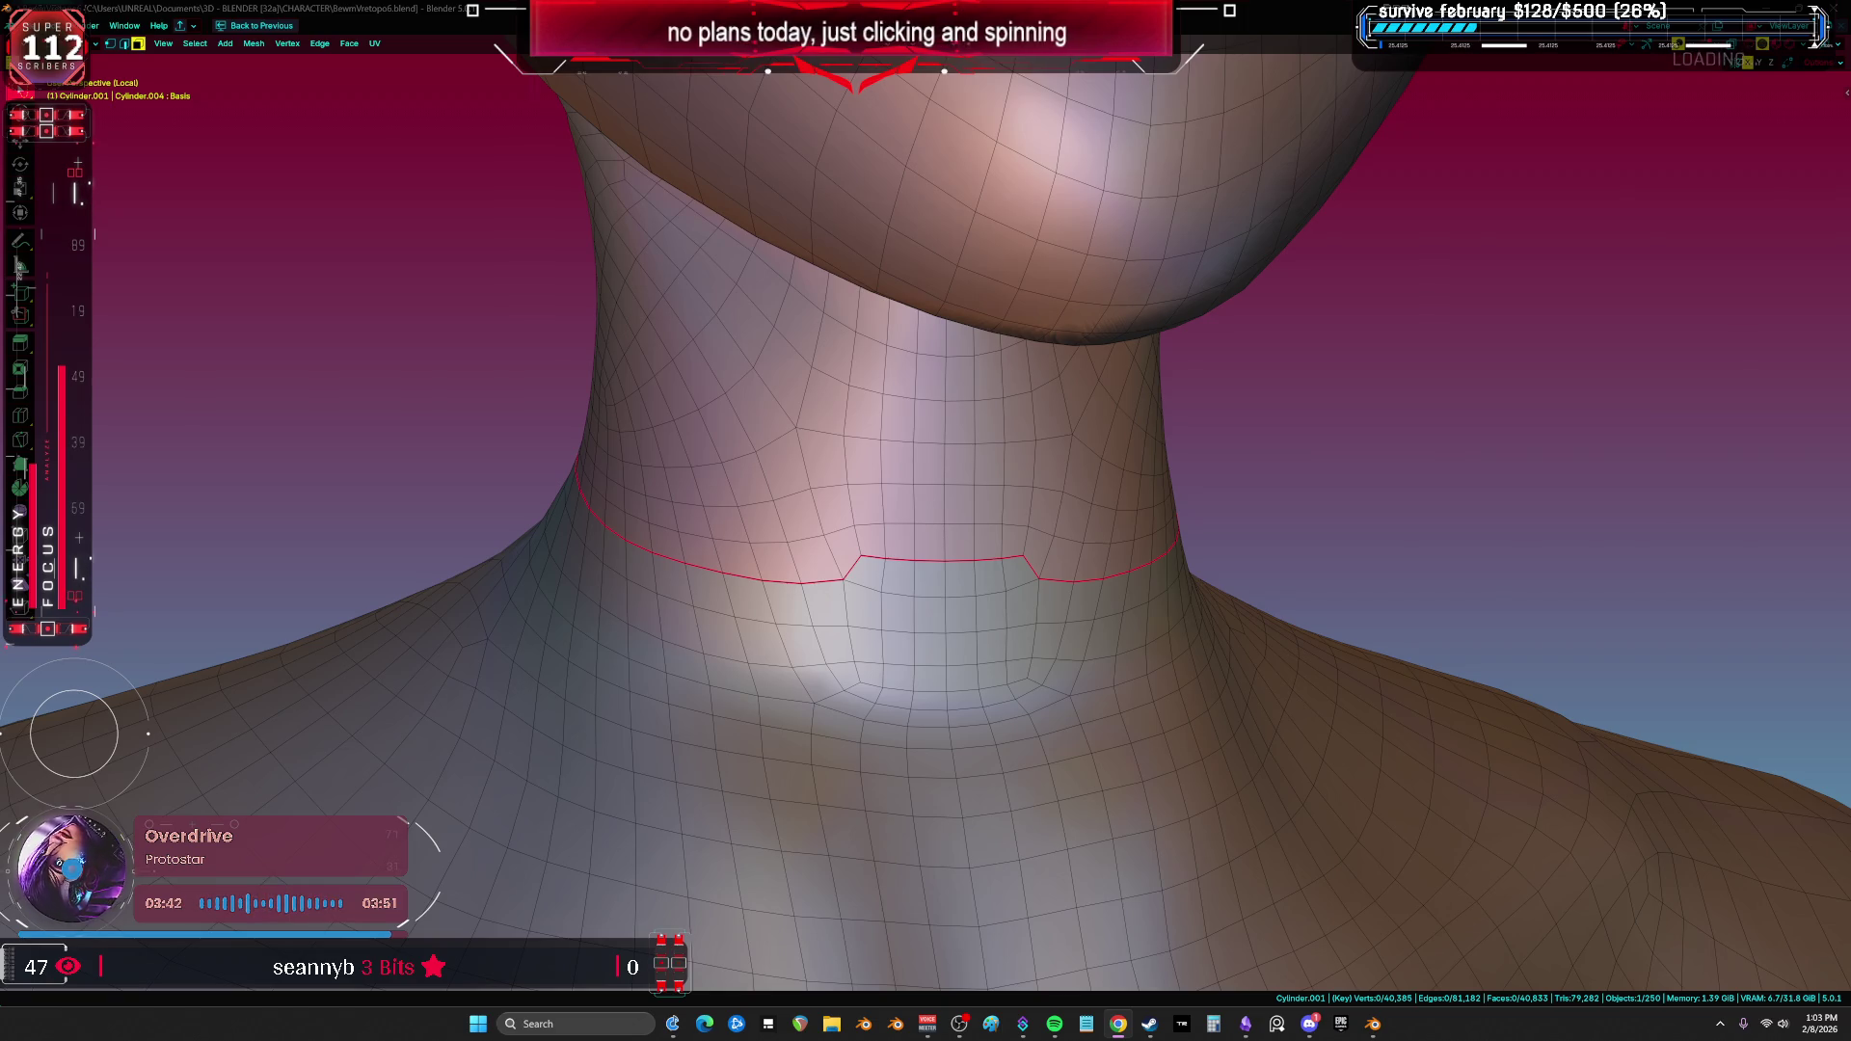
Step: Return to Sculpt Mode on the body and set the brush size to 248 px
mouse_move(758, 425)
middle_down()
mouse_move(736, 525)
mouse_move(922, 524)
middle_up()
key(ctrl+Tab)
mouse_move(781, 479)
middle_down()
mouse_move(761, 479)
mouse_move(786, 506)
middle_up()
mouse_move(721, 585)
middle_down()
mouse_move(661, 516)
mouse_move(728, 469)
middle_up()
middle_drag(825, 266, 907, 259)
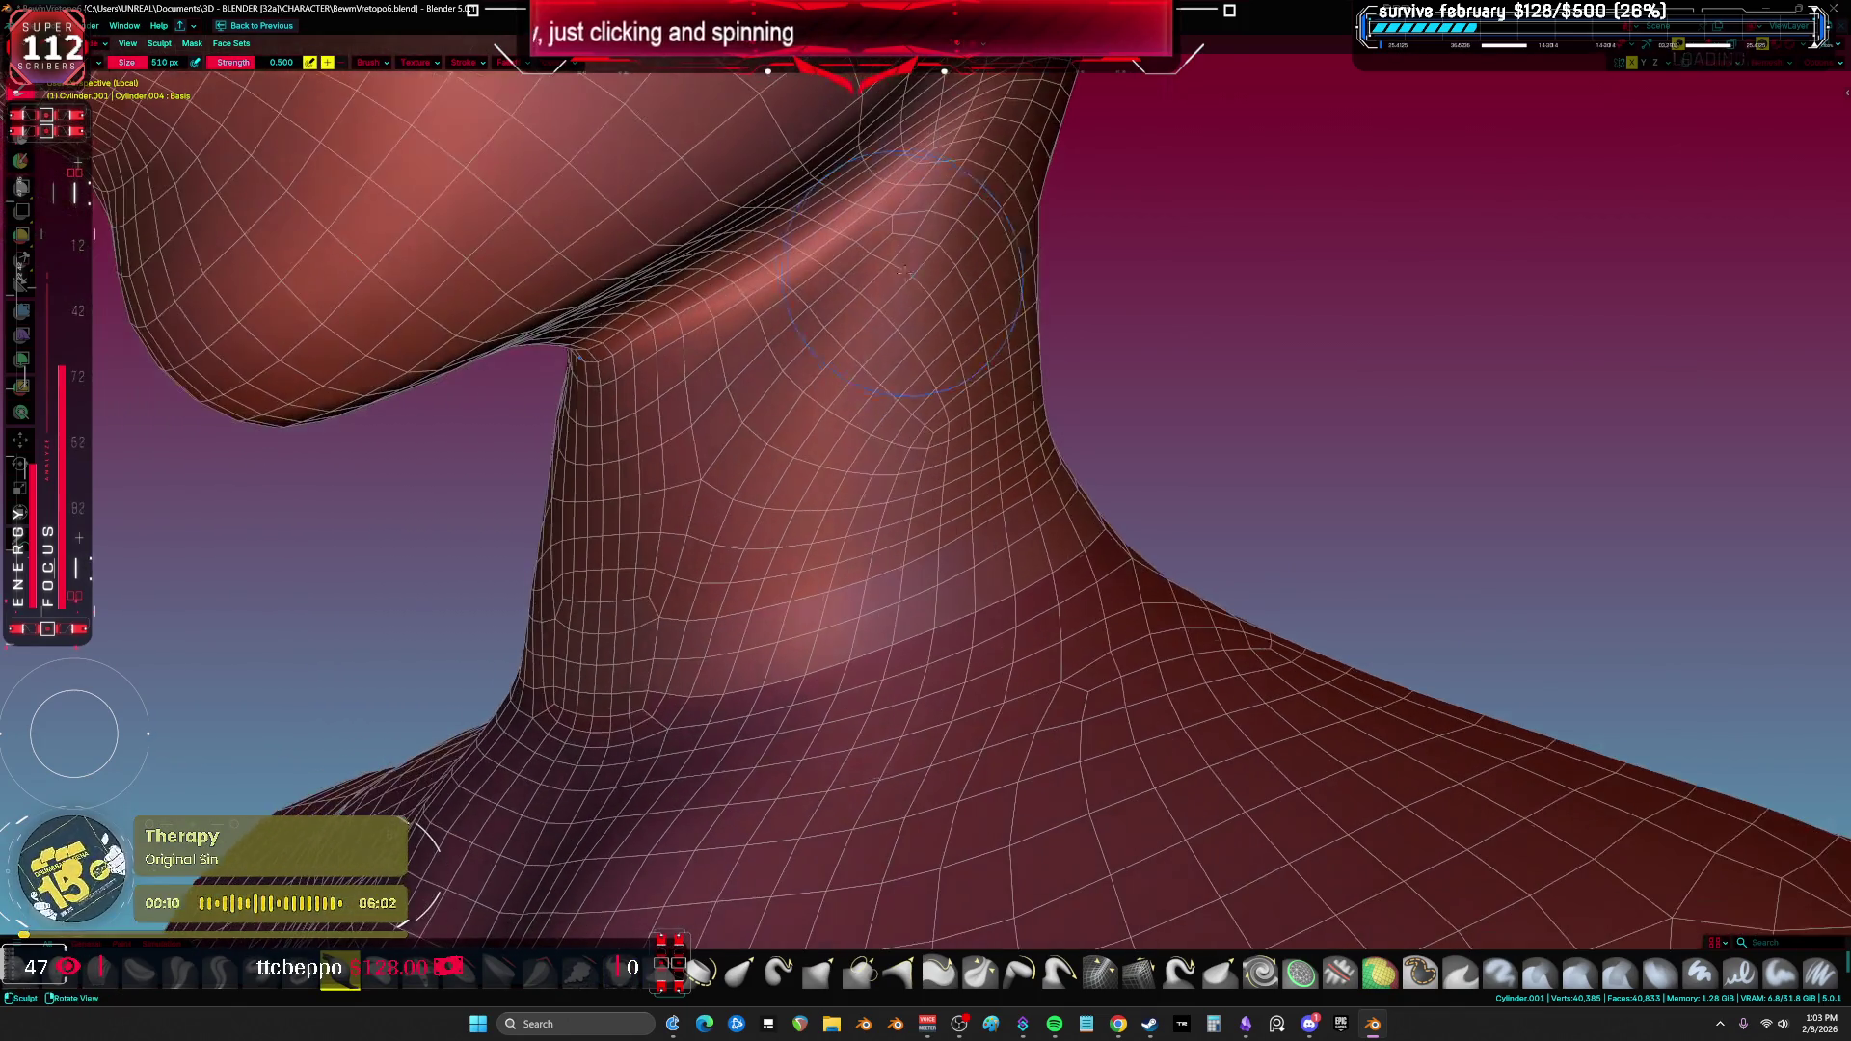
key(f)
click(984, 249)
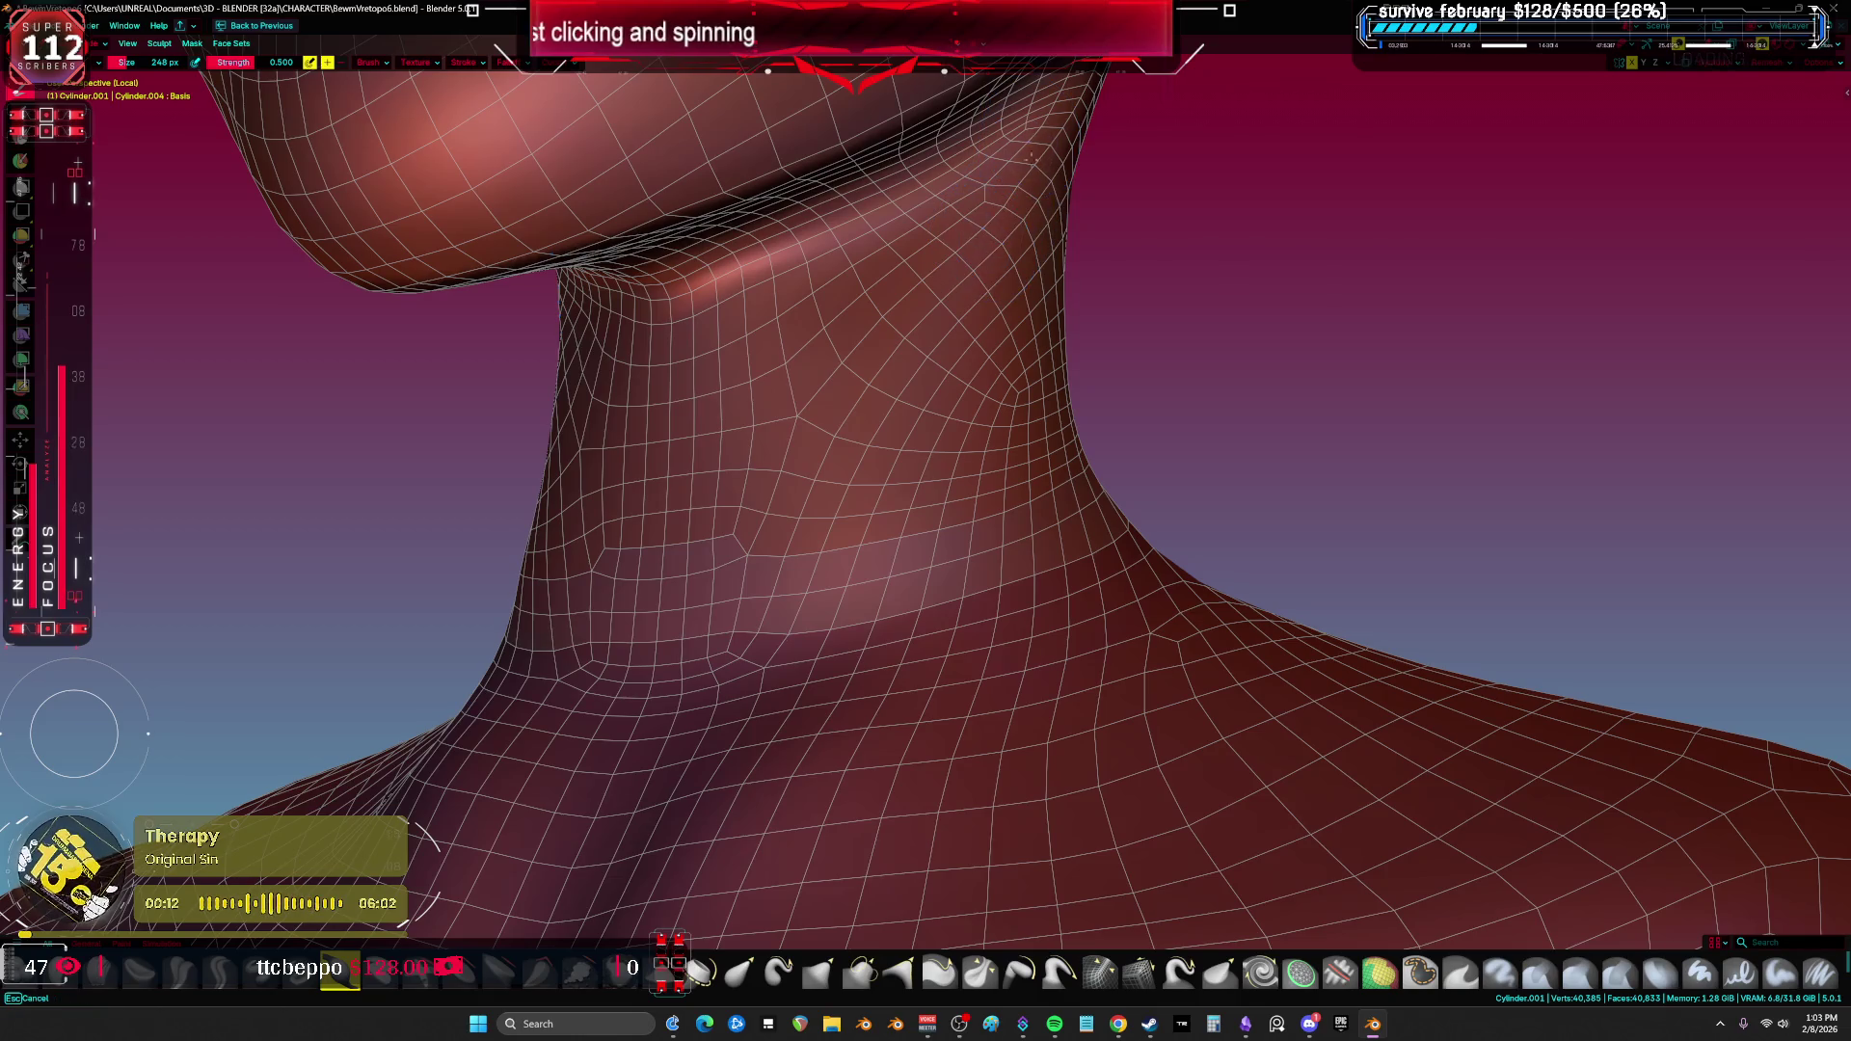
Step: Smooth strokes across the front and lower neck, checking the result in front view without wireframe
drag(1027, 238, 874, 490)
mouse_move(899, 372)
mouse_down()
mouse_move(810, 627)
mouse_move(762, 636)
mouse_up()
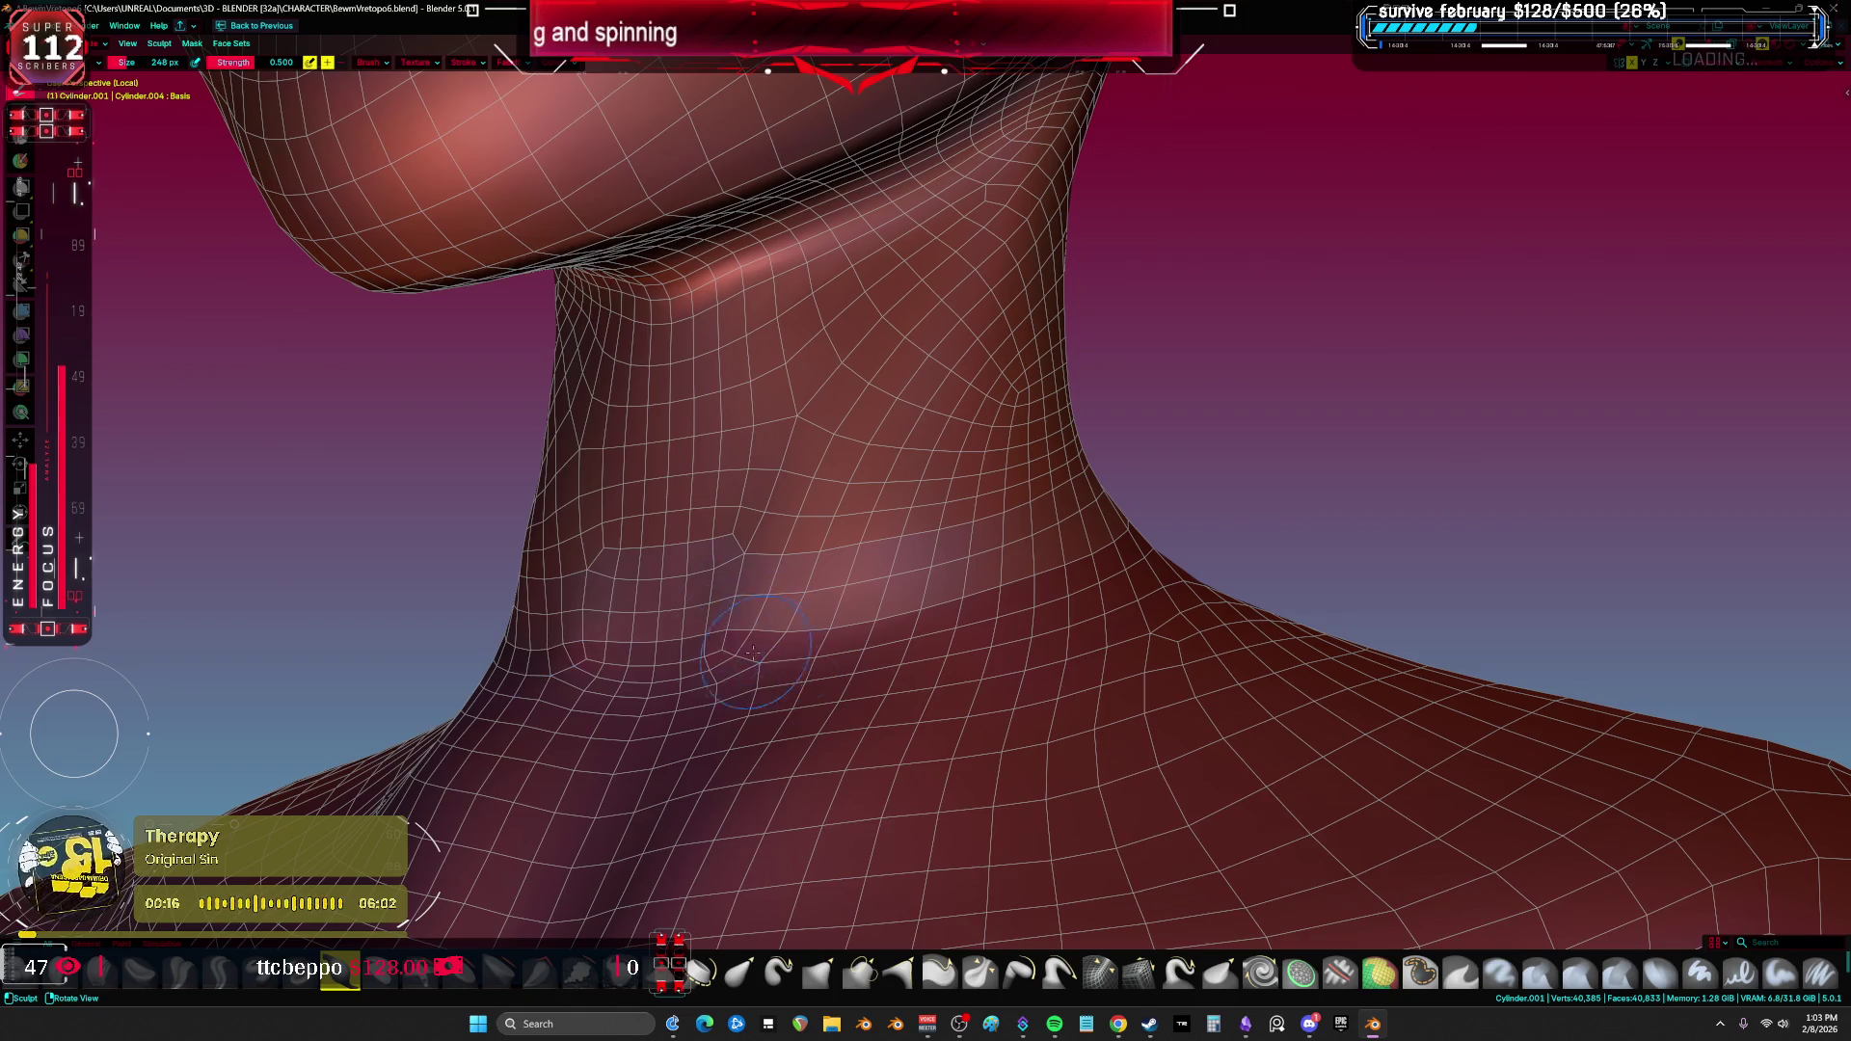
middle_drag(791, 598, 907, 632)
key(shift+alt+z)
key(KP_1)
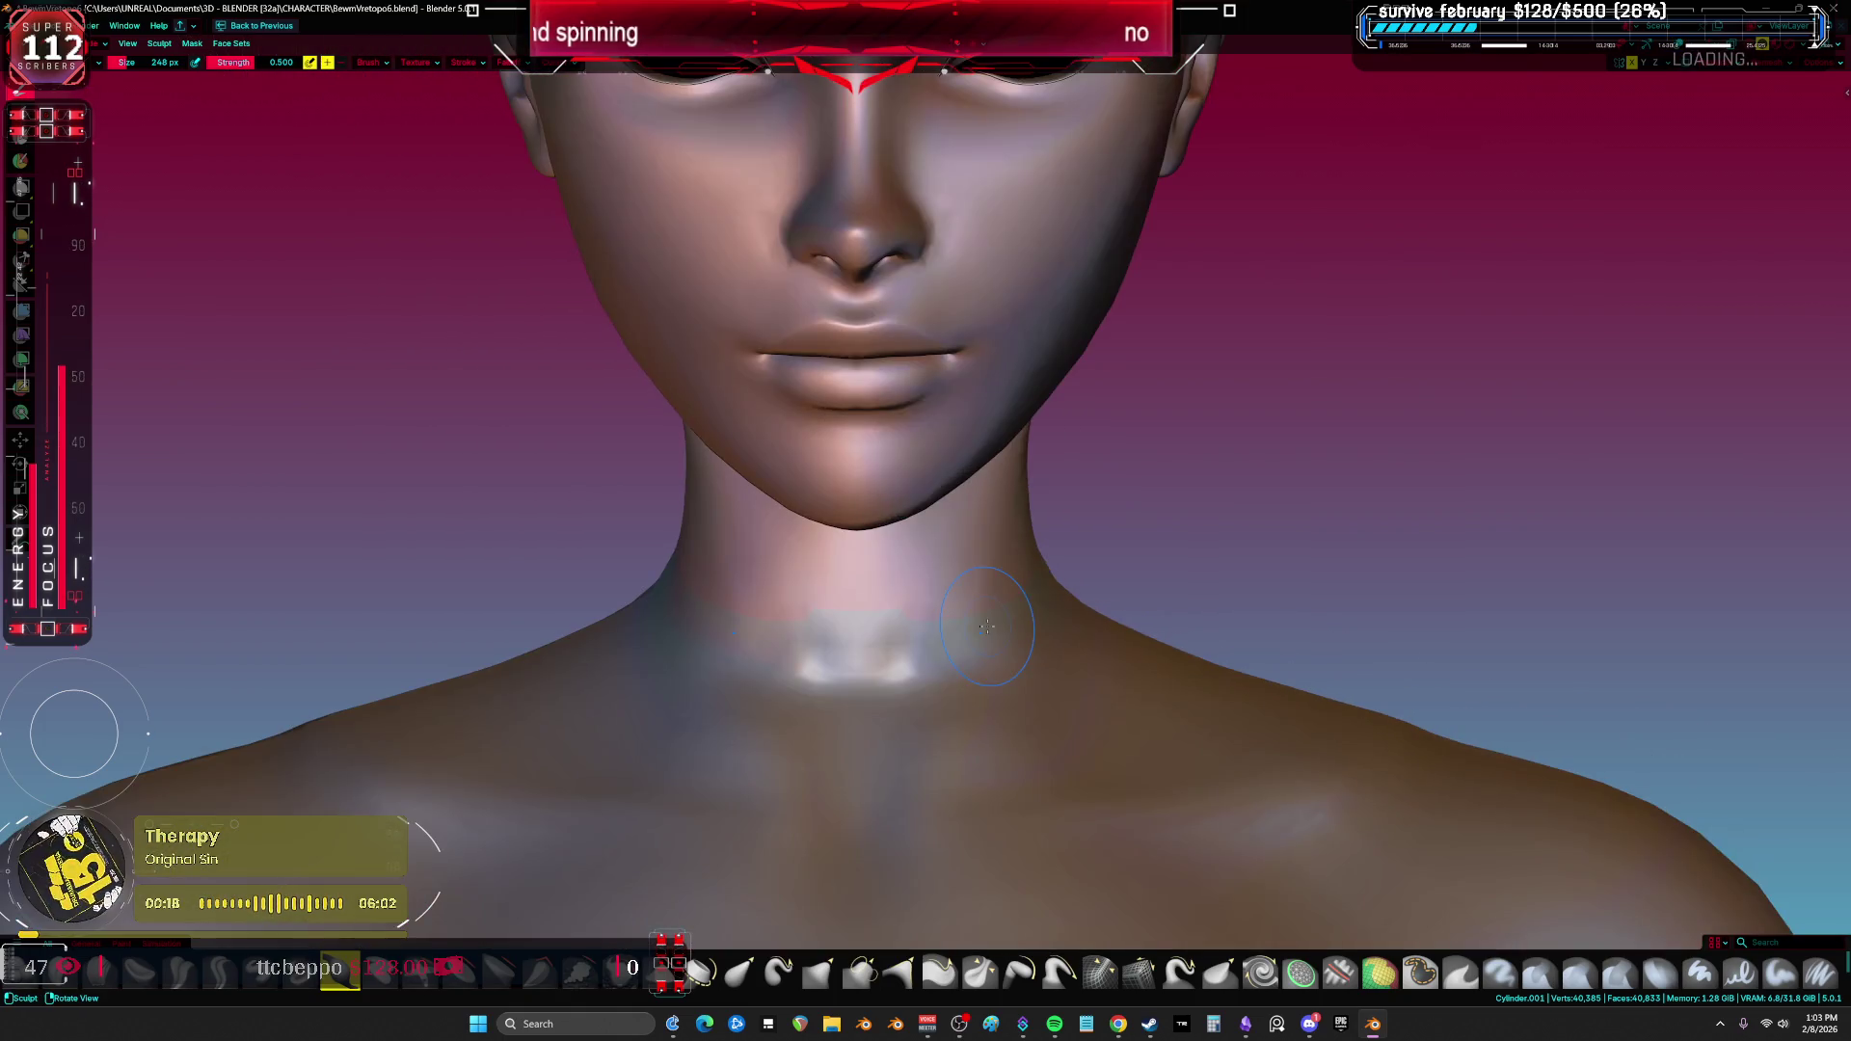
key(shift+alt+z)
scroll(868, 598, up, 3)
Step: Orbit around the jaw, neck and back of the head to inspect the smoothed surface
middle_drag(868, 598, 781, 488)
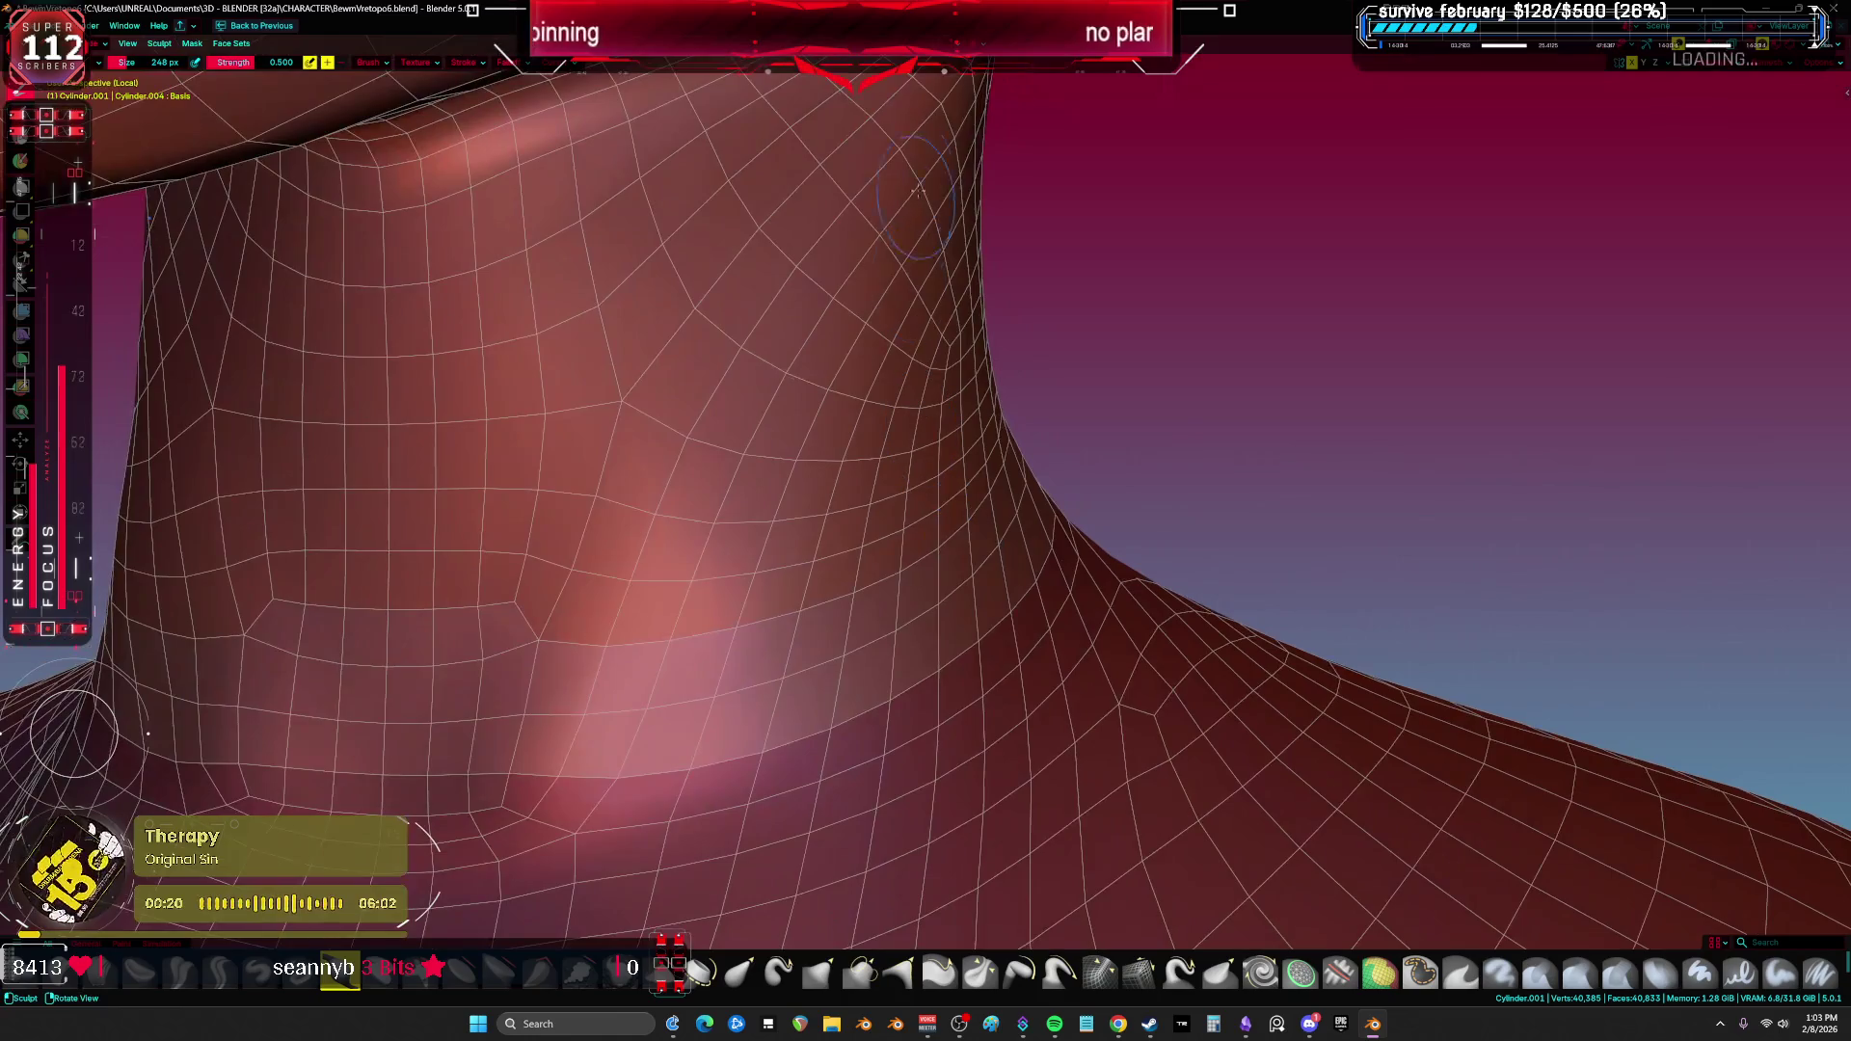
middle_drag(883, 249, 835, 393)
middle_drag(856, 622, 916, 663)
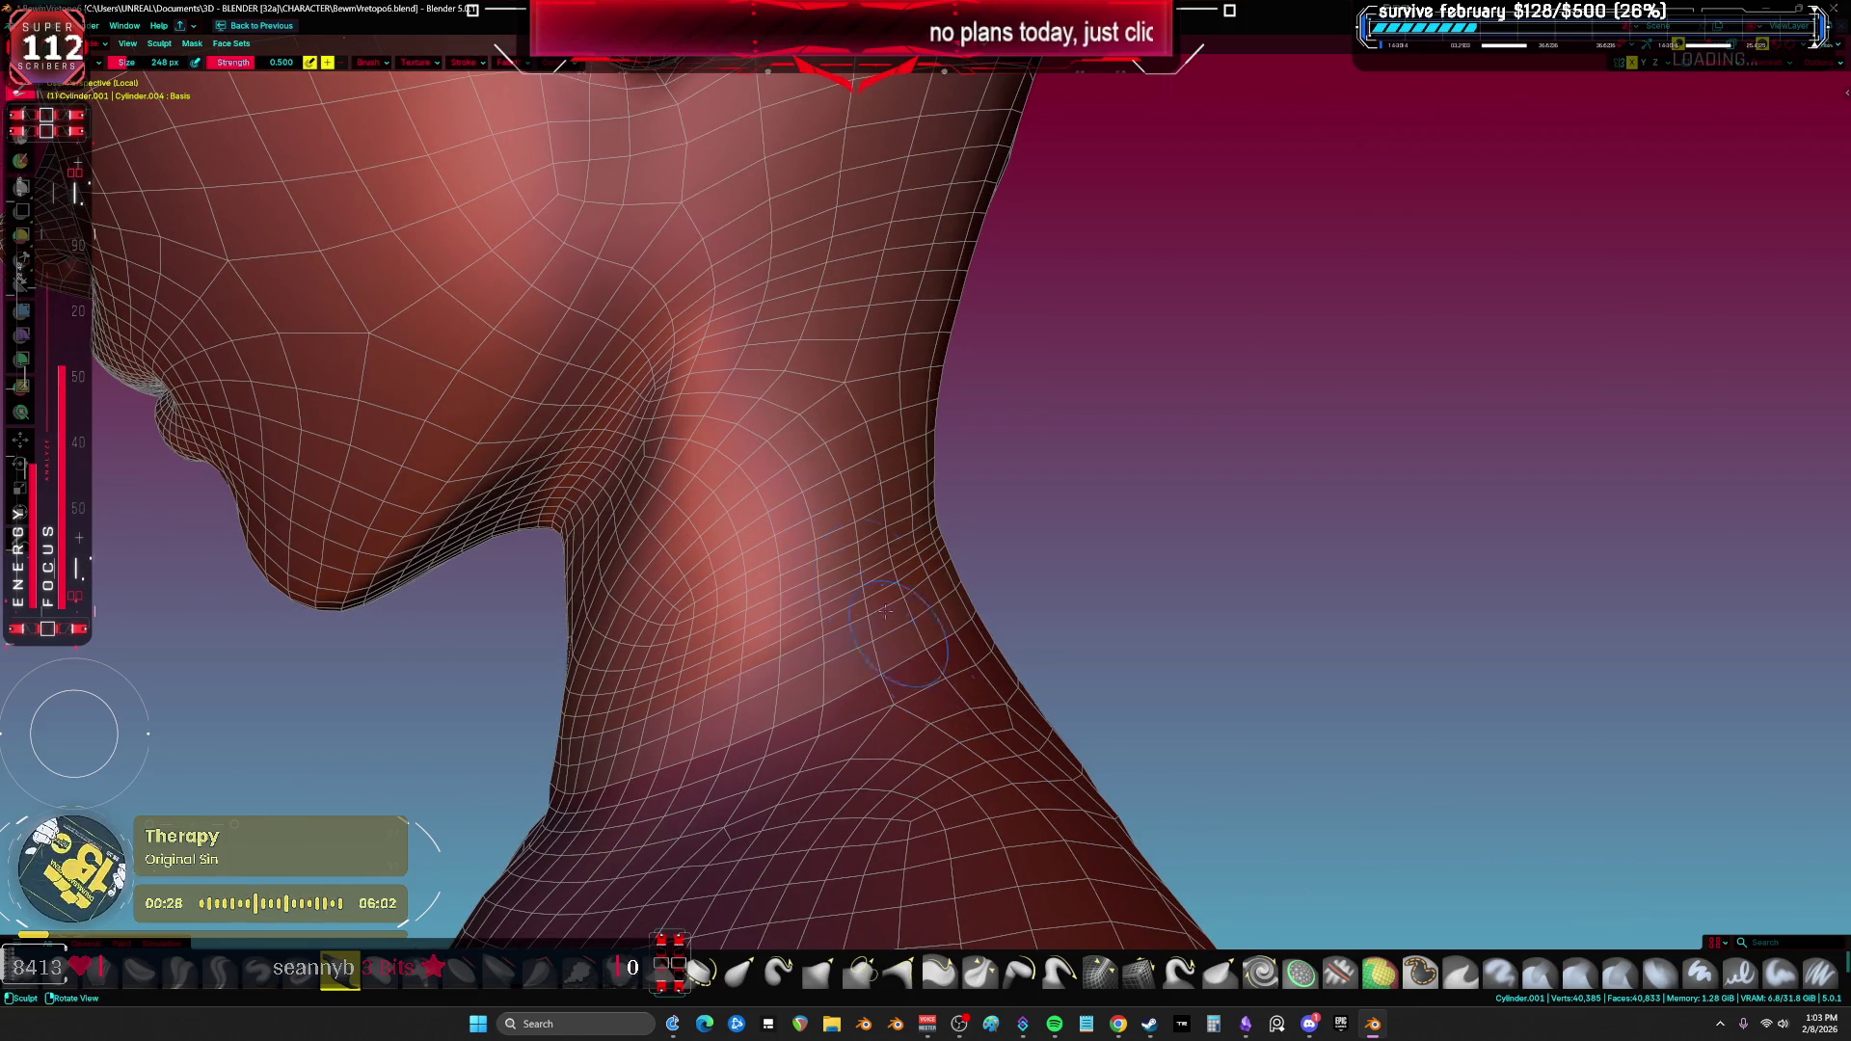
middle_drag(924, 607, 933, 390)
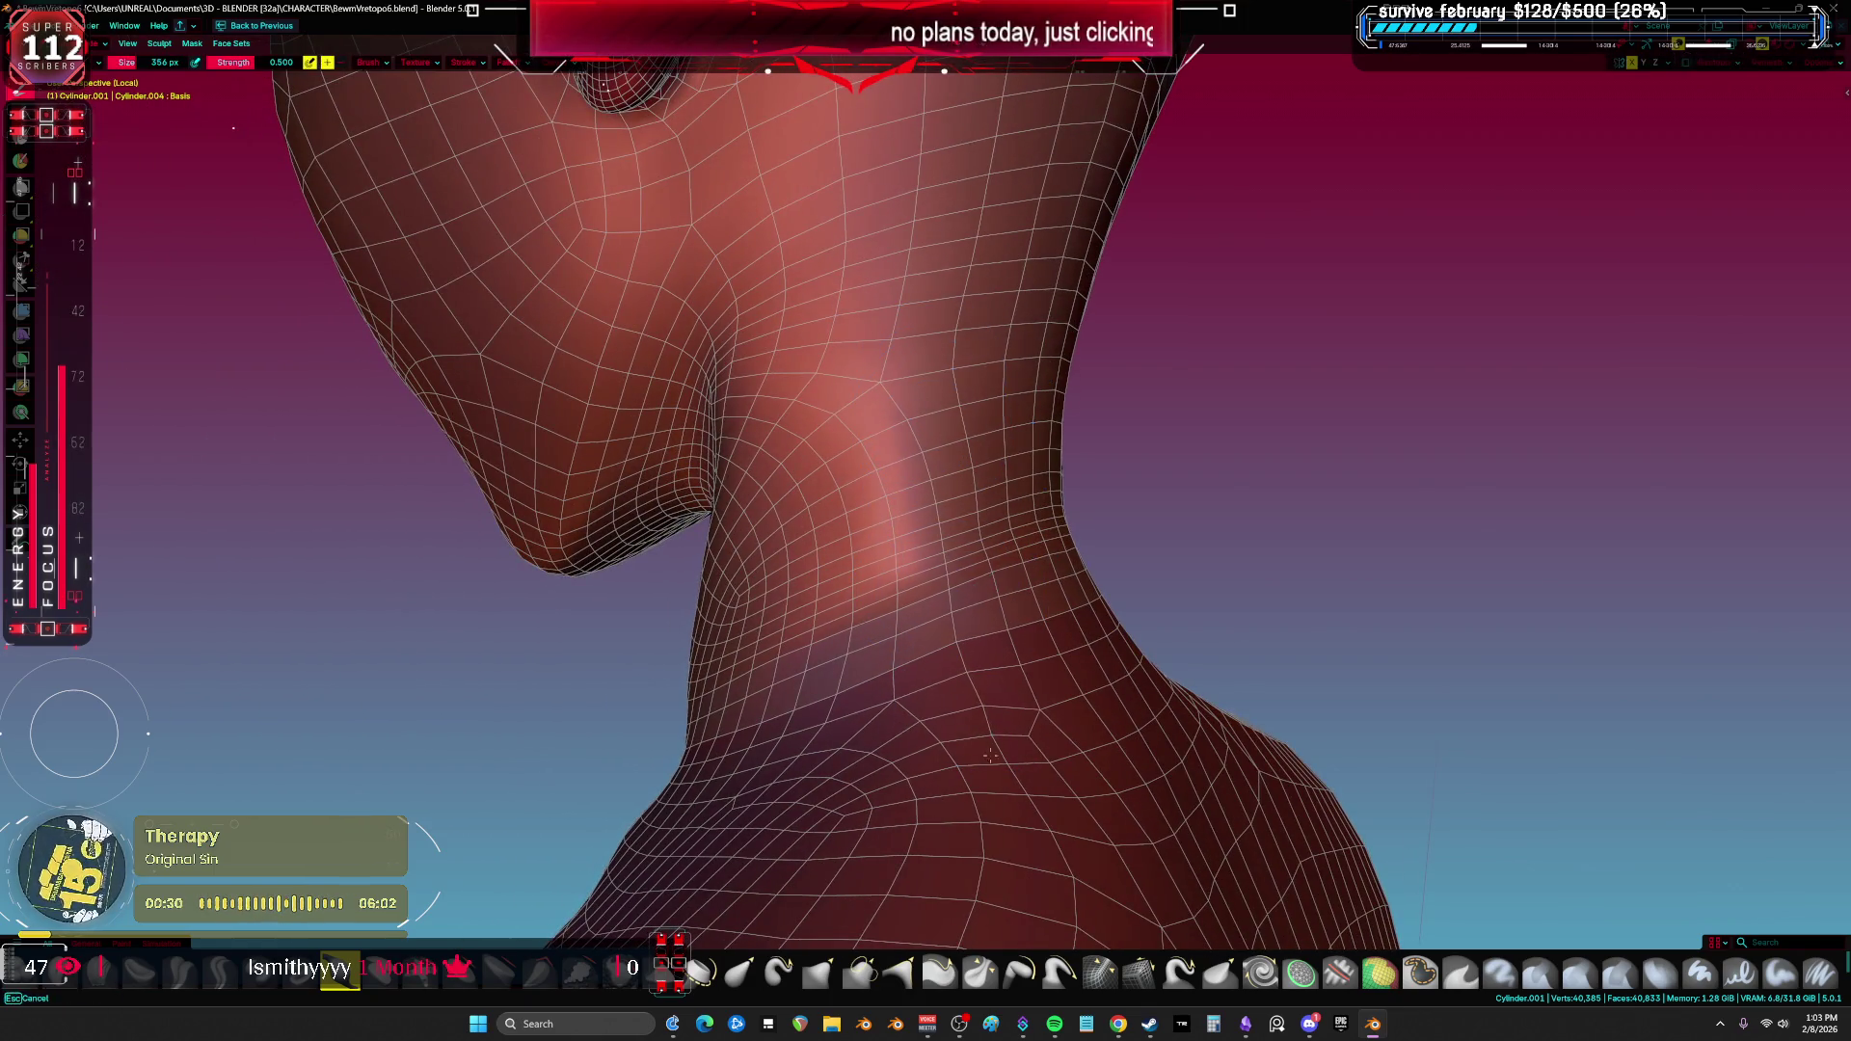
shift+middle_drag(1091, 615, 1078, 509)
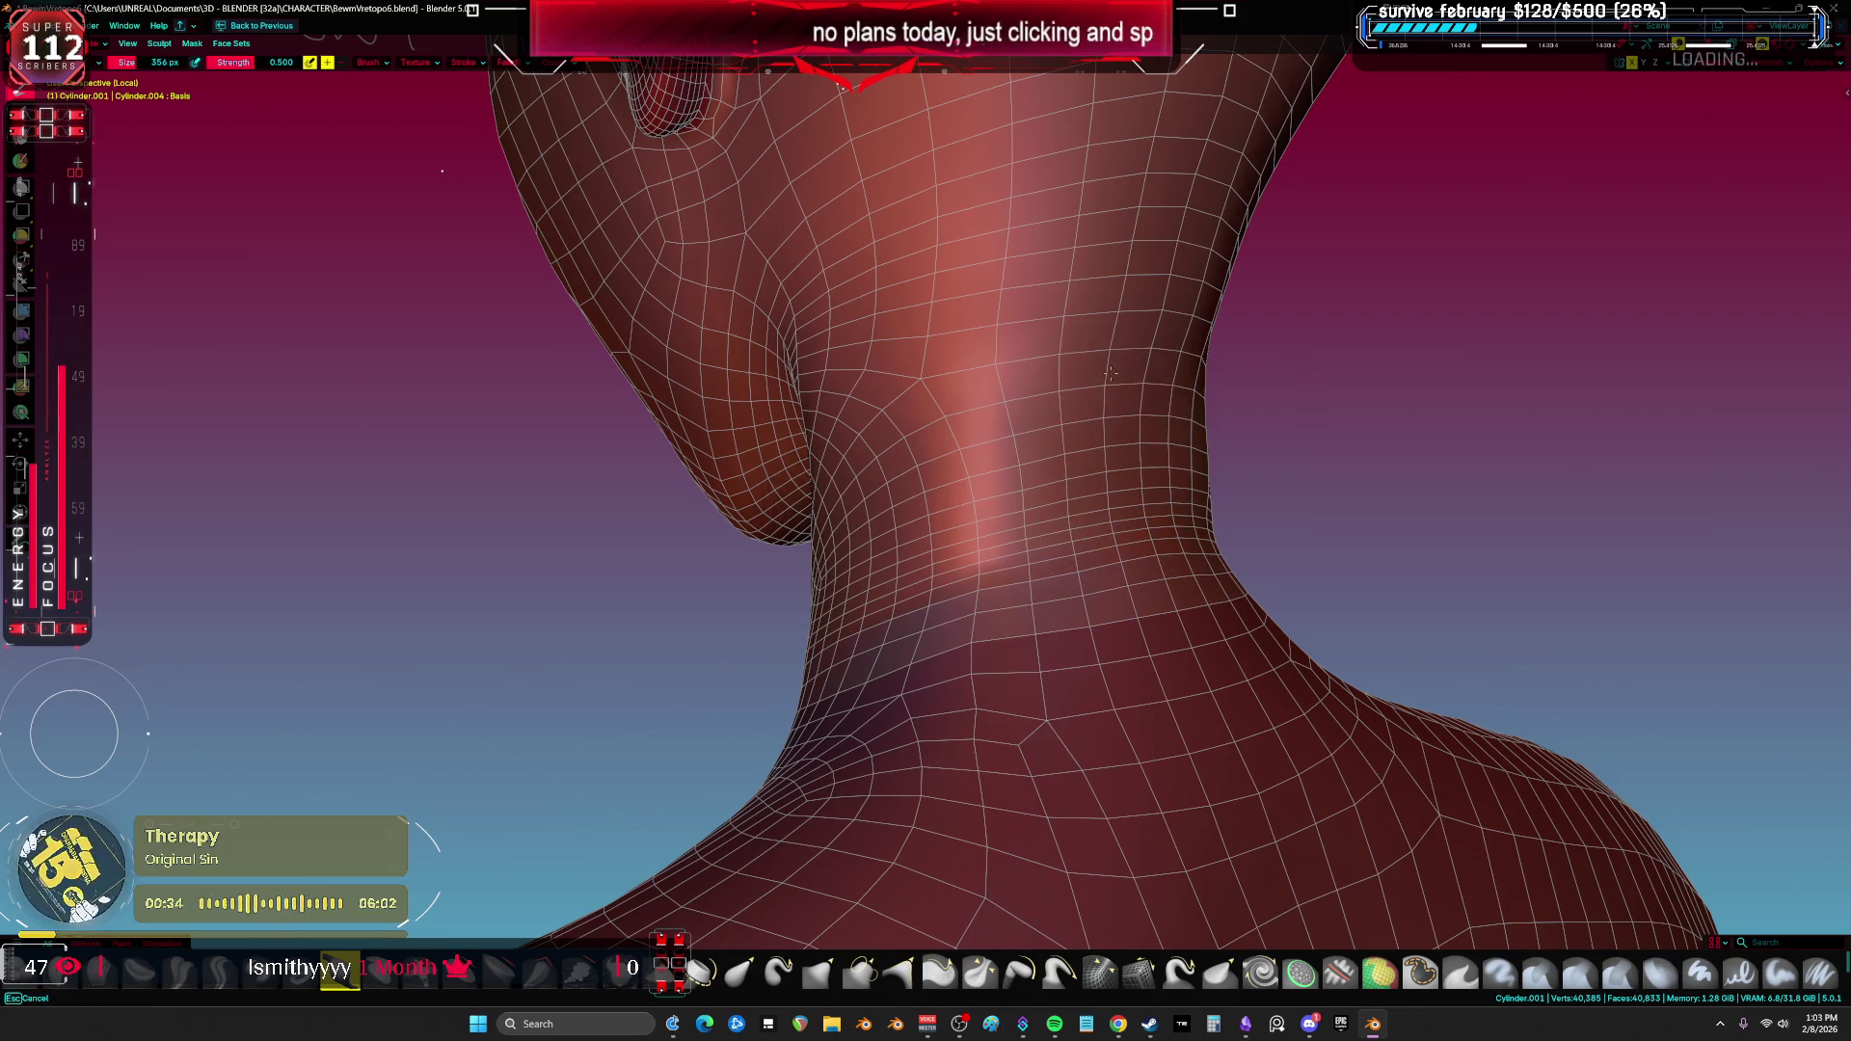
mouse_move(1100, 329)
middle_down()
mouse_move(1109, 405)
mouse_move(1082, 459)
middle_up()
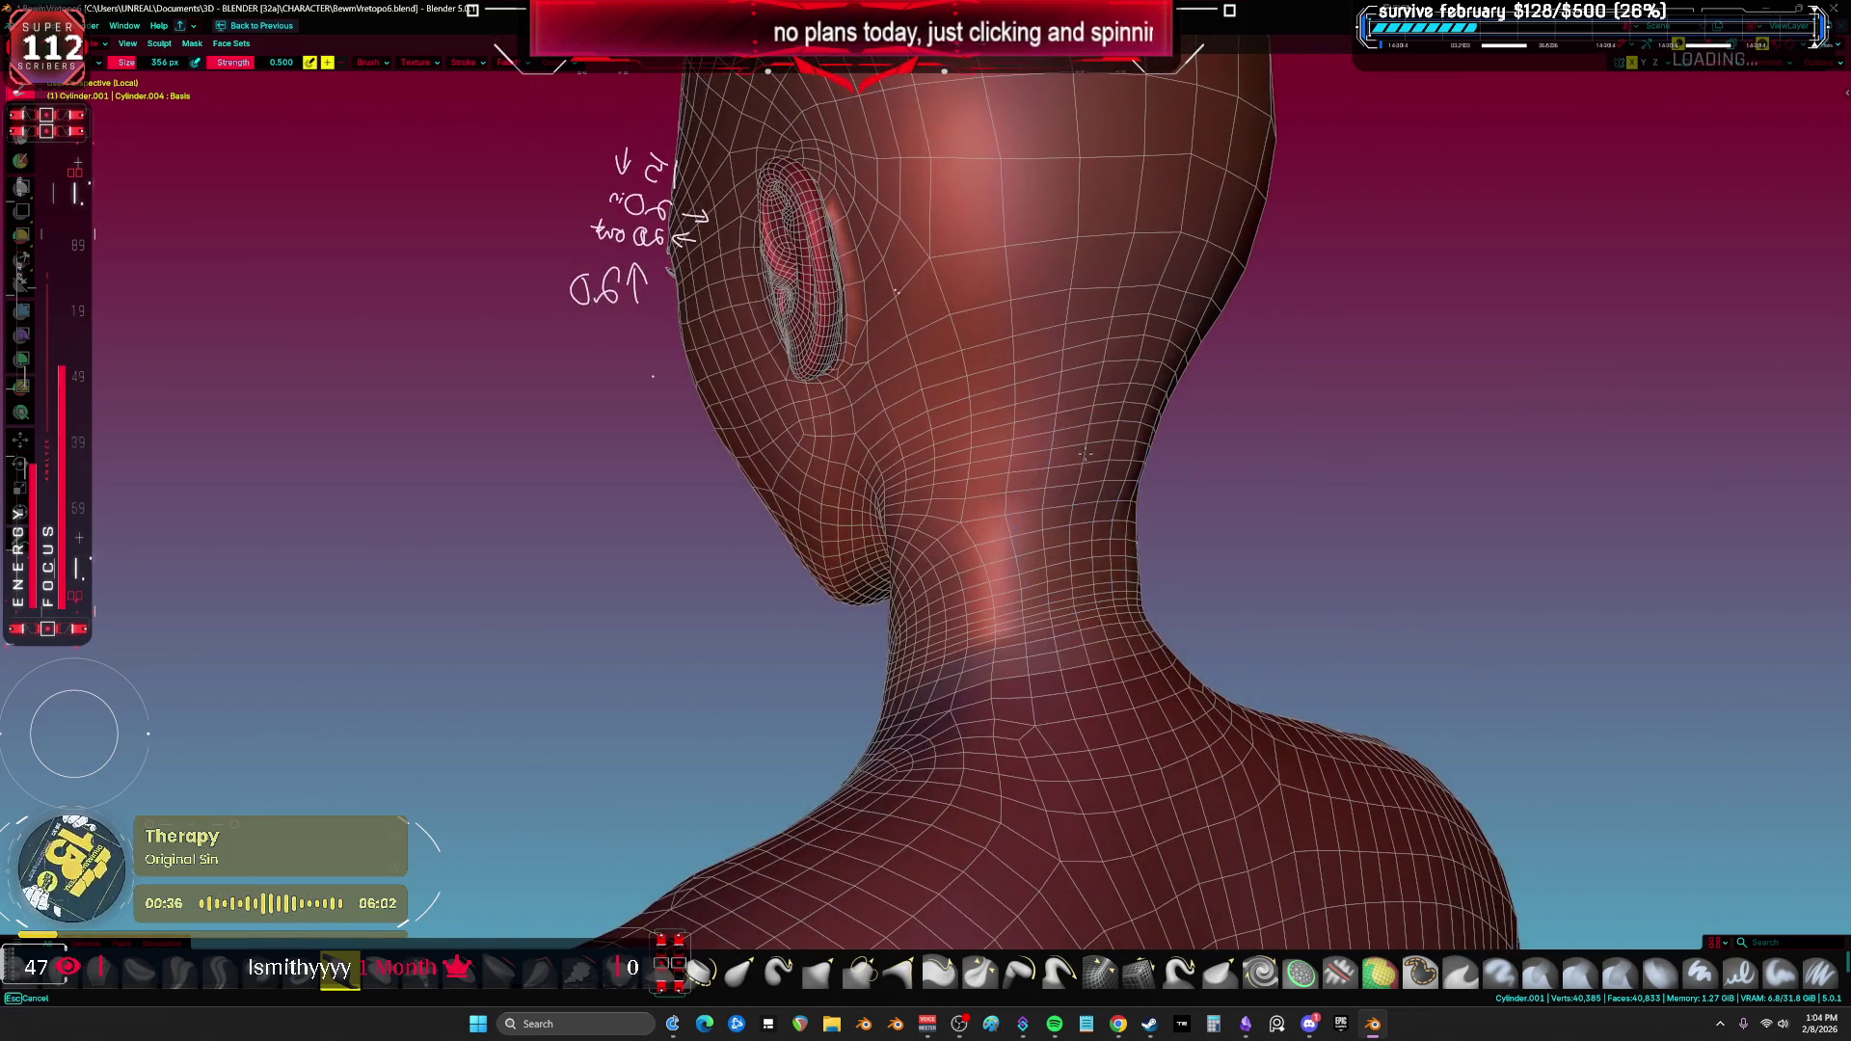
mouse_move(1102, 325)
middle_down()
mouse_move(1101, 445)
mouse_move(1071, 469)
mouse_move(927, 487)
middle_up()
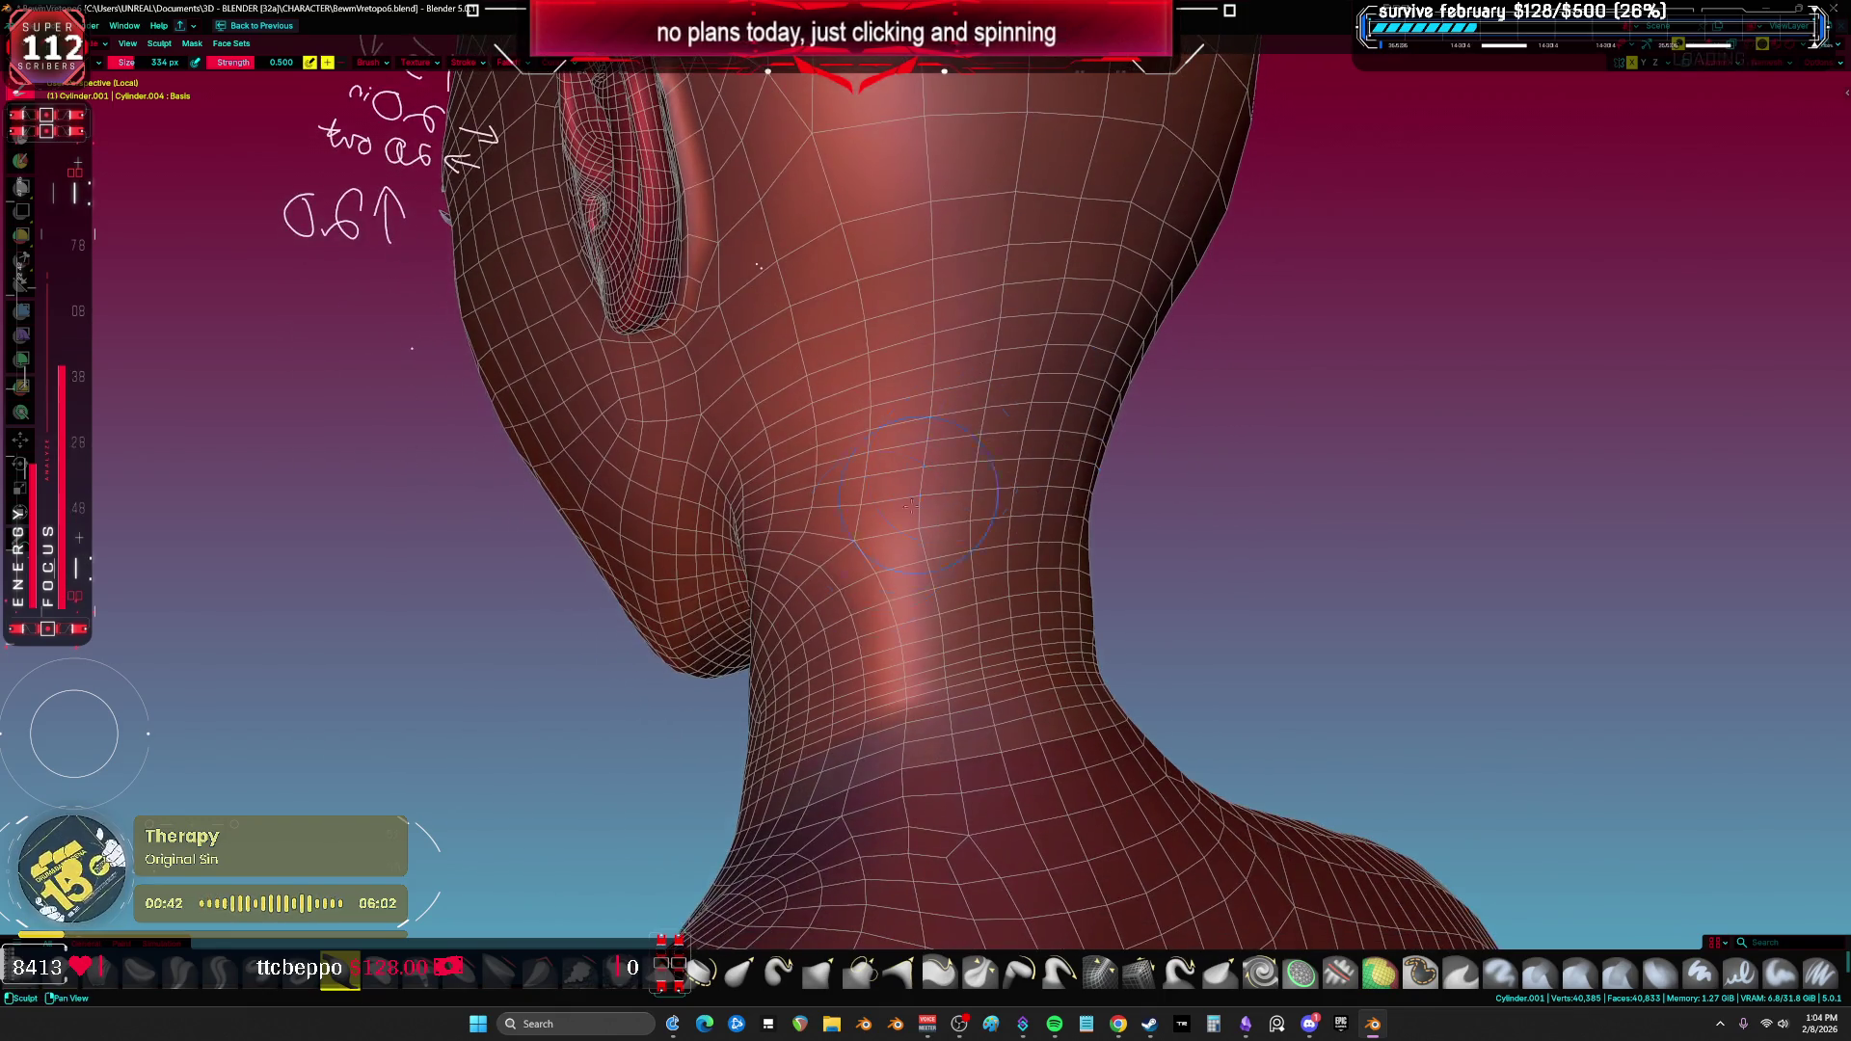
mouse_move(868, 614)
middle_down()
mouse_move(951, 609)
mouse_move(844, 511)
middle_up()
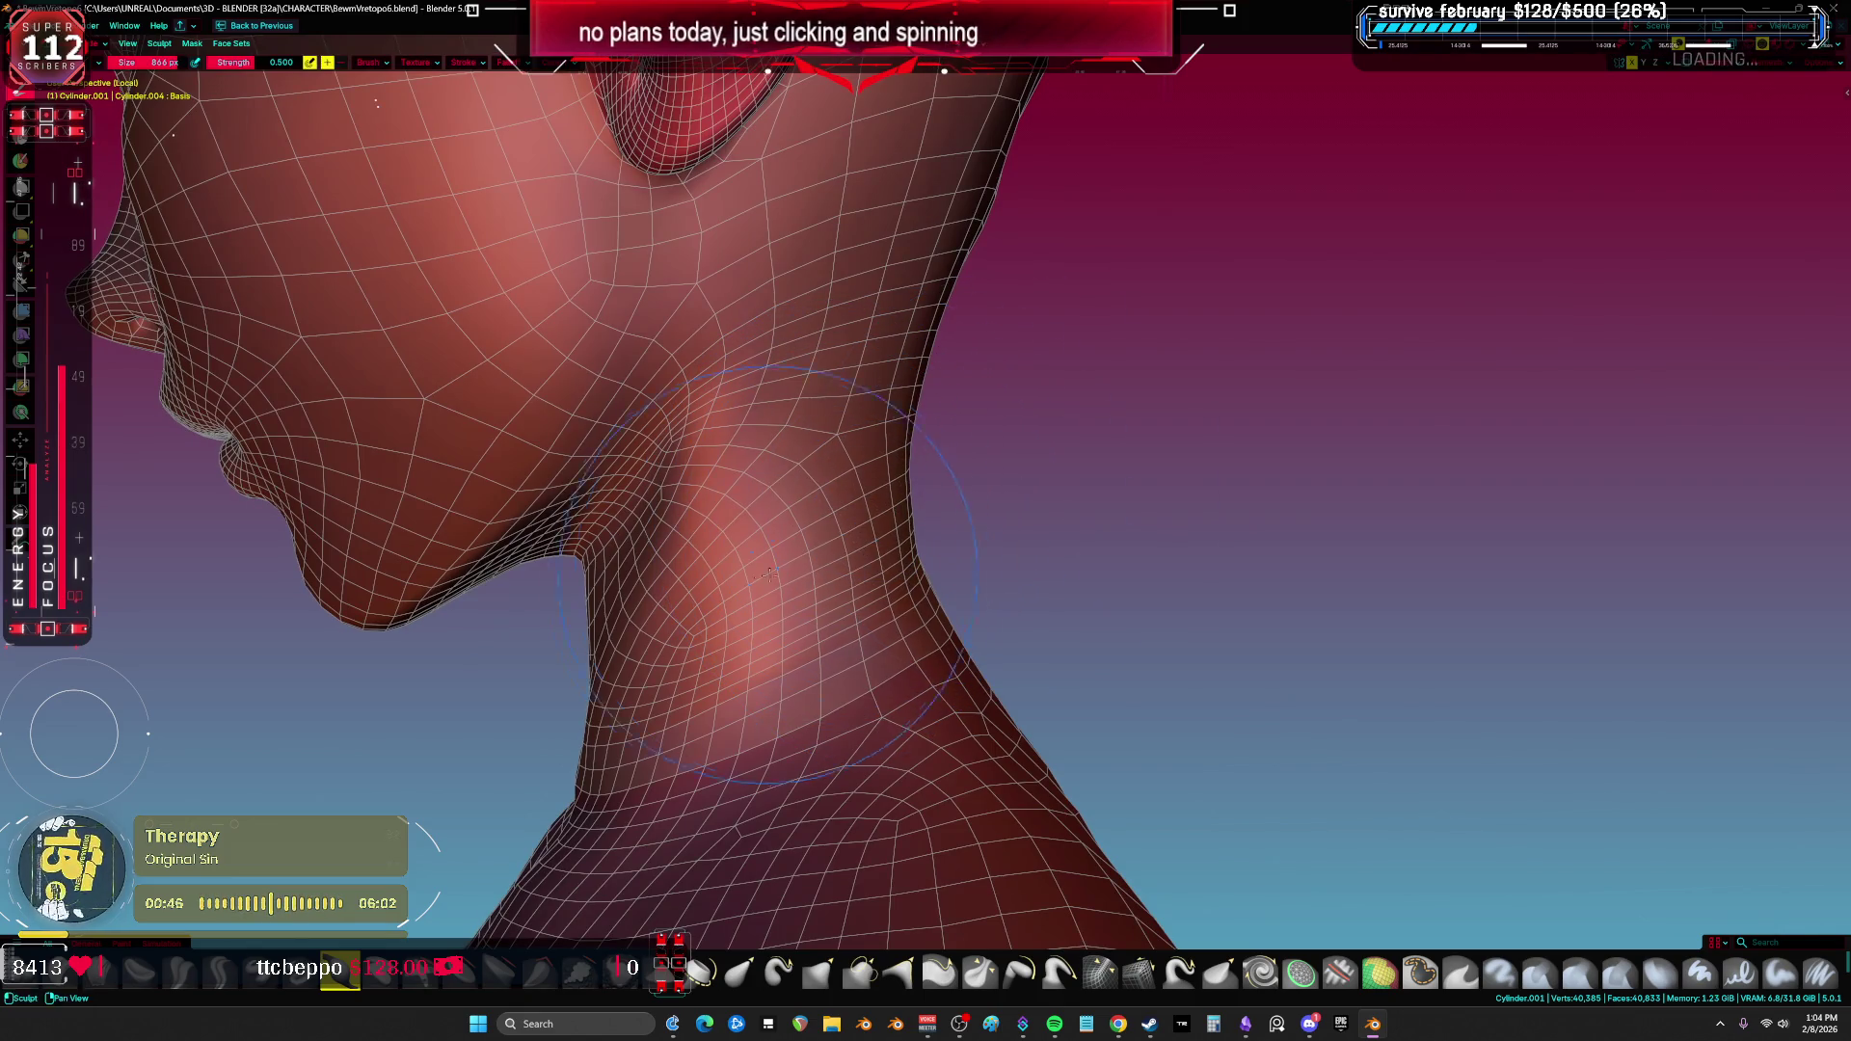
mouse_move(877, 382)
middle_down()
mouse_move(964, 580)
mouse_move(923, 613)
mouse_move(988, 462)
mouse_move(1092, 402)
mouse_move(868, 414)
middle_up()
key(c)
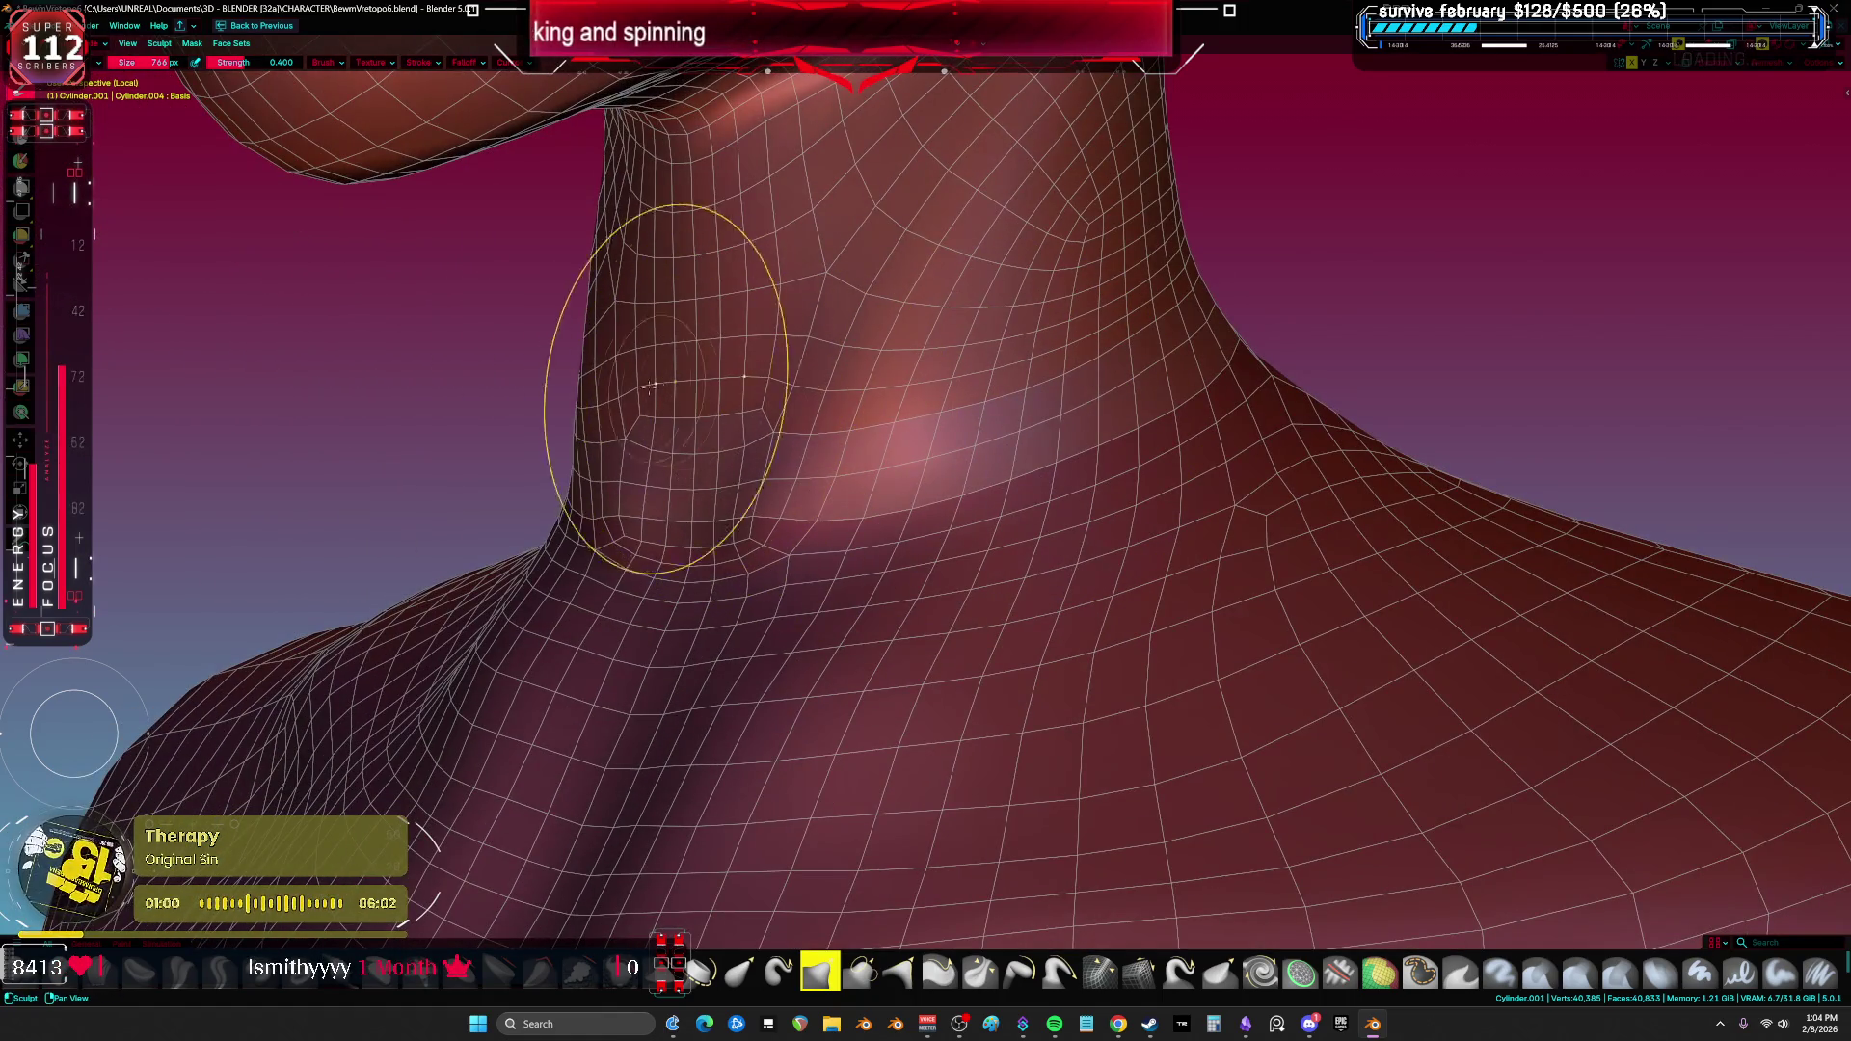
Step: Resize the sculpt brush to 518 px and switch brushes while viewing the neck from low front
mouse_move(603, 358)
middle_down()
mouse_move(663, 338)
mouse_move(772, 352)
mouse_move(1113, 465)
middle_up()
key(f)
click(1133, 397)
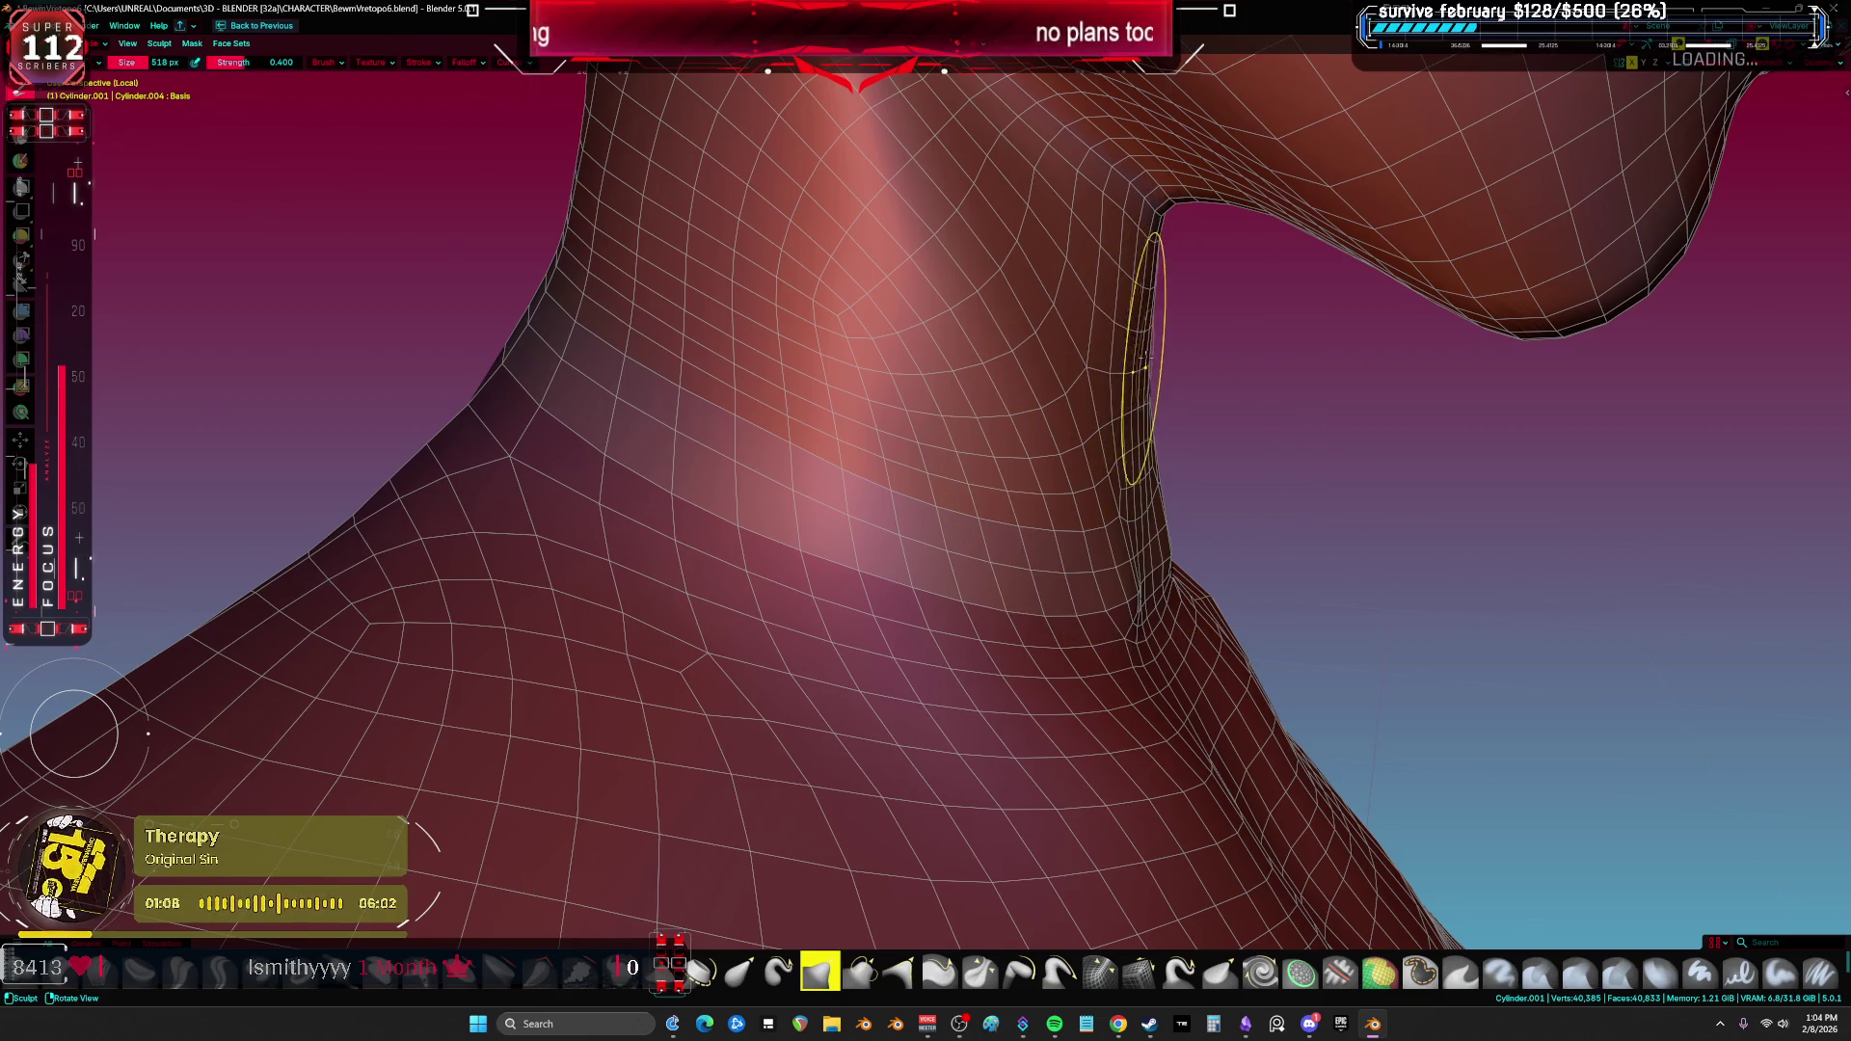
mouse_move(1157, 537)
middle_down()
mouse_move(1032, 537)
mouse_move(1025, 578)
mouse_move(1085, 618)
mouse_move(1097, 556)
mouse_move(980, 610)
mouse_move(1226, 569)
middle_up()
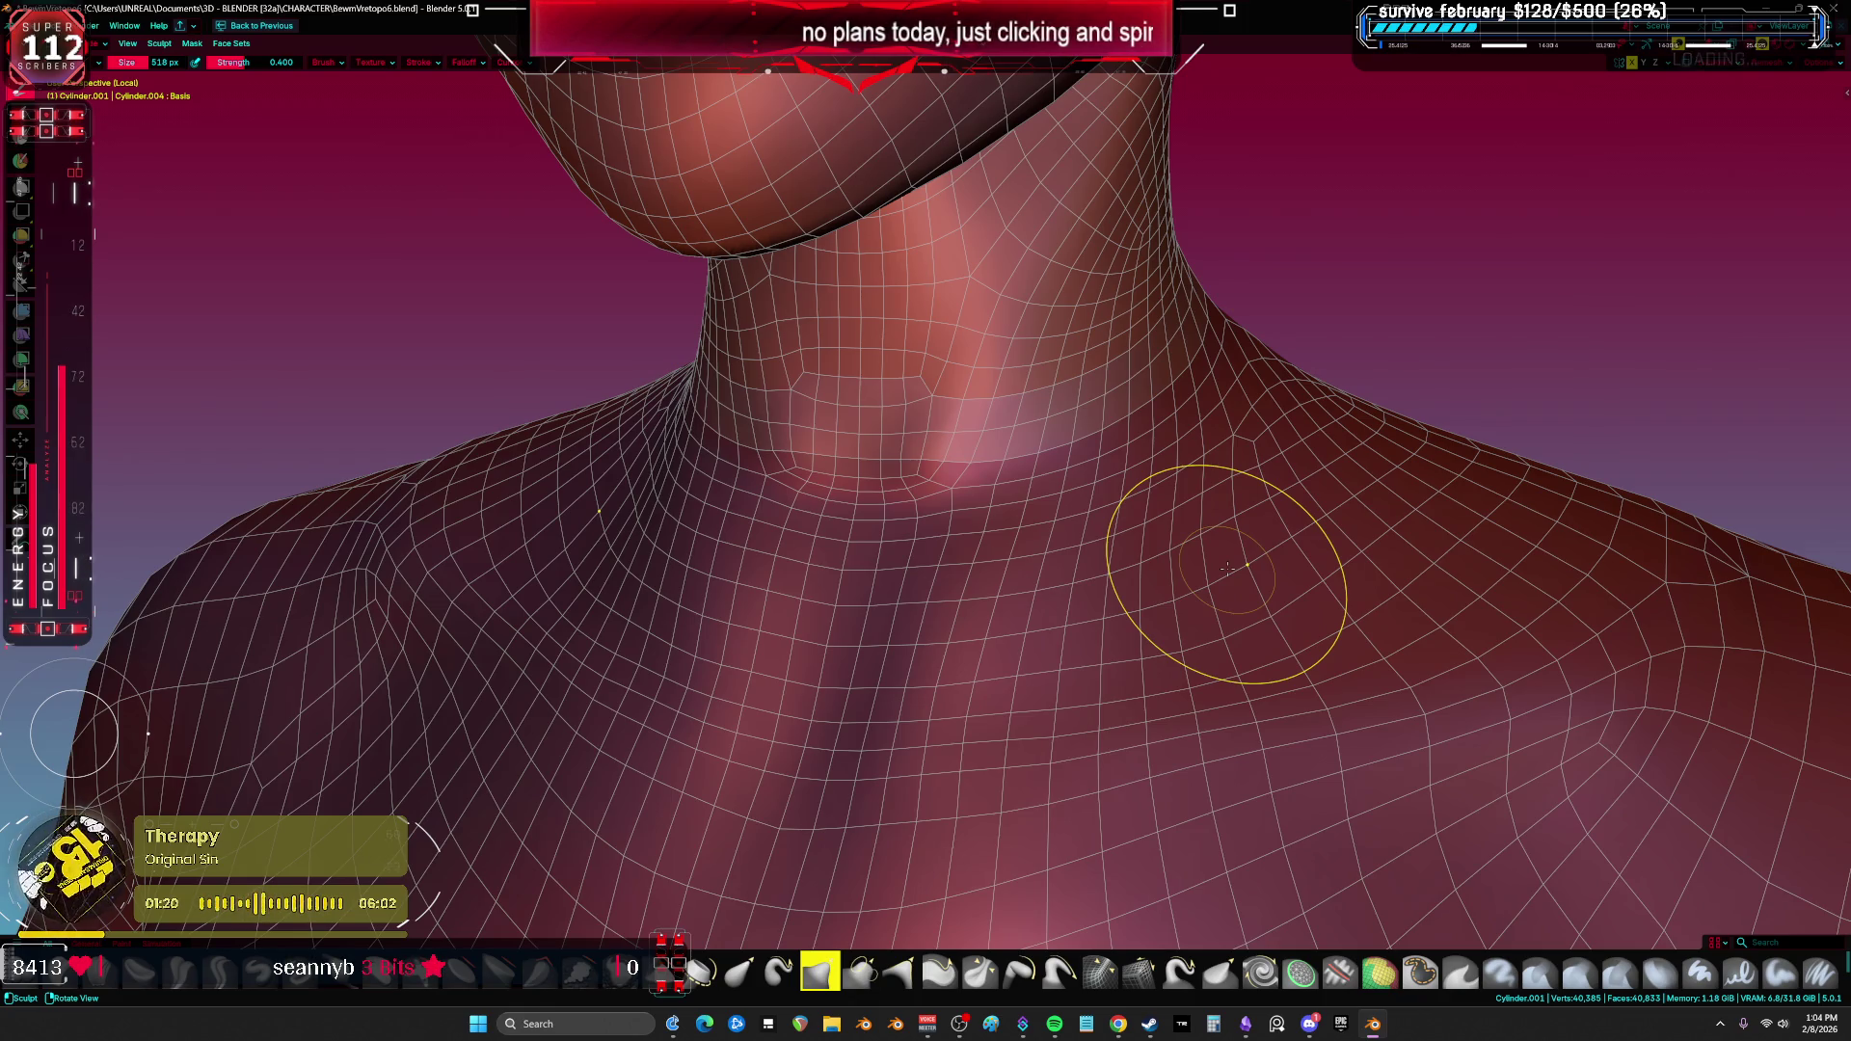
mouse_move(974, 590)
middle_down()
mouse_move(855, 524)
mouse_move(855, 569)
mouse_move(850, 526)
middle_up()
key(x)
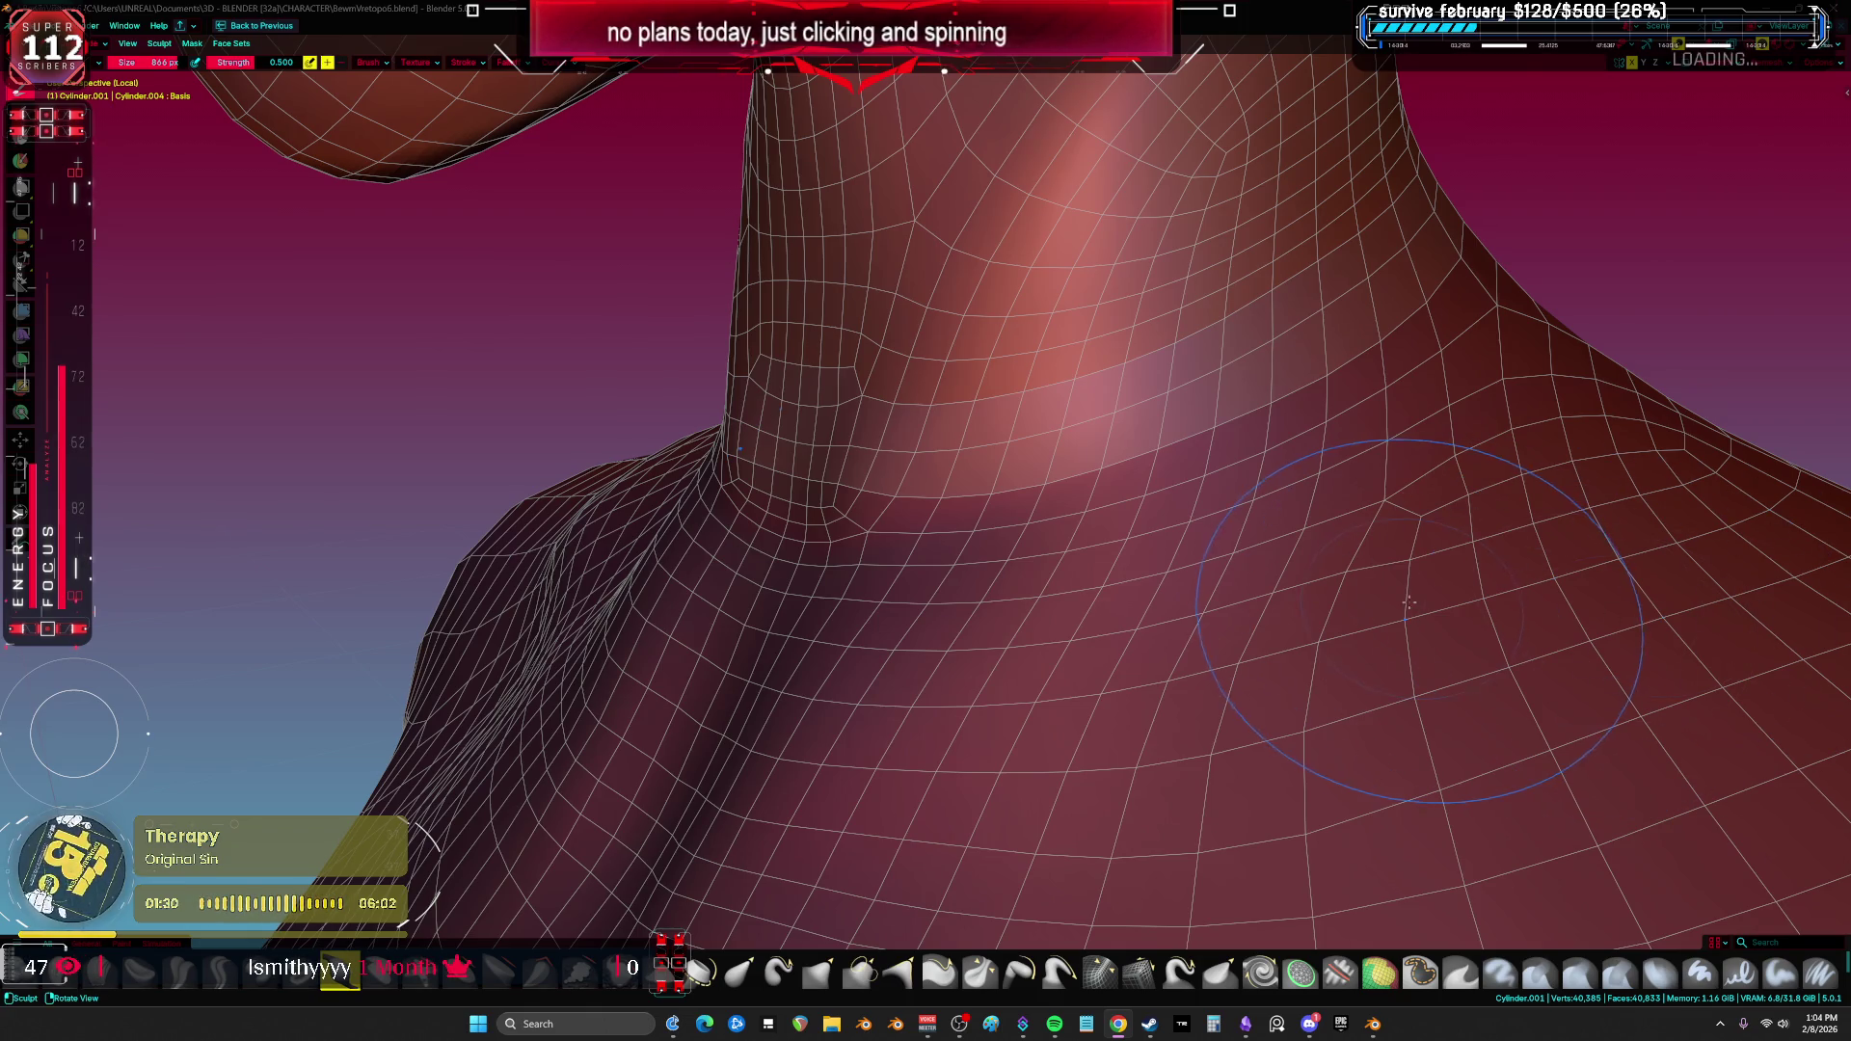
Step: Inspect the neck, chin and shoulders from the sides, front and below, then show the wireframe overlay
middle_drag(759, 454, 834, 347)
middle_drag(74, 735, 74, 735)
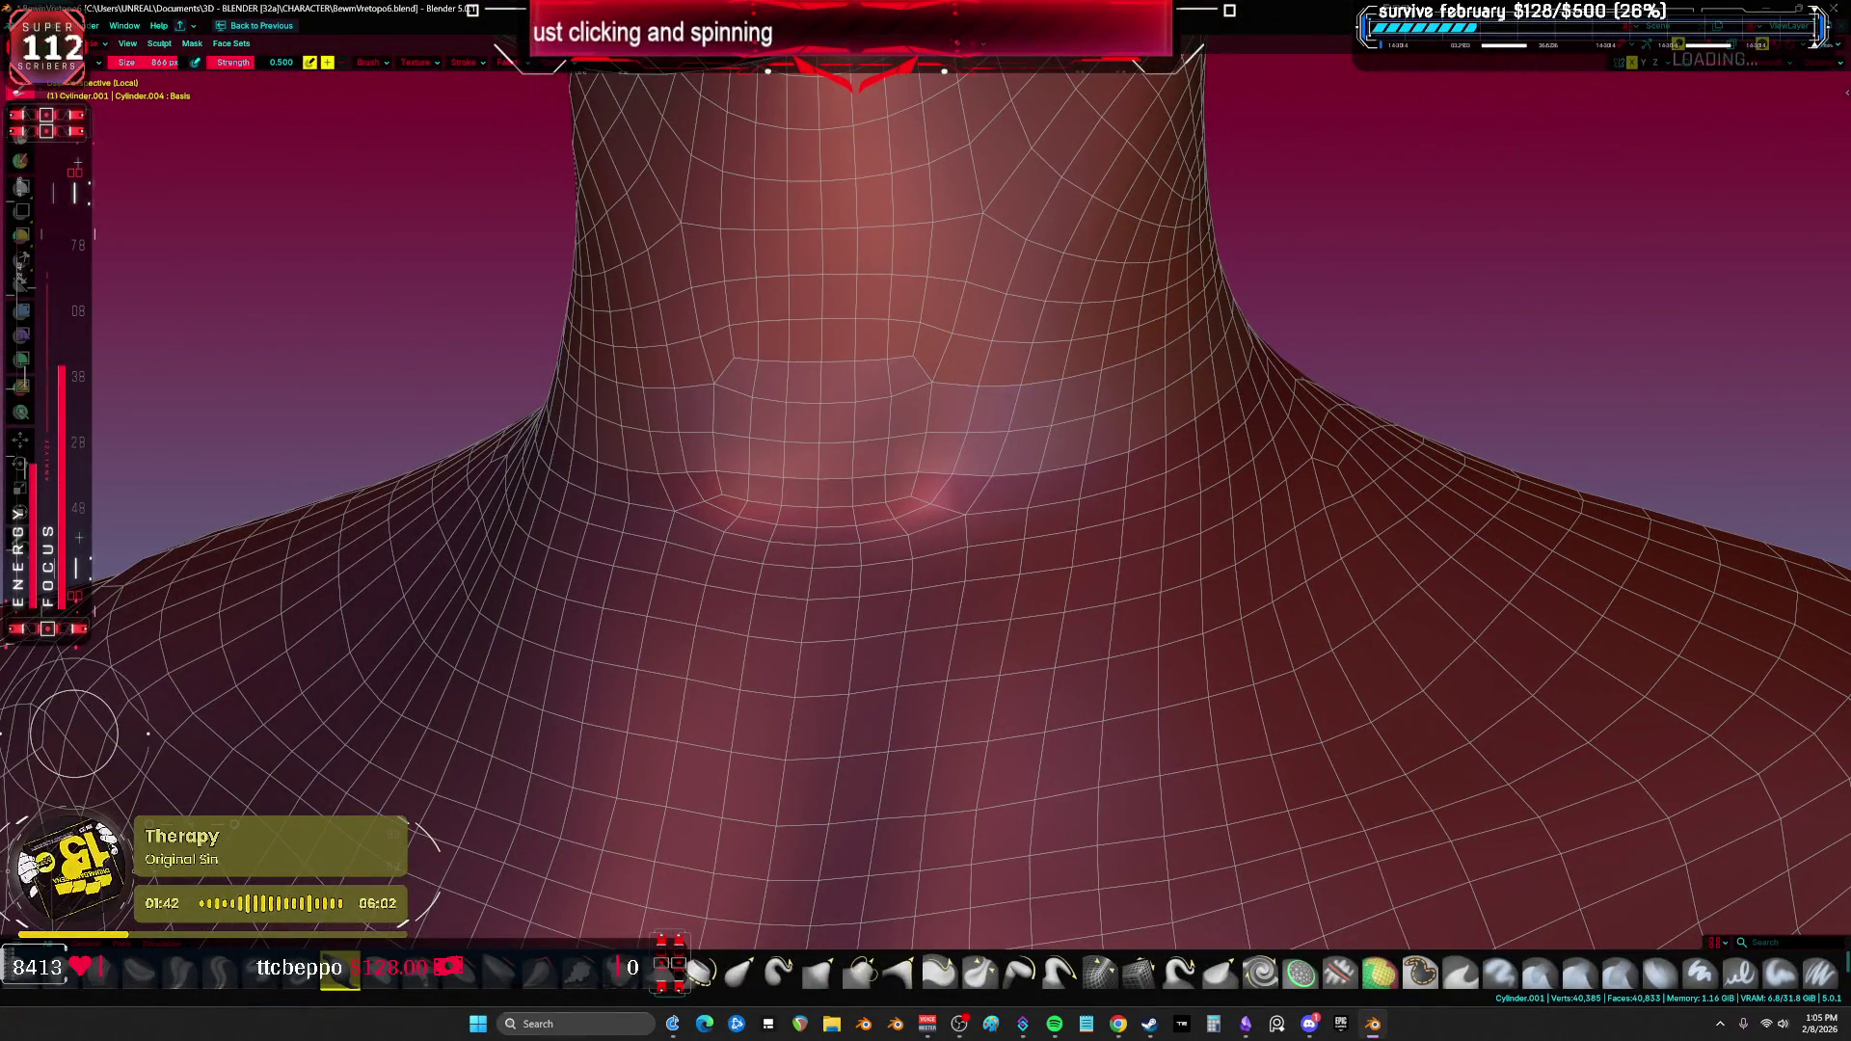
middle_drag(1033, 439, 1049, 365)
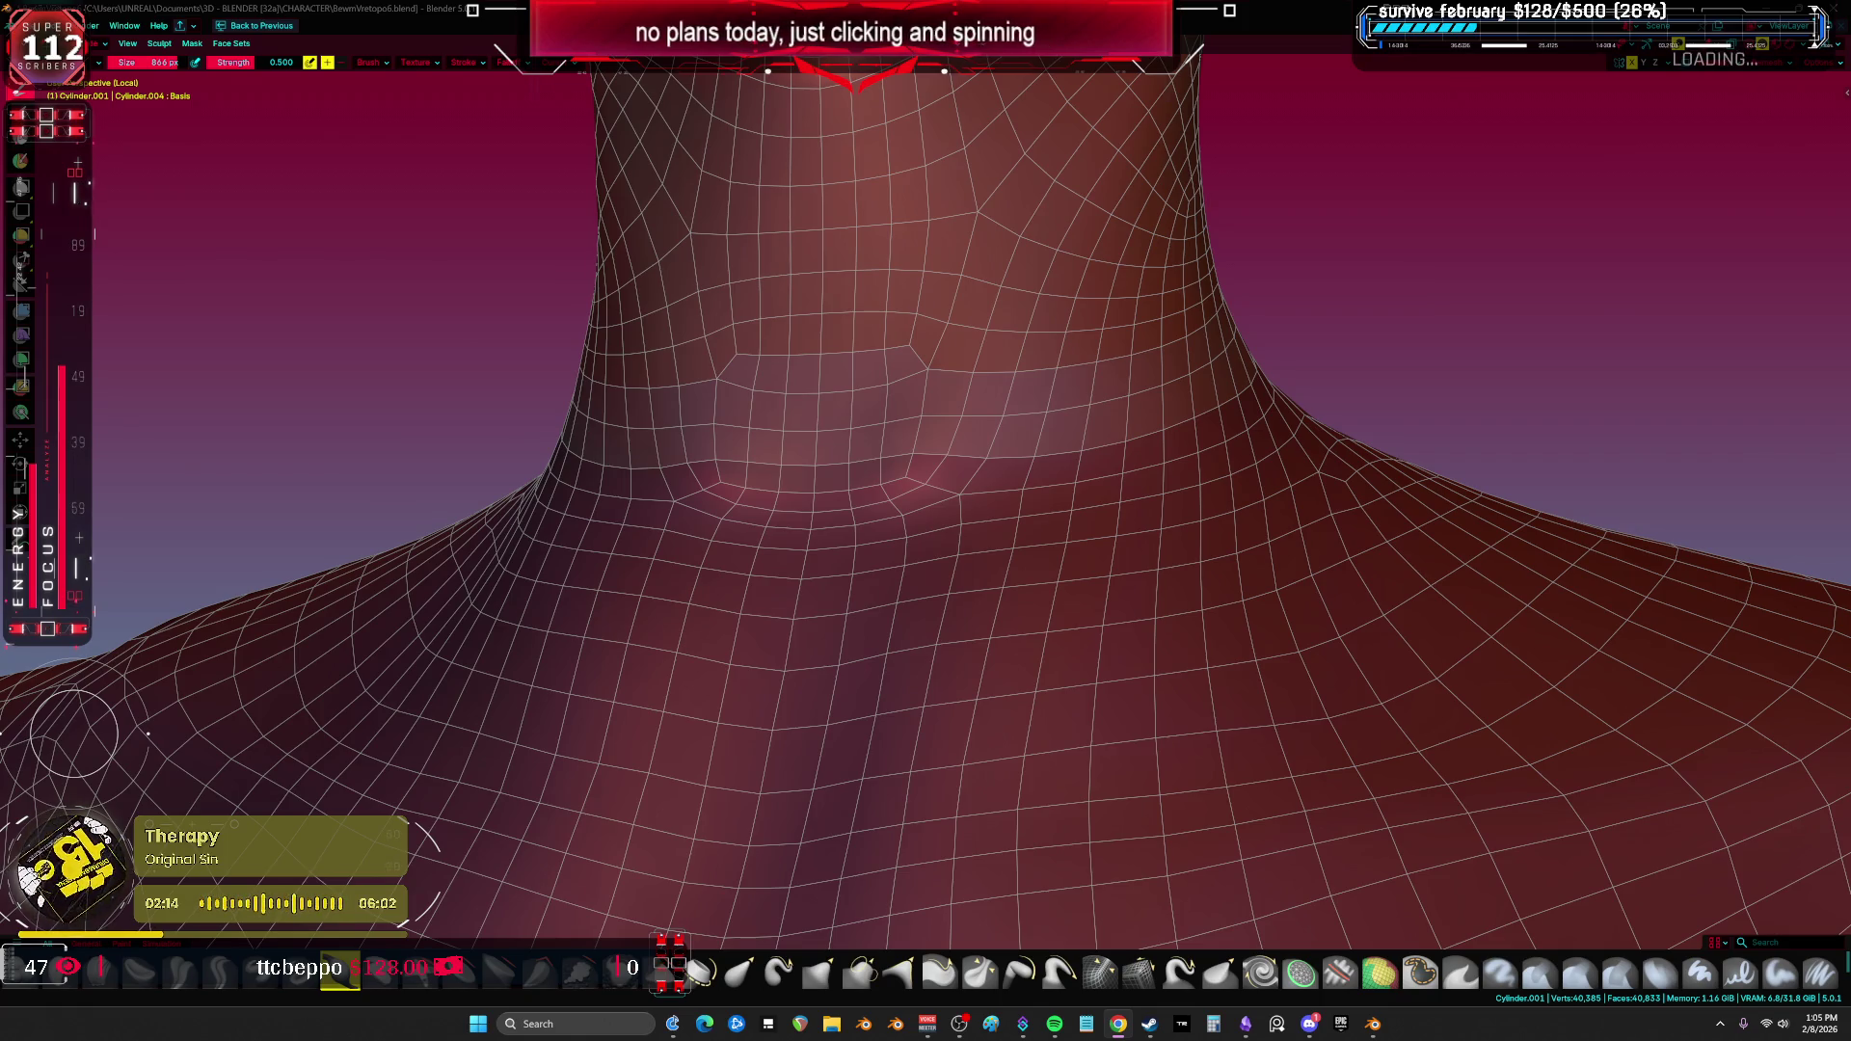
mouse_move(1292, 540)
middle_down()
mouse_move(1041, 441)
mouse_move(840, 399)
middle_up()
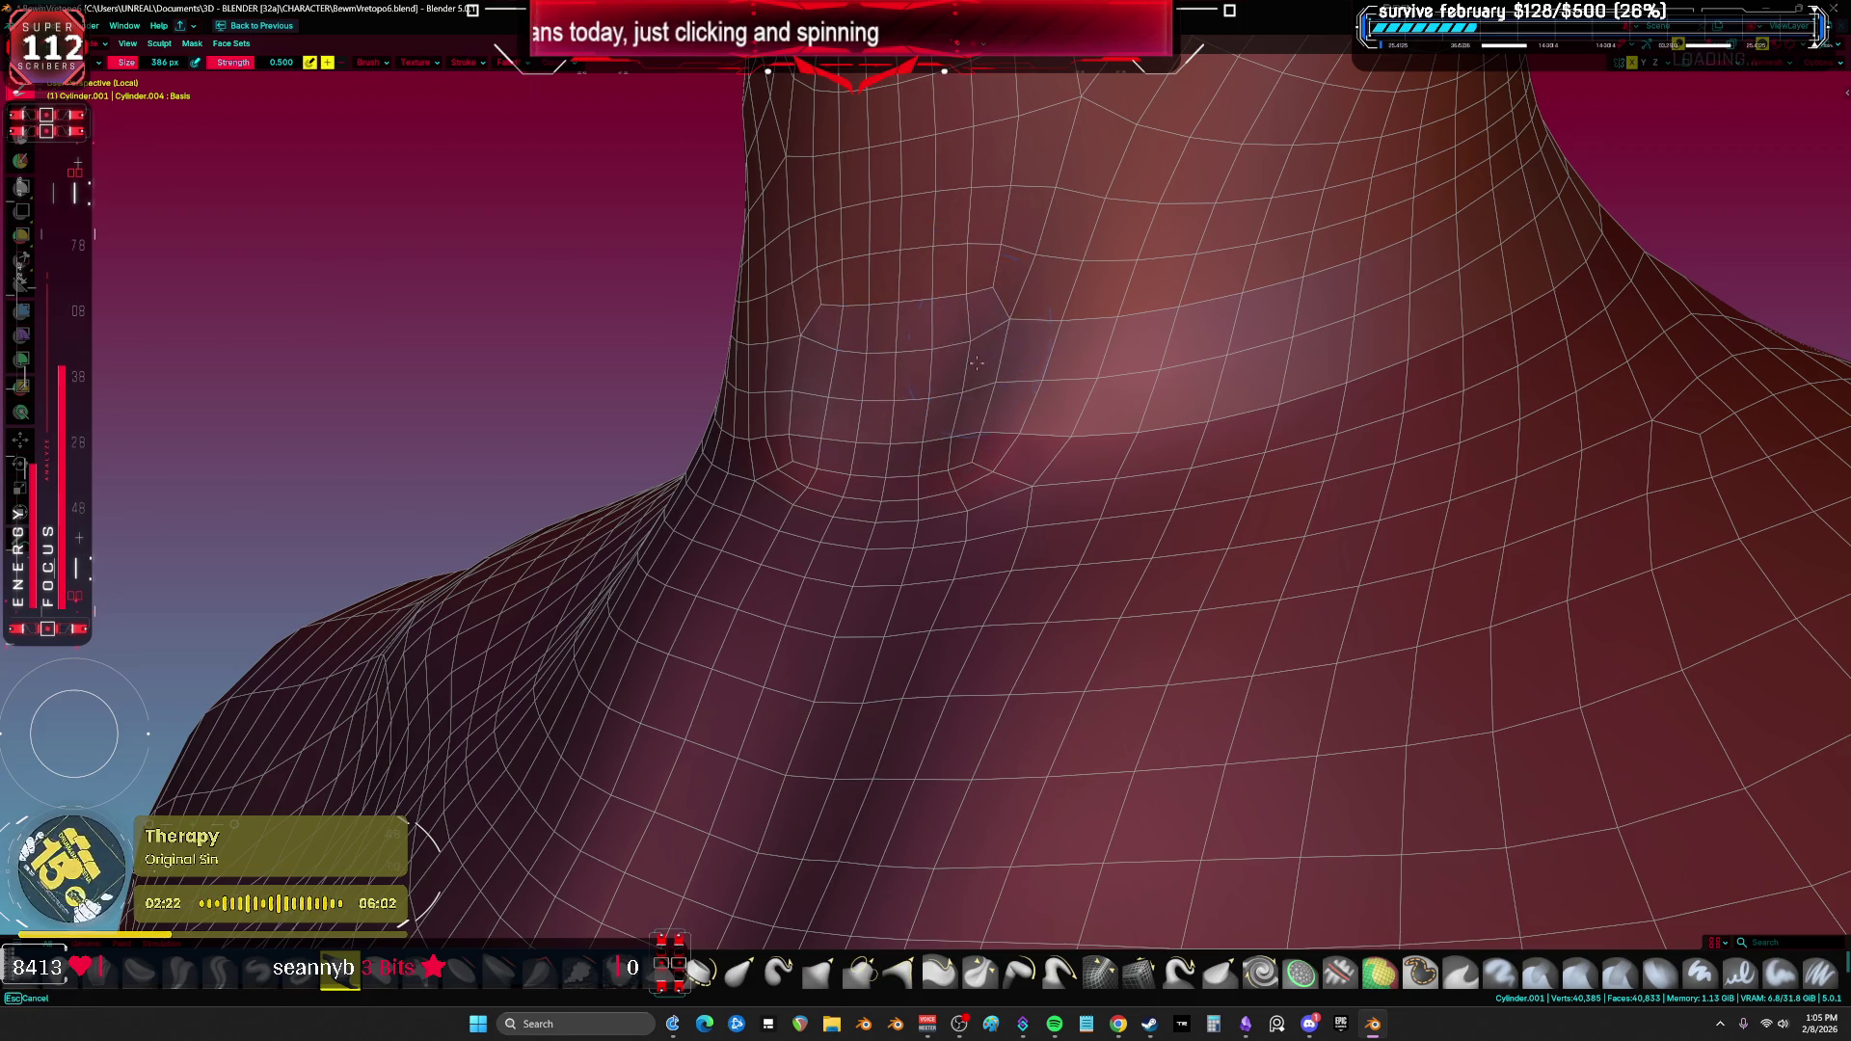
mouse_move(976, 349)
middle_down()
mouse_move(1231, 506)
mouse_move(1178, 540)
mouse_move(1196, 538)
middle_up()
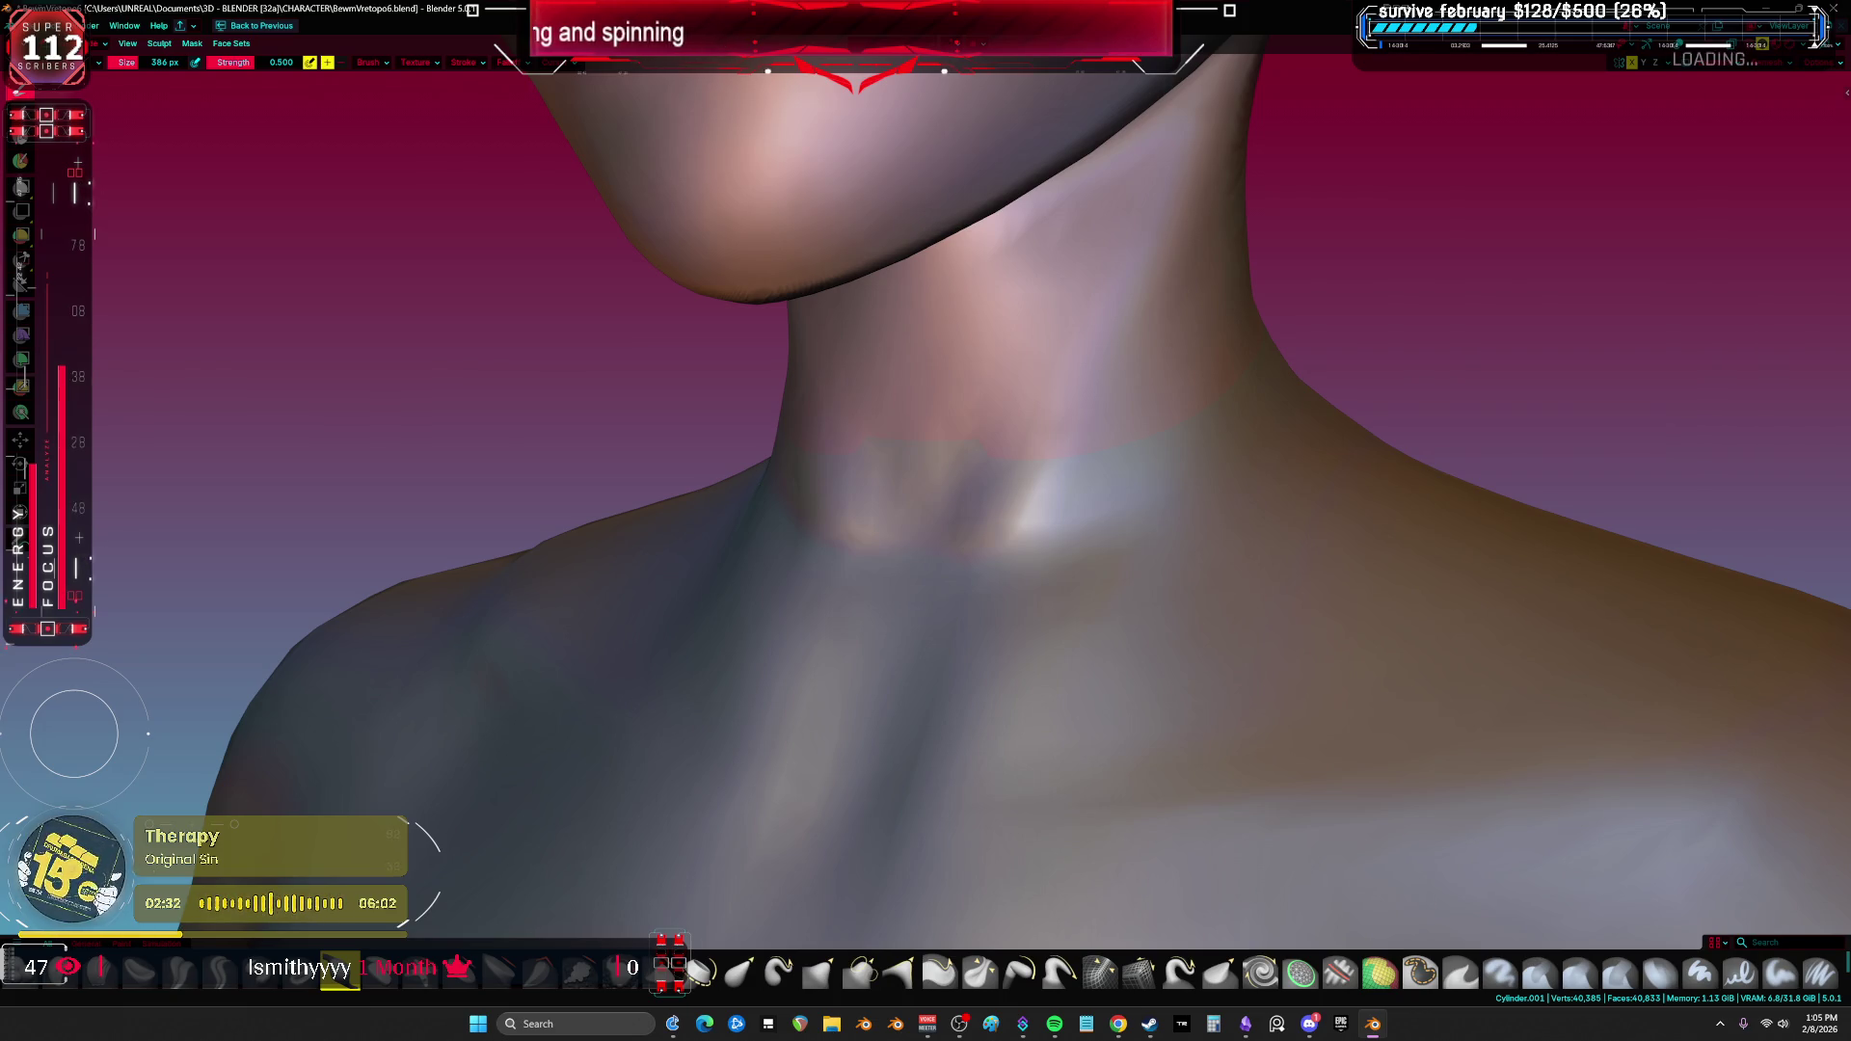
middle_drag(1129, 467, 1085, 425)
key(shift+alt+z)
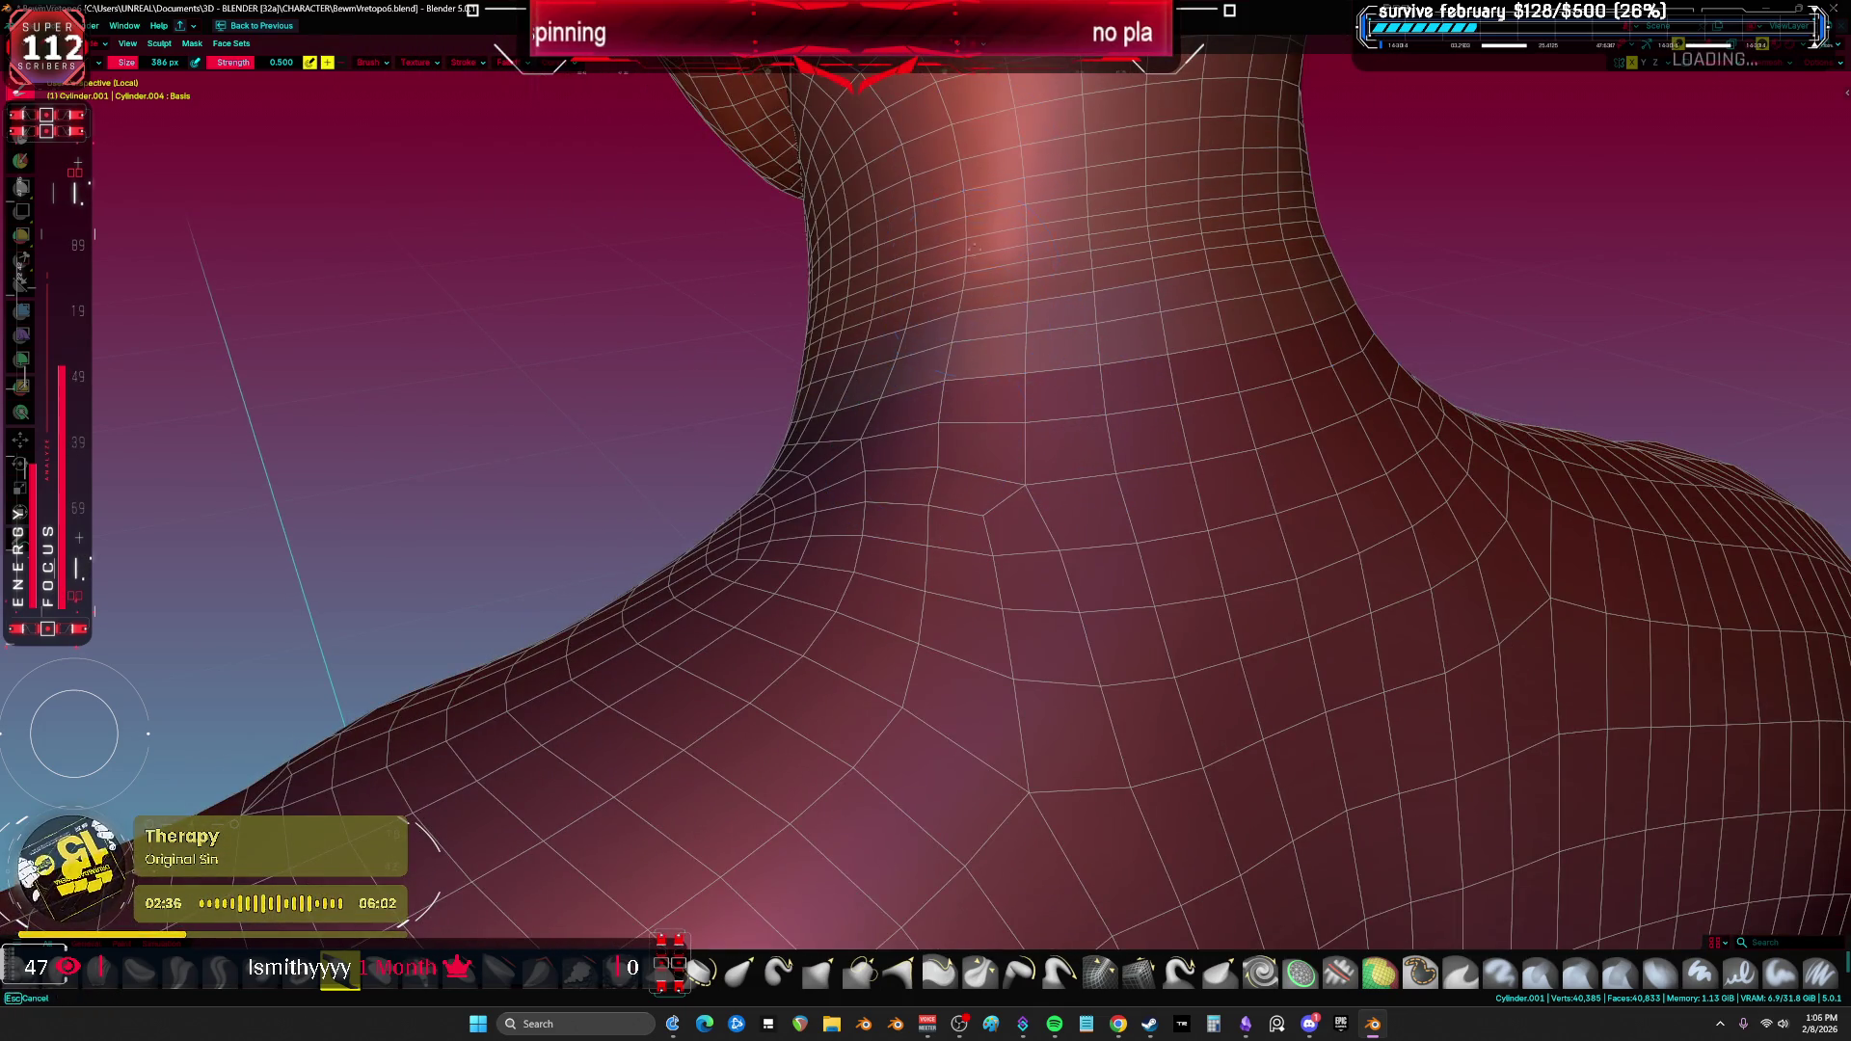
Step: Orbit around to a back view of the neck and shoulders and set the brush to 430 px
mouse_move(986, 271)
shift+middle_down()
mouse_move(970, 444)
mouse_move(1032, 477)
shift+middle_up()
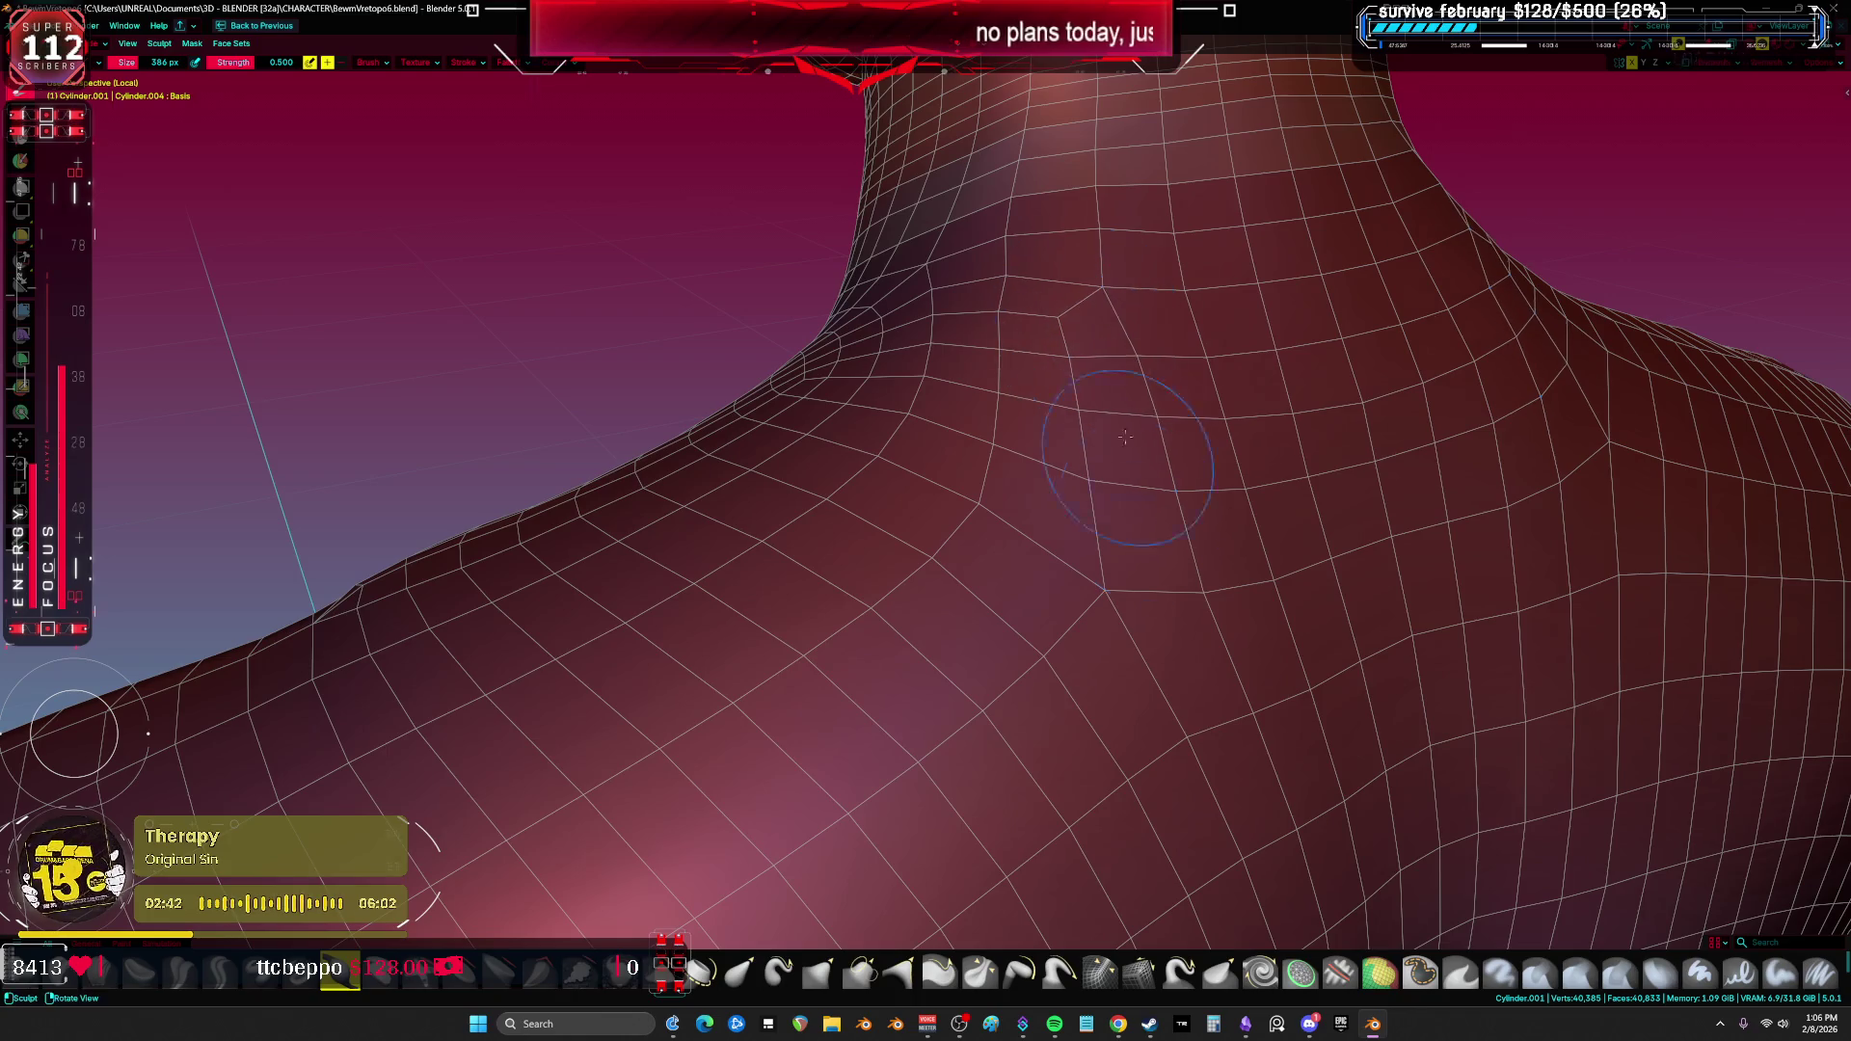
mouse_move(1109, 333)
middle_down()
mouse_move(1270, 523)
mouse_move(883, 455)
middle_up()
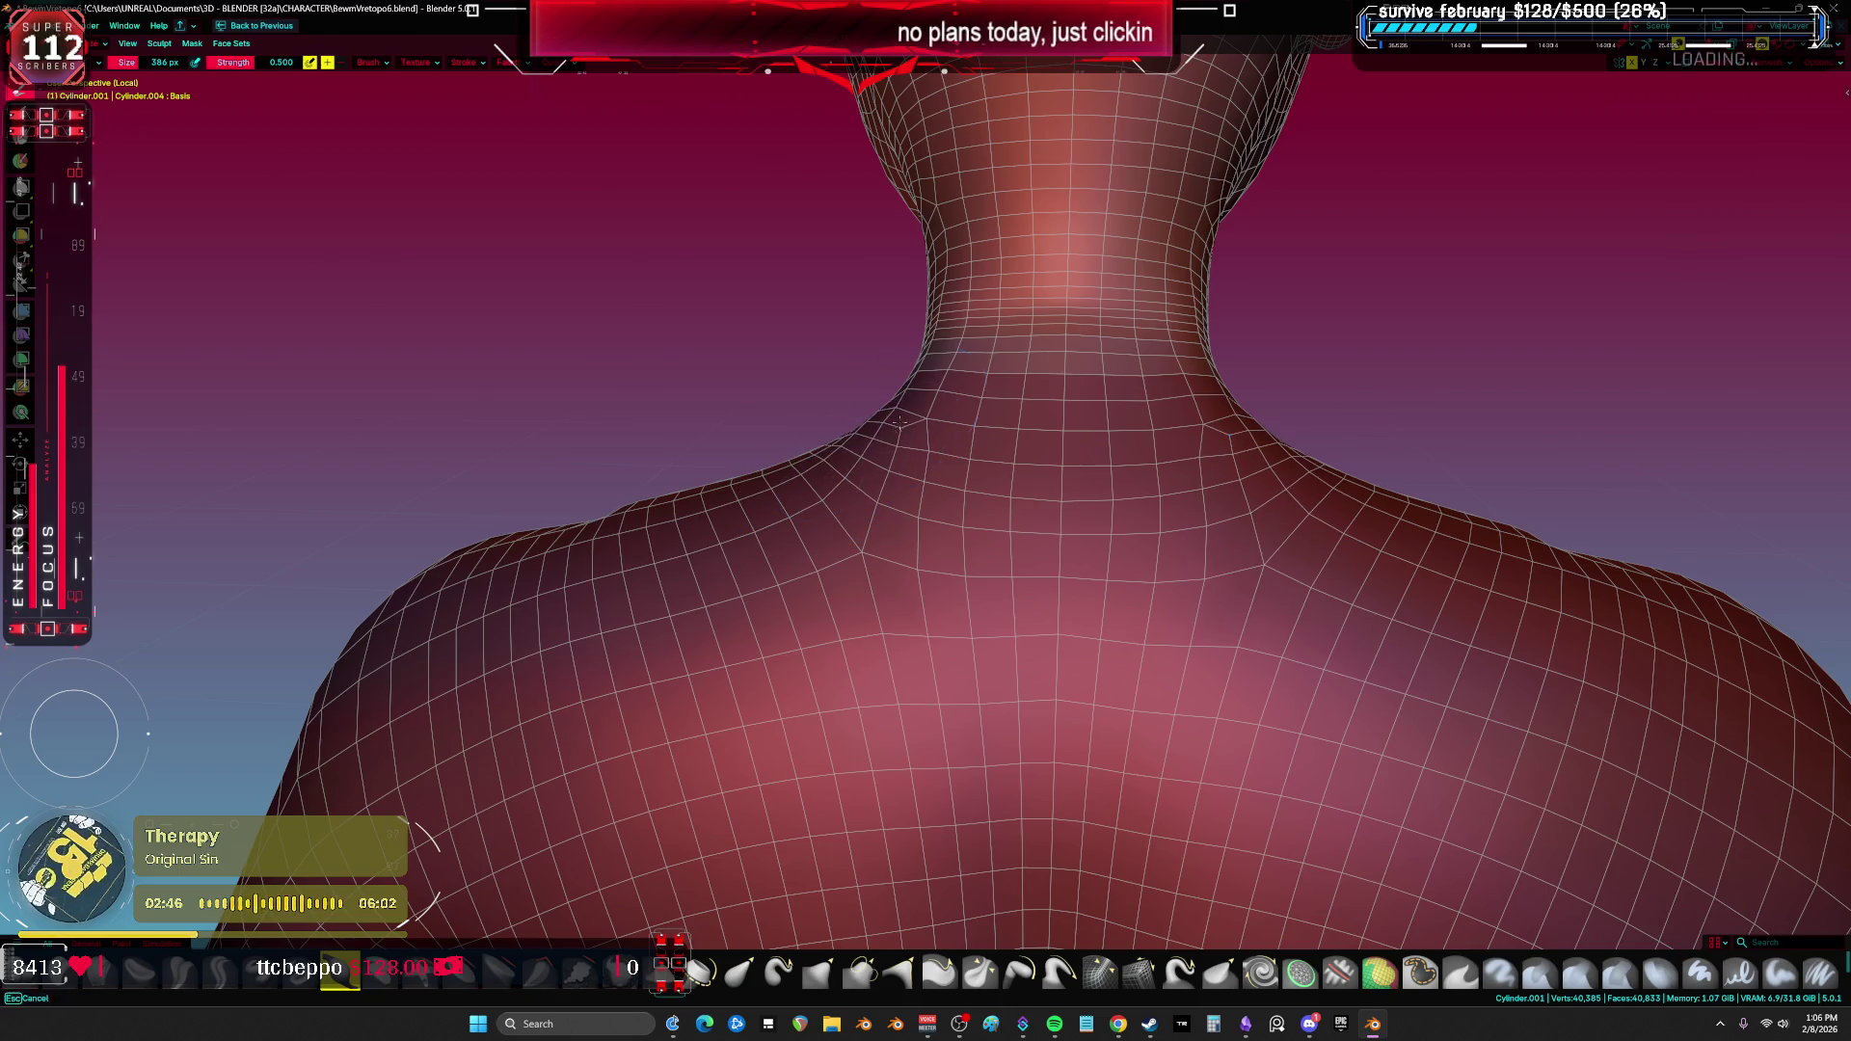
middle_drag(911, 308, 1141, 319)
mouse_move(1186, 415)
middle_down()
mouse_move(1106, 289)
mouse_move(1340, 299)
mouse_move(846, 494)
middle_up()
scroll(847, 494, up, 2)
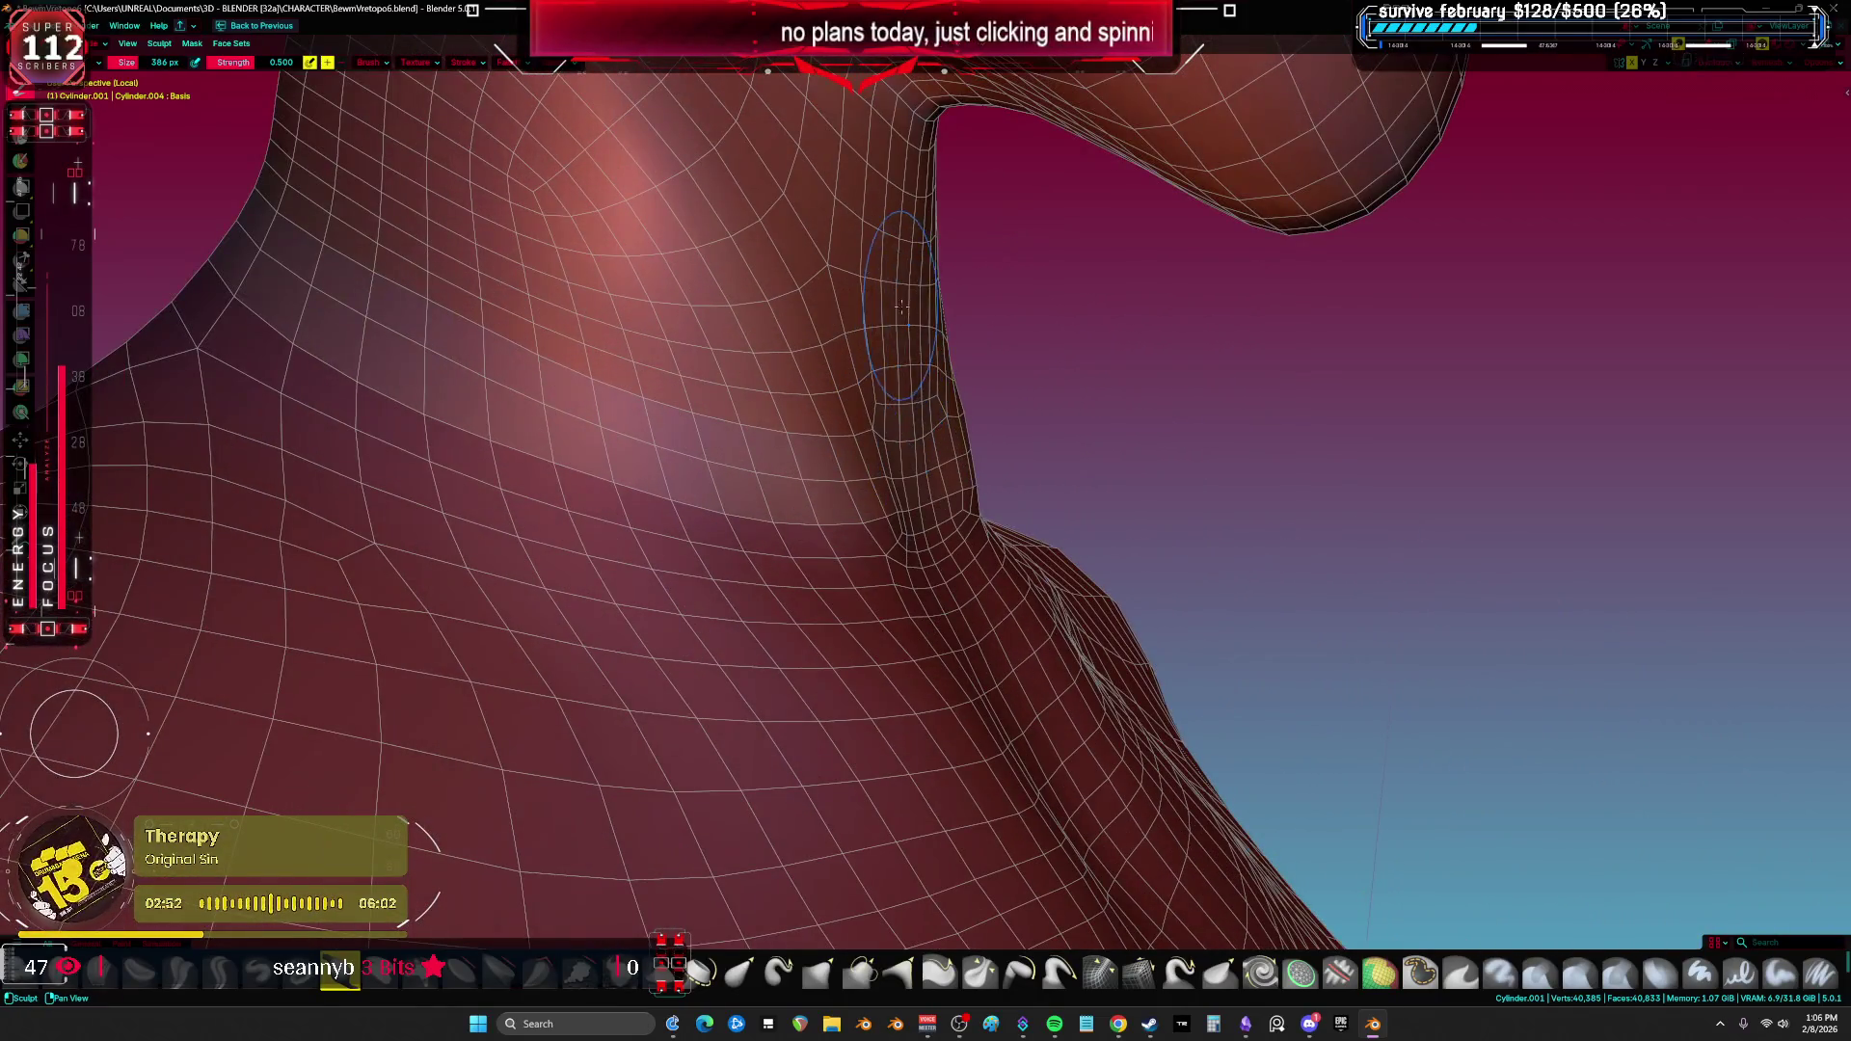
scroll(846, 494, up, 2)
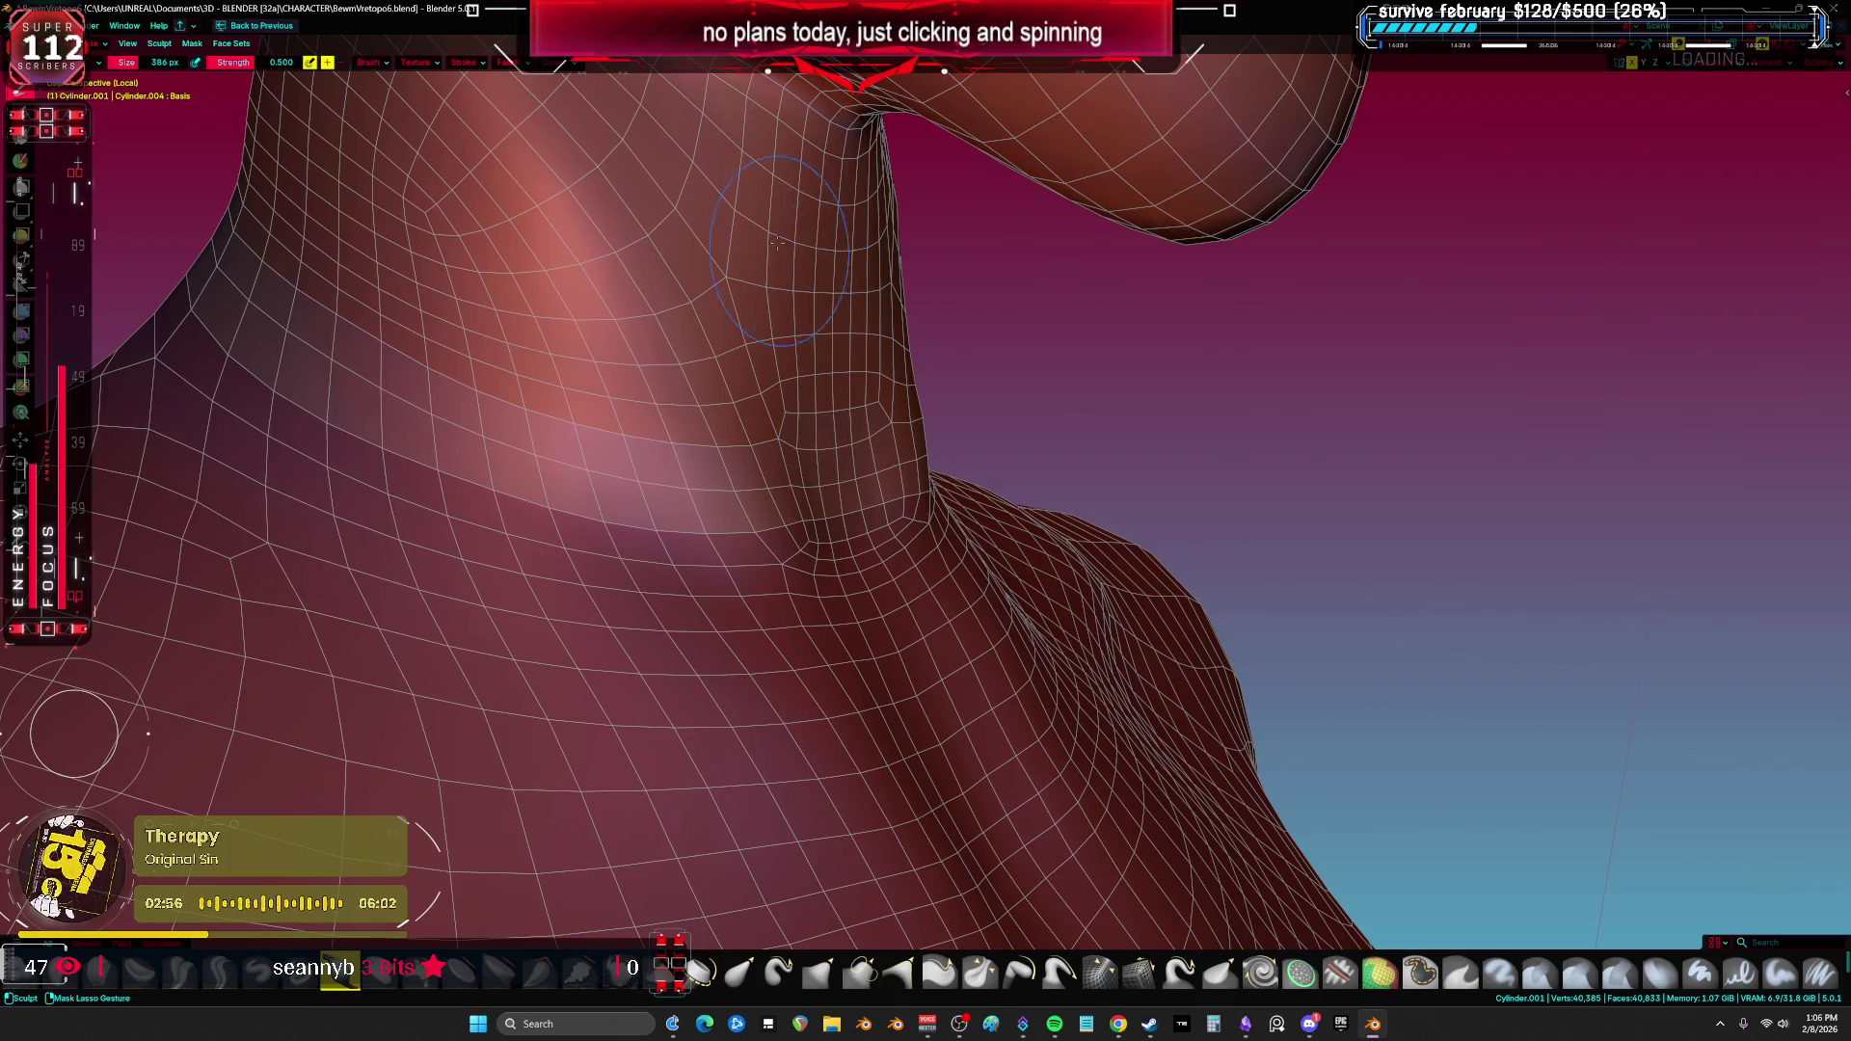
mouse_move(867, 313)
middle_down()
mouse_move(700, 532)
mouse_move(1251, 519)
middle_up()
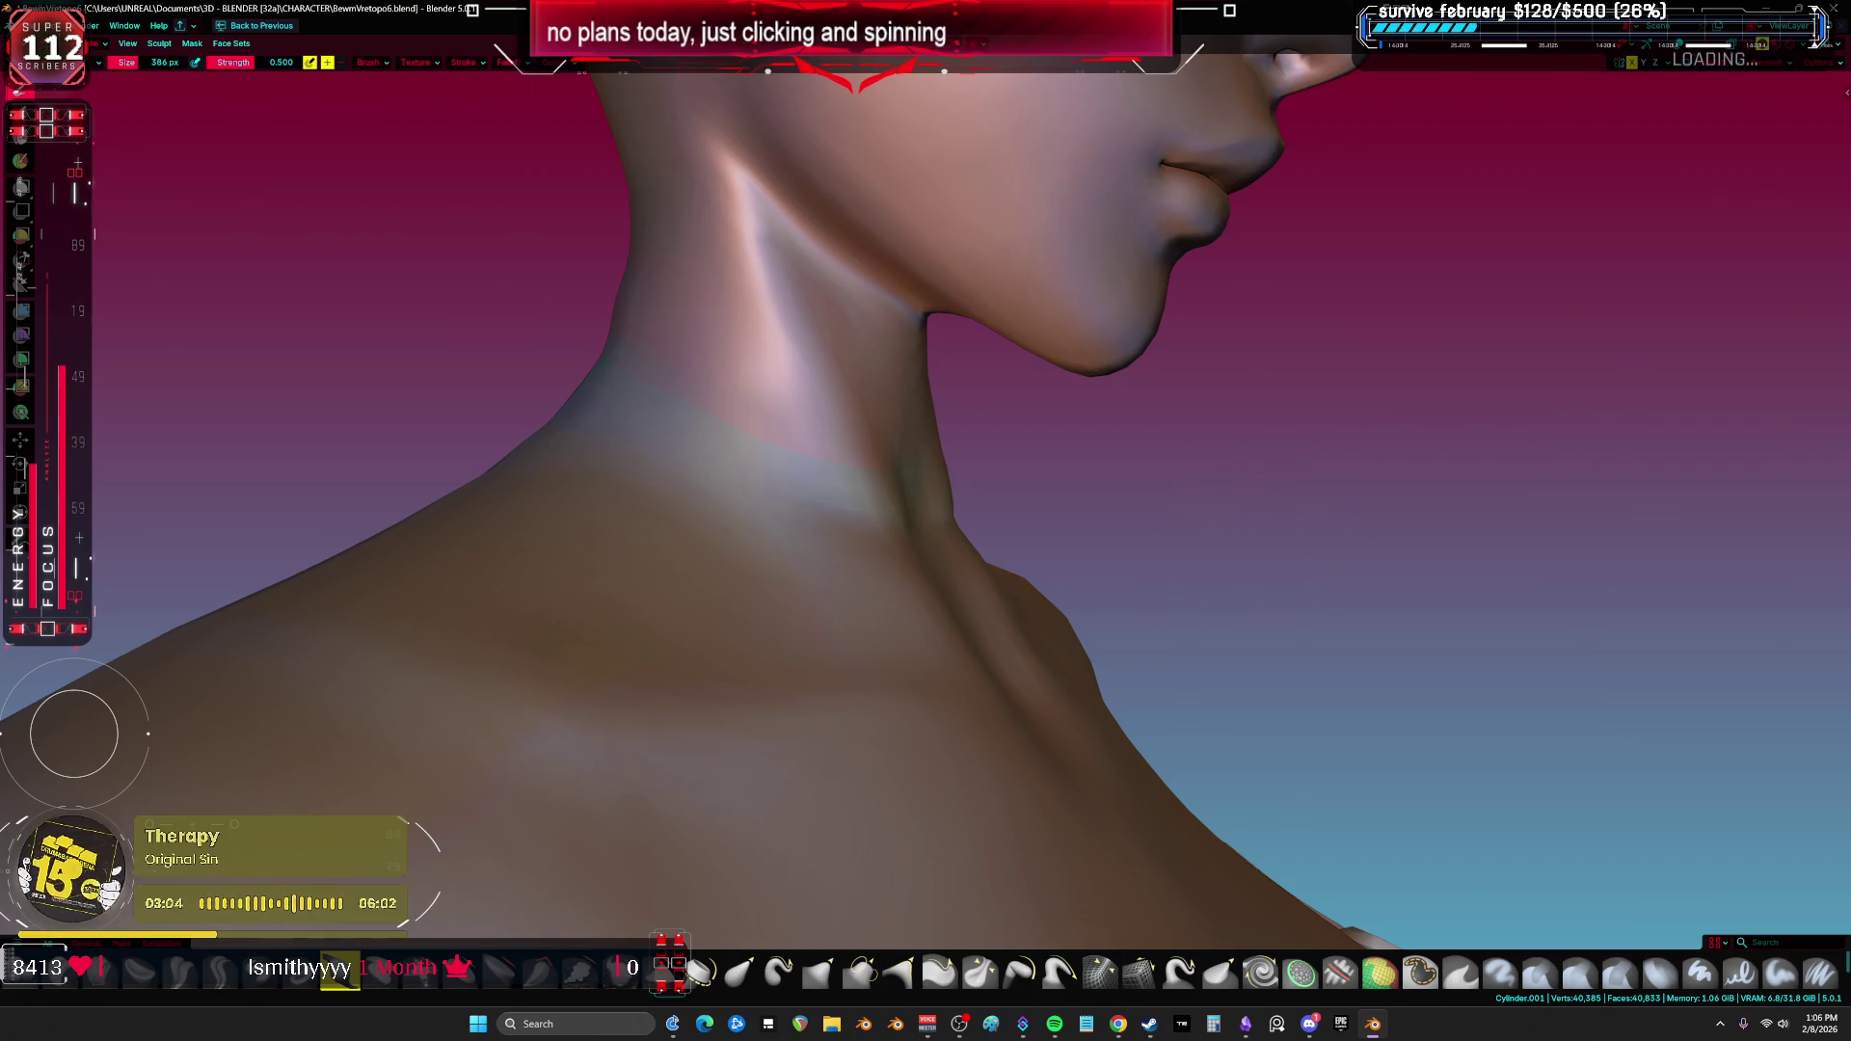
mouse_move(1251, 519)
middle_down()
mouse_move(1102, 475)
mouse_move(1122, 393)
middle_up()
drag(1122, 393, 1111, 387)
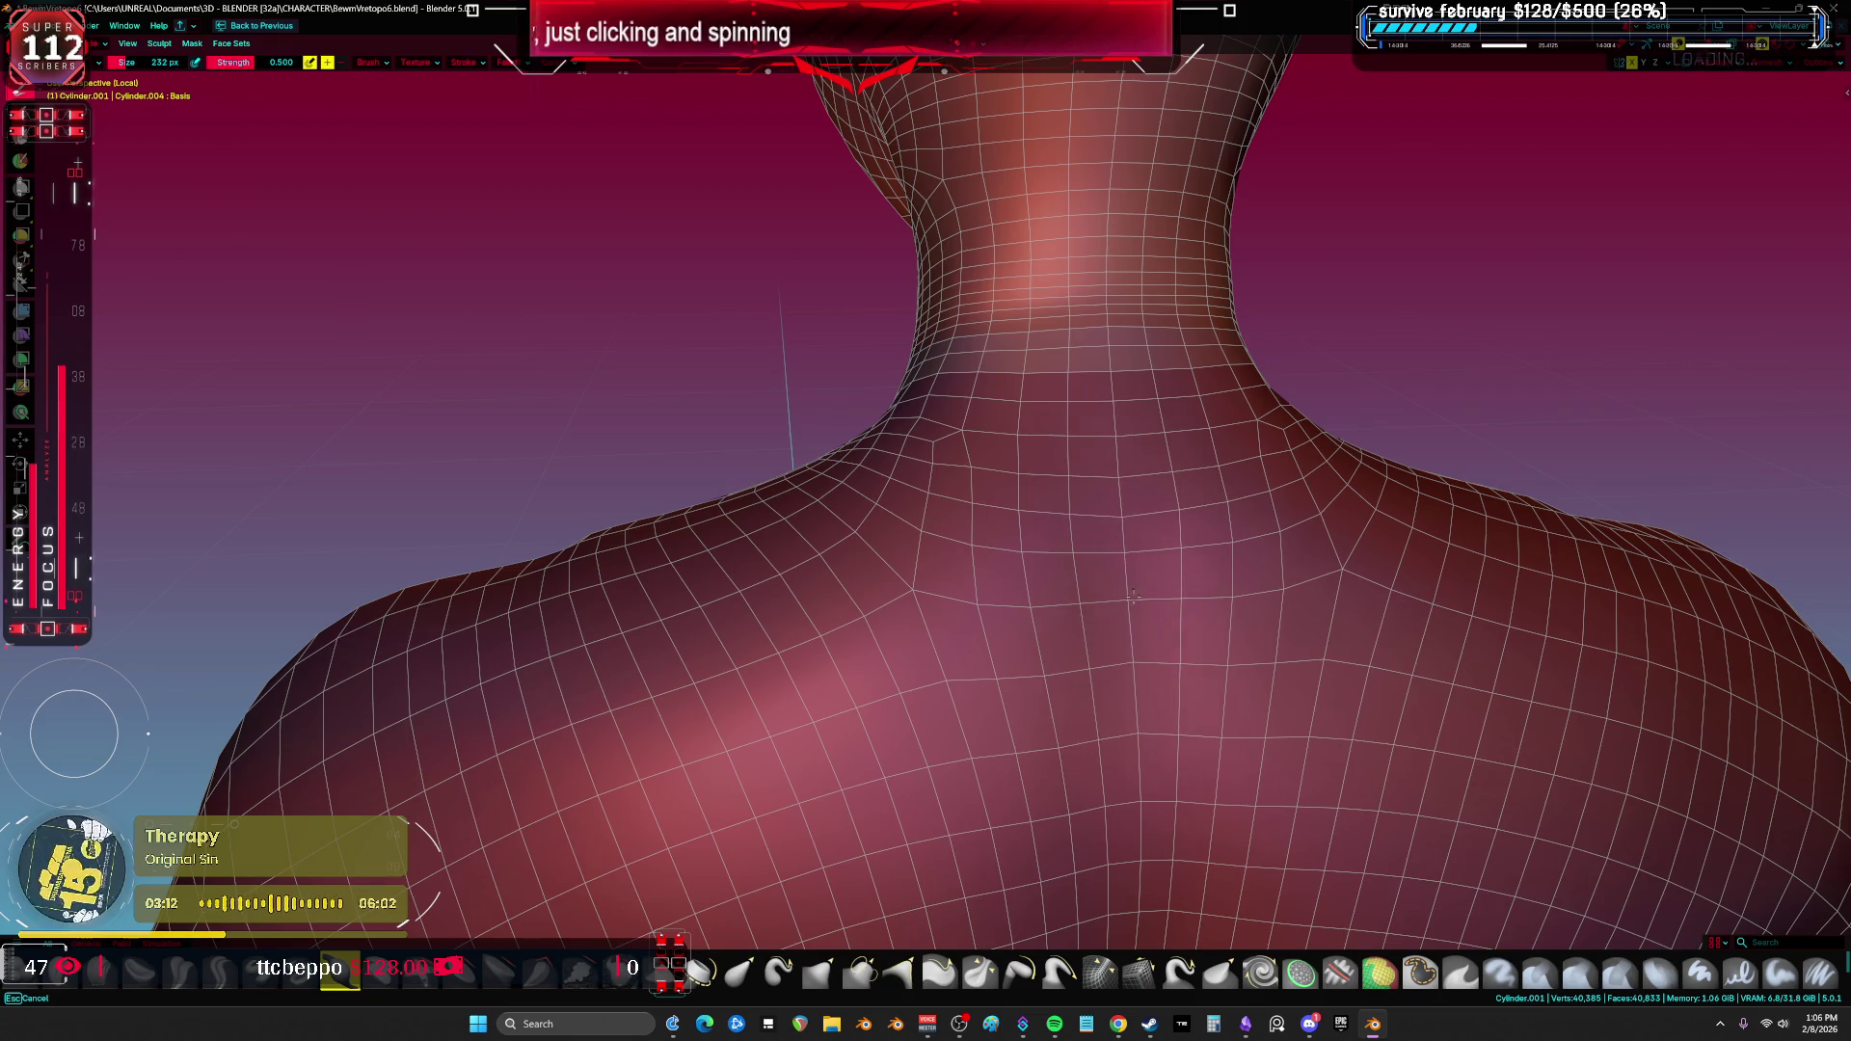
mouse_move(1009, 705)
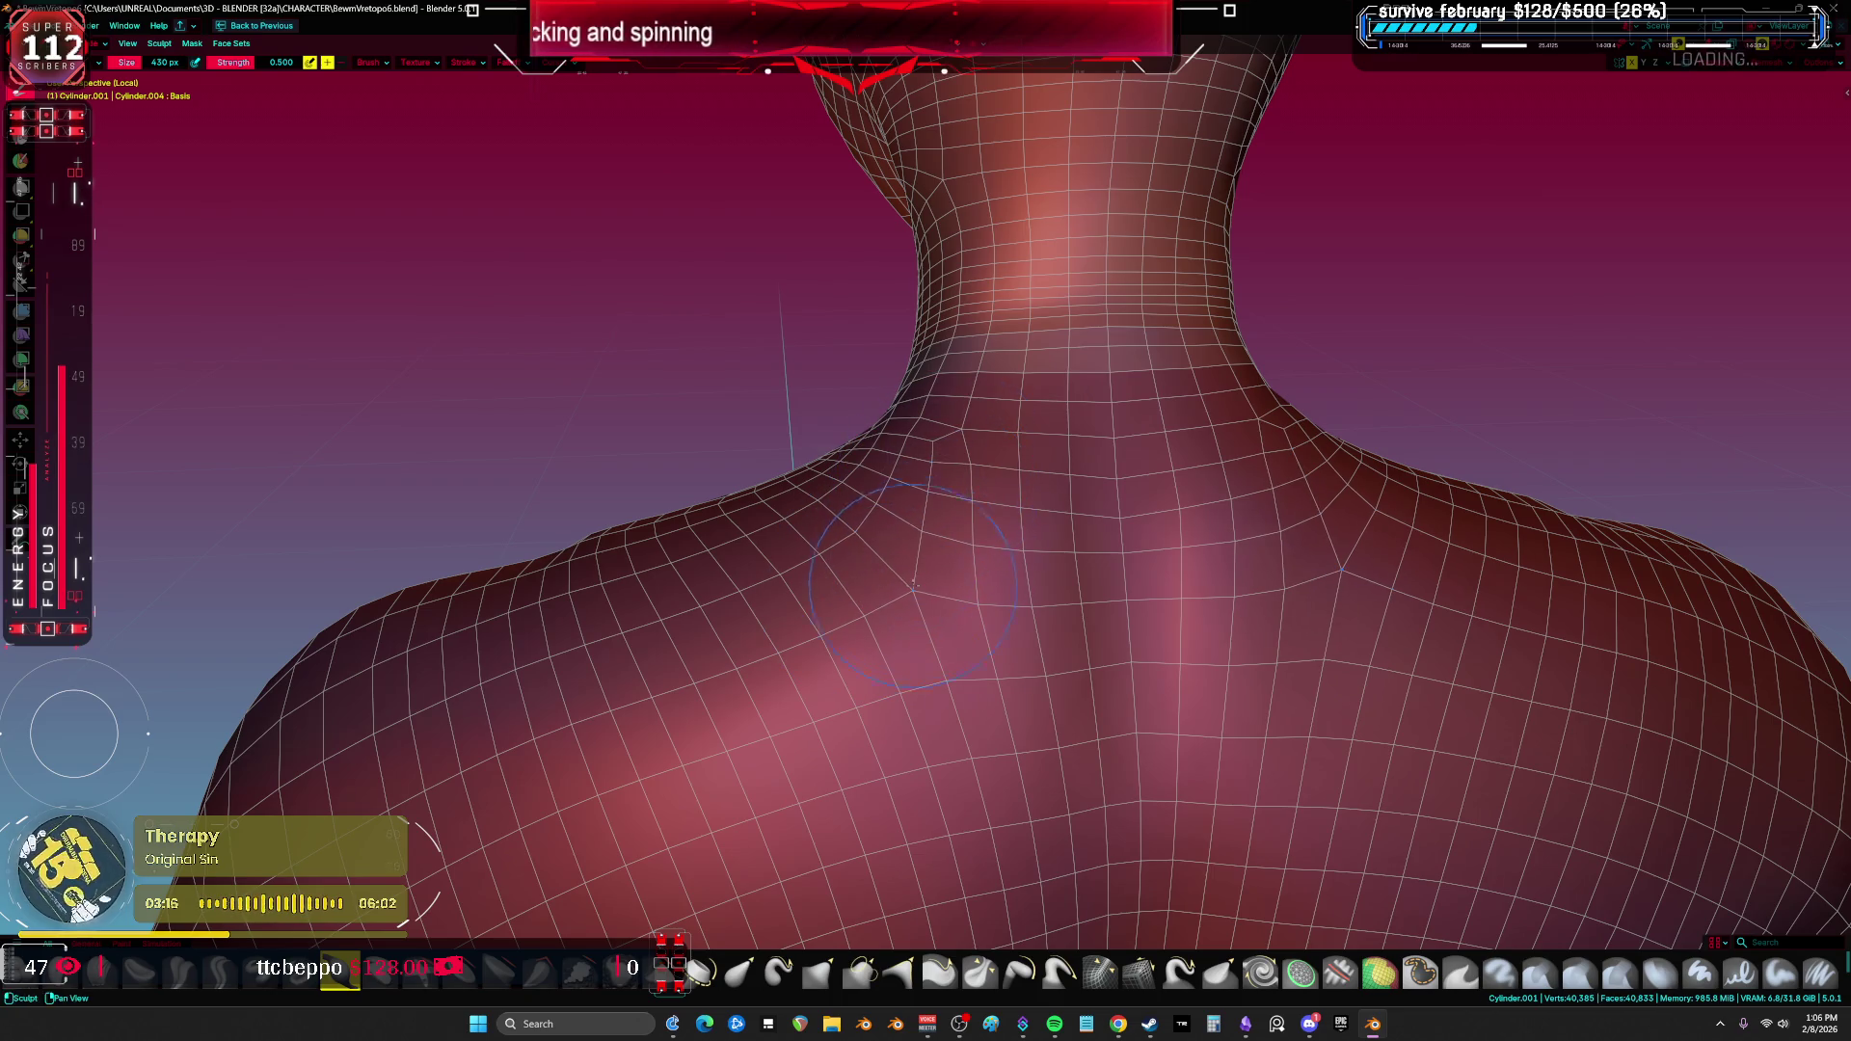
Step: Orbit to an angled frontal view of the neck and paint a sculpt stroke under the jaw
middle_drag(1090, 320, 1091, 357)
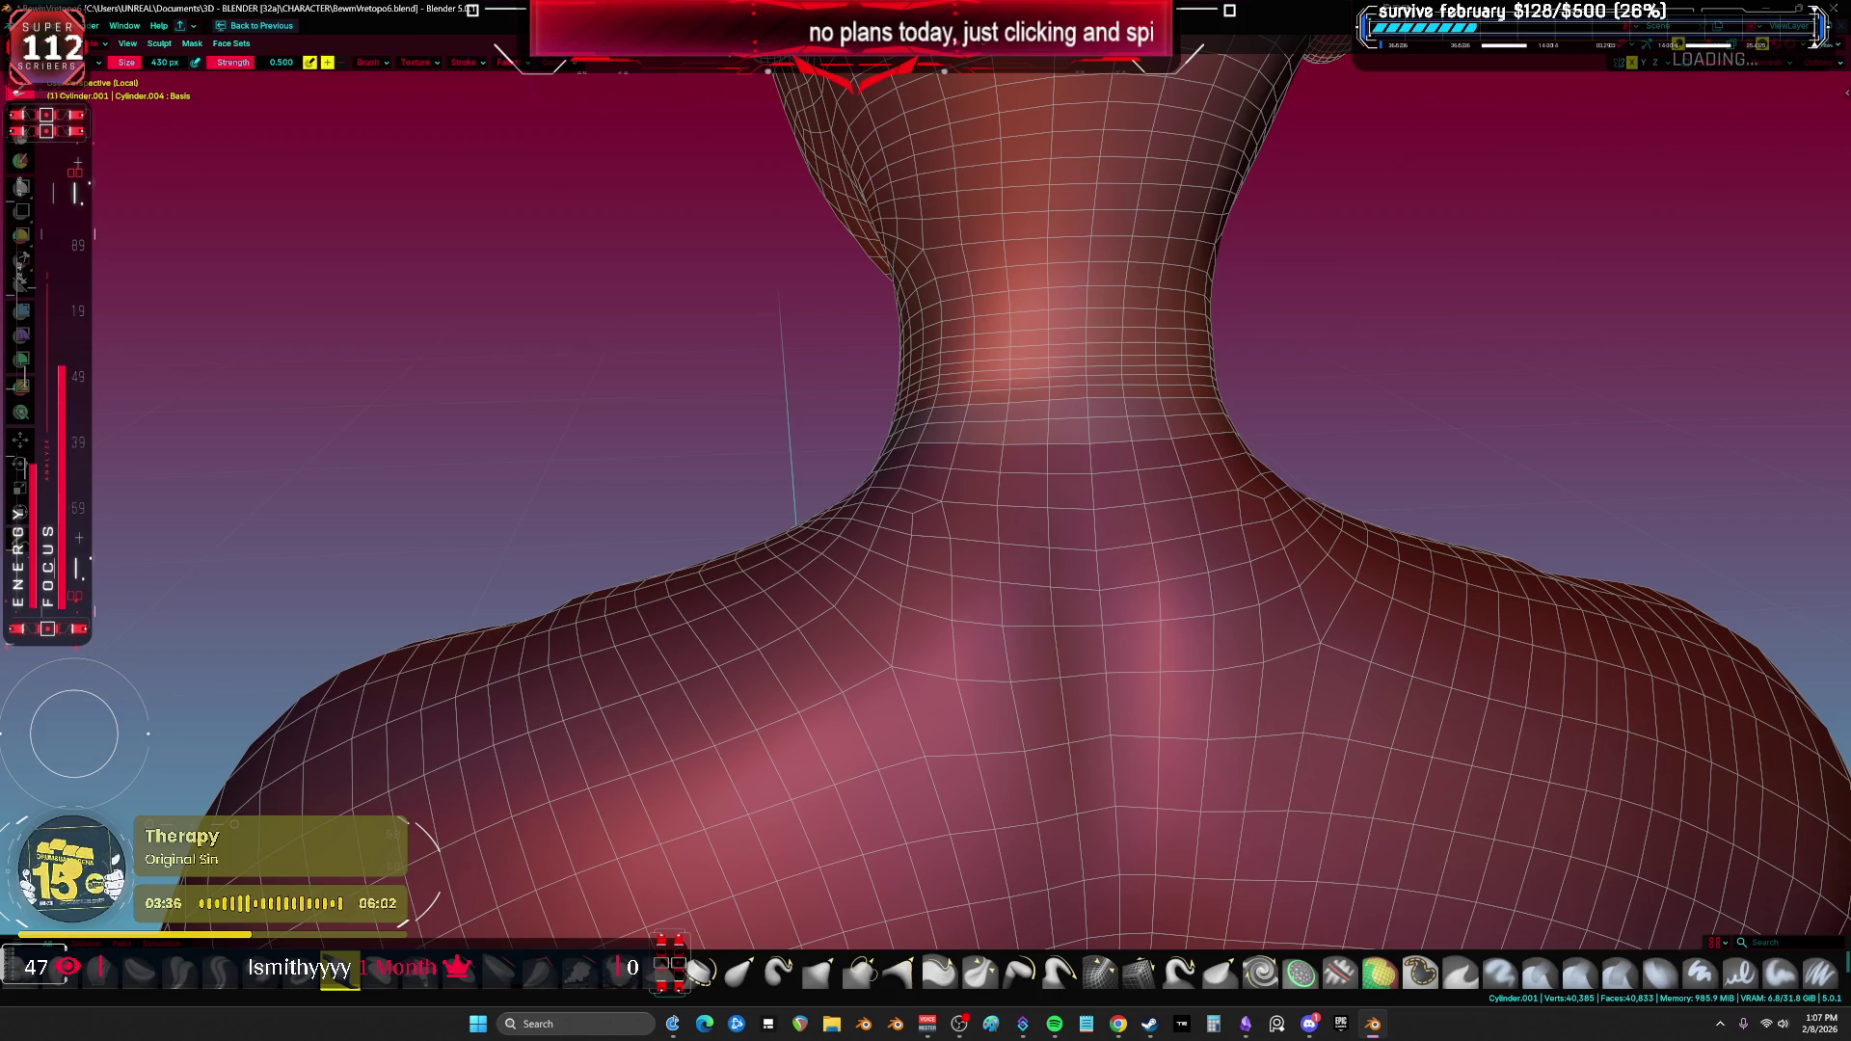
mouse_move(1273, 501)
middle_down()
mouse_move(1176, 492)
mouse_move(1087, 530)
mouse_move(1117, 531)
middle_up()
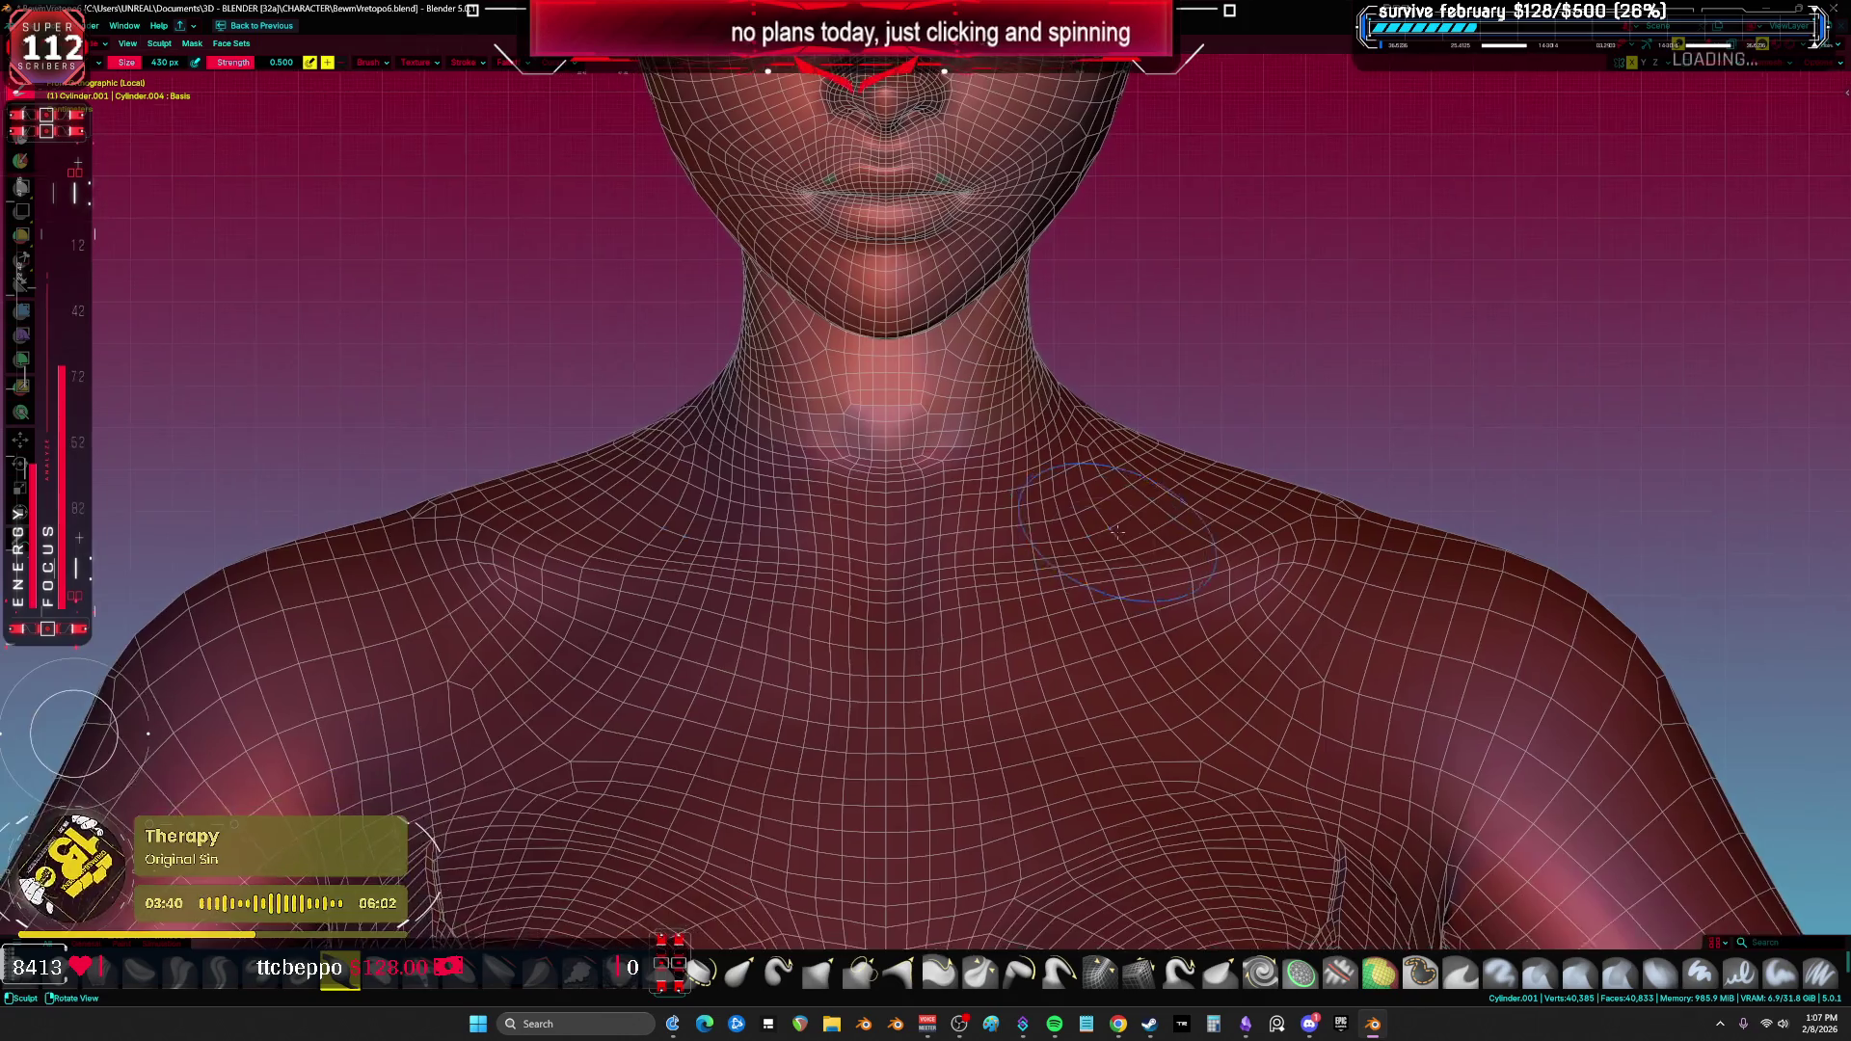
scroll(1116, 530, up, 2)
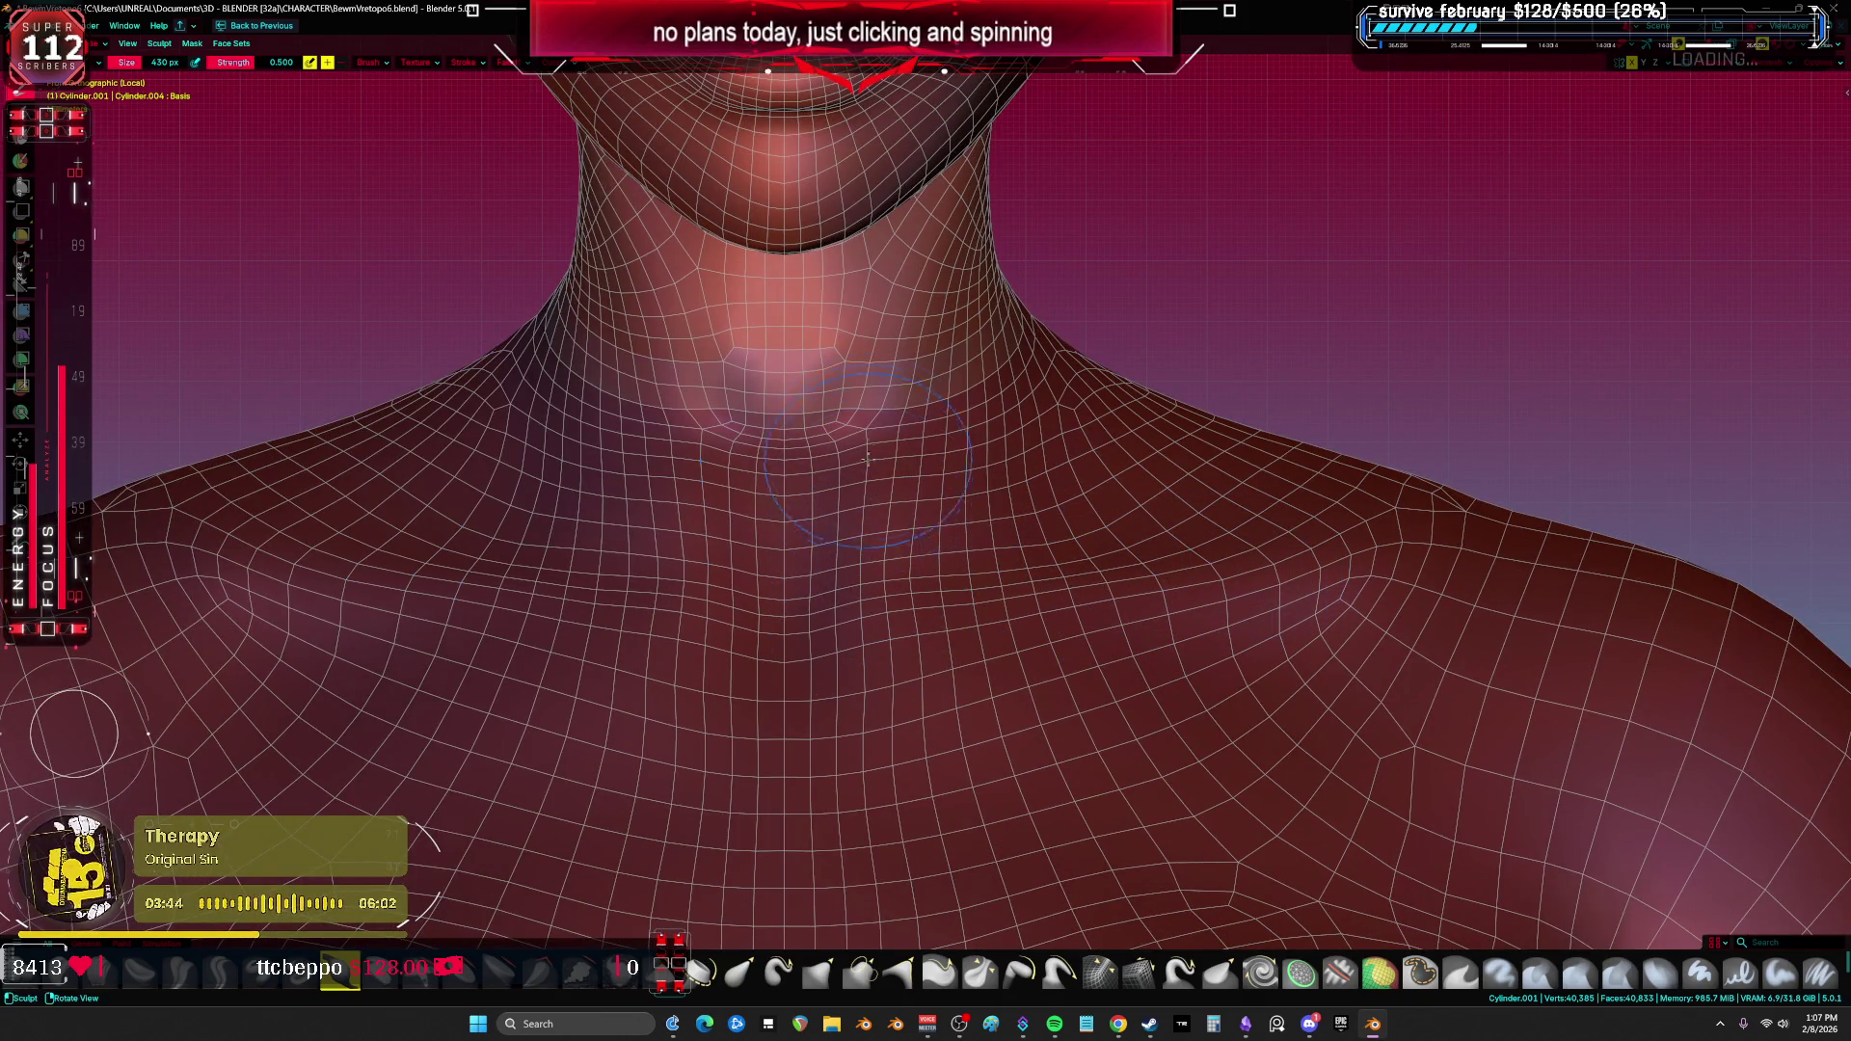
scroll(983, 540, down, 3)
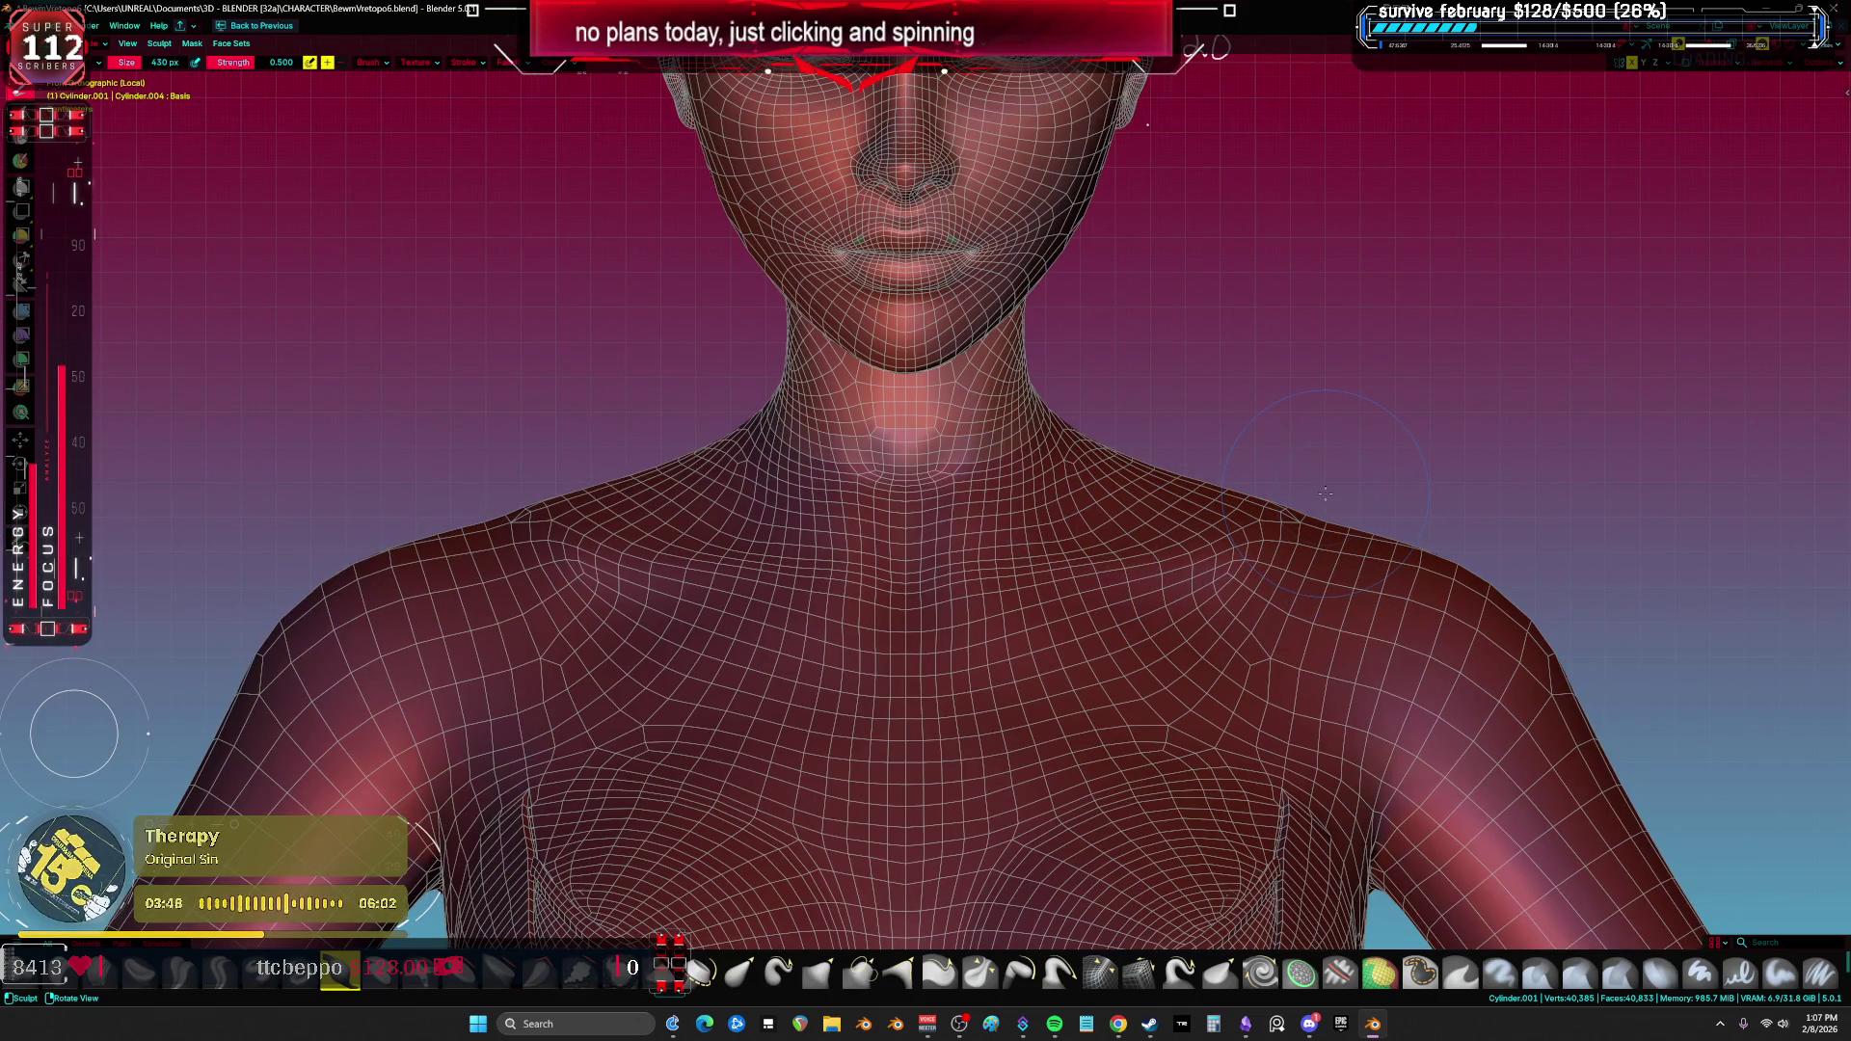
scroll(967, 450, up, 2)
middle_drag(965, 455, 791, 460)
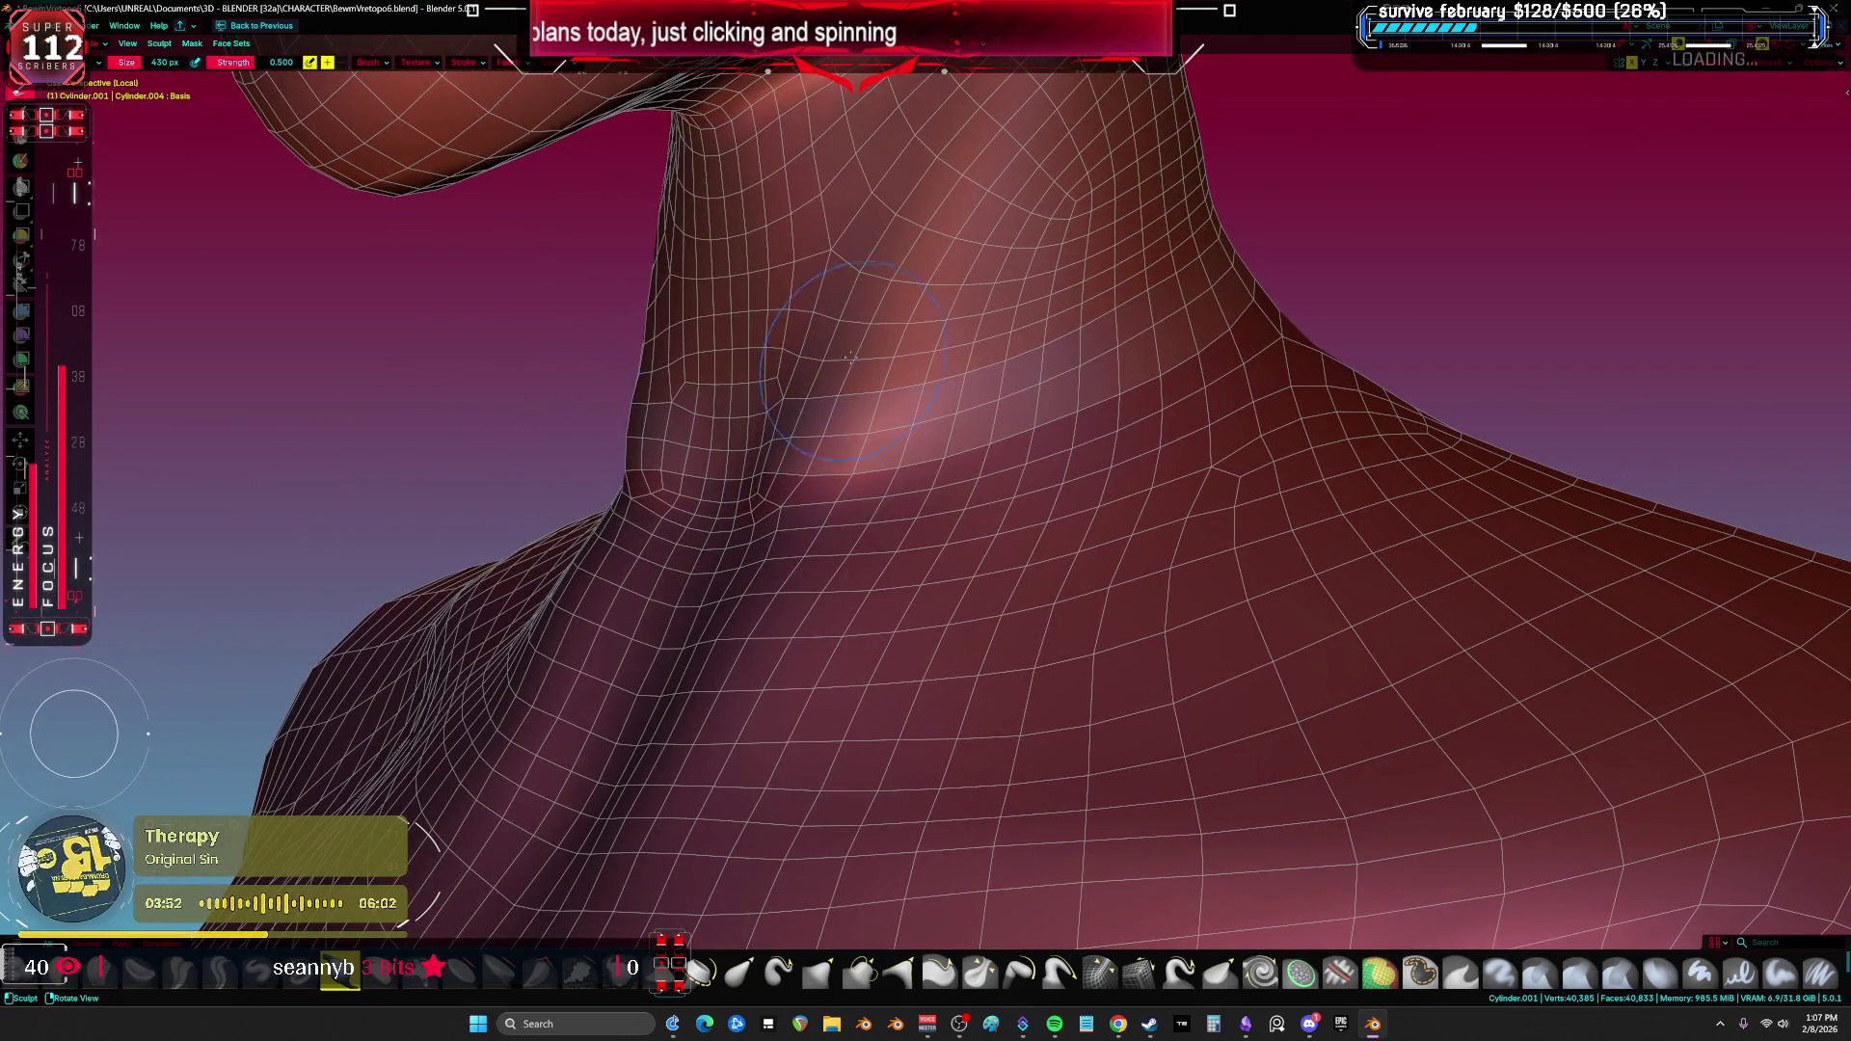
mouse_move(783, 282)
middle_down()
mouse_move(904, 275)
mouse_move(596, 270)
middle_up()
mouse_move(1083, 241)
middle_down()
mouse_move(1085, 164)
mouse_move(1022, 125)
mouse_move(1003, 241)
mouse_move(892, 455)
middle_up()
mouse_move(892, 455)
mouse_down()
mouse_move(887, 496)
mouse_move(849, 525)
mouse_up()
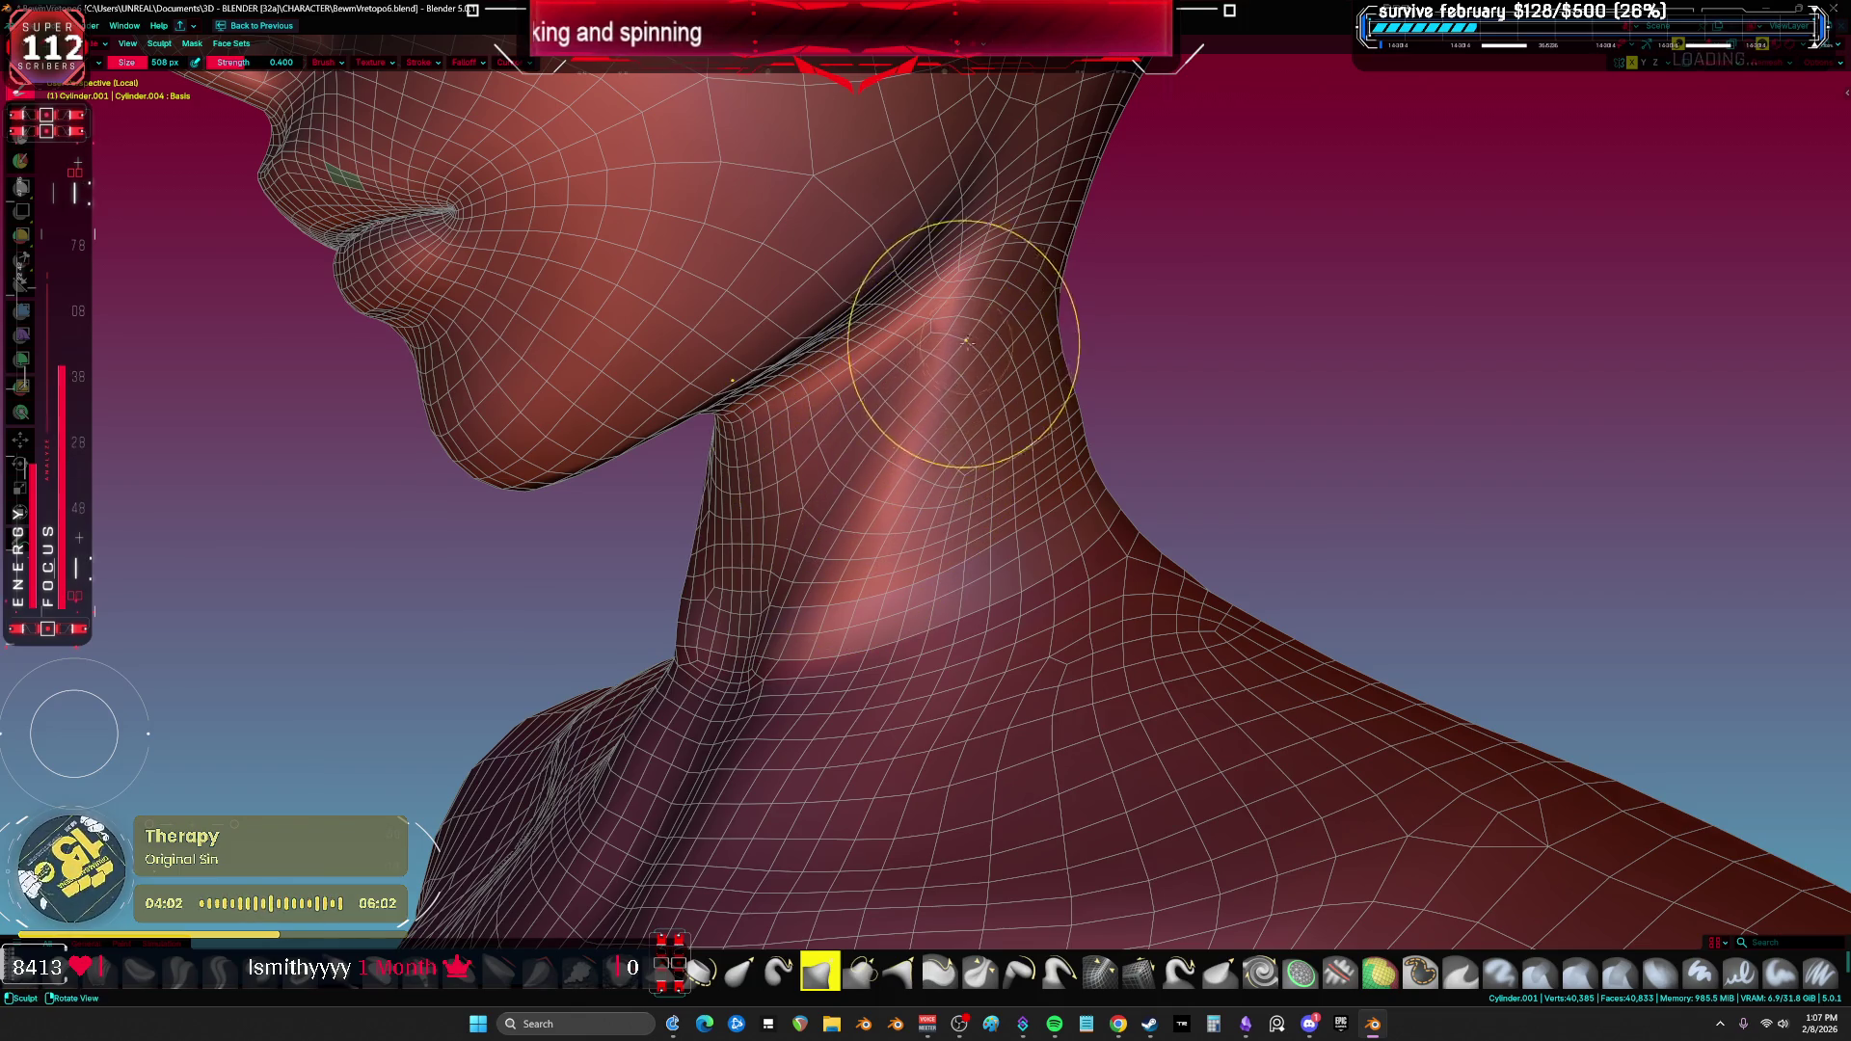
Step: Toggle the wireframe overlay off and on while orbiting the jaw and neck
mouse_move(984, 248)
middle_down()
mouse_move(868, 425)
mouse_move(852, 504)
middle_up()
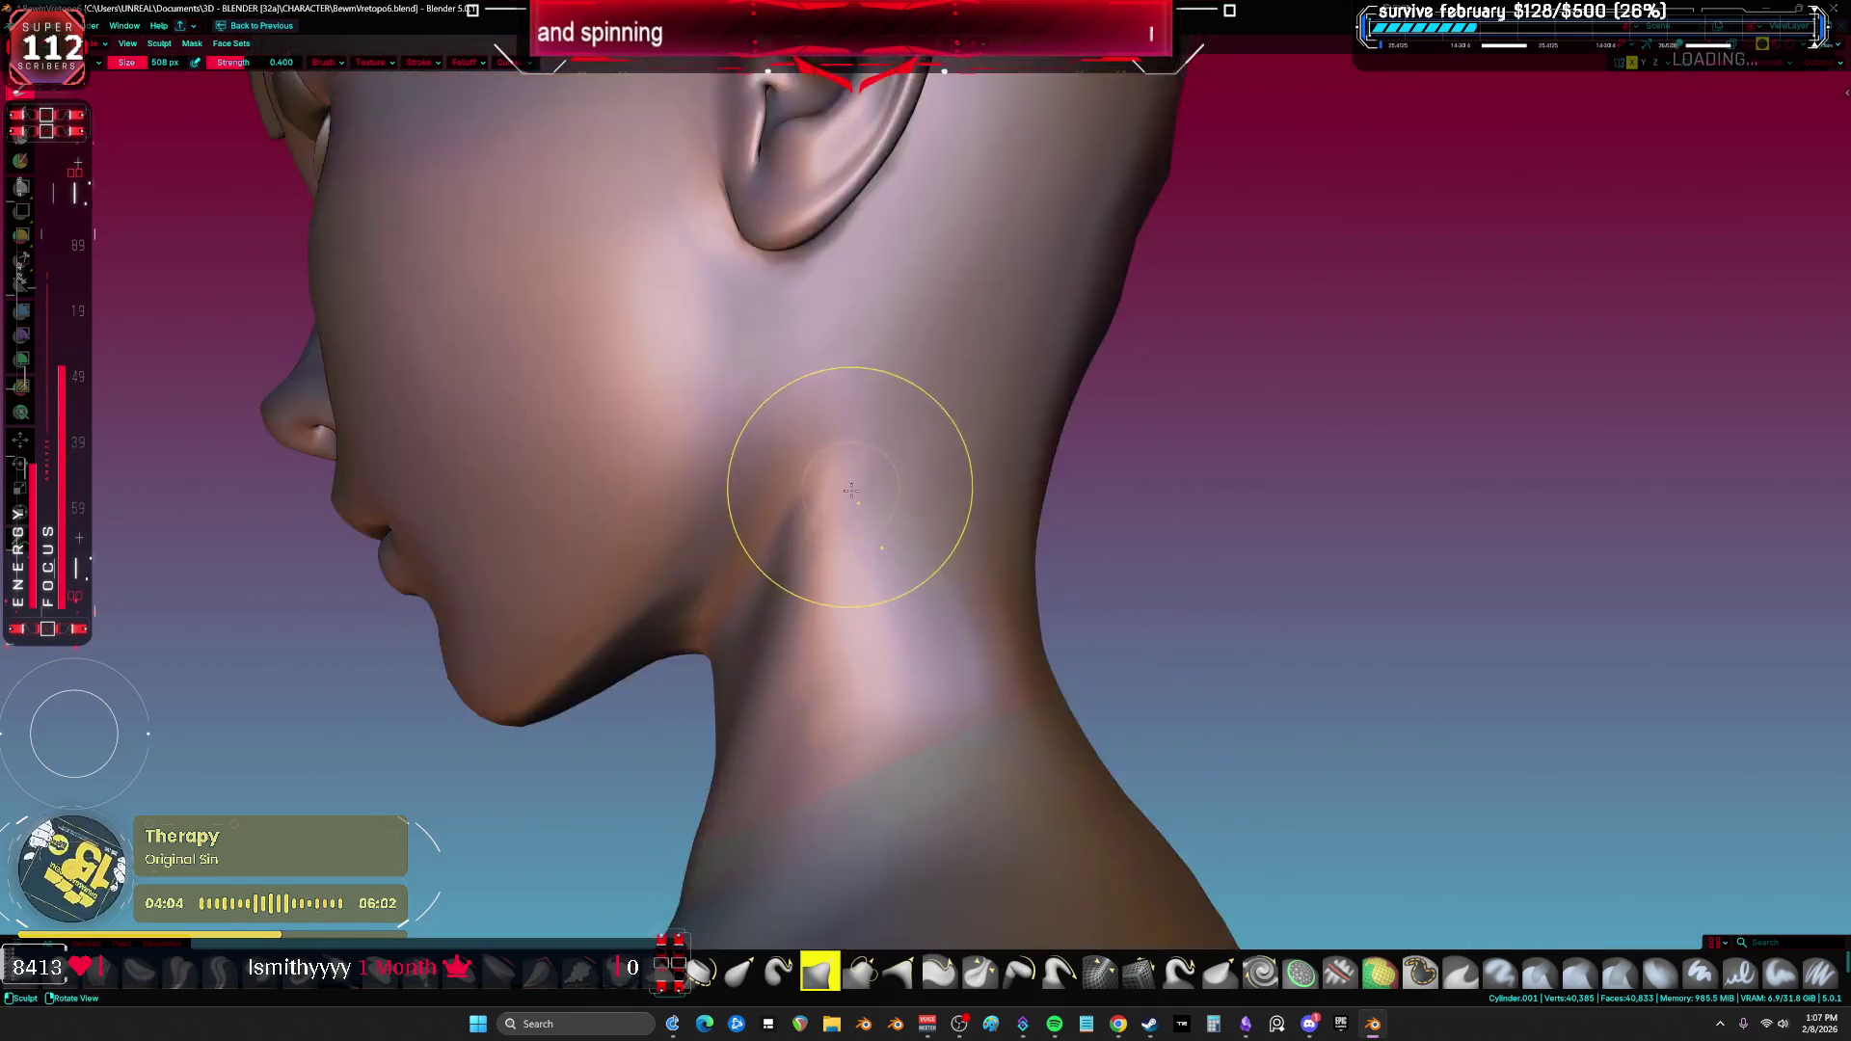
scroll(853, 504, up, 2)
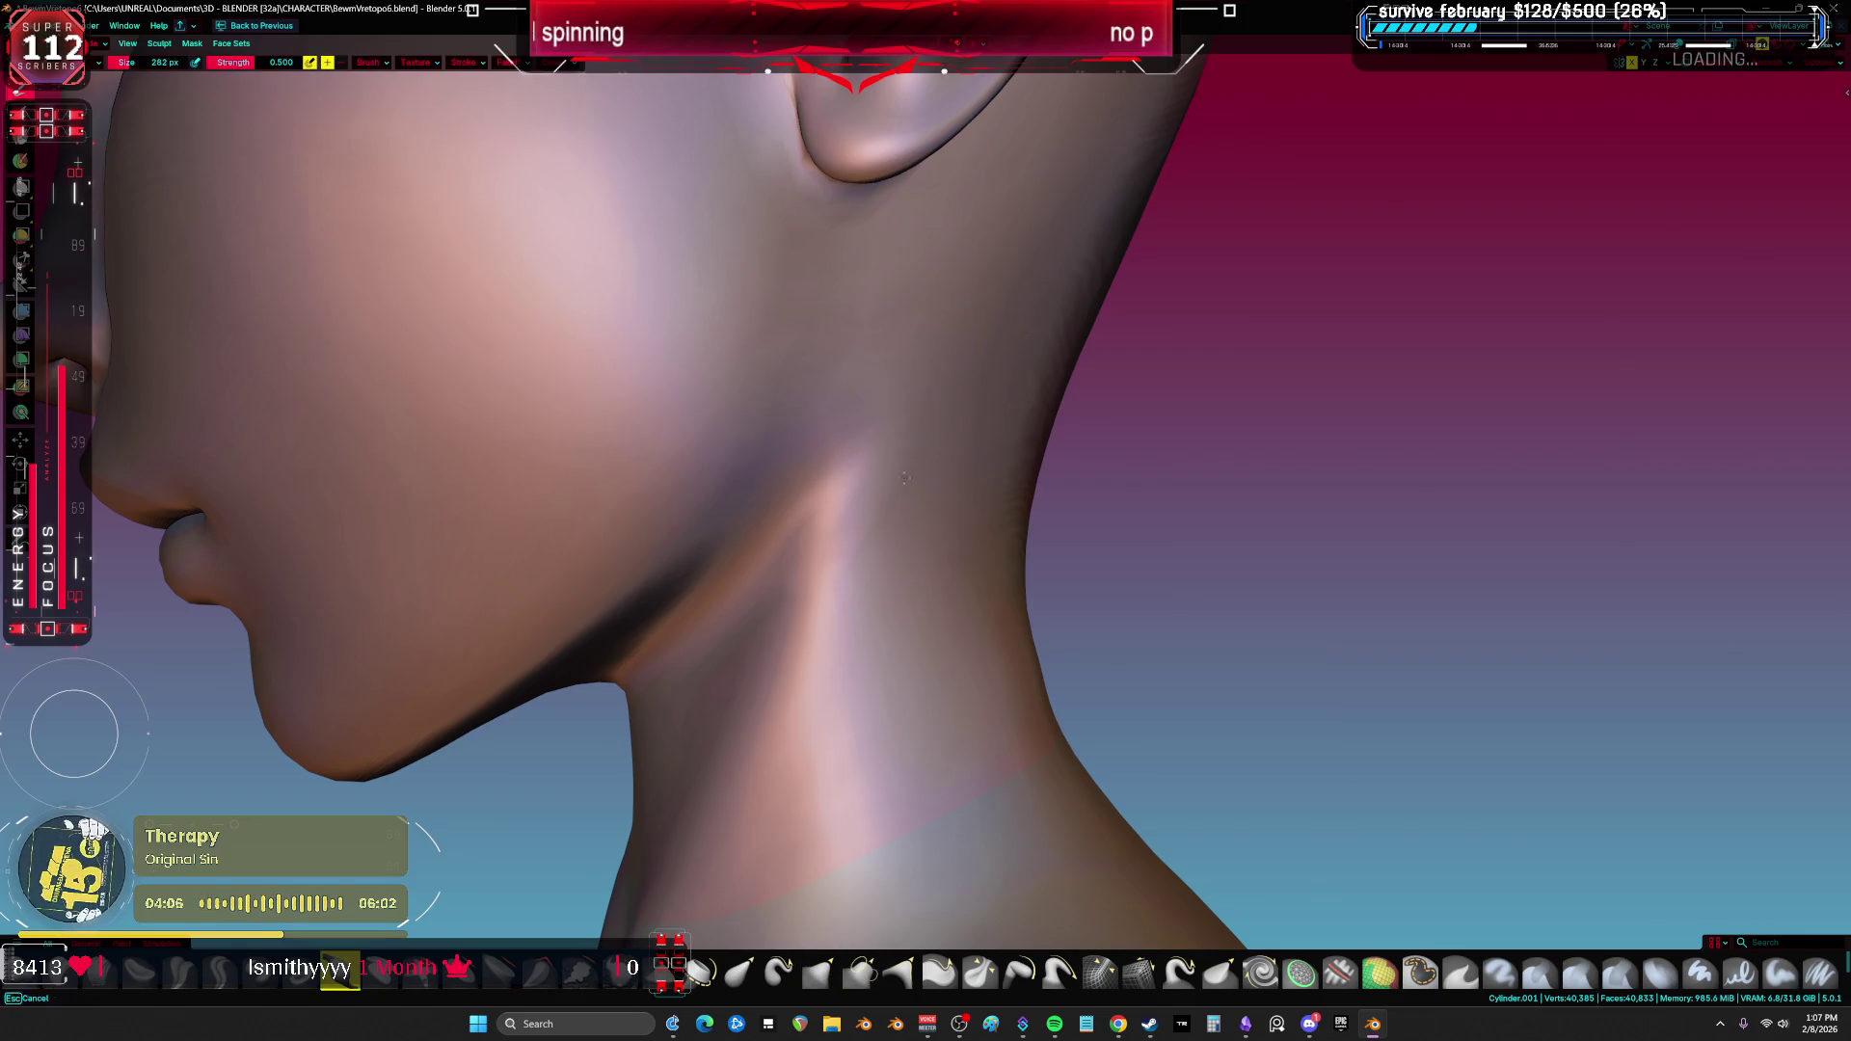
key(shift+alt+z)
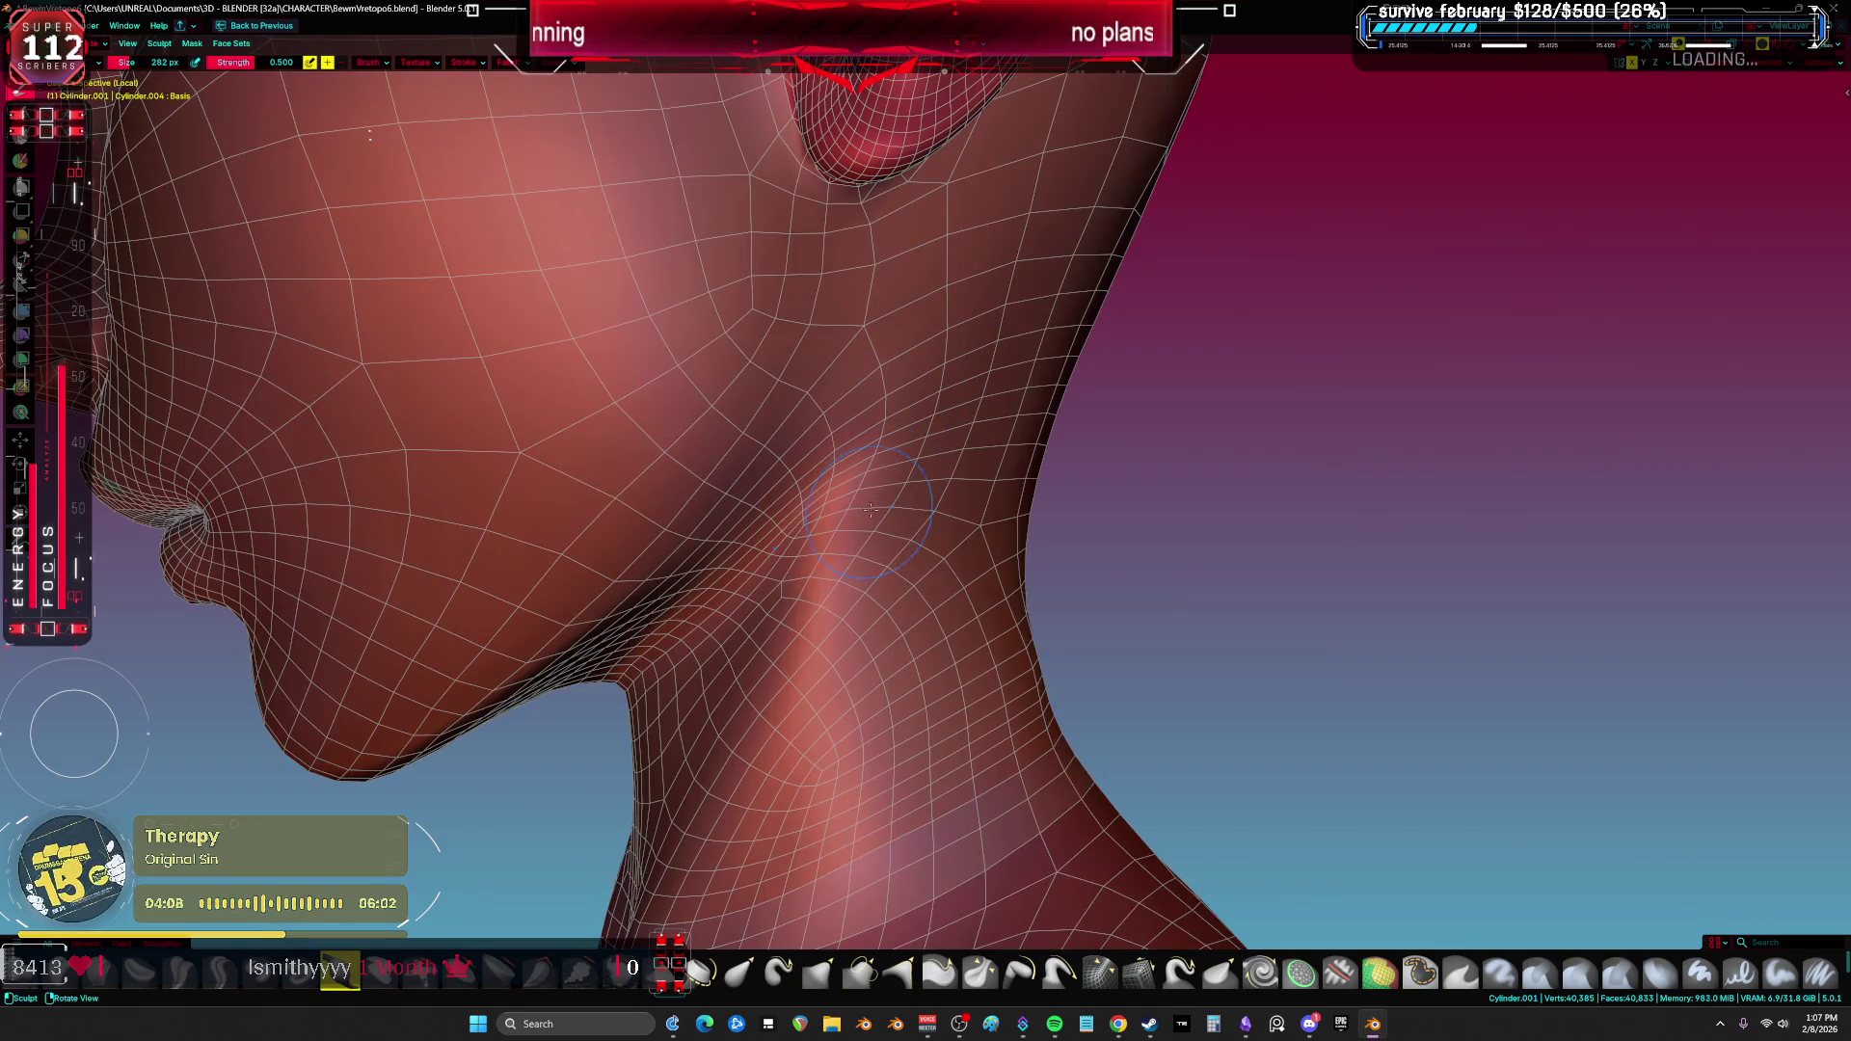
key(shift+alt+z)
mouse_move(982, 261)
middle_down()
mouse_move(881, 302)
mouse_move(861, 393)
mouse_move(877, 429)
middle_up()
key(shift+alt+z)
Step: Switch sculpt brushes with Shift+T and C and enlarge the brush to about 844 px
key(shift+t)
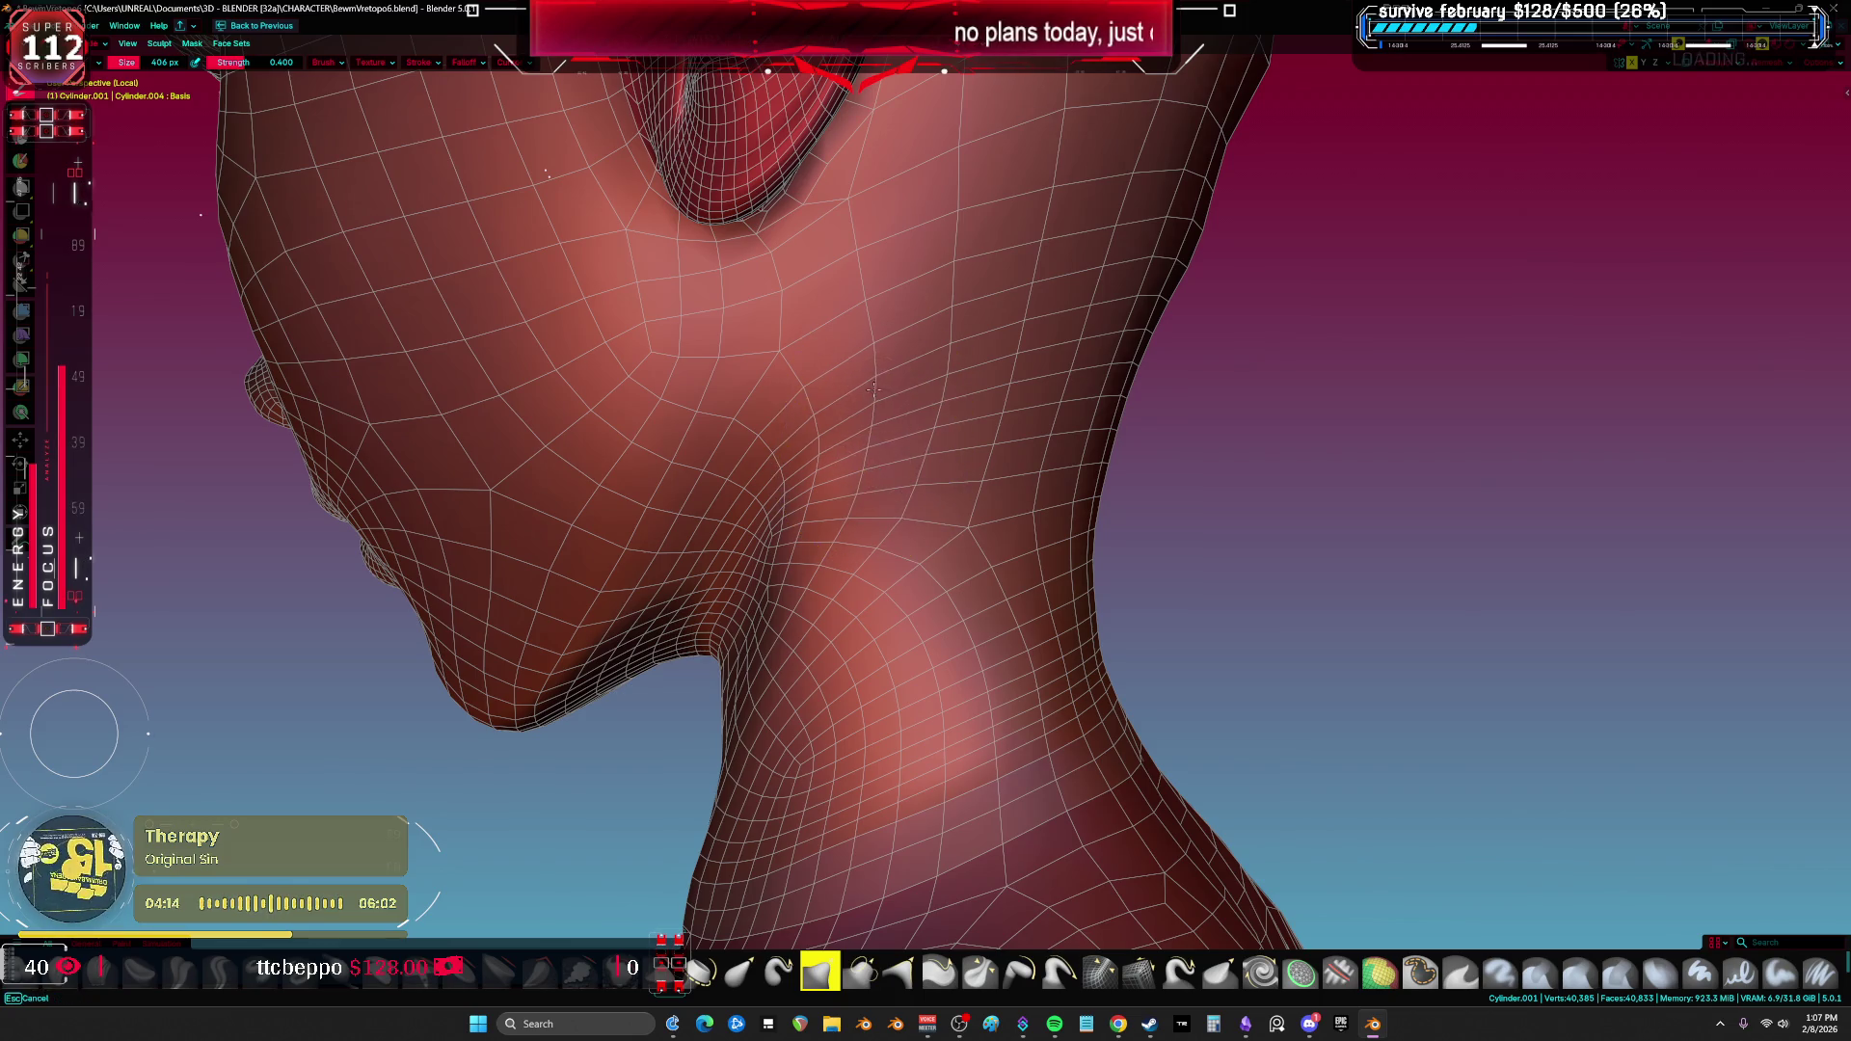
key(shift+alt+z)
key(shift+alt+z)
mouse_move(946, 372)
middle_down()
mouse_move(997, 477)
mouse_move(974, 510)
middle_up()
key(c)
key(f)
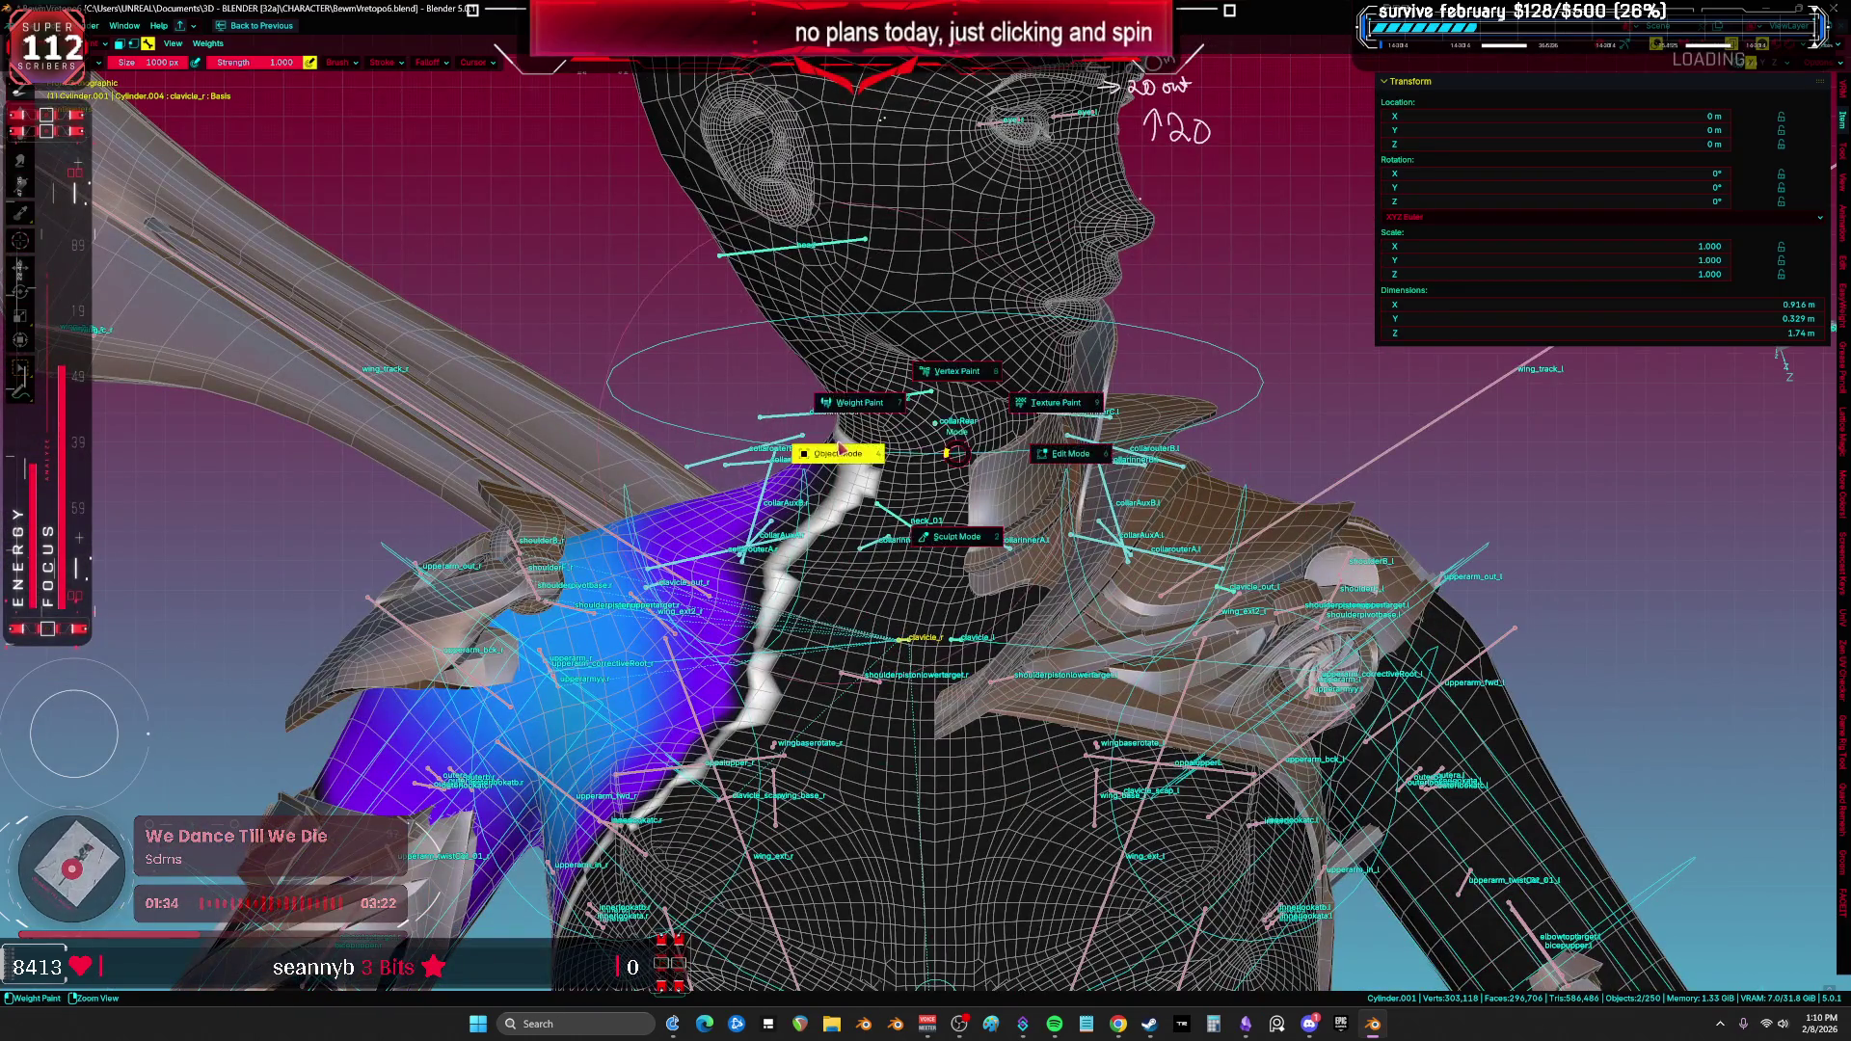
Step: Enter Pose Mode, clear the pose to rest, and box-select the neck_01 bone
click(839, 450)
key(q)
click(952, 432)
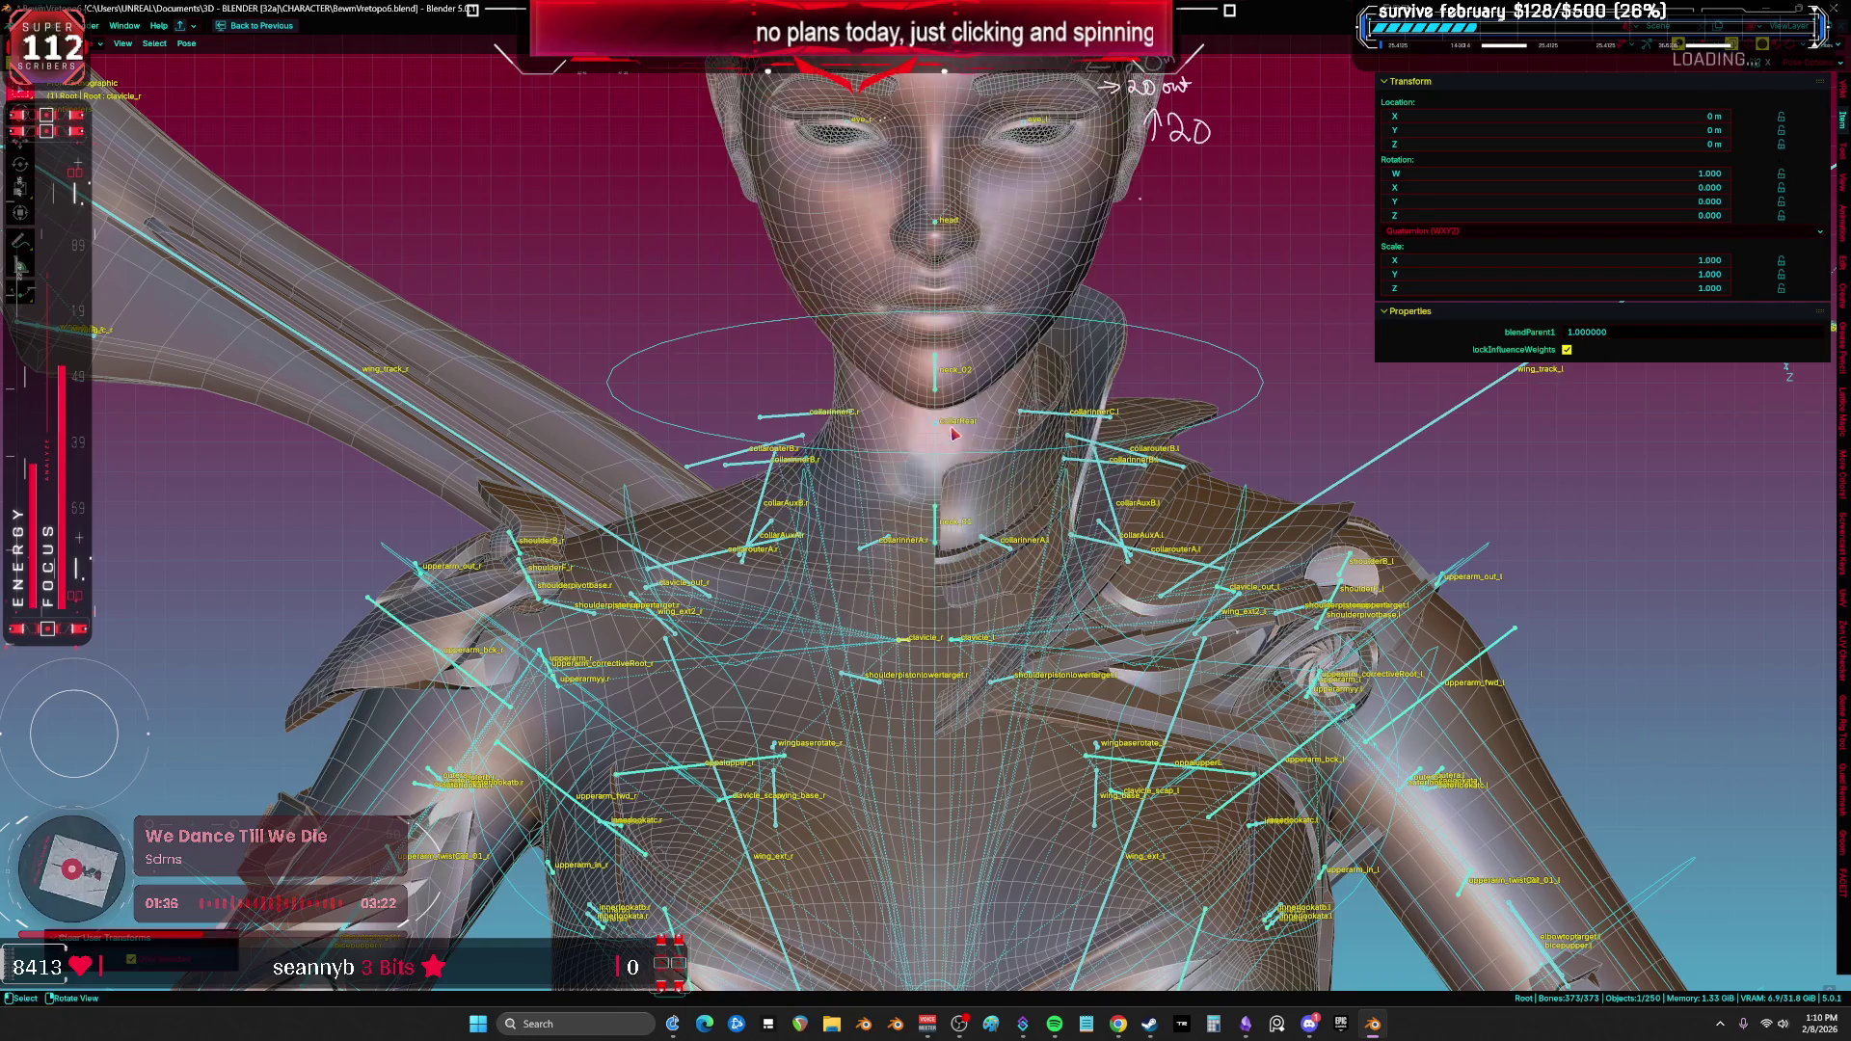
shift+middle_drag(953, 432, 953, 491)
key(b)
drag(924, 600, 924, 600)
Step: Rotate the neck bone to tip the head away from the body, with overlays hidden
scroll(924, 627, up, 3)
key(comma)
key(Escape)
key(r)
click(1053, 608)
key(shift+alt+z)
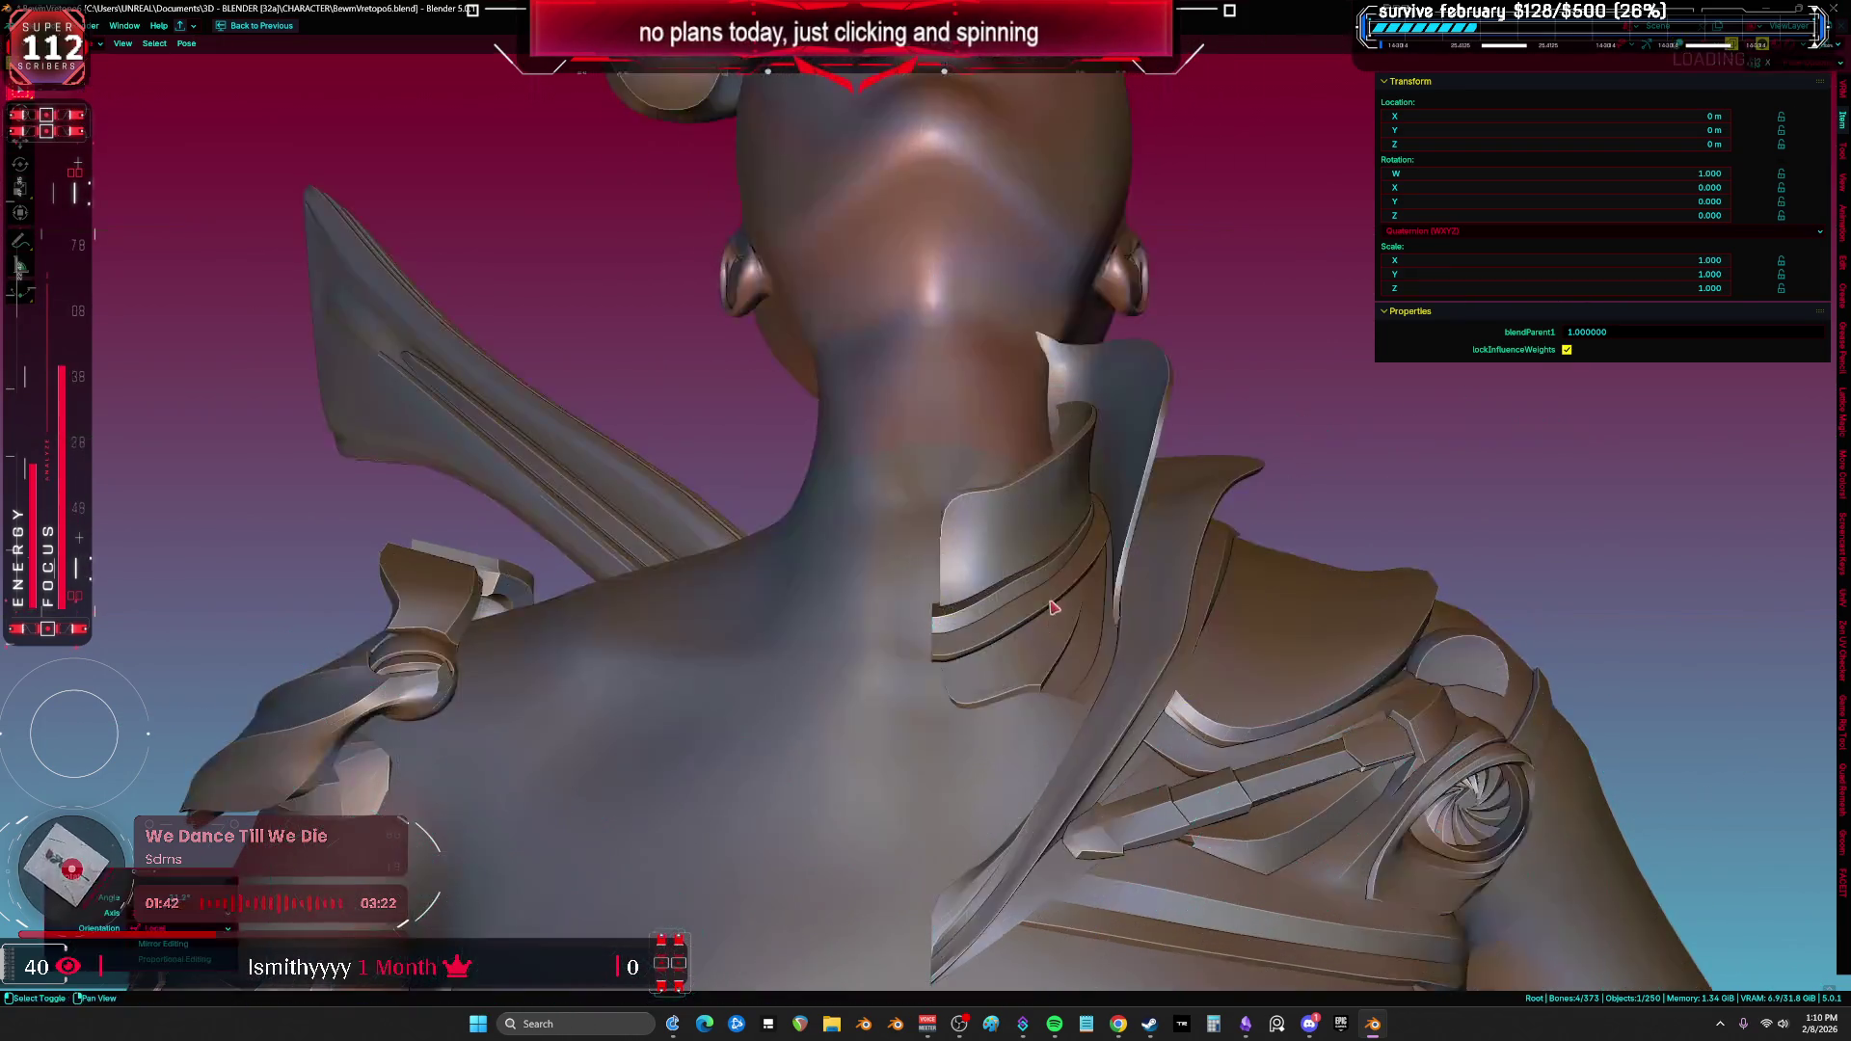
scroll(1053, 607, up, 2)
Step: Tilt the head again on local Z then Y, then clear all bones back to rest pose
key(r)
key(z)
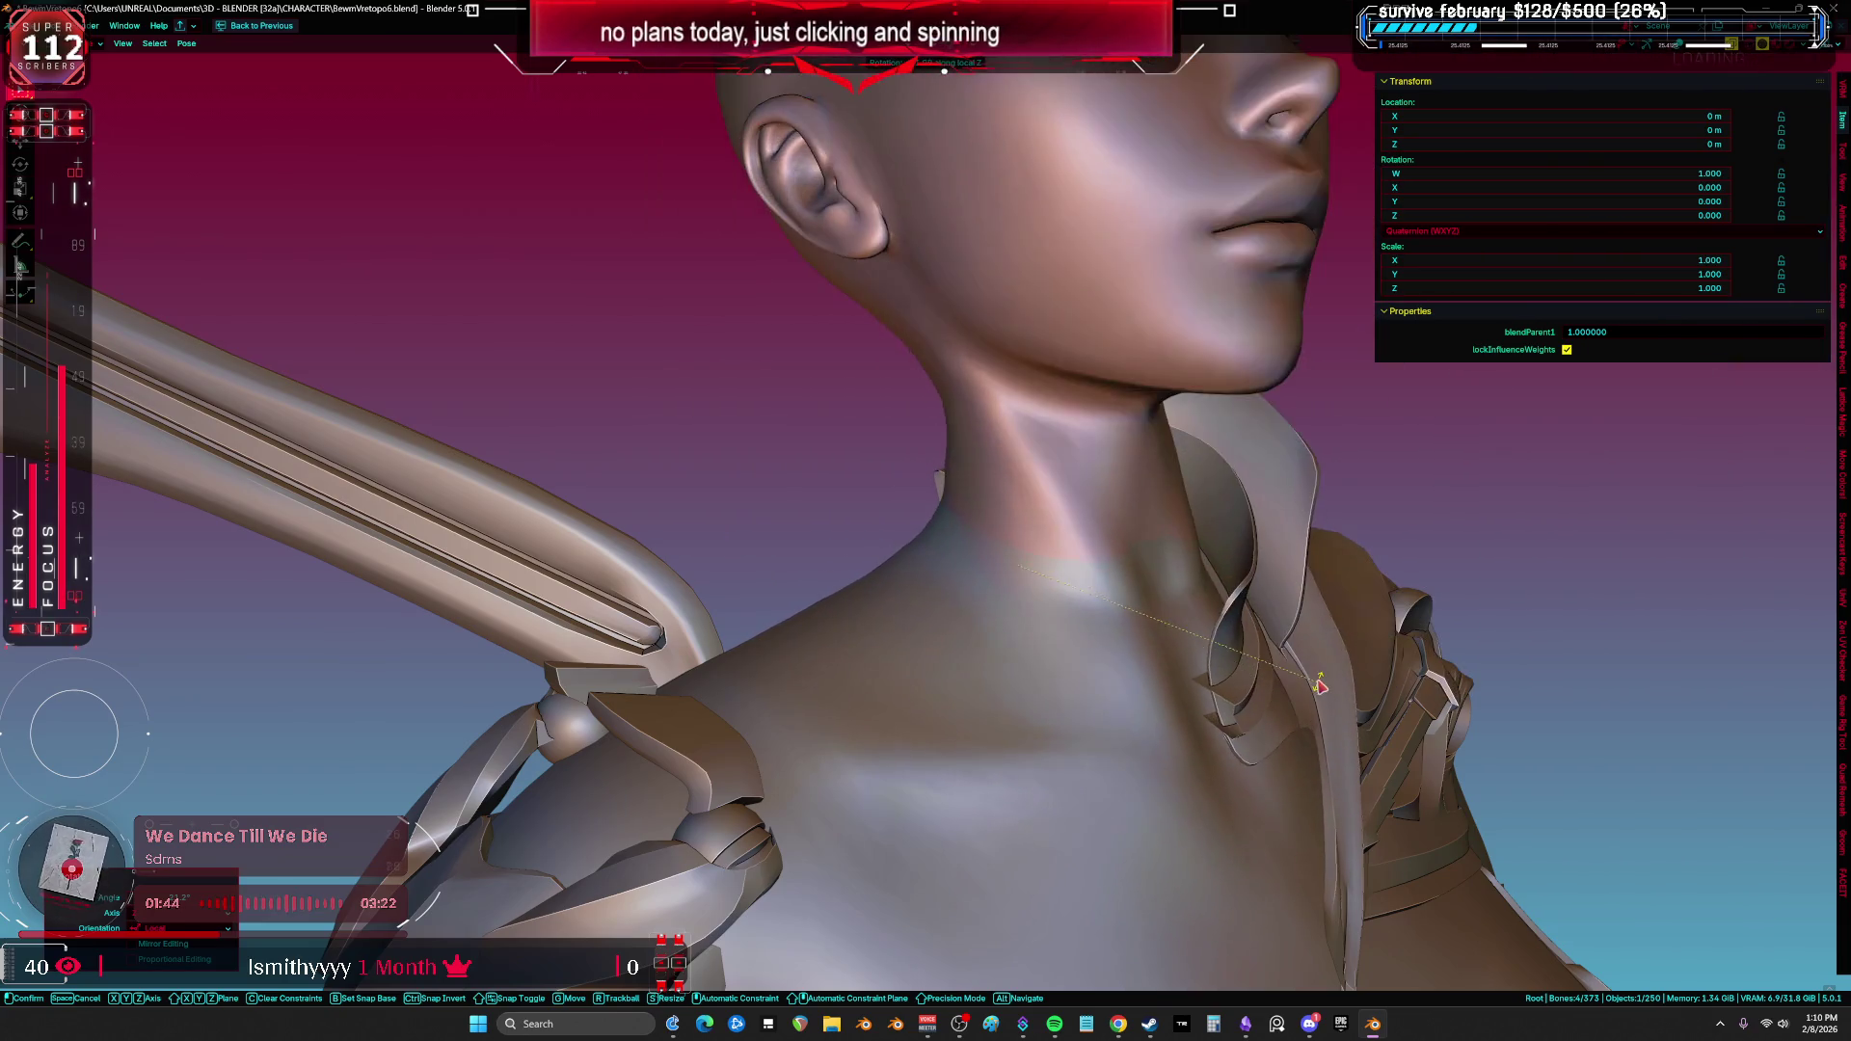
key(y)
click(1311, 641)
mouse_move(1311, 641)
middle_down()
mouse_move(759, 740)
mouse_move(964, 627)
middle_up()
key(a)
right_click(969, 624)
click(974, 622)
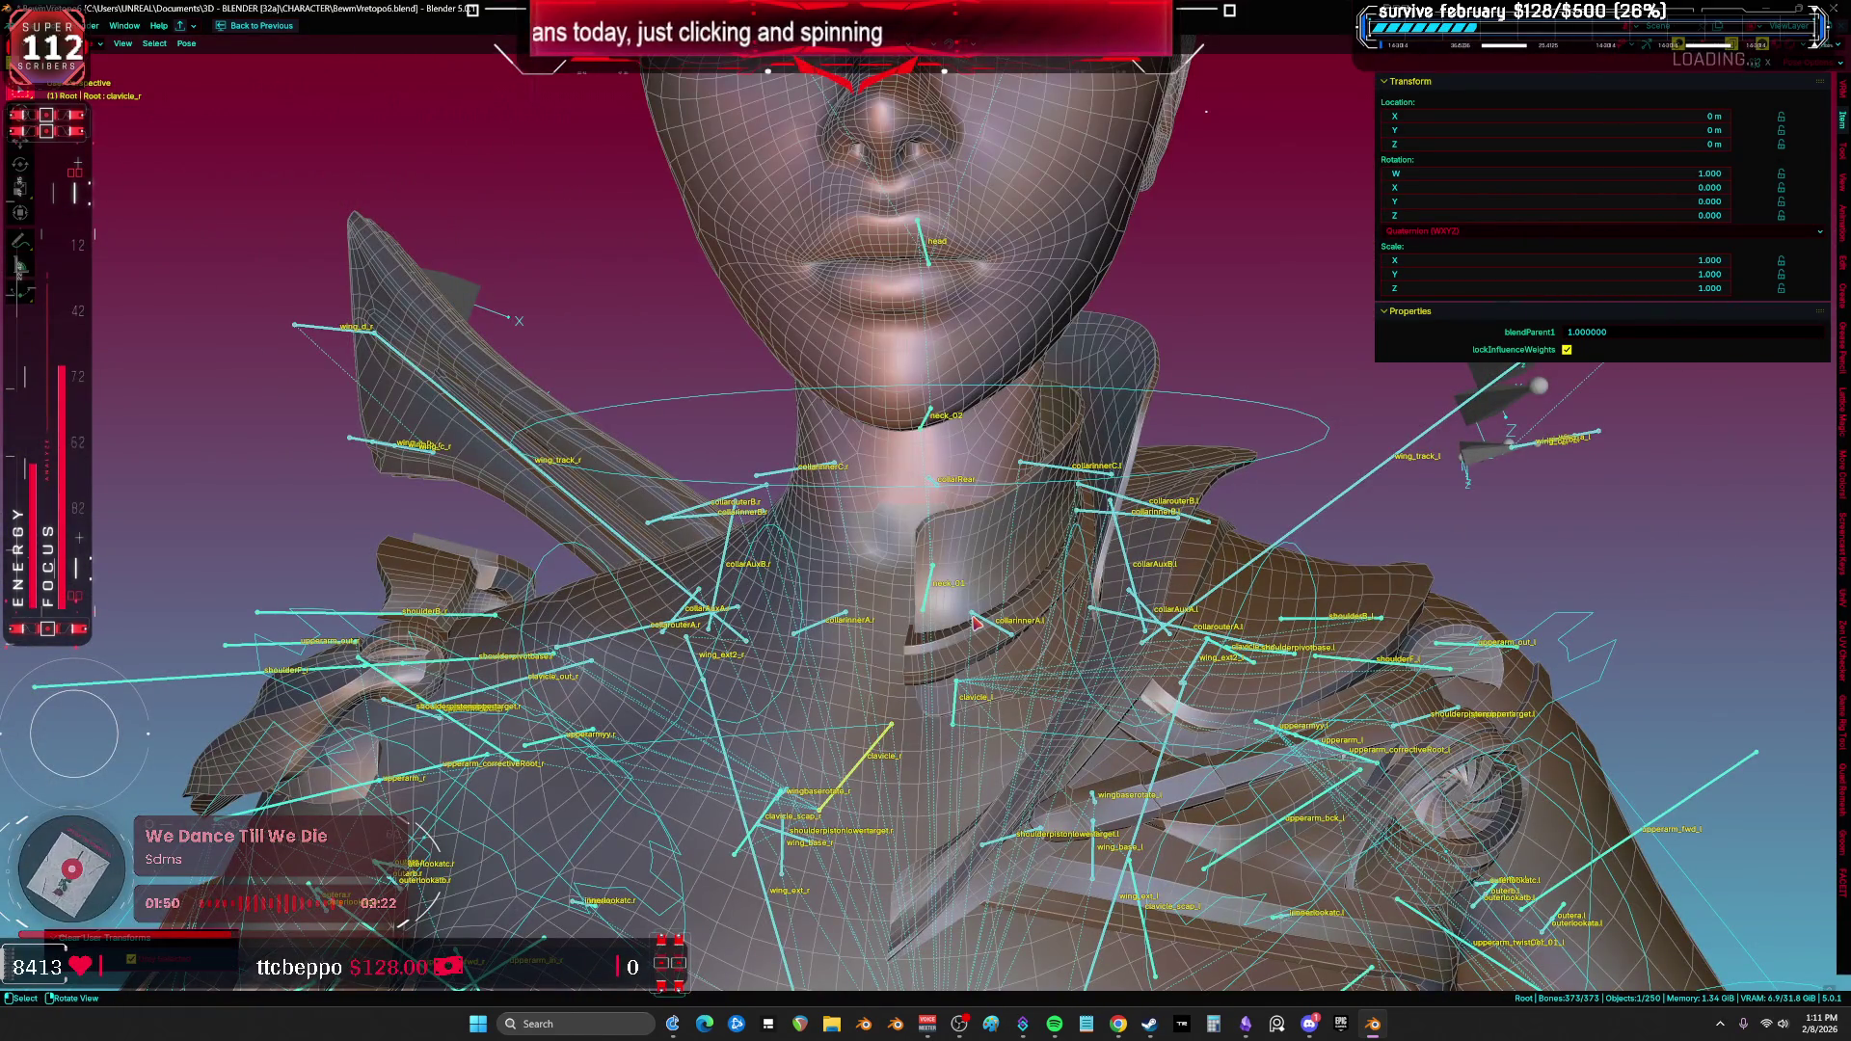
Step: Hide the overlays, save BewmVretopo6.blend and switch back to Object Mode
key(alt+Tab)
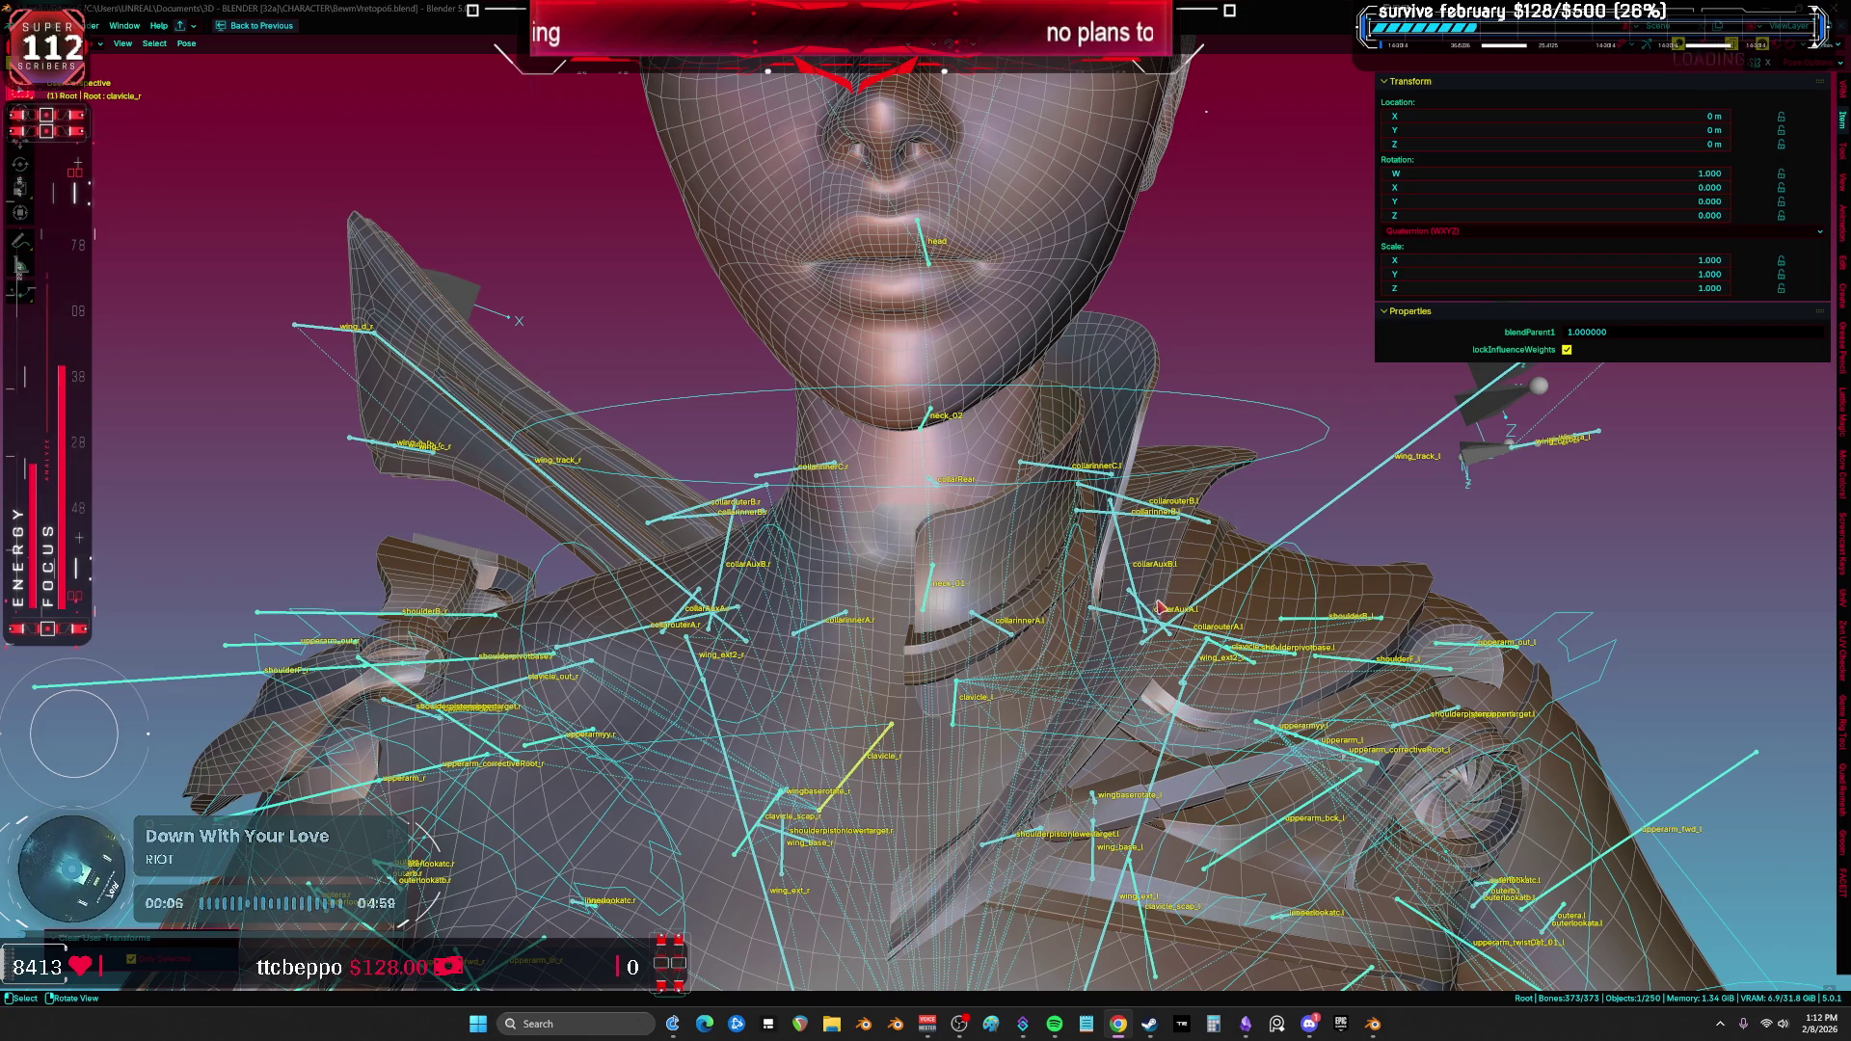
key(shift+alt+z)
scroll(984, 588, down, 6)
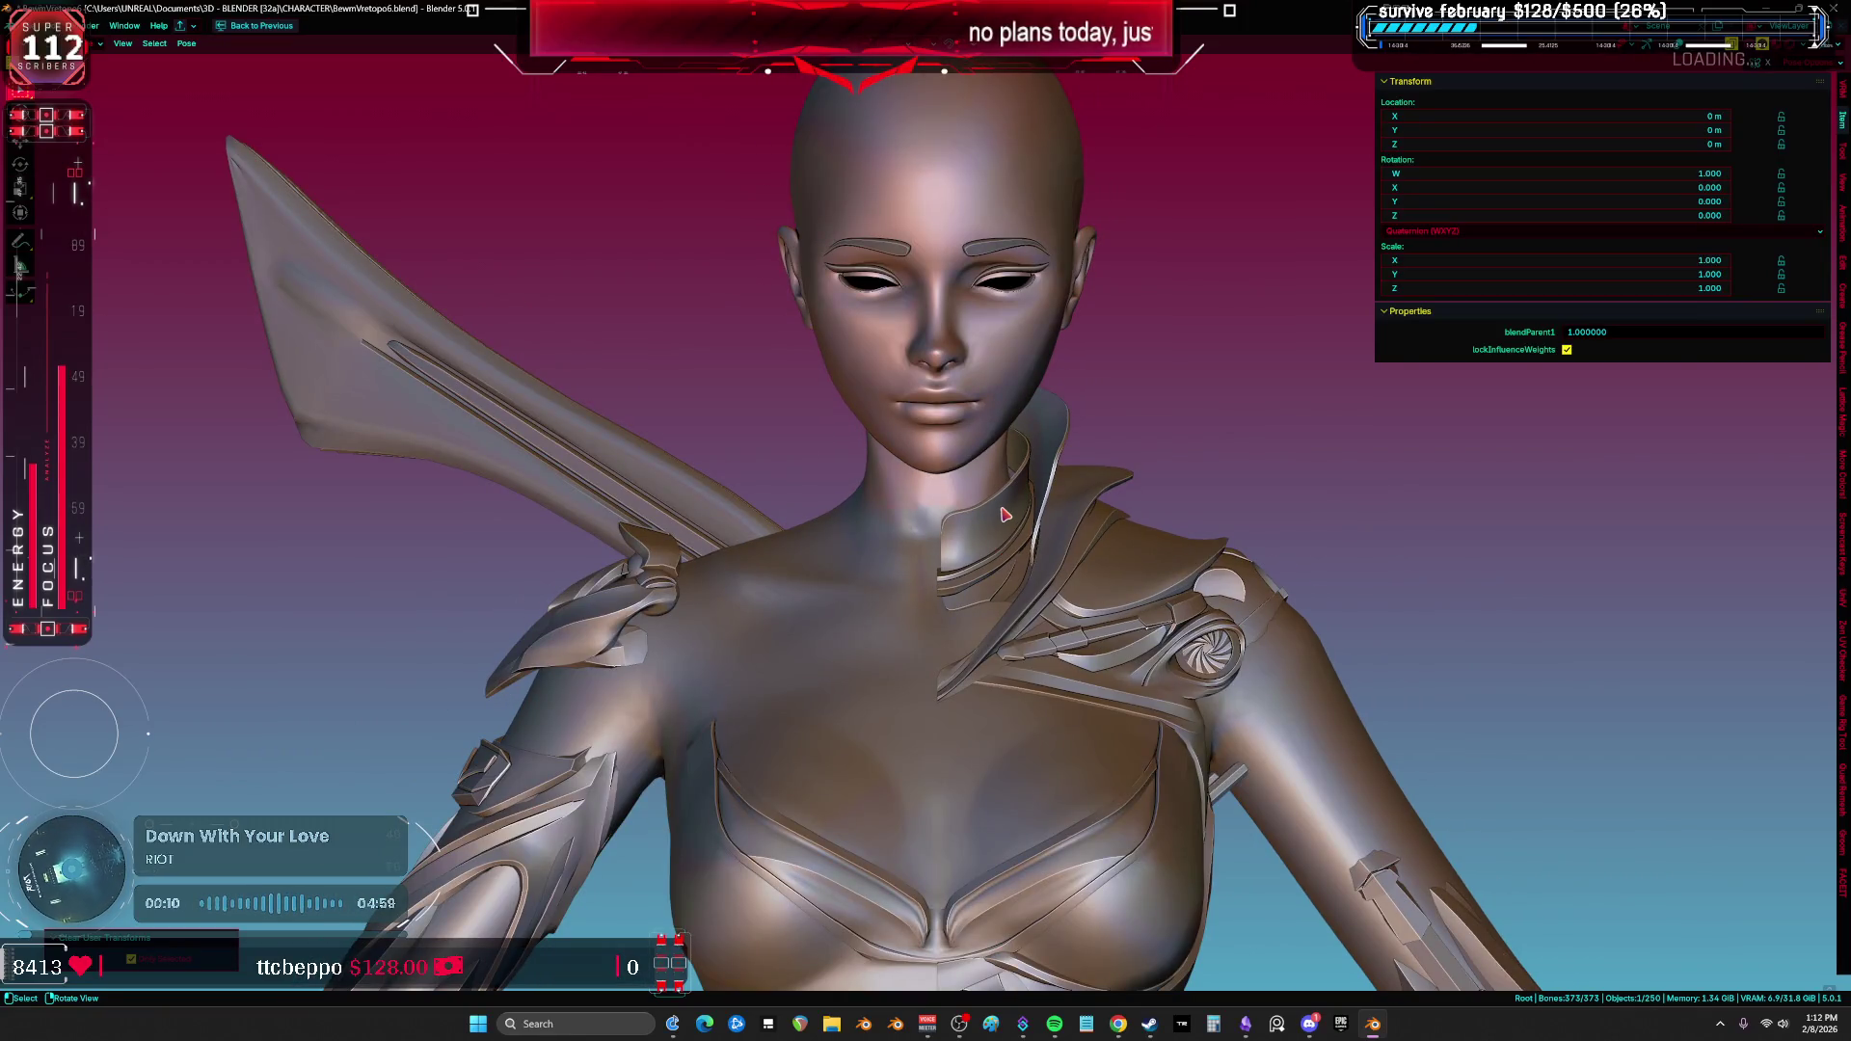
key(ctrl+s)
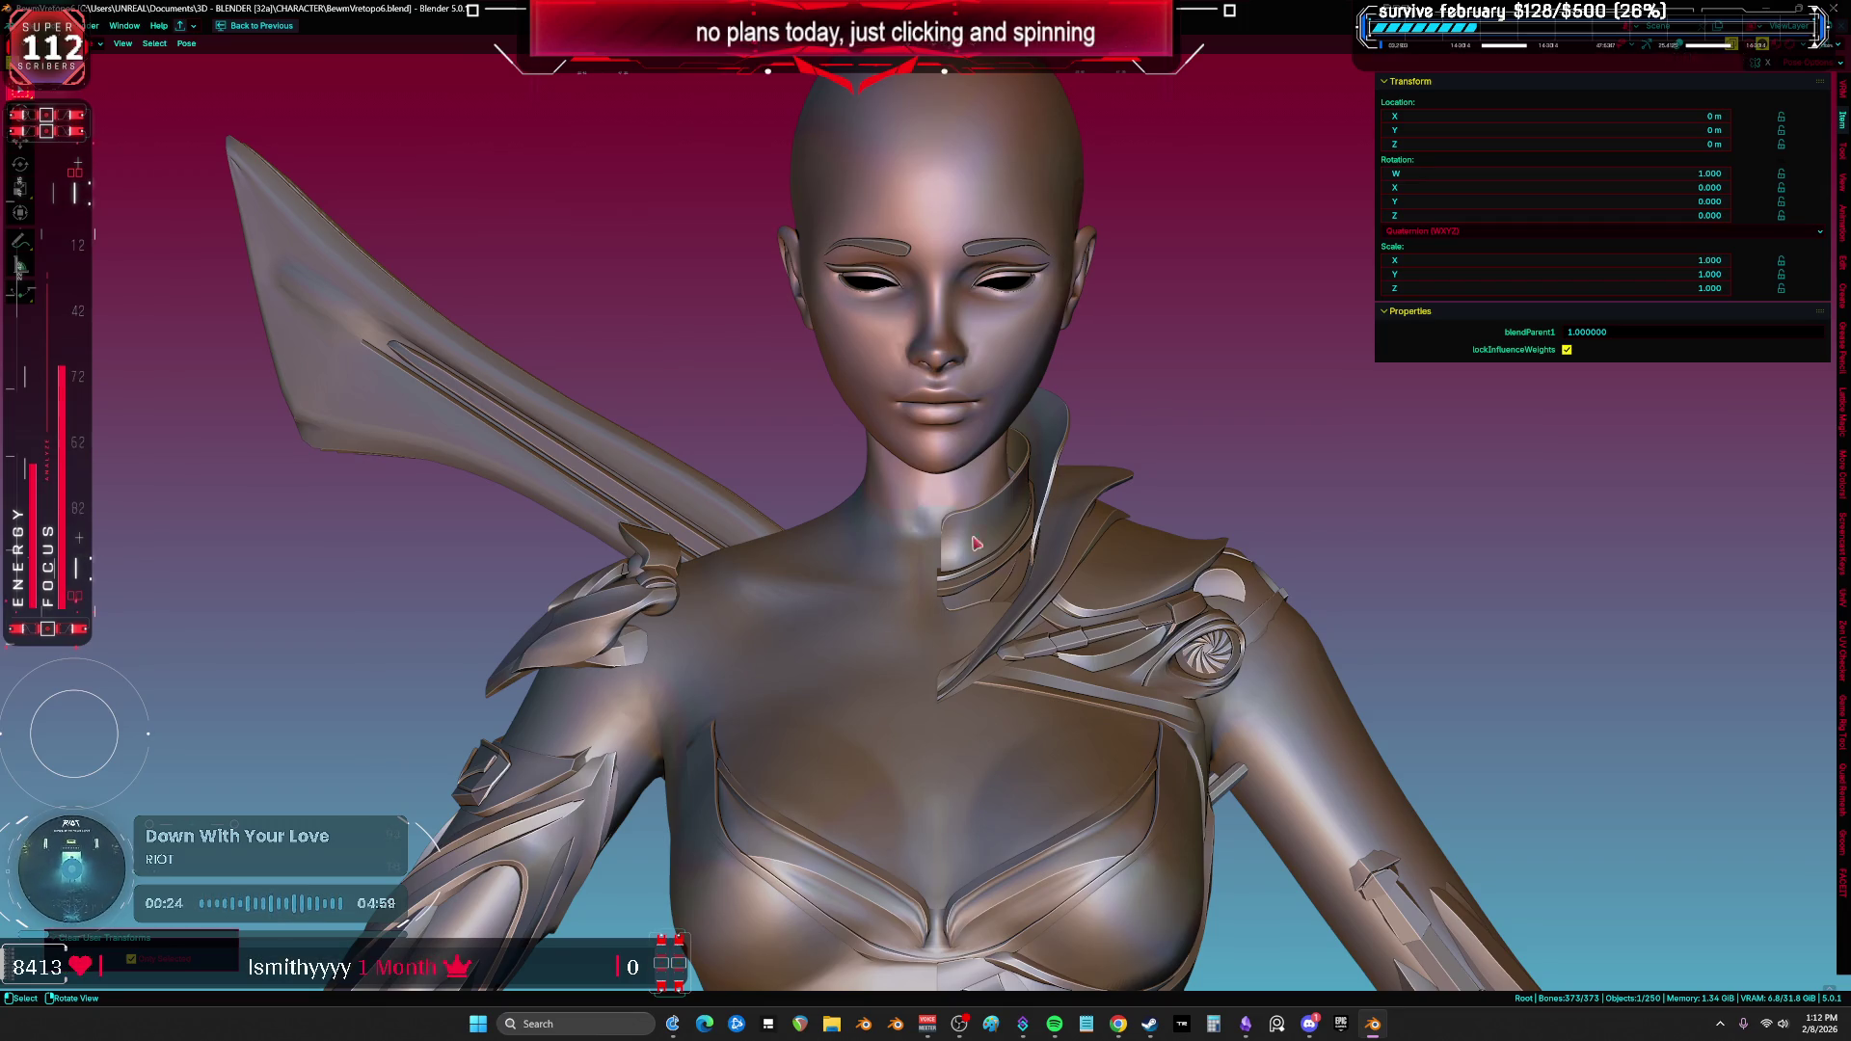
key(ctrl+Tab)
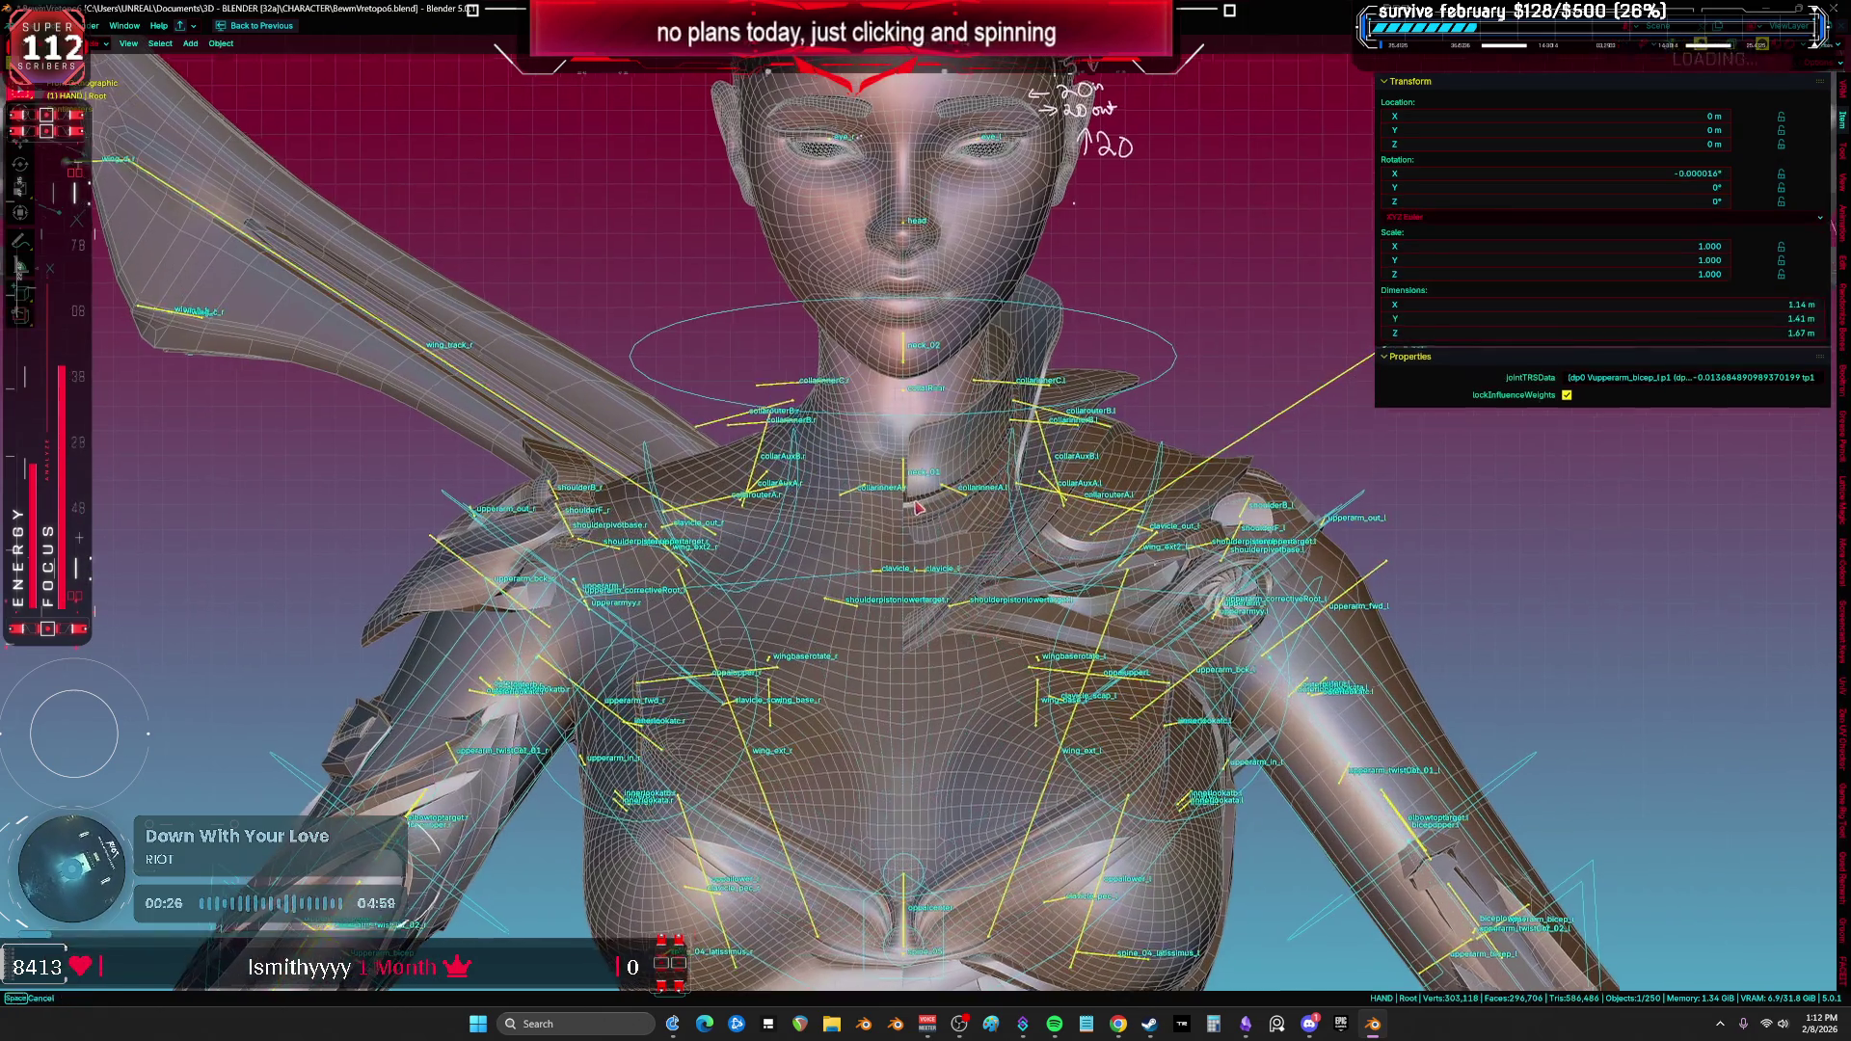
middle_drag(920, 504, 884, 499)
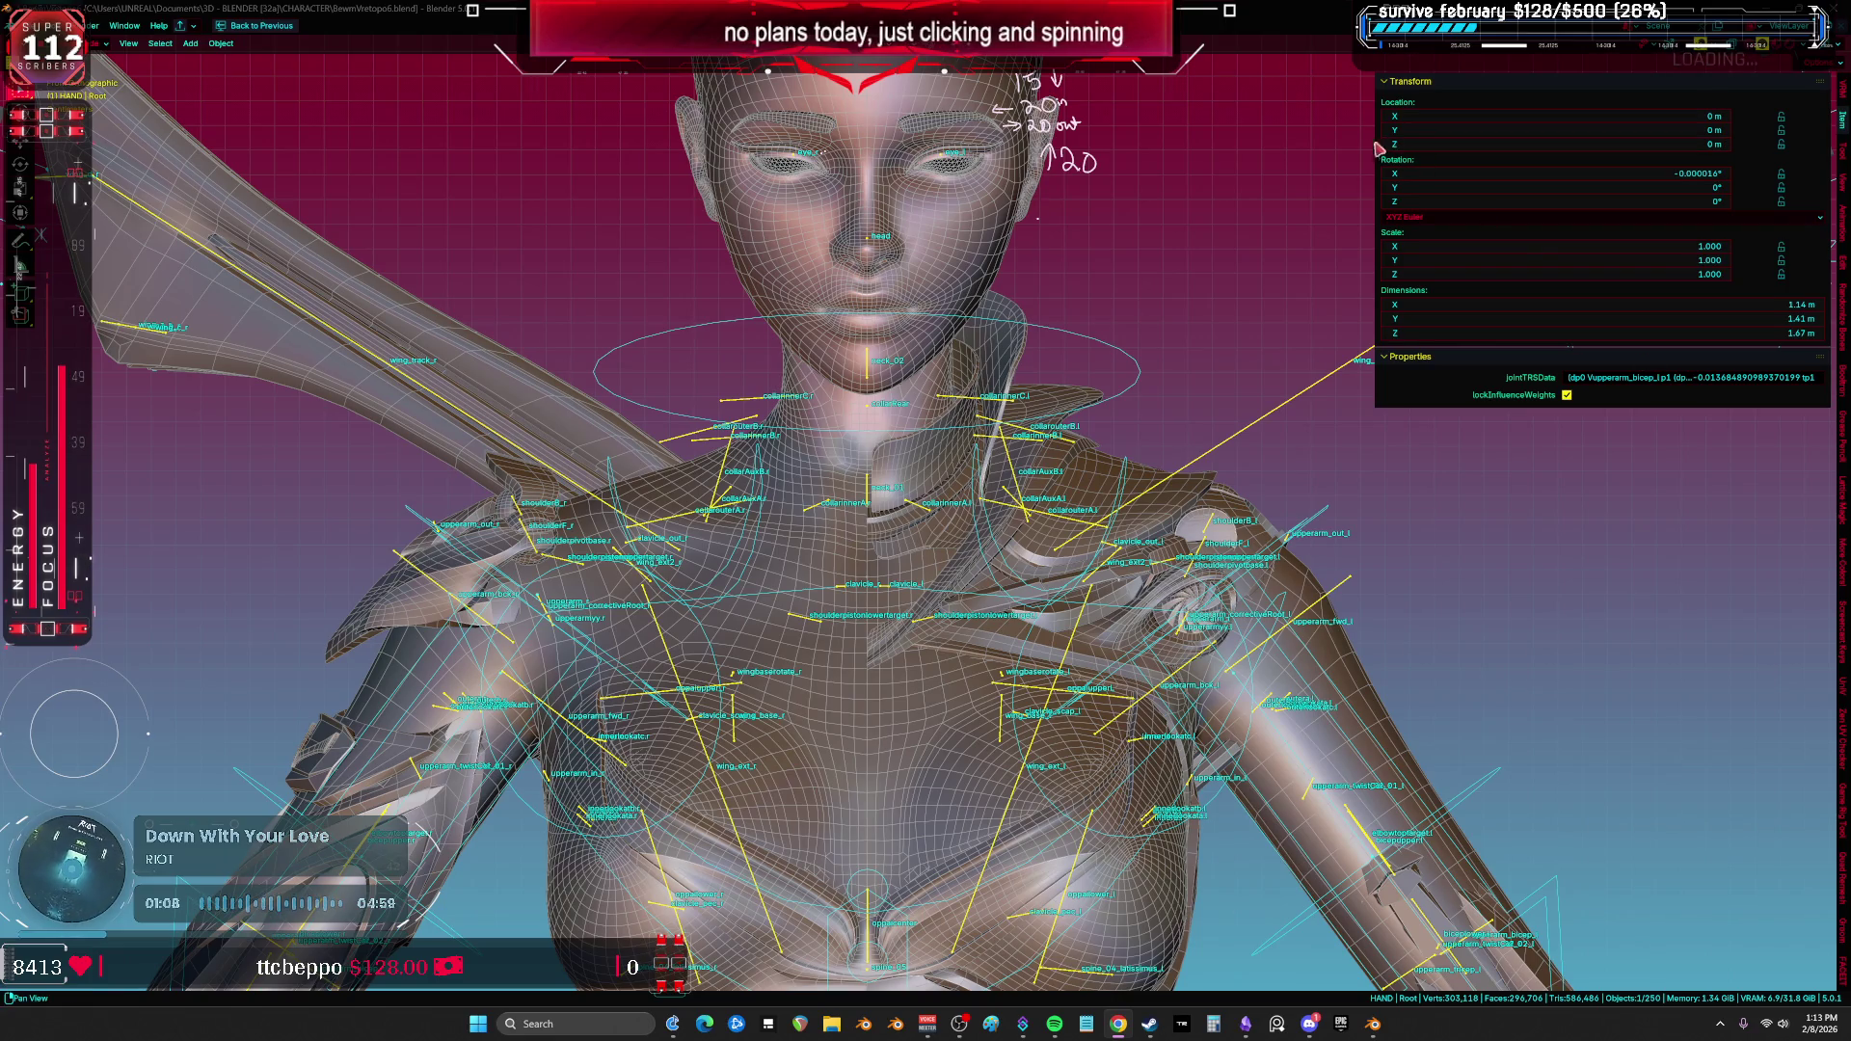
mouse_move(883, 472)
middle_down()
mouse_move(820, 609)
mouse_move(934, 646)
mouse_move(831, 636)
mouse_move(1042, 634)
mouse_move(944, 654)
mouse_move(293, 653)
mouse_move(557, 332)
mouse_move(439, 349)
mouse_move(546, 263)
mouse_move(414, 302)
mouse_move(612, 308)
mouse_move(476, 255)
mouse_move(438, 305)
mouse_move(289, 333)
mouse_move(1485, 945)
mouse_move(1514, 926)
mouse_move(1543, 943)
mouse_move(1459, 935)
mouse_move(1546, 929)
middle_up()
Step: Hide the sidebar and overlays, then orbit in close on the star choker from side and below
key(n)
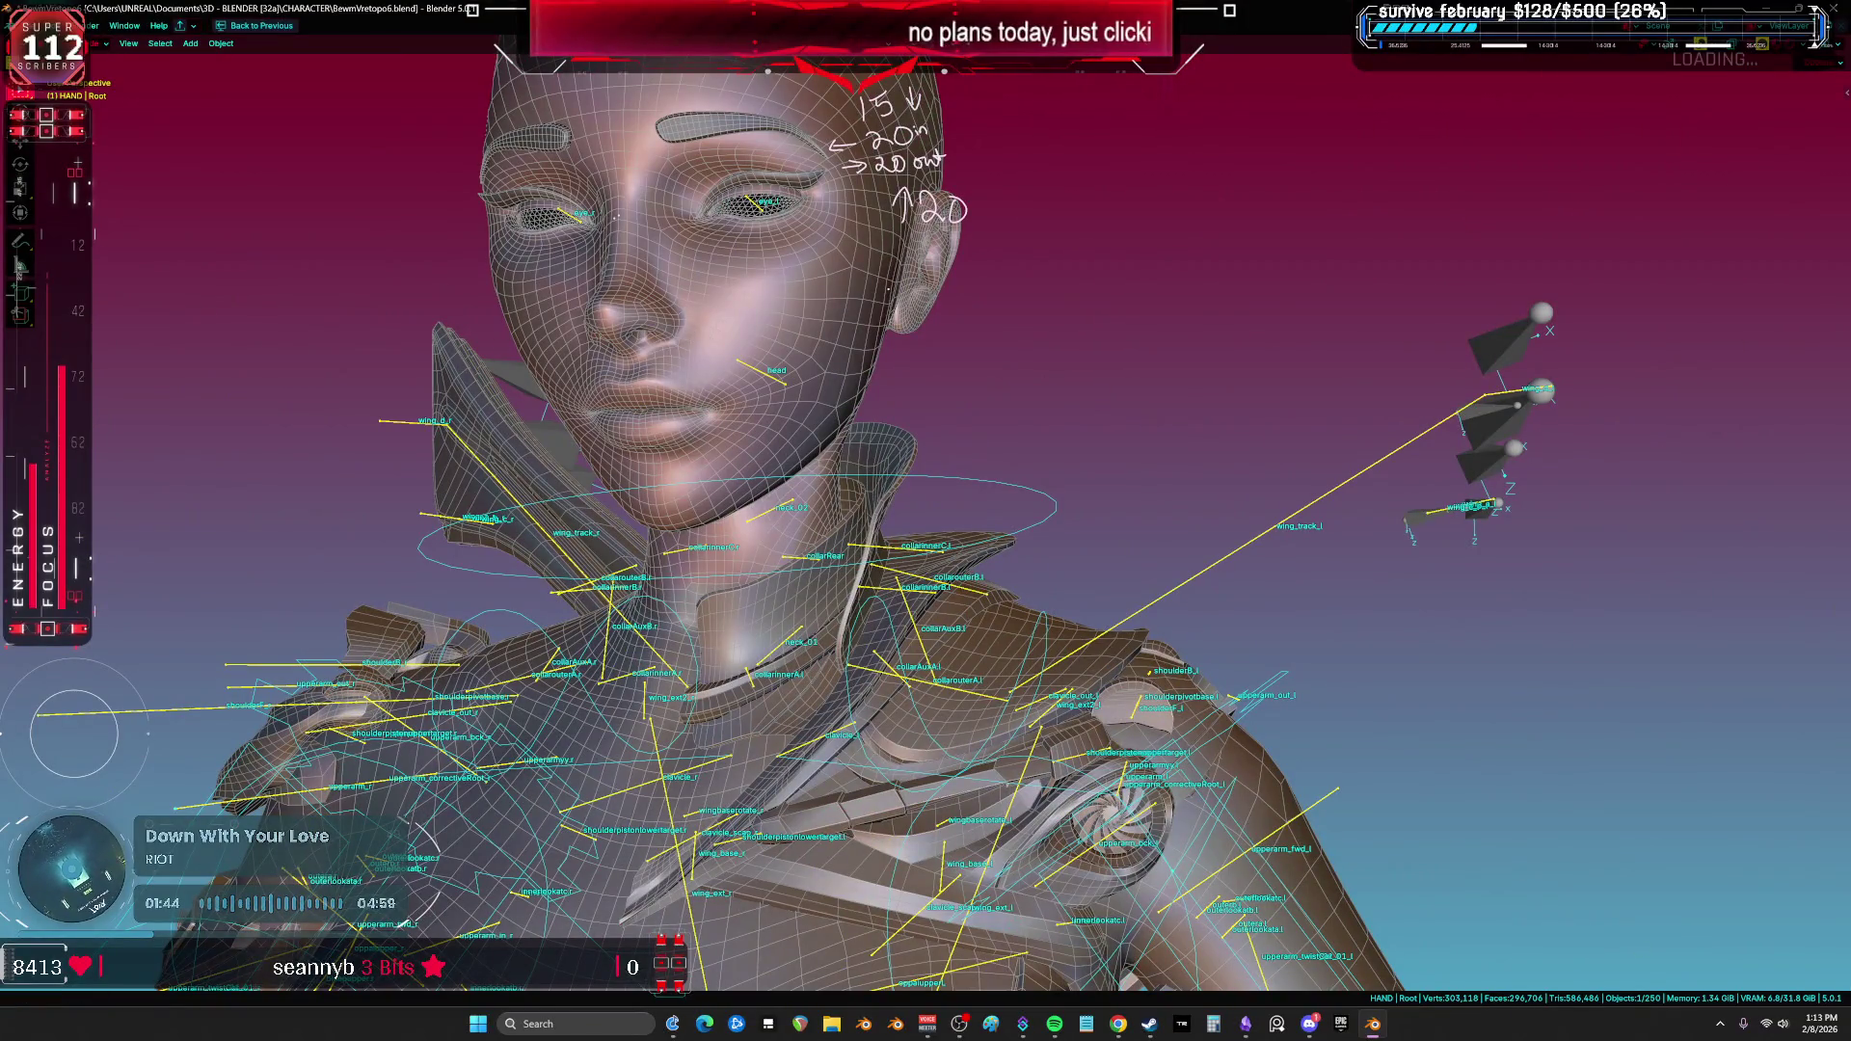
mouse_move(1094, 568)
middle_down()
mouse_move(1205, 568)
mouse_move(1347, 663)
mouse_move(1639, 579)
mouse_move(267, 528)
mouse_move(1840, 477)
mouse_move(1840, 495)
mouse_move(1504, 318)
mouse_move(1593, 542)
mouse_move(1529, 546)
mouse_move(1583, 537)
mouse_move(1558, 529)
mouse_move(1533, 538)
mouse_move(1595, 557)
mouse_move(1513, 529)
mouse_move(1573, 526)
mouse_move(1521, 529)
mouse_move(1562, 504)
mouse_move(1842, 525)
mouse_move(193, 501)
mouse_move(646, 461)
mouse_move(1247, 794)
mouse_move(419, 793)
mouse_move(413, 845)
mouse_move(340, 801)
mouse_move(275, 928)
mouse_move(414, 849)
mouse_move(501, 182)
mouse_move(1376, 944)
mouse_move(1670, 870)
mouse_move(1664, 829)
mouse_move(1686, 899)
mouse_move(1665, 805)
mouse_move(1695, 837)
mouse_move(1673, 839)
mouse_move(1659, 827)
mouse_move(1701, 830)
mouse_move(1582, 830)
mouse_move(1543, 868)
mouse_move(1562, 848)
mouse_move(1620, 926)
mouse_move(938, 831)
mouse_move(678, 743)
mouse_move(1030, 89)
mouse_move(530, 219)
mouse_move(135, 186)
mouse_move(860, 368)
mouse_move(830, 371)
mouse_move(857, 356)
middle_up()
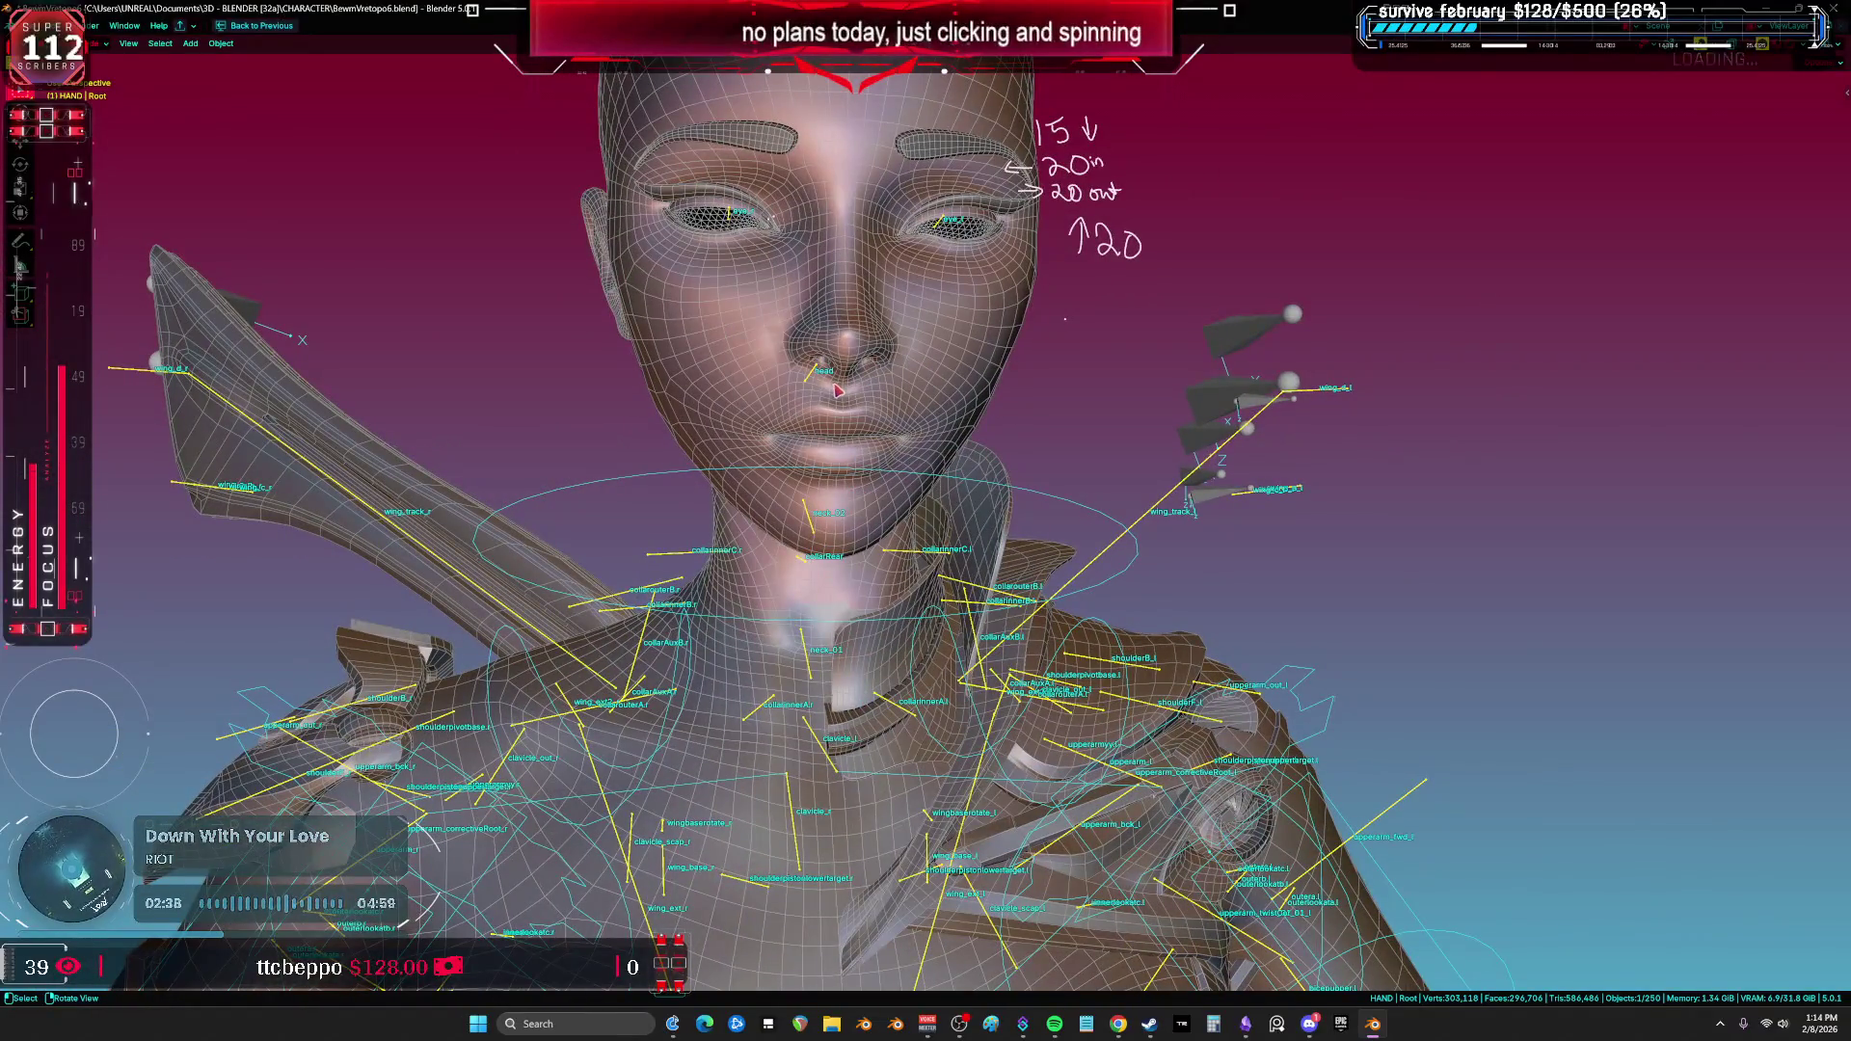
key(shift+alt+z)
scroll(831, 422, up, 5)
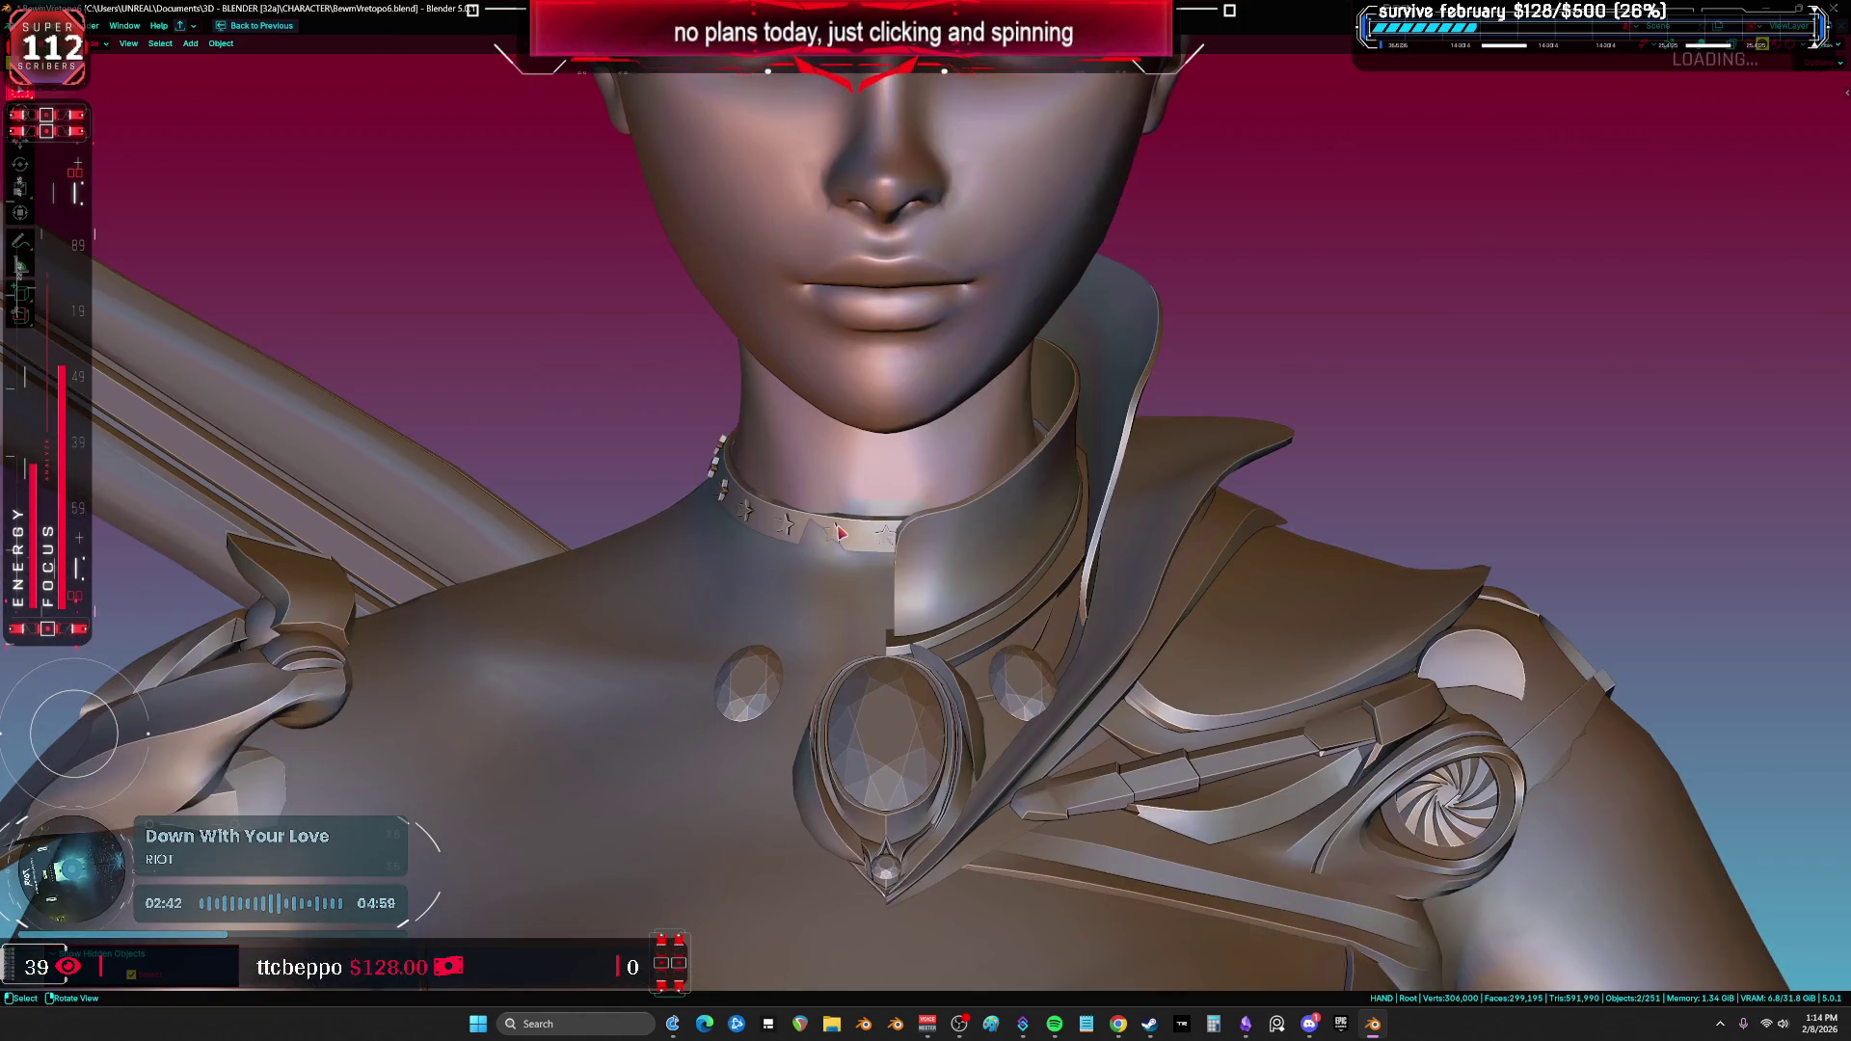
mouse_move(837, 534)
middle_down()
mouse_move(1130, 567)
mouse_move(984, 588)
mouse_move(1134, 566)
middle_up()
key(shift+alt+z)
key(shift+alt+z)
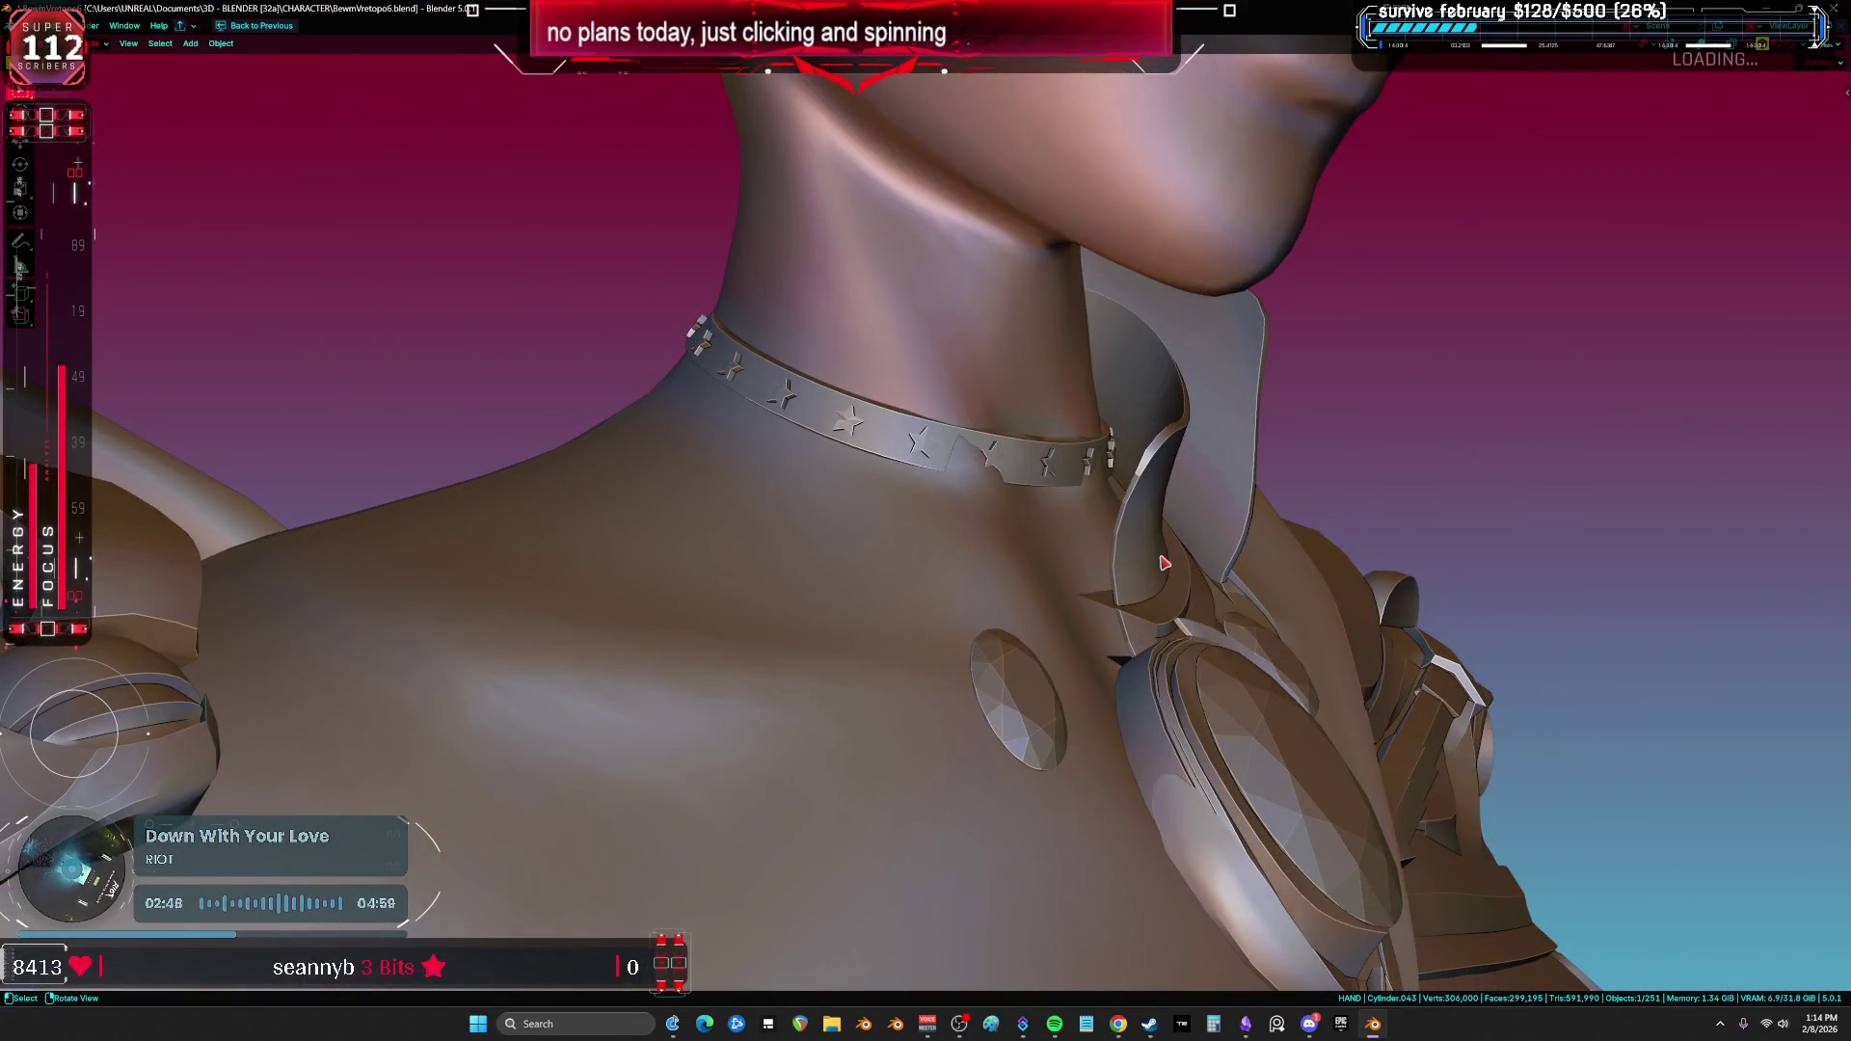
middle_drag(1152, 494, 1022, 520)
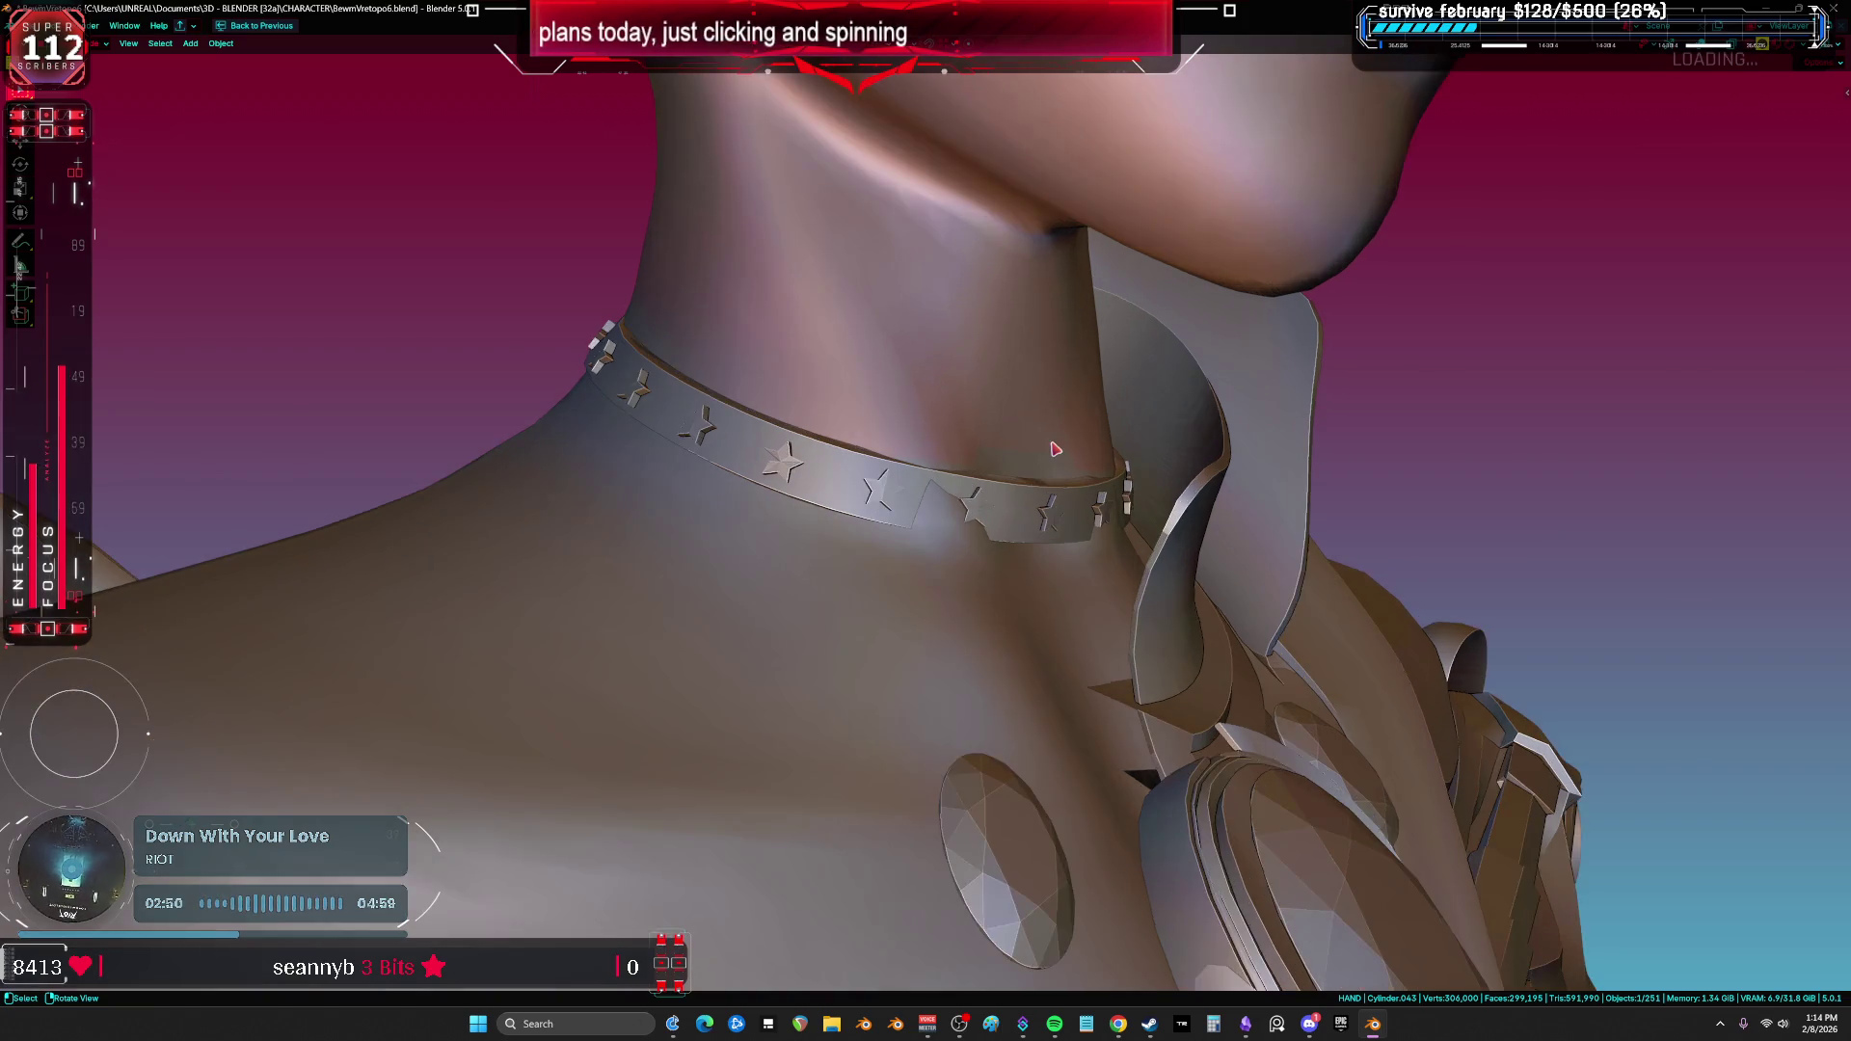
key(shift+alt+z)
Step: Put the choker into Sculpt Mode and orbit beneath and around it with overlays shown
key(ctrl+Tab)
scroll(1017, 532, up, 3)
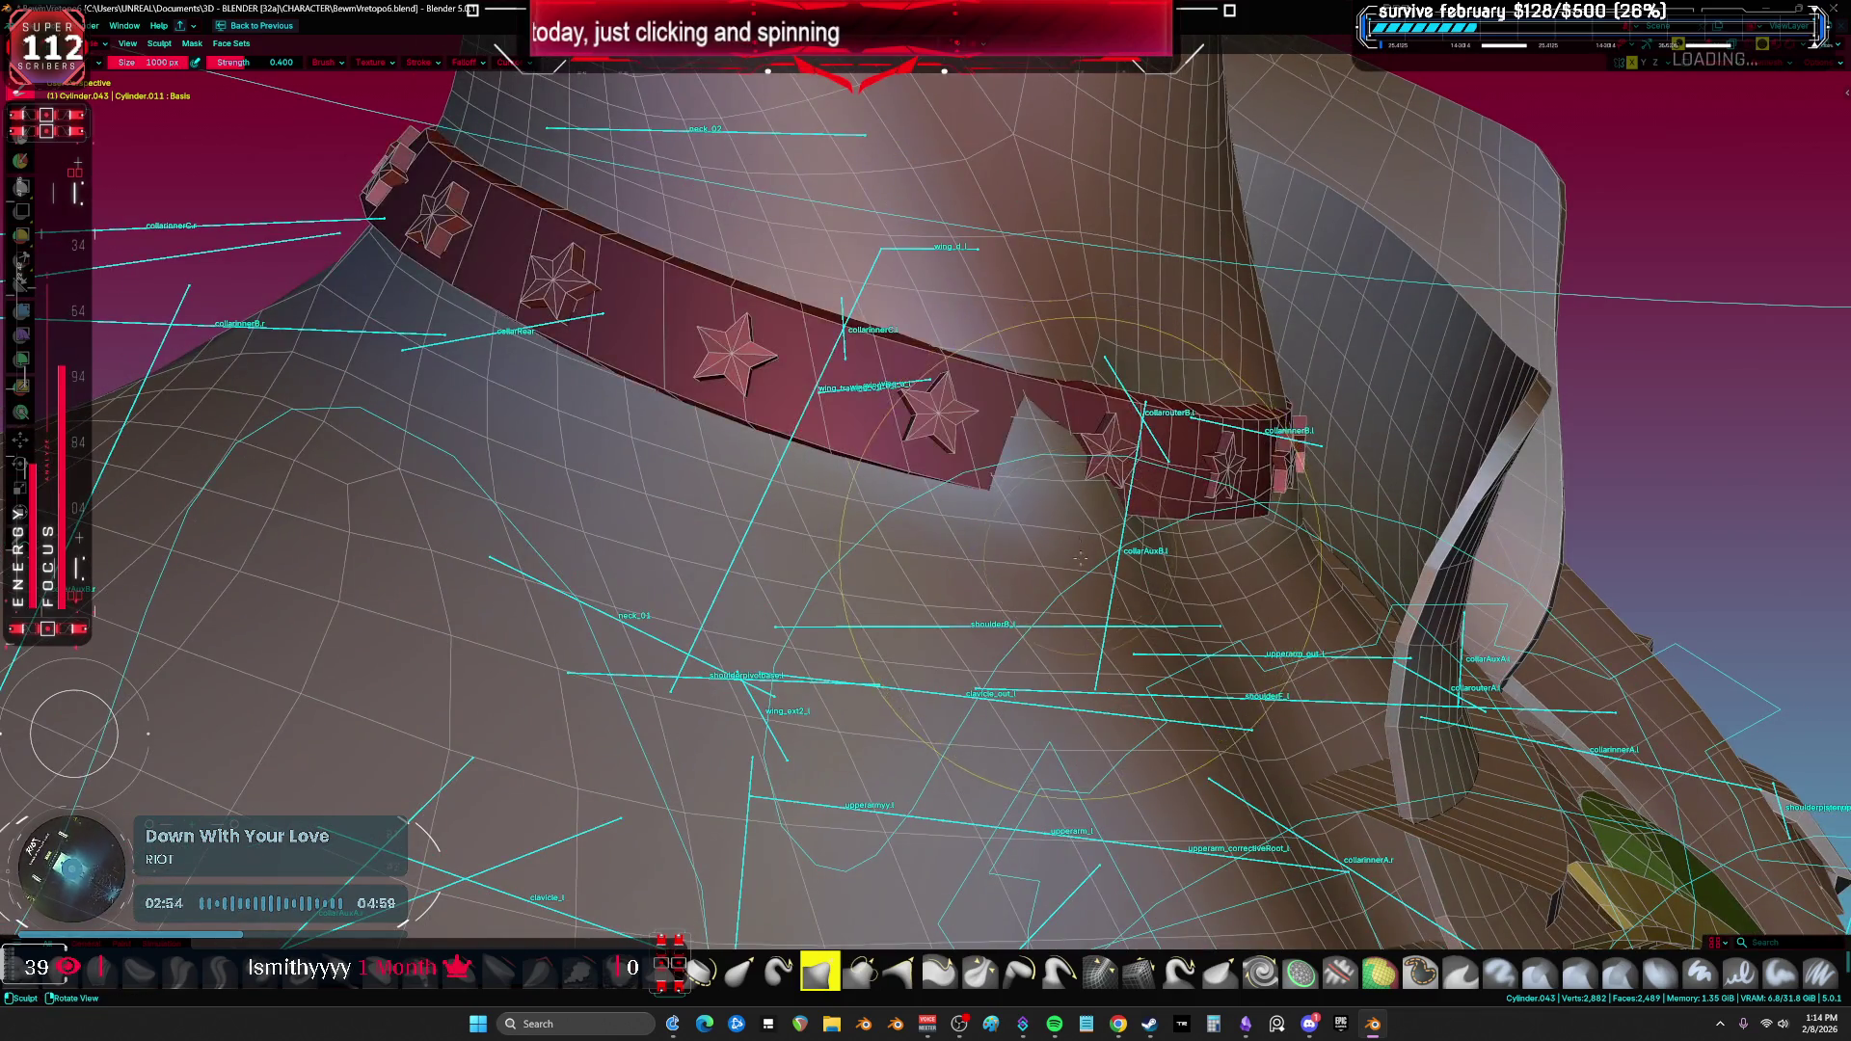
middle_drag(1080, 557, 1244, 651)
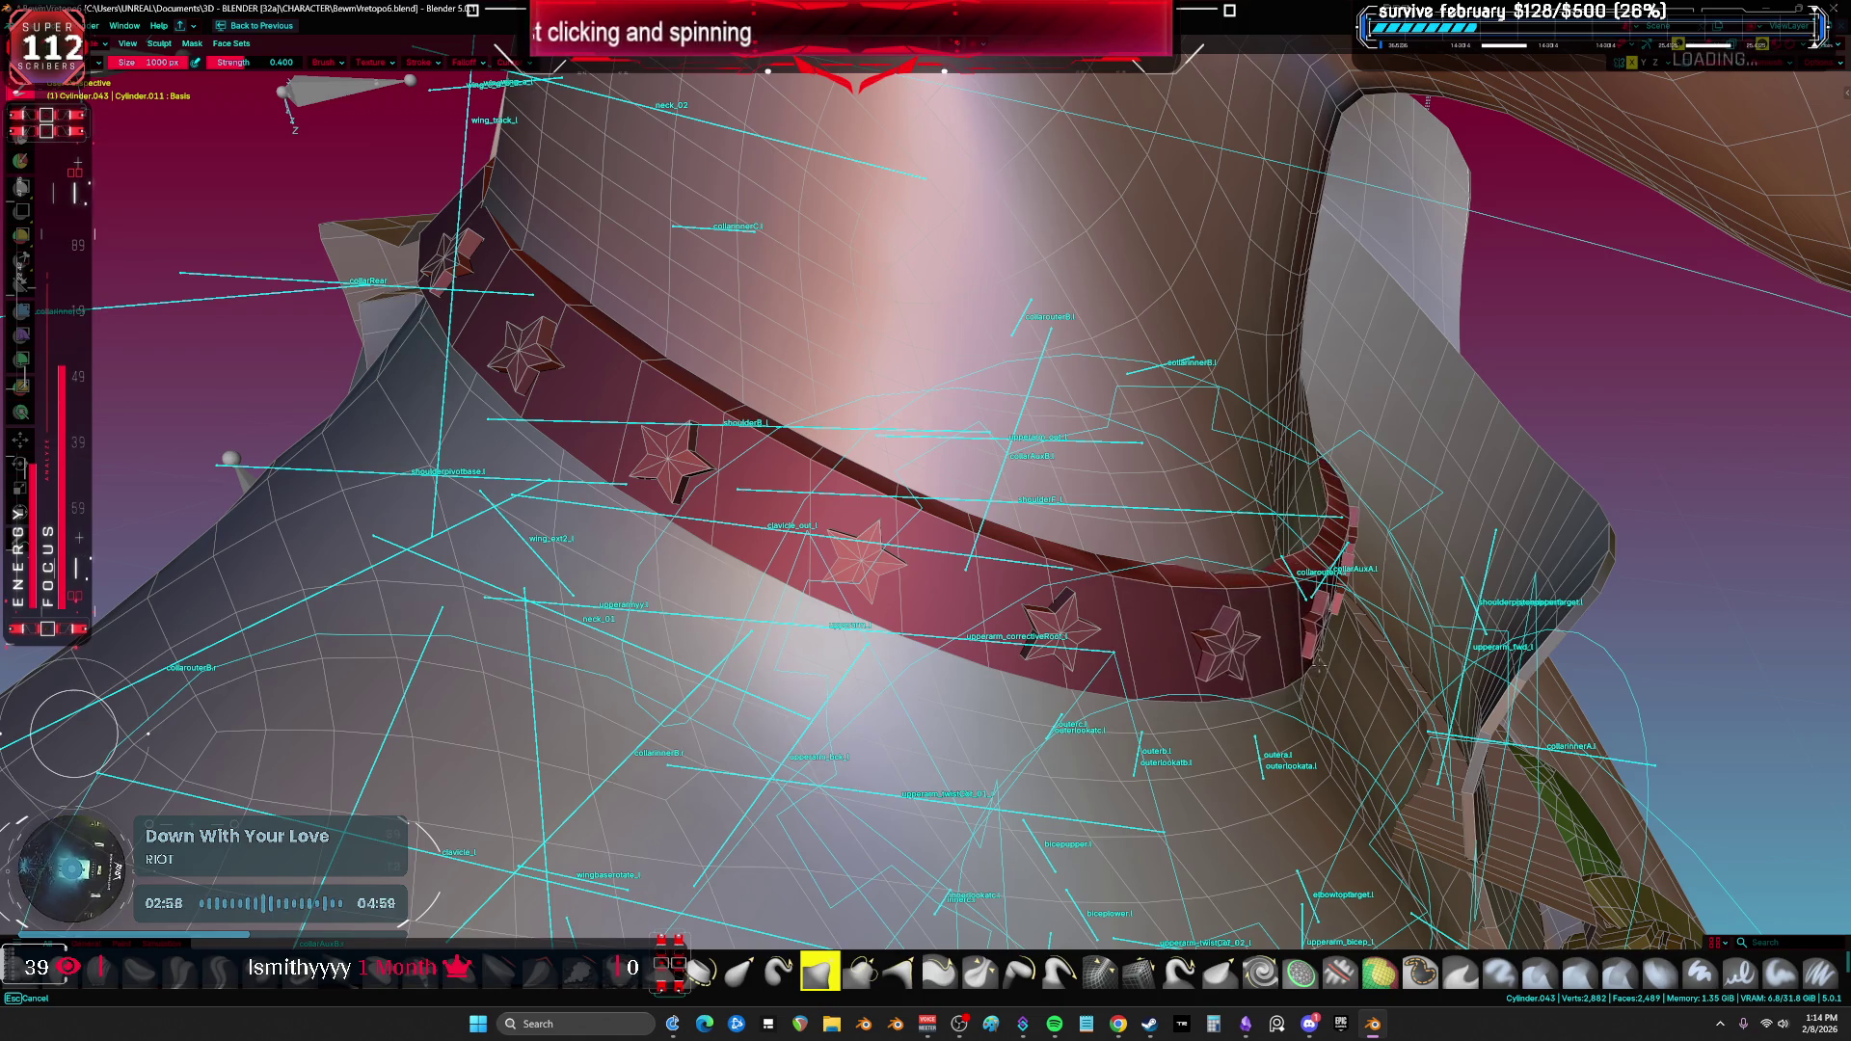
mouse_move(72, 735)
middle_down()
mouse_move(155, 694)
mouse_move(72, 734)
middle_up()
mouse_move(1244, 468)
middle_down()
mouse_move(1233, 453)
mouse_move(1124, 536)
mouse_move(1044, 487)
mouse_move(484, 471)
middle_up()
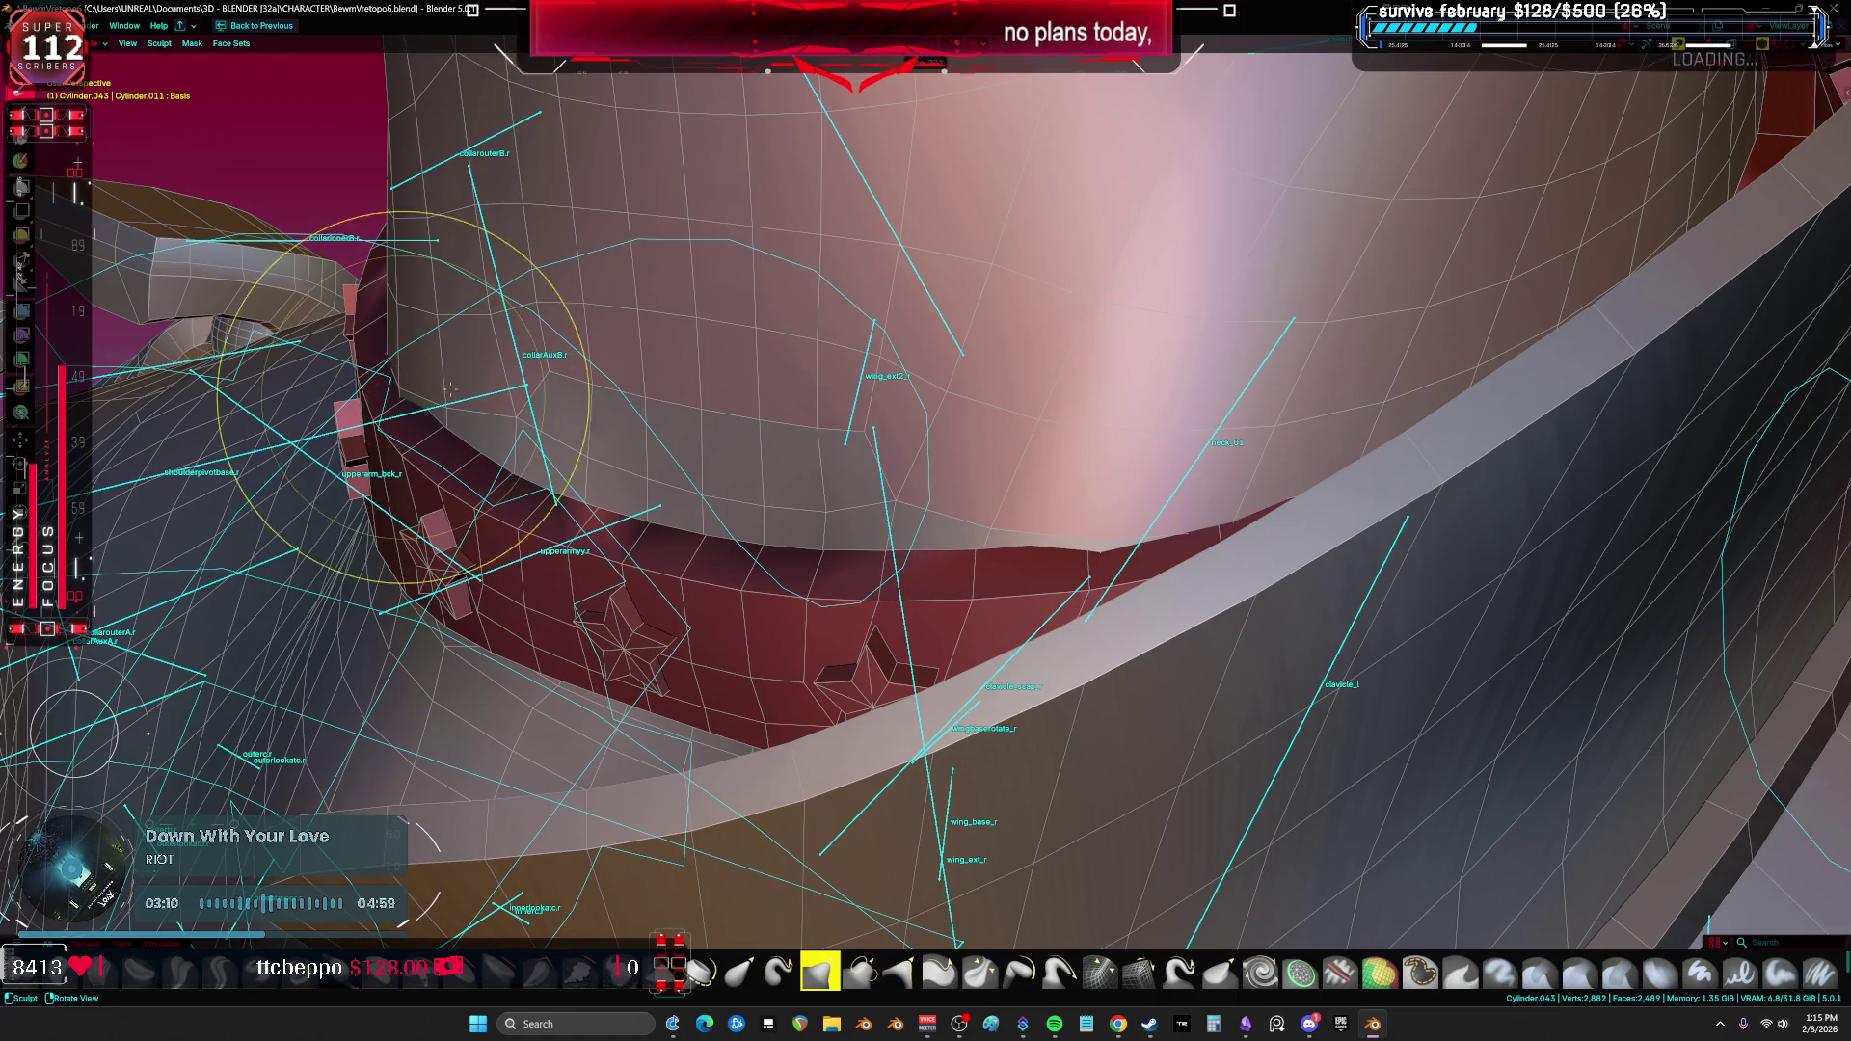
mouse_move(413, 400)
middle_down()
mouse_move(475, 393)
mouse_move(530, 445)
mouse_move(576, 370)
mouse_move(497, 304)
mouse_move(530, 362)
middle_up()
key(shift+alt+z)
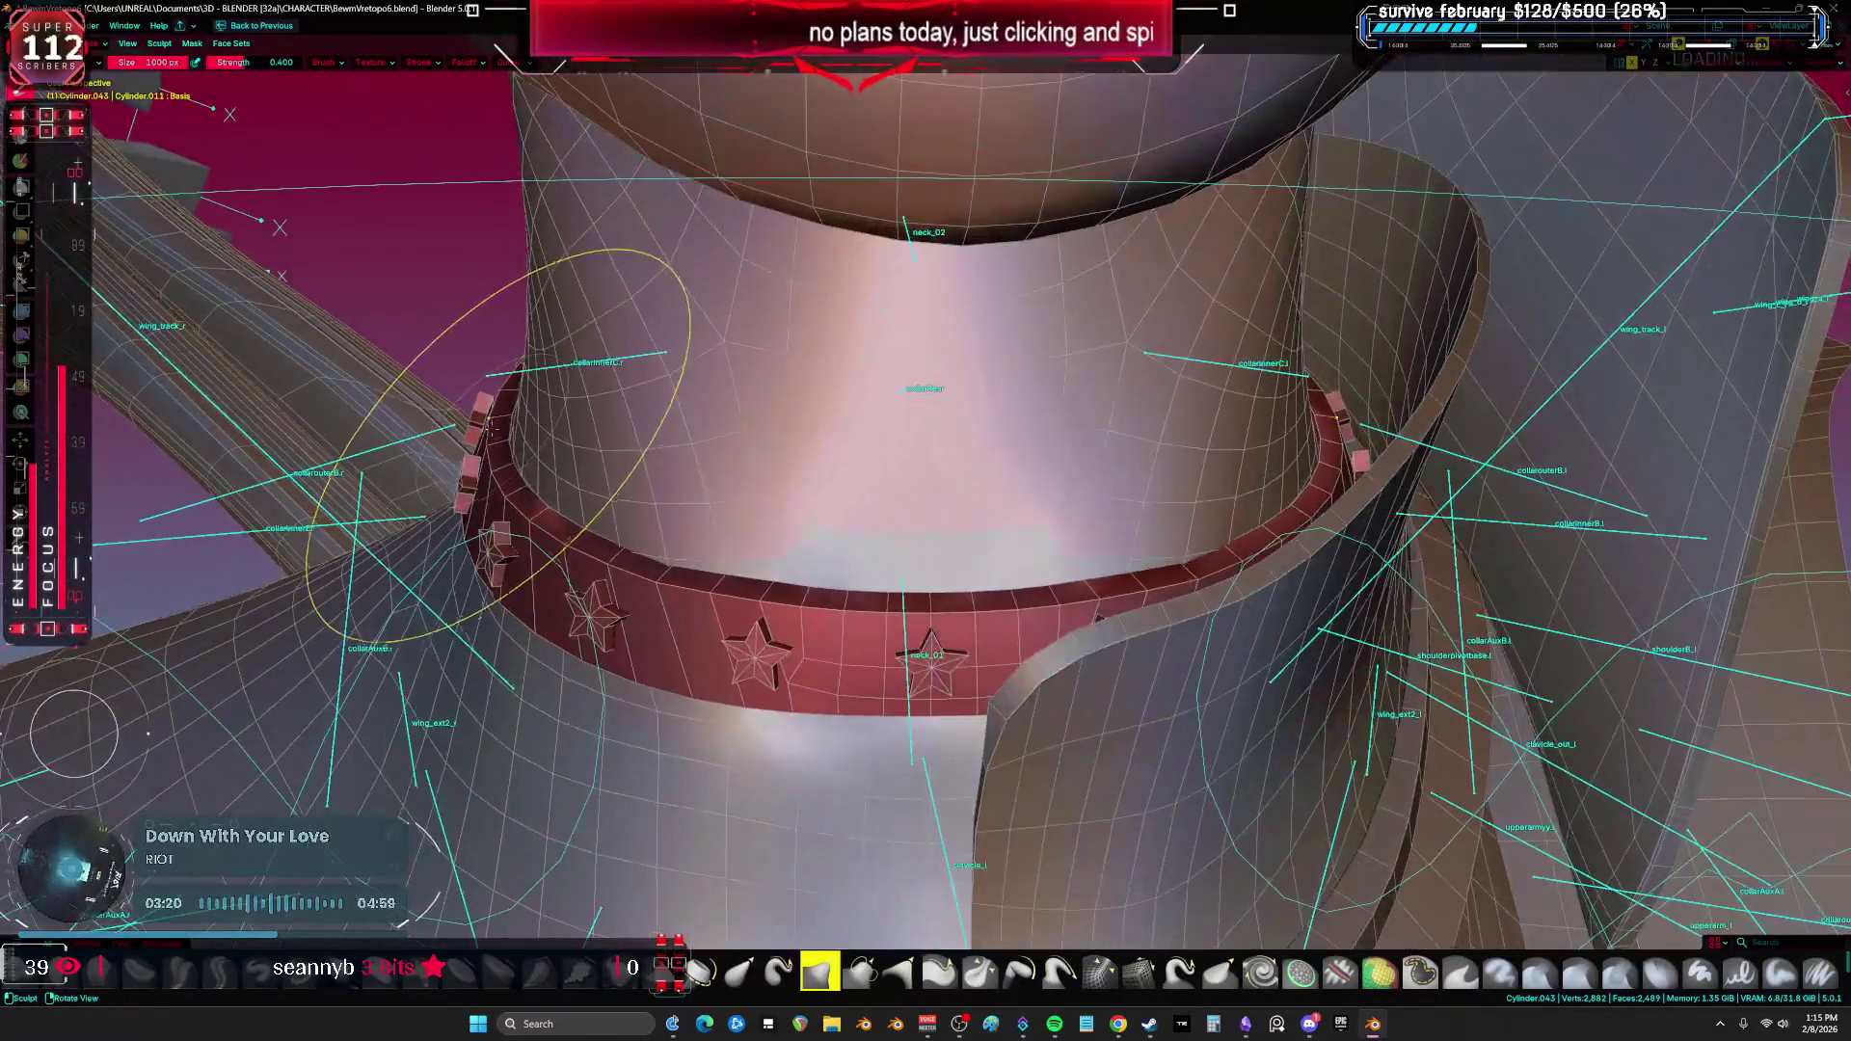
Step: Orbit under the red choker, around the face and back of the head, and up under the neck
mouse_move(502, 436)
middle_down()
mouse_move(541, 440)
mouse_move(602, 405)
mouse_move(760, 481)
mouse_move(767, 524)
mouse_move(845, 583)
middle_up()
middle_drag(840, 520, 810, 536)
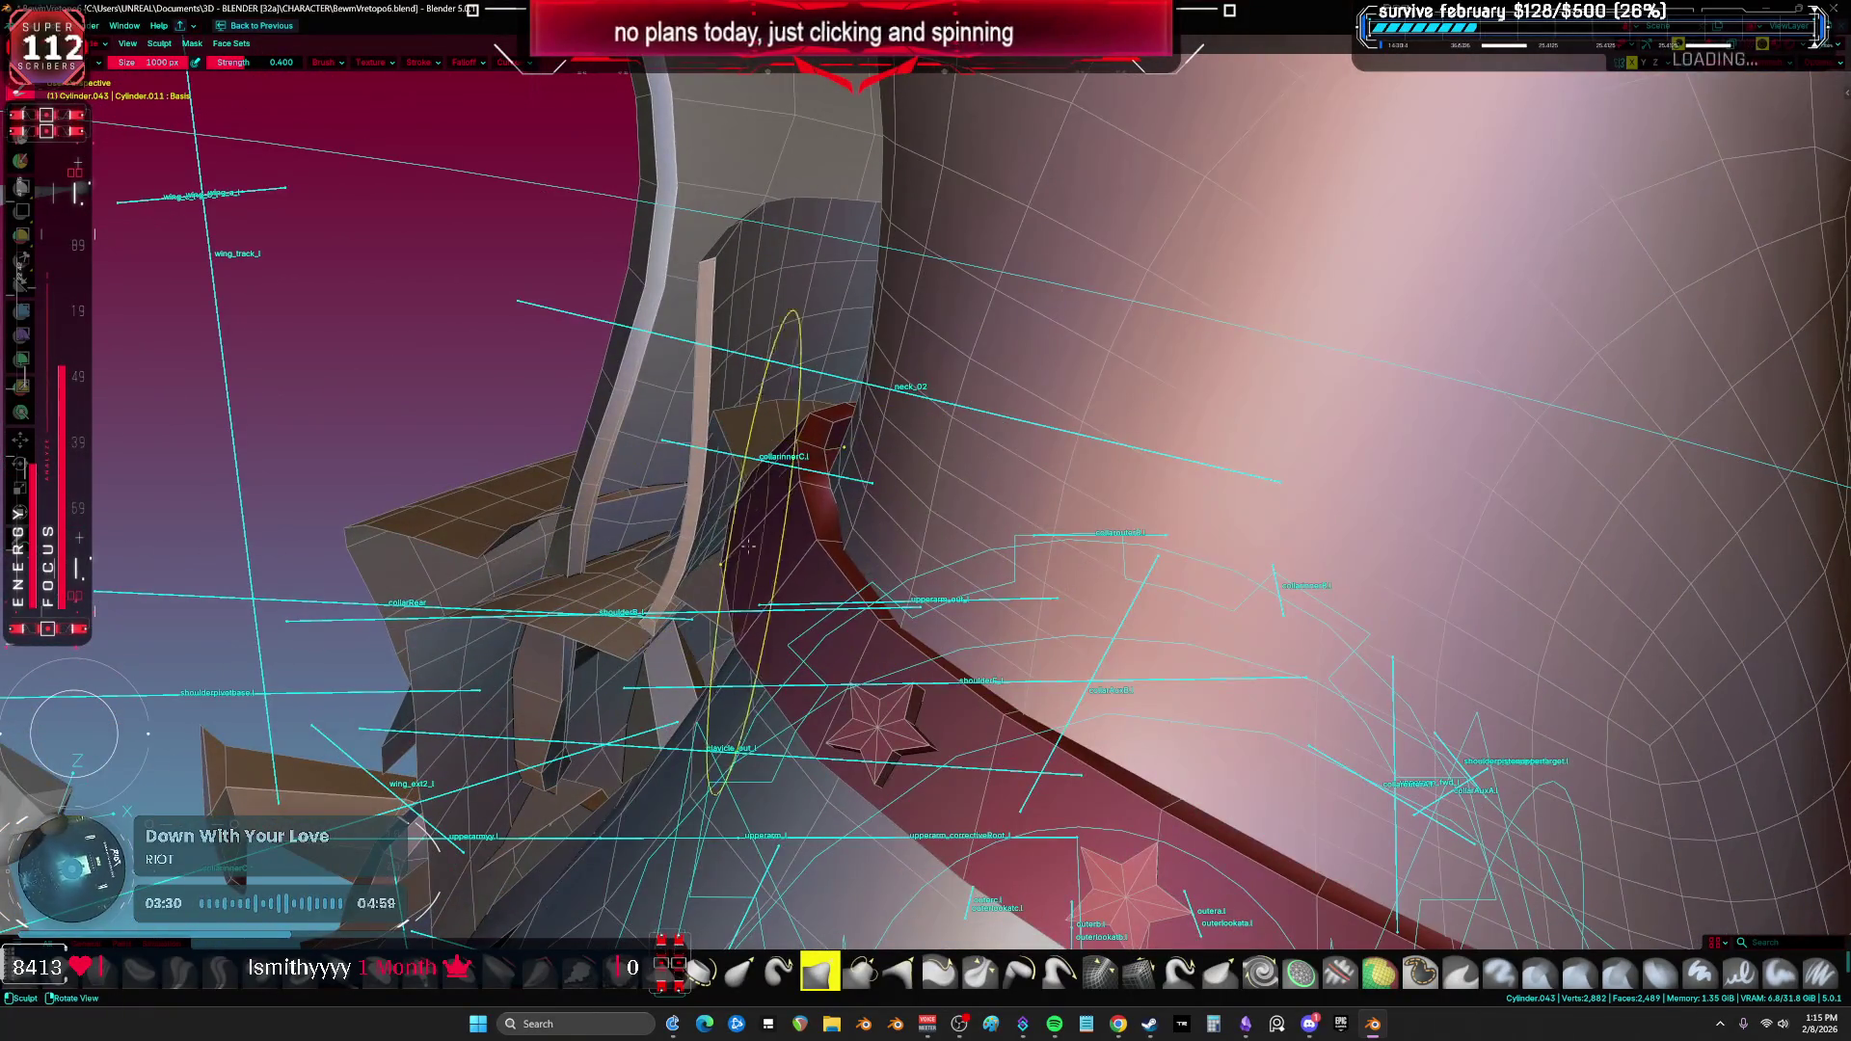
mouse_move(837, 453)
middle_down()
mouse_move(921, 429)
mouse_move(922, 483)
mouse_move(1055, 562)
middle_up()
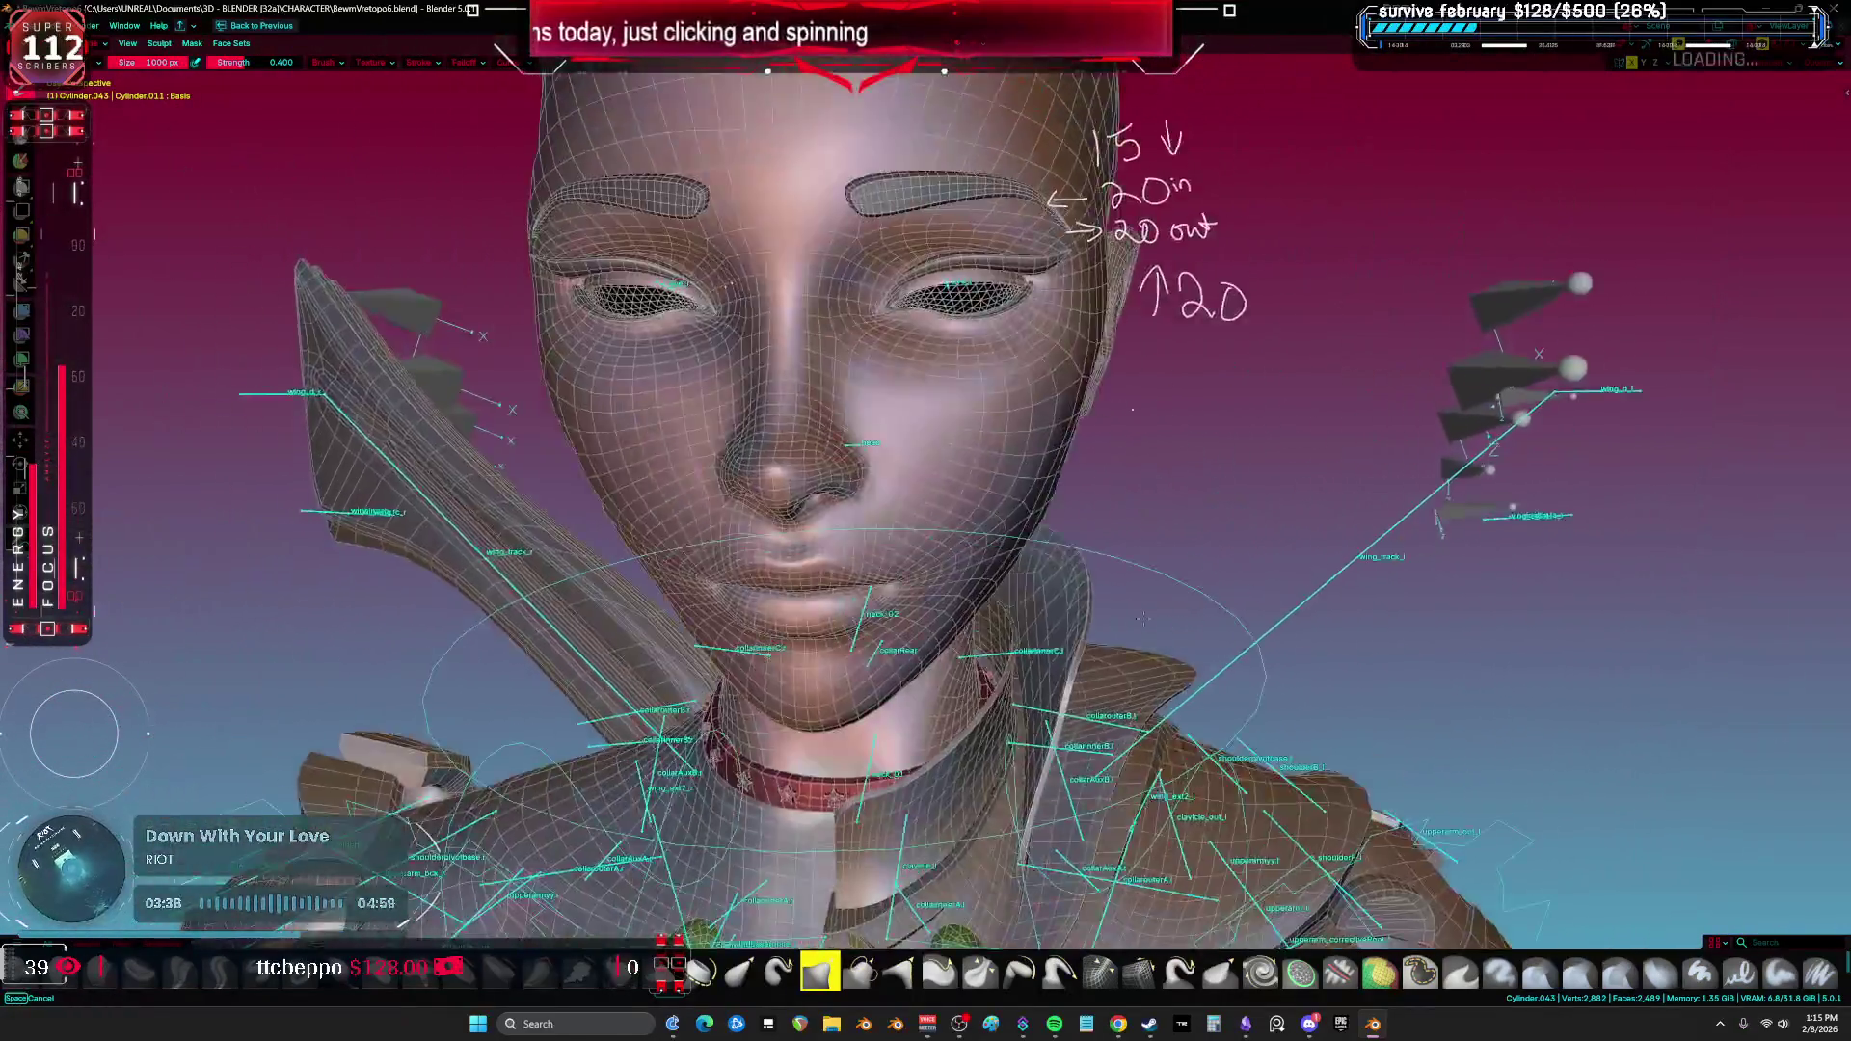
middle_drag(1143, 619, 1229, 675)
middle_drag(1076, 689, 1735, 728)
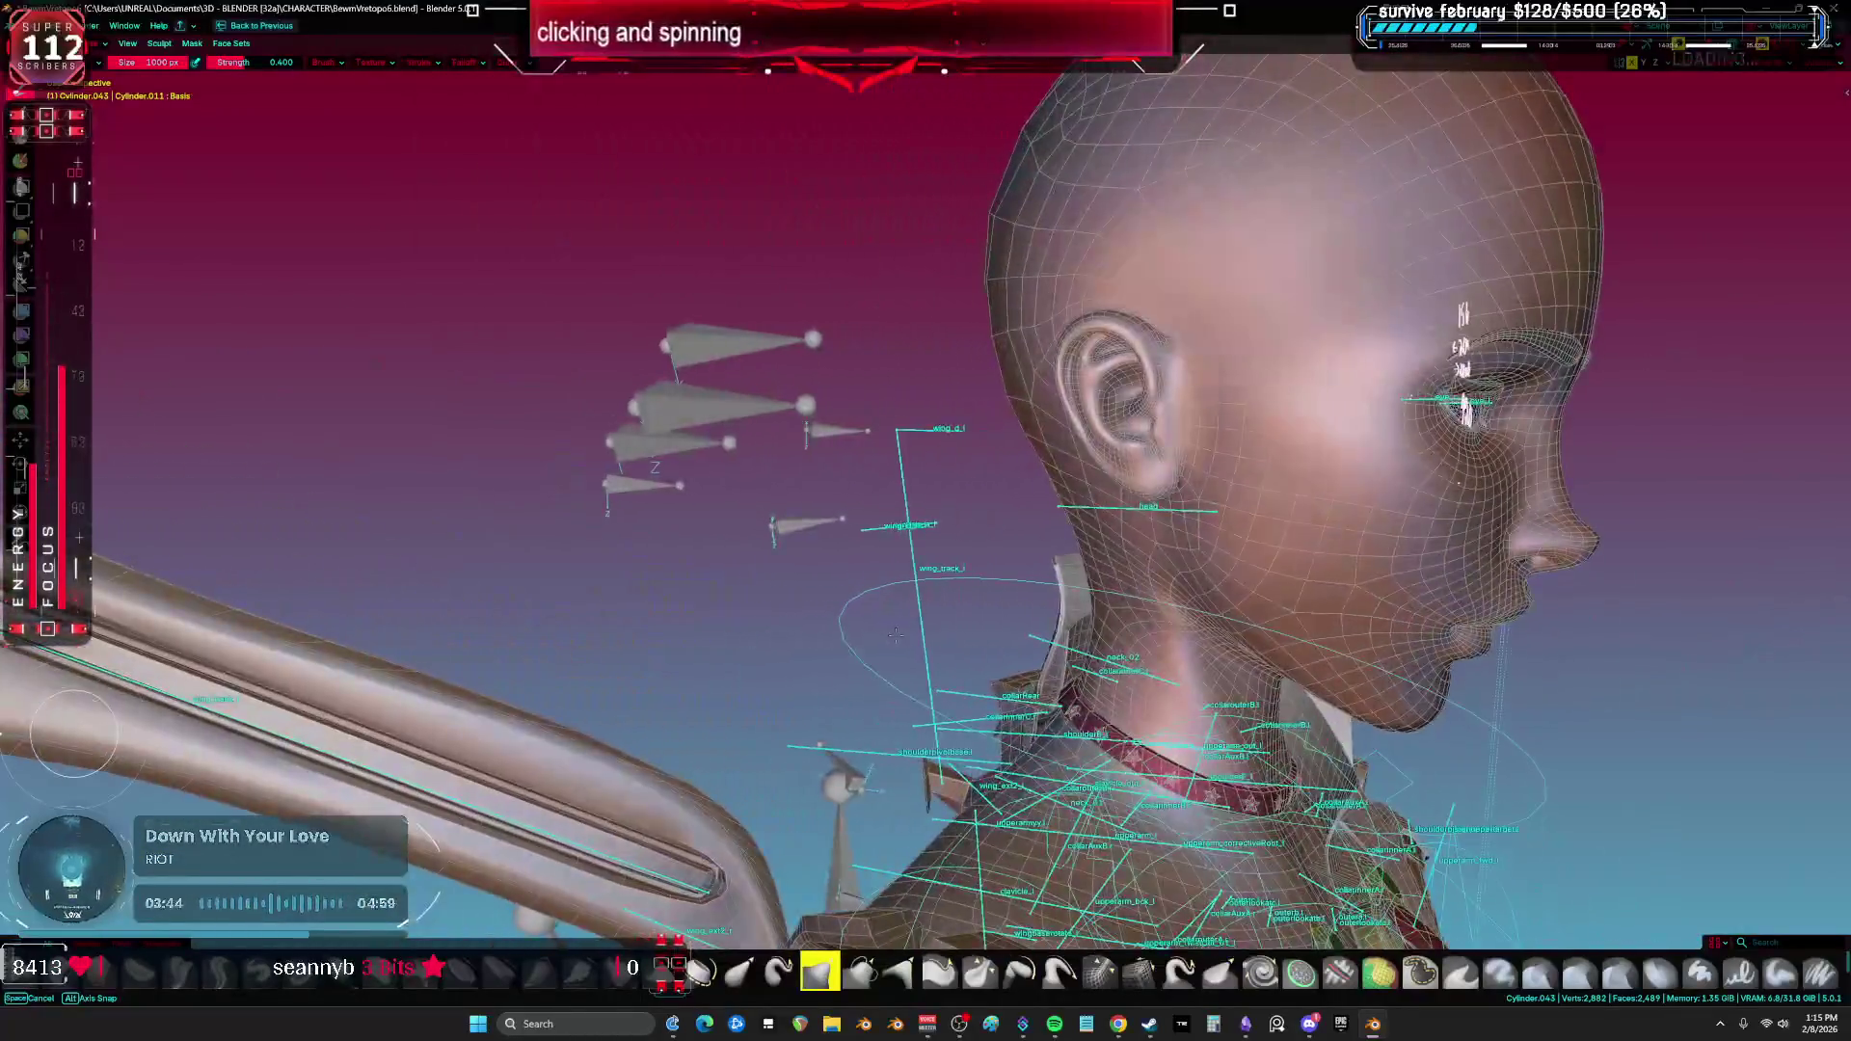
middle_drag(896, 634, 1639, 641)
middle_drag(72, 738, 73, 735)
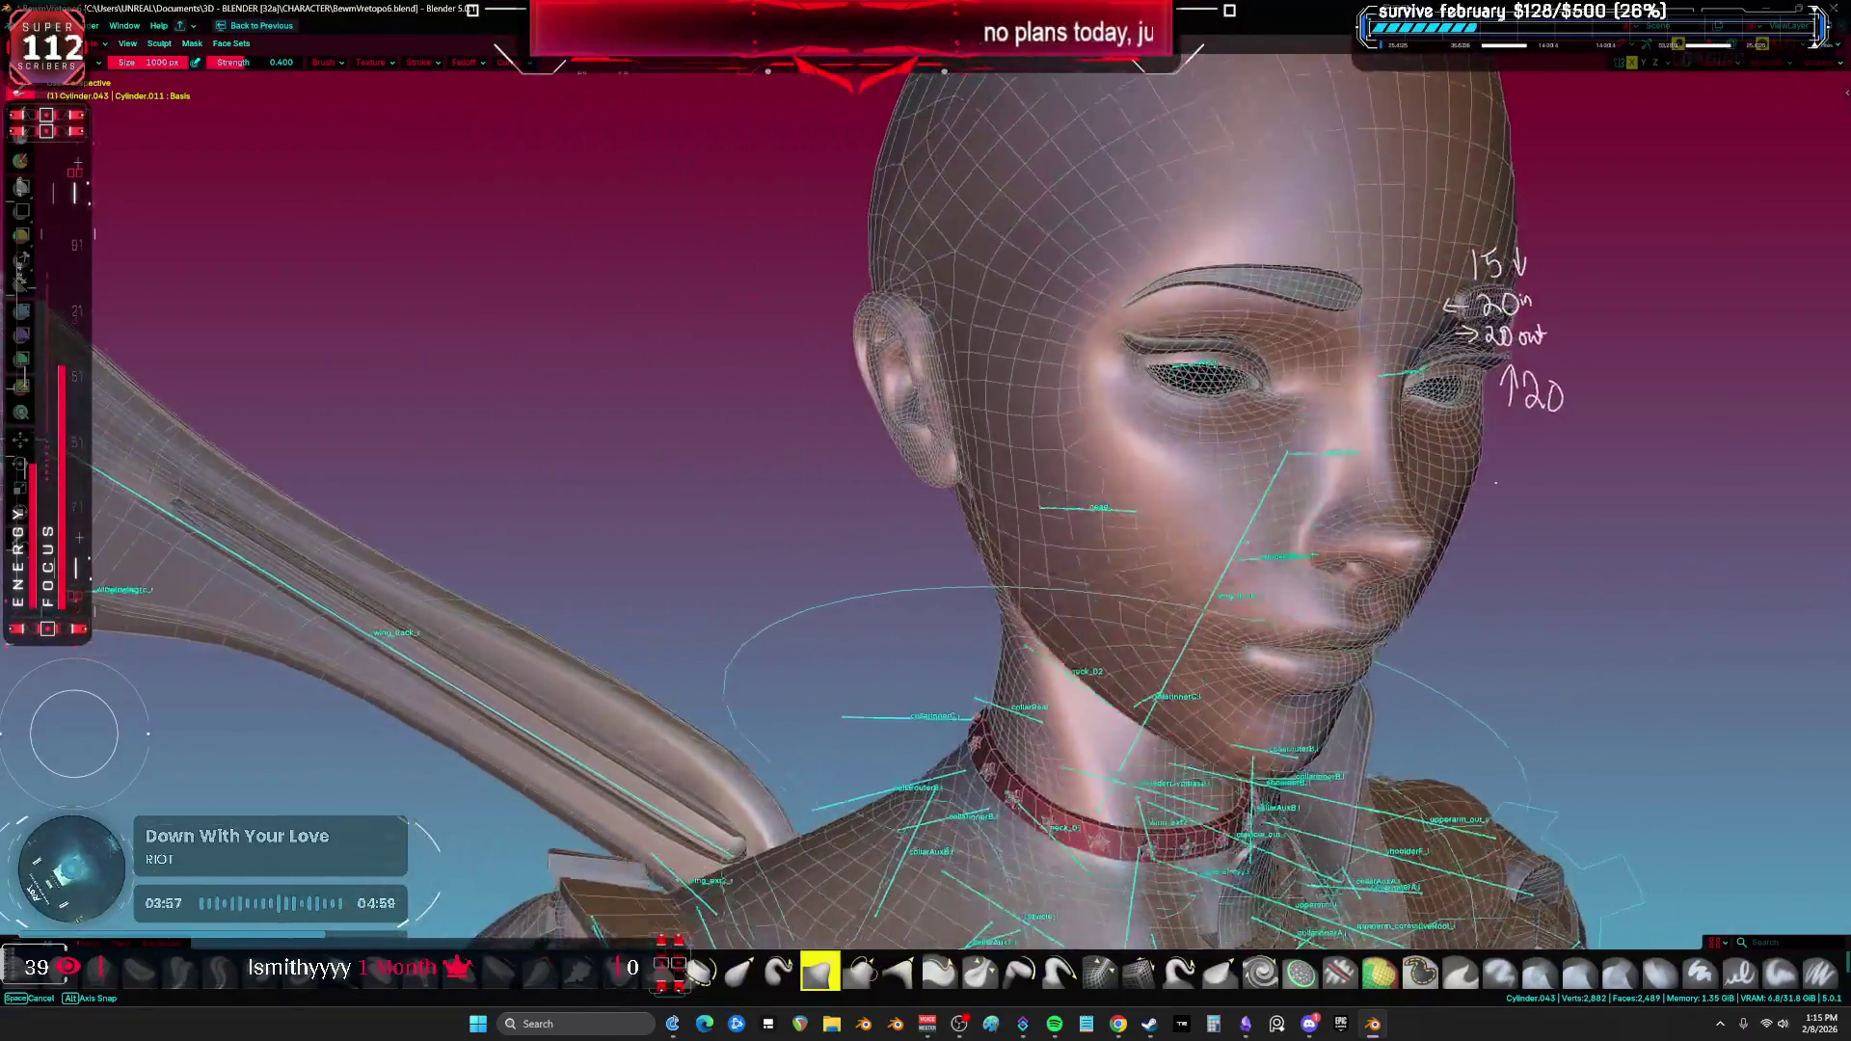
middle_drag(74, 735, 74, 734)
Step: Orbit over and across the front of the head, back to the star-studded choker
mouse_move(1726, 289)
middle_down()
mouse_move(1830, 255)
mouse_move(1818, 286)
mouse_move(1831, 276)
mouse_move(1755, 290)
mouse_move(1828, 278)
mouse_move(1837, 328)
mouse_move(1640, 347)
mouse_move(1716, 579)
mouse_move(1572, 385)
mouse_move(1591, 319)
mouse_move(1591, 579)
mouse_move(1591, 434)
mouse_move(1591, 578)
mouse_move(1716, 241)
mouse_move(1576, 289)
mouse_move(1688, 675)
mouse_move(1620, 598)
mouse_move(1639, 434)
mouse_move(1678, 405)
mouse_move(1665, 532)
mouse_move(1639, 434)
mouse_move(1582, 416)
mouse_move(1835, 644)
middle_up()
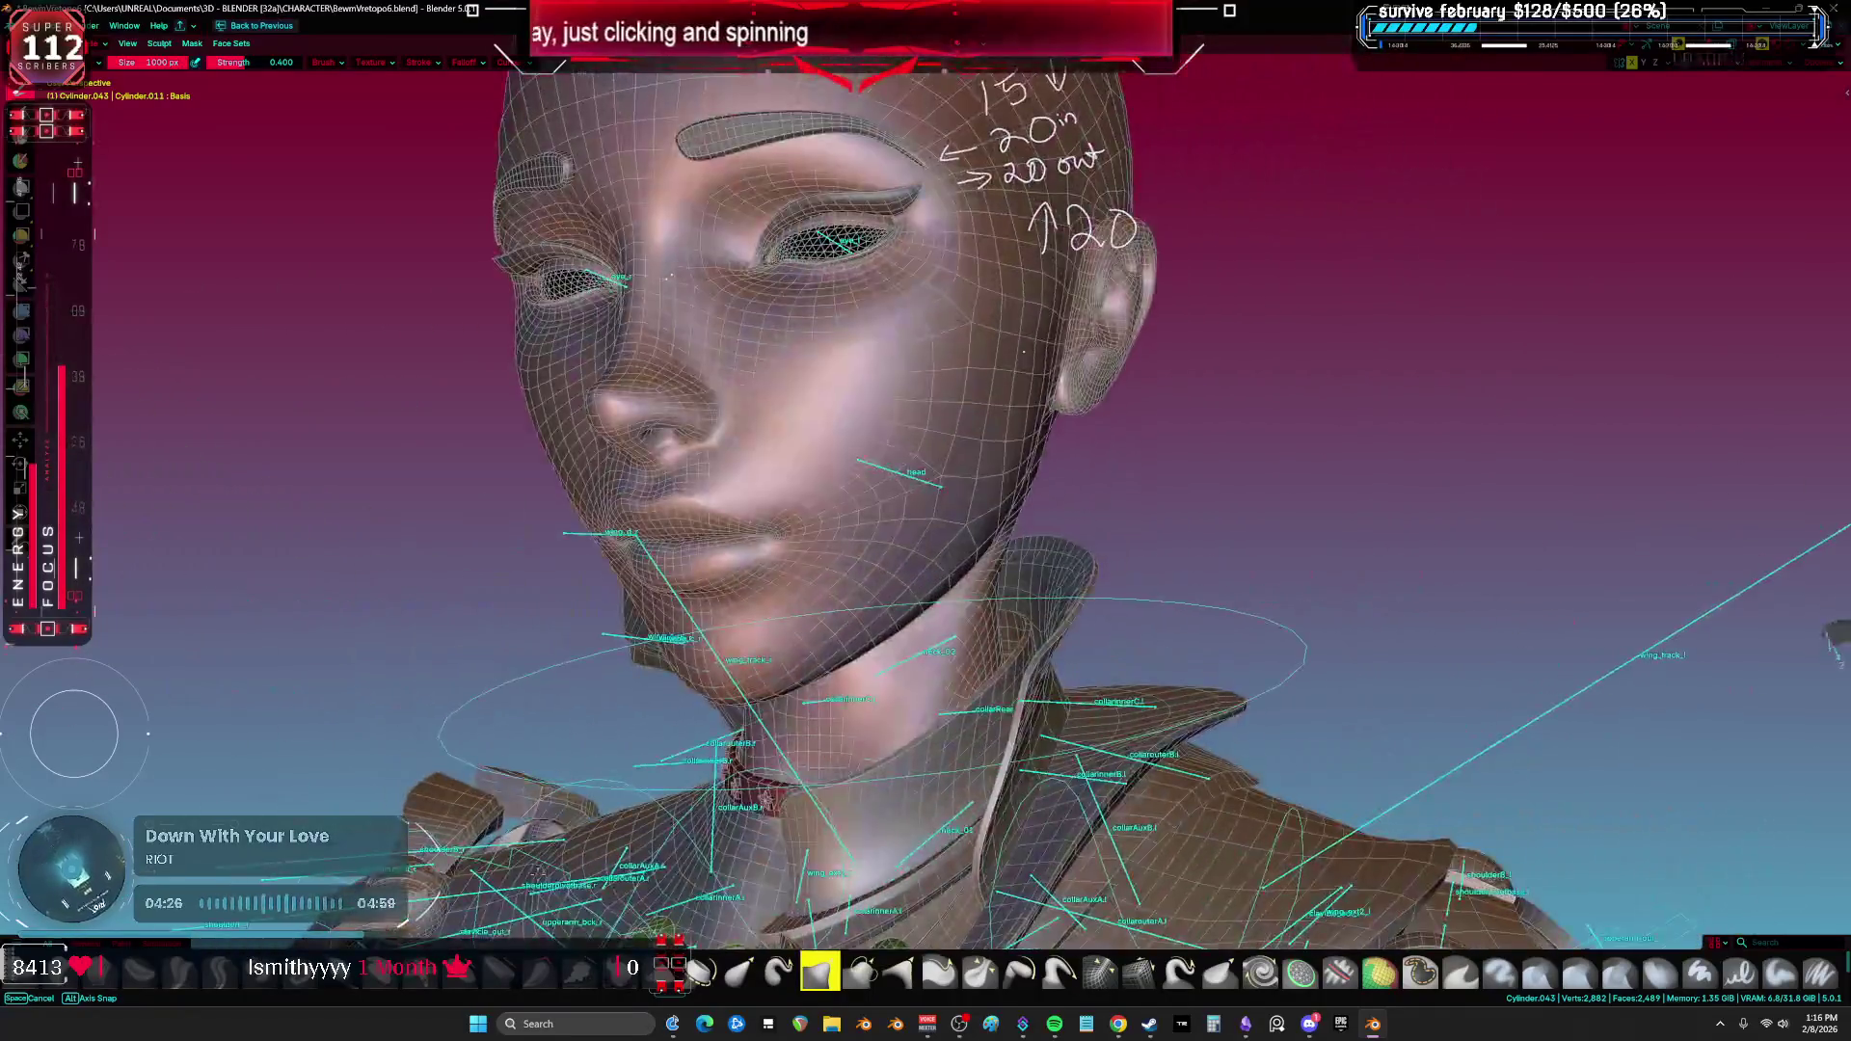
mouse_move(1630, 559)
middle_down()
mouse_move(1716, 695)
mouse_move(1736, 771)
mouse_move(1658, 434)
mouse_move(1716, 675)
mouse_move(1677, 540)
mouse_move(1639, 502)
middle_up()
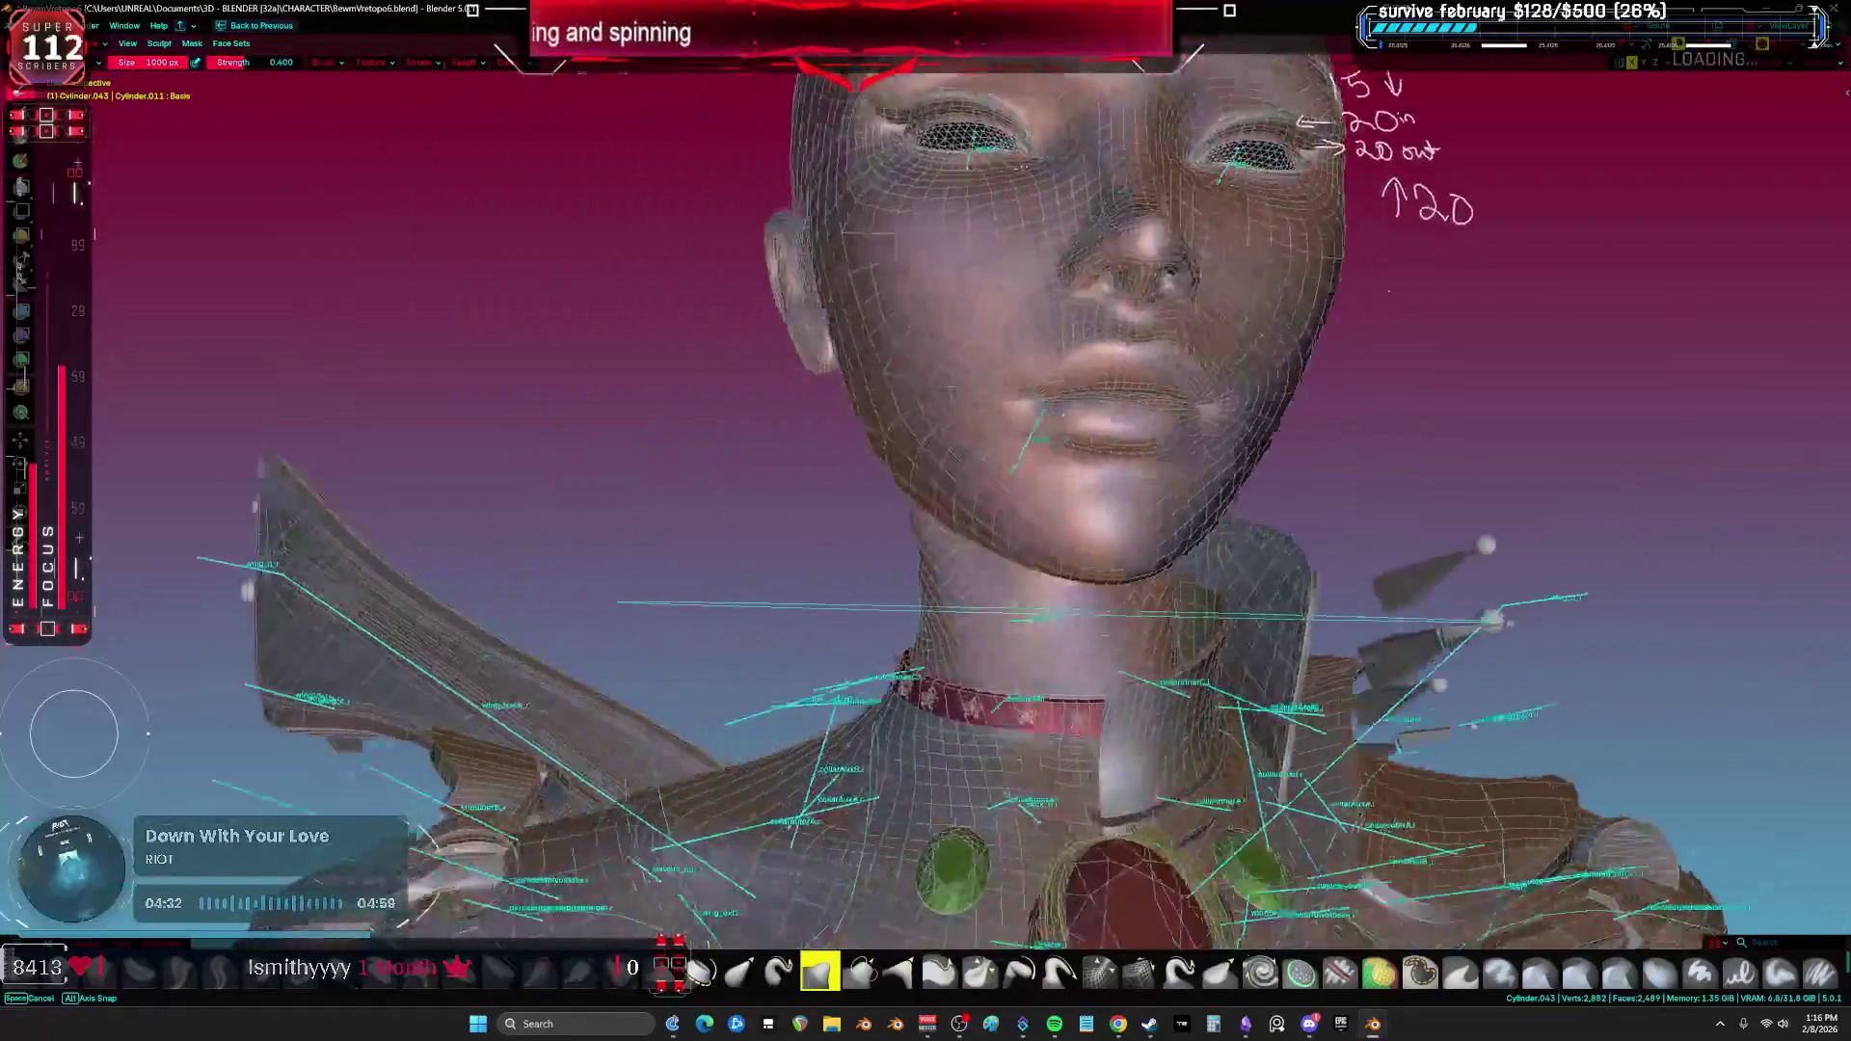
mouse_move(1507, 518)
middle_down()
mouse_move(1524, 540)
mouse_move(1502, 476)
middle_up()
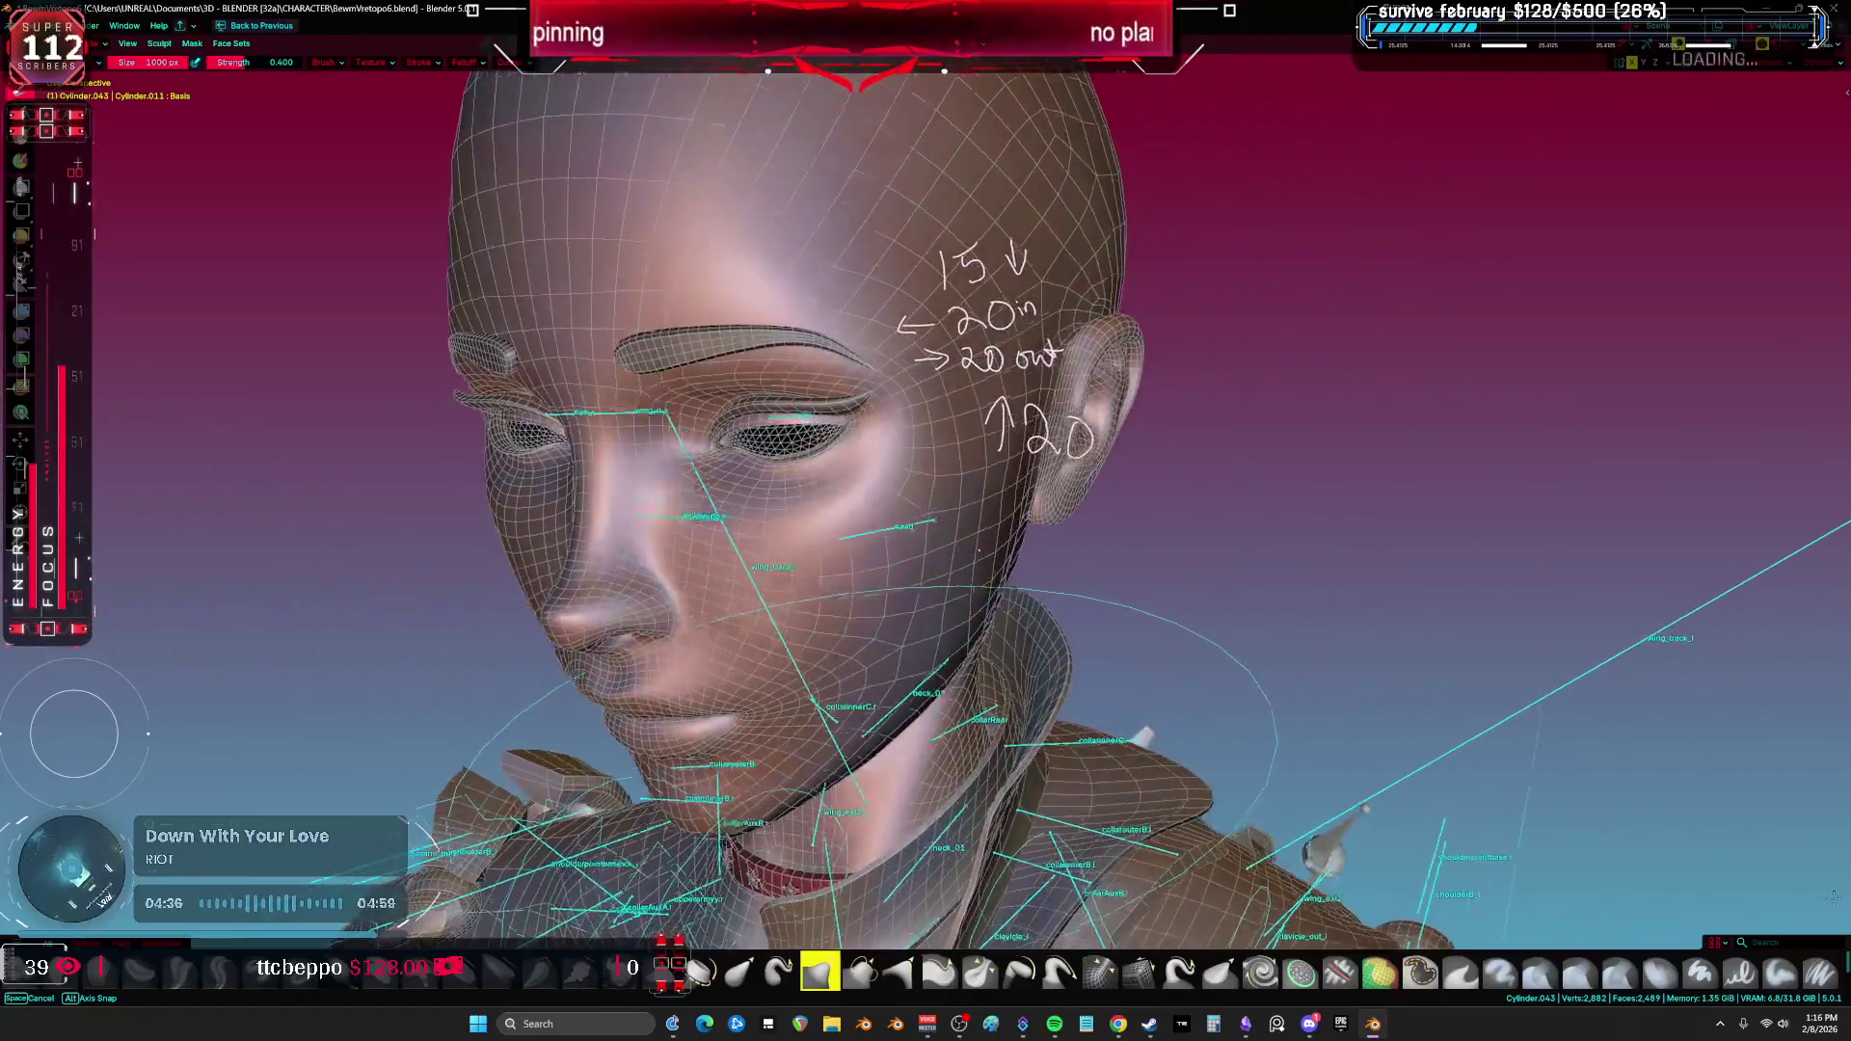
middle_drag(978, 551, 1472, 464)
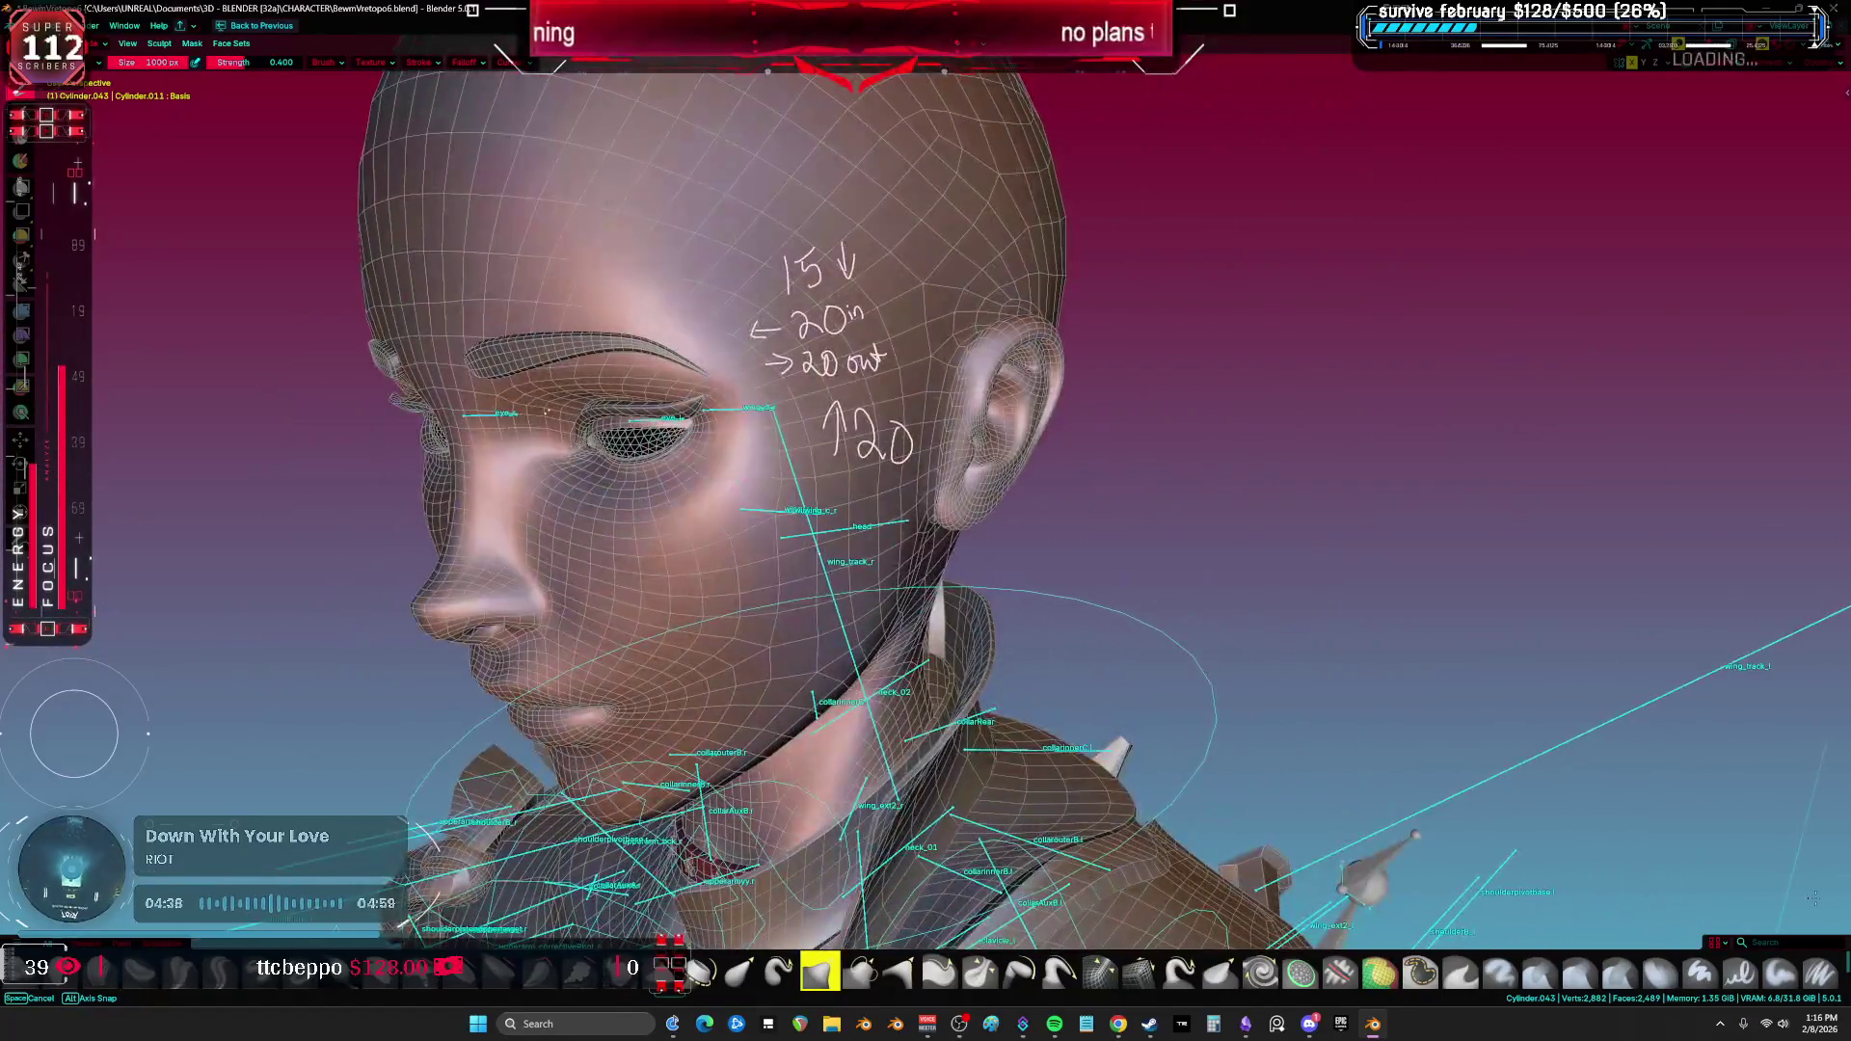
mouse_move(1813, 897)
middle_down()
mouse_move(1774, 868)
mouse_move(1735, 878)
mouse_move(1829, 892)
mouse_move(1736, 829)
mouse_move(1678, 848)
mouse_move(1726, 887)
mouse_move(1659, 791)
middle_up()
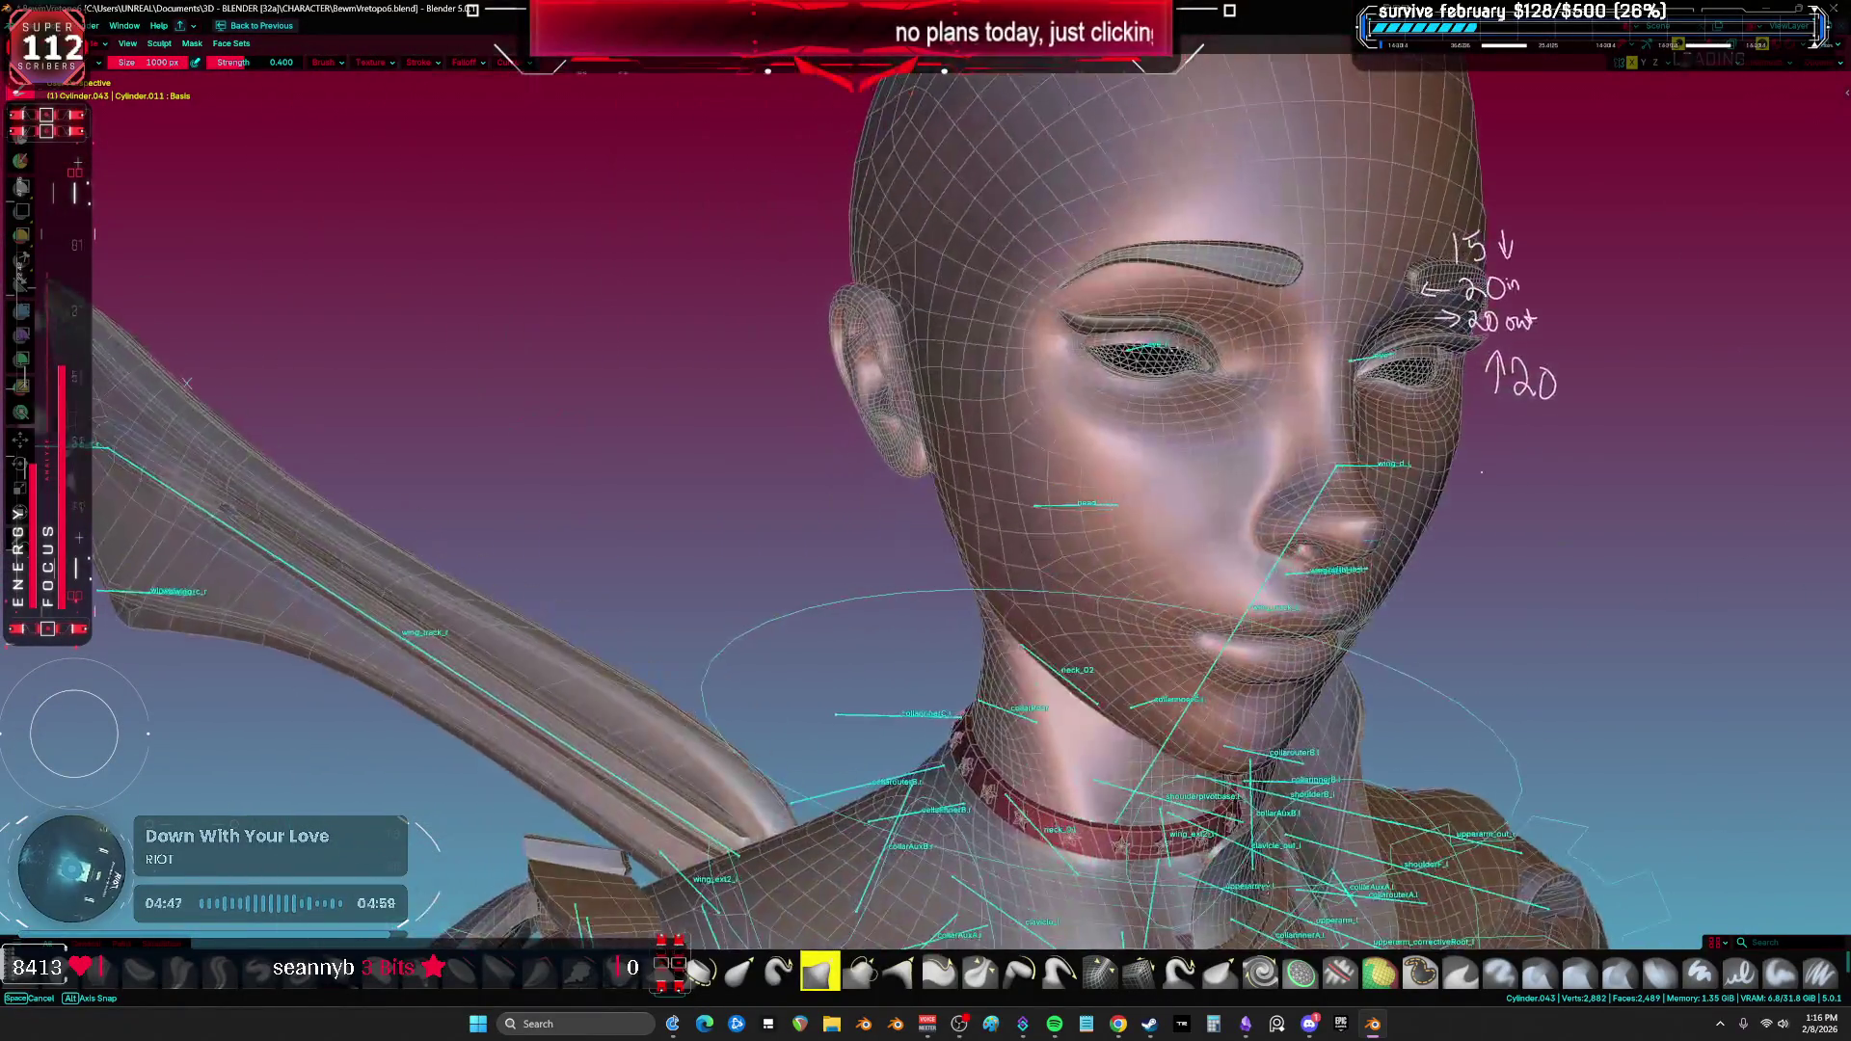
mouse_move(1482, 473)
middle_down()
mouse_move(1252, 307)
mouse_move(1060, 367)
middle_up()
mouse_move(810, 516)
middle_down()
mouse_move(868, 412)
mouse_move(964, 405)
middle_up()
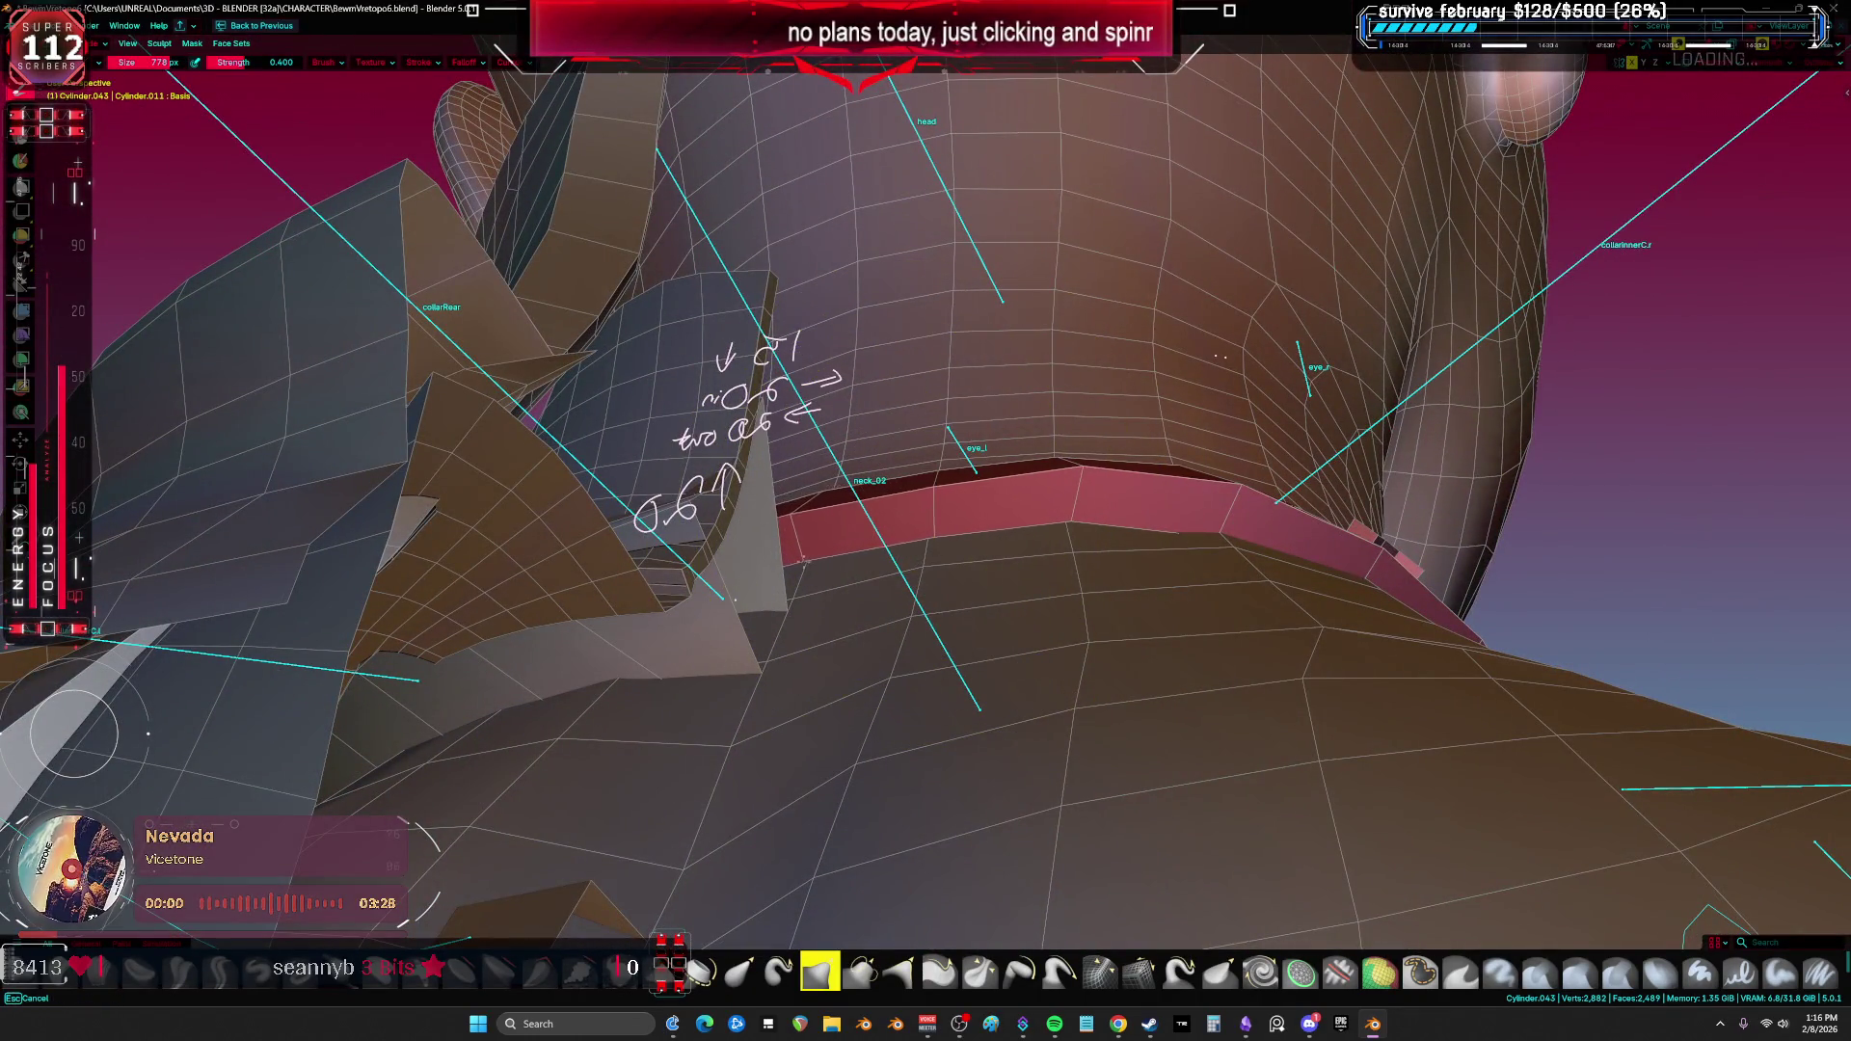
mouse_move(1208, 540)
middle_down()
mouse_move(1400, 533)
mouse_move(713, 285)
mouse_move(950, 422)
middle_up()
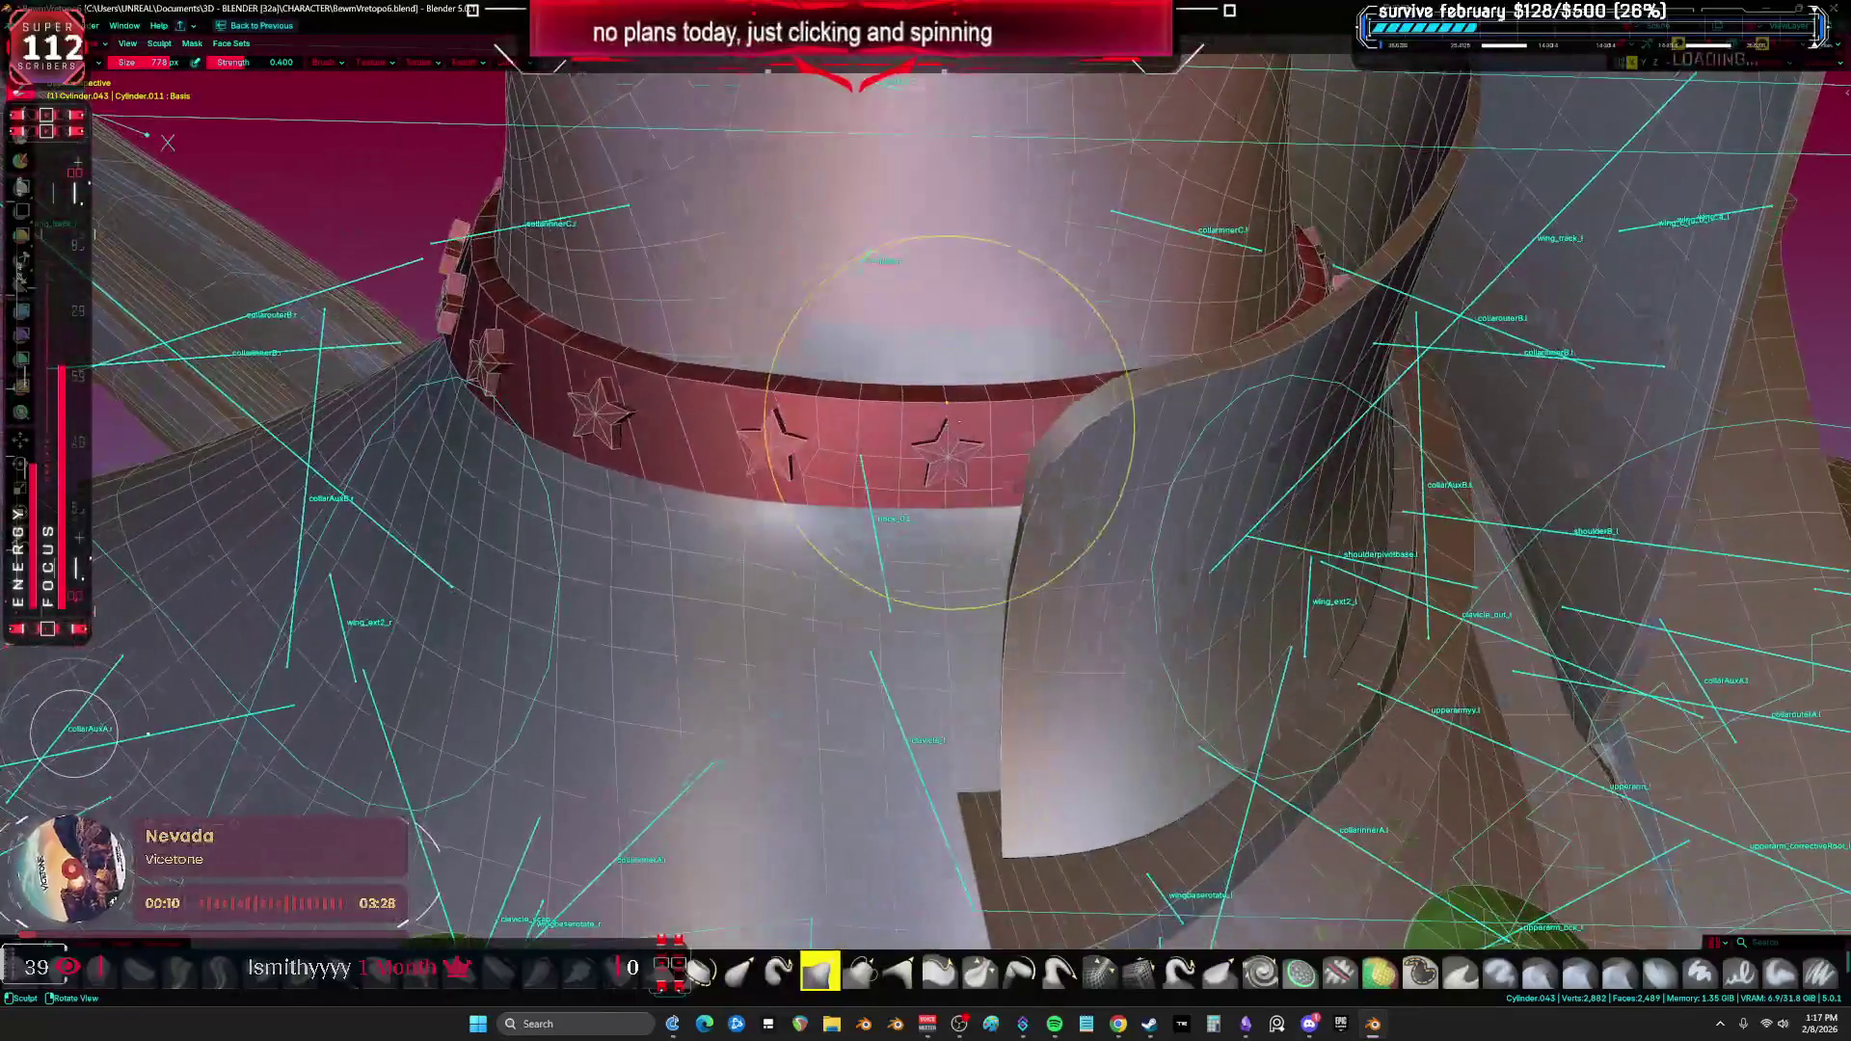
Step: Enter Edit Mode on the choker in front view with X-ray enabled
key(KP_5)
click(943, 417)
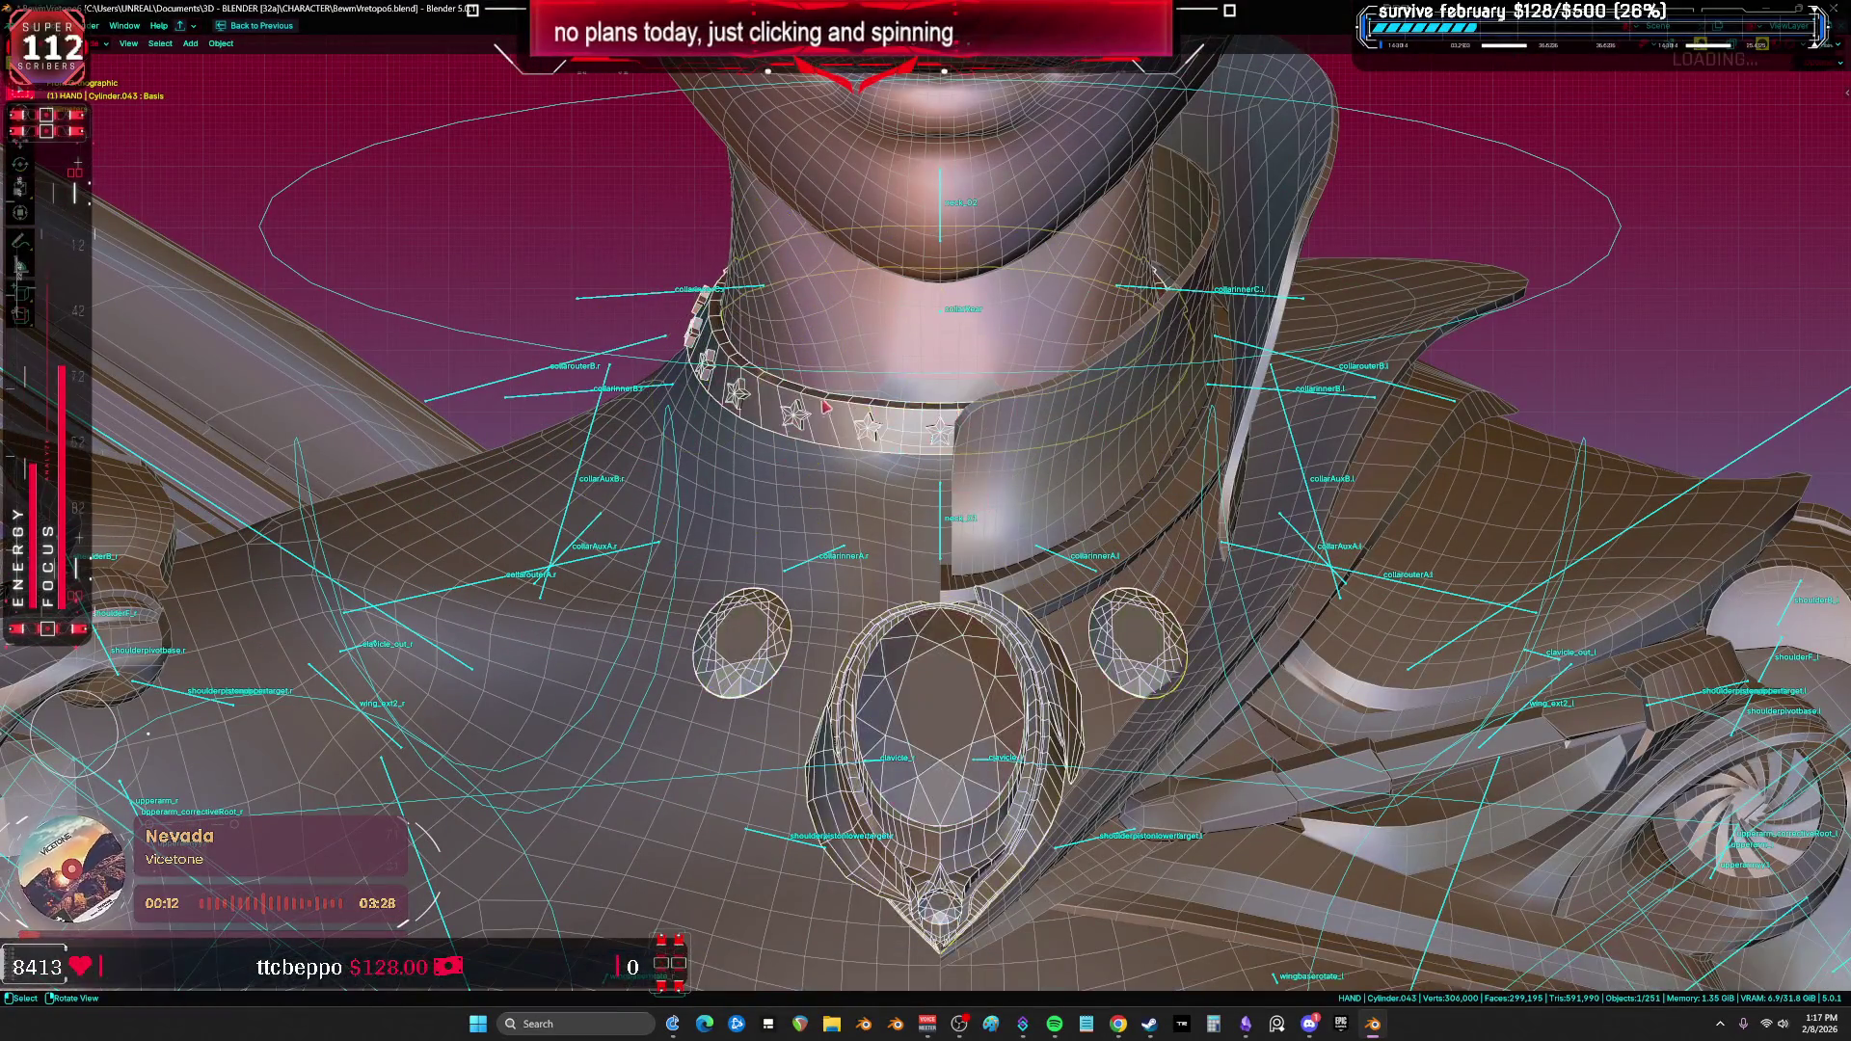
scroll(844, 447, down, 3)
key(Tab)
scroll(844, 446, up, 3)
key(KP_1)
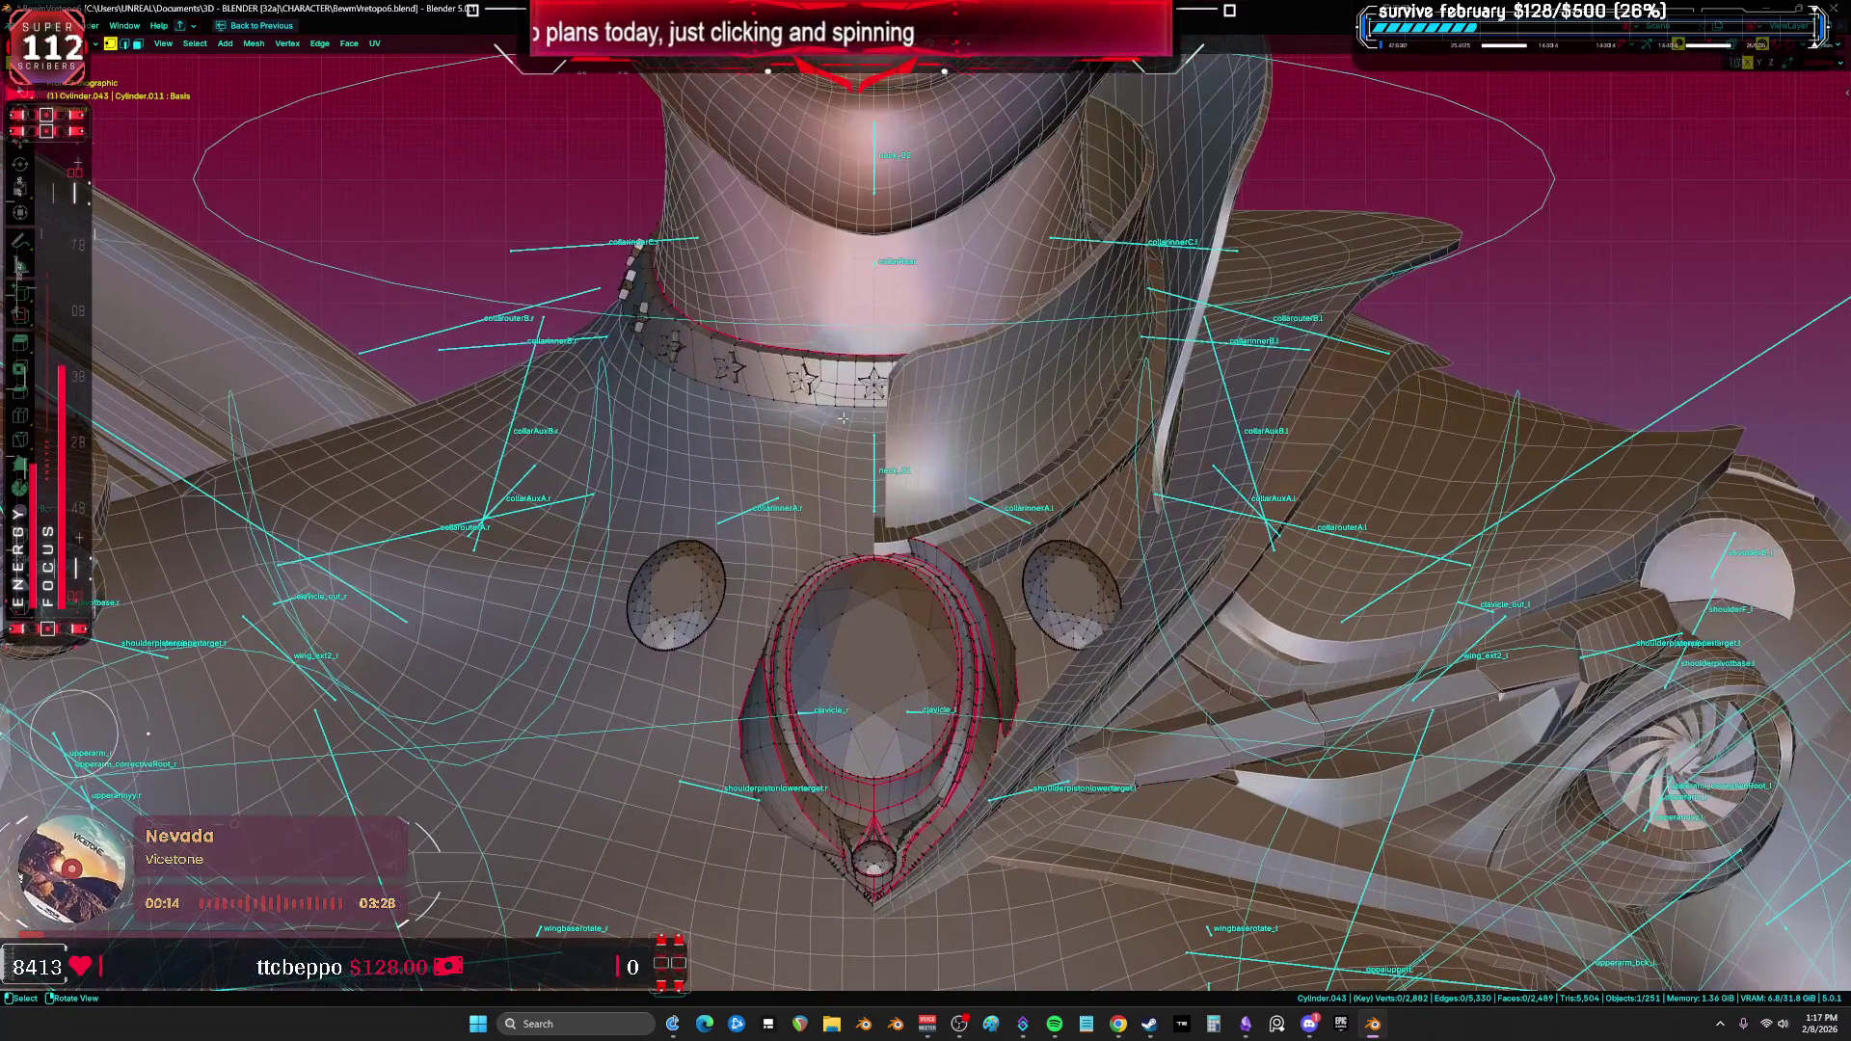
key(alt+z)
Step: Separate the choker ring into its own object, select it in Object Mode, and restore the layout
key(l)
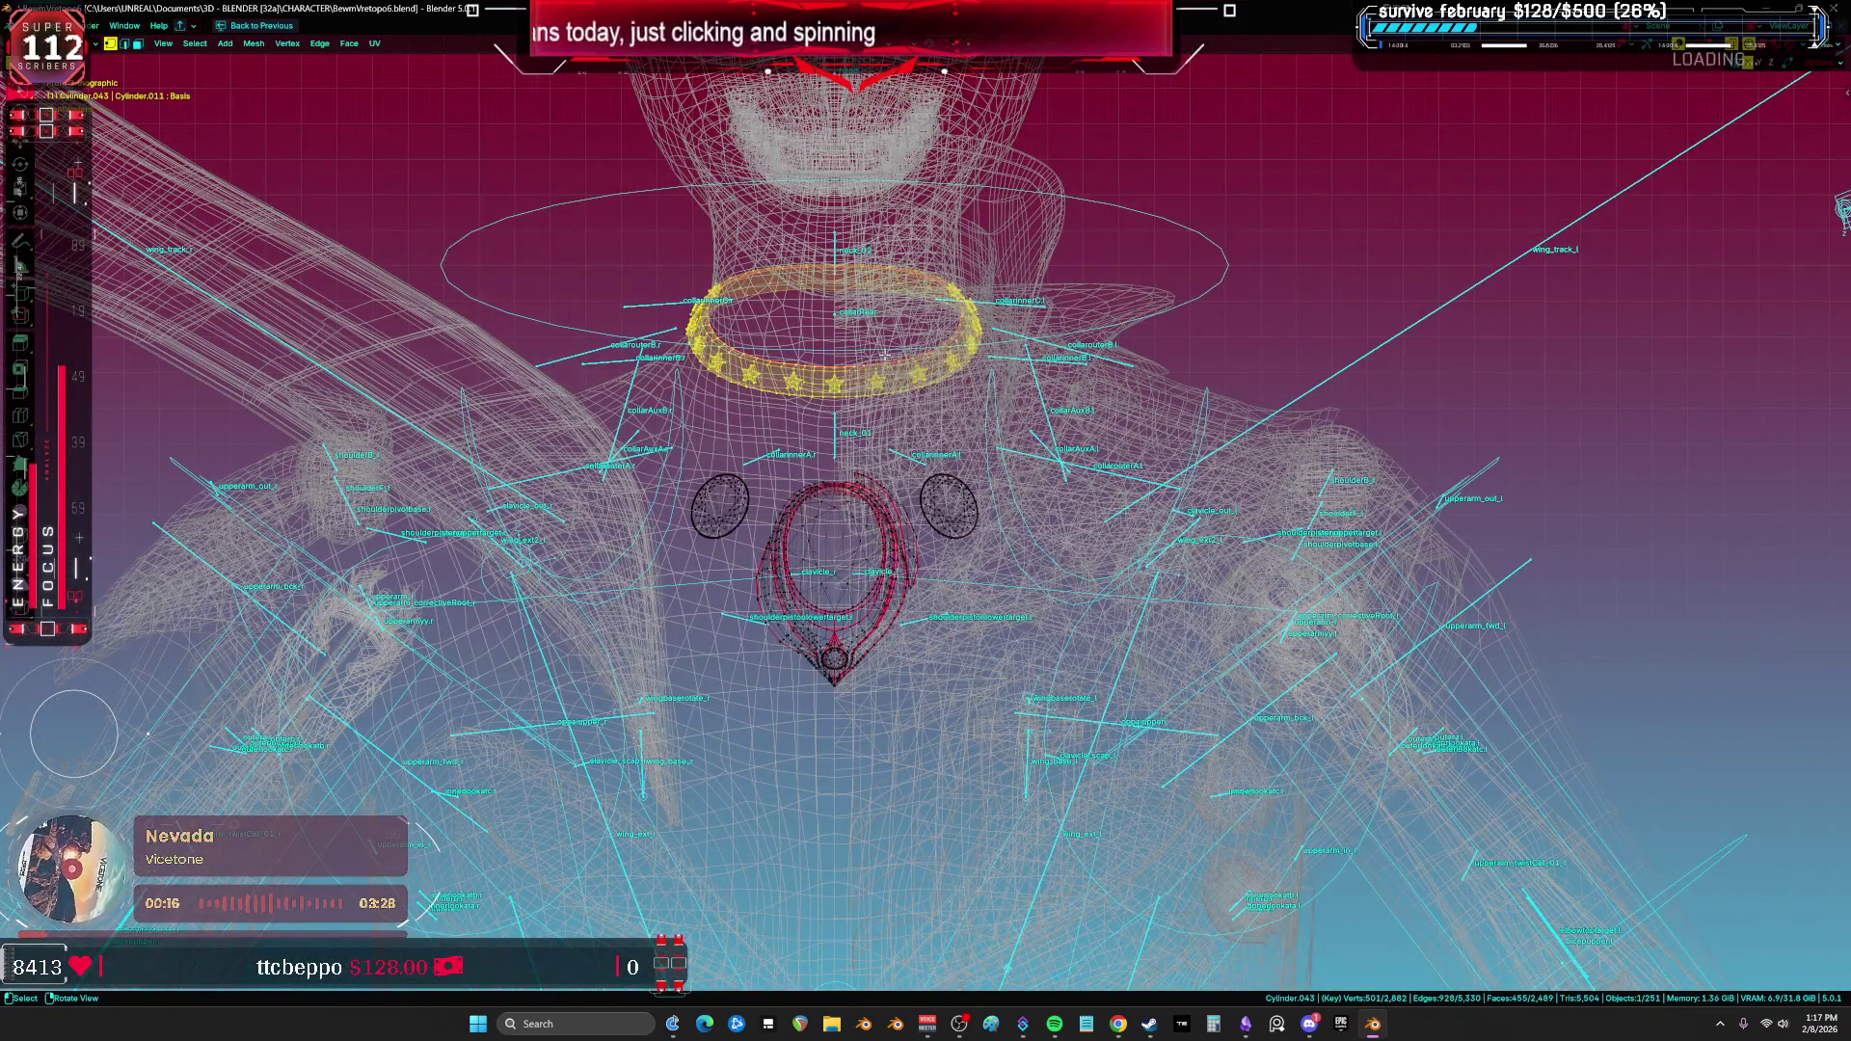
key(p)
click(873, 350)
key(Tab)
key(alt+z)
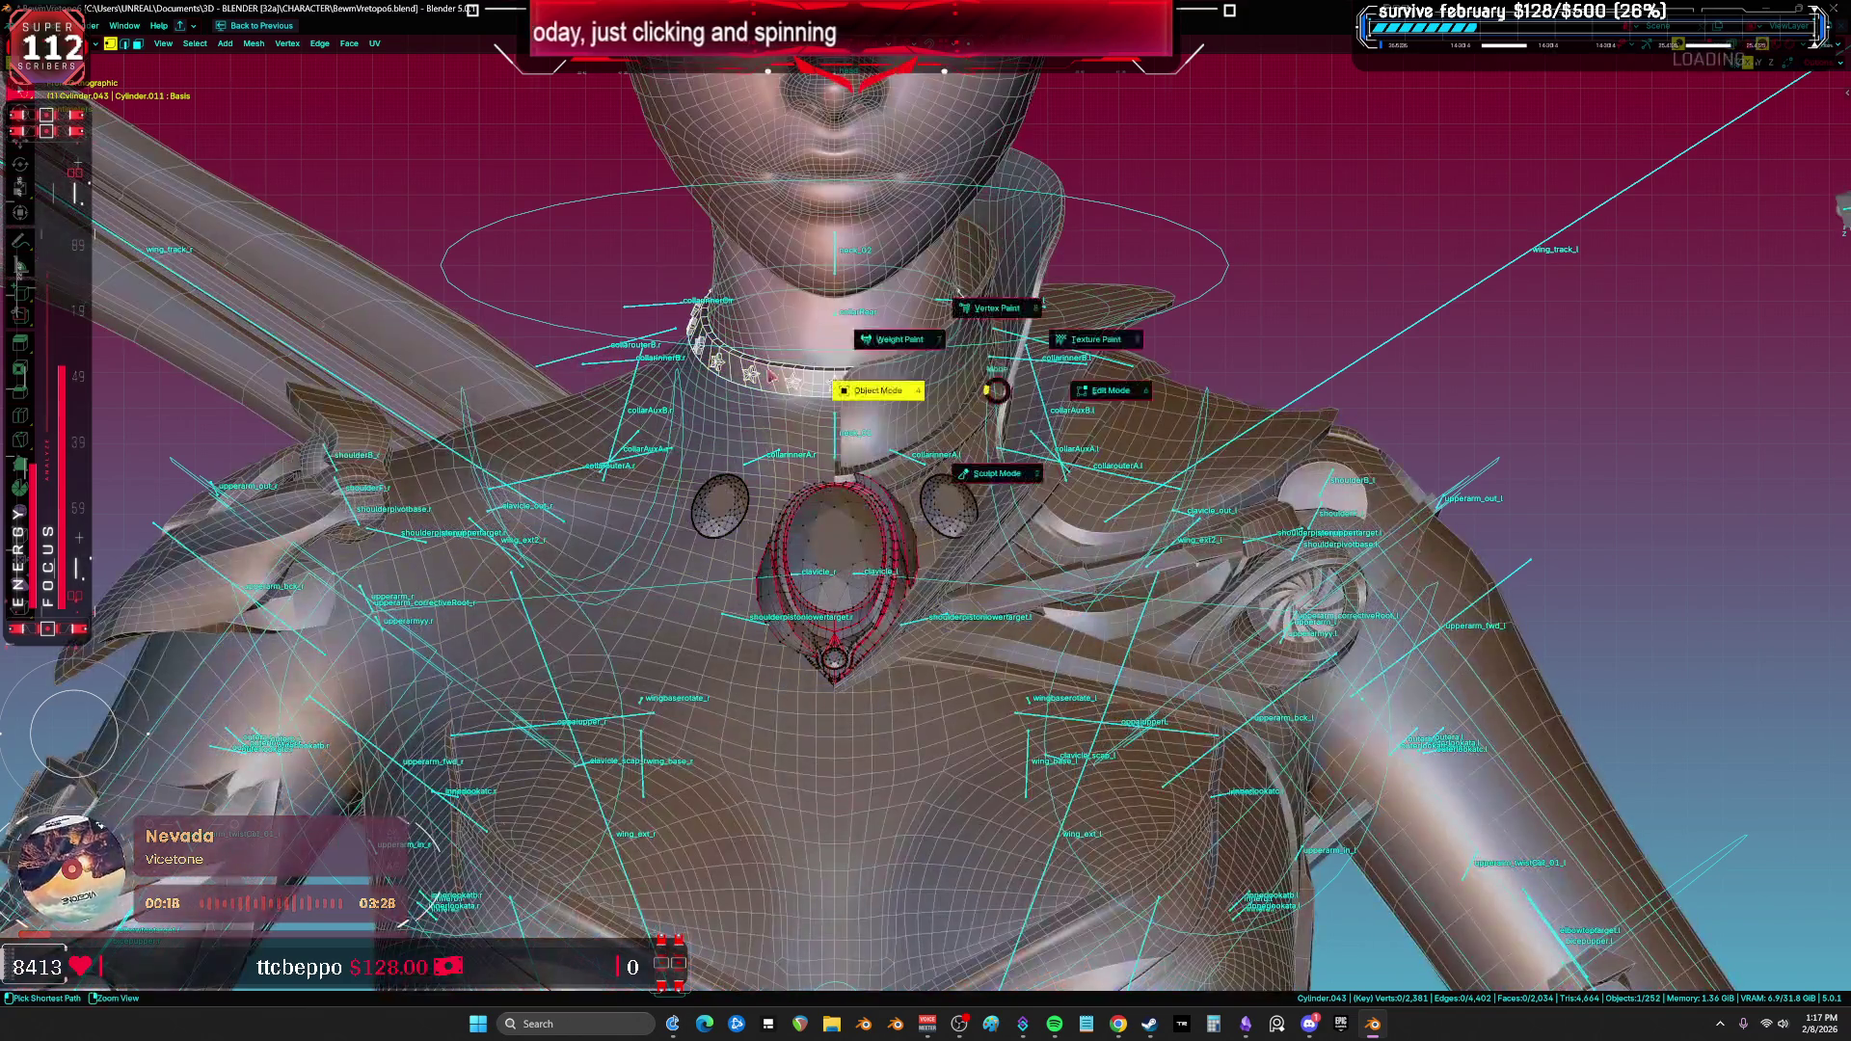
click(792, 387)
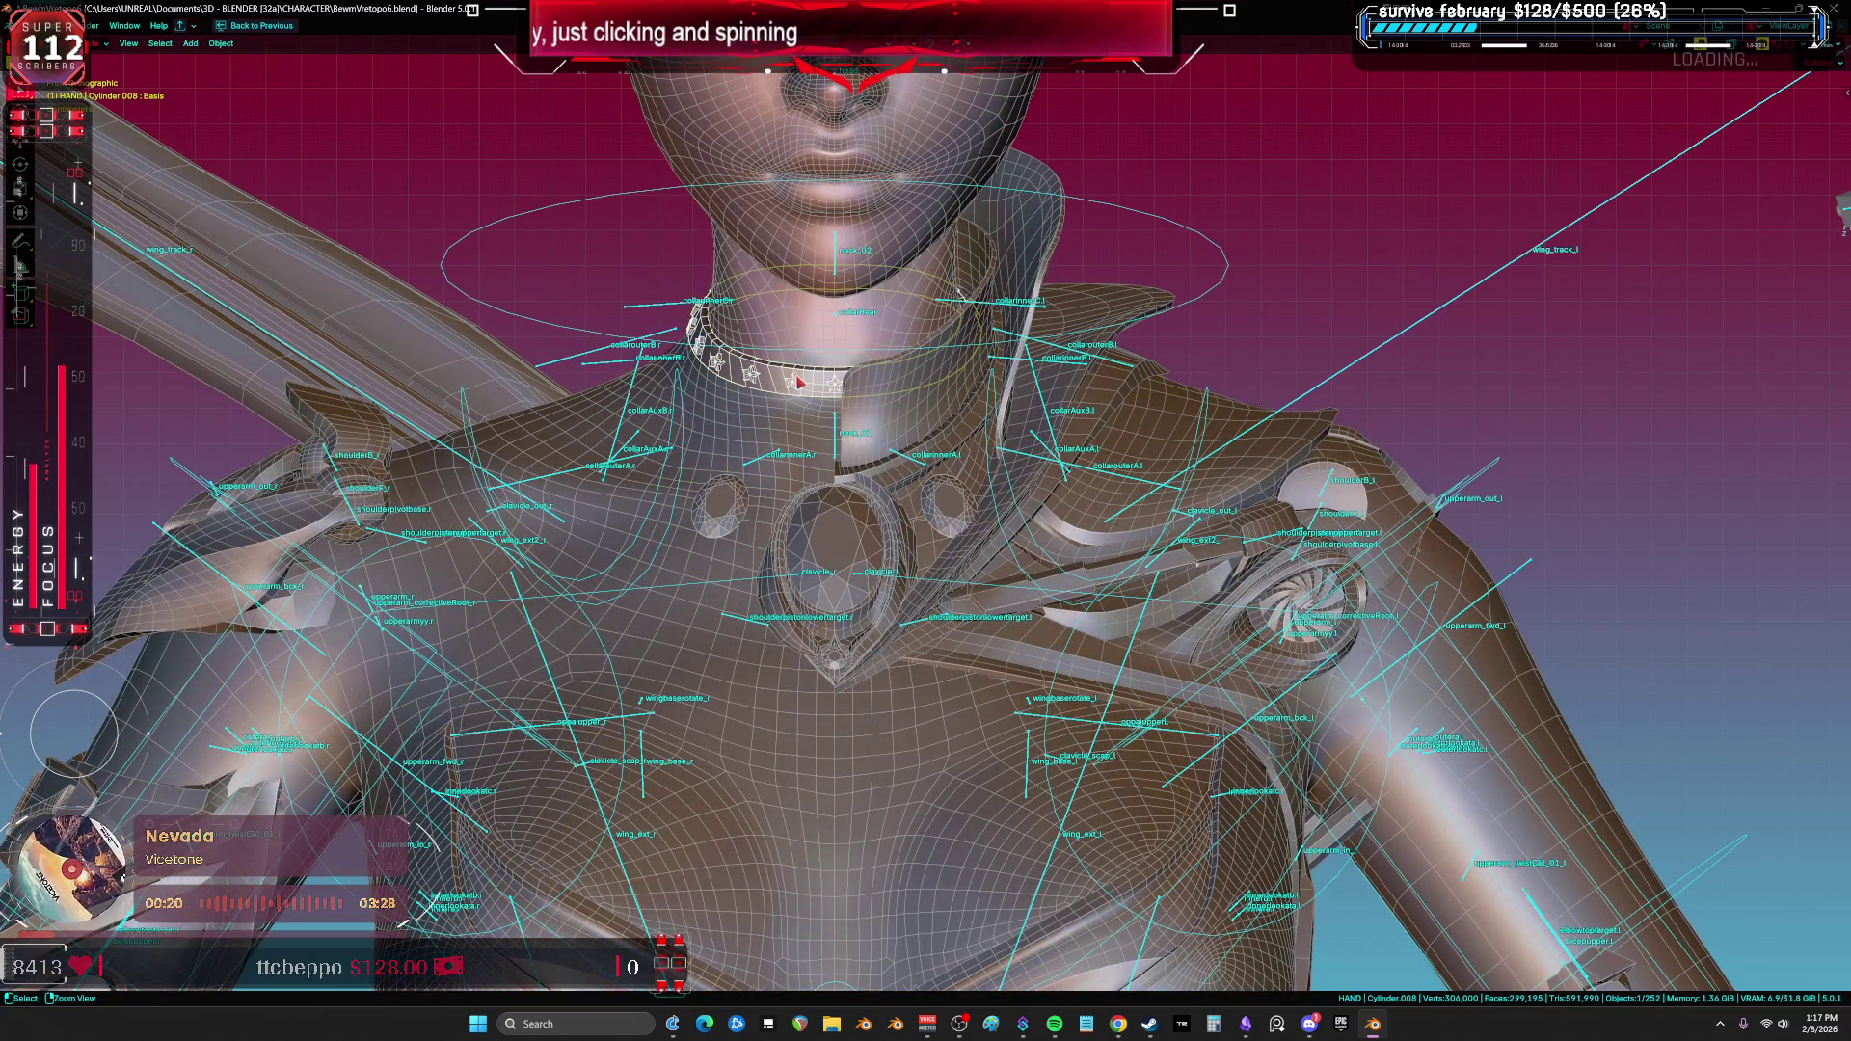
key(ctrl+space)
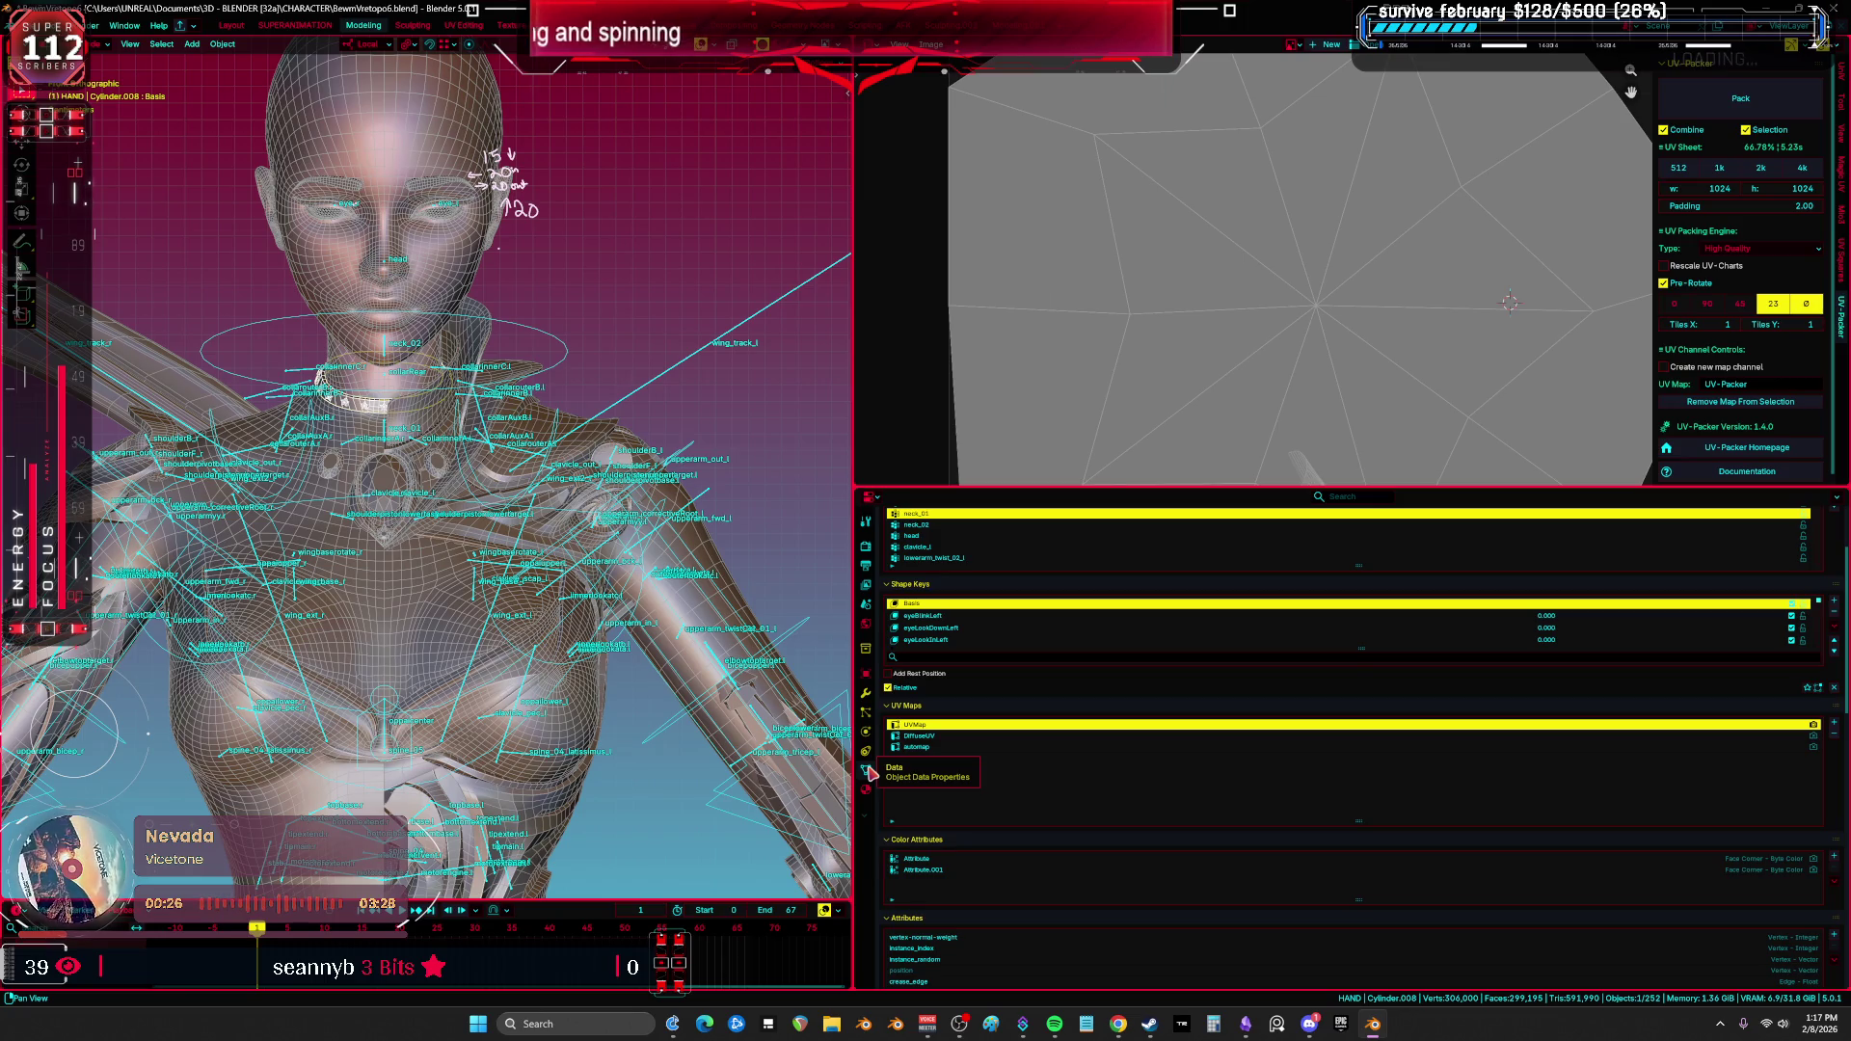
Step: Delete all of the choker's shape keys
click(1834, 626)
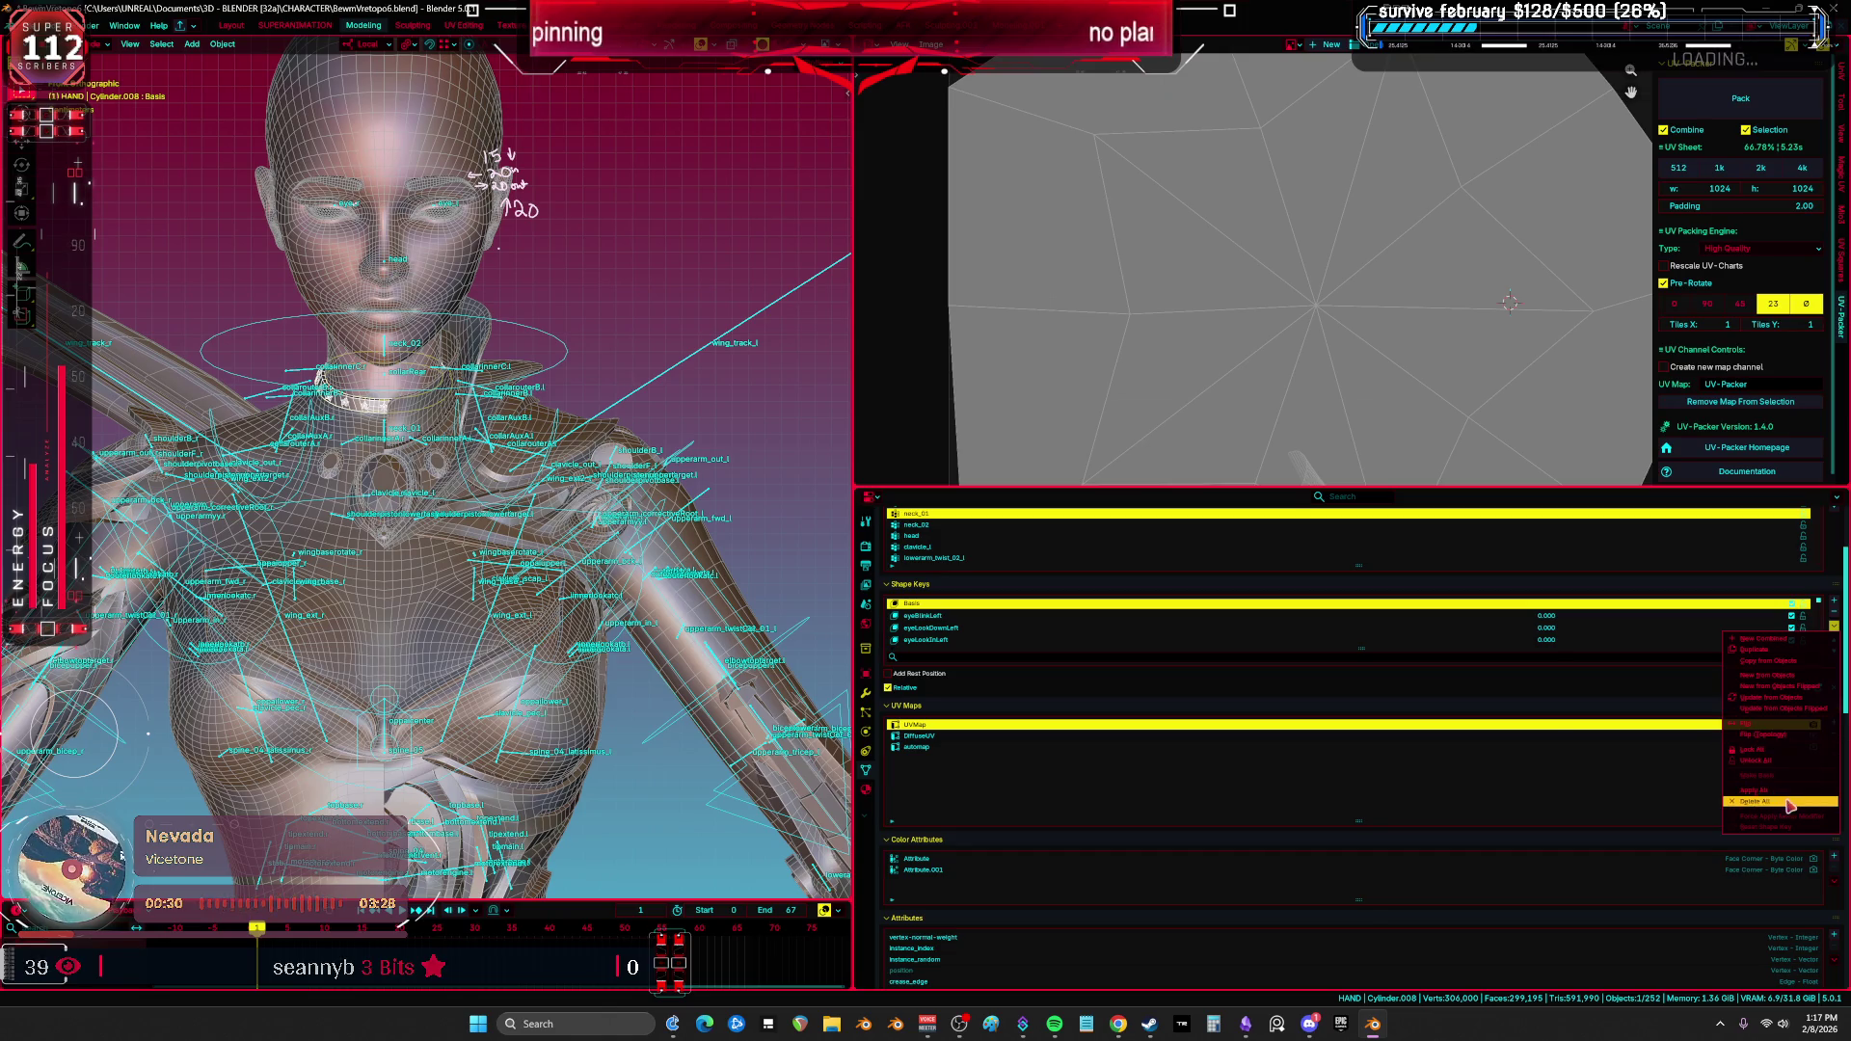
click(1789, 803)
scroll(605, 437, up, 8)
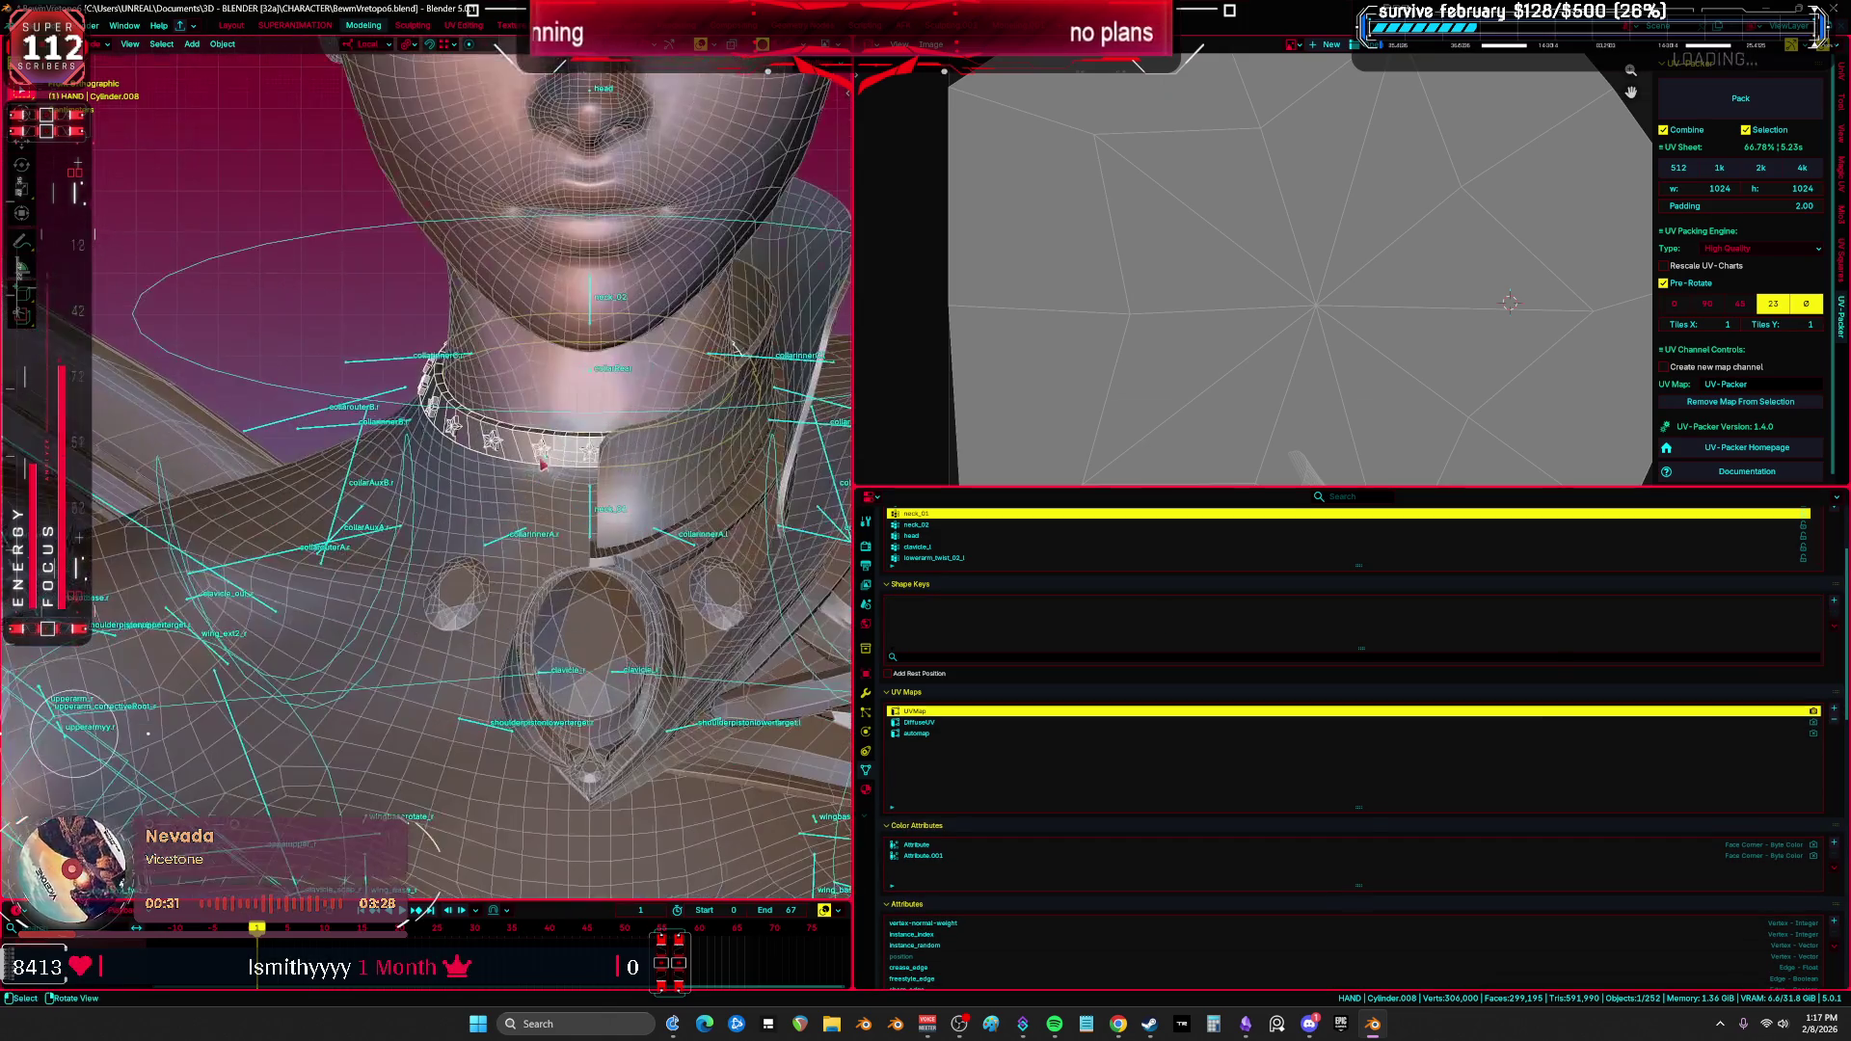
Step: Add and apply a Data Transfer modifier copying vertex groups, with Generate Data Layers
click(866, 694)
key(shift+a)
text(d)
key(Return)
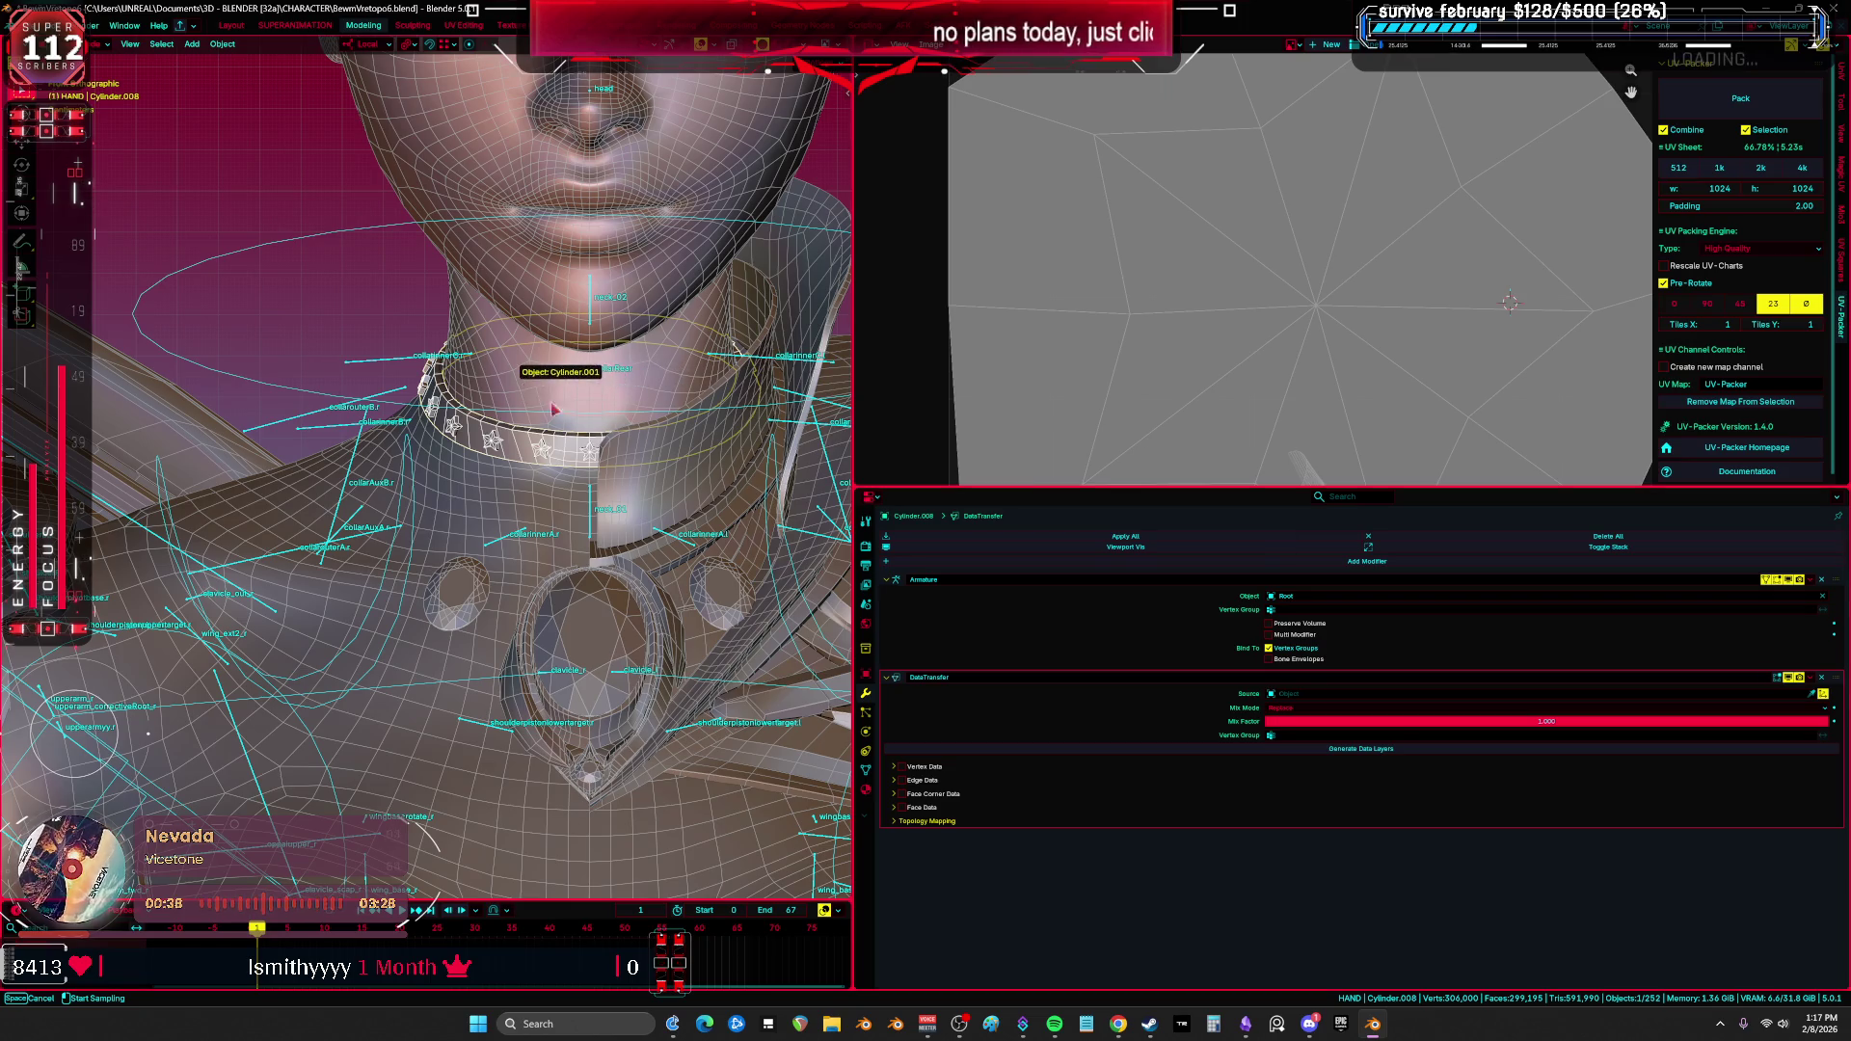
click(924, 766)
click(902, 767)
click(1030, 783)
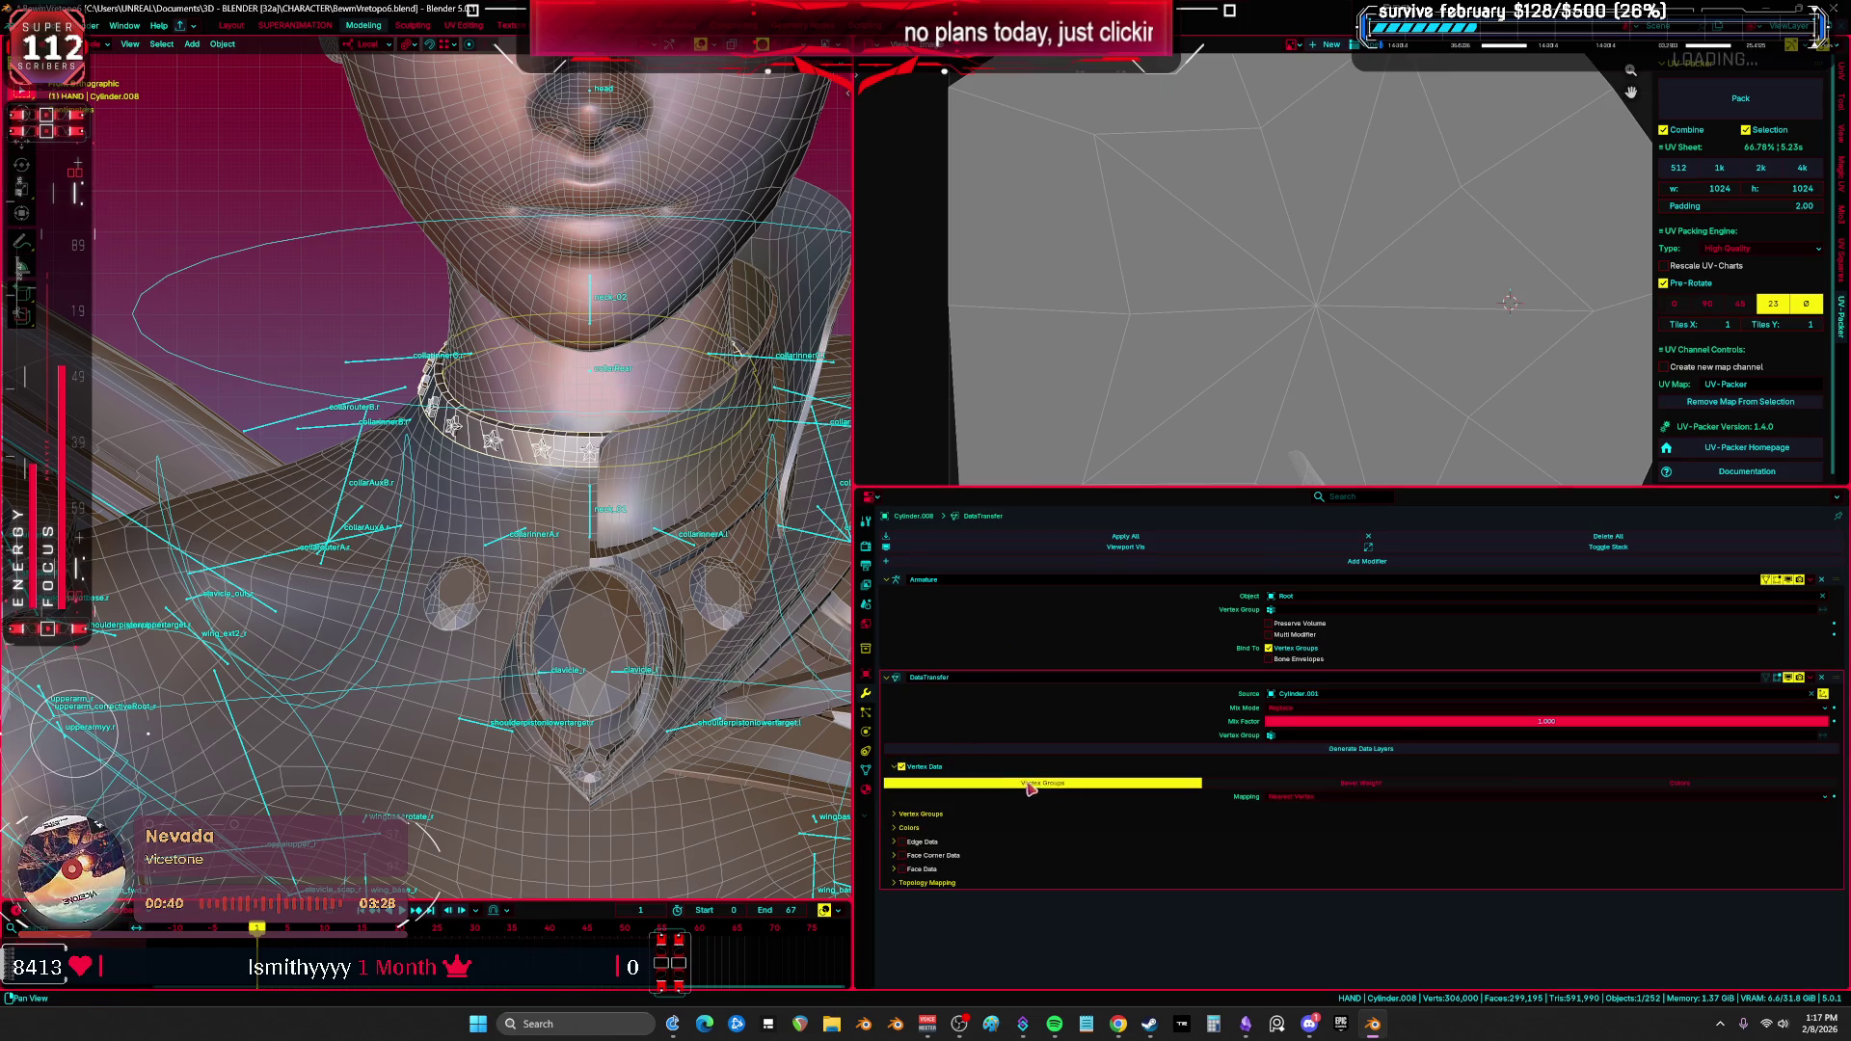
click(1353, 797)
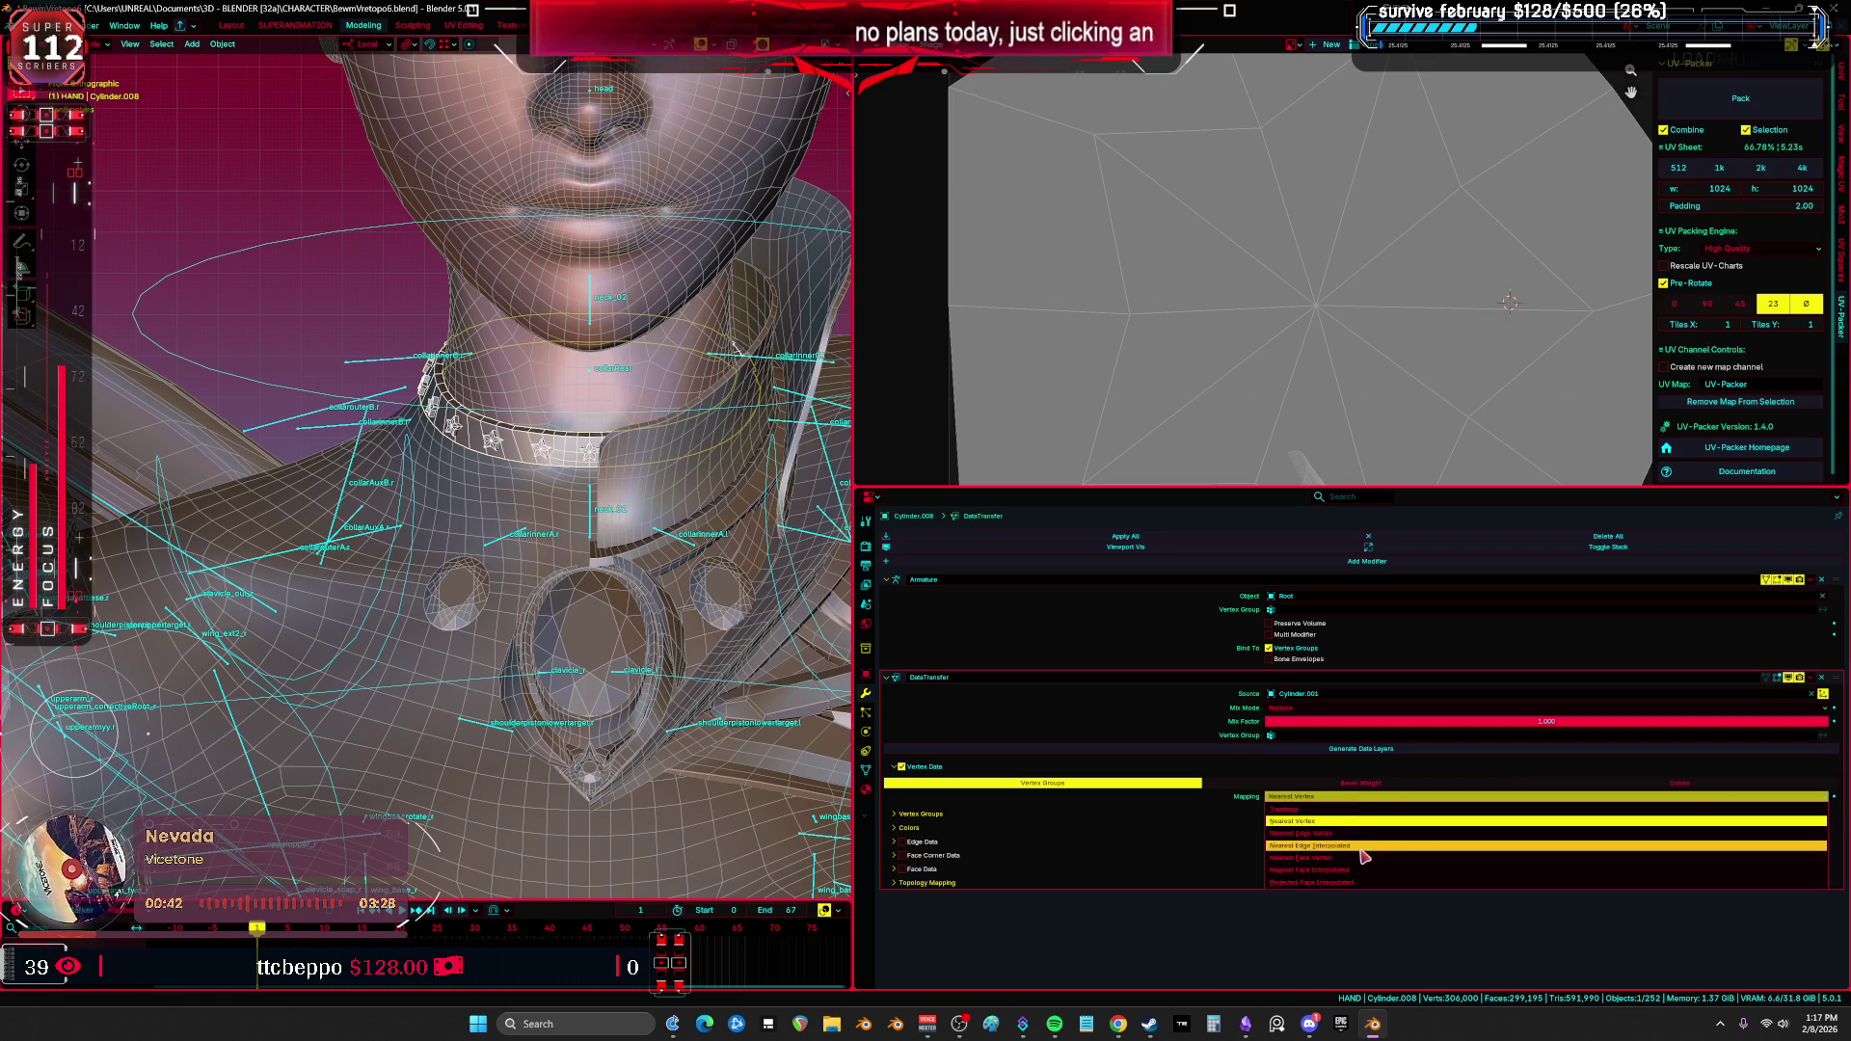
click(1363, 766)
click(1365, 749)
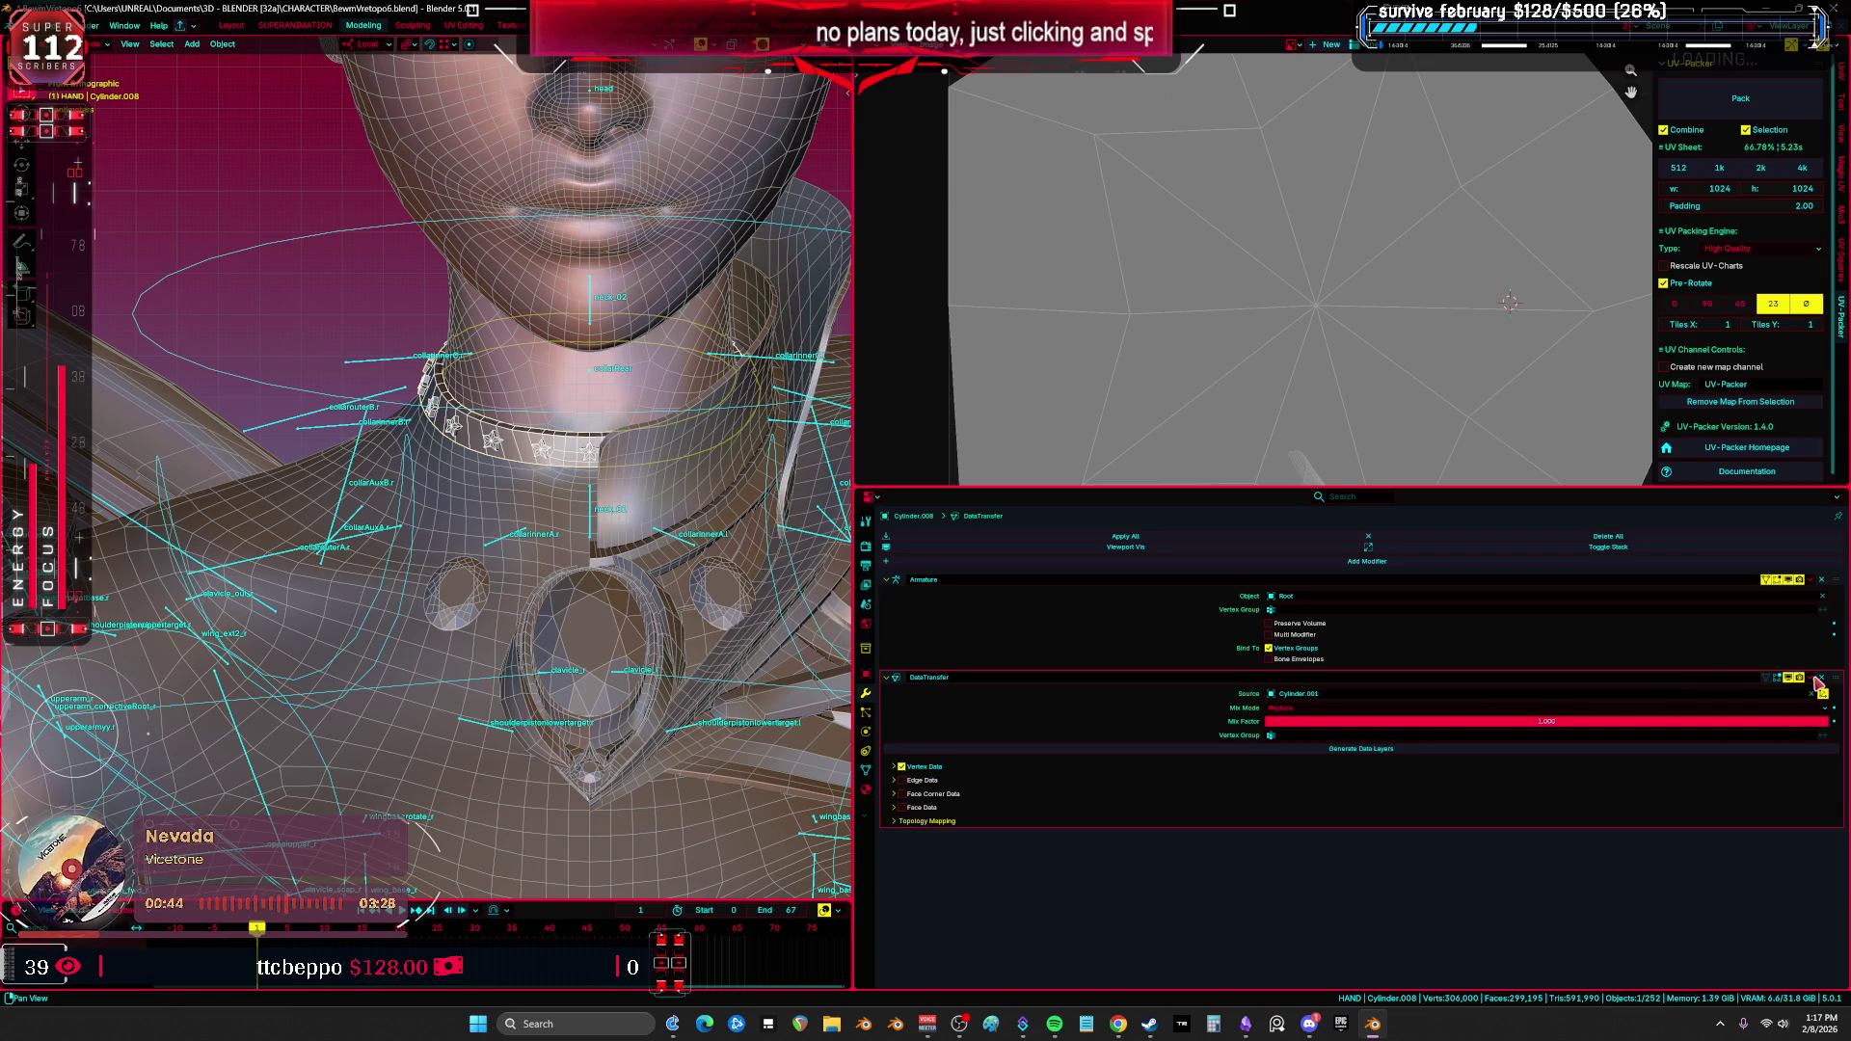
click(1760, 690)
Step: Select the armature, put it in Pose Mode, and maximize the 3D view
scroll(730, 218, down, 5)
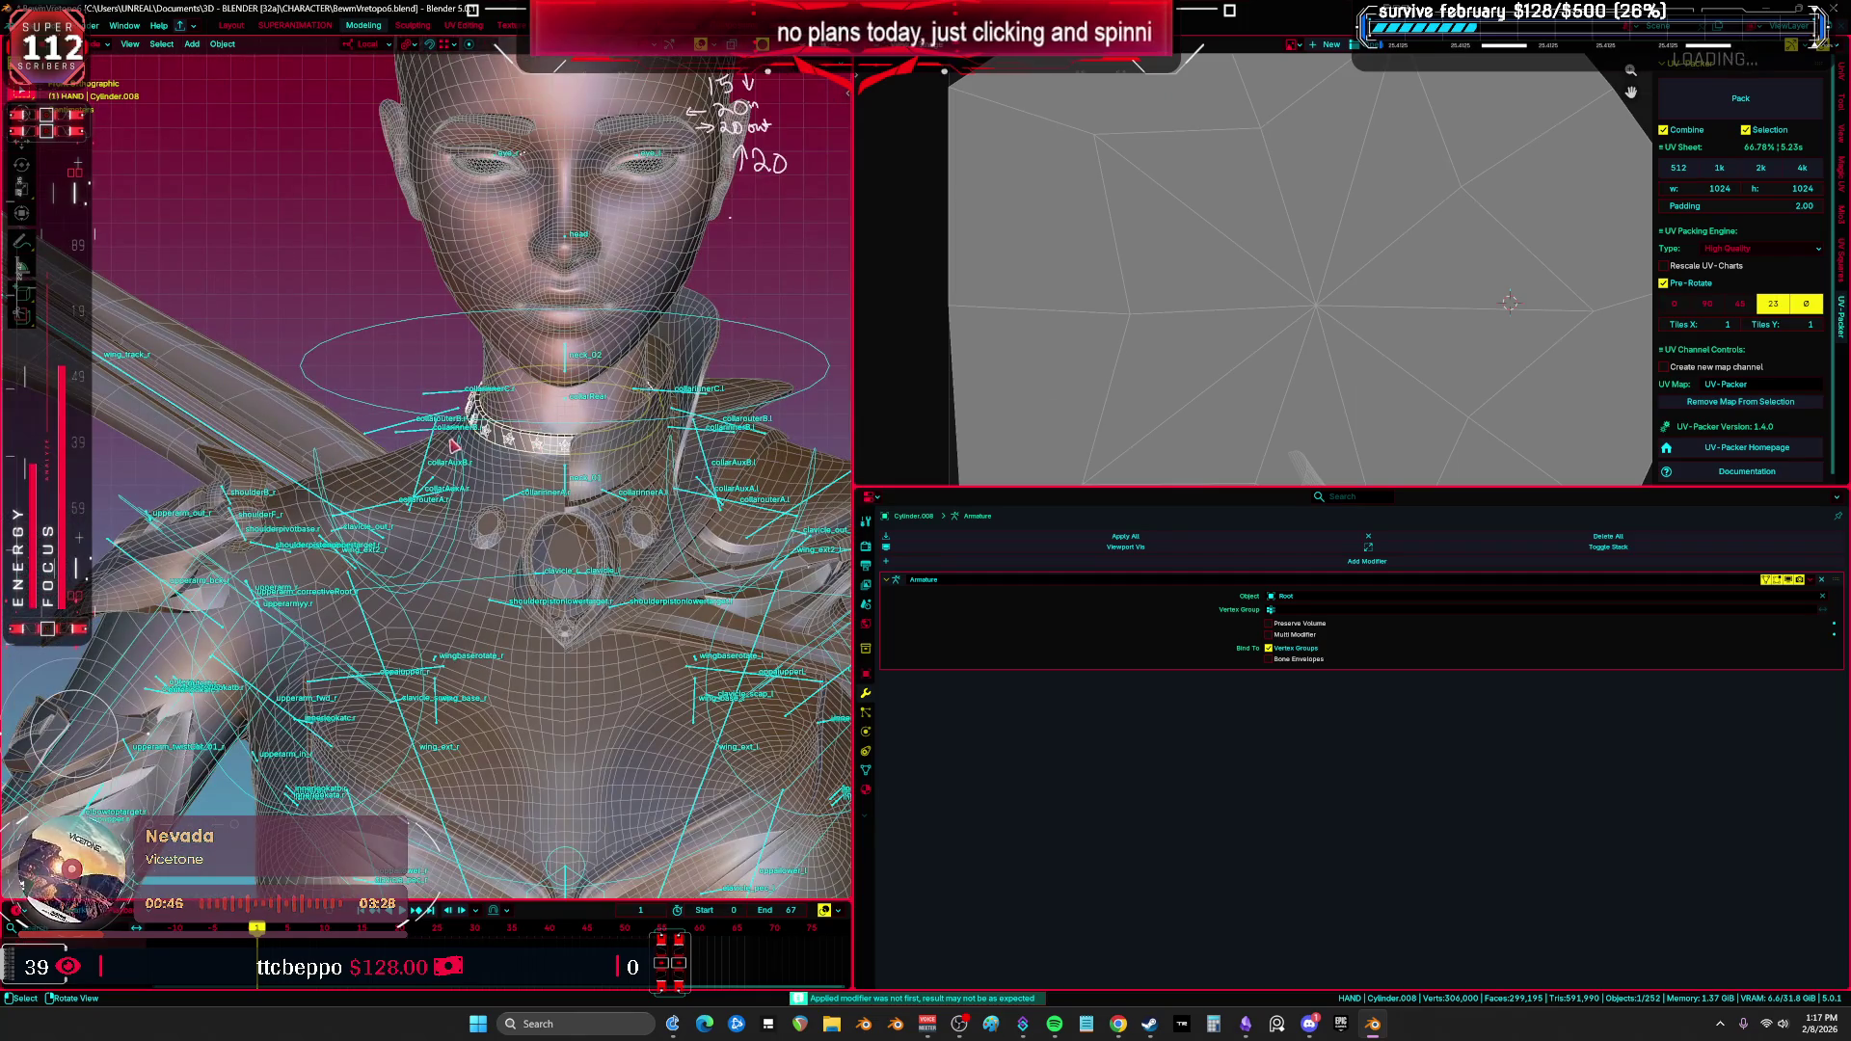
click(461, 398)
key(ctrl+Tab)
key(ctrl+space)
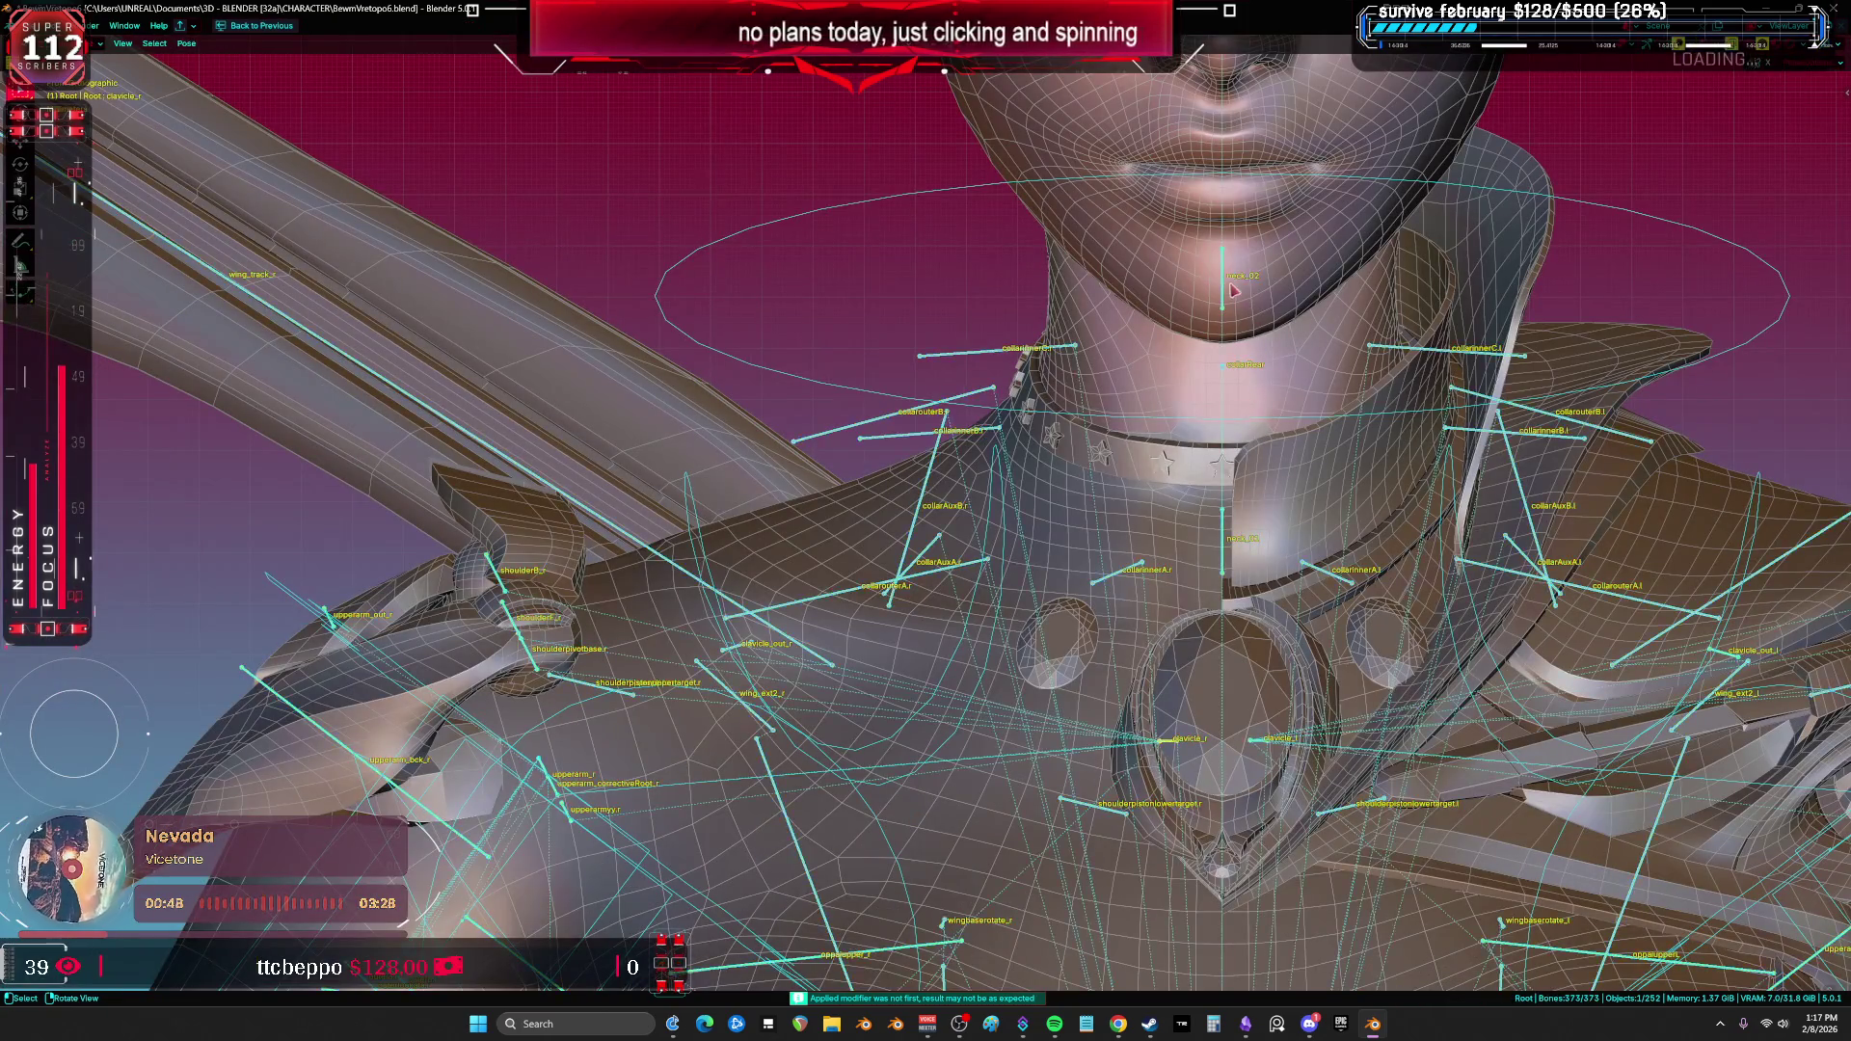
Step: Tilt the selected head bones to test the choker, cancelling once and confirming the second tilt
click(1201, 410)
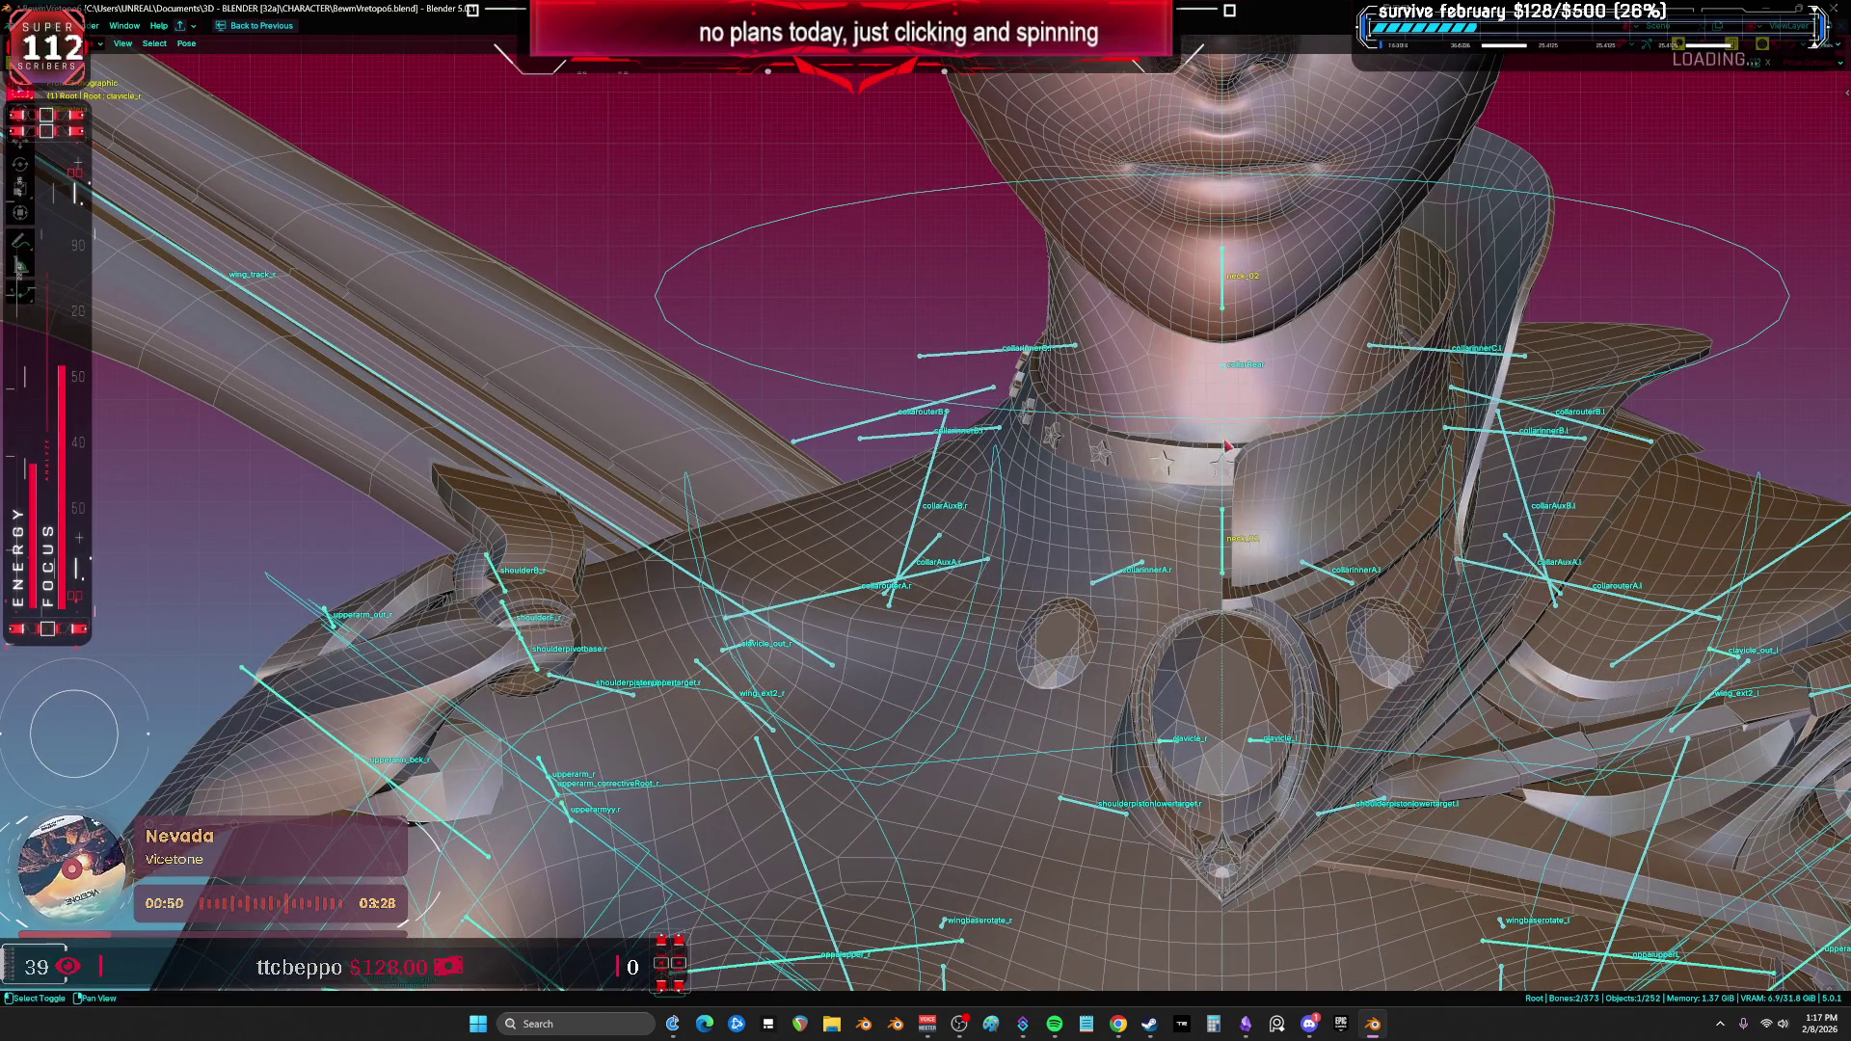
scroll(1225, 444, down, 3)
shift+click(1200, 178)
key(shift+alt+z)
key(r)
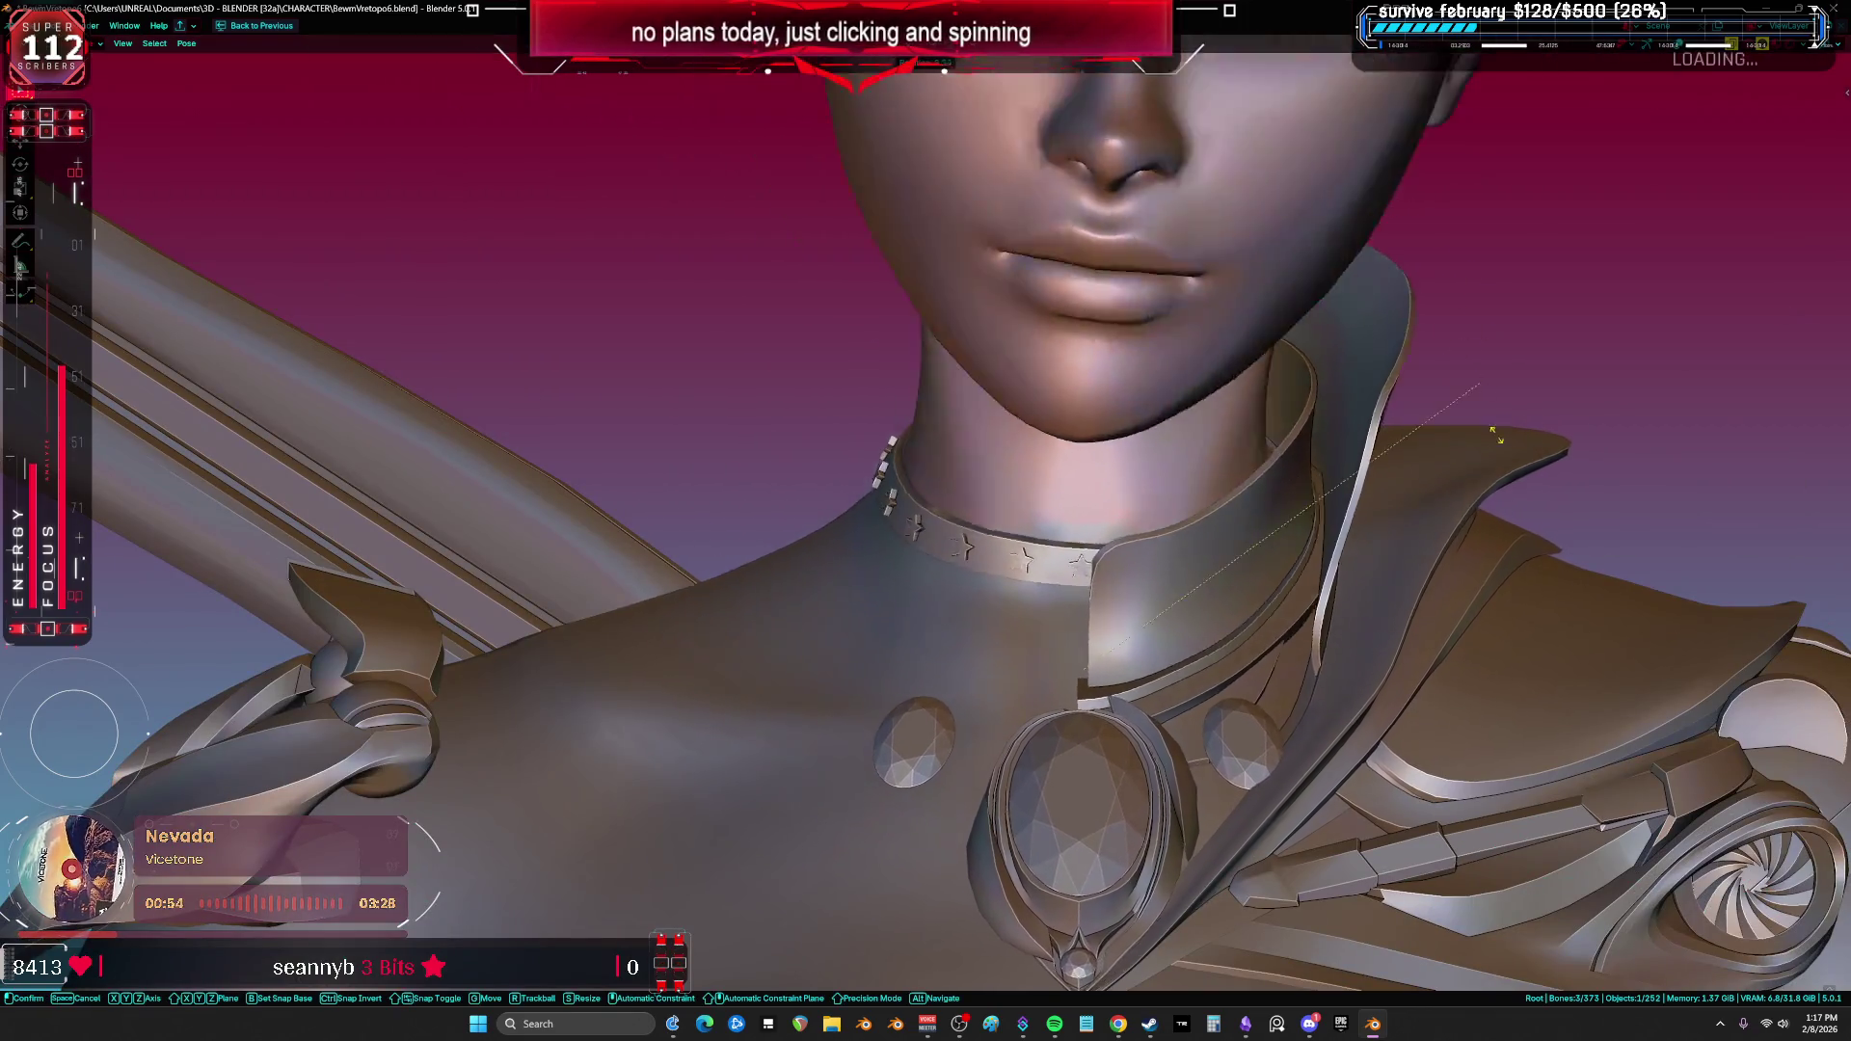
right_click(1534, 465)
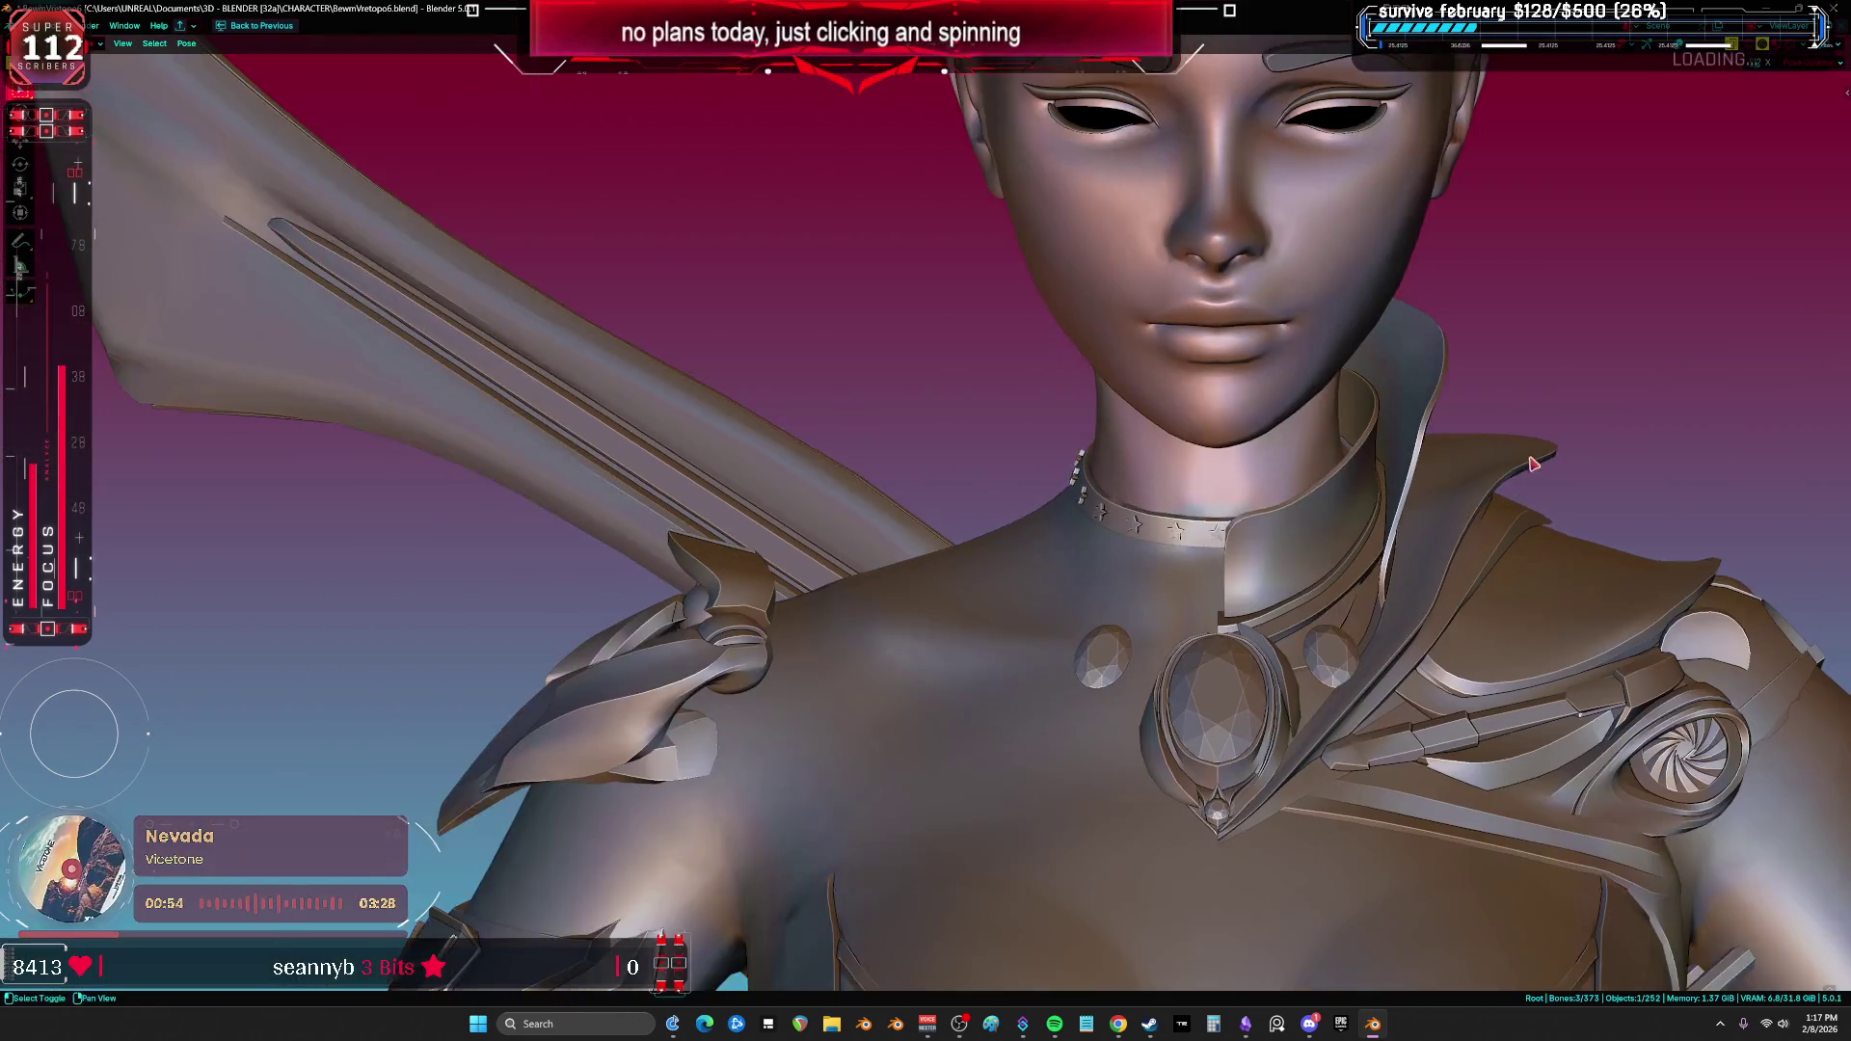
key(r)
click(923, 477)
Step: Orbit around the choker and open Cylinder.008 in Edit Mode close-up
scroll(923, 477, up, 5)
mouse_move(924, 477)
middle_down()
mouse_move(974, 528)
mouse_move(1136, 475)
mouse_move(946, 505)
mouse_move(1003, 482)
mouse_move(921, 436)
mouse_move(1029, 481)
mouse_move(841, 428)
mouse_move(935, 415)
mouse_move(1065, 464)
mouse_move(888, 461)
middle_up()
key(shift+alt+z)
key(shift+alt+z)
key(shift+alt+z)
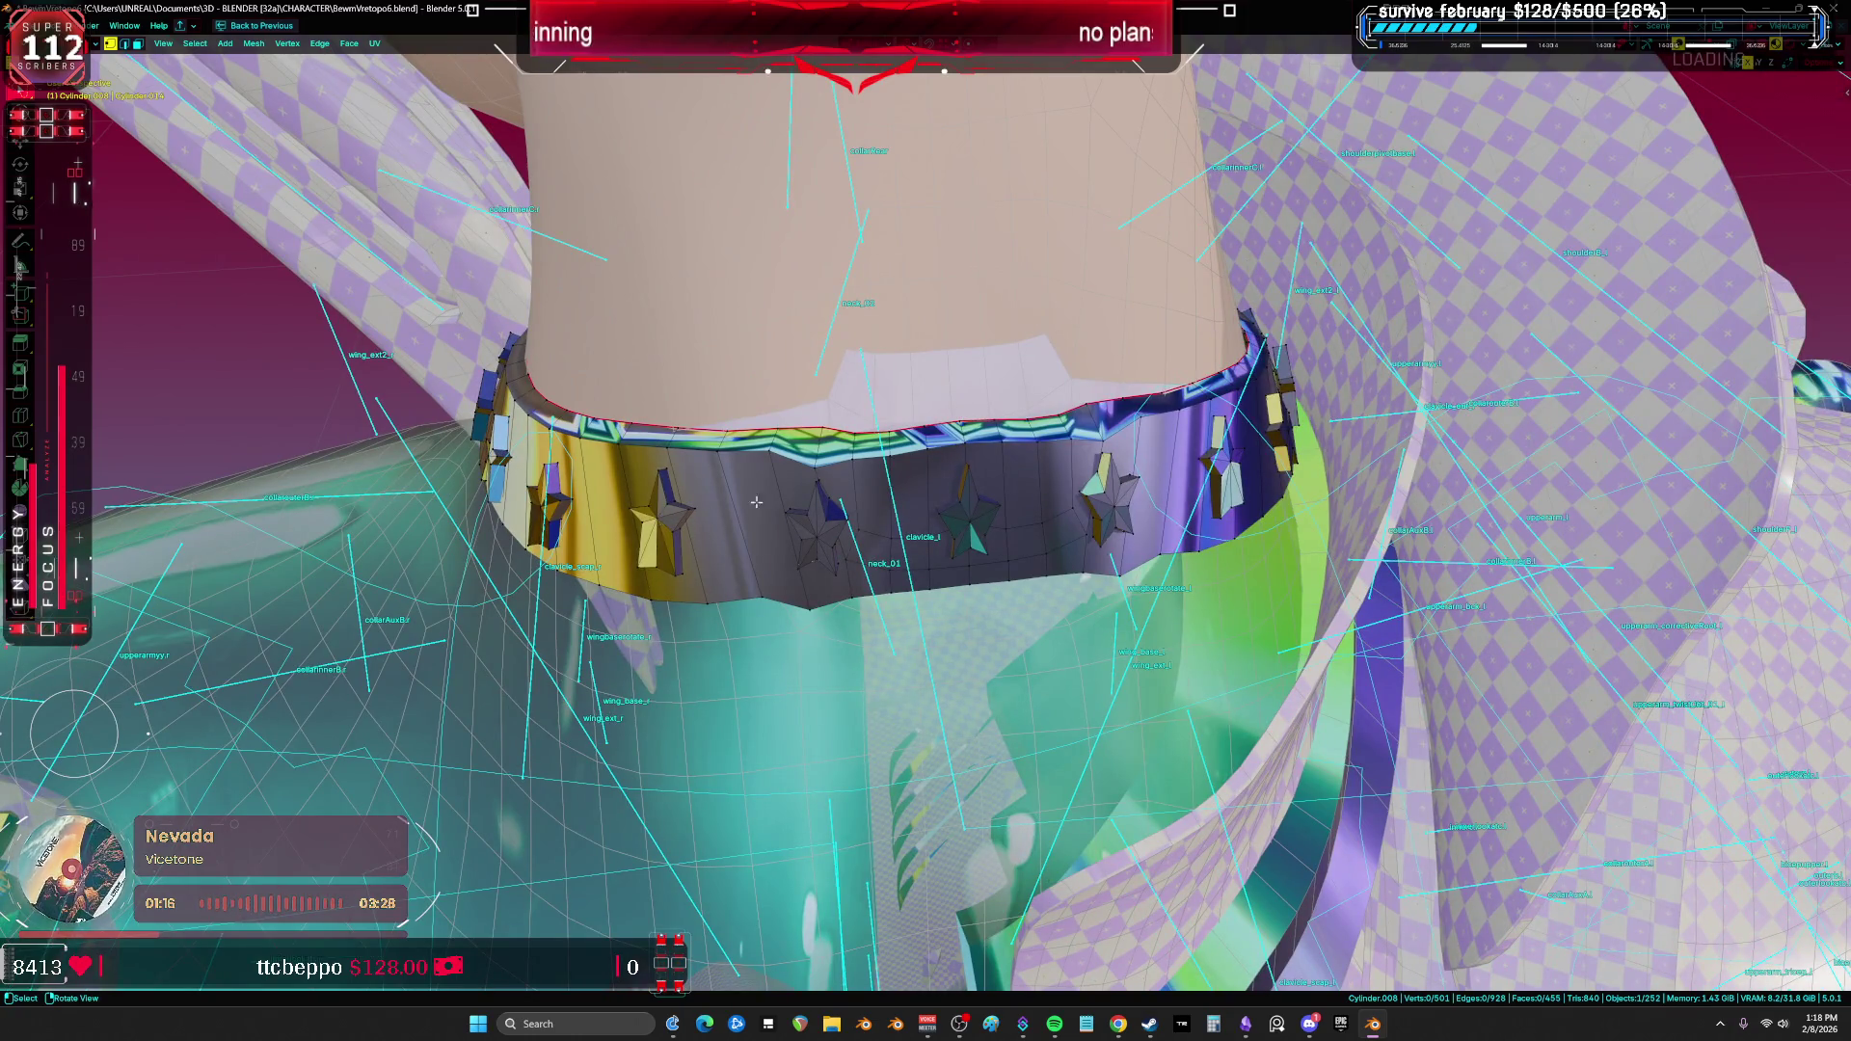
Step: Smooth the choker's vertex weights across all groups with a factor of 0.12
key(shift+z)
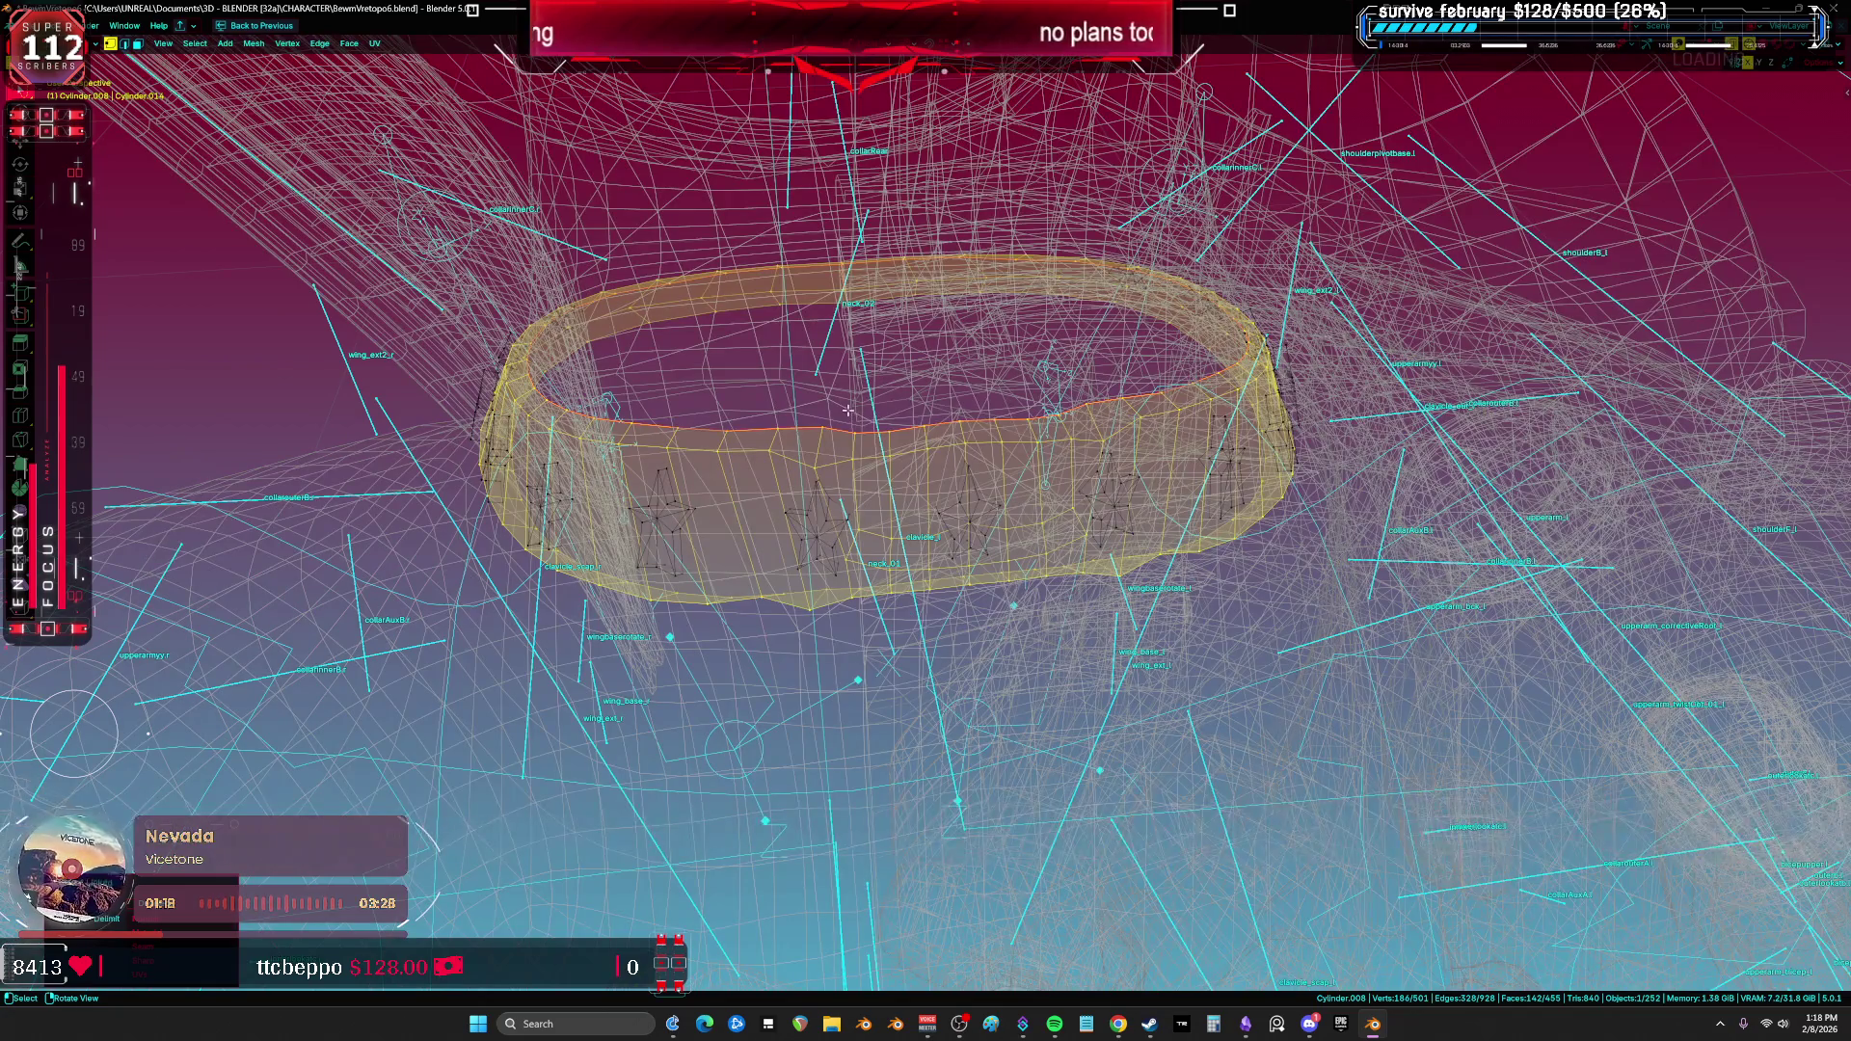
key(shift+z)
mouse_move(847, 411)
middle_down()
mouse_move(1066, 319)
mouse_move(849, 372)
middle_up()
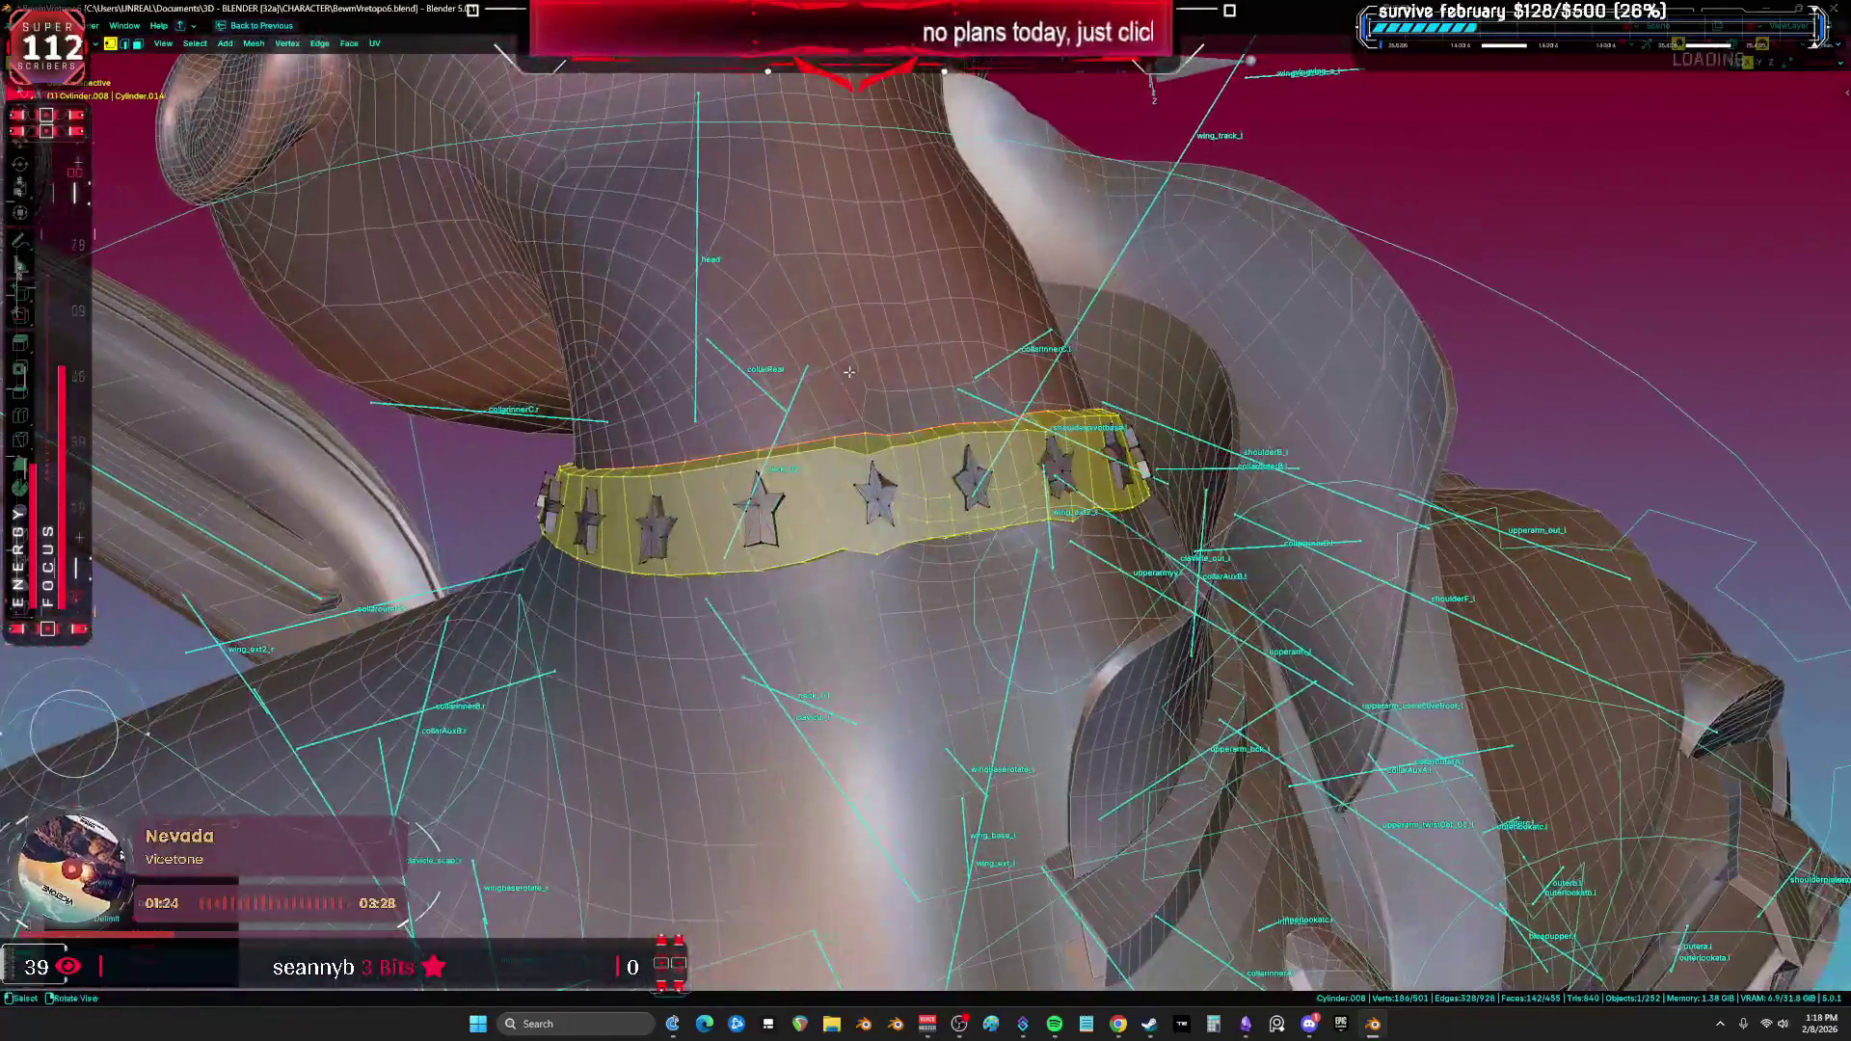
scroll(848, 372, up, 2)
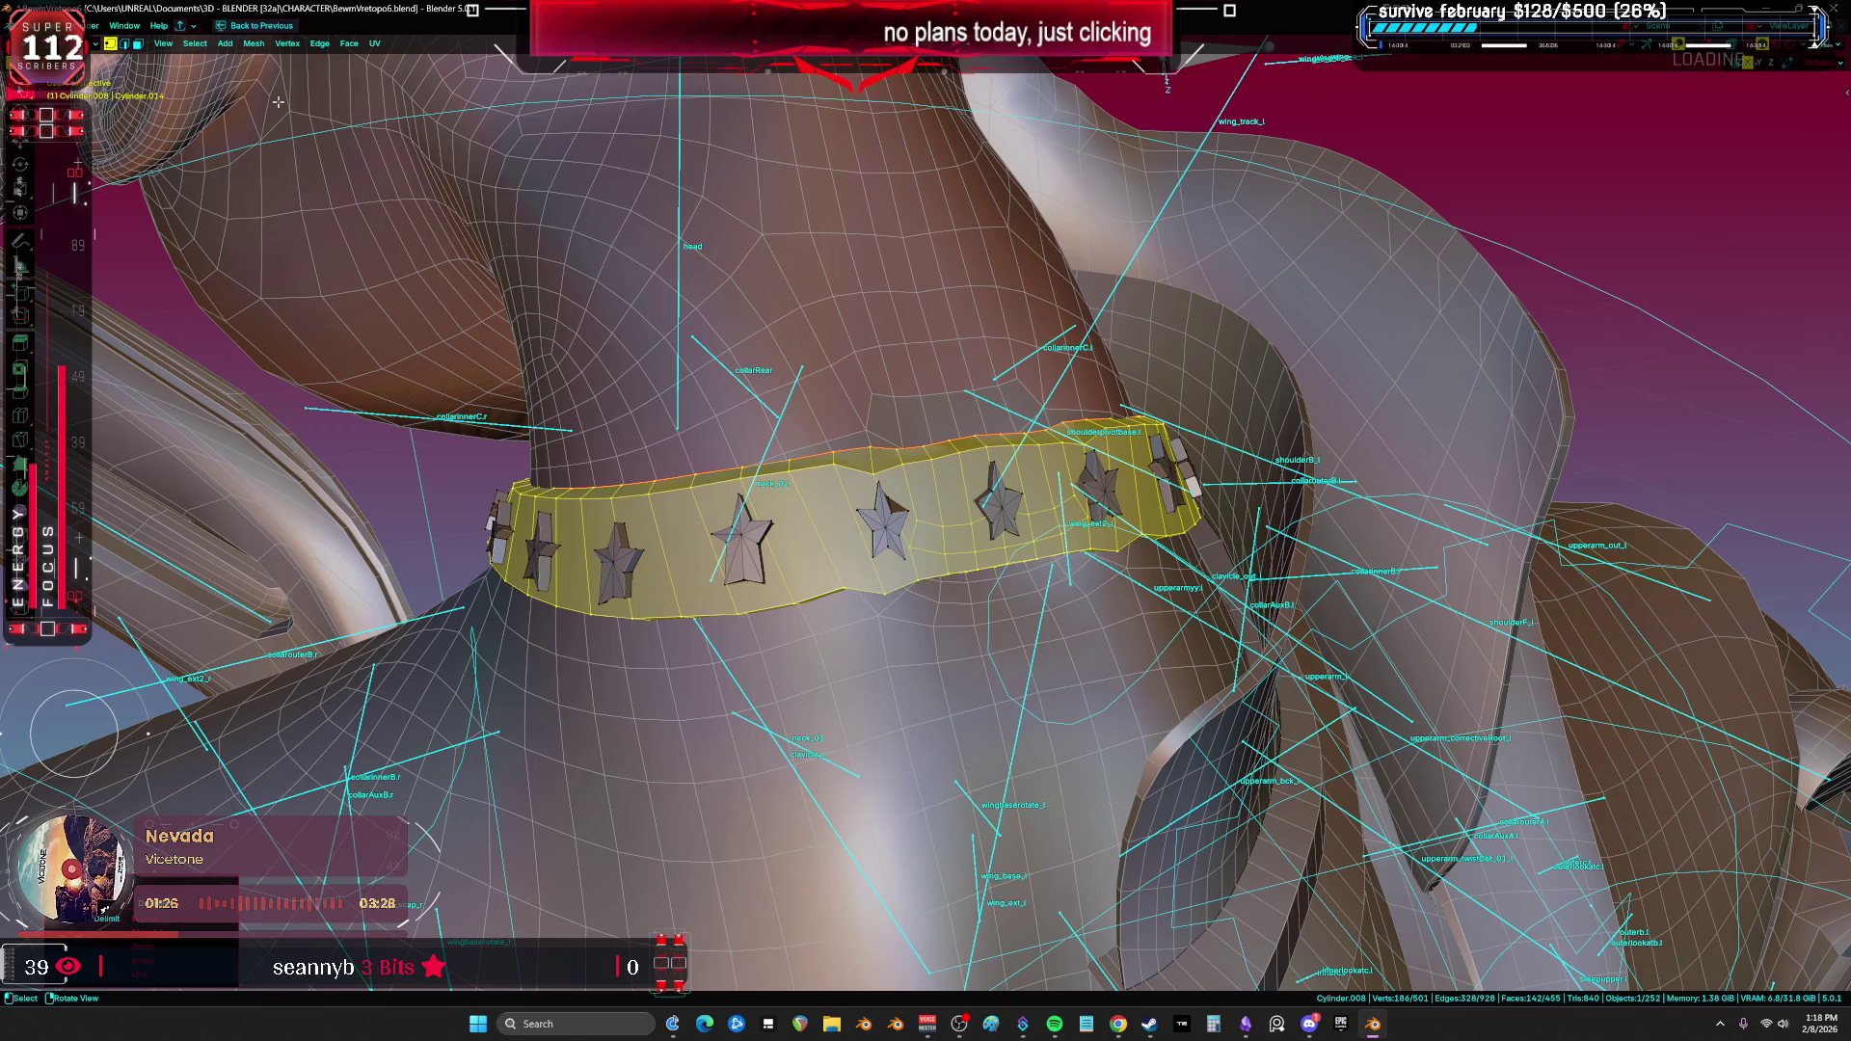
click(250, 45)
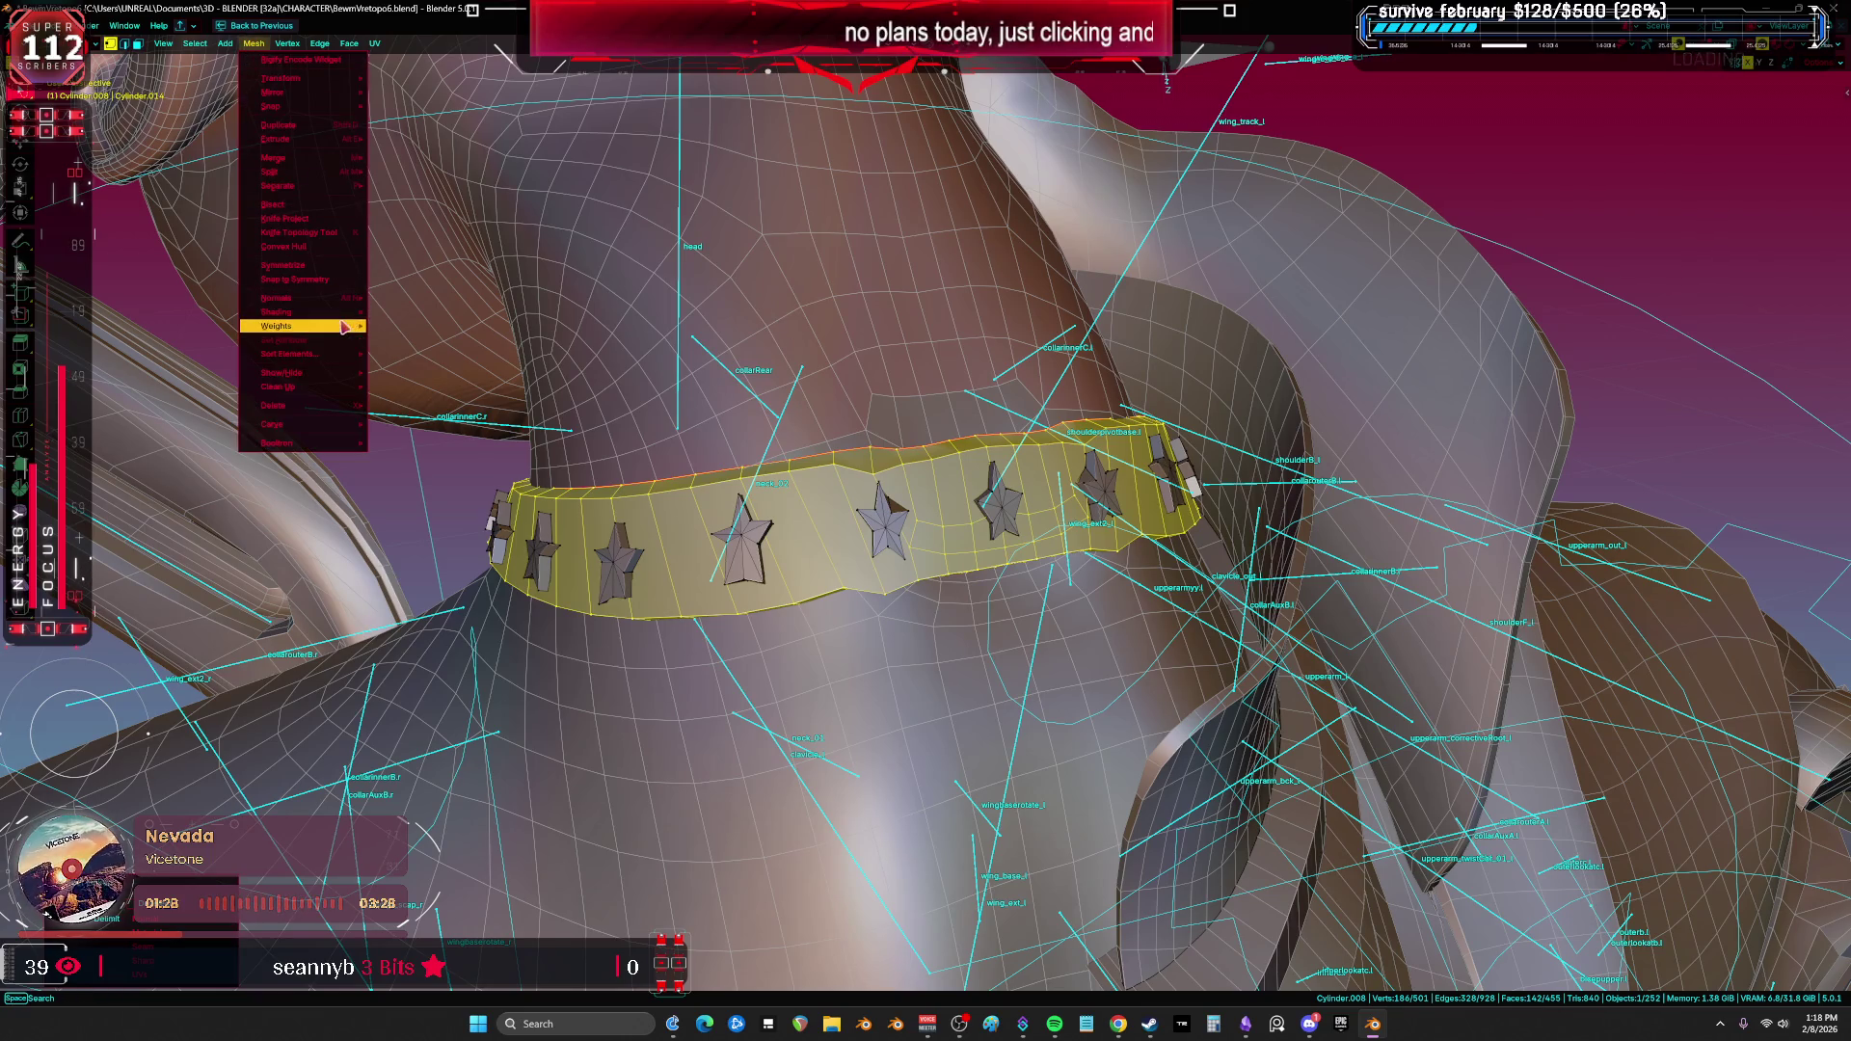
mouse_move(366, 332)
click(467, 434)
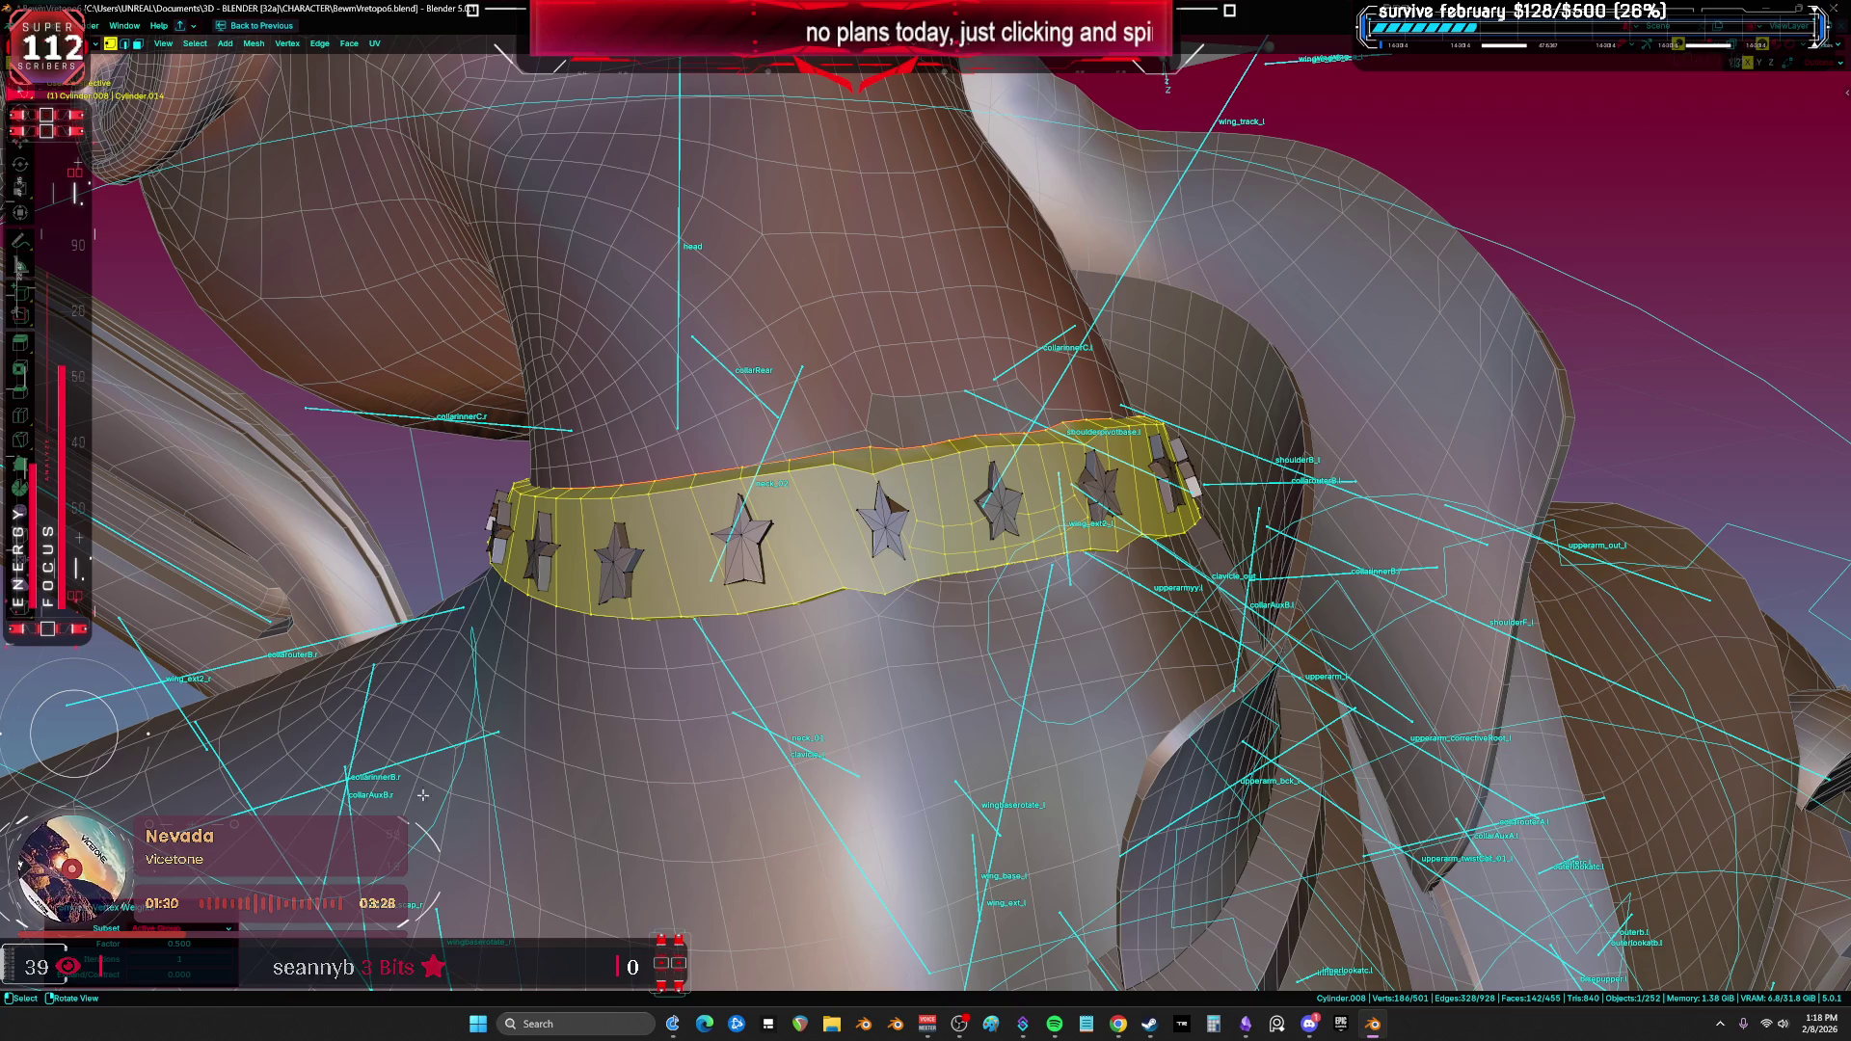
click(178, 928)
click(166, 989)
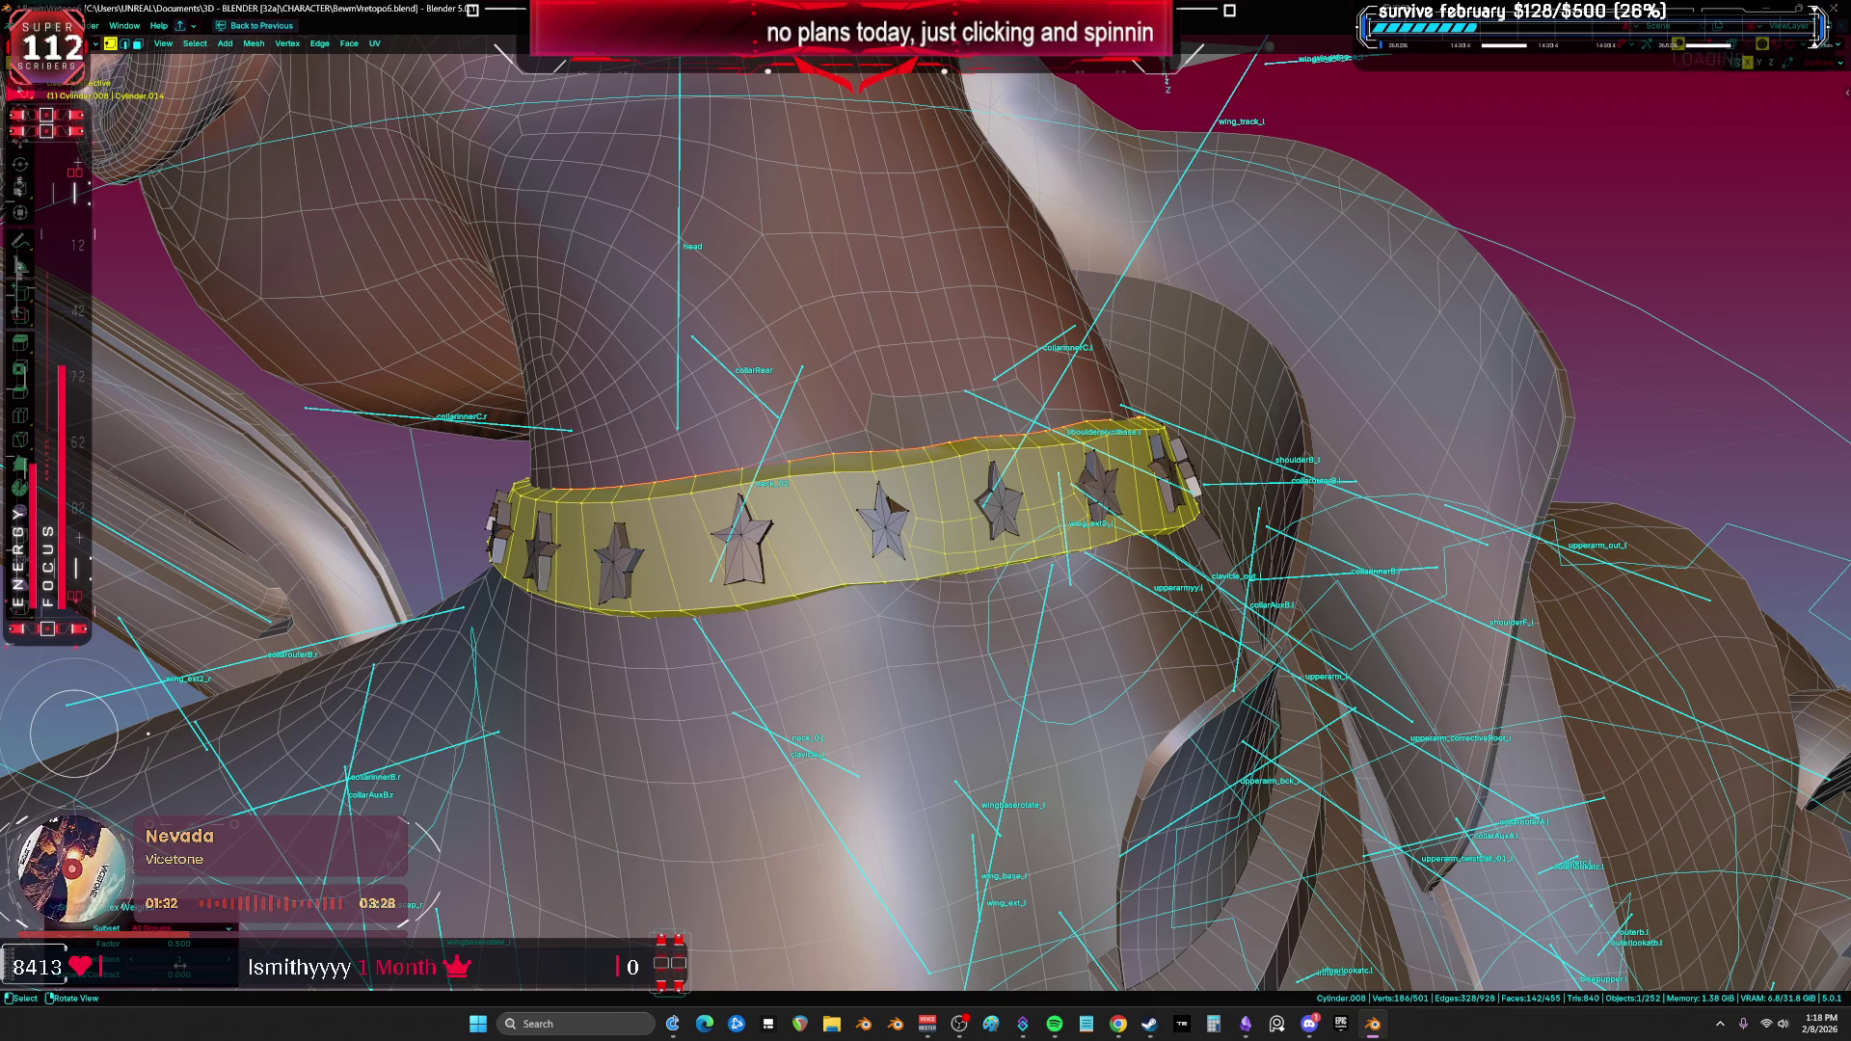
mouse_move(186, 943)
mouse_down()
mouse_move(140, 943)
mouse_move(208, 959)
mouse_up()
Step: Select the band, invert to the stars, and separate the stars into their own object
click(503, 845)
mouse_move(502, 845)
middle_down()
mouse_move(901, 709)
mouse_move(872, 704)
middle_up()
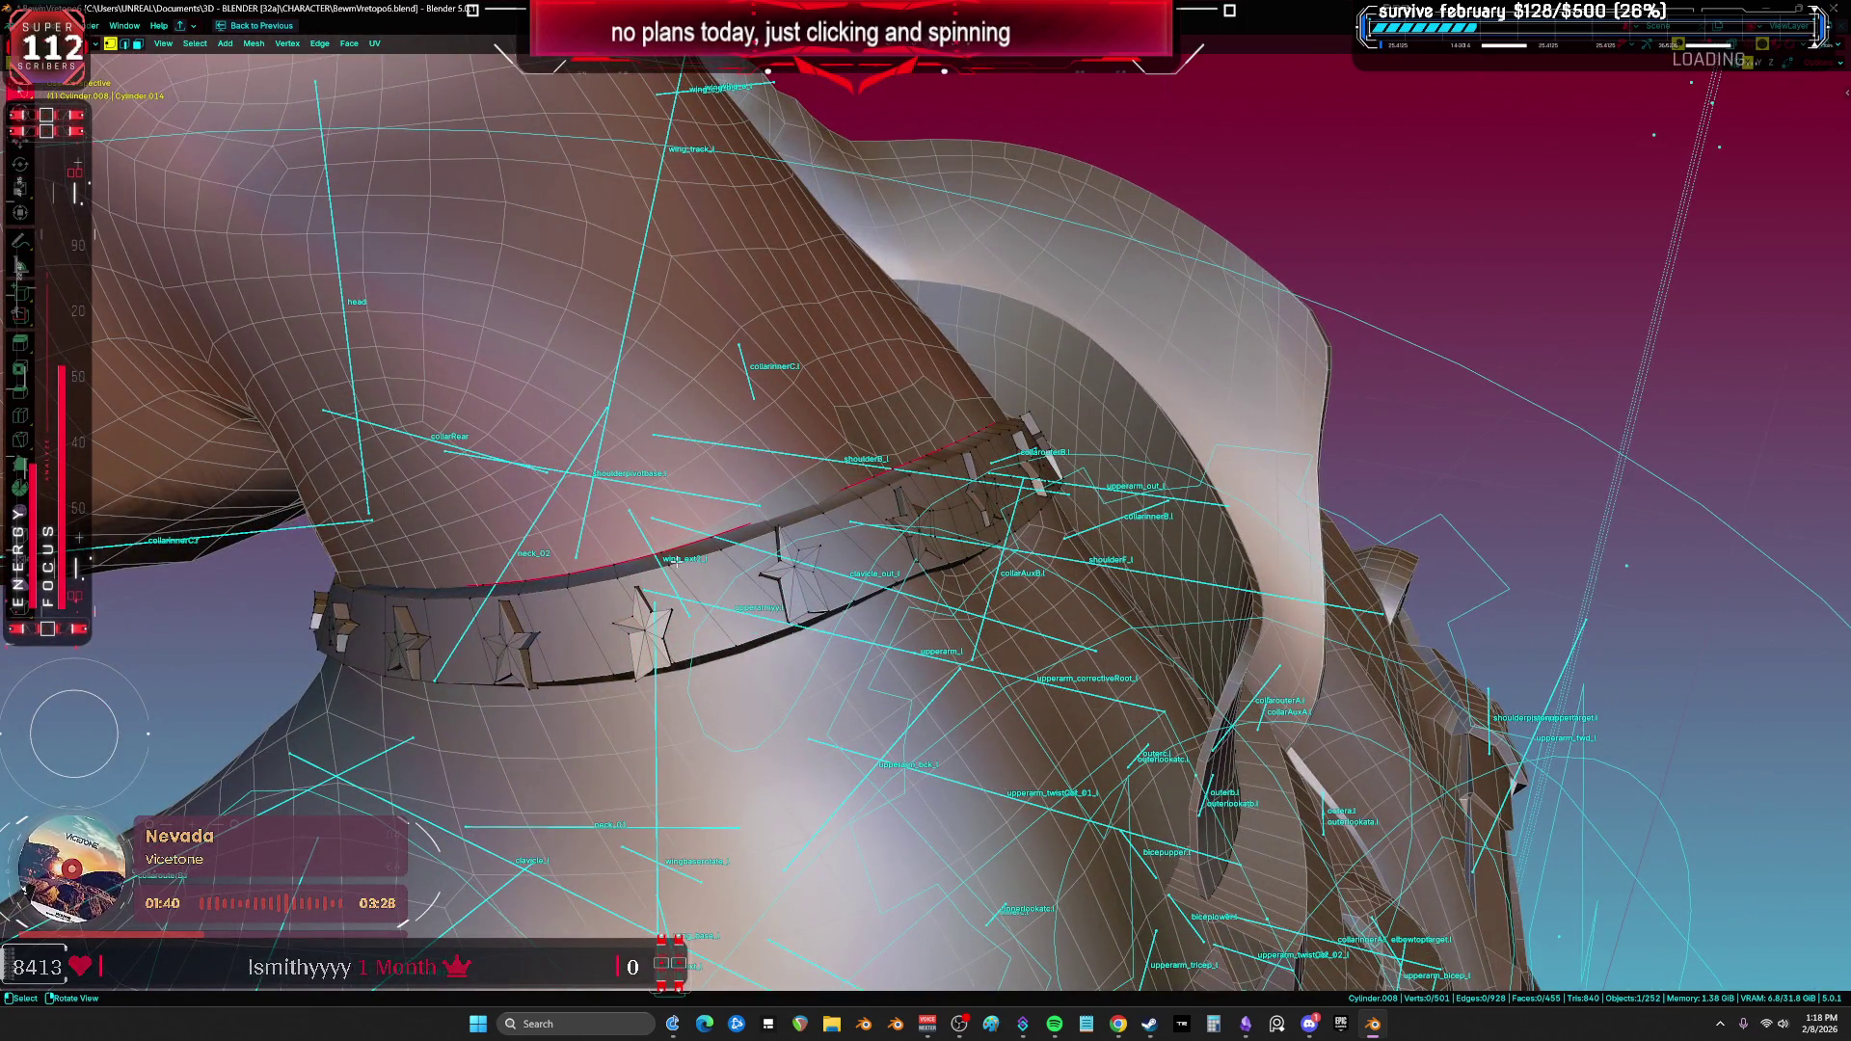
key(l)
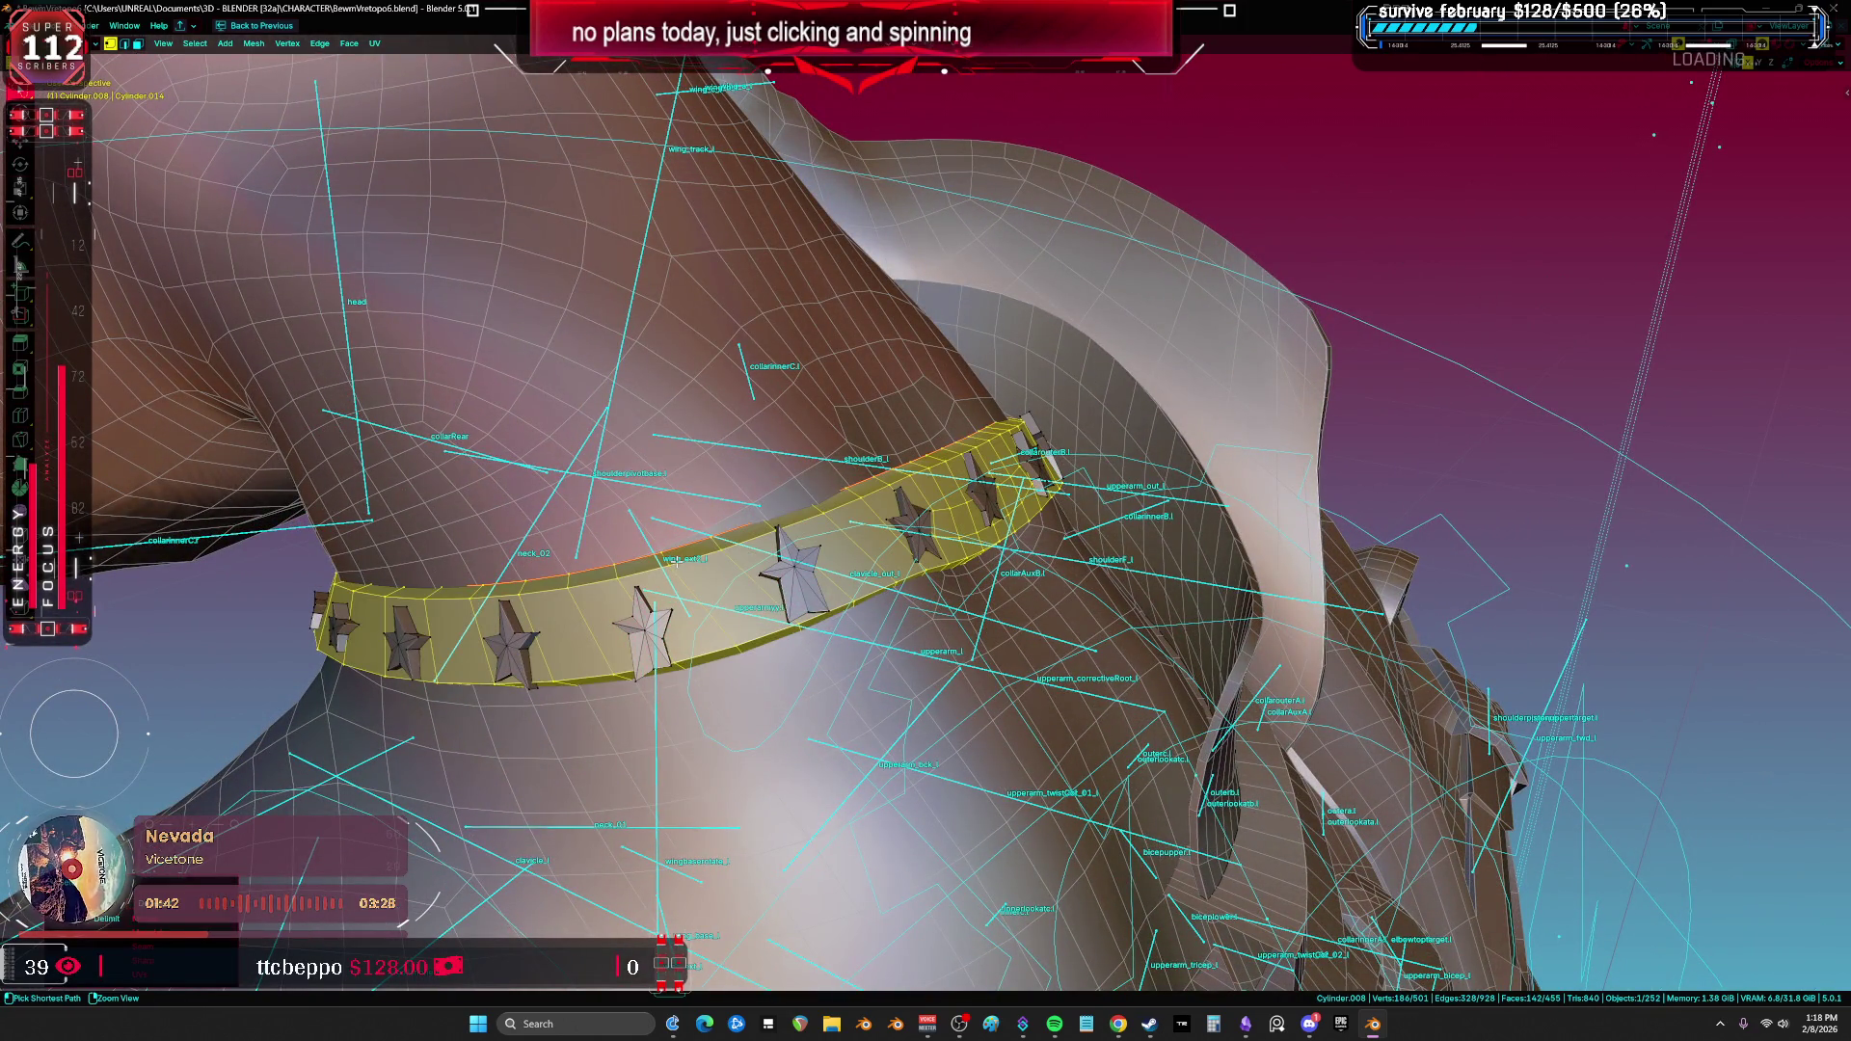
key(ctrl+i)
key(p)
click(678, 565)
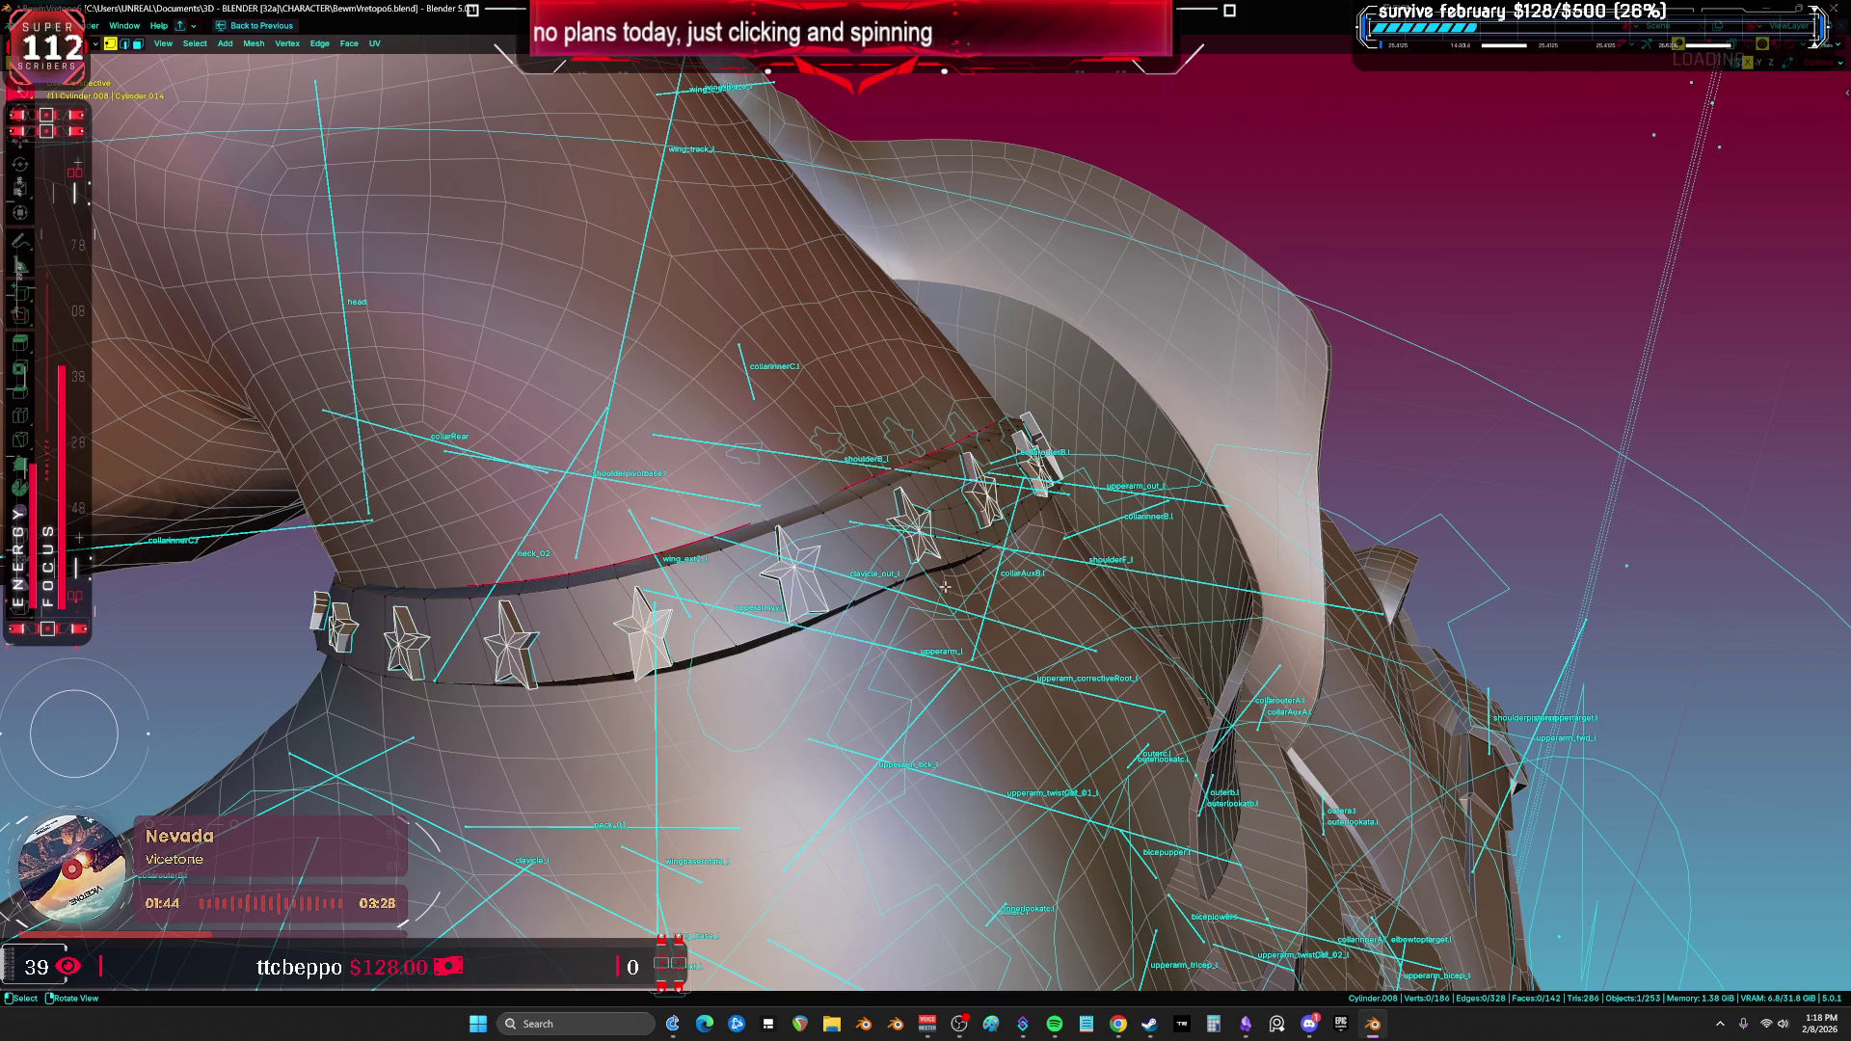
Step: Back in Object Mode, reset the armature's pose to rest
key(Tab)
key(a)
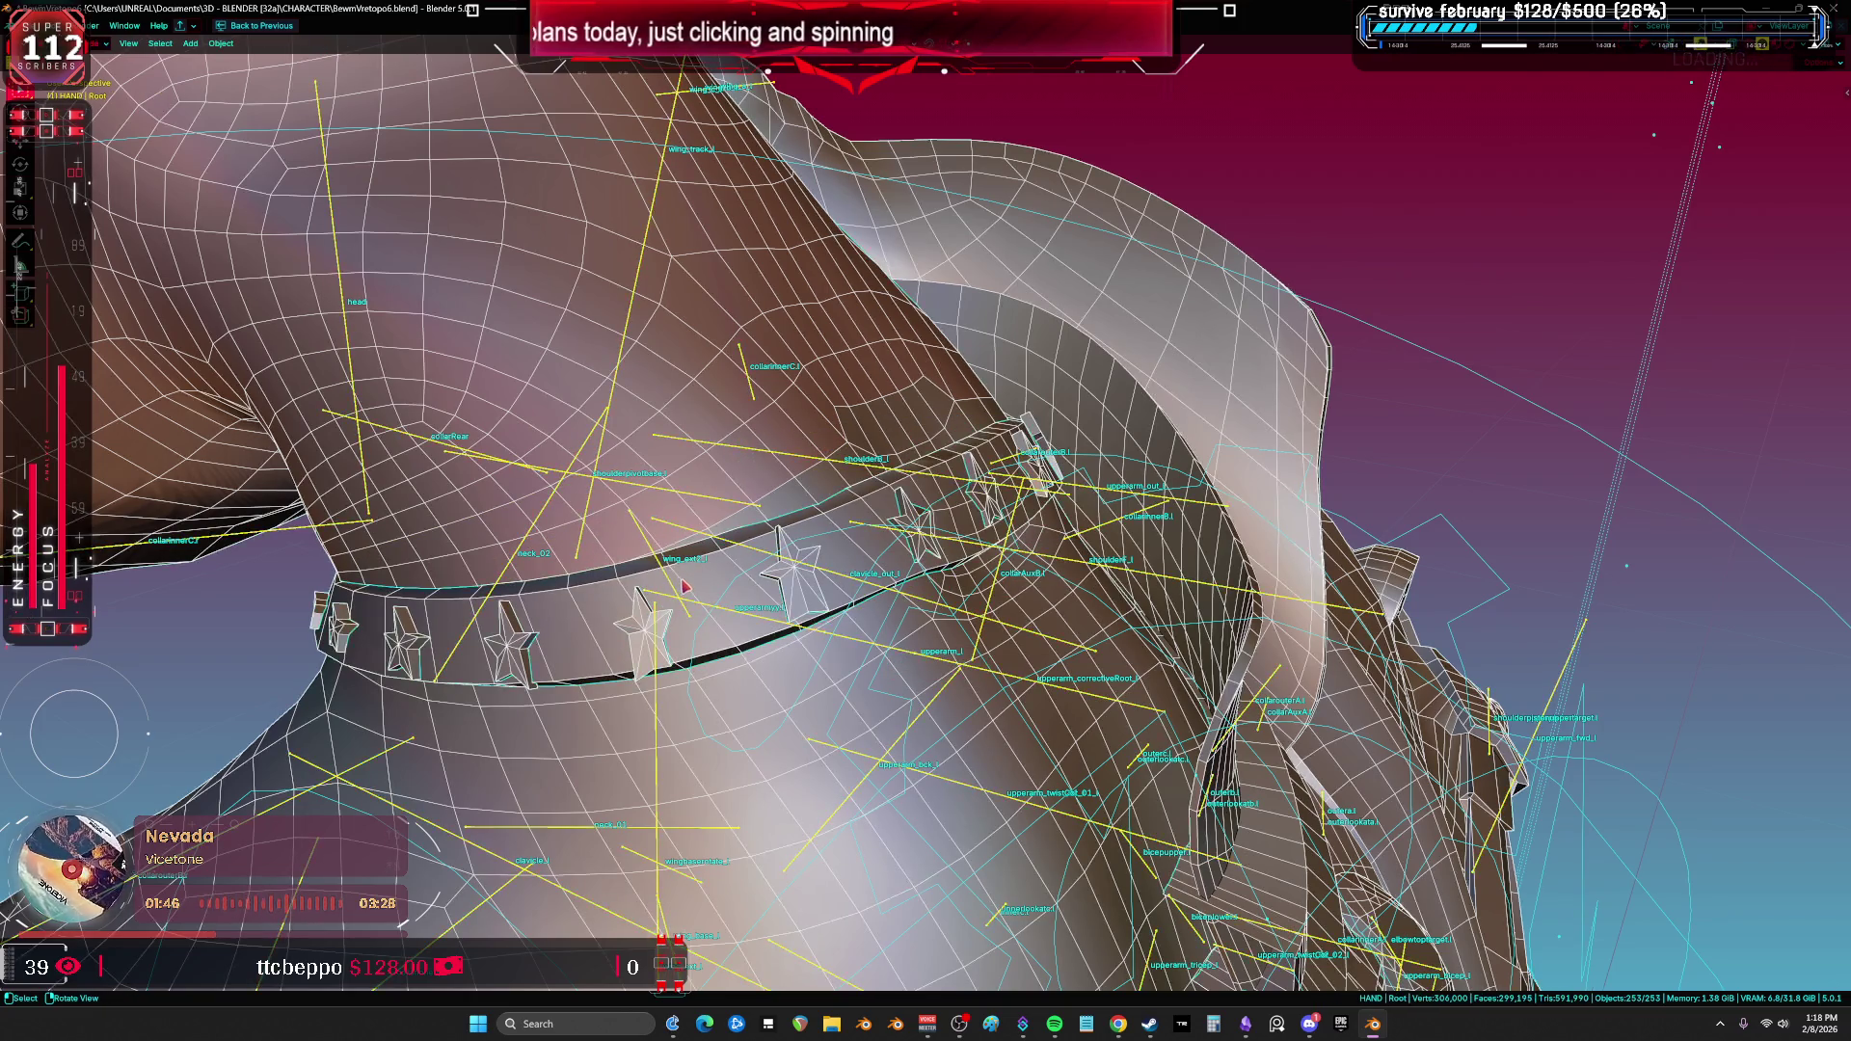
key(ctrl+Tab)
right_click(672, 585)
click(672, 586)
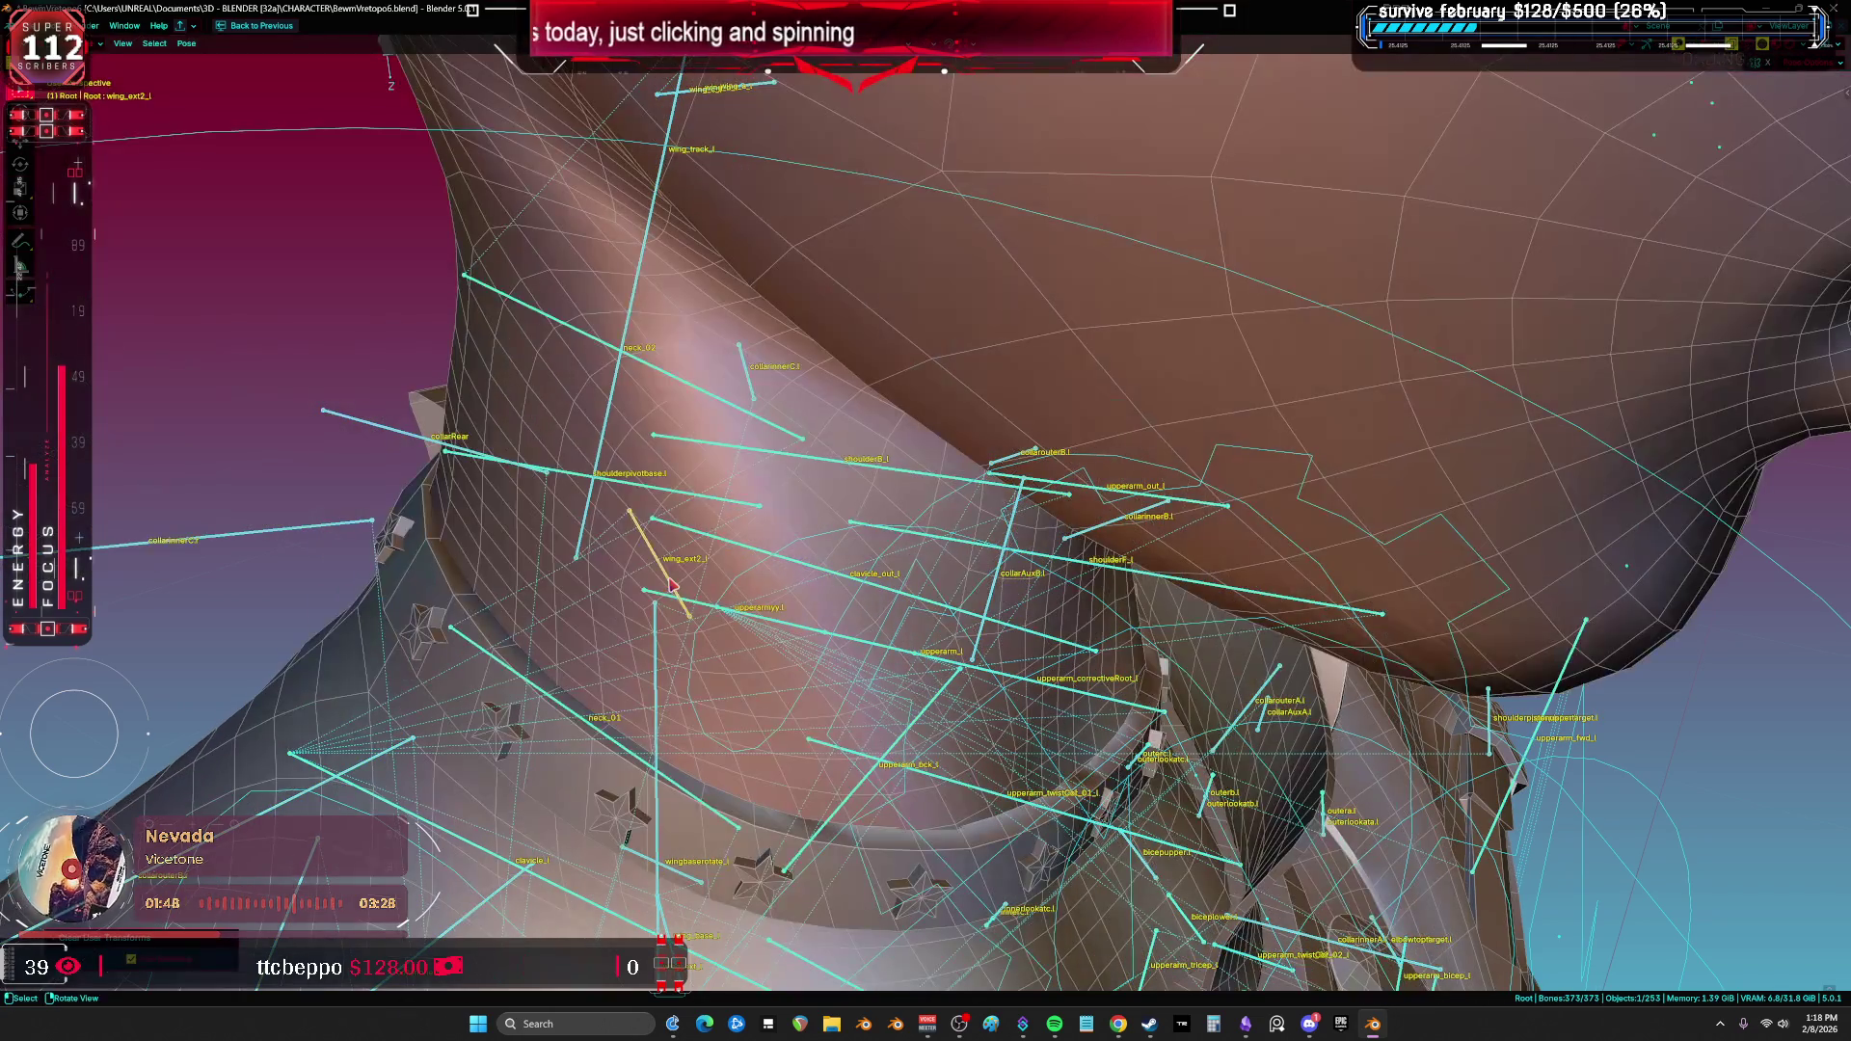
key(ctrl+Tab)
Step: Open the separated stars, Cylinder.044, in Edit Mode with all geometry selected
click(688, 712)
key(Tab)
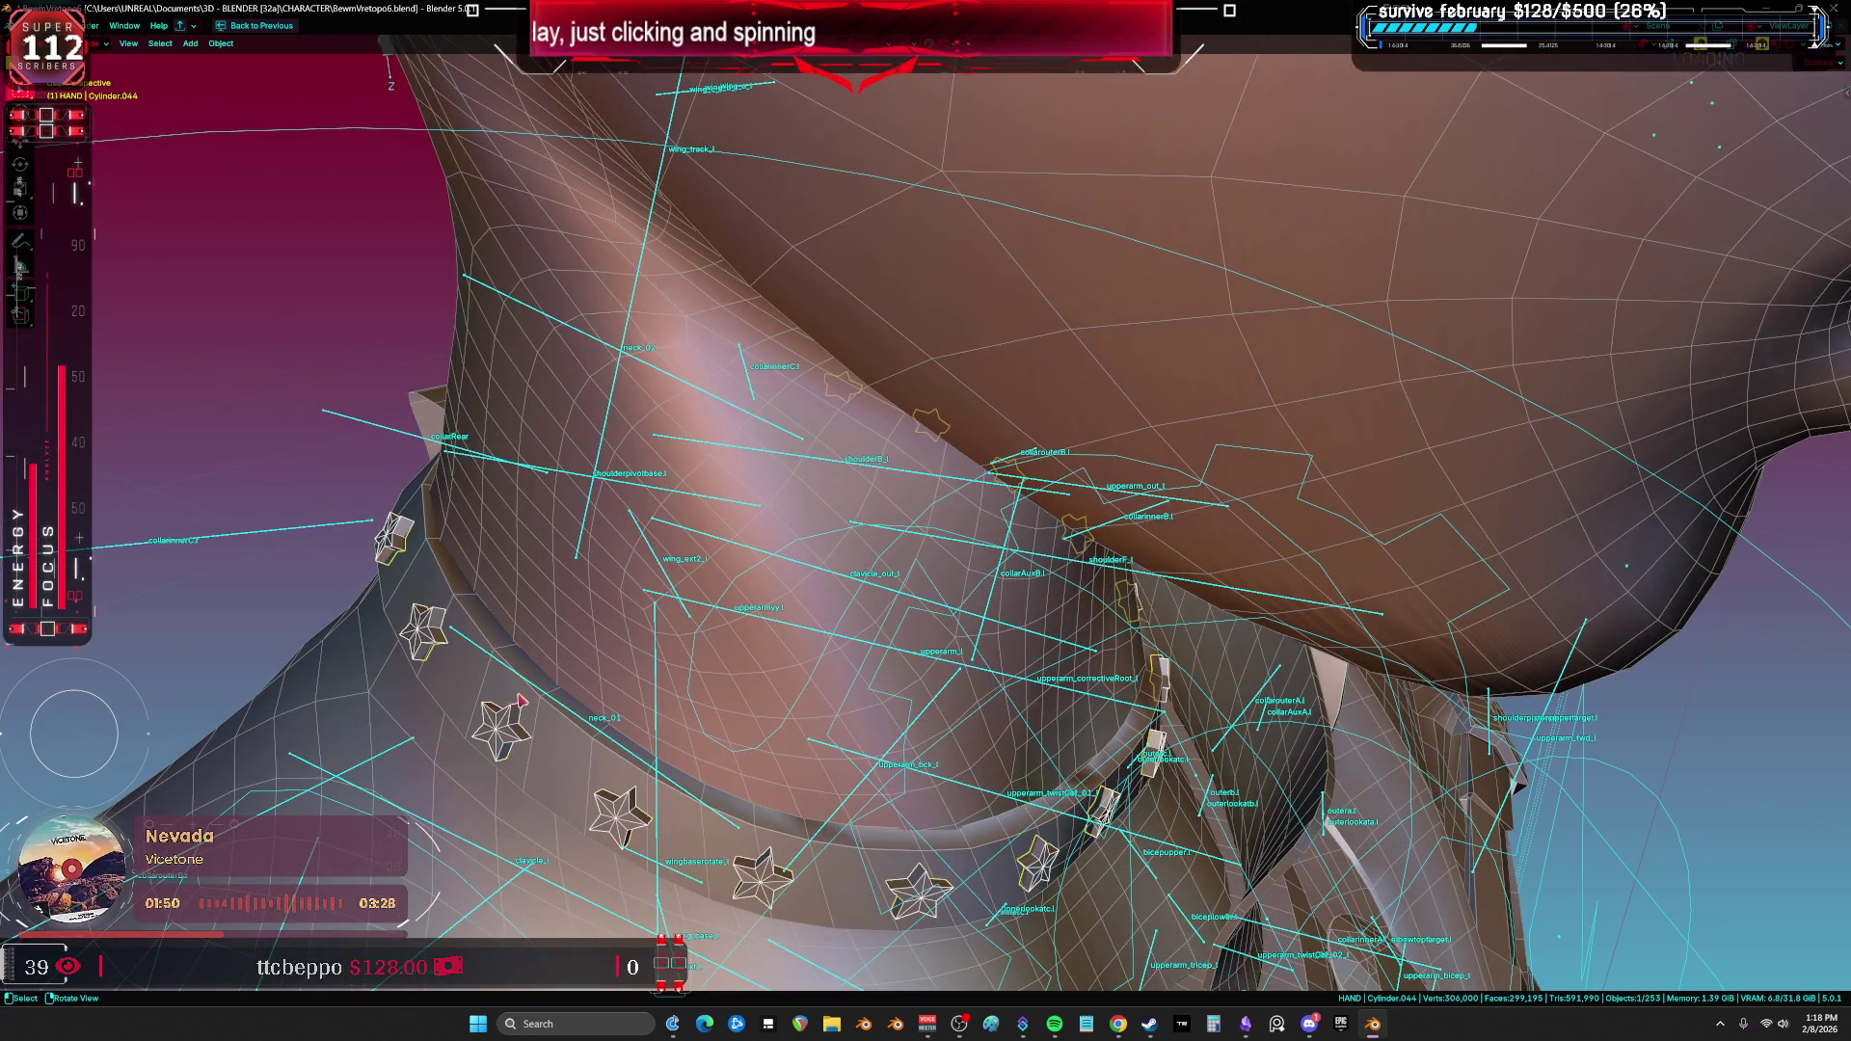
key(a)
key(ctrl+space)
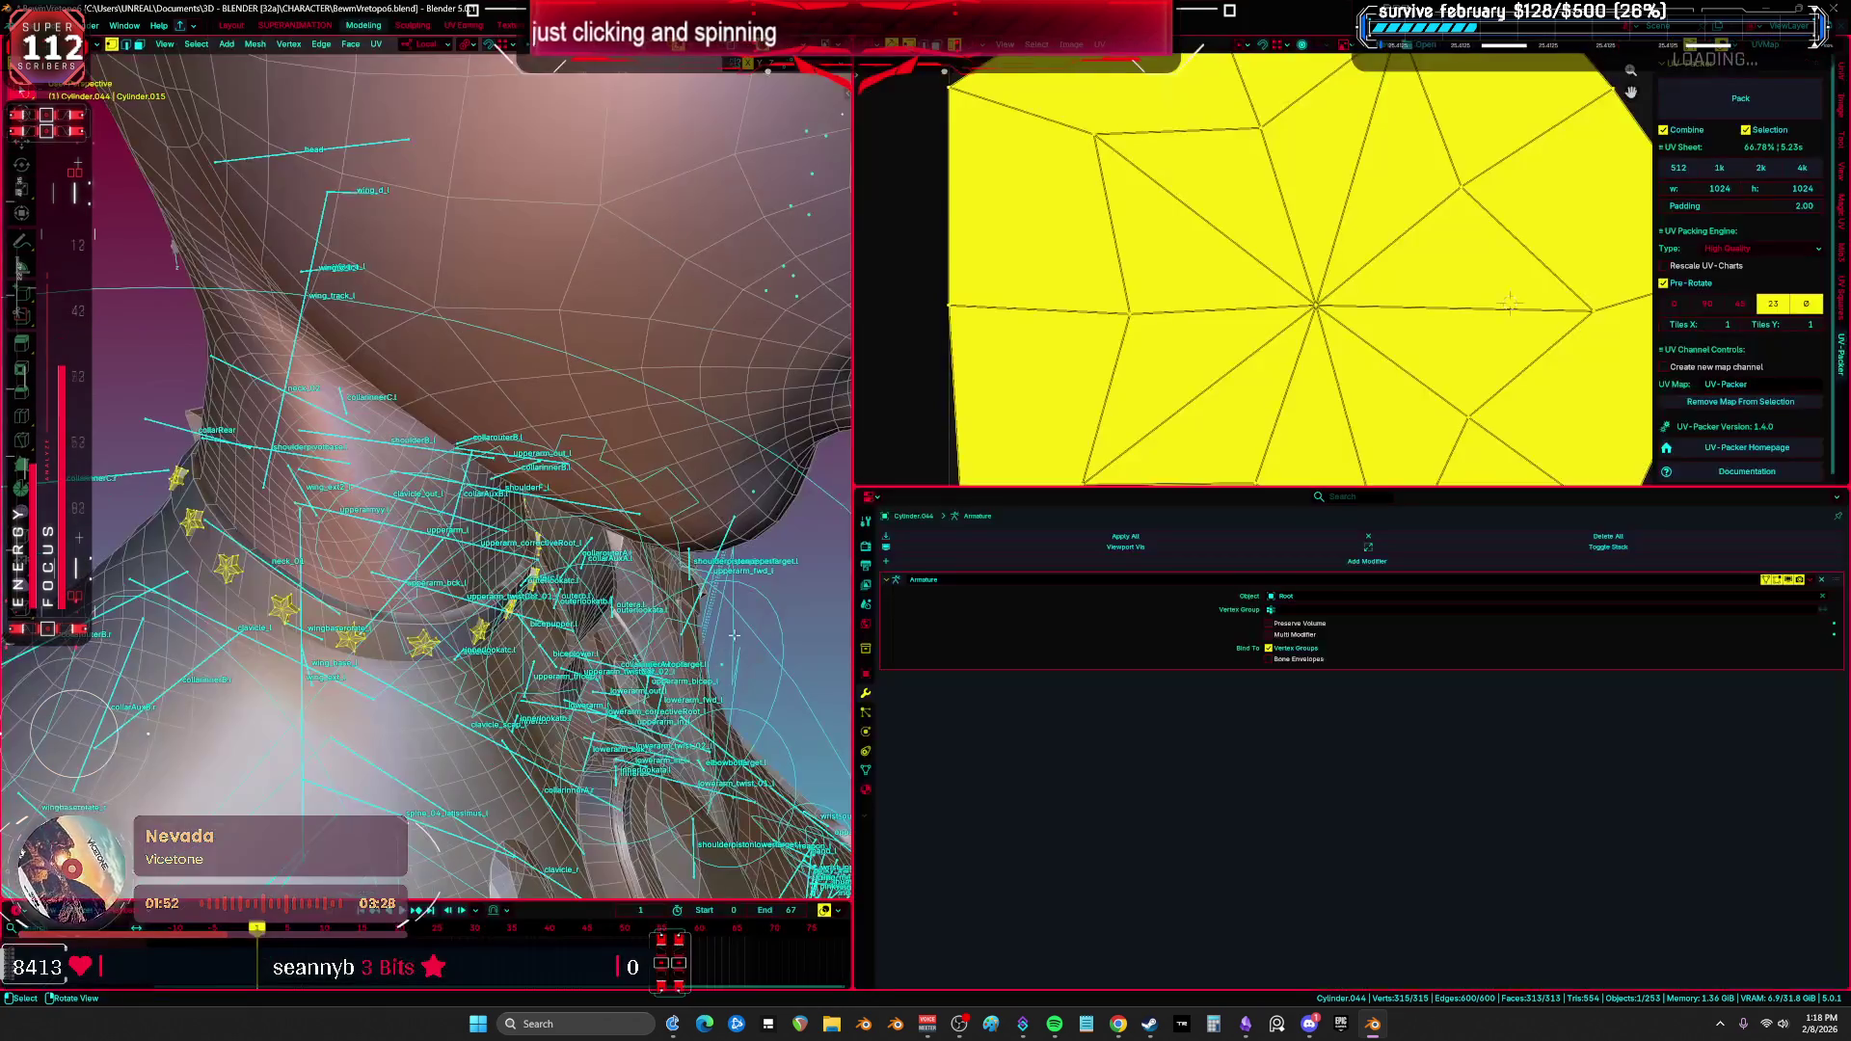
Step: Add a Data Transfer modifier to the stars
click(866, 771)
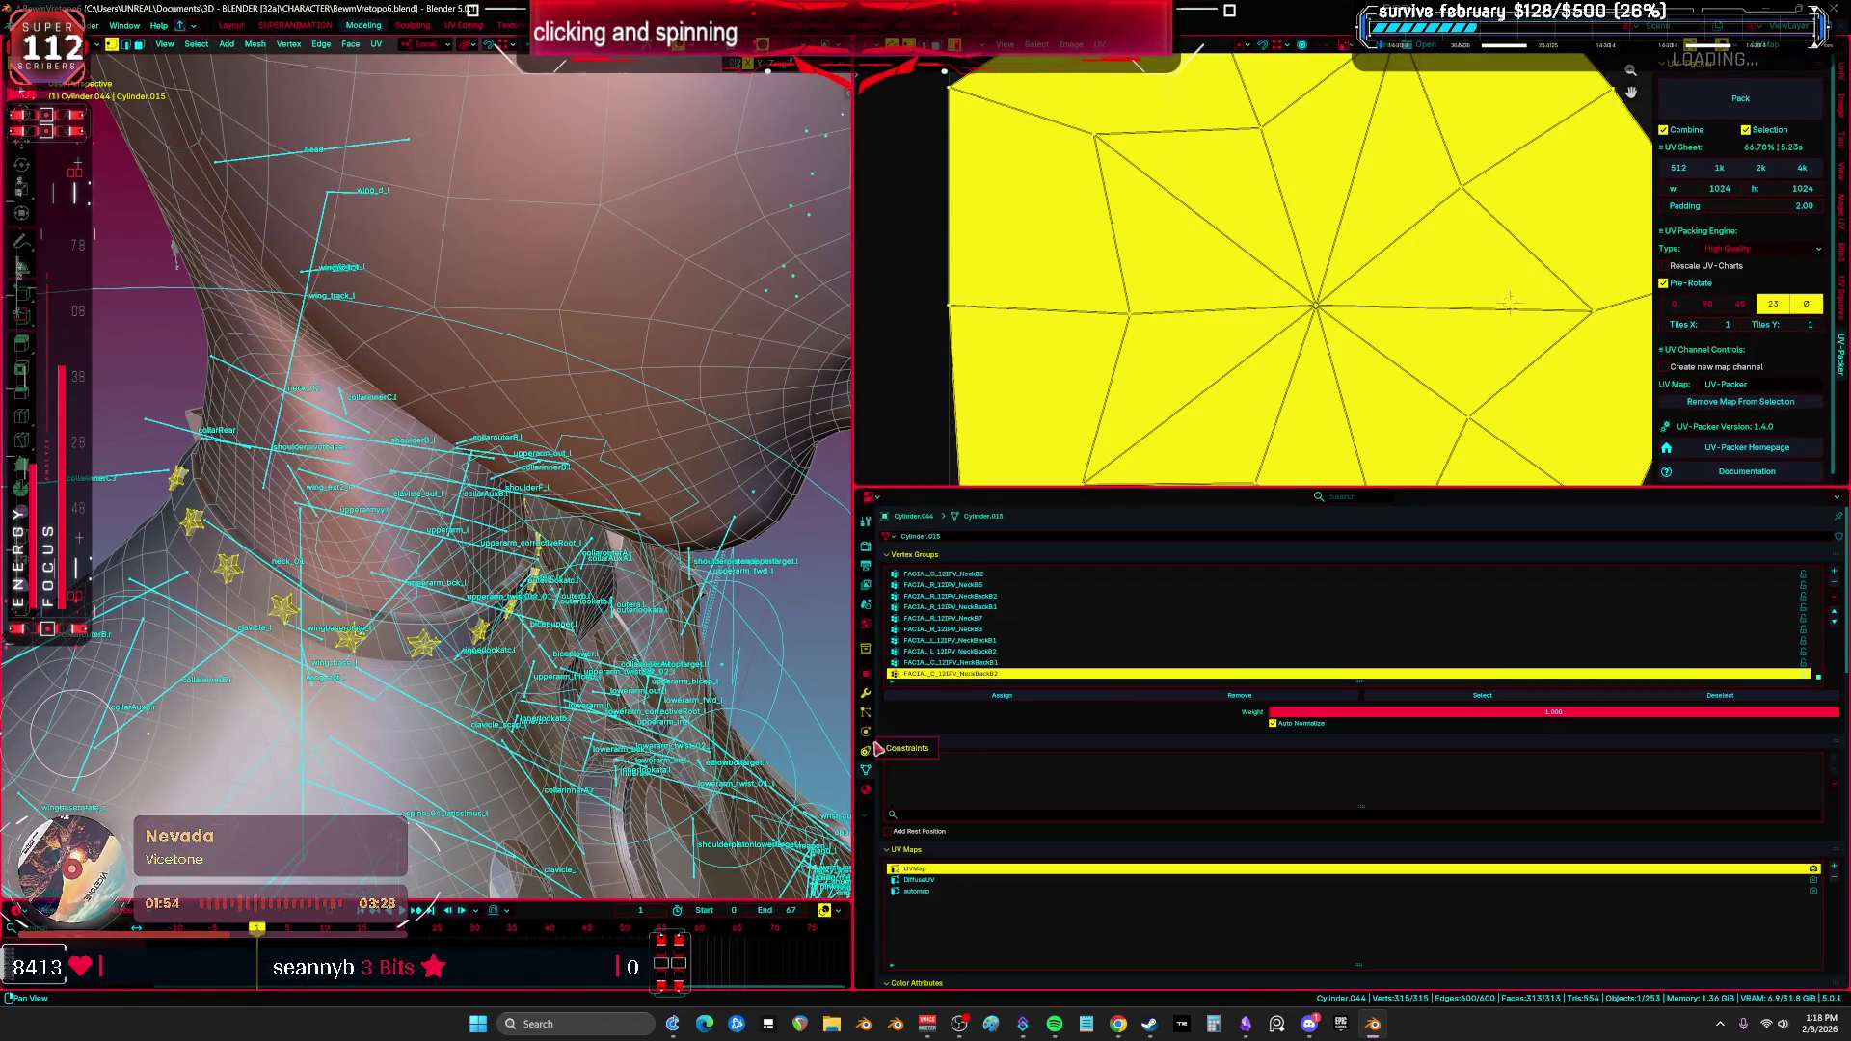
click(866, 694)
double_click(930, 579)
key(Escape)
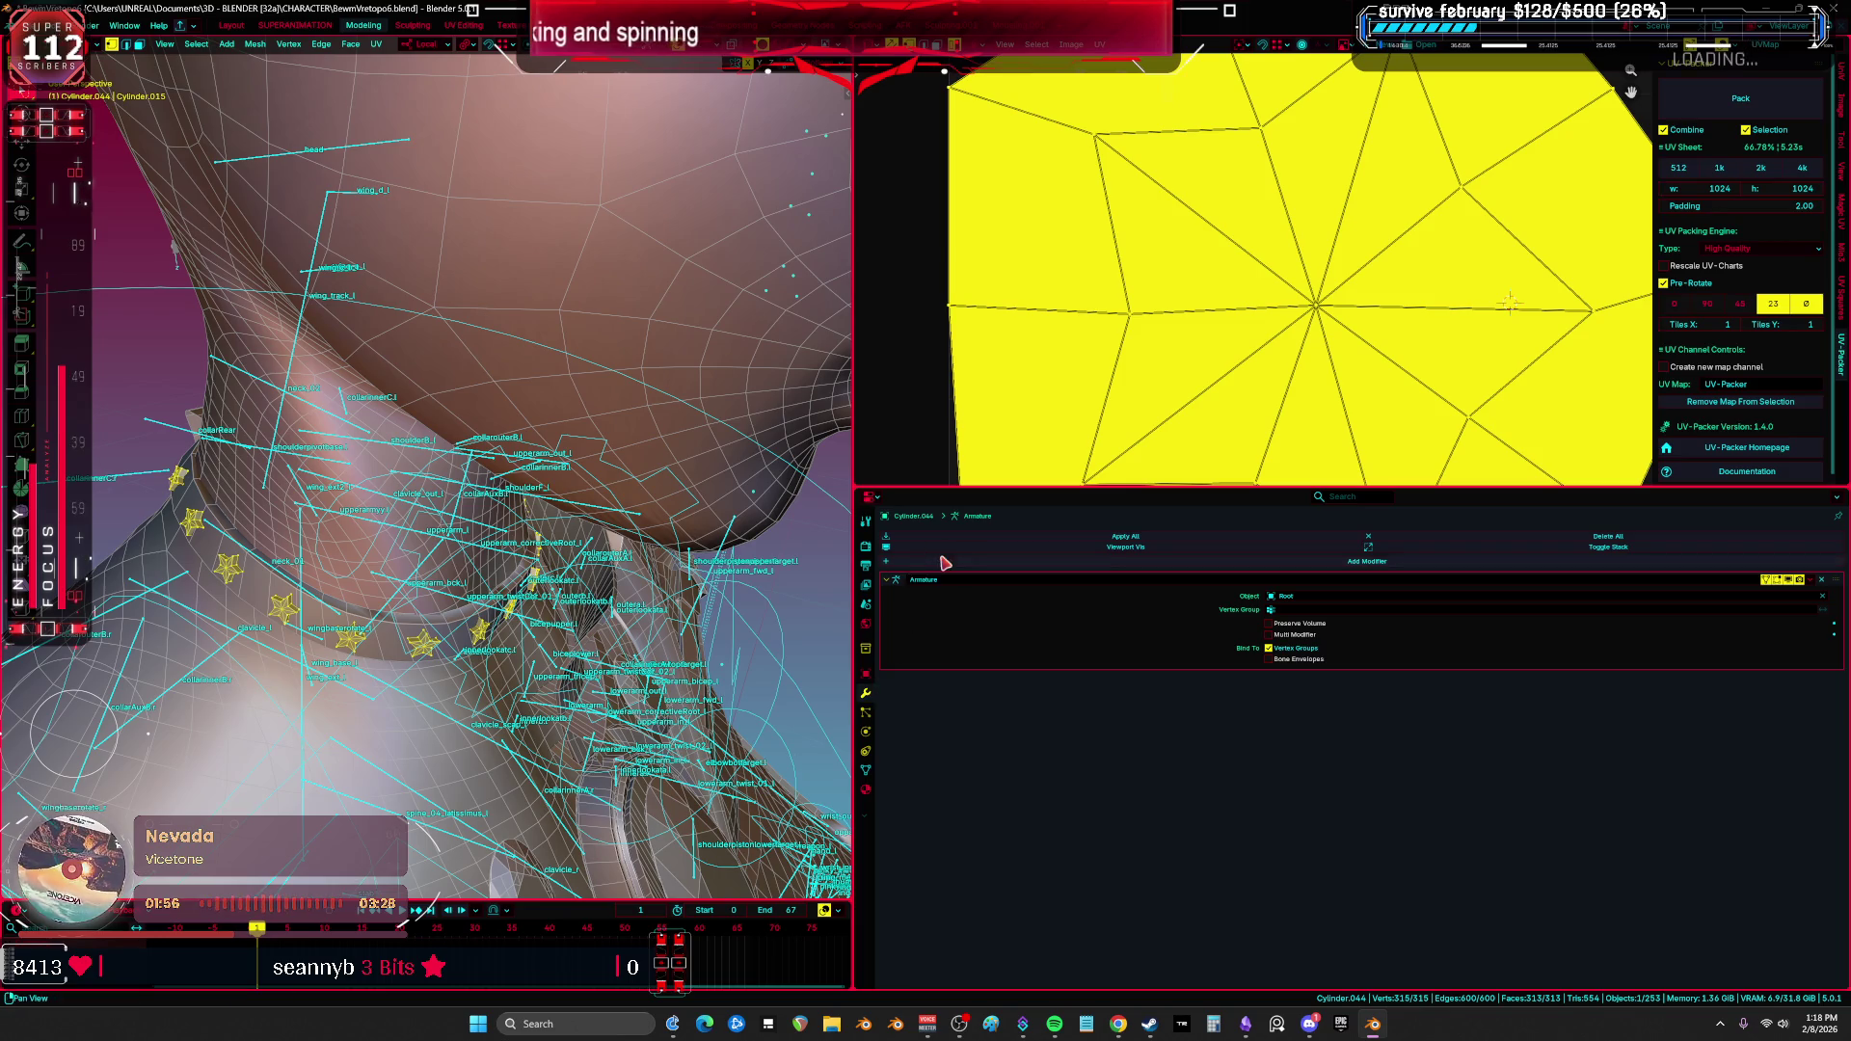
key(shift+a)
click(1048, 591)
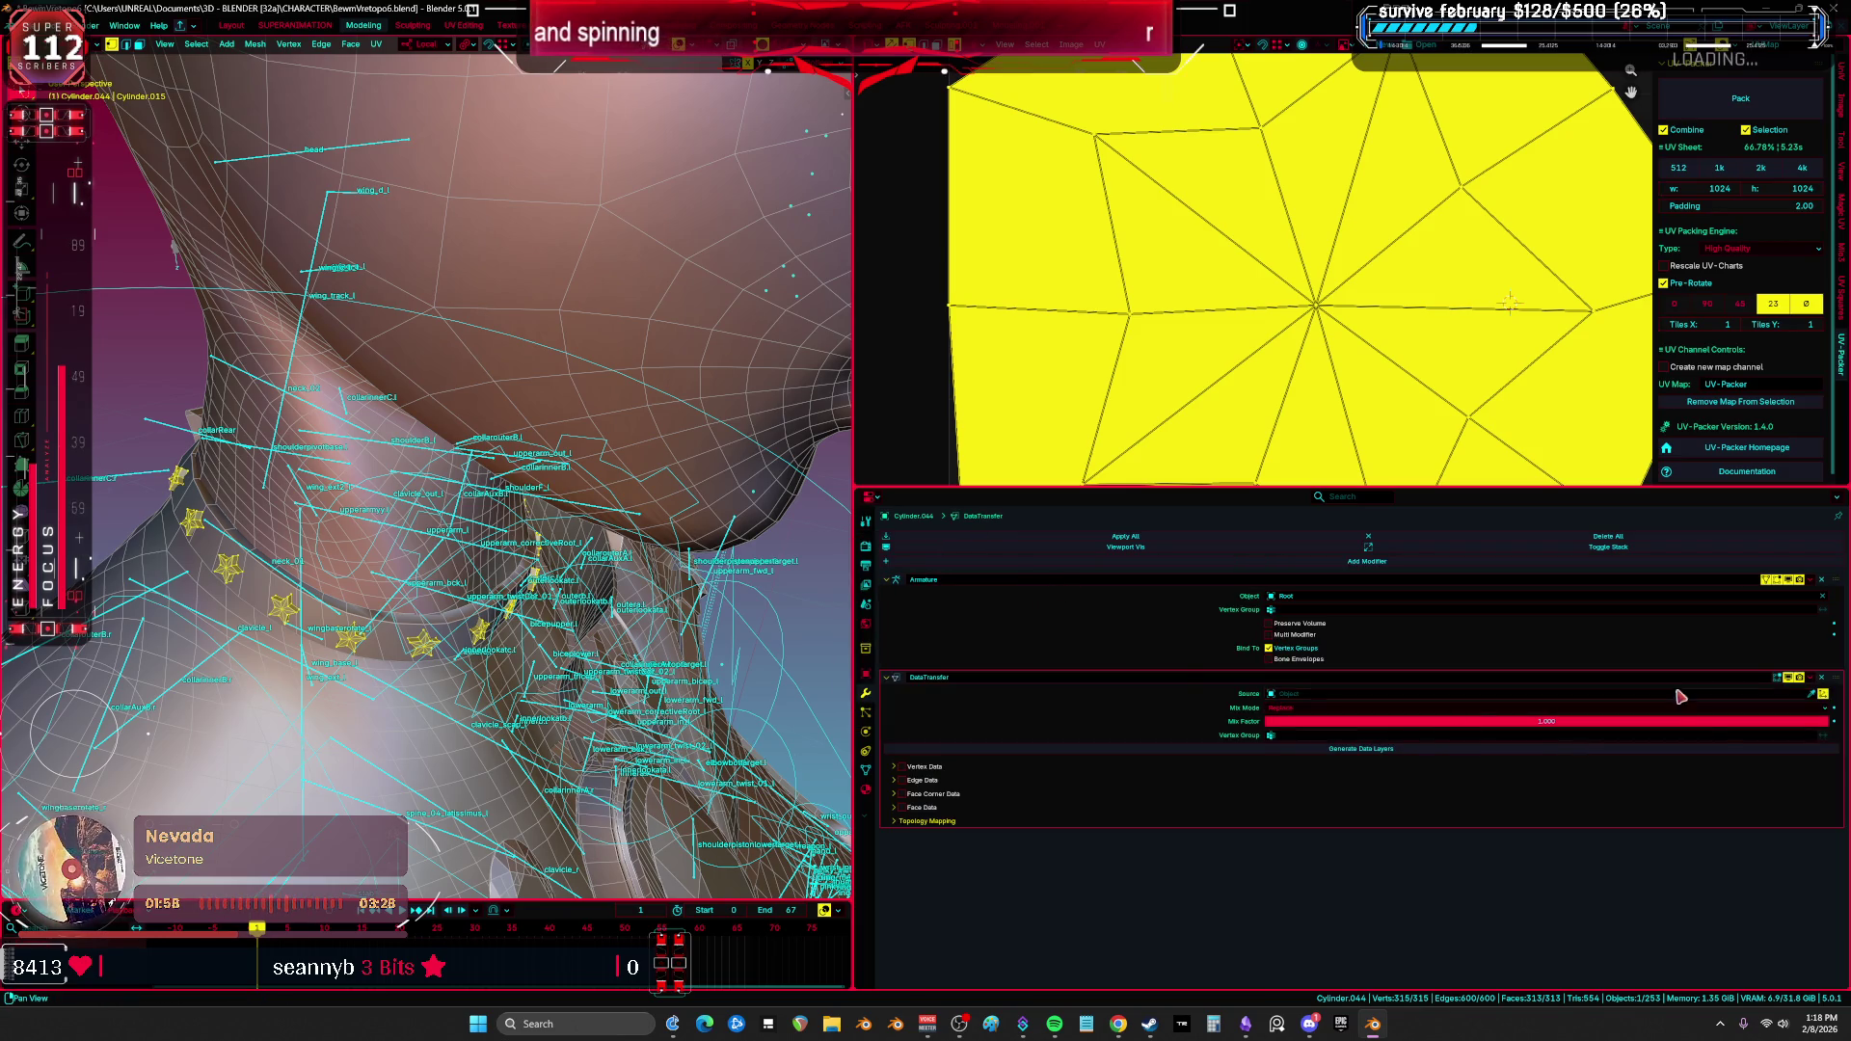
Step: Set the source to Cylinder.008 and transfer vertex groups by Nearest Face Interpolated mapping
click(1822, 695)
click(290, 603)
click(902, 768)
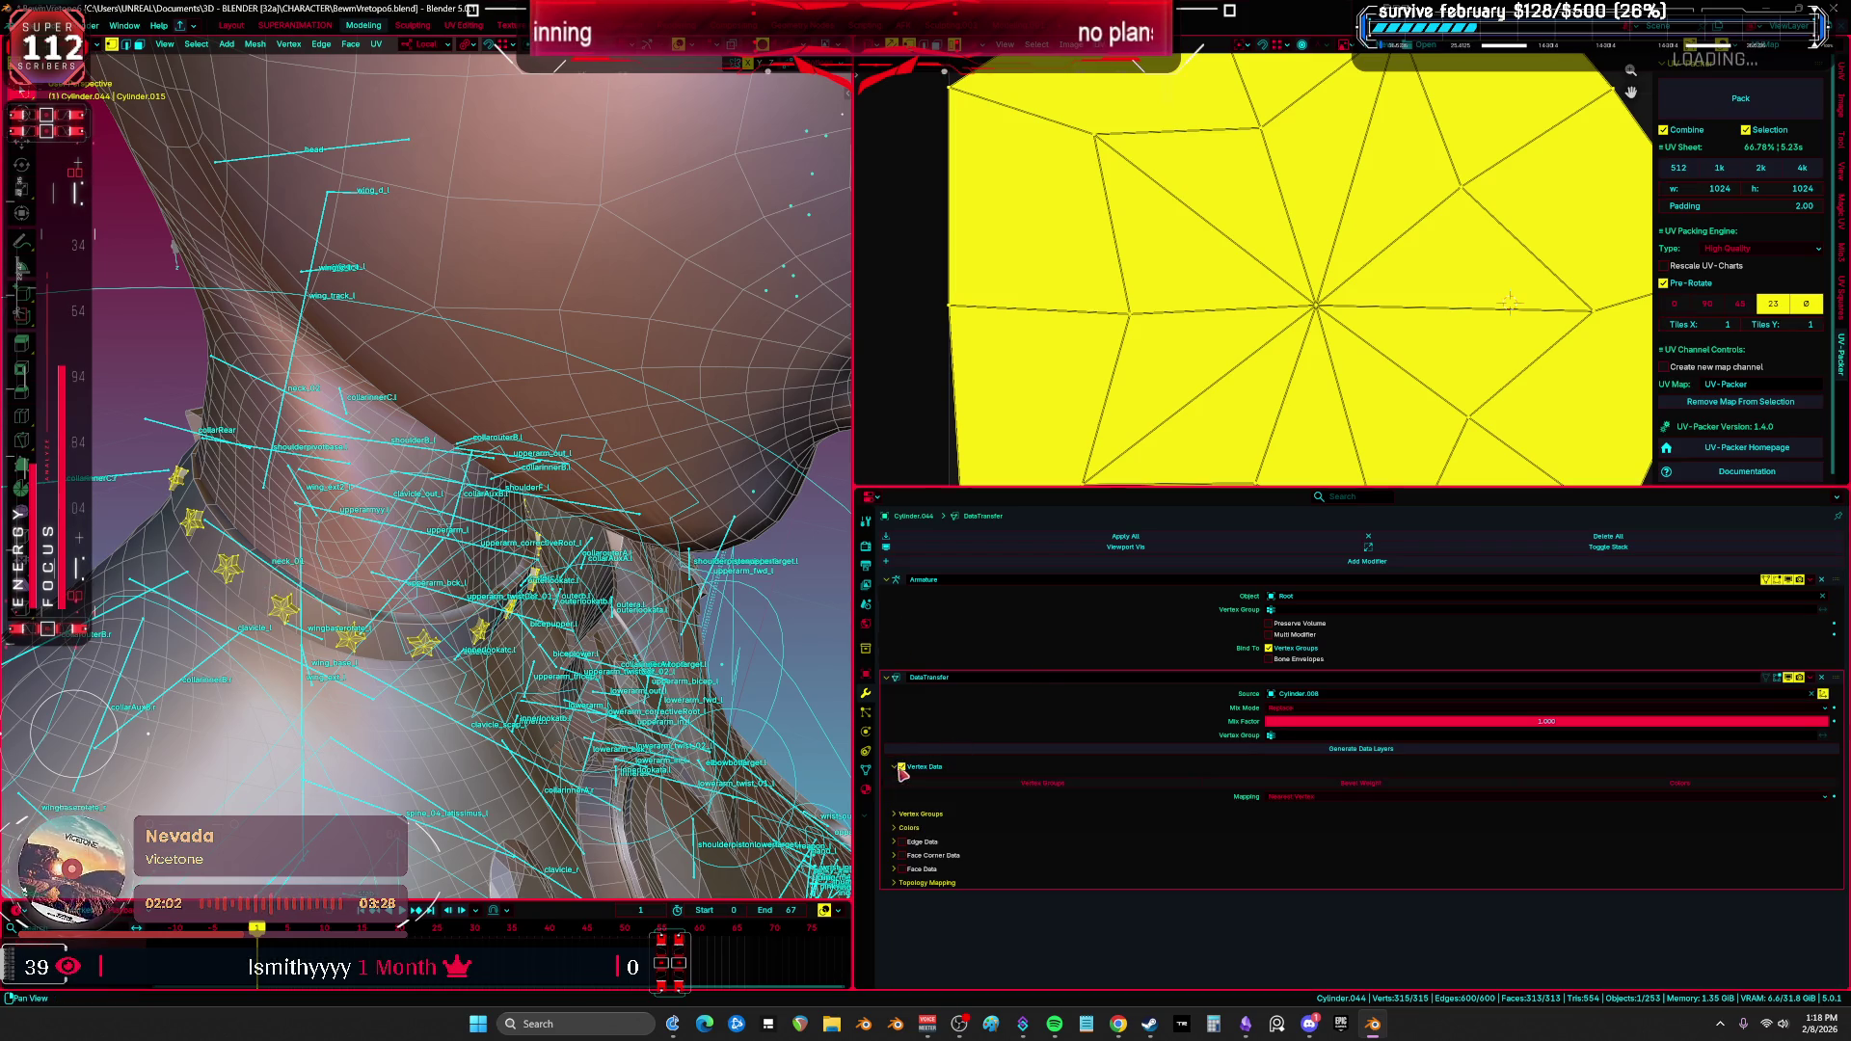
click(1084, 783)
click(1324, 798)
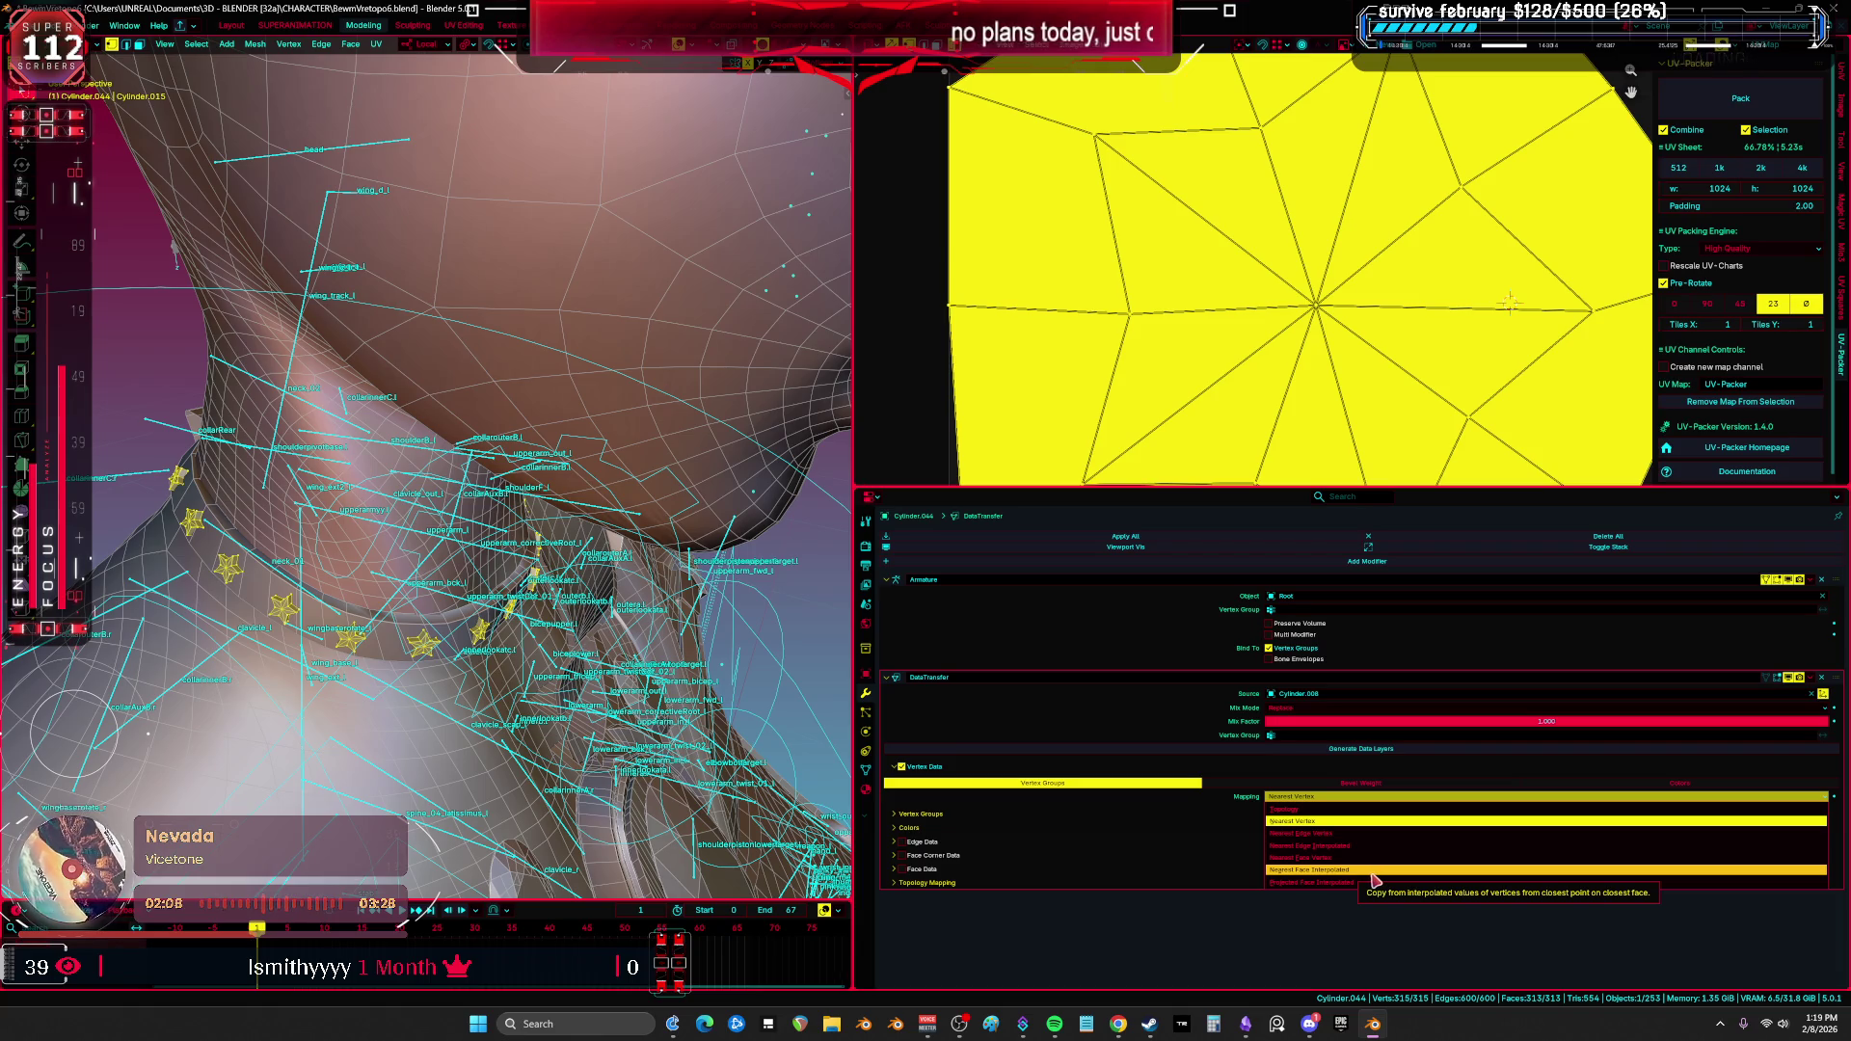
click(1373, 872)
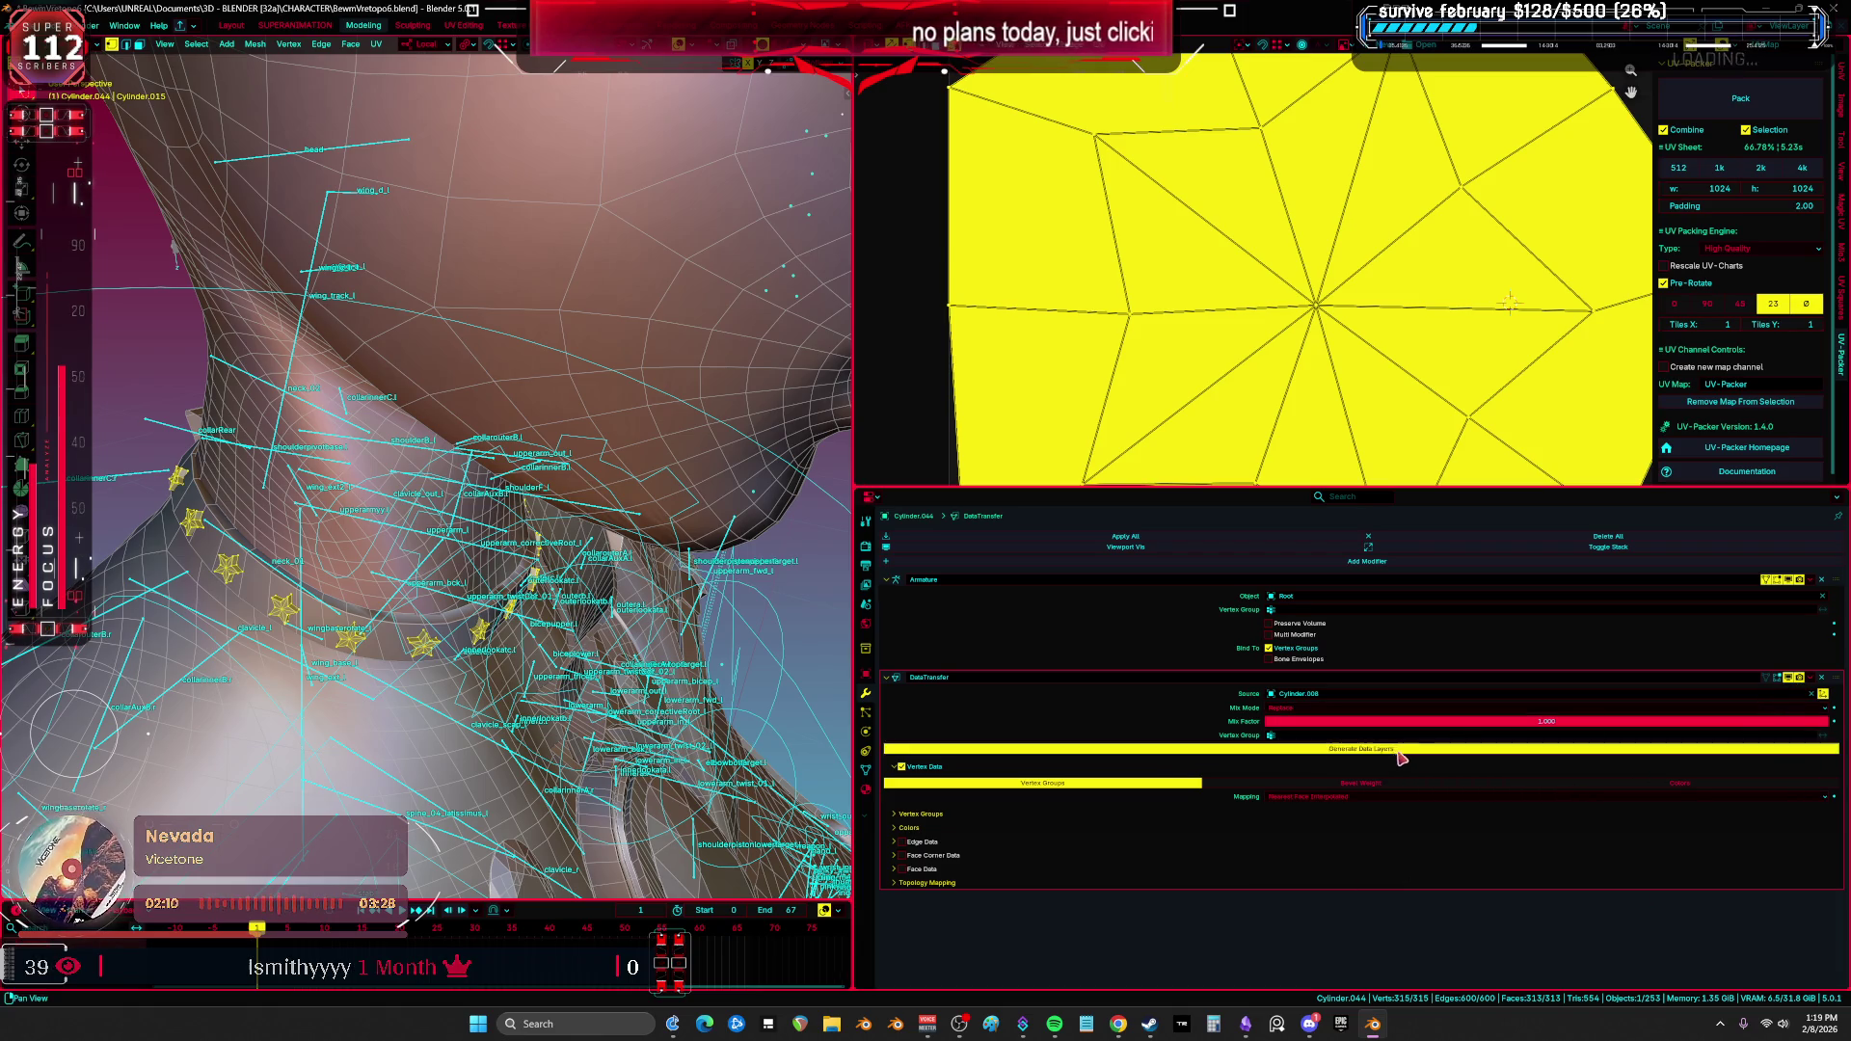
Step: Generate the matching vertex group data layers on the stars
click(1810, 679)
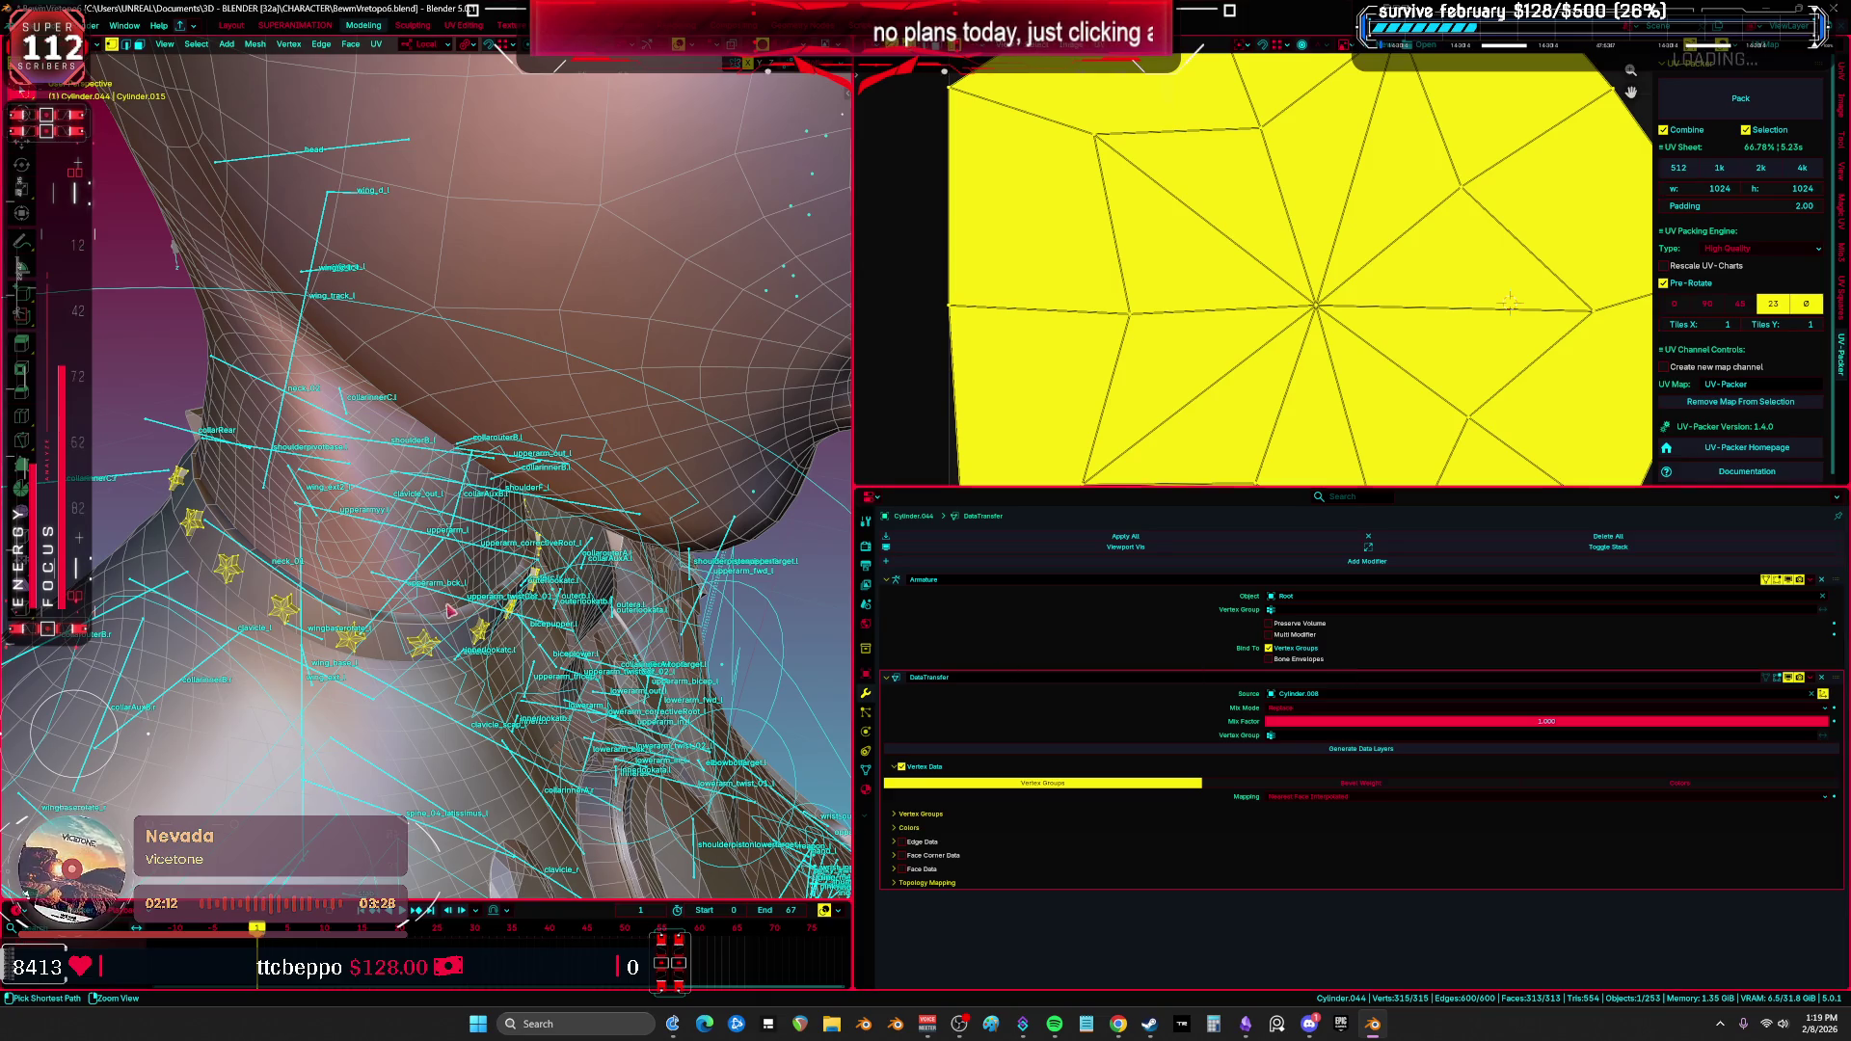
key(Tab)
click(1793, 750)
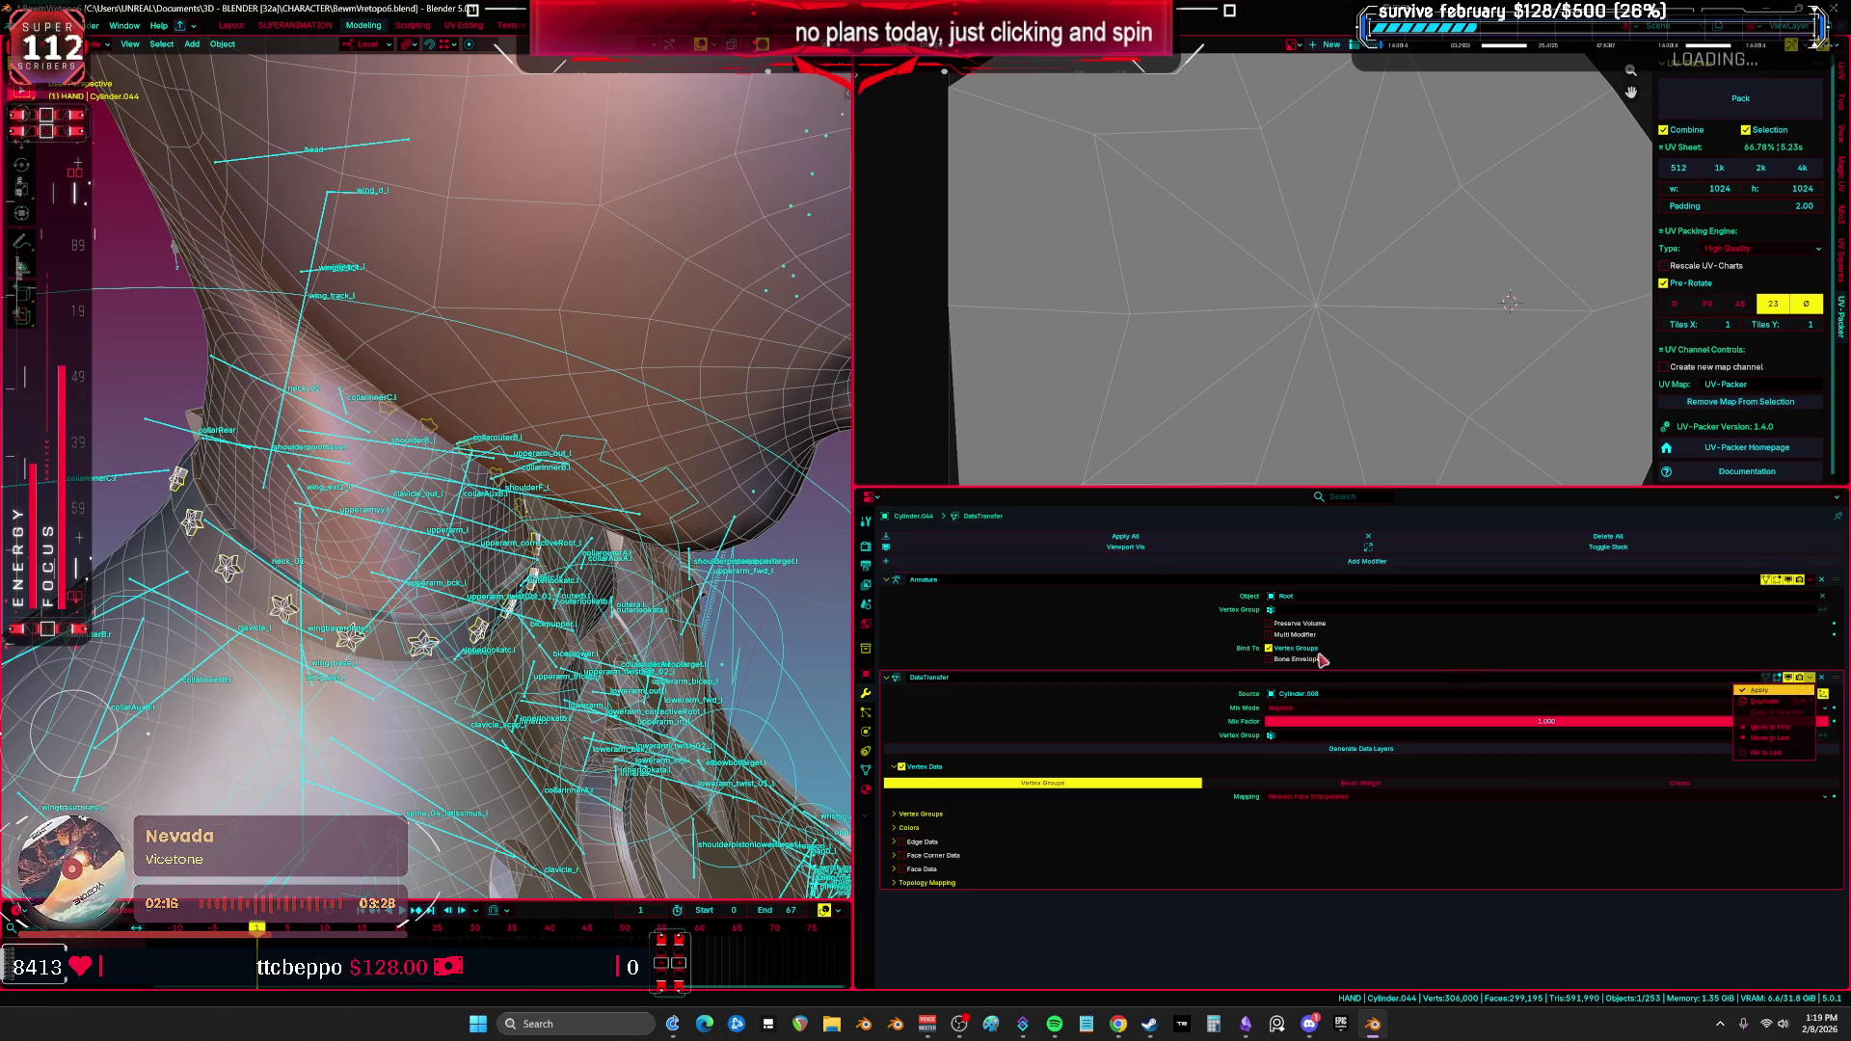
Step: Pose-test a neck bone to check the stars follow, then reset the pose to rest
key(ctrl+a)
key(ctrl+space)
key(z)
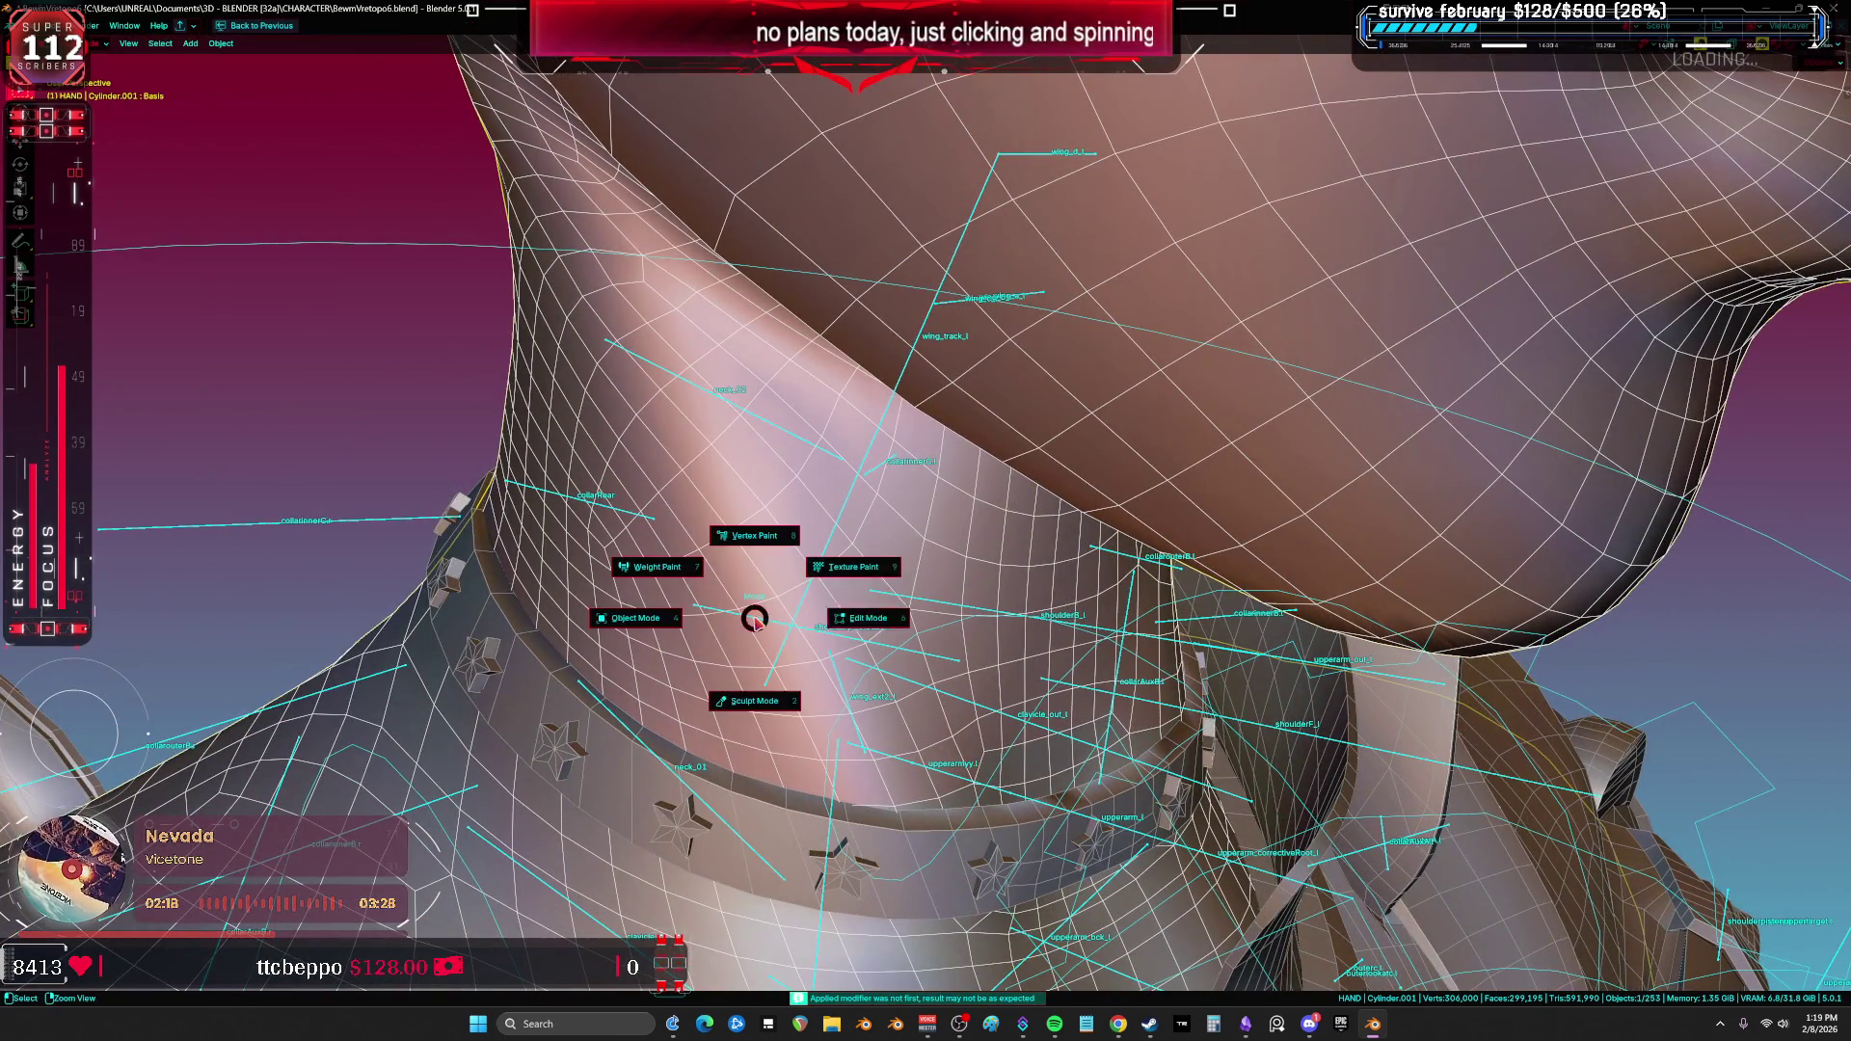
click(769, 628)
key(ctrl+Tab)
scroll(769, 628, down, 4)
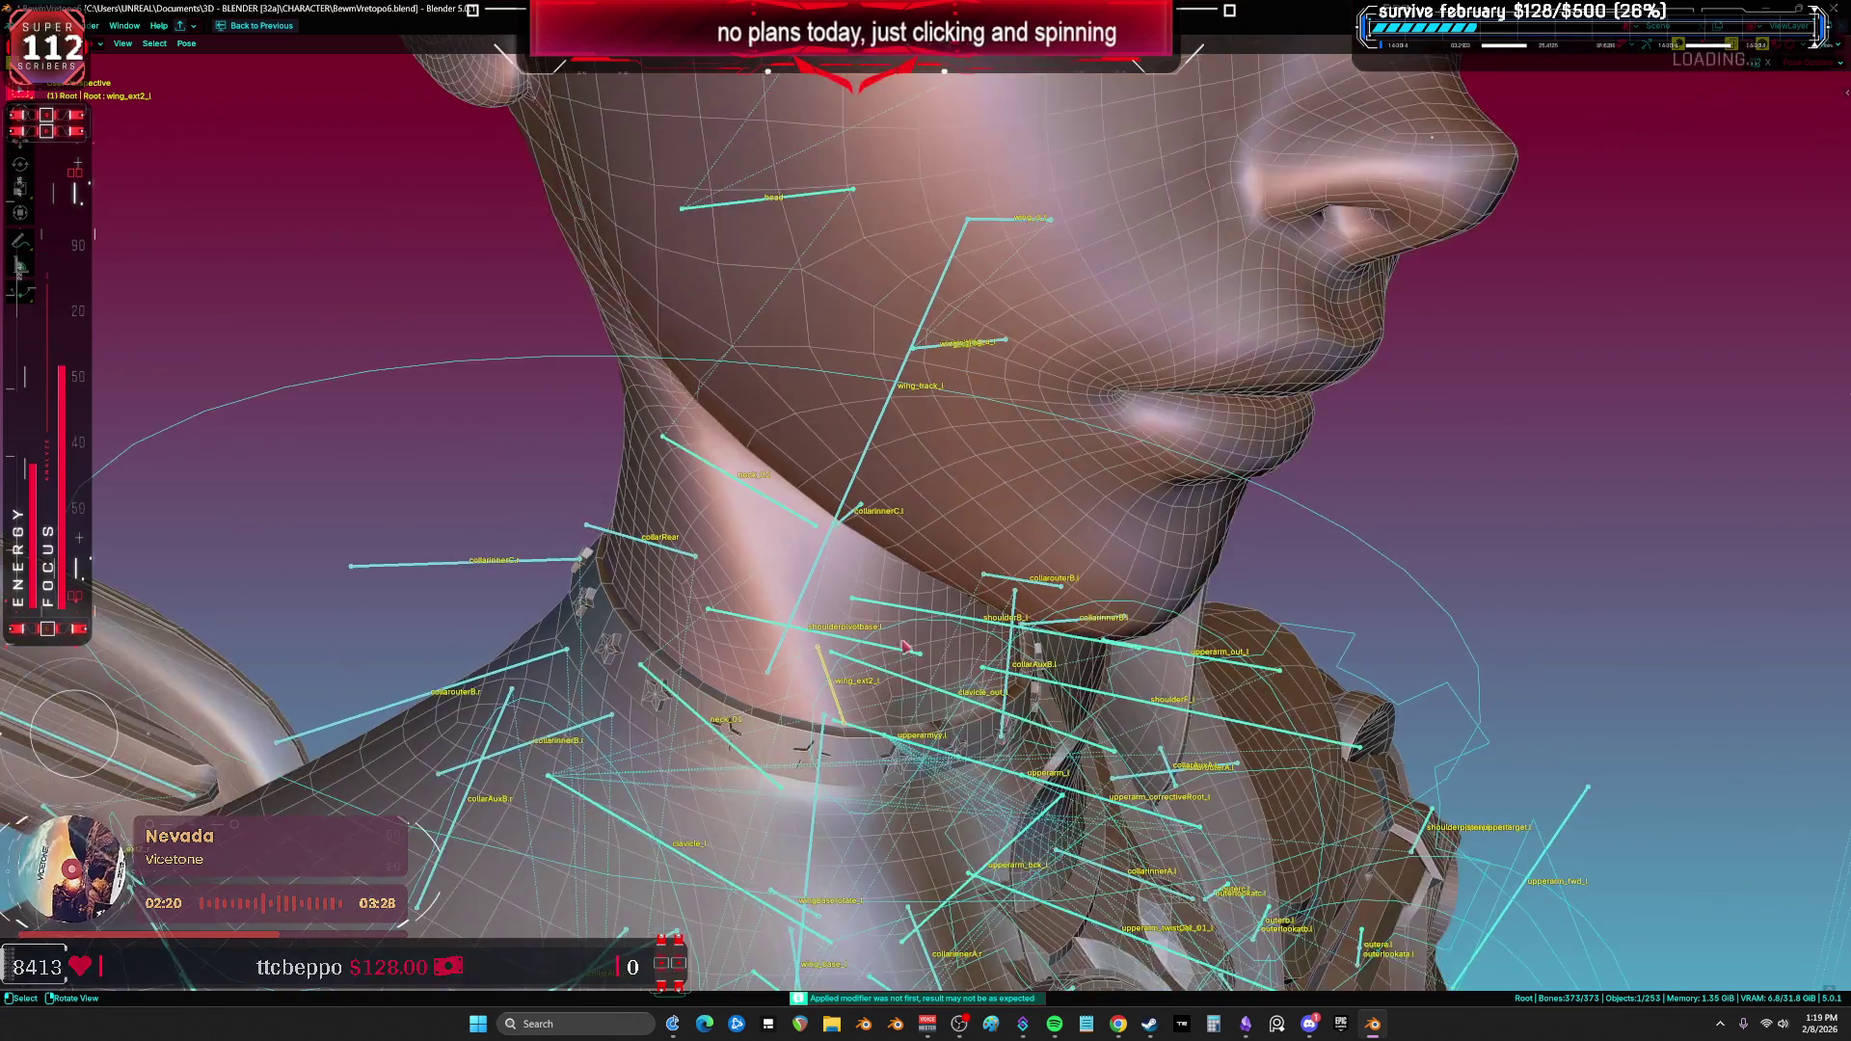
key(r)
mouse_move(769, 628)
middle_down()
mouse_move(511, 604)
mouse_move(967, 633)
mouse_move(1224, 463)
middle_up()
key(shift+alt+z)
drag(1225, 463, 1254, 485)
right_click(984, 483)
click(984, 487)
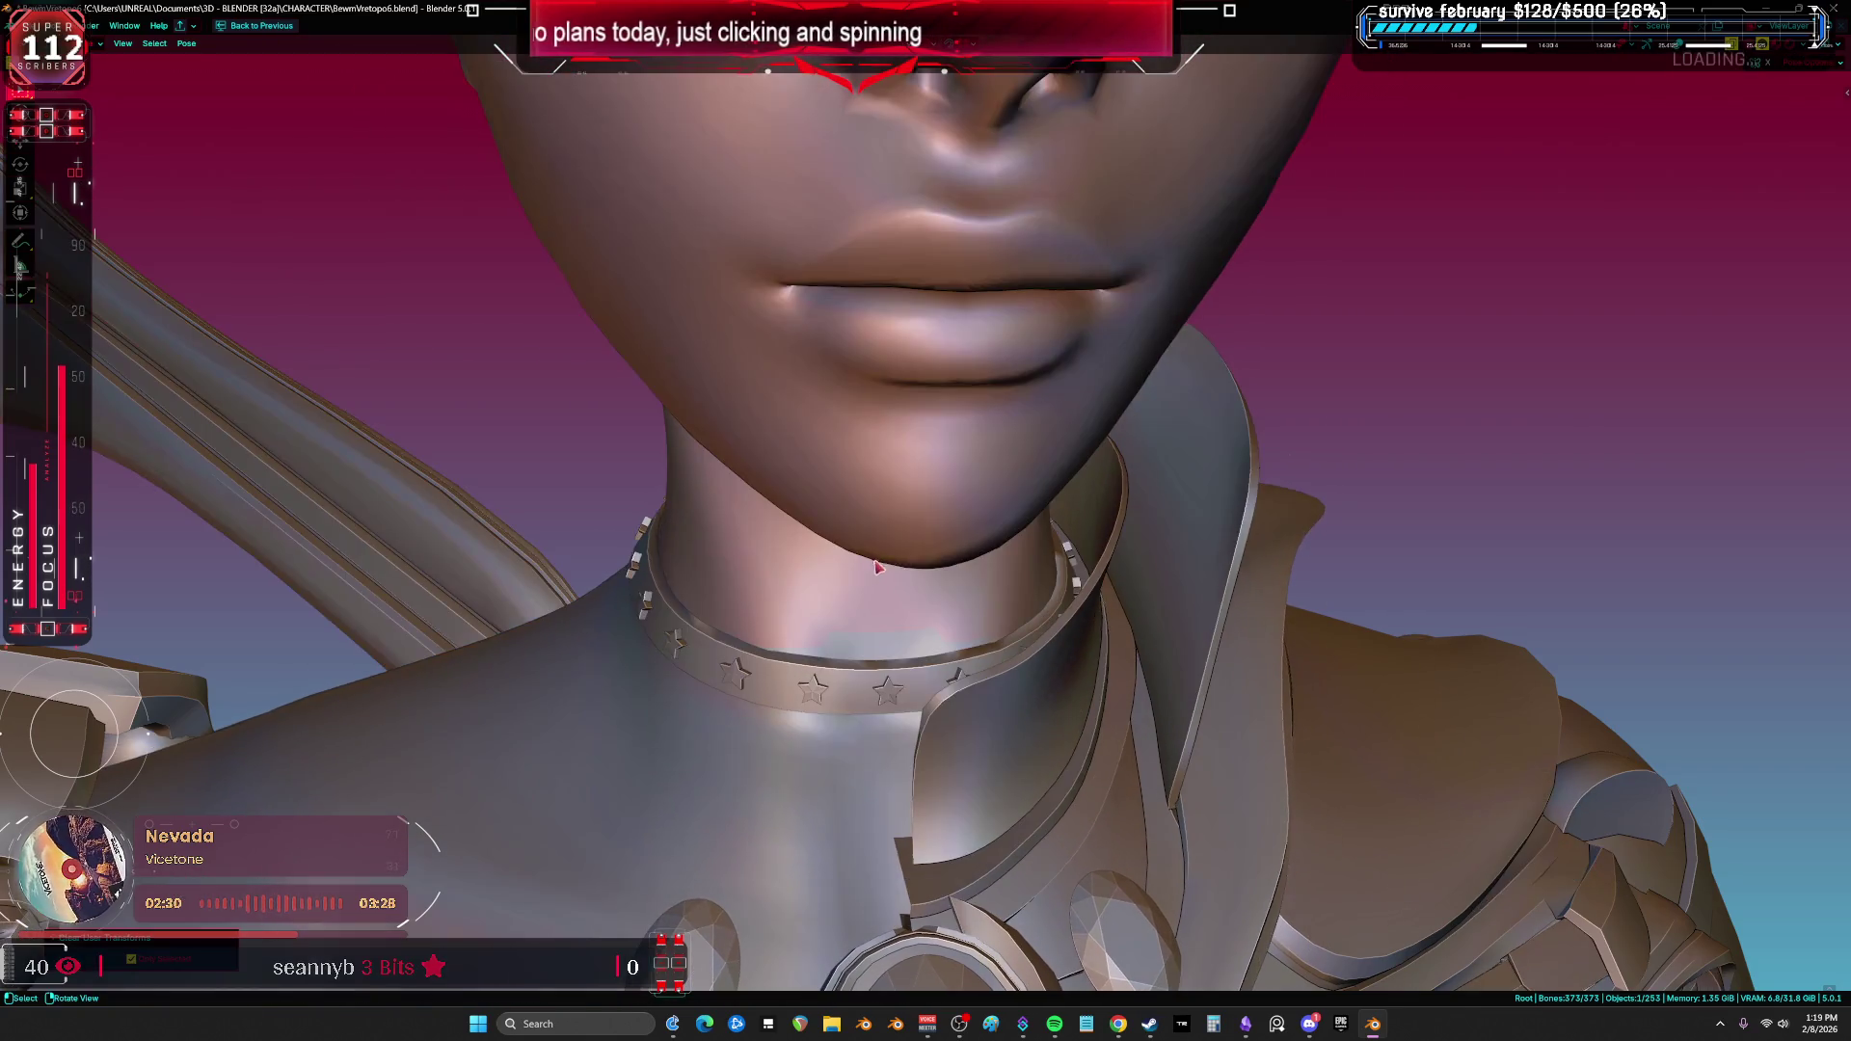
Step: Tilt the head upward, orbit the neck, and show wireframe and bone overlays
key(shift+alt+z)
middle_drag(897, 556, 889, 626)
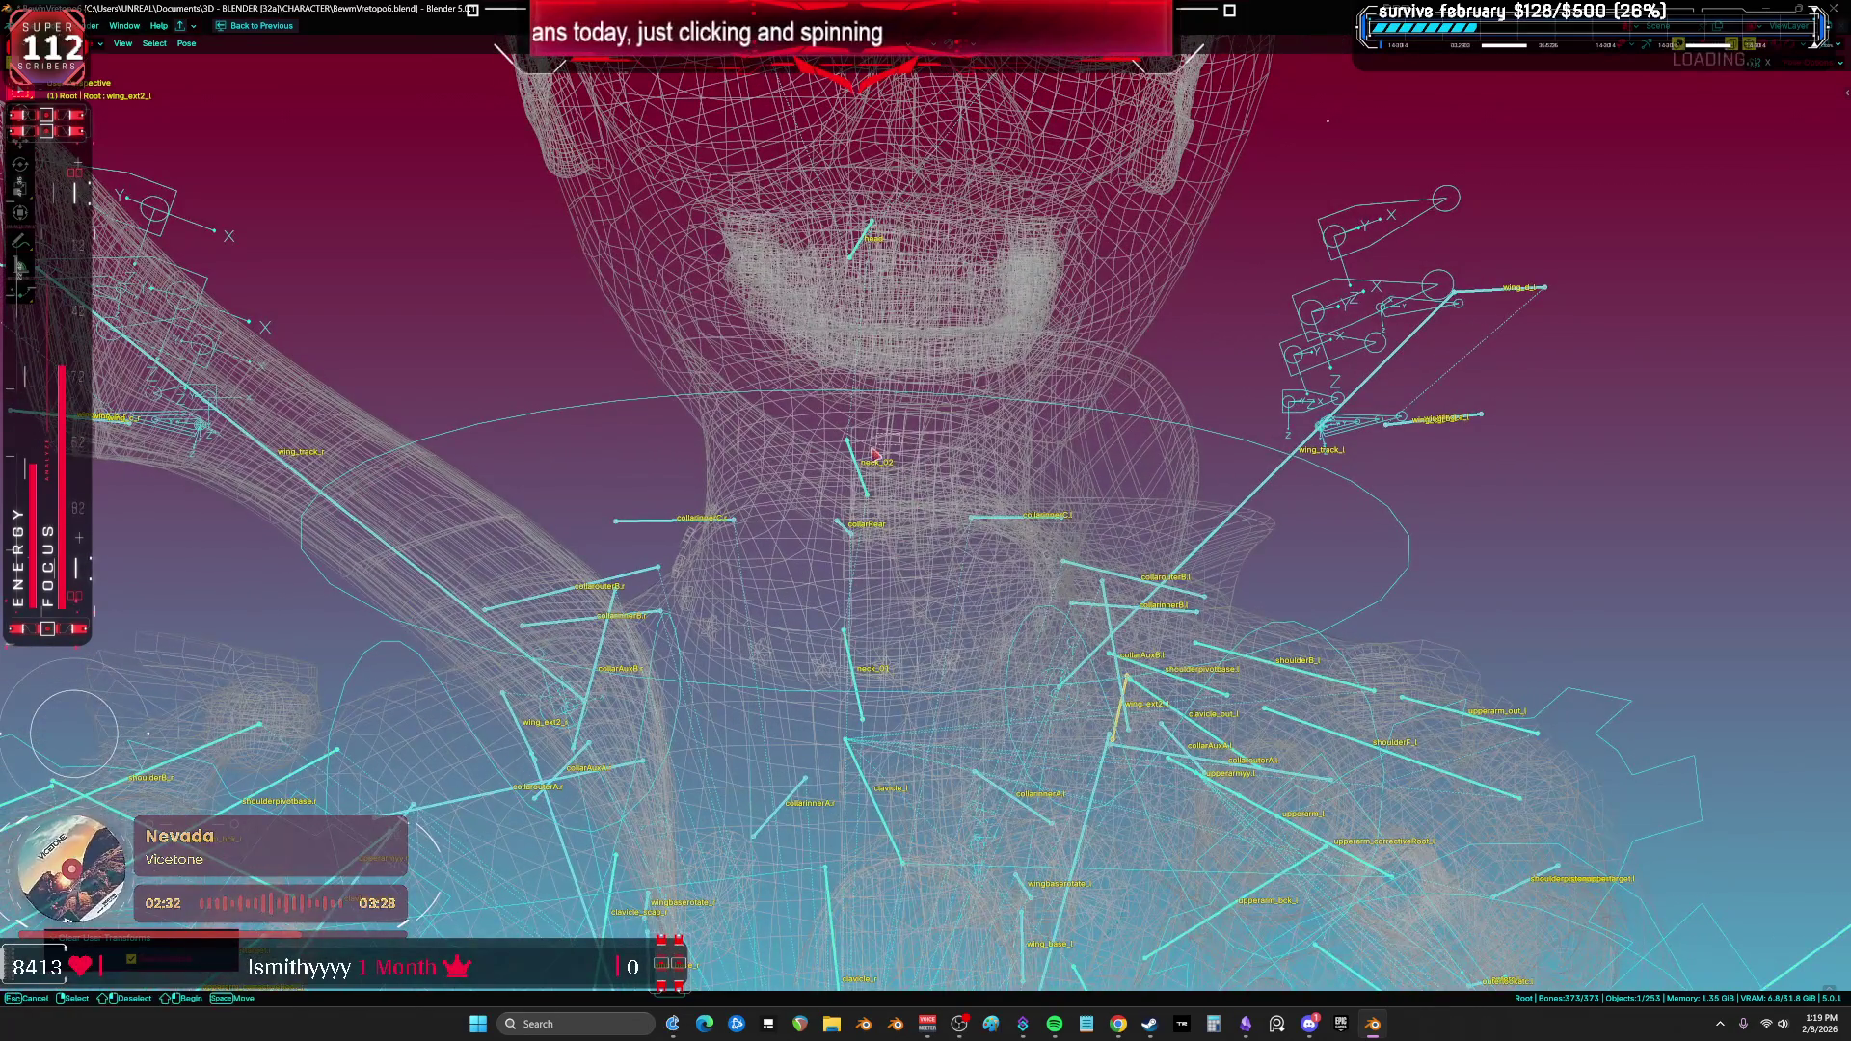
key(shift+z)
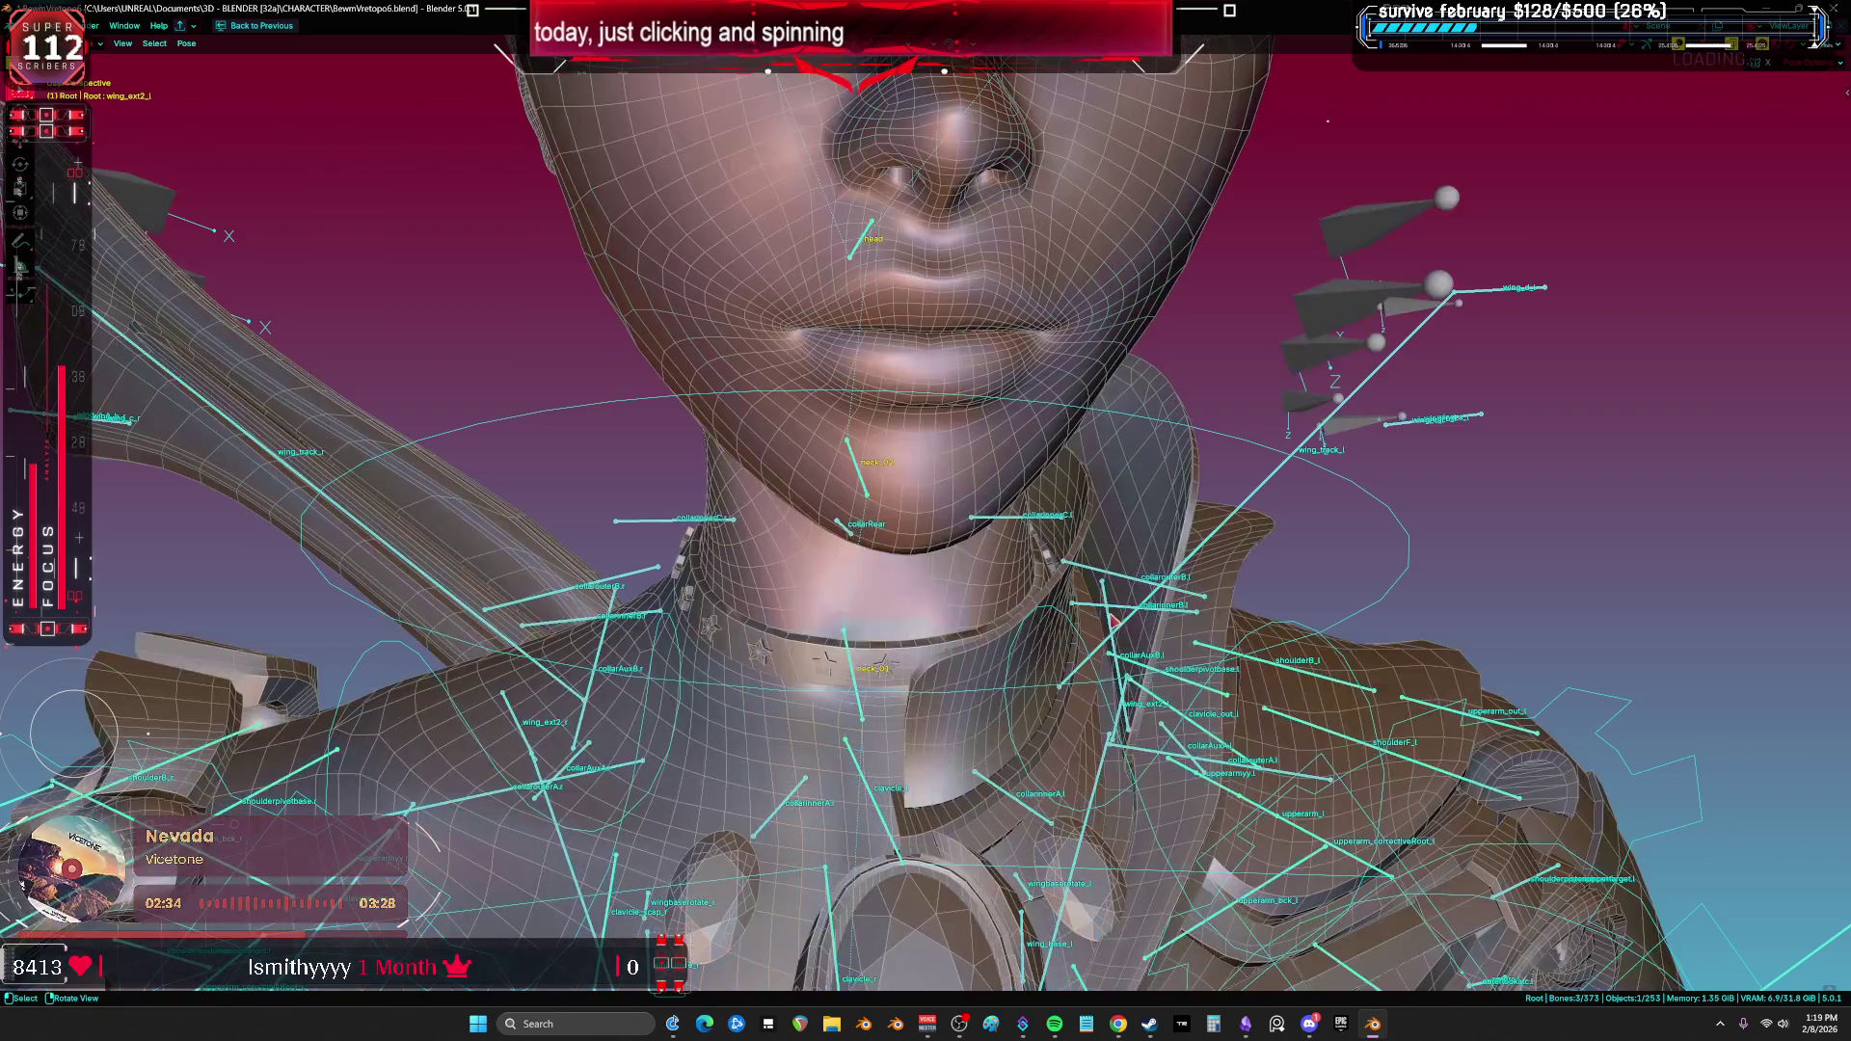
key(r)
key(r)
key(shift+alt+z)
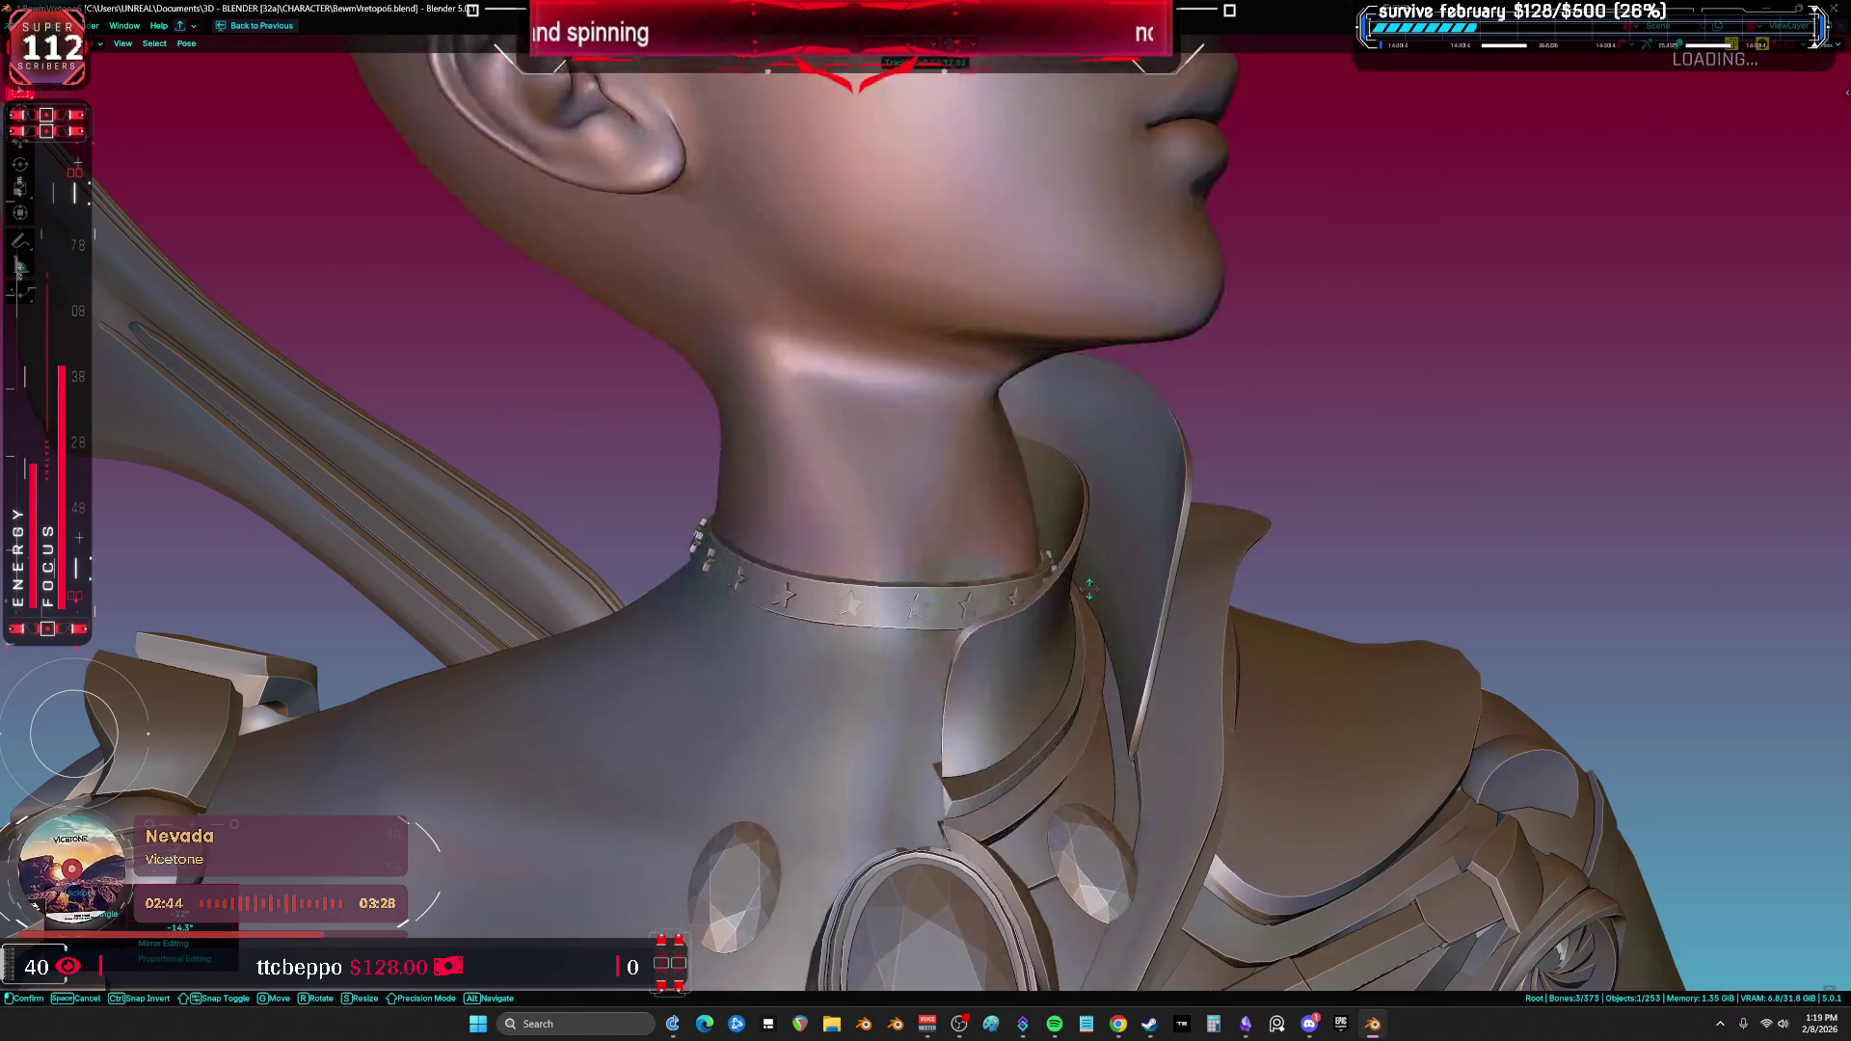
click(1051, 593)
middle_drag(1051, 593, 1199, 601)
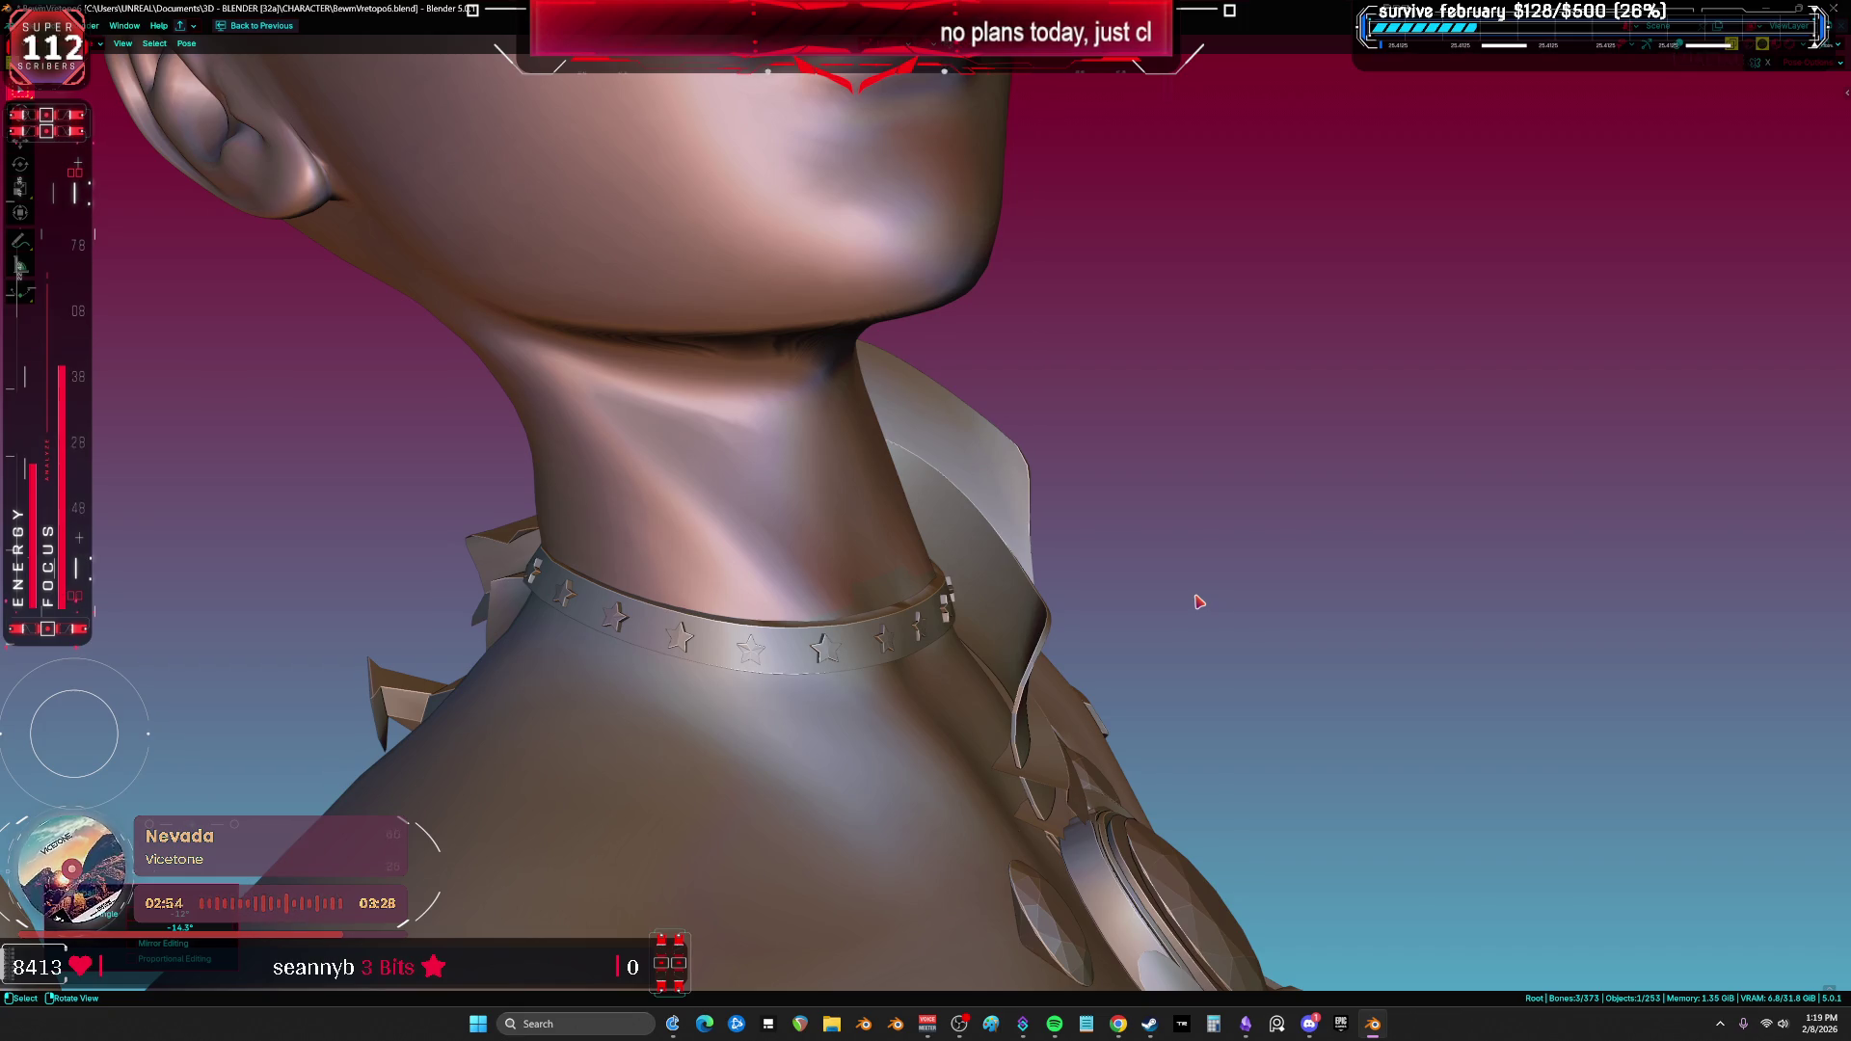
key(shift+alt+z)
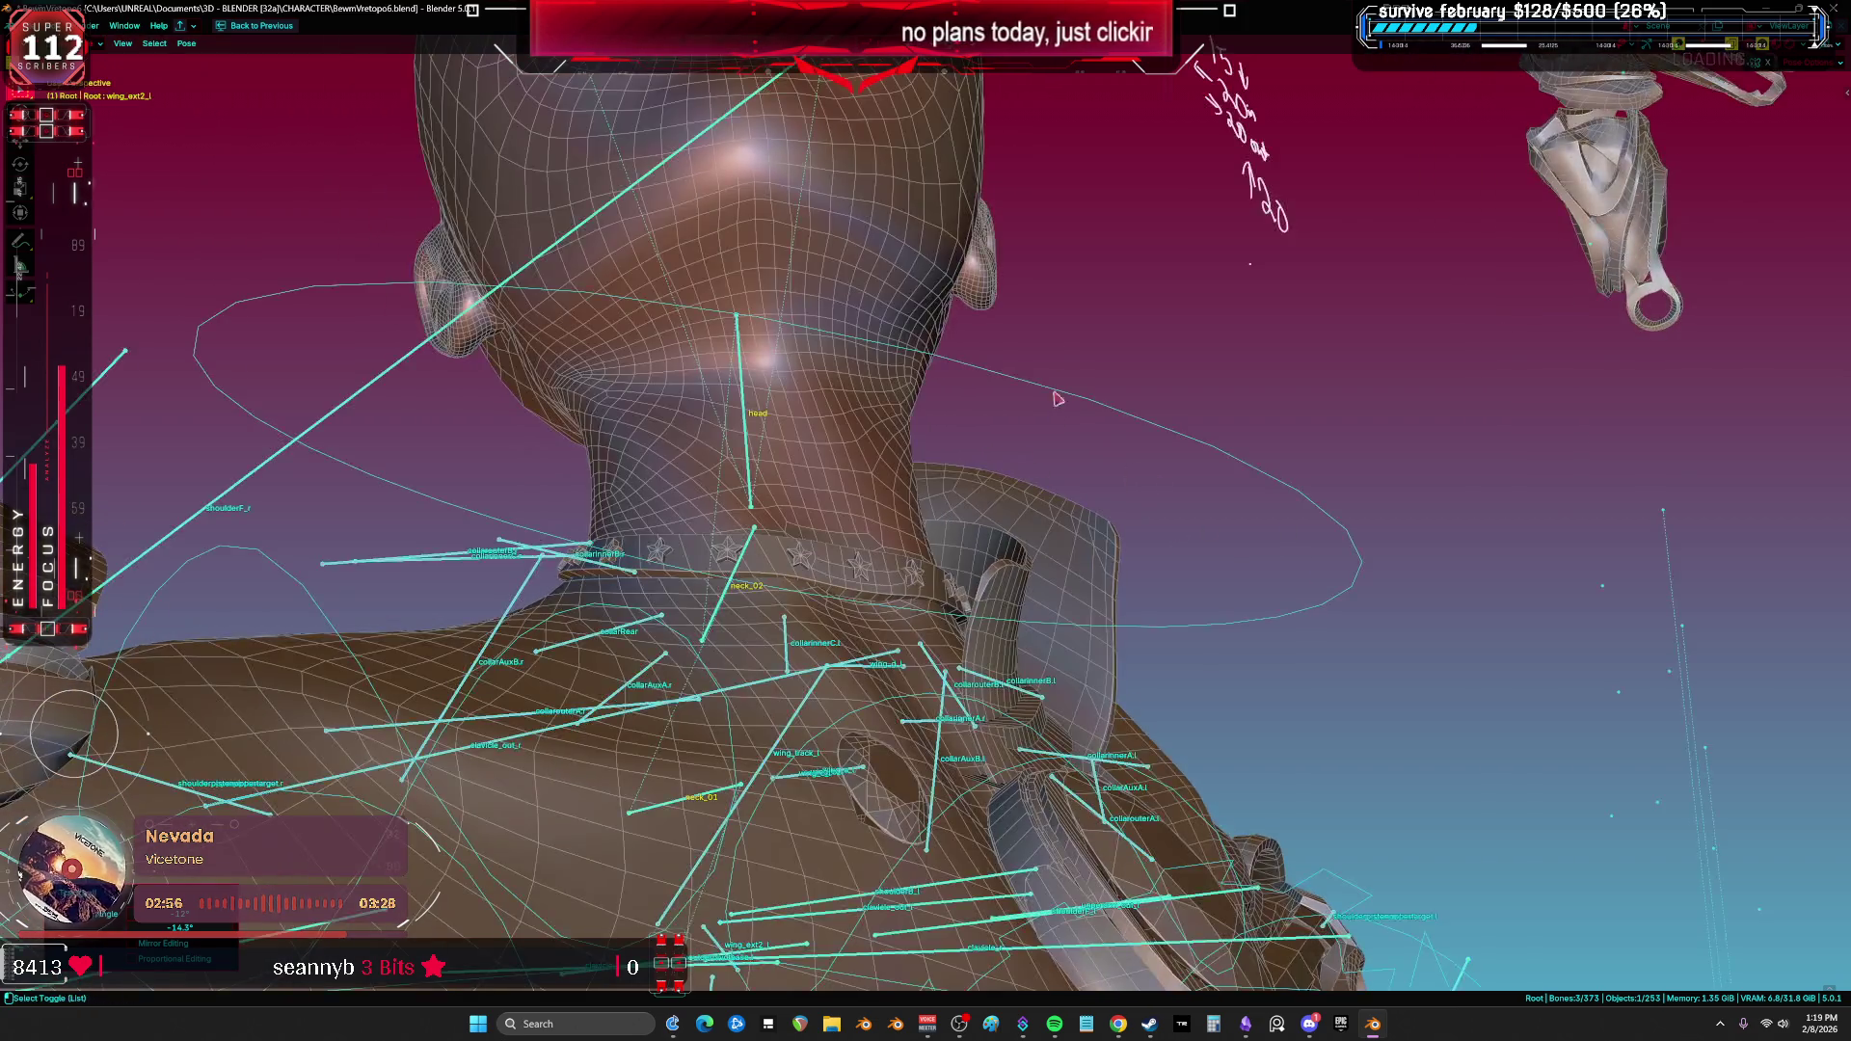
Step: Clear the pose of all bones to rest, return to Object Mode, and save the blend file
key(a)
right_click(974, 355)
click(973, 351)
key(shift+alt+z)
key(ctrl+Tab)
middle_drag(723, 431, 786, 496)
key(shift+alt+z)
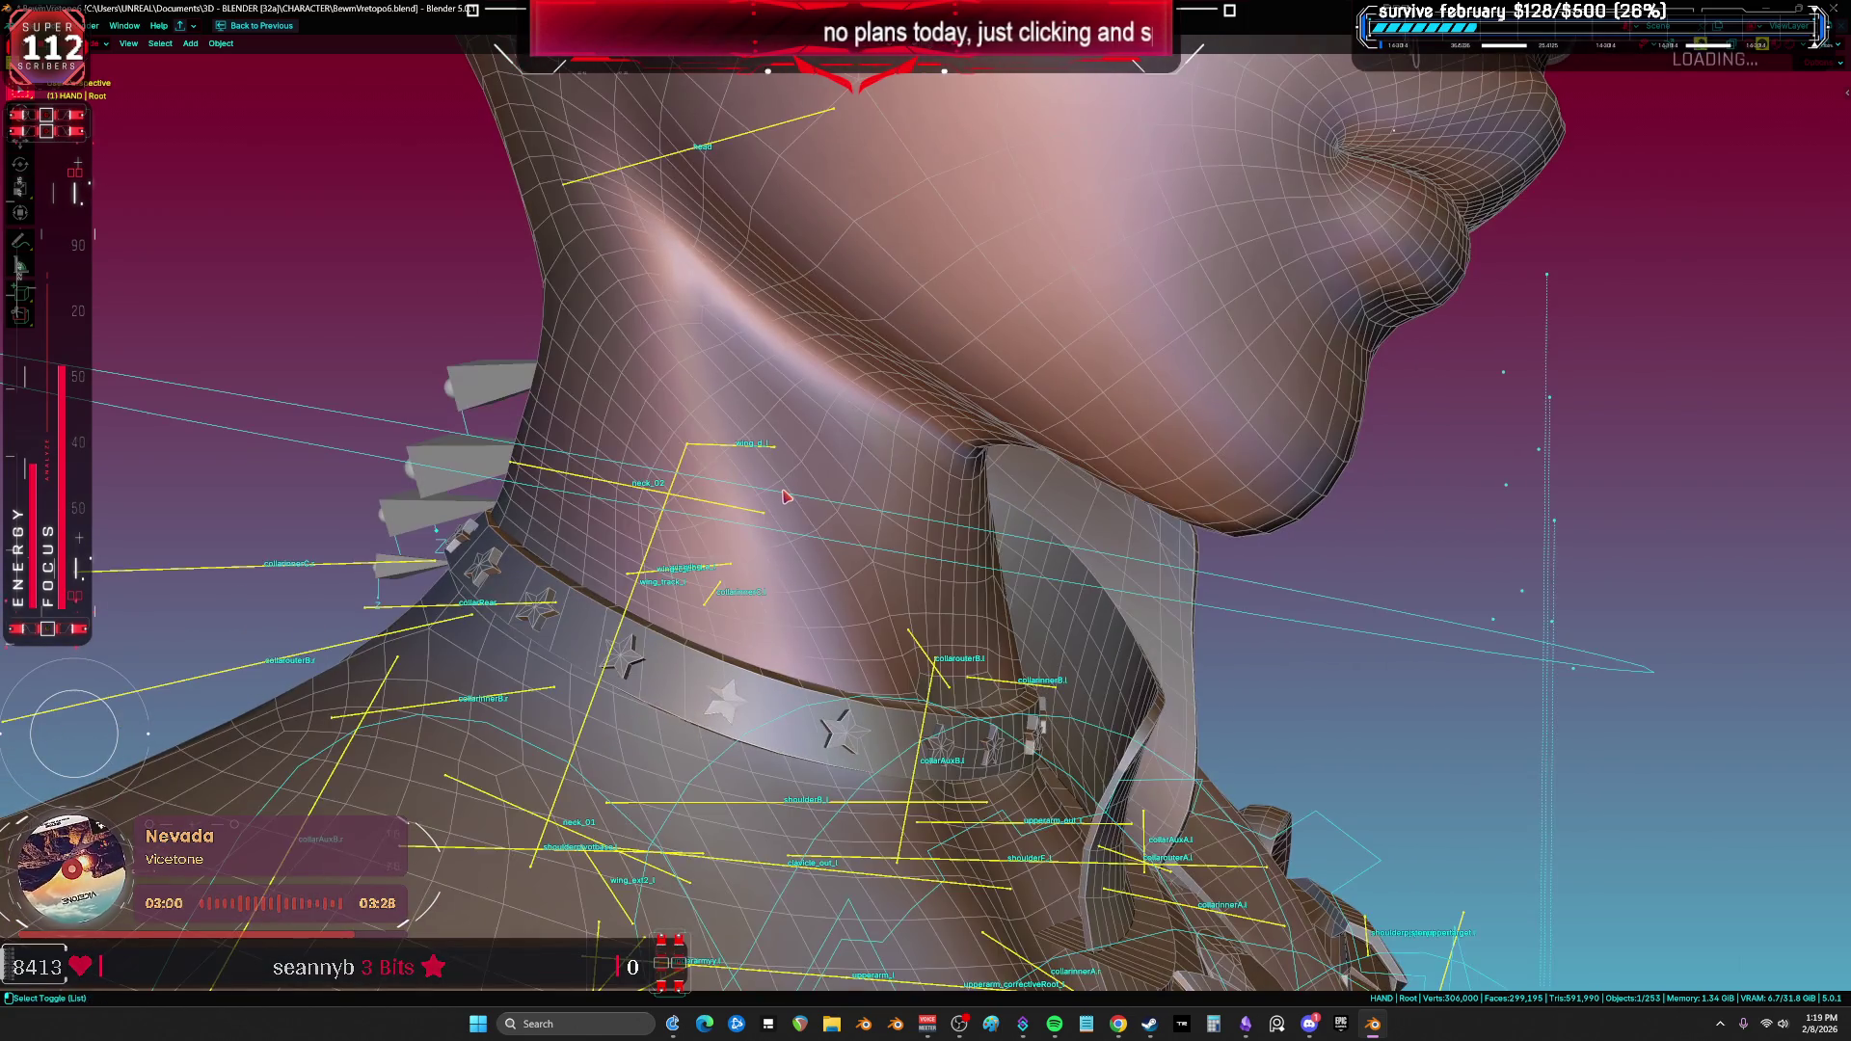
key(ctrl+s)
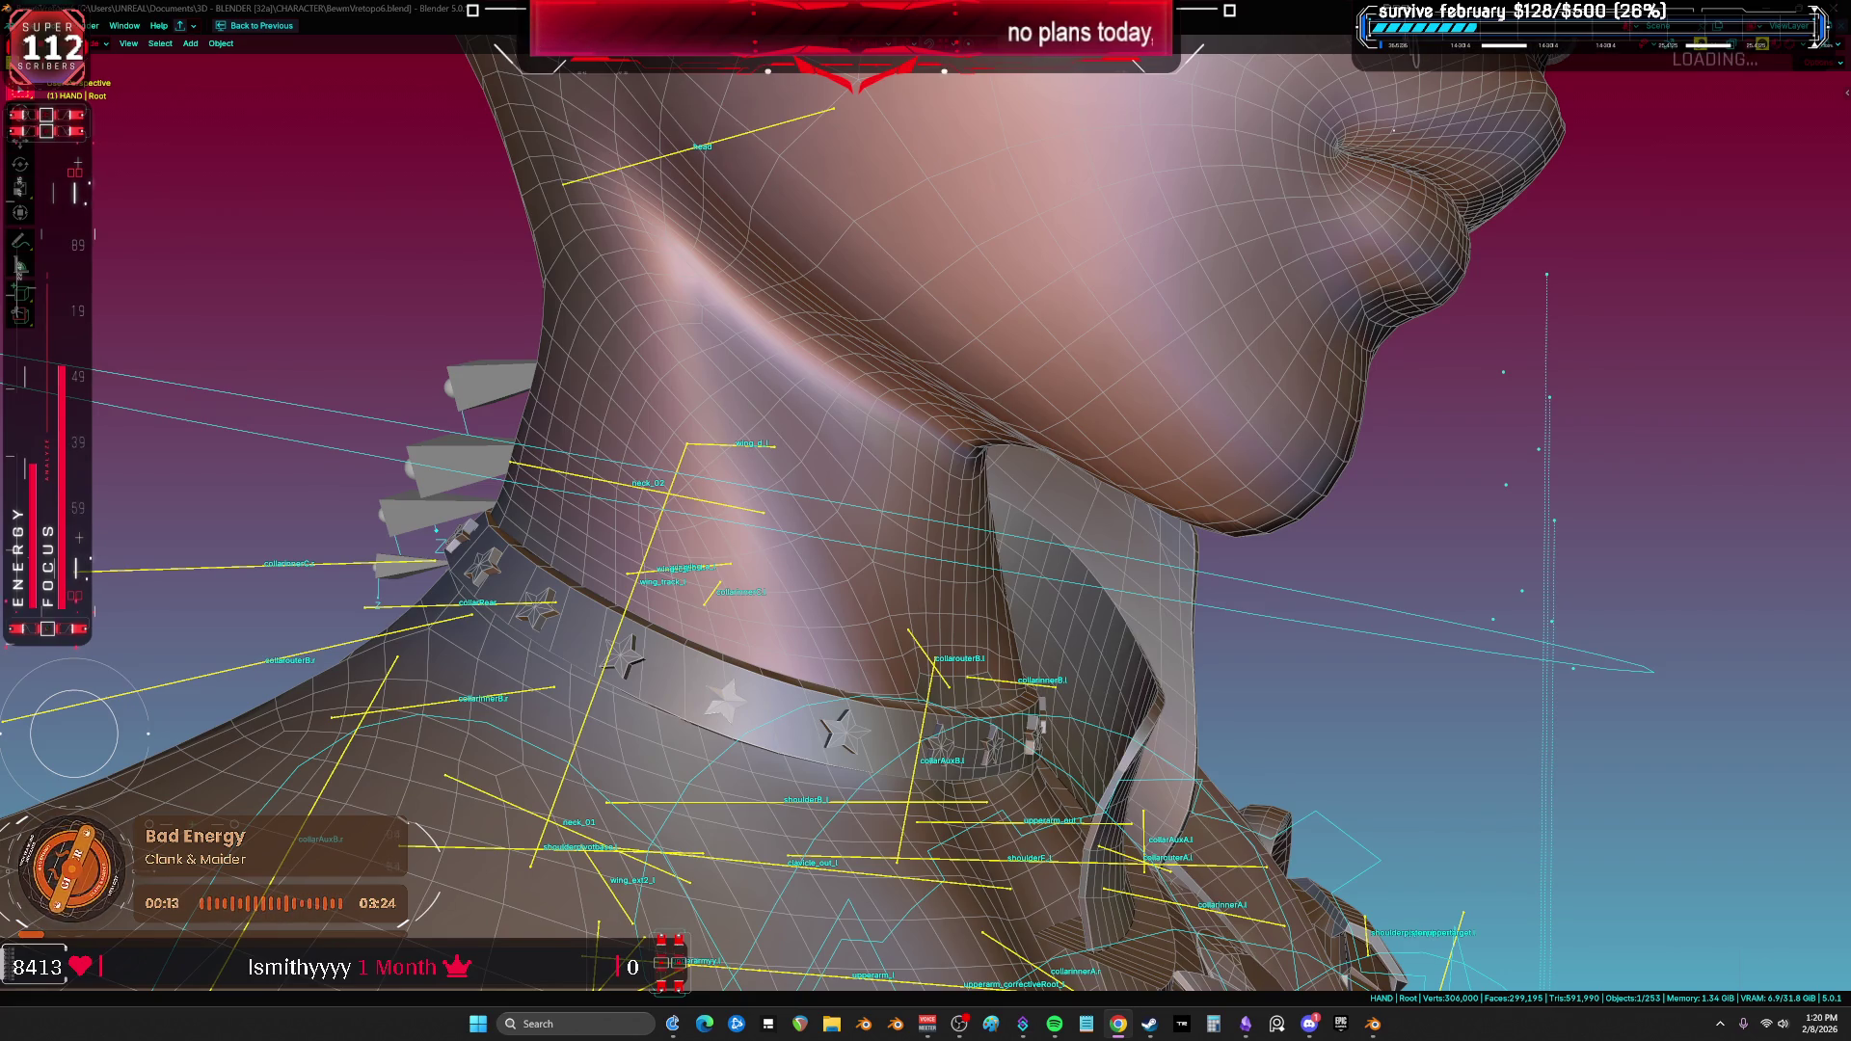
Step: Orbit out to the neck and shoulder, reselect the armature, and bring up its pose options
mouse_move(1051, 520)
middle_down()
mouse_move(1036, 511)
mouse_move(1100, 584)
mouse_move(912, 560)
mouse_move(1003, 598)
mouse_move(934, 637)
middle_up()
key(Tab)
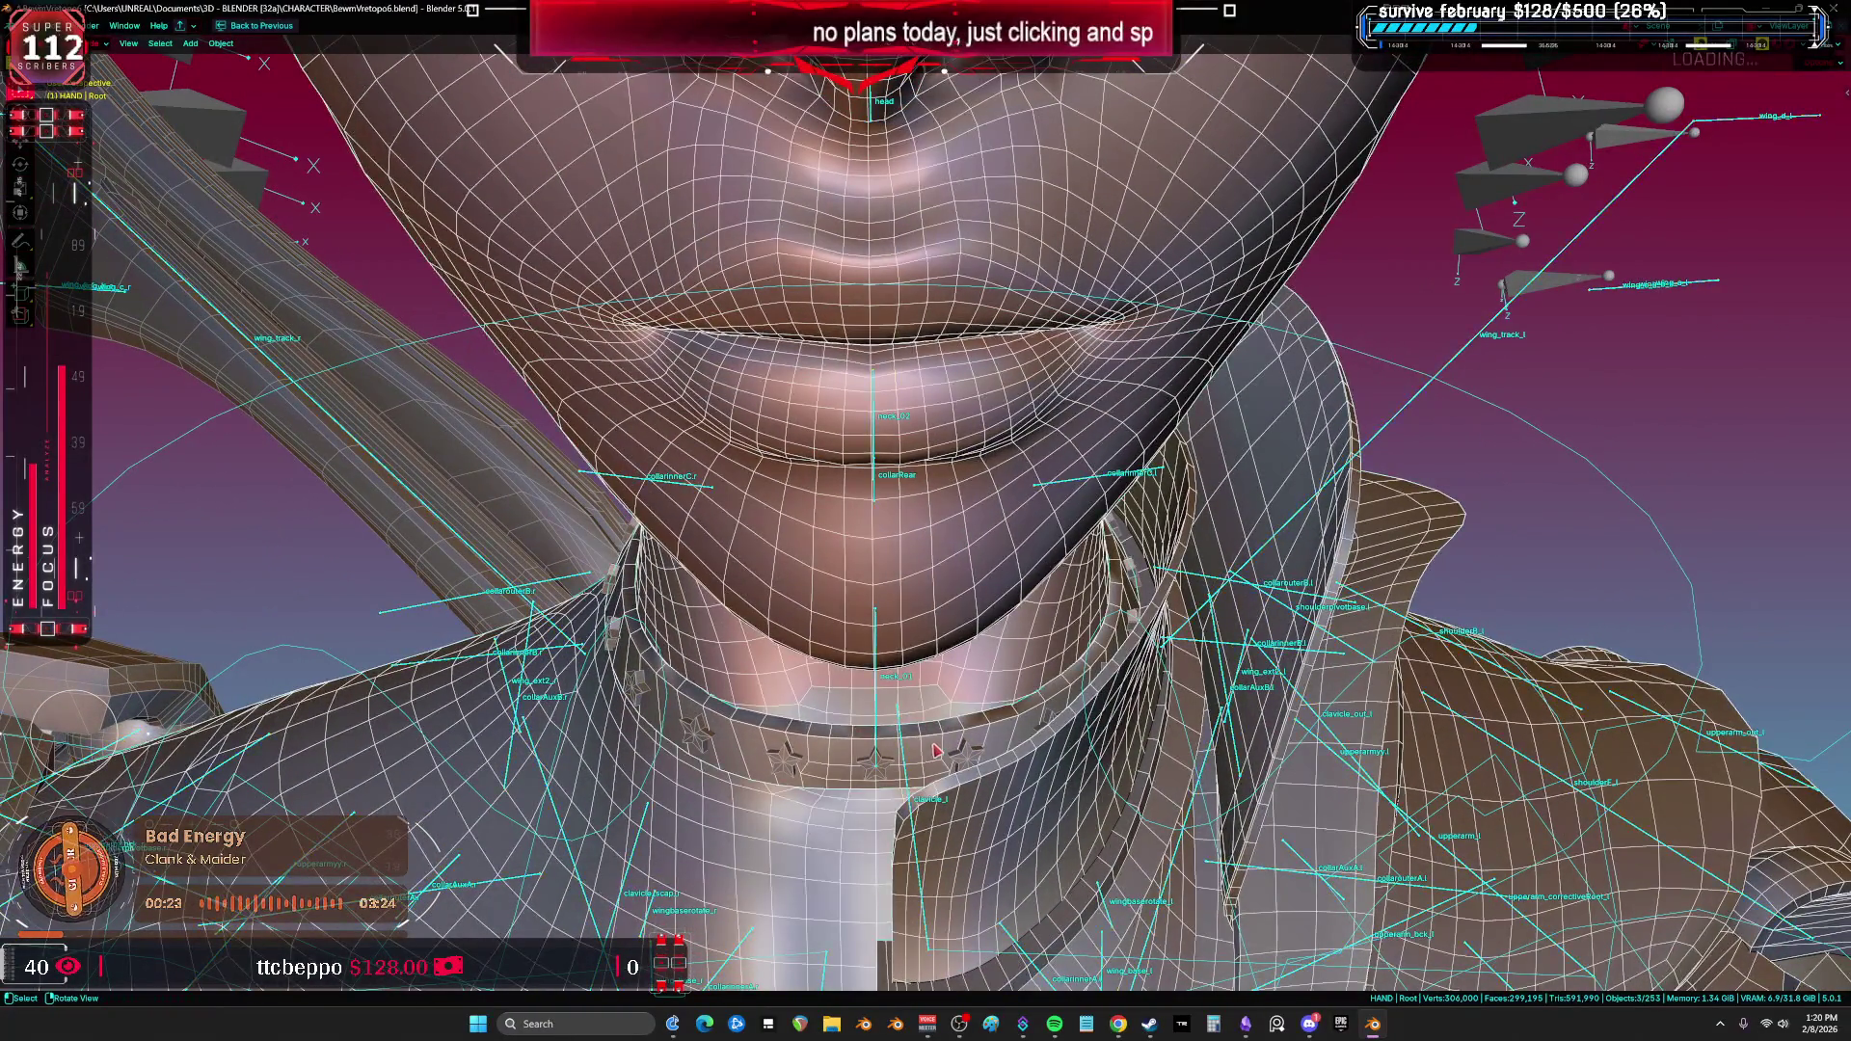
scroll(923, 759, up, 5)
key(ctrl+Tab)
click(701, 701)
middle_drag(701, 702, 755, 809)
click(807, 696)
right_click(709, 424)
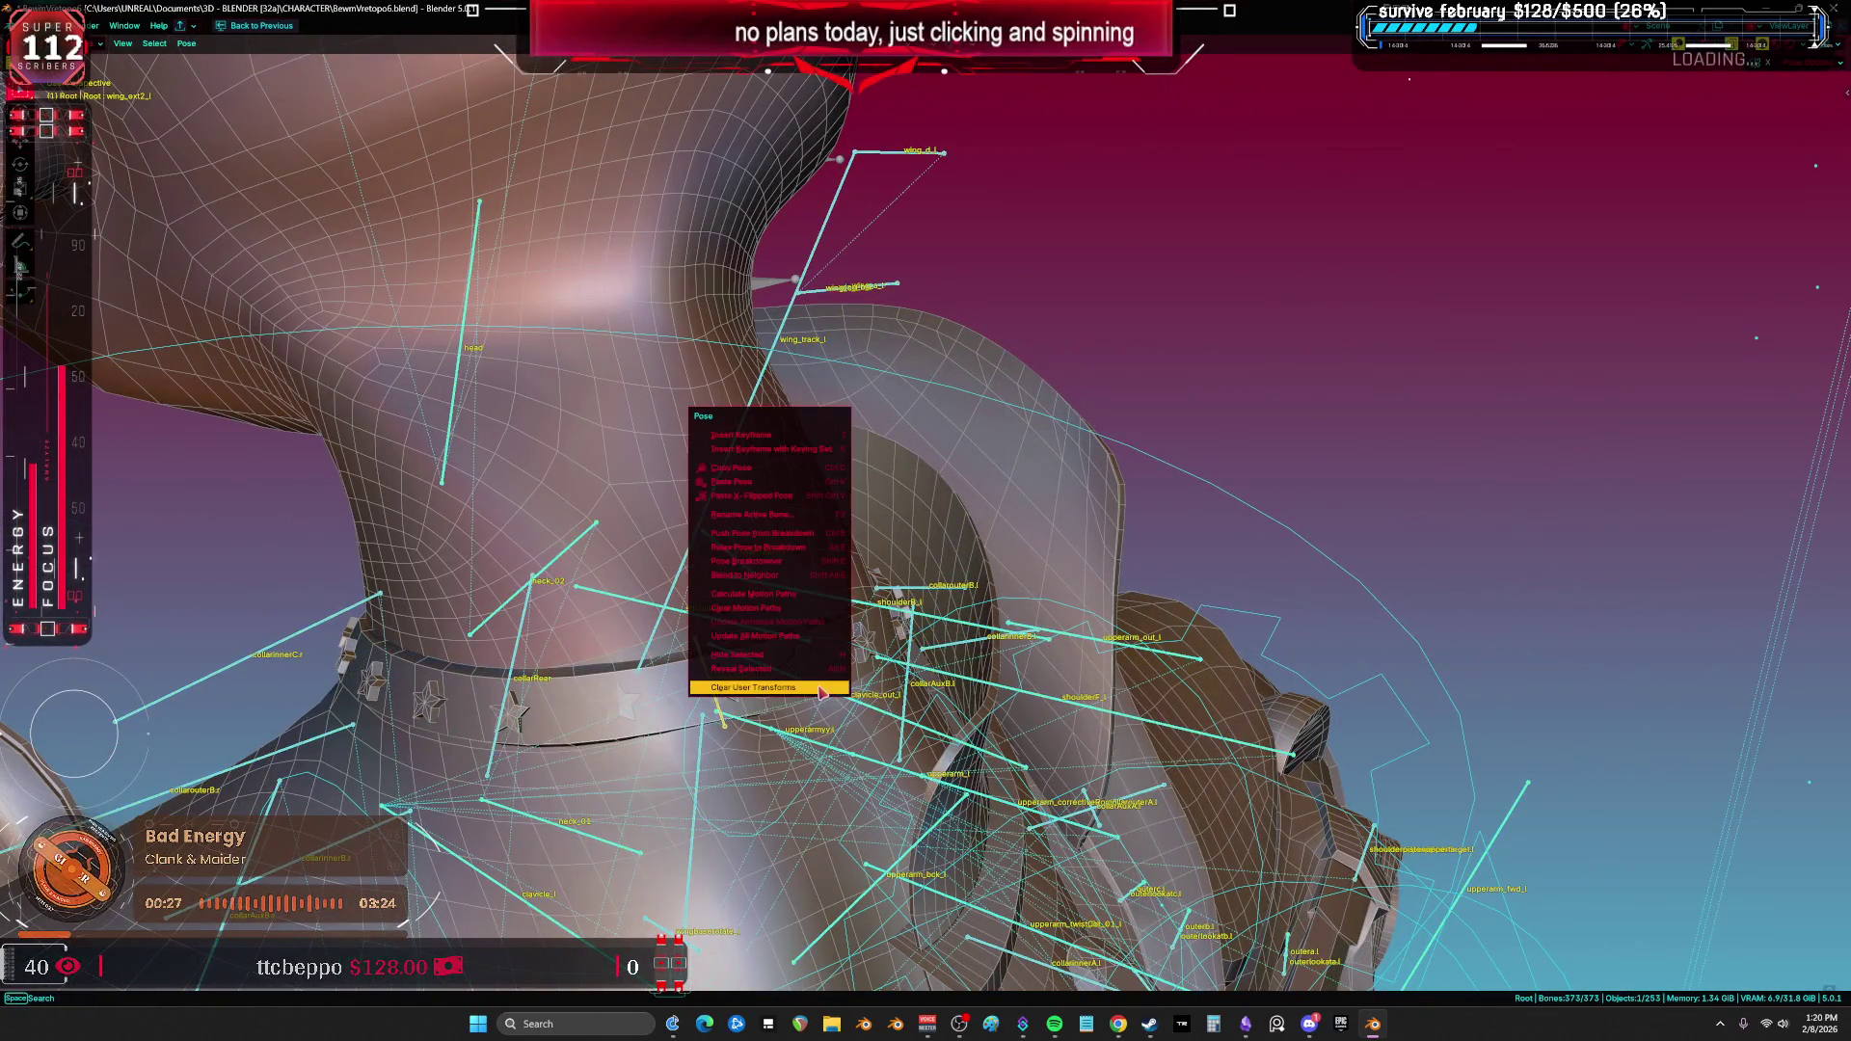
Step: Clear user transforms, select the stars and collar band, and apply Shade Auto Smooth
click(762, 540)
click(646, 866)
middle_drag(646, 866, 690, 733)
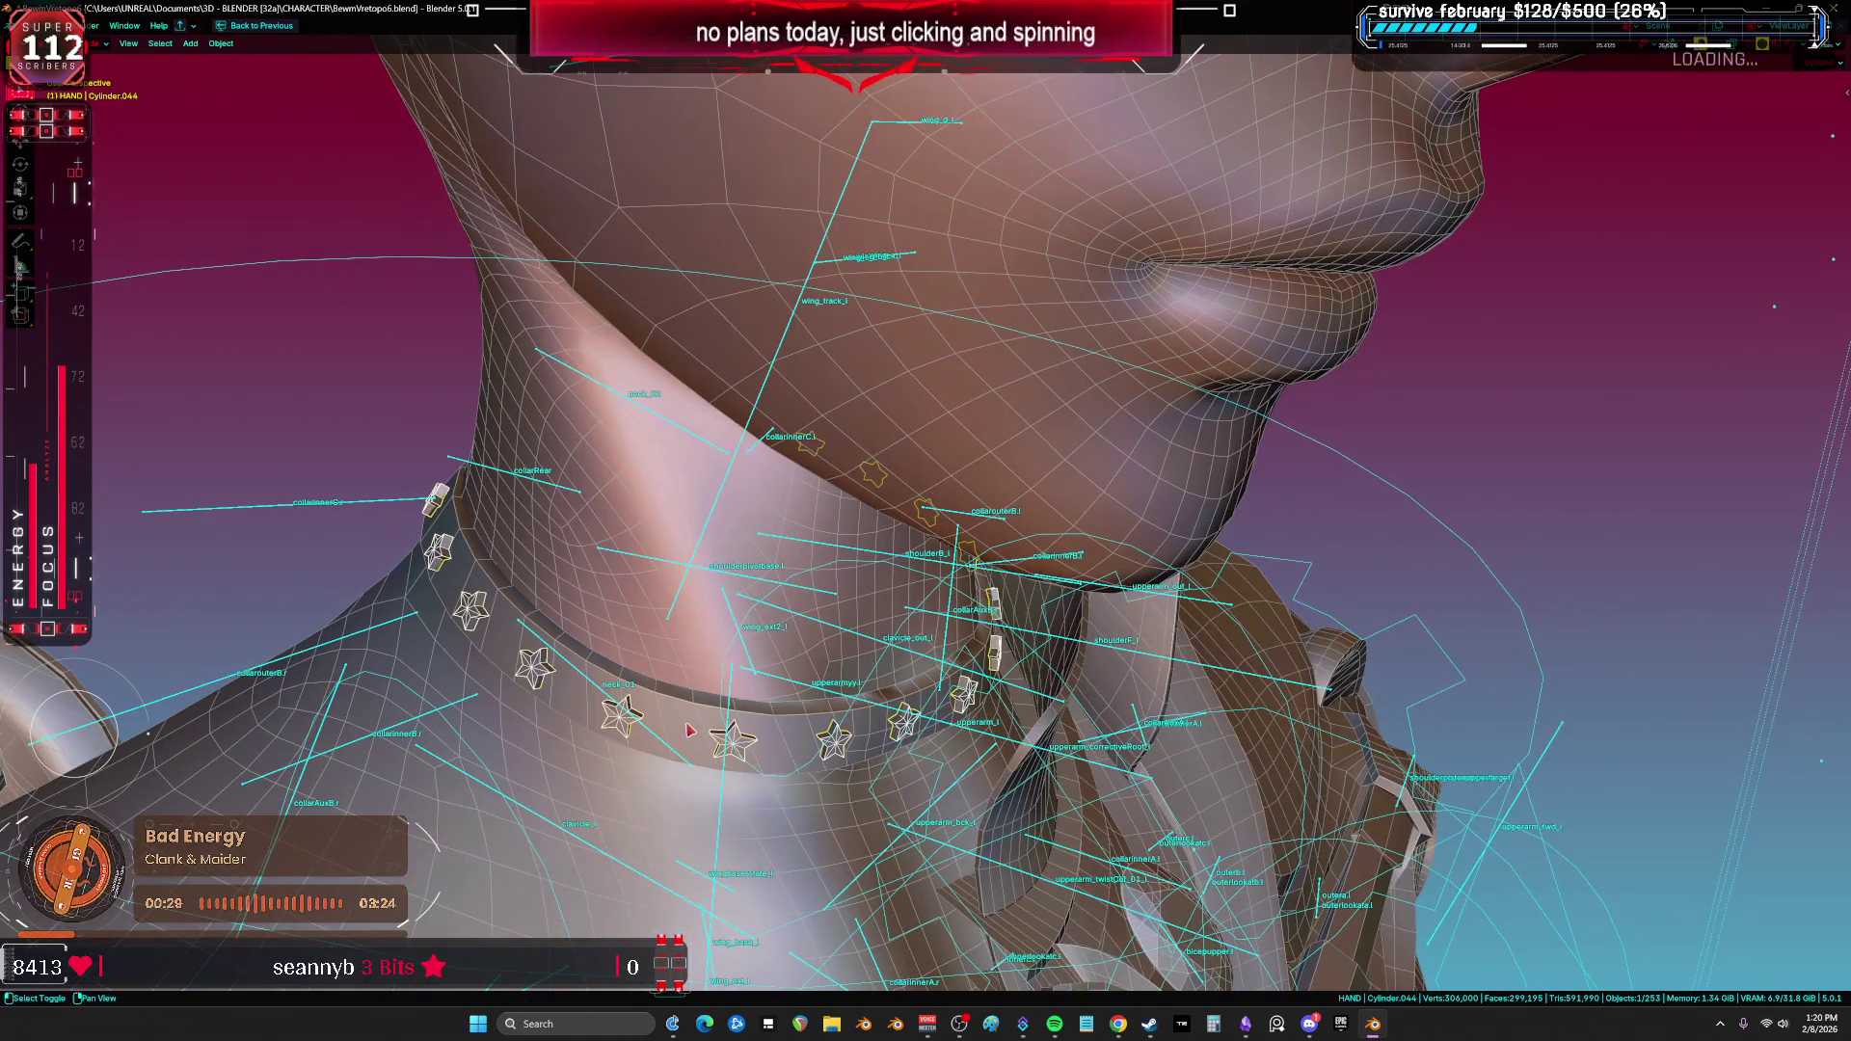
click(686, 721)
ctrl+click(718, 749)
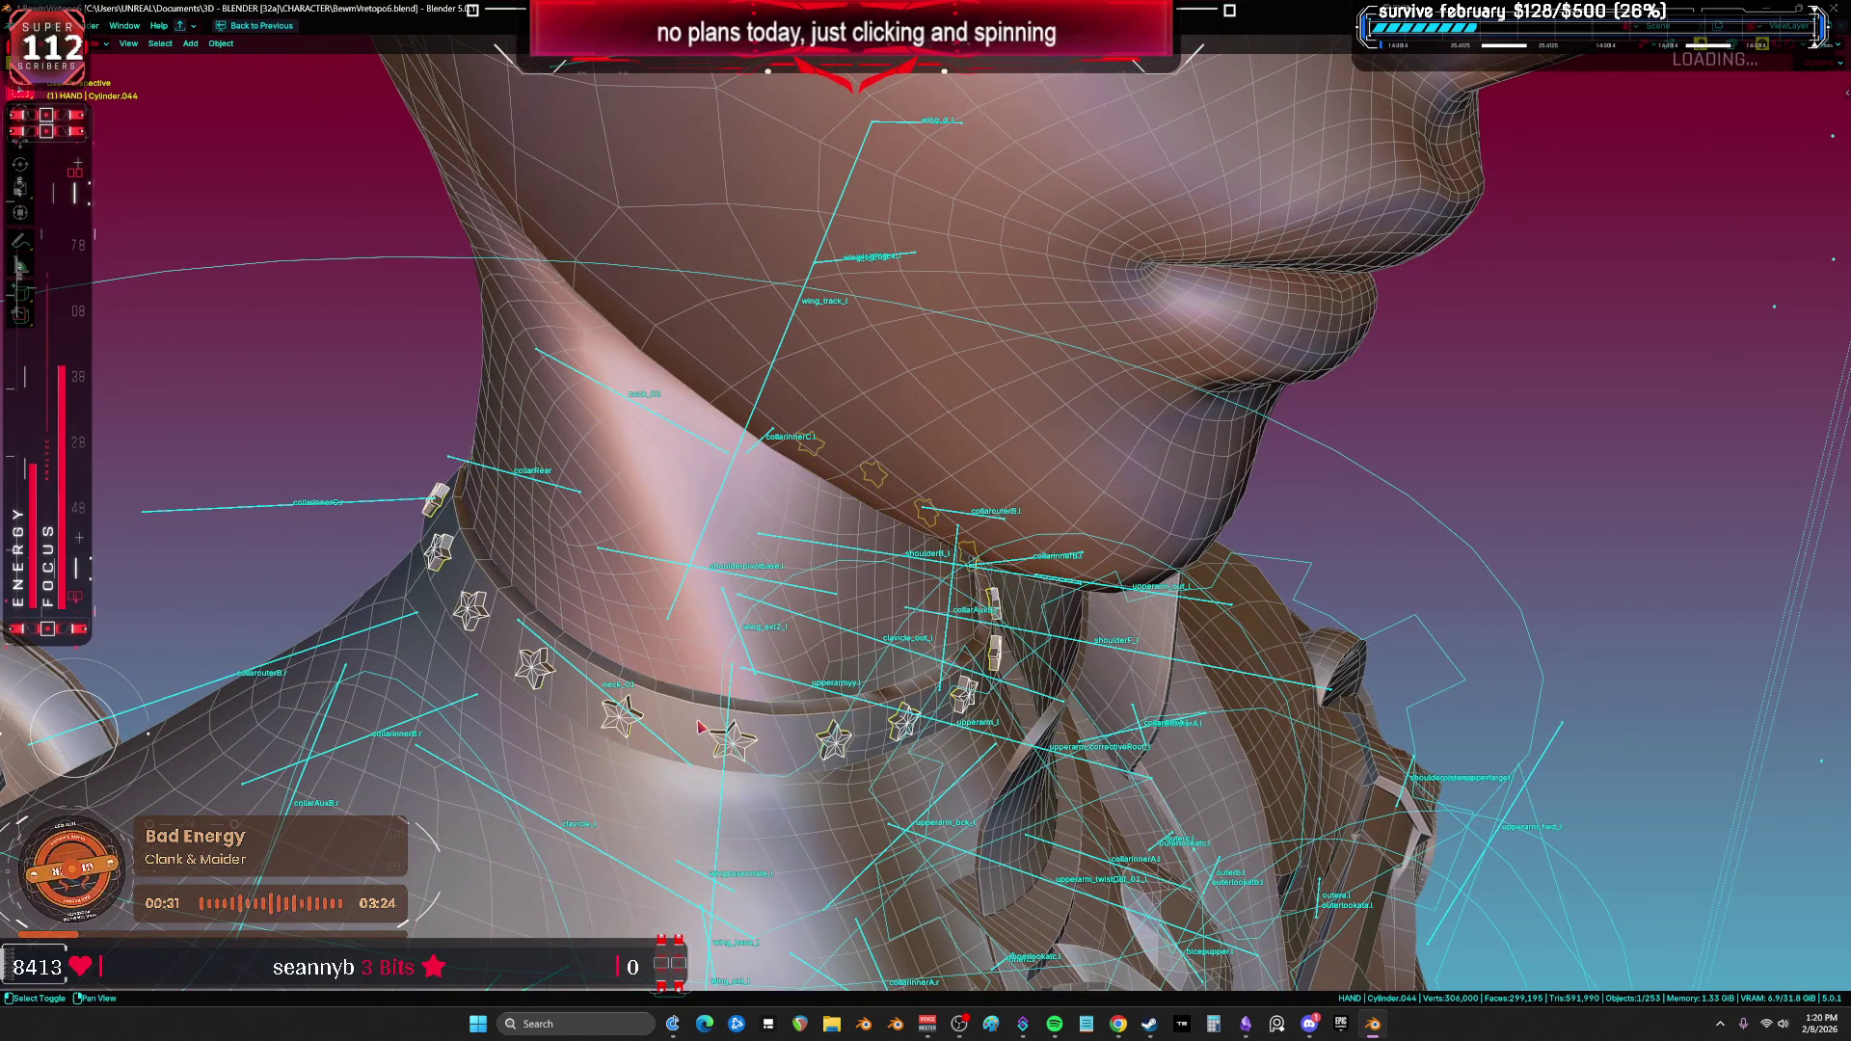
right_click(685, 730)
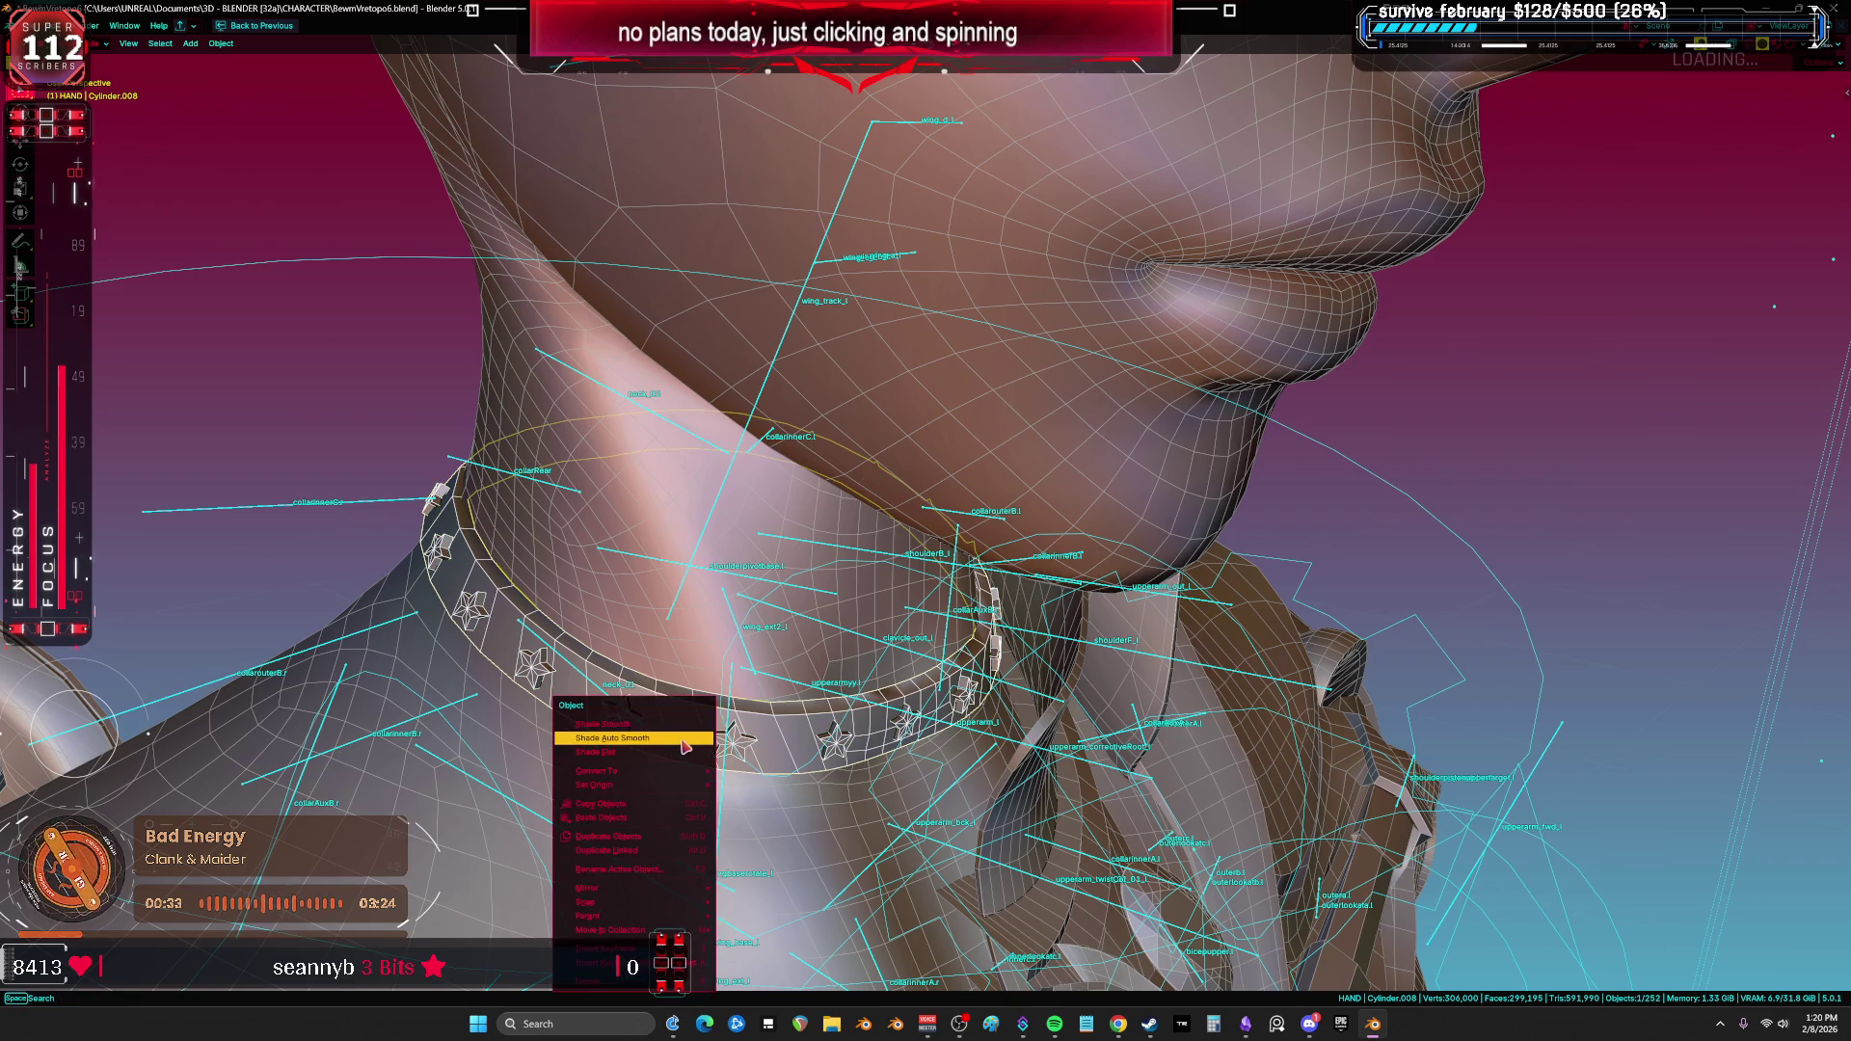
click(686, 740)
Step: Apply the 30° Smooth by Angle modifier on the band
key(ctrl+space)
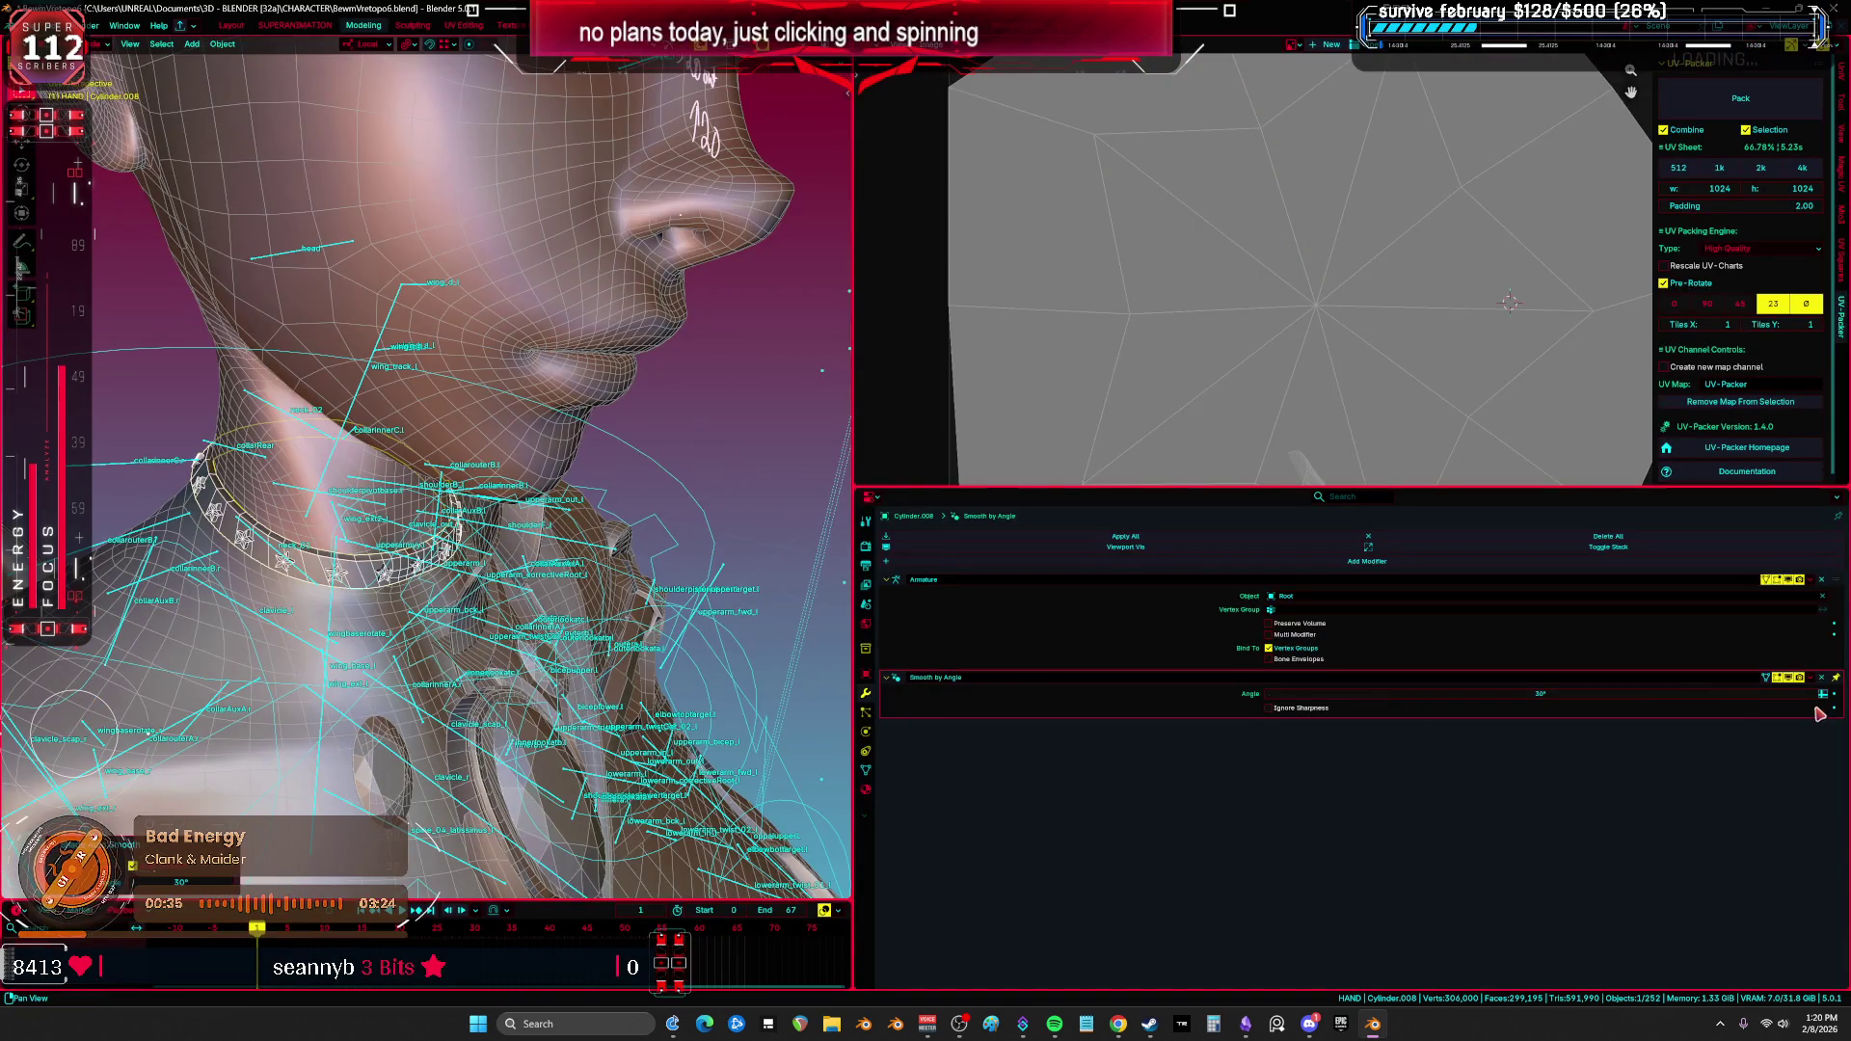
click(1822, 693)
click(1777, 701)
Step: Select all of the collar's geometry in Edit Mode and show its UVs full screen
key(ctrl+space)
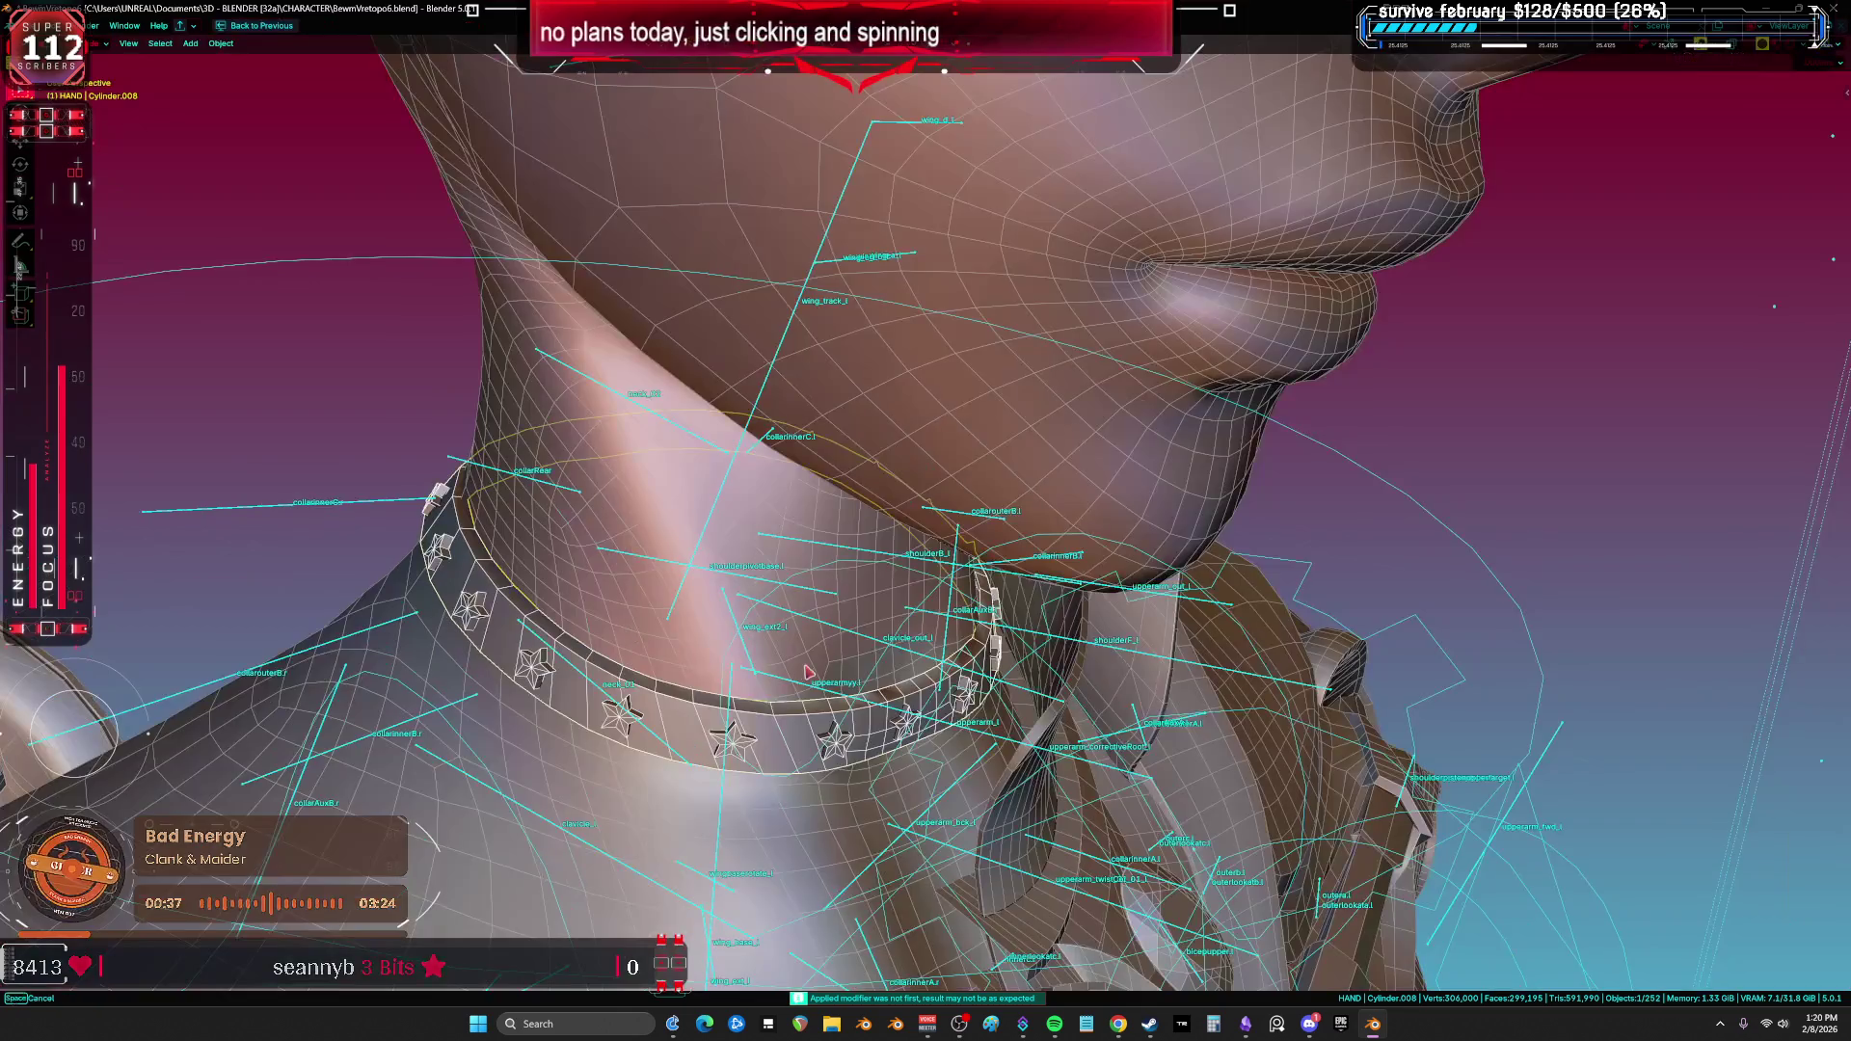
scroll(808, 672, down, 2)
key(Tab)
key(a)
key(ctrl+space)
key(ctrl+space)
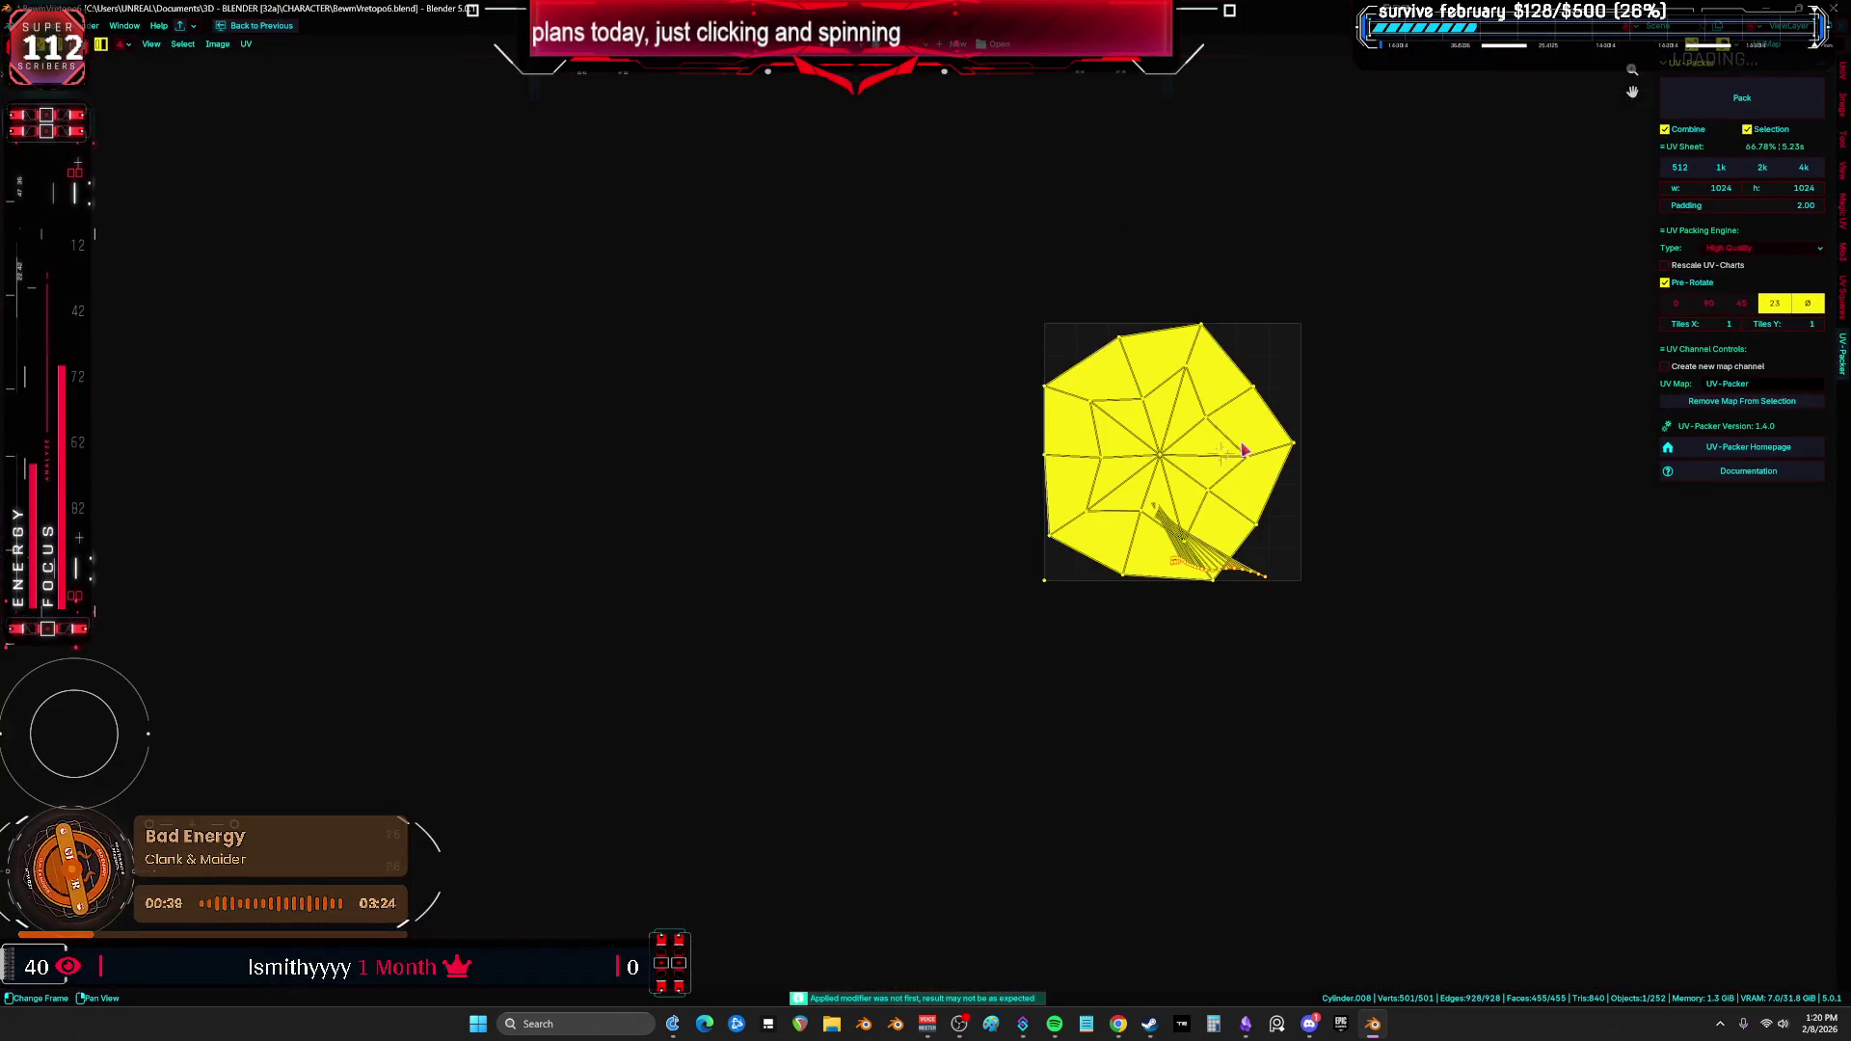
Step: Select the linked collar geometry and unwrap it with Minimum Stretch
scroll(1244, 450, up, 2)
alt+click(1305, 541)
scroll(1306, 541, up, 2)
key(ctrl+space)
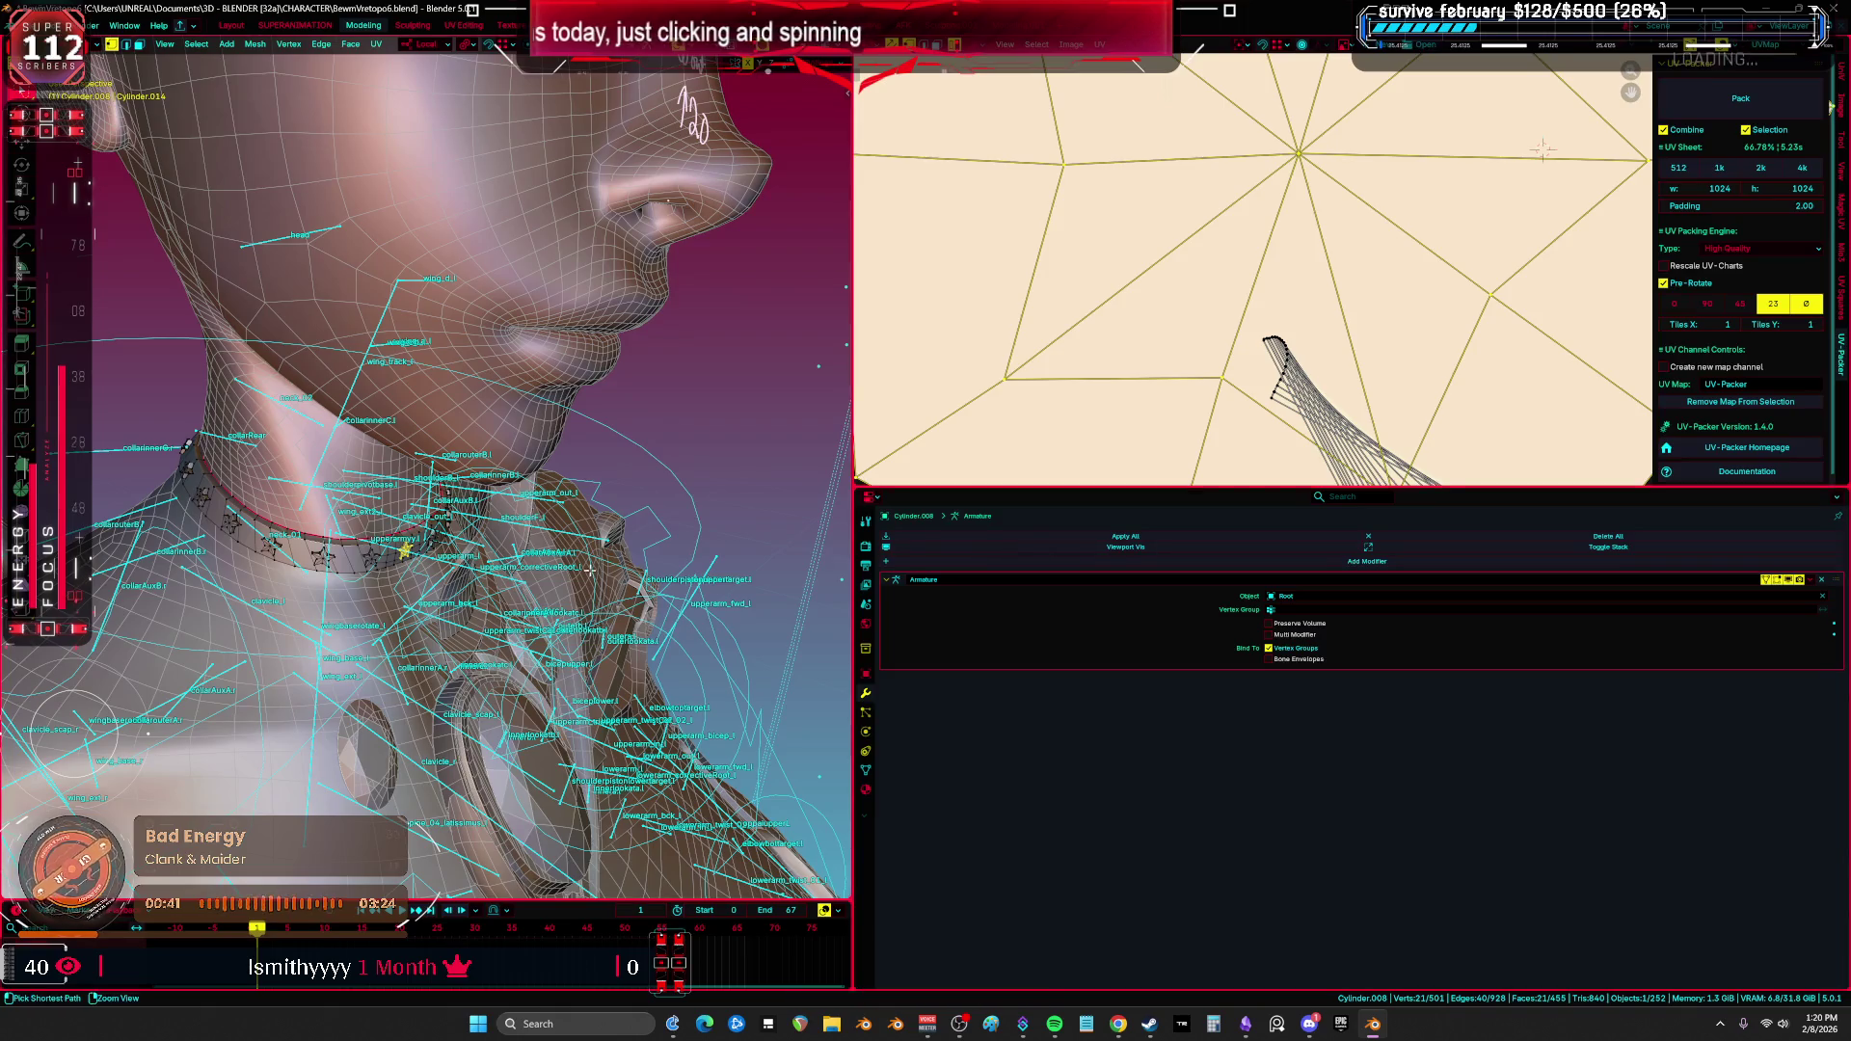
key(ctrl+space)
key(a)
click(713, 644)
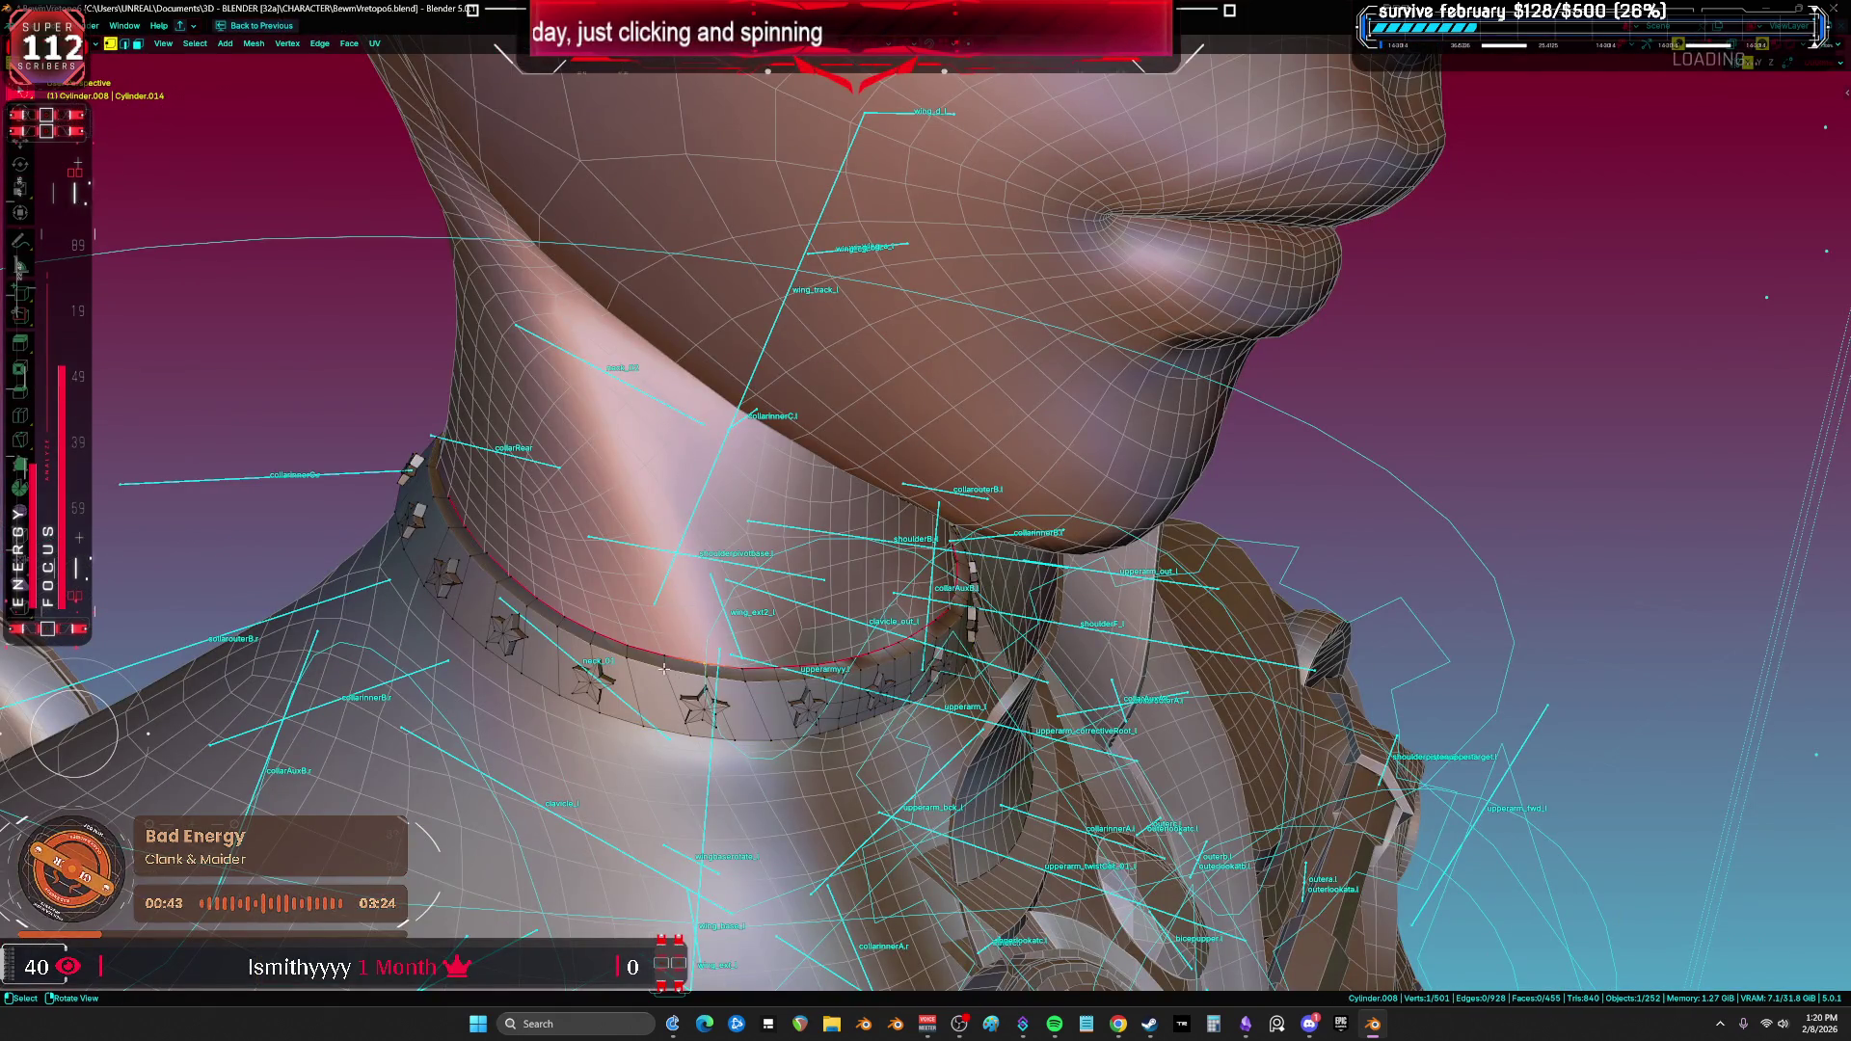
key(ctrl+l)
key(u)
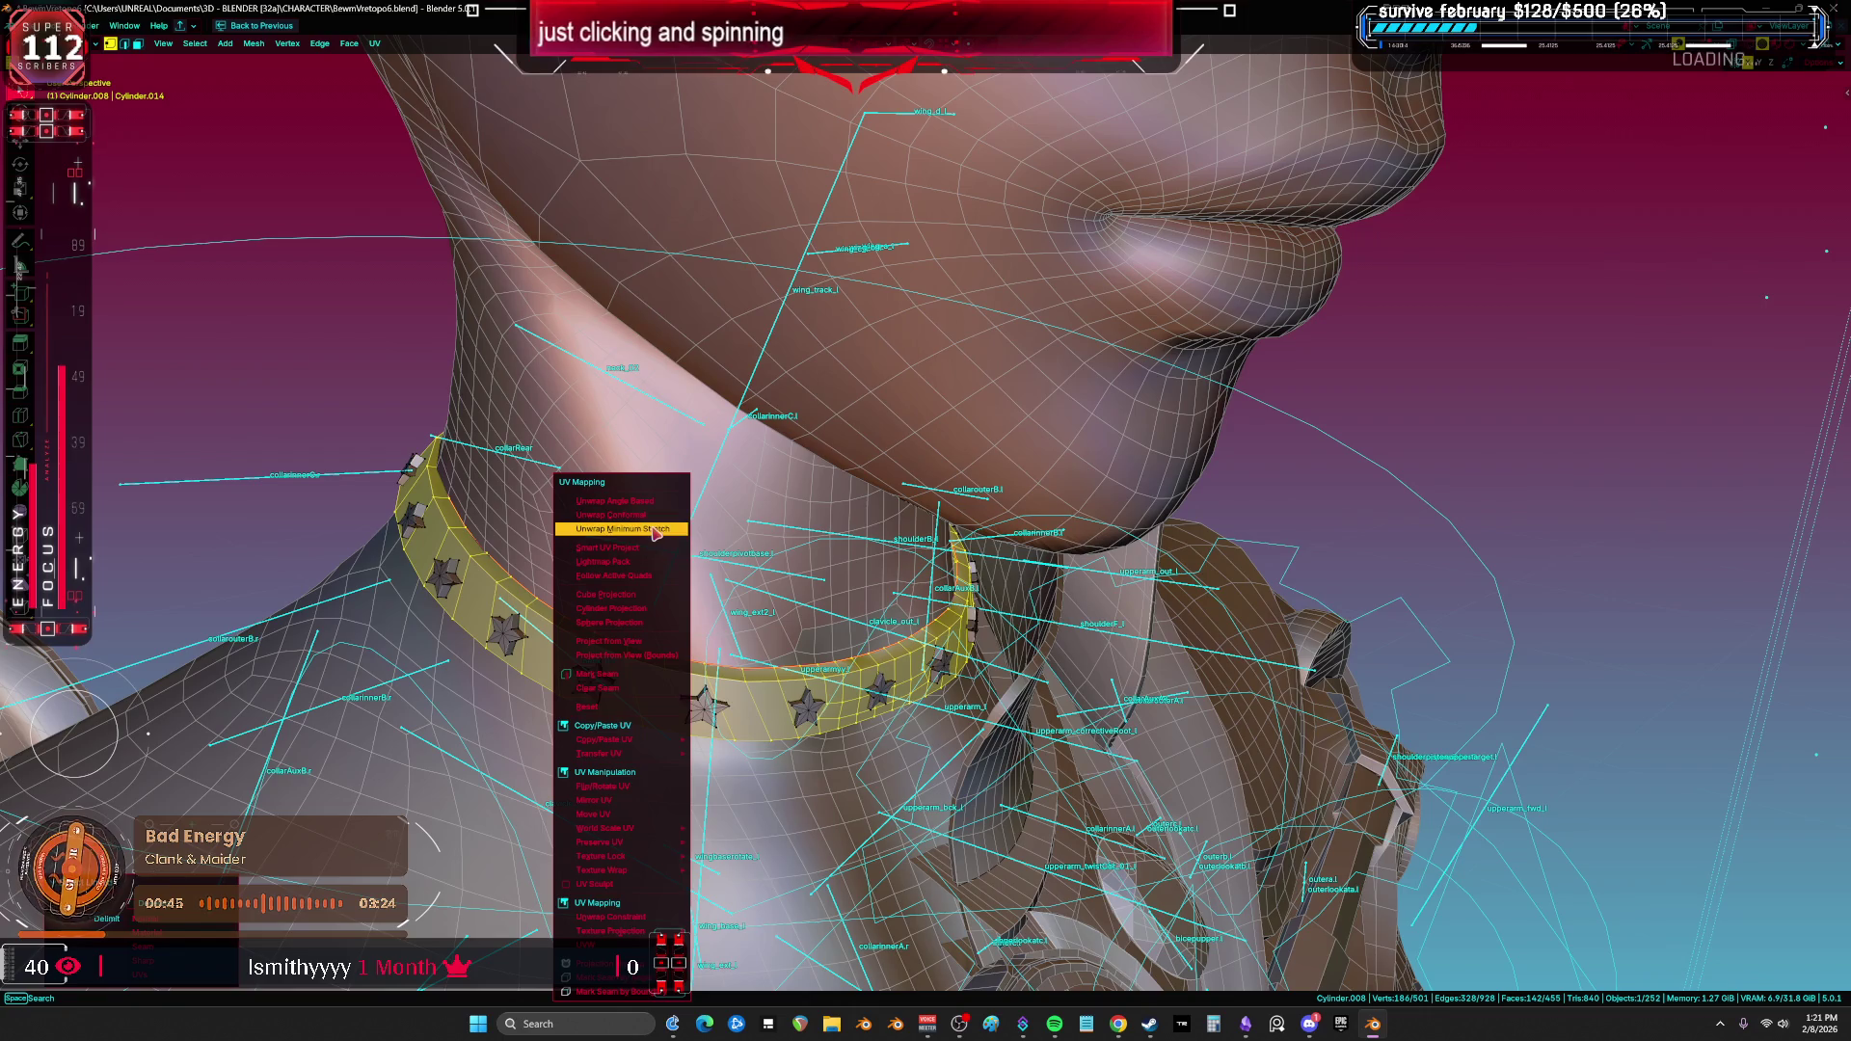
click(653, 528)
Step: Scale the large polygonal UV island down small, then turn on X-ray in the 3D view
key(ctrl+space)
key(ctrl+space)
scroll(1143, 472, up, 3)
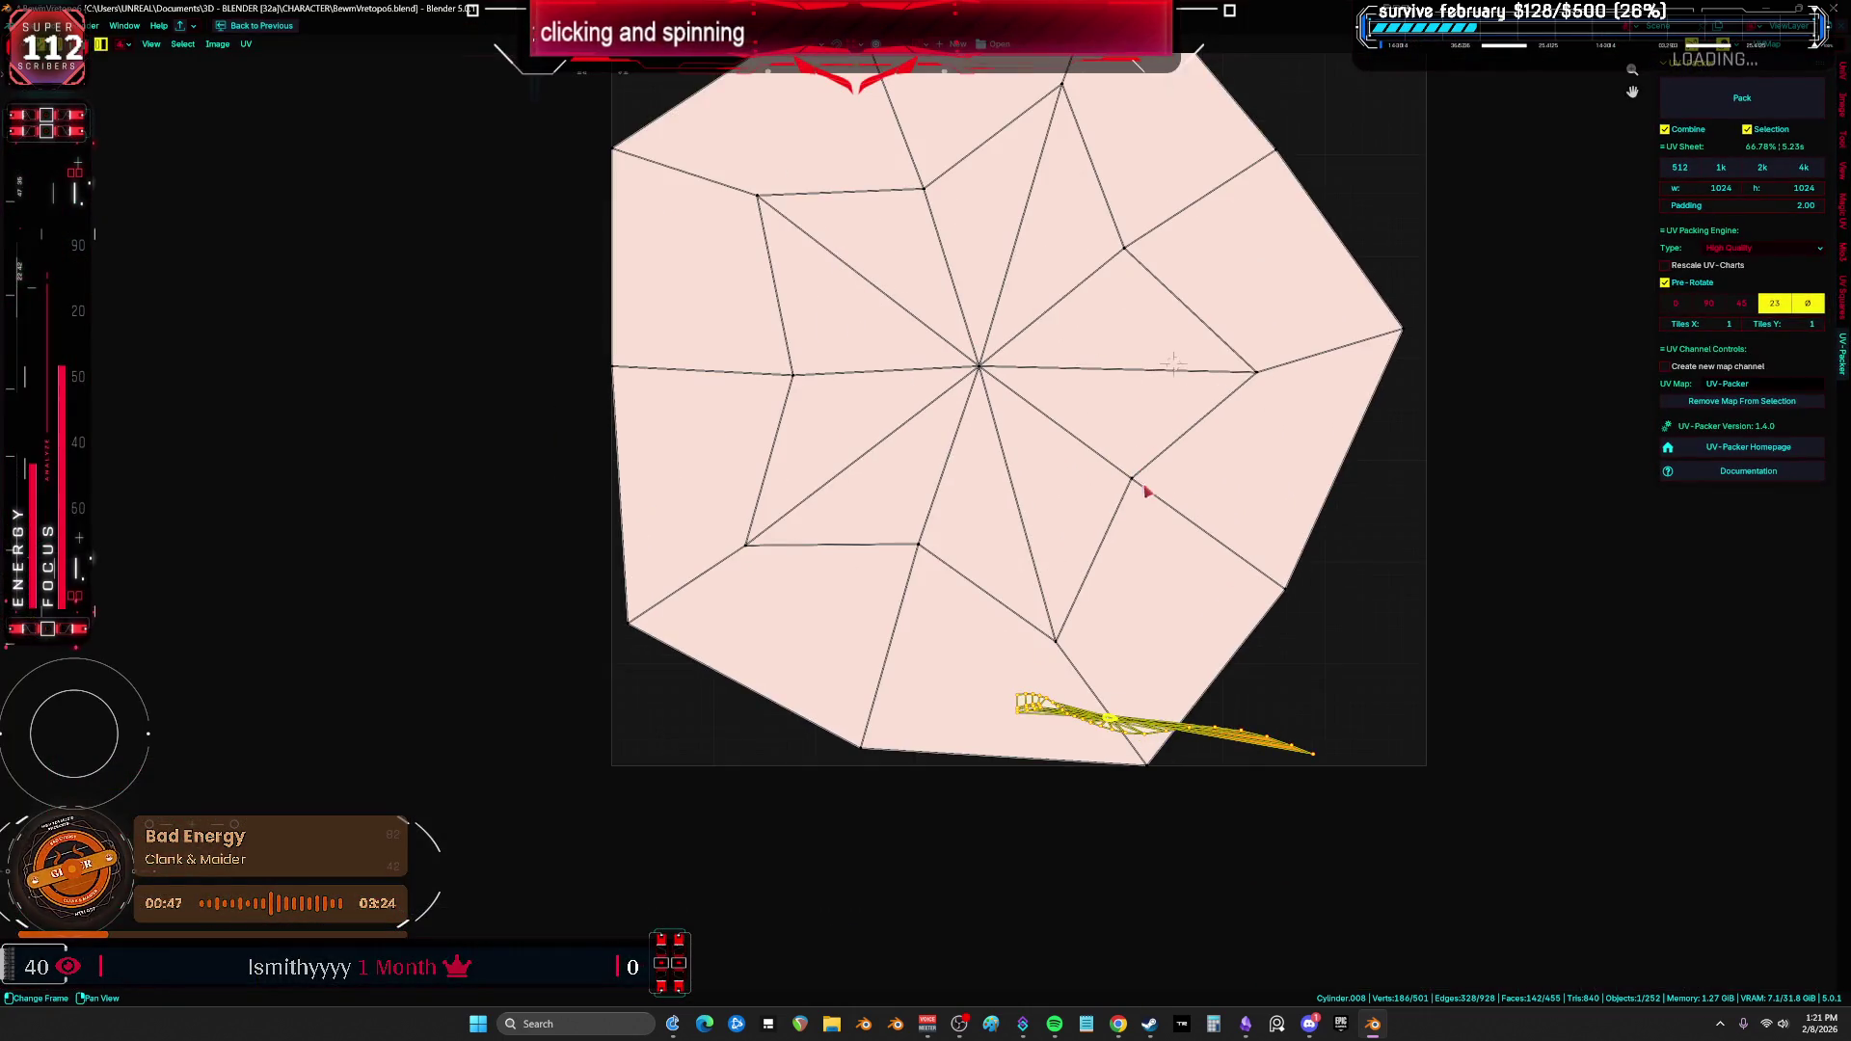
key(a)
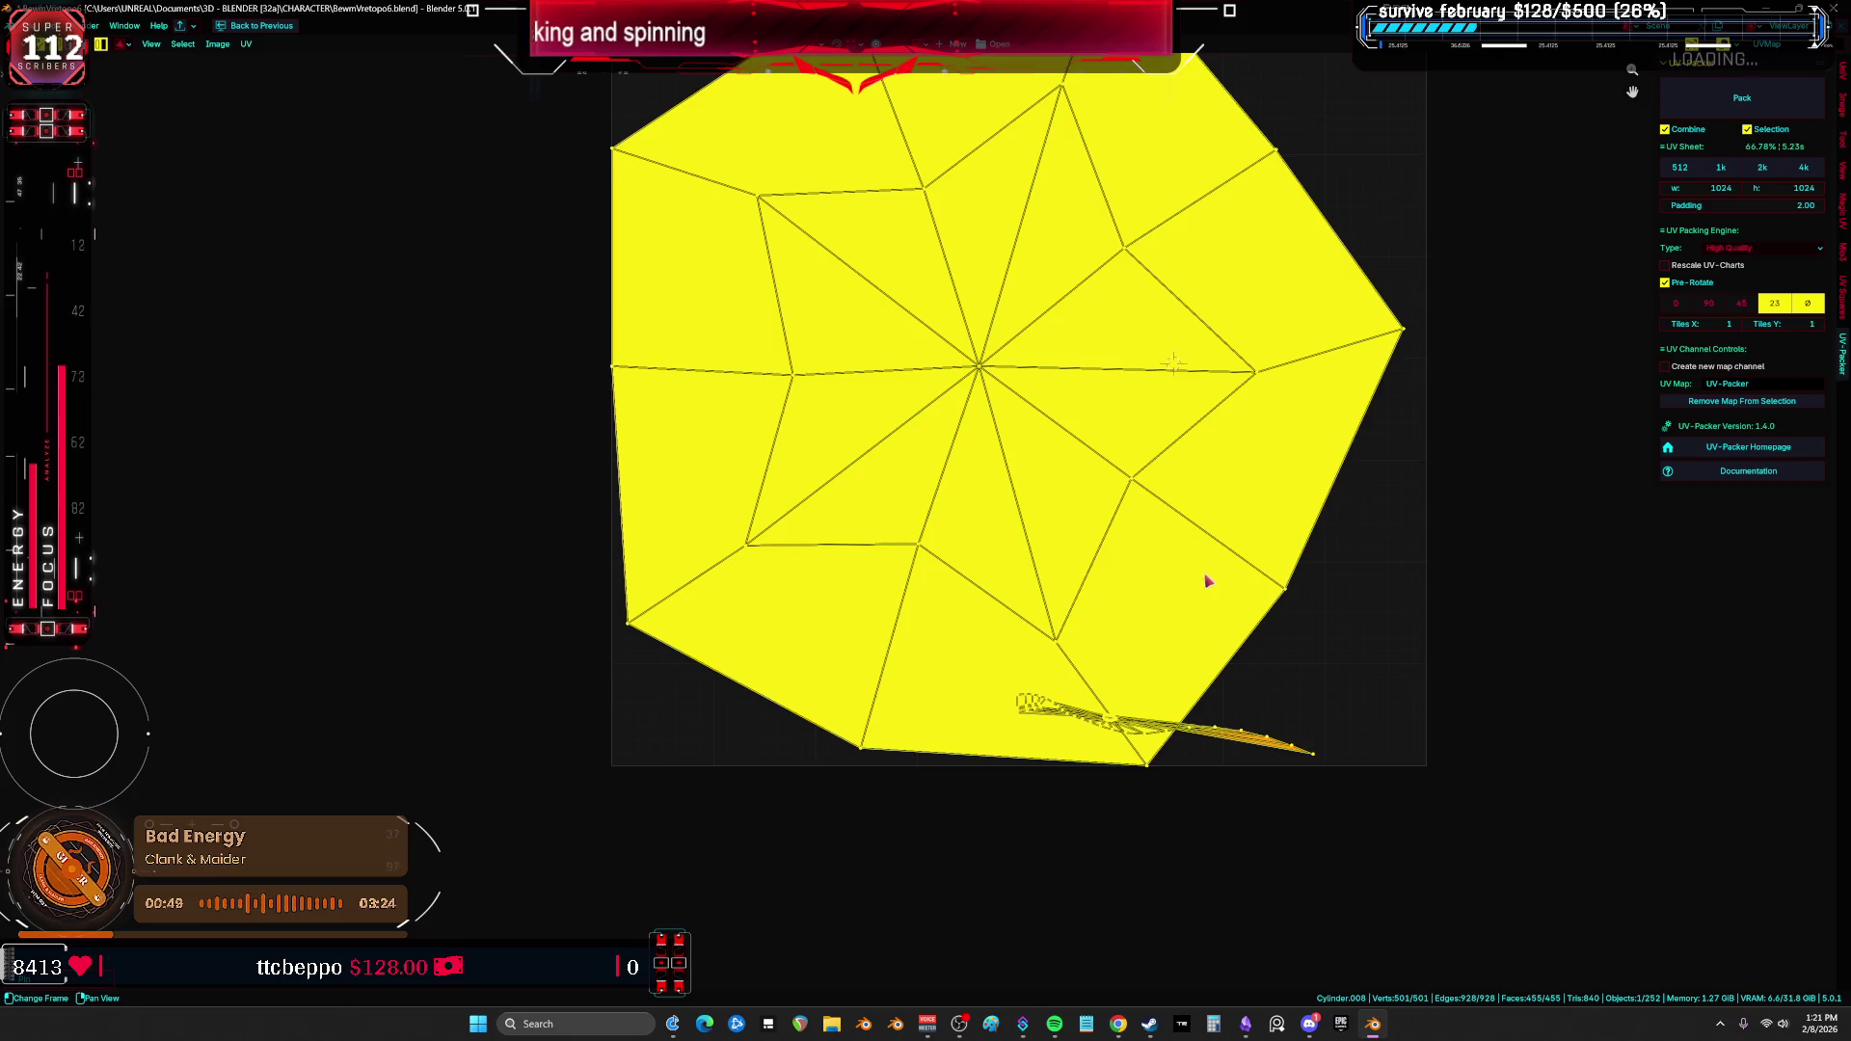
scroll(1202, 590, down, 3)
key(alt+a)
key(a)
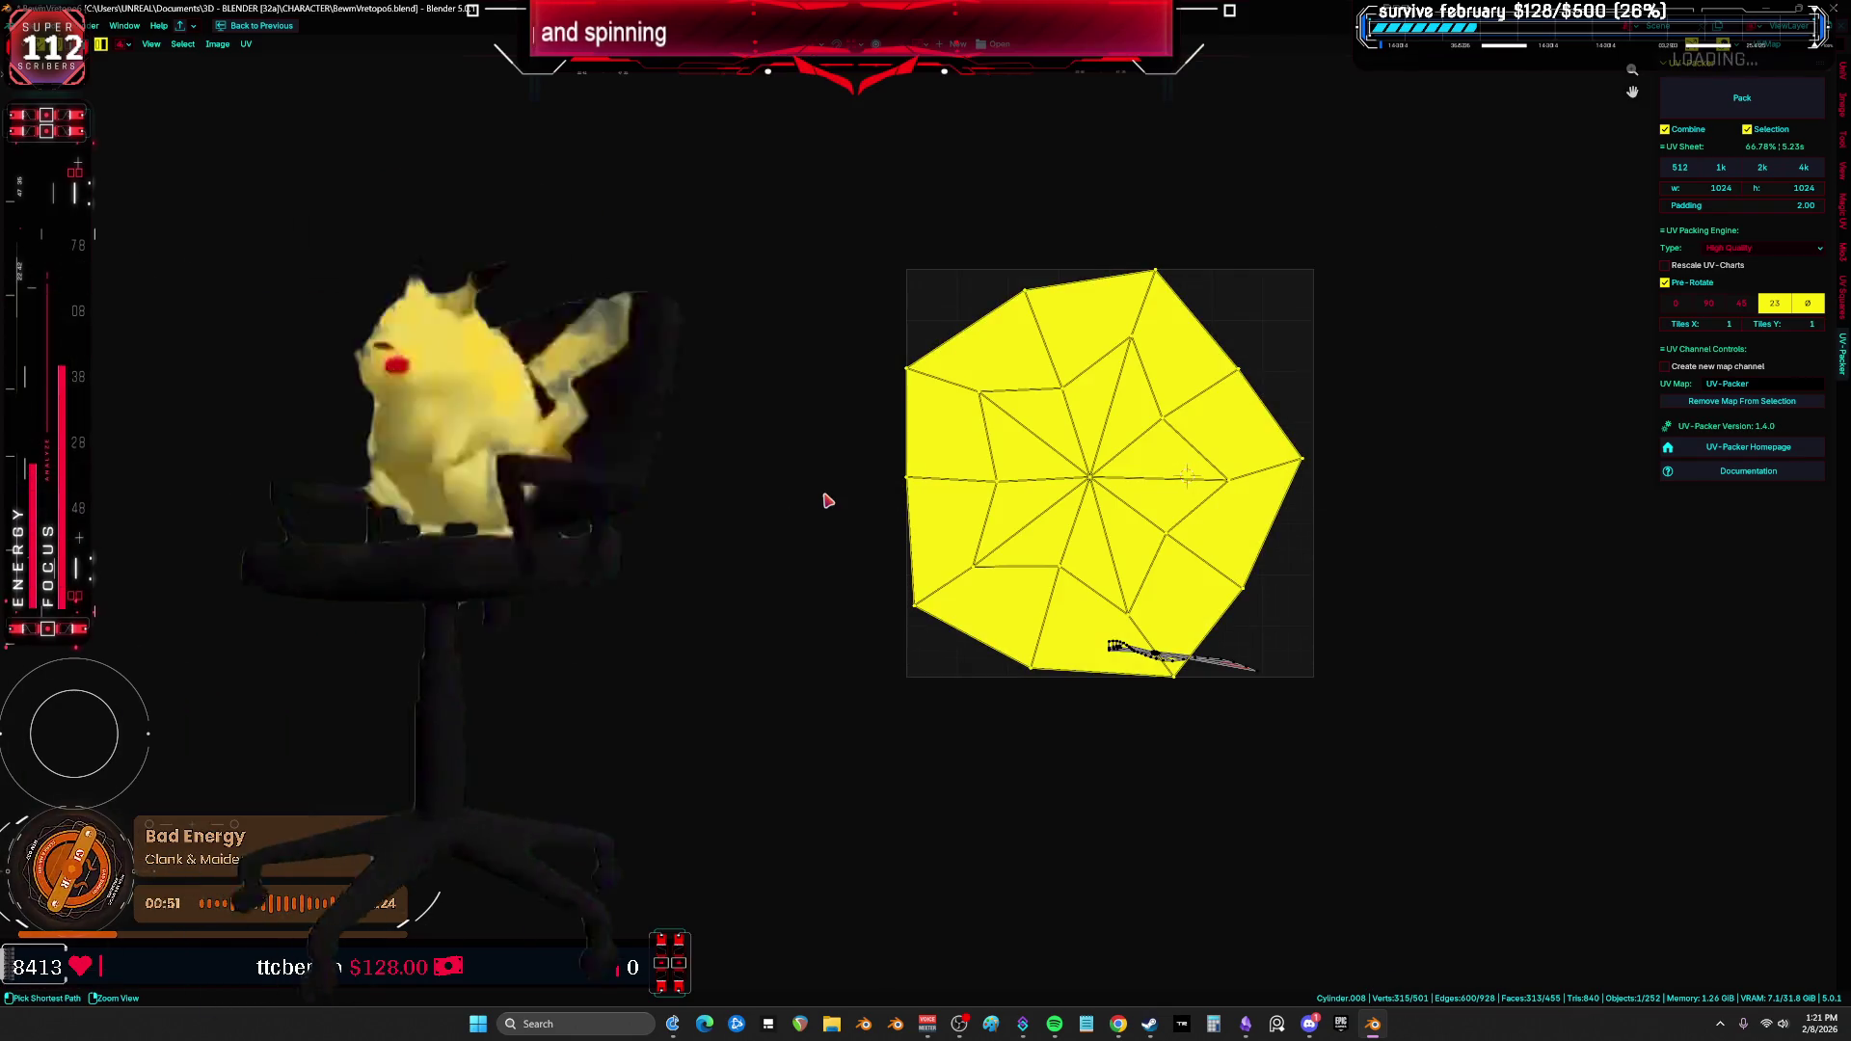
scroll(1540, 648, down, 1)
key(s)
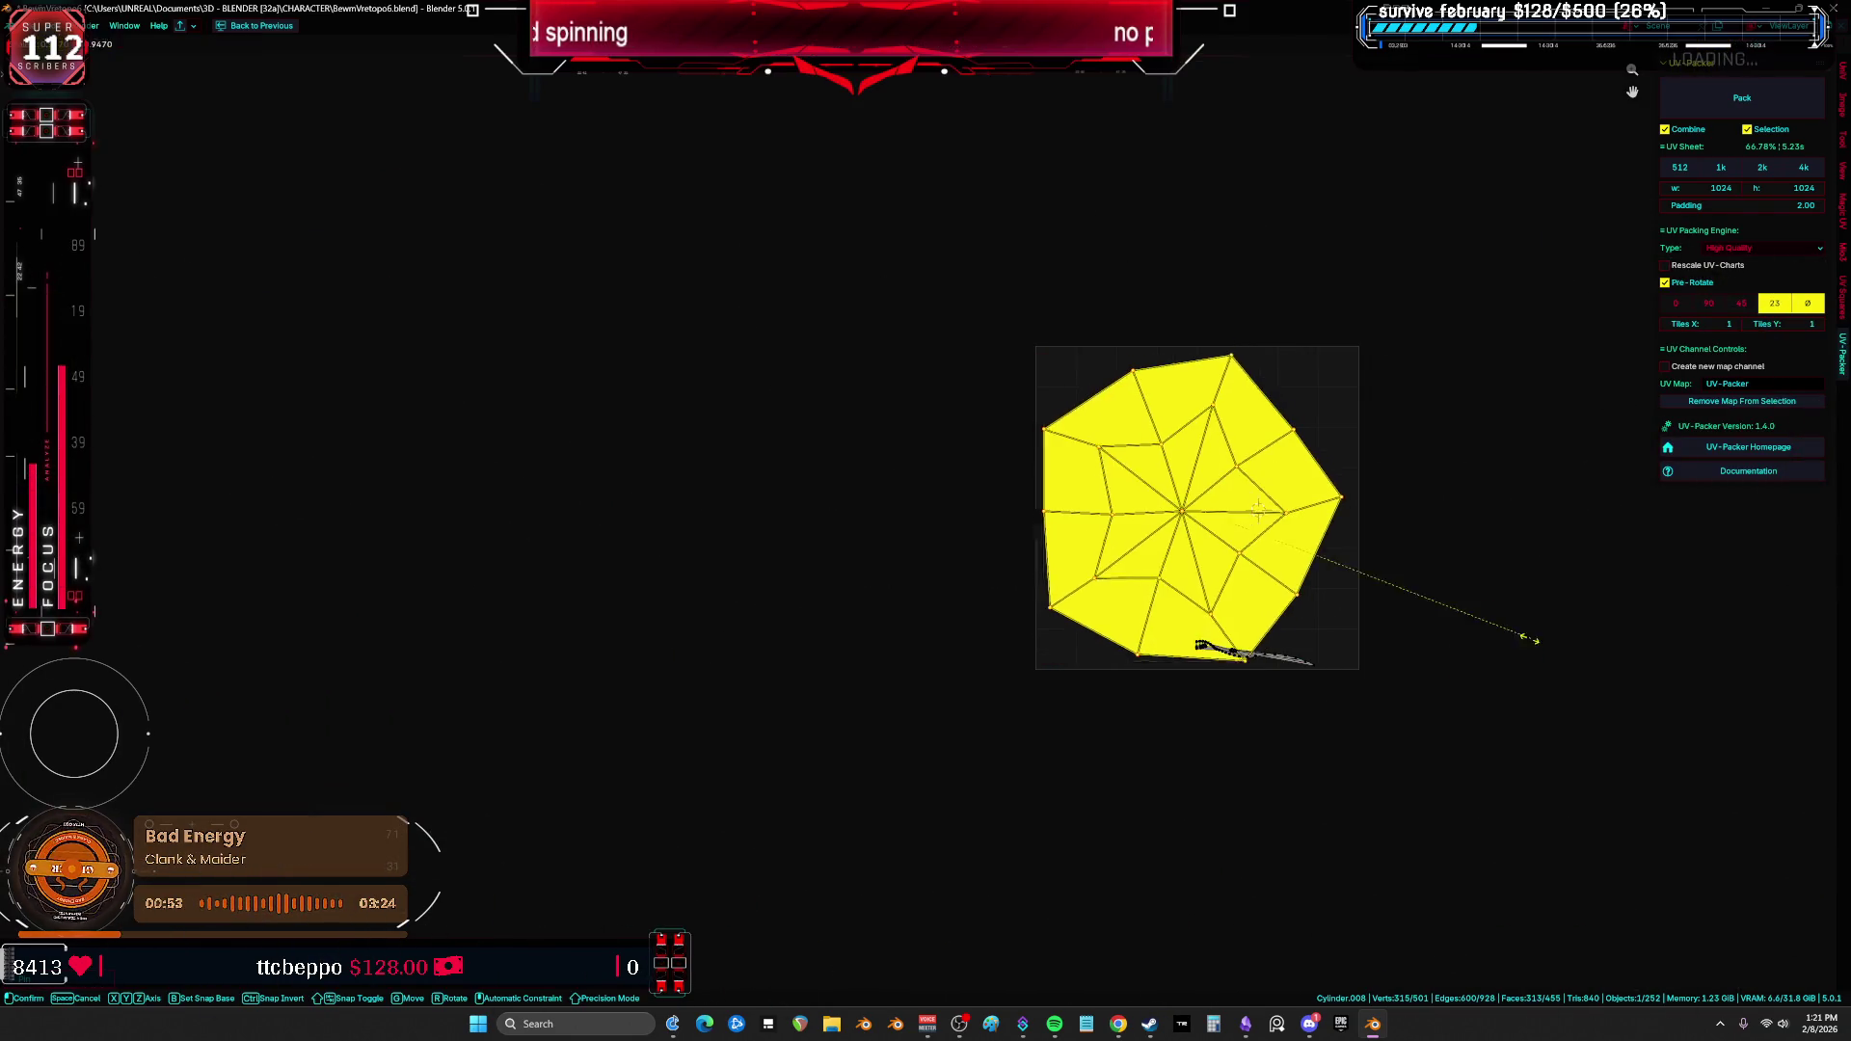
click(1120, 446)
scroll(1194, 517, up, 6)
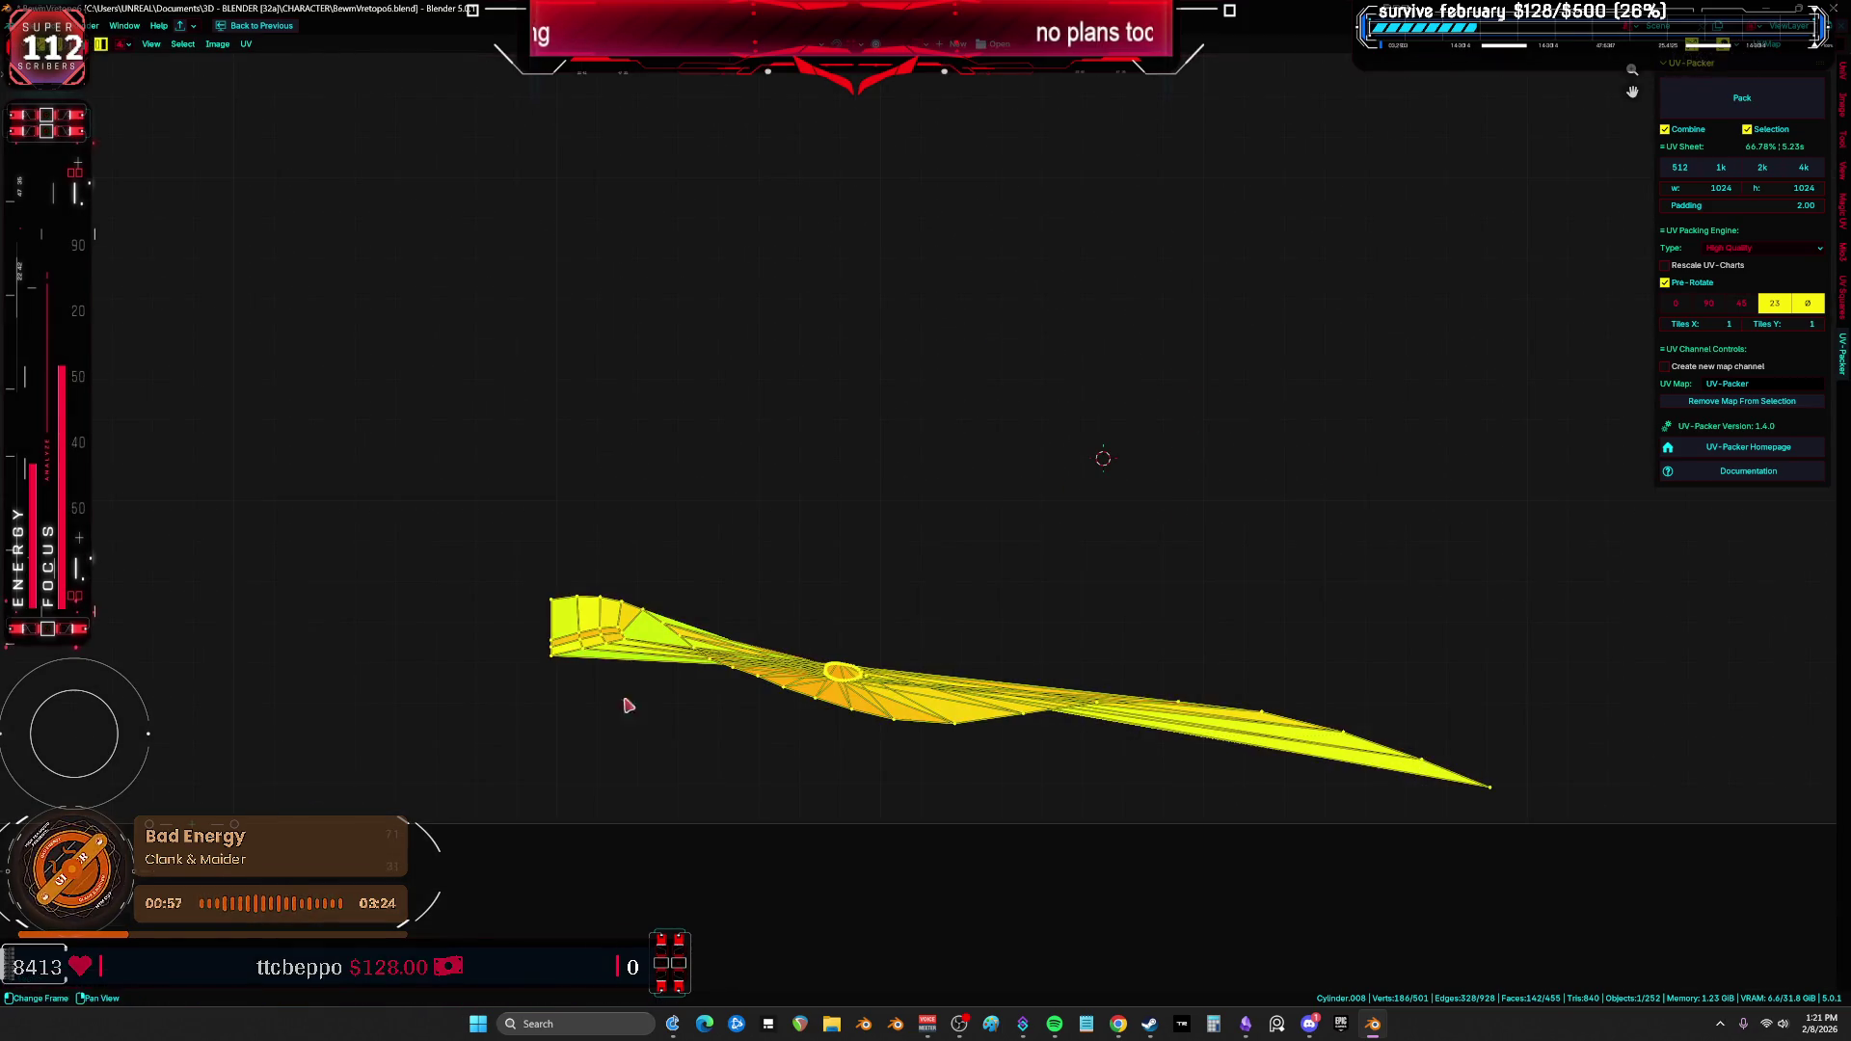
key(ctrl+space)
key(ctrl+space)
key(alt+z)
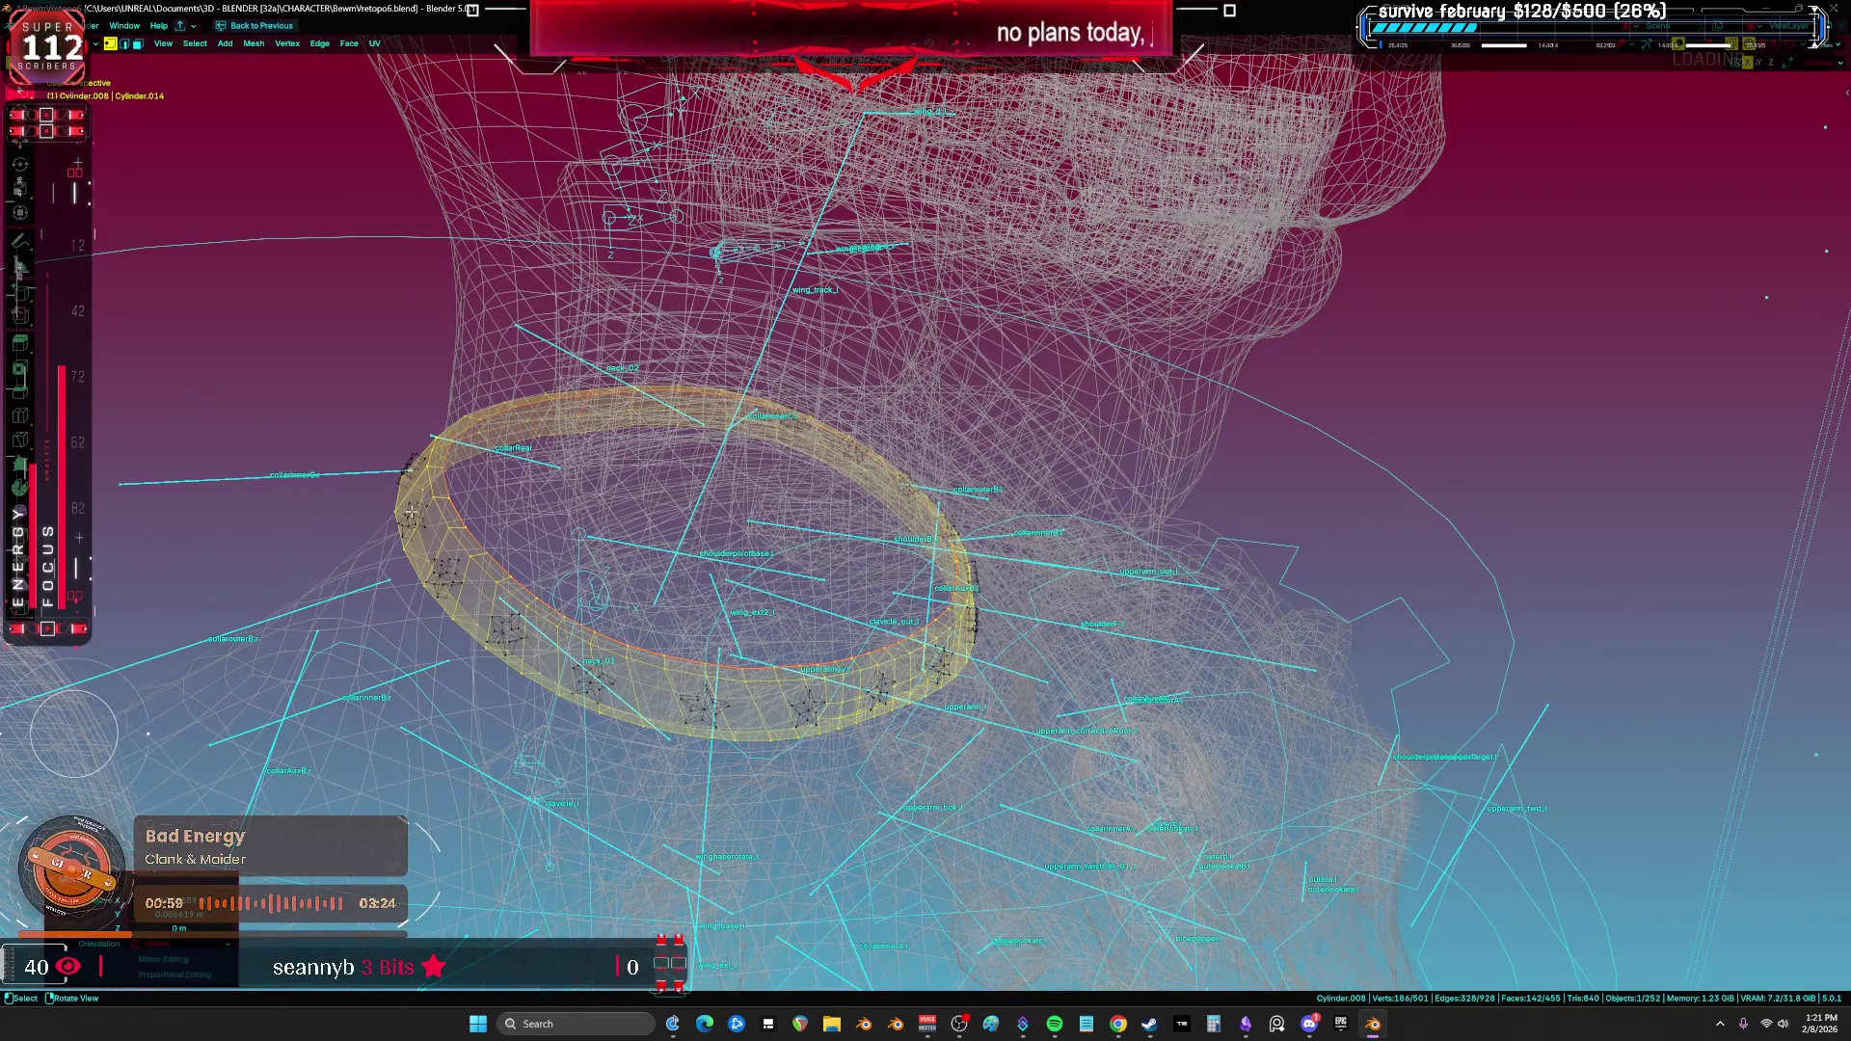
Step: Orbit to a low, tilted view and frame the collar ring
middle_drag(421, 518, 502, 501)
scroll(502, 502, up, 4)
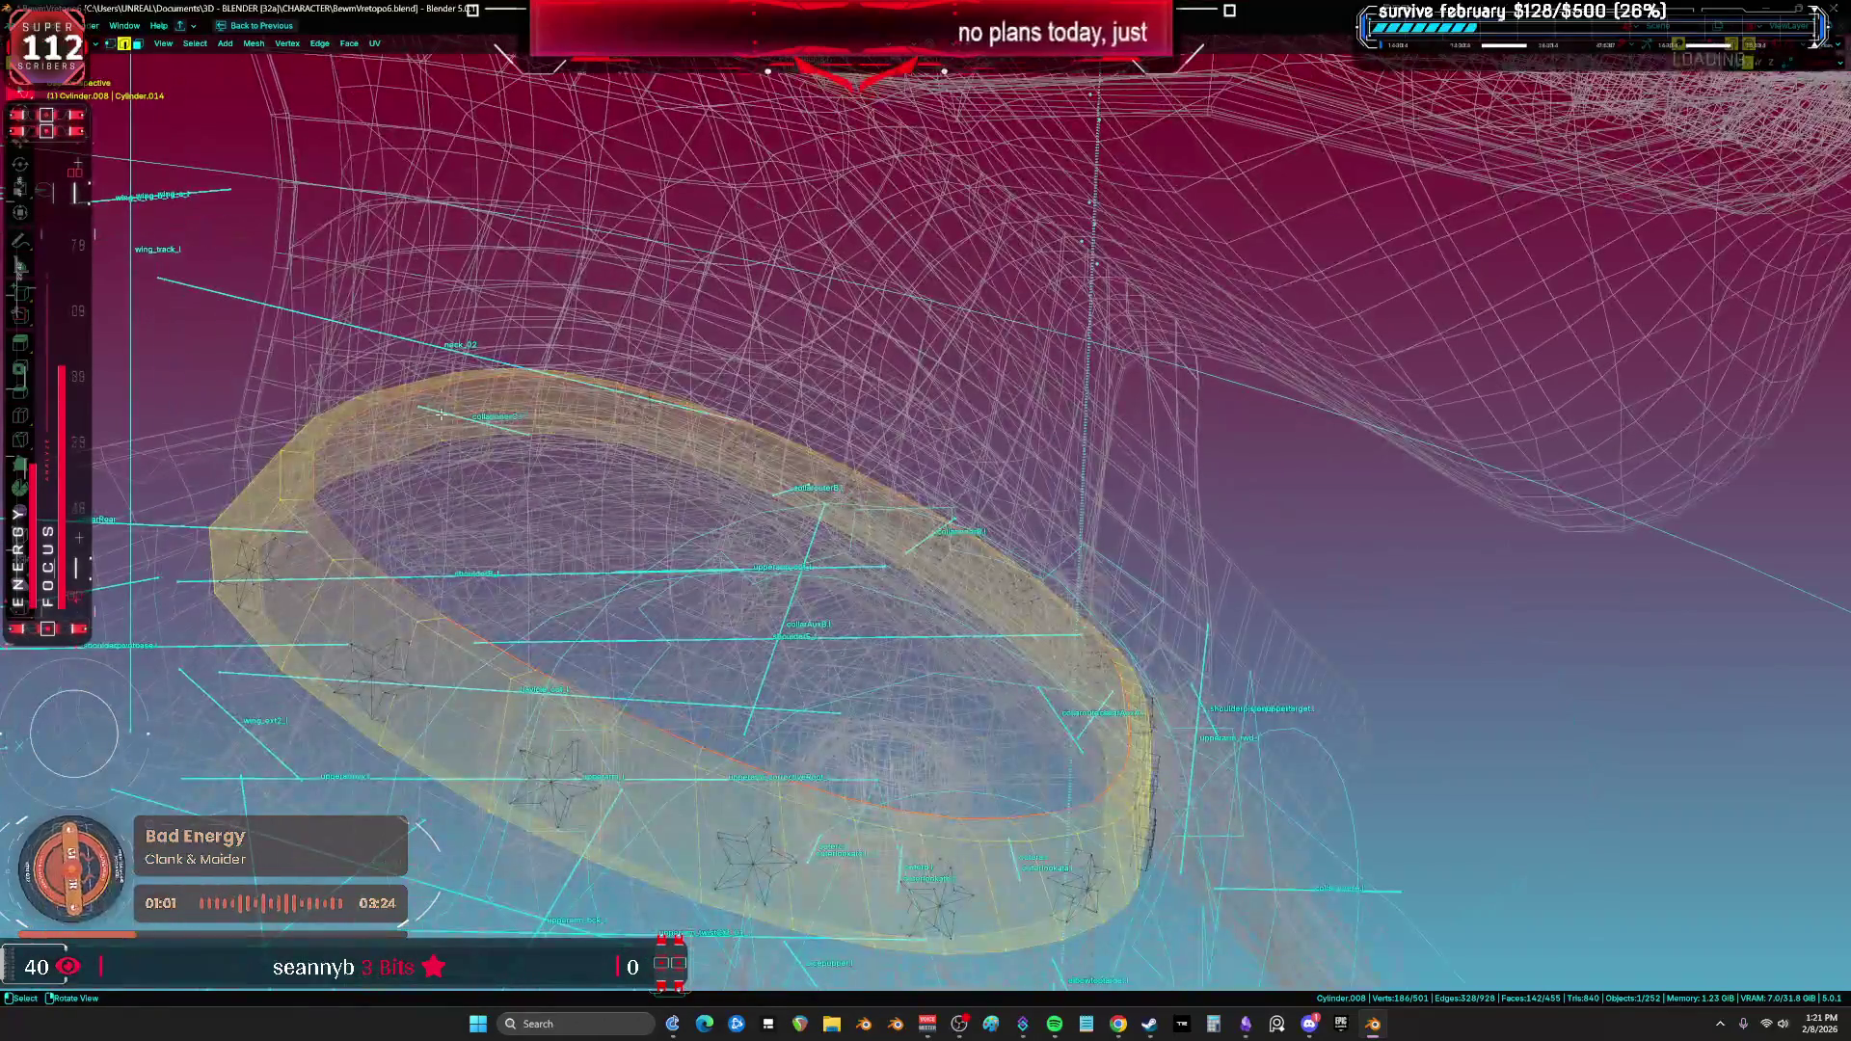
alt+click(381, 450)
key(ctrl+e)
key(Escape)
key(a)
key(KP_Decimal)
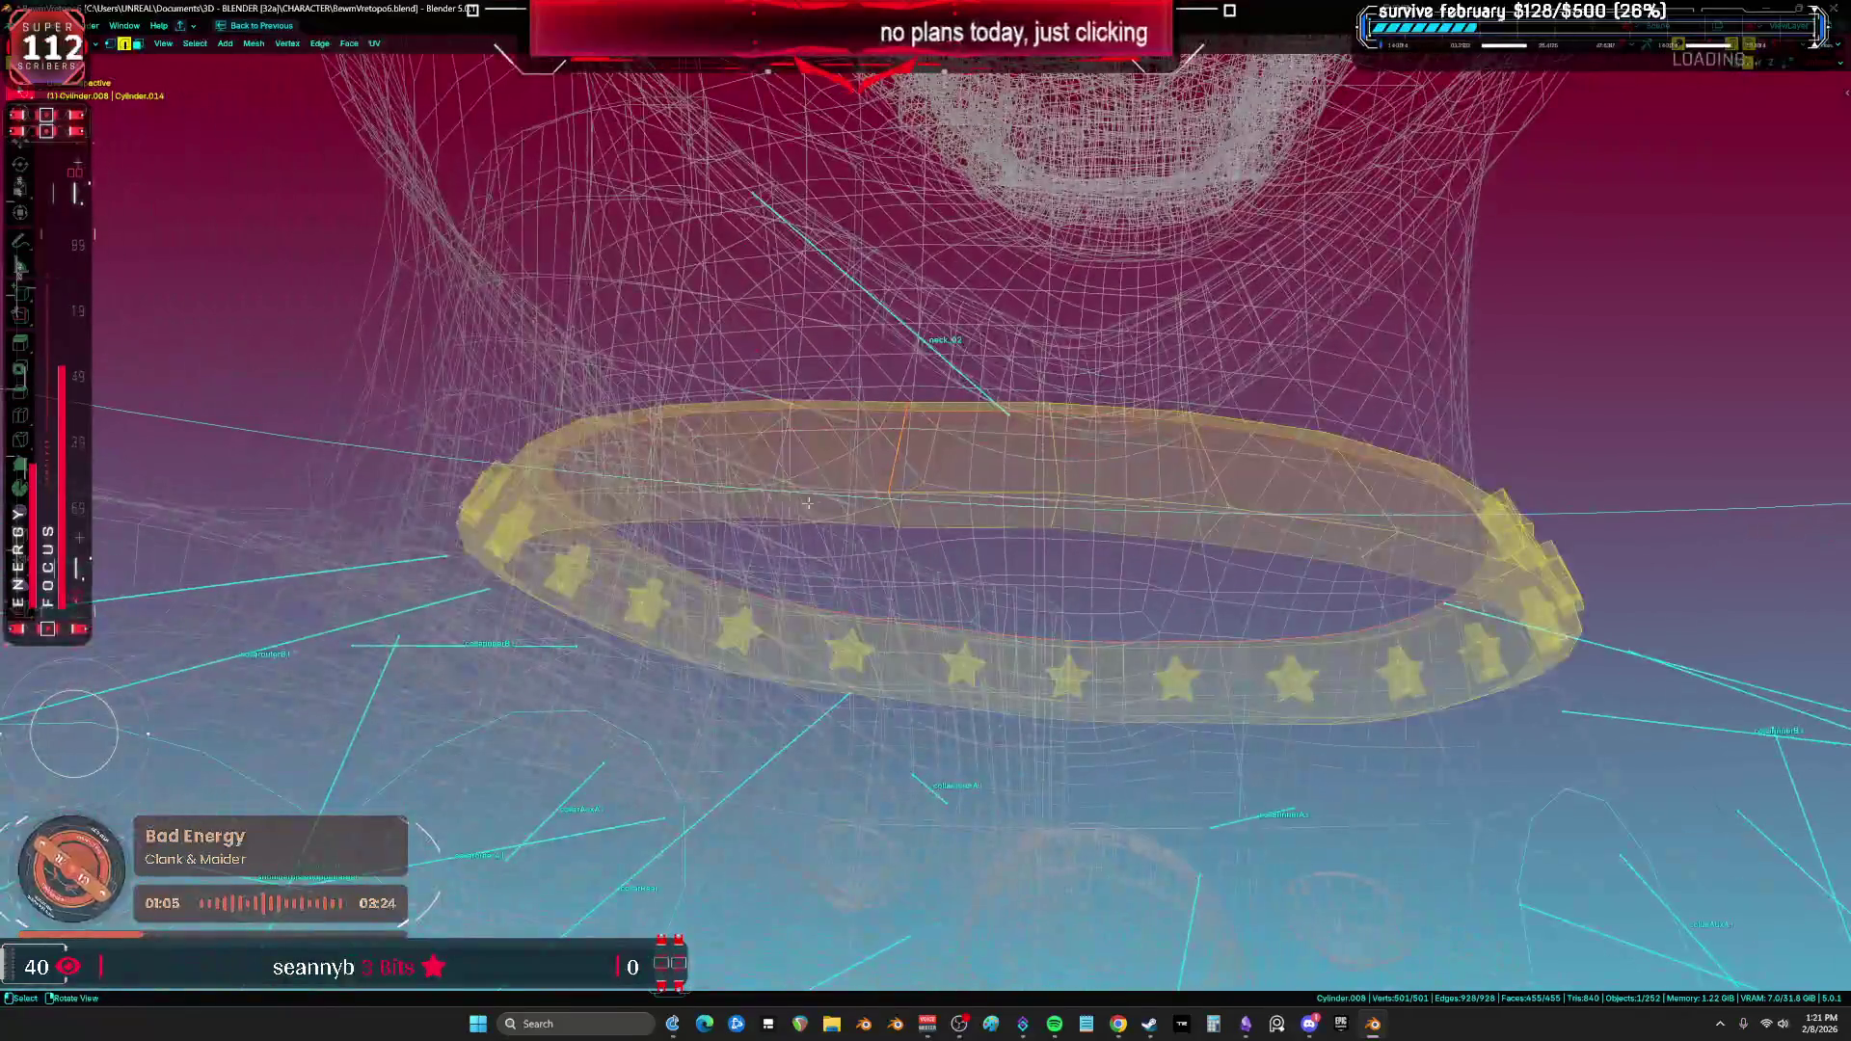
Step: Mark a short edge chain across the band as a UV seam
click(896, 482)
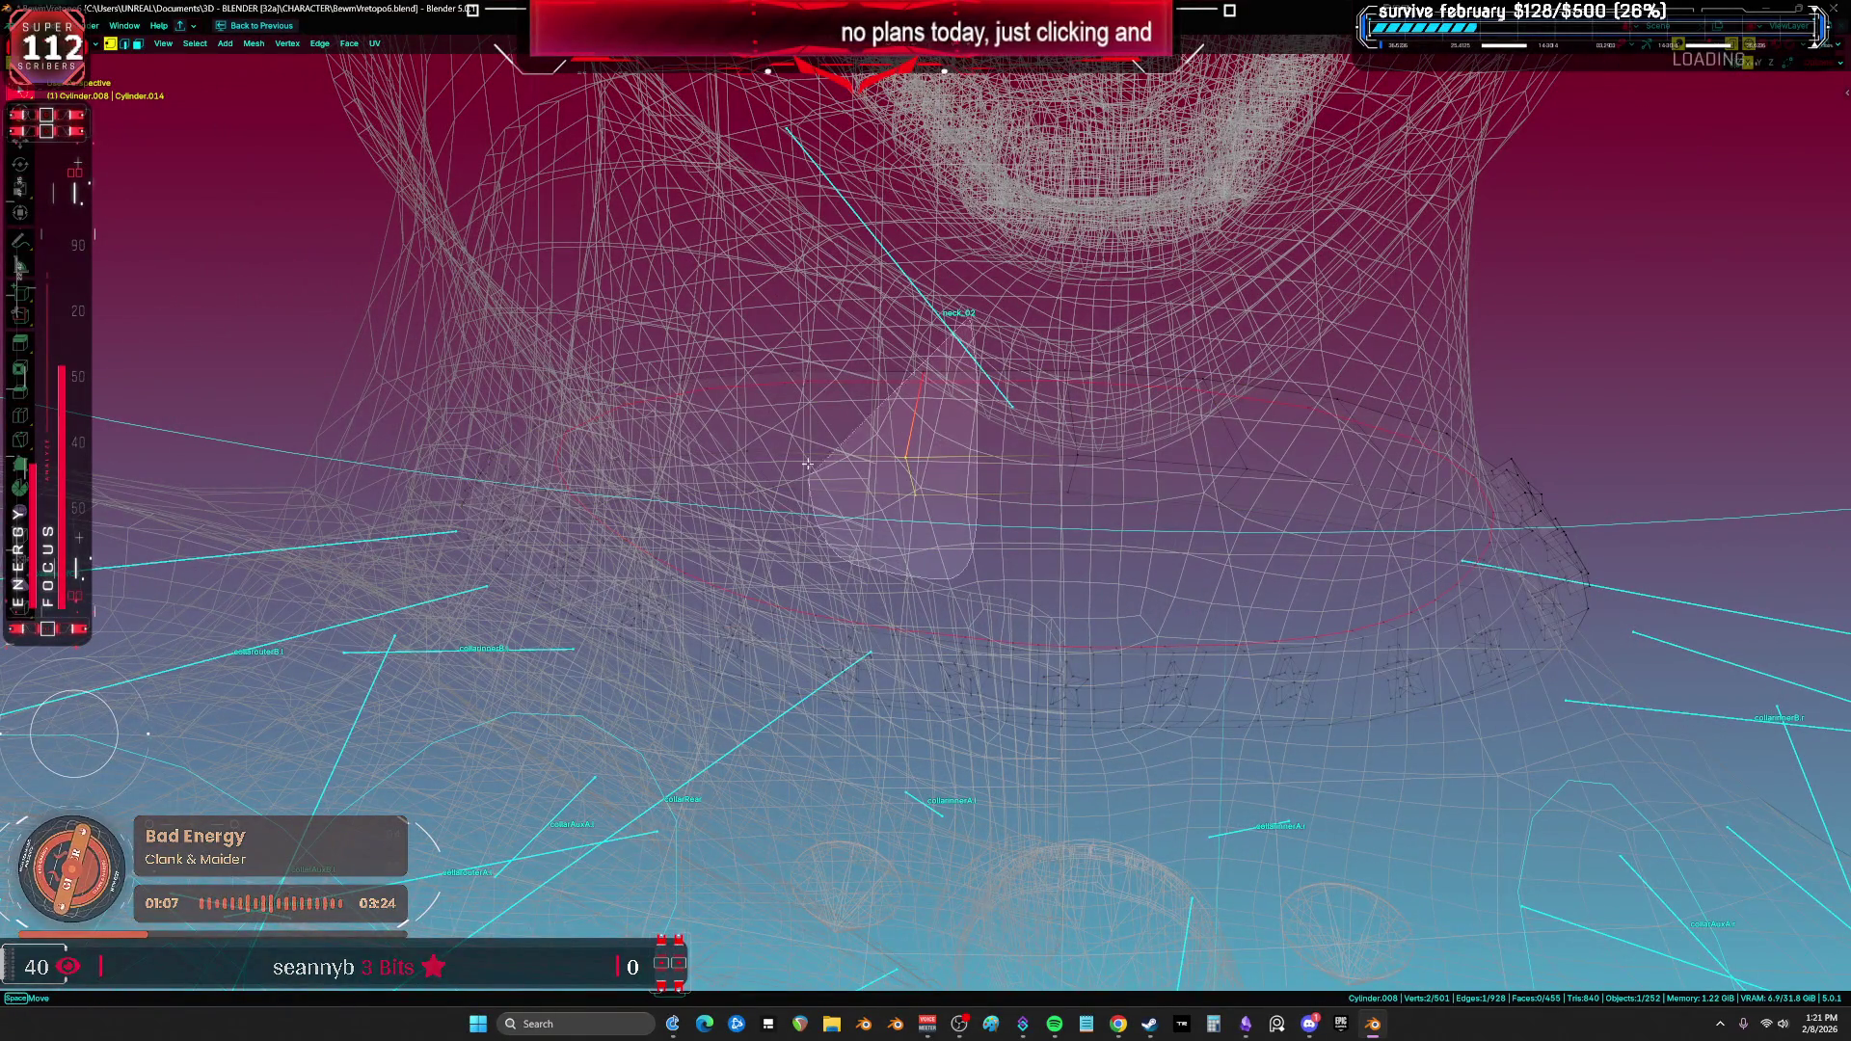
key(ctrl+e)
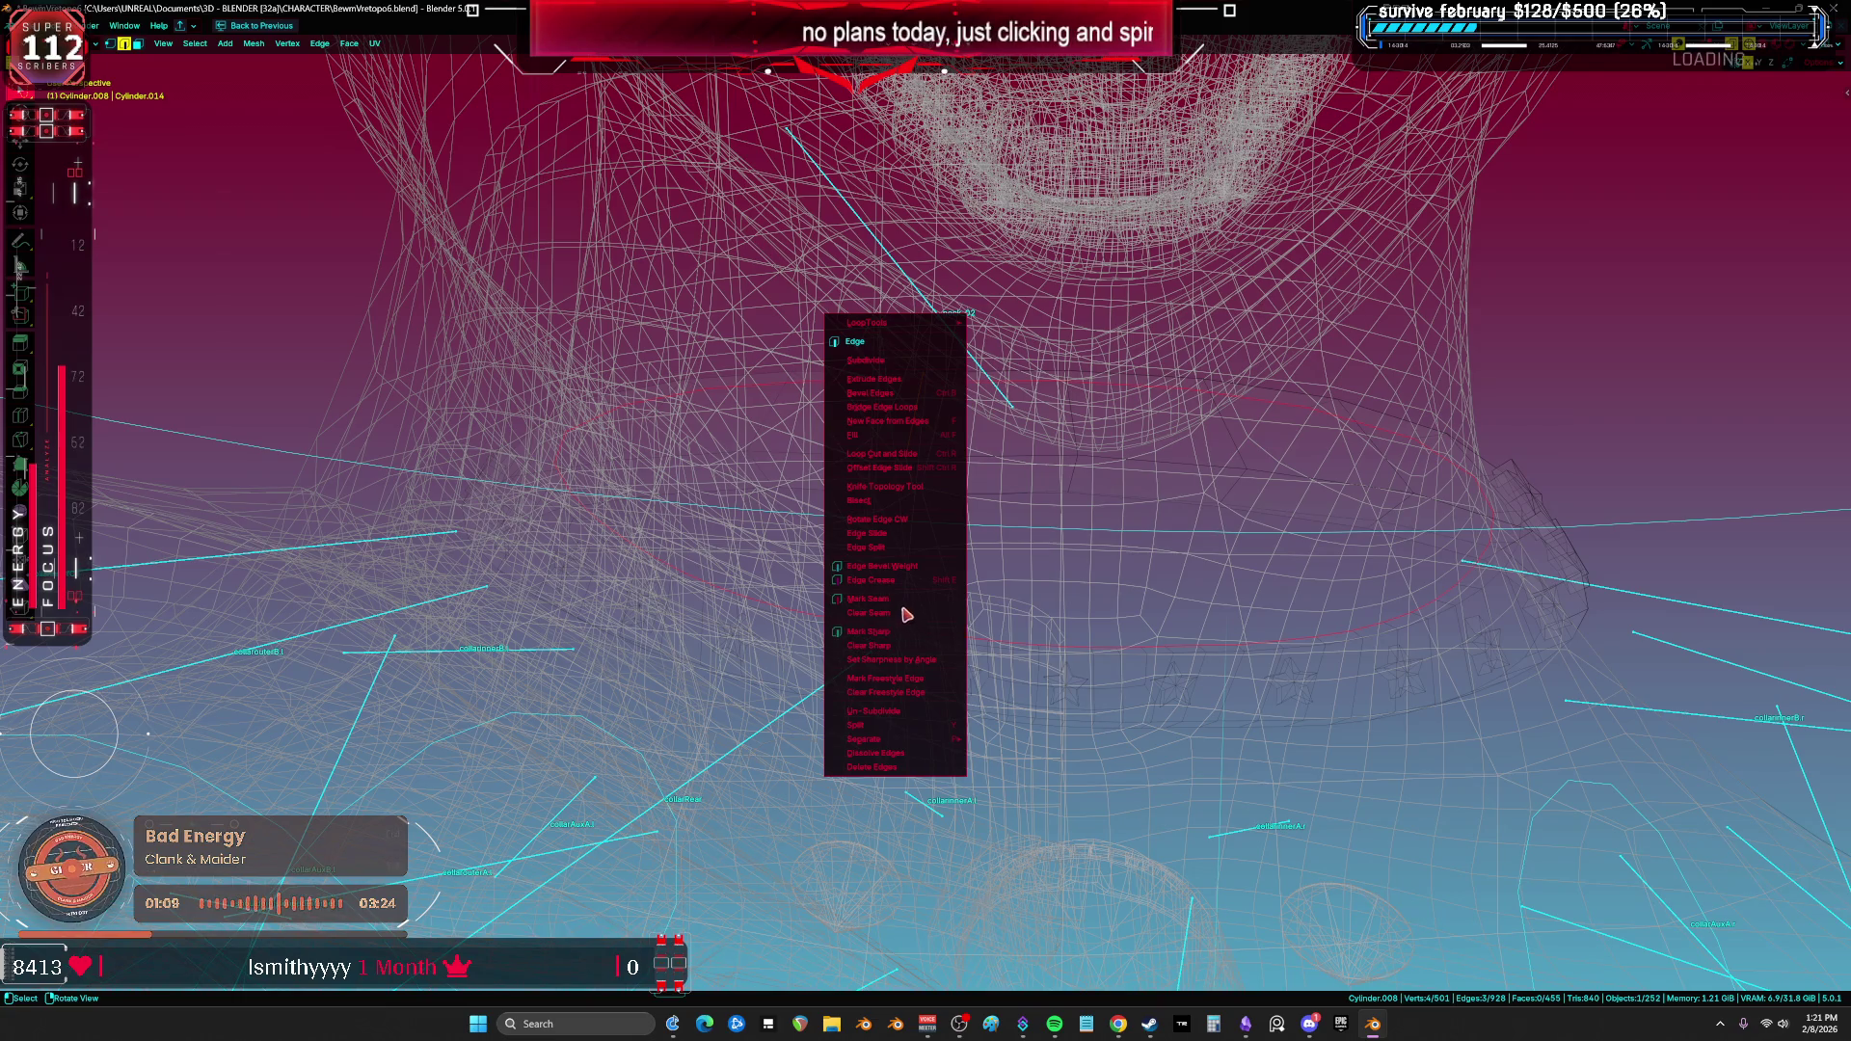
click(900, 601)
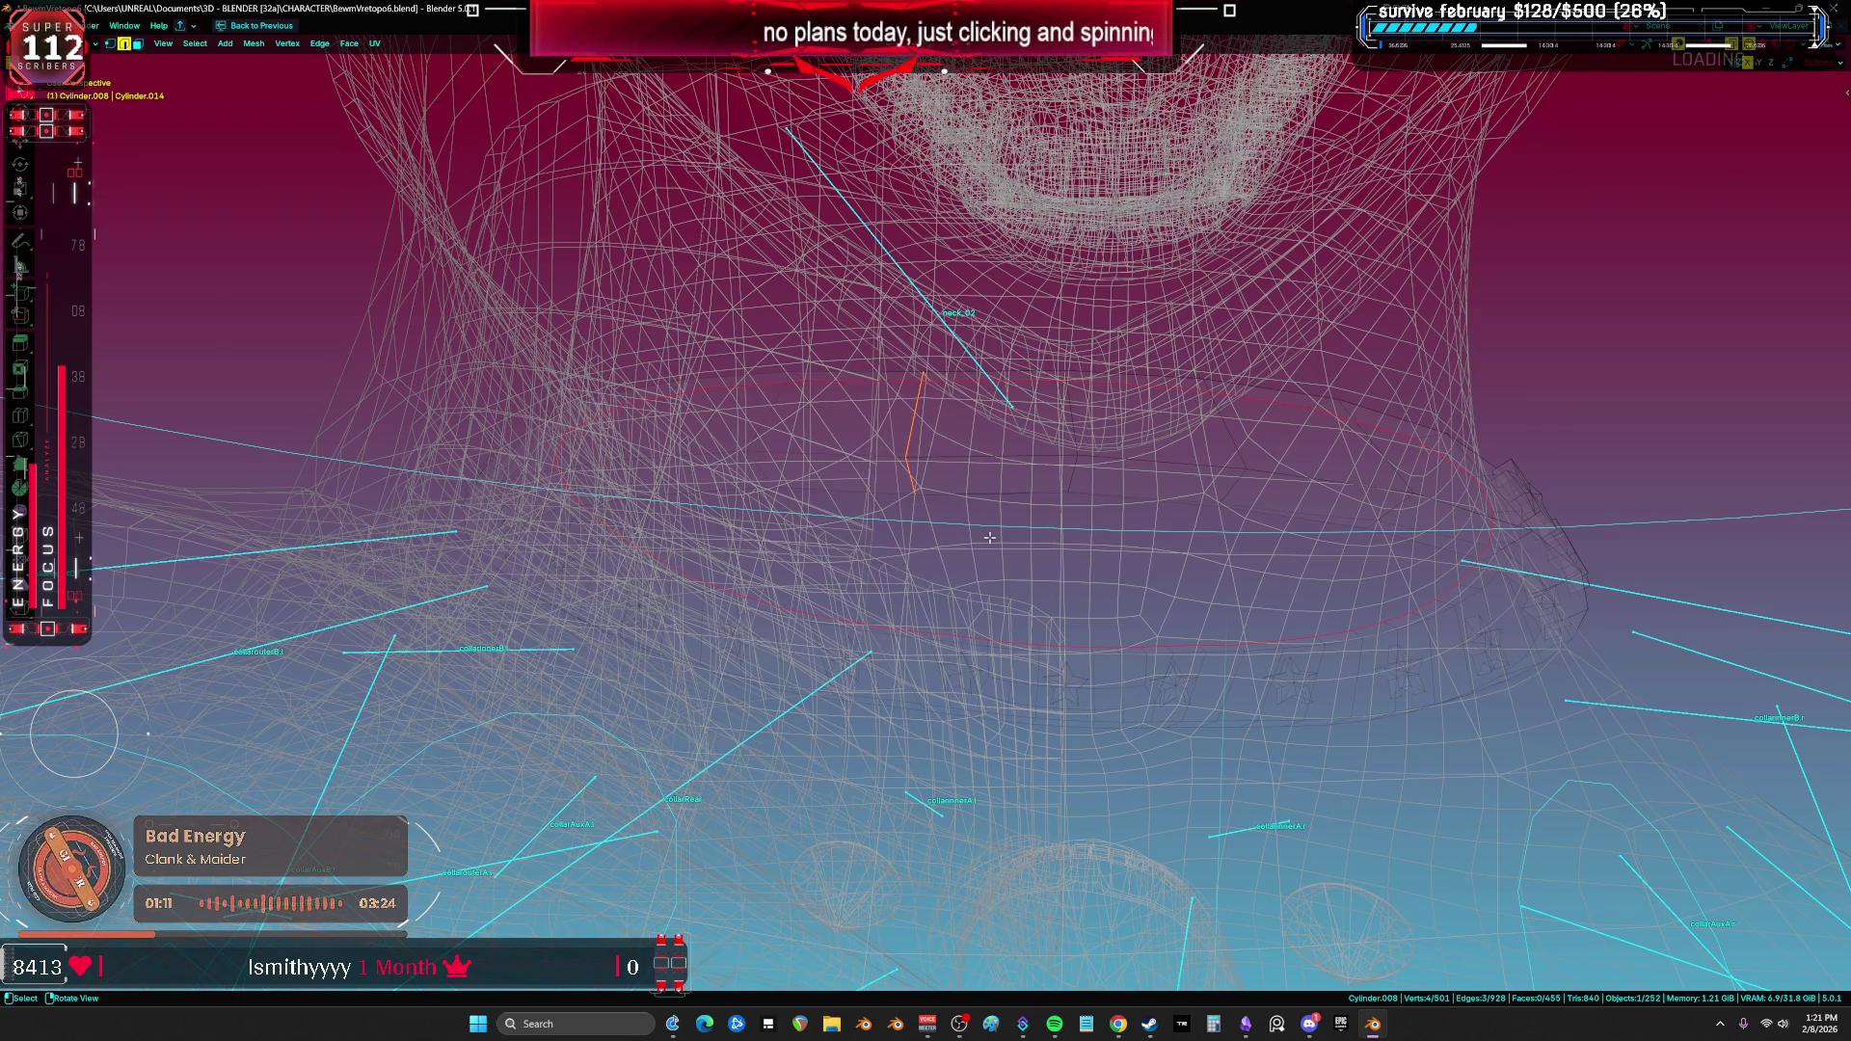
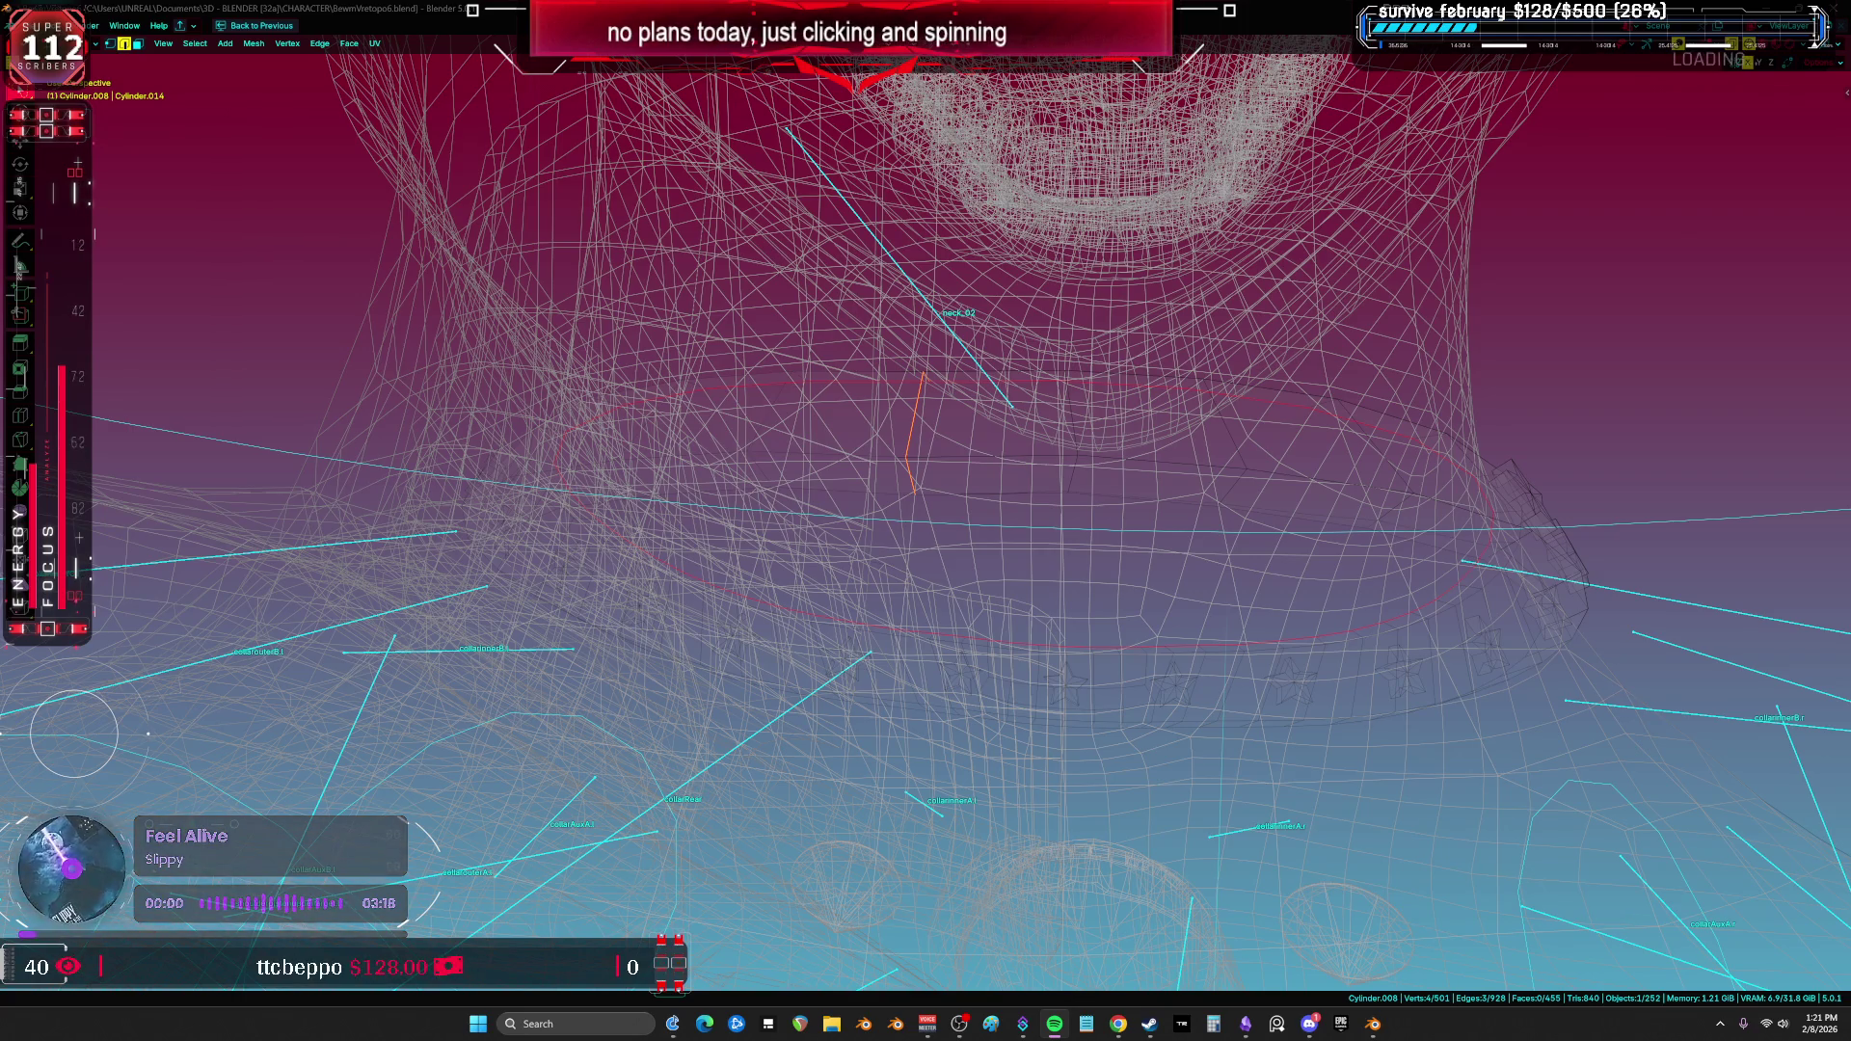
Step: Select the collar ring of faces and unwrap it with Conformal unwrapping
middle_drag(816, 587, 778, 590)
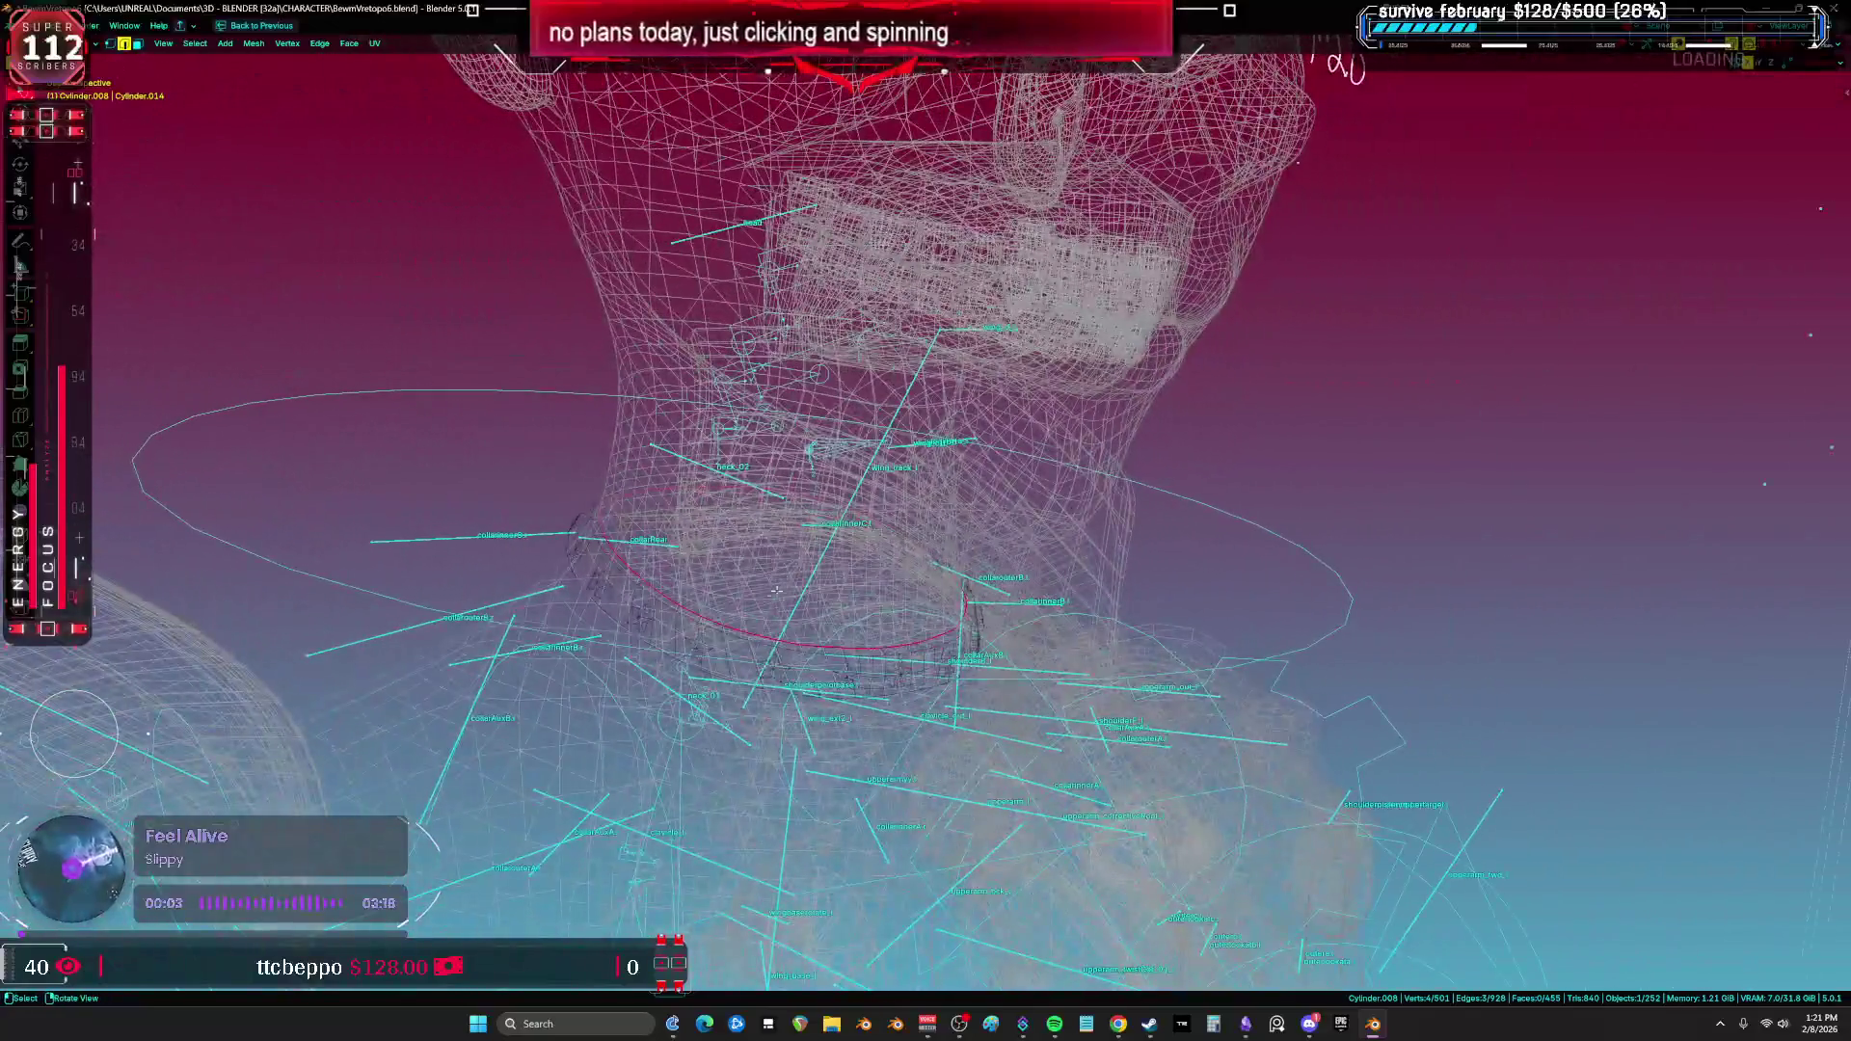
ctrl+click(801, 634)
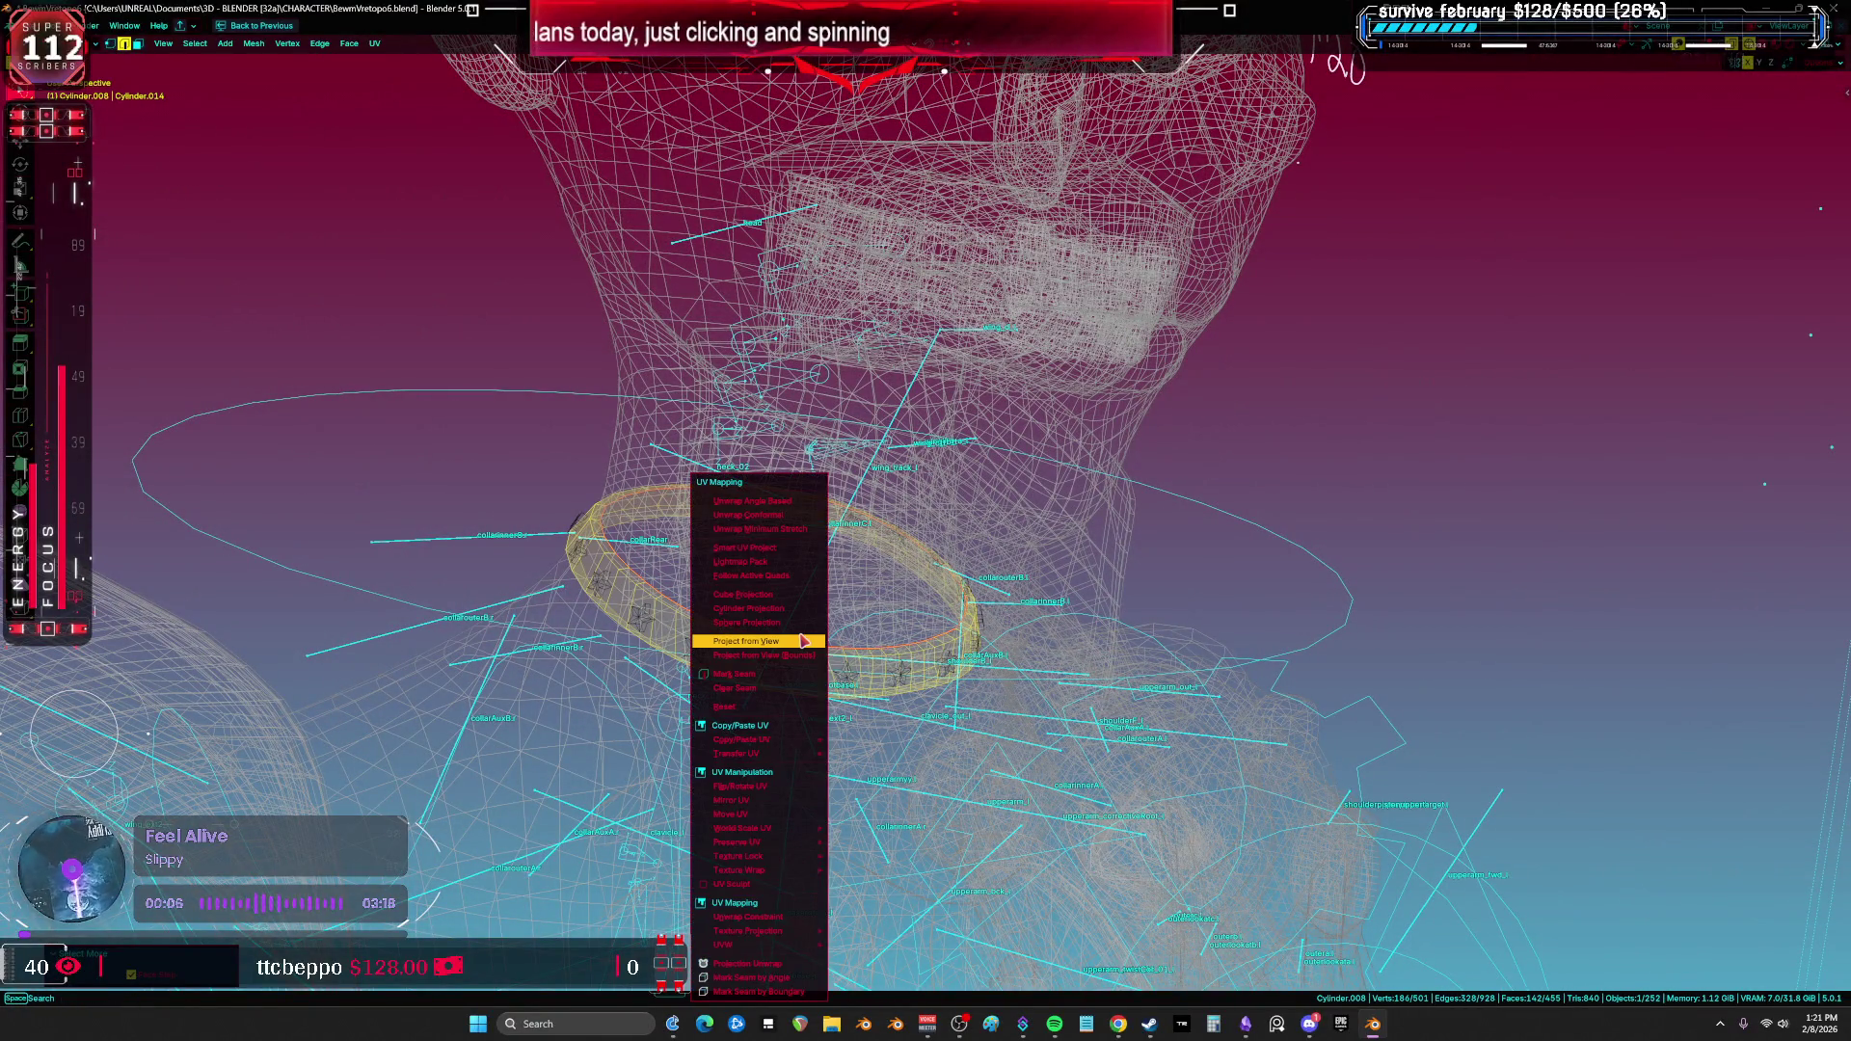
click(772, 521)
Step: Inspect the collar's curved UV strip in the maximized UV editor, then restore the layout
key(shift+F10)
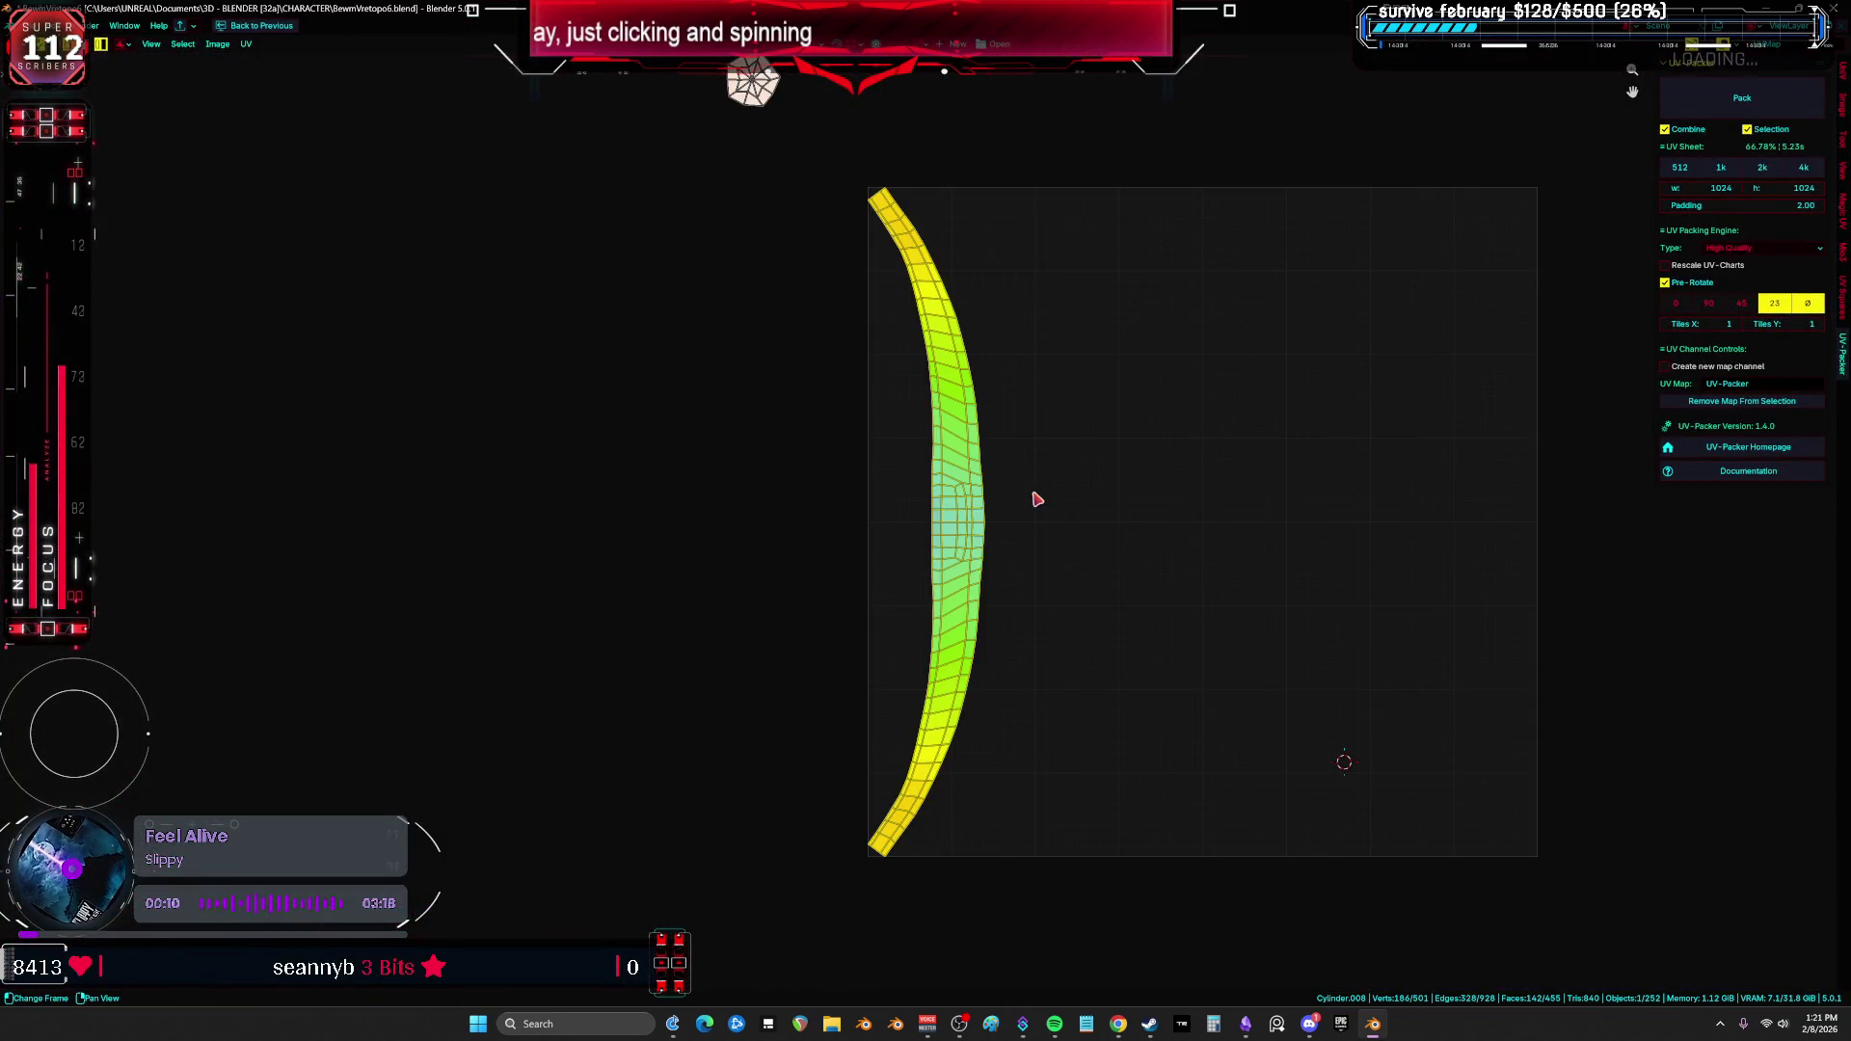
key(r)
key(Escape)
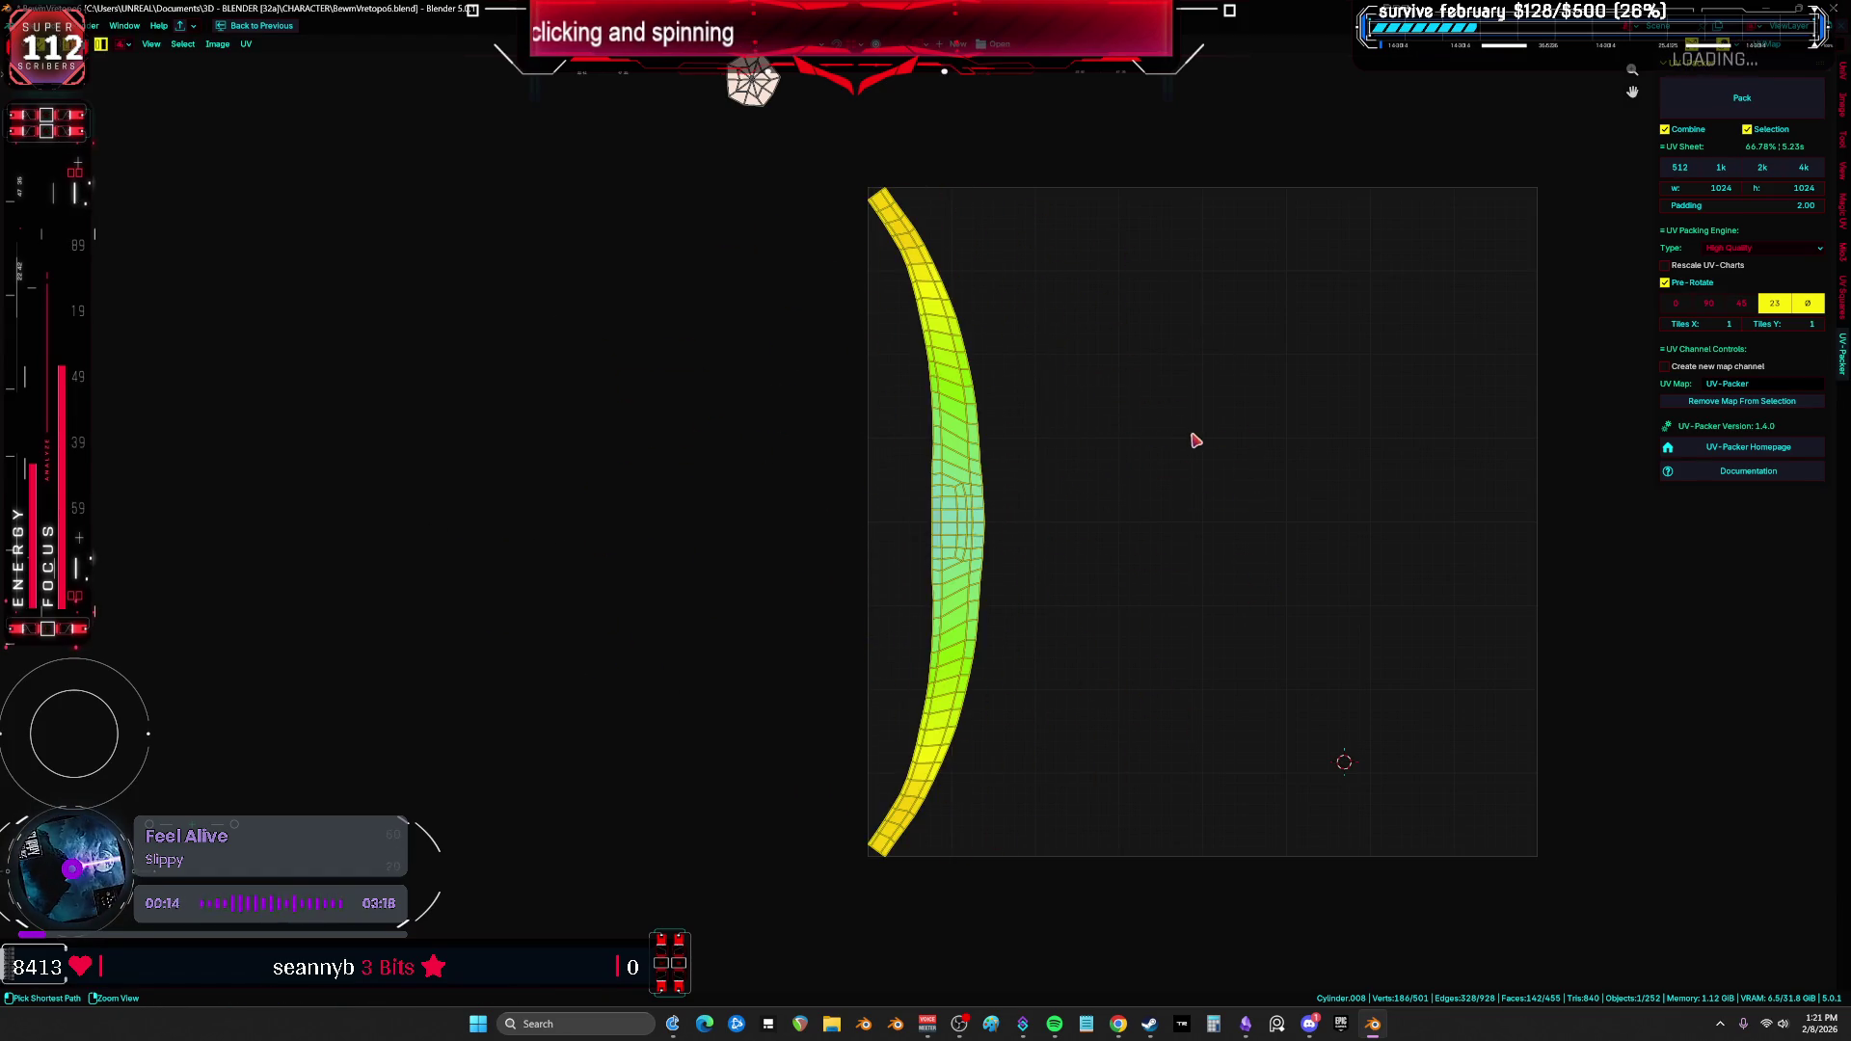
key(ctrl+space)
Step: Switch the viewport to Solid shading and enlarge the 3D view closer on the collar
key(ctrl+space)
key(z)
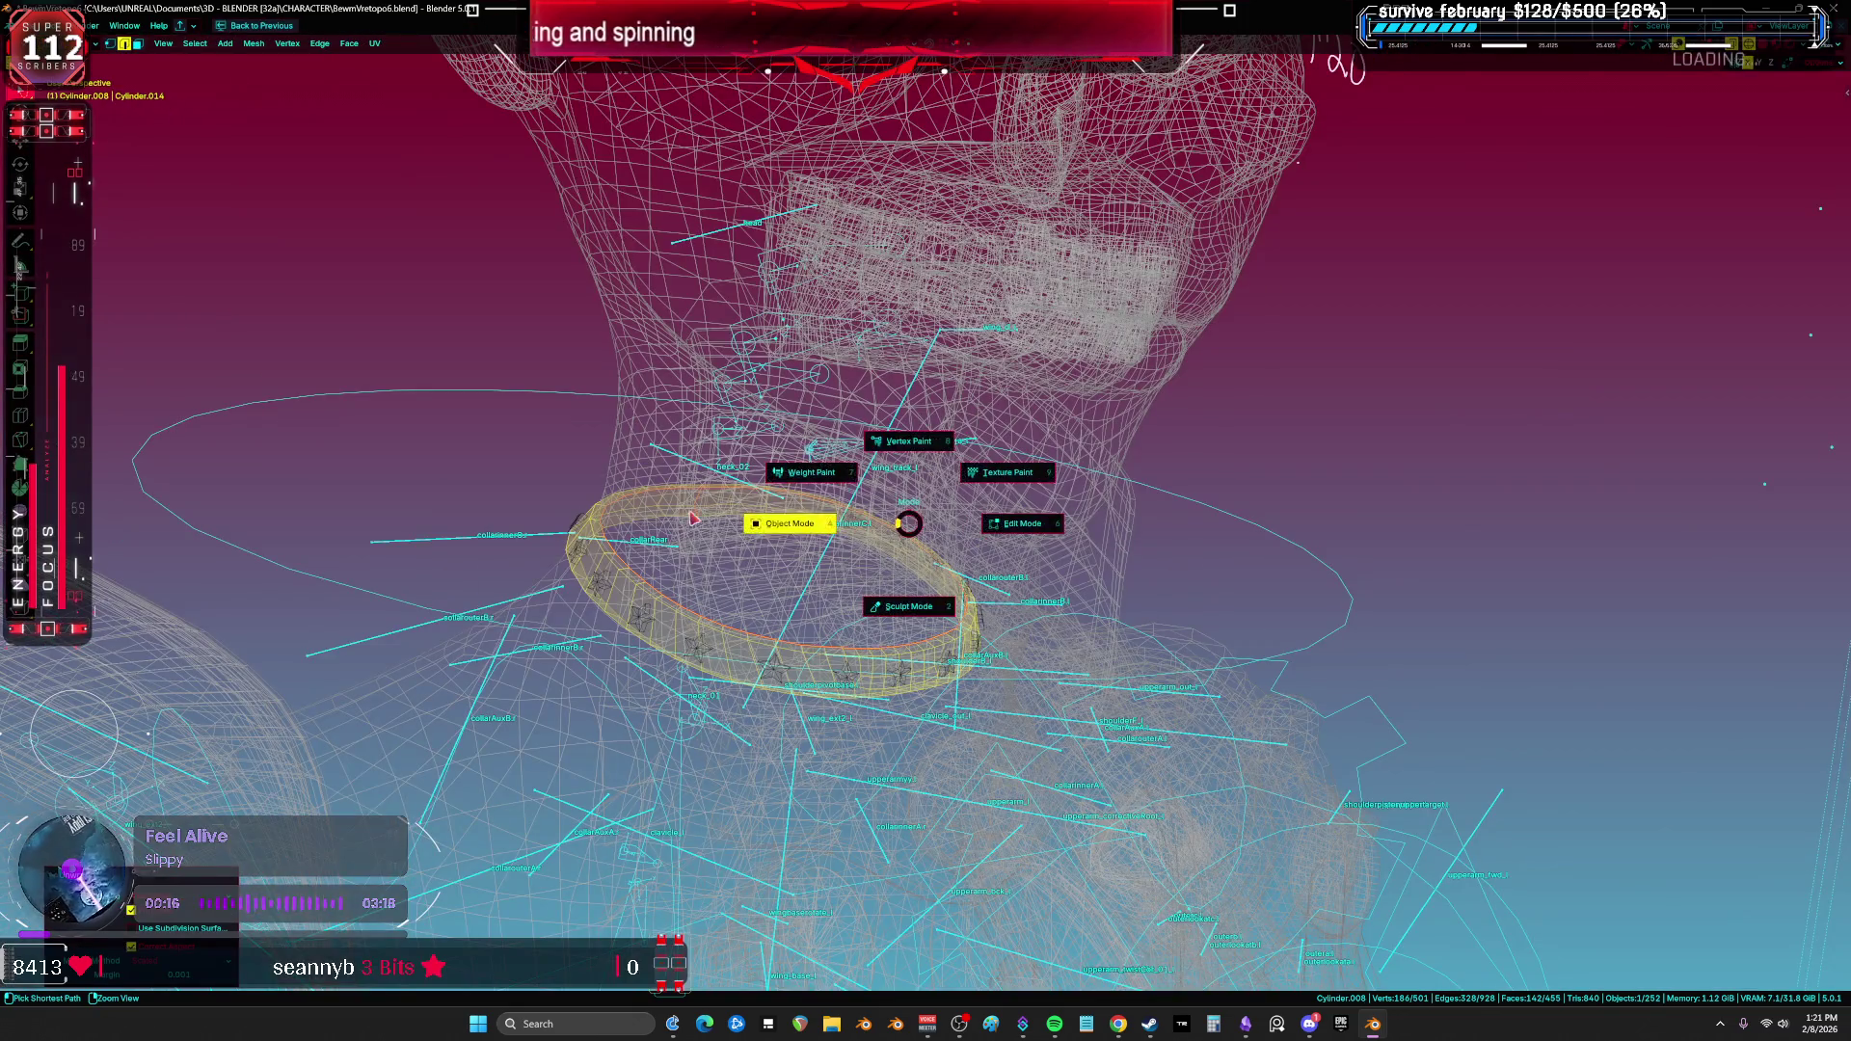
click(1004, 524)
middle_drag(1003, 525, 896, 471)
key(ctrl+space)
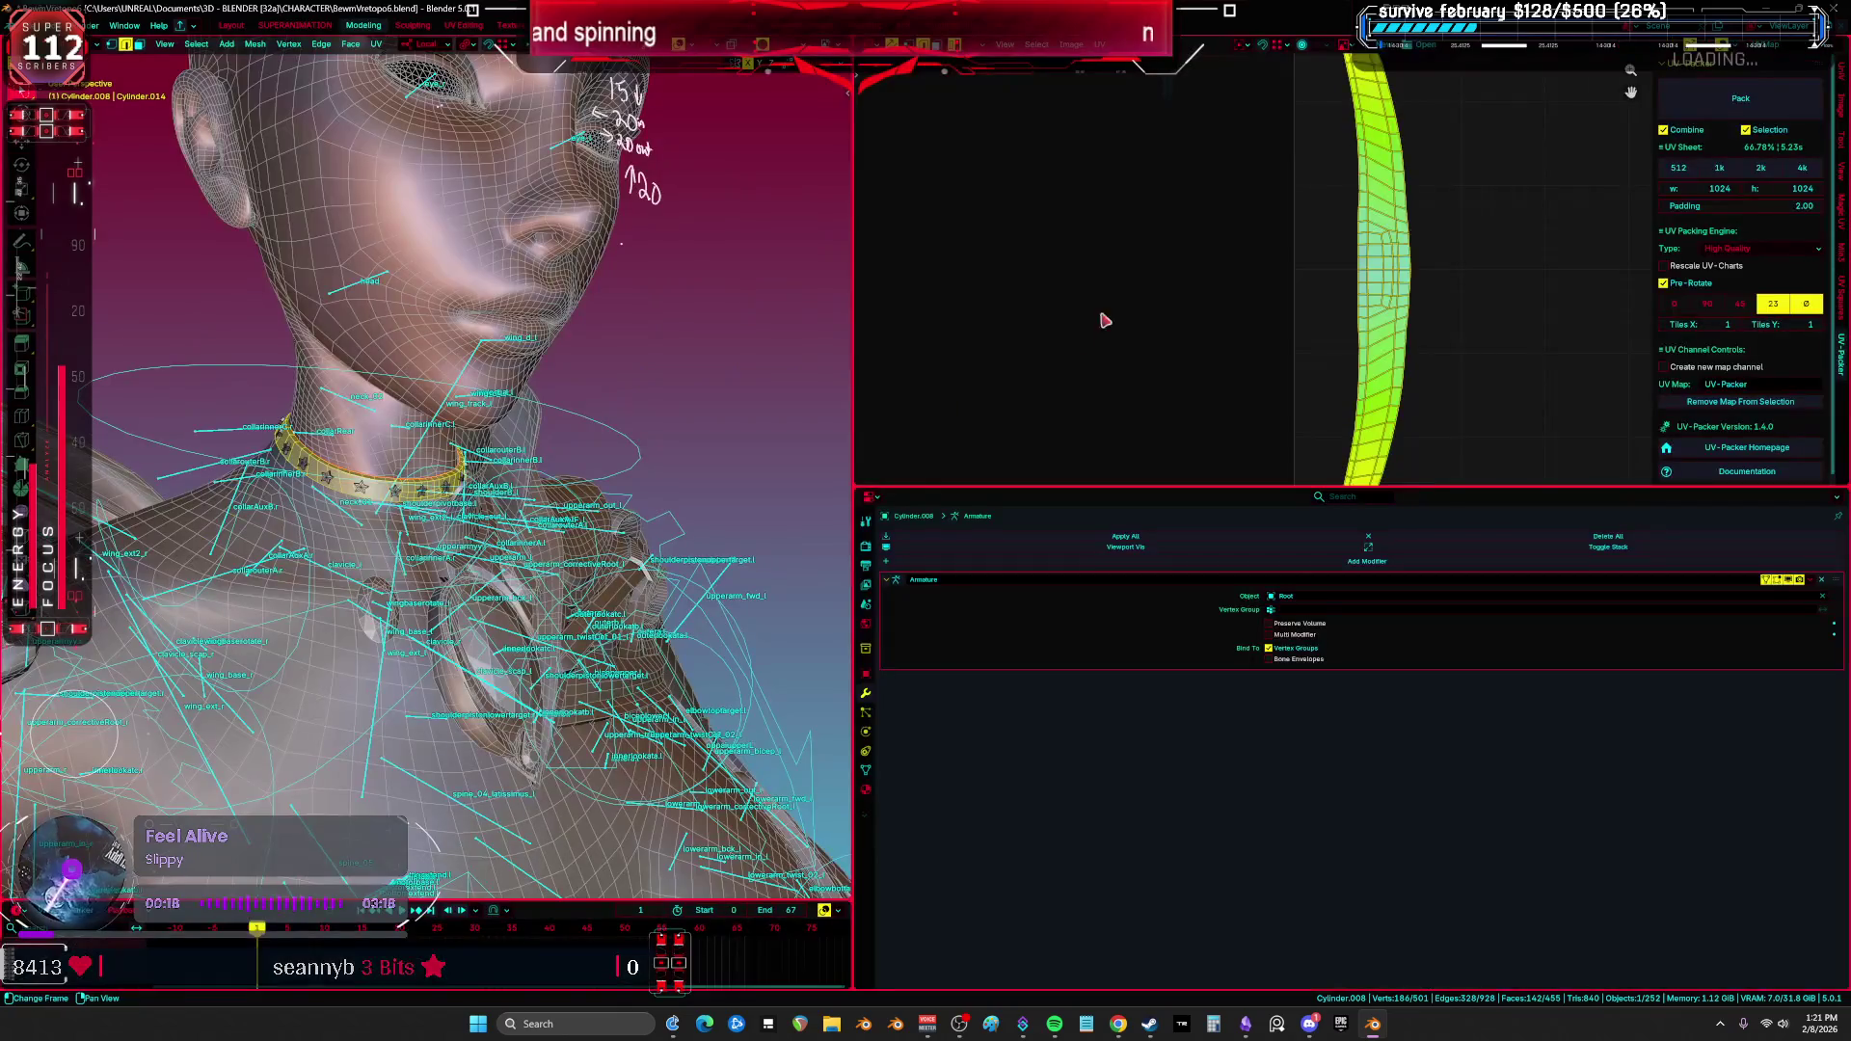
Step: Re-unwrap the collar with Minimum Stretch and check the straight UV strip
key(u)
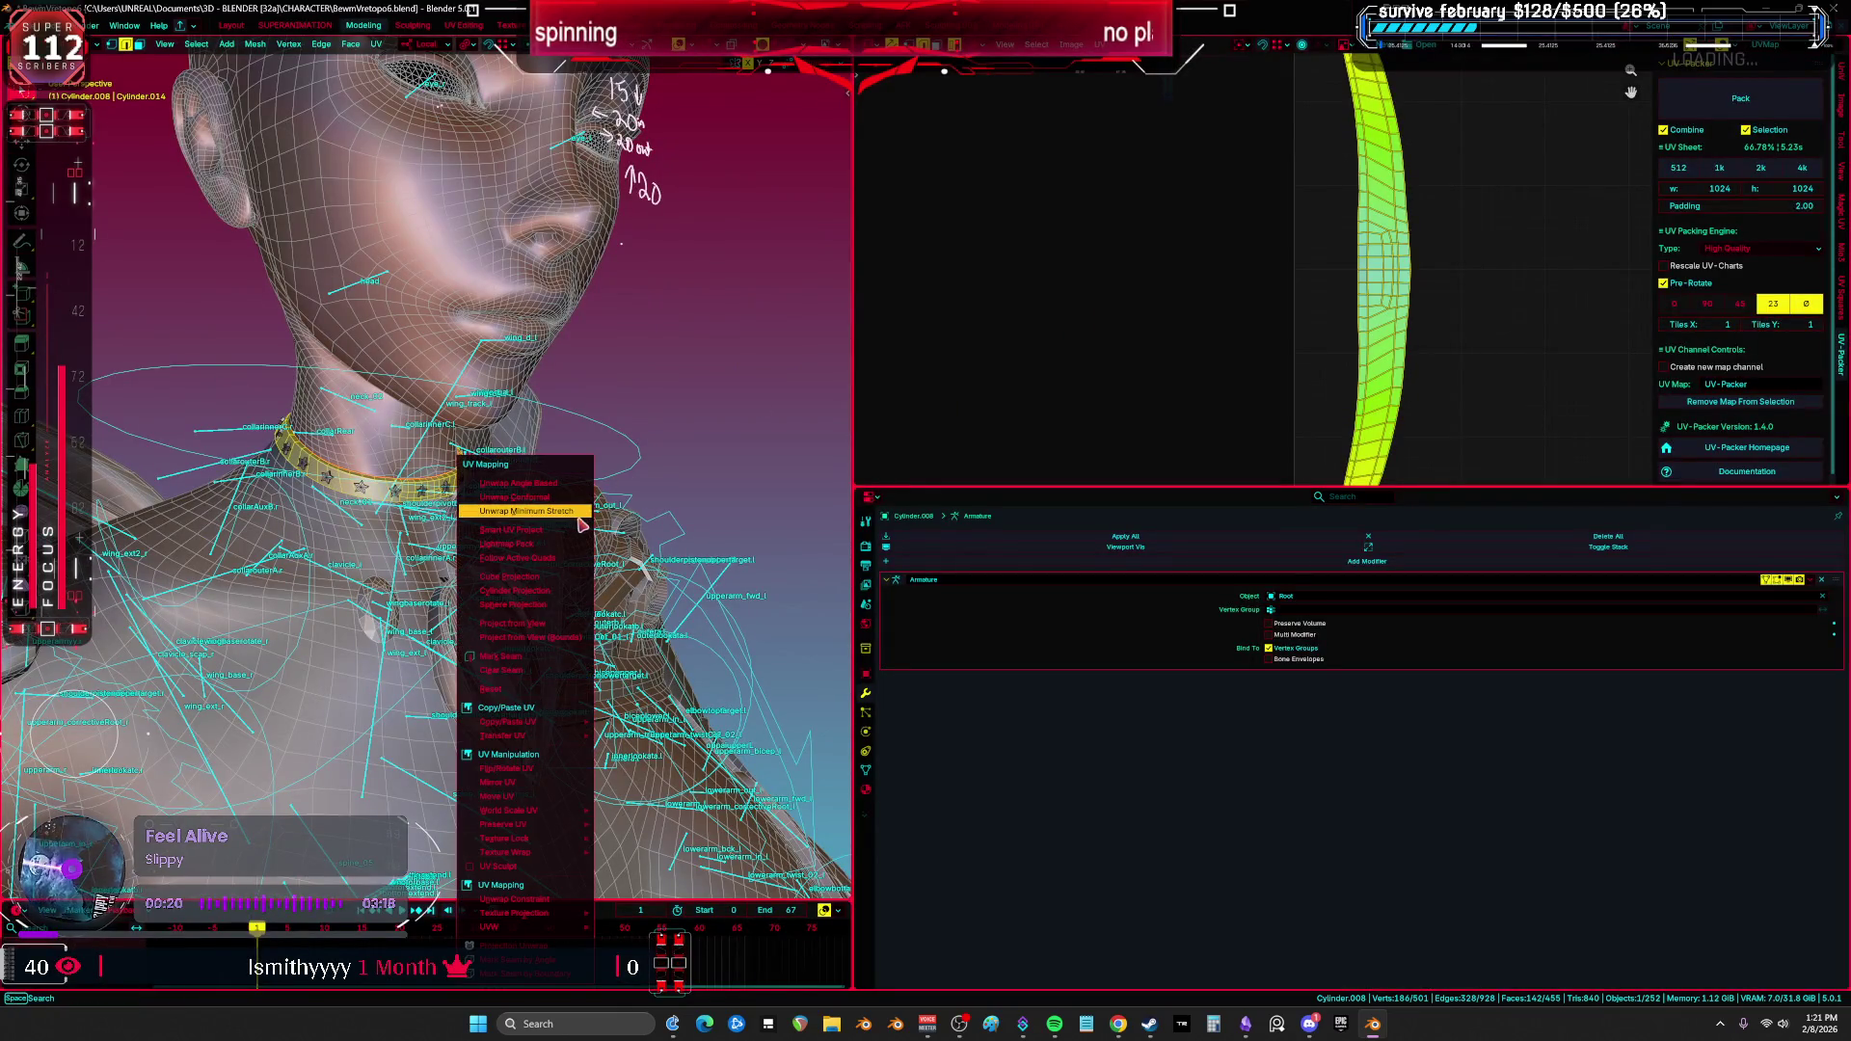
click(579, 518)
key(ctrl+space)
key(ctrl+space)
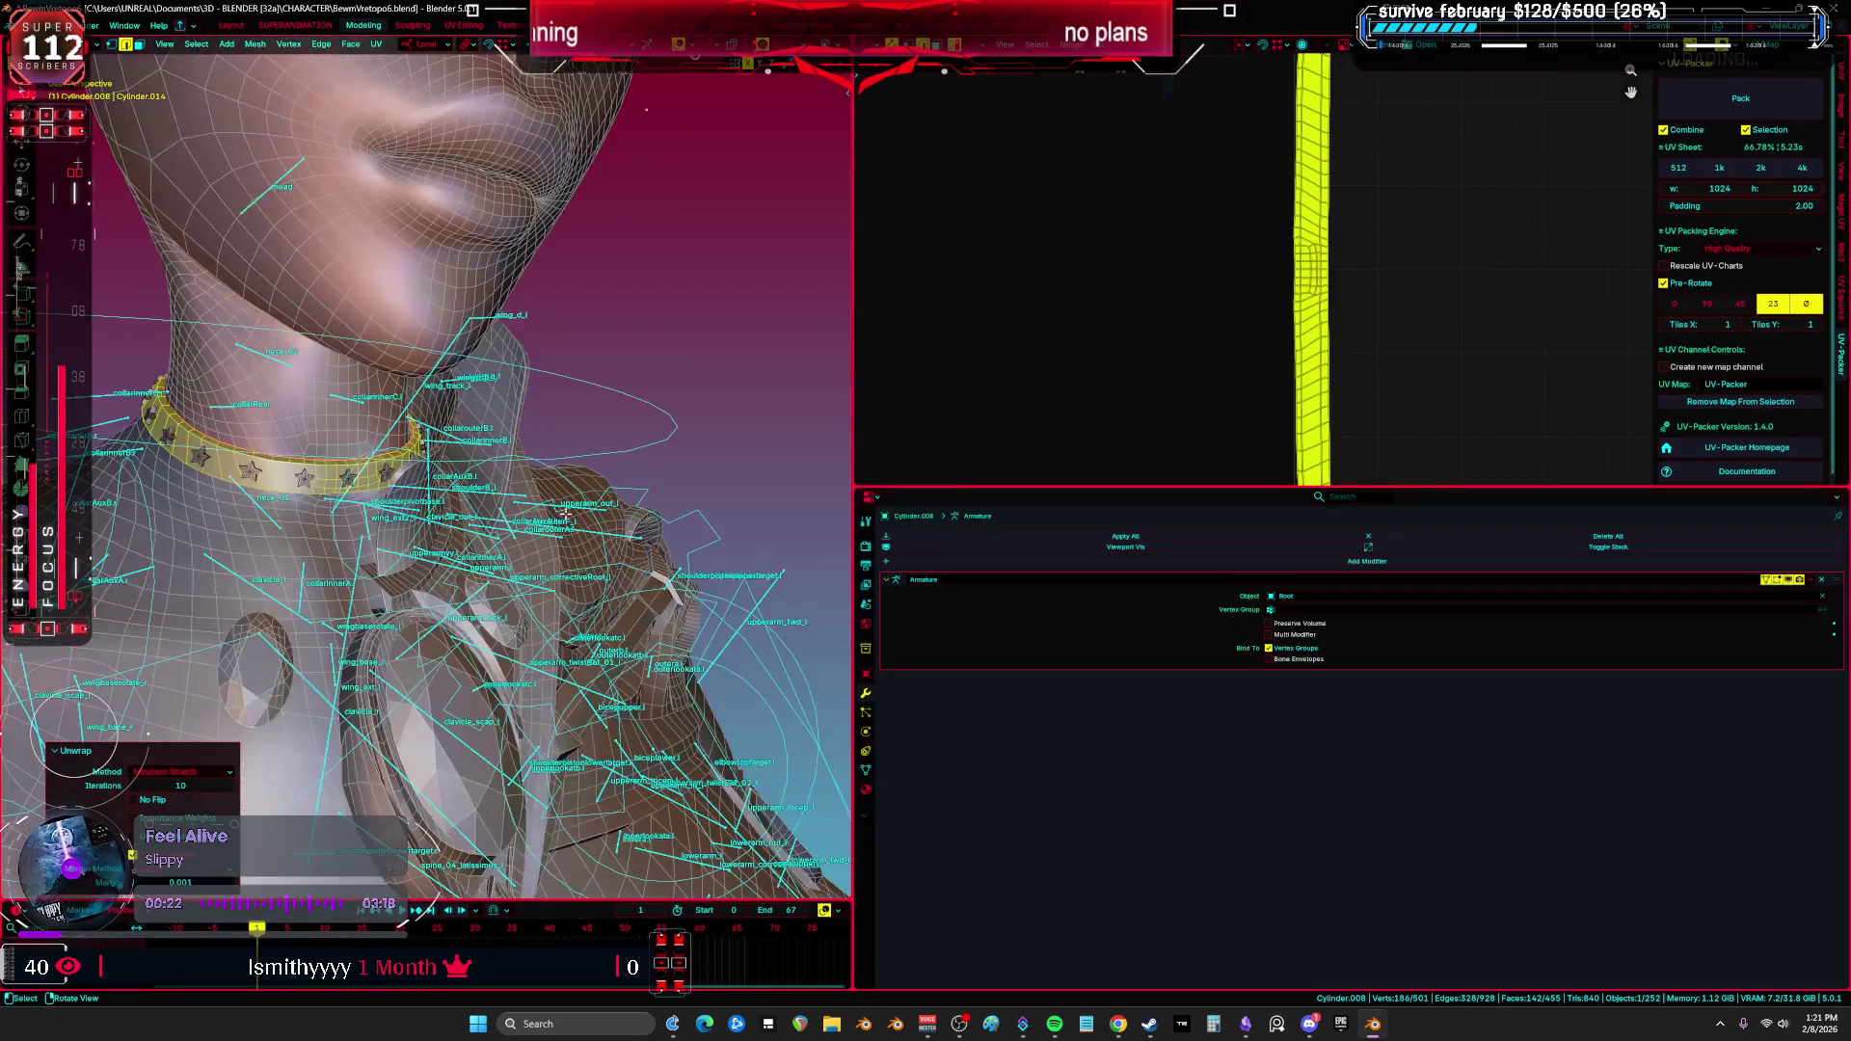
key(ctrl+space)
Step: Return to Object Mode and hide the collar object
key(ctrl+Tab)
click(656, 440)
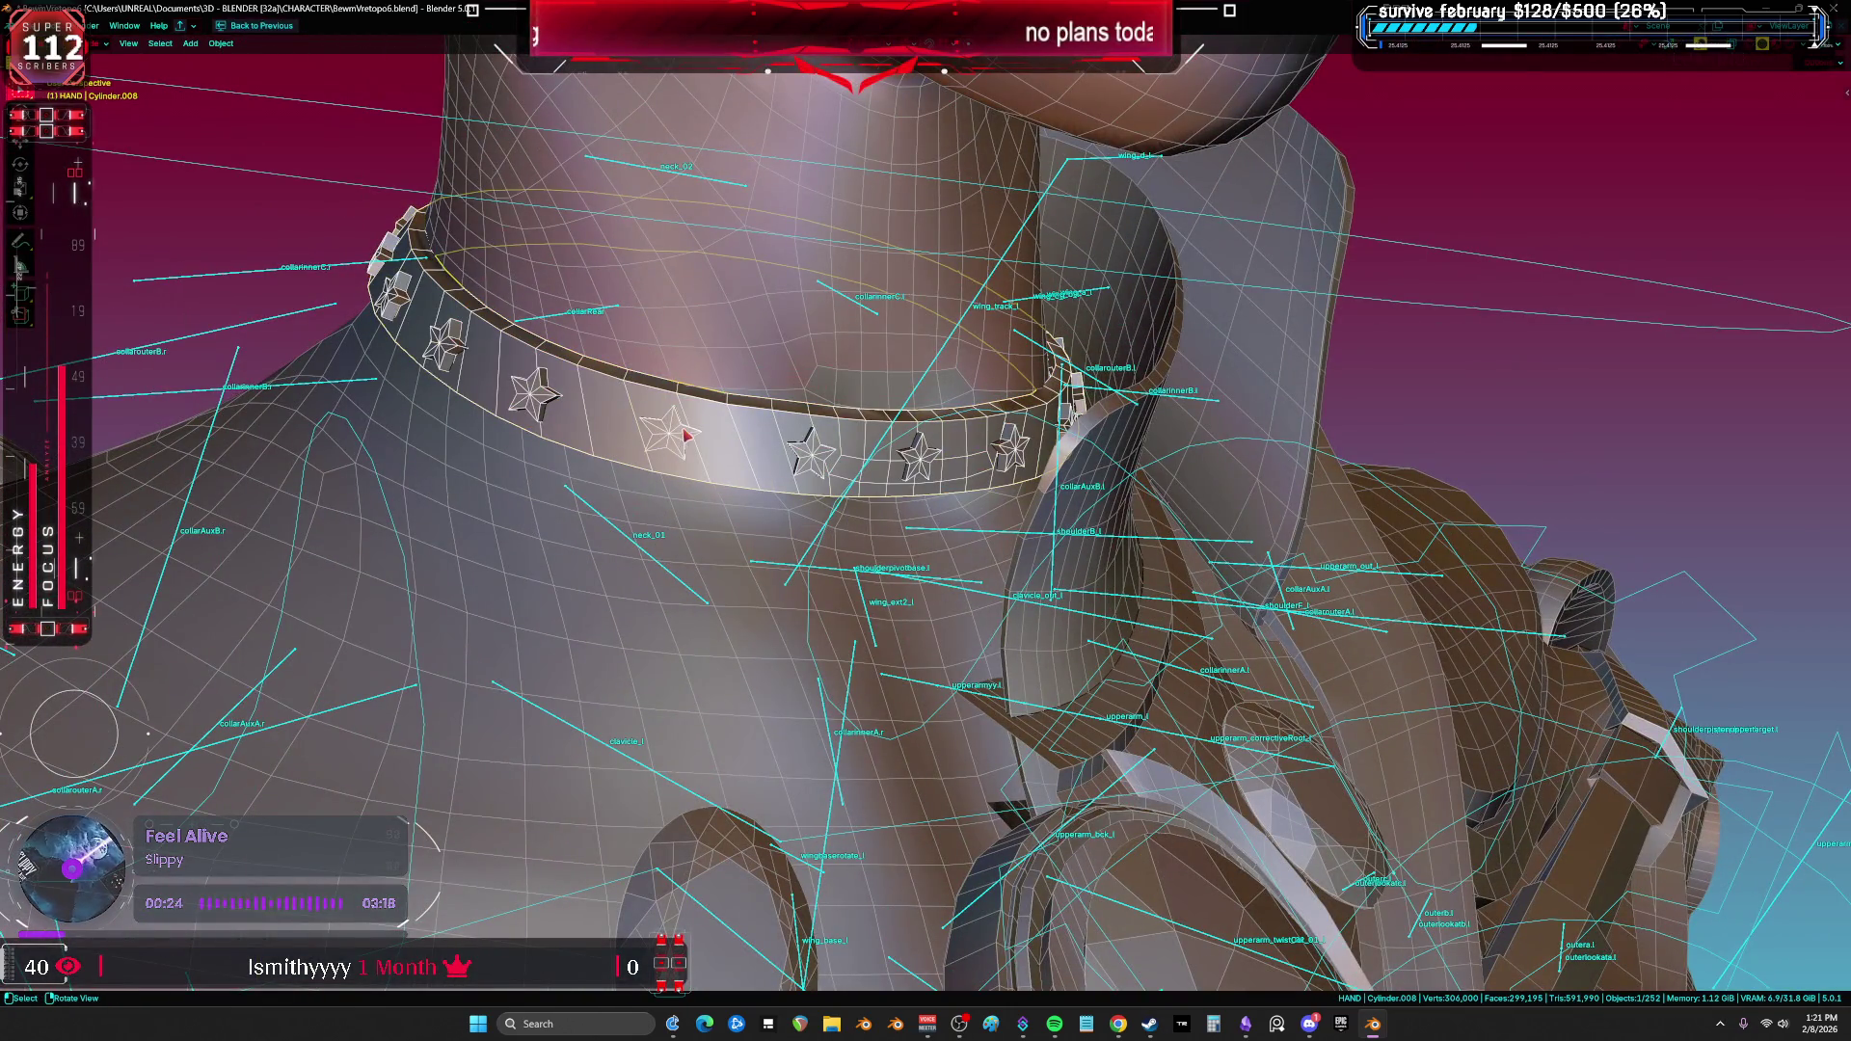
middle_drag(681, 431, 678, 415)
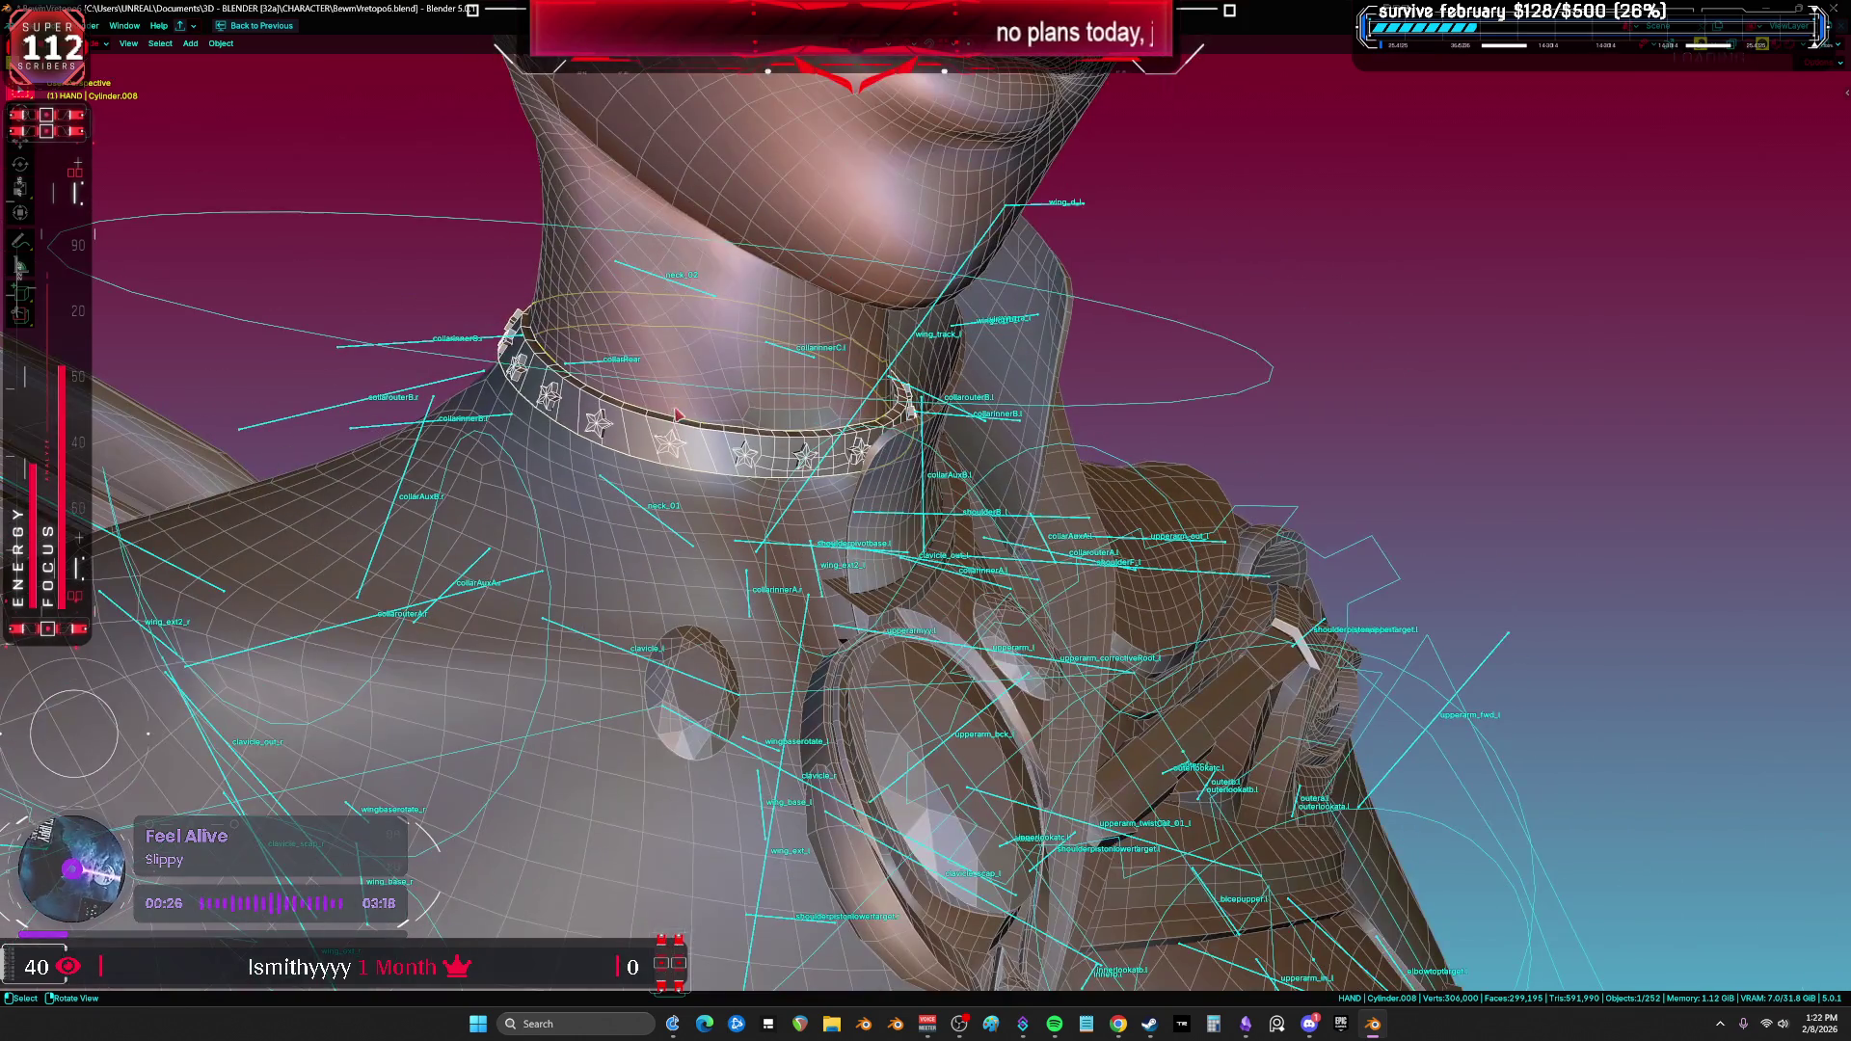
key(h)
Step: Select the neck mesh Cylinder.001 and enter Edit Mode on it
click(699, 471)
mouse_move(699, 471)
middle_down()
mouse_move(655, 435)
mouse_move(713, 463)
middle_up()
key(Tab)
scroll(738, 469, down, 5)
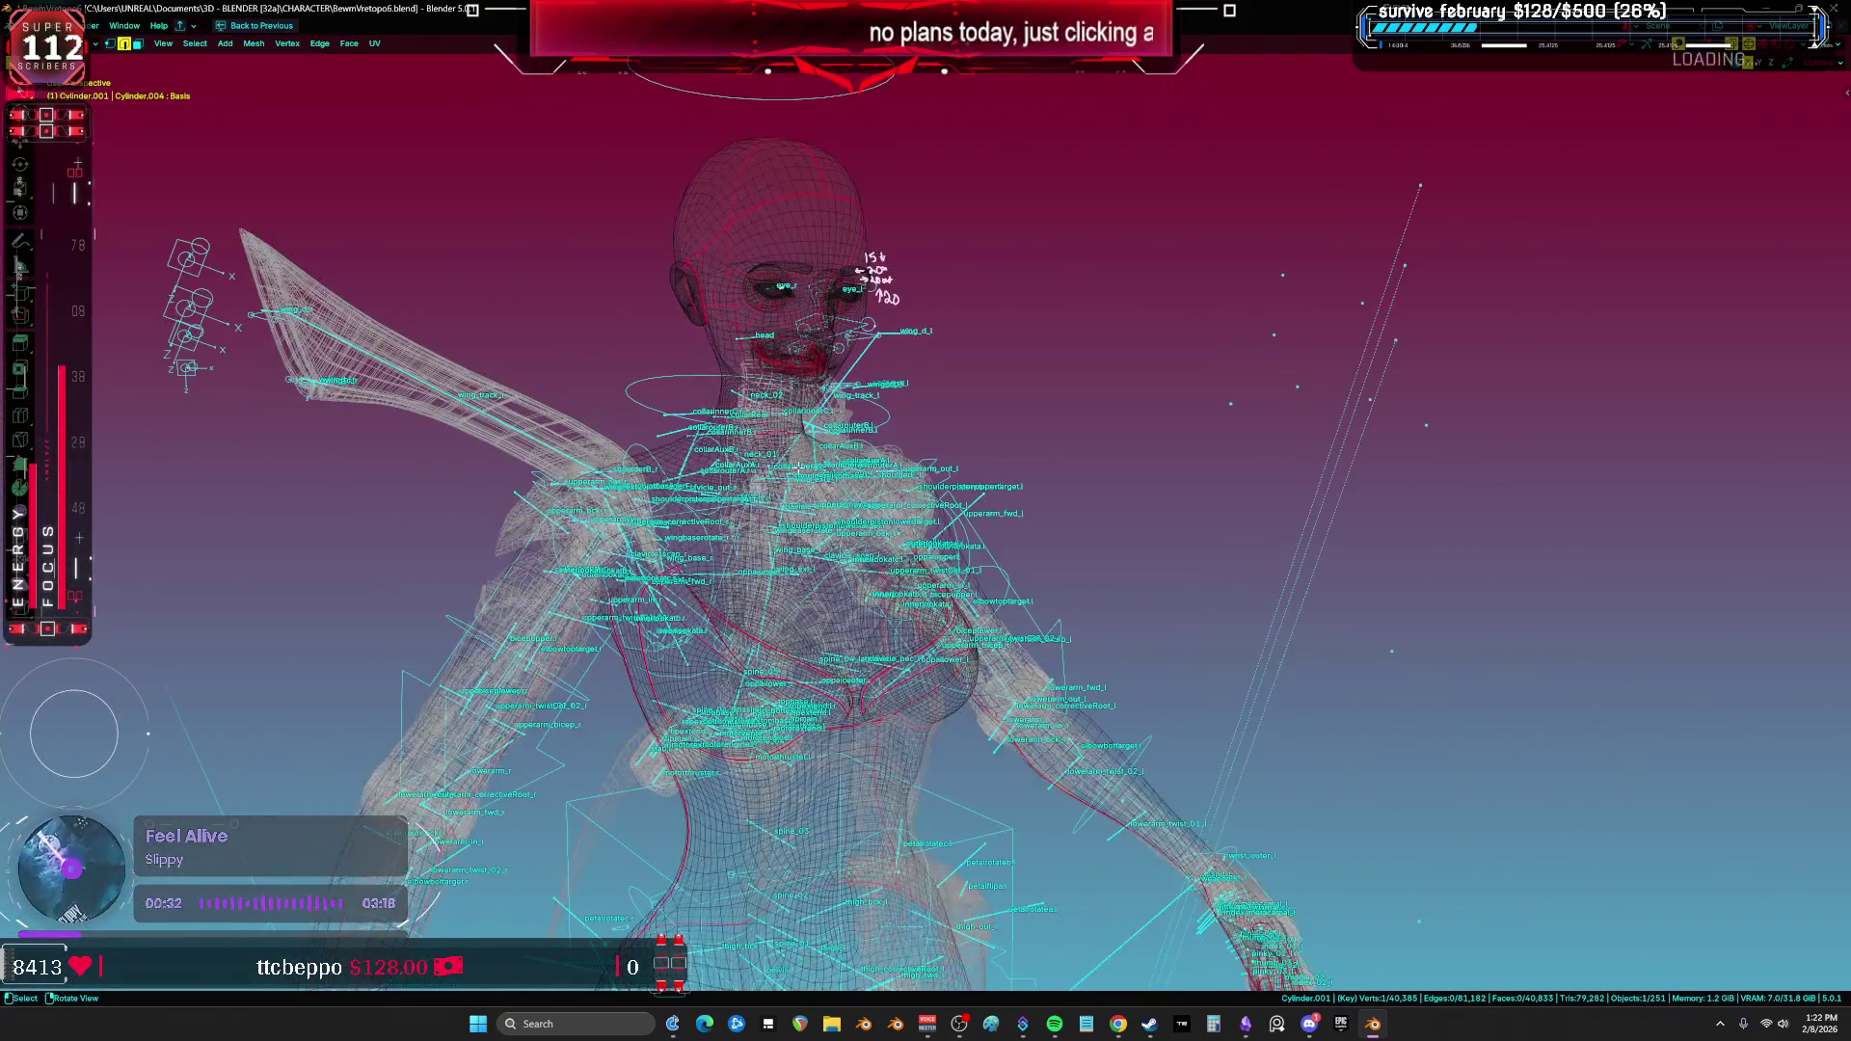
Step: Lasso-select the head in front ortho view and separate it into its own object
key(KP_1)
mouse_move(751, 73)
mouse_down()
mouse_move(574, 285)
mouse_move(692, 398)
mouse_up()
drag(991, 380, 992, 381)
scroll(672, 436, up, 6)
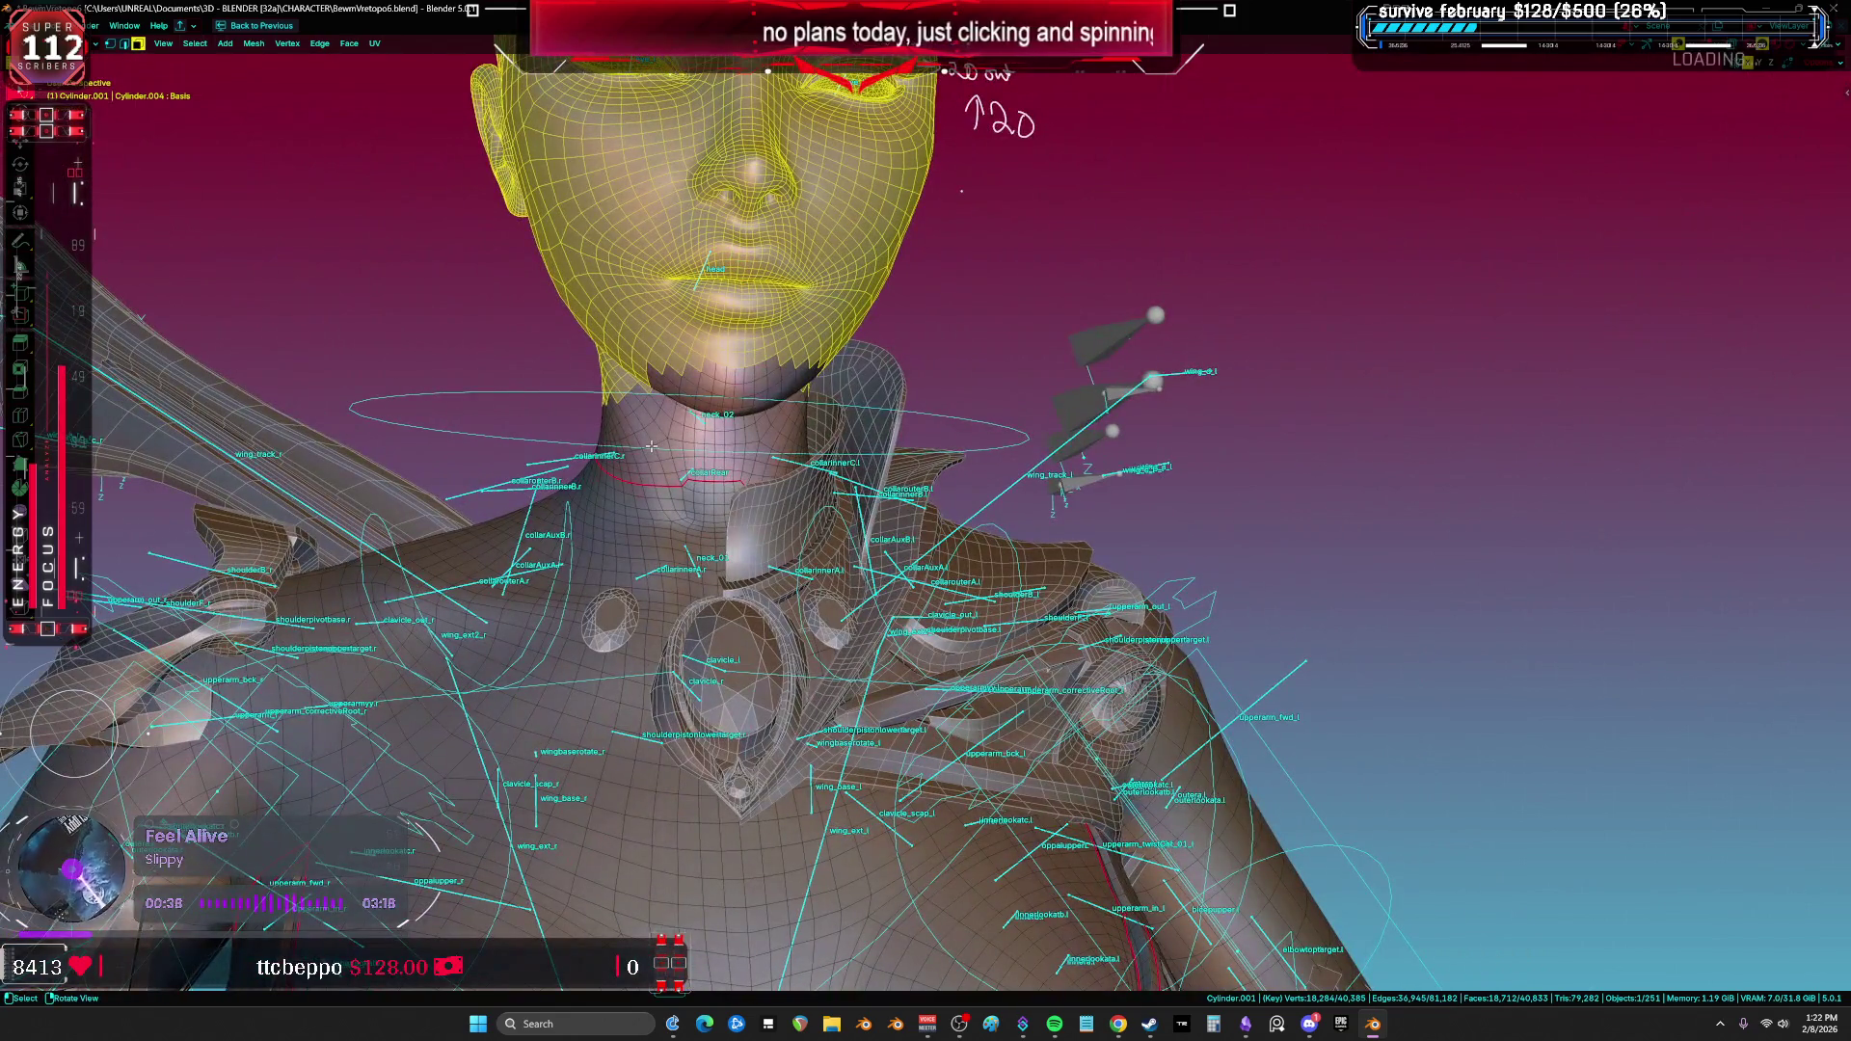
mouse_move(652, 446)
middle_down()
mouse_move(434, 425)
mouse_move(945, 613)
middle_up()
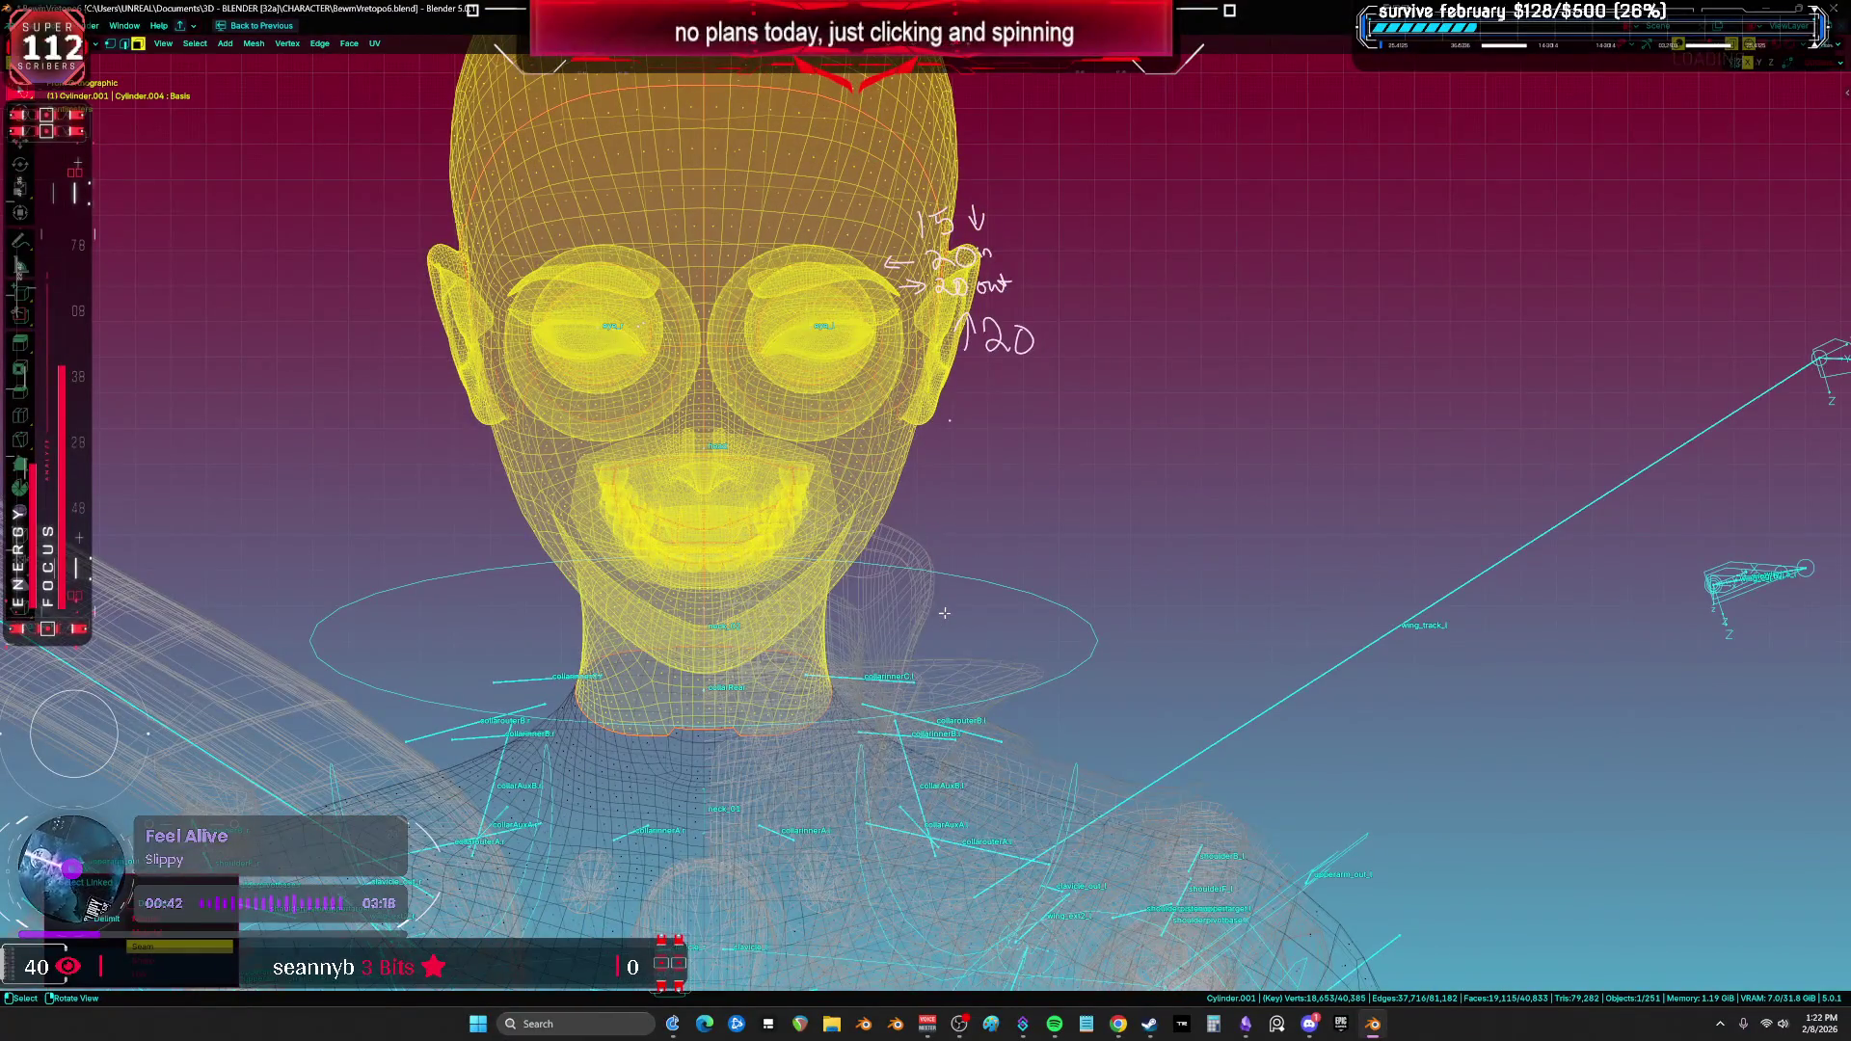
click(948, 615)
Step: Return to Object Mode and show the N sidebar with the object transforms
key(Tab)
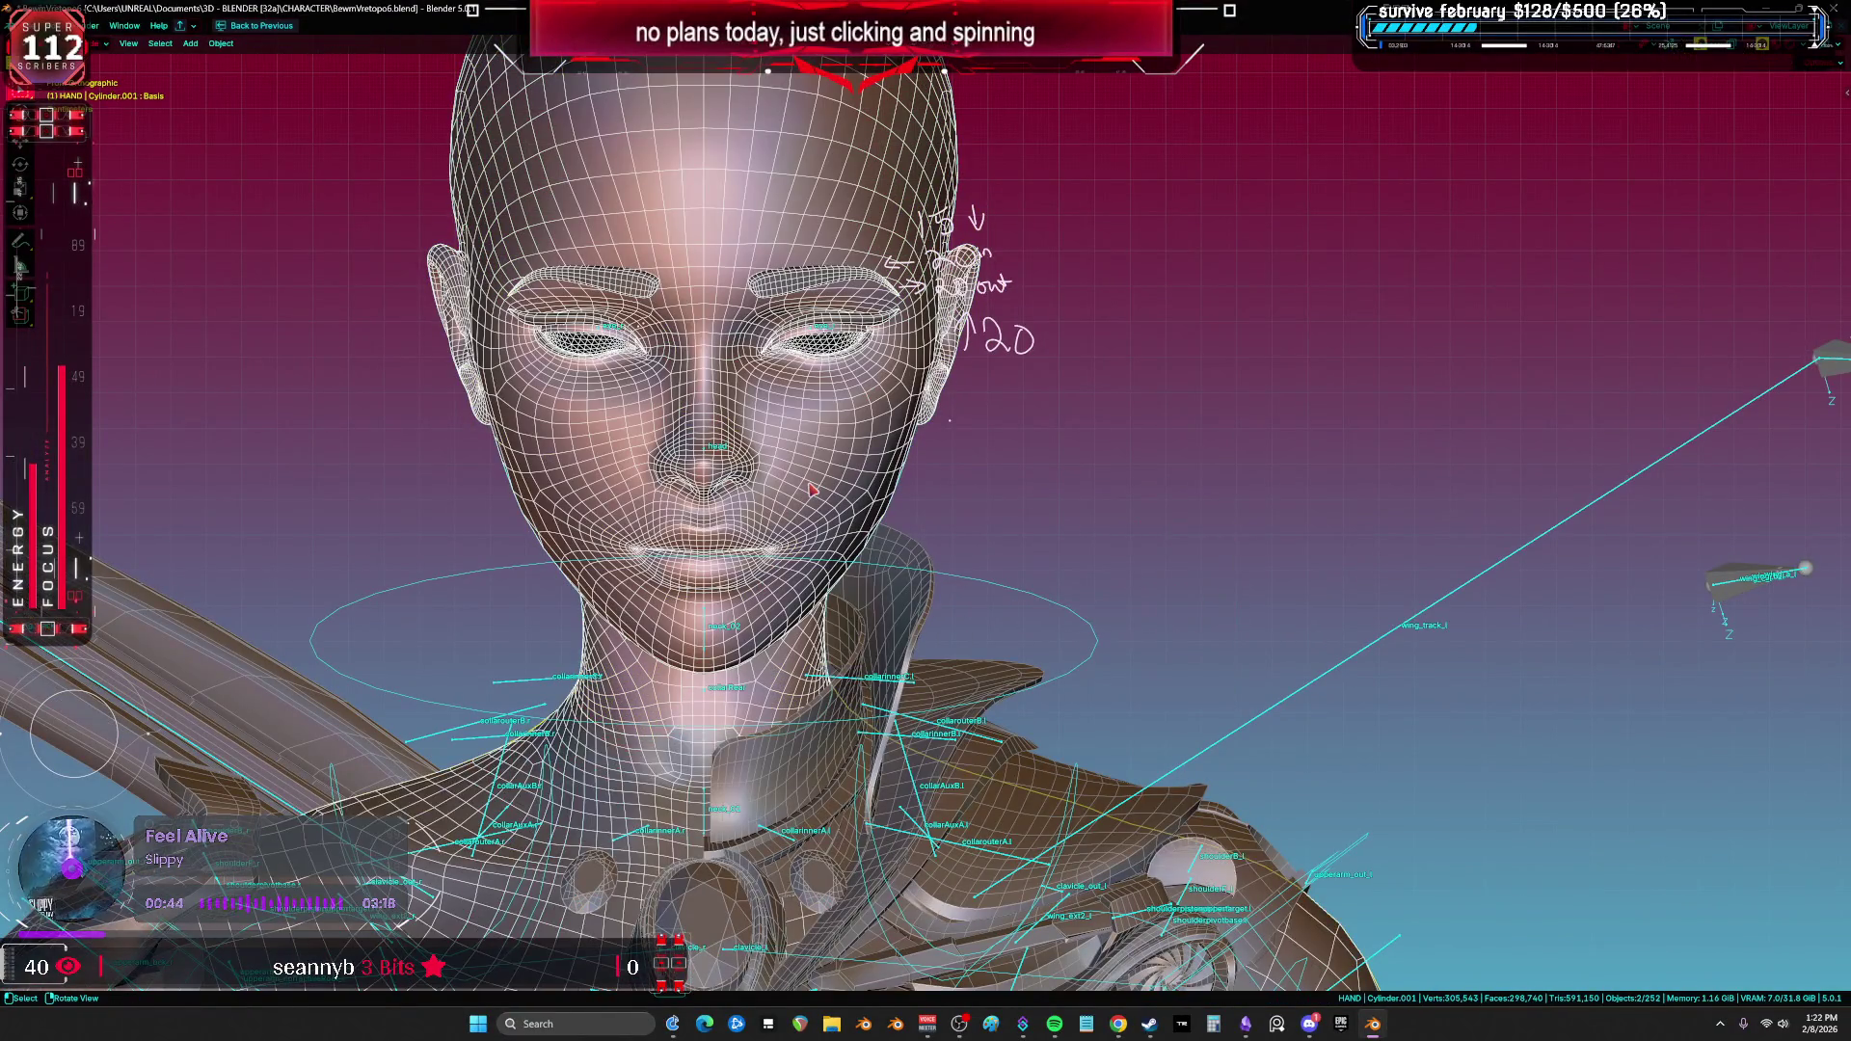
key(ctrl+space)
key(ctrl+space)
key(n)
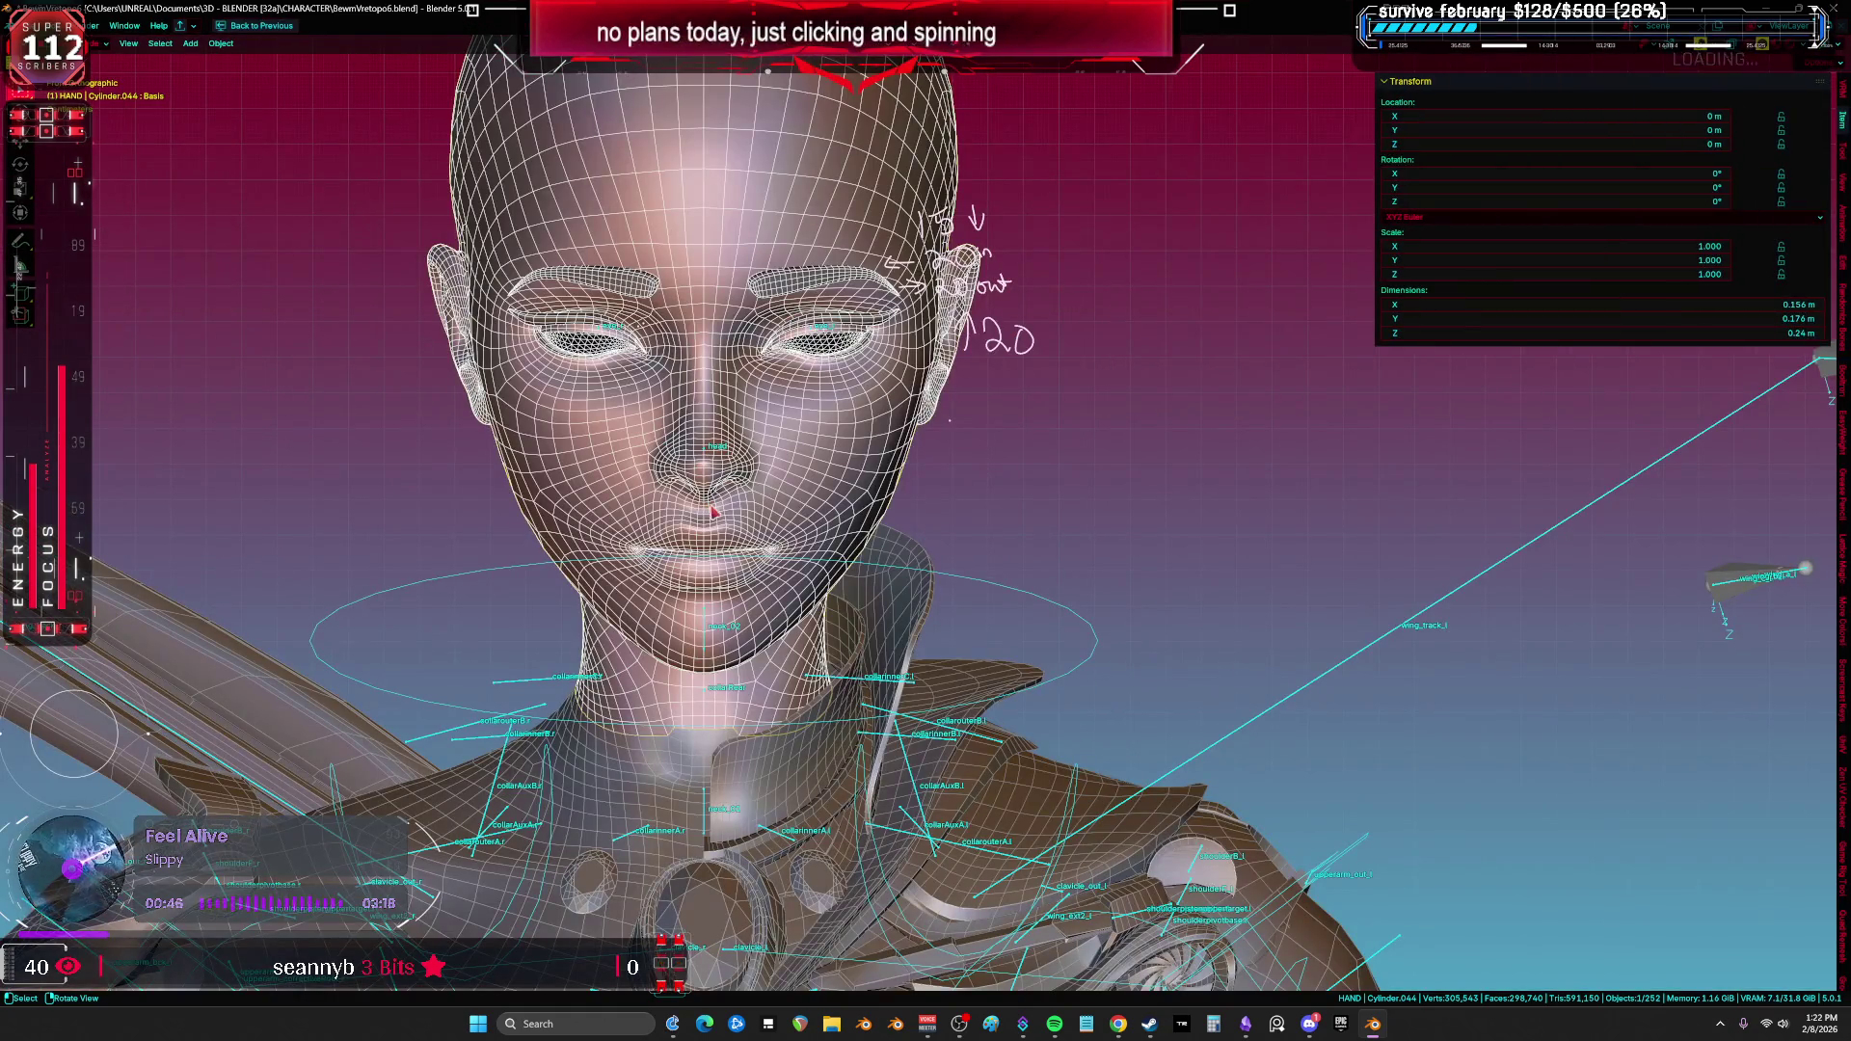
scroll(854, 620, down, 2)
scroll(854, 620, down, 5)
scroll(789, 528, up, 2)
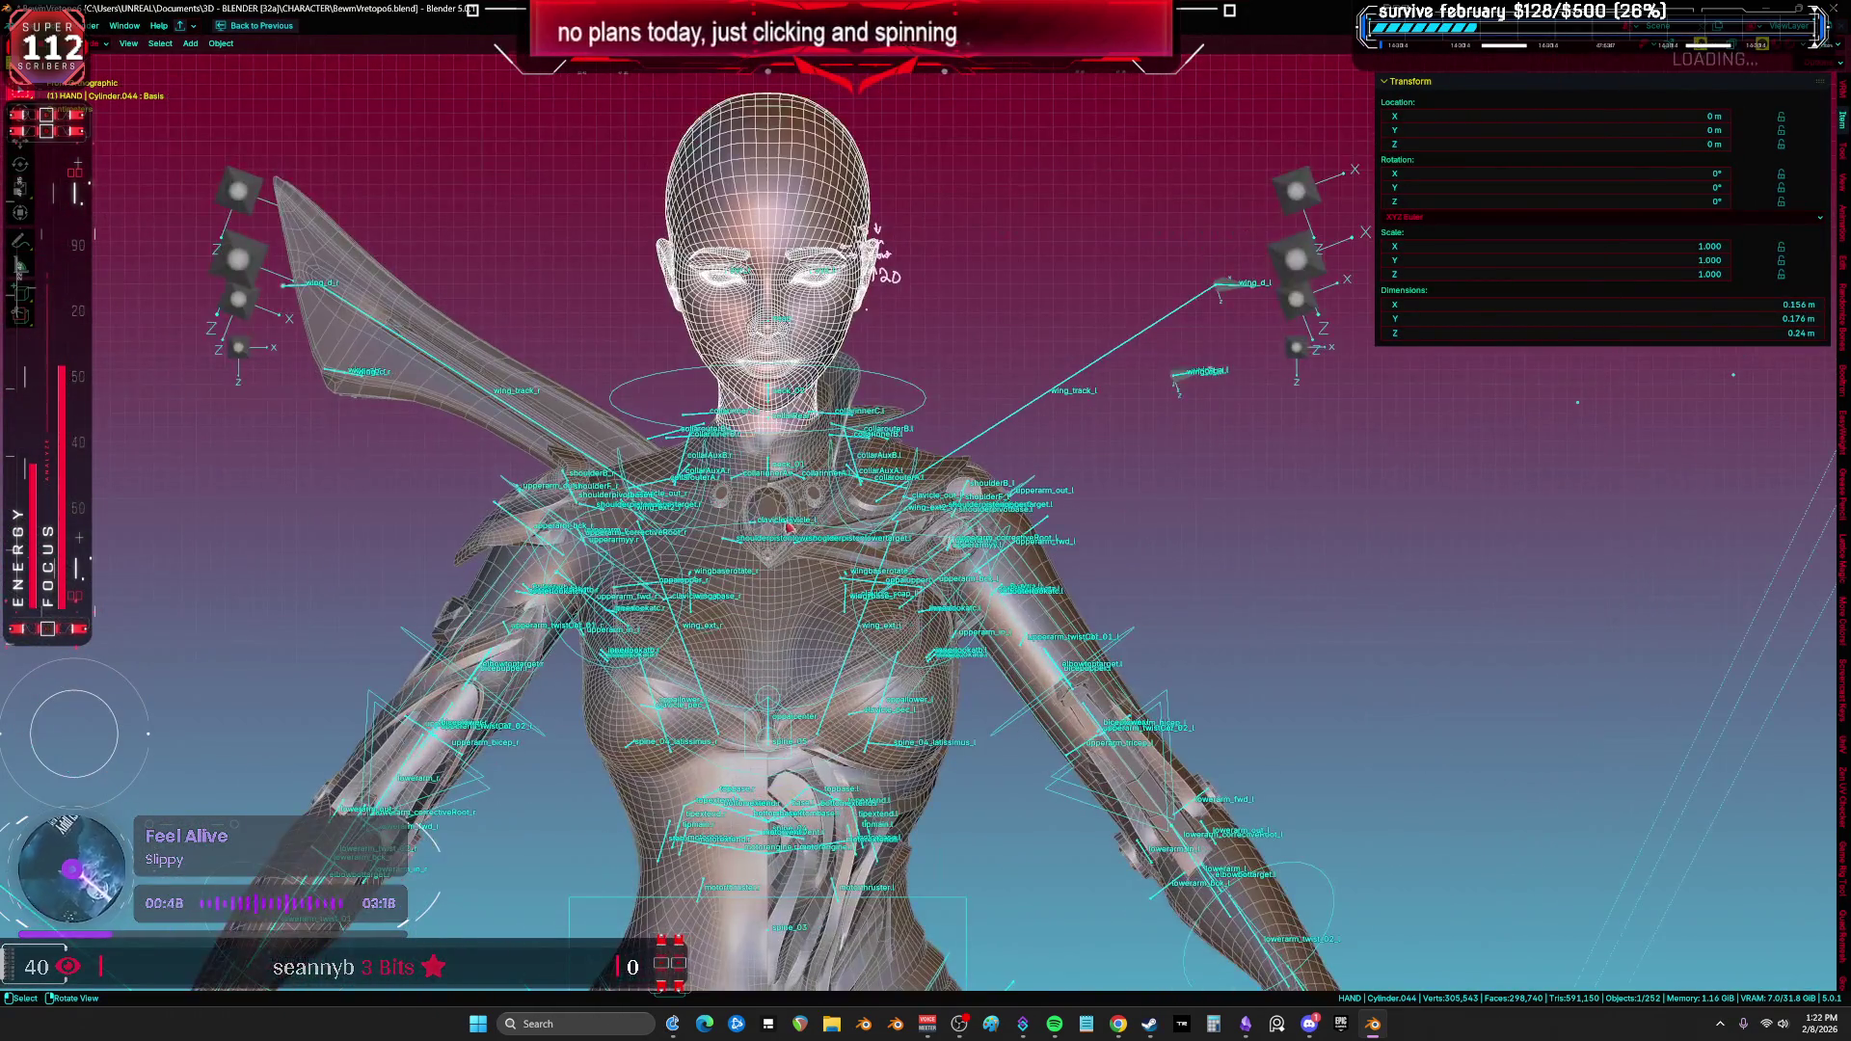
Step: Select the starred collar together with the chest pendant and side gems
click(788, 493)
click(789, 492)
scroll(786, 482, up, 5)
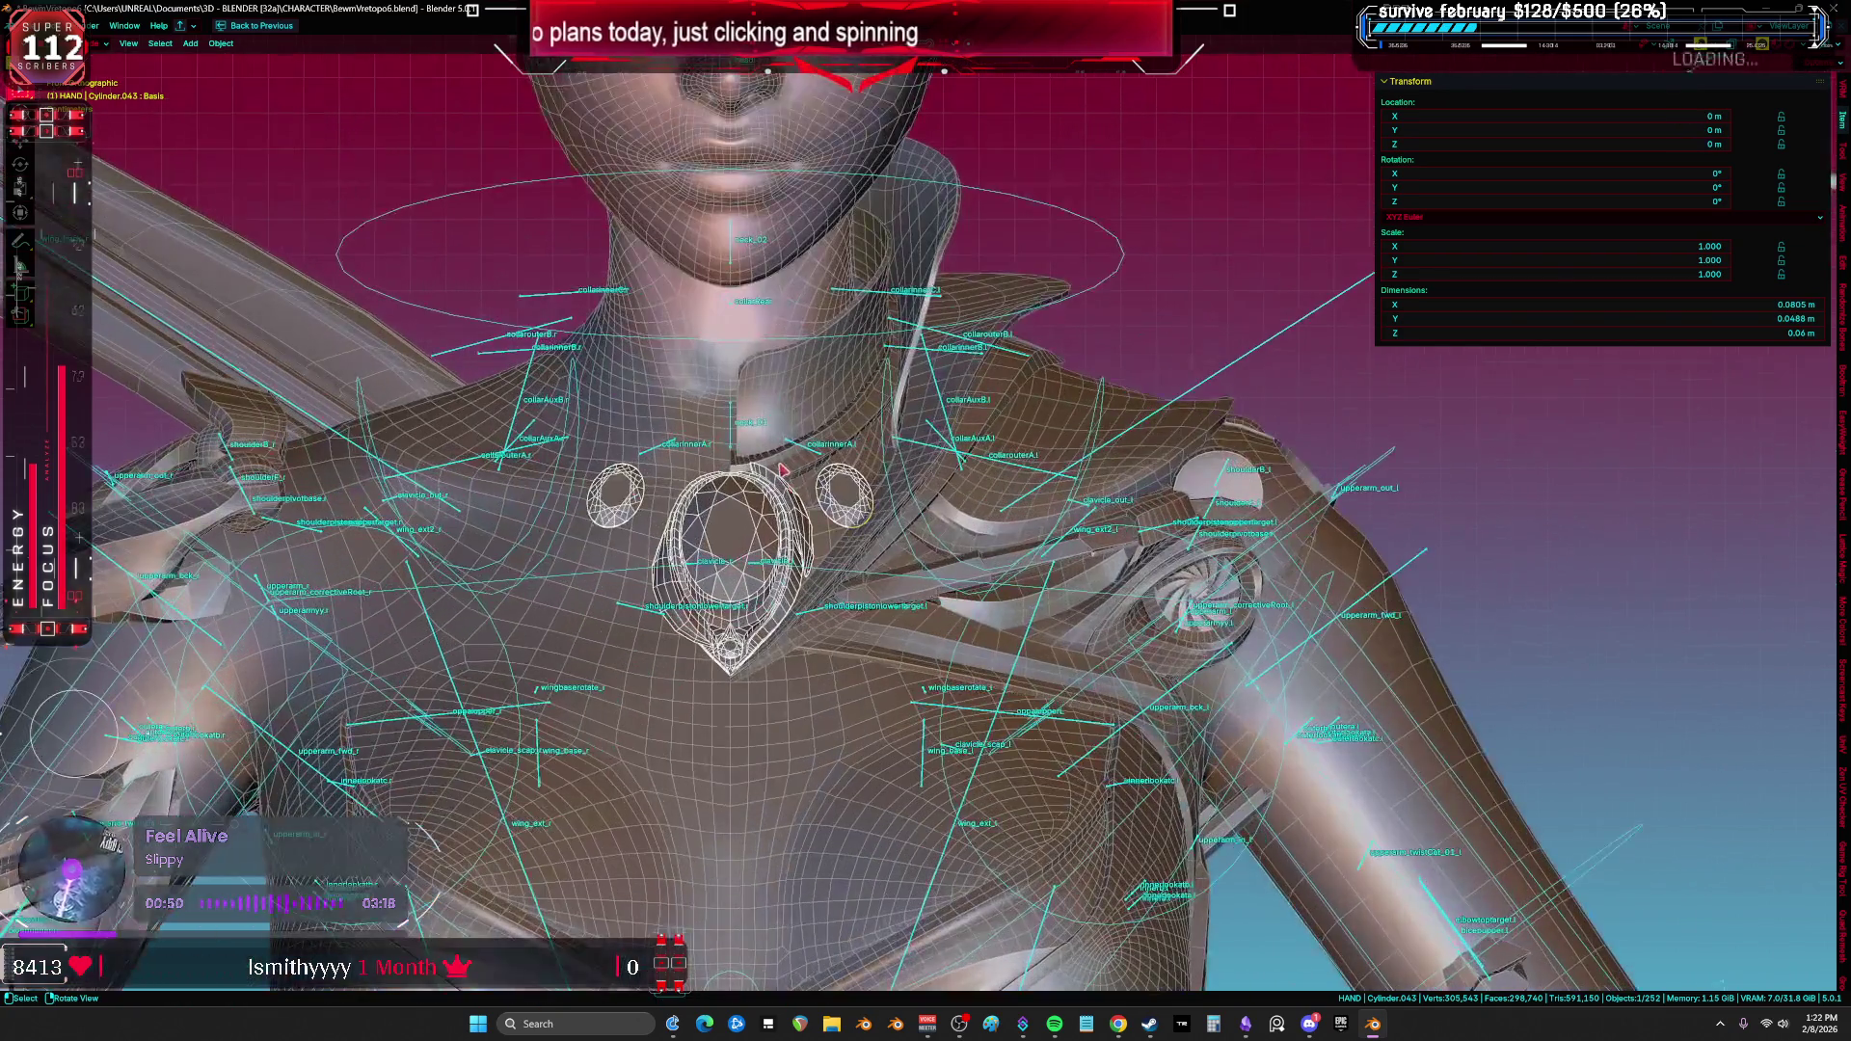
scroll(735, 469, up, 2)
click(688, 315)
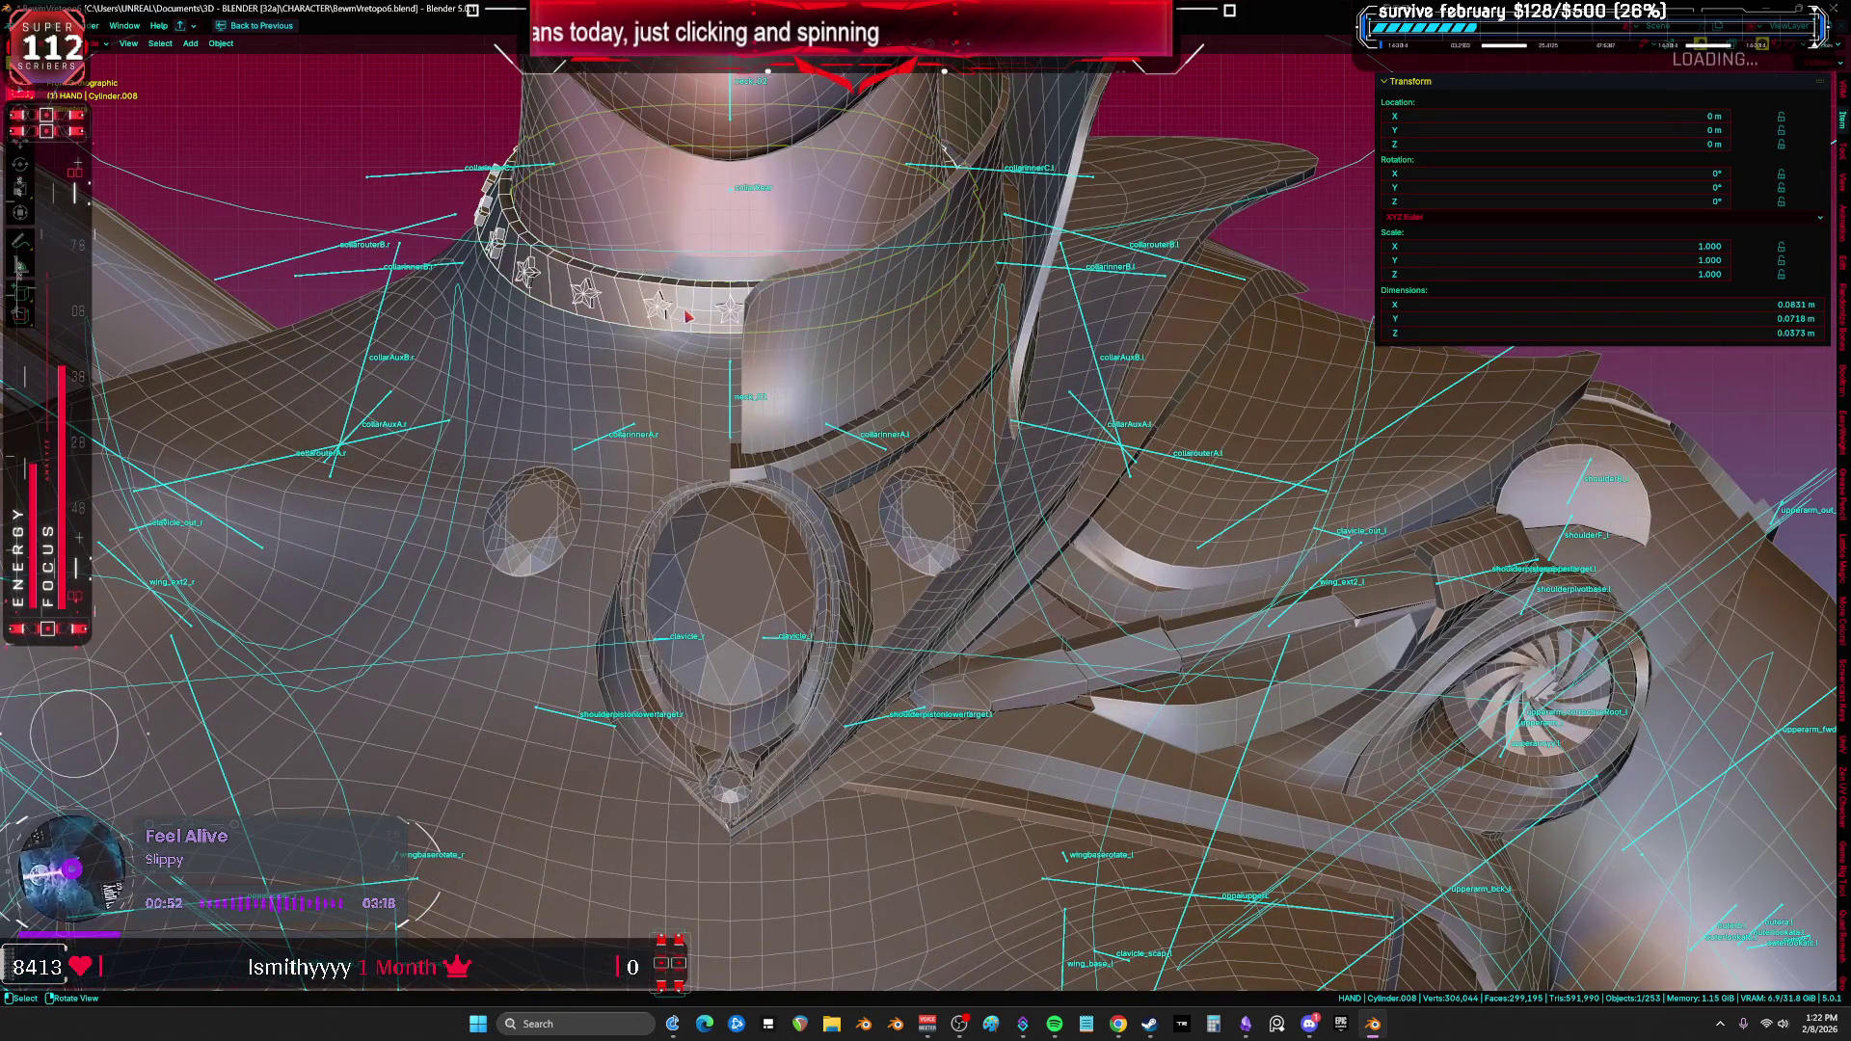
click(680, 546)
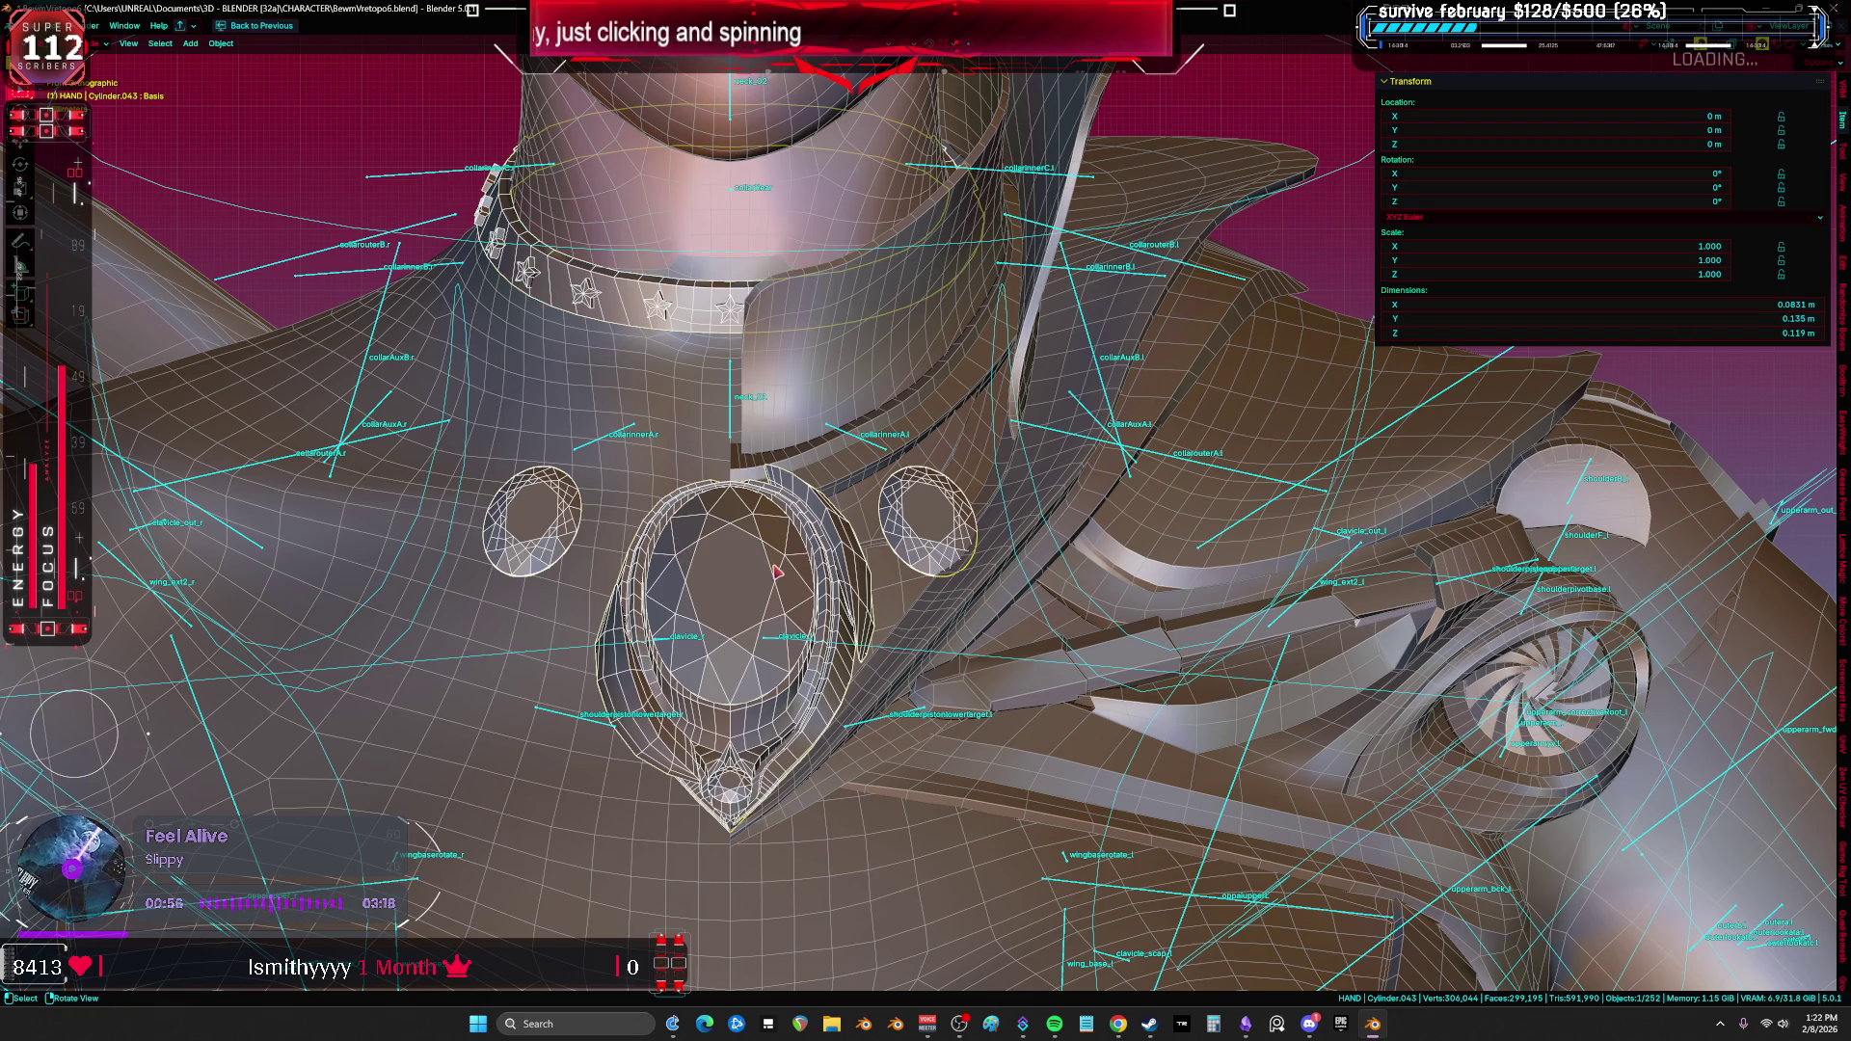
scroll(777, 573, down, 3)
scroll(777, 572, down, 3)
Step: Start moving the collar and pendant, then cancel so they snap back
key(g)
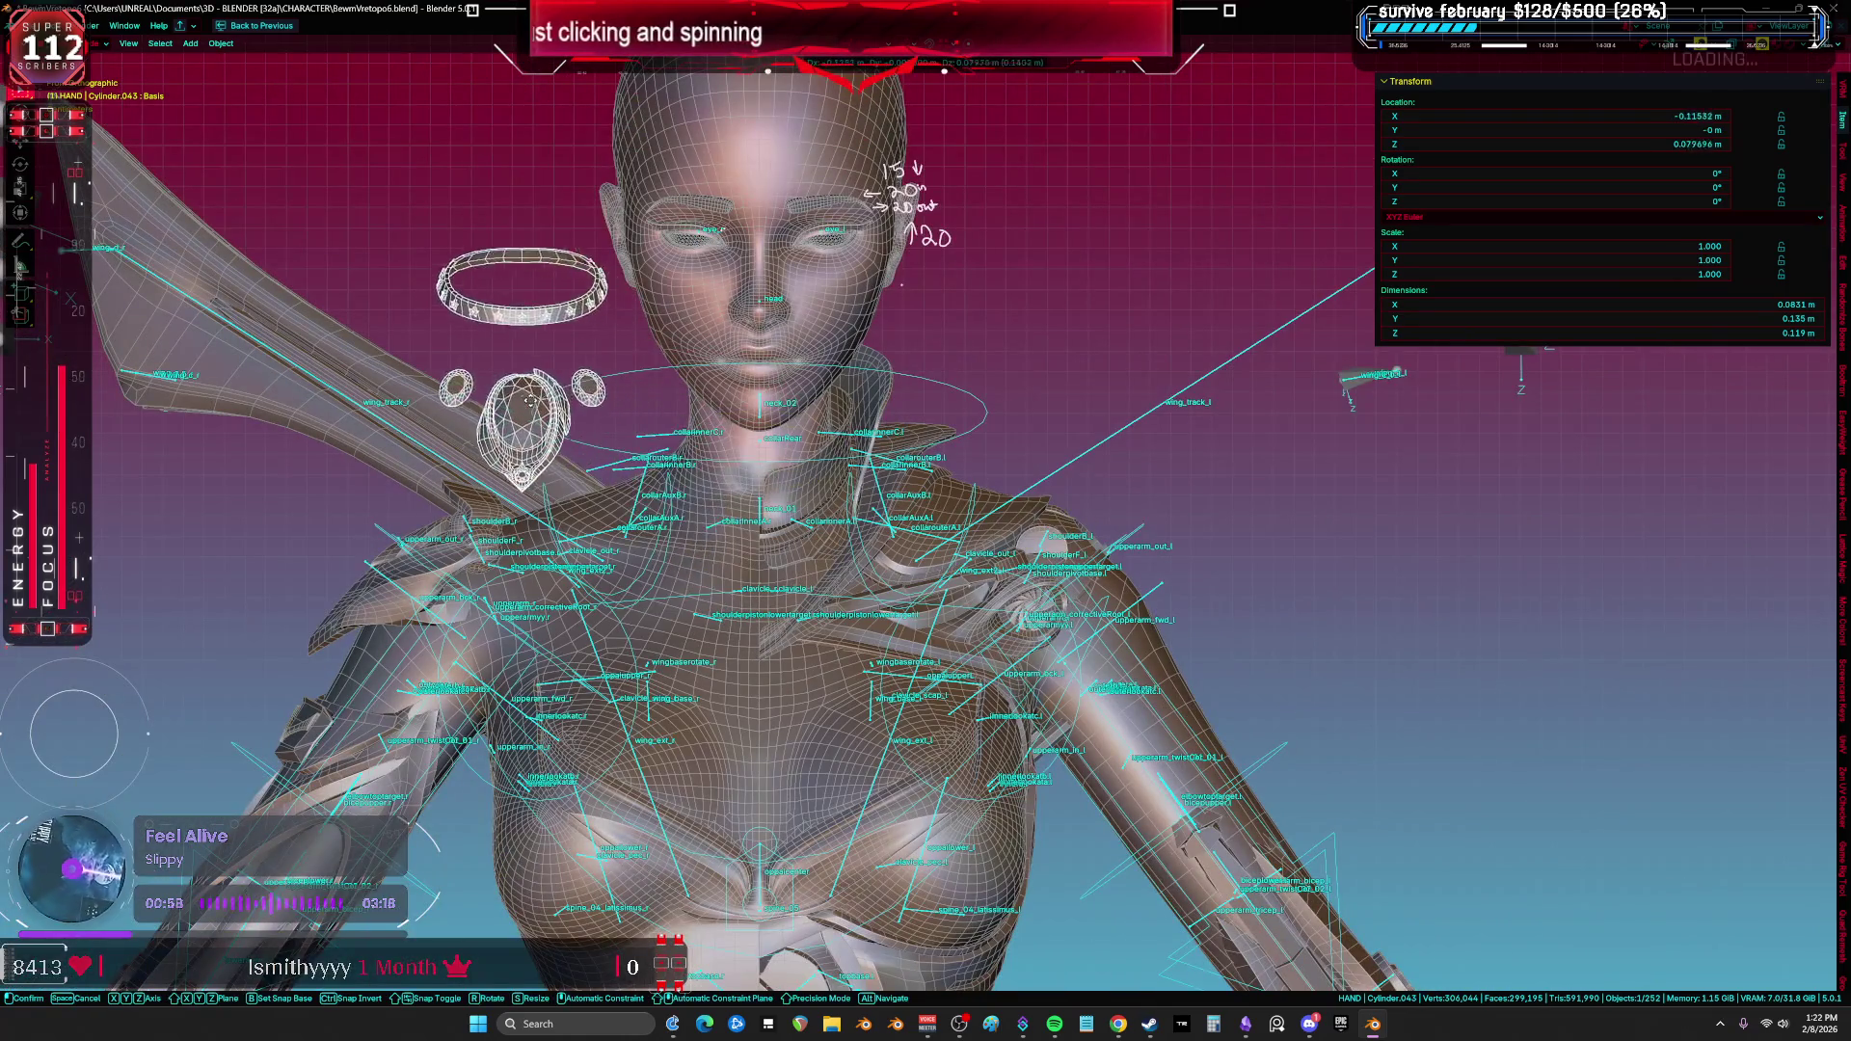
right_click(520, 449)
scroll(636, 385, down, 3)
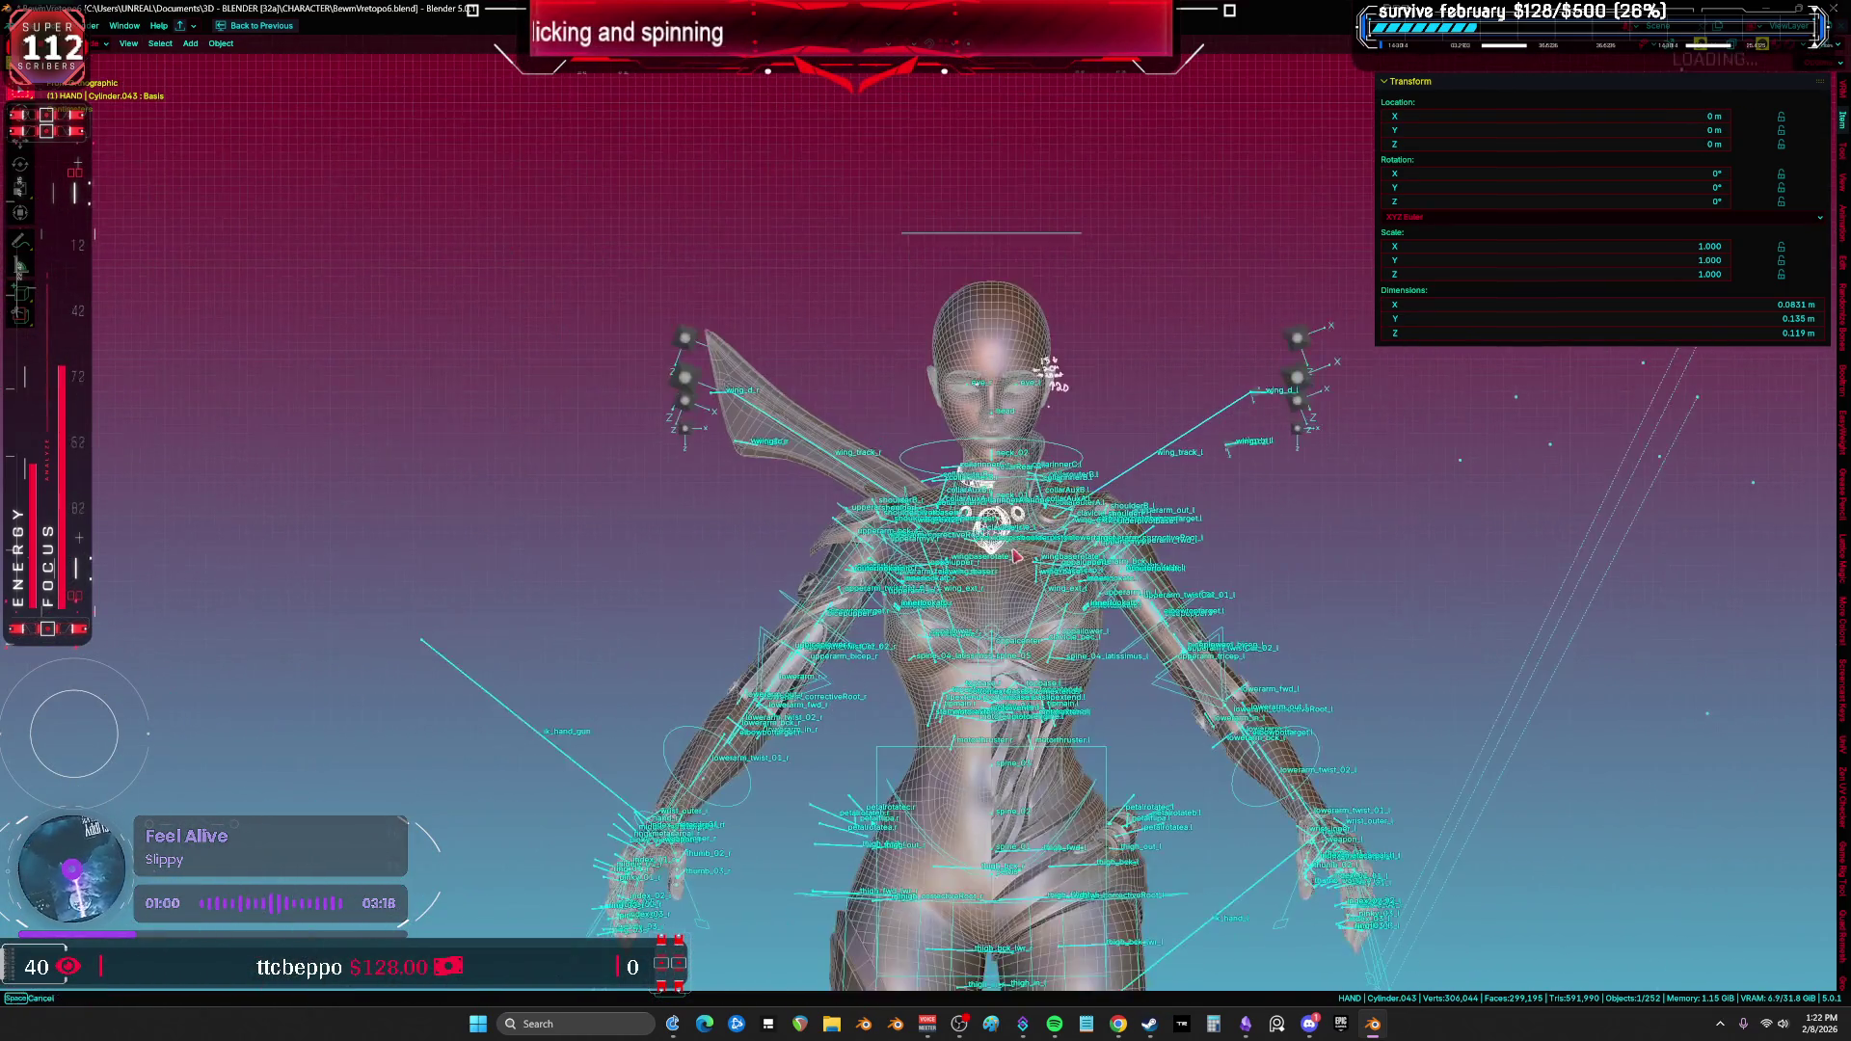
scroll(748, 335, down, 3)
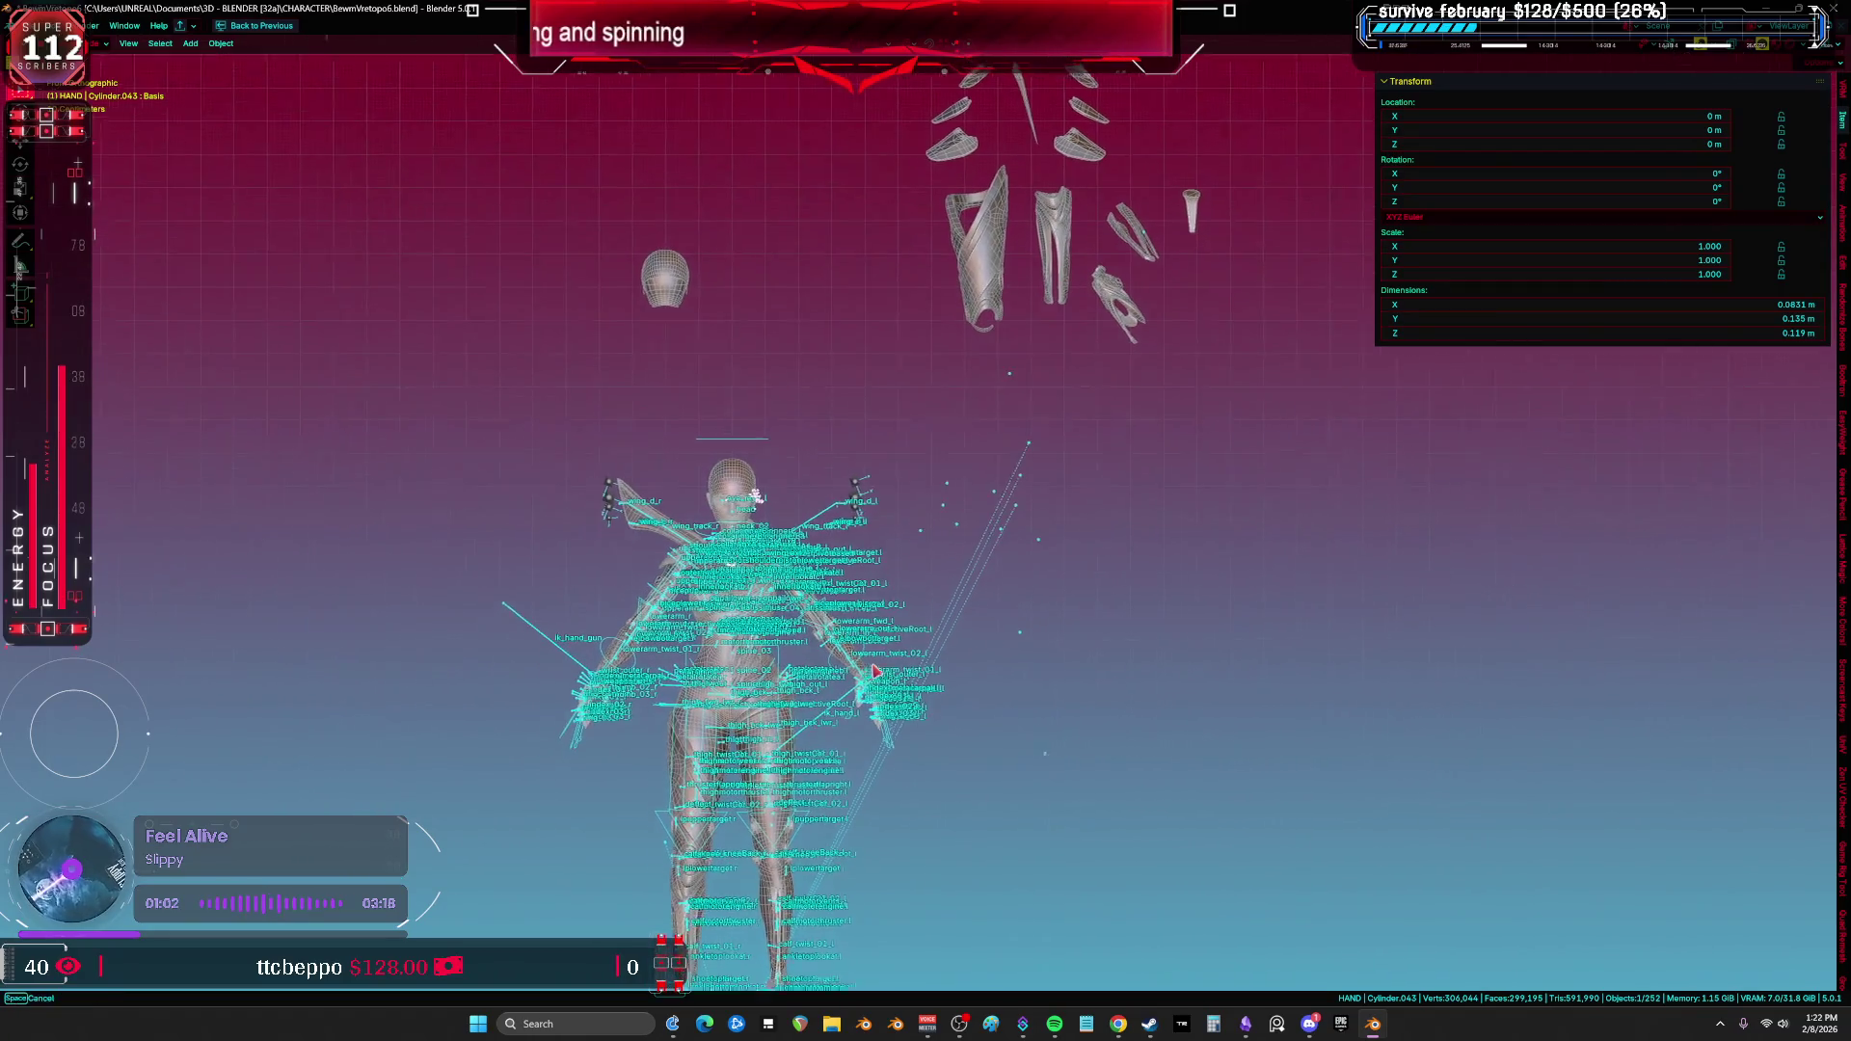
scroll(797, 482, up, 2)
Step: Lift the separated head up above the body and select the wing piece
key(shift+d)
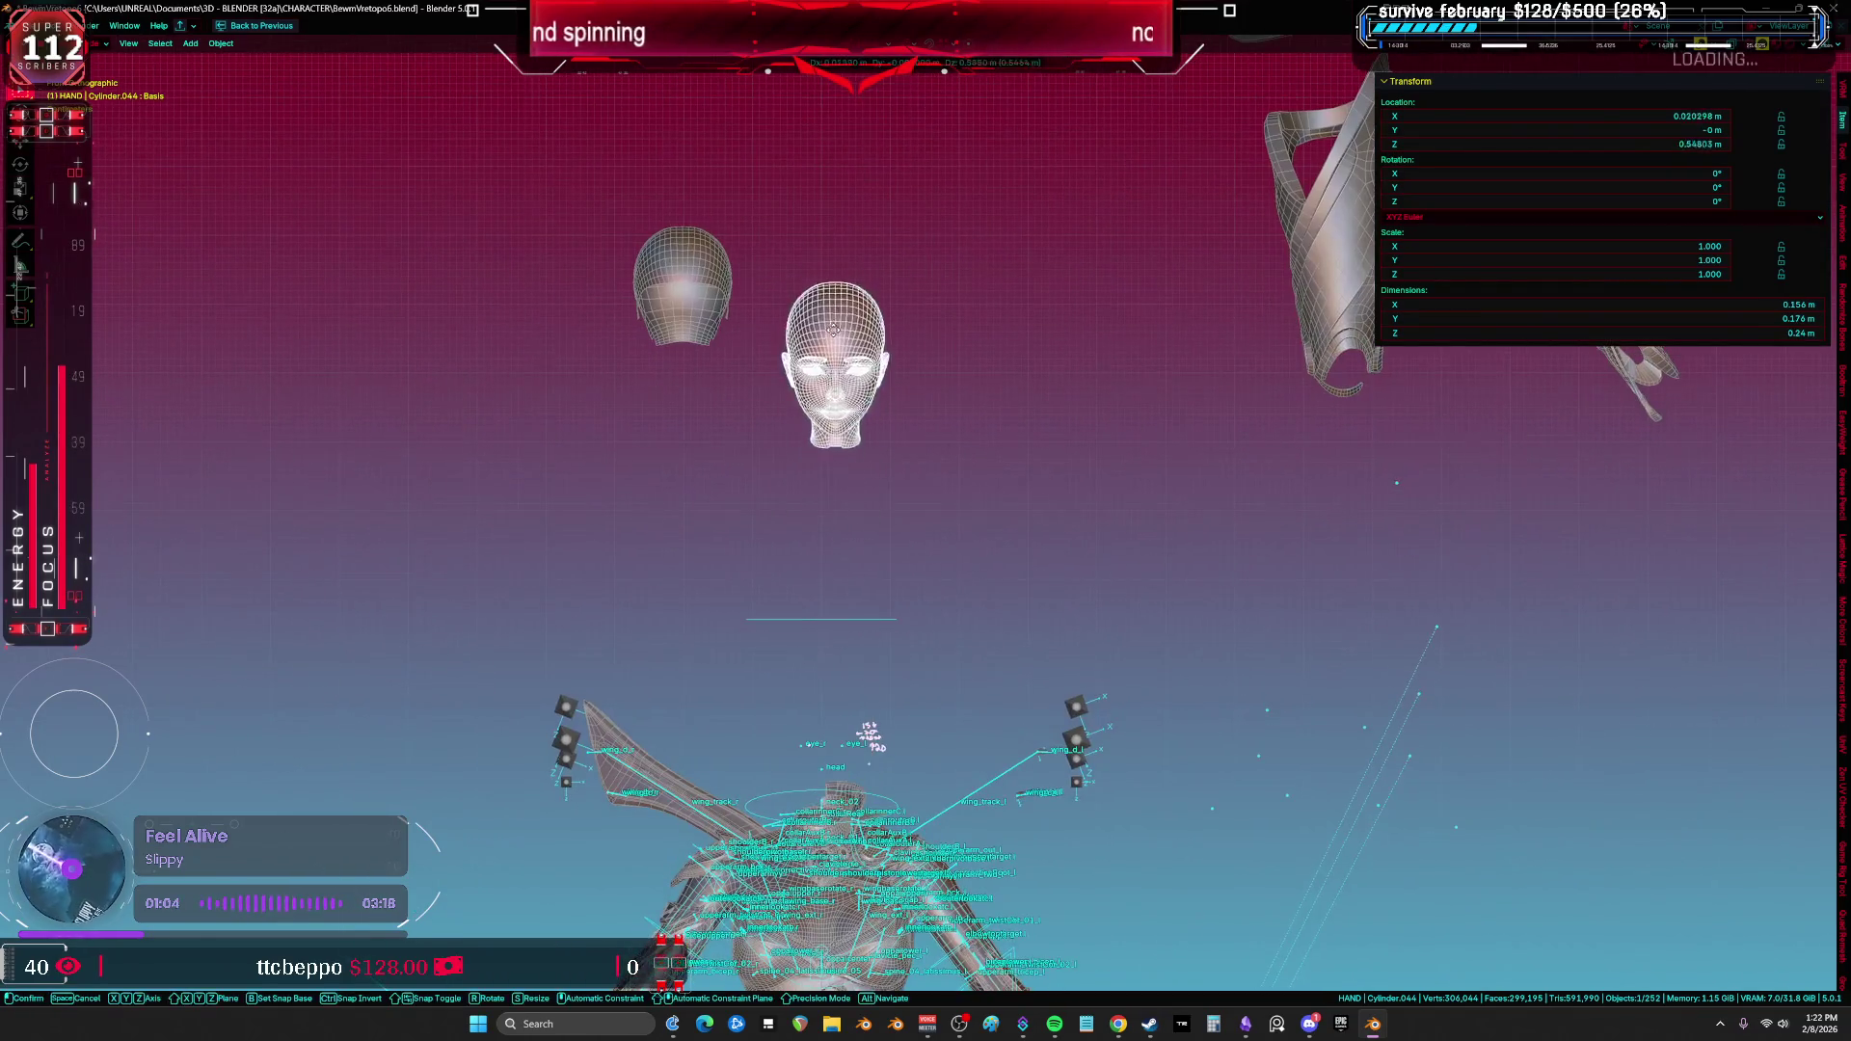
click(878, 415)
scroll(876, 429, up, 4)
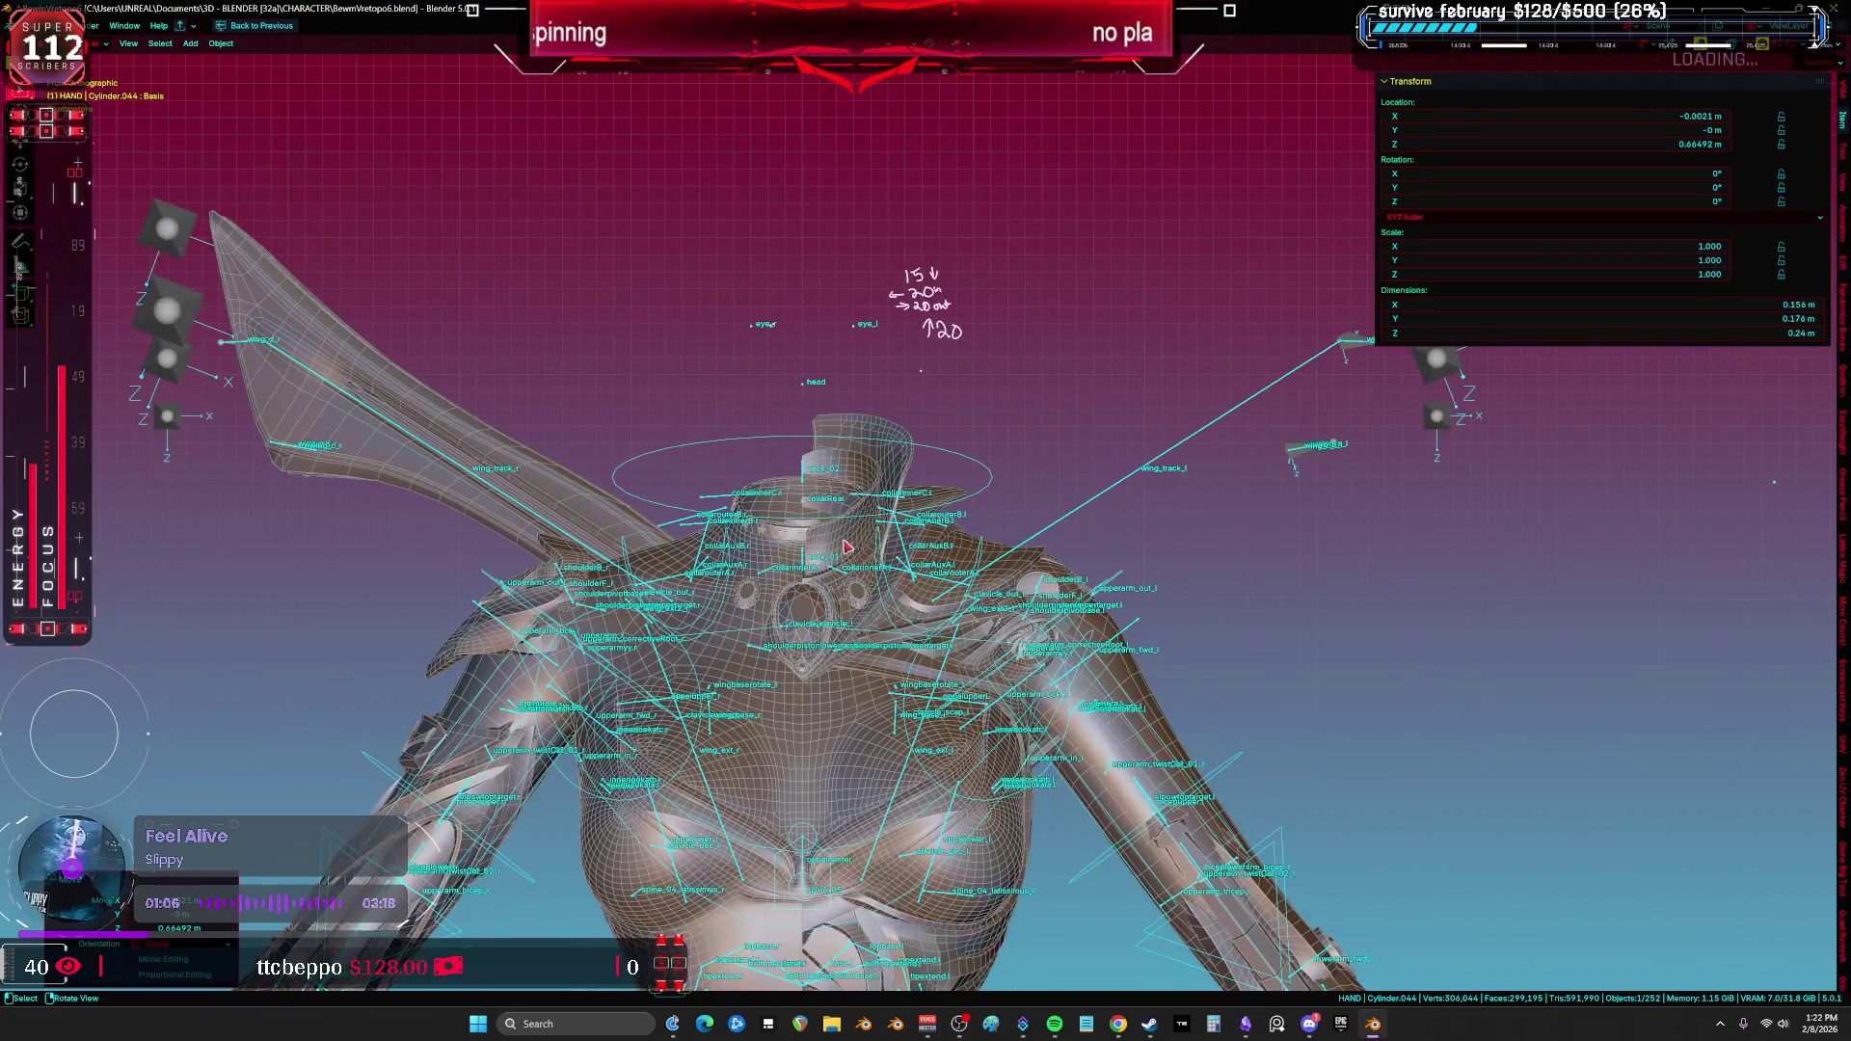
click(510, 493)
middle_drag(510, 493, 845, 452)
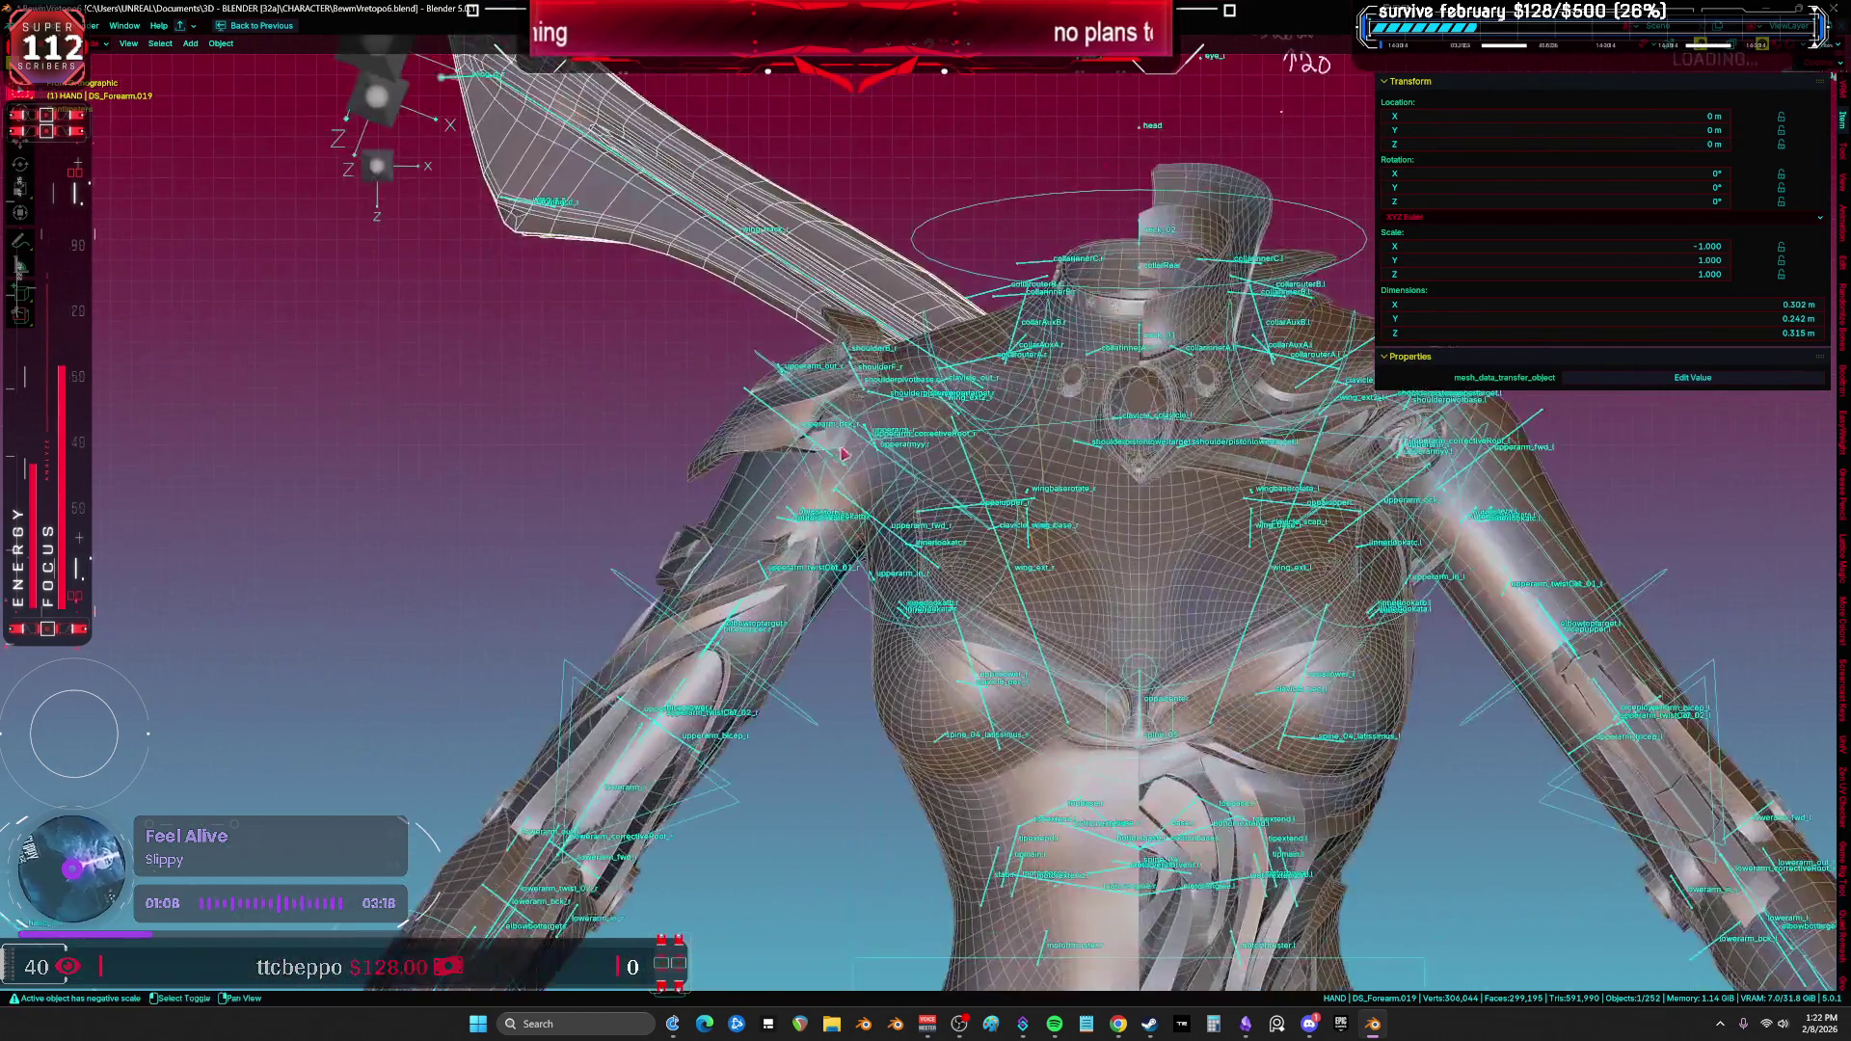
Step: Delete the wing, shoulder pad and shoulder pieces DS_Forearm.022 and DS_Forearm.021
shift+click(707, 462)
middle_drag(707, 462, 788, 424)
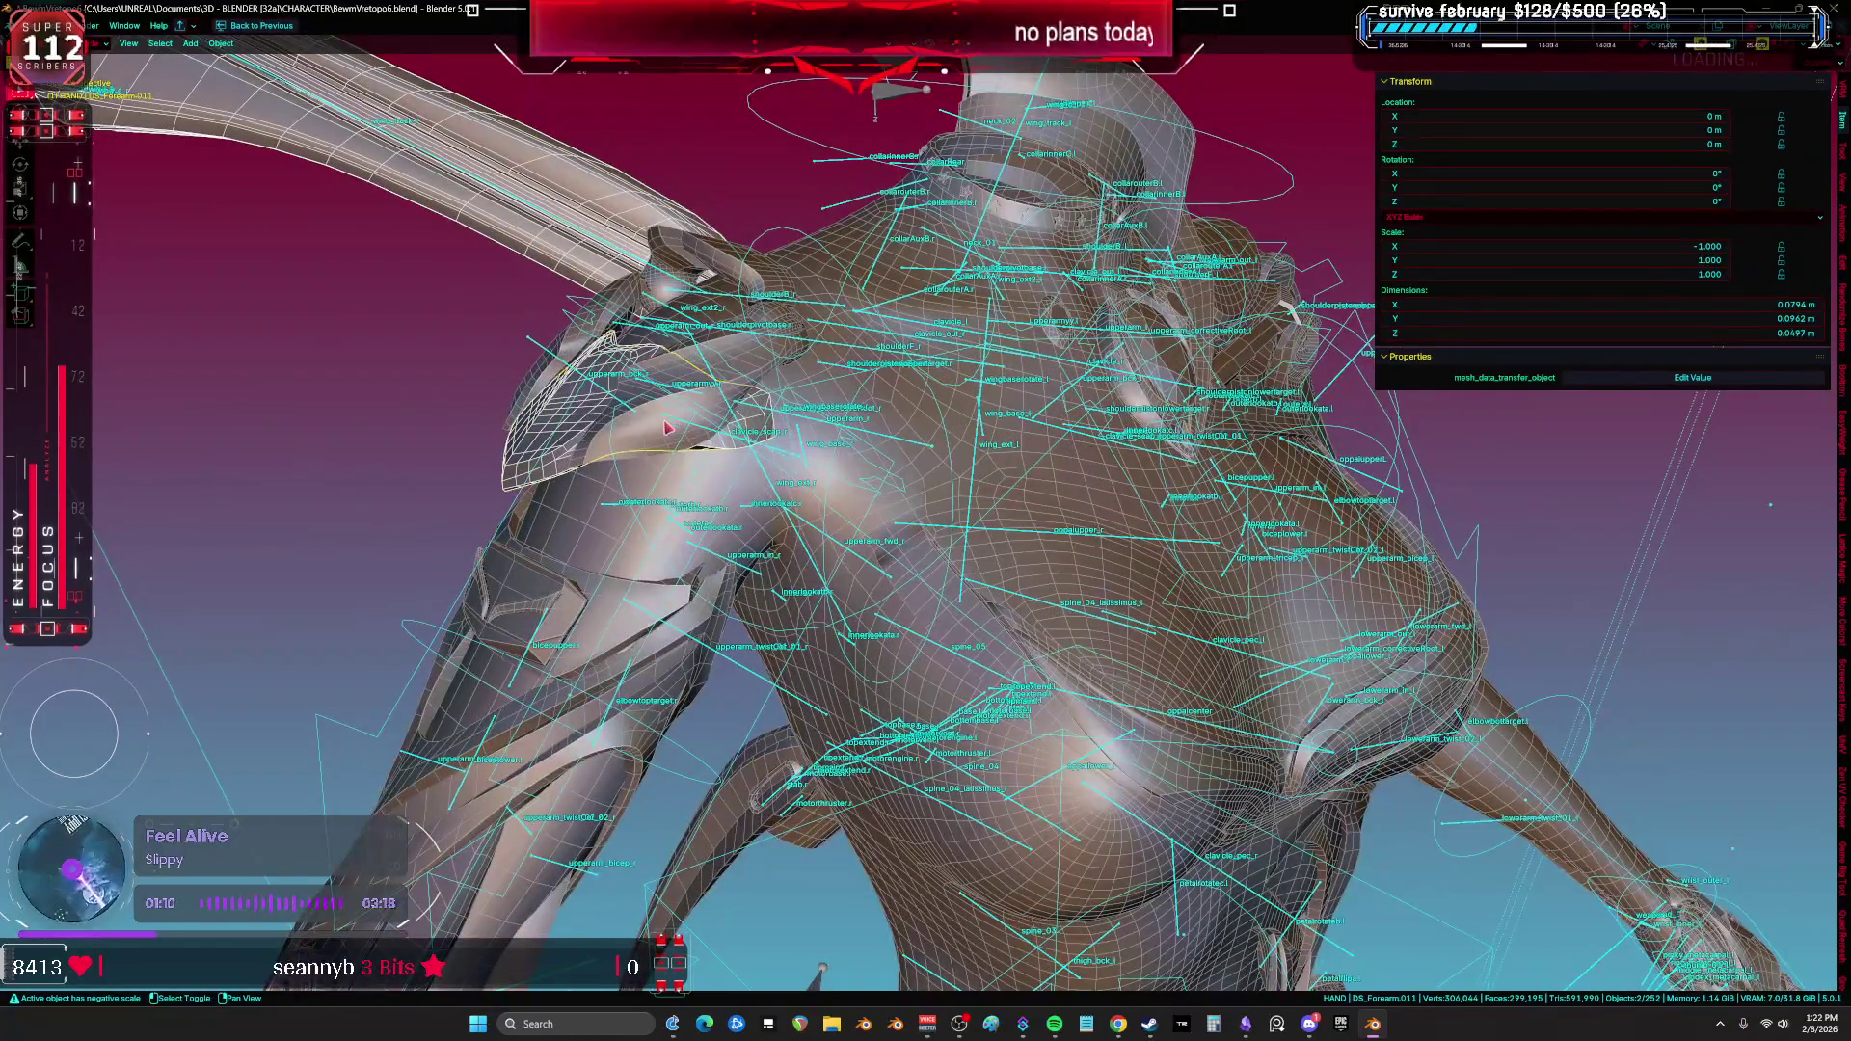
shift+click(611, 445)
scroll(588, 453, up, 3)
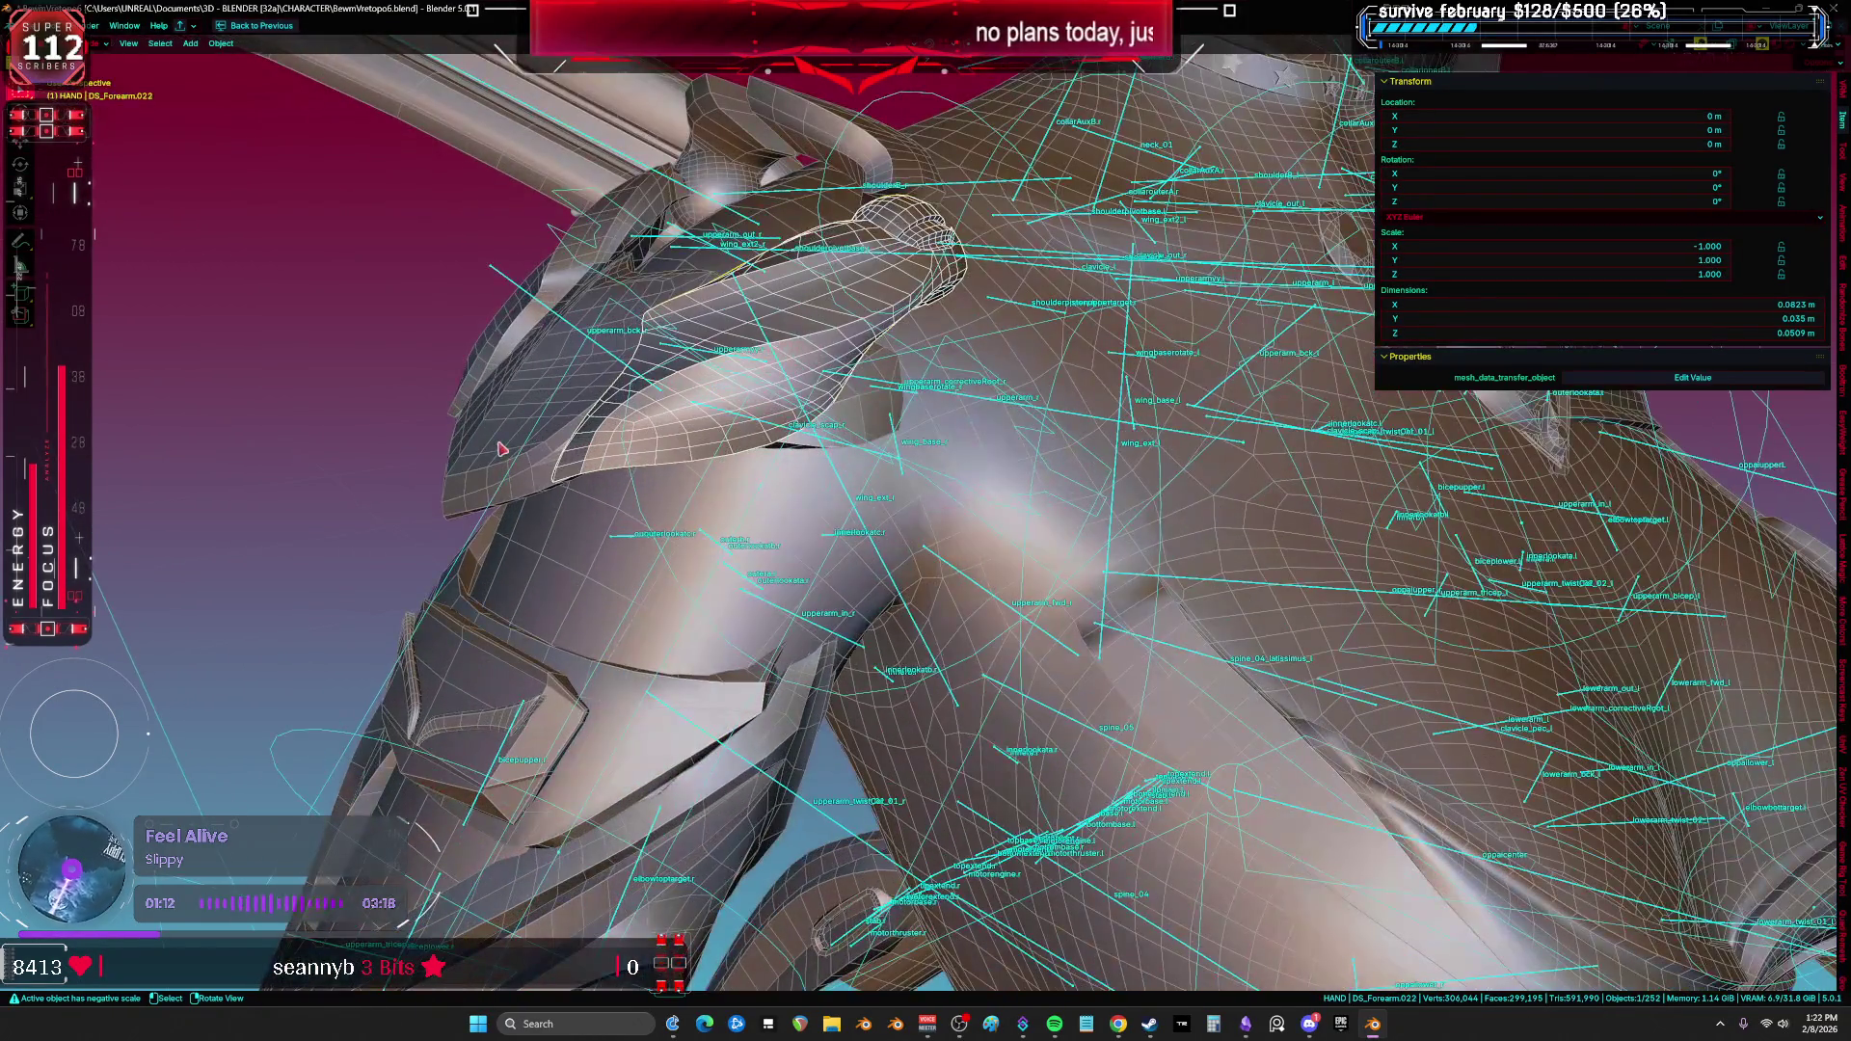
click(514, 394)
mouse_move(600, 245)
middle_down()
mouse_move(700, 452)
mouse_move(748, 486)
mouse_move(731, 552)
mouse_move(691, 520)
middle_up()
shift+click(767, 419)
key(Delete)
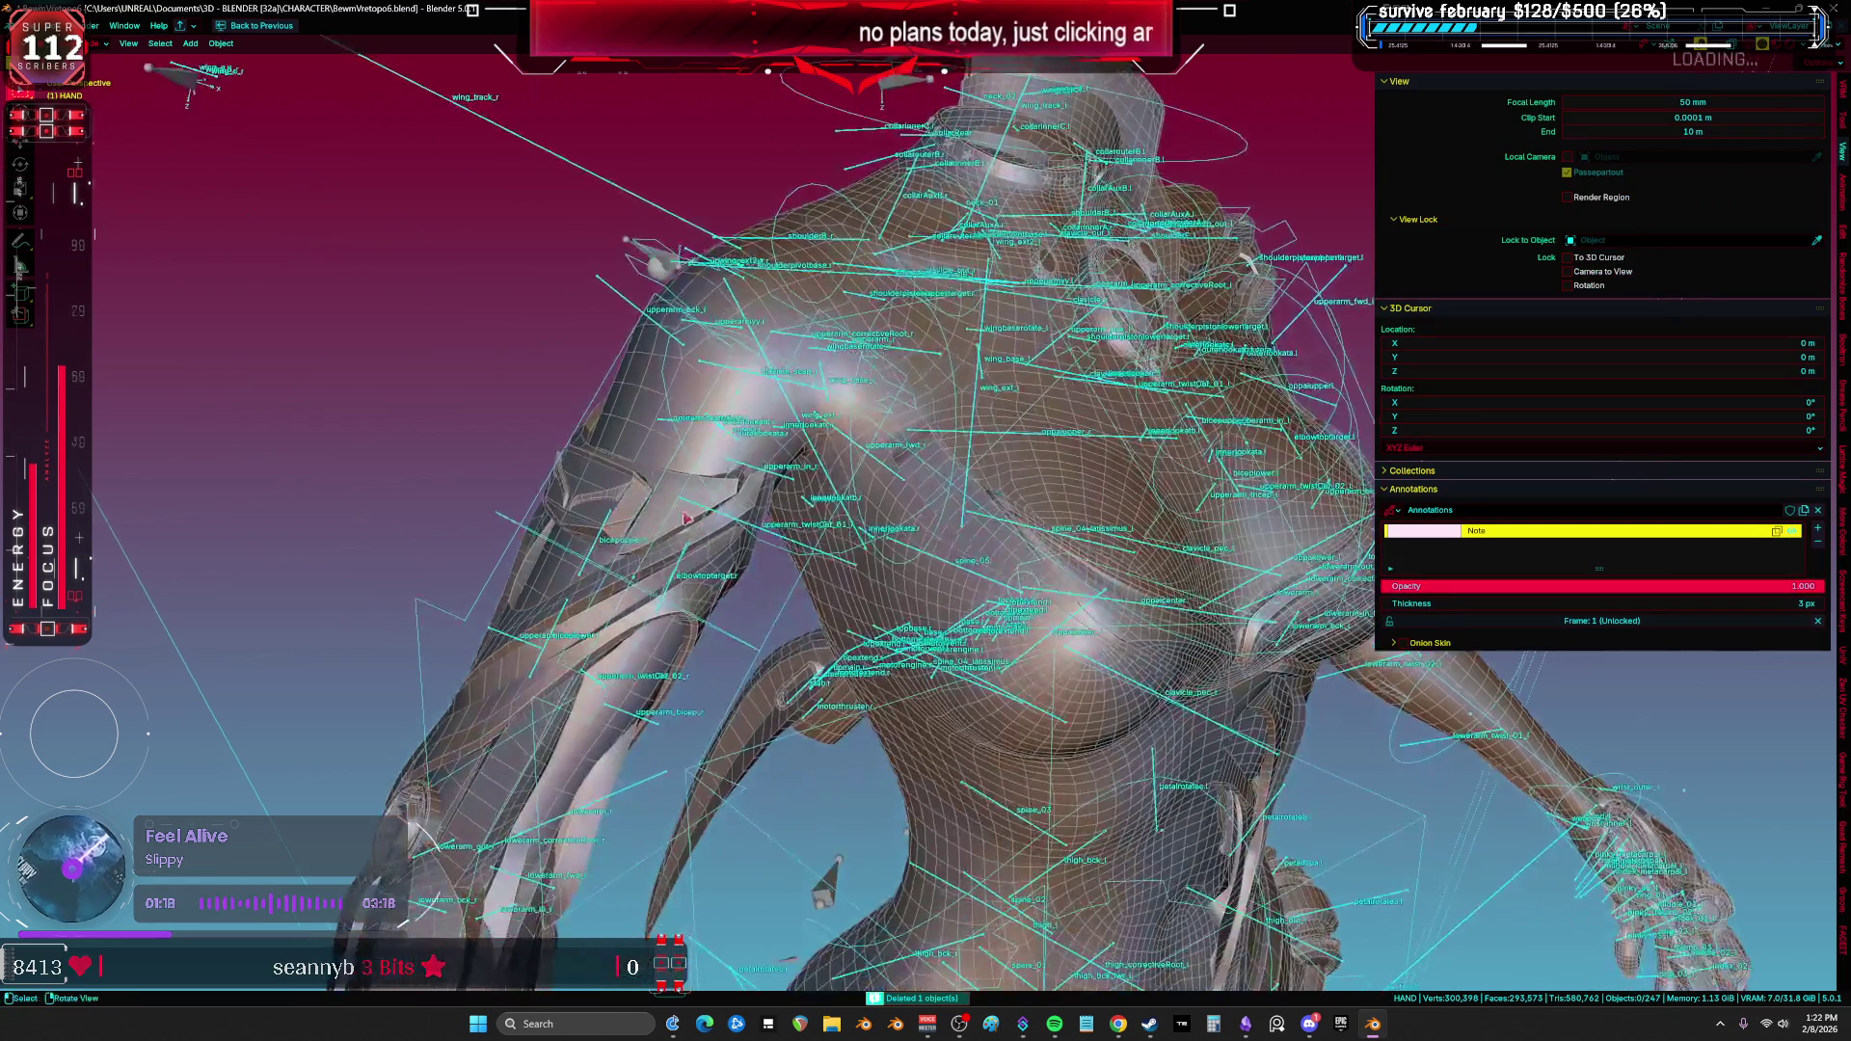
Step: Delete the two forearm armor objects, including DS_Forearm.020
click(662, 564)
shift+scroll(622, 500, down, 5)
click(580, 559)
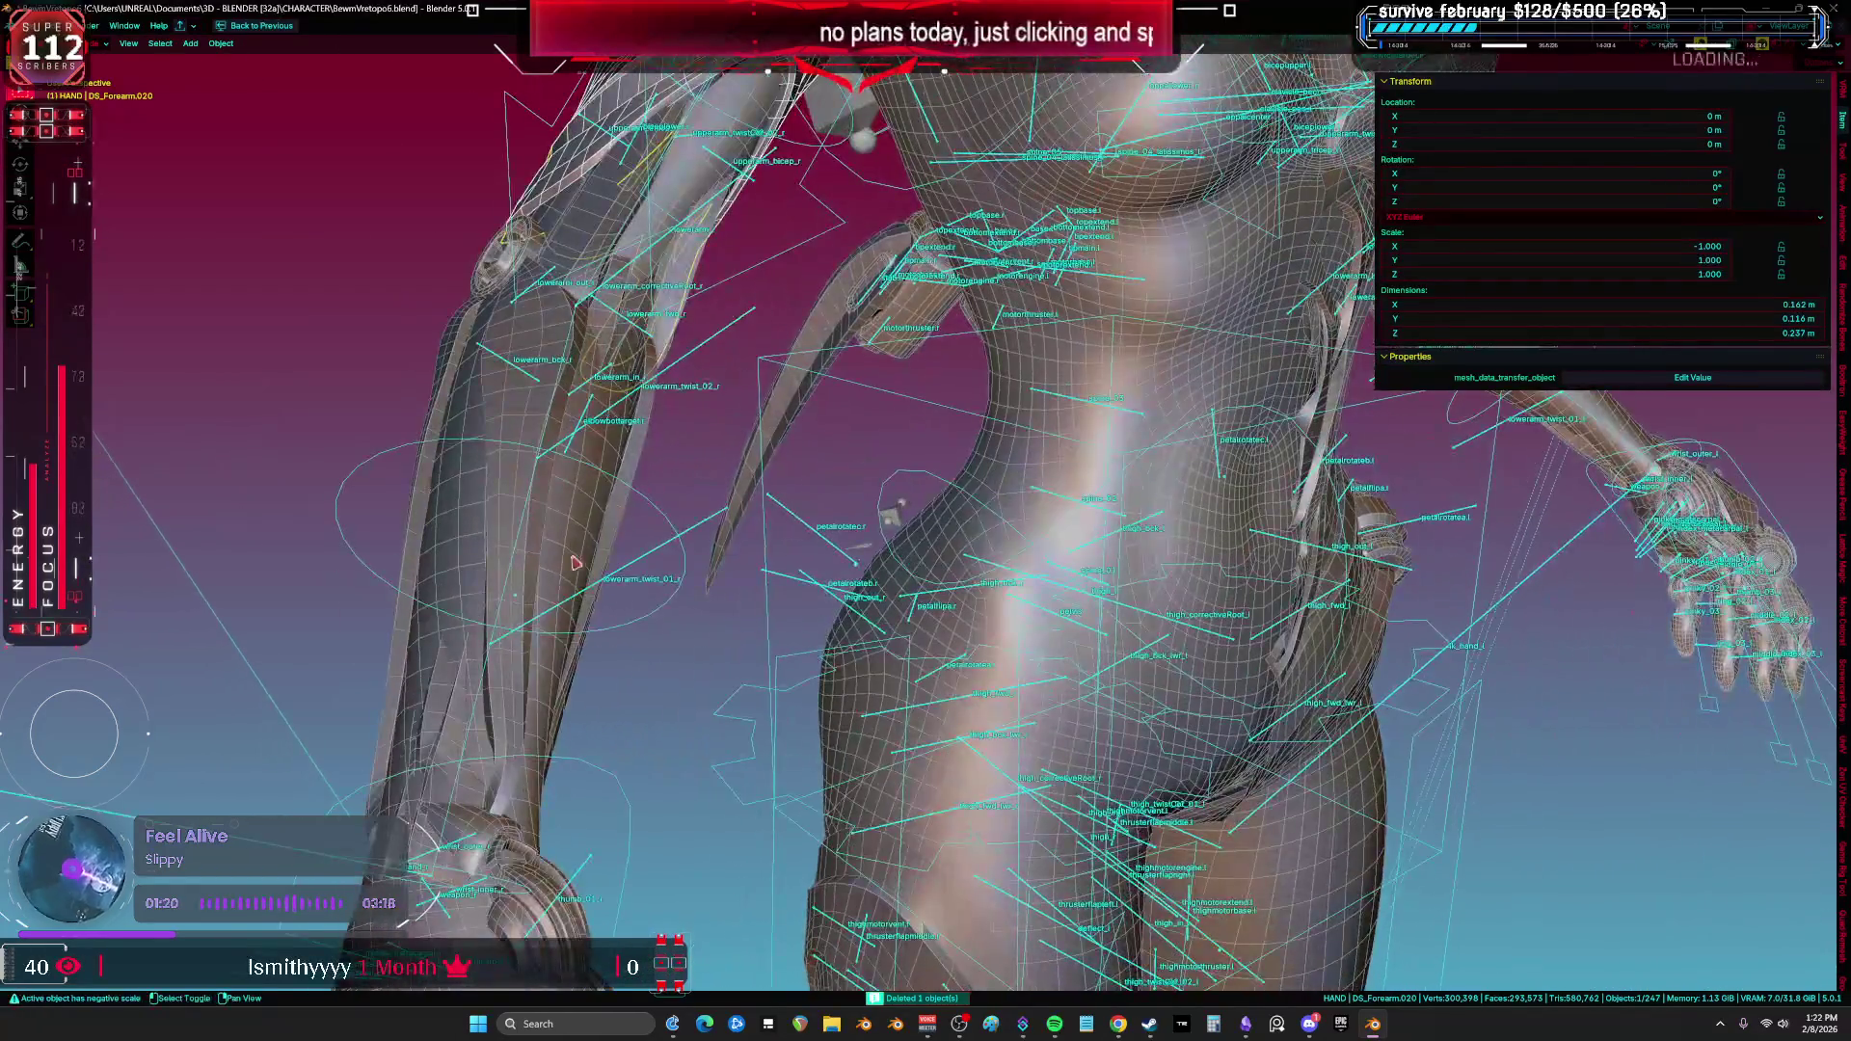
shift+click(526, 558)
key(Delete)
middle_drag(748, 685, 713, 613)
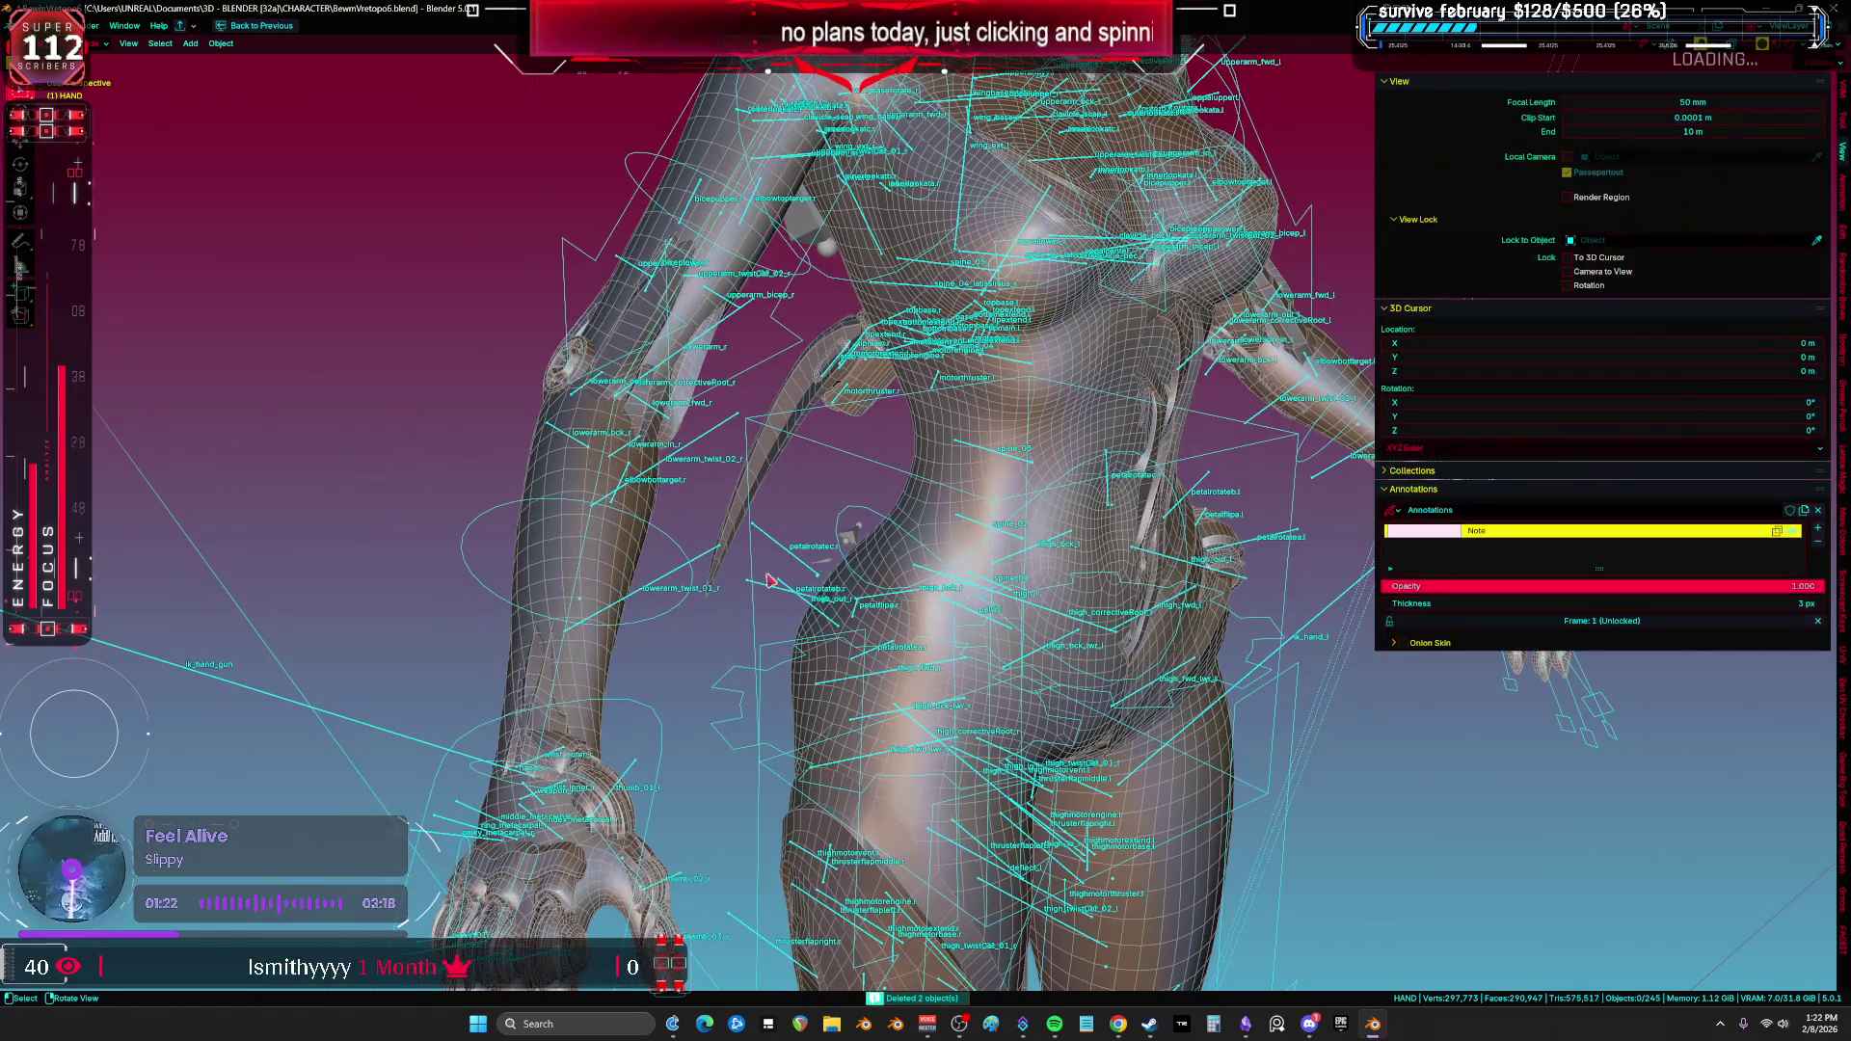
Step: Delete the blade at the hip, a thigh armor plate and a calf armor plate
click(766, 472)
key(Delete)
shift+scroll(790, 540, down, 8)
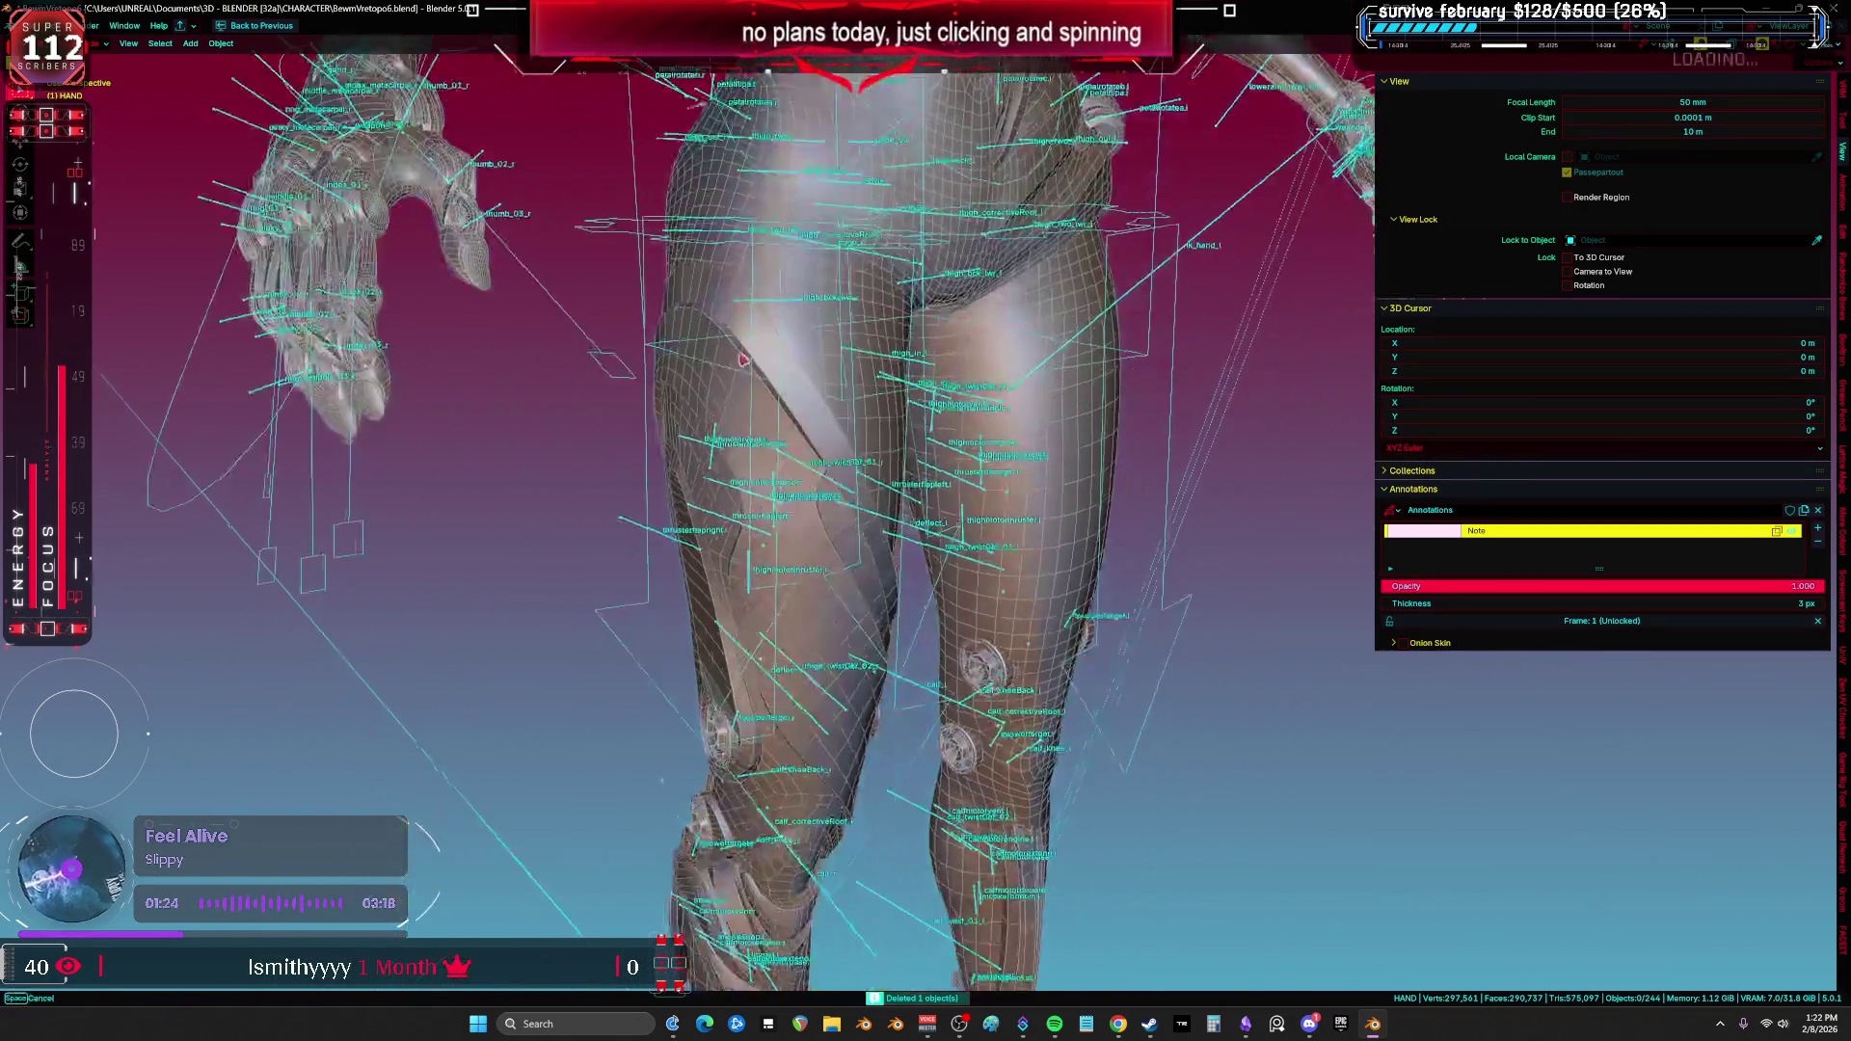
click(815, 615)
key(Delete)
shift+scroll(814, 615, down, 5)
click(779, 603)
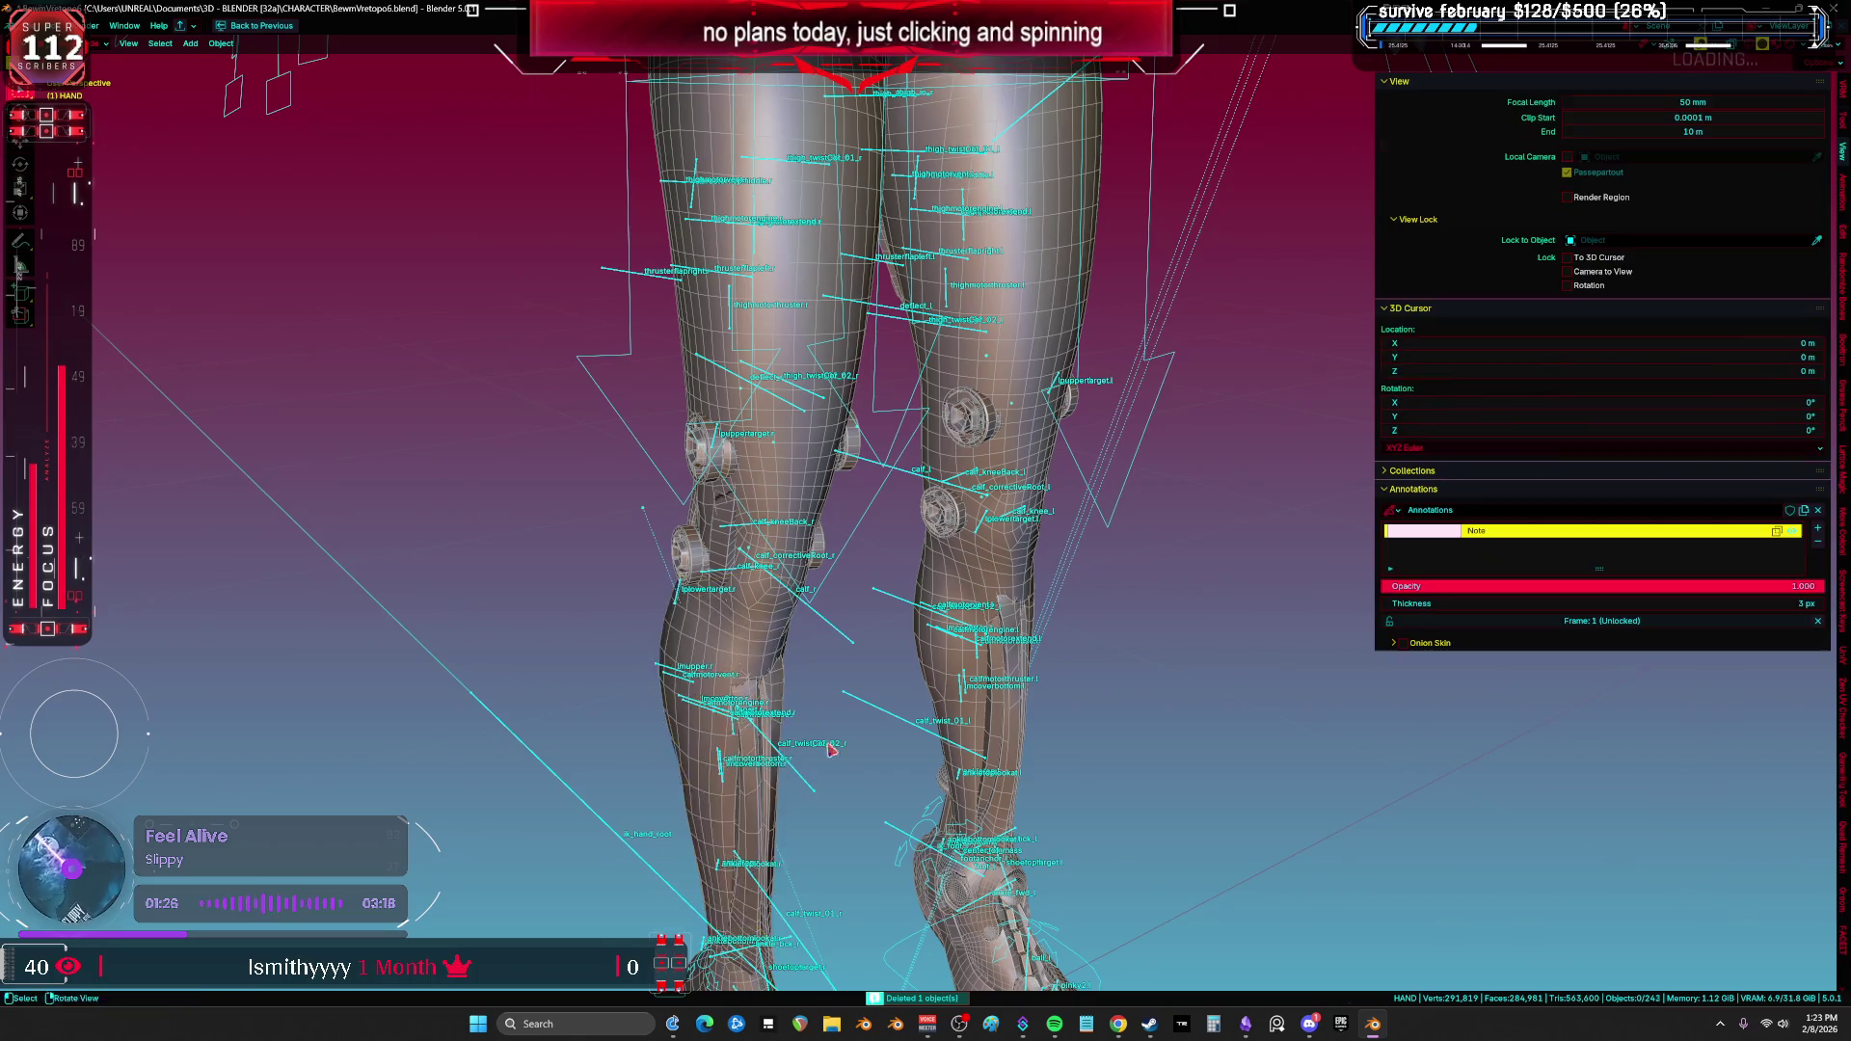
key(Delete)
shift+scroll(781, 595, down, 5)
Step: Delete the heel armor piece on the right foot
mouse_move(779, 595)
middle_down()
mouse_move(732, 483)
mouse_move(344, 711)
mouse_move(441, 655)
middle_up()
scroll(733, 511, up, 5)
click(344, 710)
key(Delete)
scroll(344, 711, down, 5)
scroll(655, 560, up, 2)
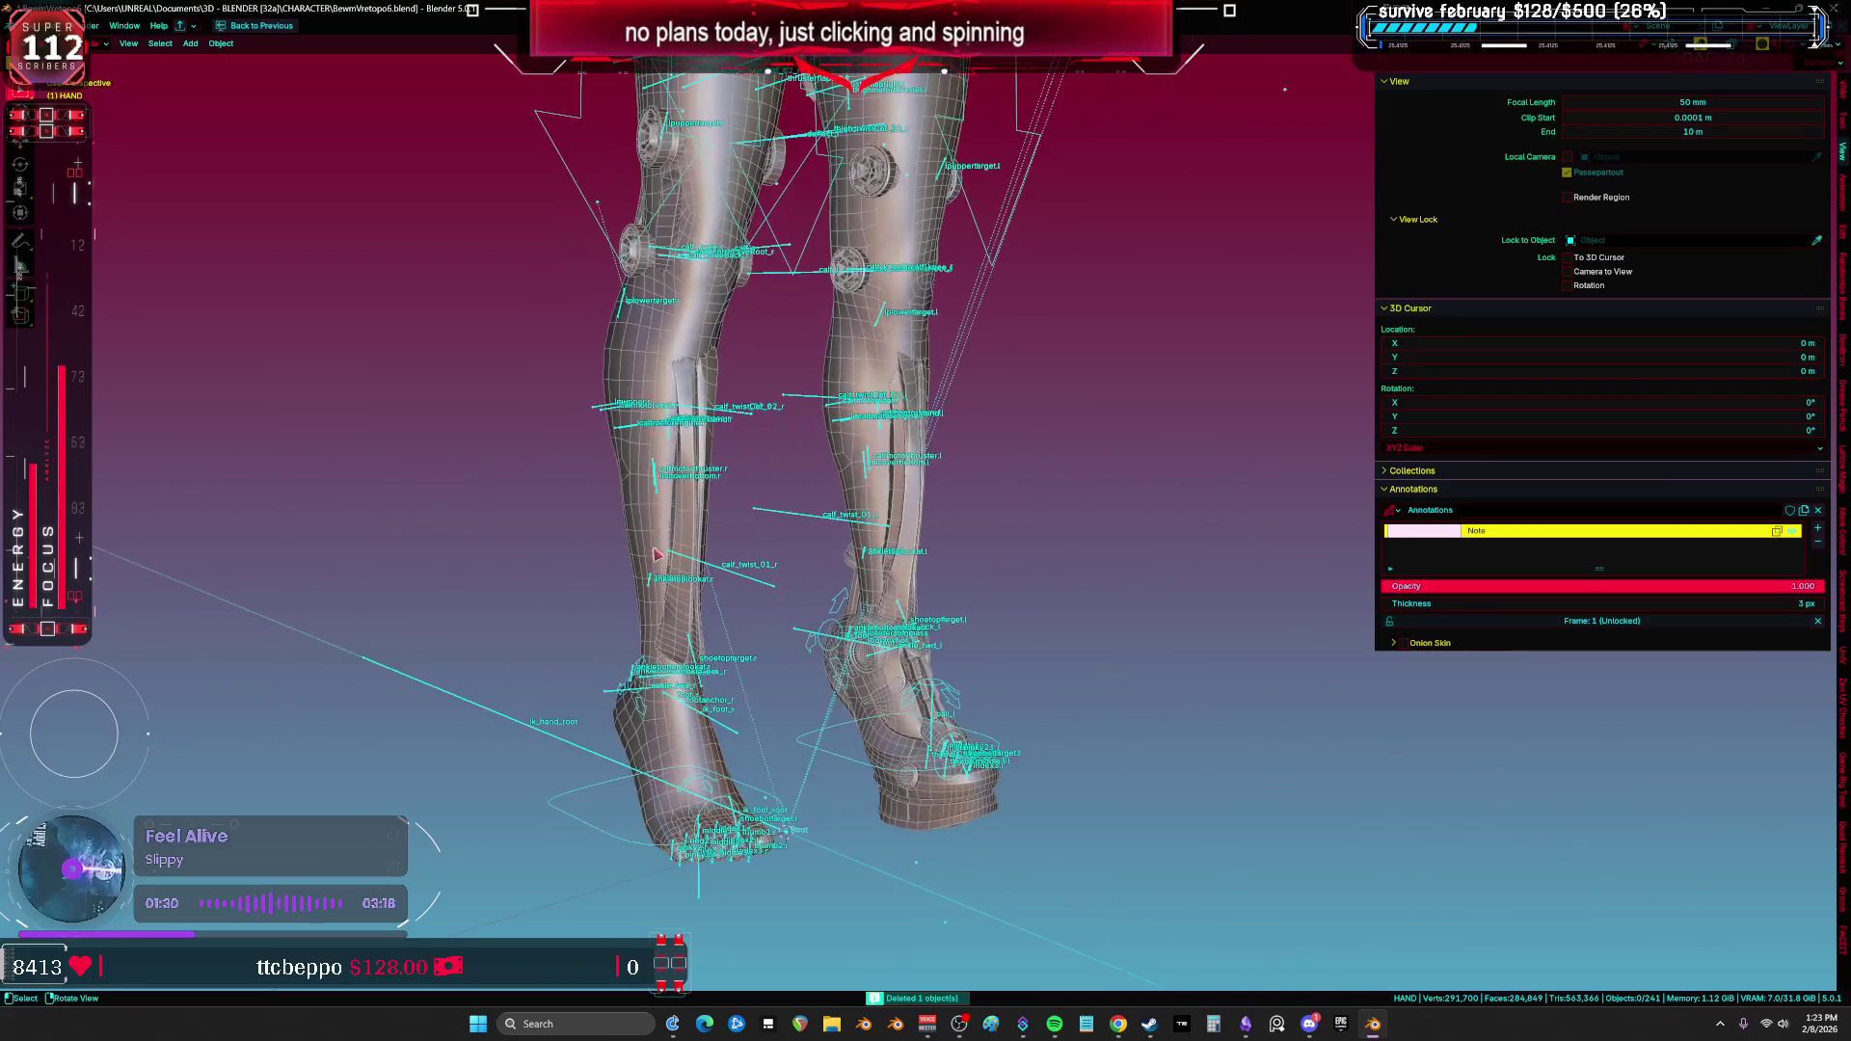
Step: Hide the overlays and view the legs in Material Preview shading
key(shift+alt+z)
scroll(703, 483, up, 2)
mouse_move(703, 483)
shift+middle_down()
mouse_move(855, 409)
mouse_move(822, 360)
mouse_move(762, 450)
mouse_move(839, 446)
mouse_move(877, 540)
mouse_move(1048, 502)
mouse_move(855, 492)
mouse_move(992, 417)
mouse_move(878, 554)
mouse_move(793, 551)
shift+middle_up()
key(shift+alt+z)
key(shift+alt+z)
key(z)
key(shift+alt+z)
key(shift+alt+z)
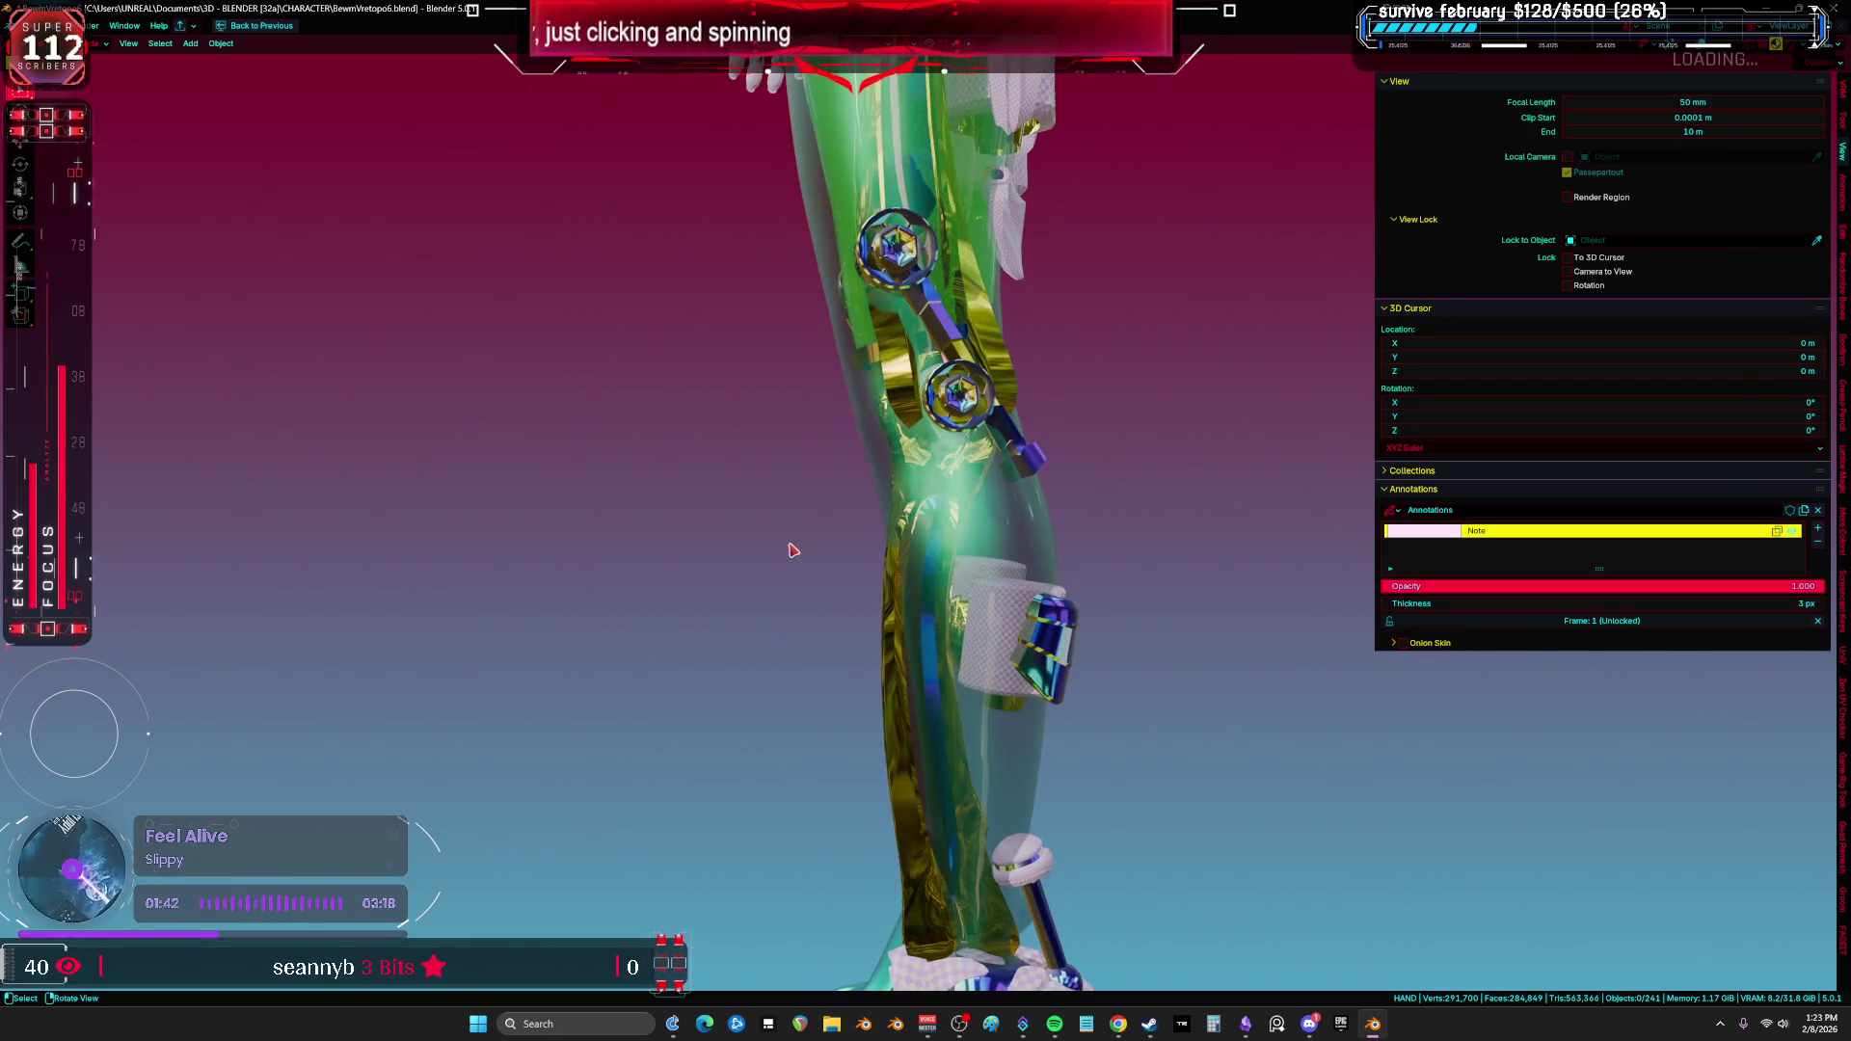
Step: Orbit and zoom around the headless figure to look over both legs and feet
middle_drag(872, 417, 865, 487)
scroll(865, 487, down, 6)
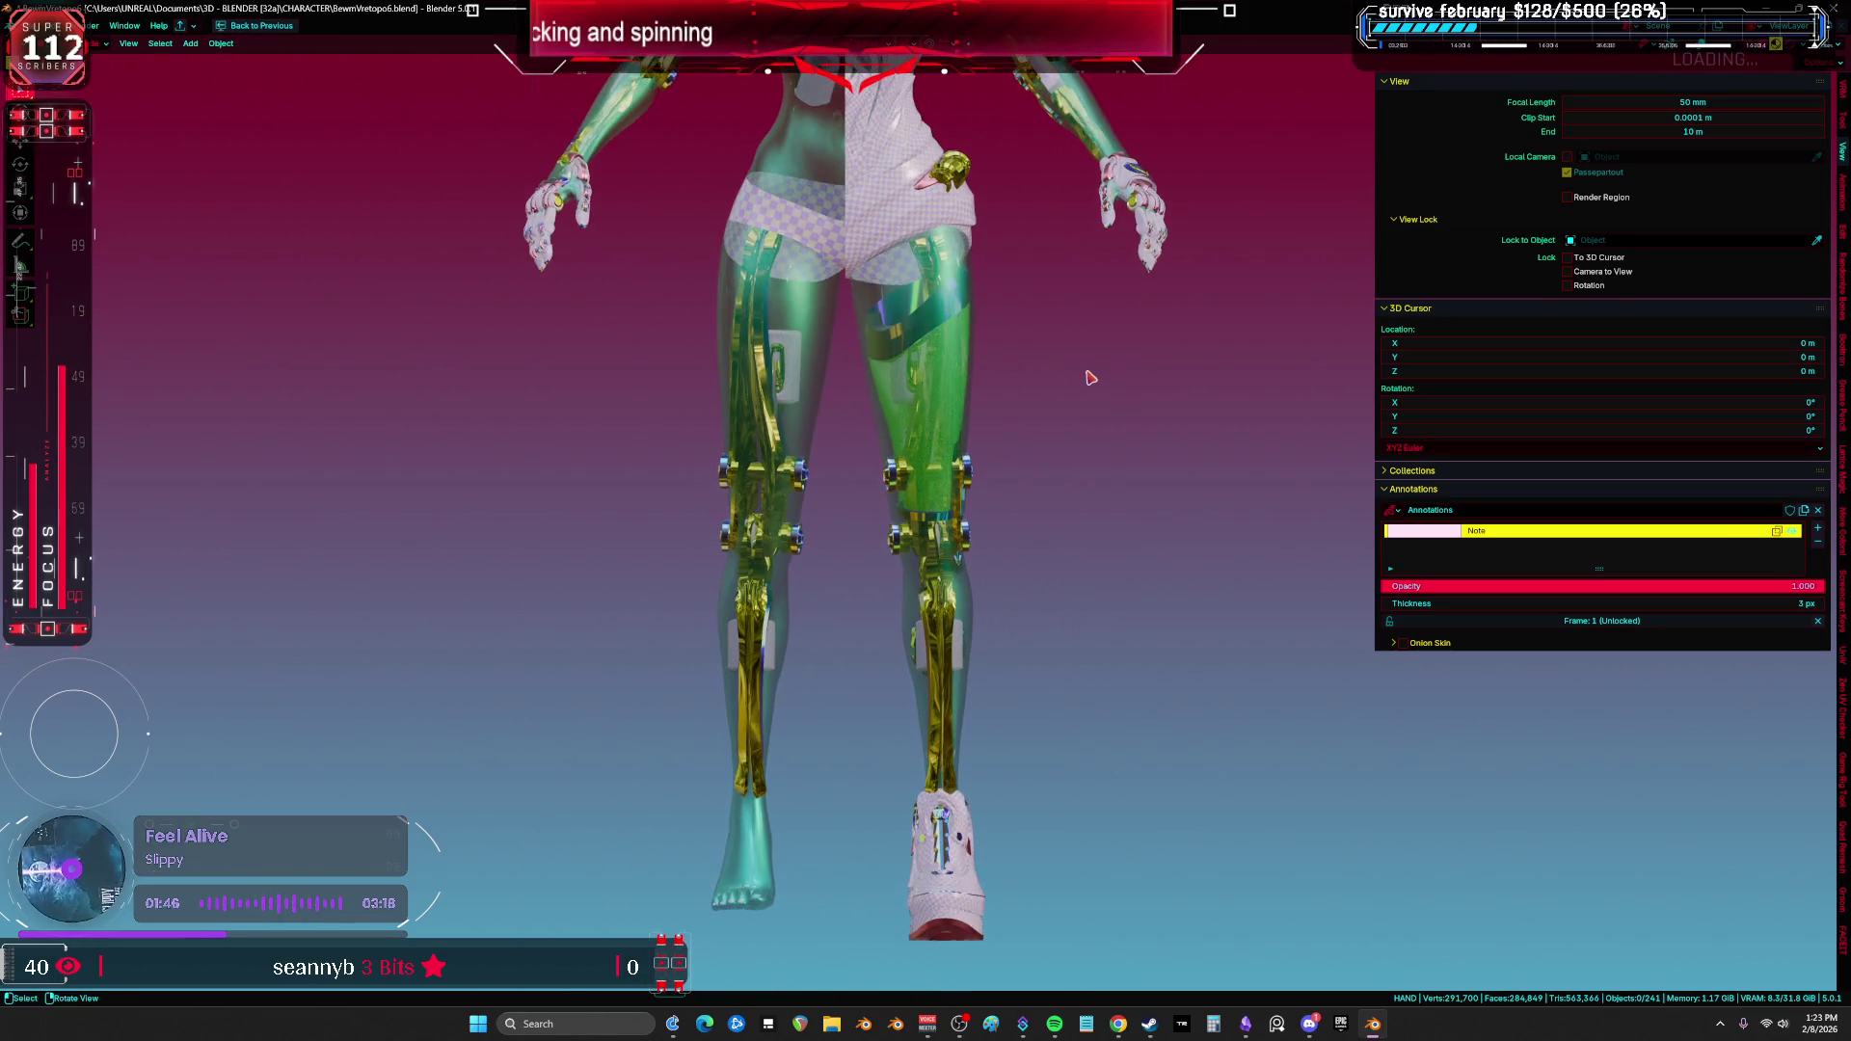
shift+scroll(1046, 361, up, 5)
scroll(1046, 361, down, 3)
scroll(868, 512, up, 3)
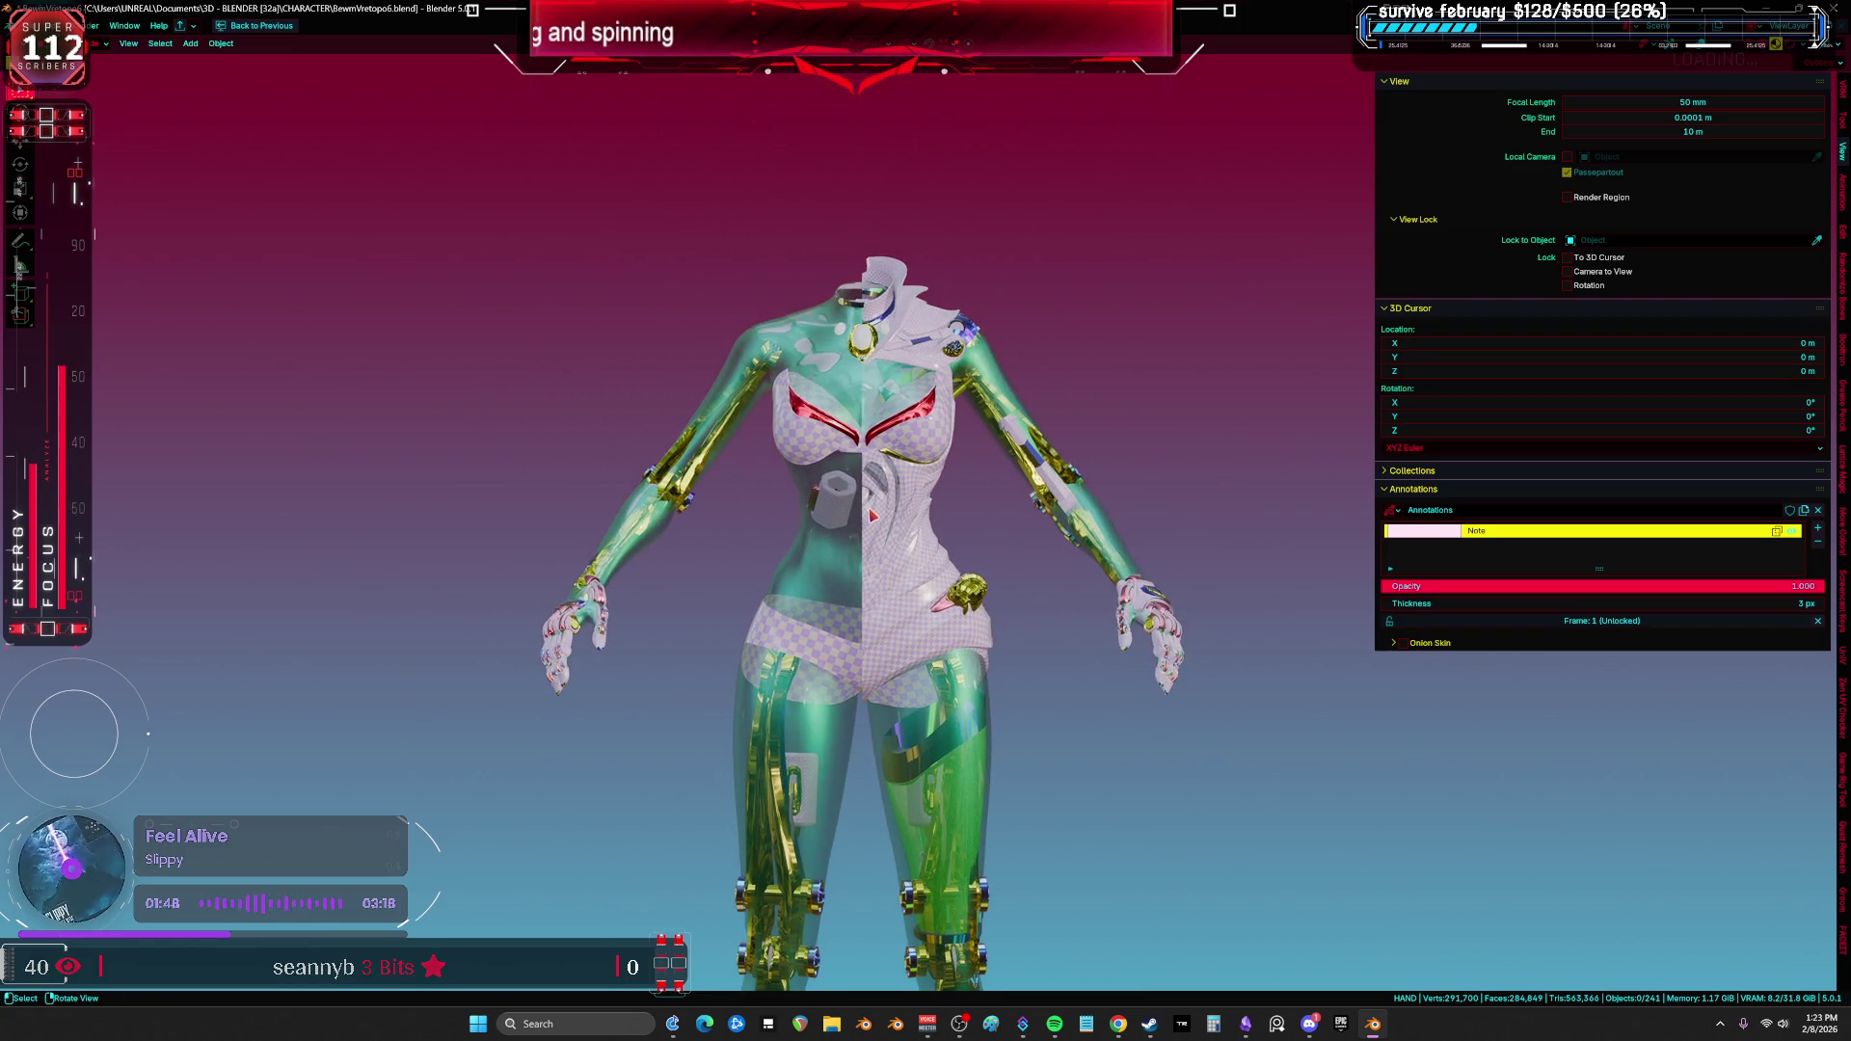
mouse_move(868, 512)
middle_down()
mouse_move(925, 440)
mouse_move(798, 521)
mouse_move(763, 440)
mouse_move(837, 470)
middle_up()
Step: Turn the overlays back on, toggle X-ray, and select the left leg mesh Cube.005
key(shift+alt+z)
key(alt+z)
click(852, 470)
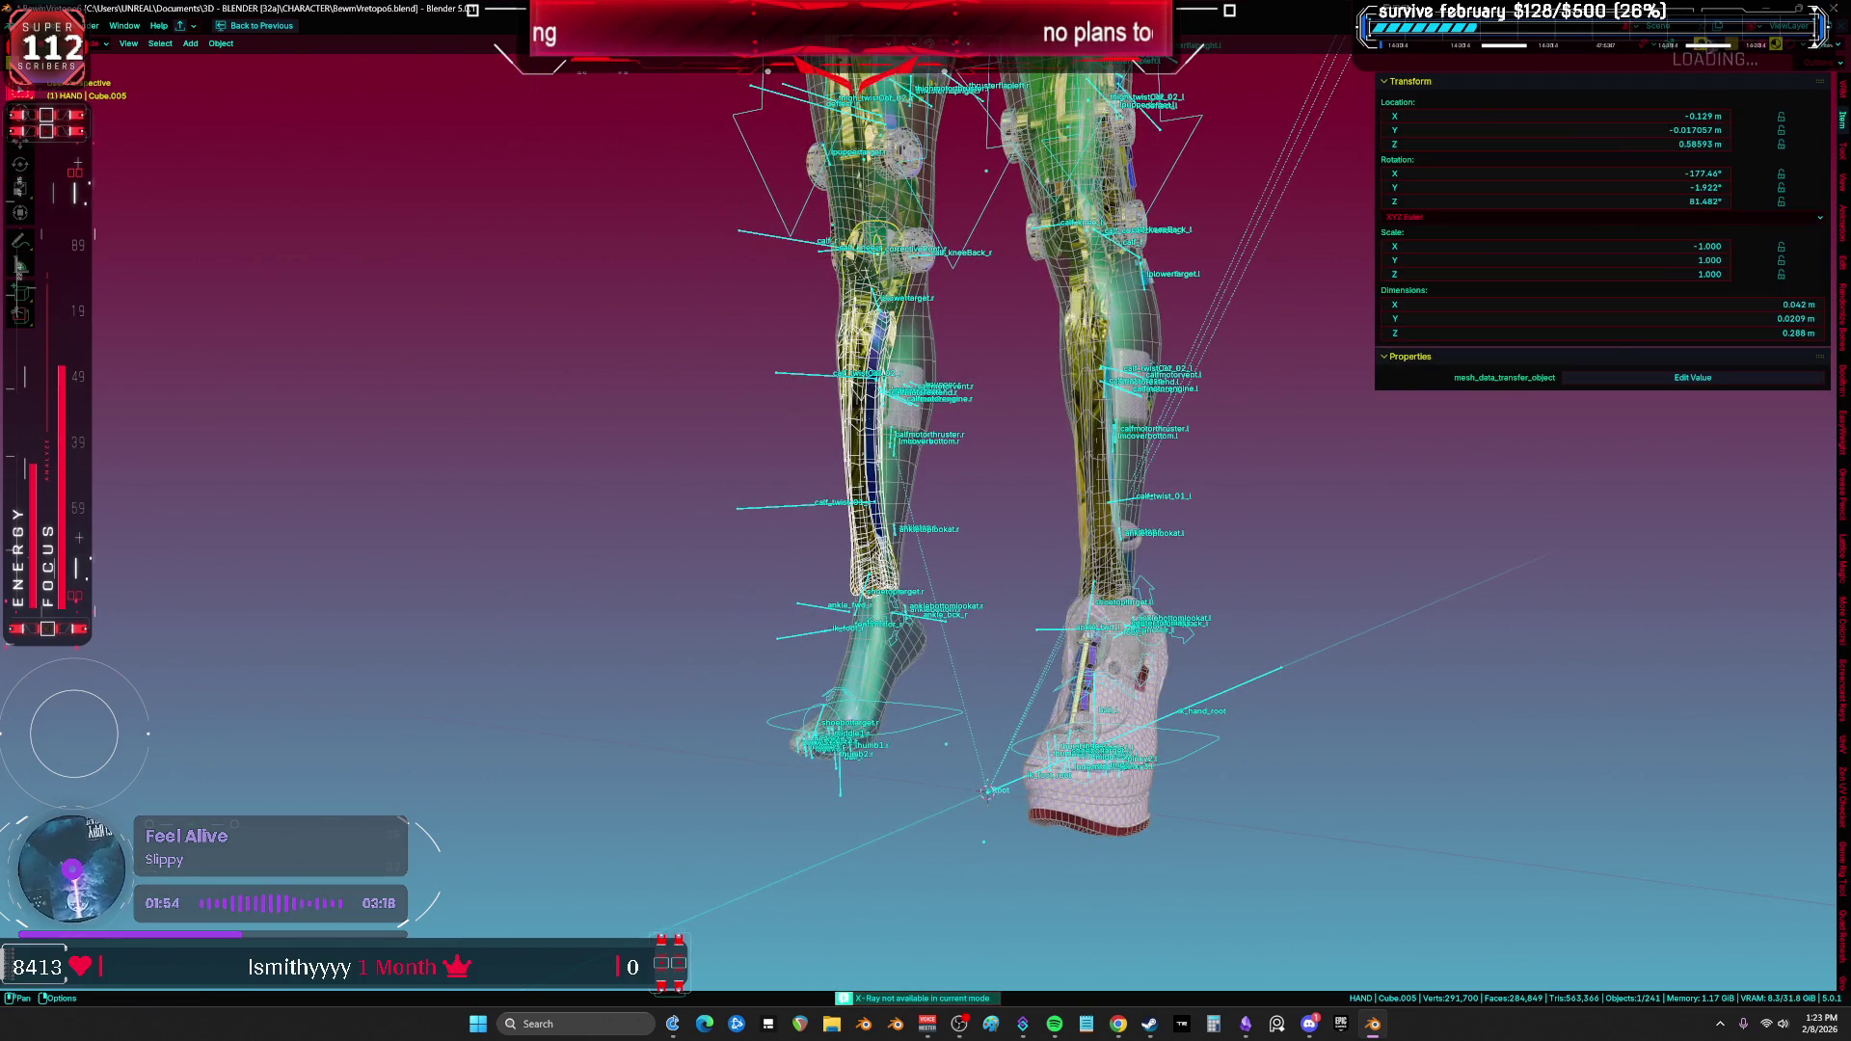
Step: Enable Extras in the viewport overlays so the leg lattices become visible
click(1726, 45)
click(1639, 214)
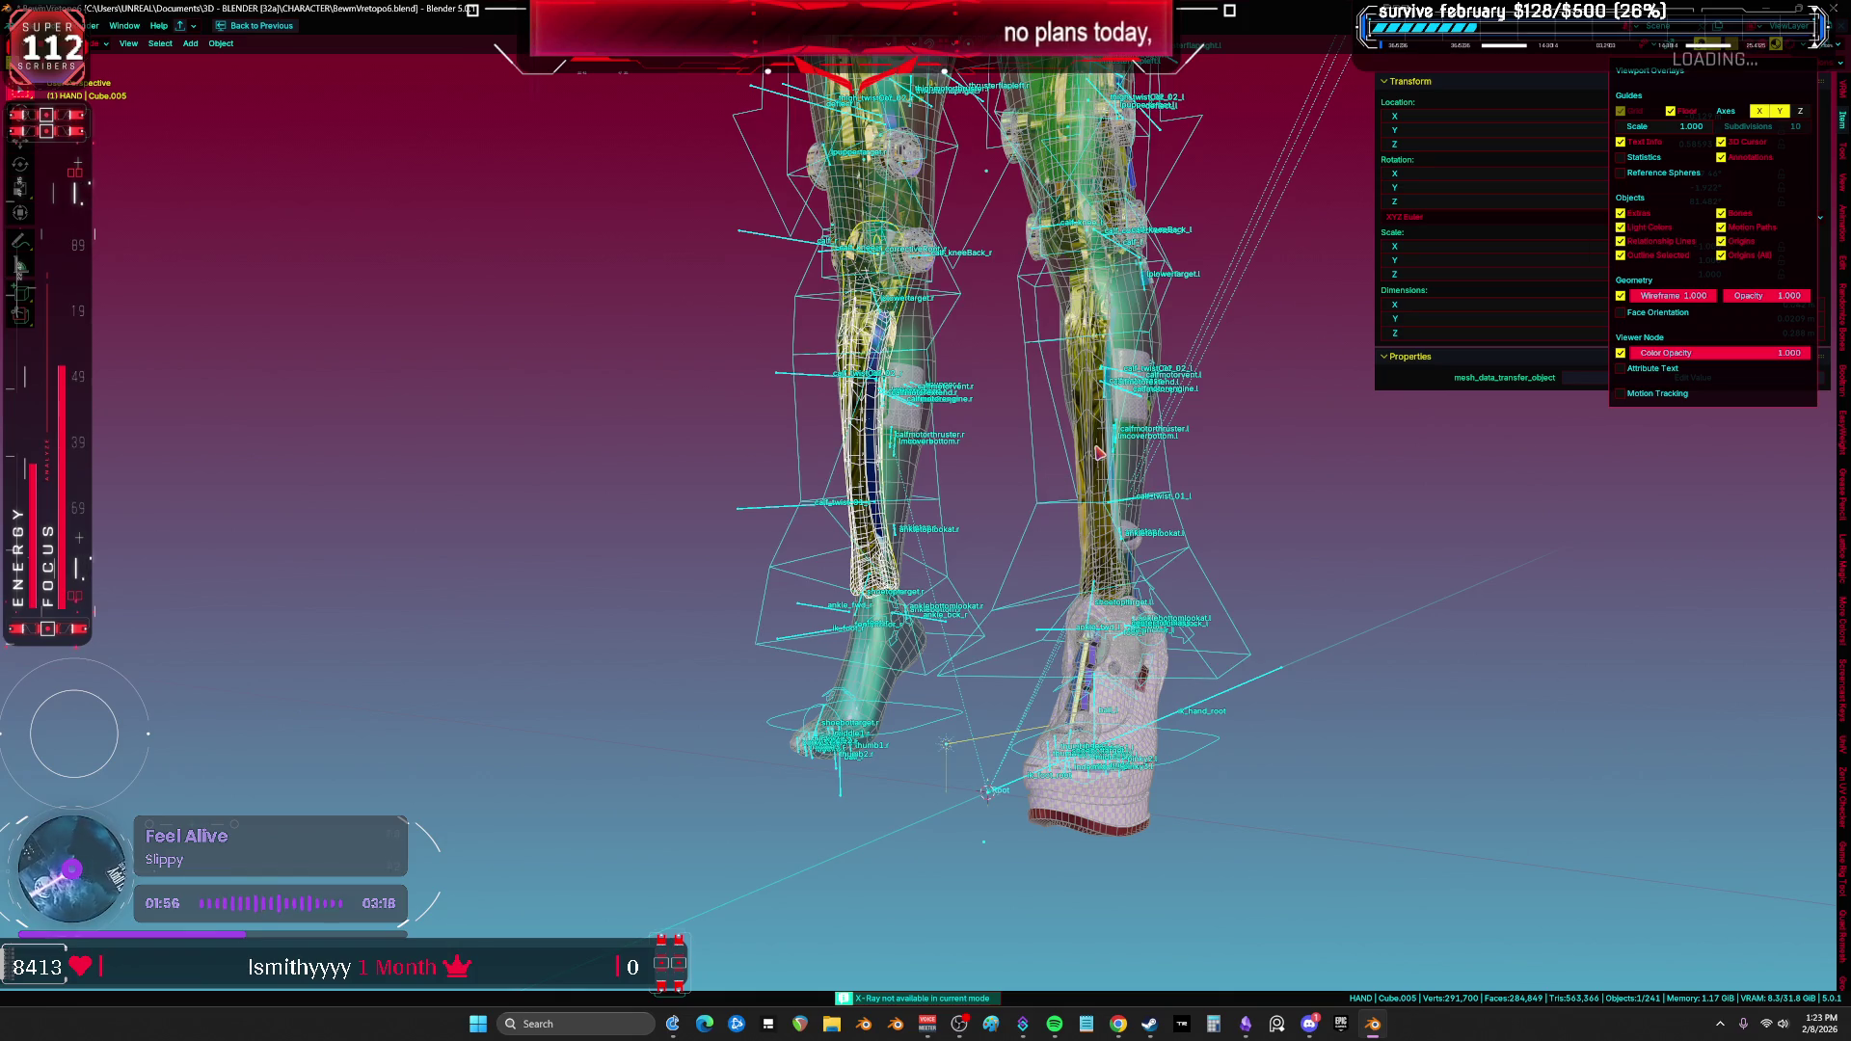
key(KP_3)
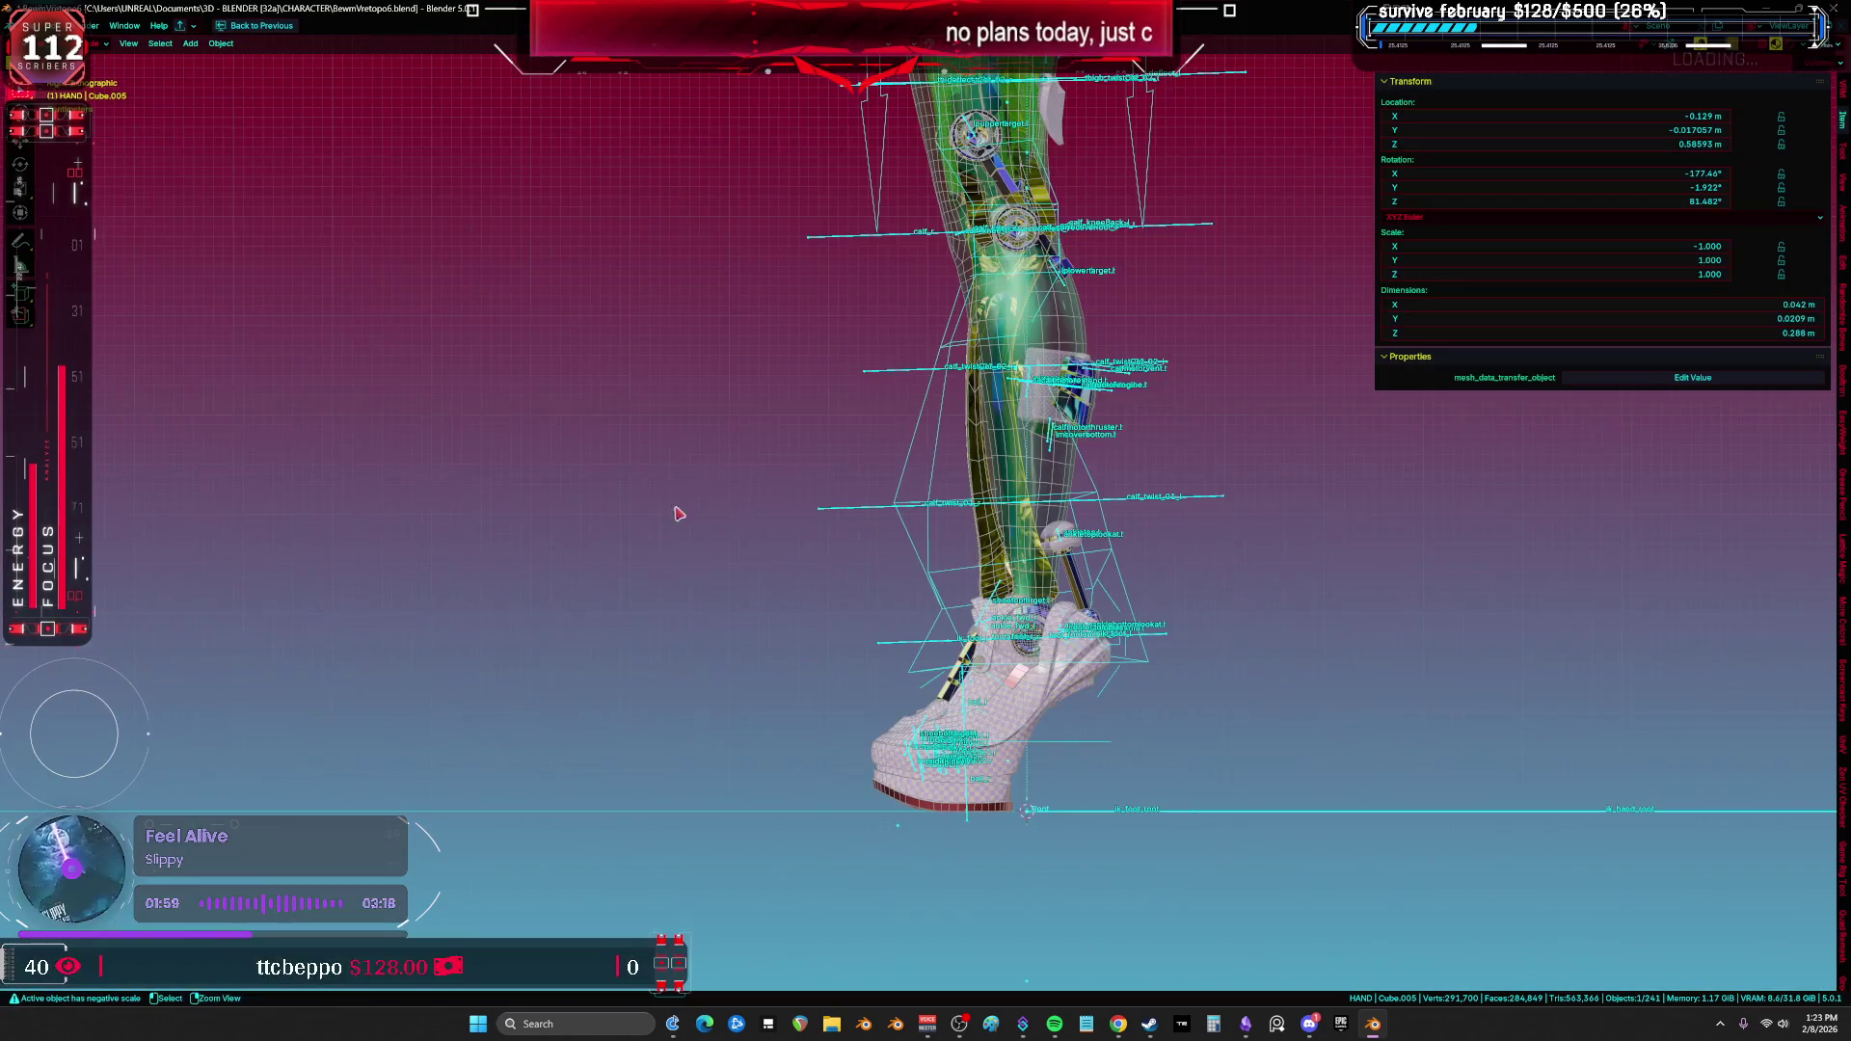
mouse_move(678, 514)
middle_down()
mouse_move(765, 492)
mouse_move(1004, 539)
mouse_move(966, 474)
middle_up()
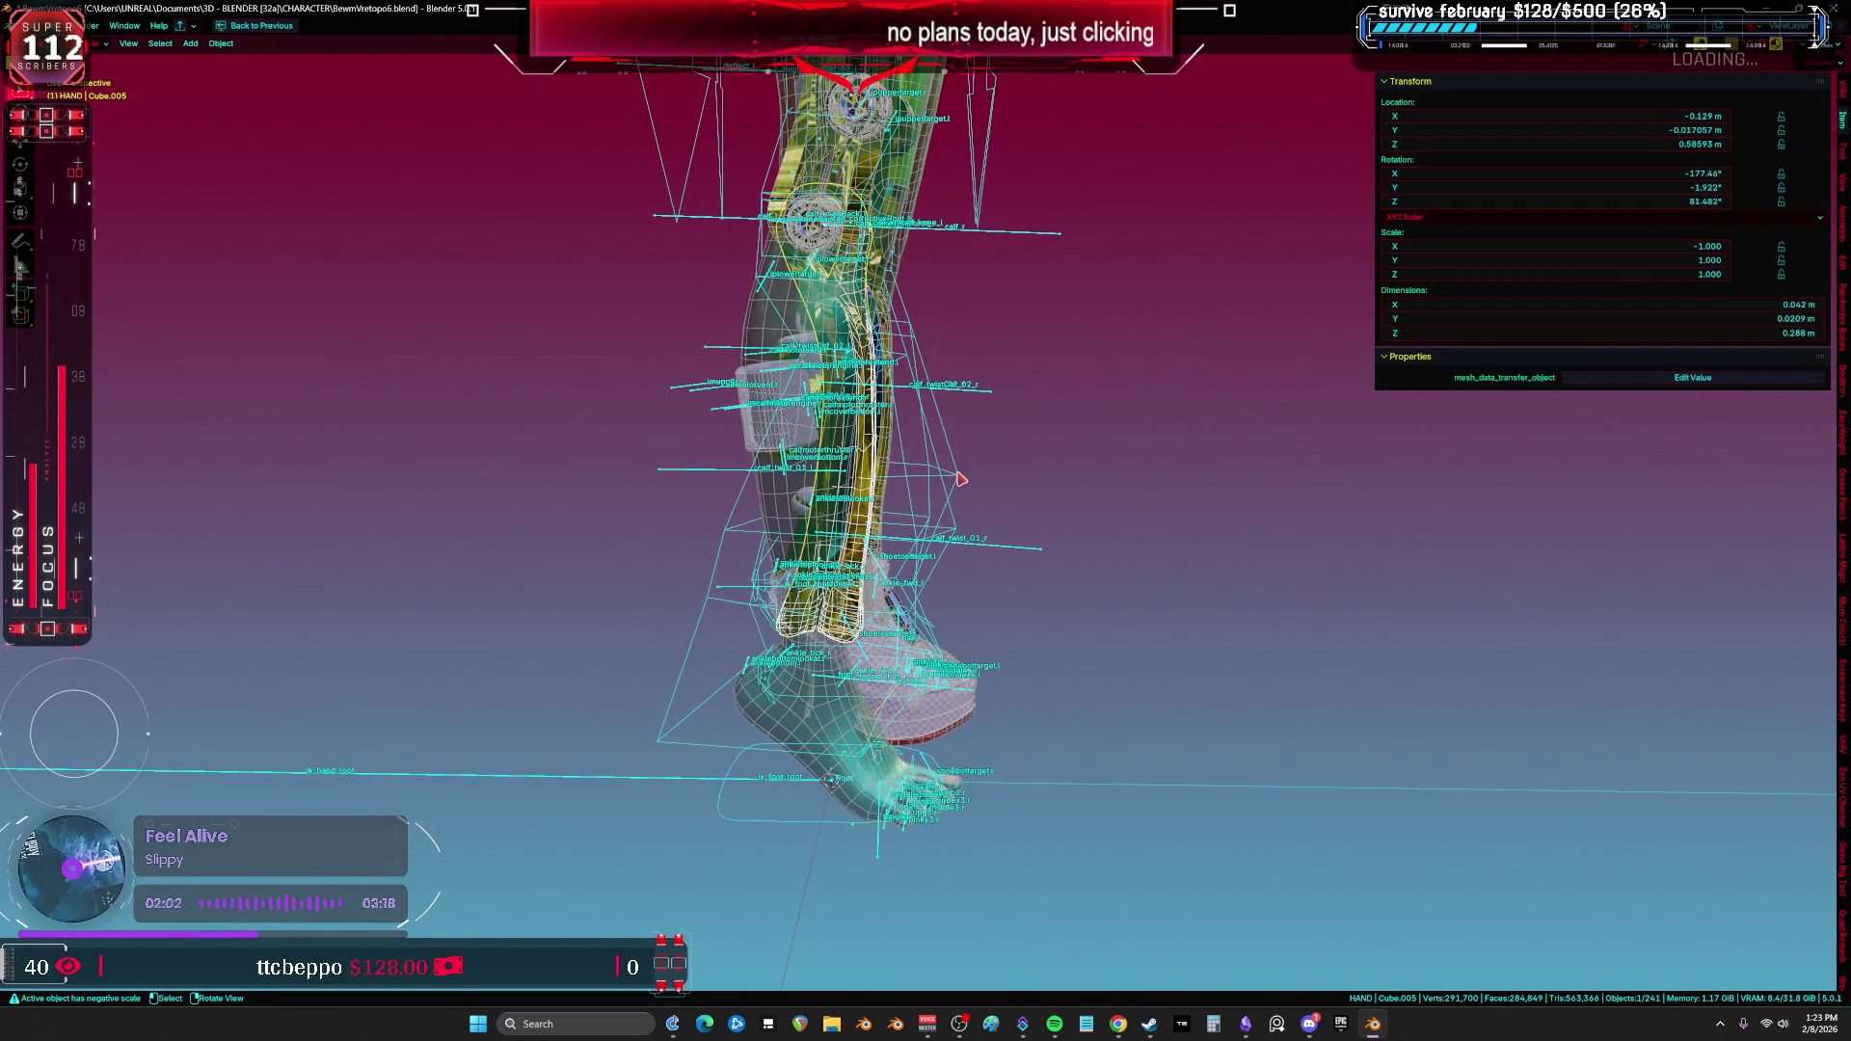
Step: Select lattices LATTICE_LEGLOWER.002 and .001, duplicate, then delete the stray copy
click(957, 503)
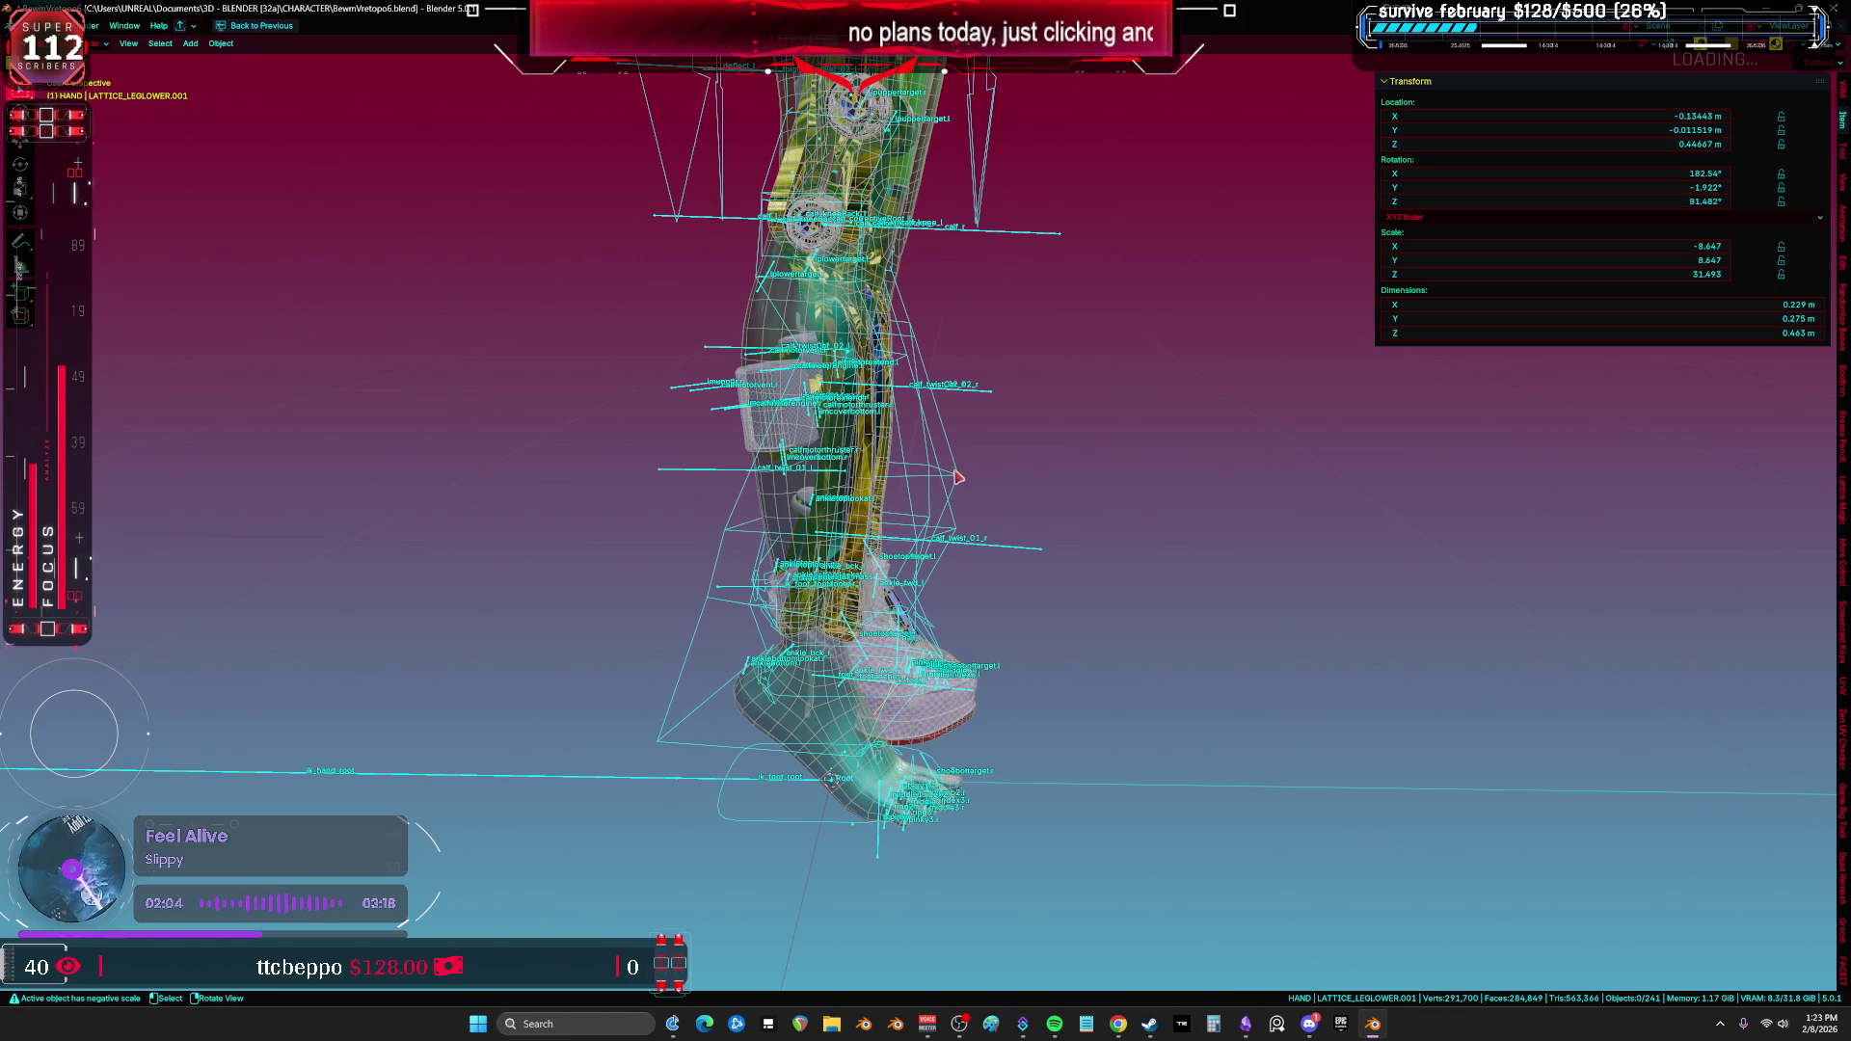
shift+click(947, 492)
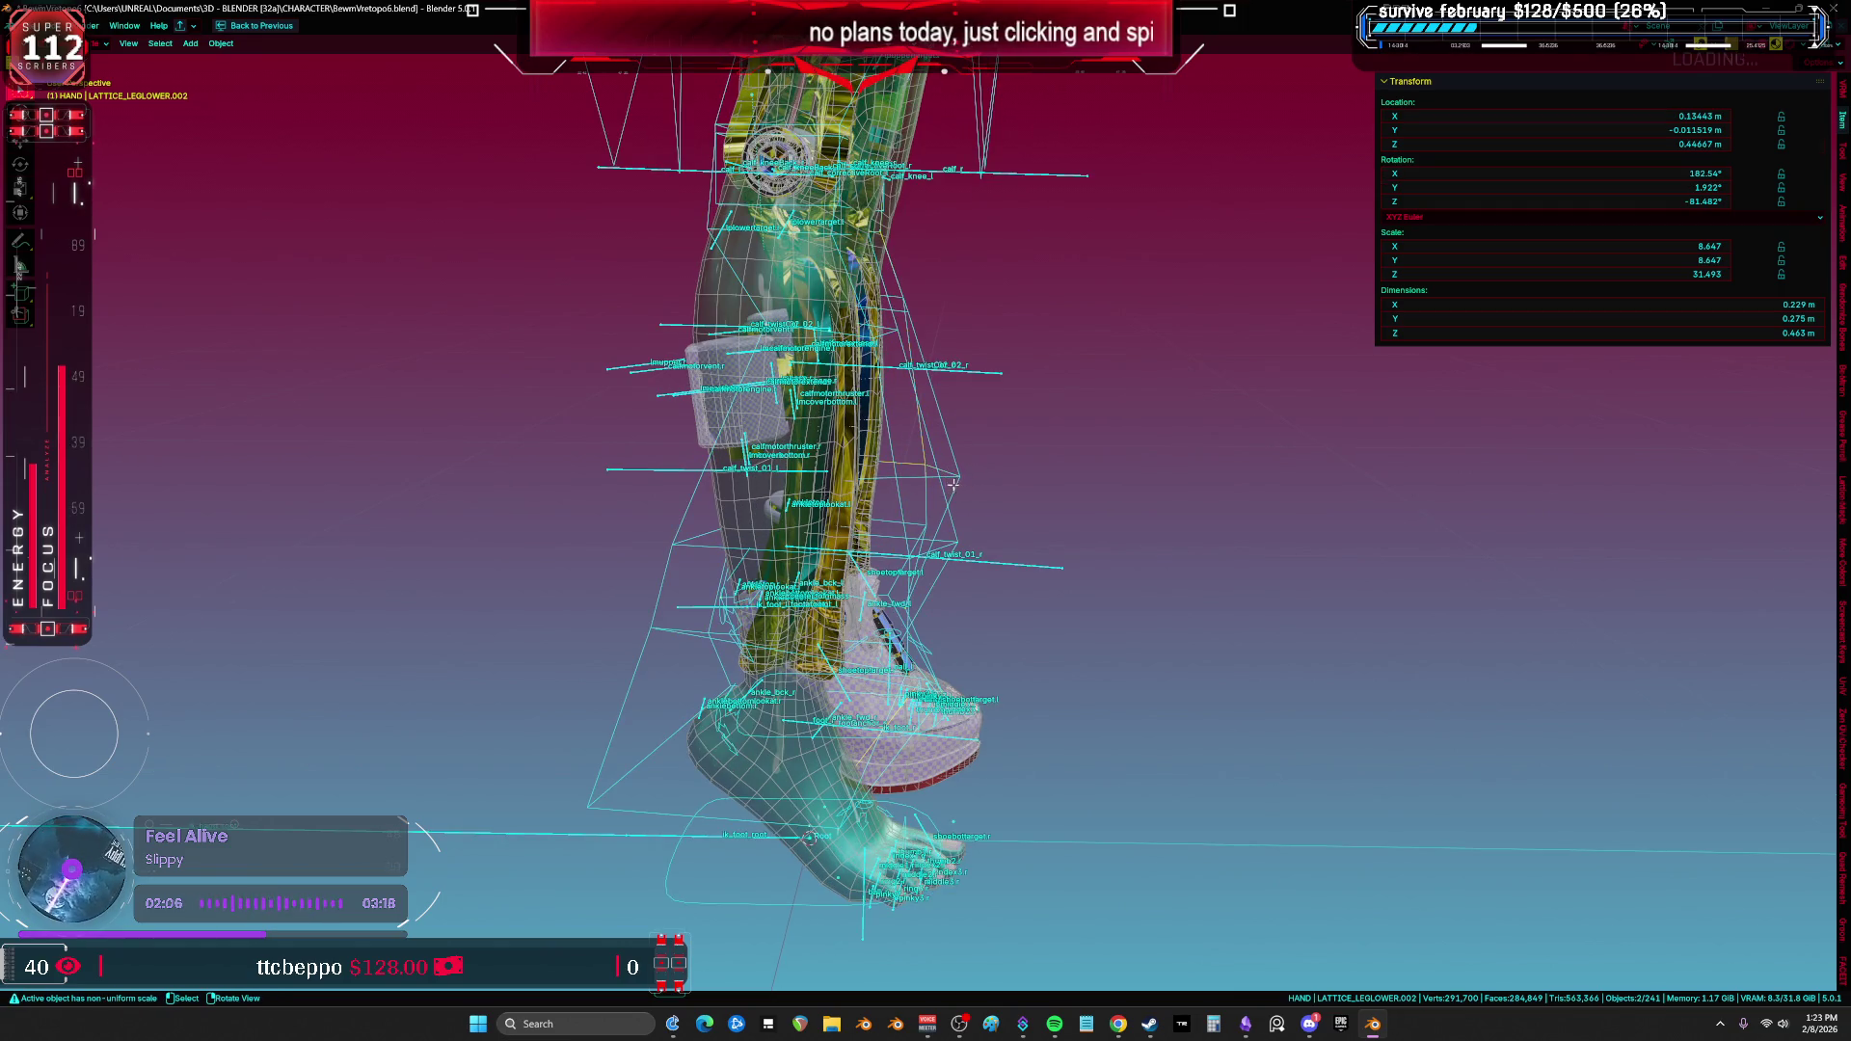
key(shift+d)
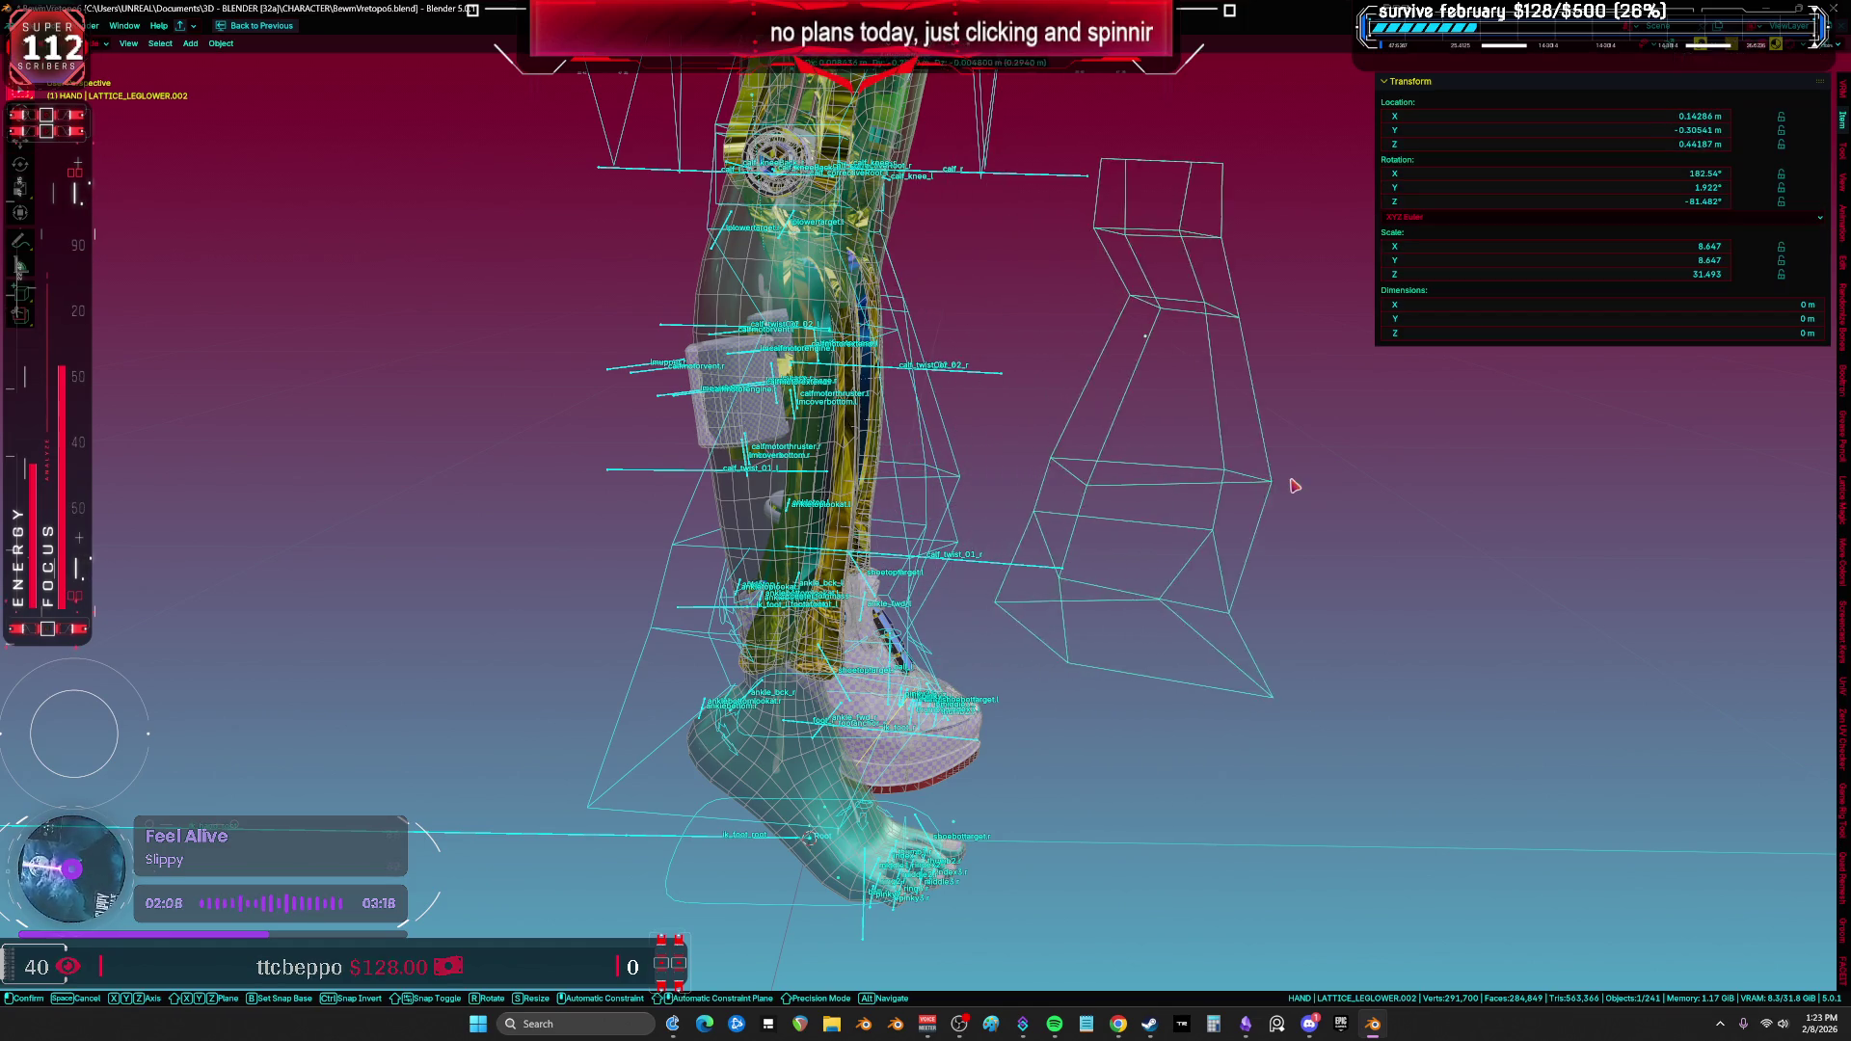
alt+middle_drag(1293, 485, 1109, 477)
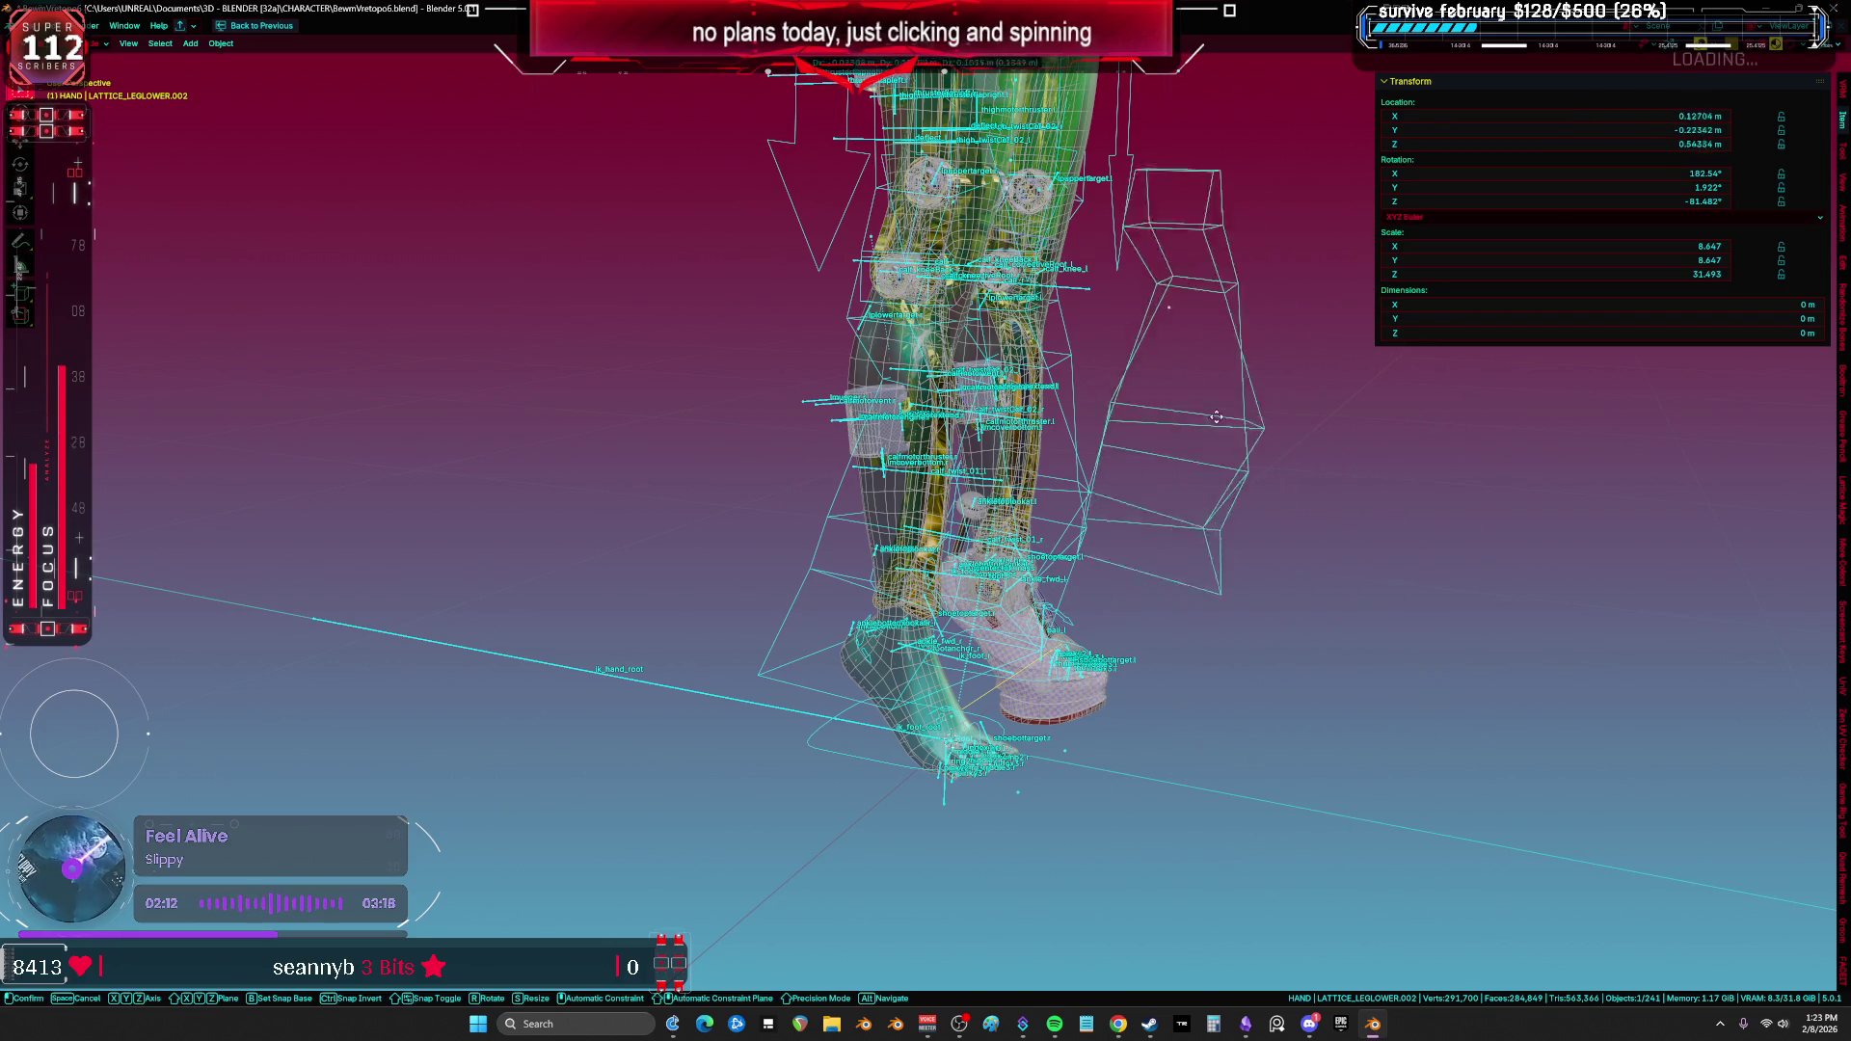
click(1209, 426)
mouse_move(1260, 529)
middle_down()
mouse_move(881, 463)
mouse_move(751, 460)
mouse_move(811, 518)
mouse_move(808, 540)
middle_up()
key(Delete)
Step: Select the remaining lower-leg lattice and enter lattice Edit Mode in orthographic view
click(752, 463)
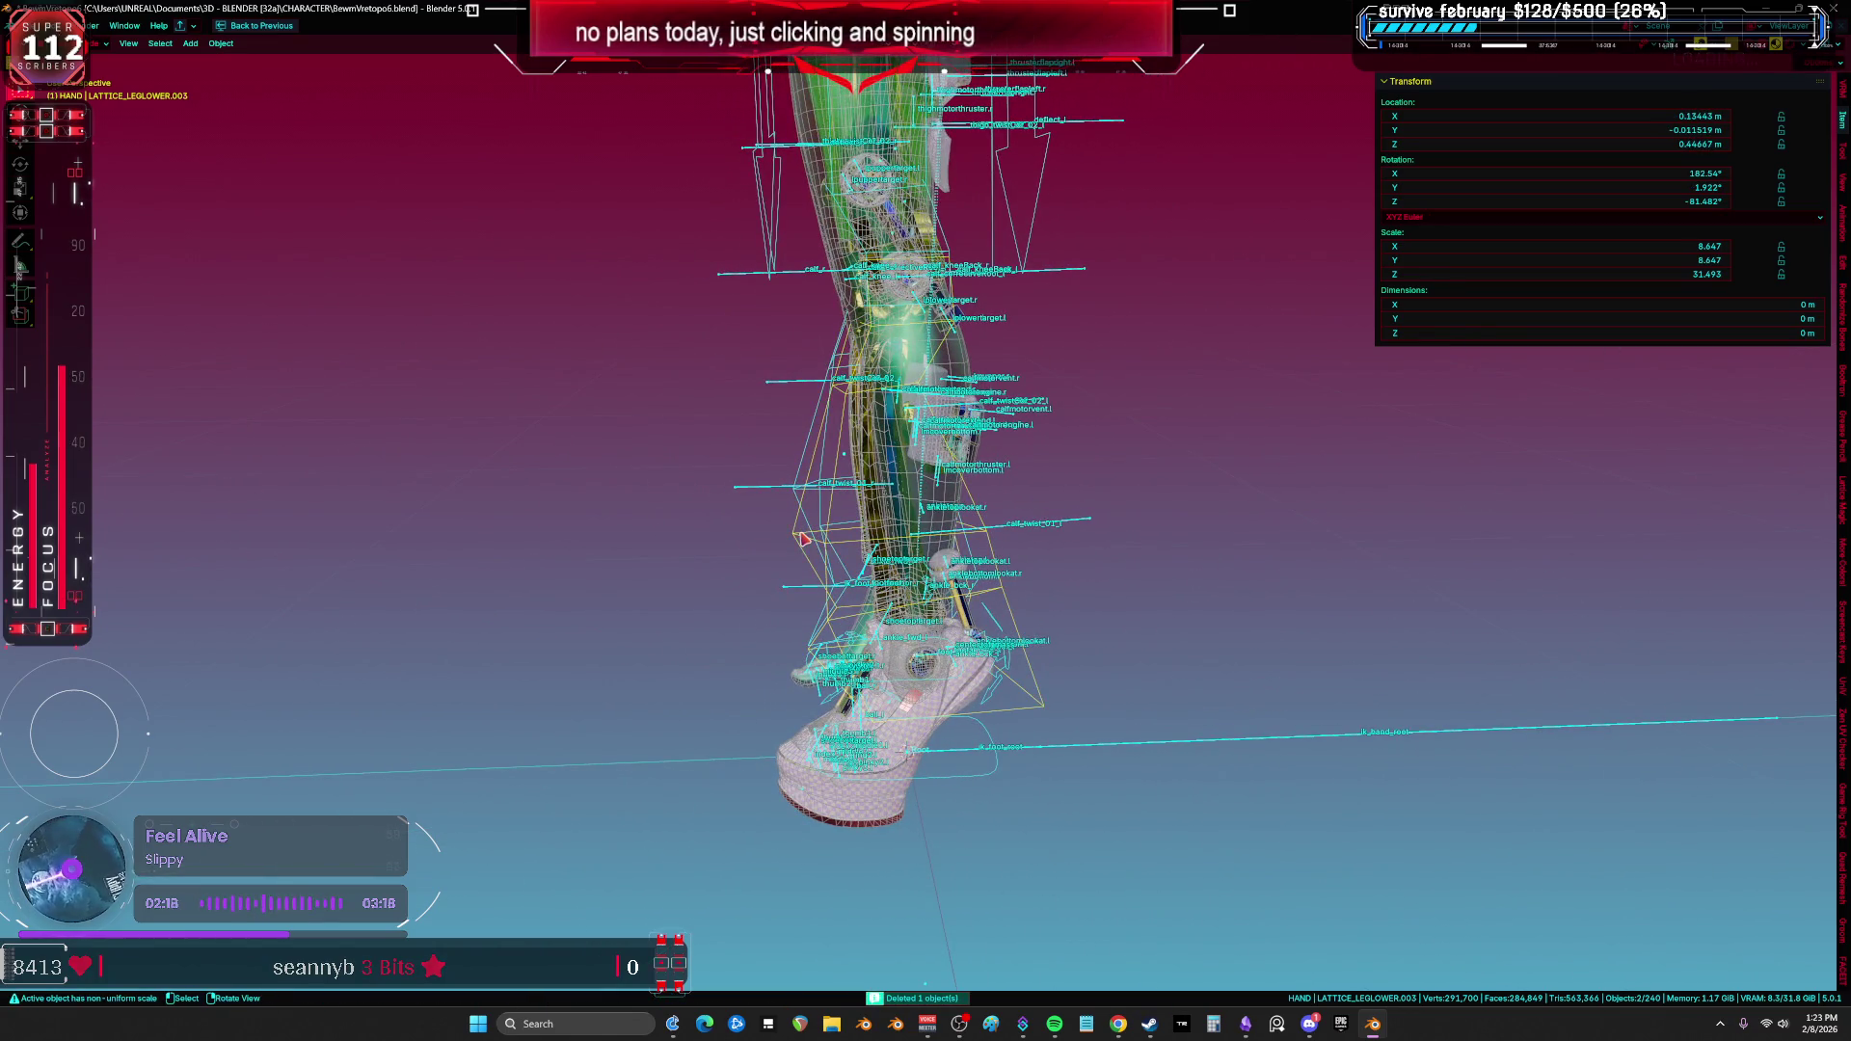
key(Tab)
key(KP_Decimal)
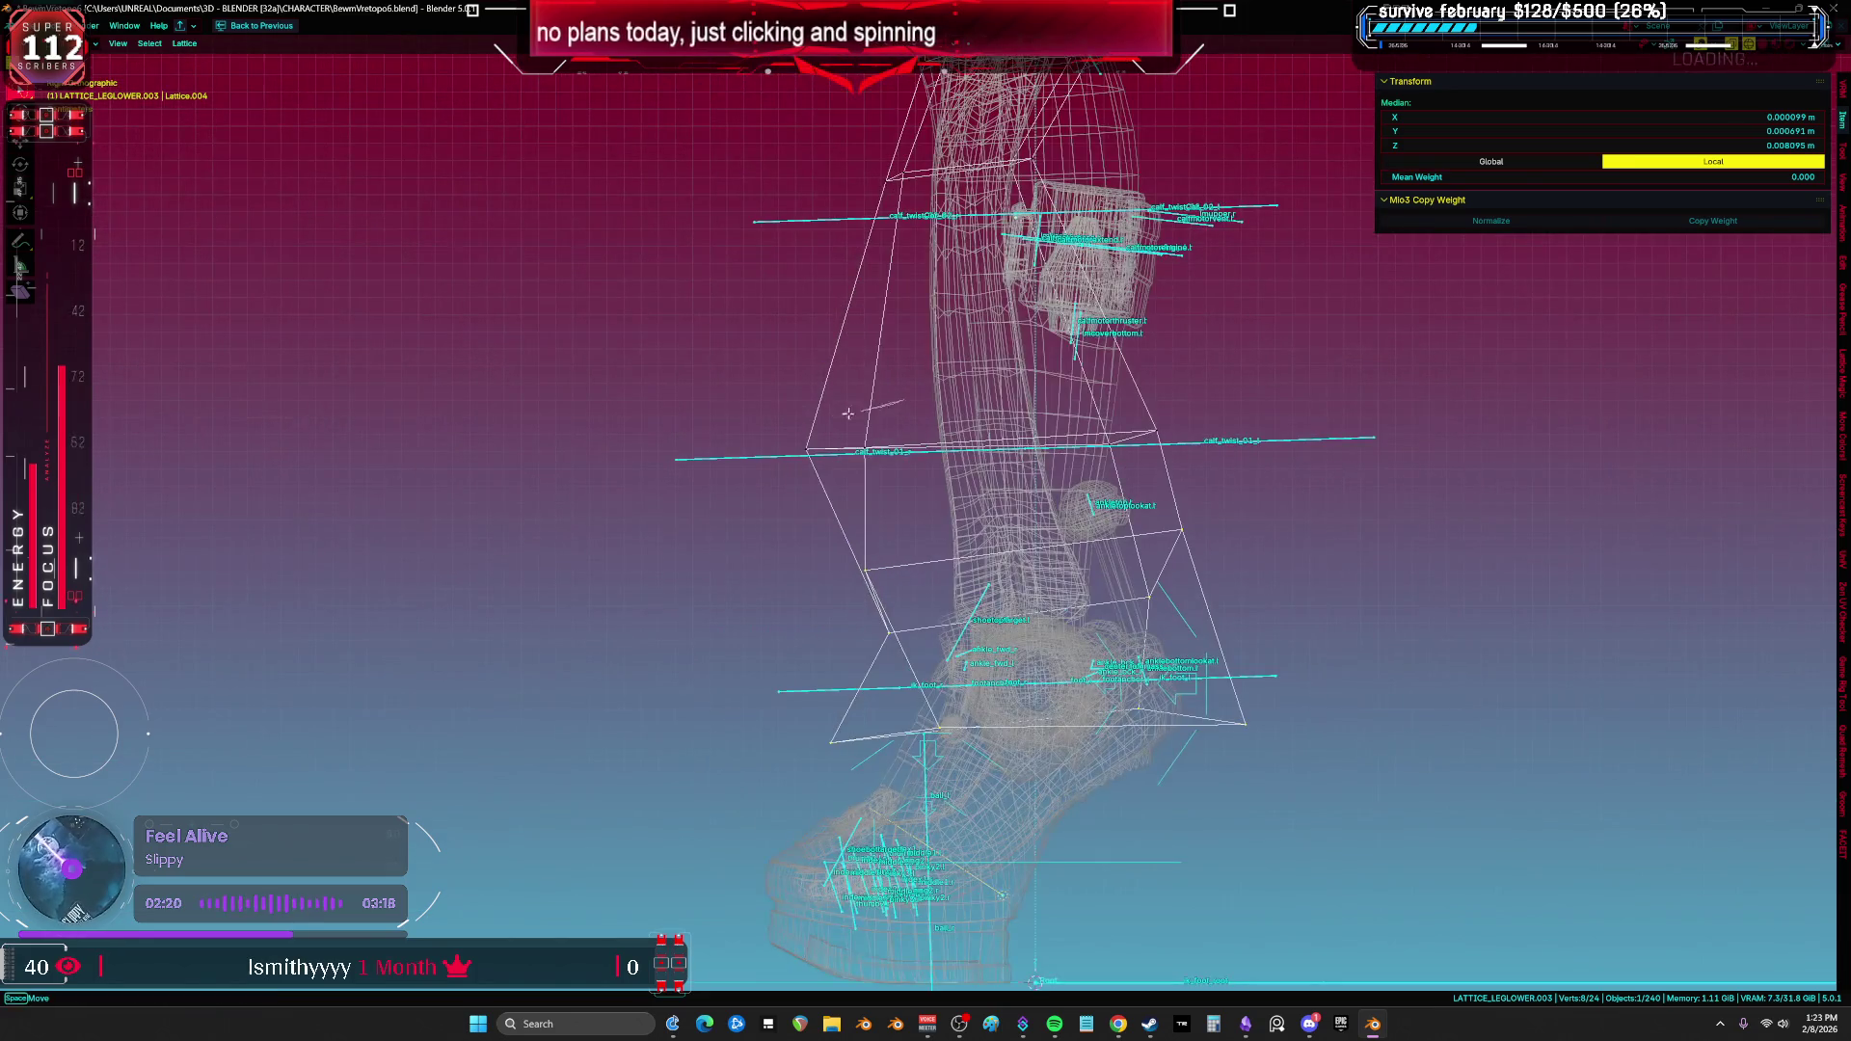
Step: Reshape the LATTICE_LEGLOWER.003 cage around the calf by moving selected lattice points
drag(808, 518, 808, 518)
key(KP_Decimal)
key(g)
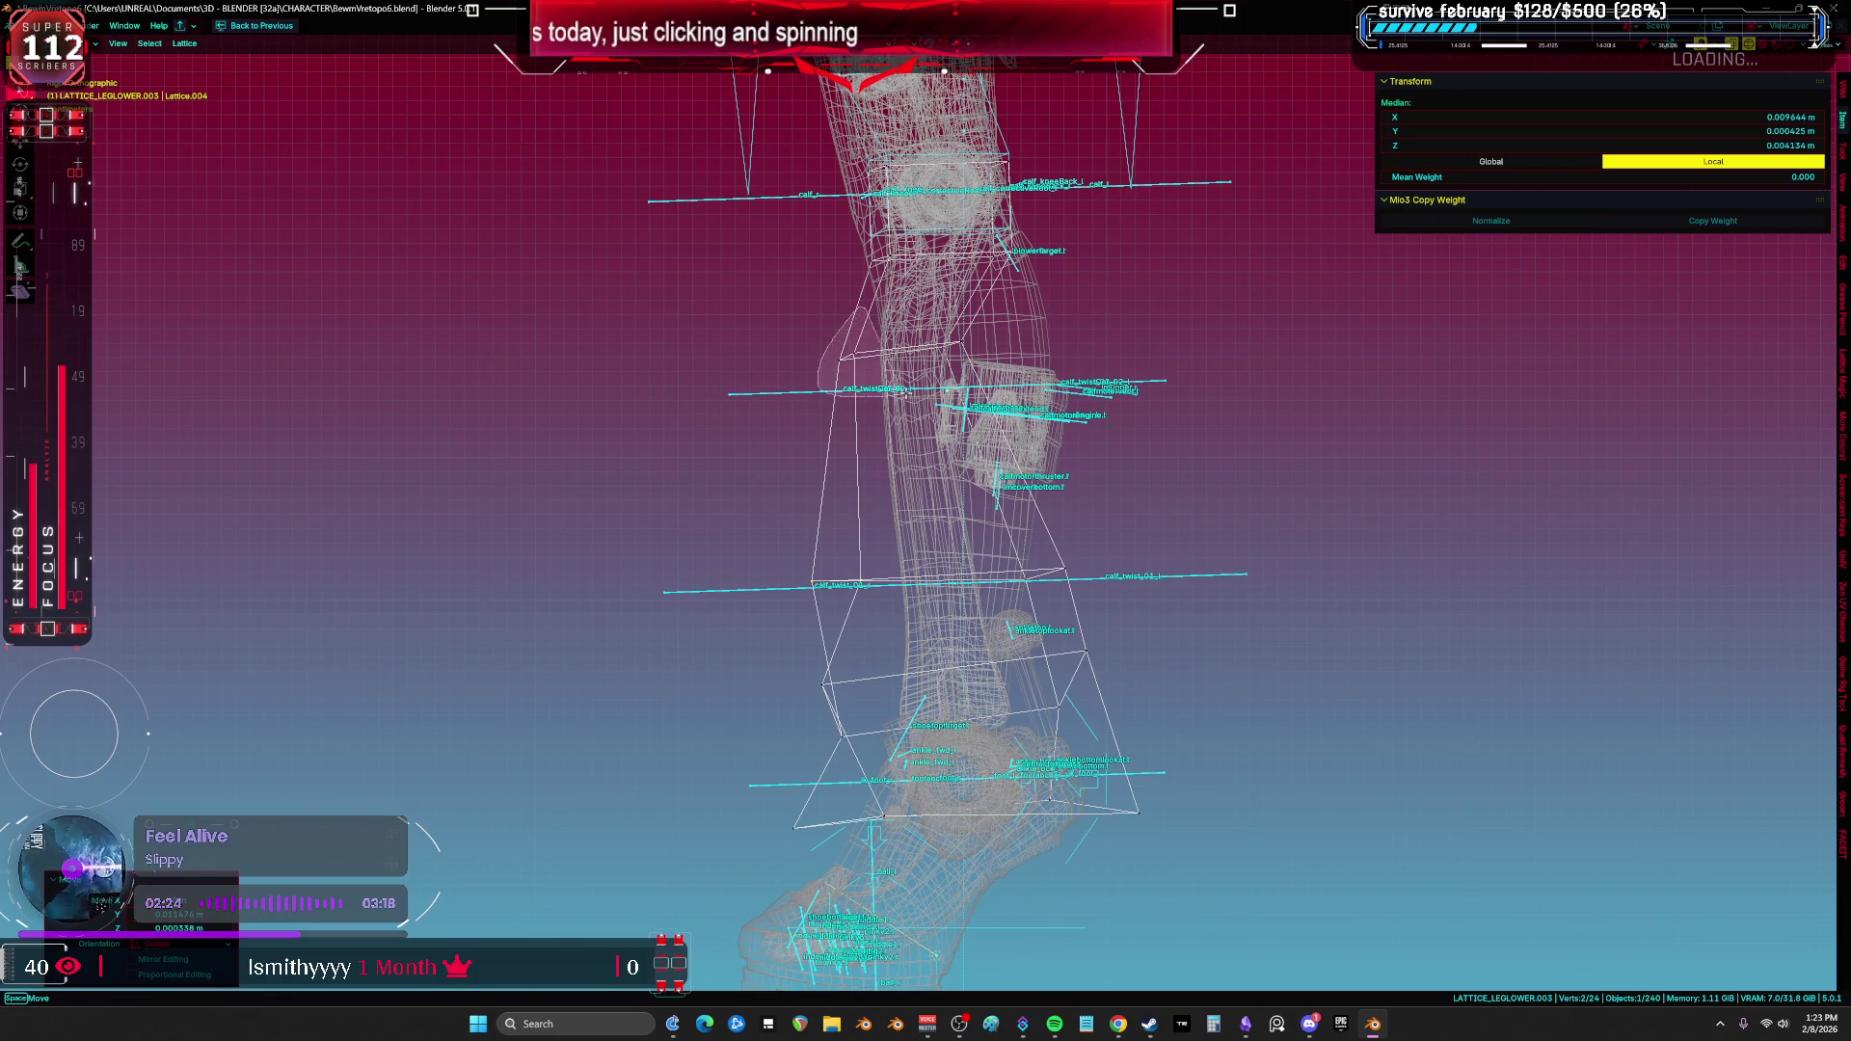
key(g)
click(932, 392)
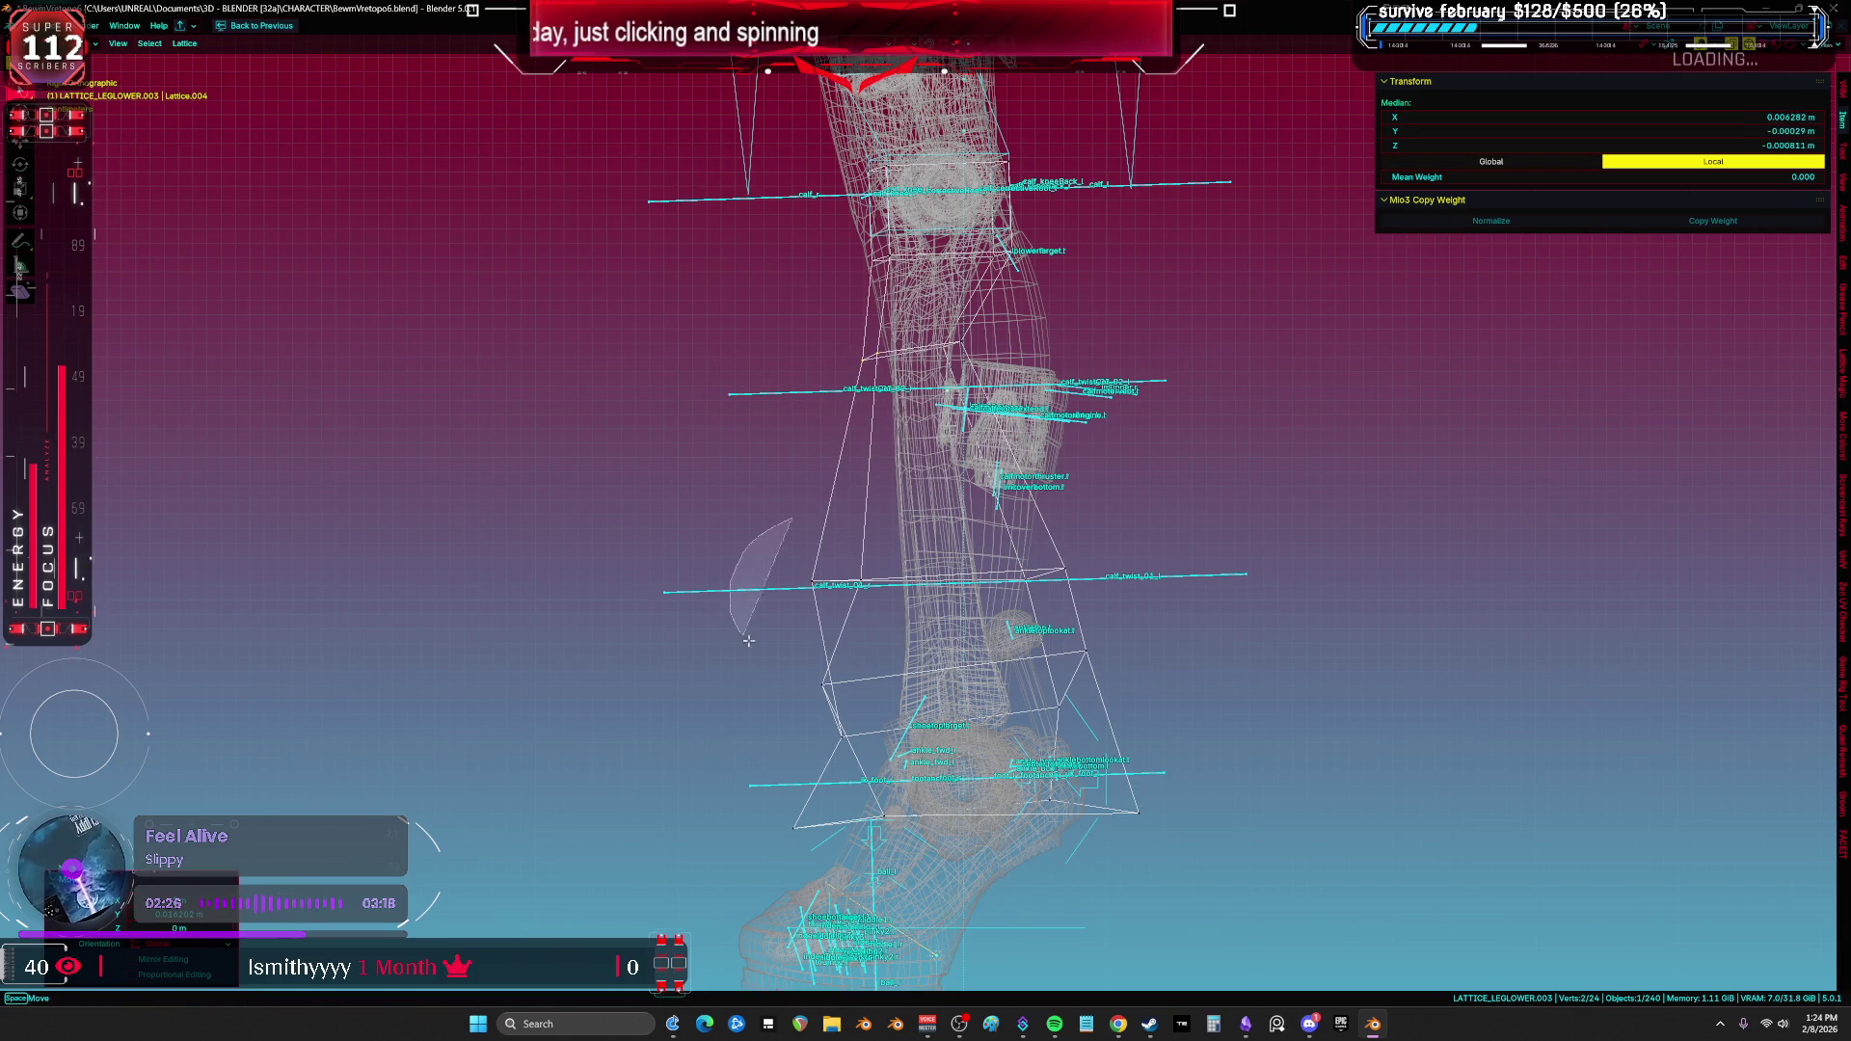
drag(882, 611, 911, 613)
key(g)
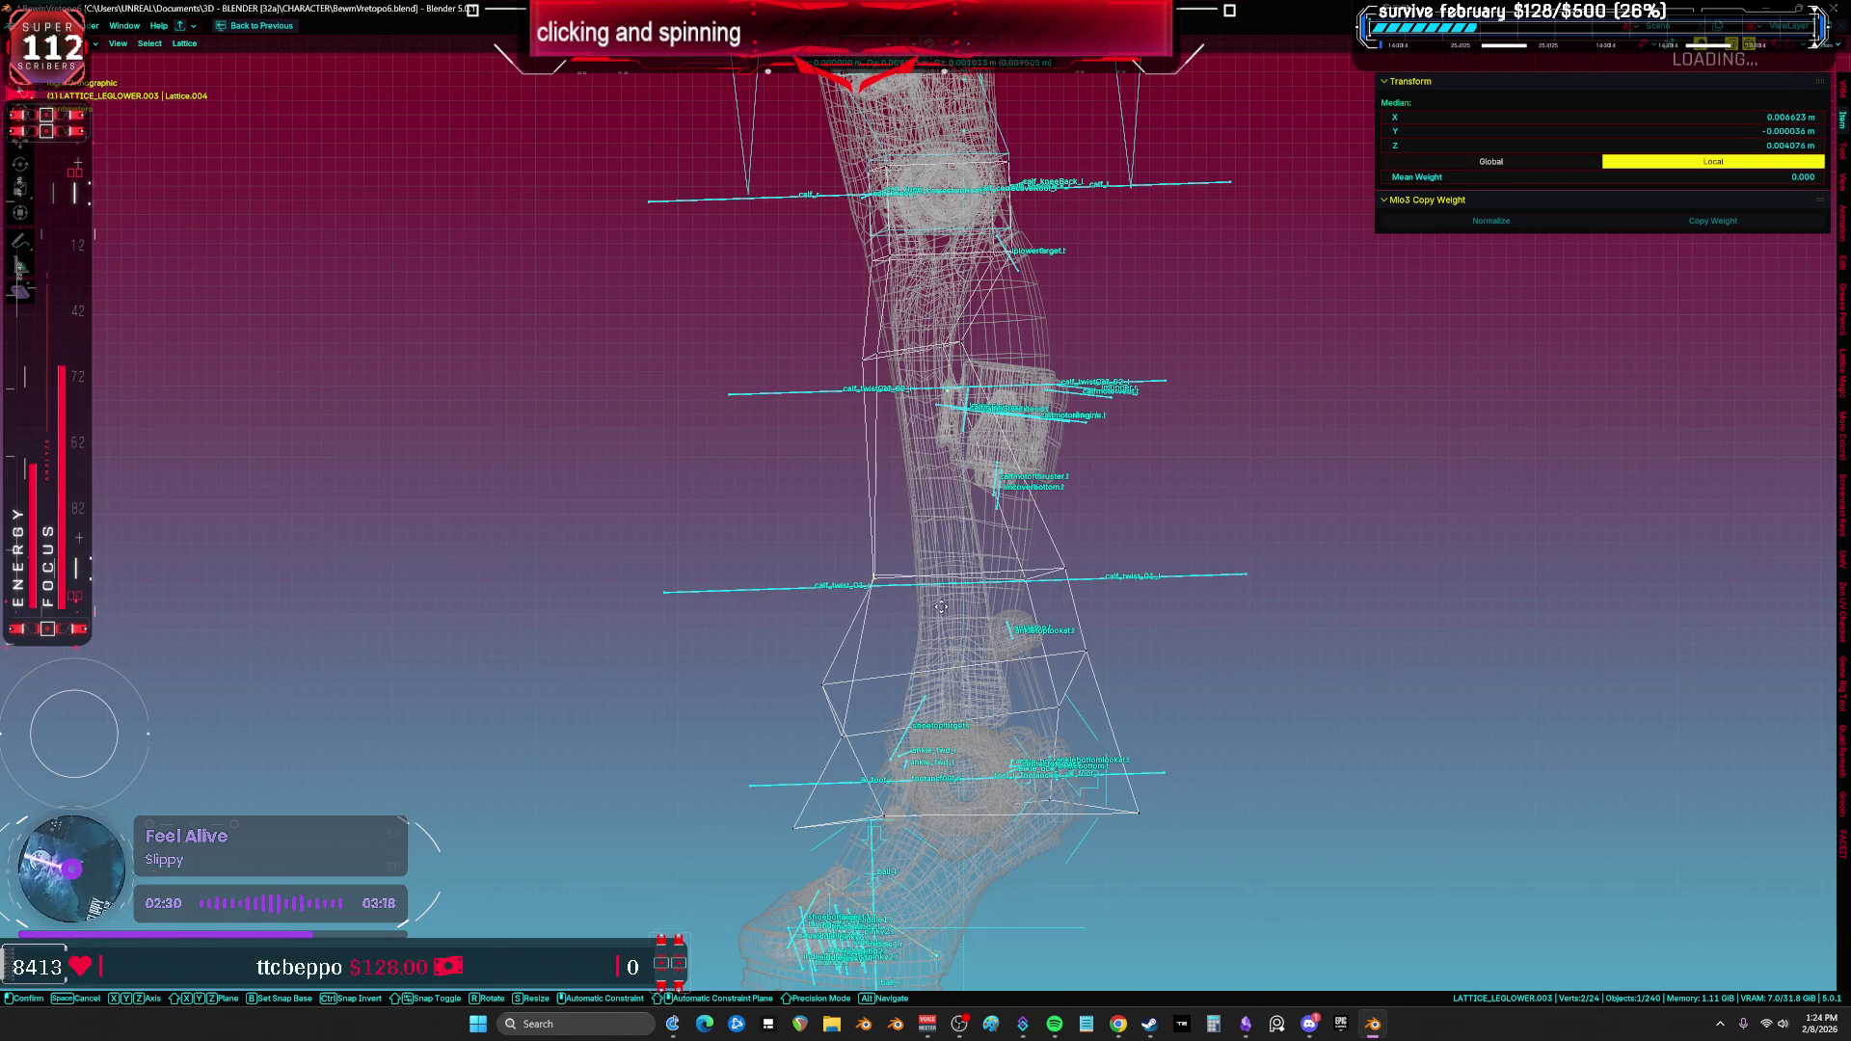
click(945, 605)
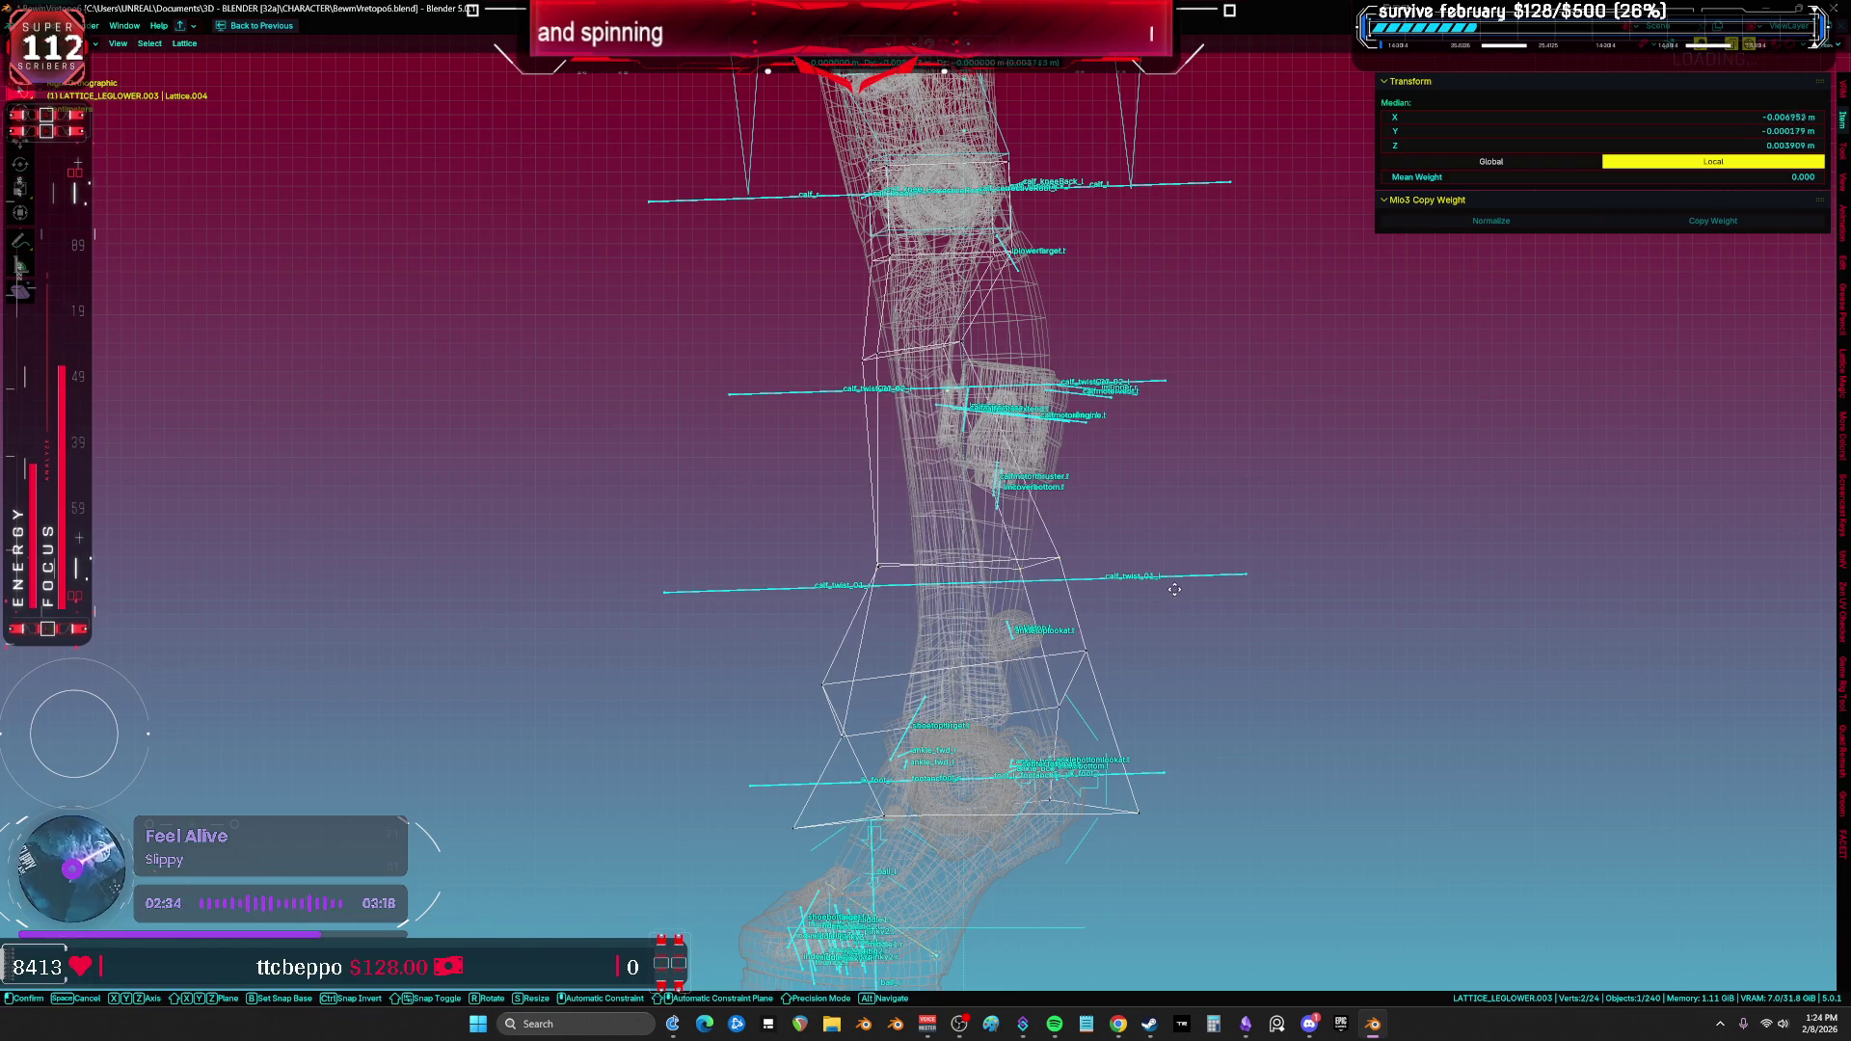
click(971, 581)
Step: Adjust more lower-leg lattice points, including an X-constrained sideways move in front view
key(KP_Divide)
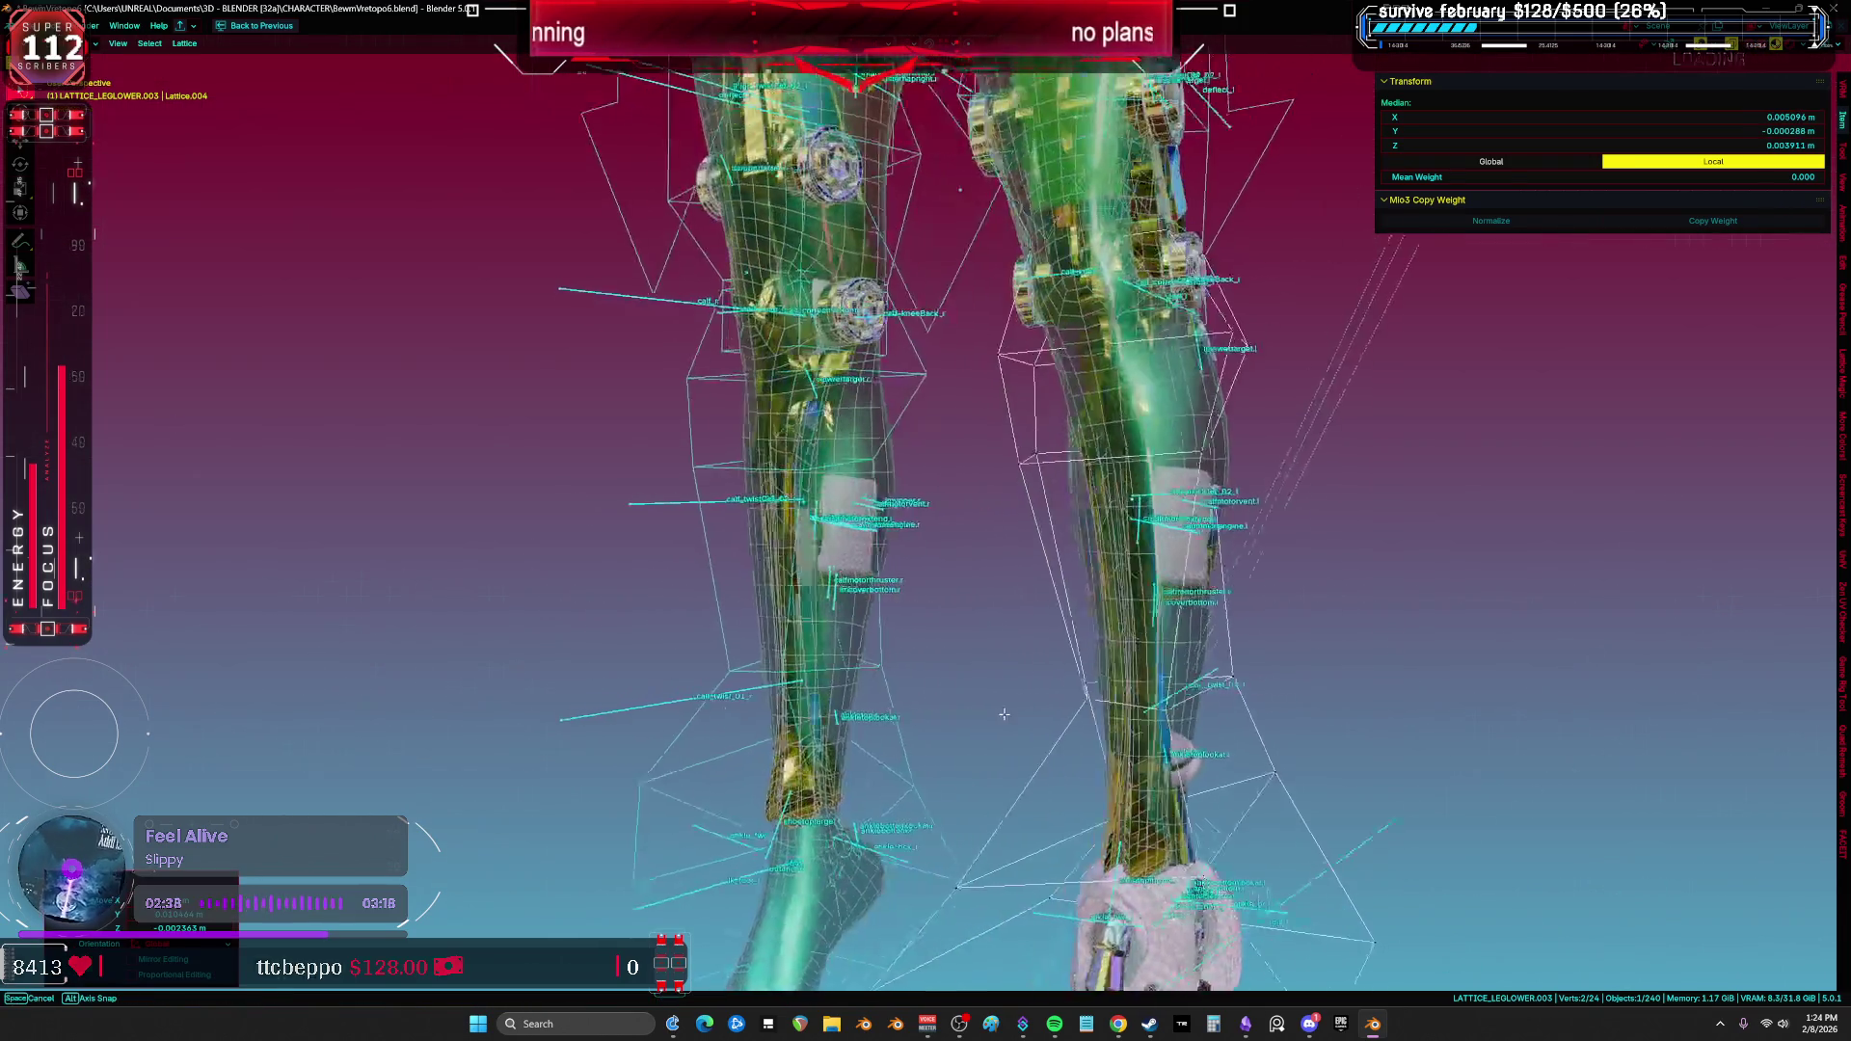
mouse_move(1089, 603)
middle_down()
mouse_move(934, 566)
mouse_move(1008, 541)
mouse_move(1000, 413)
middle_up()
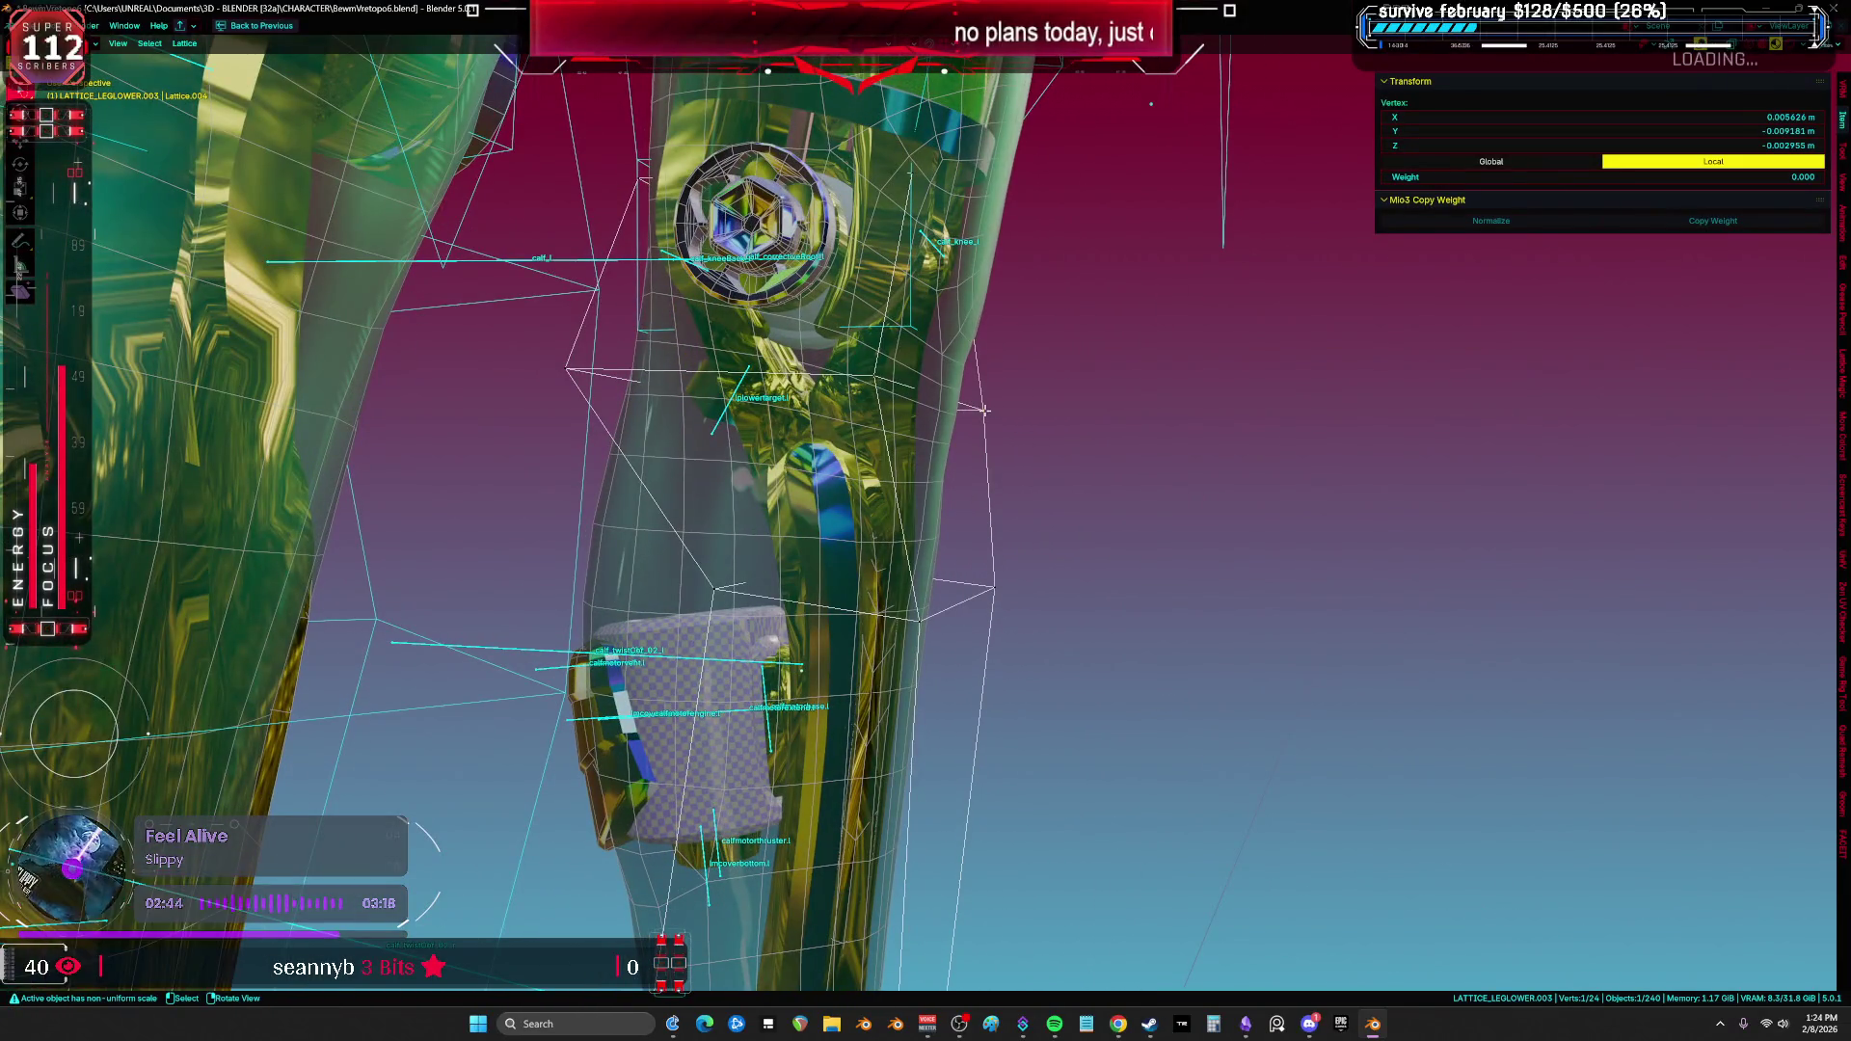
scroll(986, 410, down, 3)
scroll(945, 410, up, 3)
shift+click(916, 412)
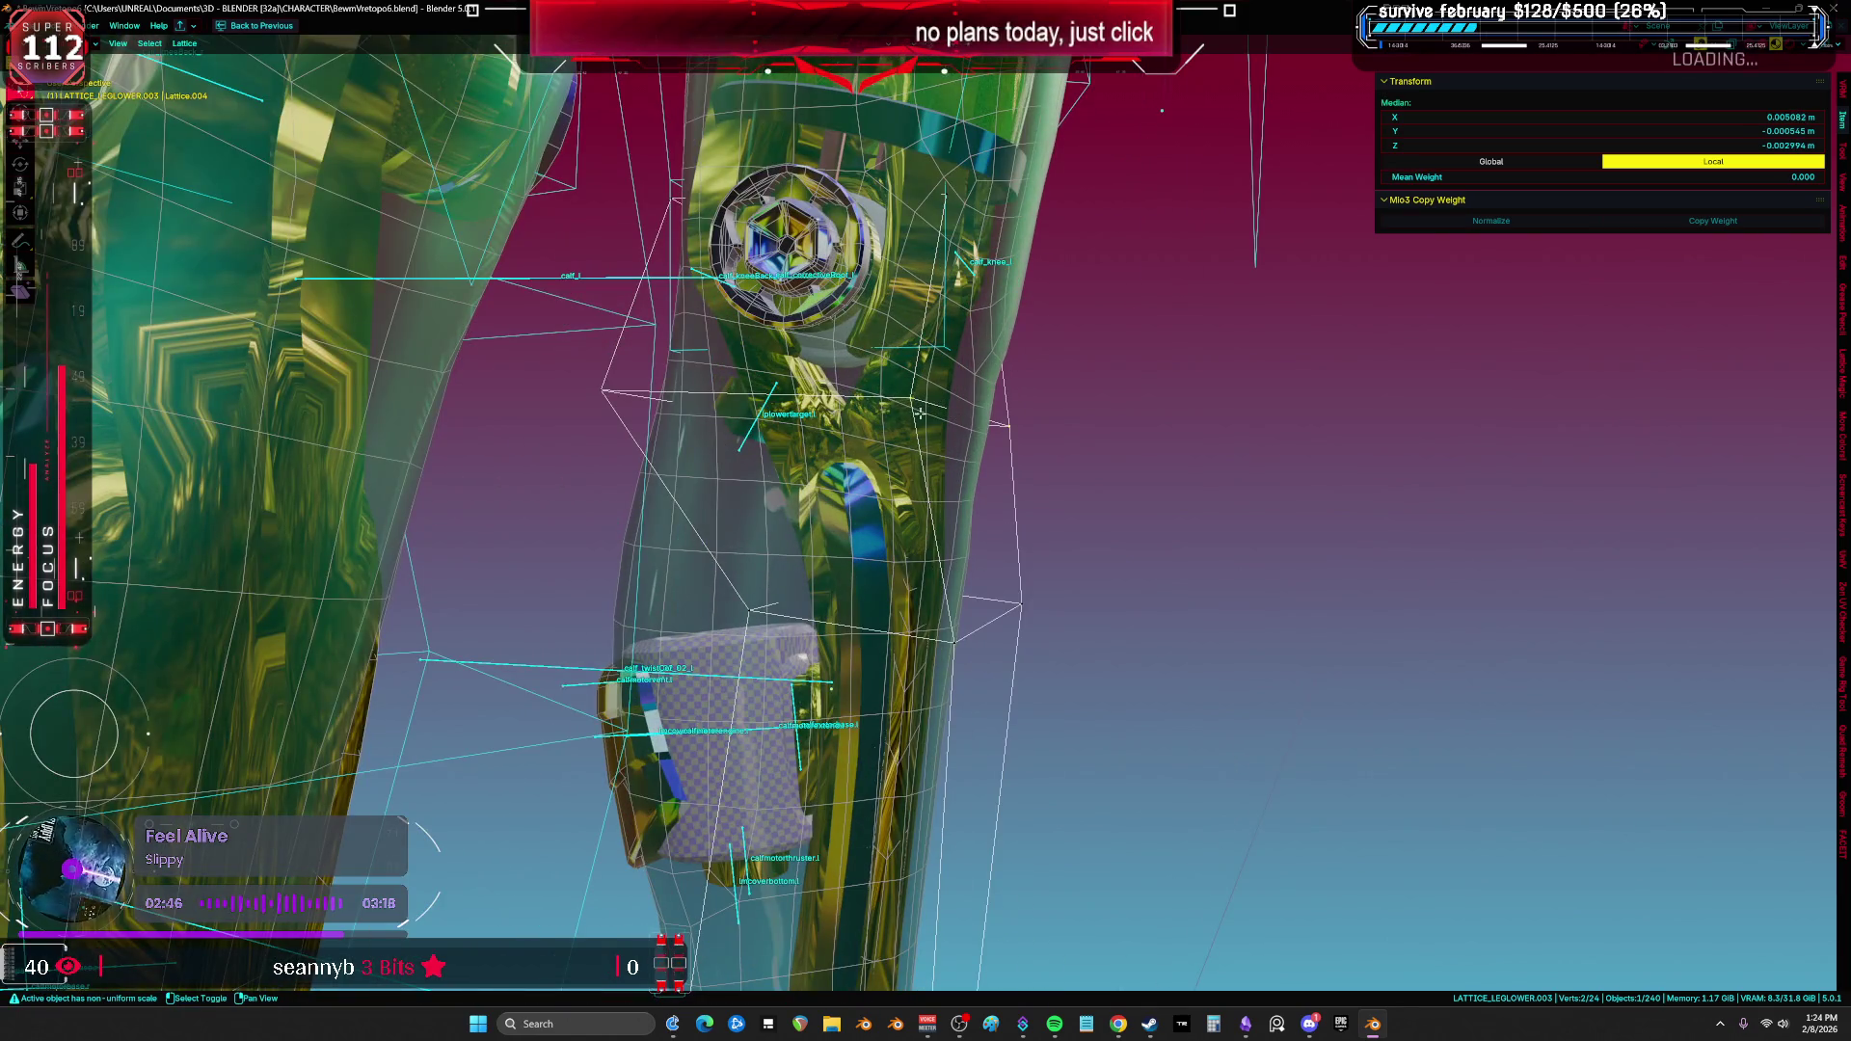
key(g)
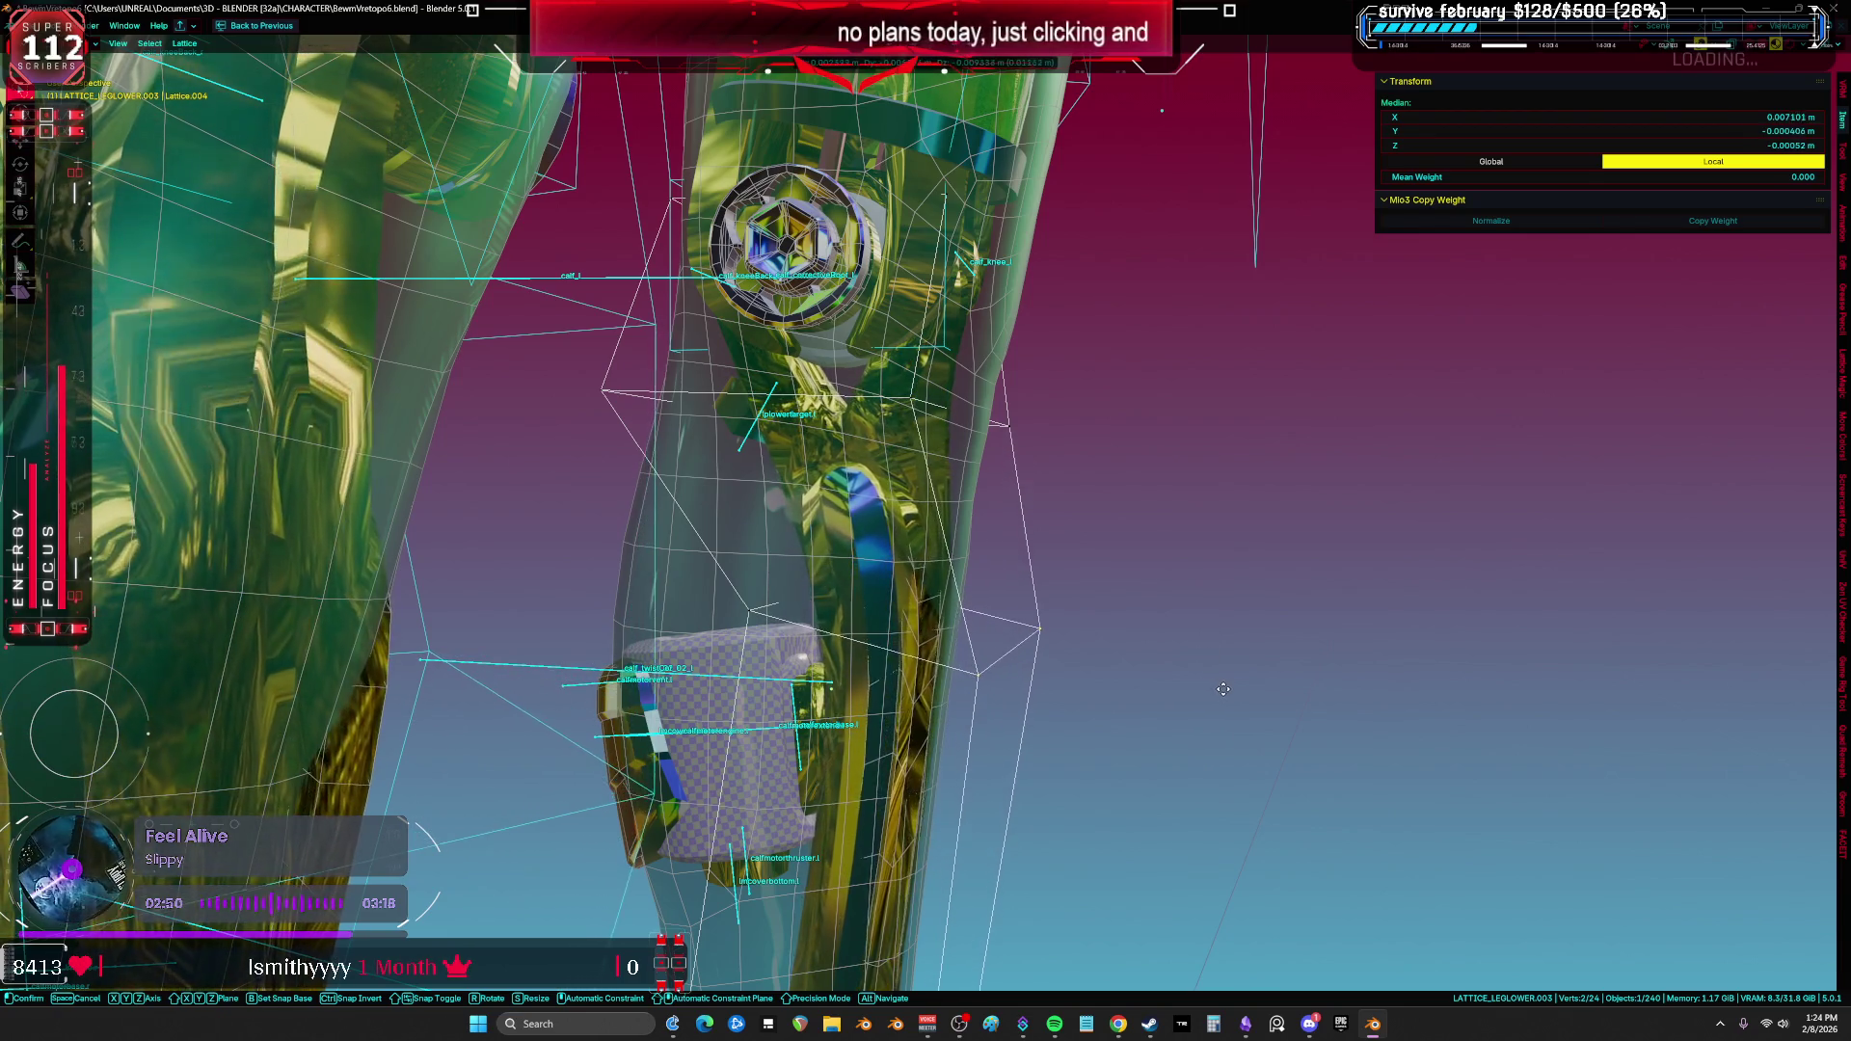
click(1190, 692)
mouse_move(1191, 693)
middle_down()
mouse_move(1172, 663)
mouse_move(1054, 662)
mouse_move(994, 698)
middle_up()
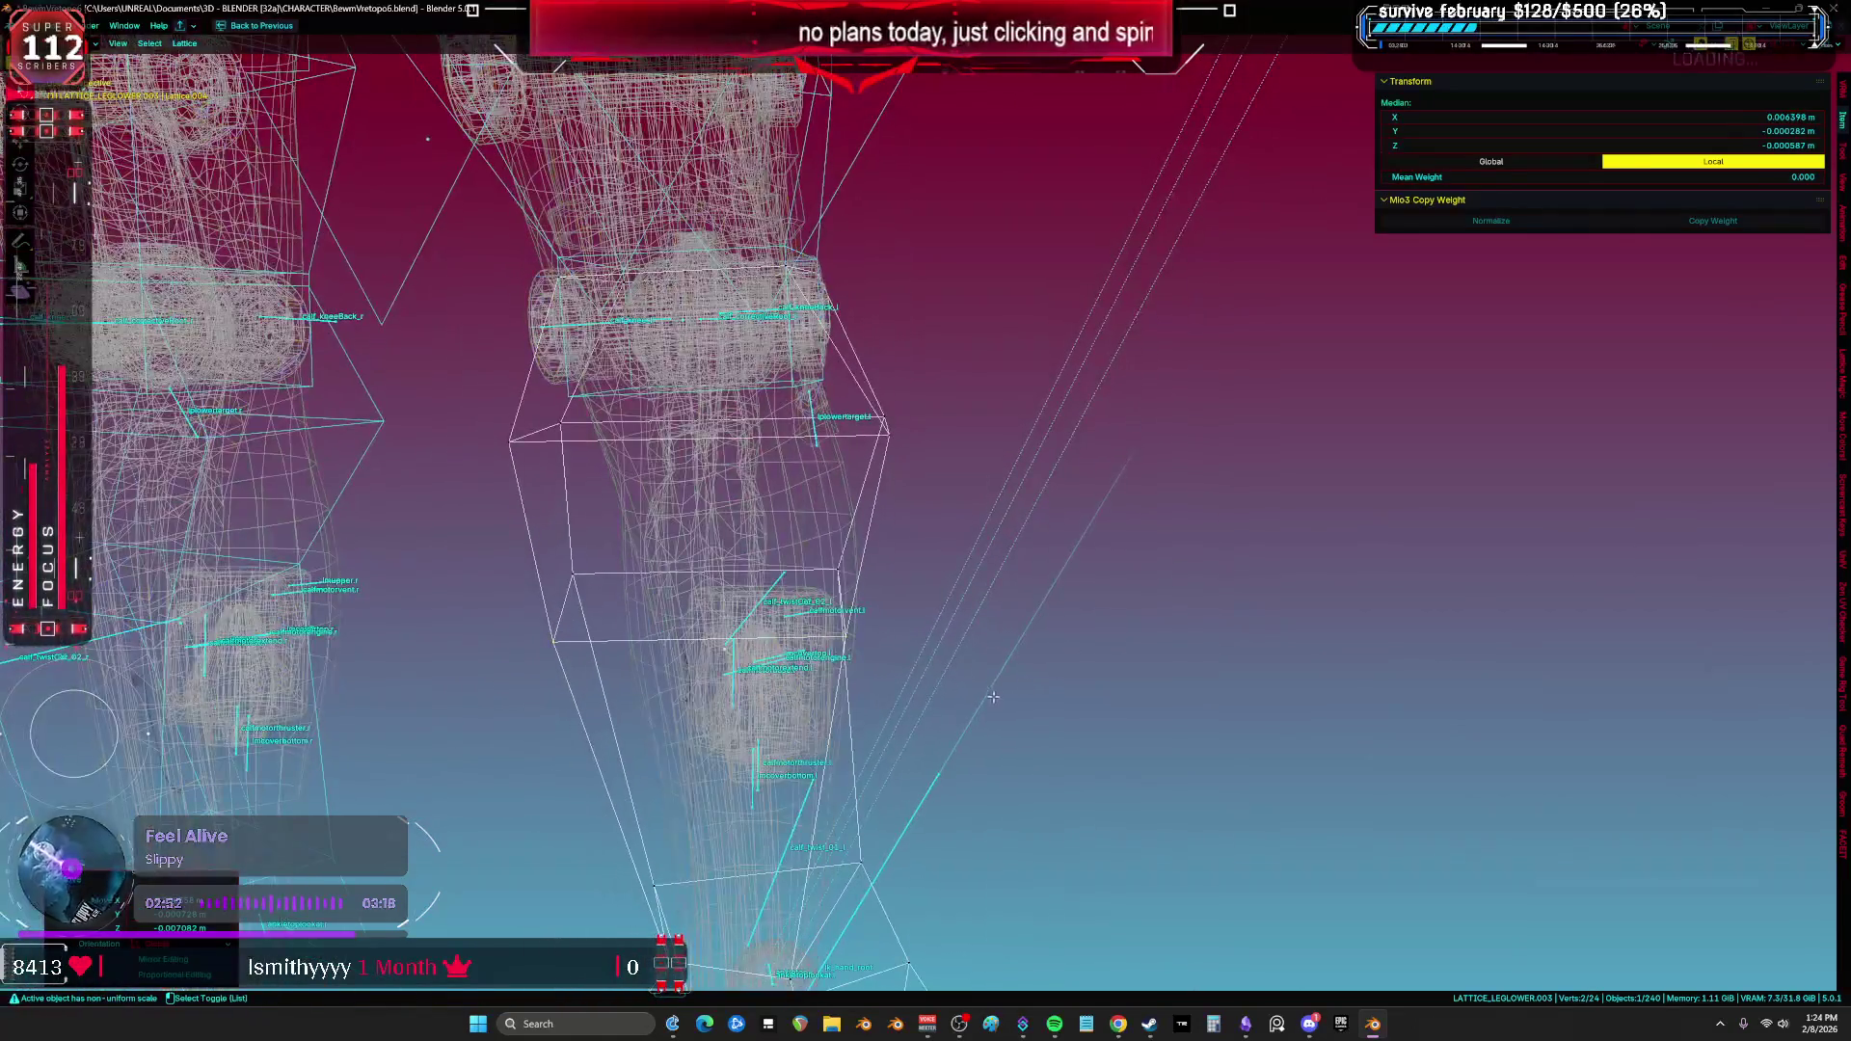
key(KP_1)
key(g)
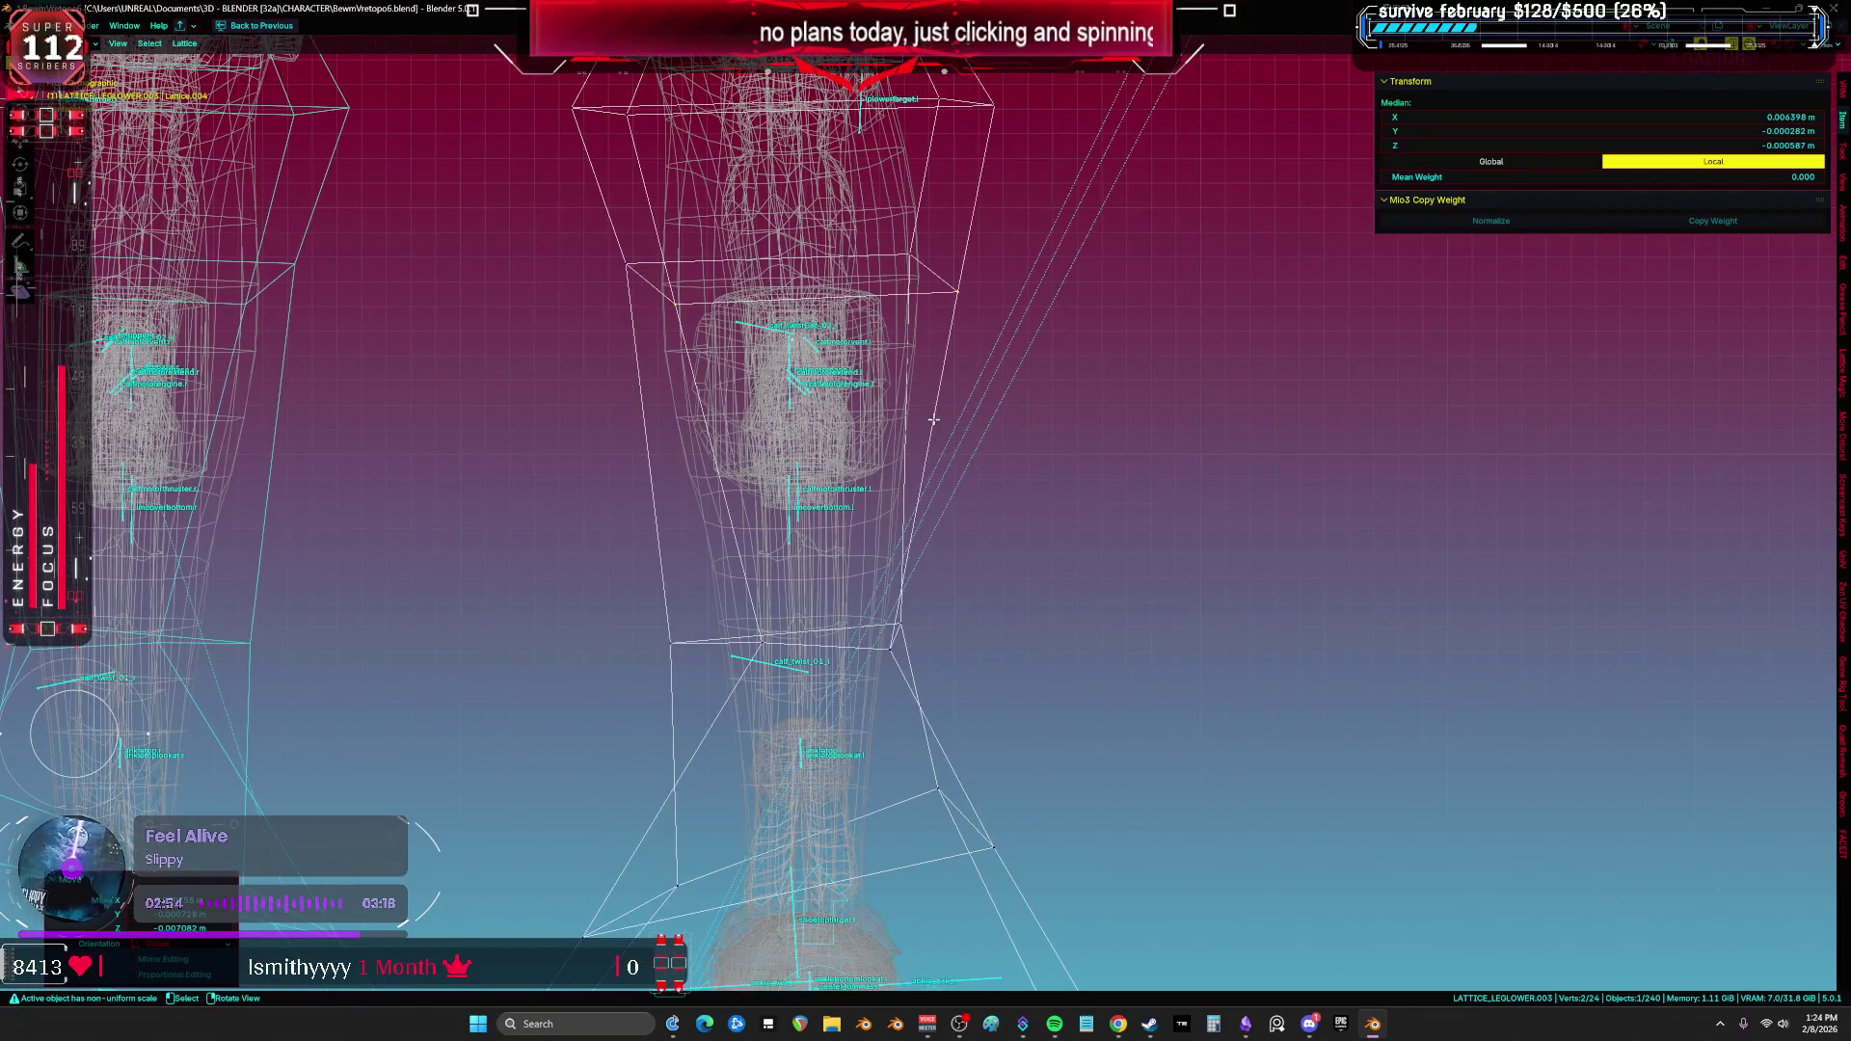
key(x)
key(x)
key(Escape)
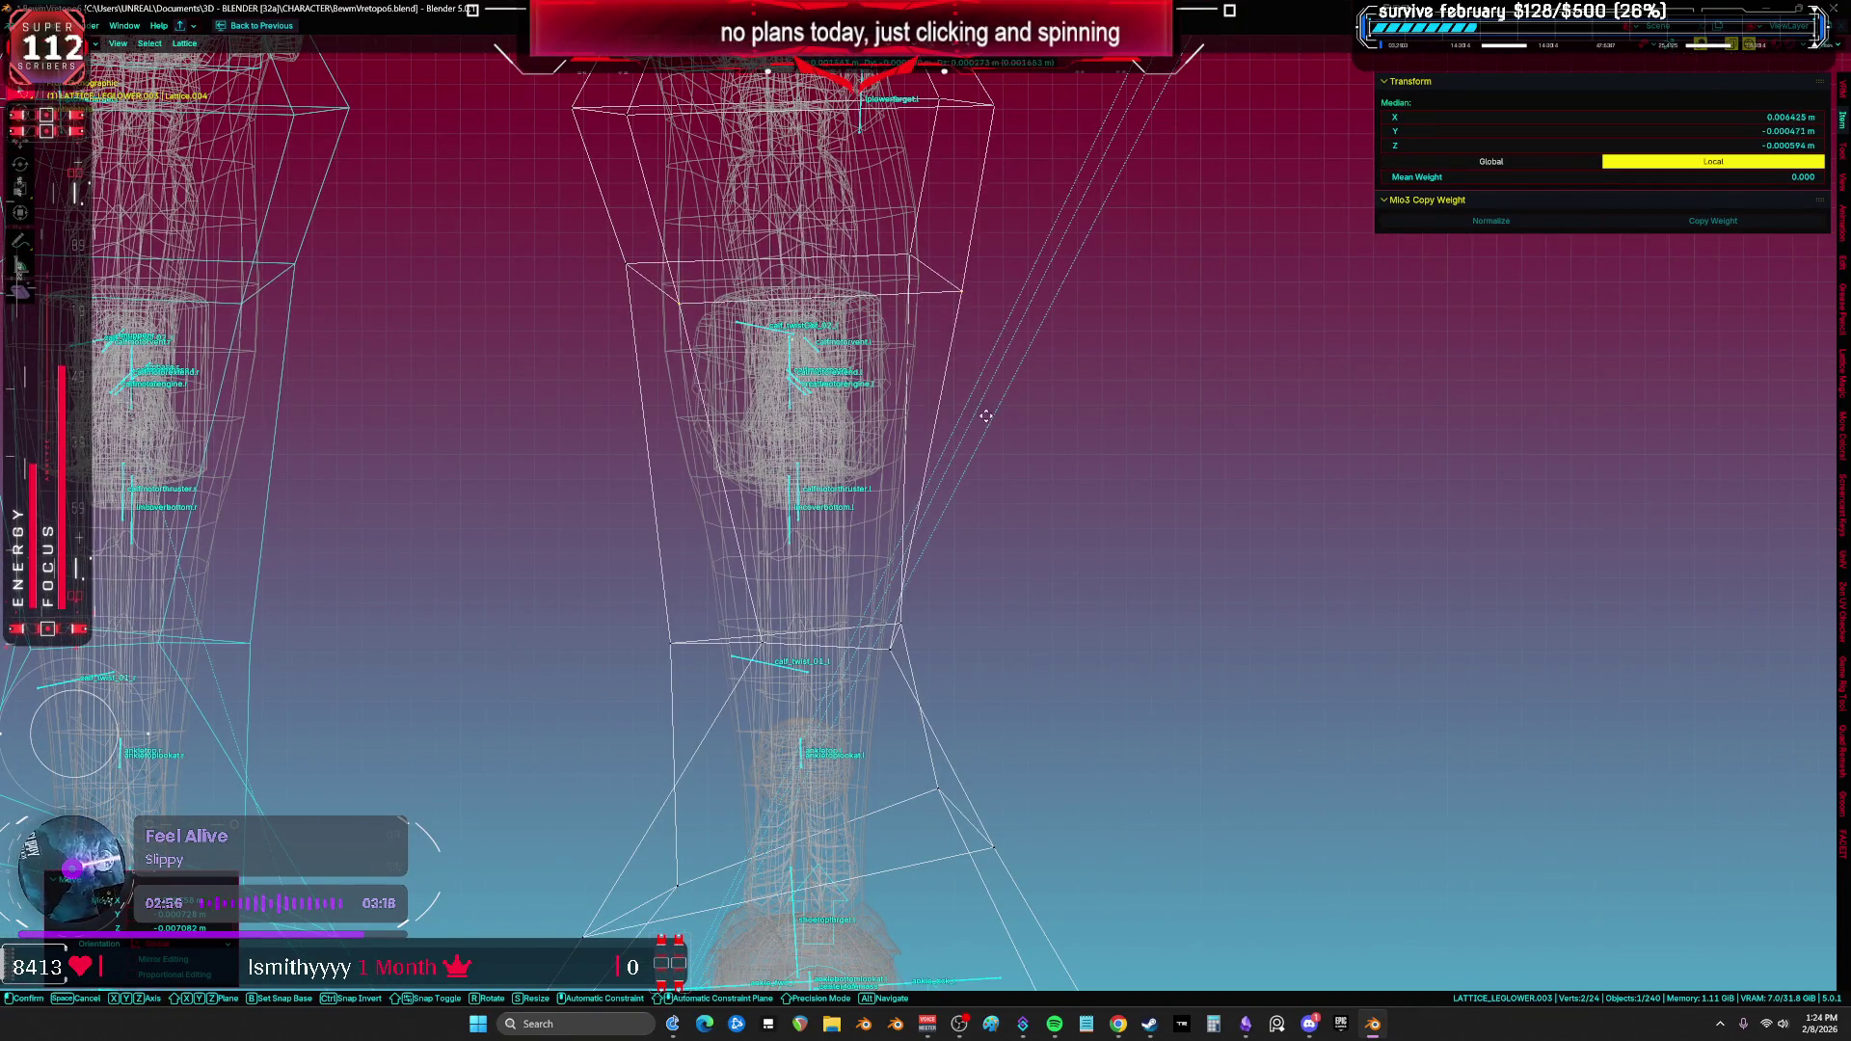
click(1061, 668)
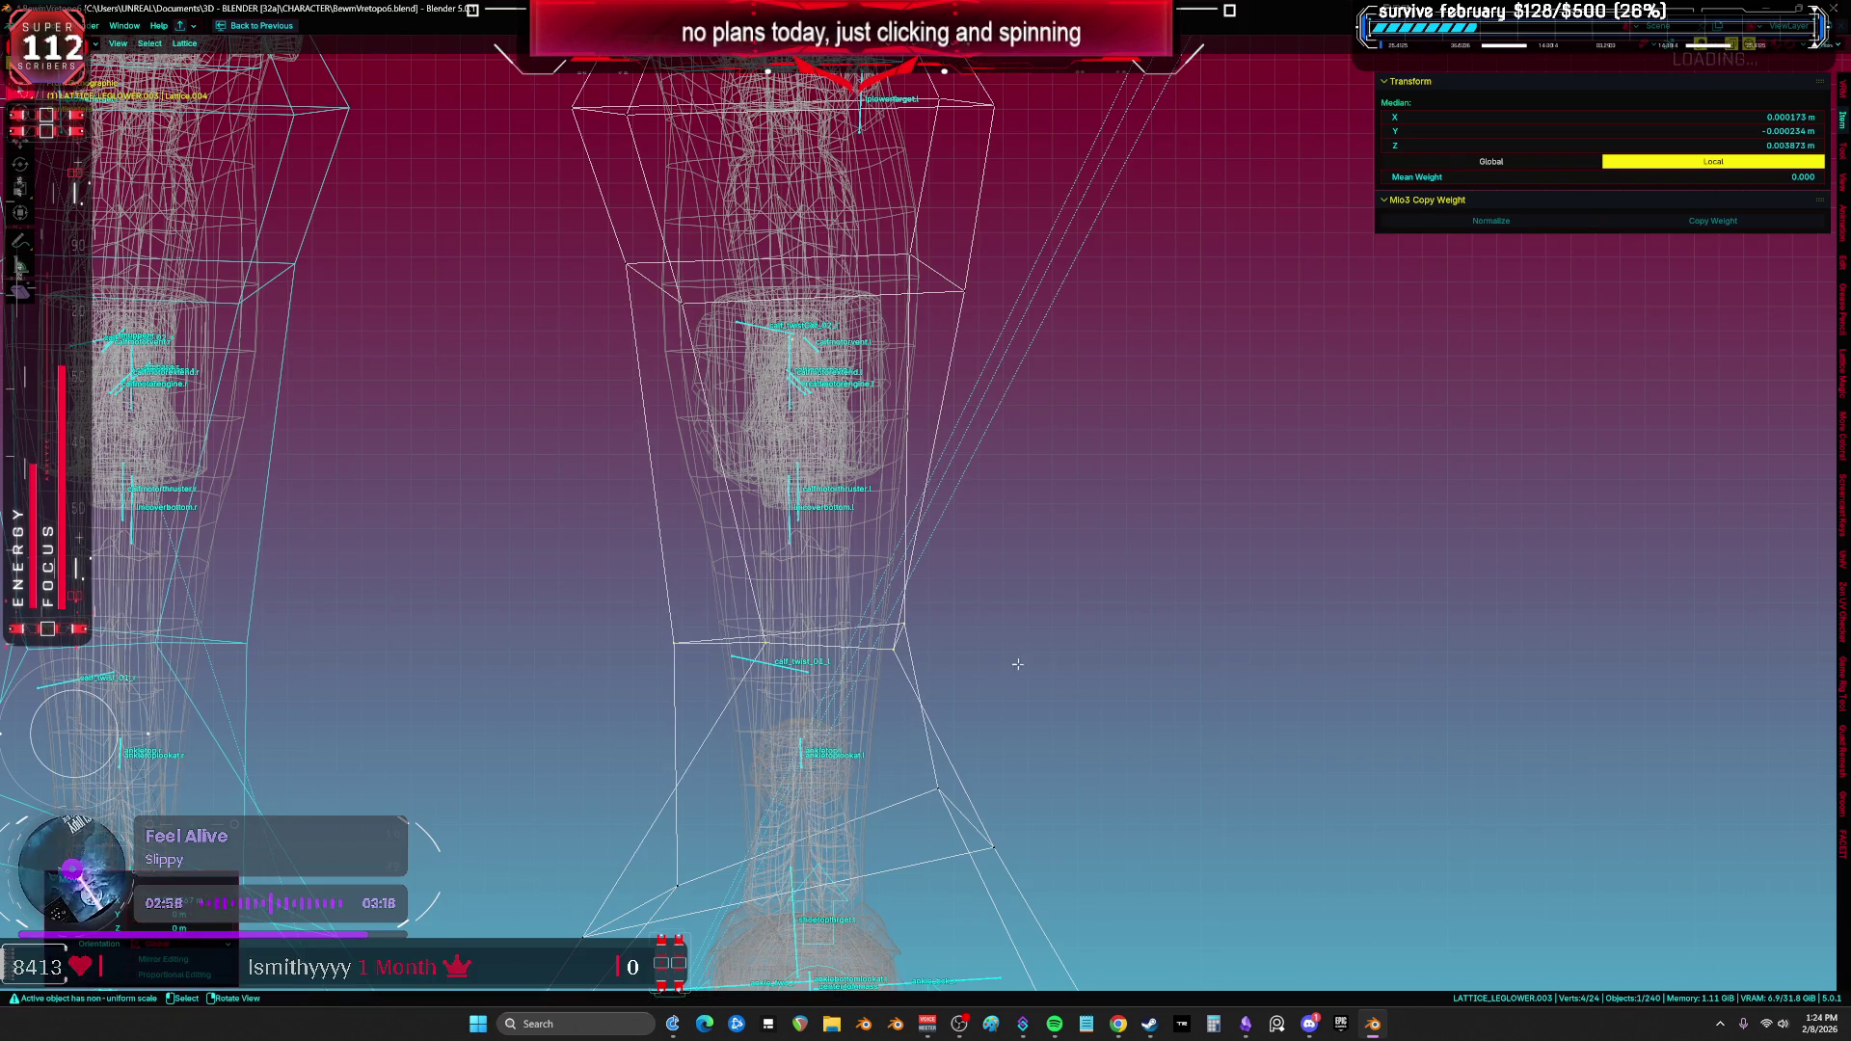
key(g)
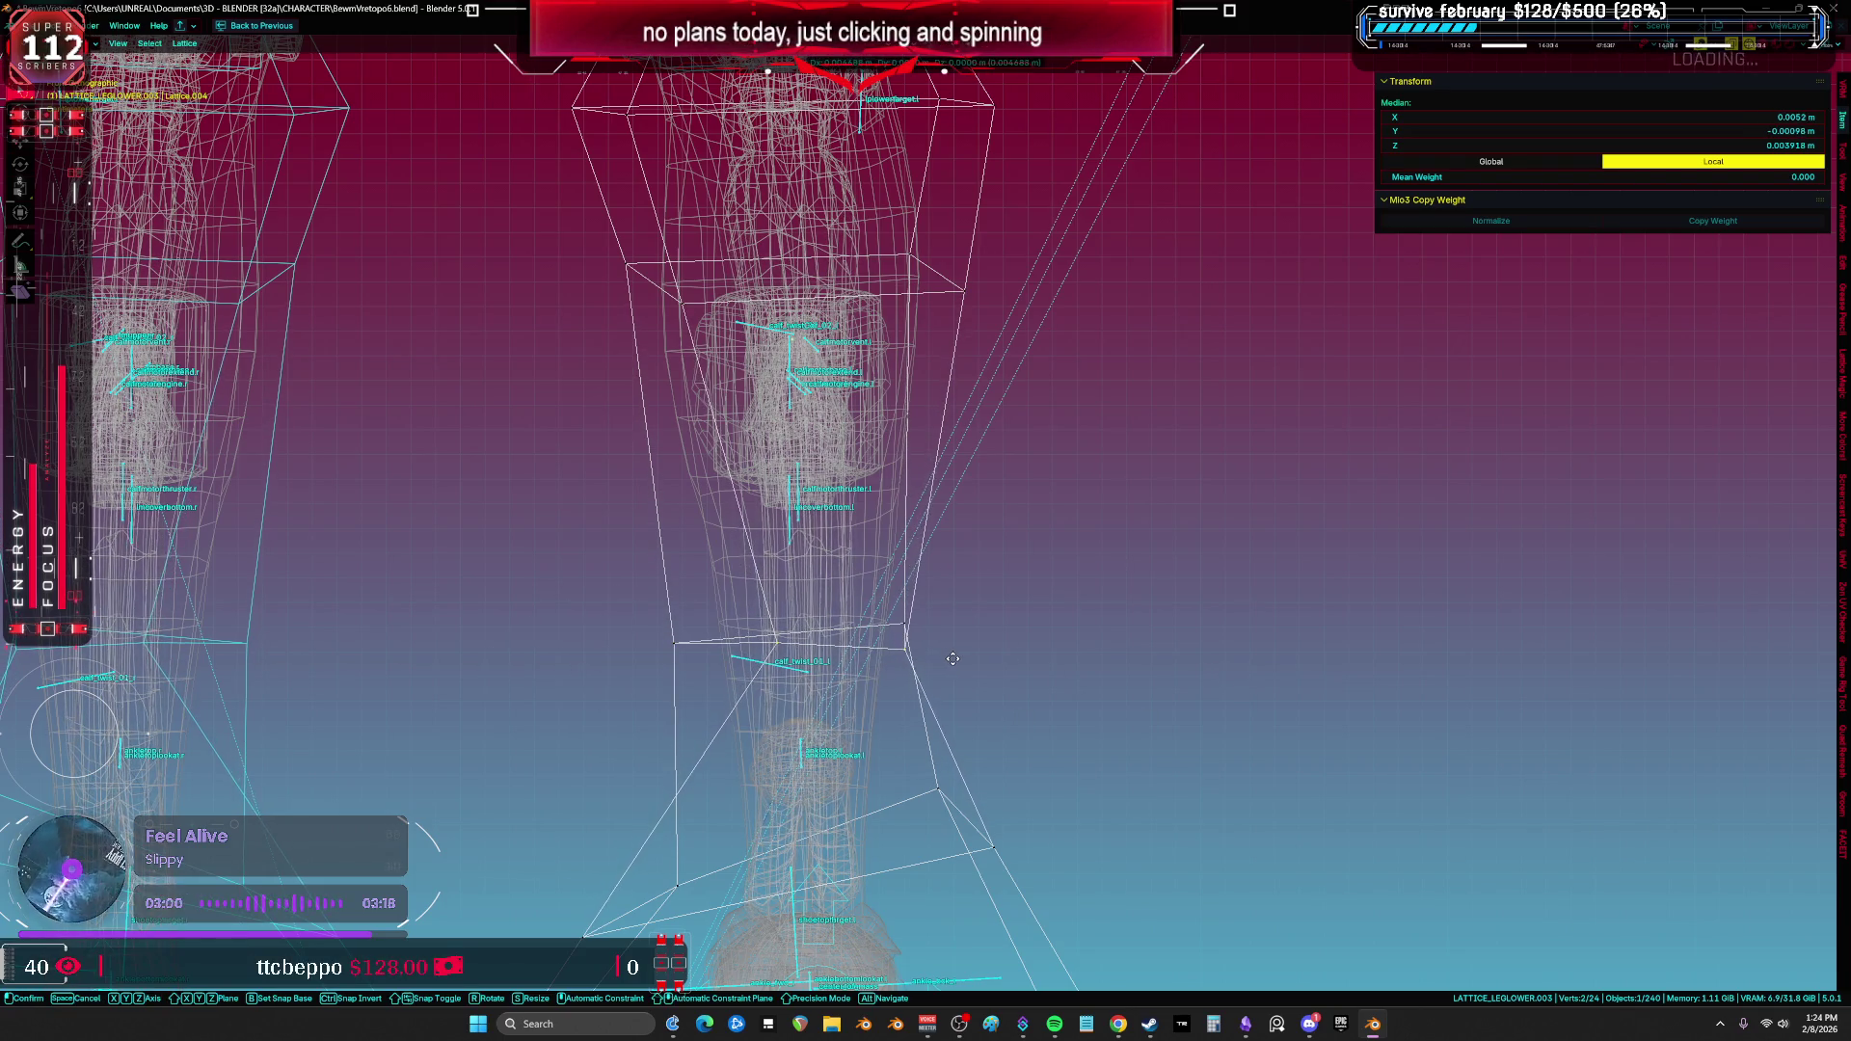
click(955, 659)
mouse_move(955, 658)
middle_down()
mouse_move(1219, 641)
mouse_move(949, 609)
mouse_move(916, 587)
mouse_move(1037, 563)
middle_up()
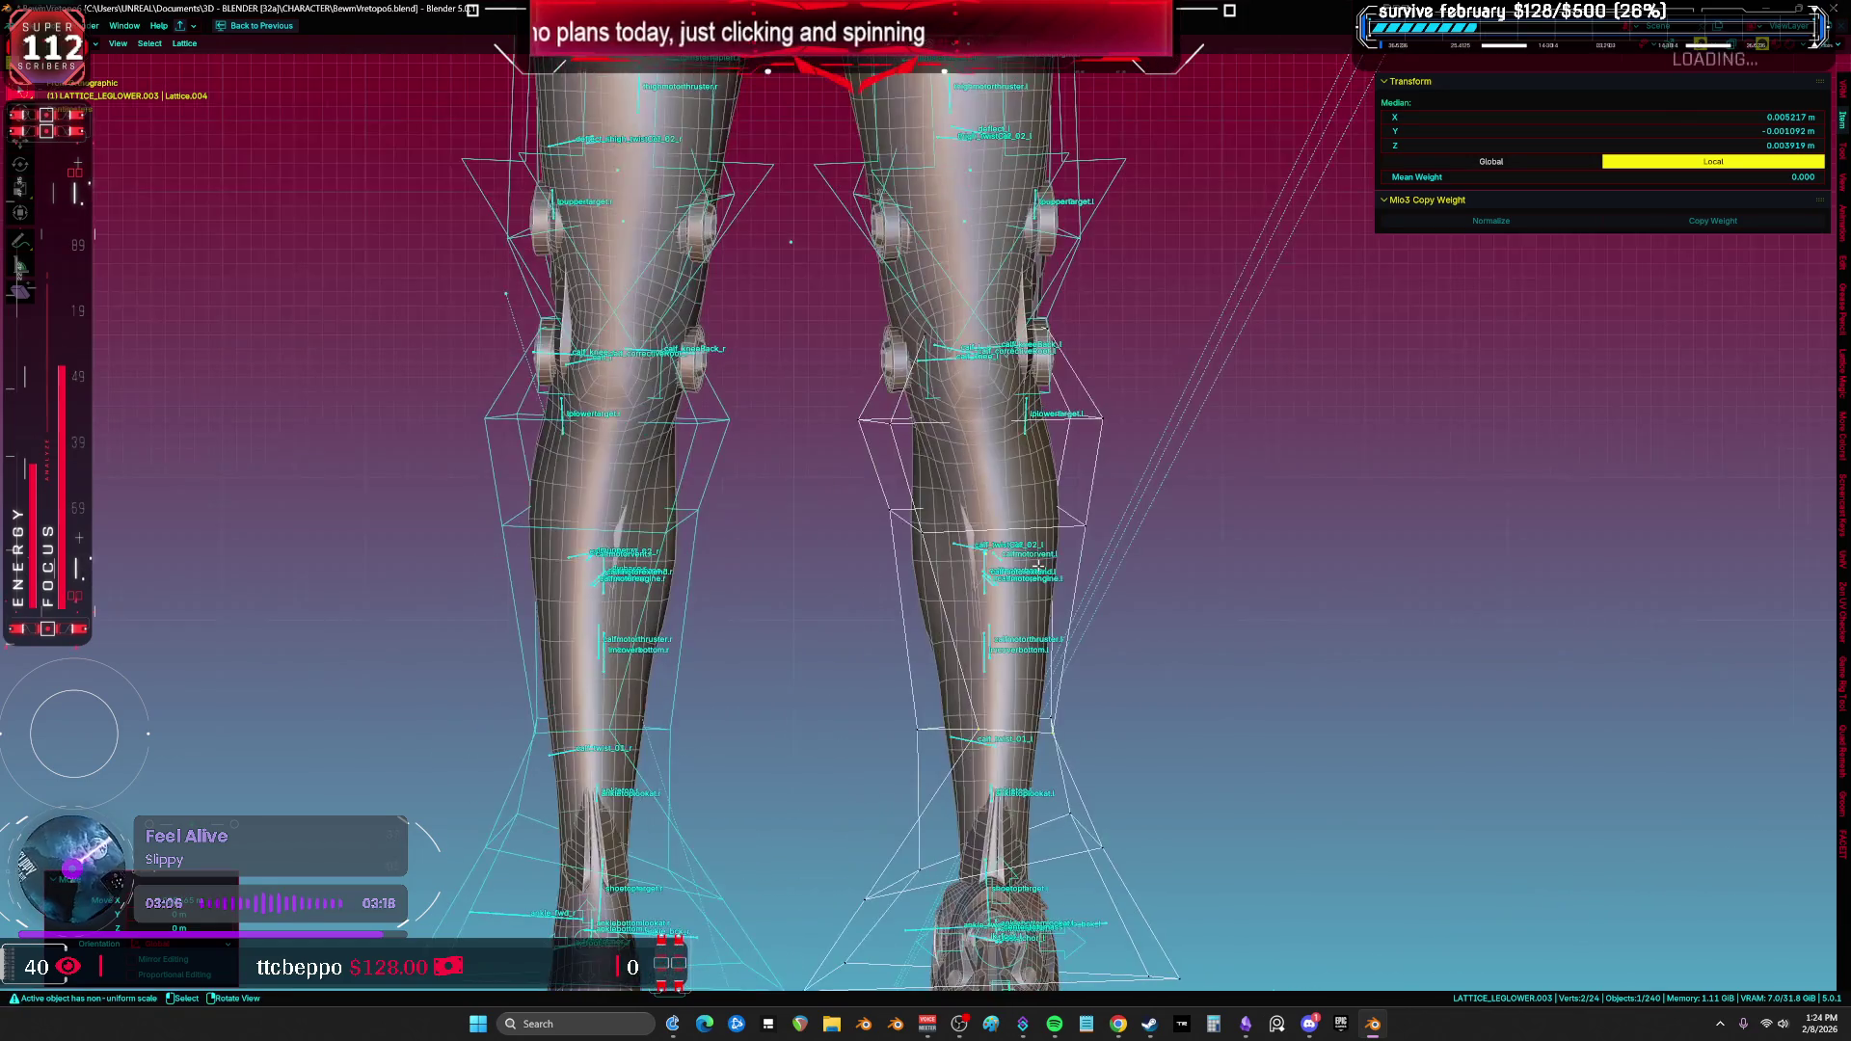
Step: Return to Object Mode, bring the torso into view and turn on X-ray shading
click(751, 547)
middle_drag(750, 547, 821, 605)
scroll(820, 605, up, 4)
key(z)
key(alt+z)
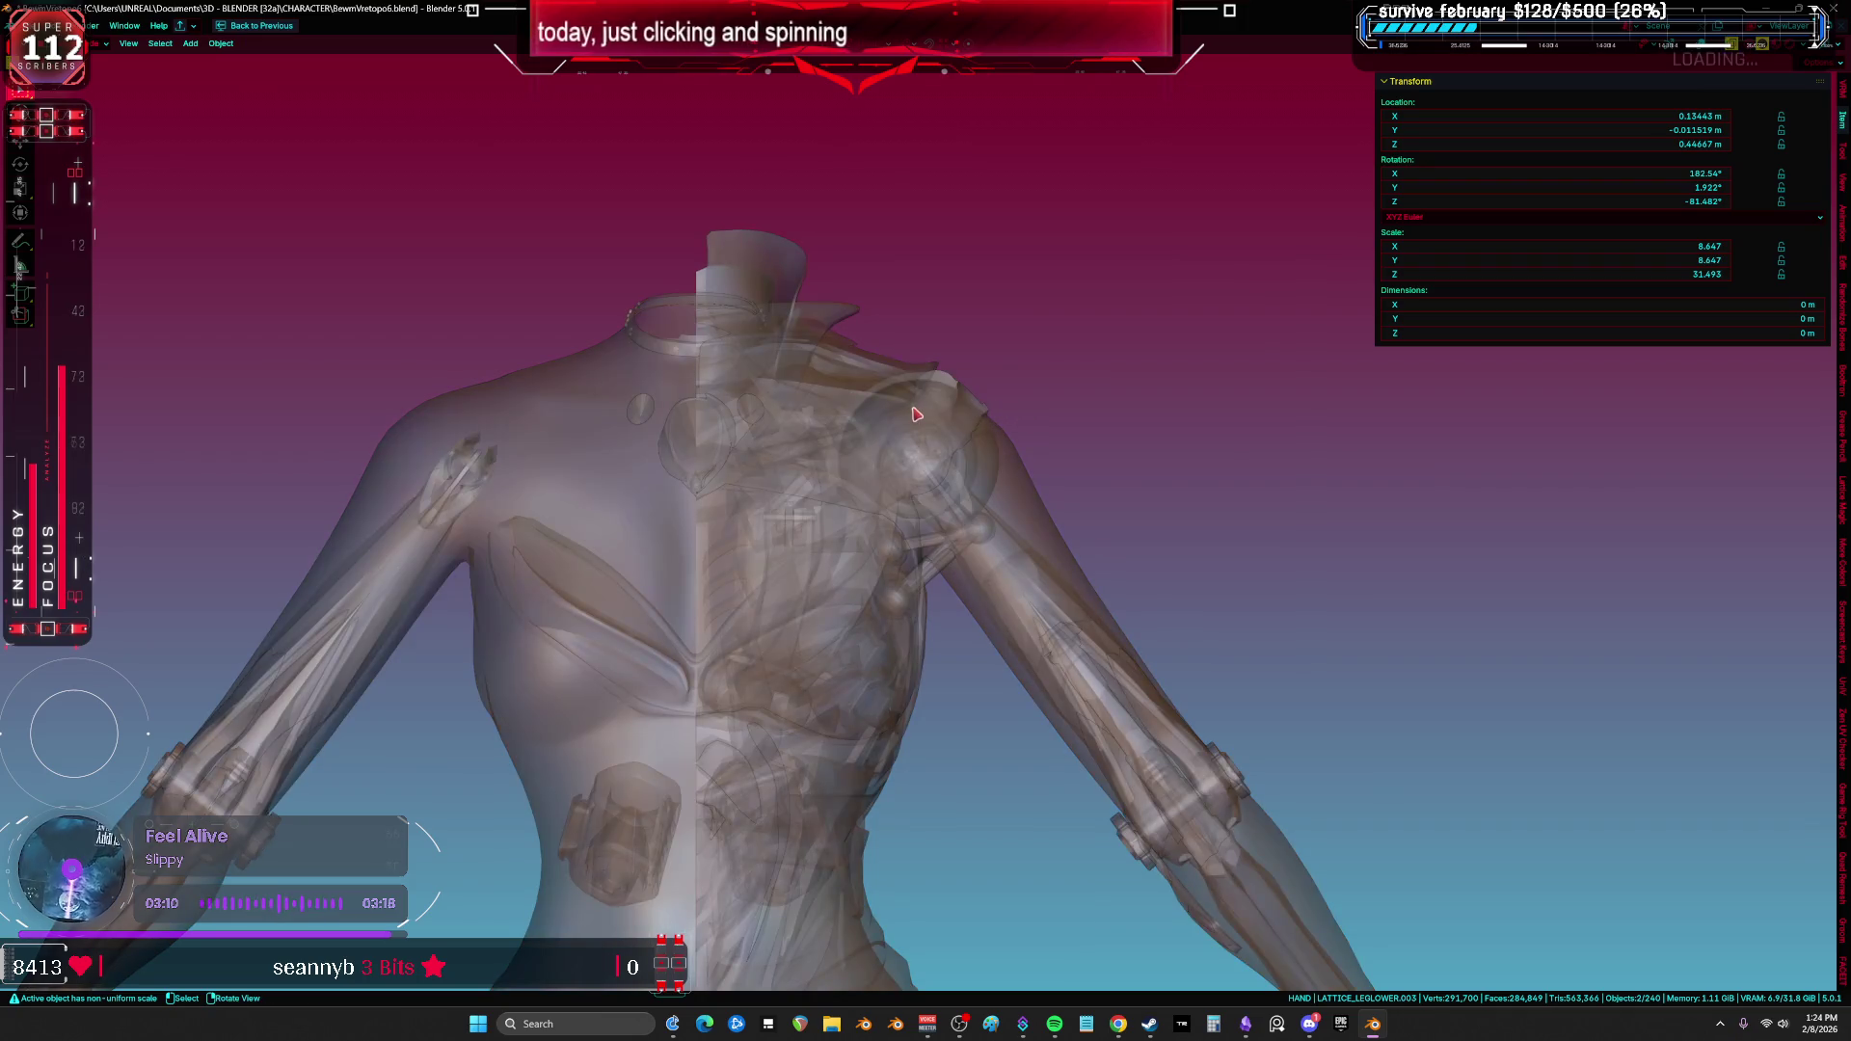
Step: Shade the model with a dark grey MatCap and turn X-ray off
click(1811, 44)
click(1749, 145)
click(1509, 285)
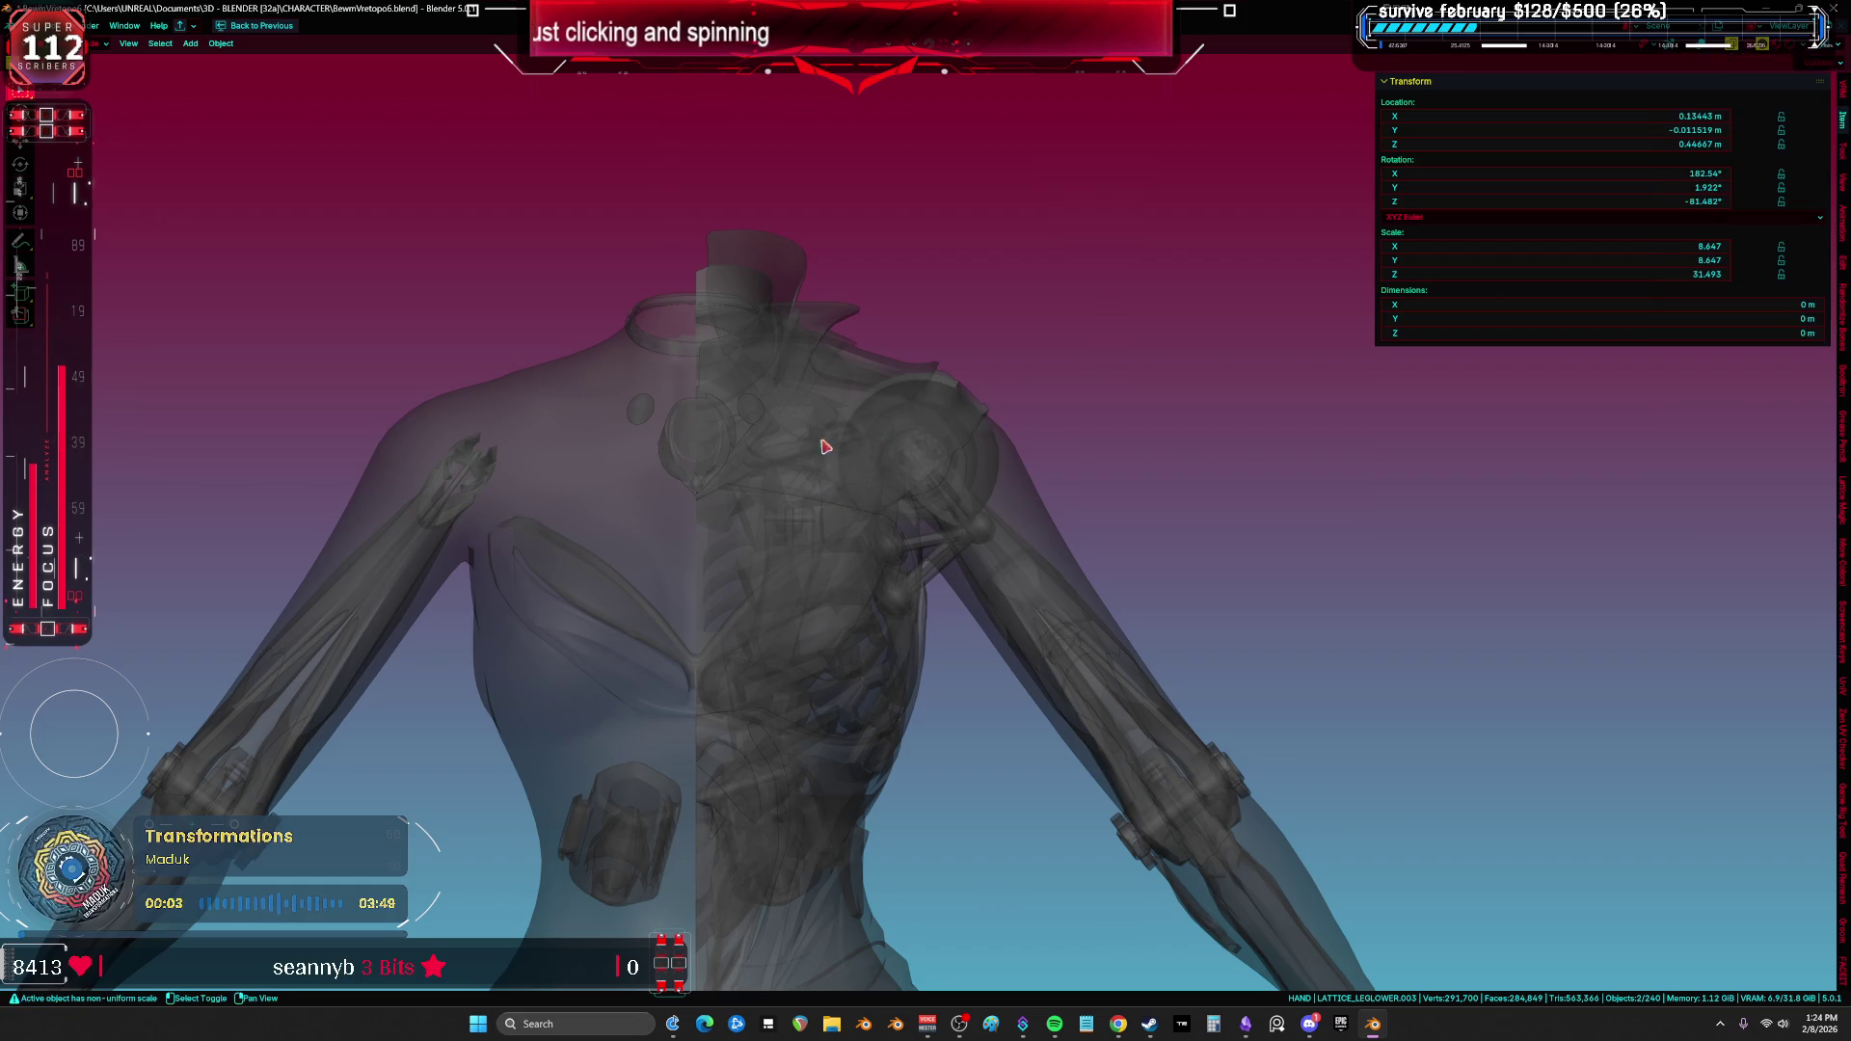
key(alt+z)
scroll(810, 479, down, 4)
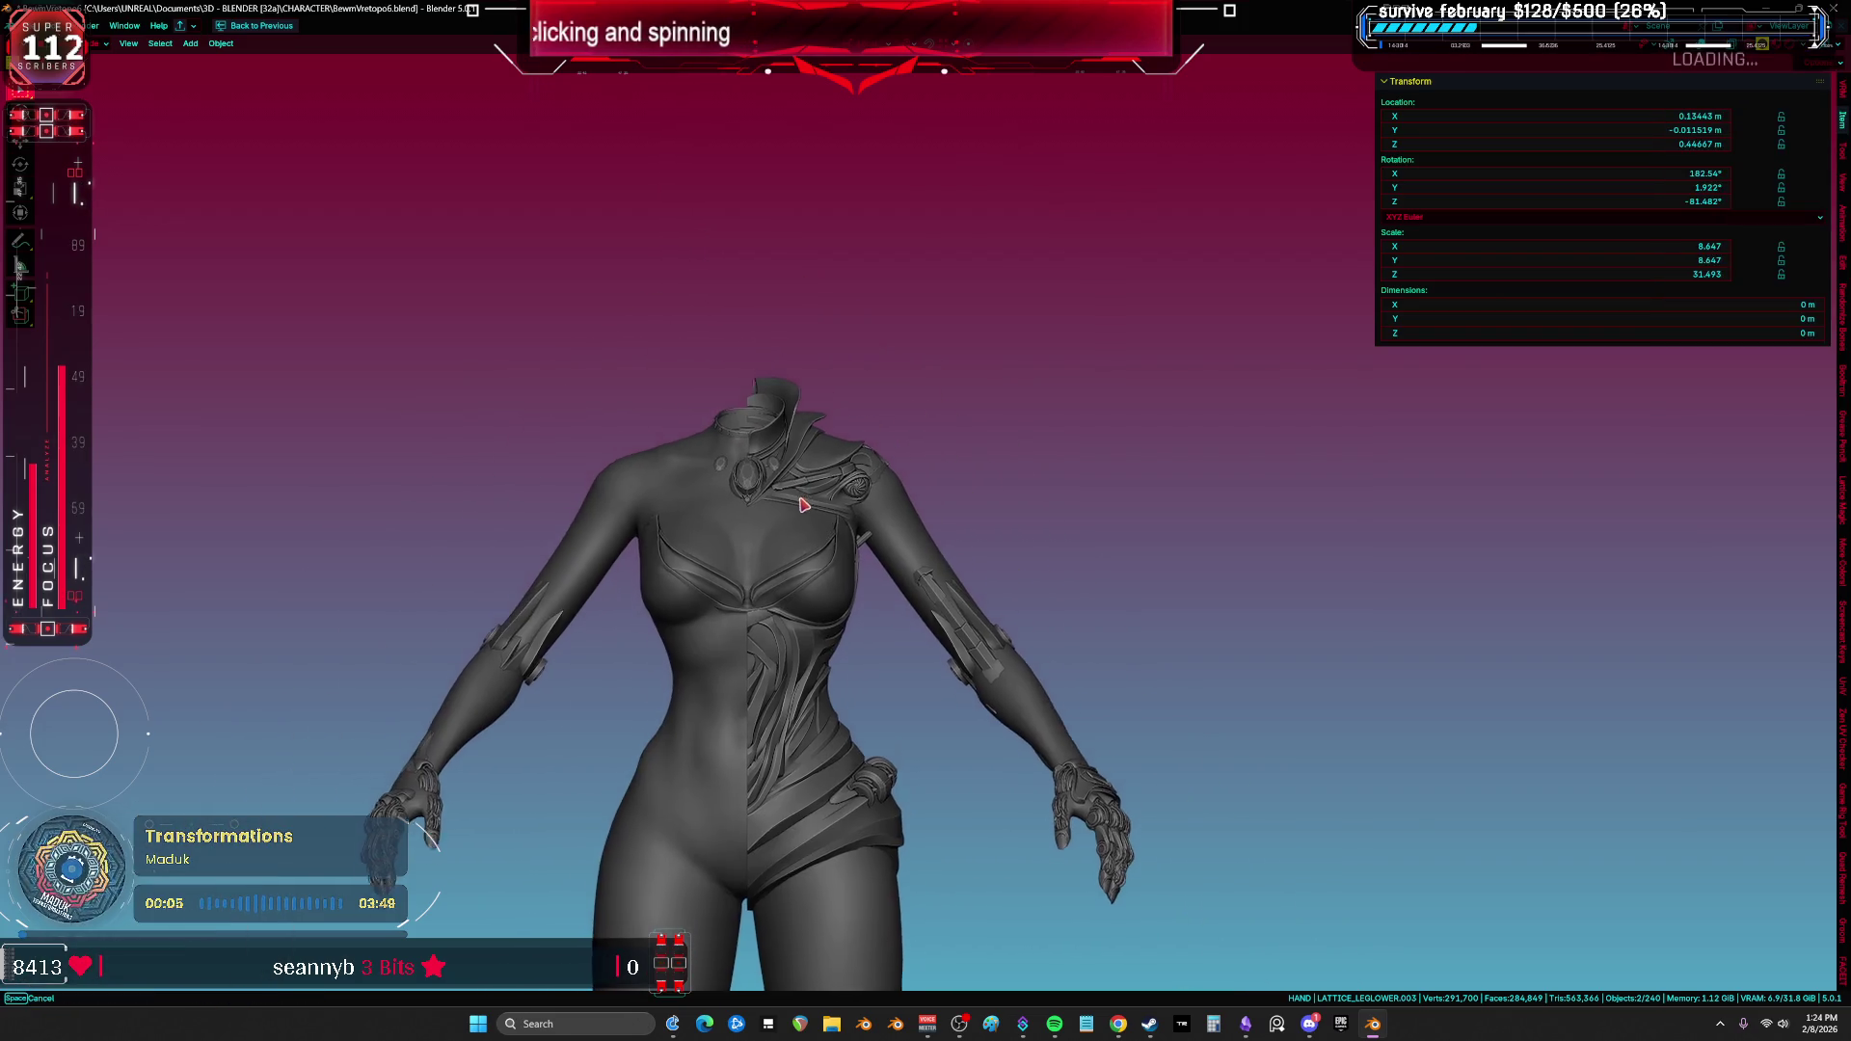
scroll(843, 587, up, 5)
mouse_move(774, 496)
middle_down()
mouse_move(745, 585)
mouse_move(777, 579)
mouse_move(654, 532)
middle_up()
Step: Select the body mesh aaaaa.010 and reframe from hips to upper torso, toggling overlays
key(shift+alt+z)
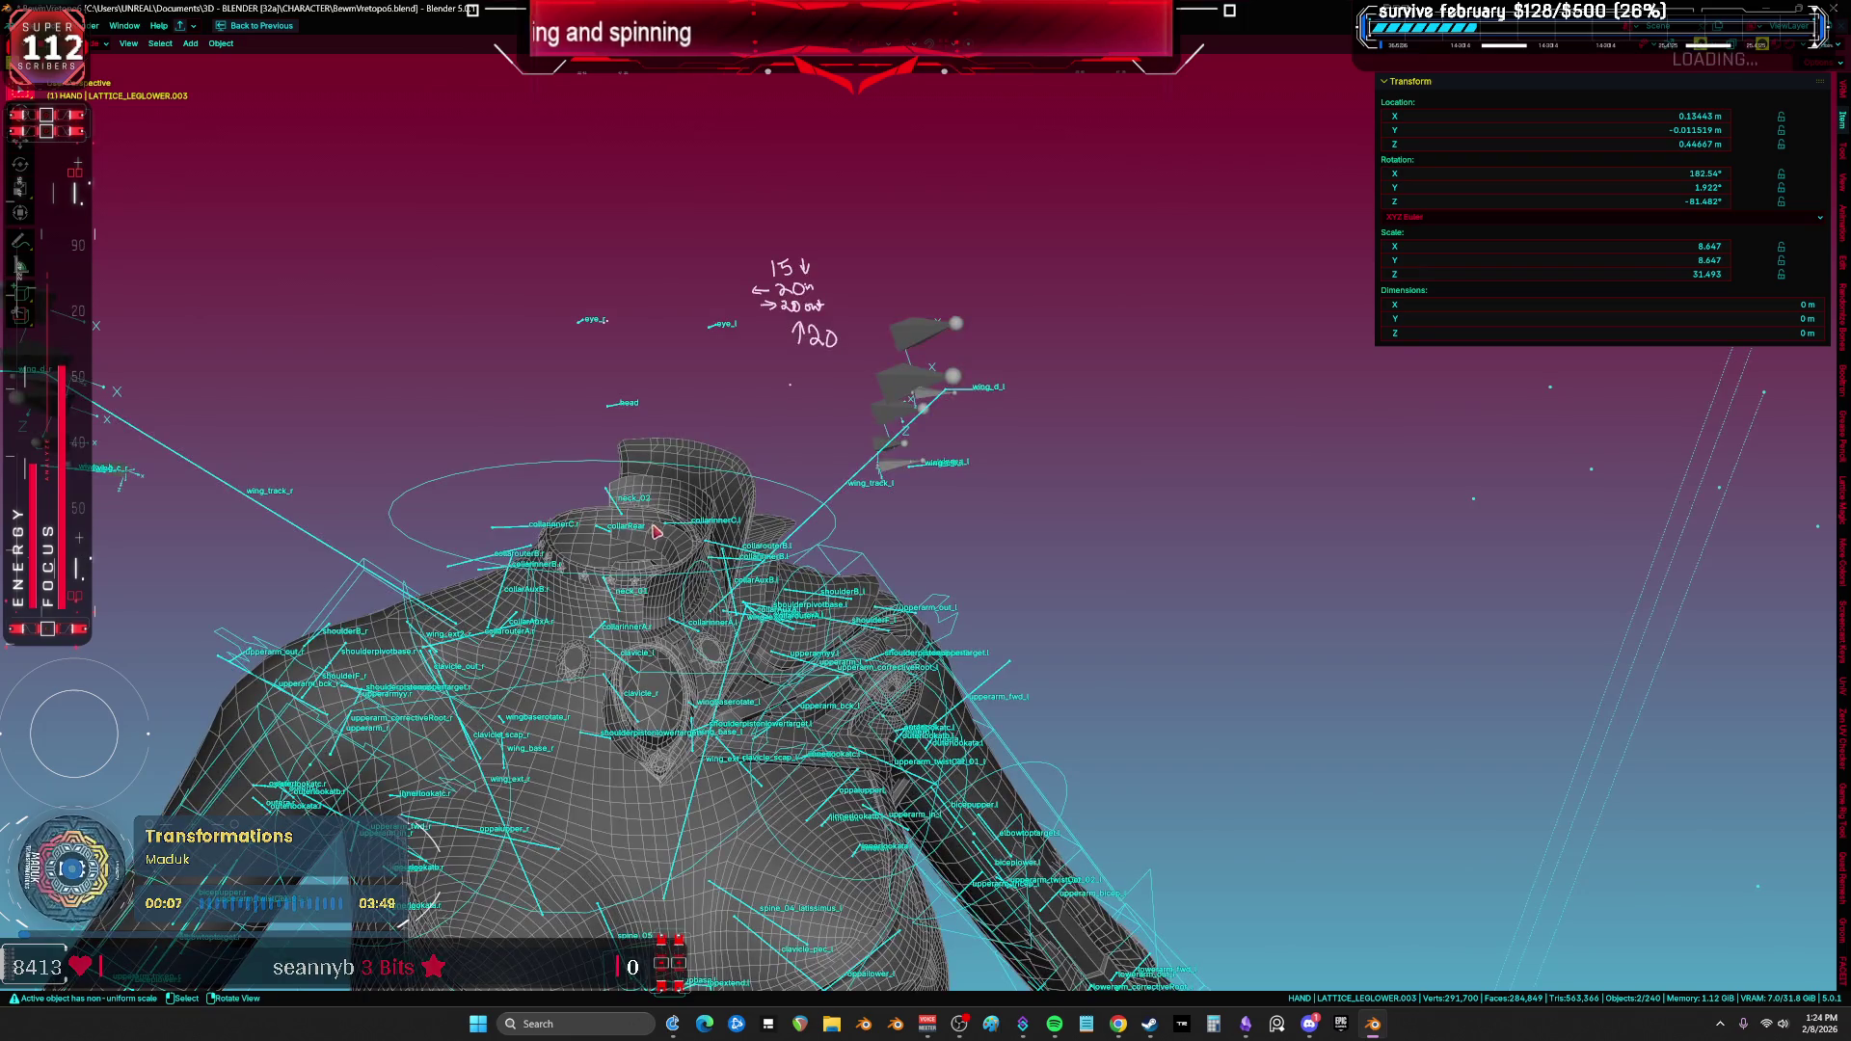
shift+scroll(729, 468, down, 4)
click(743, 725)
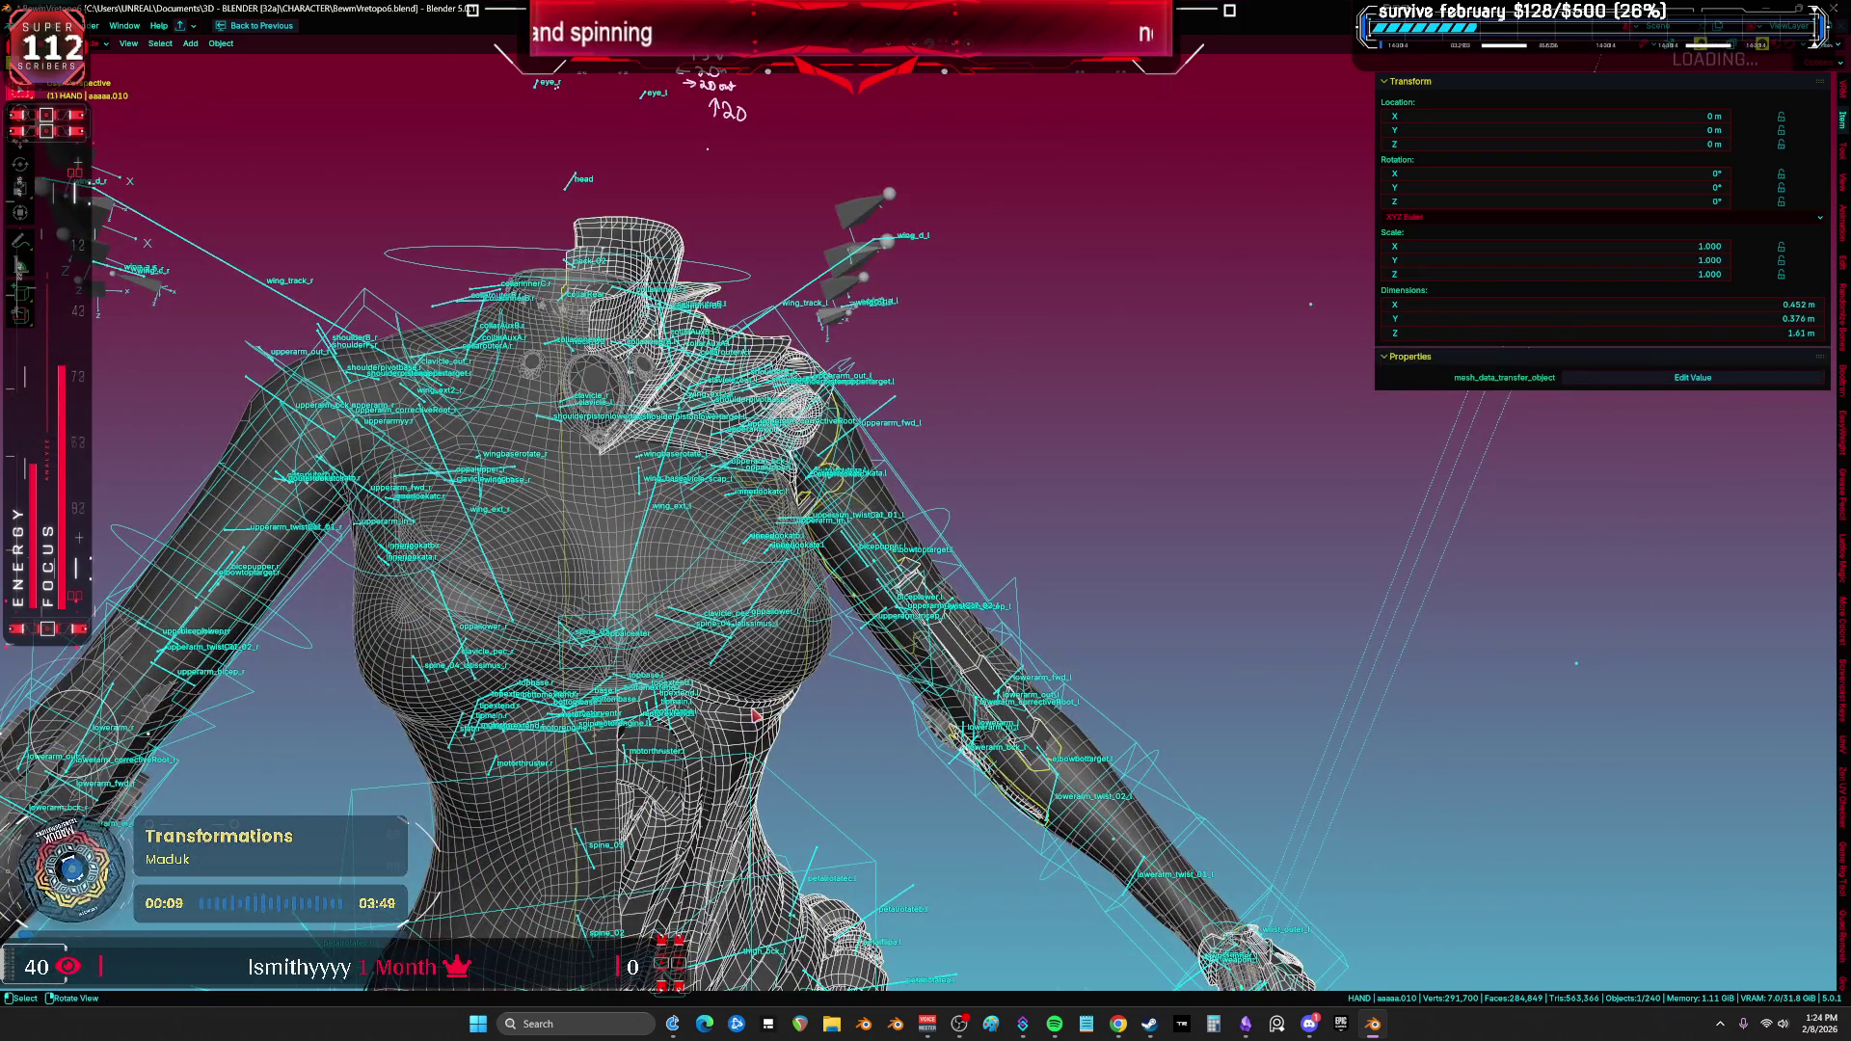
key(ctrl+space)
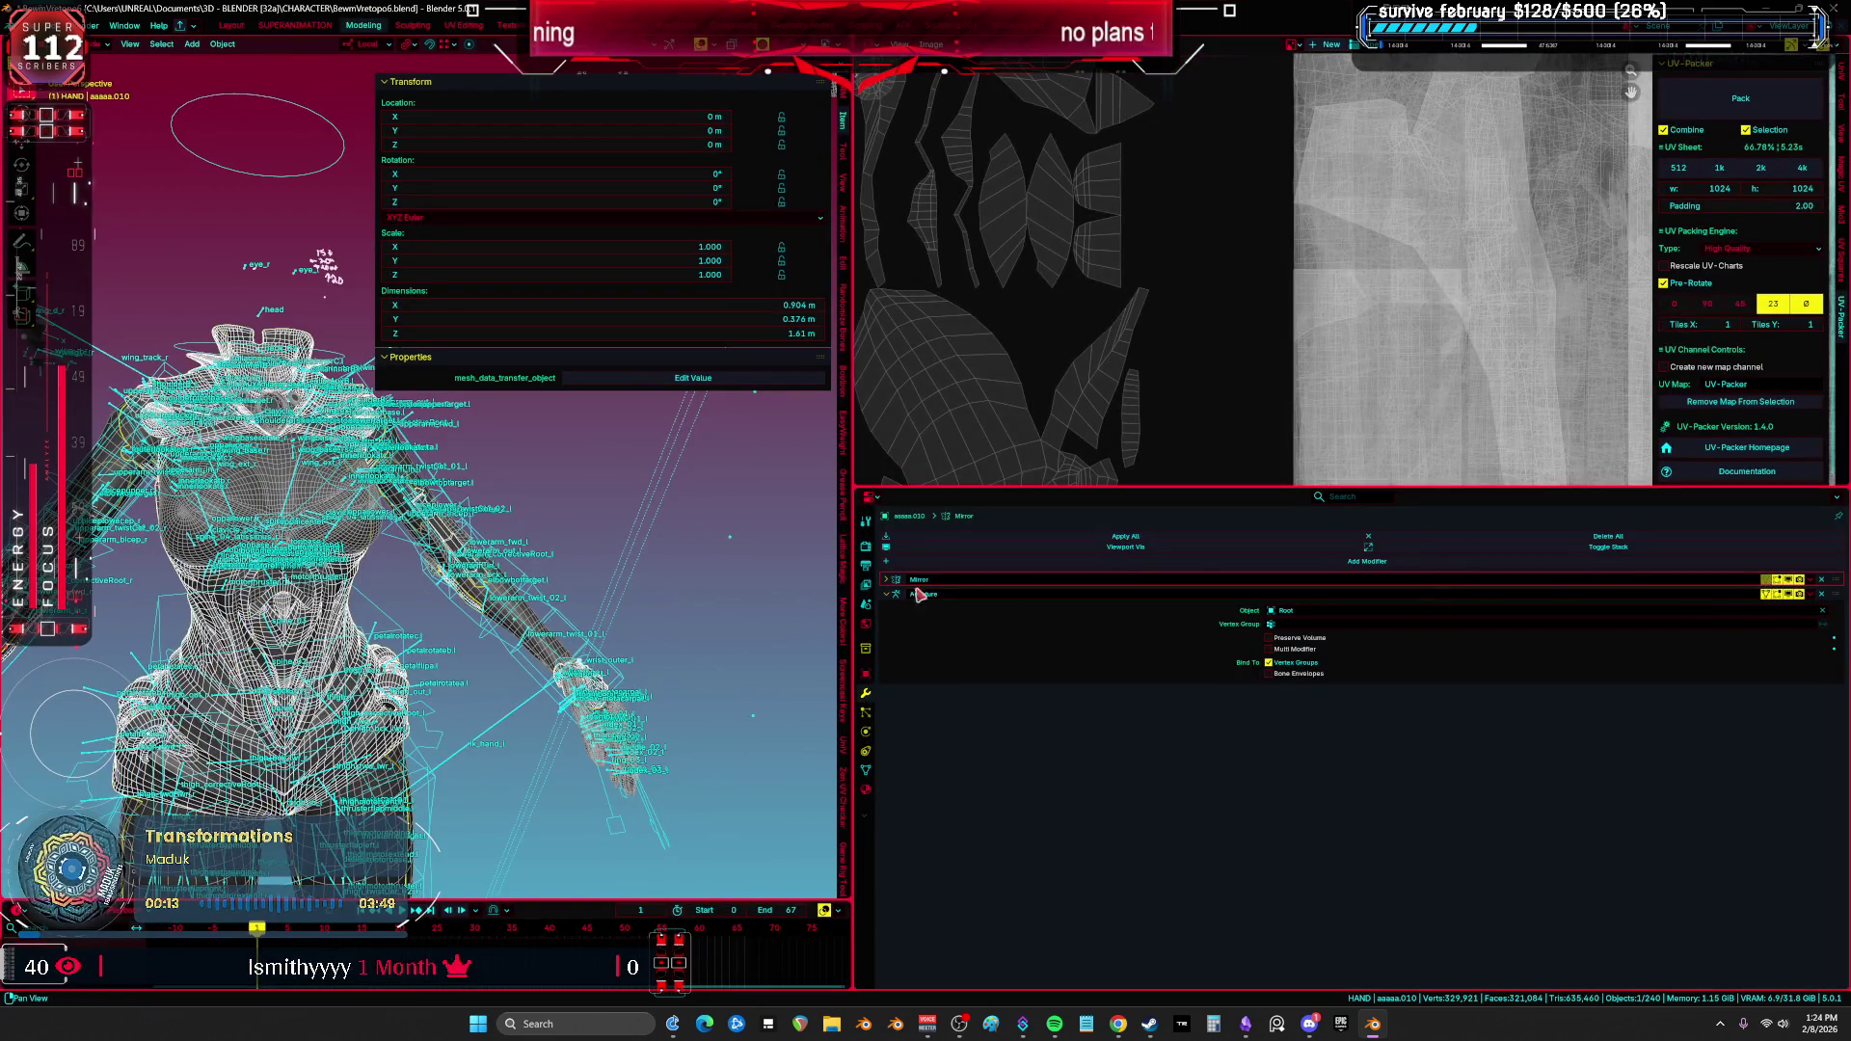
scroll(549, 517, up, 2)
key(ctrl+space)
mouse_move(547, 517)
shift+middle_down()
mouse_move(806, 530)
mouse_move(810, 414)
mouse_move(821, 577)
shift+middle_up()
key(shift+alt+z)
mouse_move(877, 496)
shift+middle_down()
mouse_move(868, 620)
mouse_move(865, 435)
shift+middle_up()
key(shift+alt+z)
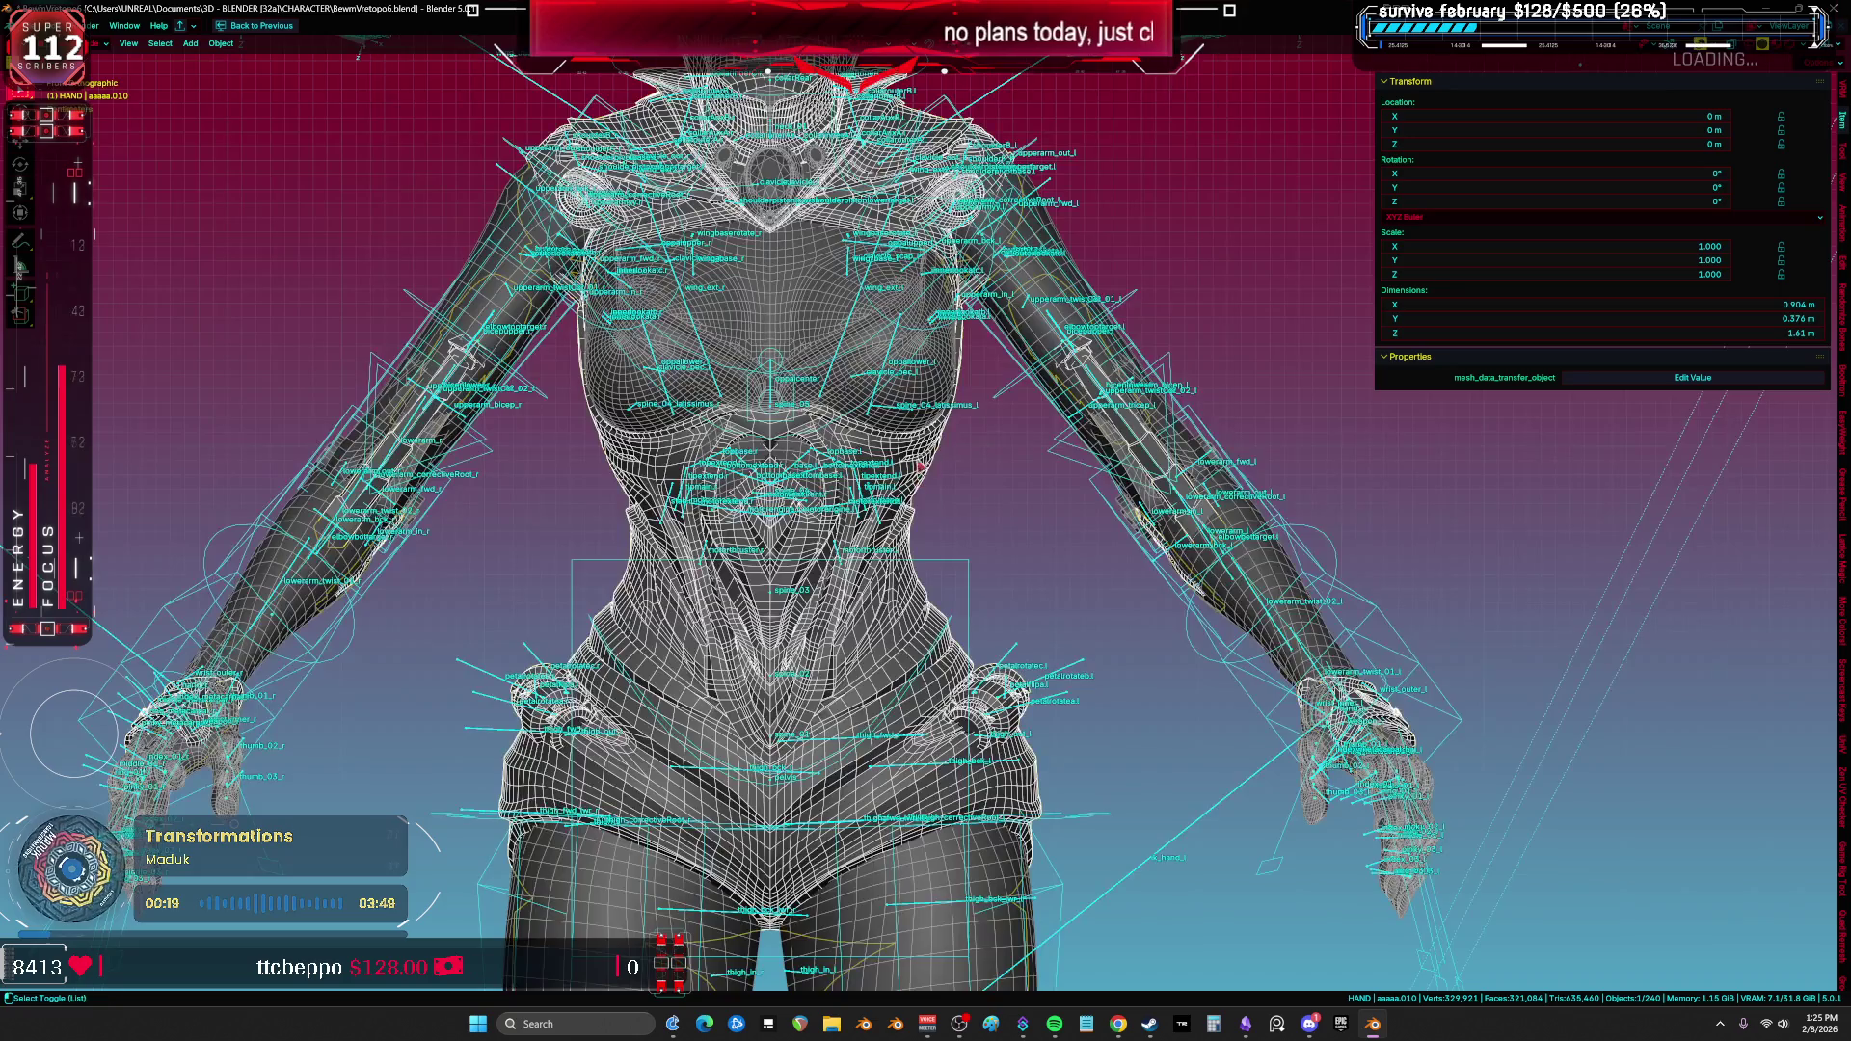
Step: Select the character rig, enter Pose Mode and start moving its bones
click(957, 439)
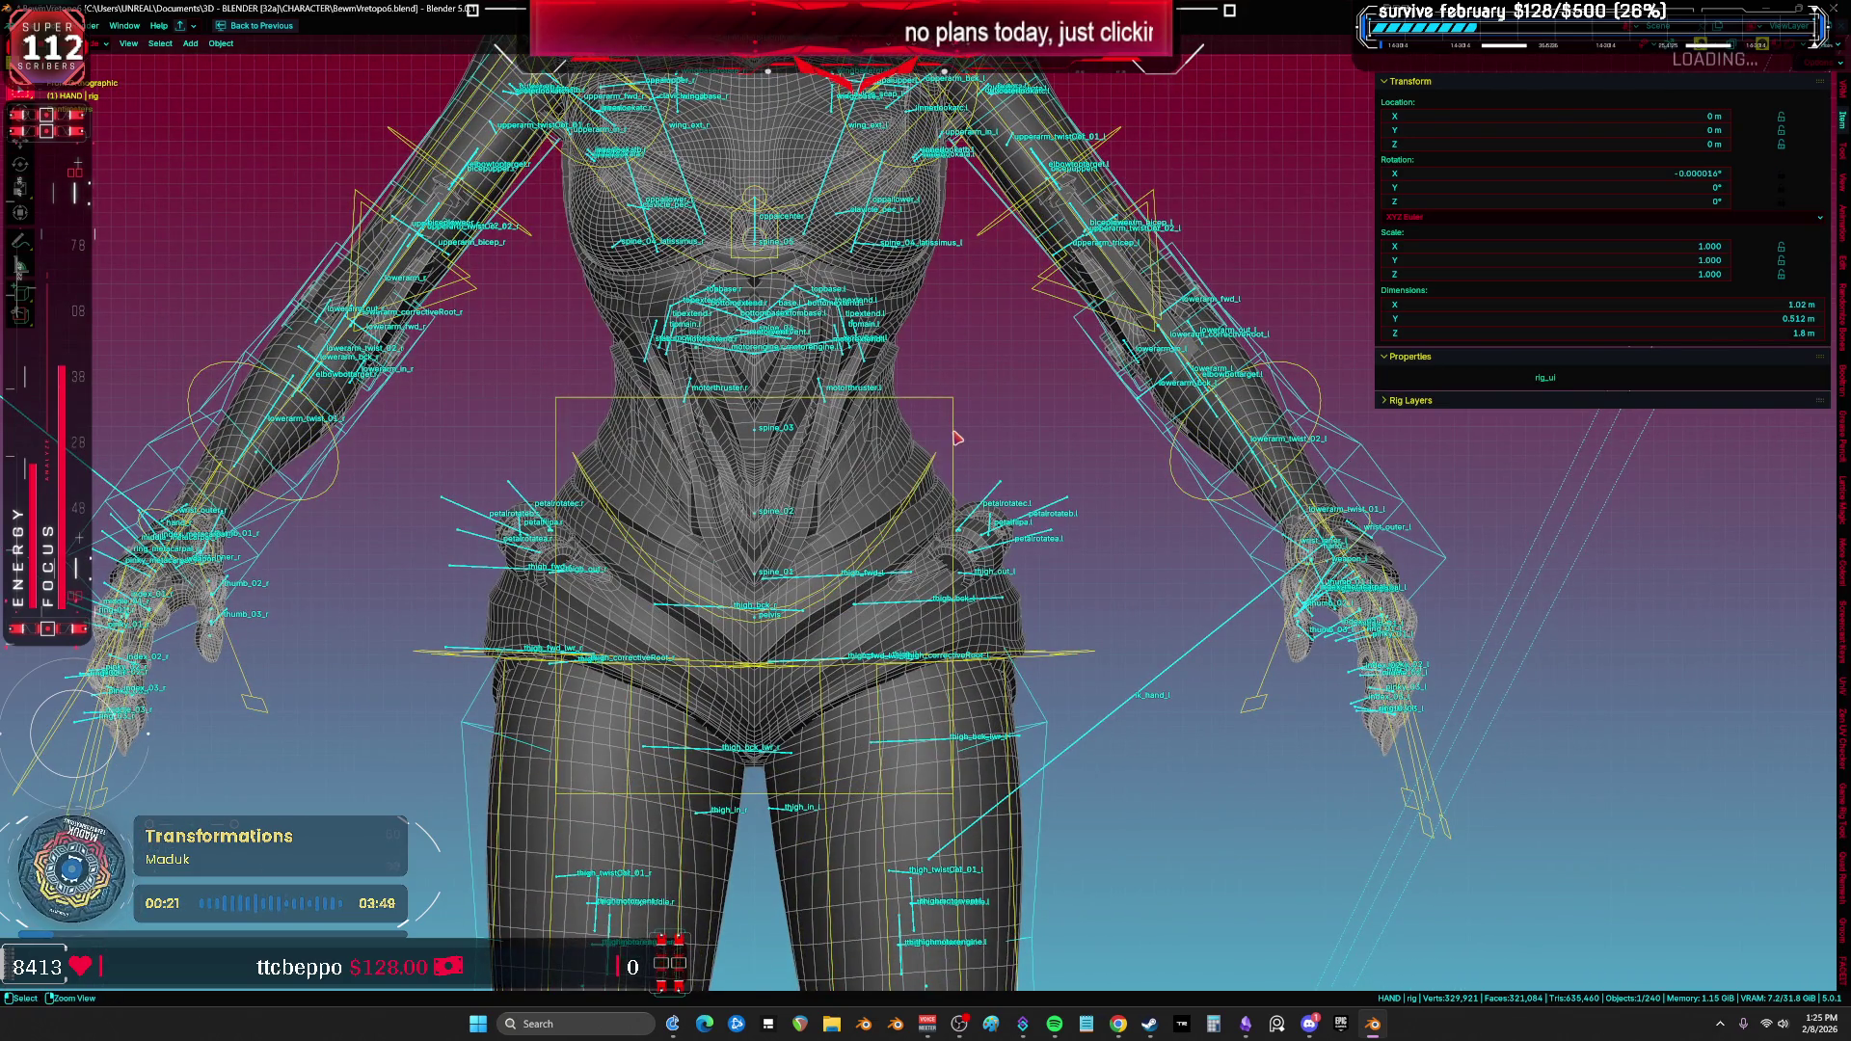
key(ctrl+Tab)
key(shift+alt+z)
key(g)
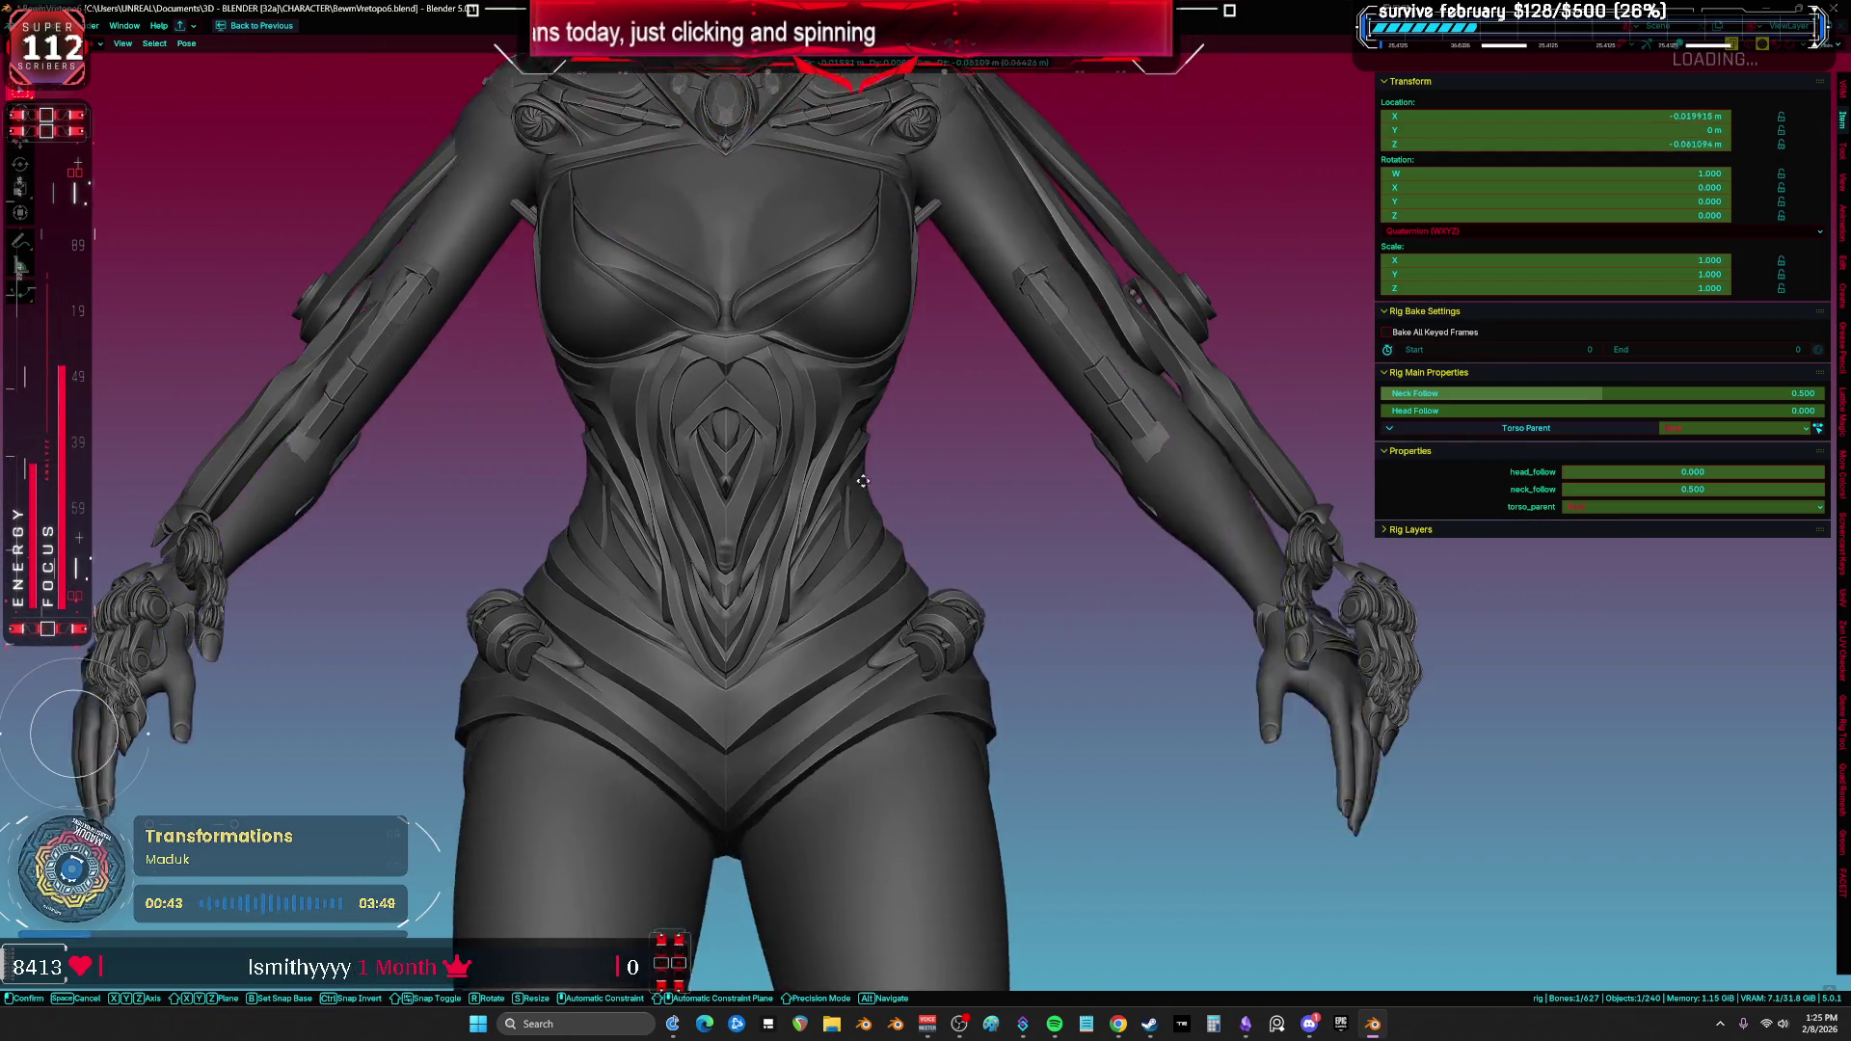
Step: Cancel the bone move, then test a hip rotation in front view and discard it
right_click(872, 488)
mouse_move(872, 488)
middle_down()
mouse_move(1161, 546)
mouse_move(1543, 540)
mouse_move(1214, 512)
mouse_move(219, 526)
mouse_move(1254, 540)
mouse_move(999, 588)
middle_up()
key(KP_1)
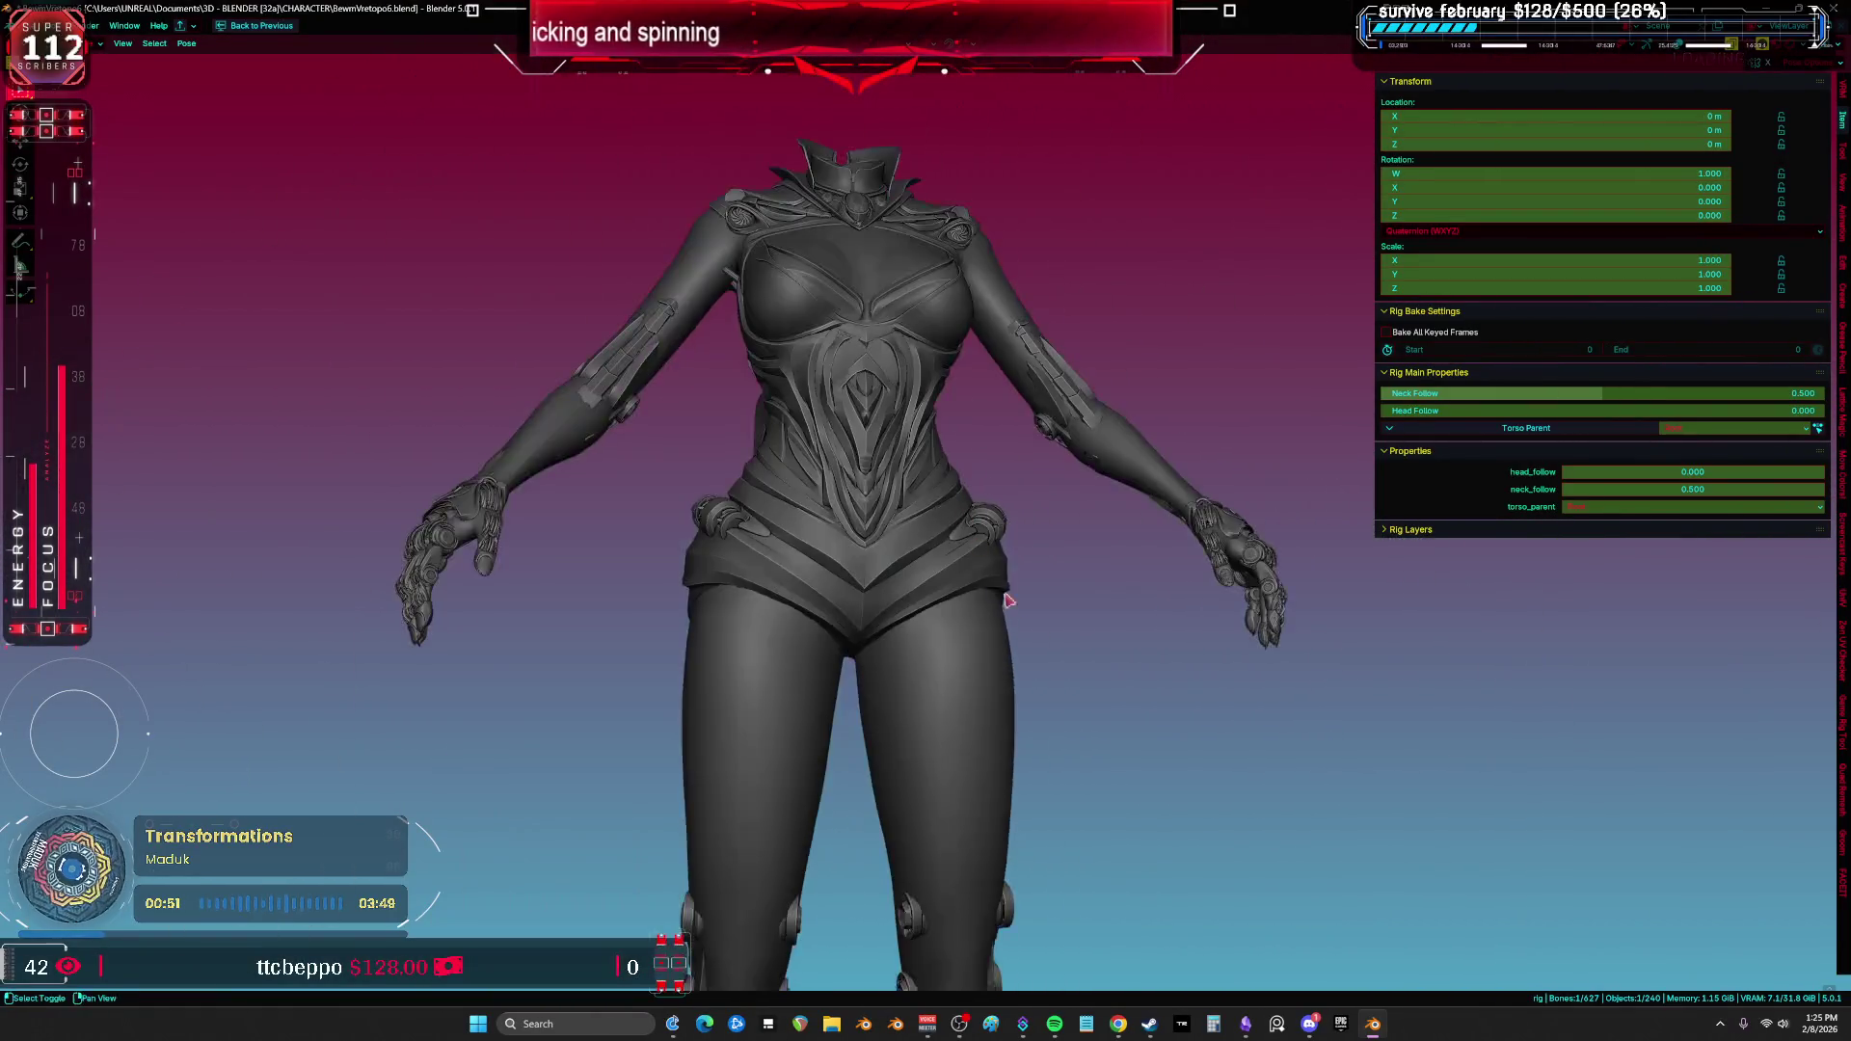
key(shift+alt+z)
scroll(1011, 433, up, 3)
mouse_move(1011, 433)
middle_down()
mouse_move(1065, 524)
mouse_move(1103, 476)
middle_up()
key(shift+alt+z)
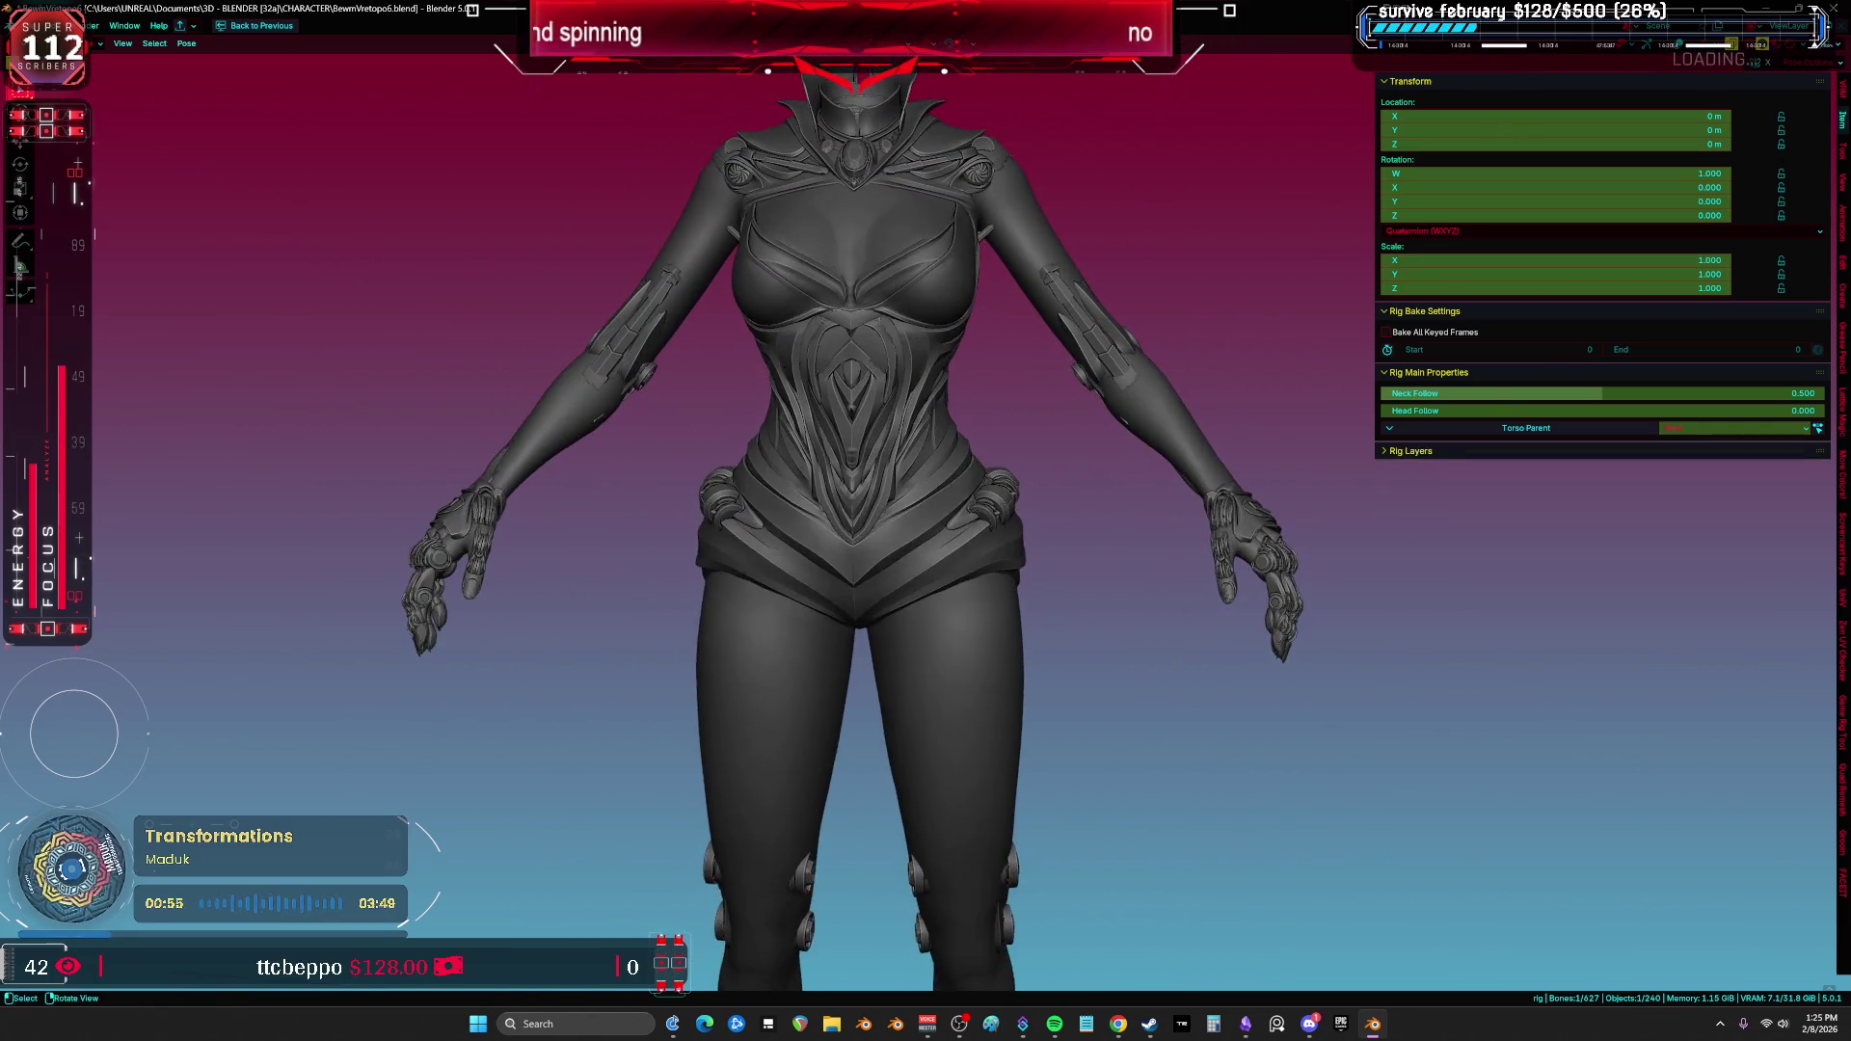
key(r)
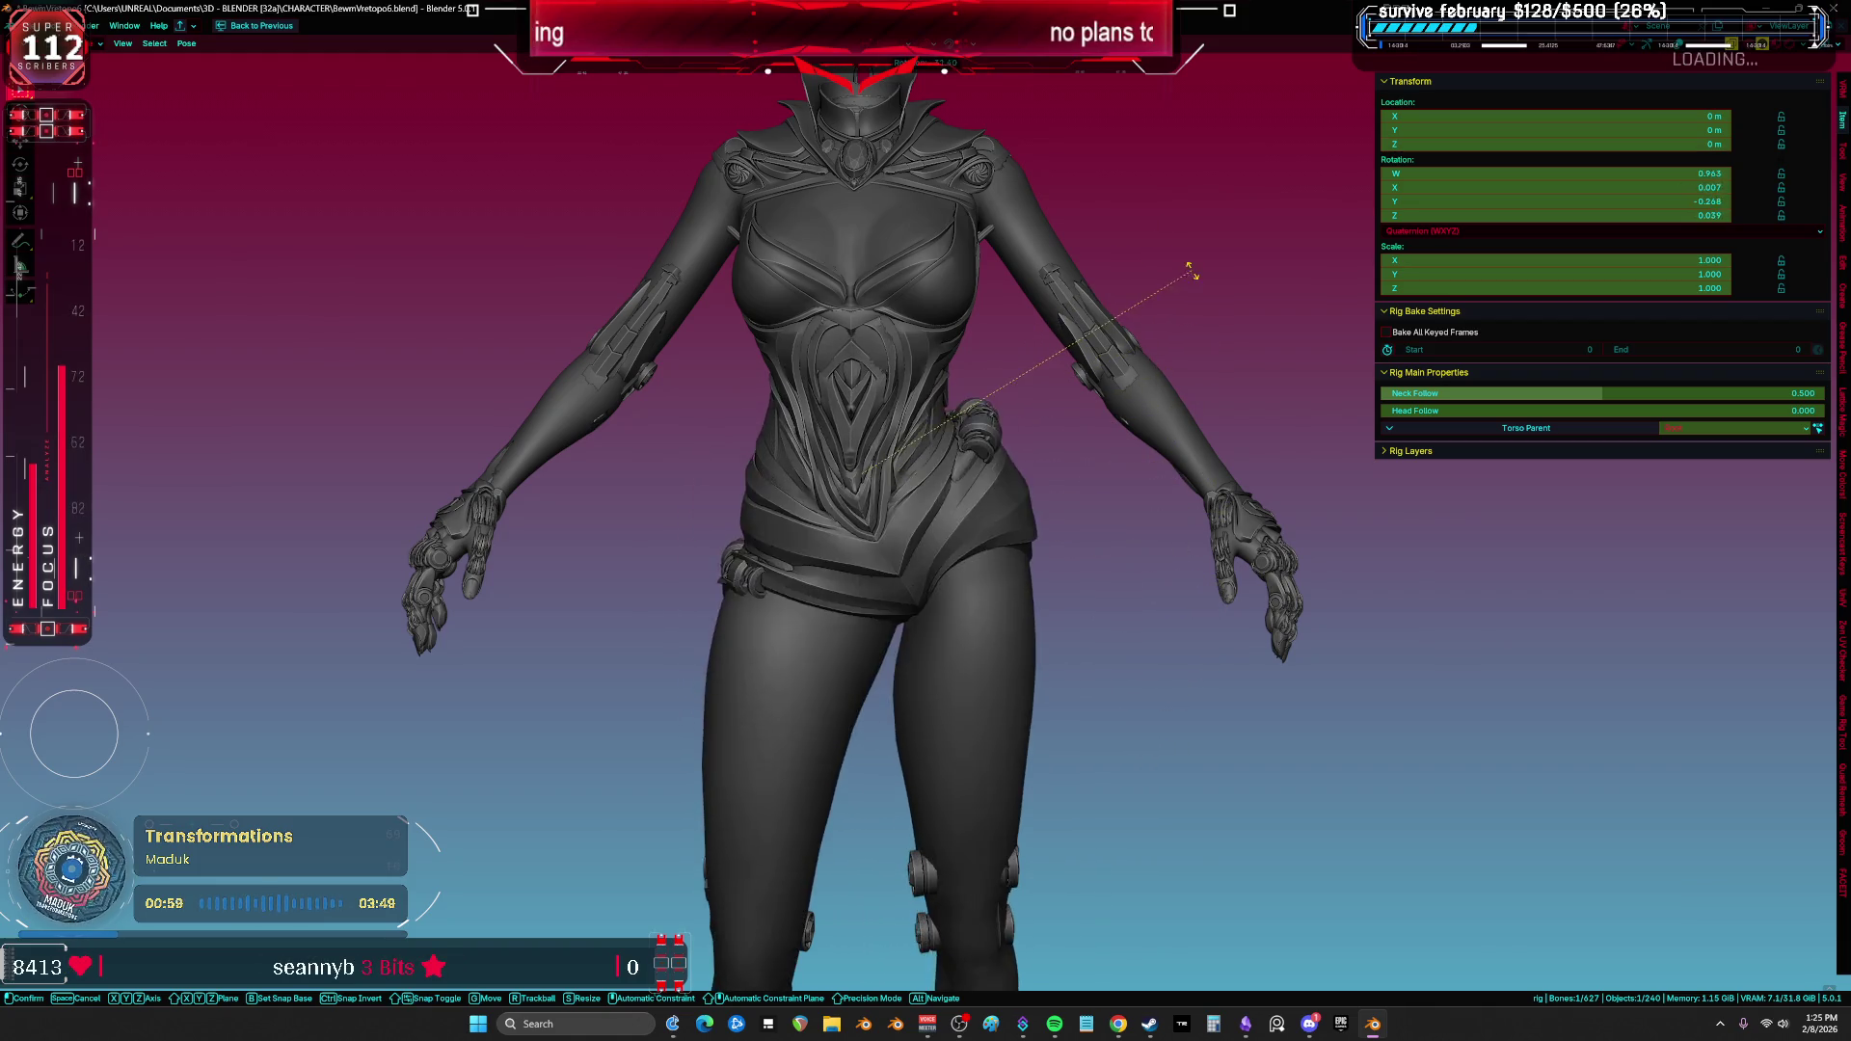
right_click(1169, 563)
key(shift+alt+z)
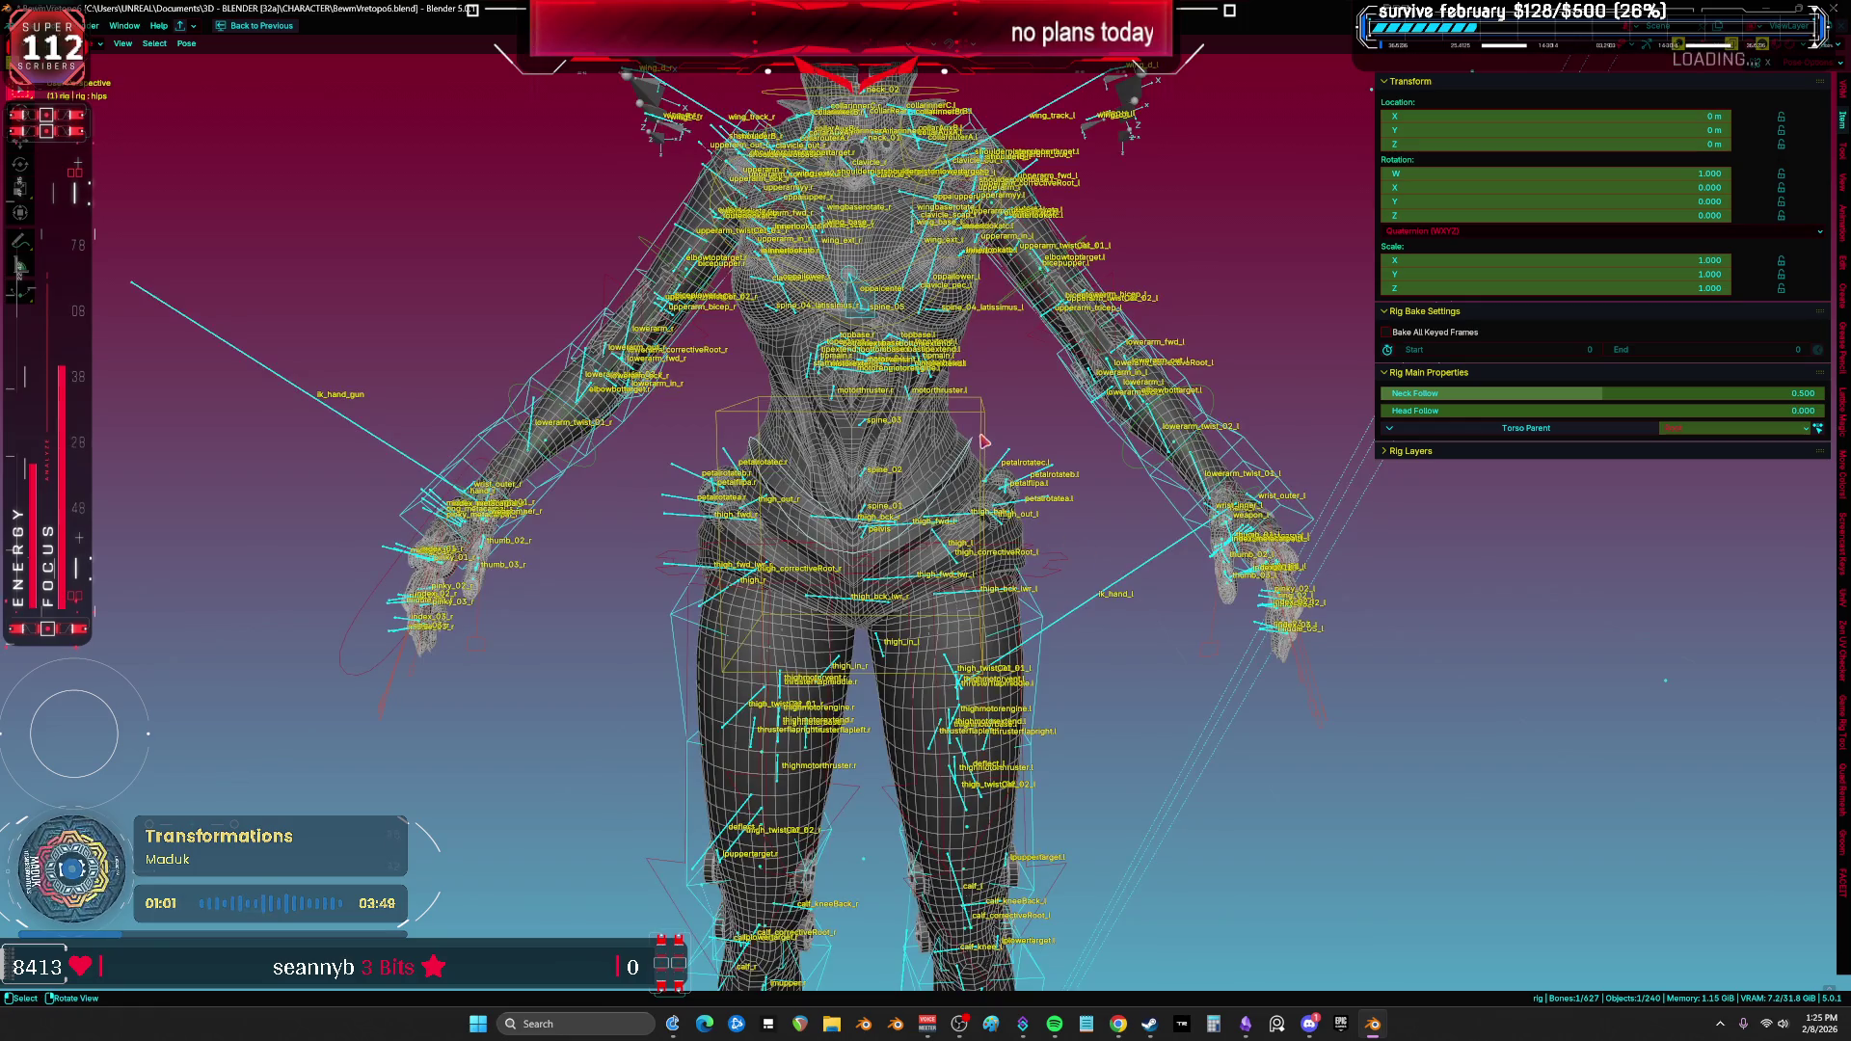
Step: Tilt and move the torso bones to test deformation, cancelling each transform
shift+click(1131, 478)
key(shift+alt+z)
key(r)
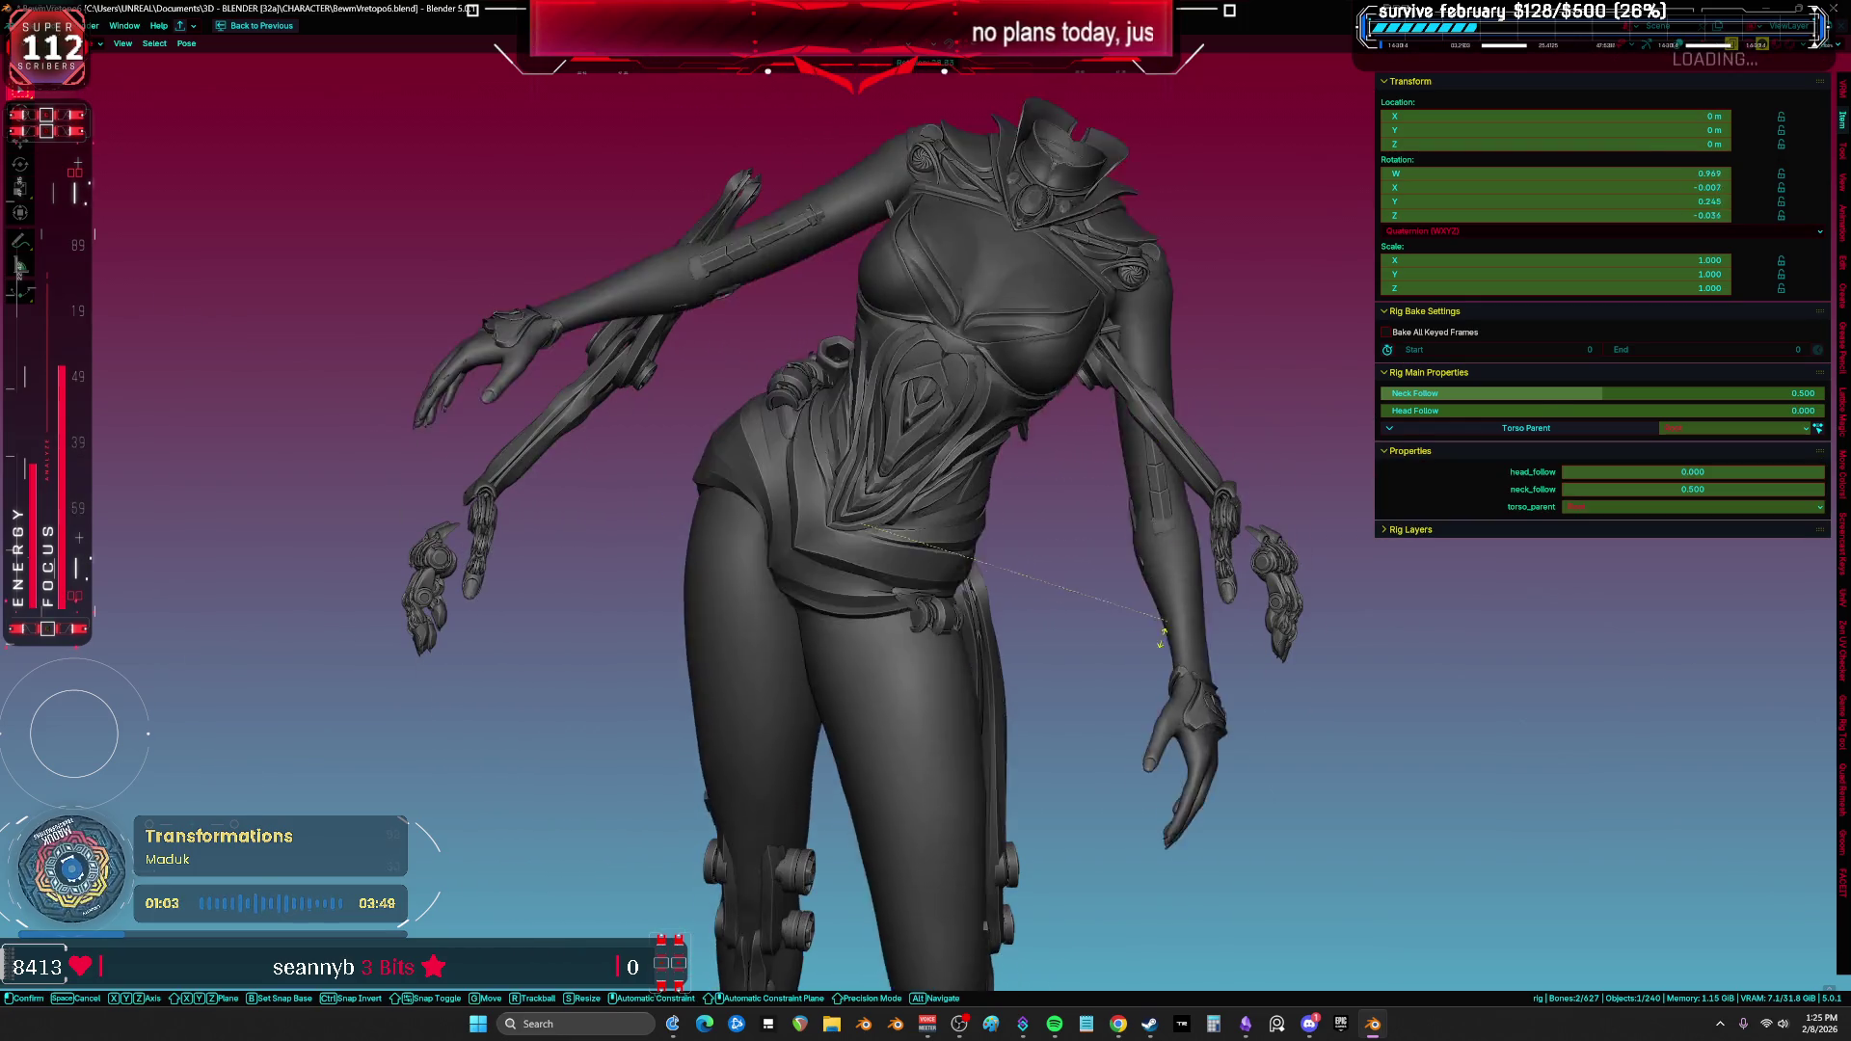
key(g)
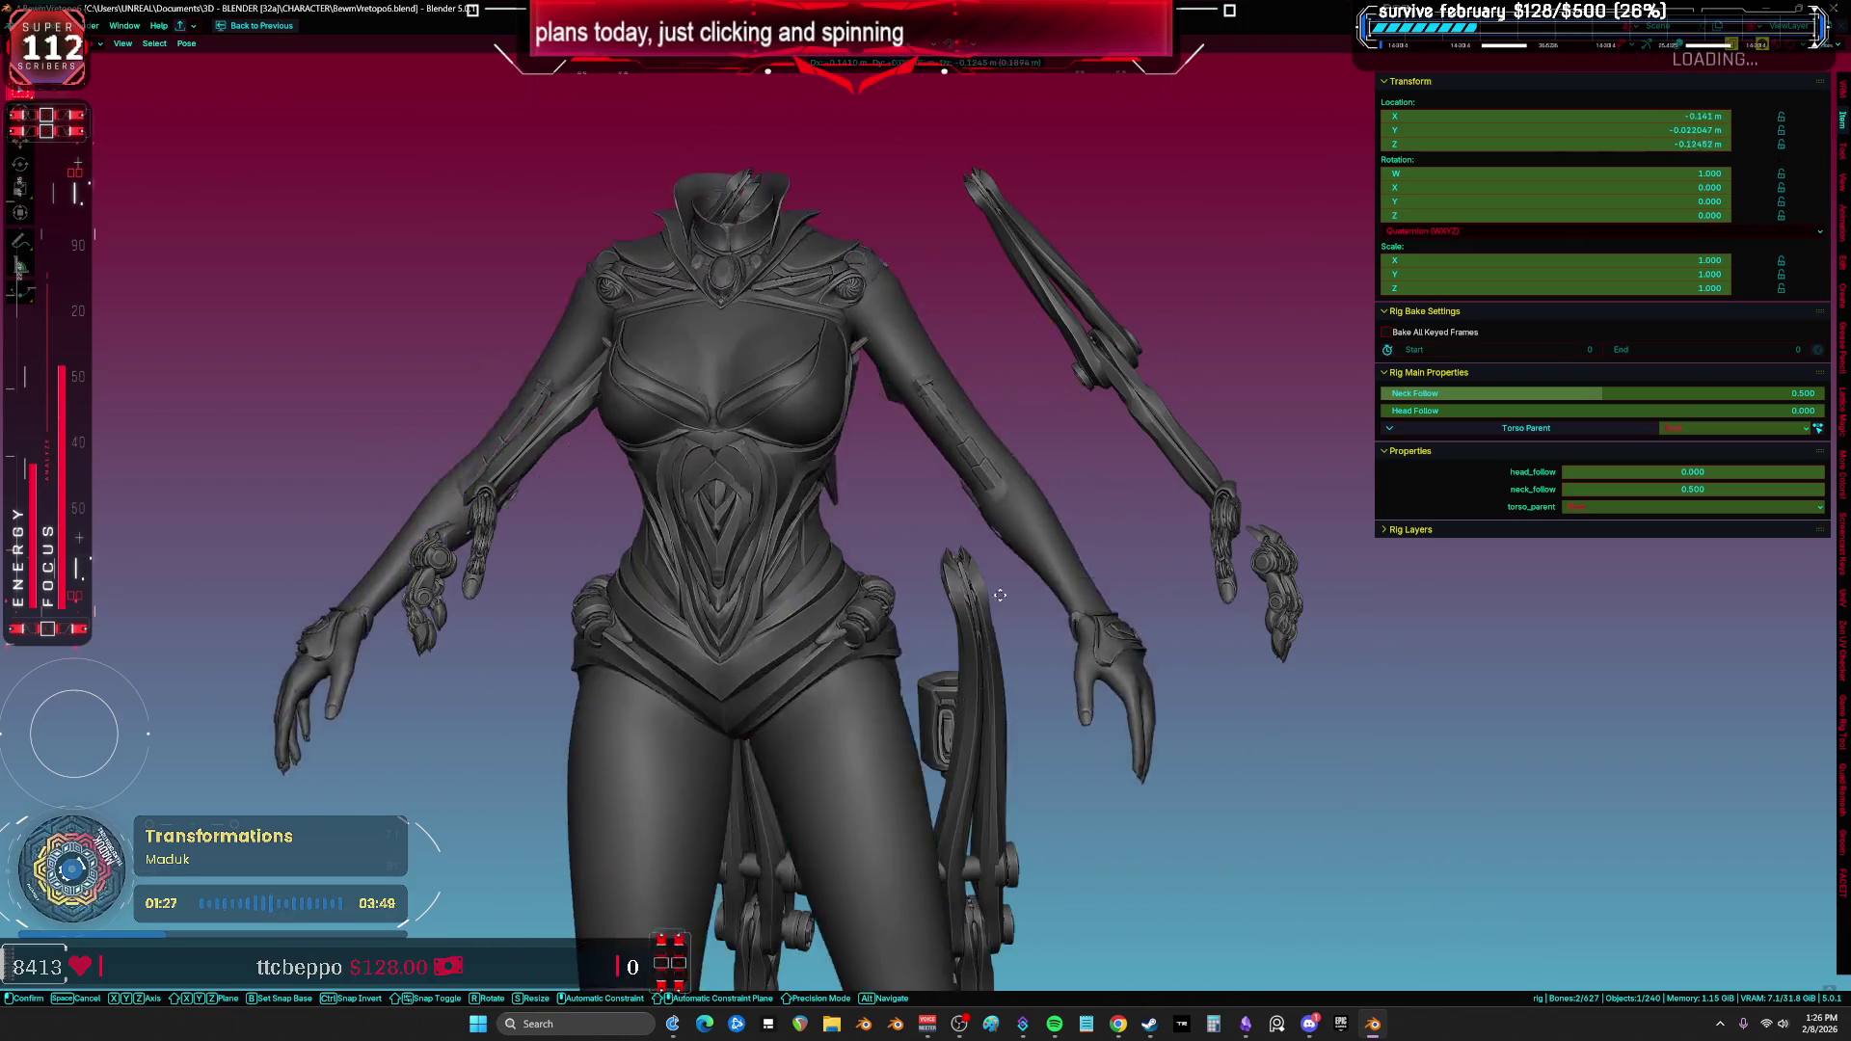
right_click(1239, 617)
scroll(1239, 618, down, 5)
mouse_move(1238, 617)
middle_down()
mouse_move(1157, 640)
mouse_move(1203, 777)
mouse_move(1096, 508)
middle_up()
key(g)
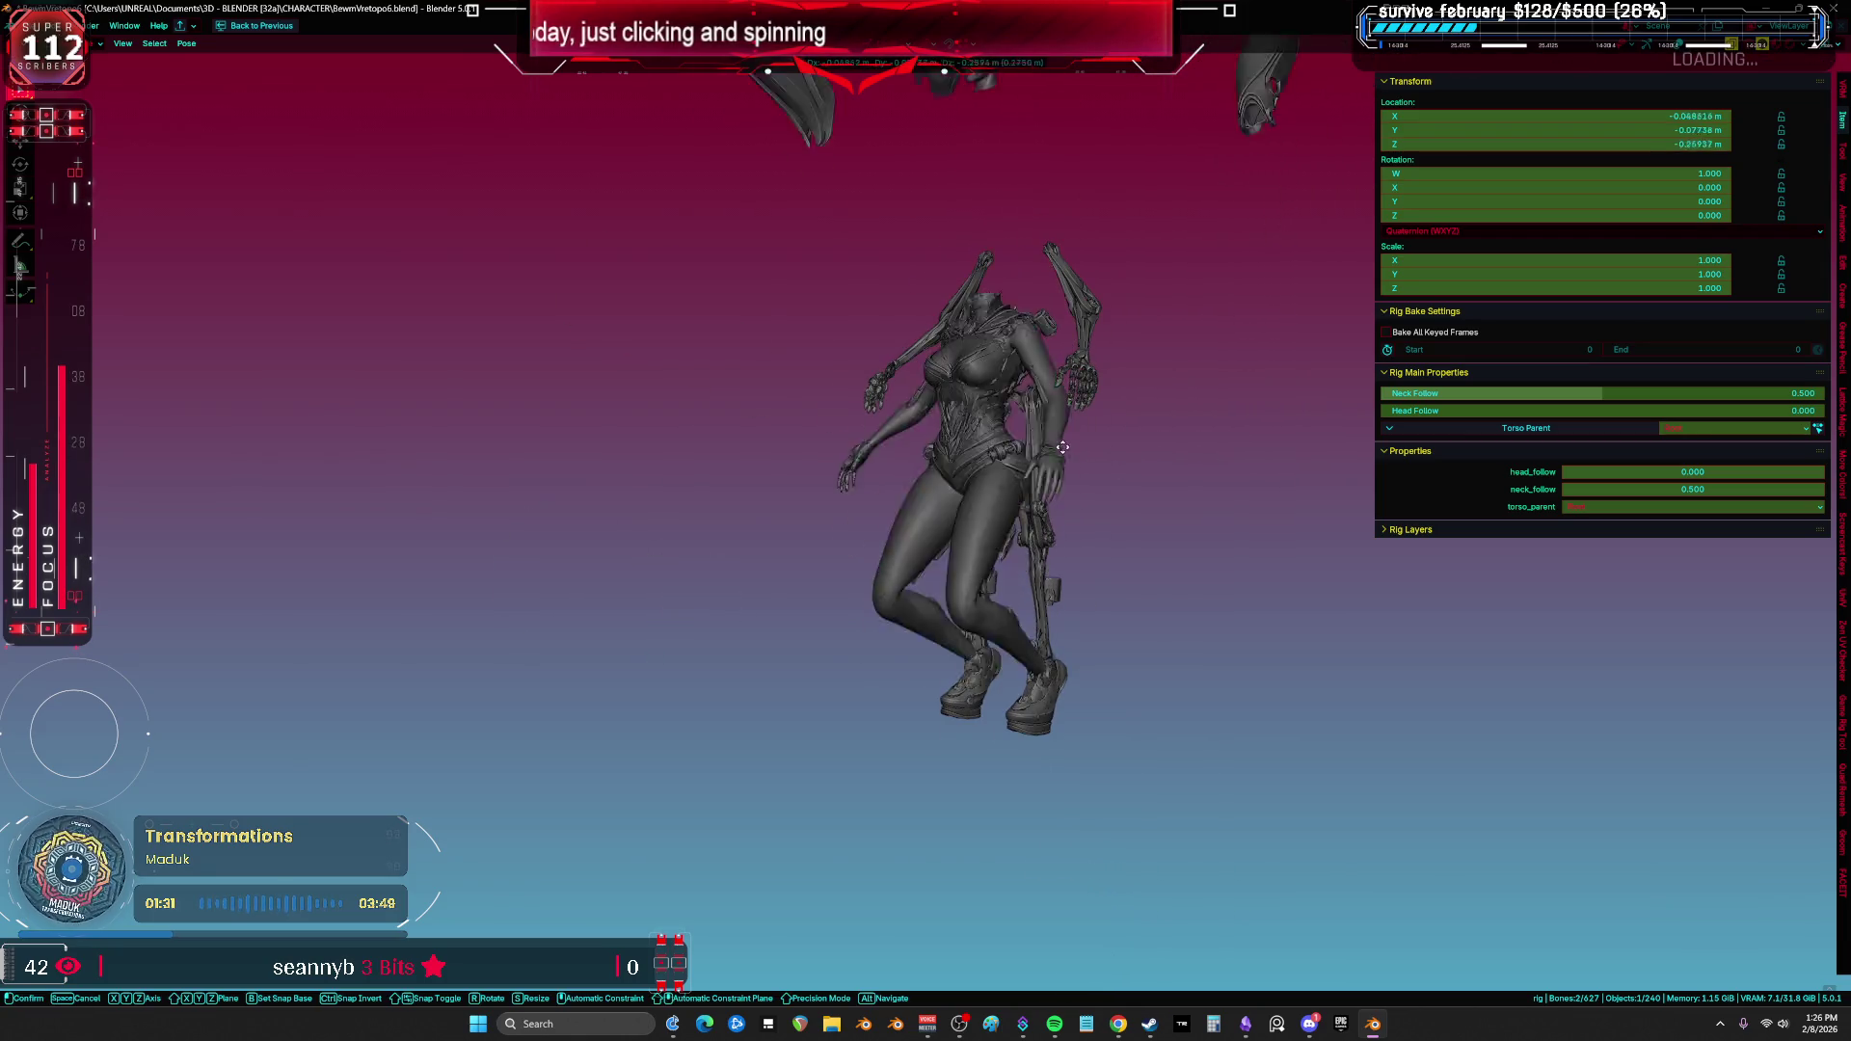
right_click(1221, 604)
mouse_move(1221, 604)
middle_down()
mouse_move(1093, 570)
mouse_move(1379, 541)
middle_up()
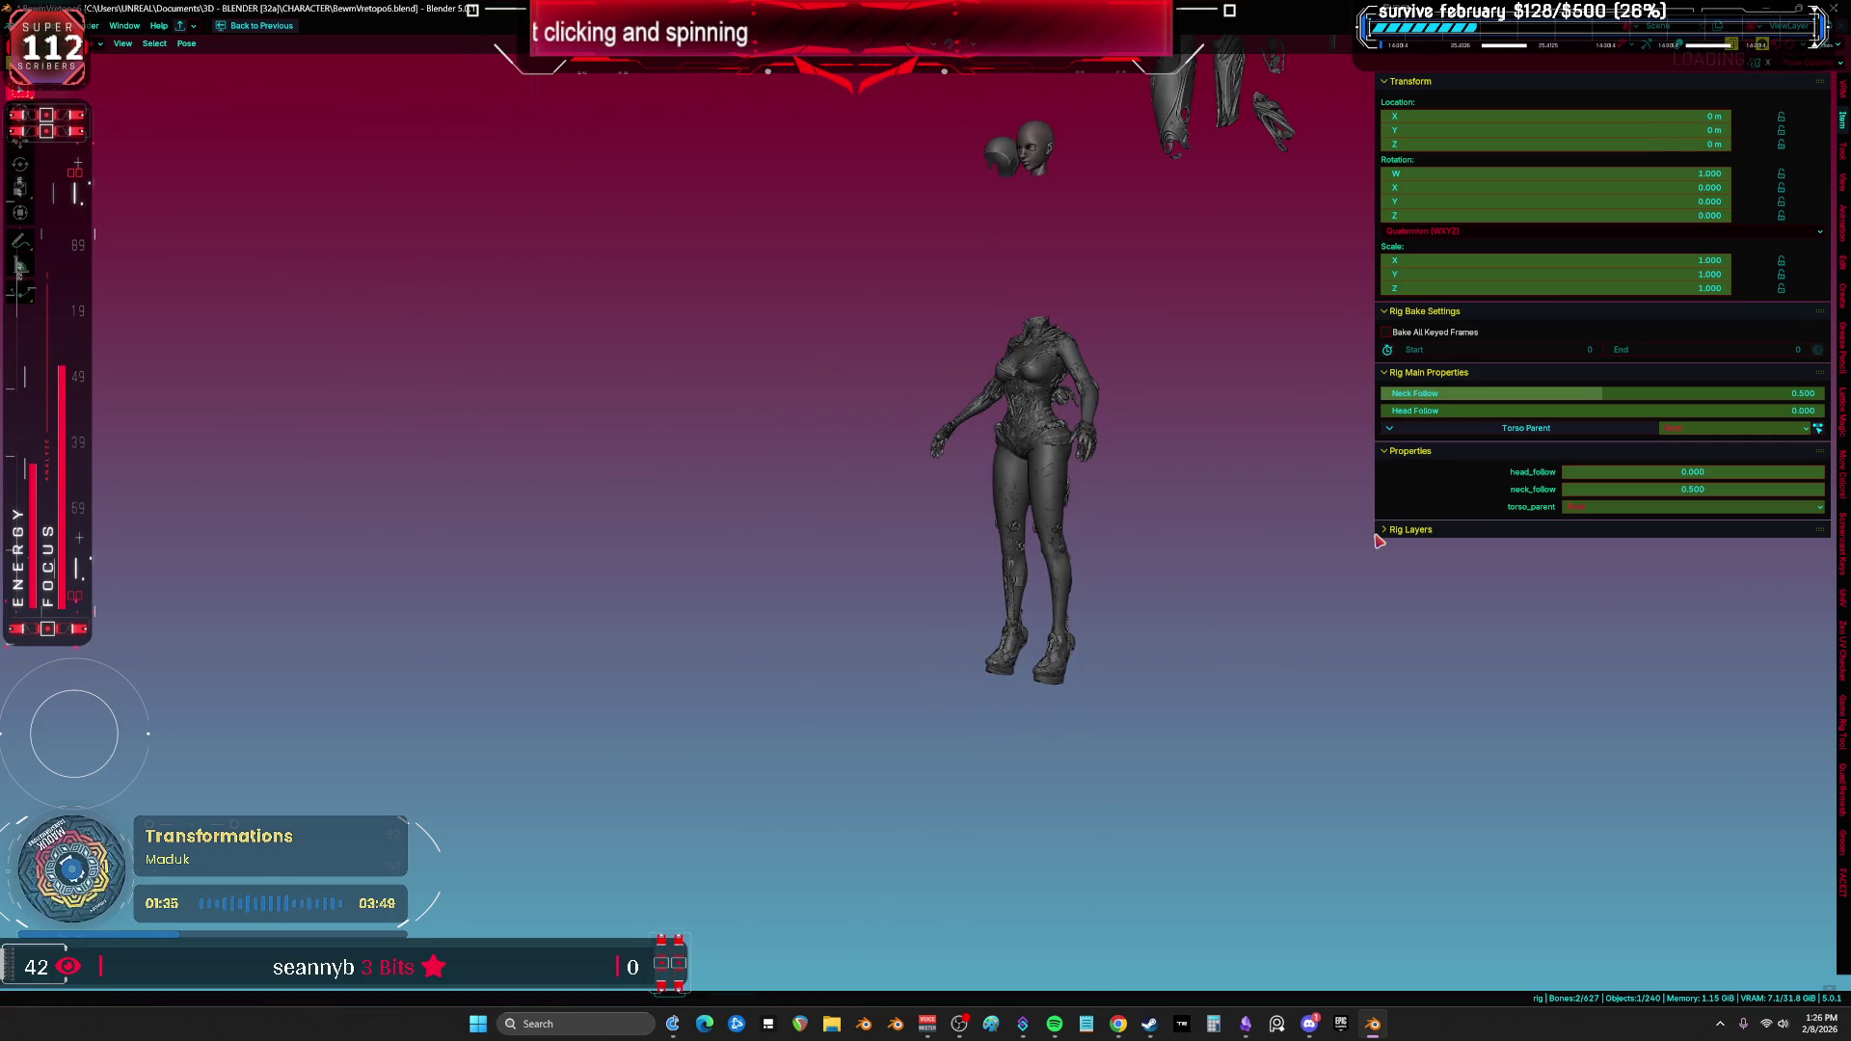
Step: Select all bones and clear user transforms to restore the rest pose
key(alt+h)
scroll(926, 569, up, 4)
right_click(971, 603)
click(970, 600)
scroll(971, 603, down, 3)
Step: Reveal the hidden head and armour pieces, show the overlays and frame the rig
key(h)
scroll(979, 605, up, 3)
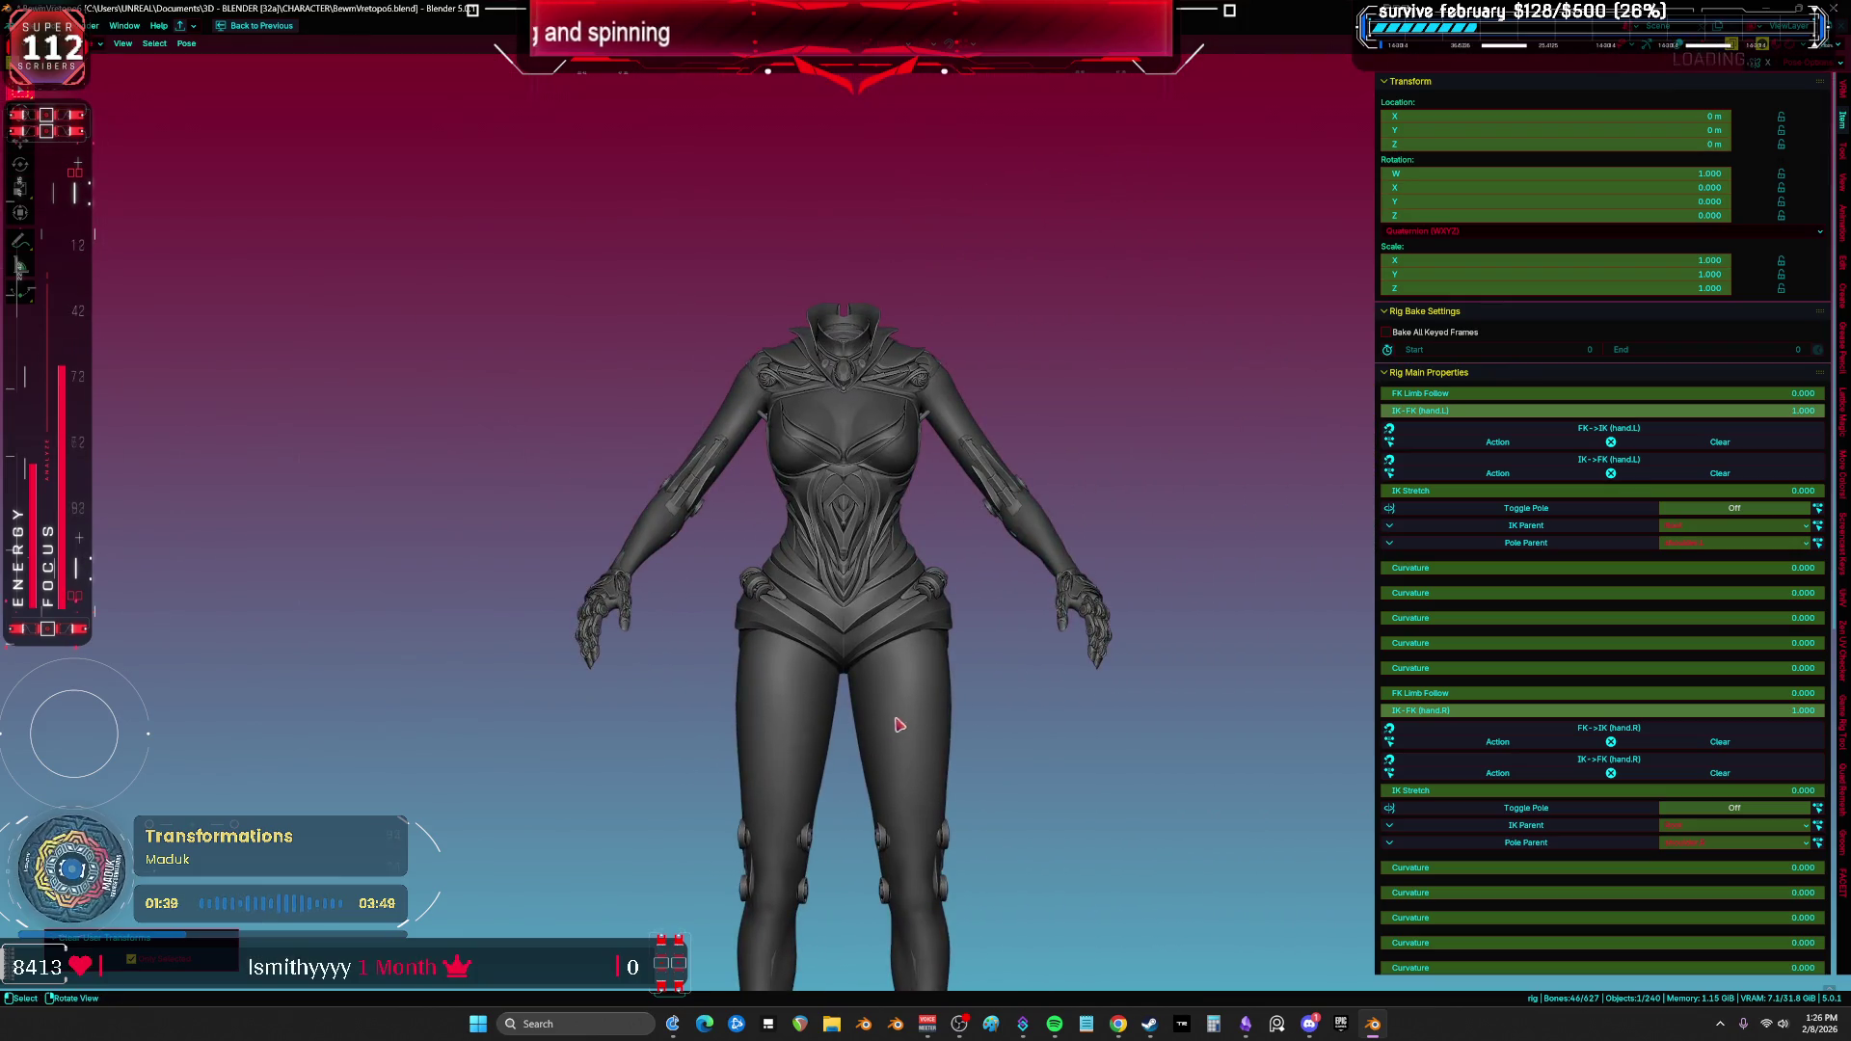
key(alt+h)
scroll(971, 413, down, 2)
shift+middle_drag(971, 413, 880, 453)
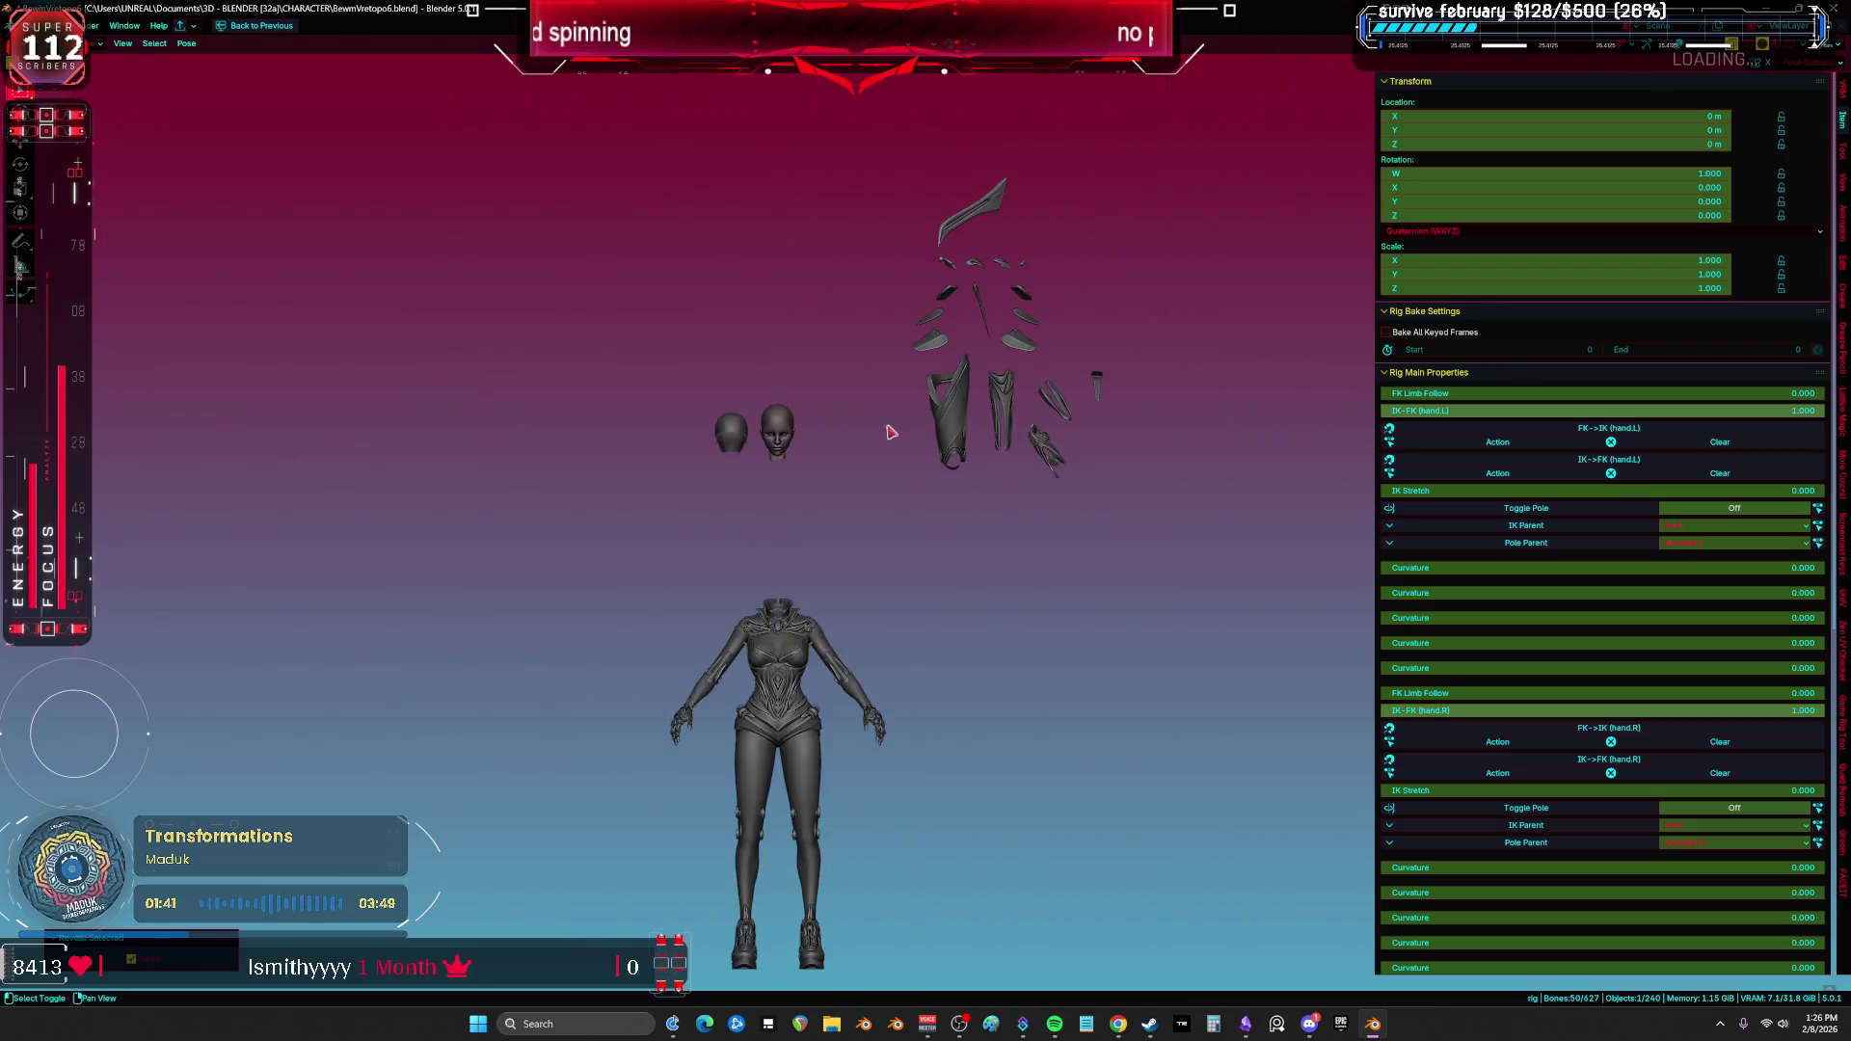
key(shift+alt+z)
mouse_move(718, 666)
shift+middle_down()
mouse_move(711, 735)
mouse_move(699, 579)
mouse_move(690, 609)
shift+middle_up()
key(KP_Decimal)
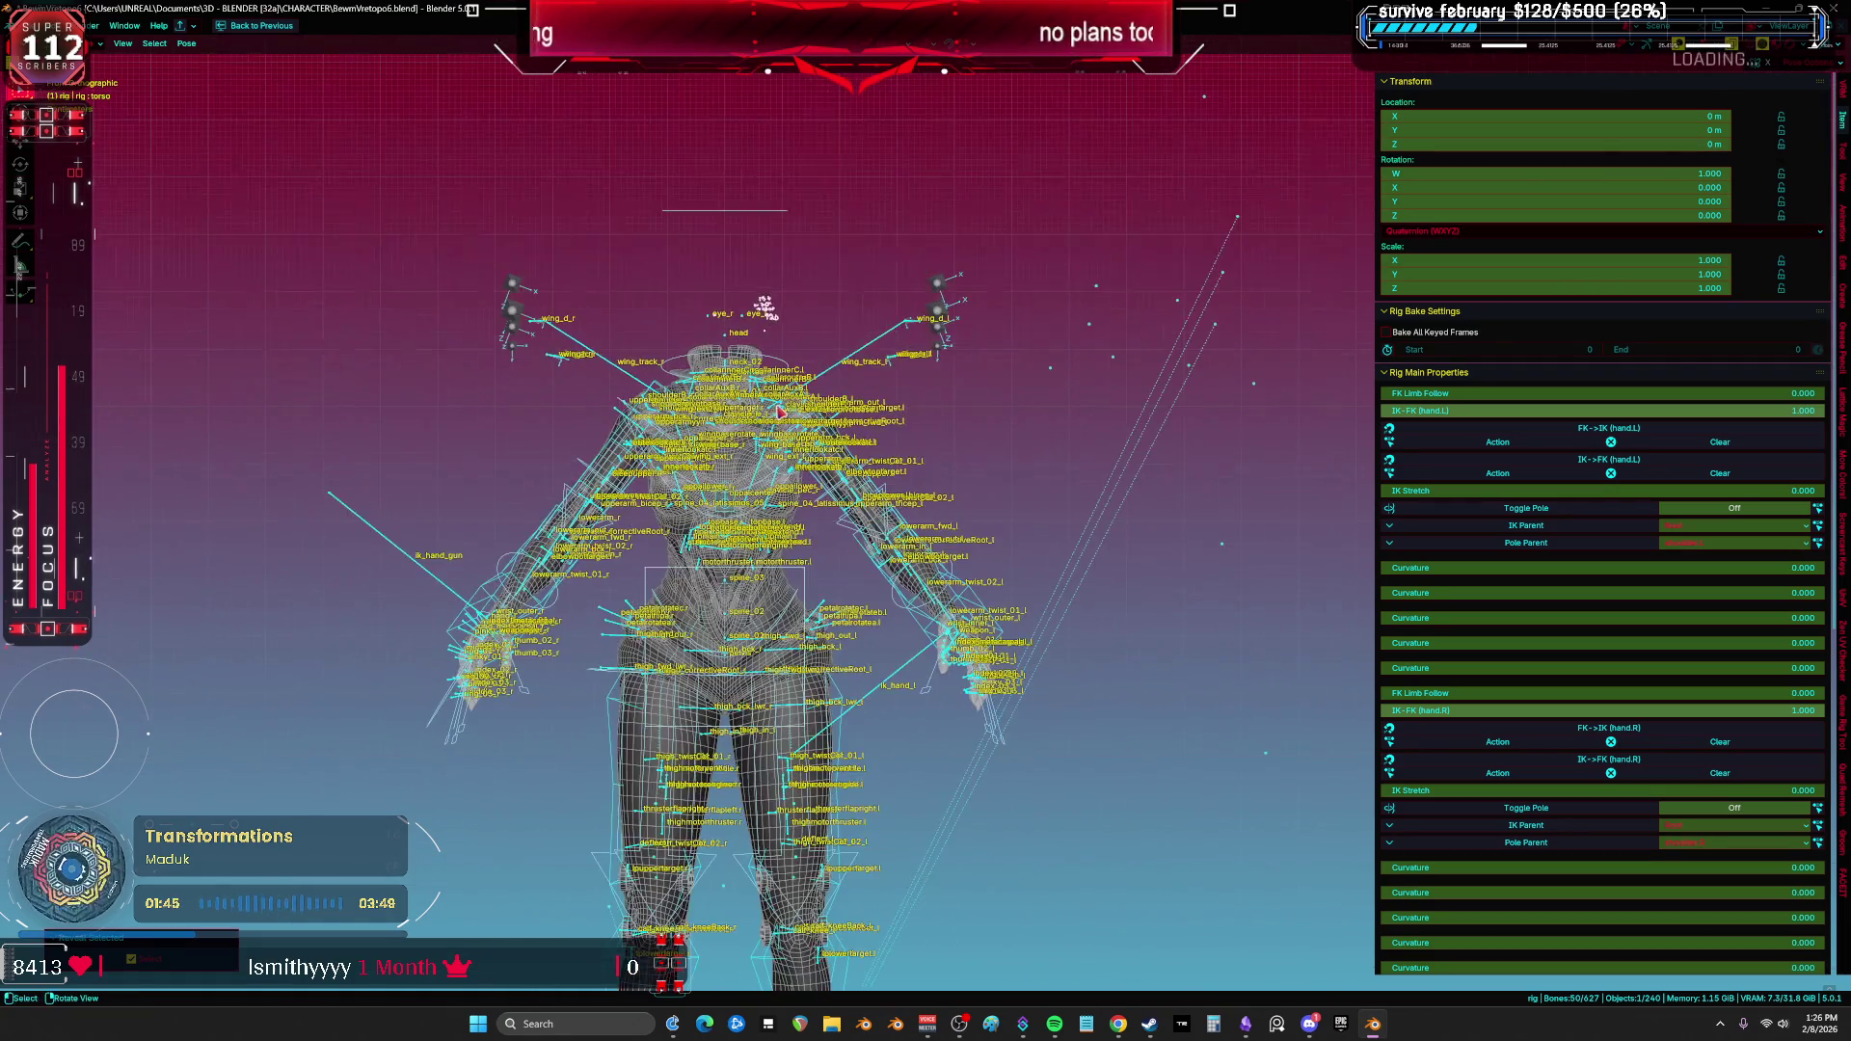
shift+middle_drag(839, 544, 907, 549)
scroll(906, 550, up, 5)
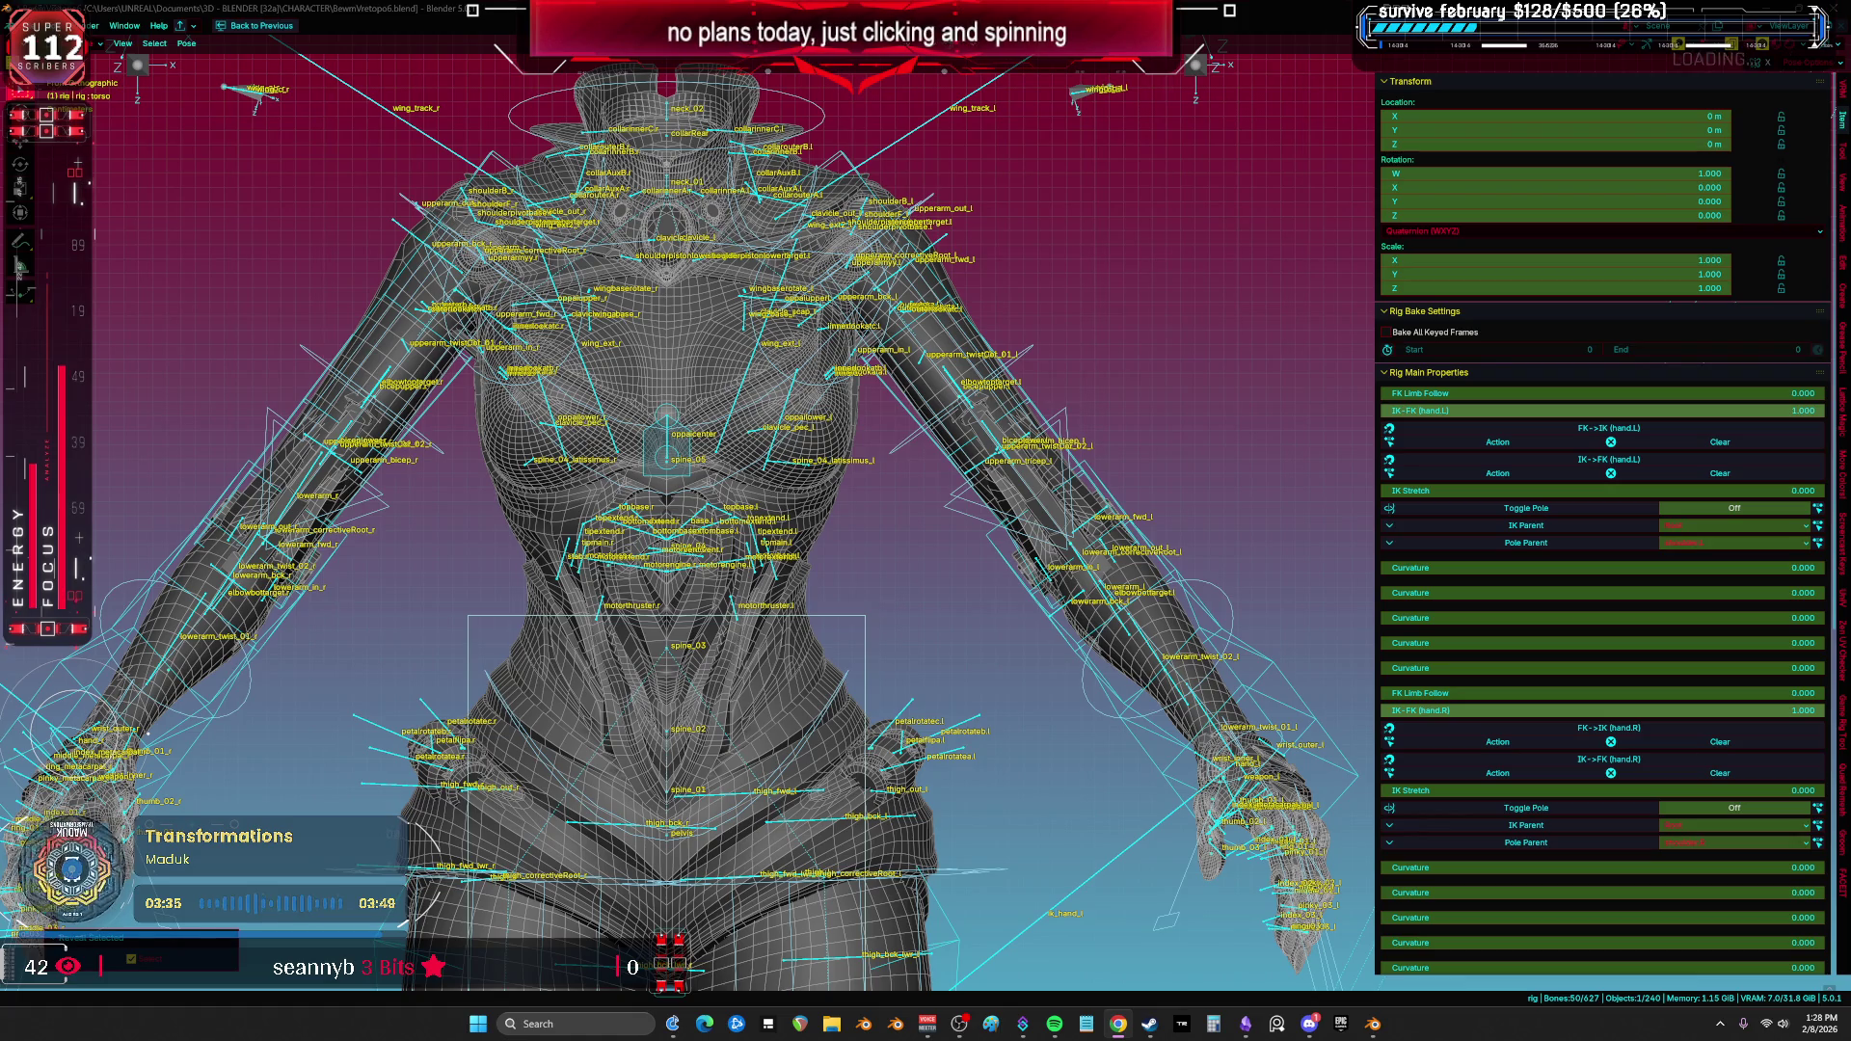
scroll(224, 447, down, 5)
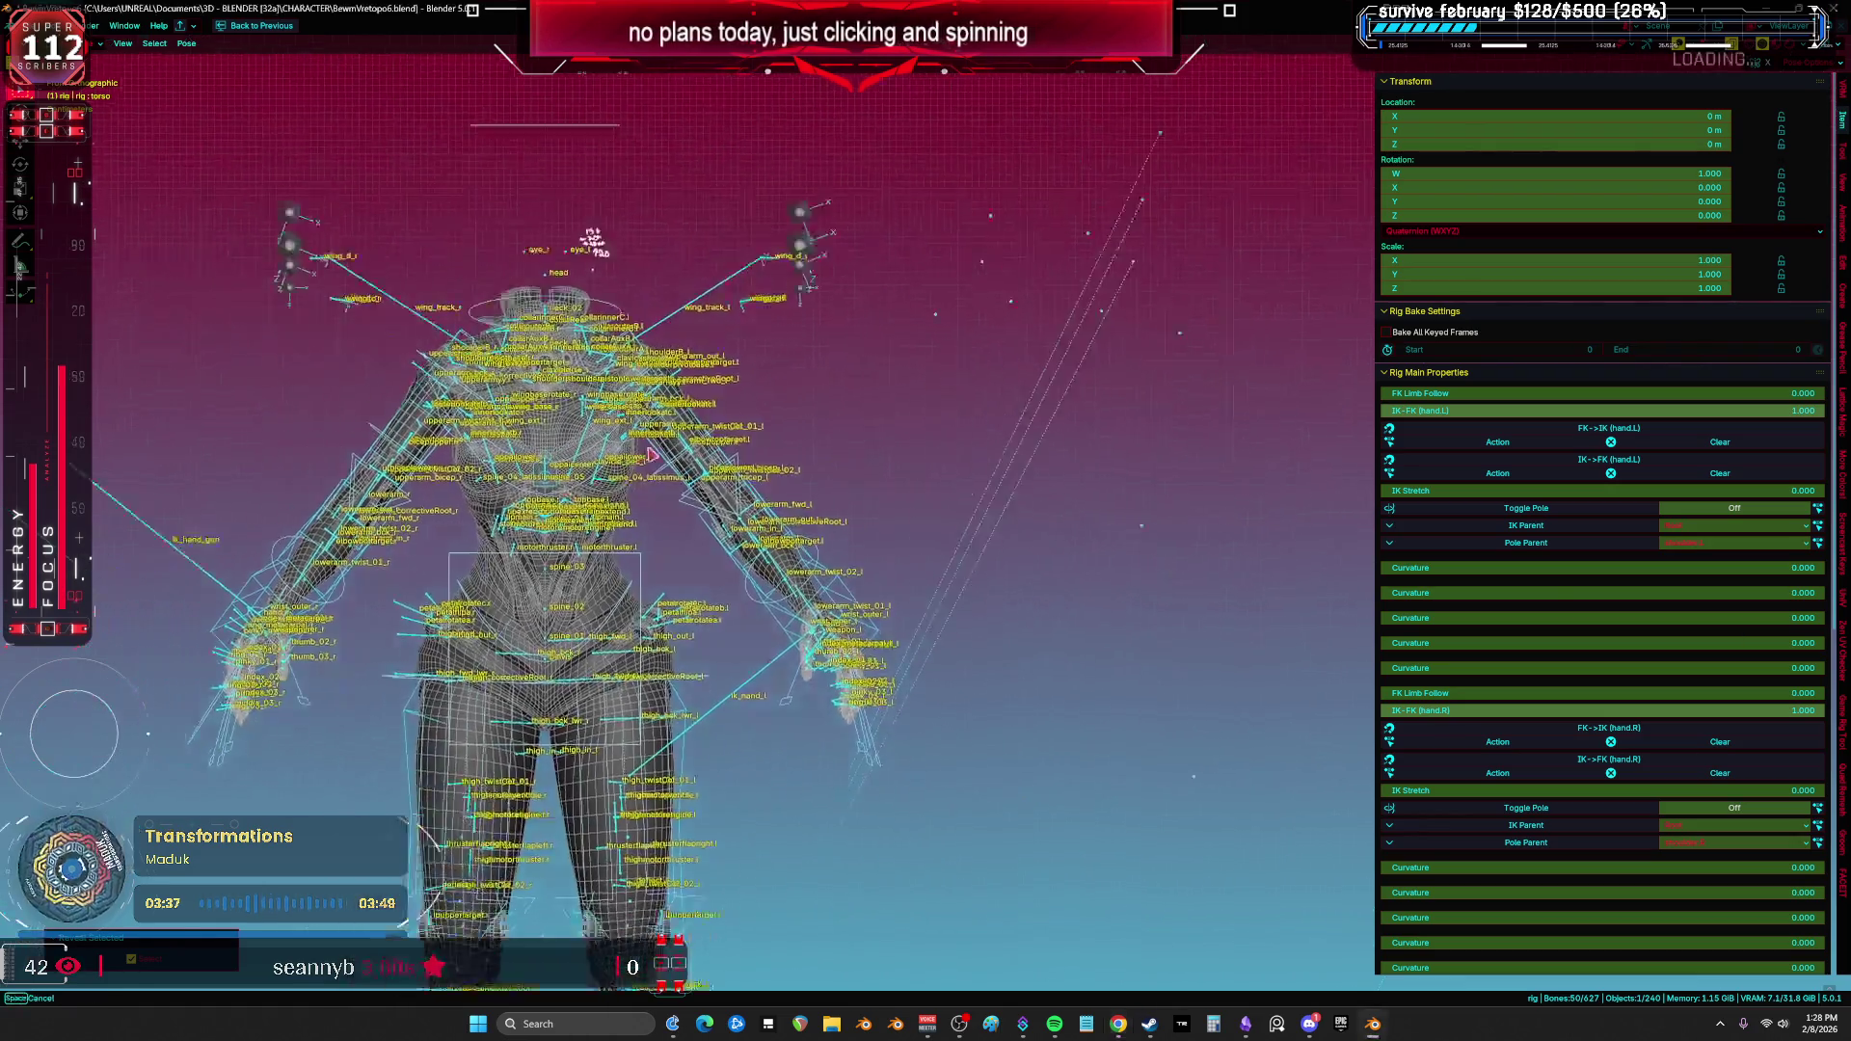
middle_drag(772, 431, 590, 460)
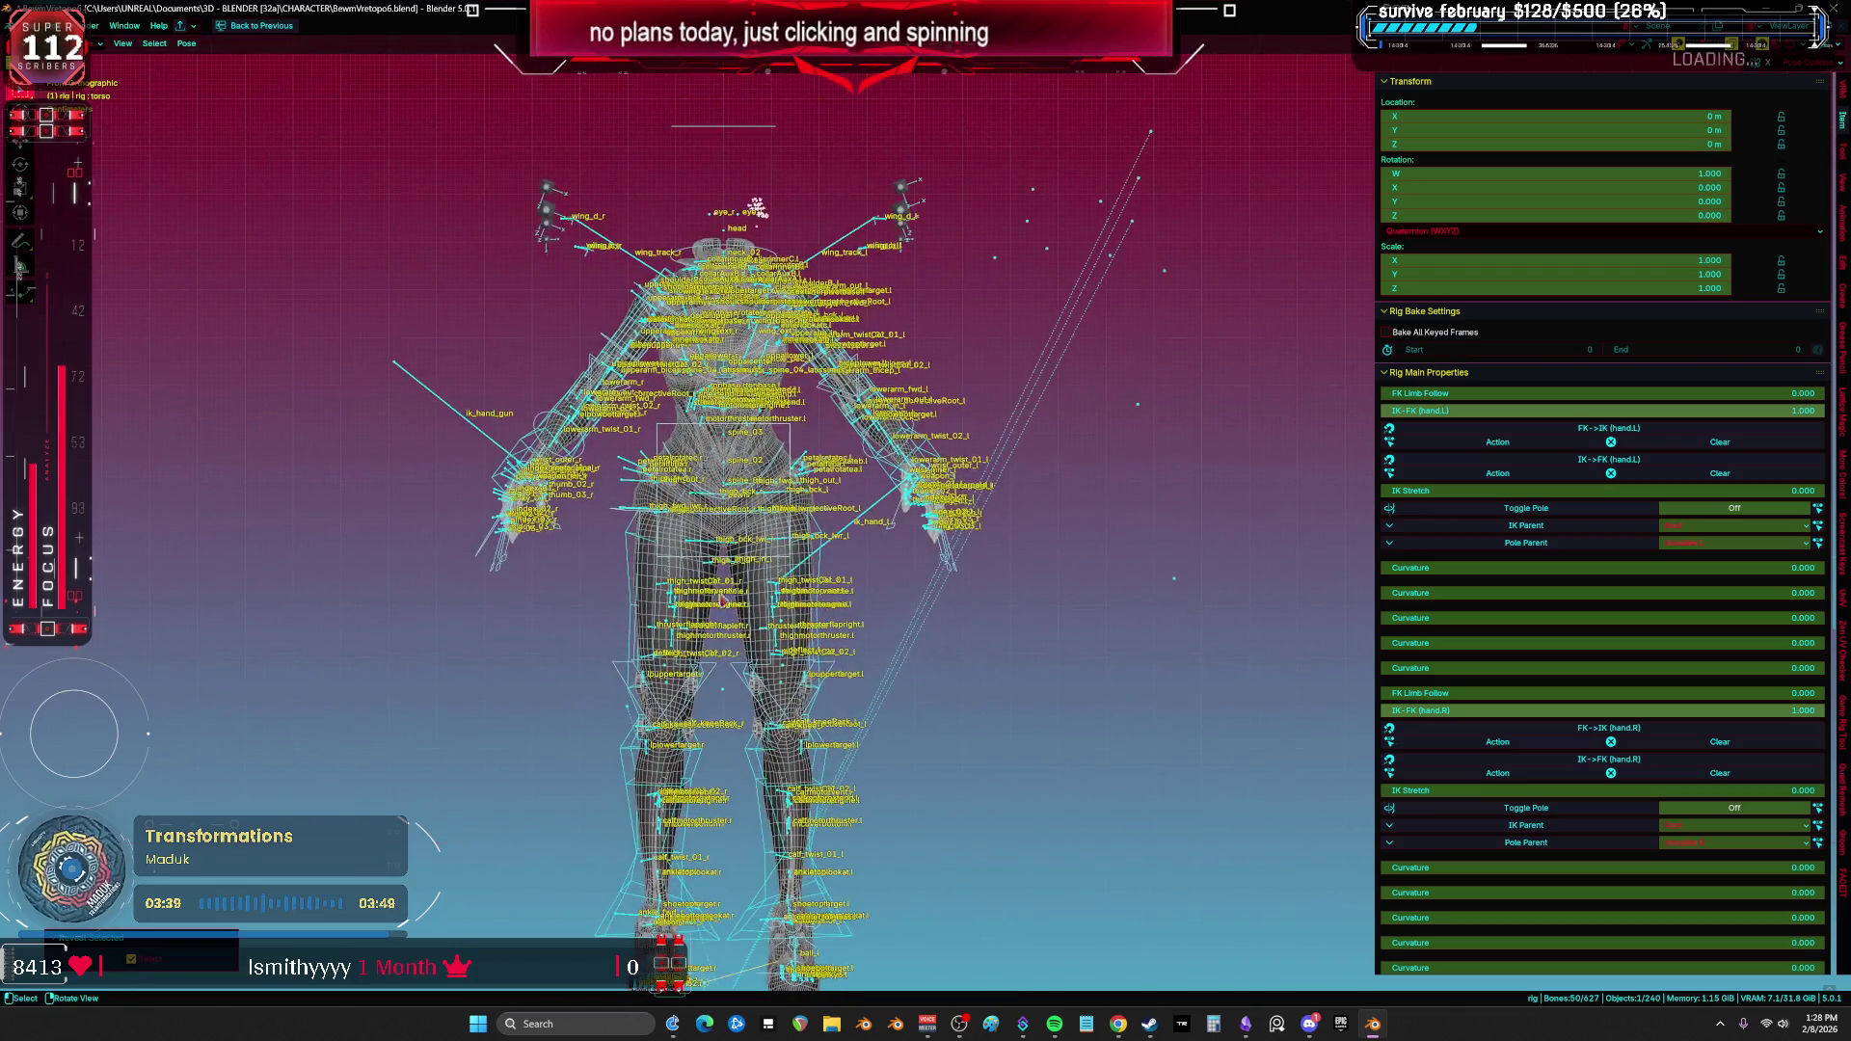
click(591, 460)
click(590, 460)
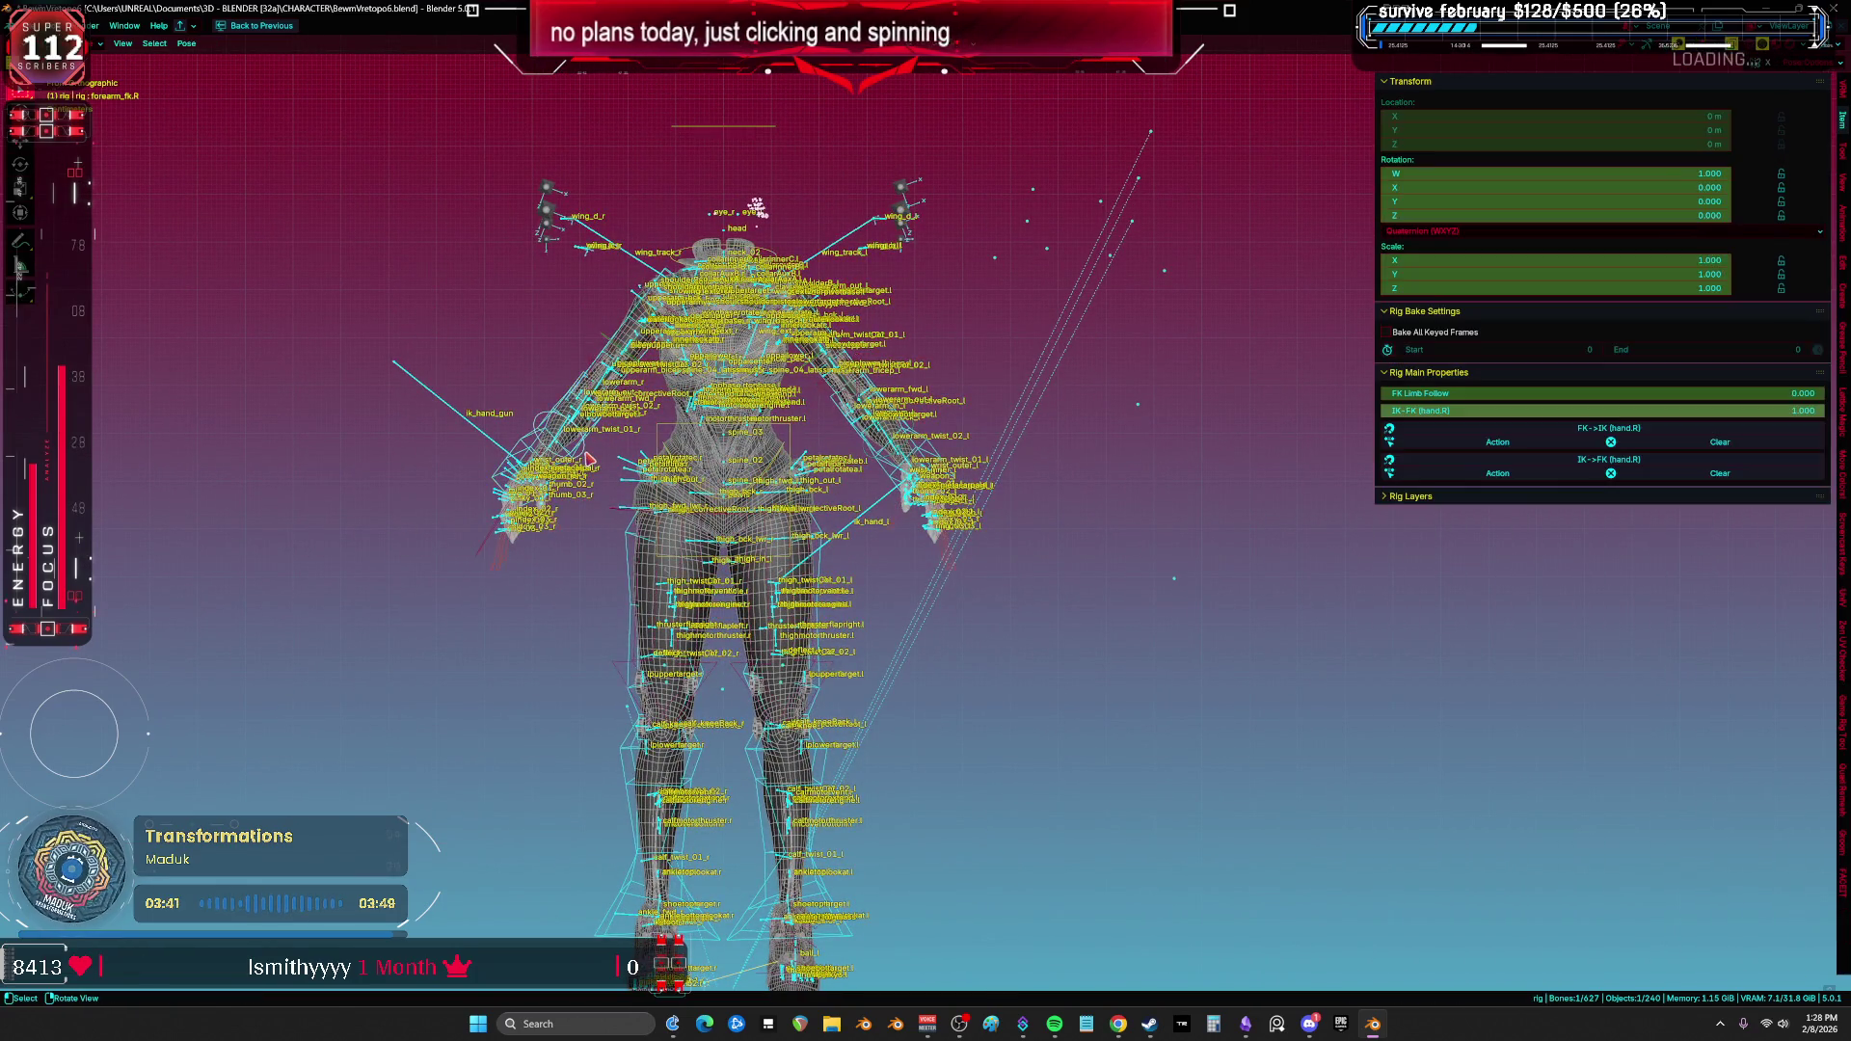
Step: Select the HAND body object
scroll(598, 434, up, 5)
click(854, 526)
key(ctrl+z)
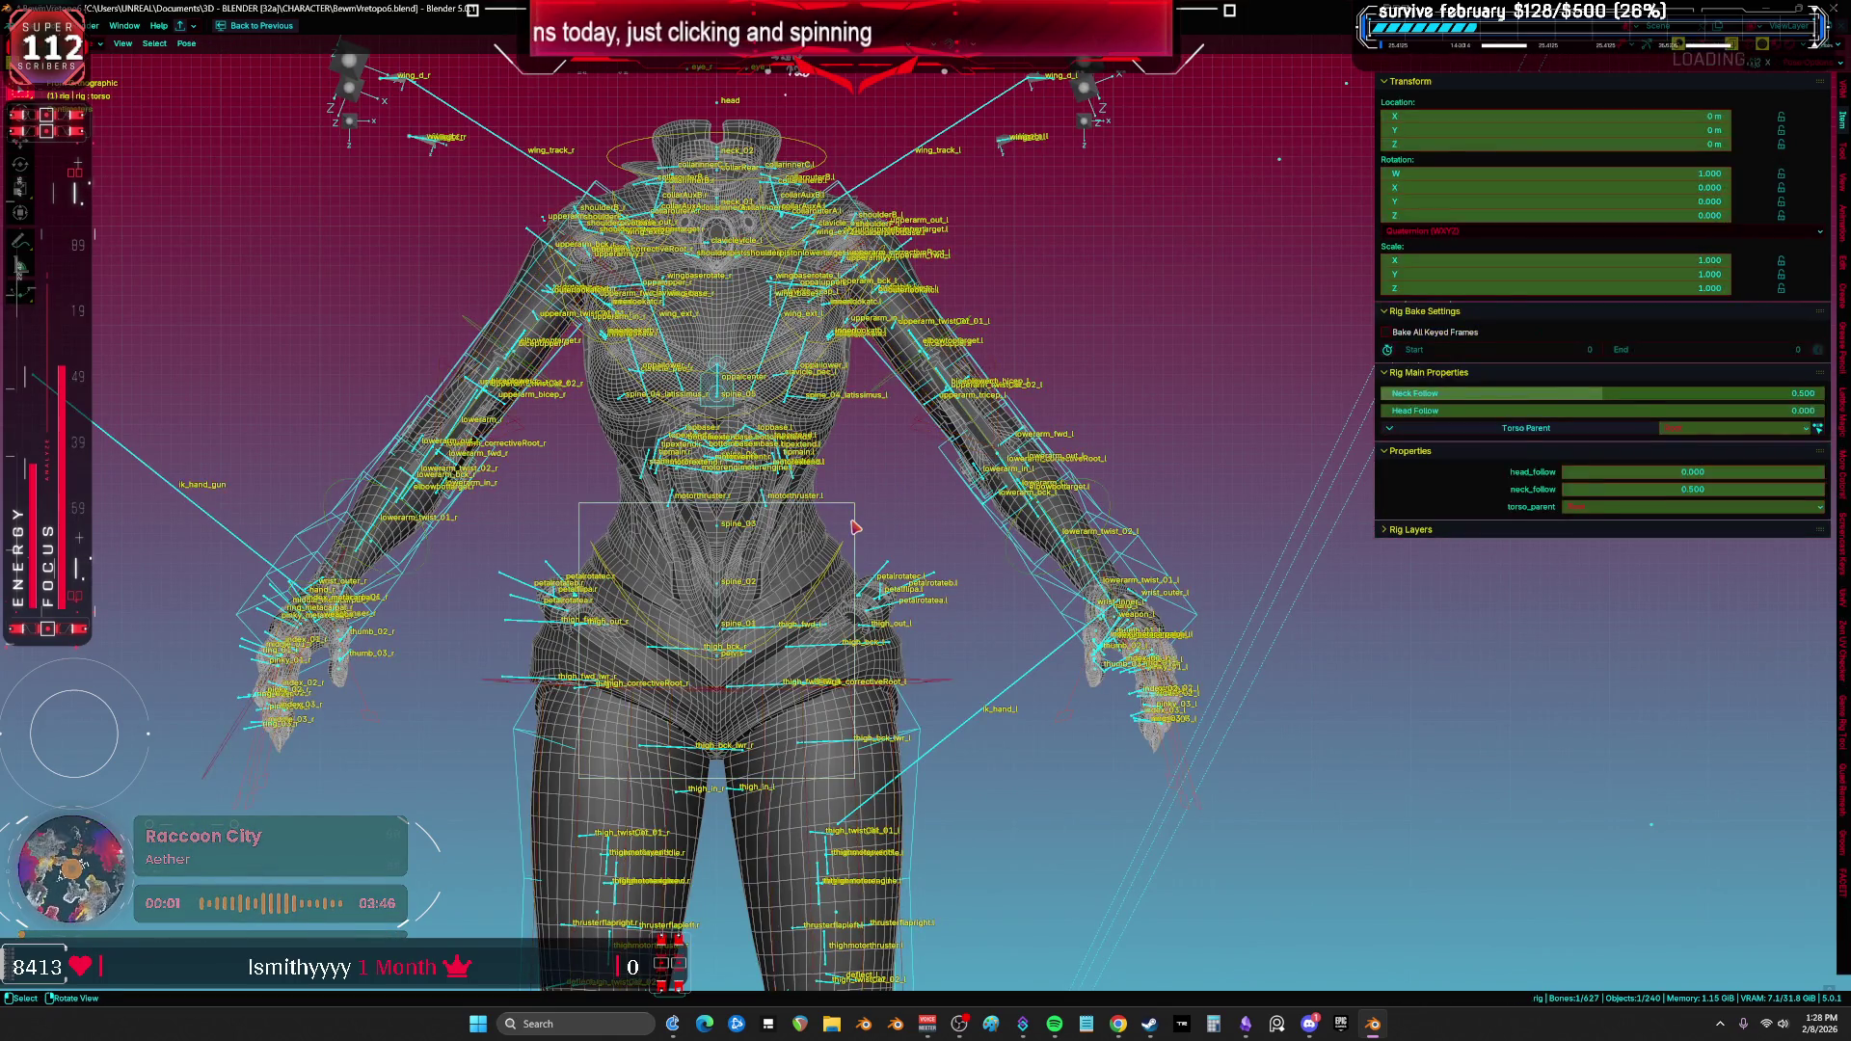
key(ctrl+shift+z)
Step: Turn off the Bones and Extras overlays and close the N sidebar
click(1712, 43)
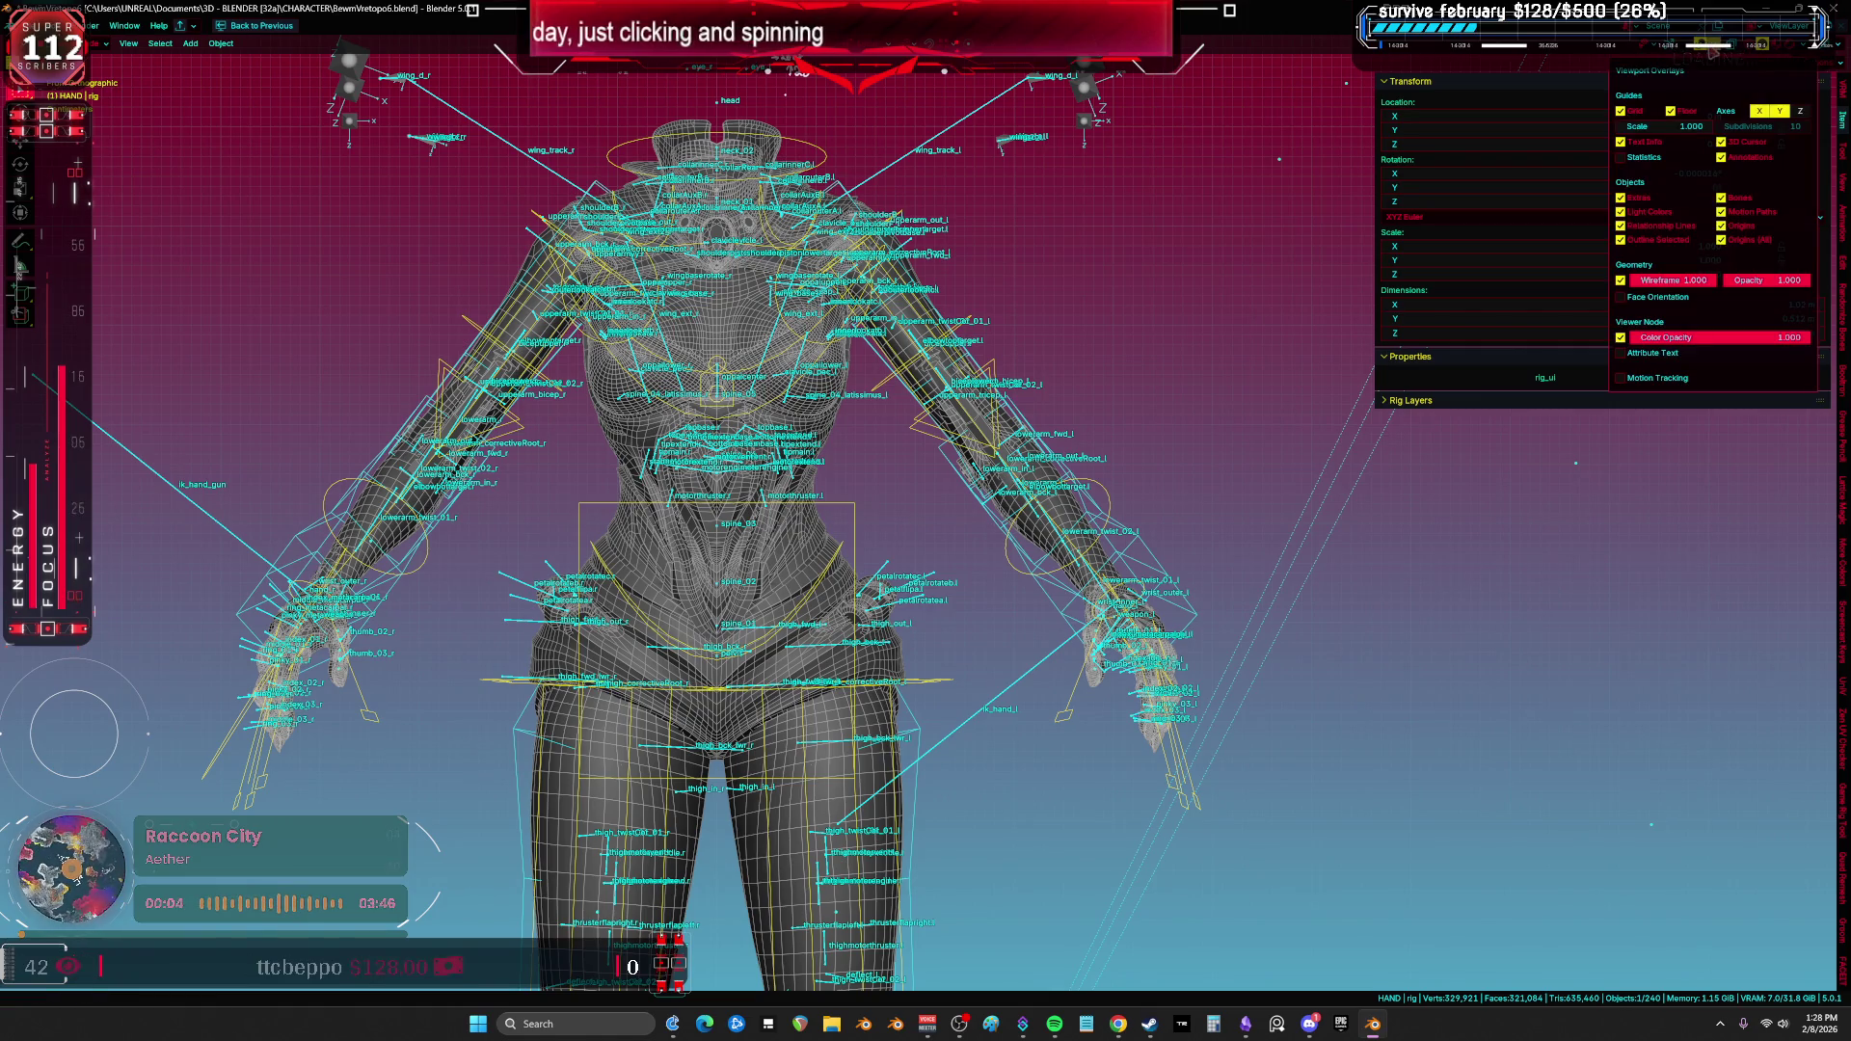
click(1722, 197)
click(1623, 199)
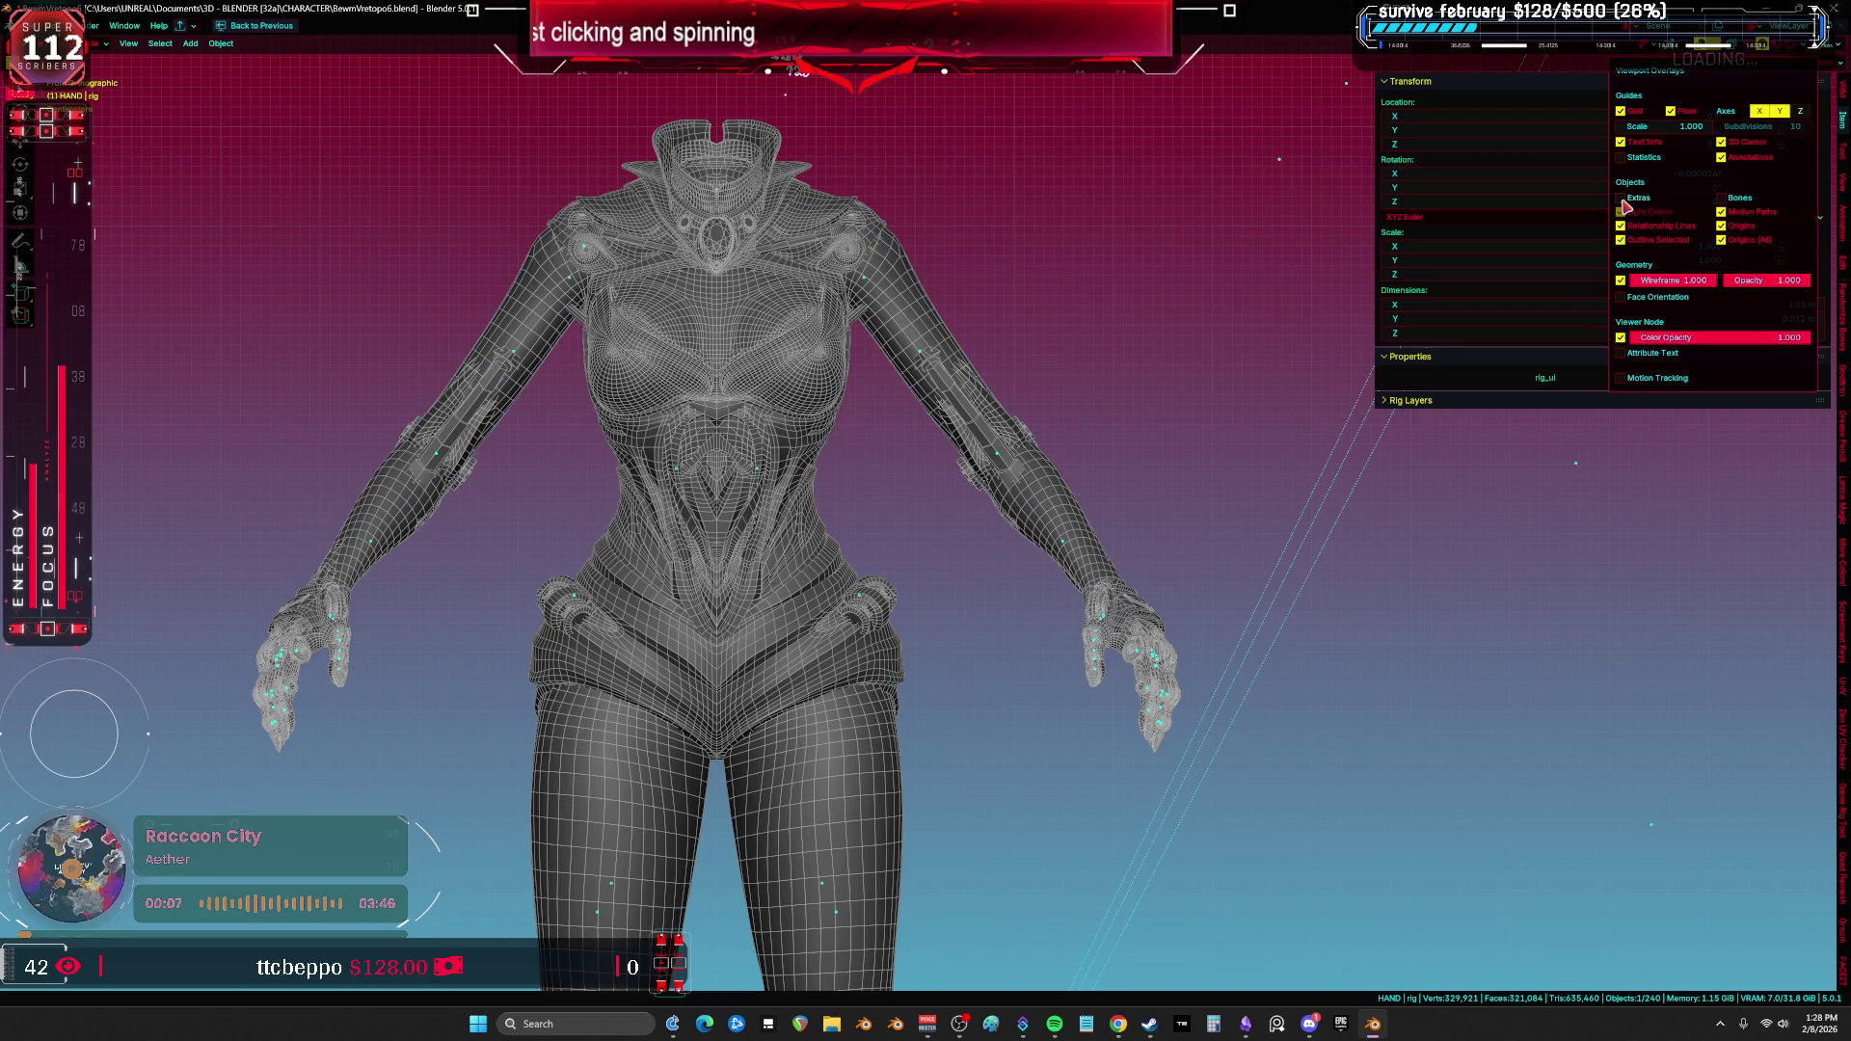
key(ctrl+space)
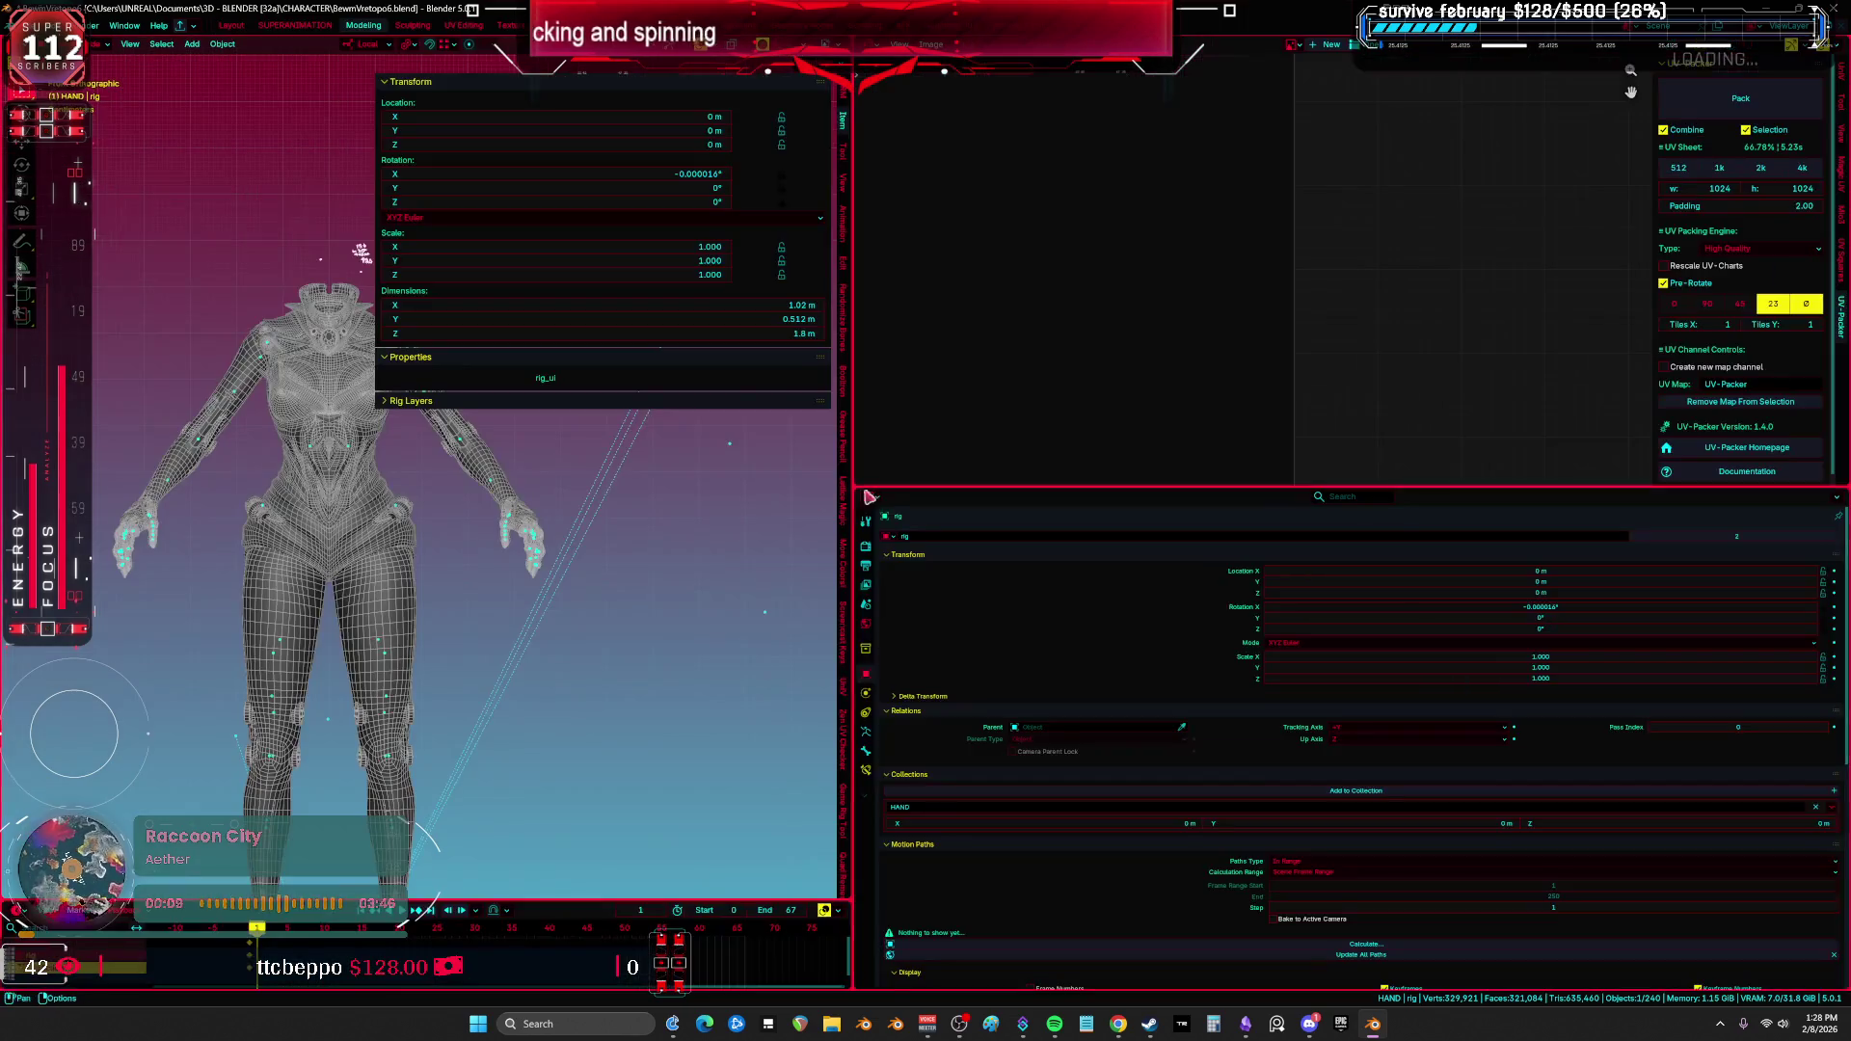
key(ctrl+space)
key(n)
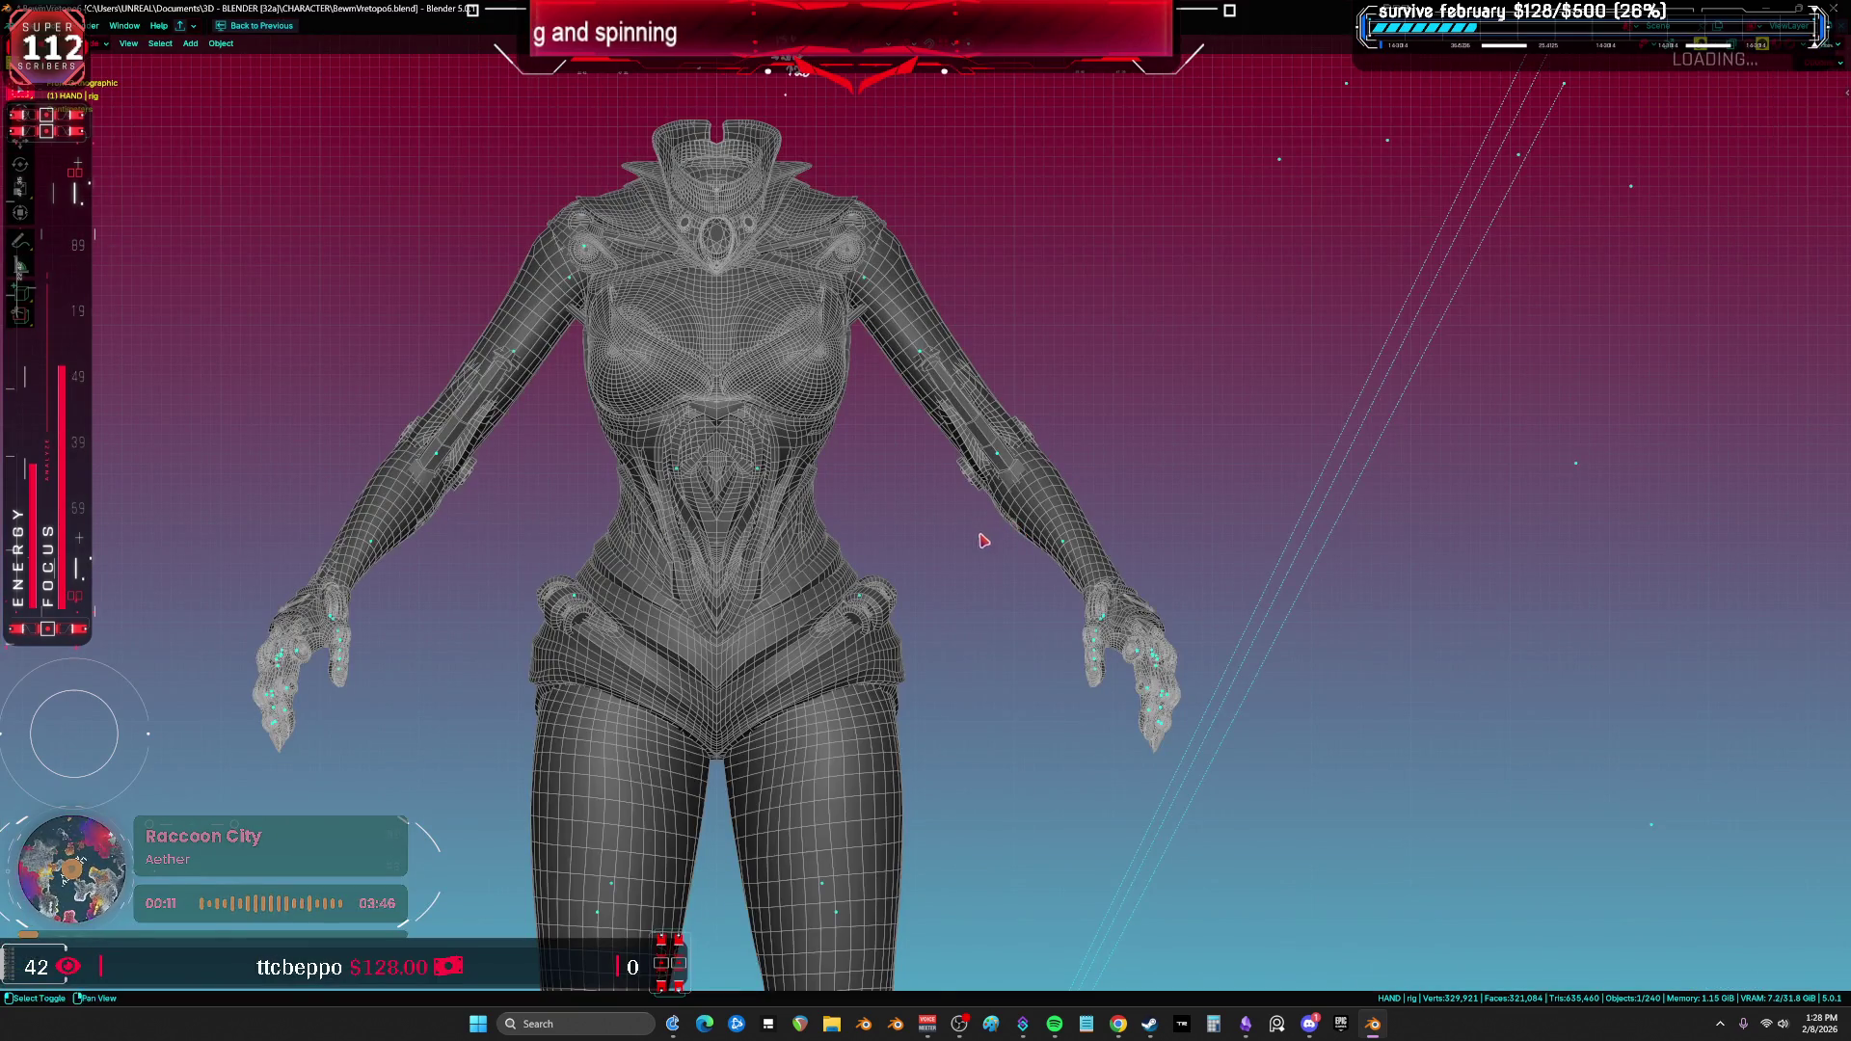
shift+middle_drag(989, 538, 1035, 586)
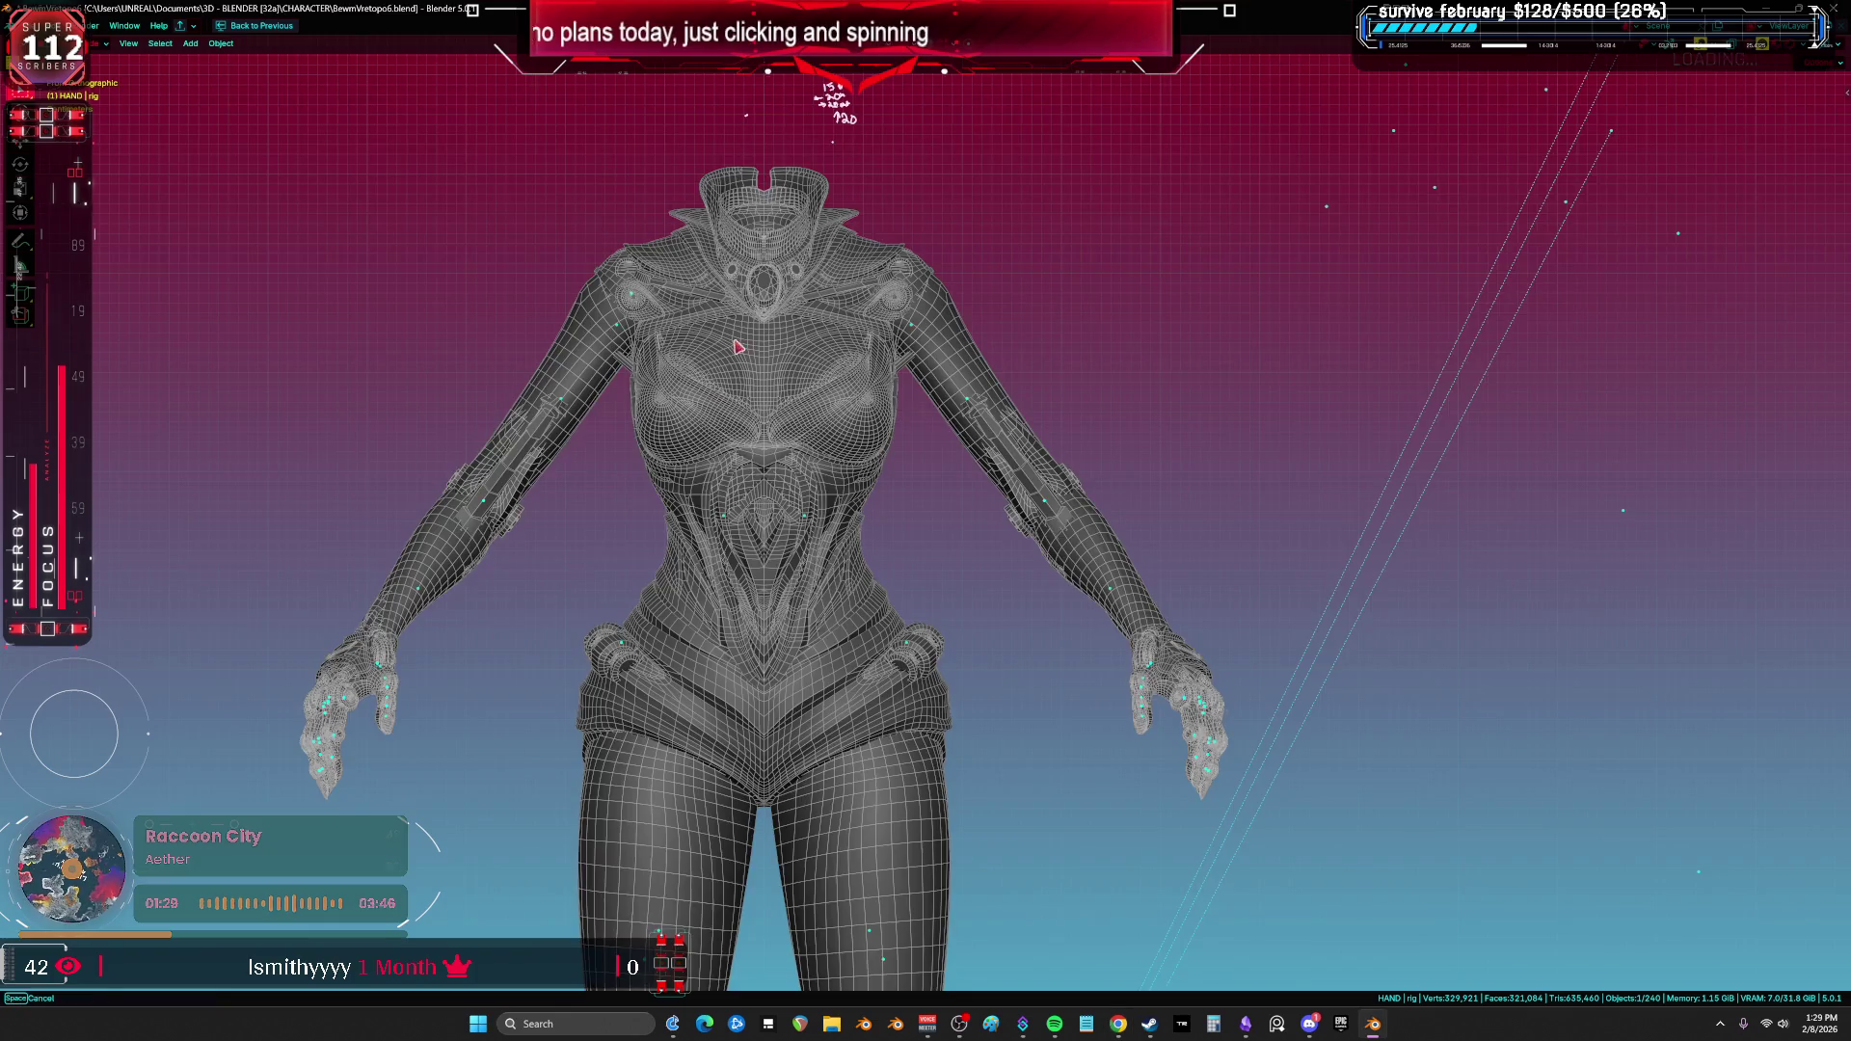
Step: Move the female body mesh along X to the left of the armored figure
scroll(895, 508, down, 5)
click(895, 508)
scroll(815, 597, up, 5)
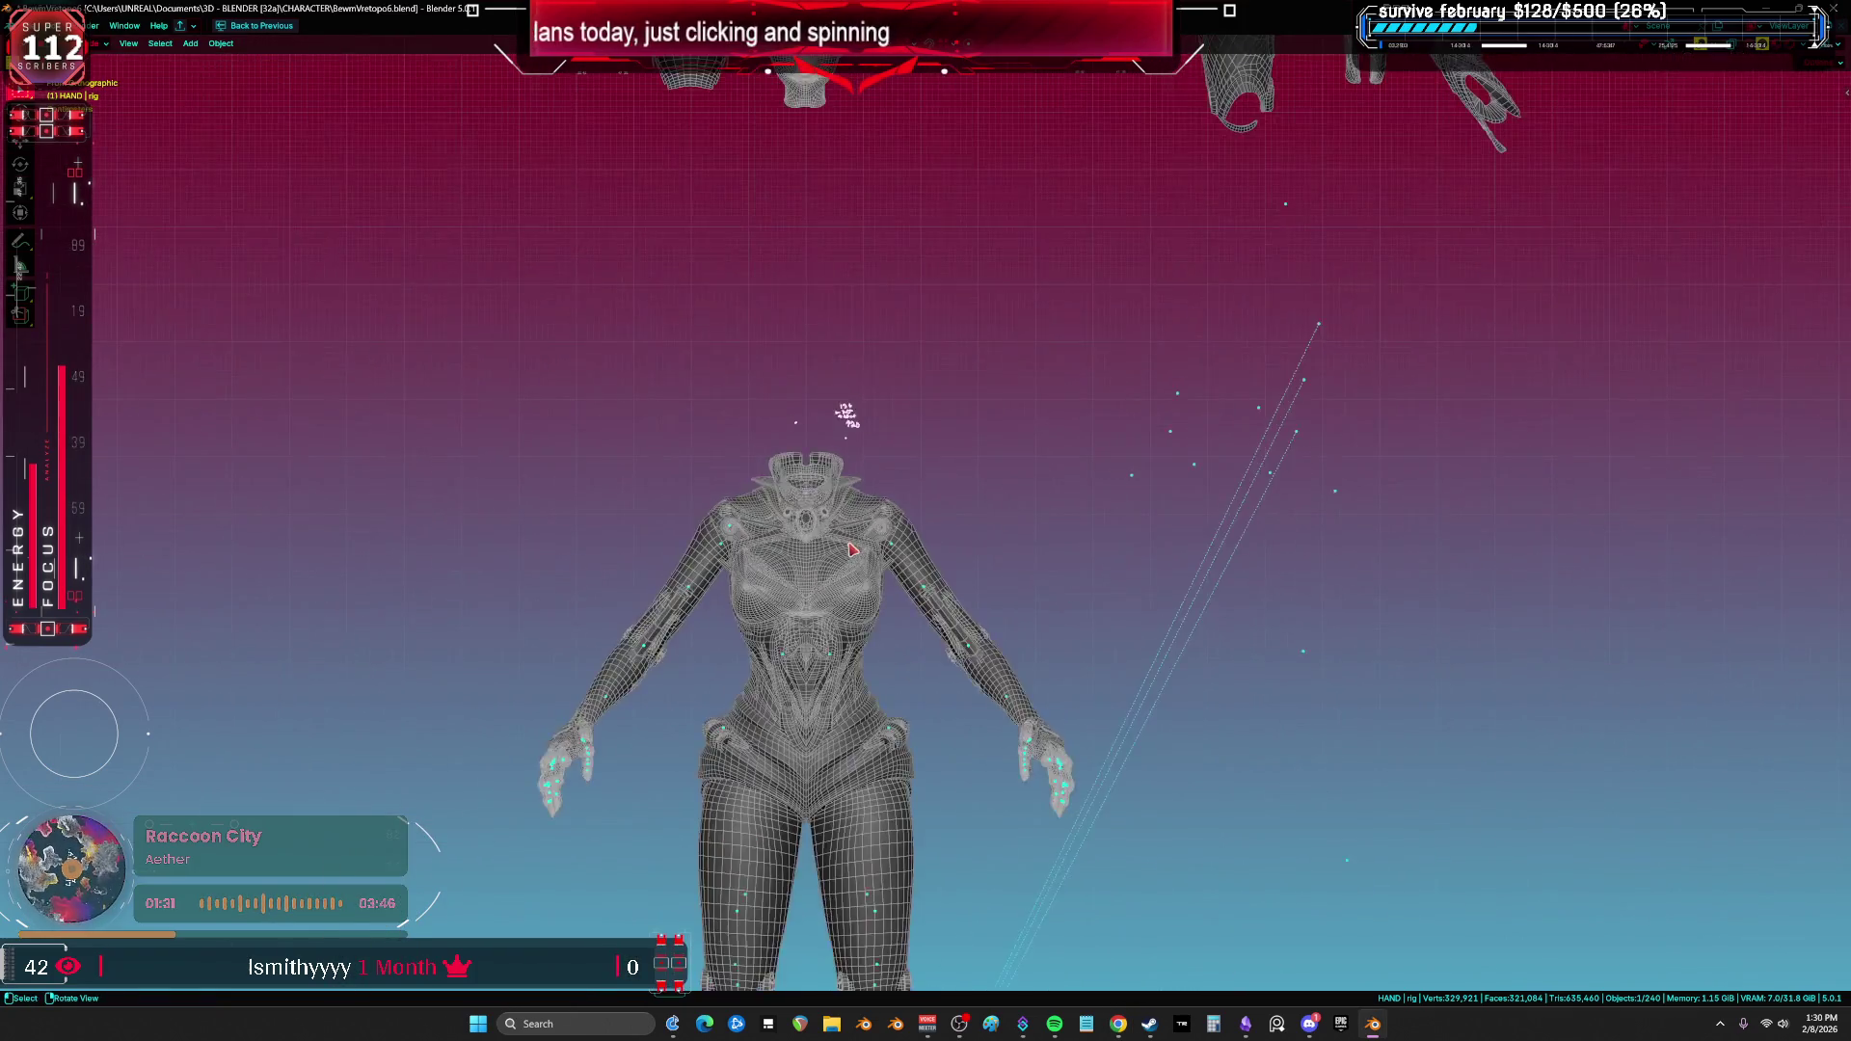
scroll(813, 603, down, 3)
key(g)
key(x)
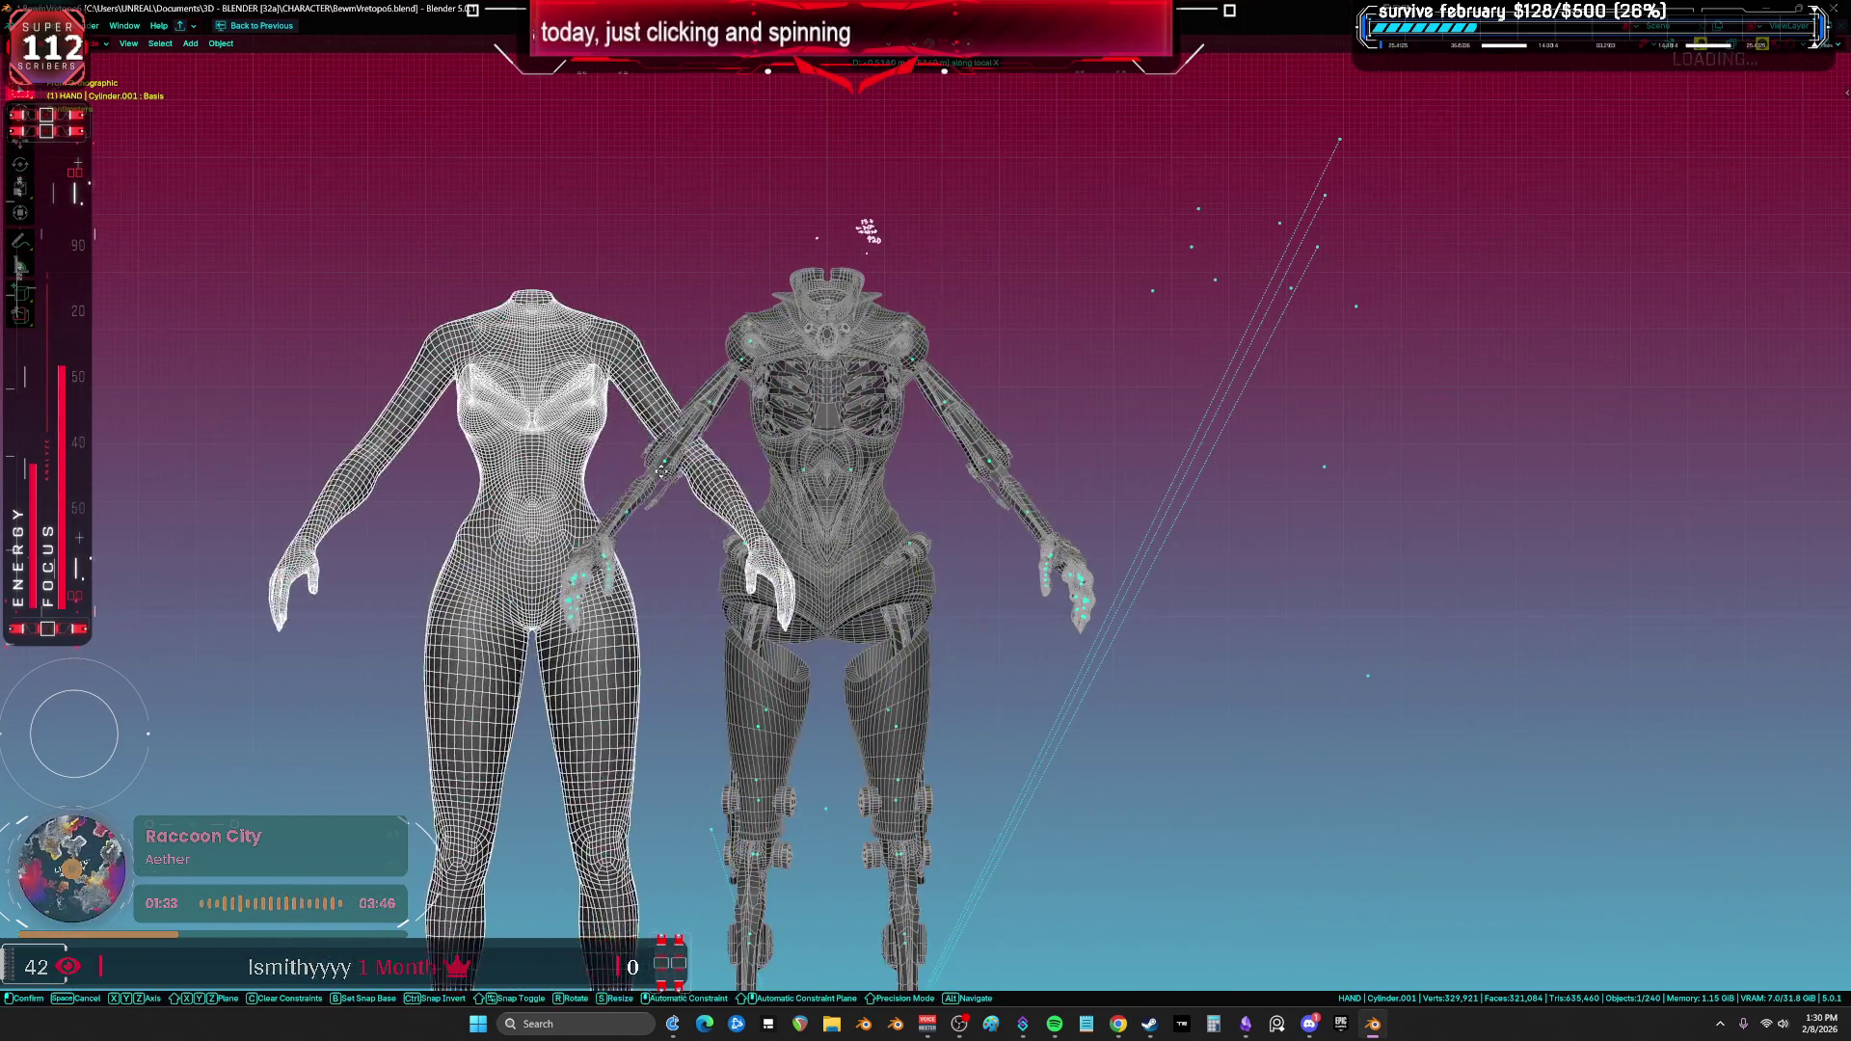
click(381, 475)
shift+middle_drag(381, 475, 601, 506)
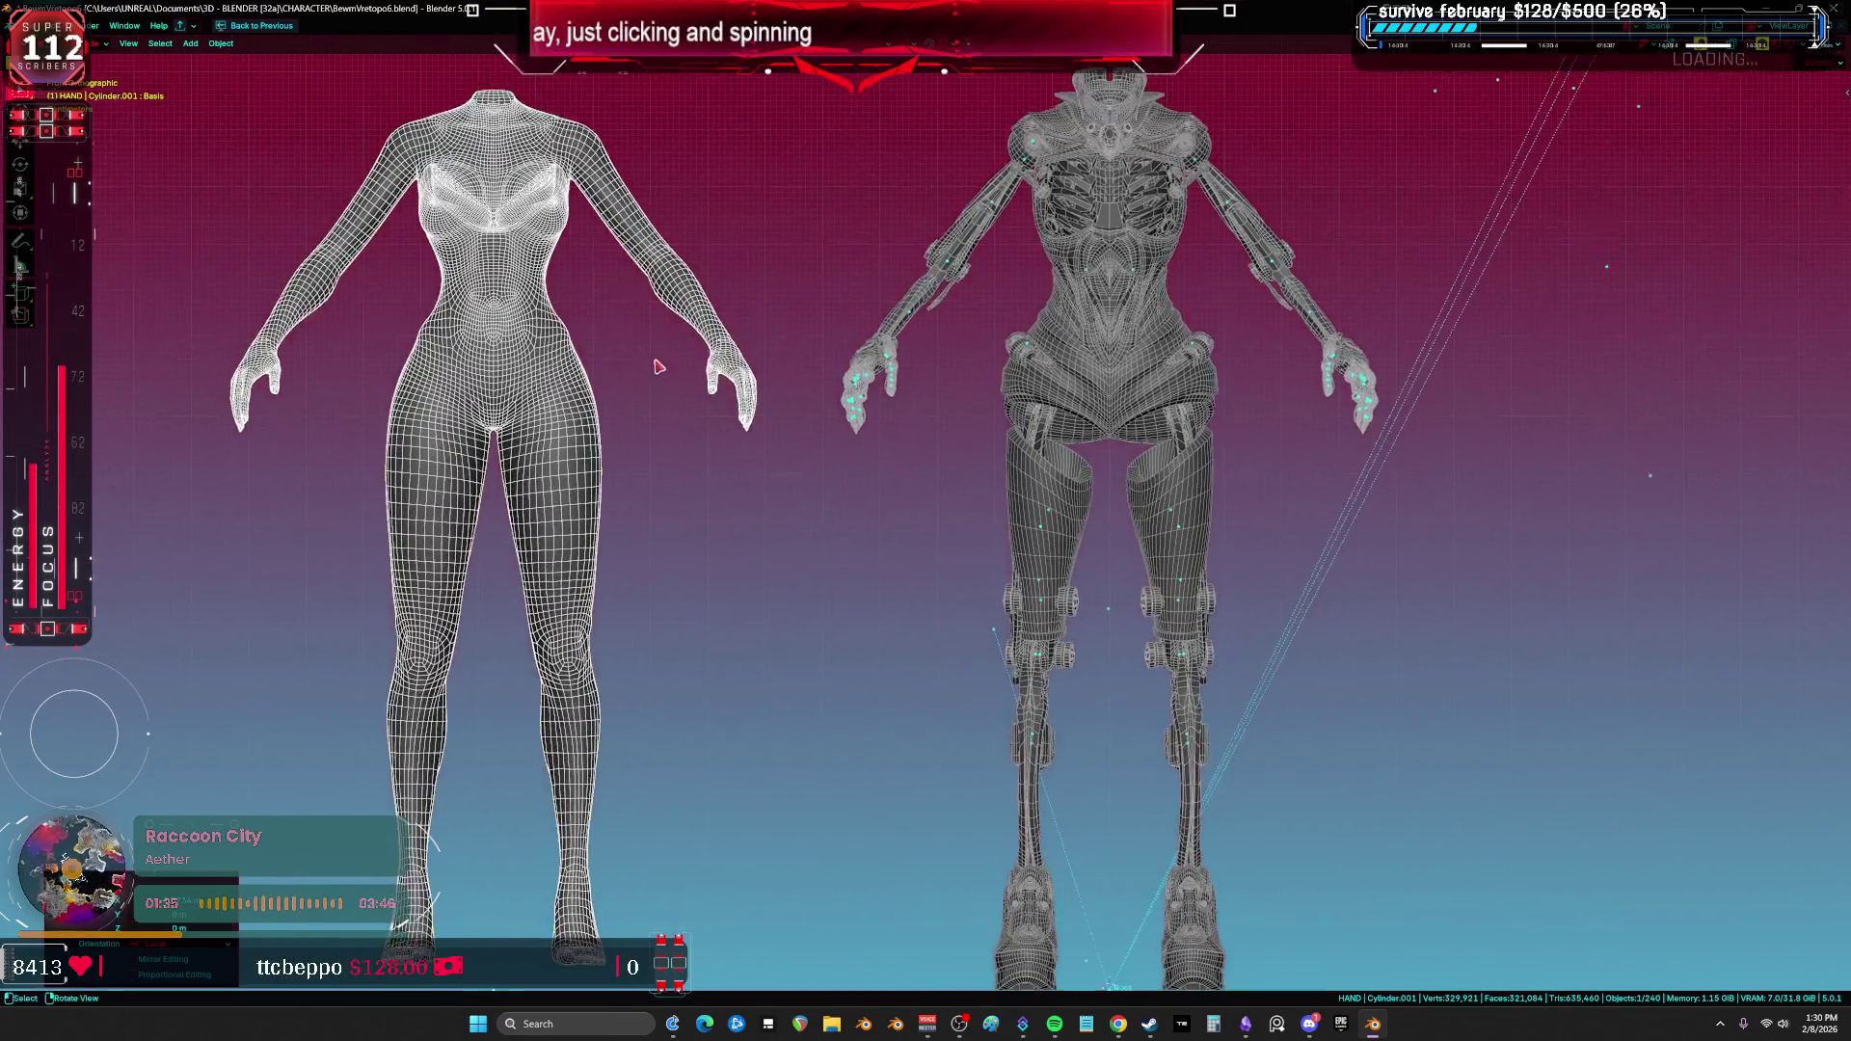
Step: Enter Edit Mode, select the whole mesh and show the UV editor full screen
key(Tab)
scroll(600, 506, up, 2)
scroll(601, 506, up, 2)
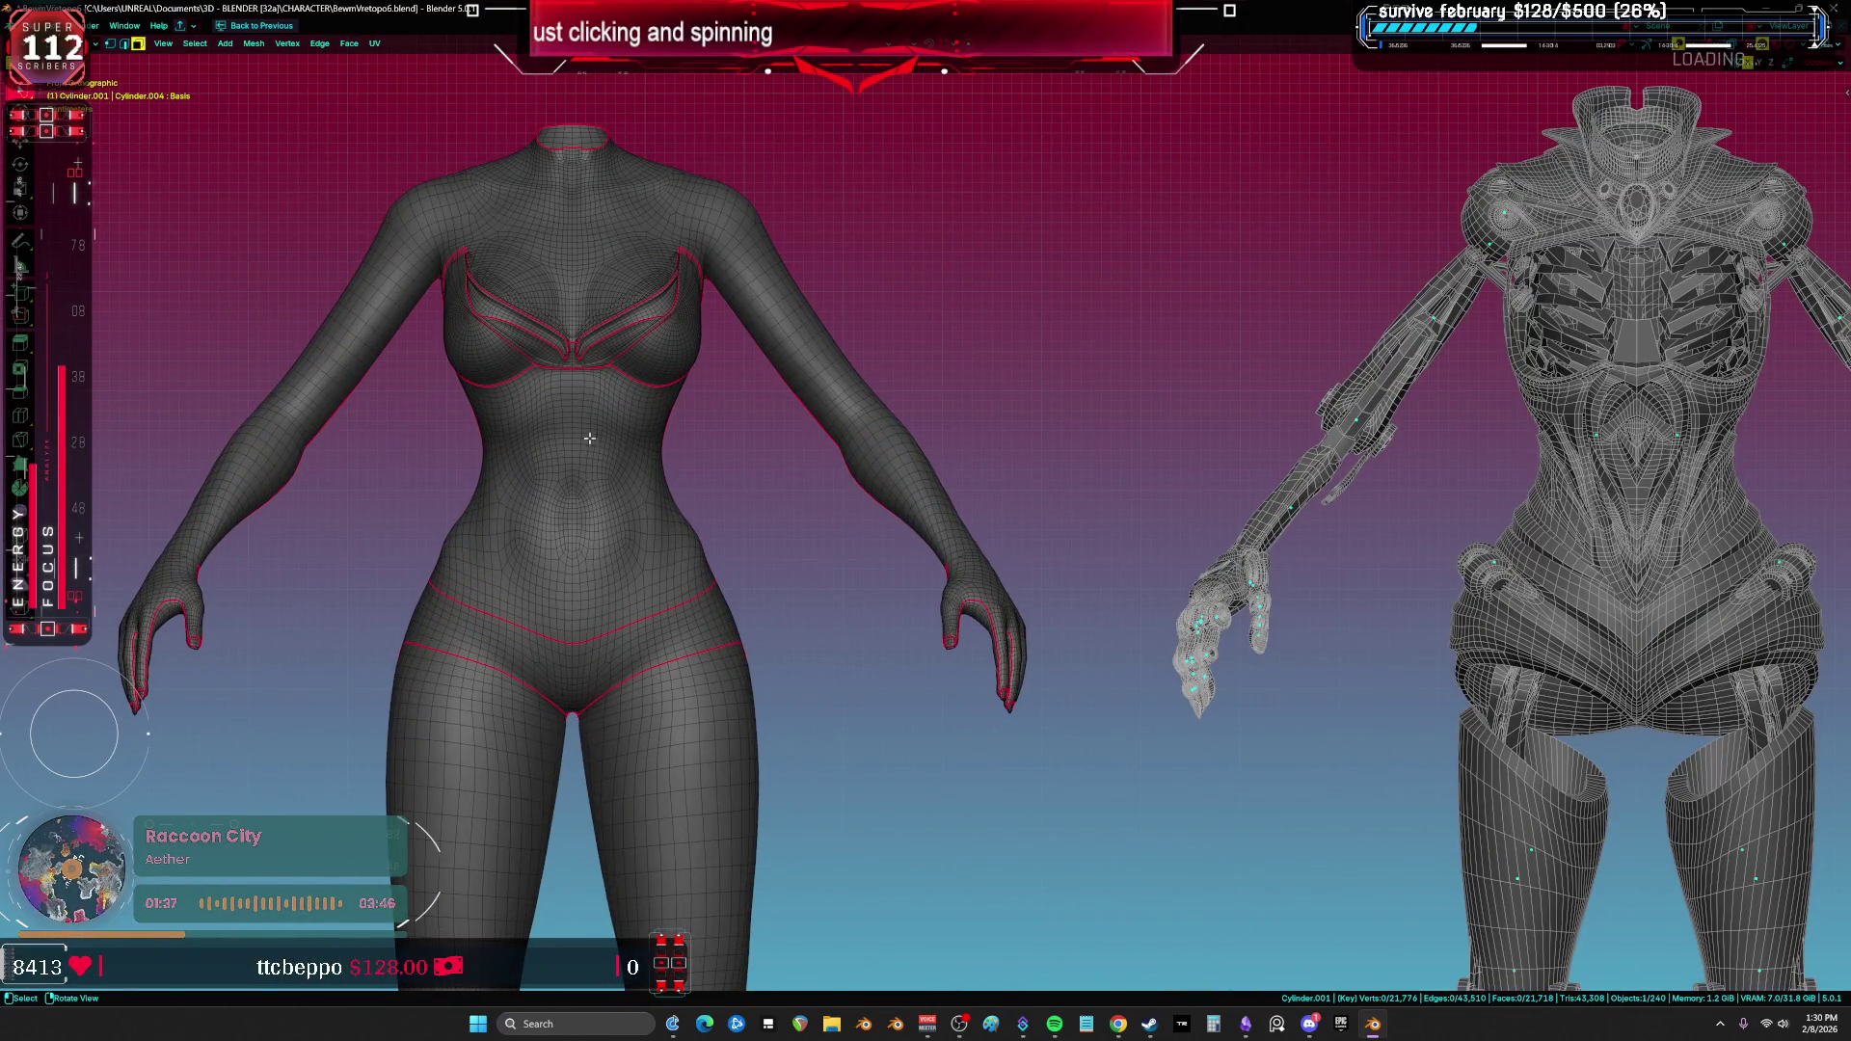
key(a)
key(ctrl+Page_Down)
key(ctrl+space)
middle_drag(921, 506, 781, 487)
scroll(758, 484, up, 3)
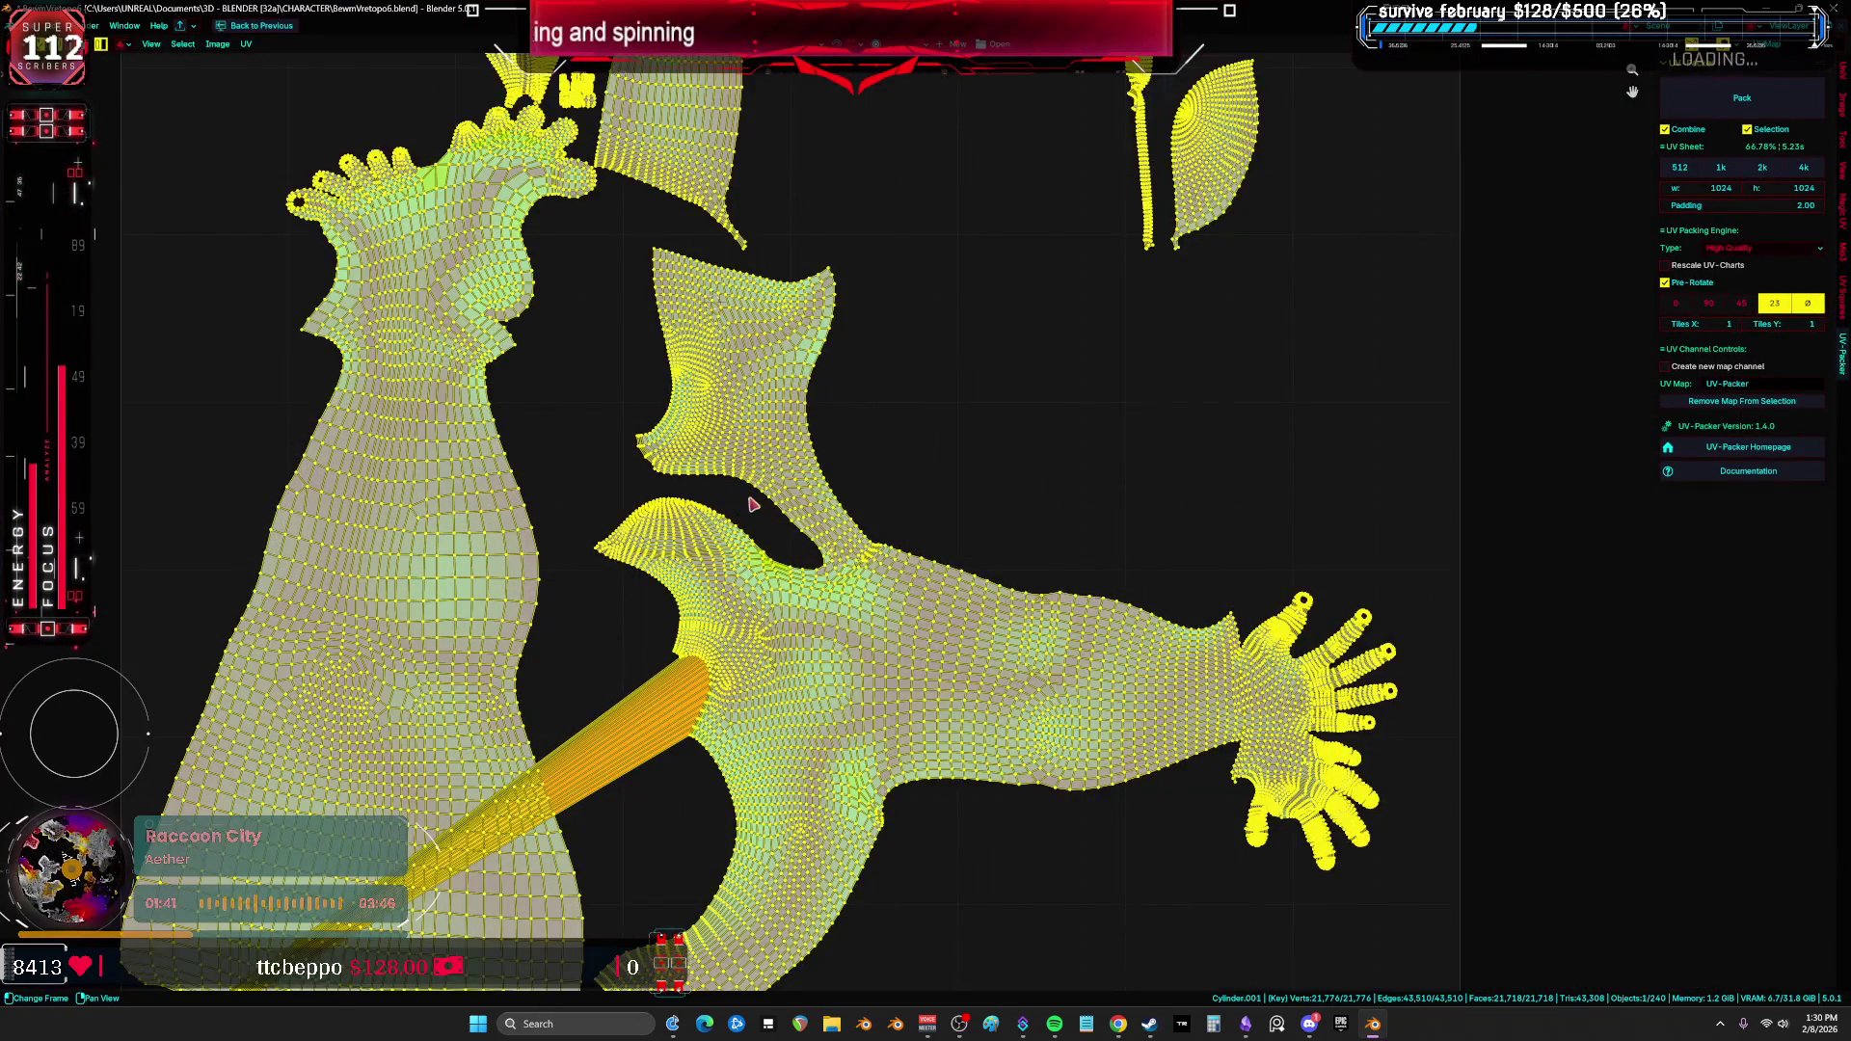
scroll(753, 505, down, 3)
scroll(776, 431, up, 5)
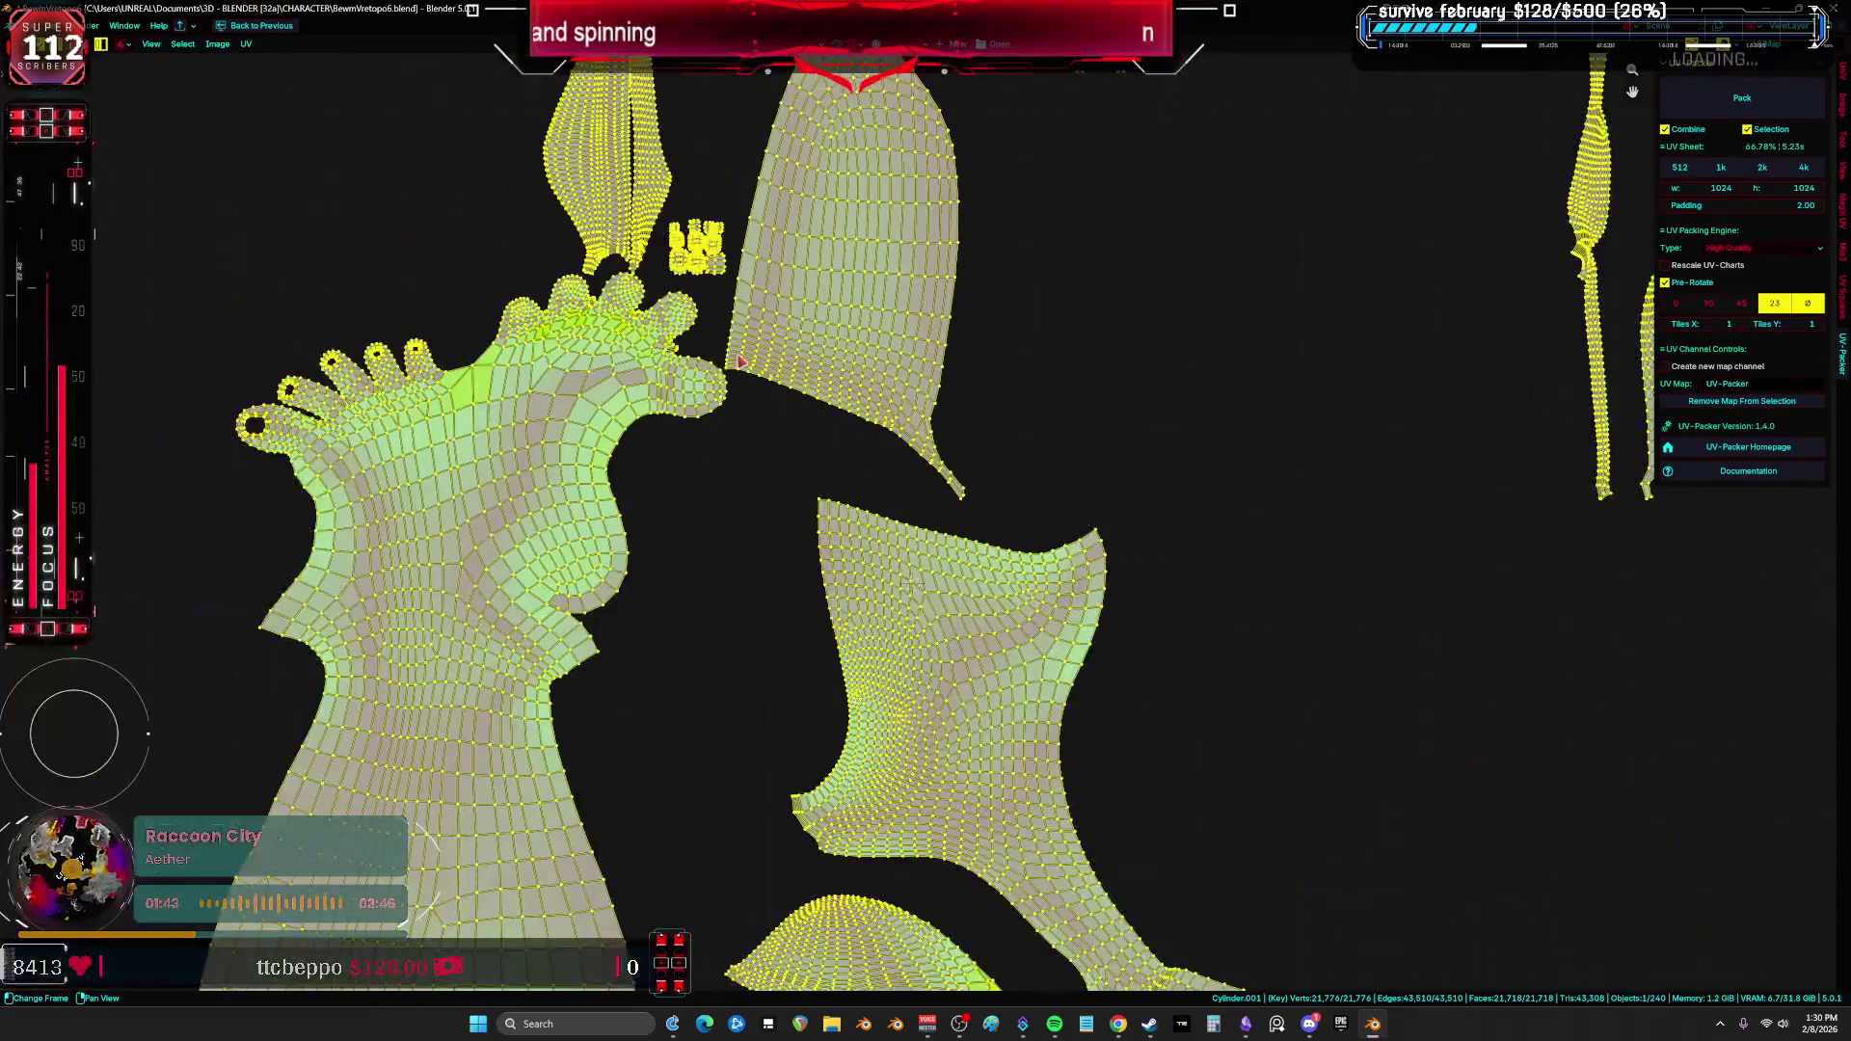
Step: Re-unwrap the body's UVs with Minimum Stretch
key(u)
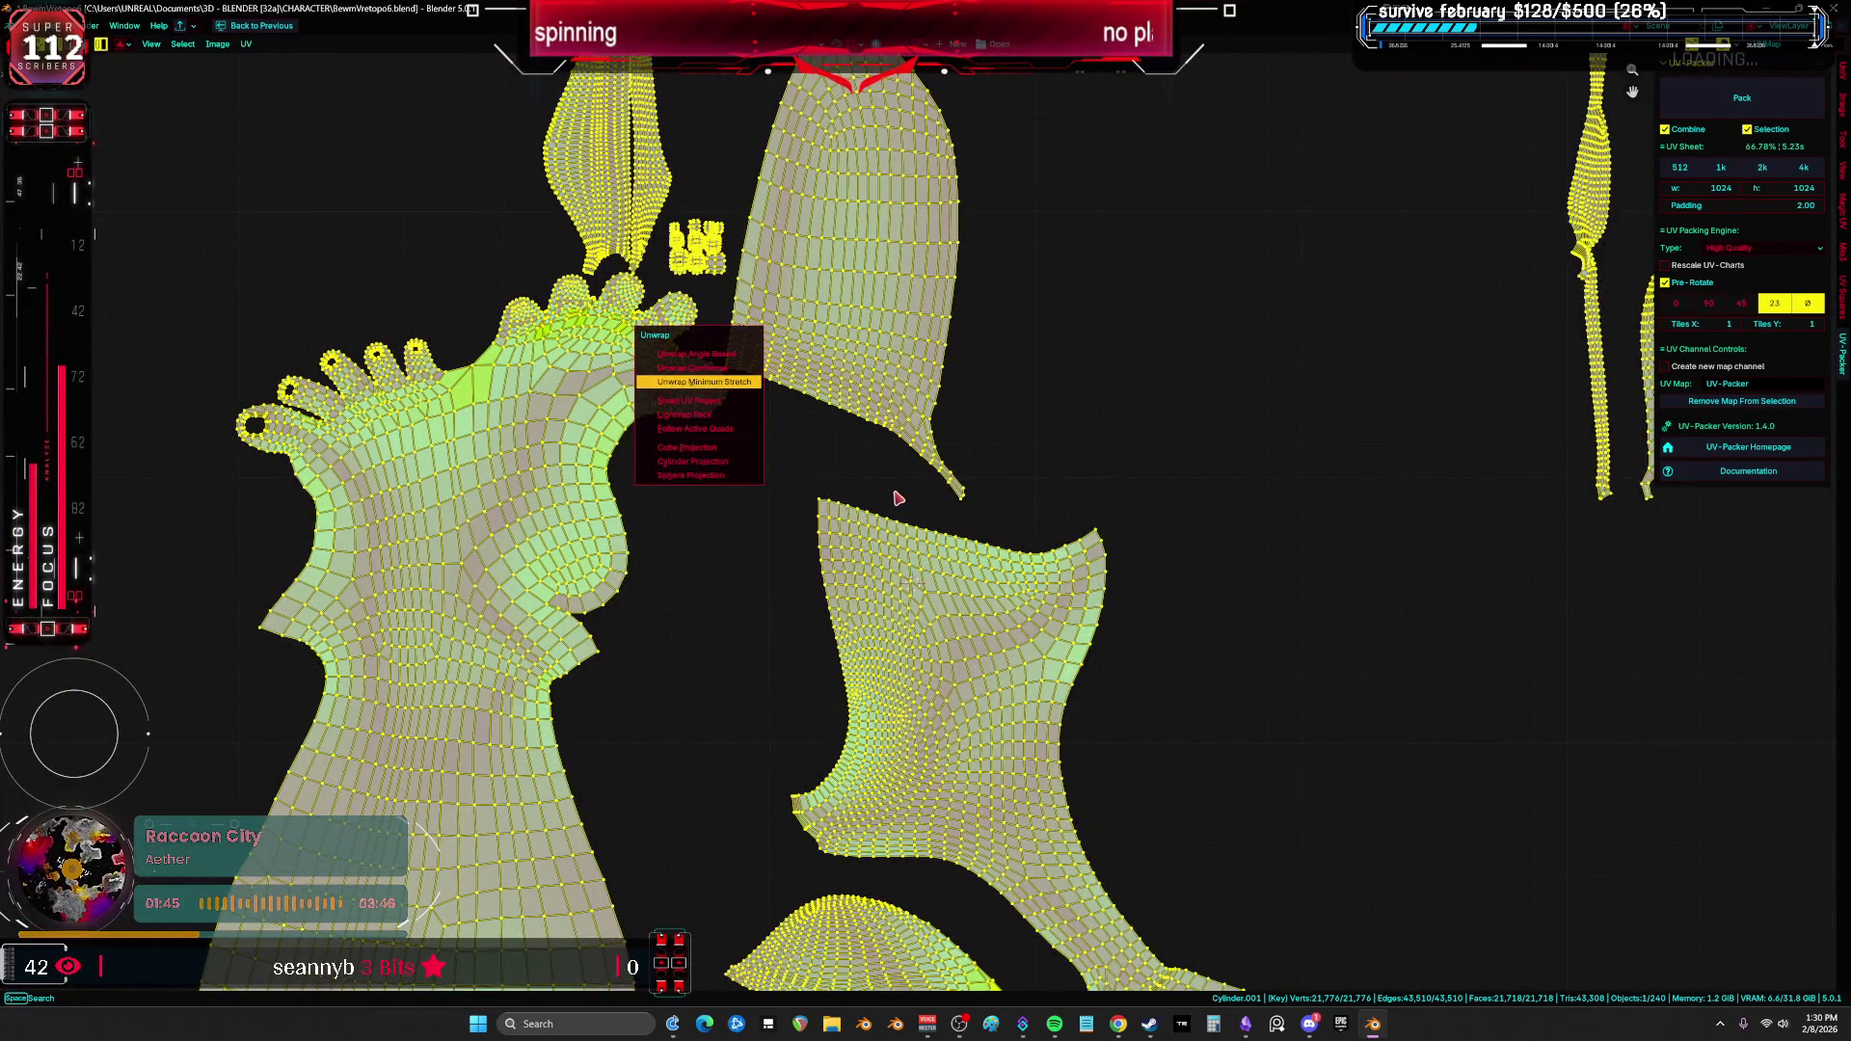
key(Return)
scroll(904, 540, down, 3)
scroll(831, 422, up, 5)
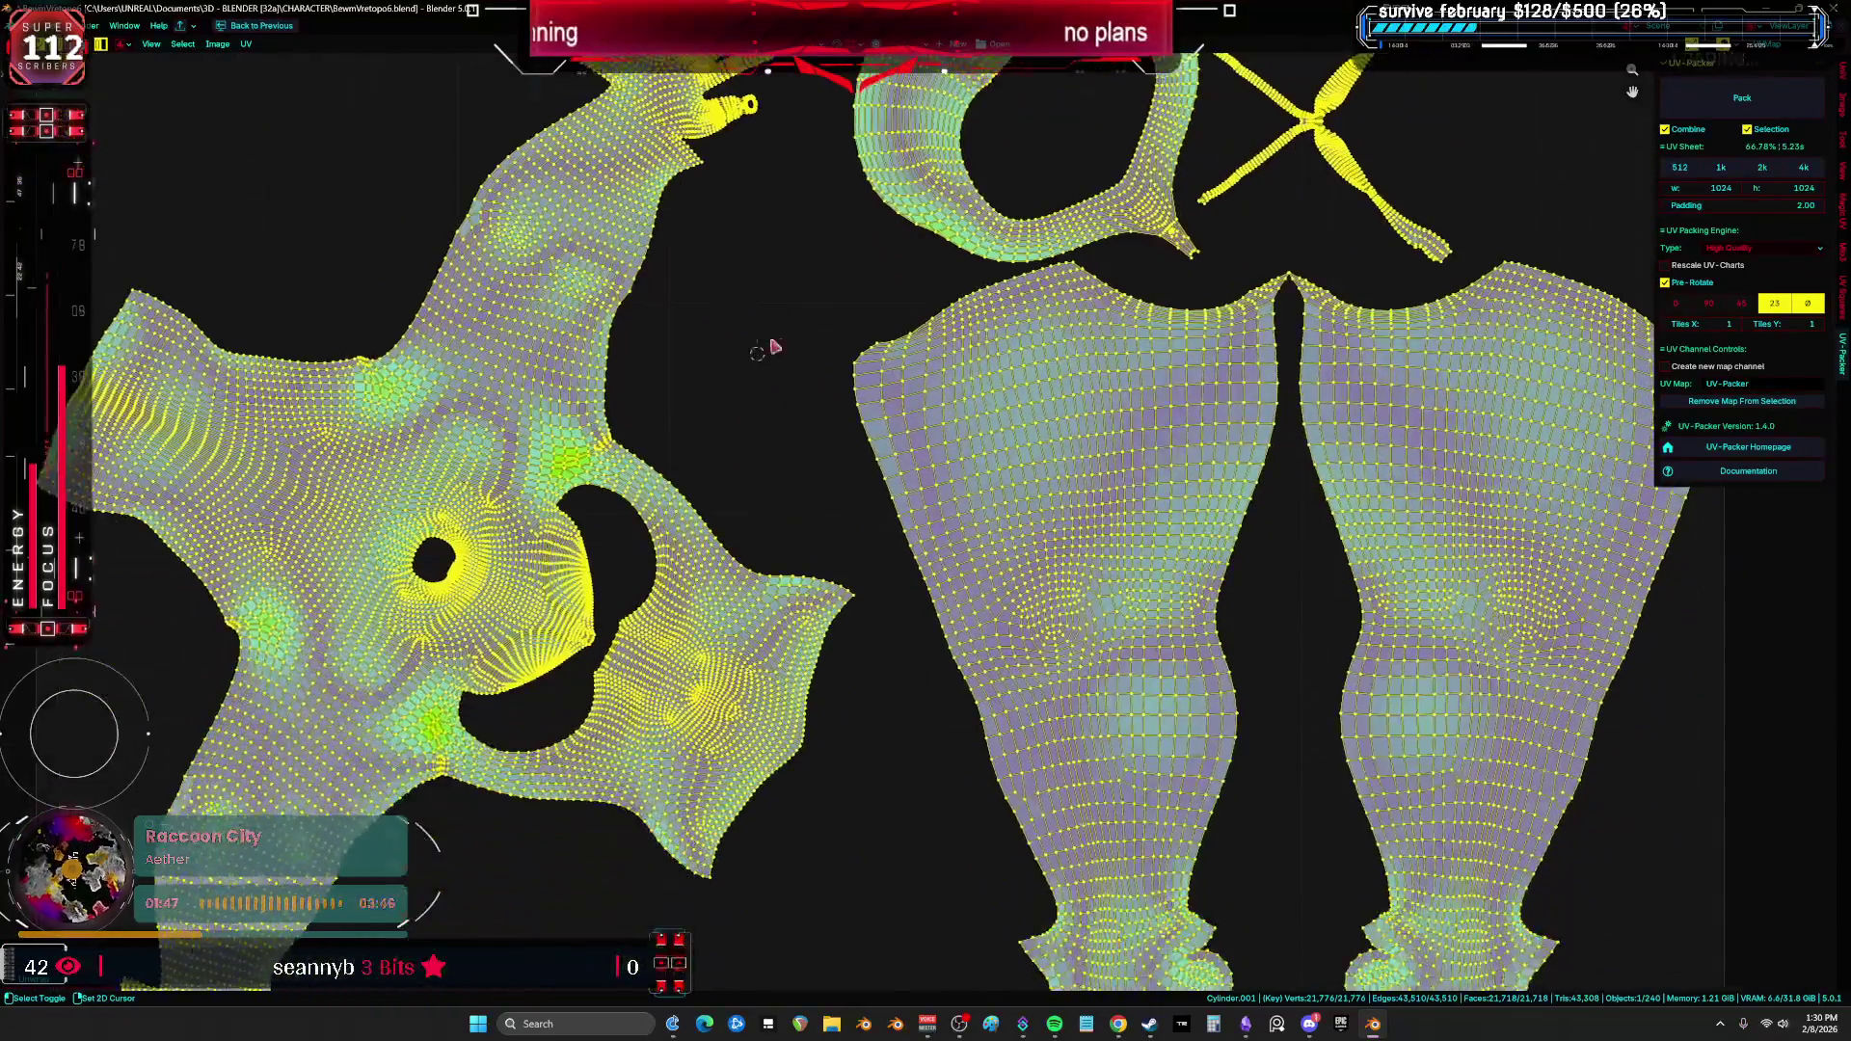
key(alt+a)
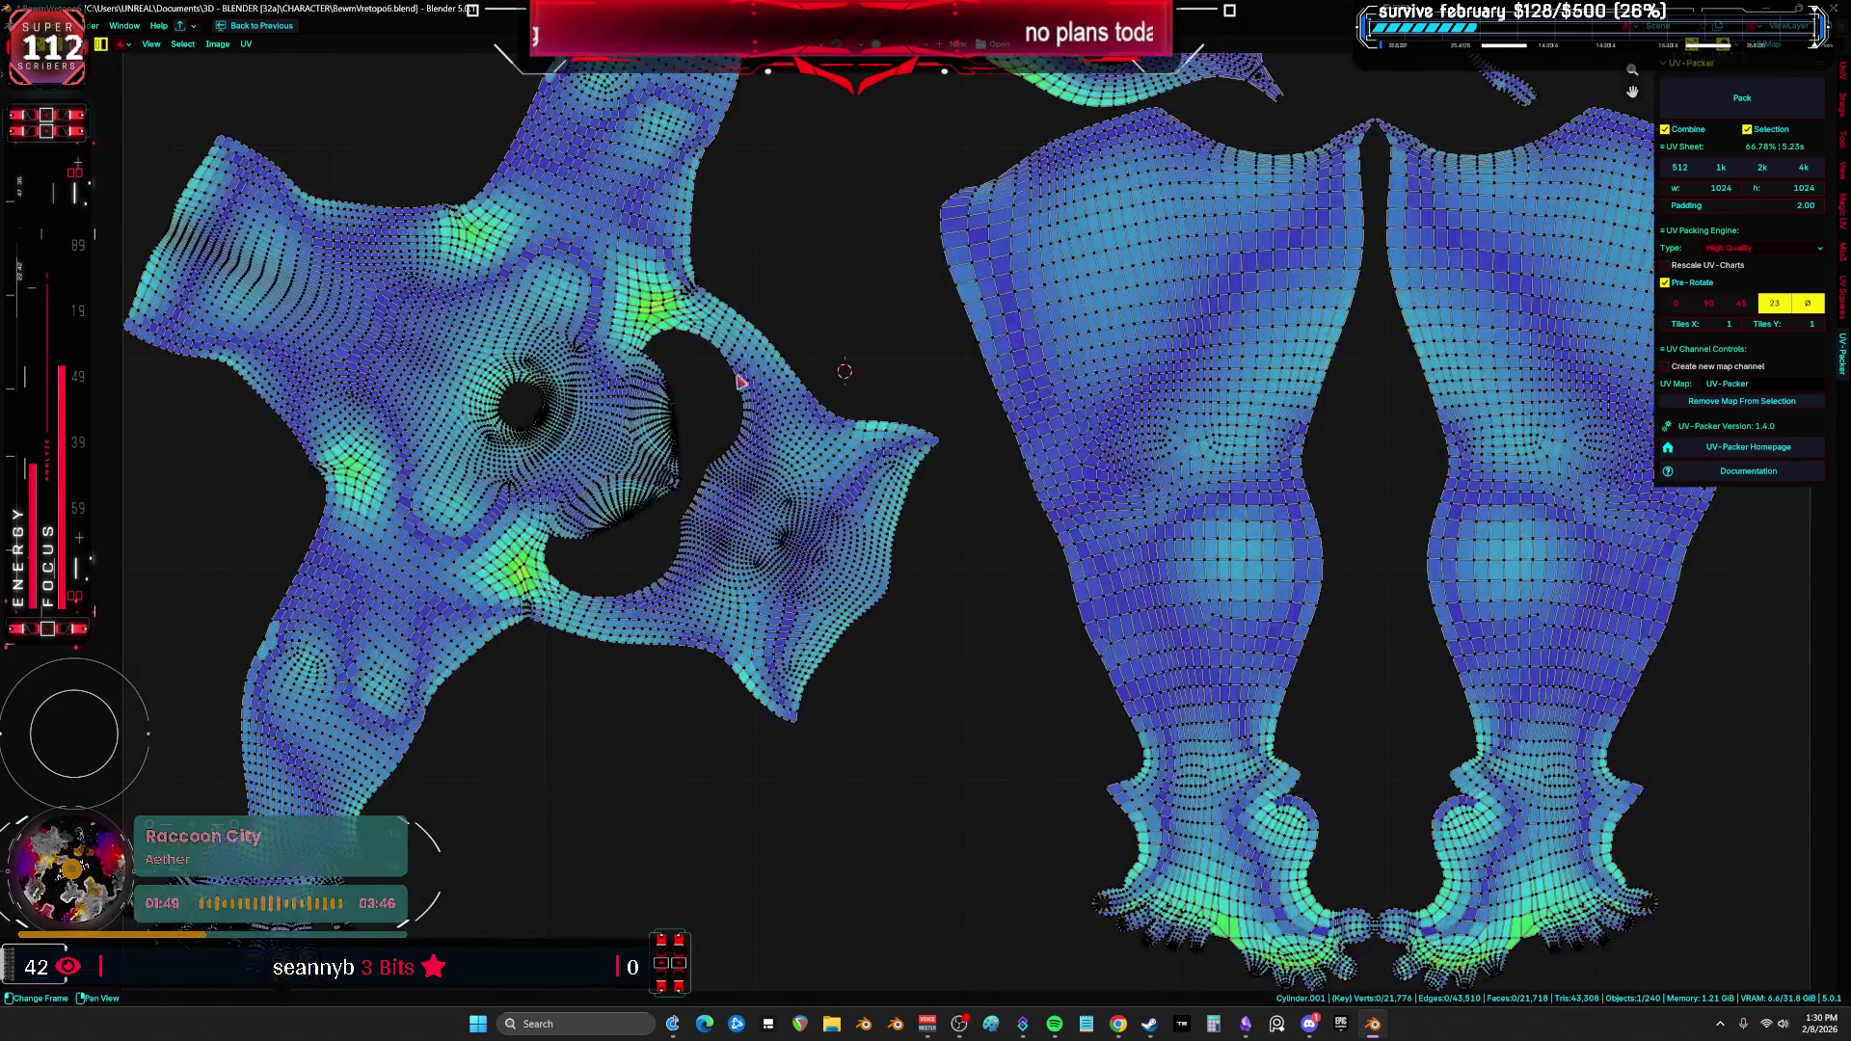
scroll(849, 444, down, 3)
Step: Select all UV islands, then isolate the X-shaped island
key(a)
scroll(1212, 325, up, 5)
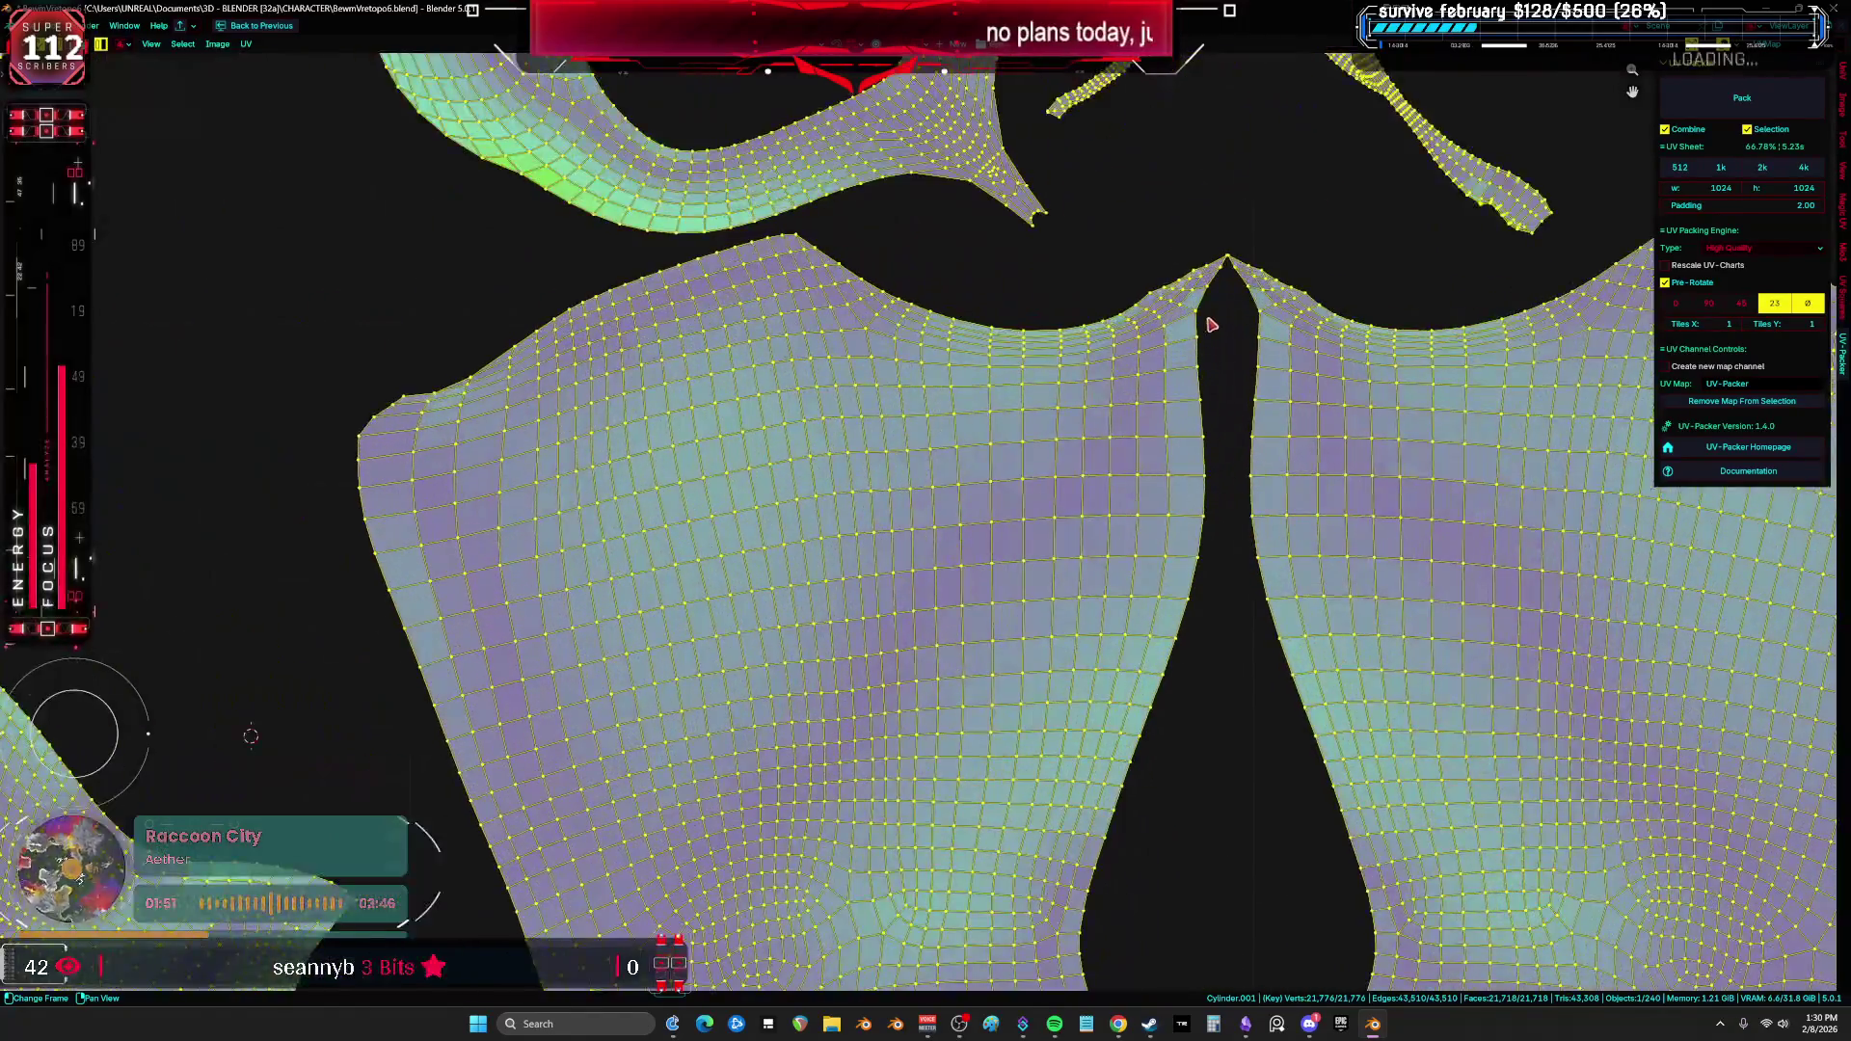
scroll(1212, 325, up, 3)
scroll(1253, 289, down, 10)
scroll(1126, 454, up, 6)
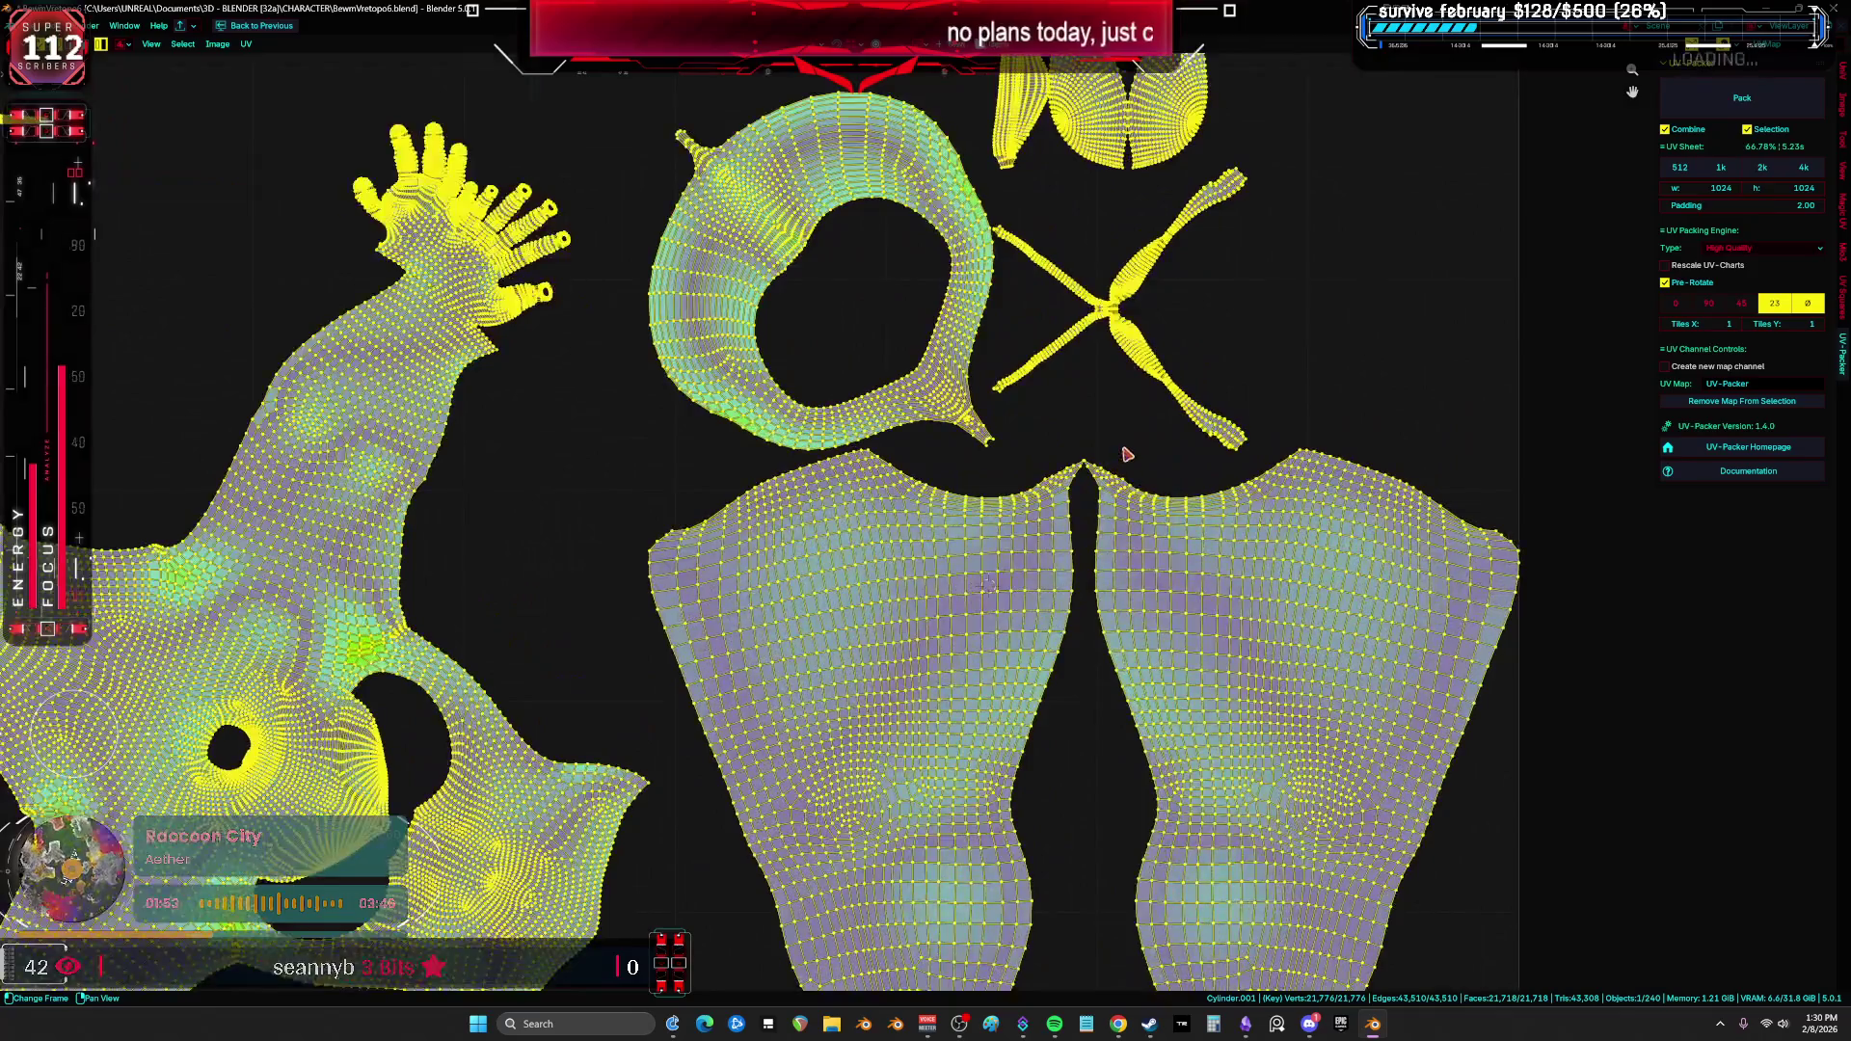
scroll(1126, 453, up, 3)
click(1124, 327)
scroll(1062, 425, down, 2)
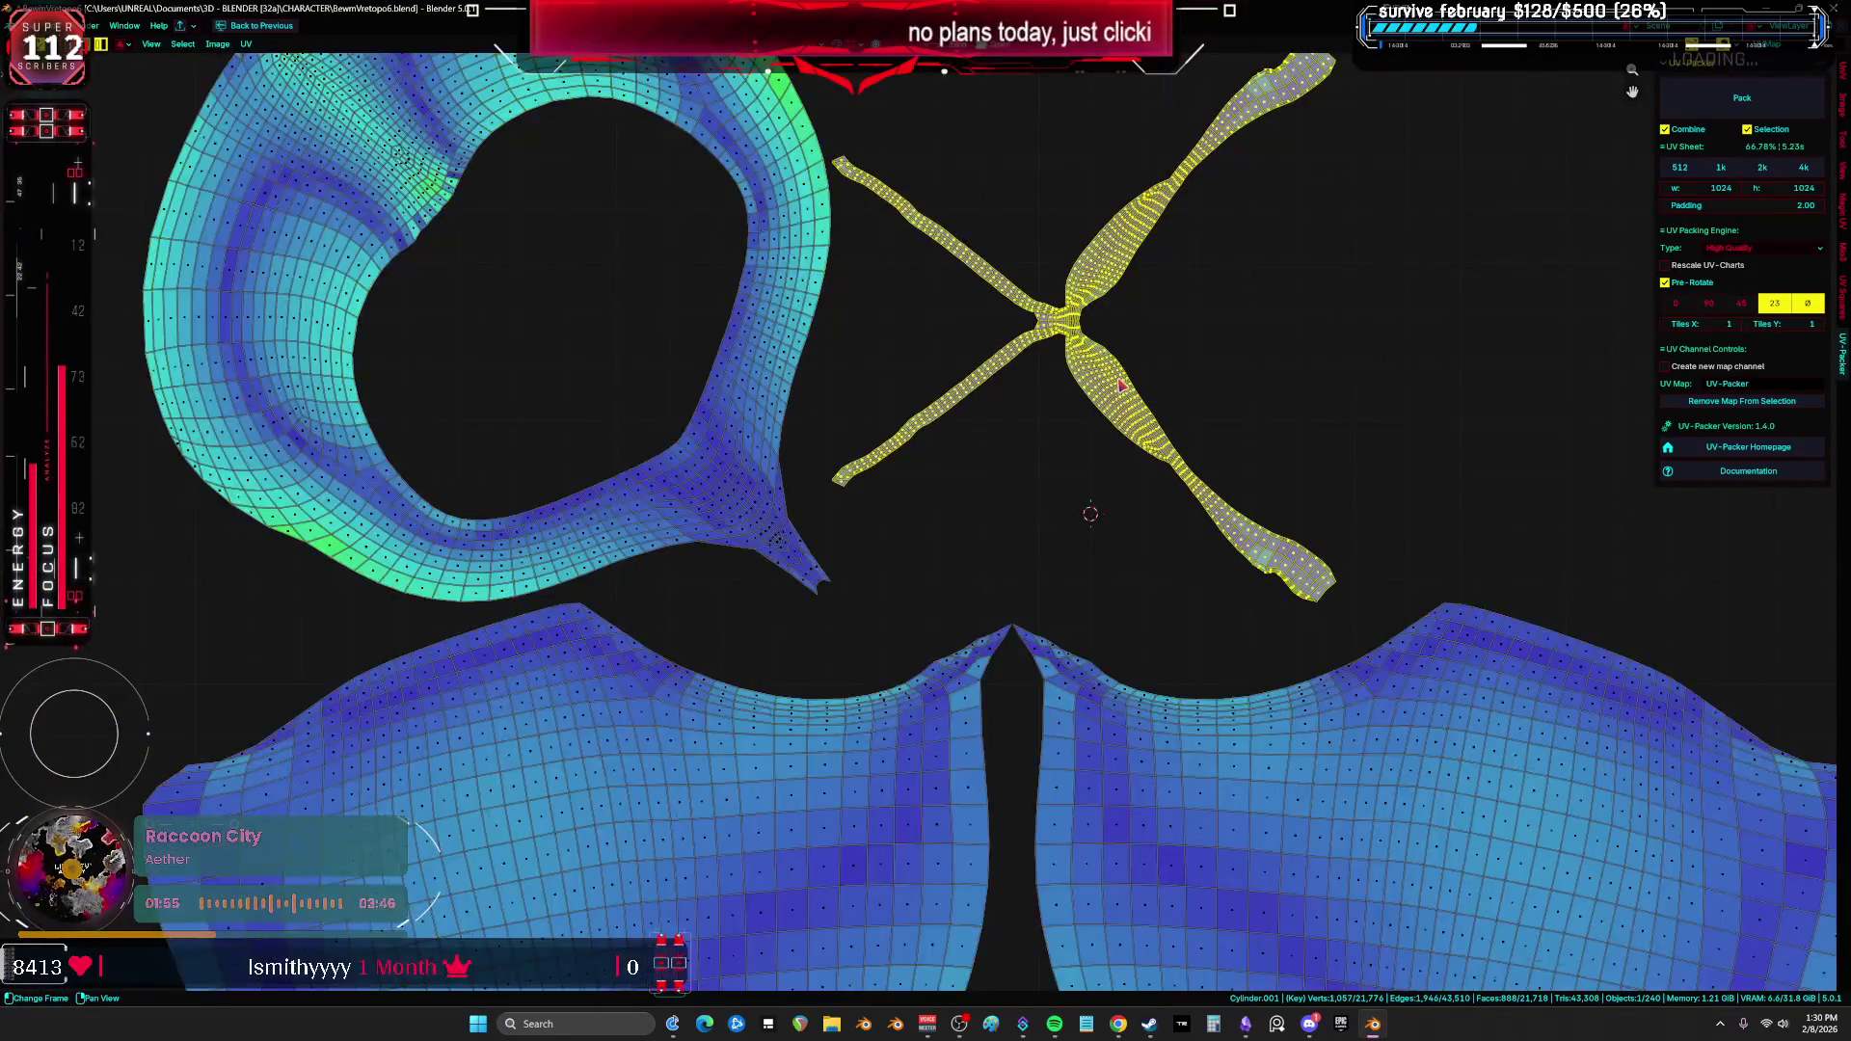
scroll(1060, 391, down, 3)
scroll(879, 547, up, 2)
Step: Toggle see-through and shaded display in the 3D view, keeping the UV editor maximized
key(a)
key(ctrl+space)
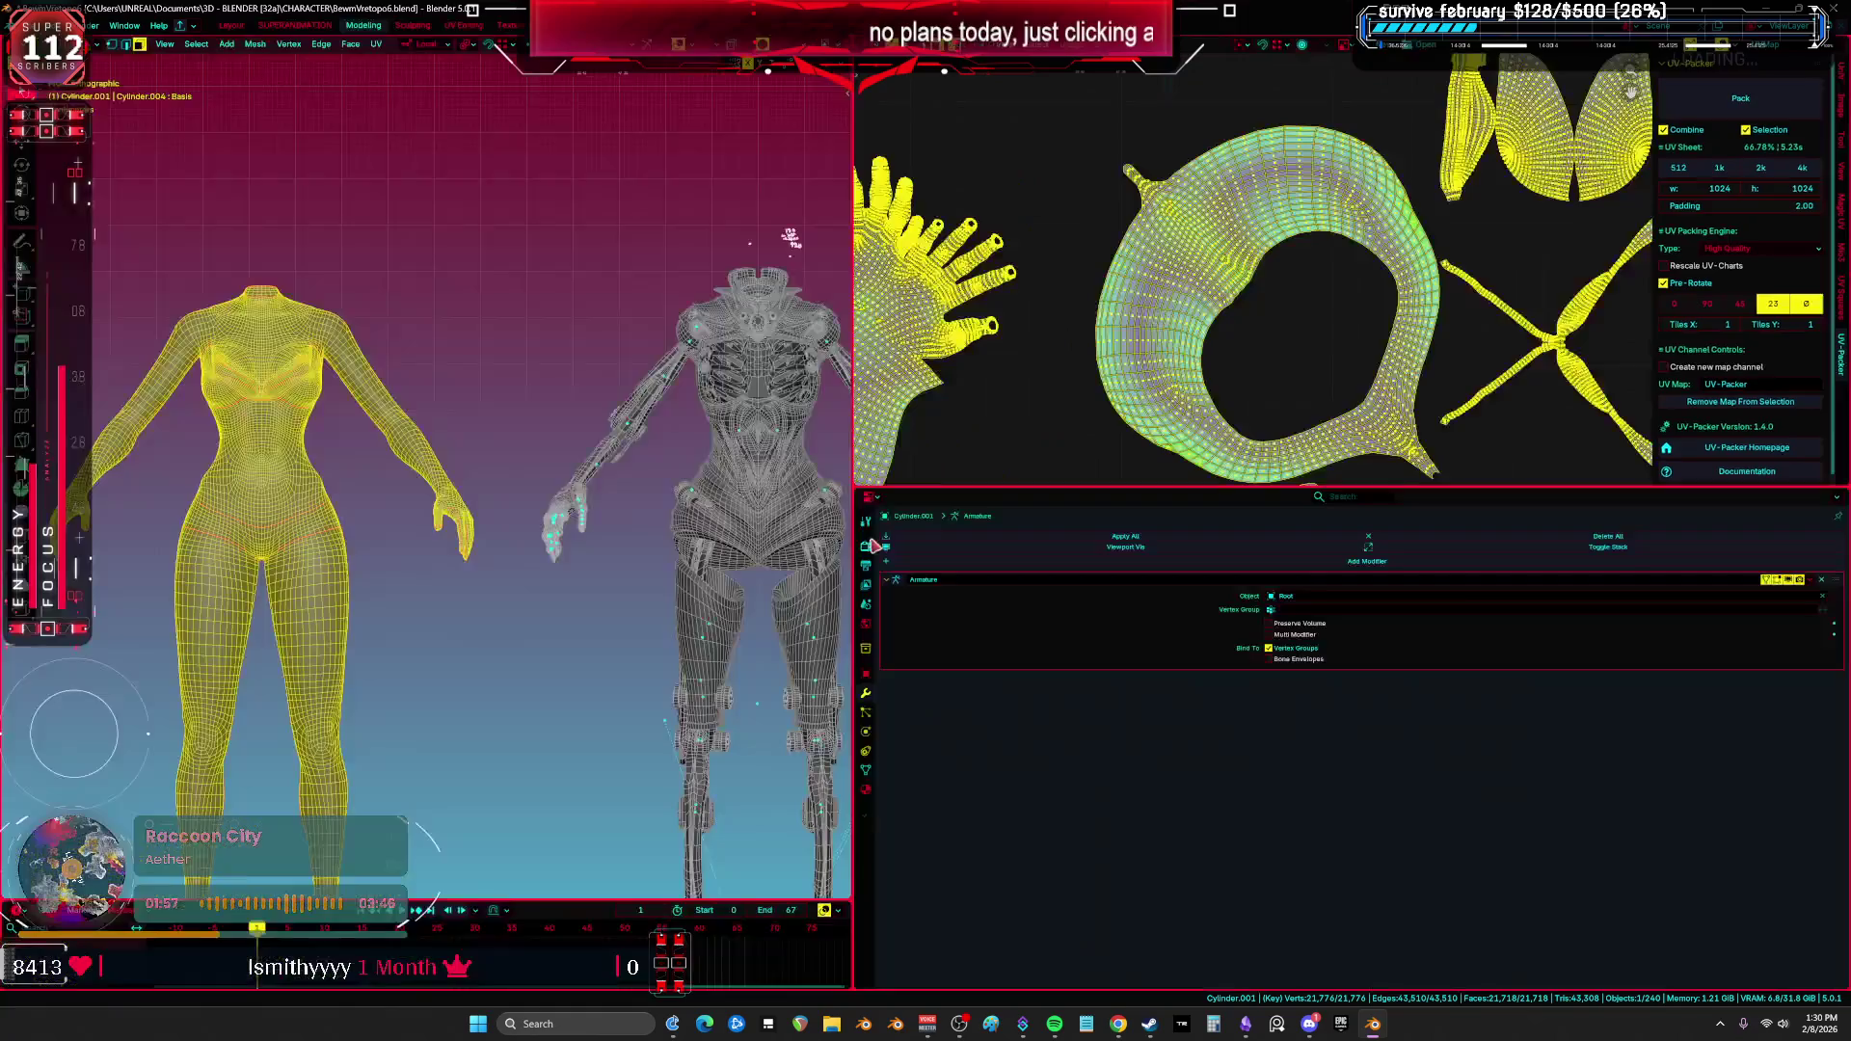
key(ctrl+space)
key(z)
click(777, 470)
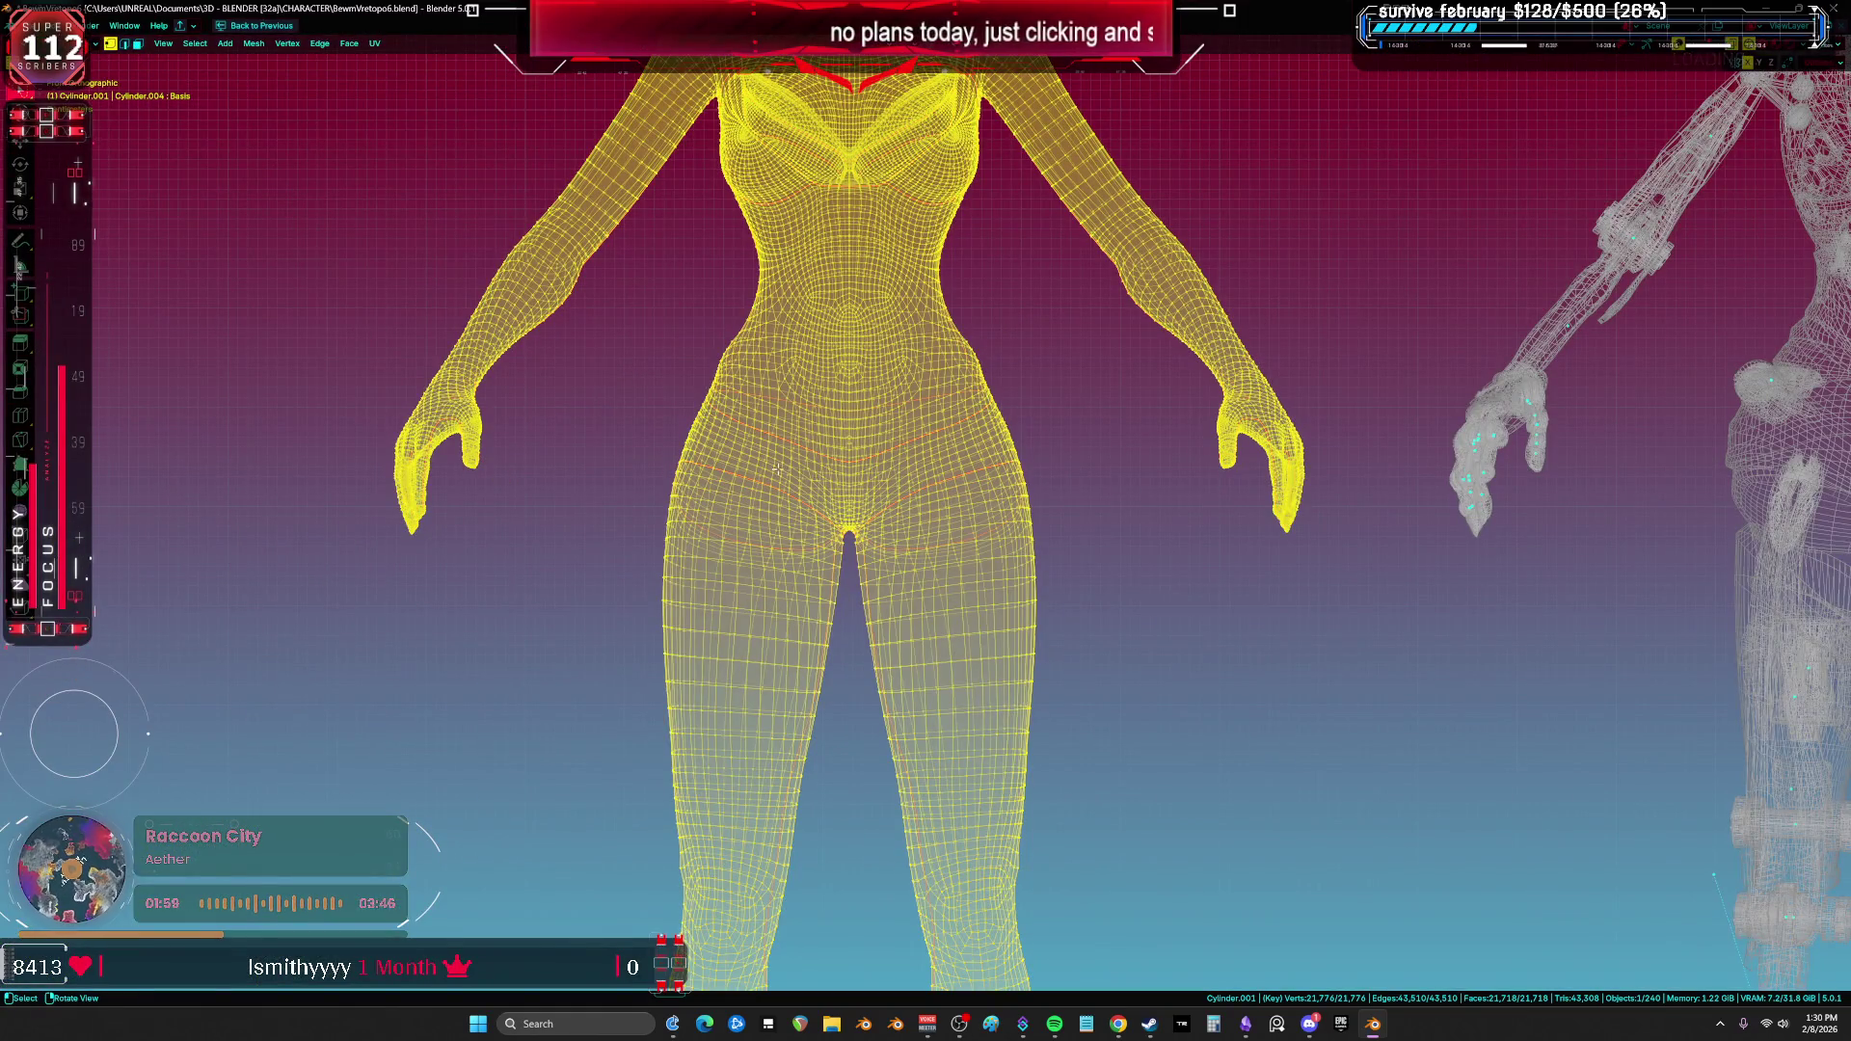
key(z)
click(949, 446)
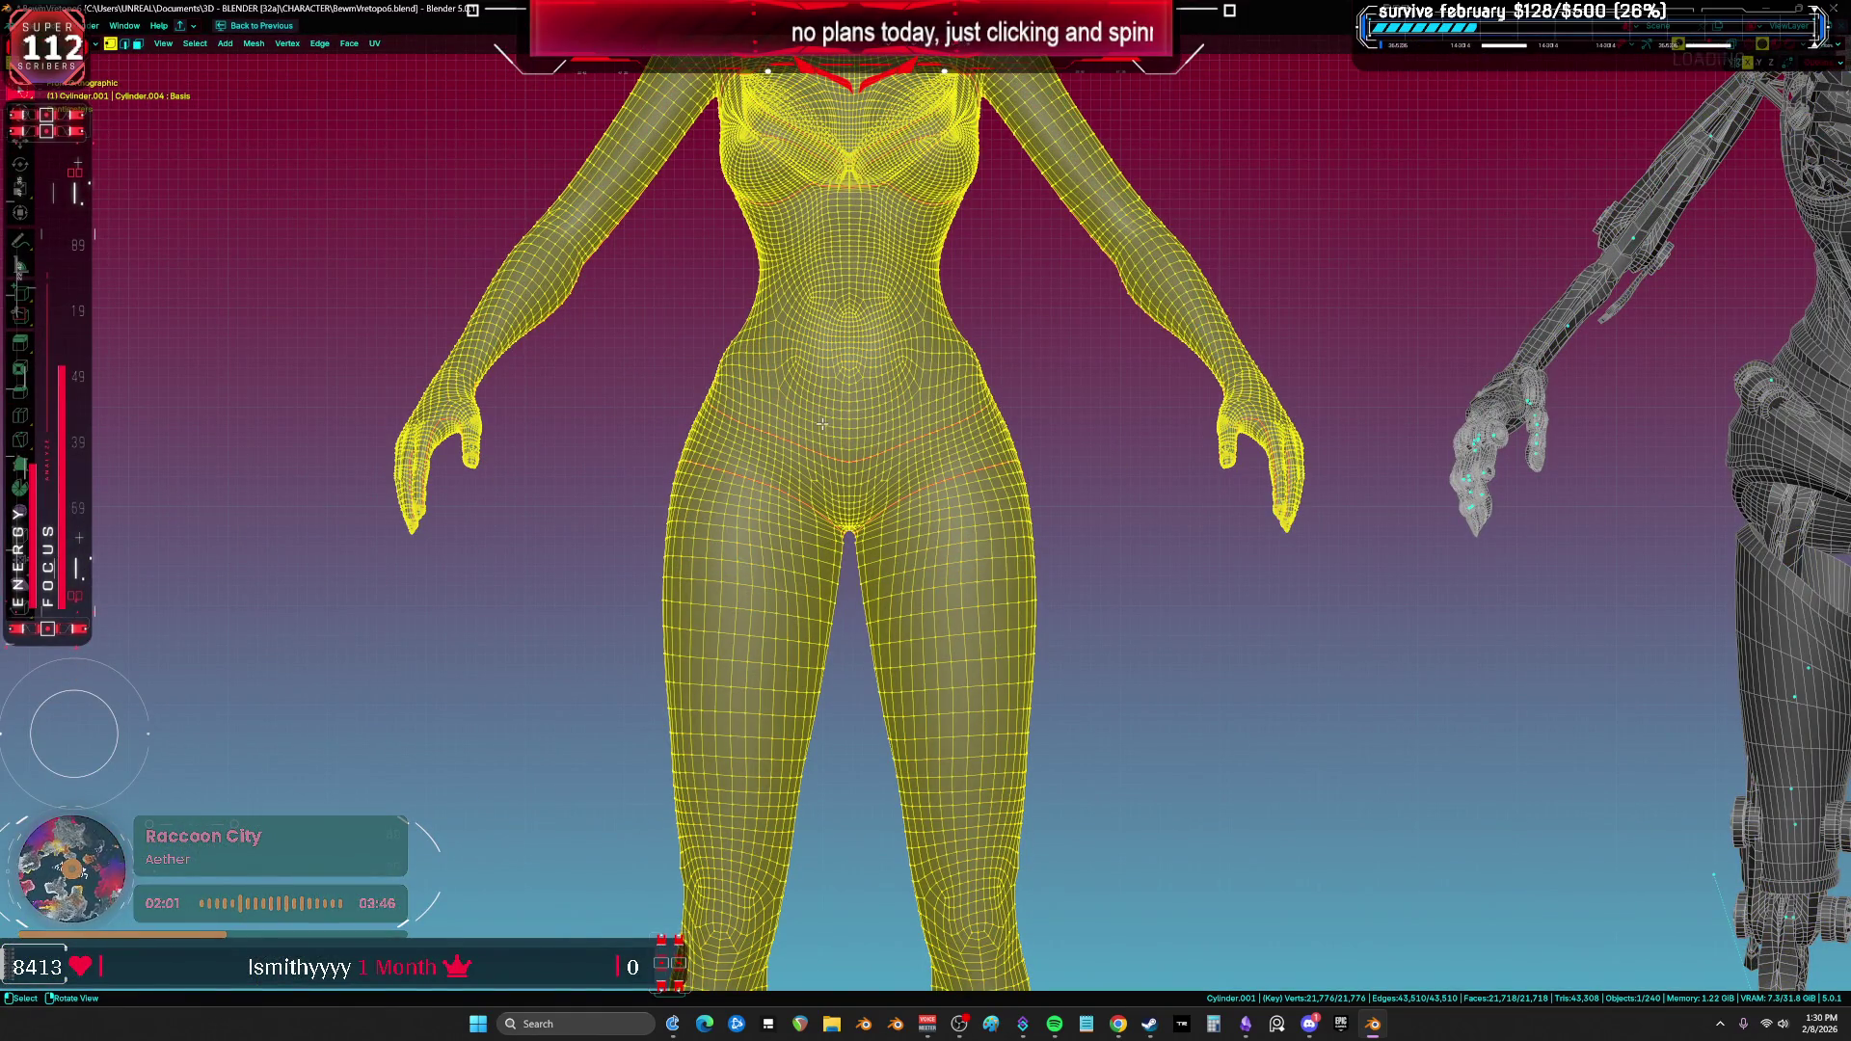
key(ctrl+space)
key(ctrl+space)
Step: Pack the UV islands into the sheet with UV-Packer
click(1740, 104)
click(1738, 106)
mouse_move(1194, 394)
middle_down()
mouse_move(967, 383)
mouse_move(977, 481)
middle_up()
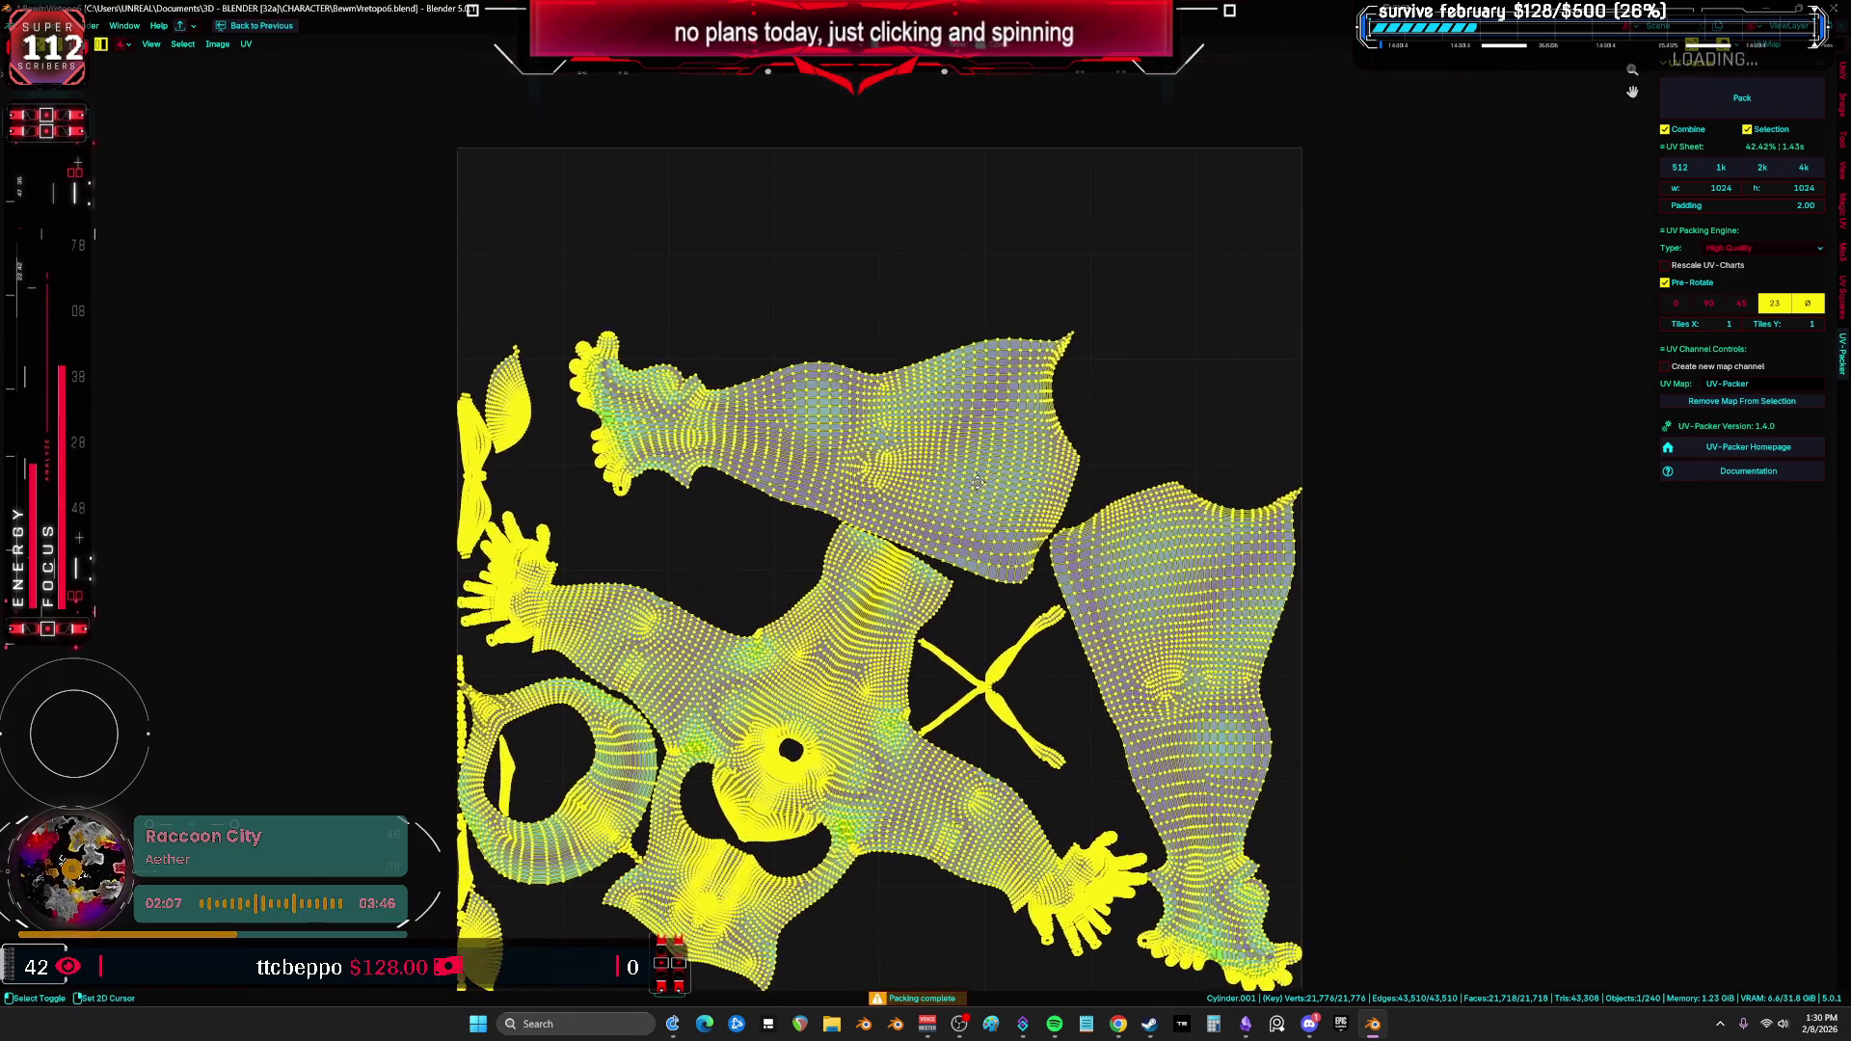
Step: Rotate the right leg island horizontally beside the sheet and move the second leg island to the lower left
click(1130, 530)
key(r)
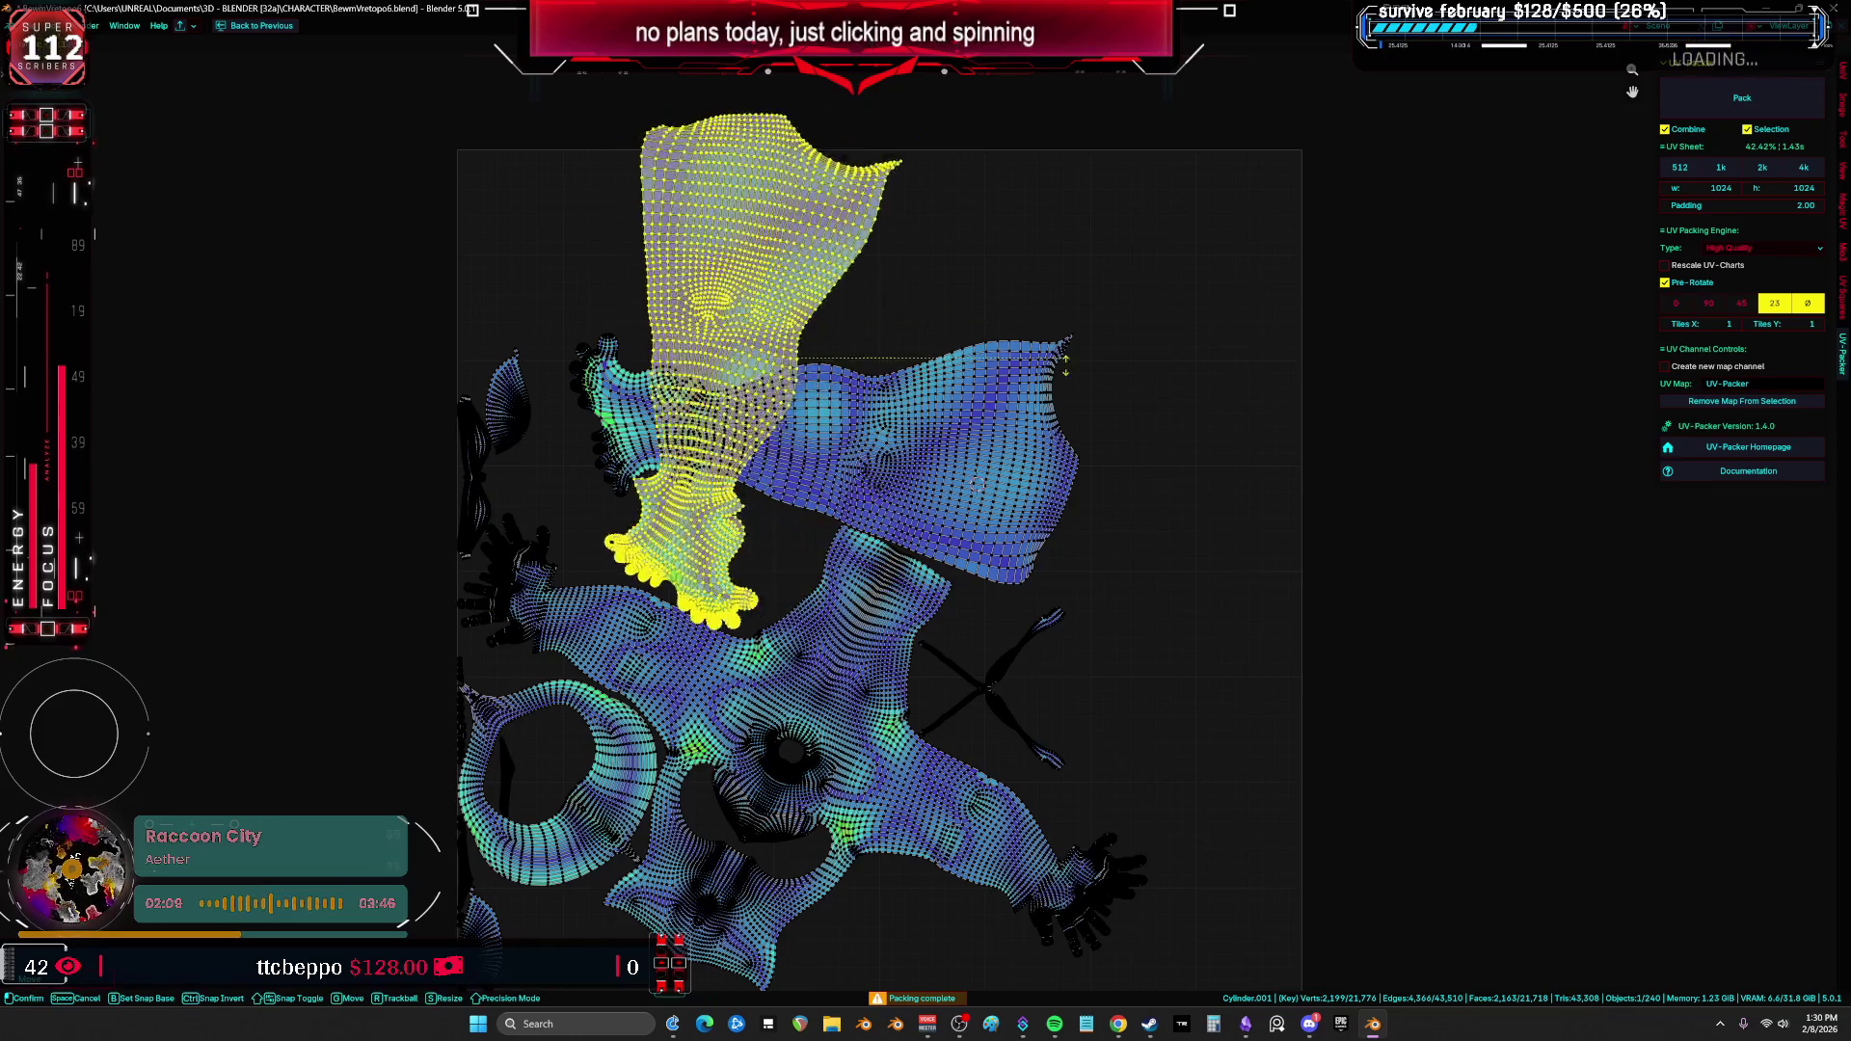
key(g)
click(878, 472)
middle_drag(877, 471, 1085, 416)
key(a)
click(1103, 412)
key(g)
click(231, 684)
Step: Move the ring island off the UV sheet to the lower left
key(a)
scroll(885, 670, down, 2)
middle_drag(885, 670, 971, 562)
click(795, 603)
key(g)
click(444, 747)
key(a)
scroll(846, 692, up, 2)
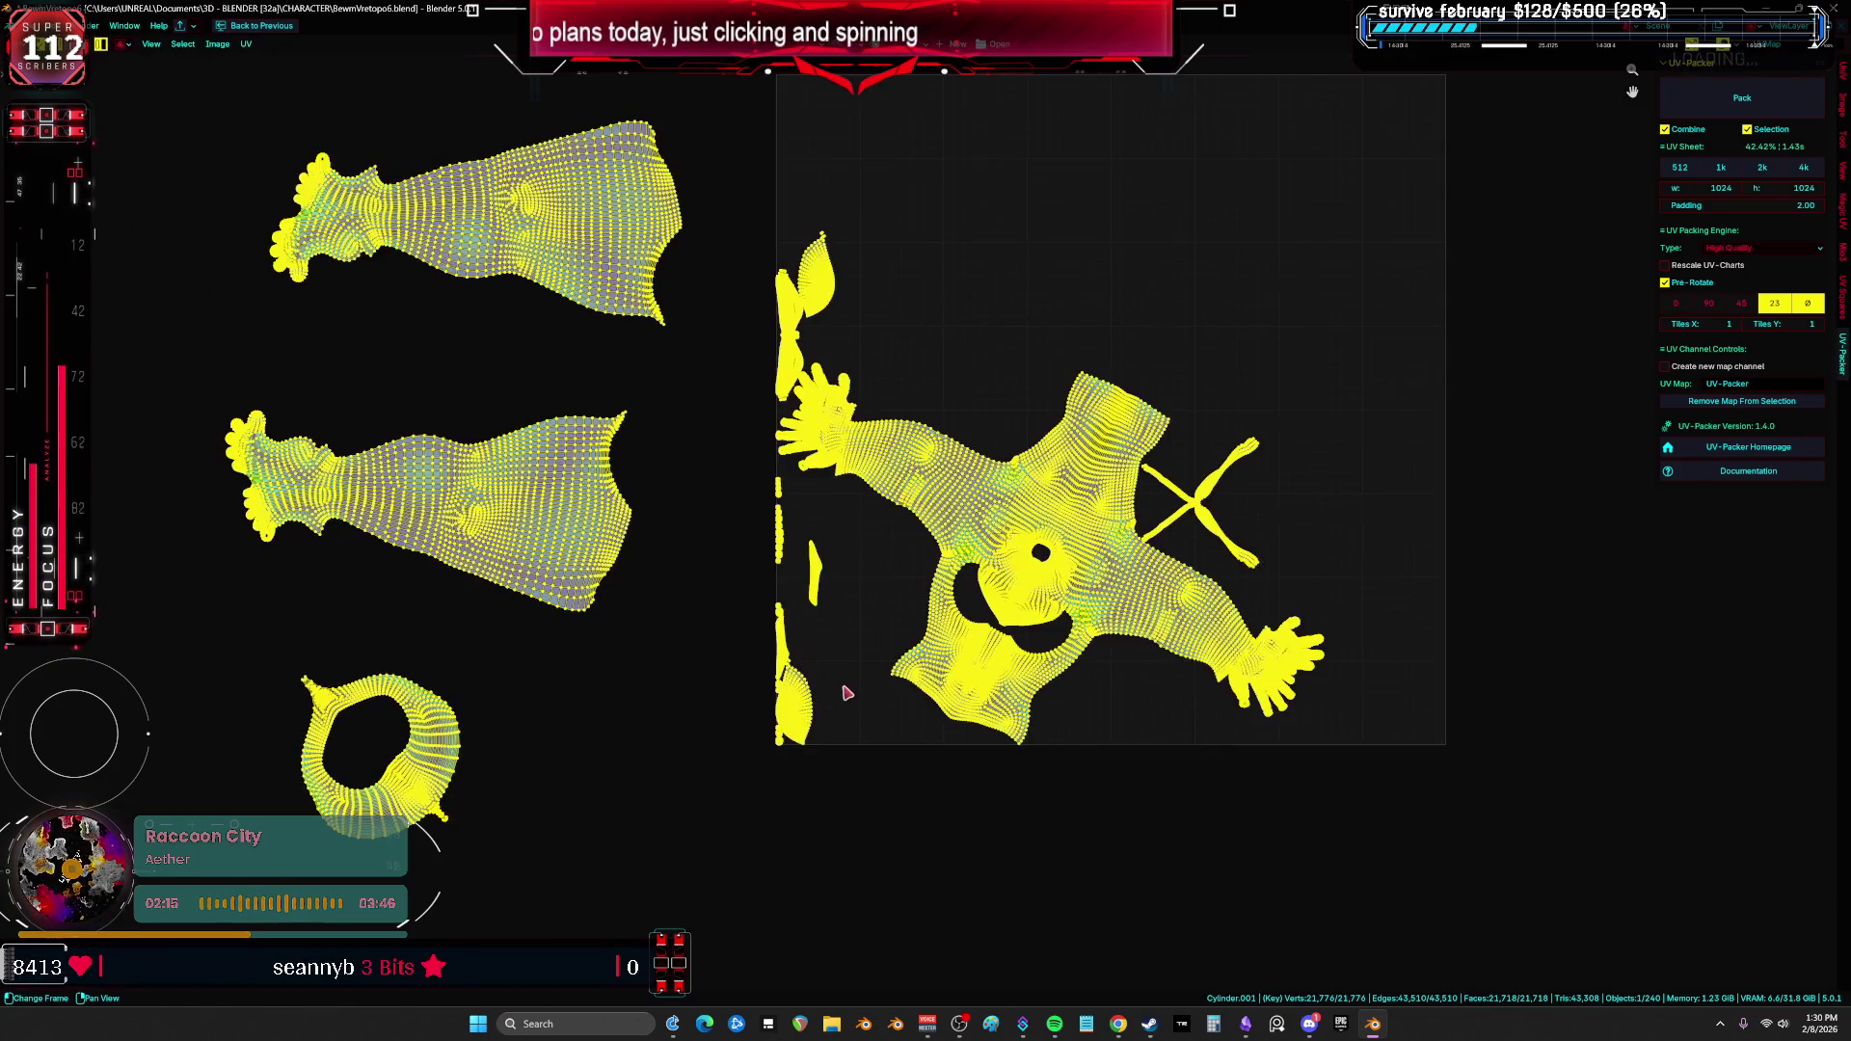
scroll(1016, 533, up, 3)
scroll(1082, 573, down, 3)
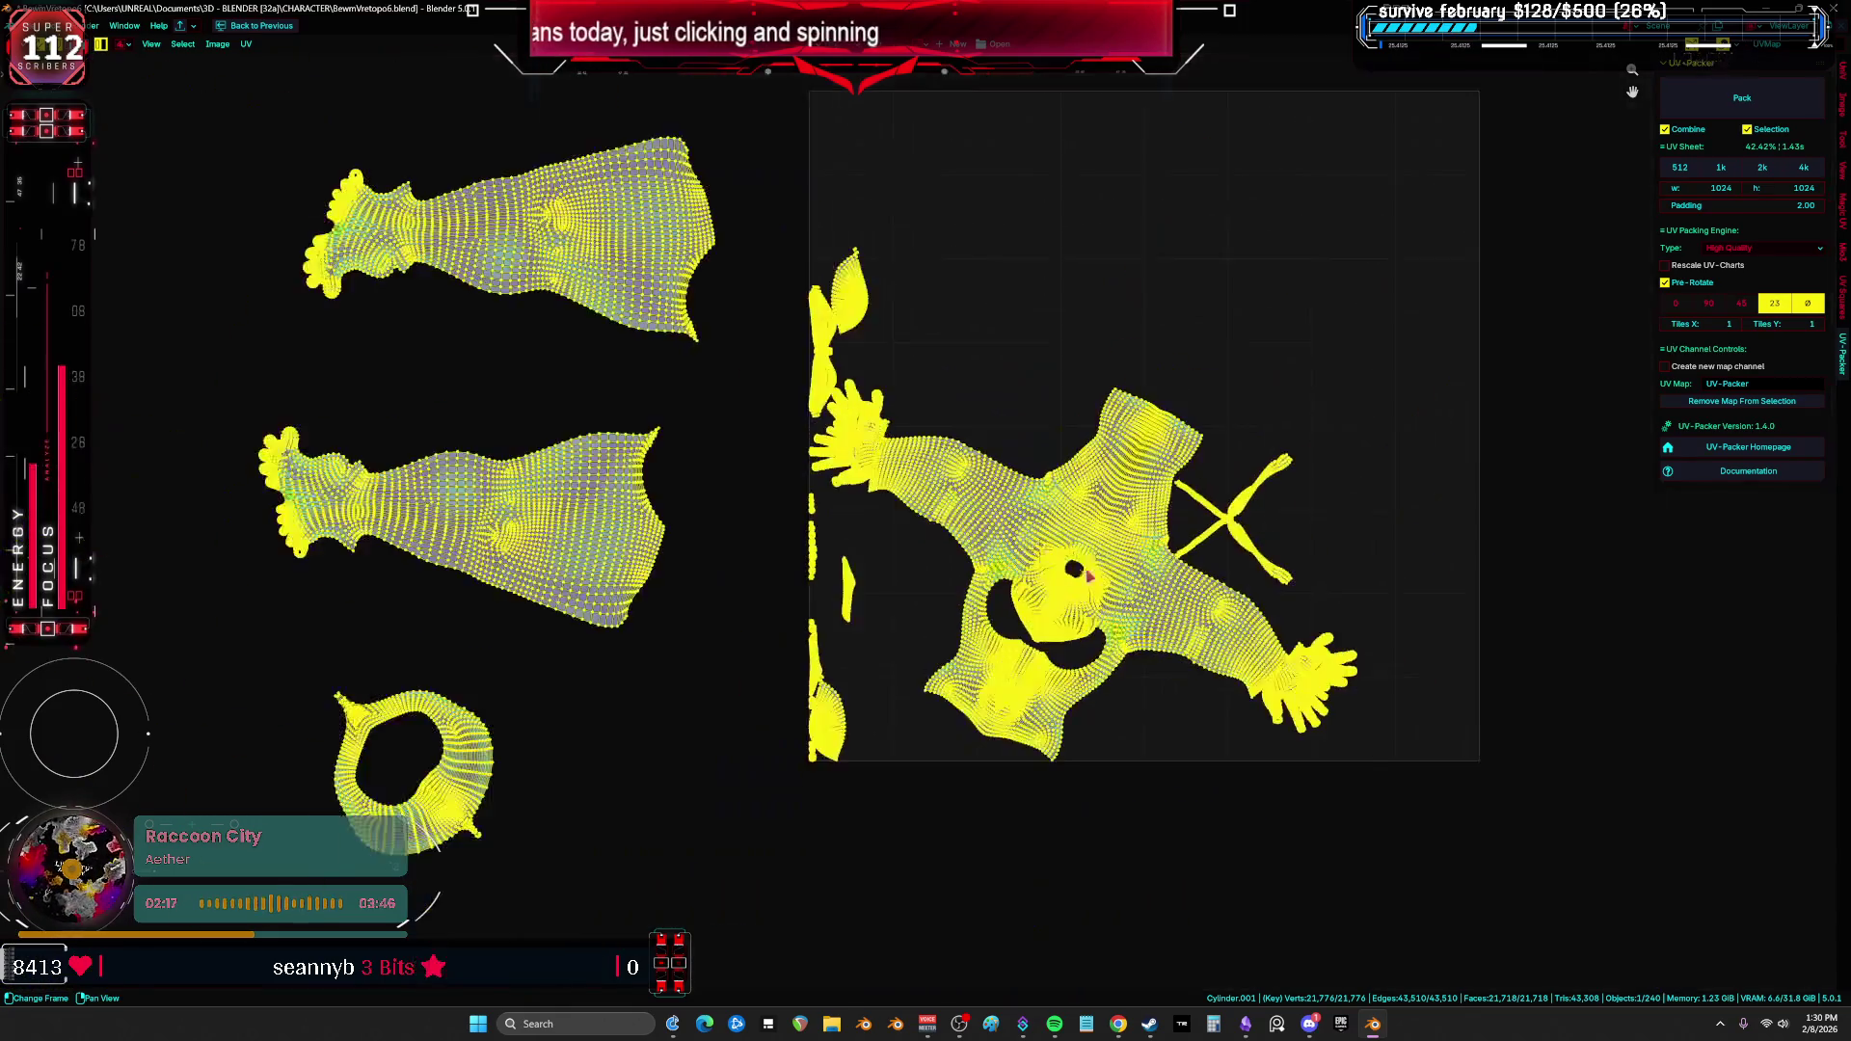
scroll(1122, 562, up, 3)
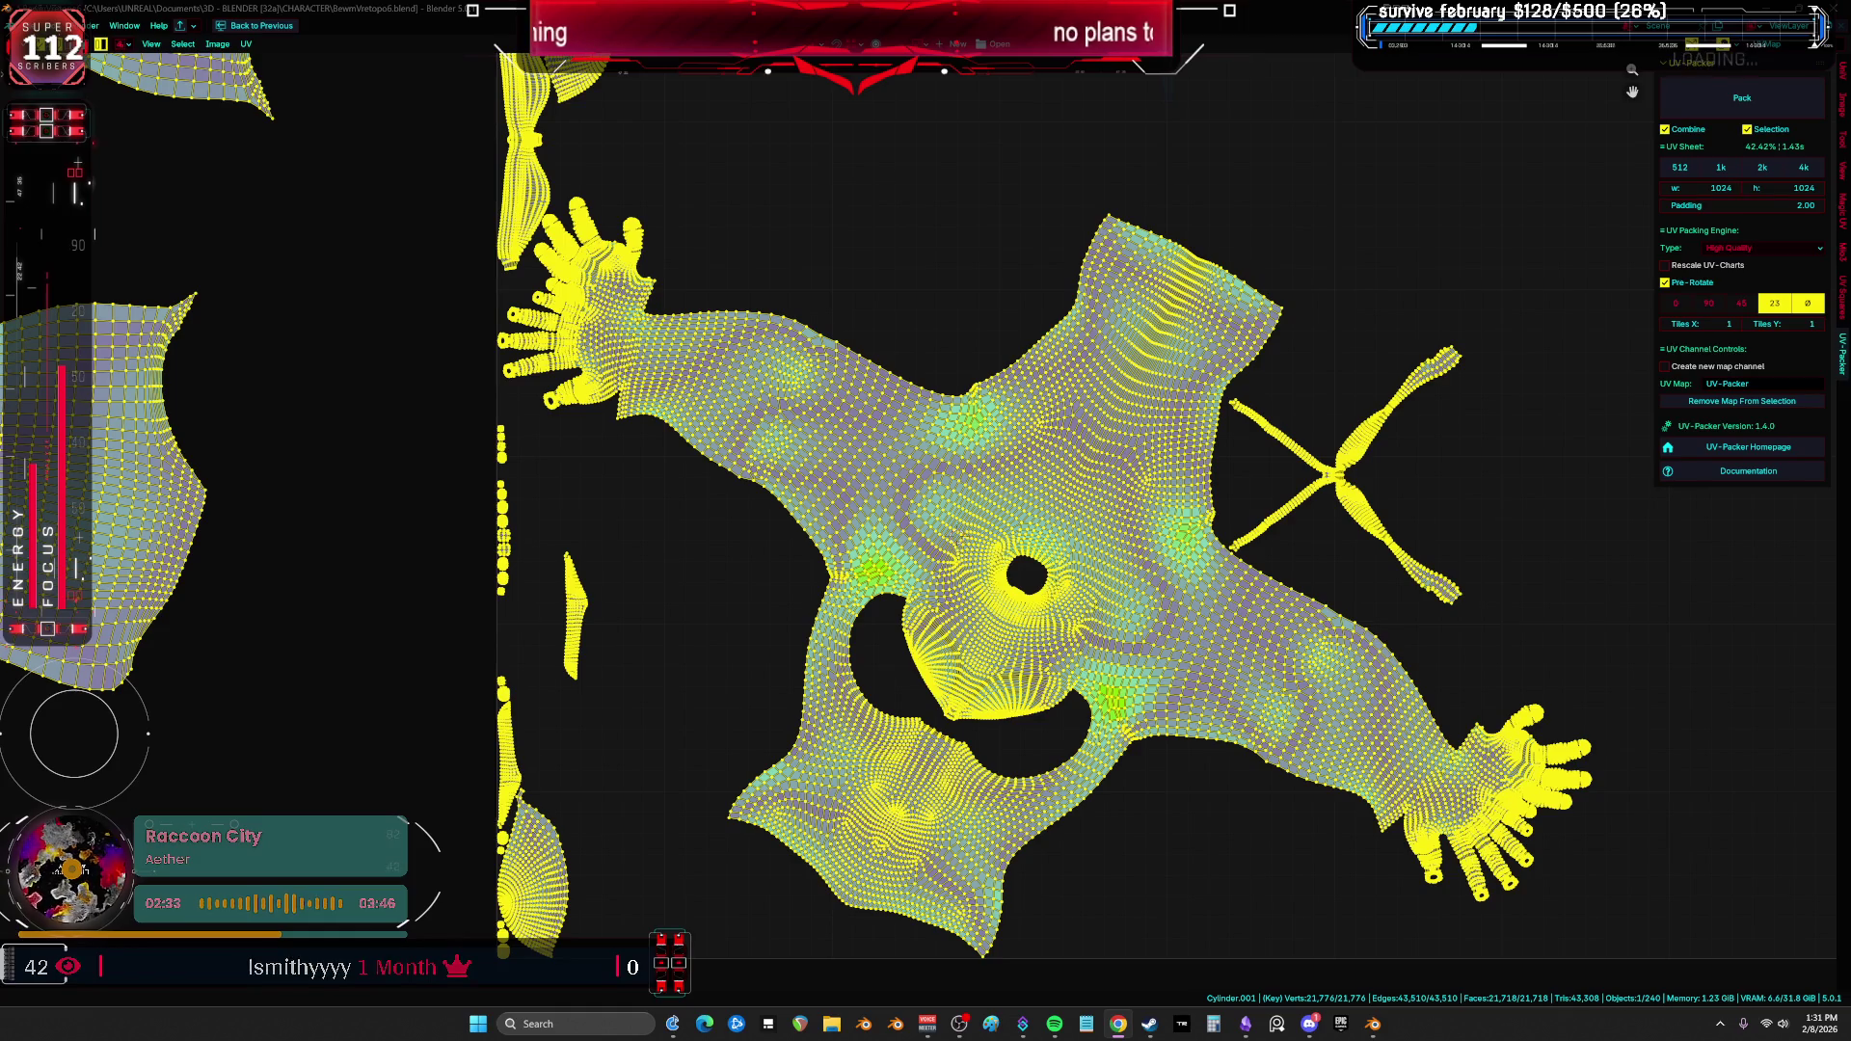
Step: Move the foot island to the right
scroll(1052, 618, down, 3)
scroll(611, 496, up, 8)
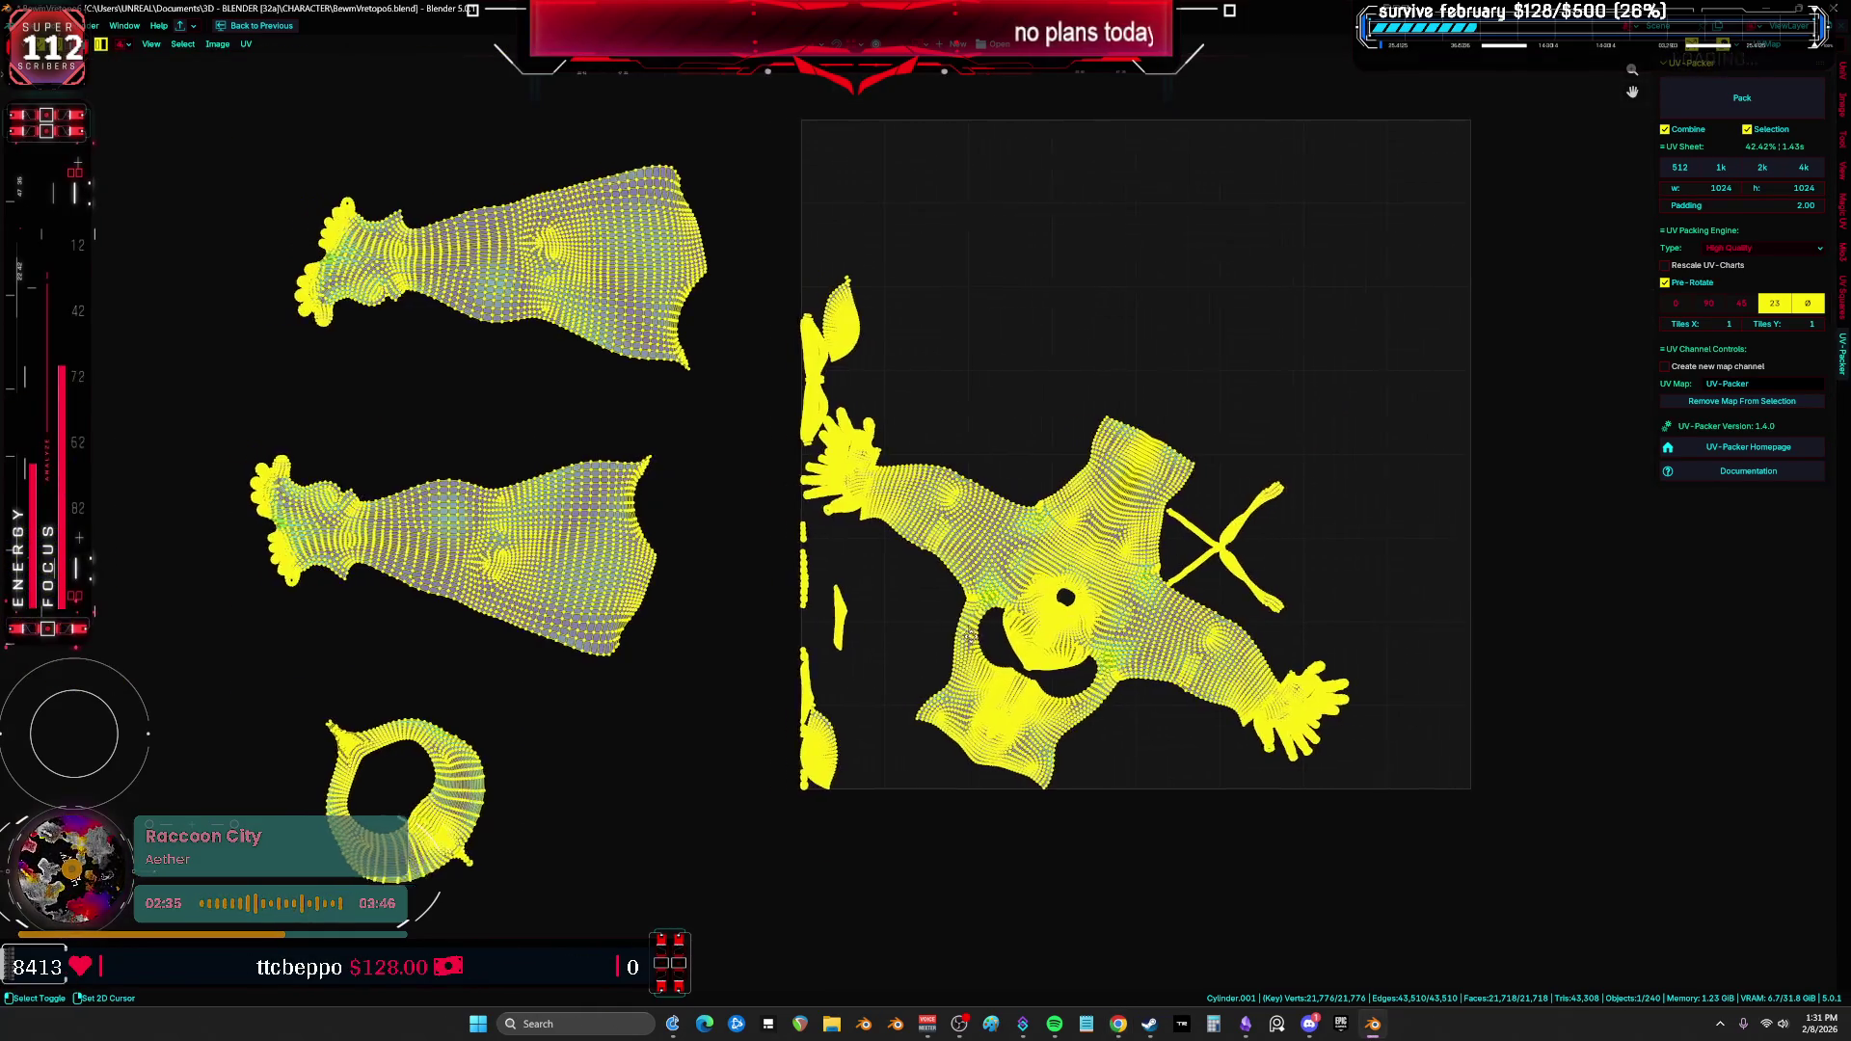
scroll(540, 590, down, 2)
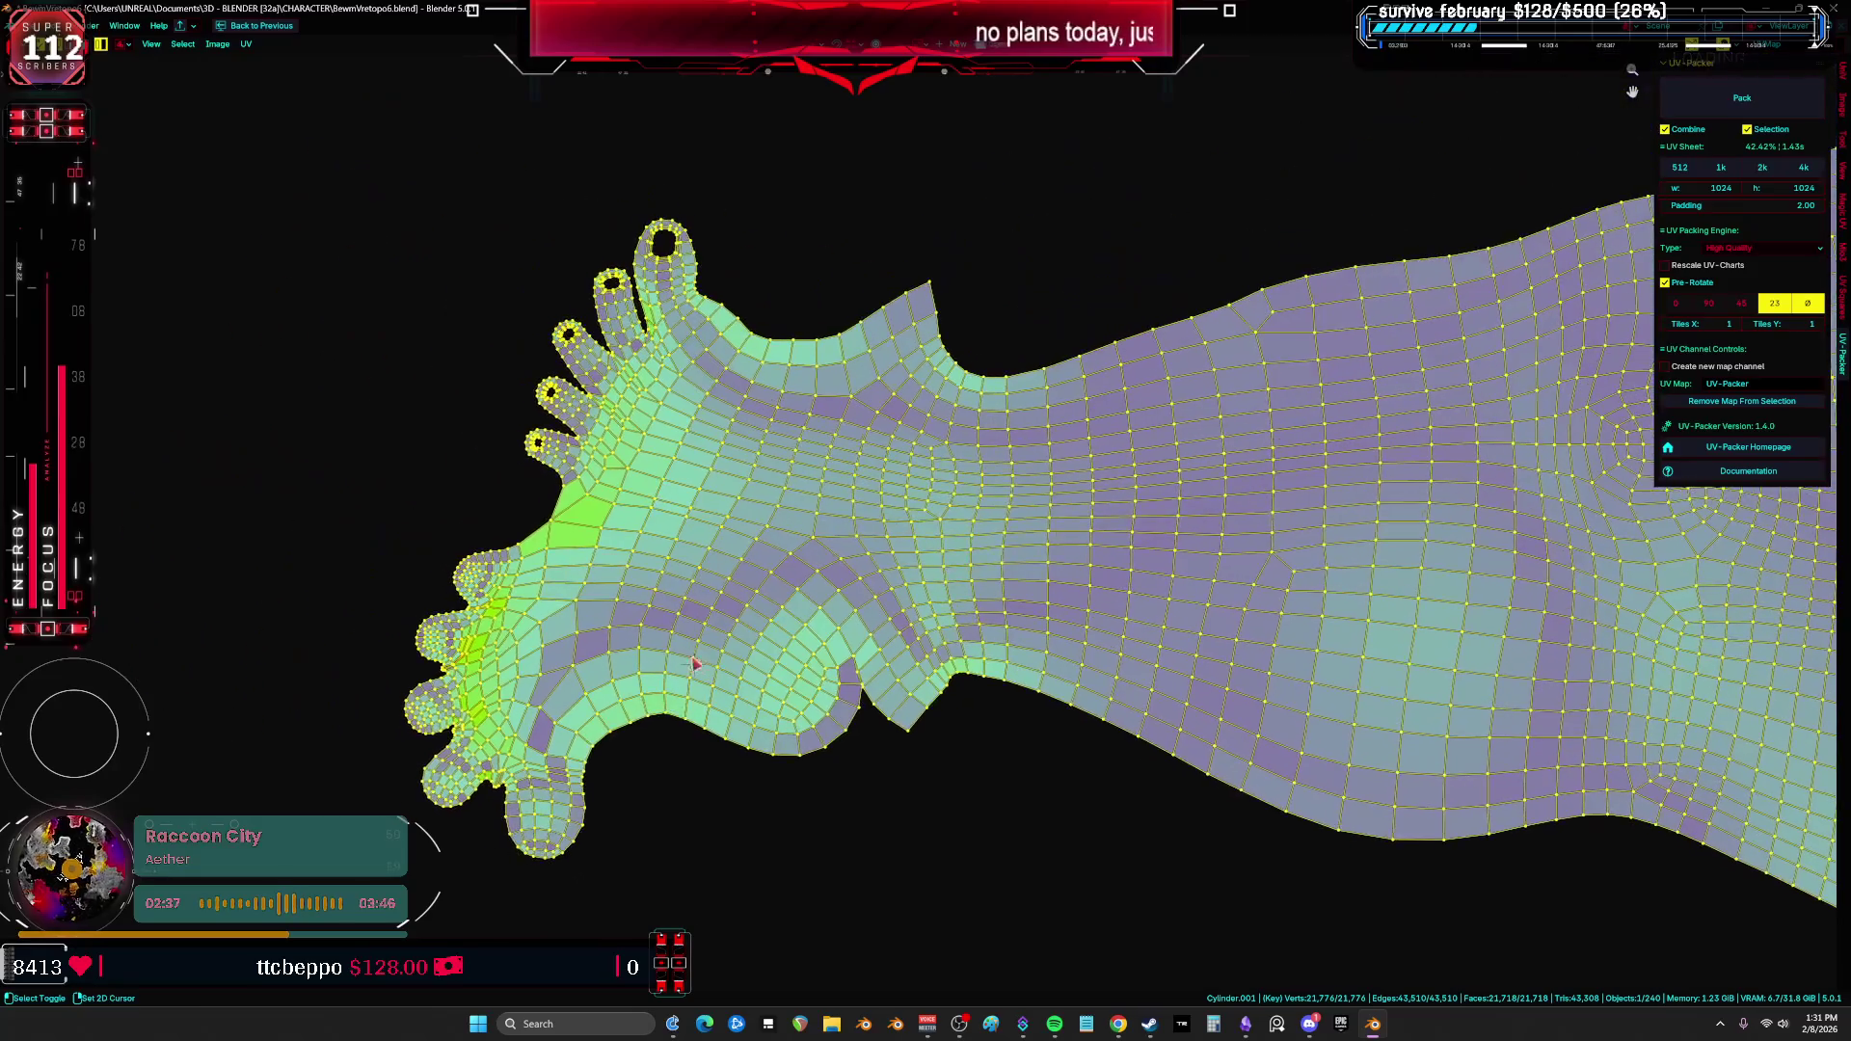
scroll(1054, 622, up, 2)
scroll(1054, 623, down, 3)
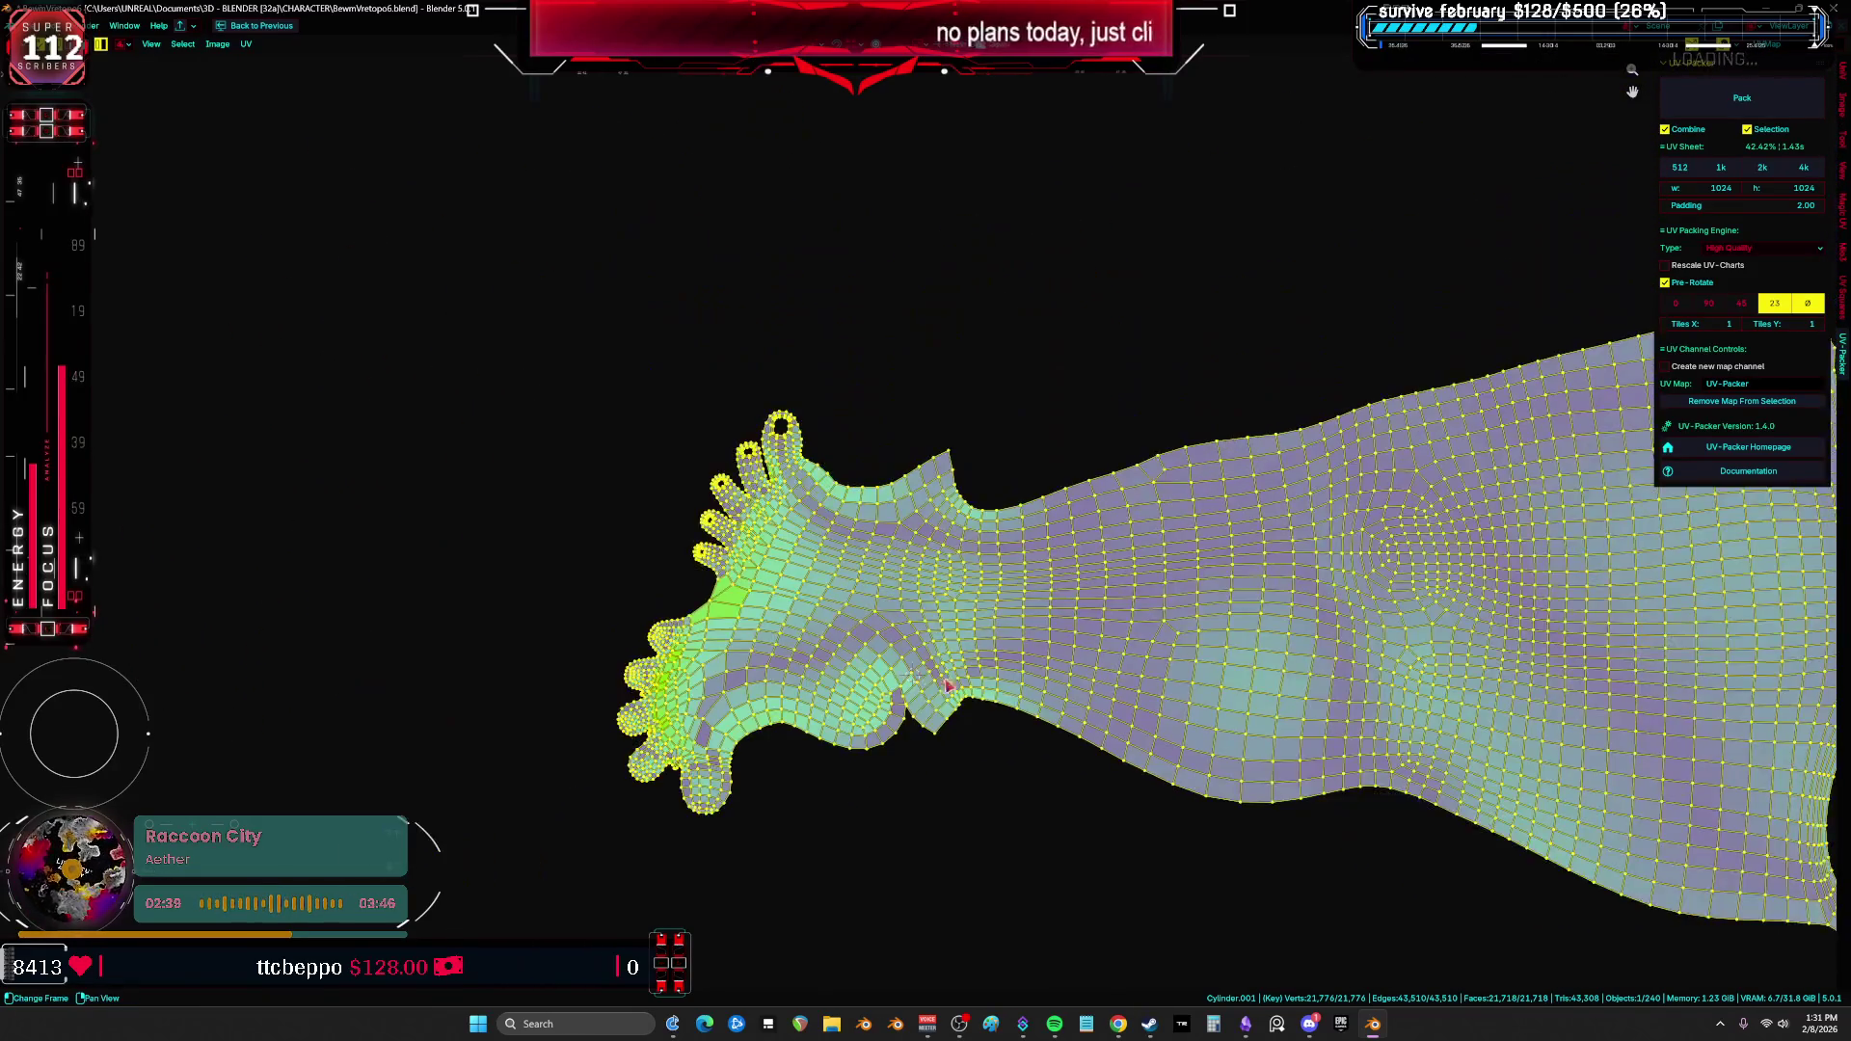
key(g)
click(912, 675)
Step: Pack all islands, legs included, into the 0–1 tile at about 62% coverage
scroll(912, 675, down, 4)
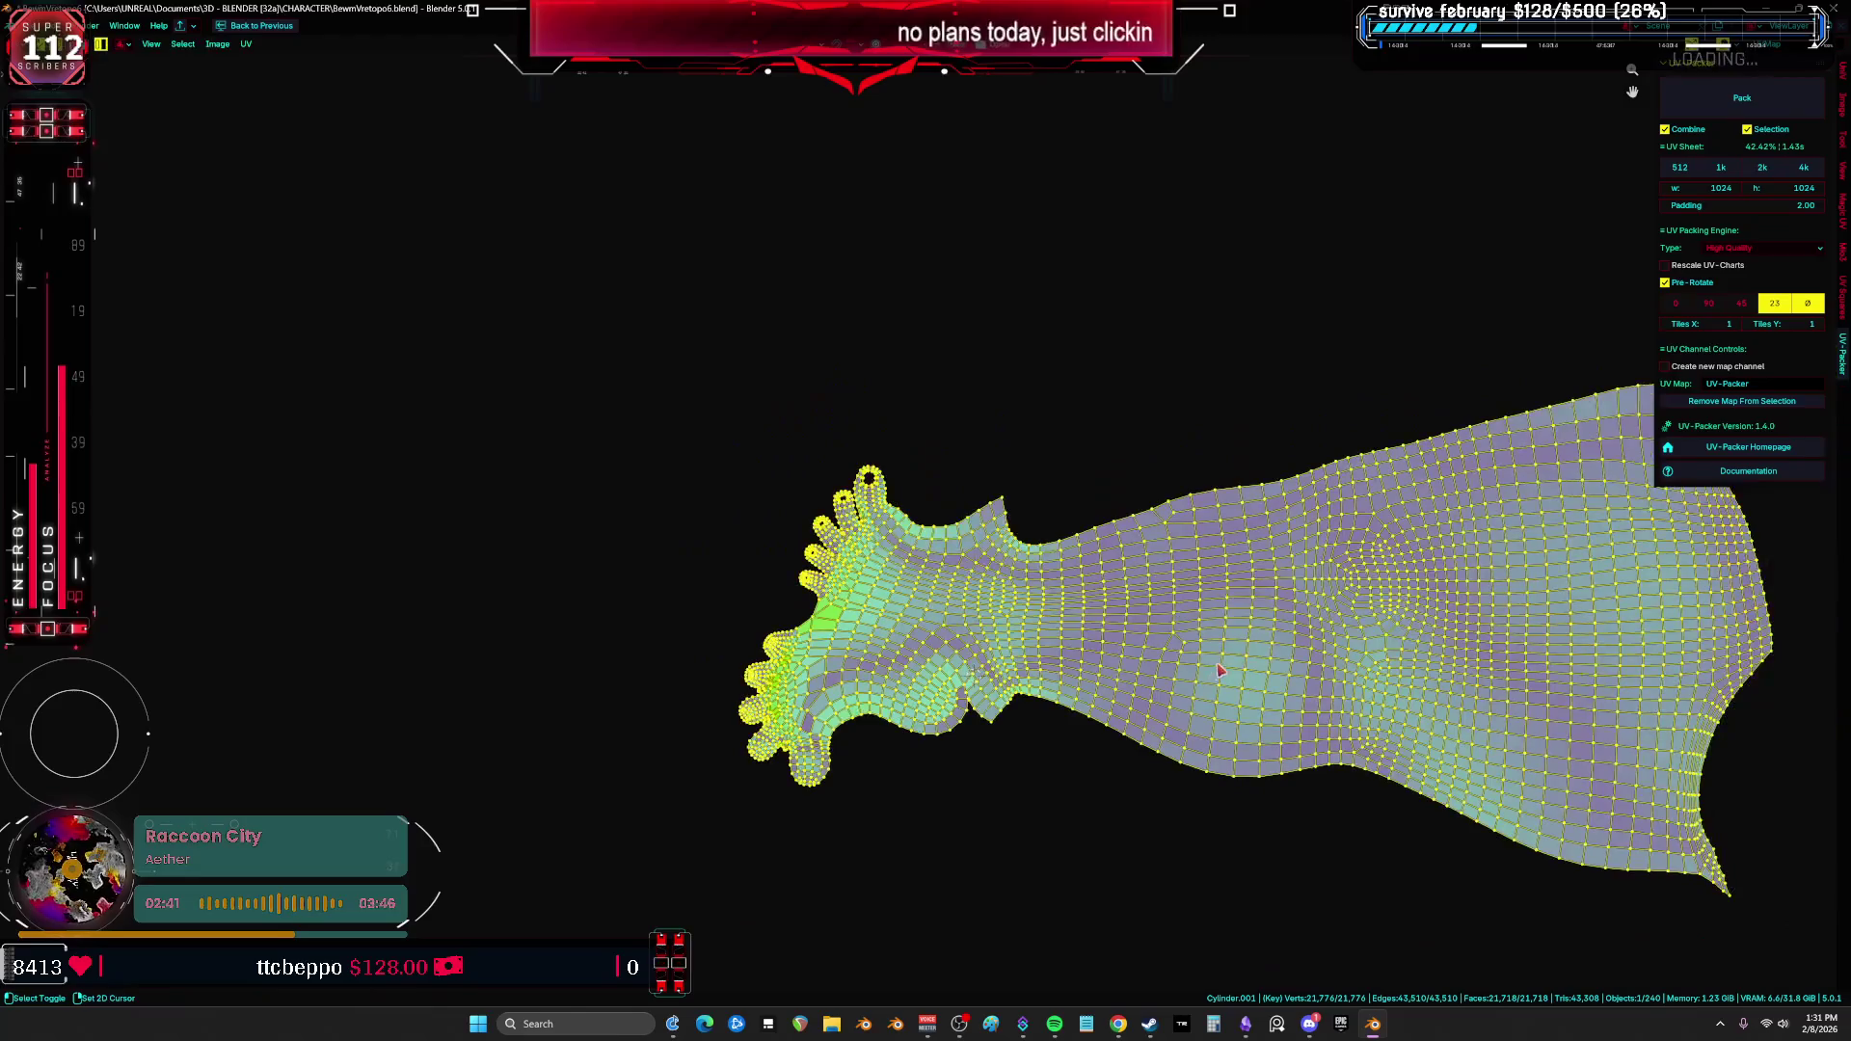
scroll(853, 492, up, 3)
middle_drag(1205, 434, 1191, 326)
click(1742, 98)
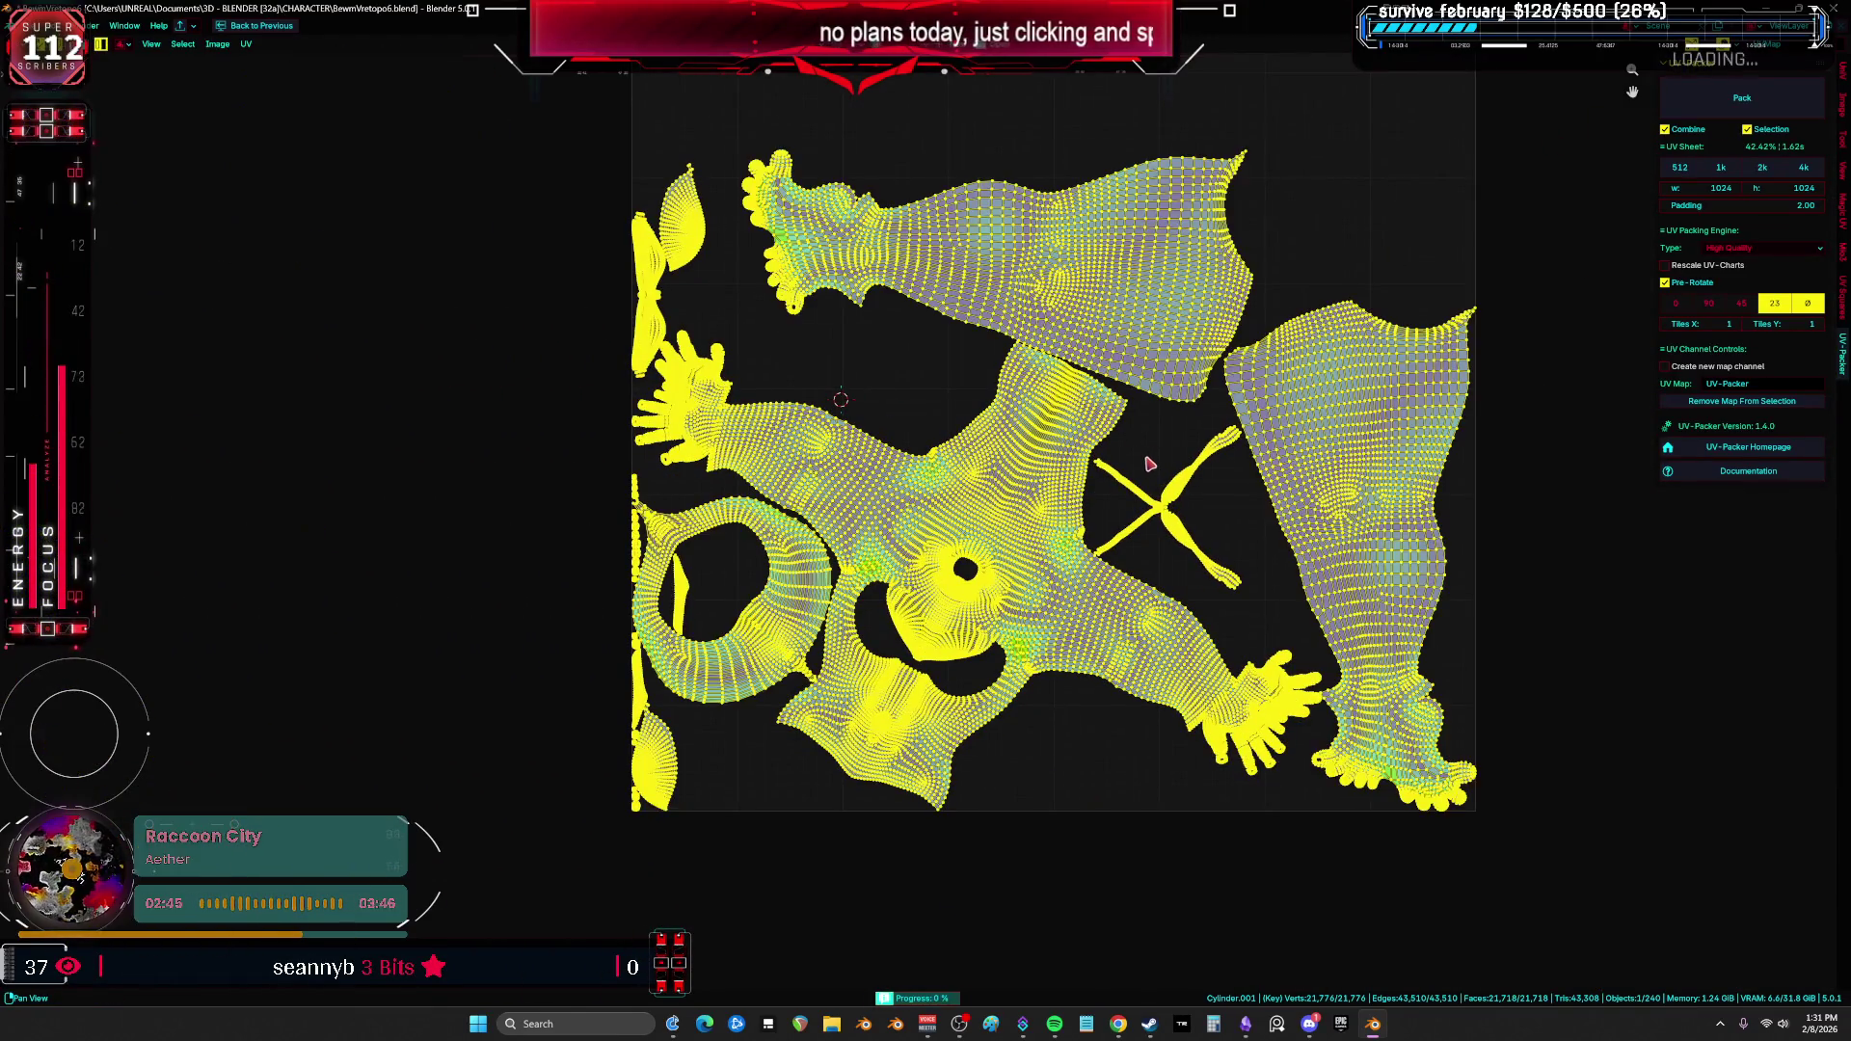
scroll(1176, 474, up, 1)
Step: Check the X-shaped island and the chest in 3D, then select all islands in the full-screen UV editor
click(1177, 474)
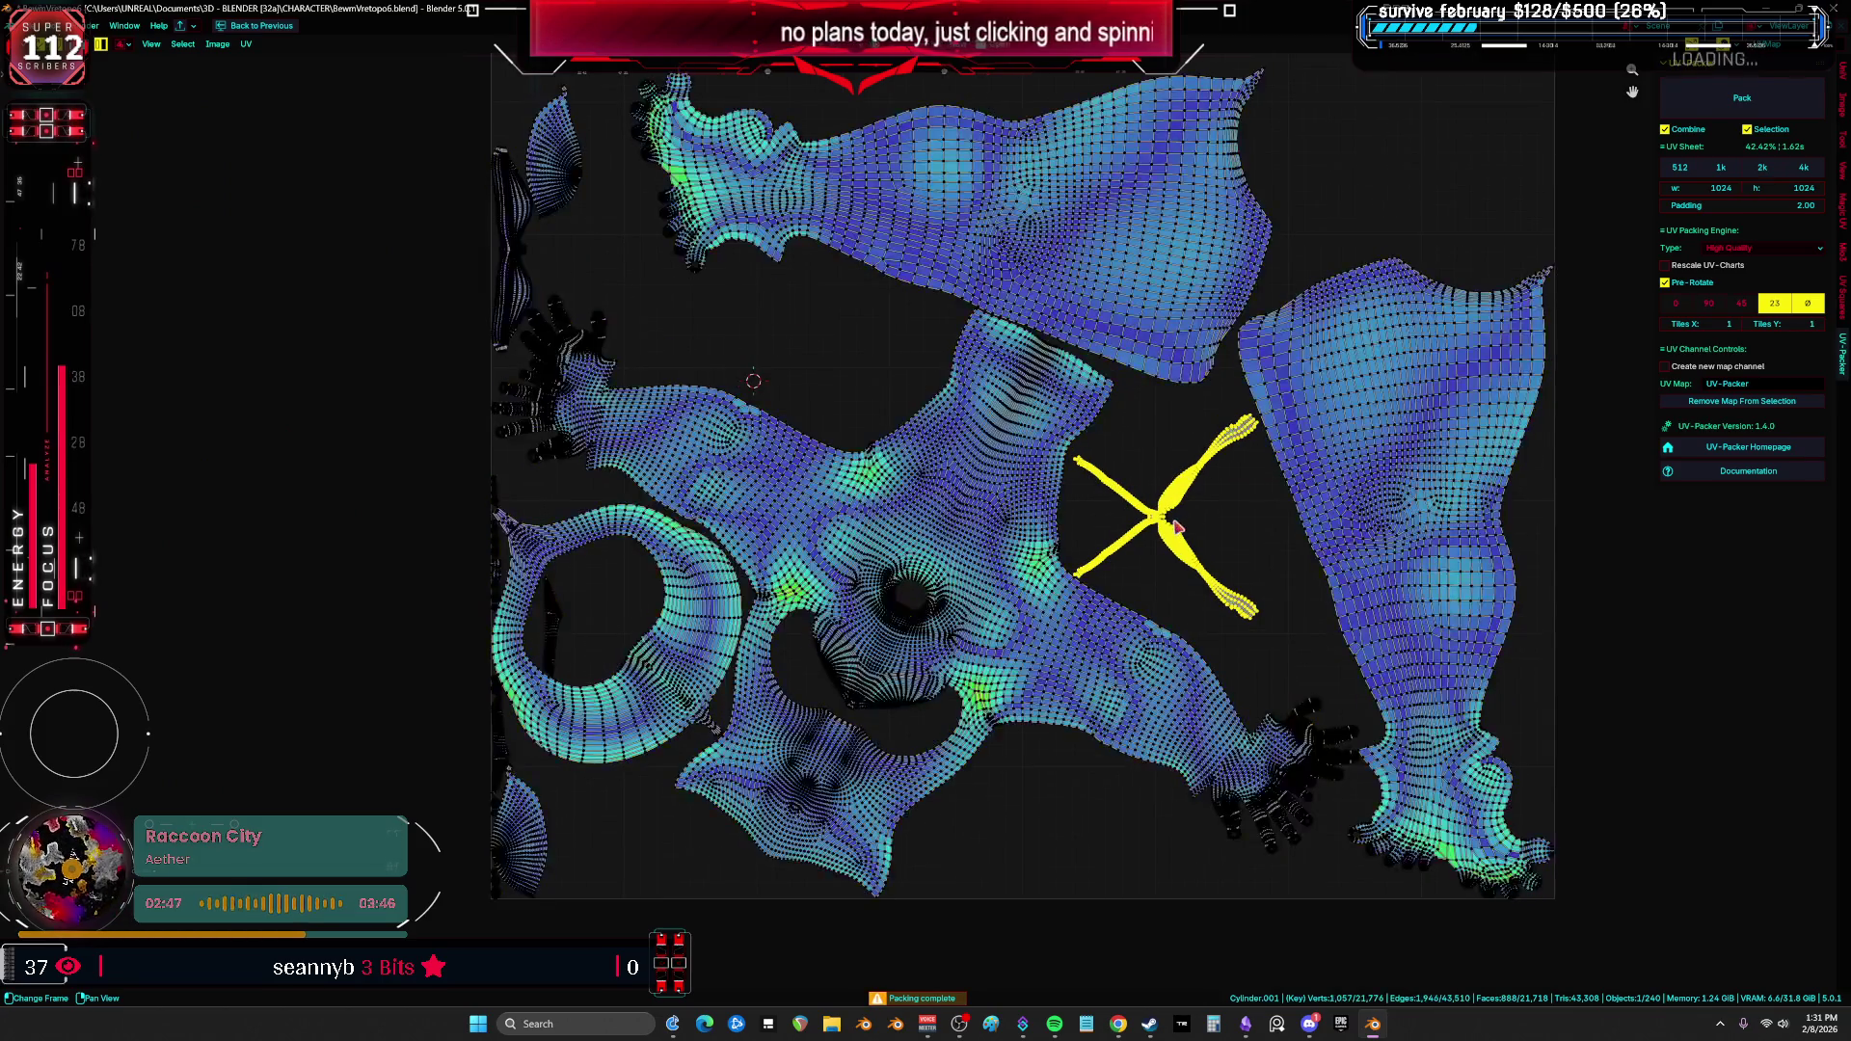
scroll(1182, 525, up, 10)
scroll(1192, 530, down, 10)
scroll(1194, 545, up, 2)
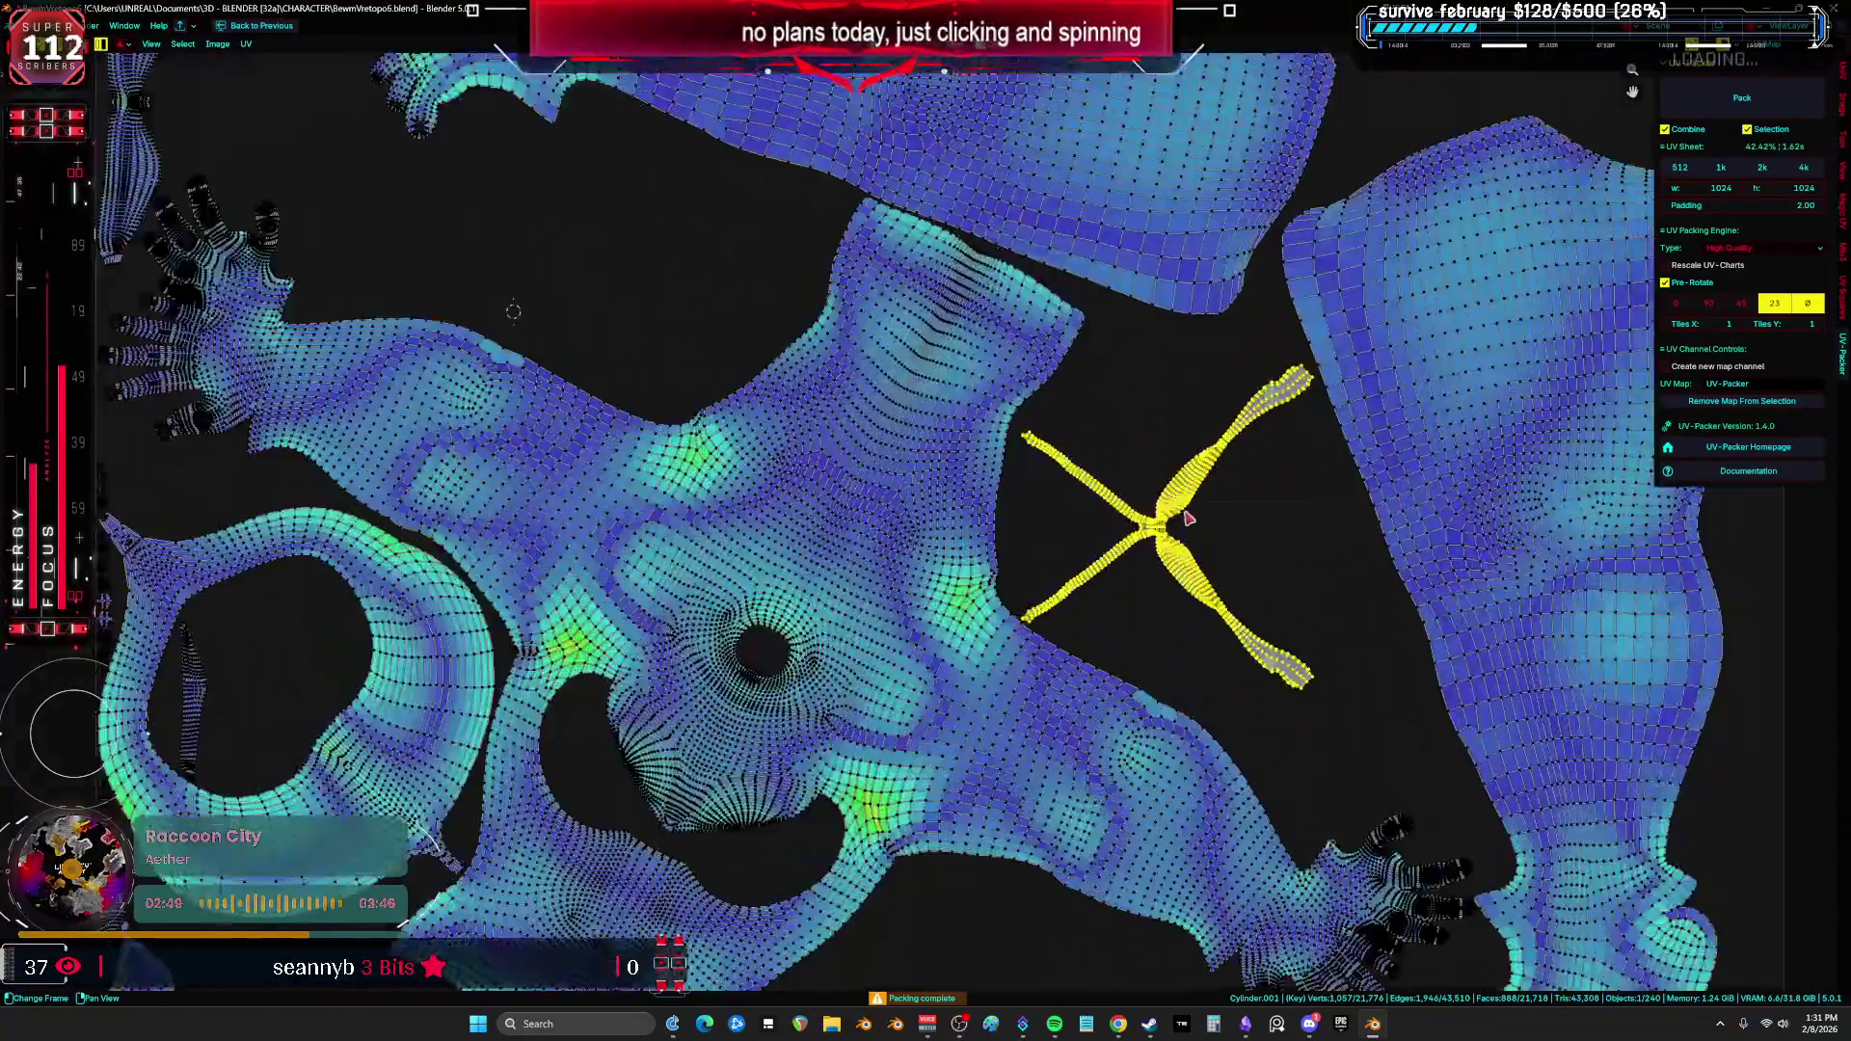
key(ctrl+space)
scroll(471, 410, up, 3)
shift+middle_drag(471, 410, 552, 580)
scroll(588, 519, up, 5)
key(ctrl+space)
scroll(1172, 381, down, 3)
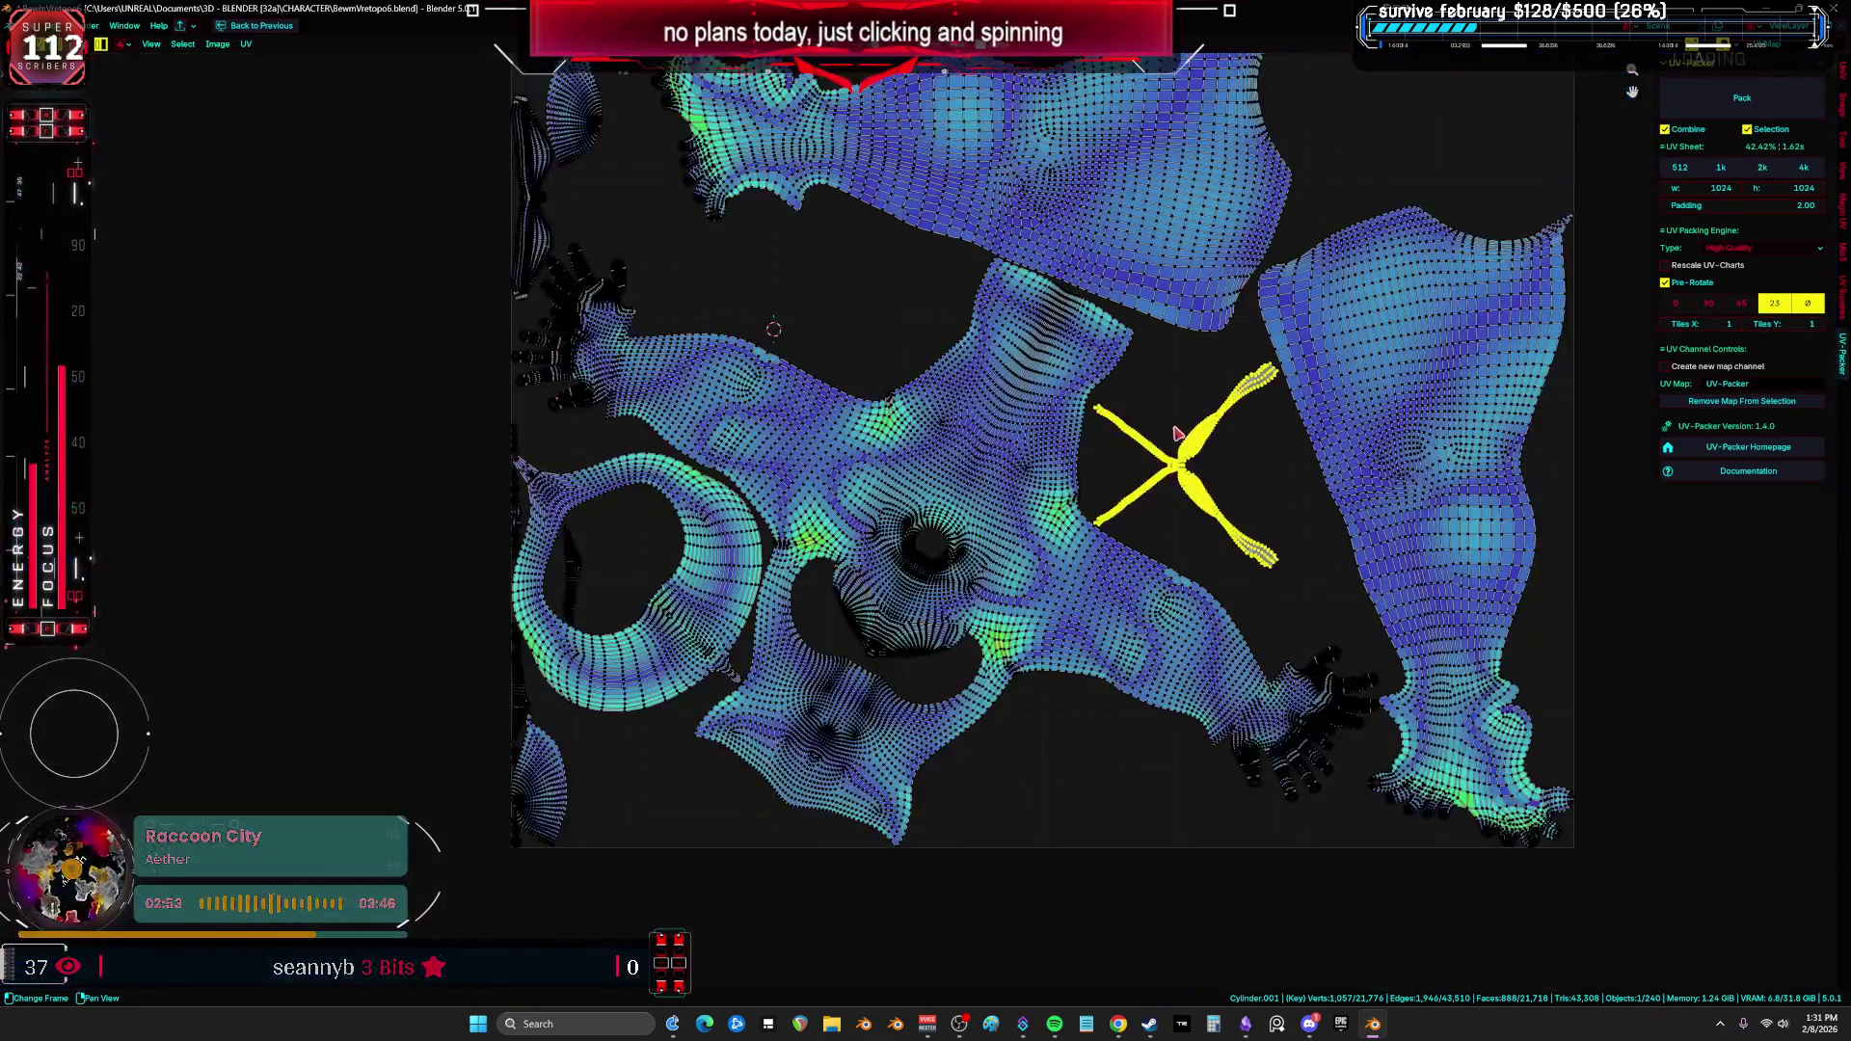
key(a)
middle_drag(1172, 380, 971, 591)
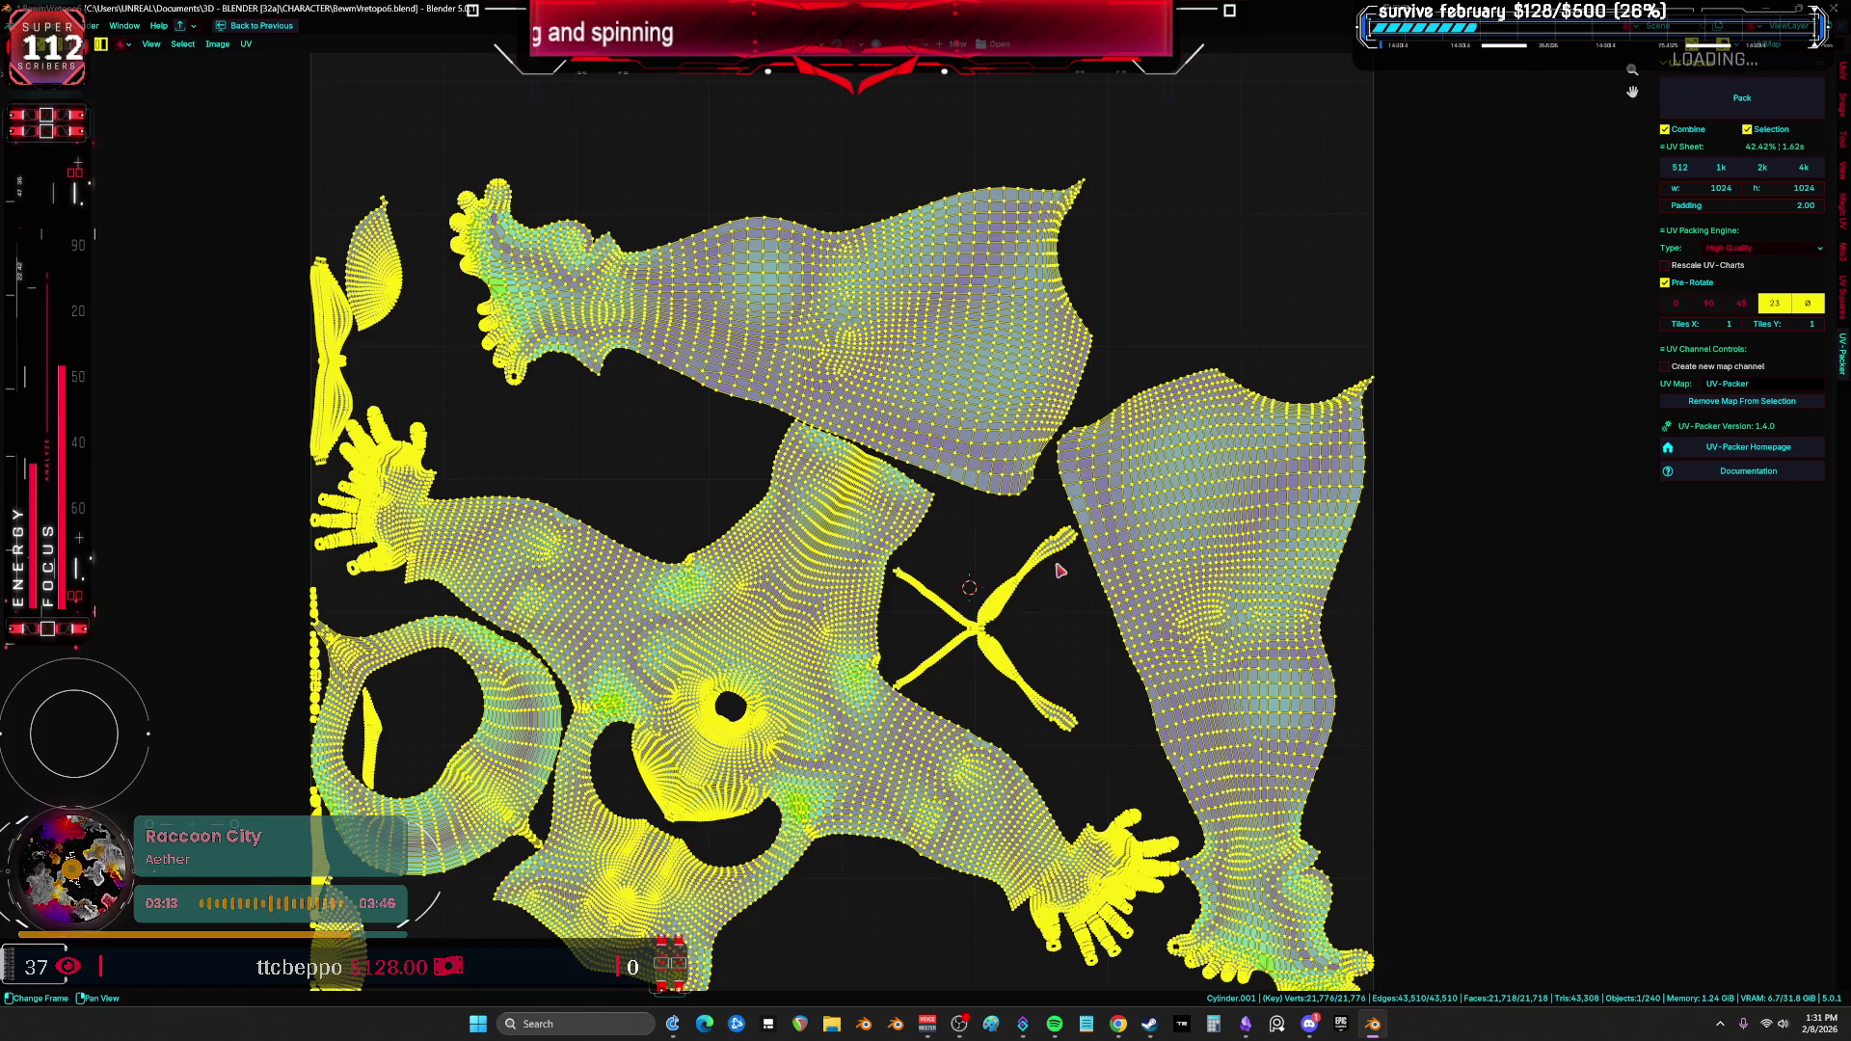
Step: Fill the screen with the 3D view and select the whole left leg
key(ctrl+alt+space)
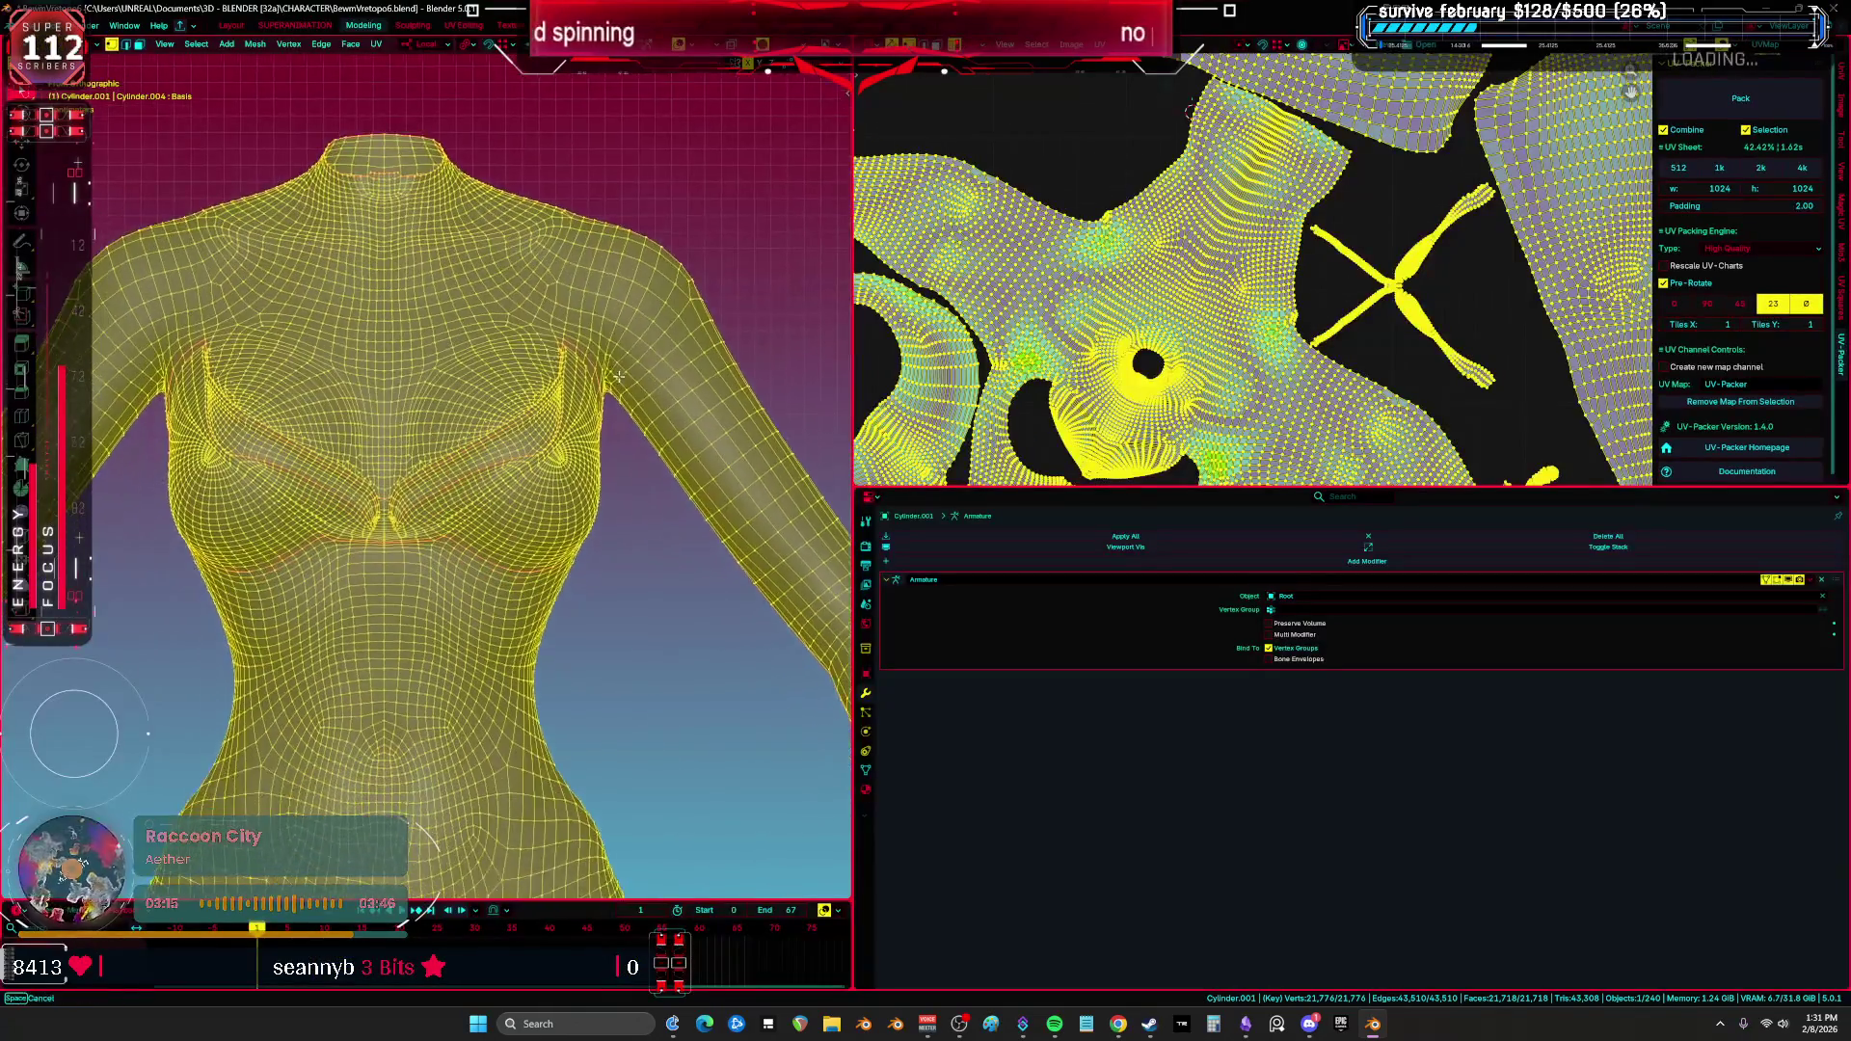
key(ctrl+space)
scroll(796, 414, down, 7)
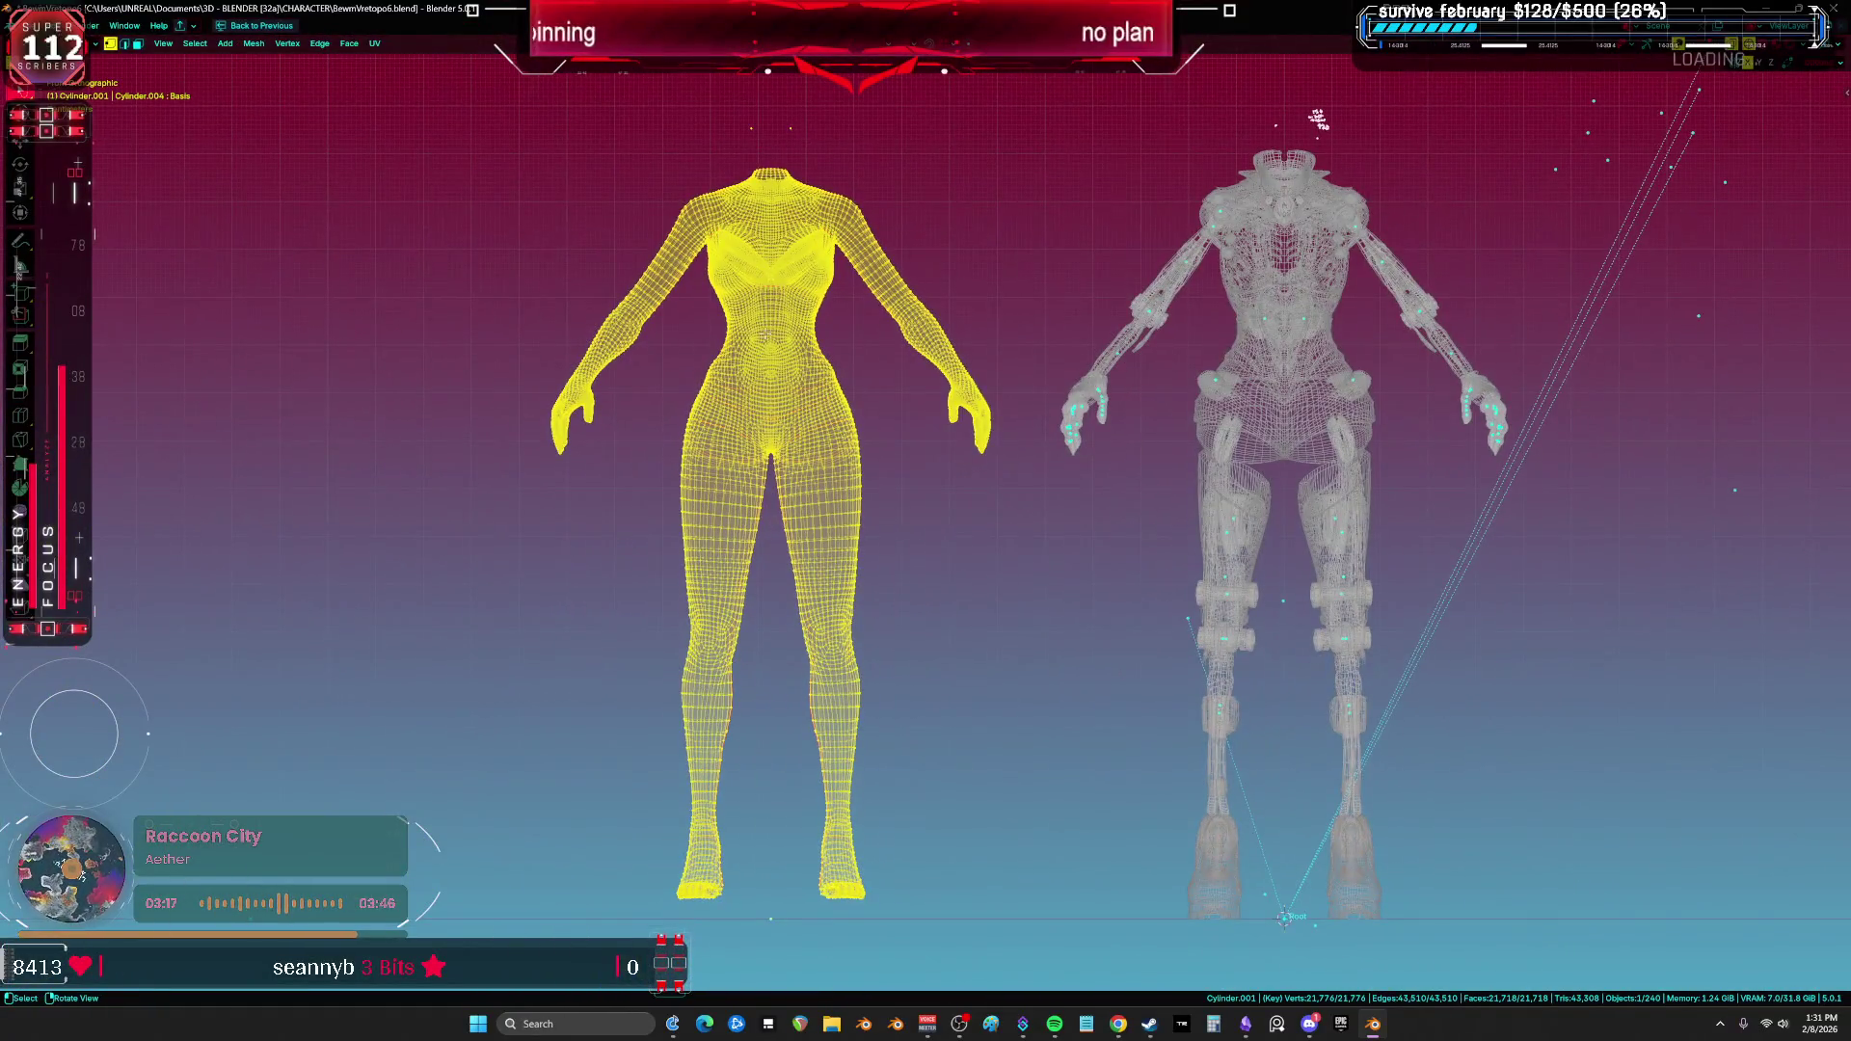
scroll(798, 417, up, 6)
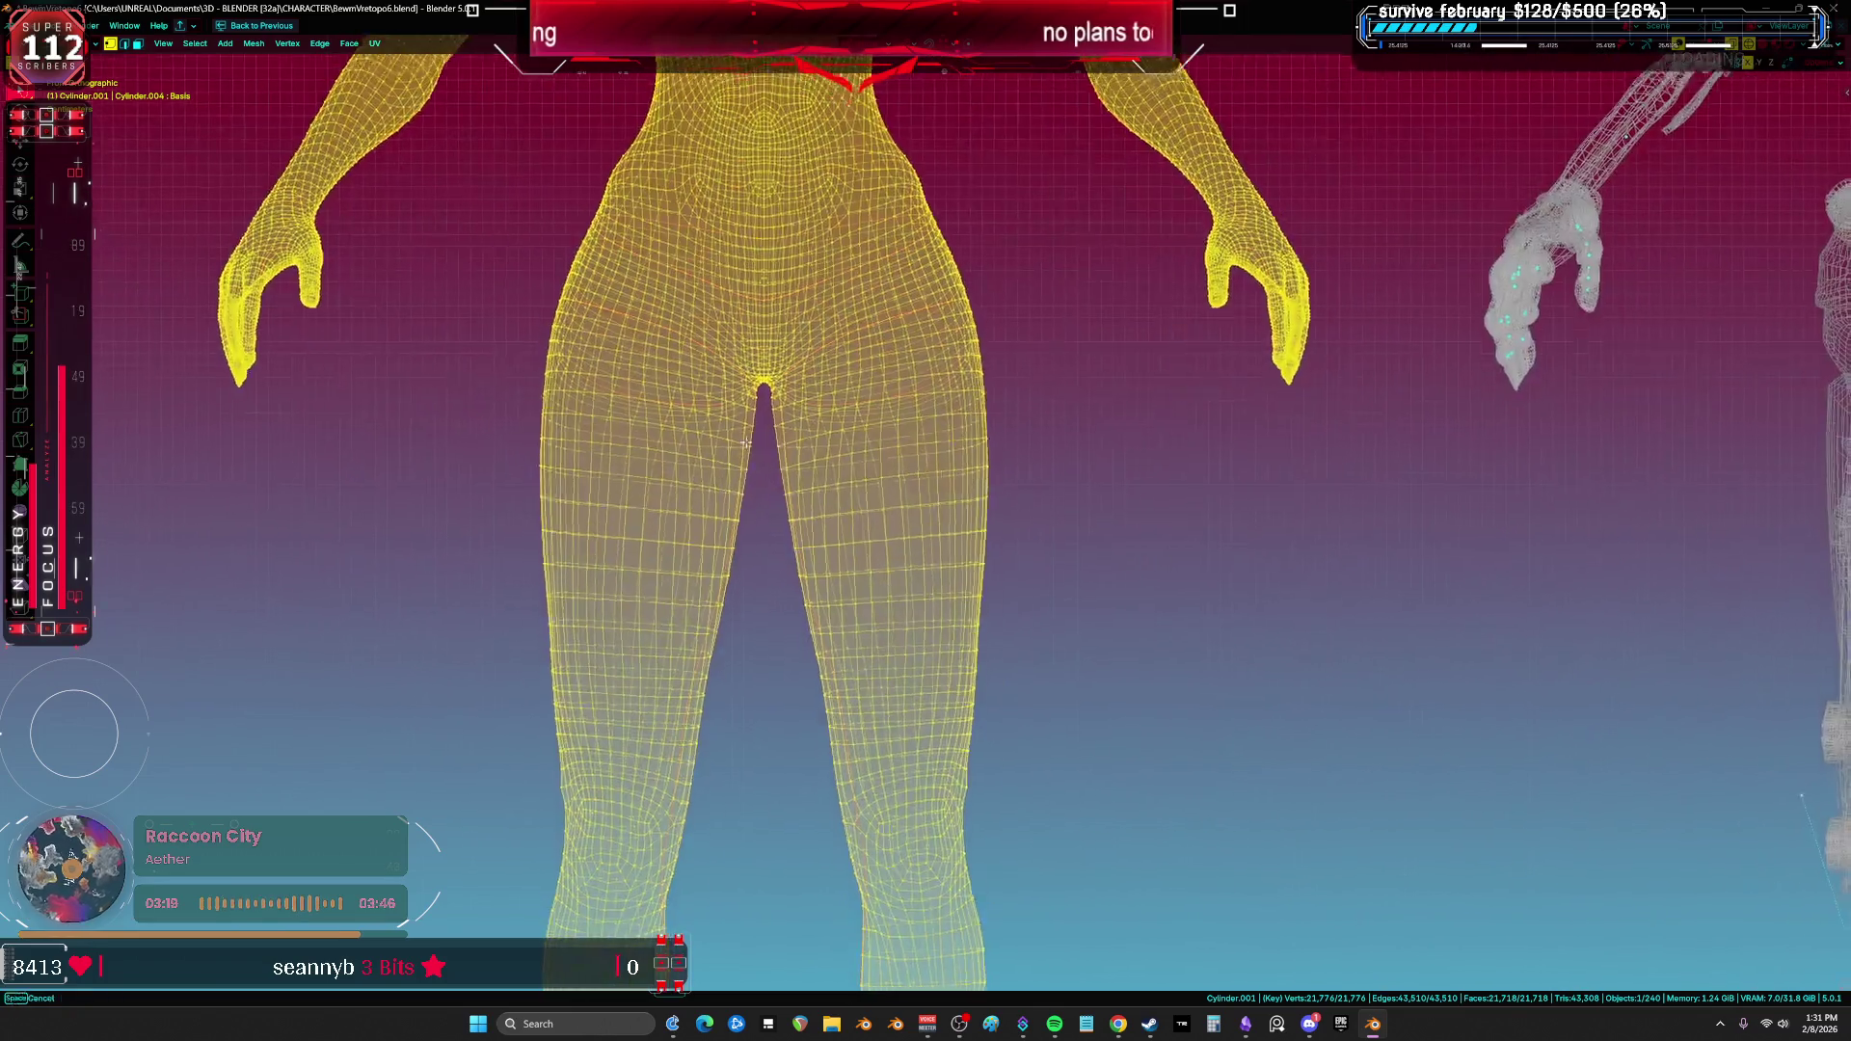
click(816, 465)
drag(339, 451, 343, 453)
key(alt+a)
mouse_move(817, 462)
mouse_down()
mouse_move(347, 232)
mouse_move(772, 106)
mouse_move(817, 461)
mouse_up()
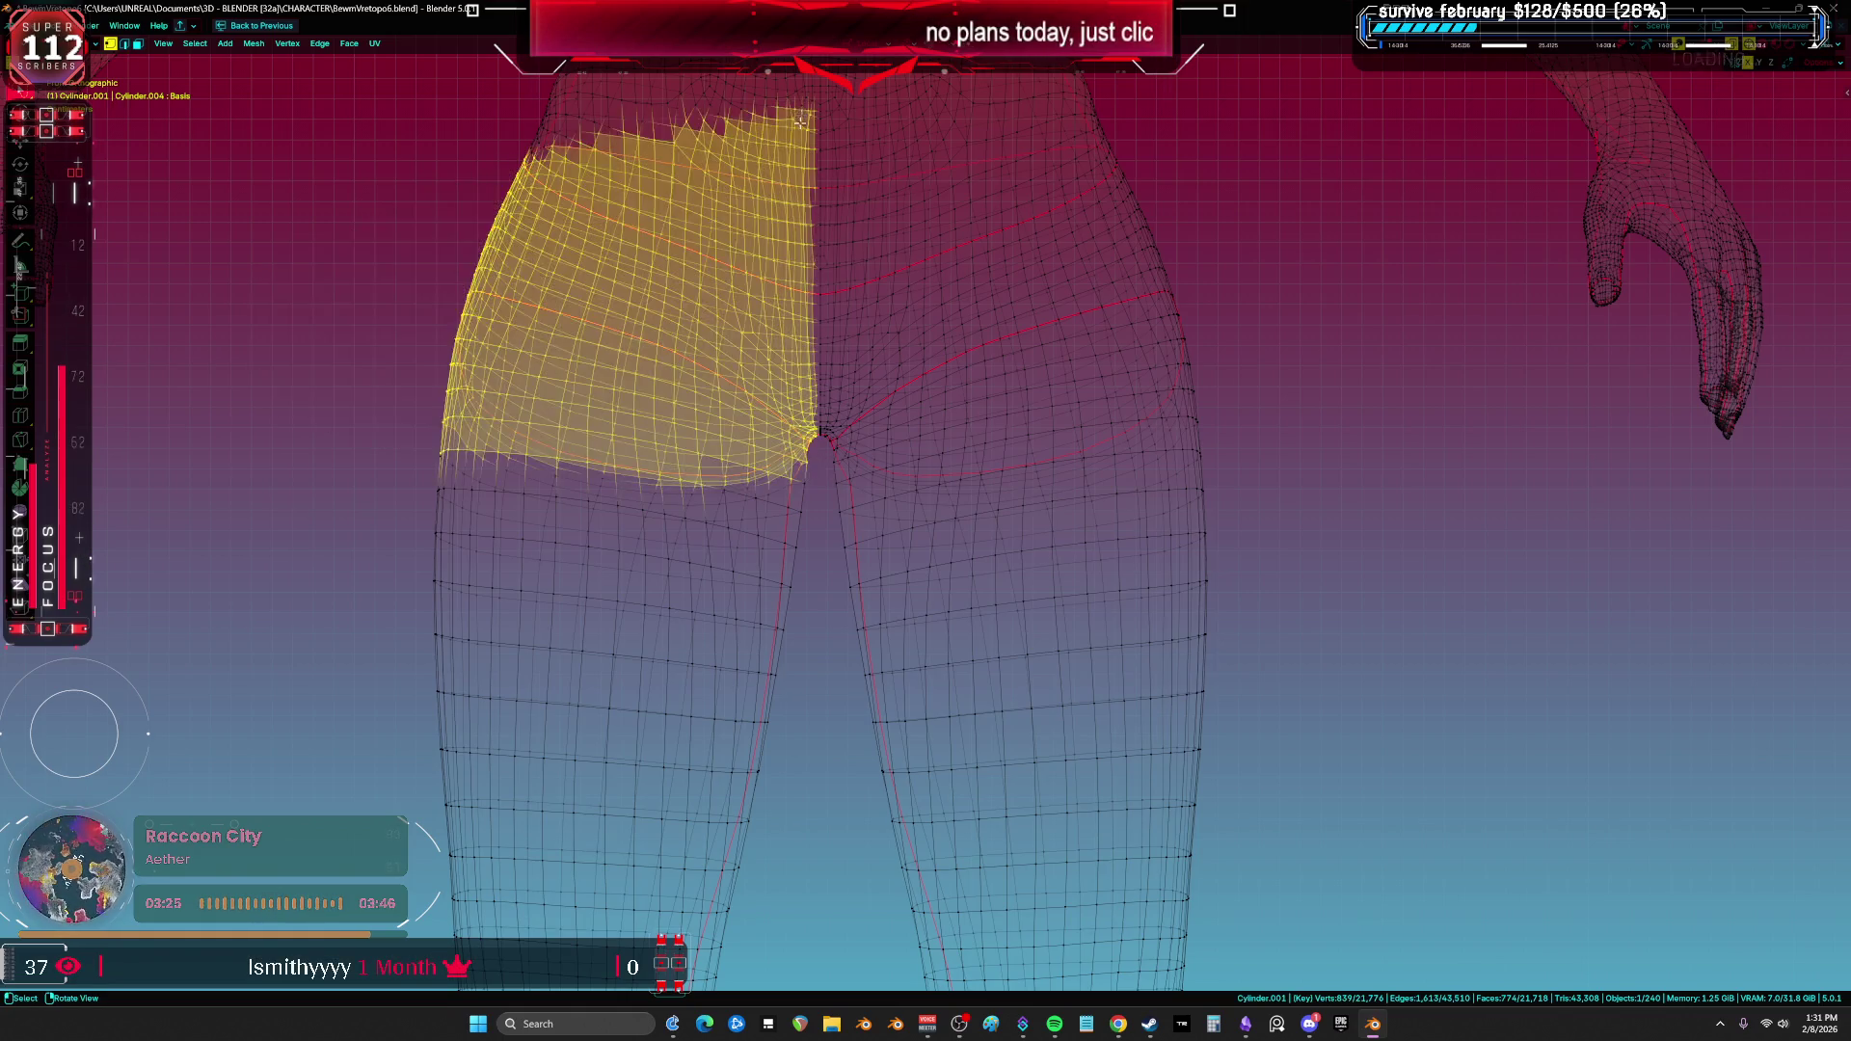
scroll(790, 452, down, 5)
drag(767, 695, 625, 395)
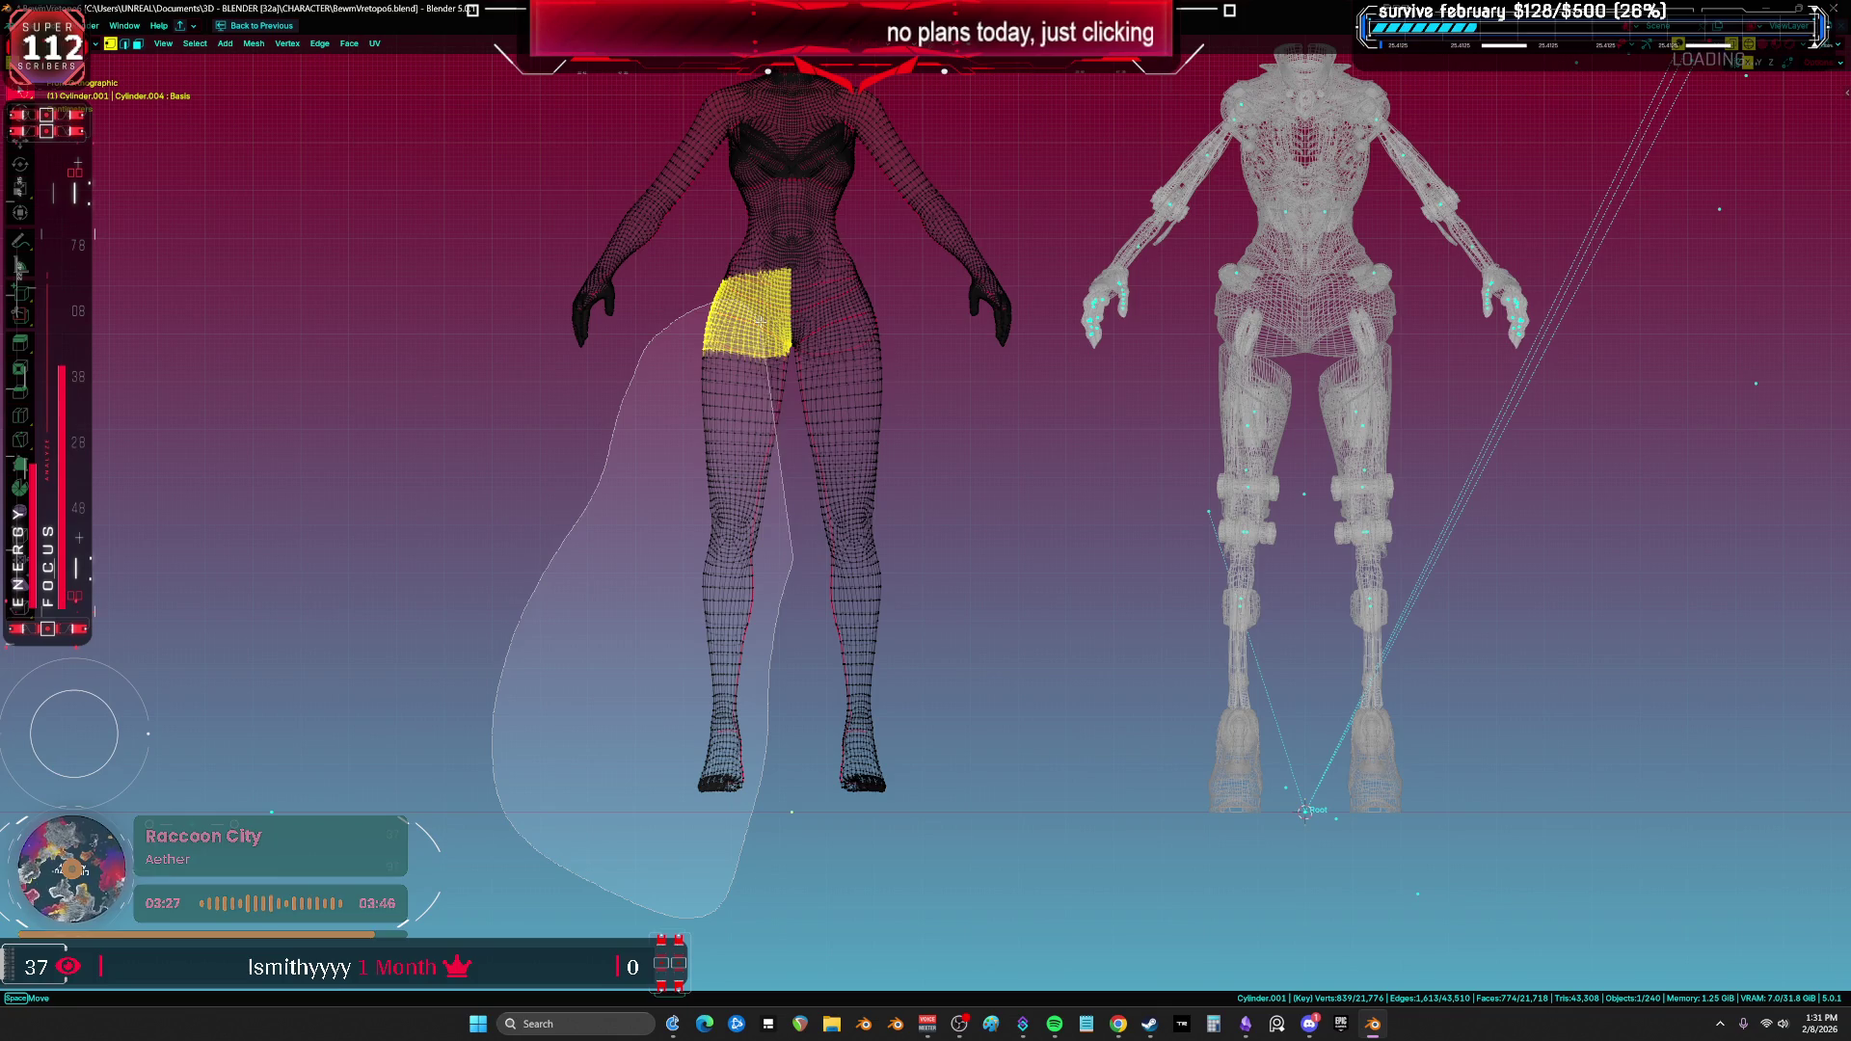
drag(790, 354, 790, 355)
Step: Extend the selection over the upper-left body, the neck's left side and the centre strip
shift+middle_drag(792, 5, 811, 371)
mouse_move(794, 373)
shift+mouse_down()
mouse_move(410, 800)
mouse_move(786, 882)
mouse_move(808, 511)
shift+mouse_up()
scroll(808, 511, up, 4)
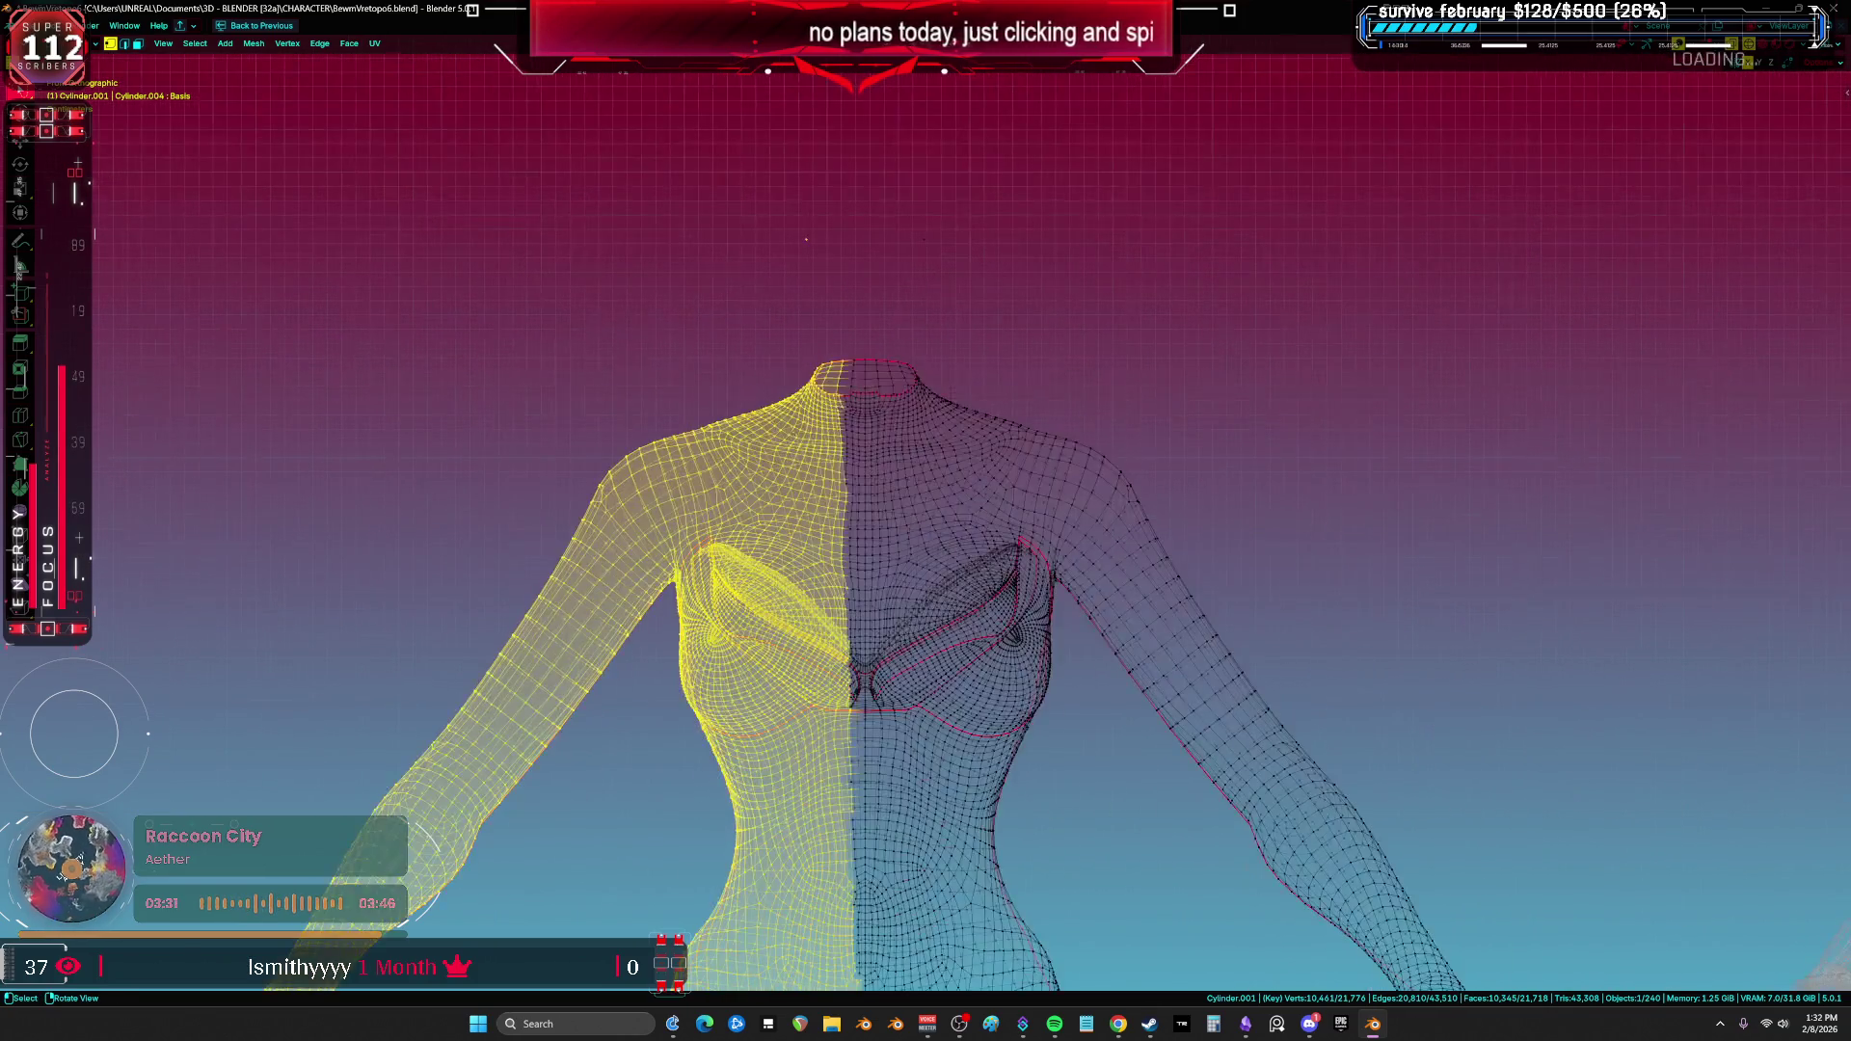
scroll(884, 390, up, 4)
mouse_move(668, 253)
shift+mouse_down()
mouse_move(540, 868)
mouse_move(853, 896)
mouse_move(847, 849)
shift+mouse_up()
shift+middle_drag(847, 849, 842, 329)
mouse_move(842, 329)
shift+mouse_down()
mouse_move(641, 617)
mouse_move(839, 931)
shift+mouse_up()
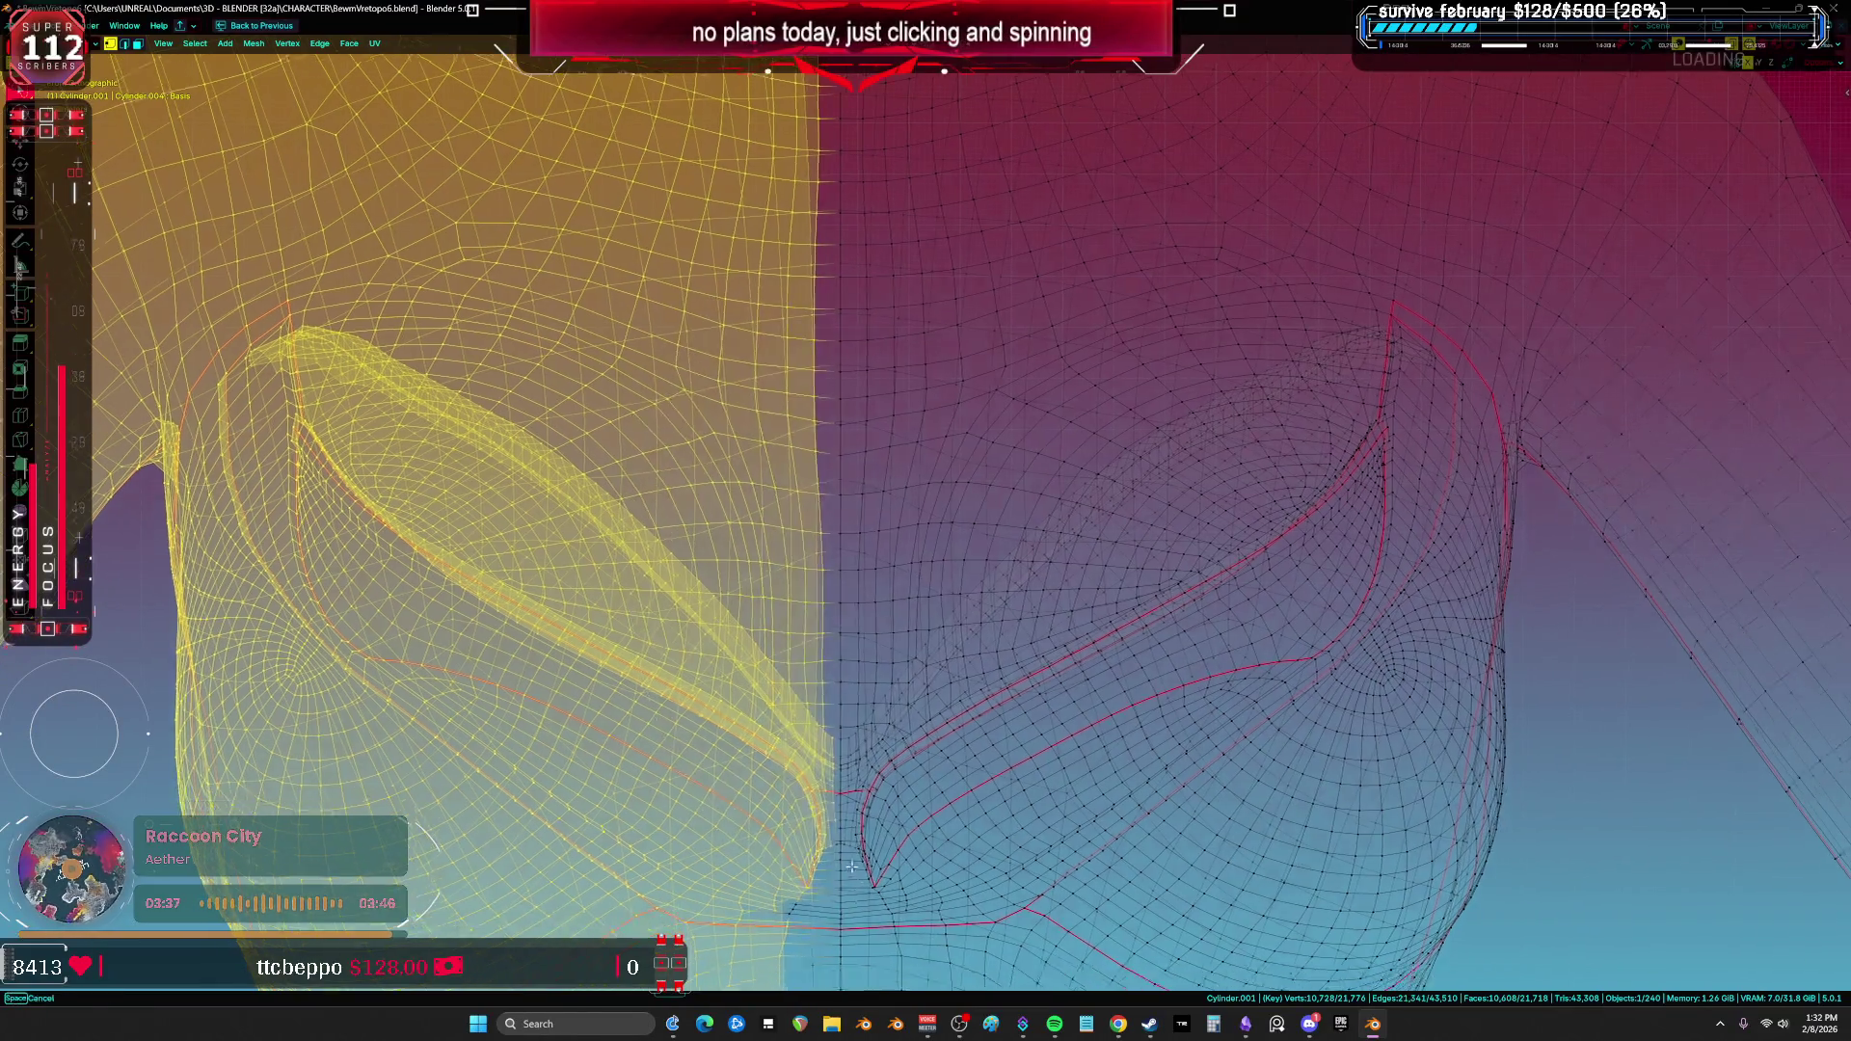
shift+middle_drag(839, 931, 849, 395)
mouse_move(555, 623)
shift+mouse_down()
mouse_move(834, 873)
mouse_move(847, 937)
shift+mouse_up()
shift+middle_drag(846, 937, 824, 166)
mouse_move(825, 166)
shift+mouse_down()
mouse_move(579, 482)
mouse_move(820, 950)
shift+mouse_up()
scroll(888, 661, down, 3)
Step: Delete the selected left half of the body and the two stray vertices
key(x)
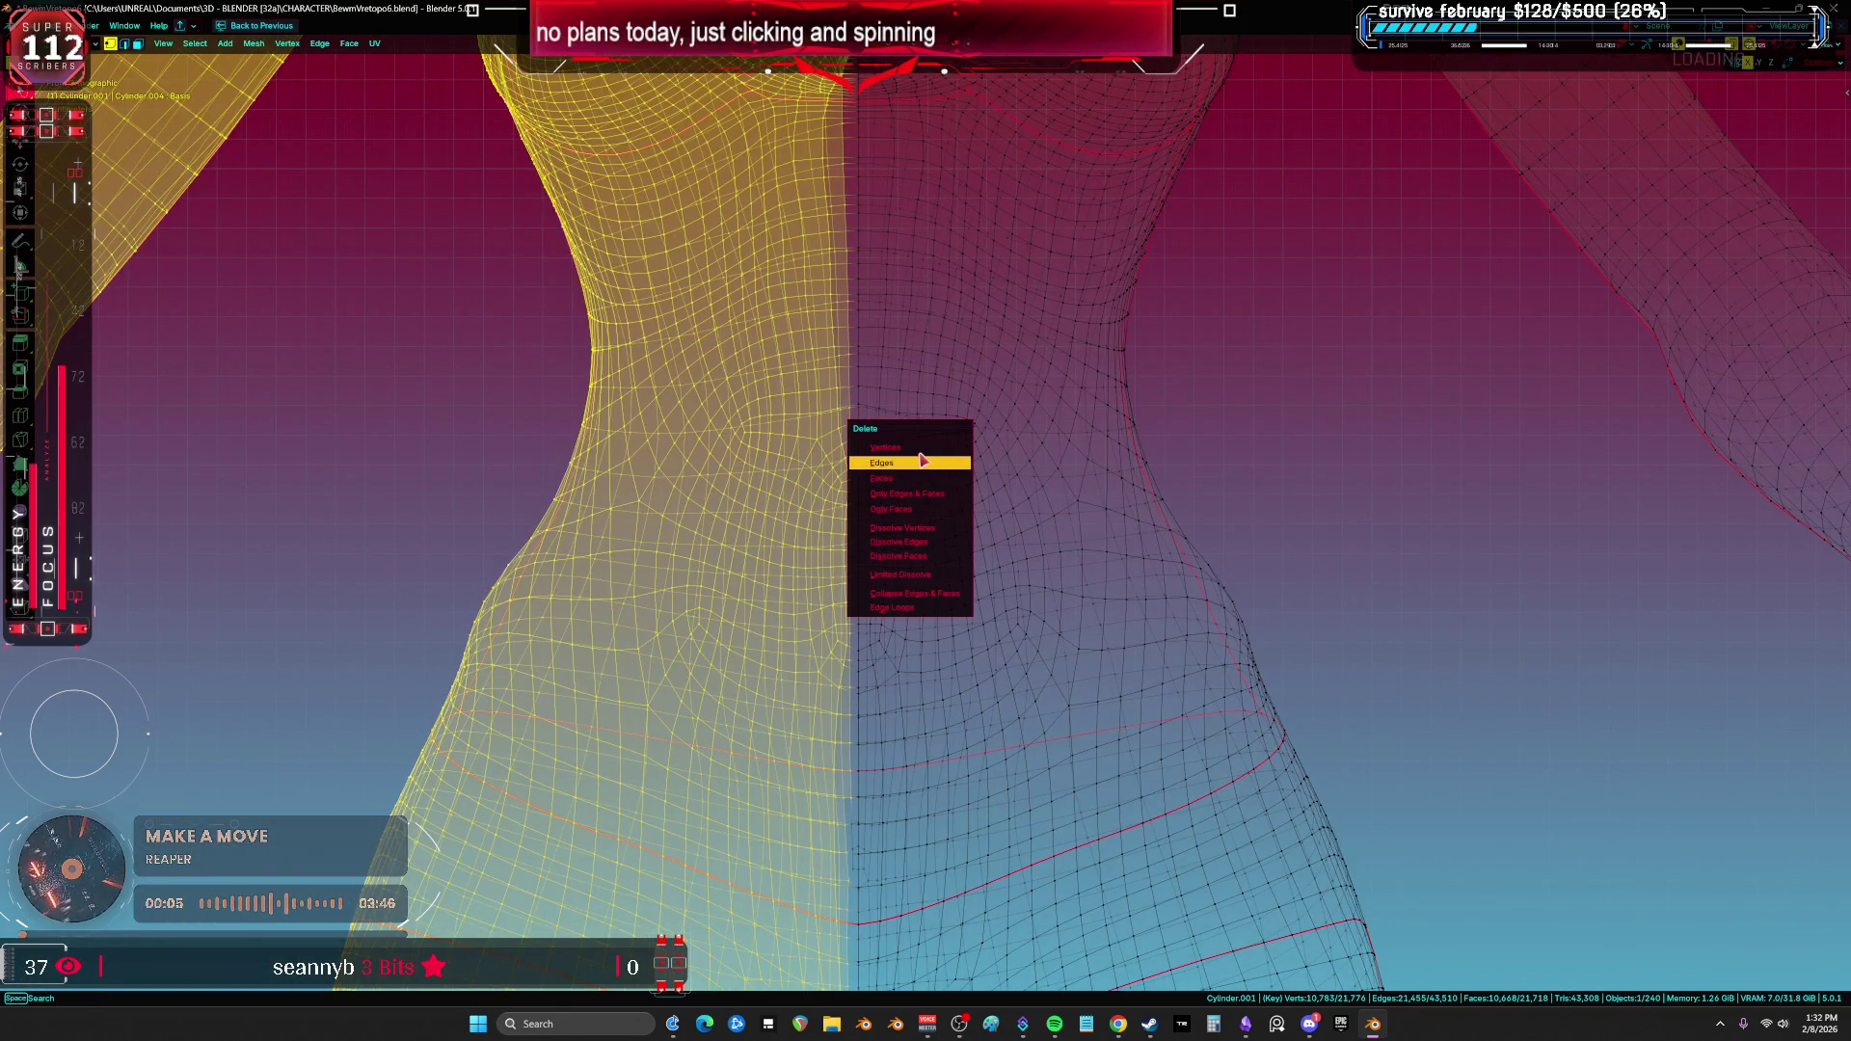
click(923, 461)
scroll(917, 554, up, 4)
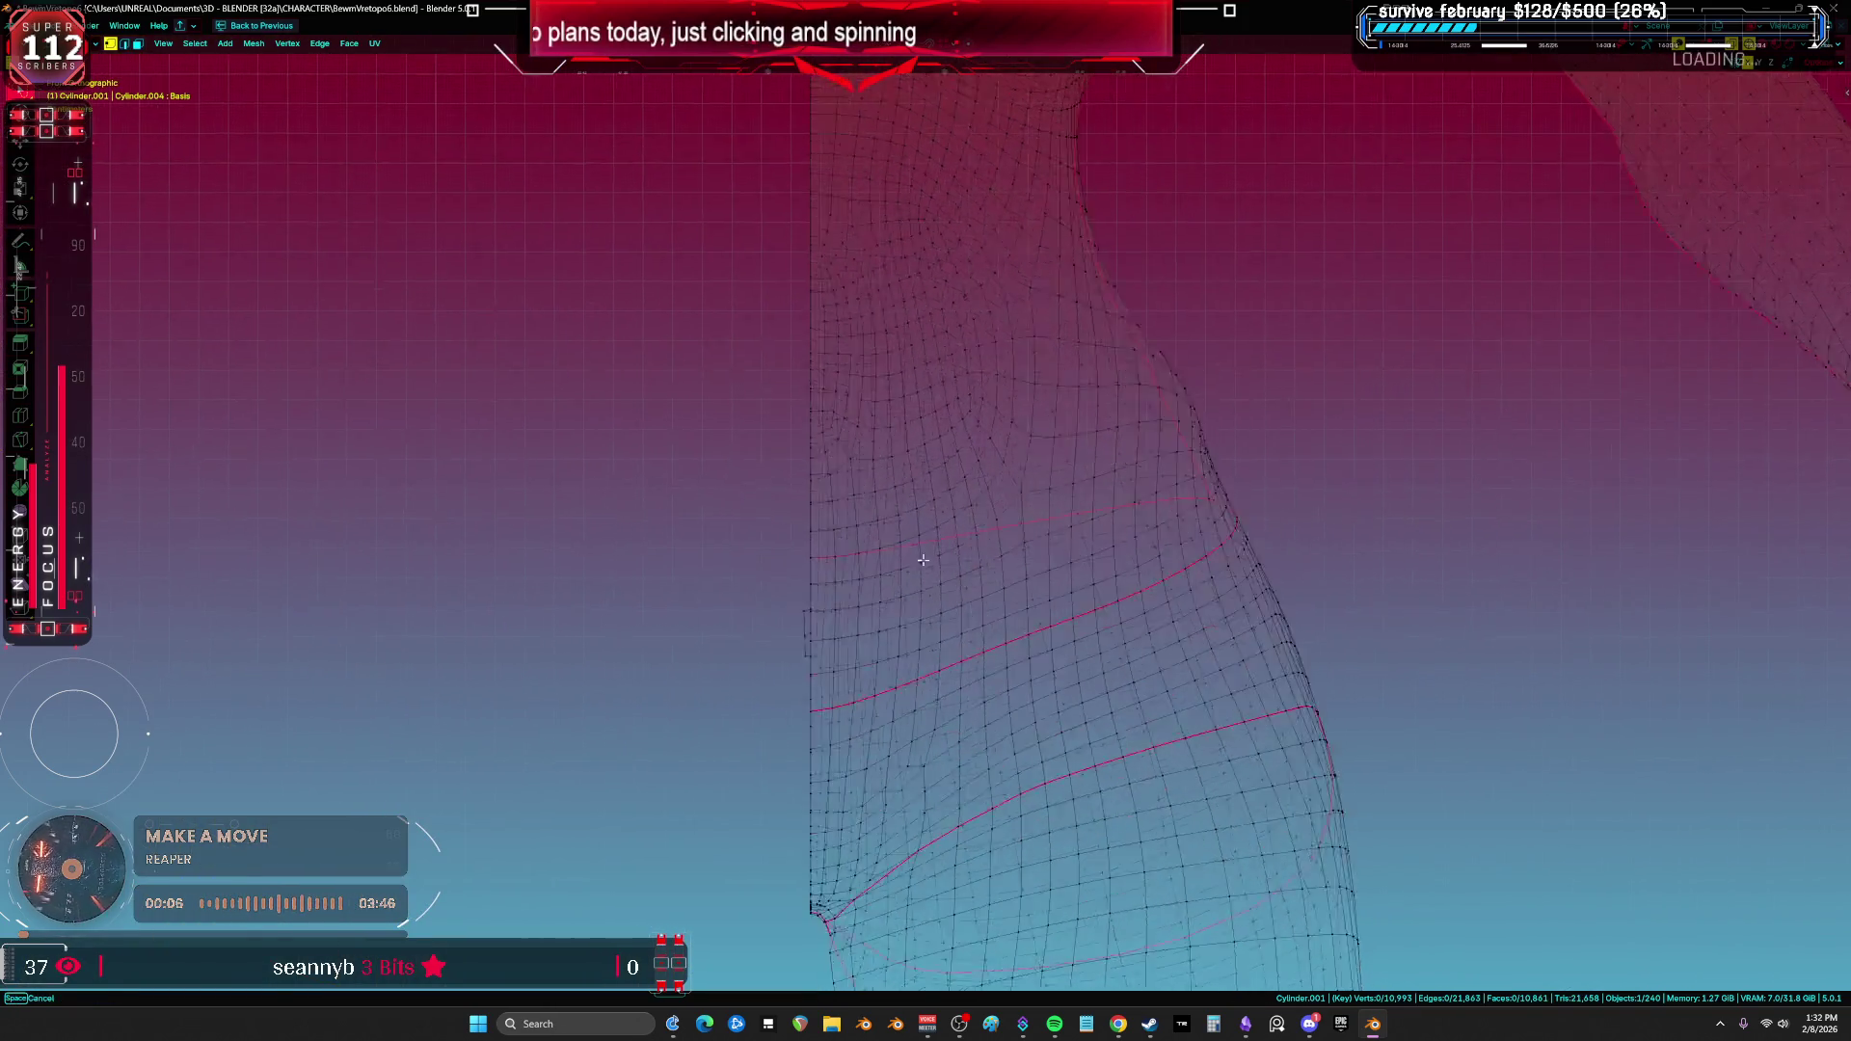
key(x)
click(664, 487)
key(x)
key(Escape)
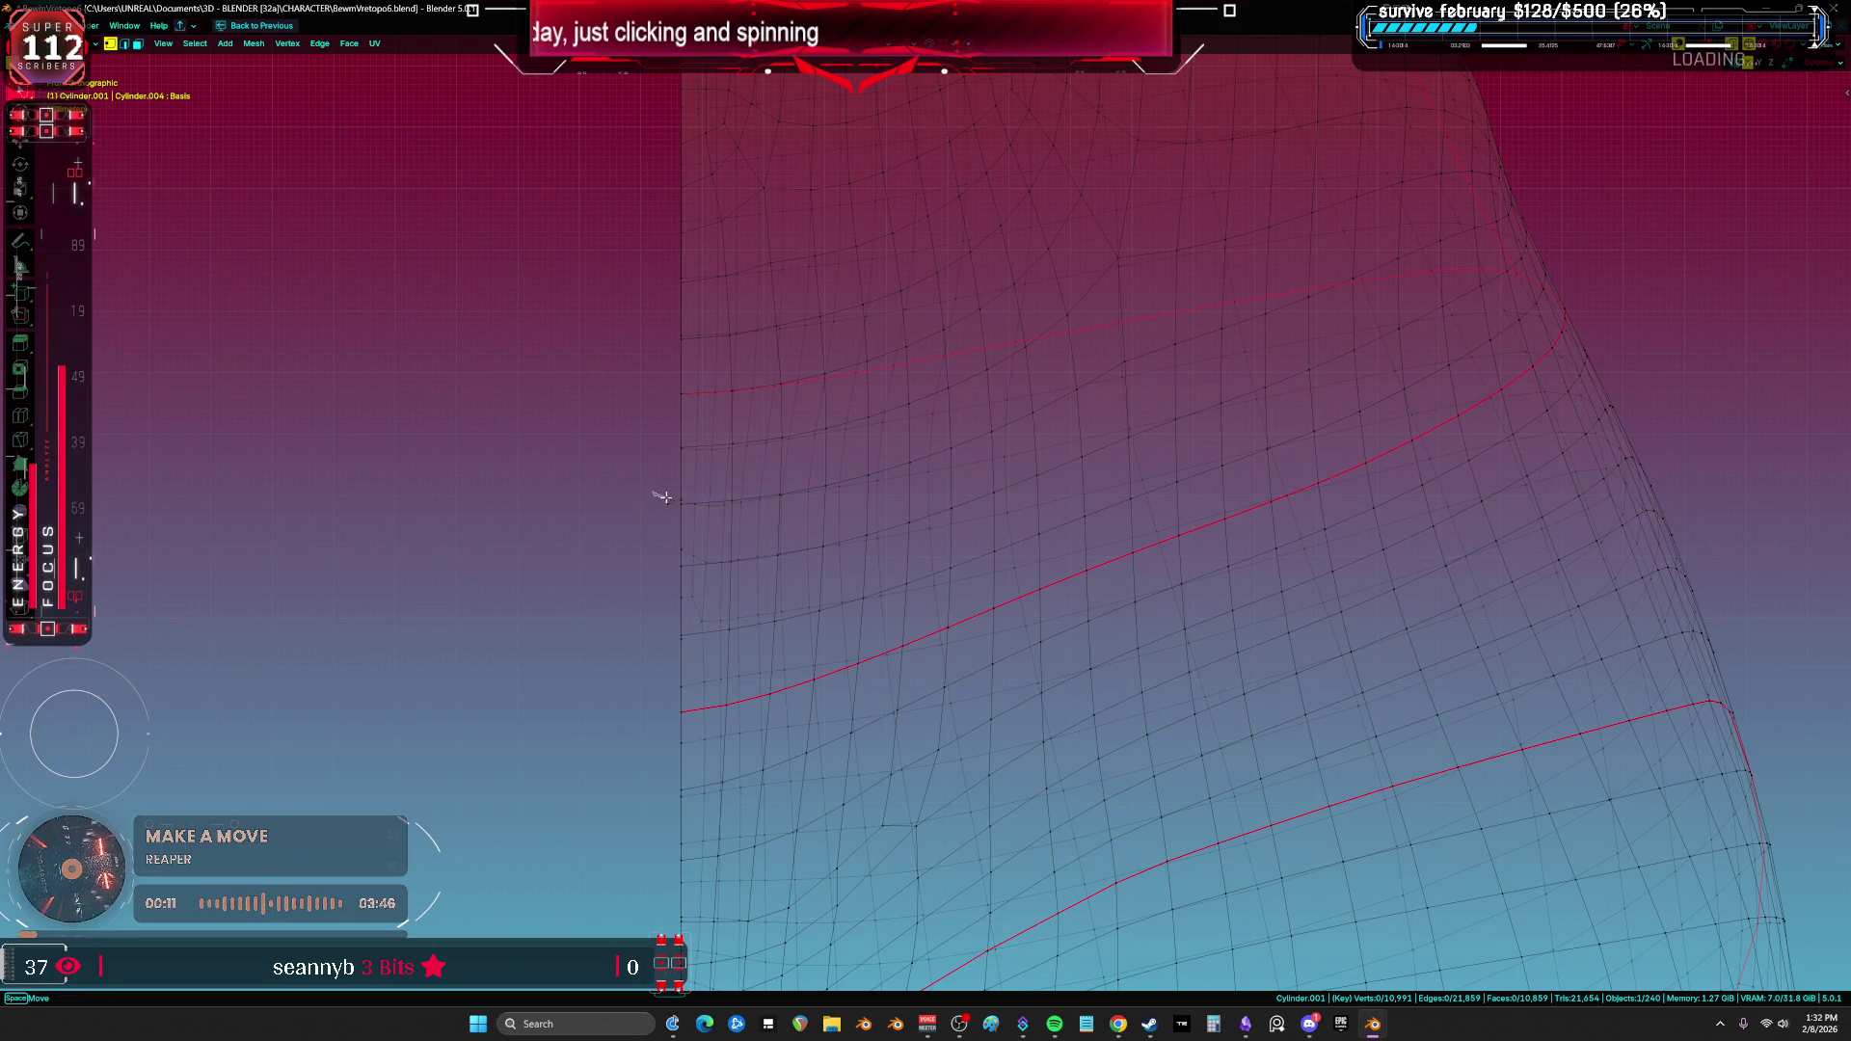
Step: Select the entire remaining right-half mesh, checking it down to the foot
scroll(675, 531, down, 5)
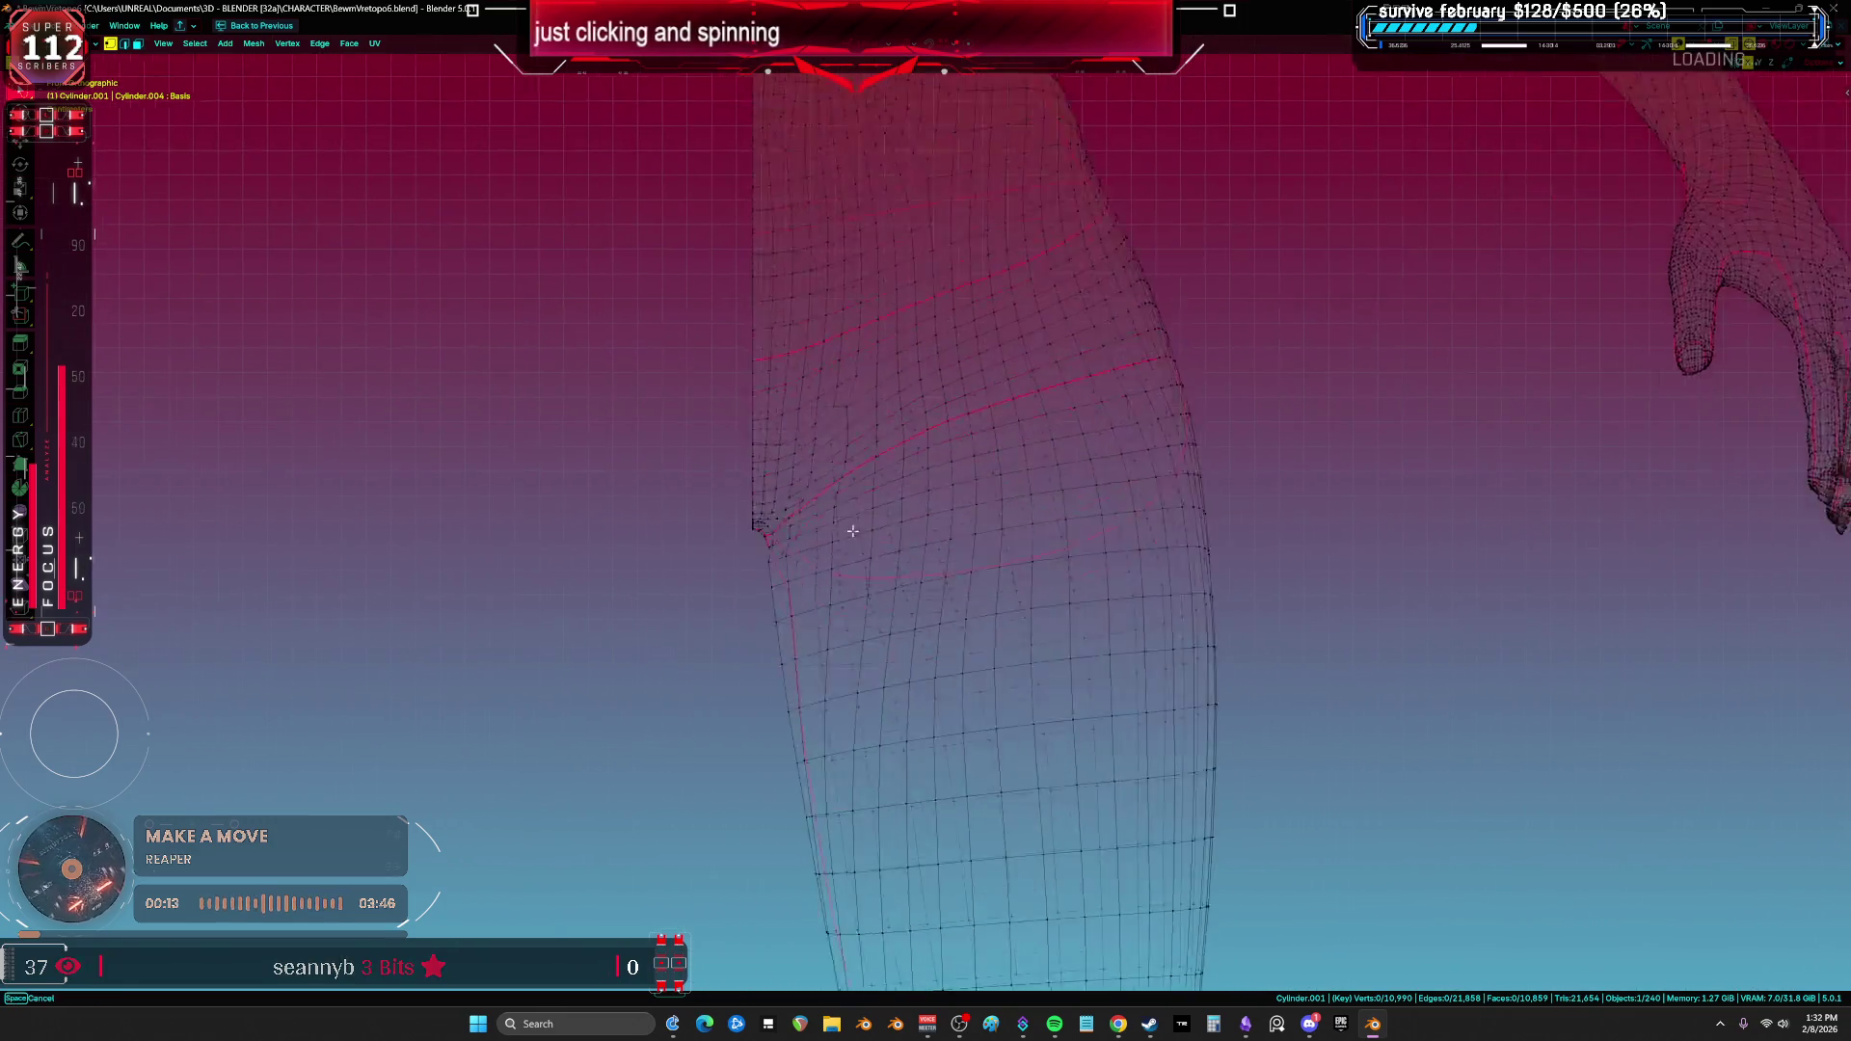
key(a)
scroll(857, 529, down, 3)
shift+middle_drag(674, 612, 627, 426)
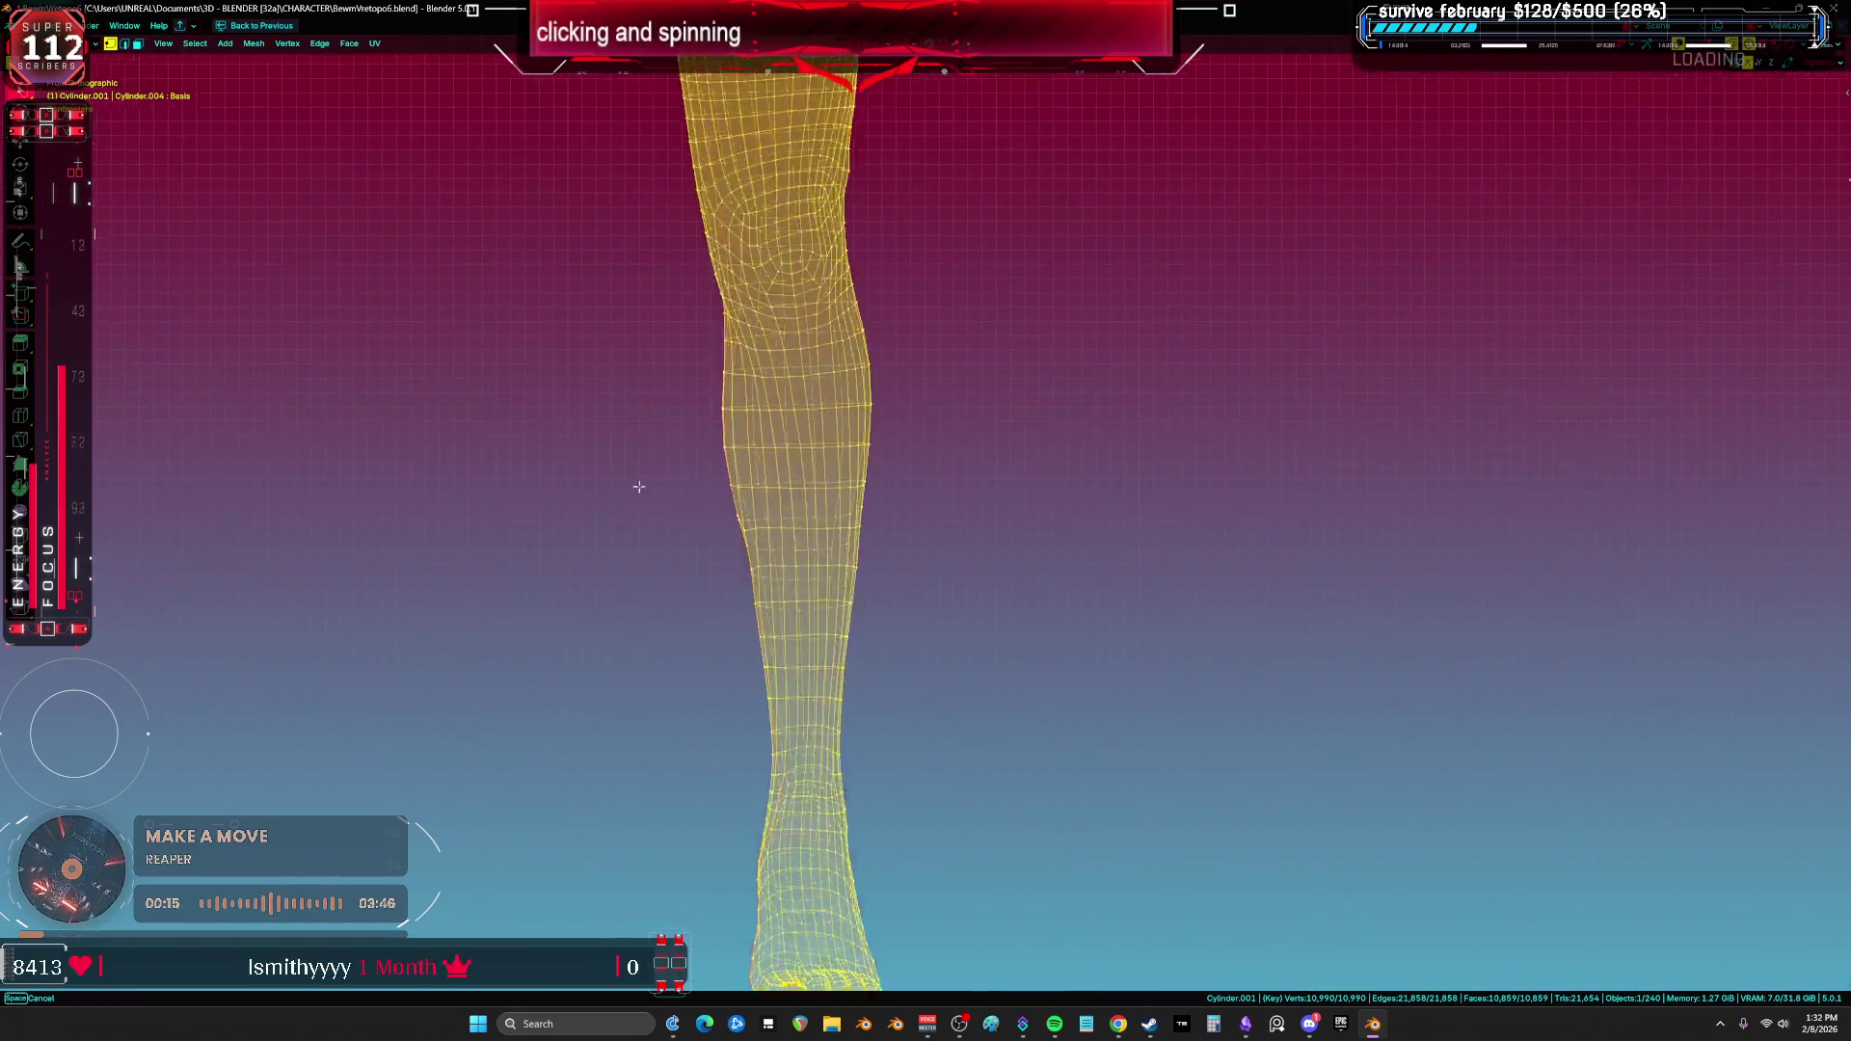
scroll(832, 763, up, 3)
scroll(831, 763, up, 4)
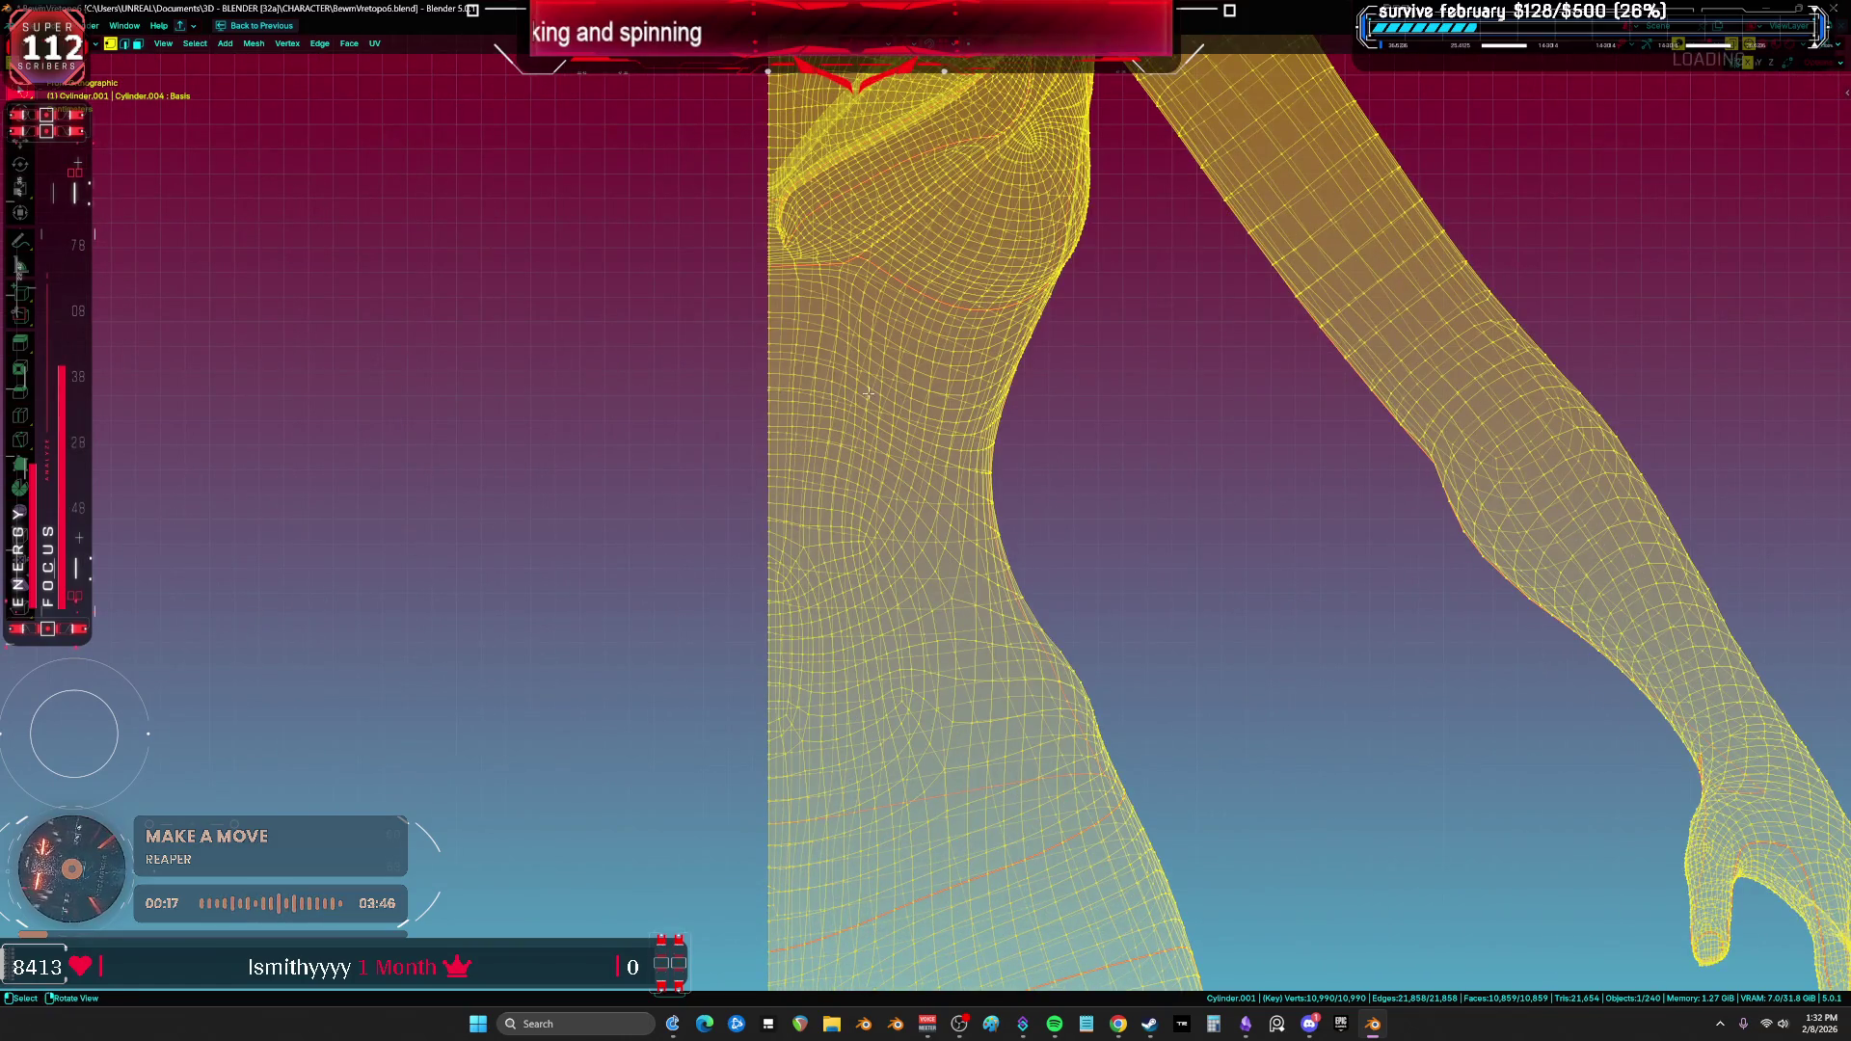
scroll(861, 406, up, 8)
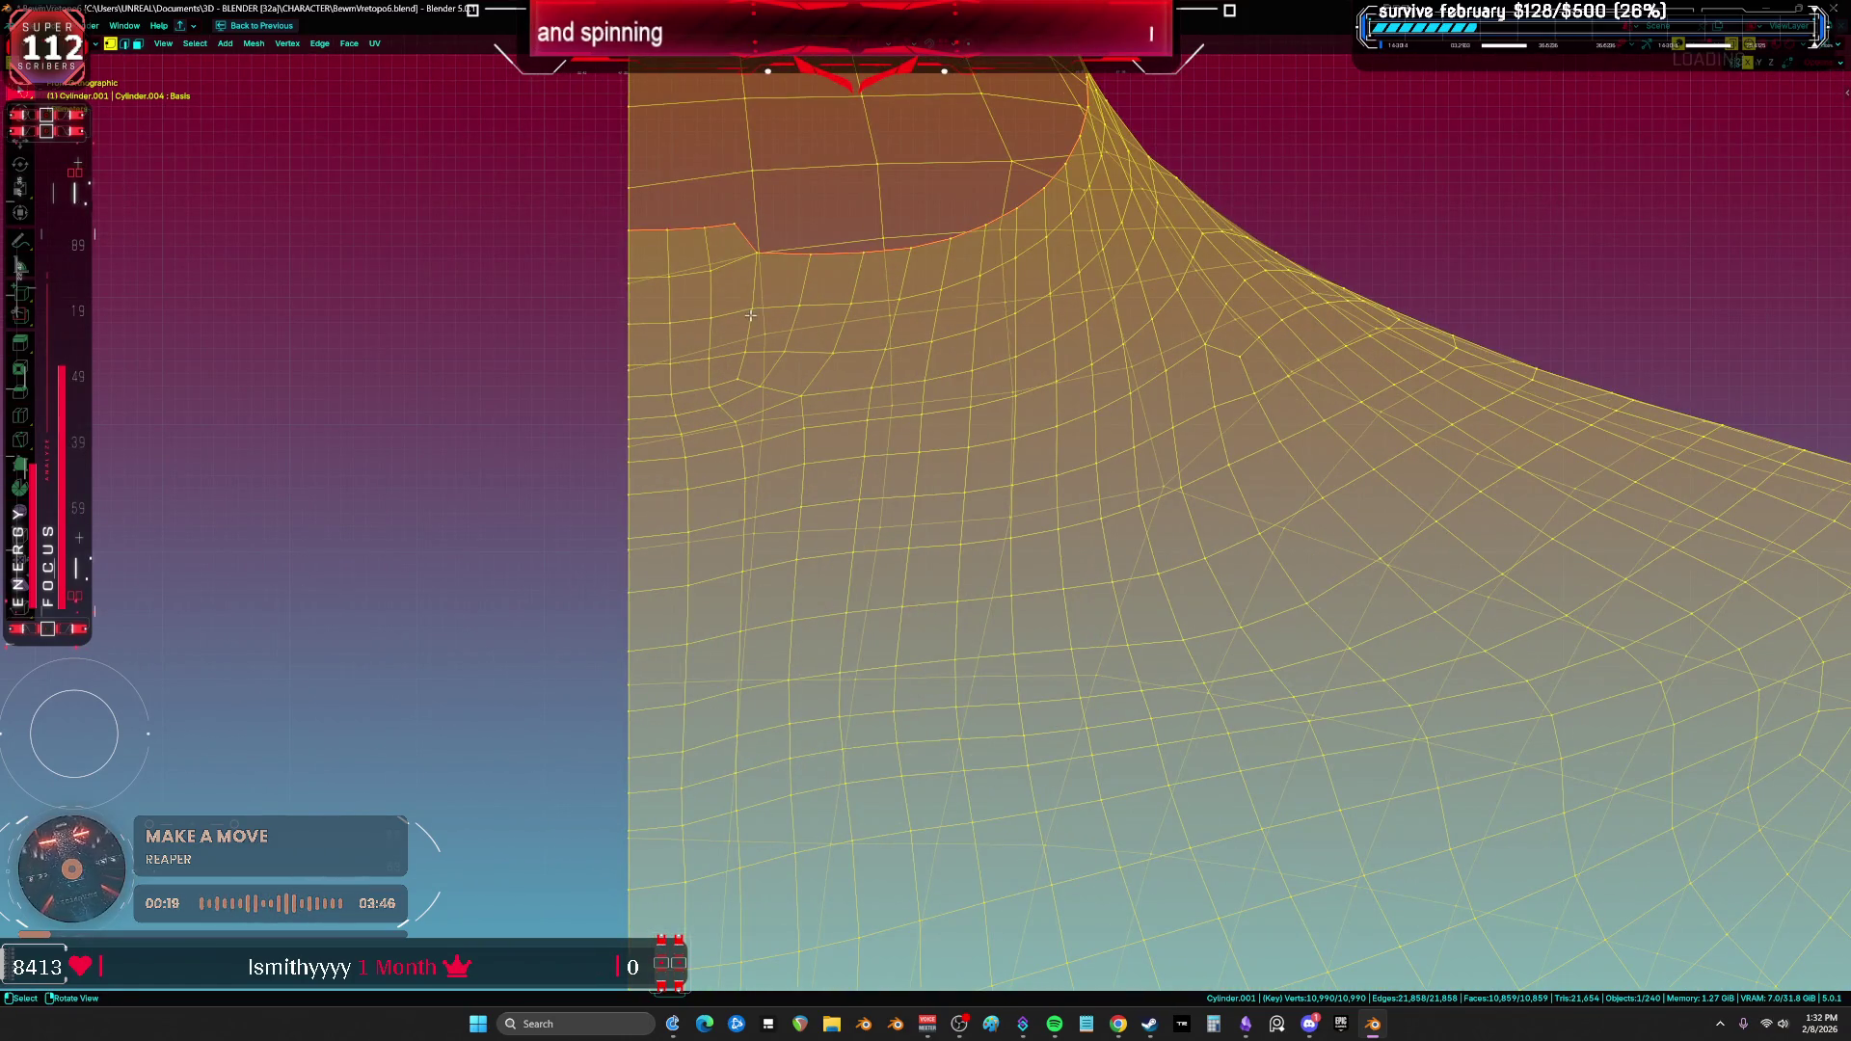
scroll(855, 488, down, 10)
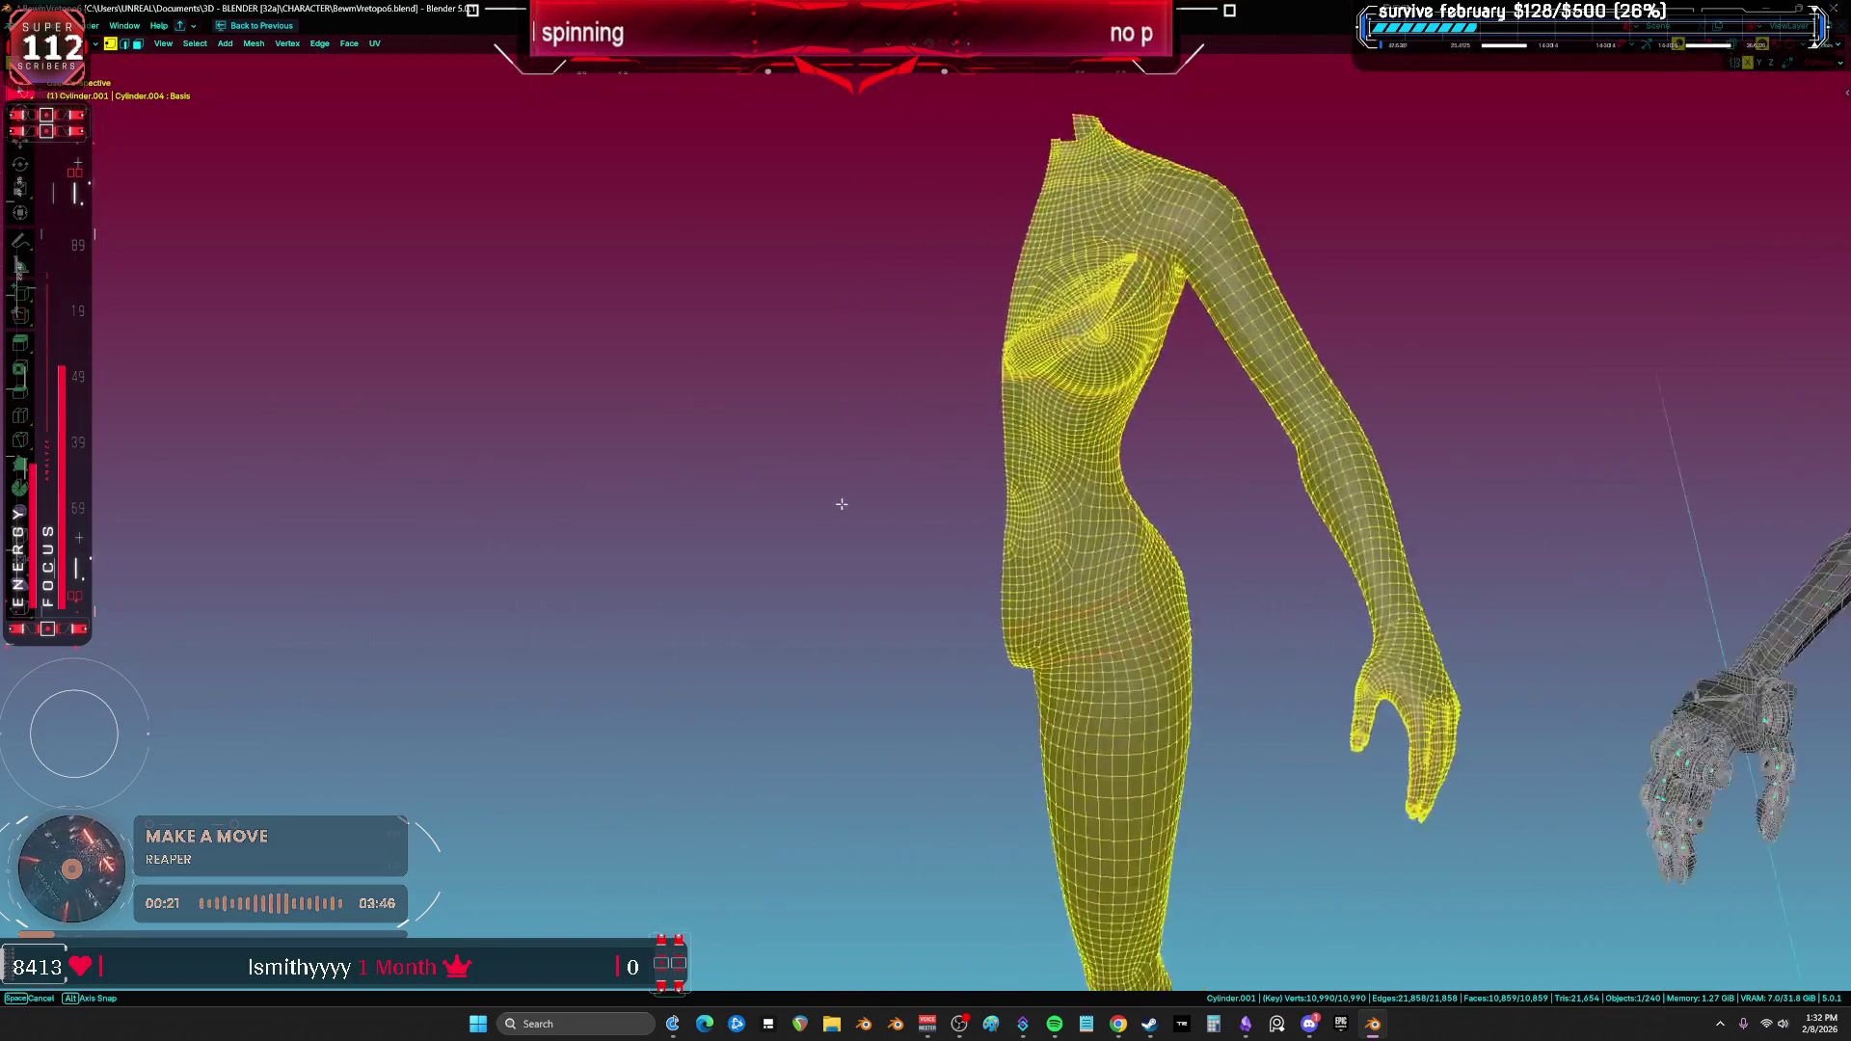
click(854, 488)
key(a)
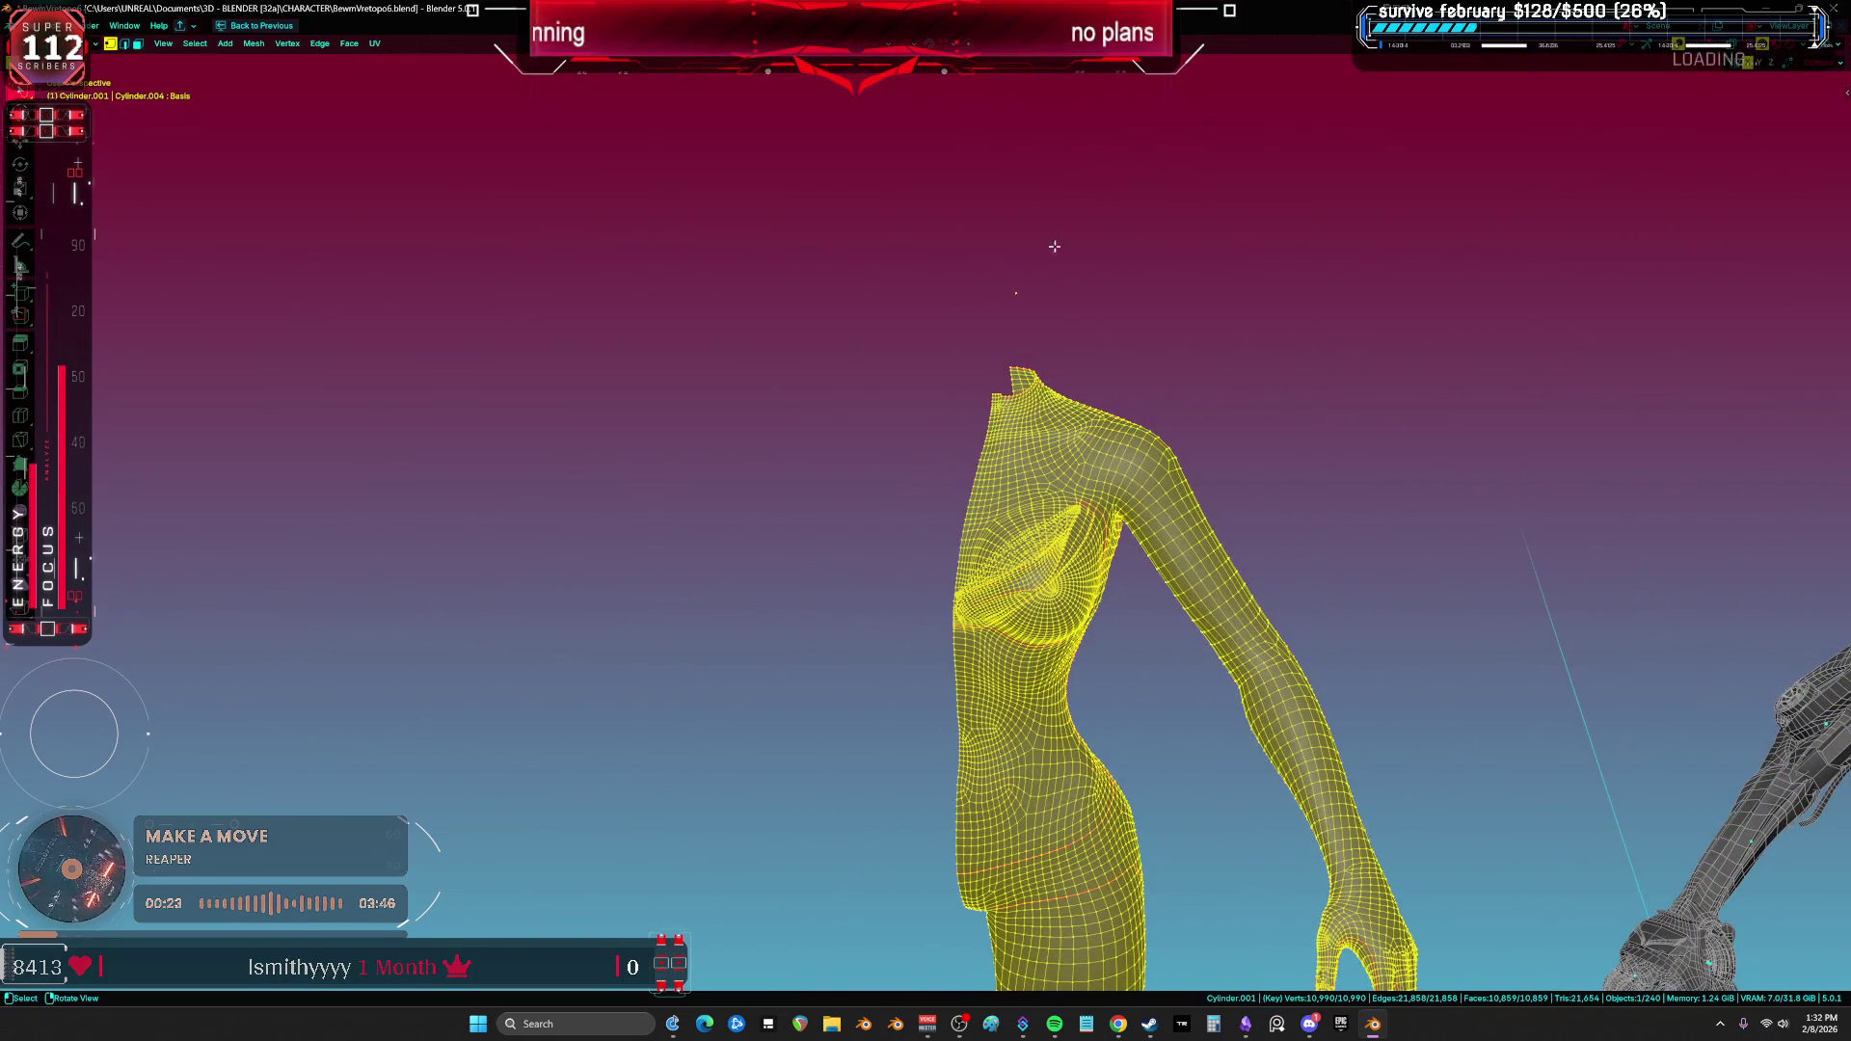
Step: Isolate the half body in front view and unwrap it with Minimum Stretch
key(alt+z)
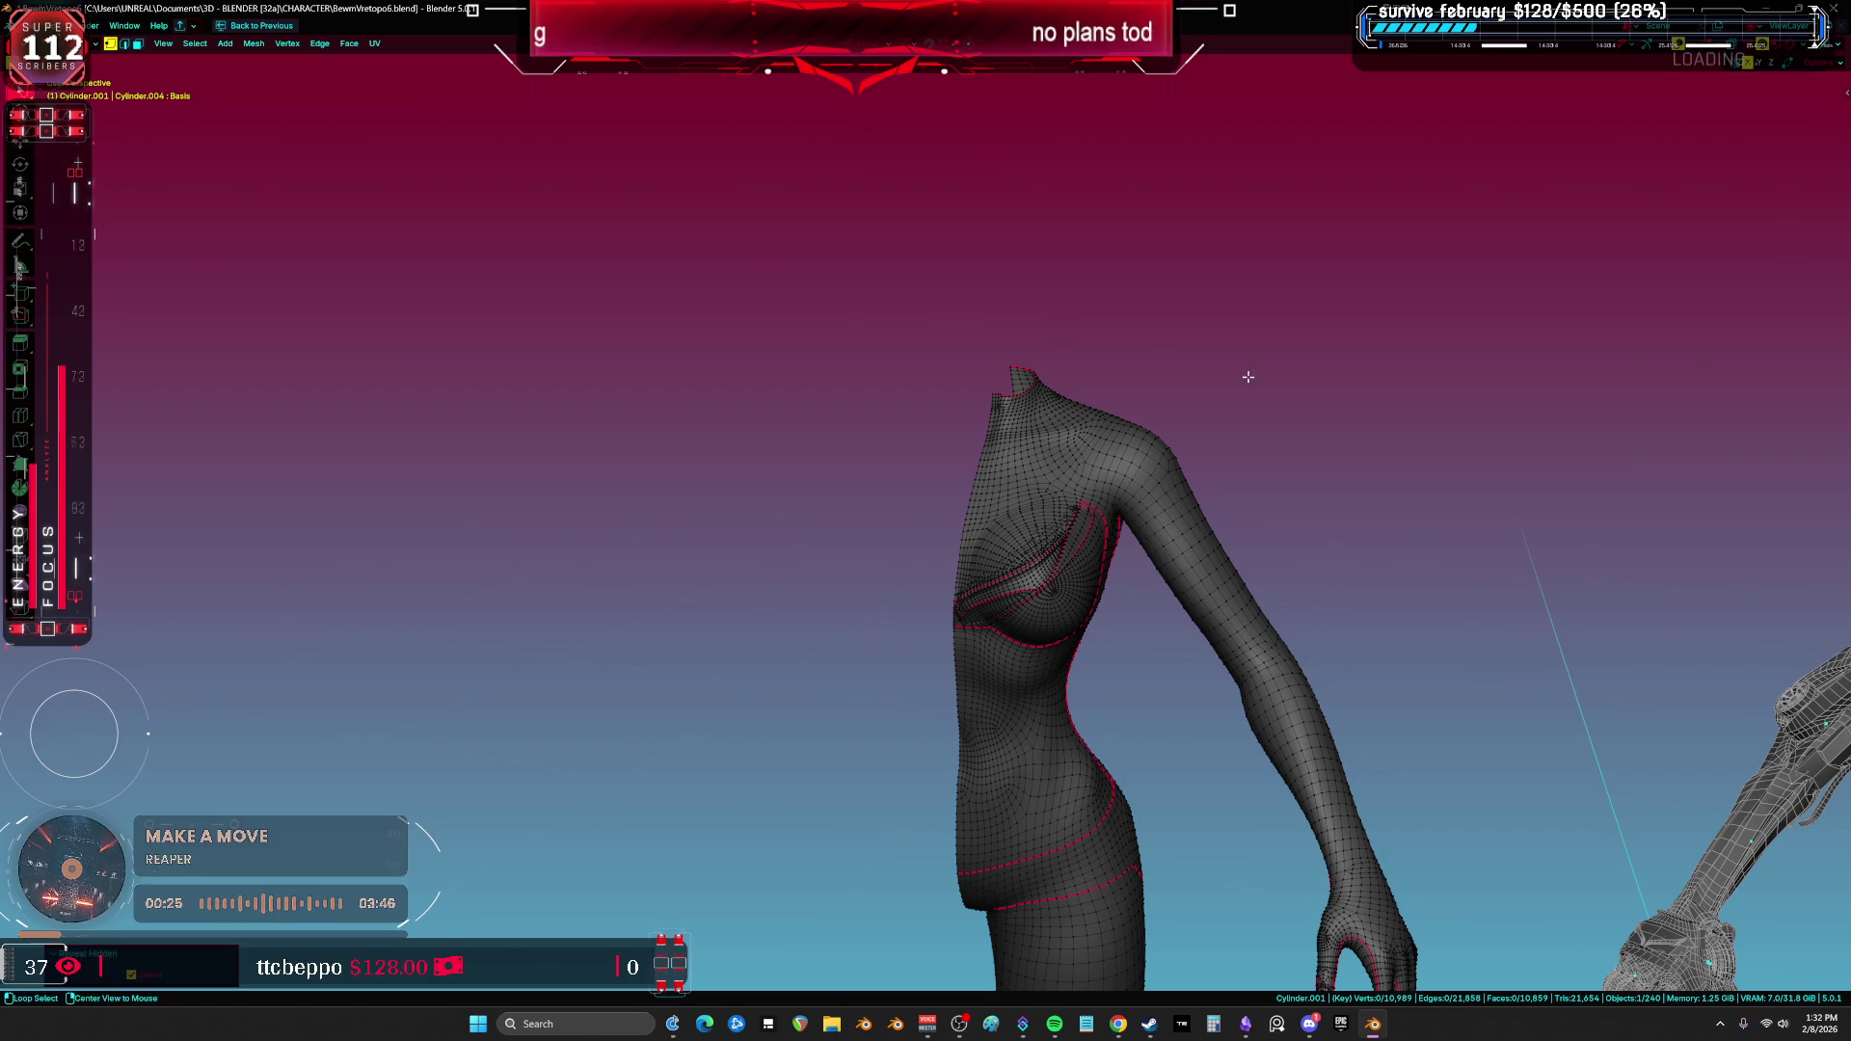
key(KP_1)
key(KP_Divide)
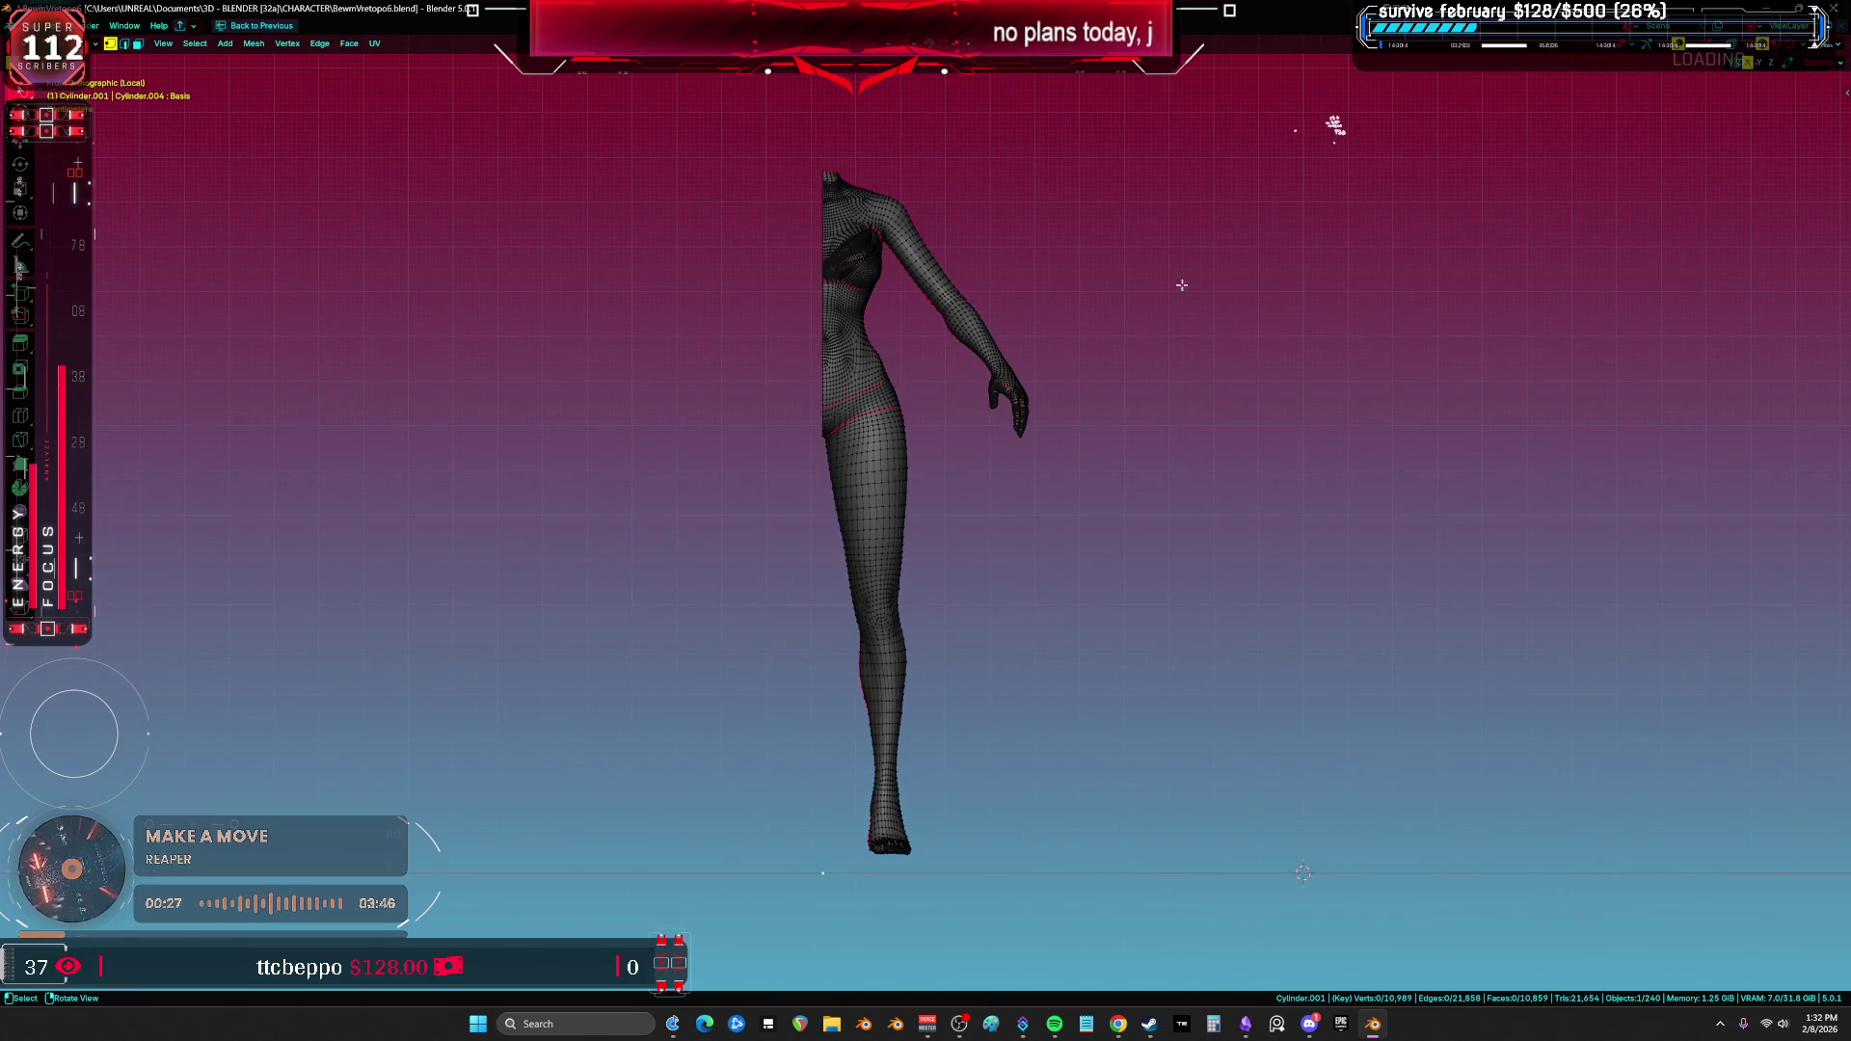
key(u)
click(870, 439)
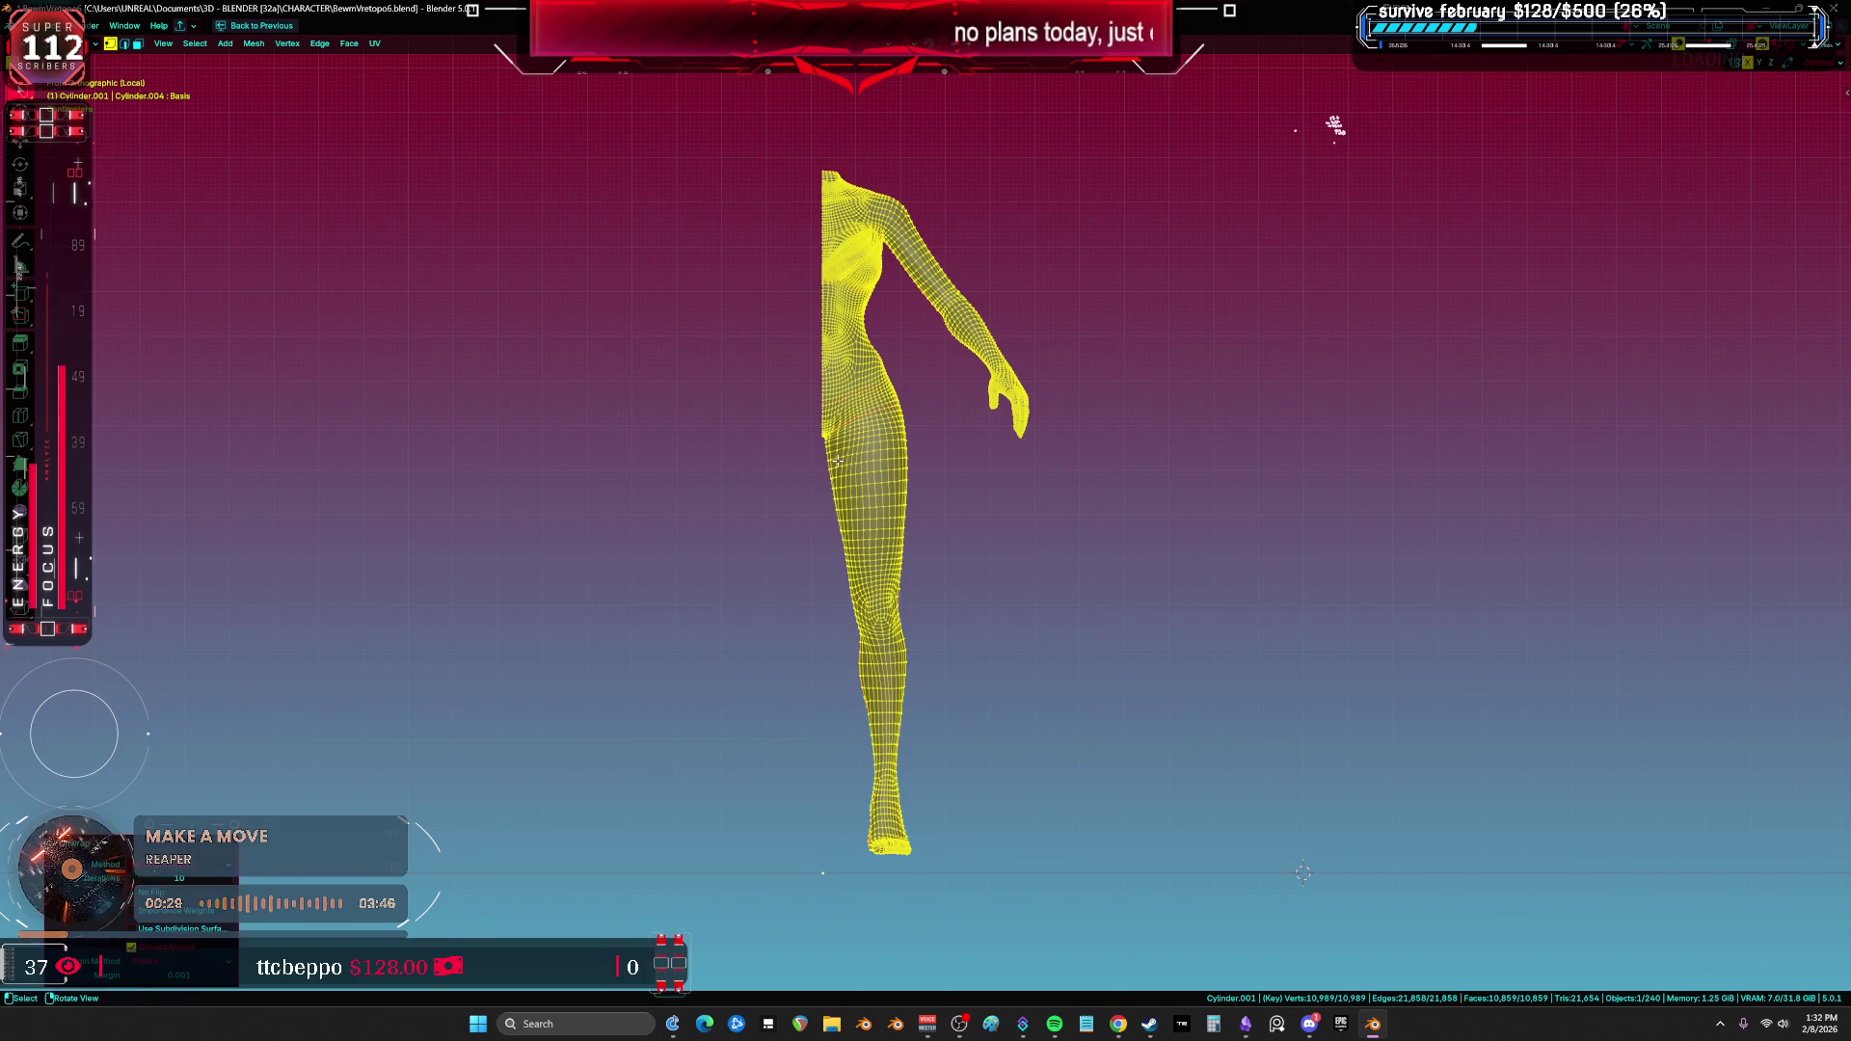
Step: Inspect the half body's torso, leg and arm UV islands full screen, then restore the split layout showing Material Properties
key(ctrl+Page_Down)
key(ctrl+Page_Down)
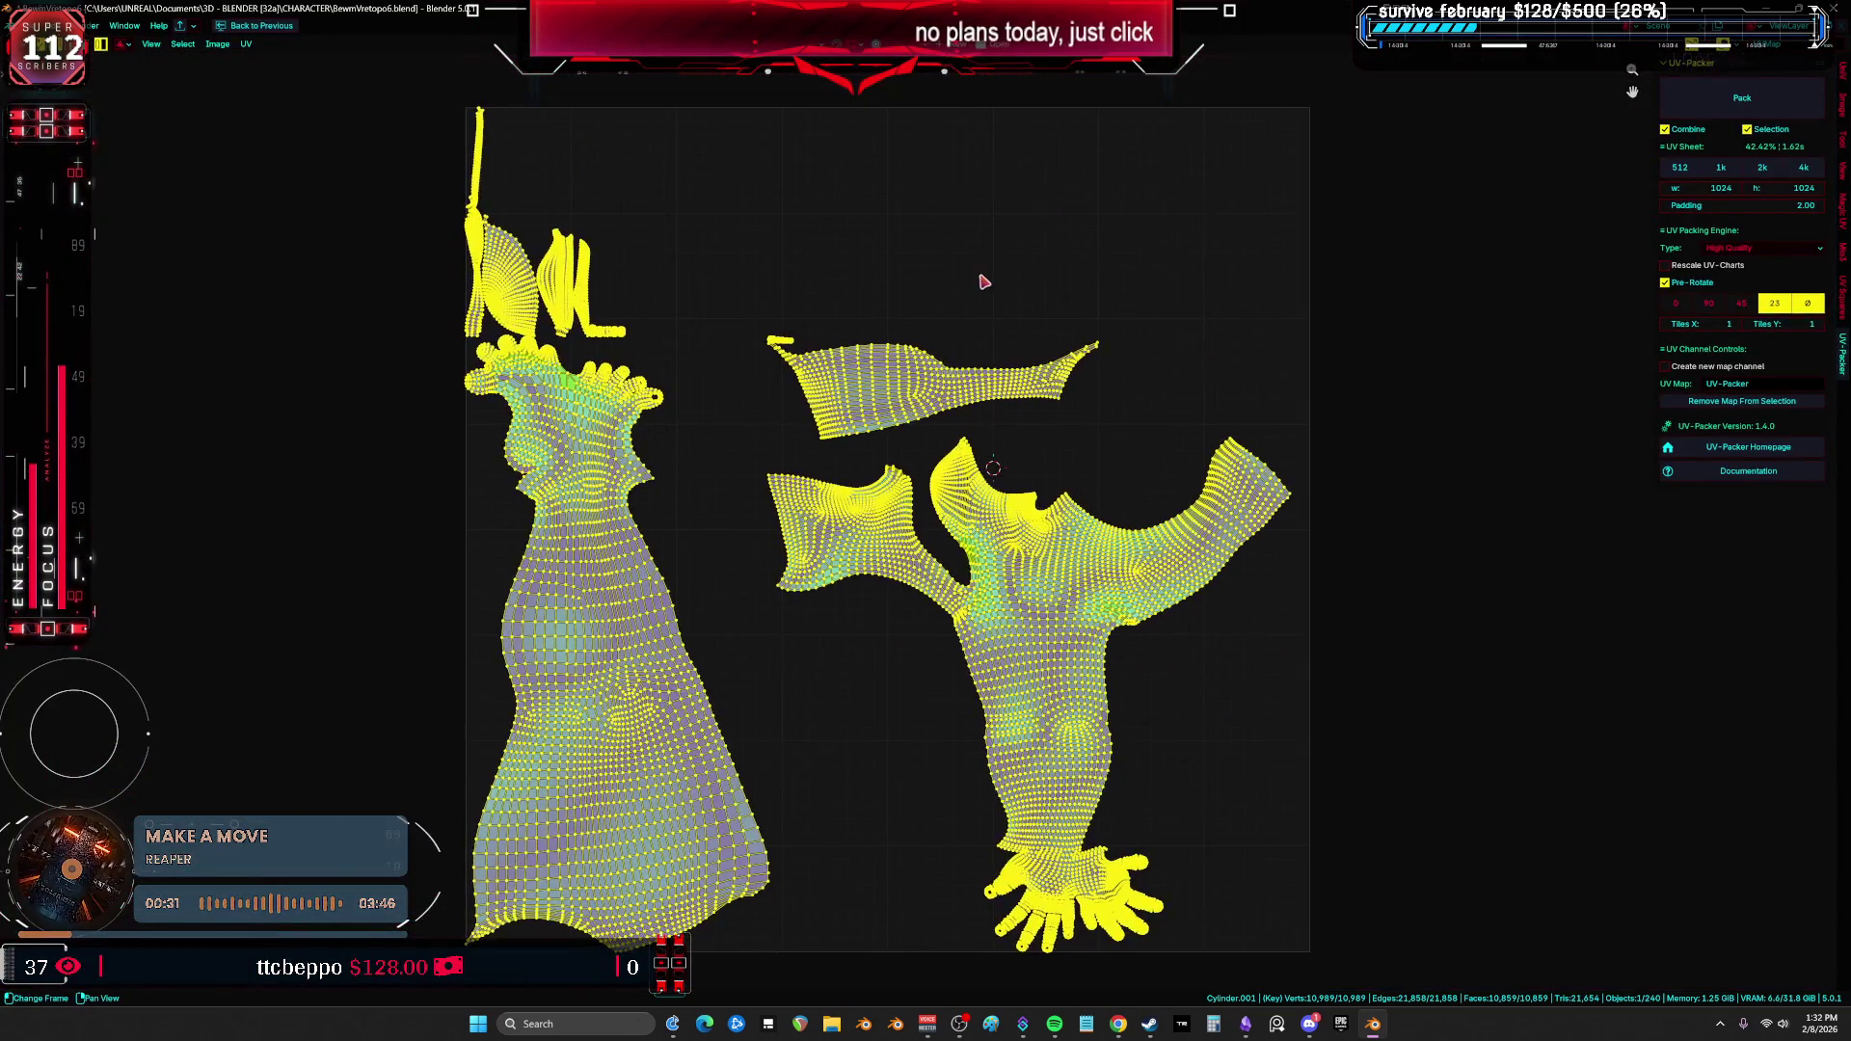
key(alt+a)
scroll(963, 413, up, 2)
key(a)
mouse_move(736, 430)
middle_down()
mouse_move(747, 227)
mouse_move(753, 309)
mouse_move(888, 422)
mouse_move(868, 372)
mouse_move(891, 539)
mouse_move(743, 537)
middle_up()
scroll(849, 473, up, 6)
scroll(574, 407, down, 6)
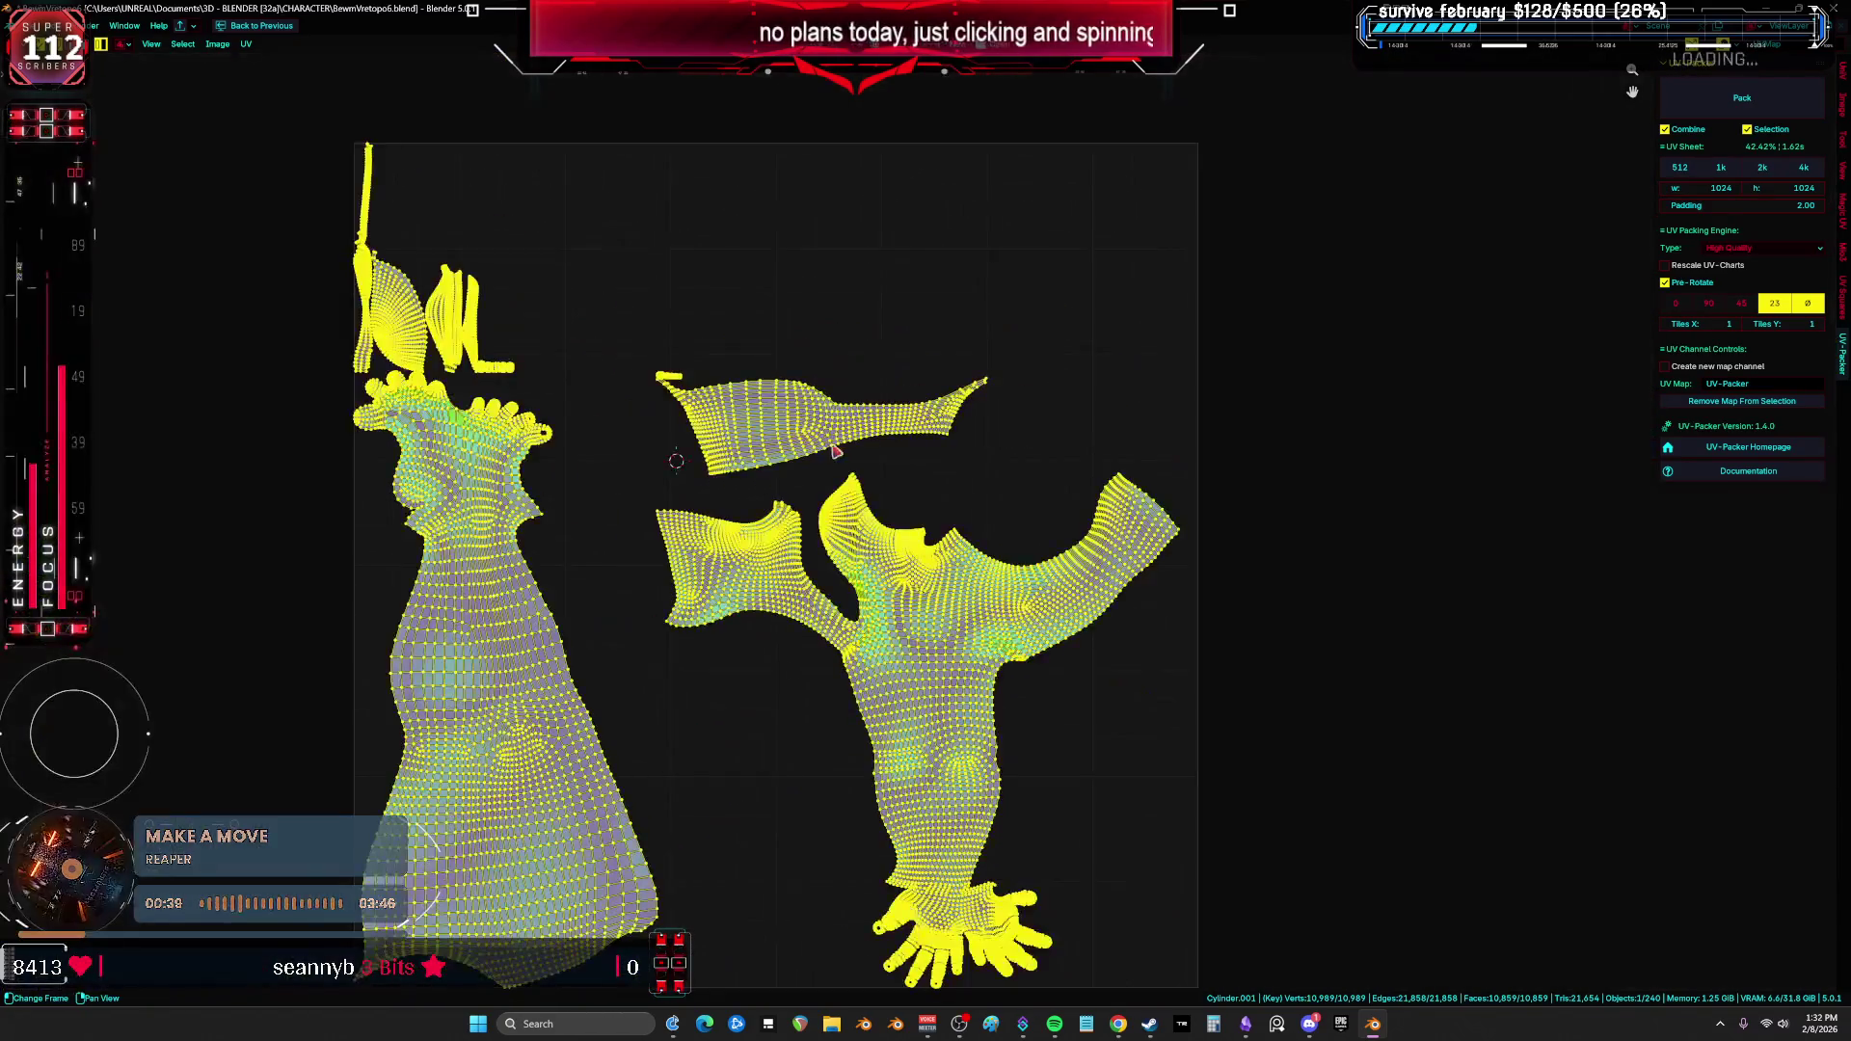
key(ctrl+space)
click(866, 787)
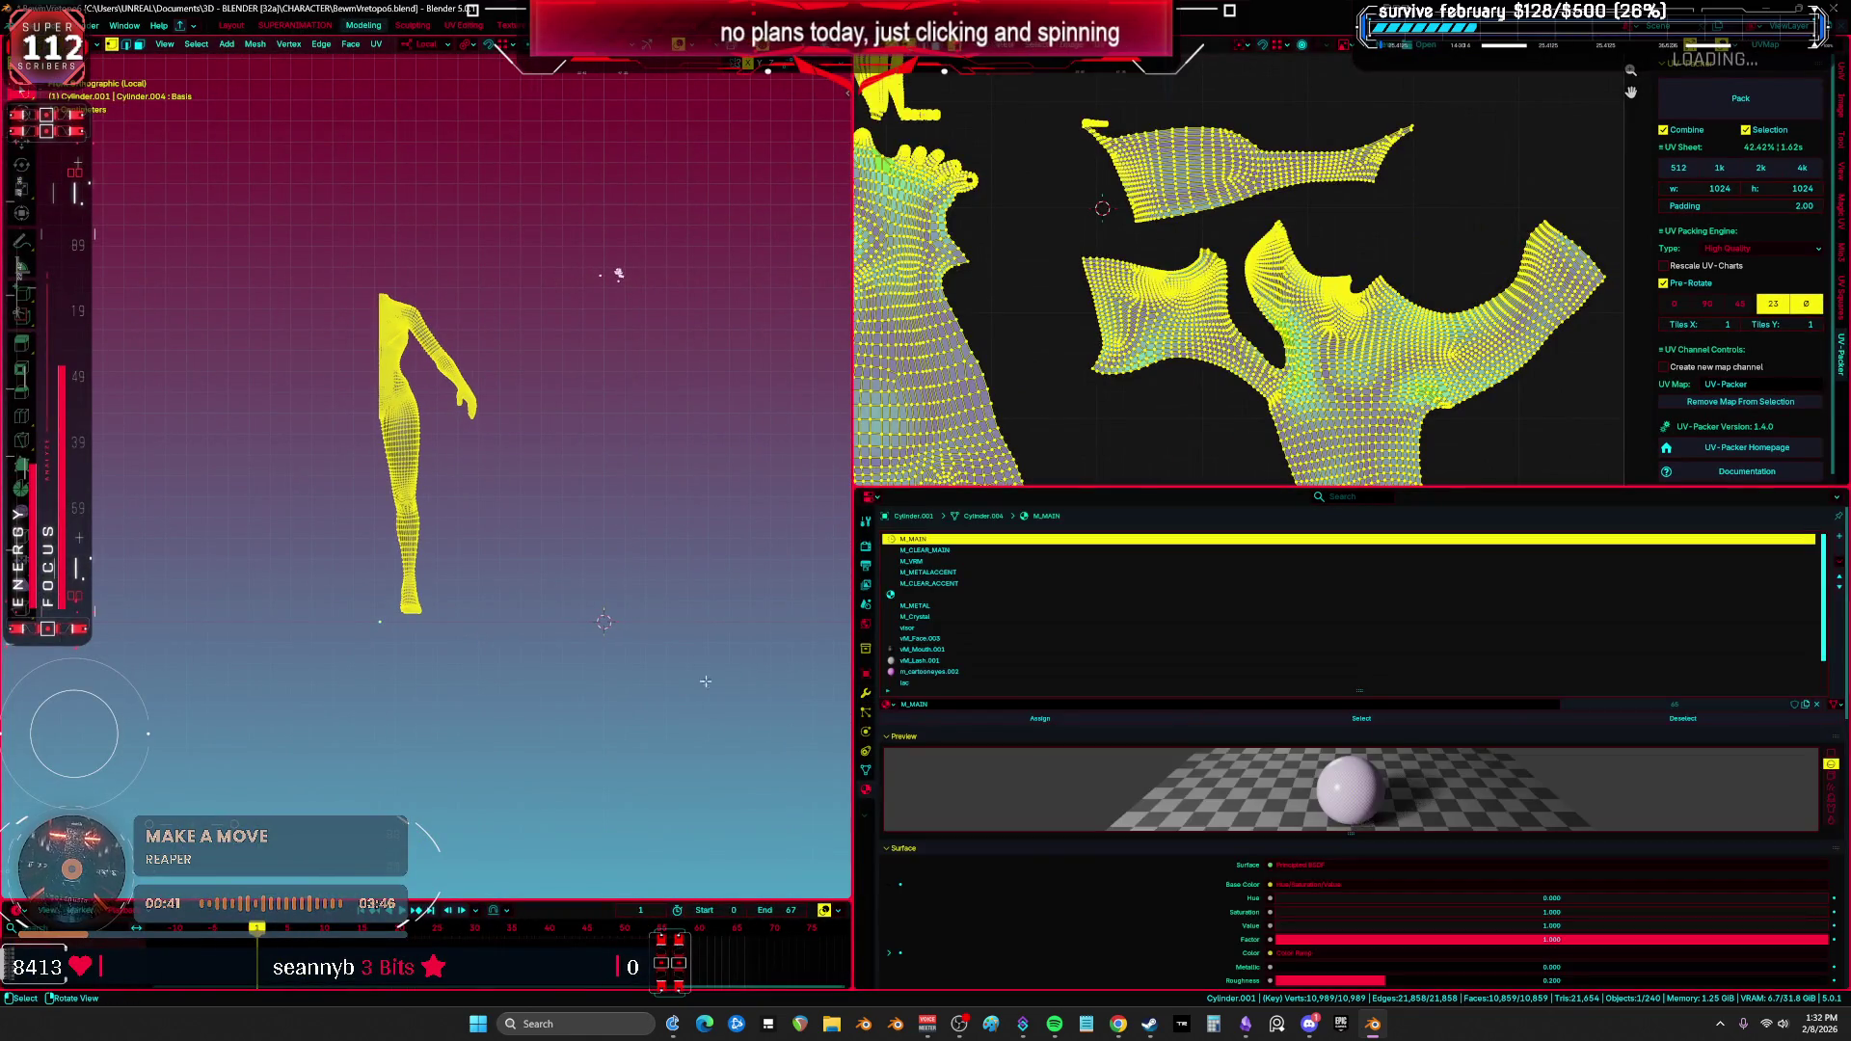
Step: Remove the 14 unused material slots, keeping M_MAIN, M_CLEAN_MAIN and M_VRM, then reselect the whole mesh in Edit Mode
key(alt+a)
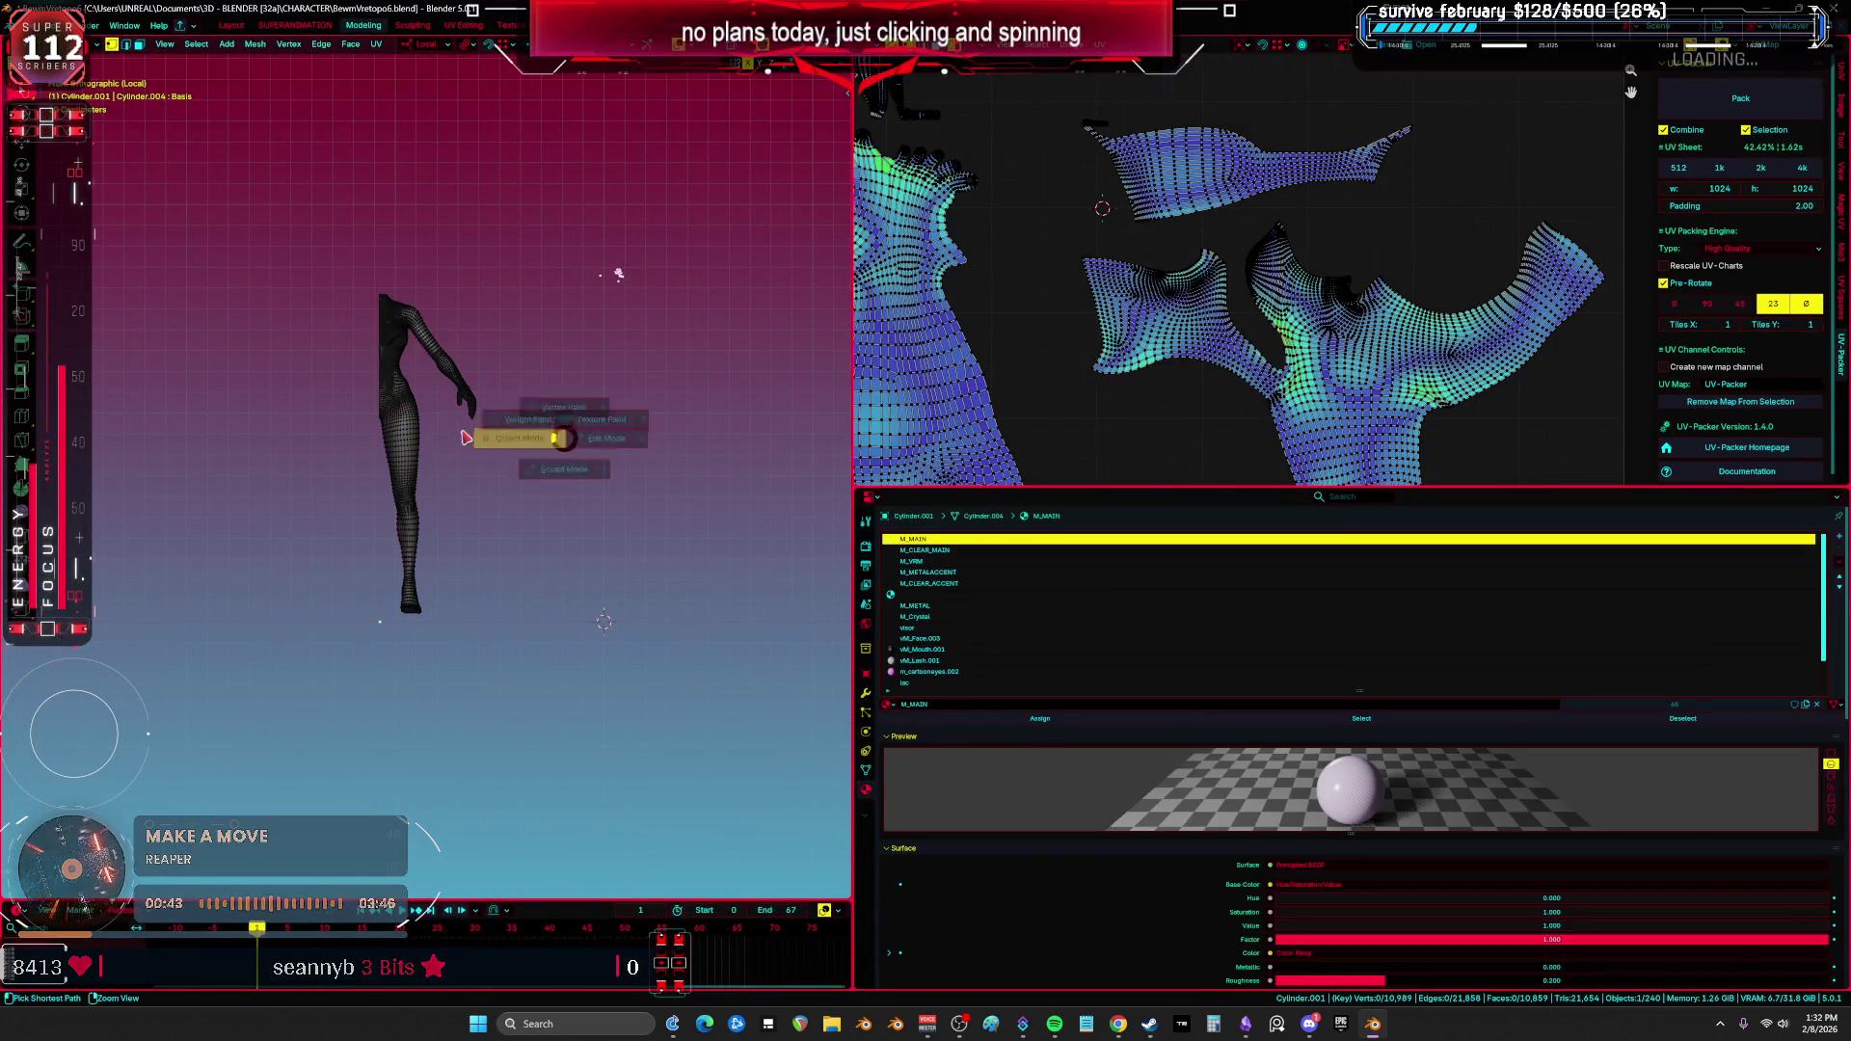
click(520, 441)
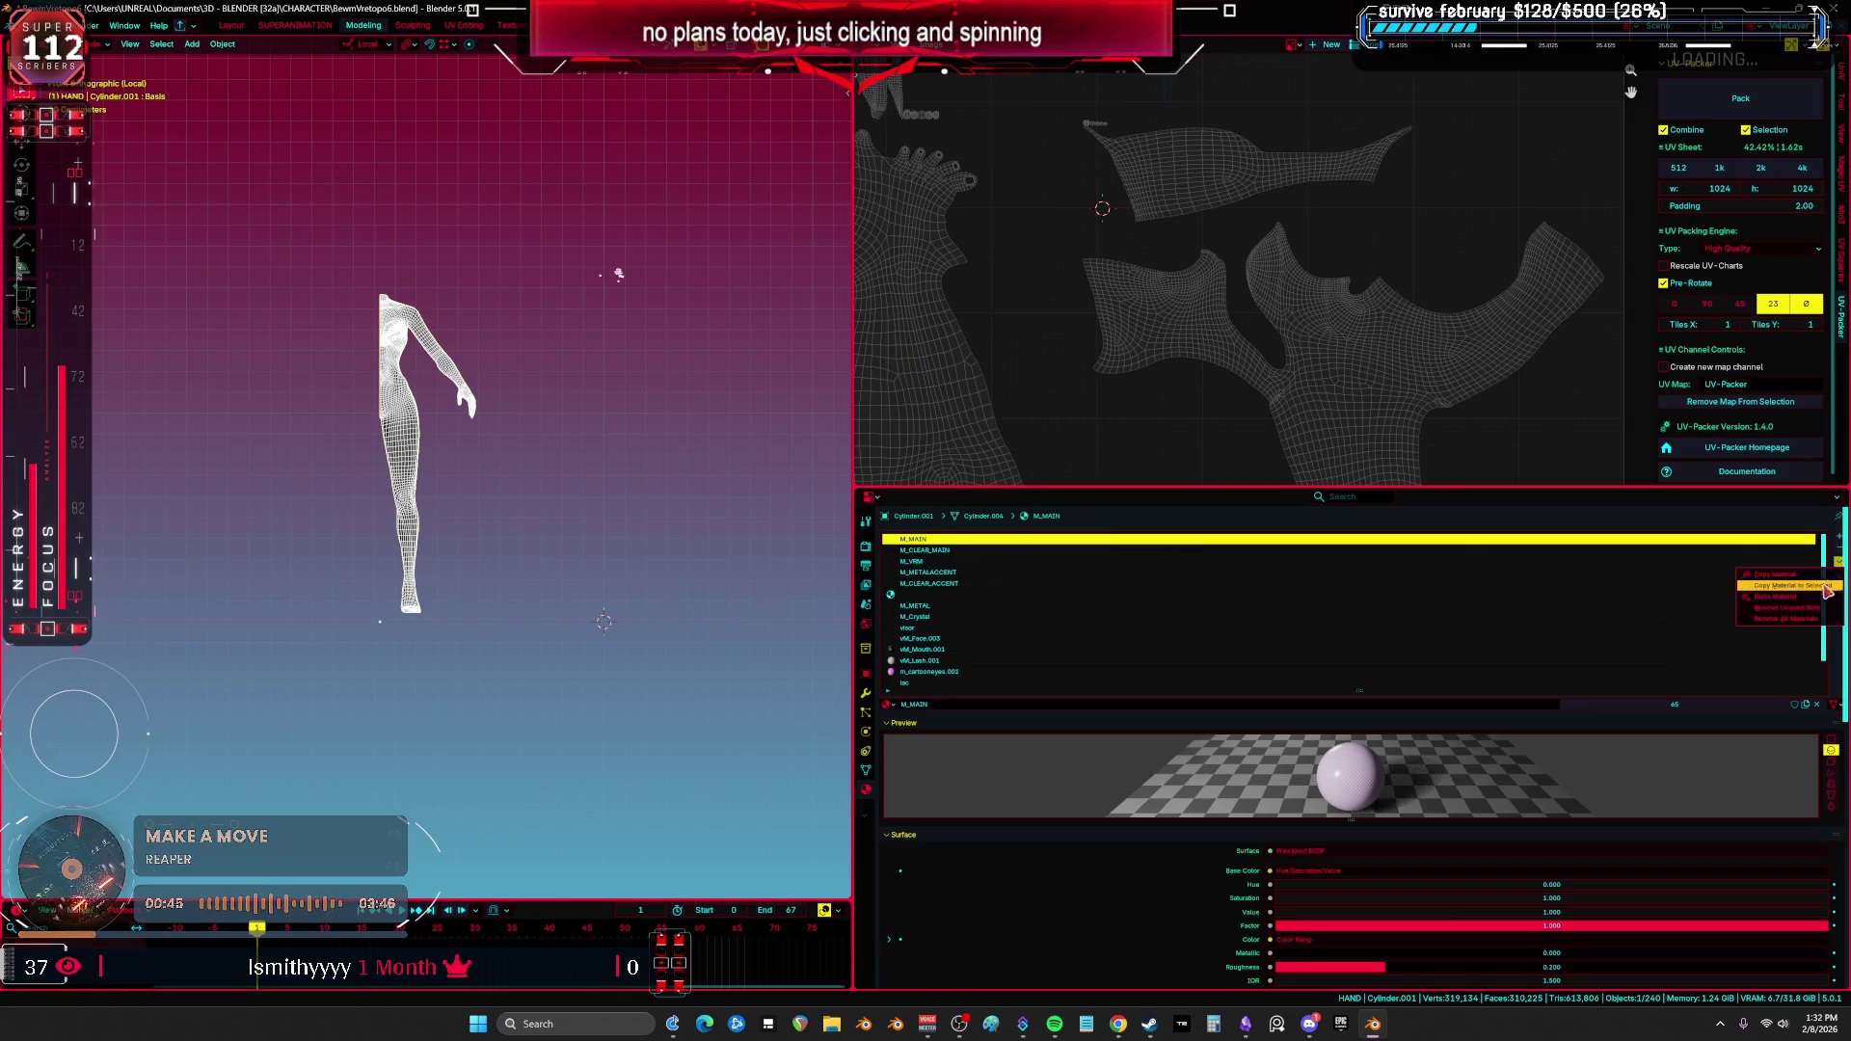
click(1817, 609)
key(Tab)
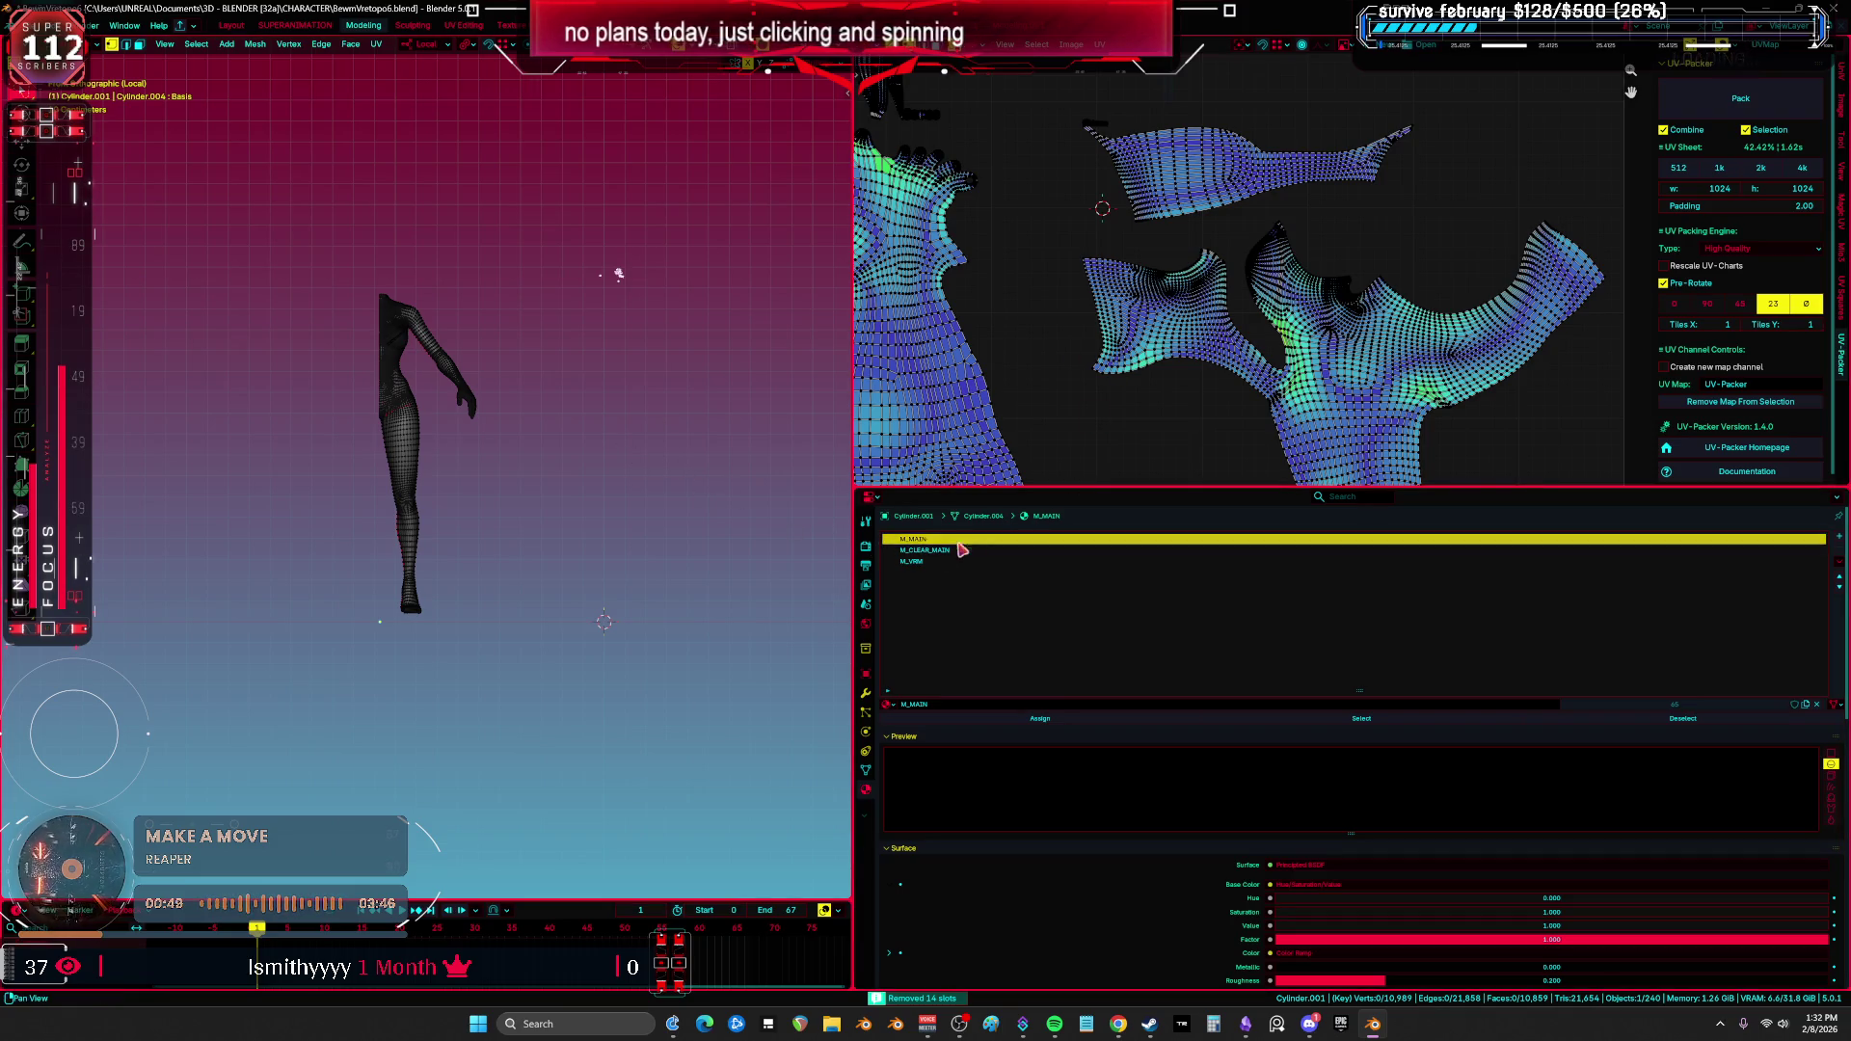
key(a)
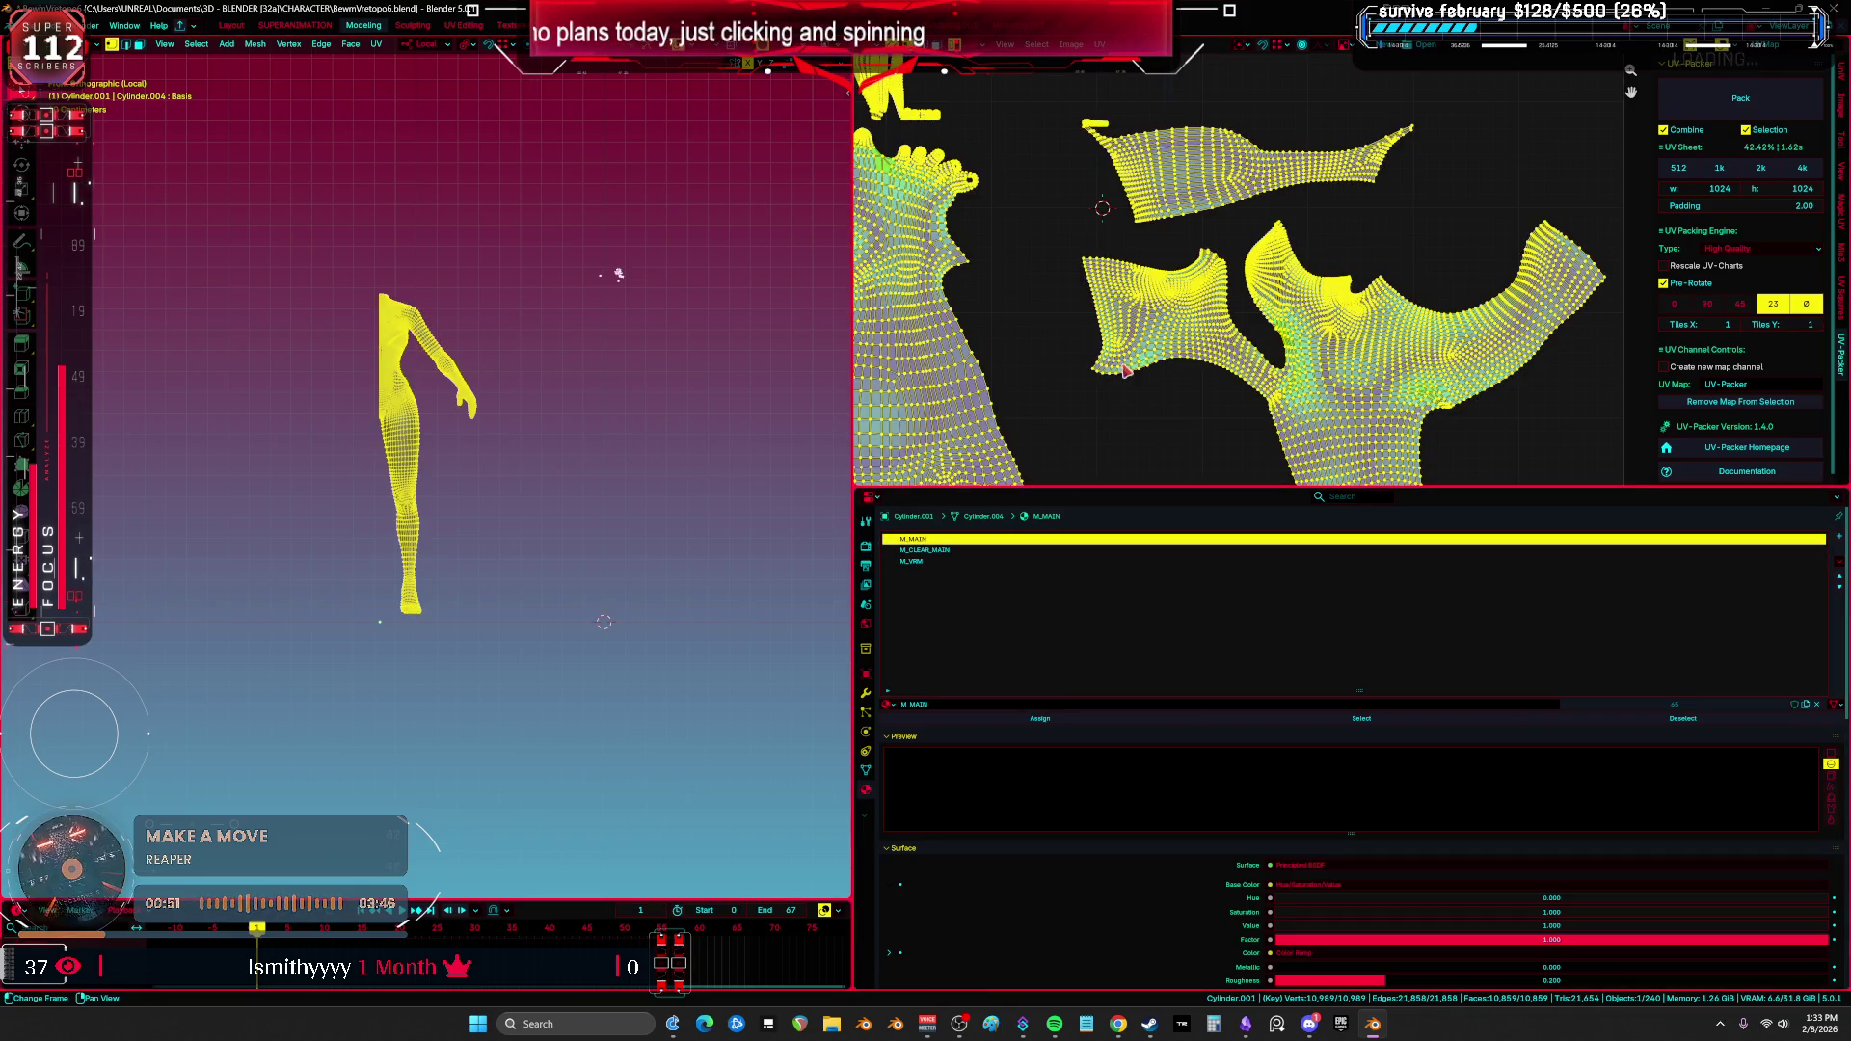
scroll(1117, 327, up, 5)
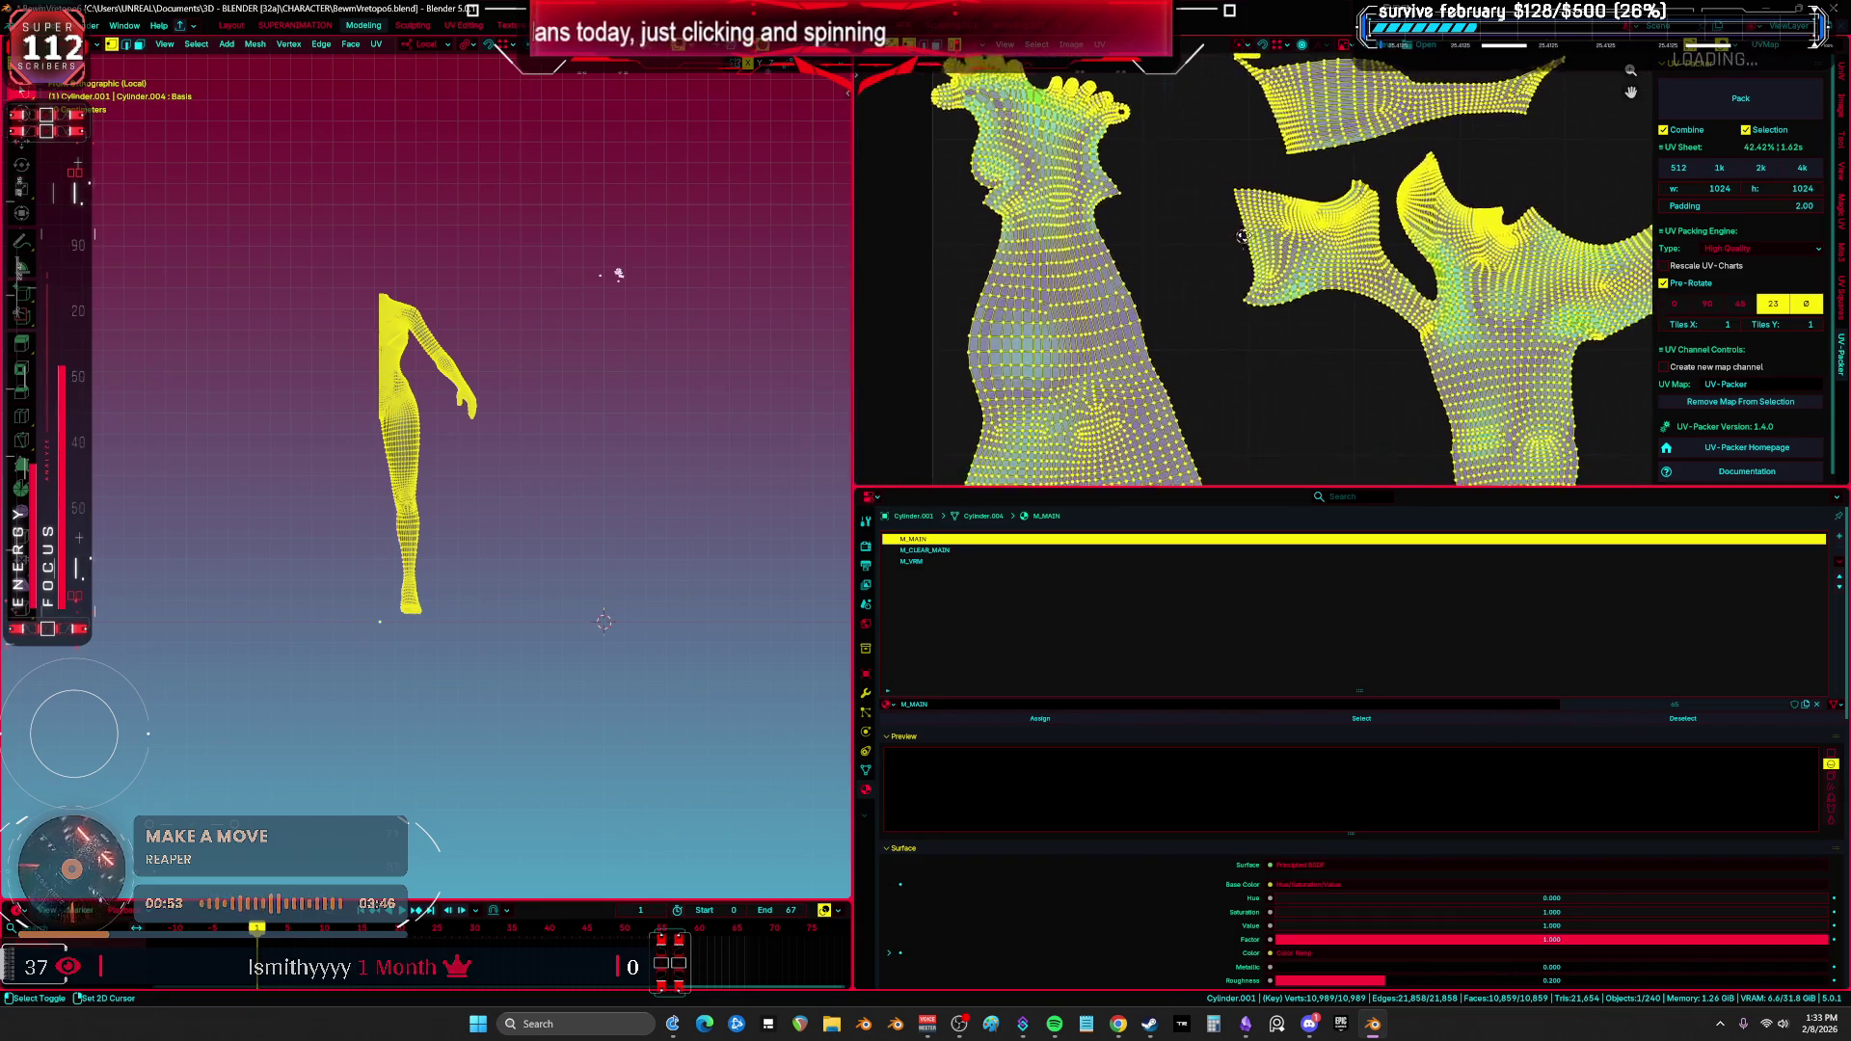
scroll(1271, 301, down, 5)
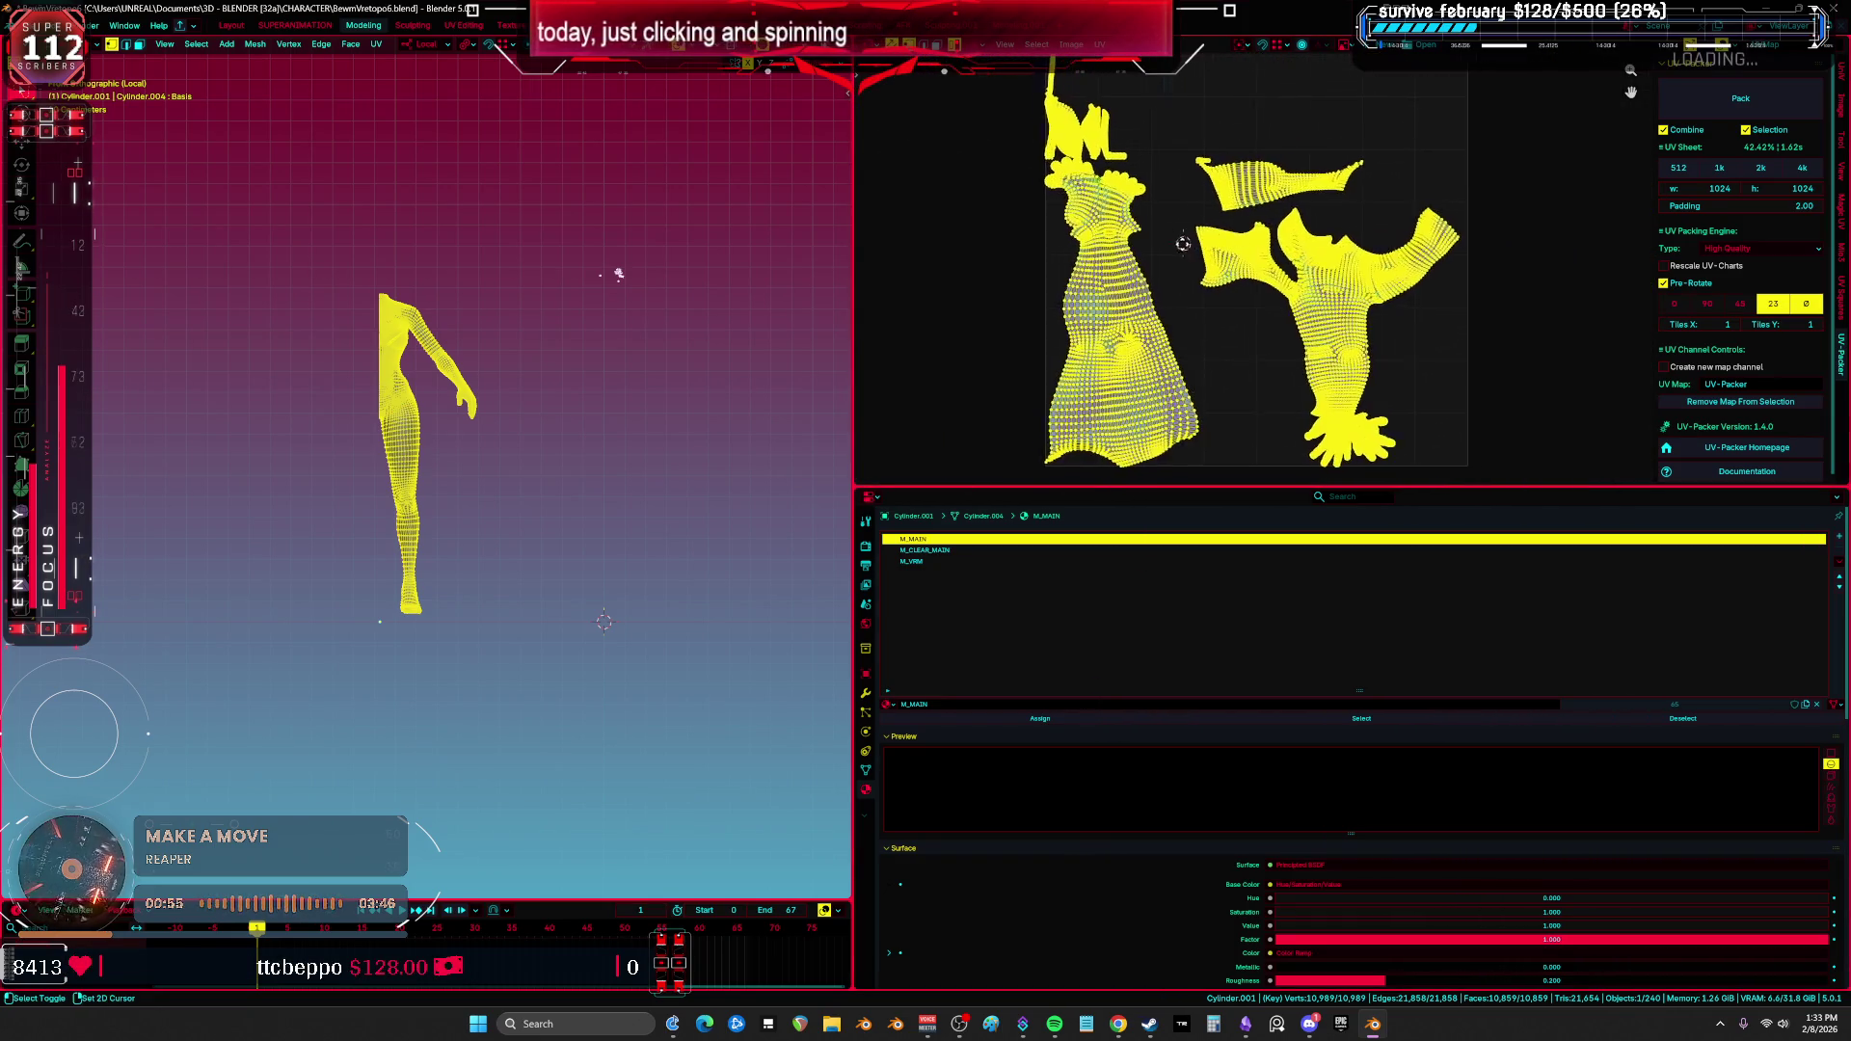
Step: Show the stretch-mapped UV layout full screen and zoom in on the armpit area
key(u)
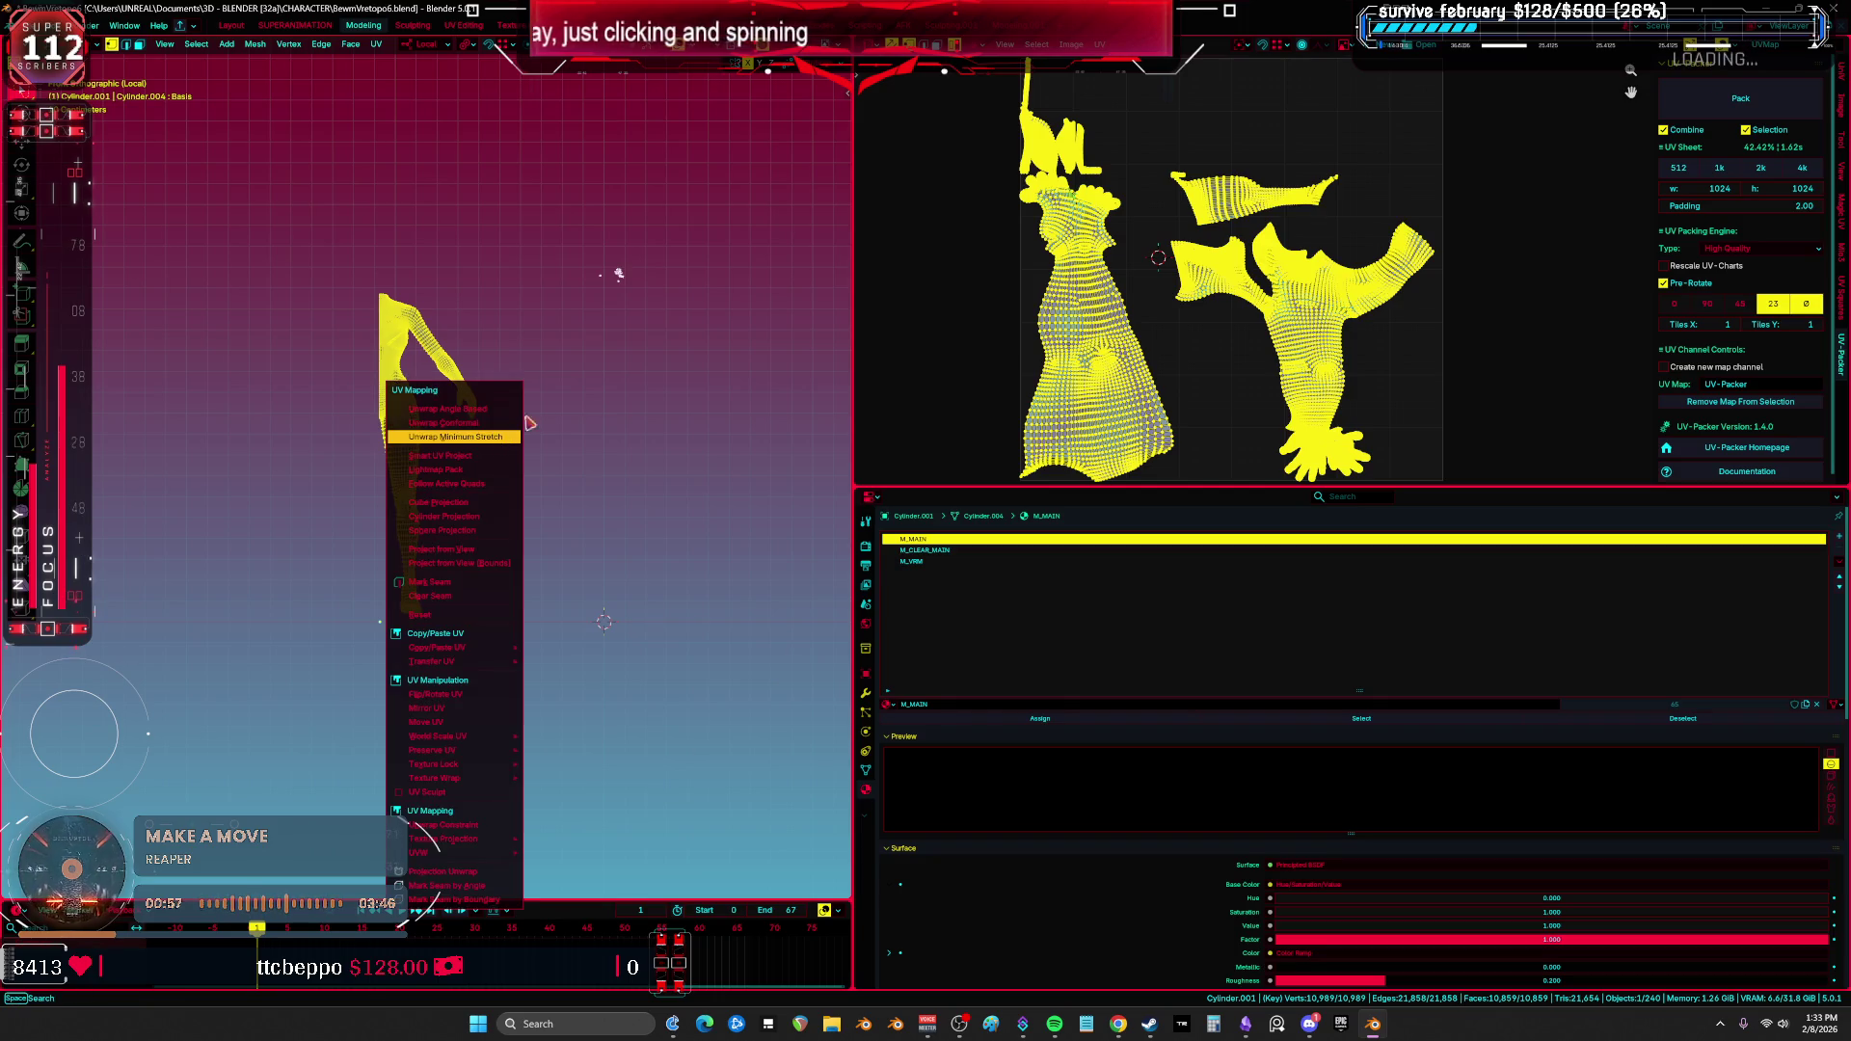
key(ctrl+space)
scroll(1061, 333, up, 4)
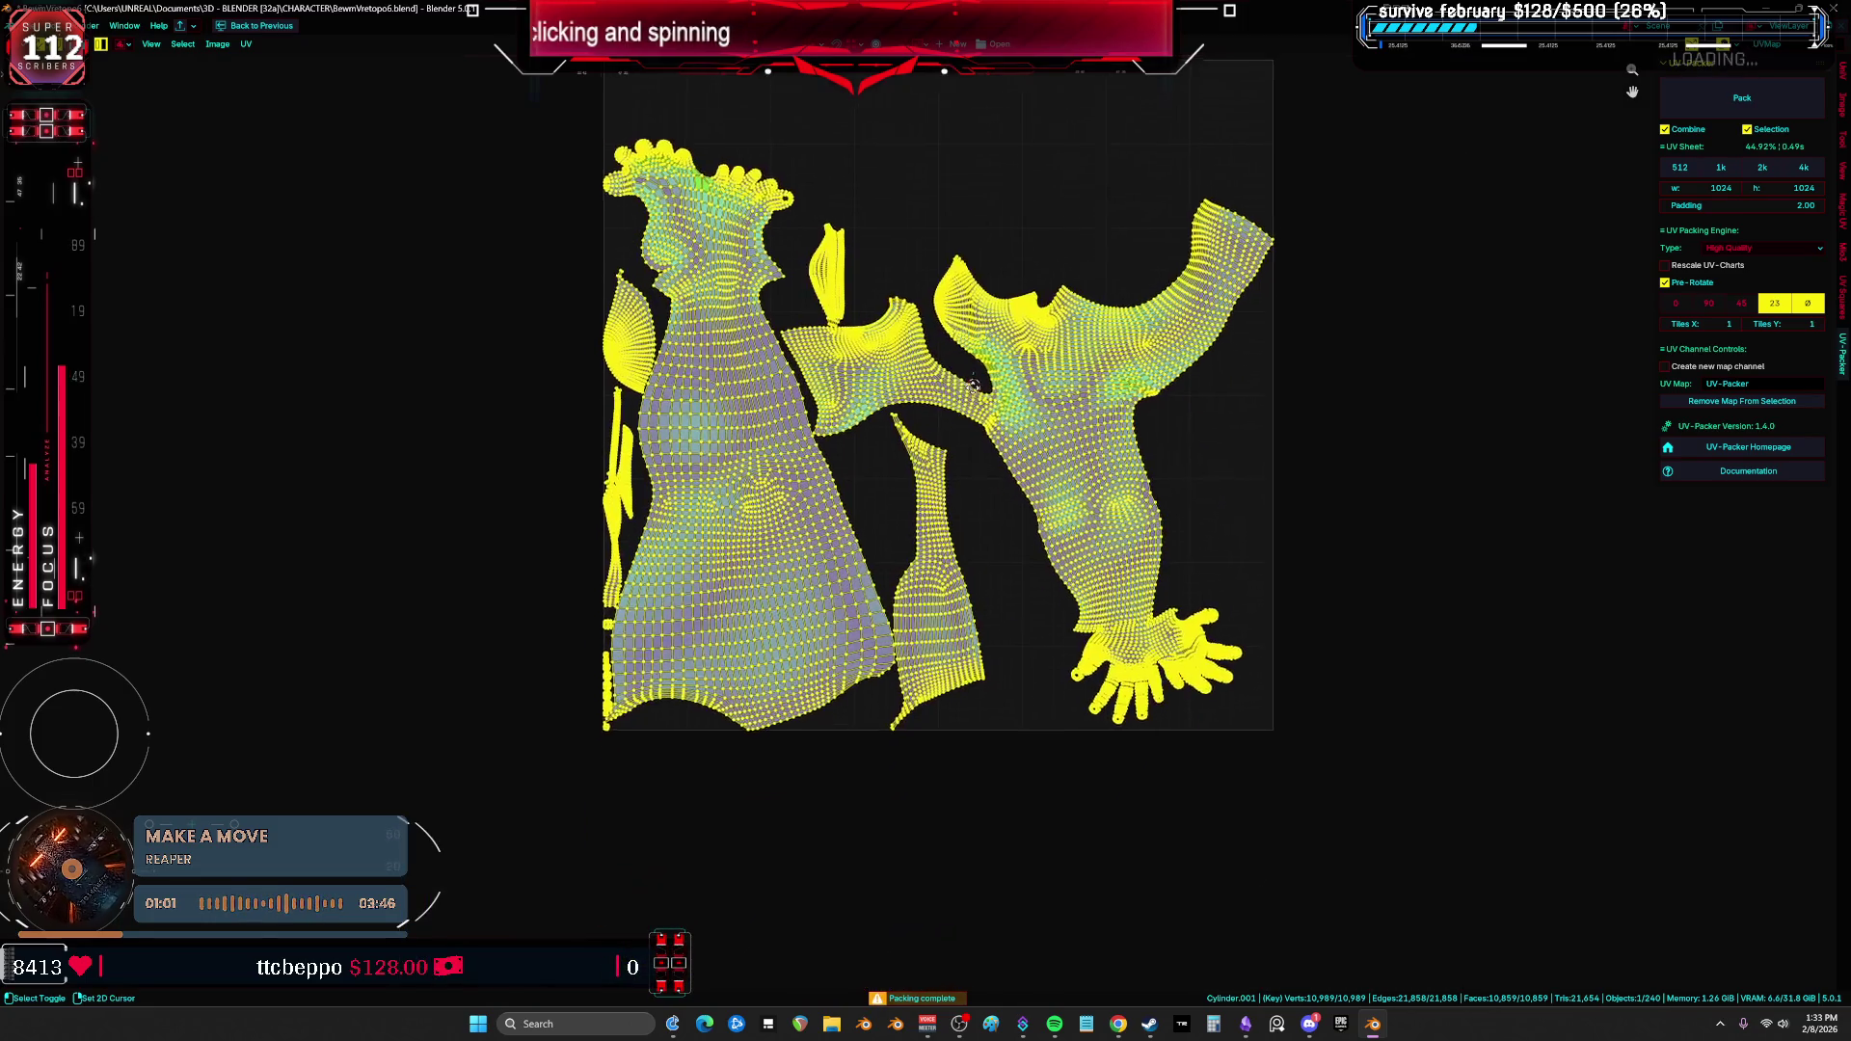
scroll(1061, 453, down, 2)
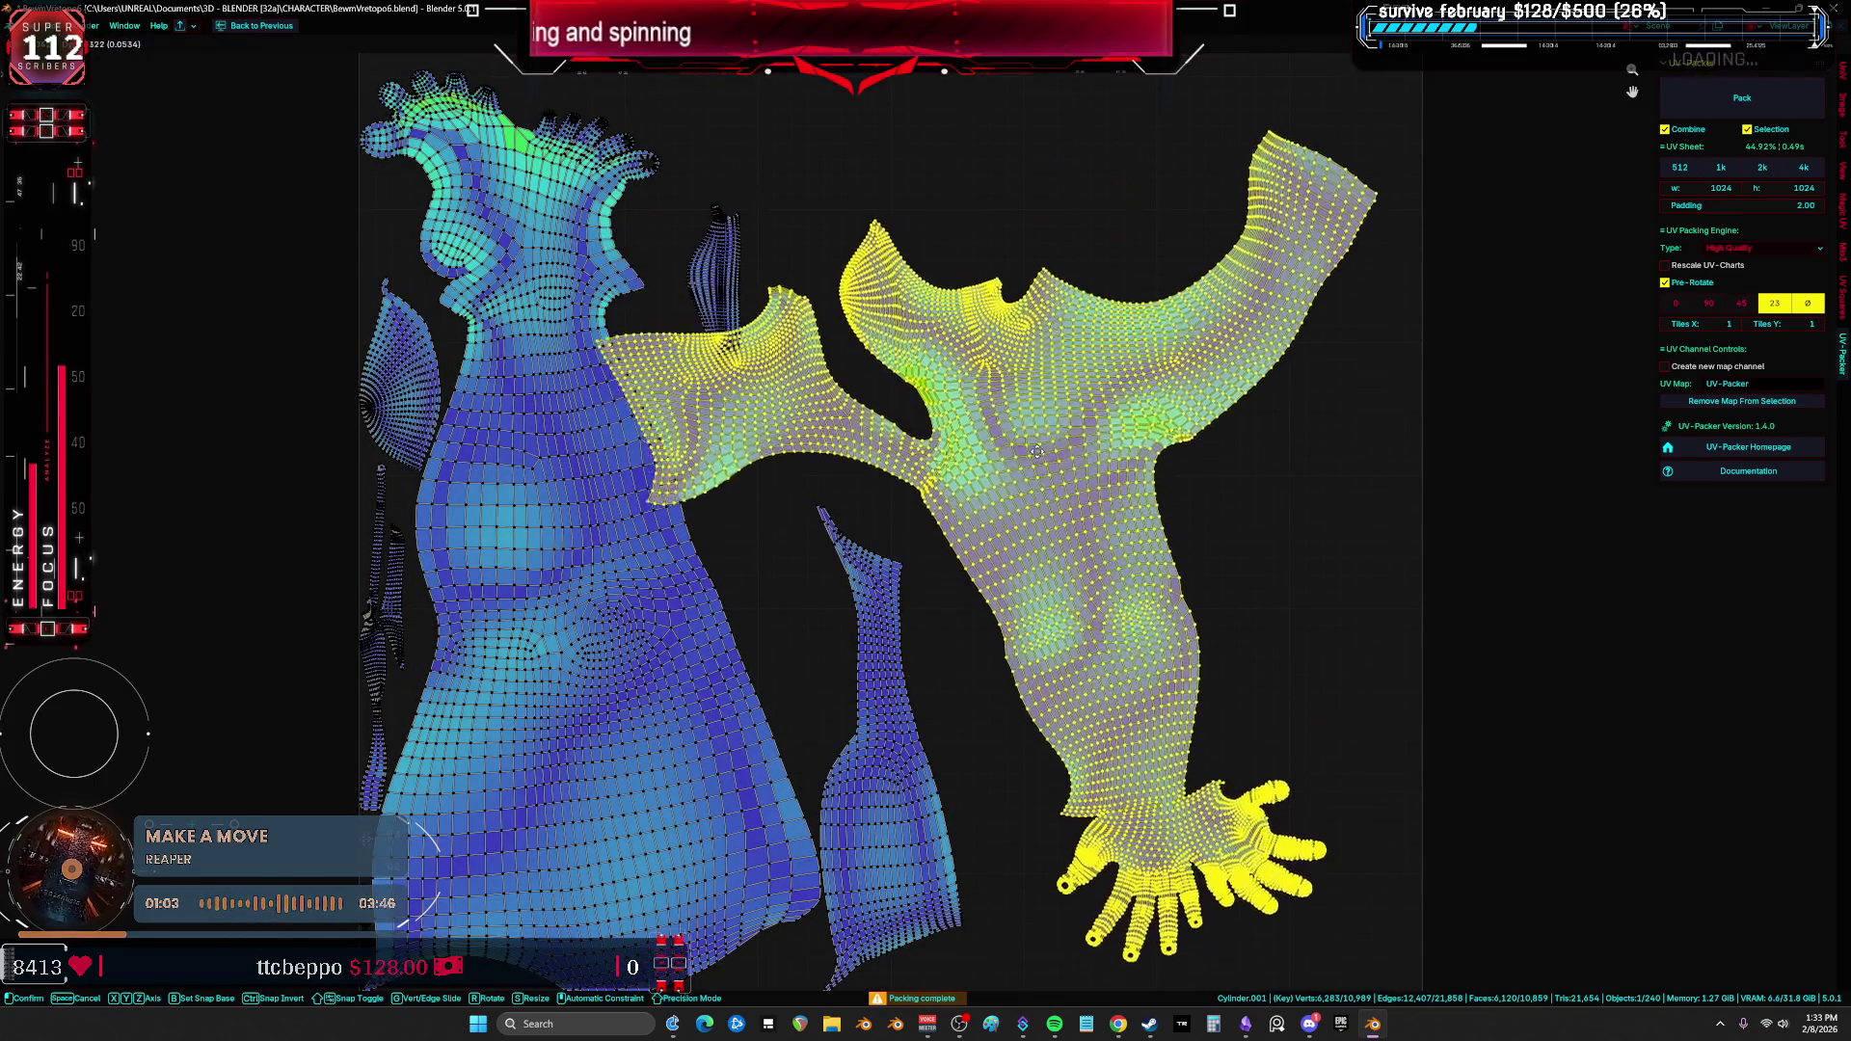
scroll(1109, 439, up, 3)
scroll(1005, 464, down, 2)
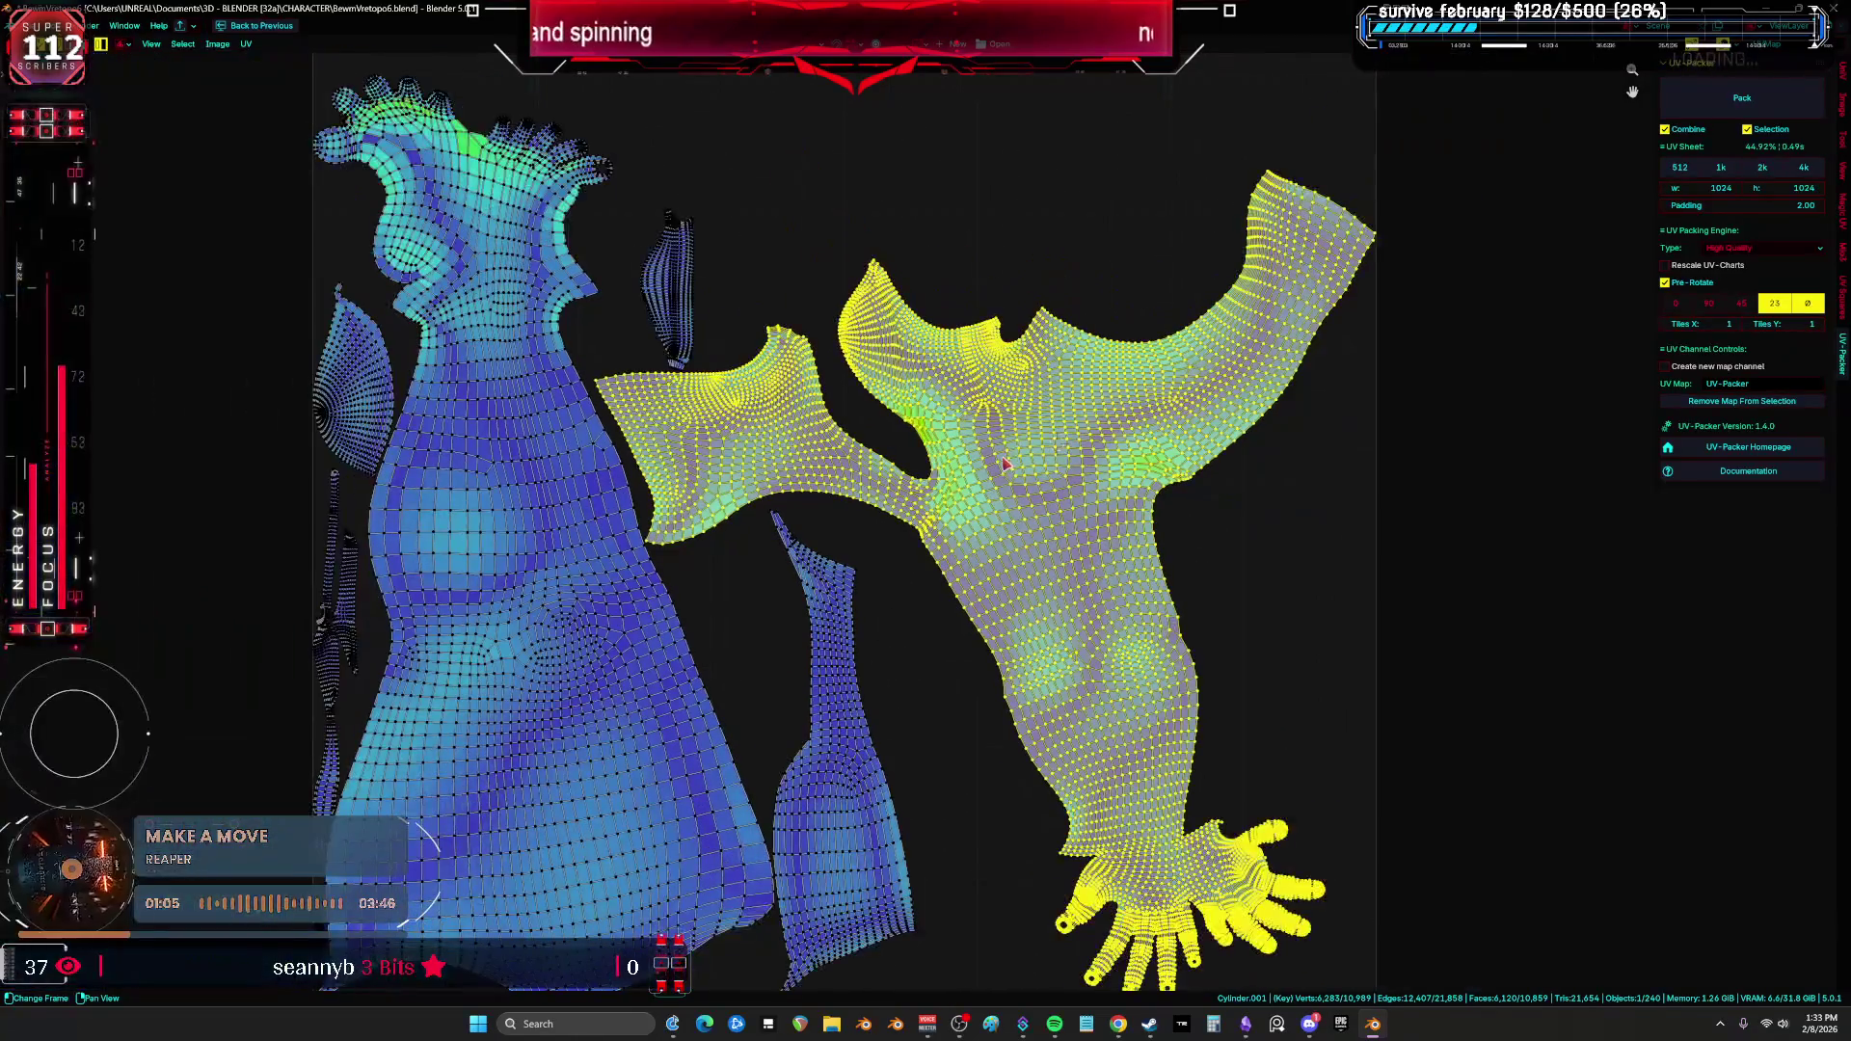
middle_drag(951, 460, 998, 489)
scroll(984, 511, up, 3)
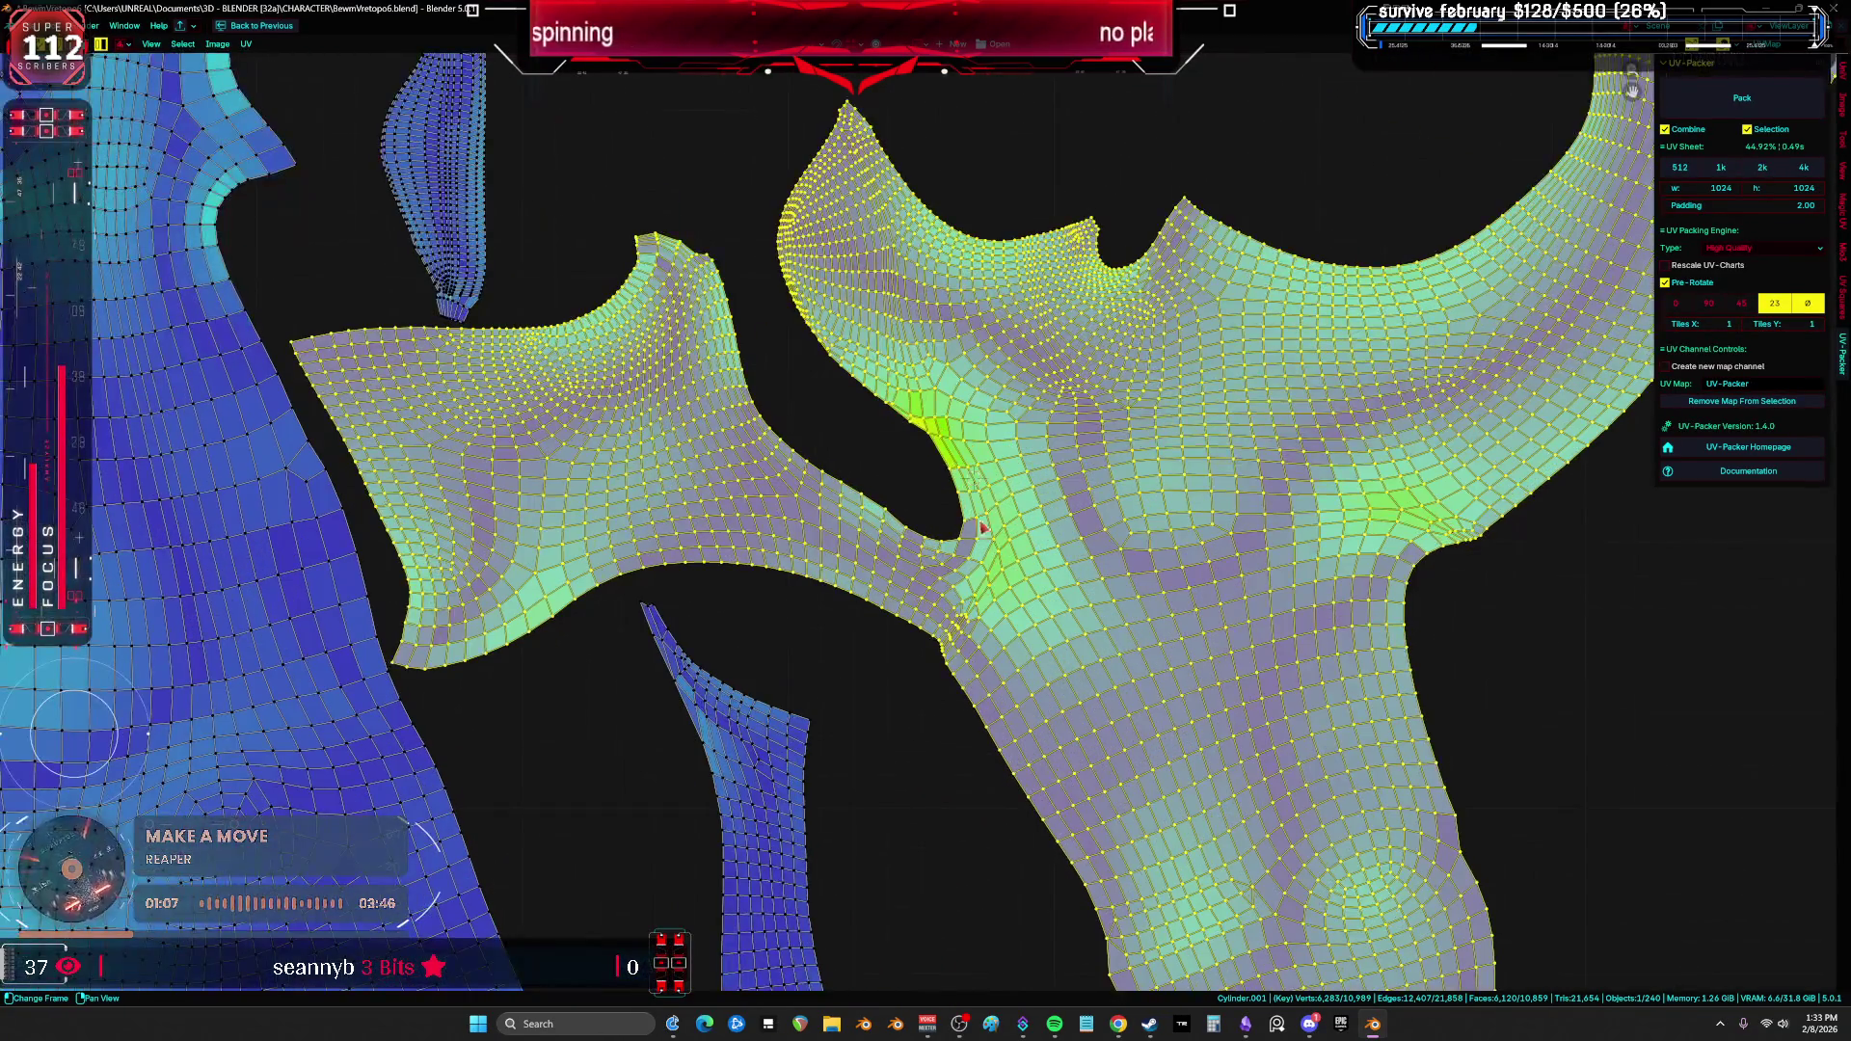
scroll(974, 542, down, 2)
drag(968, 533, 949, 642)
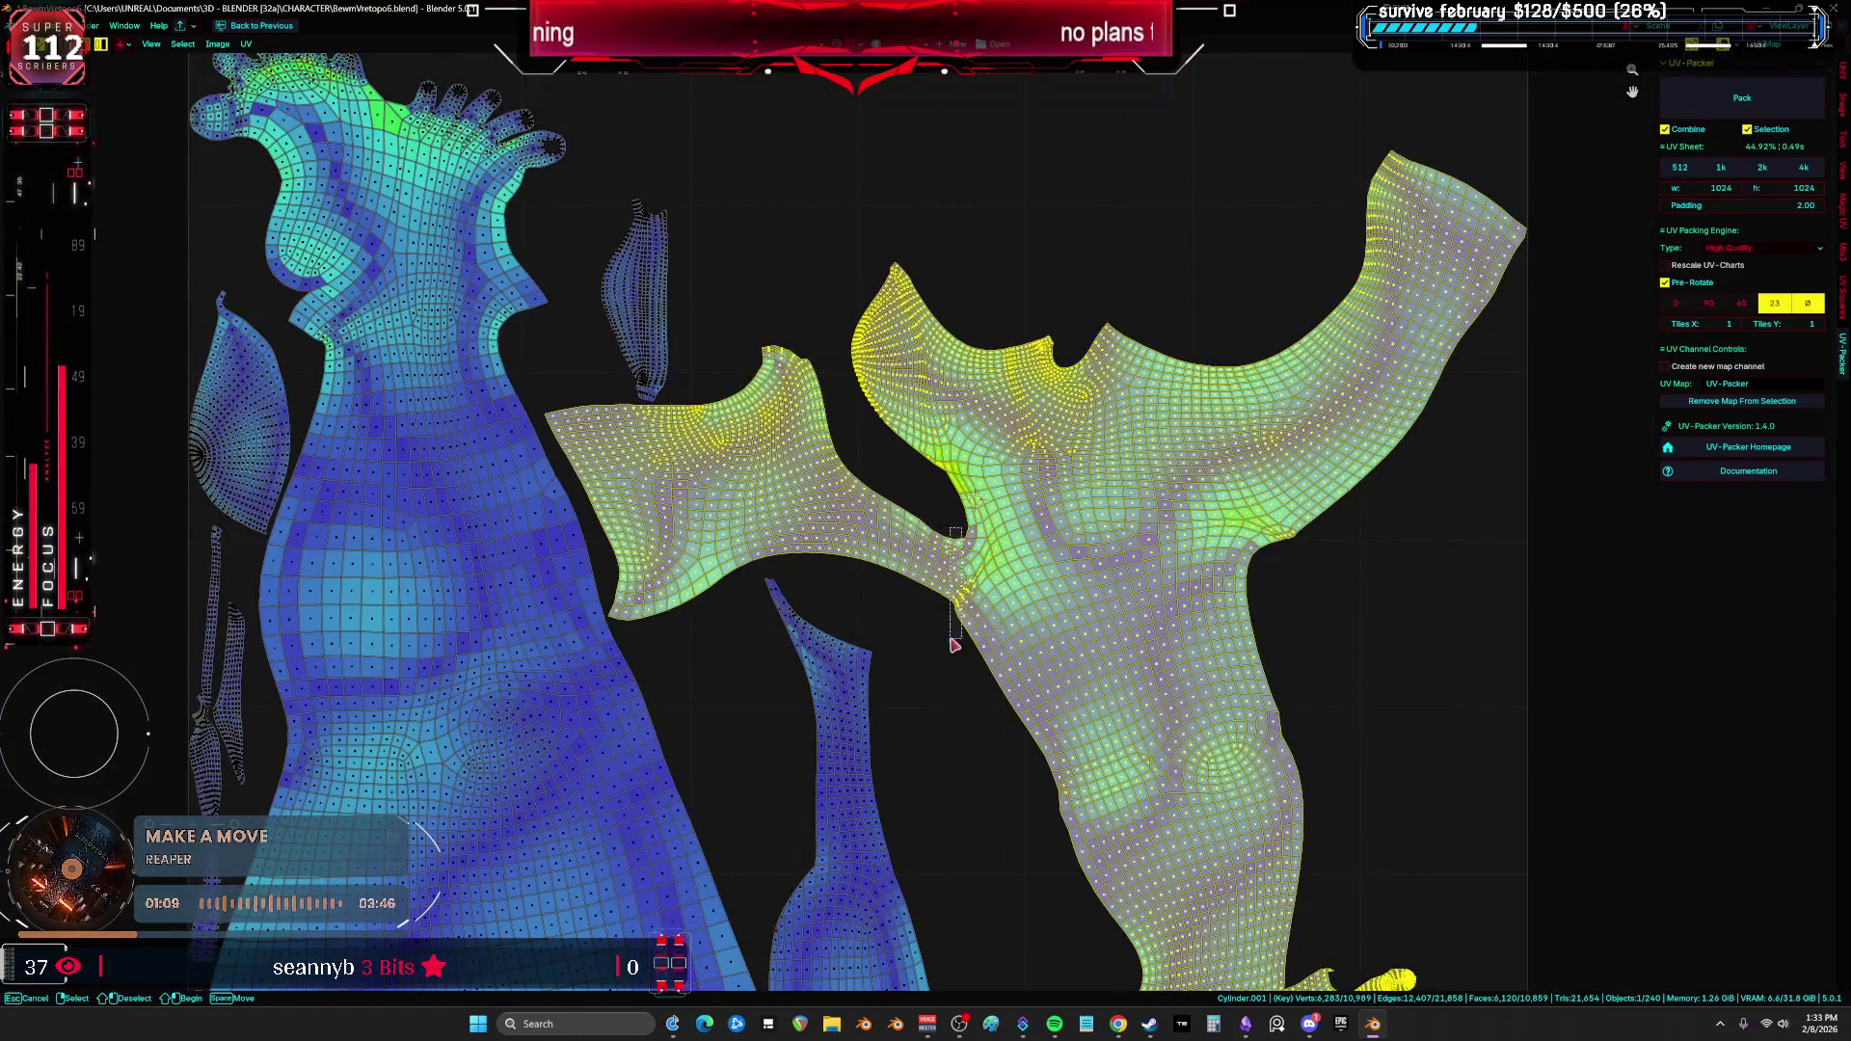
Step: Select a single armpit UV vertex and frame it in the split layout's 3D view
key(1)
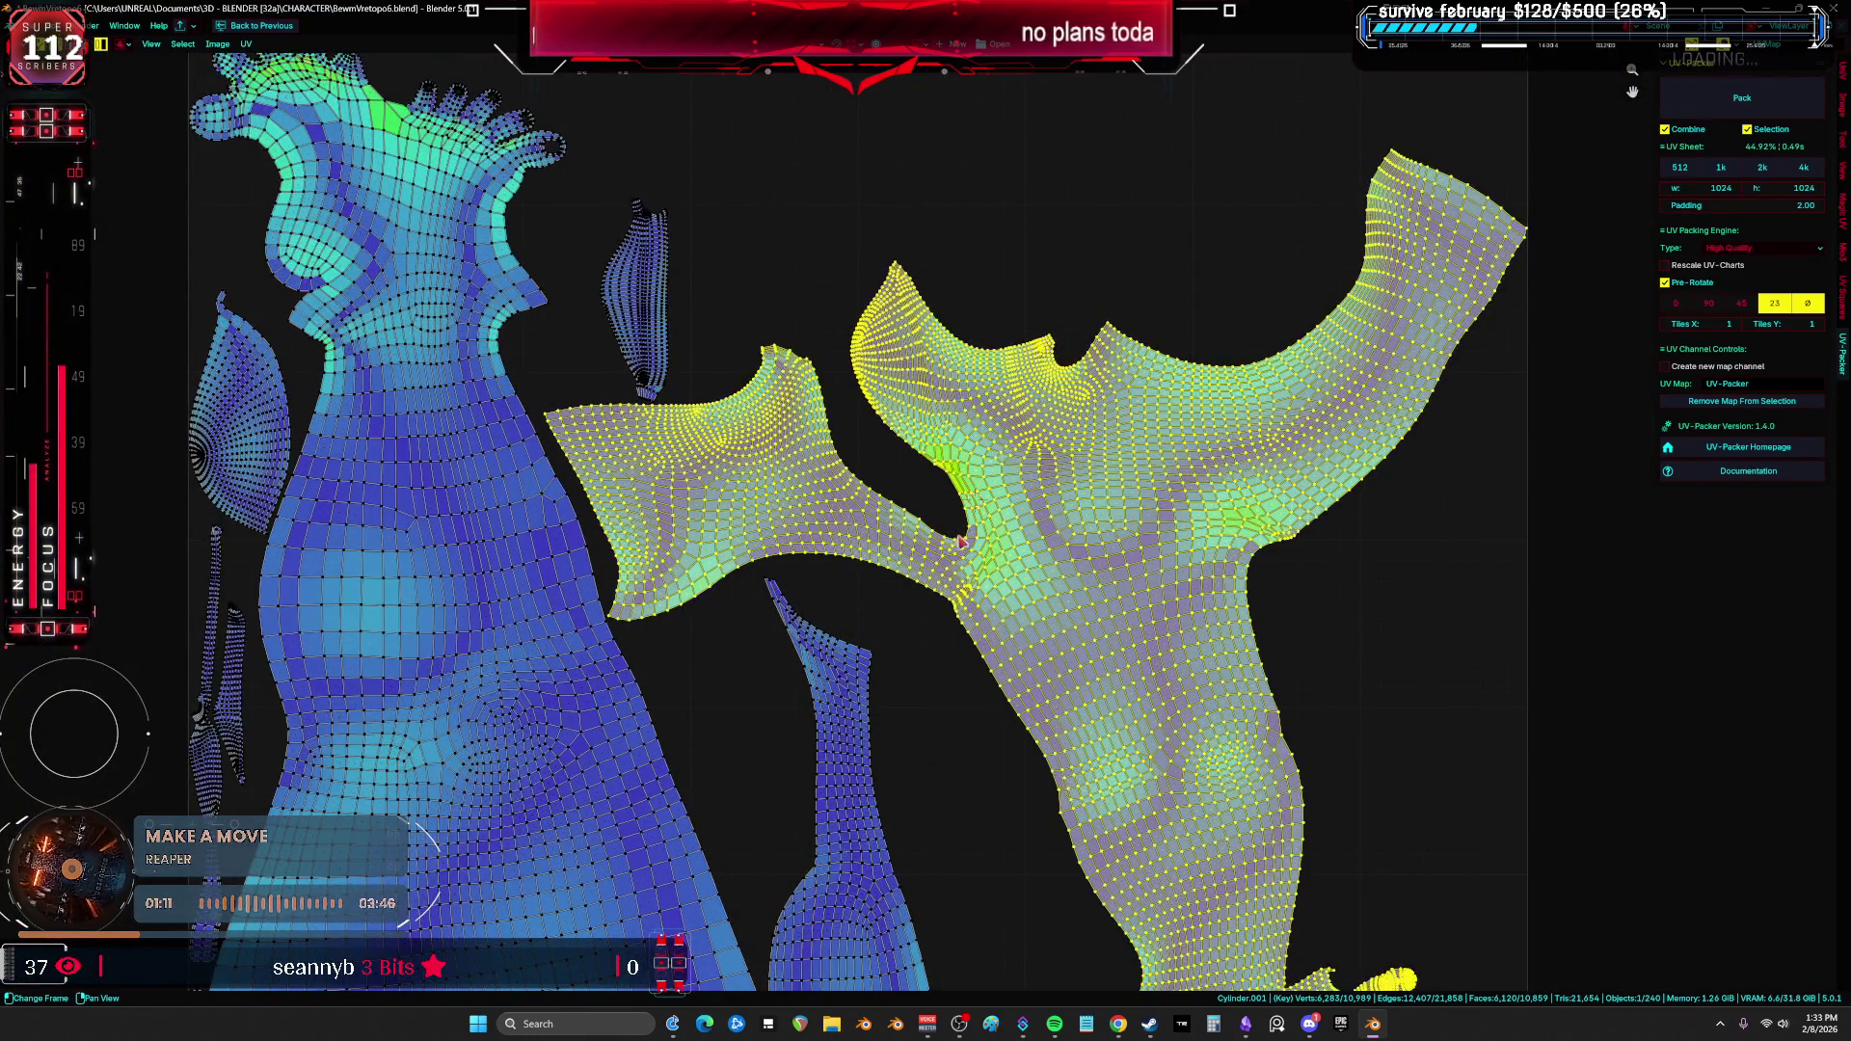
click(954, 586)
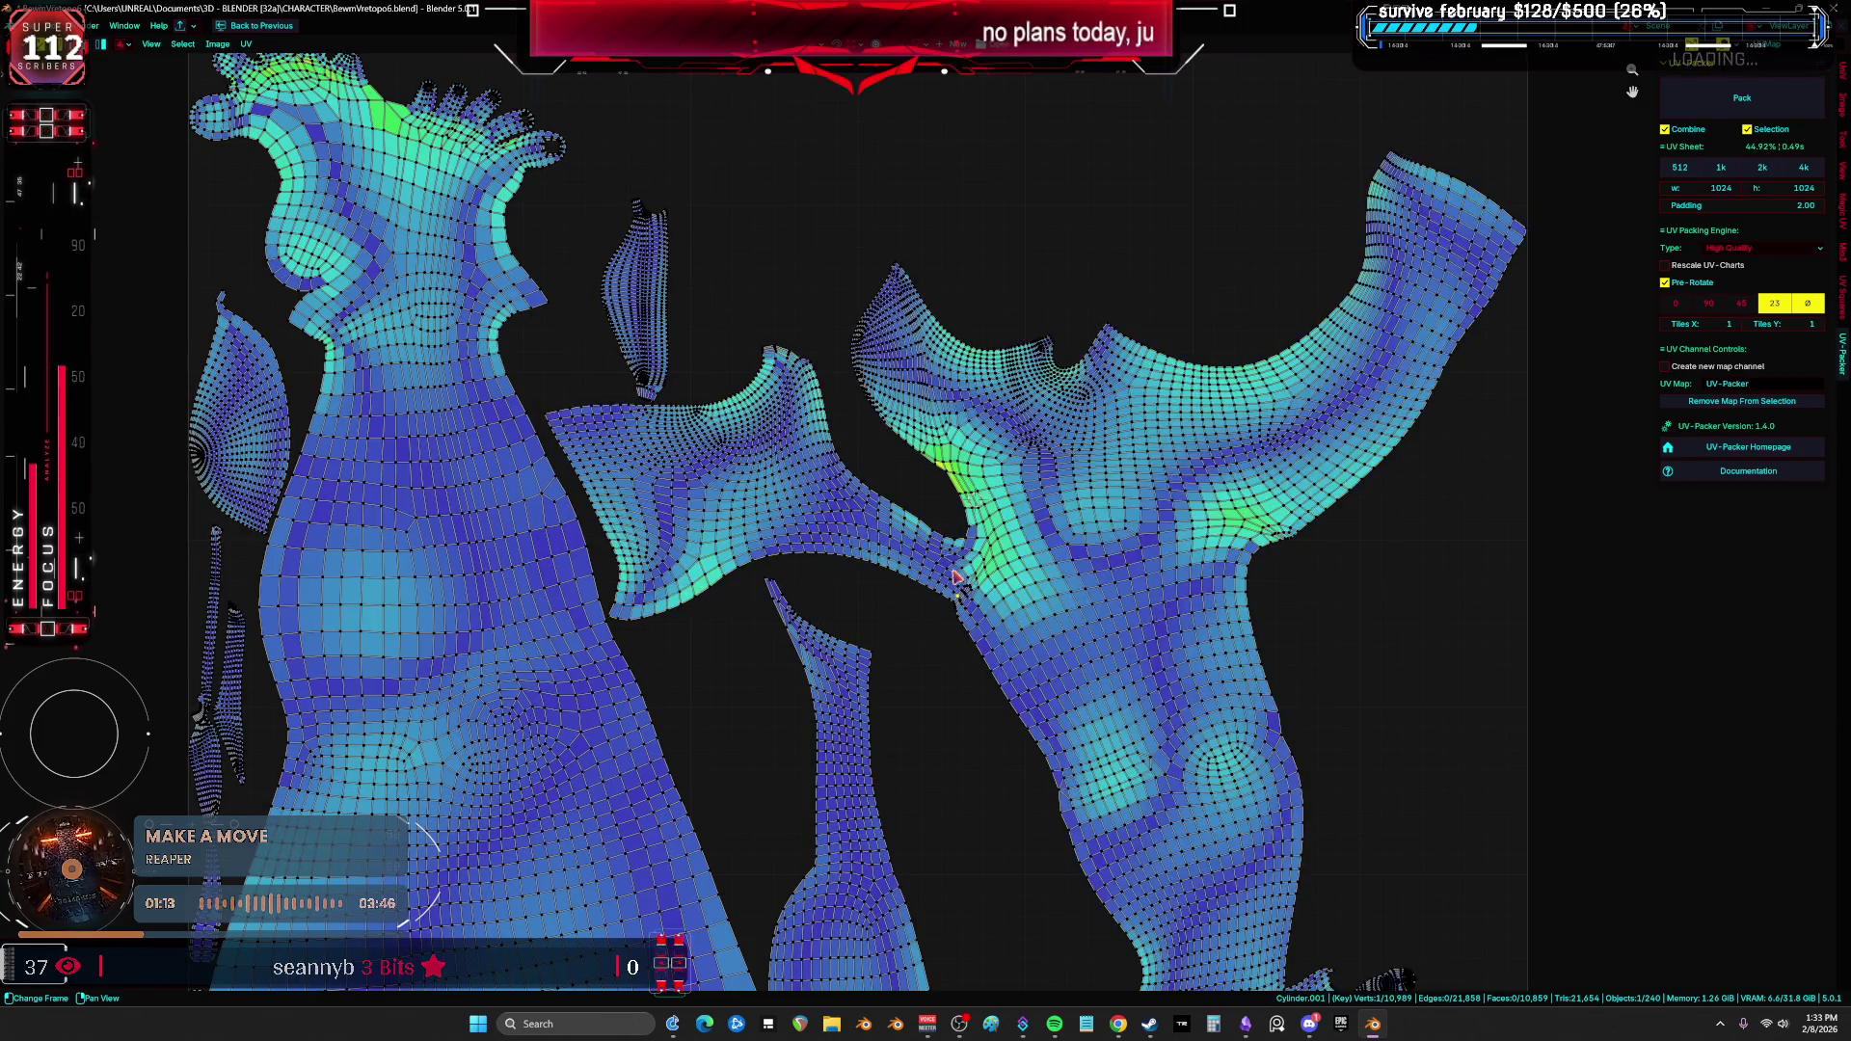
key(ctrl+space)
key(KP_Decimal)
mouse_move(549, 463)
middle_down()
mouse_move(546, 517)
mouse_move(372, 413)
mouse_move(506, 429)
mouse_move(528, 551)
mouse_move(517, 529)
mouse_move(392, 514)
mouse_move(396, 443)
mouse_move(480, 430)
mouse_move(525, 471)
mouse_move(496, 430)
mouse_move(541, 340)
middle_up()
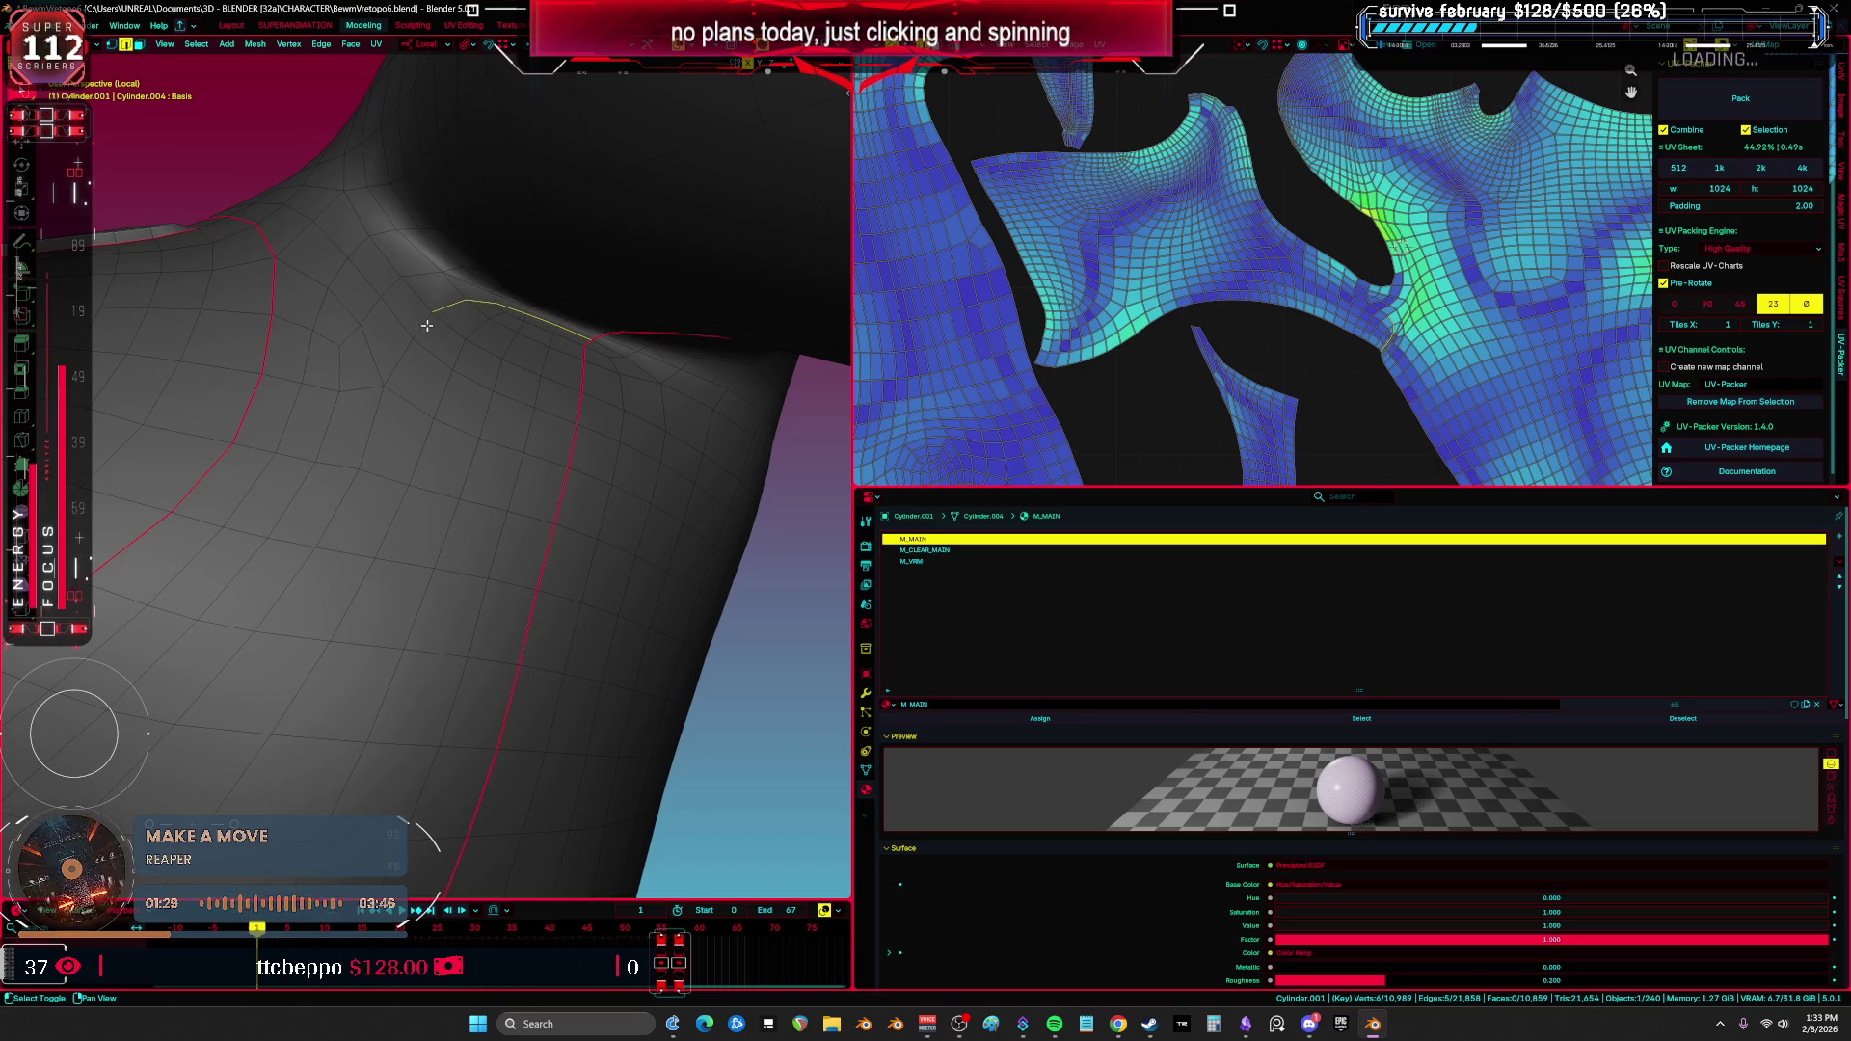
Step: Extend the shortest edge path around the upper arm at the armpit, checking it from low angles
shift+click(278, 384)
mouse_move(278, 384)
middle_down()
mouse_move(315, 475)
mouse_move(321, 456)
middle_up()
scroll(333, 434, up, 5)
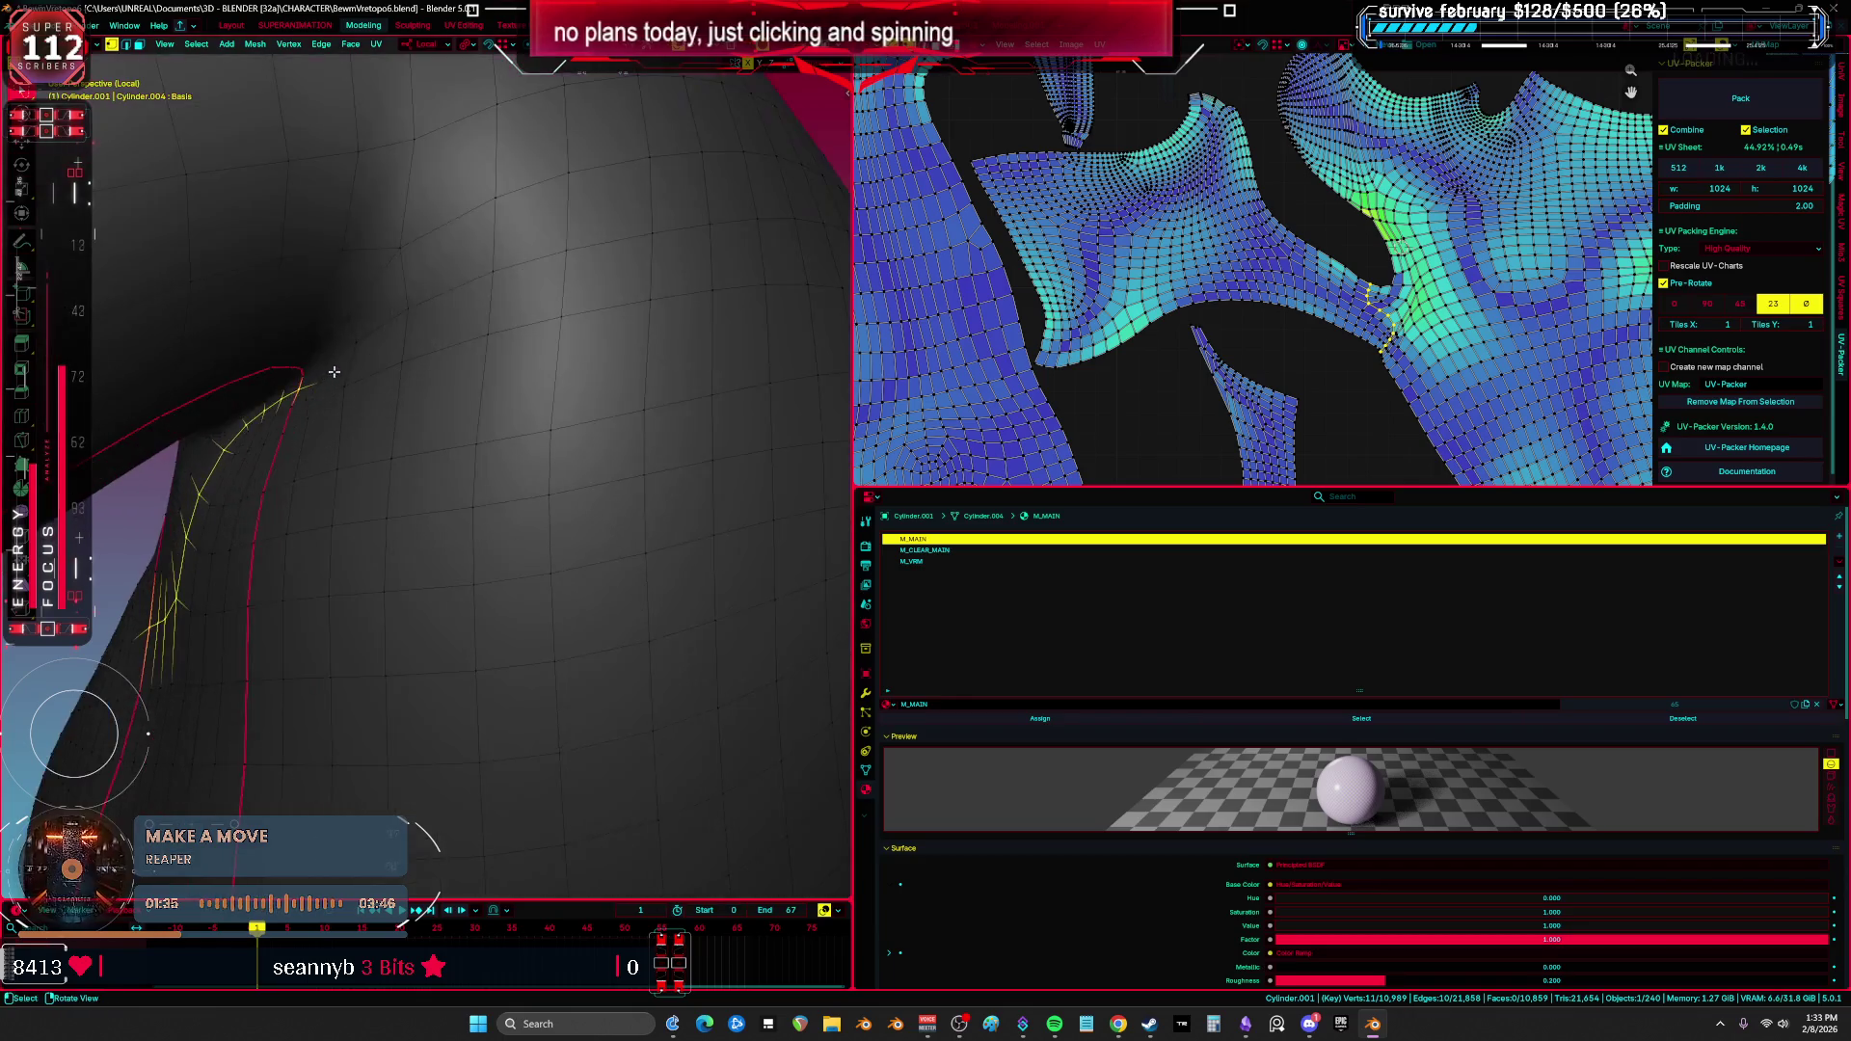
mouse_move(302, 405)
middle_down()
mouse_move(694, 430)
mouse_move(386, 509)
middle_up()
mouse_move(573, 412)
middle_down()
mouse_move(661, 455)
mouse_move(496, 476)
mouse_move(463, 439)
mouse_move(473, 473)
middle_up()
scroll(1256, 360, down, 2)
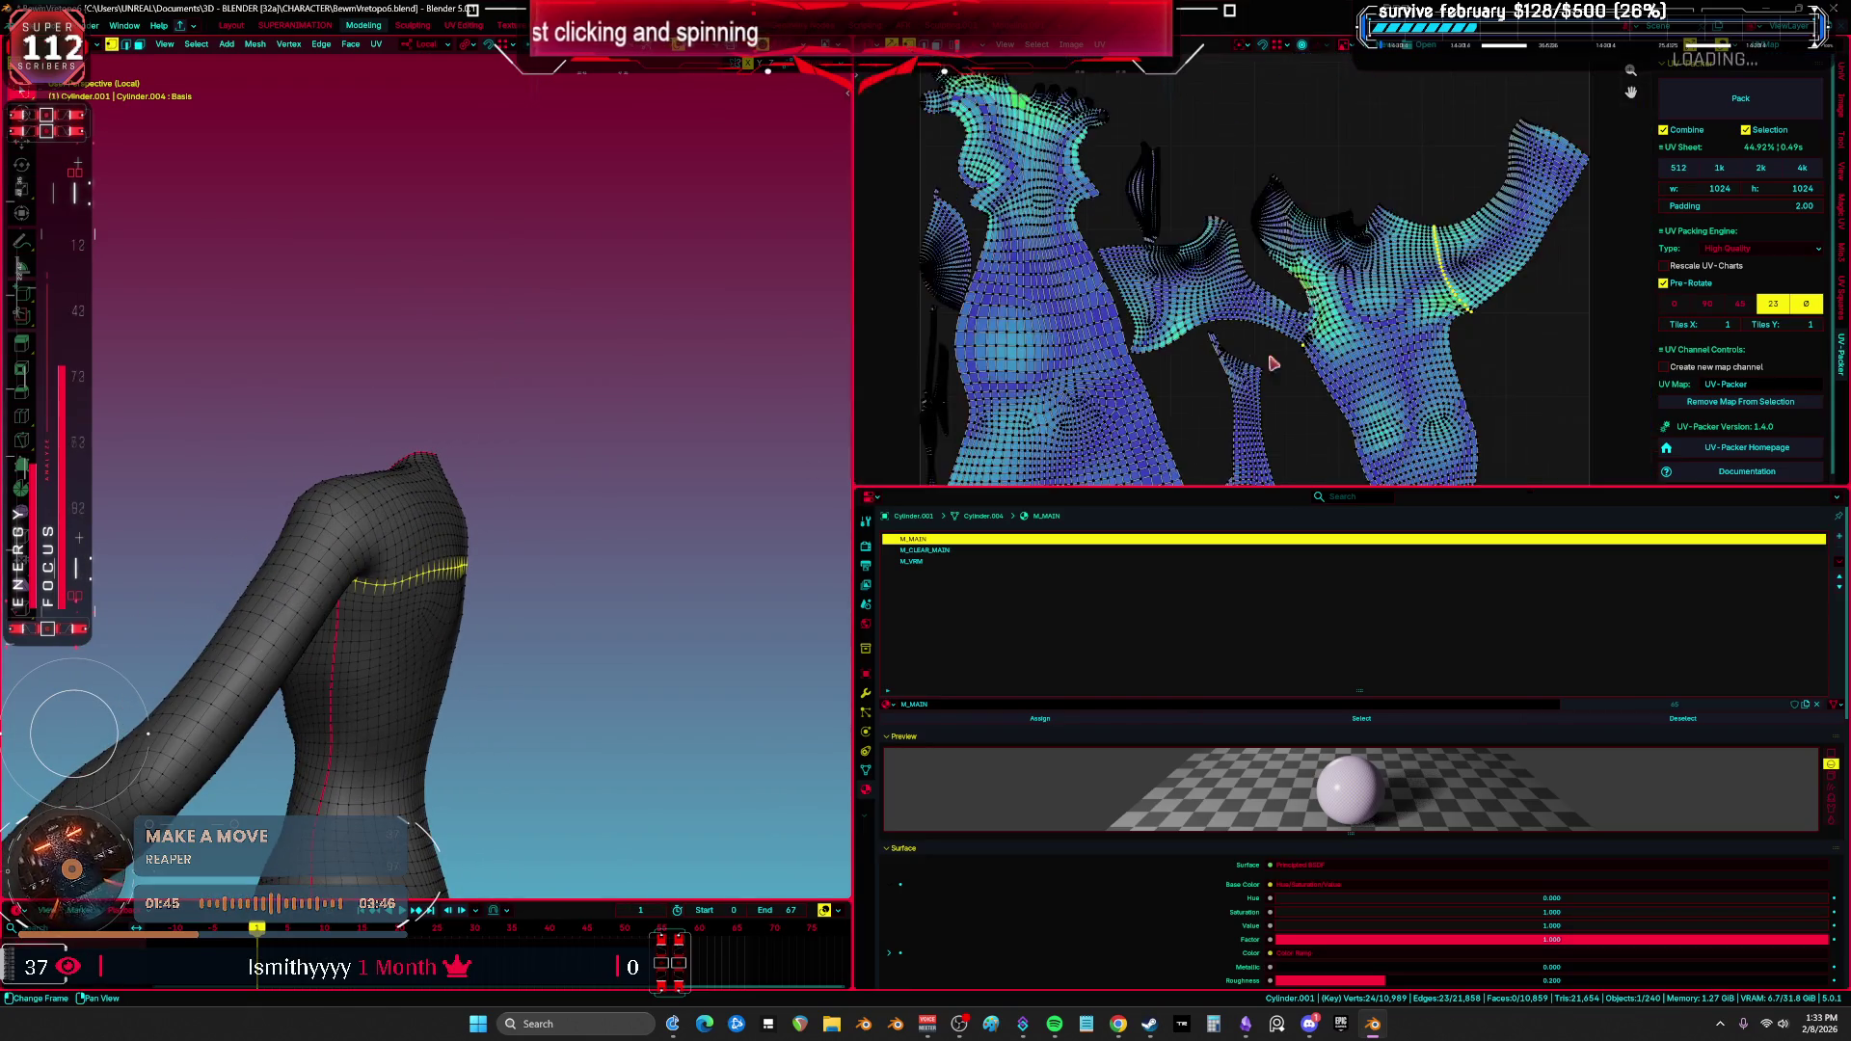
scroll(1257, 360, up, 2)
key(ctrl+space)
scroll(1260, 330, down, 4)
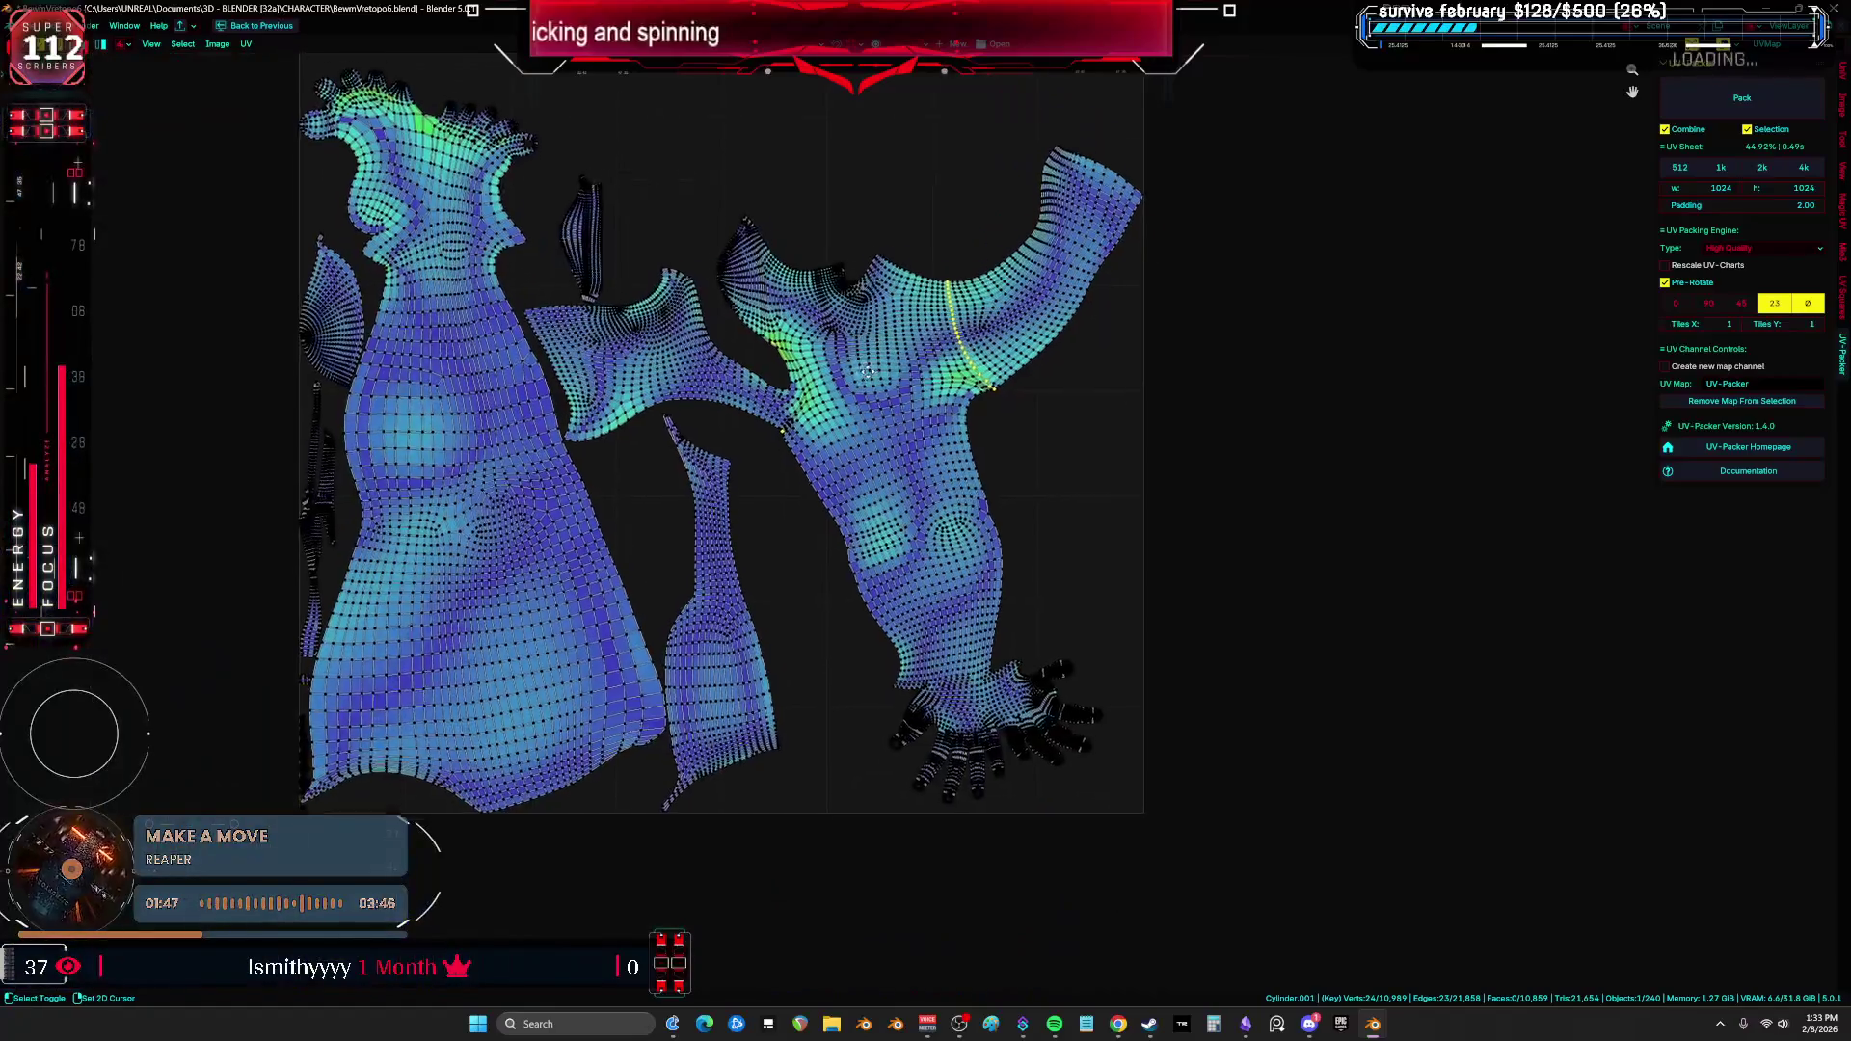
Step: Select the arm and torso UV island and pack all islands into the UV square
scroll(950, 363, up, 2)
scroll(1169, 446, down, 2)
scroll(1169, 445, up, 2)
key(l)
scroll(1138, 415, down, 1)
scroll(984, 447, down, 3)
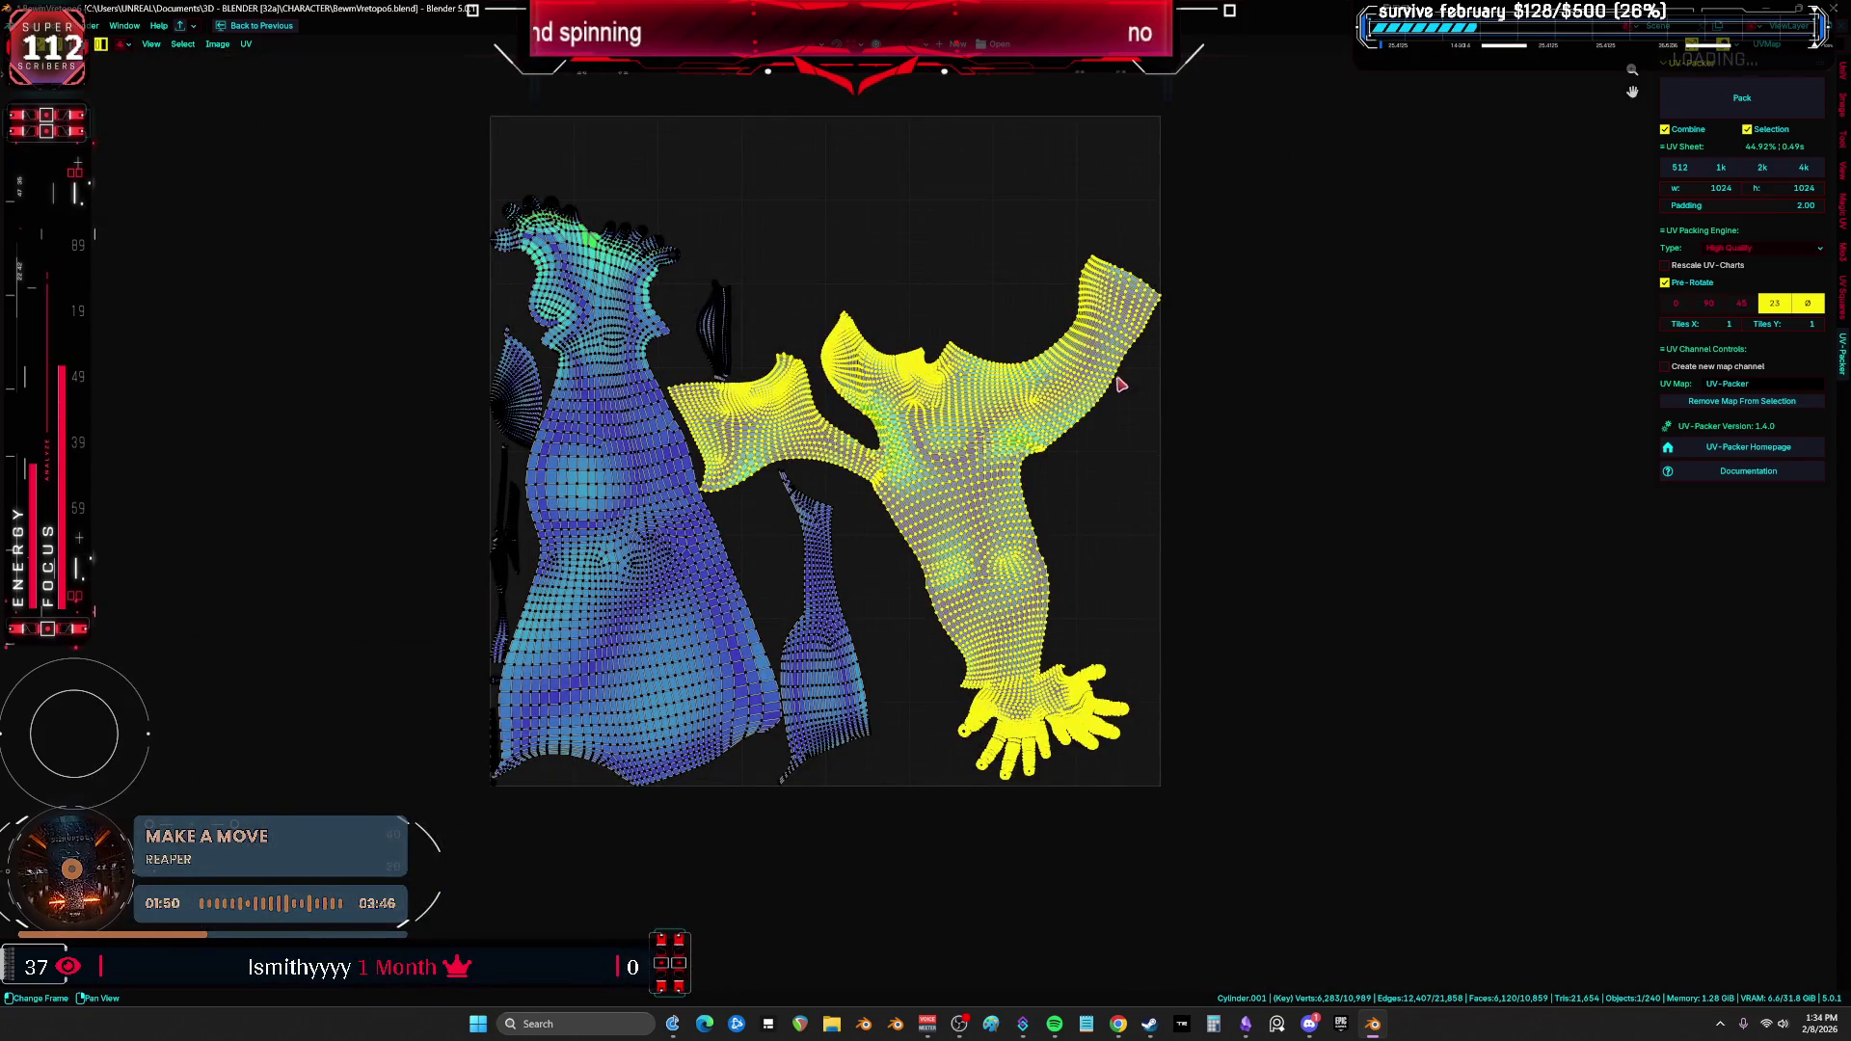
key(a)
Step: Scale all UV islands up and shift them up and left on the grid
key(s)
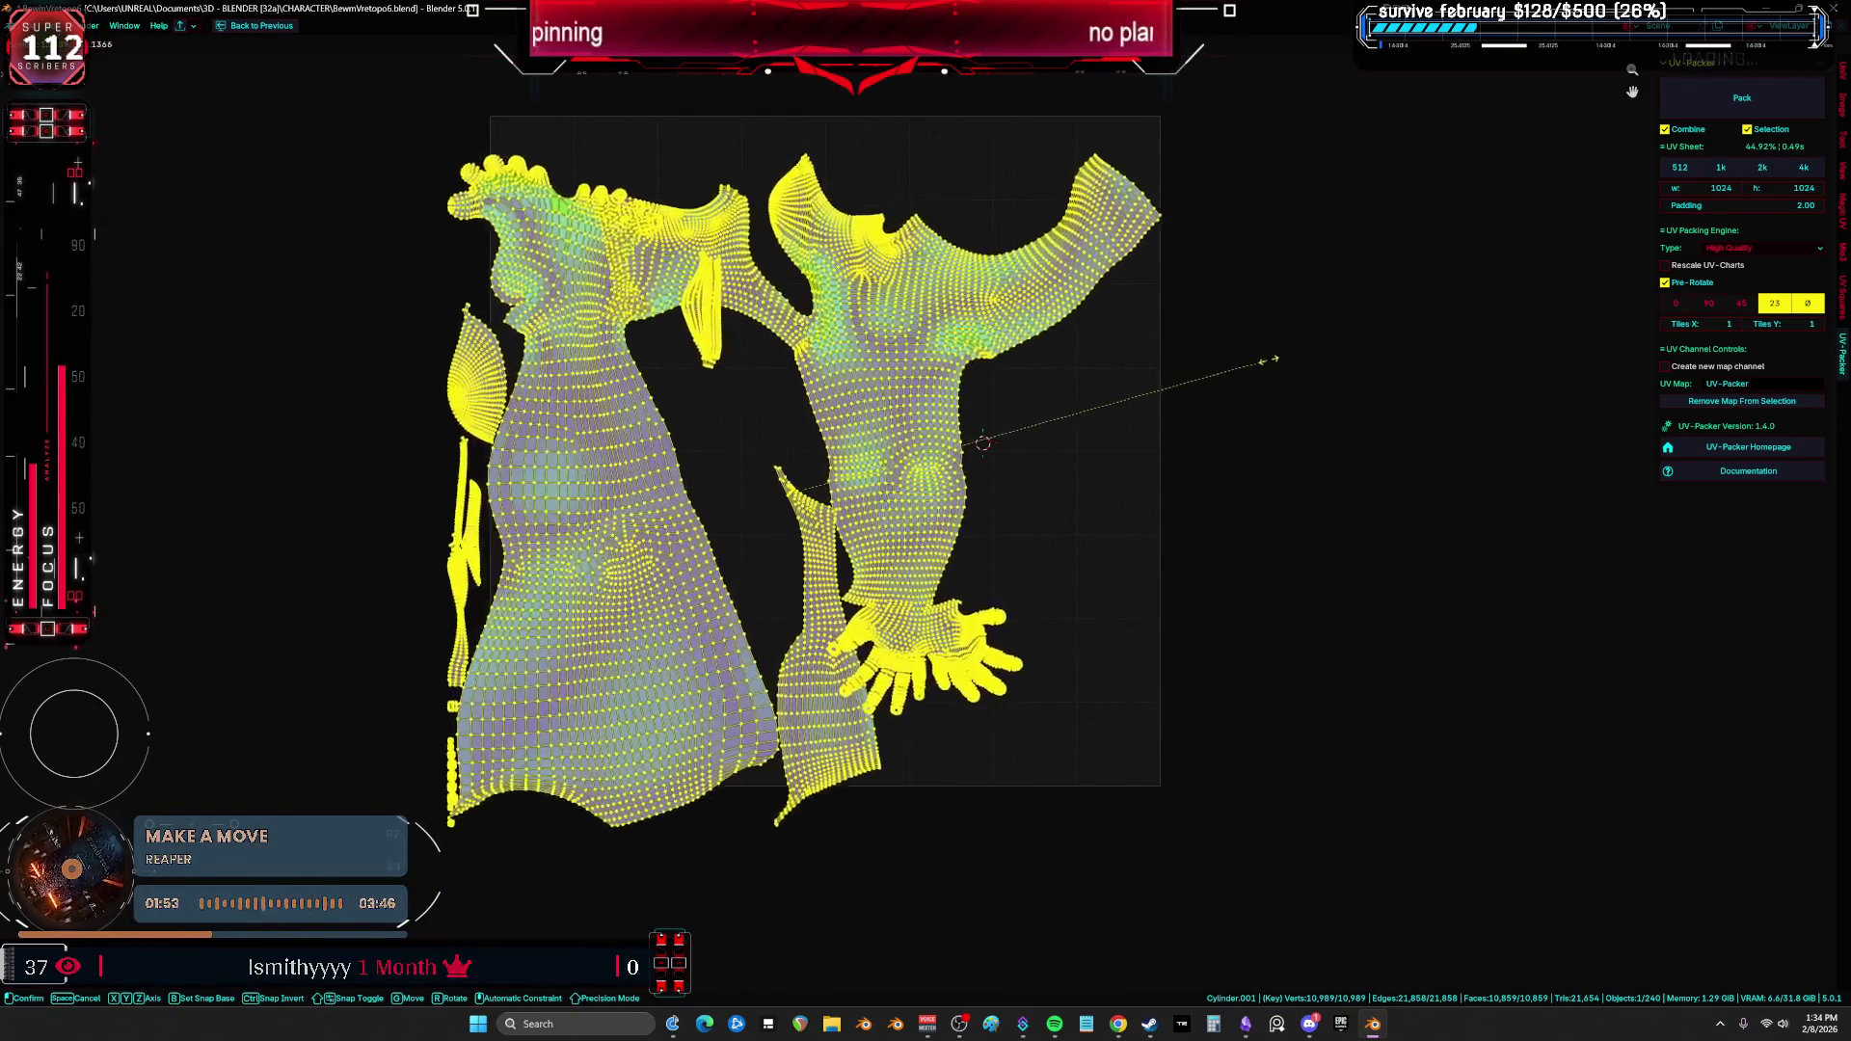
key(g)
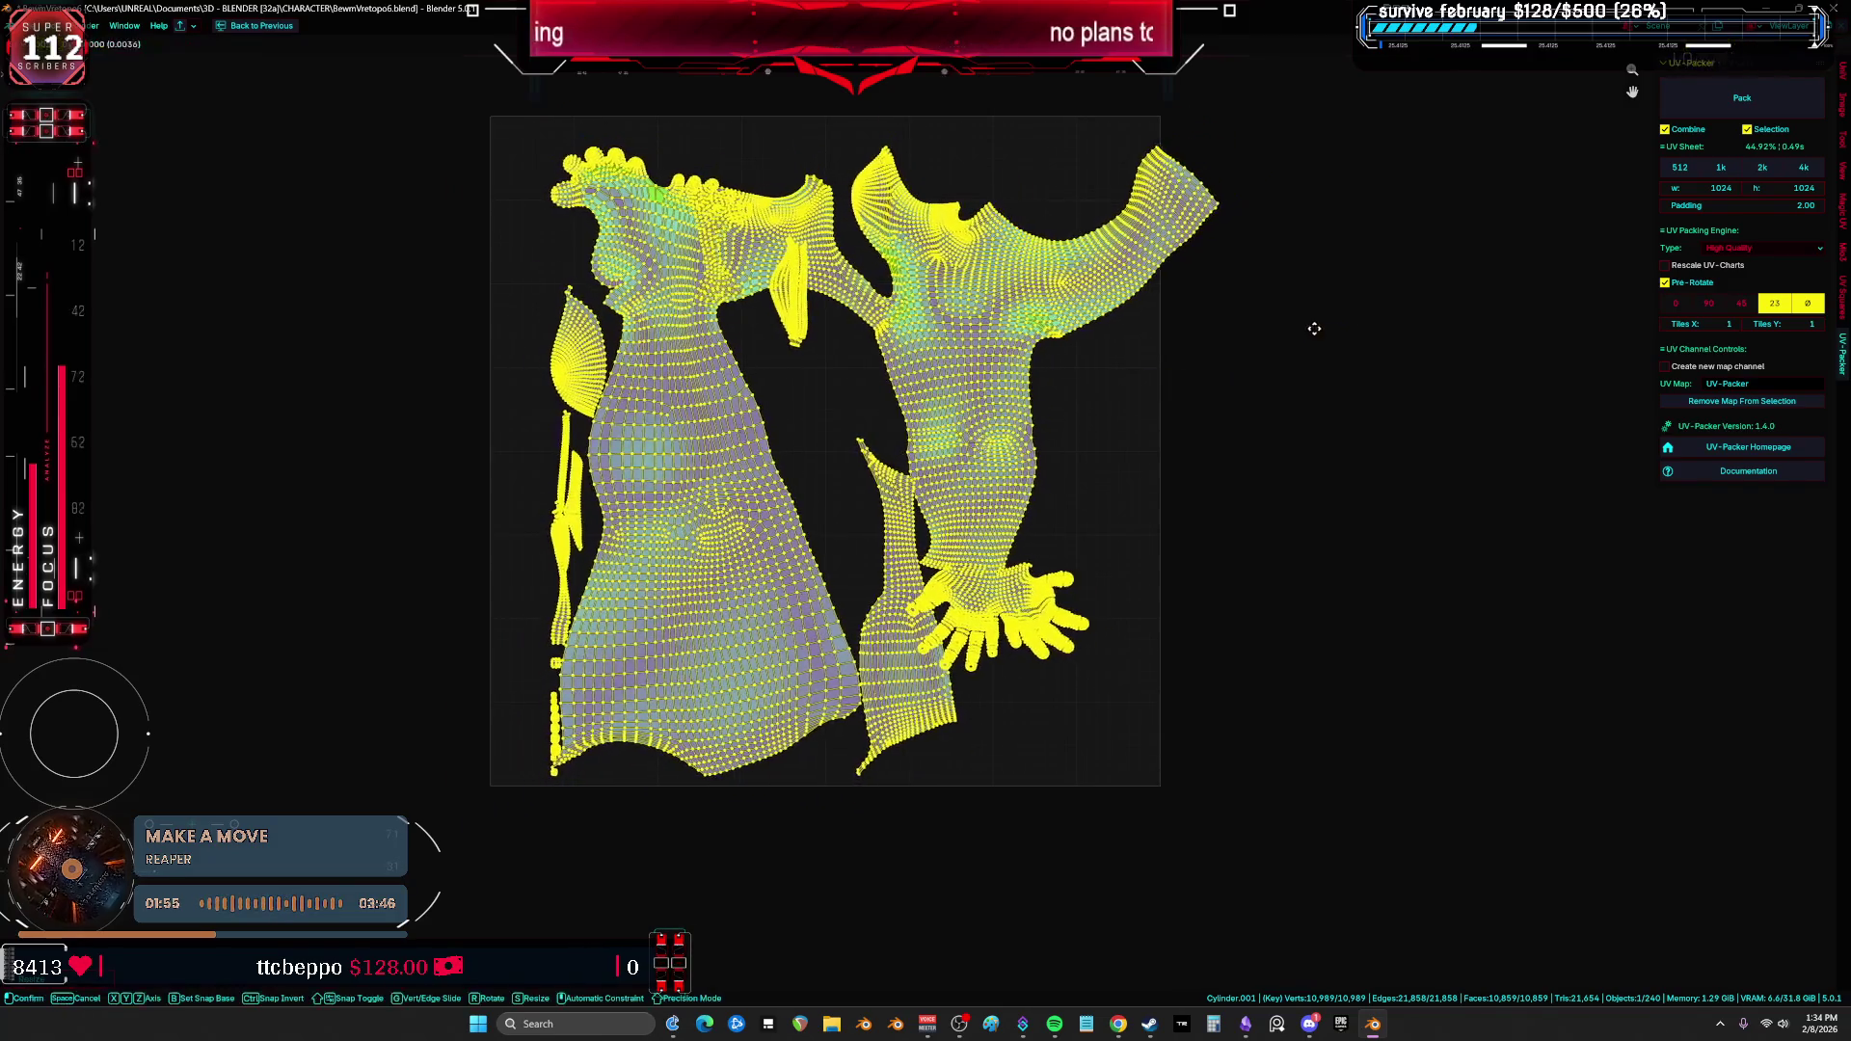
click(1275, 325)
key(g)
click(266, 395)
Step: Pack the torso island, then the large left island beside it, into the UV square
middle_drag(265, 395, 410, 391)
click(410, 391)
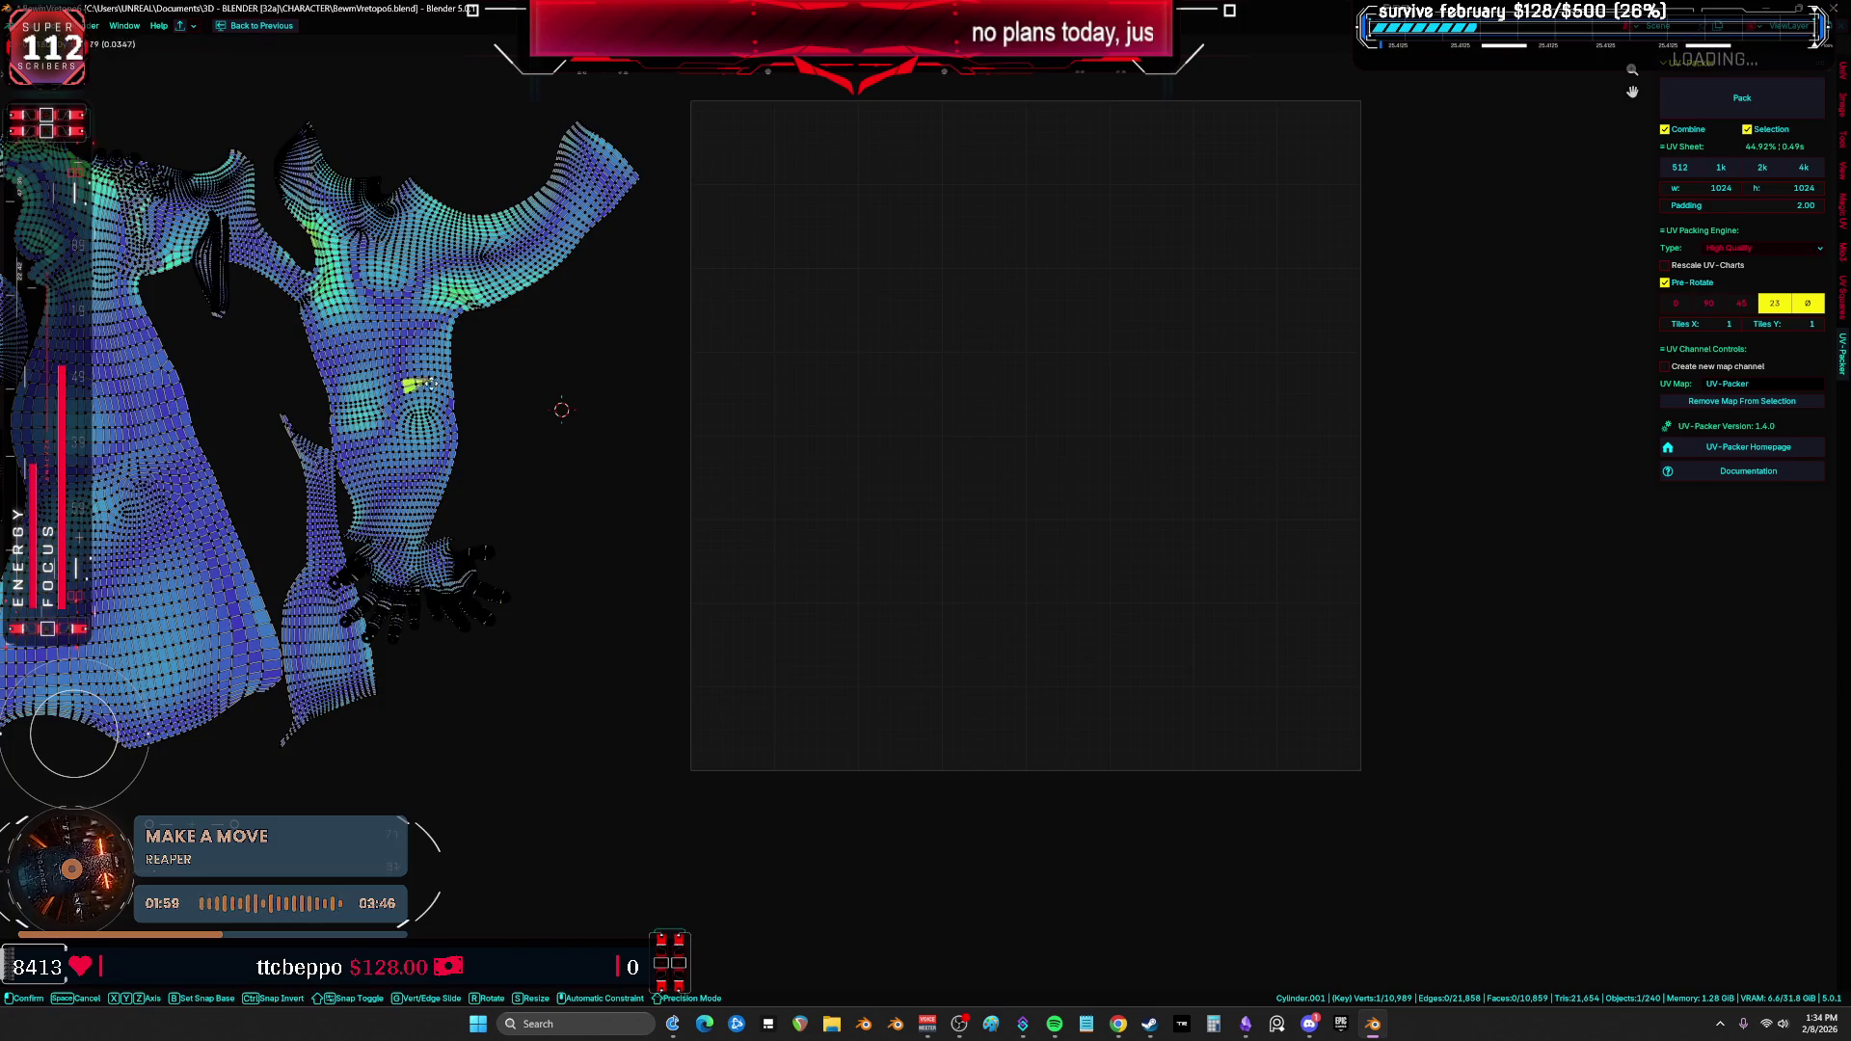
key(l)
key(ctrl+p)
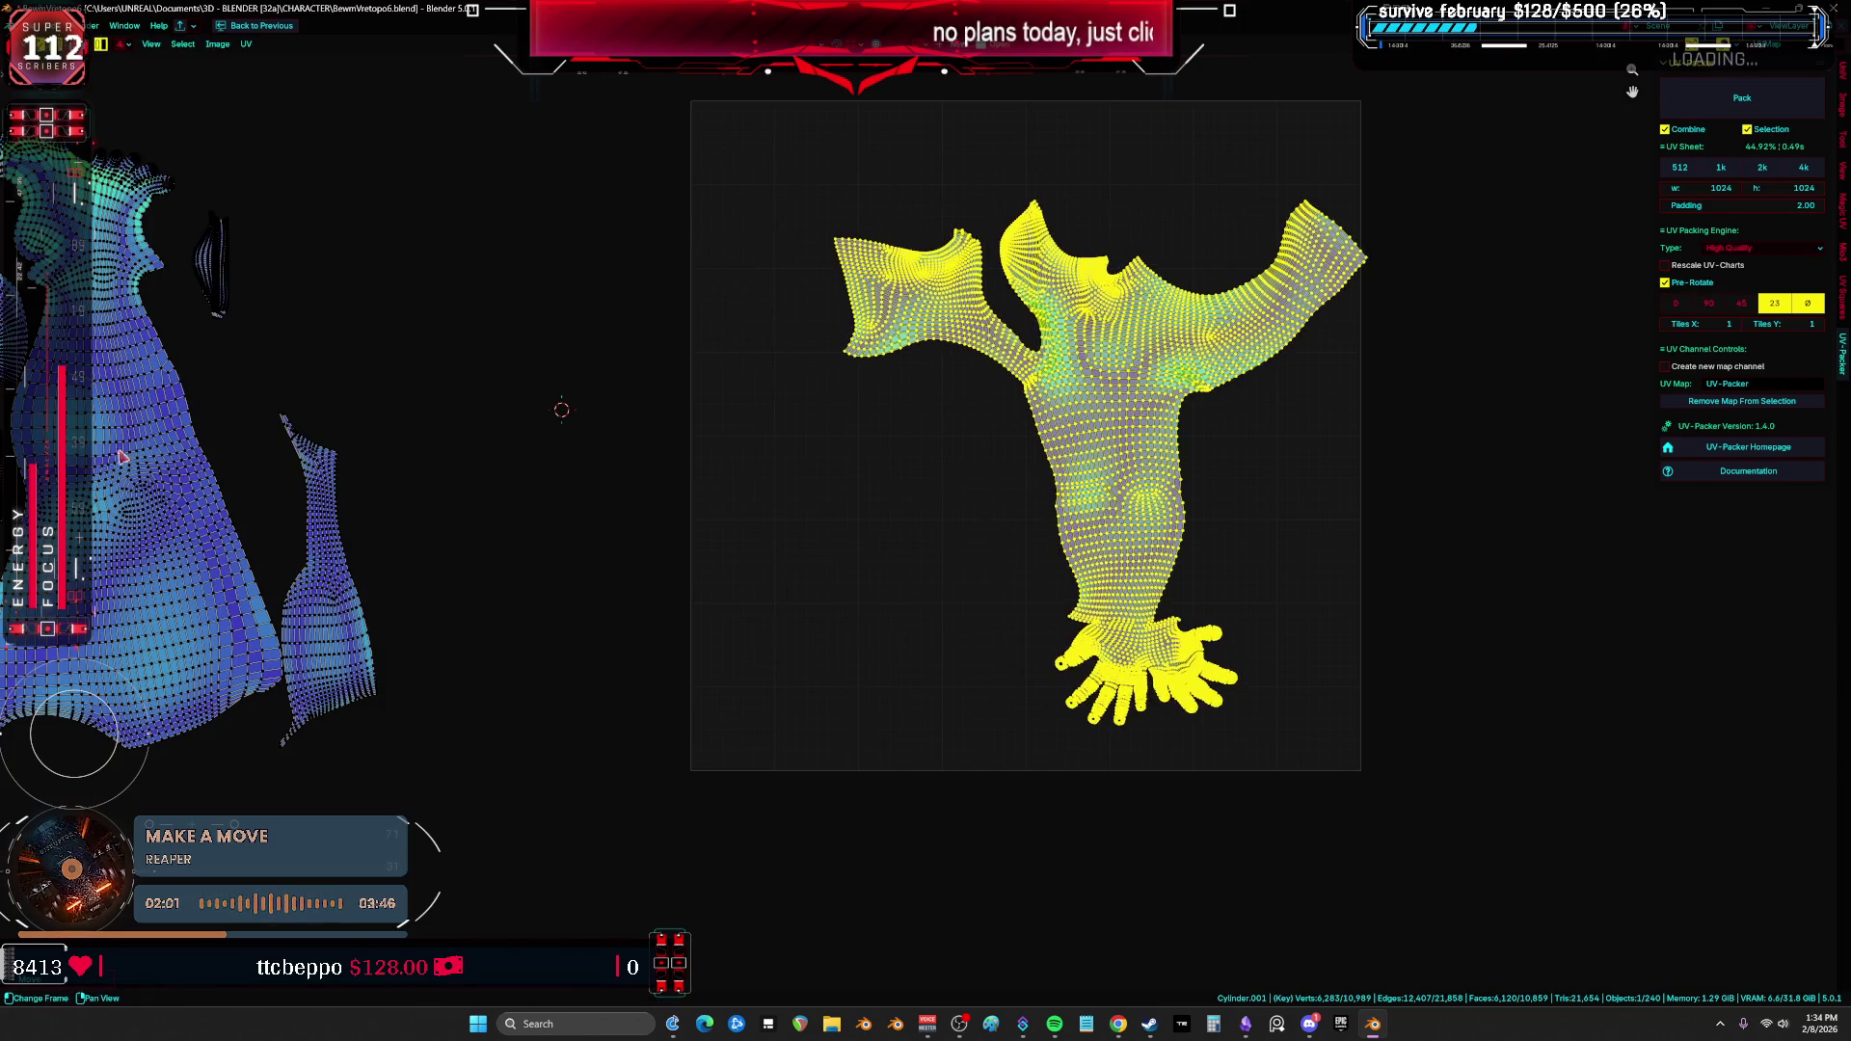
click(101, 453)
key(l)
key(ctrl+p)
Step: Move the selected island up and left, then scale all islands about the pivot
scroll(846, 404, up, 1)
scroll(869, 488, down, 2)
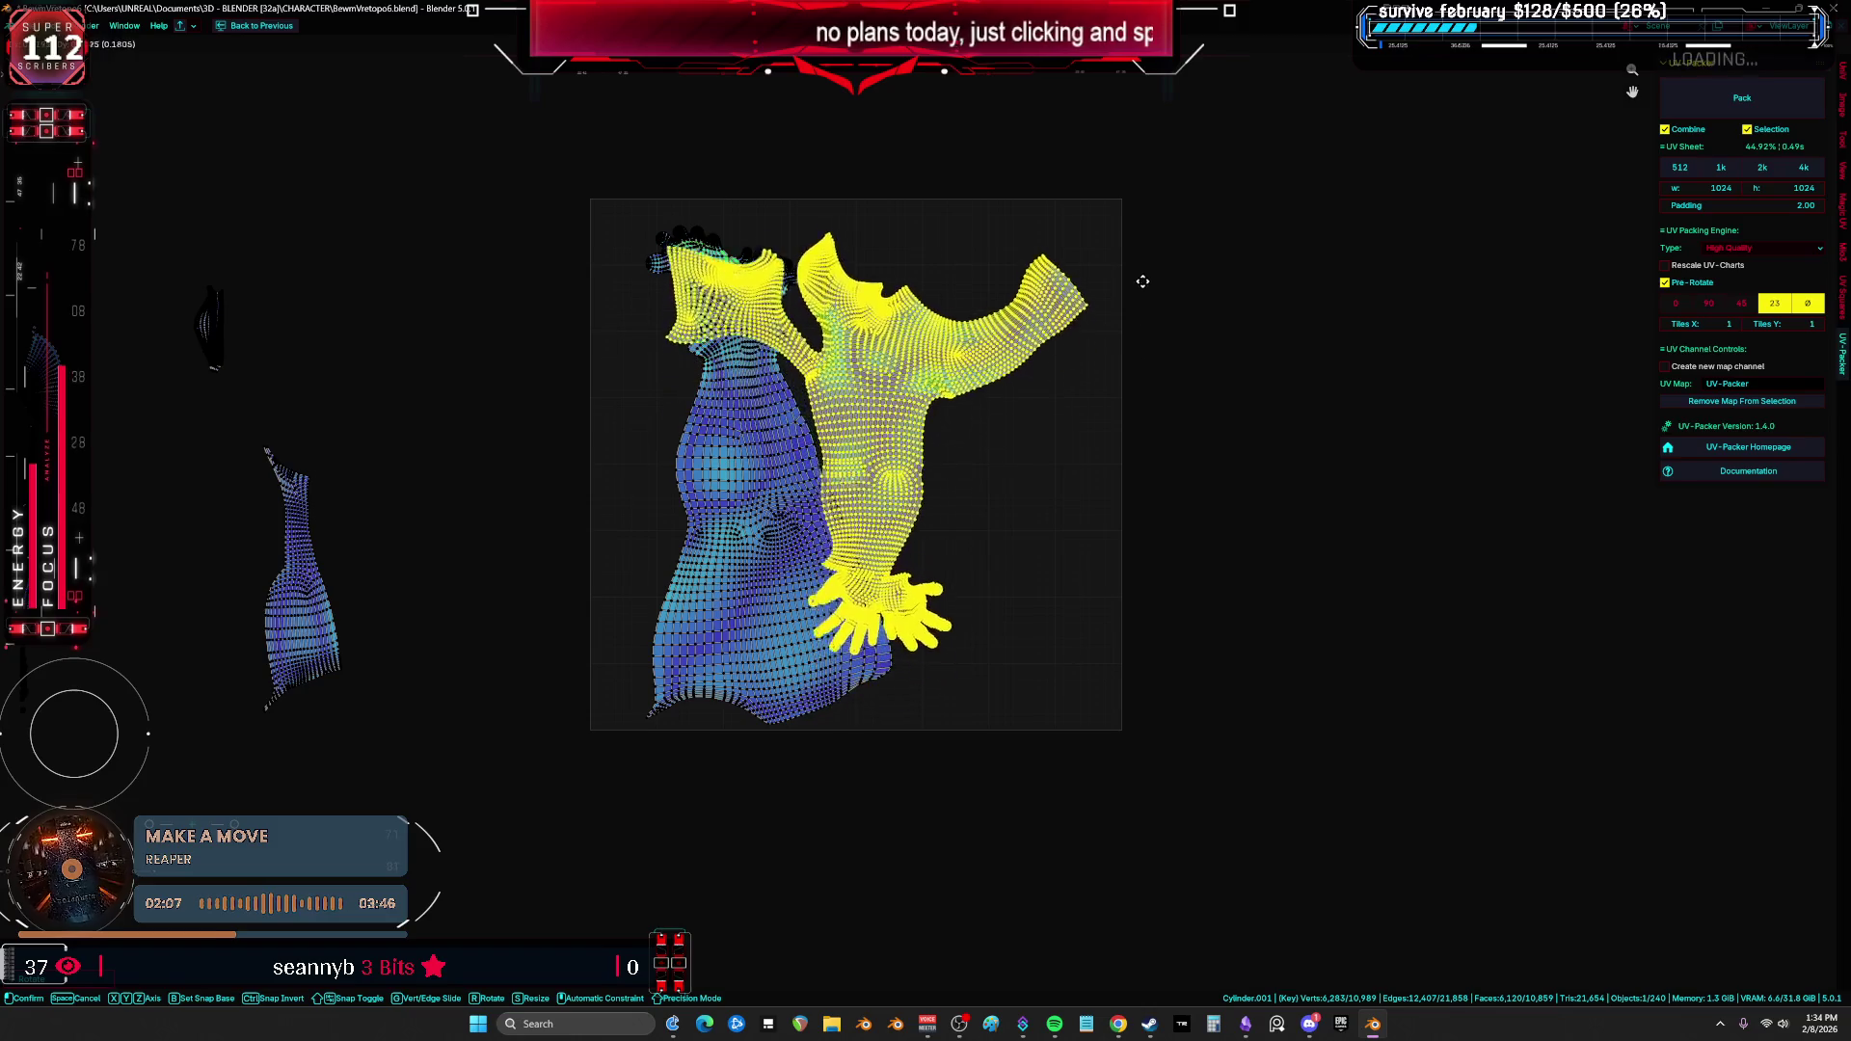
drag(1143, 282, 1126, 252)
key(a)
key(s)
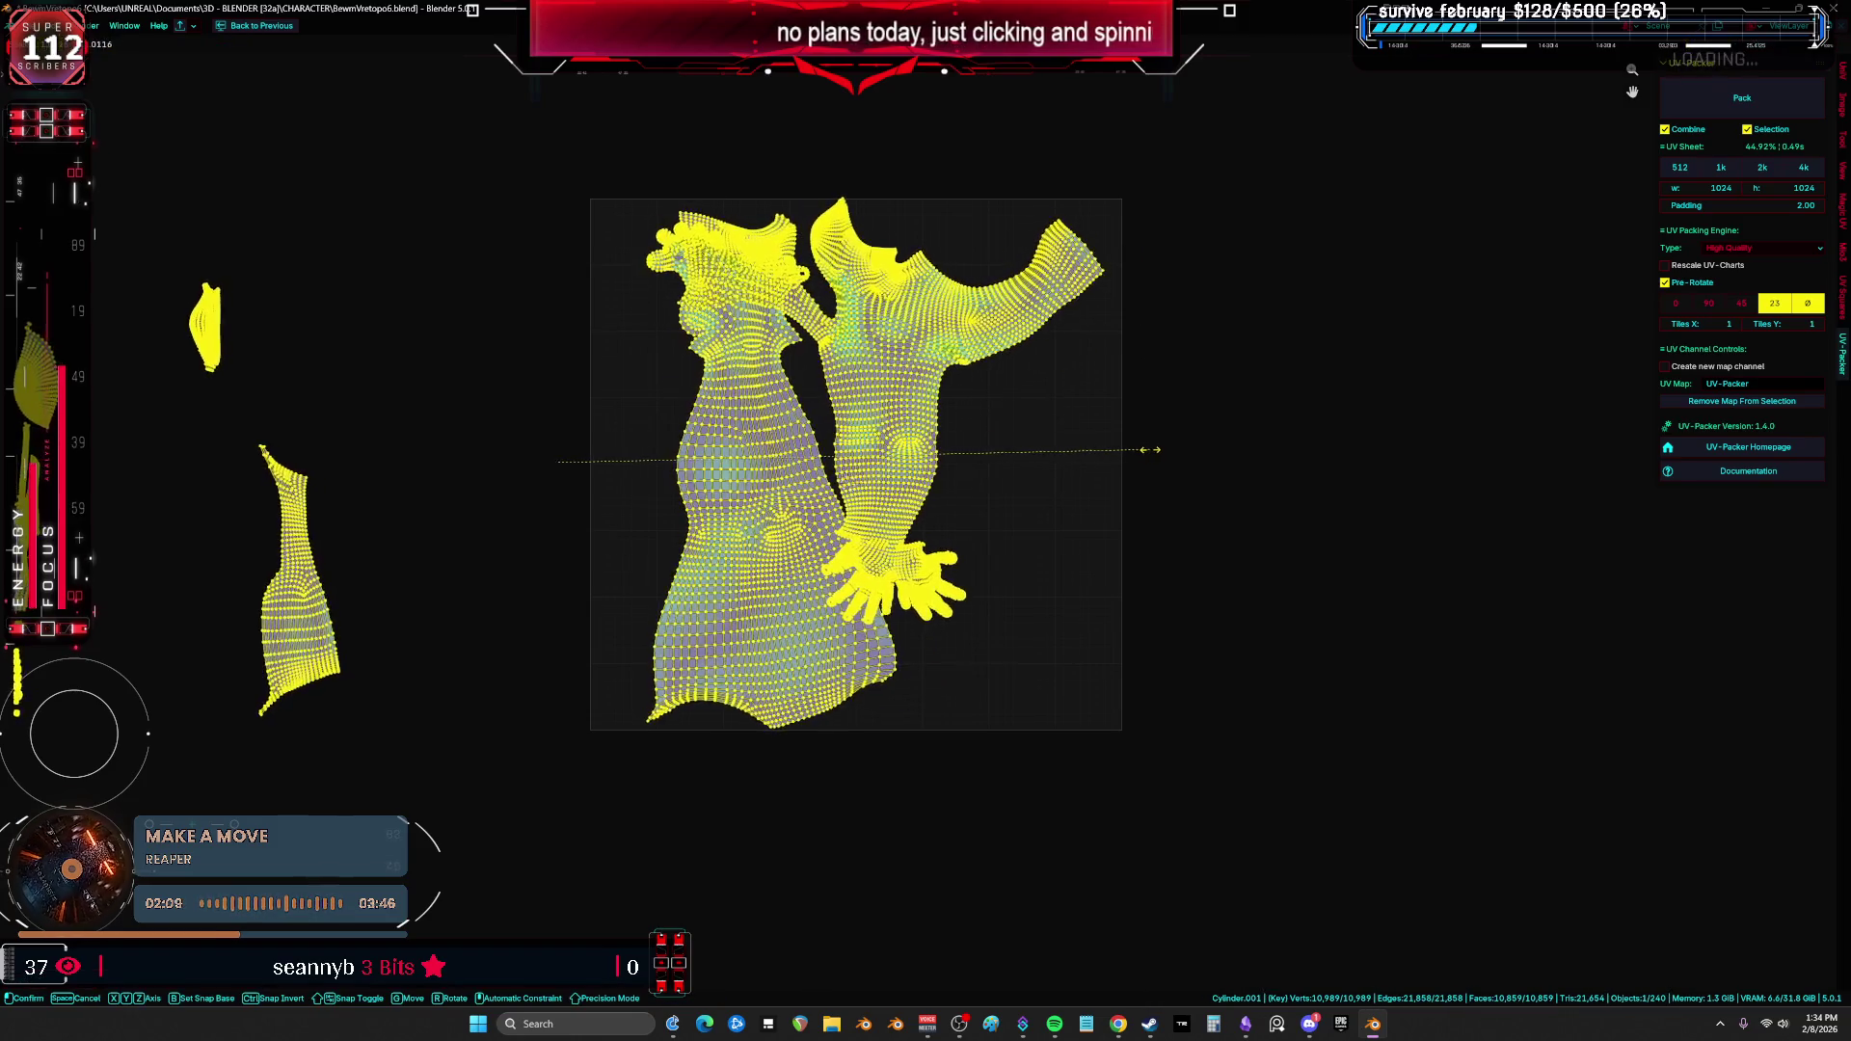
click(1090, 448)
Step: Rotate the dress island so it stands upright
click(786, 468)
scroll(786, 468, up, 3)
scroll(786, 469, down, 3)
key(r)
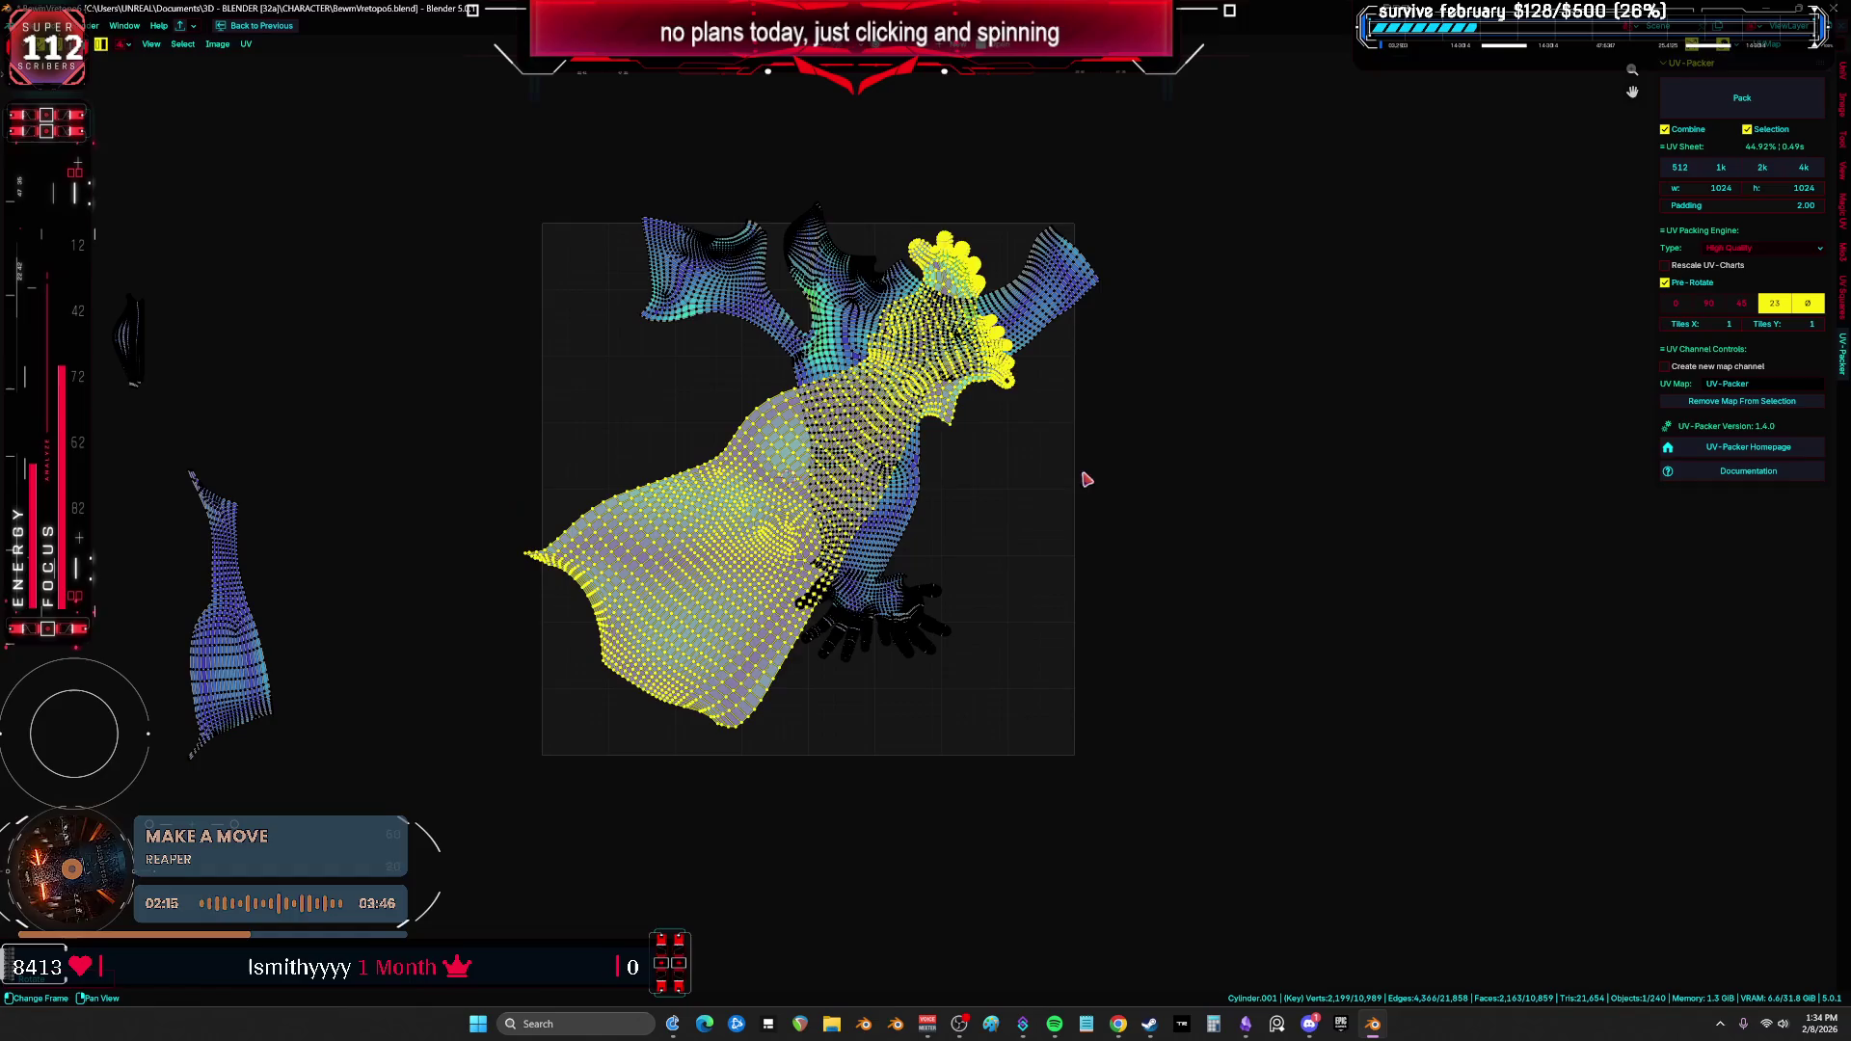
key(g)
key(r)
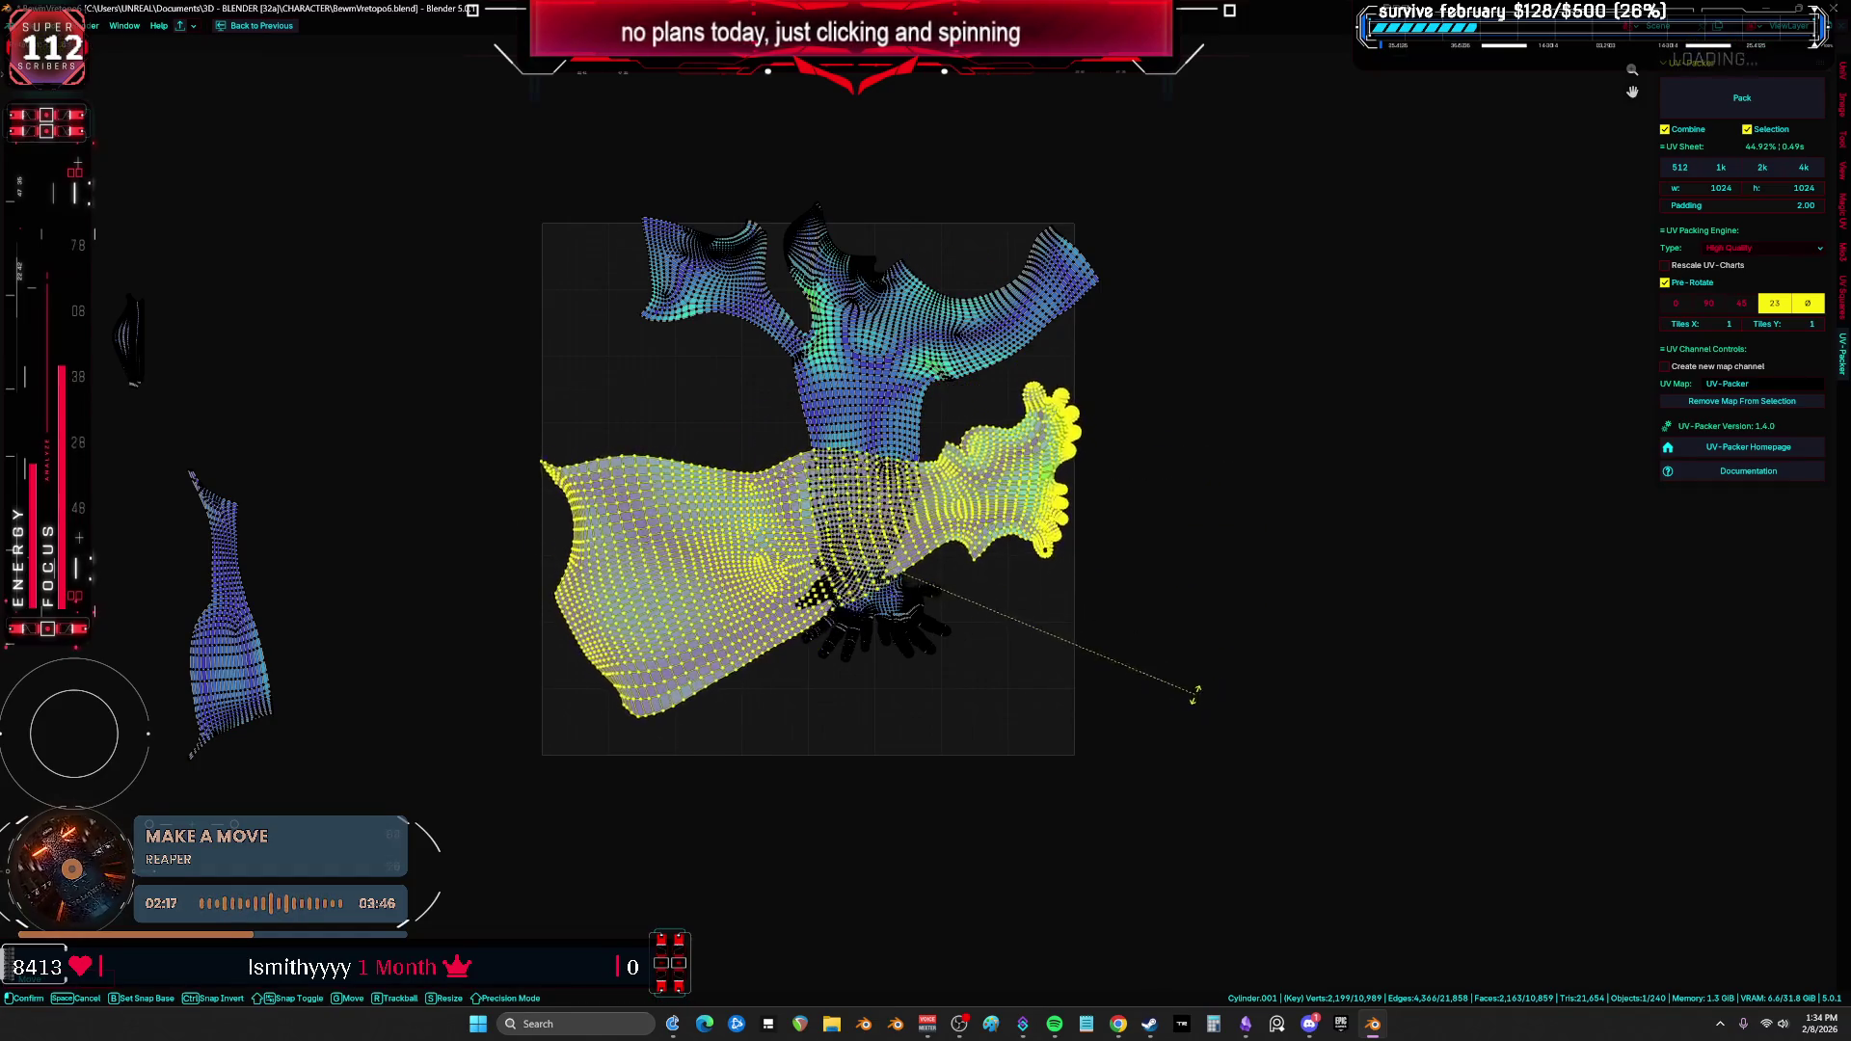
click(906, 345)
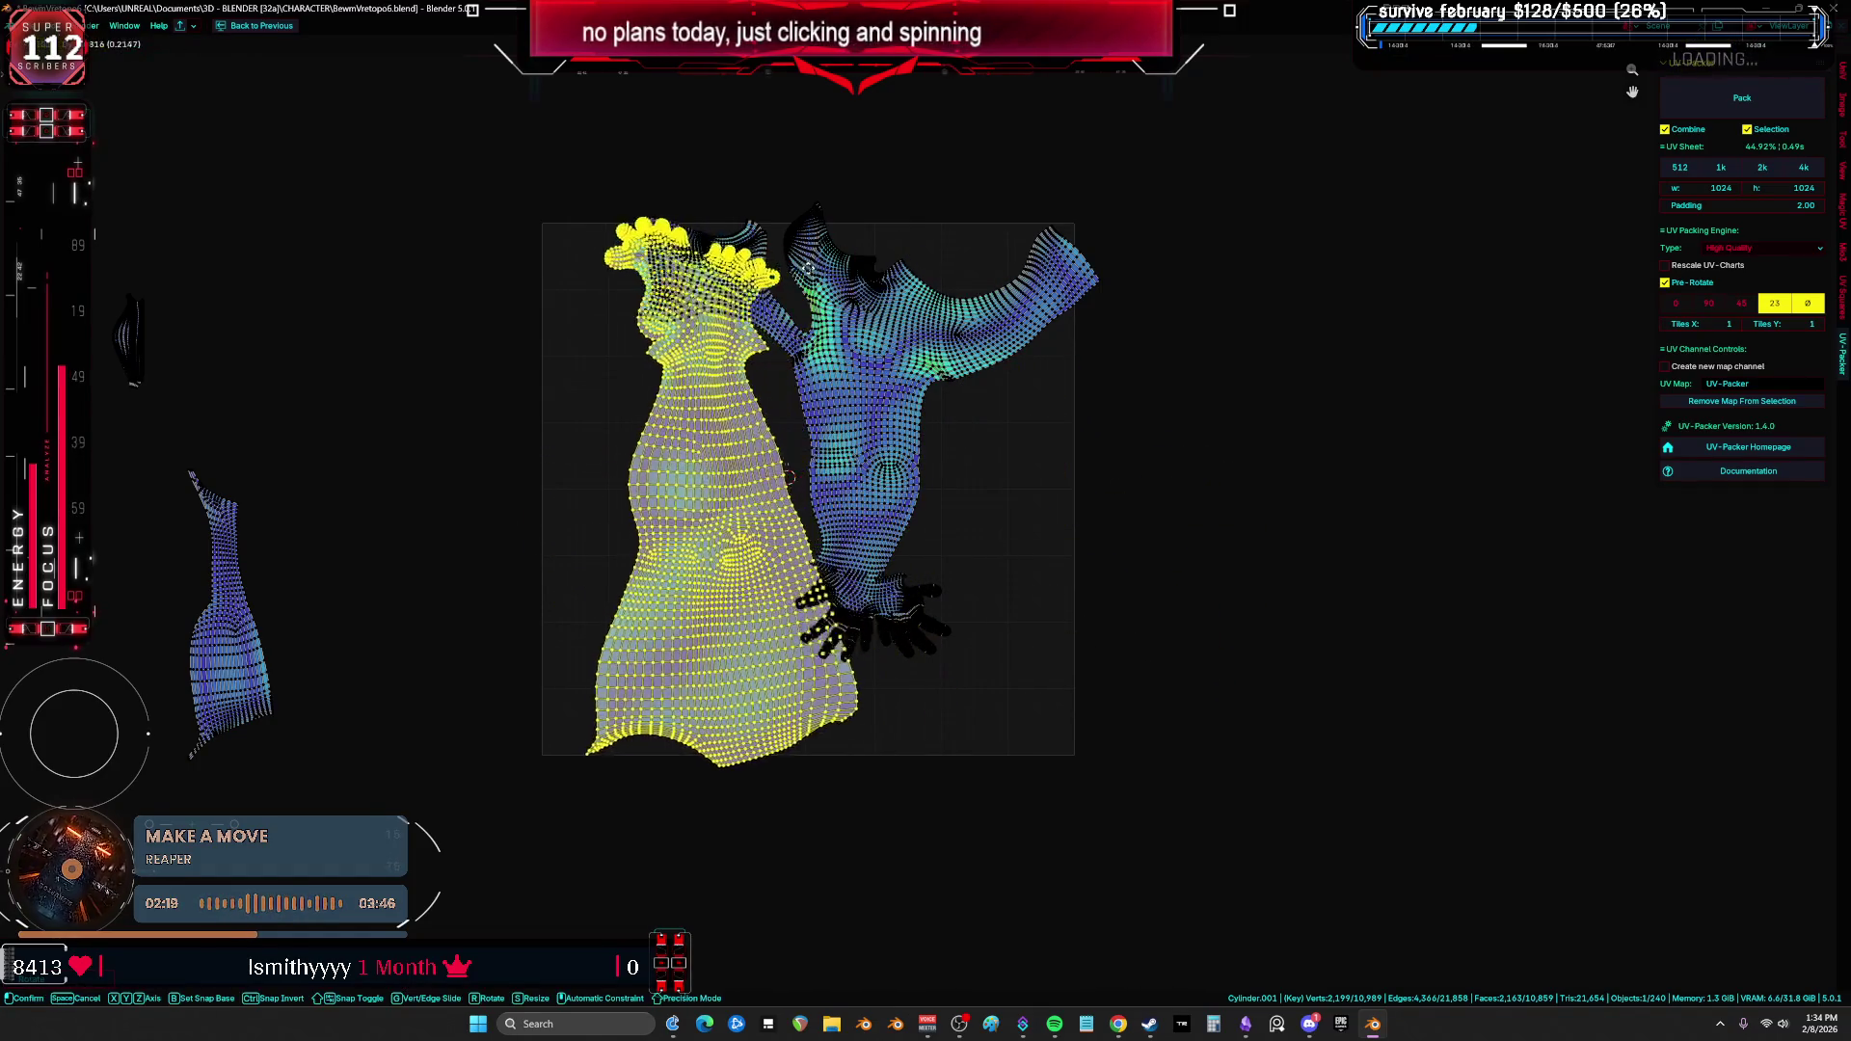
Step: Rotate and reposition the body island into its new orientation
scroll(906, 346, up, 2)
click(907, 345)
key(r)
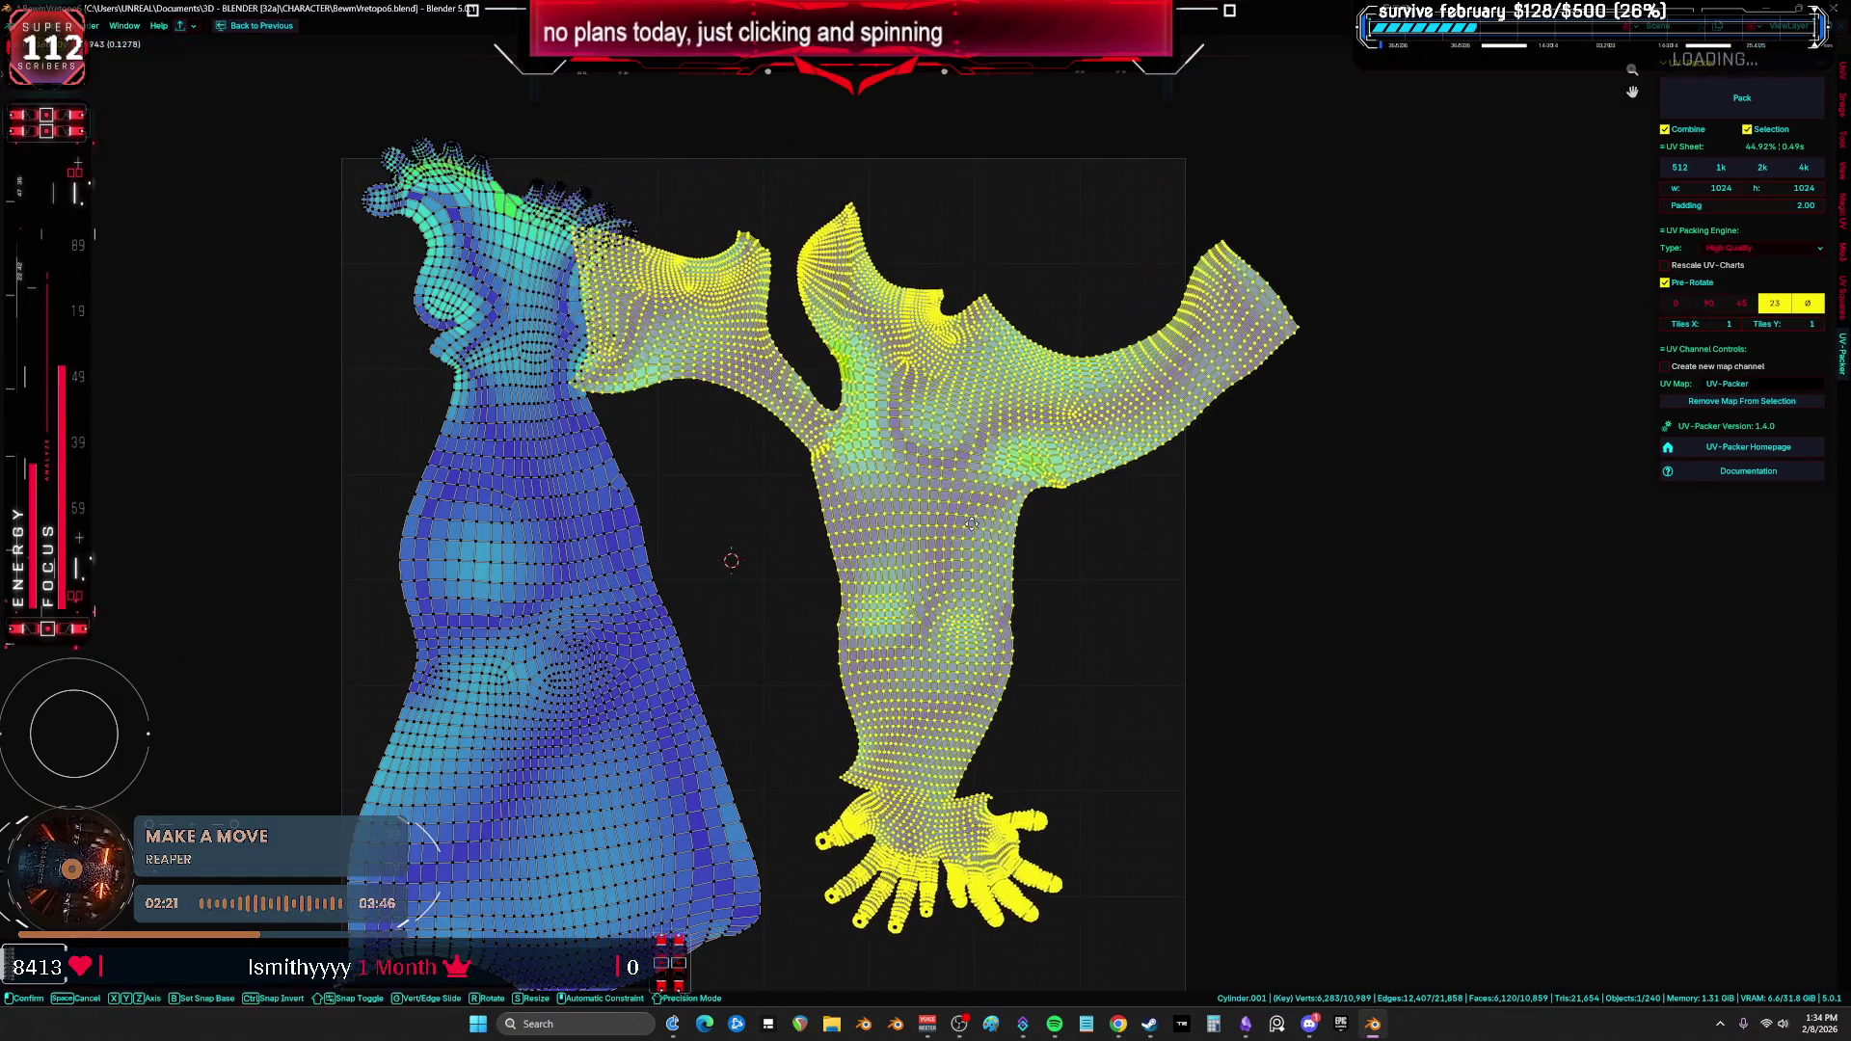
scroll(1074, 226, down, 2)
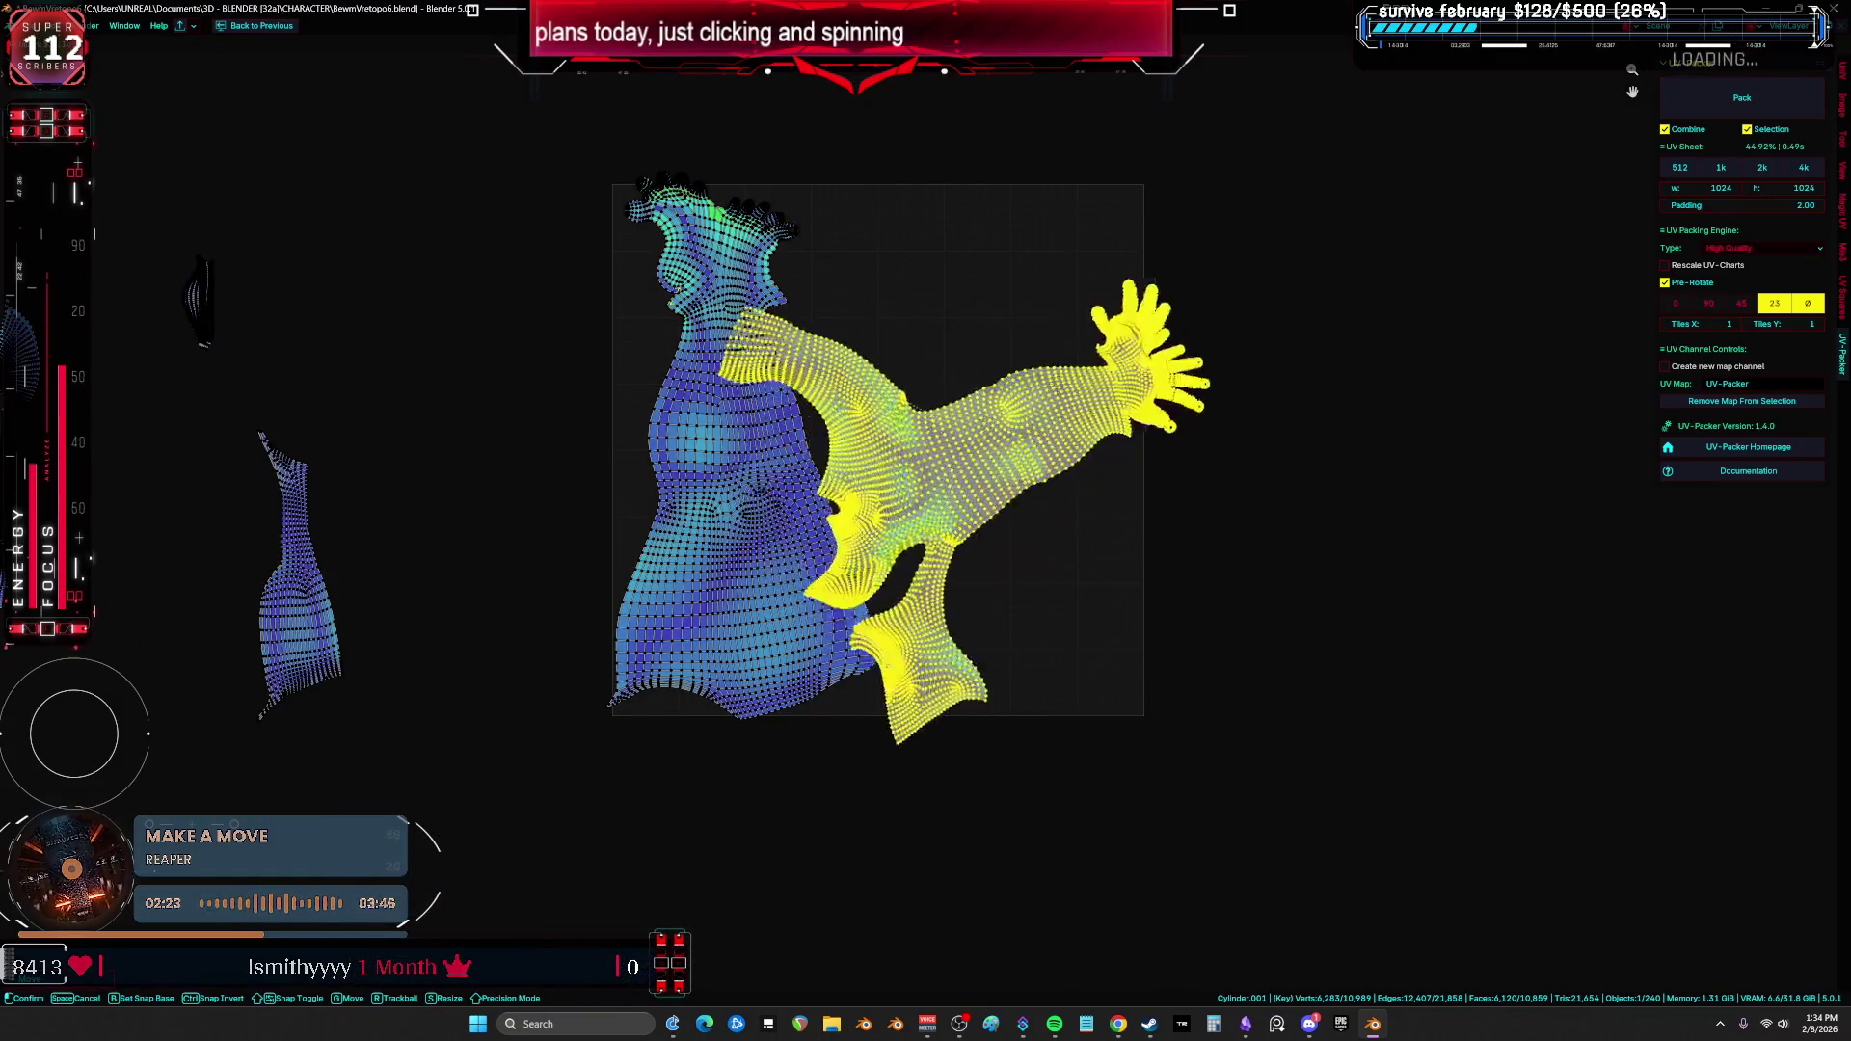
key(g)
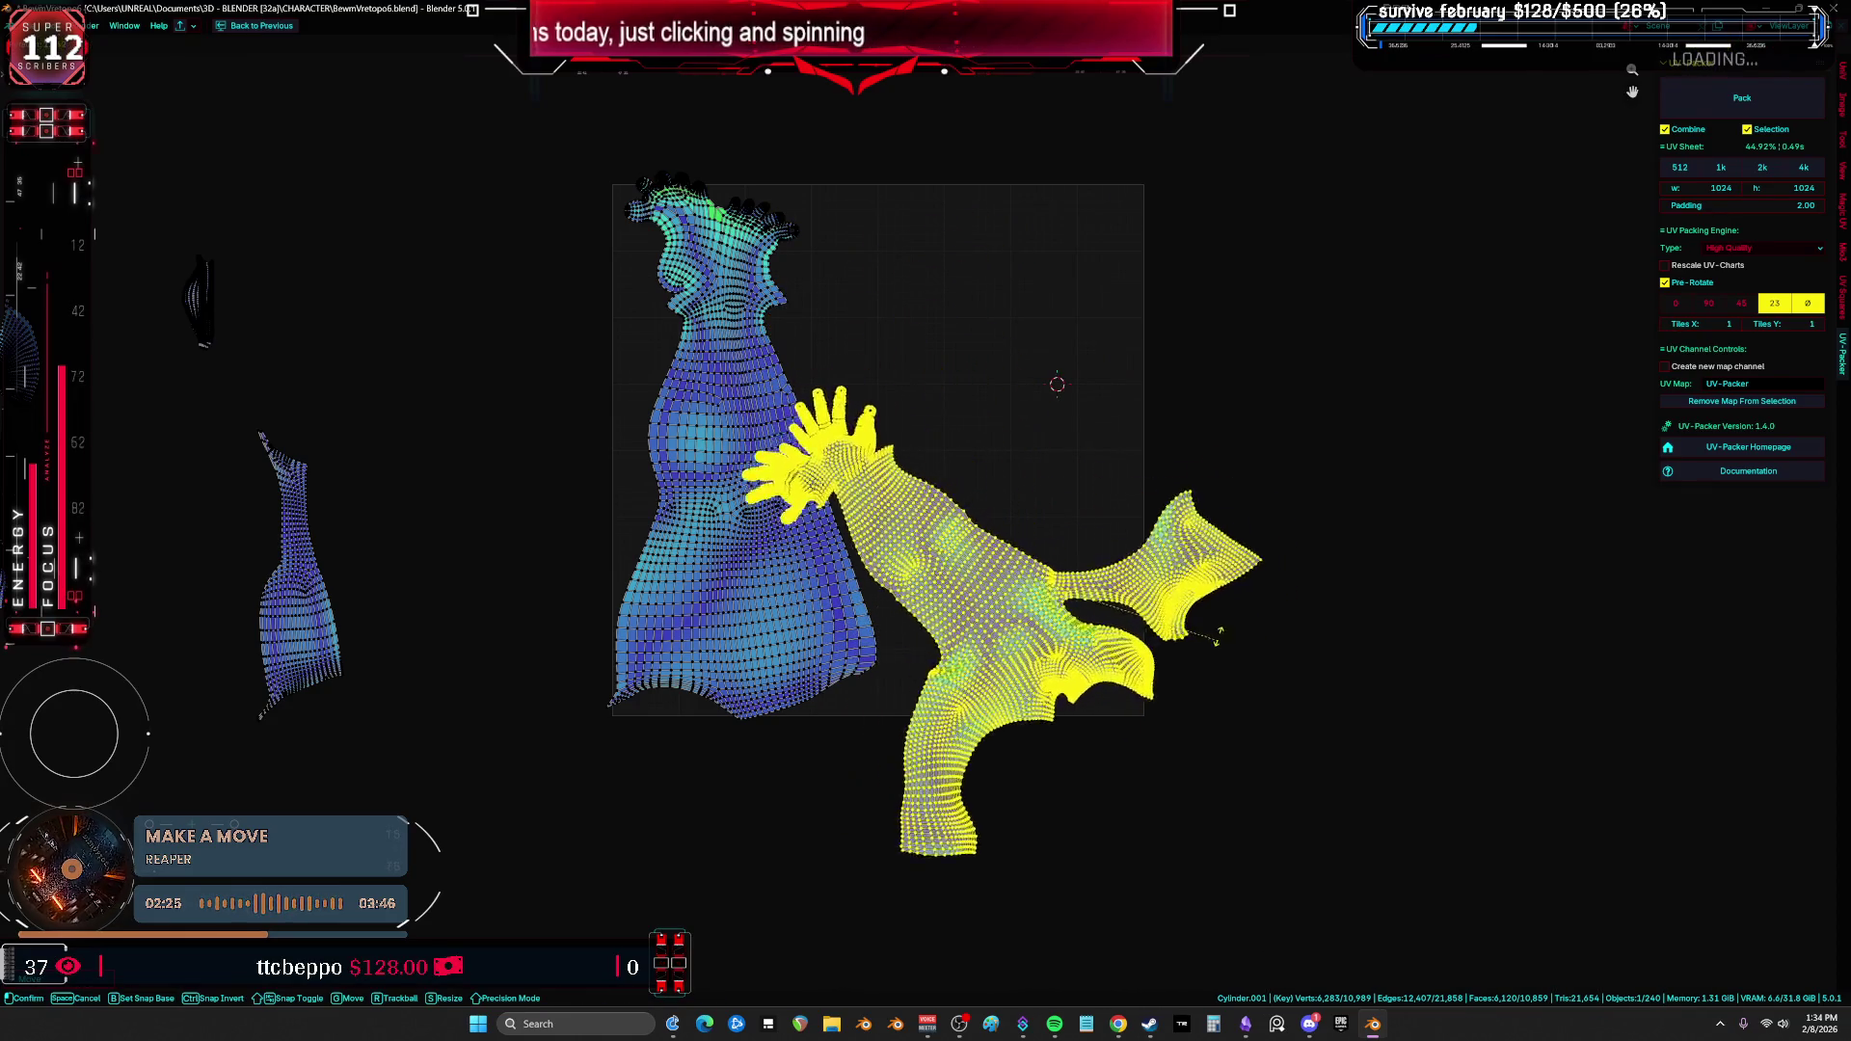
click(1128, 289)
Step: Restore the normal multi-area layout and orbit out to see the whole torso and arm
scroll(1147, 318, down, 3)
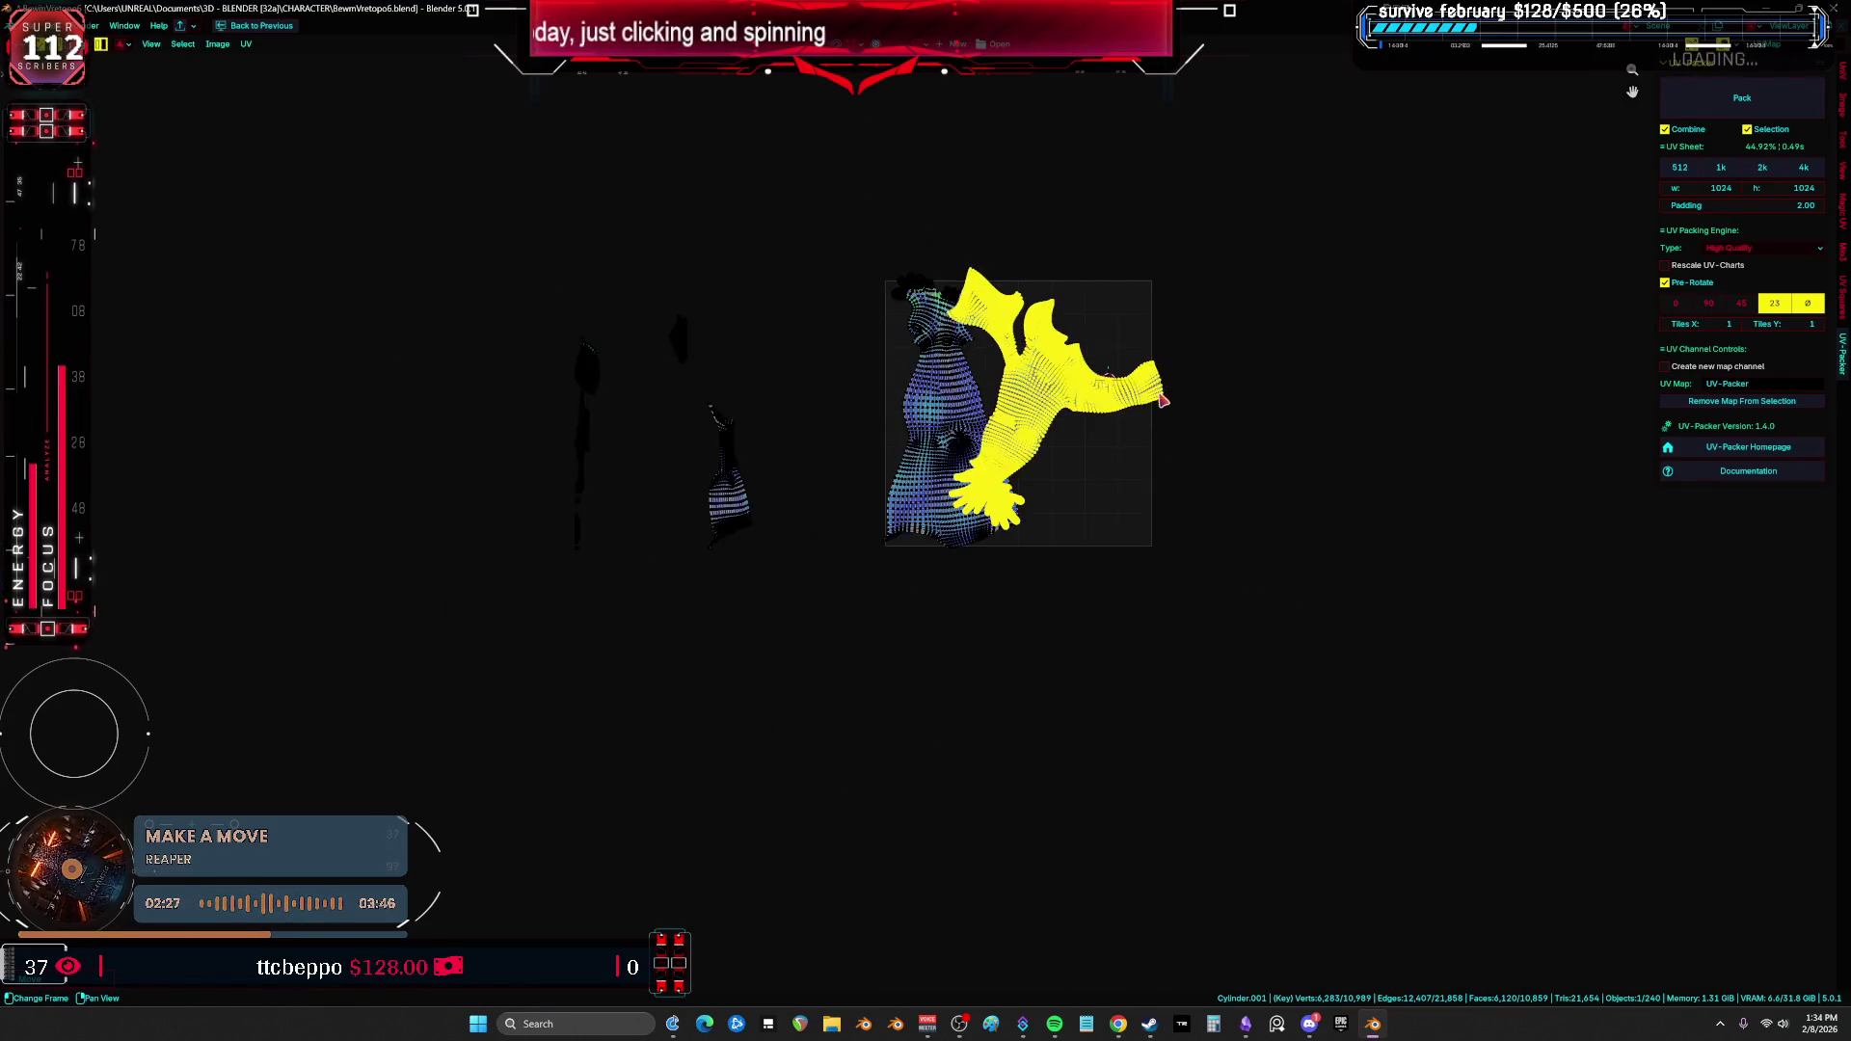
scroll(1141, 427, up, 4)
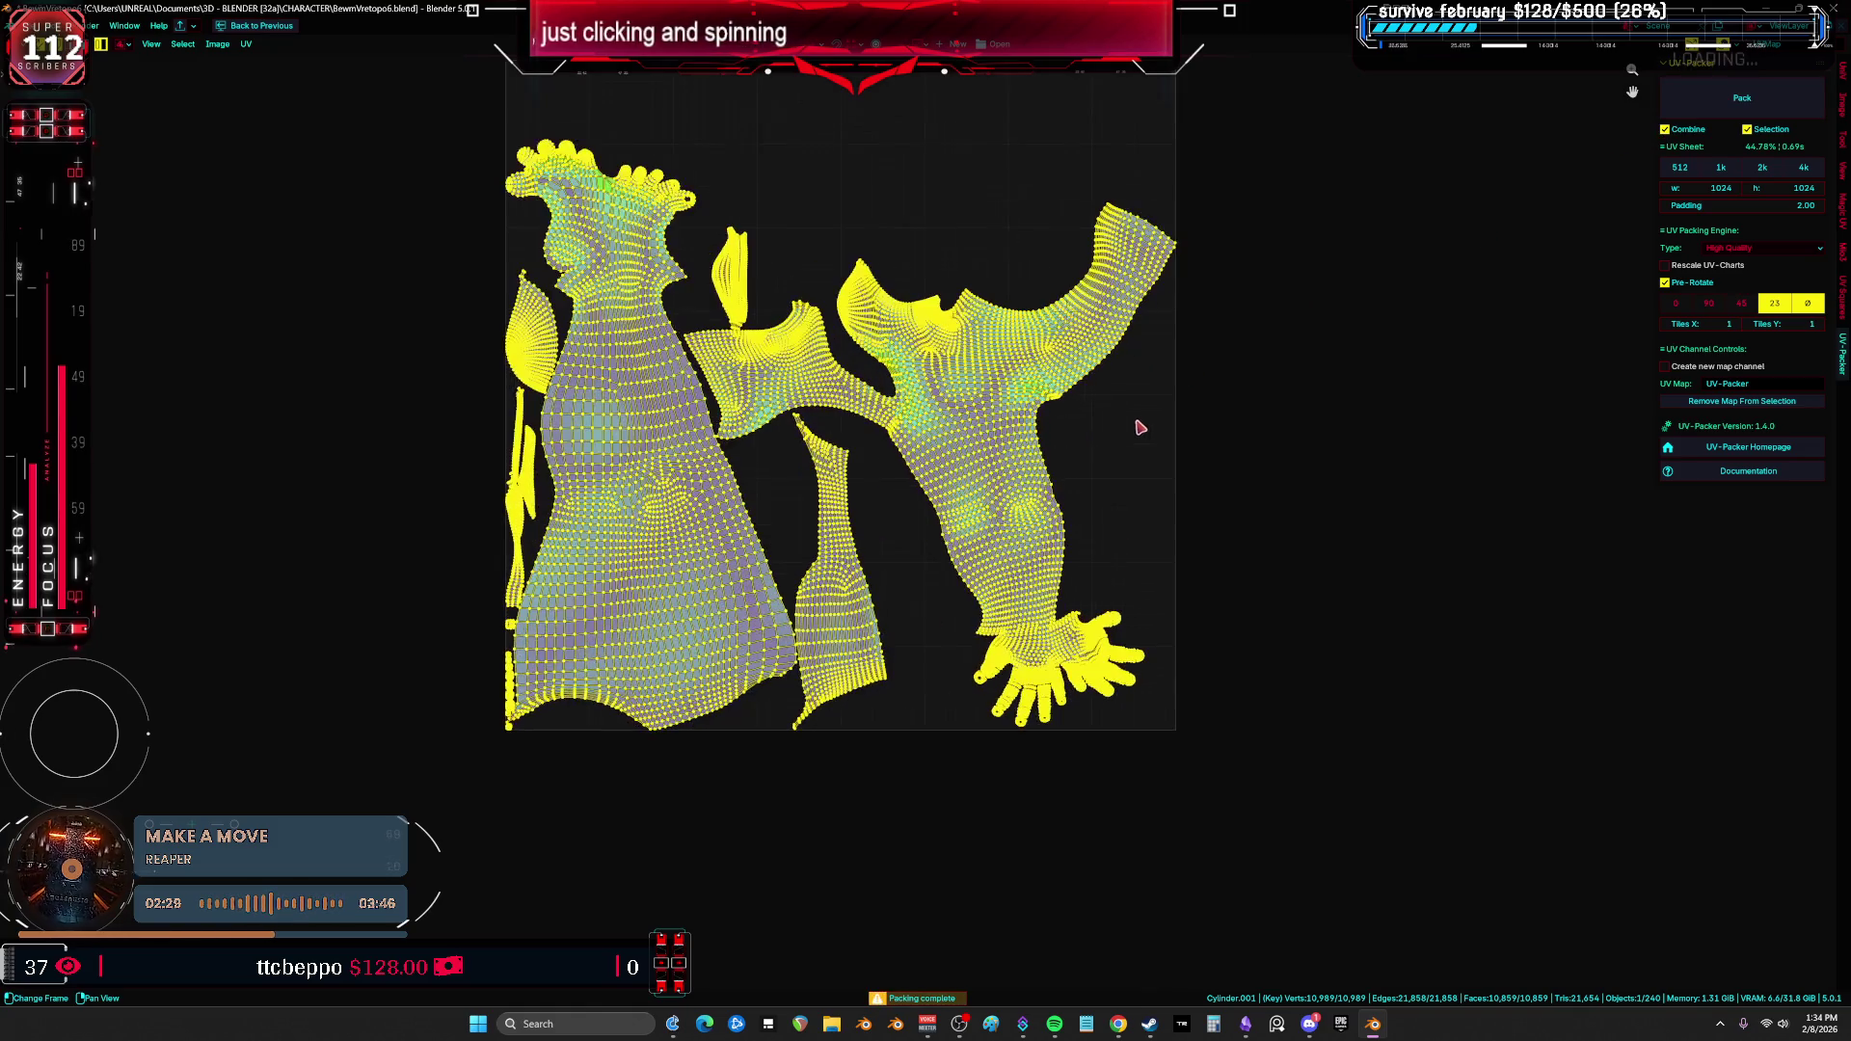
scroll(1194, 405, up, 2)
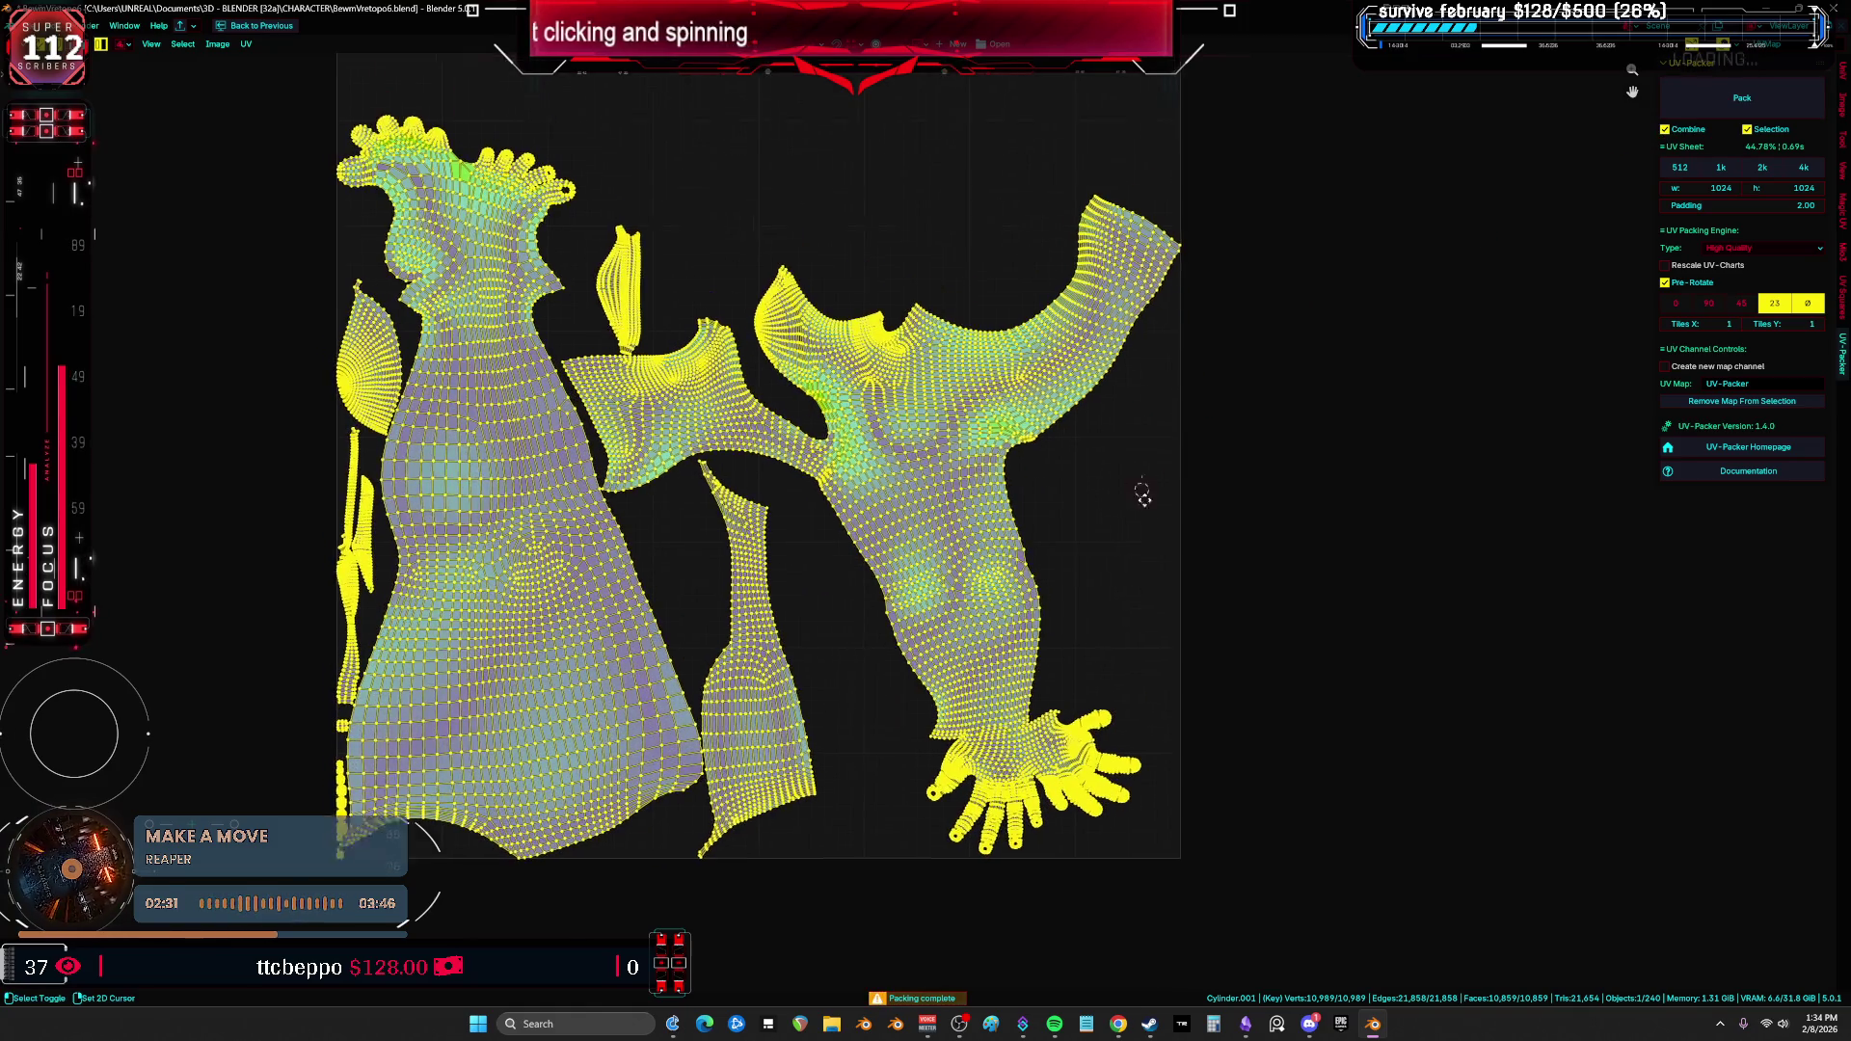
scroll(1003, 490, up, 2)
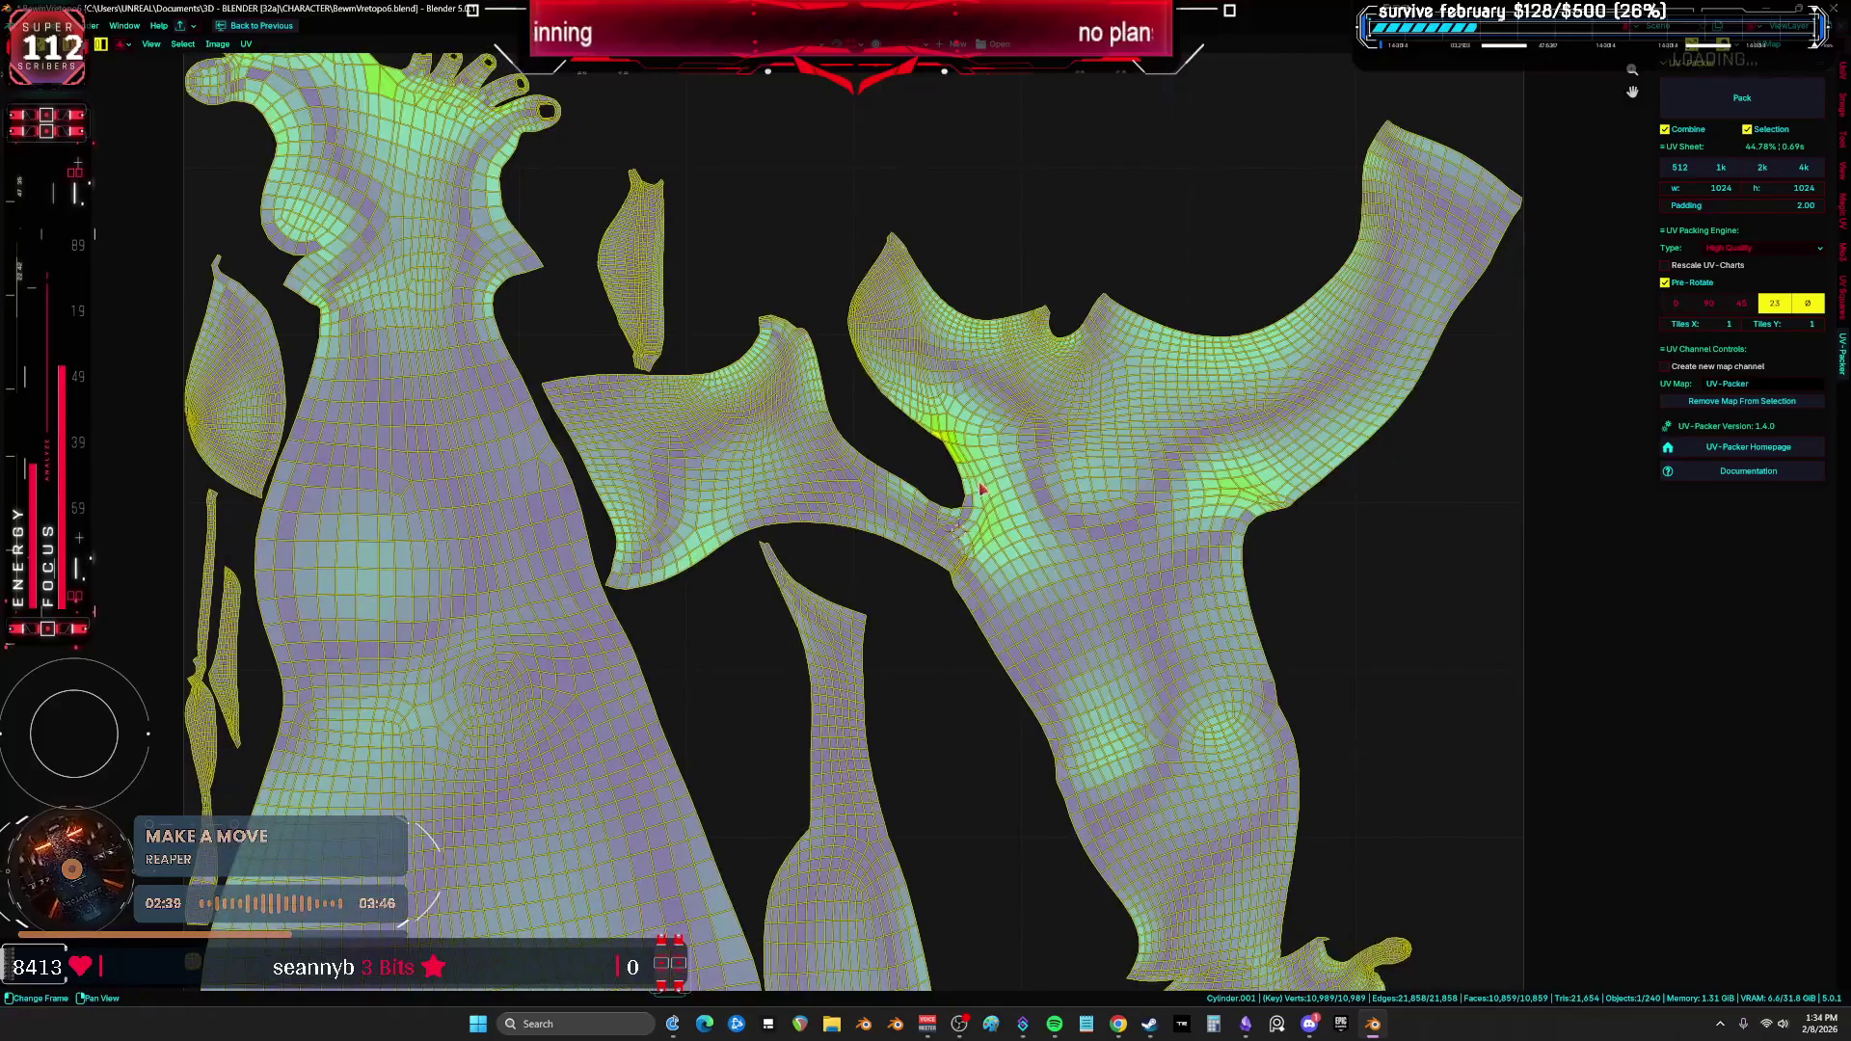
scroll(993, 504, down, 3)
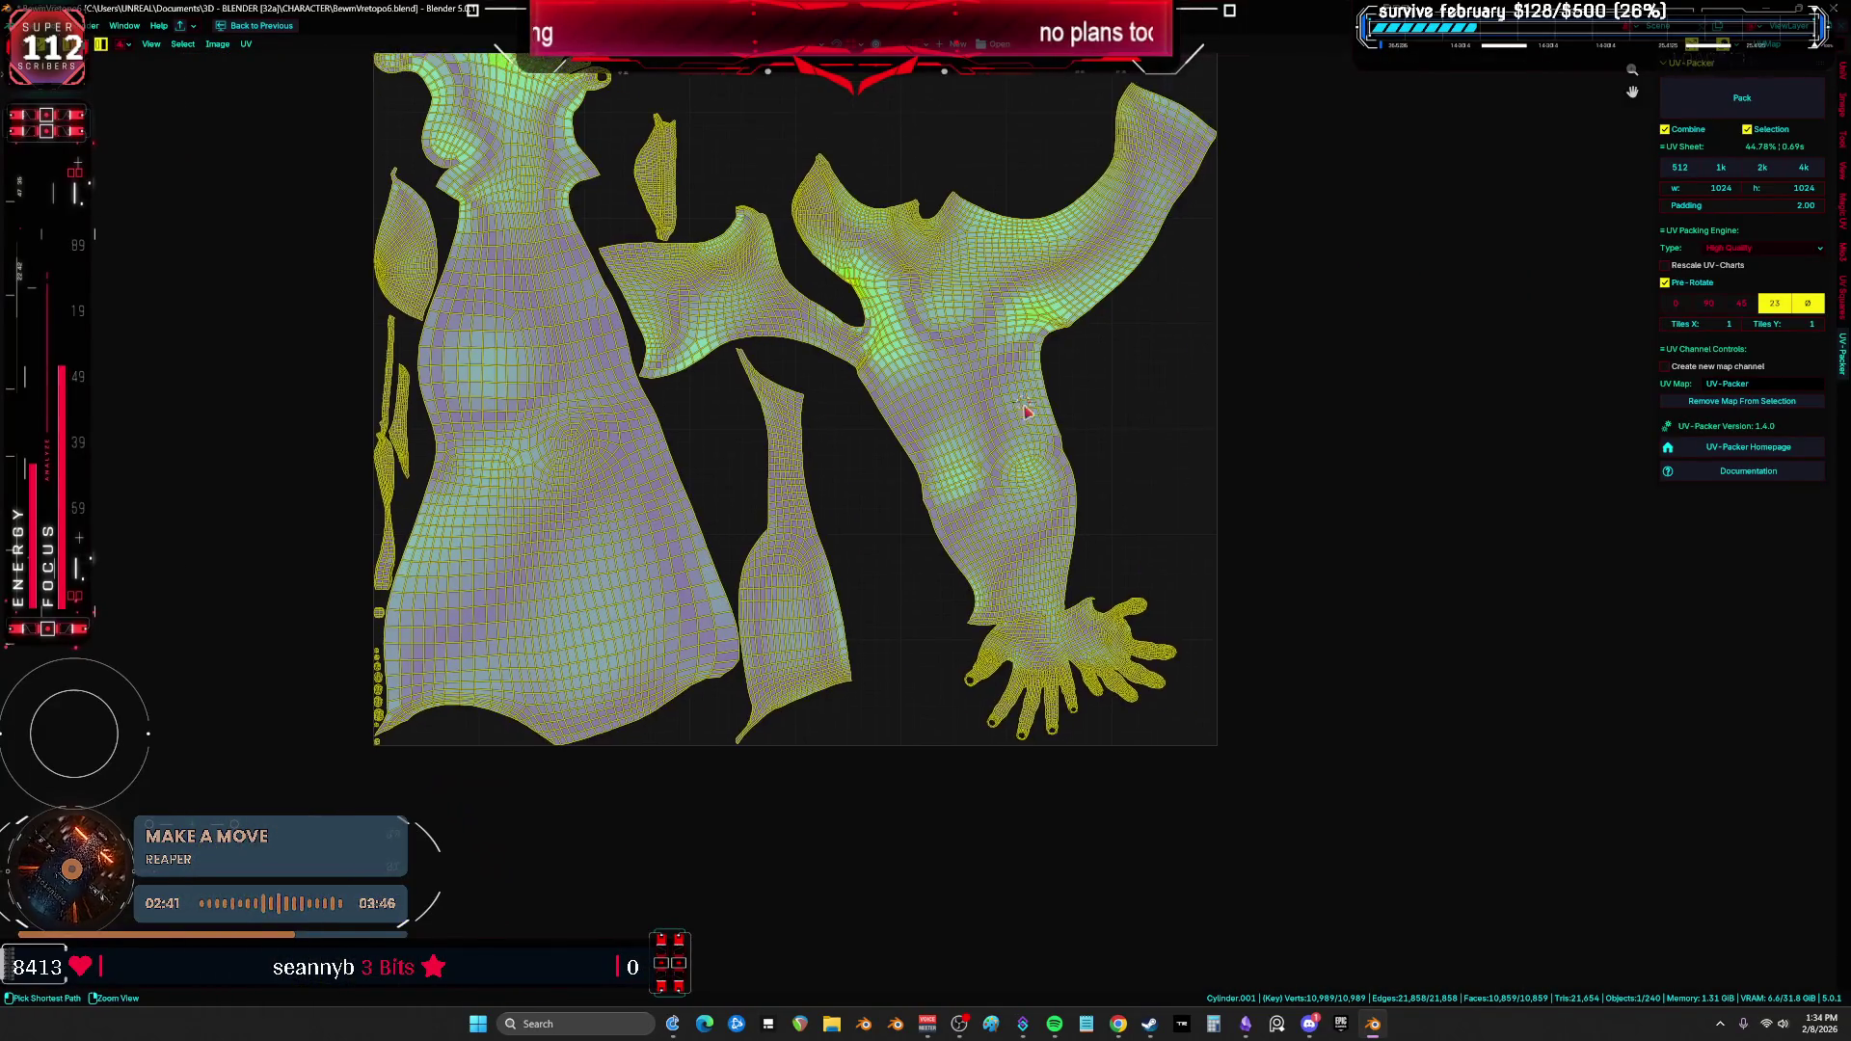
key(ctrl+space)
middle_drag(337, 507, 482, 513)
Step: Select a shoulder edge and switch to a close preset view of the shoulder
scroll(509, 511, up, 6)
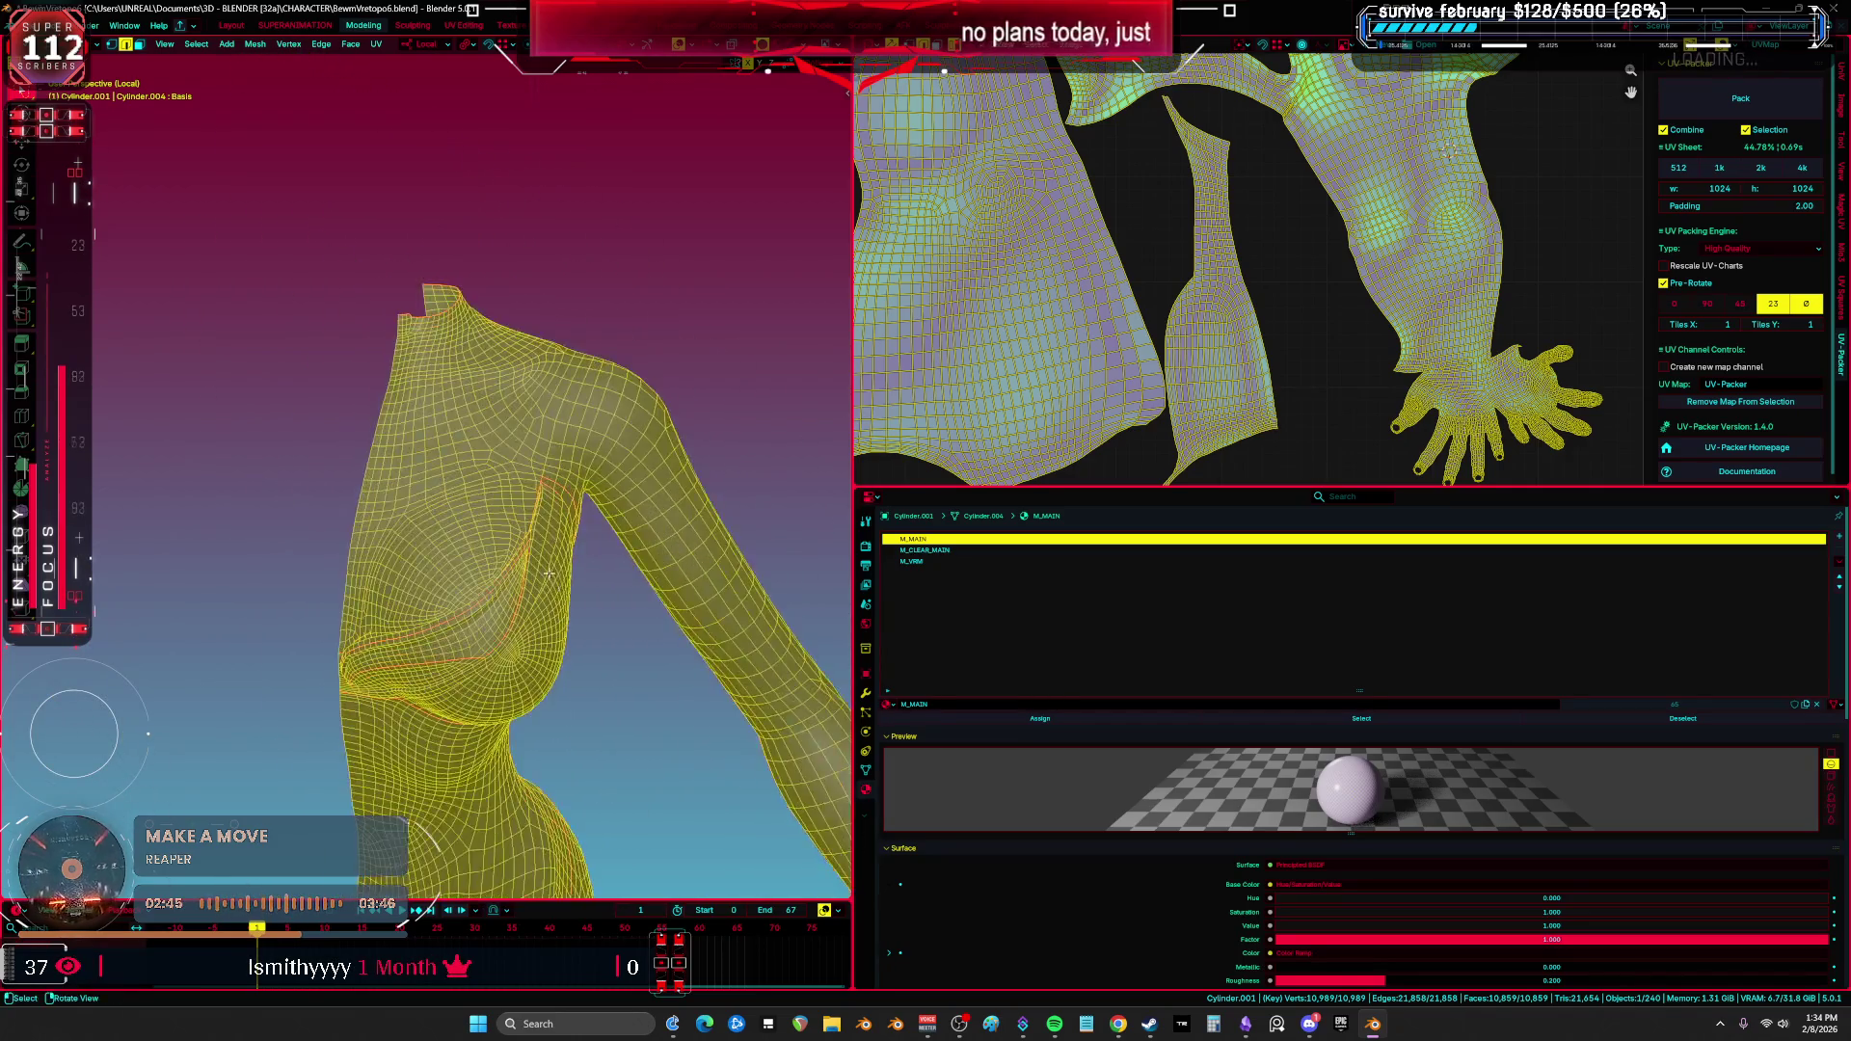
click(518, 482)
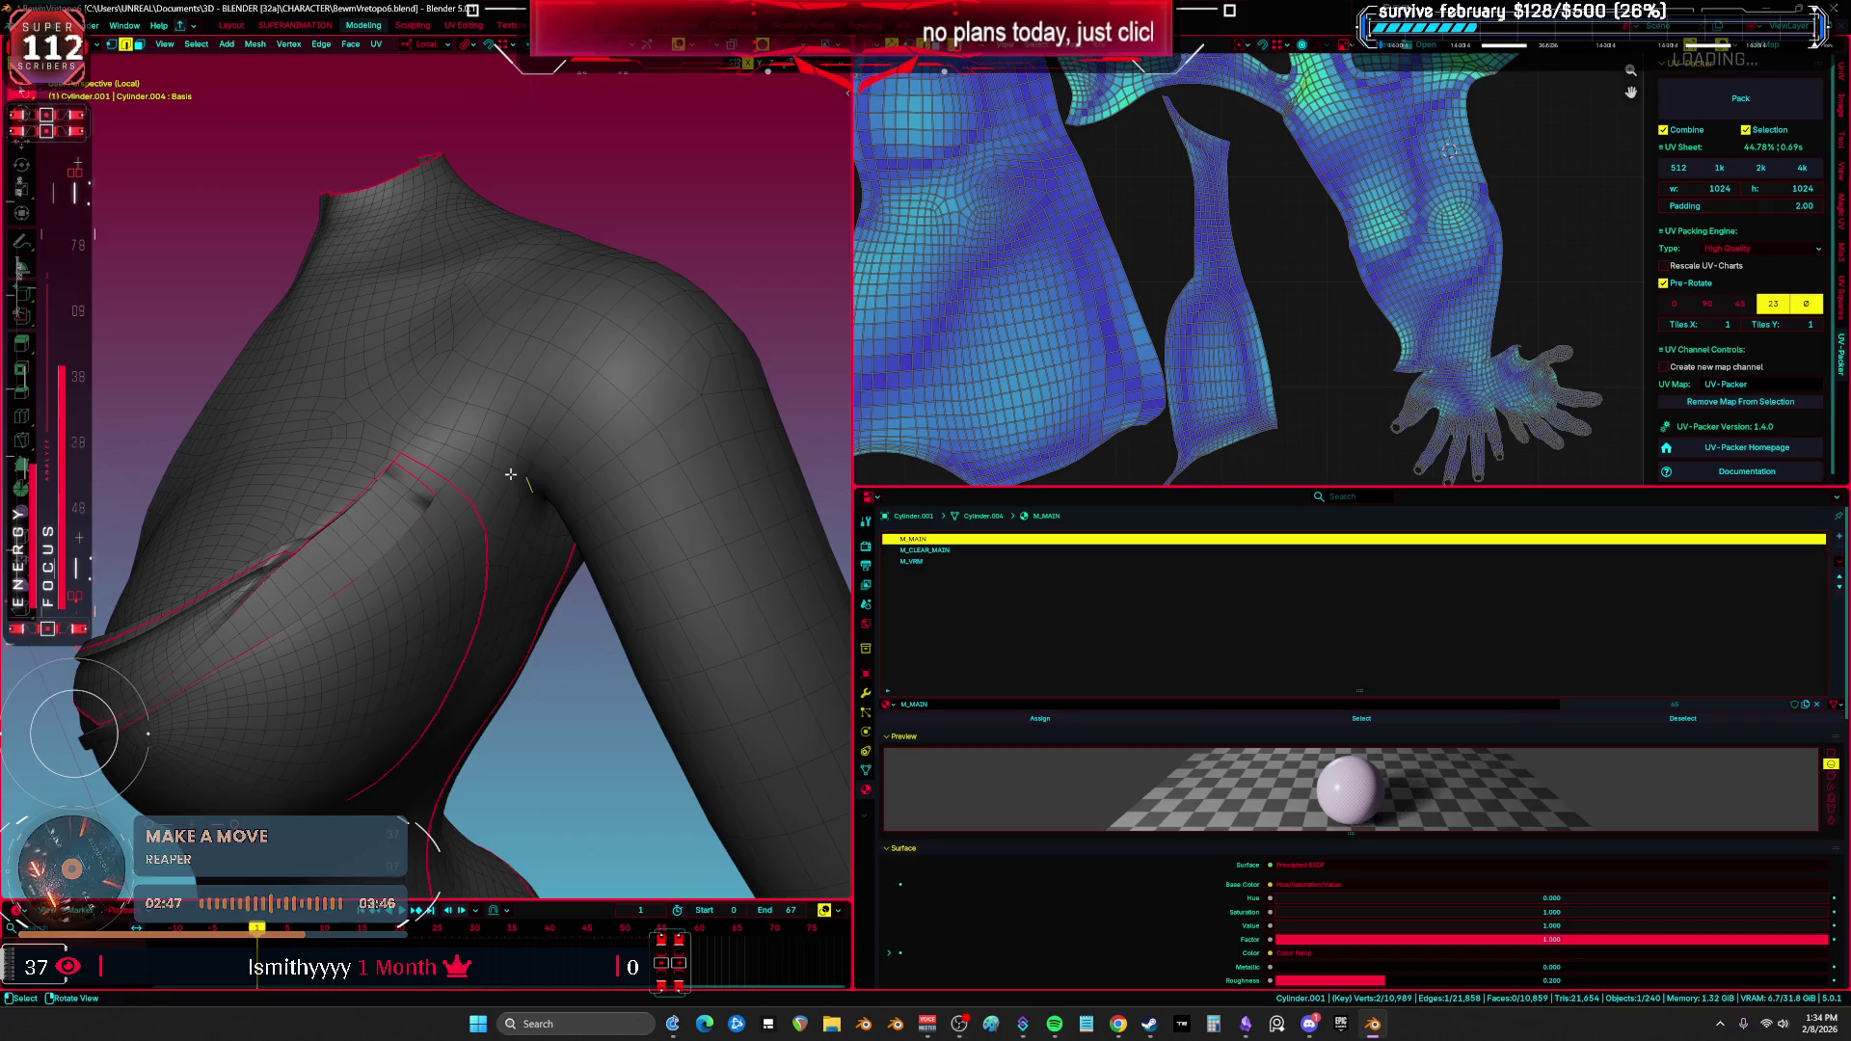
key(grave)
click(612, 443)
key(grave)
click(589, 314)
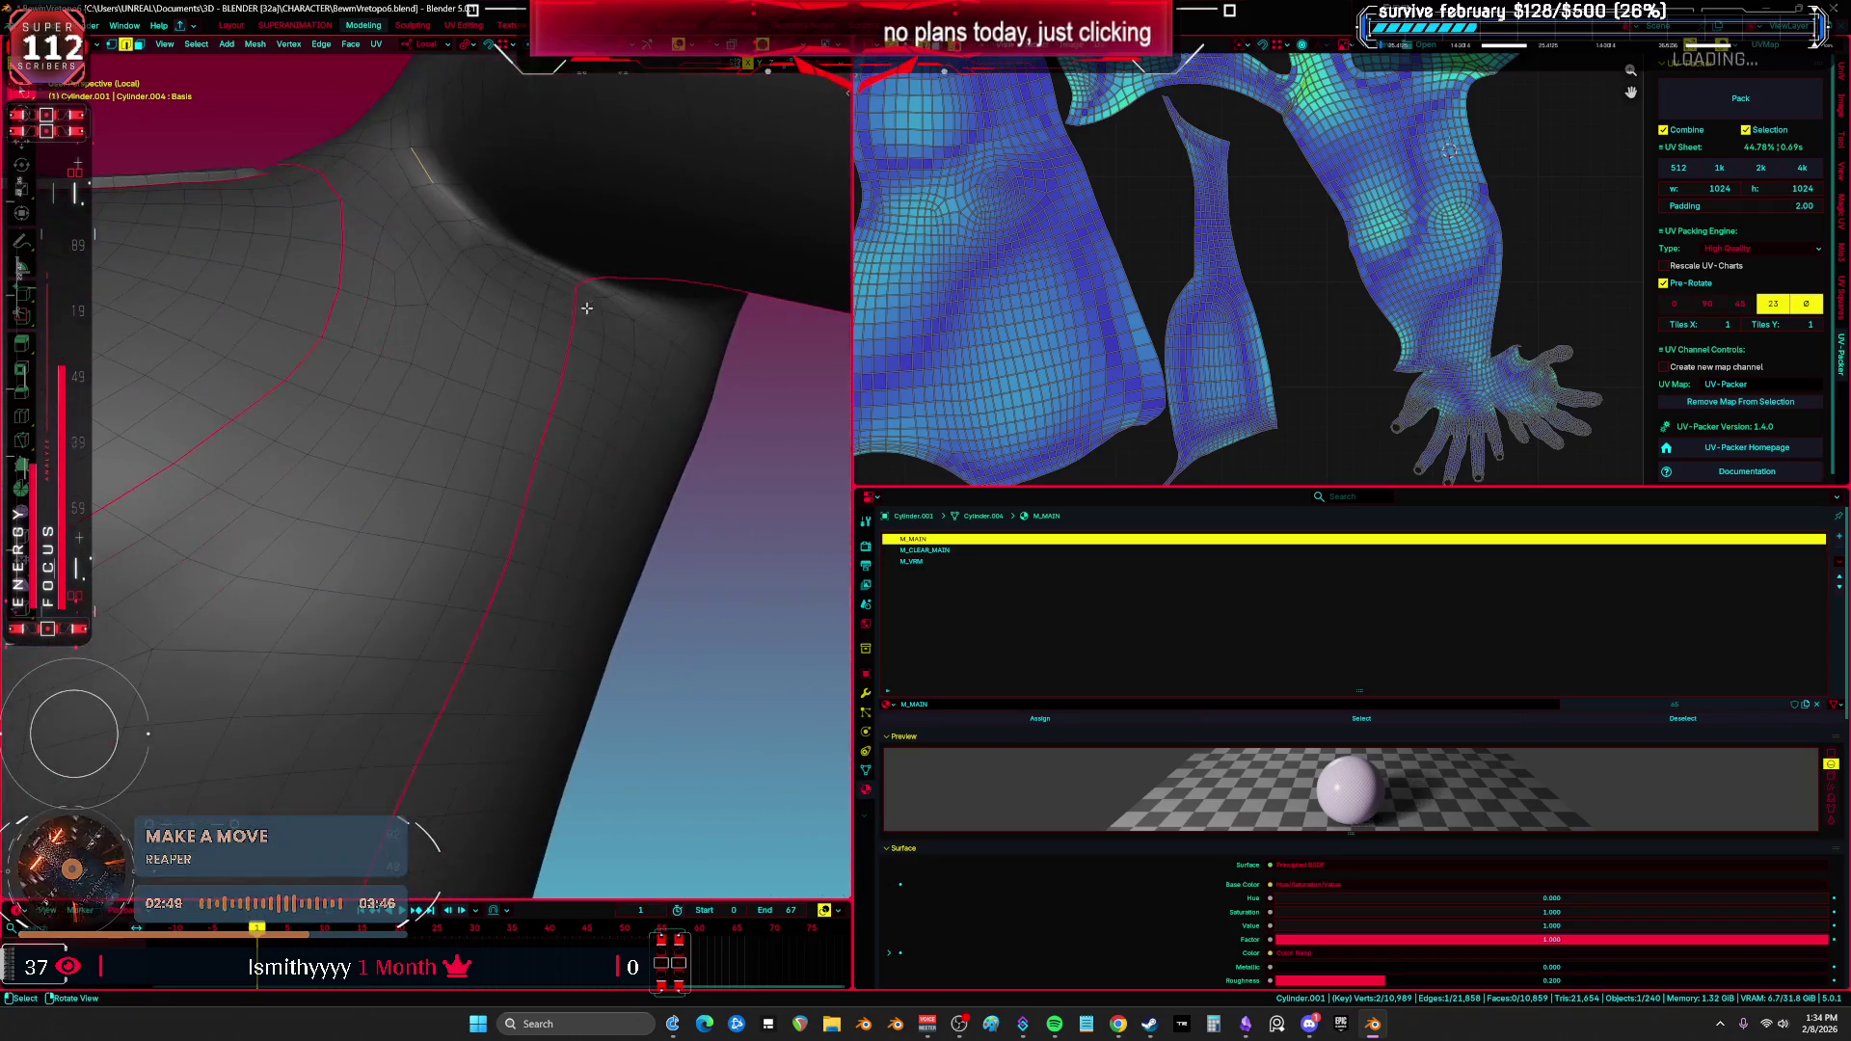
scroll(463, 297, up, 2)
middle_drag(575, 306, 639, 414)
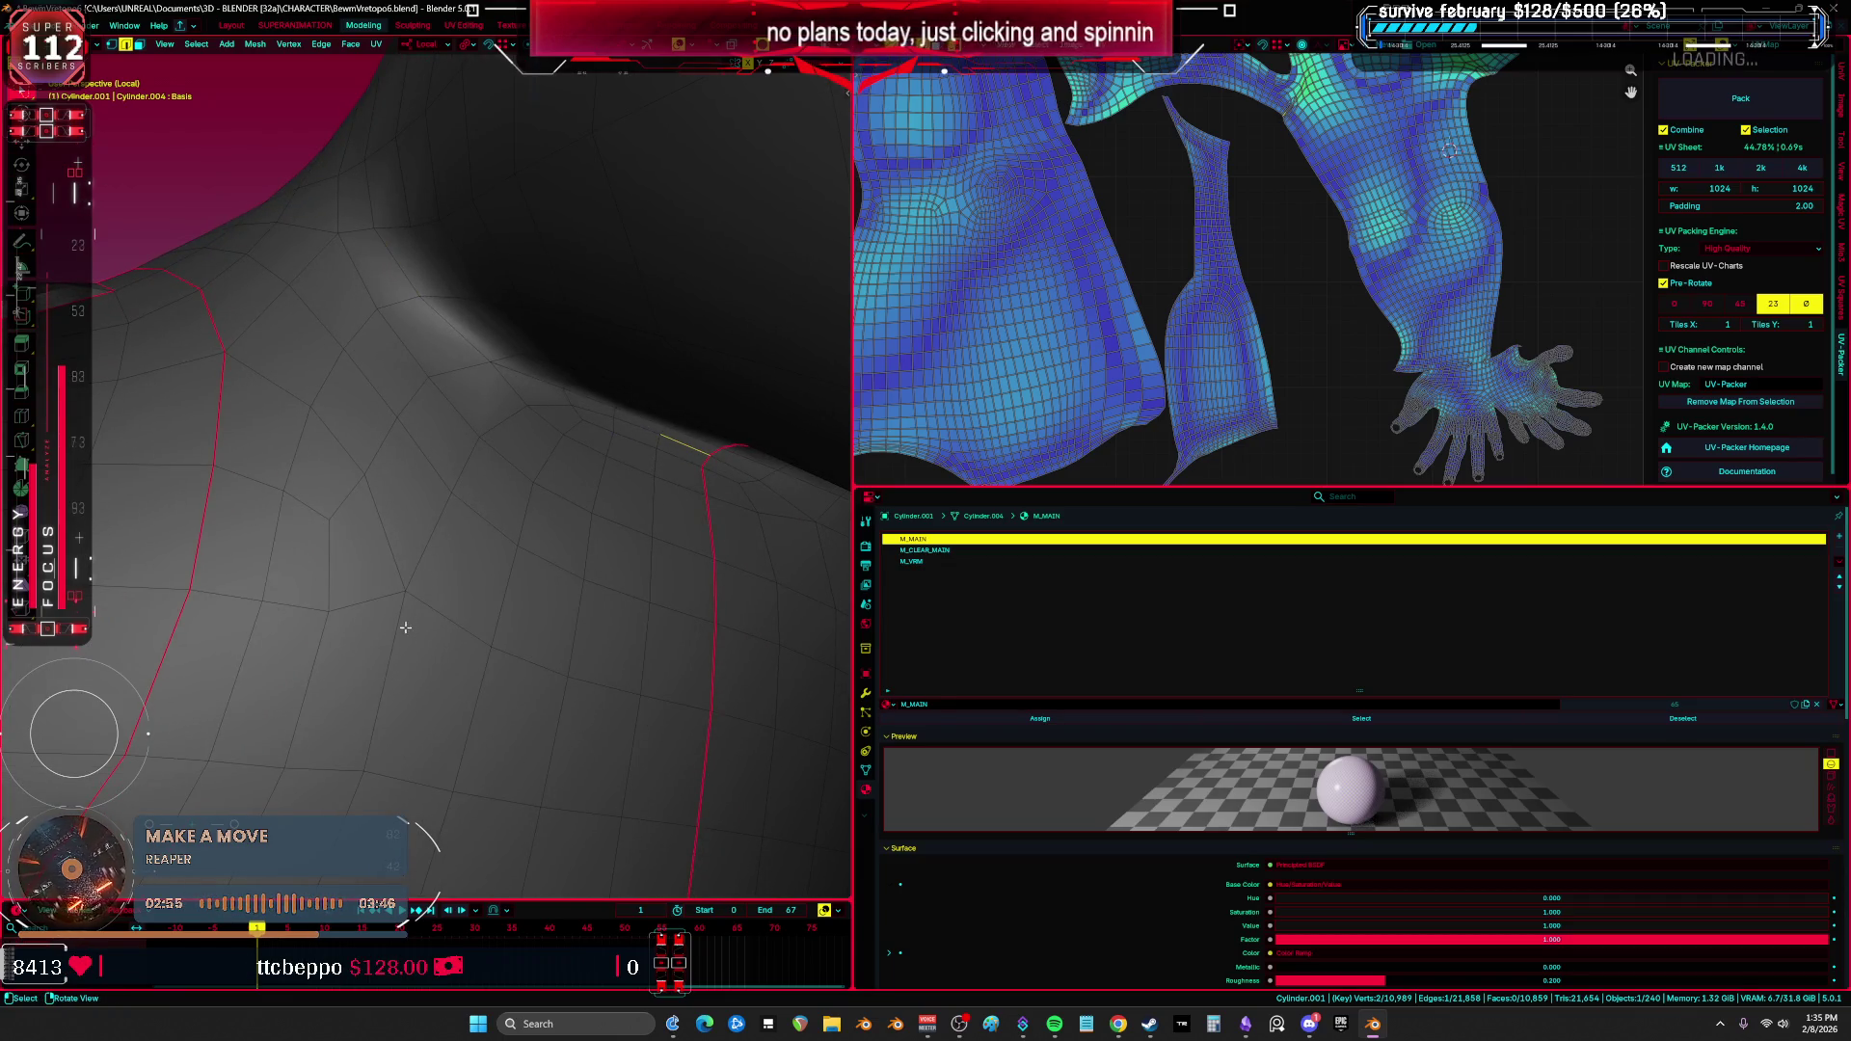
Step: Select the shortest edge path across the shoulder, then show the UV layout full-window
shift+click(628, 426)
mouse_move(523, 416)
middle_down()
mouse_move(558, 508)
mouse_move(603, 438)
mouse_move(544, 341)
mouse_move(343, 359)
mouse_move(470, 373)
mouse_move(491, 357)
mouse_move(468, 345)
middle_up()
key(a)
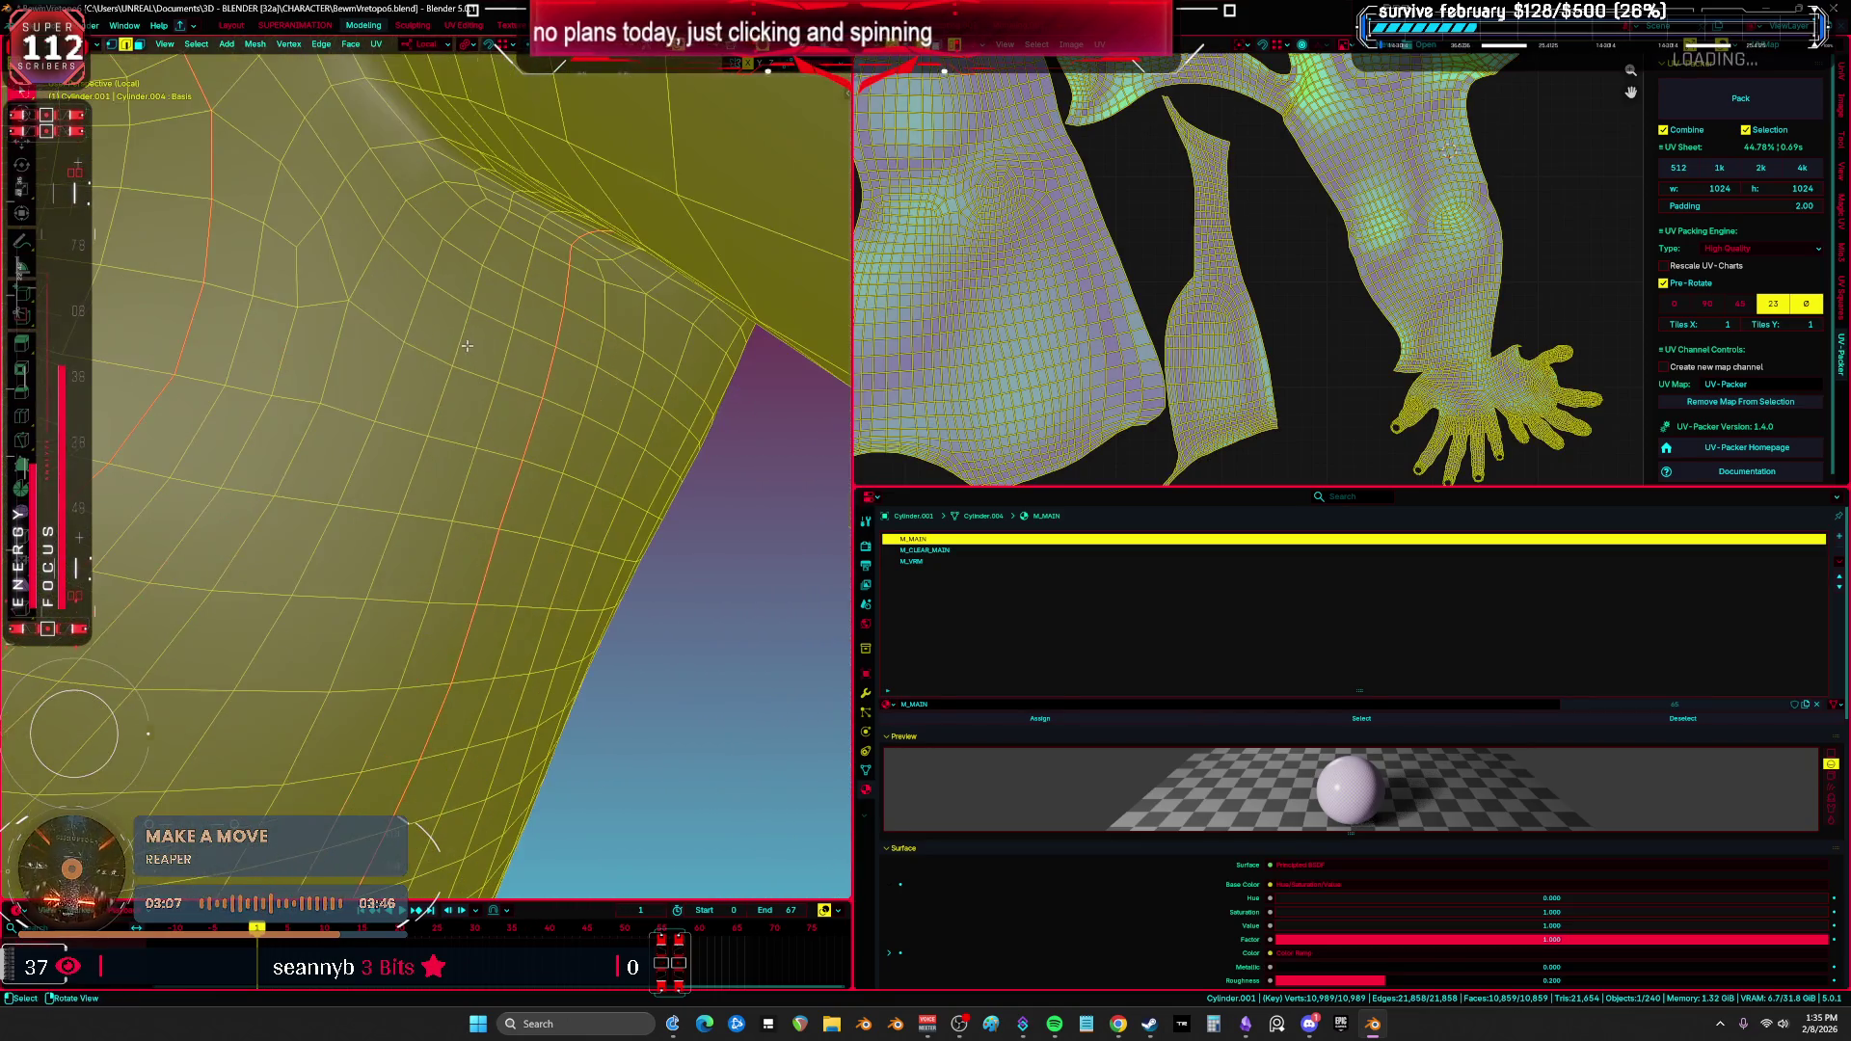
key(alt+a)
ctrl+click(541, 389)
ctrl+click(193, 294)
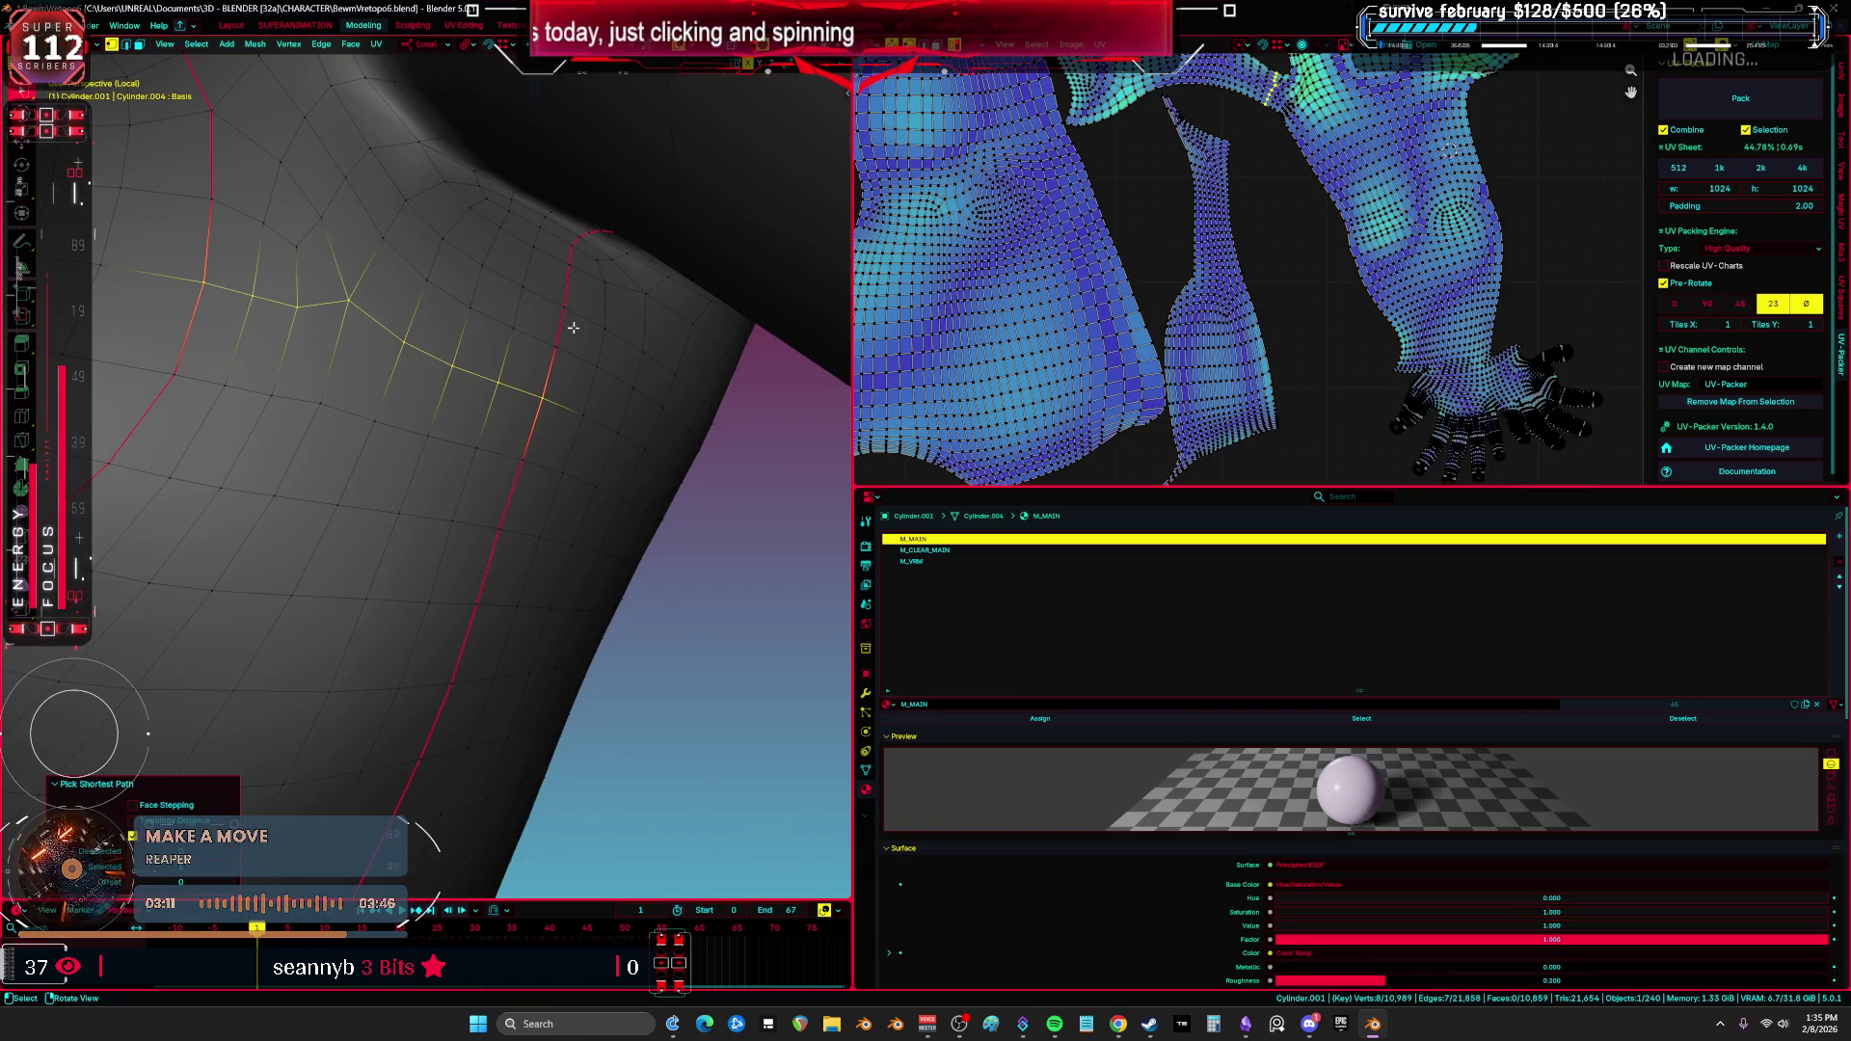
middle_drag(570, 338, 567, 334)
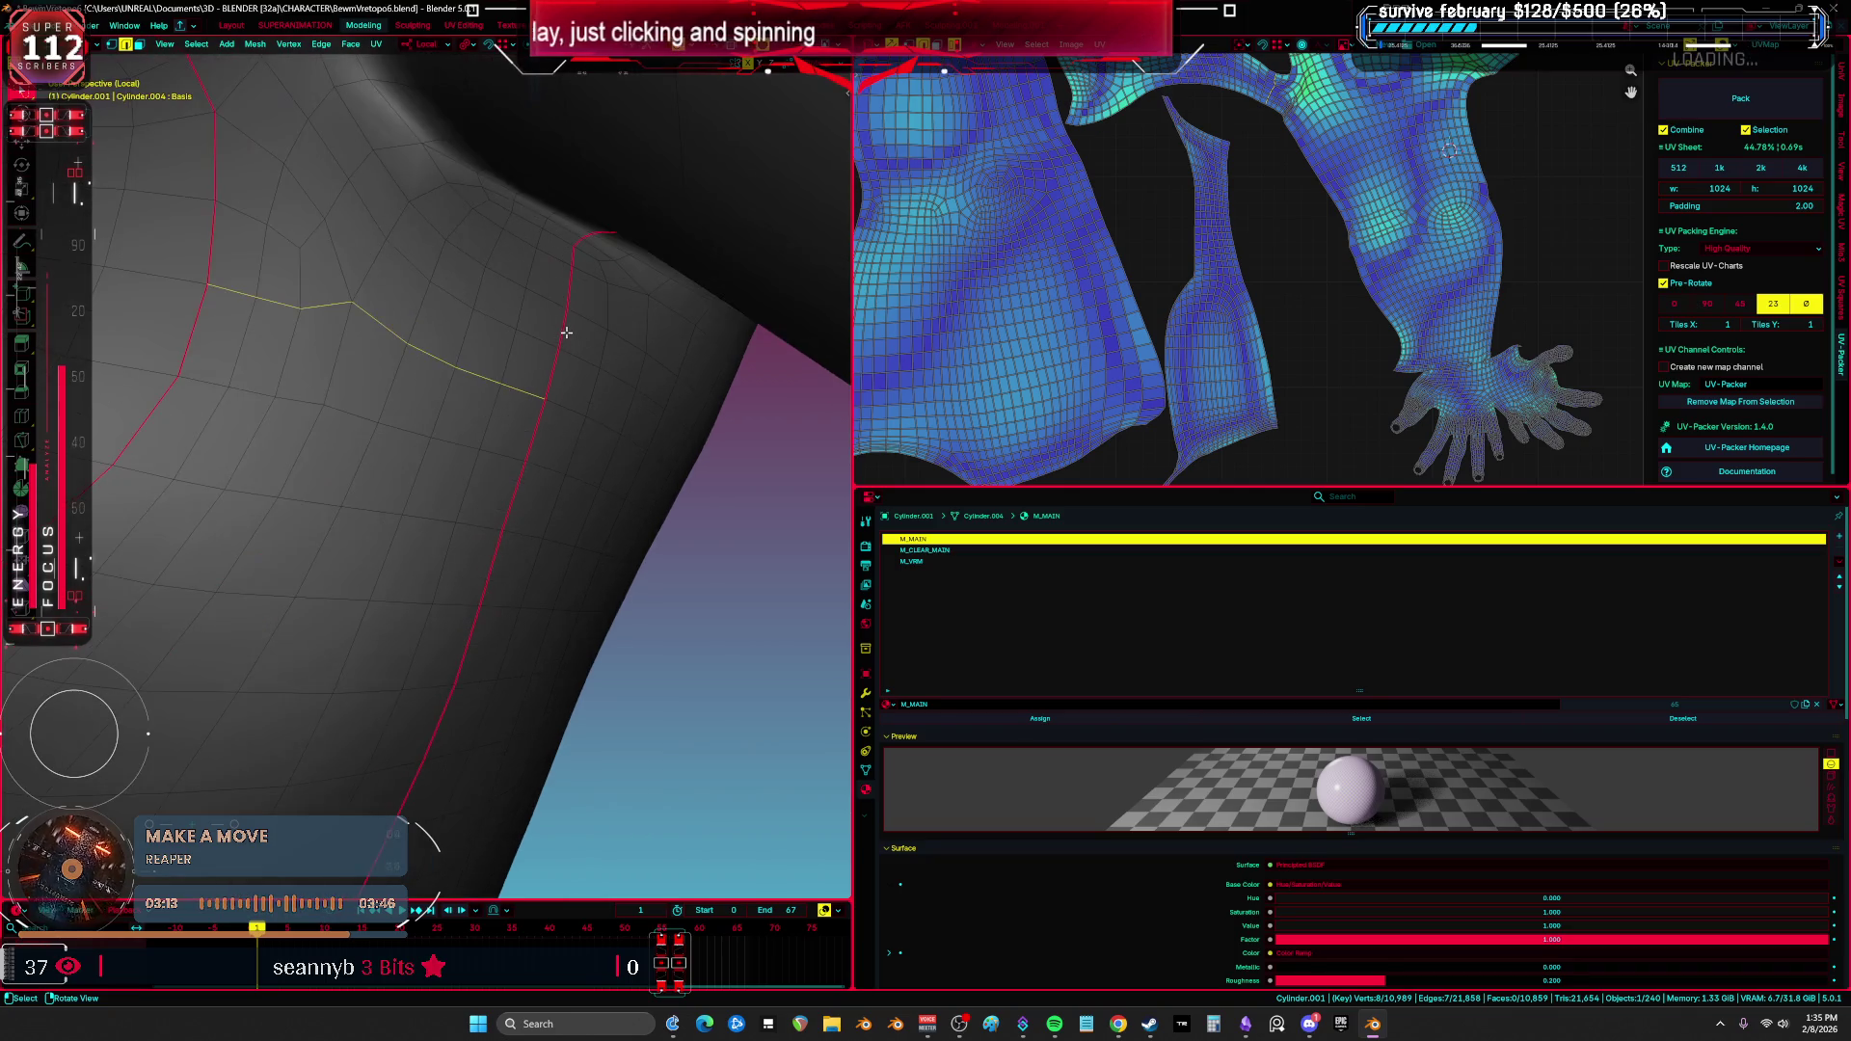
key(ctrl+space)
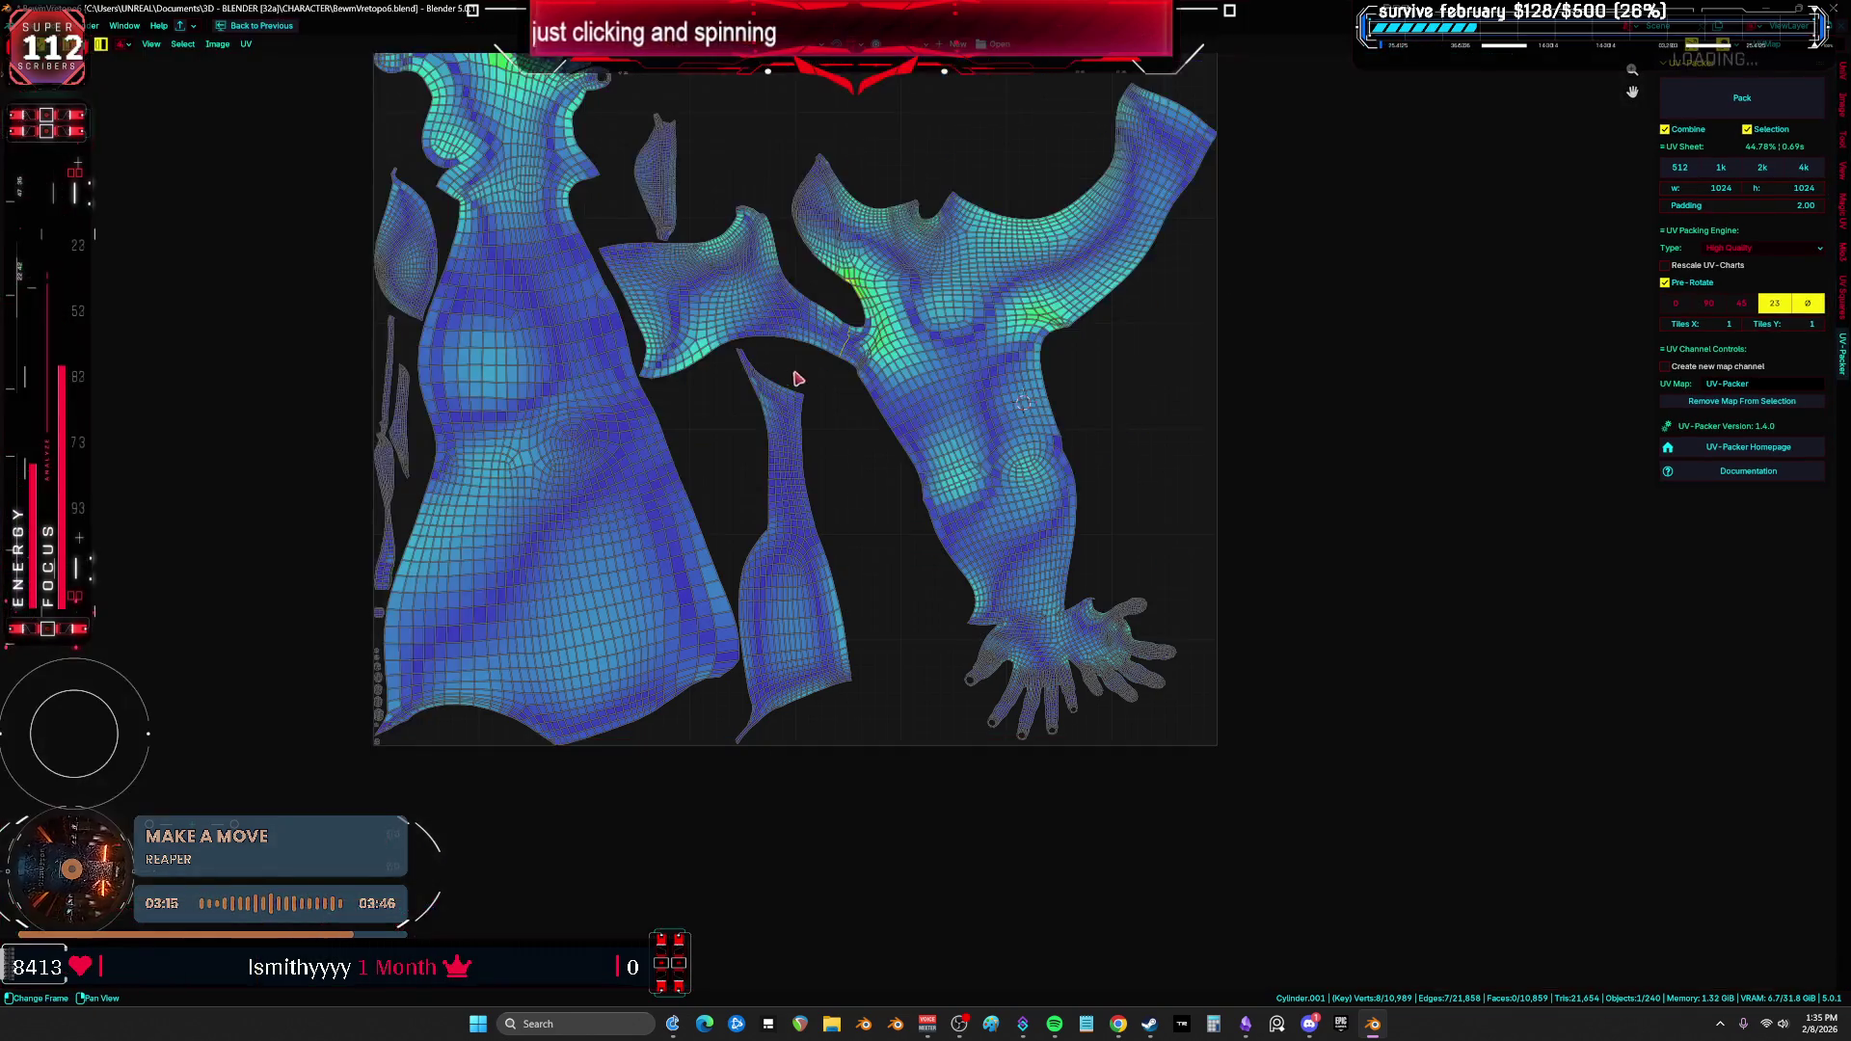
Step: Select the whole UV island in vertex mode, restore the normal layout and pick a shoulder edge
scroll(873, 427, up, 8)
key(1)
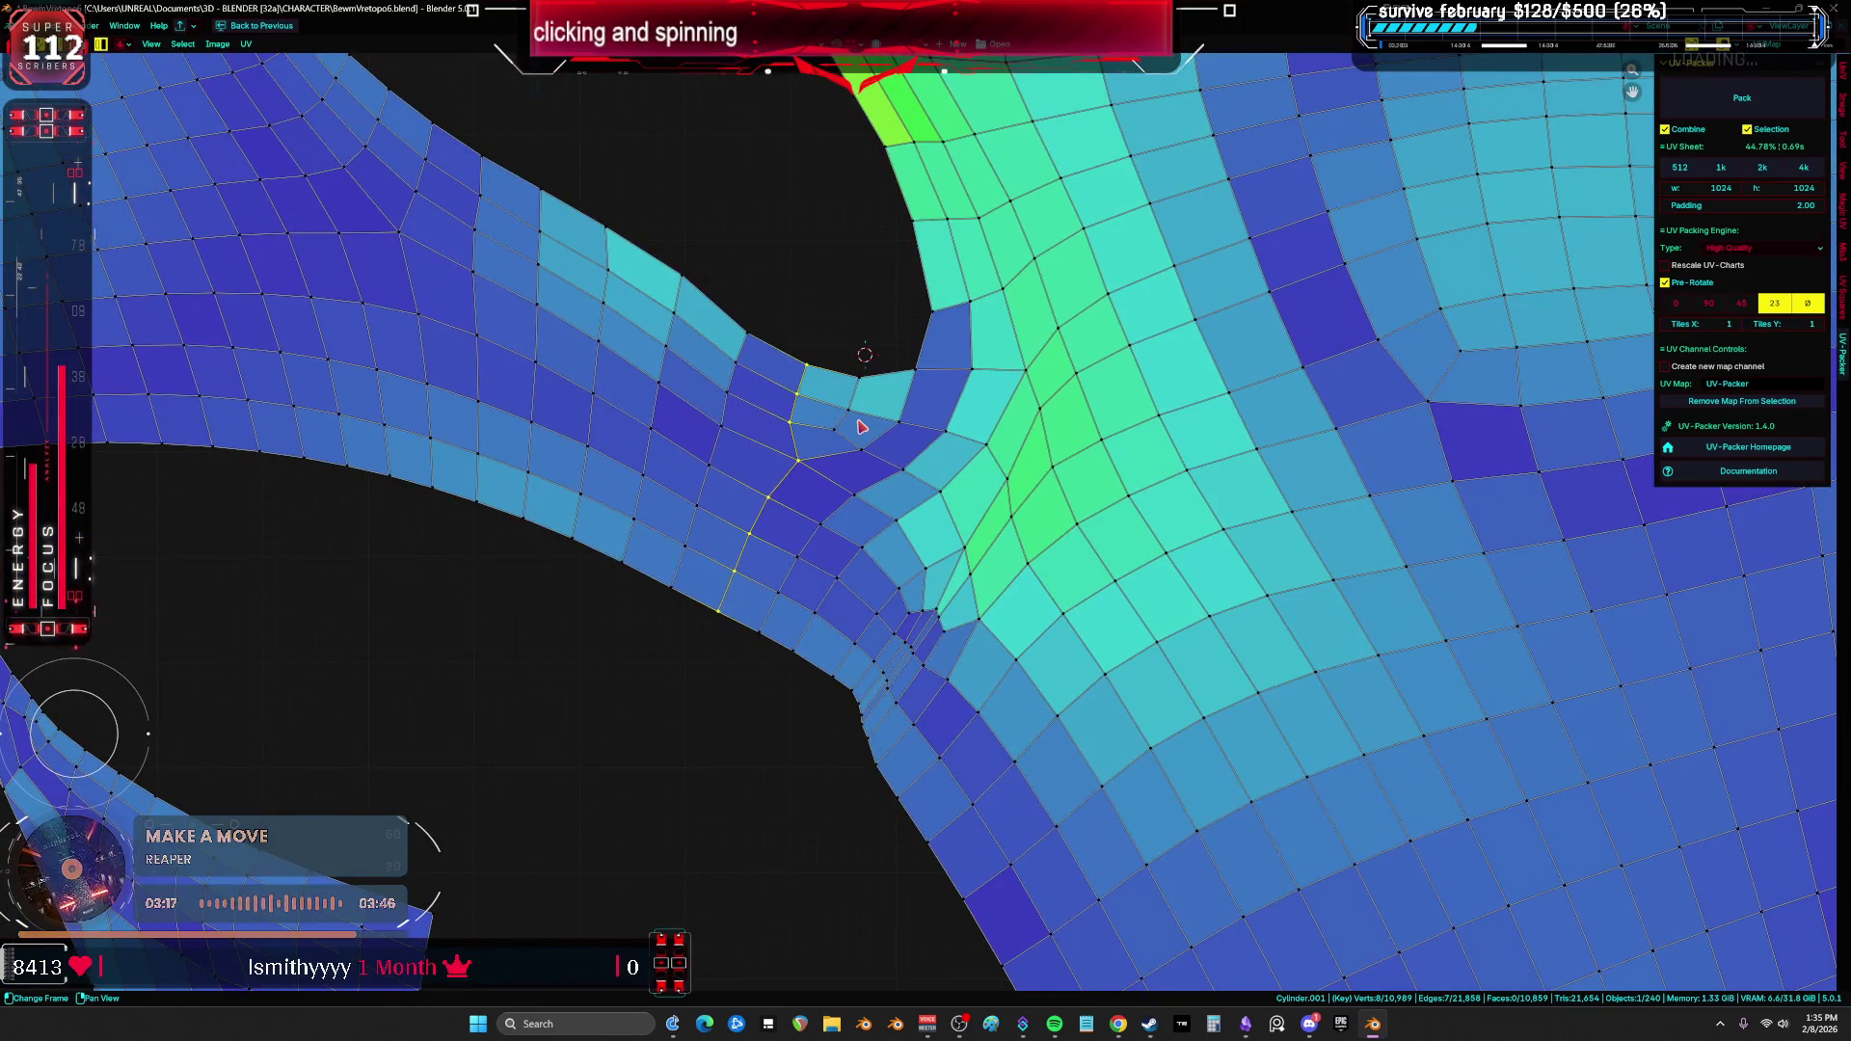
scroll(861, 427, down, 4)
scroll(839, 443, up, 4)
key(ctrl+l)
key(ctrl+space)
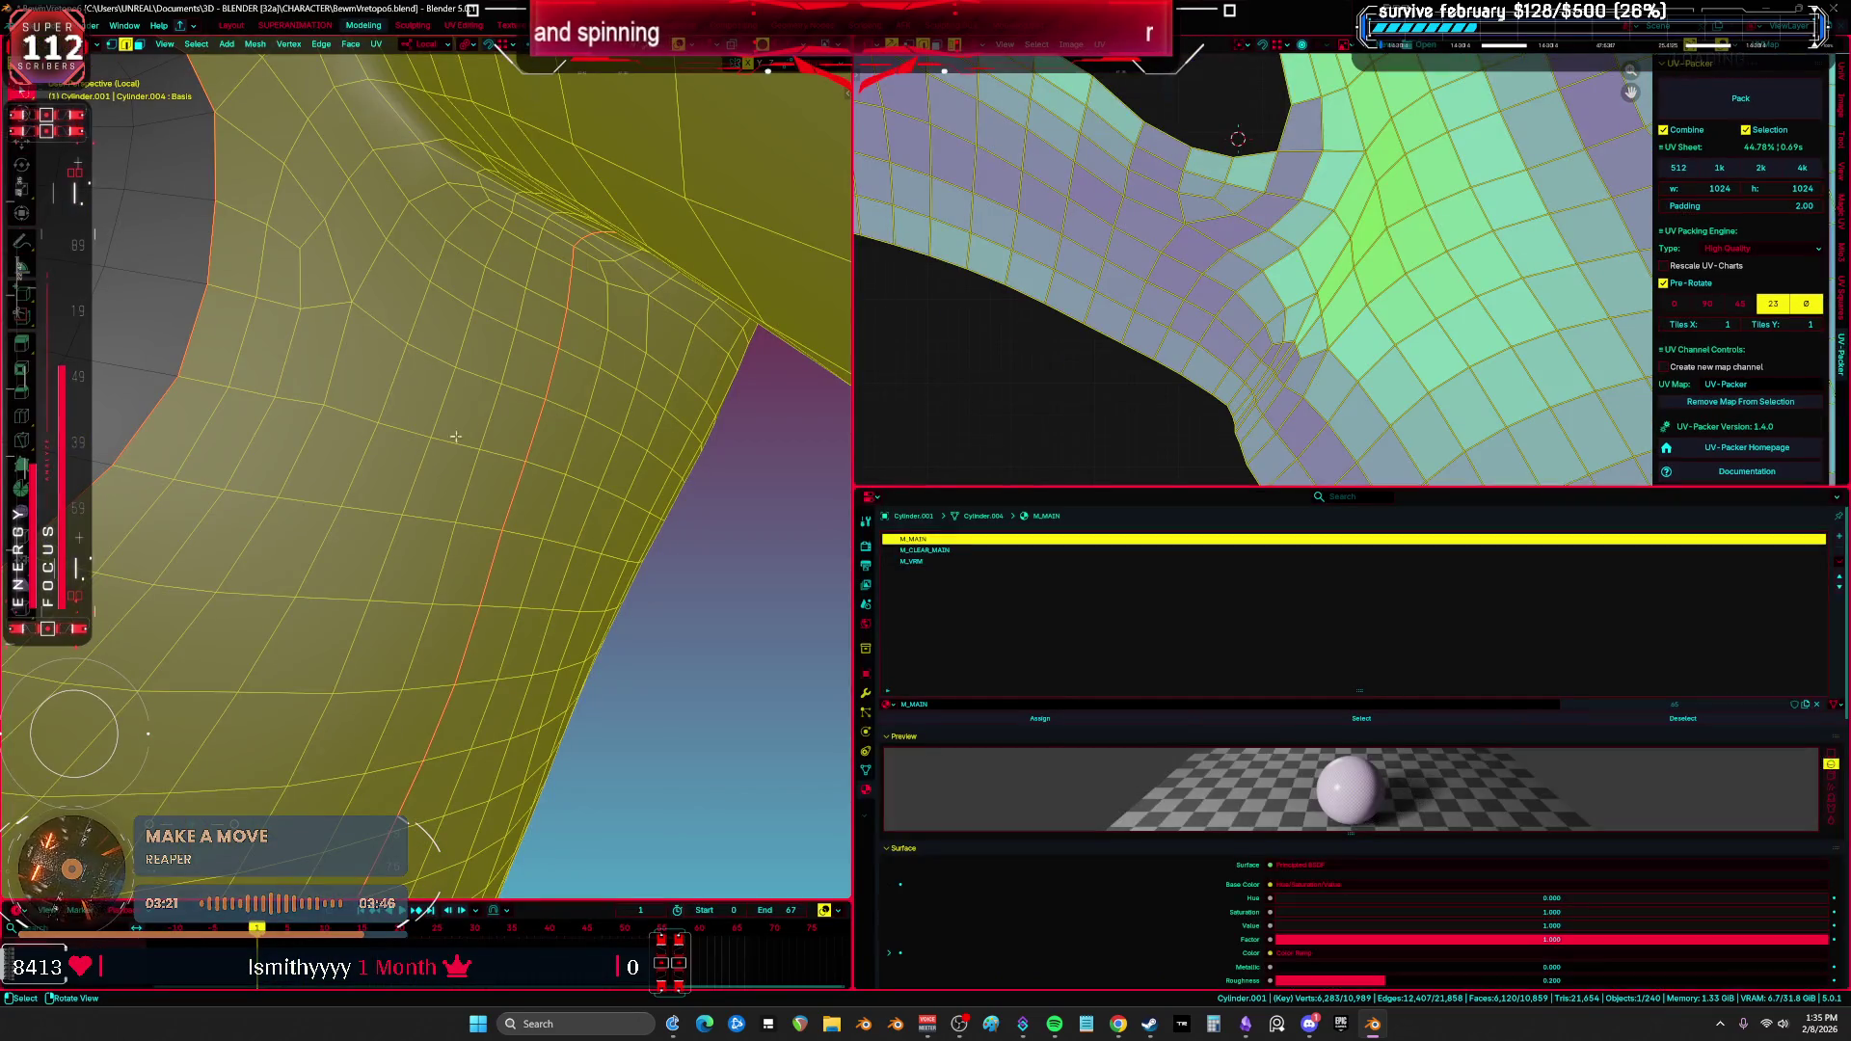
click(311, 196)
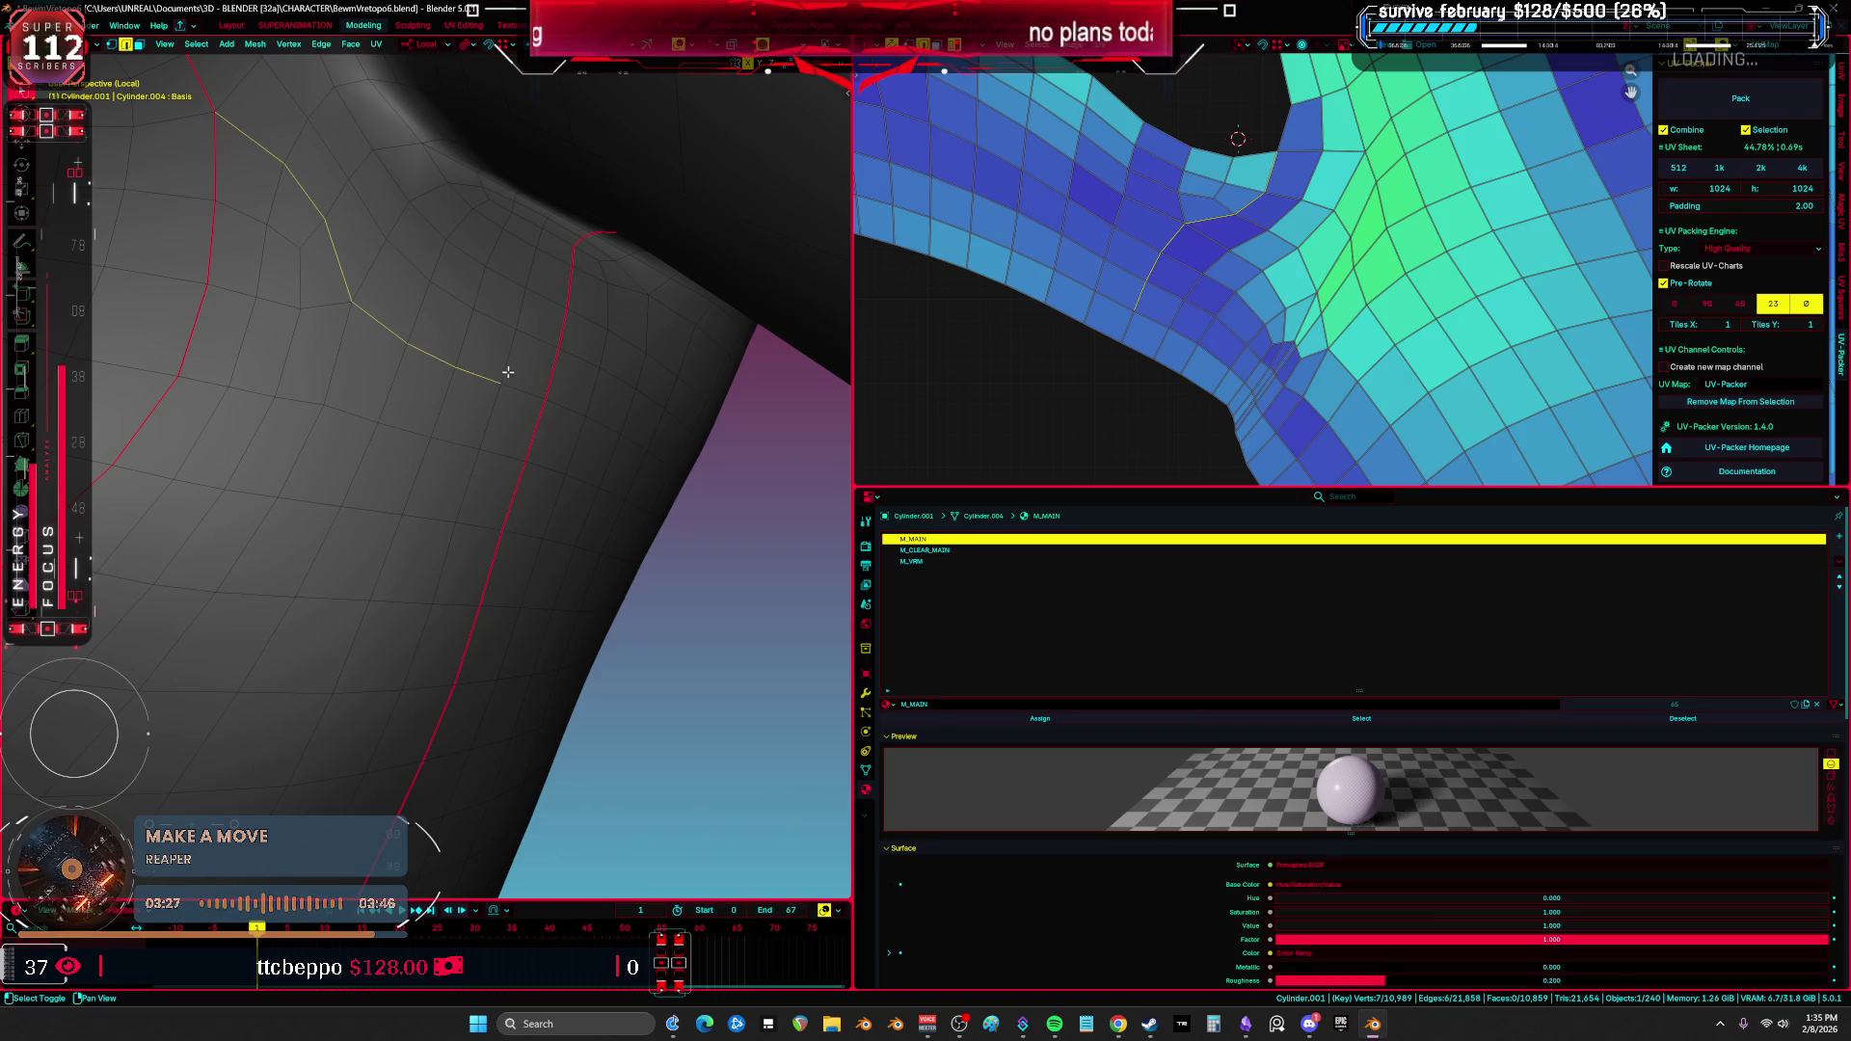
shift+right_click(1148, 272)
middle_drag(1148, 272, 1114, 264)
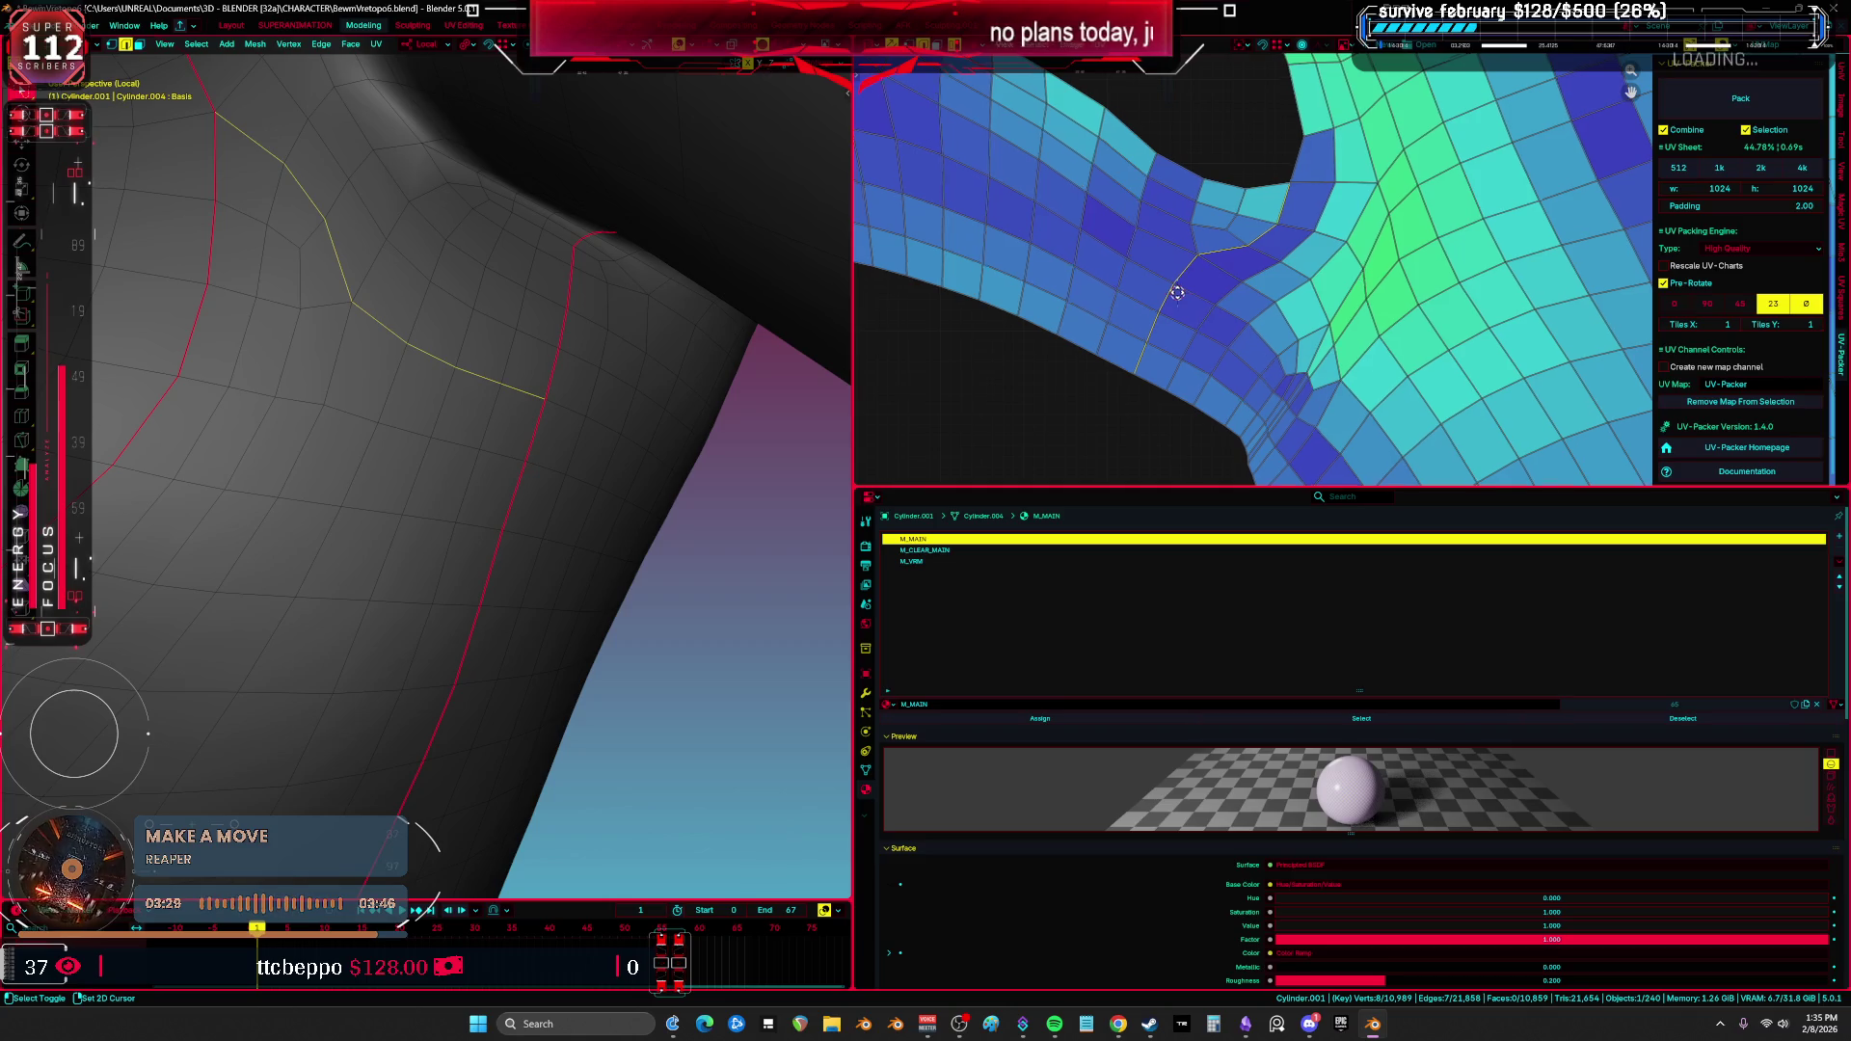
Step: Maximize the 3D view, orbit beneath the arm and select the upper-arm edge loop
mouse_move(573, 372)
middle_down()
mouse_move(575, 447)
mouse_move(566, 409)
middle_up()
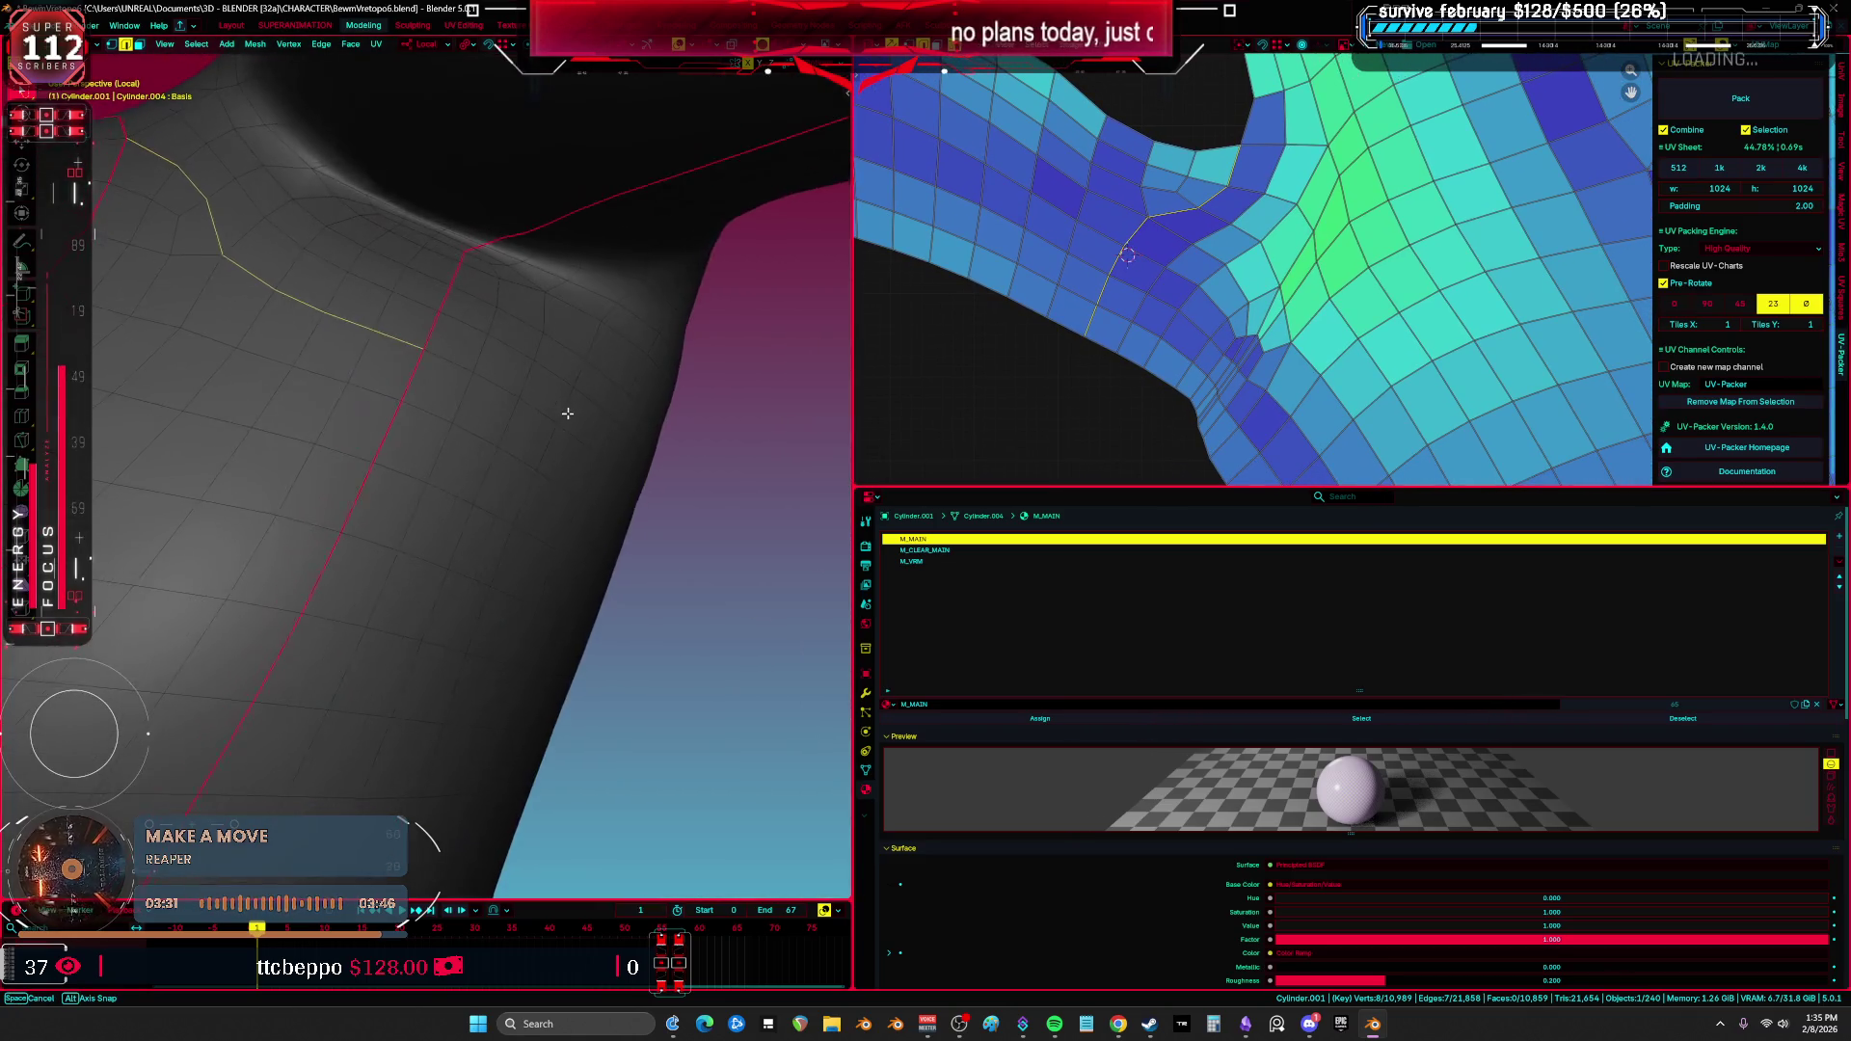
key(ctrl+space)
mouse_move(662, 360)
middle_down()
mouse_move(674, 486)
mouse_move(637, 505)
mouse_move(620, 599)
mouse_move(645, 525)
mouse_move(800, 654)
mouse_move(628, 640)
mouse_move(627, 612)
mouse_move(736, 609)
mouse_move(707, 558)
mouse_move(864, 562)
mouse_move(823, 703)
mouse_move(959, 710)
mouse_move(1016, 681)
mouse_move(764, 608)
mouse_move(739, 553)
mouse_move(756, 588)
mouse_move(866, 595)
mouse_move(794, 587)
mouse_move(768, 546)
mouse_move(609, 649)
mouse_move(562, 649)
mouse_move(739, 656)
mouse_move(746, 686)
mouse_move(784, 645)
mouse_move(648, 592)
mouse_move(529, 480)
mouse_move(549, 441)
middle_up()
key(a)
alt+click(723, 577)
Step: Try fill-selecting the armpit patch, then deselect it and orbit to a new angle
click(528, 462)
ctrl+shift+click(859, 557)
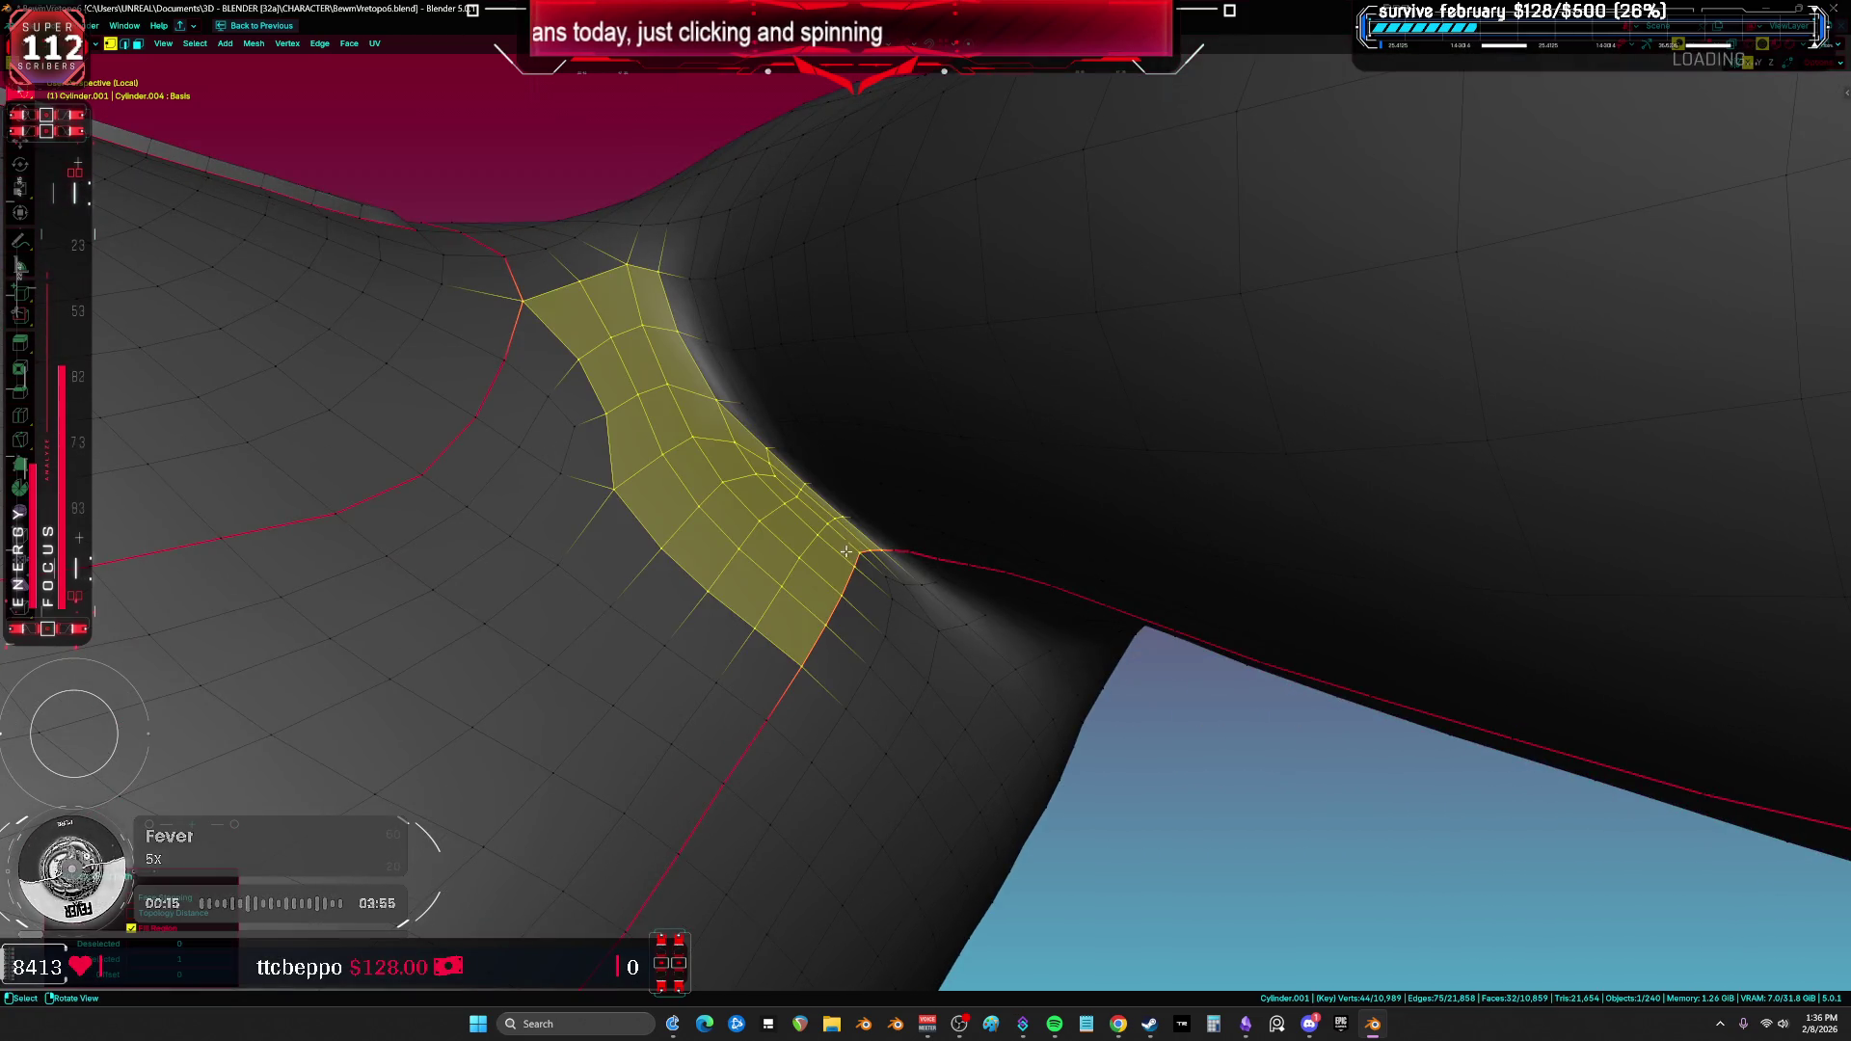
mouse_move(667, 469)
middle_down()
mouse_move(617, 441)
mouse_move(715, 496)
middle_up()
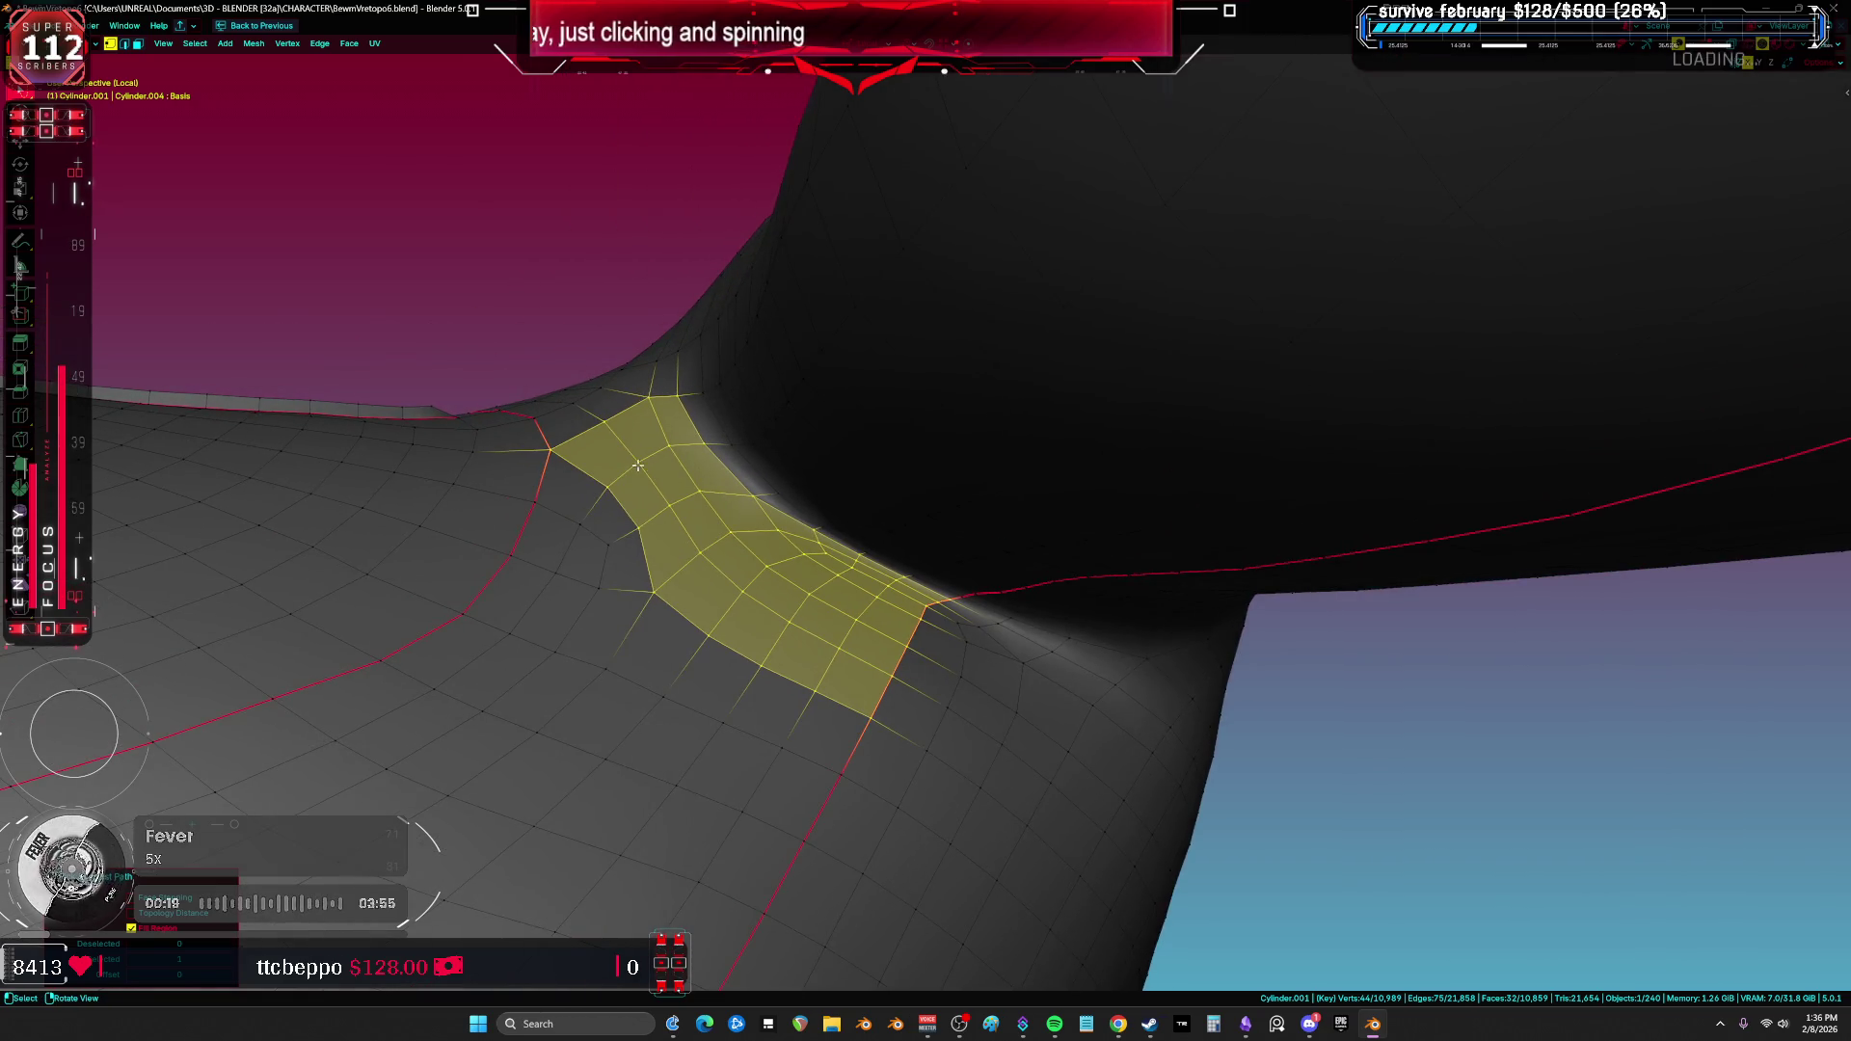
mouse_move(615, 458)
ctrl+mouse_down()
mouse_move(749, 414)
mouse_move(628, 349)
ctrl+mouse_up()
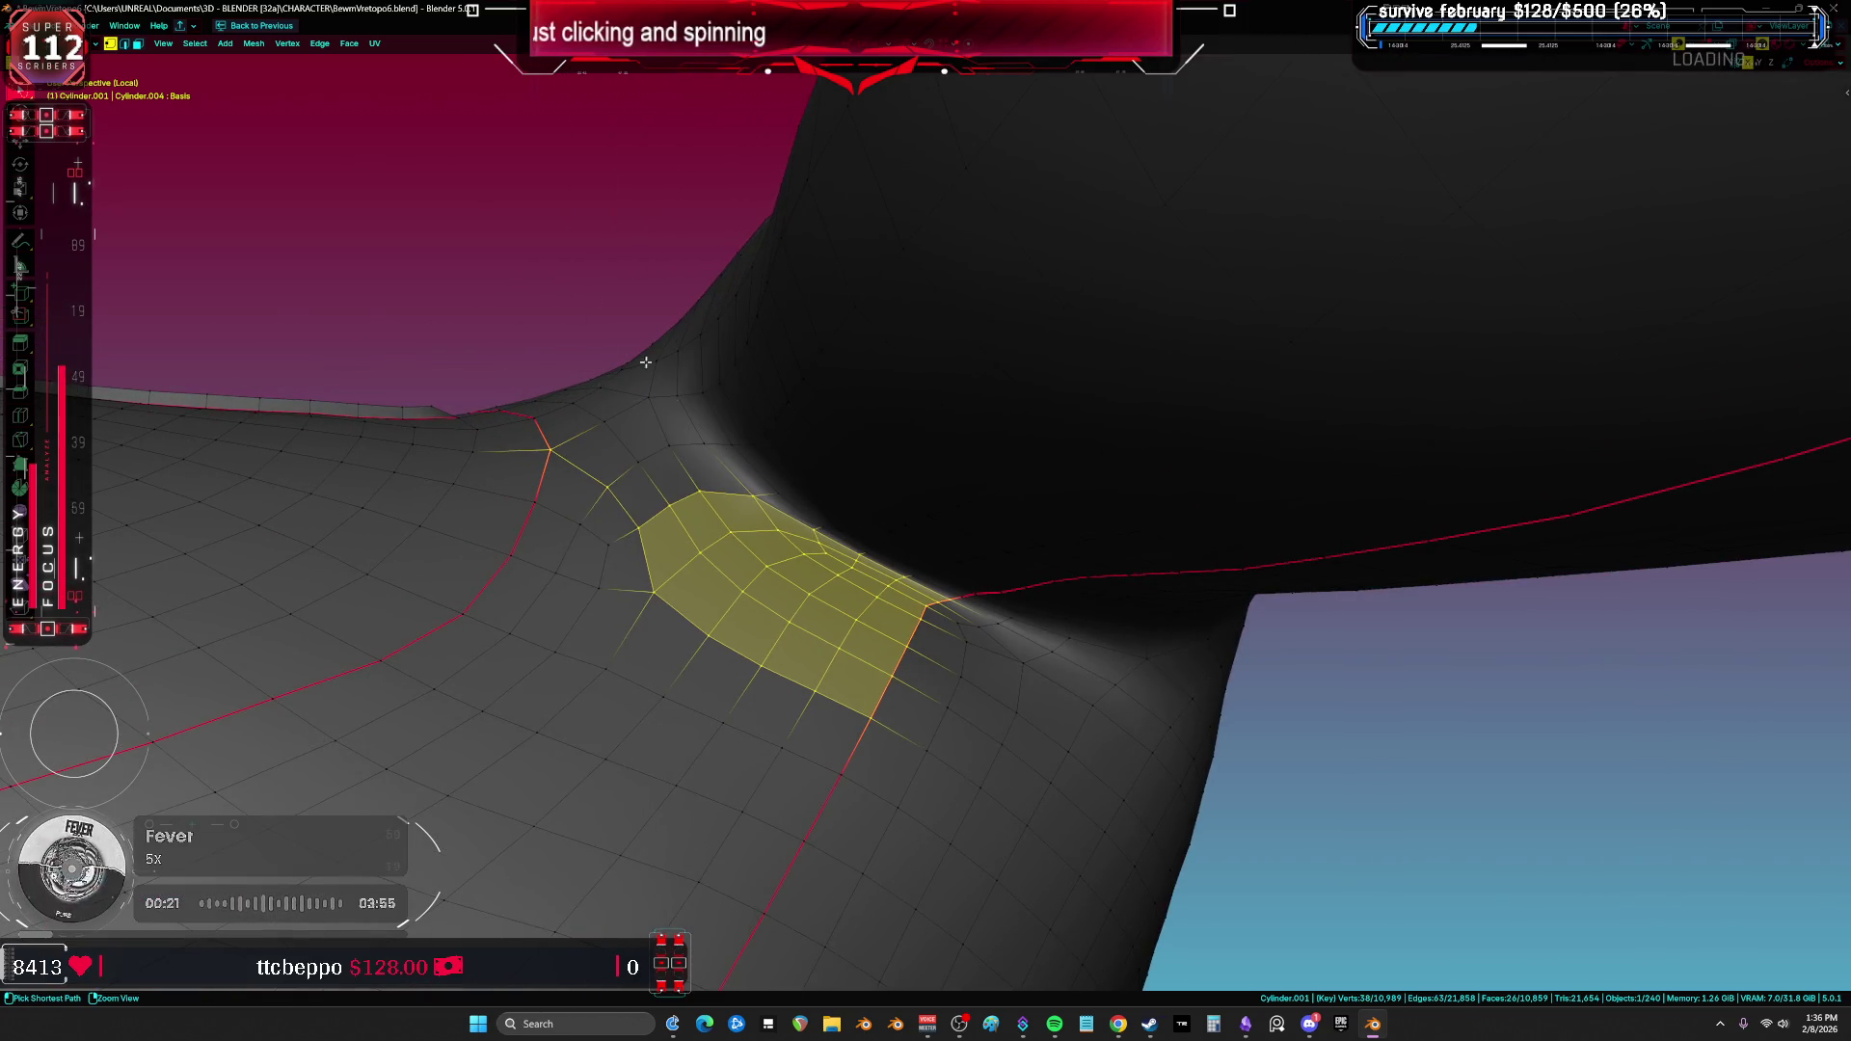
mouse_move(646, 573)
ctrl+mouse_down()
mouse_move(733, 516)
mouse_move(816, 534)
mouse_move(626, 772)
mouse_move(771, 599)
ctrl+mouse_up()
scroll(781, 602, up, 2)
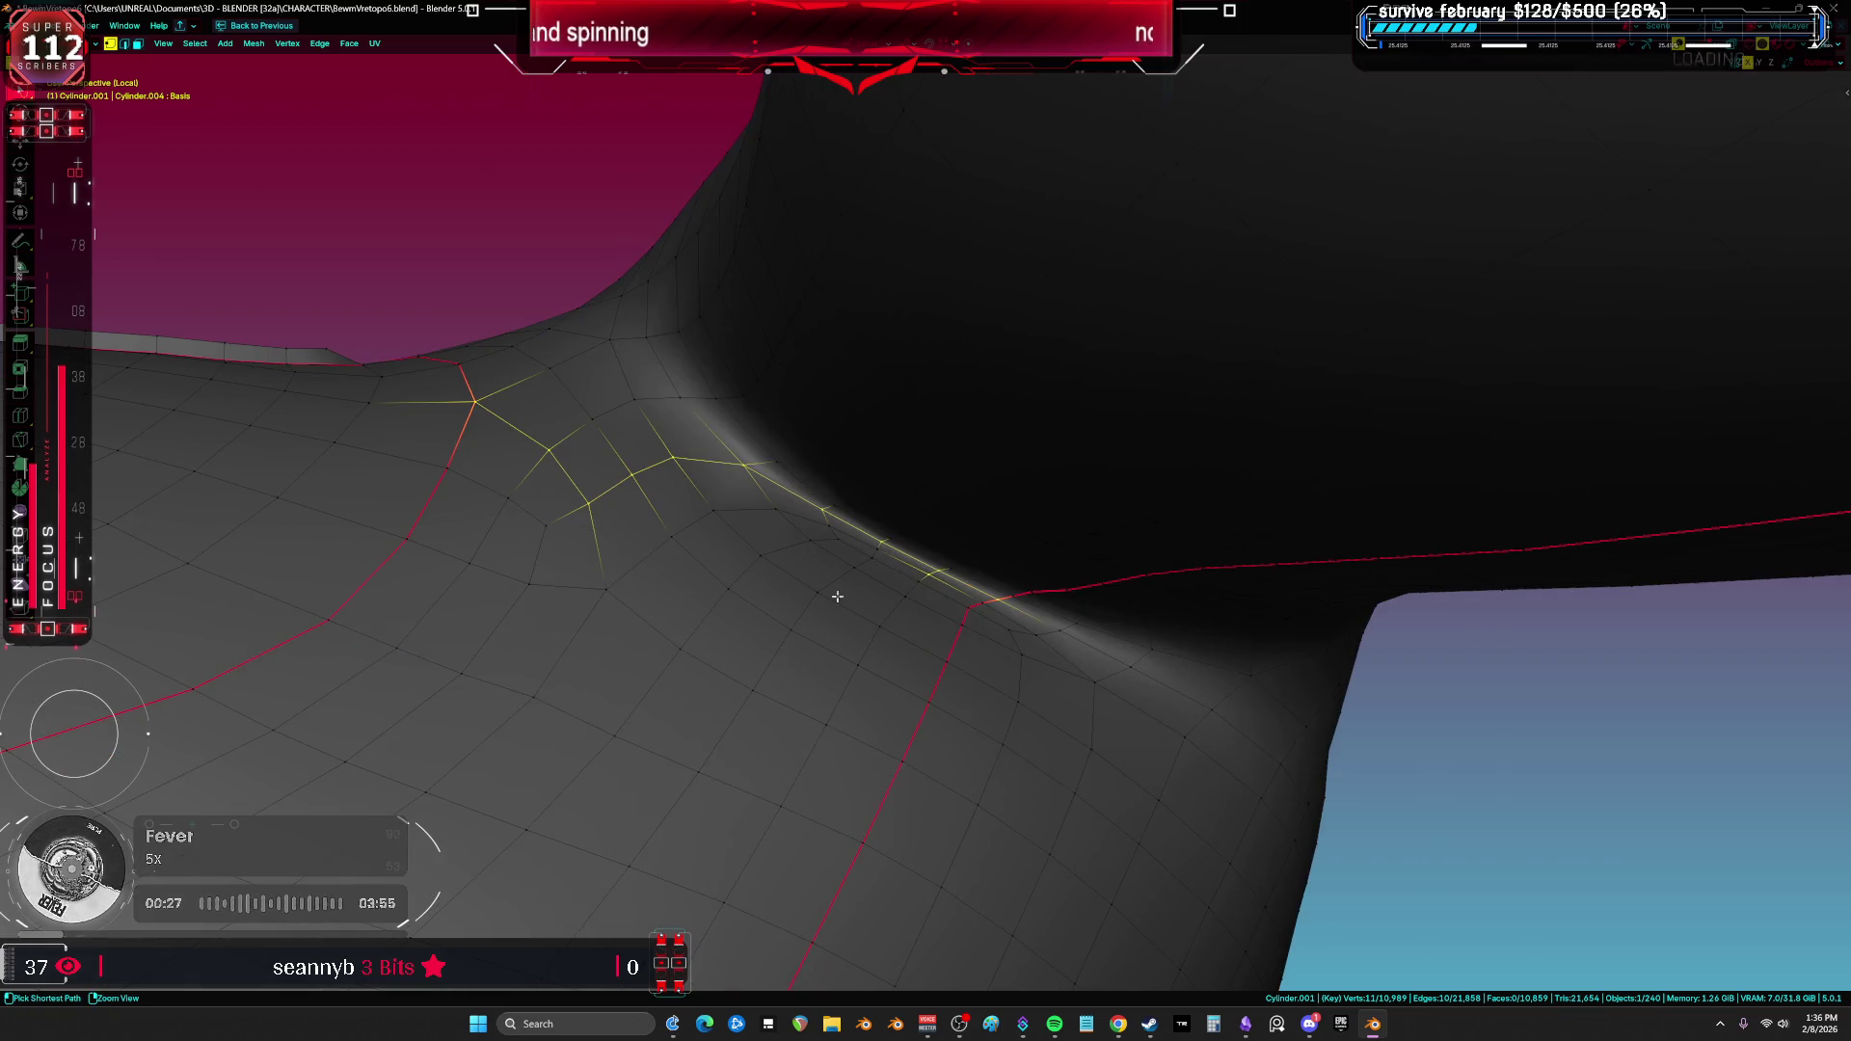
scroll(950, 577, up, 2)
mouse_move(955, 611)
middle_down()
mouse_move(504, 575)
mouse_move(541, 549)
mouse_move(607, 616)
mouse_move(717, 610)
mouse_move(711, 541)
middle_up()
Step: Fill-select 14 faces beside the armpit in face mode and duplicate them in place
key(3)
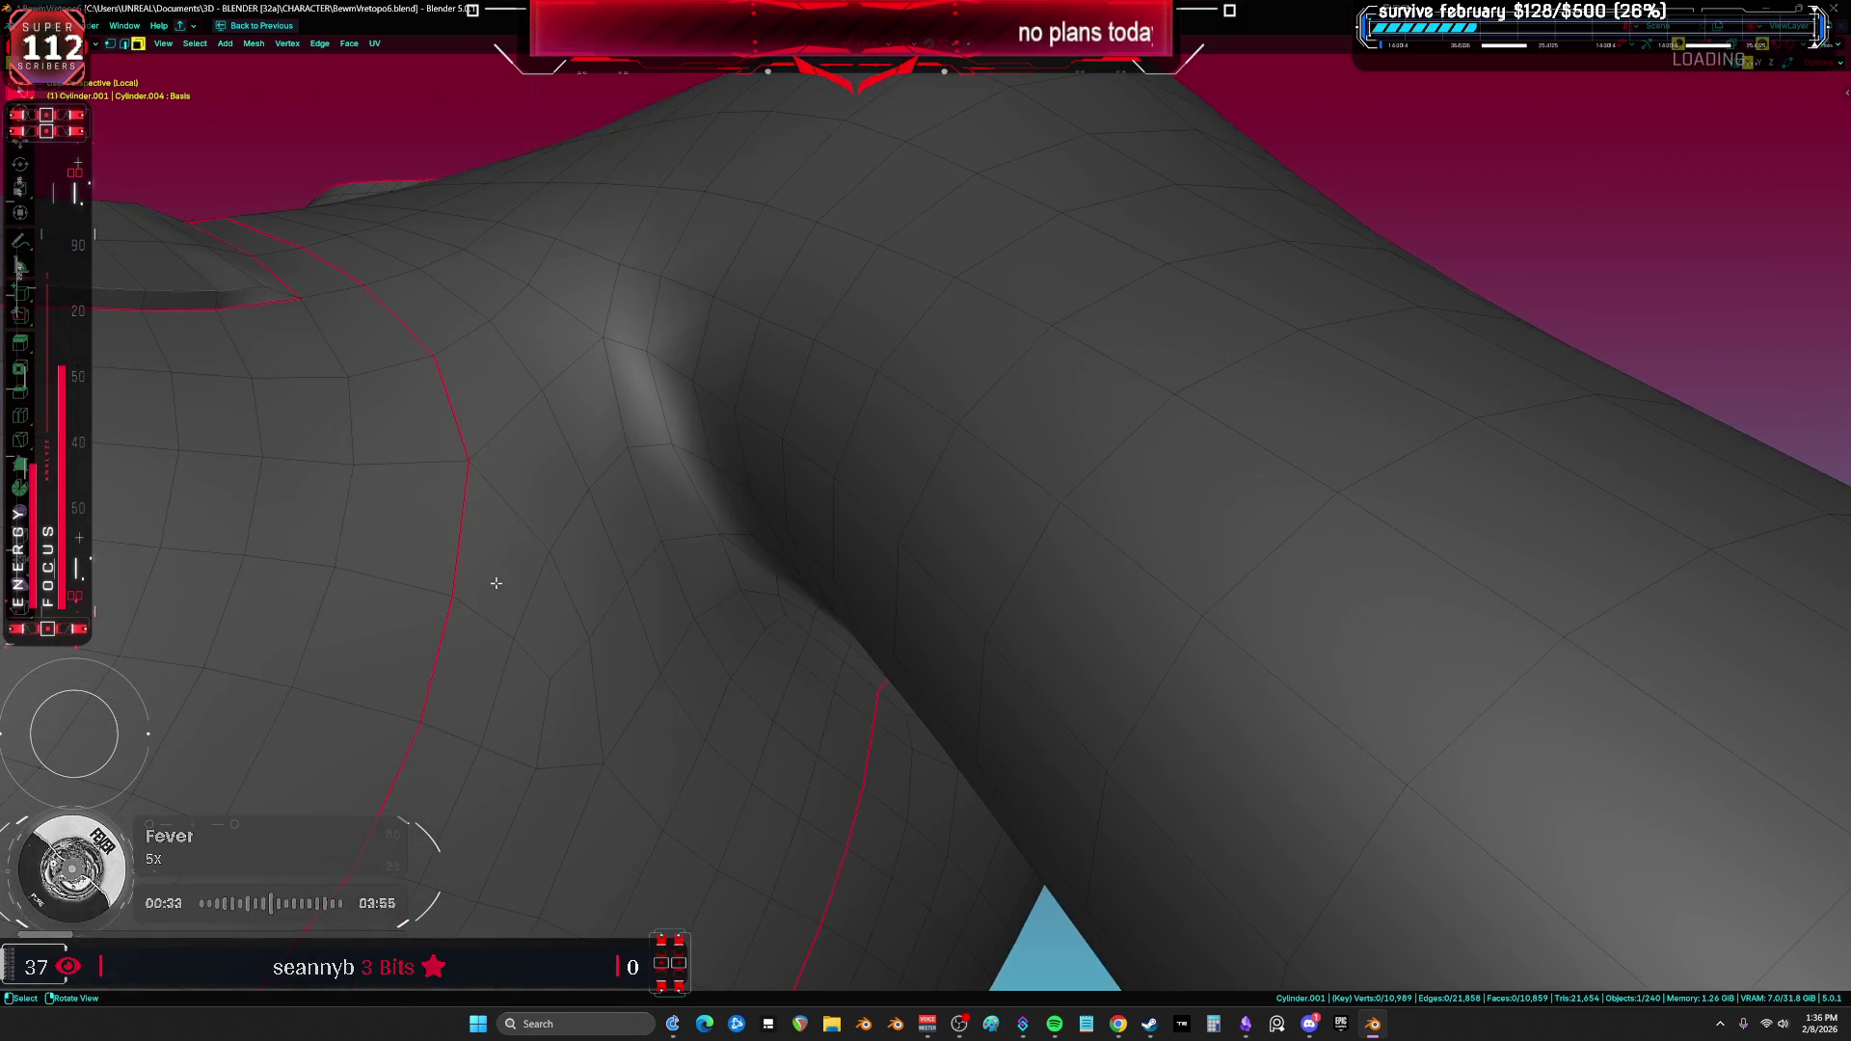
click(535, 593)
click(482, 668)
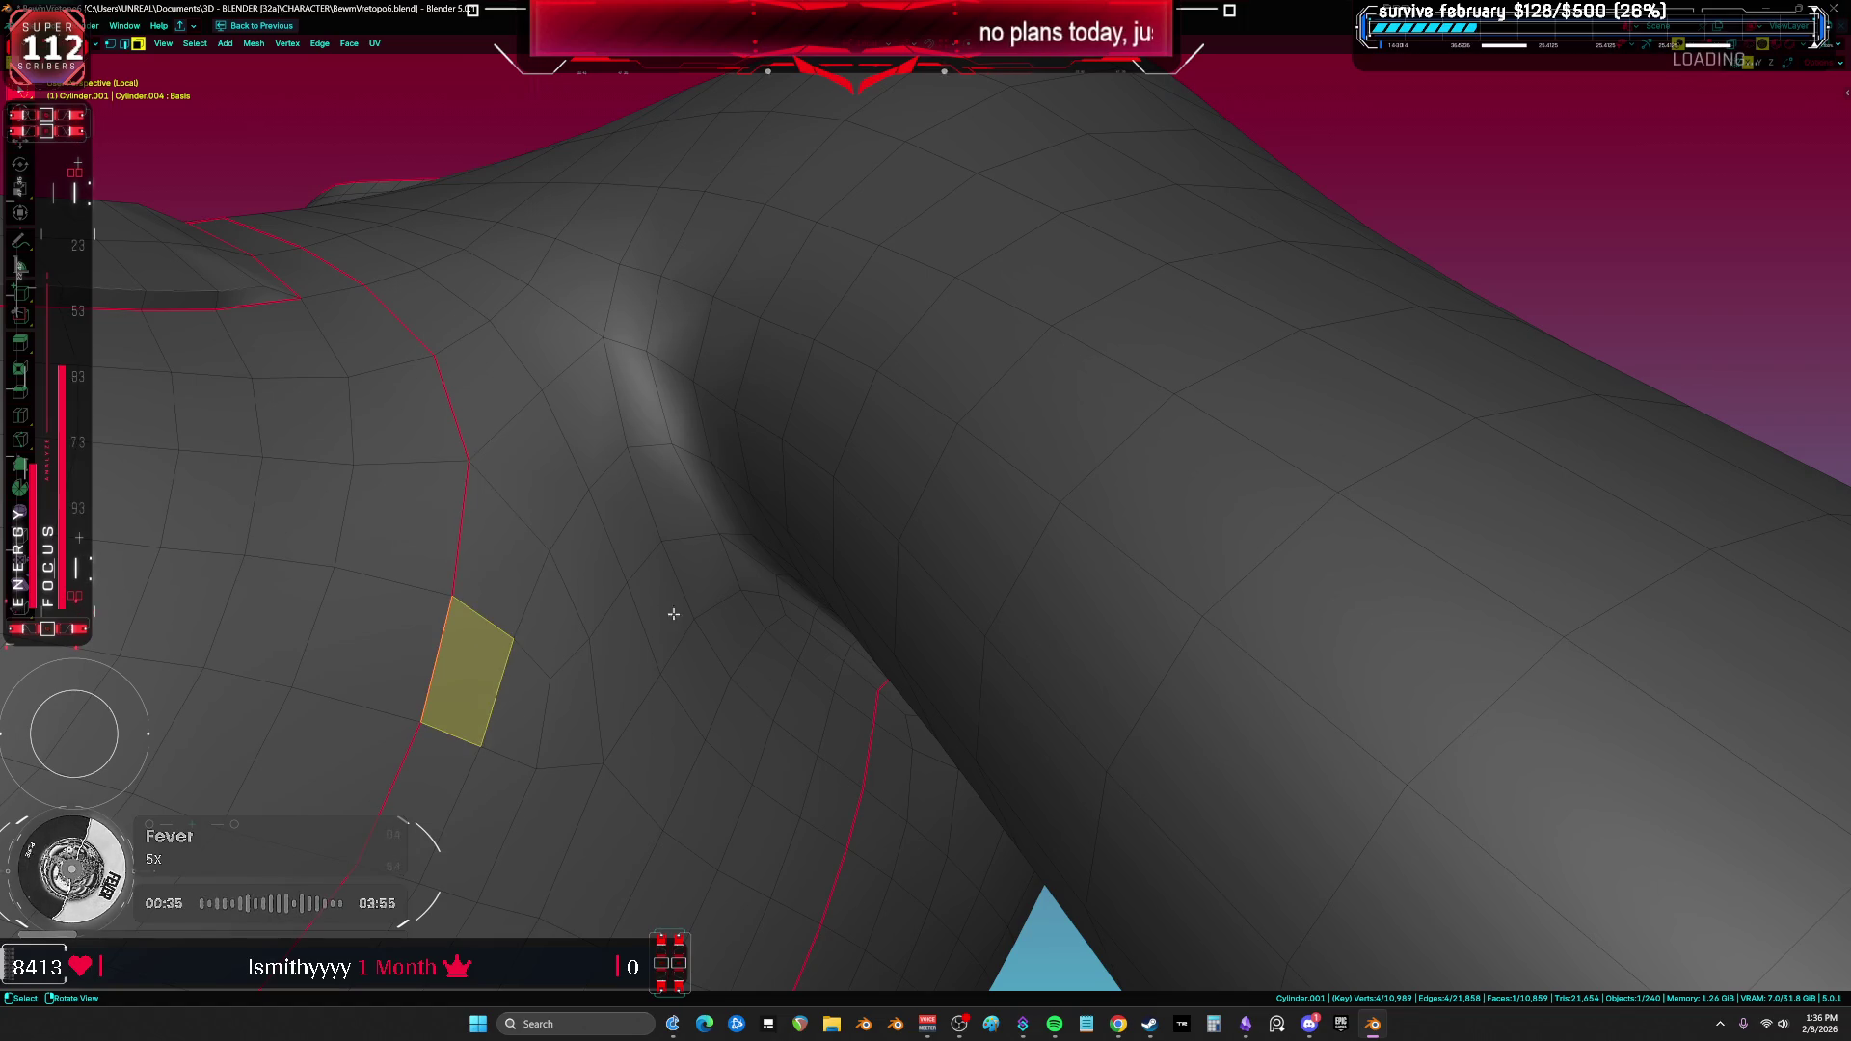
ctrl+click(641, 433)
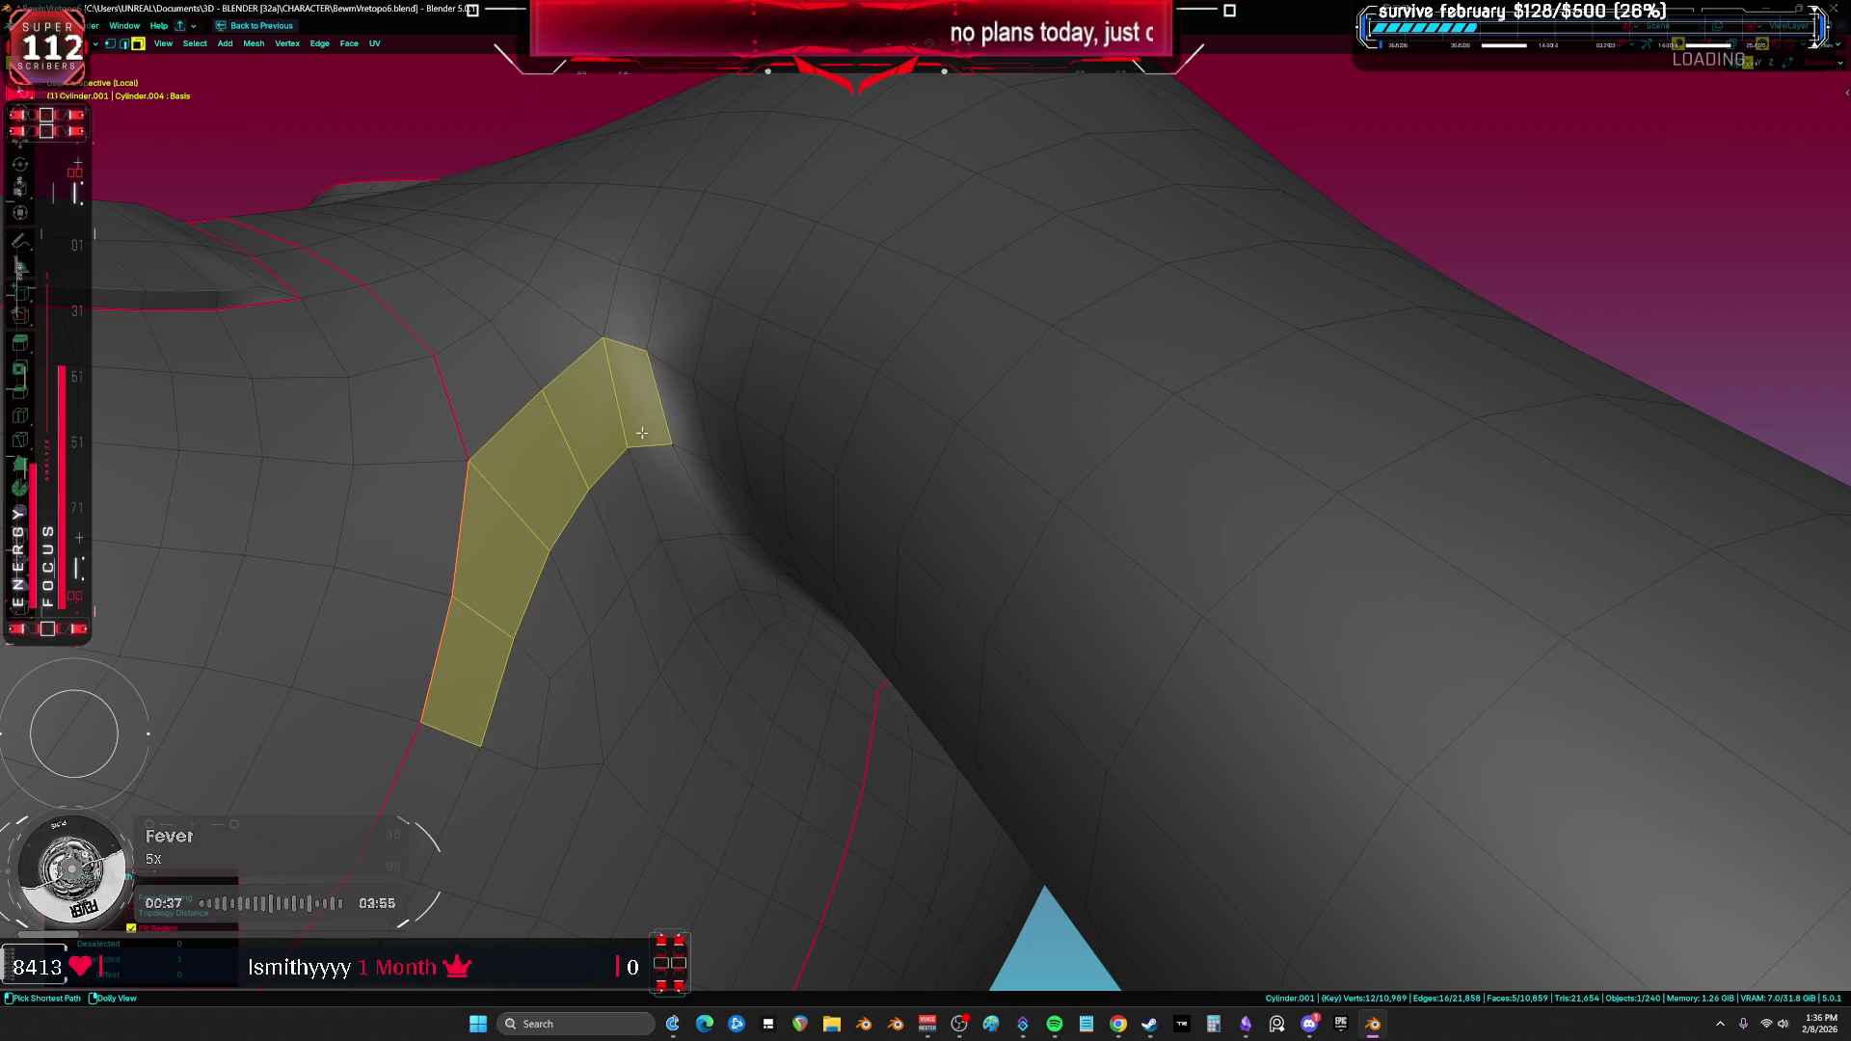
ctrl+click(692, 591)
ctrl+shift+click(521, 711)
key(shift+d)
right_click(672, 588)
Step: Separate the selected armpit faces into their own object, Cylinder.008, and edit it
key(p)
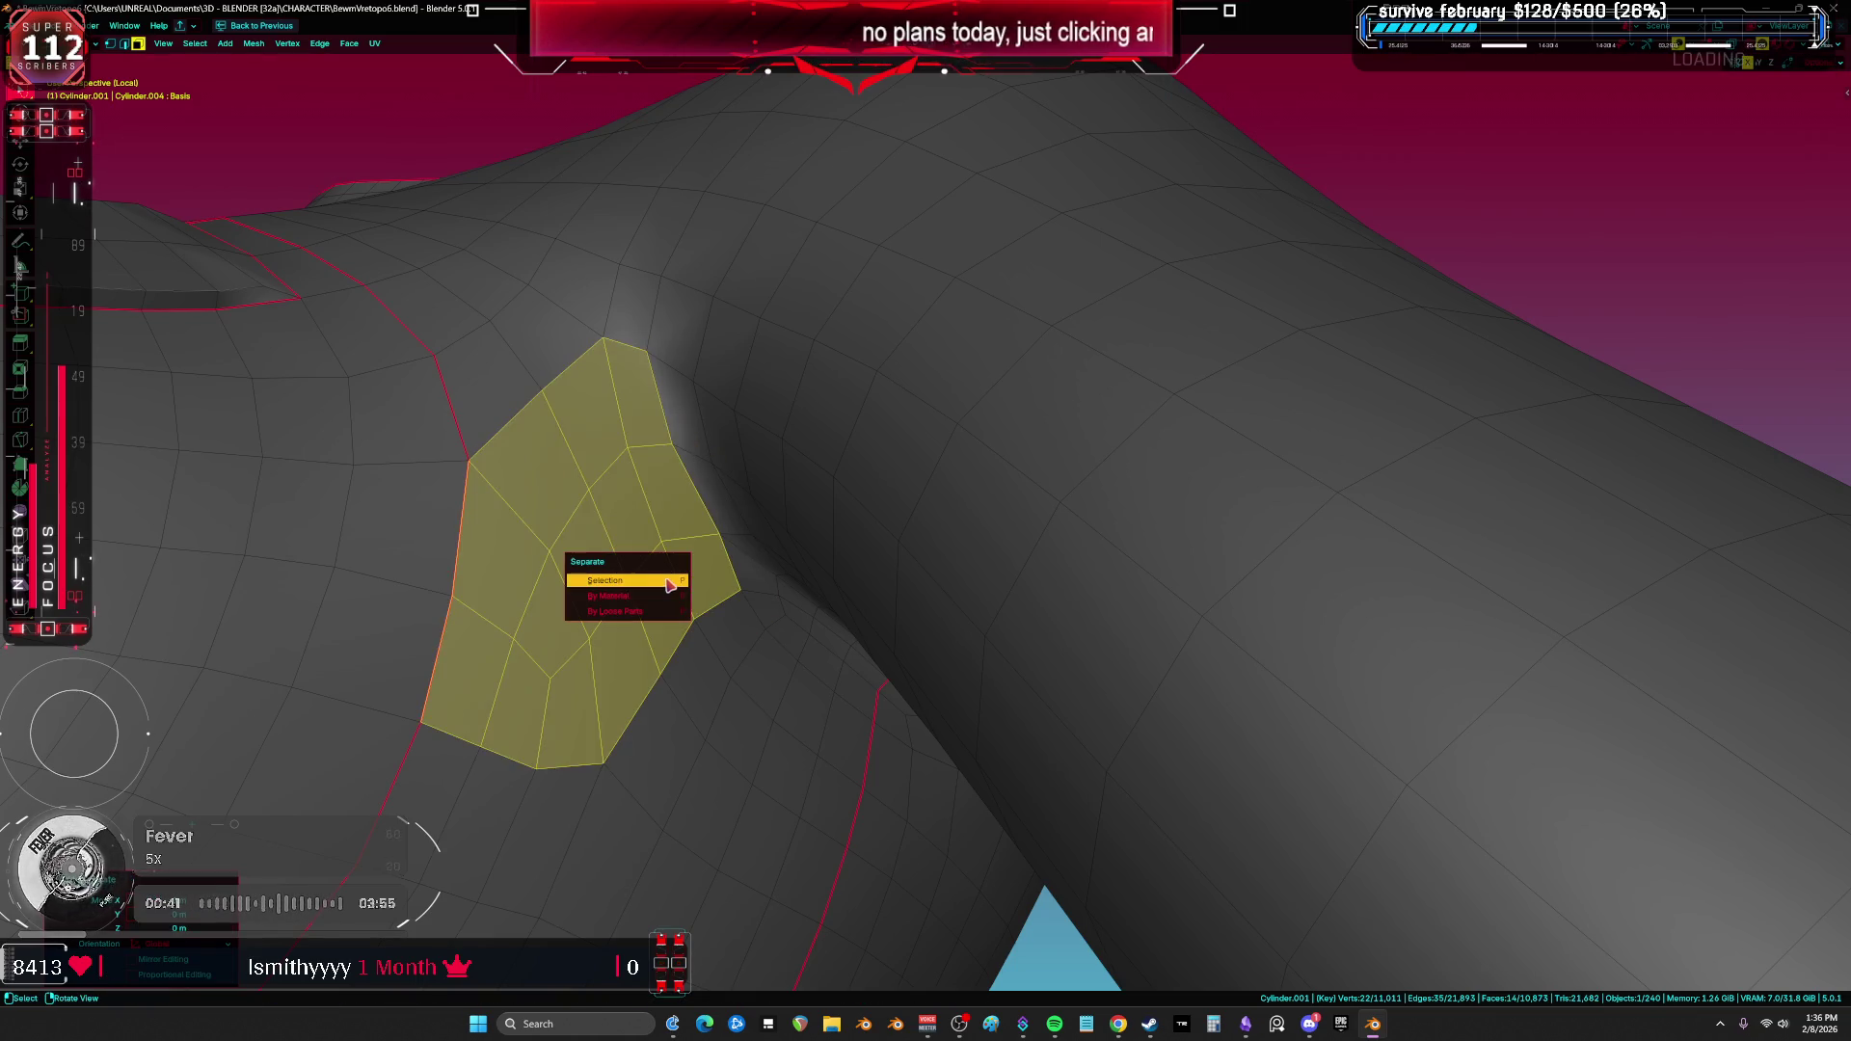
click(667, 579)
key(Tab)
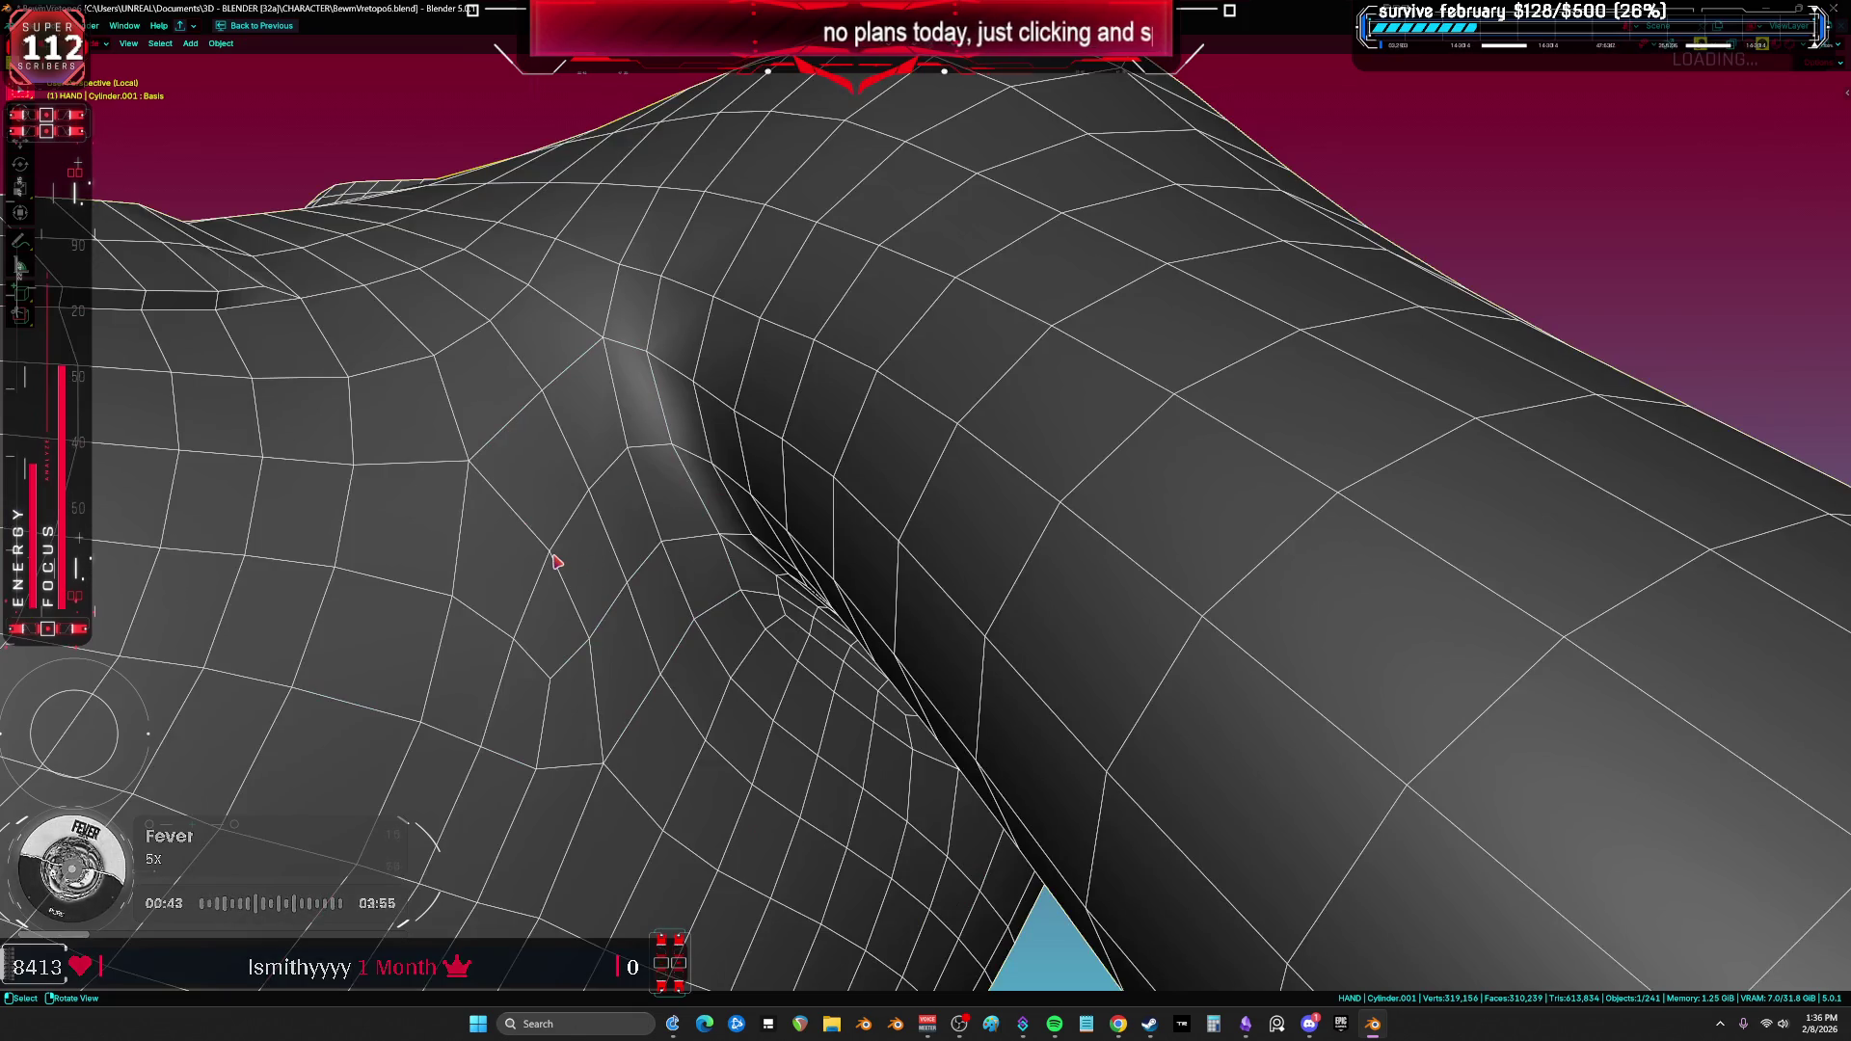
click(555, 559)
key(Tab)
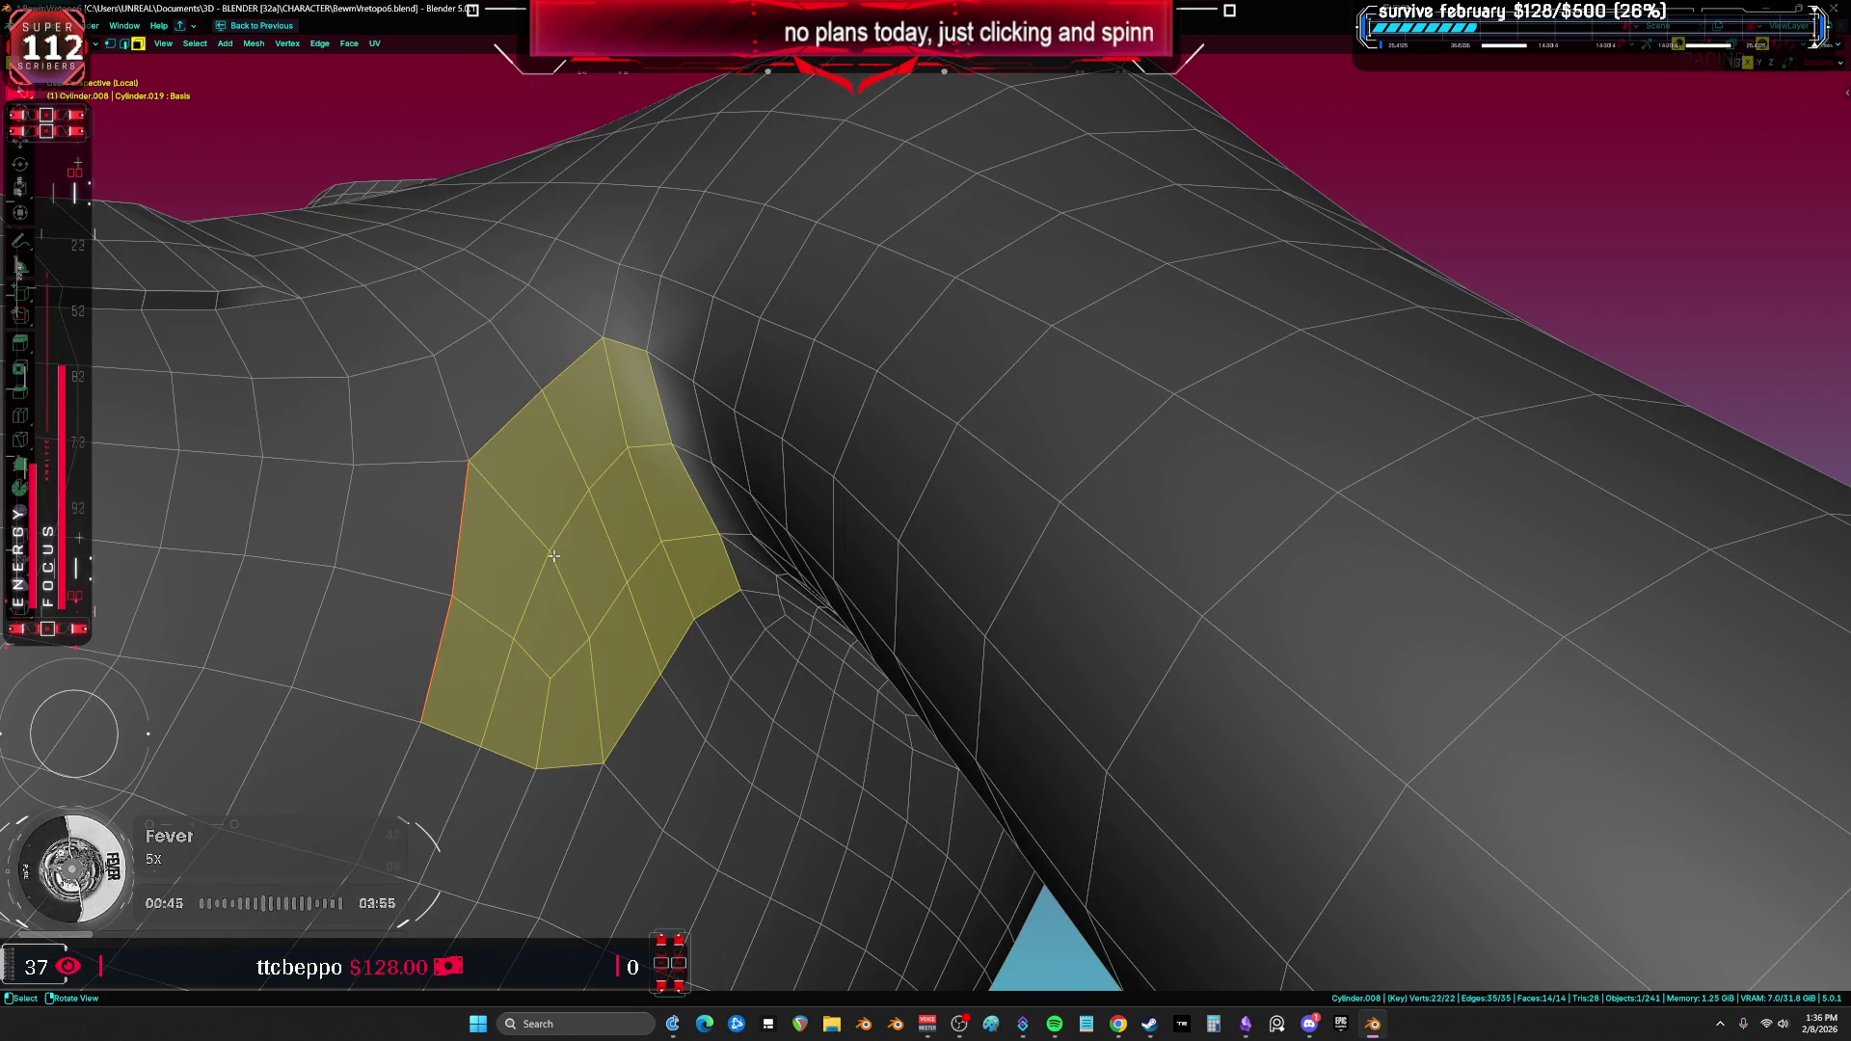
Step: Extrude the patch's border edges outward into a ring of faces
middle_drag(478, 603, 476, 610)
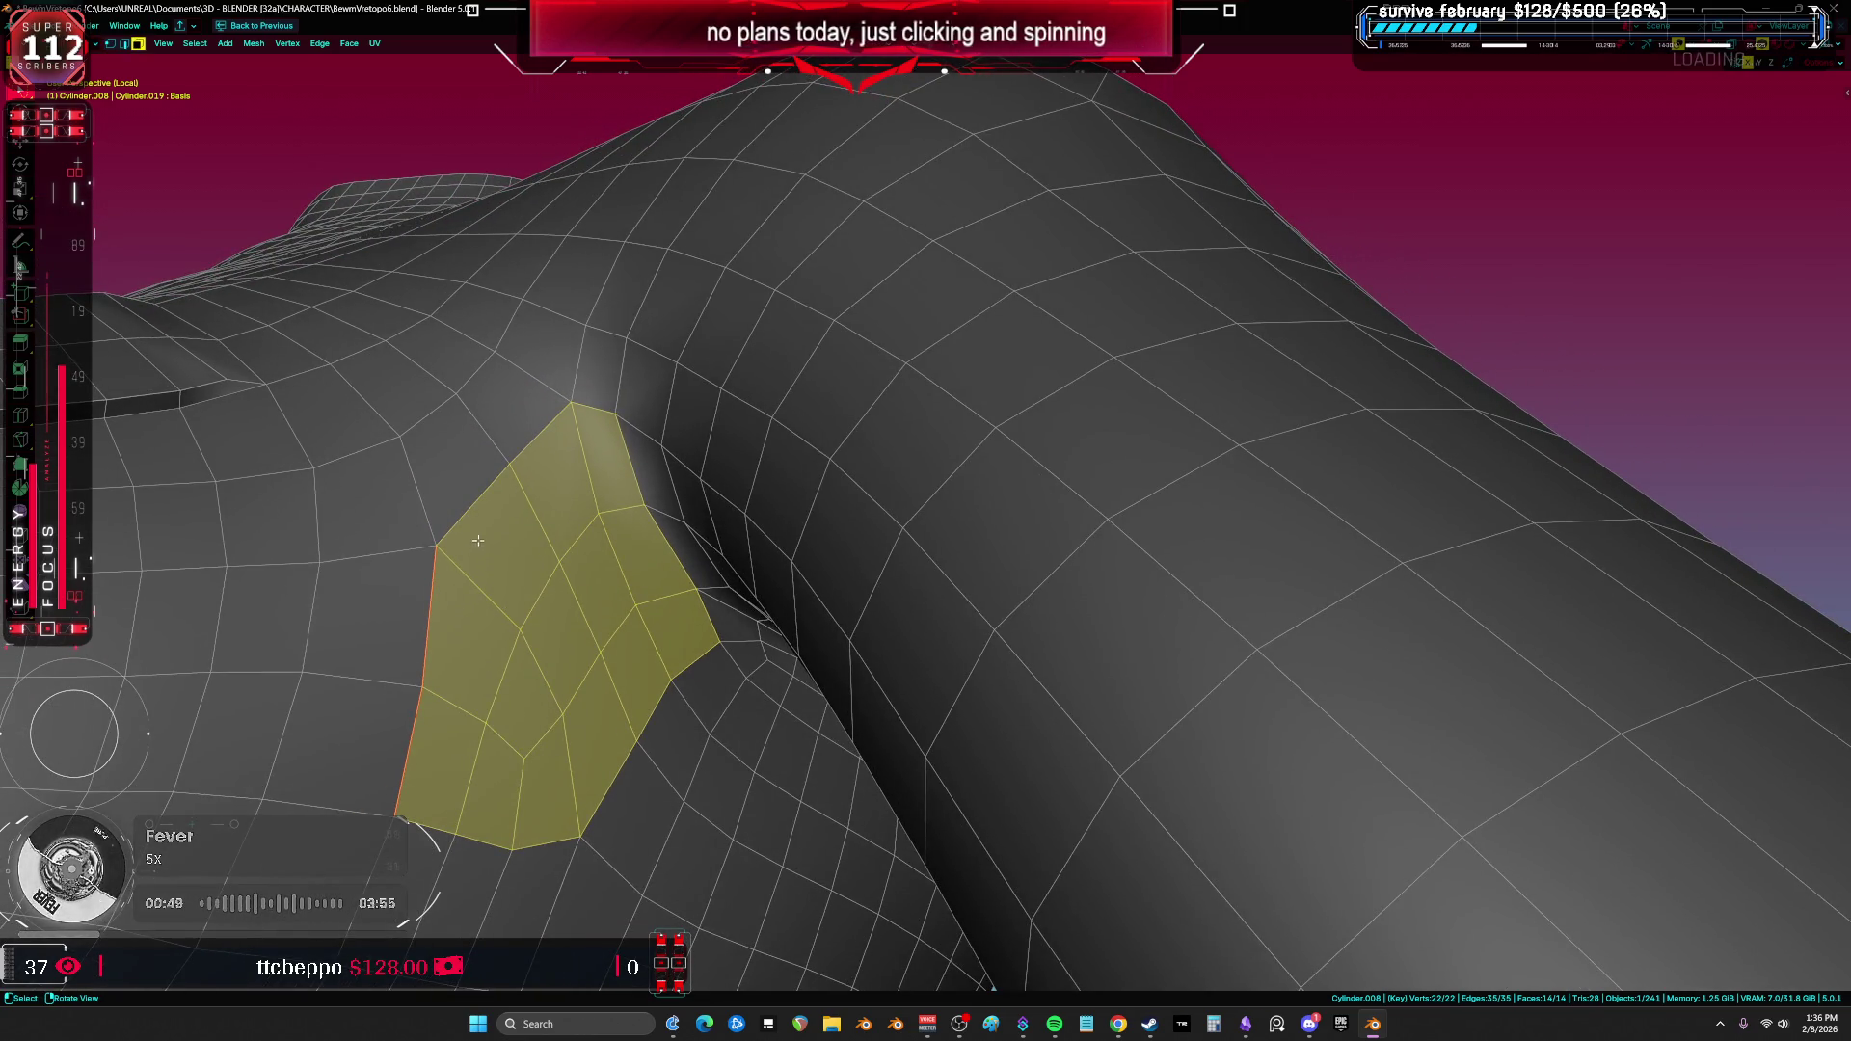
key(e)
right_click(780, 575)
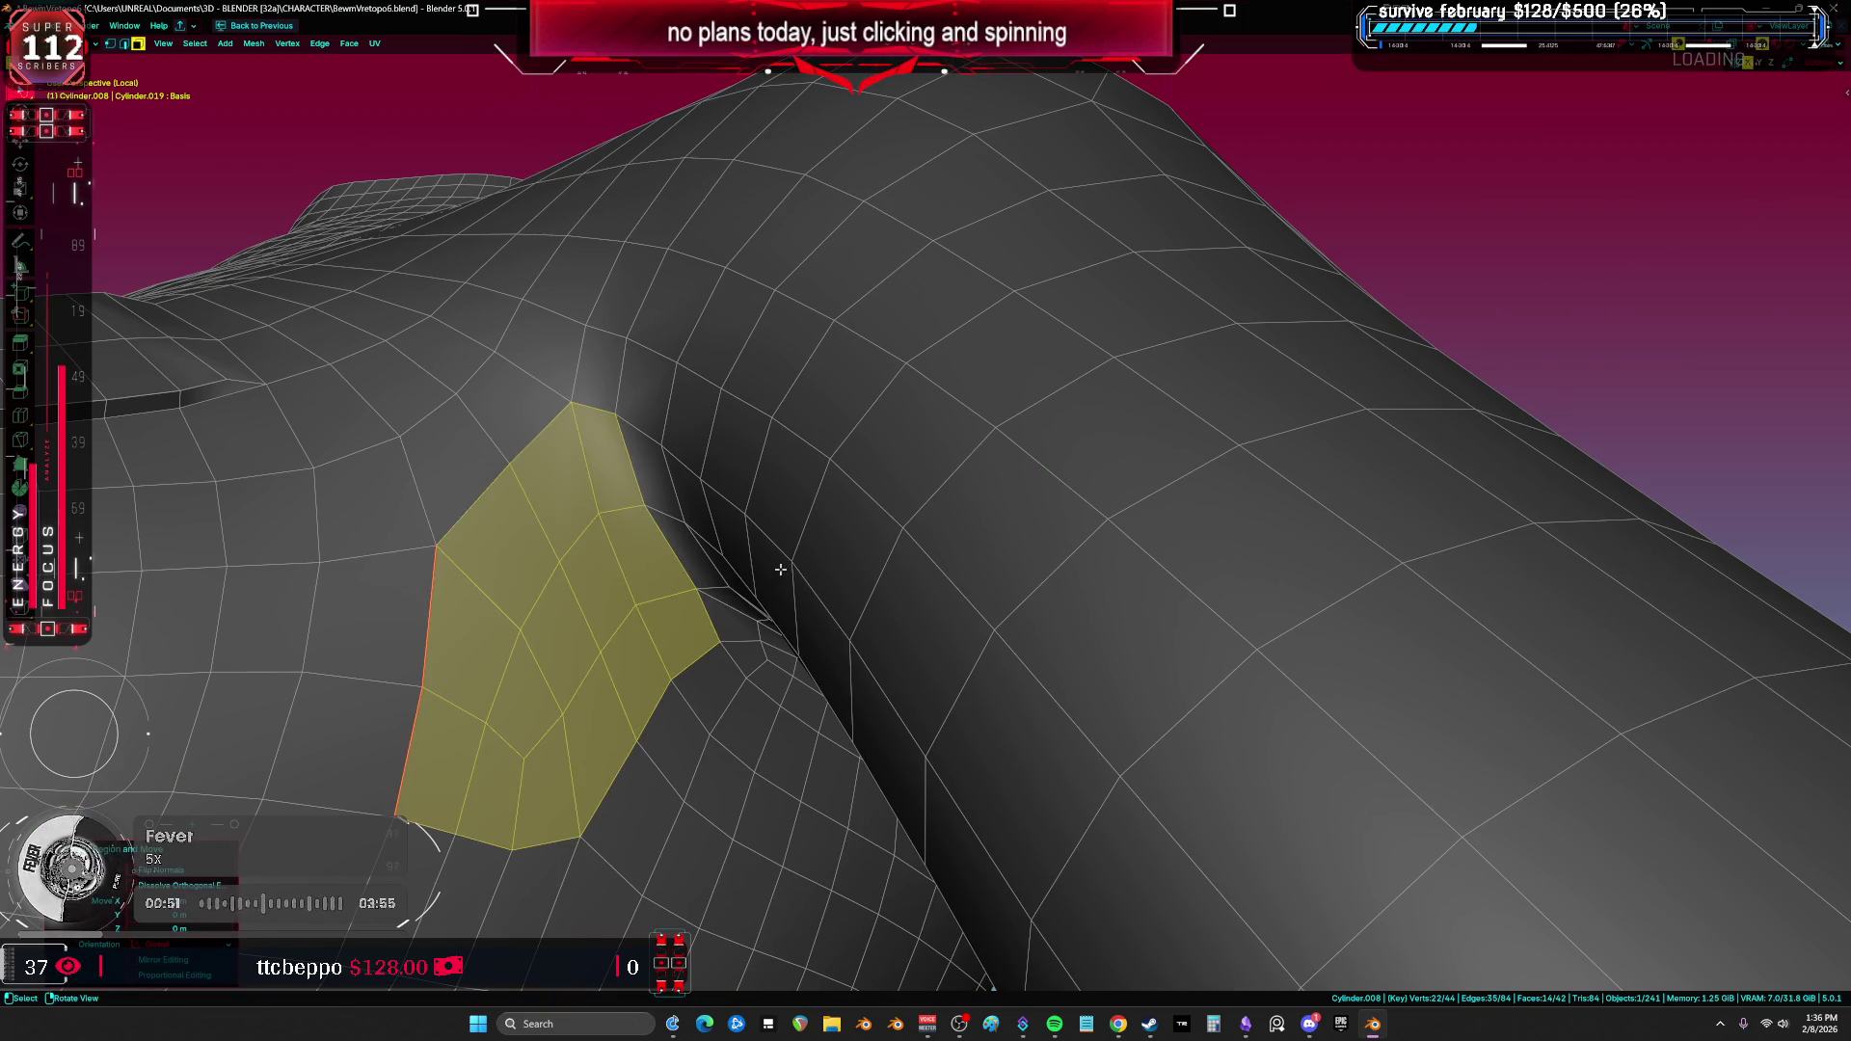
key(ctrl+z)
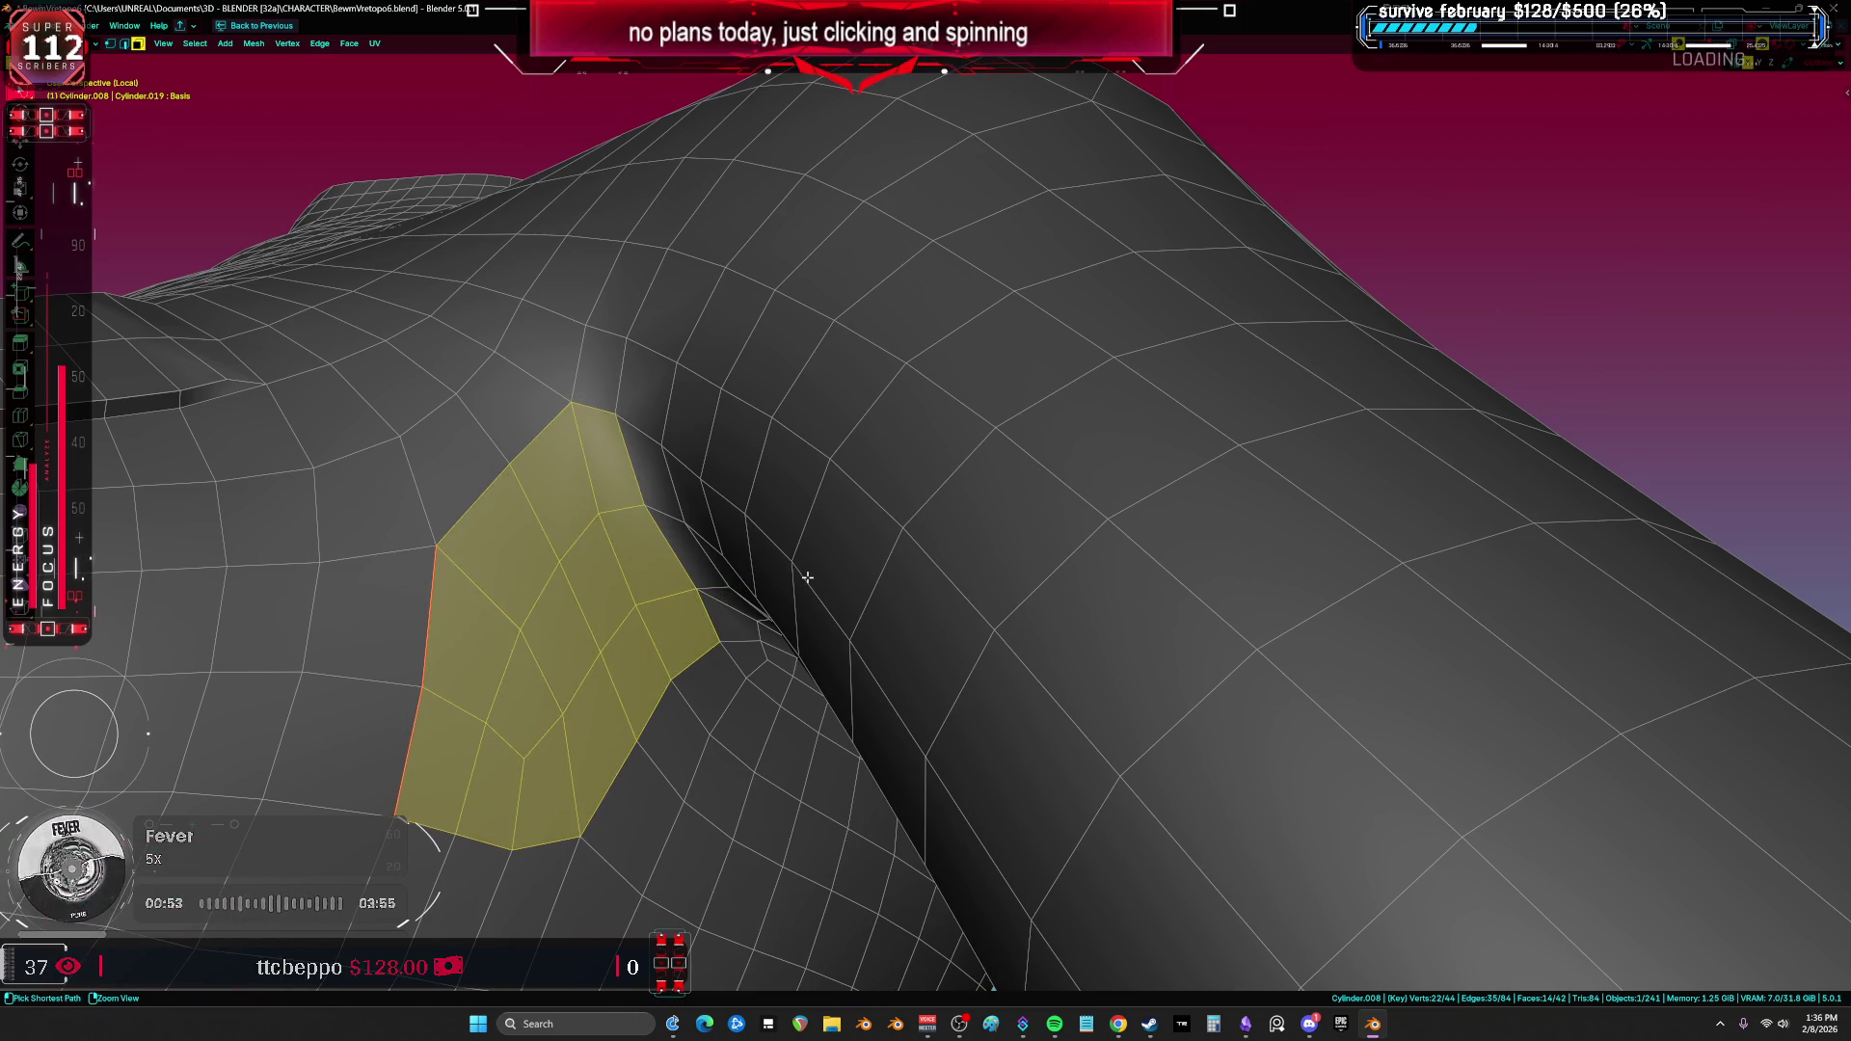
key(h)
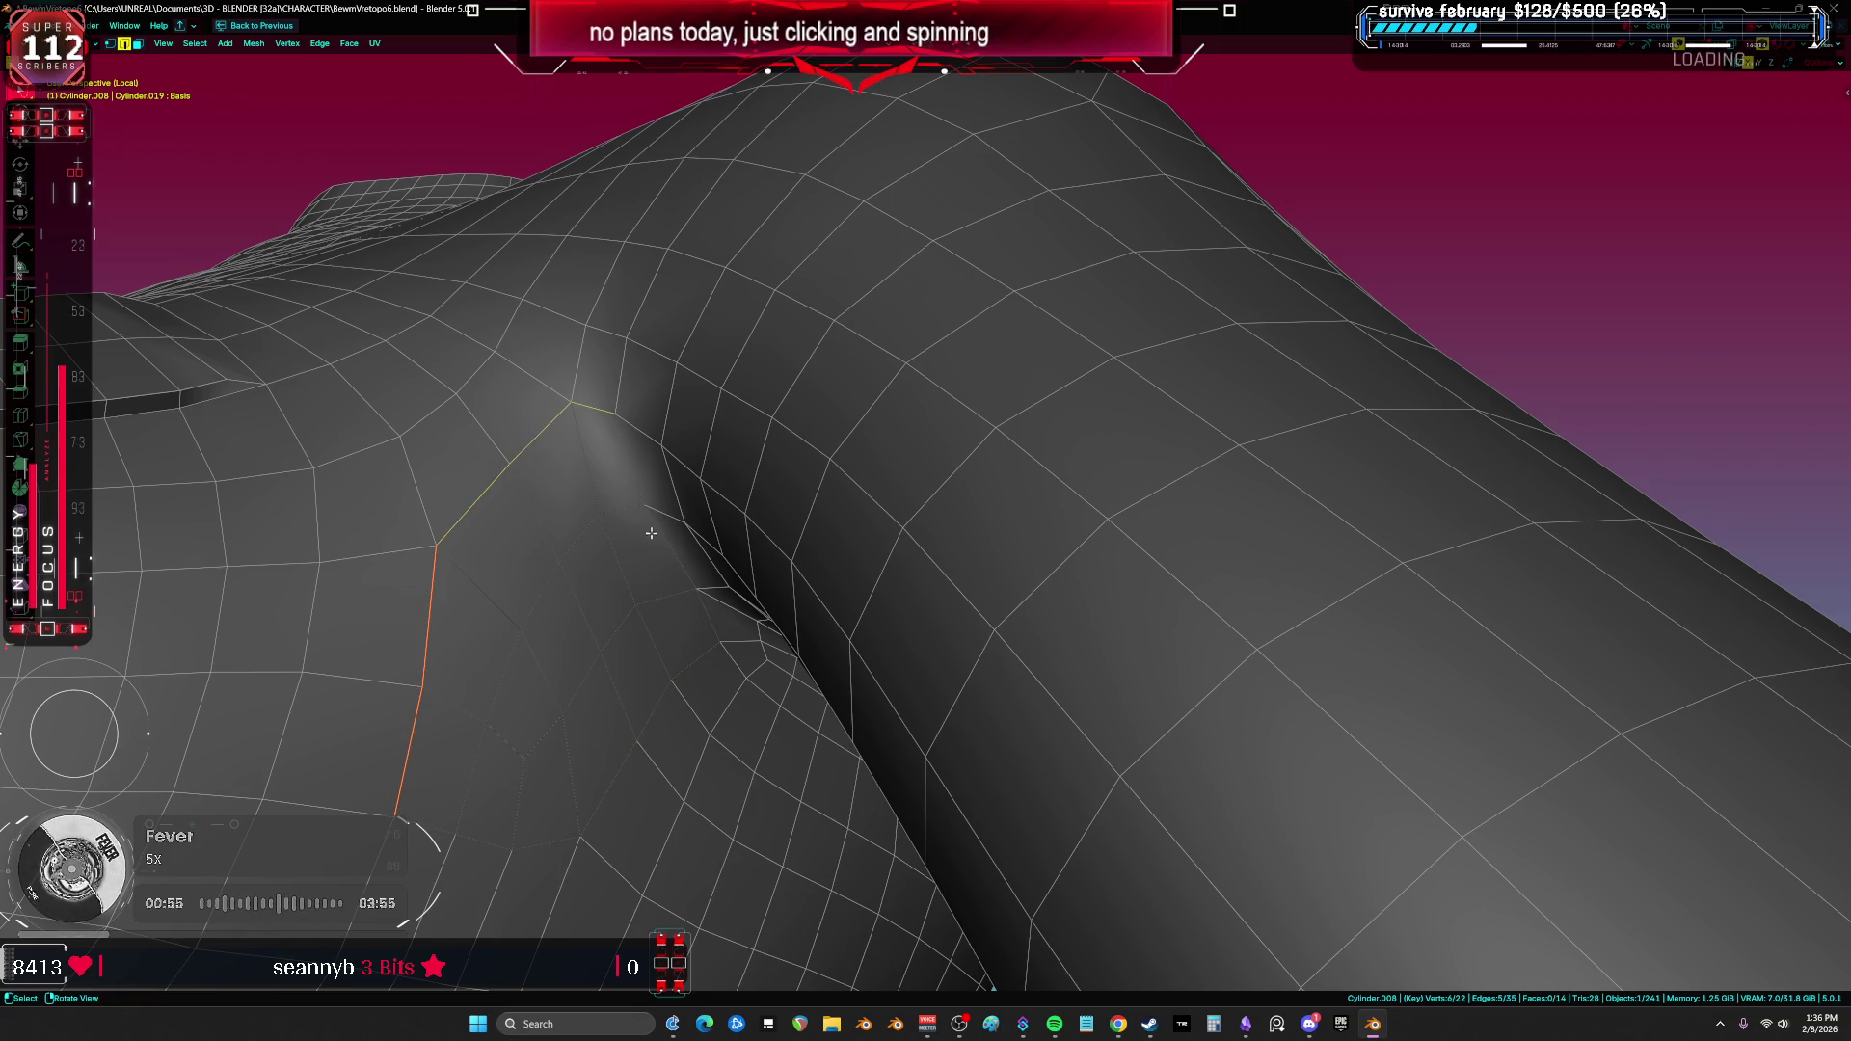
key(alt+h)
mouse_move(616, 510)
ctrl+mouse_down()
mouse_move(525, 578)
mouse_move(511, 762)
mouse_move(627, 694)
mouse_move(672, 597)
ctrl+mouse_up()
key(e)
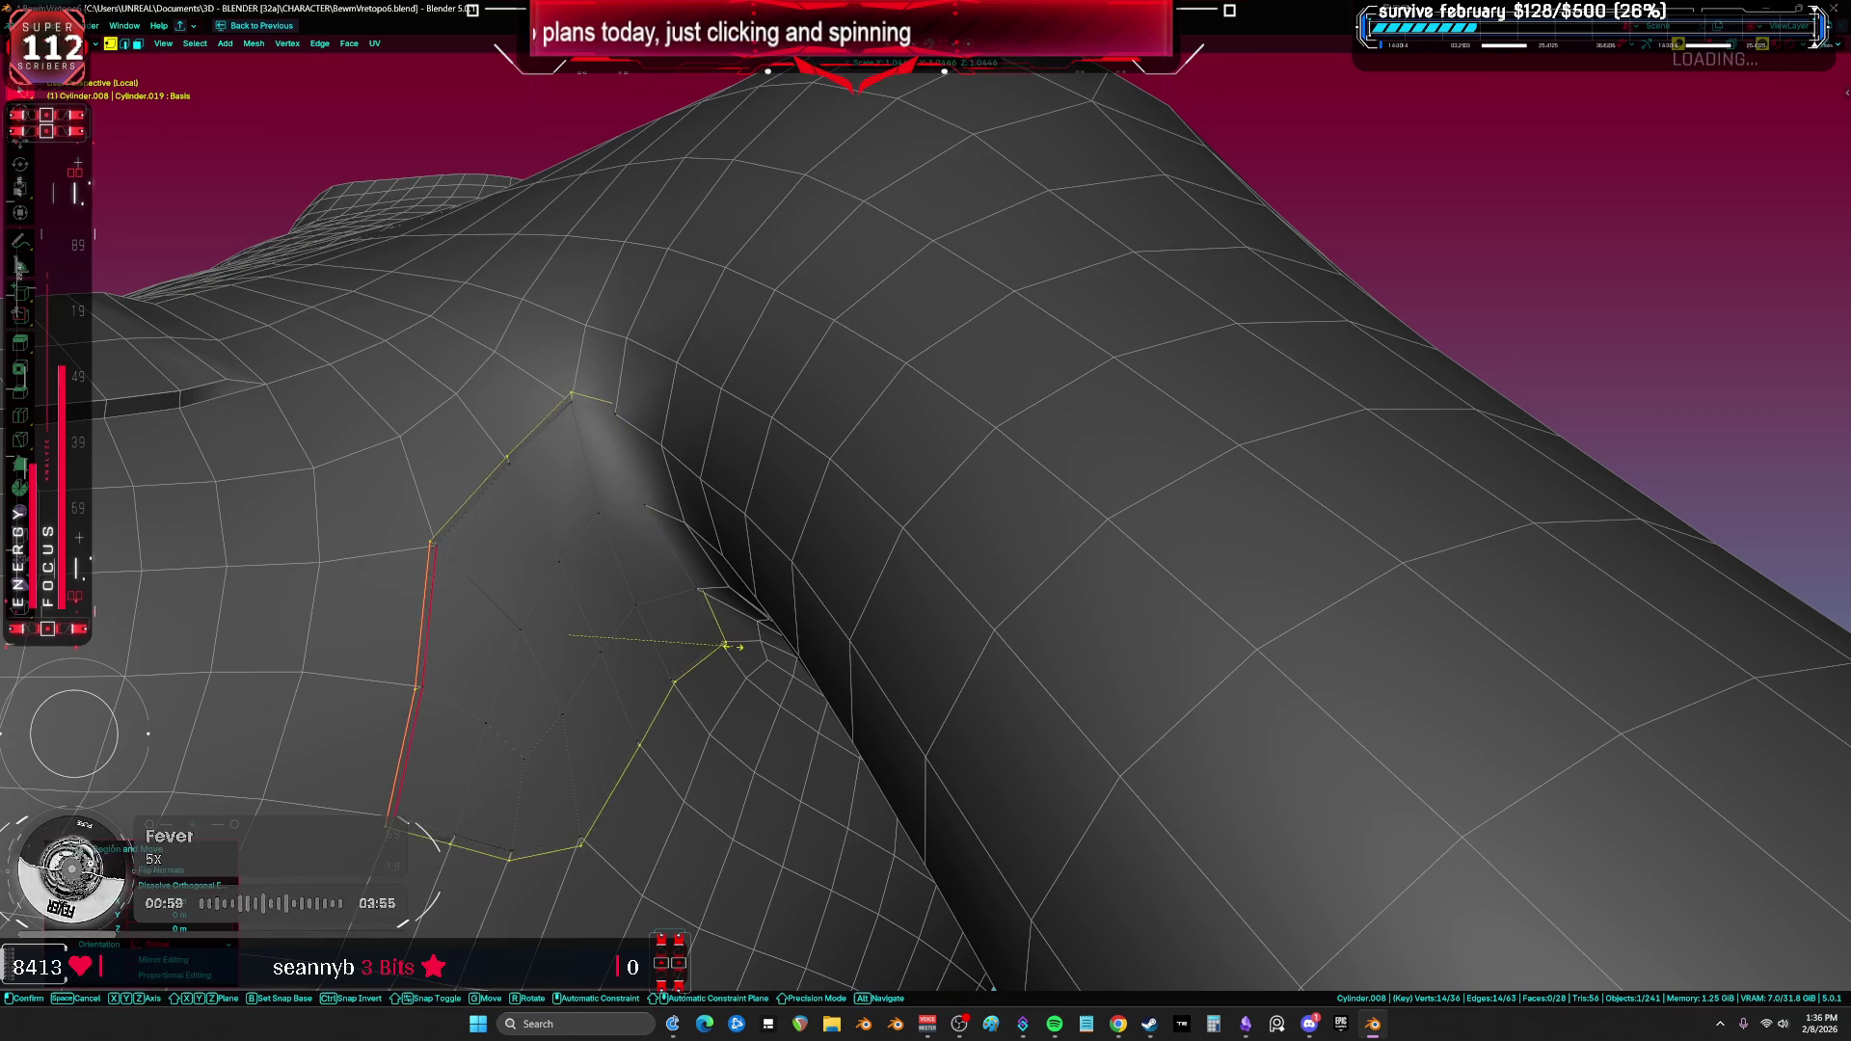
click(746, 645)
Step: Select the patch's interior faces by inverting the ring selection and delete them
key(alt+a)
alt+click(455, 845)
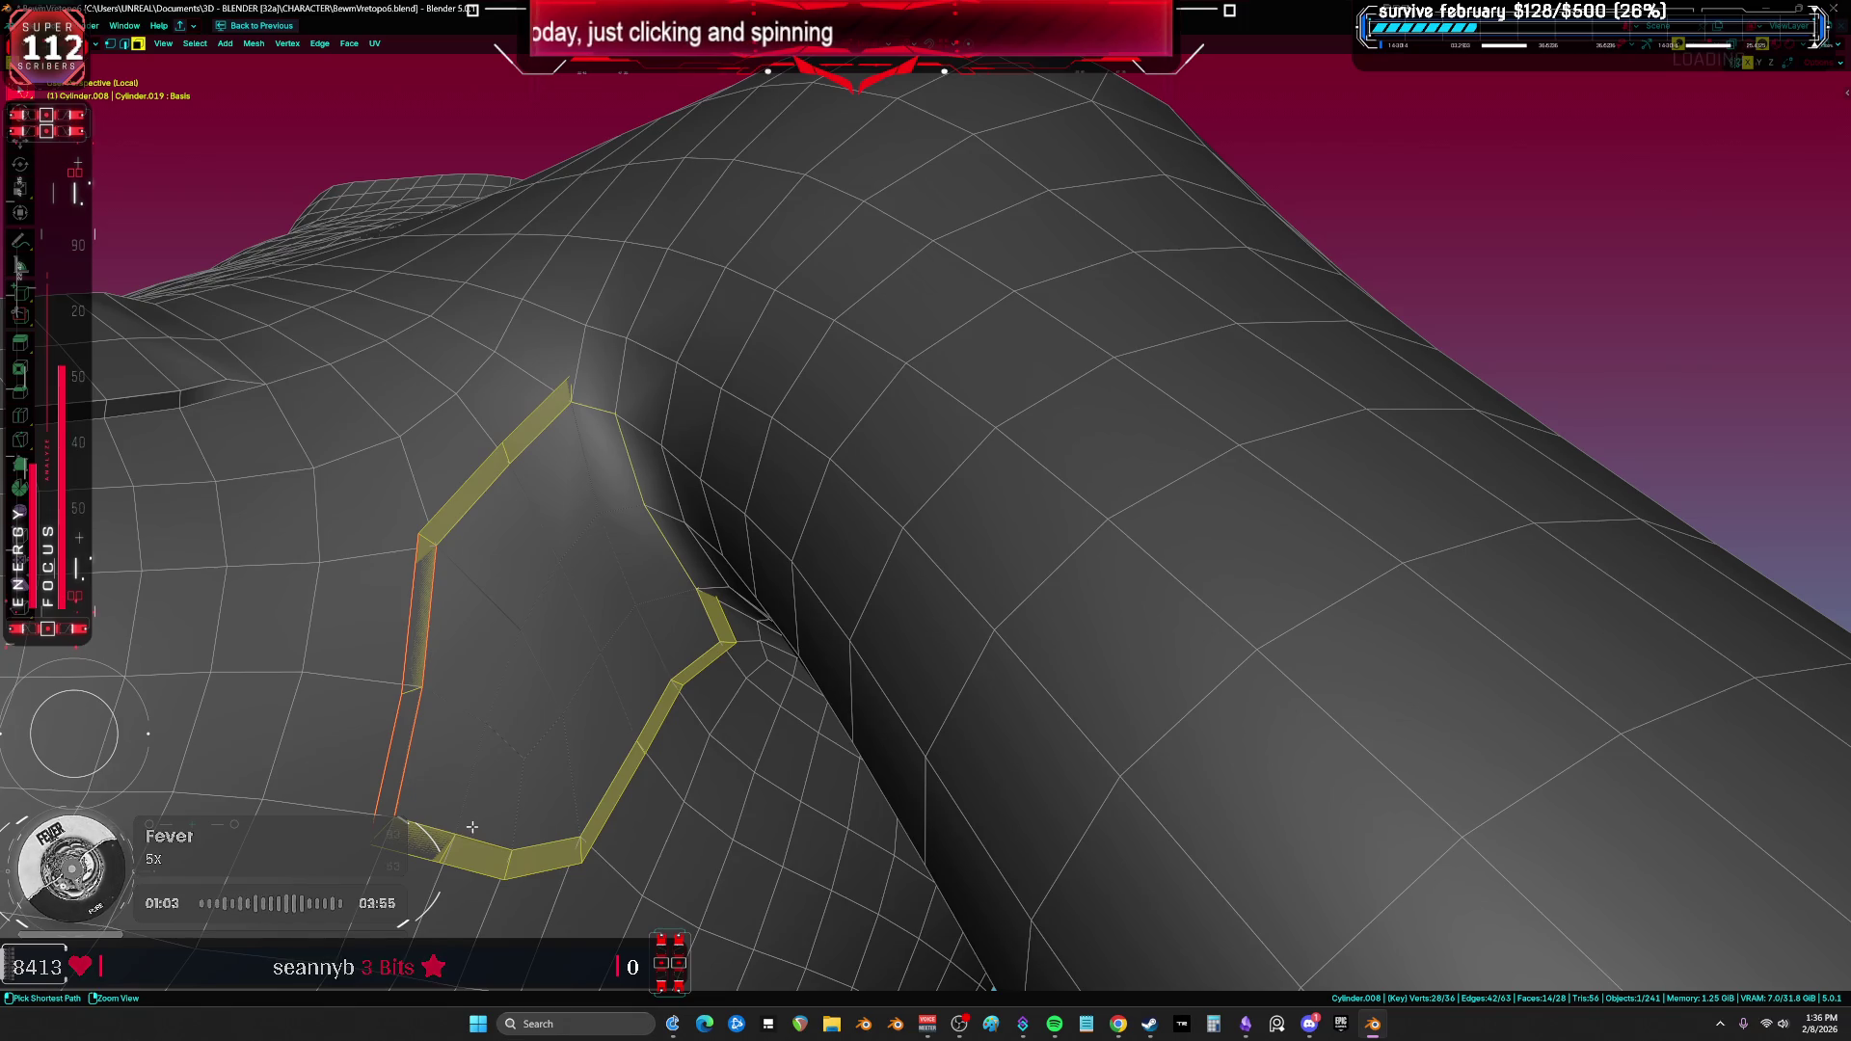
key(ctrl+i)
key(x)
click(578, 815)
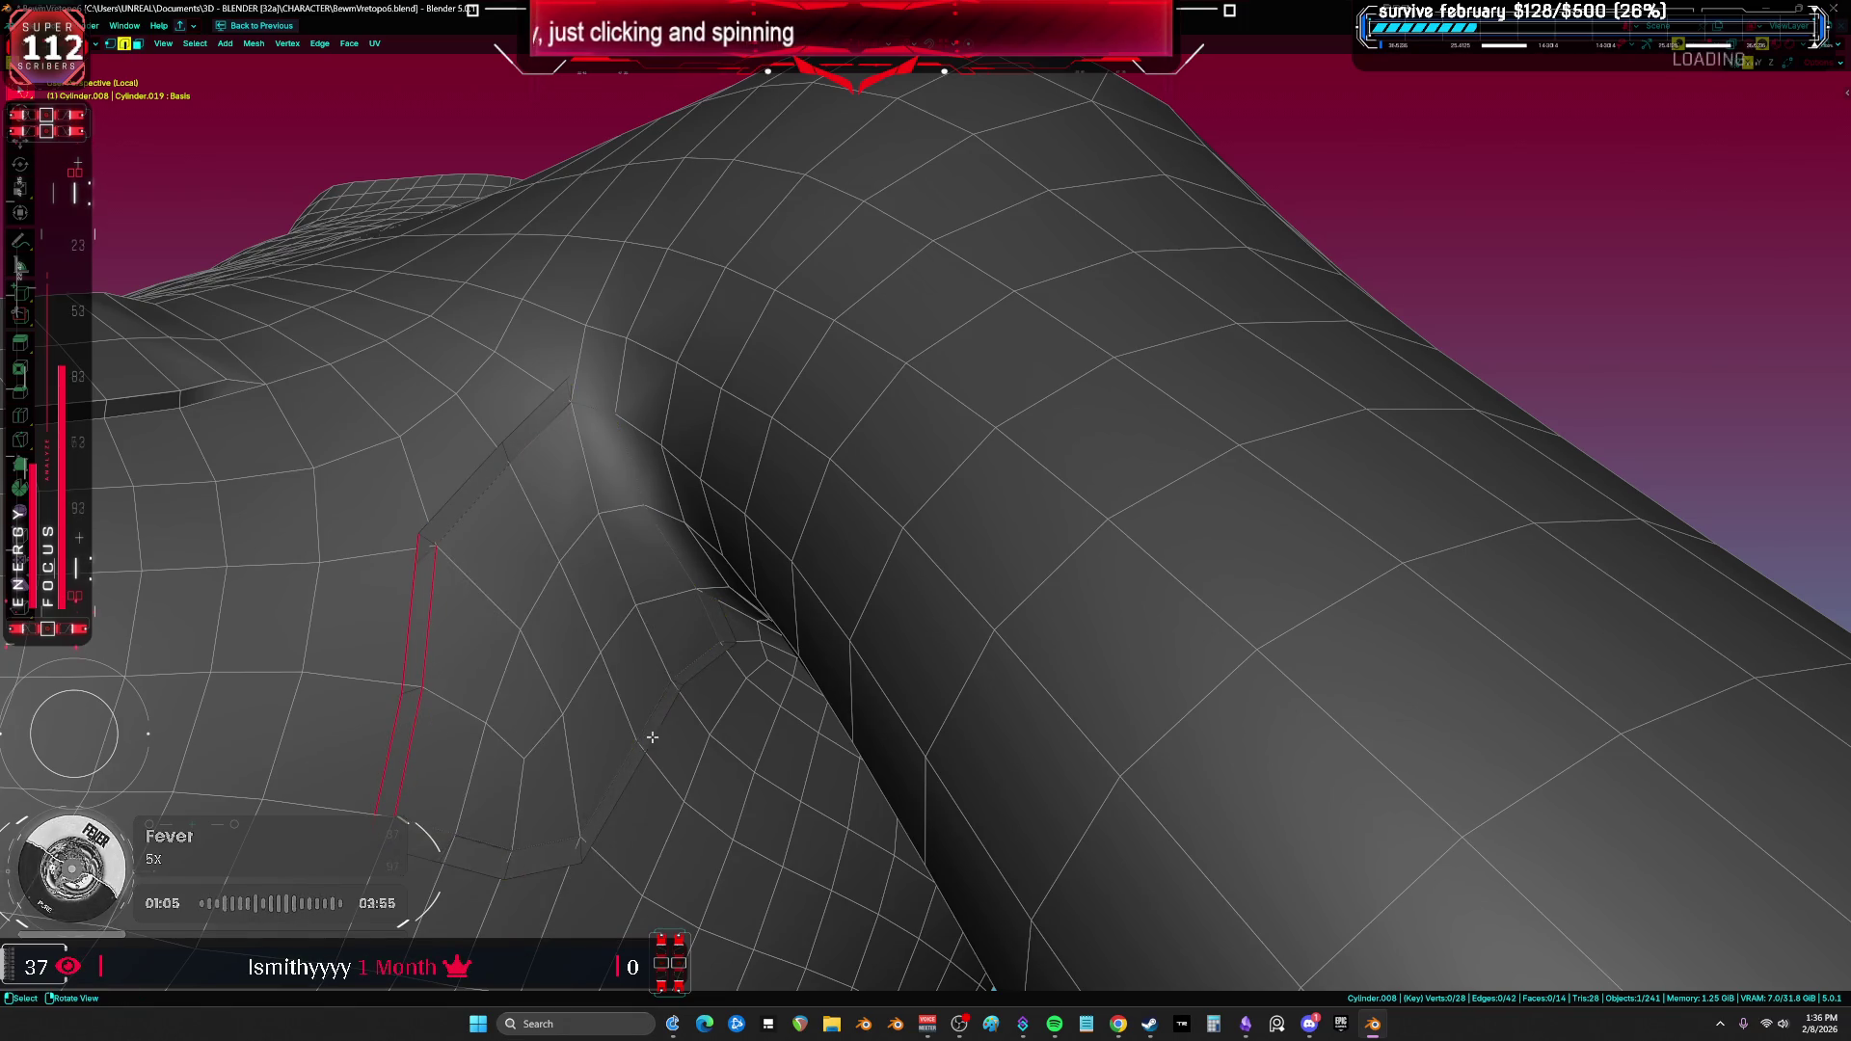
Step: Grid Fill the hole's boundary loop with offset about 4 and span 3
alt+click(644, 722)
key(ctrl+f)
click(681, 753)
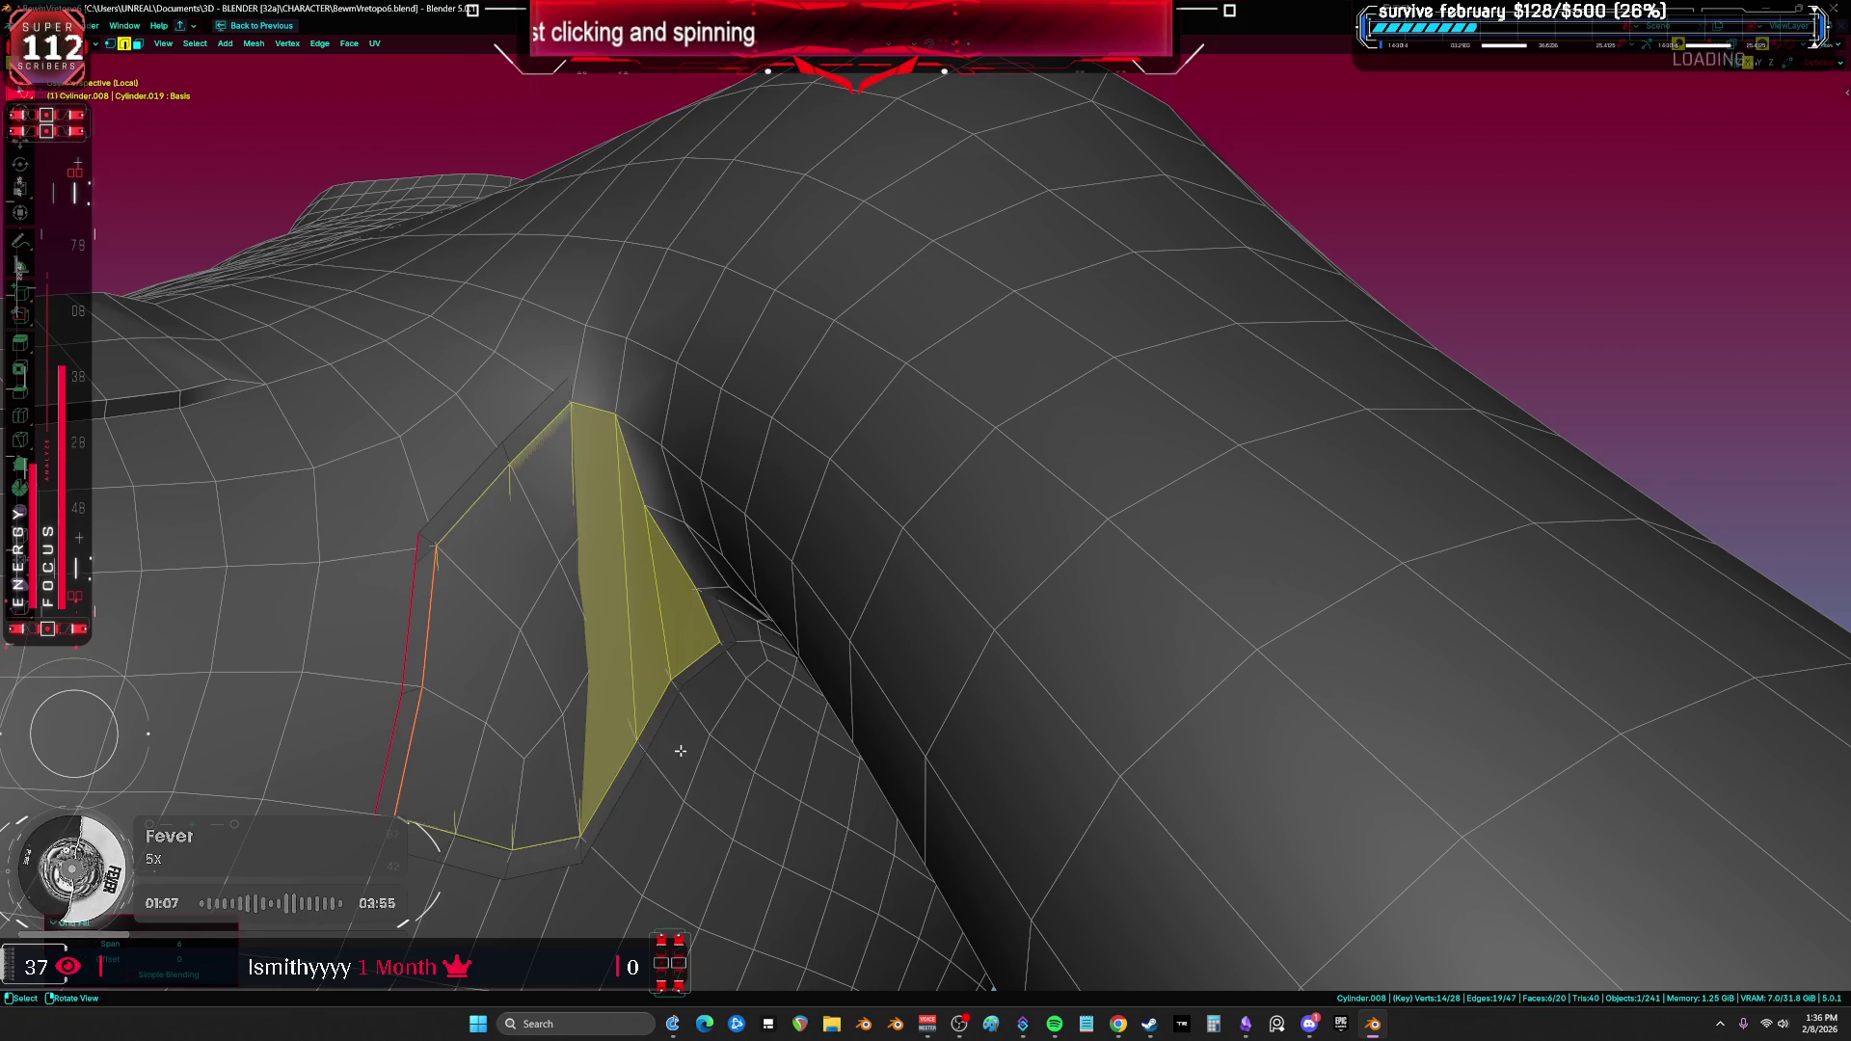
middle_drag(686, 755, 656, 757)
click(234, 967)
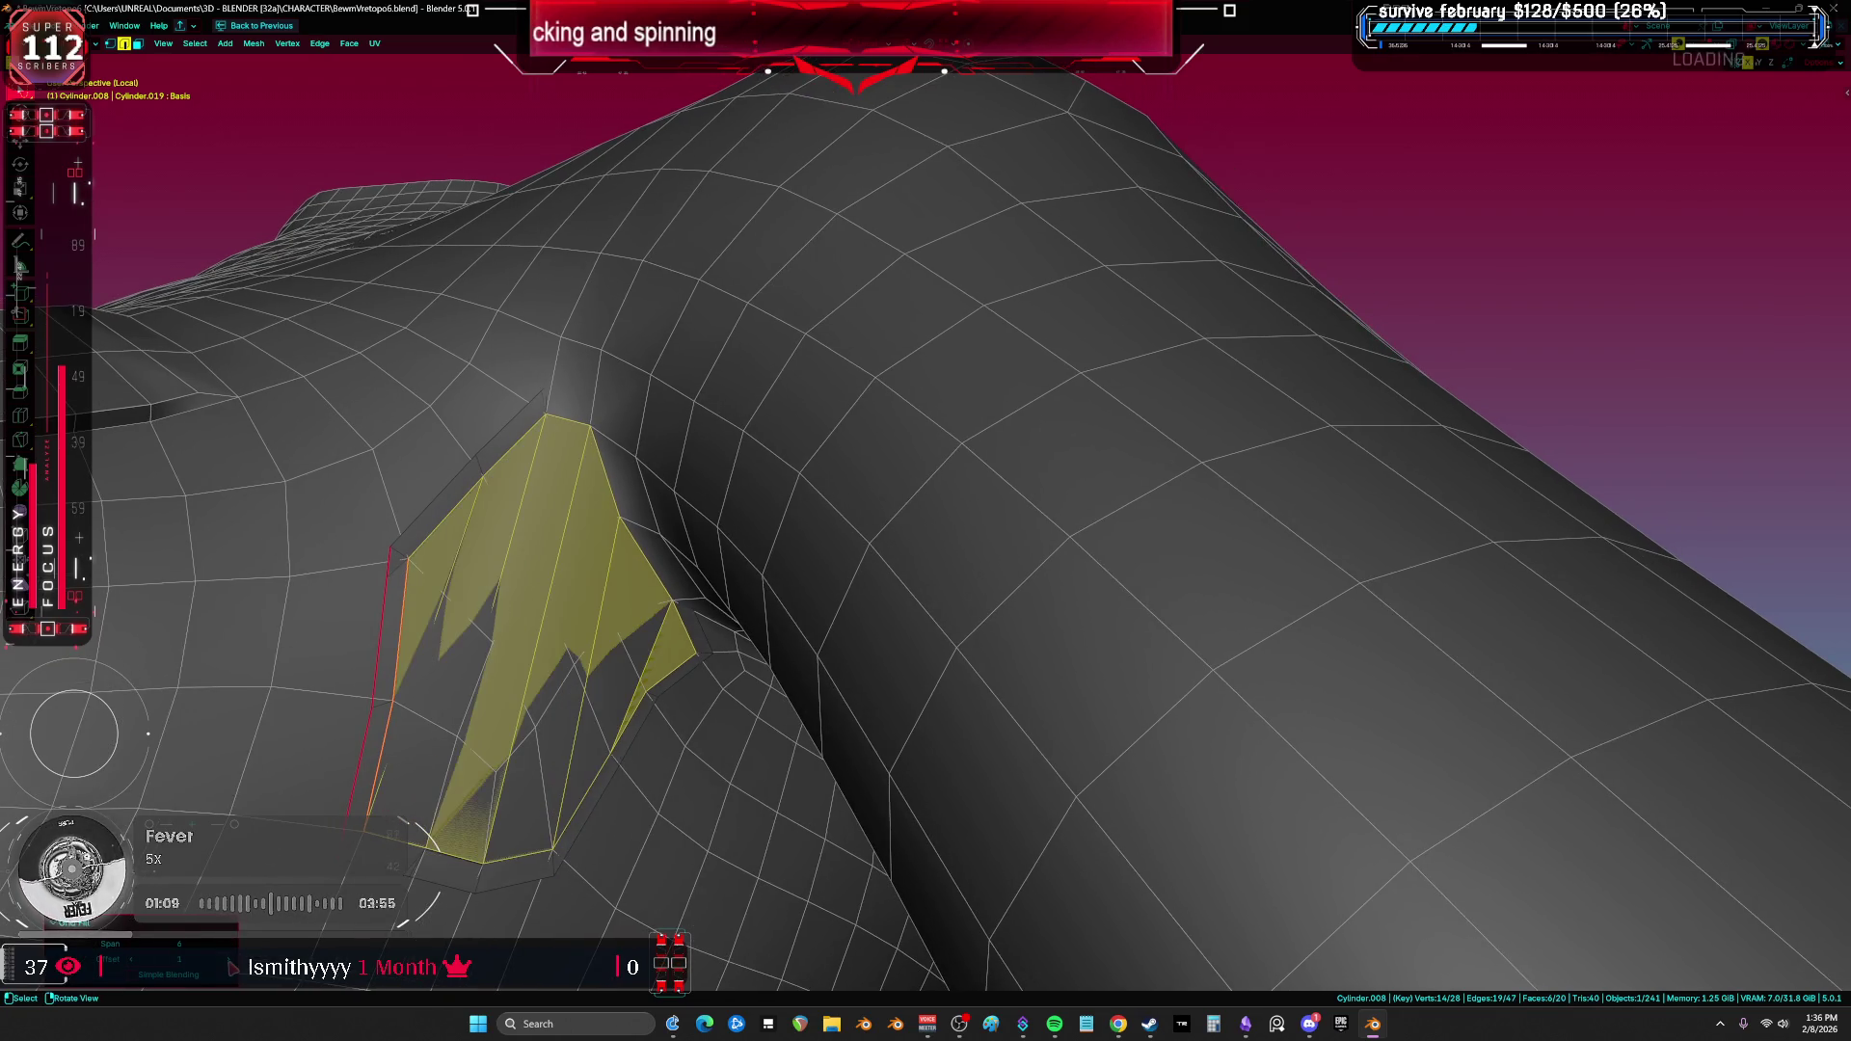
click(235, 967)
click(234, 967)
click(234, 967)
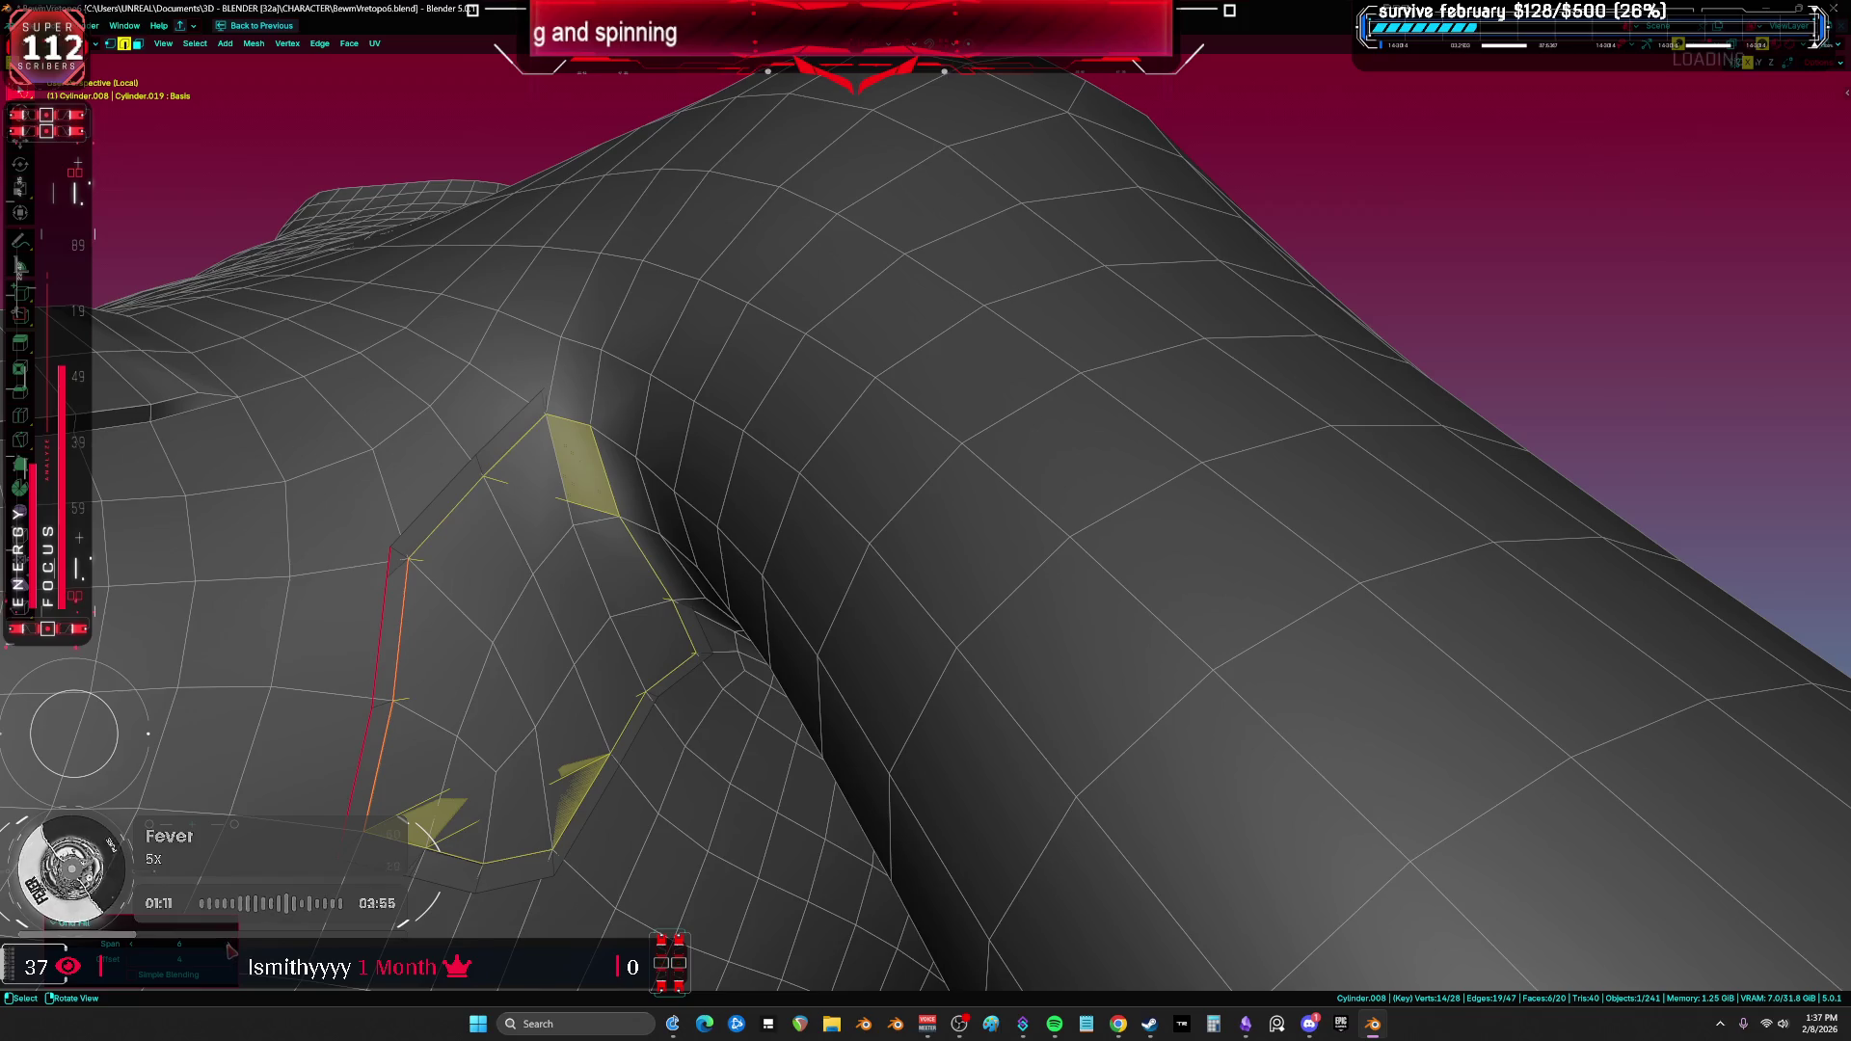
click(137, 947)
click(137, 947)
click(137, 947)
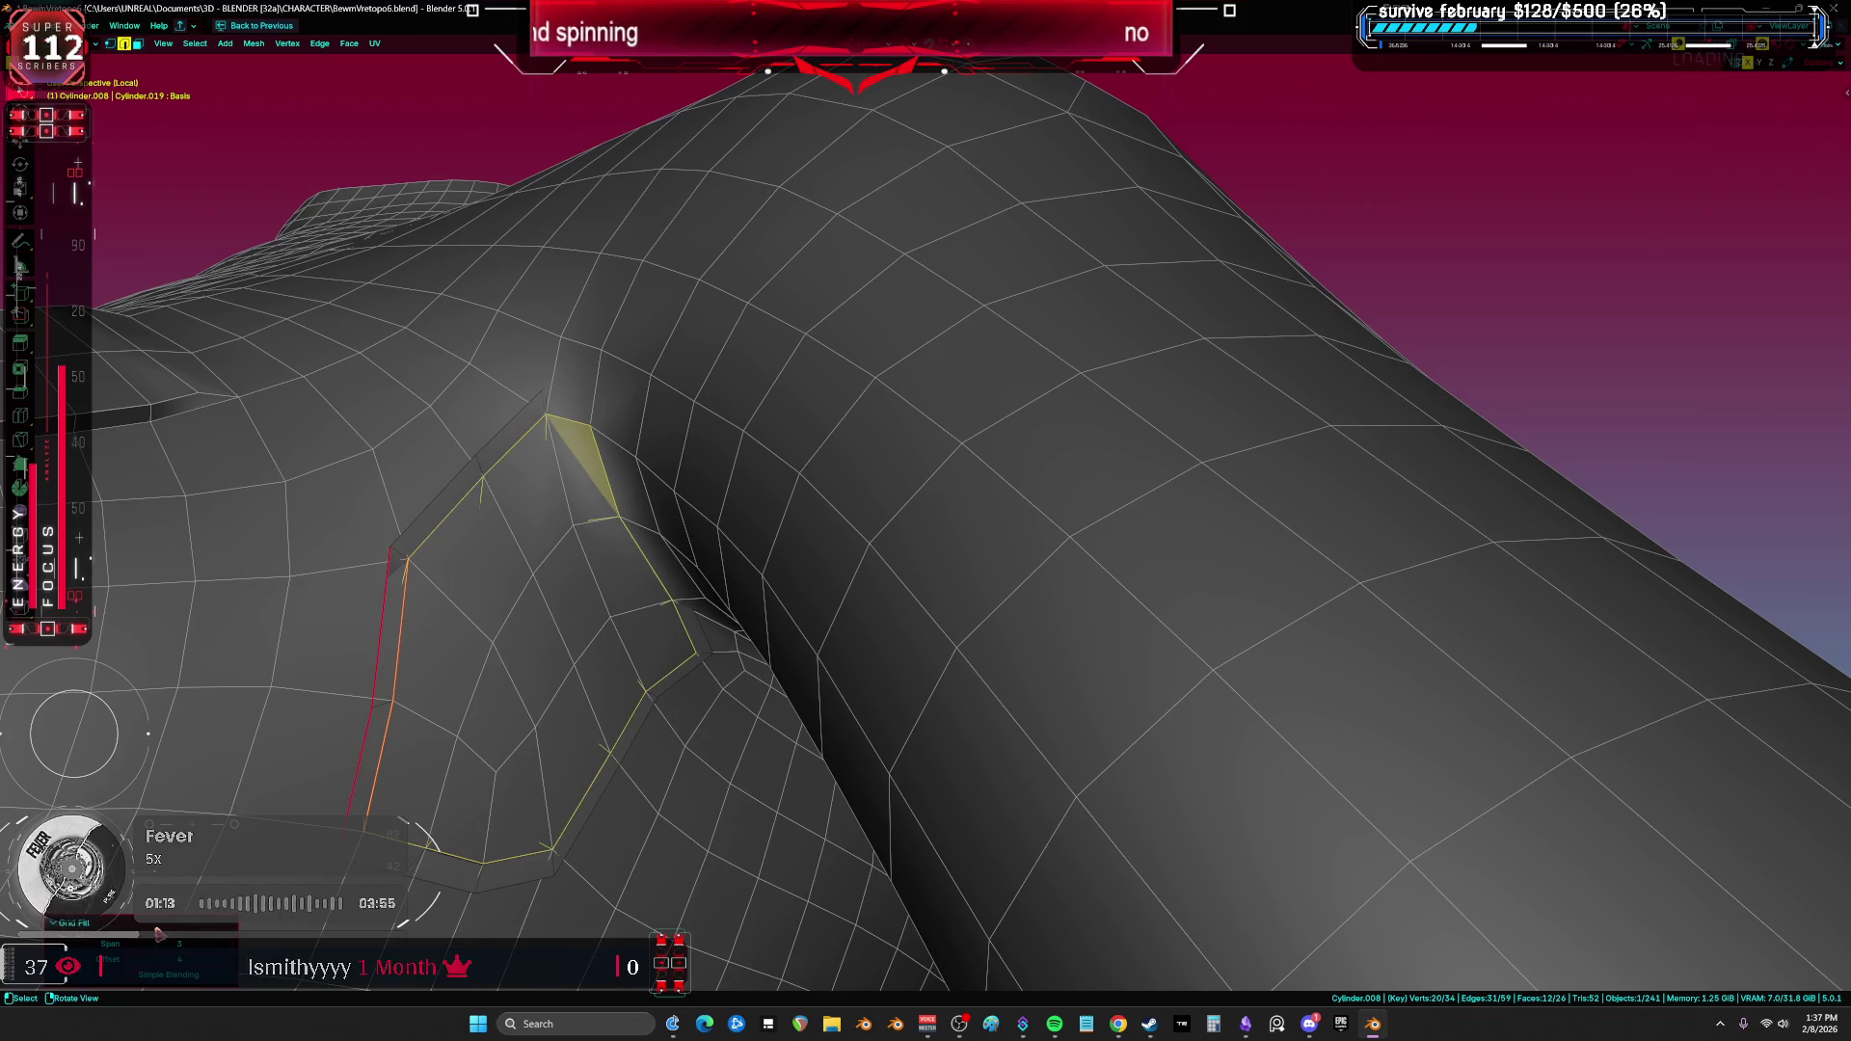
Step: Check the fill in X-ray, then delete the grid-filled faces, keeping the boundary edges
key(KP_Divide)
key(KP_Decimal)
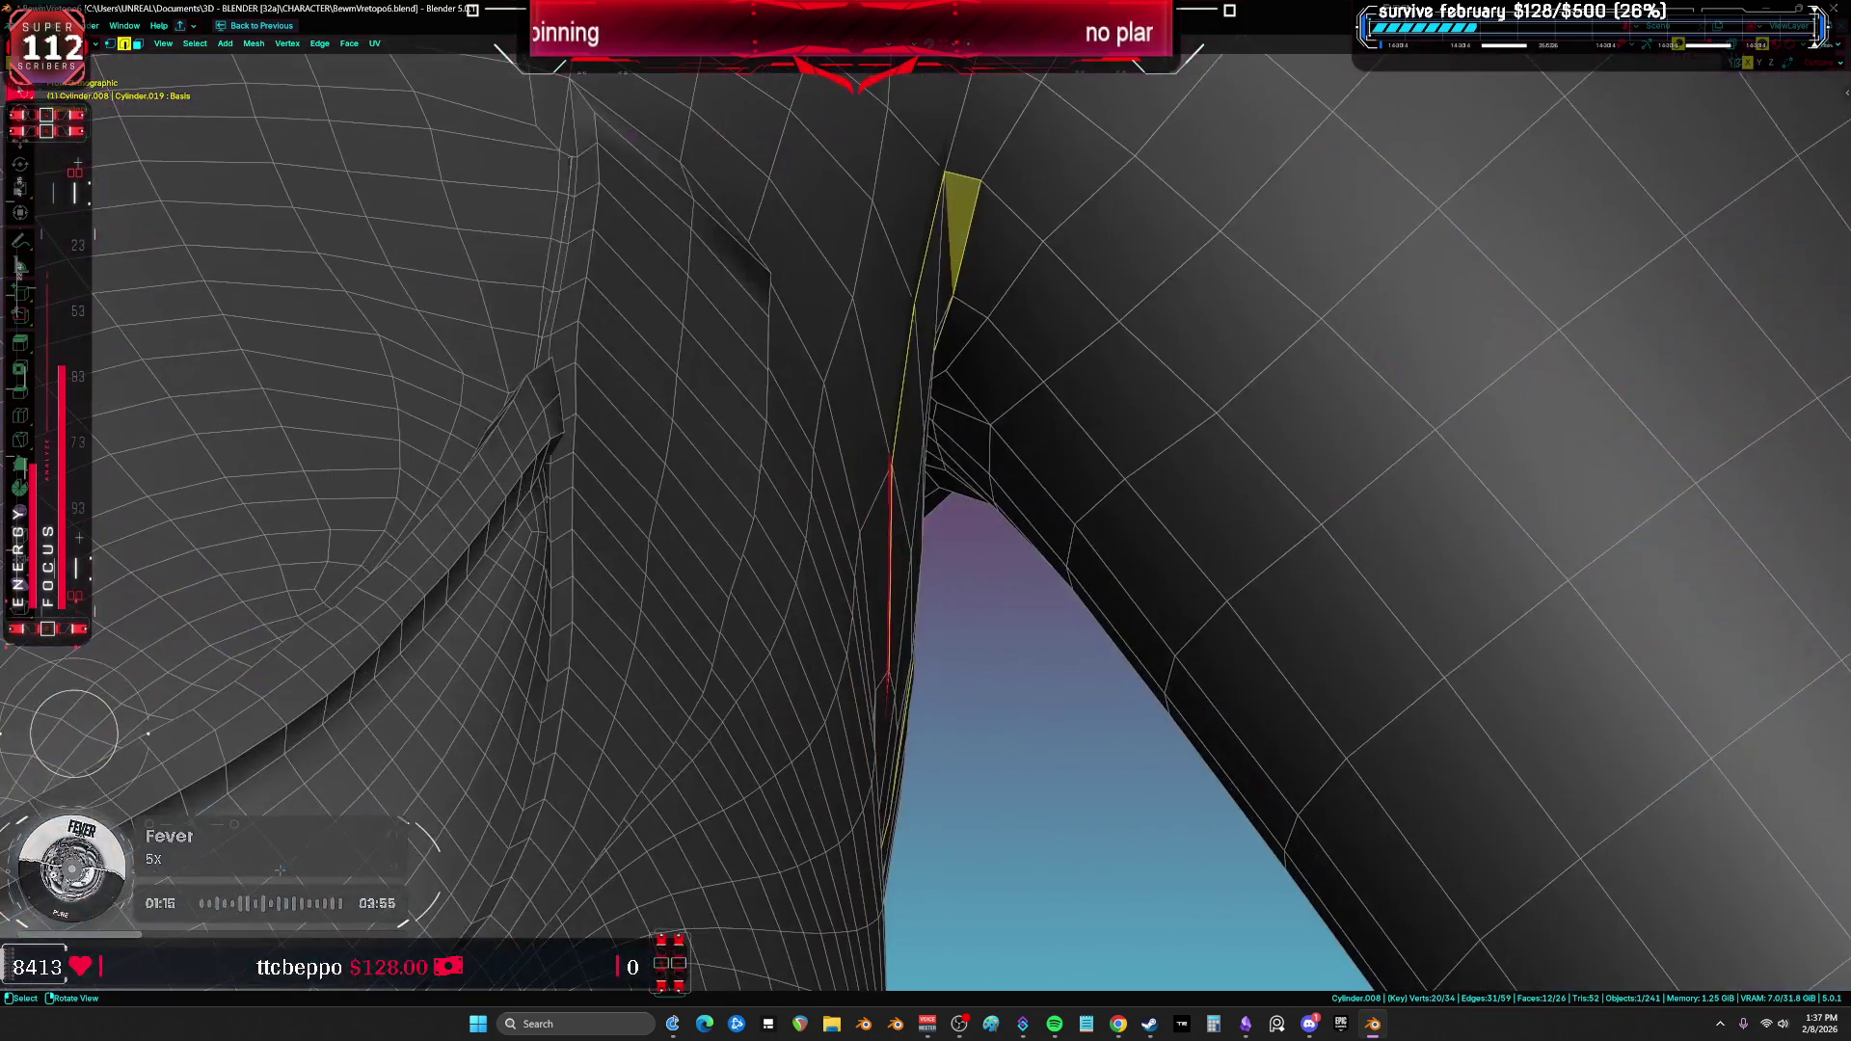
key(alt+z)
middle_drag(494, 602, 775, 585)
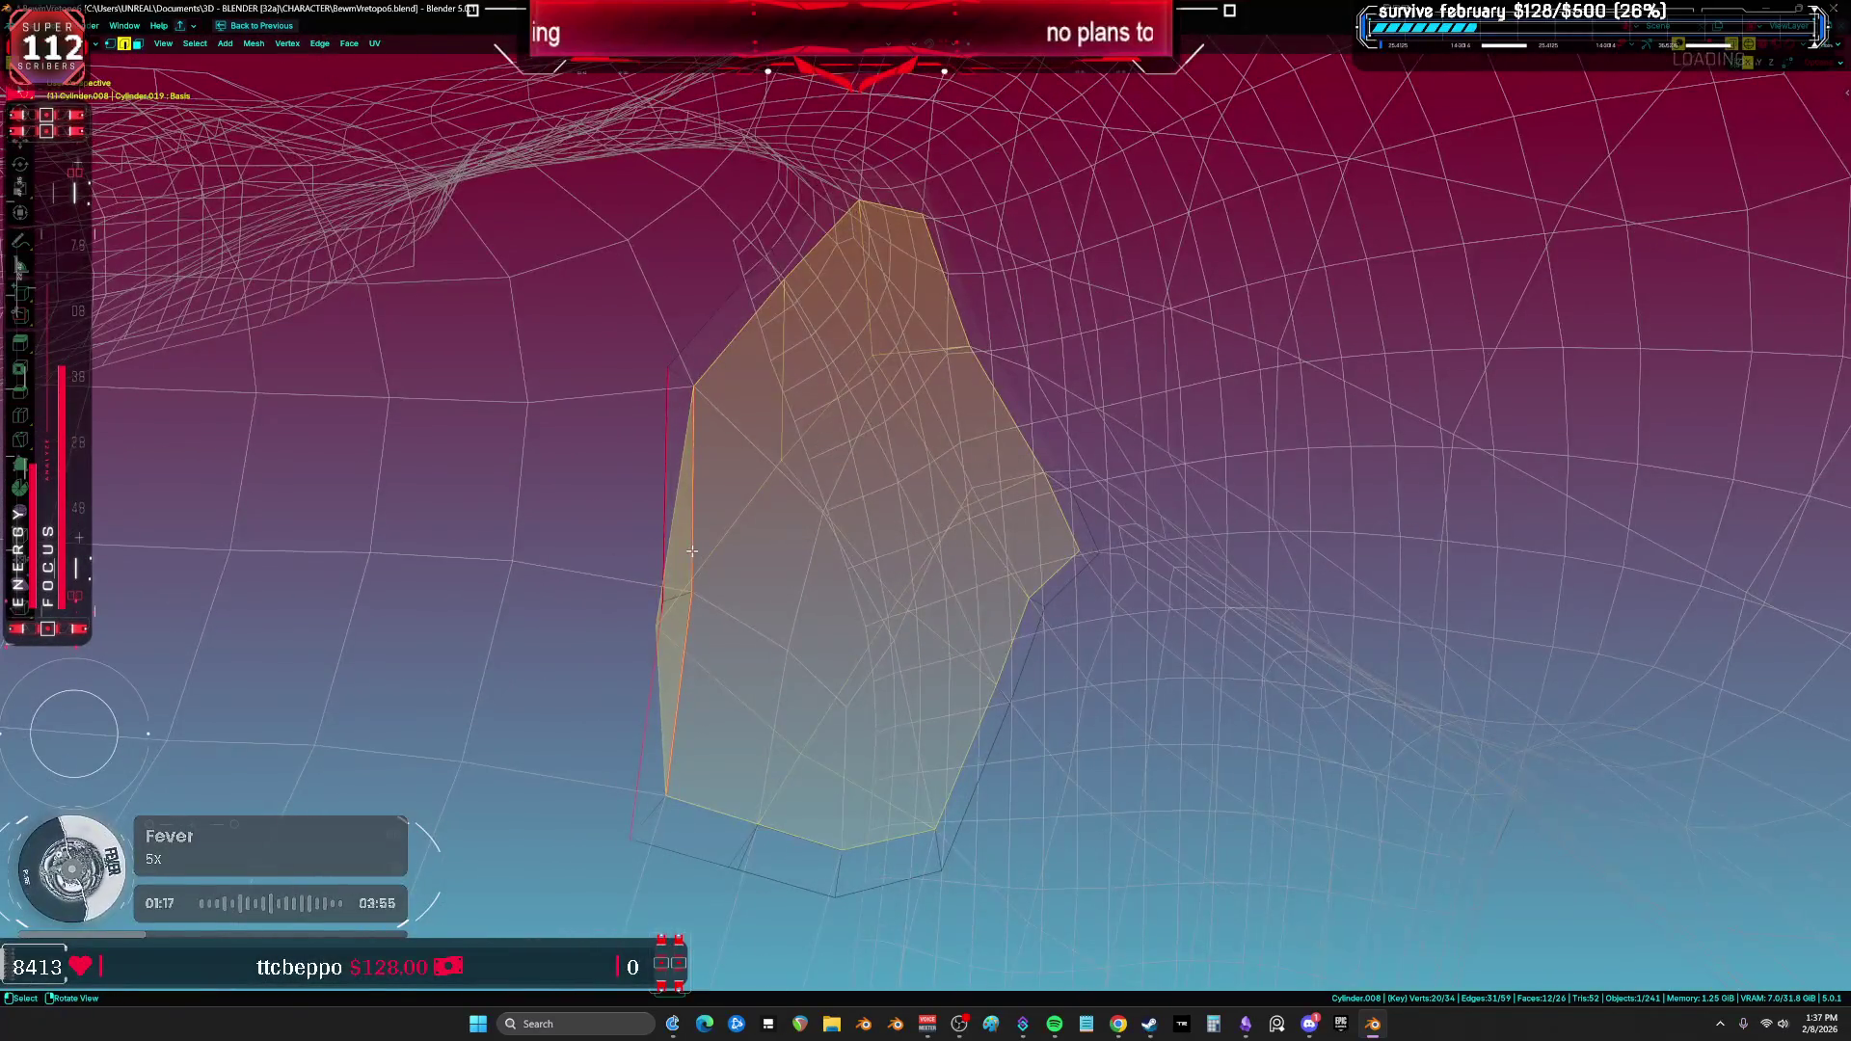
scroll(775, 585, up, 1)
key(KP_Divide)
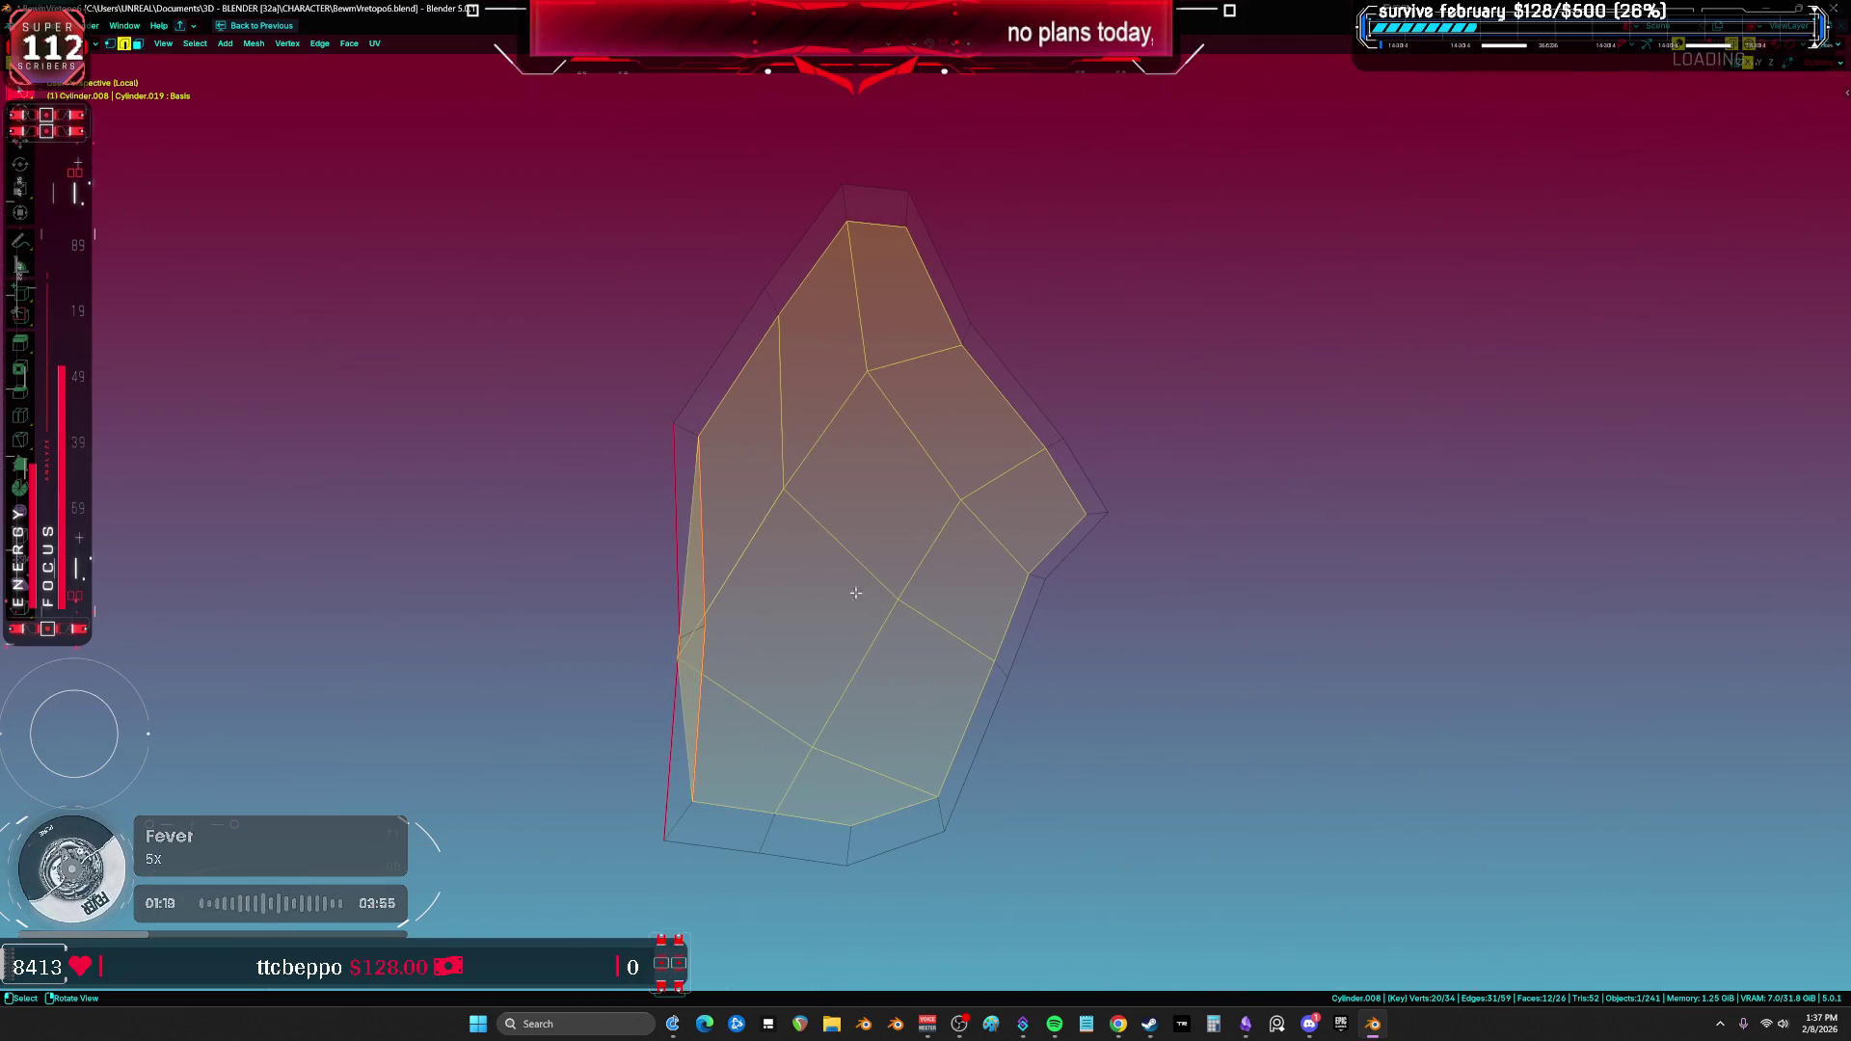
shift+middle_drag(833, 636, 765, 647)
key(x)
click(921, 641)
Step: Rip Fill a boundary vertex inward and fill a face between the new edges
key(ctrl+f)
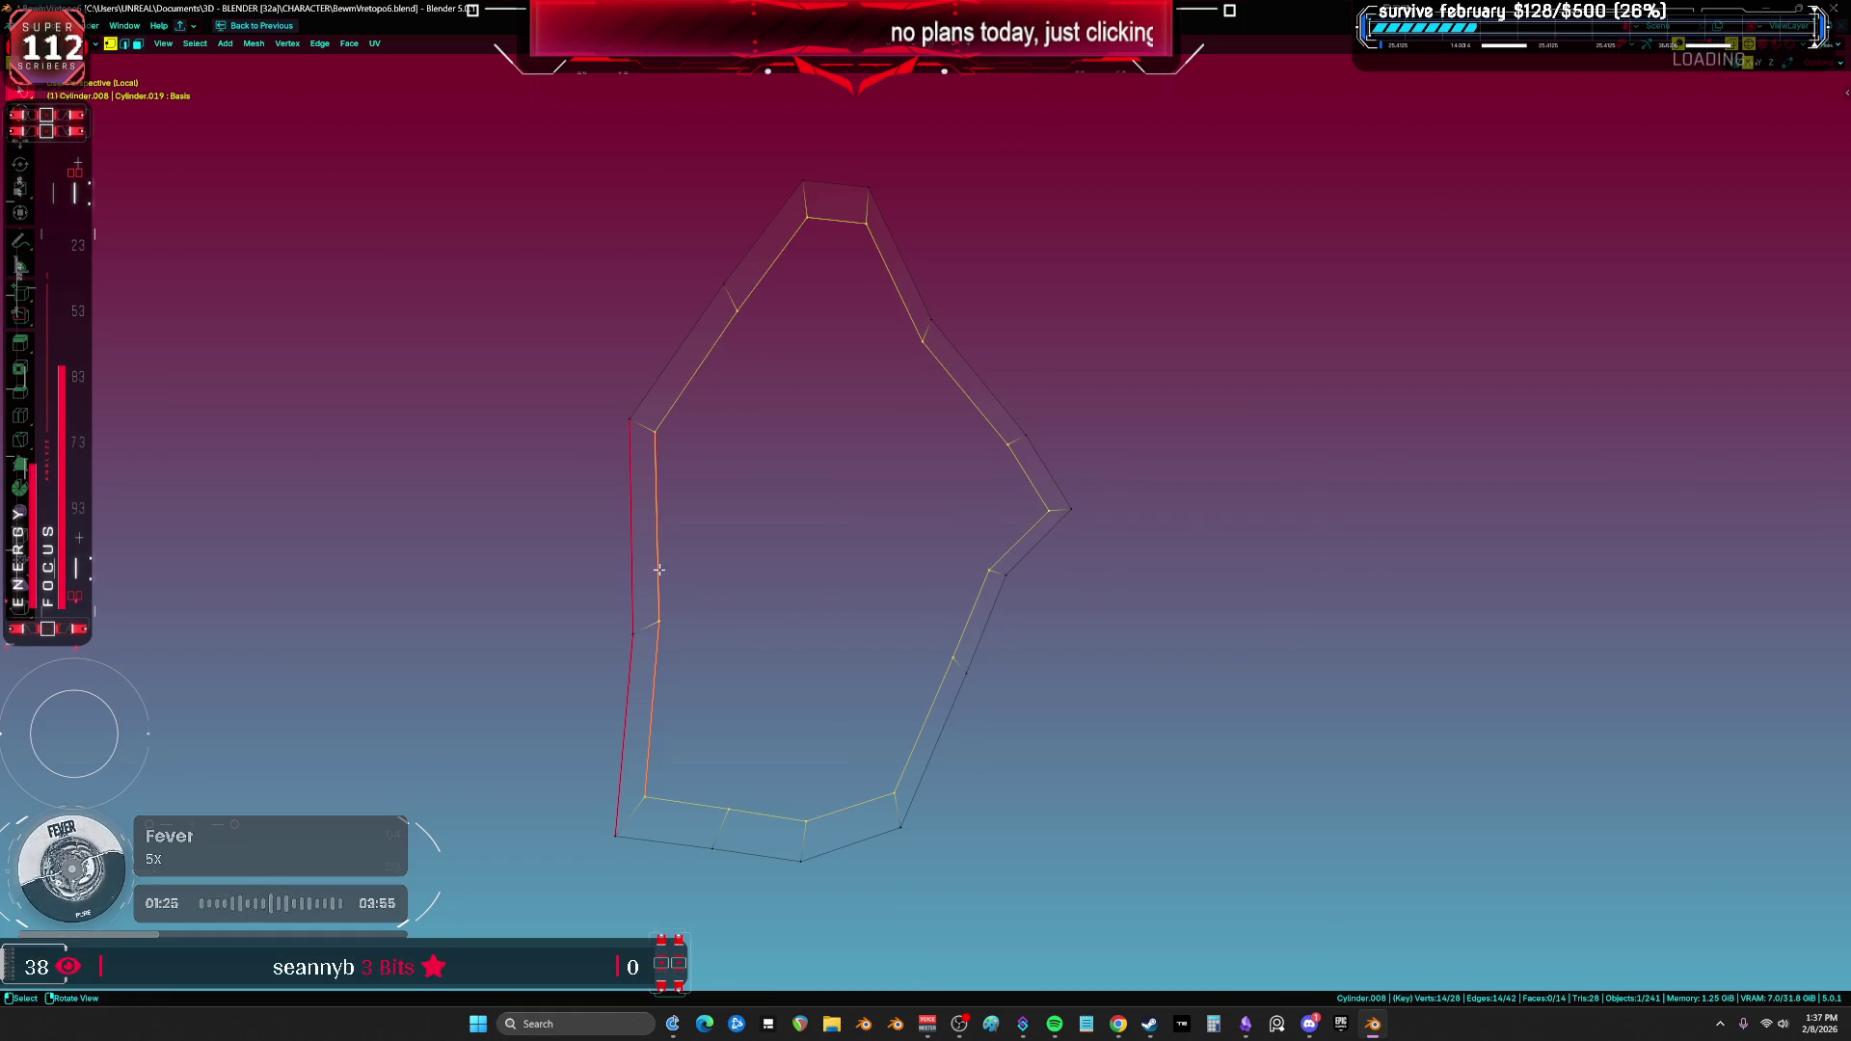
click(1041, 509)
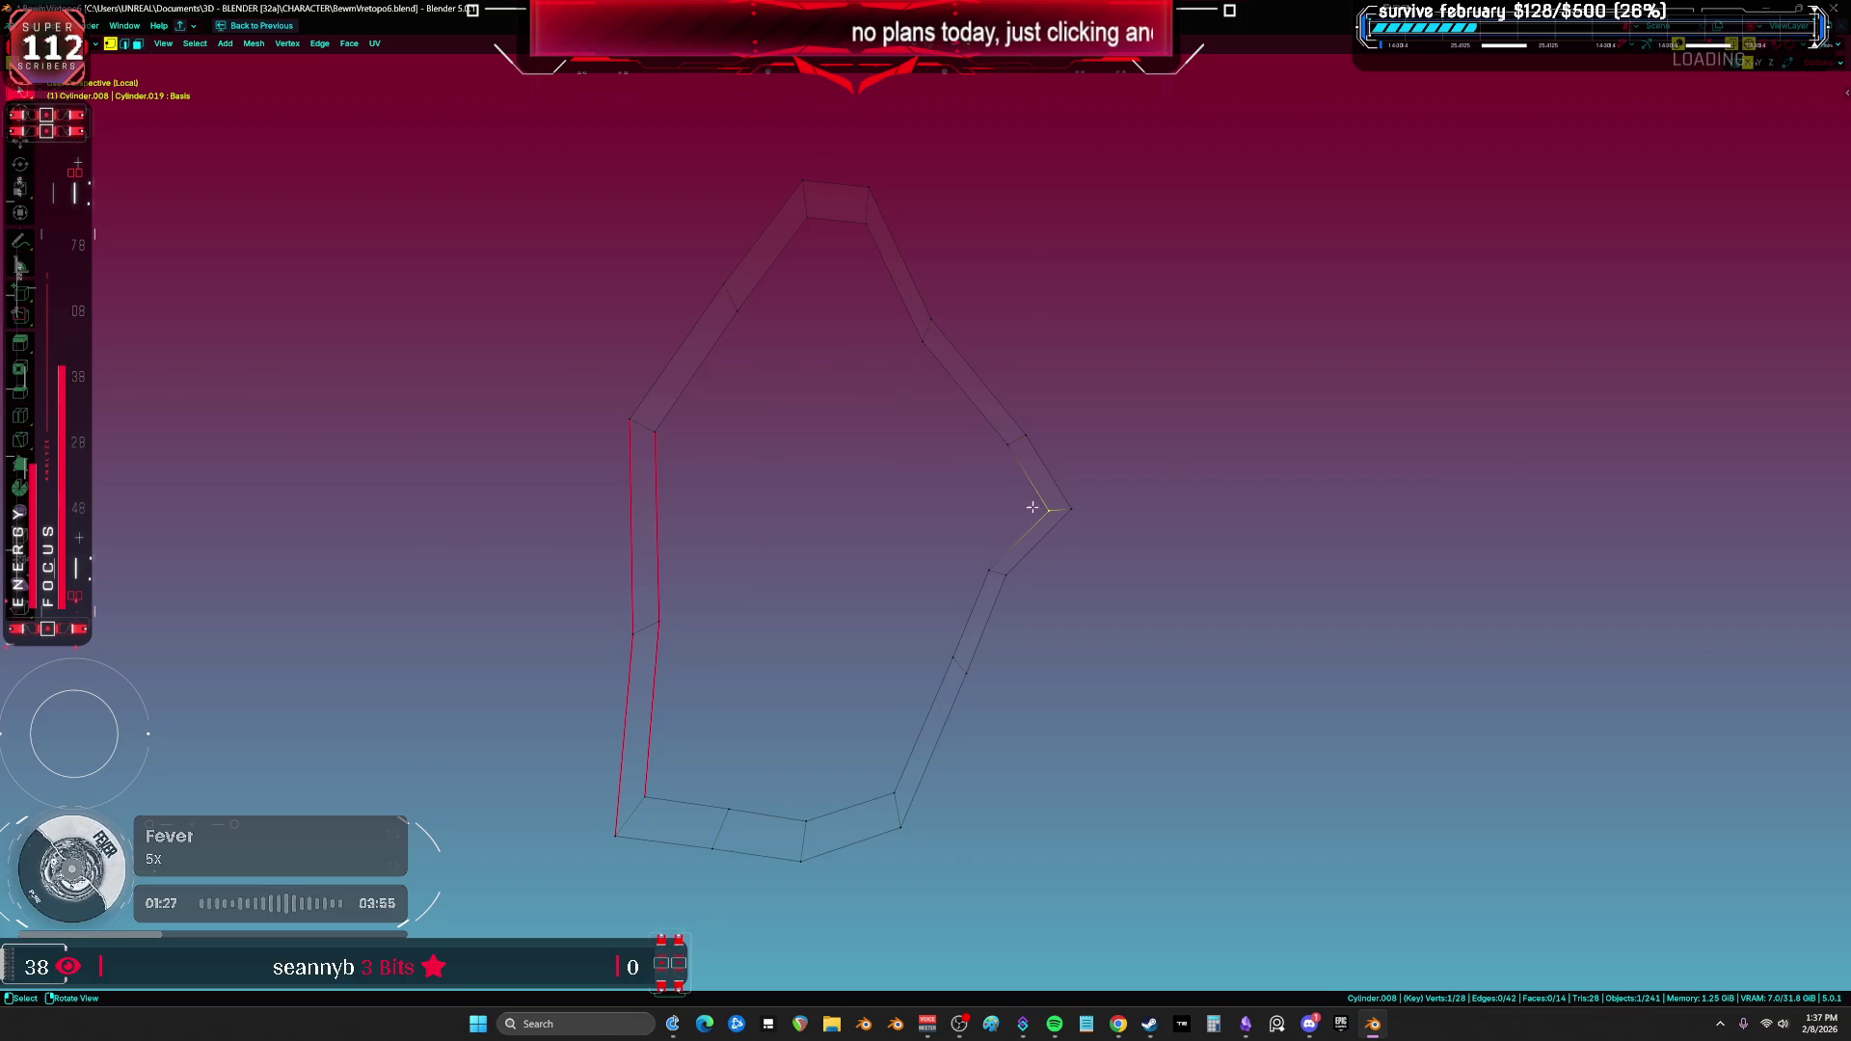
key(alt+v)
click(950, 487)
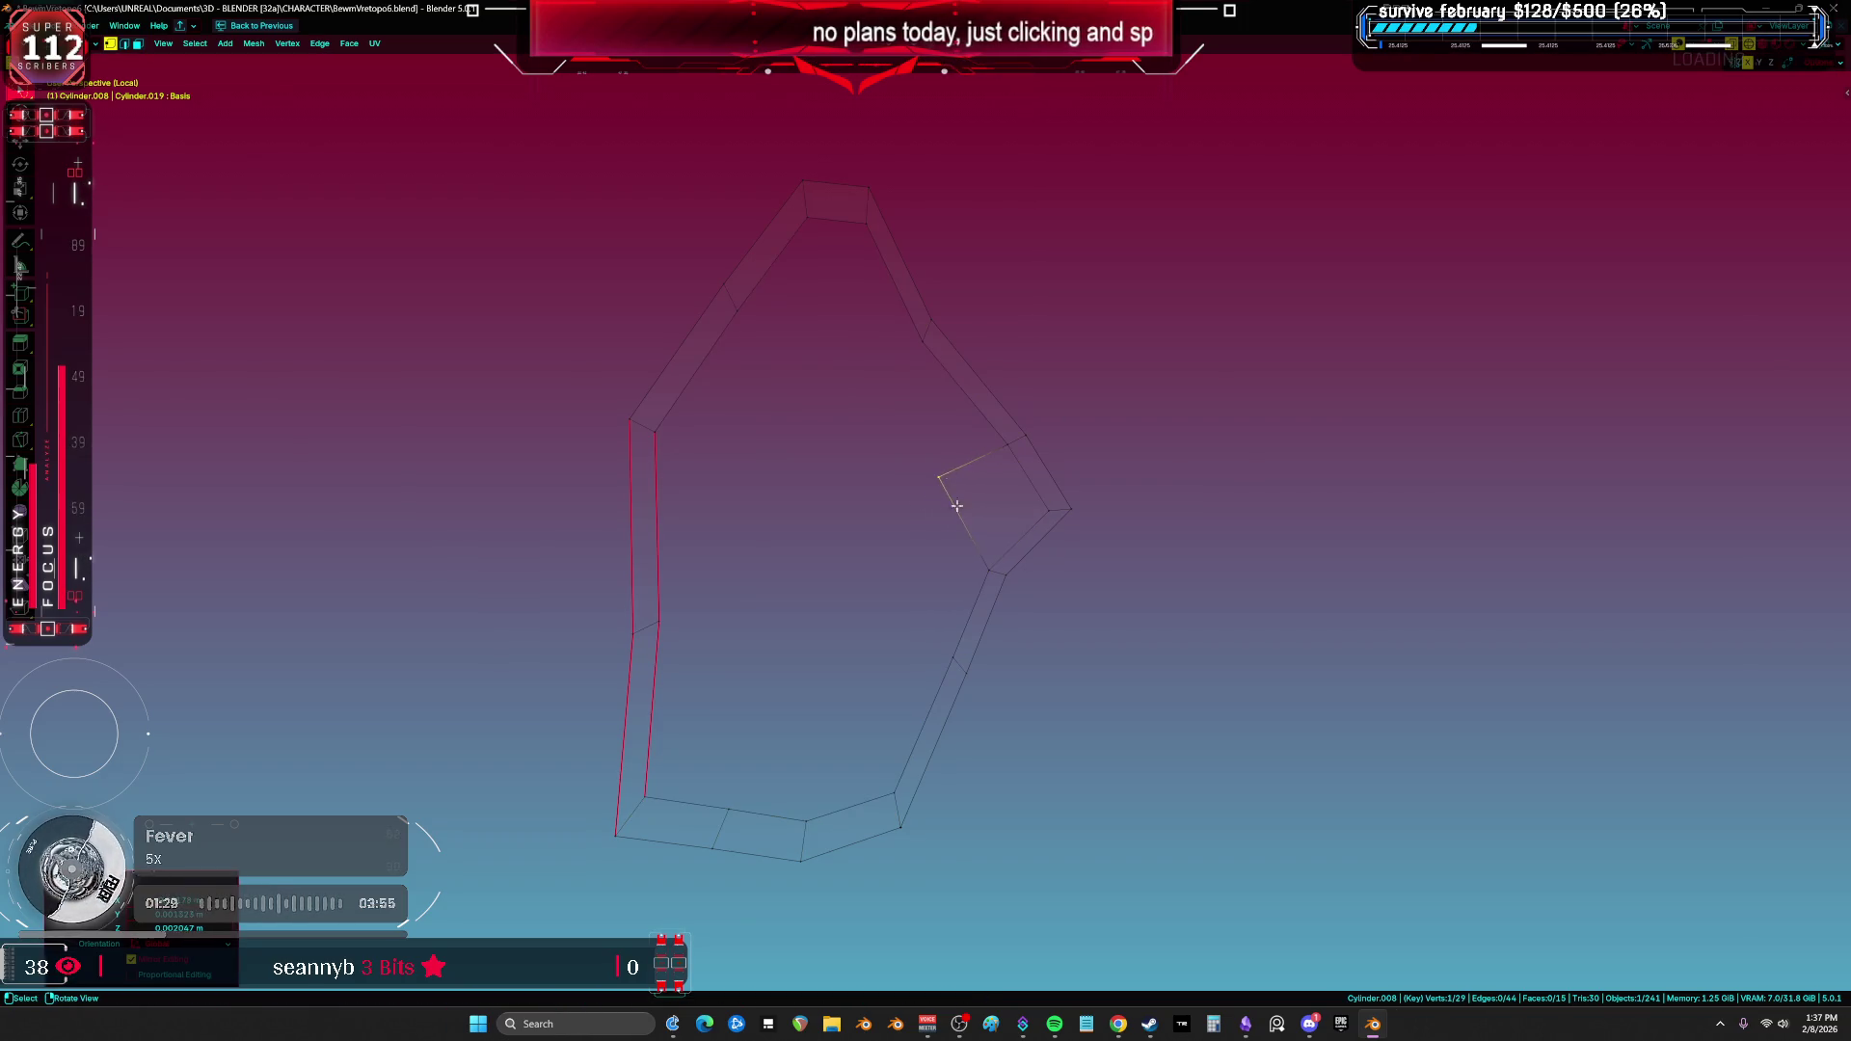
key(2)
key(f)
key(1)
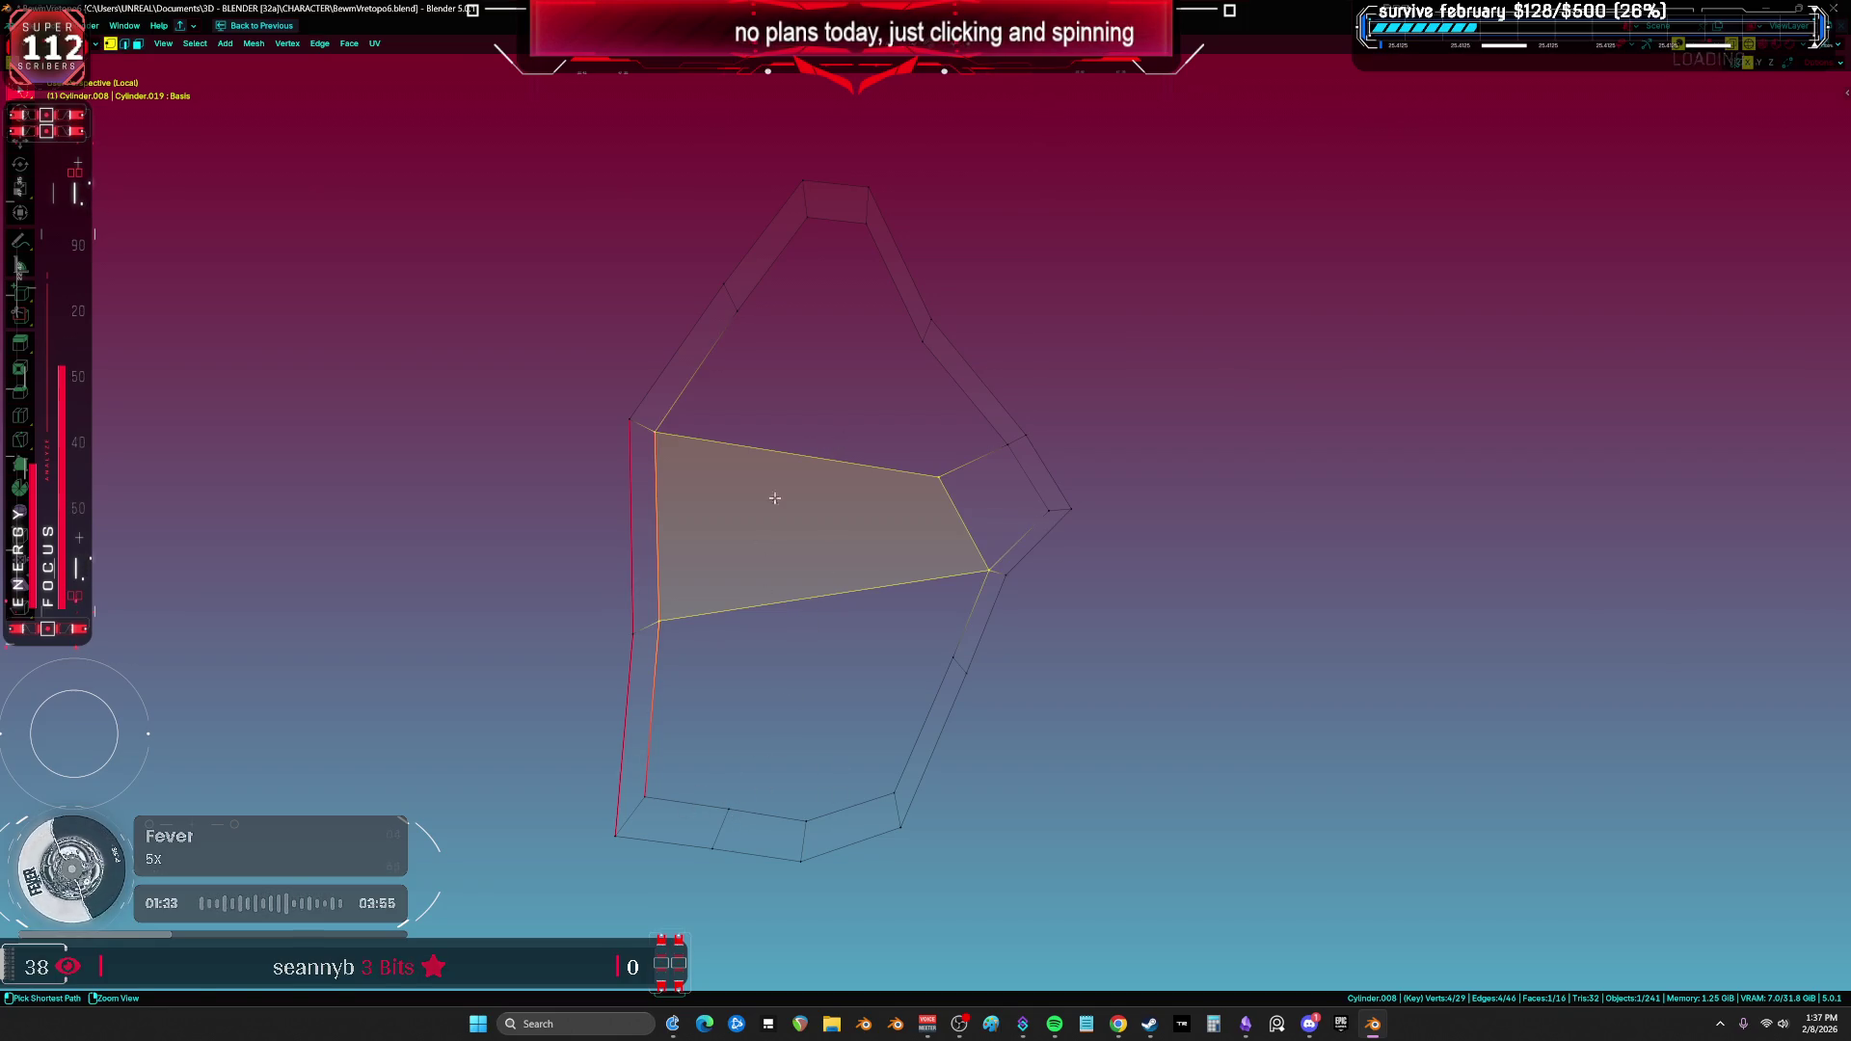
Step: Add a two-cut loop cut and a centred cut through the upper-middle face
key(ctrl+r)
scroll(771, 492, up, 1)
click(761, 535)
right_click(761, 535)
key(2)
click(665, 668)
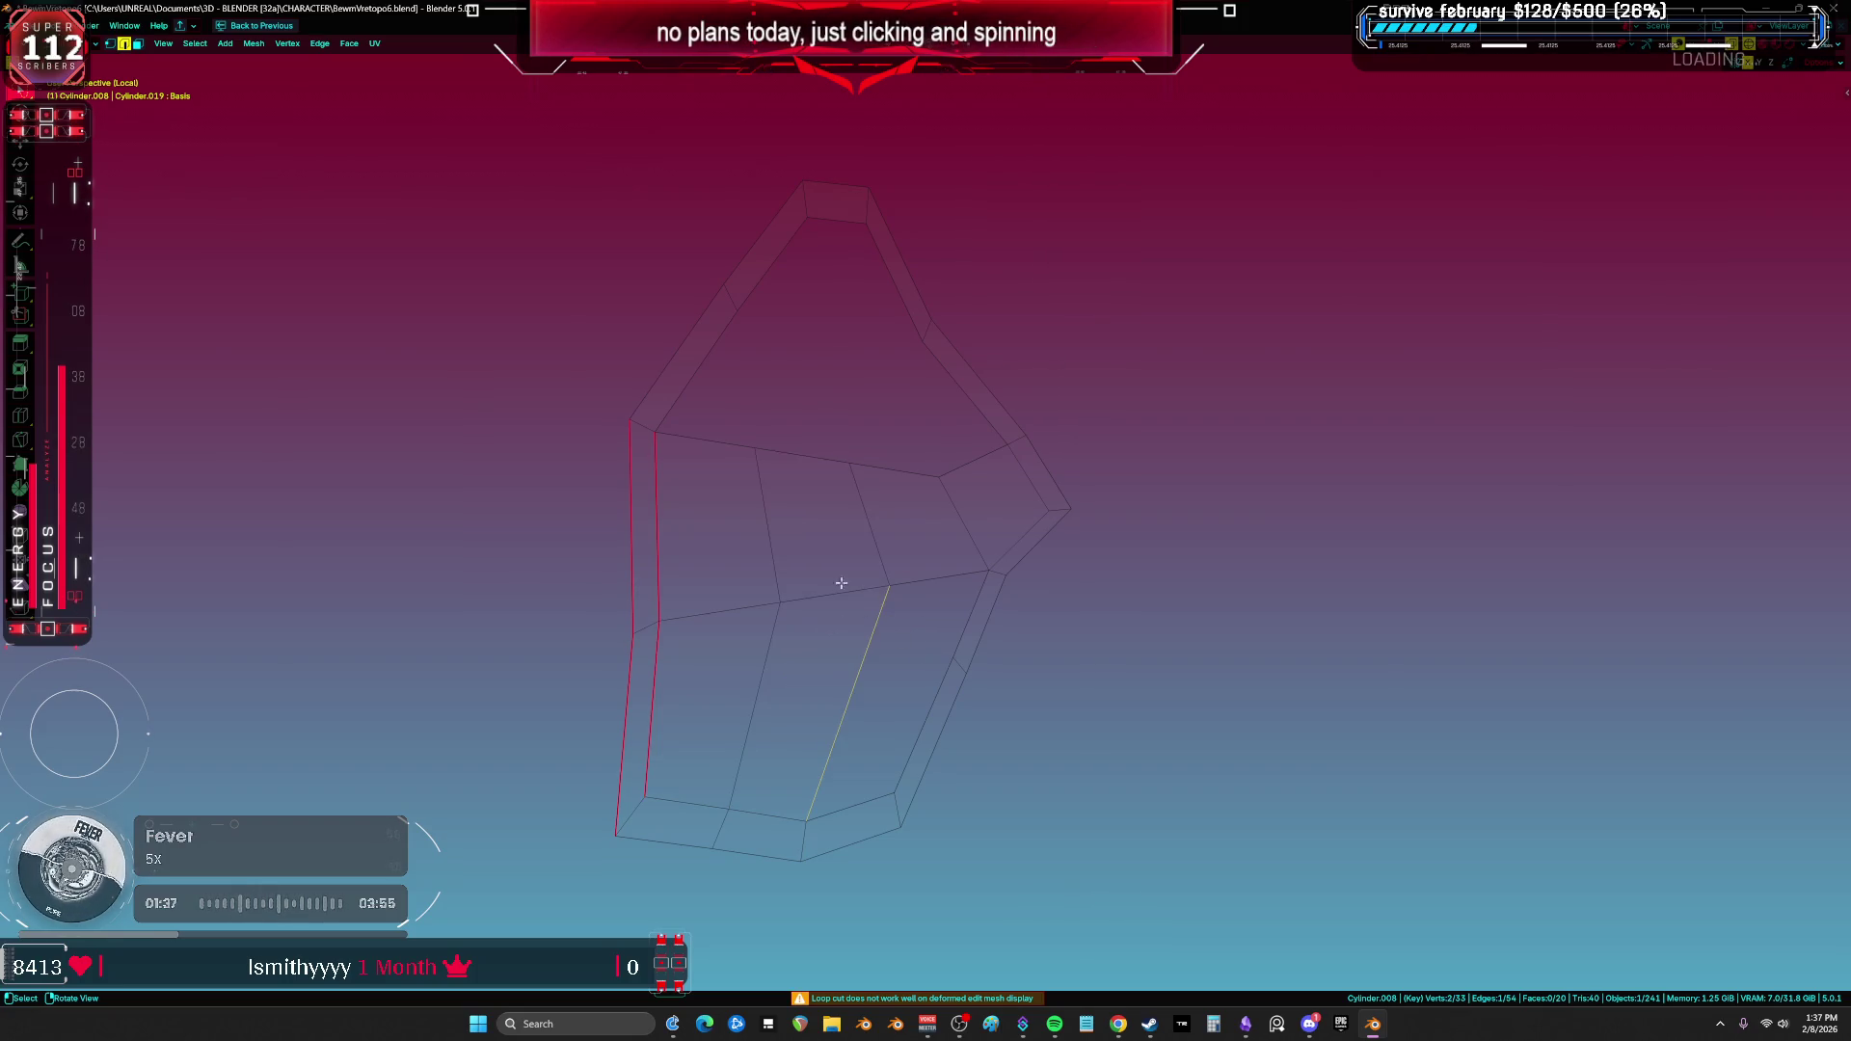
click(835, 486)
right_click(840, 486)
key(1)
click(766, 671)
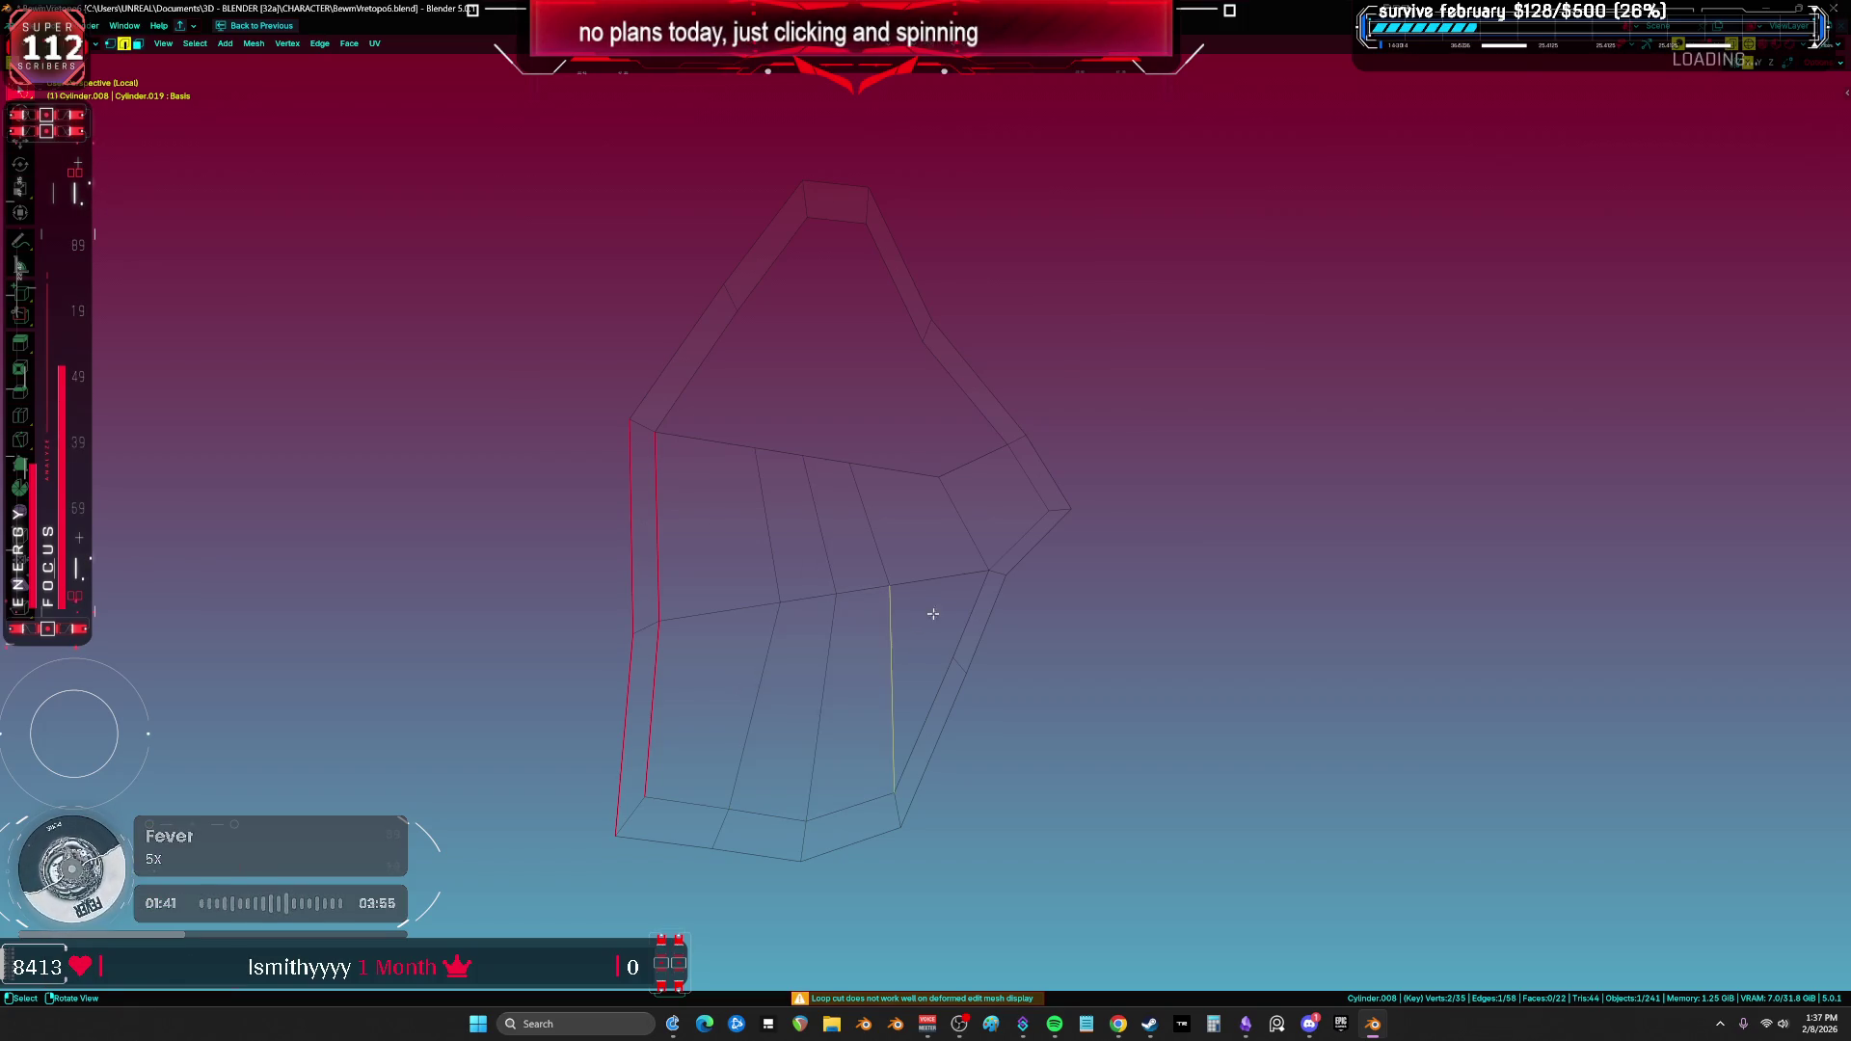
Step: Fill the top band and remaining holes with faces so the patch is closed
click(692, 394)
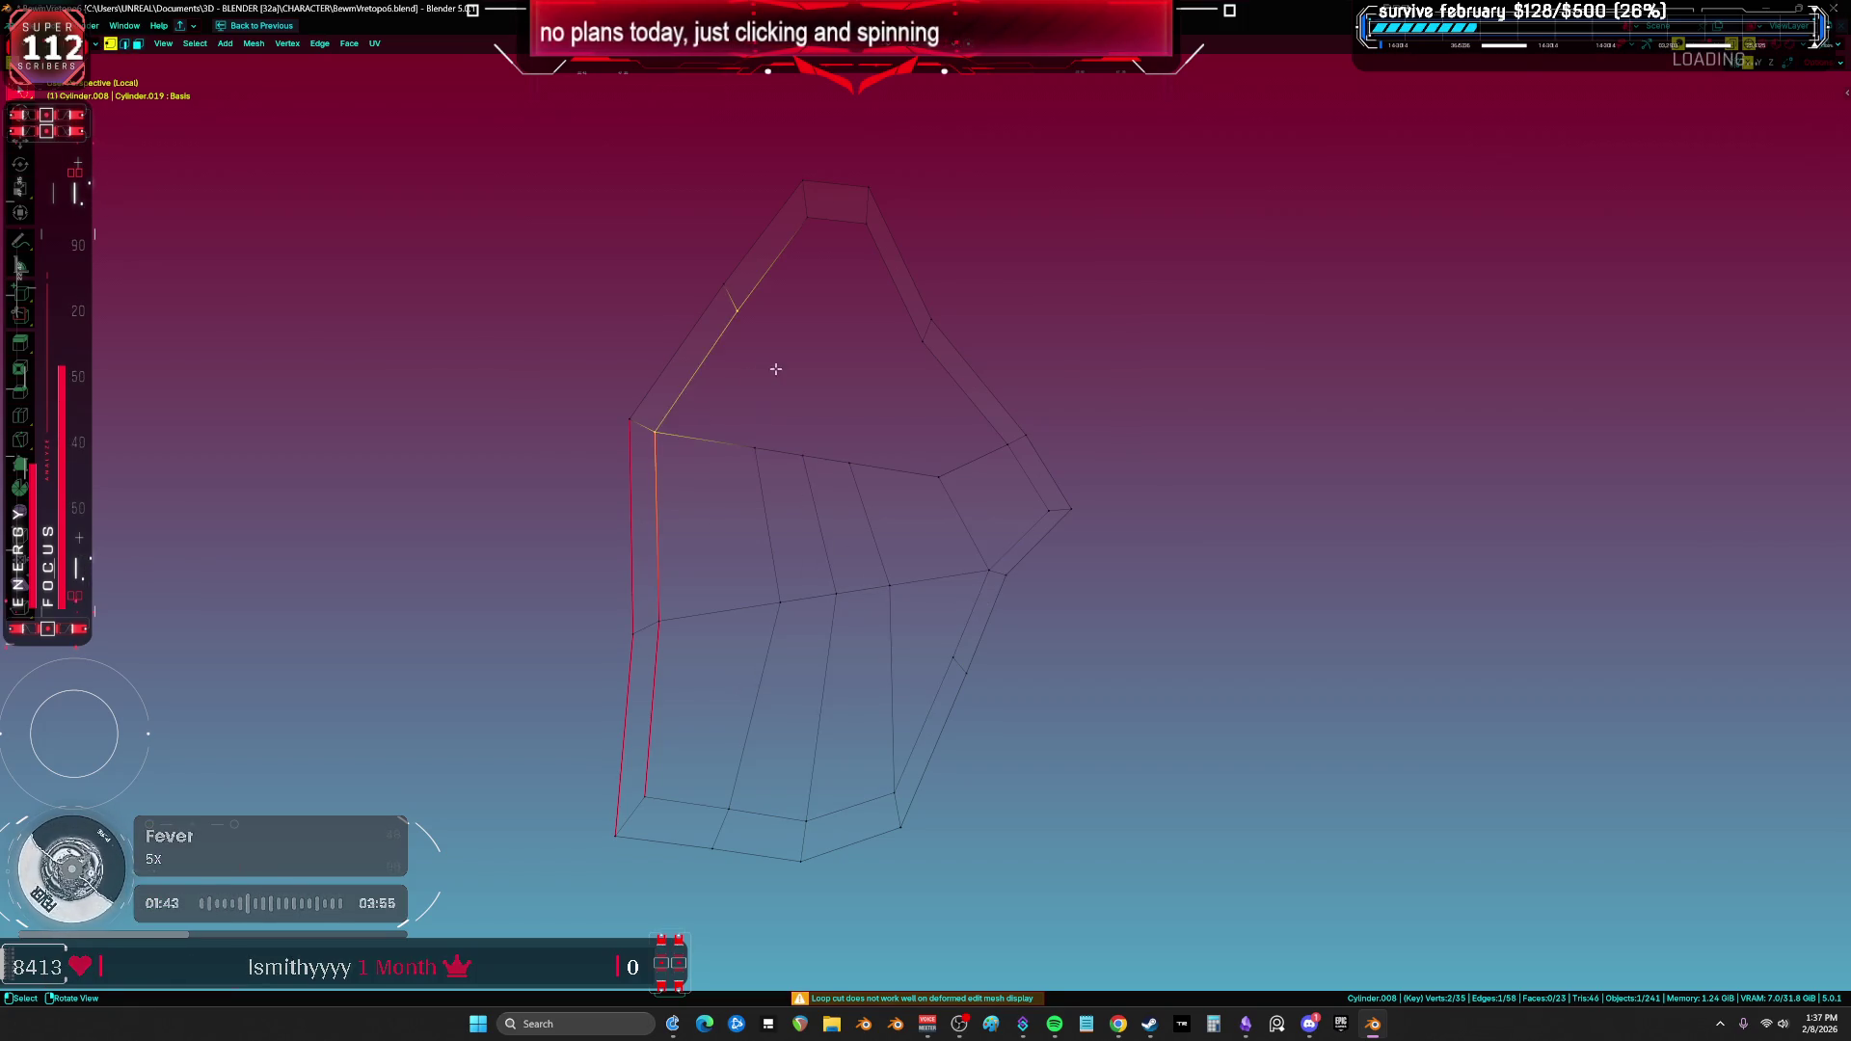
key(1)
key(2)
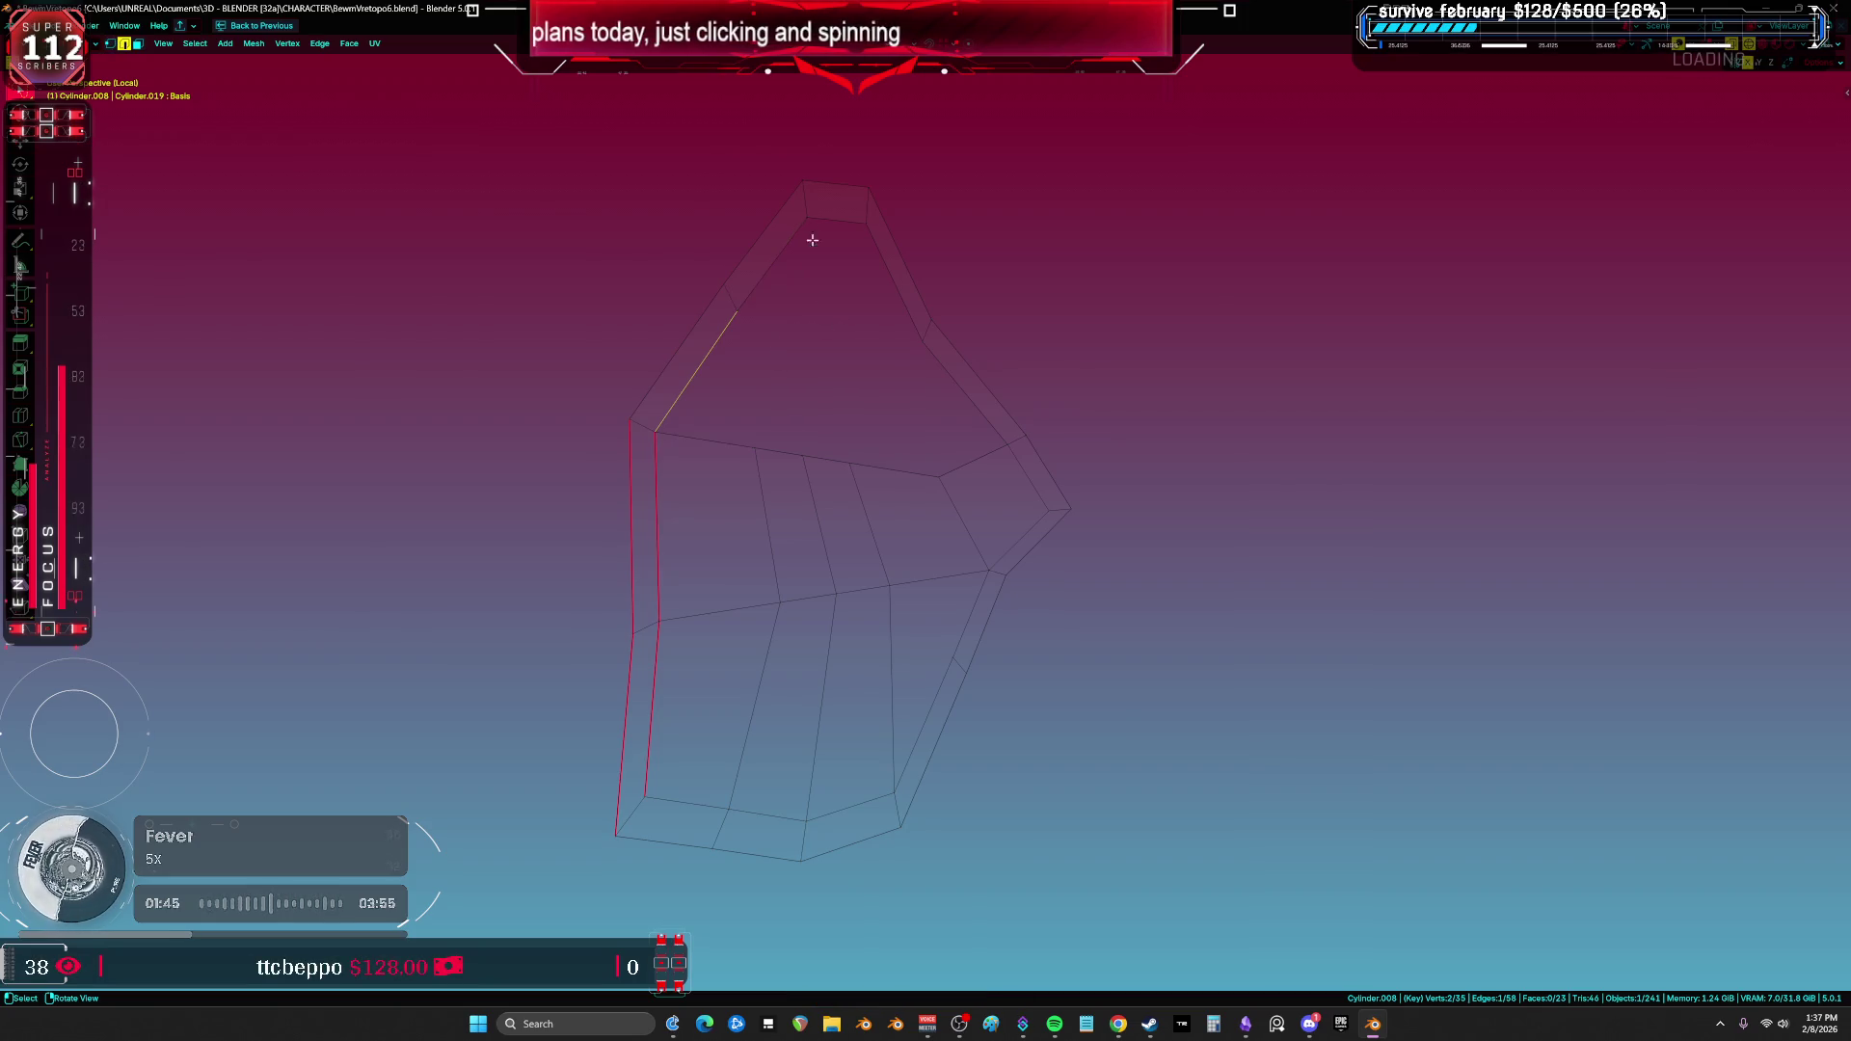
key(f)
key(a)
click(706, 371)
key(f)
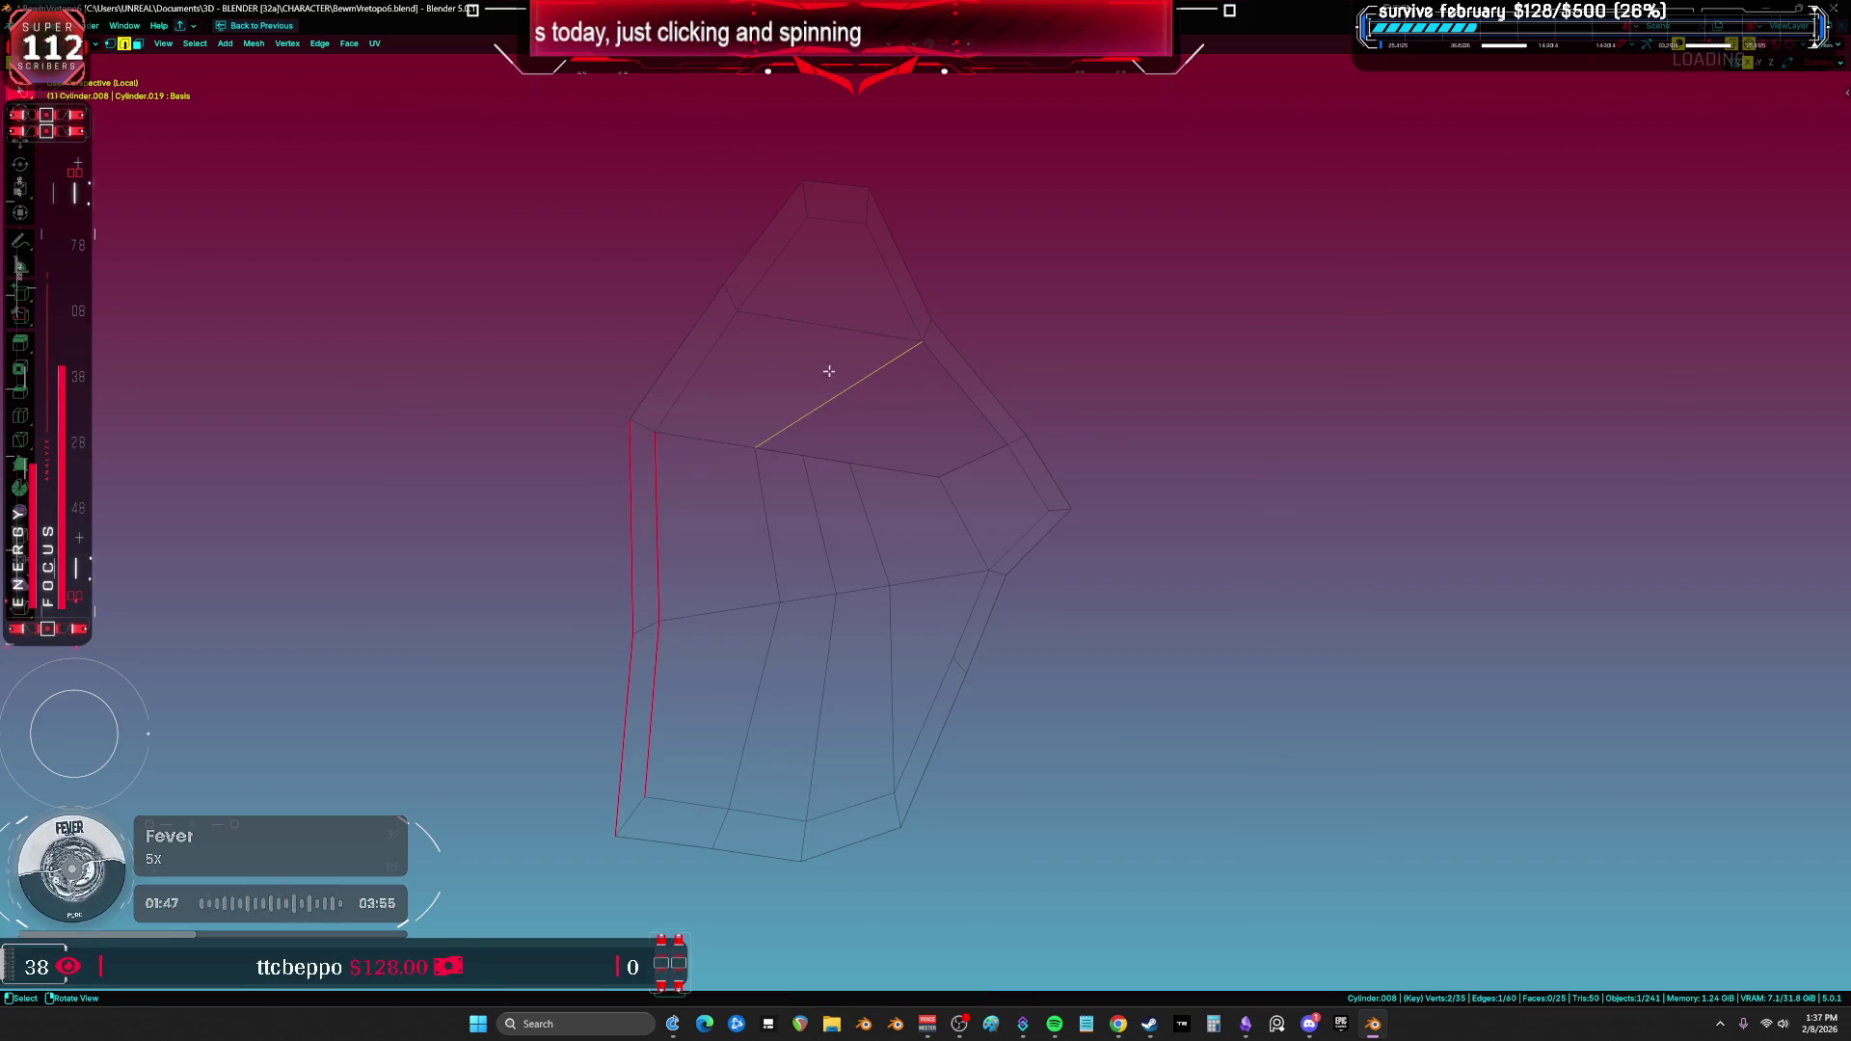
key(a)
click(868, 374)
key(f)
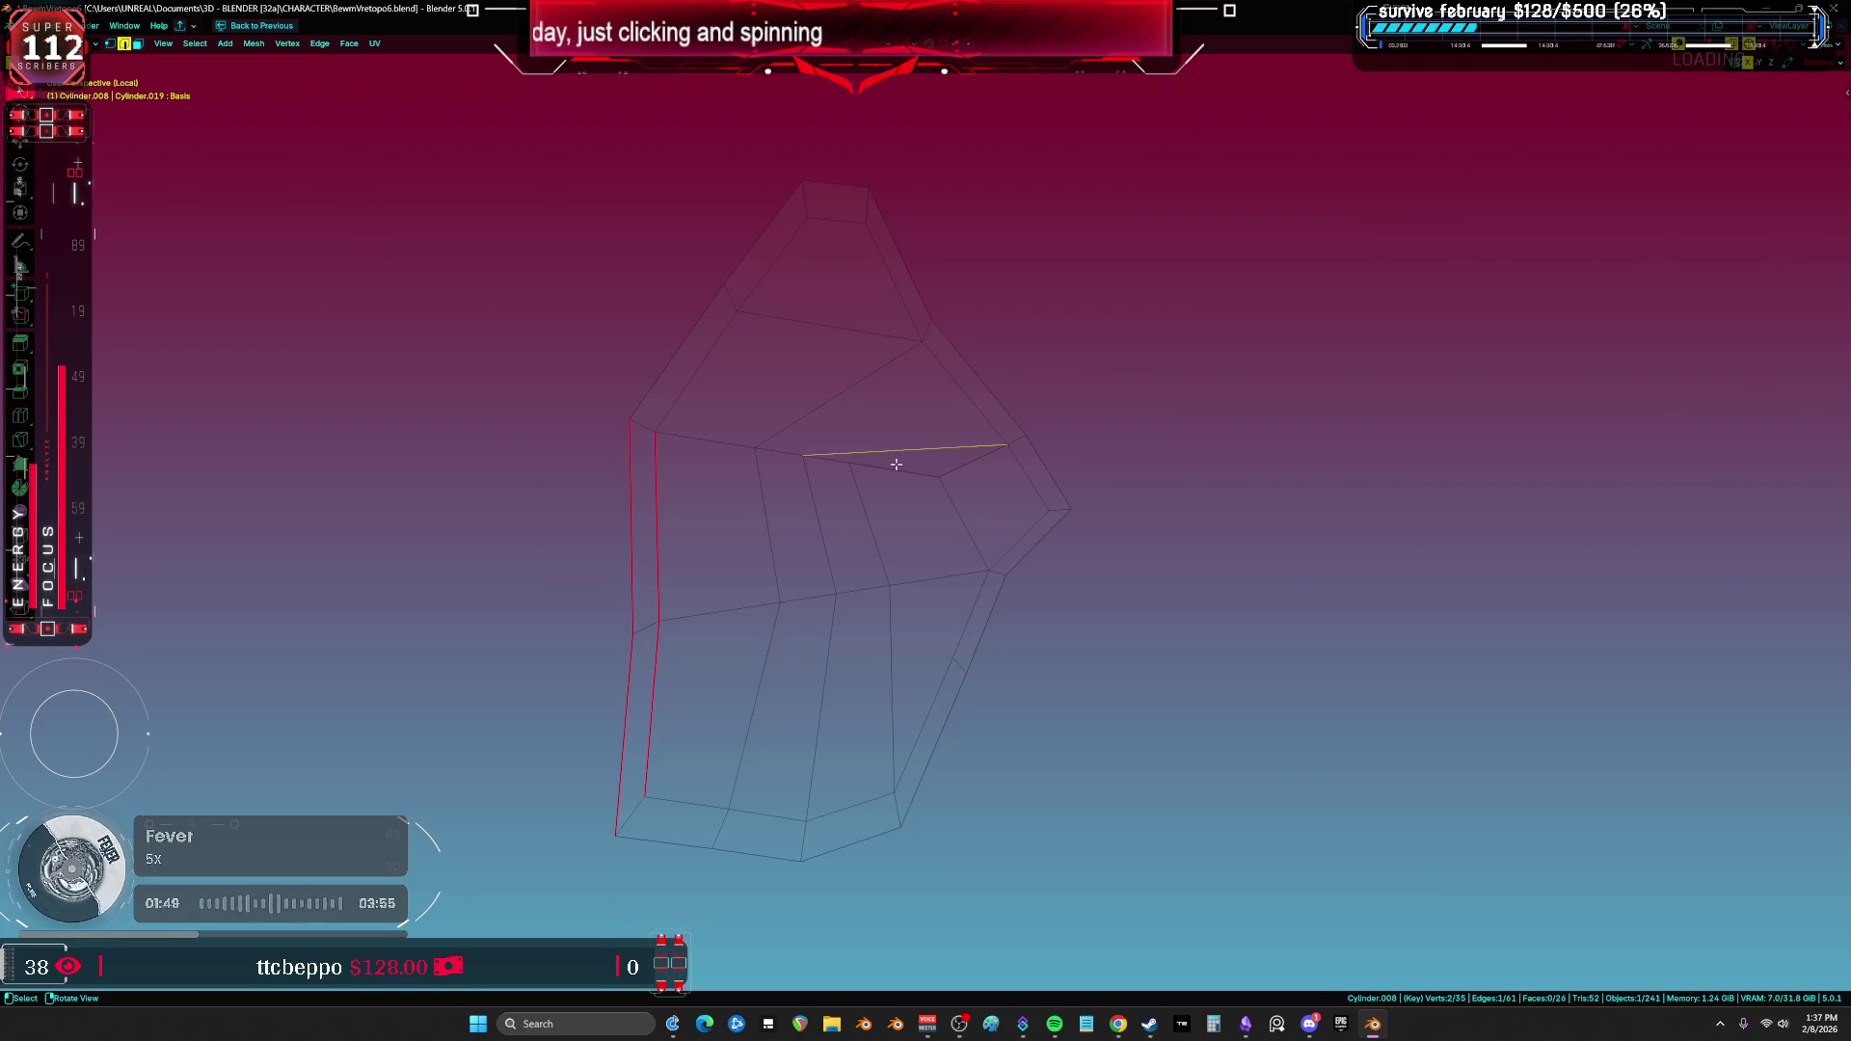
Step: Smooth the patch surface with a sculpt brush, then leave Local view
key(1)
click(857, 470)
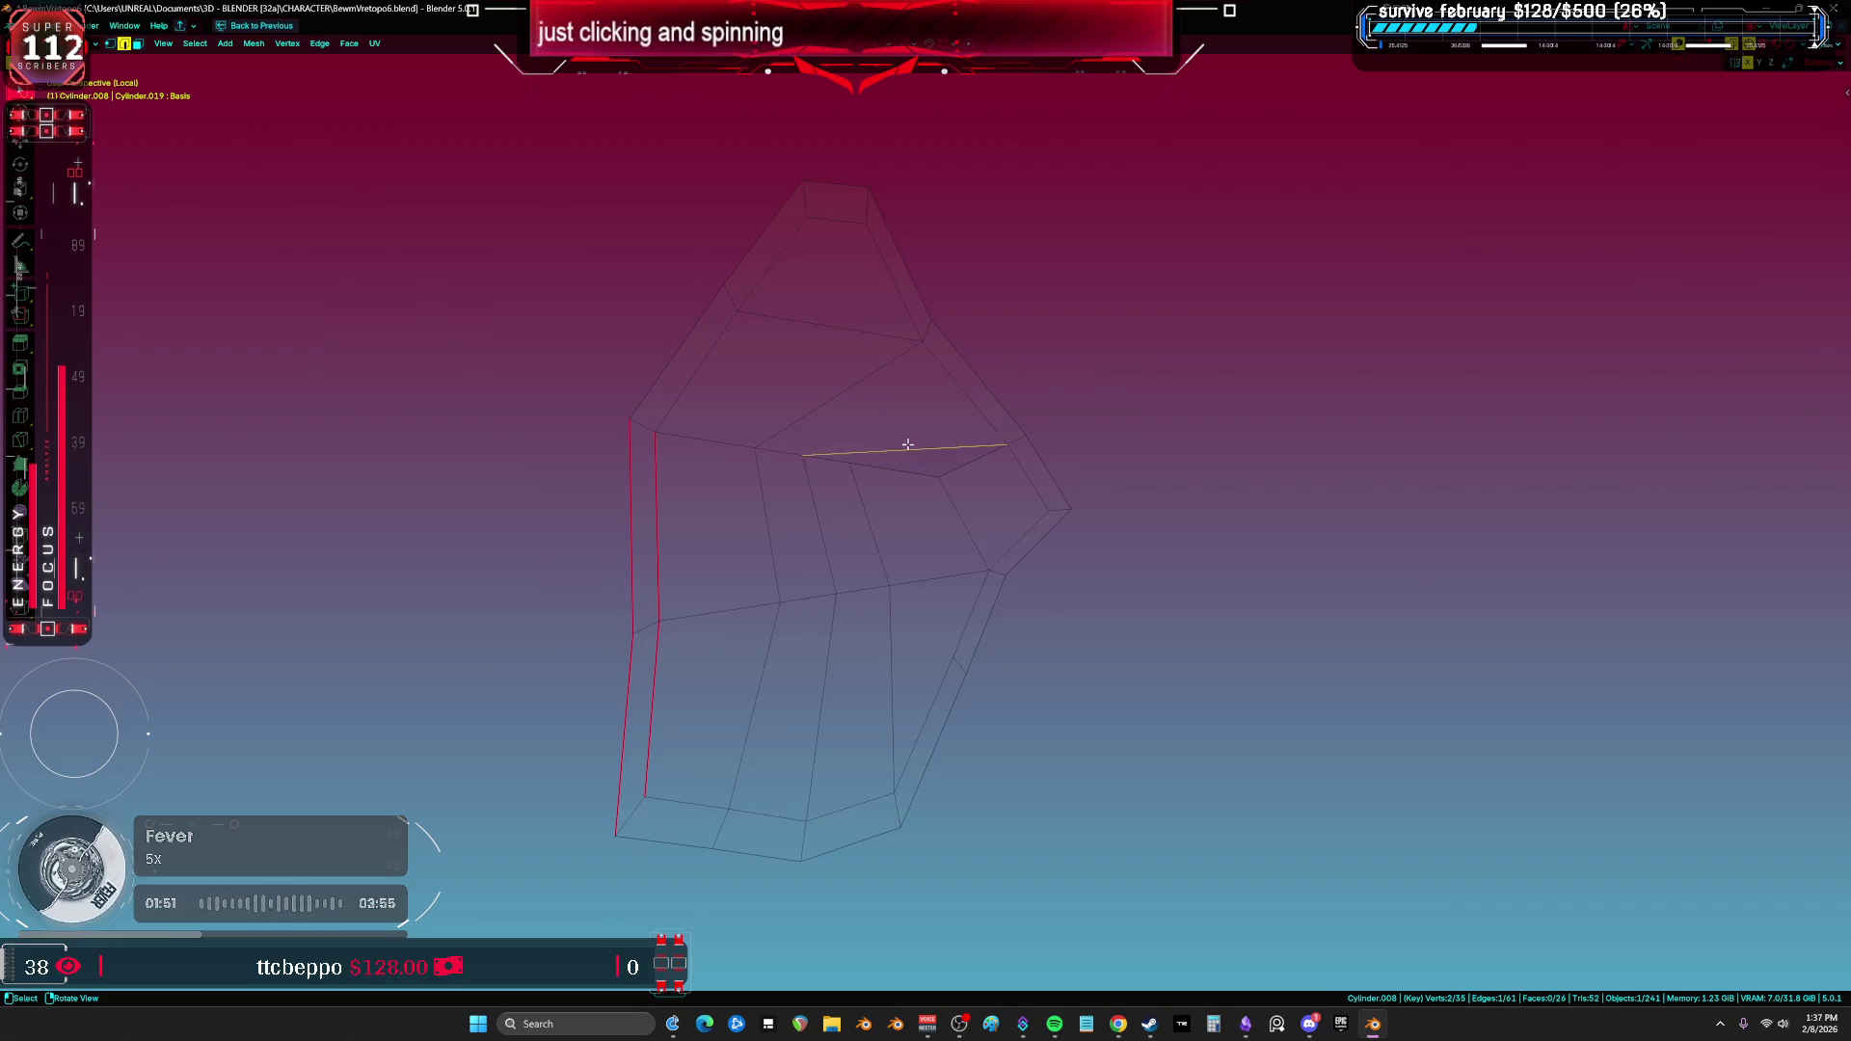
key(ctrl+Tab)
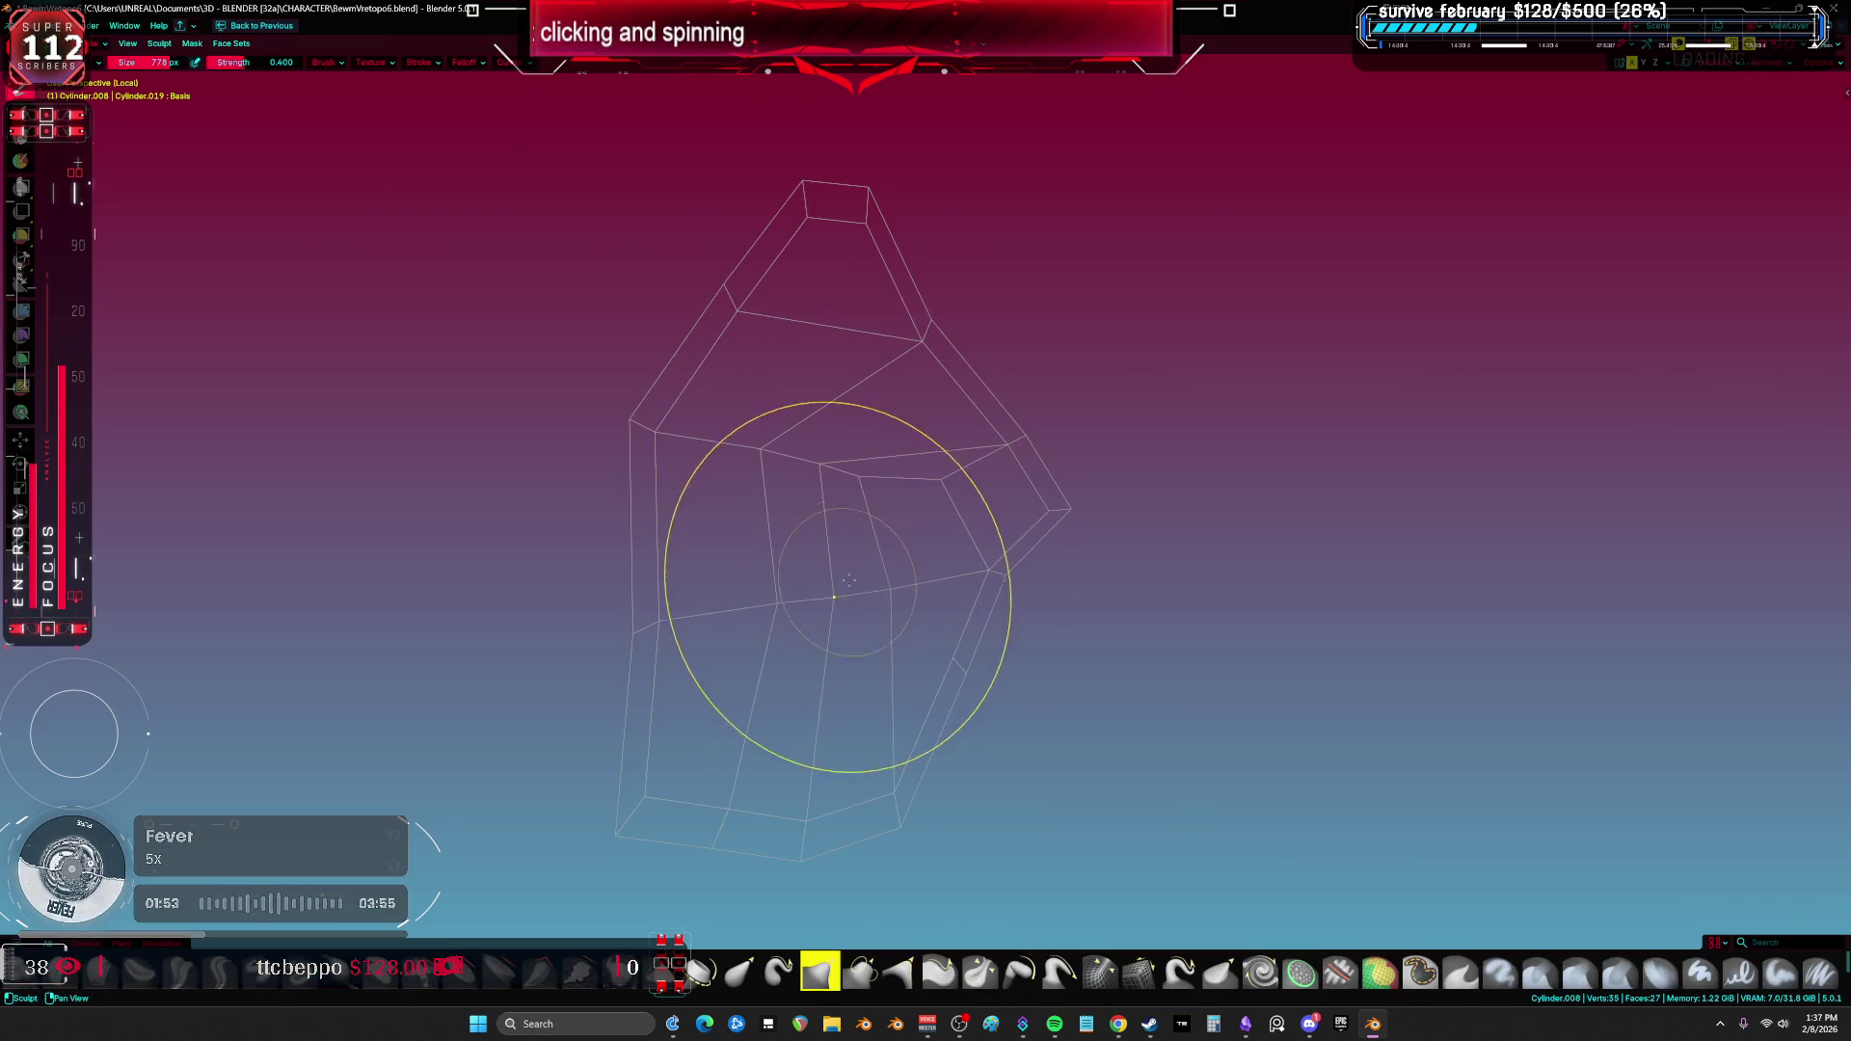
mouse_move(807, 595)
mouse_down()
mouse_move(909, 541)
mouse_move(732, 640)
mouse_move(778, 430)
mouse_move(847, 392)
mouse_move(848, 490)
mouse_move(926, 614)
mouse_move(868, 785)
mouse_move(1107, 545)
mouse_up()
key(Tab)
key(KP_Divide)
middle_drag(1084, 545, 979, 490)
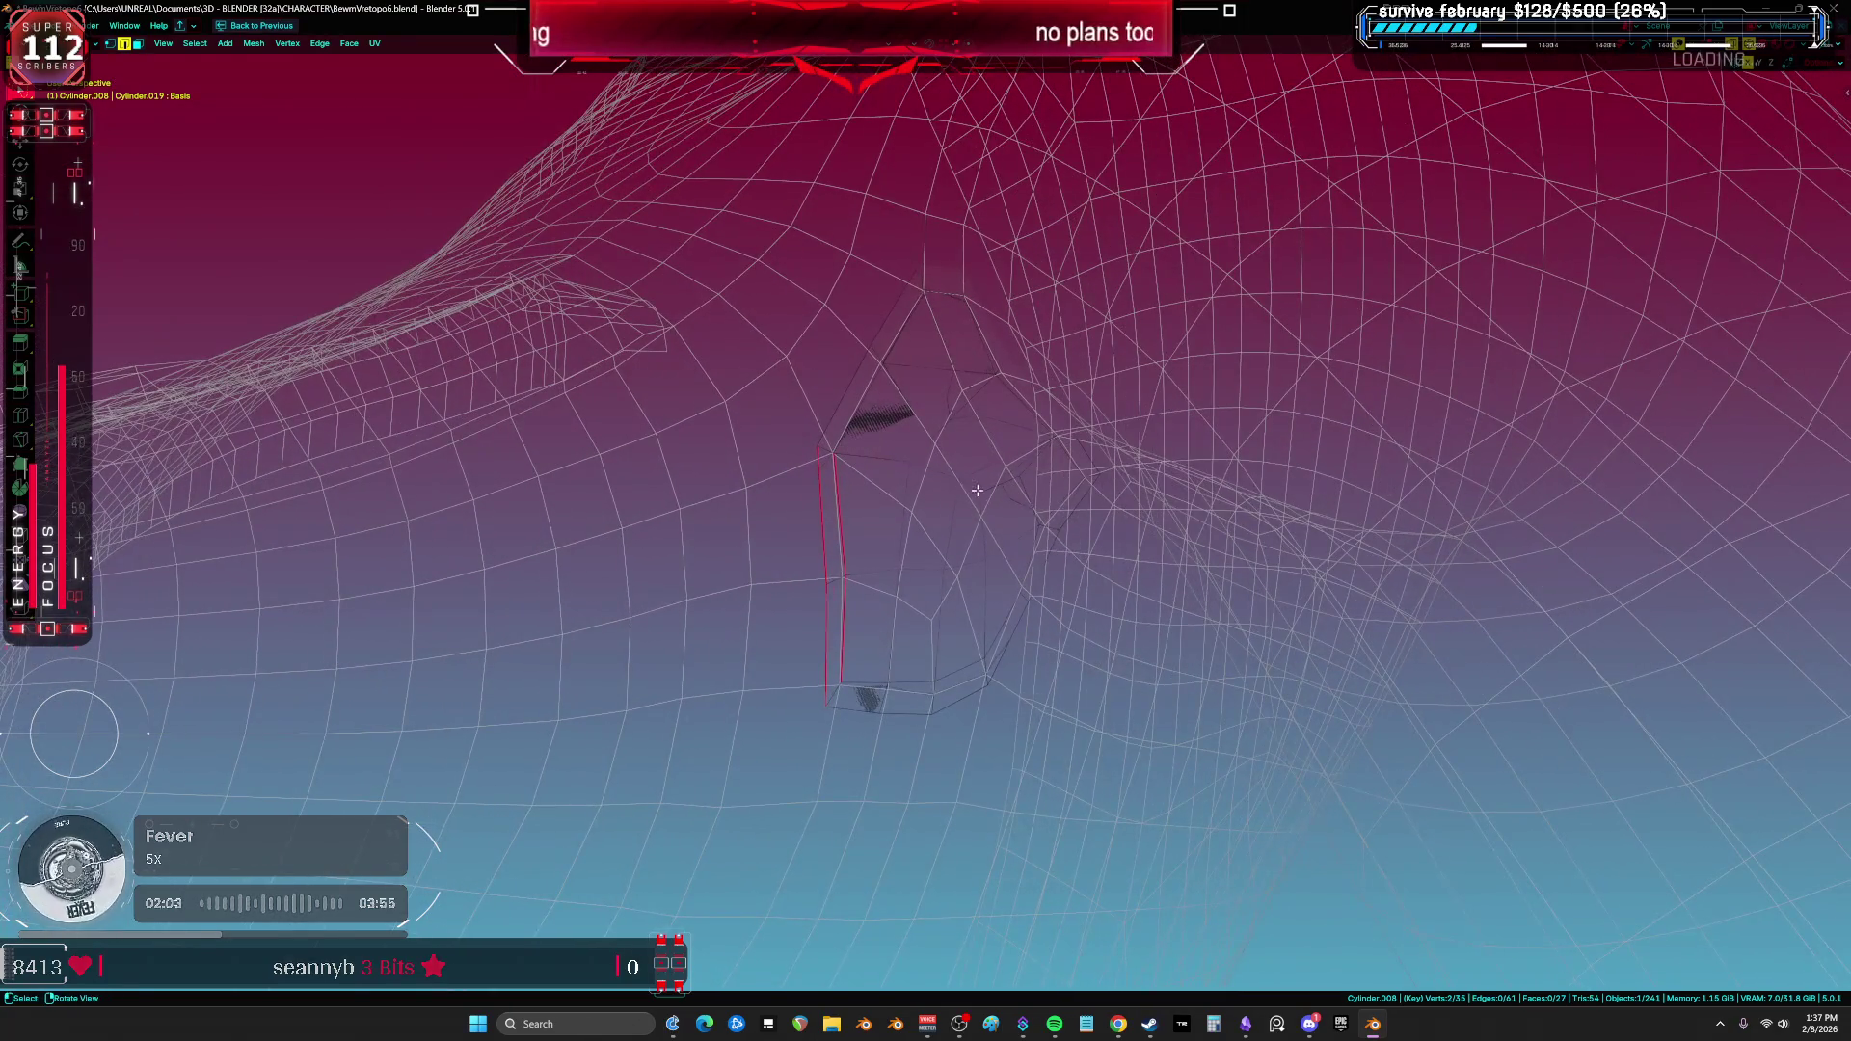
Step: Switch to the body mesh Cylinder.001, toggle solid shading, and return to Object Mode
key(alt+q)
scroll(924, 508, up, 1)
key(a)
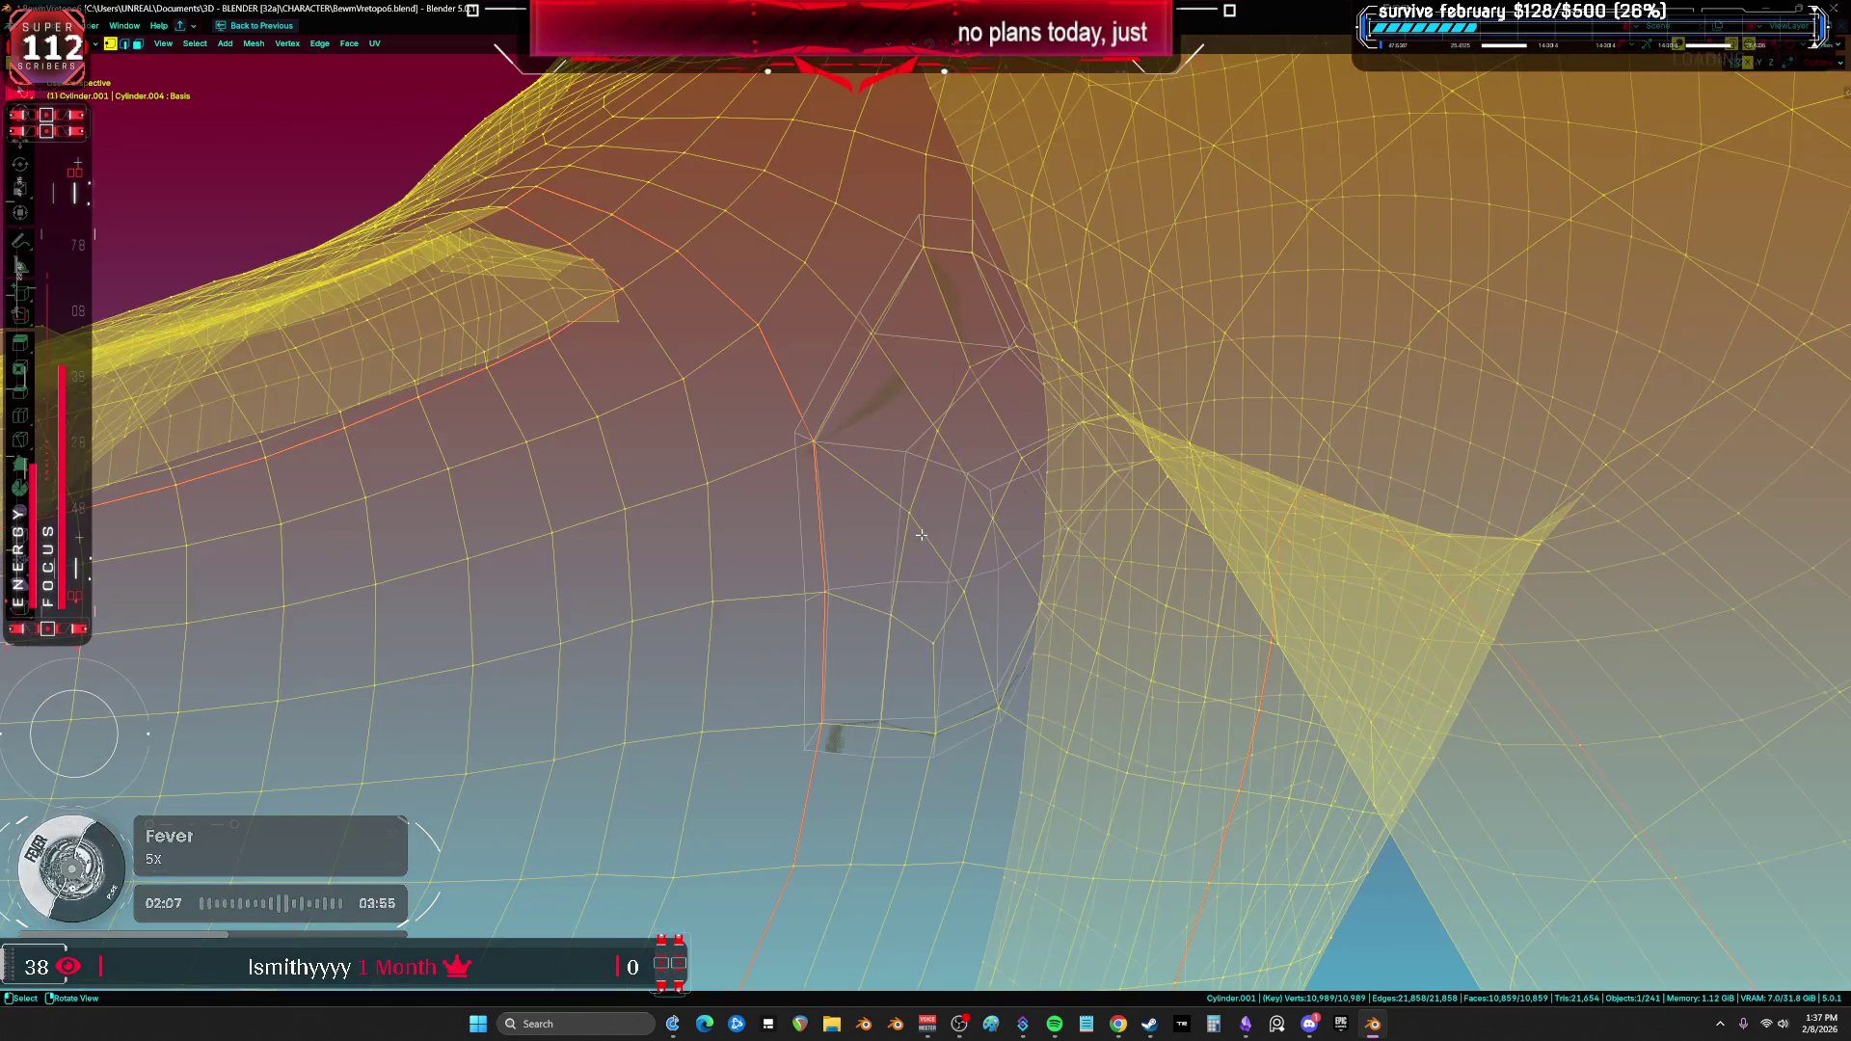
middle_drag(858, 666, 873, 636)
key(shift+z)
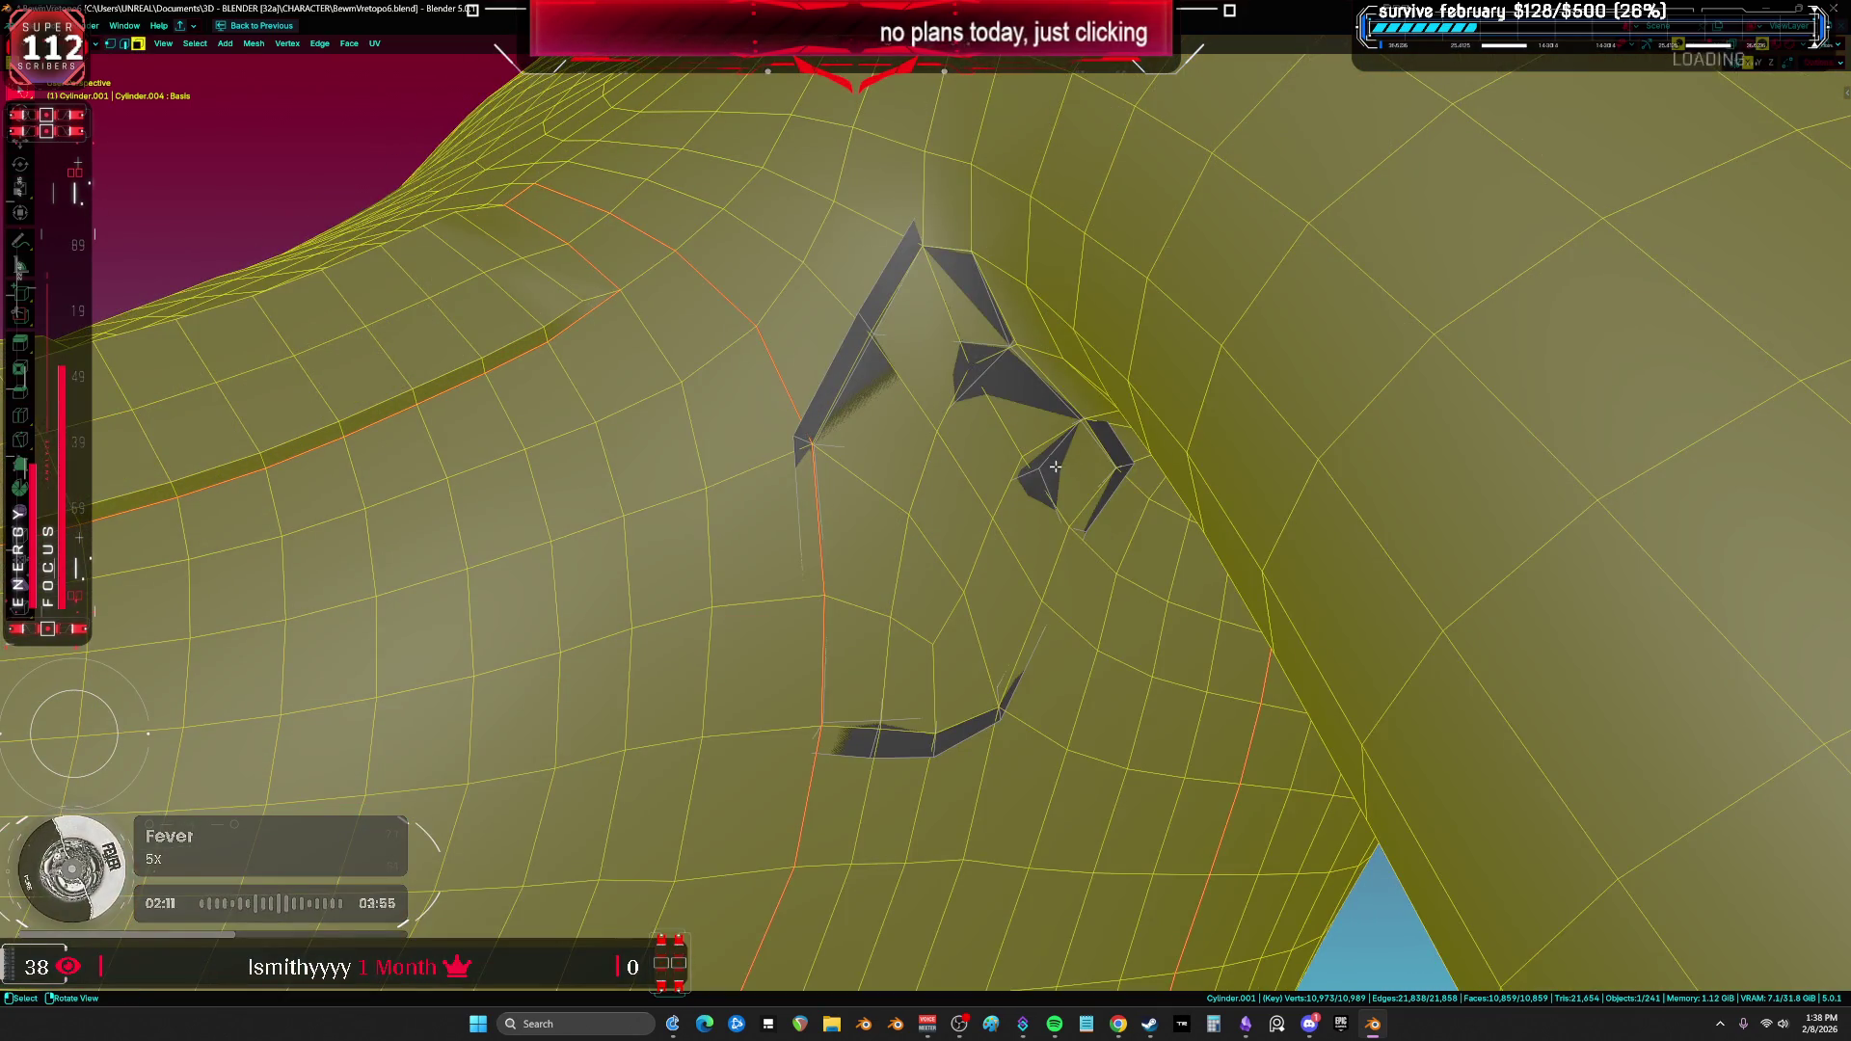
key(Tab)
click(1027, 482)
Step: Inspect the Cylinder.008 patch in see-through shading, then go back to Object Mode
click(1045, 477)
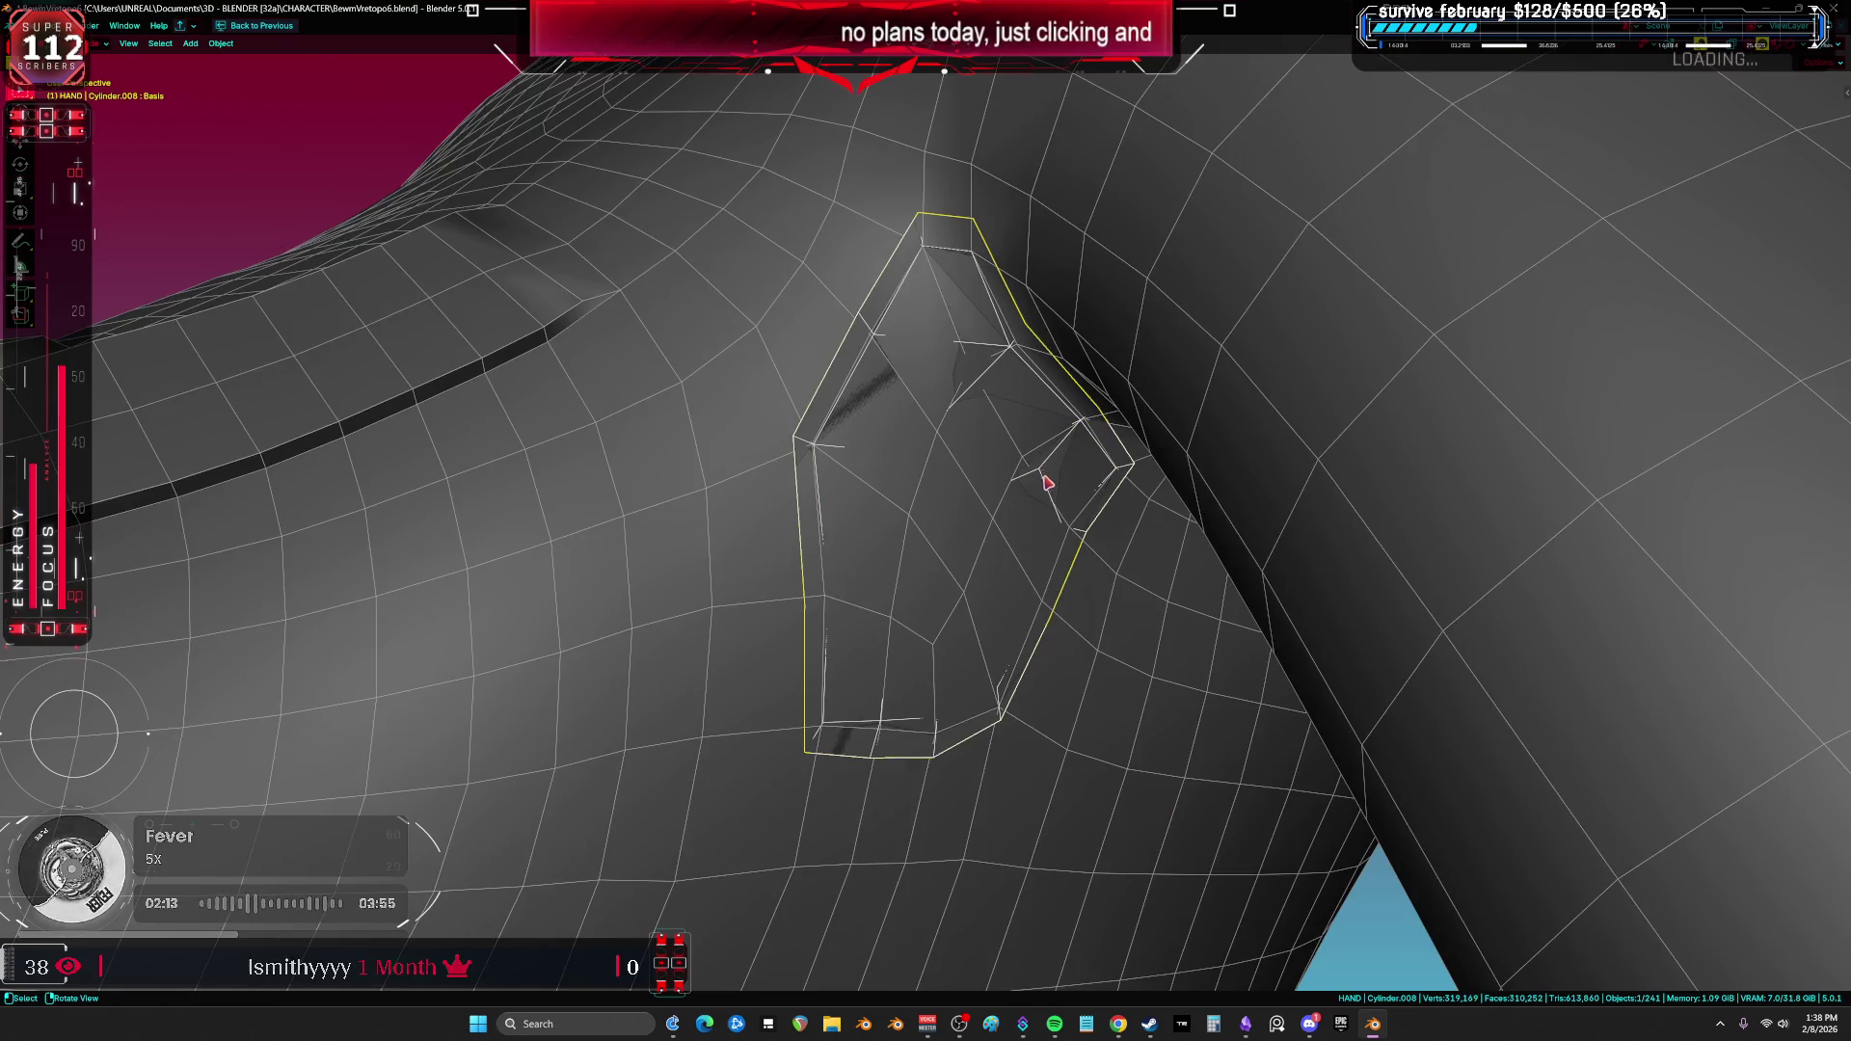
key(Tab)
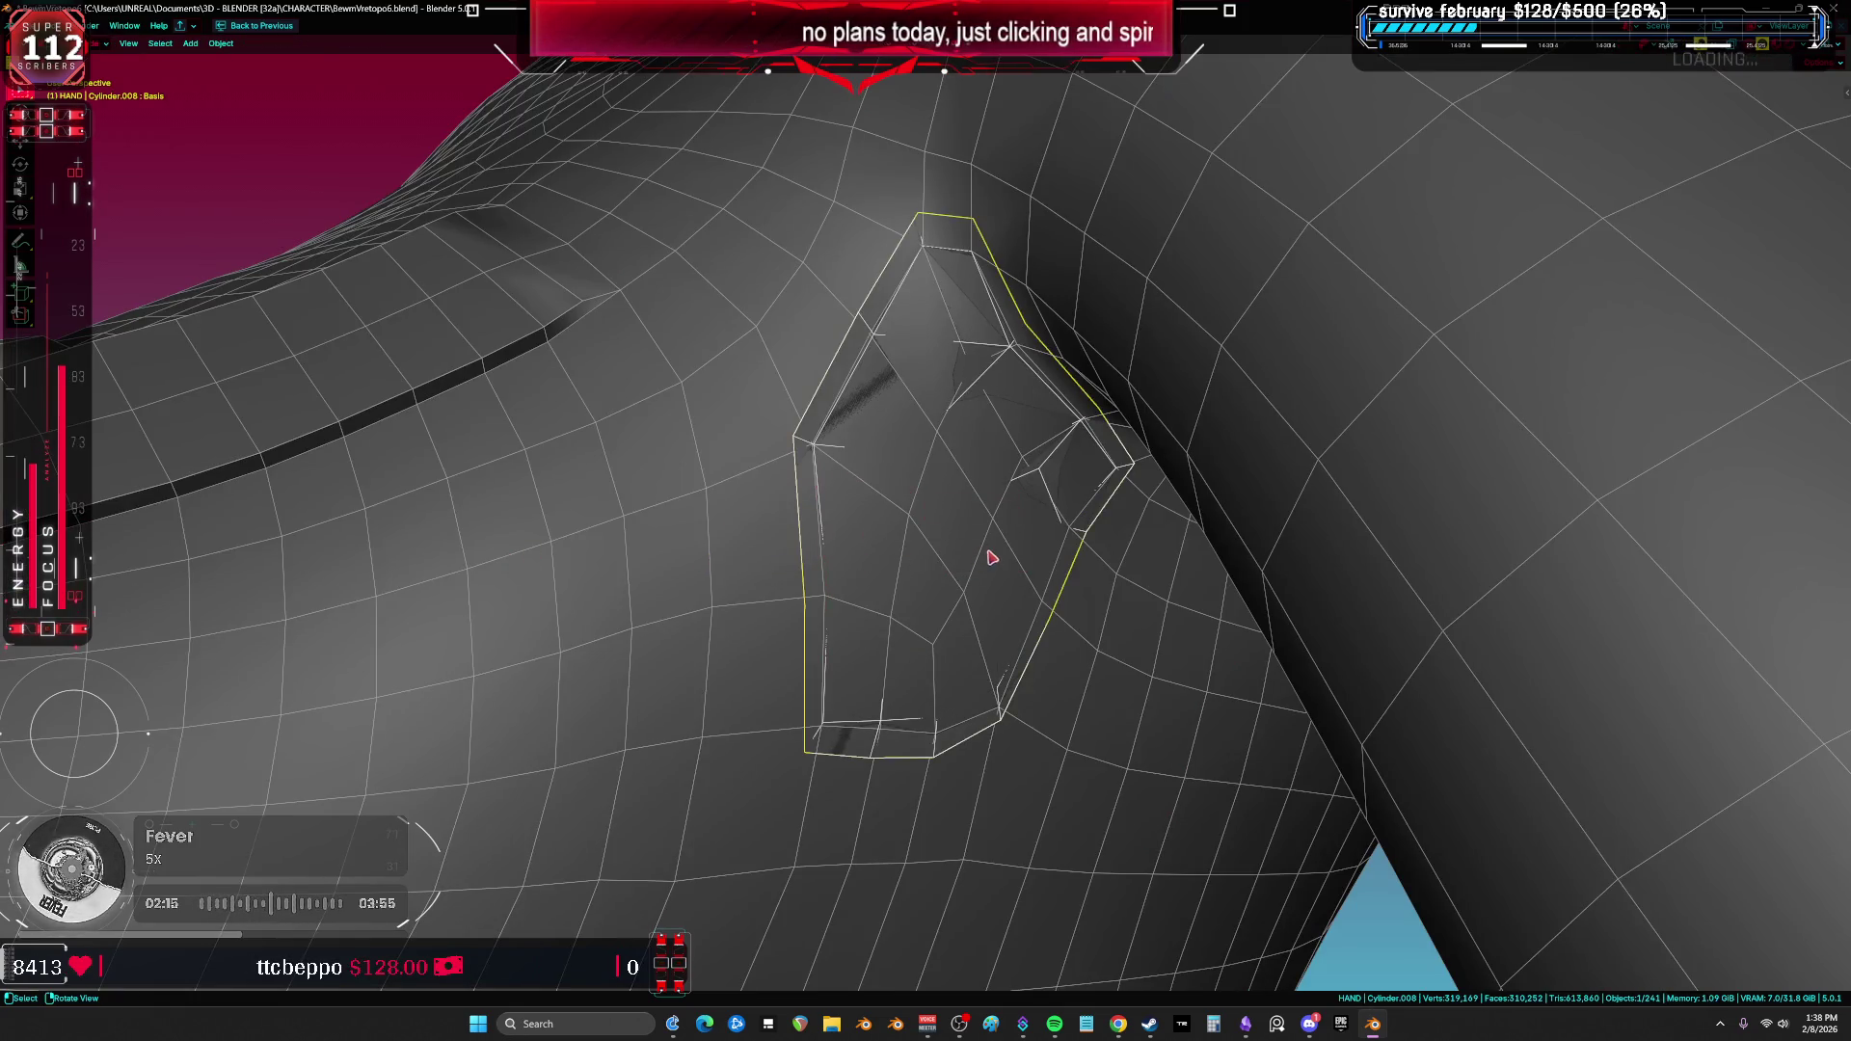
key(shift+z)
key(a)
middle_drag(897, 491, 1039, 460)
key(shift+z)
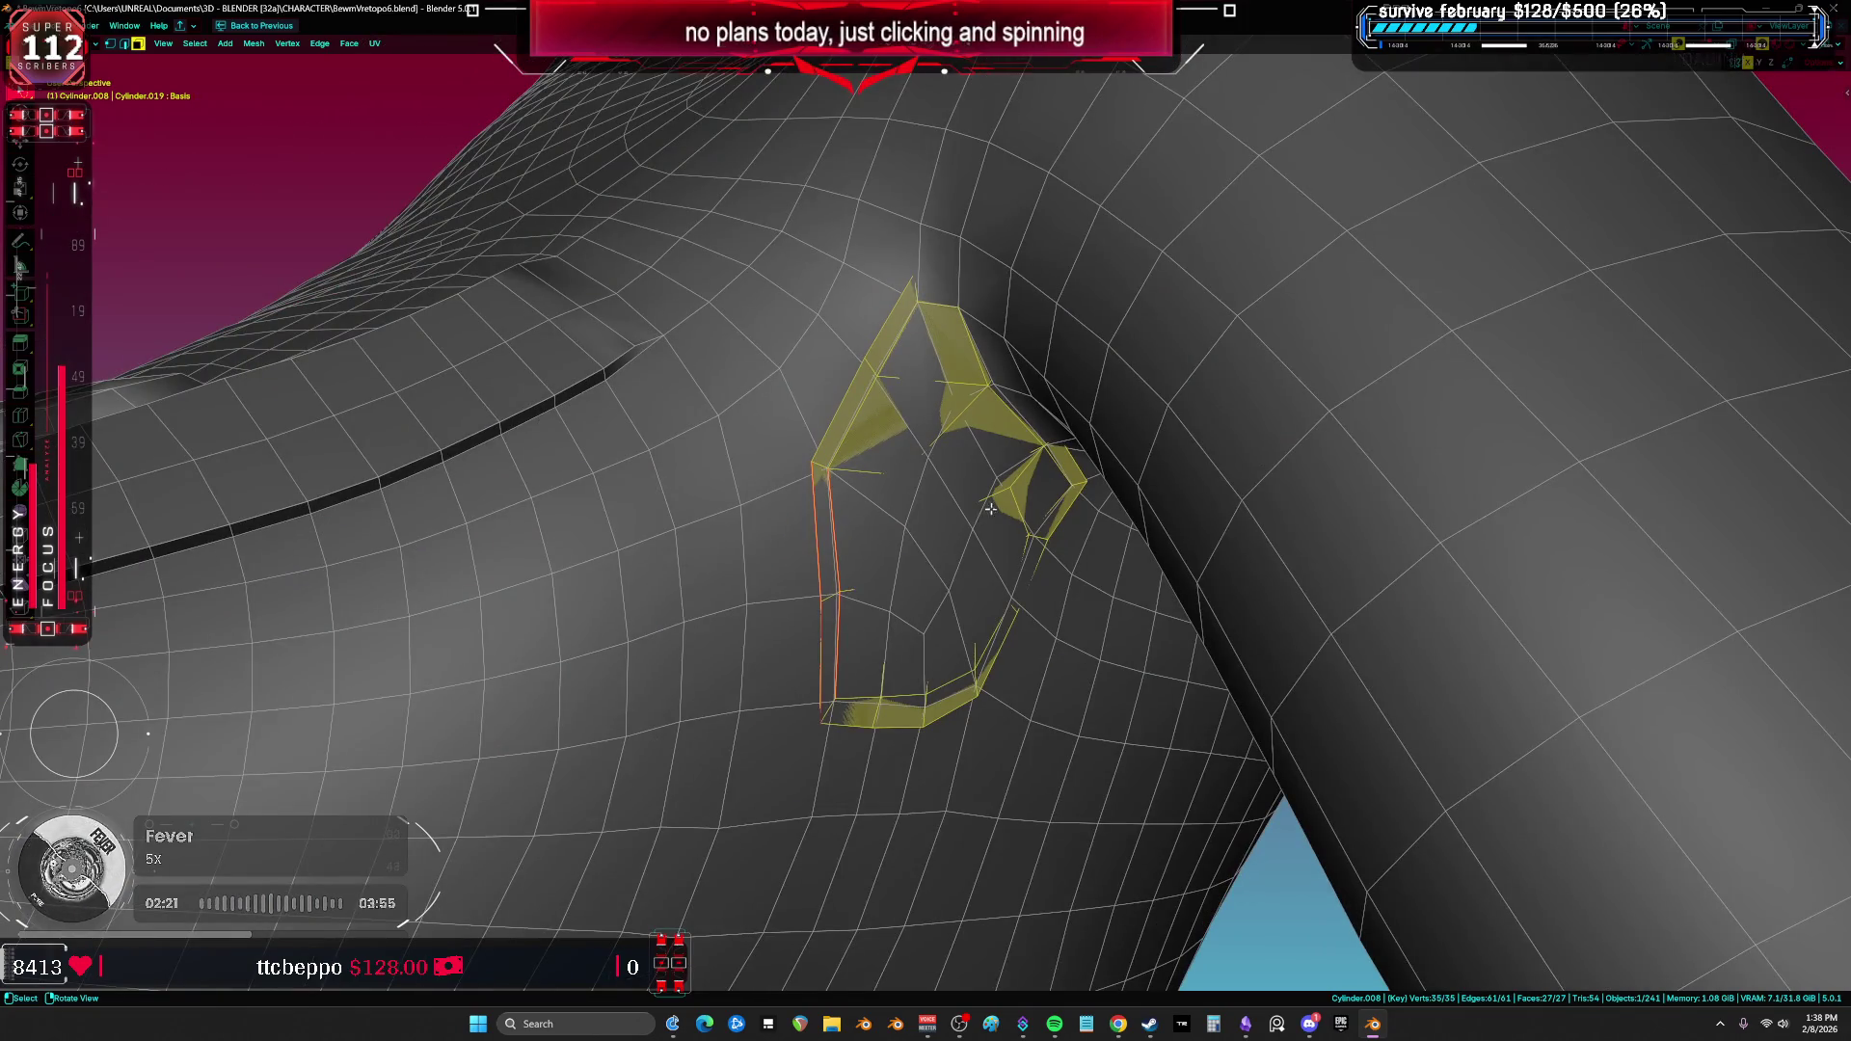
key(shift+z)
key(ctrl+Tab)
click(947, 505)
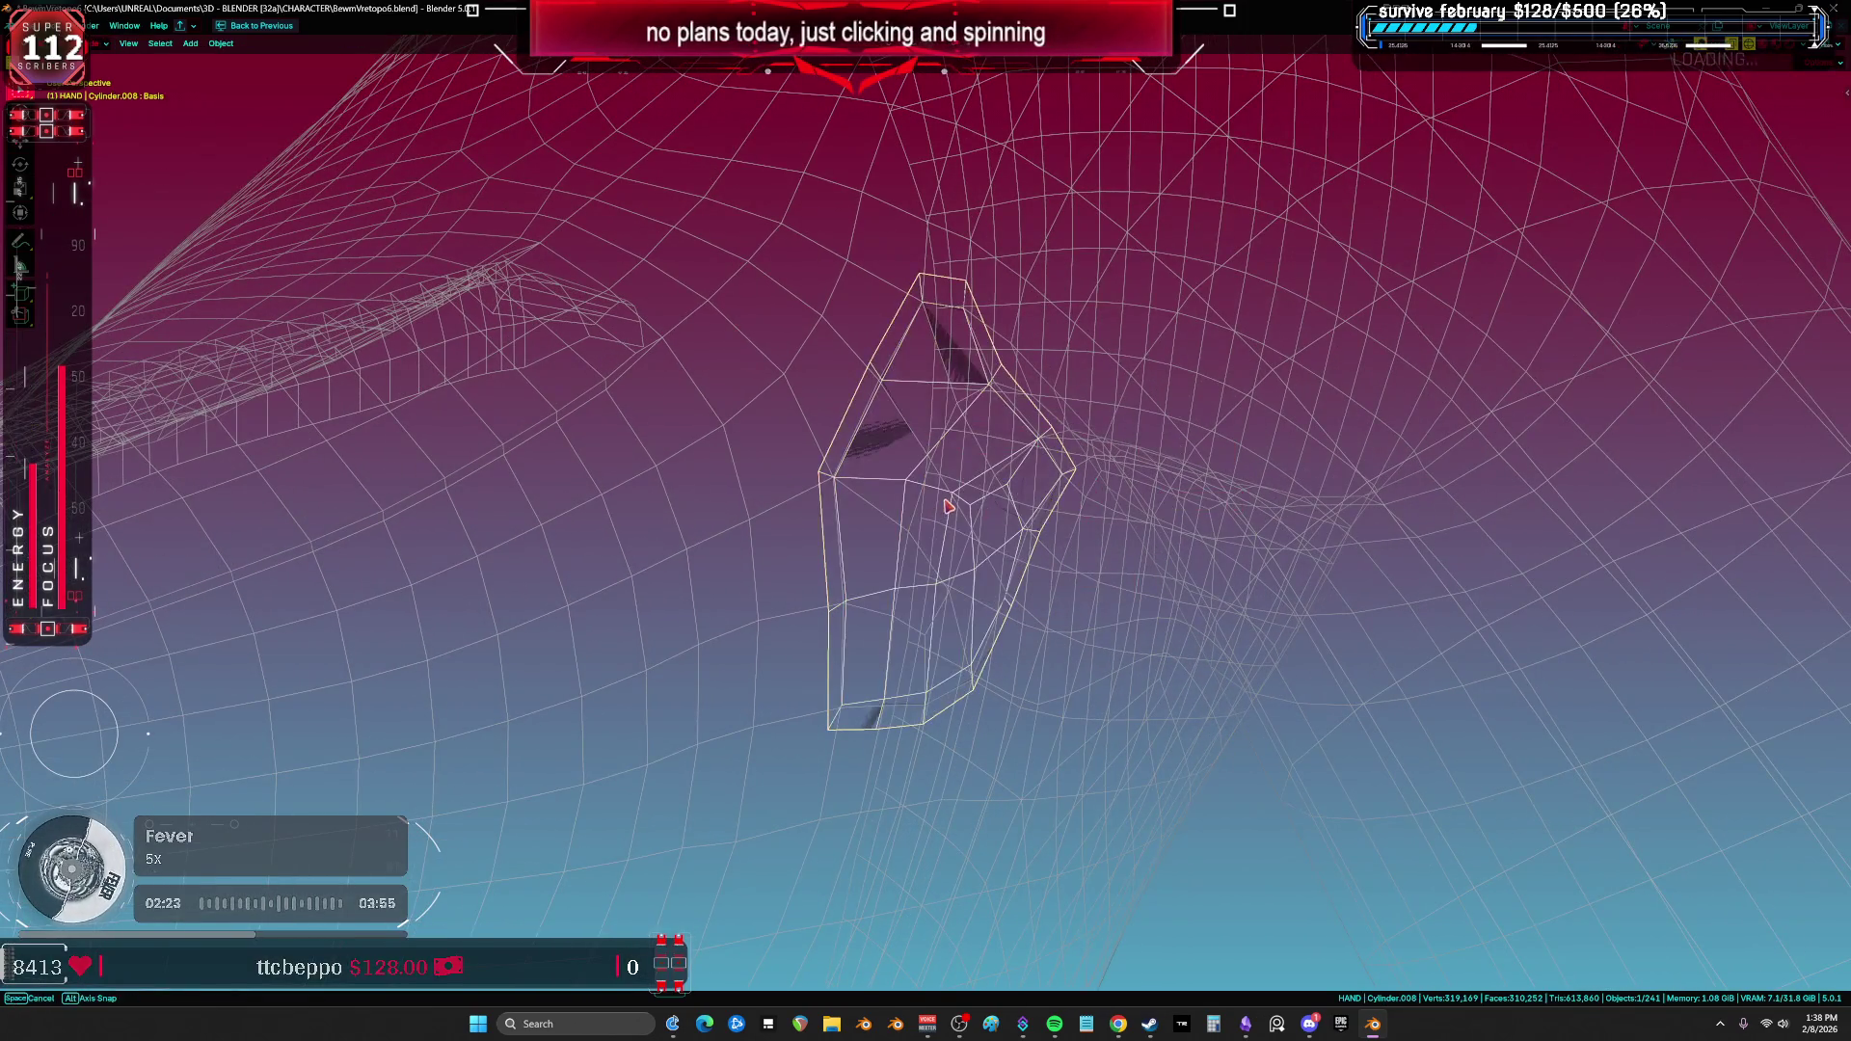
Step: Delete Cylinder.008 and enter Edit Mode on Cylinder.001
key(Delete)
click(940, 485)
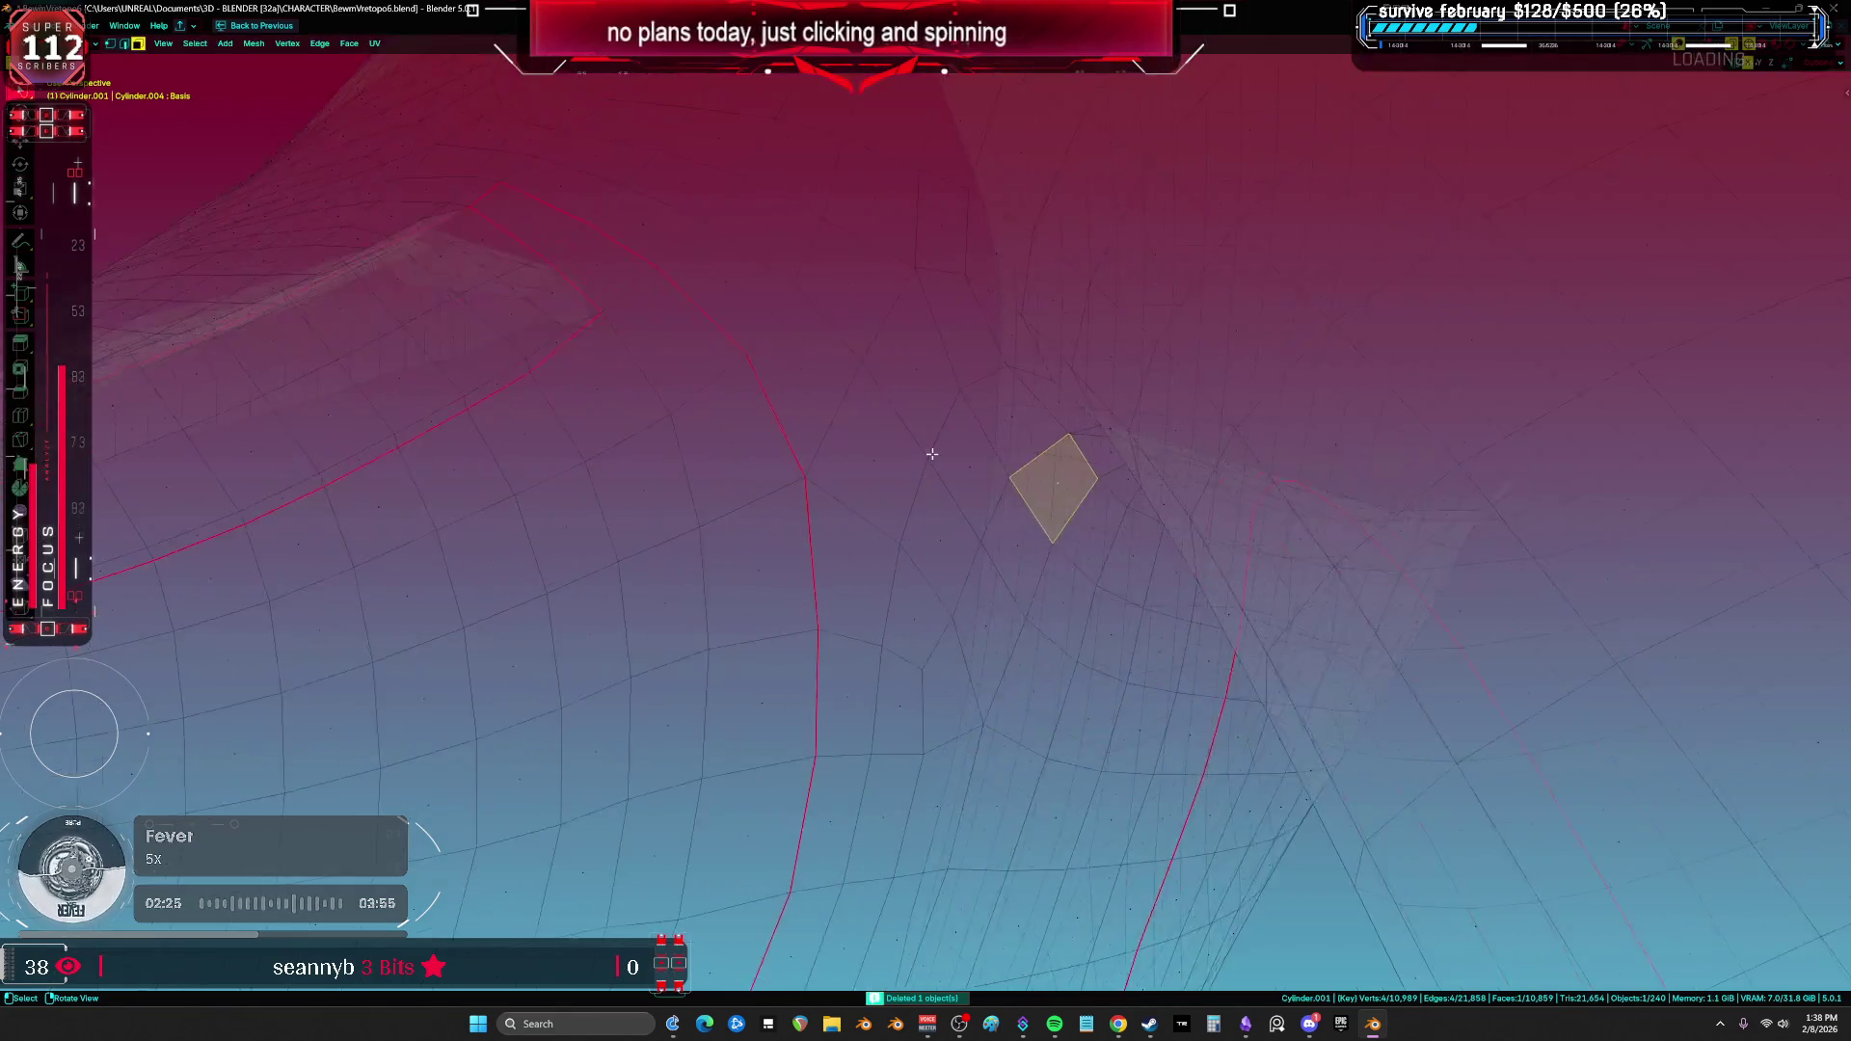
key(ctrl+Tab)
click(1002, 465)
mouse_move(983, 478)
middle_down()
mouse_move(1031, 493)
mouse_move(1038, 473)
mouse_move(994, 399)
middle_up()
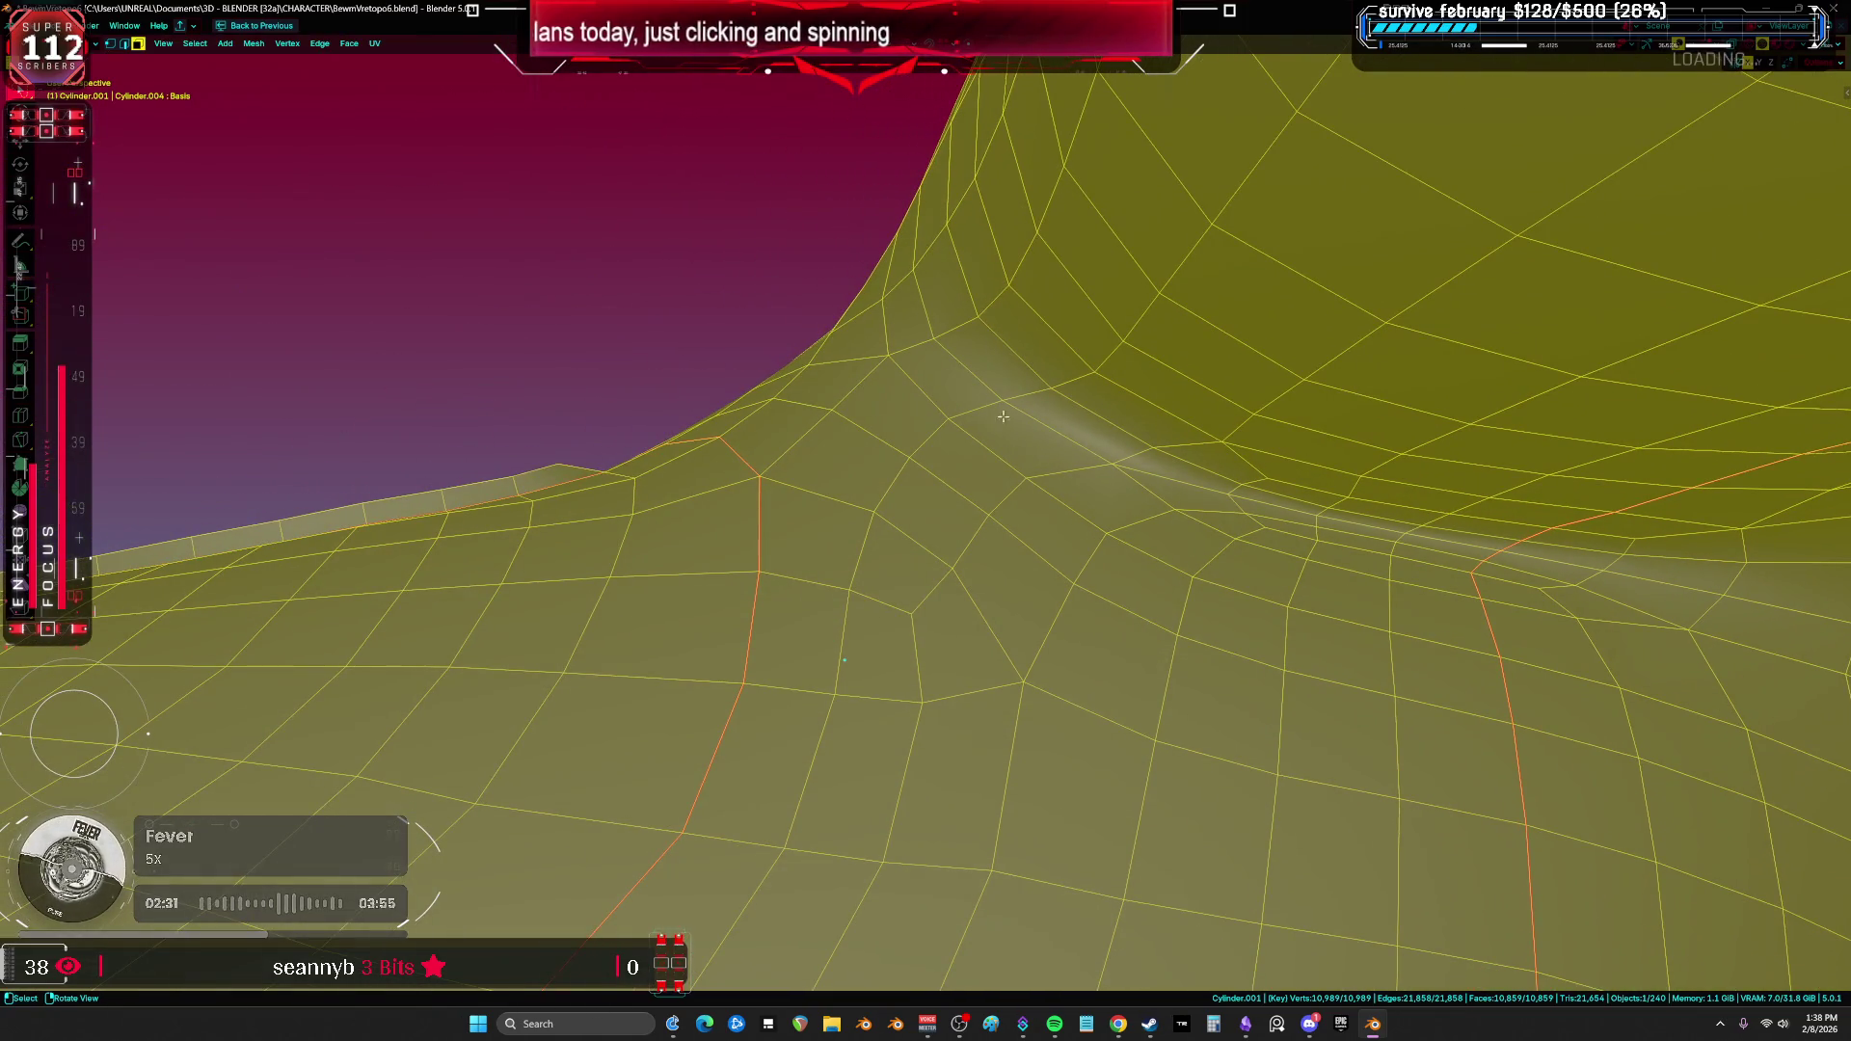
Step: Select the armpit region plus the gap strip and separate it into Cylinder.008
click(794, 649)
ctrl+shift+click(1659, 599)
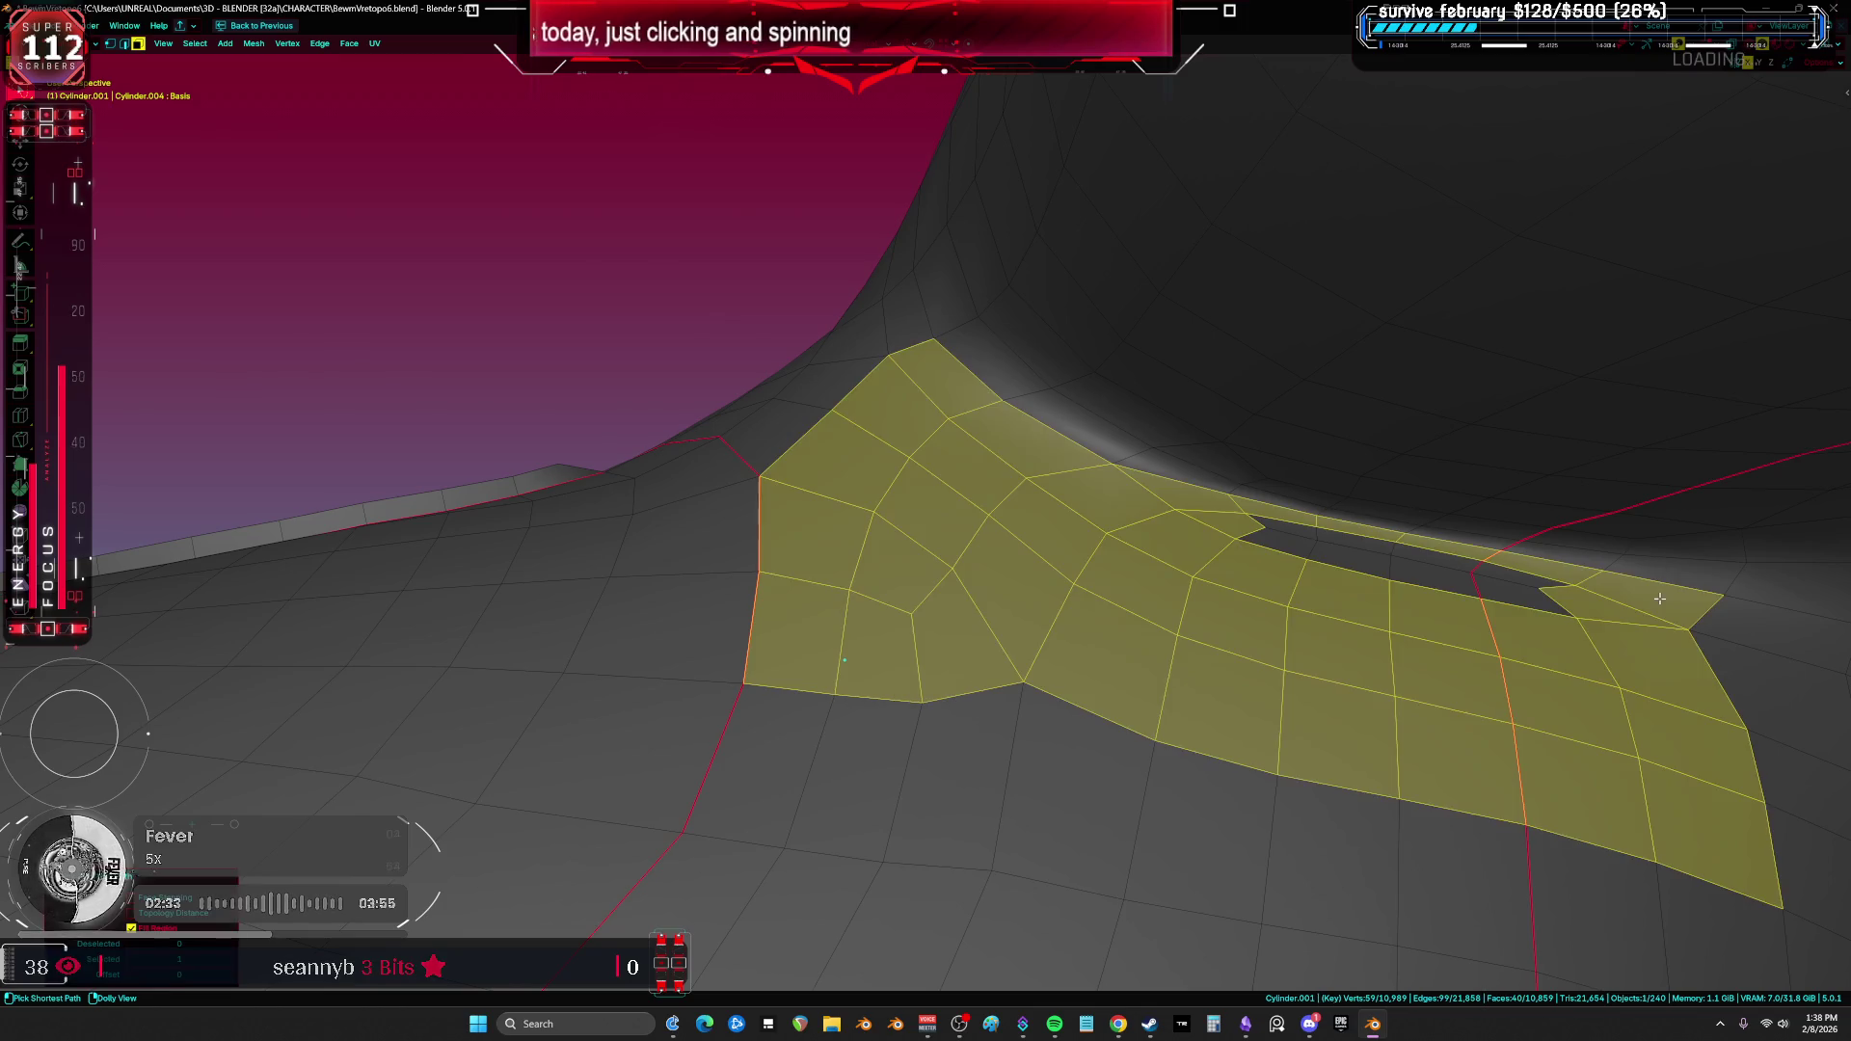
ctrl+shift+click(1214, 544)
middle_drag(1214, 545, 1213, 598)
middle_drag(1138, 594, 1062, 553)
mouse_move(1379, 544)
middle_down()
mouse_move(1350, 529)
mouse_move(1082, 622)
middle_up()
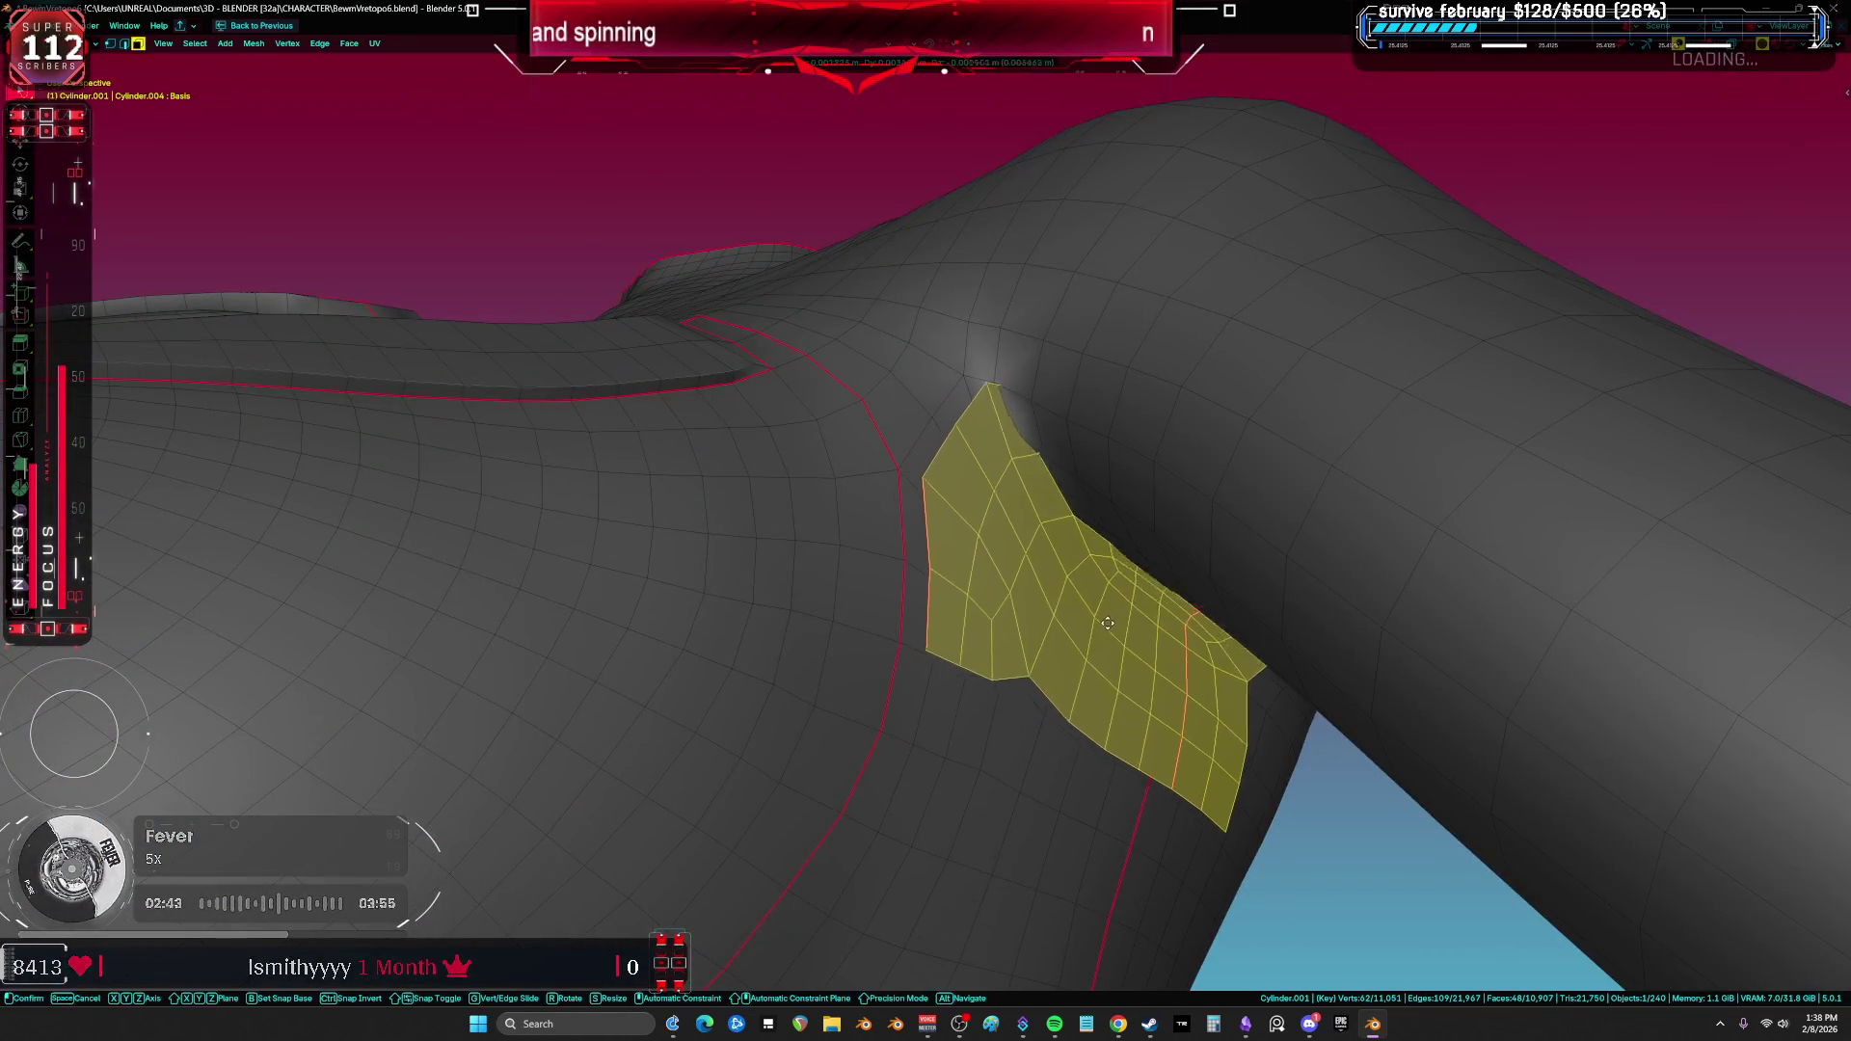
click(1080, 624)
key(Tab)
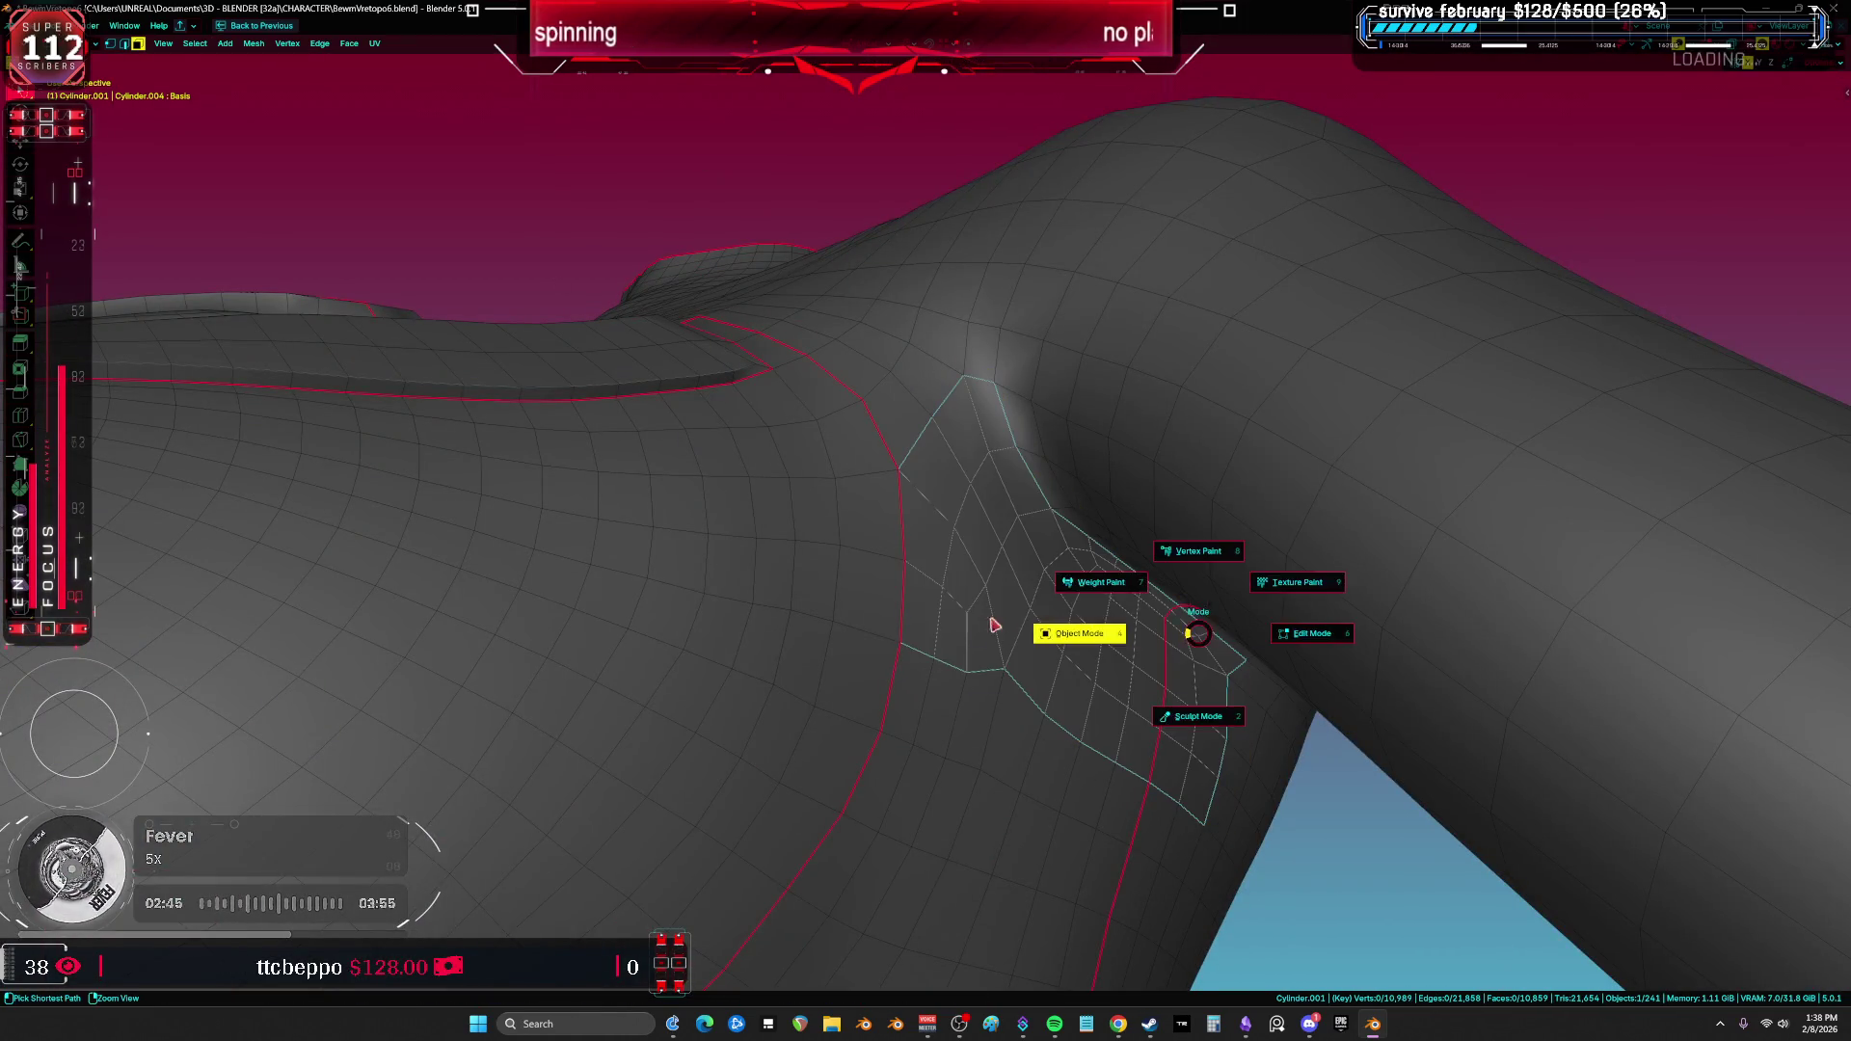
click(1016, 617)
click(1030, 617)
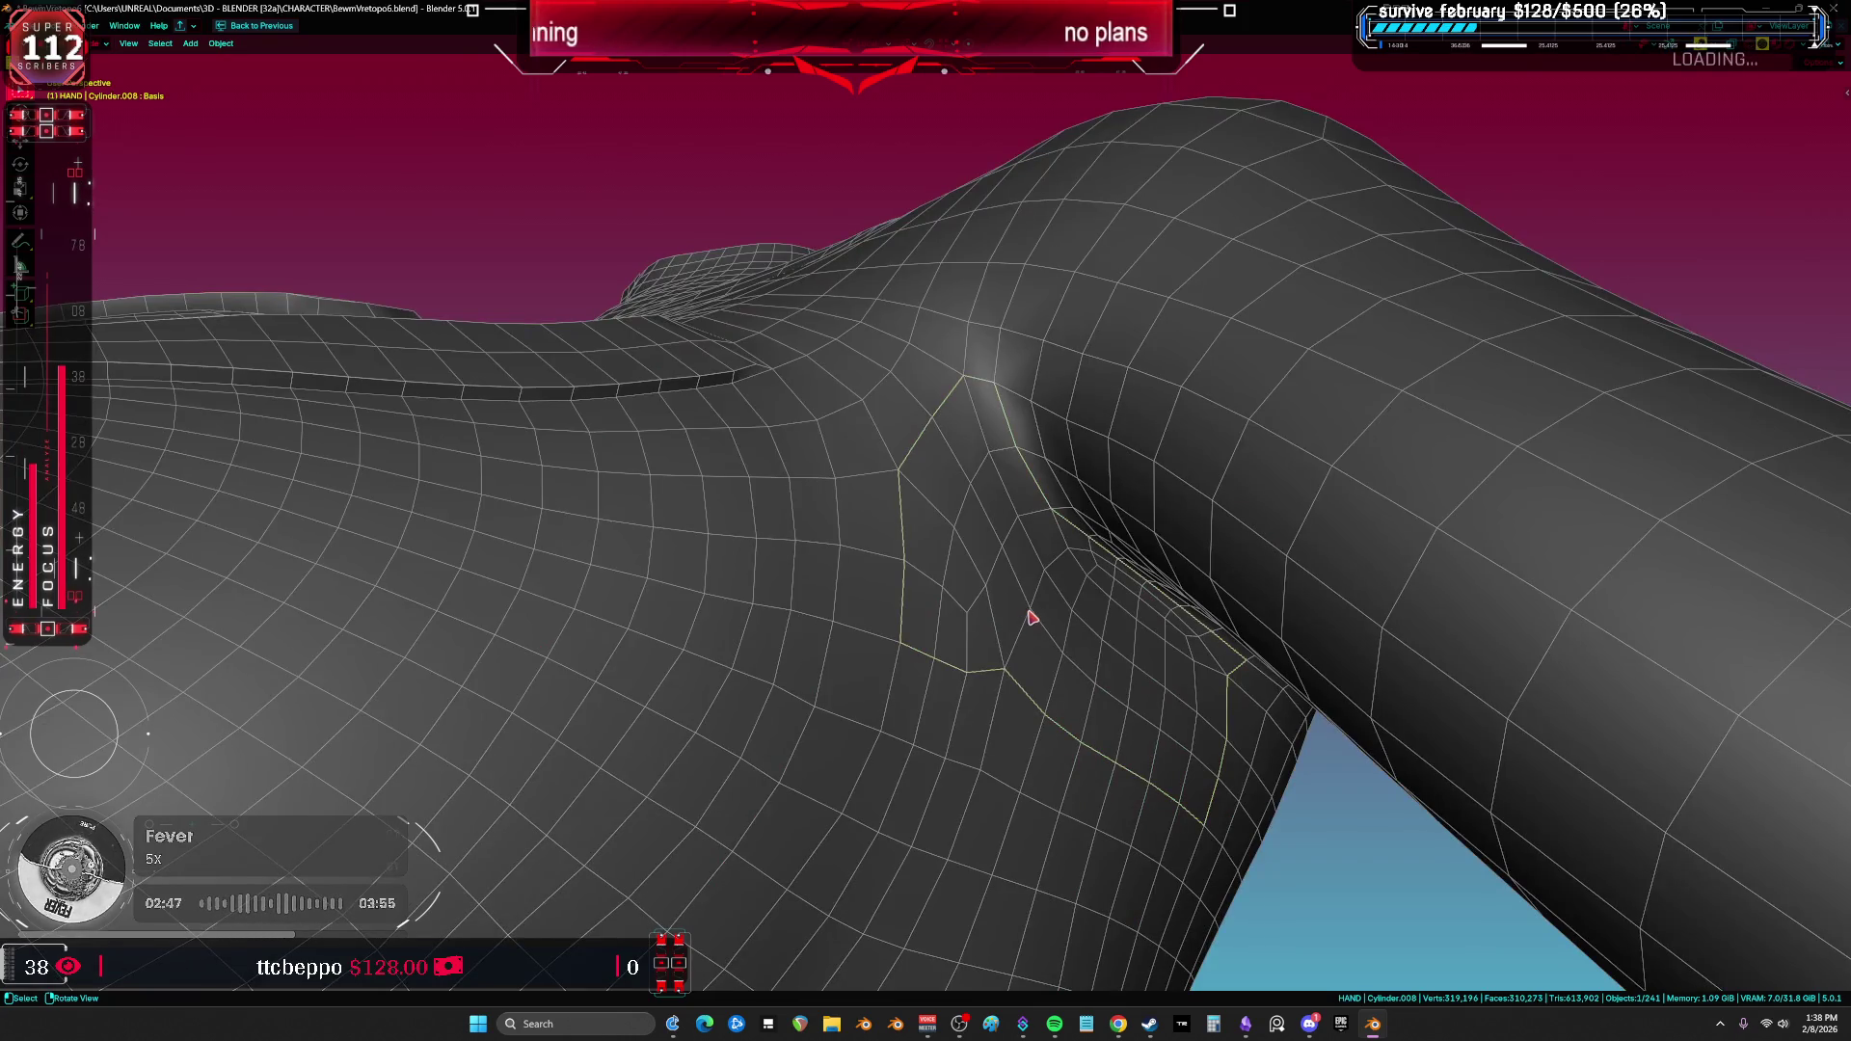
Step: Move Cylinder.008 onto the arm, then fill-select Cylinder.001 faces beside the red seam
key(g)
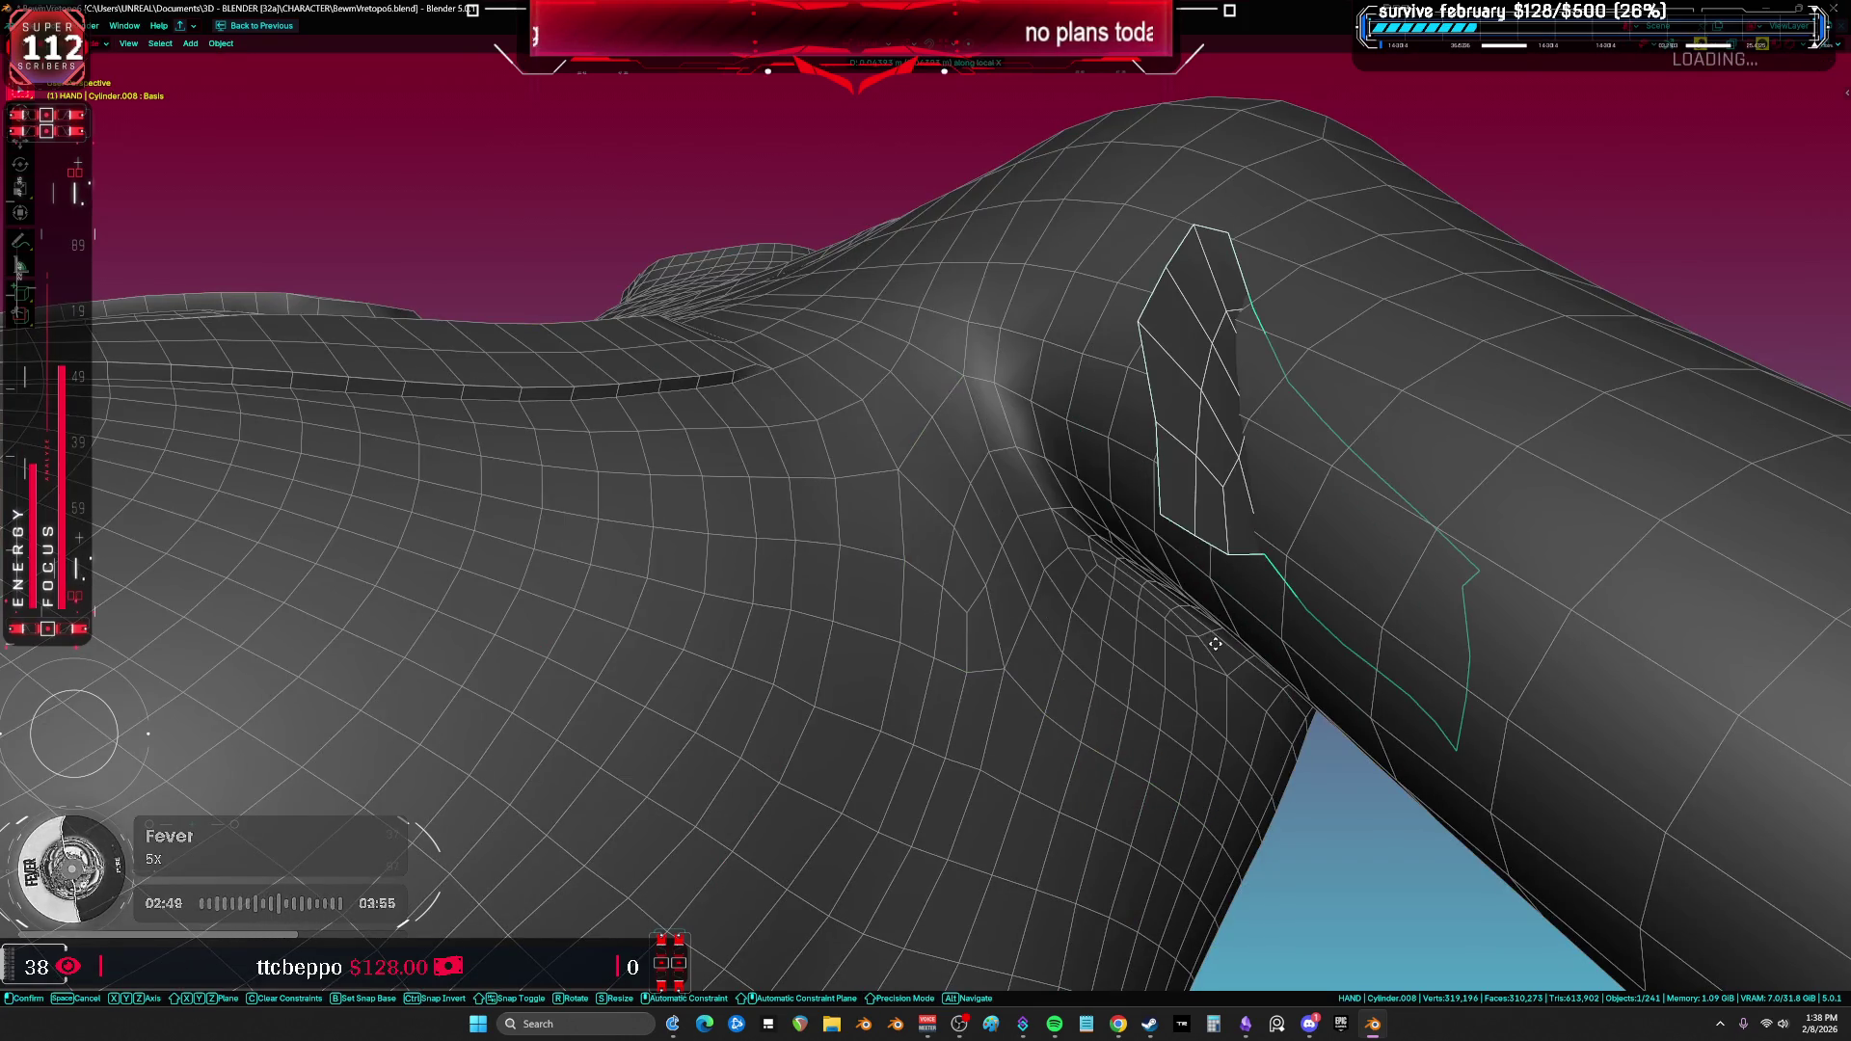
click(1030, 649)
click(1027, 644)
key(Tab)
click(921, 622)
middle_drag(922, 622, 1220, 595)
ctrl+shift+click(1314, 619)
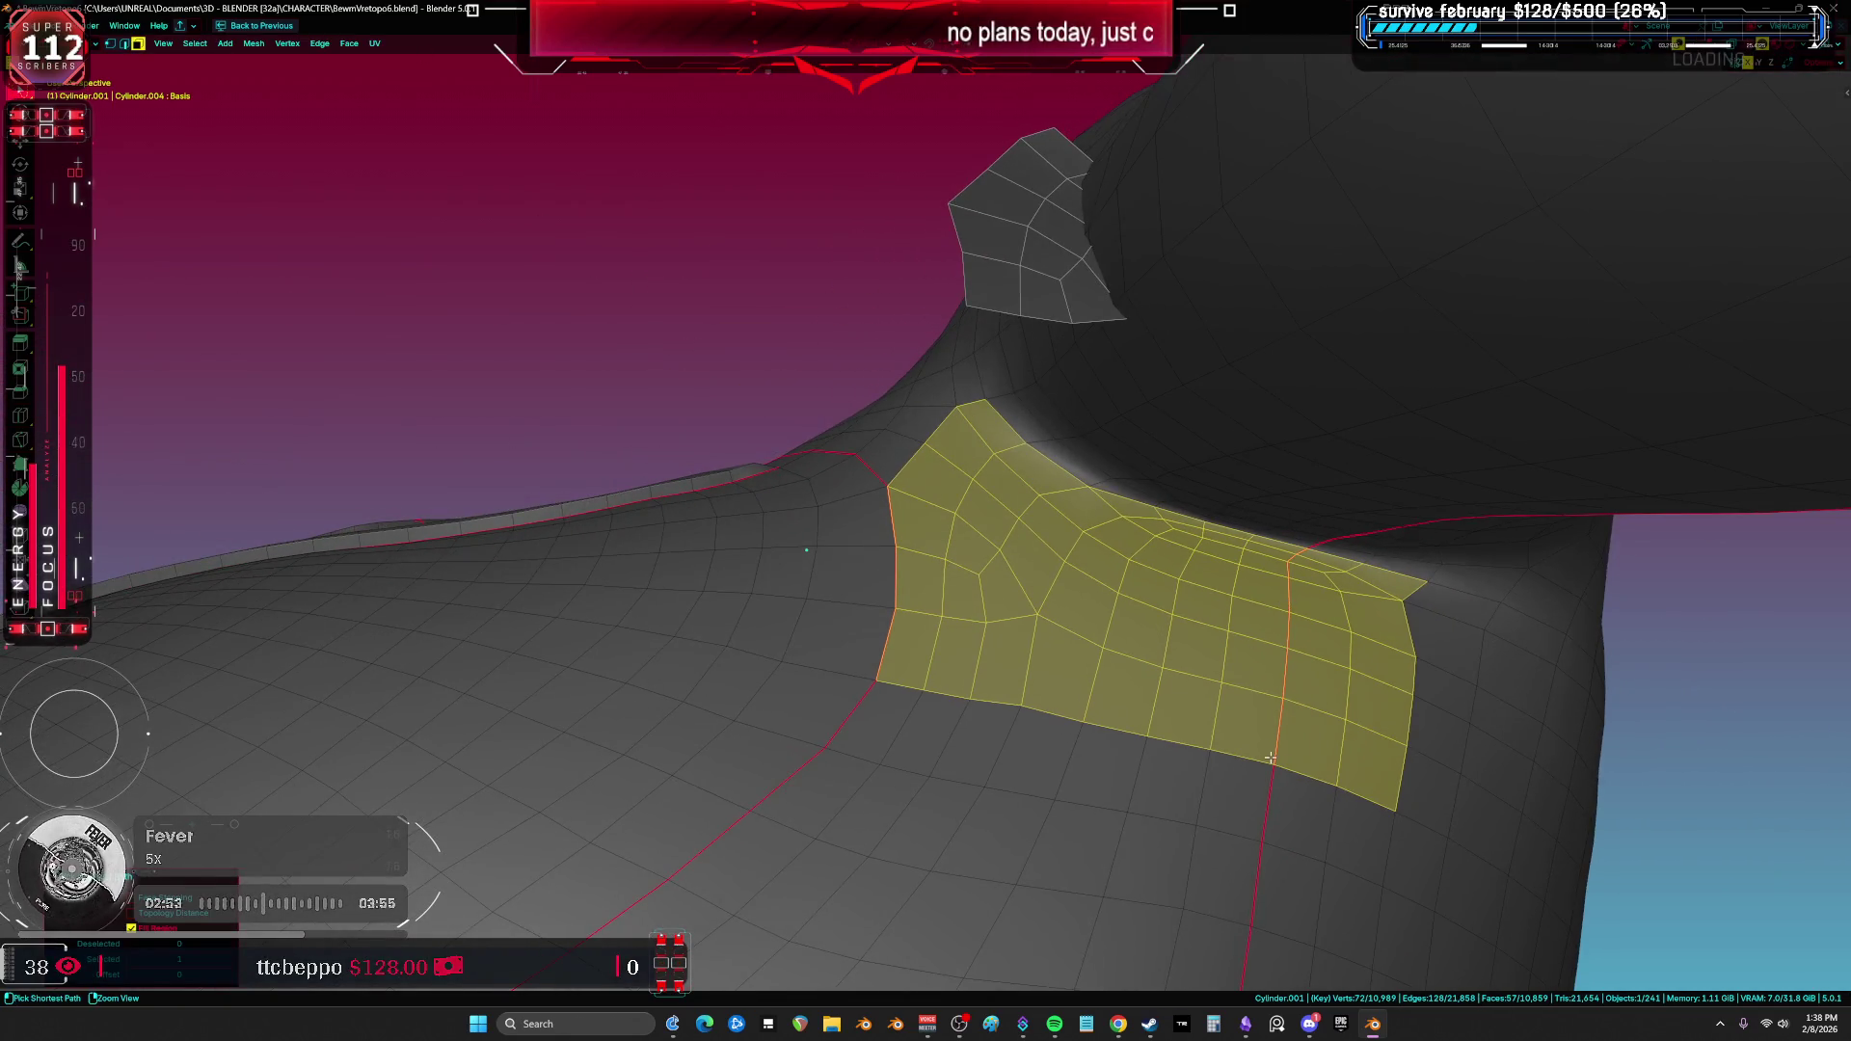
Step: Adjust the armpit face selection and delete those faces
ctrl+shift+right_drag(1225, 730, 760, 660)
middle_drag(1087, 587, 980, 503)
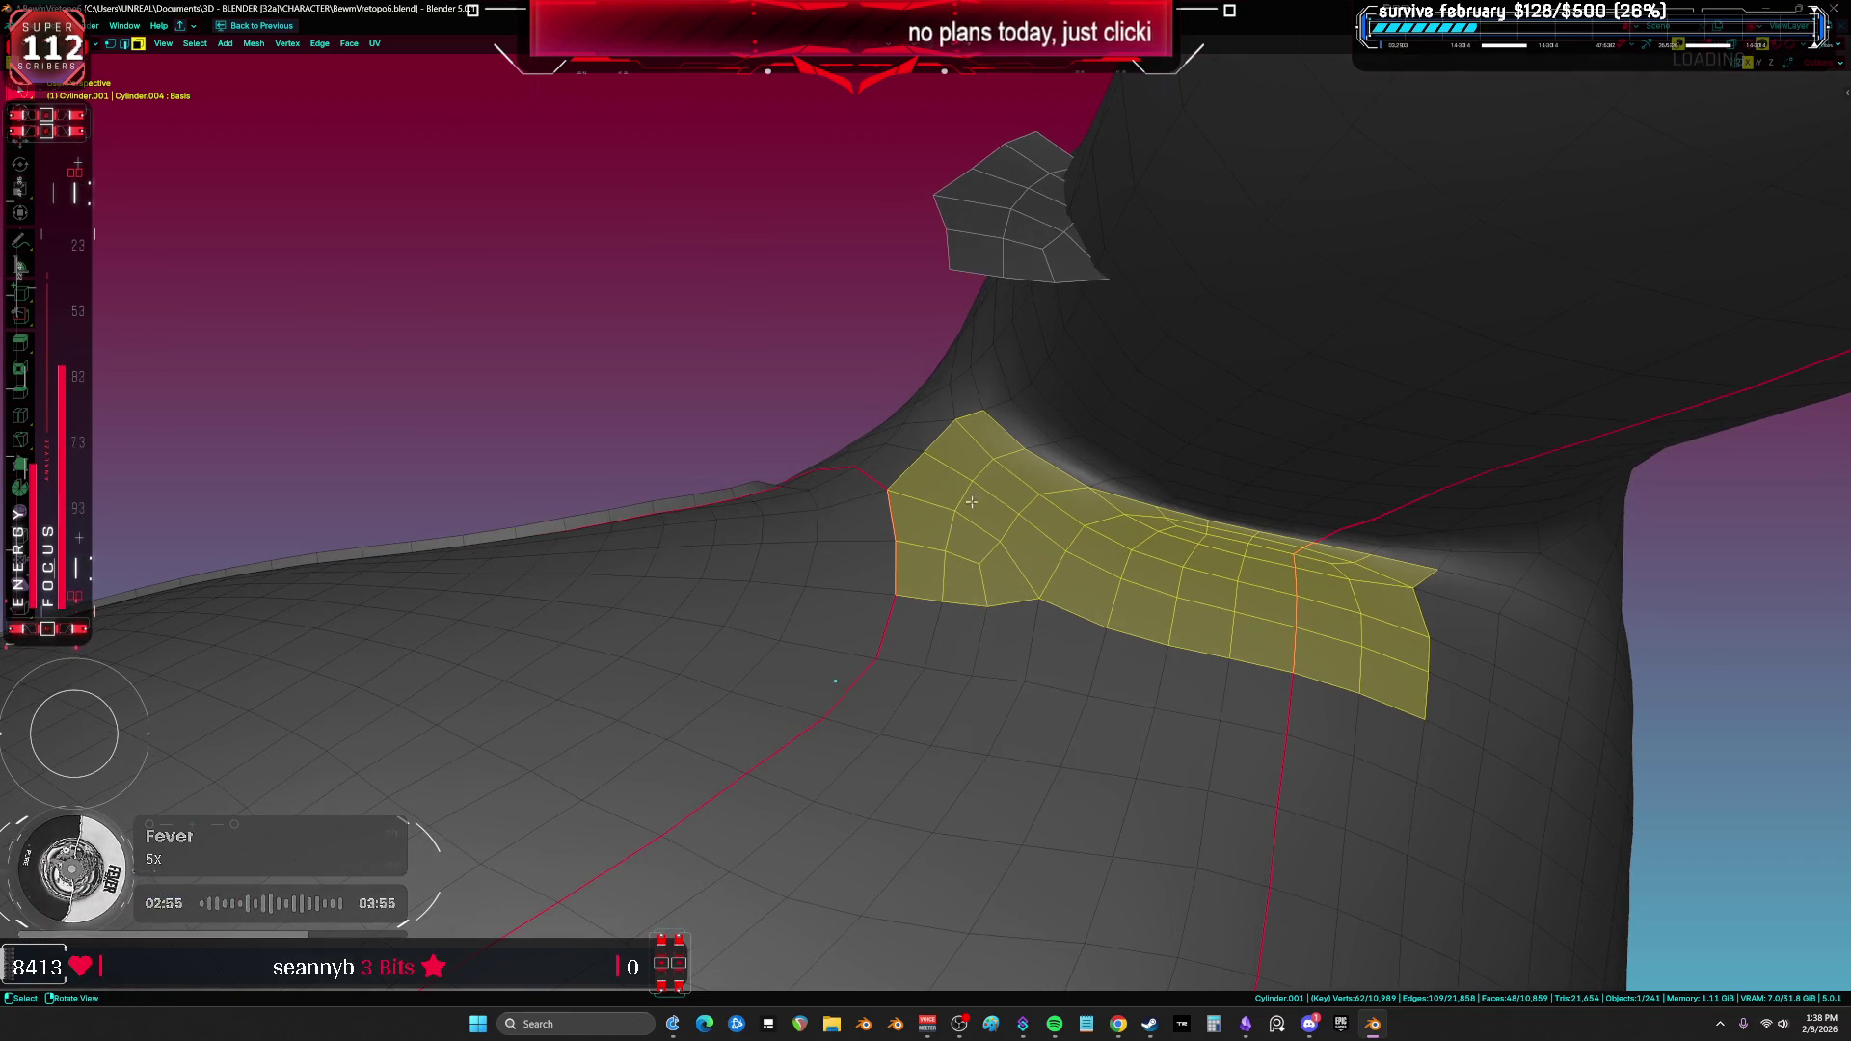
key(ctrl+z)
middle_drag(1037, 423, 950, 477)
key(x)
click(955, 487)
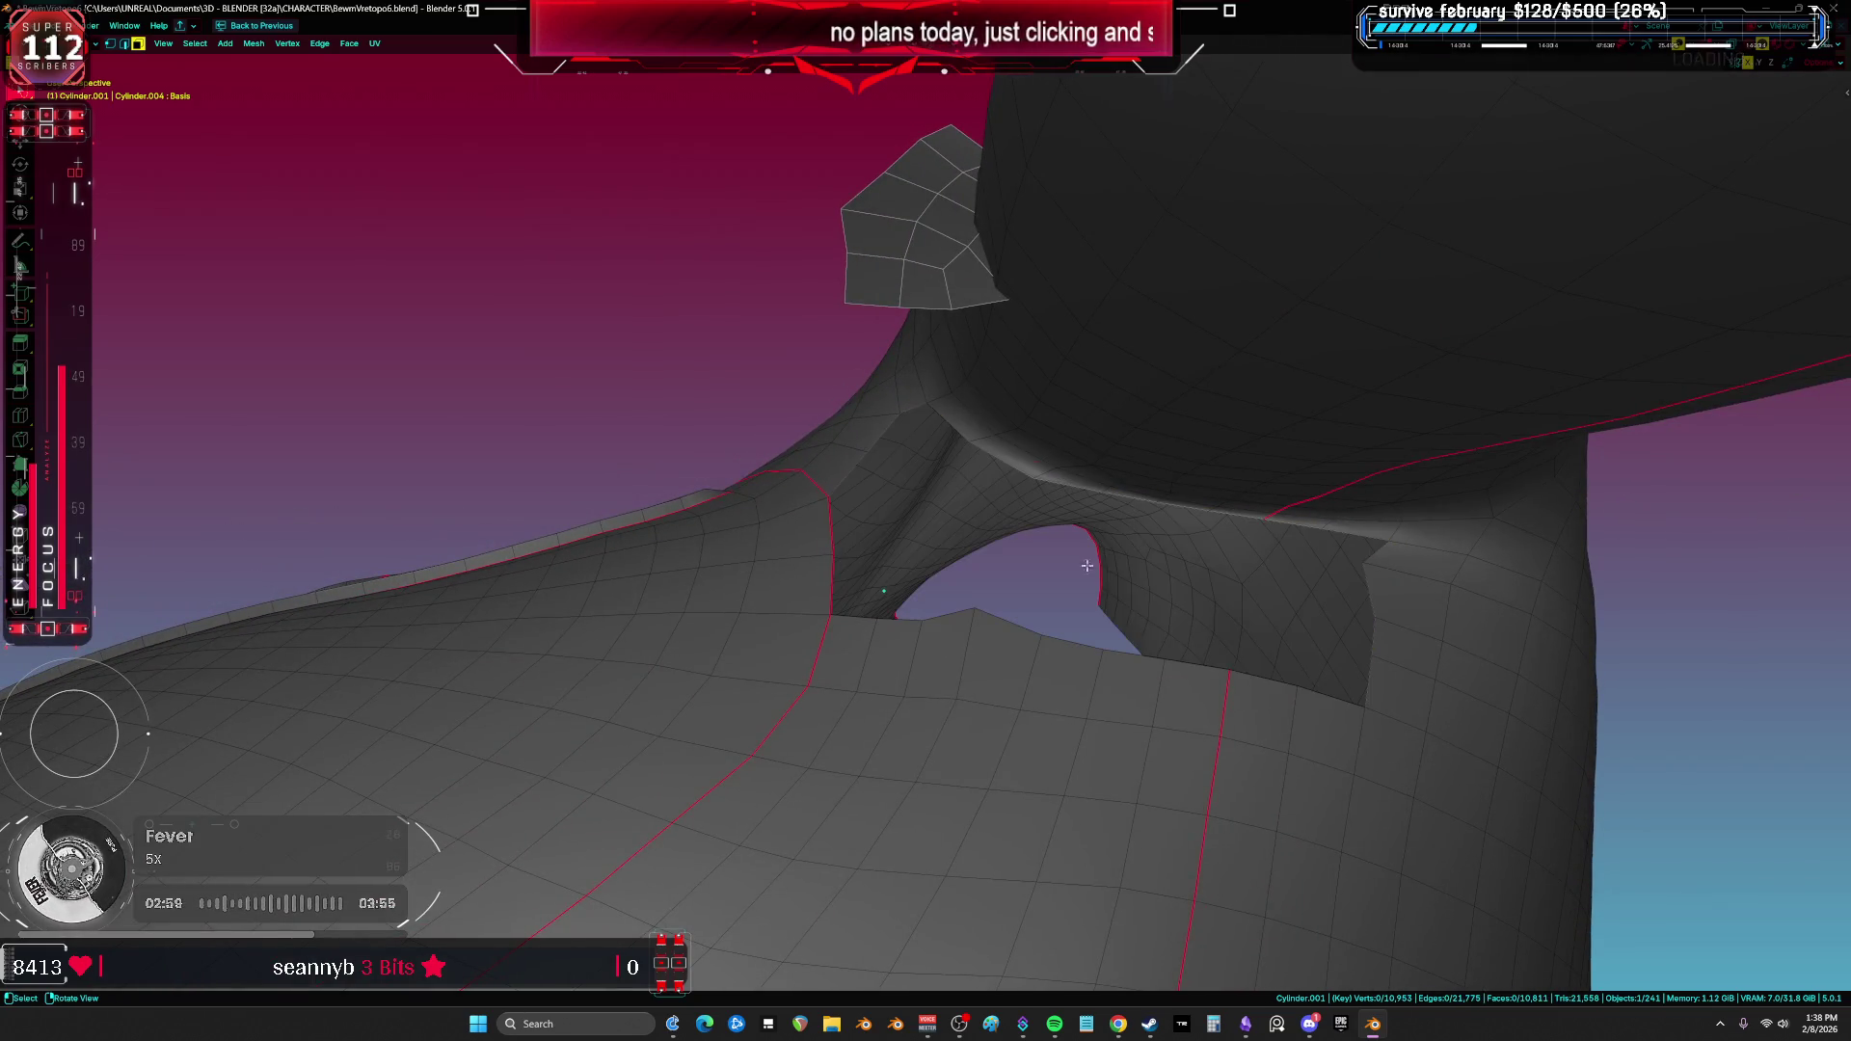
Step: Grid Fill the hole and try offset values from 3 up to 7
key(ctrl+f)
mouse_move(1108, 617)
middle_down()
mouse_move(1157, 603)
mouse_move(1102, 594)
mouse_move(1103, 537)
mouse_move(1145, 504)
mouse_move(1070, 520)
mouse_move(1301, 548)
mouse_move(1104, 578)
mouse_move(965, 573)
middle_up()
key(alt+z)
key(alt+z)
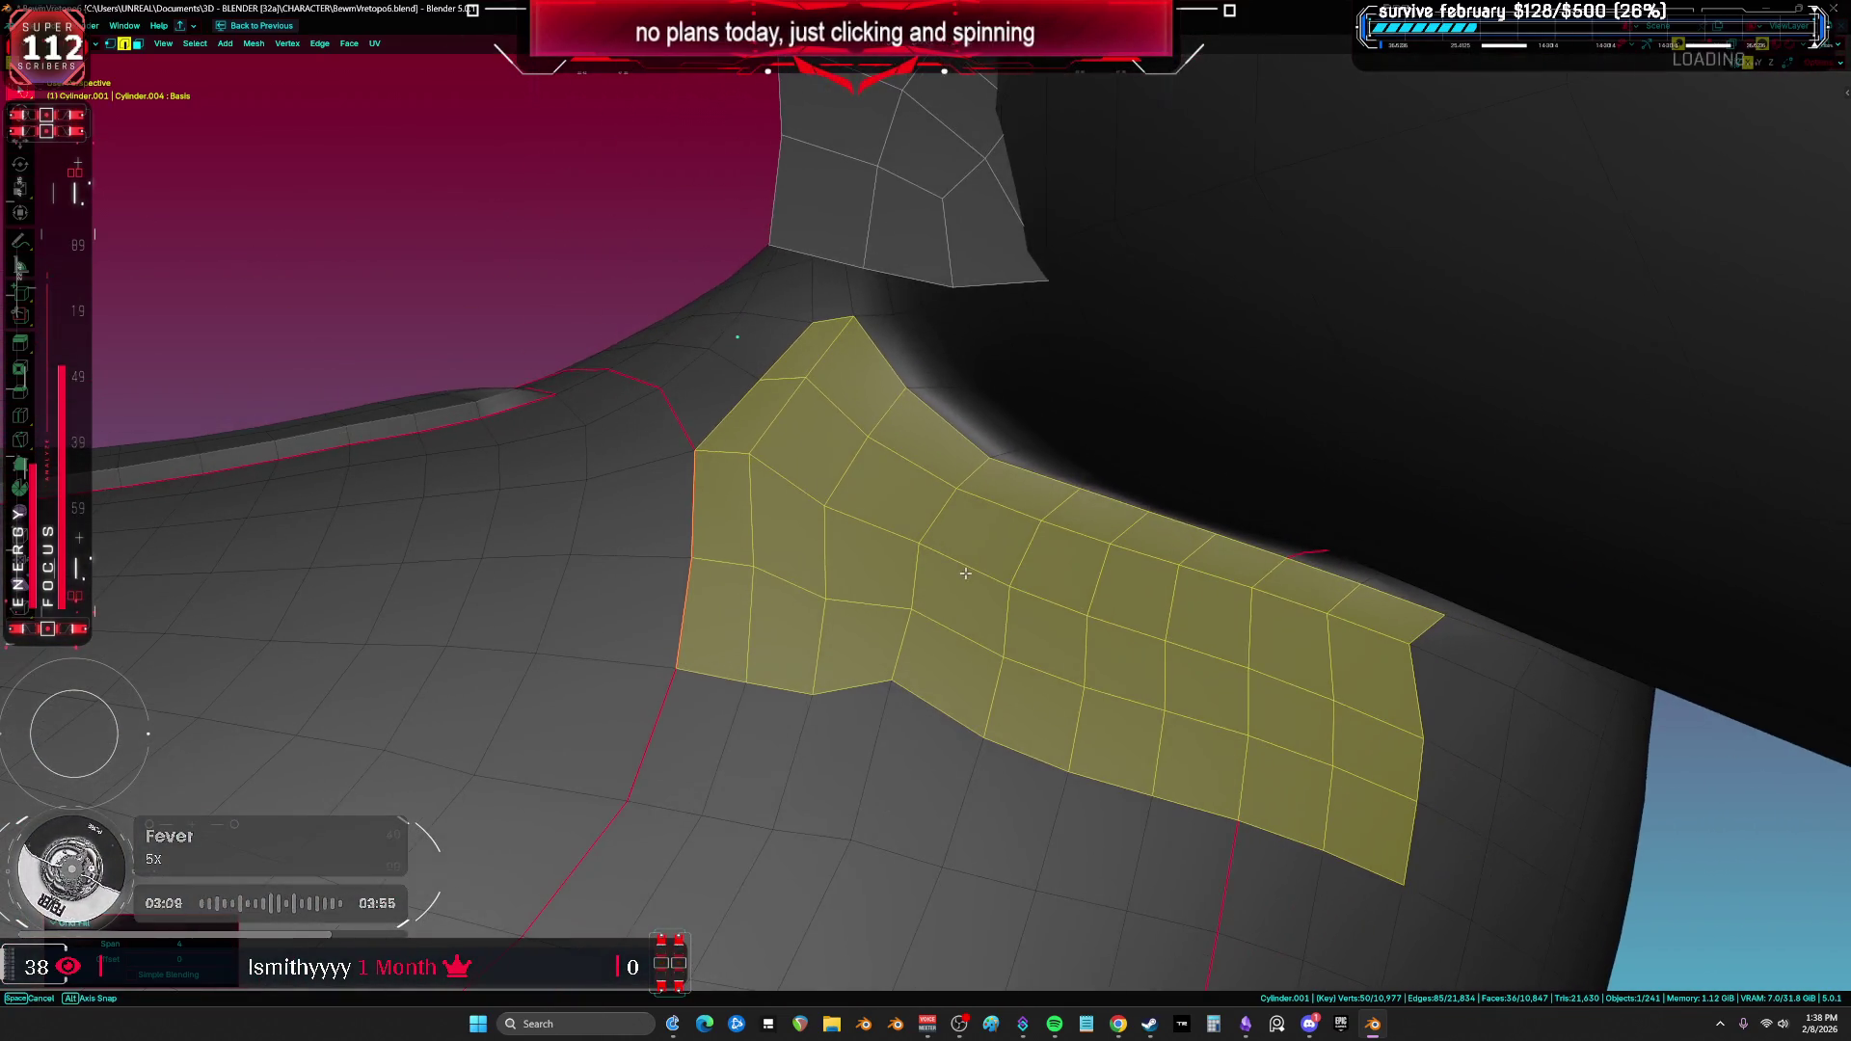
middle_drag(876, 710, 924, 708)
middle_drag(885, 593, 903, 541)
click(231, 960)
click(232, 959)
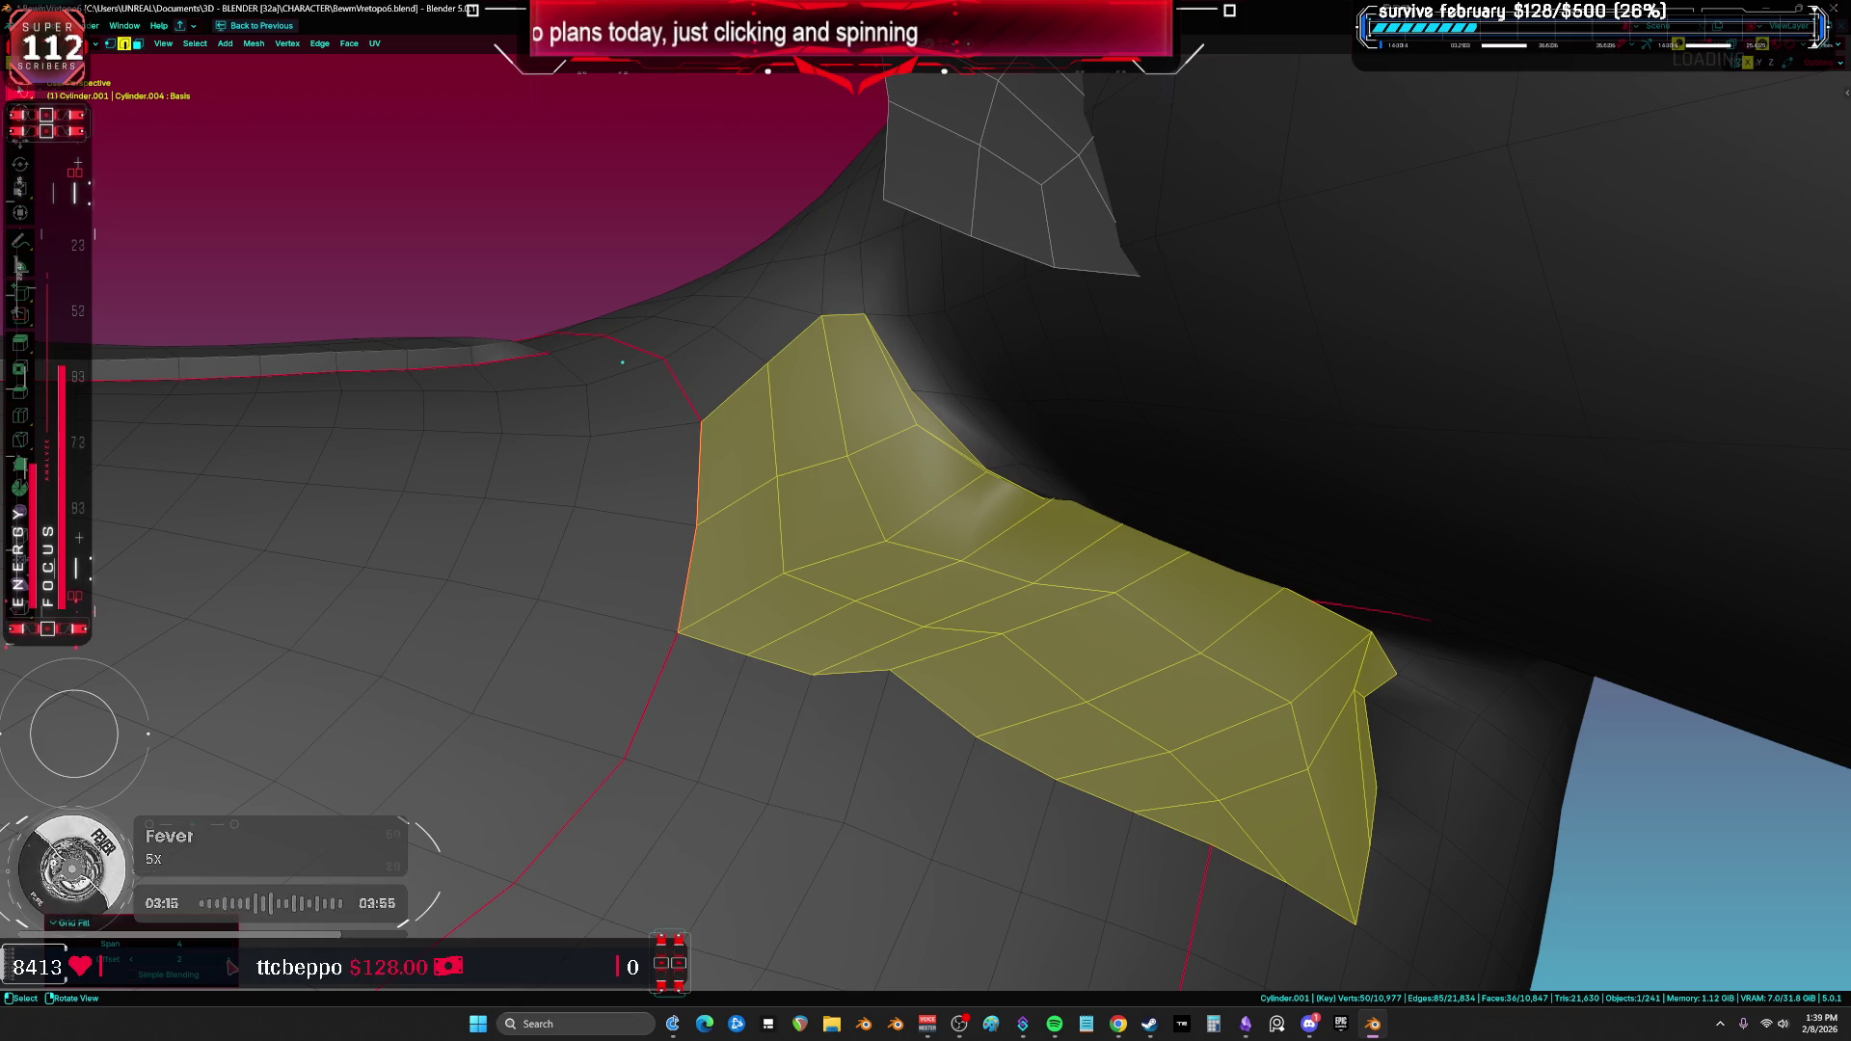
click(231, 961)
click(232, 960)
click(231, 960)
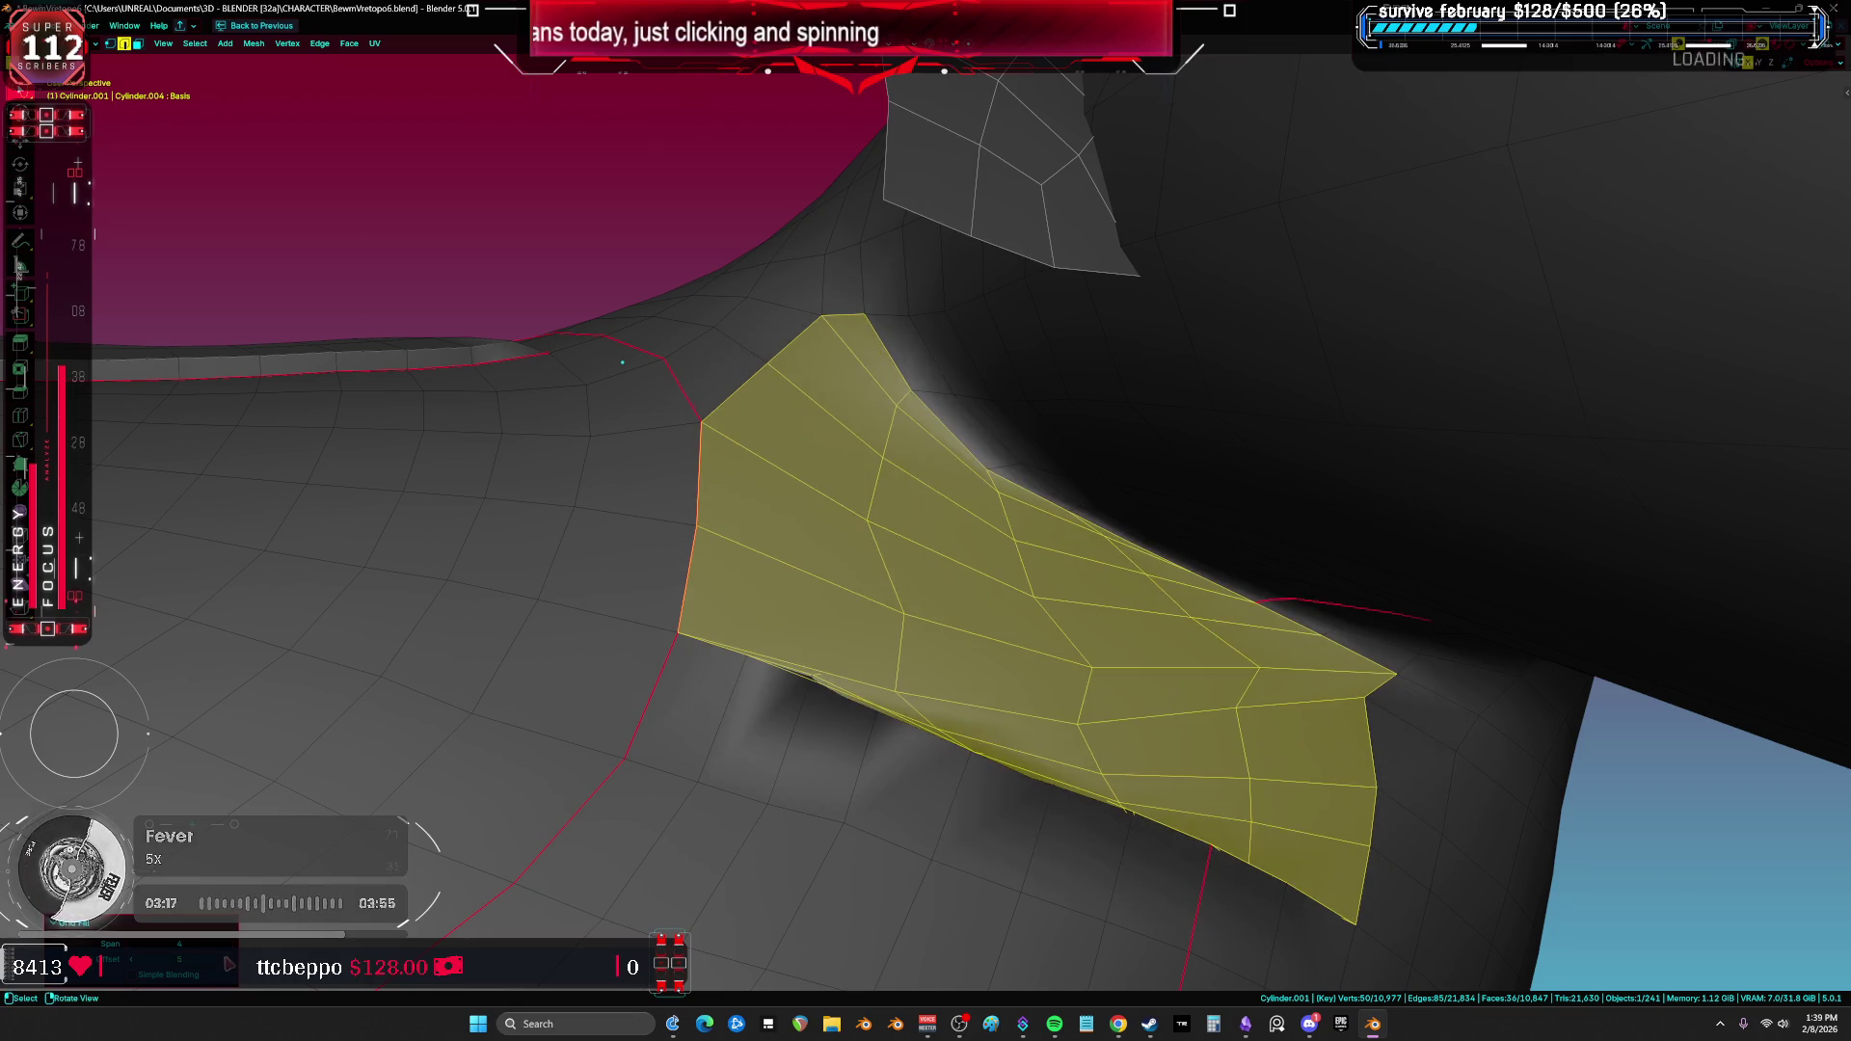
click(231, 961)
click(232, 960)
Step: Redo the grid fill, then delete the thin sliver face beside the seam
key(ctrl+z)
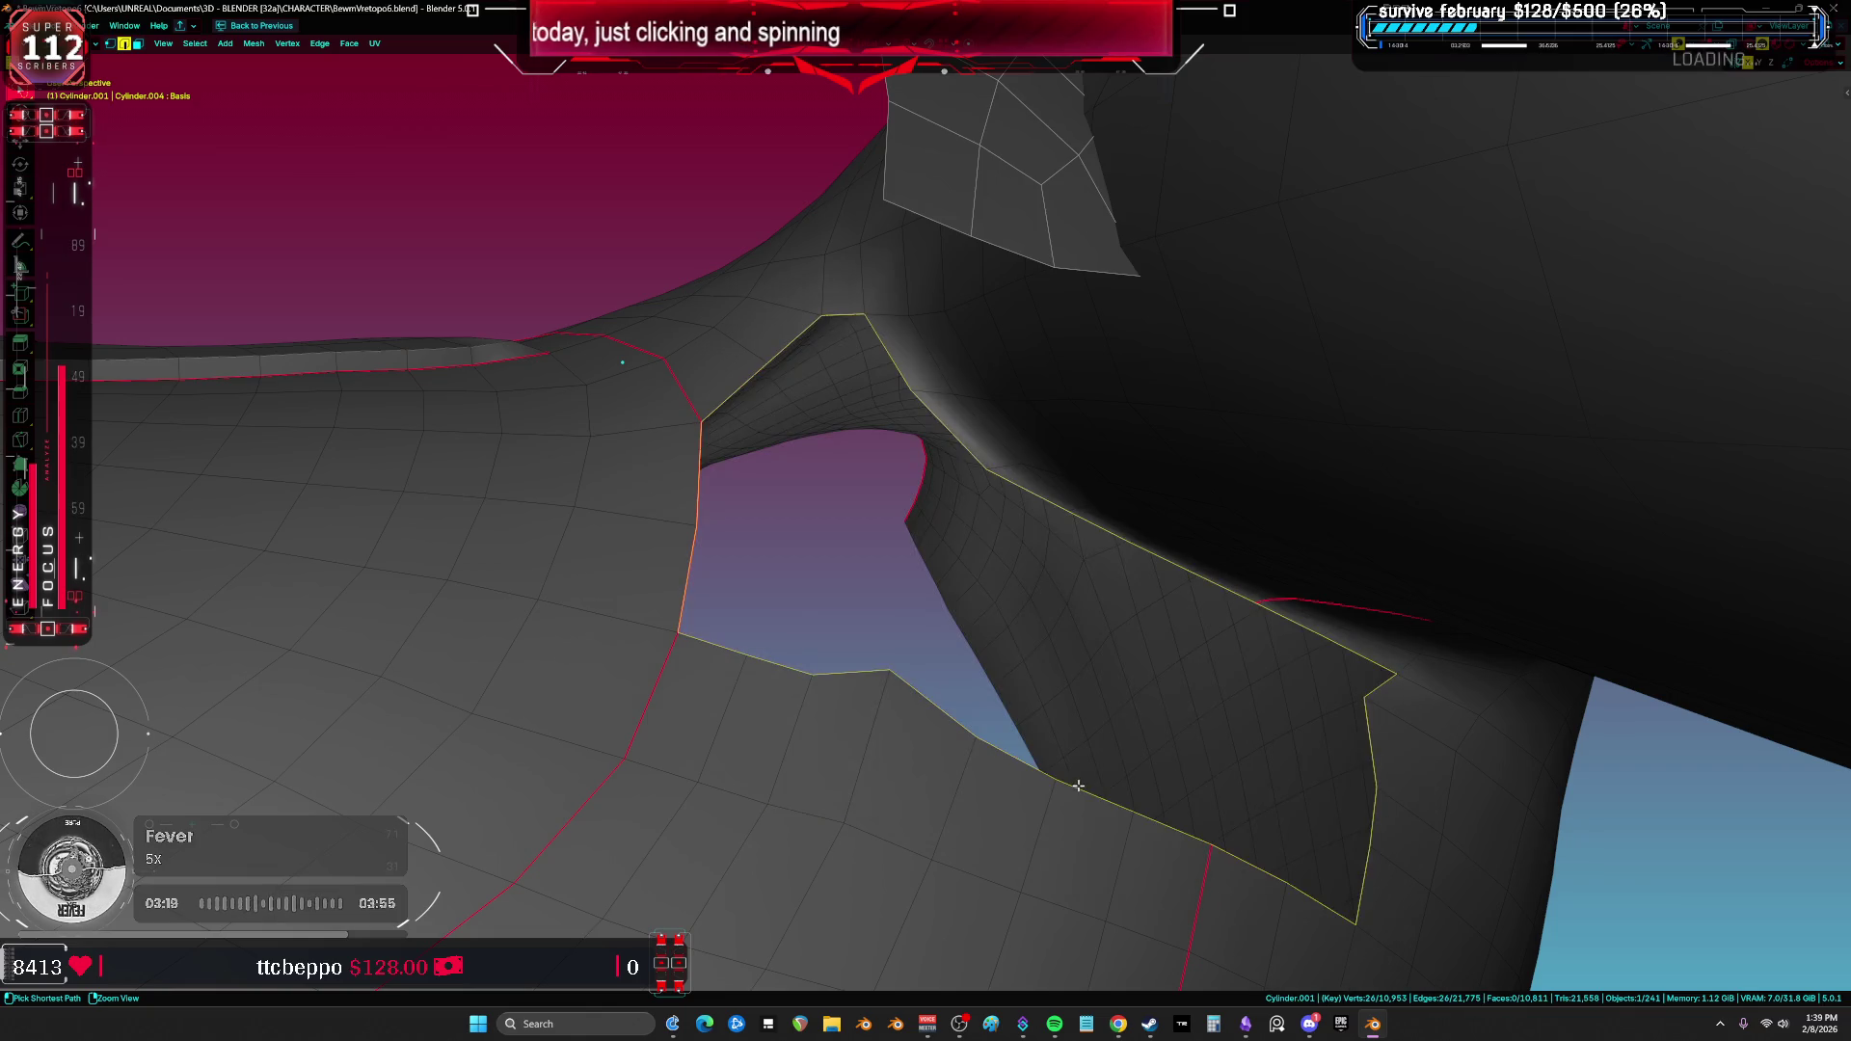
middle_drag(1348, 849, 1331, 813)
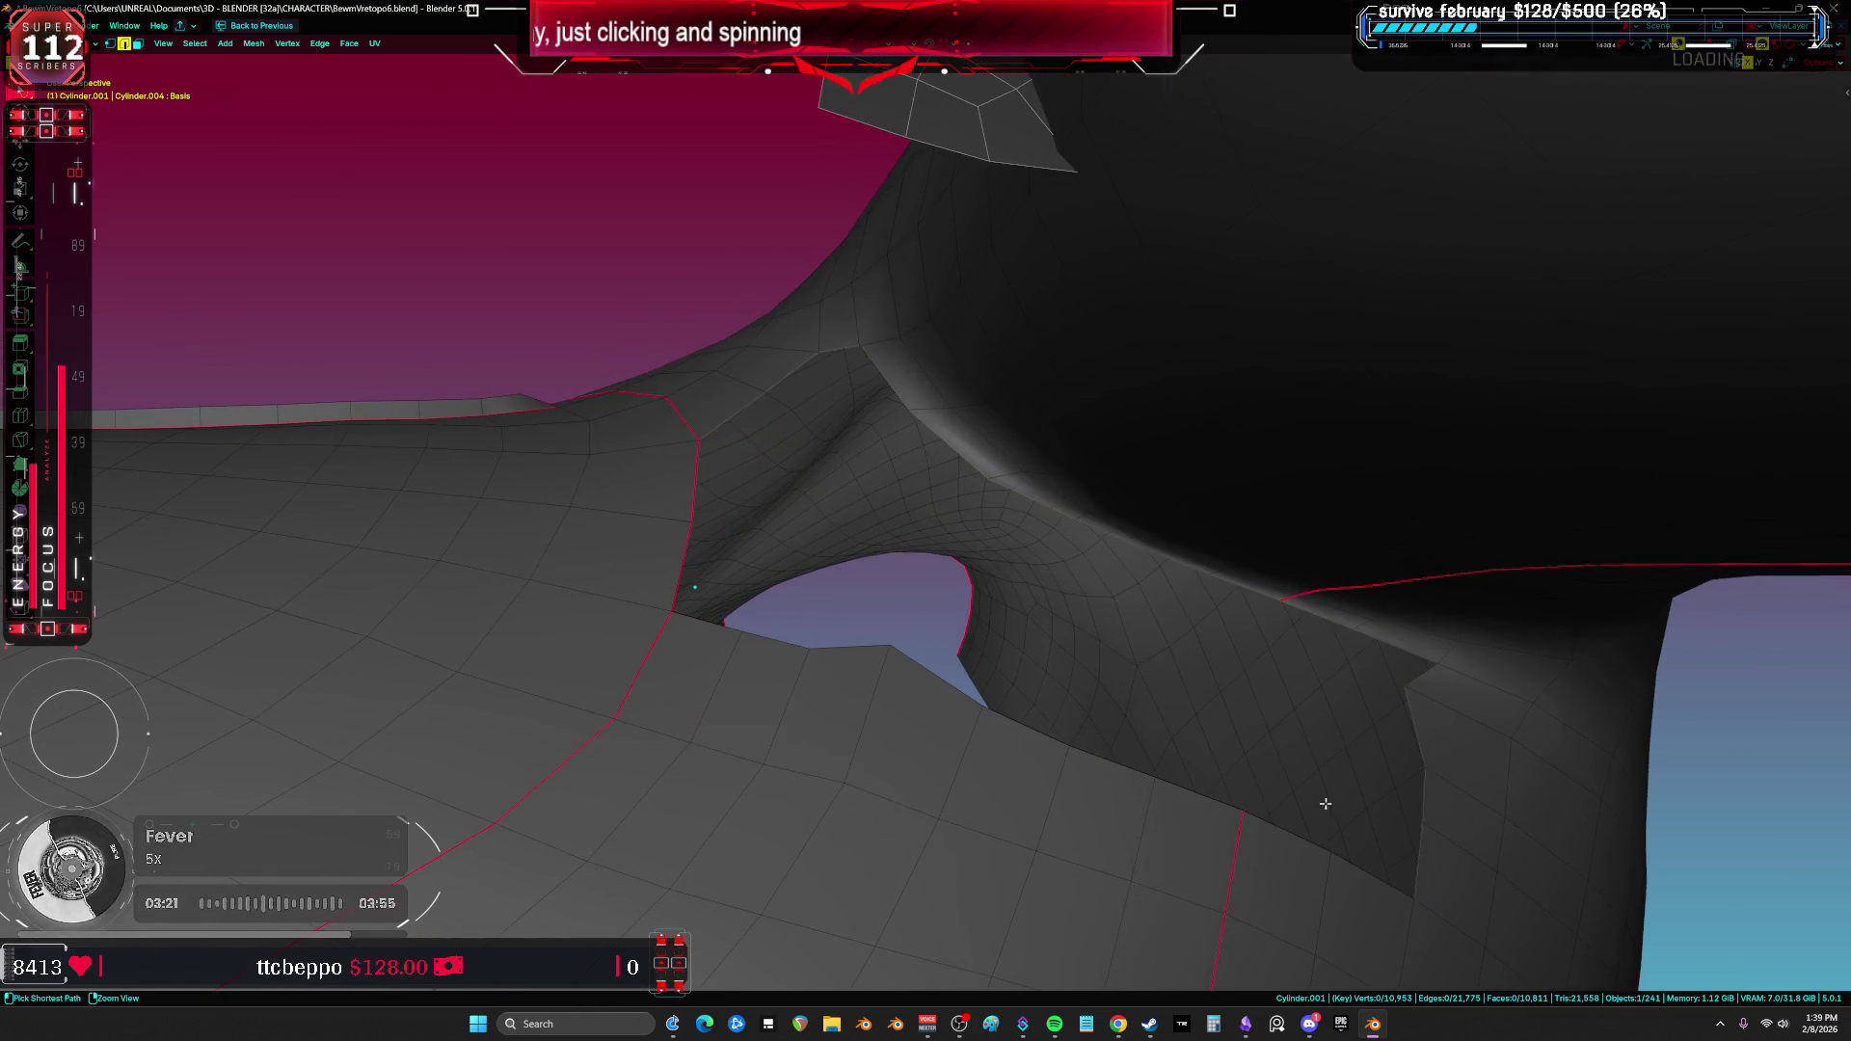
key(ctrl+shift+z)
click(1315, 717)
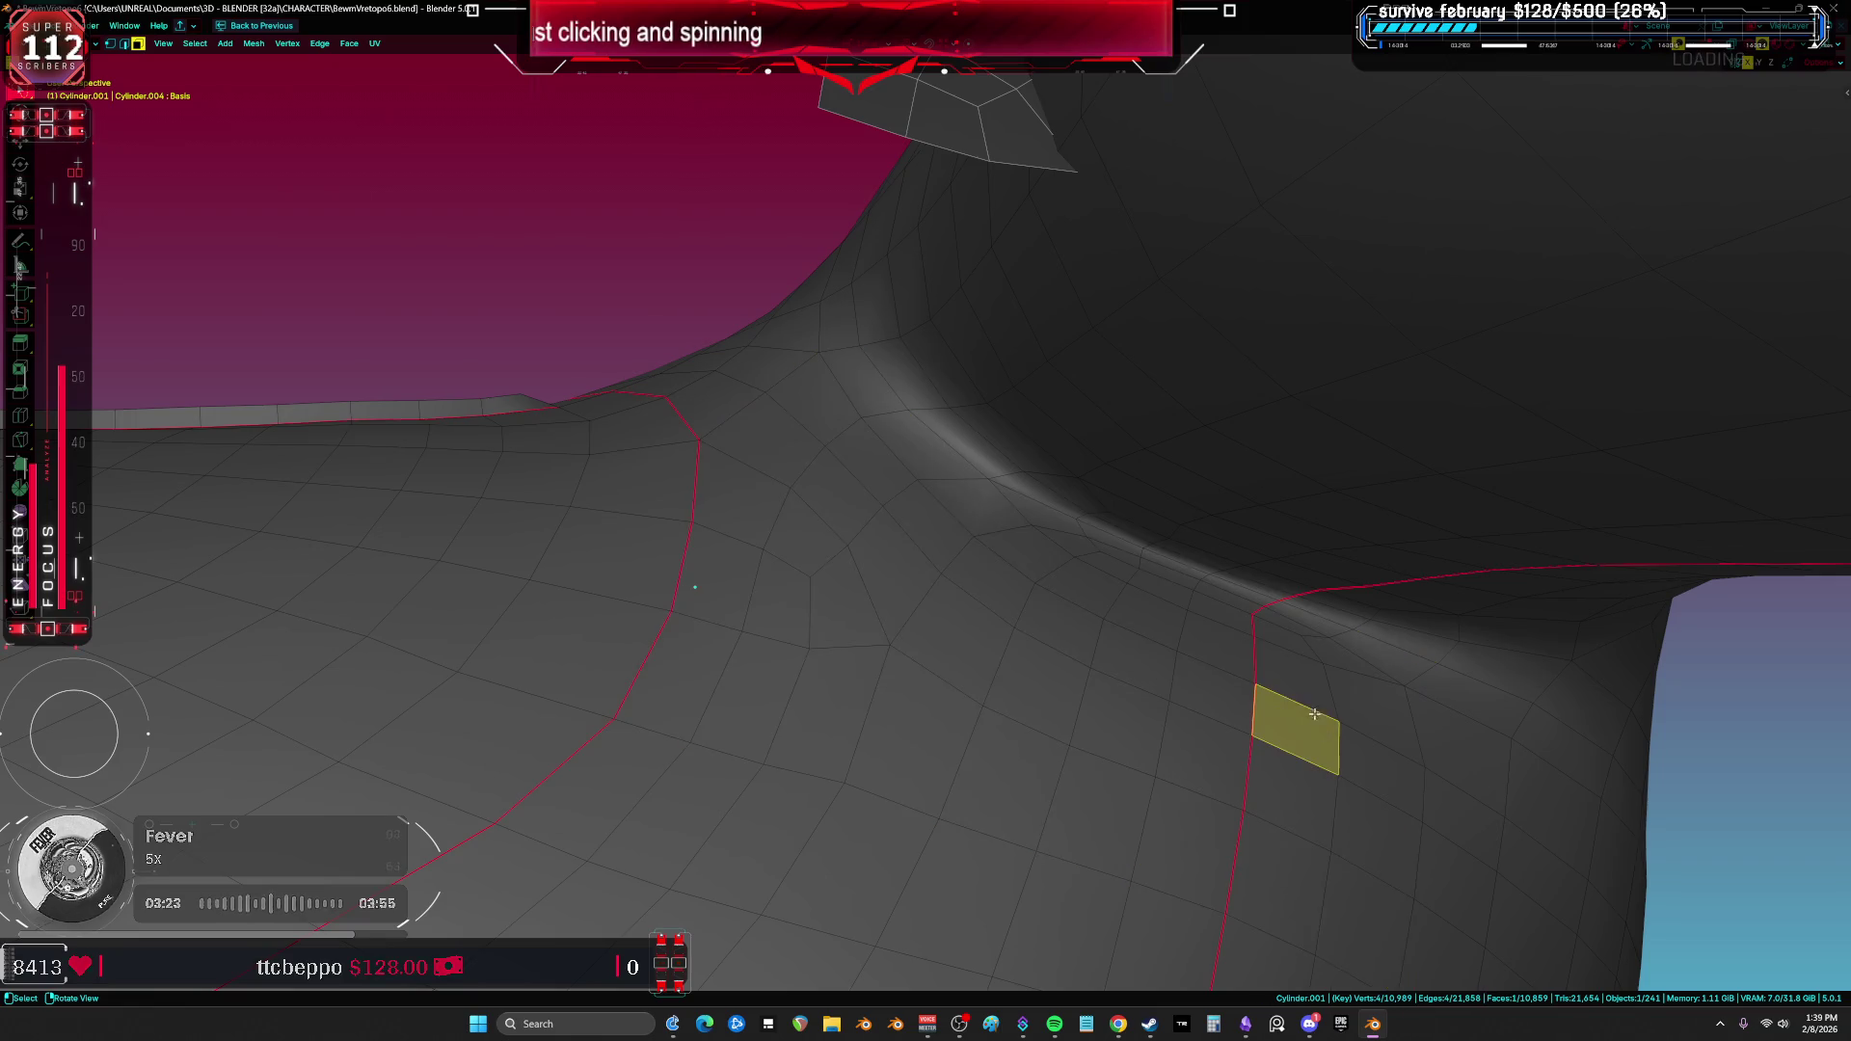
click(1329, 653)
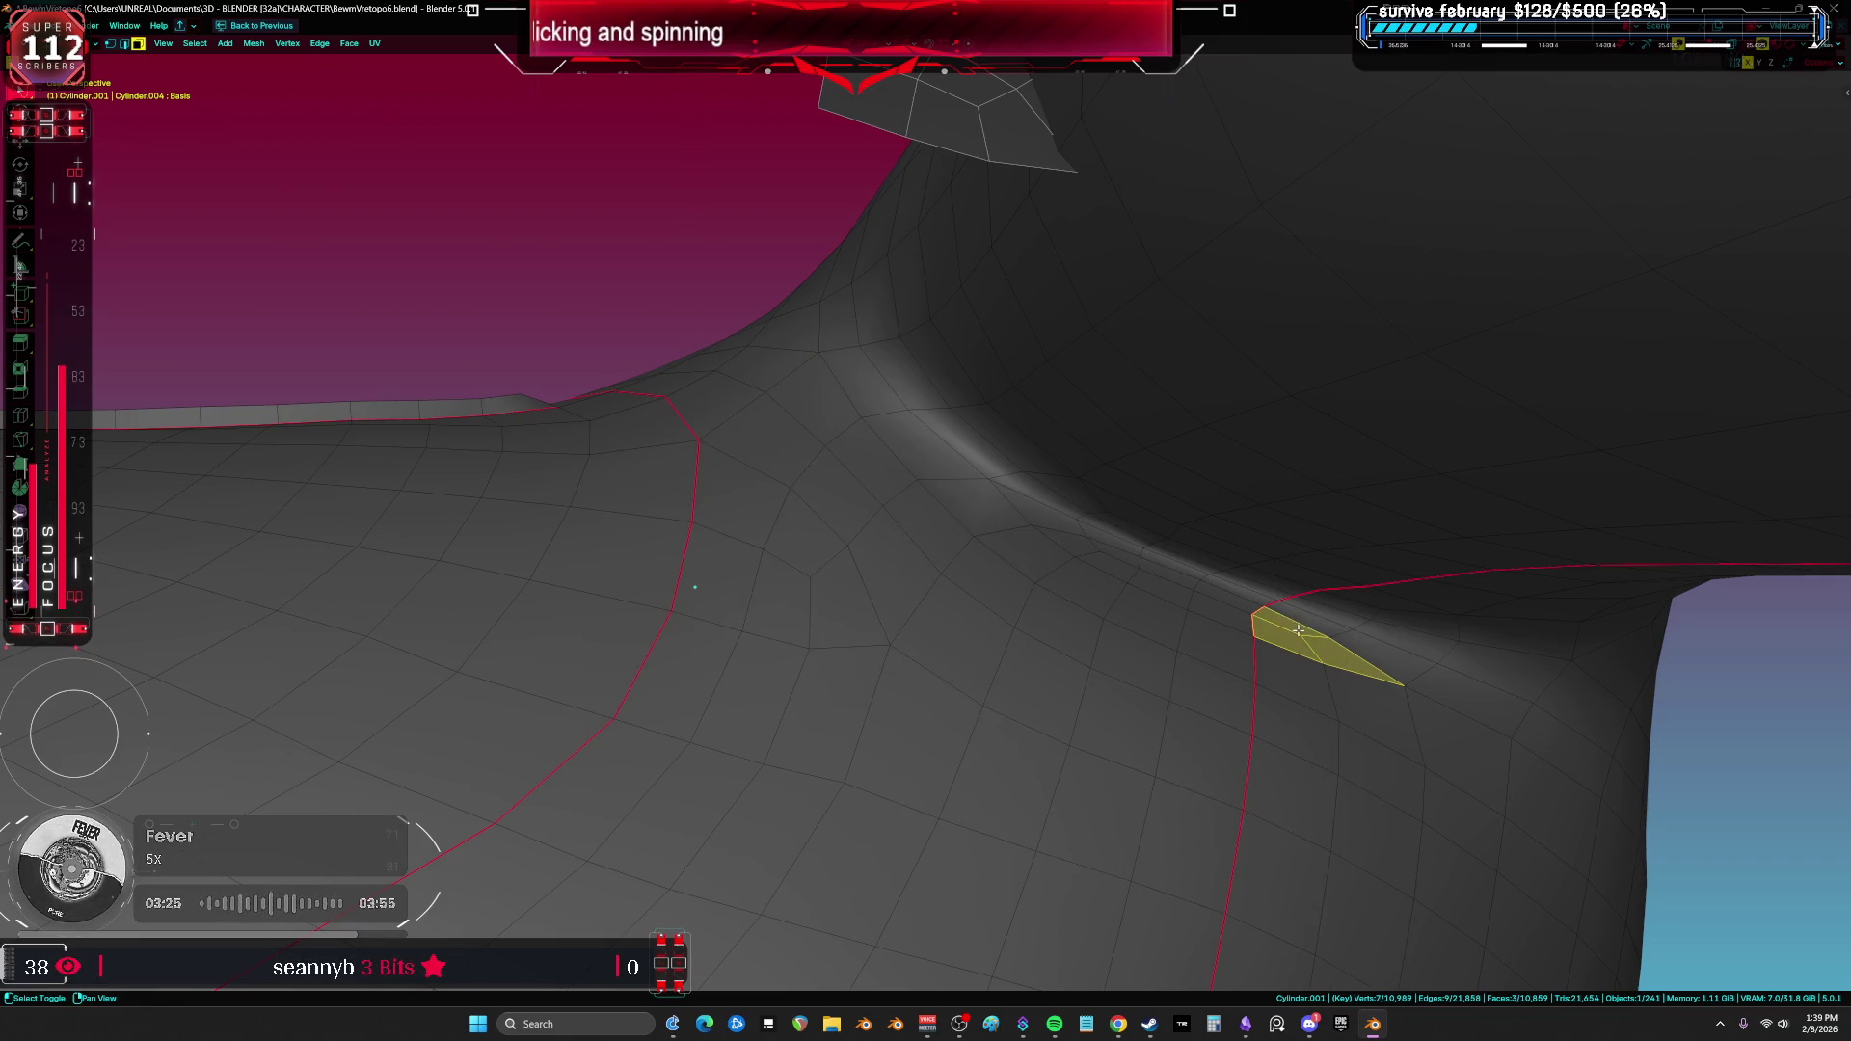
scroll(1298, 630, up, 5)
key(x)
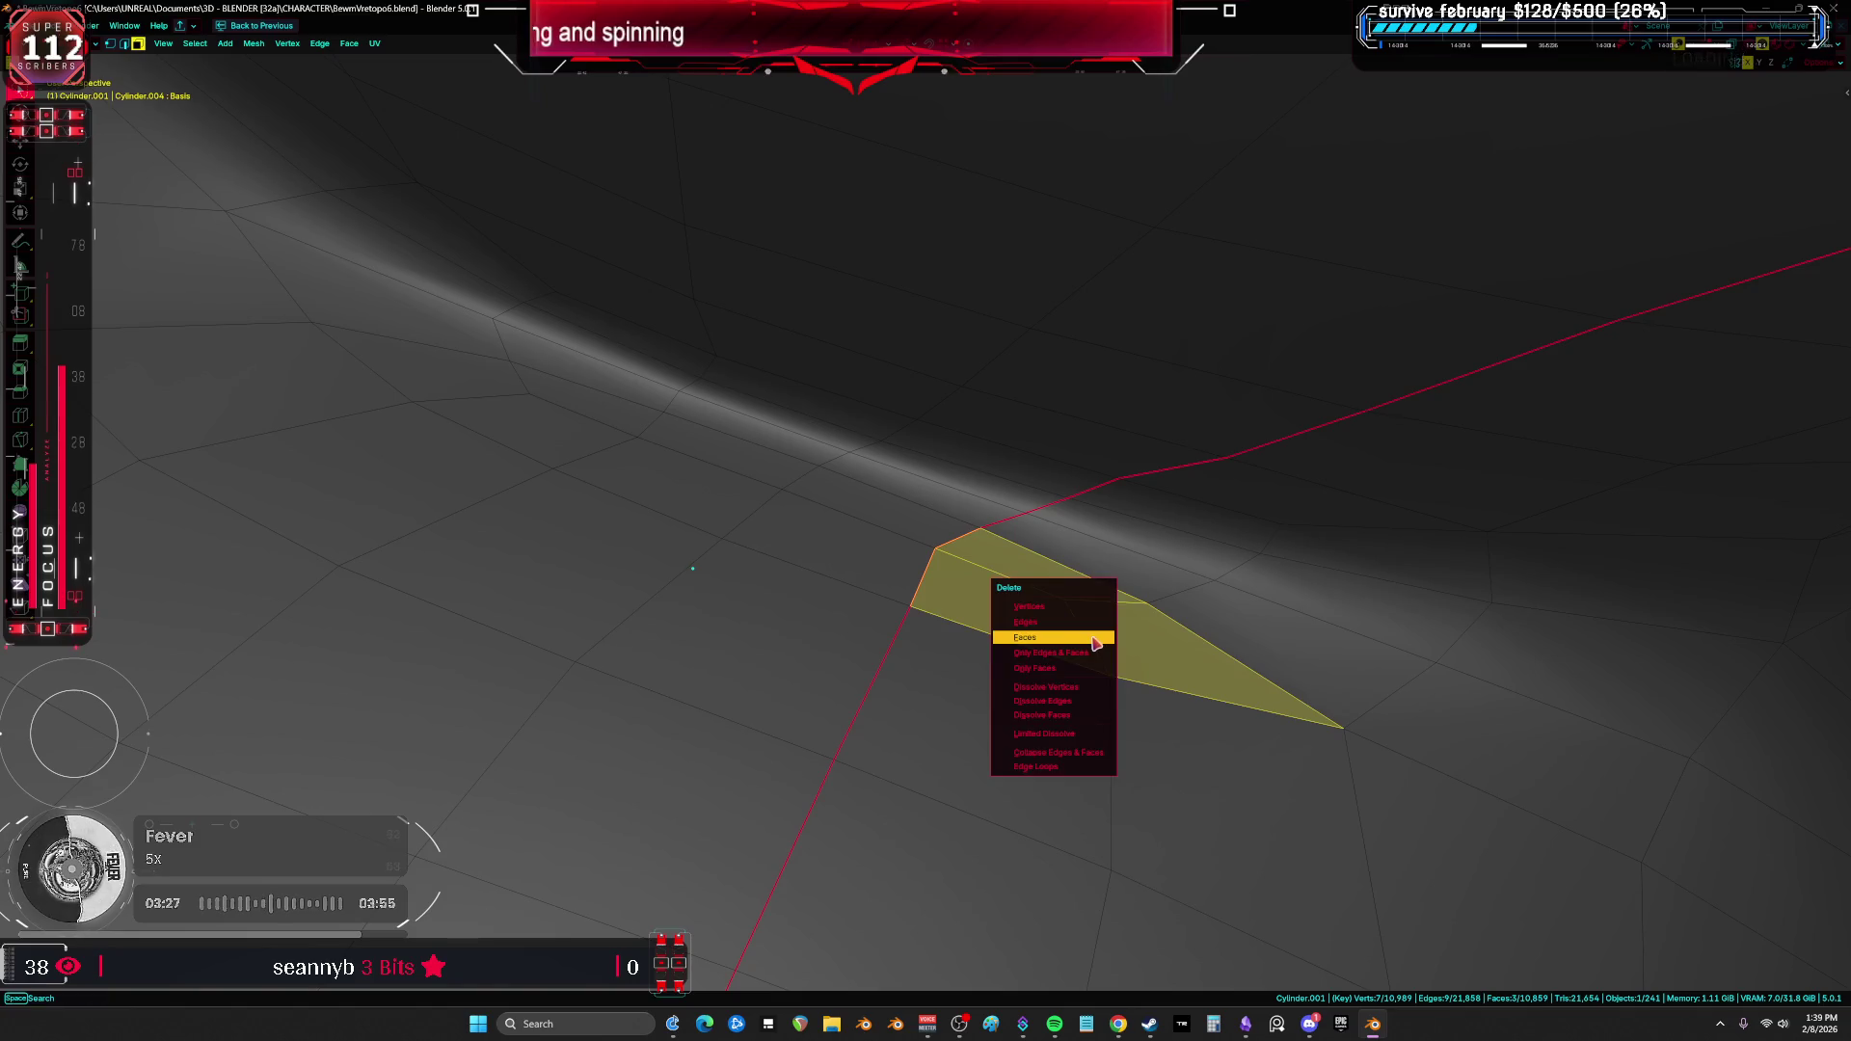
click(1096, 640)
Step: Merge two pairs of leftover armpit-crease vertices, each at their center
key(m)
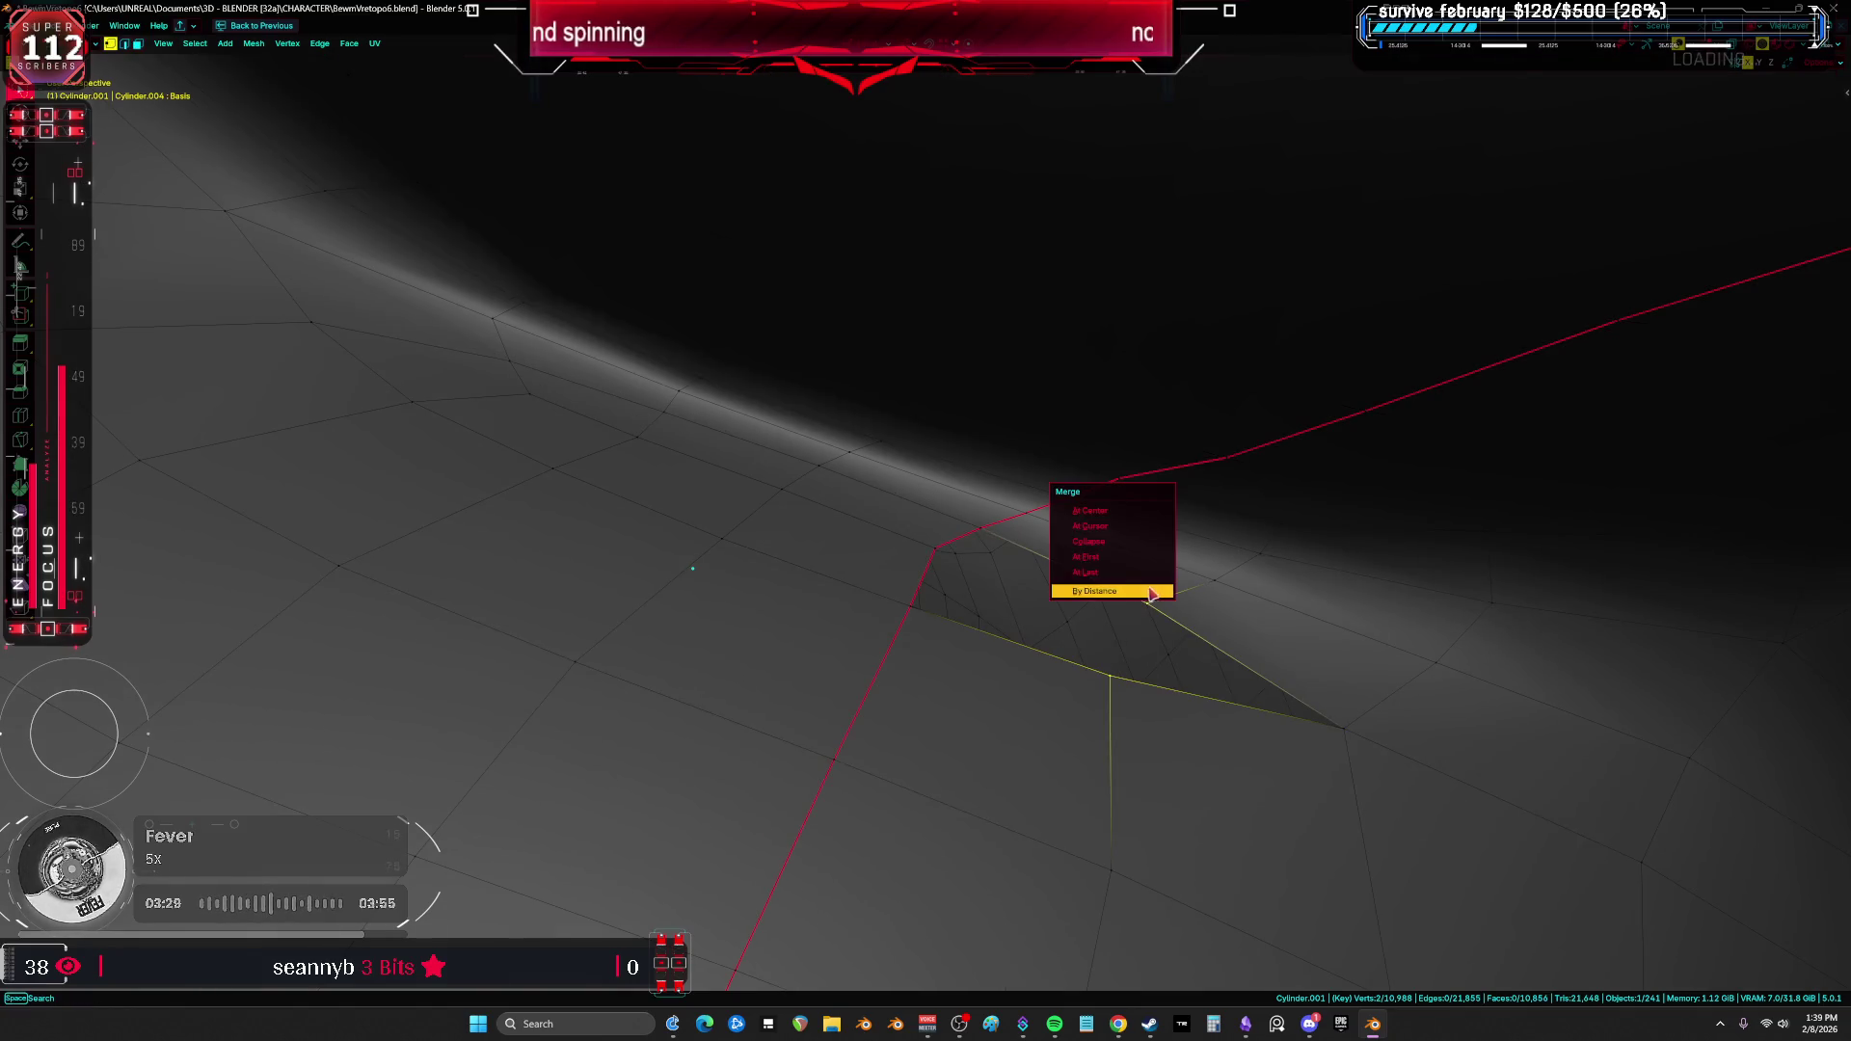
click(1115, 516)
key(alt+a)
middle_drag(959, 557, 882, 535)
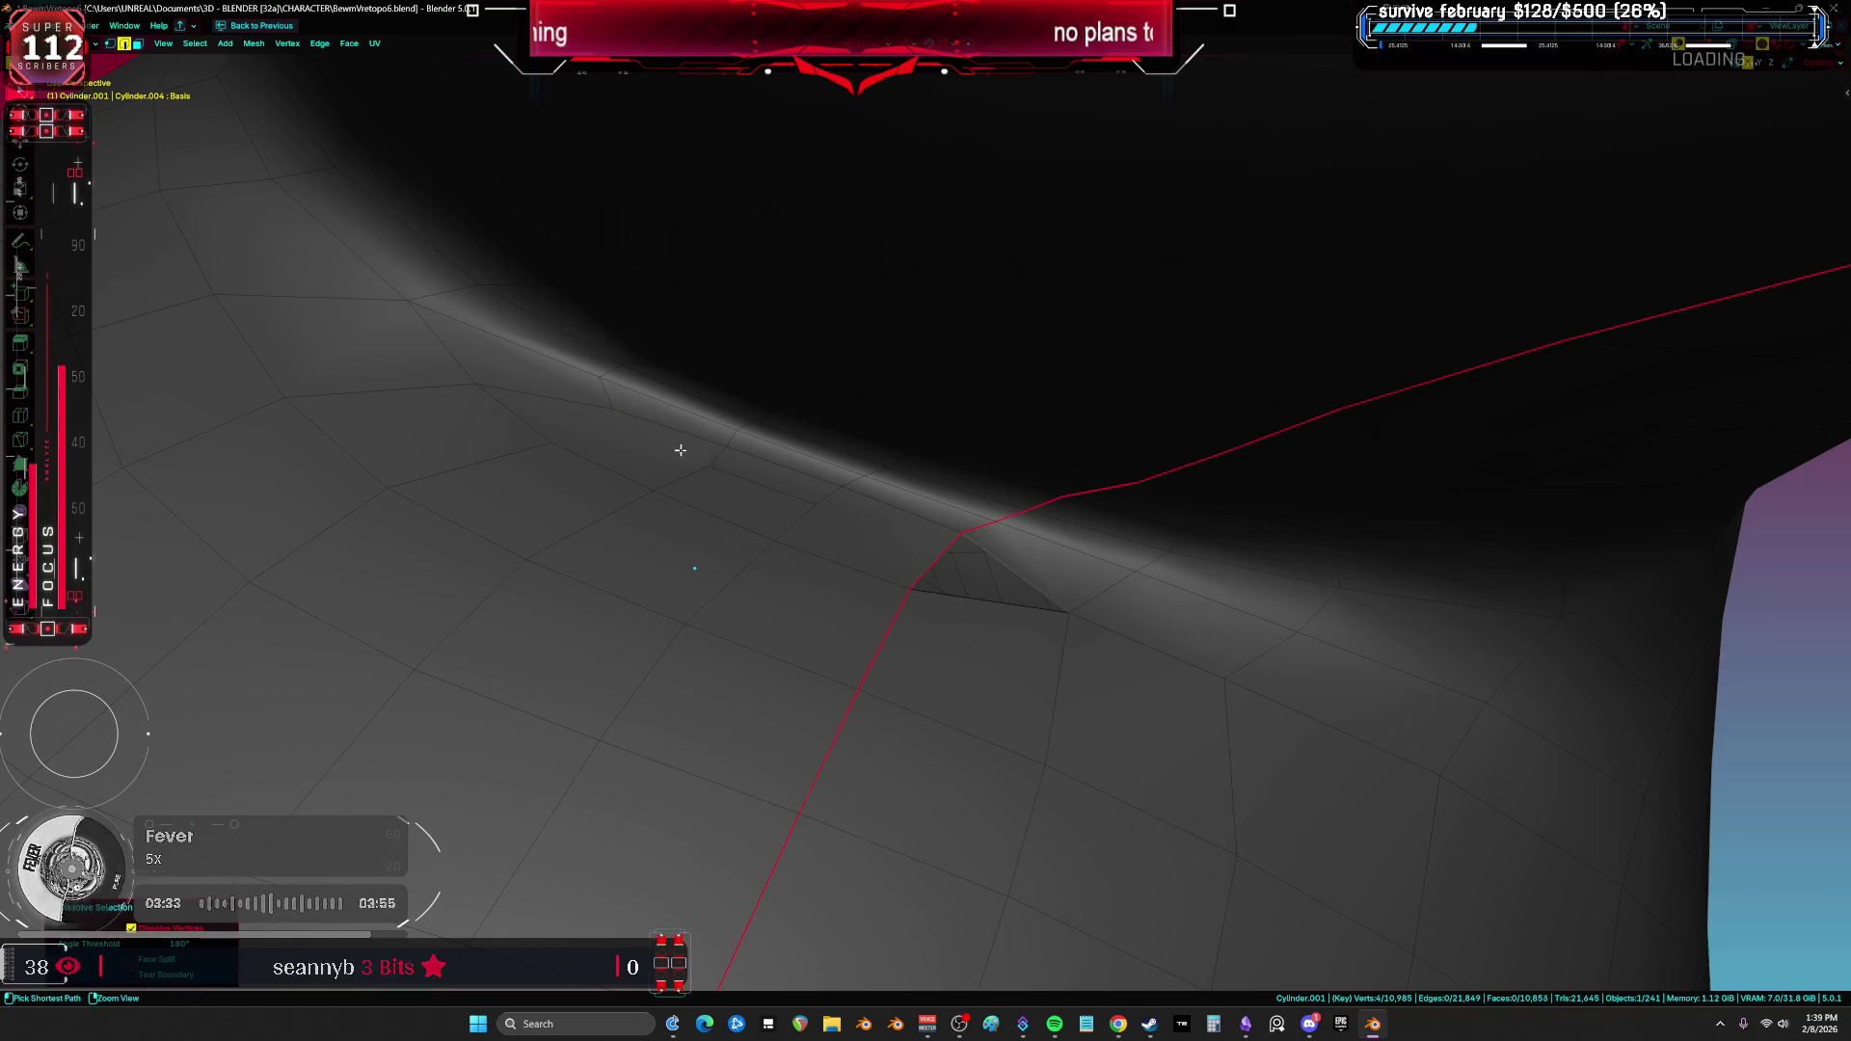
key(a)
click(903, 590)
shift+click(936, 536)
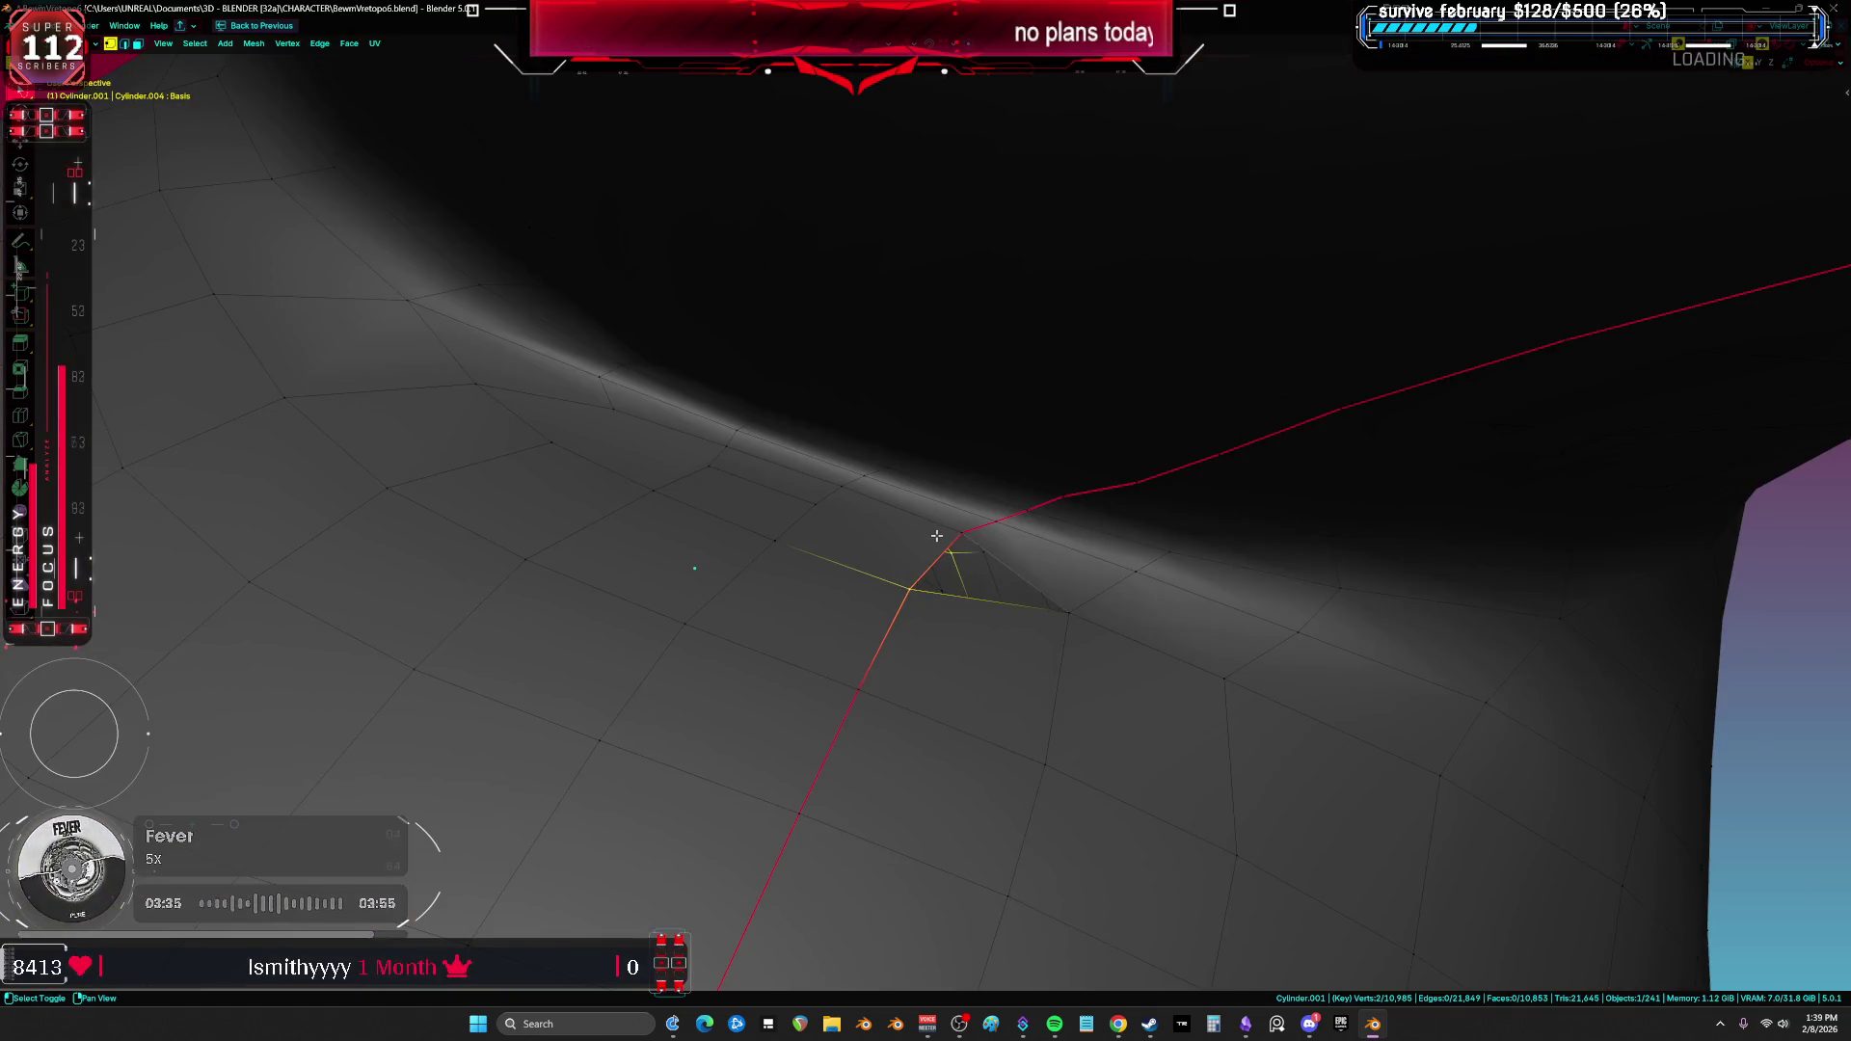
key(m)
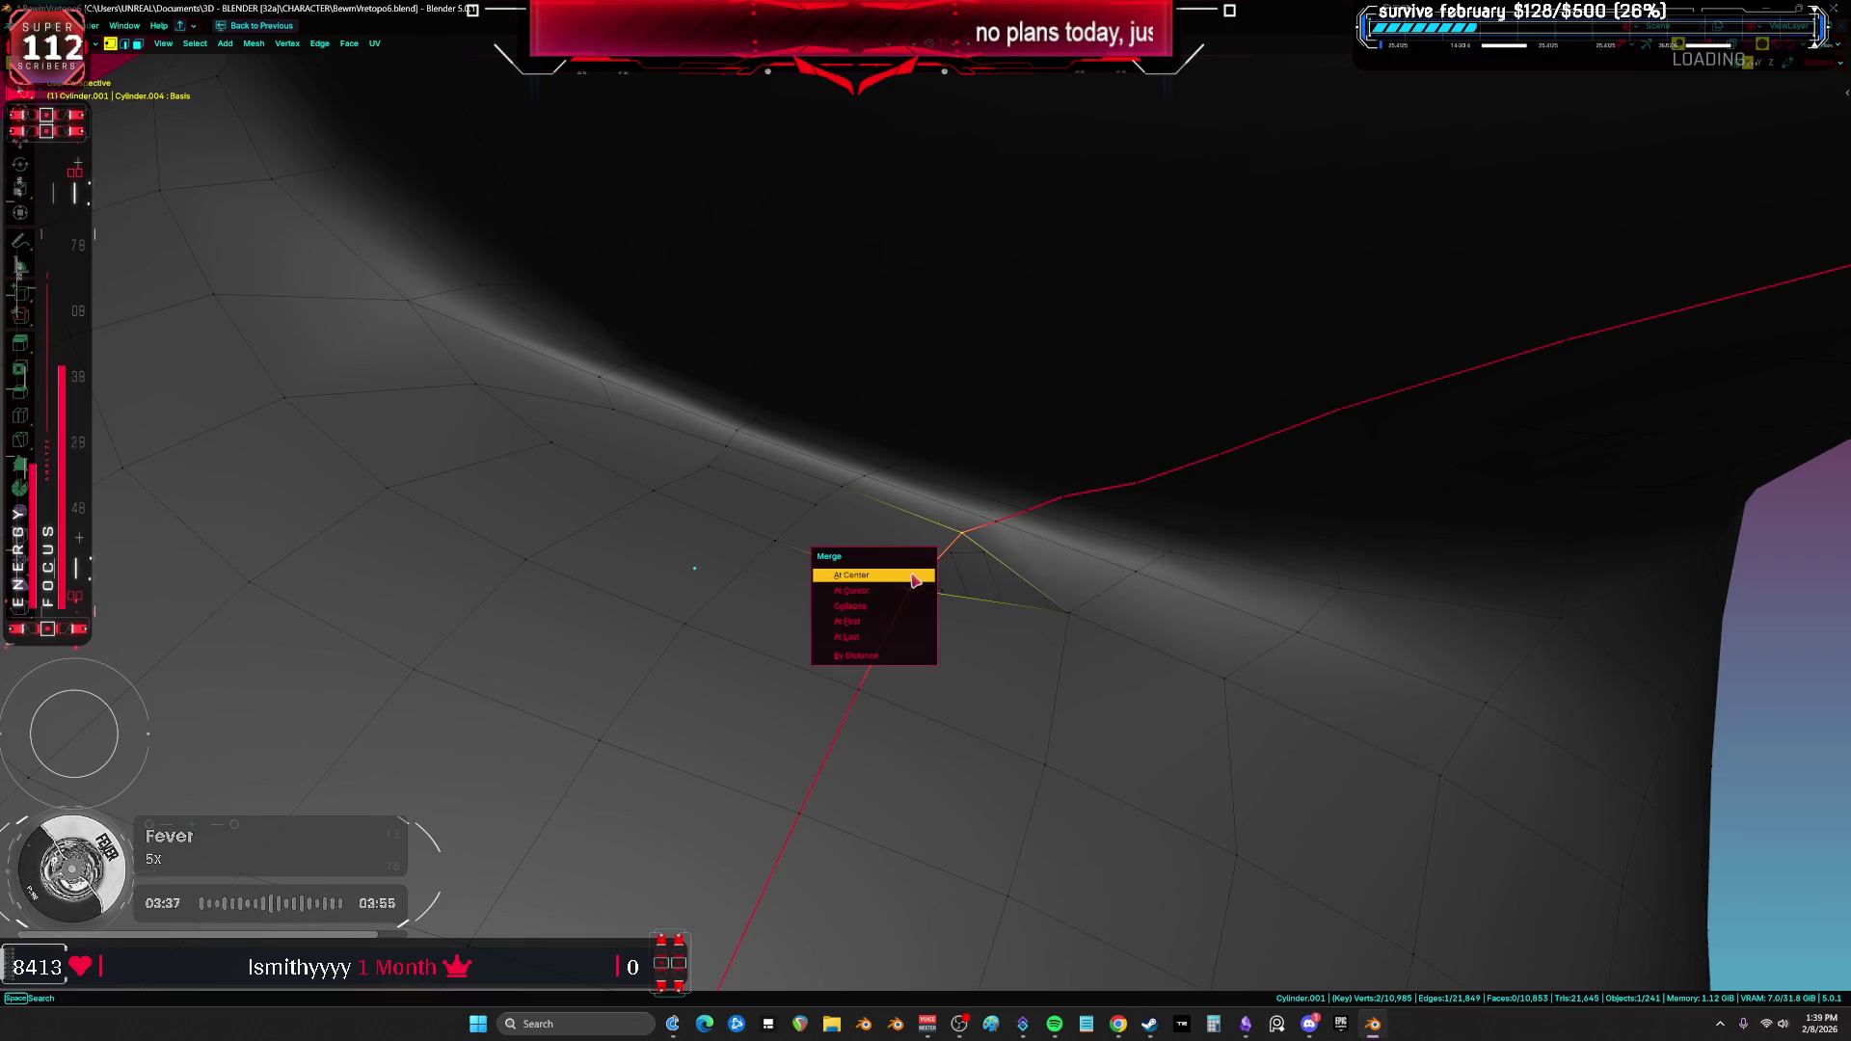
click(911, 598)
middle_drag(739, 561, 885, 561)
Step: Slide a crease vertex along its edge (G G) to even out the surrounding quads
key(2)
ctrl+click(861, 501)
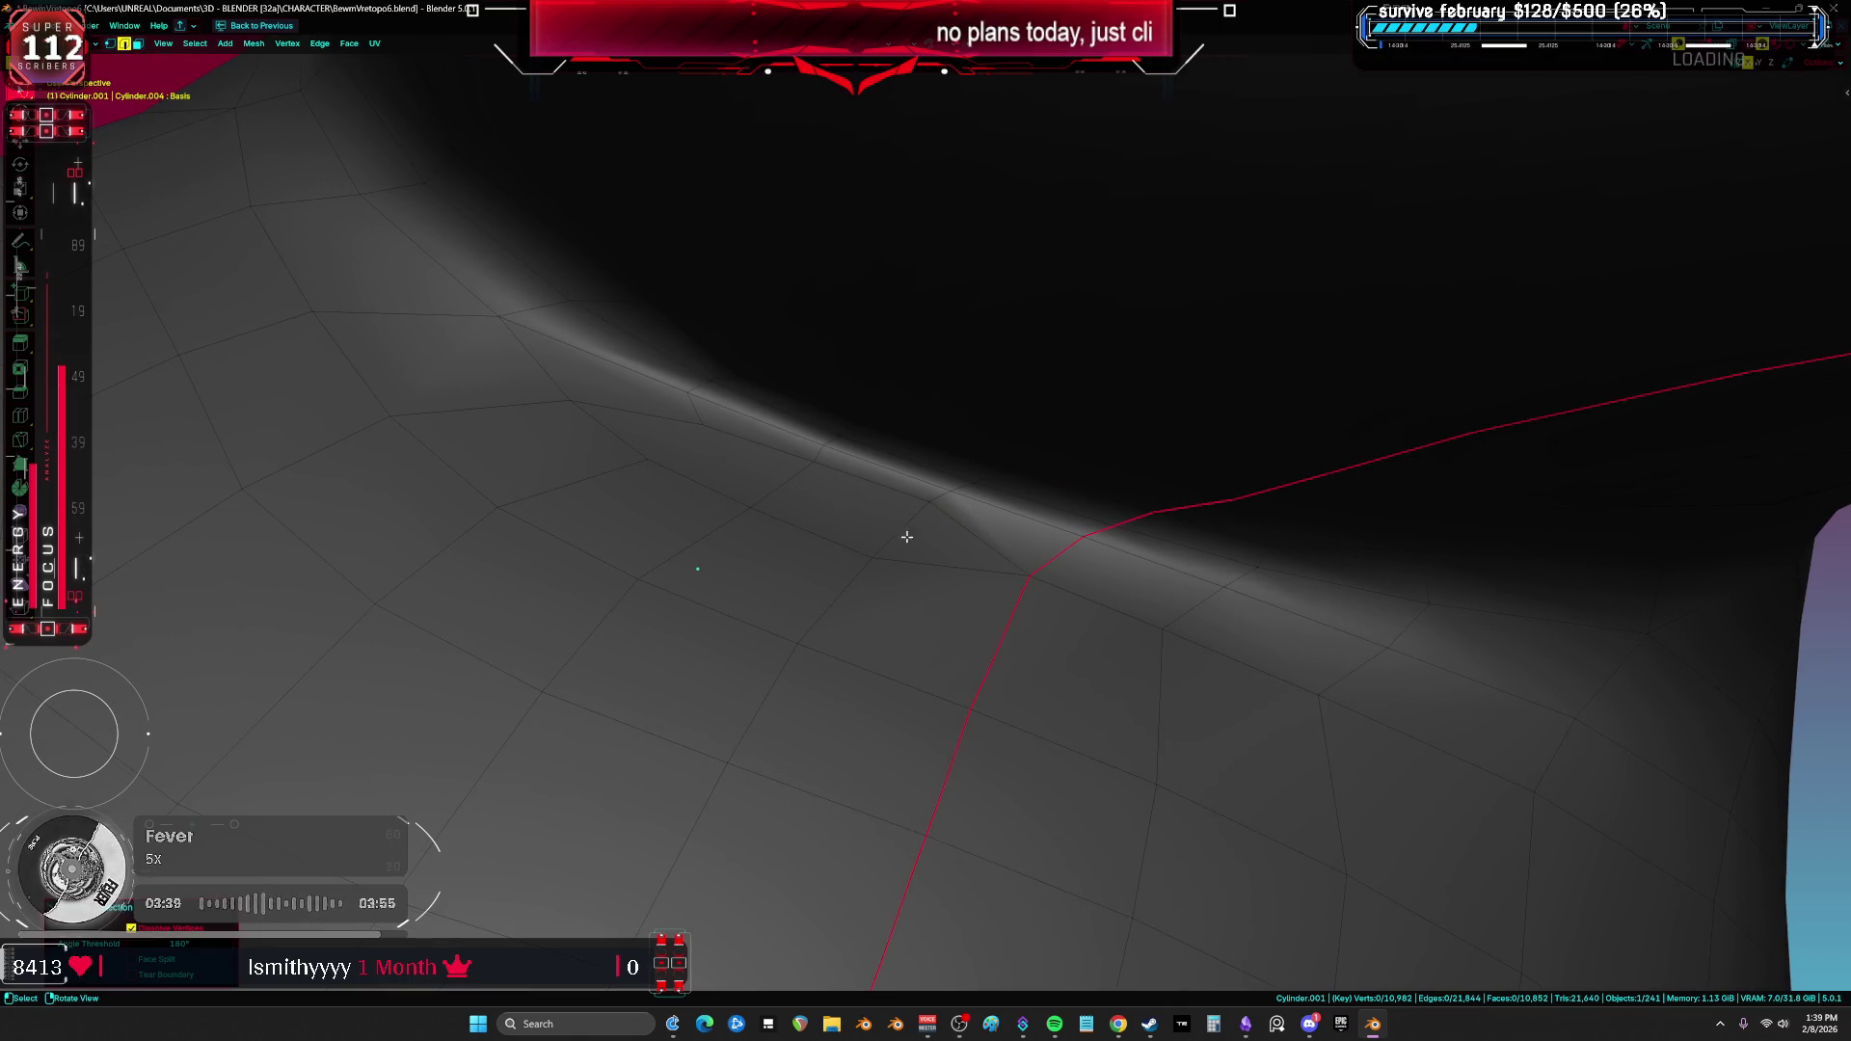
middle_drag(862, 528, 894, 553)
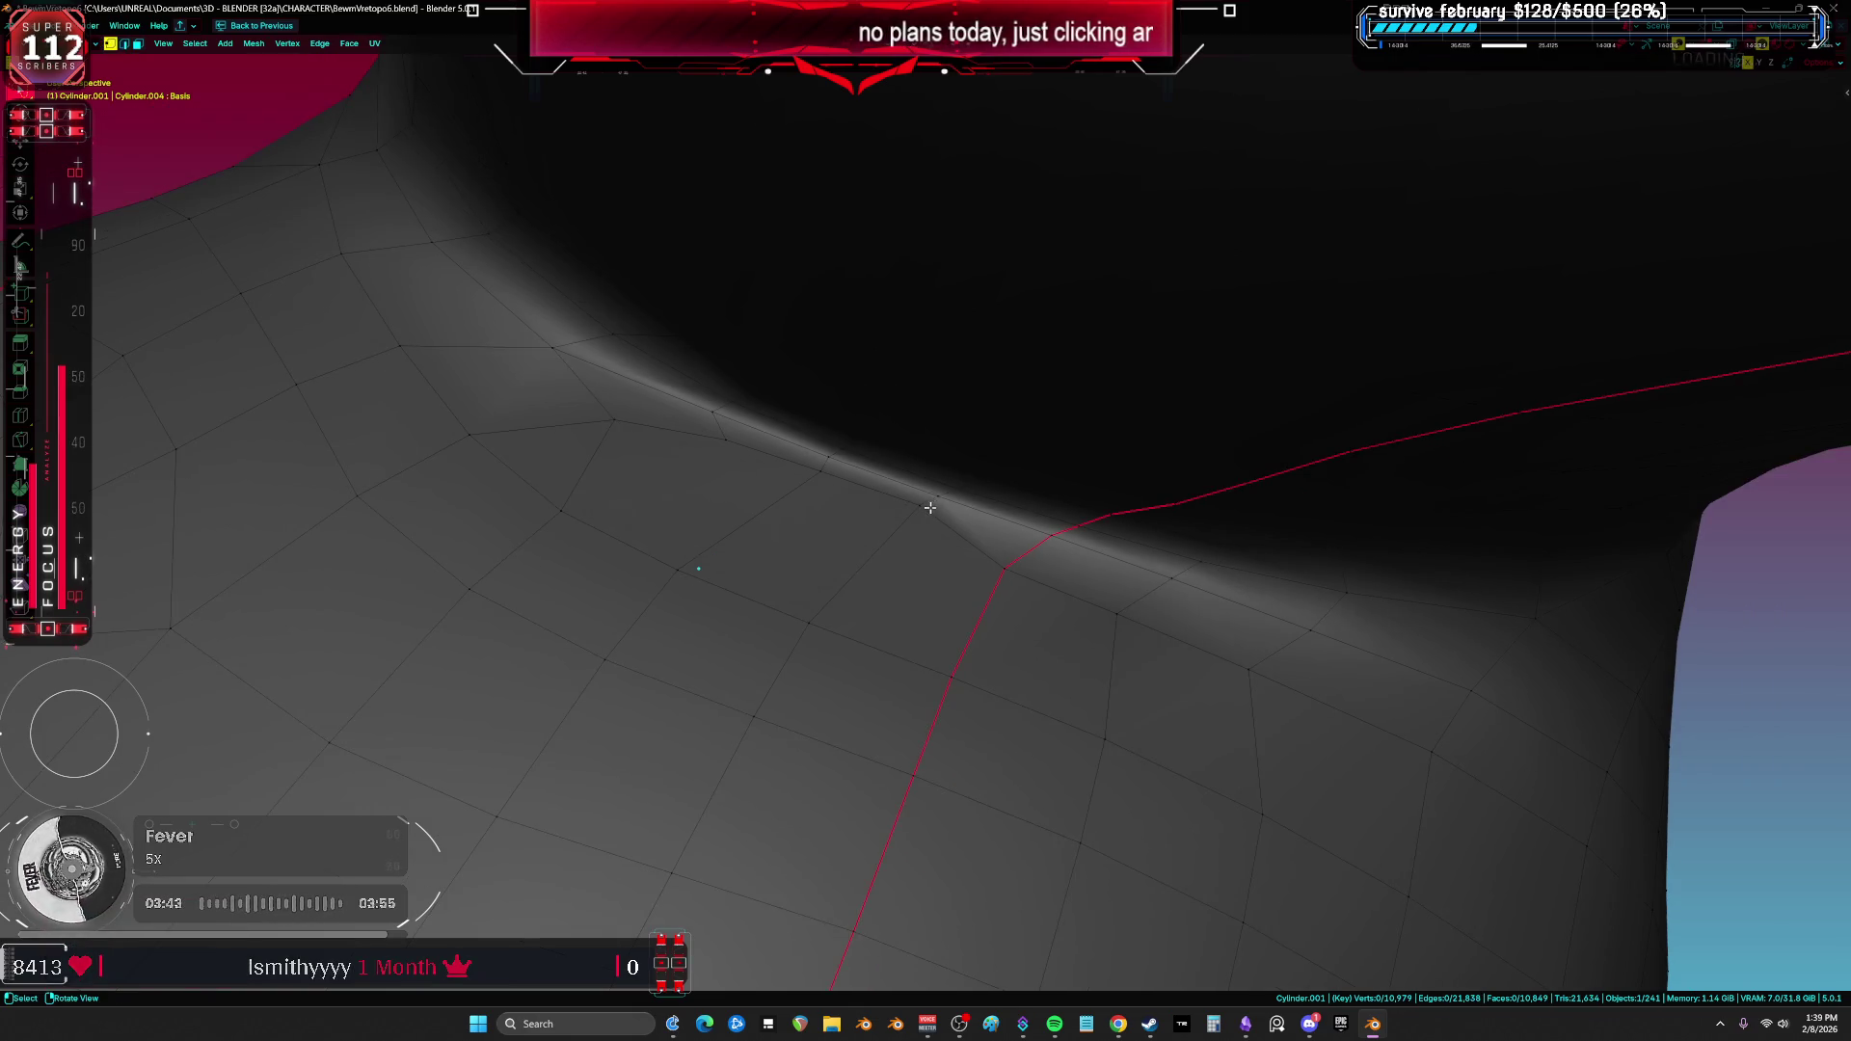
key(1)
click(711, 439)
key(g)
key(g)
click(696, 450)
key(g)
key(g)
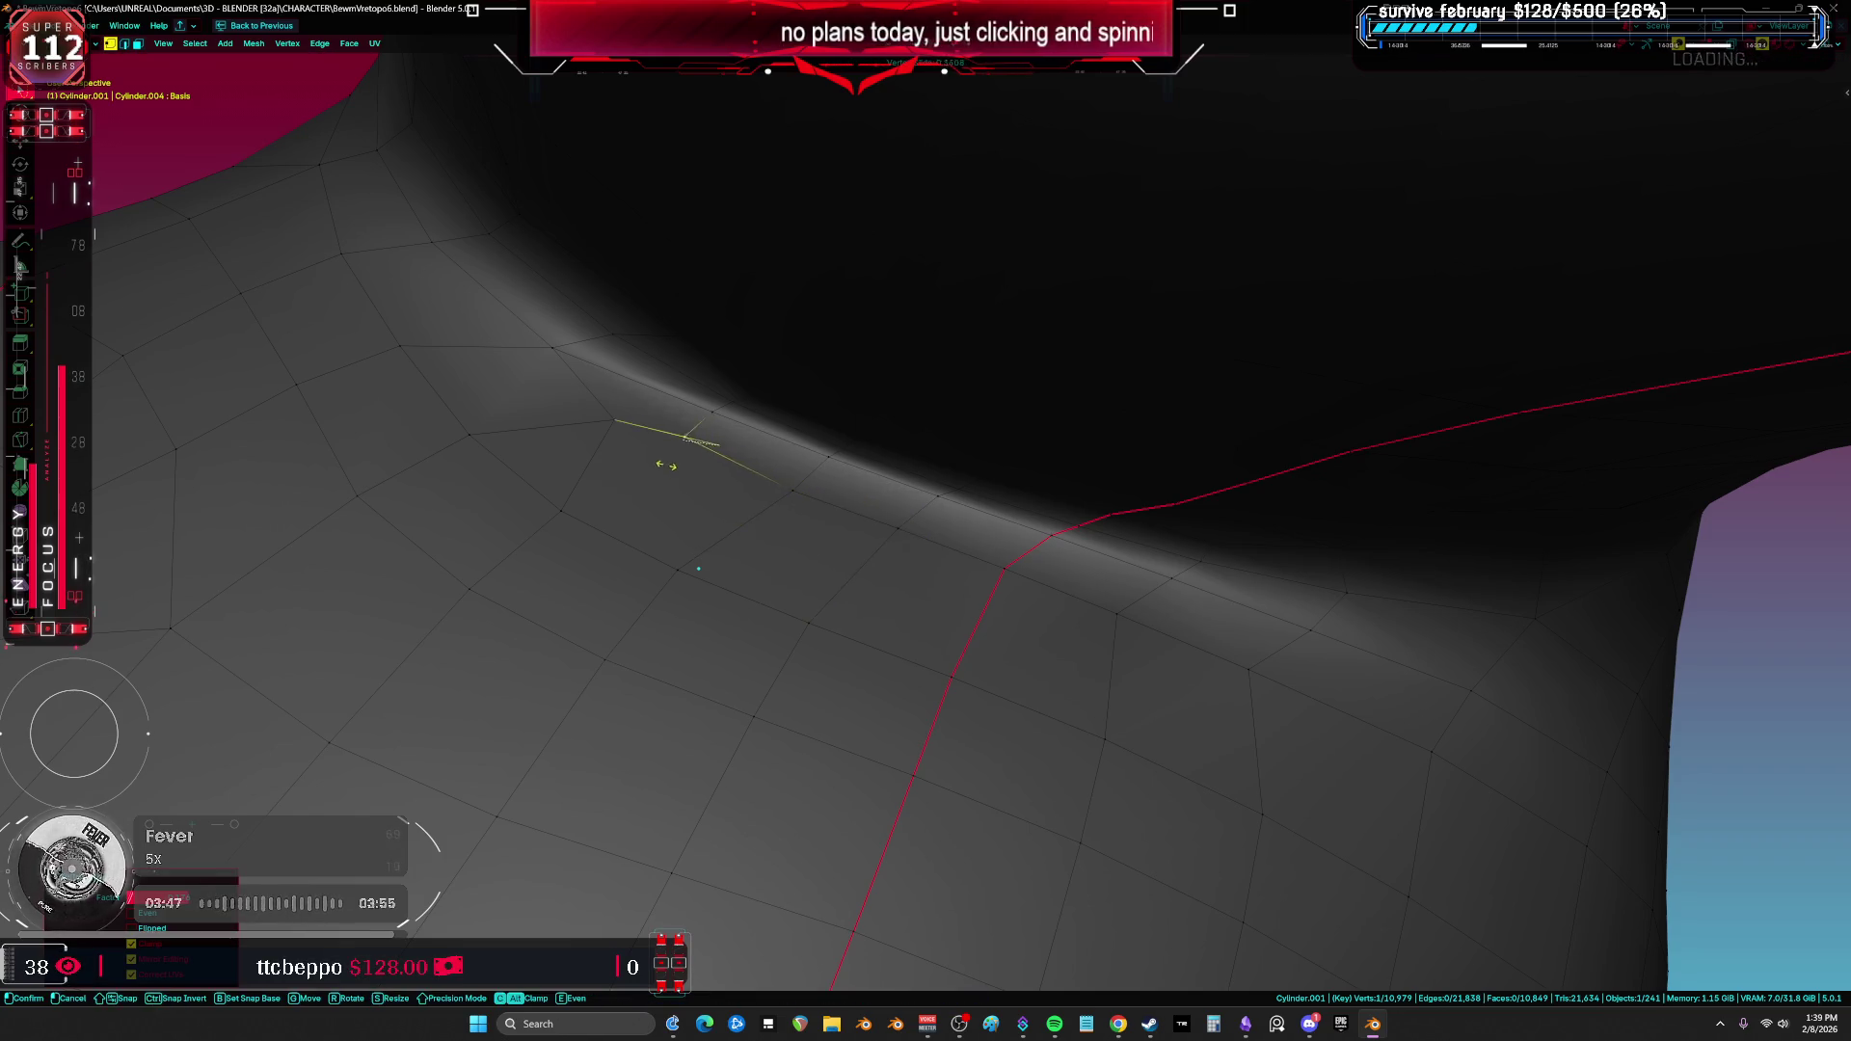
click(678, 484)
key(a)
mouse_move(677, 484)
middle_down()
mouse_move(824, 514)
mouse_move(830, 494)
mouse_move(876, 539)
middle_up()
click(825, 514)
Step: Try vertex-sliding two crease vertices, then cancel and undo both slides
key(a)
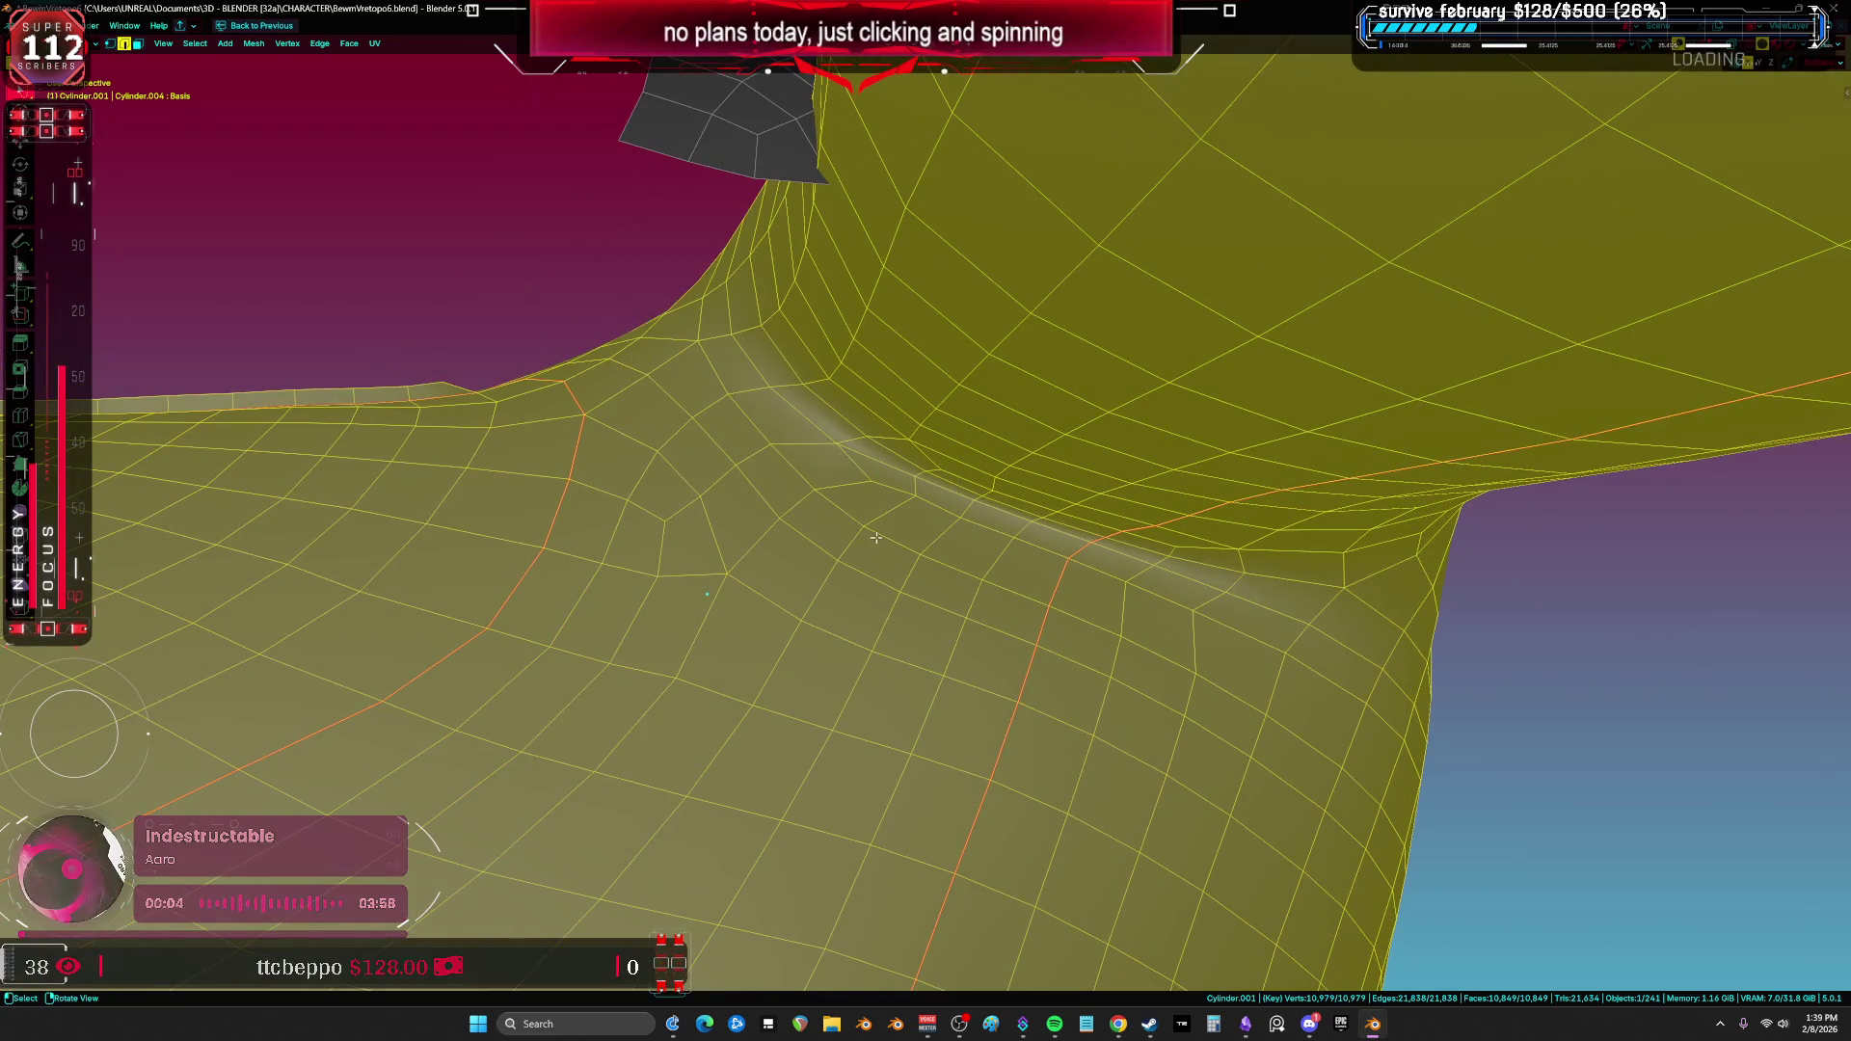
middle_drag(743, 561, 962, 546)
key(grave)
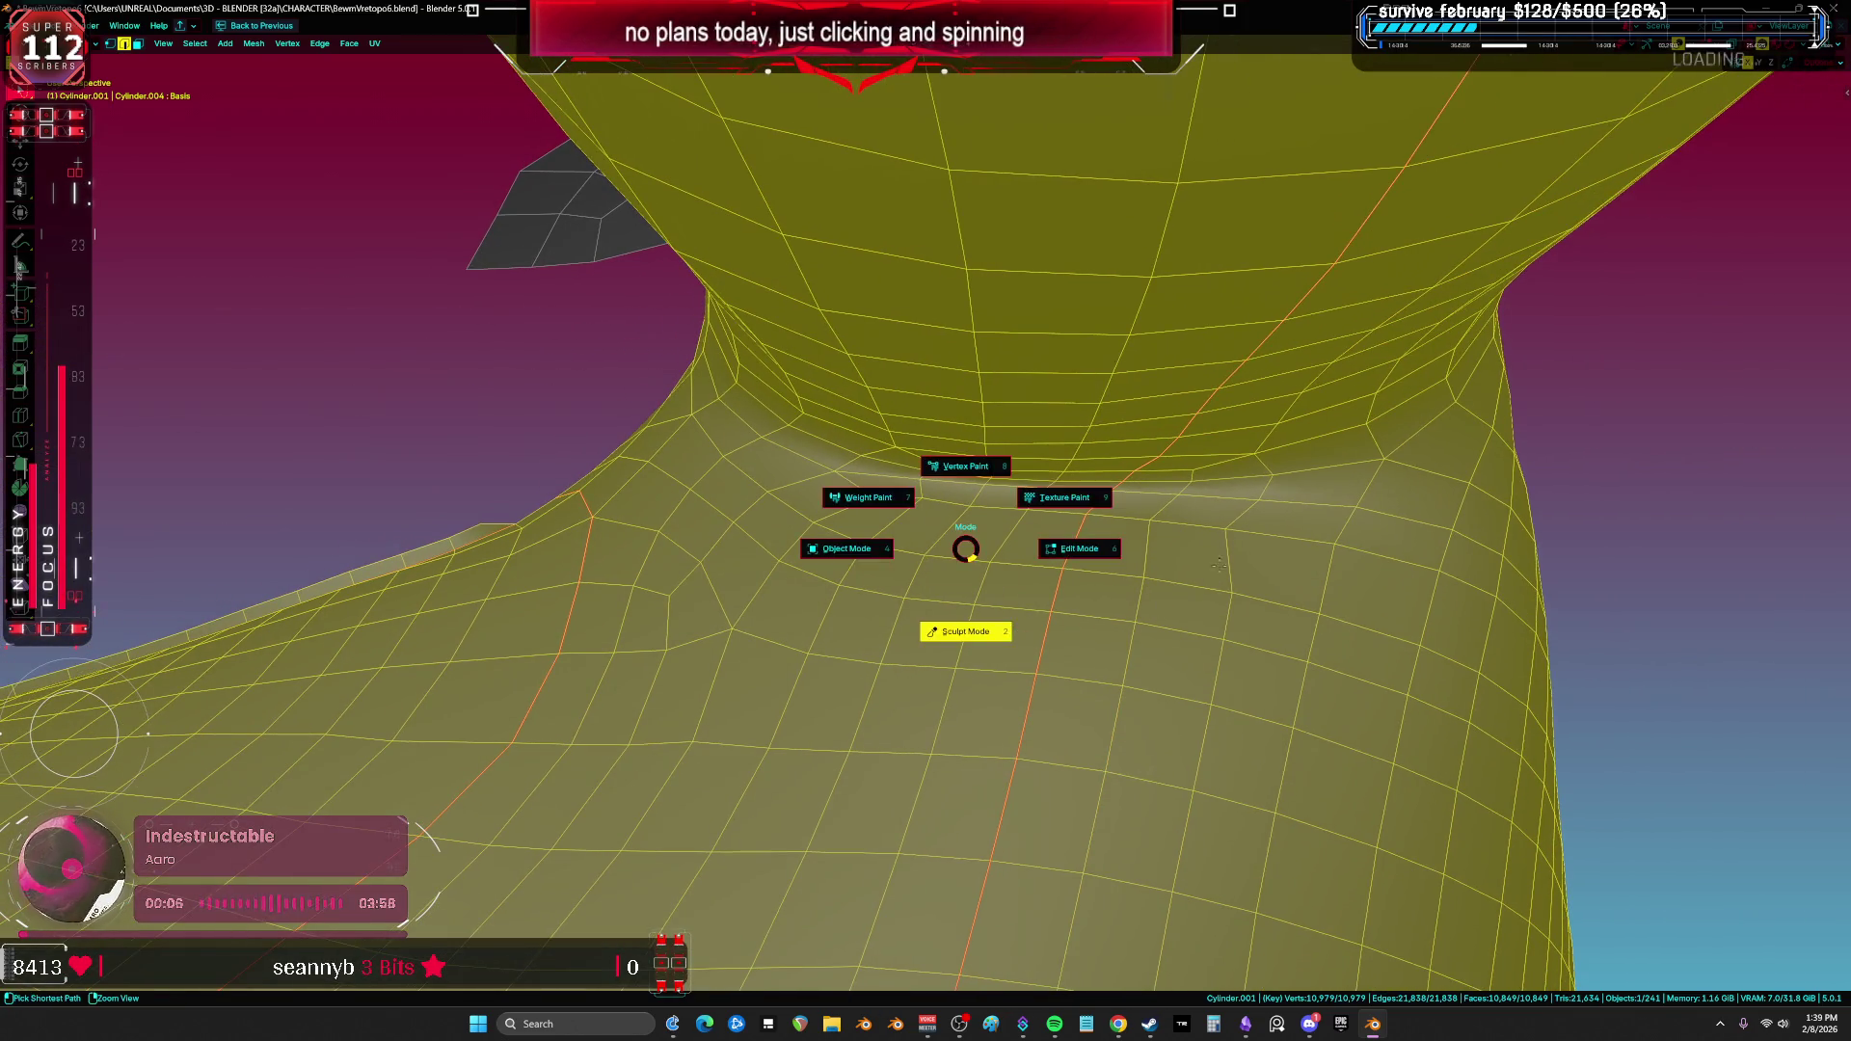
key(1)
click(1240, 542)
key(shift+v)
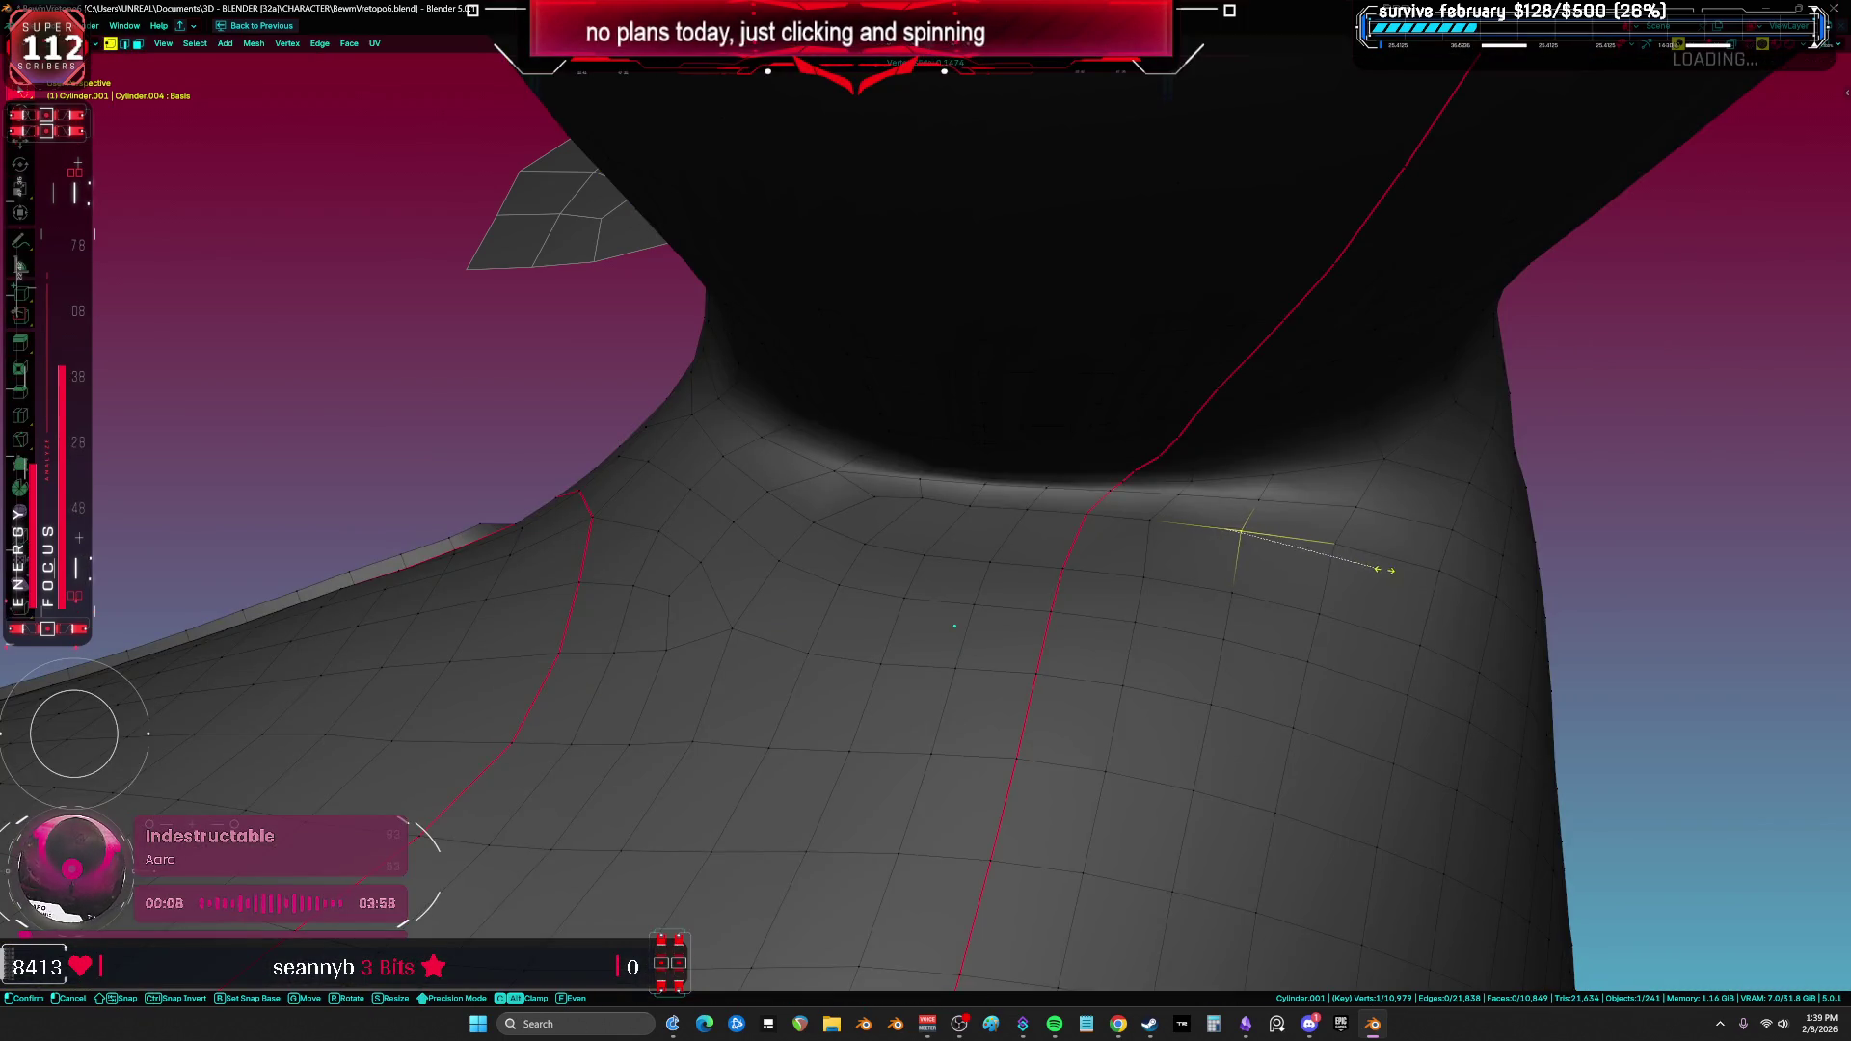
key(Escape)
key(ctrl+z)
click(1146, 520)
key(shift+v)
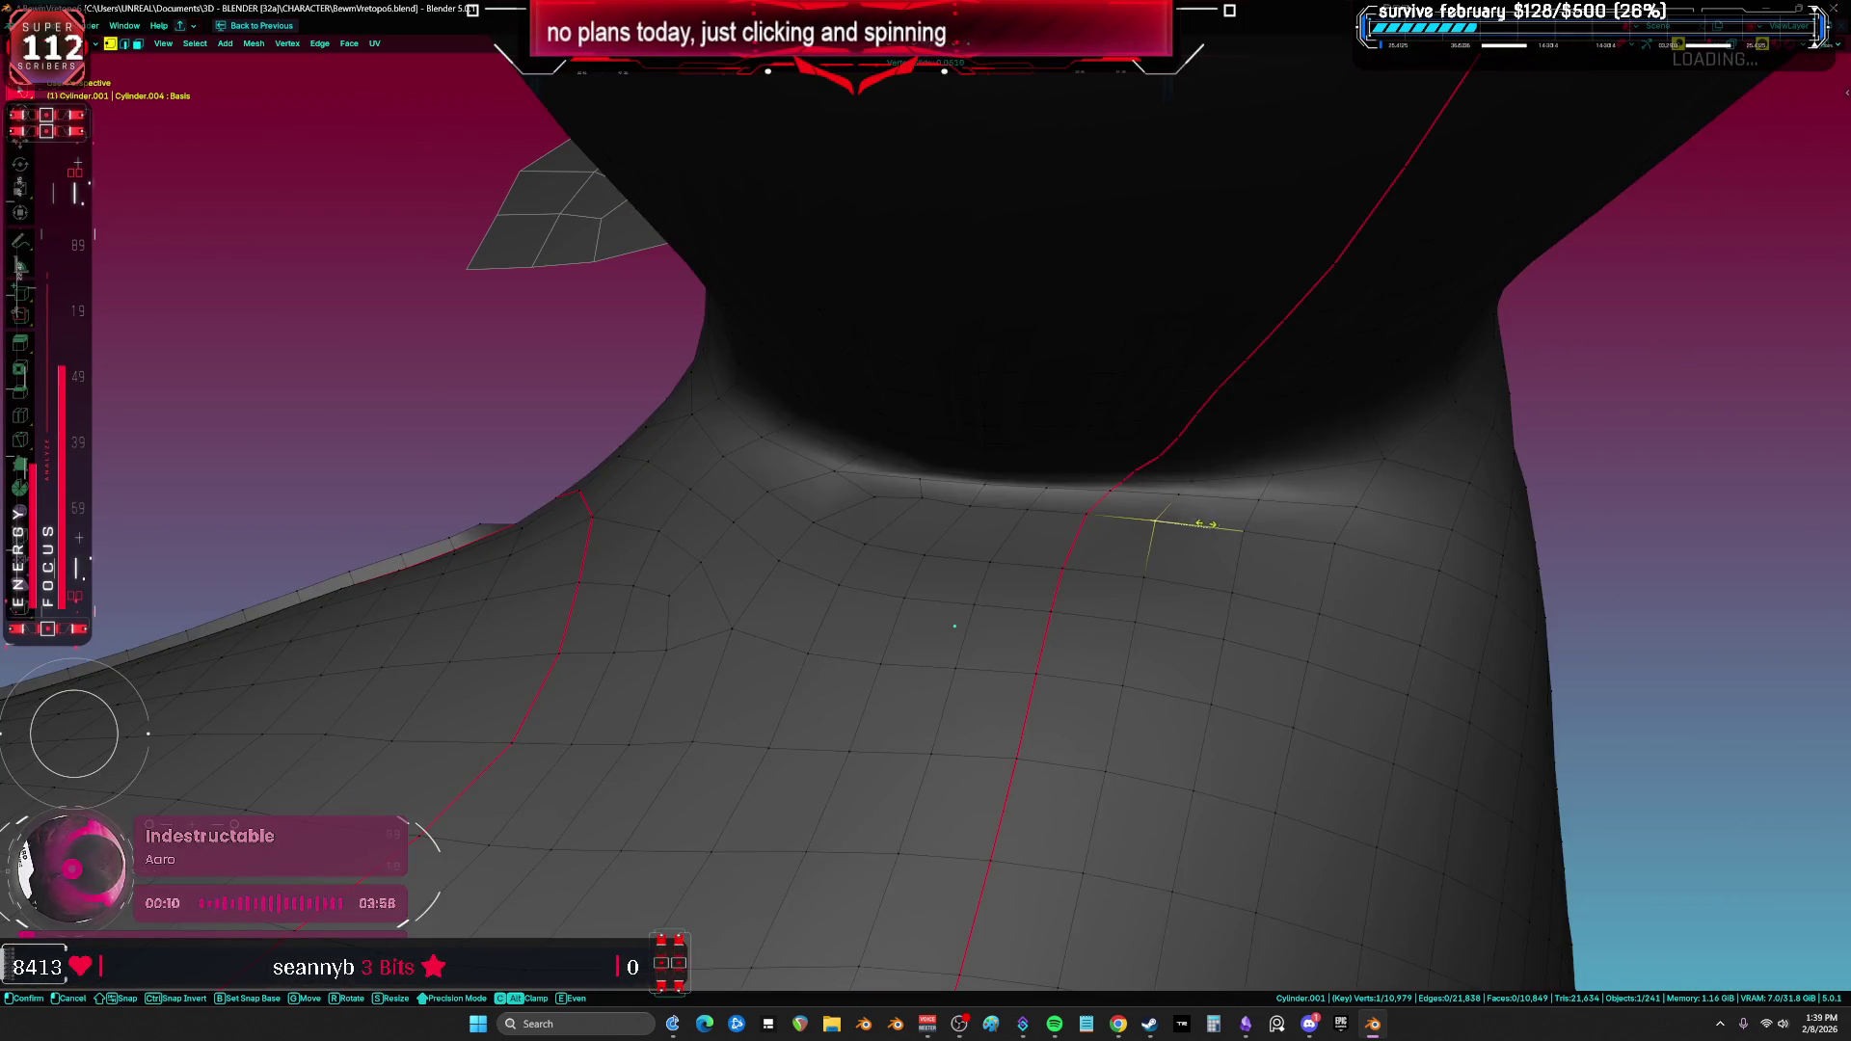
key(Escape)
key(ctrl+z)
Step: Fill-select a patch of armpit-crease faces and delete them, leaving a hole
mouse_move(1200, 523)
middle_down()
mouse_move(1088, 557)
mouse_move(880, 546)
mouse_move(894, 521)
mouse_move(1007, 486)
middle_up()
key(3)
click(1008, 486)
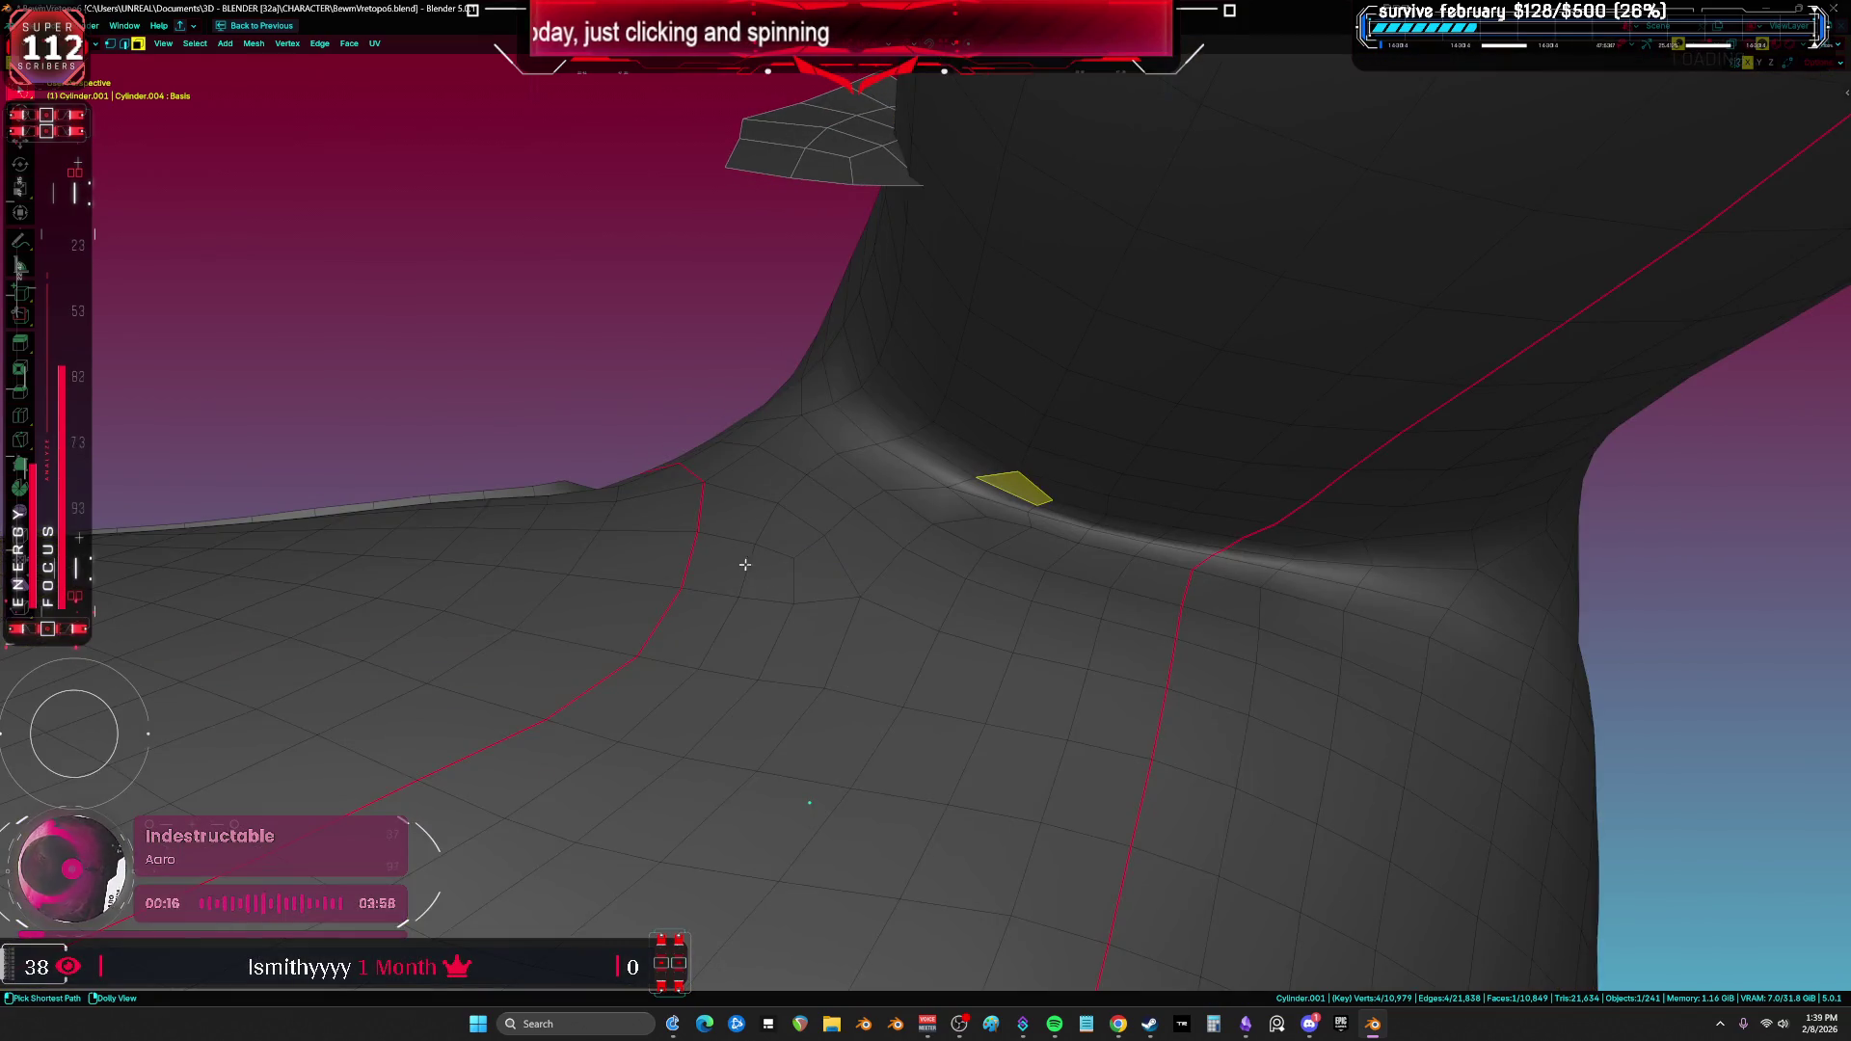
ctrl+shift+click(787, 572)
mouse_move(787, 573)
middle_down()
mouse_move(940, 469)
mouse_move(1022, 482)
middle_up()
scroll(1033, 487, up, 3)
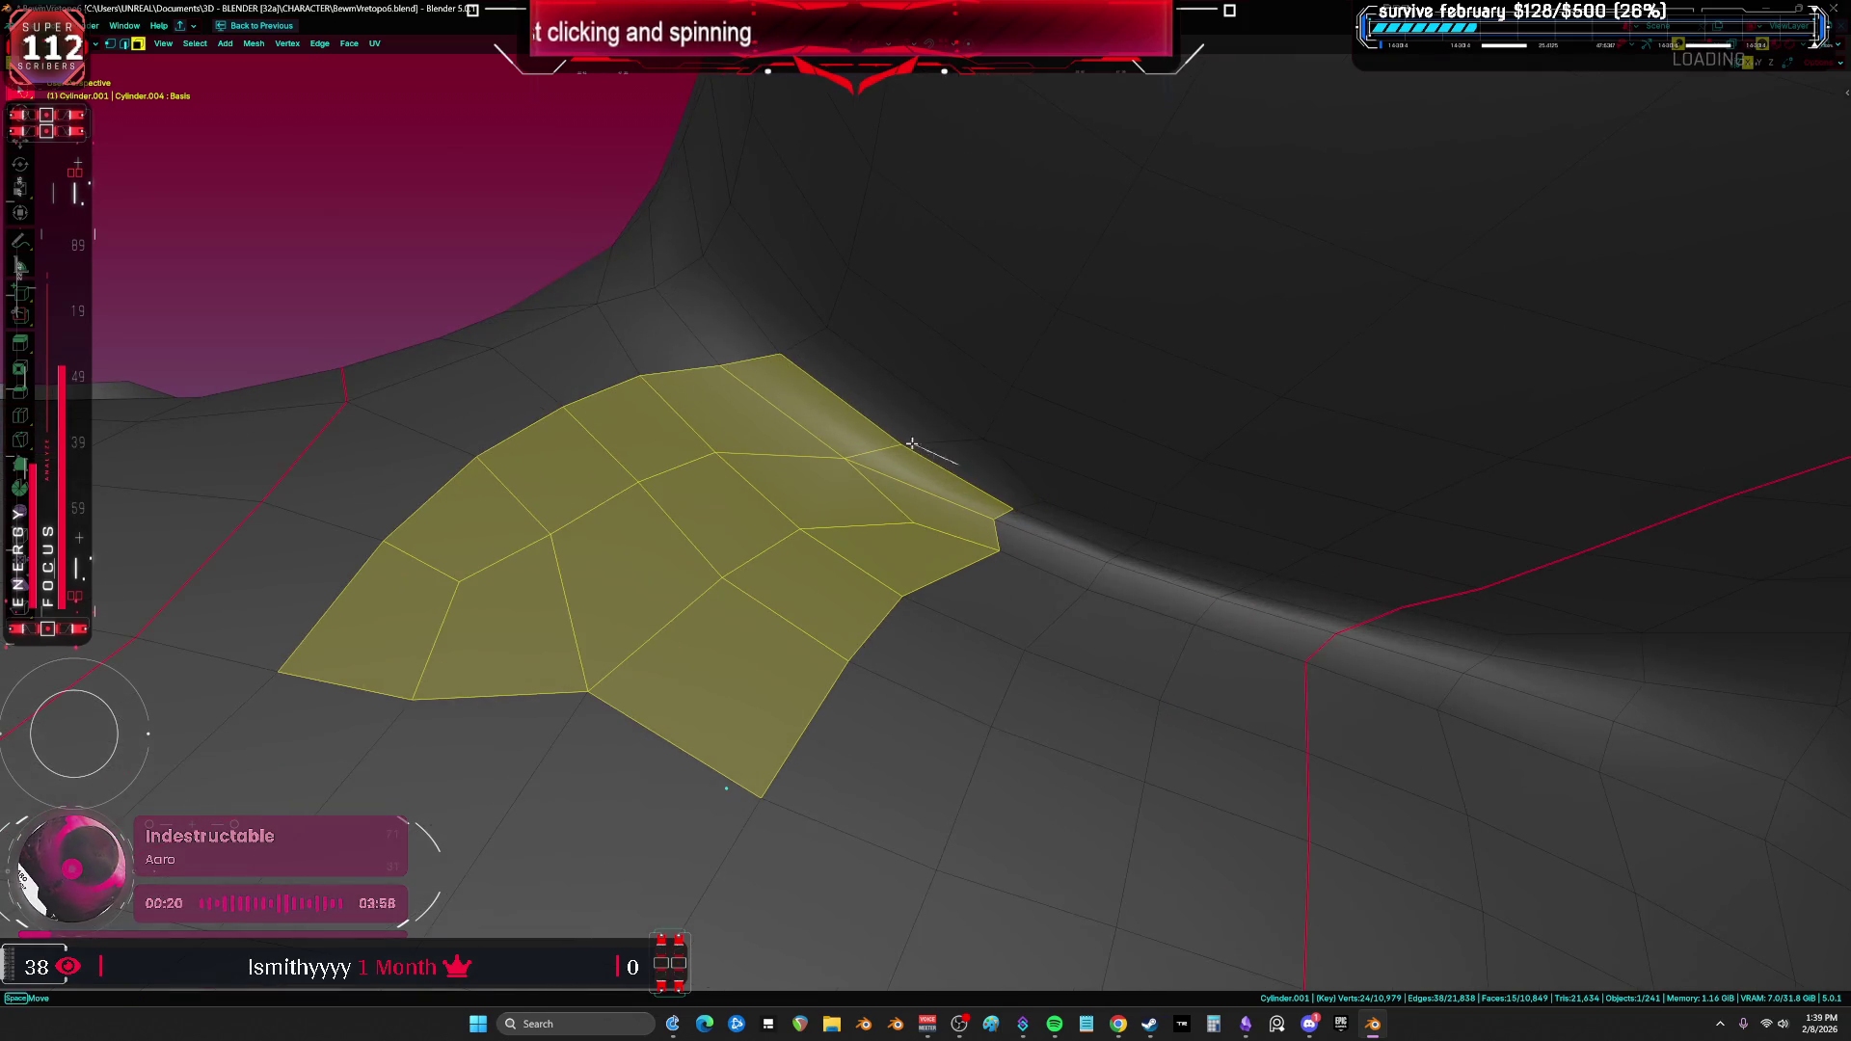
mouse_move(868, 427)
middle_down()
mouse_move(888, 485)
mouse_move(743, 691)
mouse_move(749, 310)
mouse_move(872, 656)
mouse_move(903, 675)
mouse_move(909, 413)
mouse_move(1004, 549)
mouse_move(971, 593)
middle_up()
key(x)
click(892, 490)
Step: Grid-fill the hole's boundary loop with Span 4, then switch the body to Sculpt Mode
key(g)
key(g)
right_click(894, 705)
alt+click(992, 552)
key(ctrl+f)
click(992, 551)
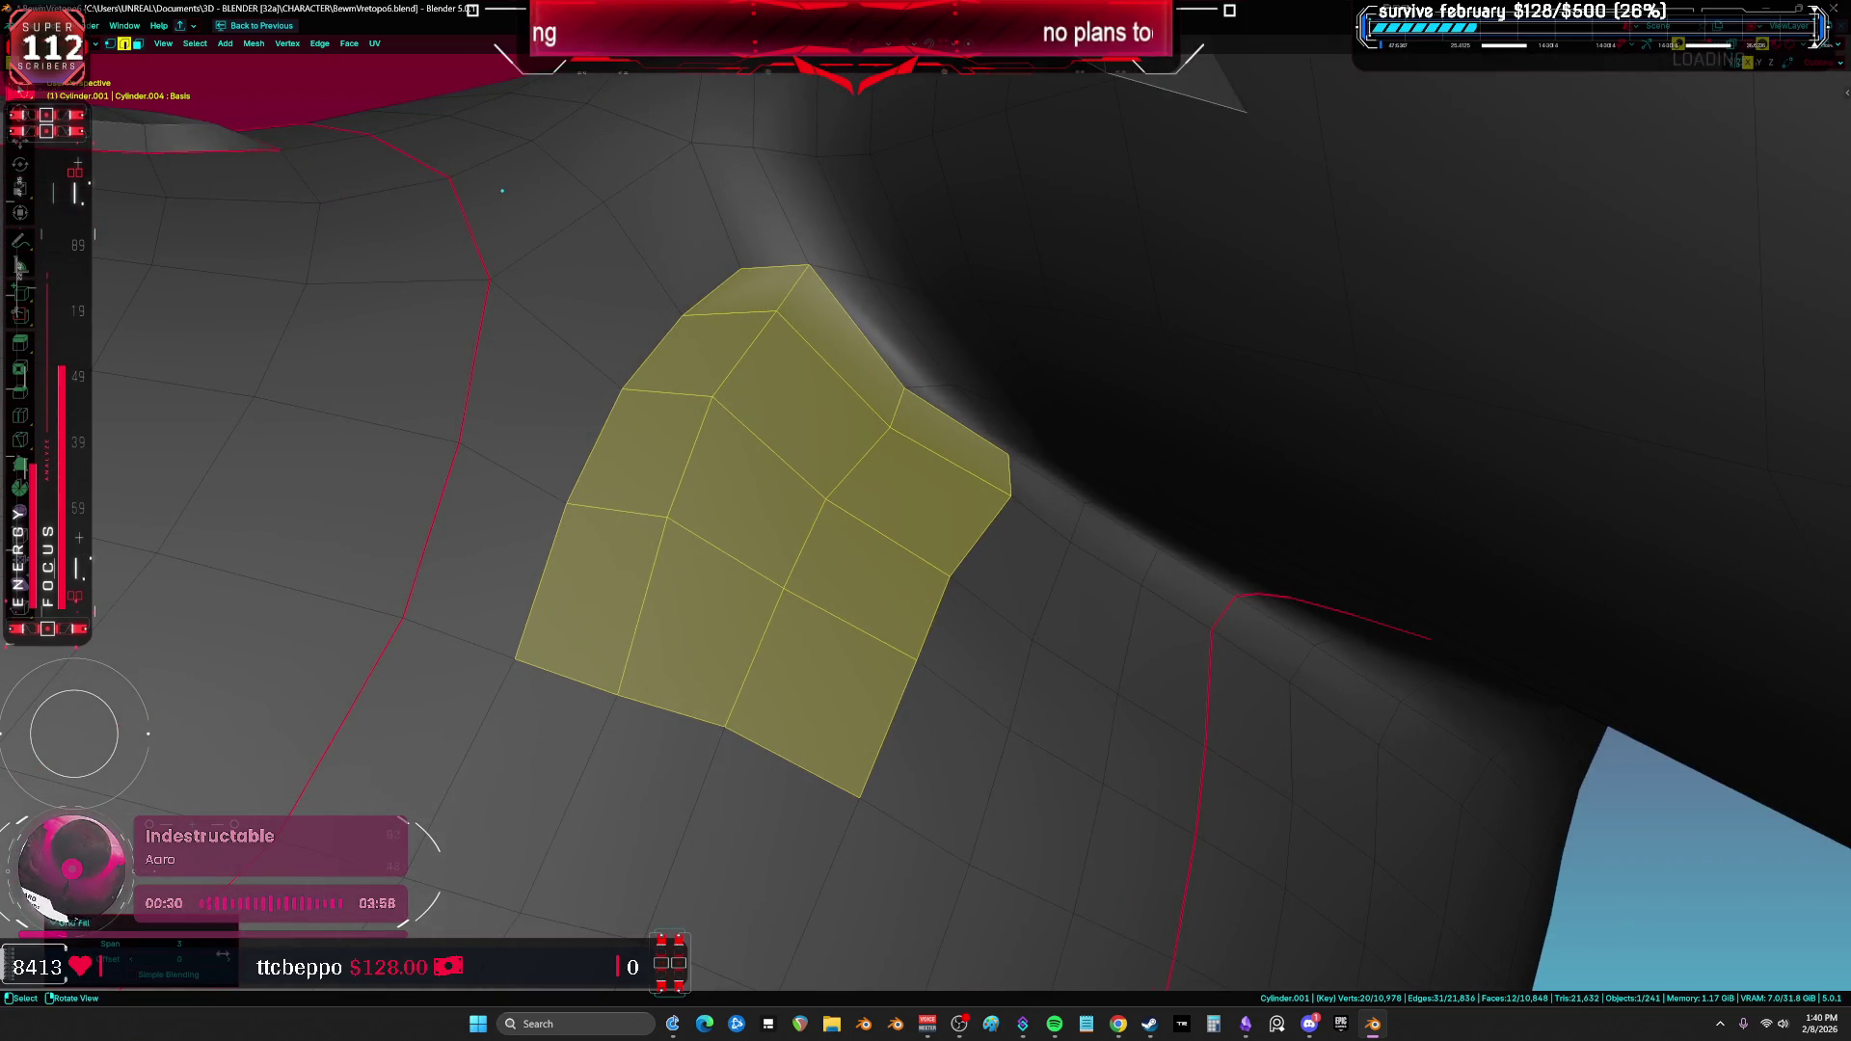
click(230, 950)
click(230, 950)
click(229, 950)
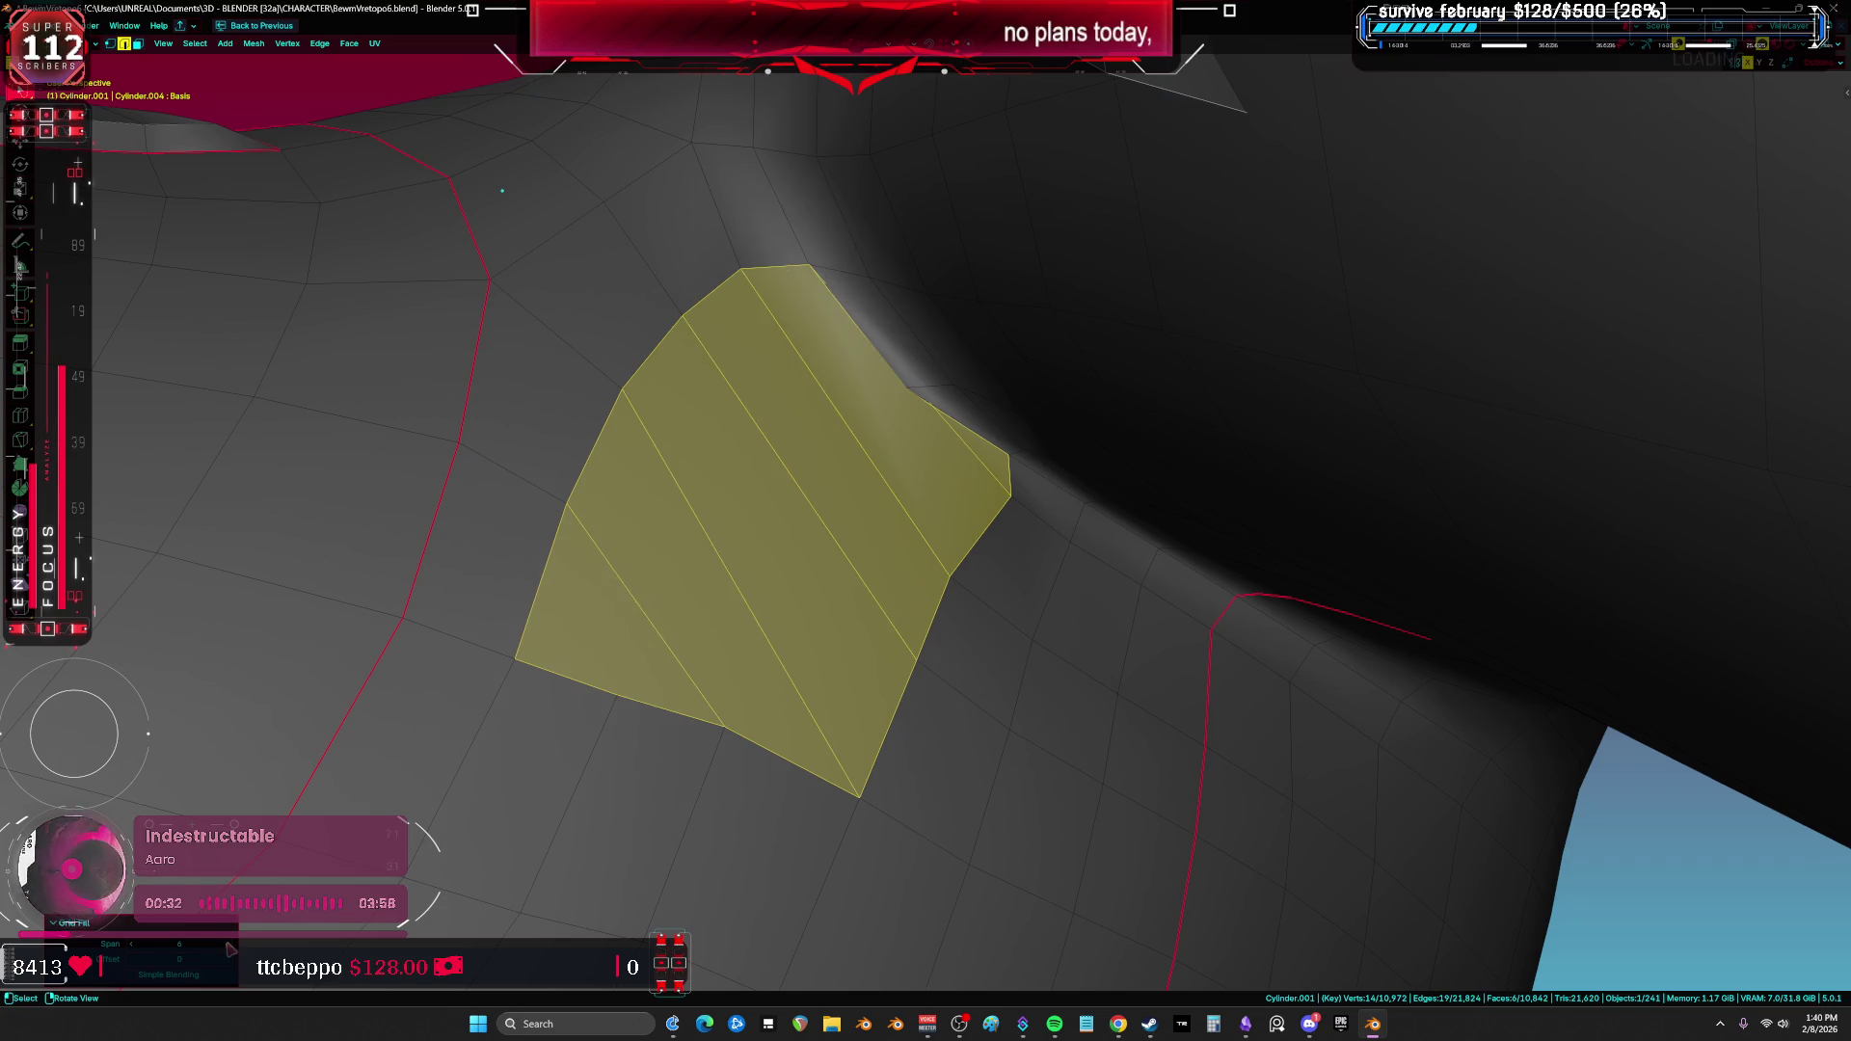
click(135, 945)
click(135, 945)
click(135, 946)
click(135, 945)
click(135, 945)
click(232, 947)
click(232, 947)
click(232, 949)
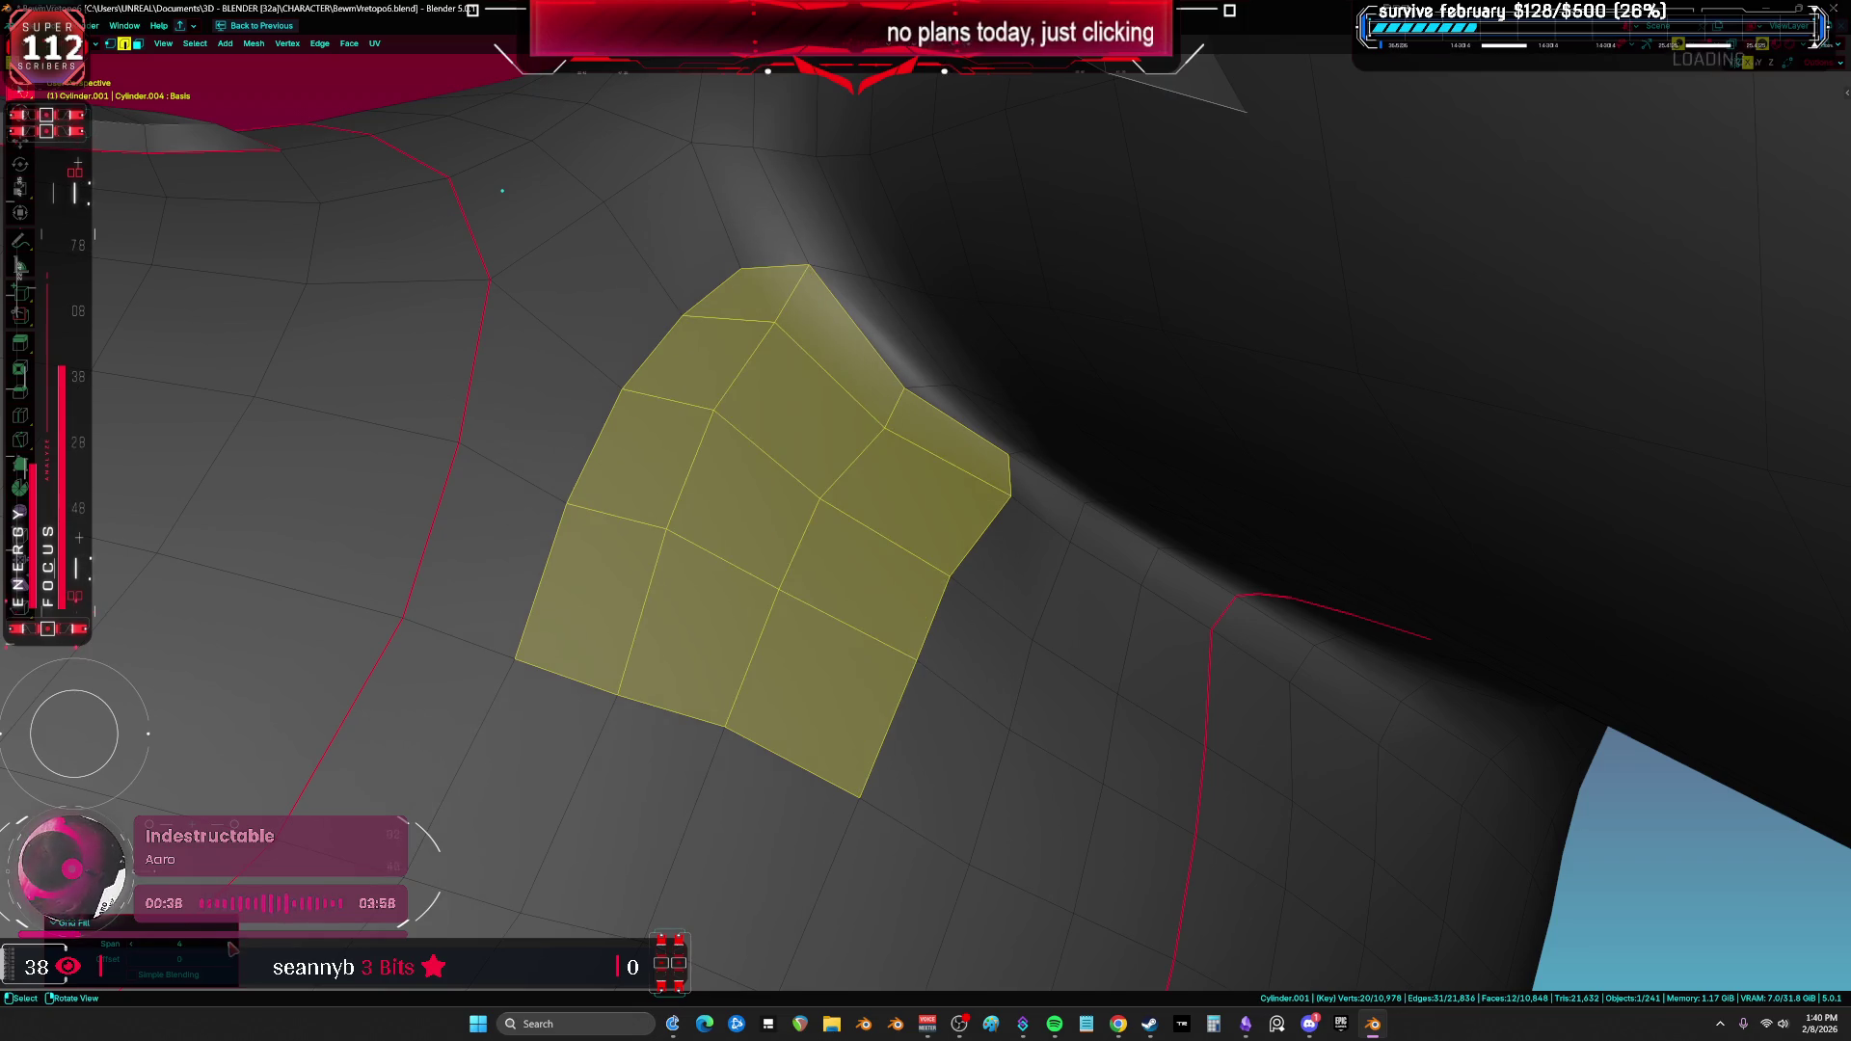
key(alt+a)
key(ctrl+Tab)
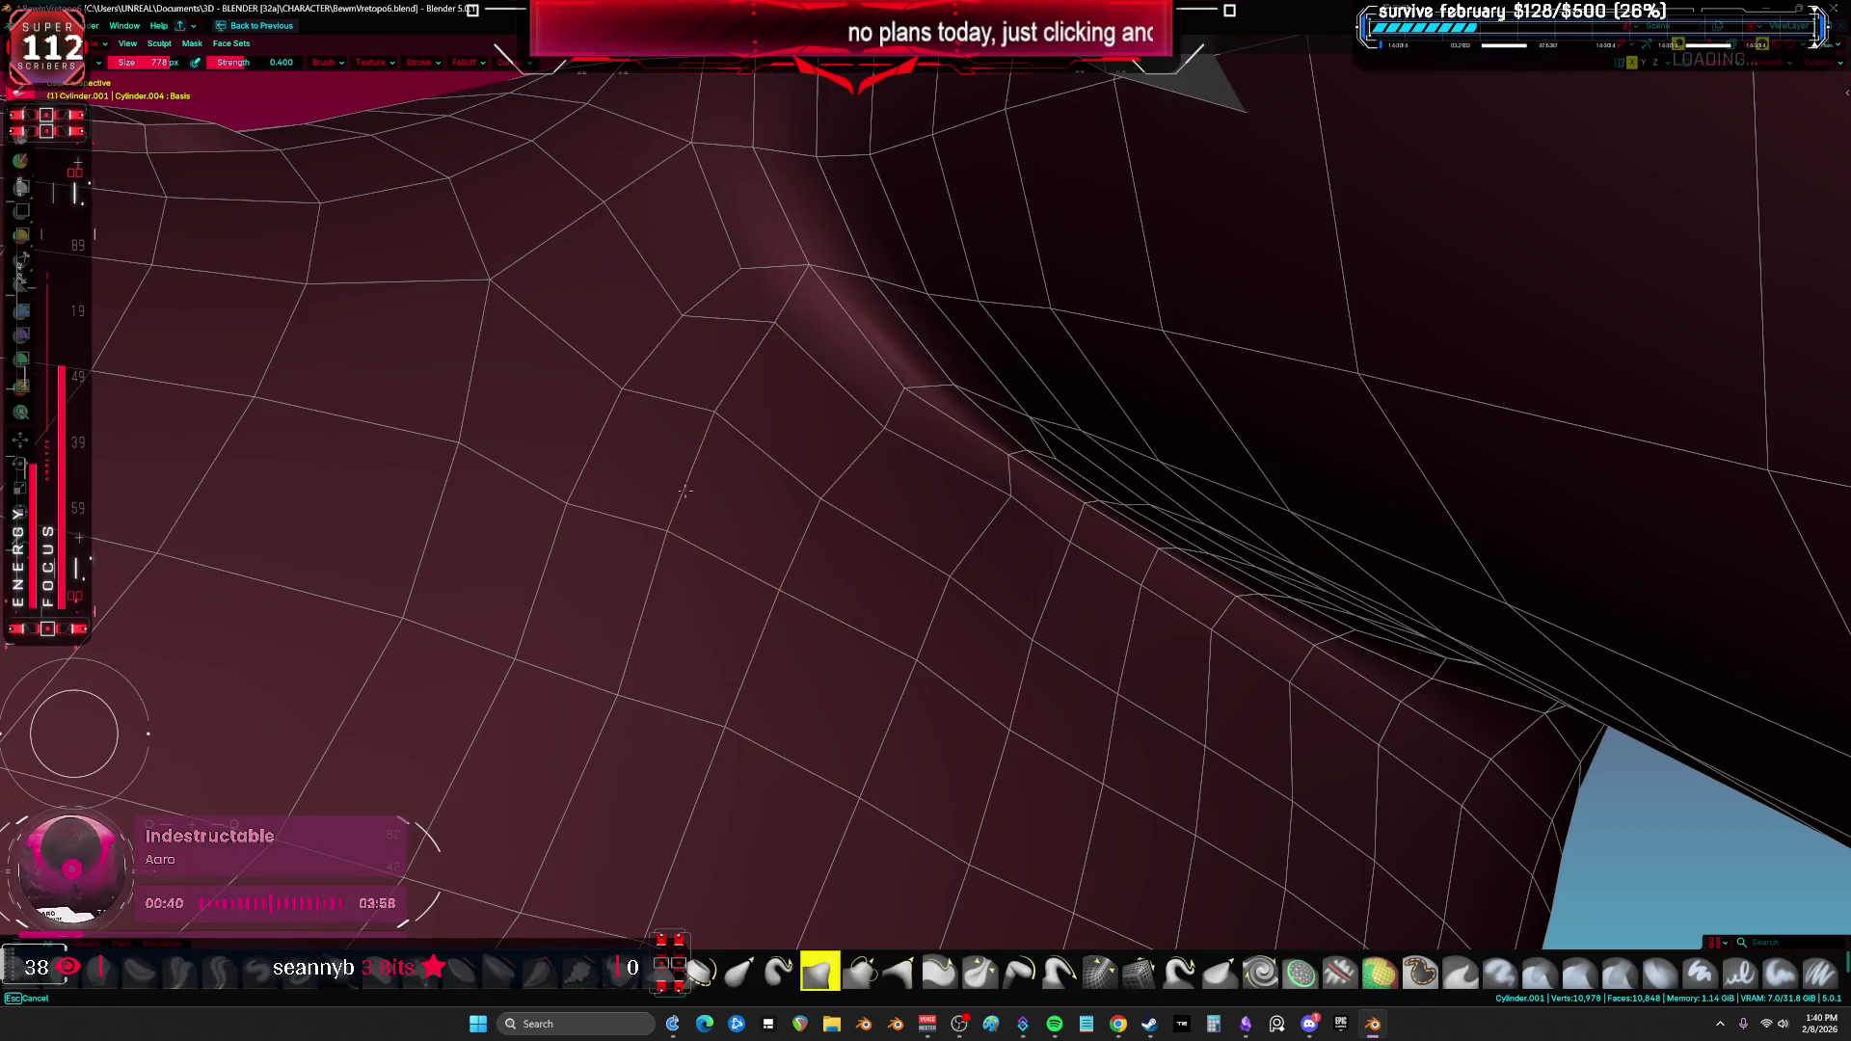
Step: Smooth the fold at the armpit crease and briefly toggle the overlays off and on
mouse_move(977, 528)
mouse_down()
mouse_move(682, 318)
mouse_move(723, 243)
mouse_up()
scroll(724, 243, down, 5)
key(shift+alt+z)
scroll(970, 612, up, 5)
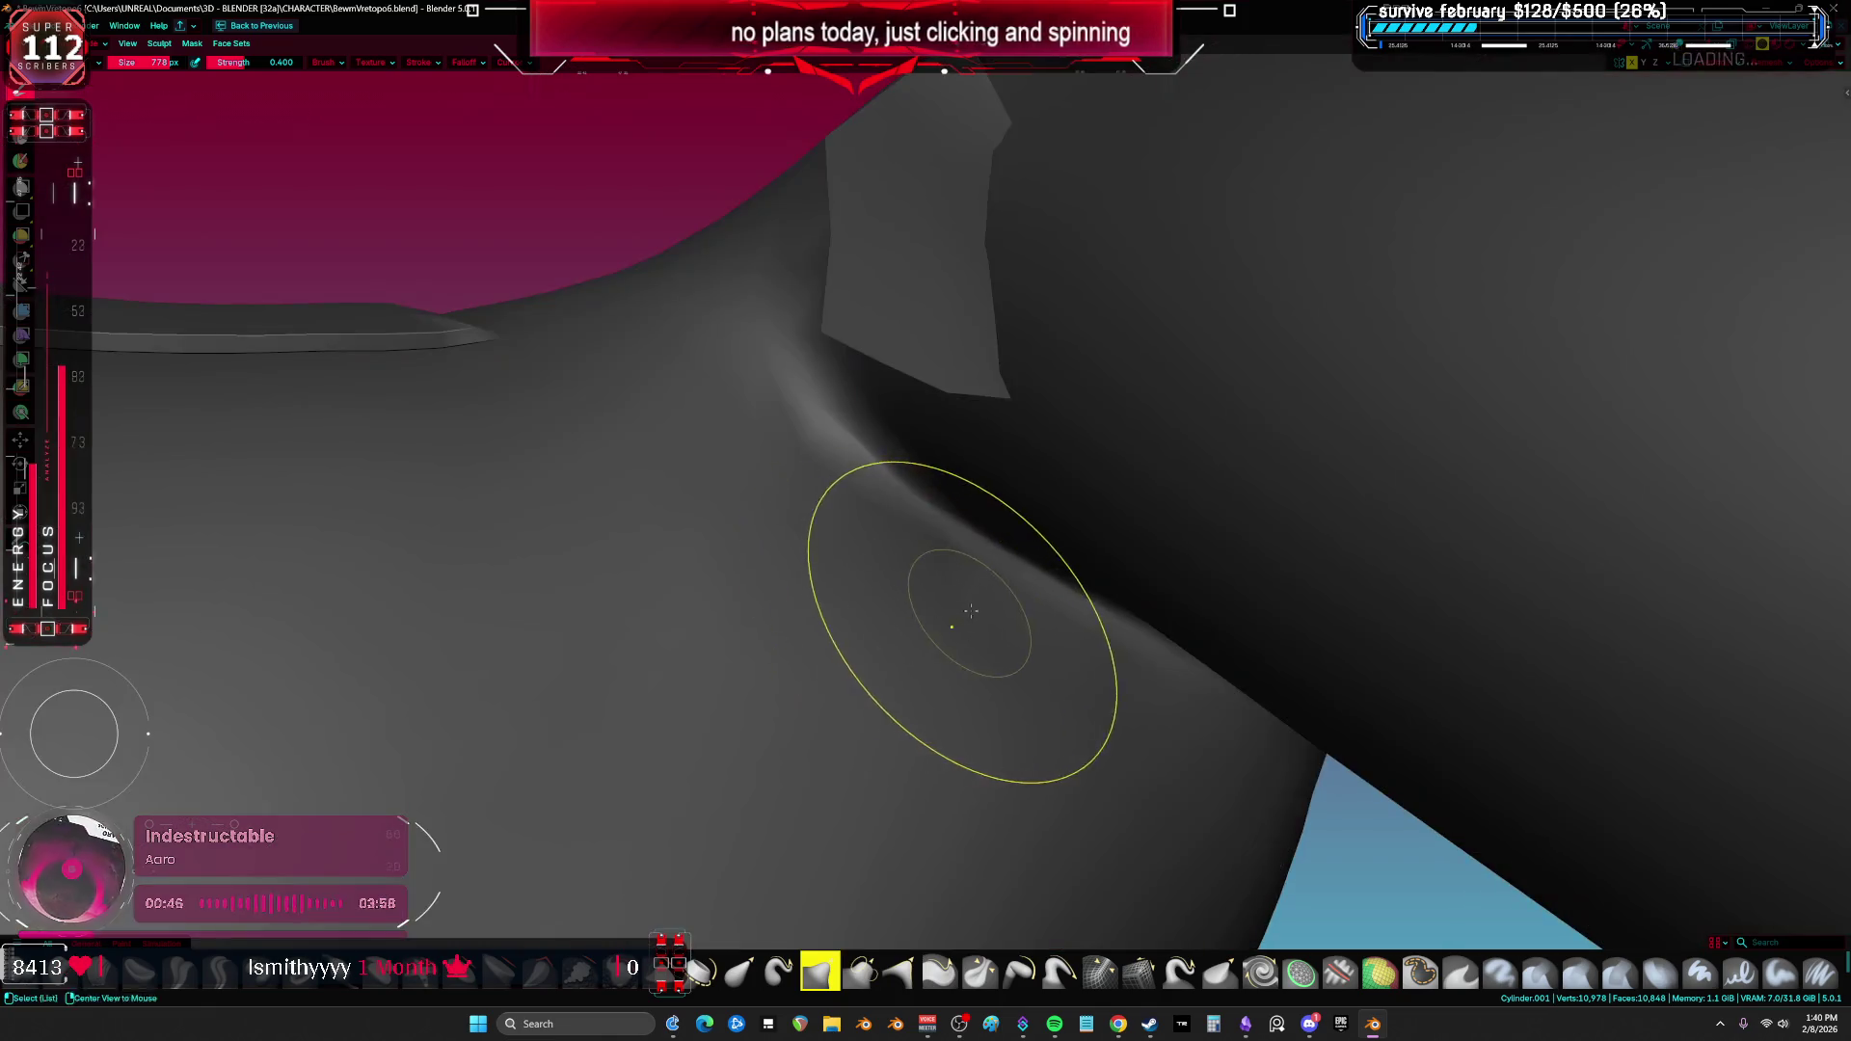
key(shift+alt+z)
scroll(970, 611, down, 3)
scroll(936, 593, up, 3)
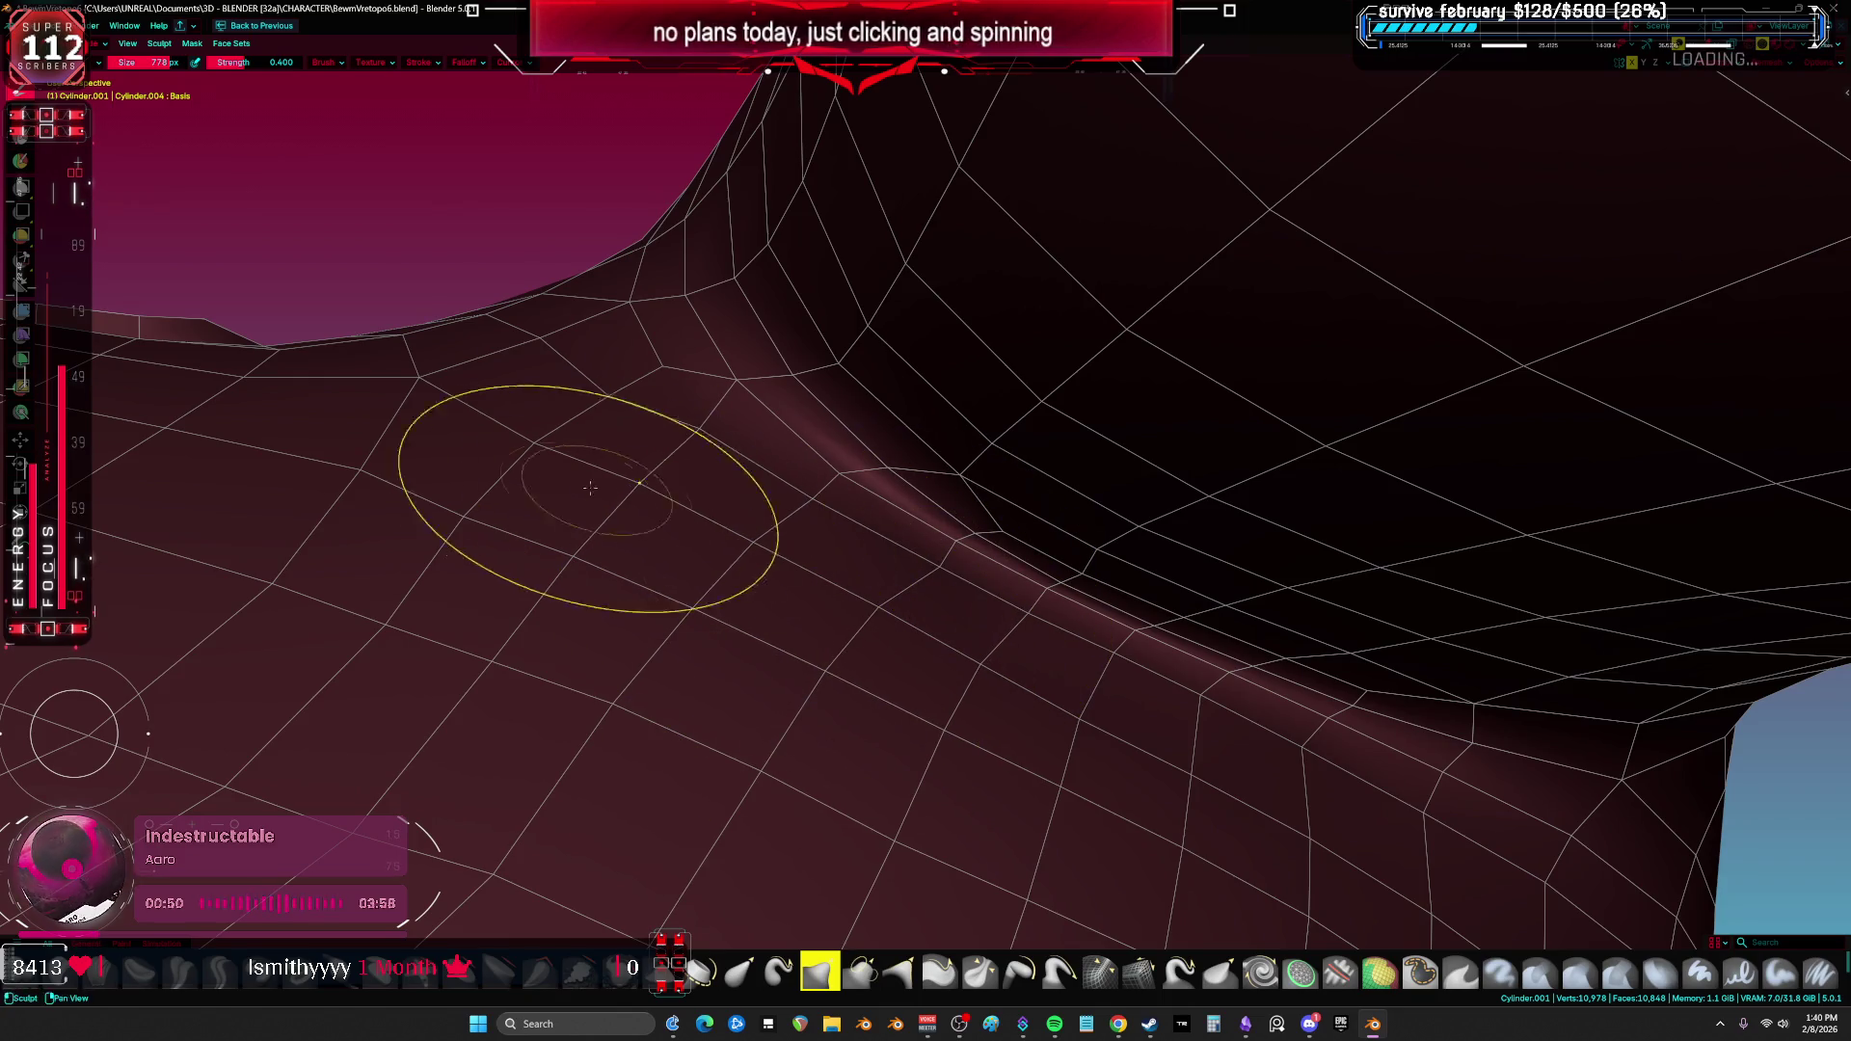
Step: Return to Edit Mode and start sliding an armpit crease vertex
key(Tab)
click(938, 567)
key(shift+v)
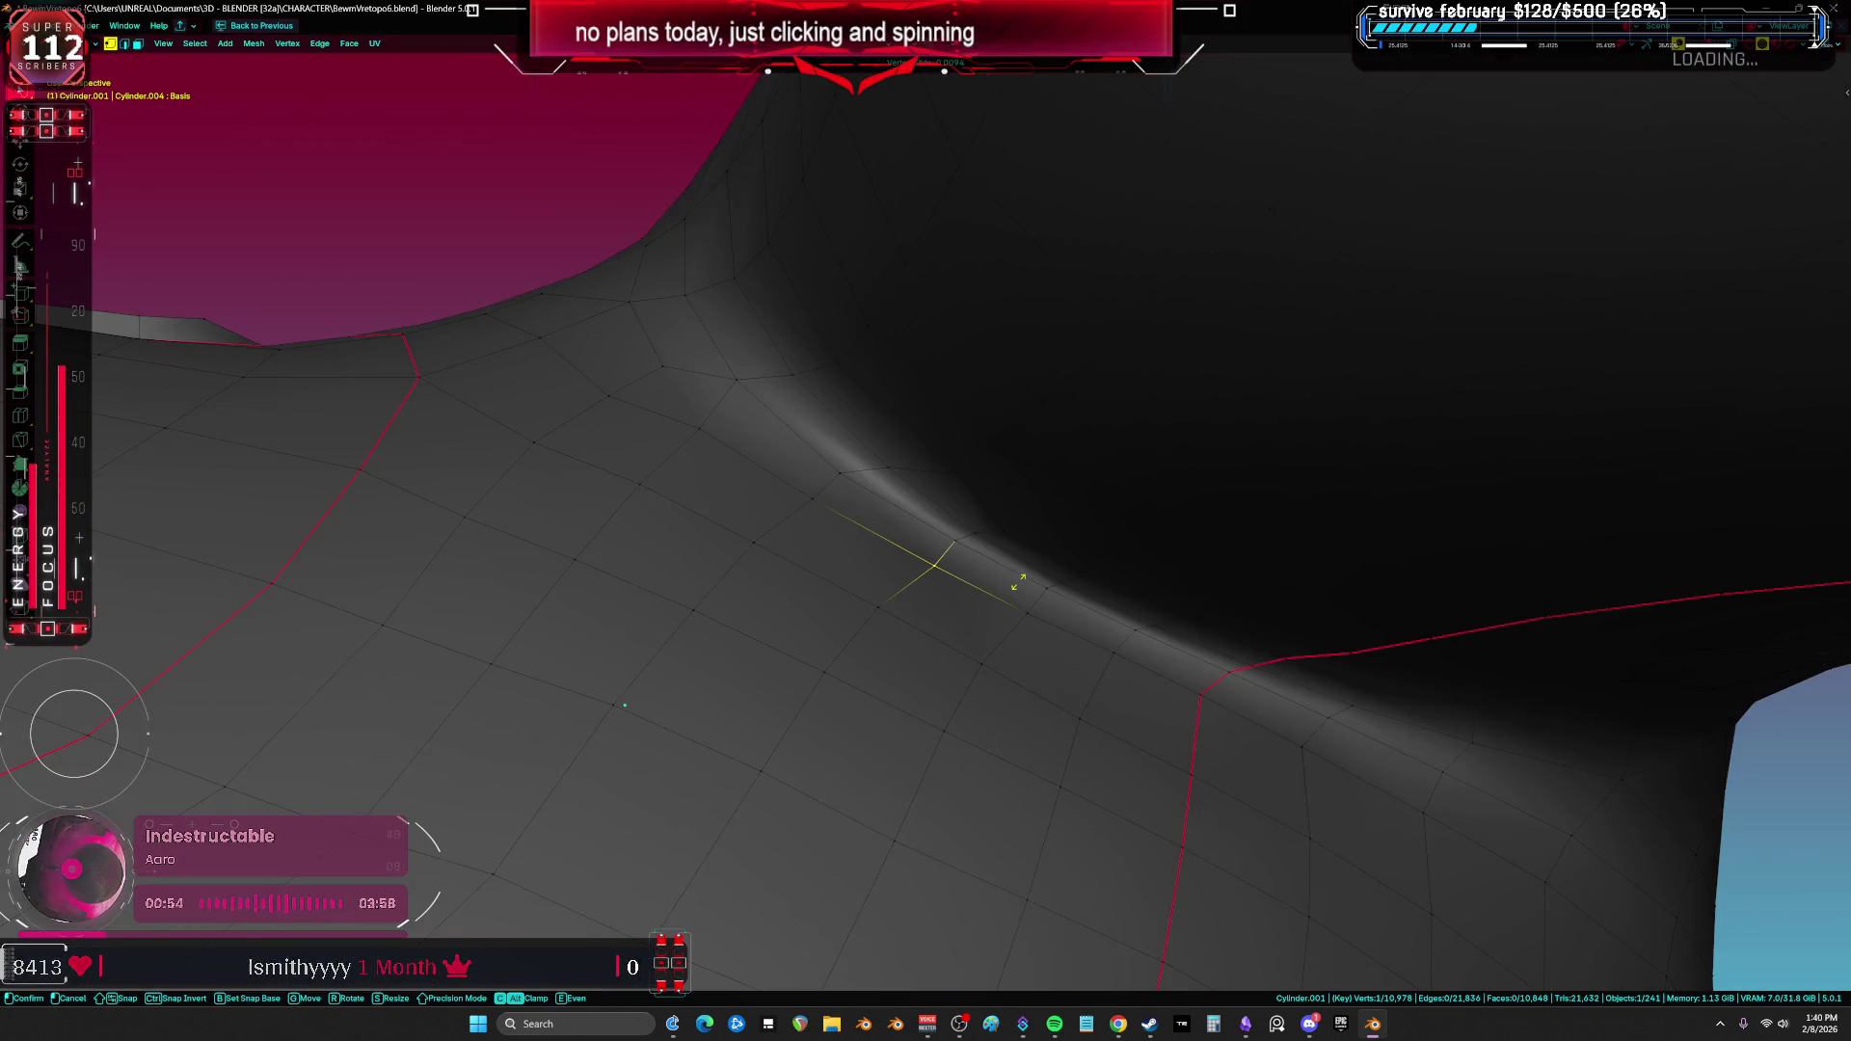
Step: Confirm the crease vertex slide and inspect the mesh from several angles
click(1003, 561)
mouse_move(1003, 561)
middle_down()
mouse_move(1032, 586)
mouse_move(974, 549)
mouse_move(1032, 586)
mouse_move(957, 585)
mouse_move(934, 649)
mouse_move(896, 517)
mouse_move(859, 483)
mouse_move(900, 559)
middle_up()
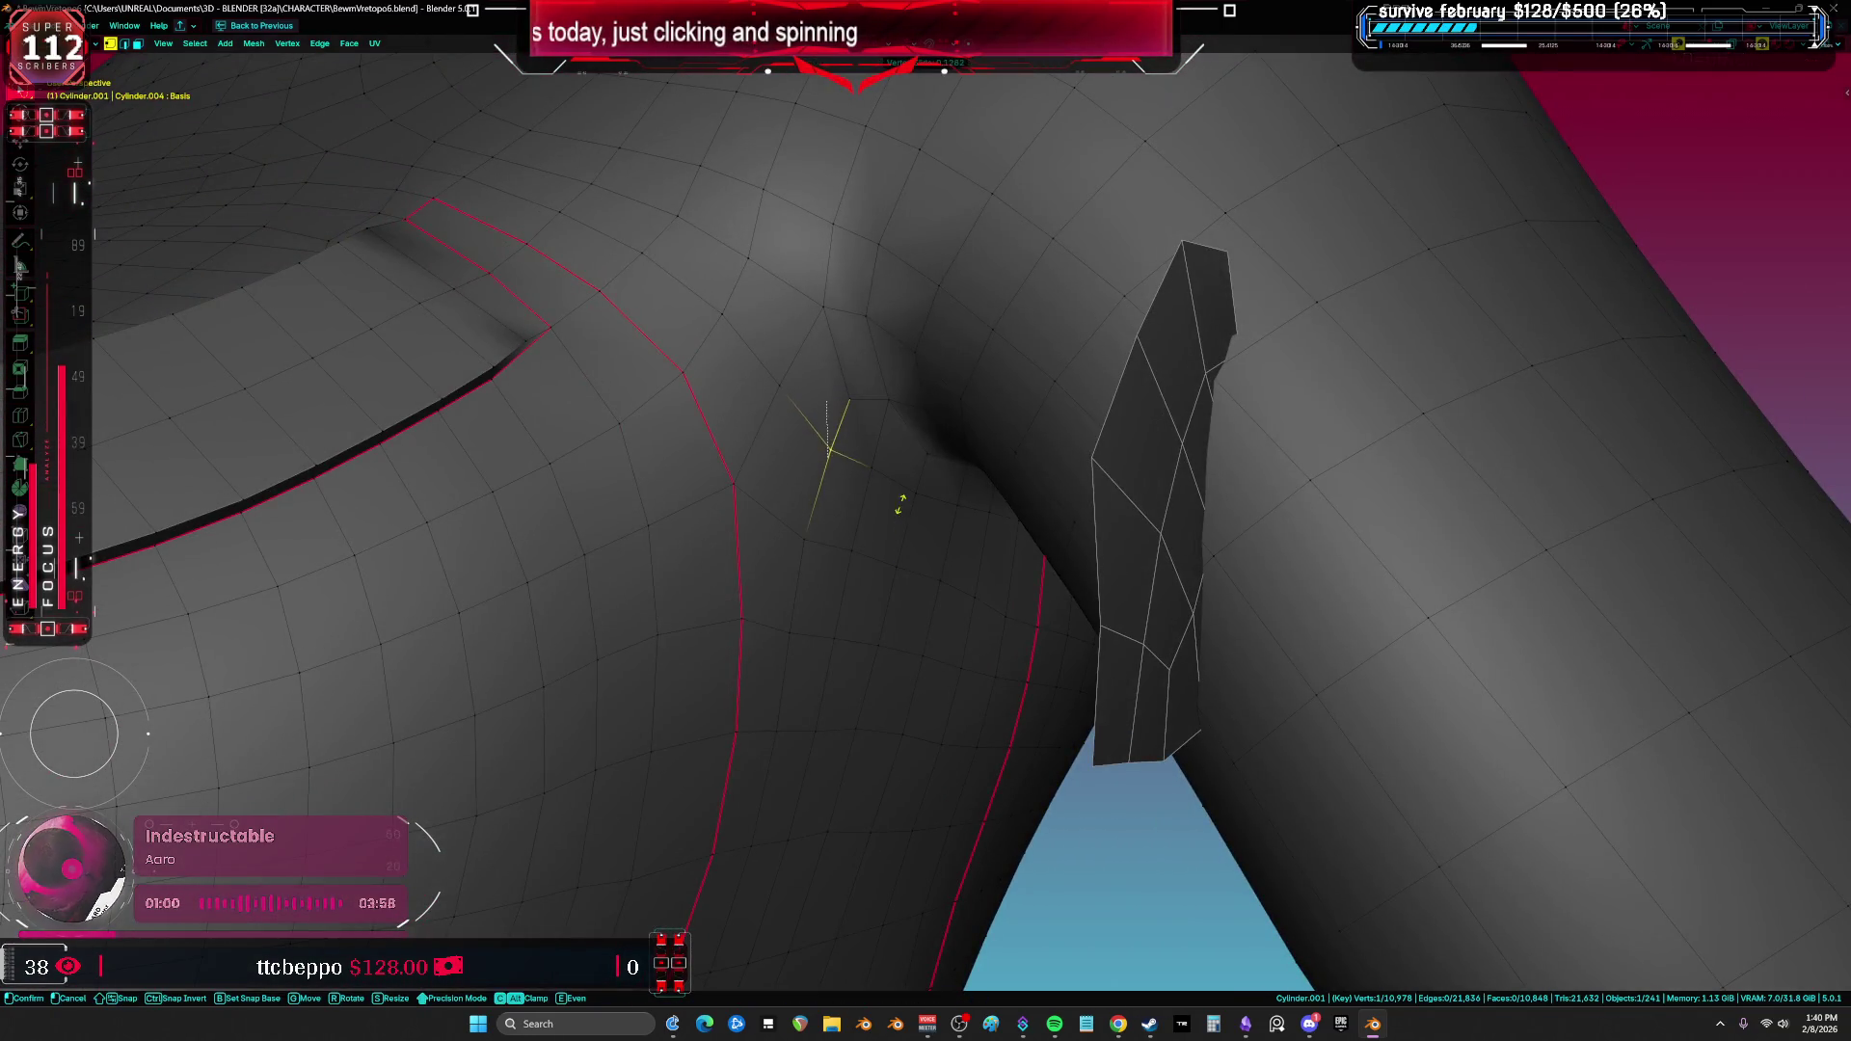
mouse_move(912, 450)
middle_down()
mouse_move(897, 579)
mouse_move(871, 554)
mouse_move(882, 520)
mouse_move(847, 417)
mouse_move(868, 463)
mouse_move(748, 413)
mouse_move(905, 550)
middle_up()
key(2)
mouse_move(1018, 640)
middle_down()
mouse_move(790, 530)
mouse_move(703, 408)
middle_up()
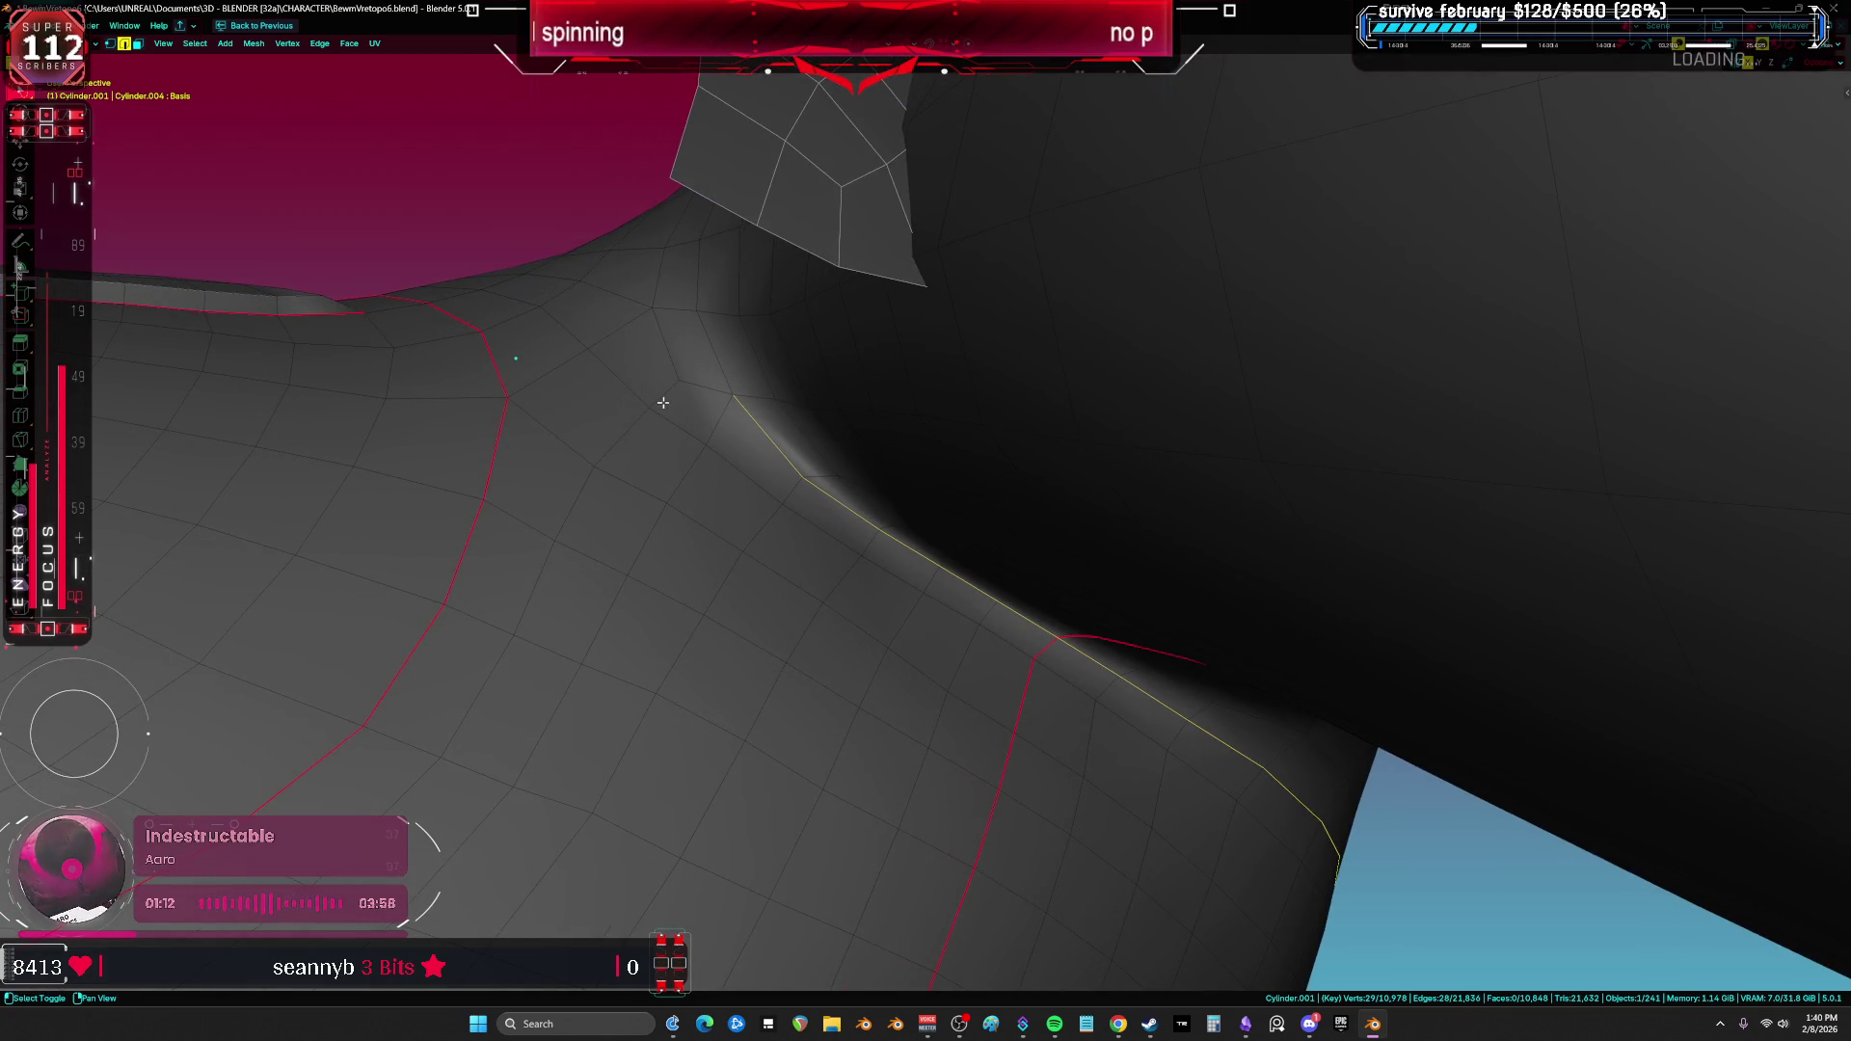
mouse_move(597, 476)
middle_down()
mouse_move(752, 545)
mouse_move(1061, 575)
mouse_move(269, 463)
mouse_move(505, 561)
mouse_move(467, 575)
mouse_move(756, 624)
mouse_move(893, 584)
middle_up()
click(831, 926)
mouse_move(868, 917)
middle_down()
mouse_move(1137, 868)
mouse_move(1042, 798)
middle_up()
mouse_move(1413, 613)
middle_down()
mouse_move(971, 649)
mouse_move(826, 462)
mouse_move(756, 541)
mouse_move(838, 636)
mouse_move(794, 633)
mouse_move(848, 620)
middle_up()
Step: Peek at Weight Paint, return to Object Mode, and delete then restore the cylinder piece
key(ctrl+Tab)
click(724, 583)
key(ctrl+Tab)
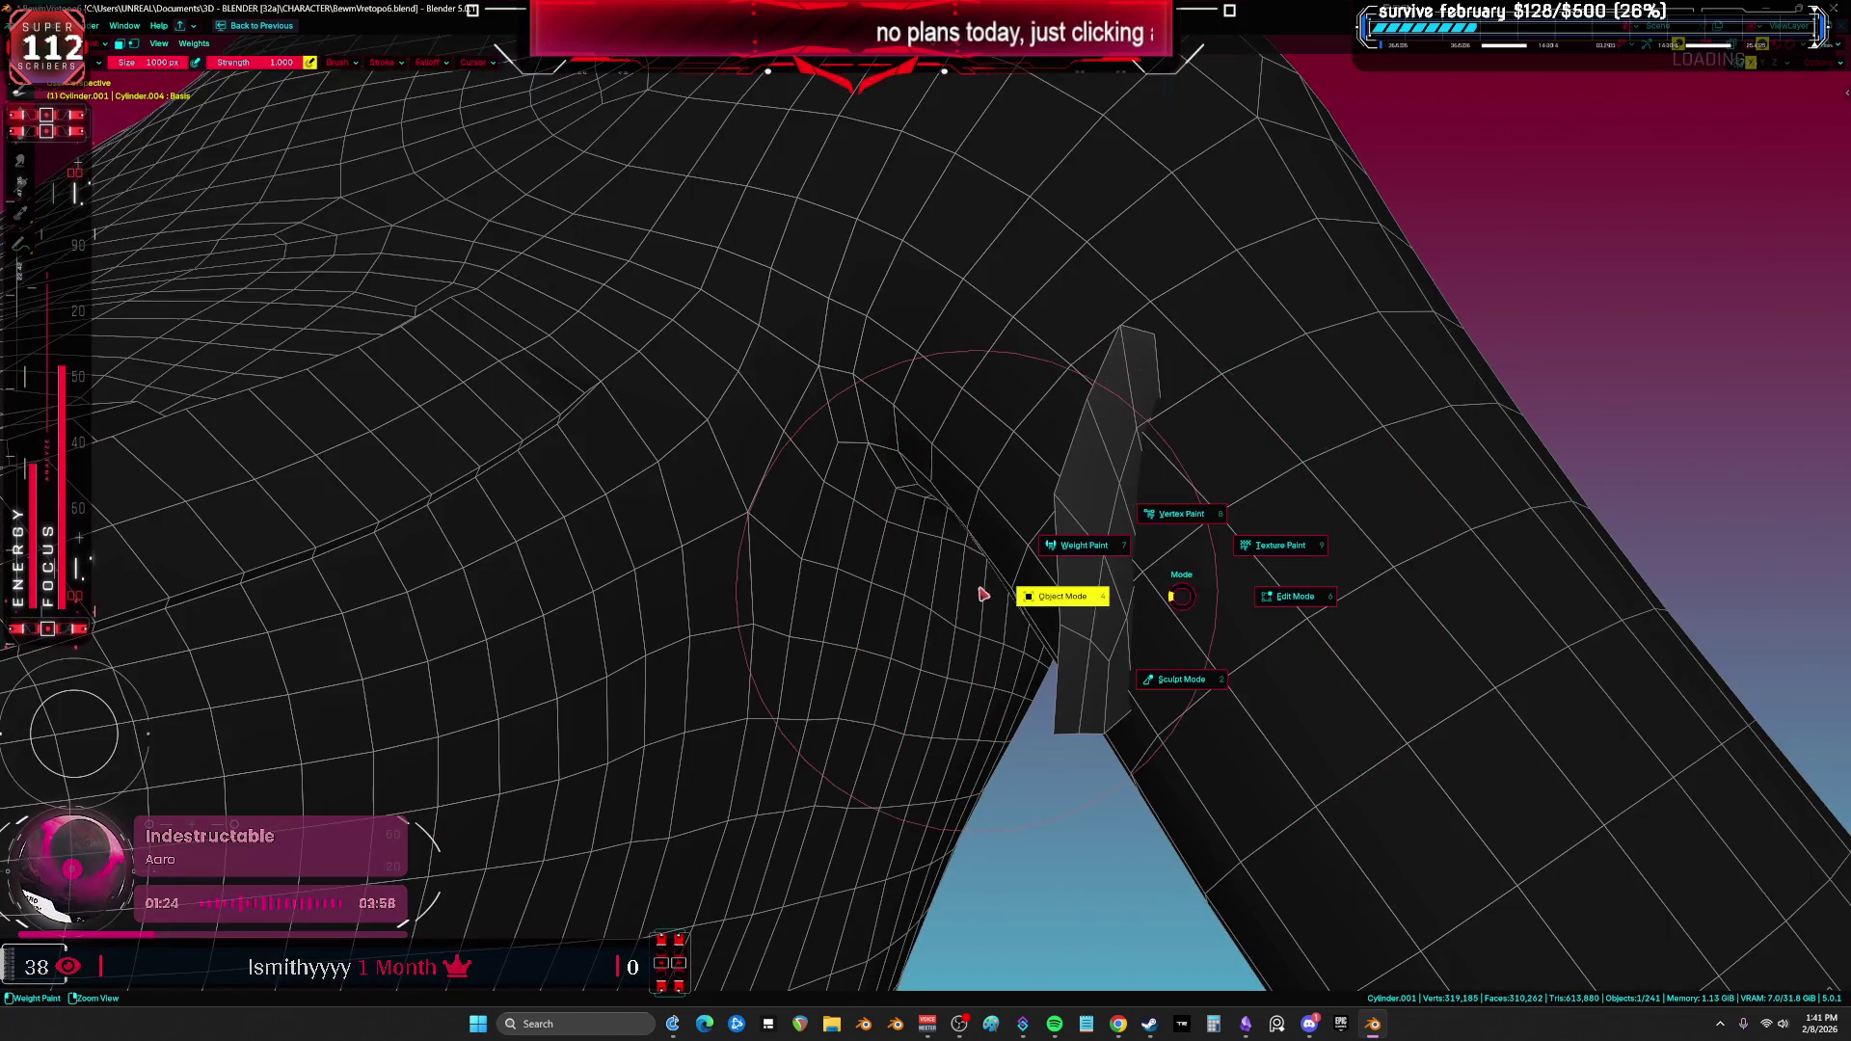
click(1041, 591)
key(Delete)
scroll(1021, 598, up, 3)
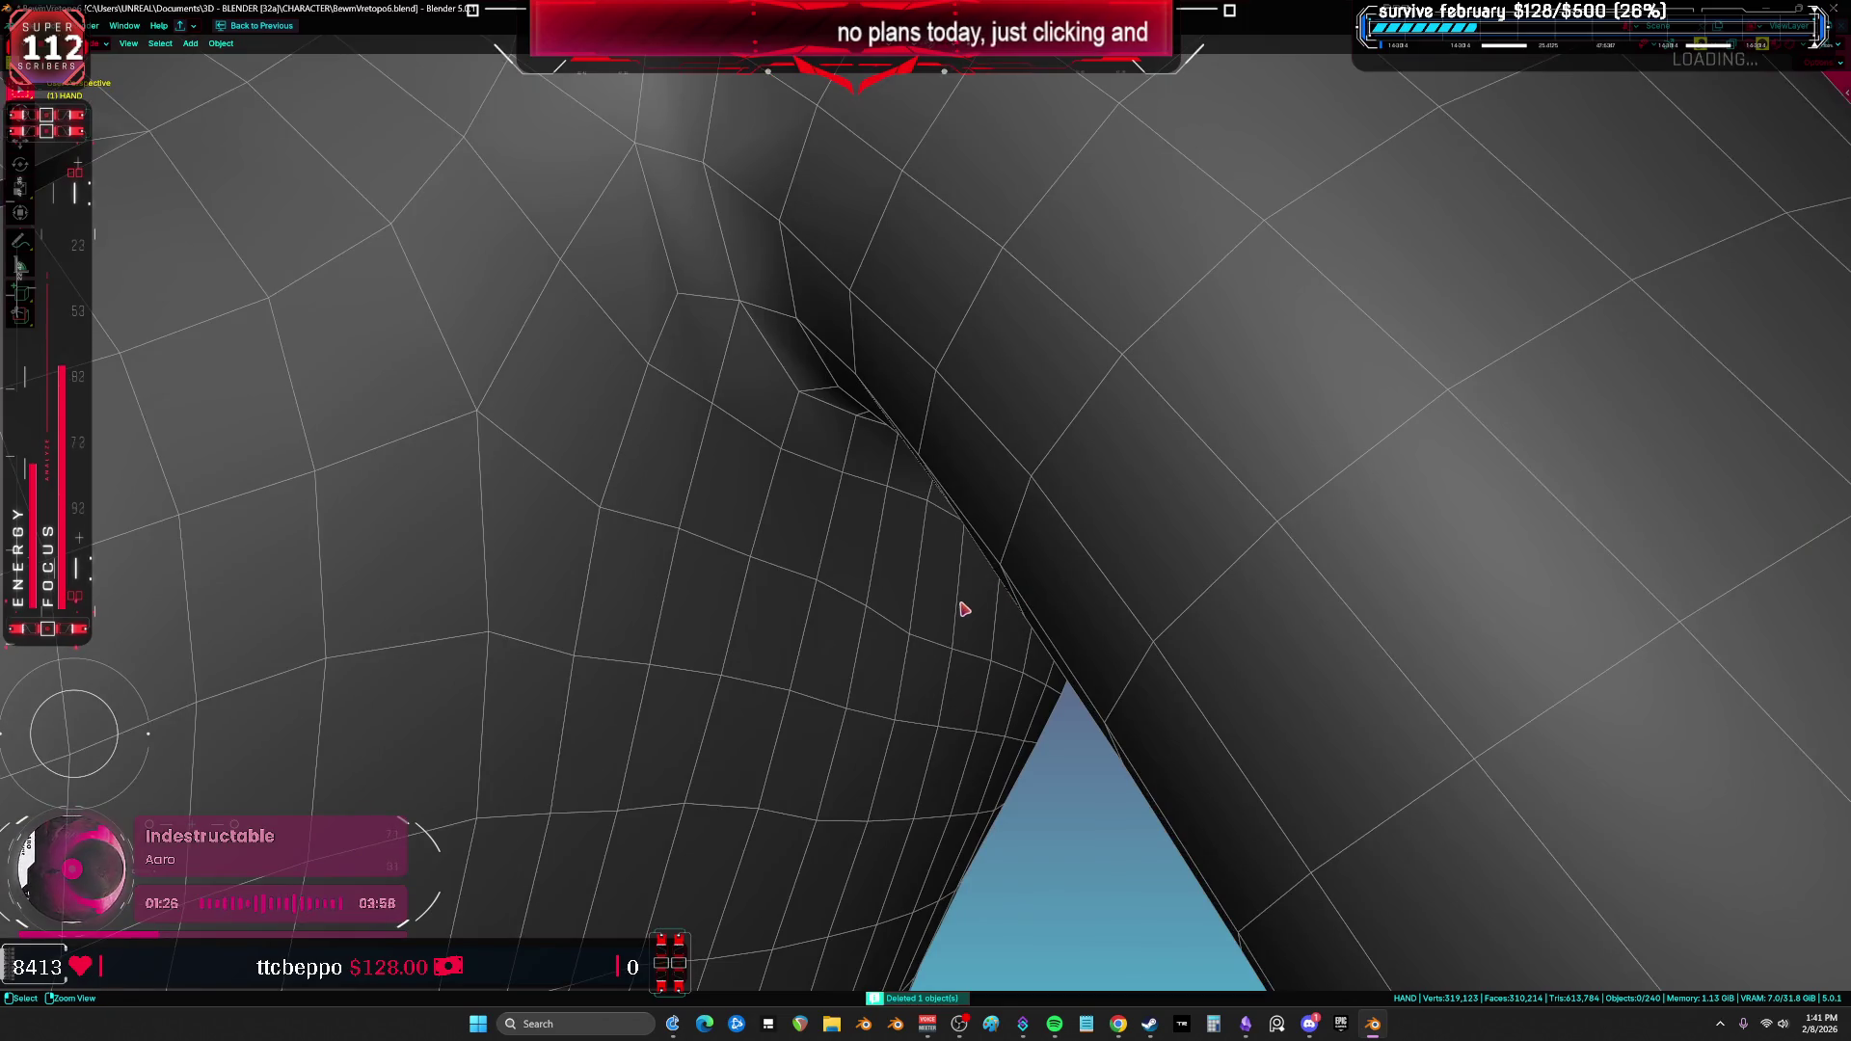
key(ctrl+z)
key(ctrl+z)
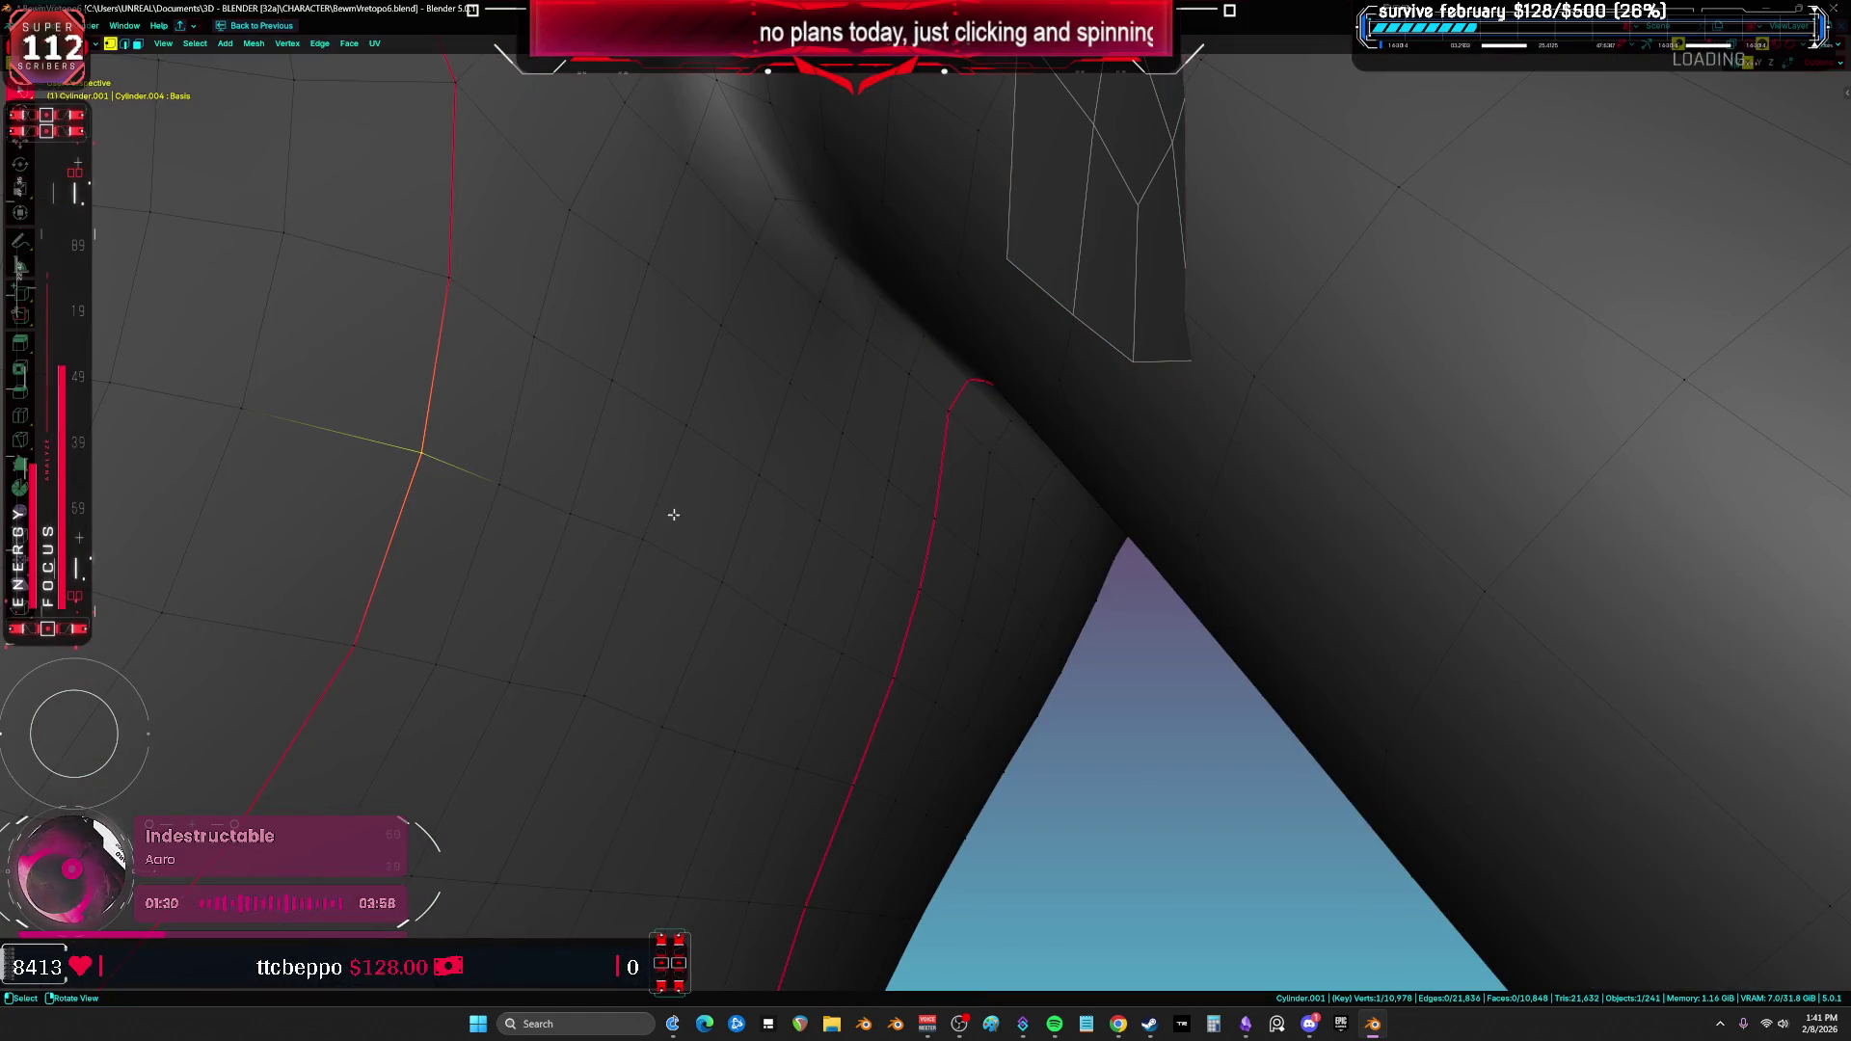
ctrl+click(903, 666)
Step: Select a shortest edge path across the armpit crease and apply LoopTools Relax
click(868, 758)
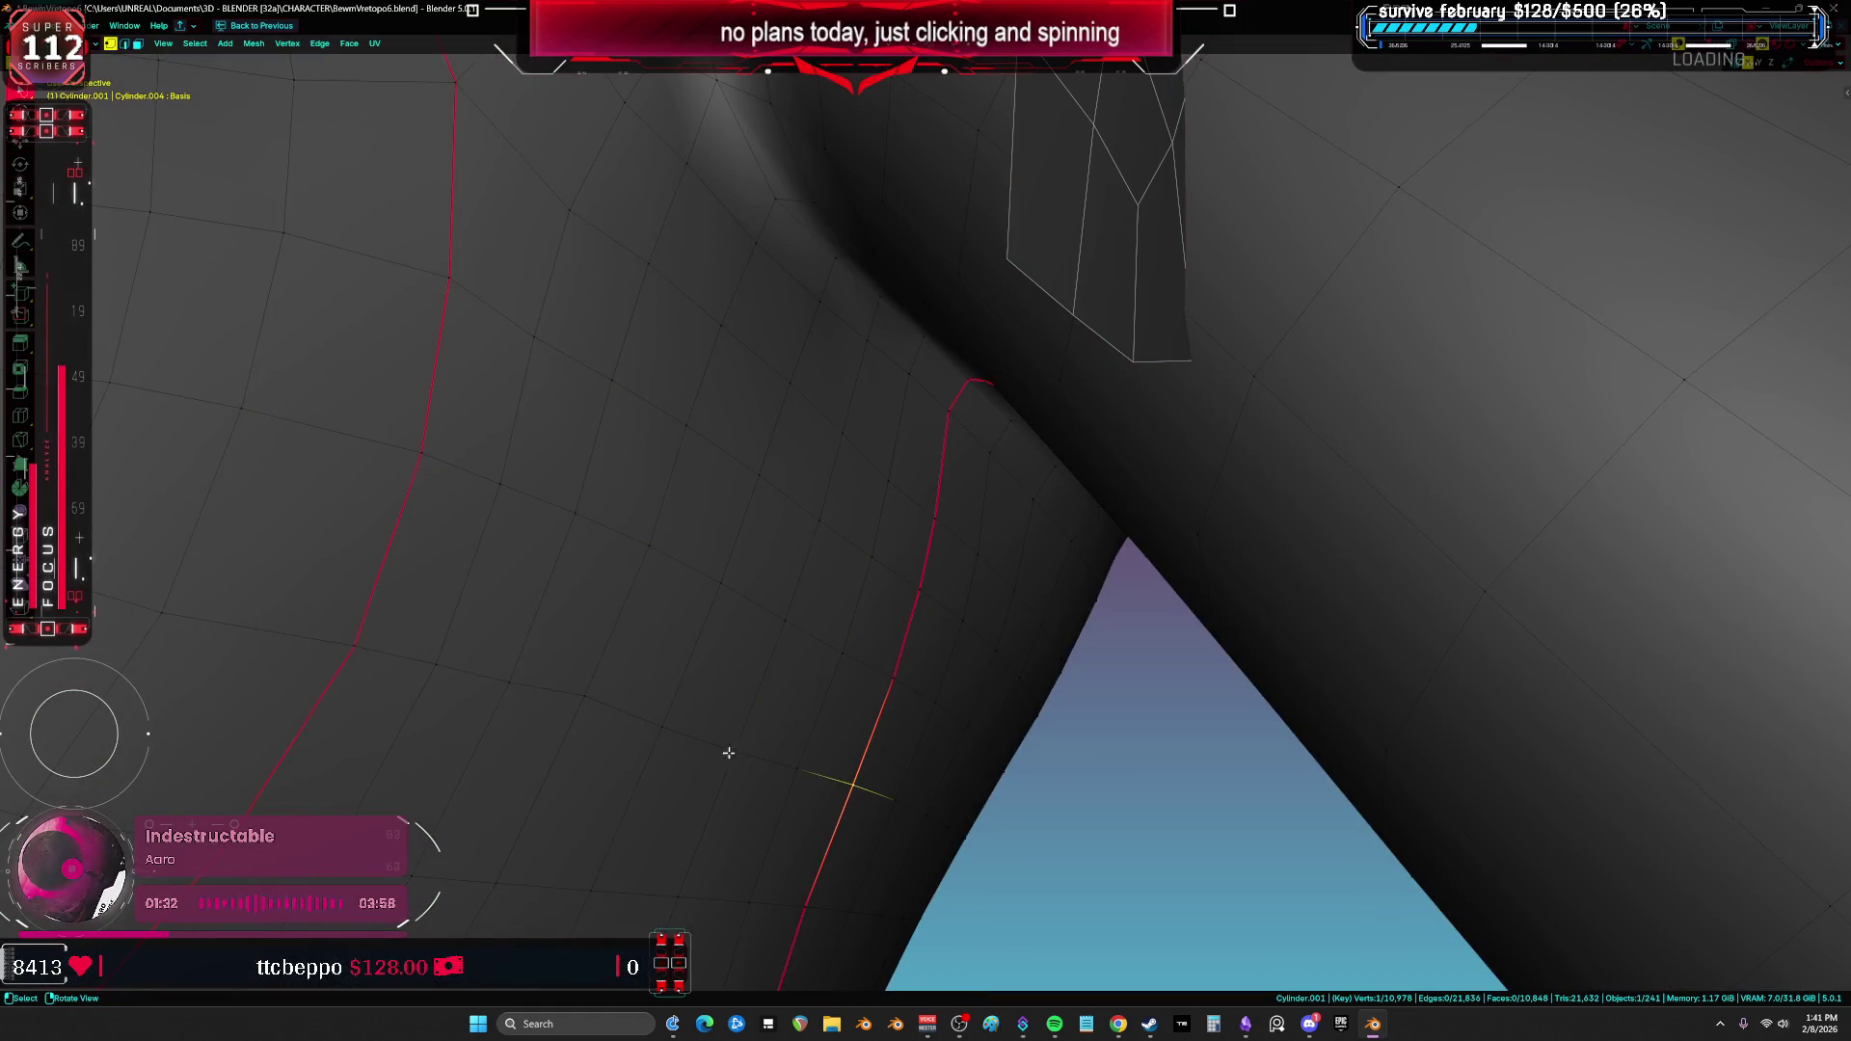
ctrl+click(332, 640)
click(456, 296)
ctrl+click(924, 588)
click(933, 521)
ctrl+click(501, 153)
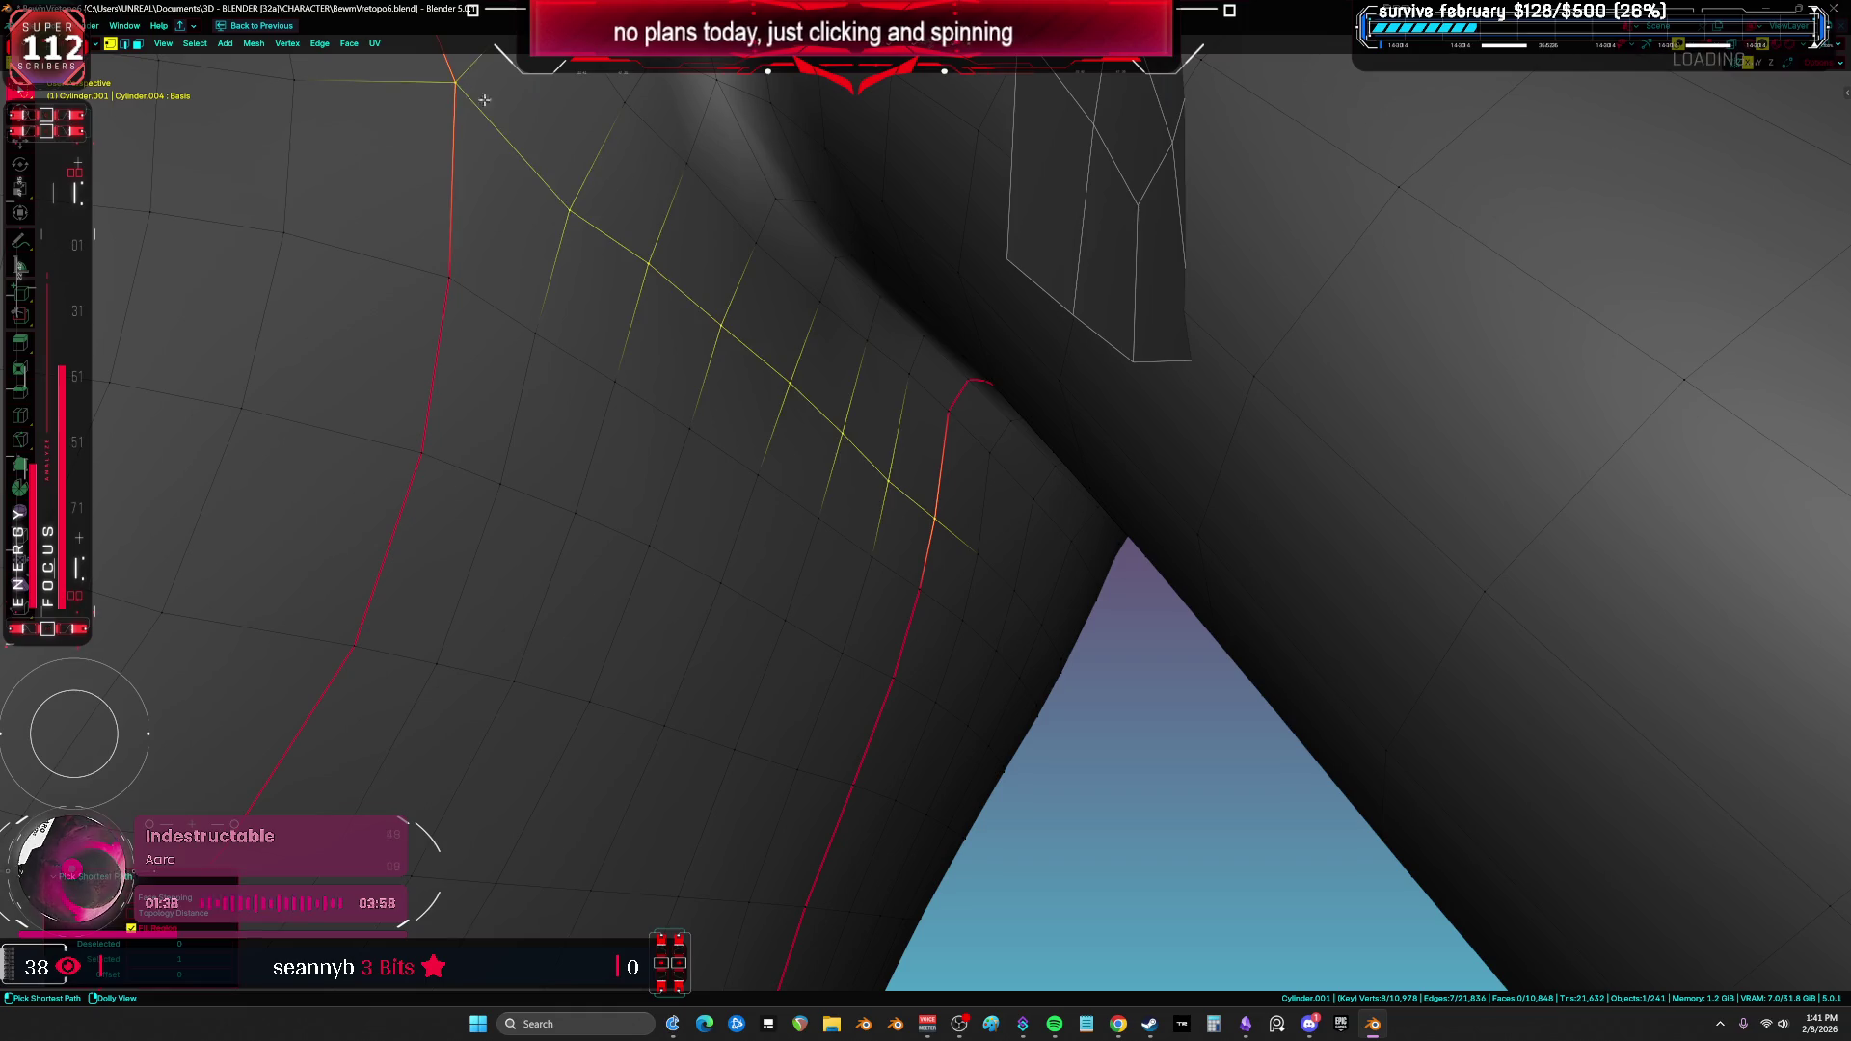
scroll(859, 304, up, 2)
mouse_move(859, 303)
middle_down()
mouse_move(881, 306)
mouse_move(959, 442)
mouse_move(749, 269)
mouse_move(817, 216)
mouse_move(898, 314)
middle_up()
key(q)
click(848, 244)
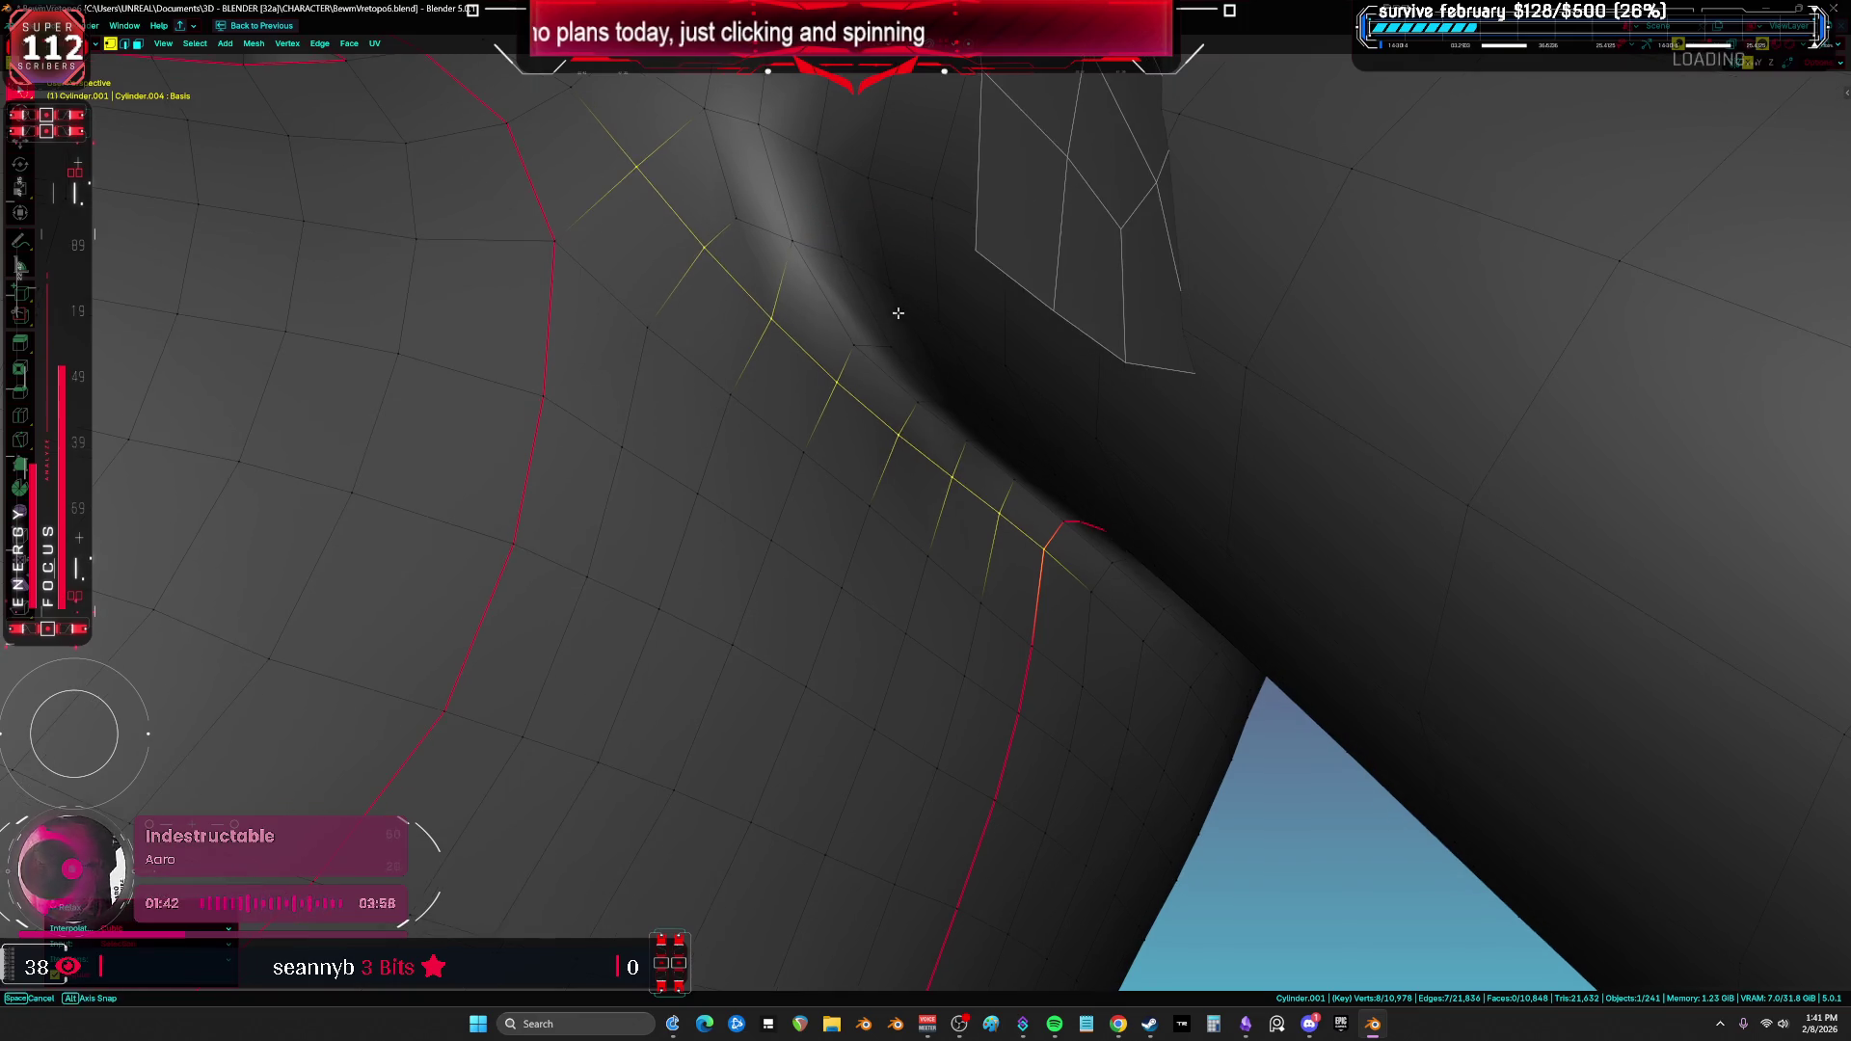
Step: Relax a second five-edge path across the crease with LoopTools
click(1057, 522)
ctrl+click(794, 238)
key(q)
click(793, 238)
key(q)
mouse_move(794, 239)
middle_down()
mouse_move(848, 269)
mouse_move(917, 414)
mouse_move(992, 438)
mouse_move(884, 397)
middle_up()
click(801, 254)
Step: Zoom out over the armpit and select the two vertices to merge
scroll(880, 423, up, 5)
key(a)
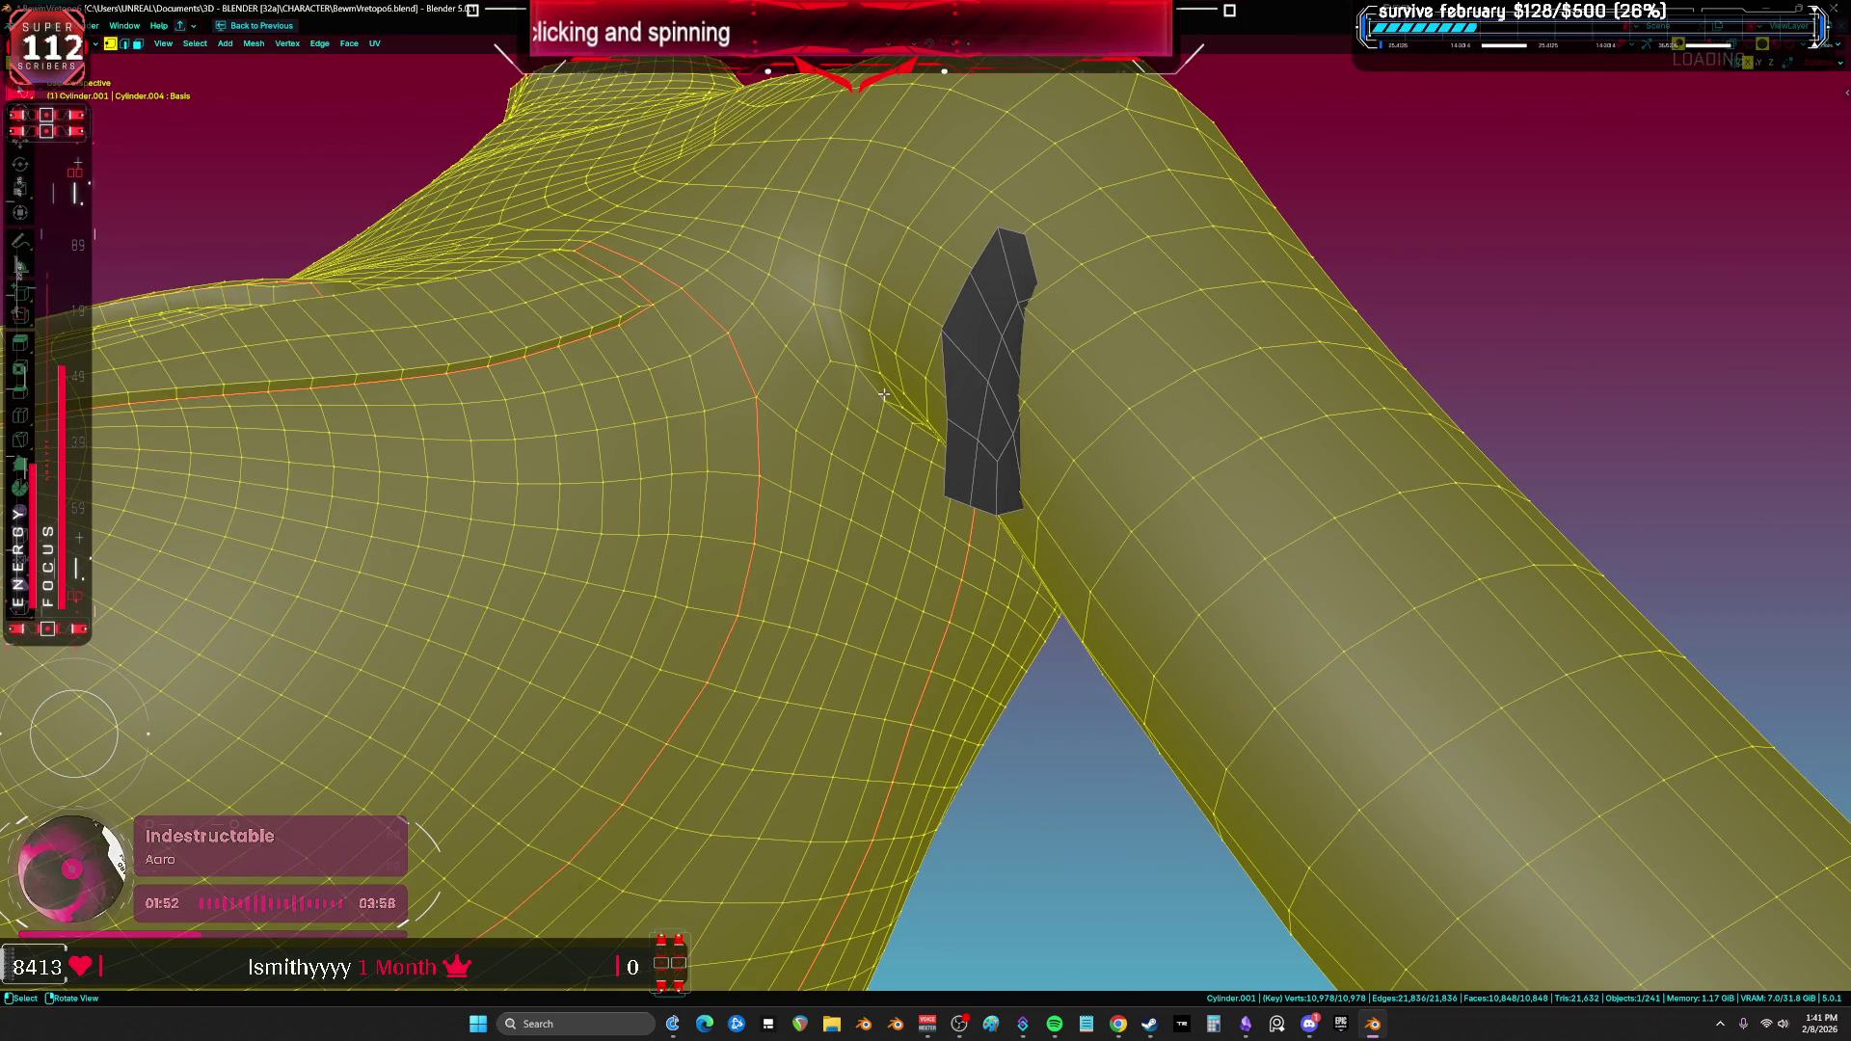
scroll(885, 394, up, 6)
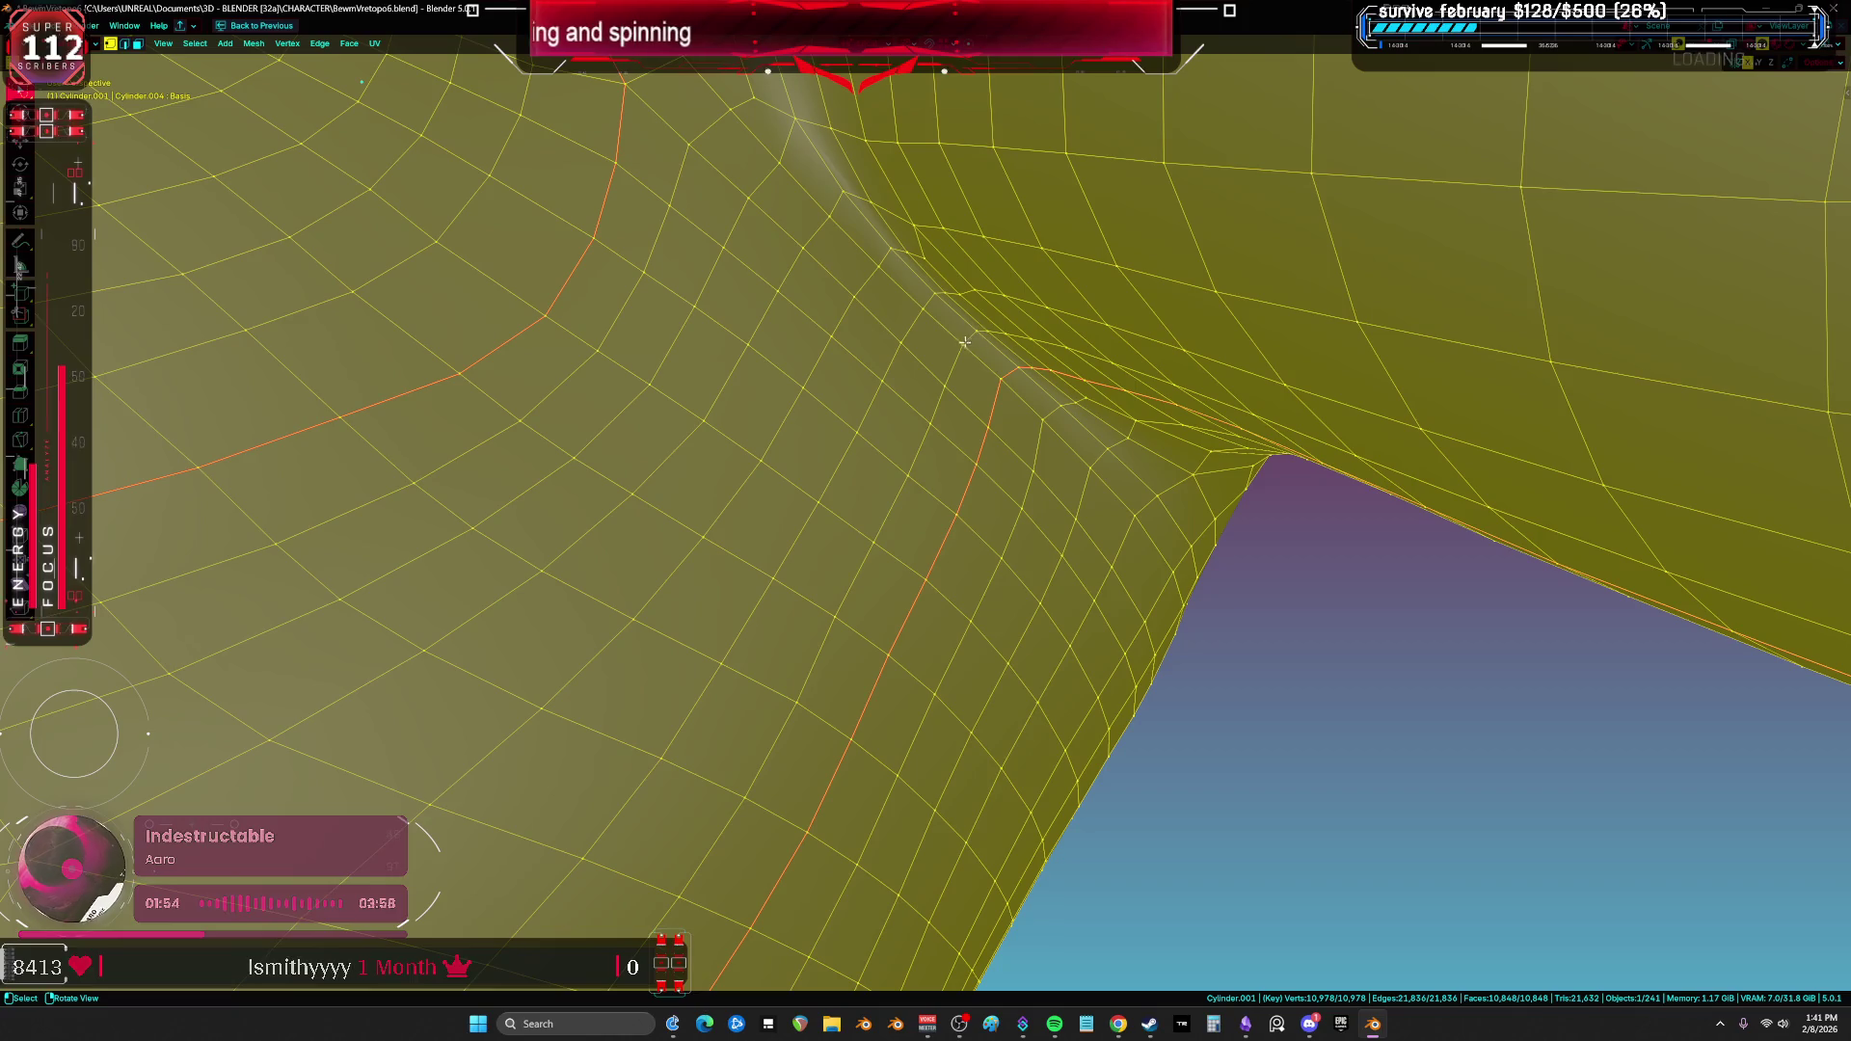
mouse_move(915, 313)
middle_down()
mouse_move(651, 325)
mouse_move(662, 377)
mouse_move(604, 405)
mouse_move(609, 467)
mouse_move(645, 492)
mouse_move(713, 667)
mouse_move(598, 590)
middle_up()
click(560, 456)
Step: Show the sidebar with vertex weights, merge the two vertices, slide and dissolve the result
key(n)
key(m)
click(582, 592)
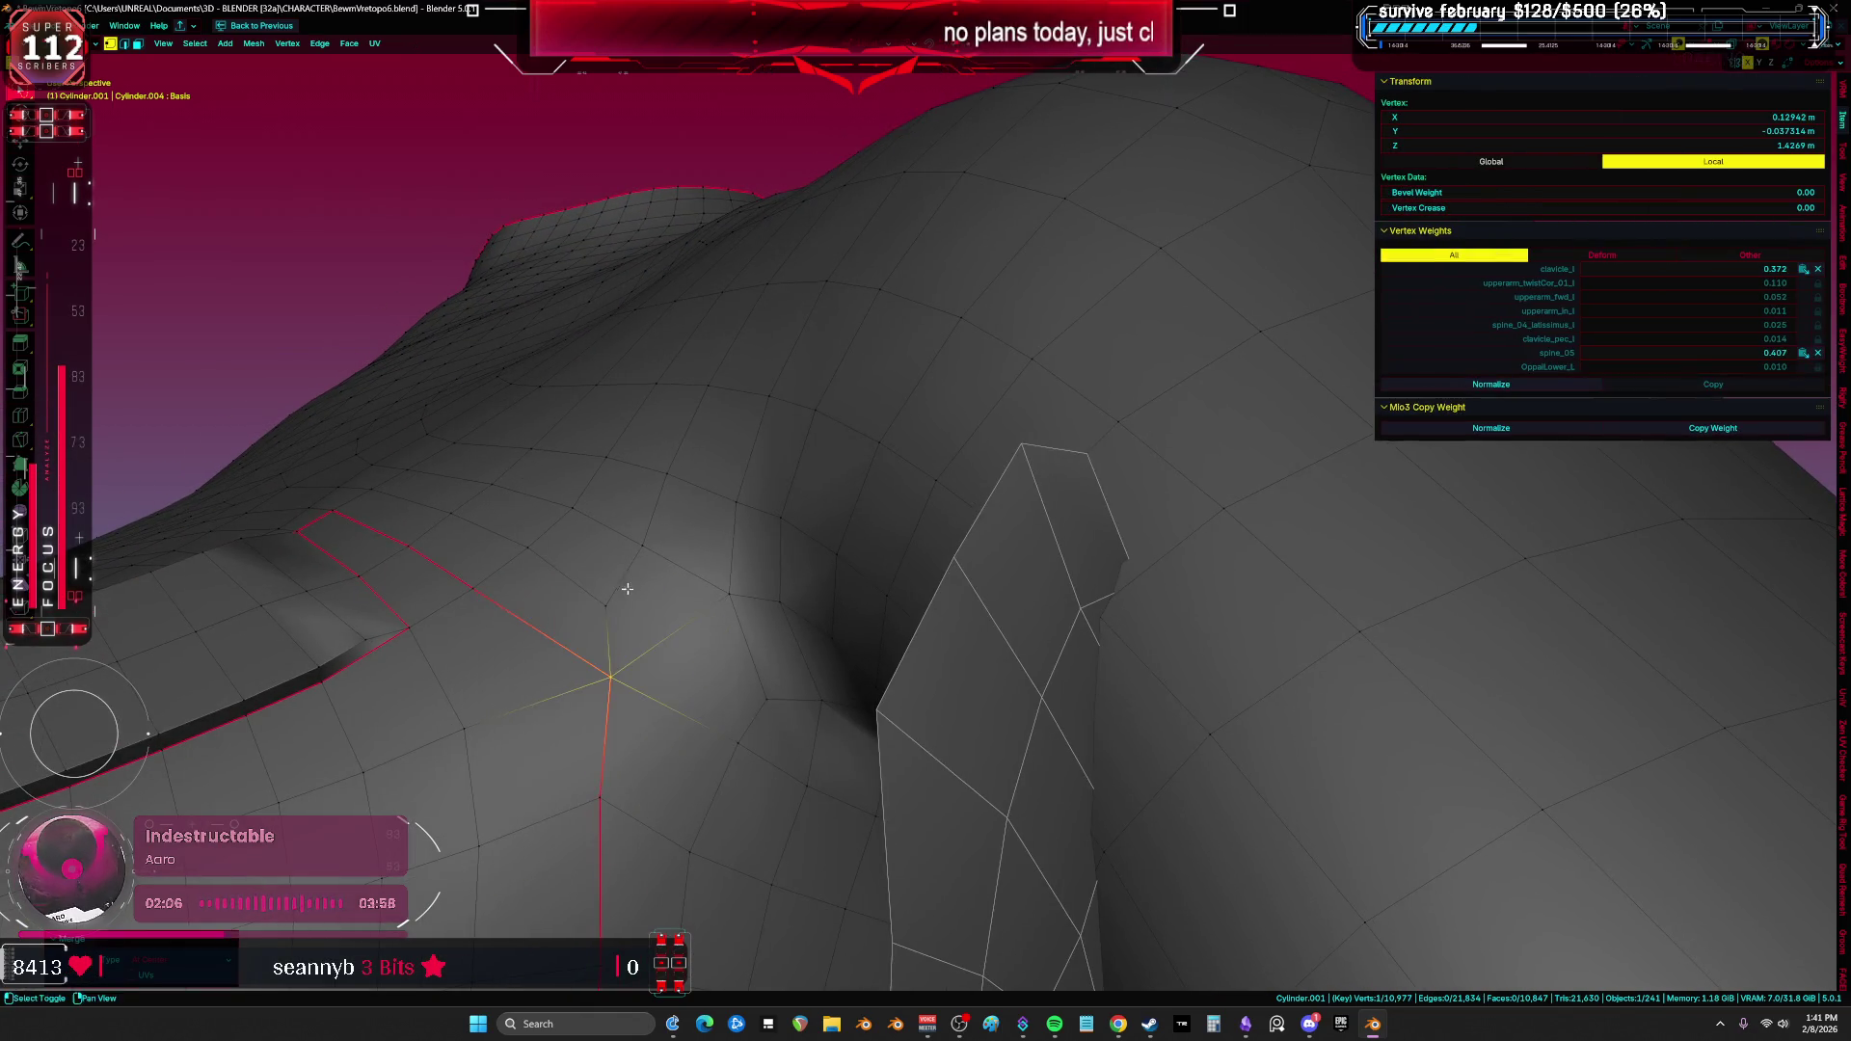
key(g)
key(g)
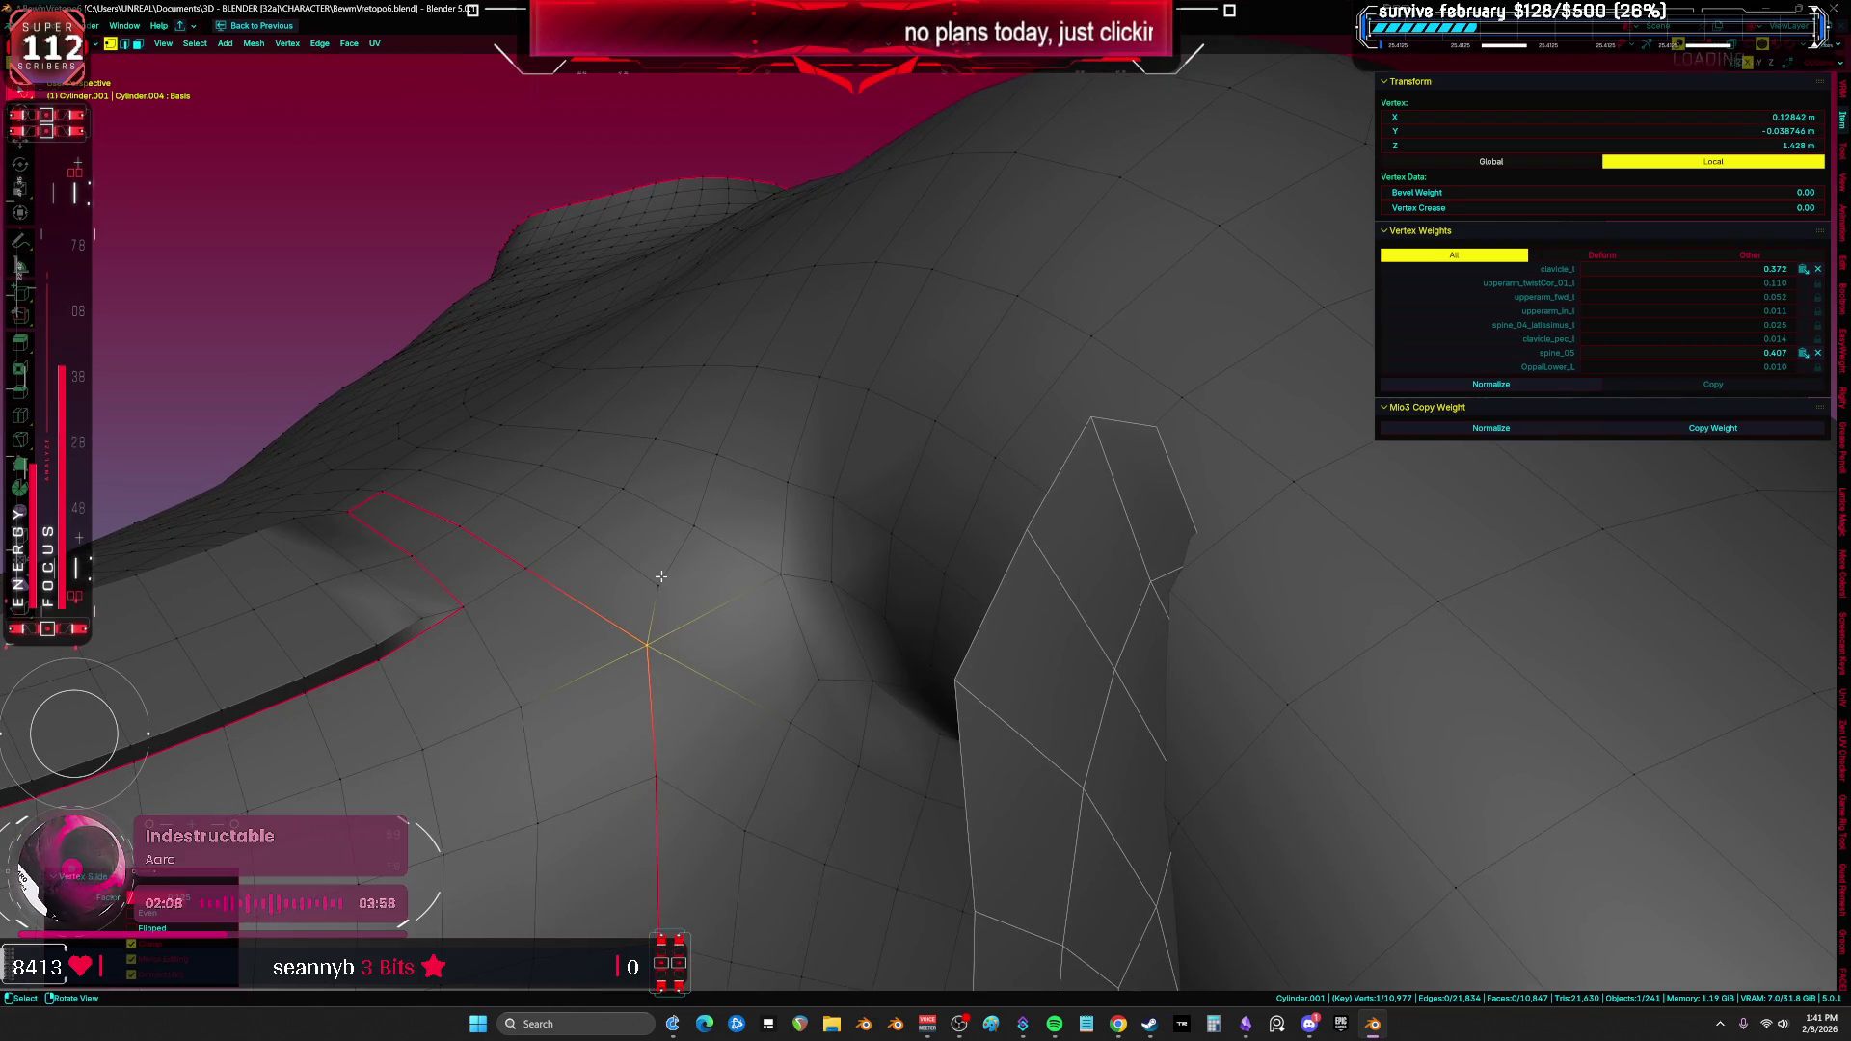
click(663, 579)
key(ctrl+x)
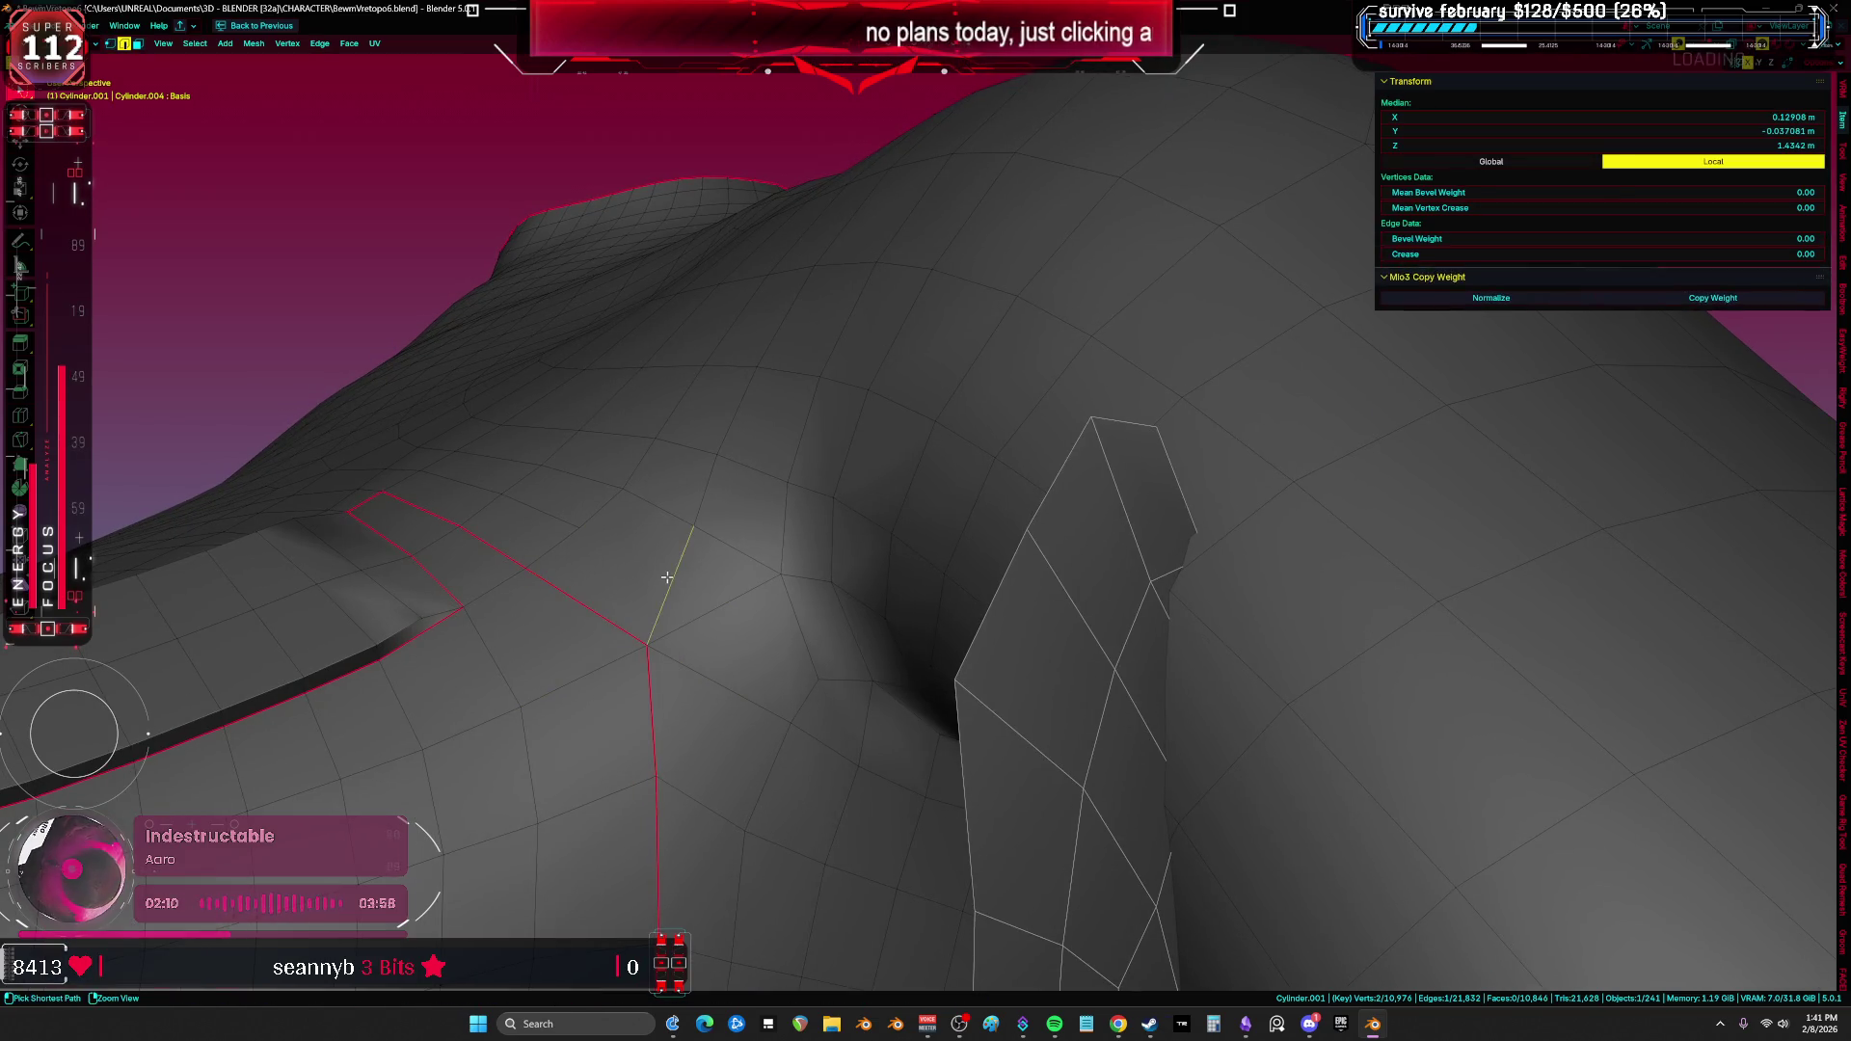
Step: Connect two vertices beside the armpit seam with a new edge
key(a)
key(1)
middle_drag(591, 551, 653, 629)
key(alt+a)
click(704, 618)
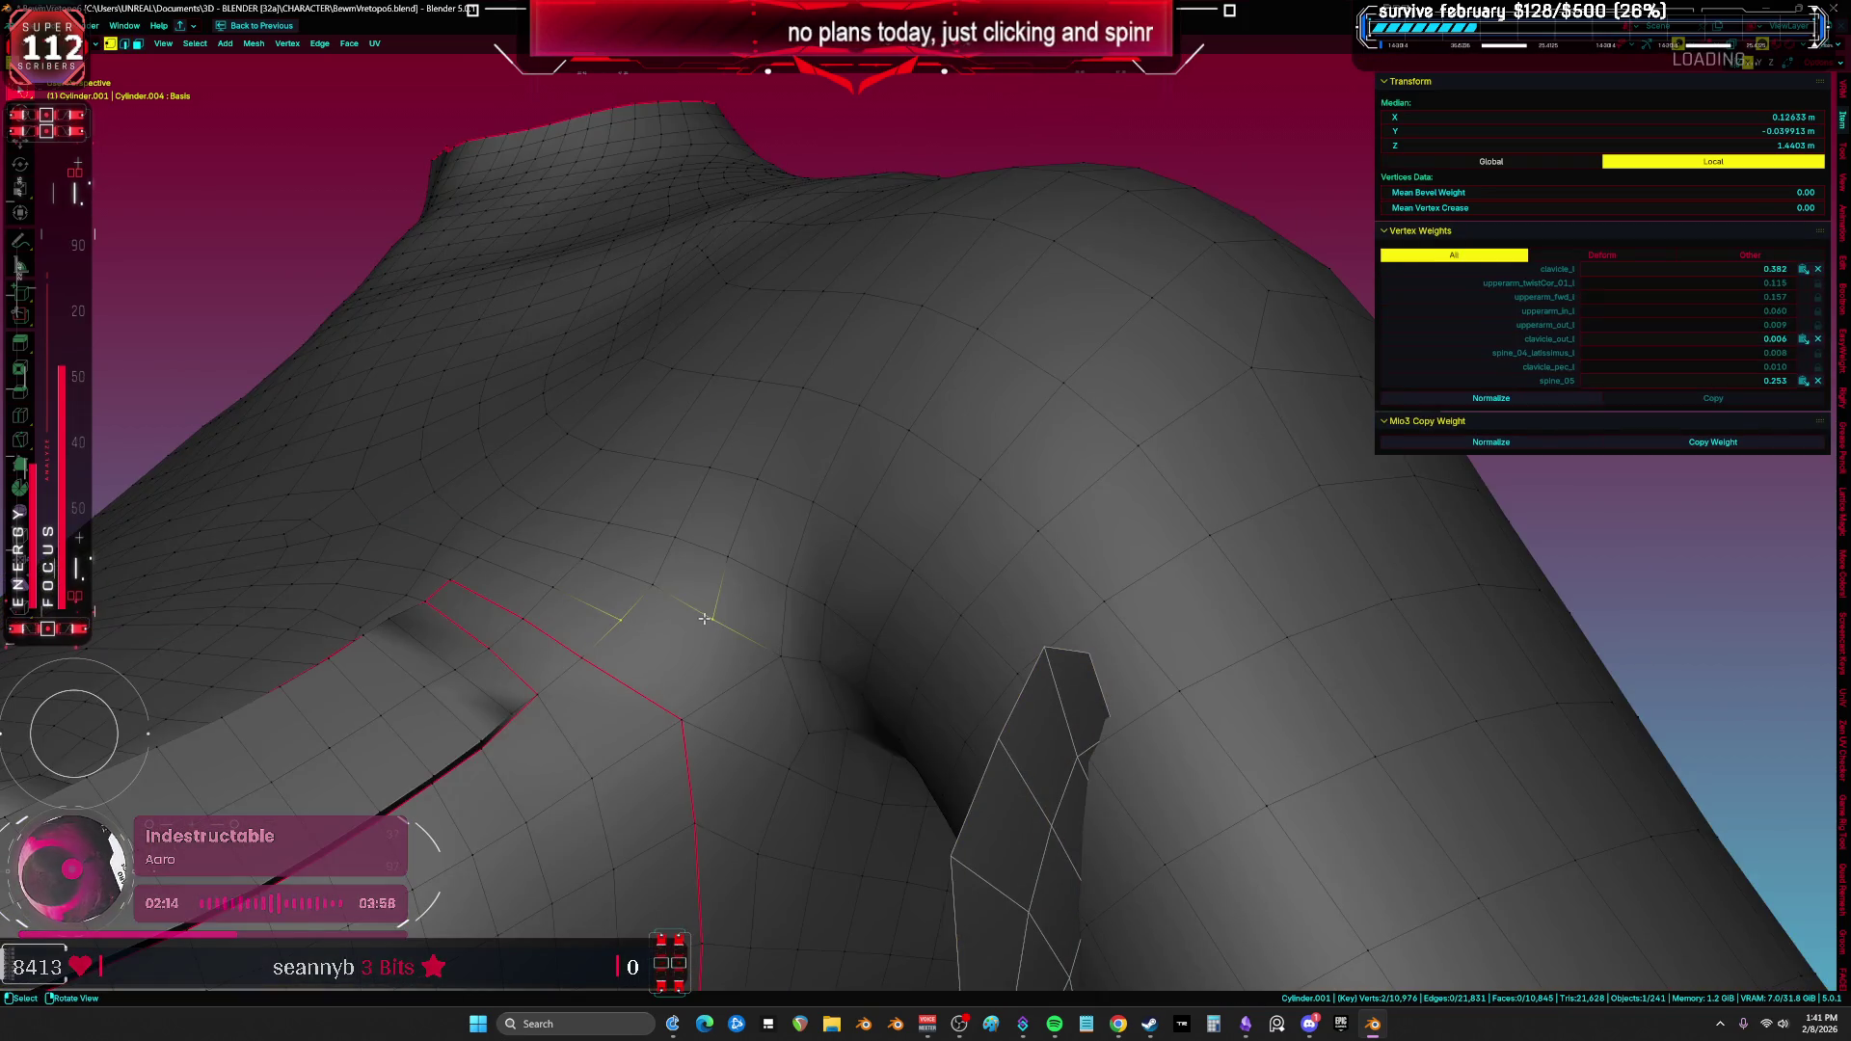
key(j)
Step: Subdivide an edge and connect its new midpoint vertex to another vertex
key(2)
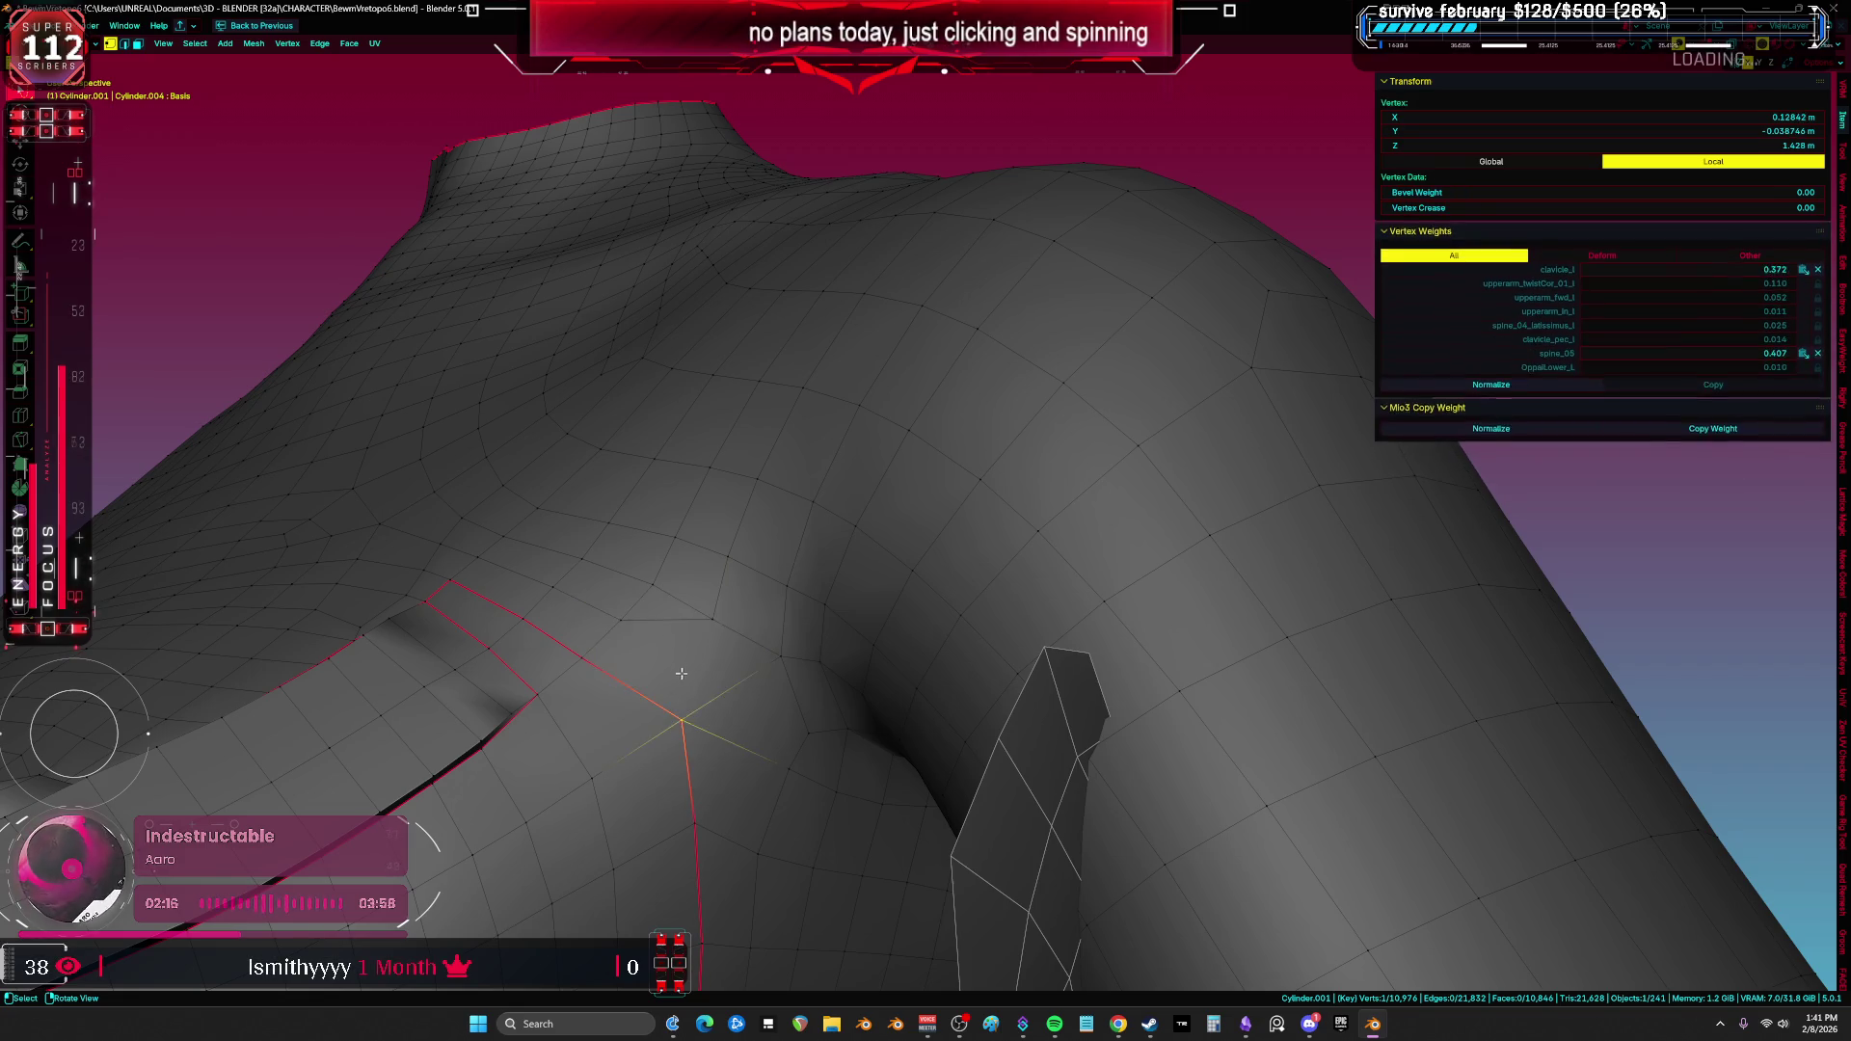
key(ctrl+e)
click(669, 614)
key(1)
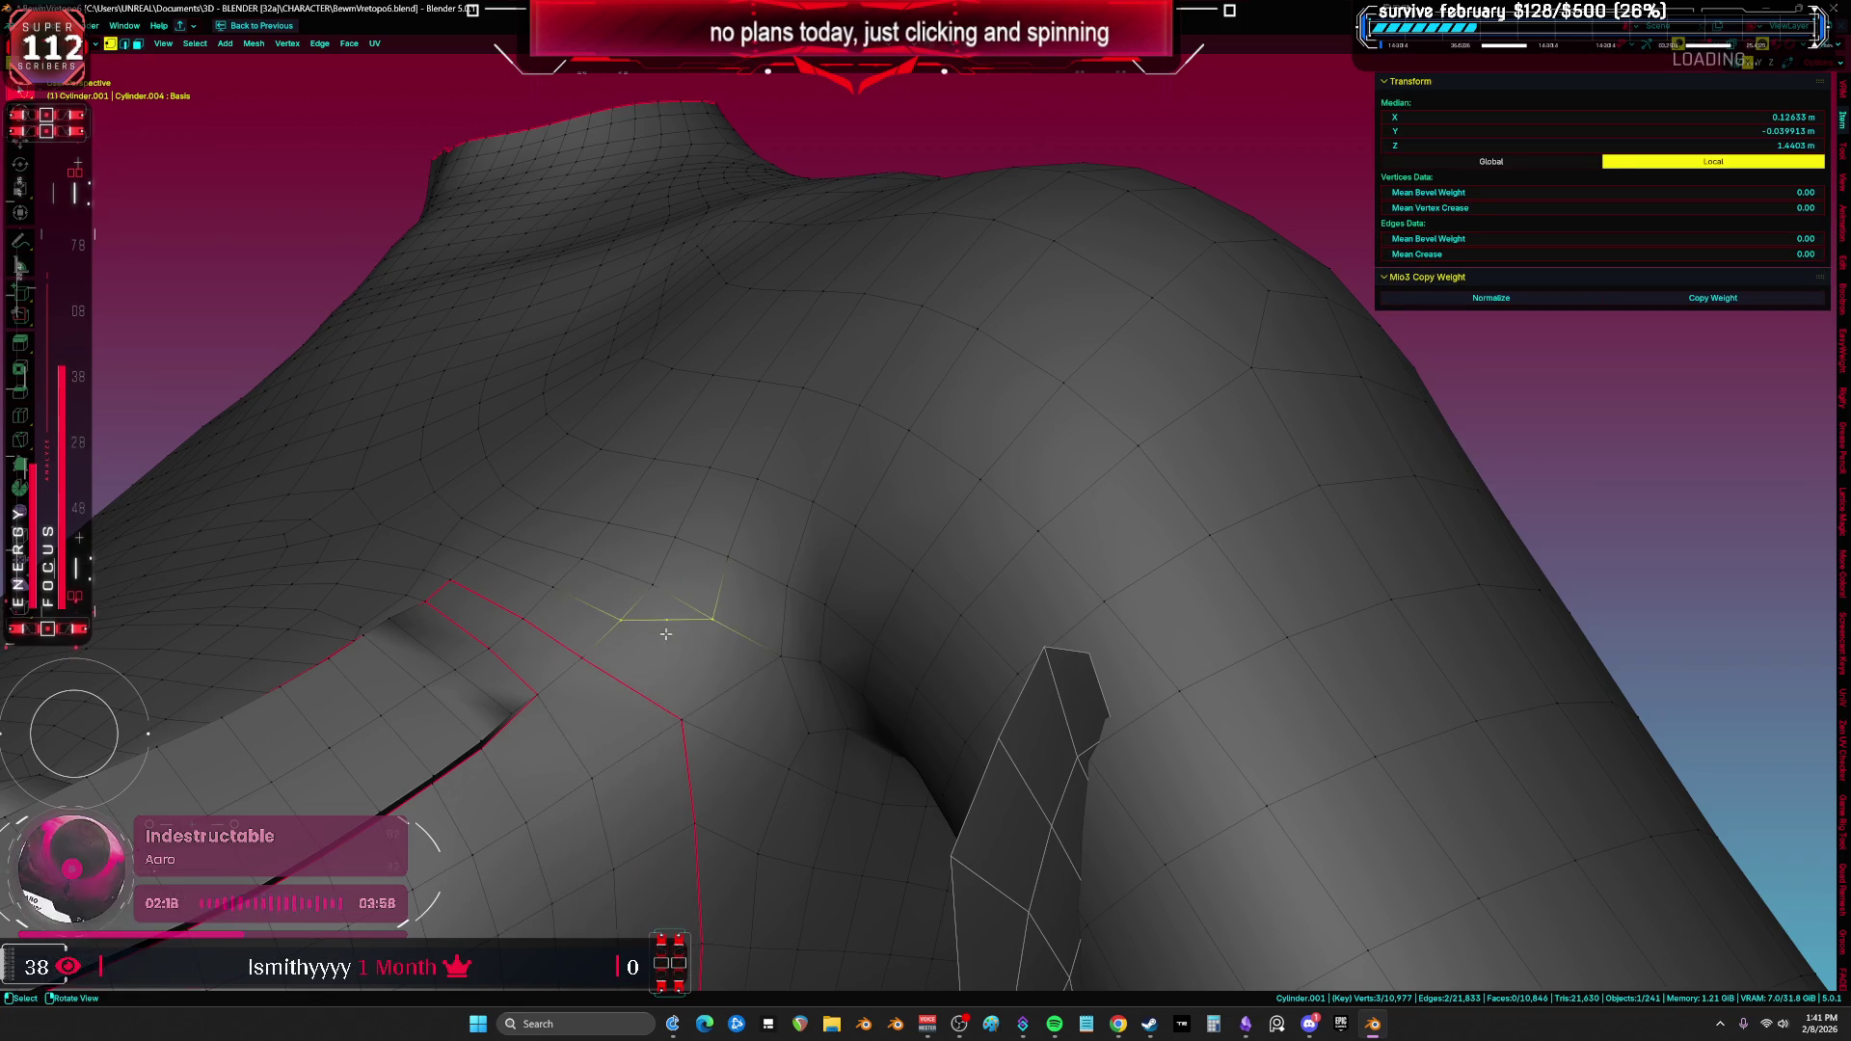
click(670, 631)
shift+click(679, 695)
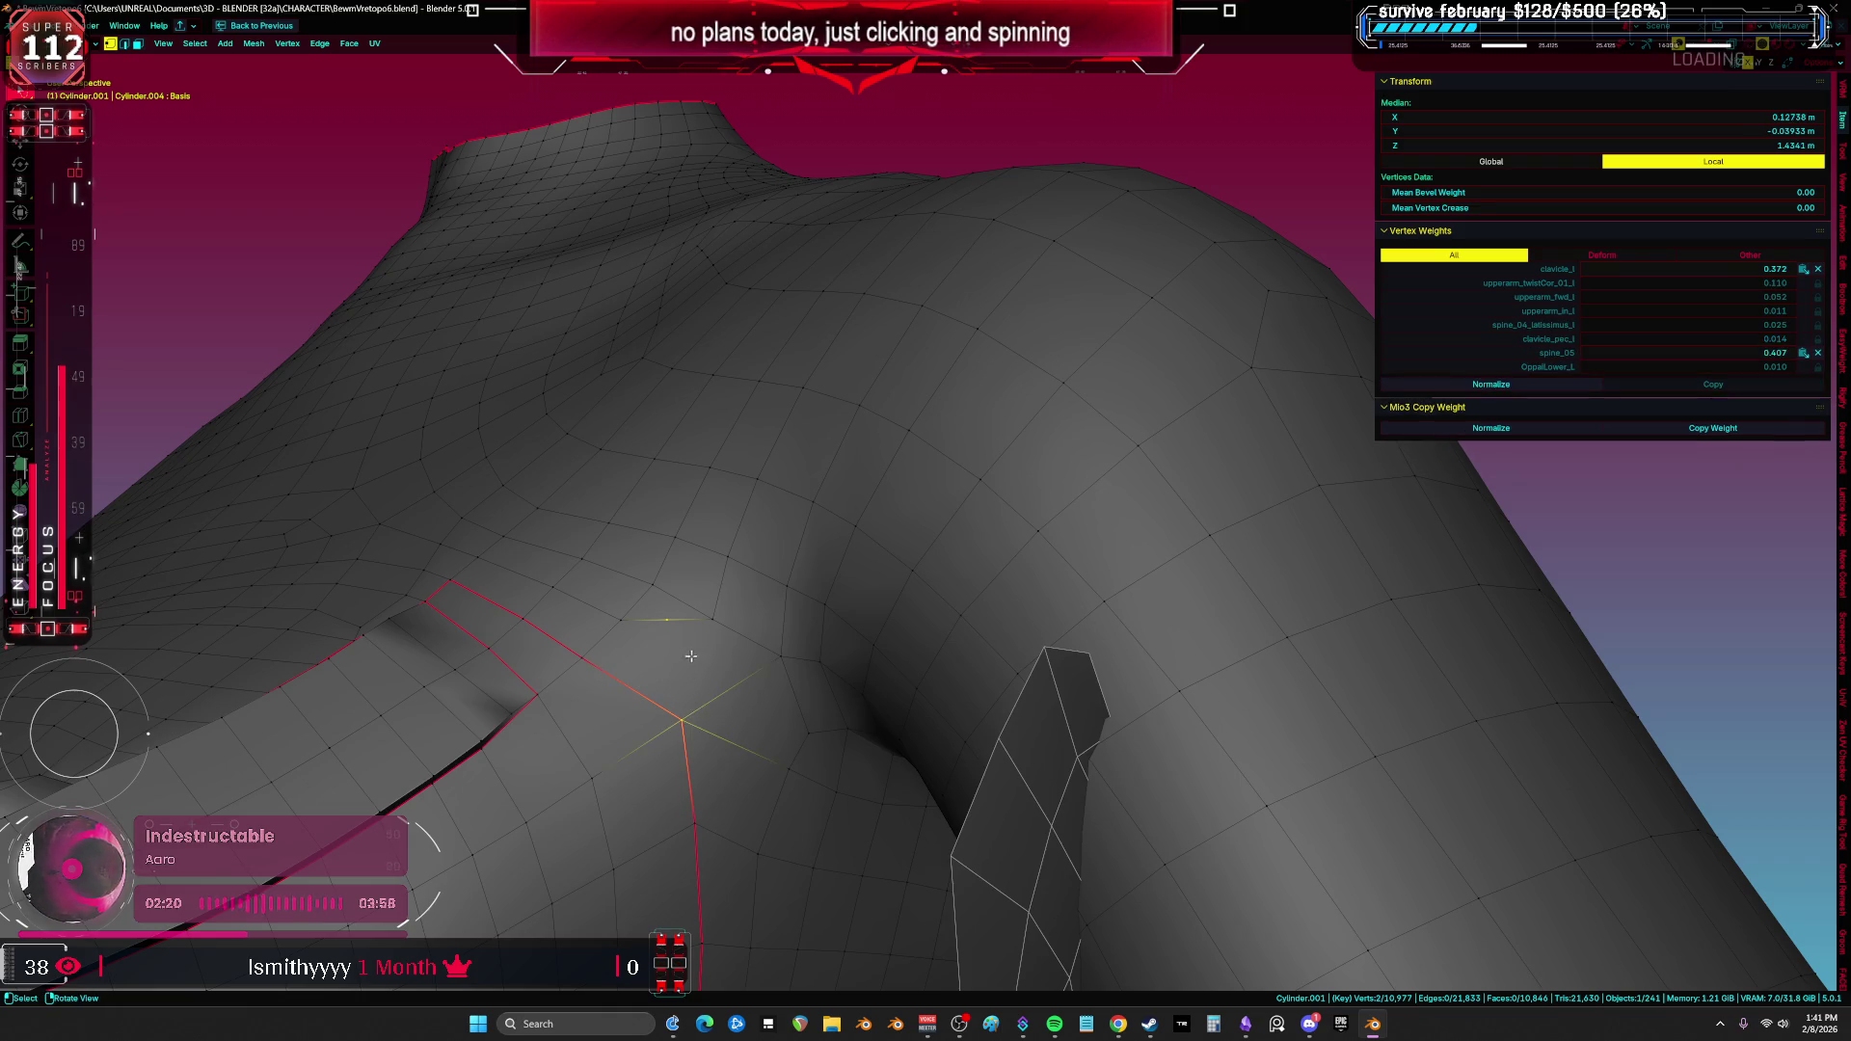
key(j)
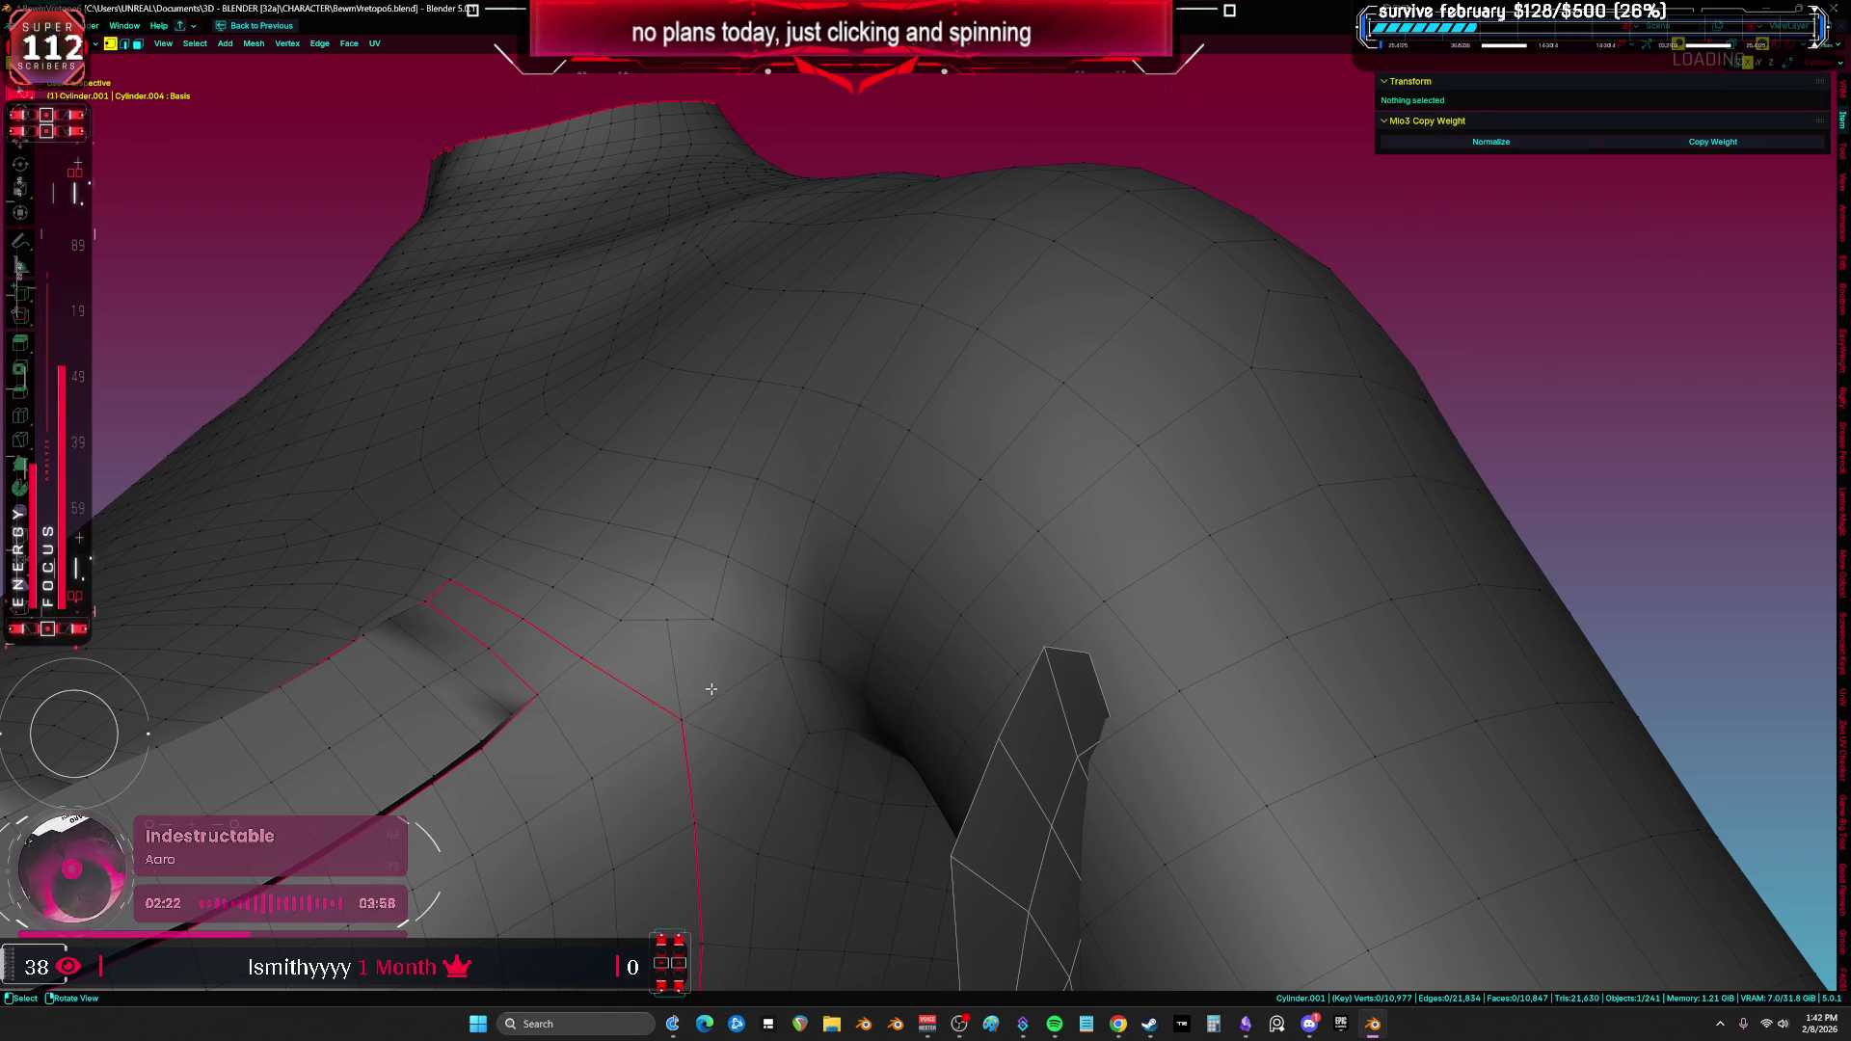
Step: Slide the armpit corner vertex along its edges
key(a)
middle_drag(708, 675, 709, 535)
click(670, 479)
key(g)
key(g)
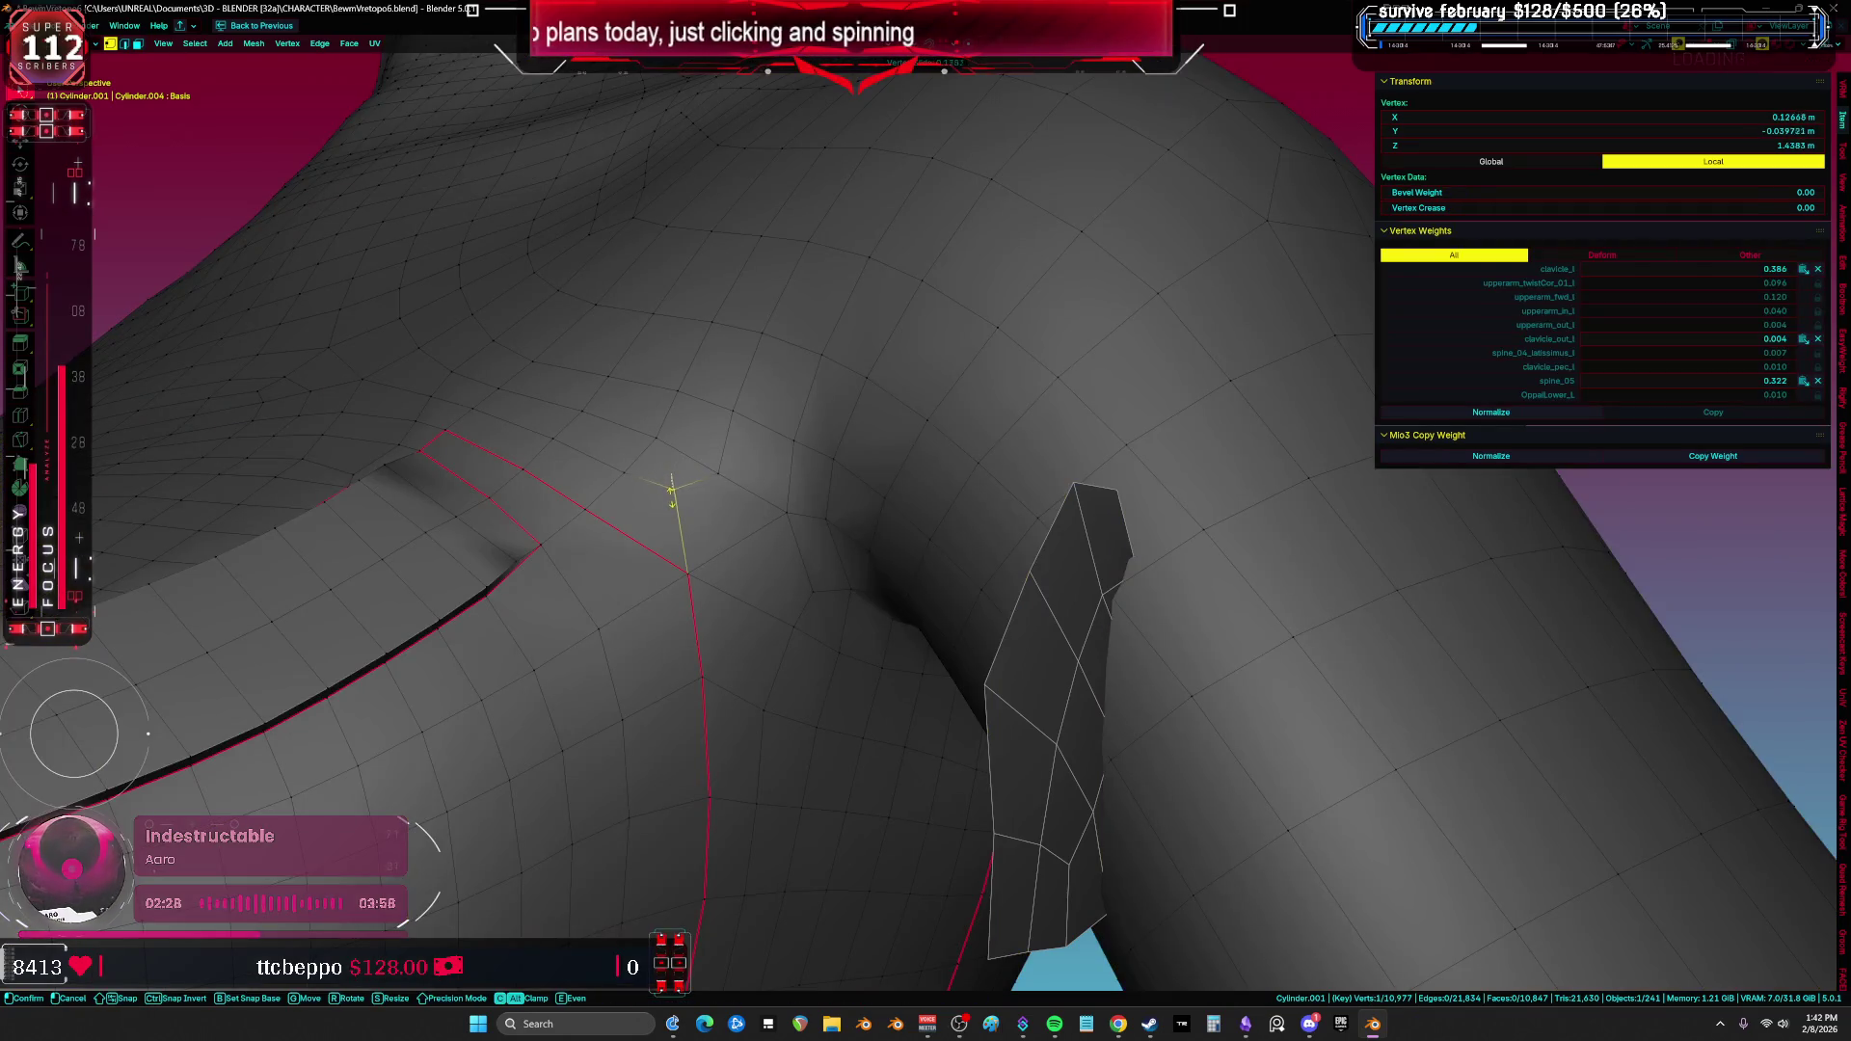
key(Escape)
key(a)
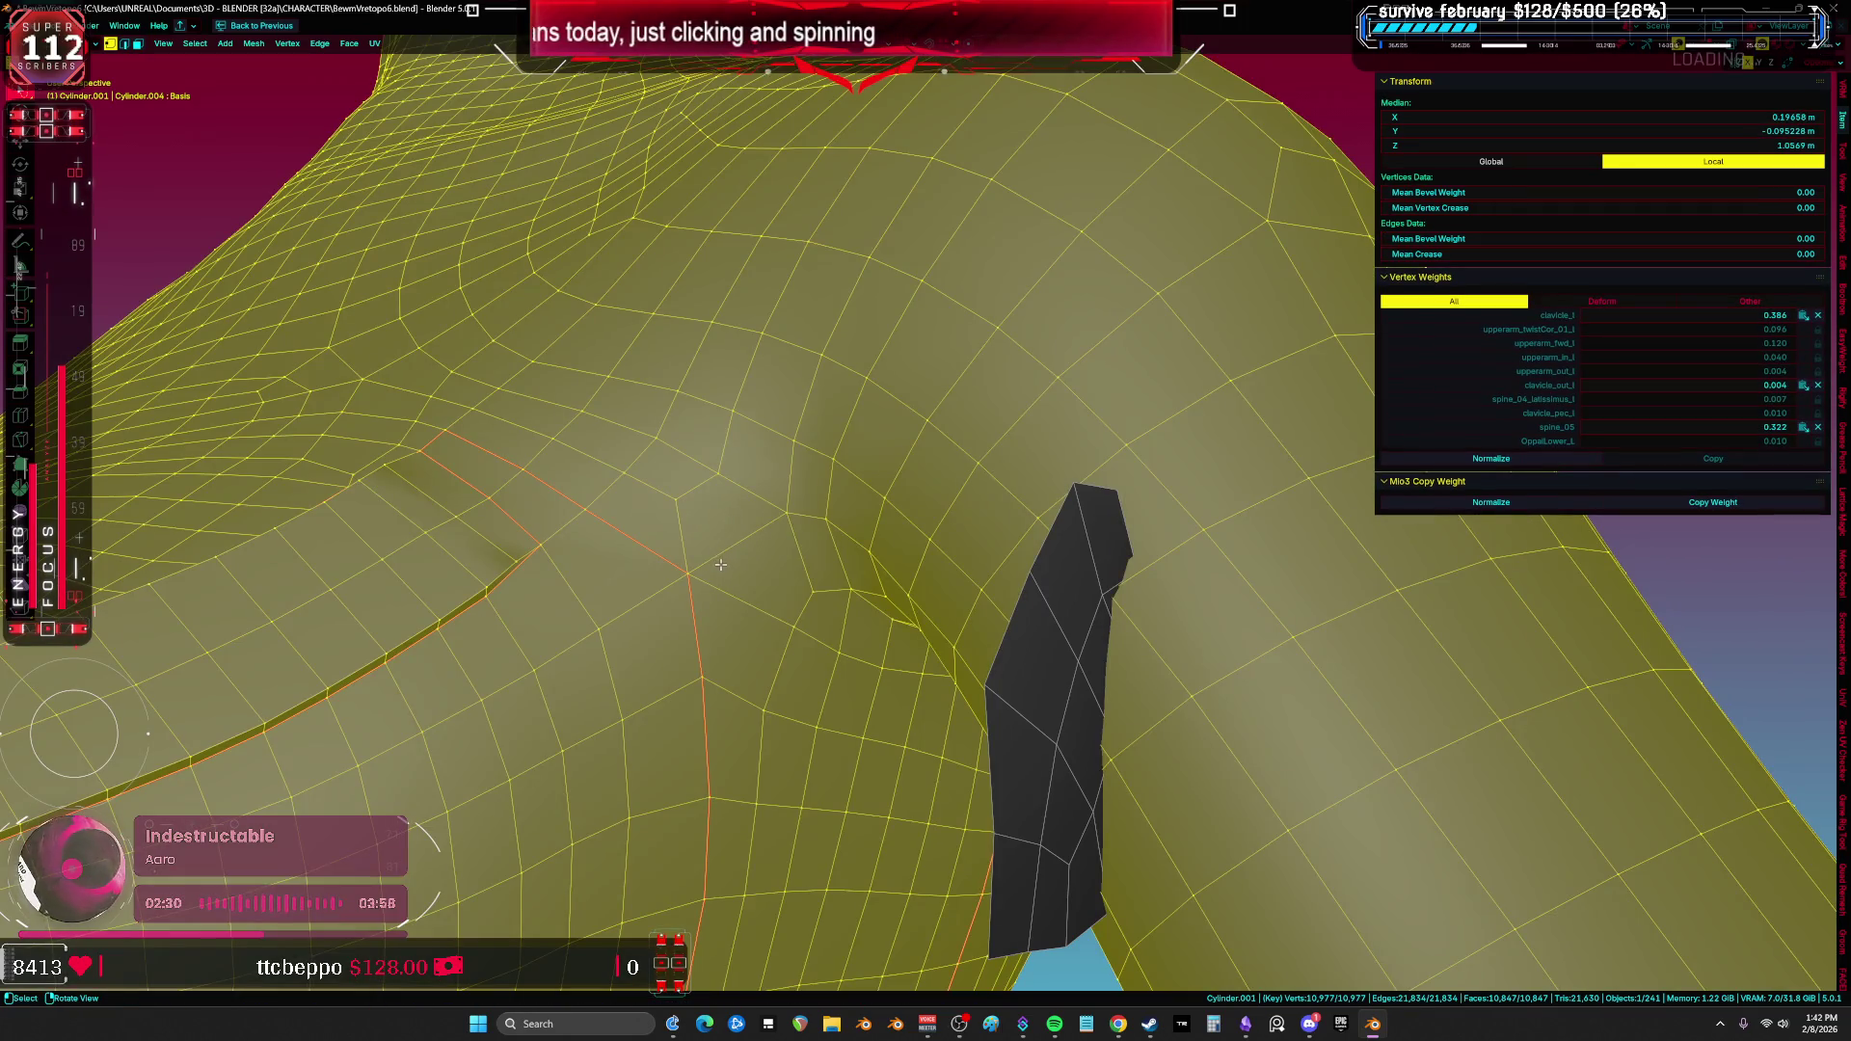
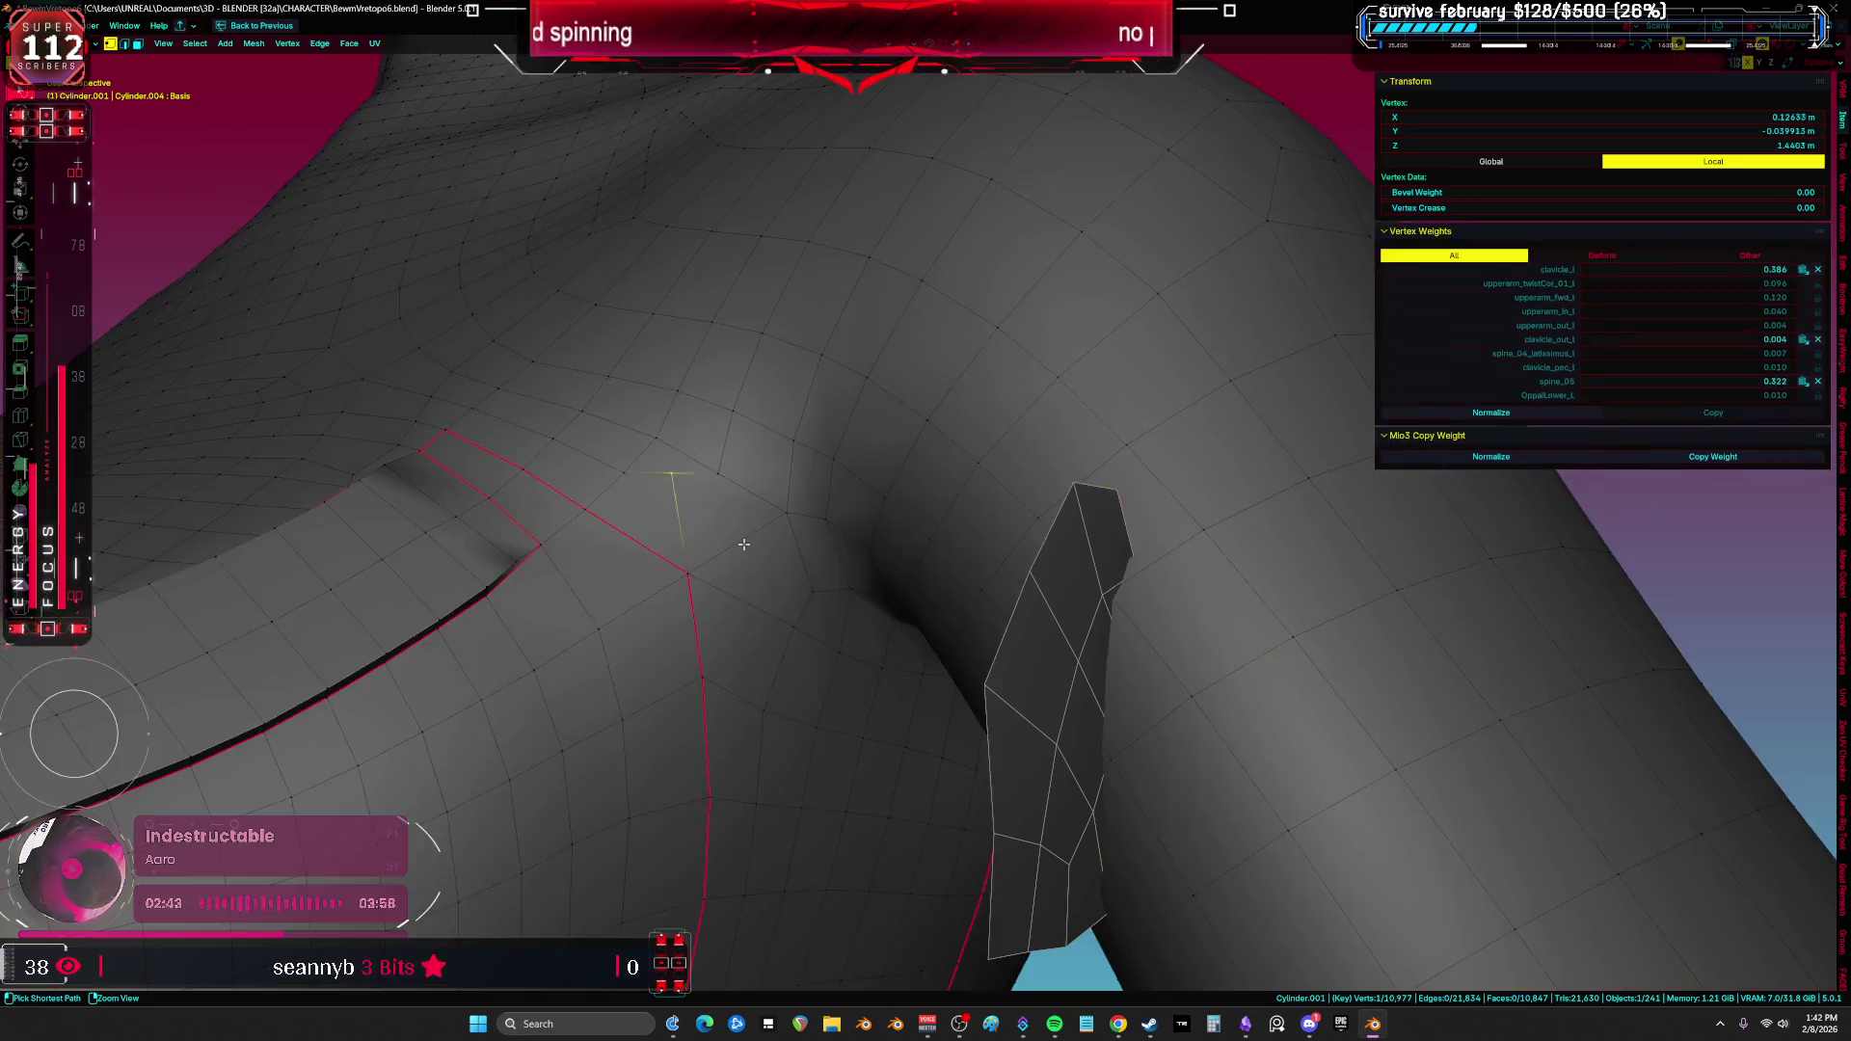
Step: Undo the last change and select pairs of armpit vertices to inspect them
key(ctrl+z)
key(ctrl+z)
key(ctrl+z)
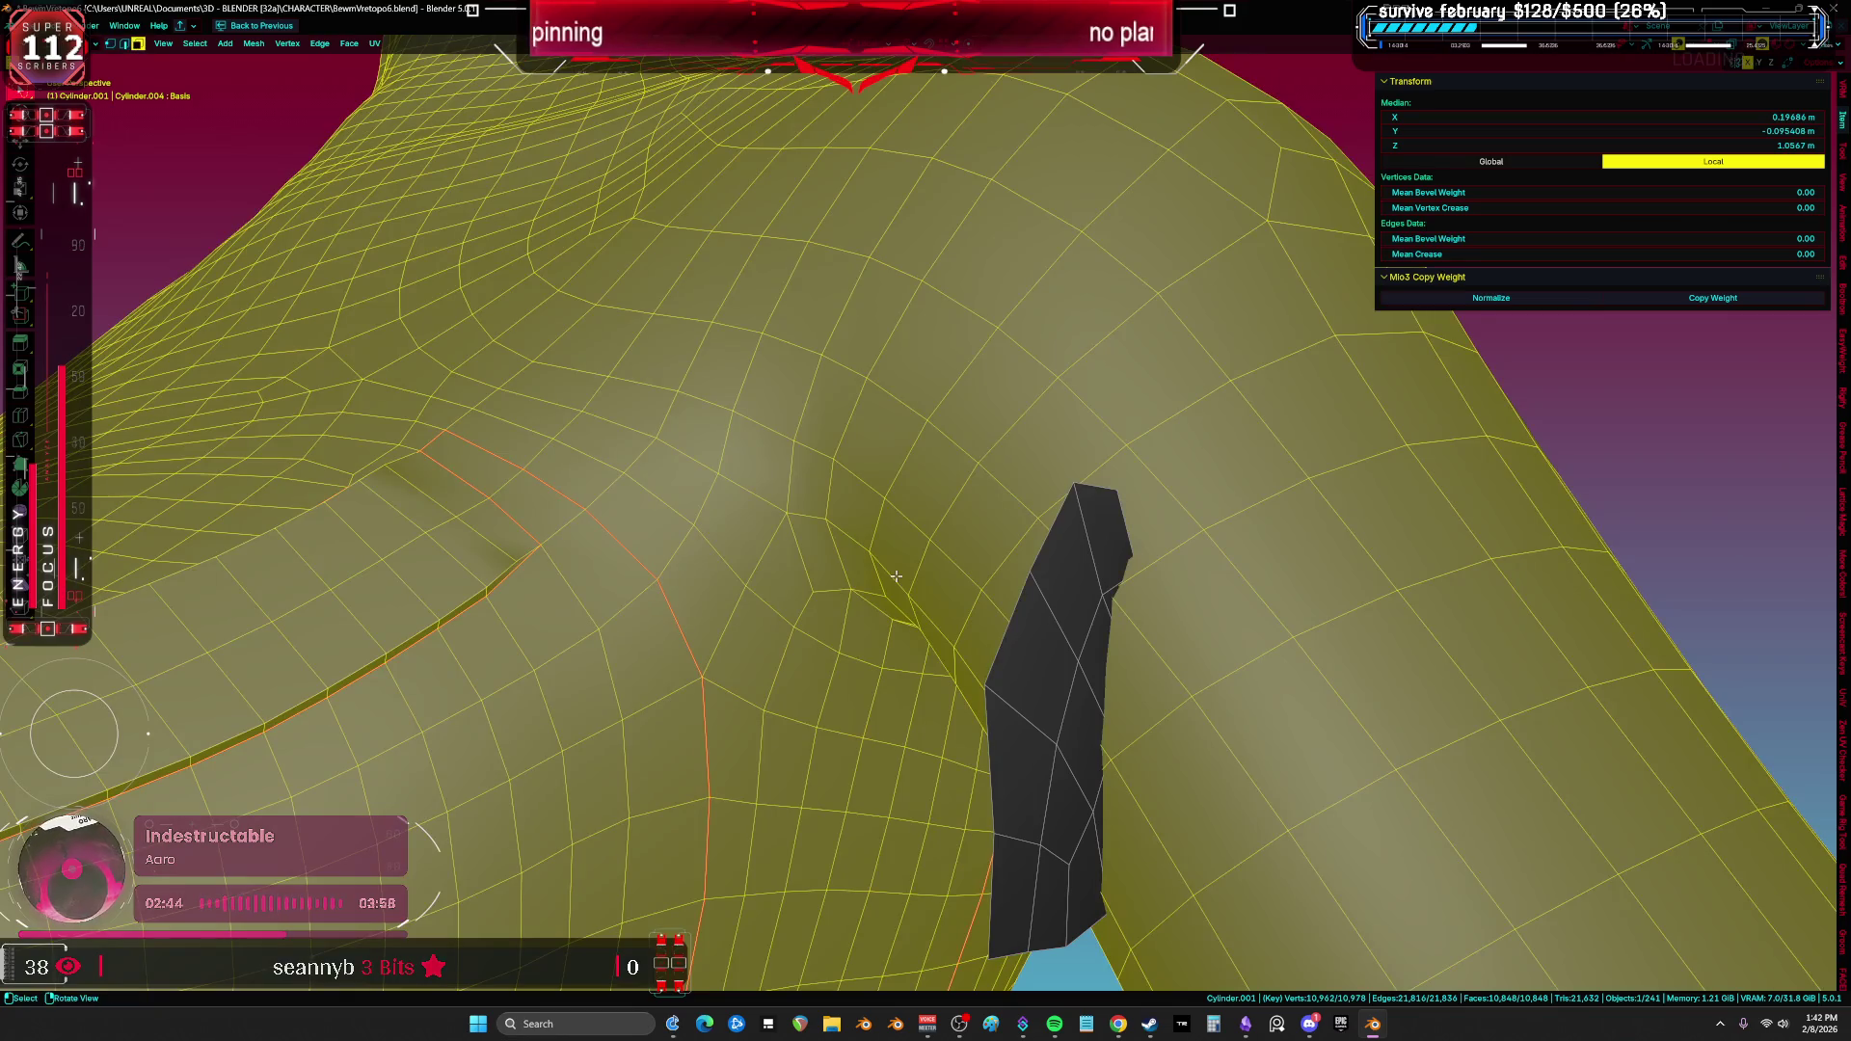
middle_drag(896, 575, 866, 524)
key(1)
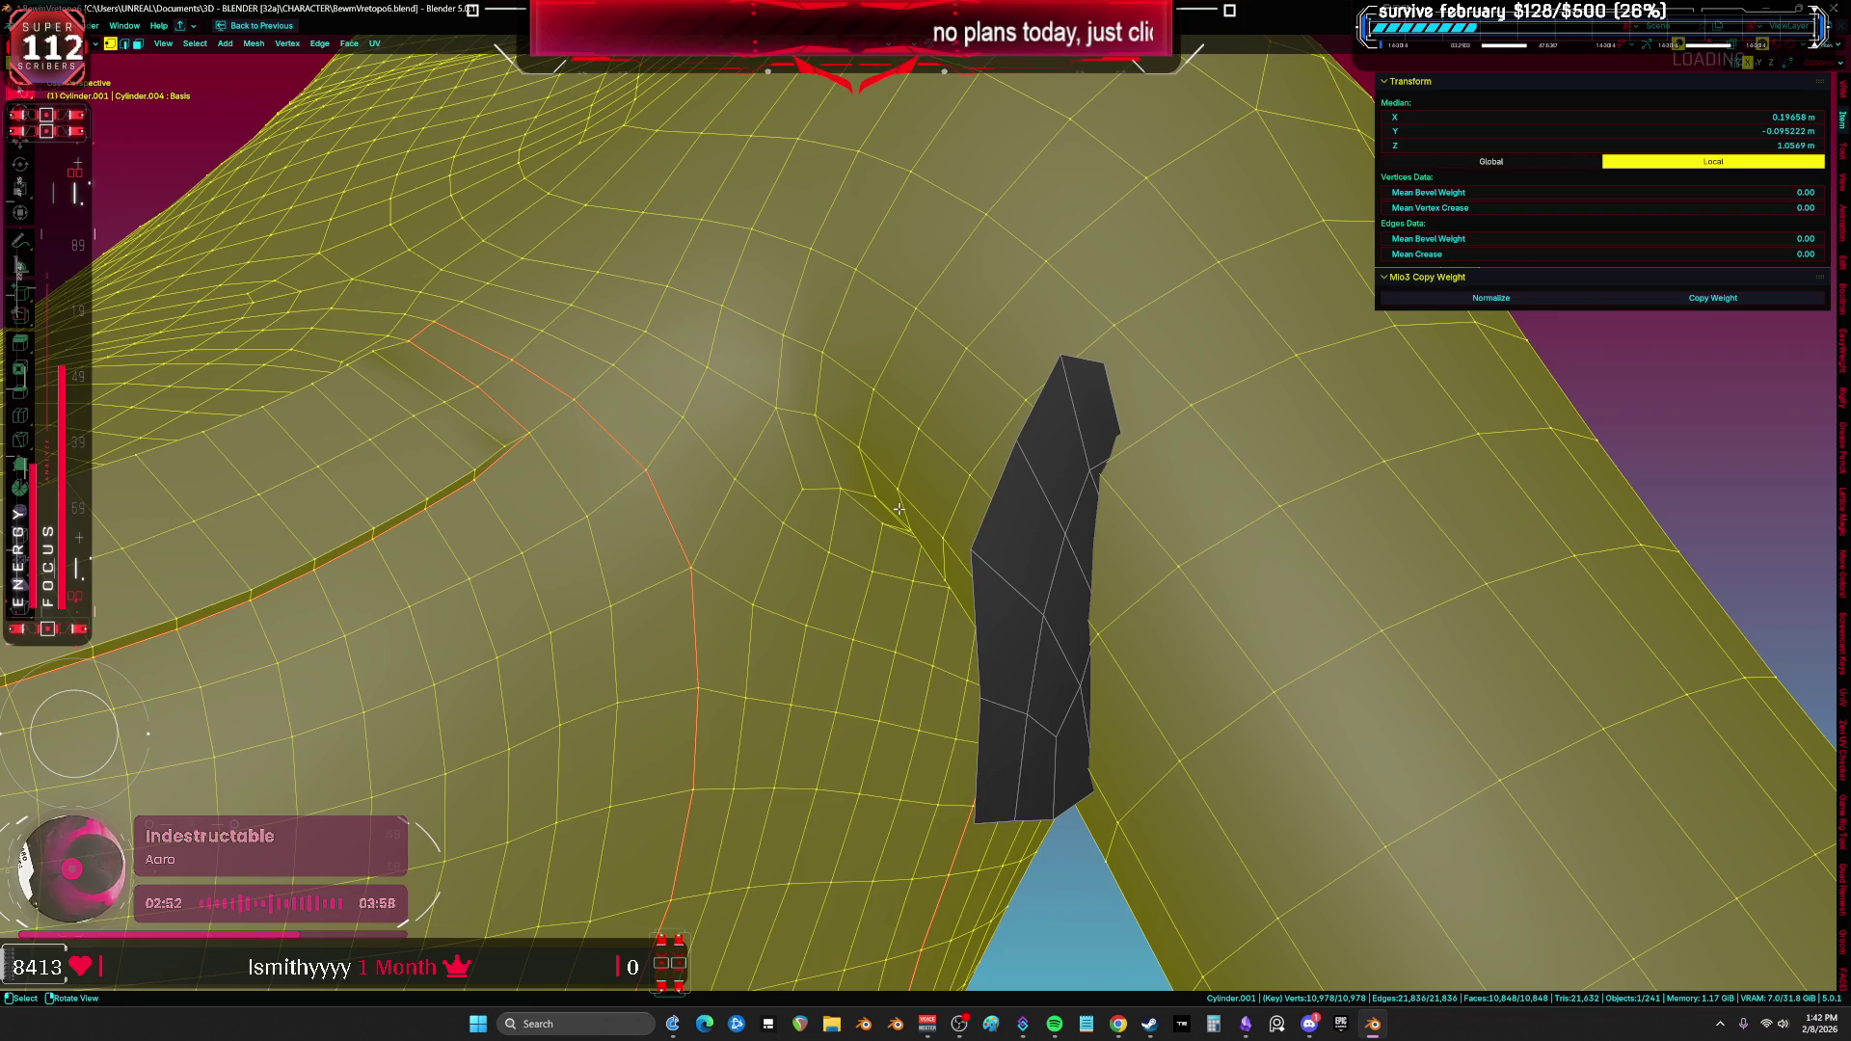
click(726, 561)
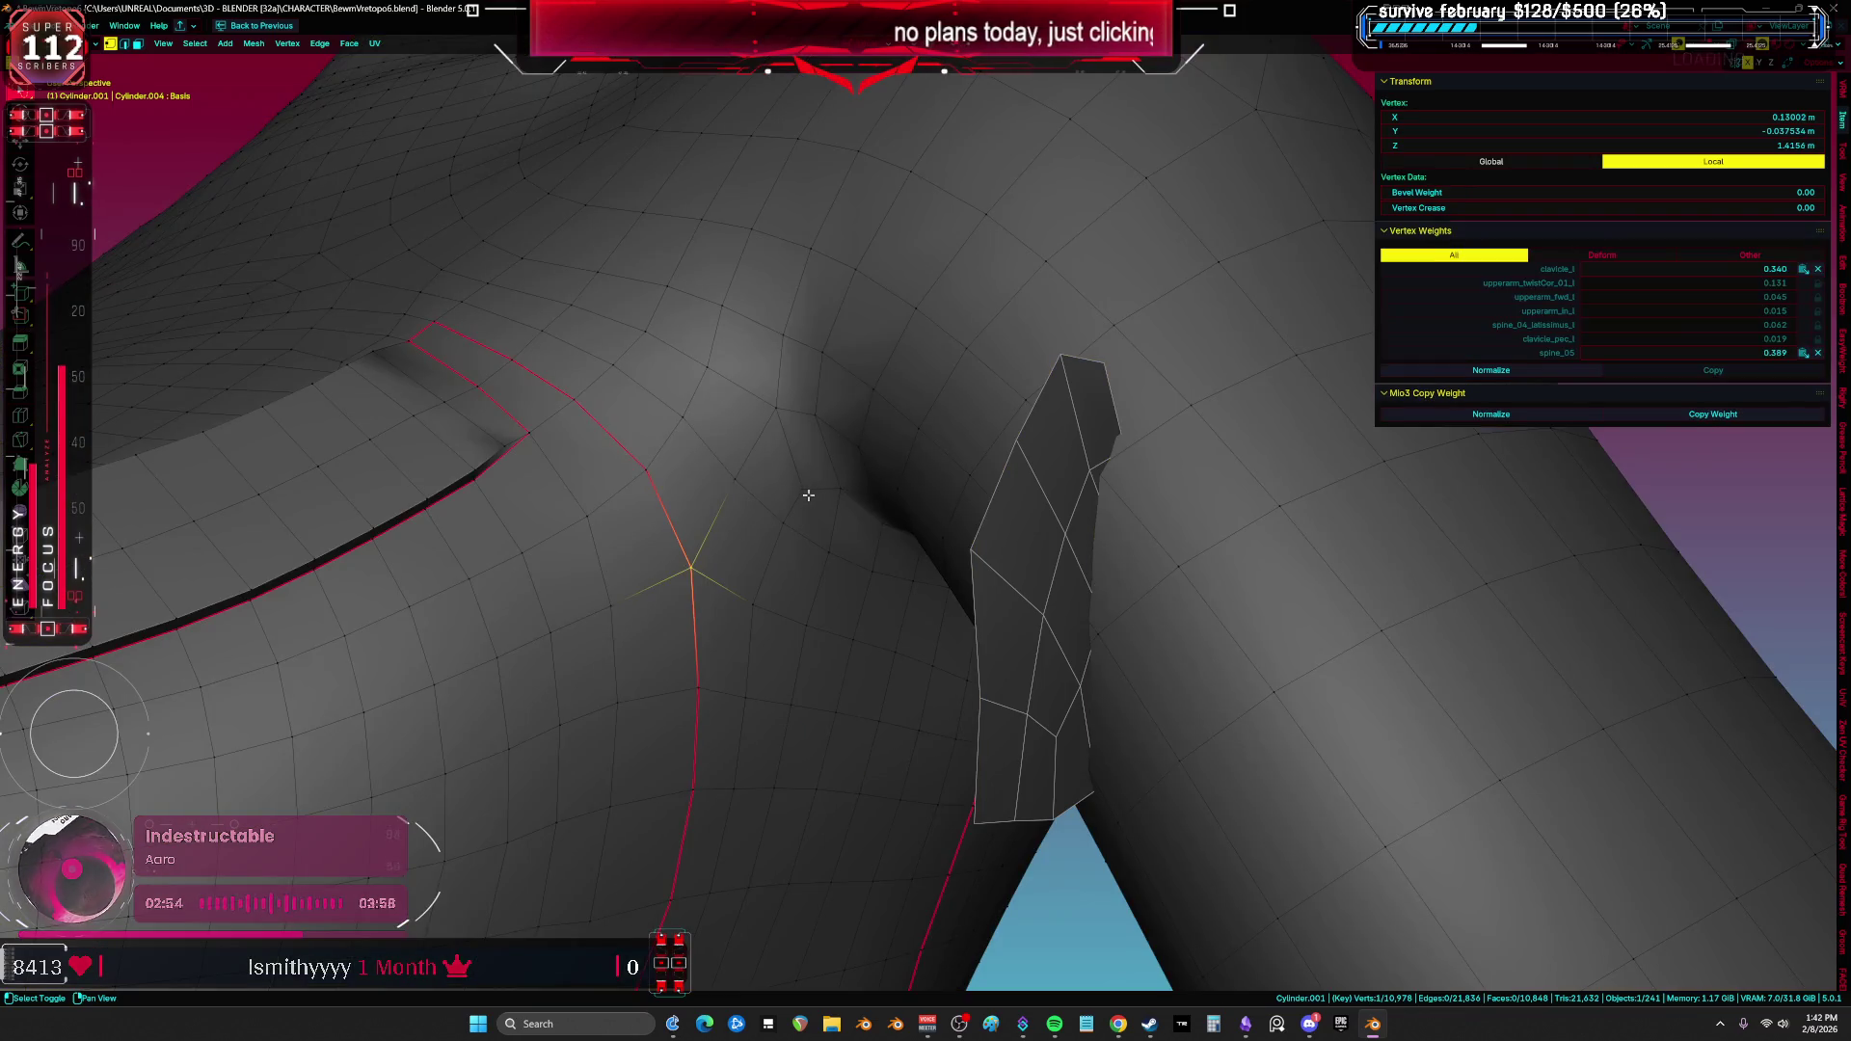
shift+click(783, 522)
mouse_move(849, 507)
middle_down()
mouse_move(852, 533)
mouse_move(842, 463)
middle_up()
click(835, 431)
shift+click(865, 413)
scroll(883, 417, up, 2)
key(a)
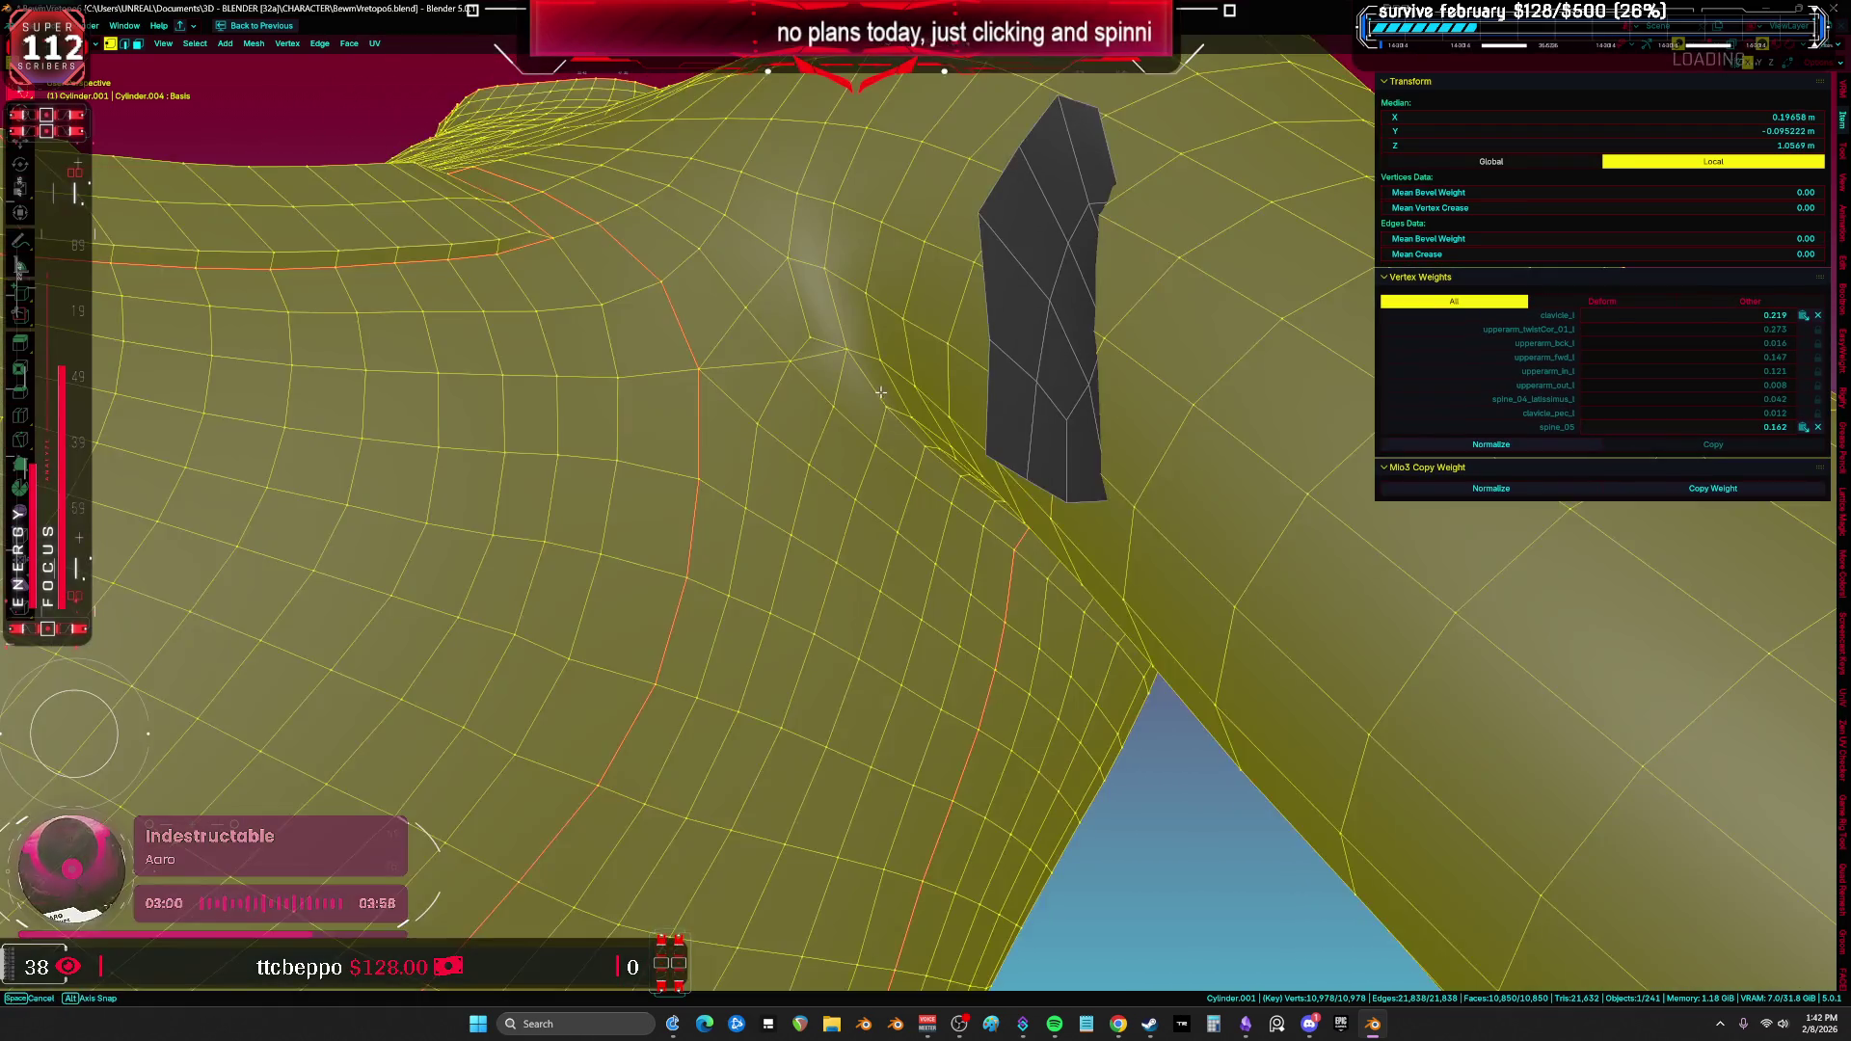
scroll(818, 290, up, 3)
Step: Select the two armpit vertices to be joined by a new edge
click(799, 282)
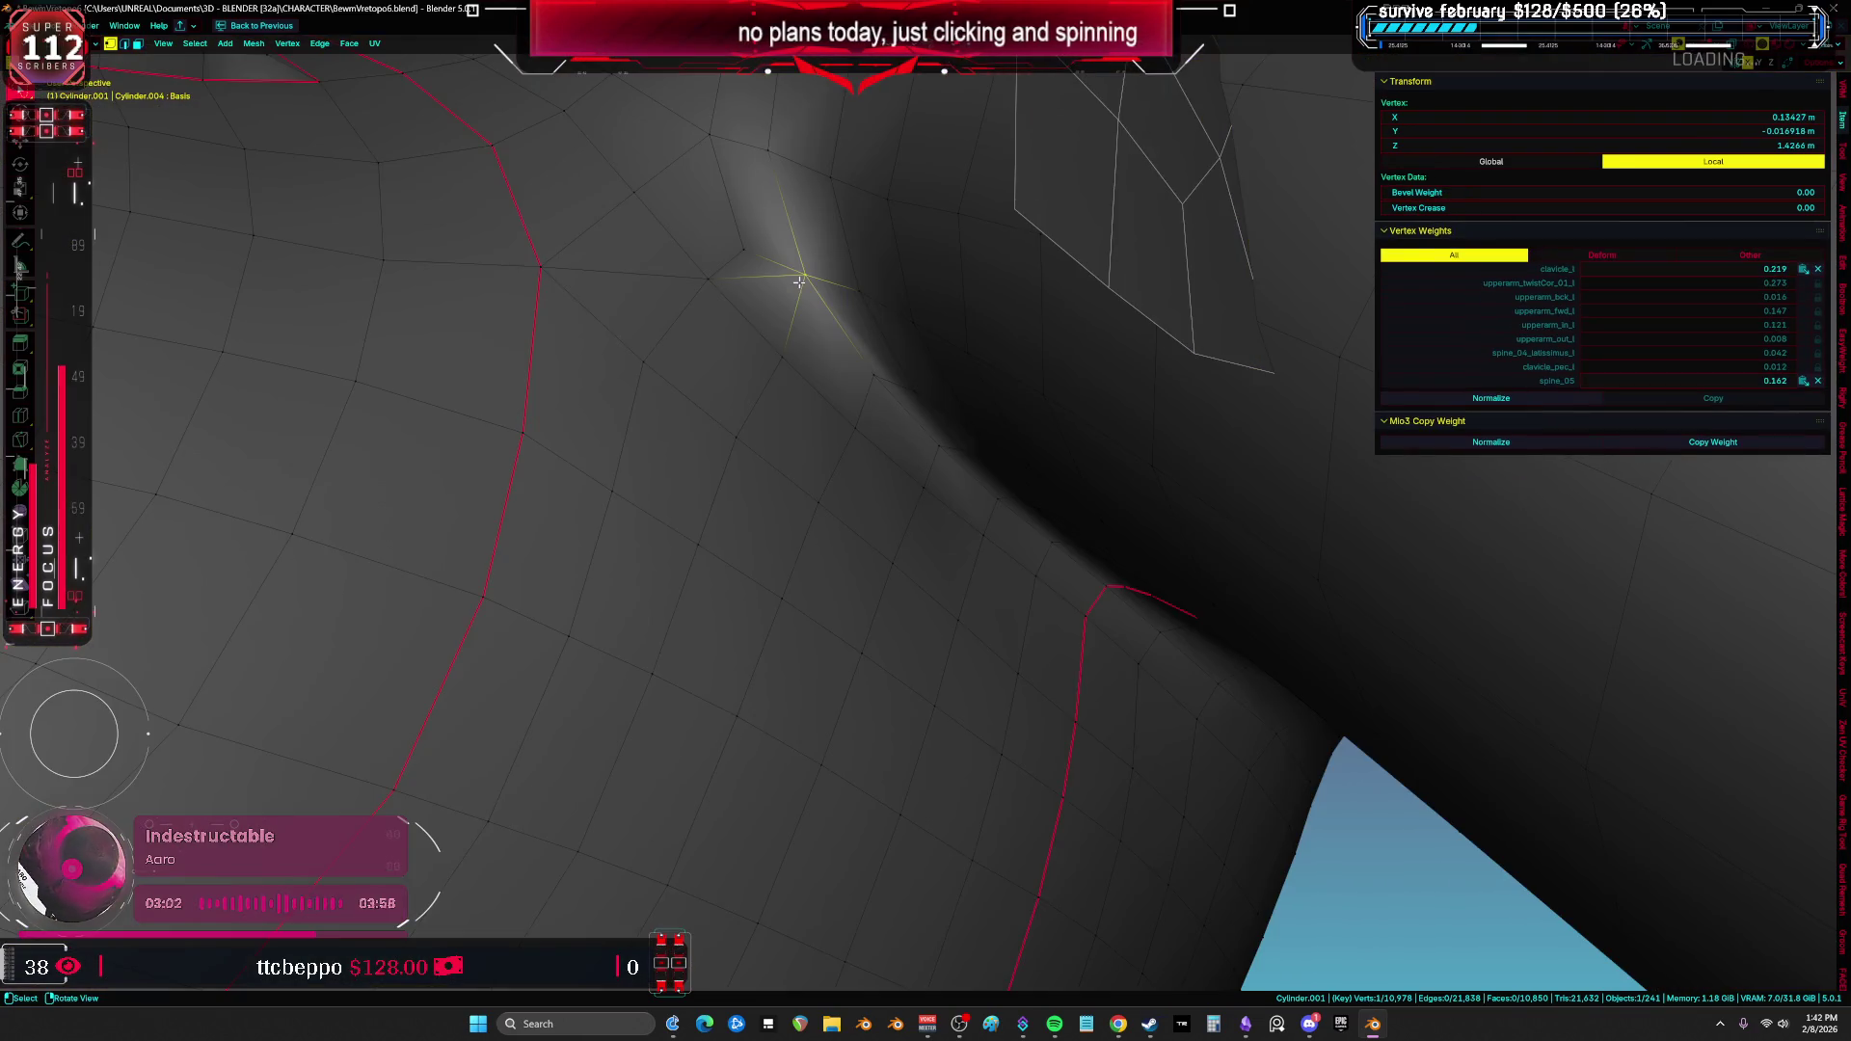
key(a)
click(930, 393)
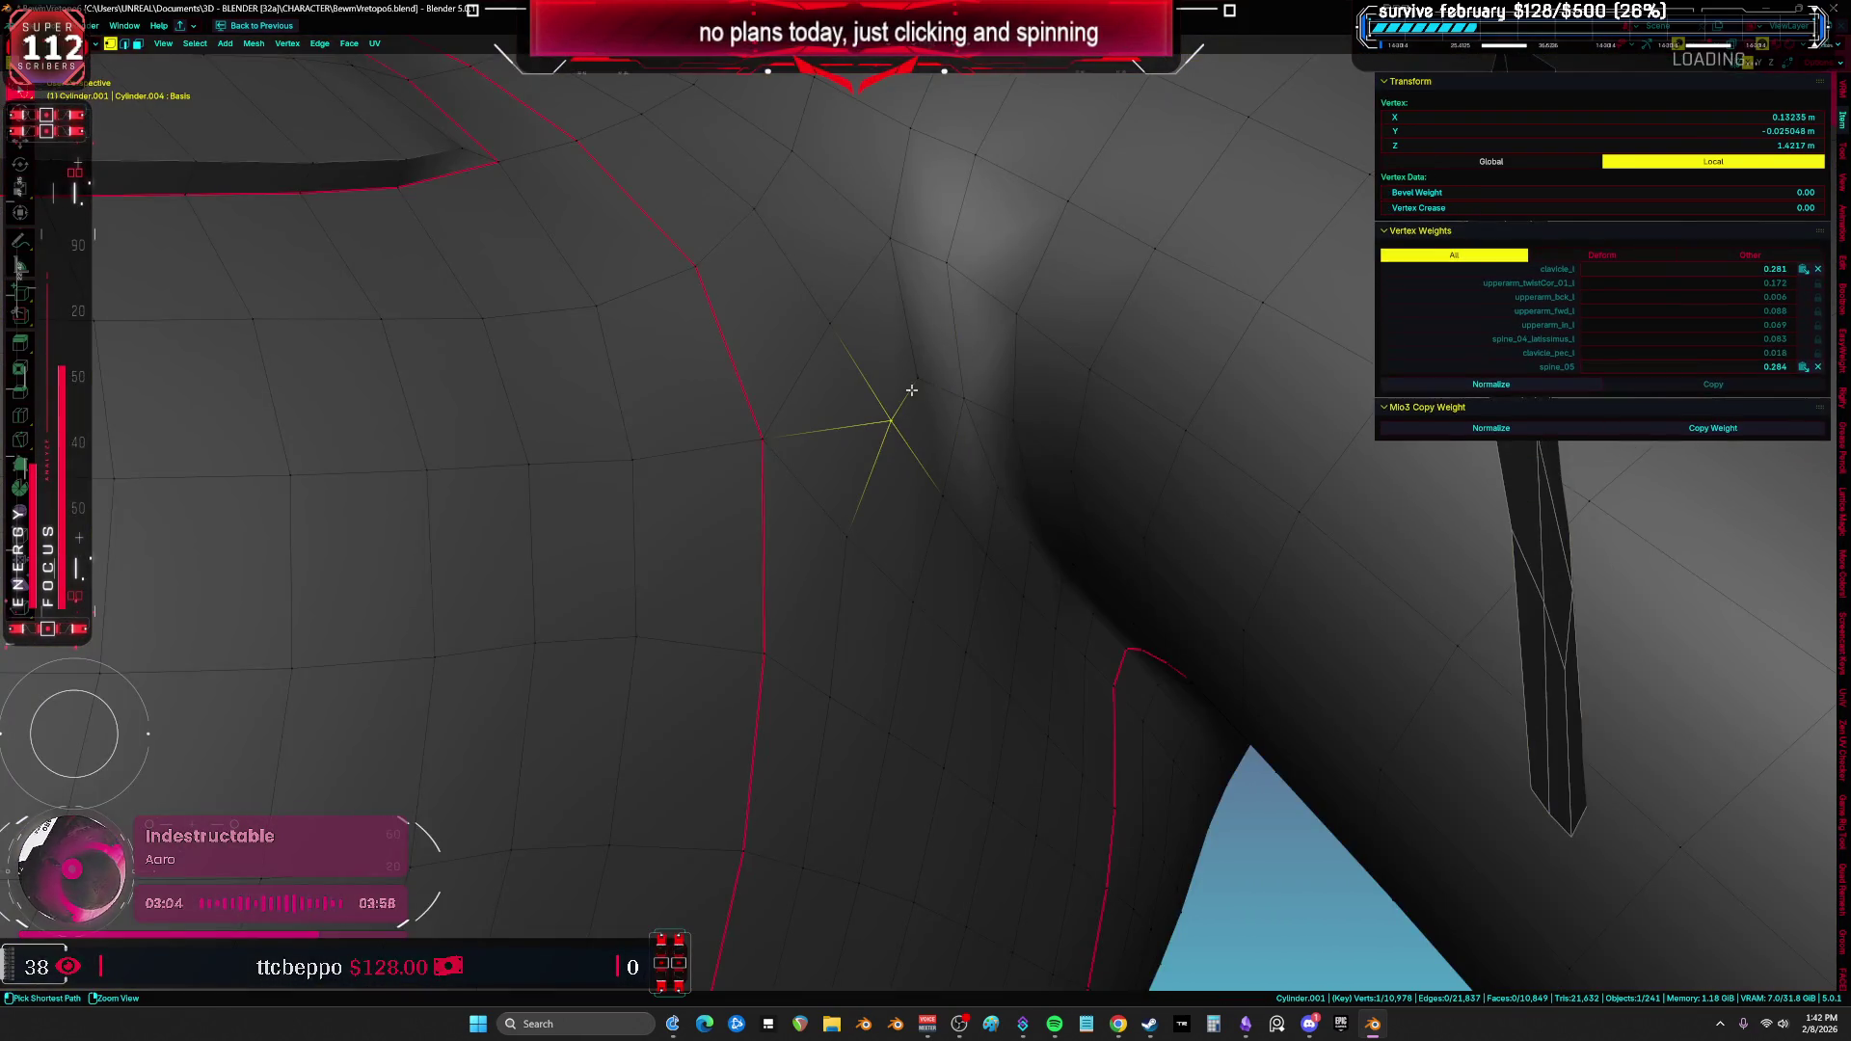
ctrl+click(863, 384)
key(a)
shift+middle_drag(827, 467, 747, 399)
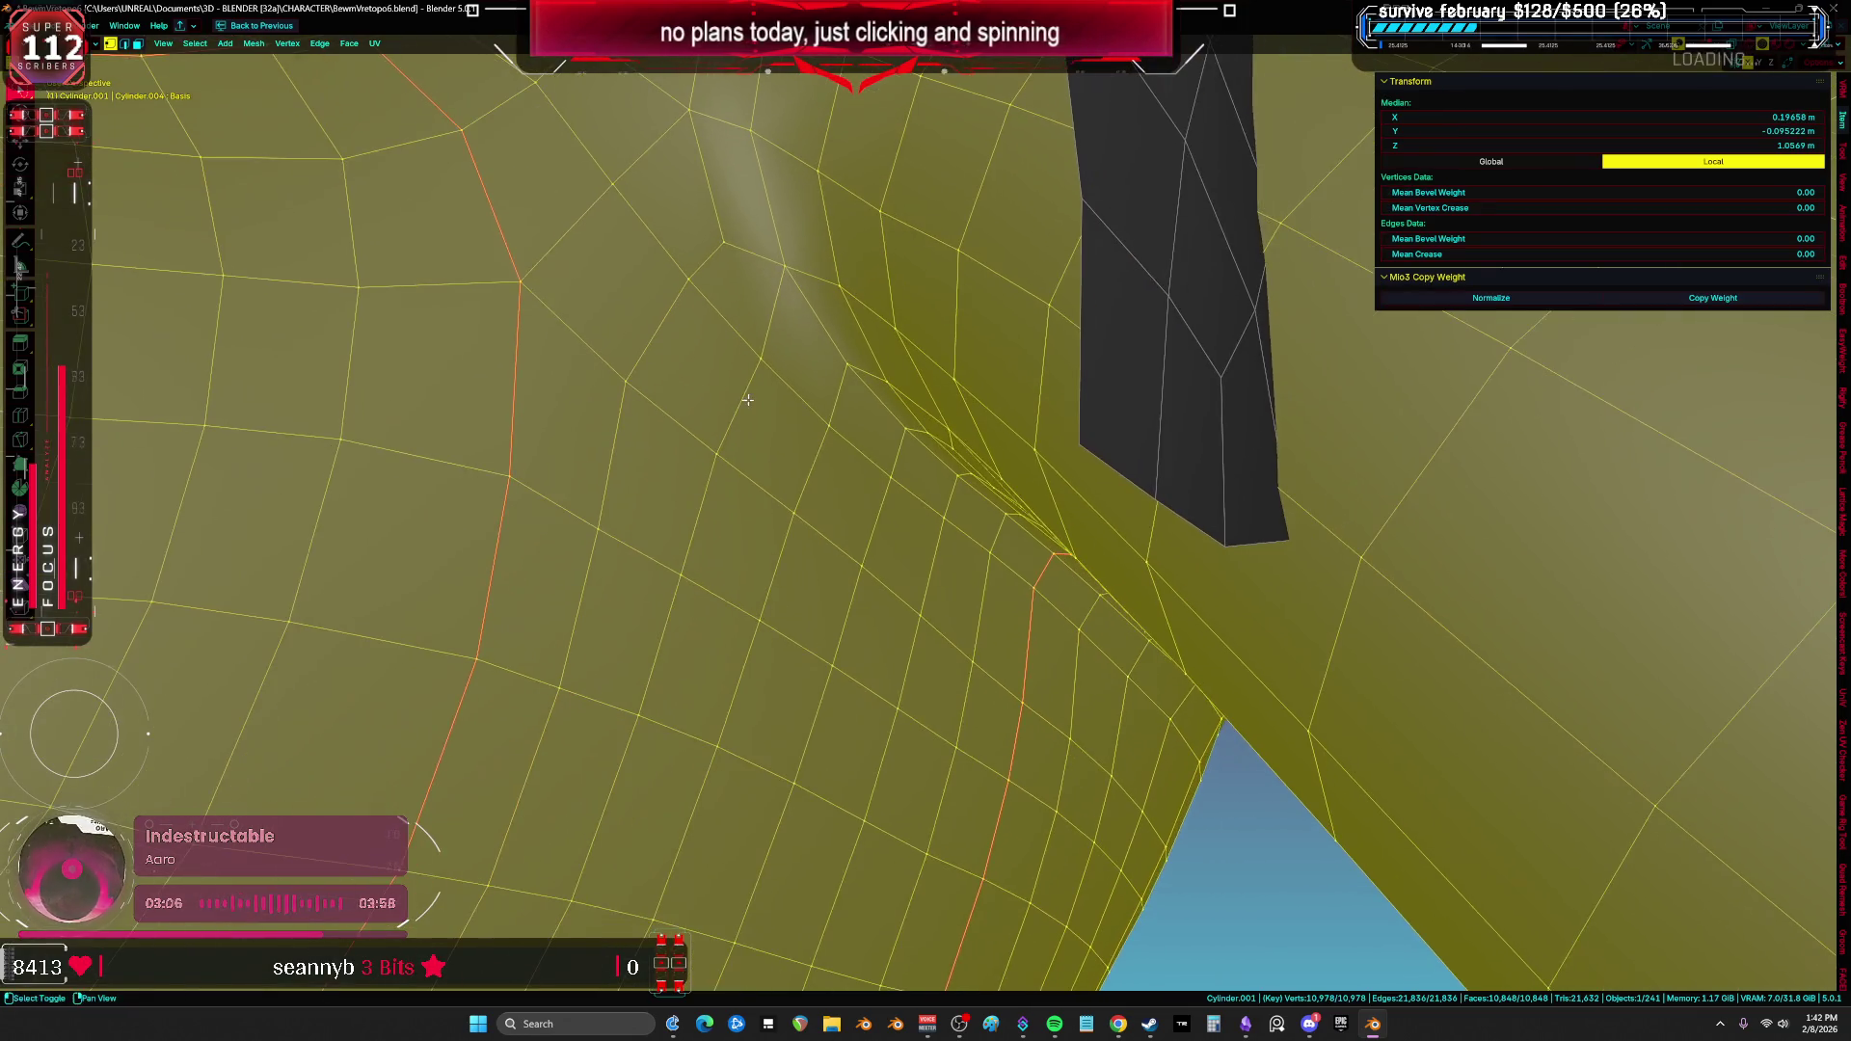
click(598, 289)
ctrl+click(690, 280)
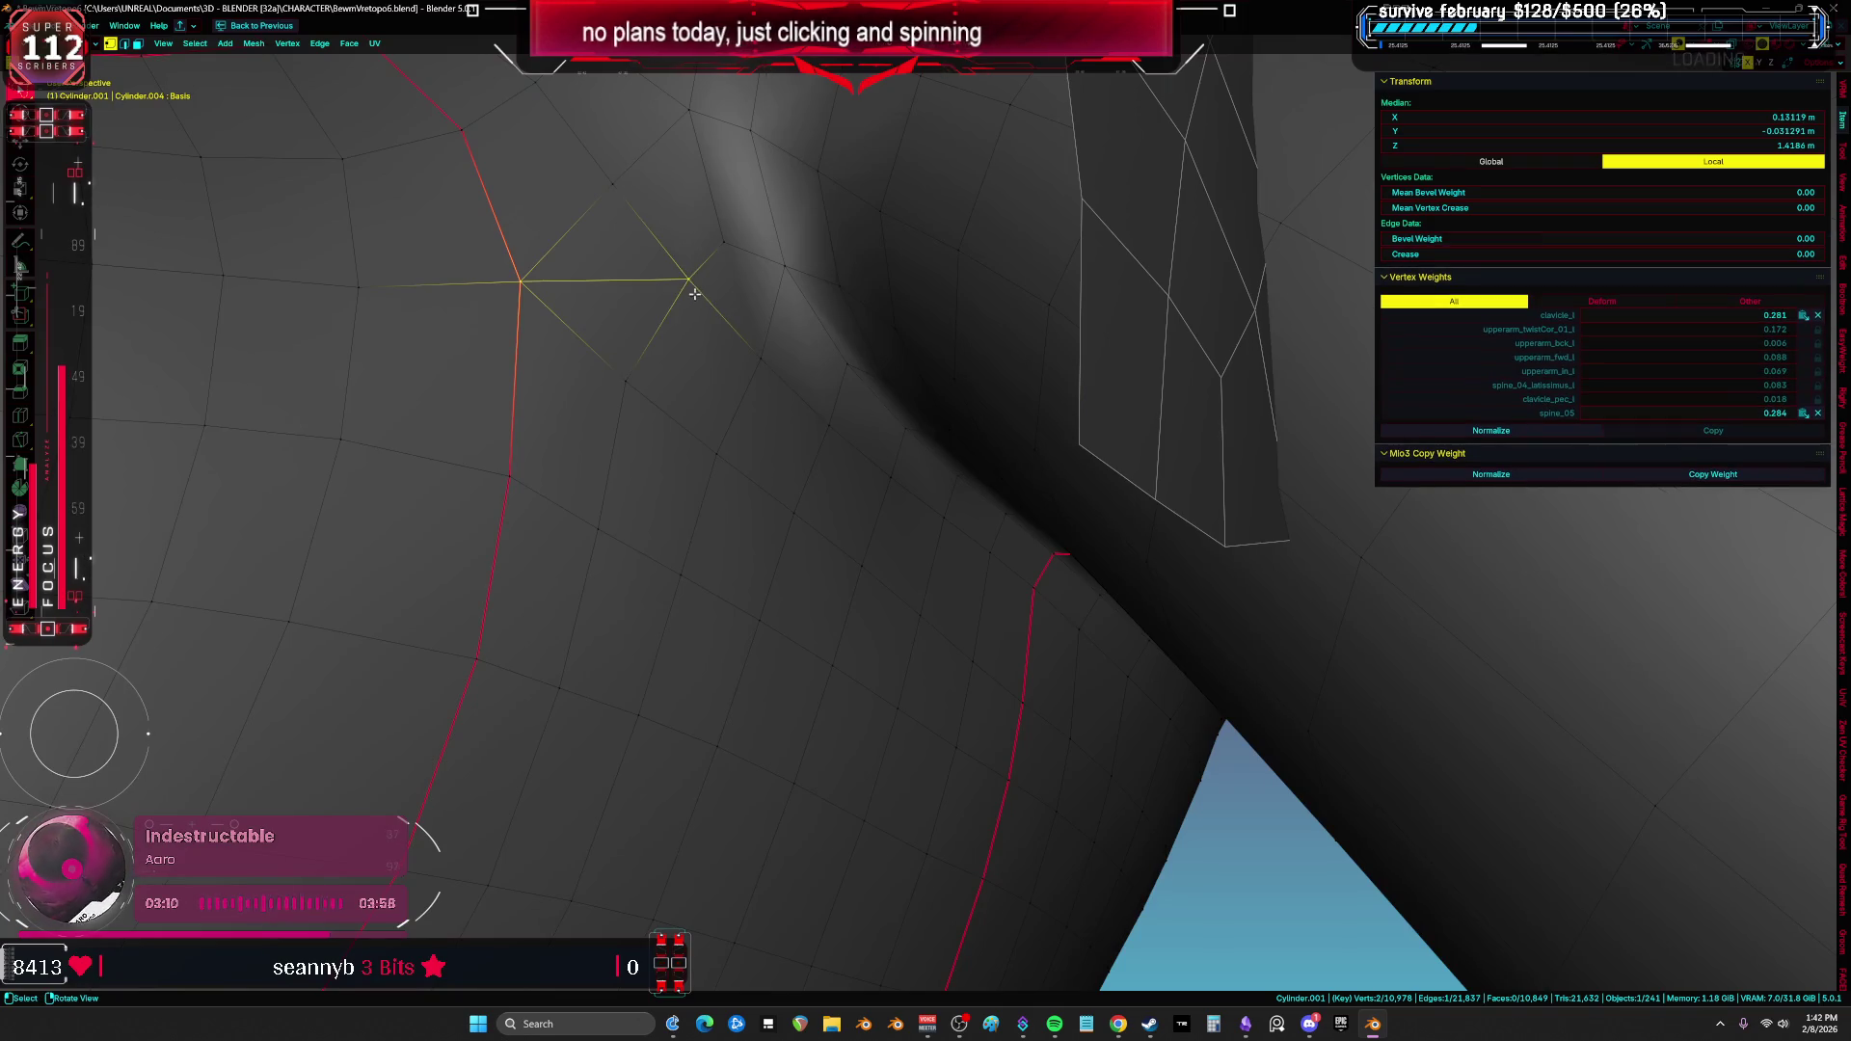
Step: Switch to edge select mode and bring up the Edge context menu on the armpit edges
key(2)
key(1)
key(2)
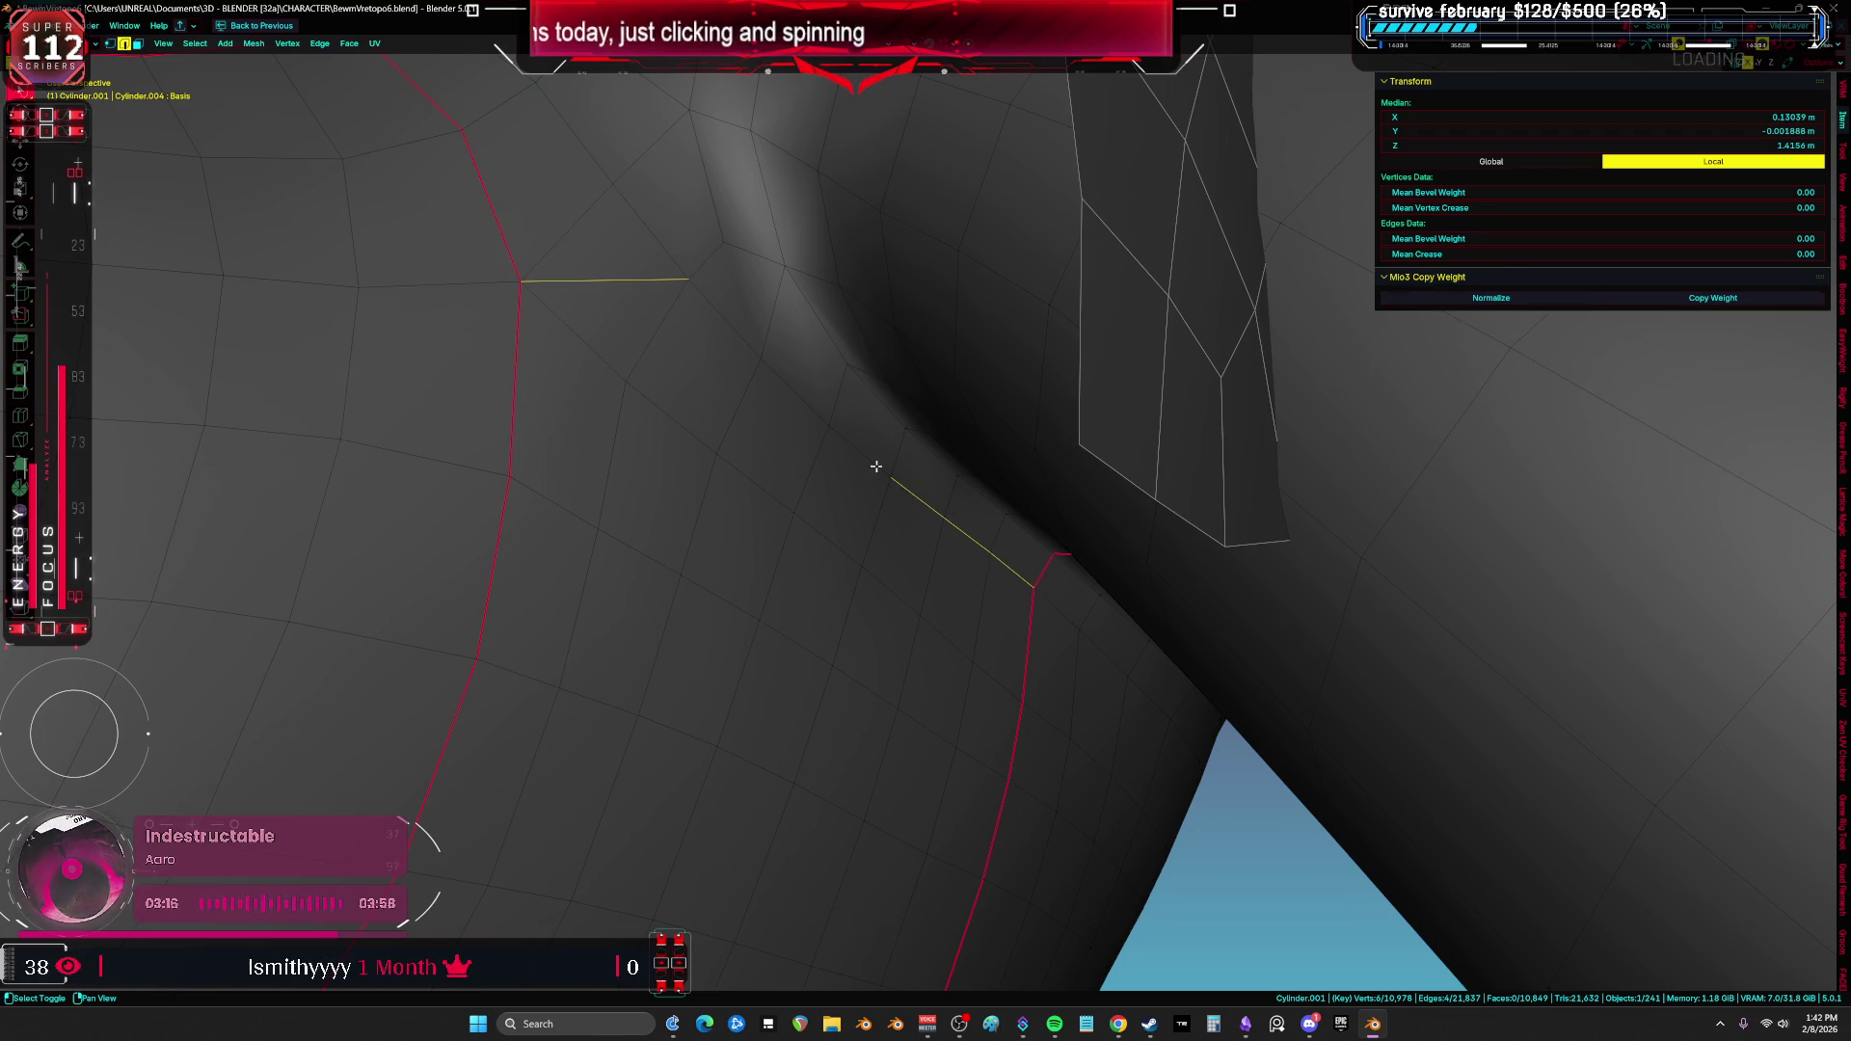
right_click(764, 343)
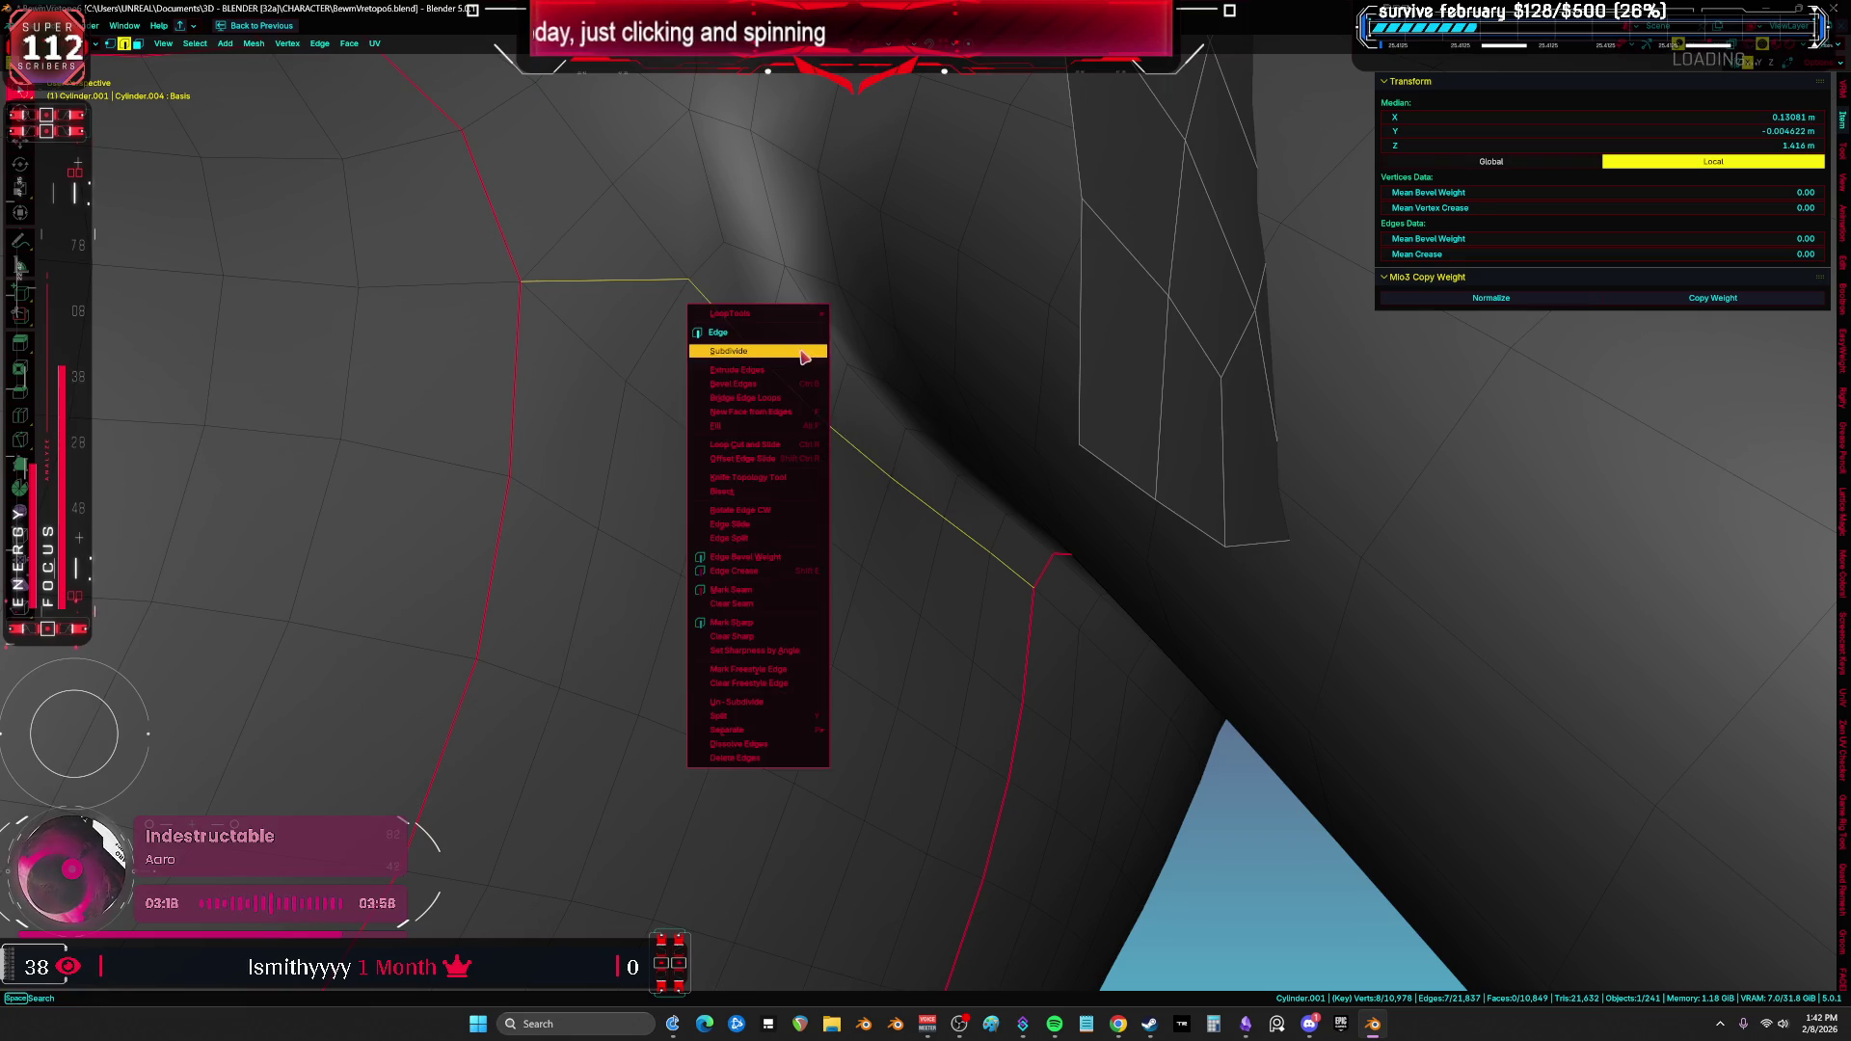
Step: Mark the armpit edges as a seam and slide a seam-corner vertex along its edge
click(792, 590)
key(1)
click(705, 278)
key(g)
key(g)
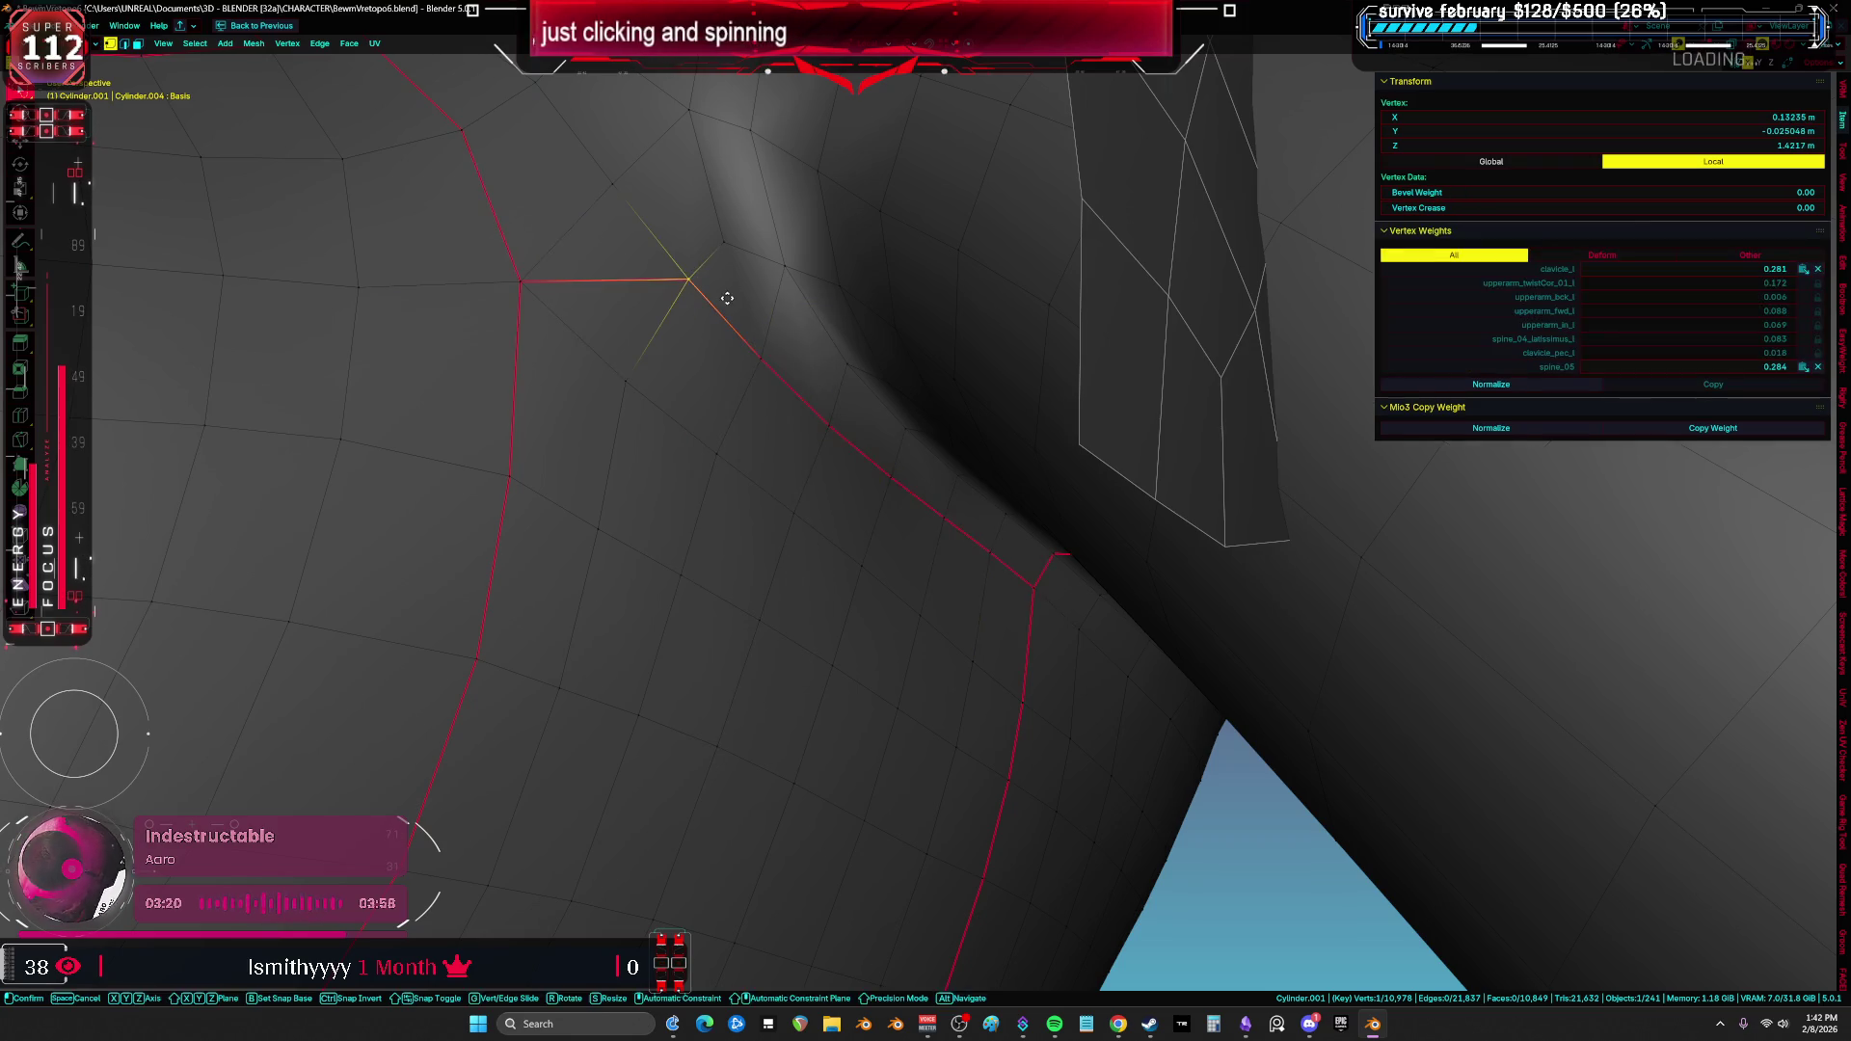
click(649, 347)
Step: Delete the small dark Cylinder.008 piece in Object Mode
mouse_move(649, 348)
middle_down()
mouse_move(867, 366)
mouse_move(888, 405)
middle_up()
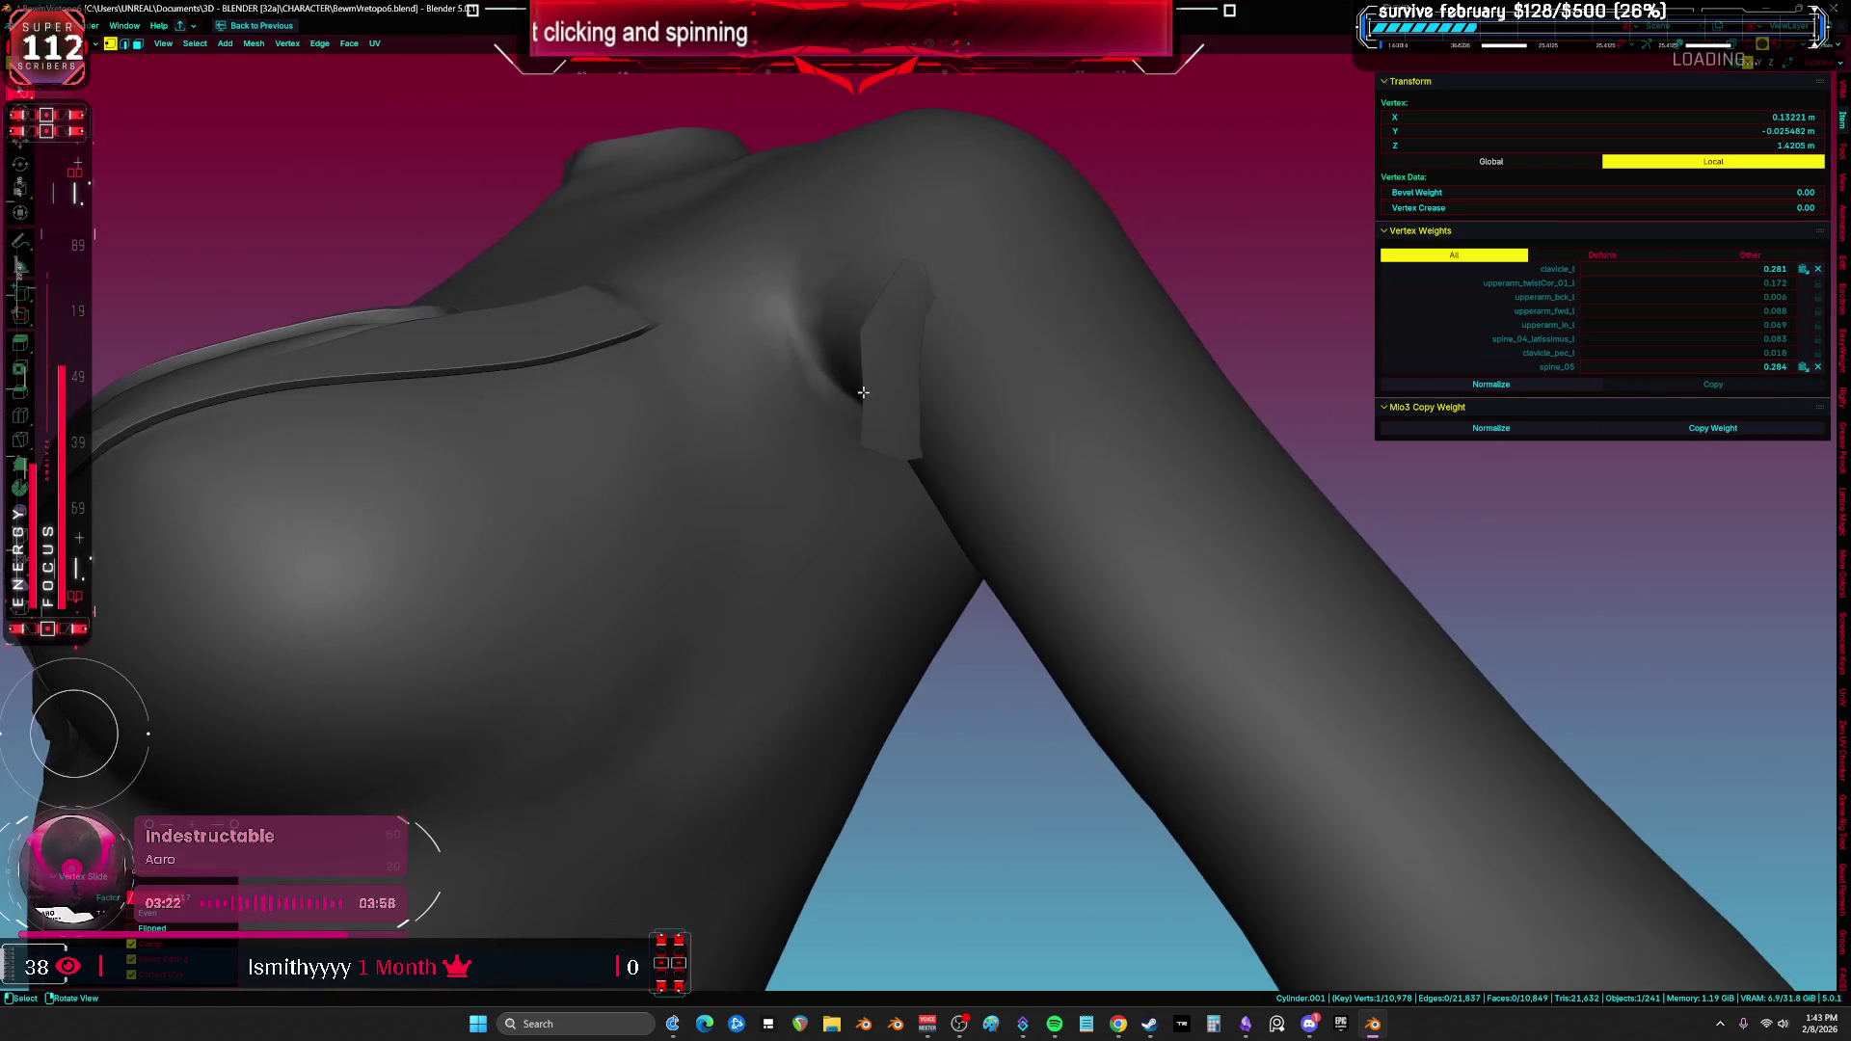
key(Tab)
click(885, 425)
key(grave)
click(889, 500)
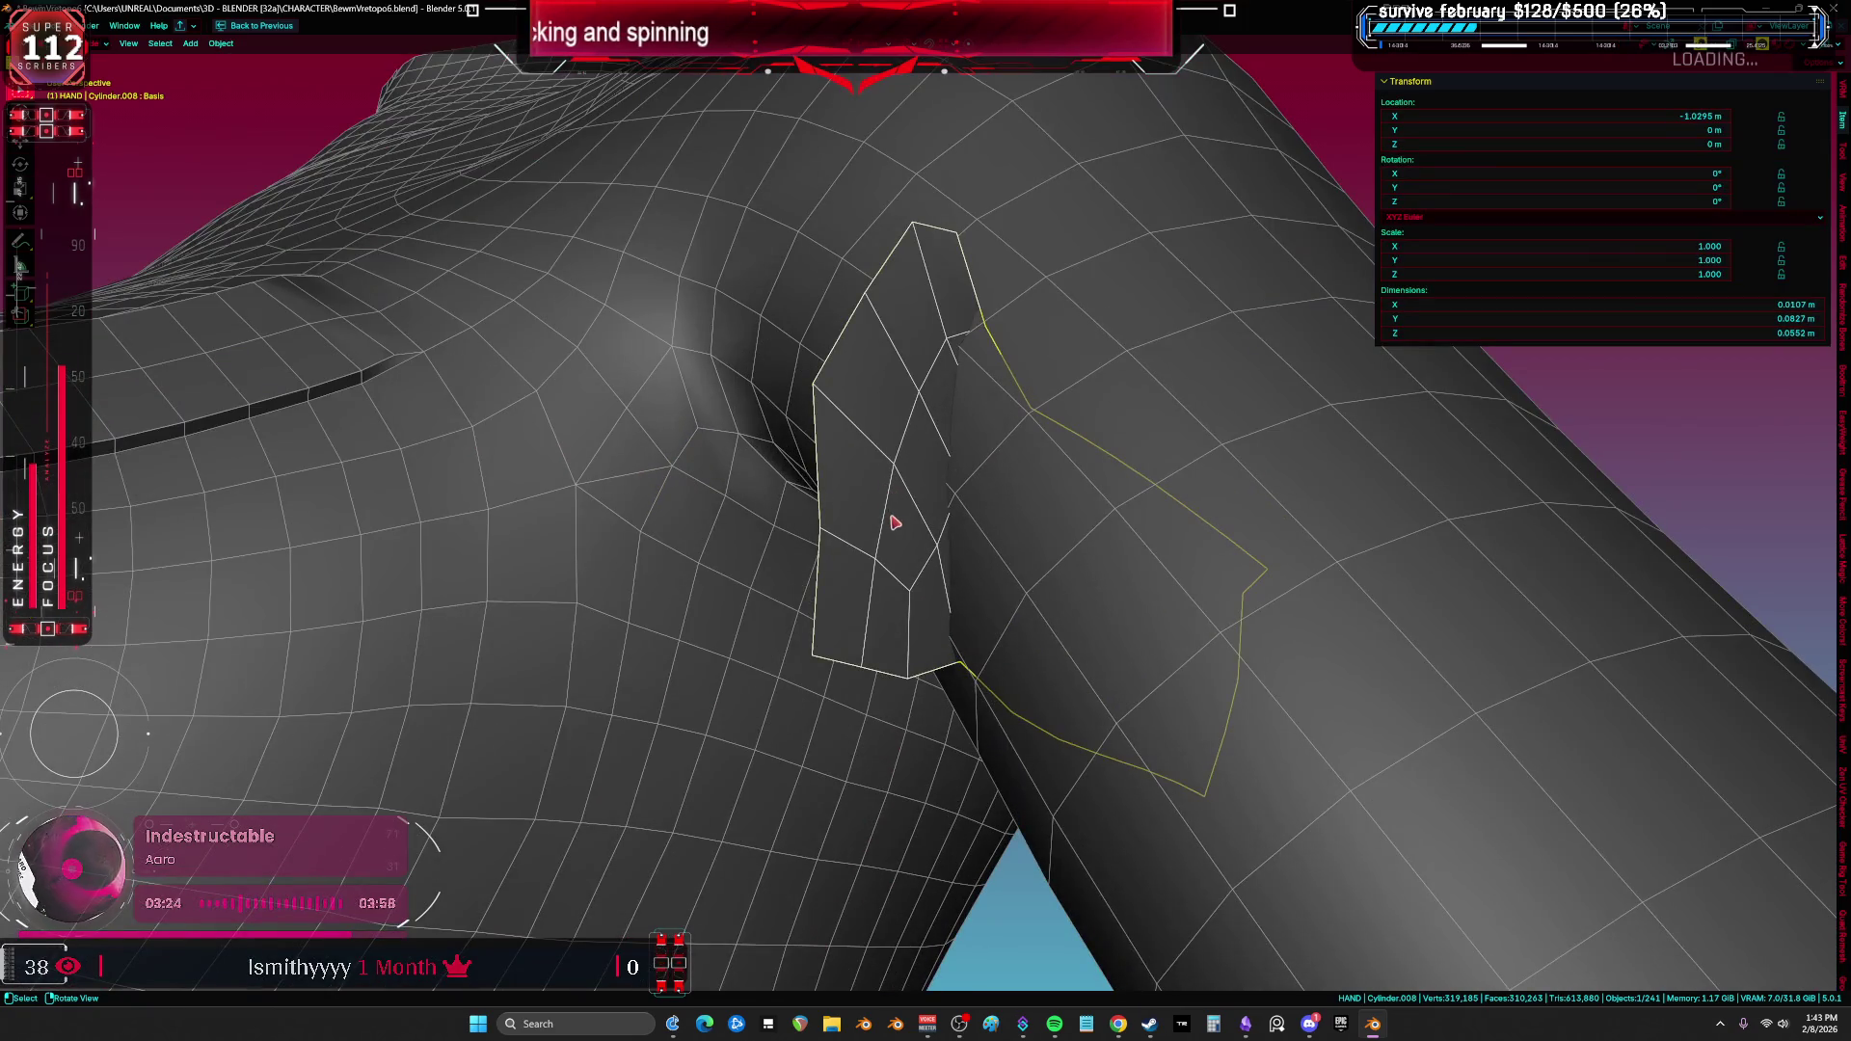
key(Delete)
Step: Smooth the armpit crease in Sculpt Mode, then return to Edit Mode
key(ctrl+Tab)
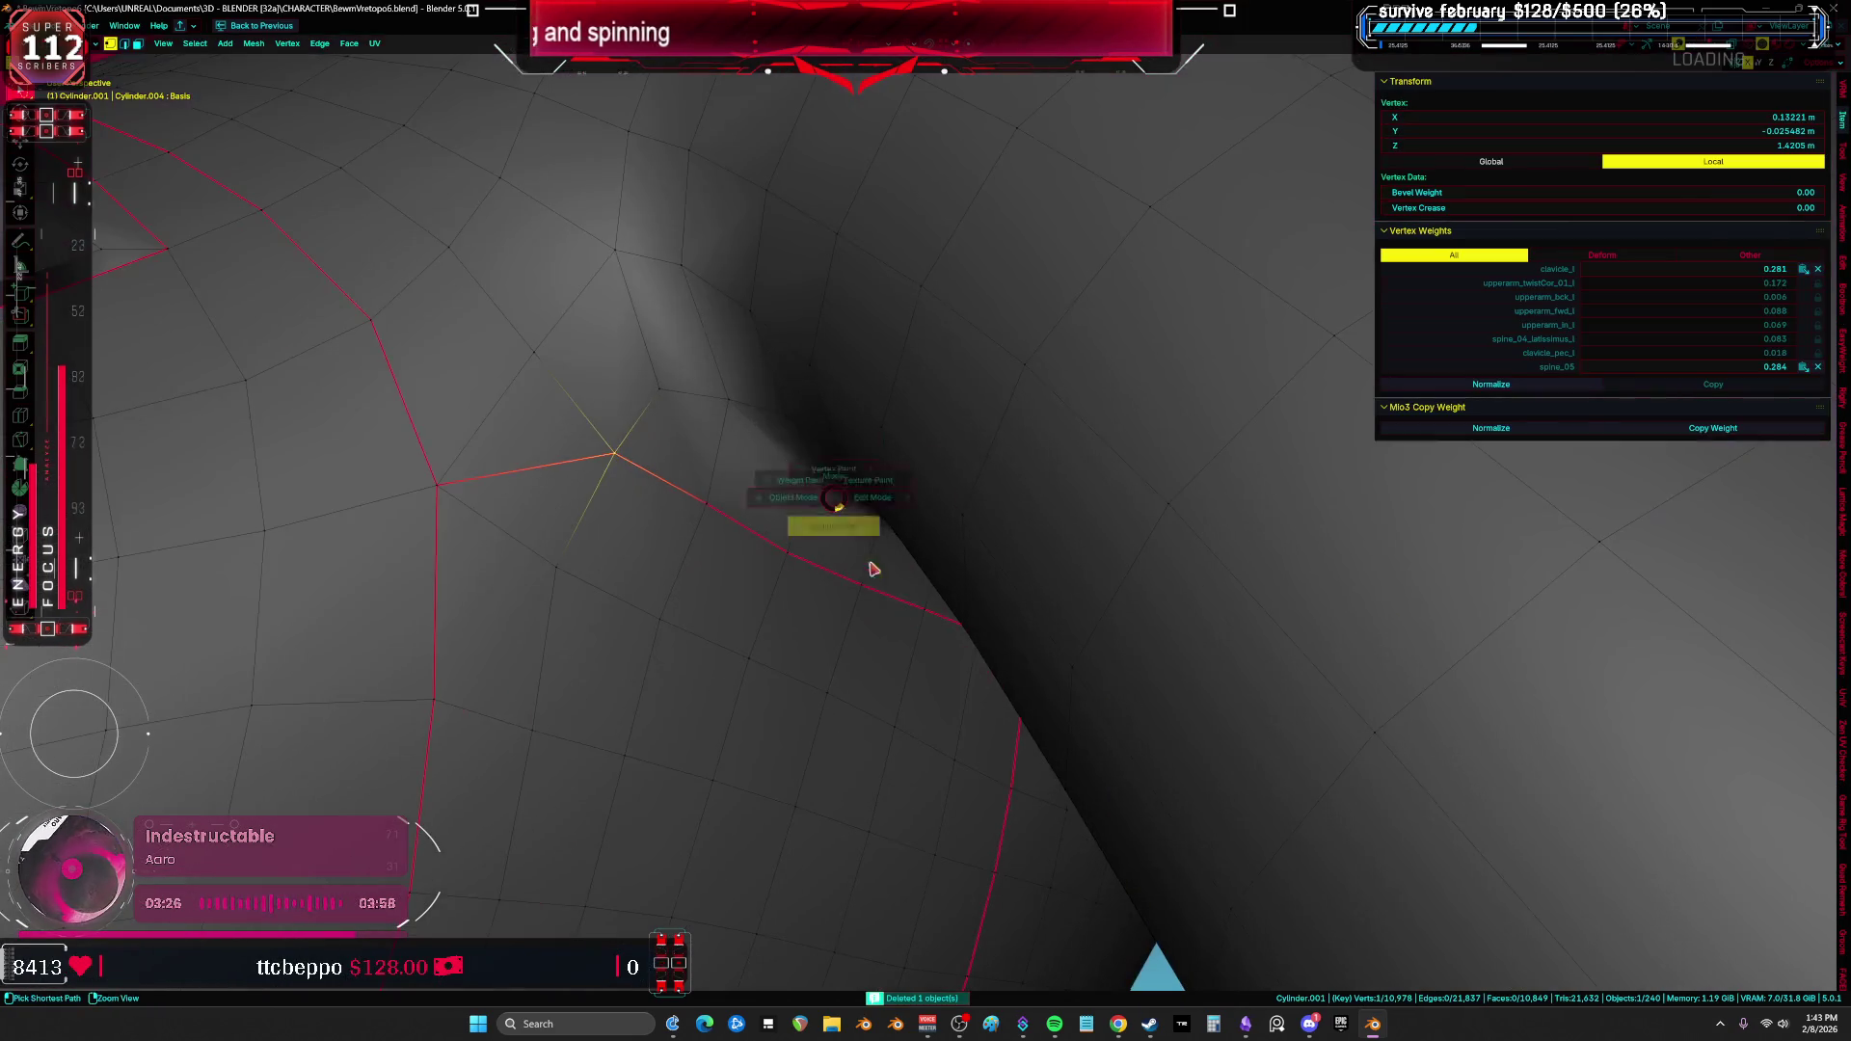
middle_drag(775, 481, 806, 413)
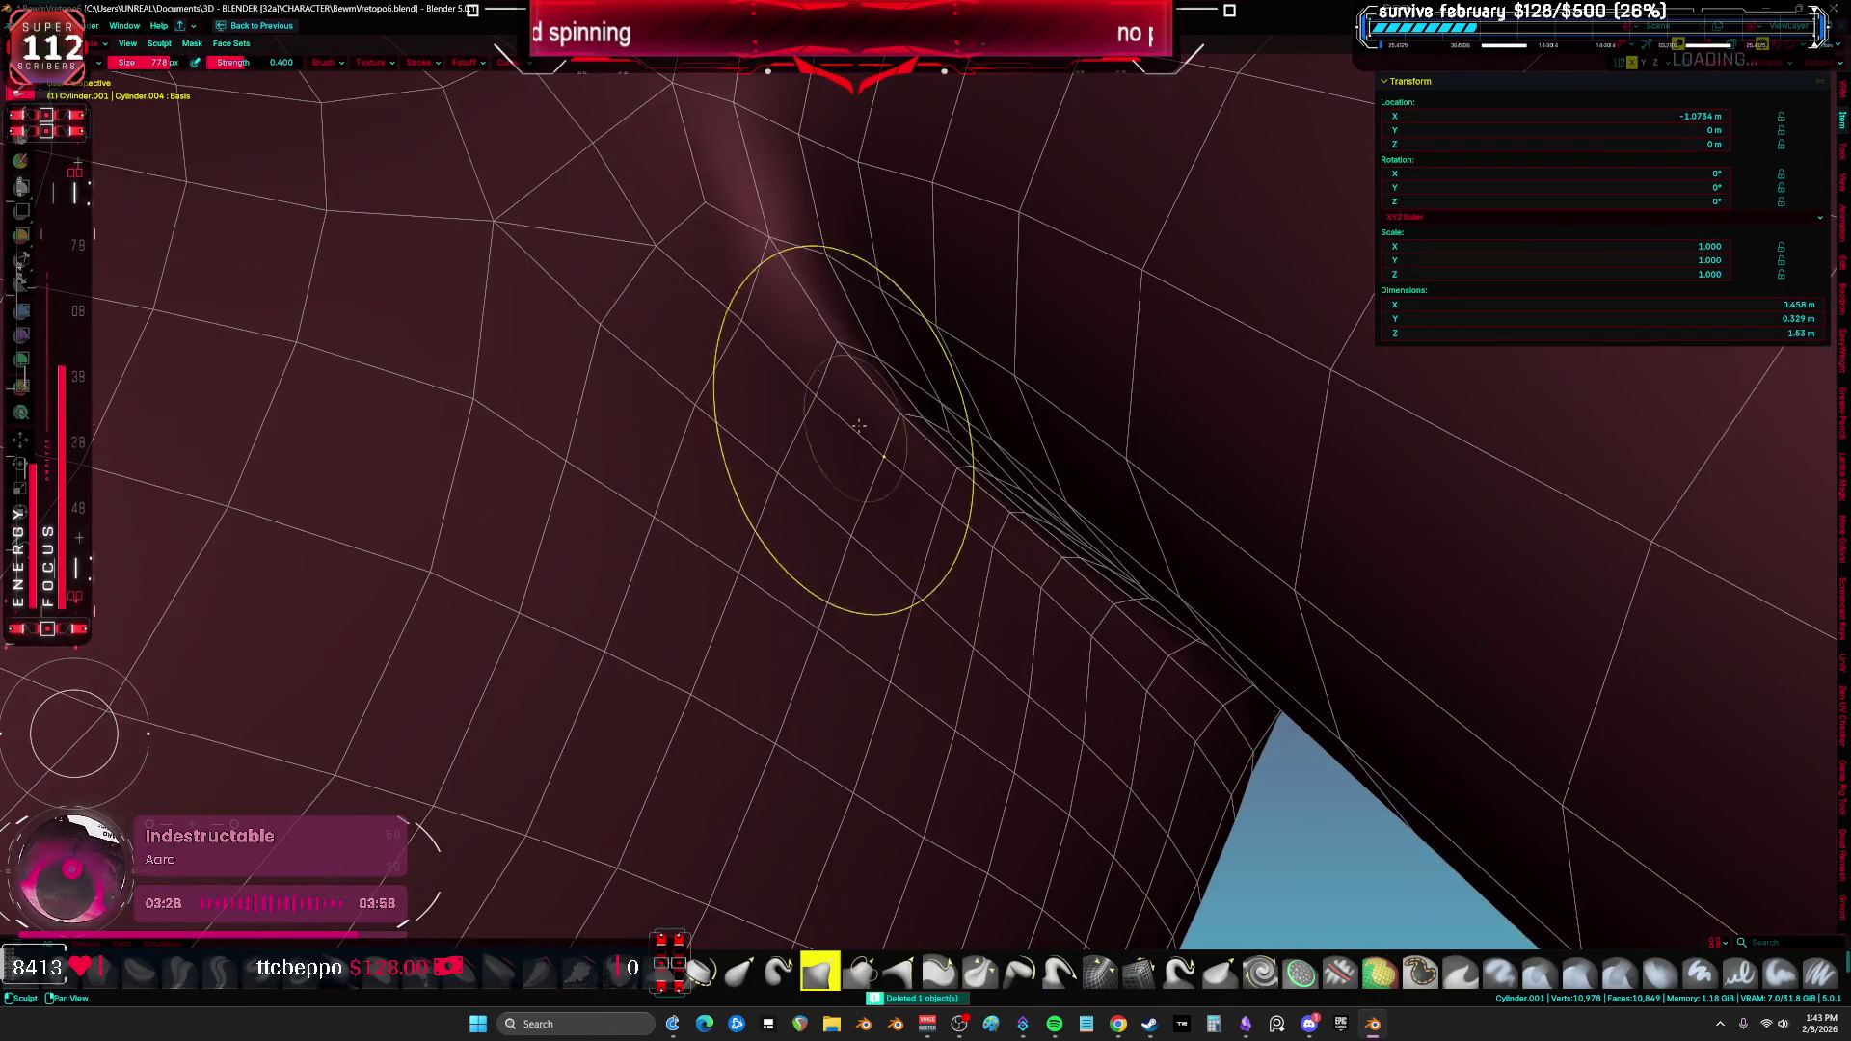
drag(964, 520, 1143, 656)
scroll(1143, 656, down, 8)
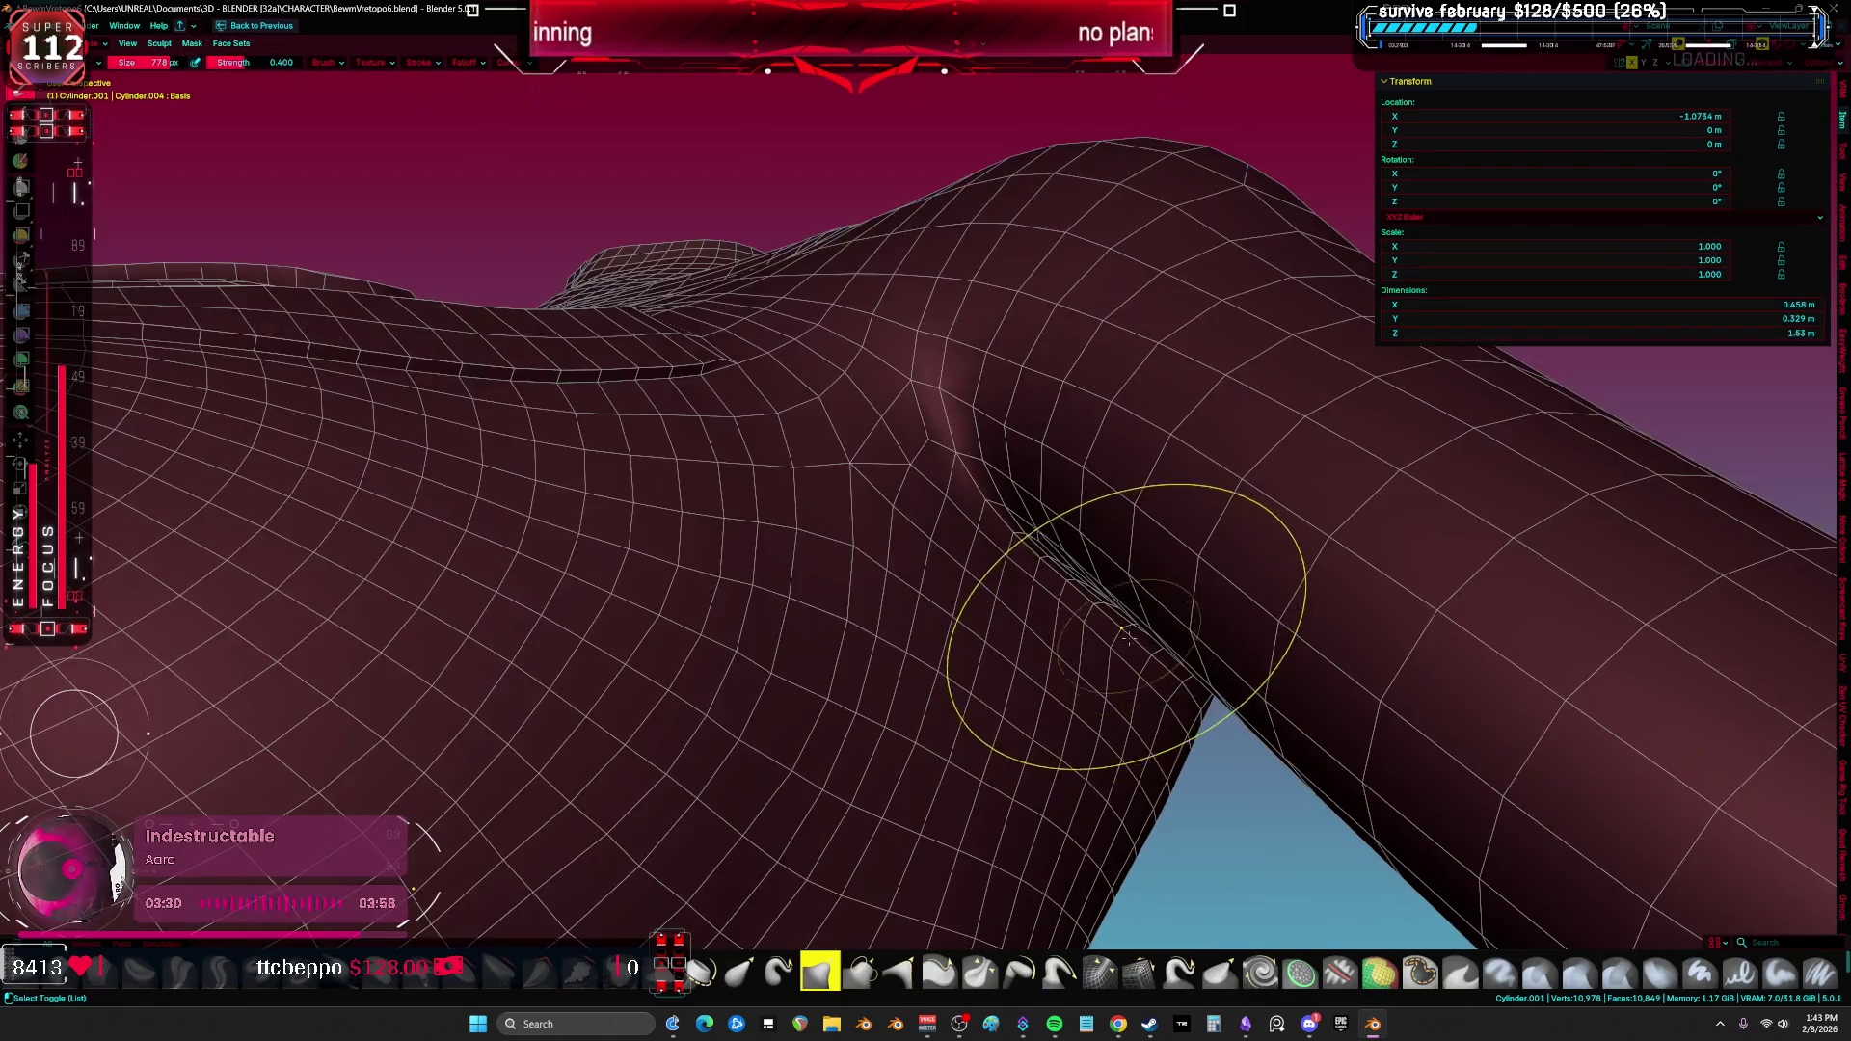
key(Tab)
key(Tab)
key(Tab)
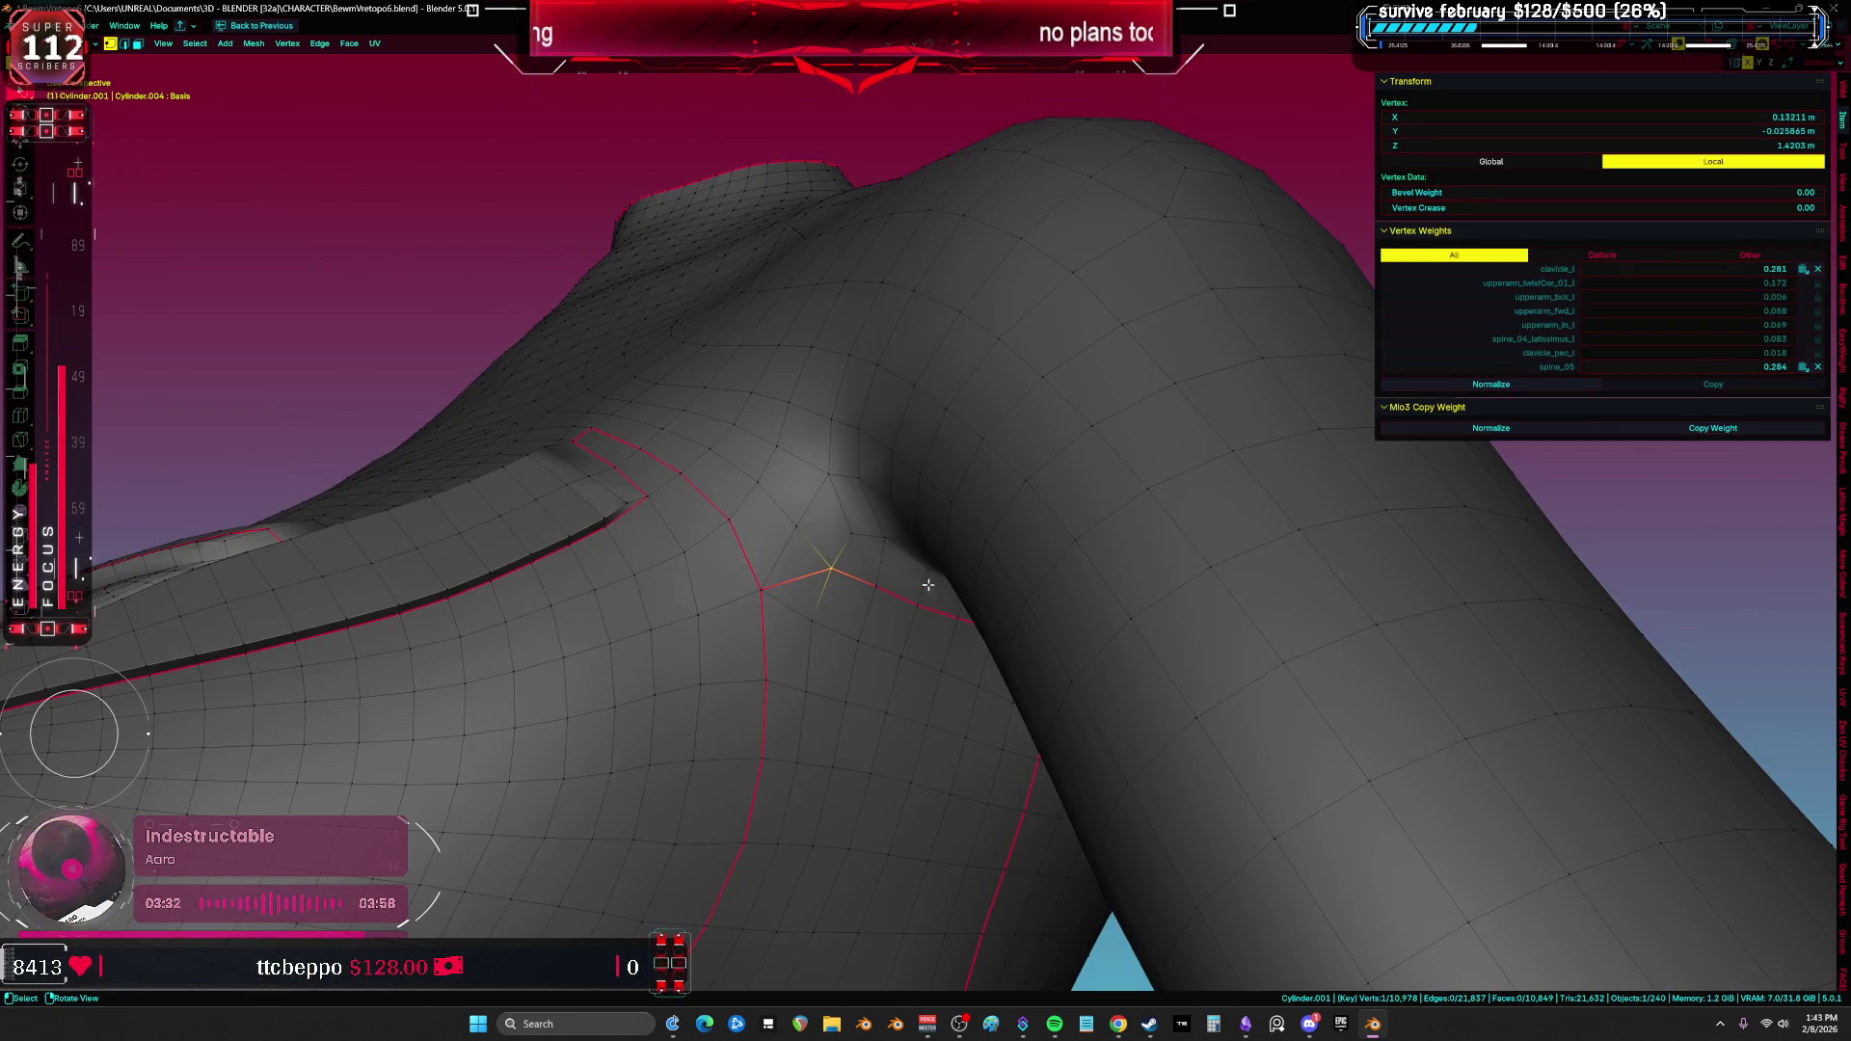
Step: Select the whole body and unwrap it with Minimum Stretch
key(a)
key(u)
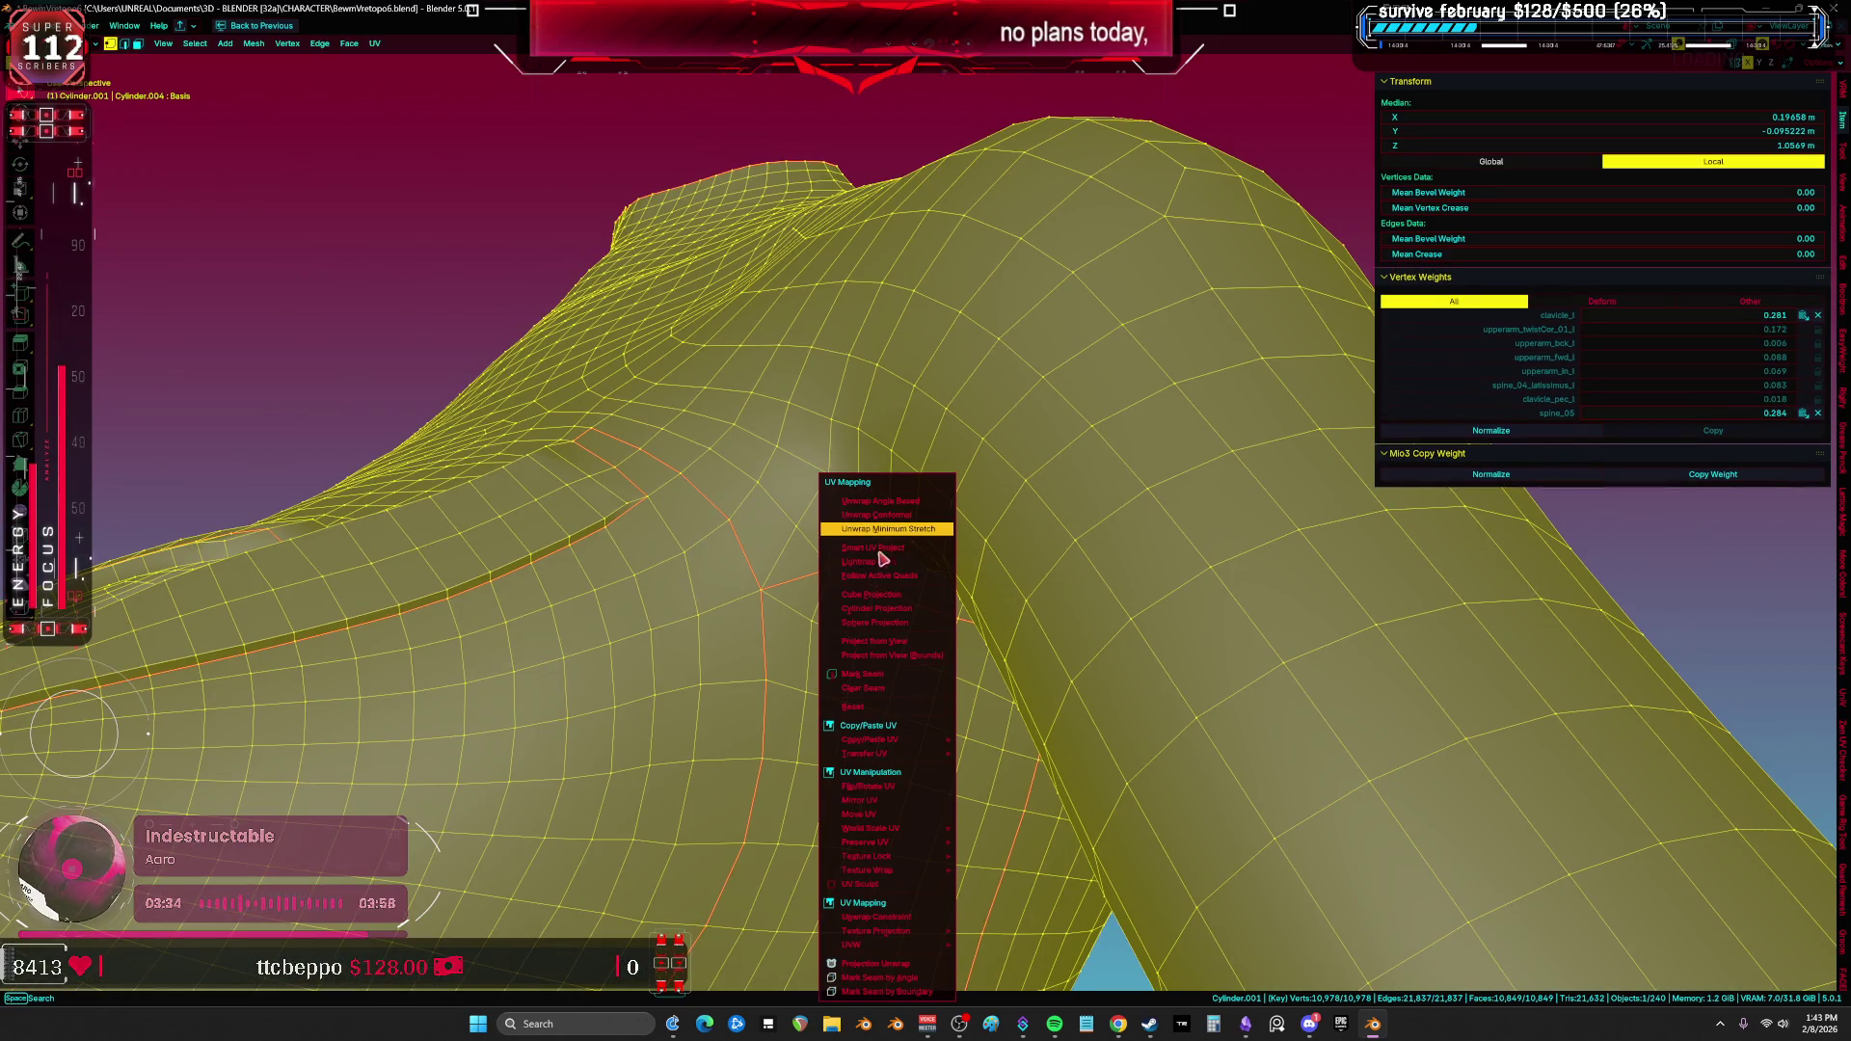
click(888, 529)
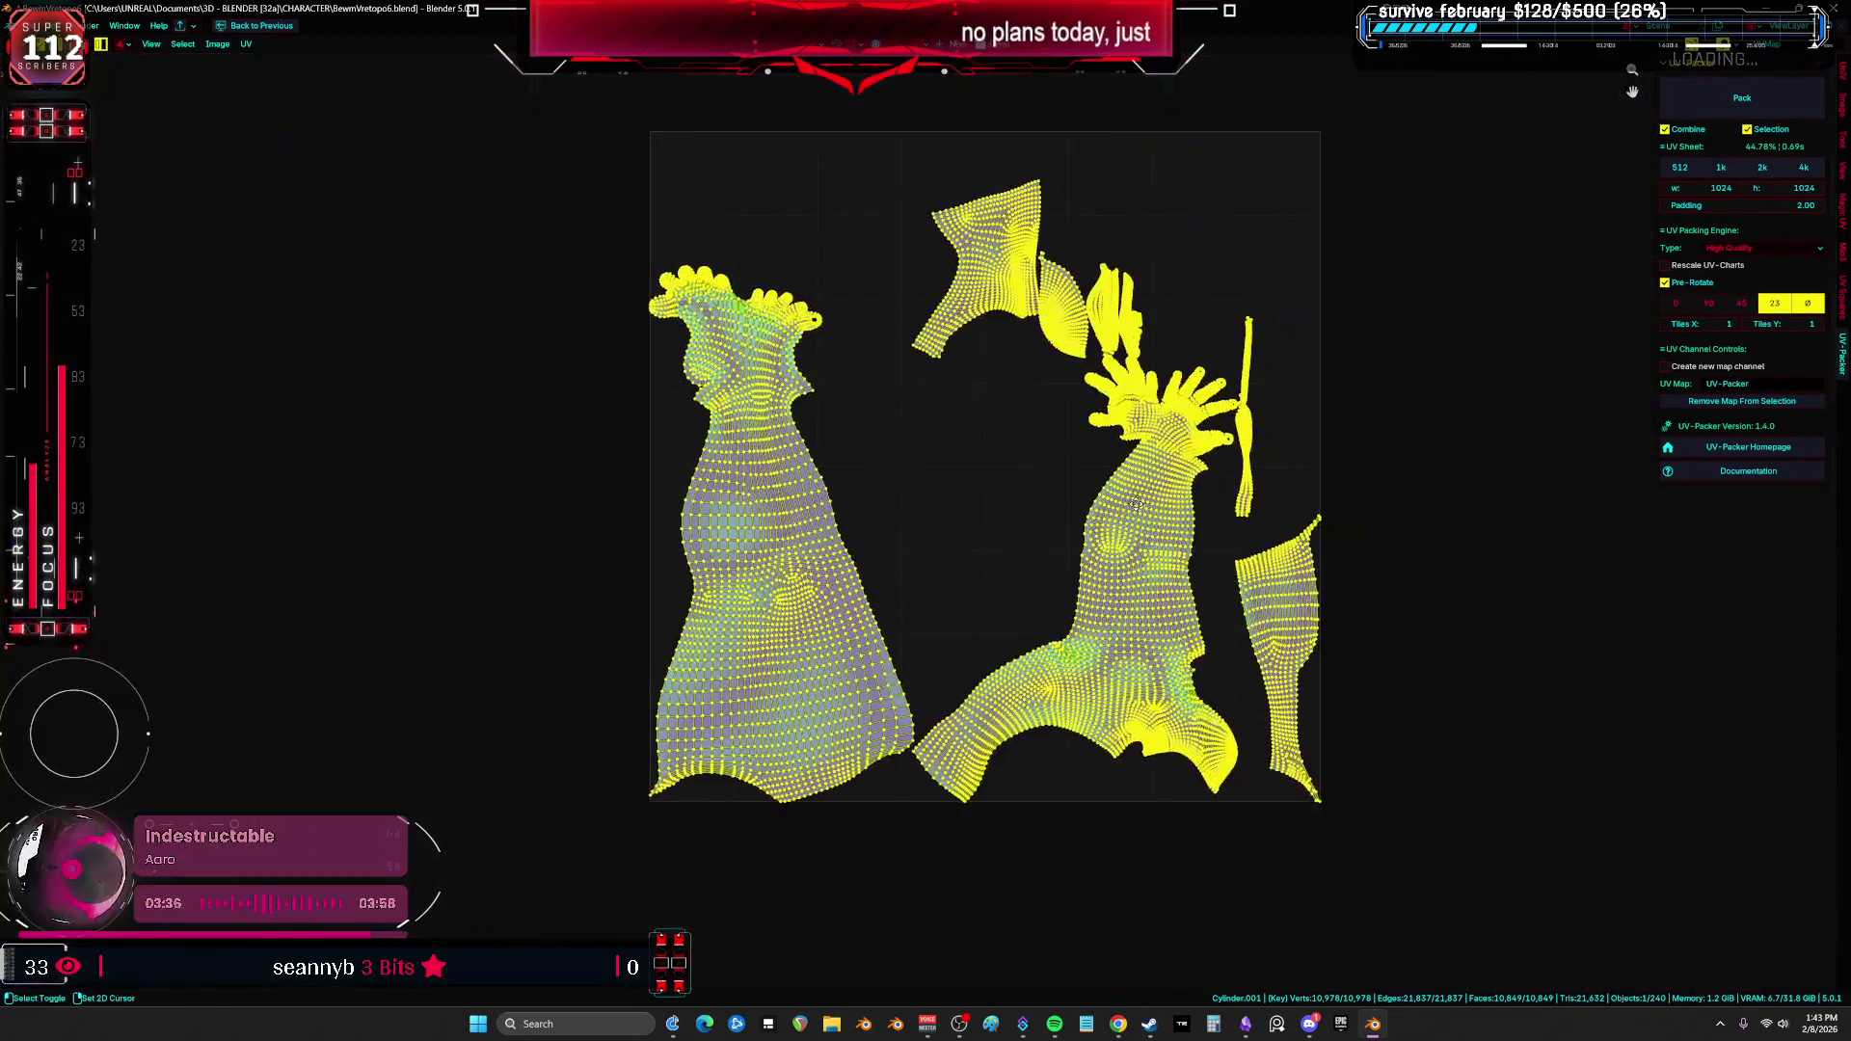
Step: Pack the UV islands with UV-Packer, inspect the layout, and restore the 3D viewport
scroll(940, 492, up, 2)
click(1743, 97)
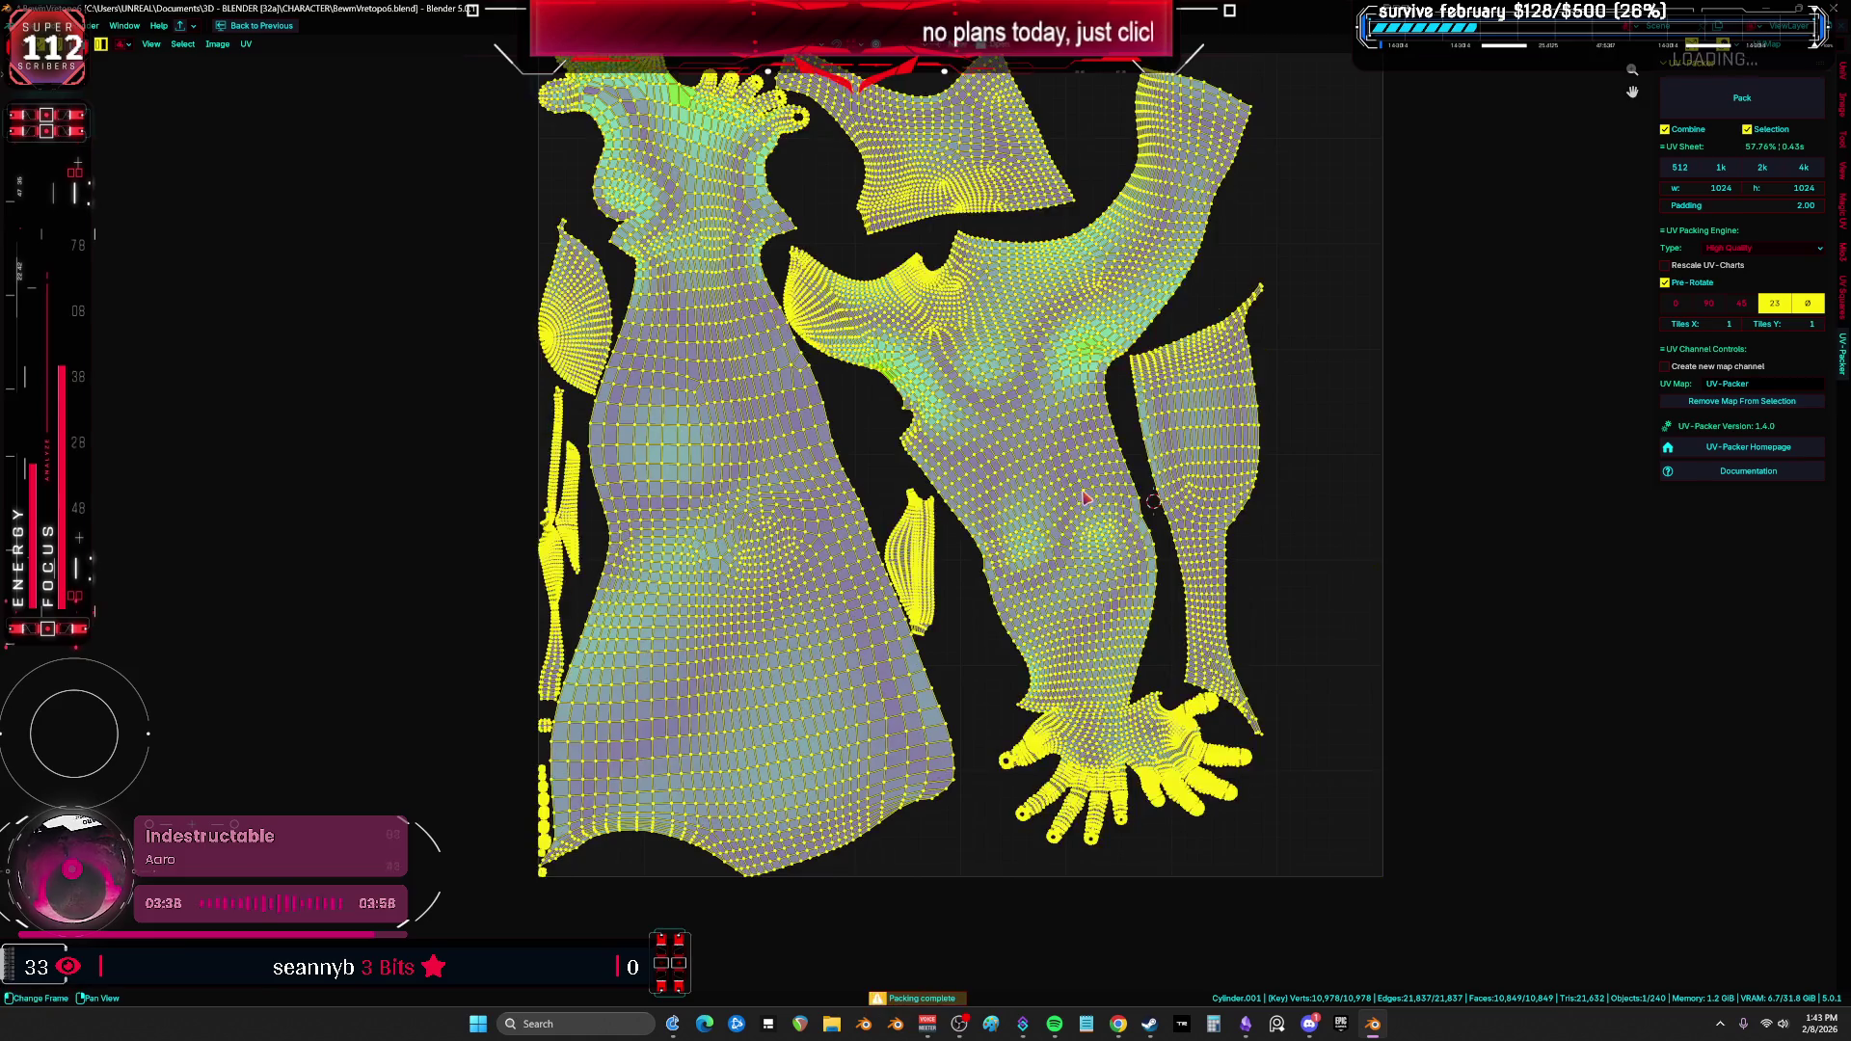
middle_drag(1337, 357, 1200, 467)
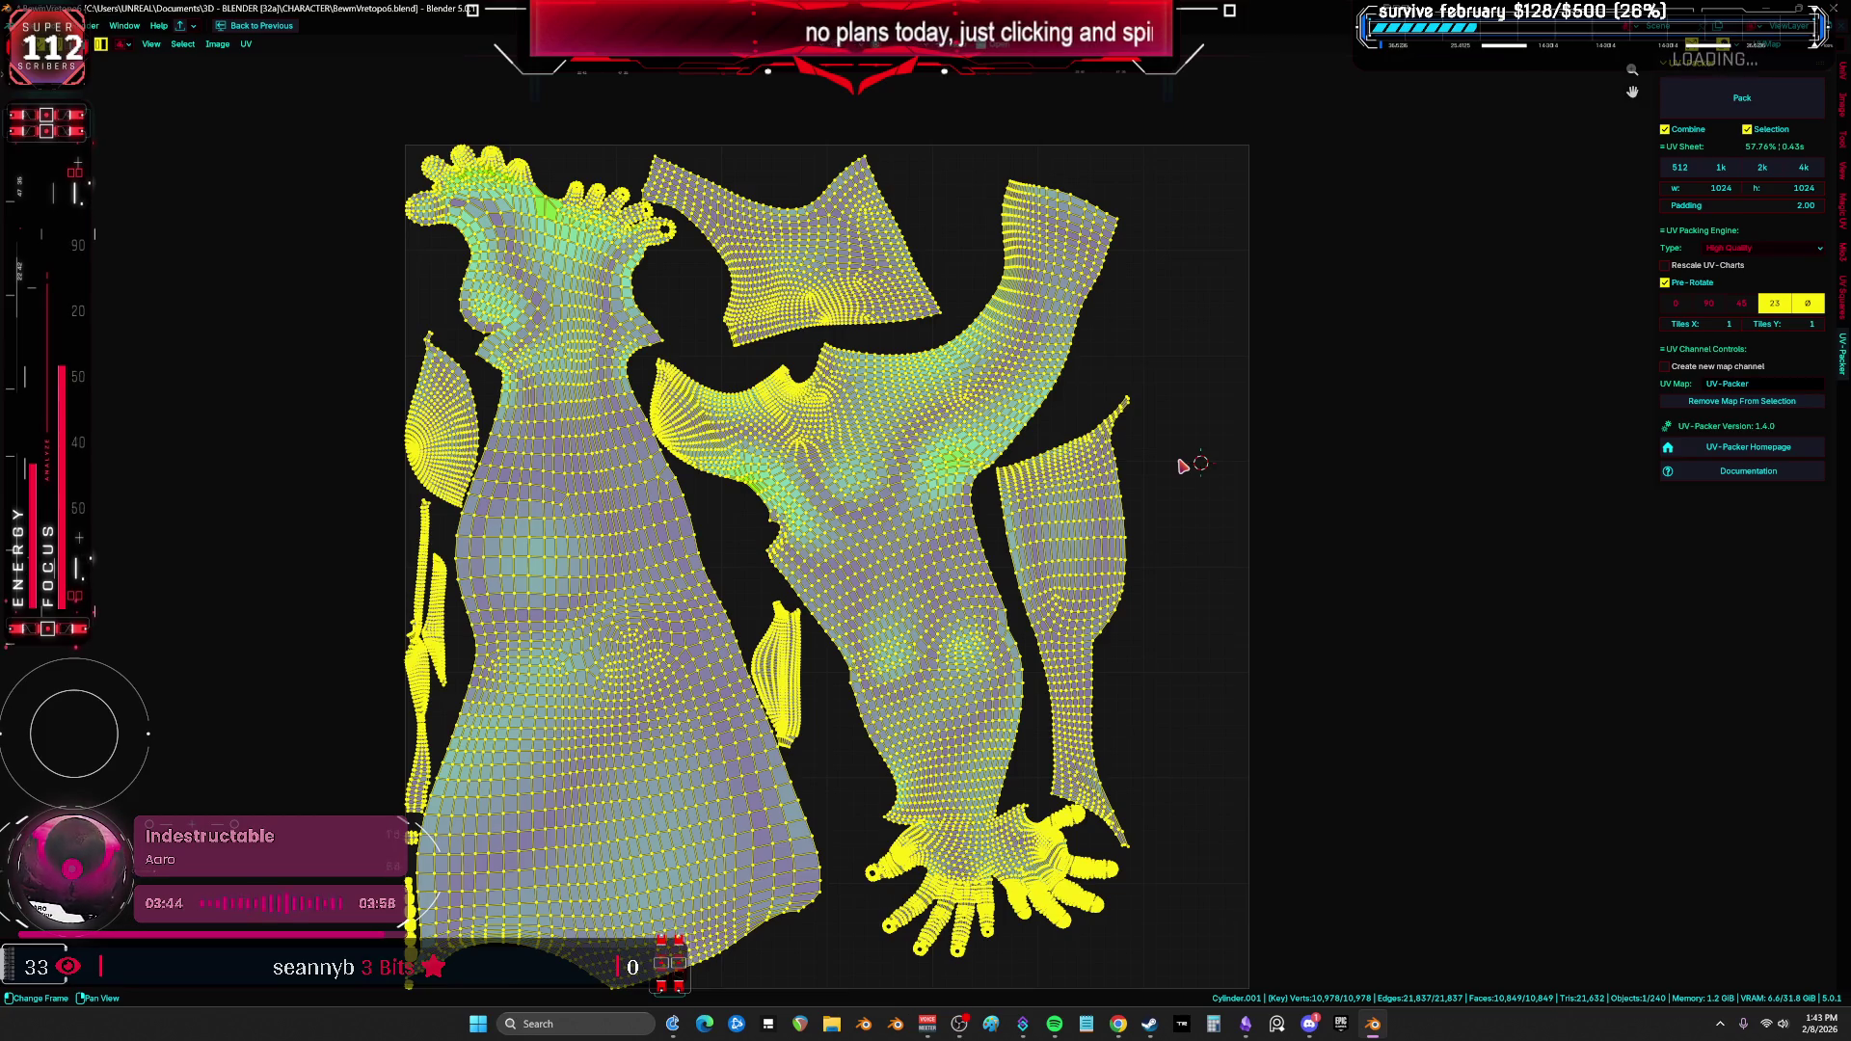
scroll(1184, 466, up, 8)
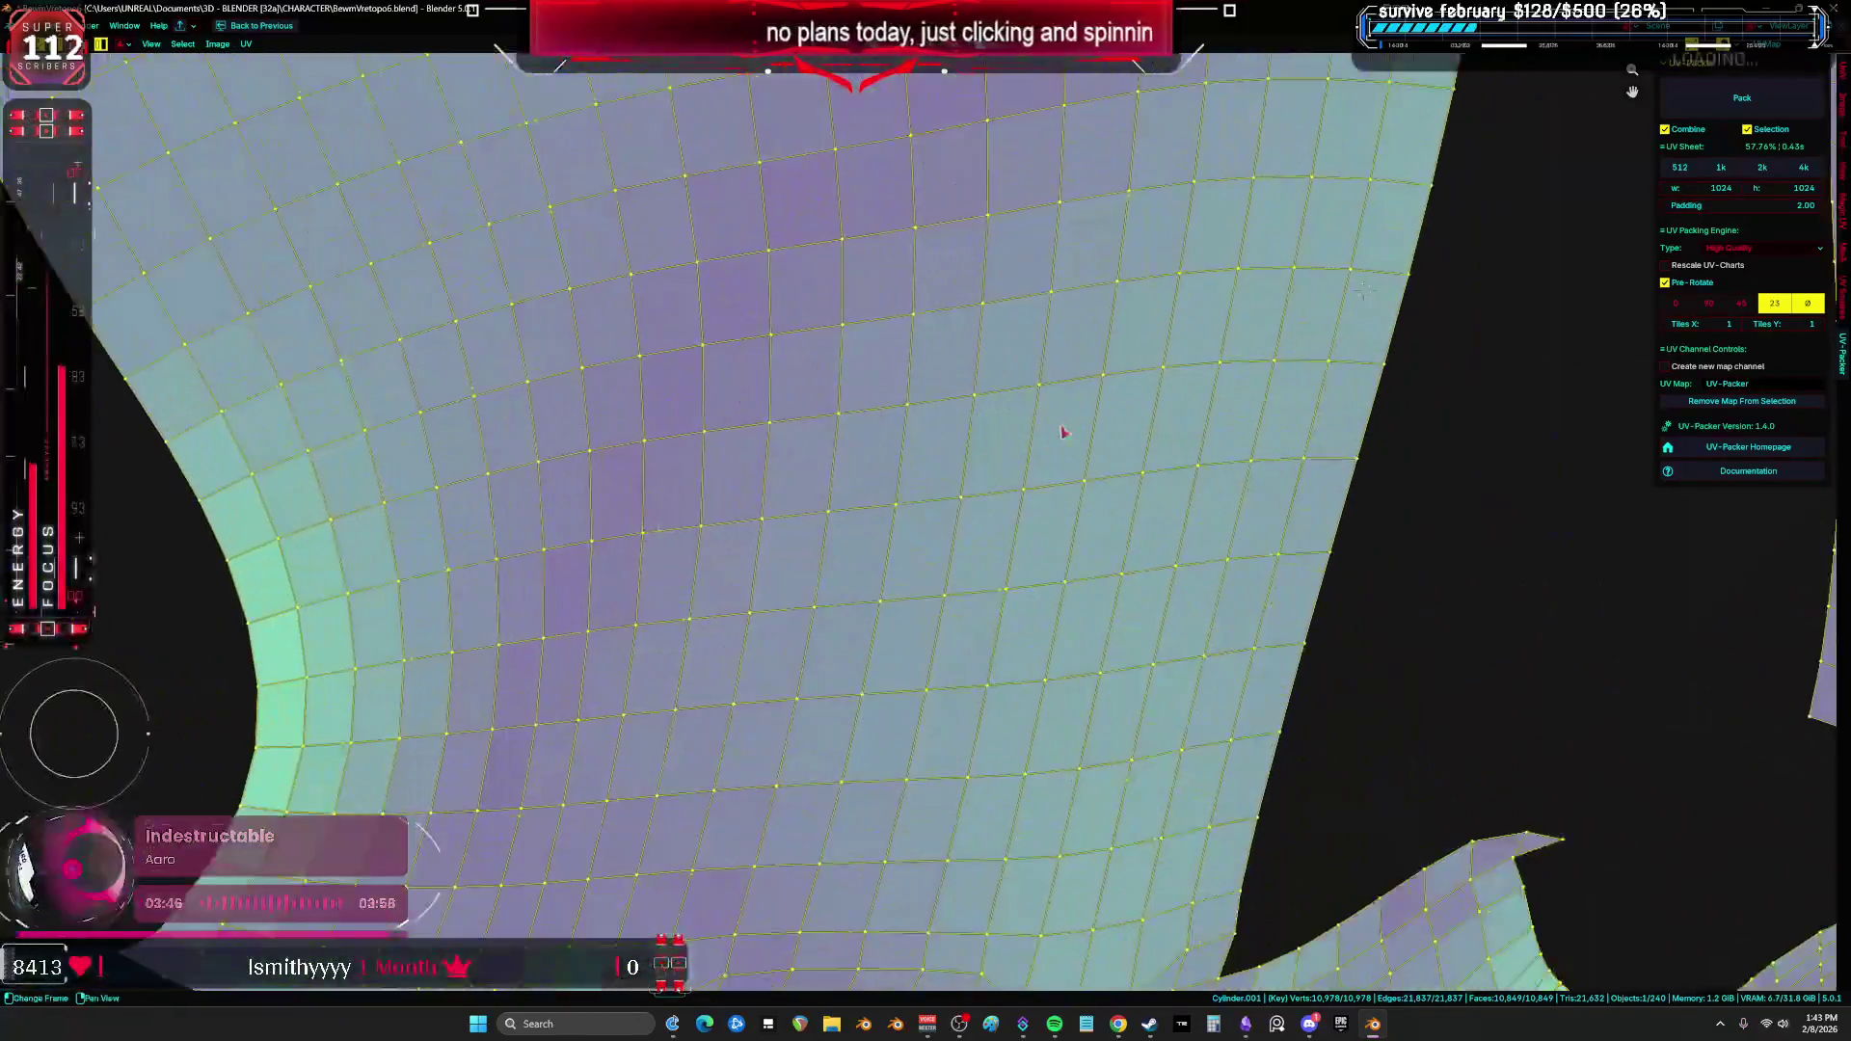
scroll(931, 414, down, 2)
scroll(806, 546, up, 4)
scroll(796, 578, down, 1)
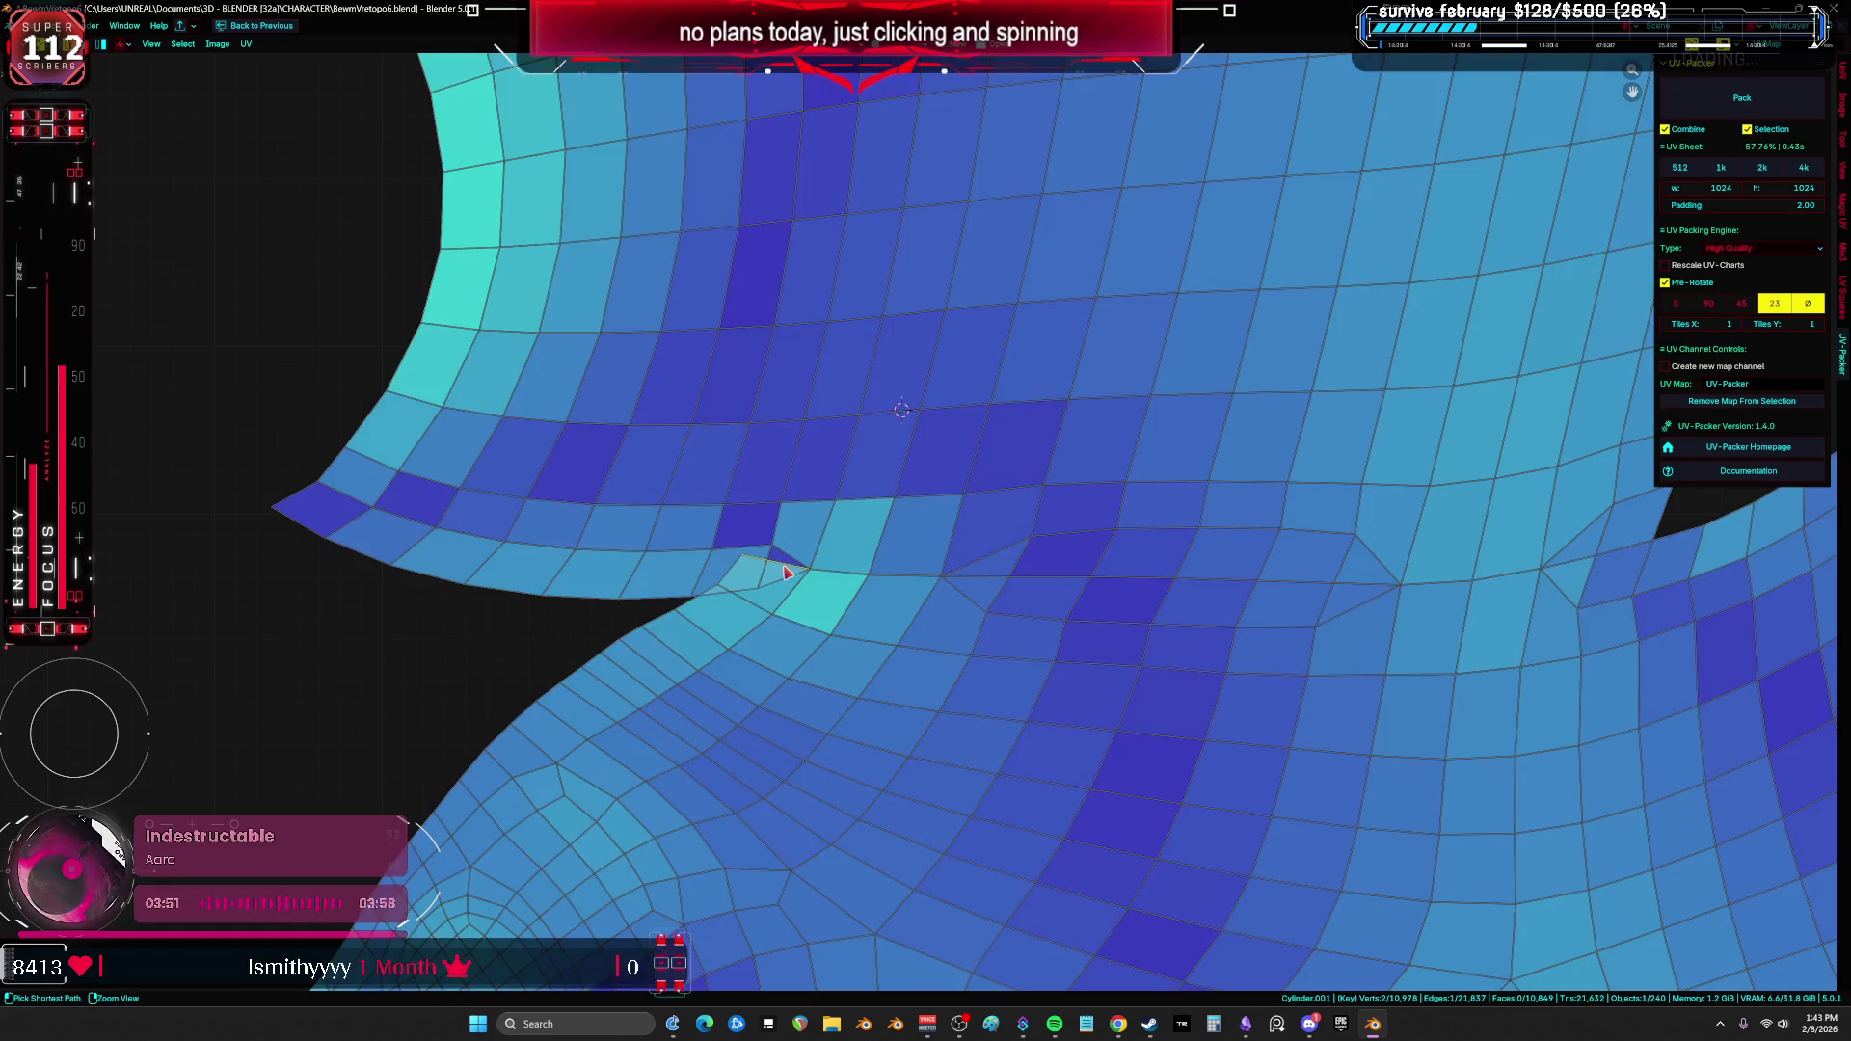
key(ctrl+space)
key(ctrl+space)
mouse_move(830, 442)
middle_down()
mouse_move(964, 463)
mouse_move(1054, 446)
mouse_move(695, 454)
mouse_move(925, 447)
mouse_move(909, 427)
middle_up()
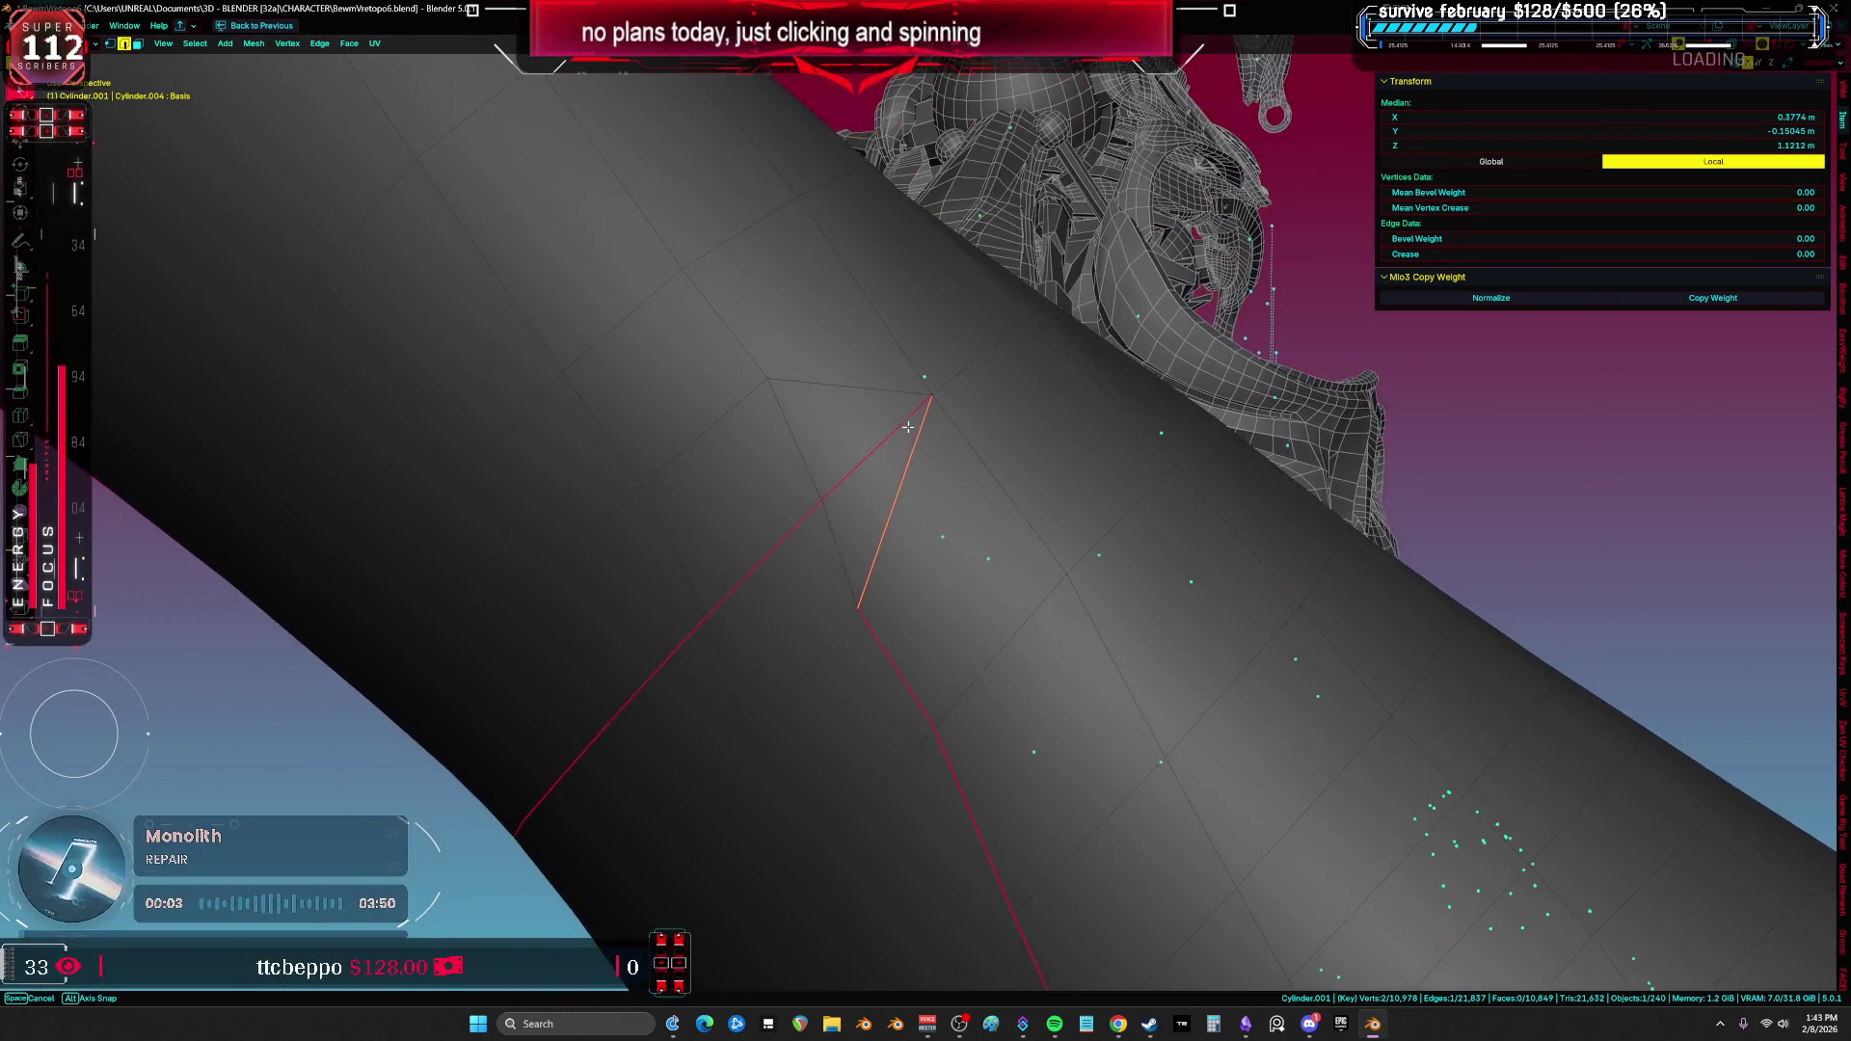
Step: Rotate the upper-arm edge clockwise twice and orbit to check the new edge flow
right_click(844, 536)
click(848, 529)
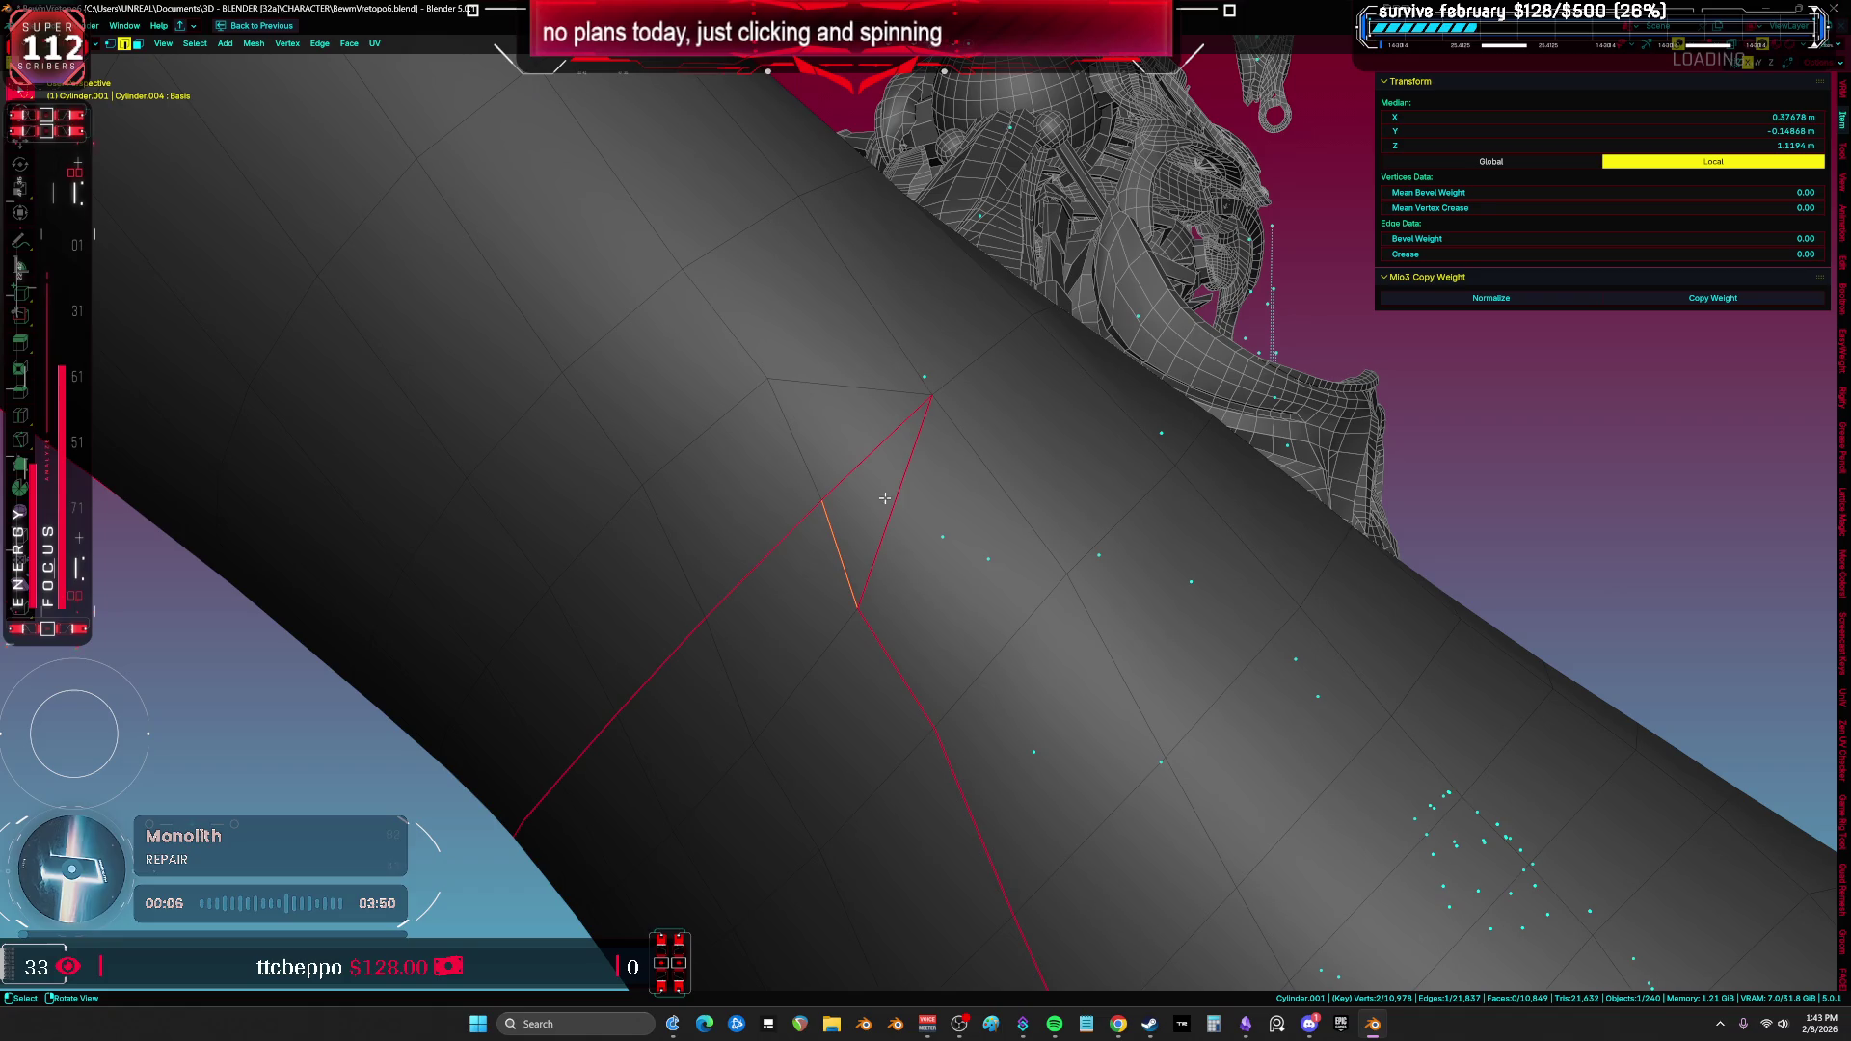
right_click(854, 437)
click(854, 446)
middle_drag(854, 446, 1110, 377)
mouse_move(983, 415)
middle_down()
mouse_move(968, 480)
mouse_move(992, 447)
mouse_move(877, 425)
mouse_move(764, 511)
mouse_move(880, 405)
mouse_move(843, 314)
mouse_move(852, 683)
mouse_move(649, 492)
mouse_move(790, 315)
mouse_move(1030, 493)
mouse_move(810, 478)
mouse_move(975, 405)
mouse_move(1058, 323)
mouse_move(1004, 347)
middle_up()
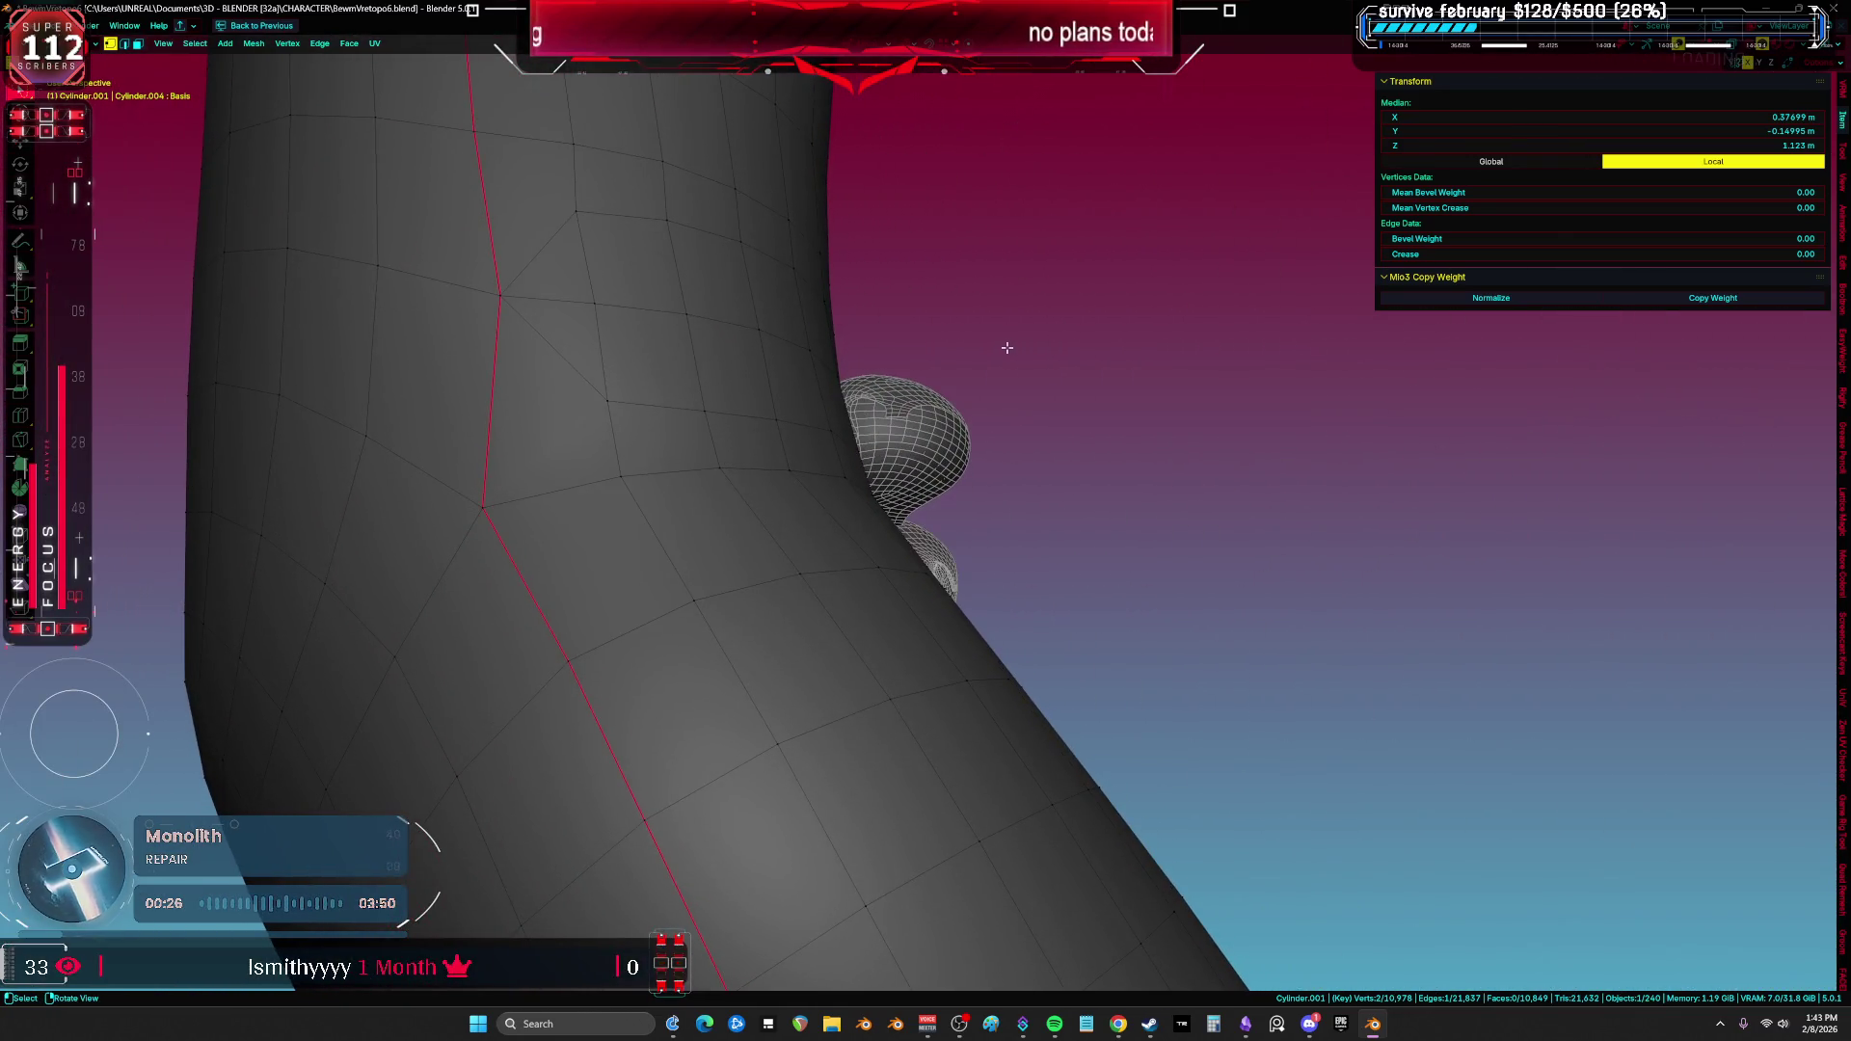
Step: Select the whole mesh and bring up the editing mode pie menu
key(a)
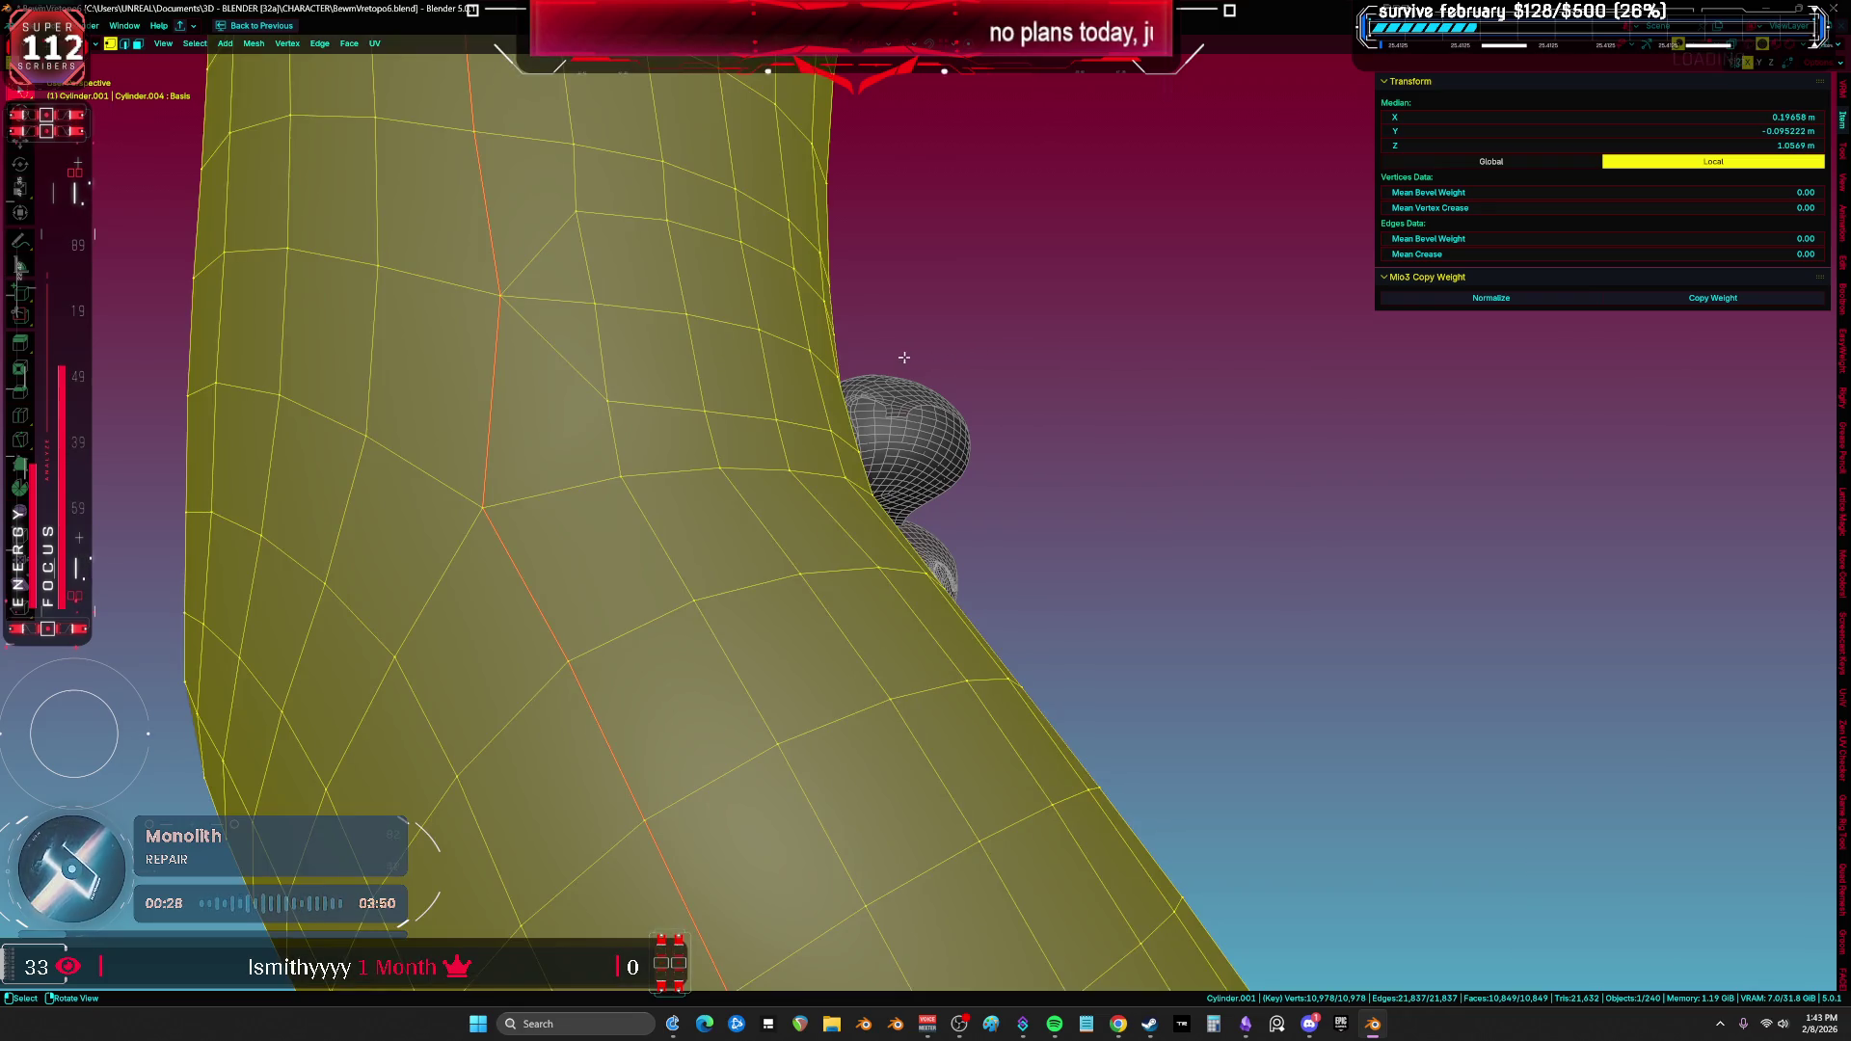
mouse_move(896, 355)
middle_down()
mouse_move(860, 364)
mouse_move(763, 470)
mouse_move(686, 512)
middle_up()
key(ctrl+Tab)
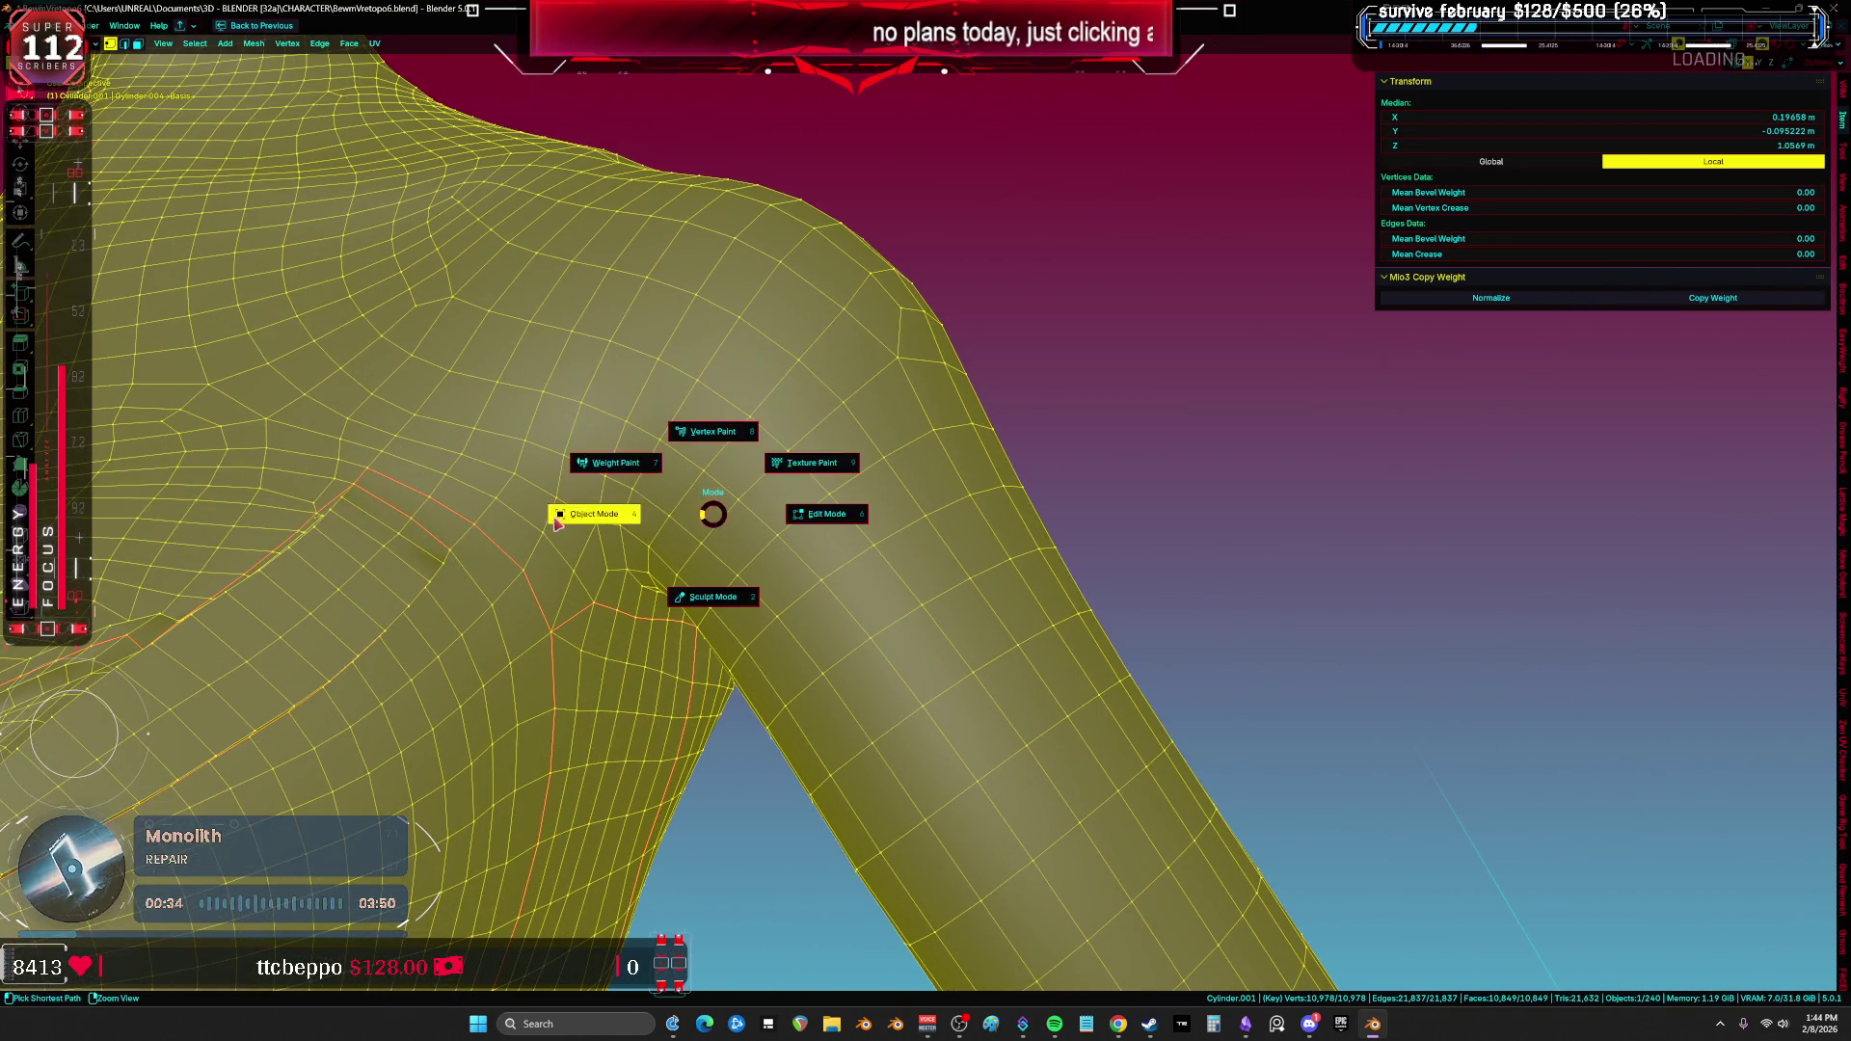
Step: Return to Object Mode, frame the figure and turn on X-ray to see the torso and rig
click(780, 462)
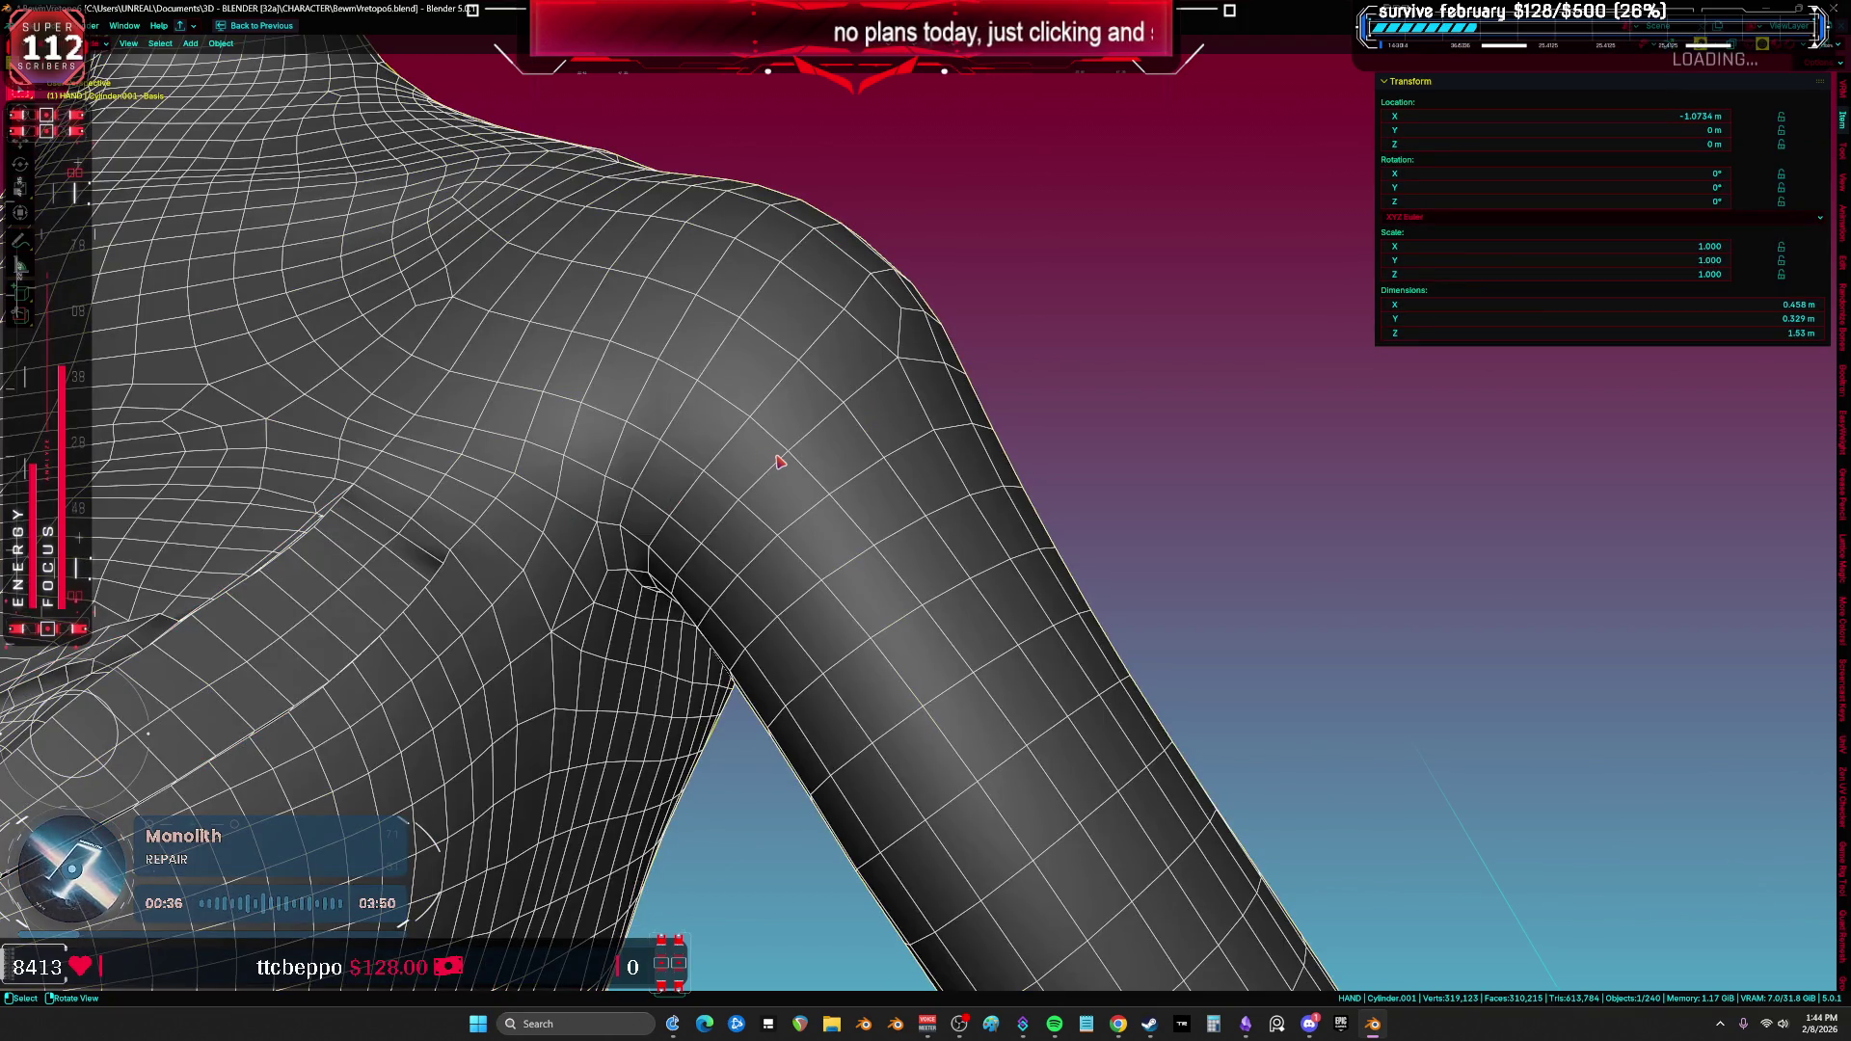
click(1731, 46)
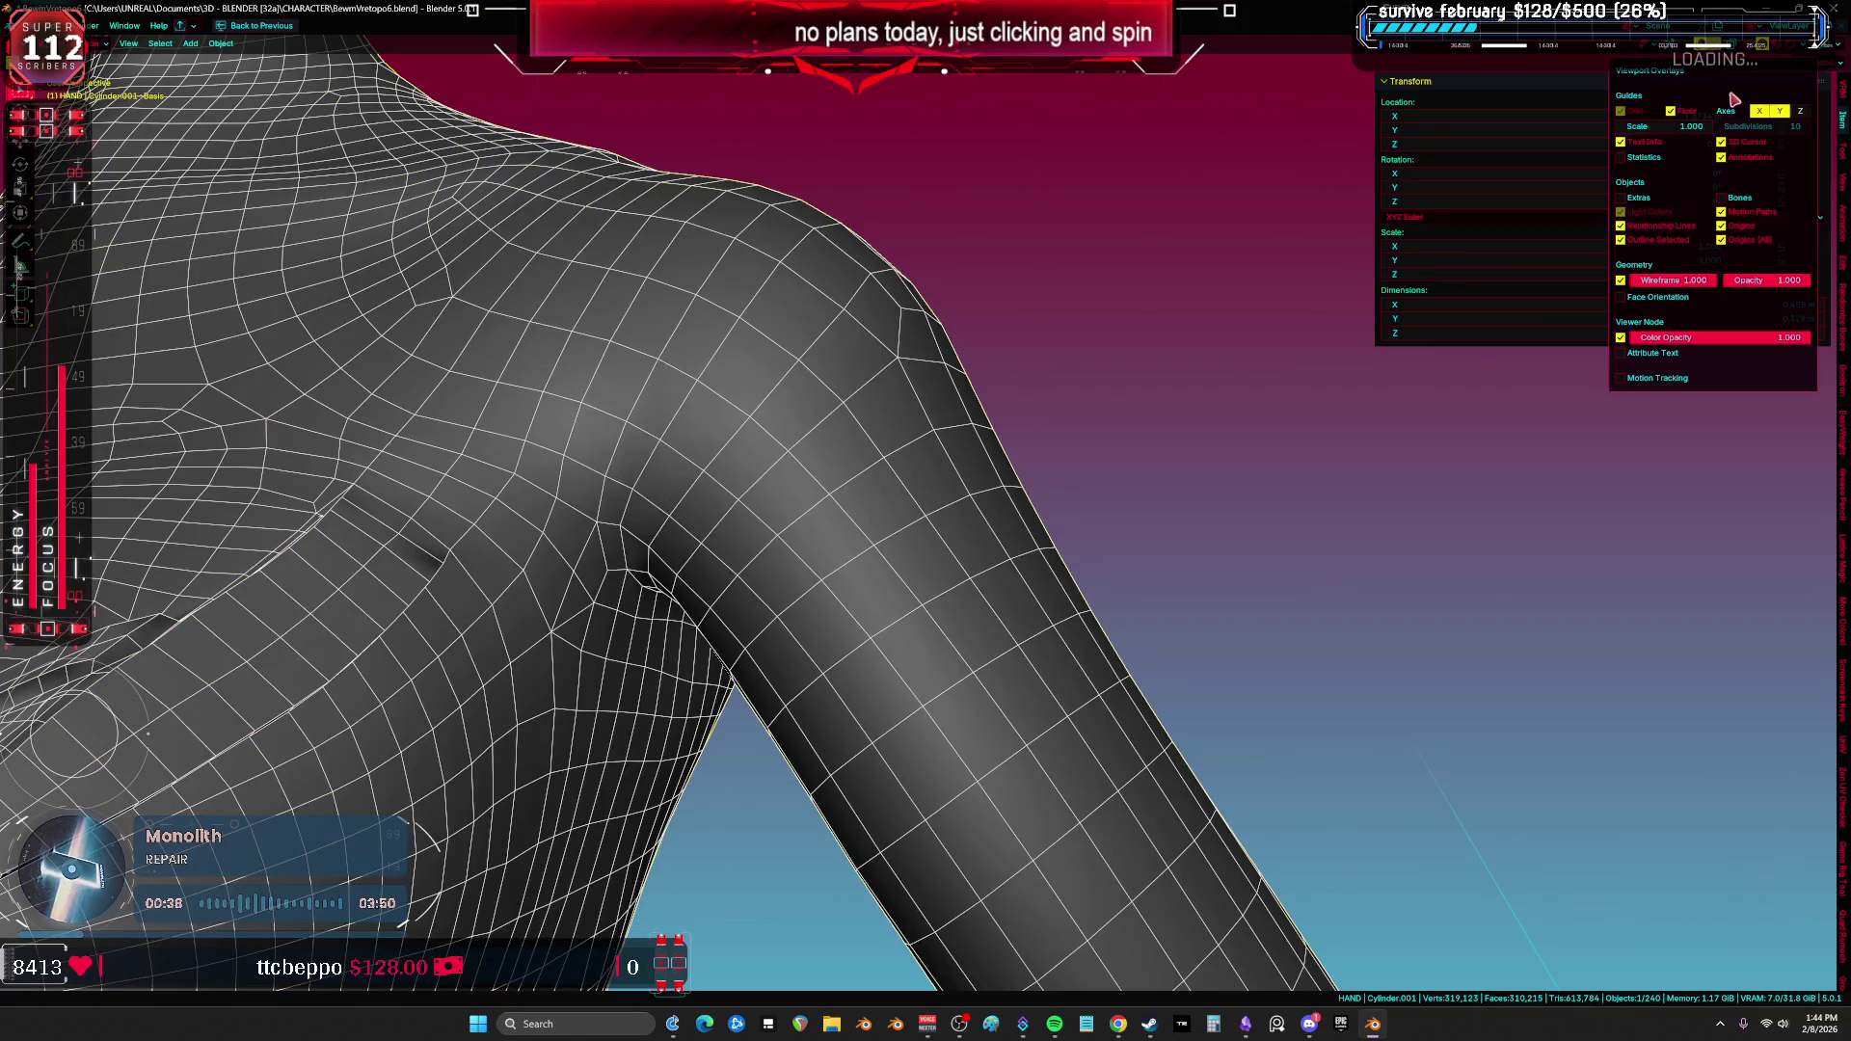
middle_drag(1033, 360, 1141, 359)
key(Home)
scroll(735, 450, up, 6)
key(alt+z)
scroll(1080, 434, down, 6)
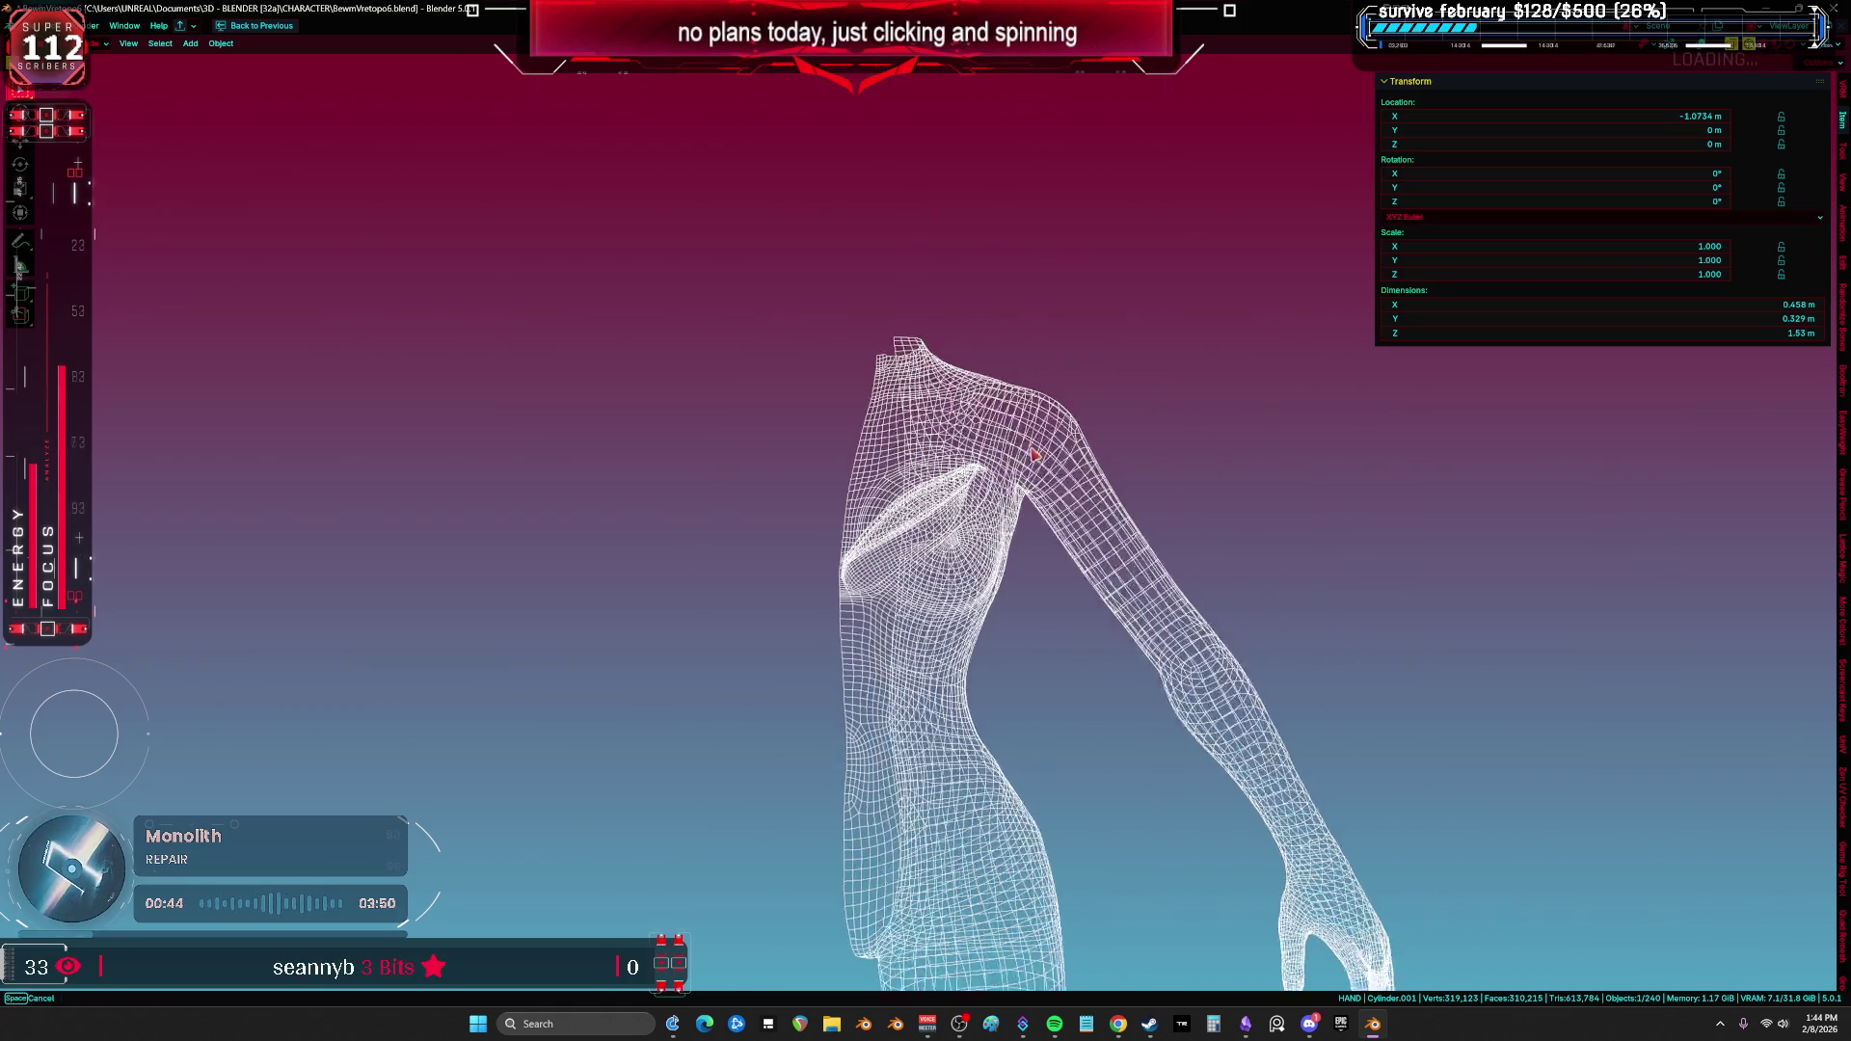
scroll(1091, 388, up, 8)
middle_drag(1090, 388, 877, 442)
scroll(876, 441, up, 5)
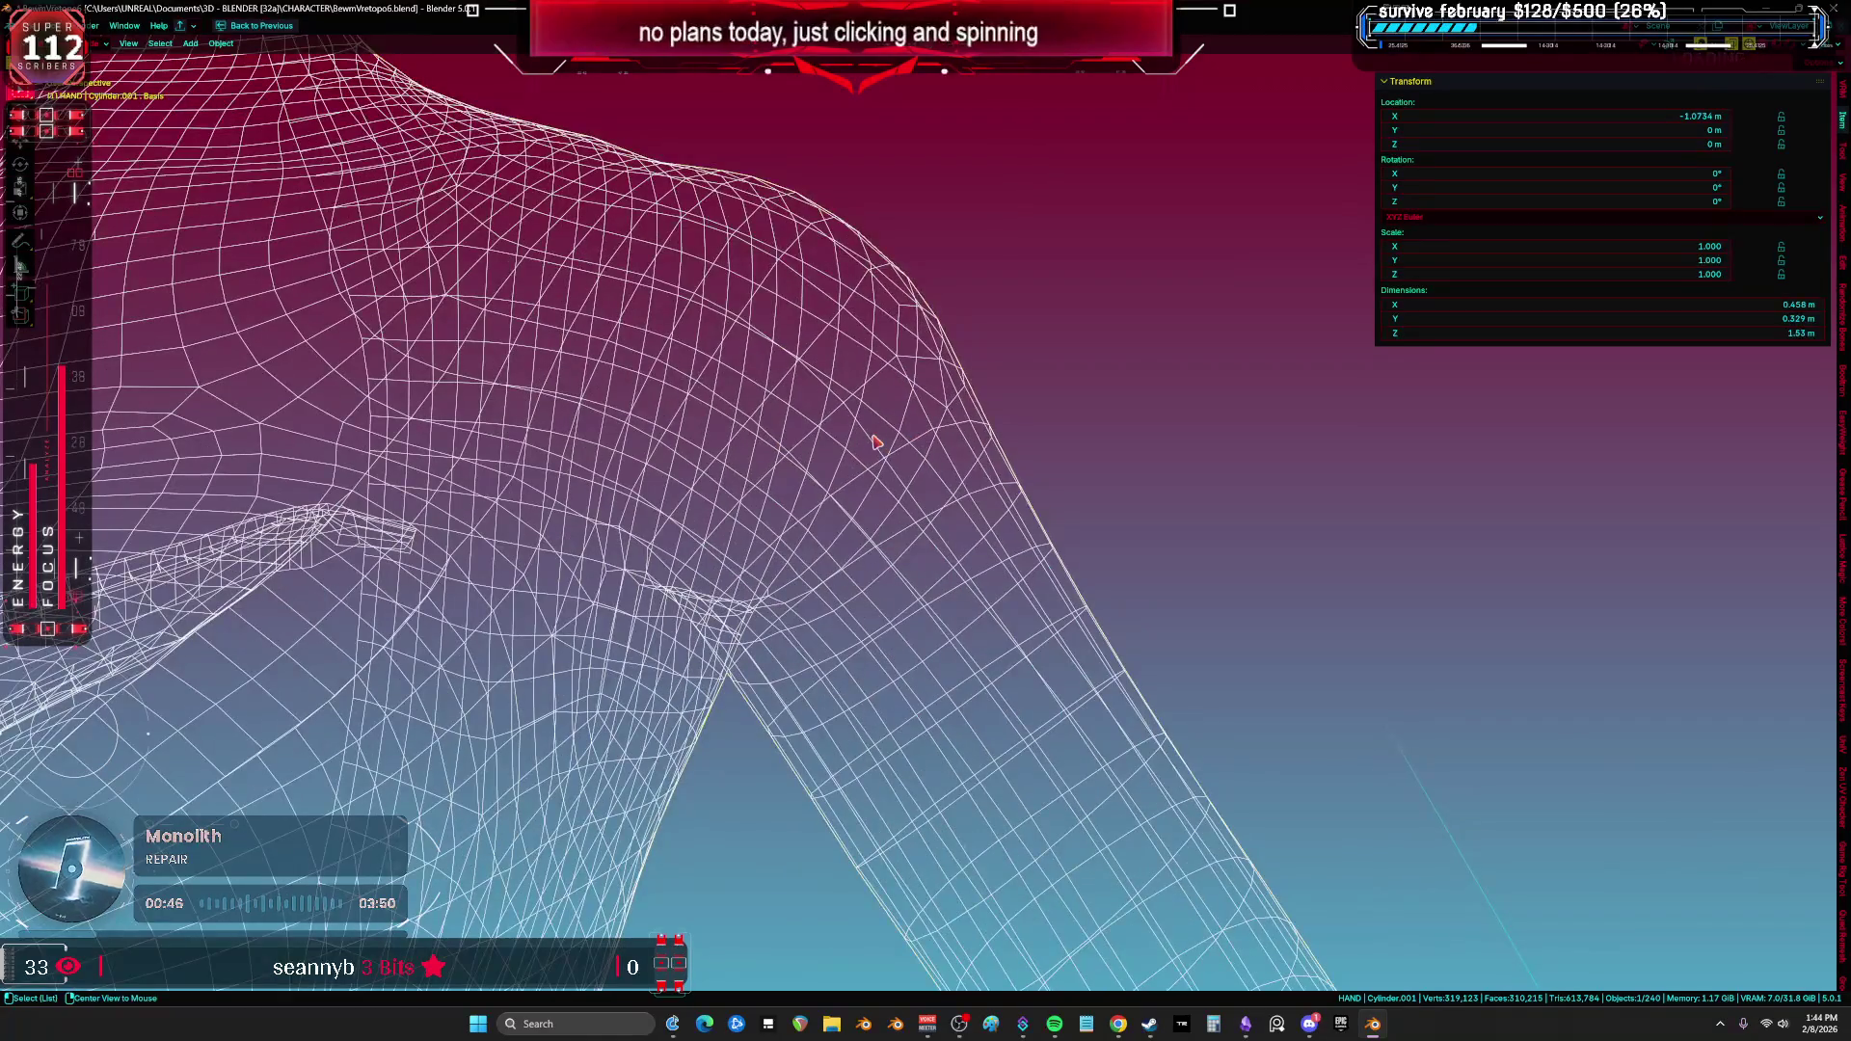
scroll(728, 472, down, 8)
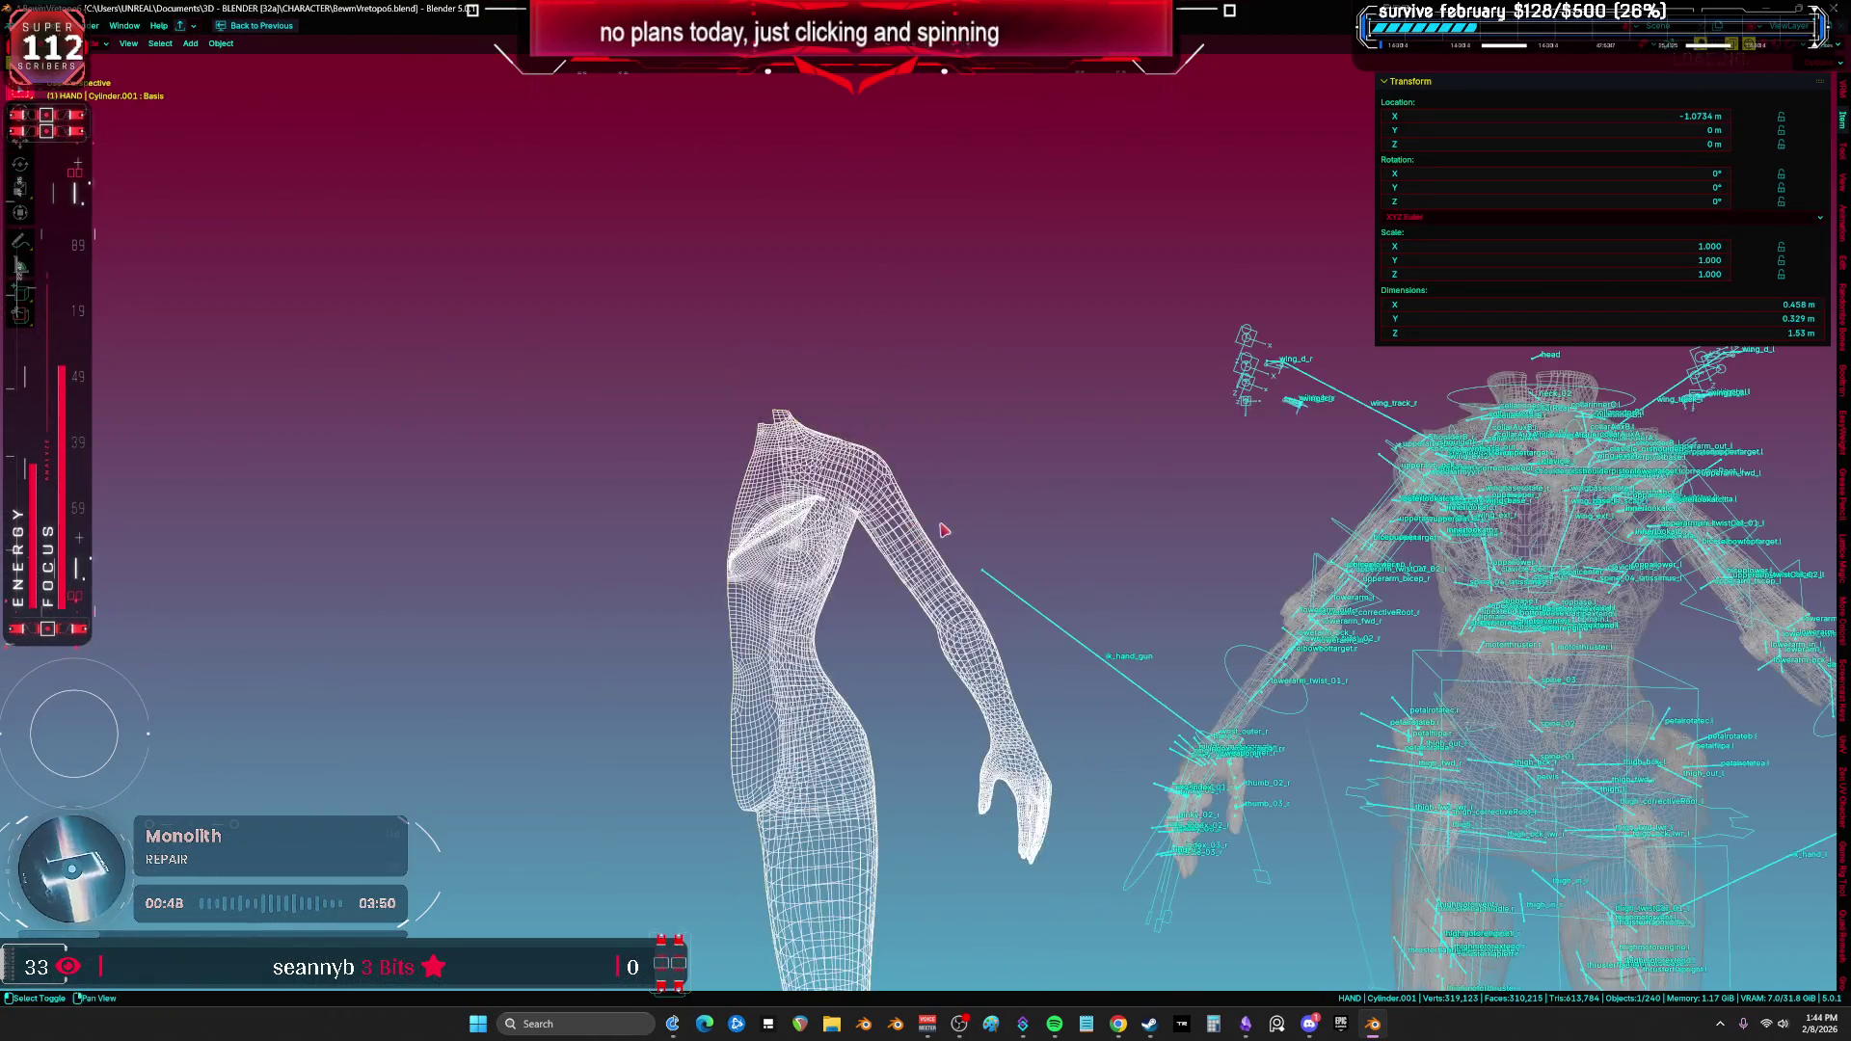
middle_drag(946, 528, 446, 529)
Step: Isolate the rig and Cylinder.001 body mesh in Local View, zoomed on the left shoulder
click(475, 599)
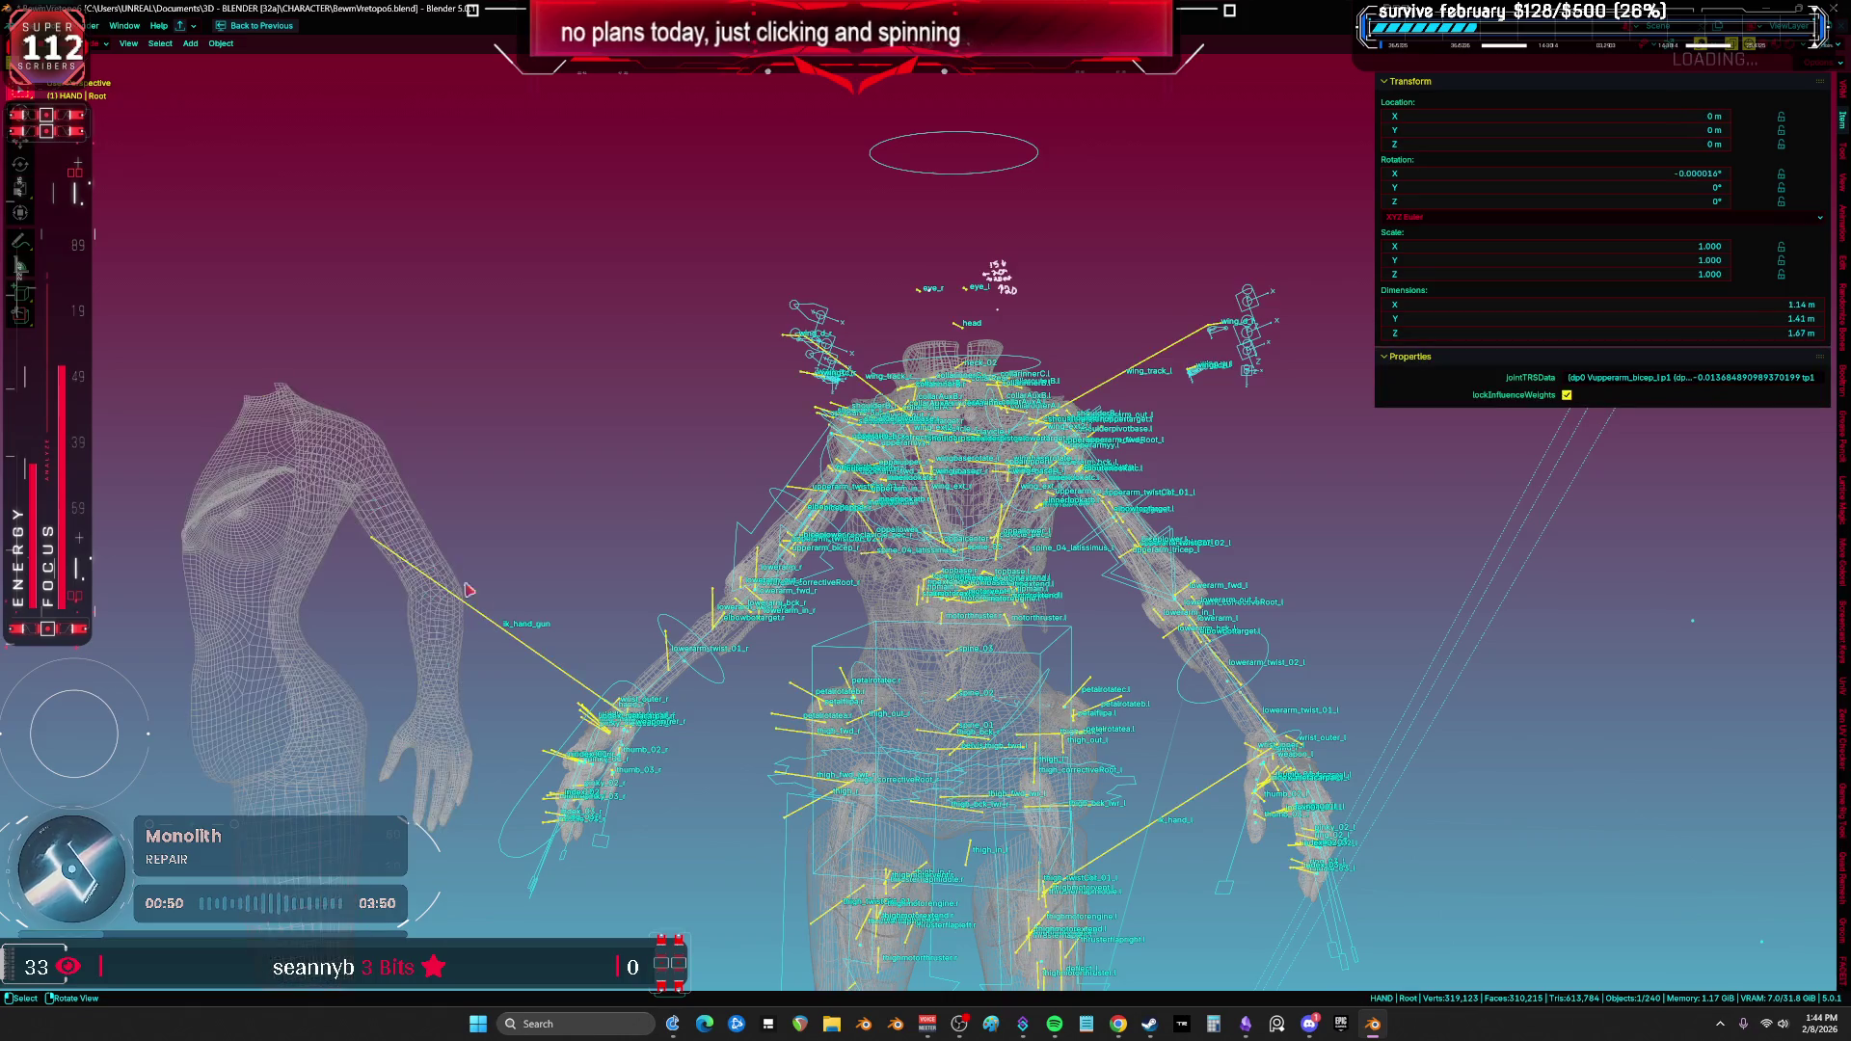
click(410, 503)
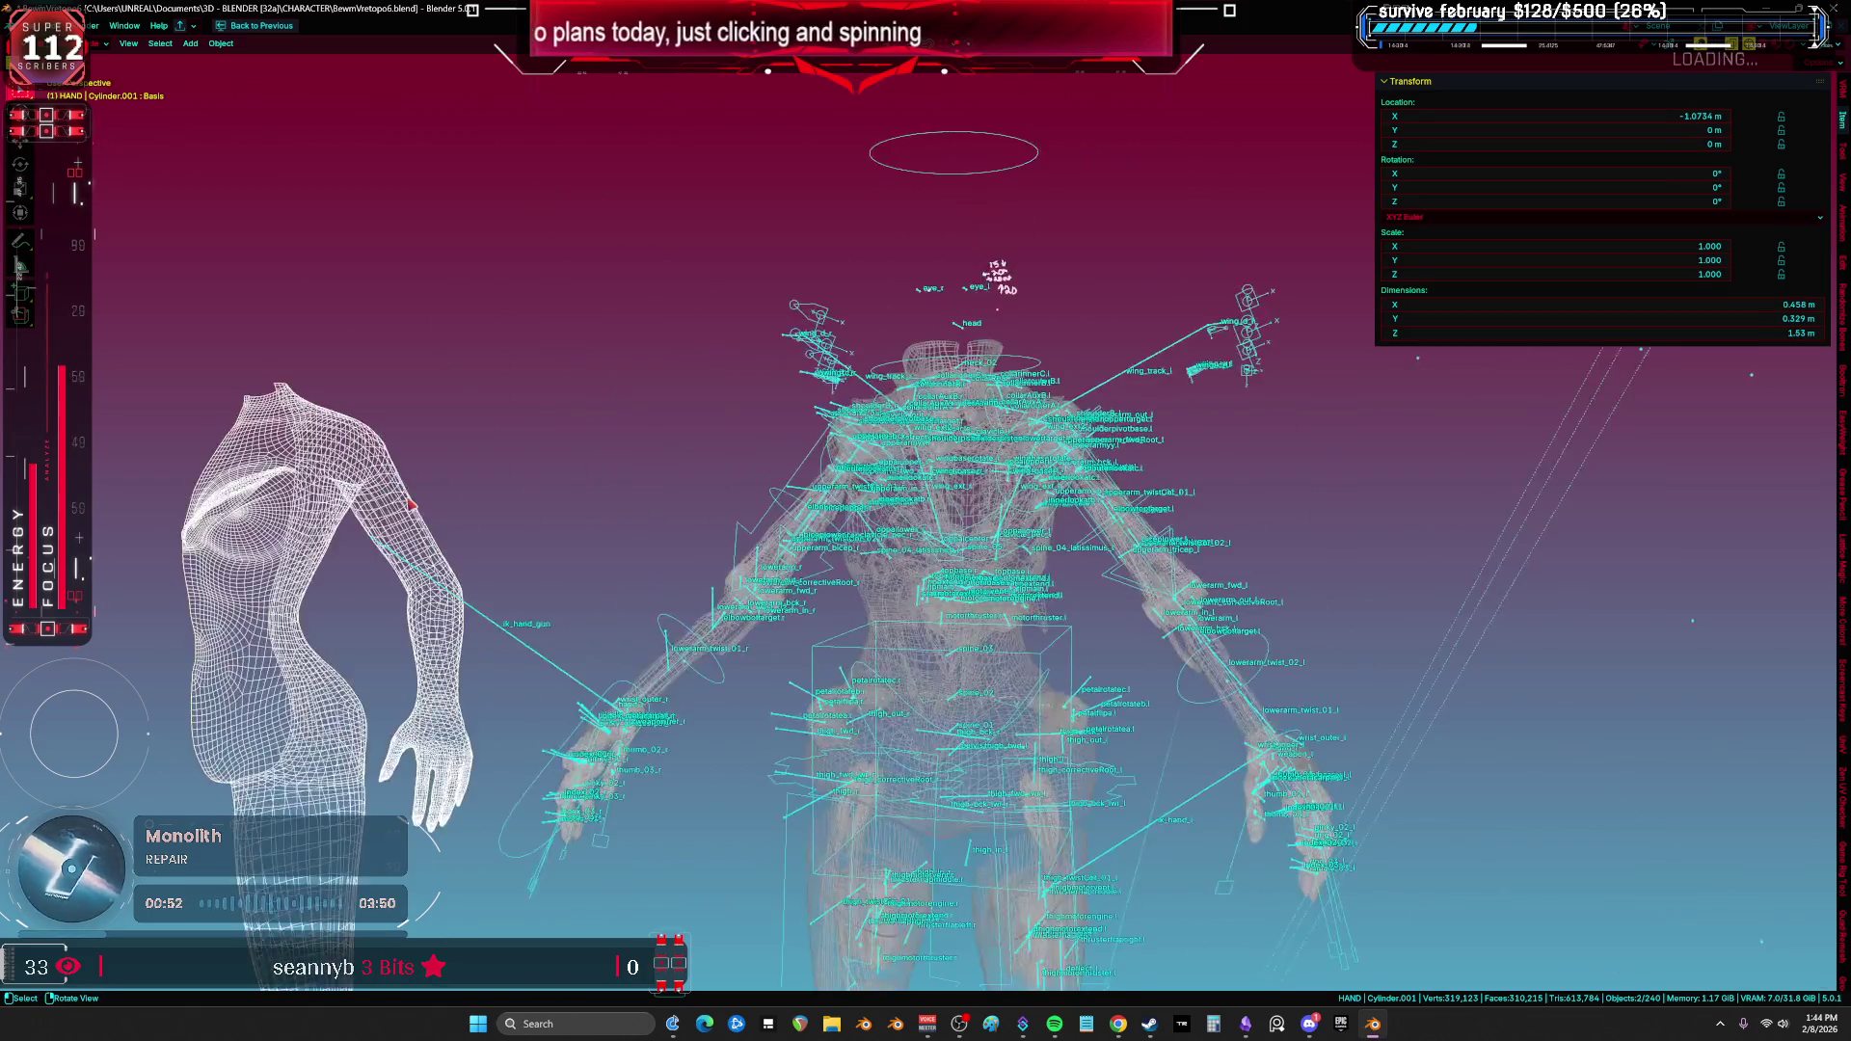
click(769, 526)
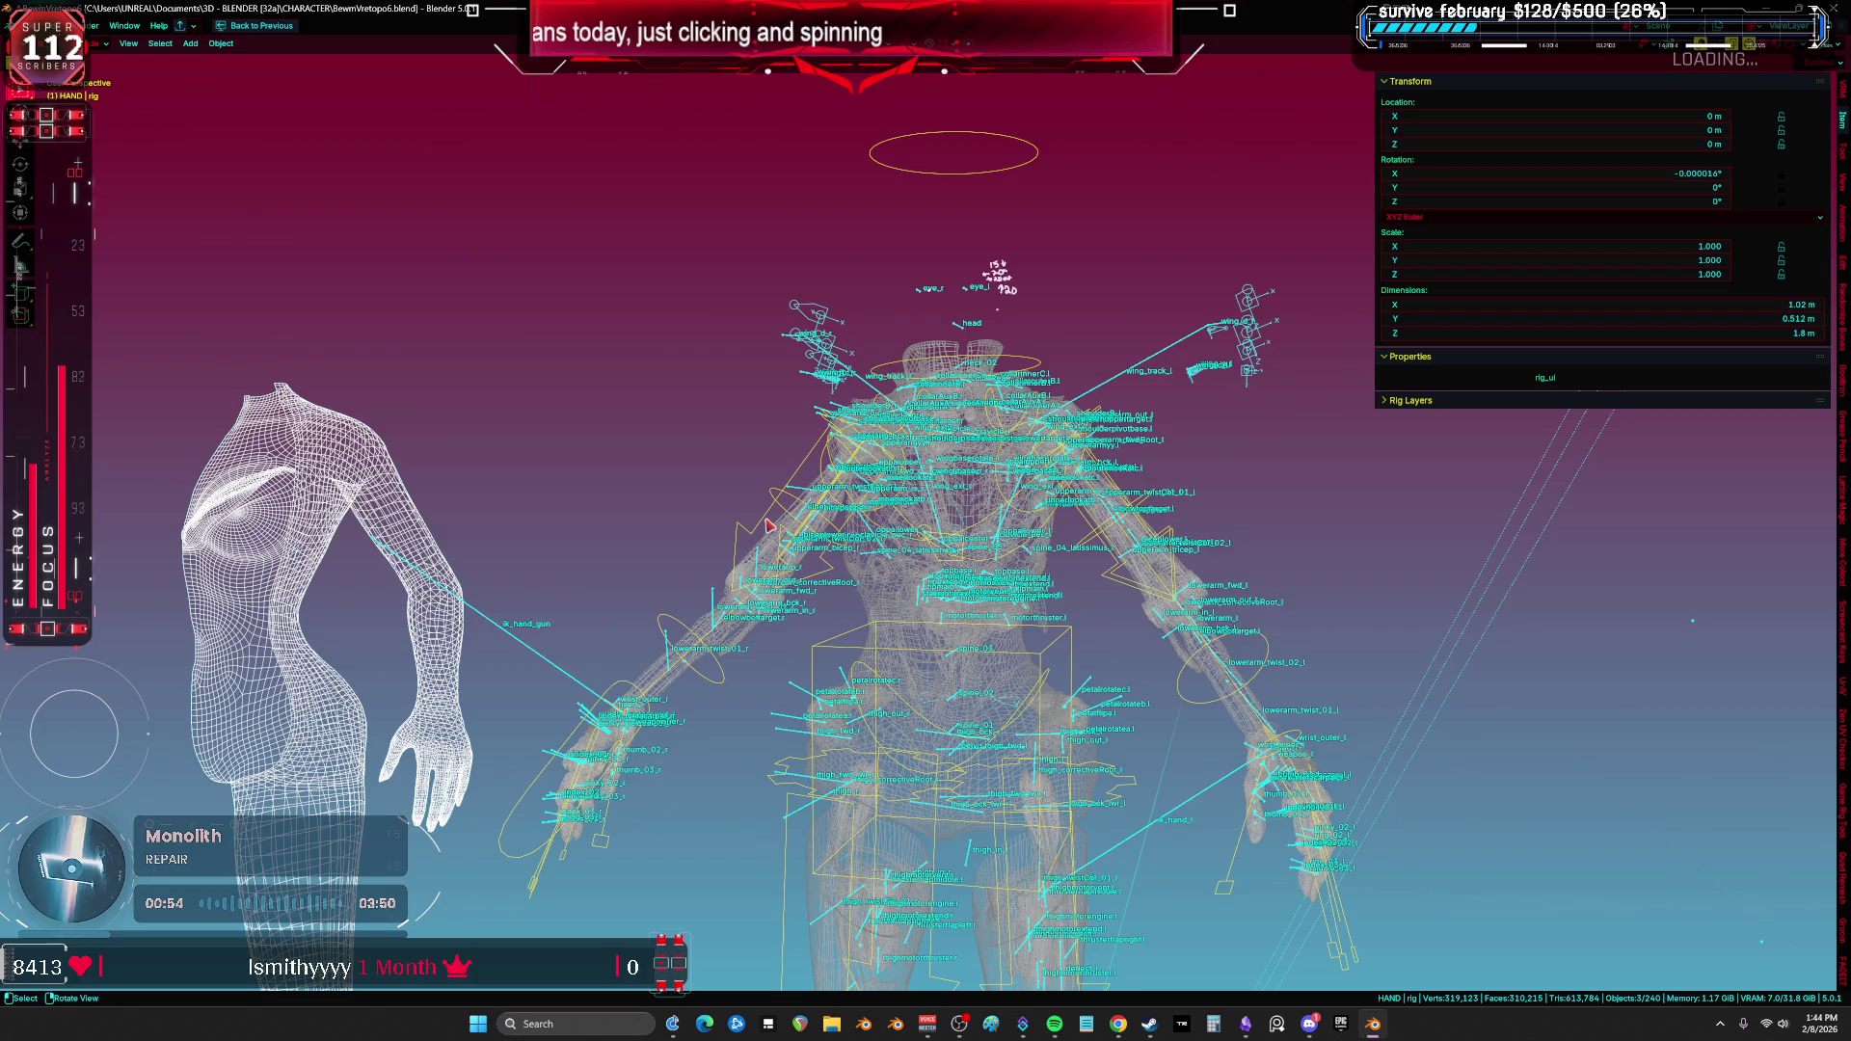
key(KP_Divide)
alt+middle_click(769, 526)
mouse_move(768, 526)
shift+middle_down()
mouse_move(730, 413)
mouse_move(798, 492)
mouse_move(1003, 441)
mouse_move(851, 531)
shift+middle_up()
click(949, 509)
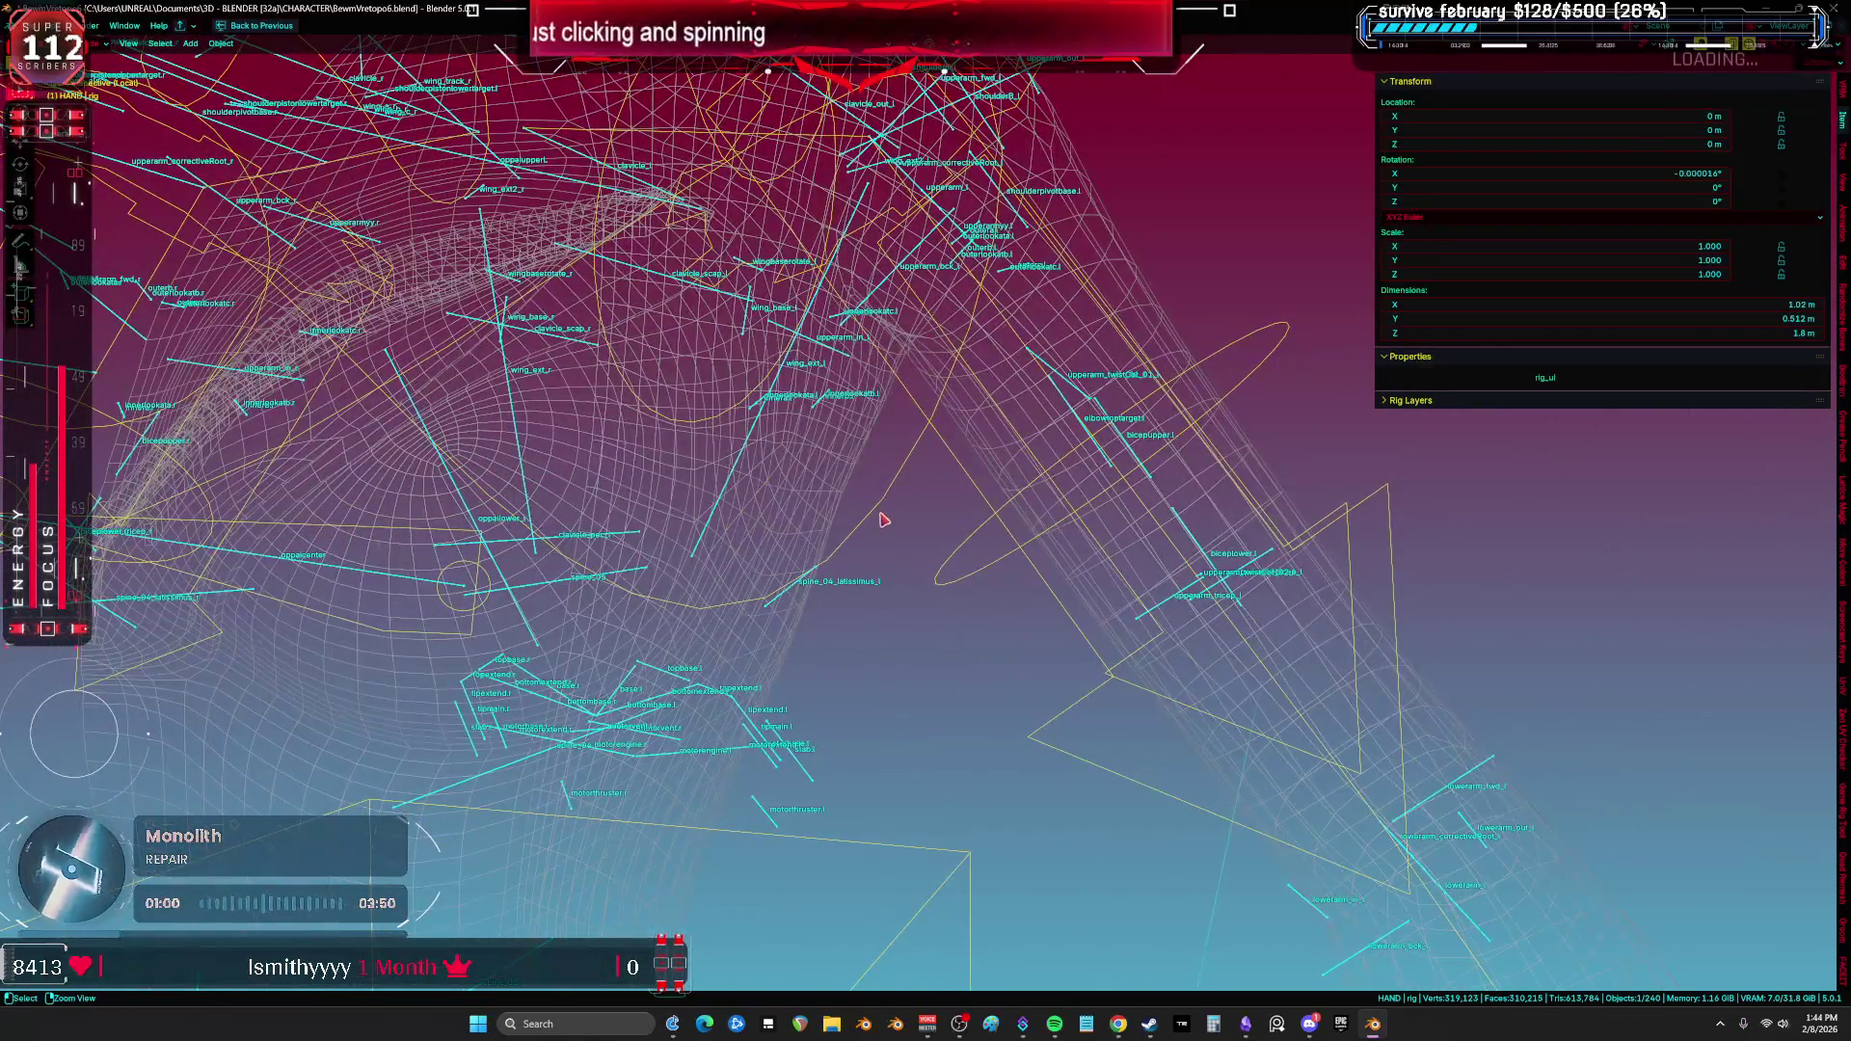
Step: In Pose Mode, rotate the shoulder.L bone while viewing the rig from the front
key(ctrl+Tab)
click(983, 570)
key(KP_1)
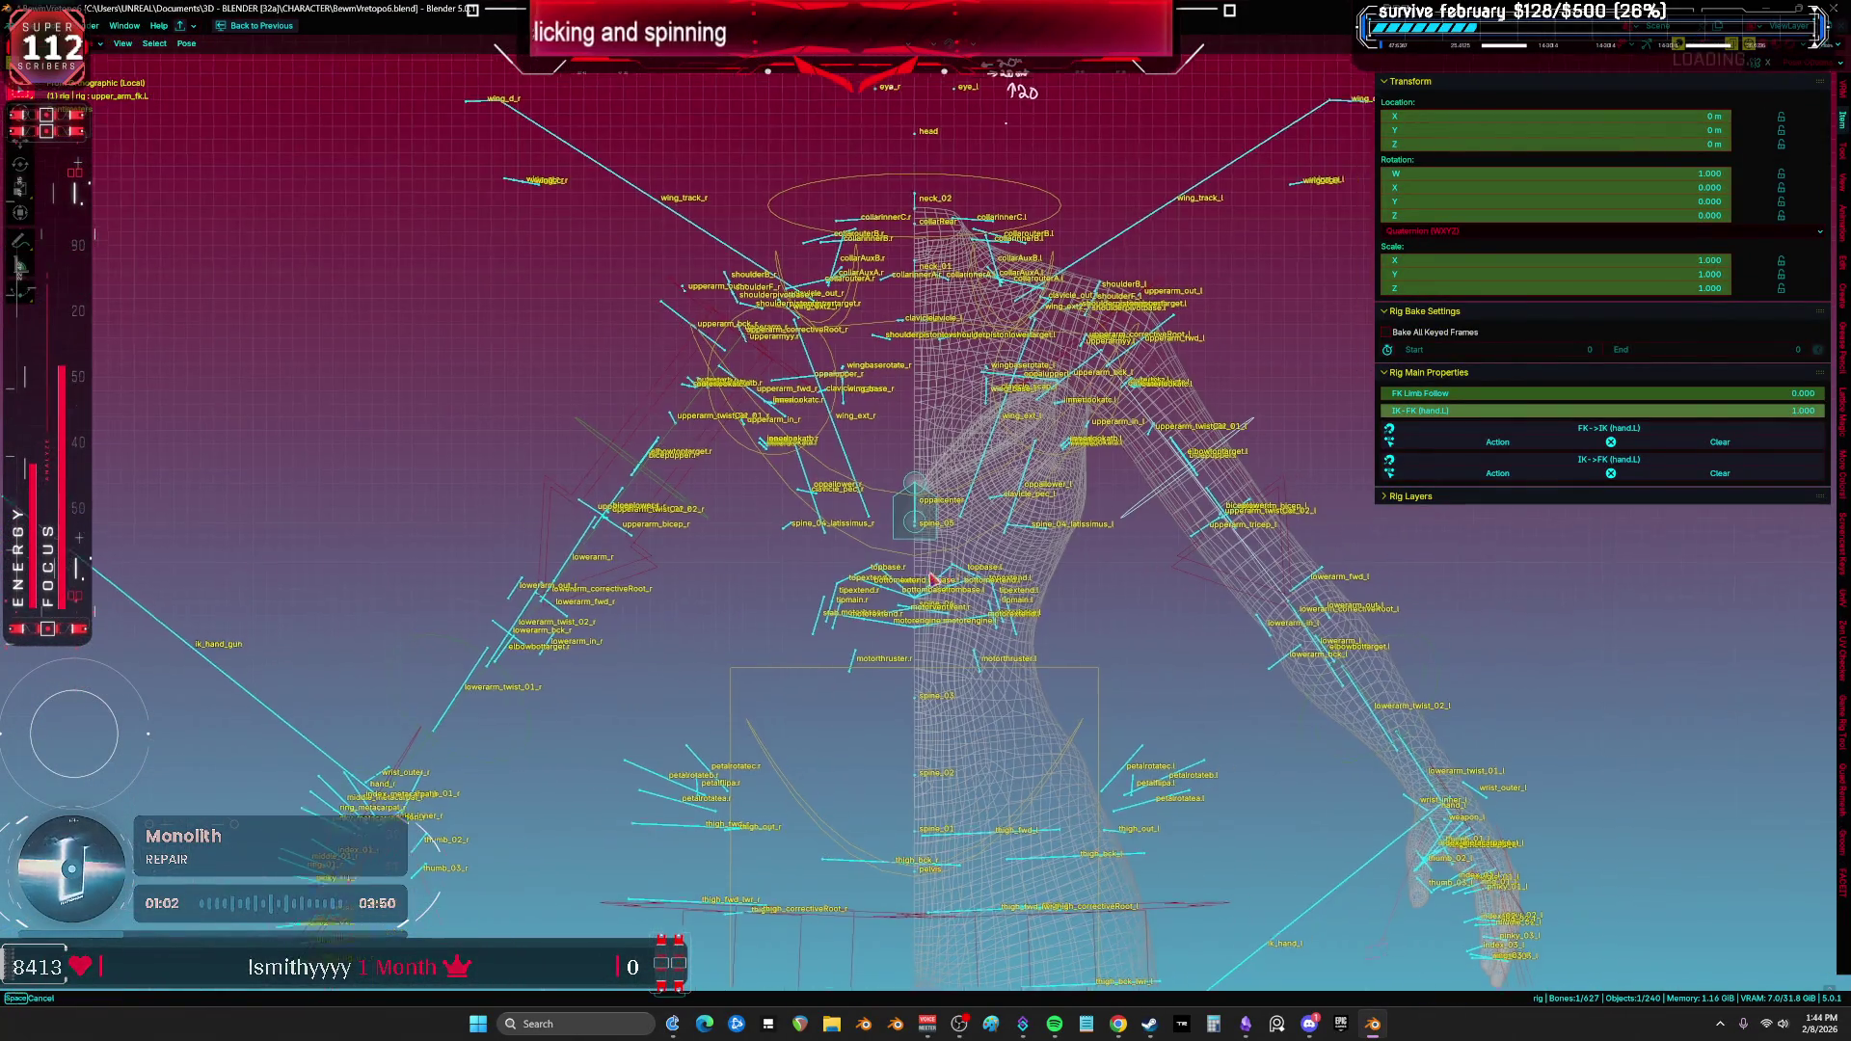
key(r)
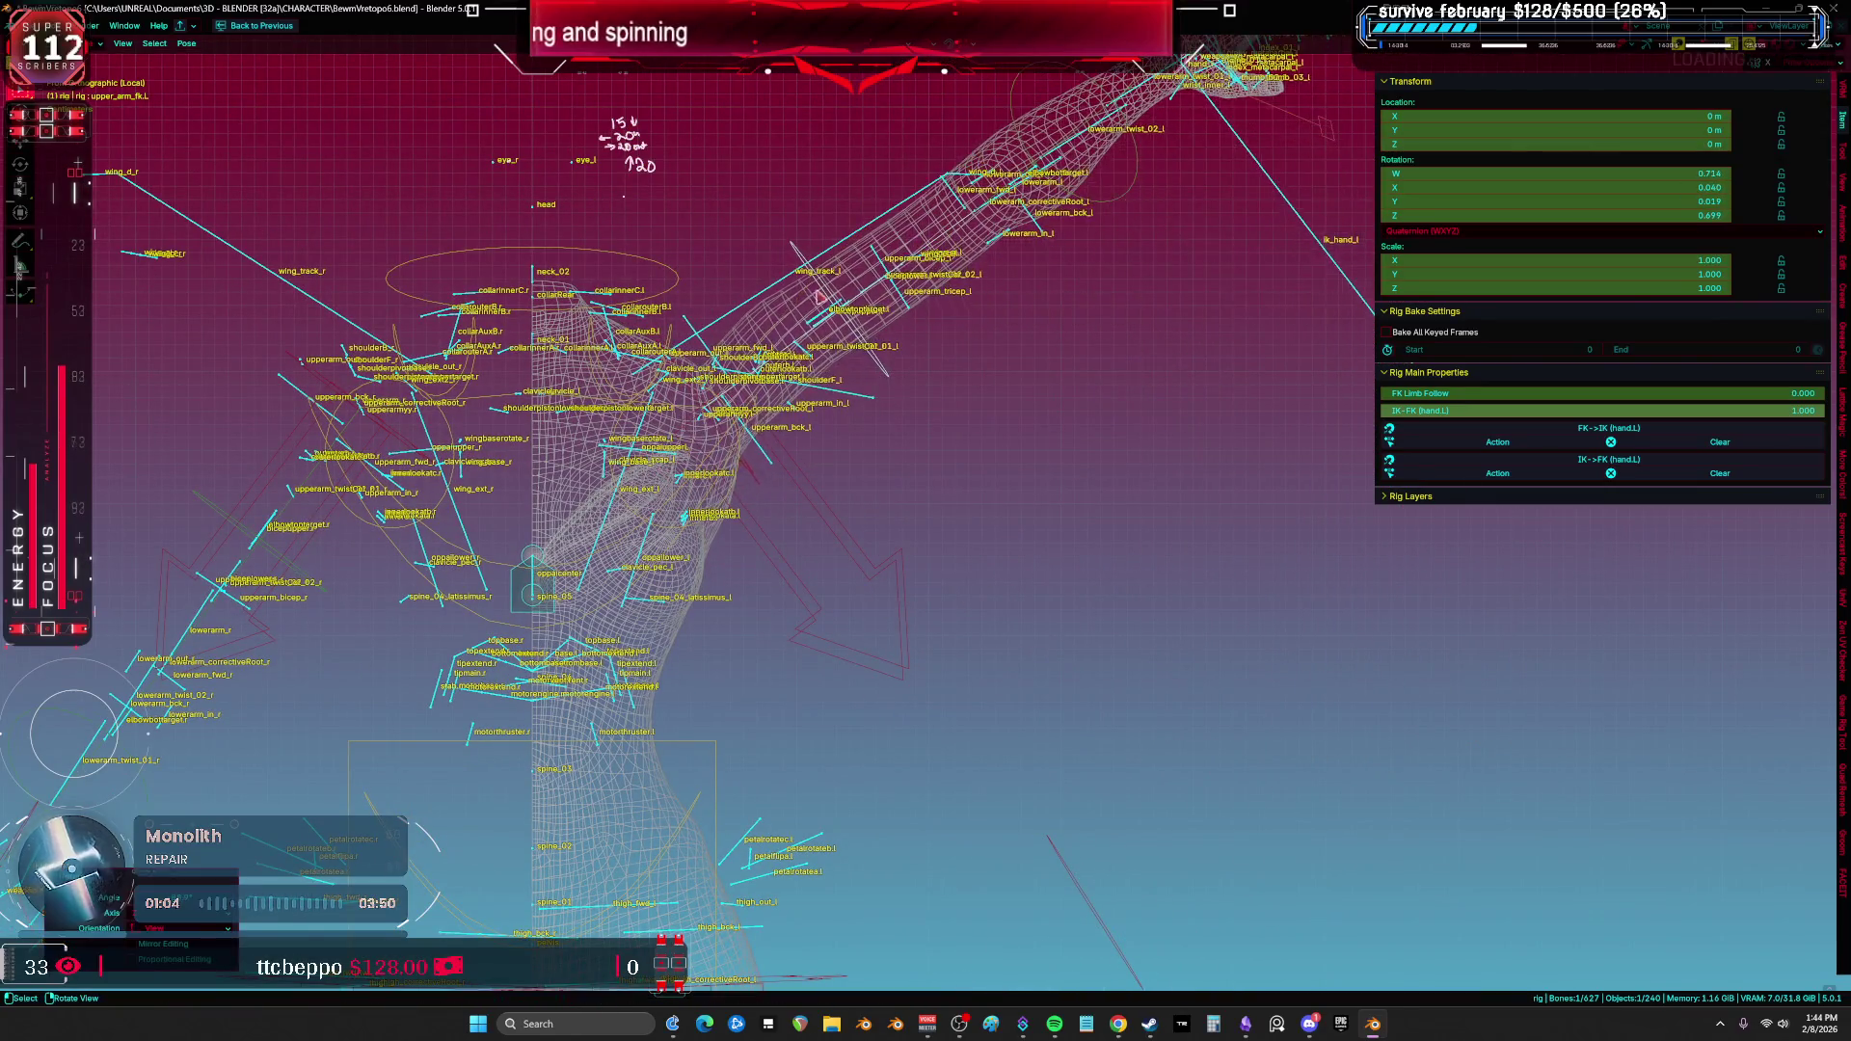
scroll(1080, 463, up, 3)
click(1138, 514)
click(709, 410)
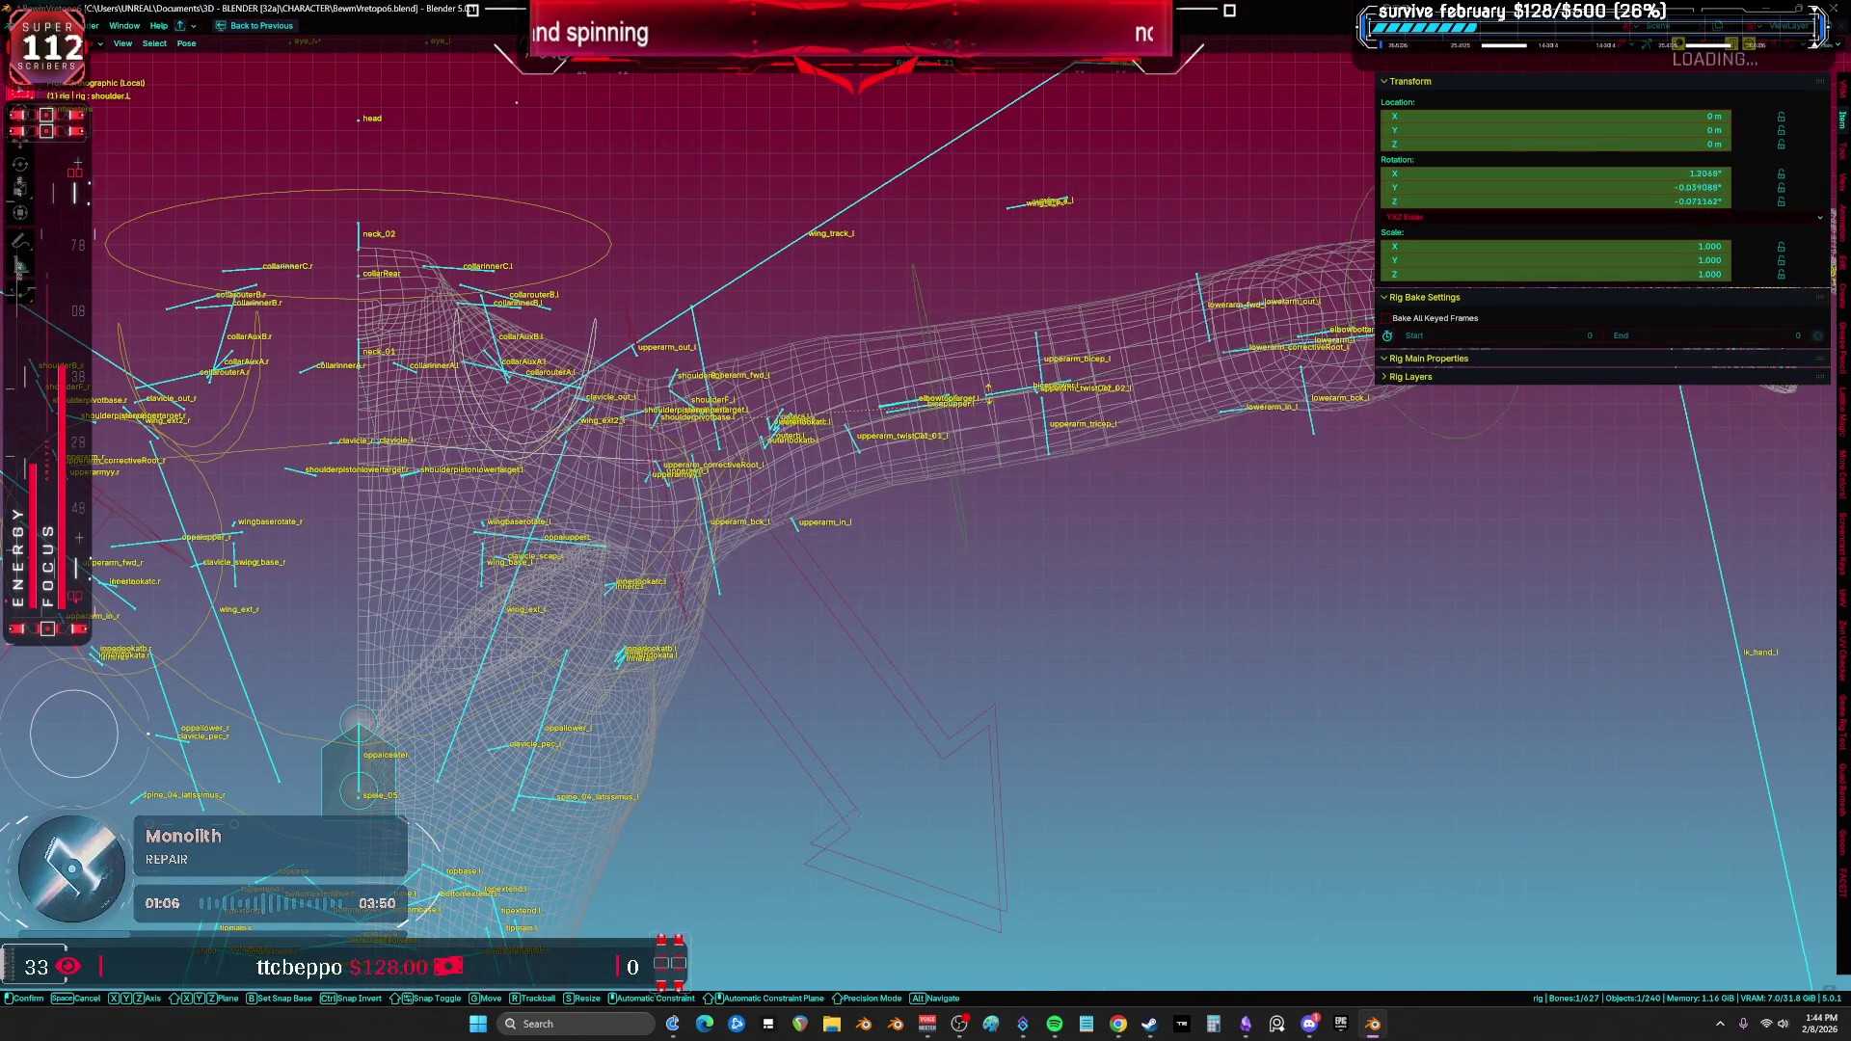
key(r)
click(959, 304)
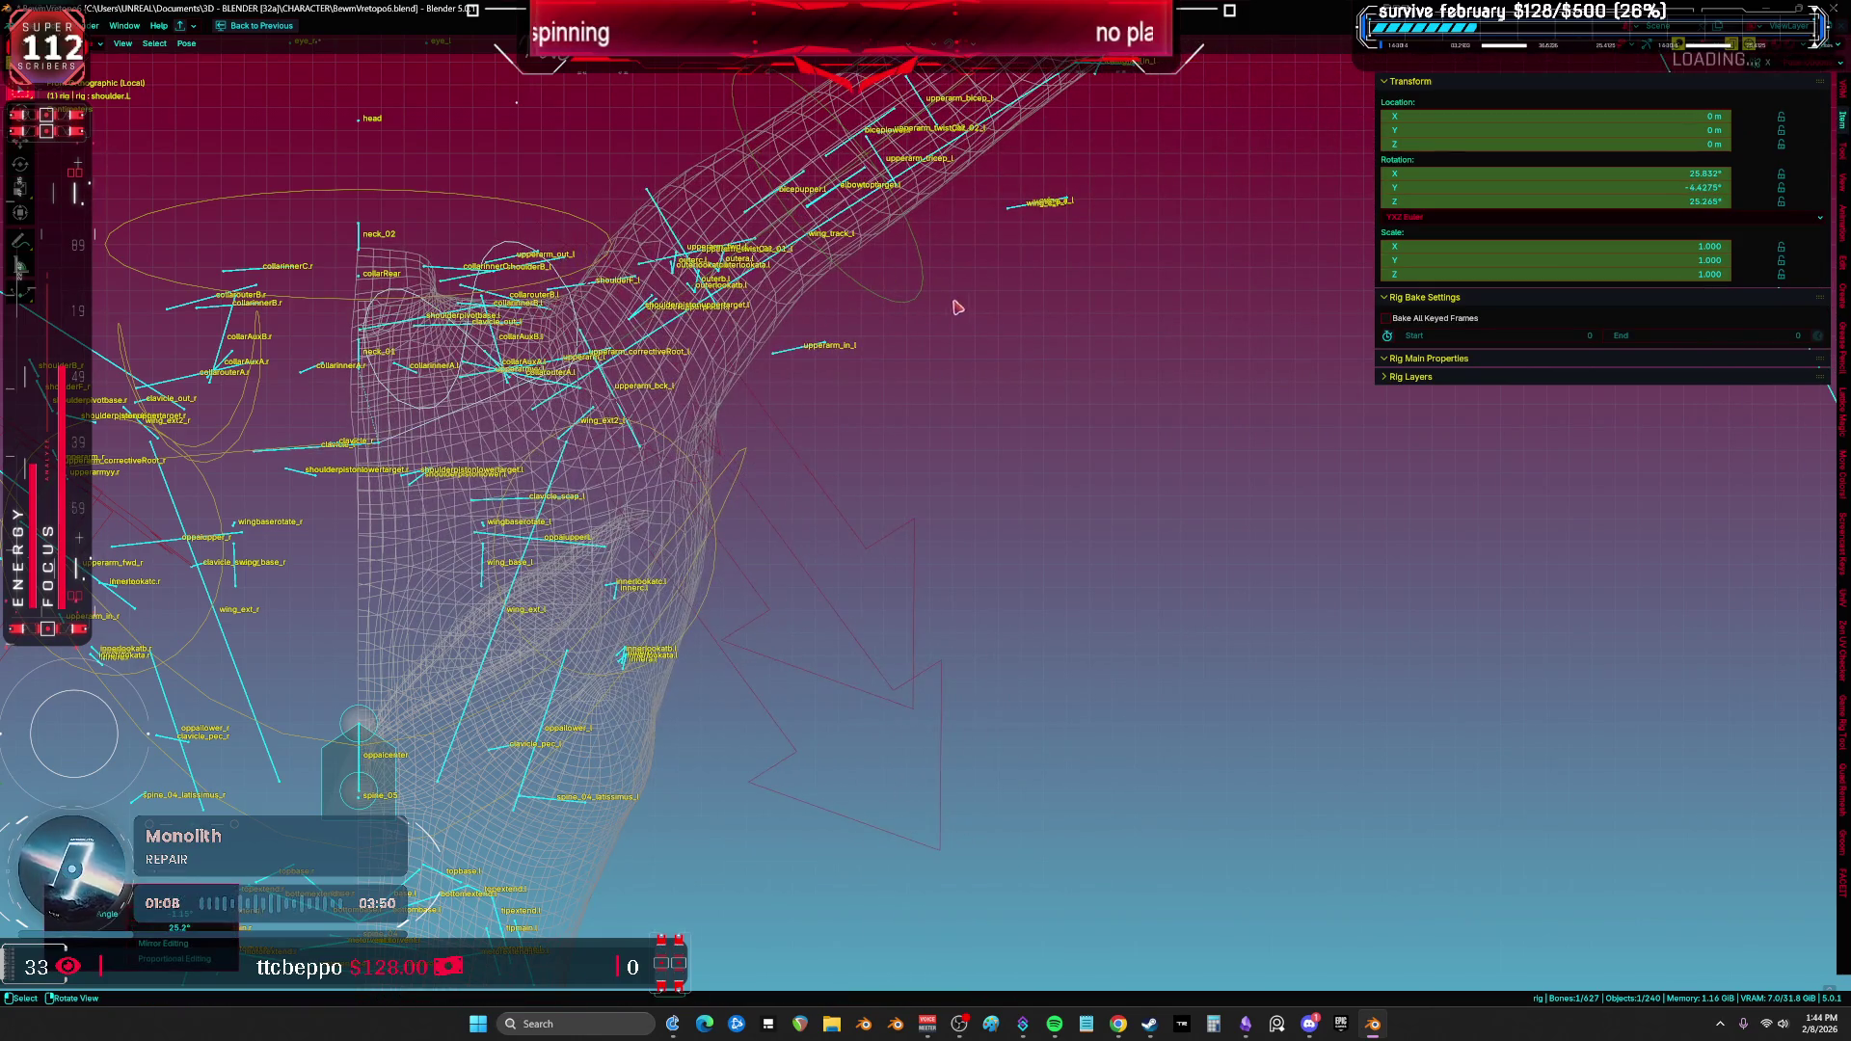
Step: Rotate the upper_arm_fk.L and upper_arm_ik.L bones to bend the left arm
click(929, 277)
key(r)
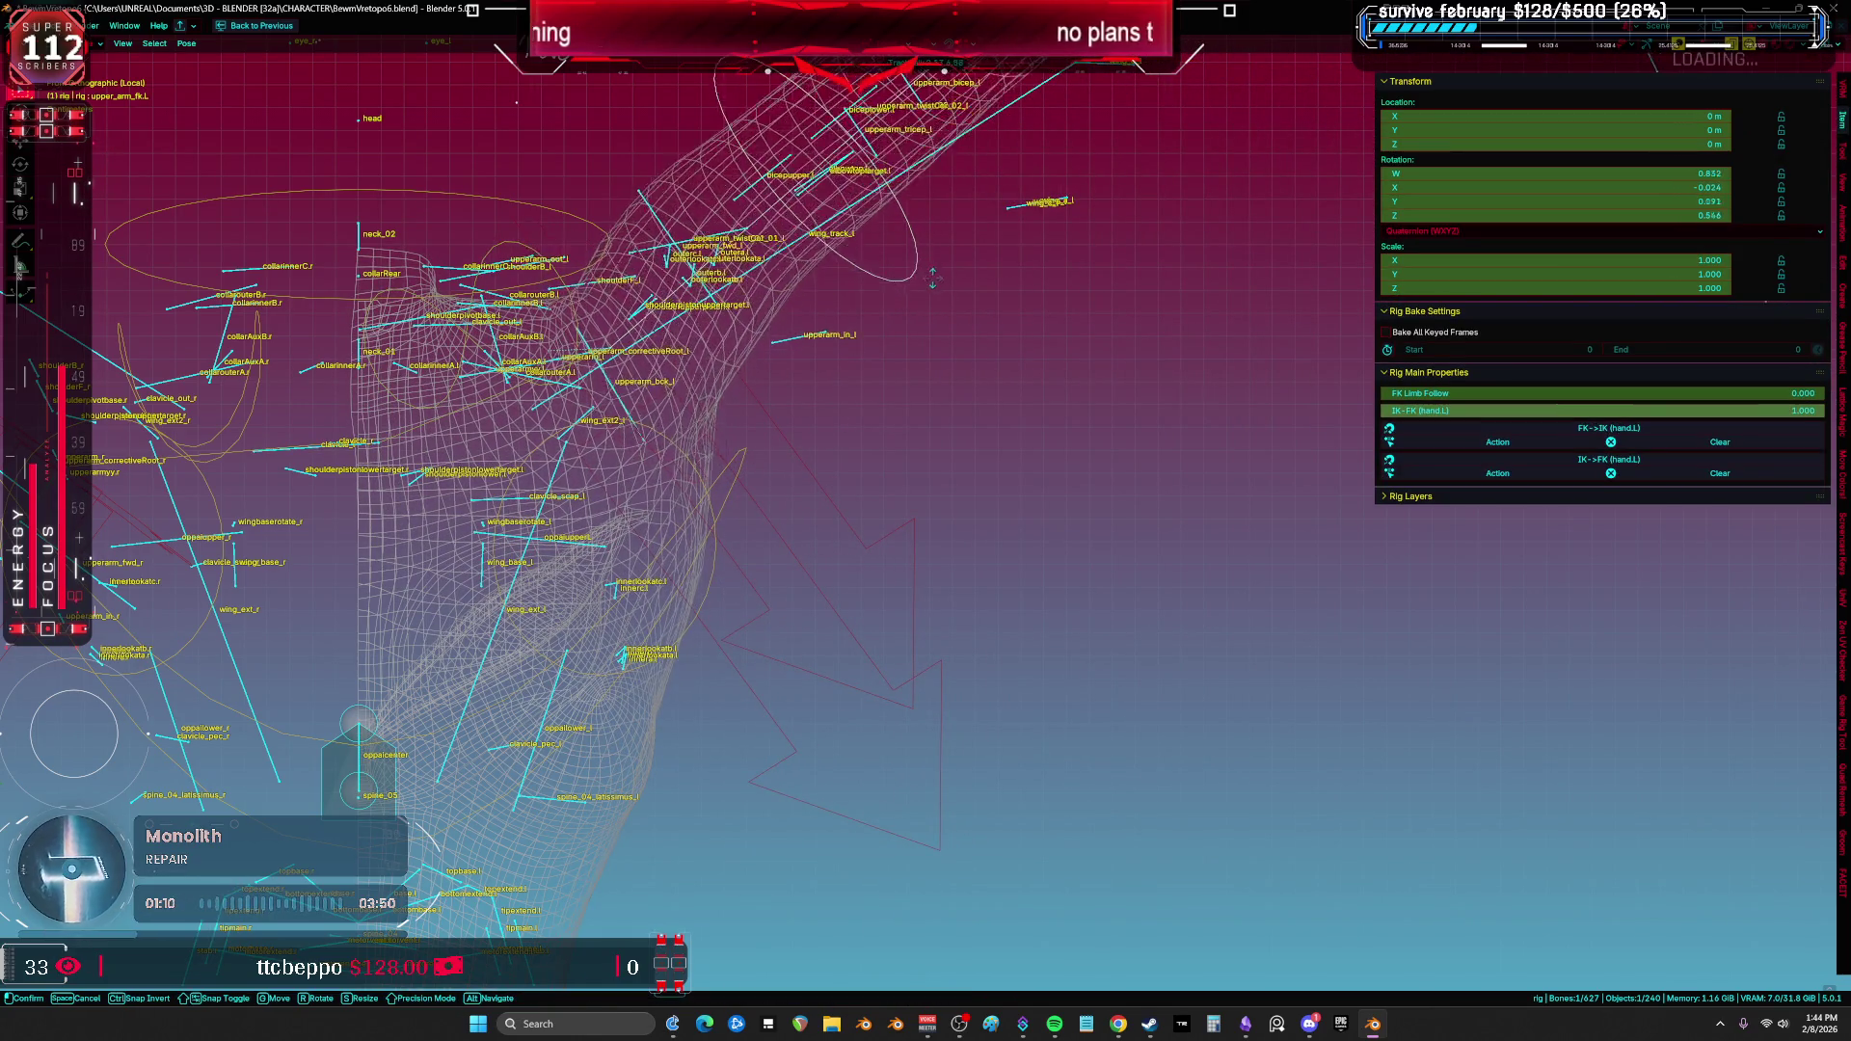
mouse_move(830, 335)
alt+middle_down()
mouse_move(786, 468)
mouse_move(876, 417)
alt+middle_up()
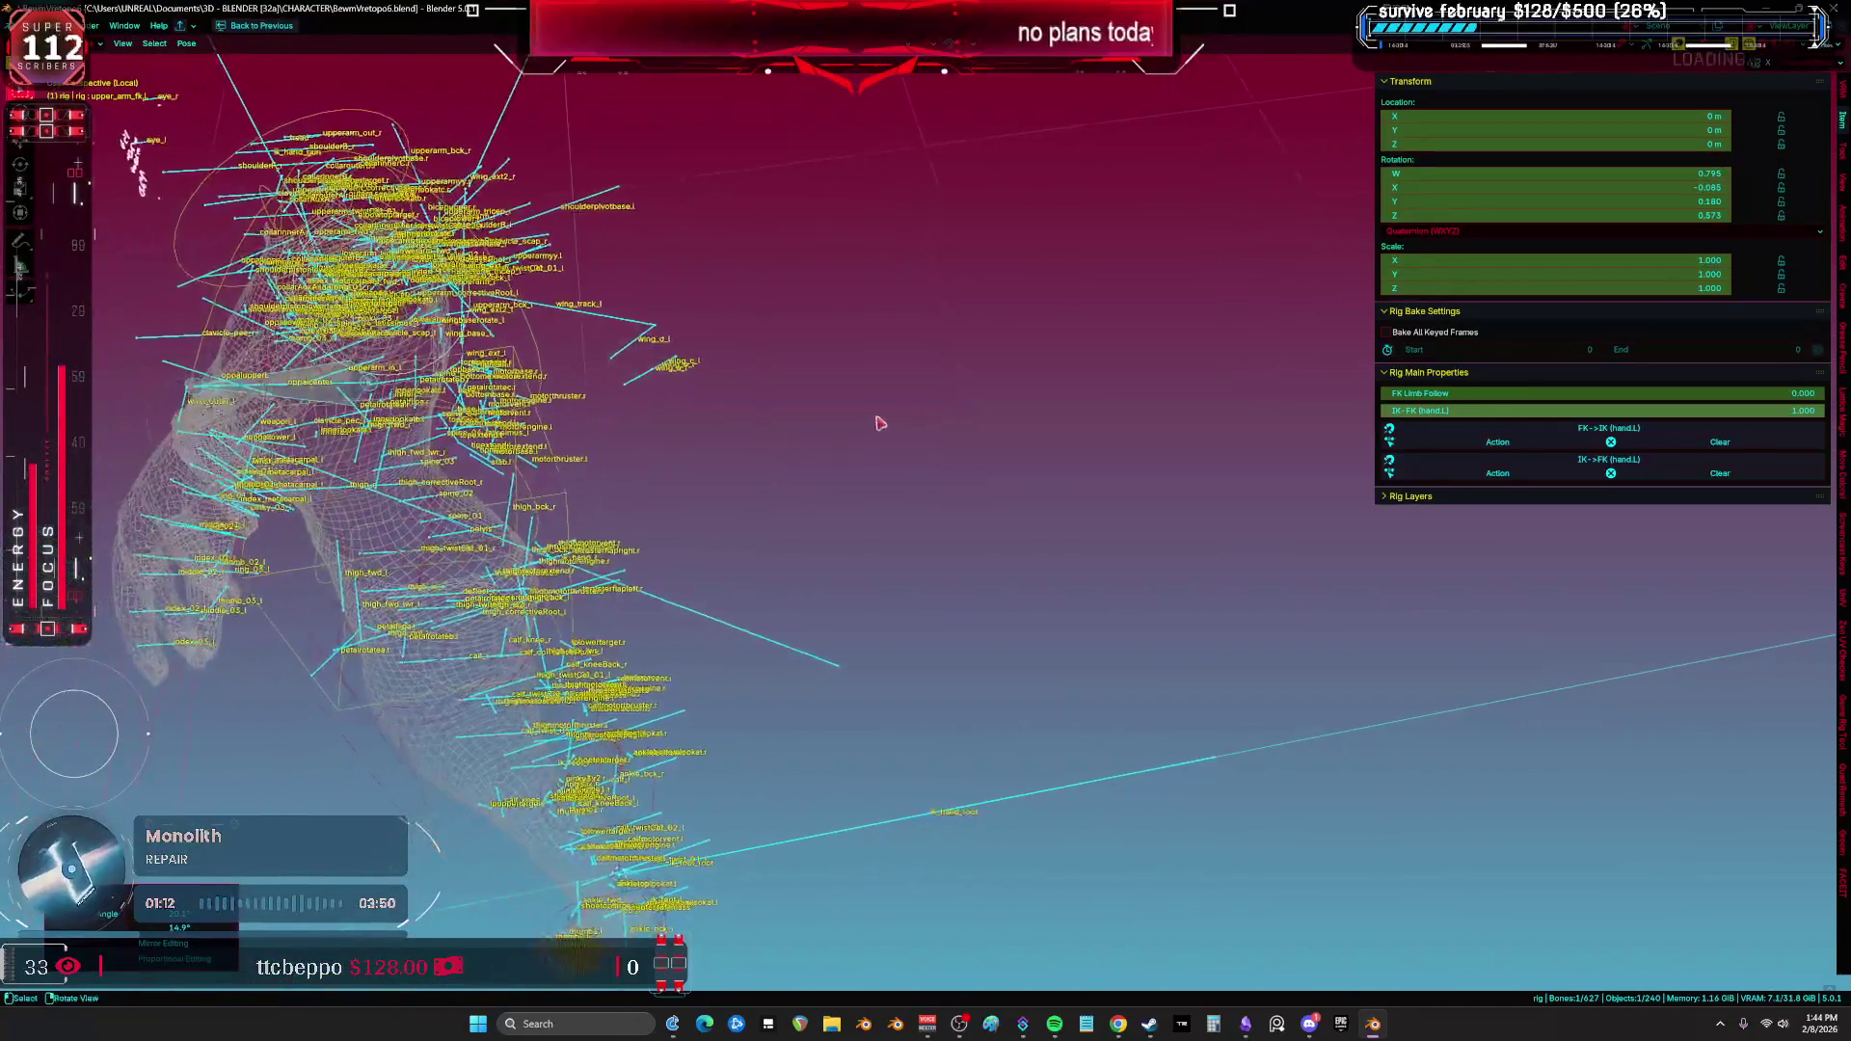
mouse_move(887, 550)
alt+middle_down()
mouse_move(587, 339)
mouse_move(719, 418)
mouse_move(674, 428)
alt+middle_up()
click(659, 443)
key(r)
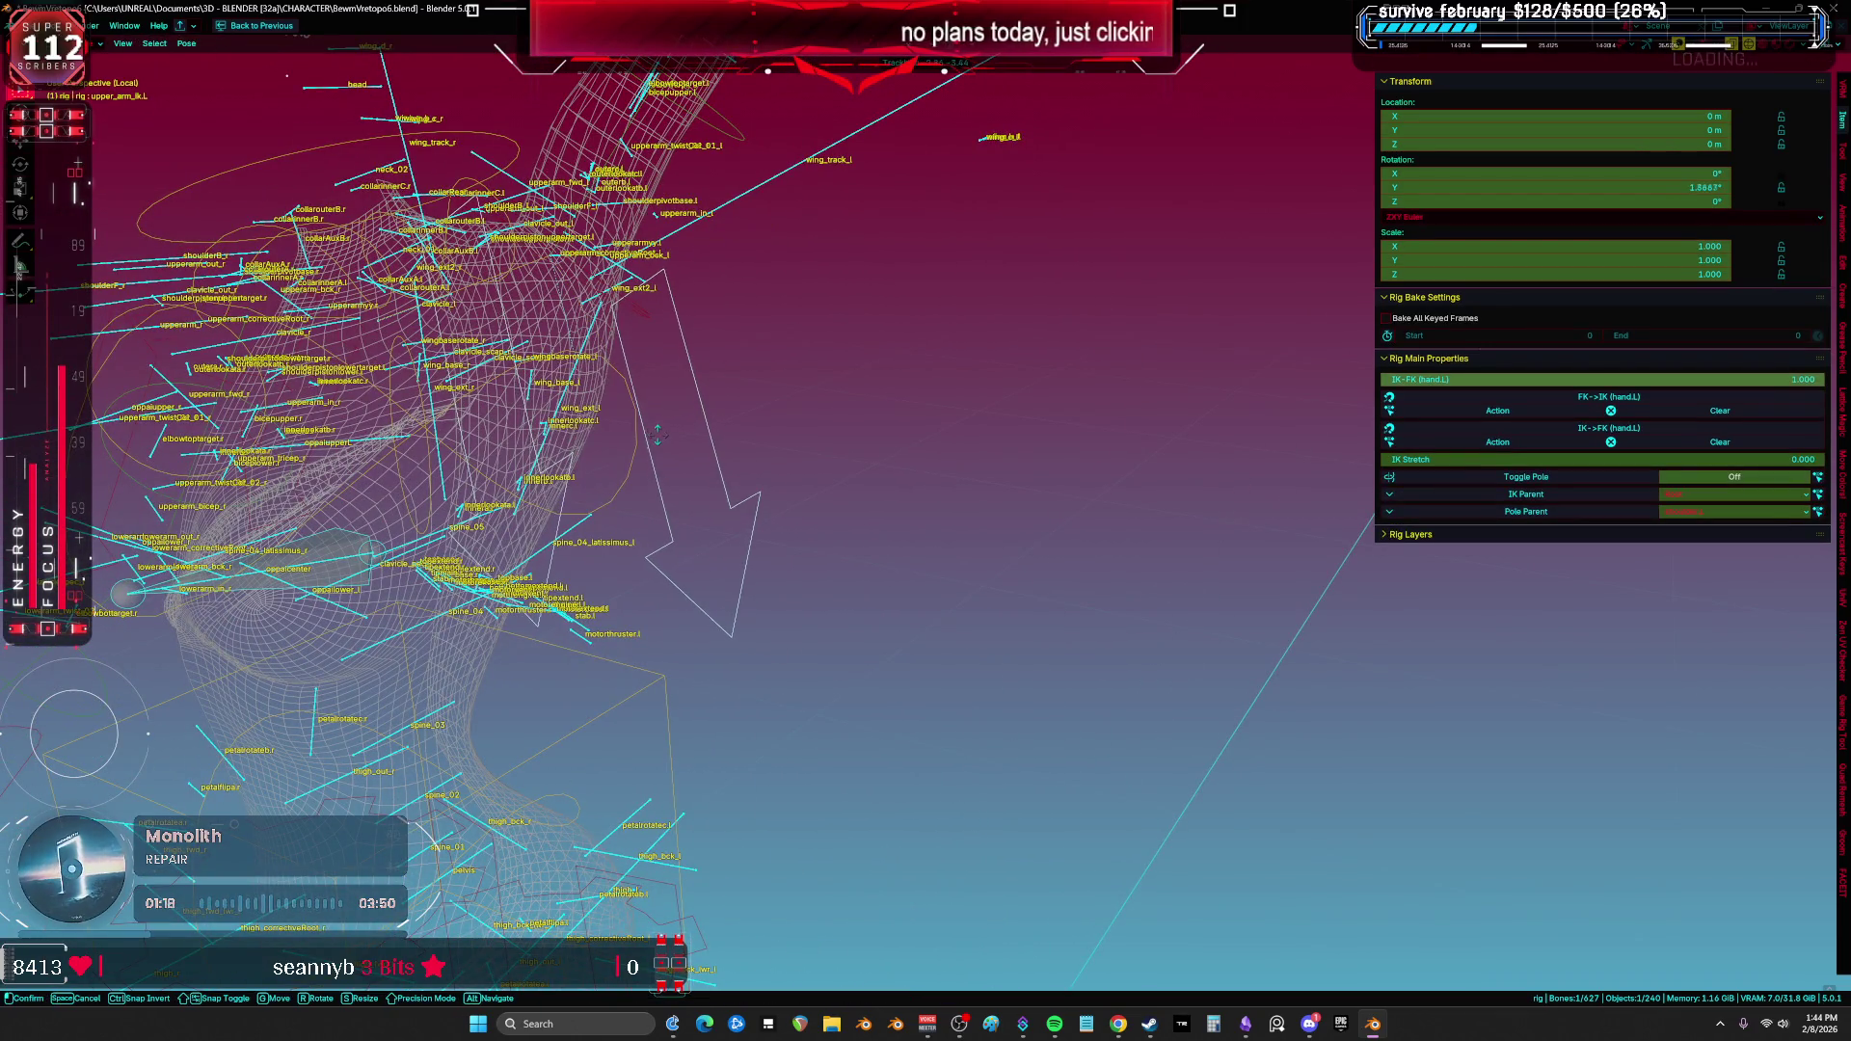
click(658, 435)
Step: Rotate the chest bone and return the rig to Object Mode
click(654, 439)
key(r)
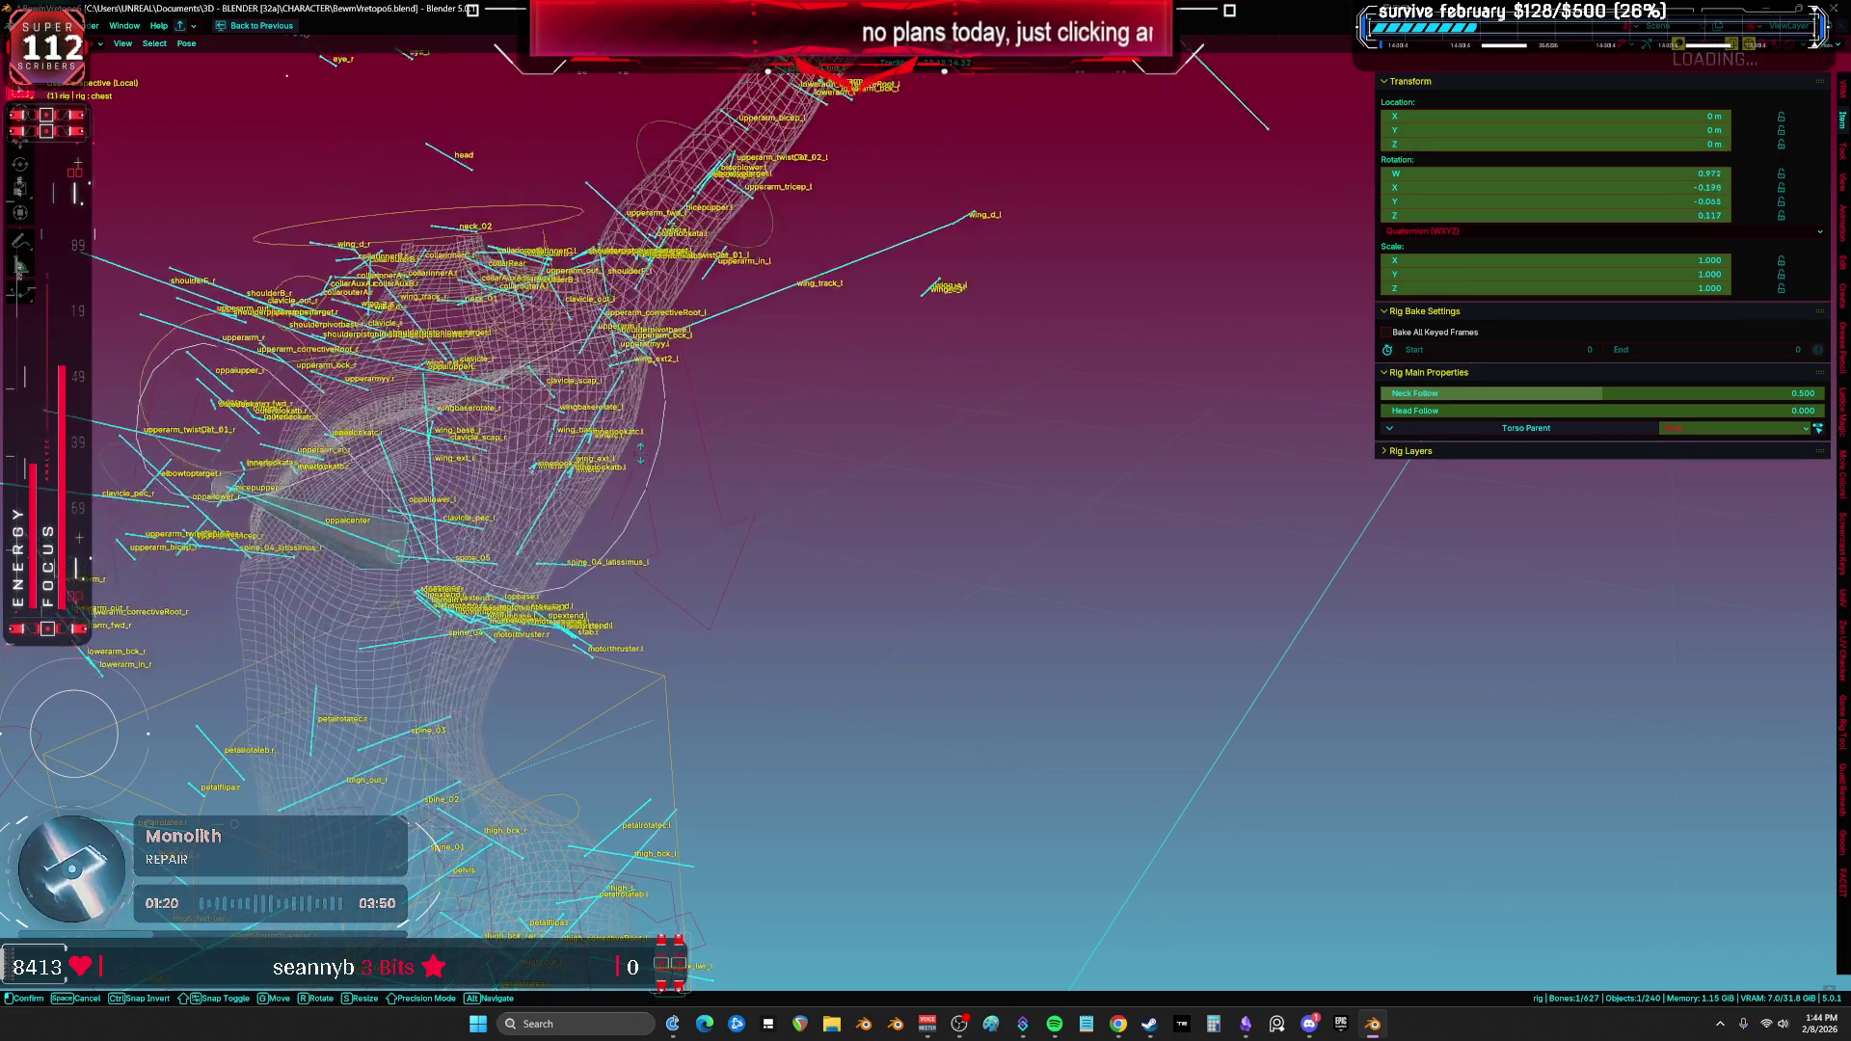
click(617, 608)
shift+middle_drag(617, 607, 719, 427)
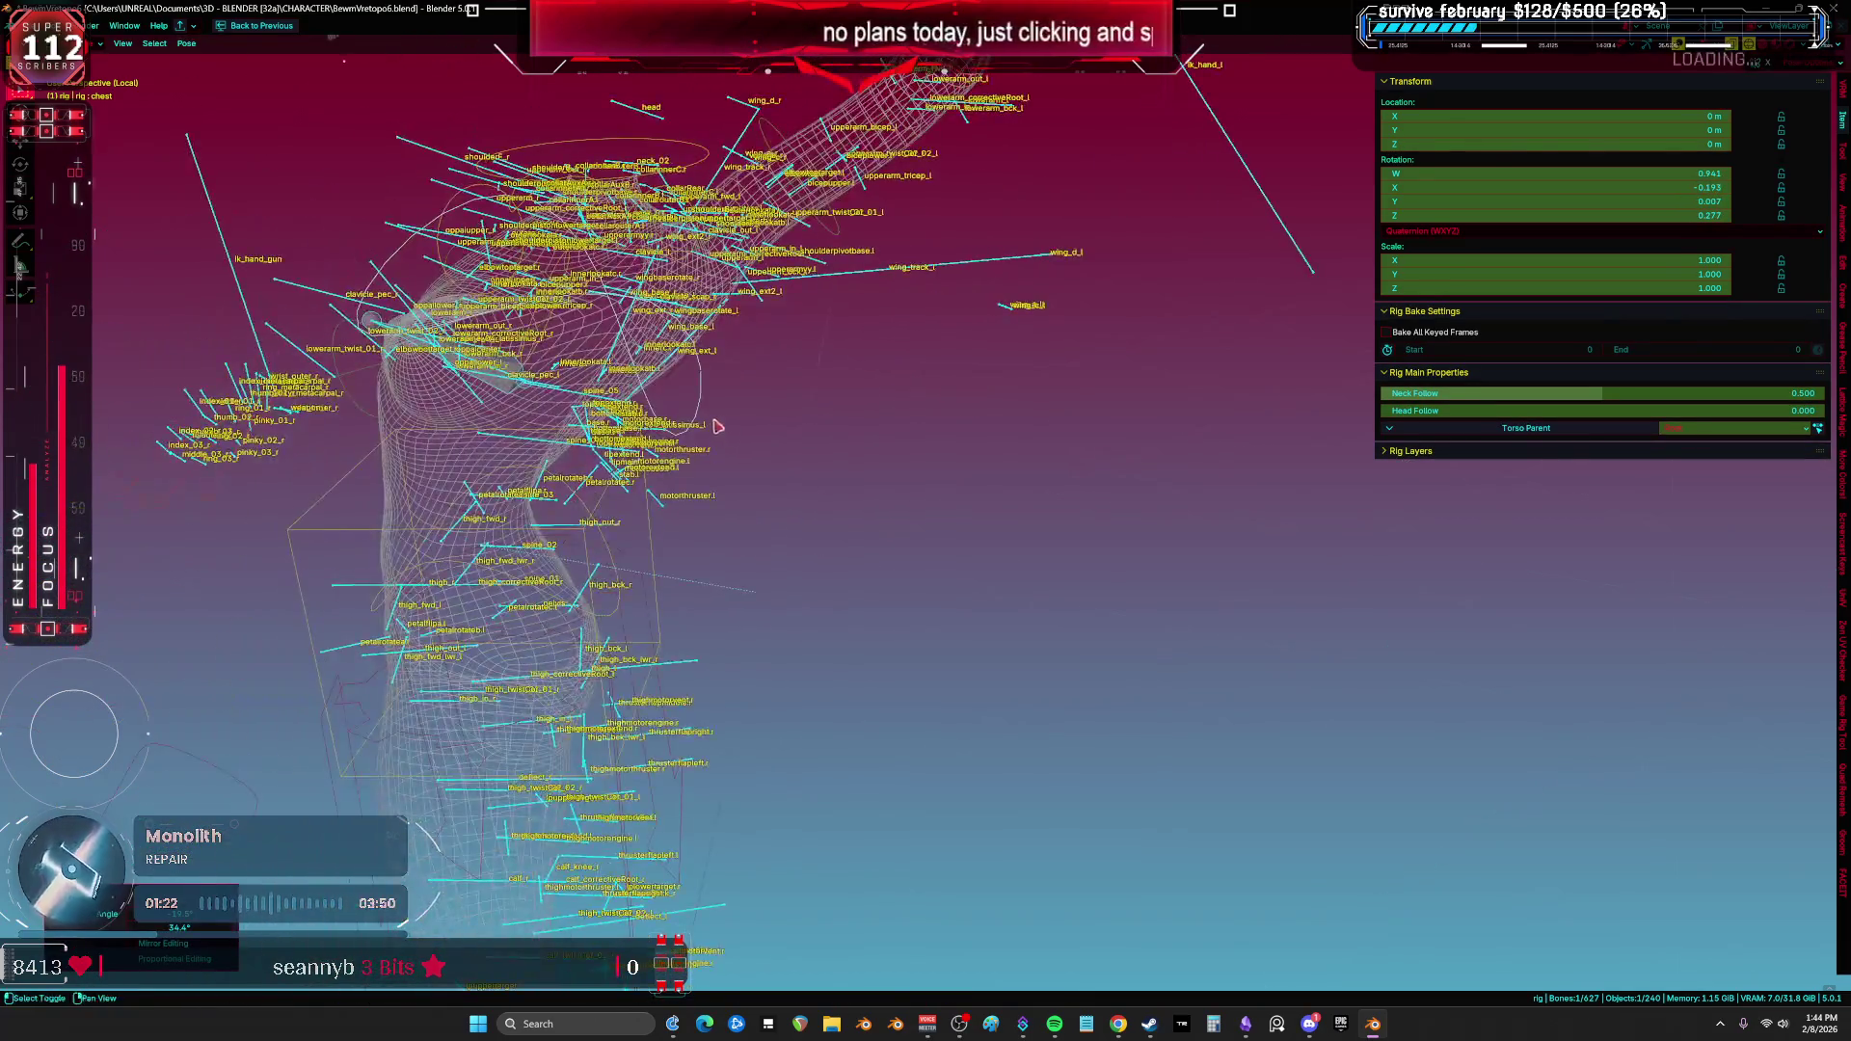
key(ctrl+Tab)
scroll(732, 443, up, 4)
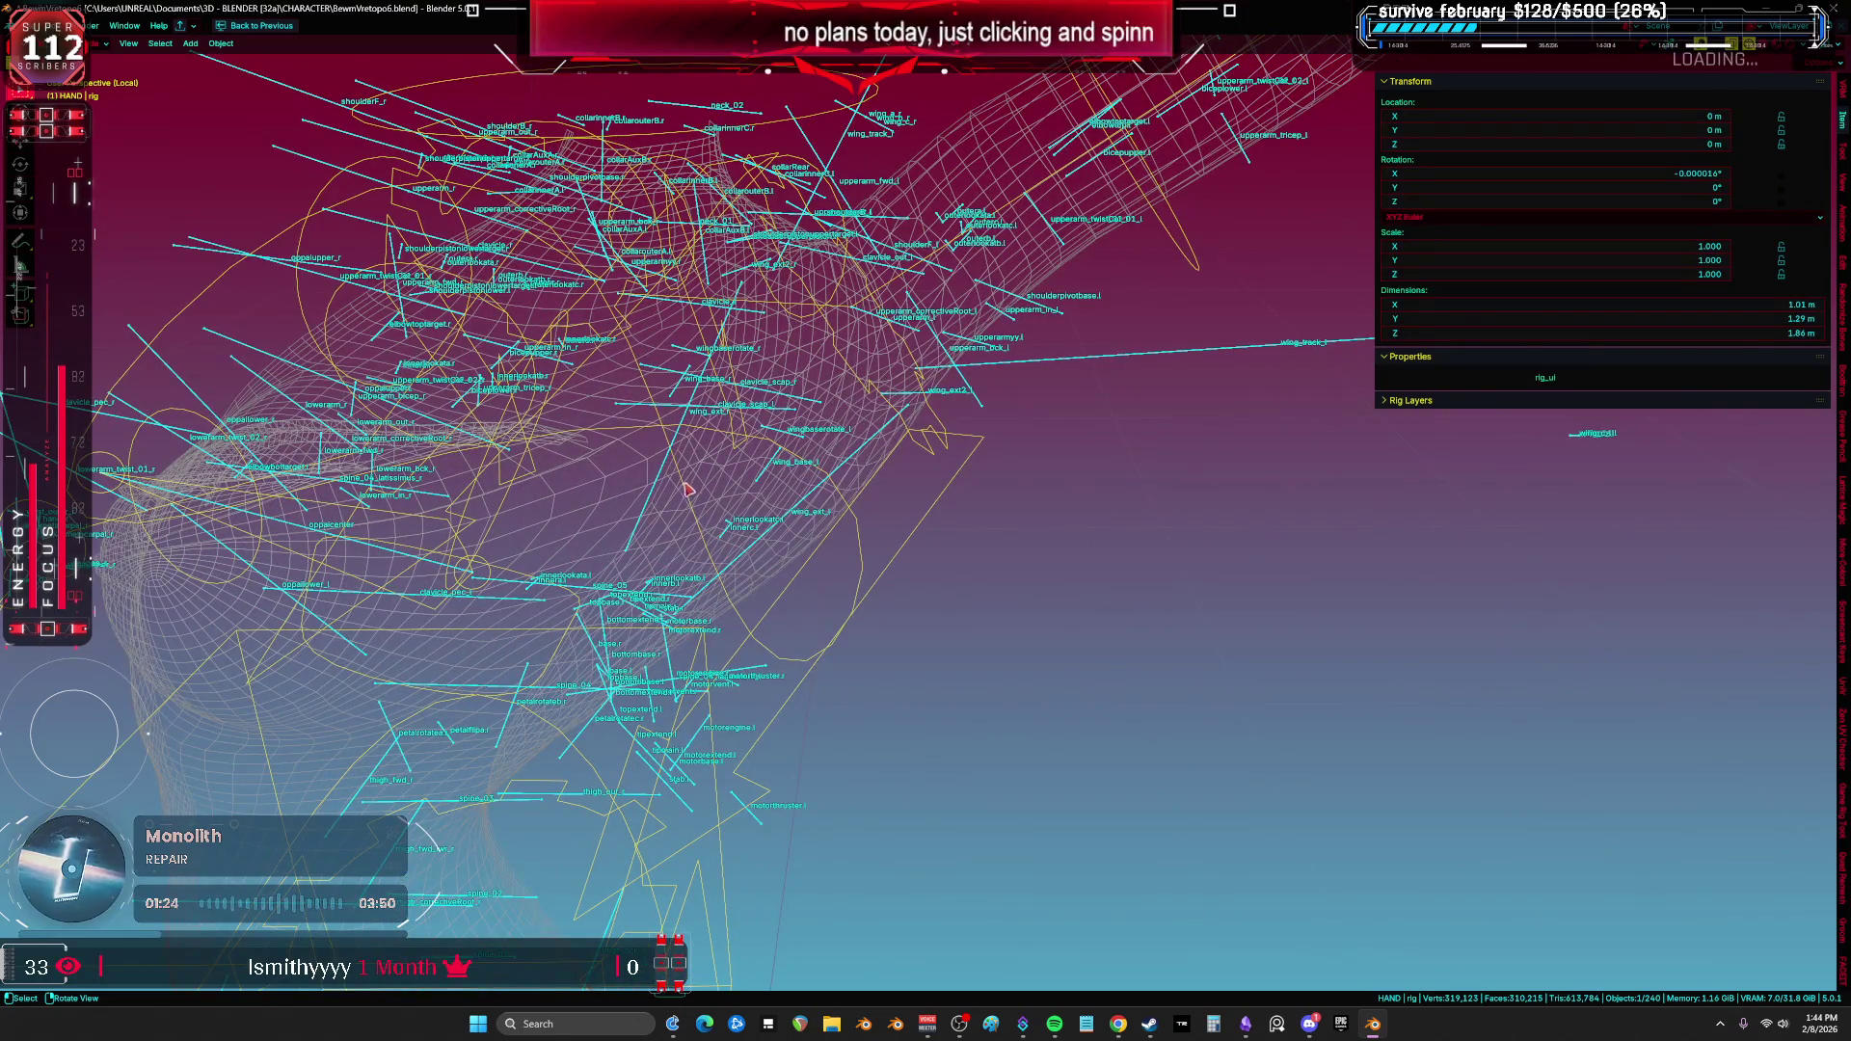
Step: Hide the extra object and view the body's upperarm_fwd_l weights in Weight Paint mode
key(h)
shift+click(667, 470)
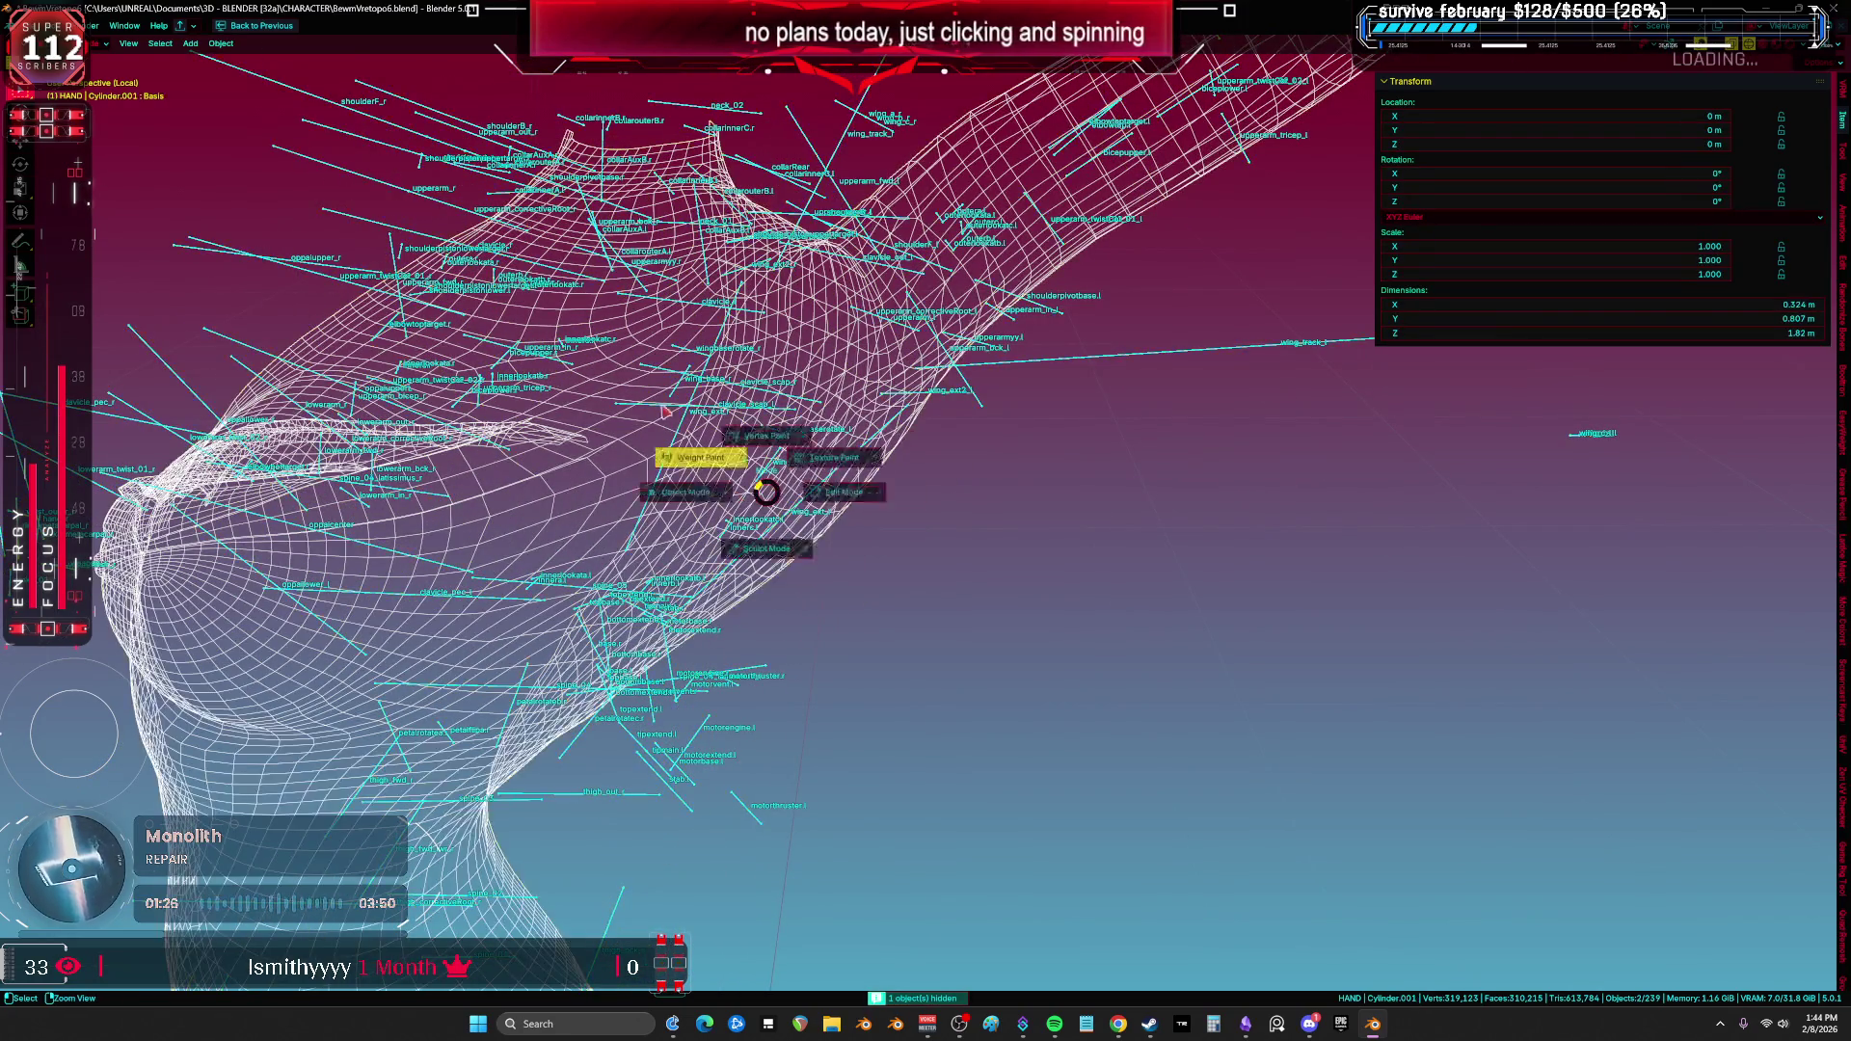
key(ctrl+Tab)
scroll(668, 470, up, 2)
middle_drag(1135, 496, 868, 495)
ctrl+click(853, 415)
middle_drag(853, 414, 932, 465)
Step: Unlock all vertex groups, inspect the upperarm_bck_l weights, and enter Edit Mode
key(k)
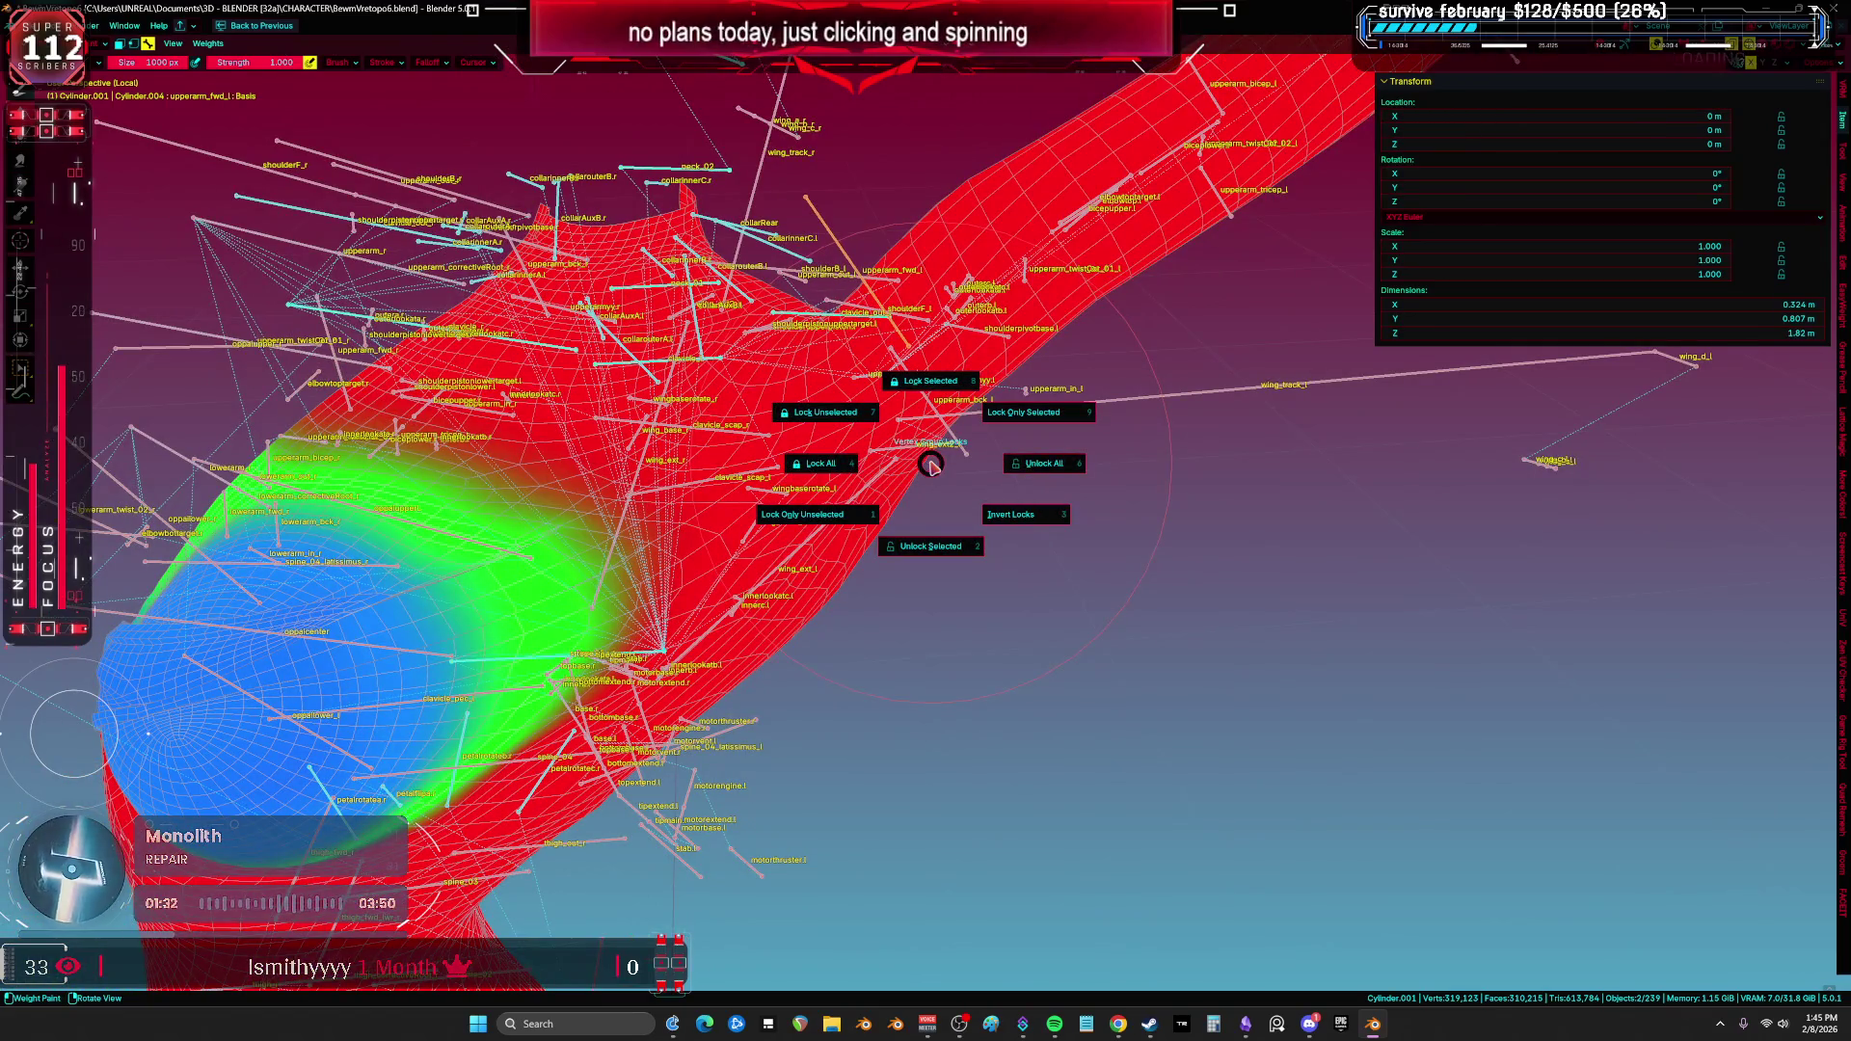
click(1044, 464)
mouse_move(1044, 464)
middle_down()
mouse_move(754, 212)
mouse_move(772, 232)
middle_up()
ctrl+click(965, 405)
mouse_move(845, 472)
middle_down()
mouse_move(884, 492)
mouse_move(706, 516)
mouse_move(713, 496)
middle_up()
scroll(884, 492, up, 2)
key(Tab)
Step: Select a face near the armpit and grow the selection around it
key(a)
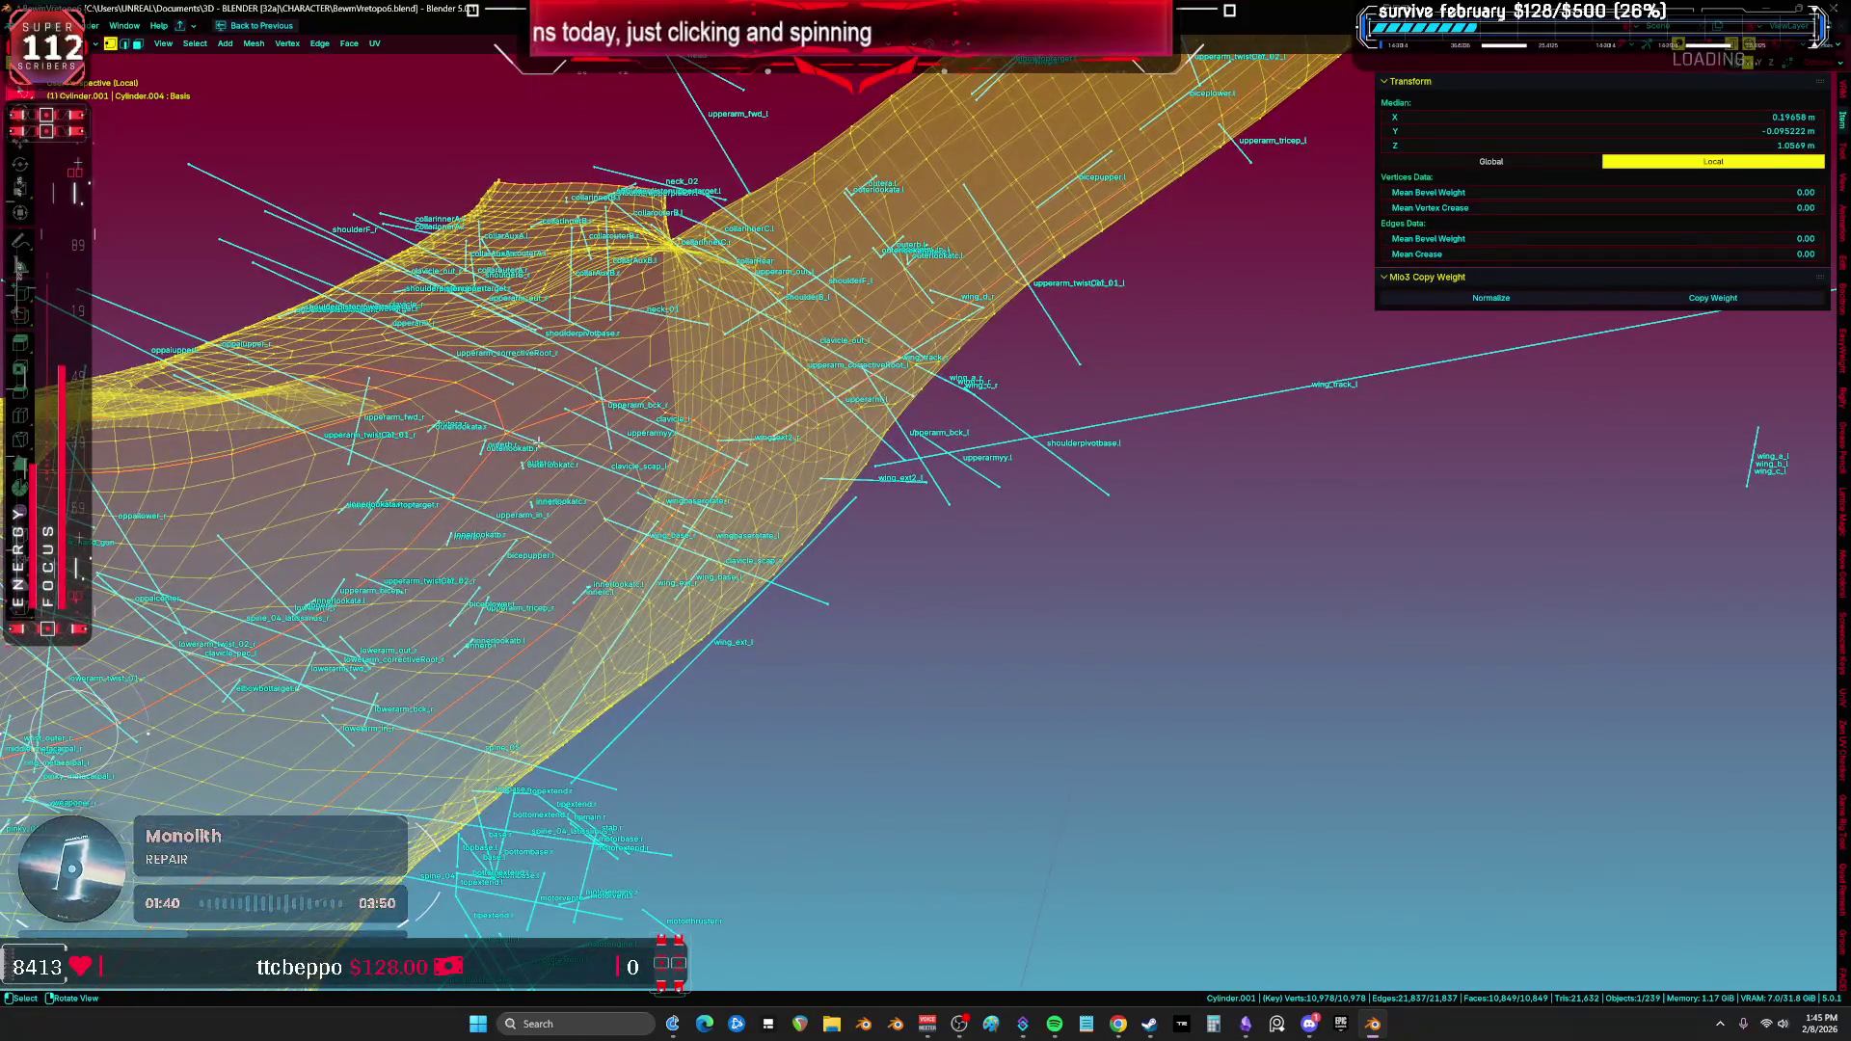
click(726, 464)
ctrl+click(709, 487)
key(ctrl+z)
key(shift+z)
scroll(714, 490, up, 1)
key(ctrl+KP_Add)
key(ctrl+KP_Add)
key(ctrl+KP_Add)
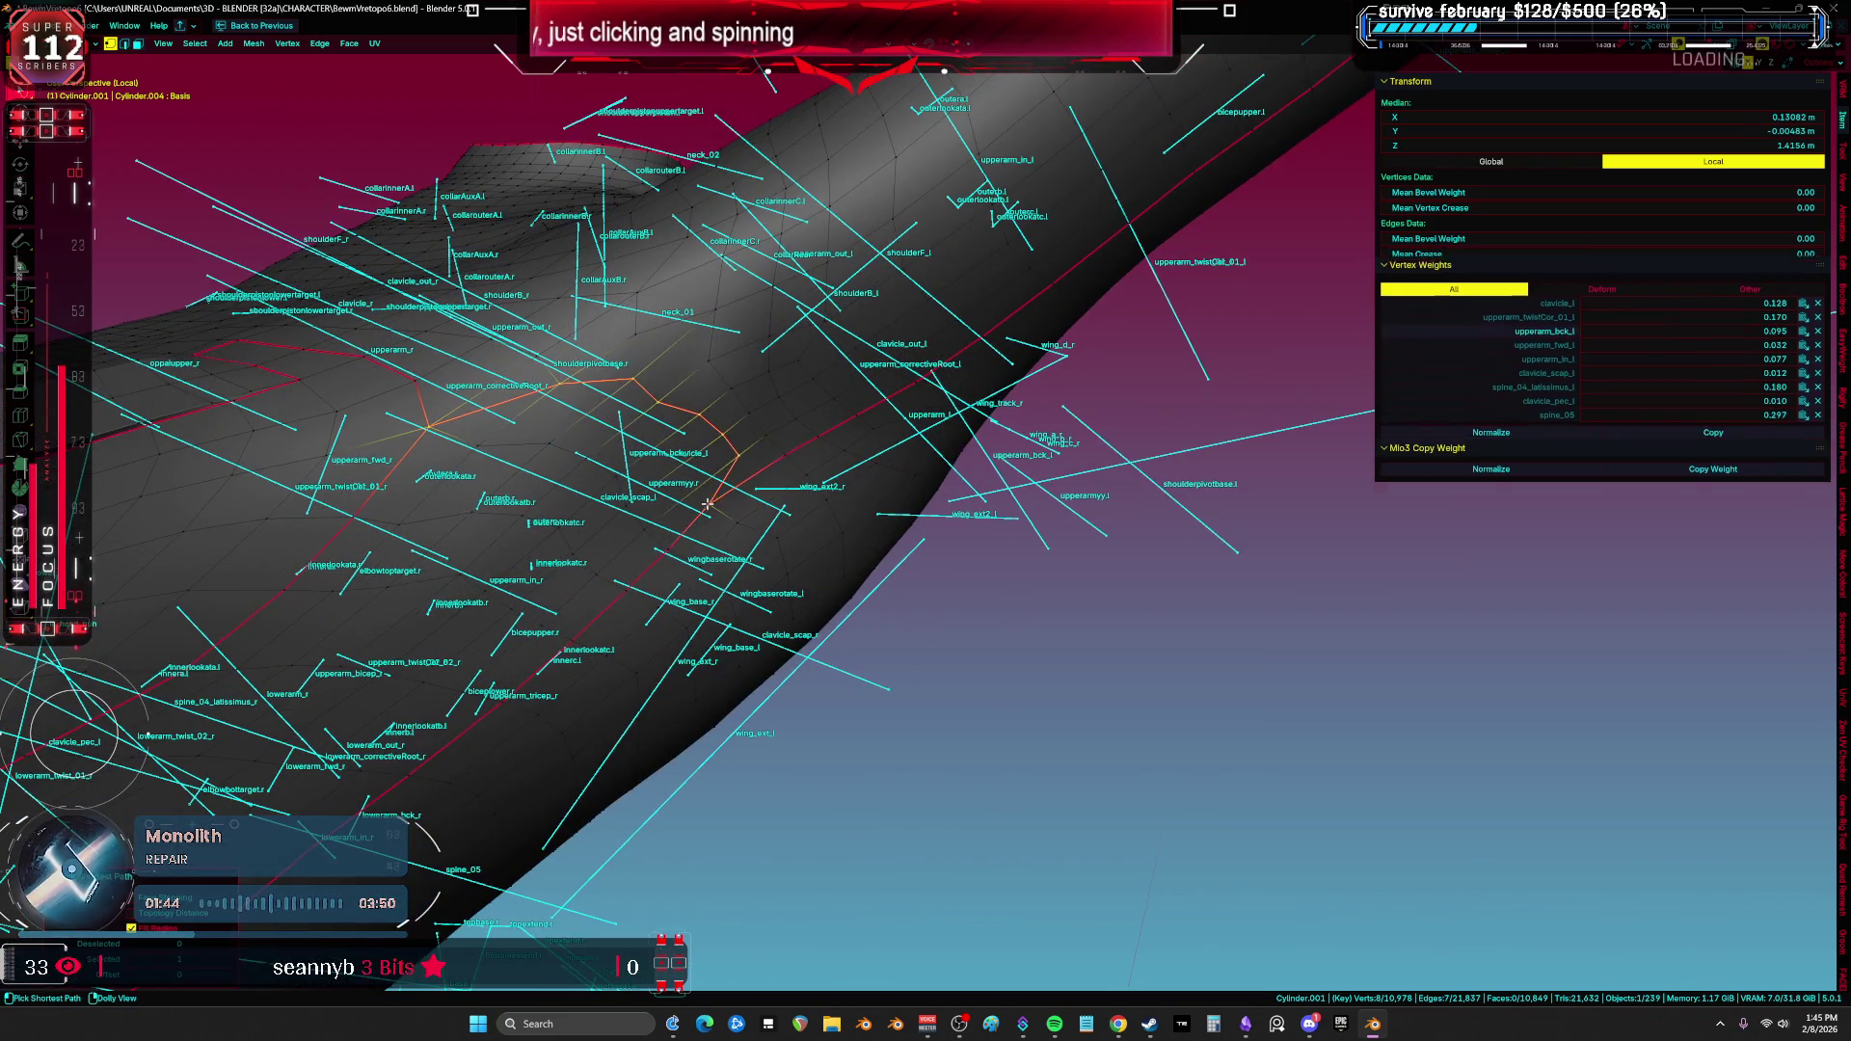
middle_drag(733, 494, 359, 524)
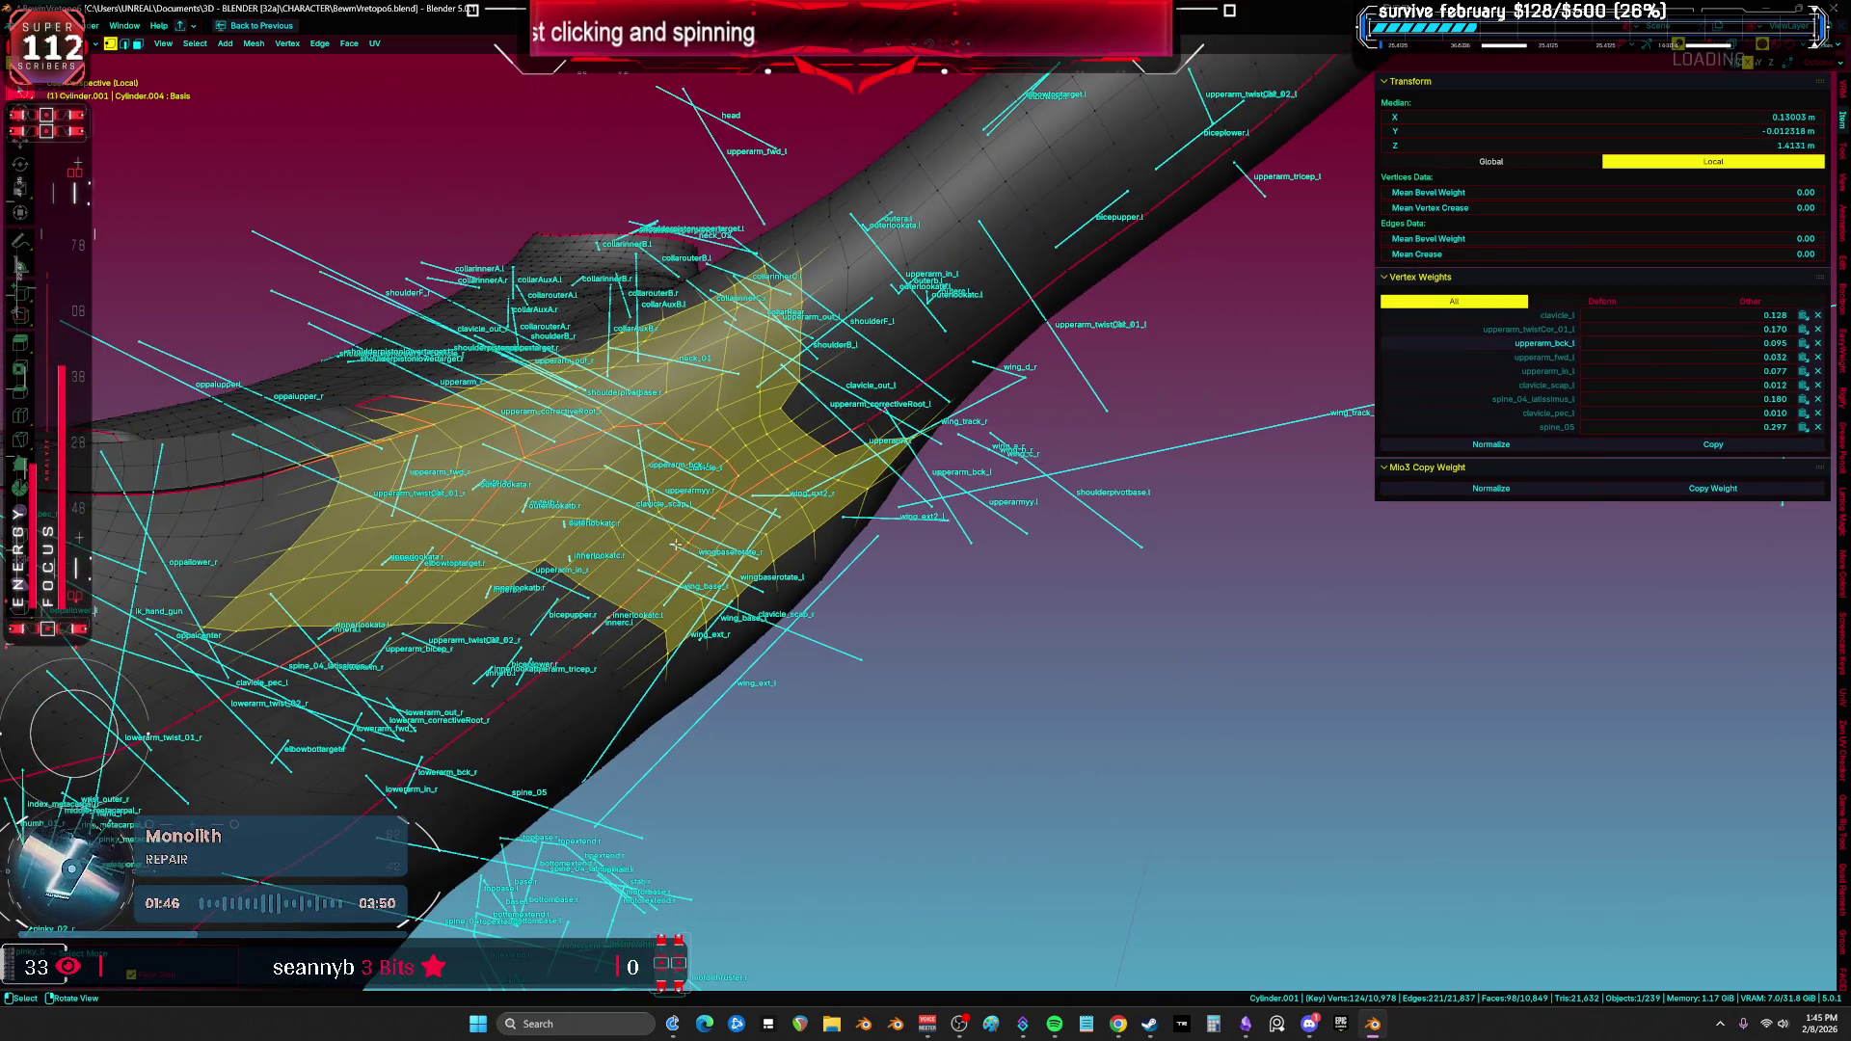
Step: Trim edge loops, the left strip and a stray patch, then add a face loop
alt+shift+click(360, 524)
alt+shift+click(360, 524)
alt+shift+click(353, 510)
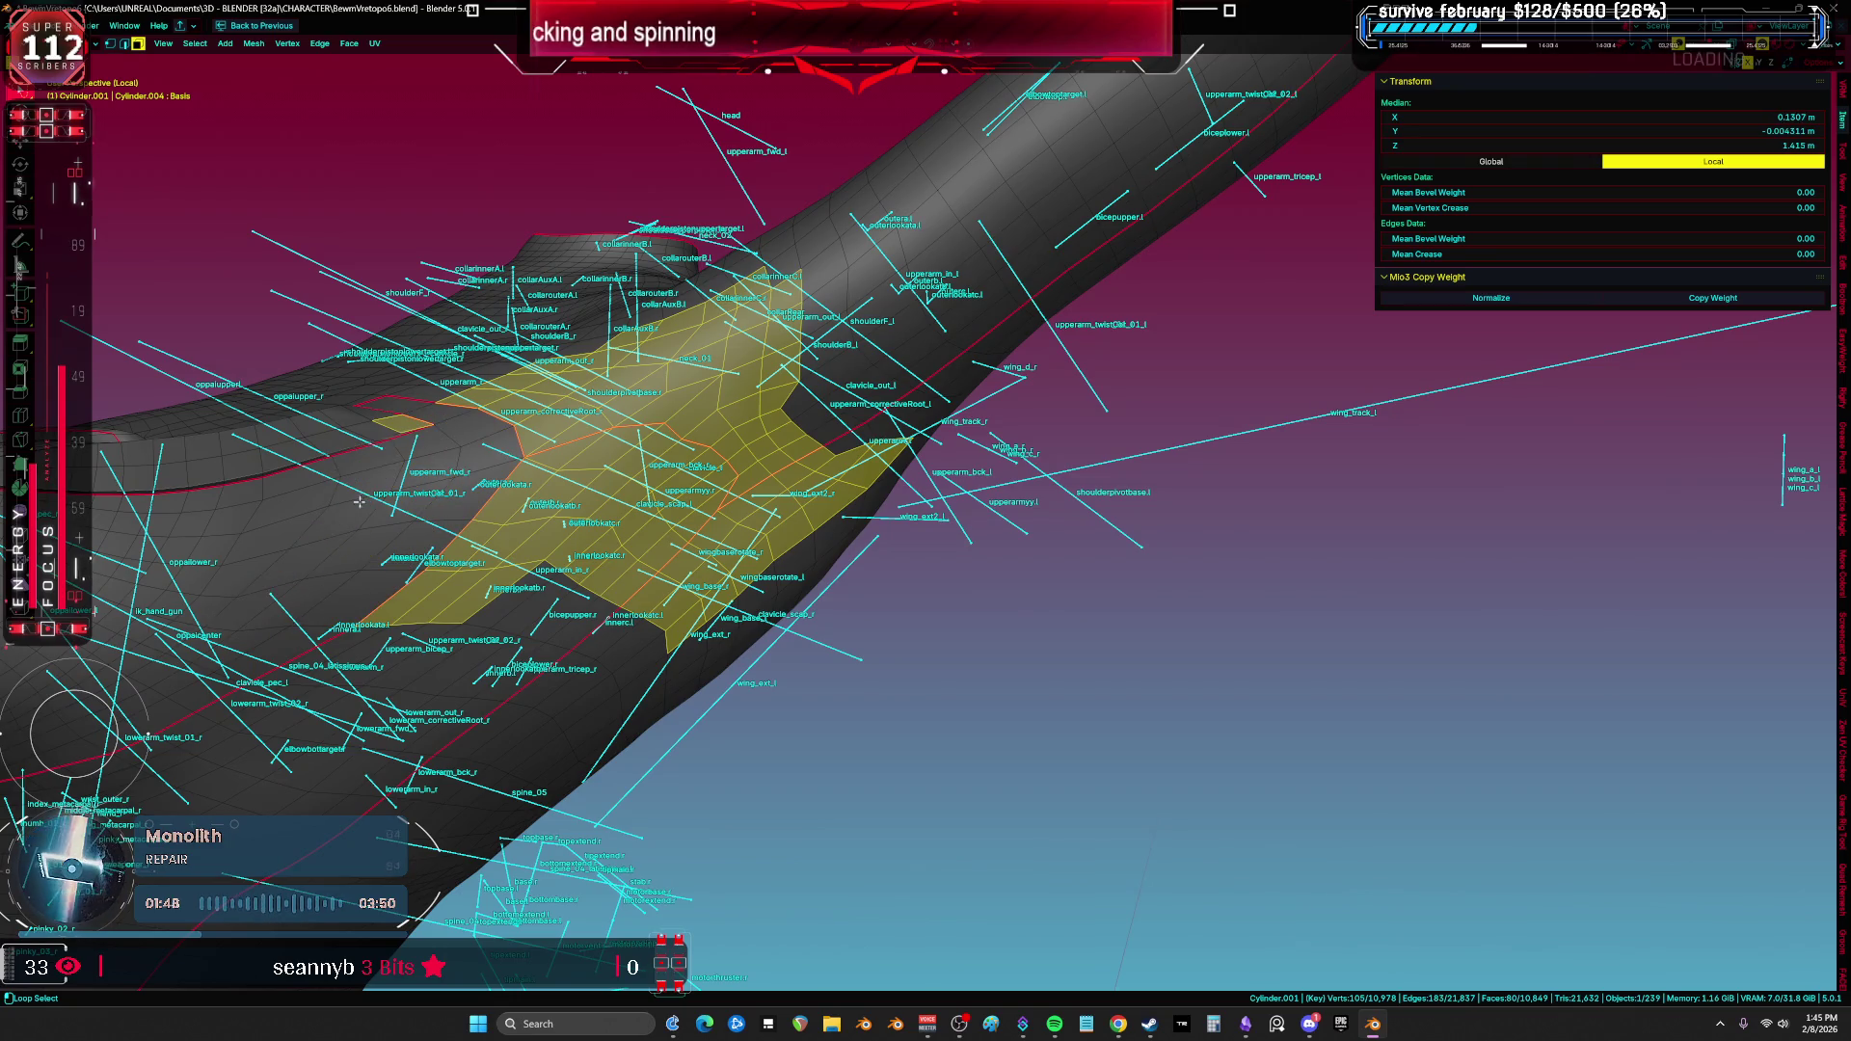
alt+shift+click(354, 423)
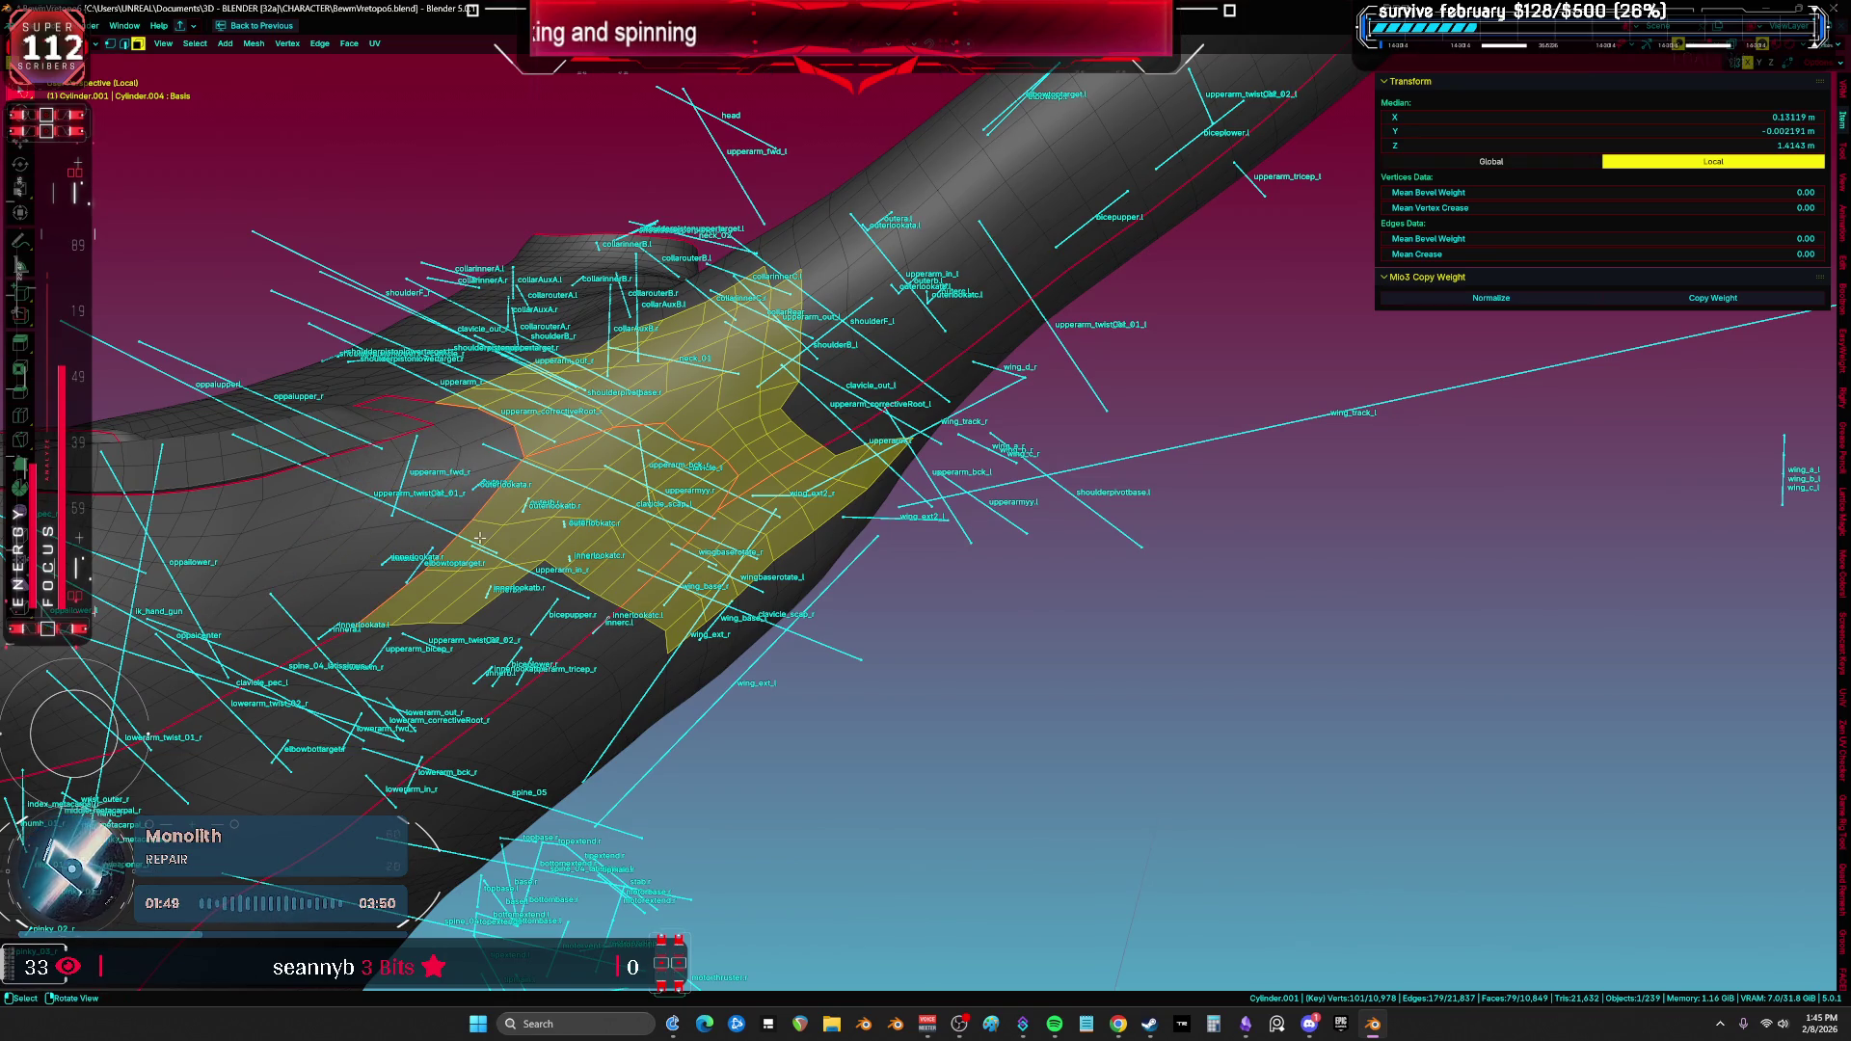
alt+shift+click(522, 595)
middle_drag(521, 595, 690, 670)
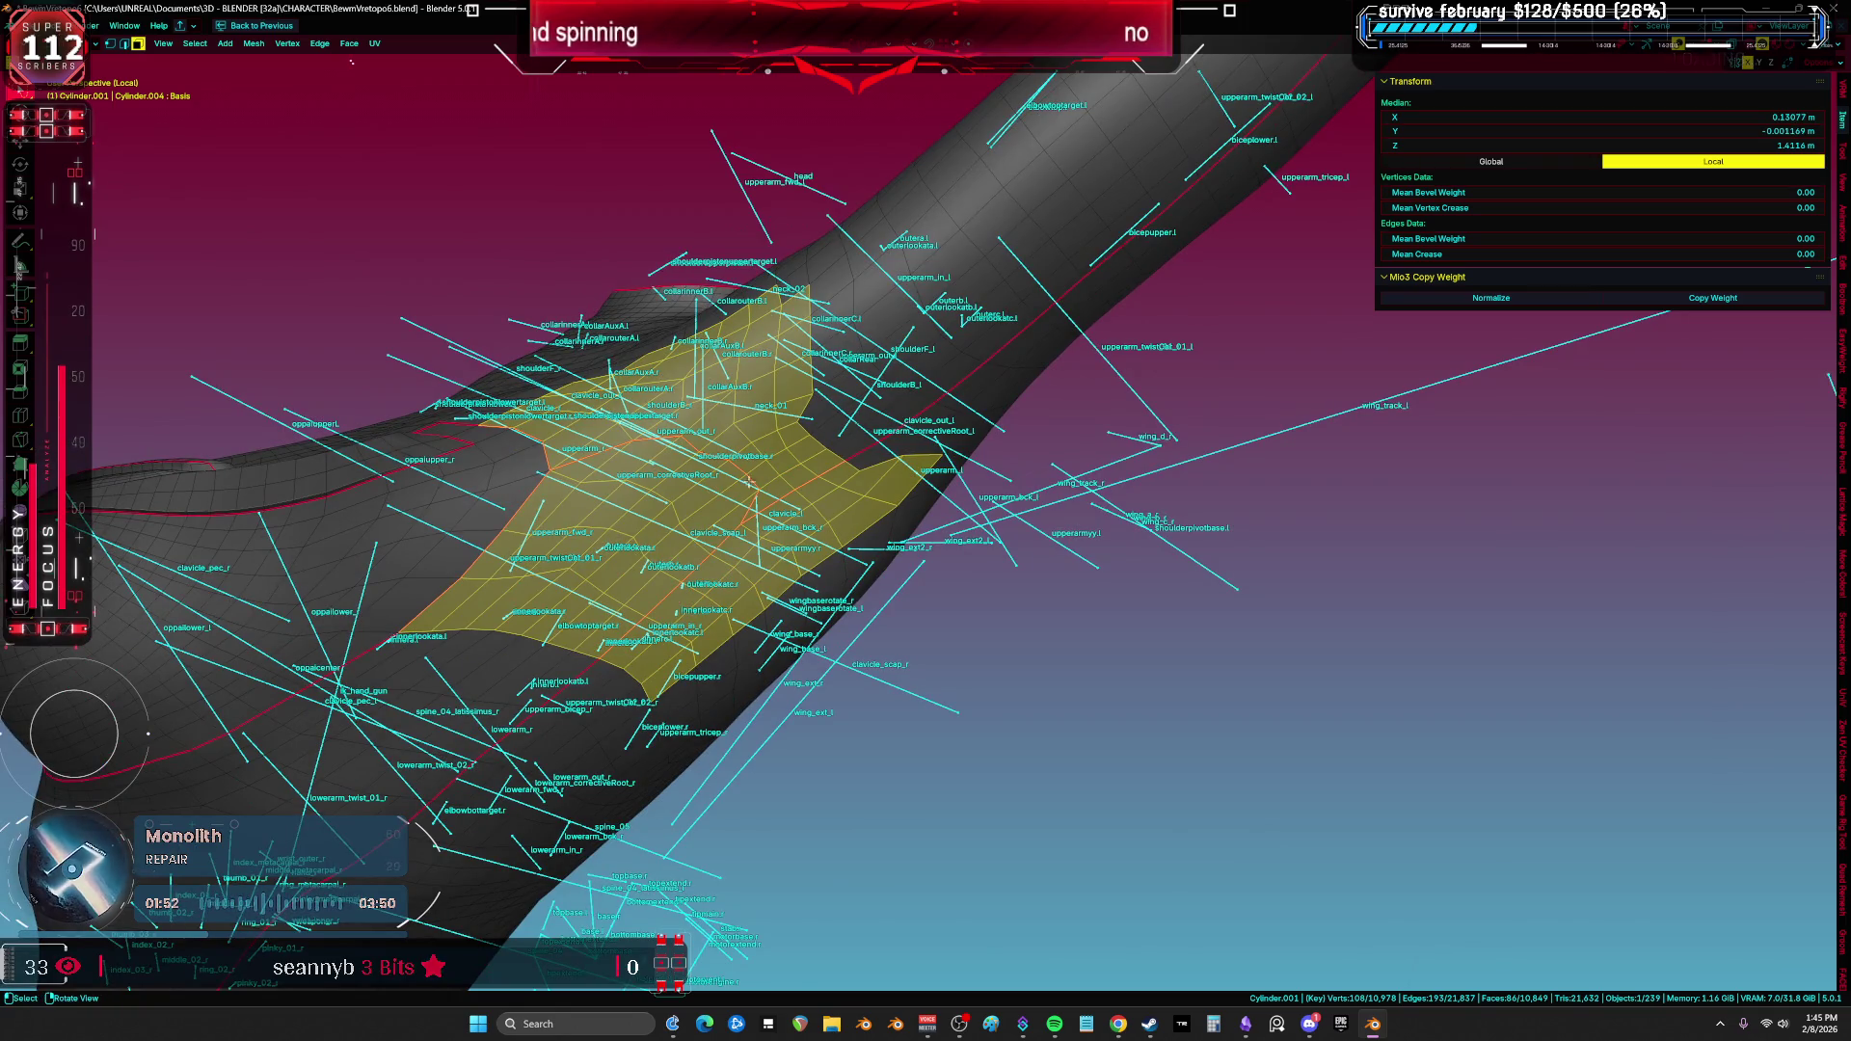
Step: Fill the selection's gap and deselect its upper and left faces to finish the armpit region
mouse_move(738, 486)
shift+middle_down()
mouse_move(813, 496)
mouse_move(714, 371)
shift+middle_up()
shift+click(857, 538)
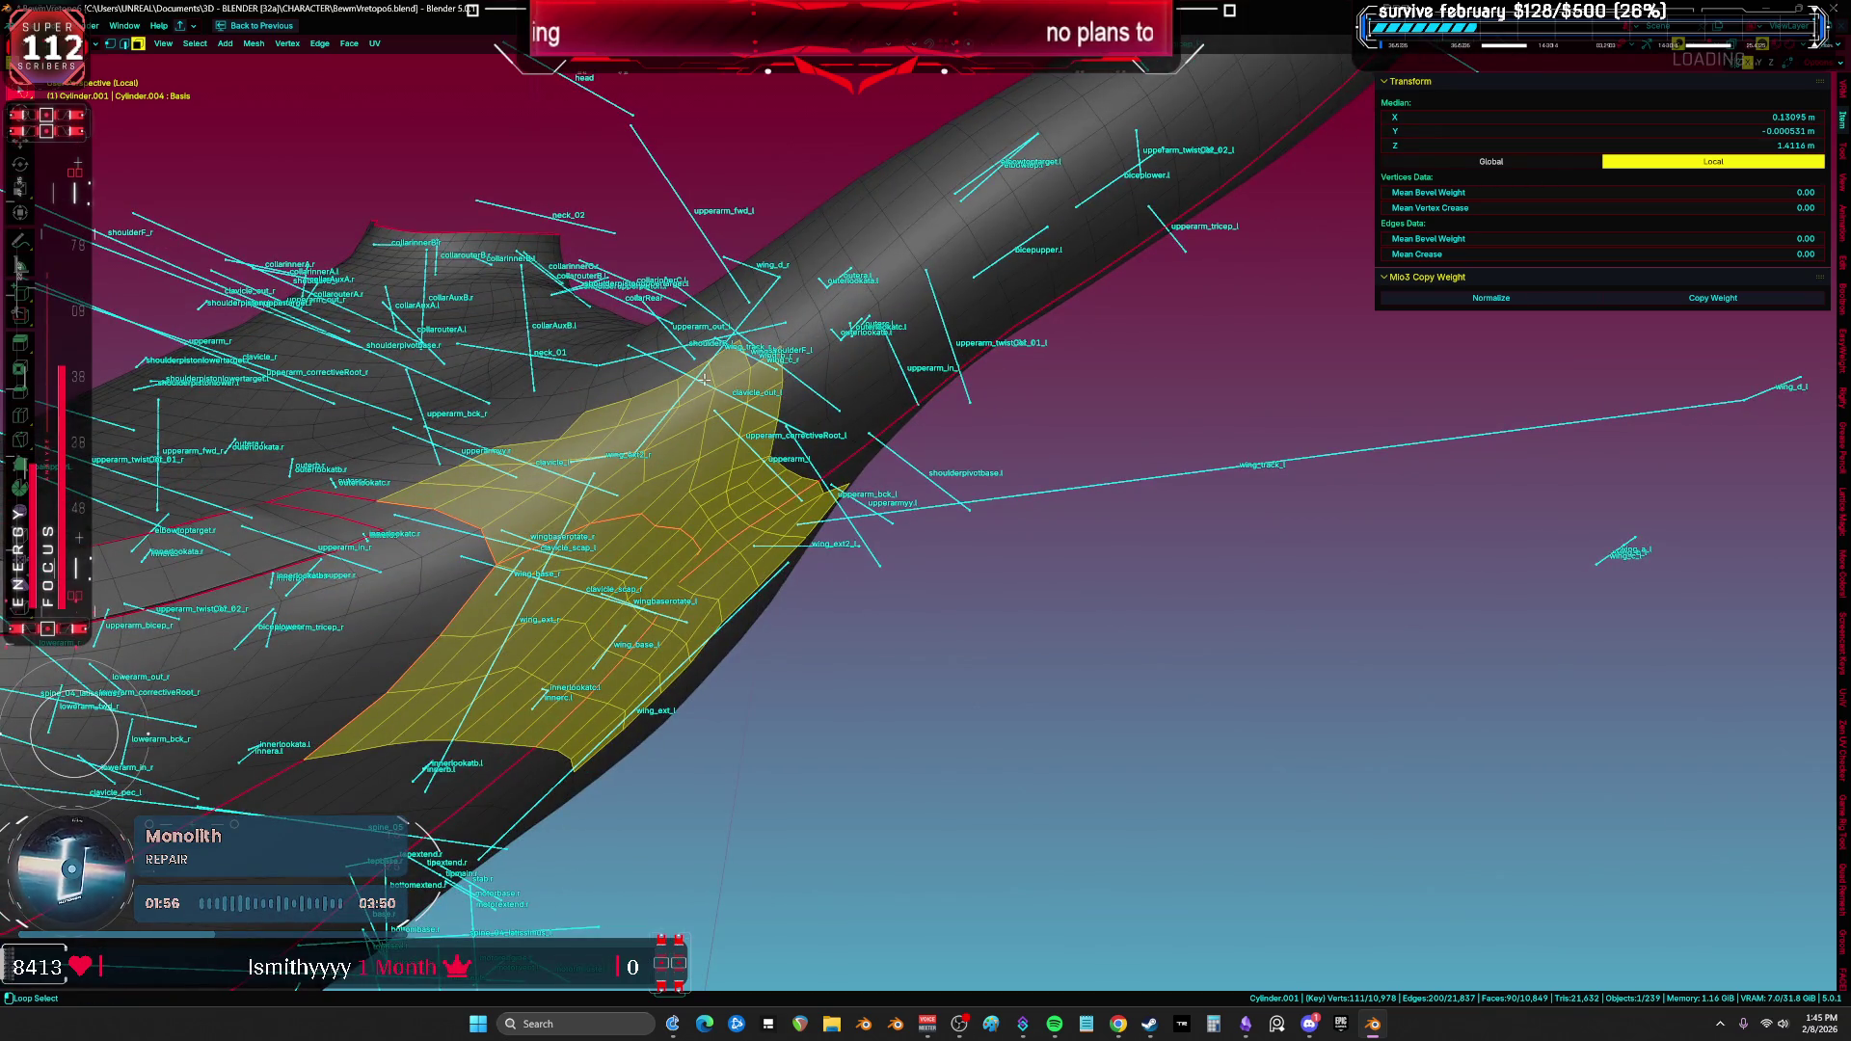
alt+shift+click(685, 387)
alt+shift+click(459, 485)
key(ctrl+z)
alt+shift+click(501, 490)
shift+click(523, 438)
mouse_move(523, 439)
middle_down()
mouse_move(642, 386)
mouse_move(797, 488)
mouse_move(852, 557)
mouse_move(784, 493)
middle_up()
Step: Smooth the selection's vertex weights via Mesh > Weights > Smooth with 20 iterations
click(254, 43)
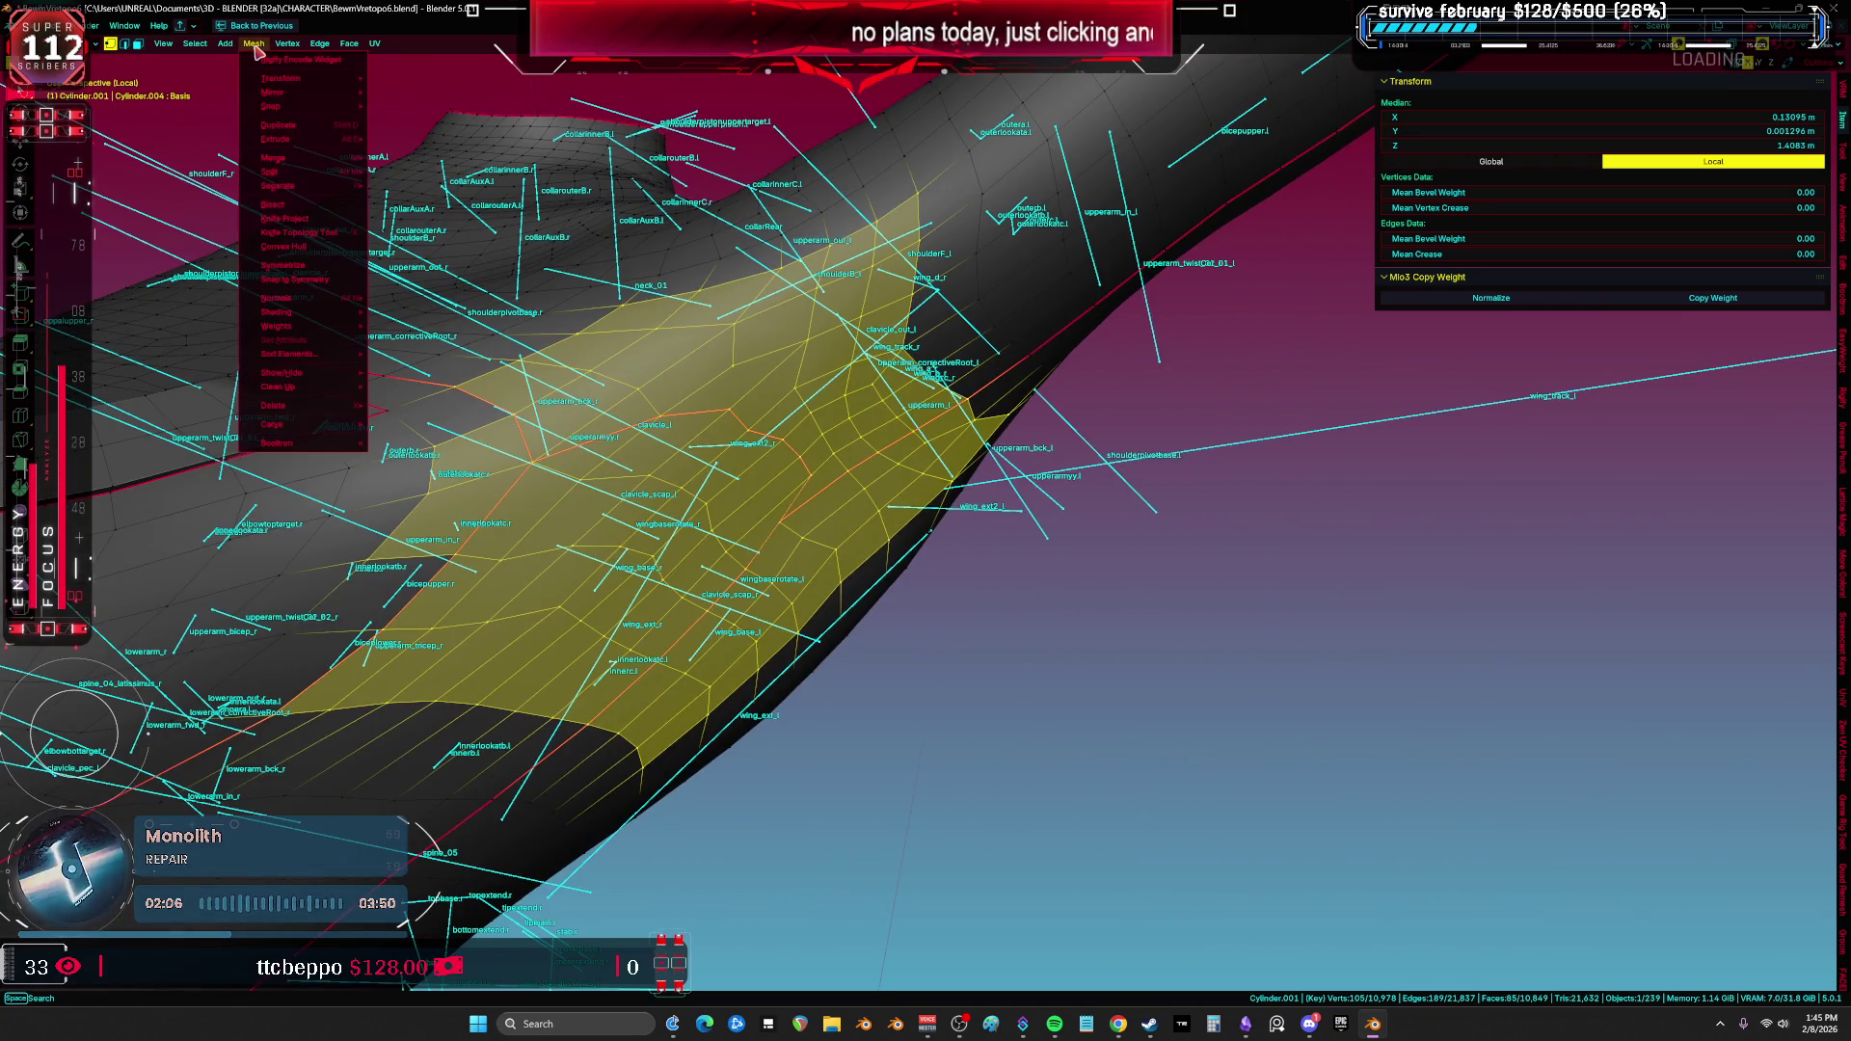
mouse_move(321, 328)
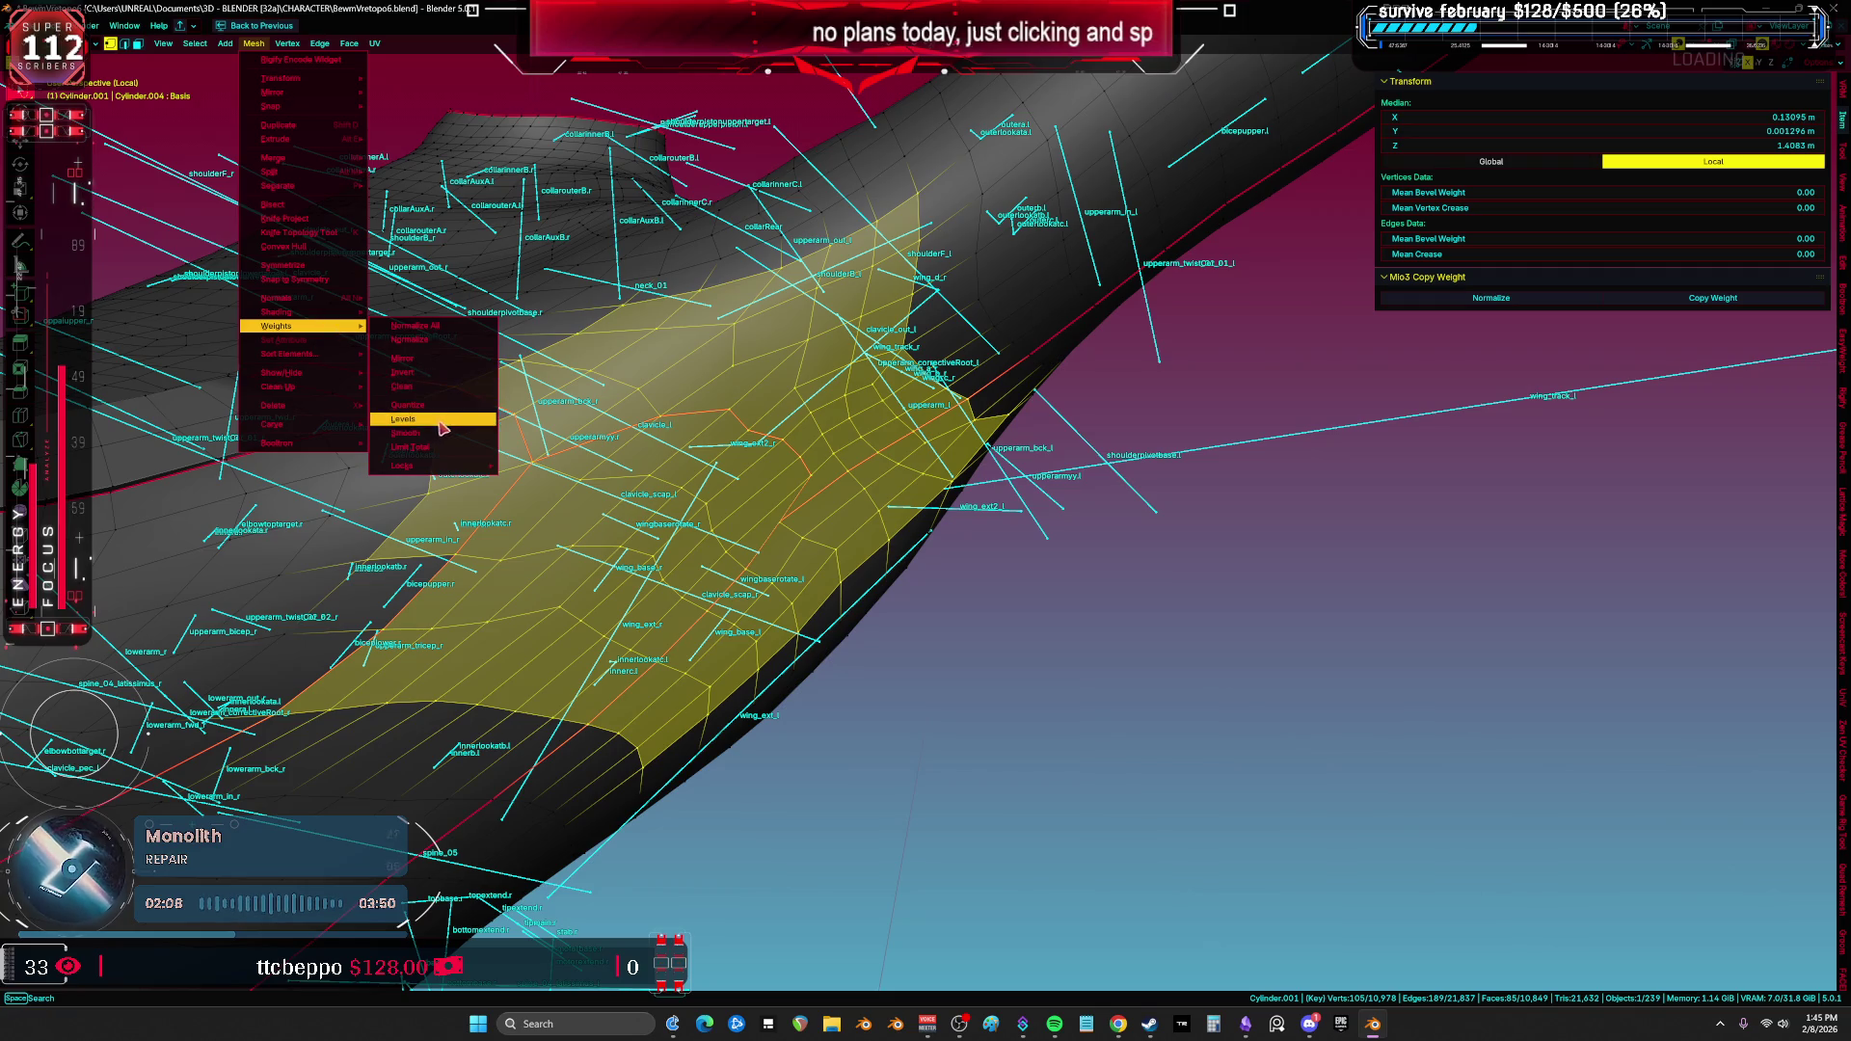
click(405, 433)
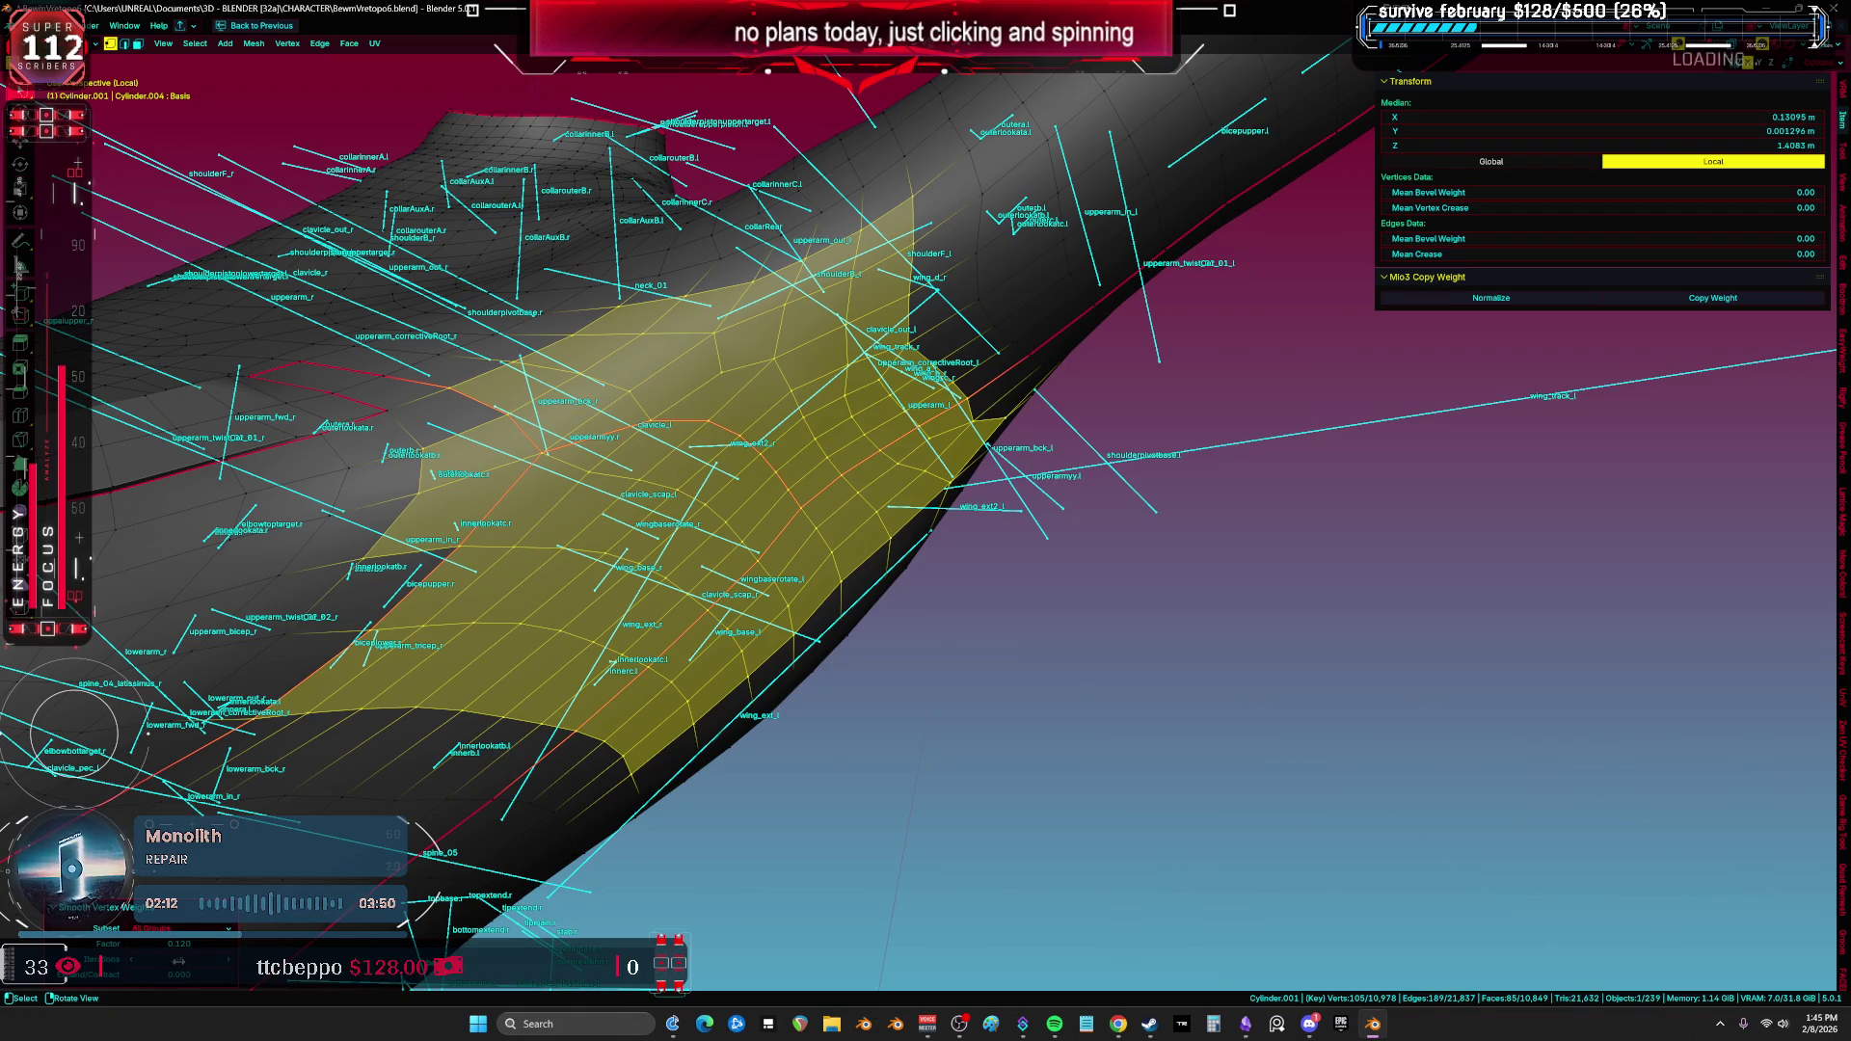
drag(178, 962, 208, 961)
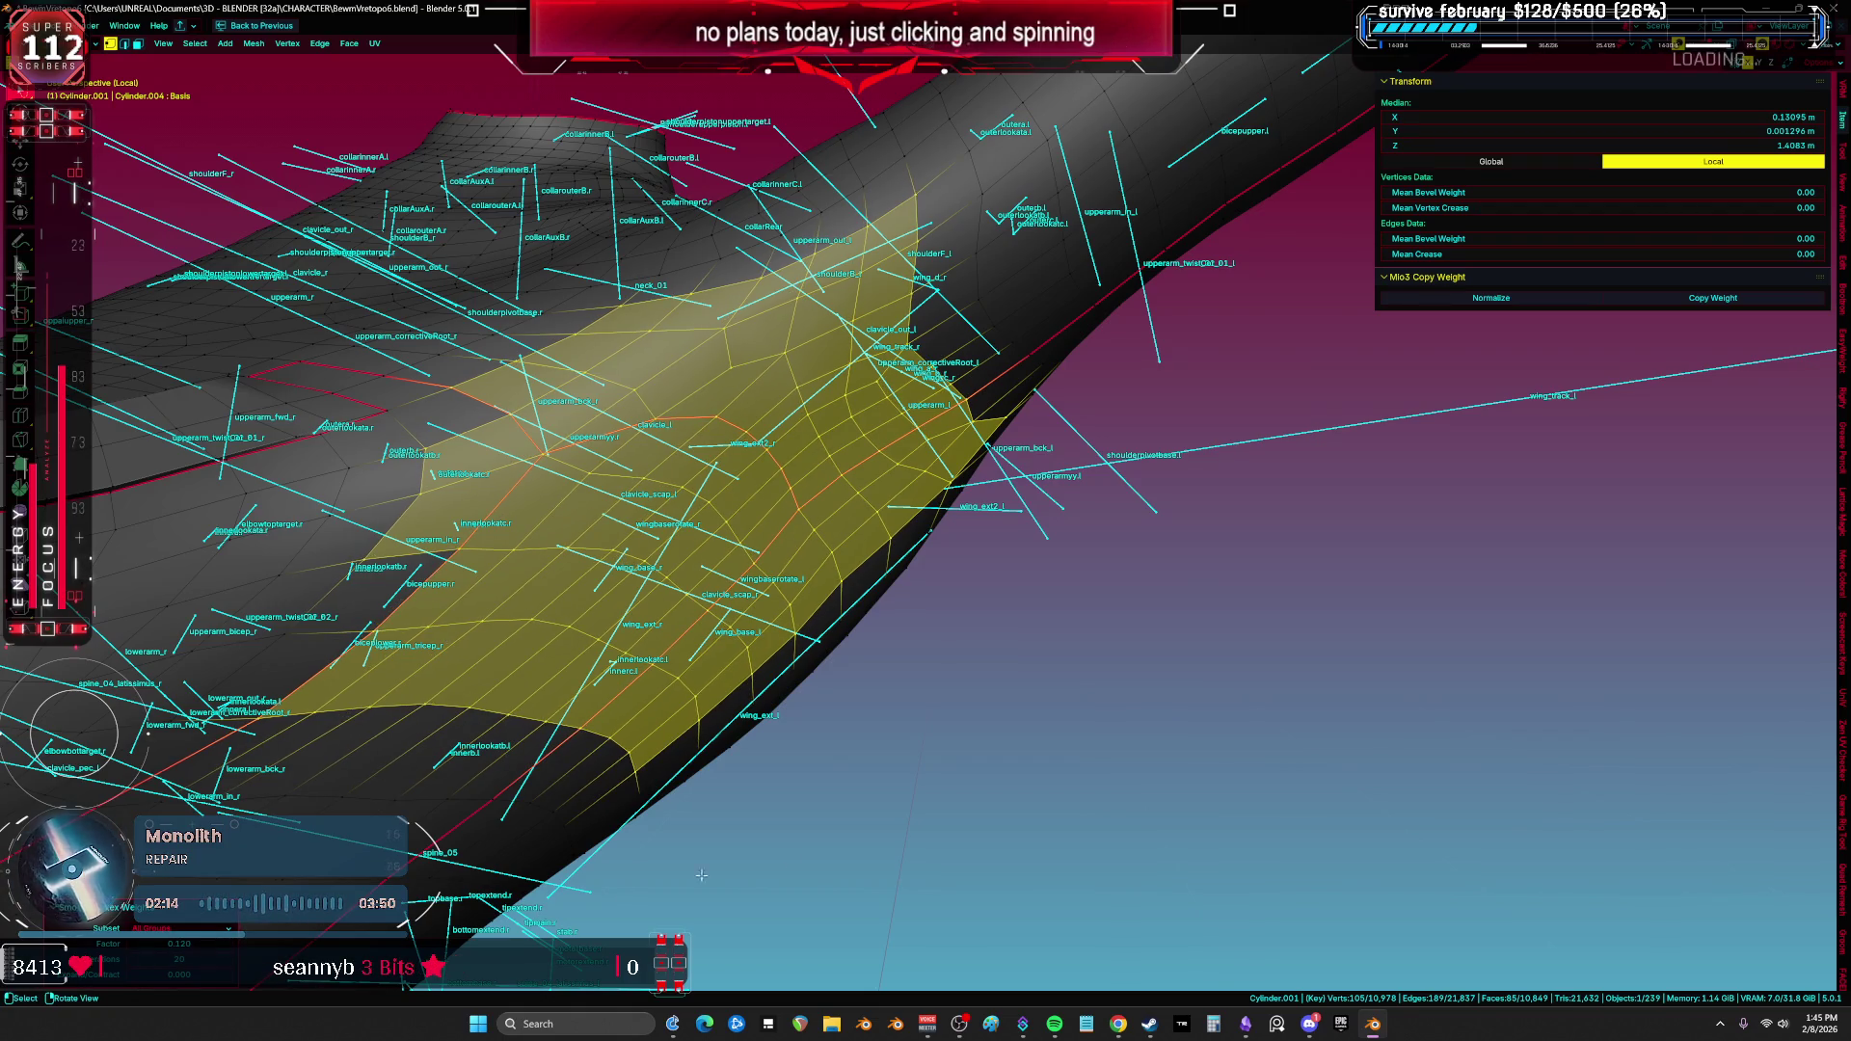
Step: Clear the selection, return to Object Mode and unhide the hidden object with Alt+H
click(1104, 654)
key(ctrl+Tab)
click(877, 575)
key(alt+h)
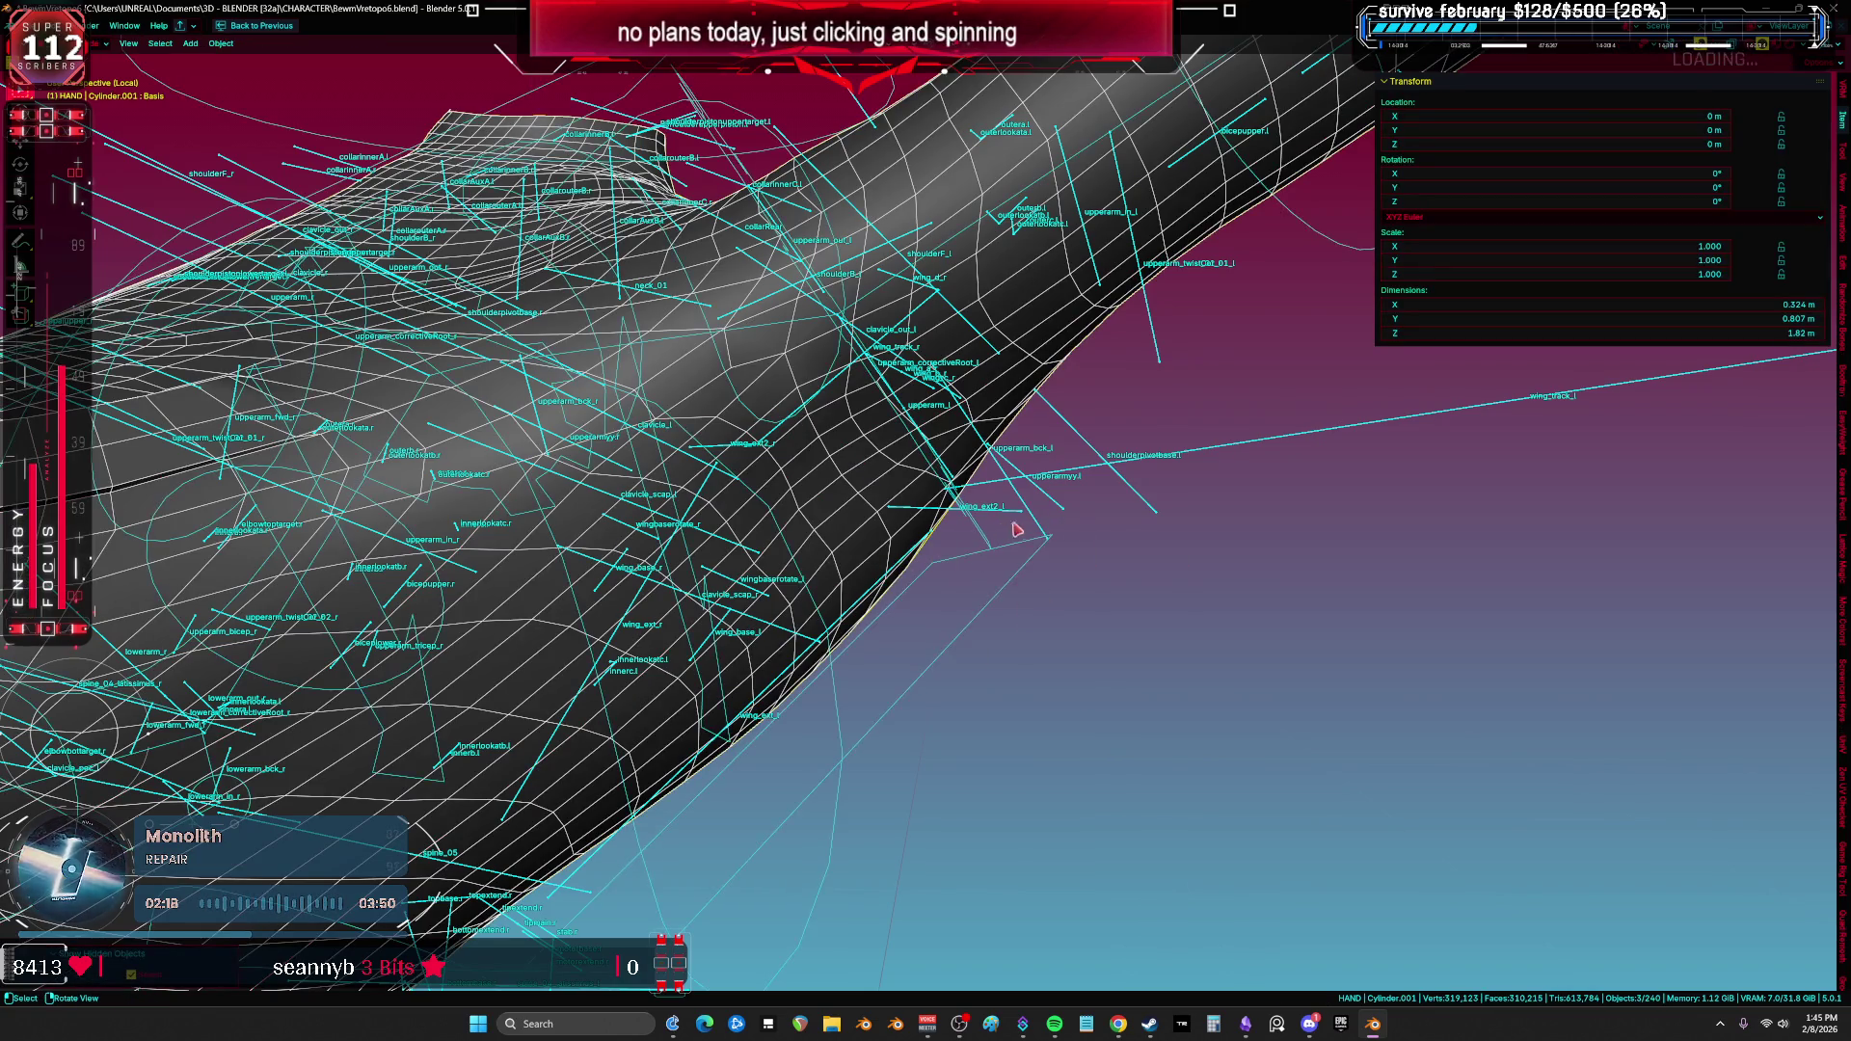
Step: Put the rig in Pose Mode and clear the chest's user transforms back to rest pose
click(1039, 566)
key(ctrl+Tab)
right_click(1036, 563)
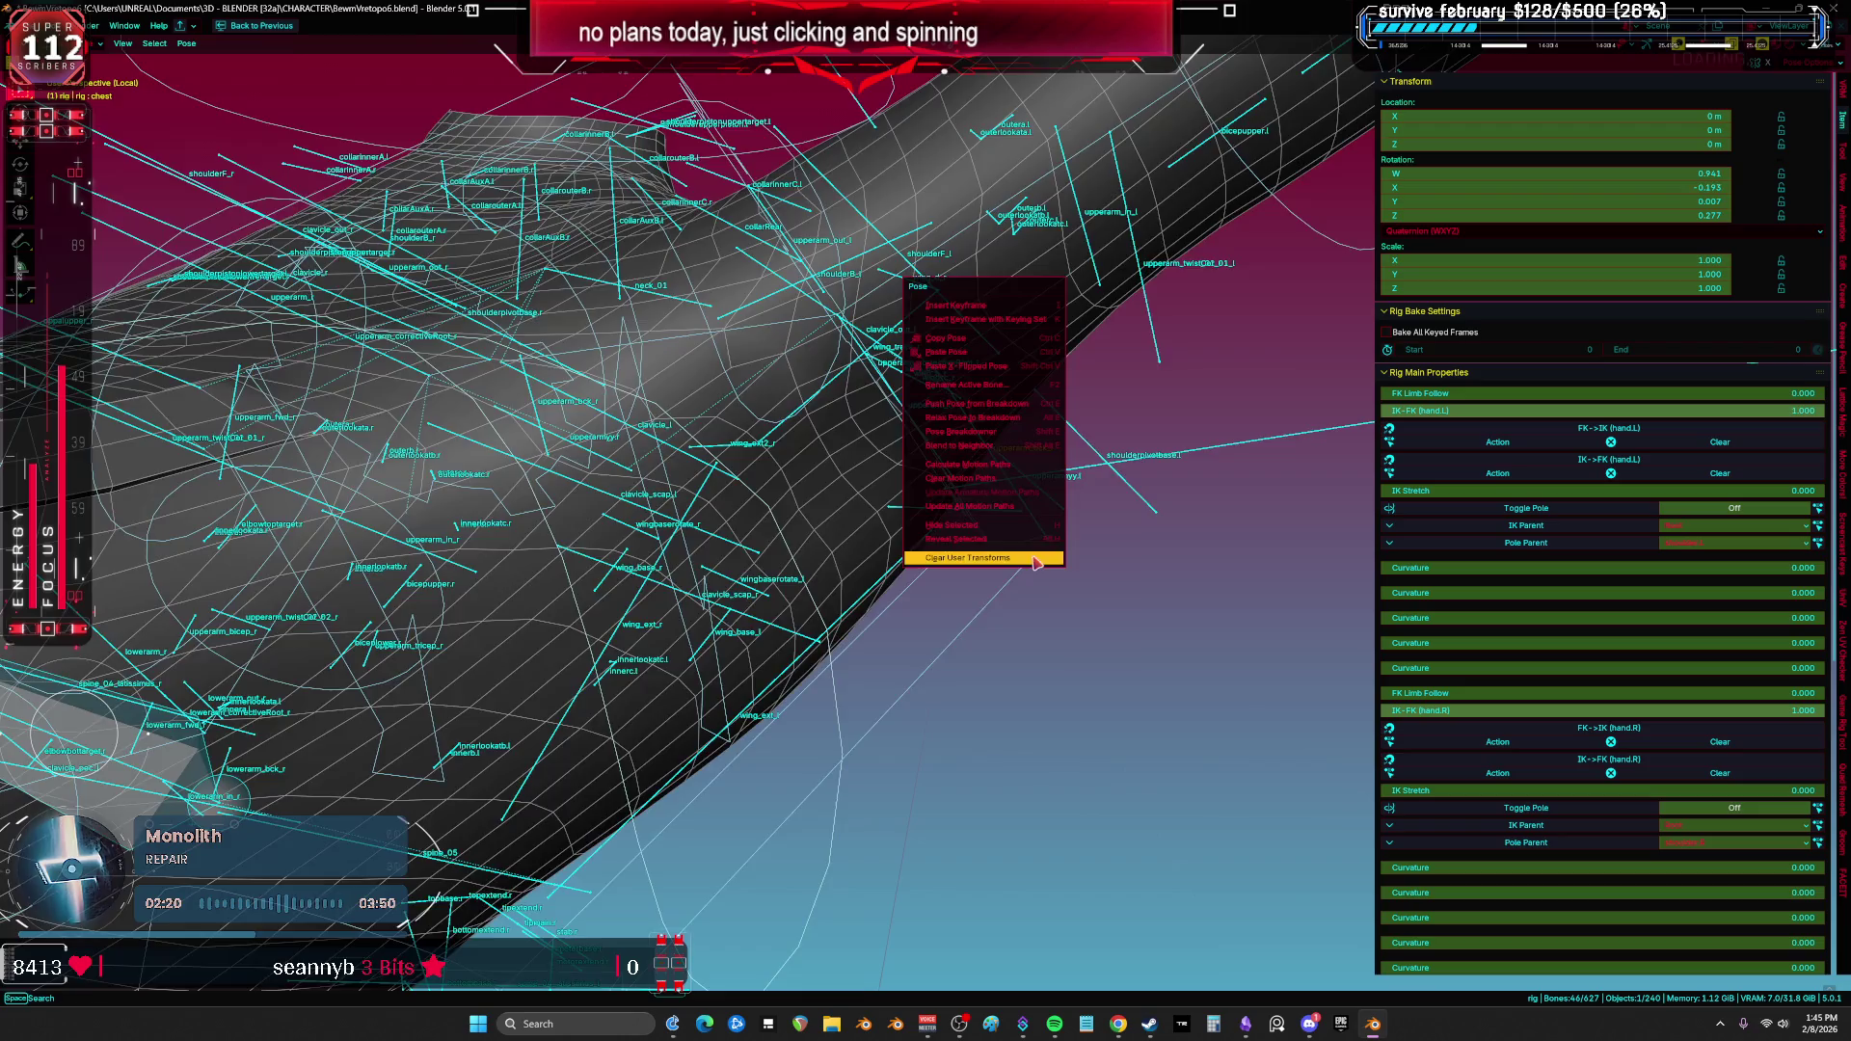
click(1037, 563)
mouse_move(1021, 553)
middle_down()
mouse_move(868, 756)
mouse_move(814, 604)
mouse_move(927, 683)
mouse_move(991, 681)
middle_up()
Step: Restore the multi-panel layout and put the Cylinder.001 body mesh into Edit Mode
key(ctrl+space)
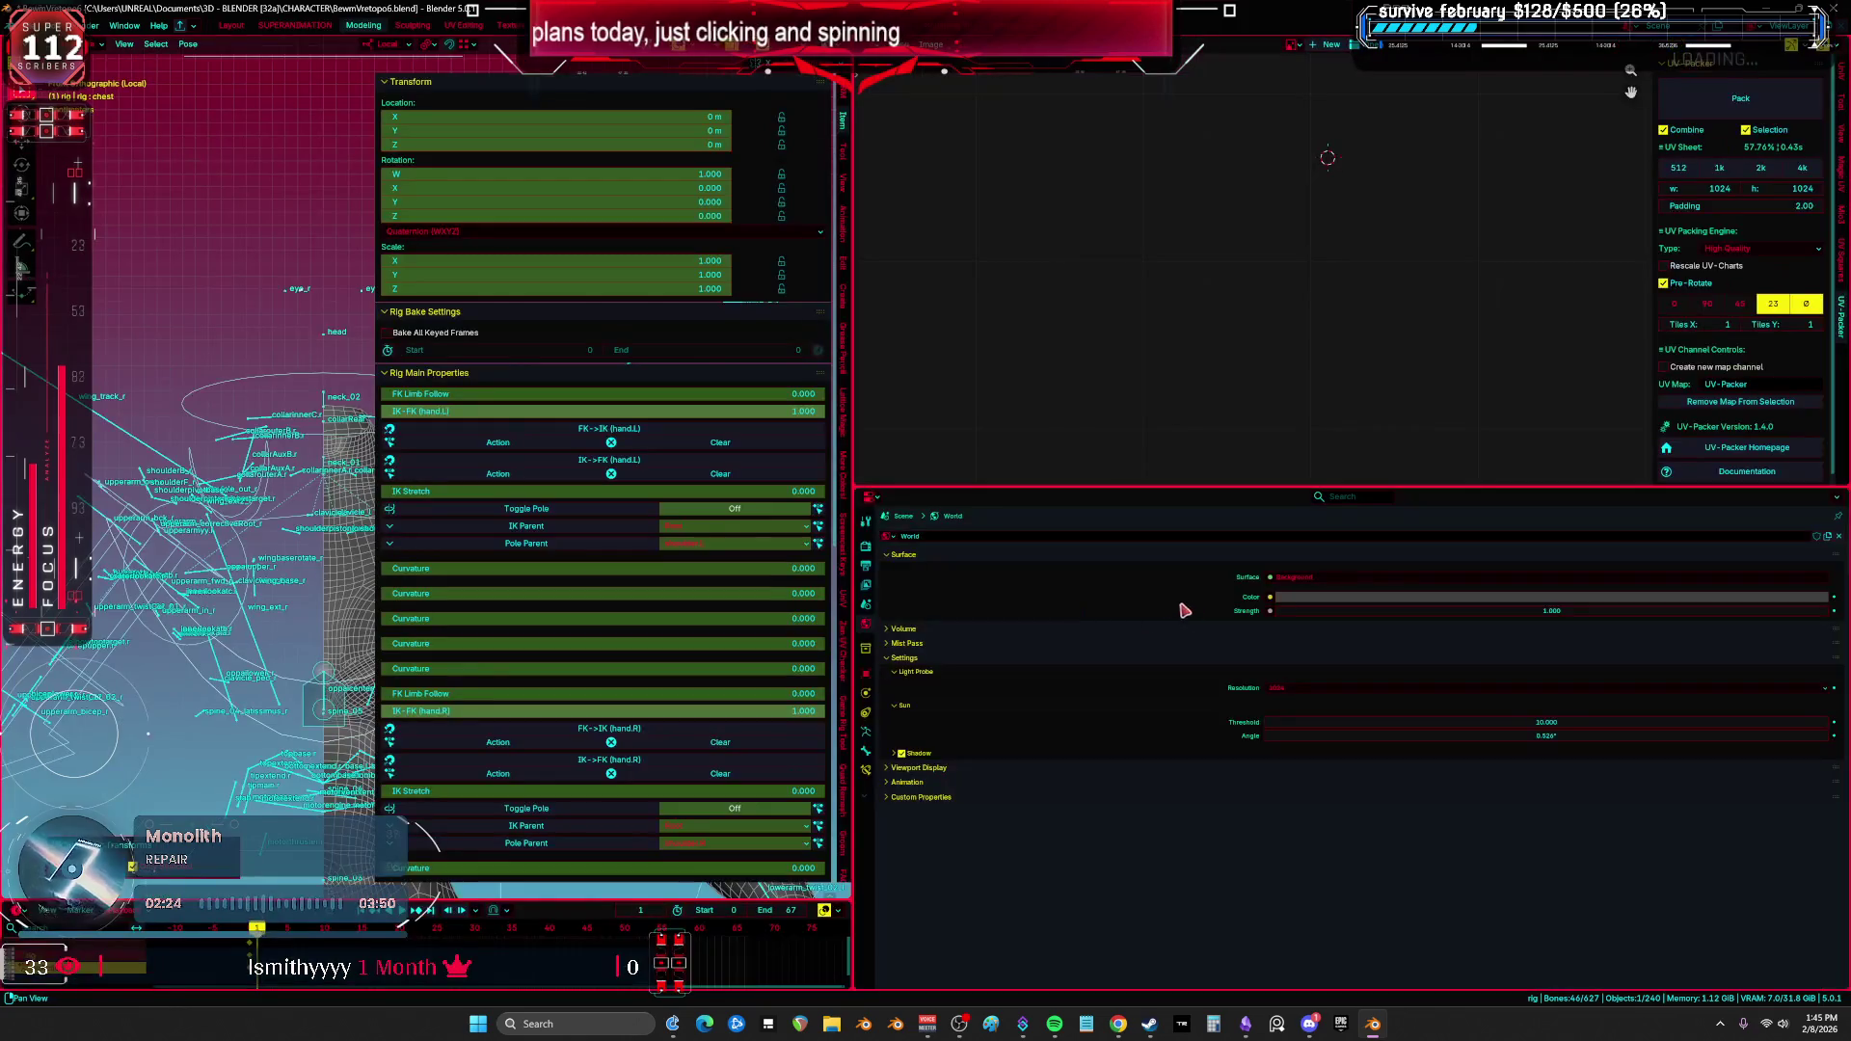
middle_drag(253, 563, 120, 550)
click(113, 551)
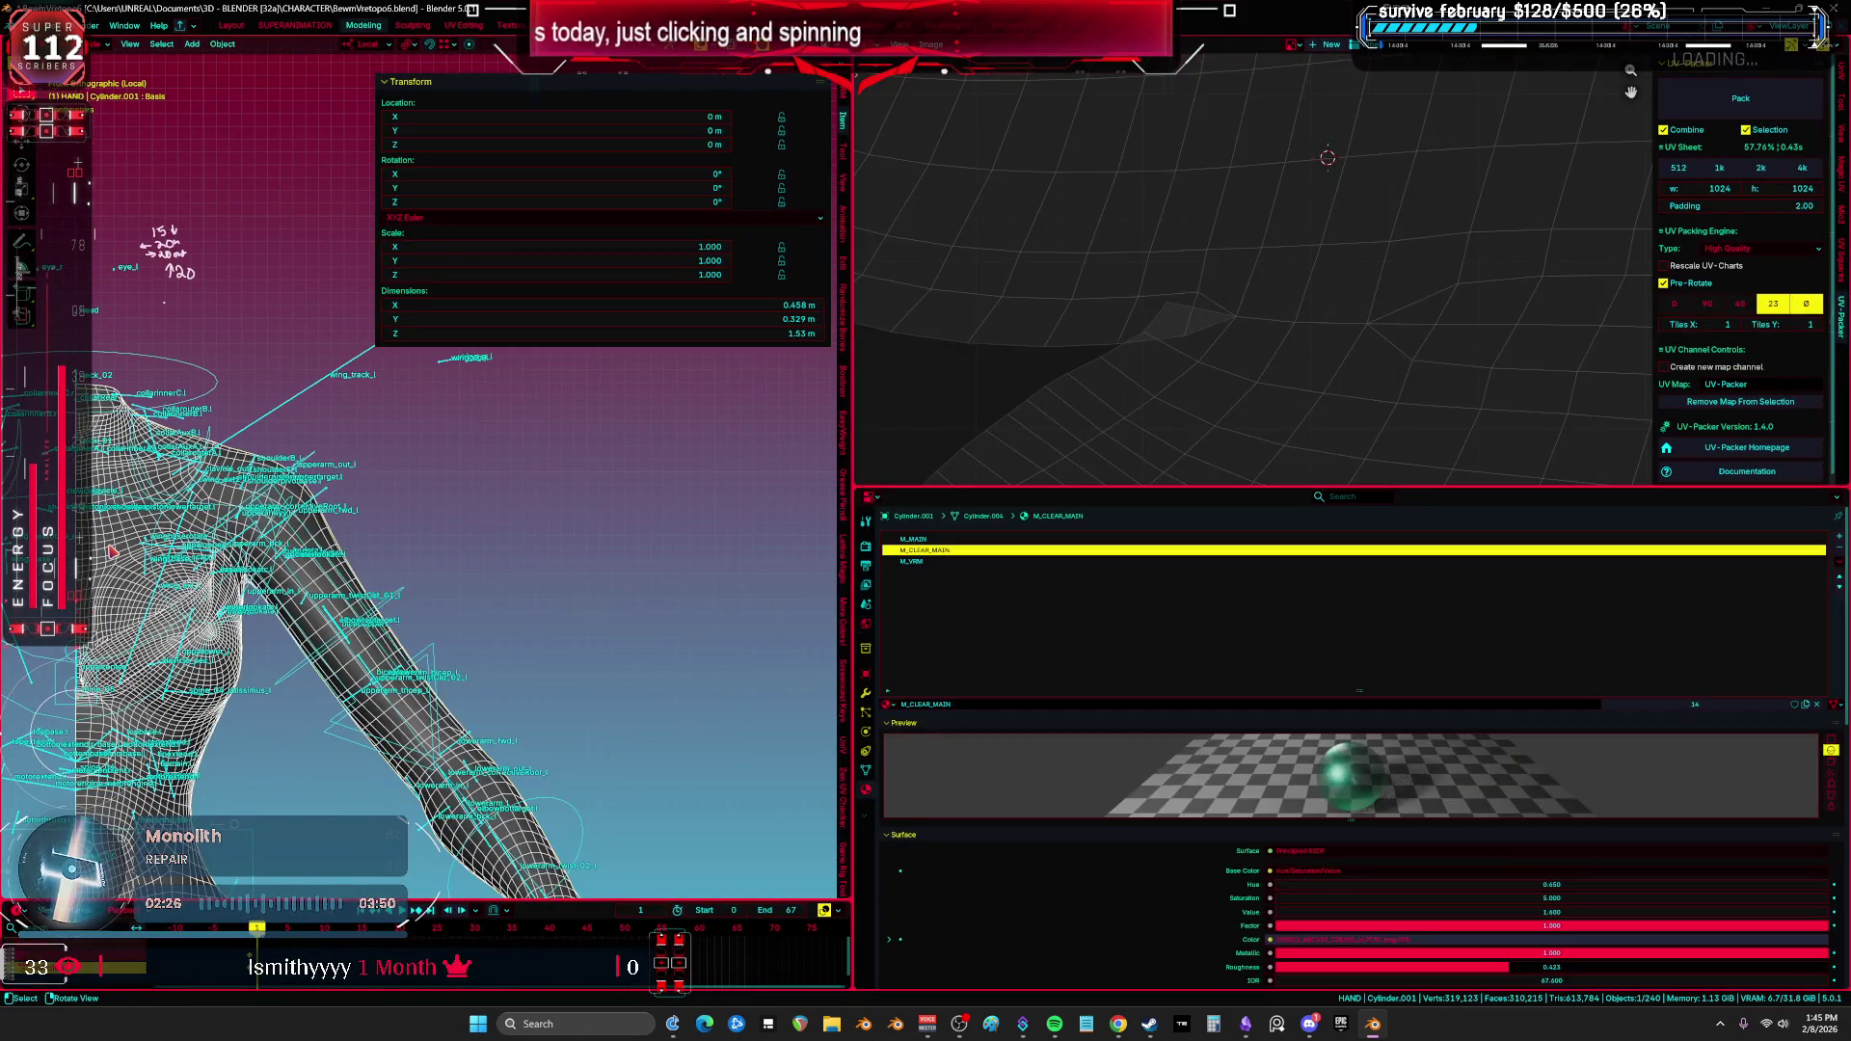
key(Tab)
Step: Unwrap the whole body mesh, maximize the UV editor and scale all islands up
key(a)
key(u)
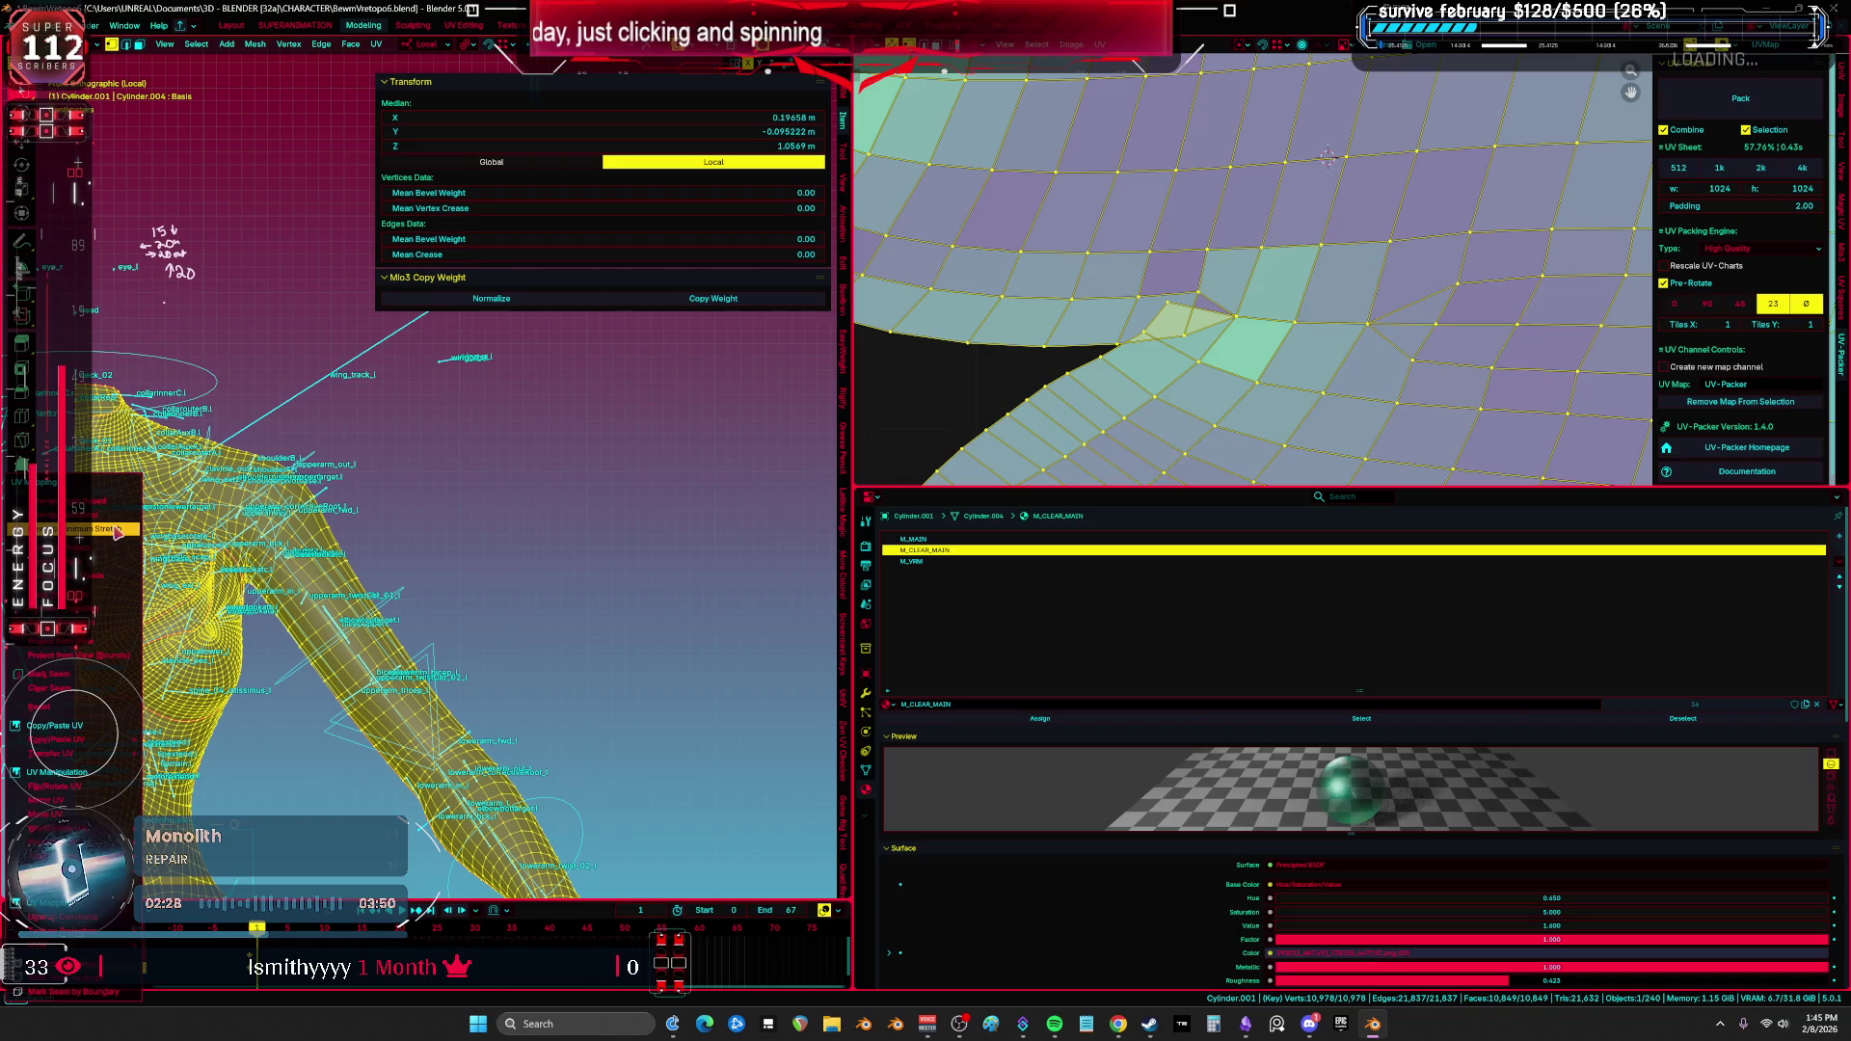
key(ctrl+space)
scroll(1191, 405, down, 5)
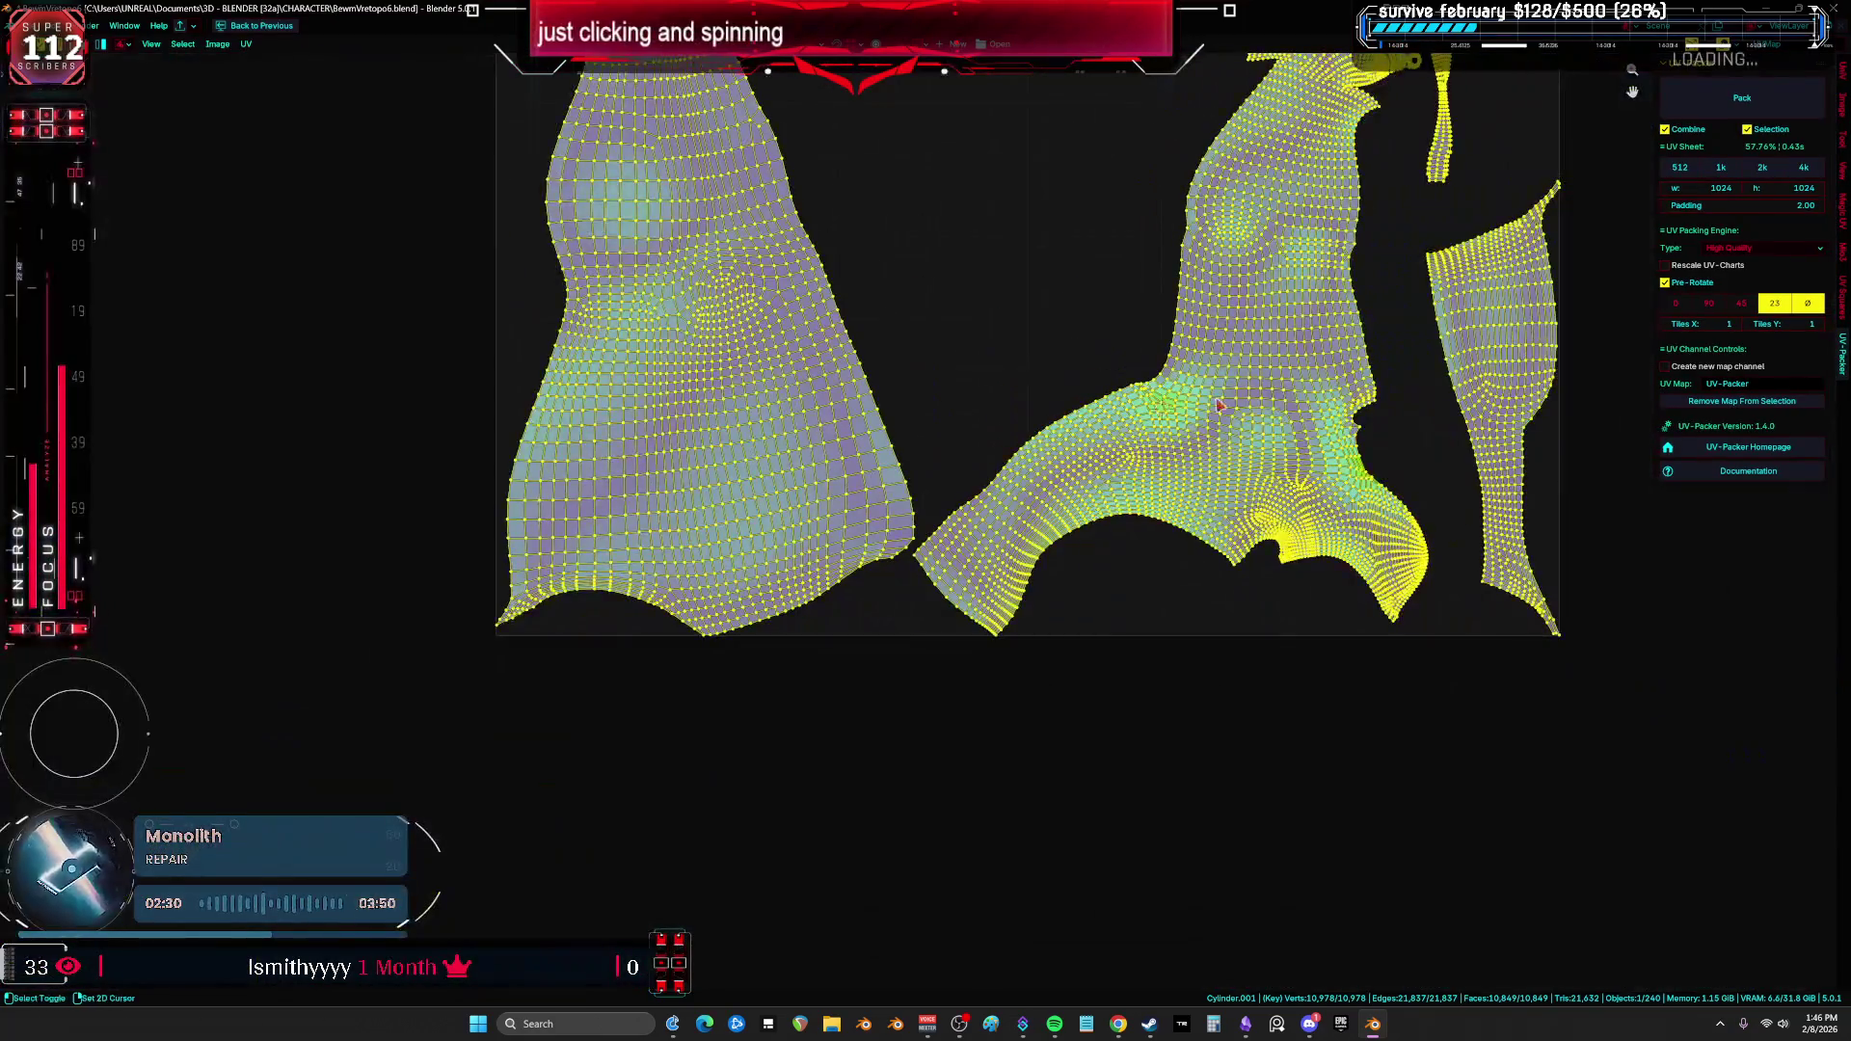
scroll(1069, 659, down, 5)
key(s)
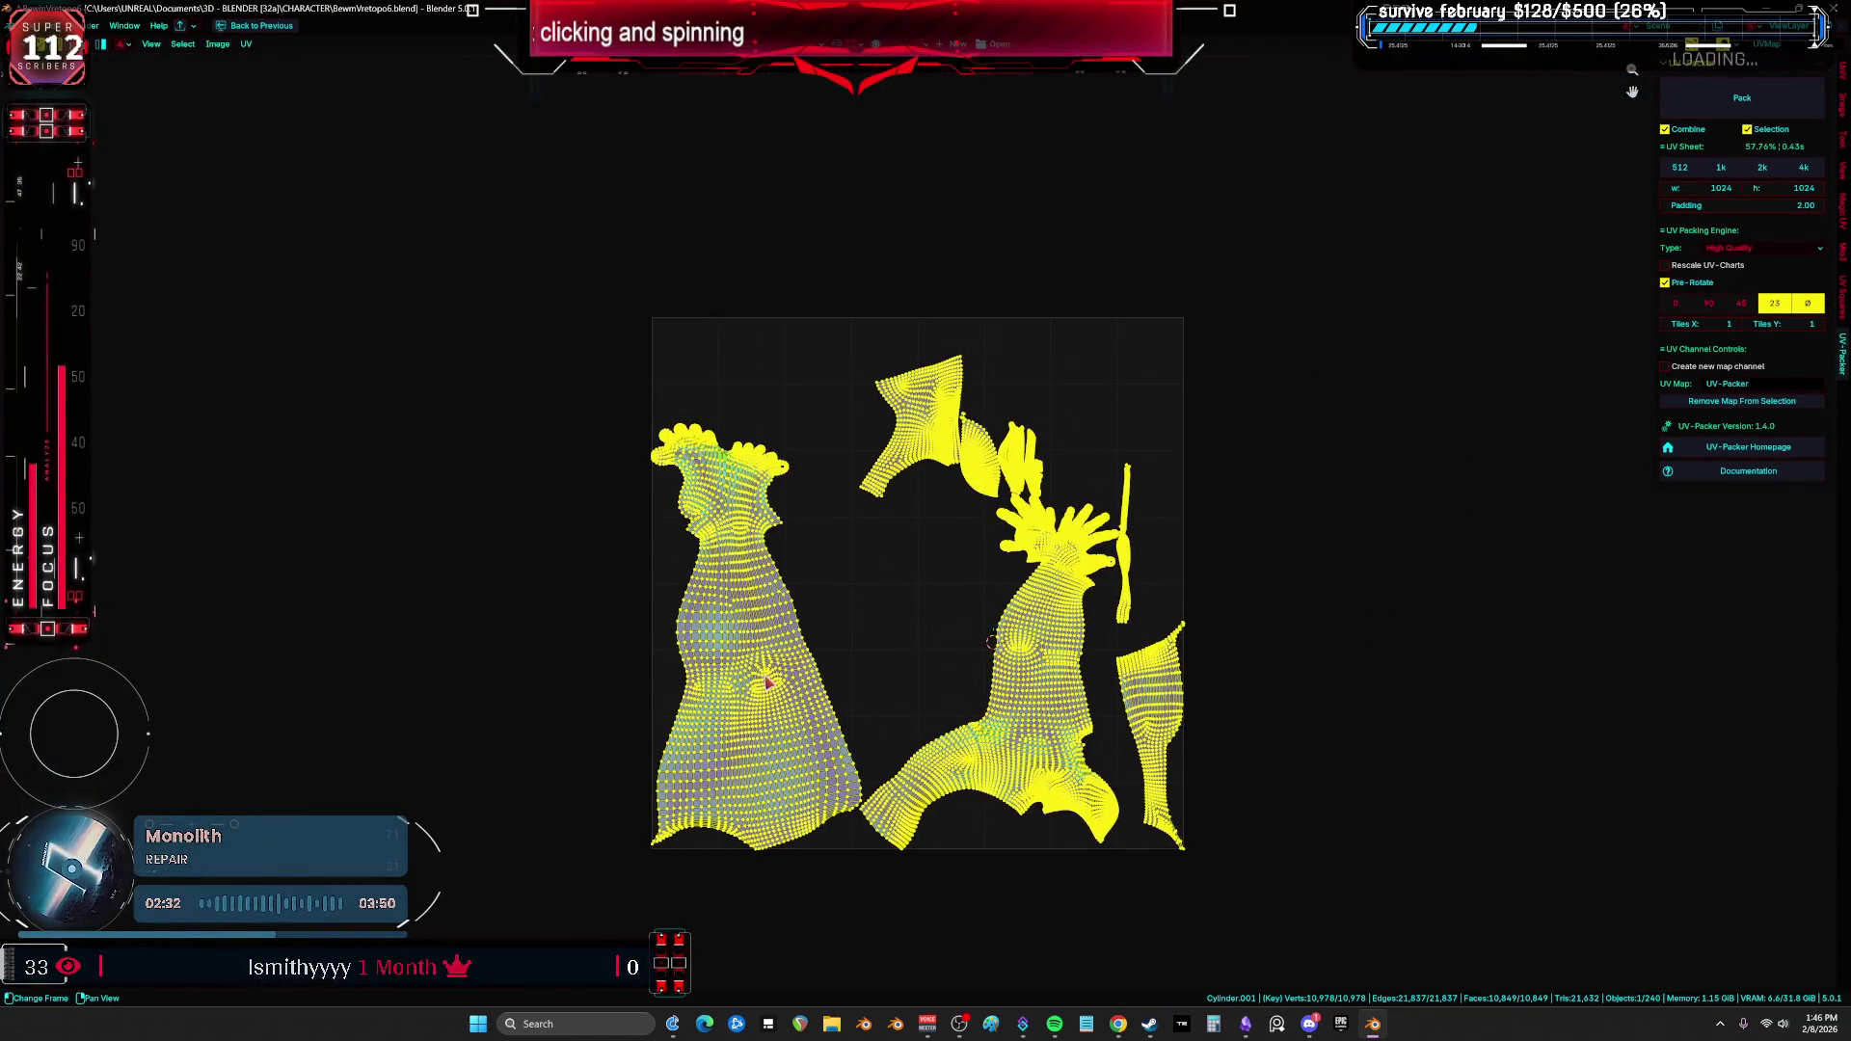
click(1254, 603)
scroll(1188, 613, up, 2)
mouse_move(1188, 613)
middle_down()
mouse_move(1323, 483)
mouse_move(1316, 453)
mouse_move(1282, 536)
middle_up()
Step: Select the arm-and-torso island and rotate it upright with the hand at the bottom
key(g)
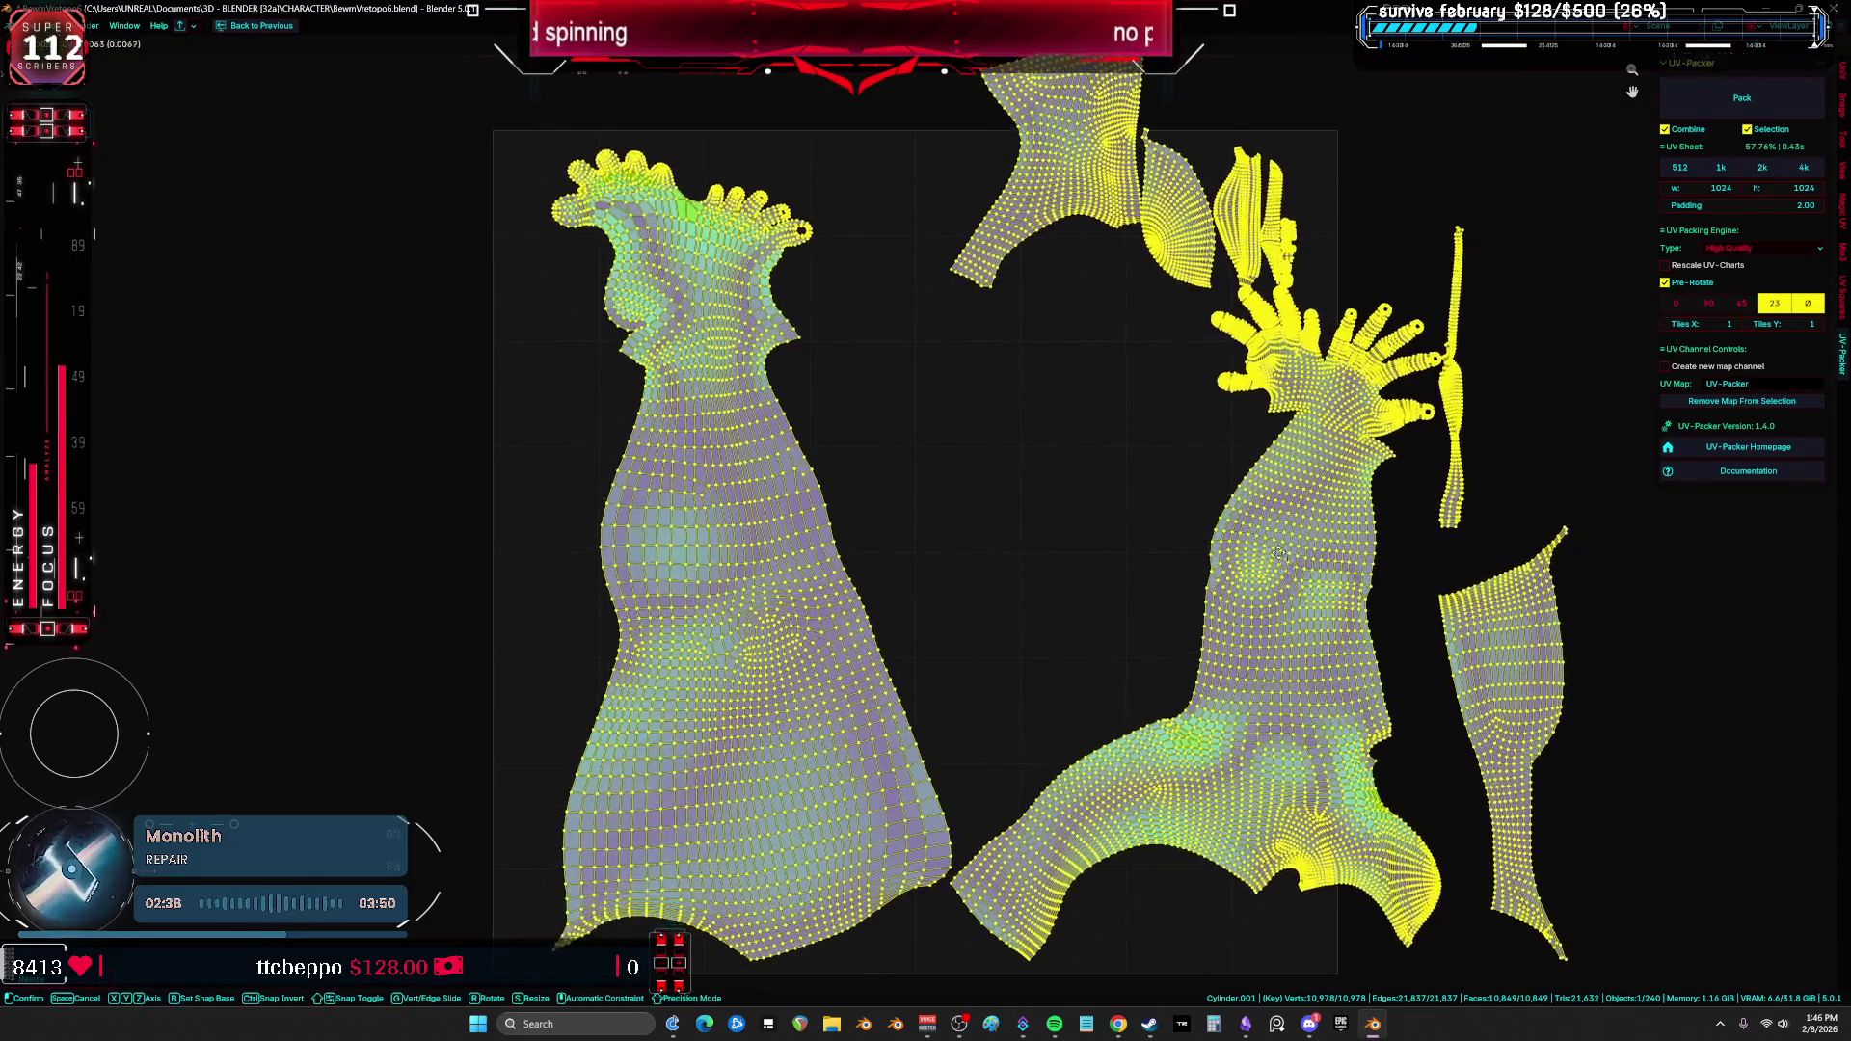
right_click(1276, 592)
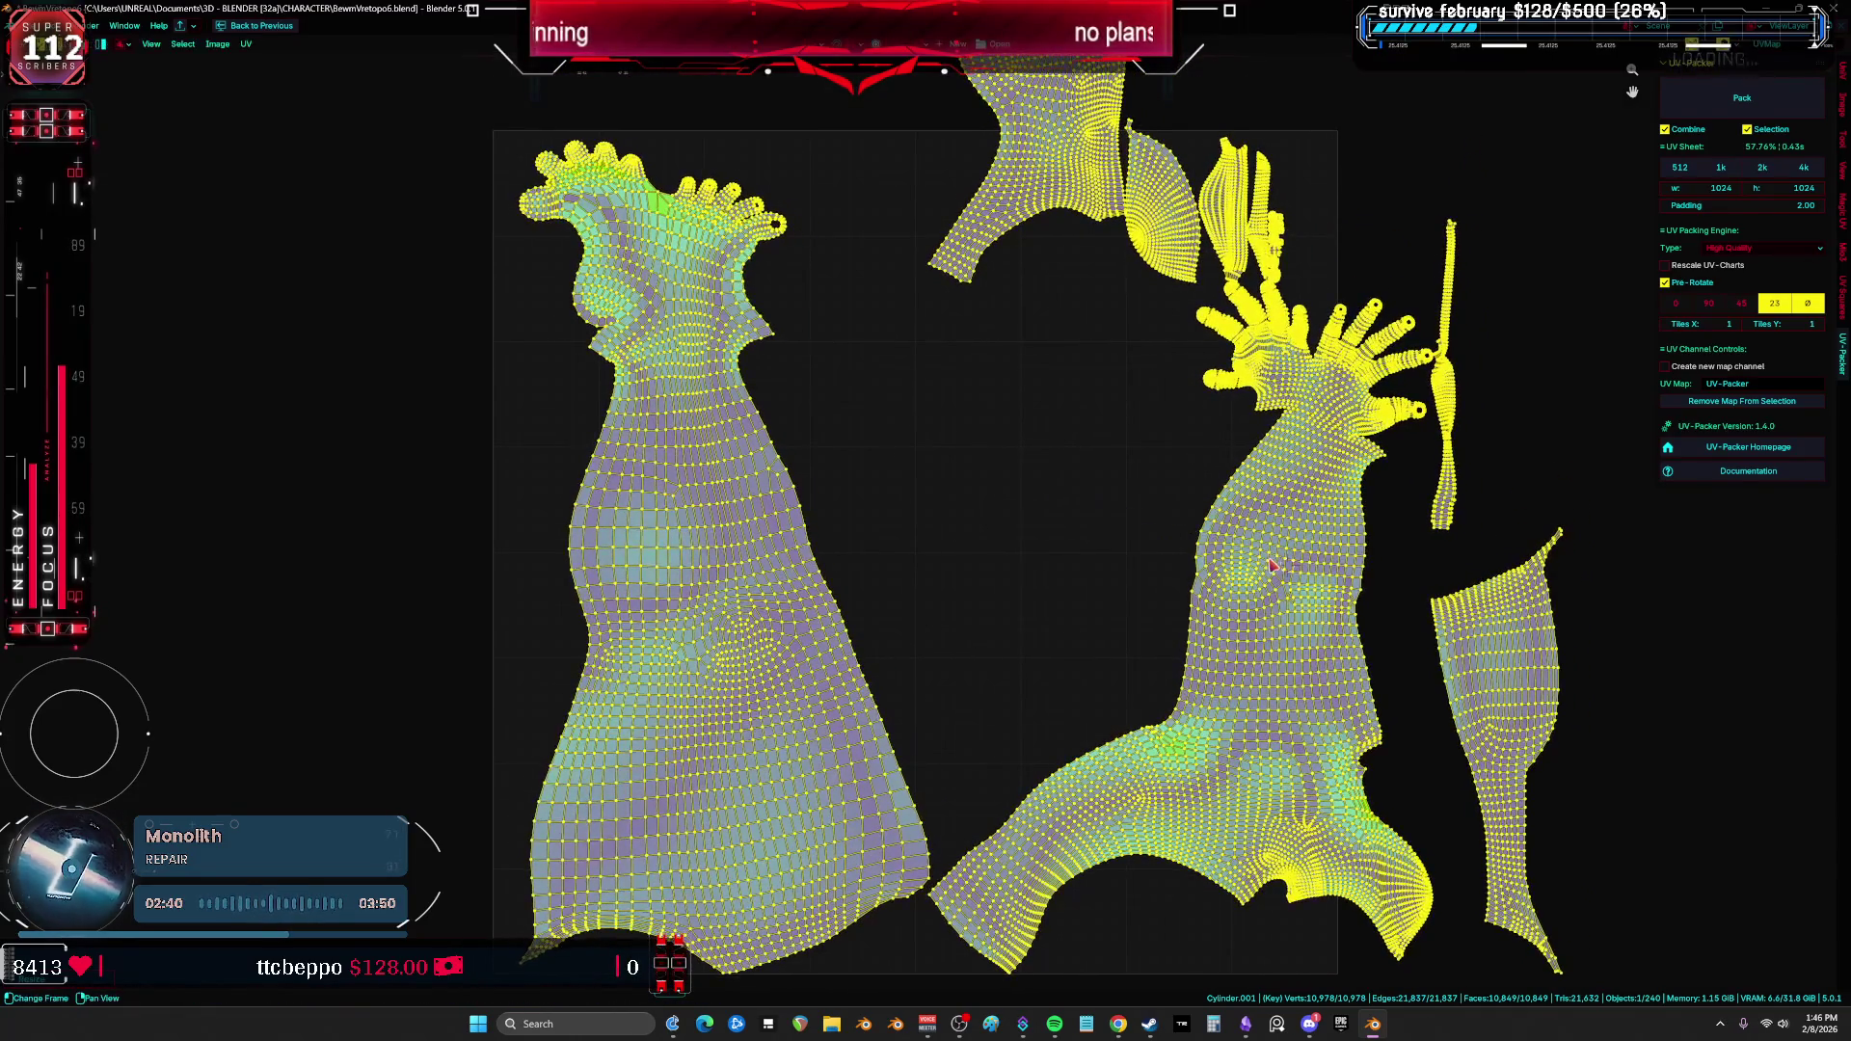
middle_drag(1276, 592, 1235, 592)
click(1235, 593)
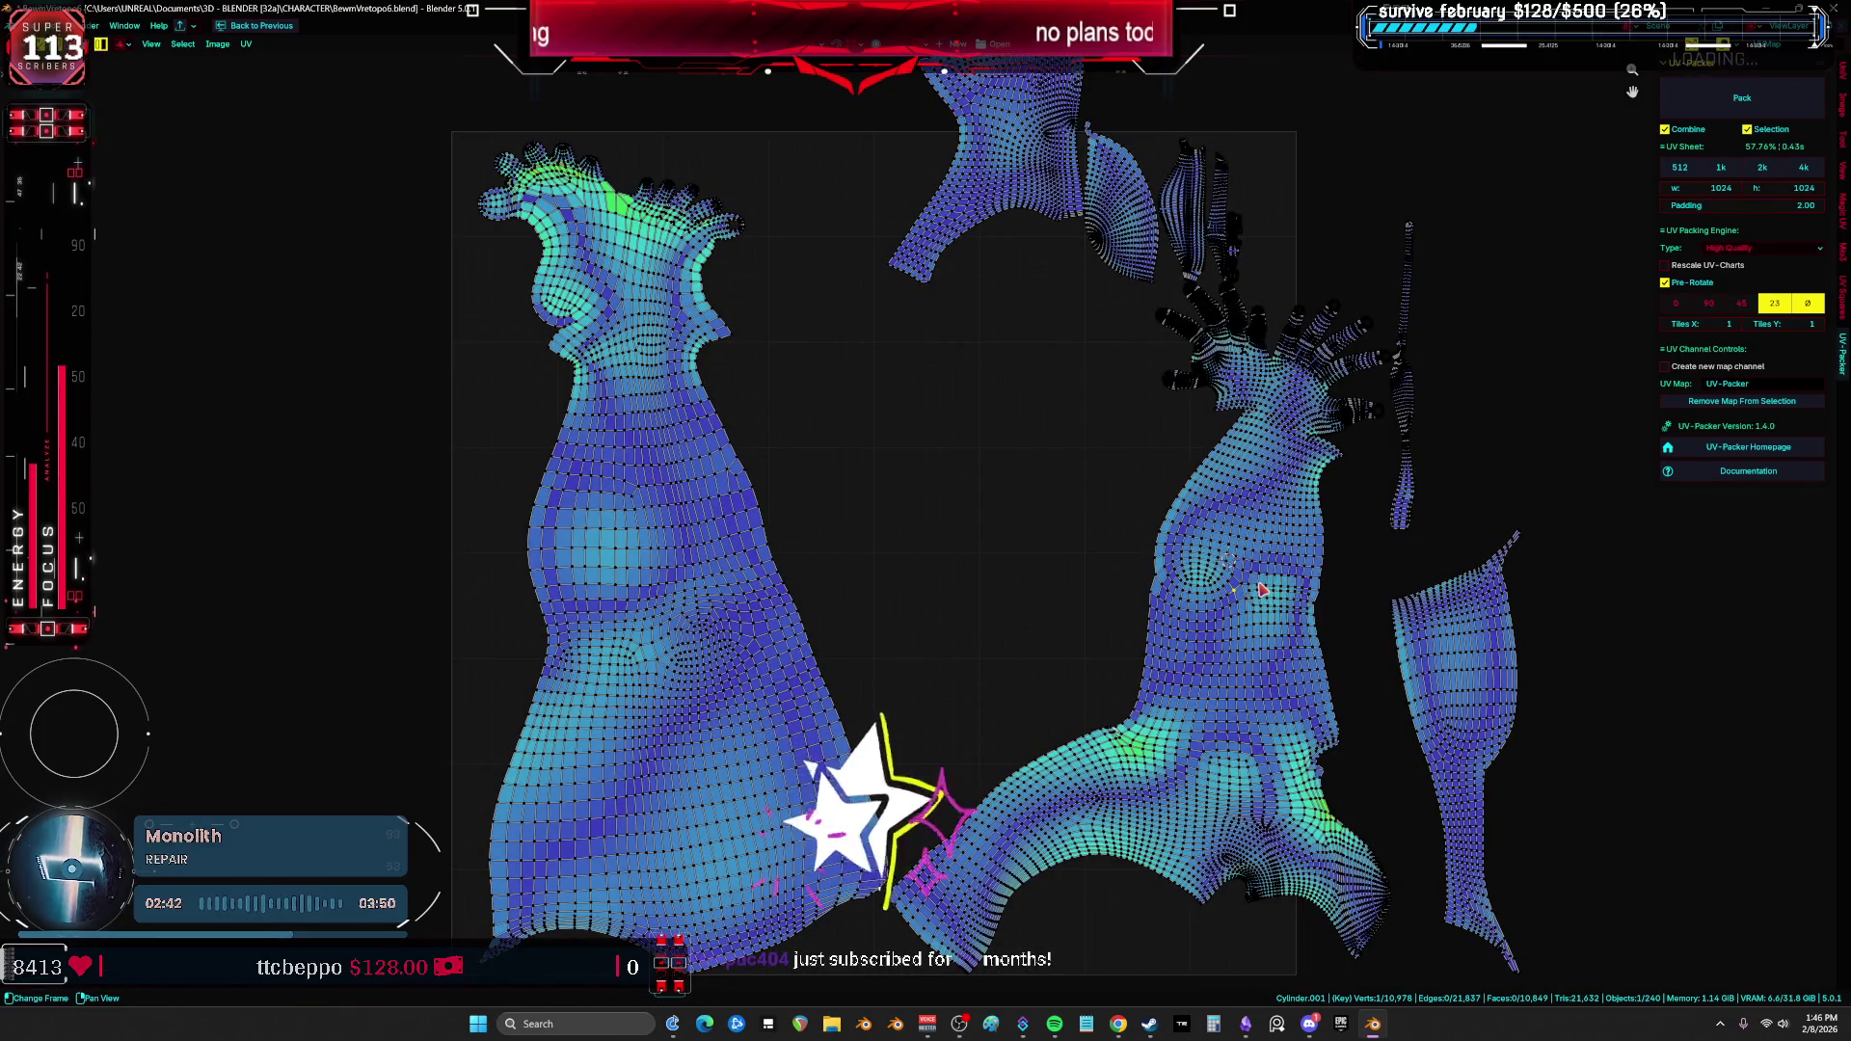
key(ctrl+l)
key(g)
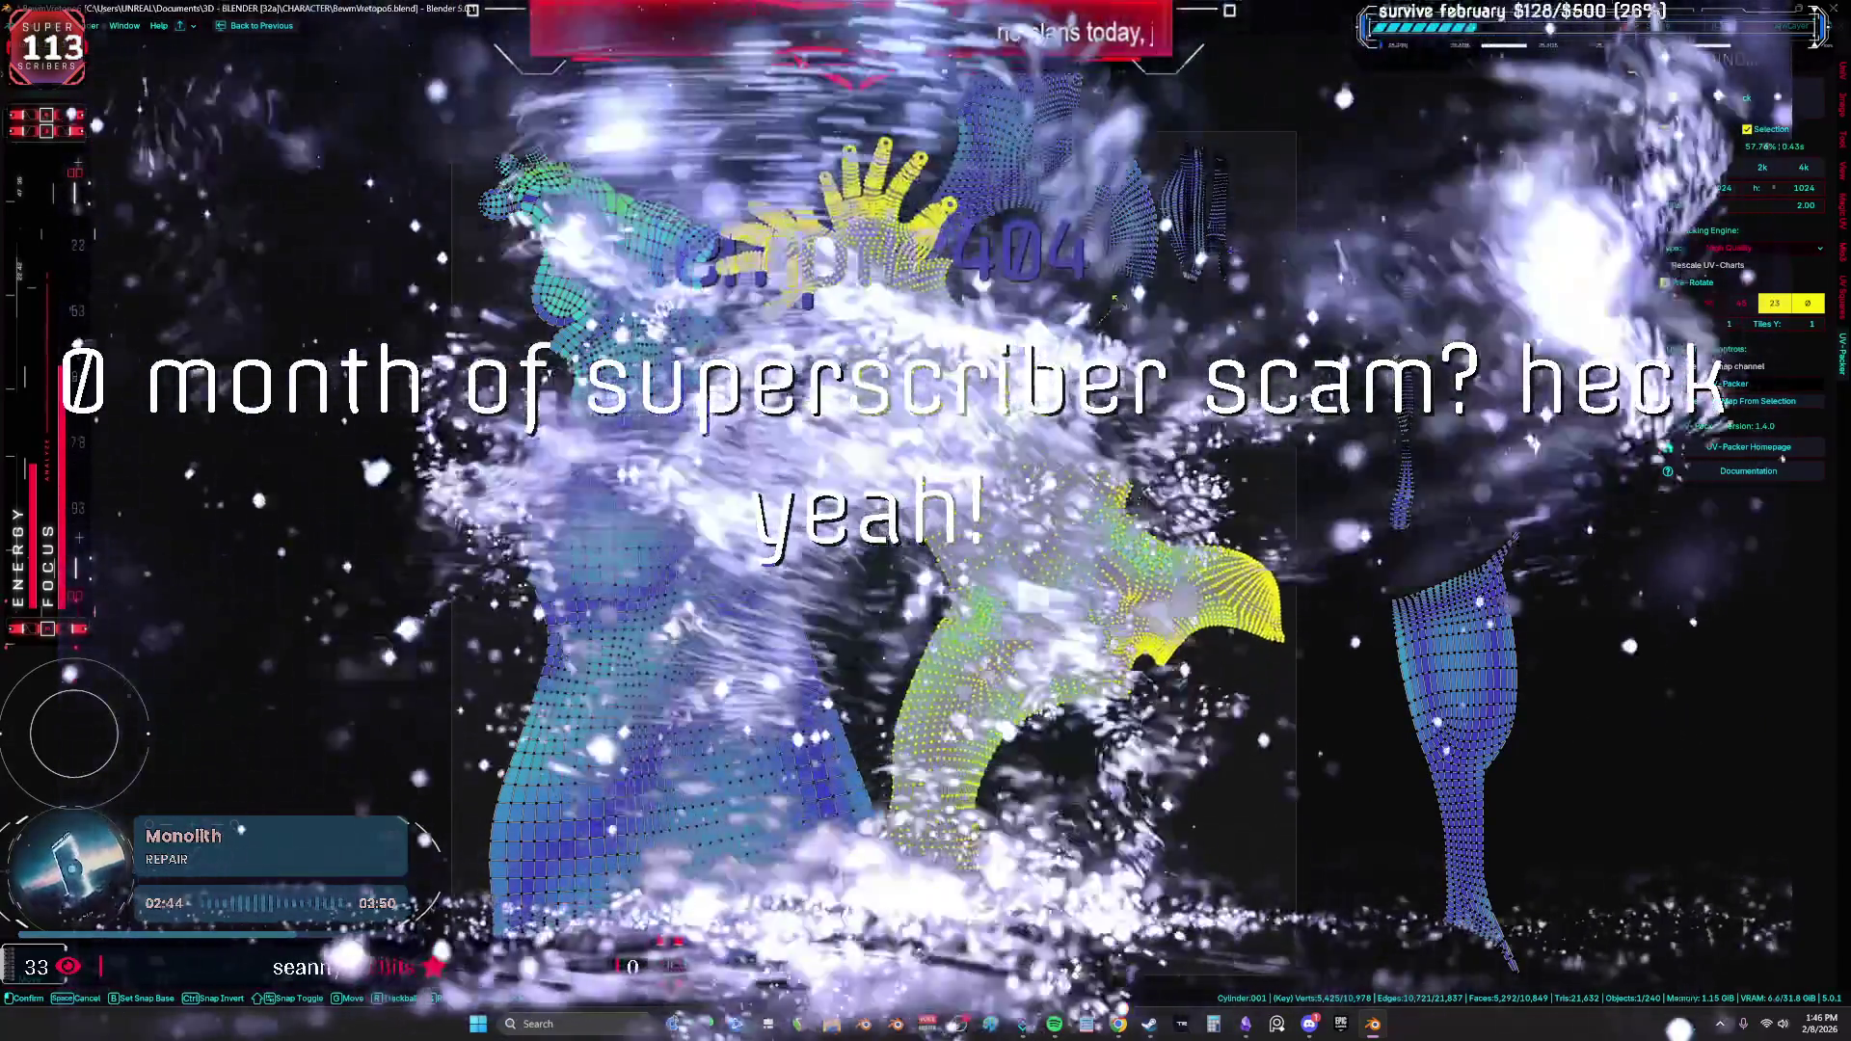
key(r)
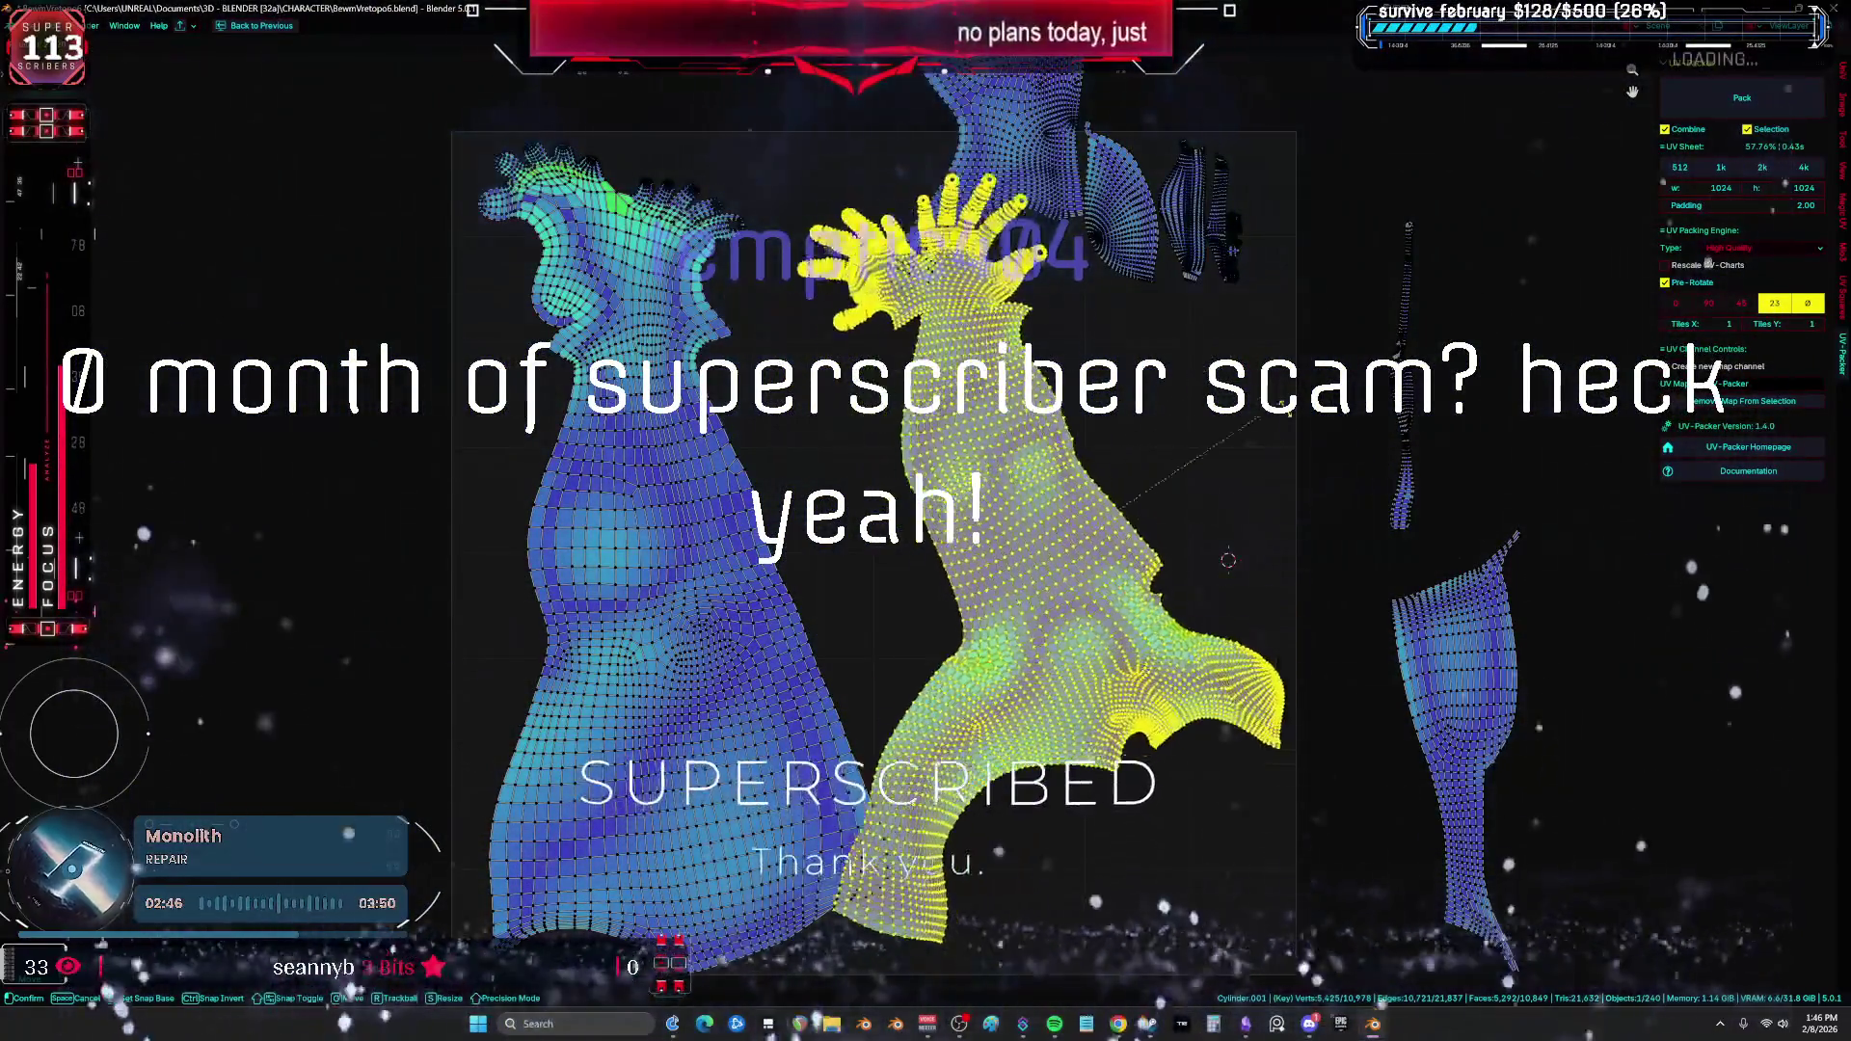
click(1204, 547)
middle_drag(1203, 547, 1066, 416)
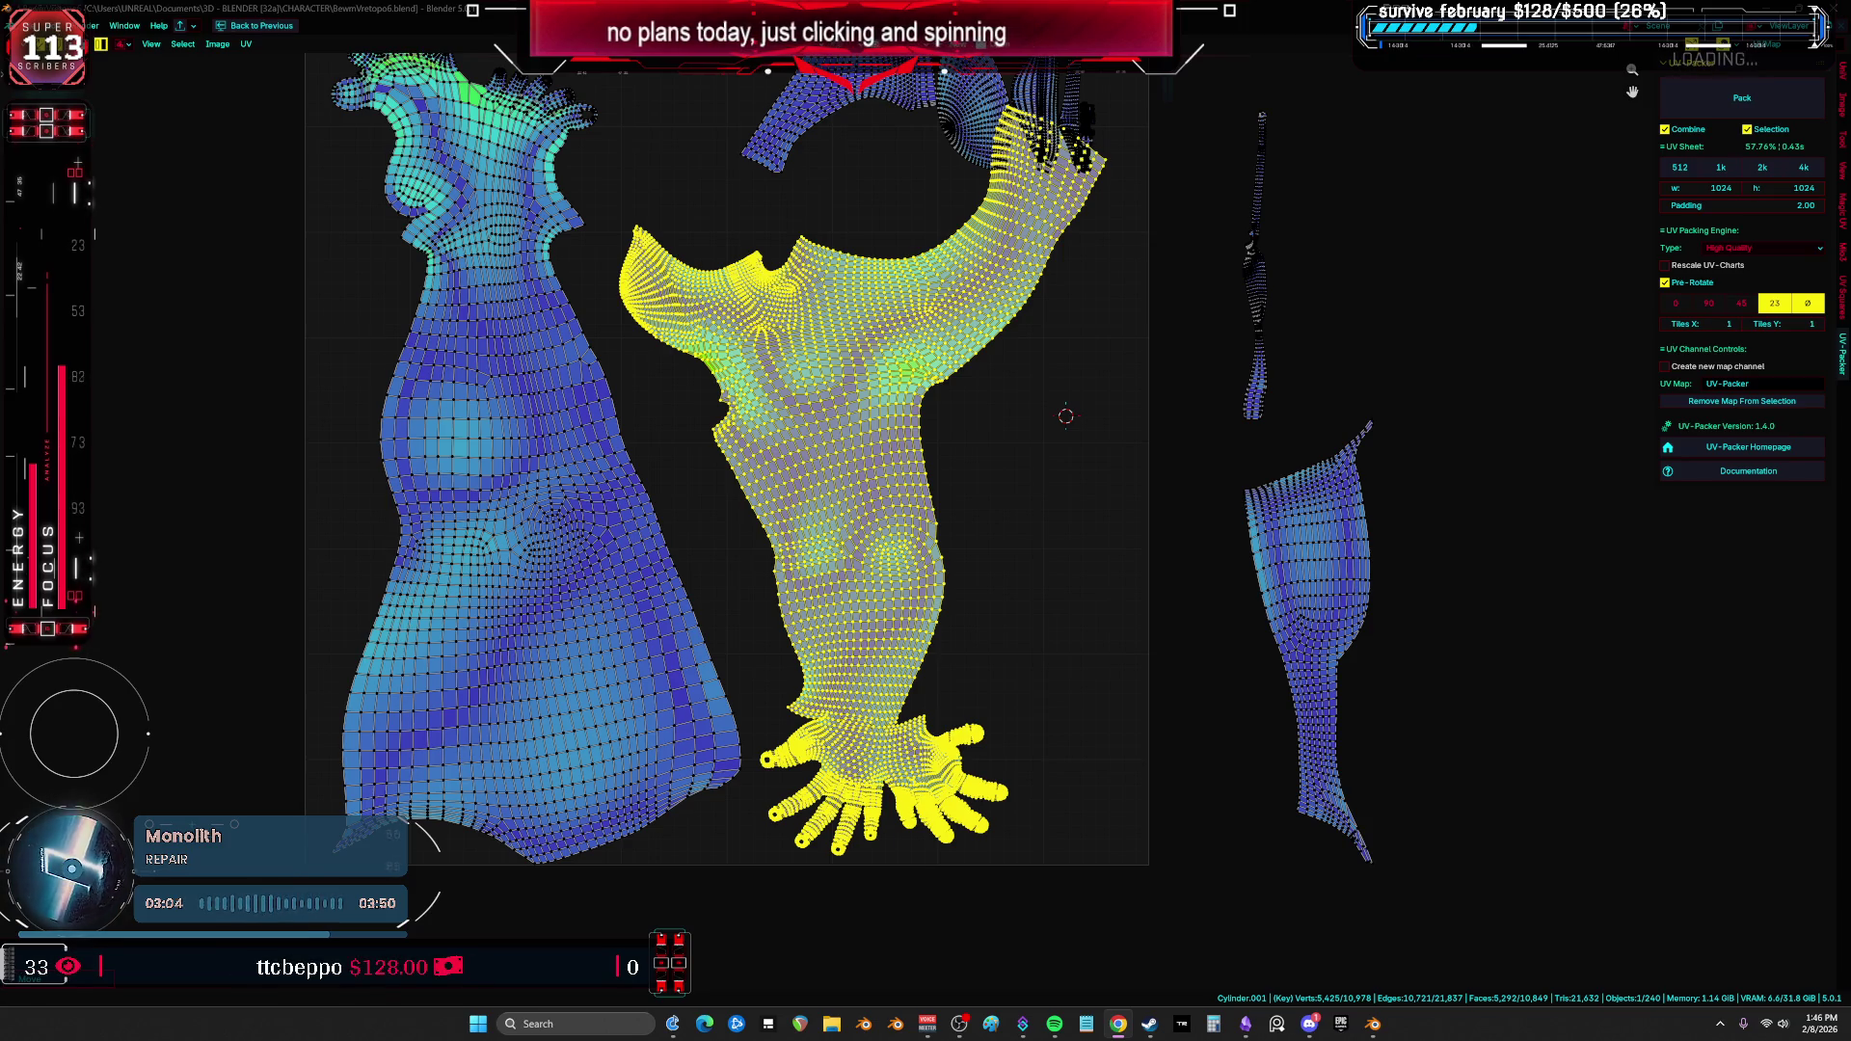
Step: Rotate the collar island and place it beside the hand
middle_drag(813, 450, 820, 537)
click(887, 174)
middle_drag(887, 173, 926, 280)
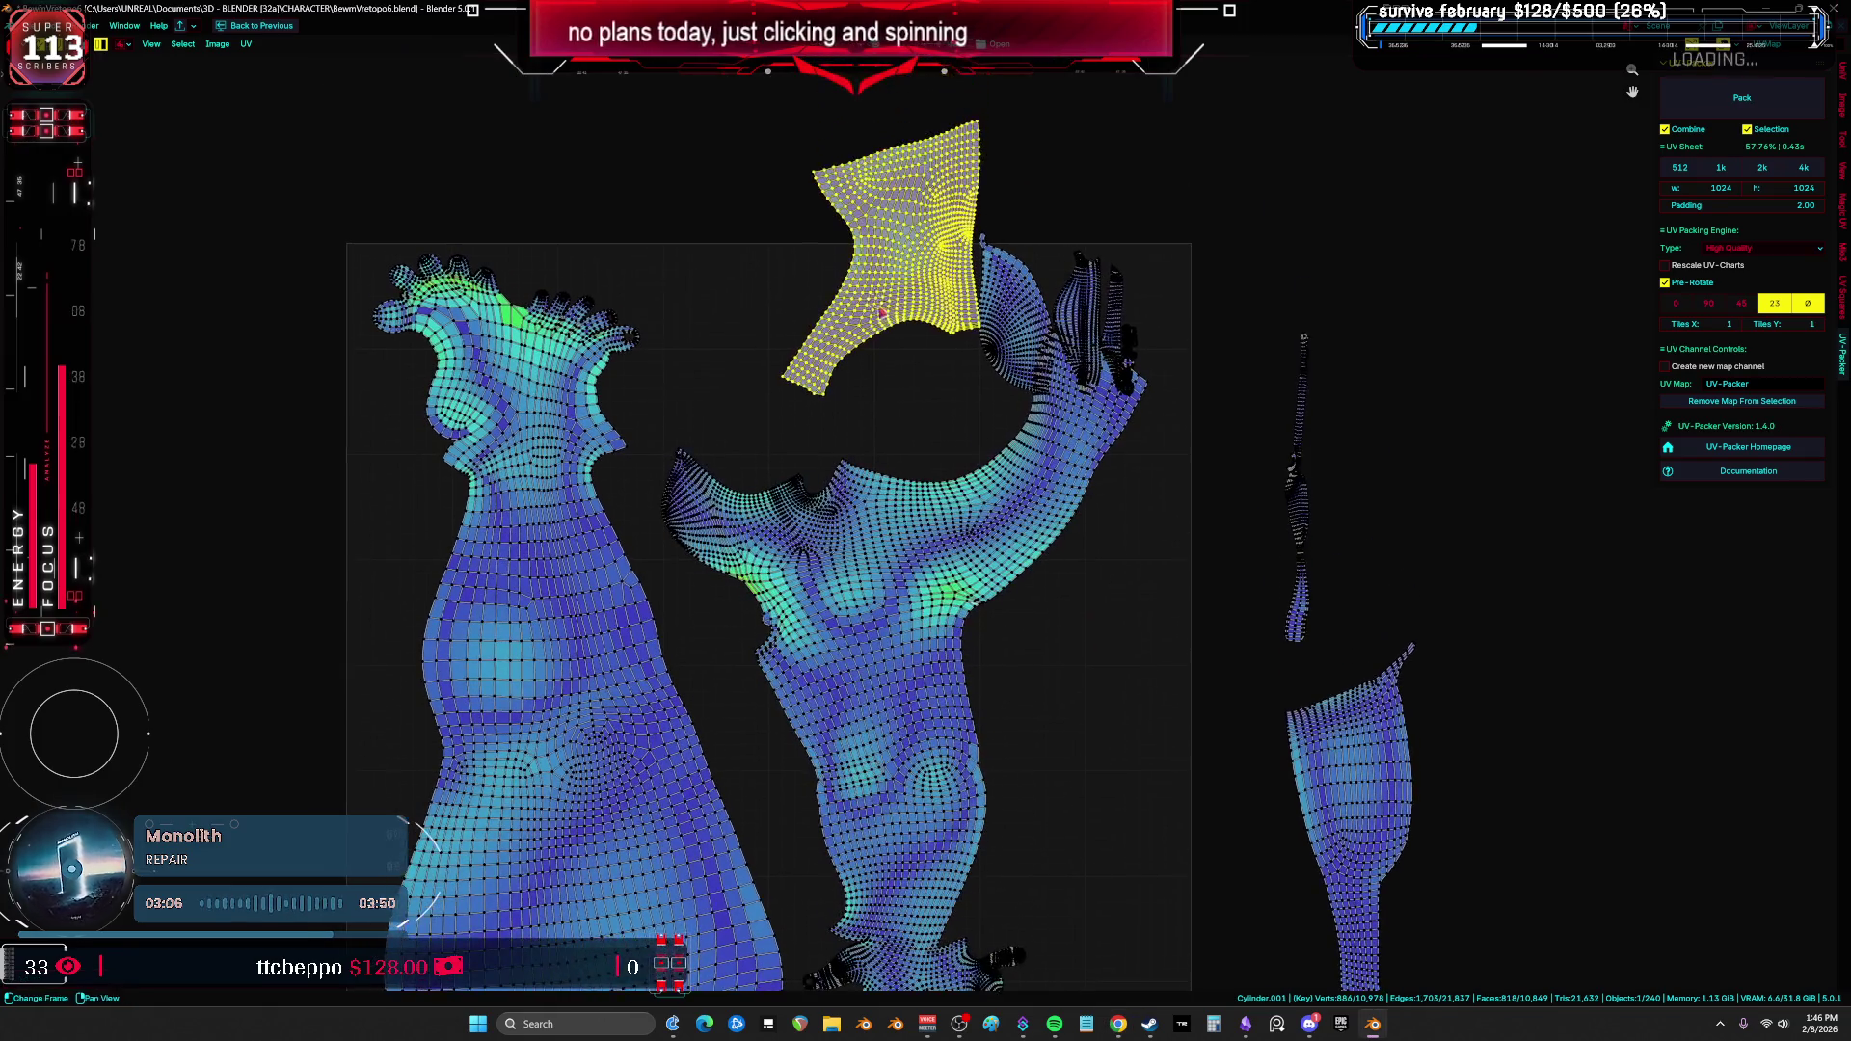
key(r)
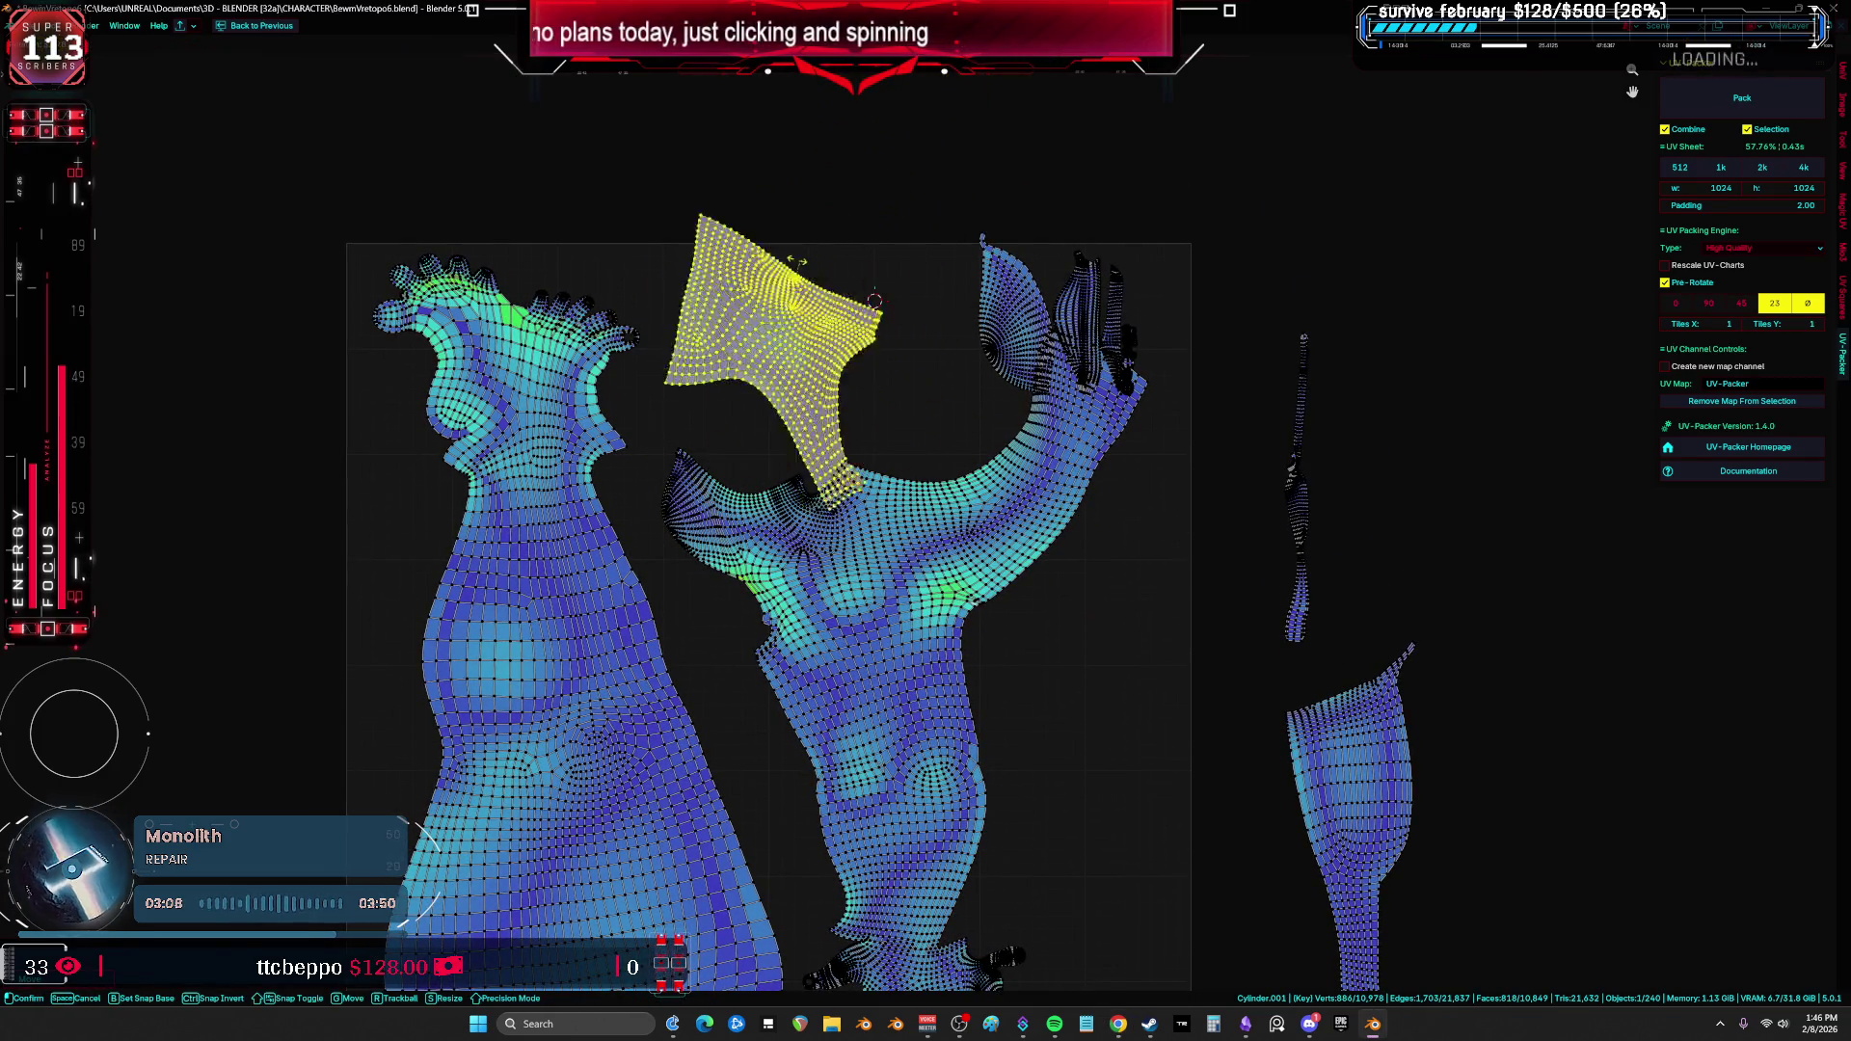
click(770, 297)
middle_drag(770, 297, 777, 240)
key(g)
click(997, 431)
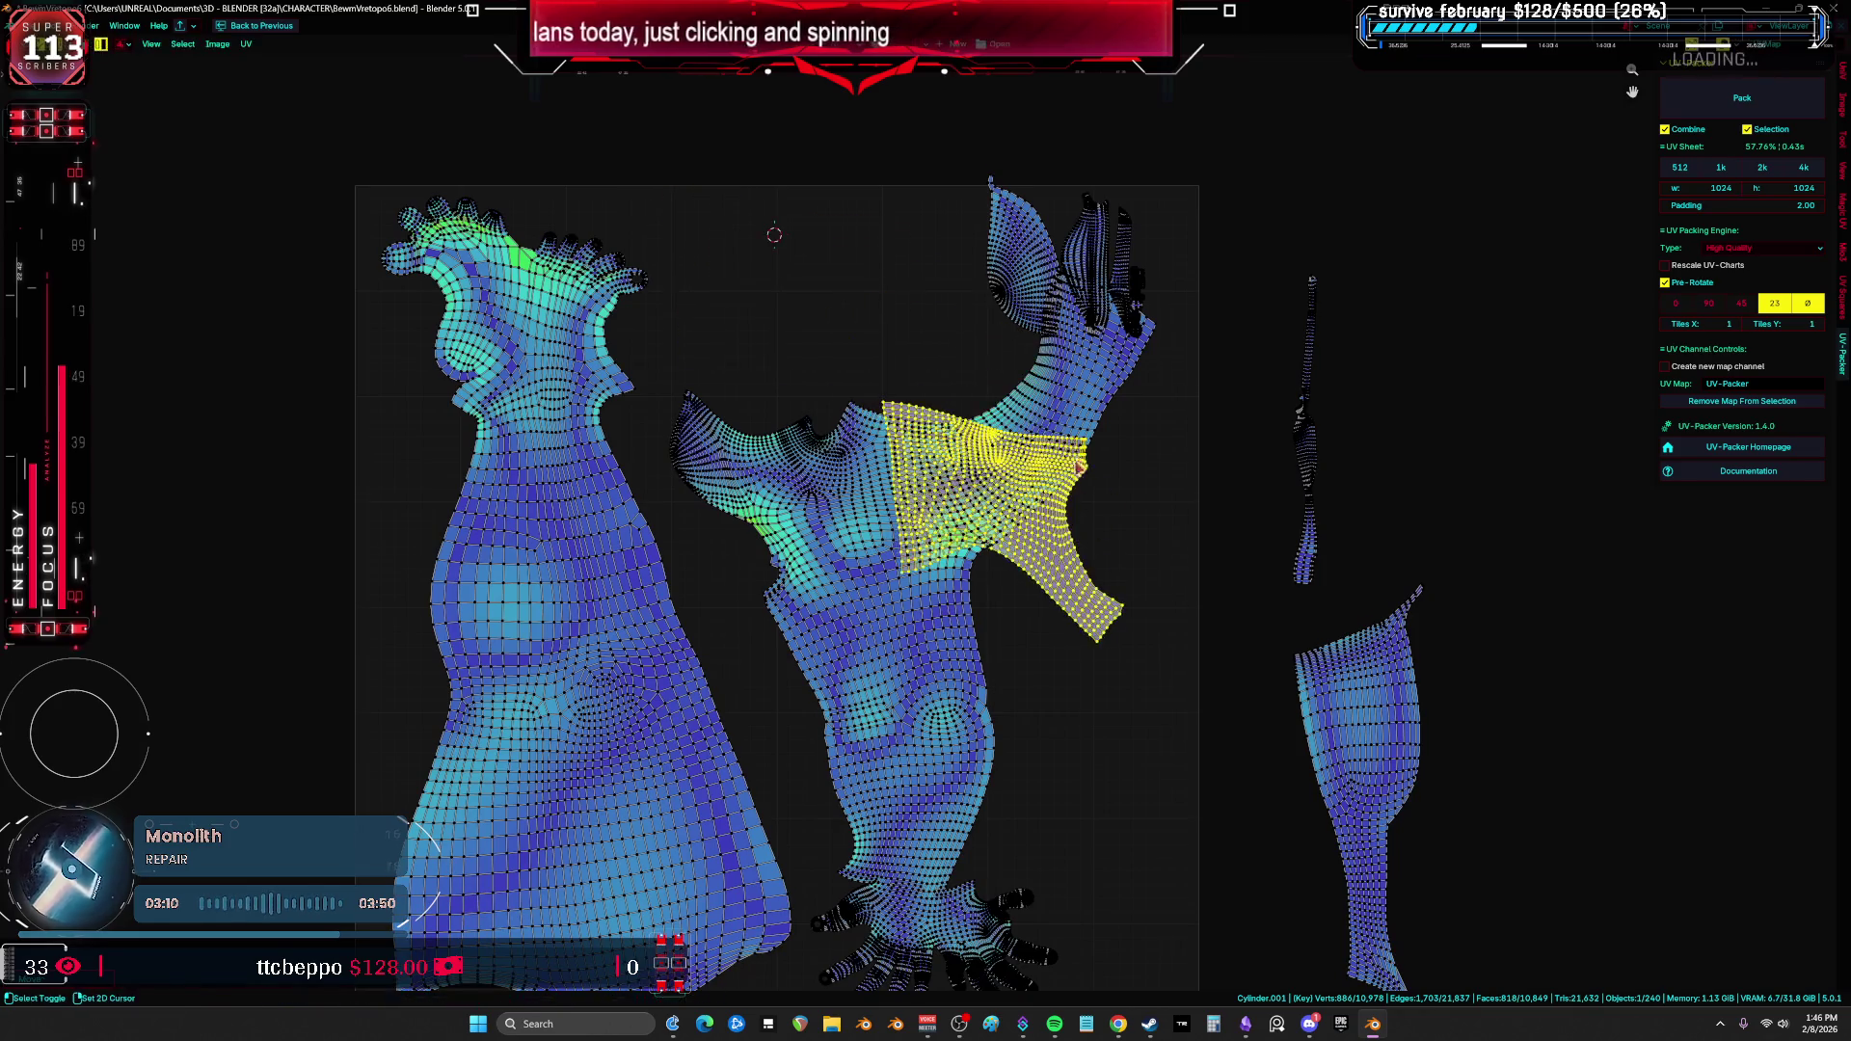
middle_drag(997, 431, 909, 190)
key(r)
key(g)
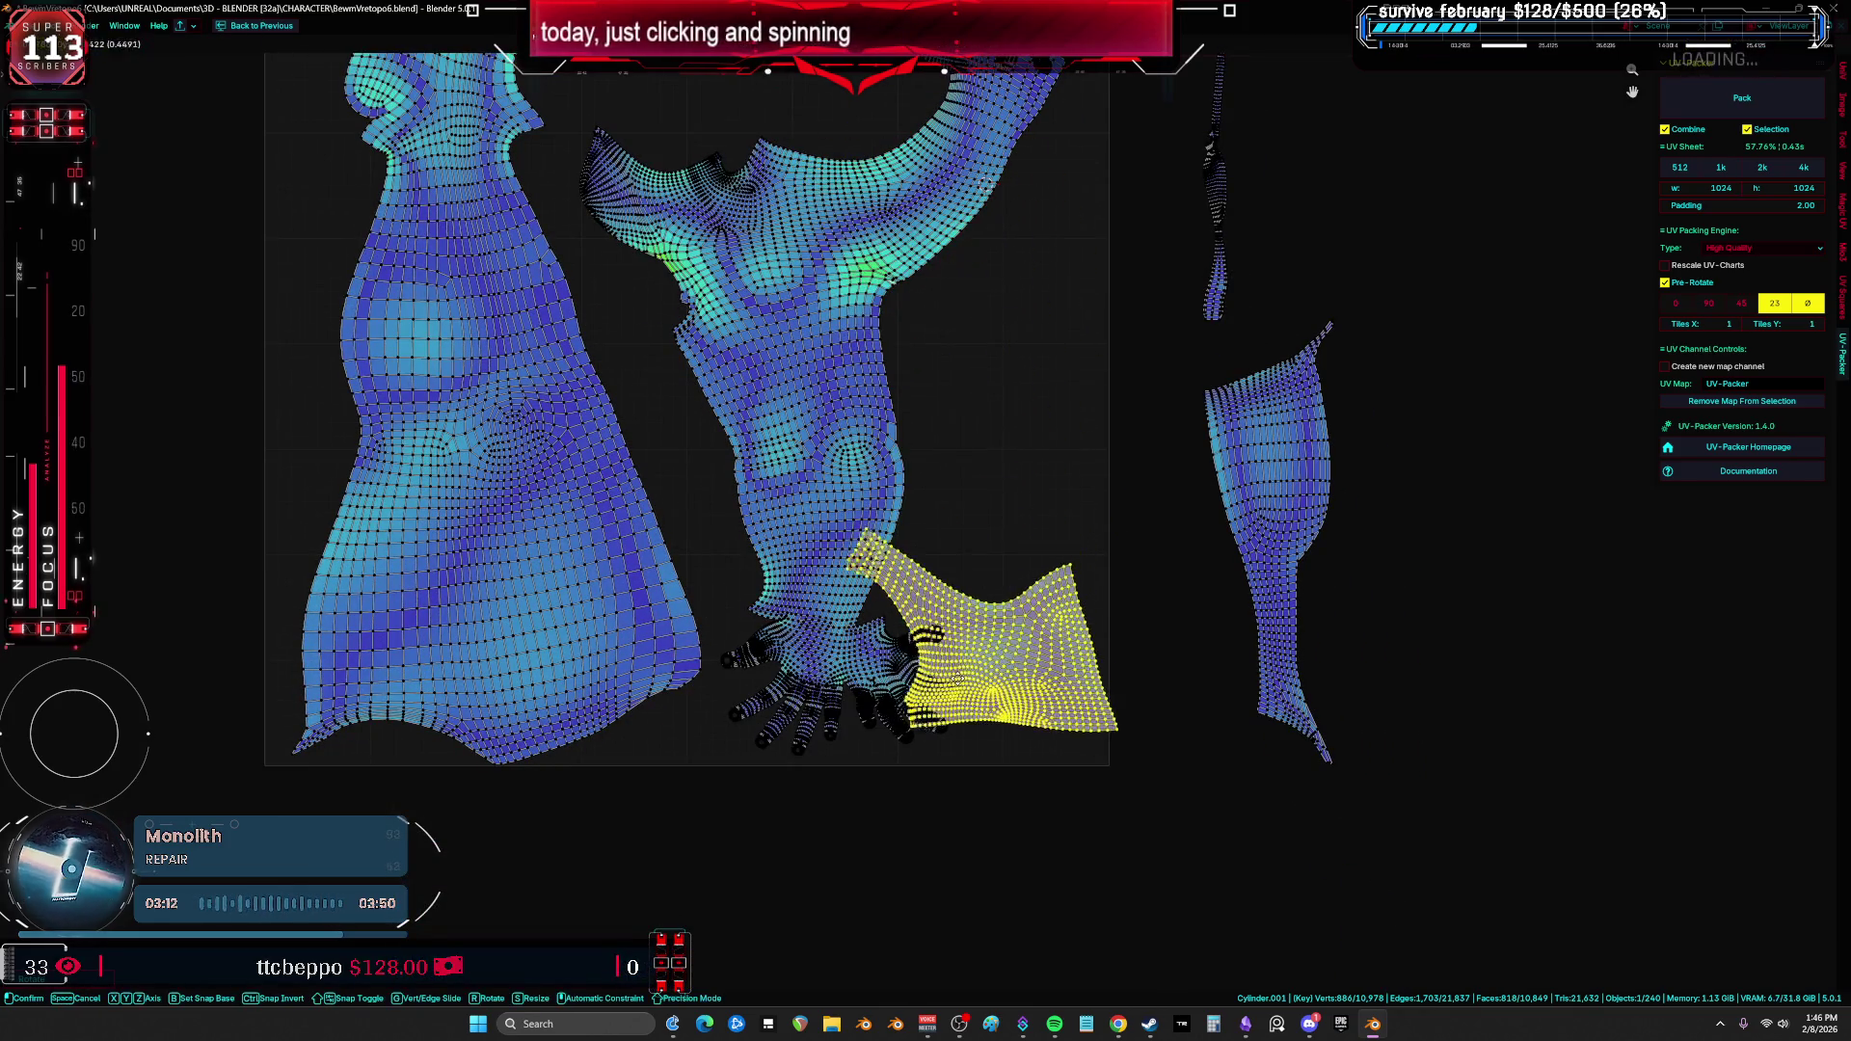
click(964, 752)
Step: Reposition the arm-and-torso island and rotate the lower-right island up beside the shoulder
click(873, 540)
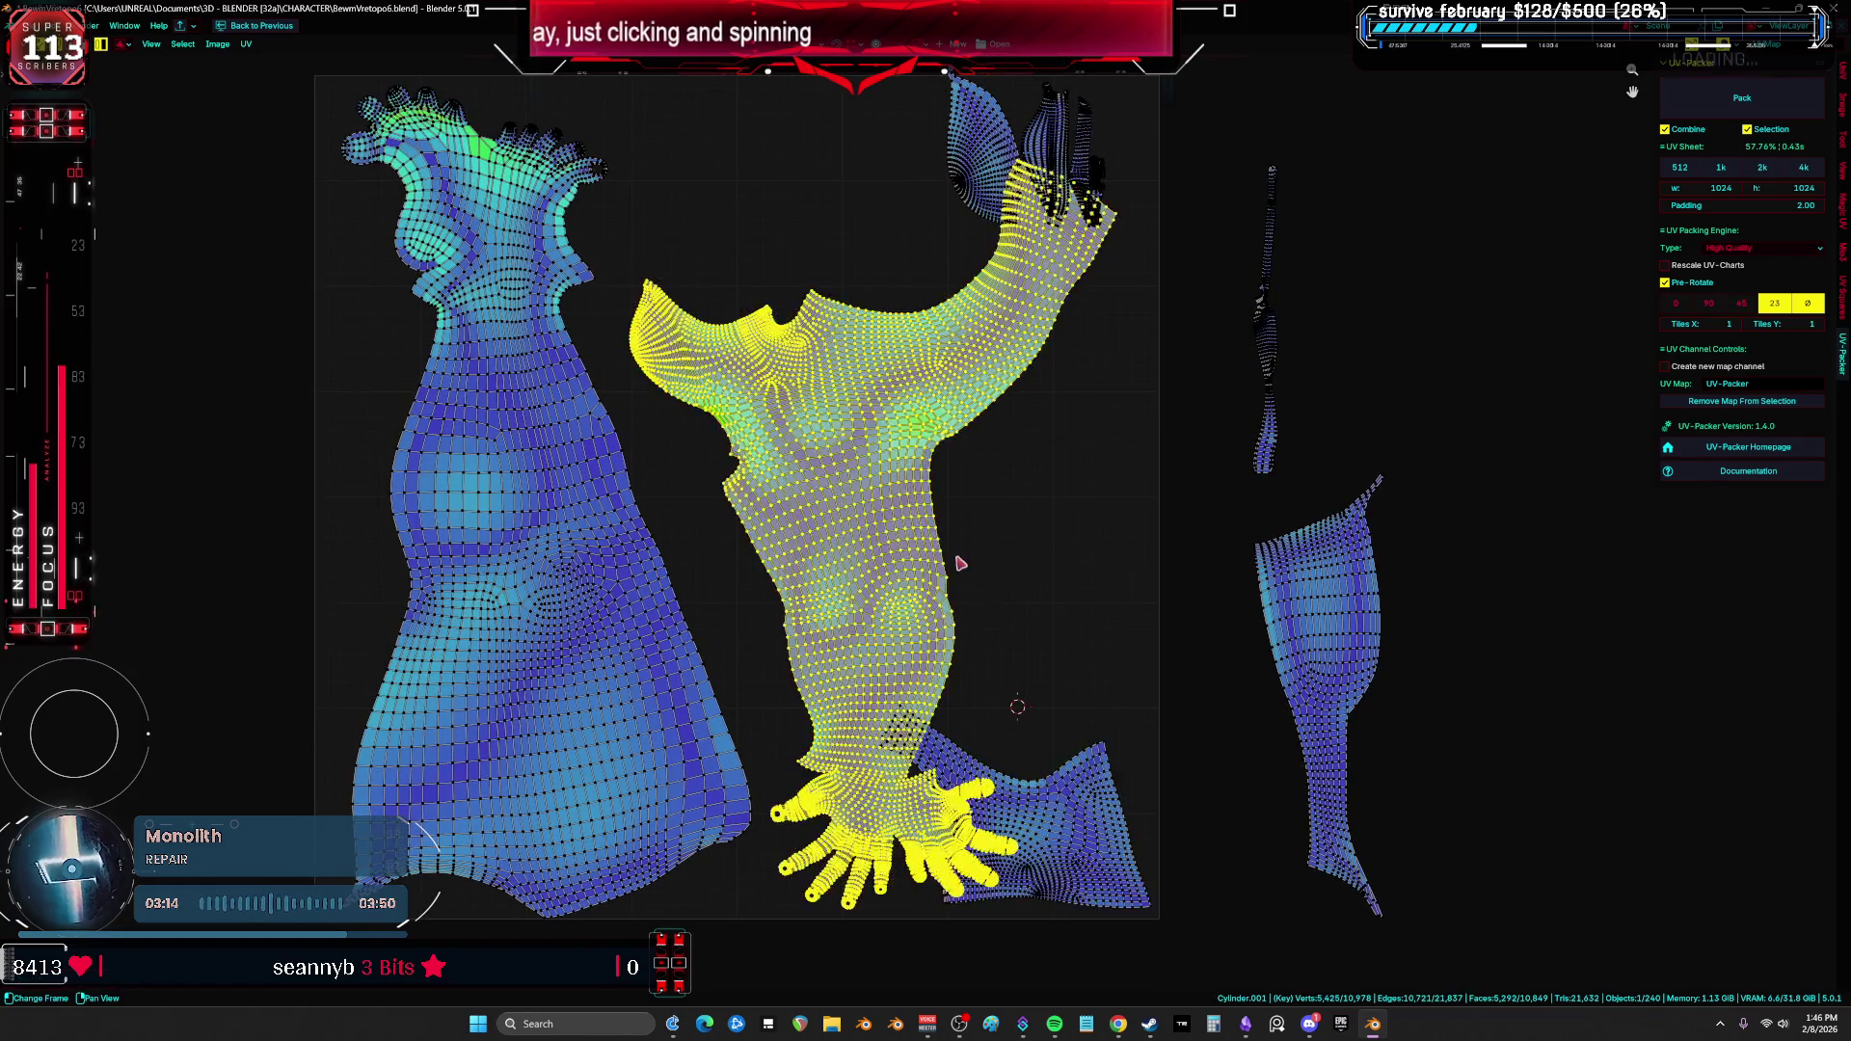
key(g)
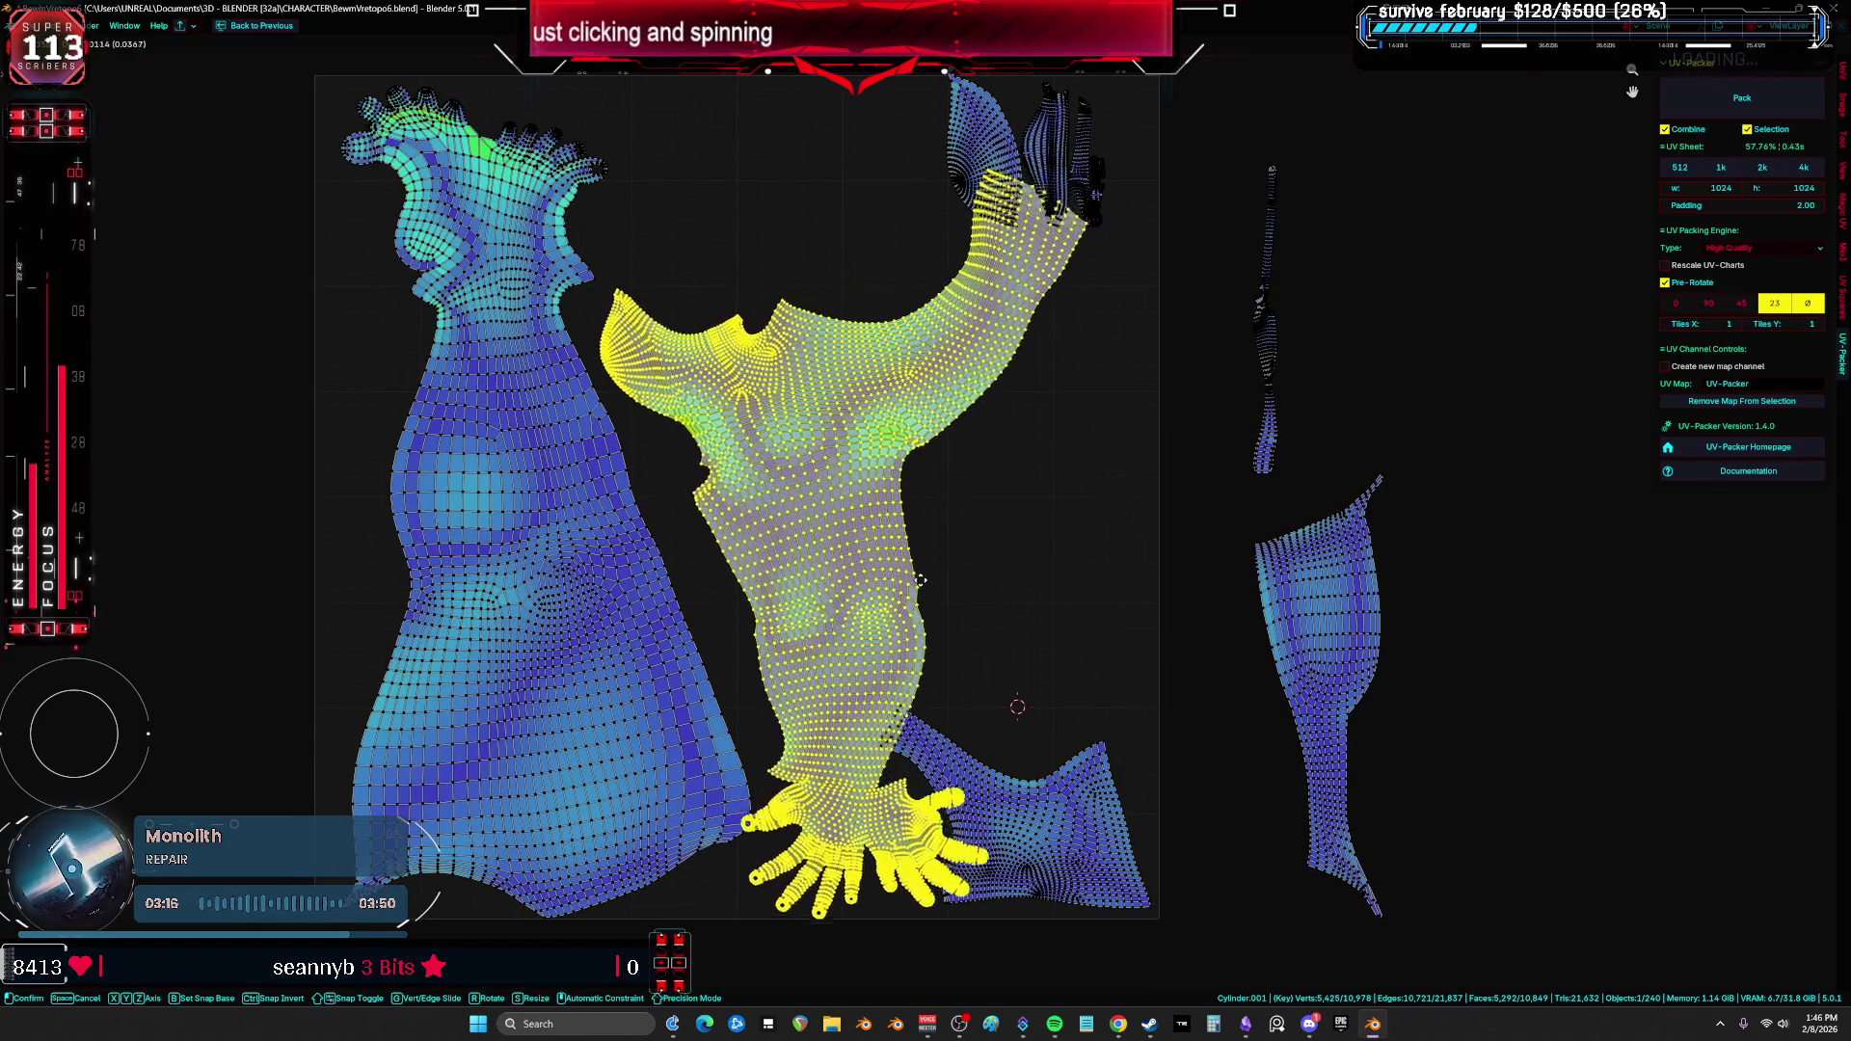
click(1003, 574)
click(926, 830)
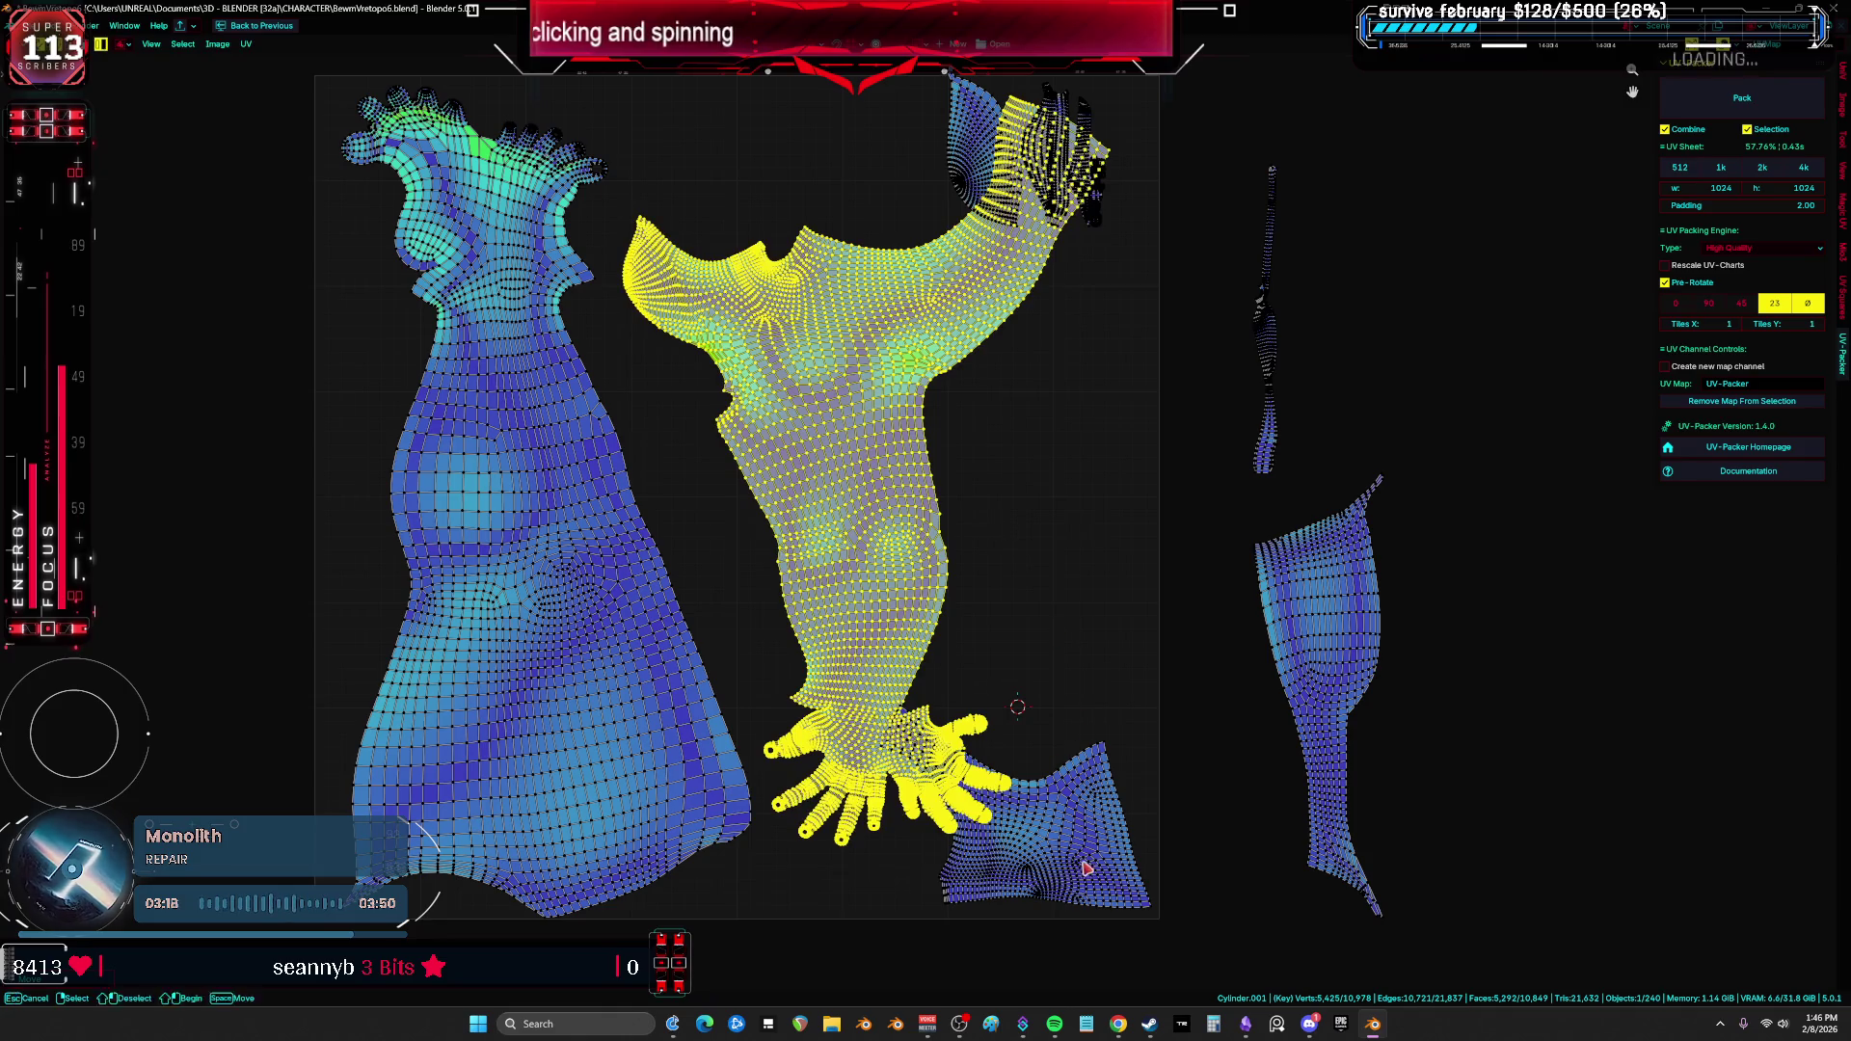
click(1099, 834)
key(g)
key(r)
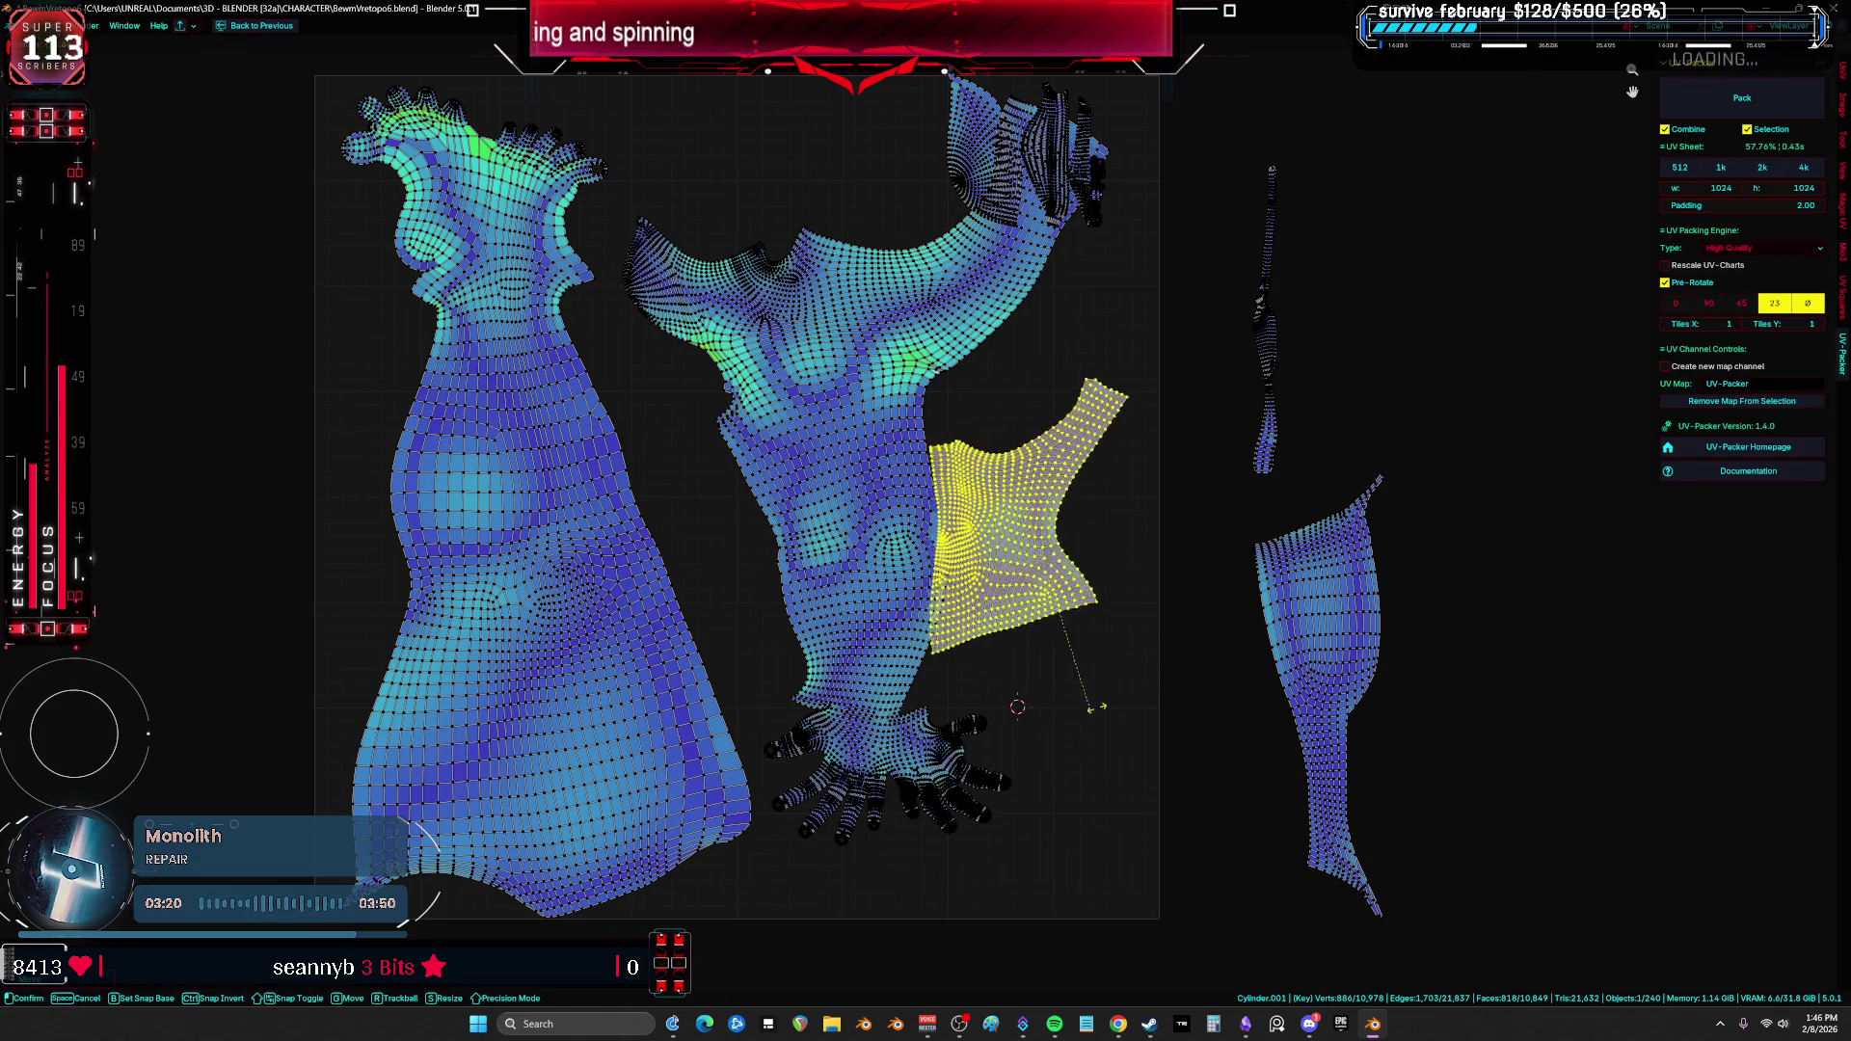
key(Return)
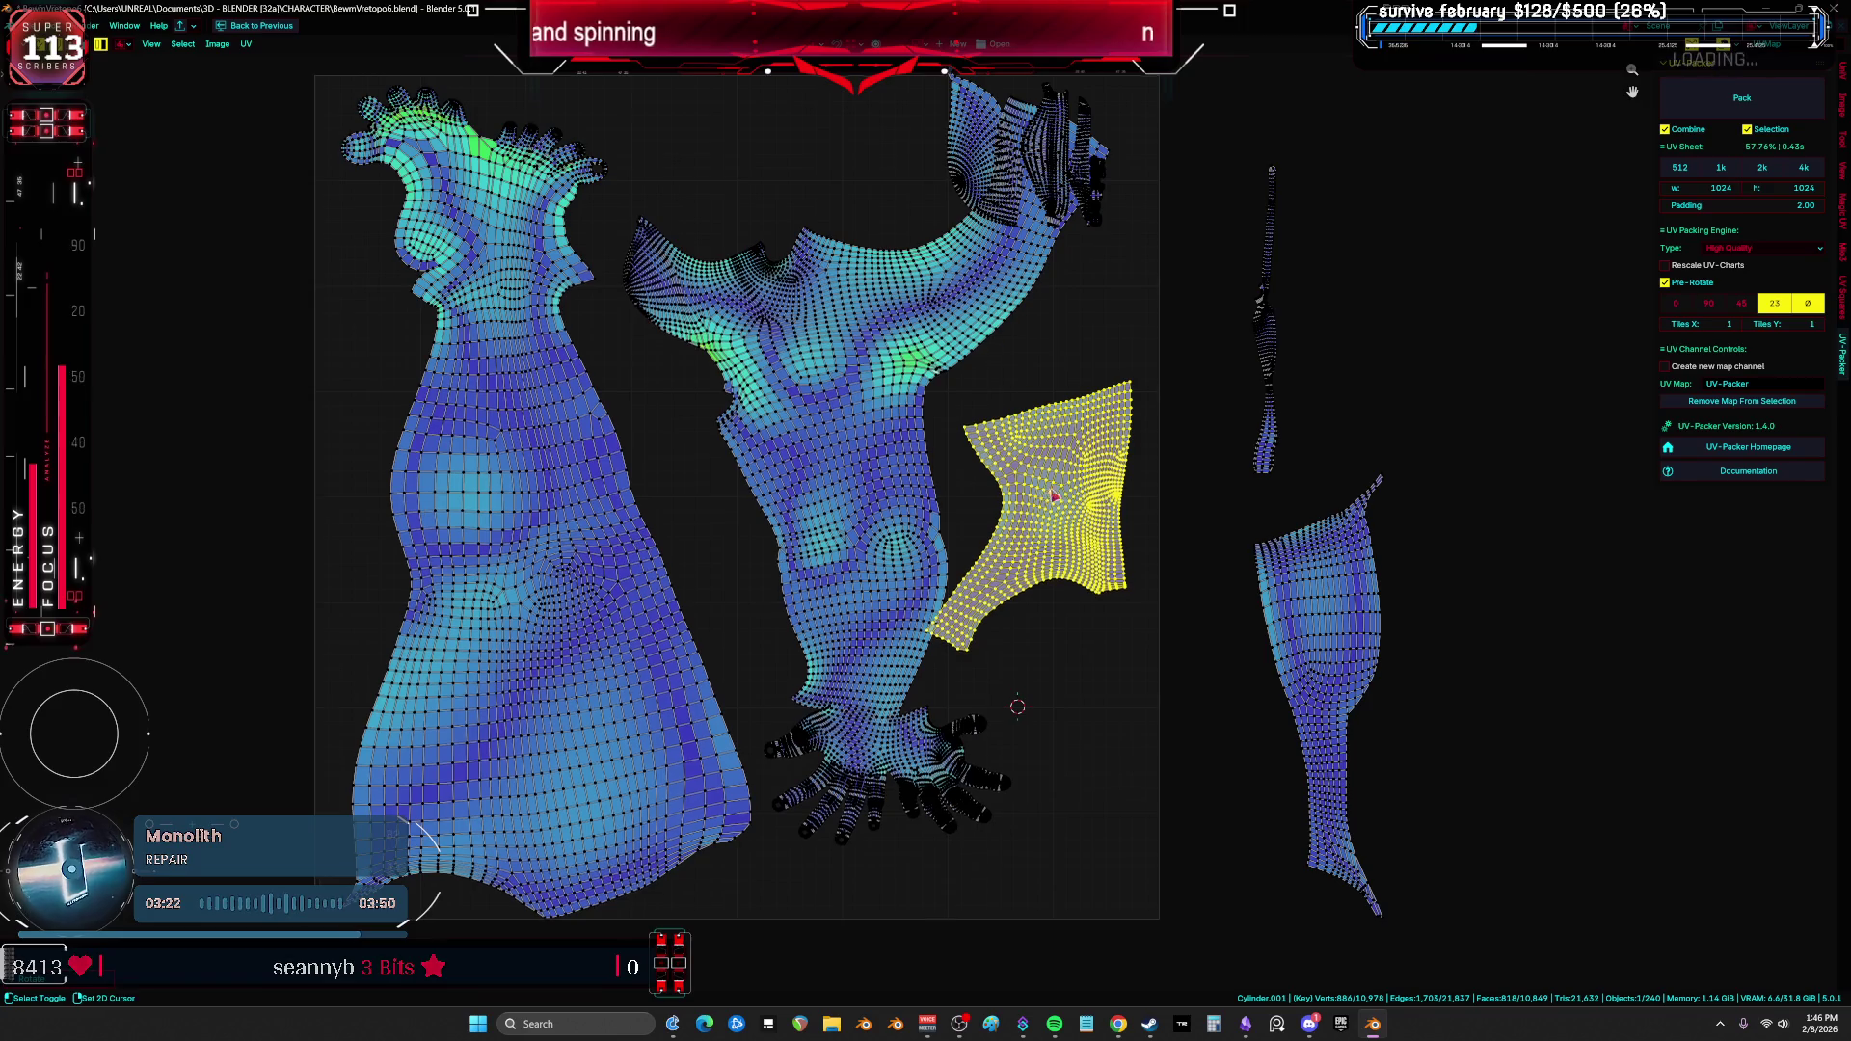
Step: Rotate the island by the shoulder and place it right of the arm
middle_drag(964, 482, 965, 627)
drag(1051, 644, 906, 297)
key(r)
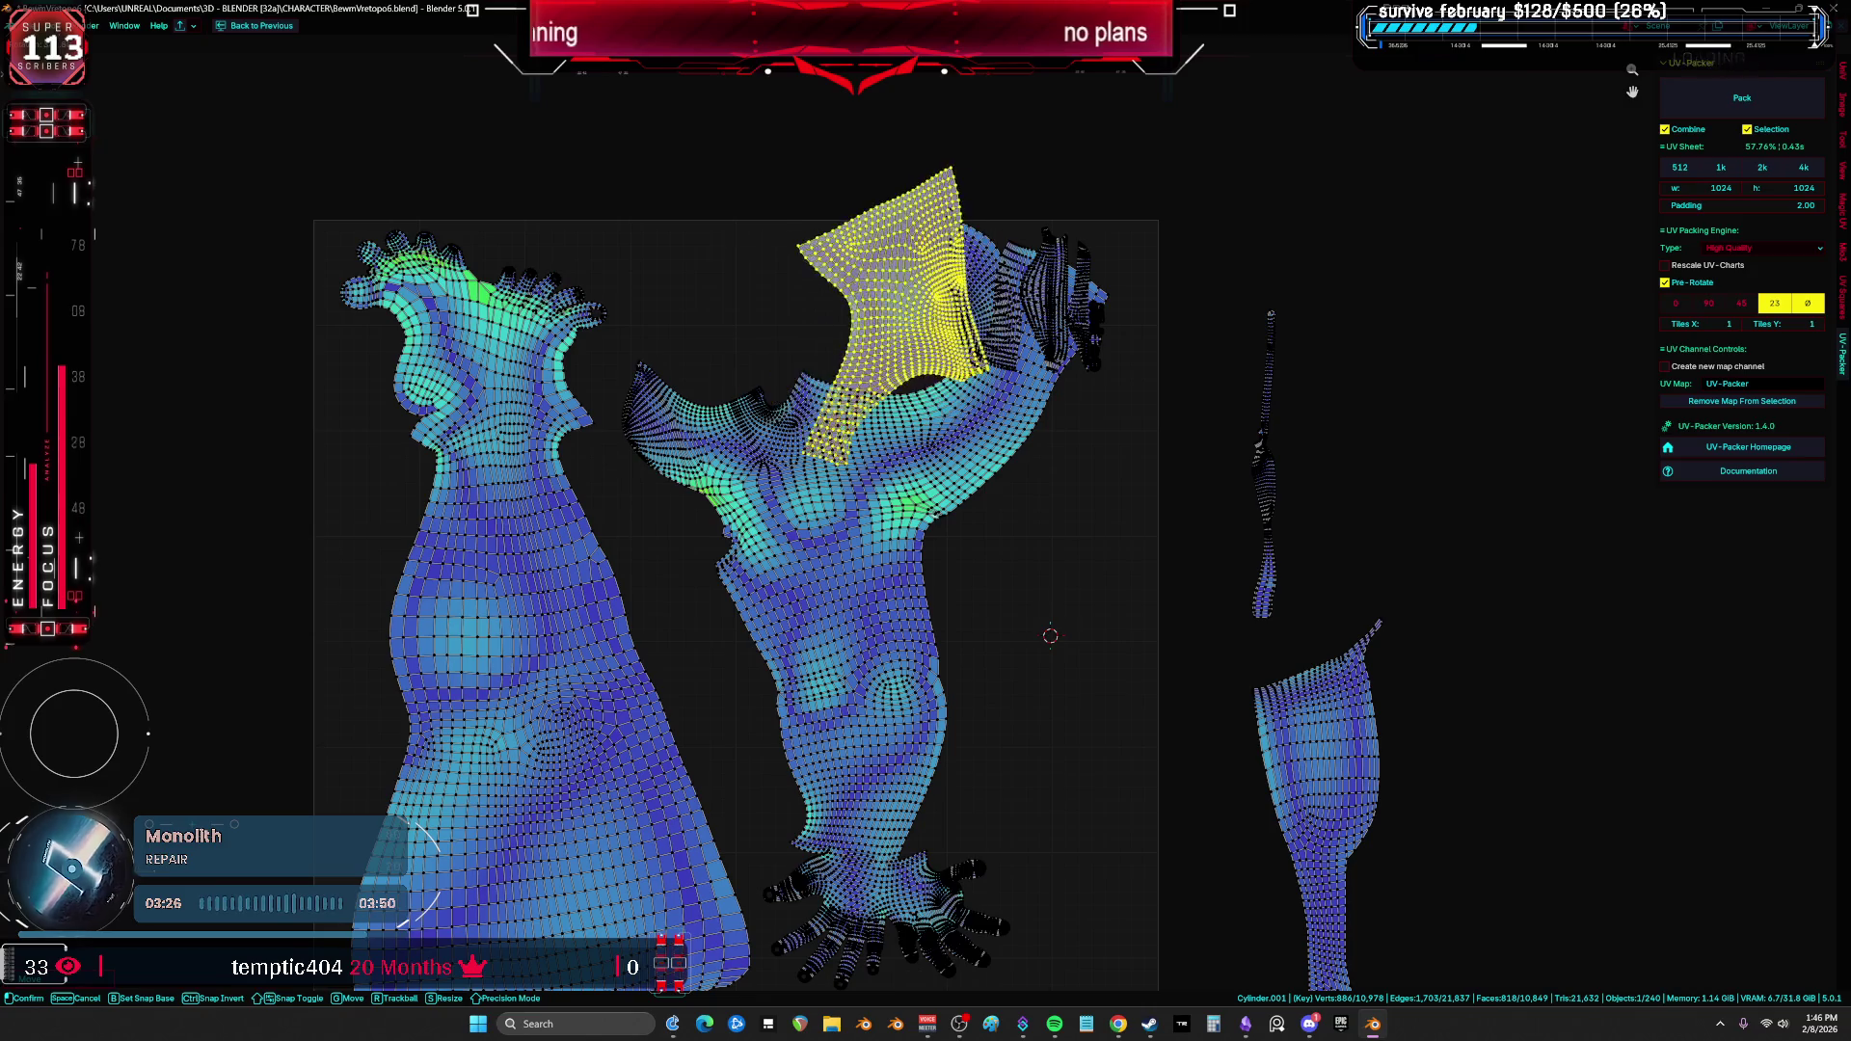
key(g)
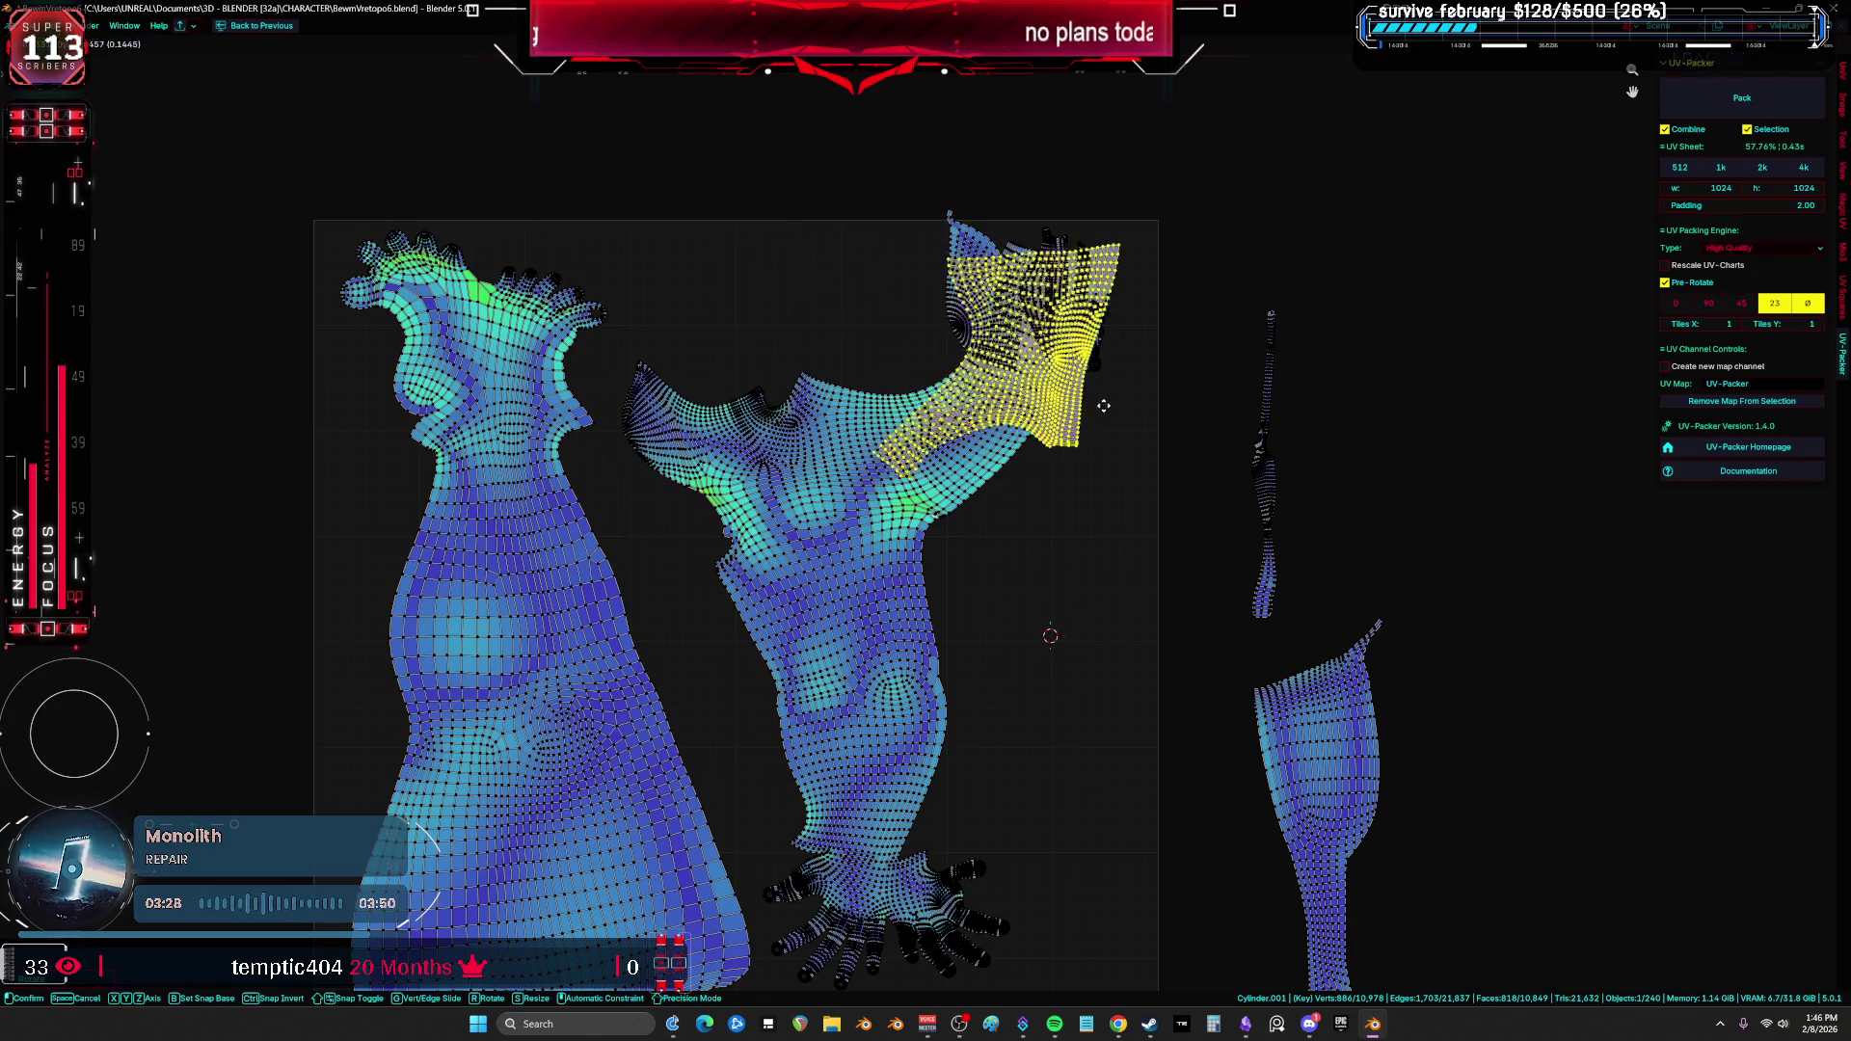
click(1529, 554)
middle_drag(1530, 554, 1433, 442)
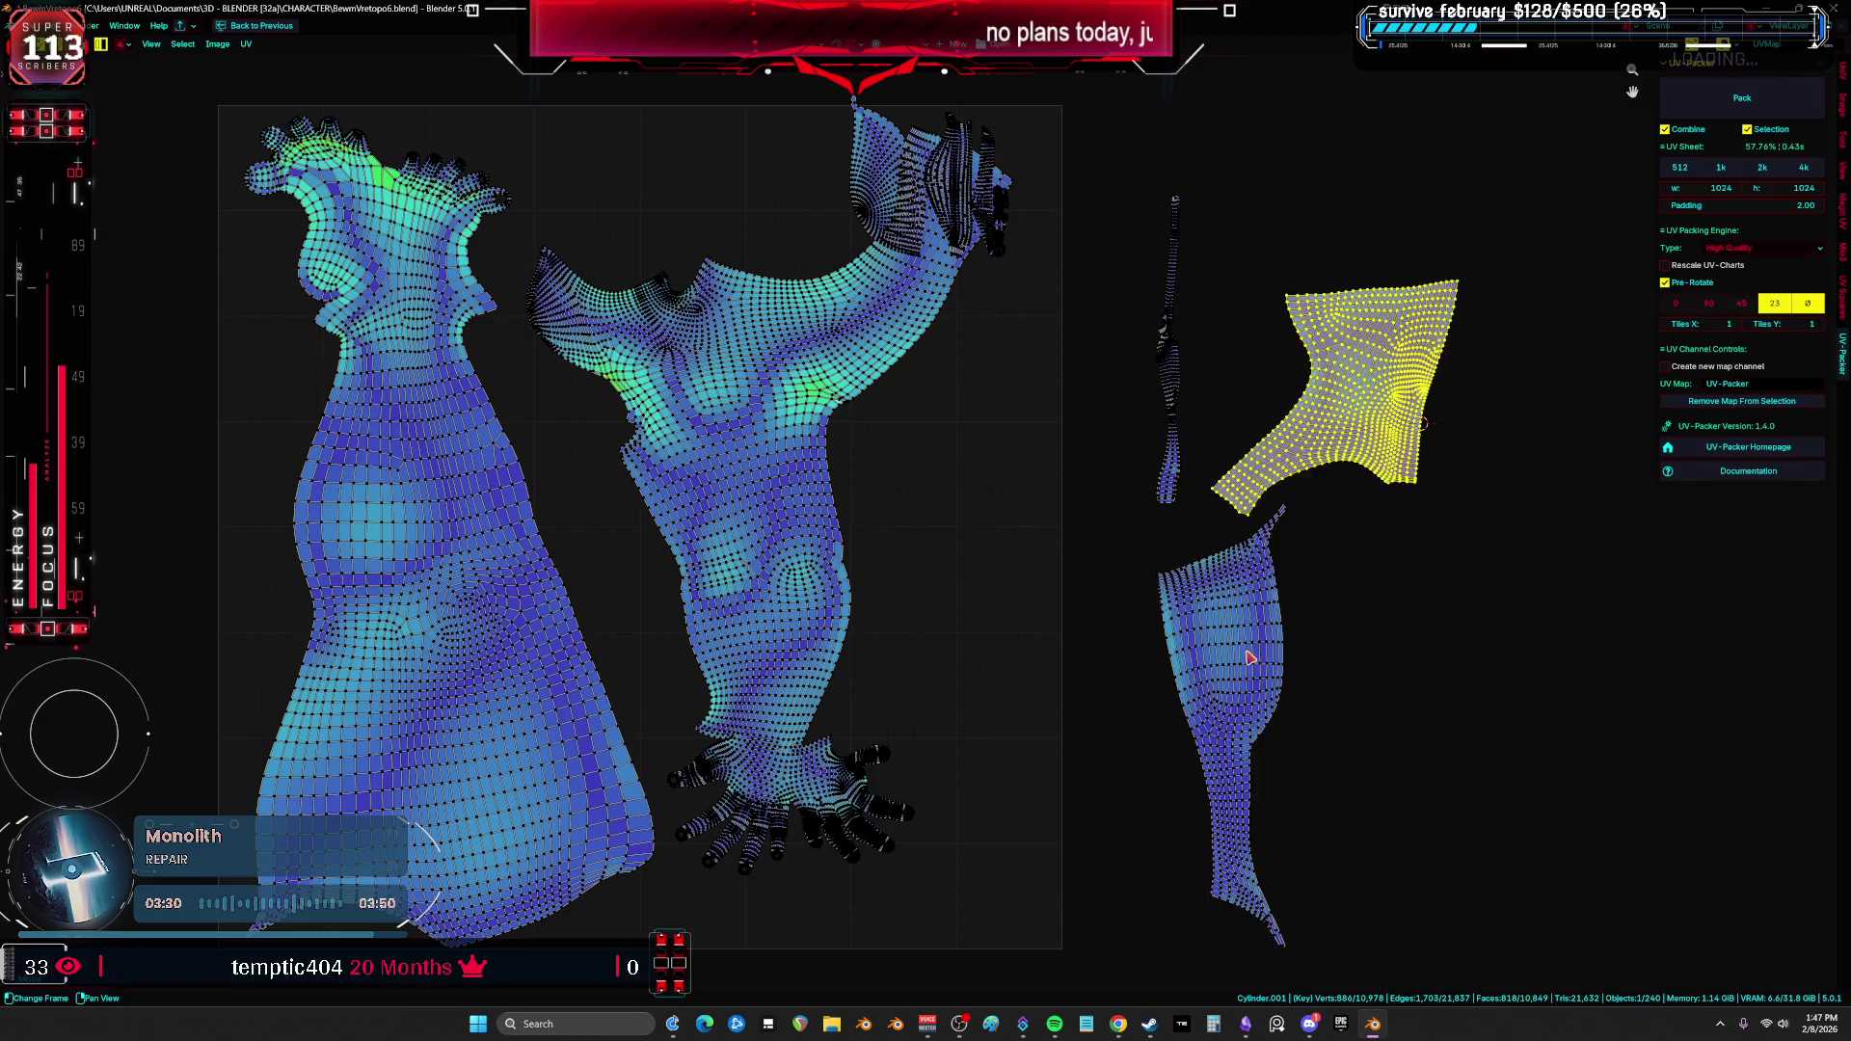
Step: Move the leg island inside the sheet and adjust the torso-and-arm island's position
click(1247, 653)
key(g)
click(930, 506)
middle_drag(929, 506, 1034, 566)
key(a)
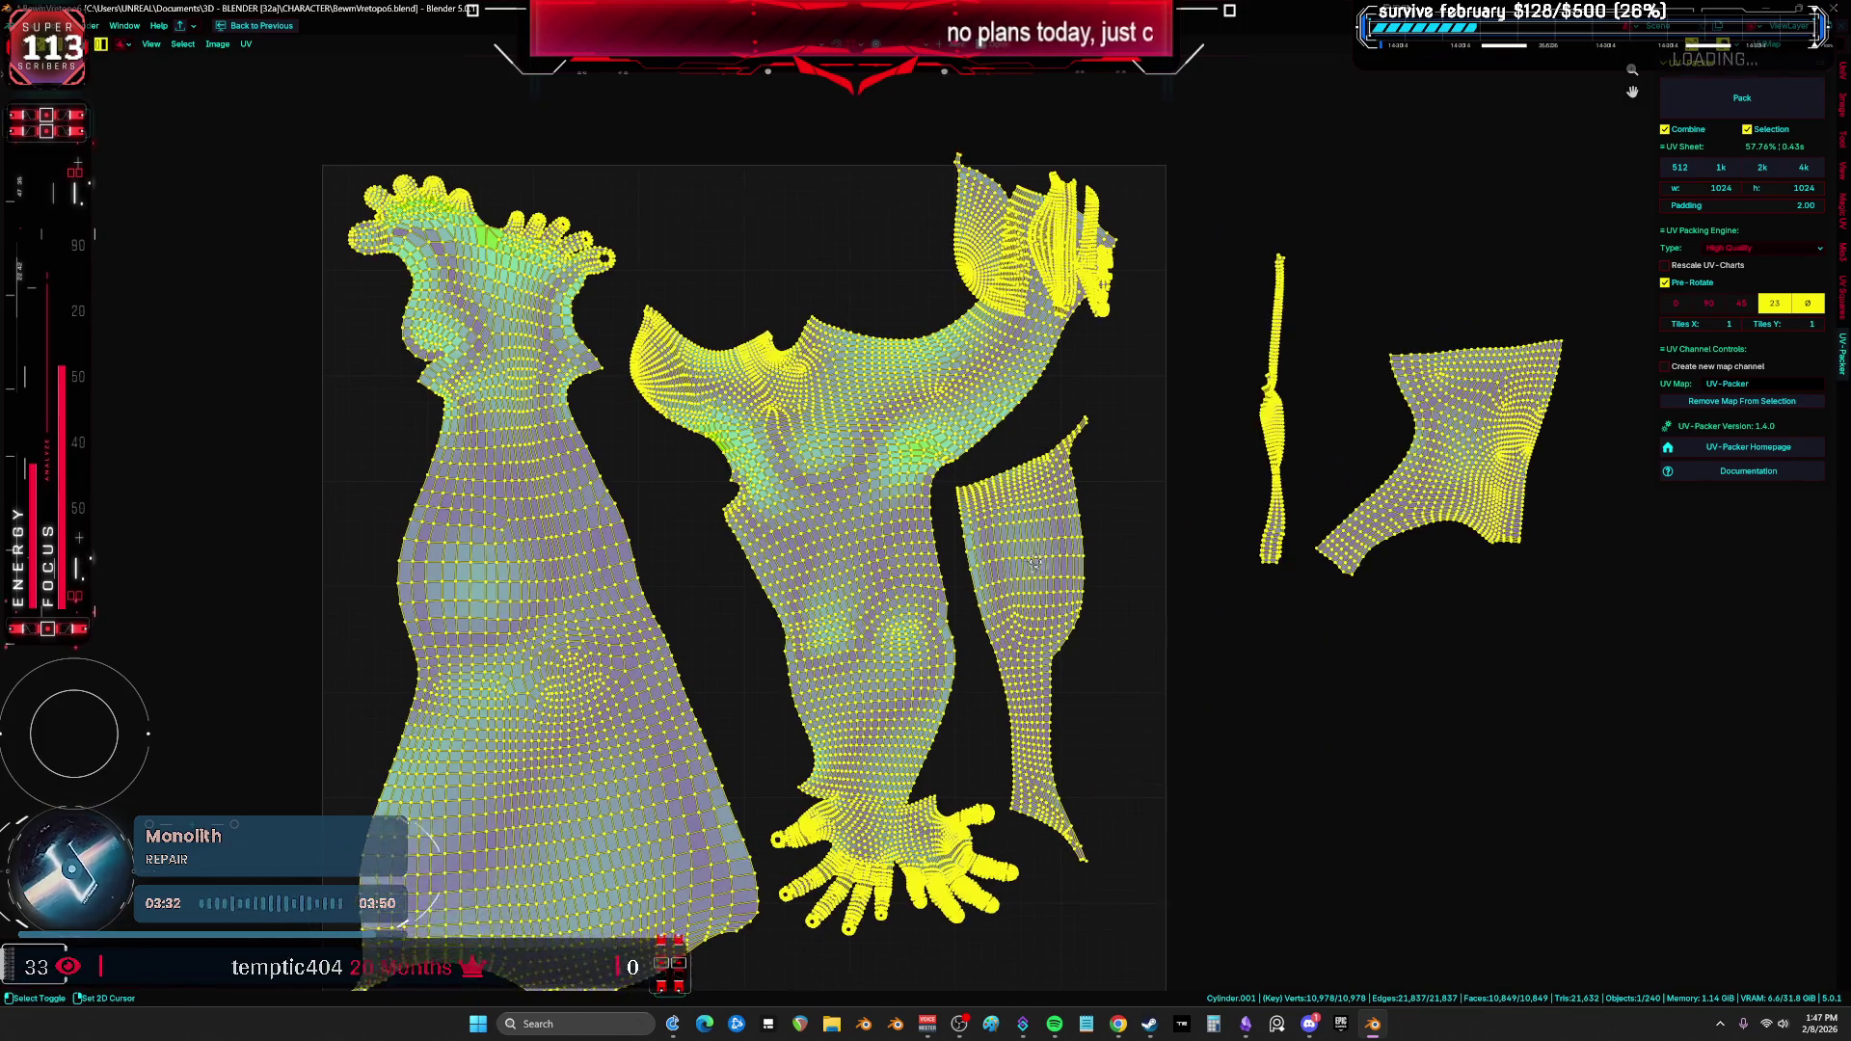
click(872, 482)
key(g)
click(871, 482)
key(a)
middle_drag(858, 487, 936, 374)
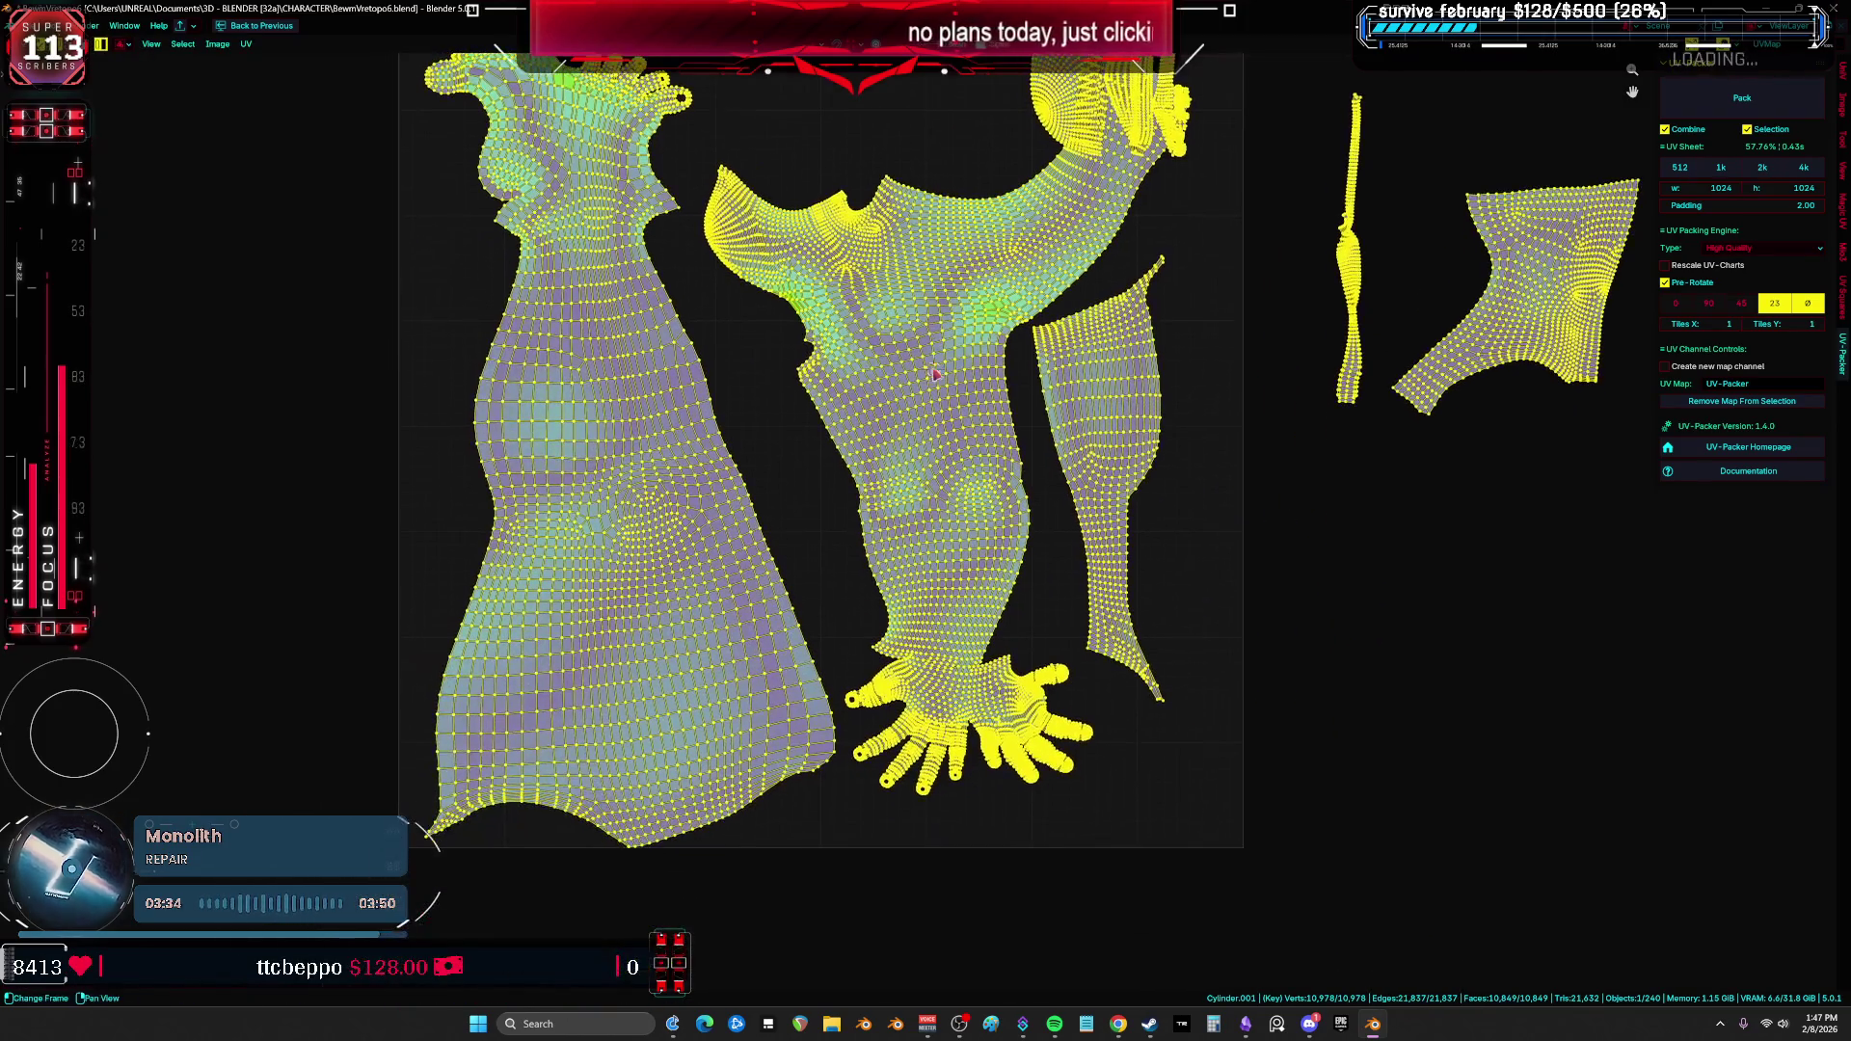
scroll(949, 456, down, 2)
scroll(1053, 58, up, 2)
Step: Move the small fan-shaped island and two narrow islands leftward into the sheet
click(1003, 309)
key(g)
click(726, 331)
click(1085, 299)
key(g)
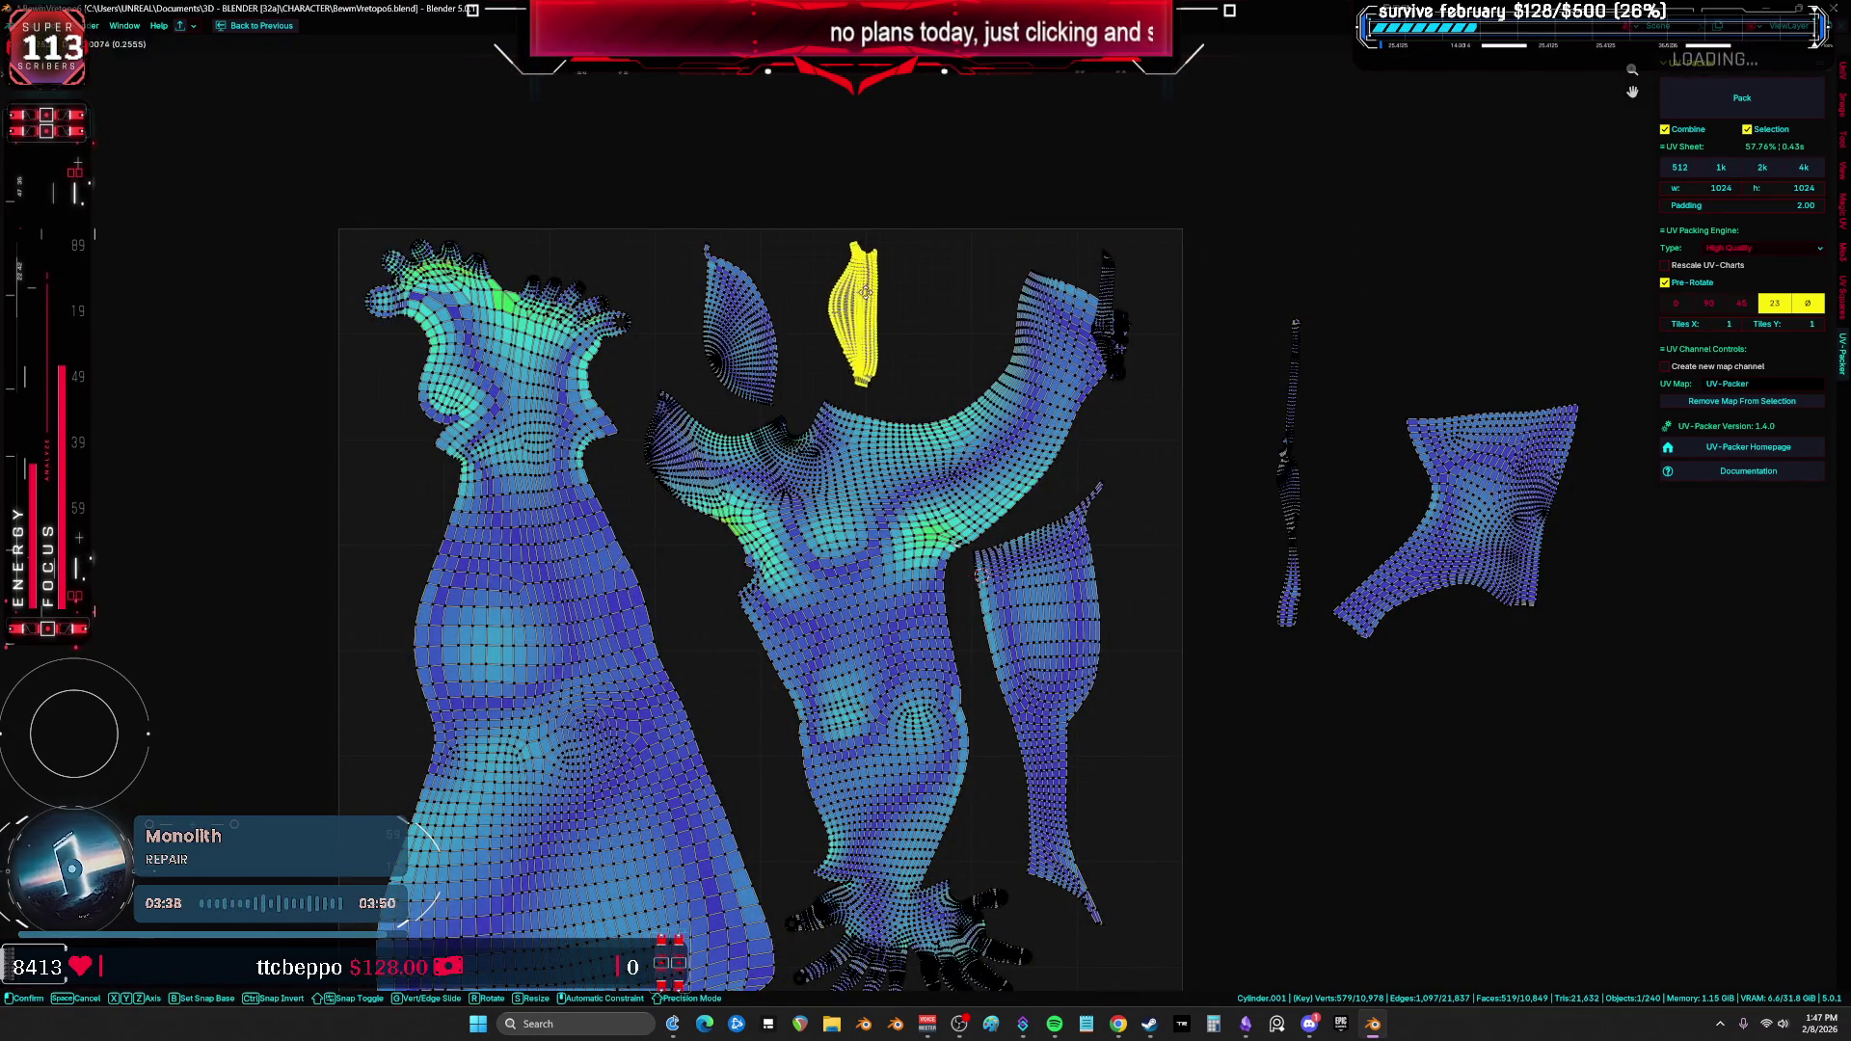
click(856, 302)
click(1121, 281)
key(g)
click(911, 304)
click(1117, 318)
key(g)
right_click(1130, 321)
Step: Shift the far-right narrow island left and rotate the right island beside the hand
click(1300, 462)
key(g)
click(1152, 463)
click(1369, 557)
middle_drag(1369, 557, 1325, 383)
key(g)
click(906, 837)
scroll(906, 837, up, 5)
key(r)
click(1165, 793)
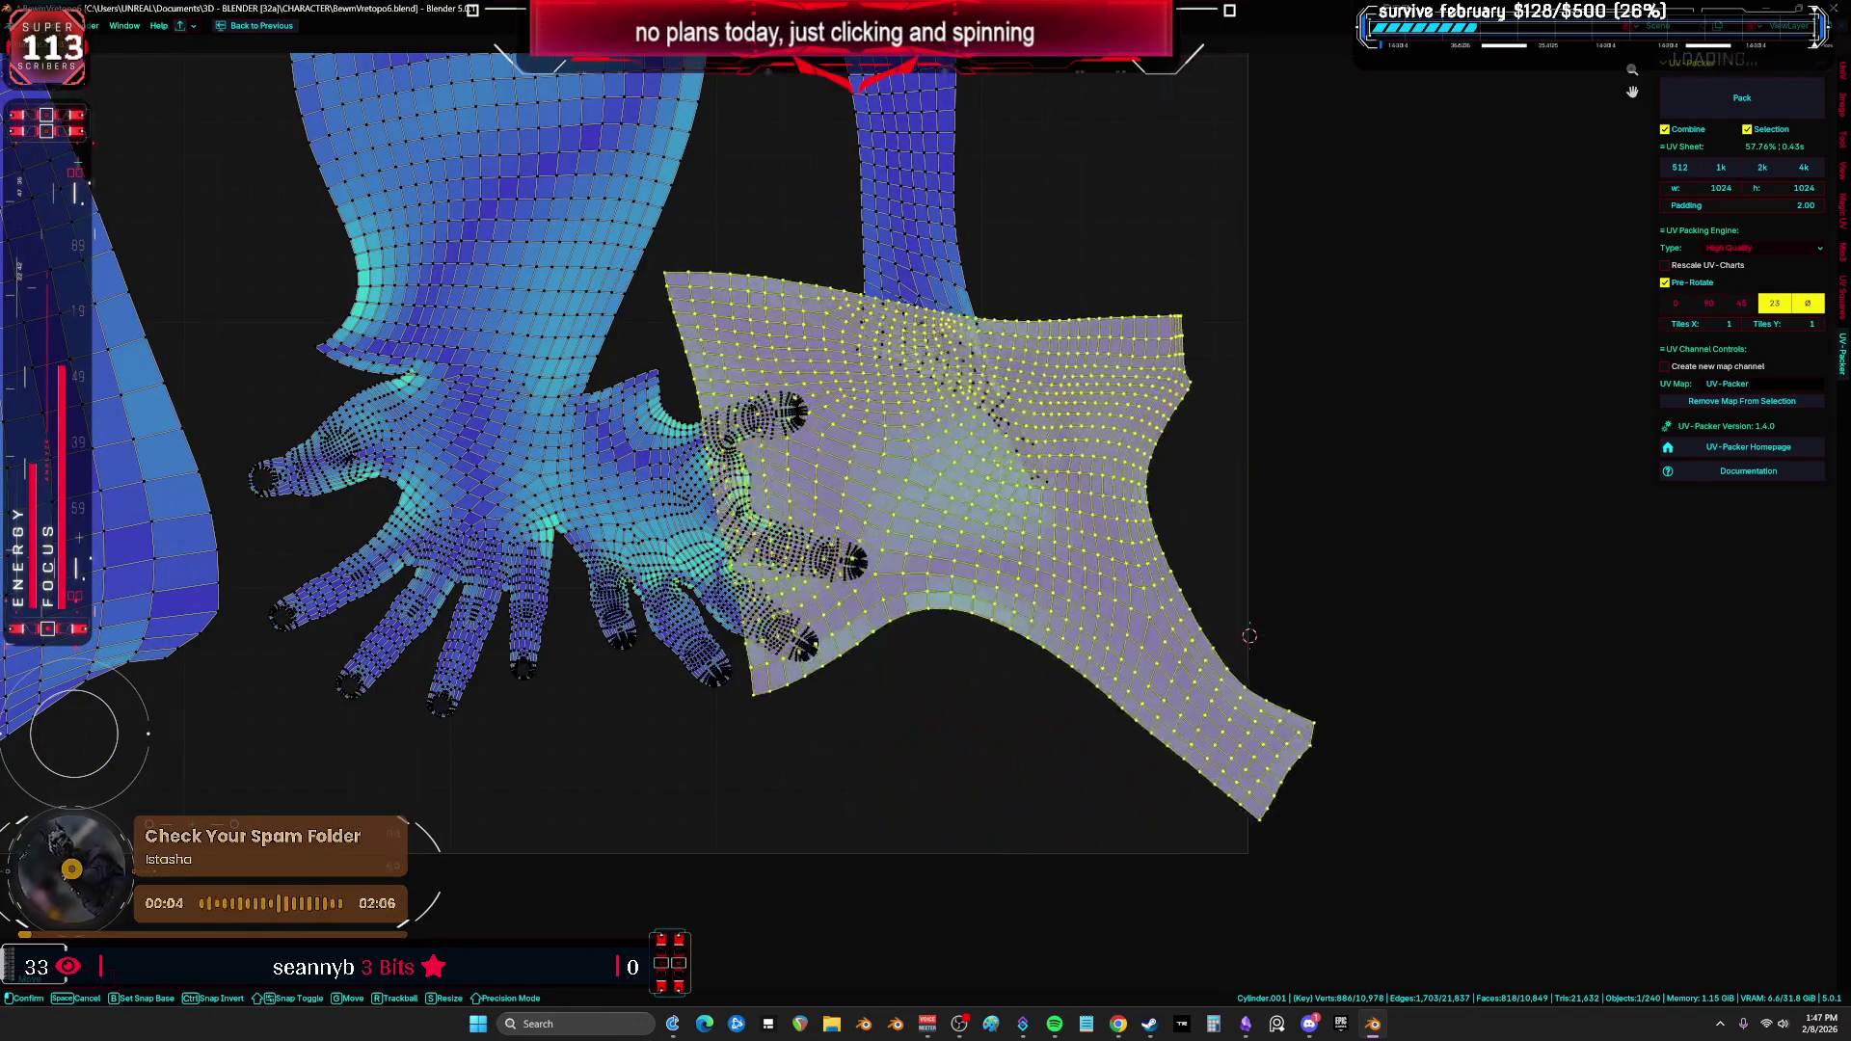
scroll(965, 675, down, 5)
Step: Restore the multi-panel layout, select the whole body mesh, and maximize the UV editor again
key(ctrl+space)
middle_drag(749, 553, 656, 545)
key(a)
key(ctrl+space)
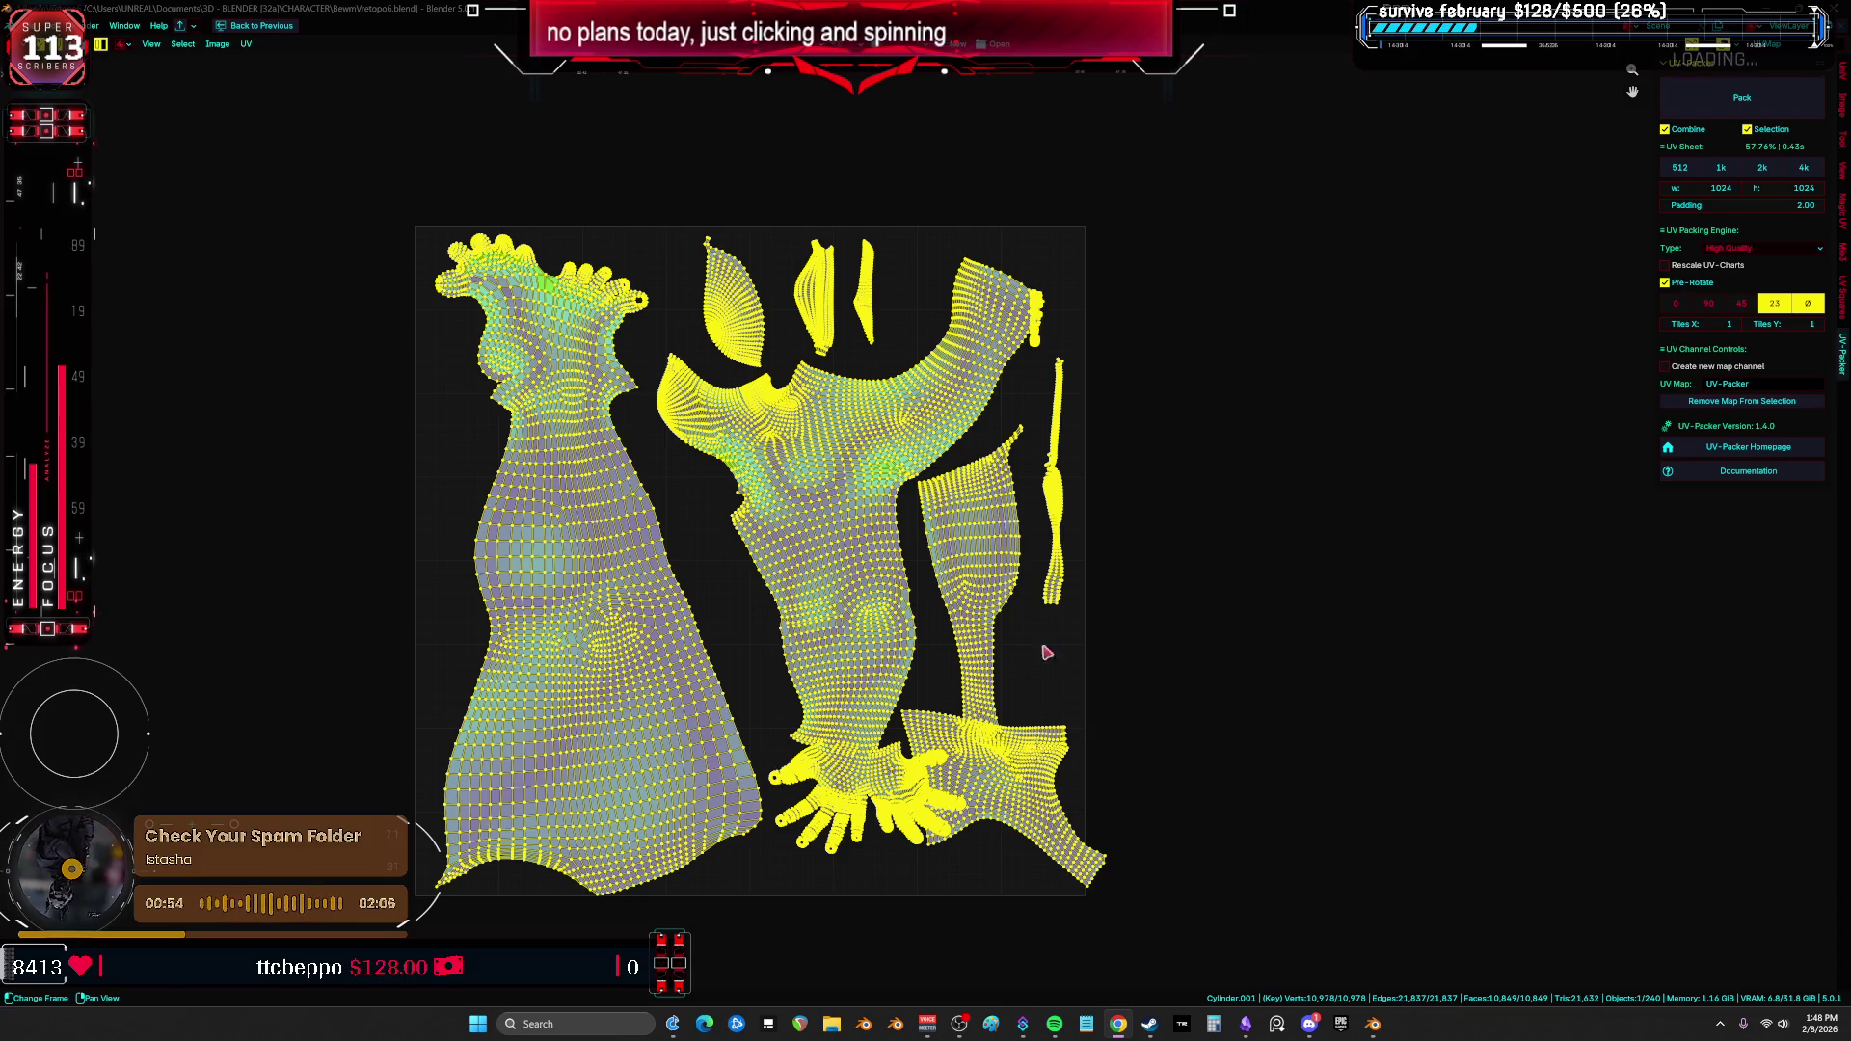
Step: Orbit around the character and snap the 3D view to orthographic front
key(ctrl+space)
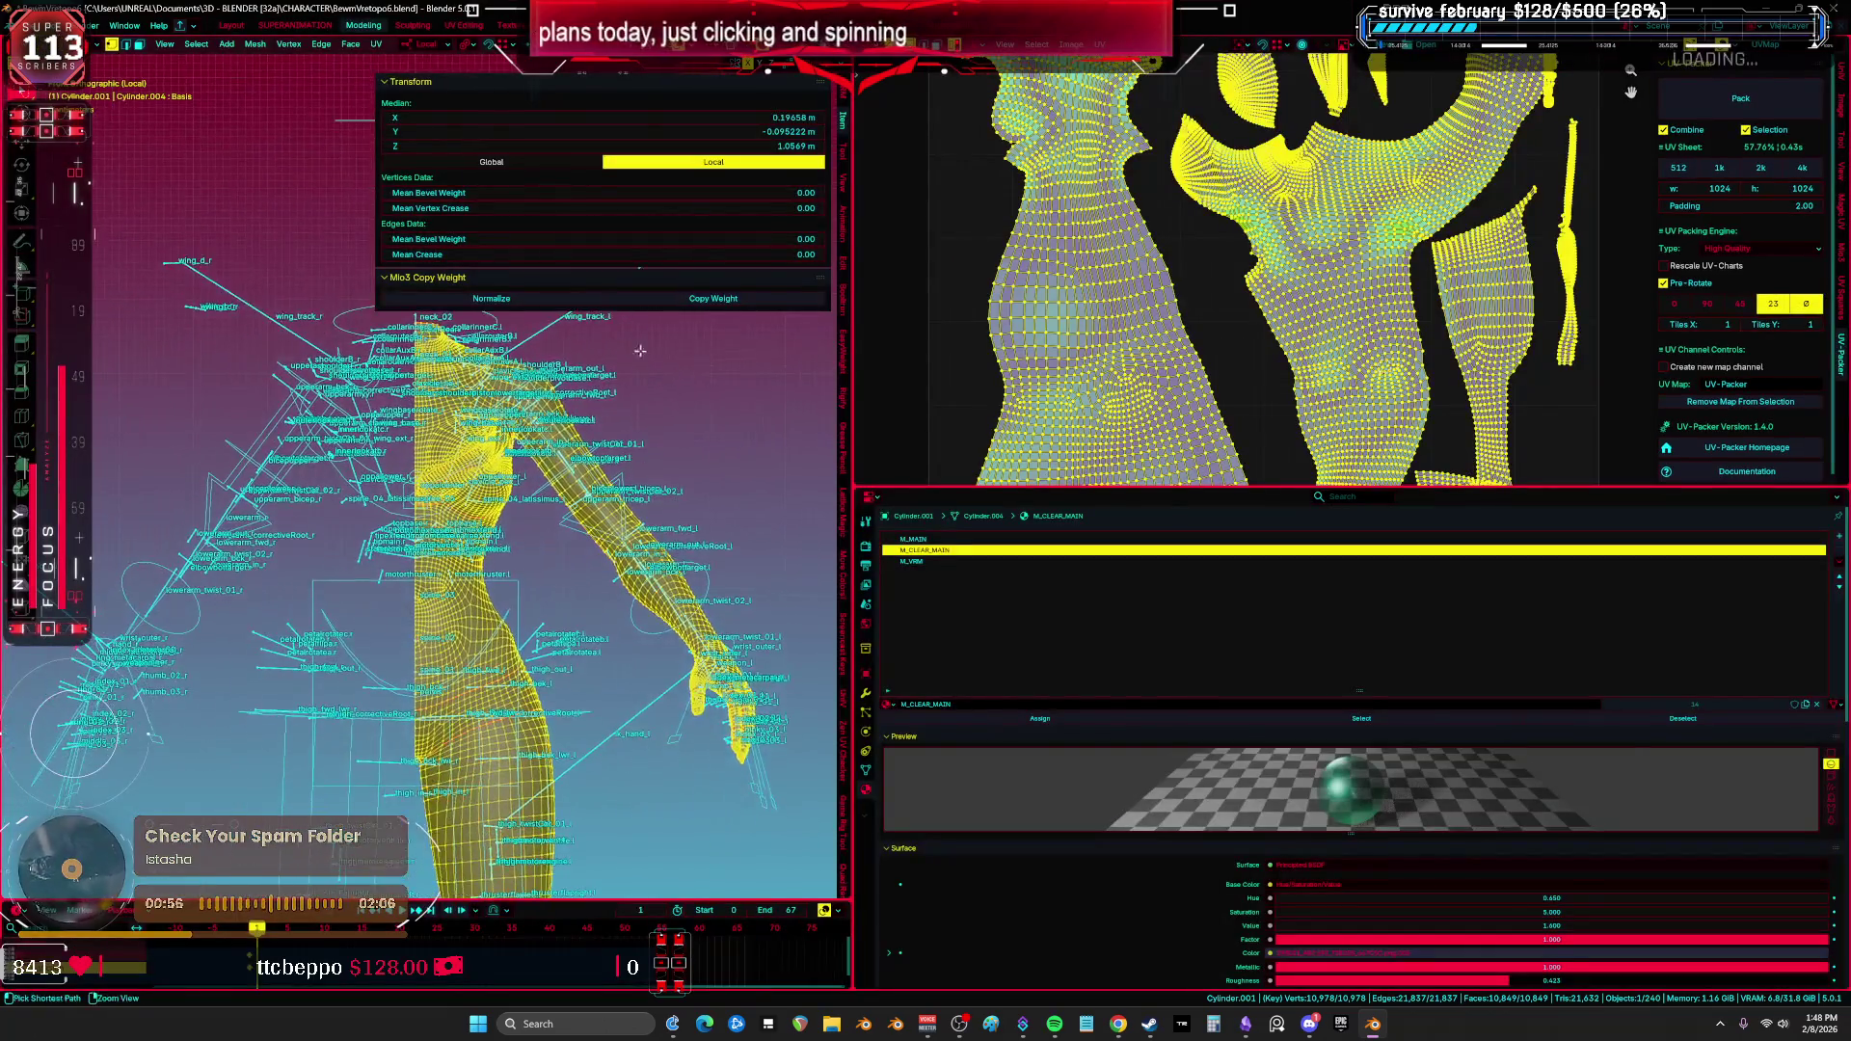
key(ctrl+space)
mouse_move(925, 521)
middle_down()
mouse_move(637, 540)
mouse_move(1003, 498)
middle_up()
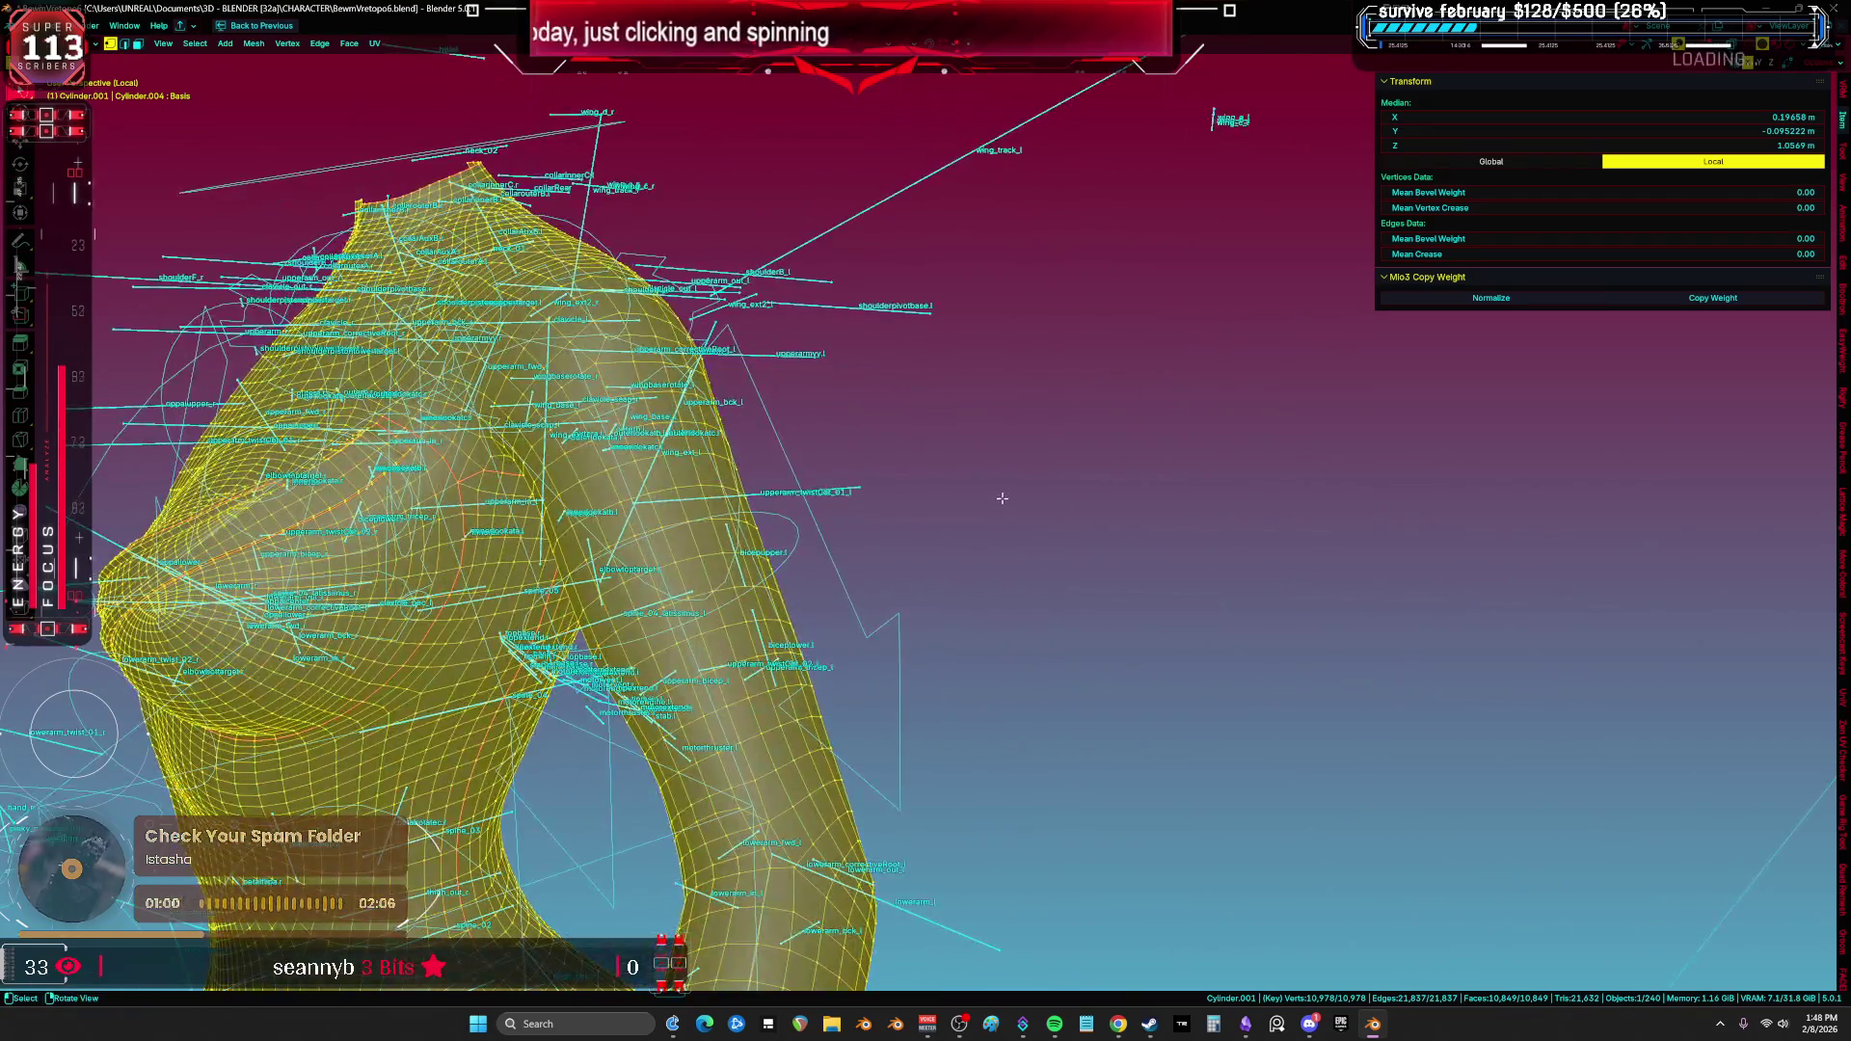
key(KP_1)
key(ctrl+space)
Step: Select the hip band mesh piece with the UV editor enlarged
key(alt+a)
scroll(395, 623, down, 3)
key(l)
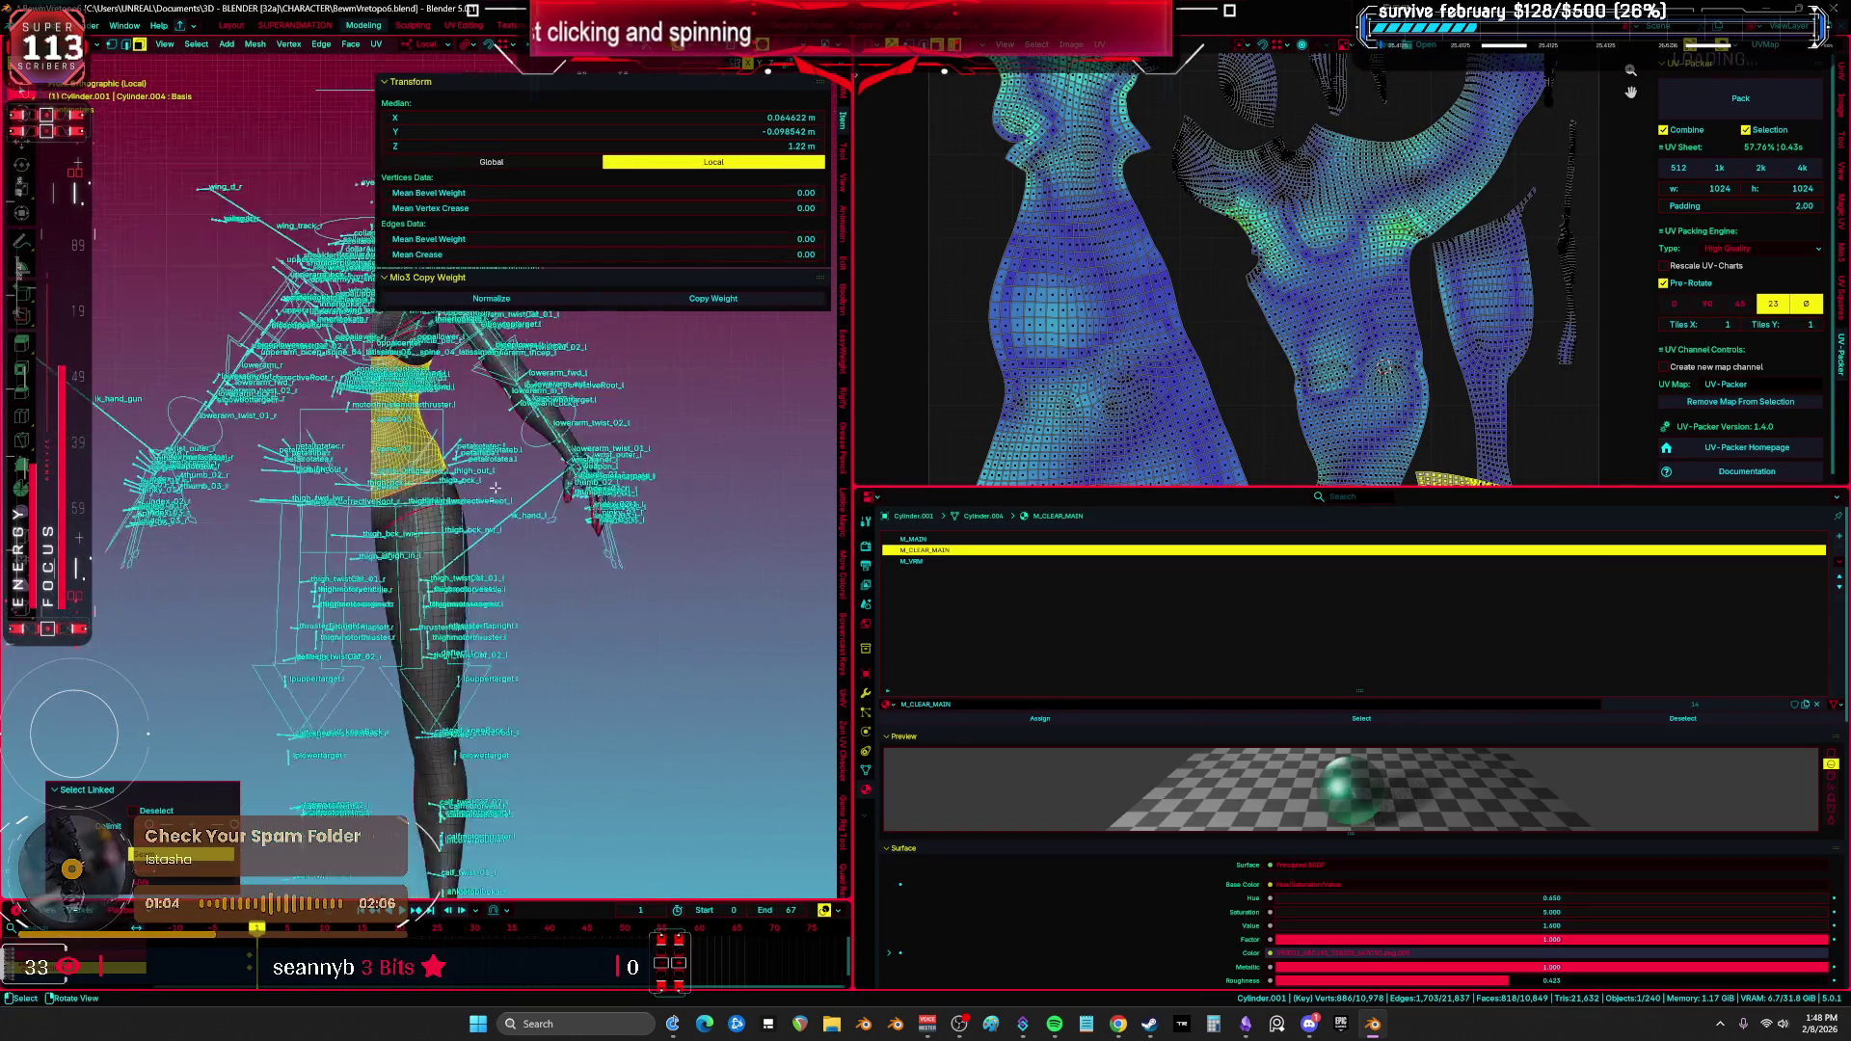
key(alt+a)
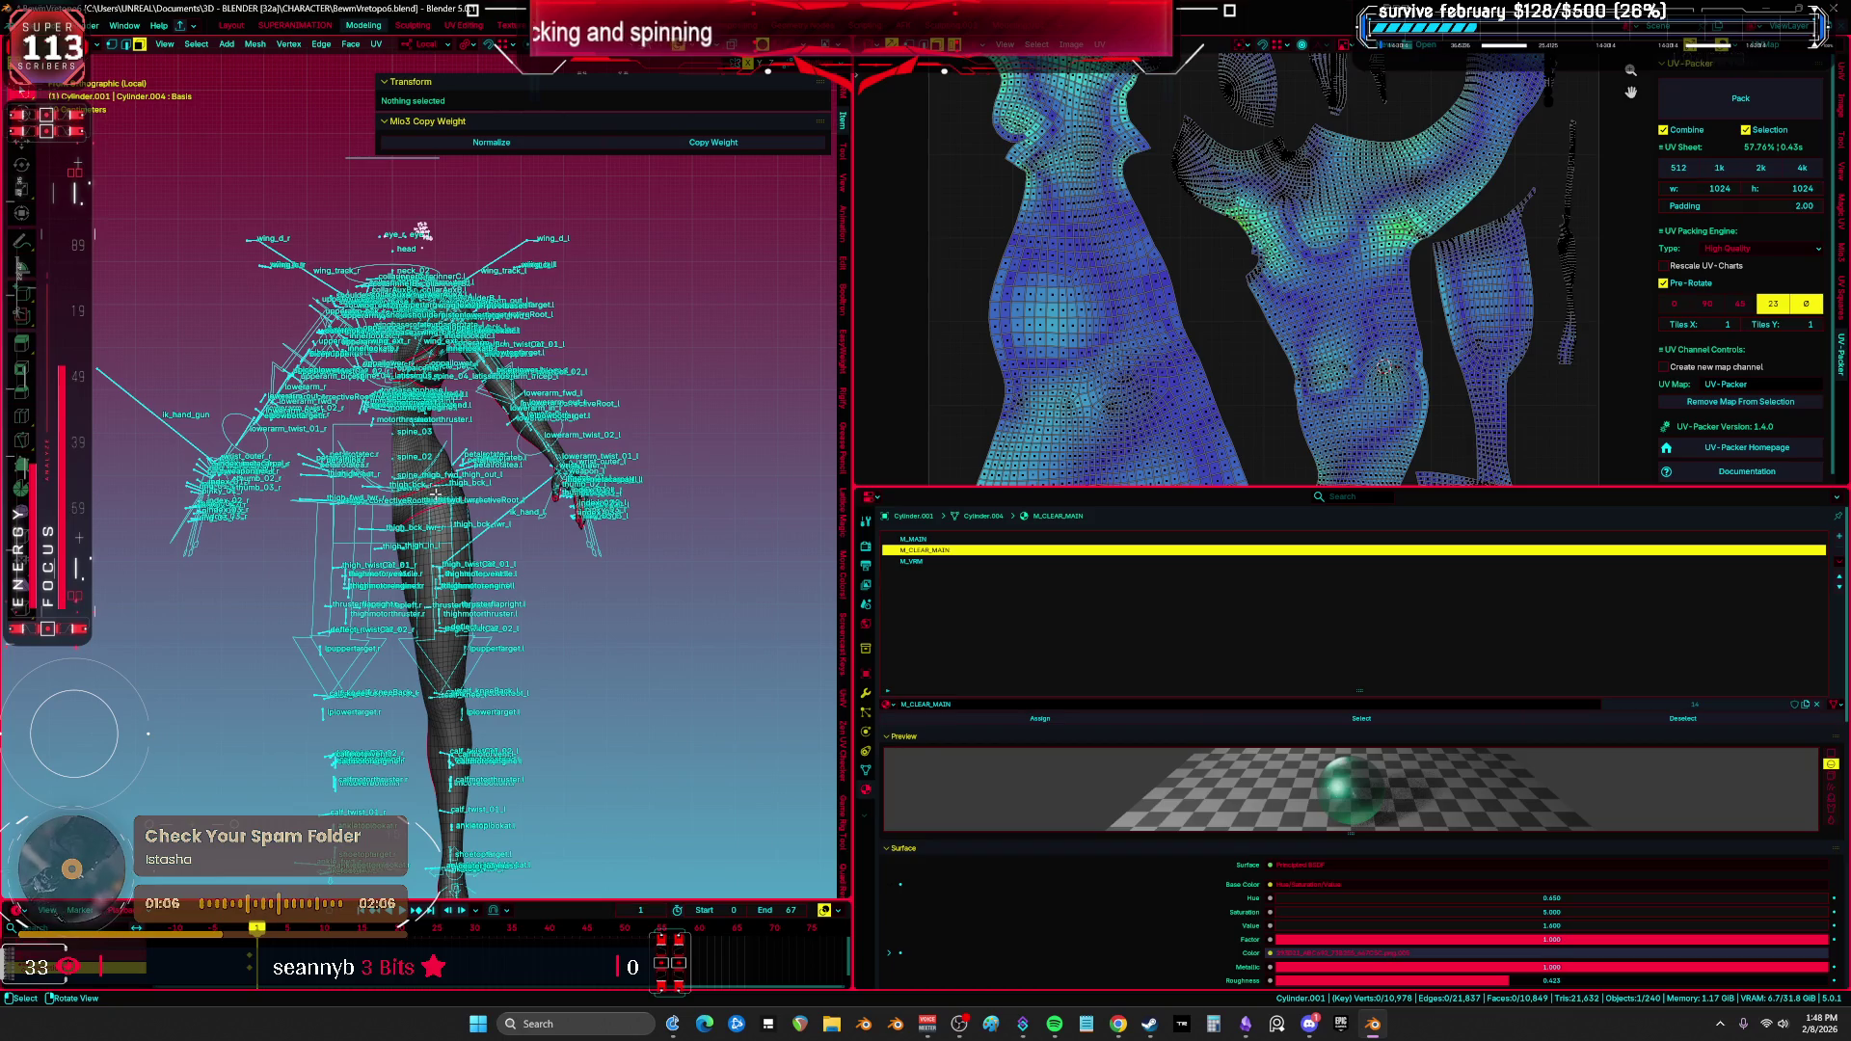
key(l)
key(ctrl+space)
scroll(858, 363, up, 2)
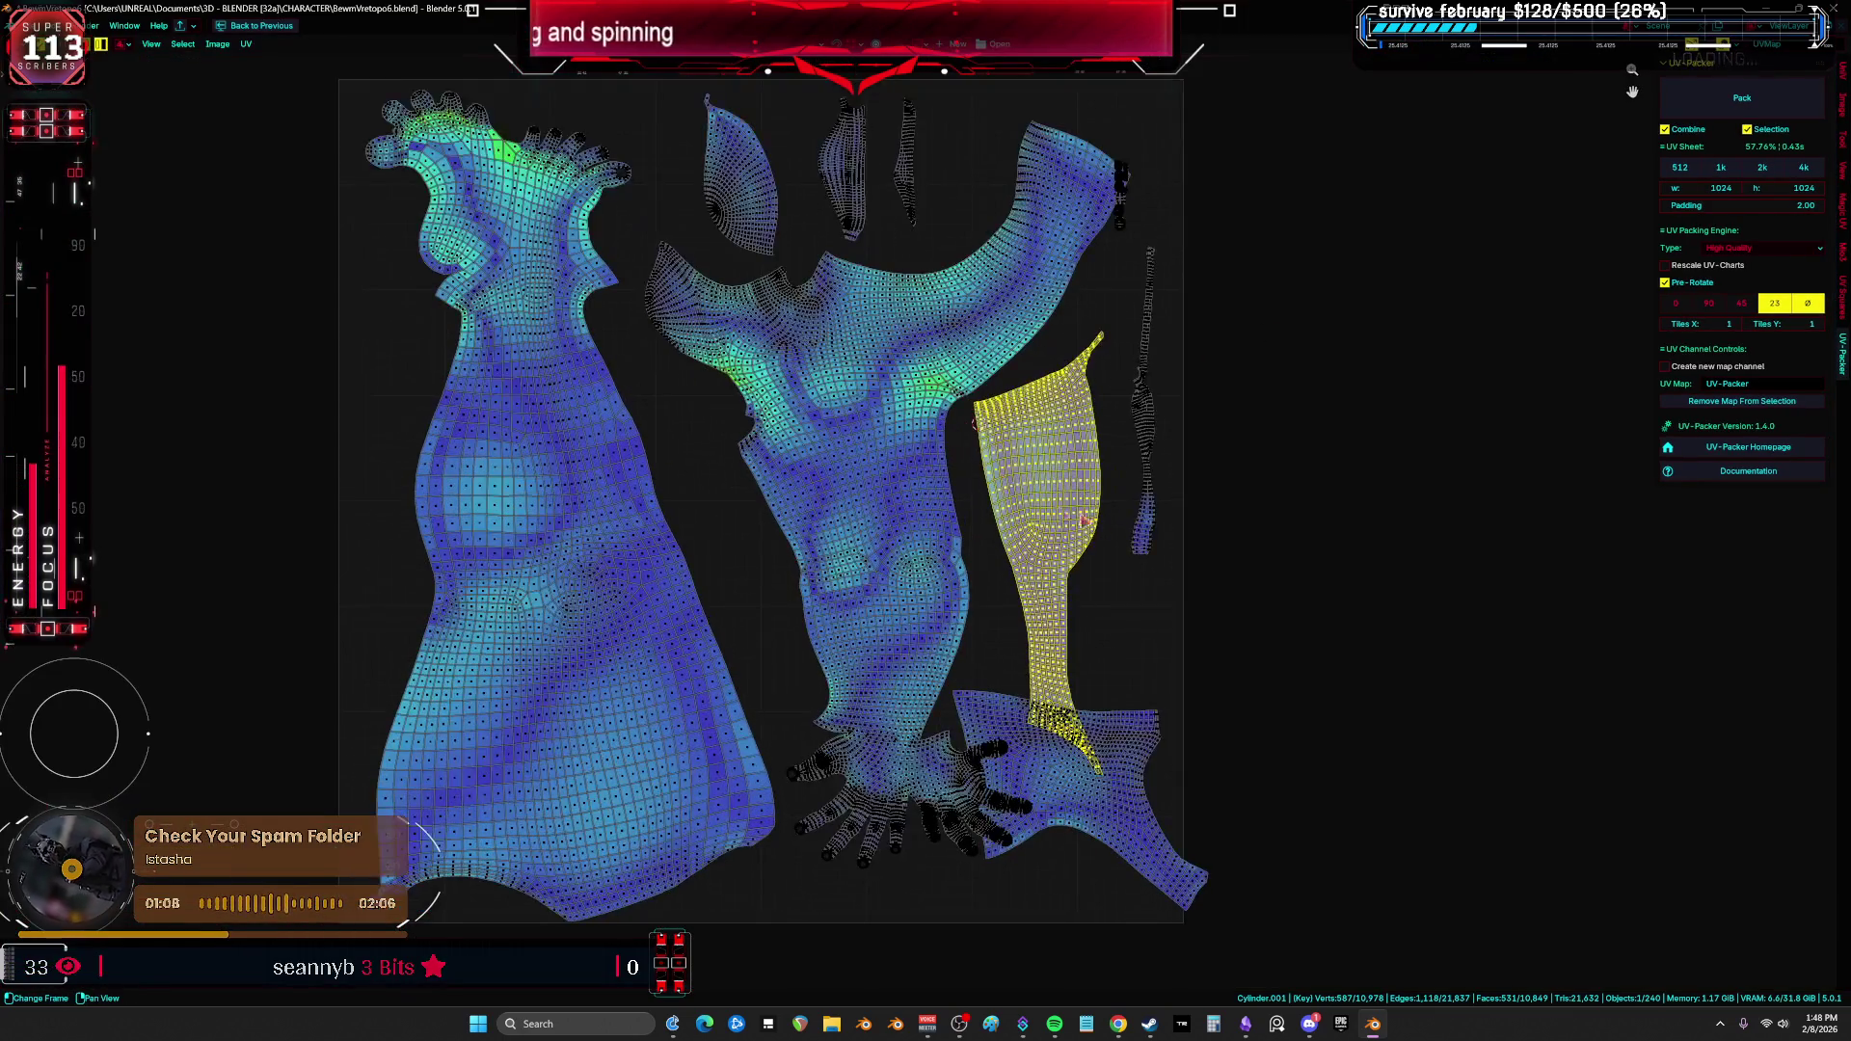
Step: Stand the narrow strip island upright and place it beside the arm island
key(alt+a)
key(l)
key(r)
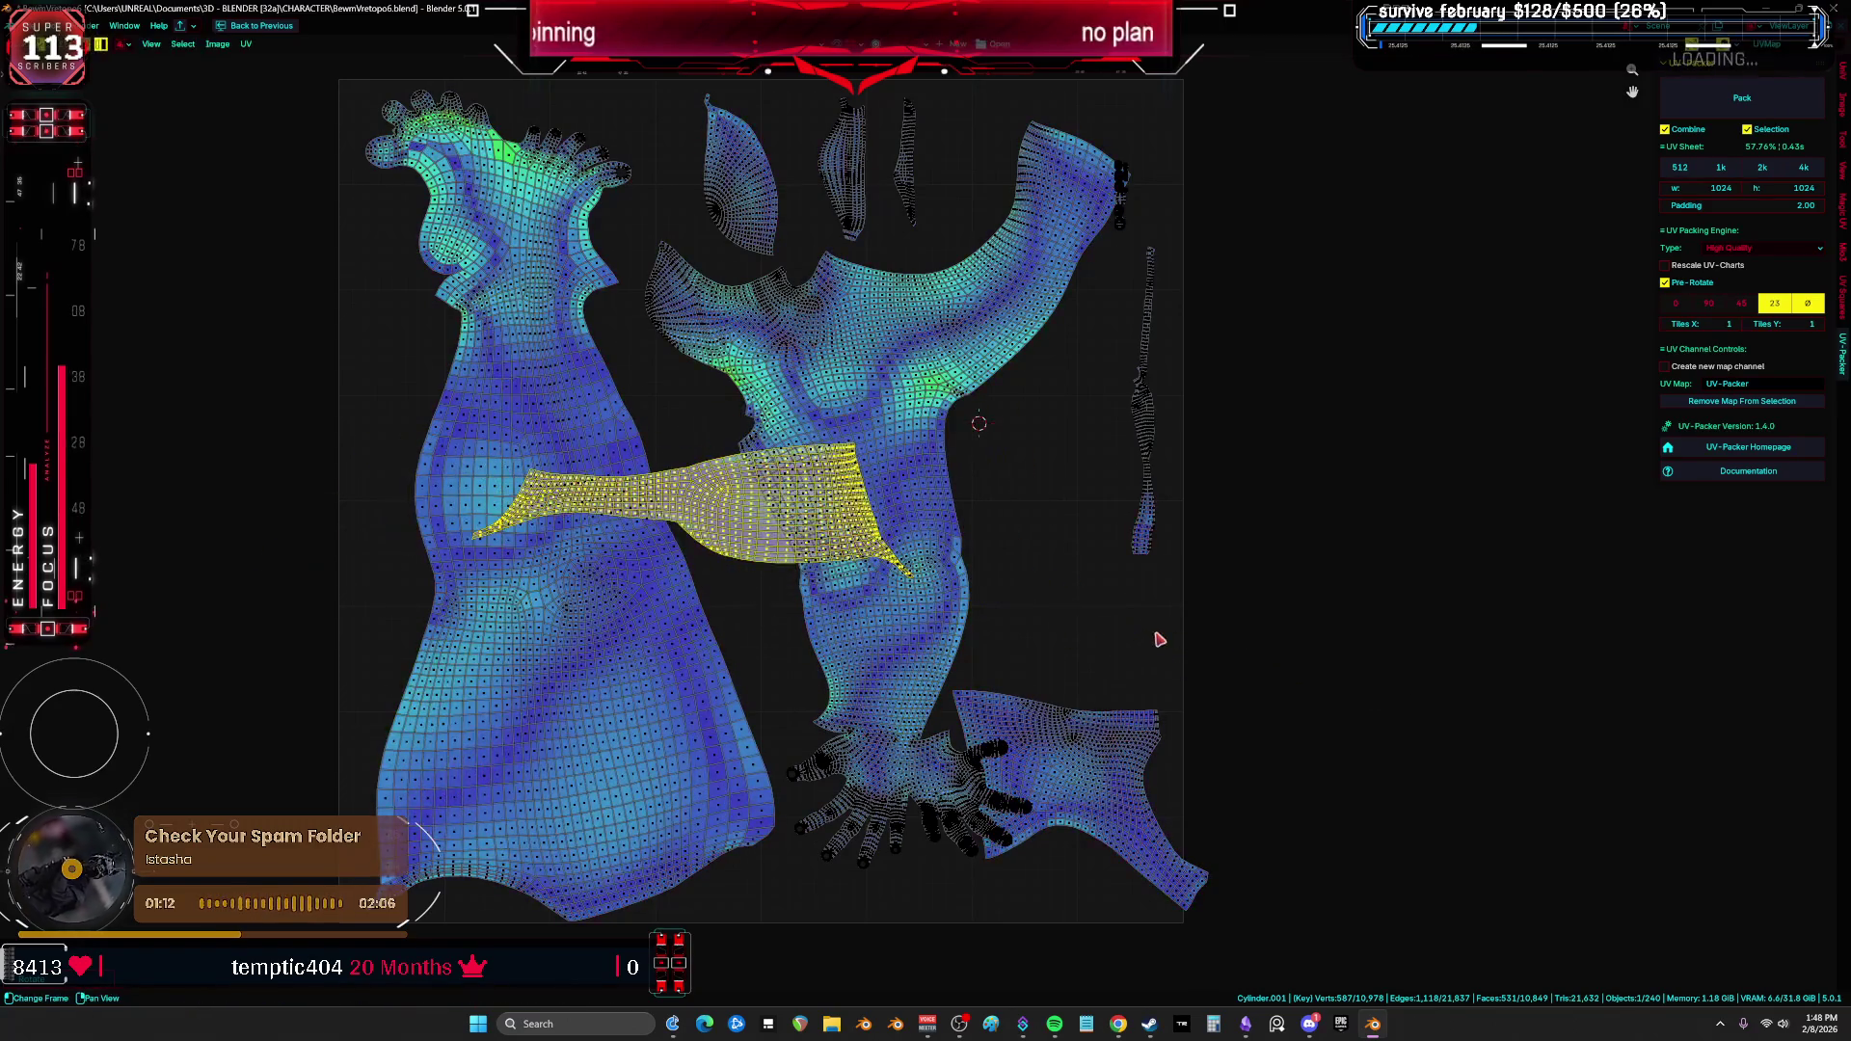
key(g)
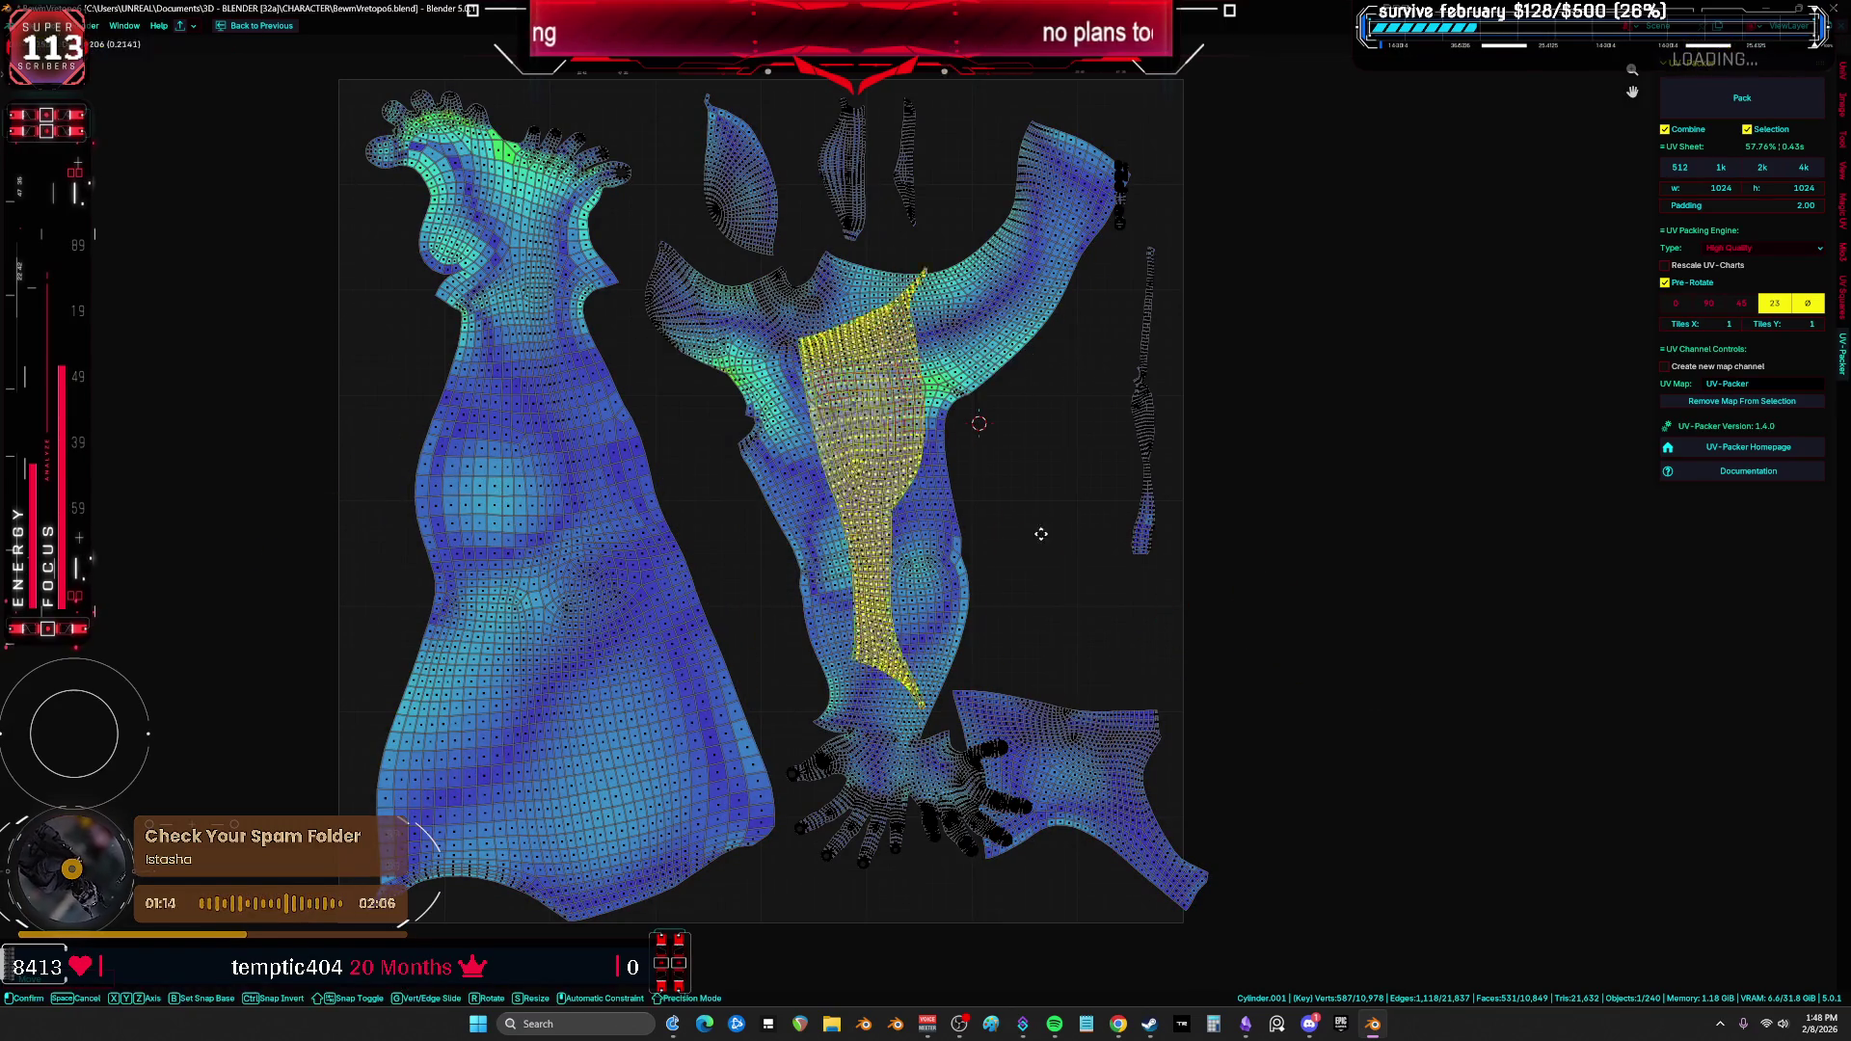
key(r)
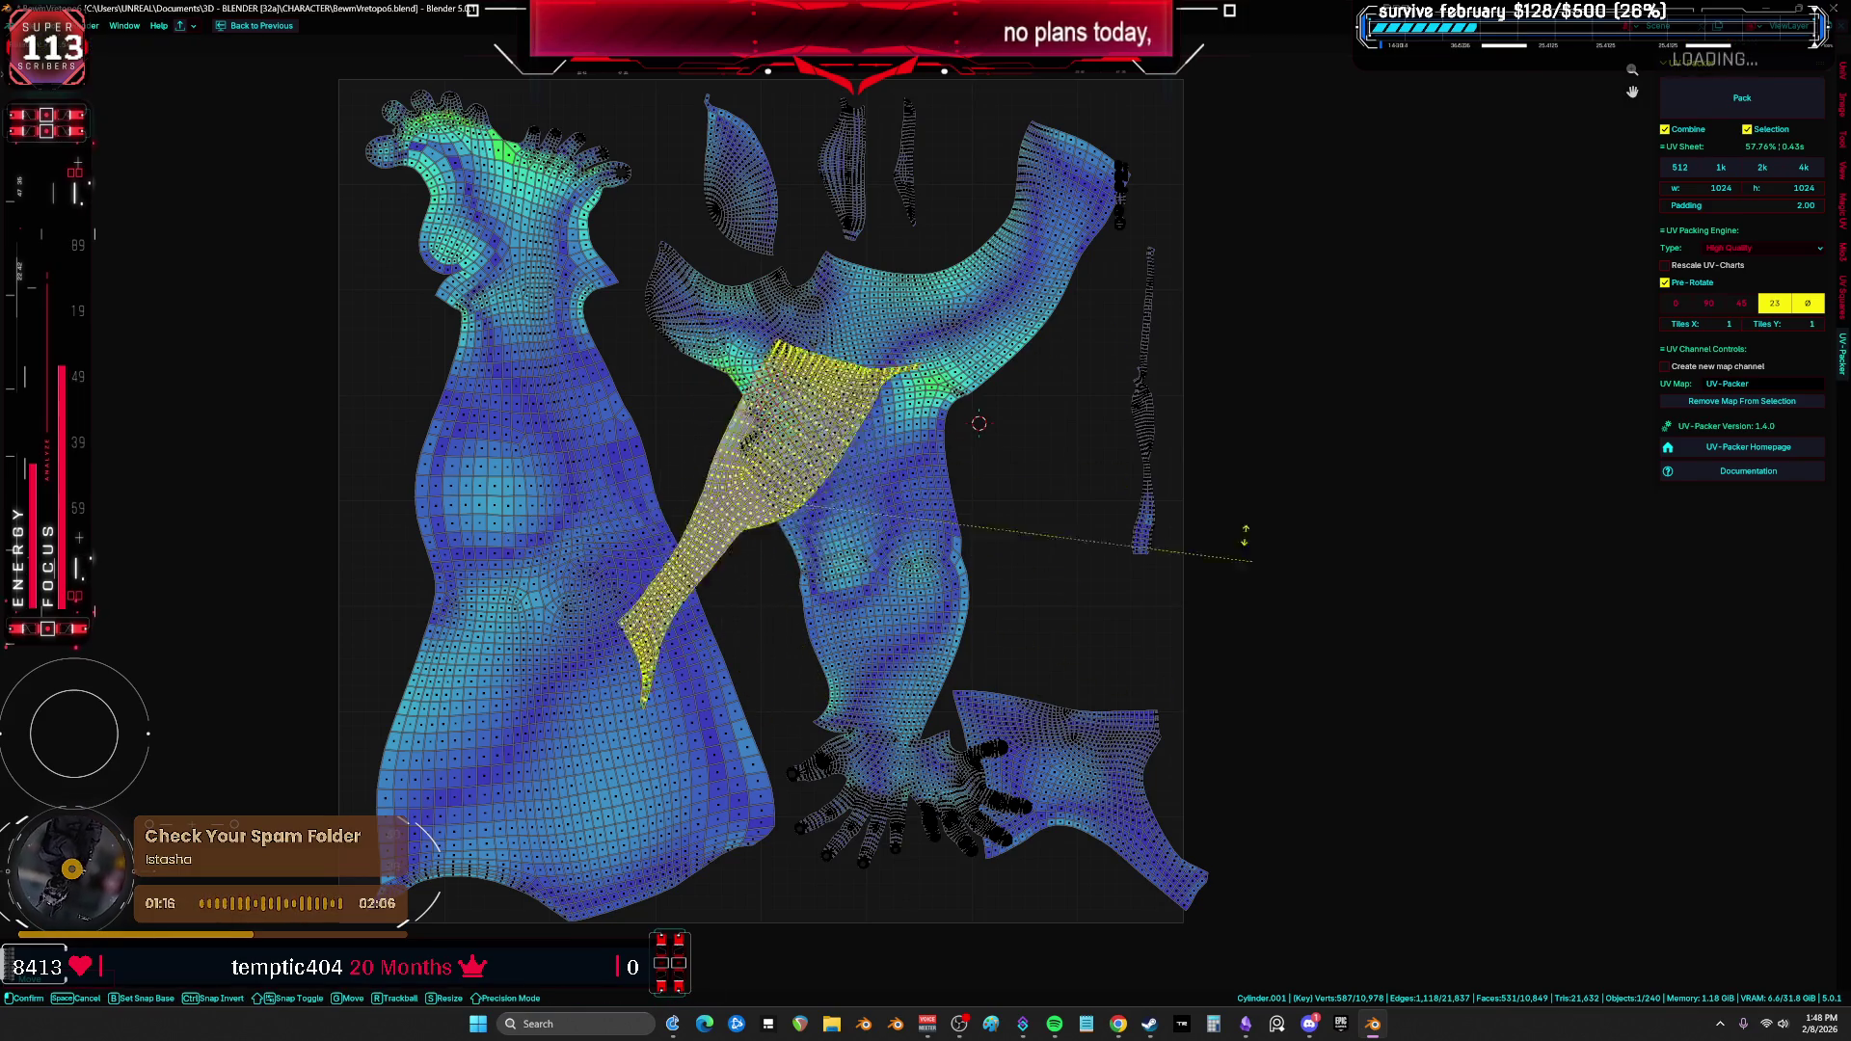
click(916, 573)
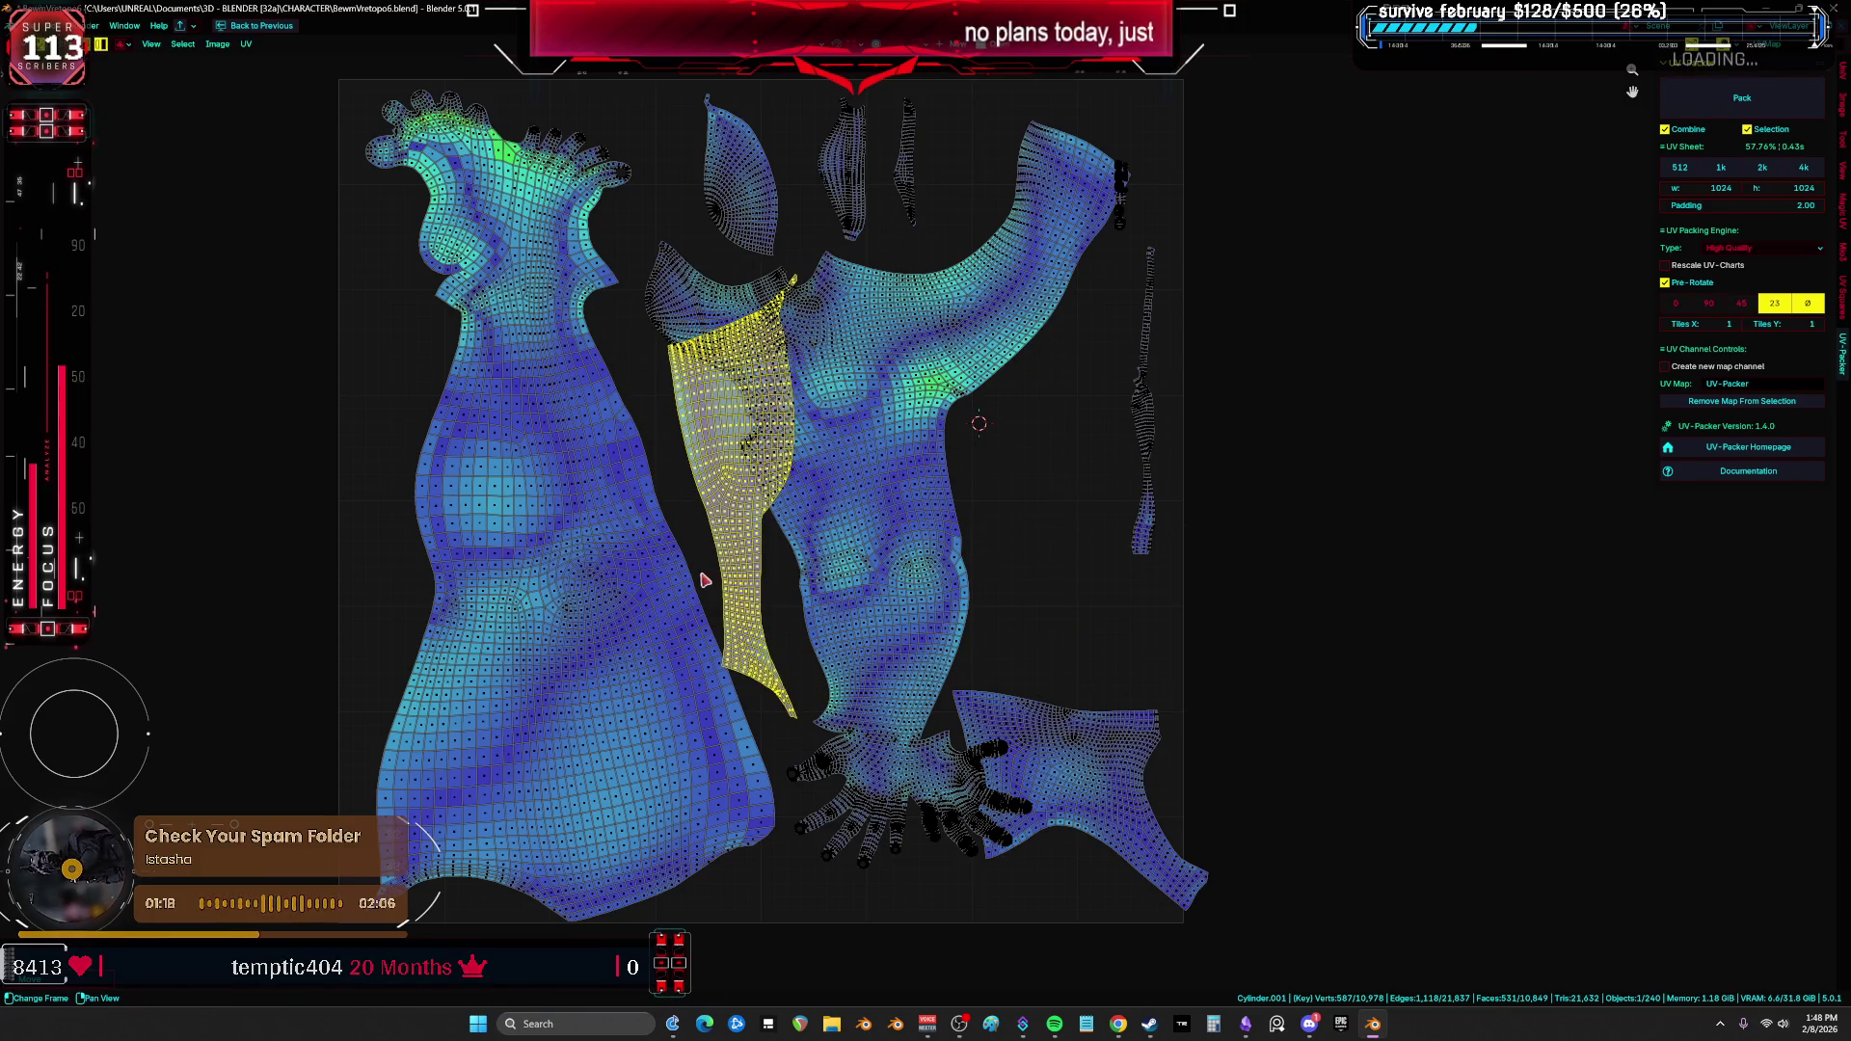
key(g)
click(1032, 603)
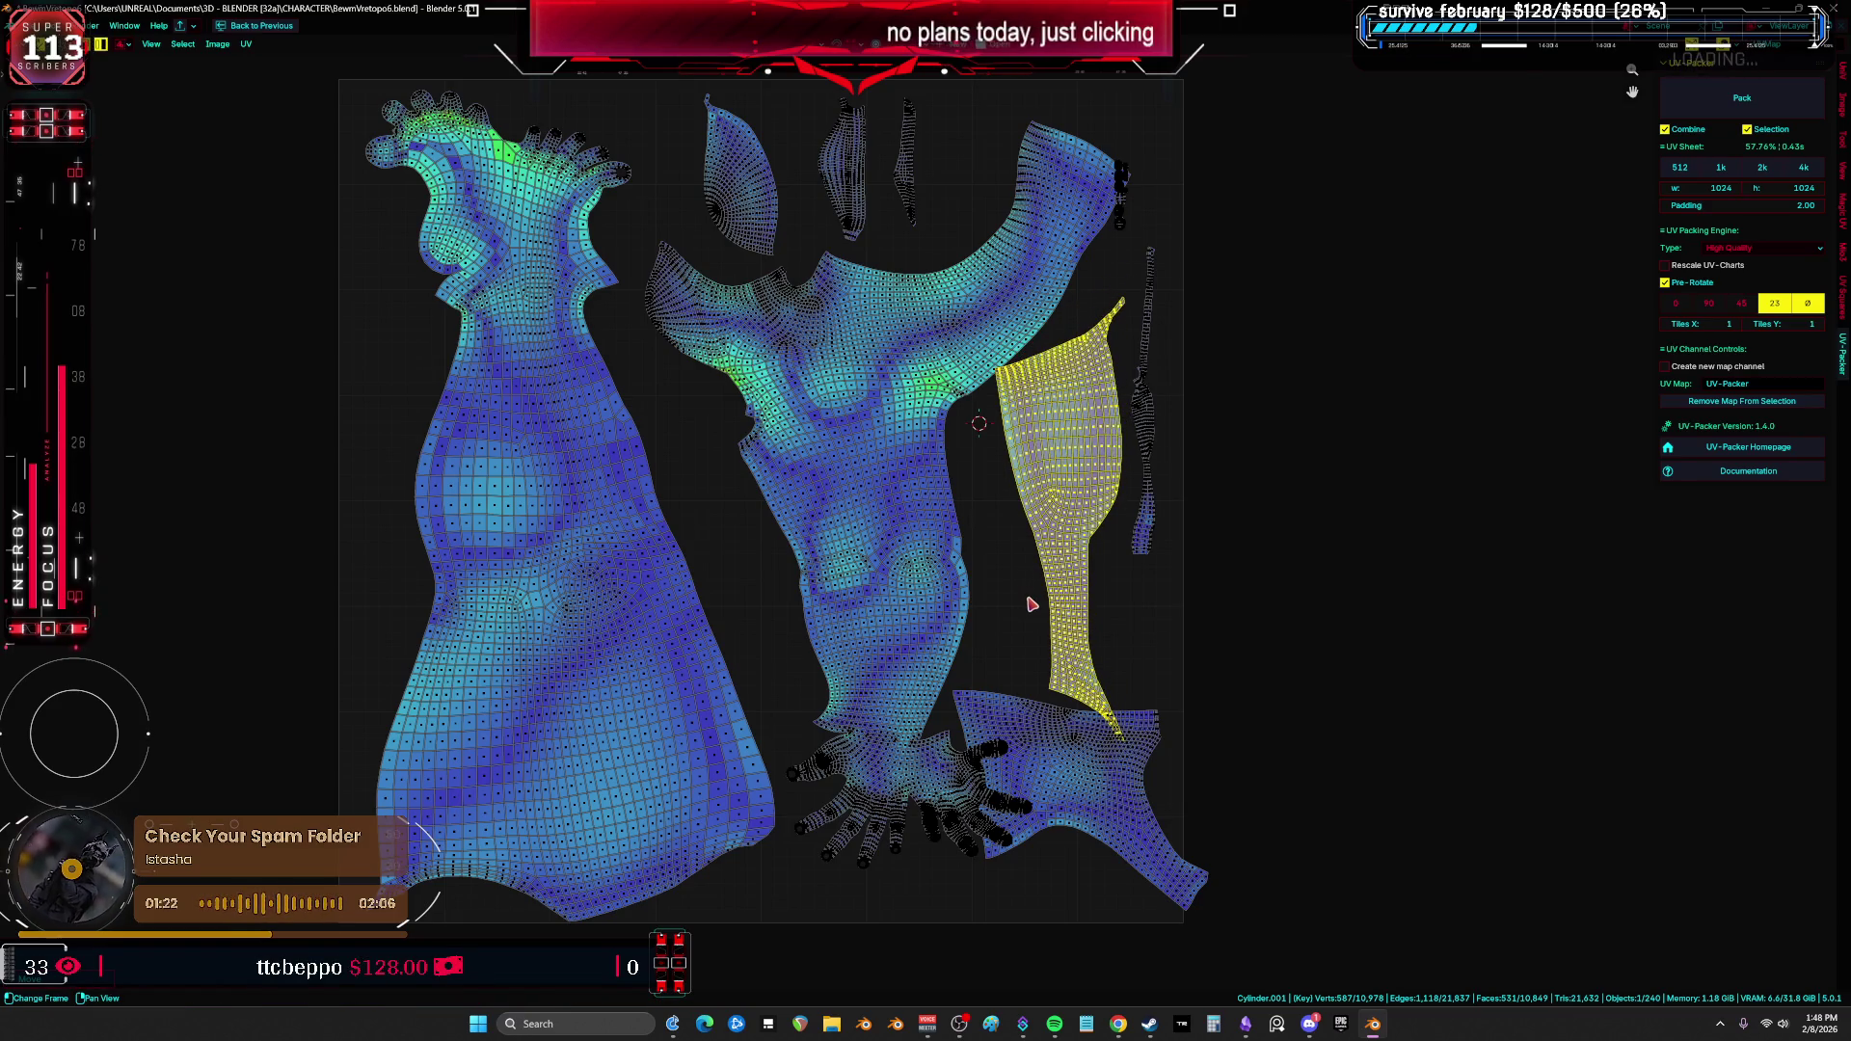
key(a)
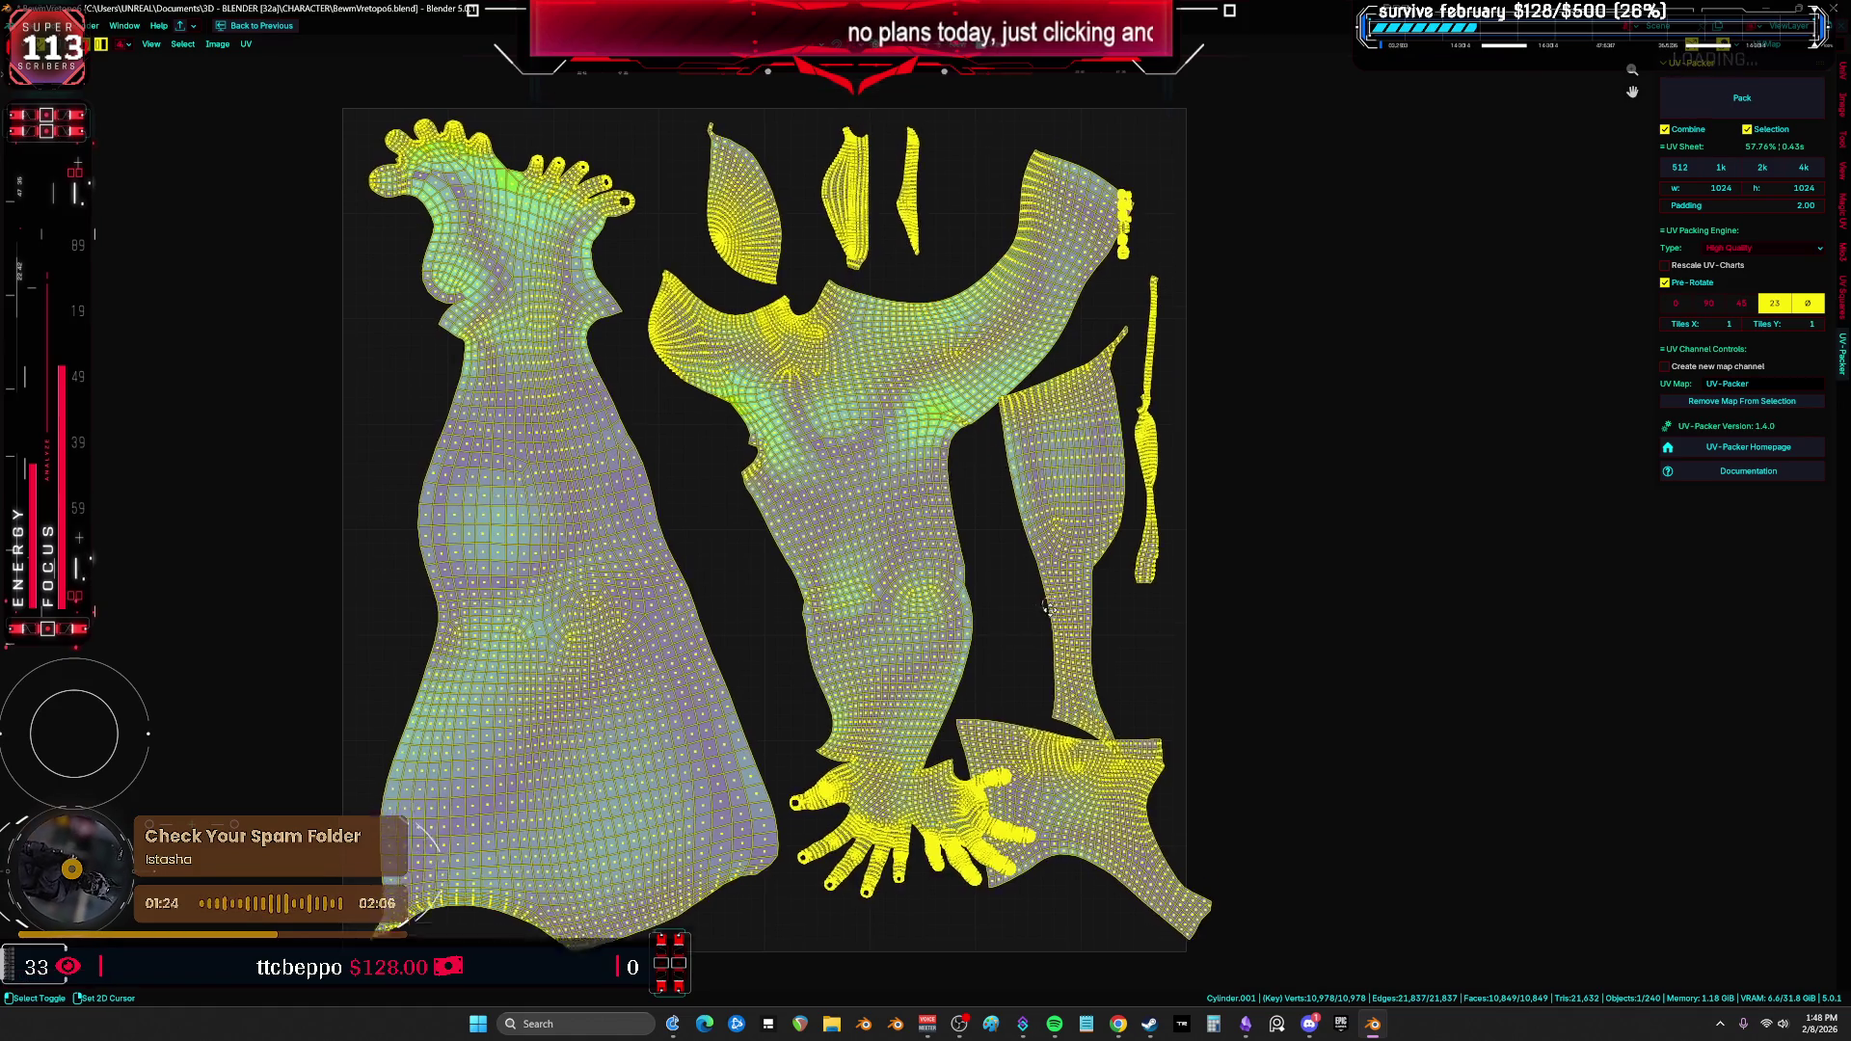
key(ctrl+Page_Up)
key(ctrl+Page_Up)
middle_drag(891, 492, 761, 591)
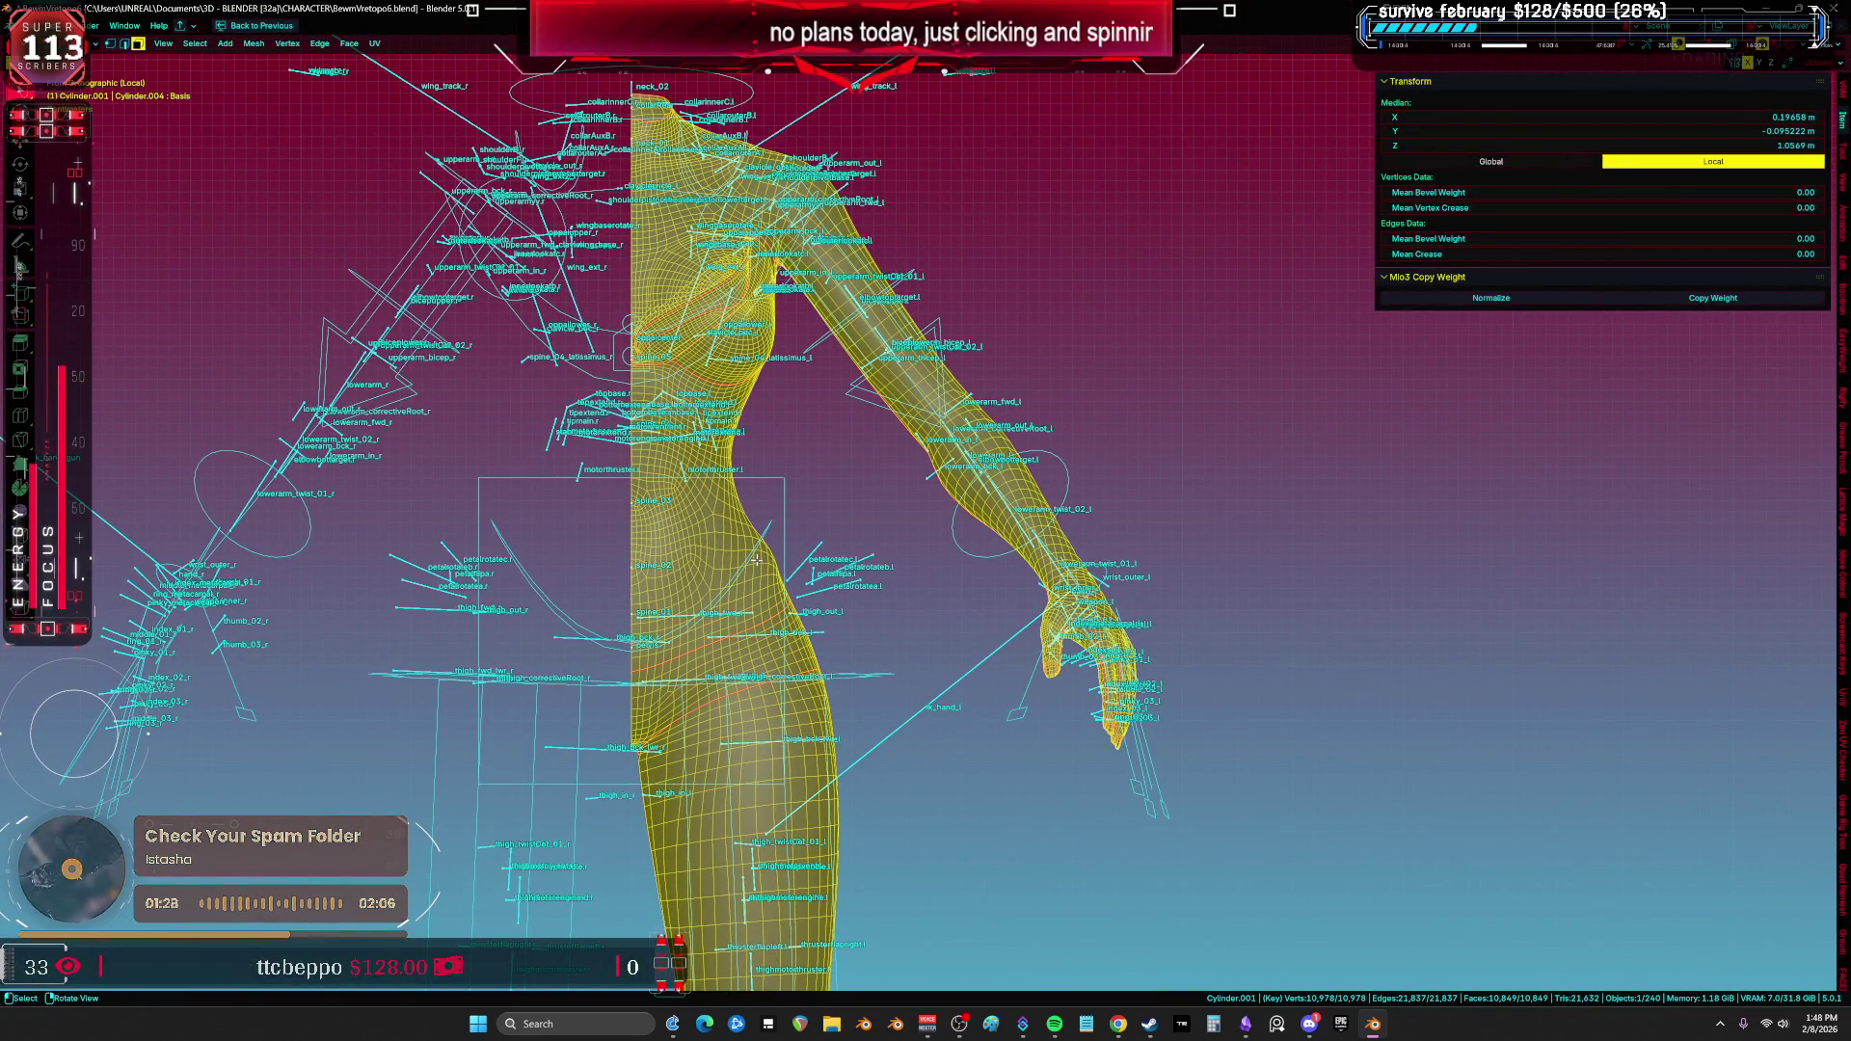
Step: Unwrap the body mesh with Minimum Stretch
key(u)
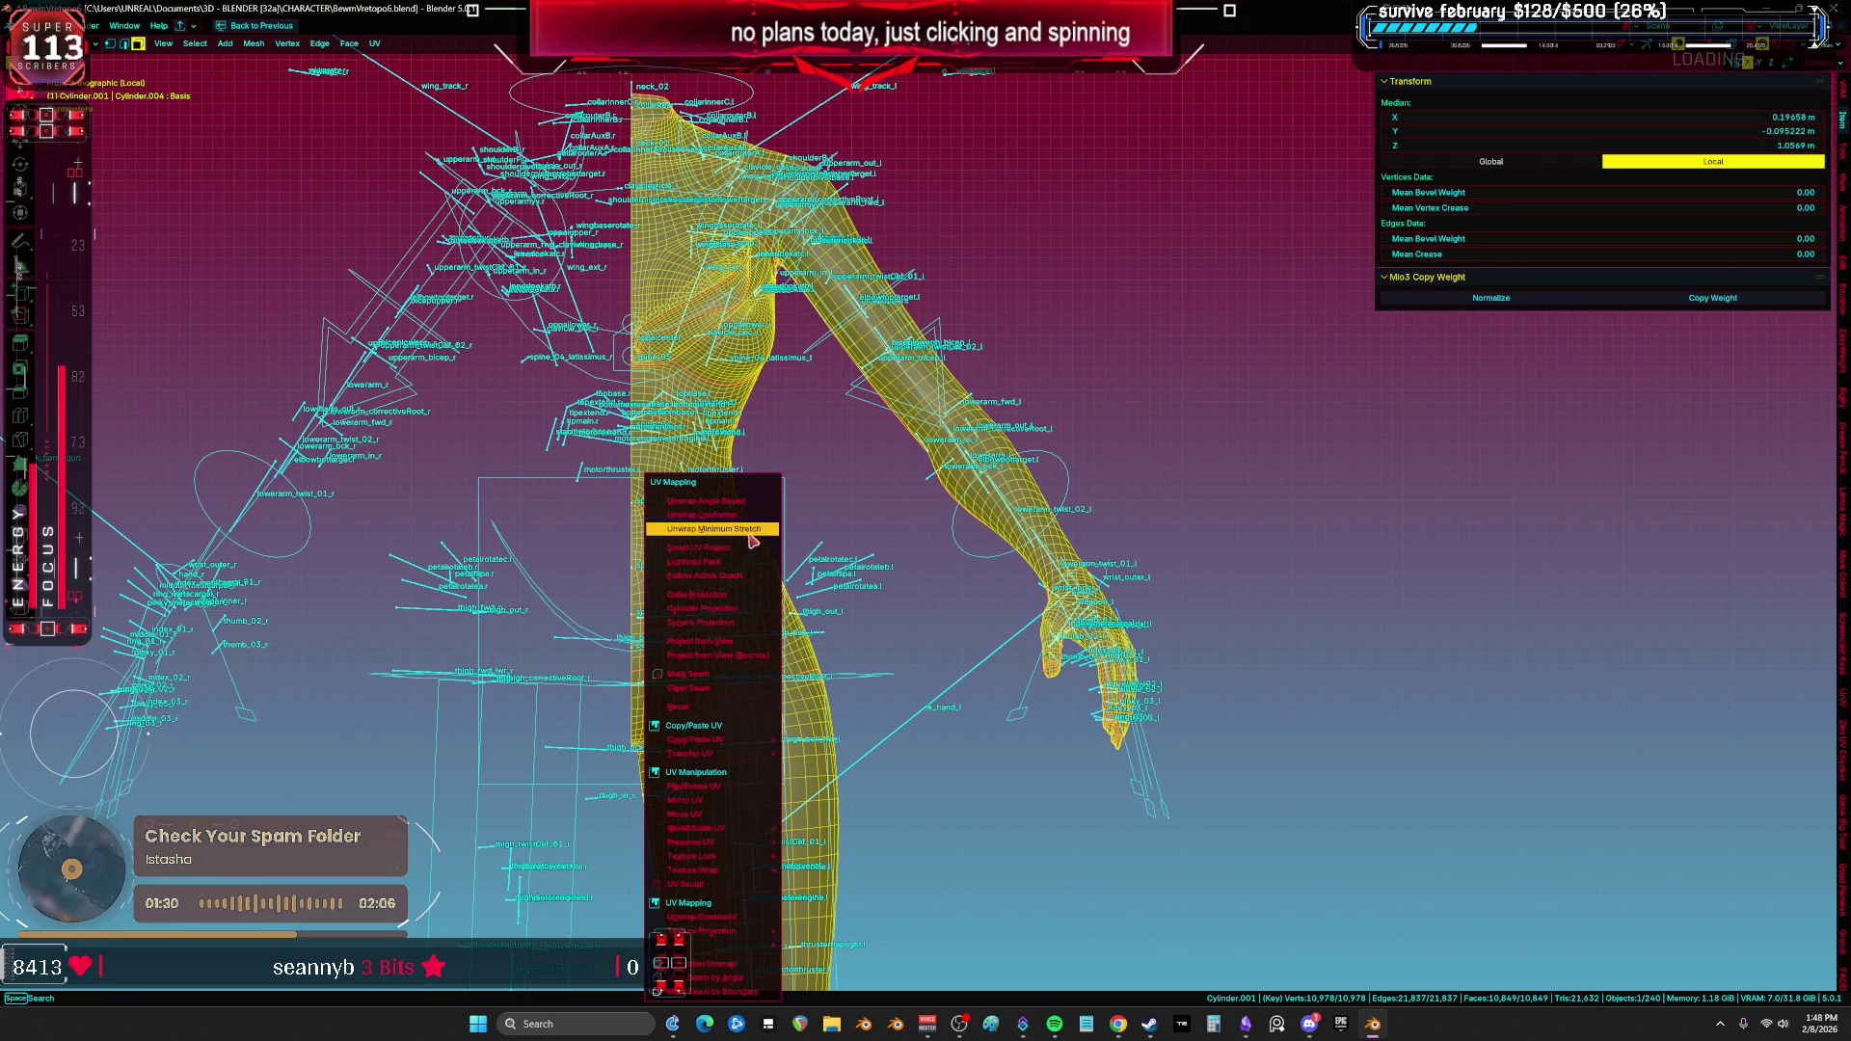
click(748, 531)
key(ctrl+Page_Down)
key(ctrl+Page_Down)
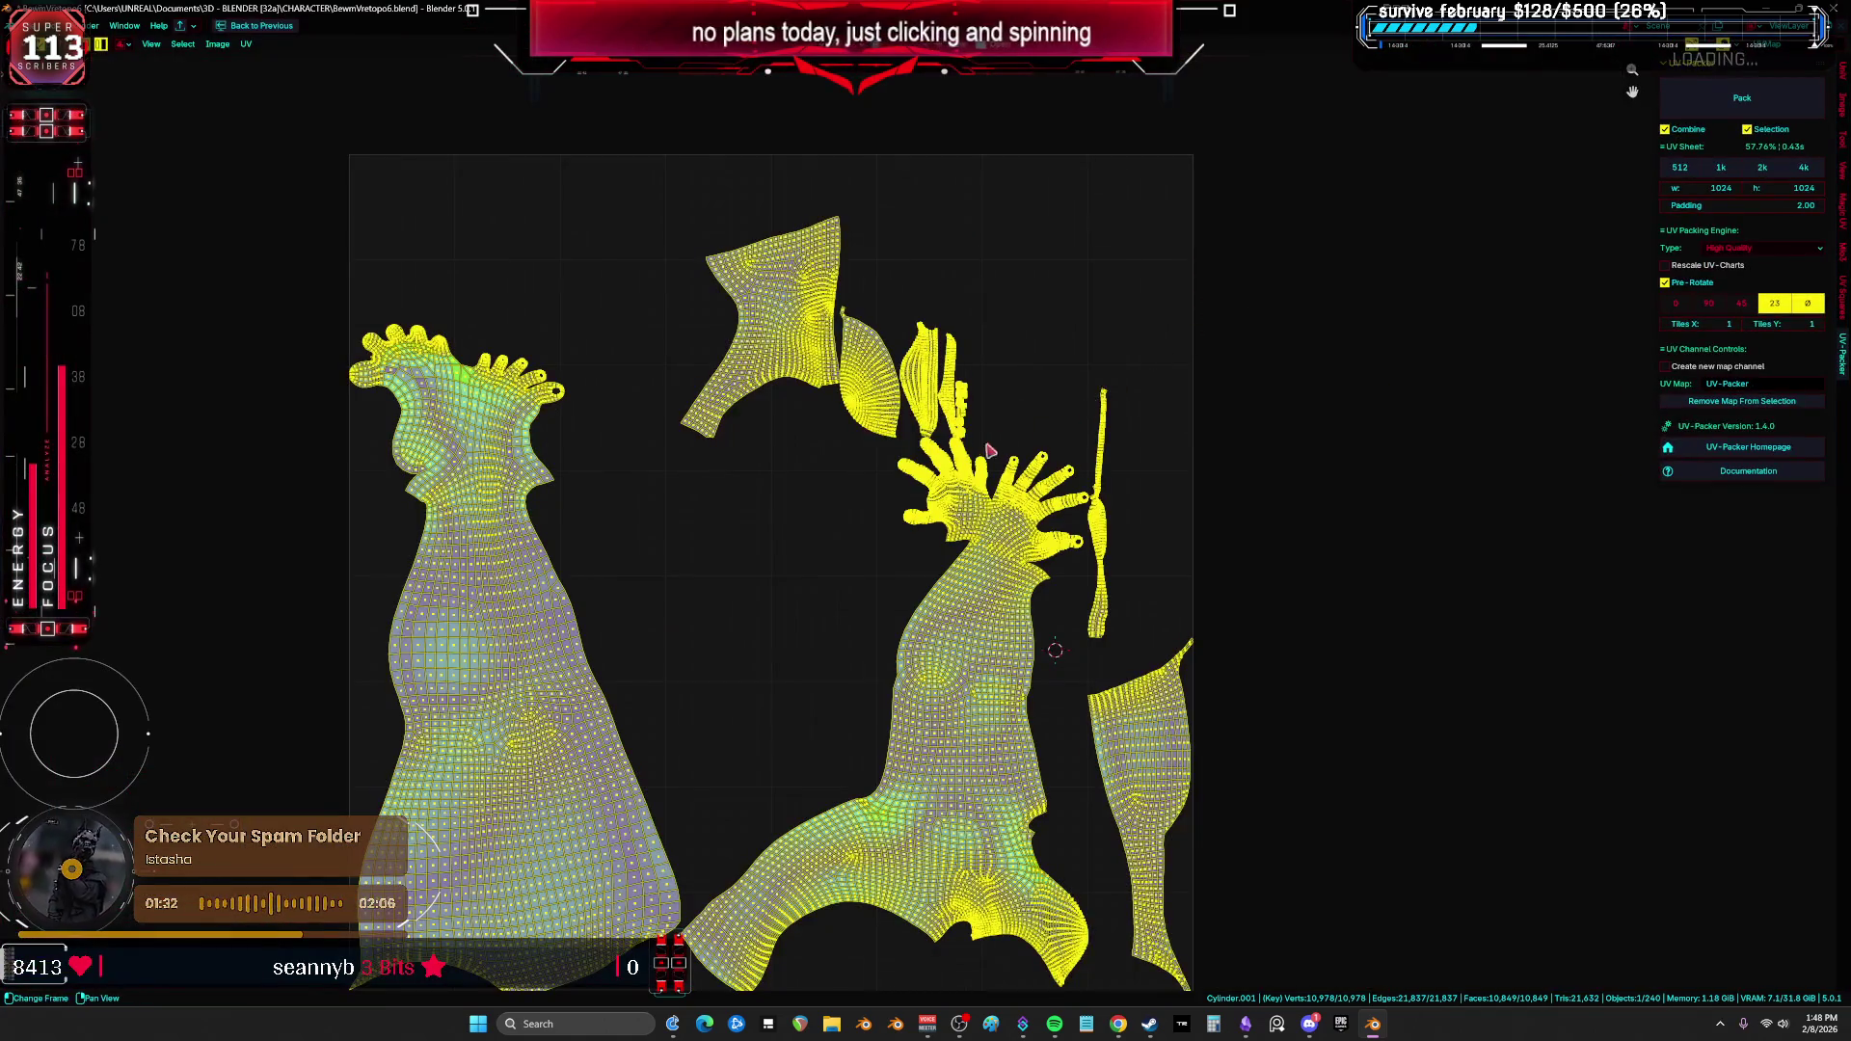
Step: Select all new UV islands, cancel a trial rotation, then pick a body-island face
click(1105, 221)
key(a)
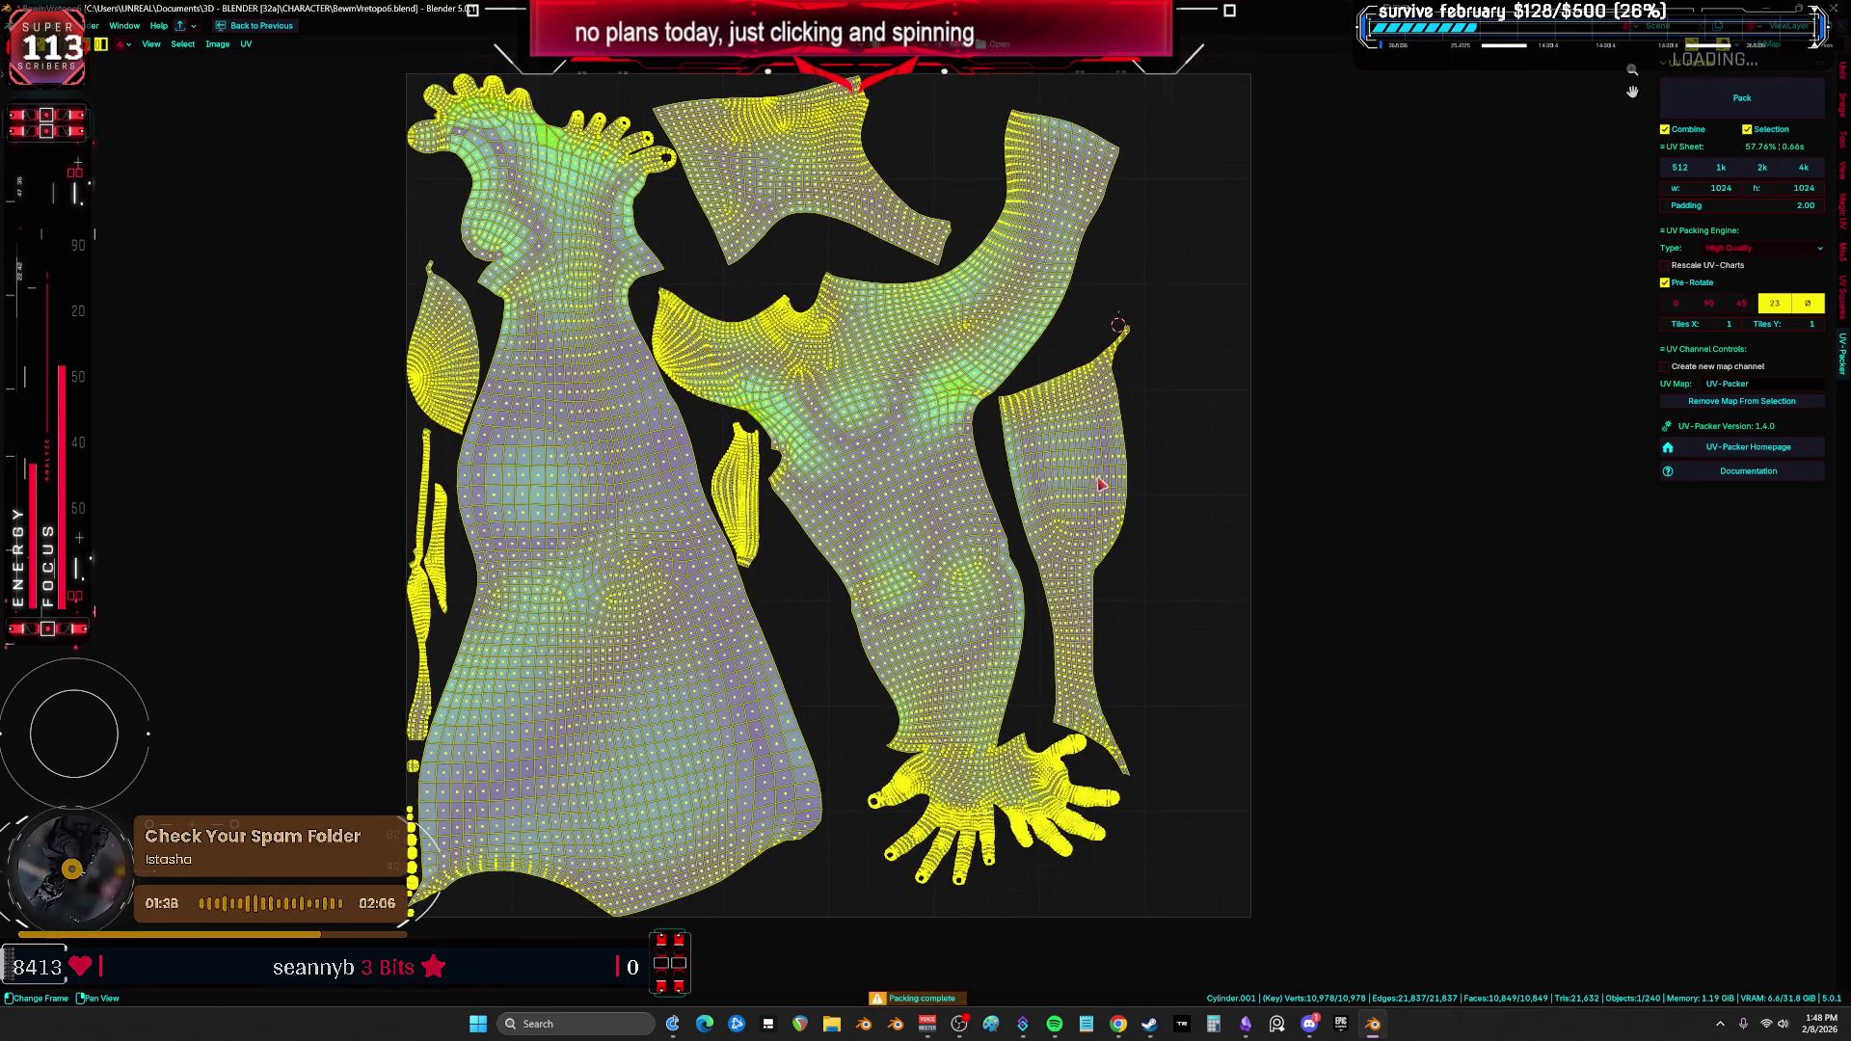
scroll(927, 582, down, 1)
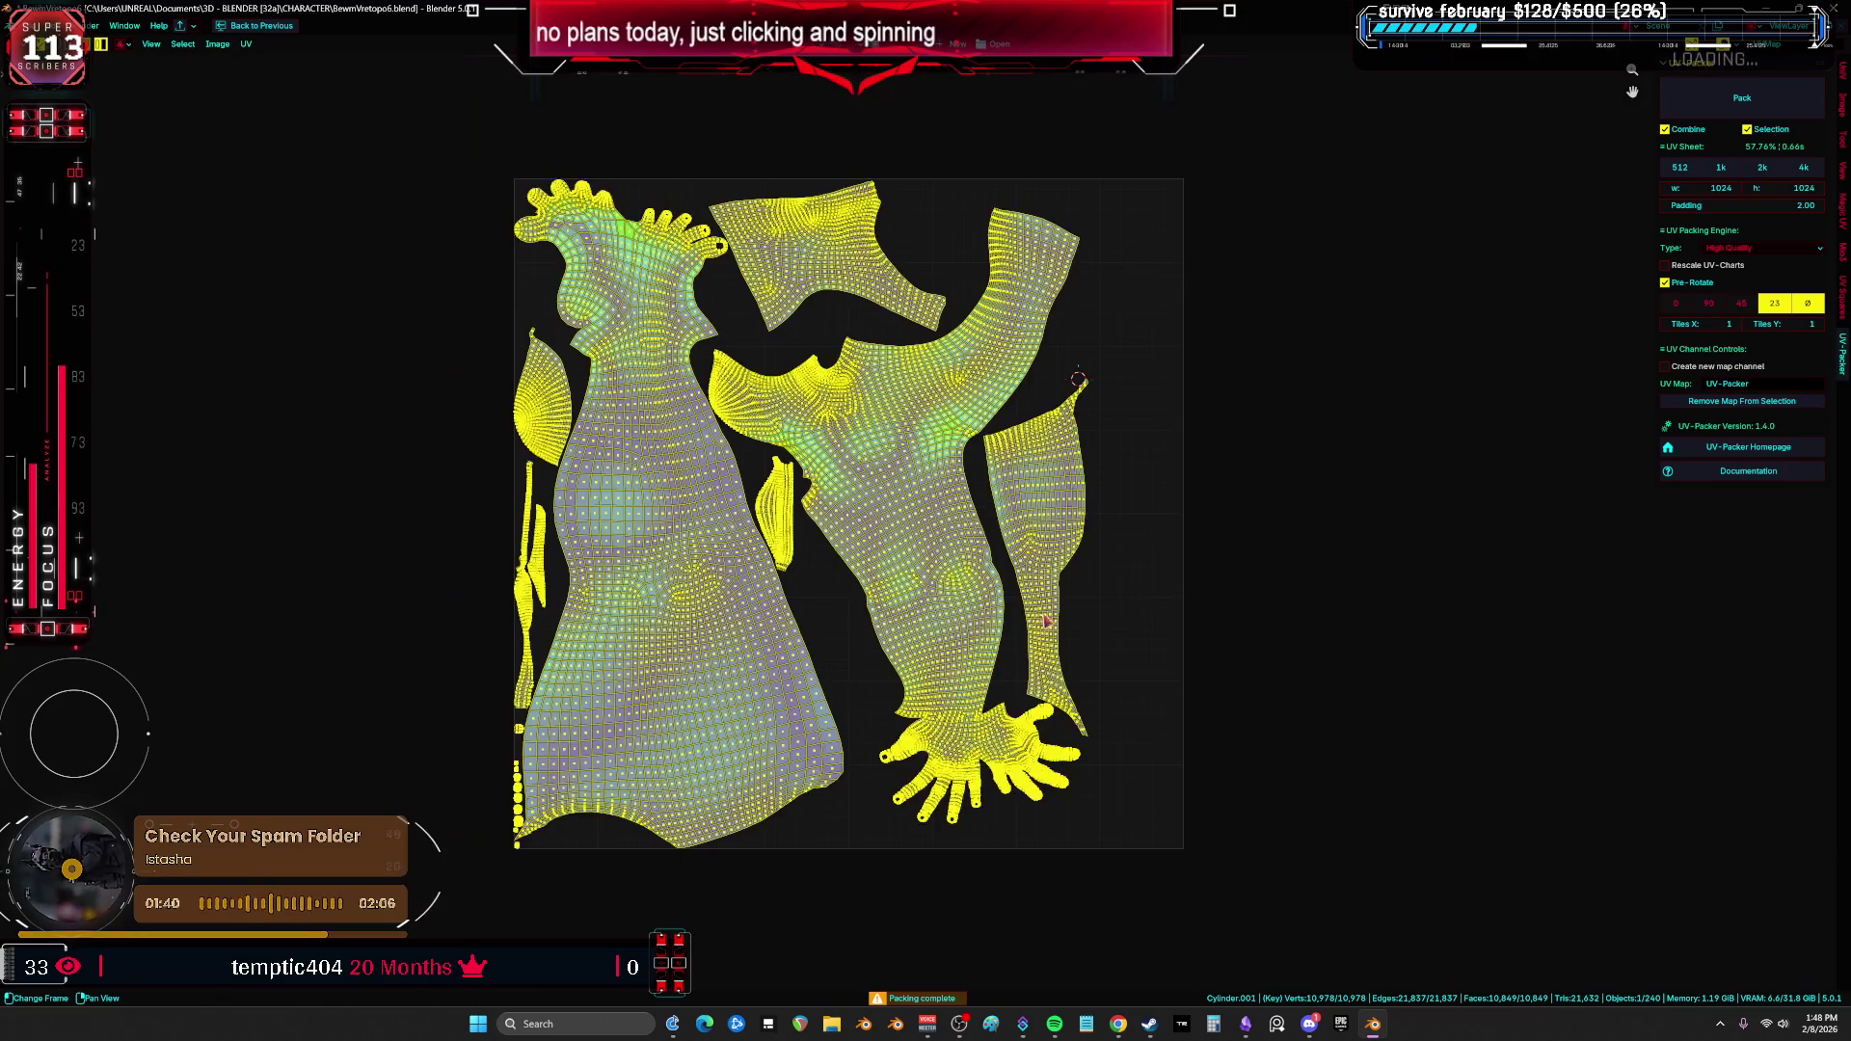
key(r)
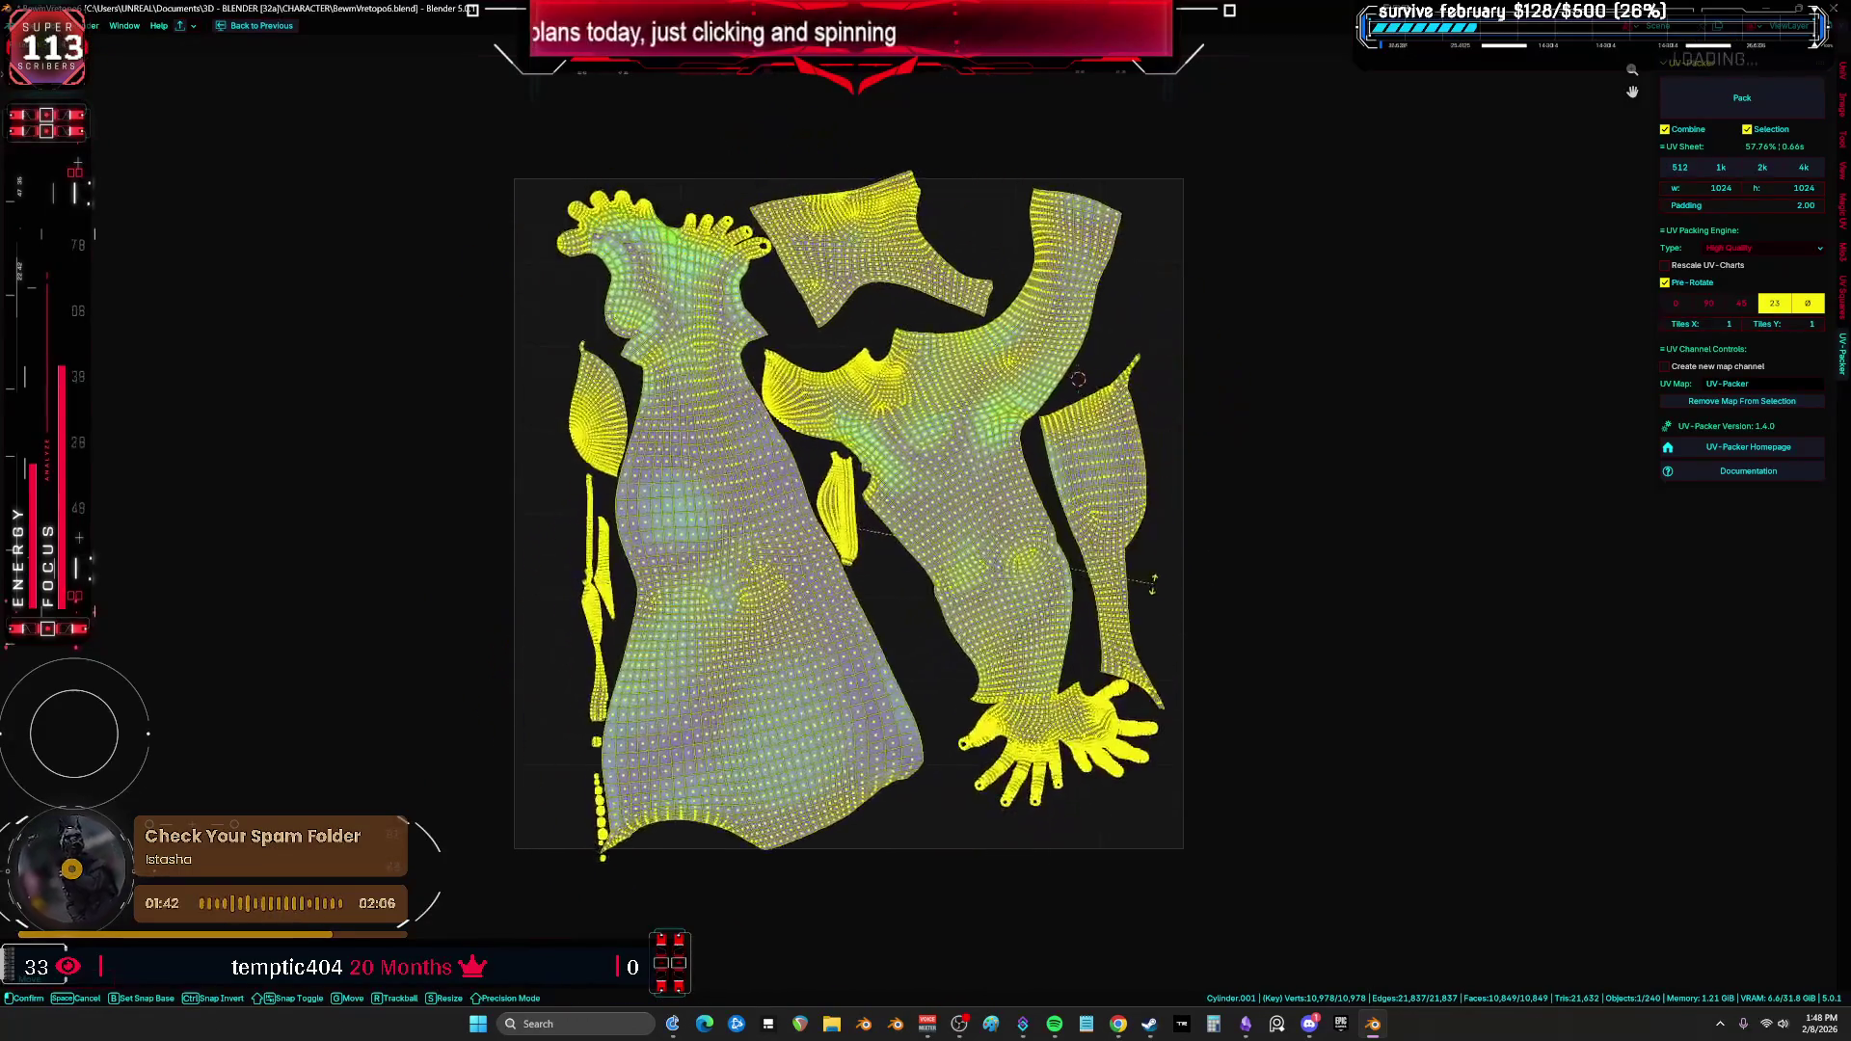
right_click(1145, 629)
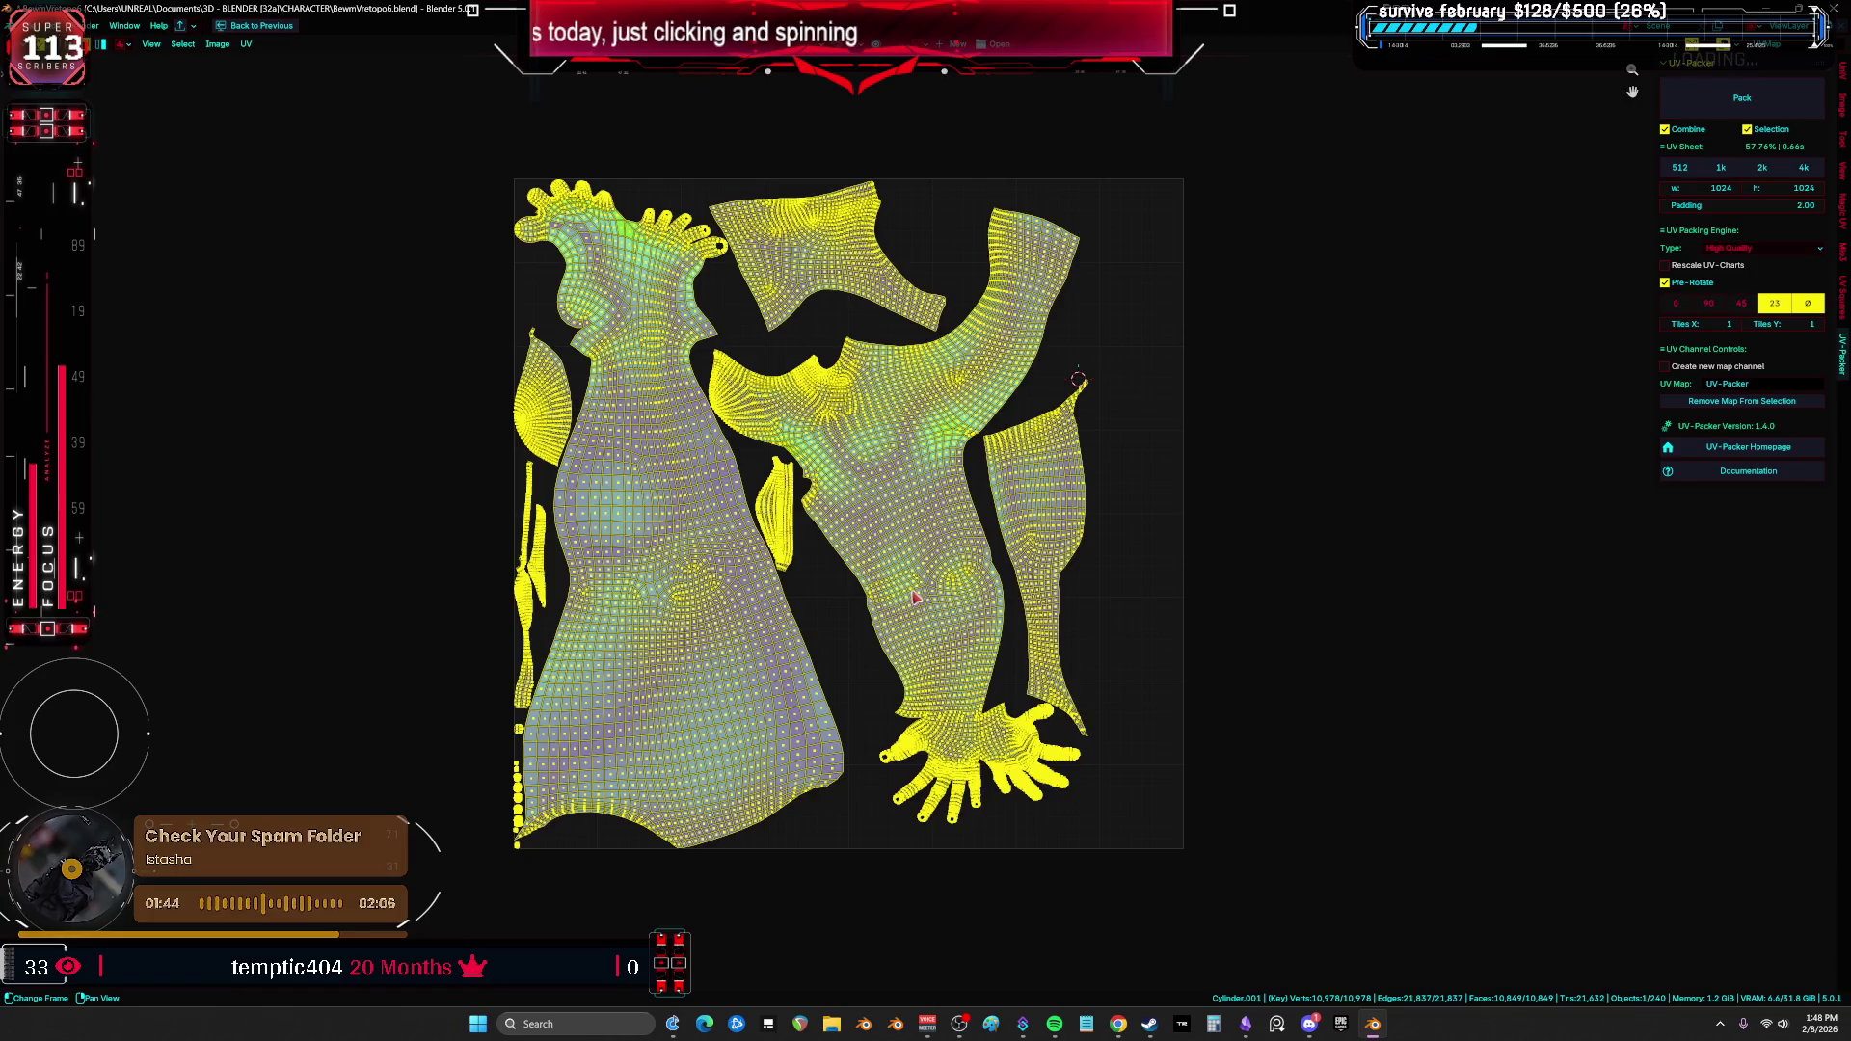
click(915, 599)
Step: Undo back to the earlier island layout, cancelling trial rotate, move and scale transforms
key(l)
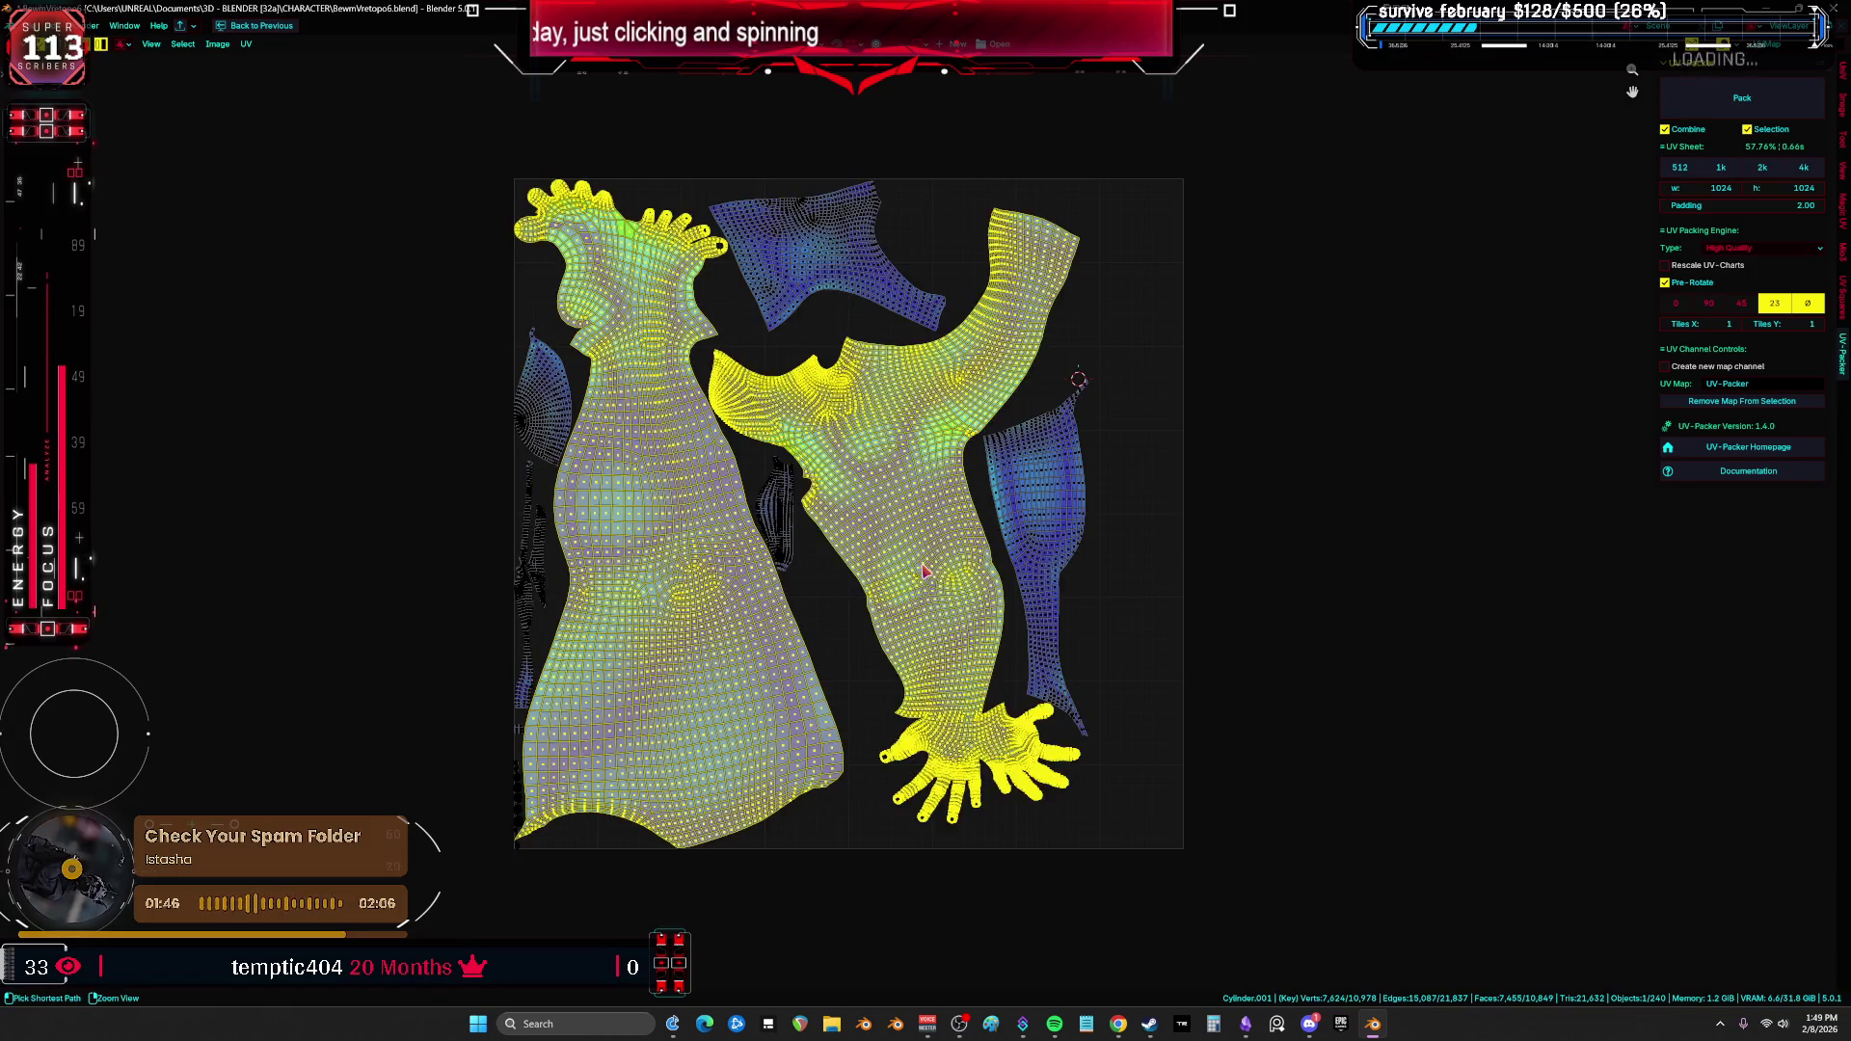
key(ctrl+z)
key(ctrl+z)
key(ctrl+z)
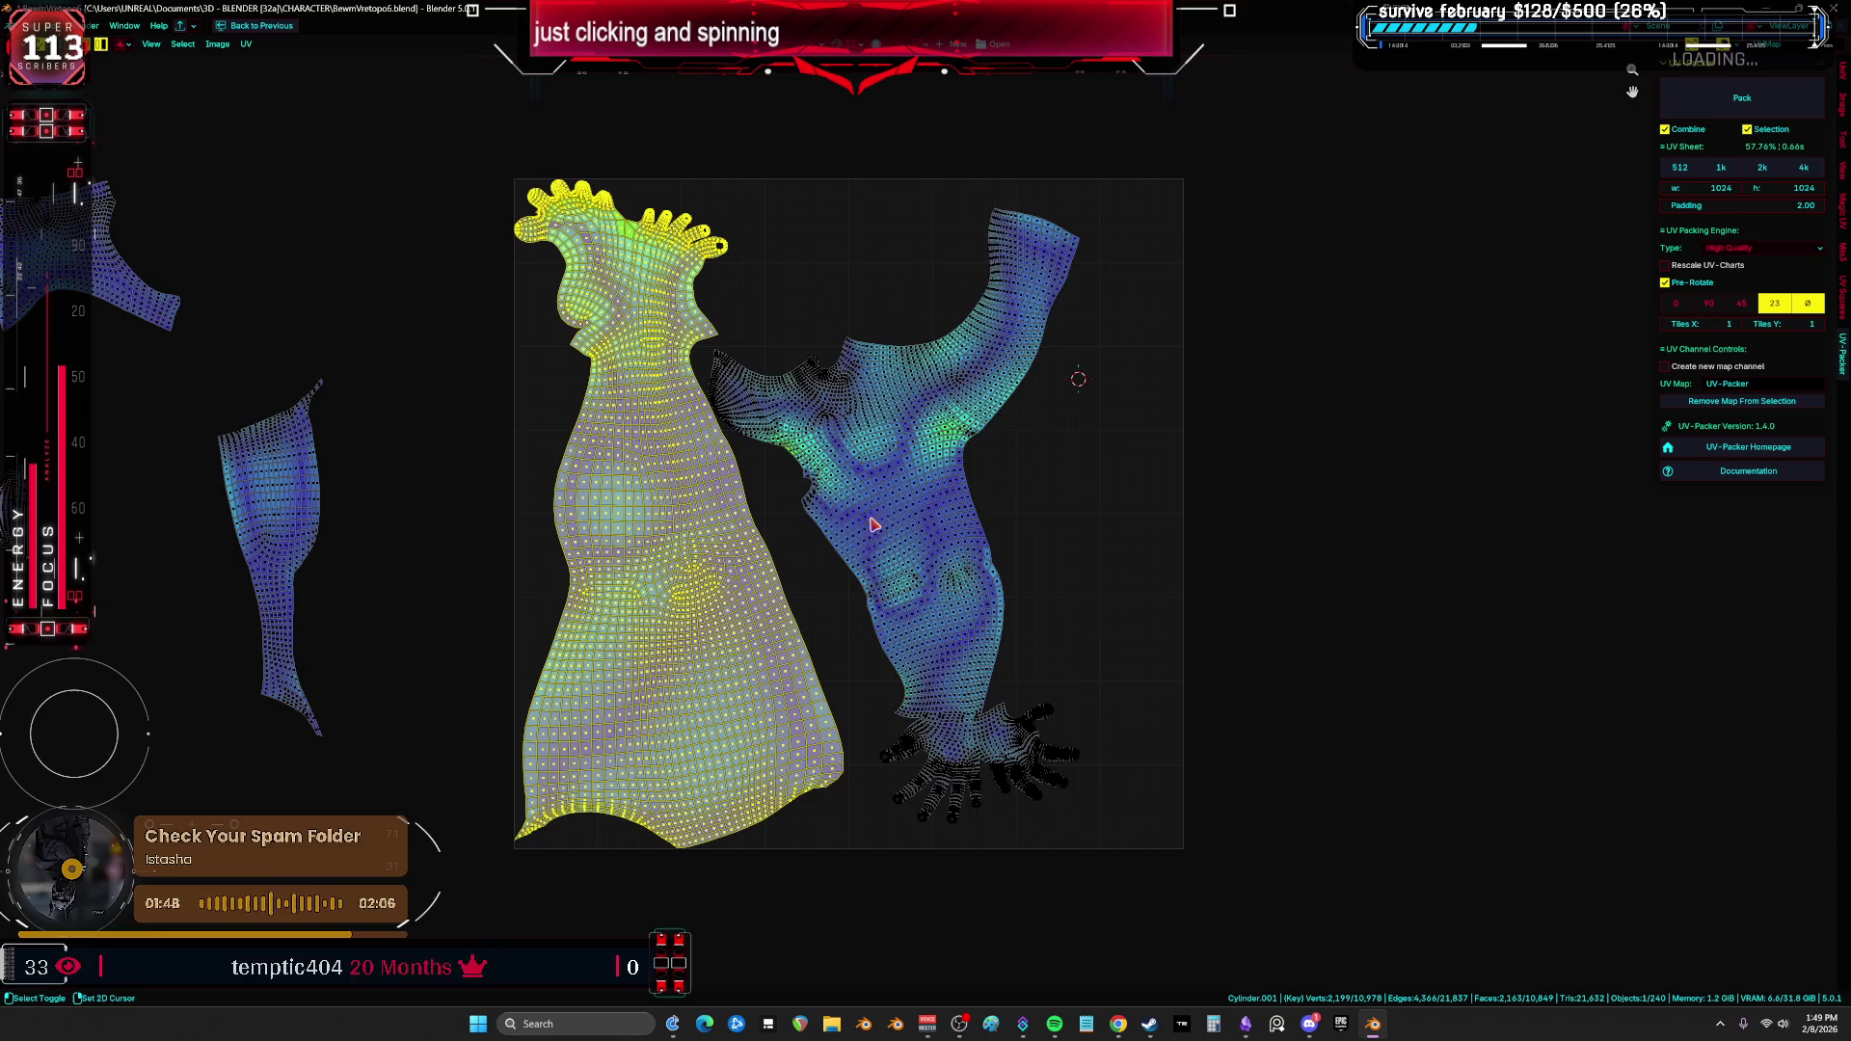
key(r)
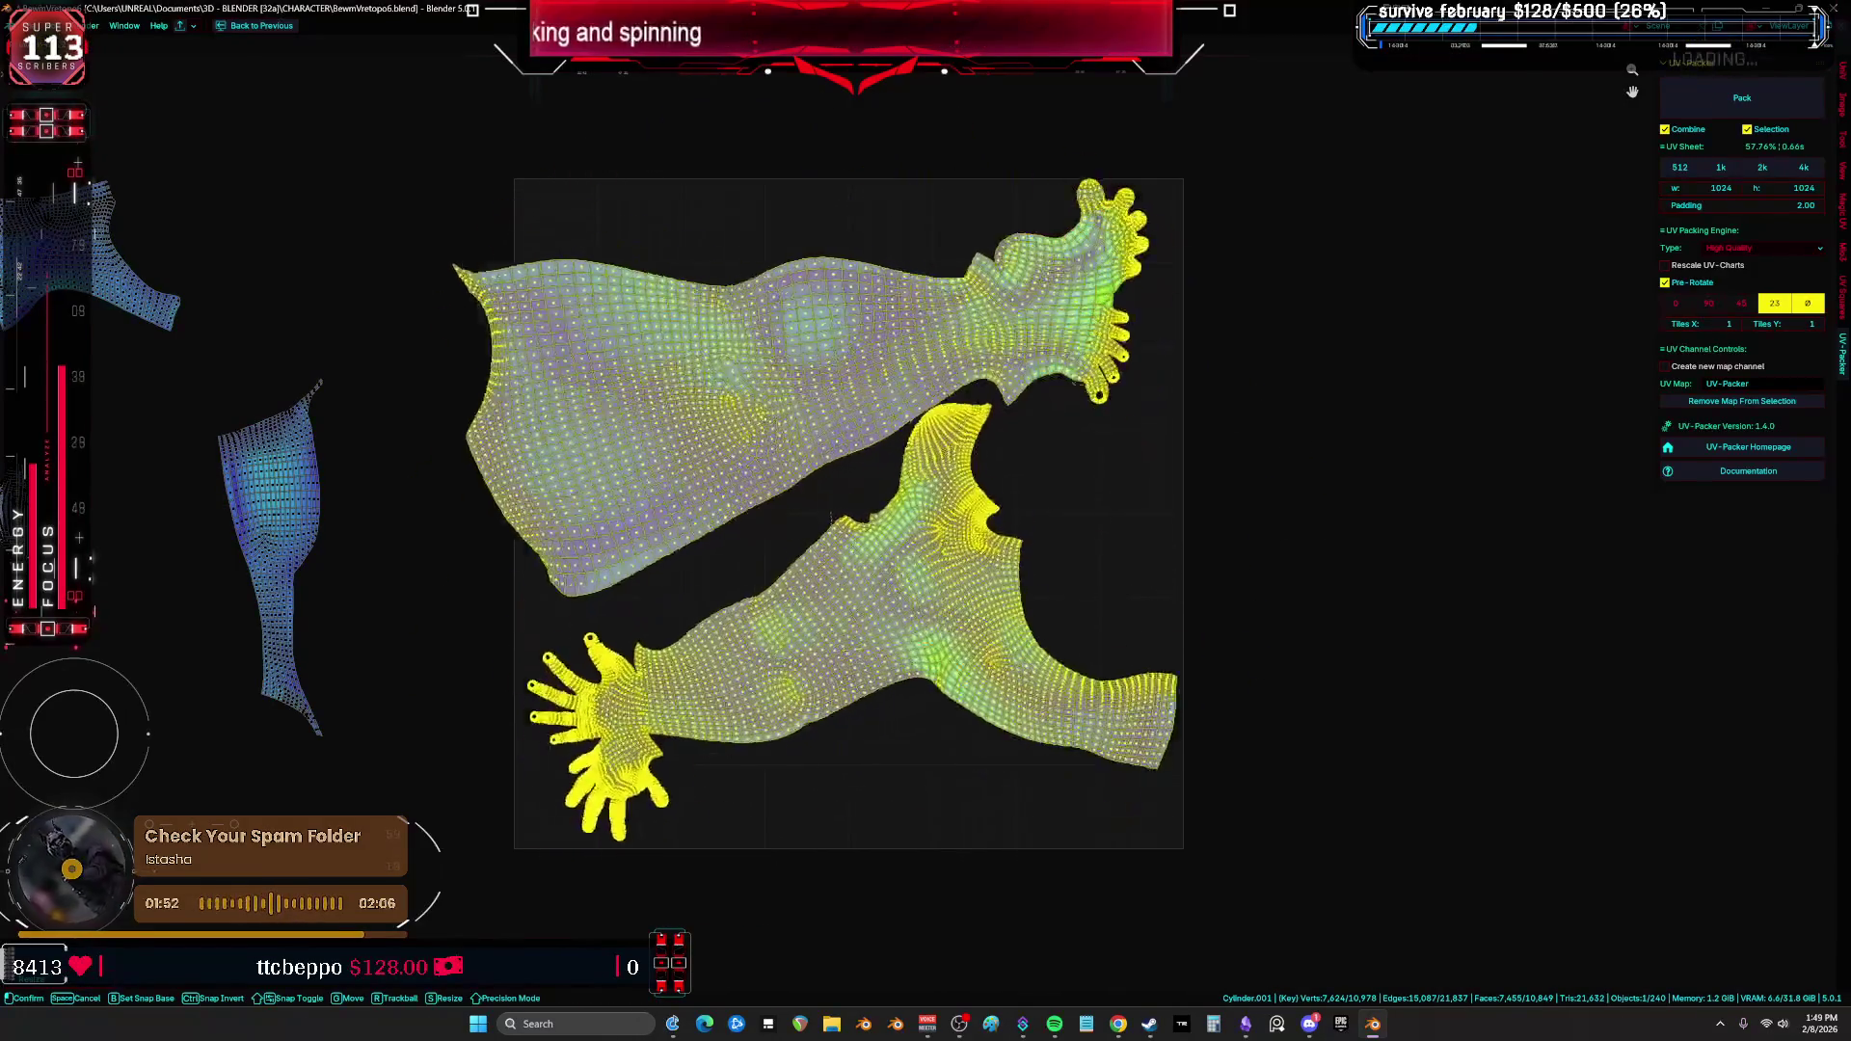
key(g)
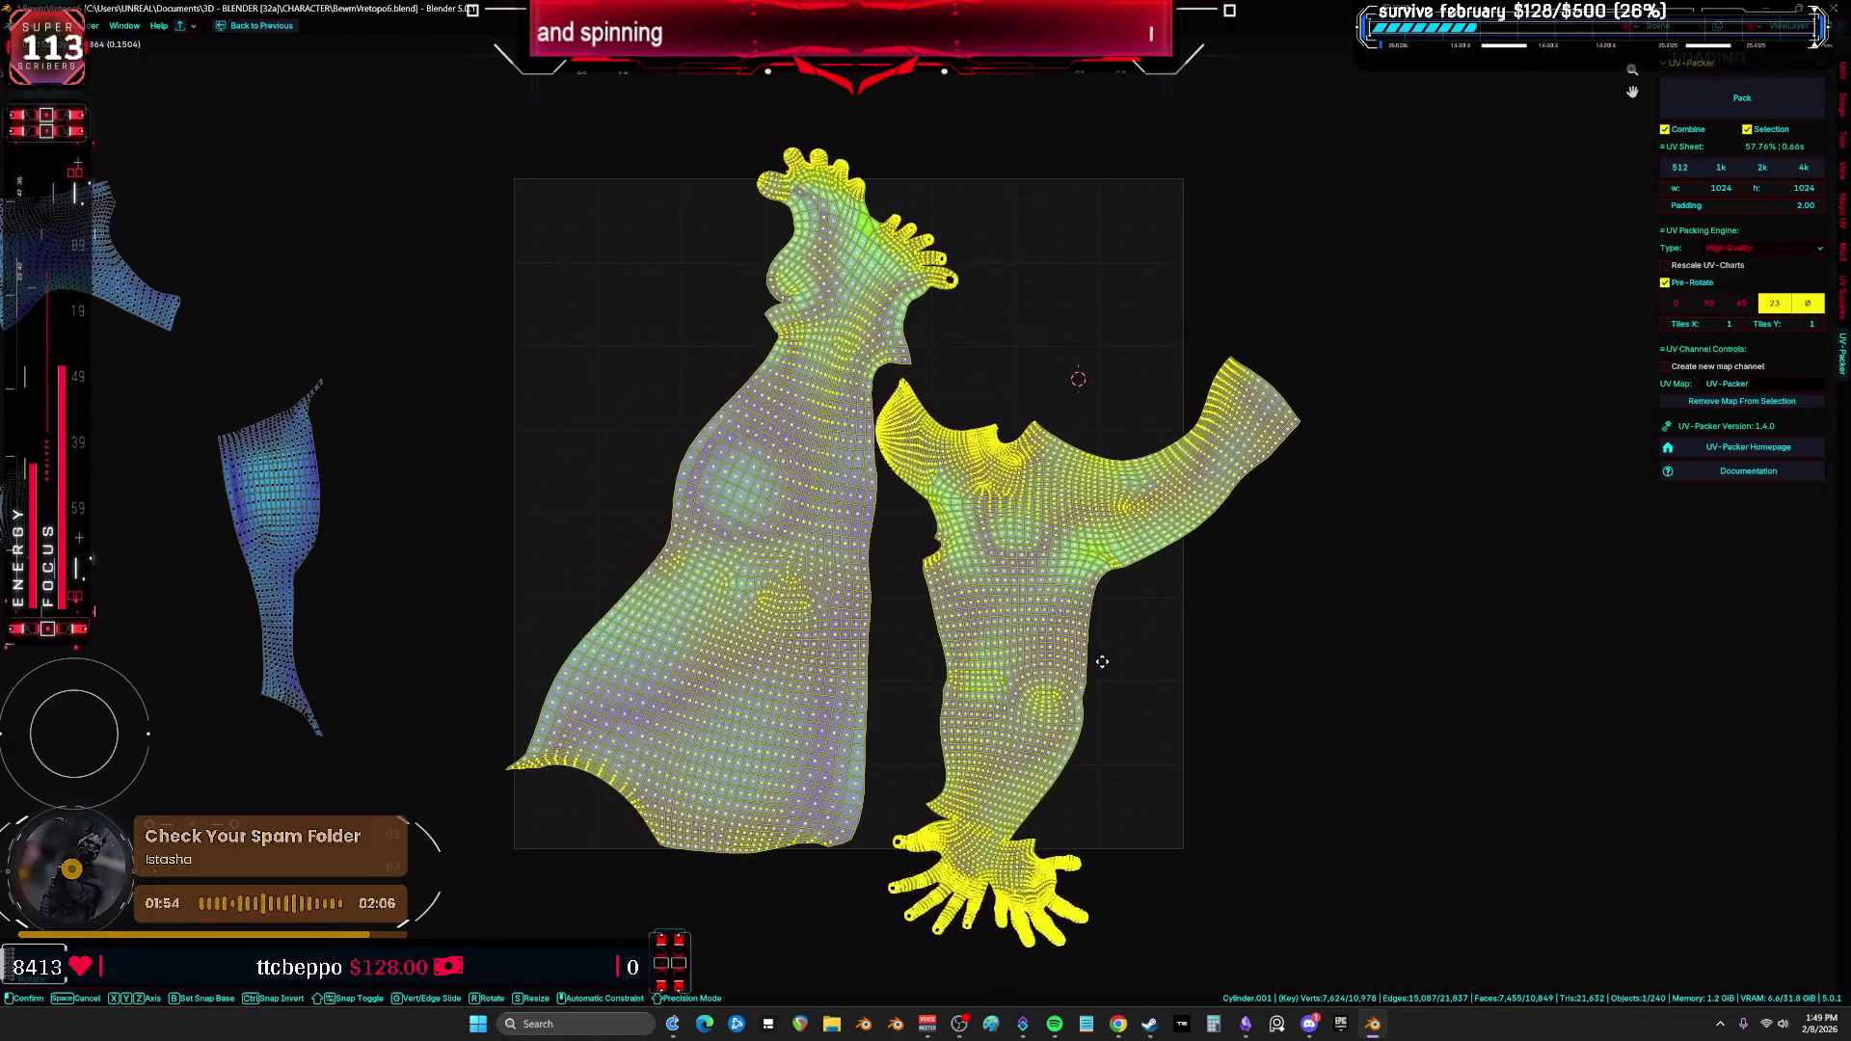
key(Escape)
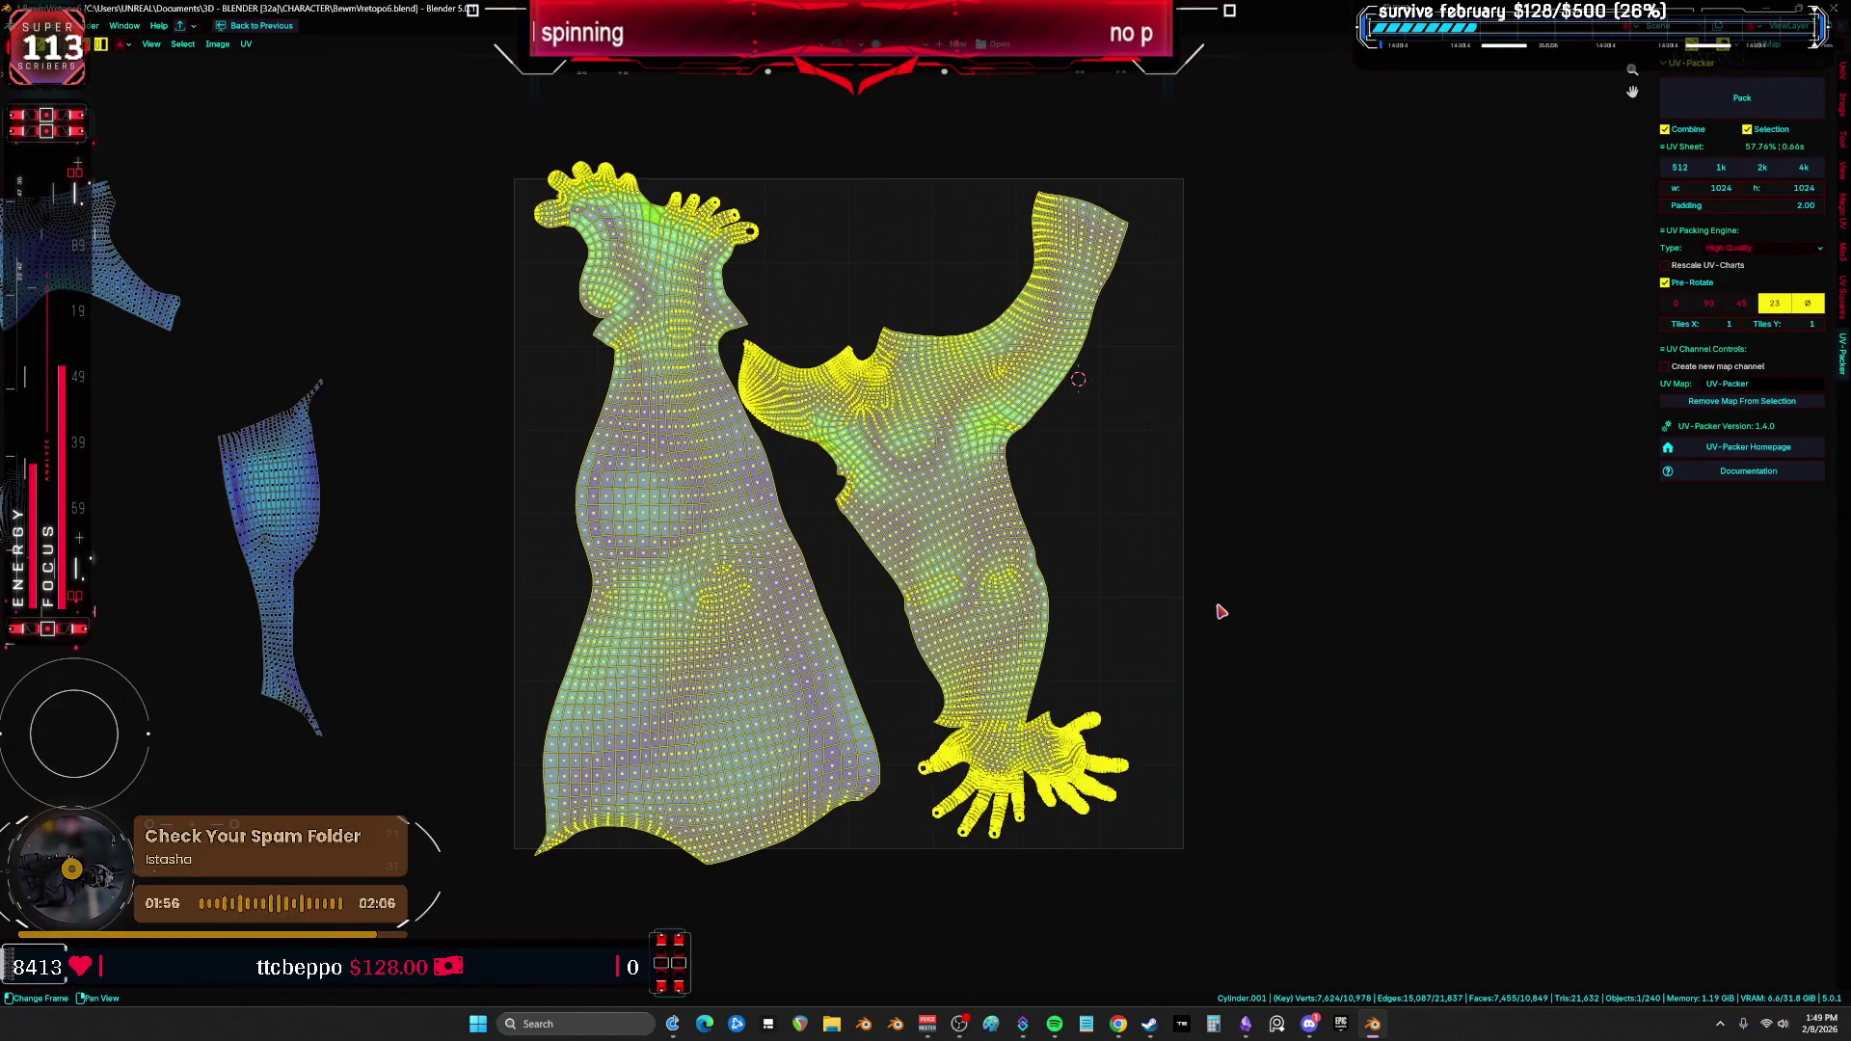
scroll(1220, 611, down, 4)
key(a)
scroll(1217, 612, up, 6)
key(s)
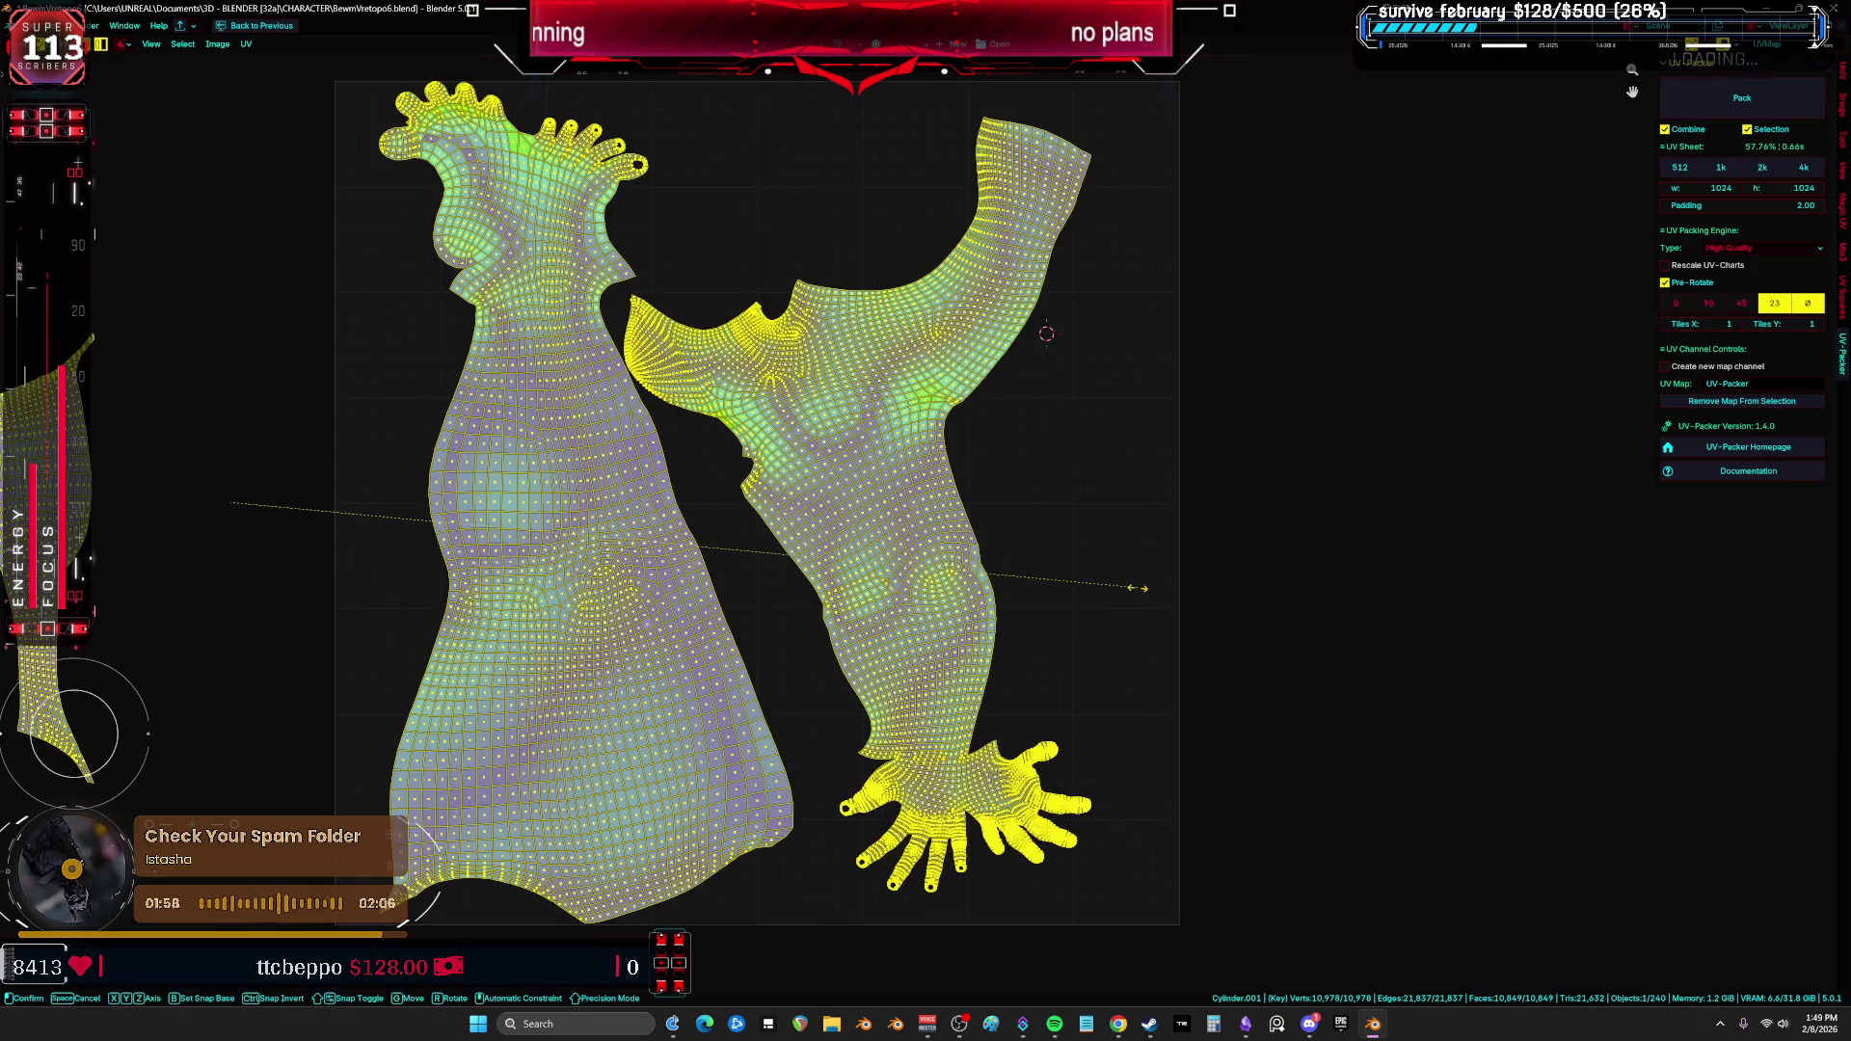
key(Escape)
Step: Rotate the large body island and shift it up and left
shift+click(1125, 500)
scroll(1205, 492, down, 3)
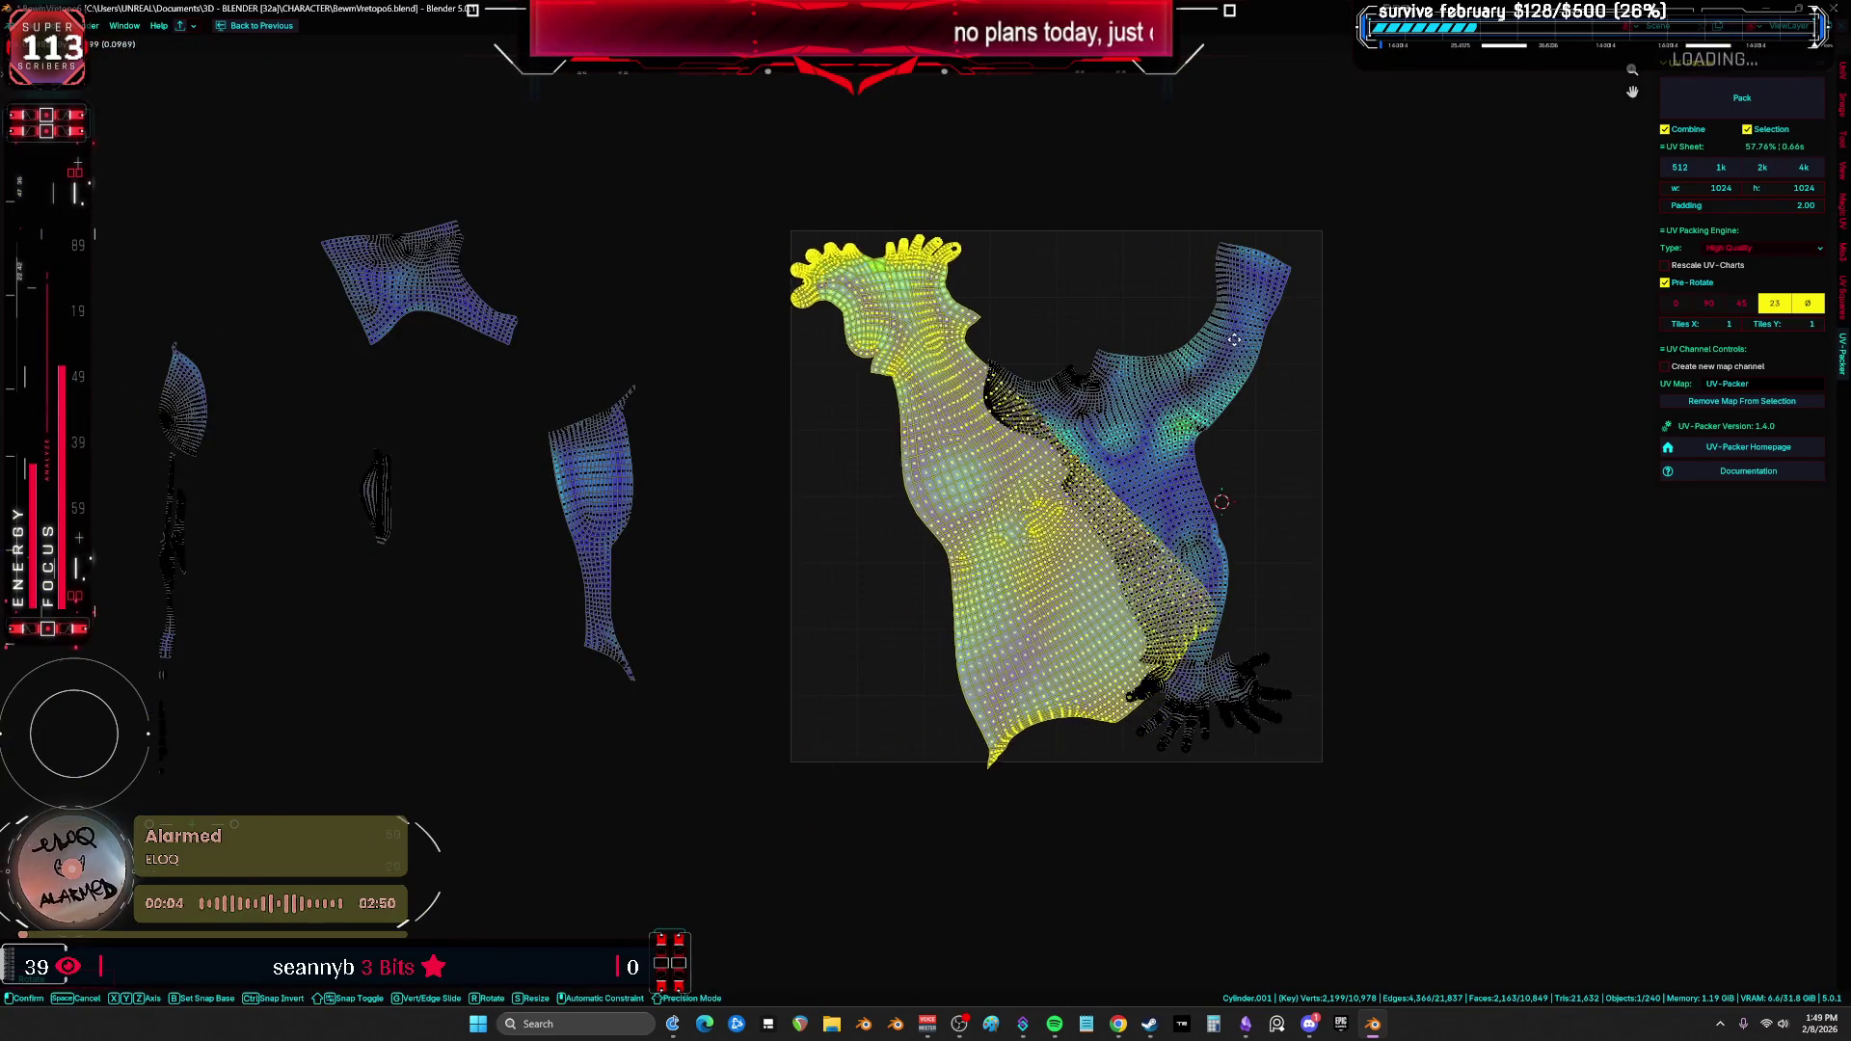
scroll(1240, 339, up, 2)
key(r)
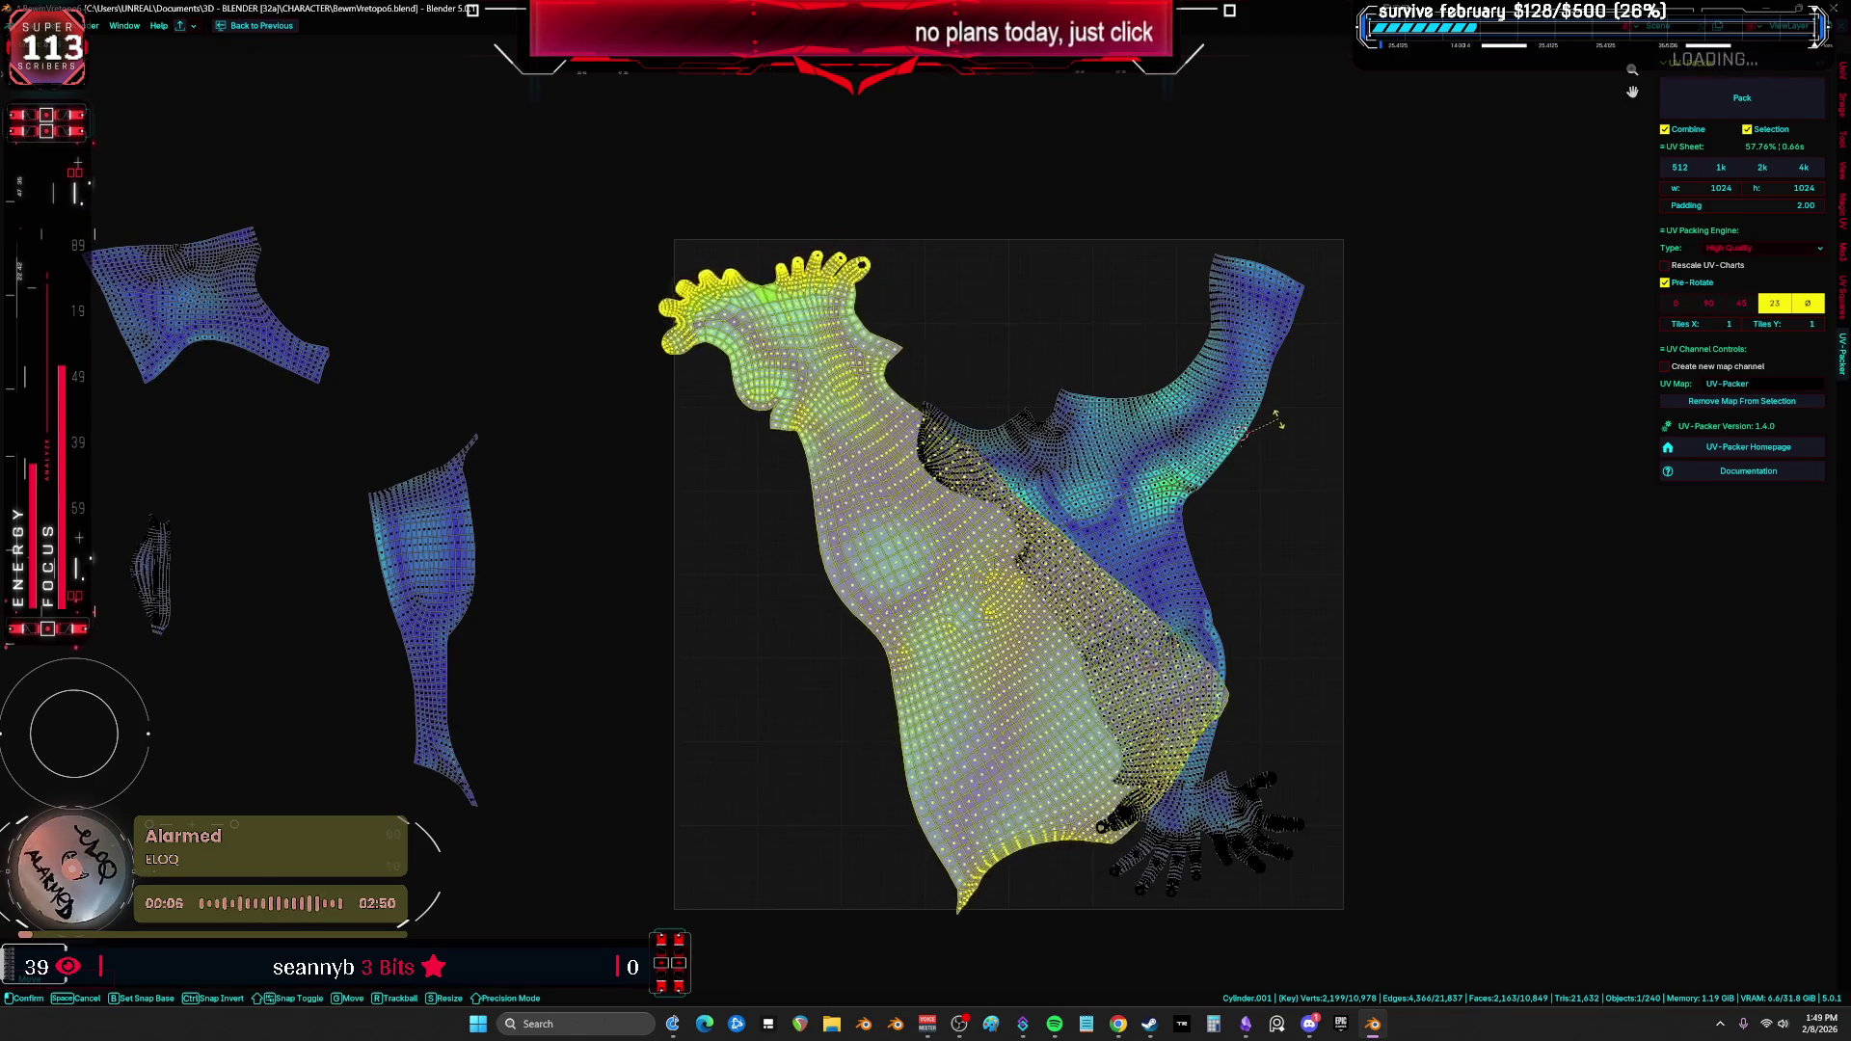
key(g)
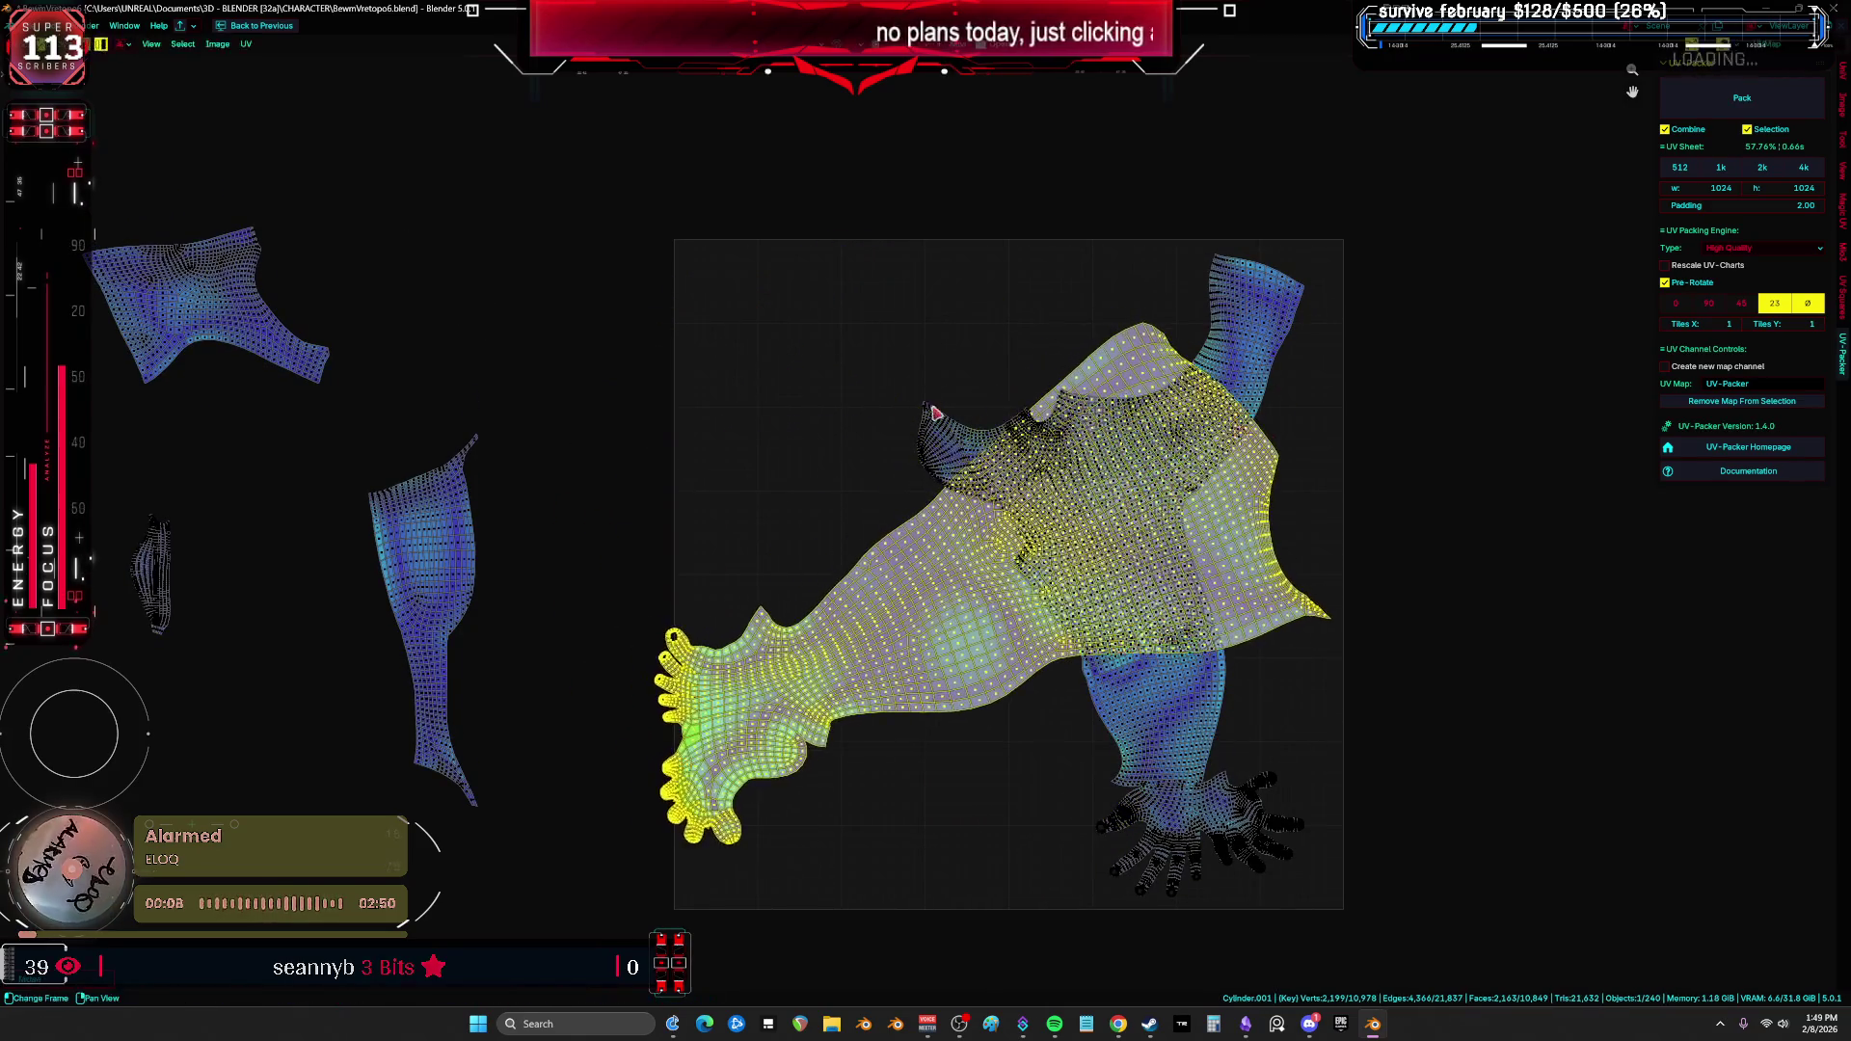
middle_drag(1202, 433, 1100, 349)
key(g)
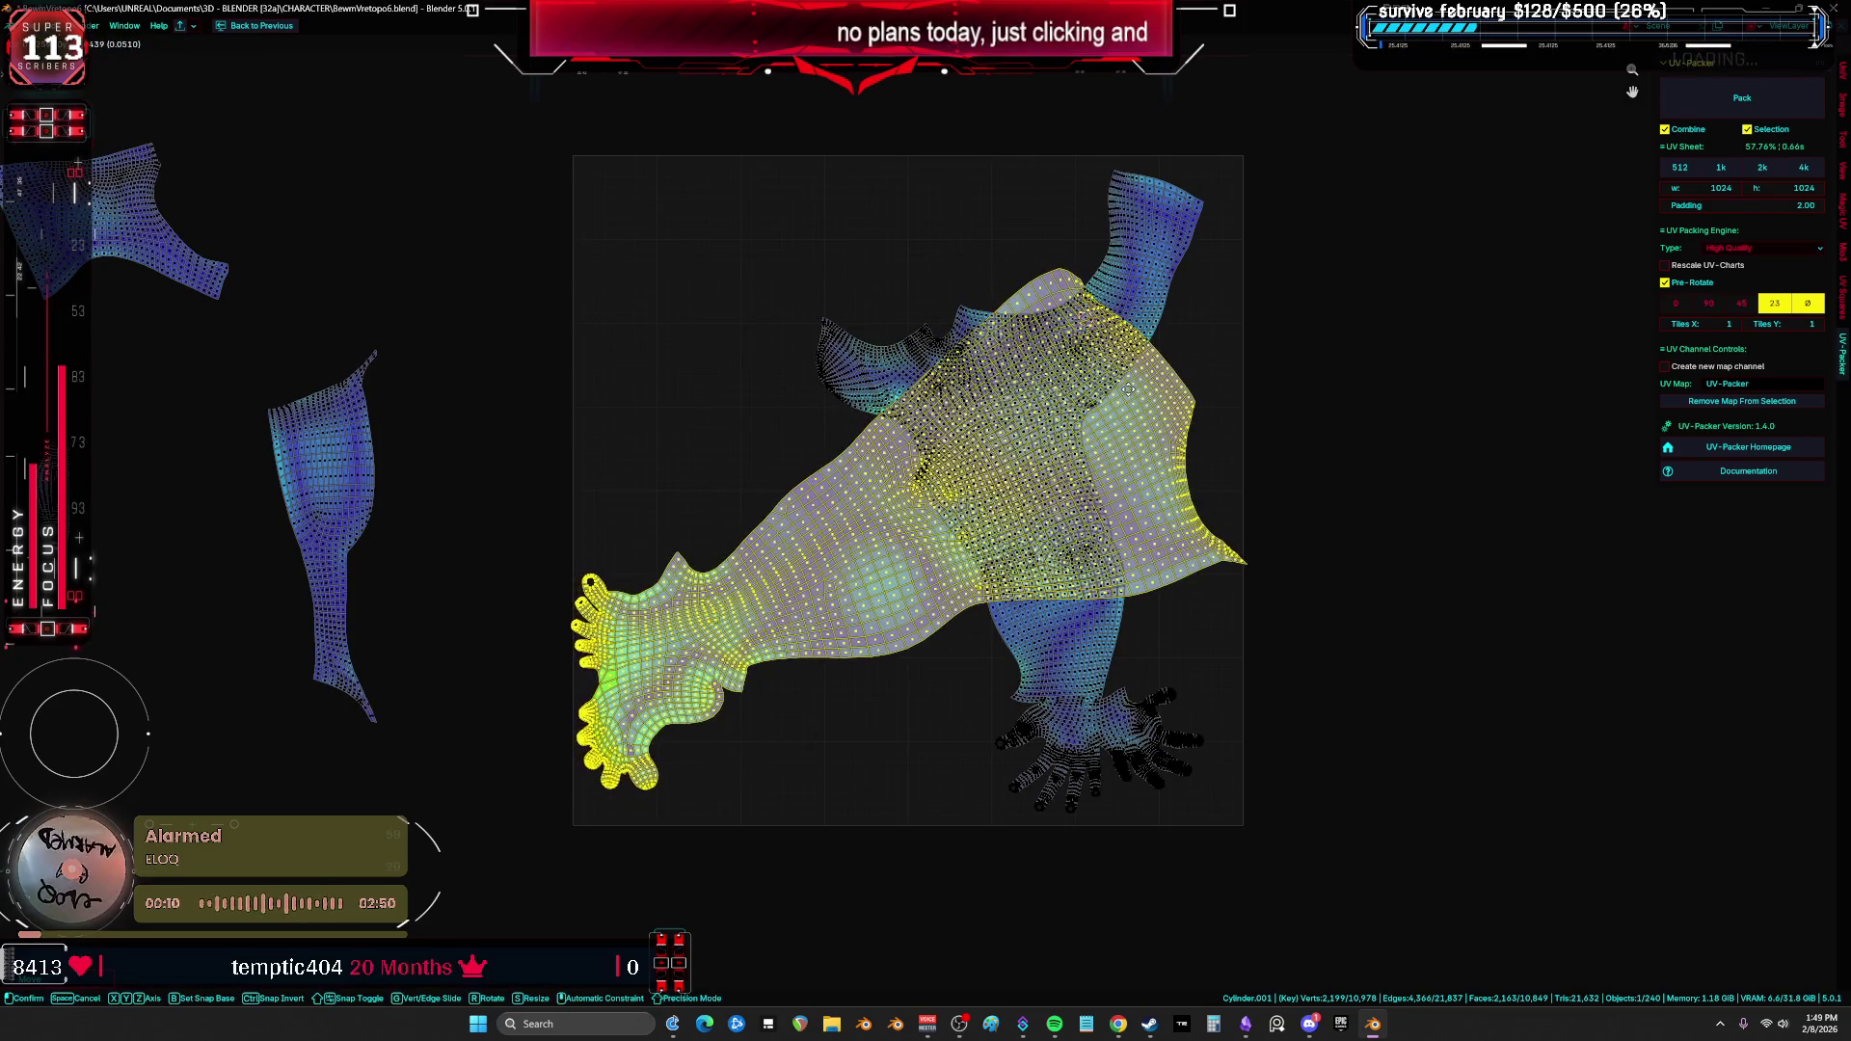
click(1128, 389)
scroll(1128, 389, up, 2)
scroll(1199, 499, down, 1)
Step: Rotate the arm island into a horizontal orientation
key(g)
key(r)
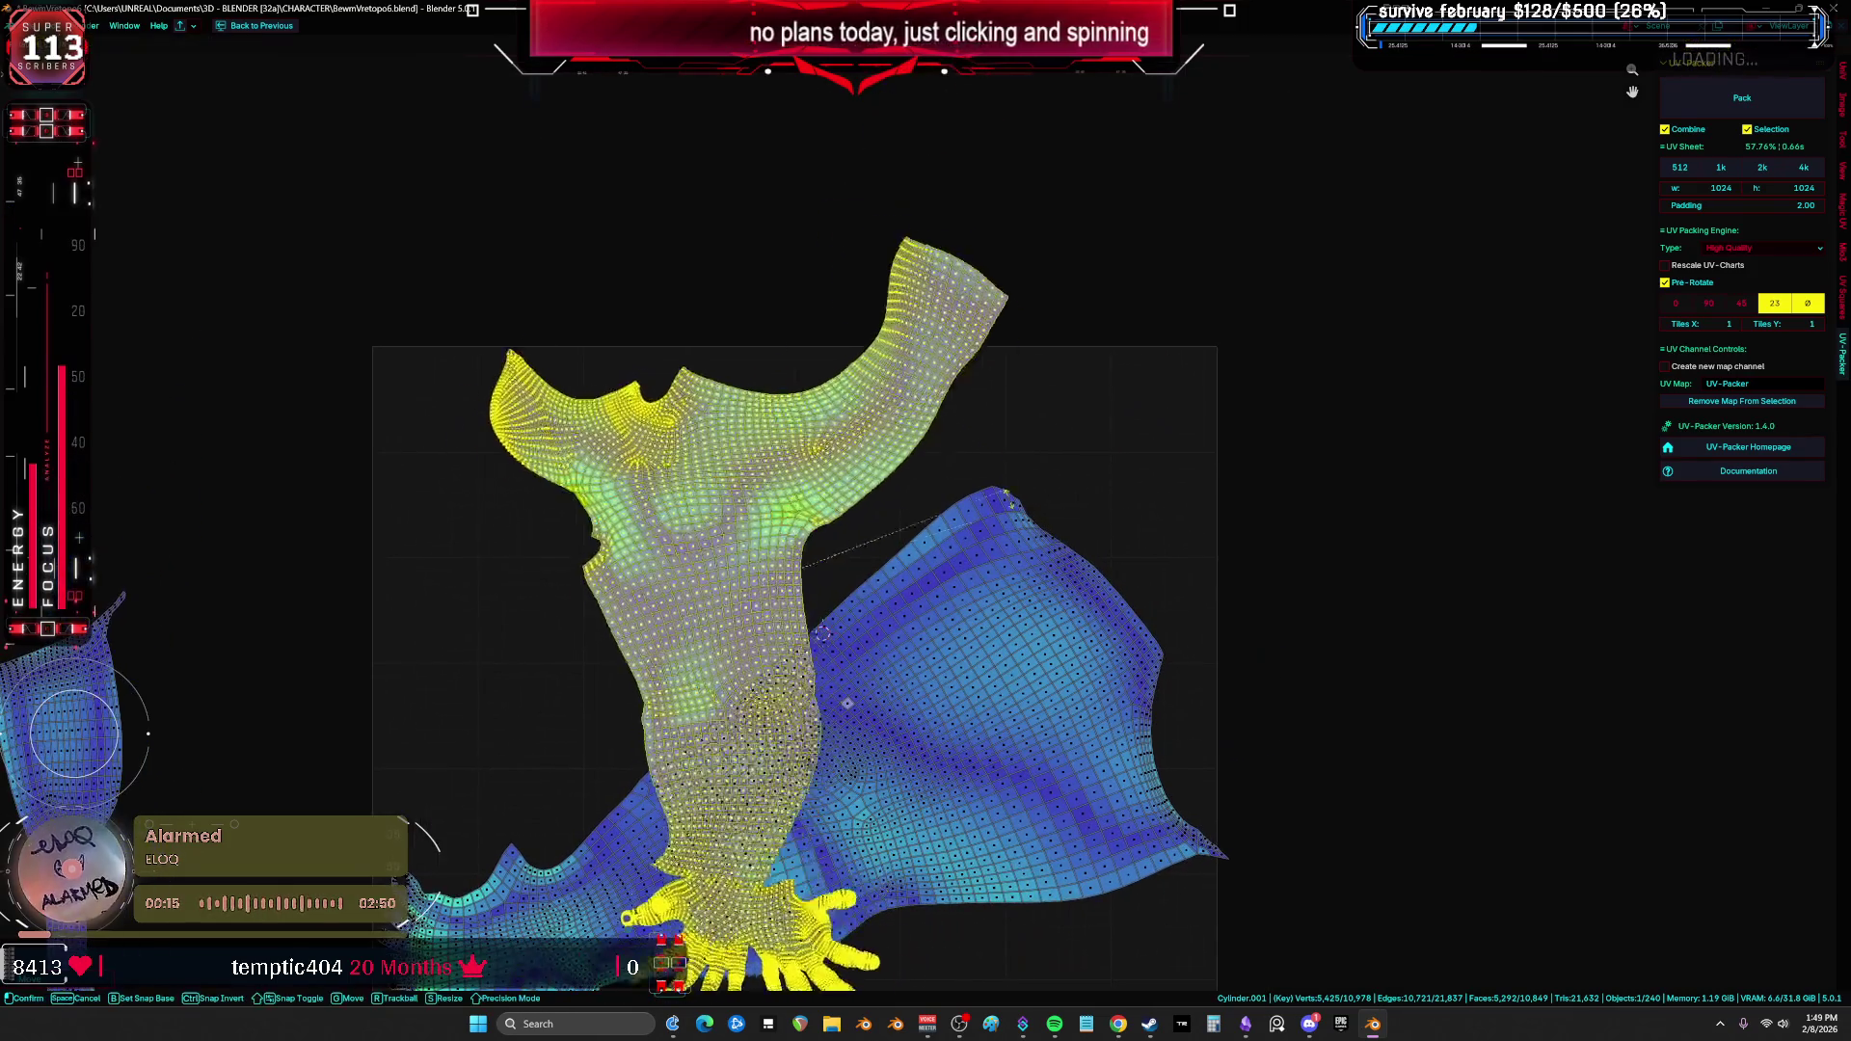
click(943, 761)
key(r)
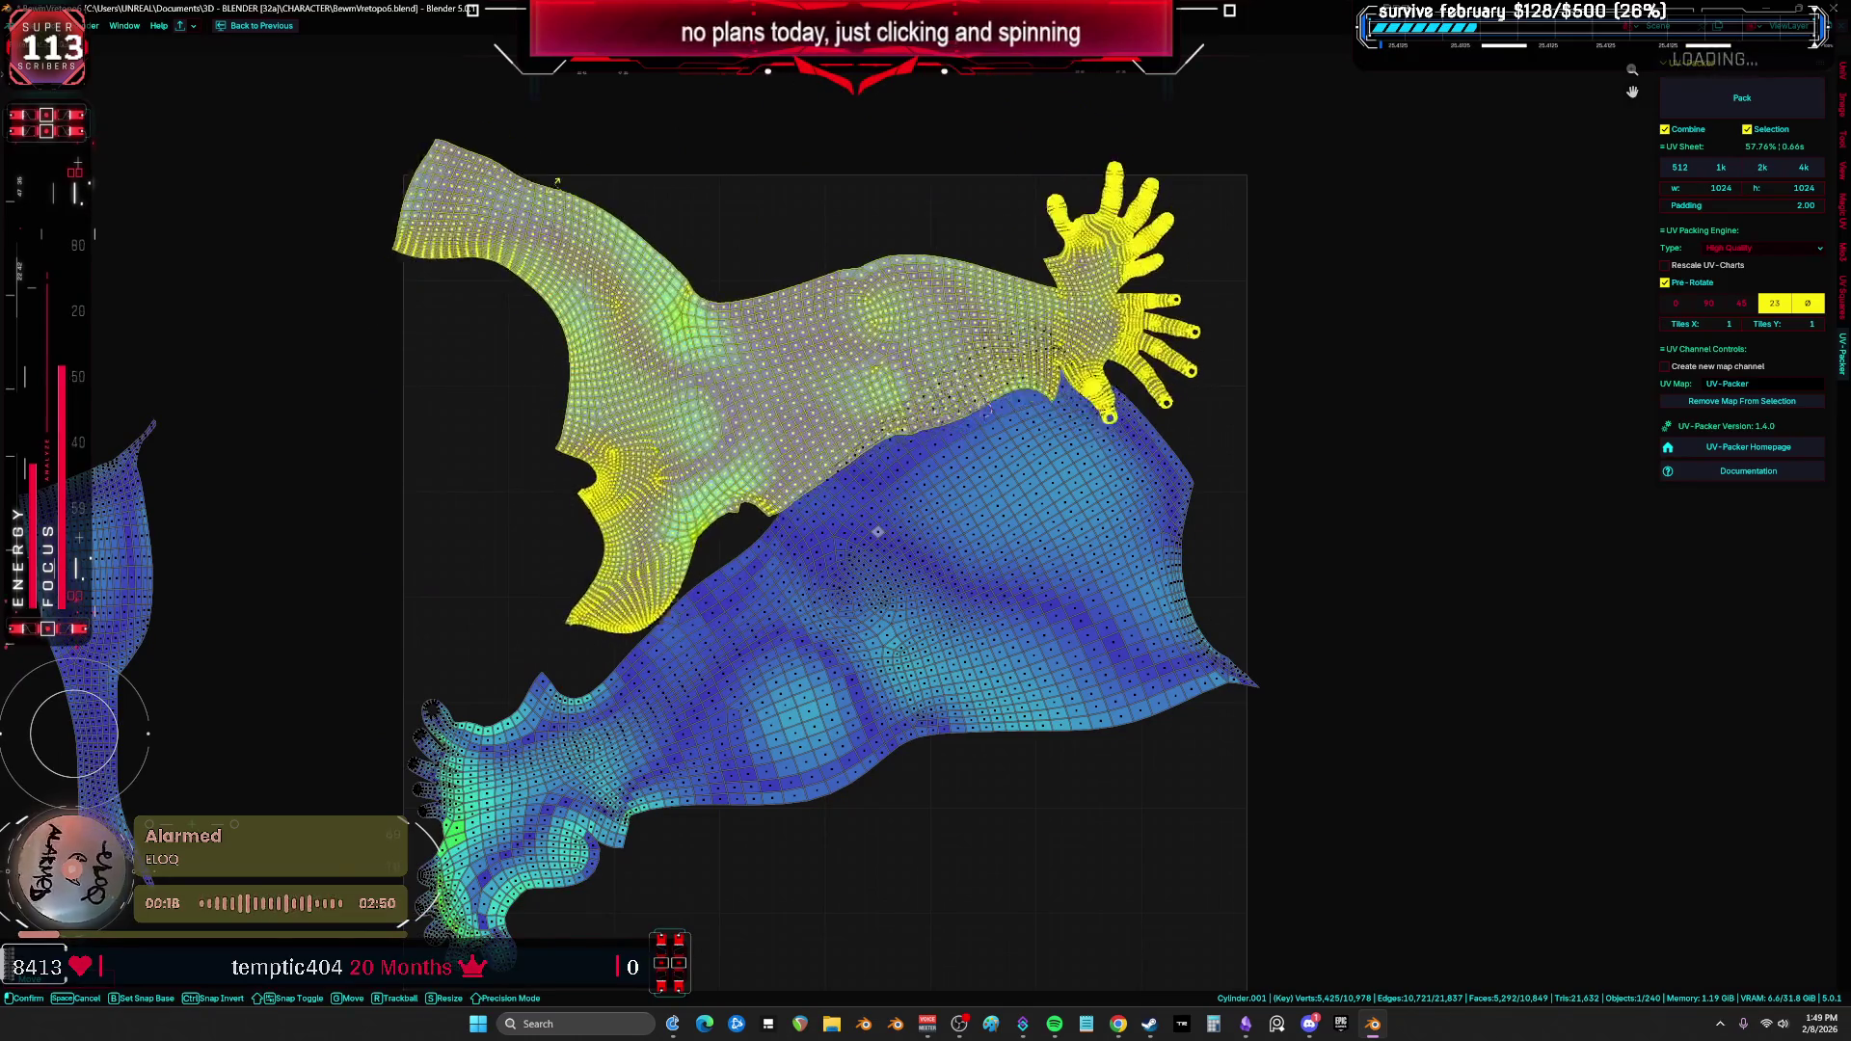
click(439, 230)
key(r)
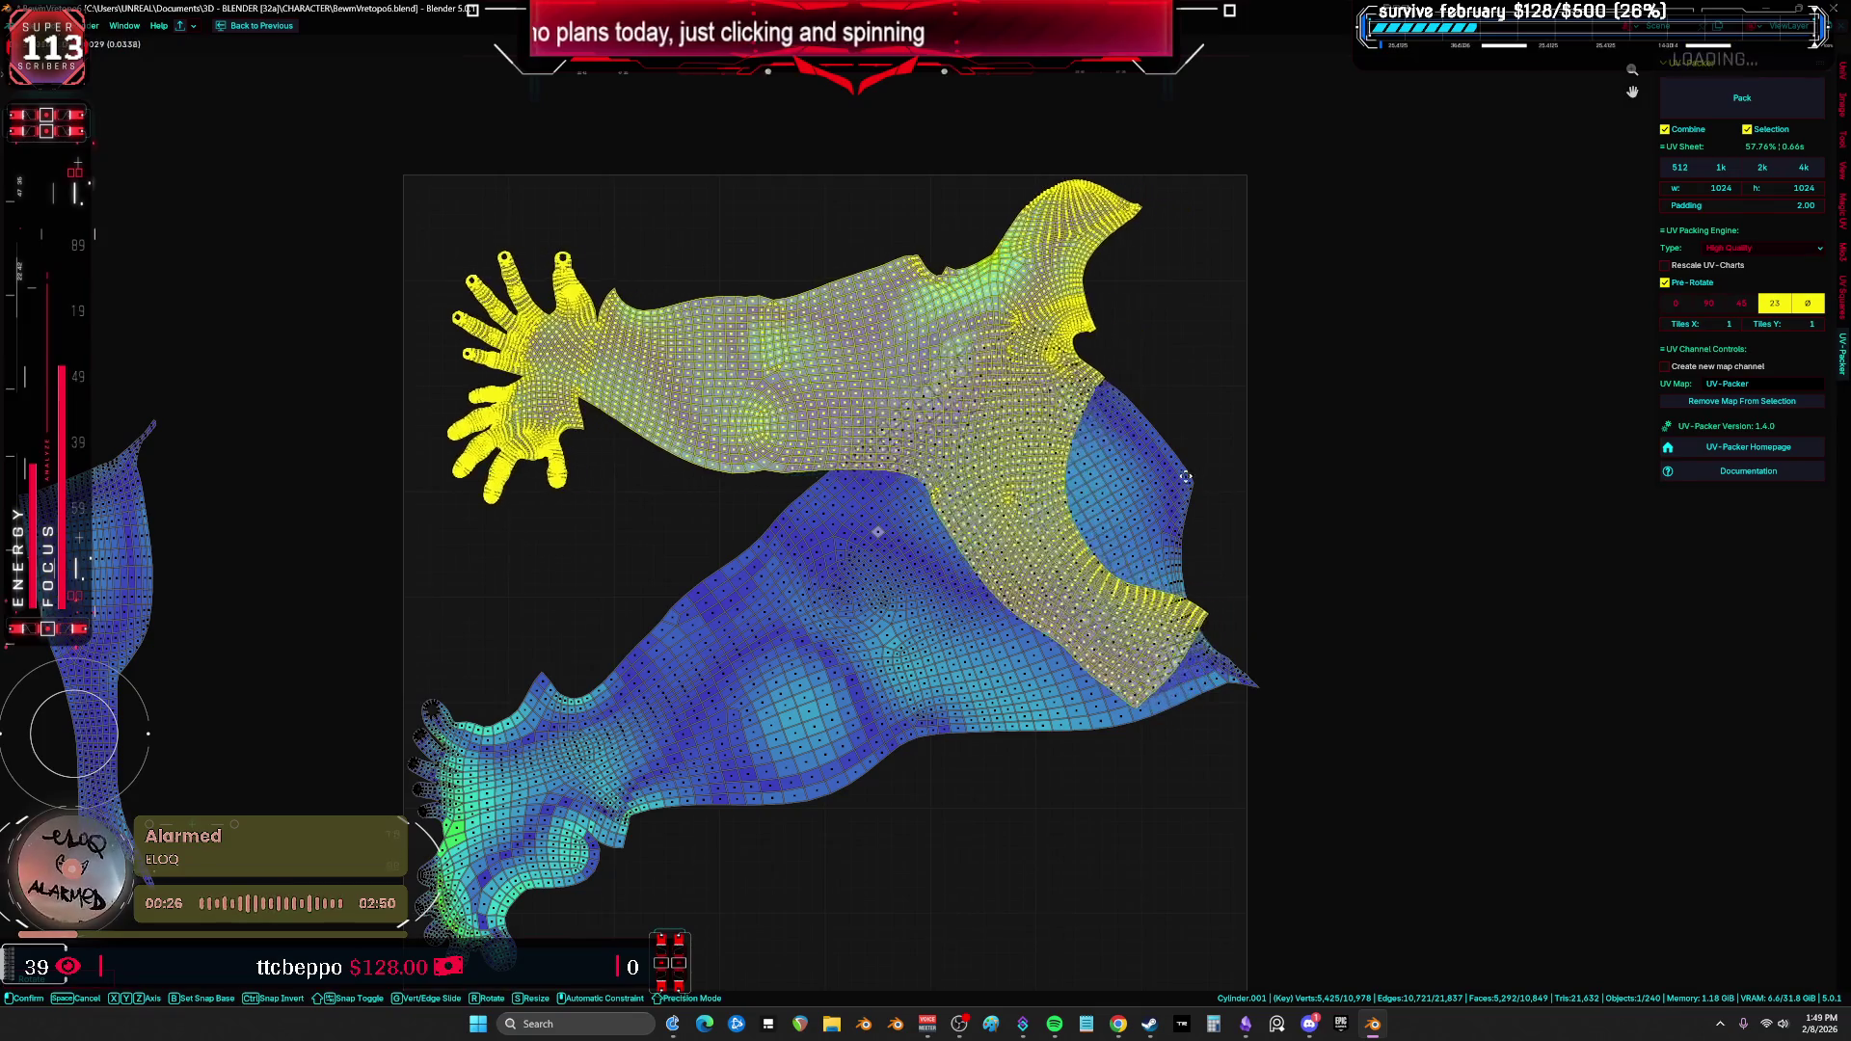
Step: Lay the large body island horizontal and shift it down along the sheet's bottom
click(1042, 585)
key(r)
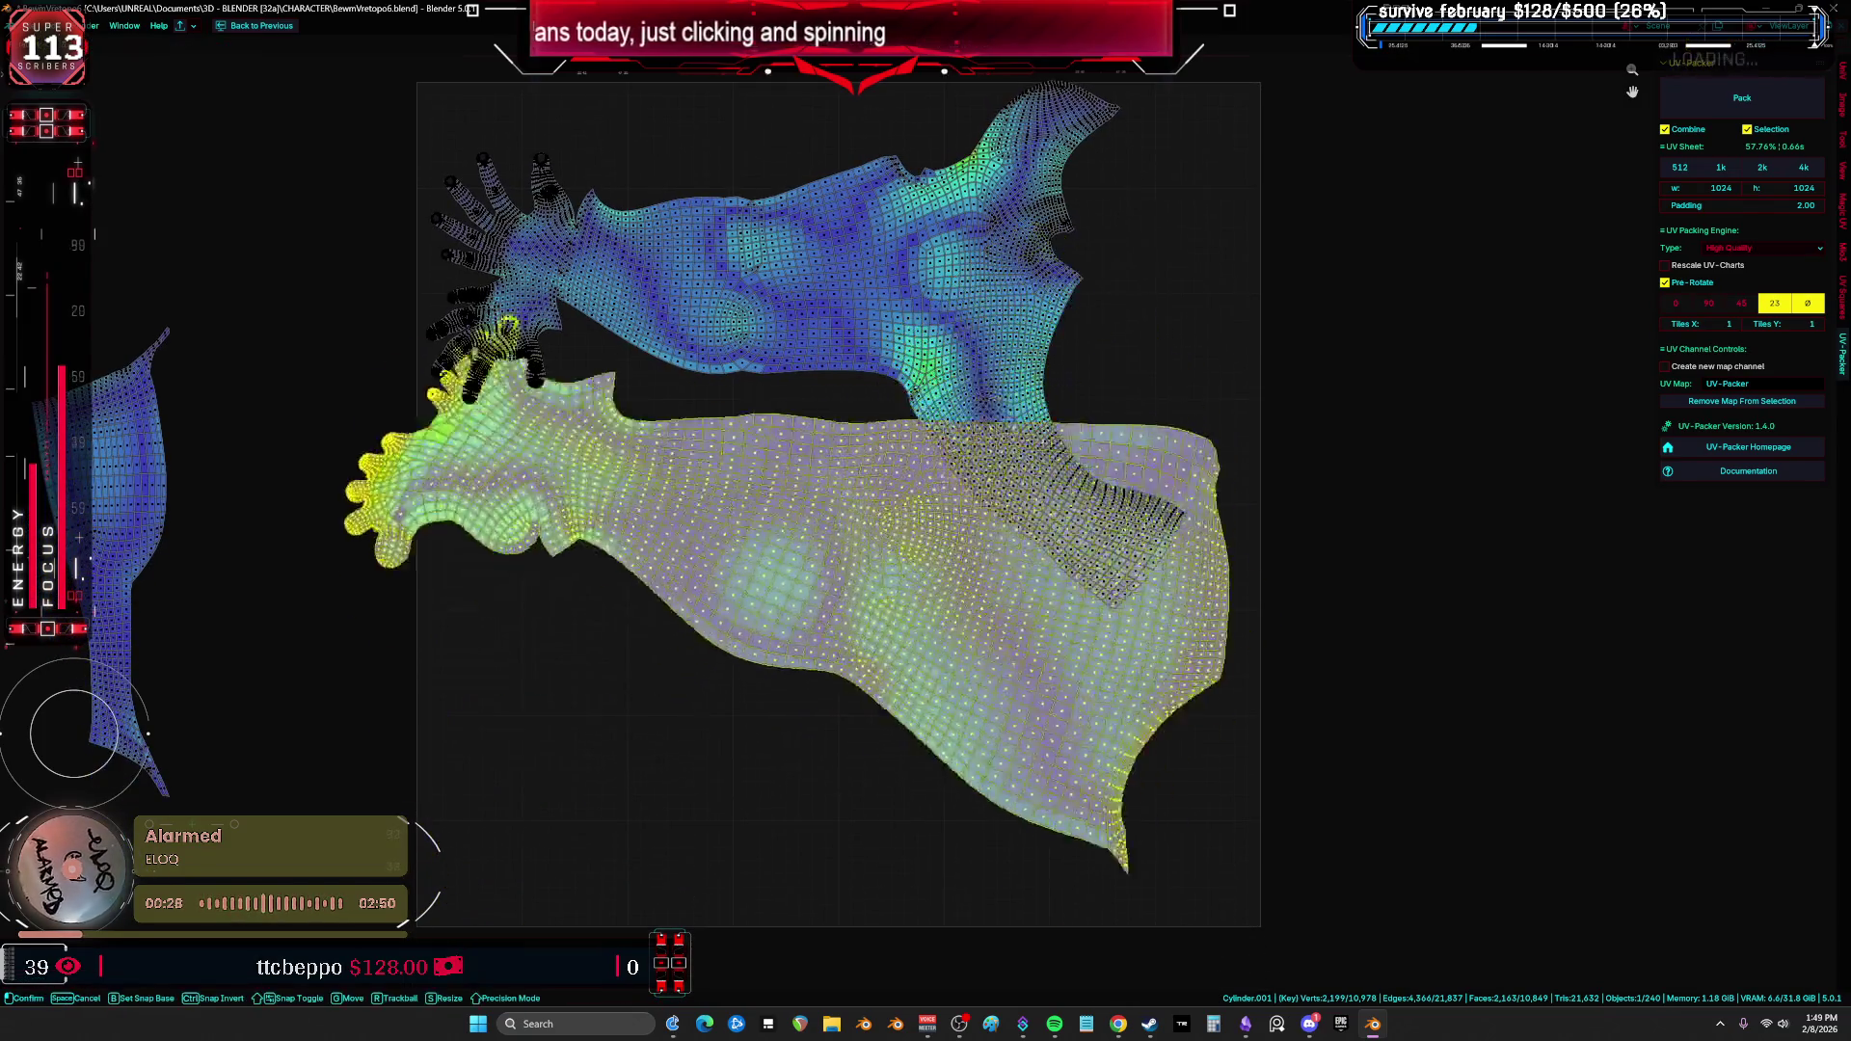
click(1013, 549)
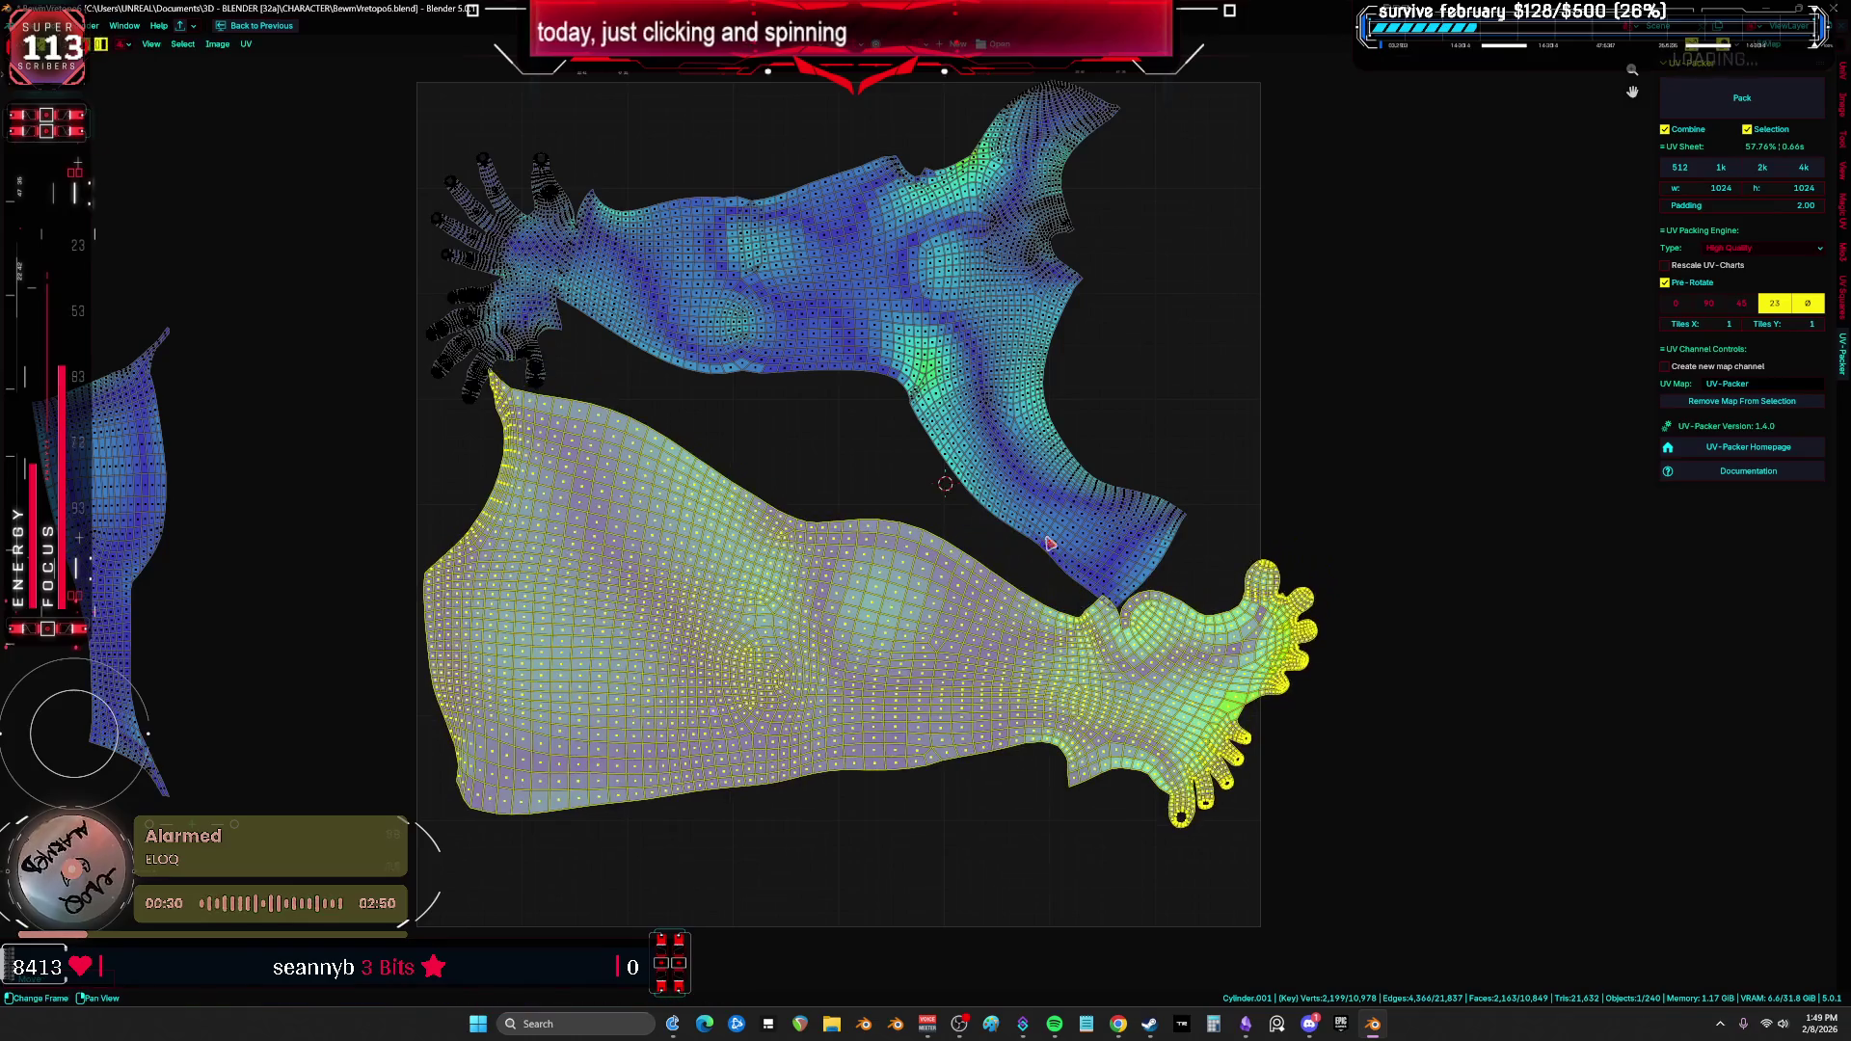
key(g)
key(r)
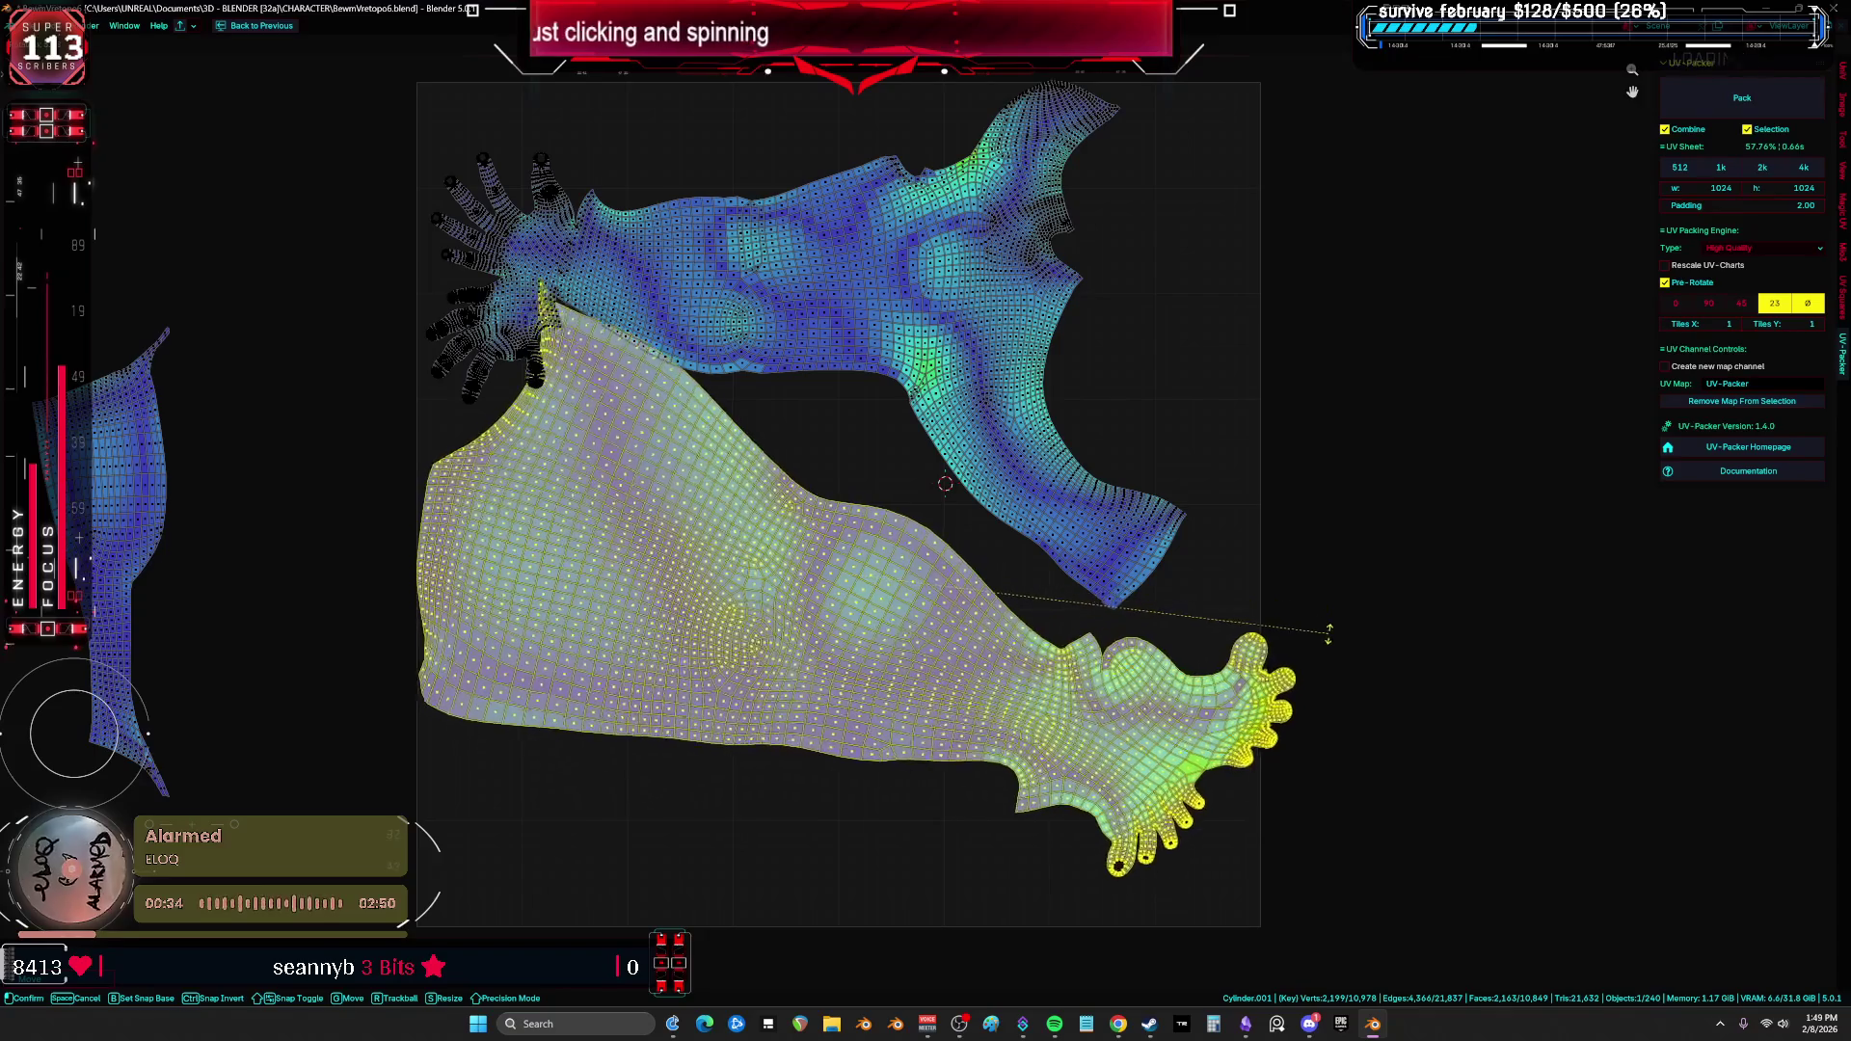
key(g)
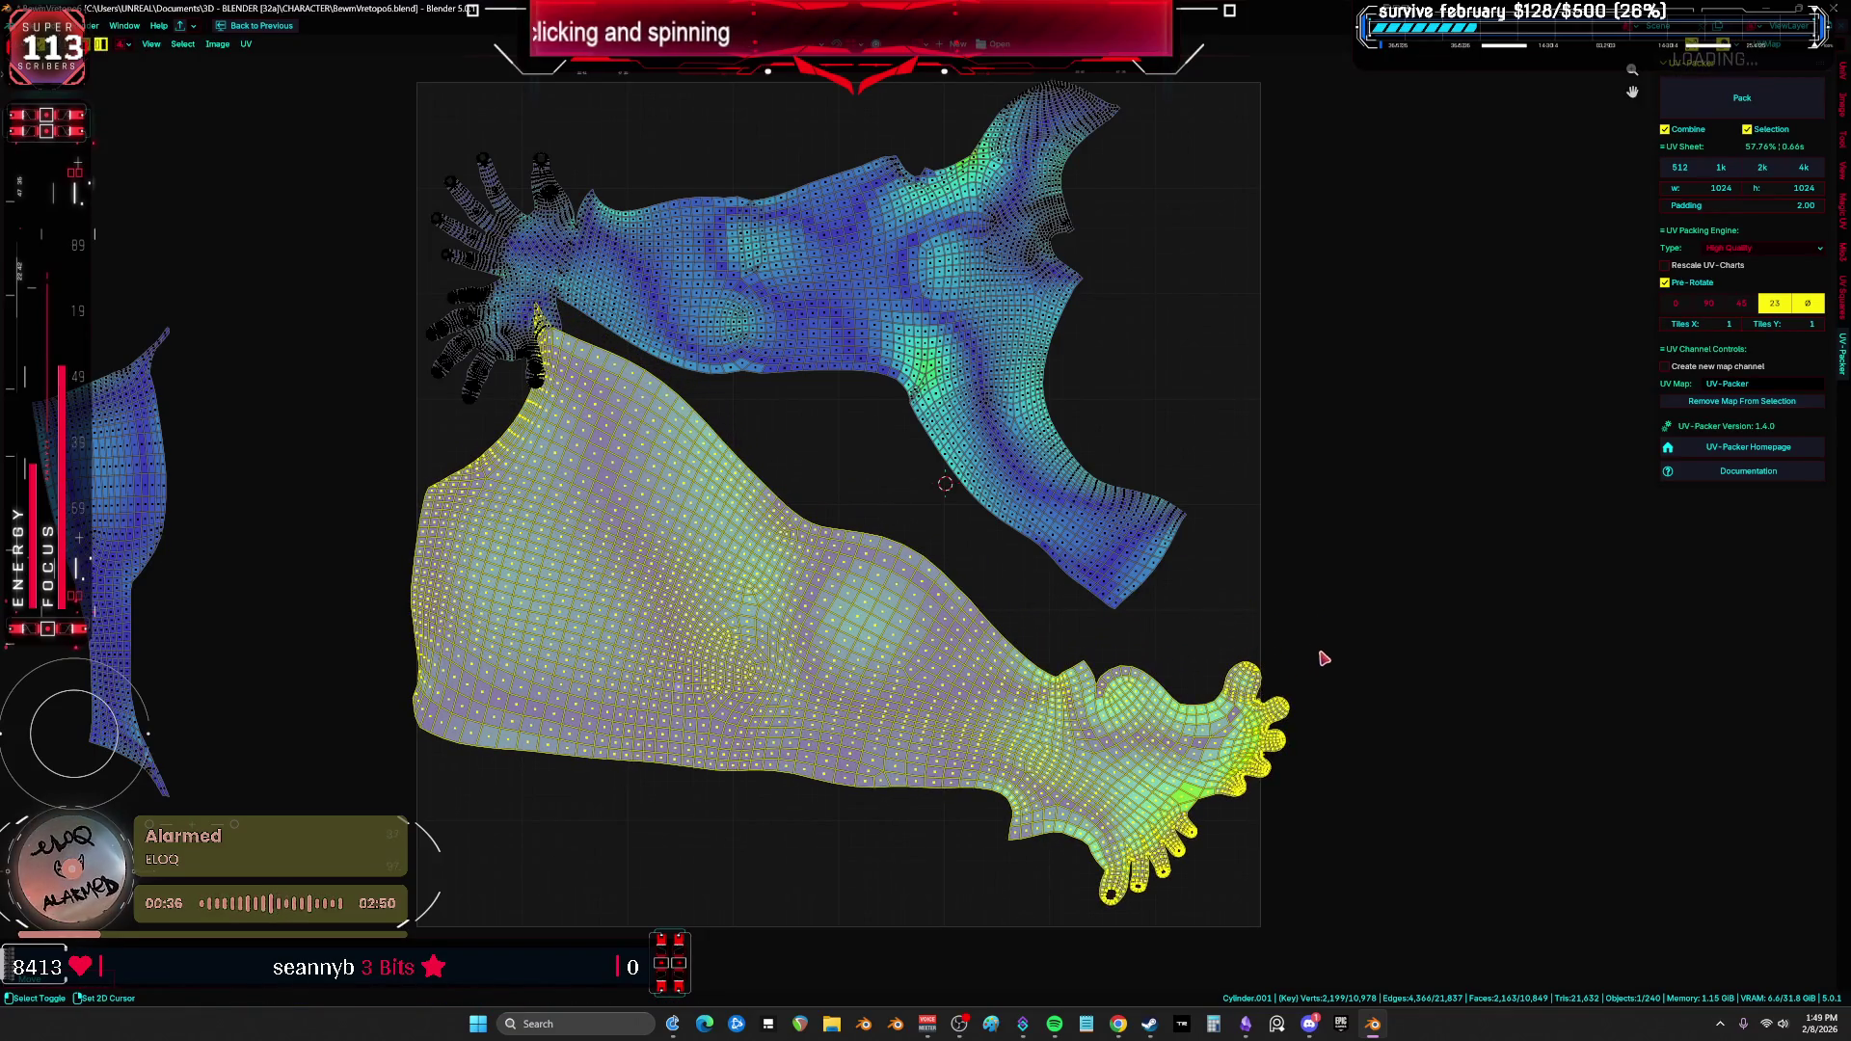
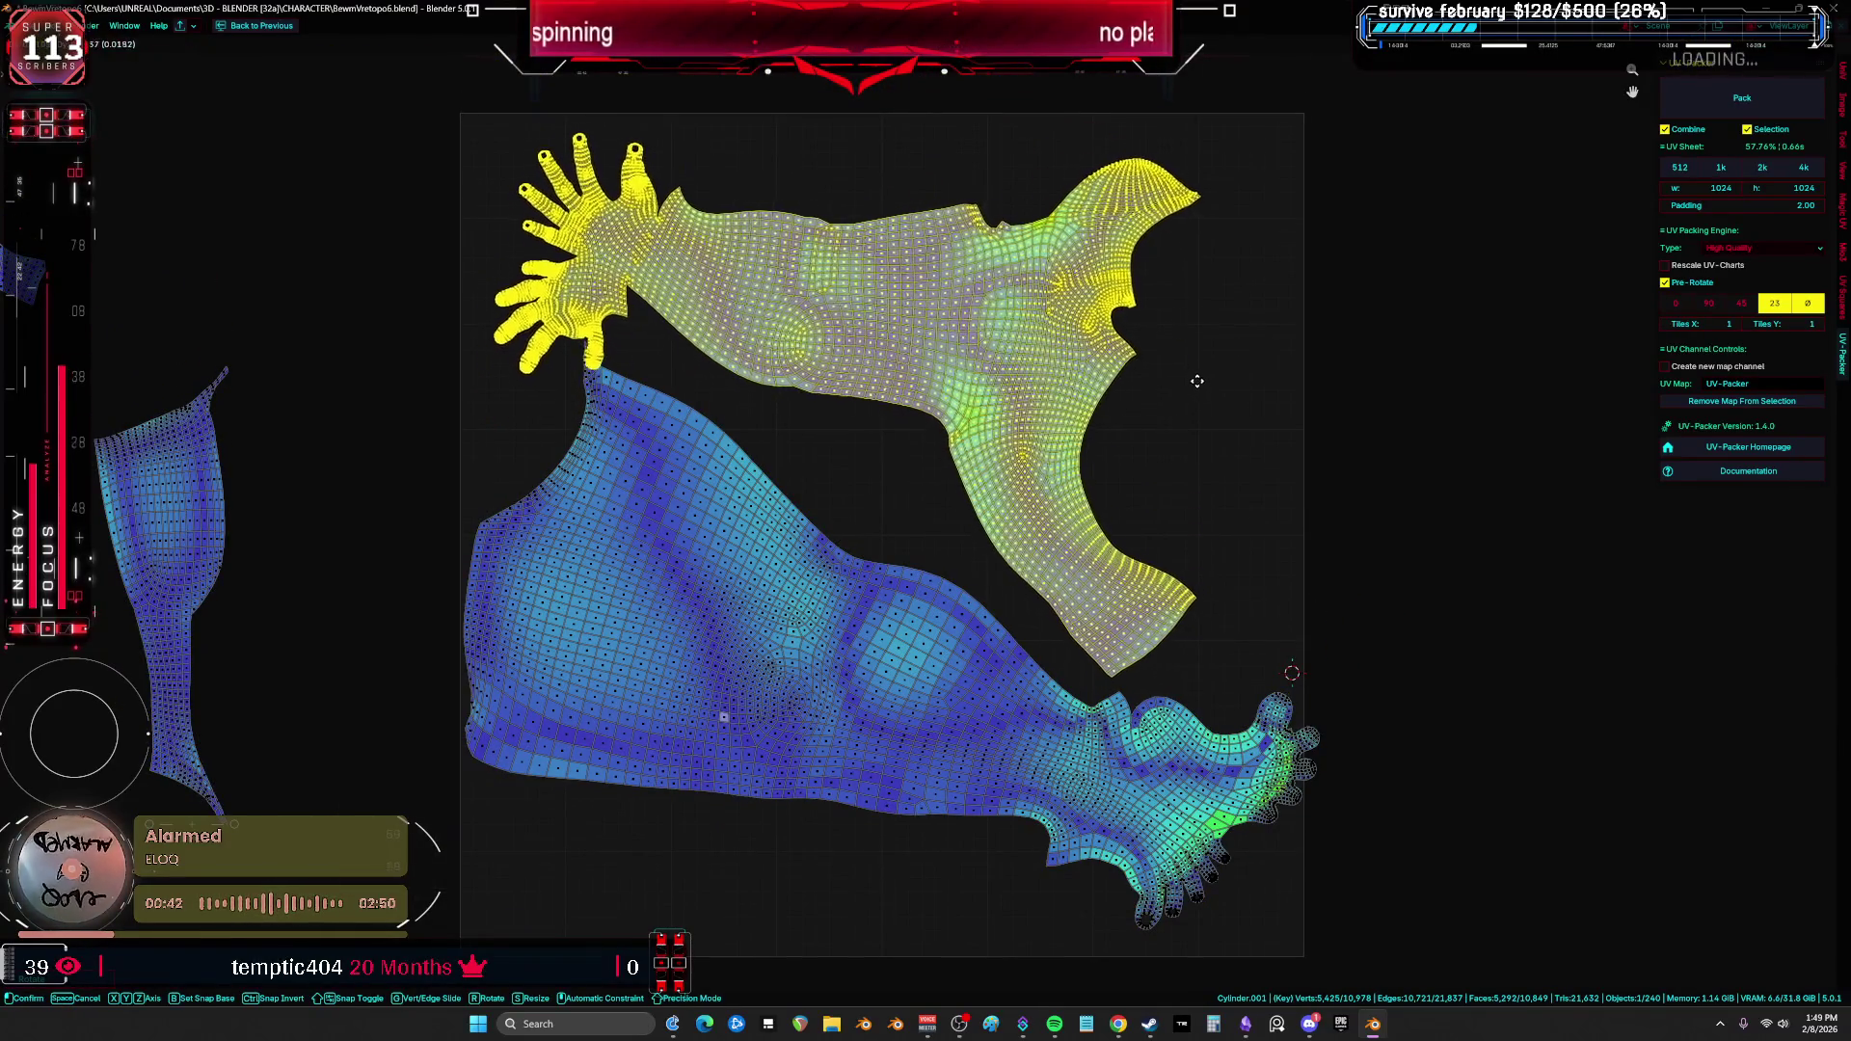
Step: Swap the selection between the leg-and-foot and arm-and-hand islands to compare their stretch colouring
key(ctrl+z)
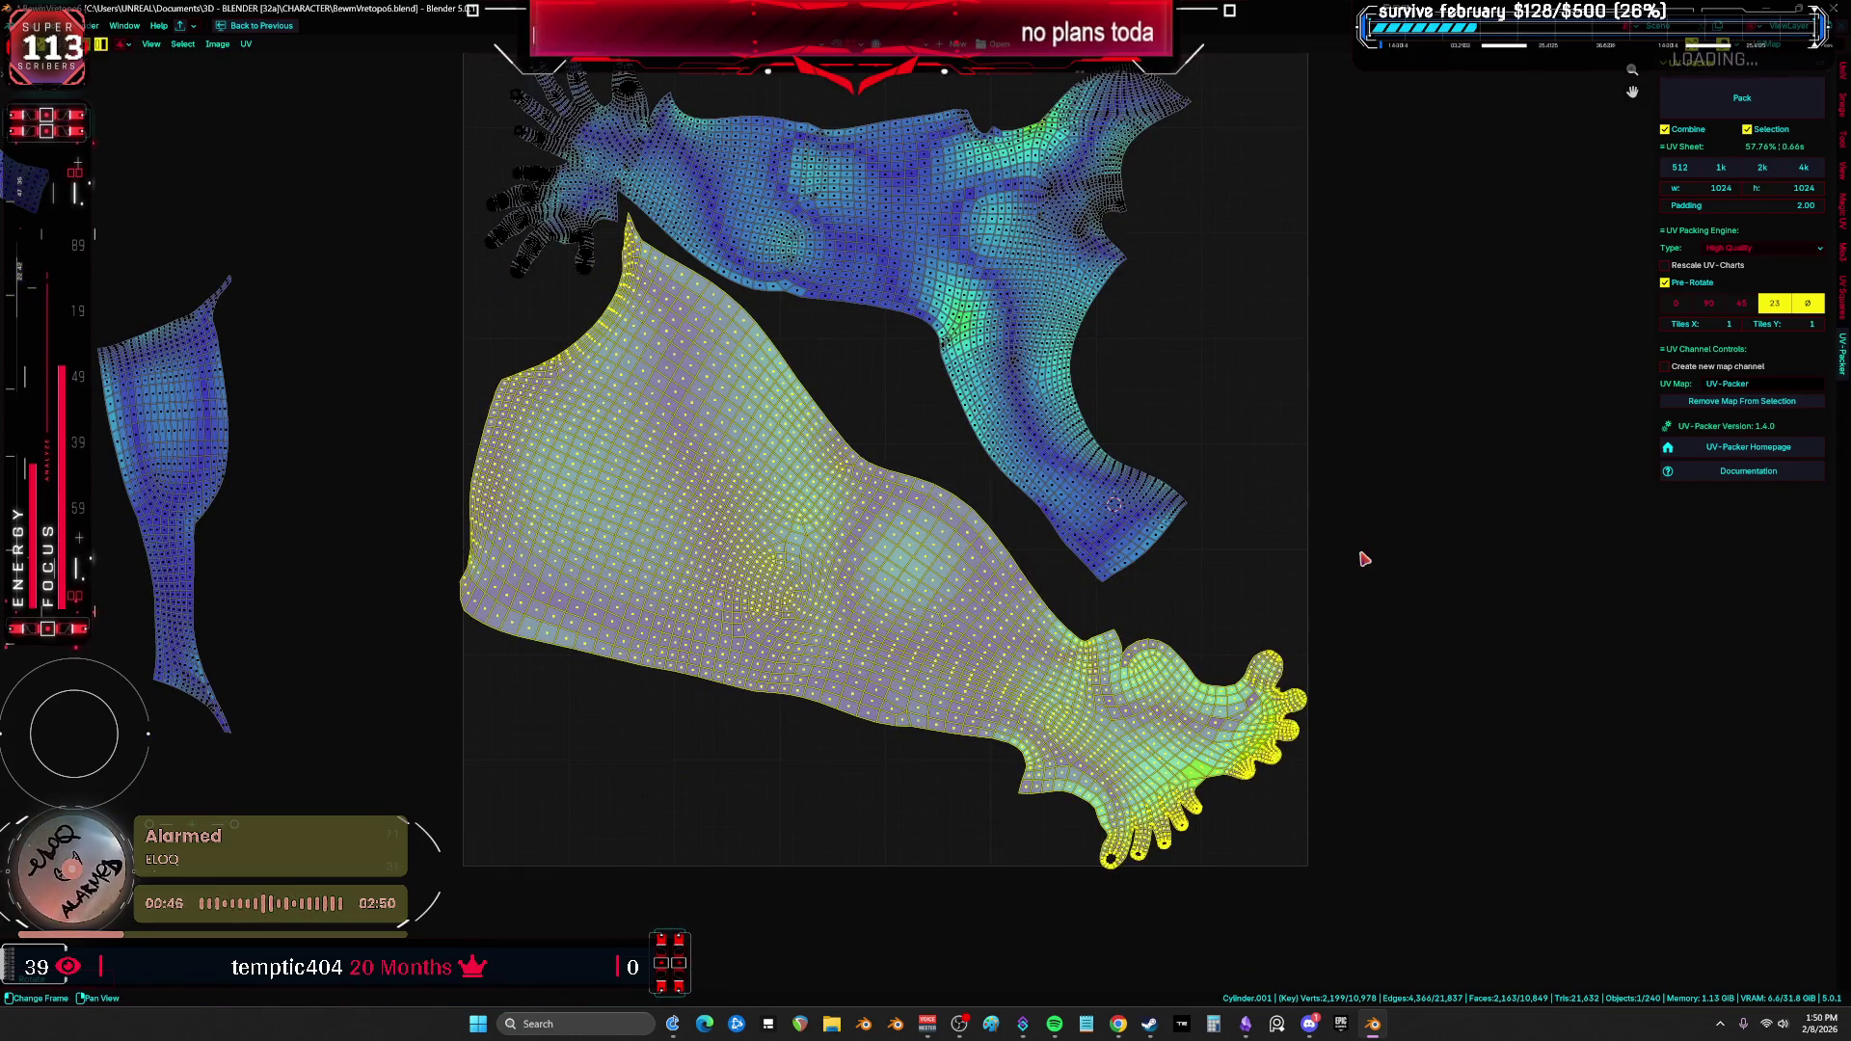
key(ctrl+shift+z)
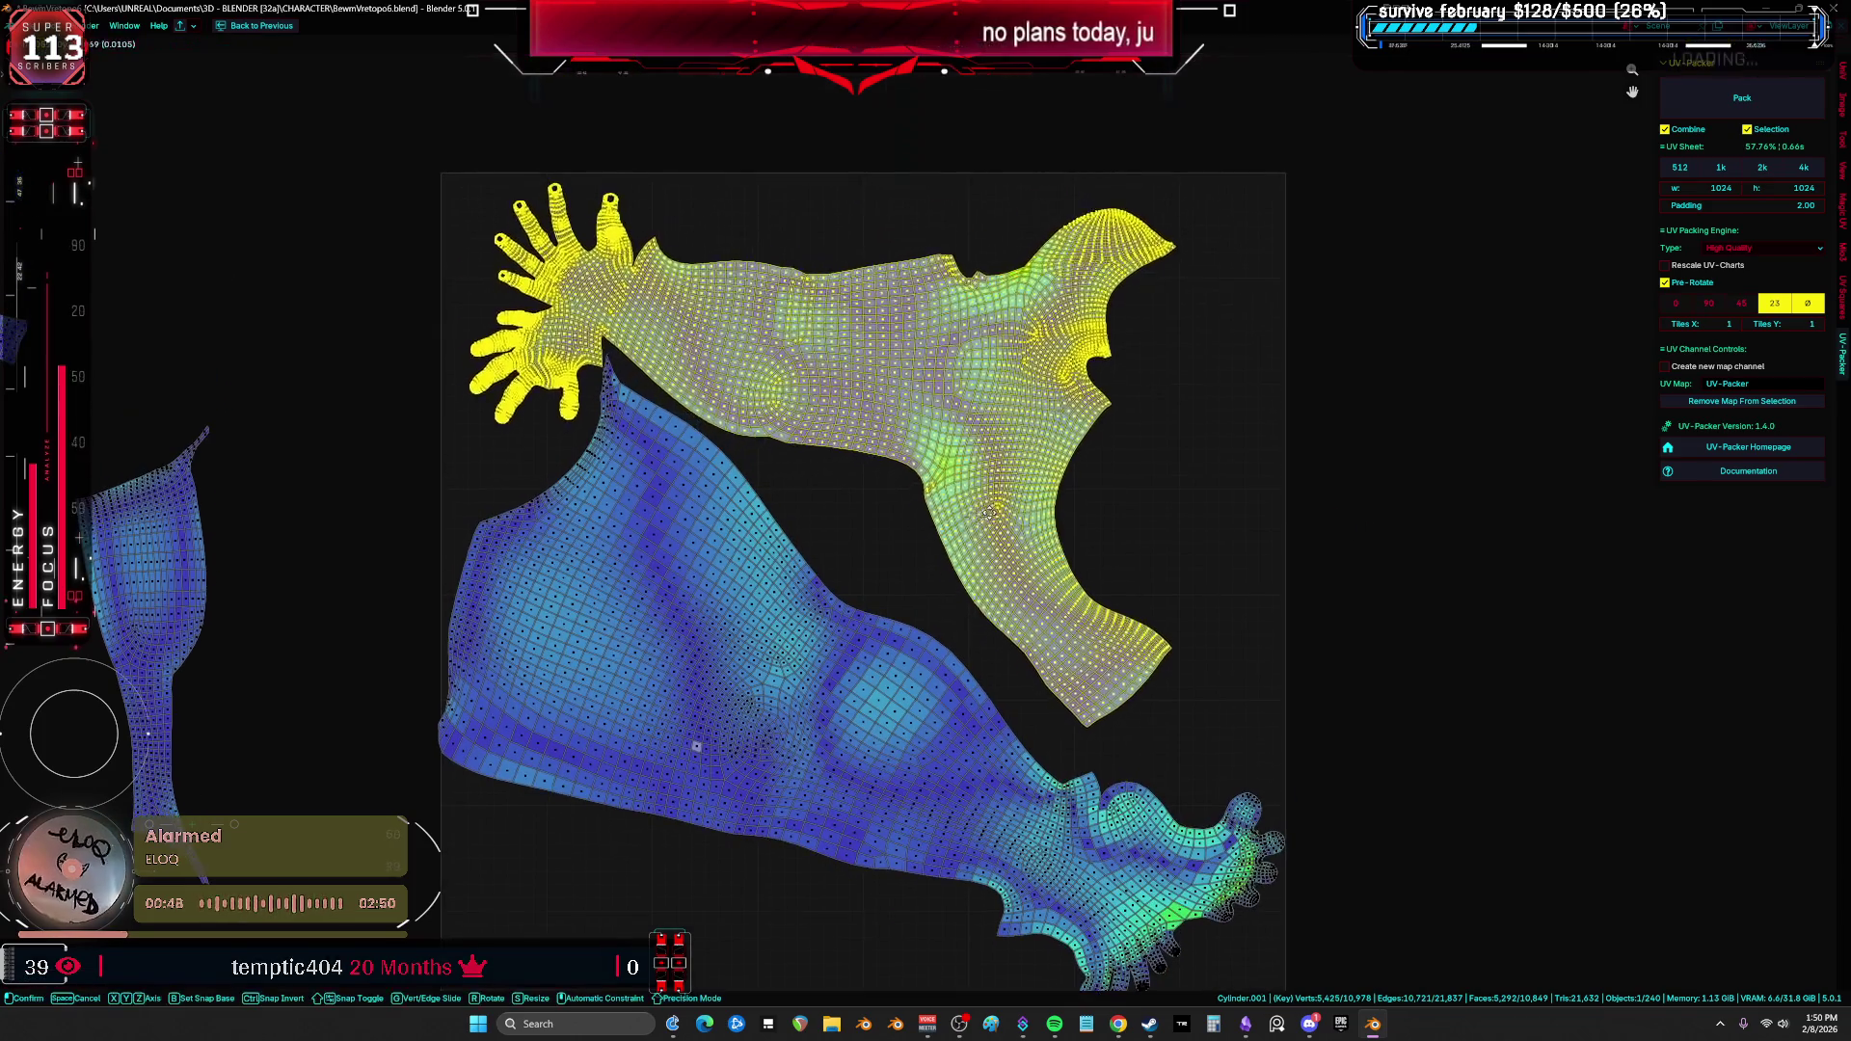
key(ctrl+z)
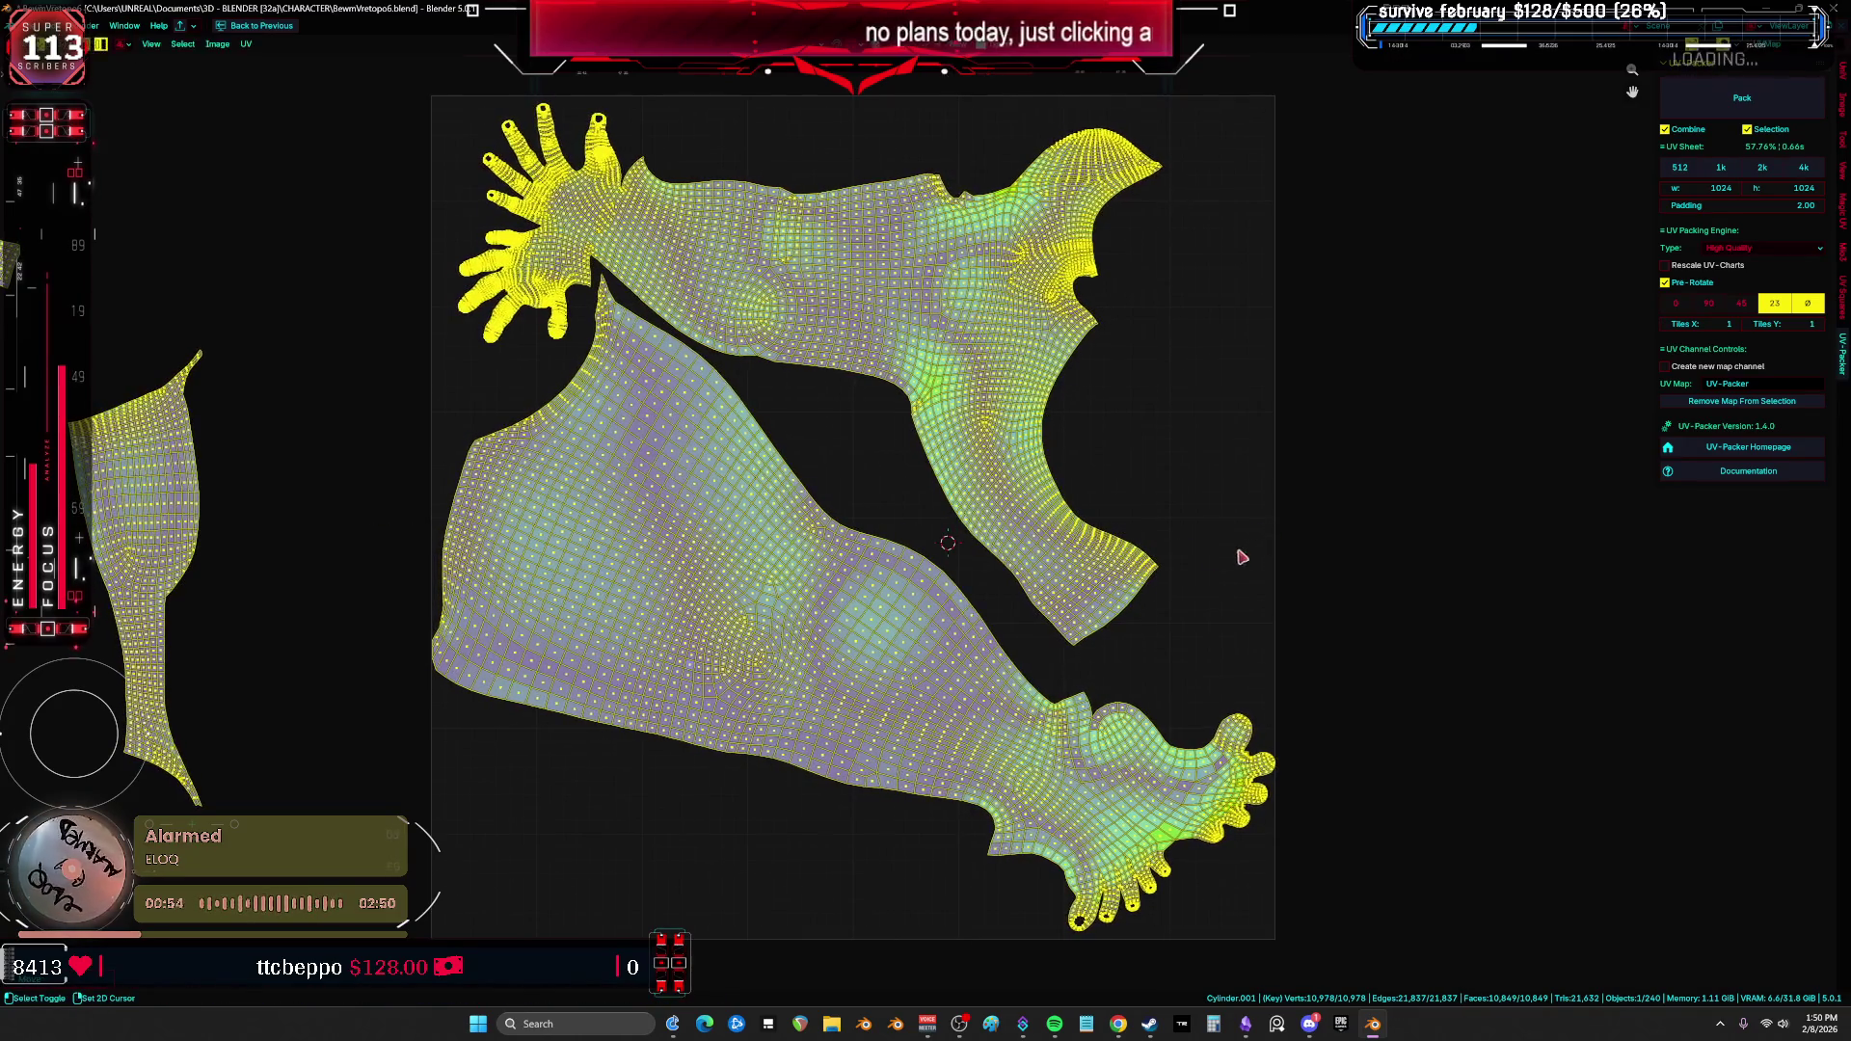
Step: Zoom in on the hand island and pan to the UV sheet border, clearing the selection
scroll(934, 493, up, 6)
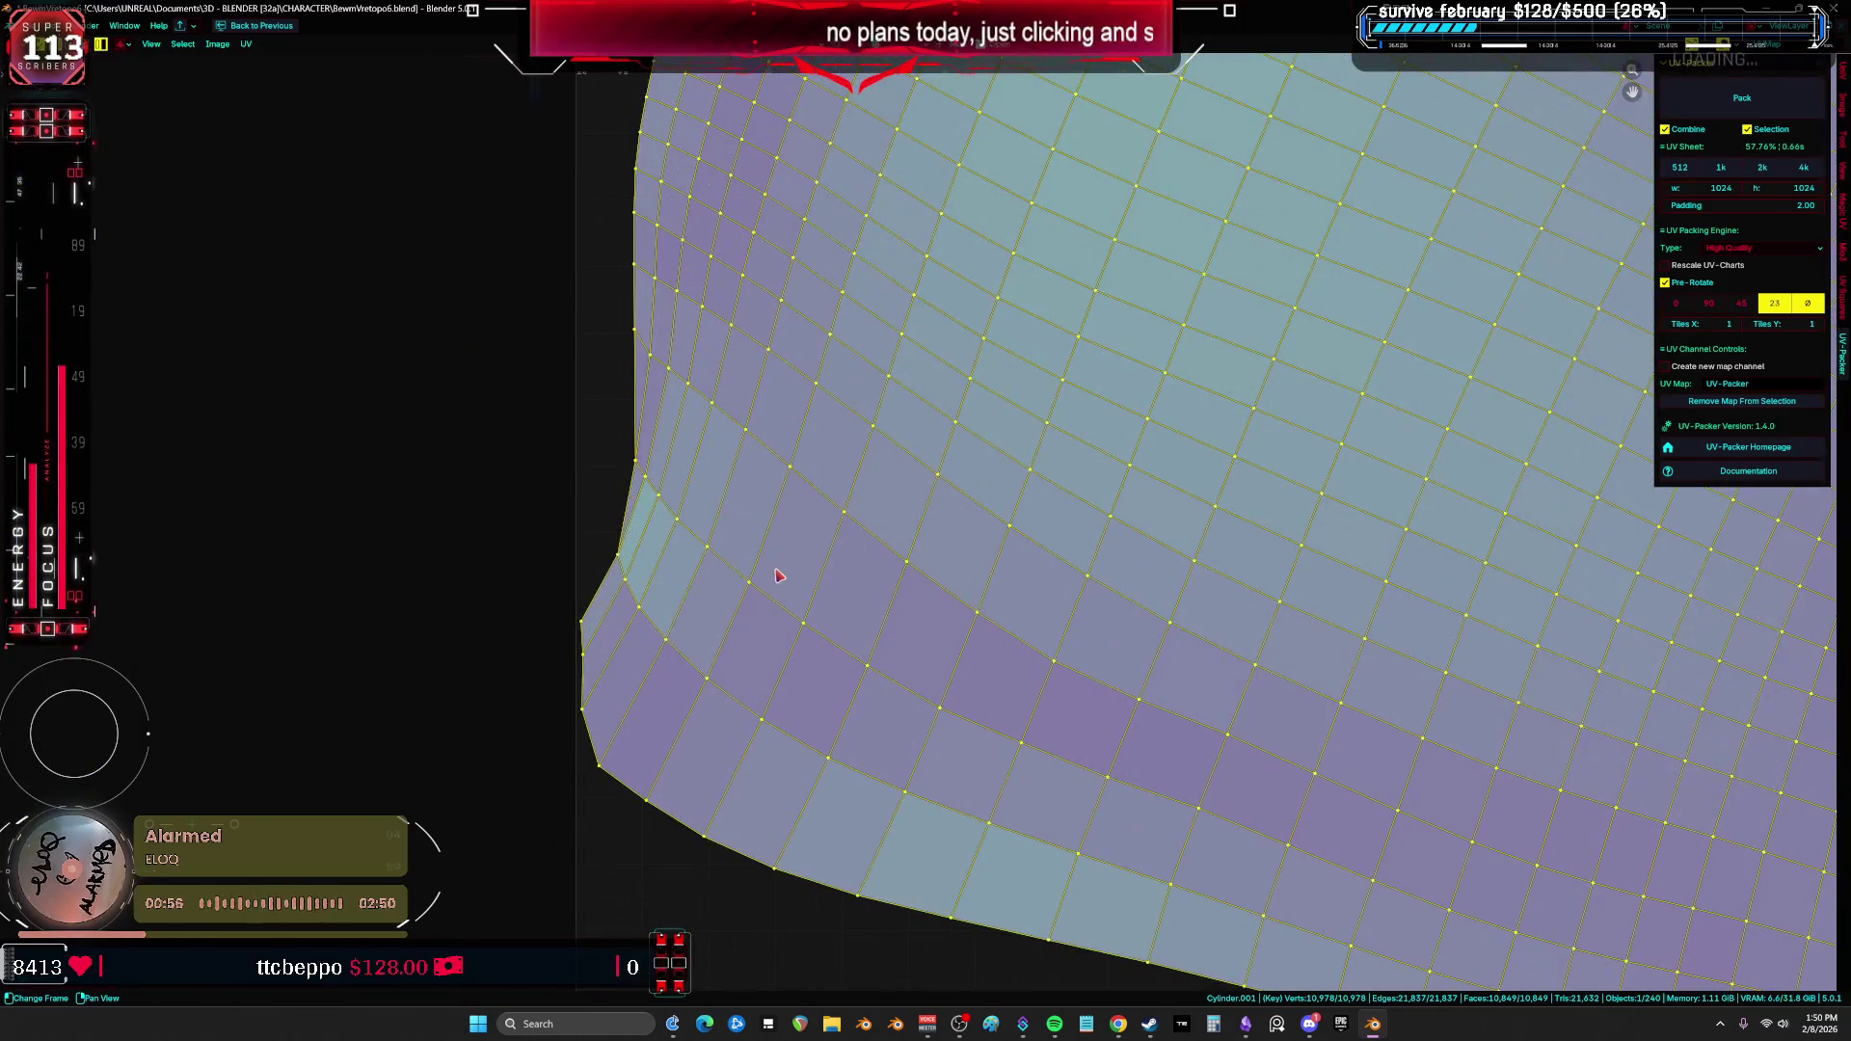
scroll(779, 576, down, 5)
scroll(641, 290, up, 3)
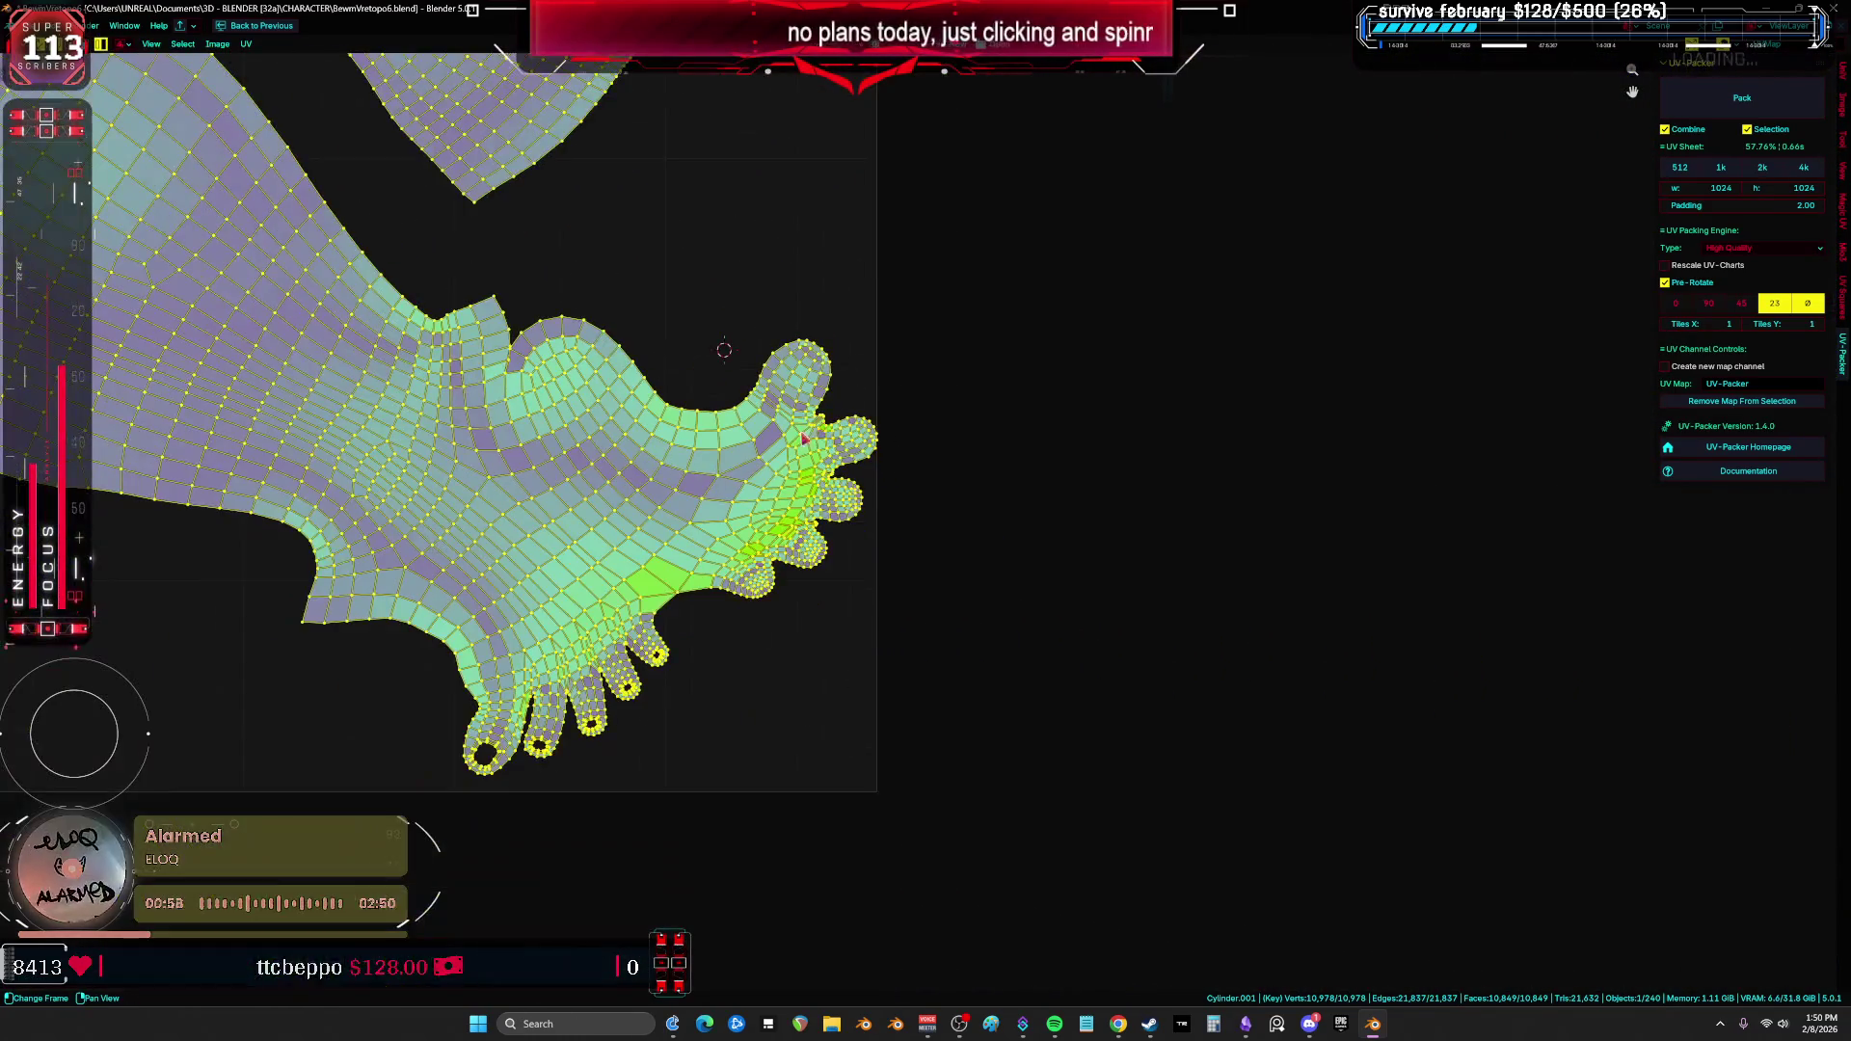
scroll(868, 550, up, 5)
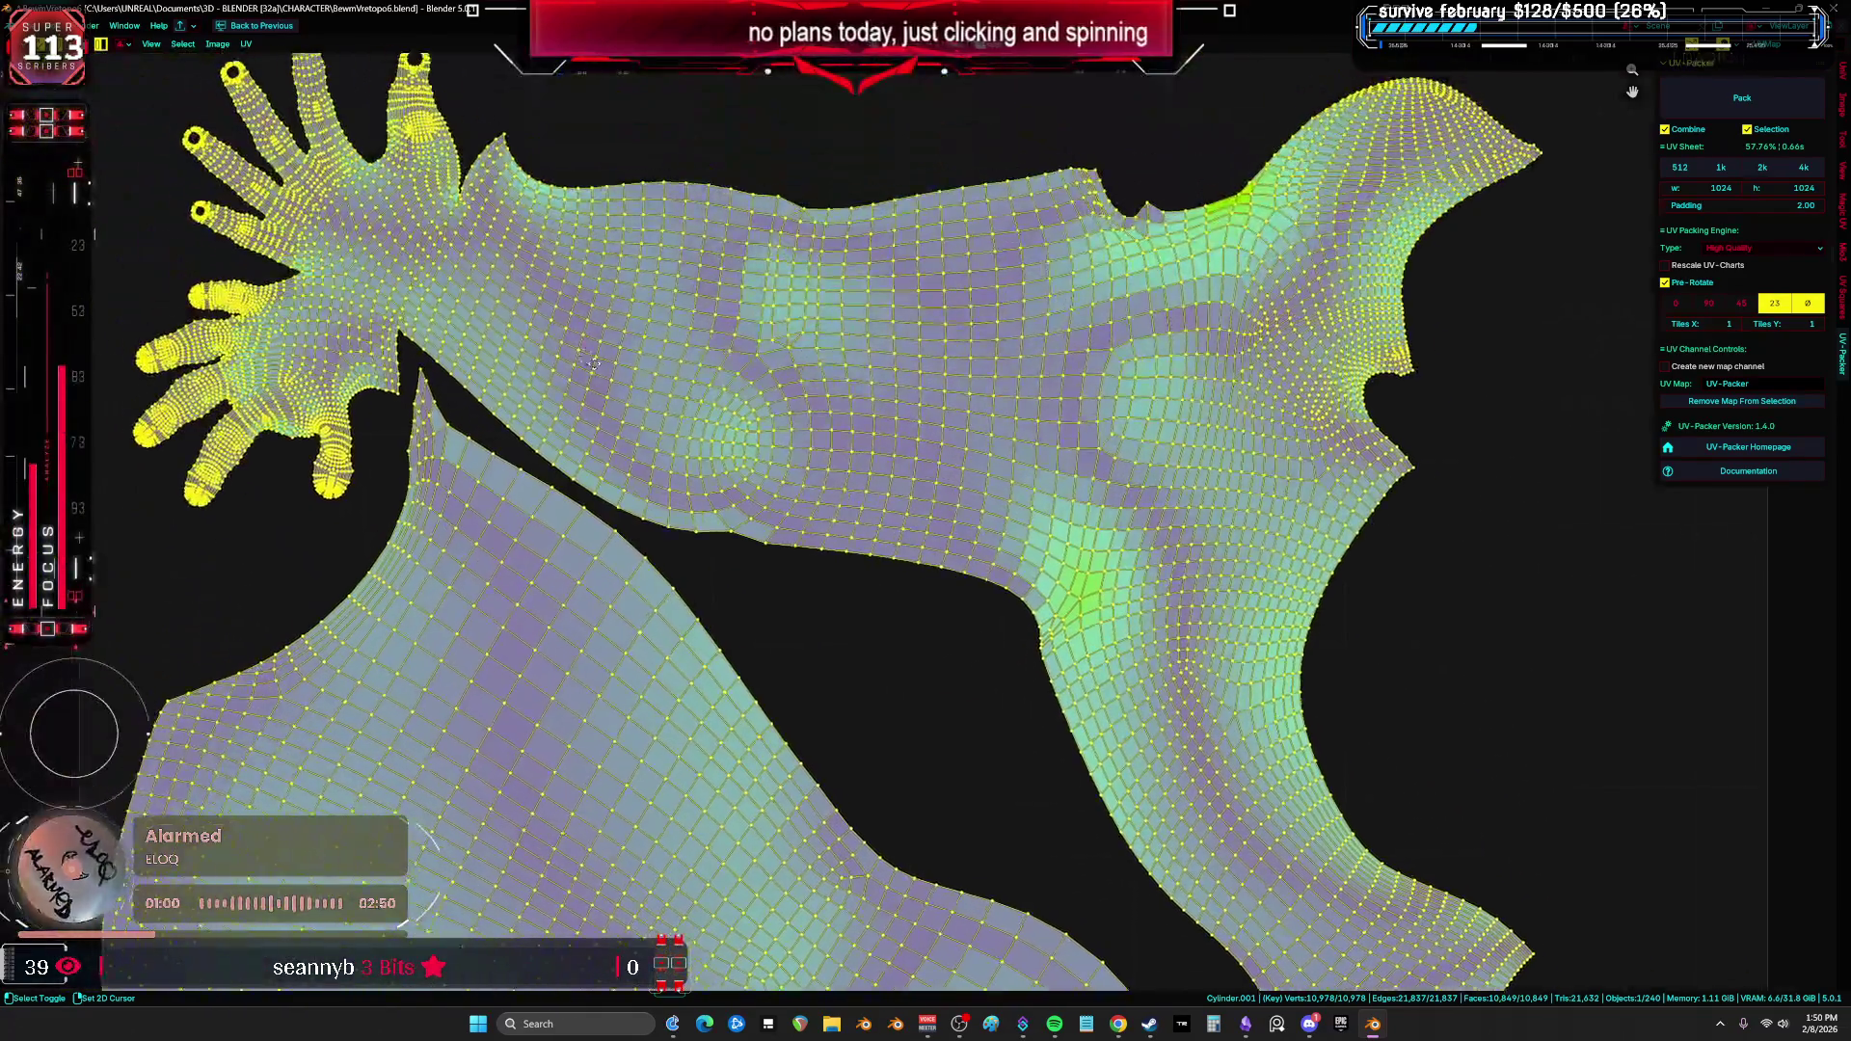
scroll(580, 354, down, 1)
middle_drag(580, 354, 1001, 498)
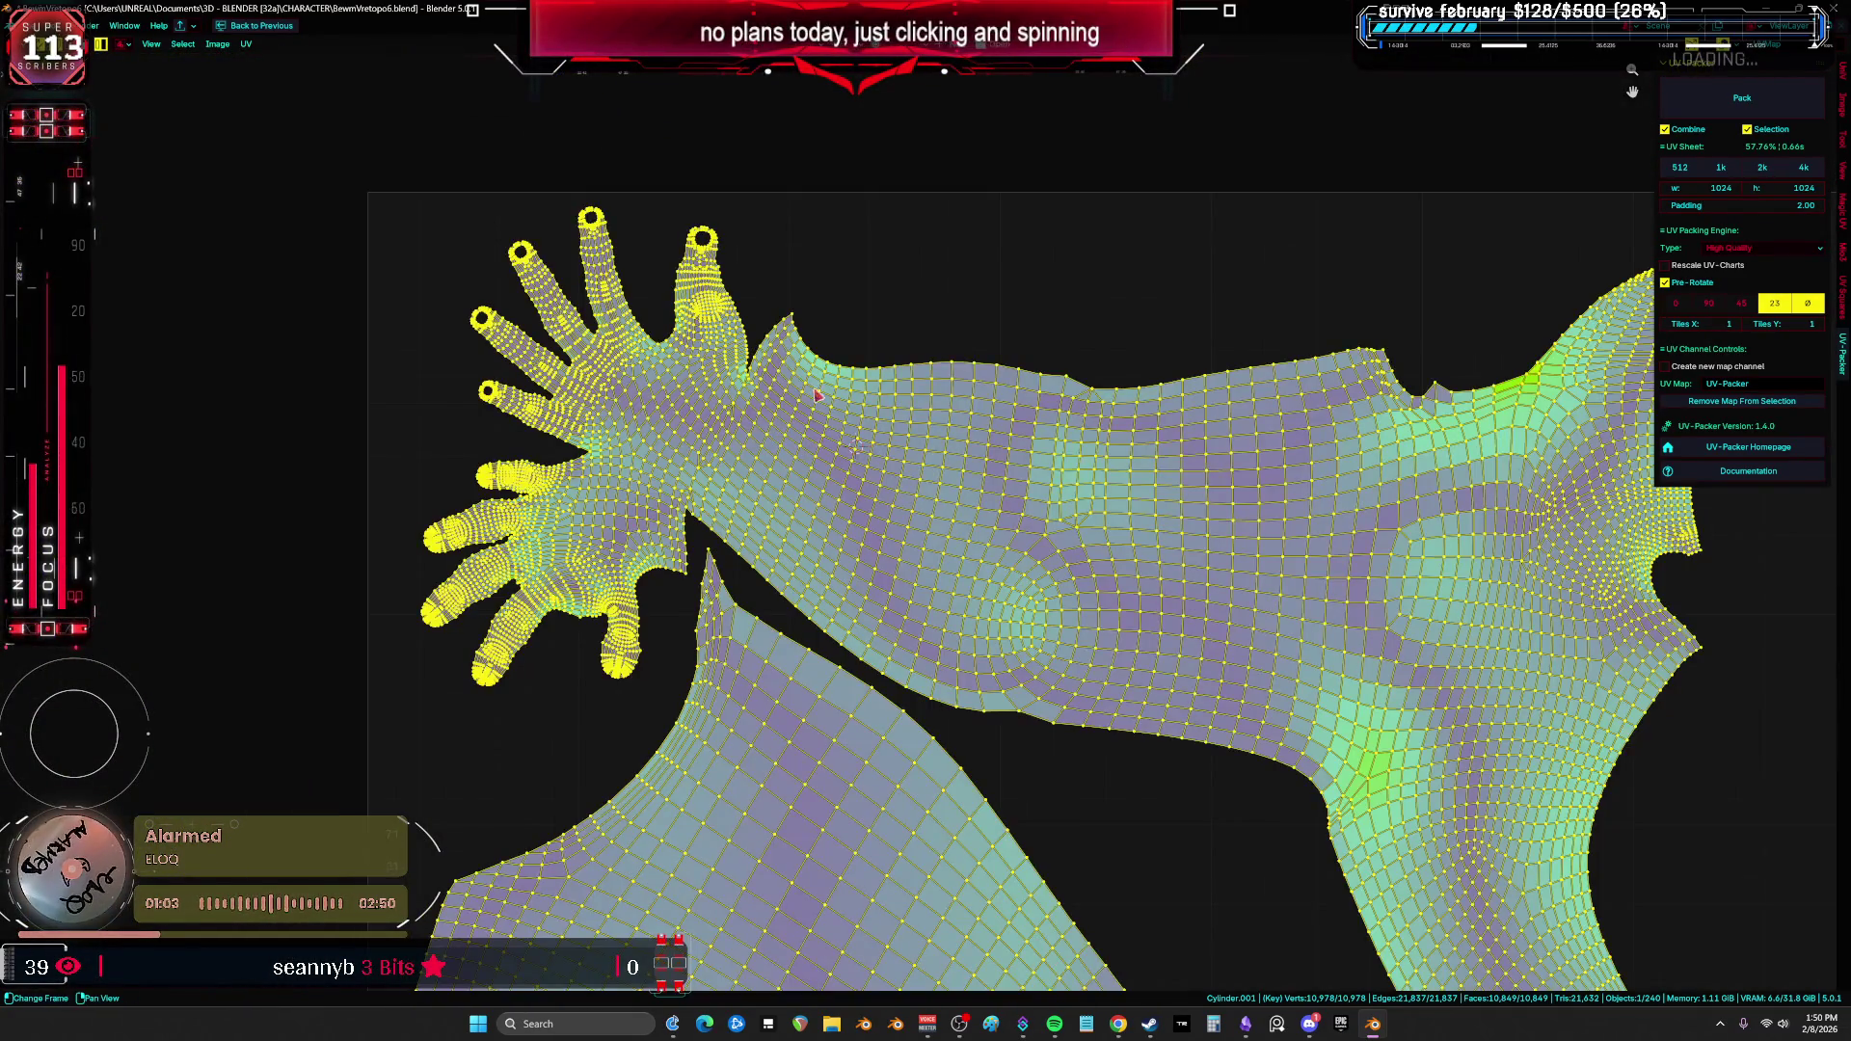
key(alt+a)
mouse_move(615, 325)
middle_down()
mouse_move(826, 338)
mouse_move(752, 402)
mouse_move(1244, 454)
middle_up()
Step: Select all UVs, then only the arm-and-hand island, to check the hand's stretch closely
scroll(717, 388, down, 1)
scroll(724, 425, up, 6)
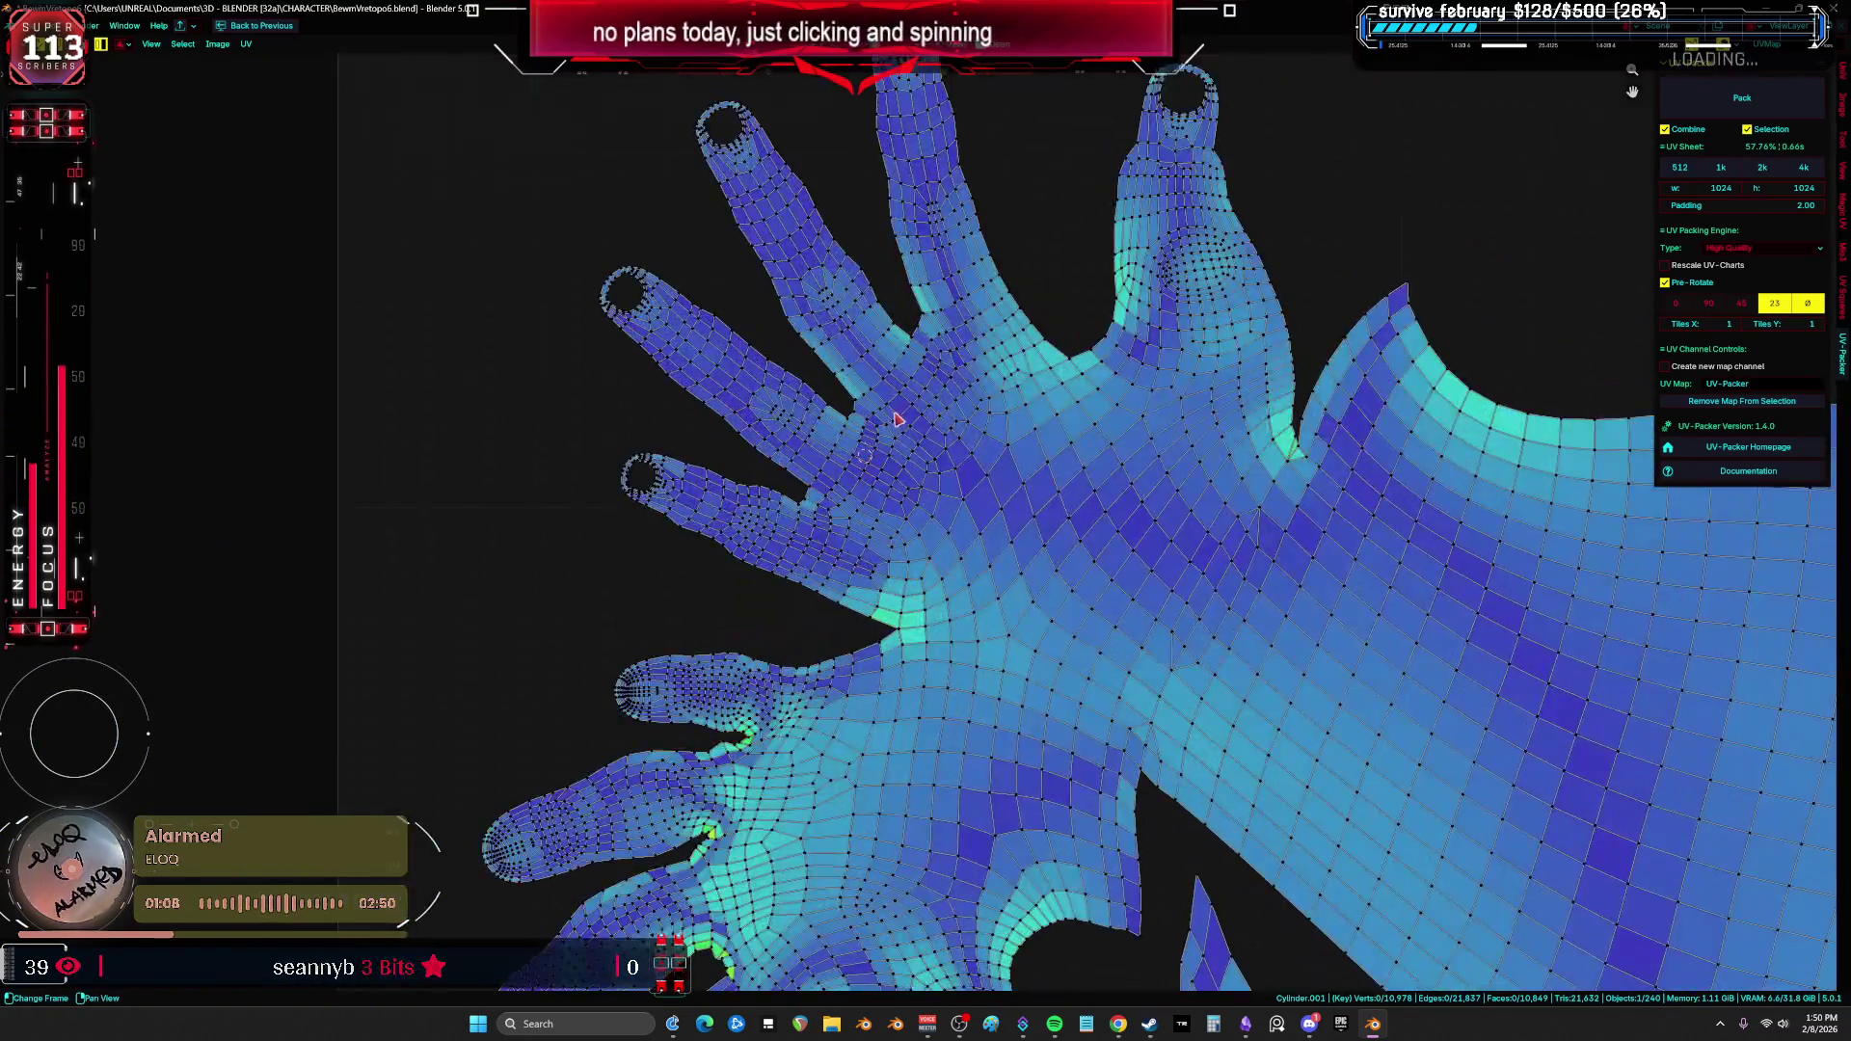
key(a)
scroll(721, 424, down, 2)
scroll(591, 467, up, 4)
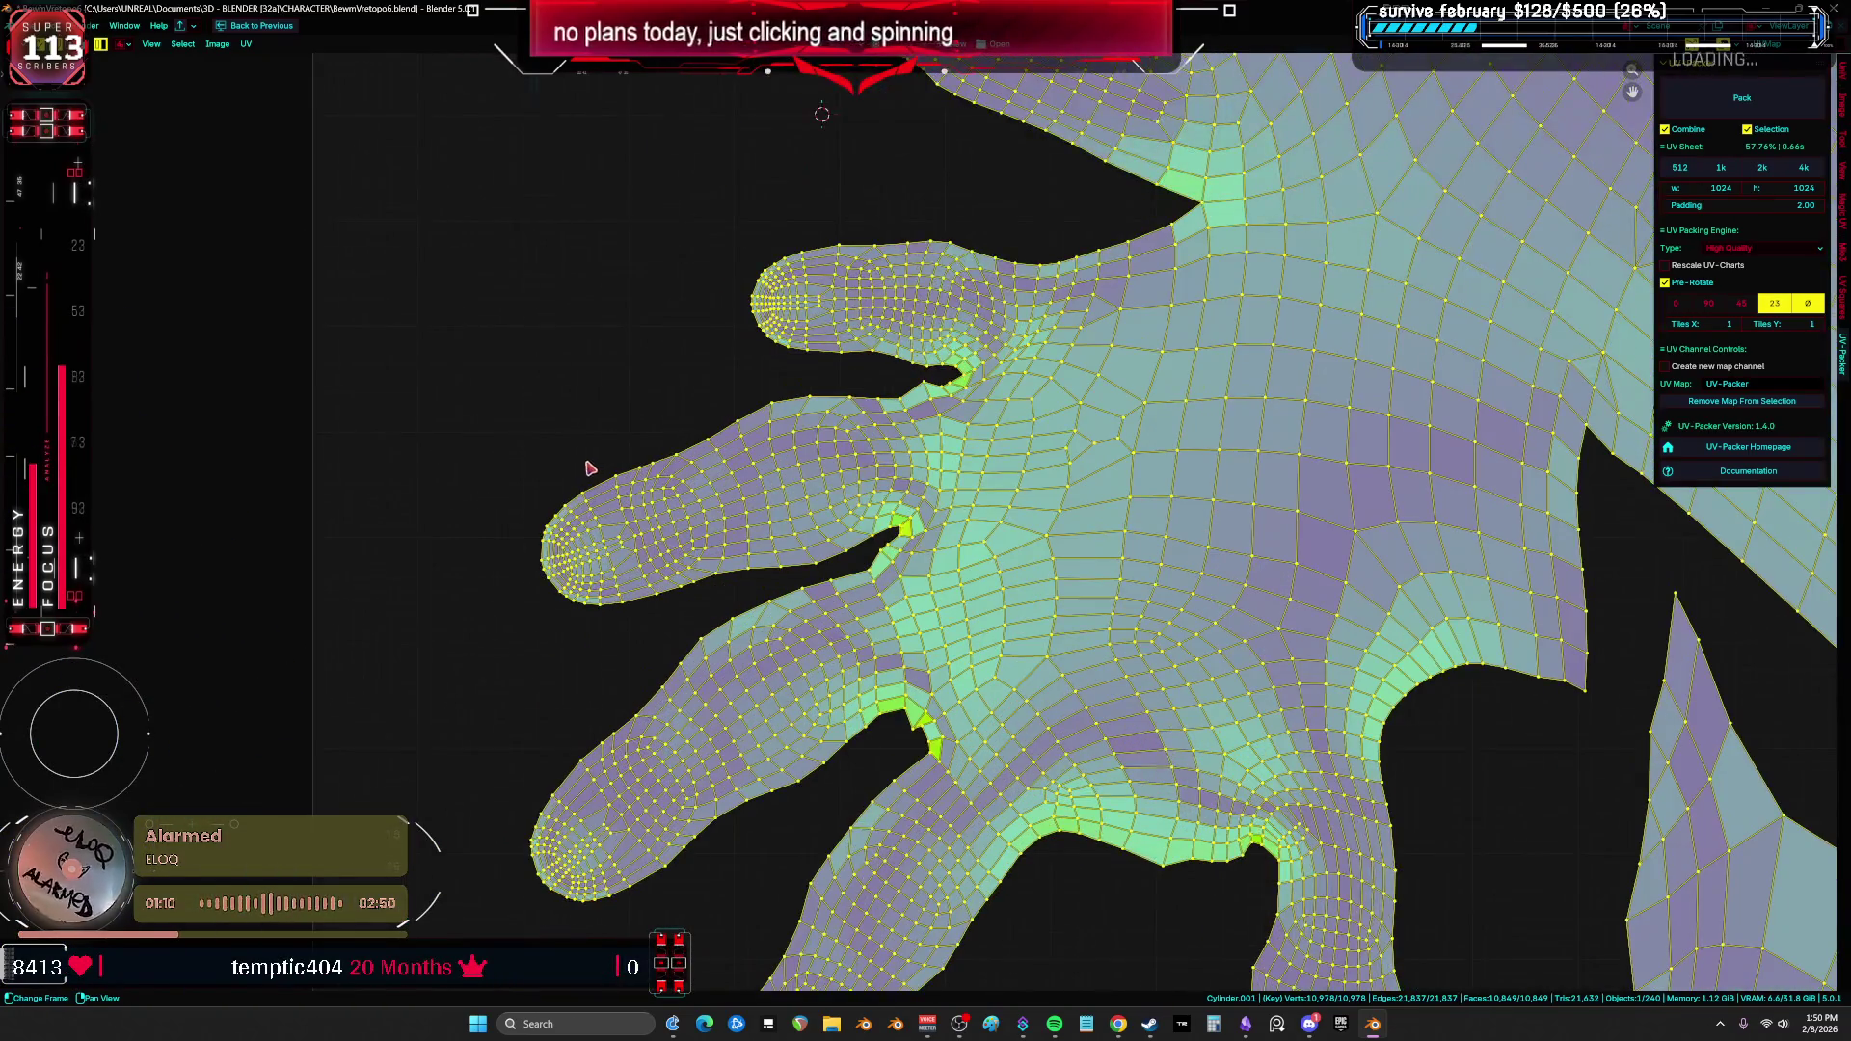
key(alt+a)
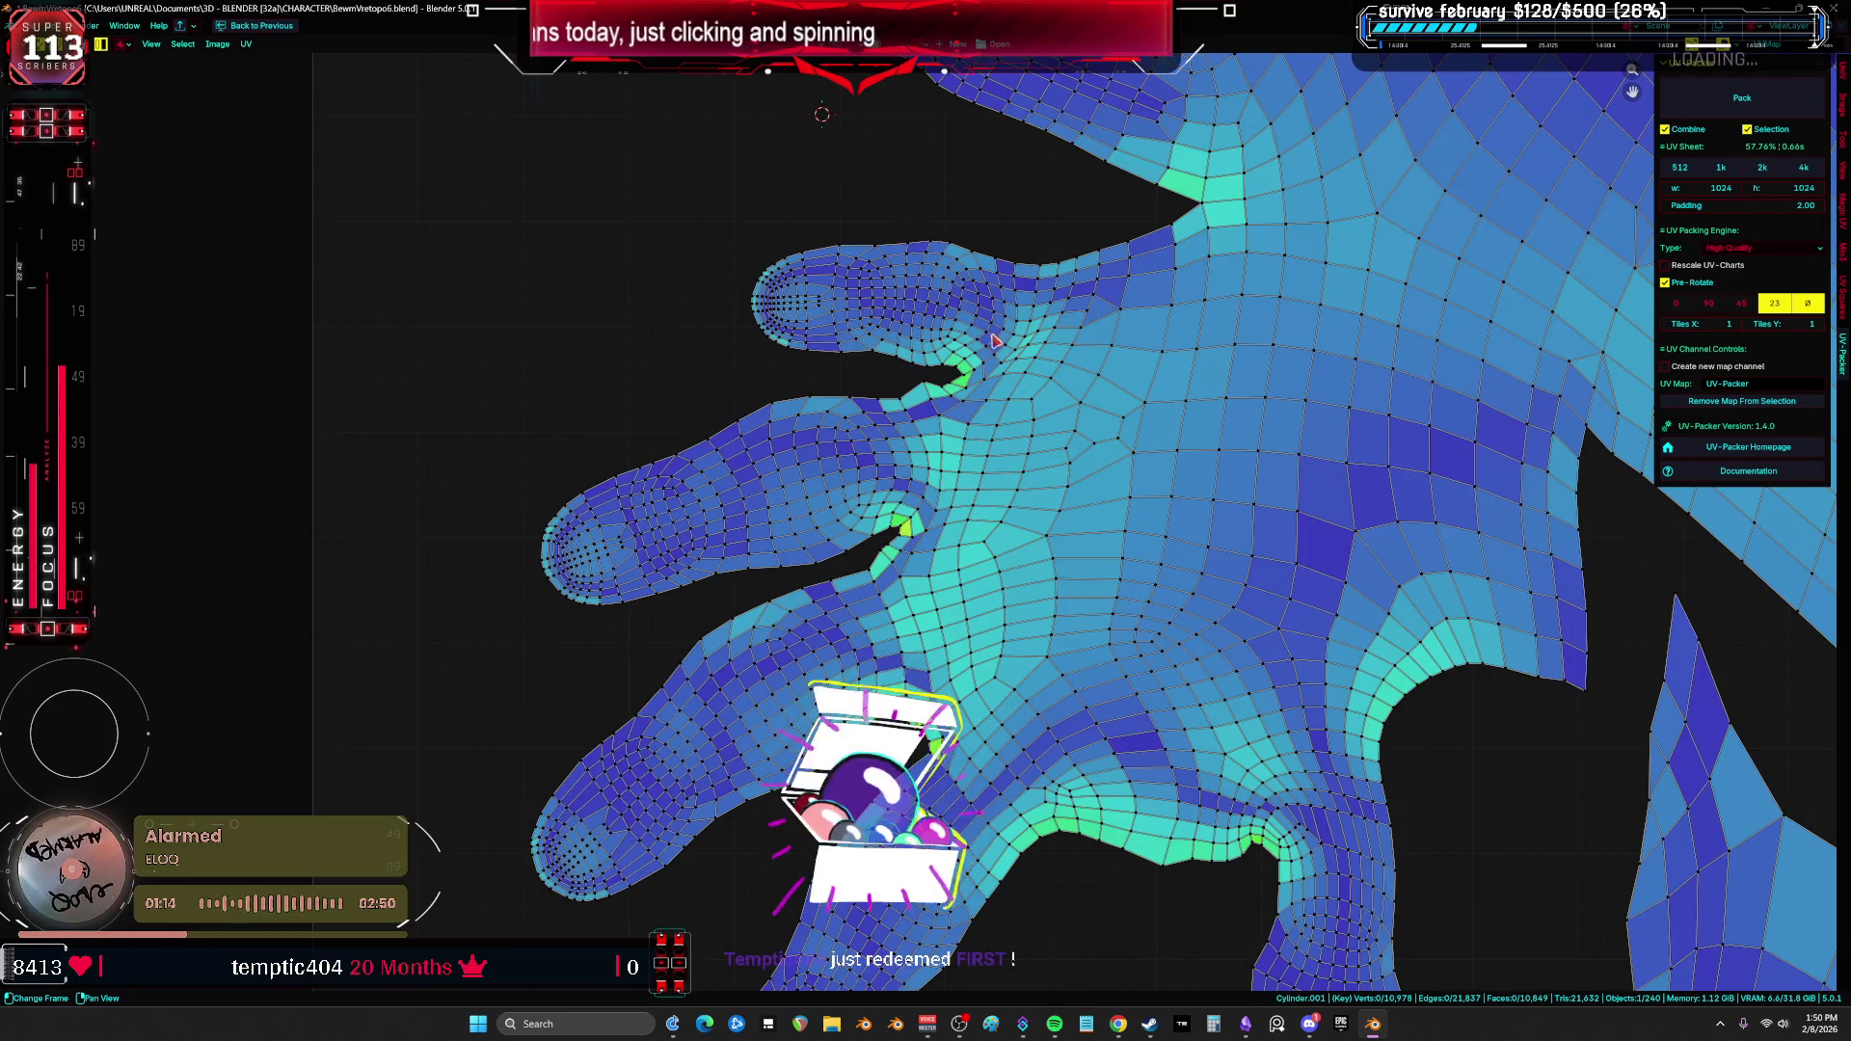
scroll(991, 340, up, 3)
key(l)
scroll(868, 482, down, 3)
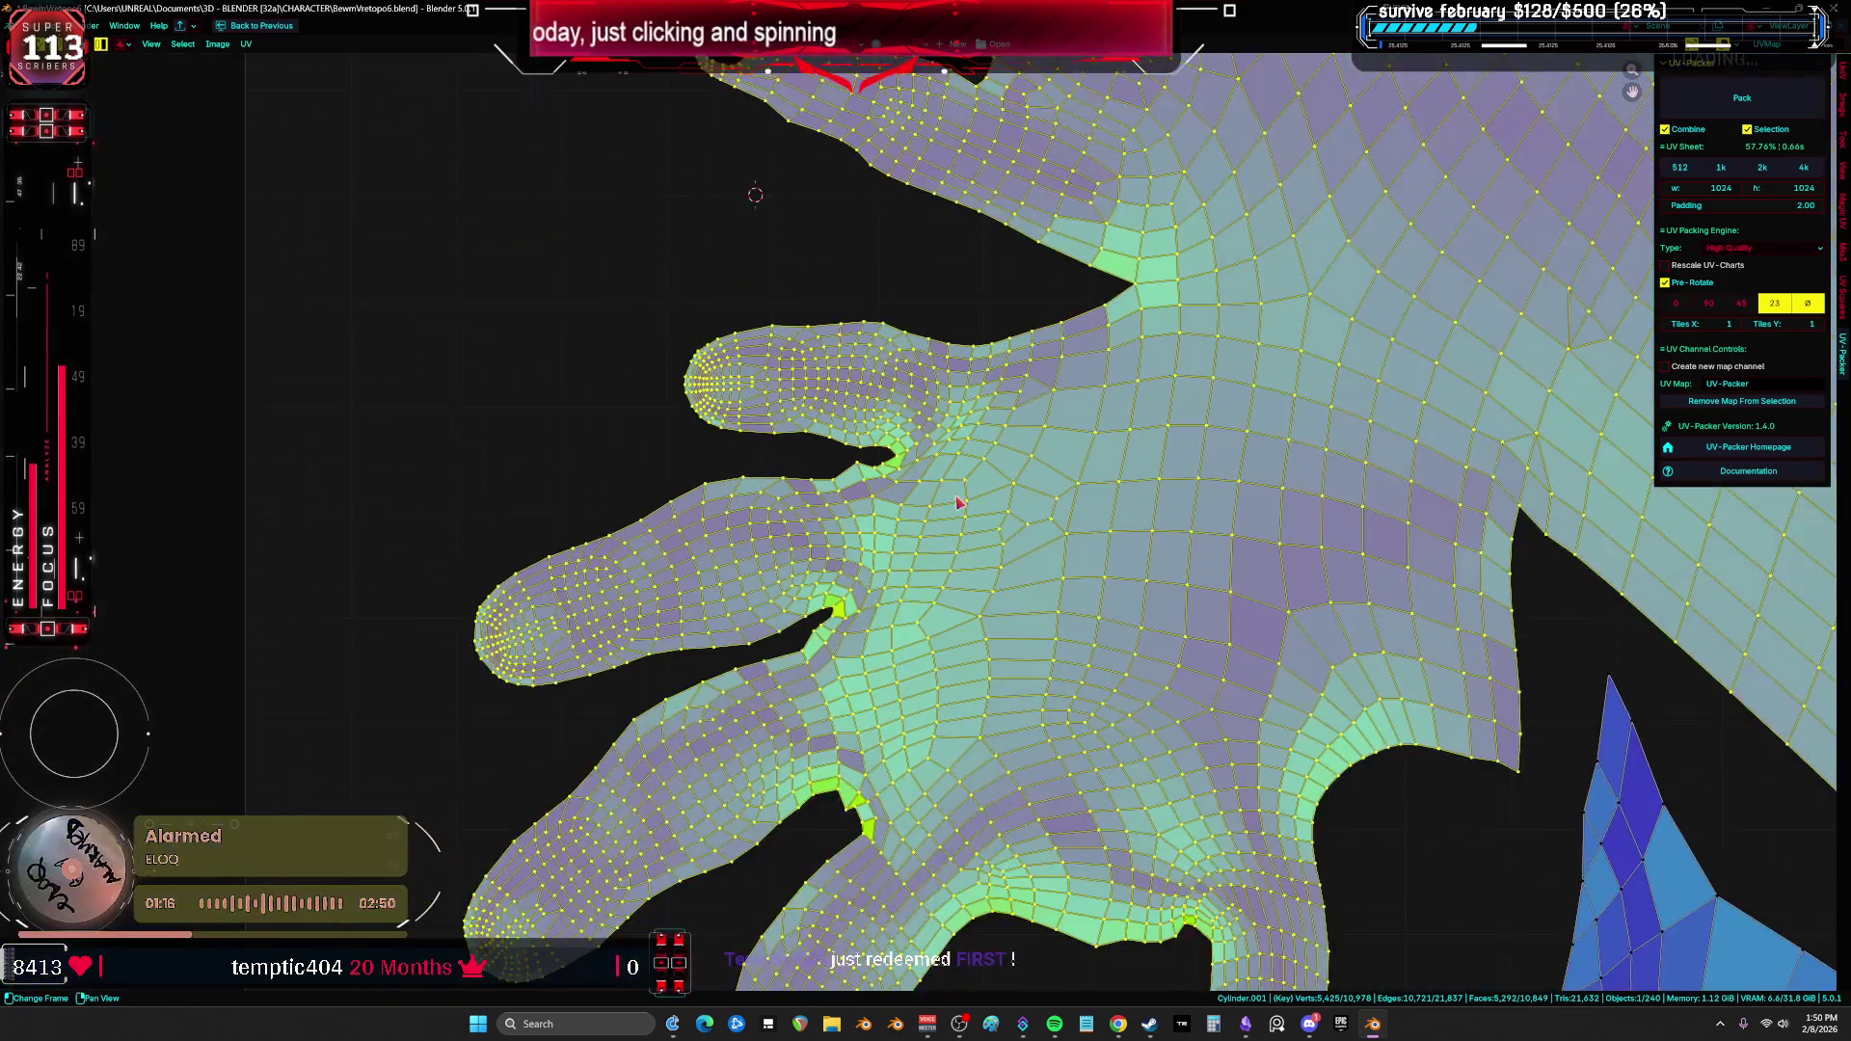
key(alt+a)
Step: Switch the UV Stretch overlay display from Area to Angle
scroll(959, 496, down, 2)
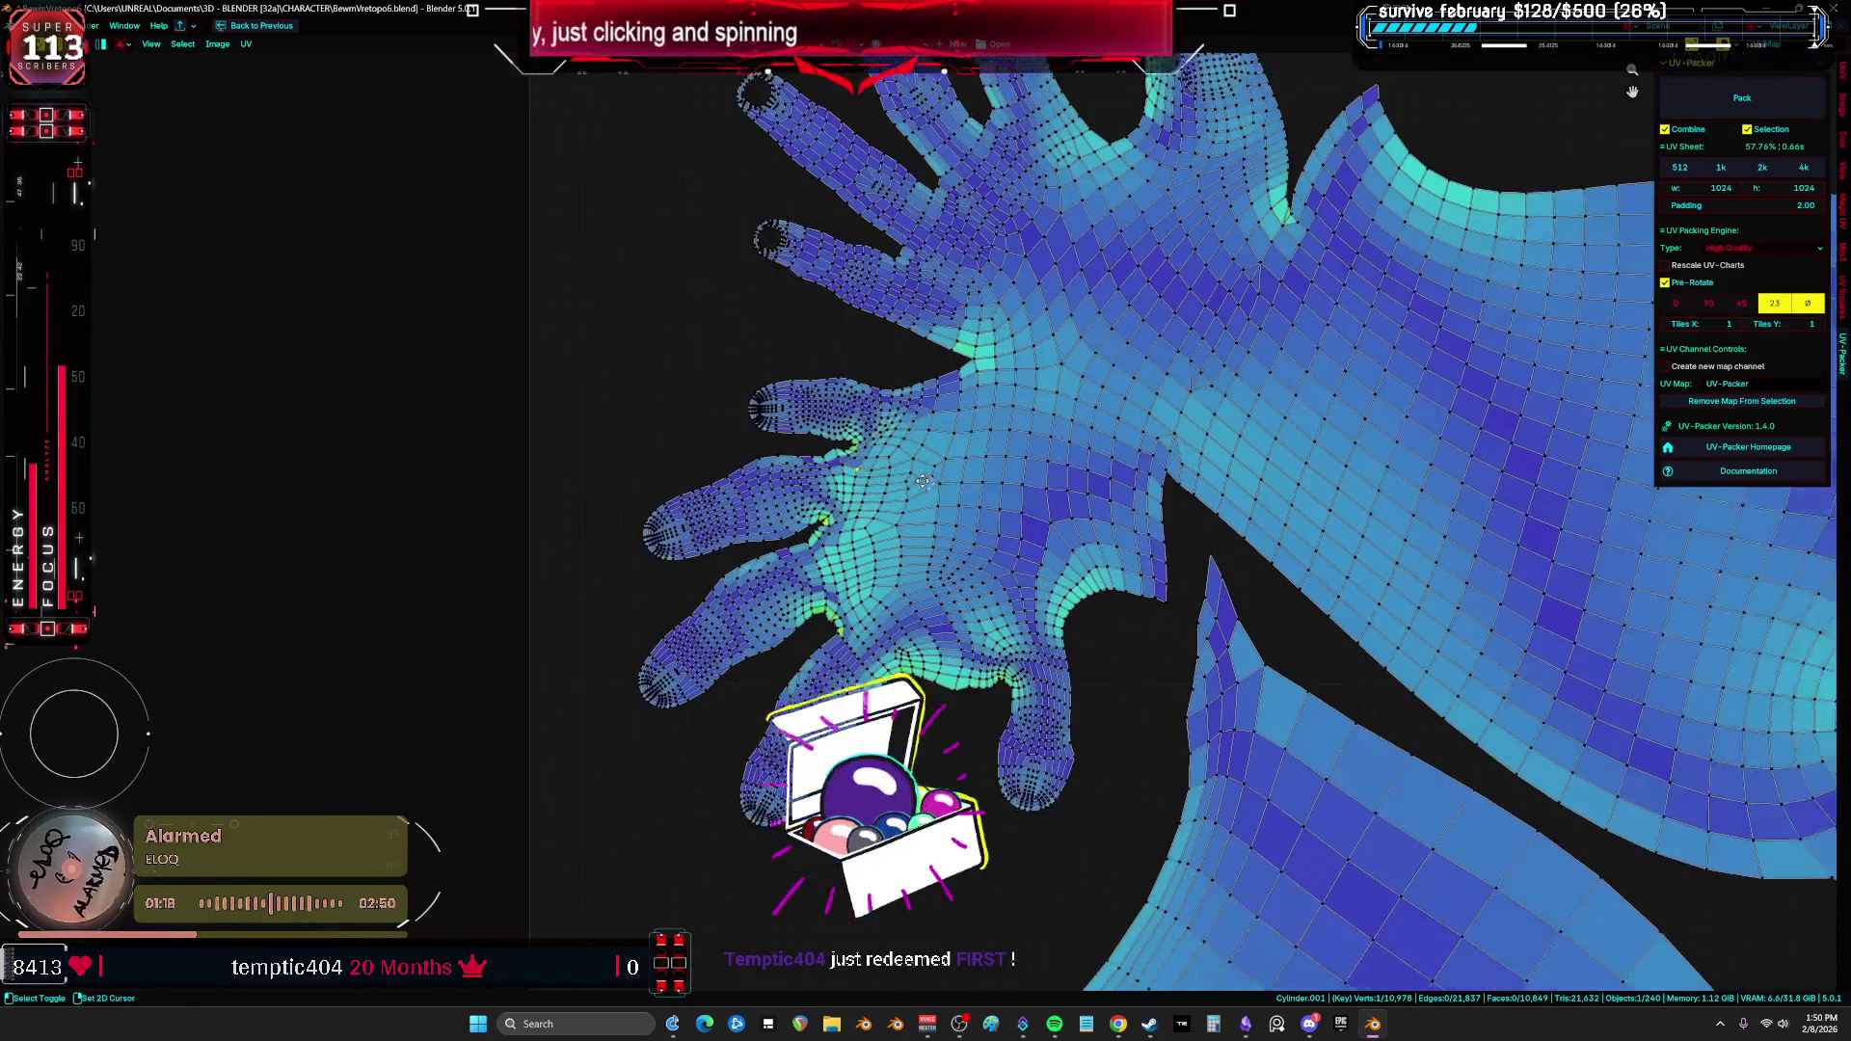
shift+middle_drag(959, 497, 849, 462)
scroll(818, 455, down, 8)
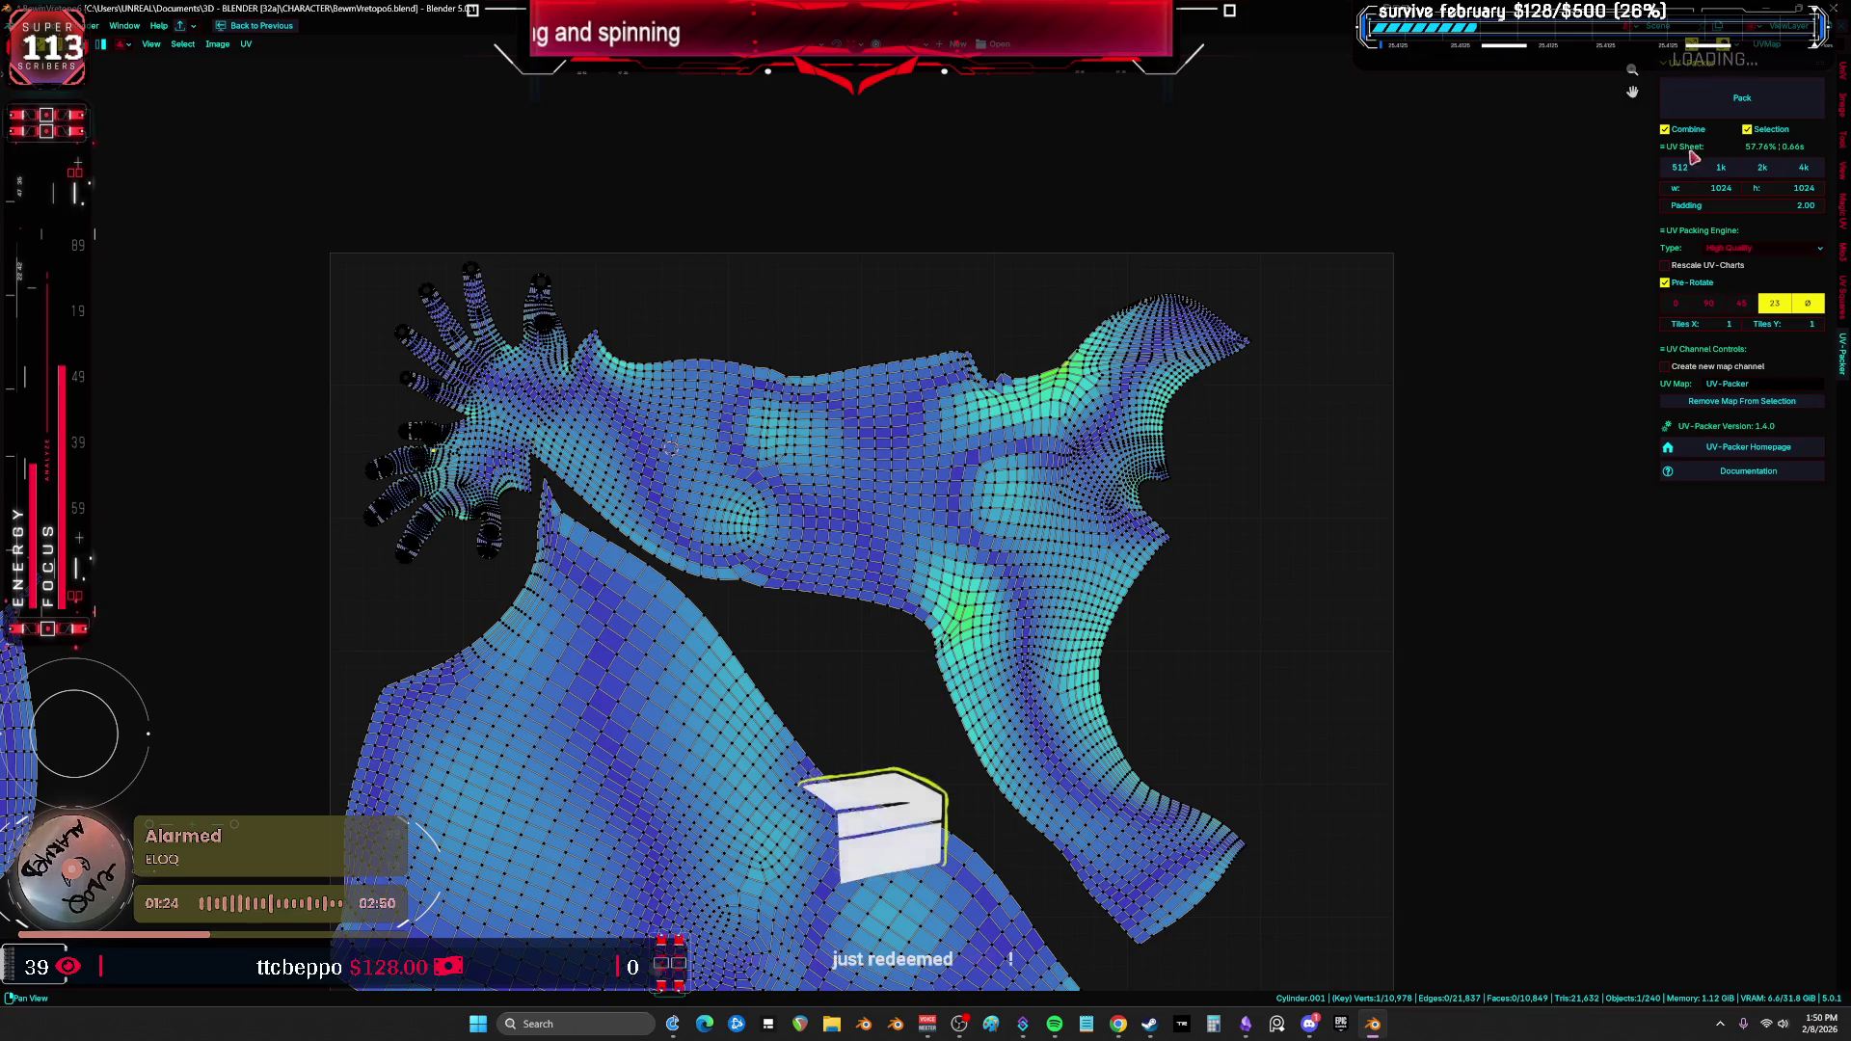
click(1724, 44)
click(1695, 234)
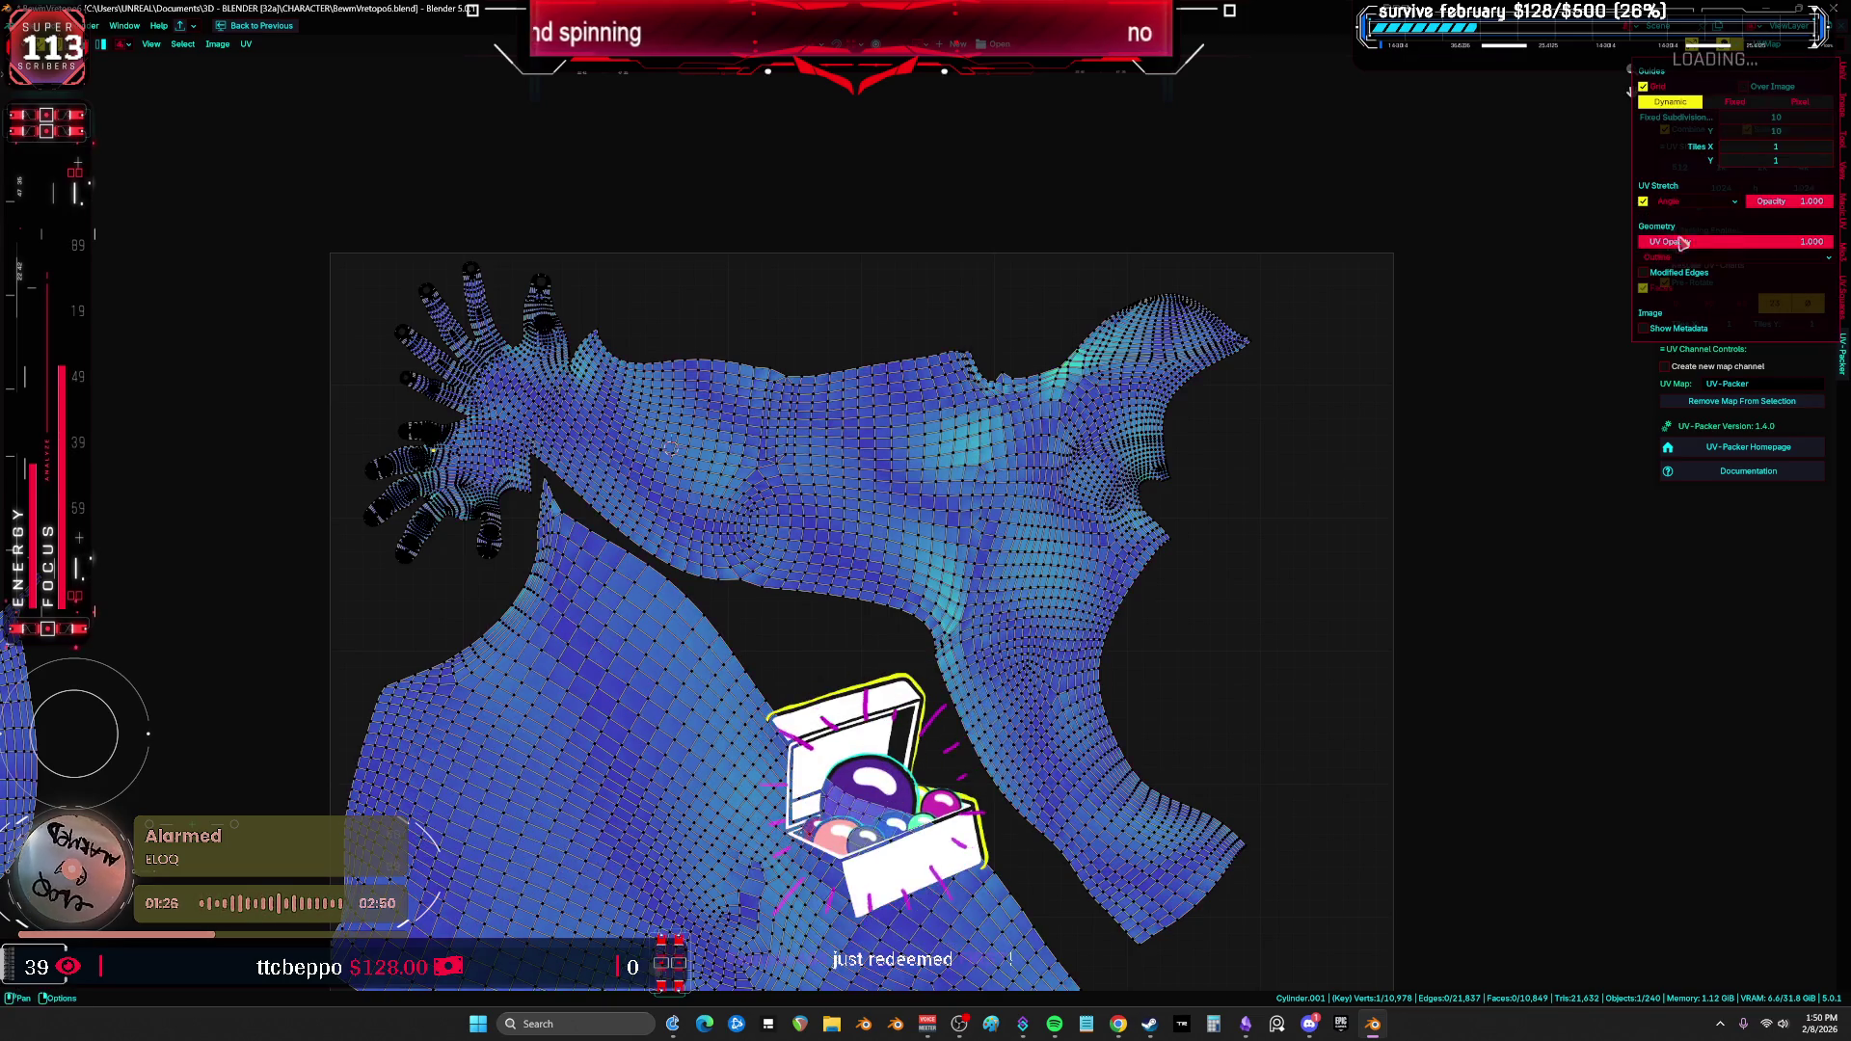